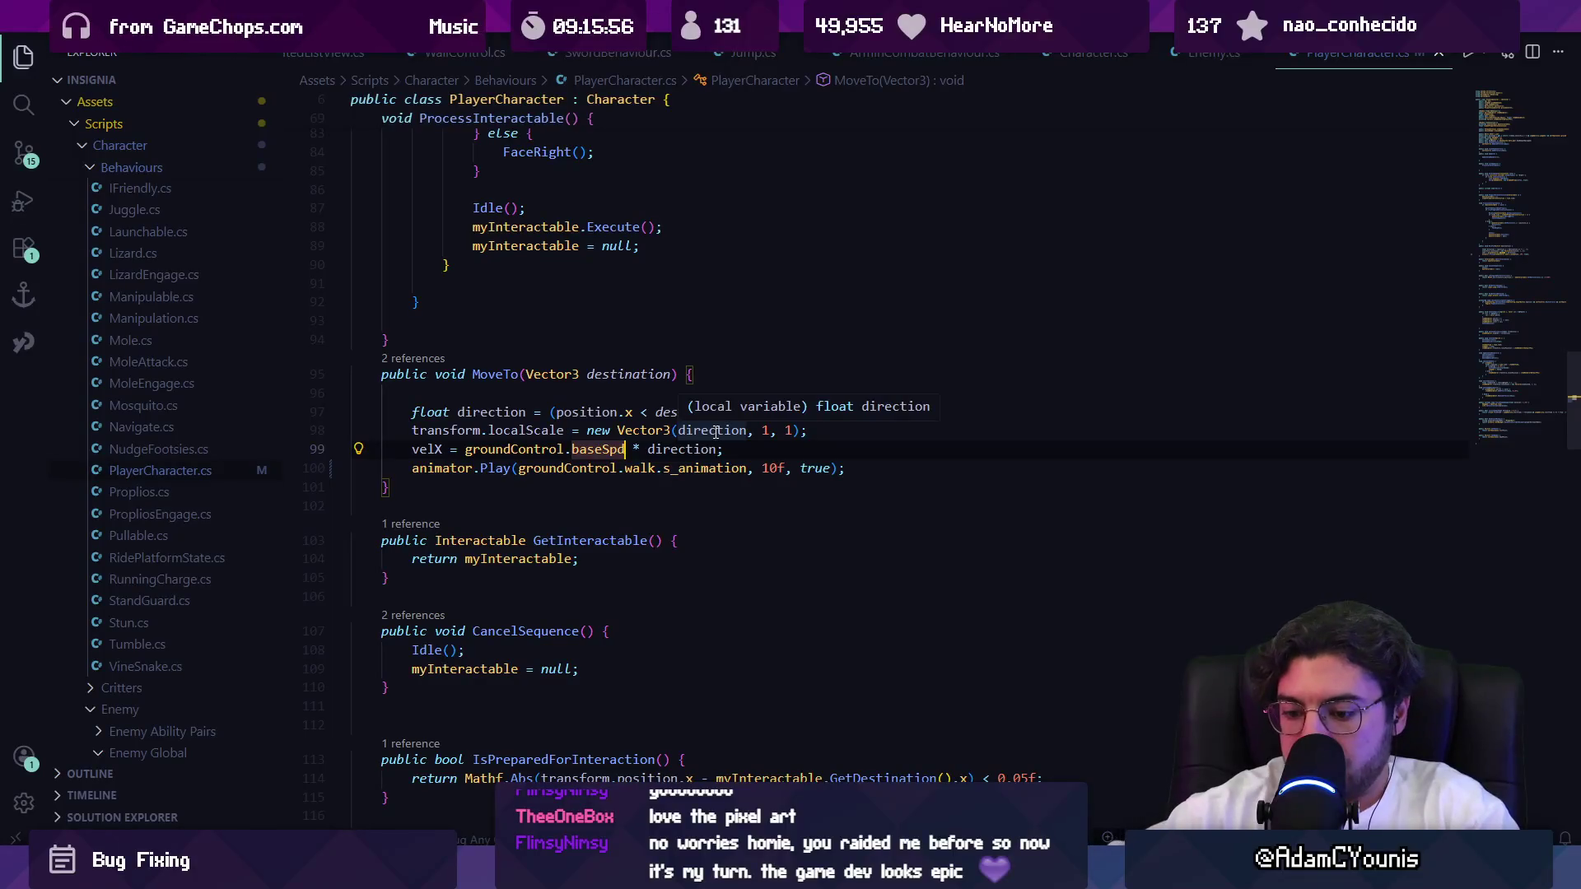
# Multiply velX by 0.5f in MoveTo, save, and check it in Unity.
pyautogui.write('* 0.5f')
pyautogui.hotkey('ctrl', 's')
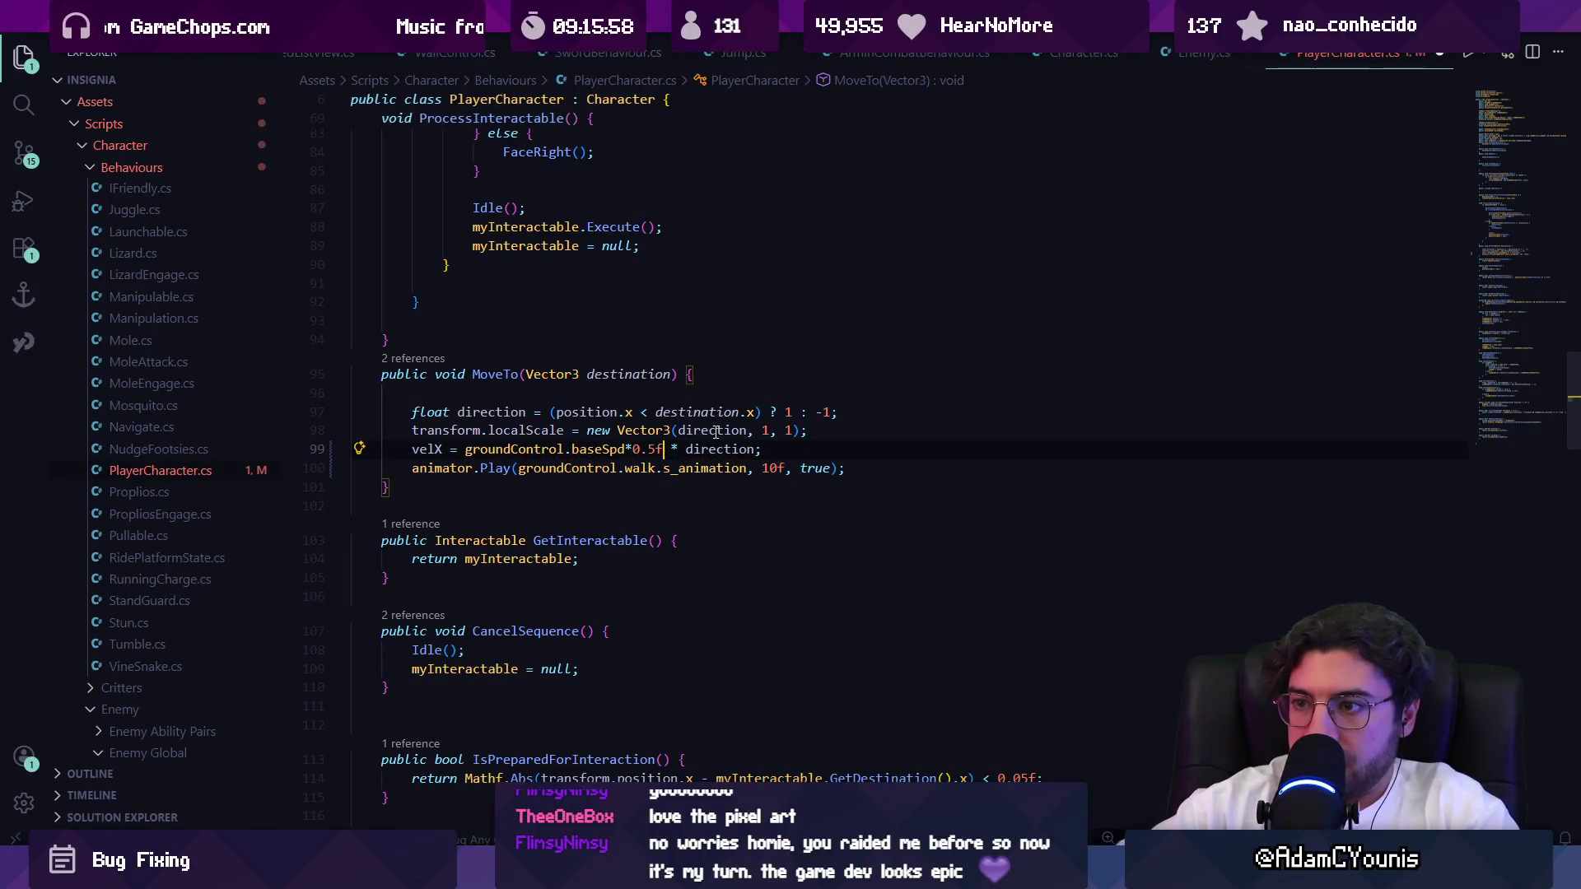
pyautogui.hotkey('alt', 'Tab')
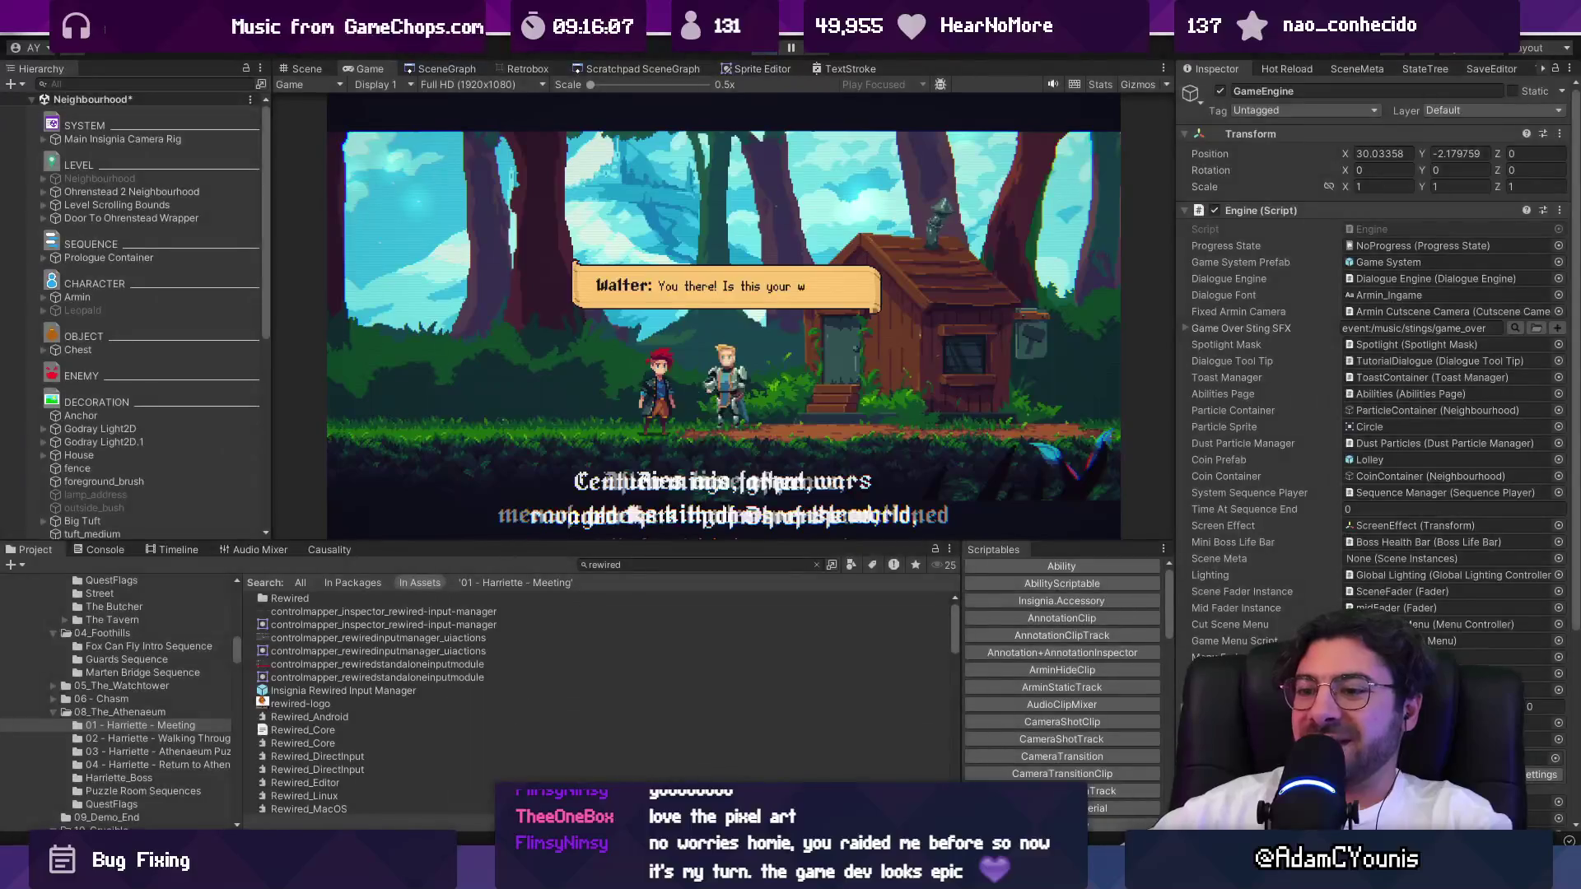
# Undo the 0.5f multiplier and the leftover Update() edits, then save PlayerCharacter.cs.
pyautogui.hotkey('alt', 'Tab')
pyautogui.hotkey('ctrl', 'z')
pyautogui.hotkey('ctrl', 'z')
pyautogui.hotkey('ctrl', 'z')
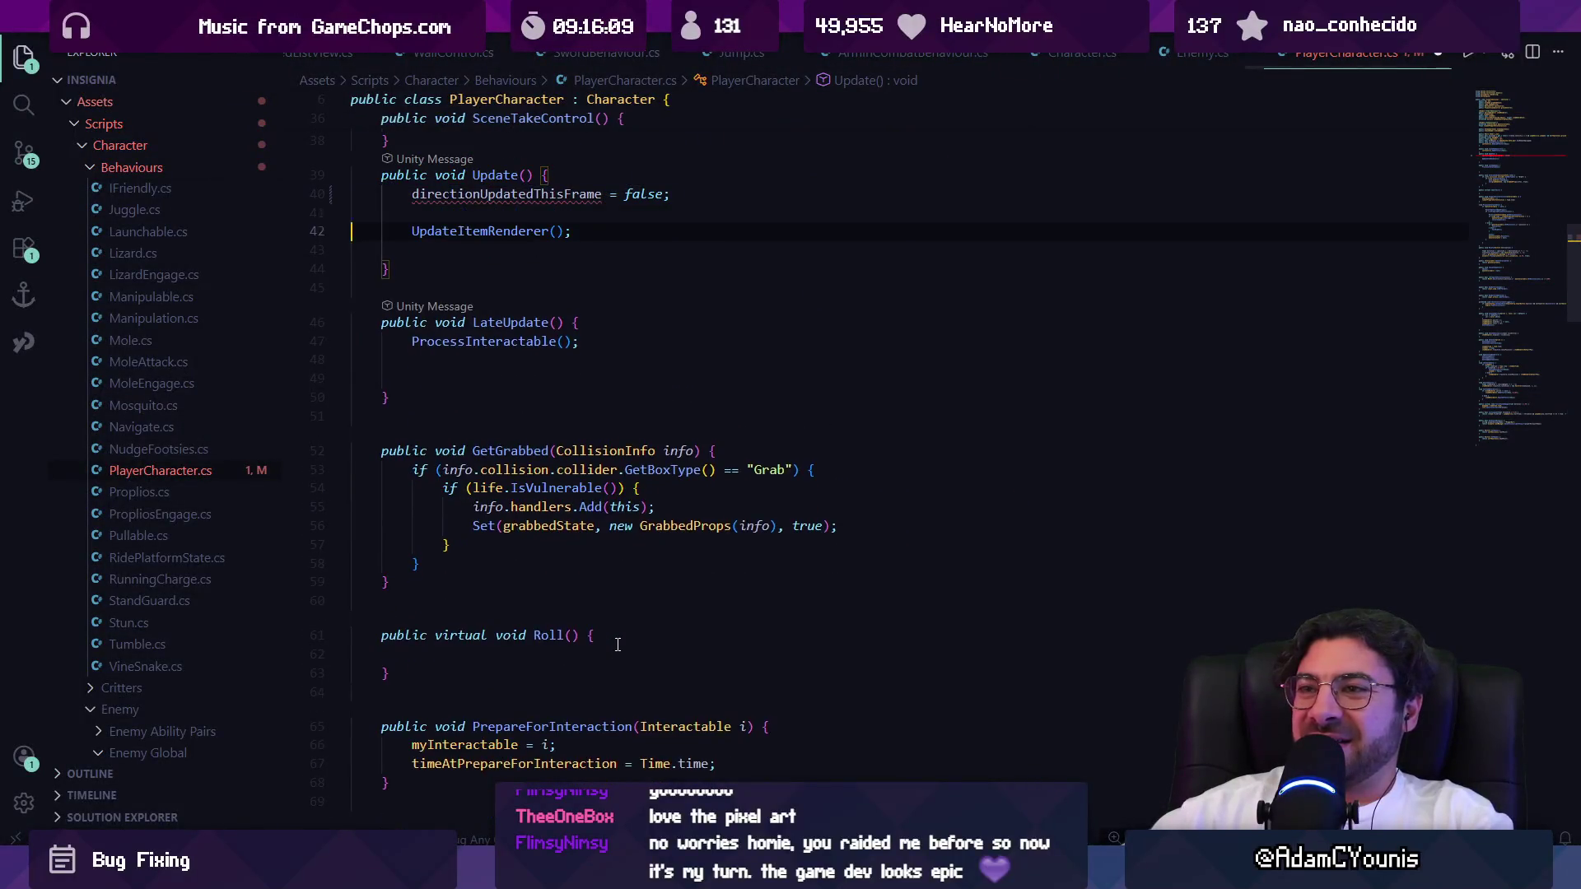
pyautogui.hotkey('ctrl', 'z')
pyautogui.hotkey('ctrl', 'z')
pyautogui.hotkey('ctrl', 'z')
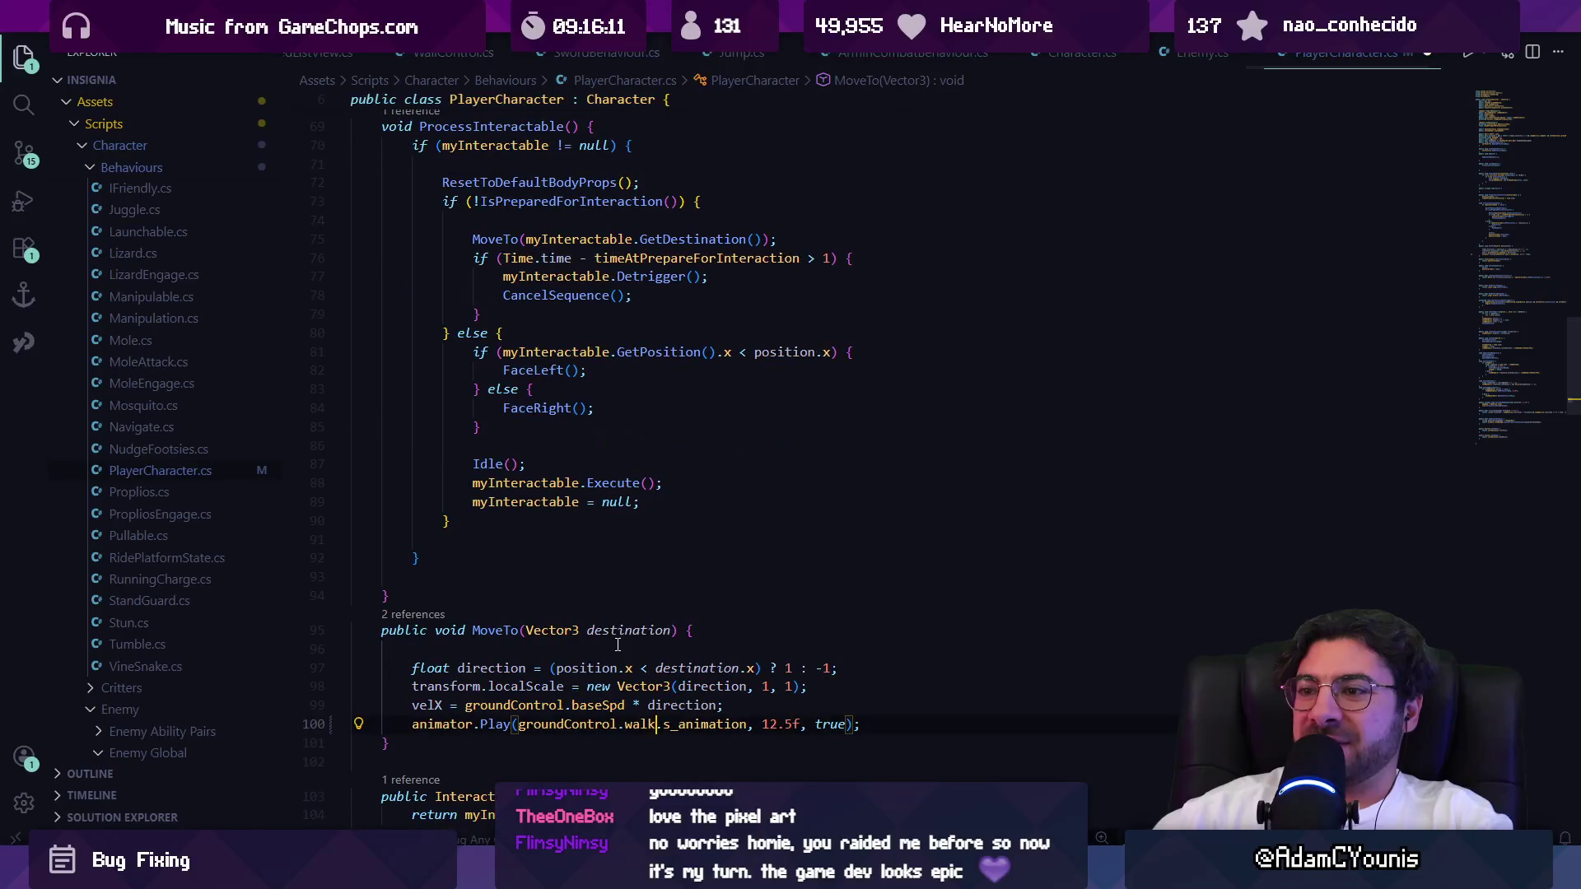
pyautogui.hotkey('ctrl', 's')
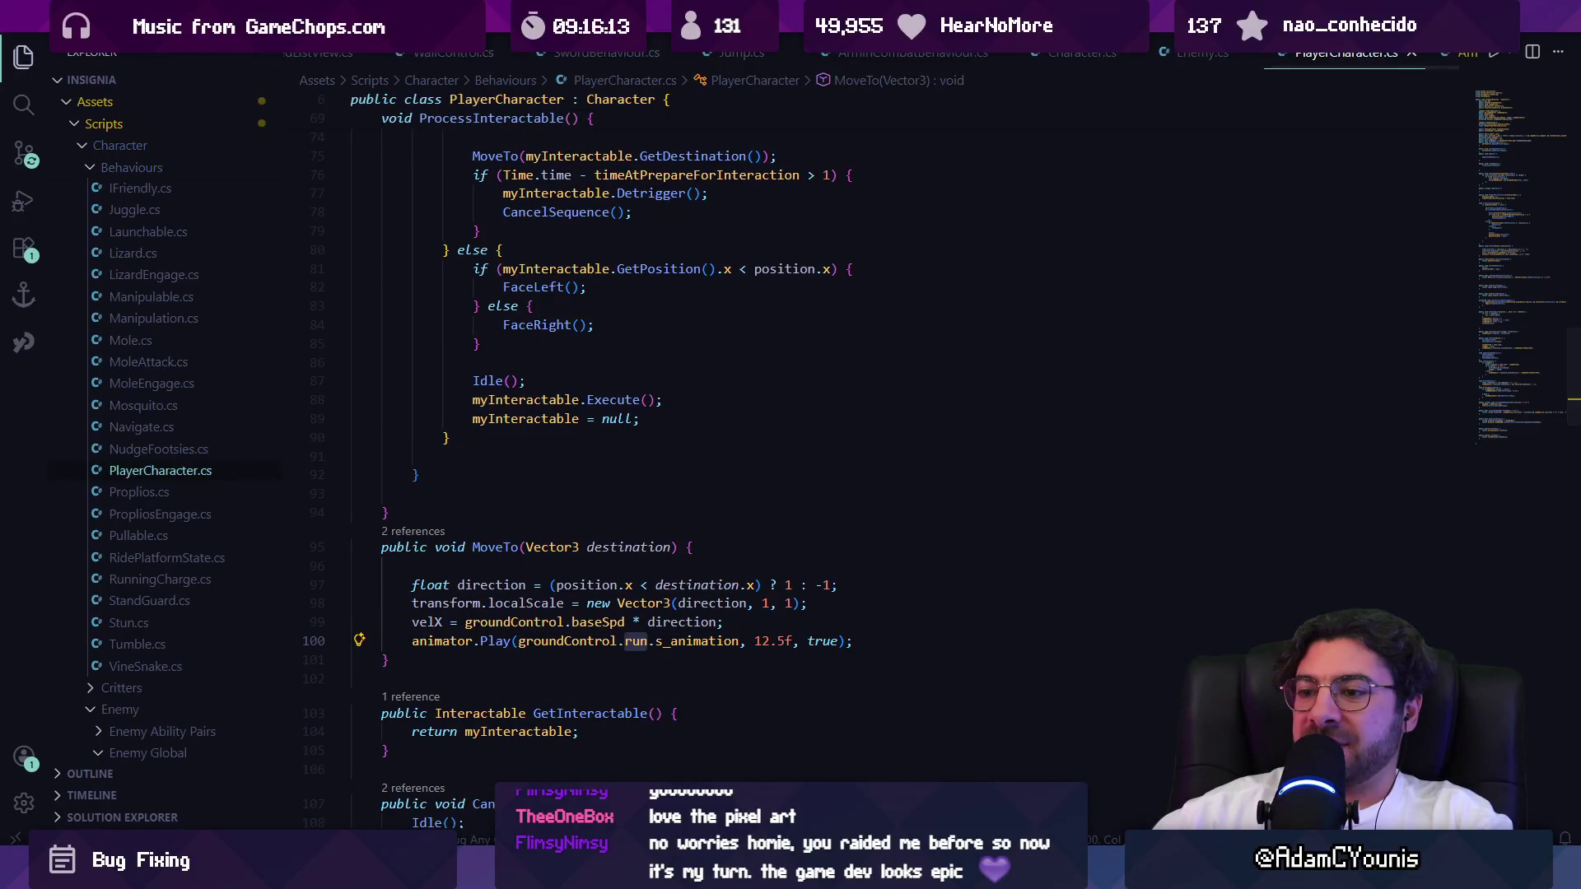
pyautogui.hotkey('alt', 'Tab')
# Run the game in Unity to test the run animation at 12.5f.
pyautogui.click(754, 50)
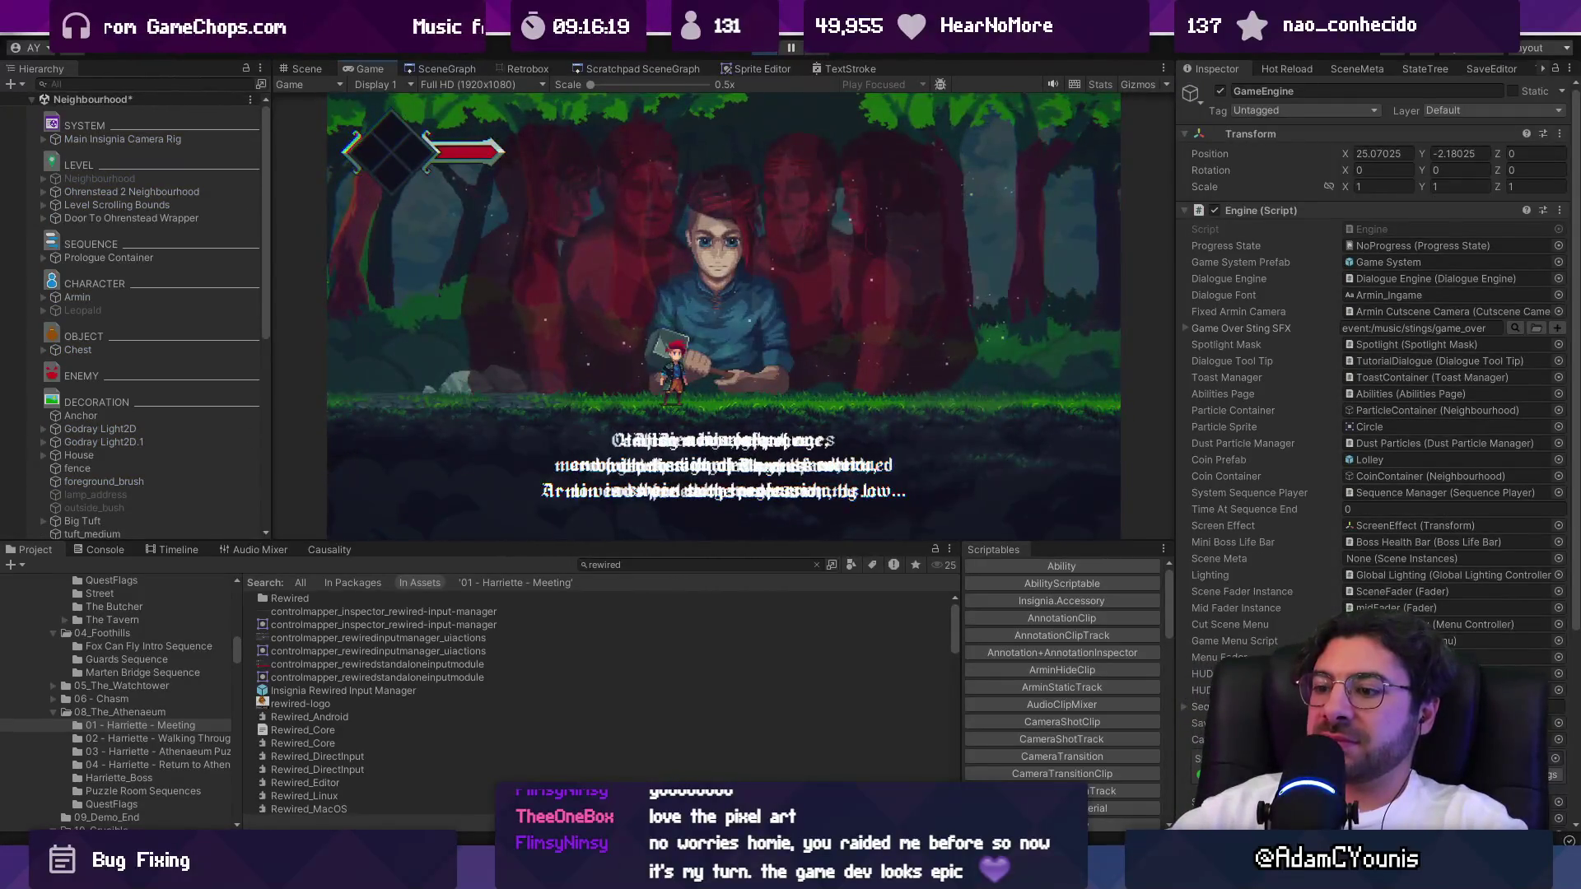
pyautogui.hotkey('alt', 'Tab')
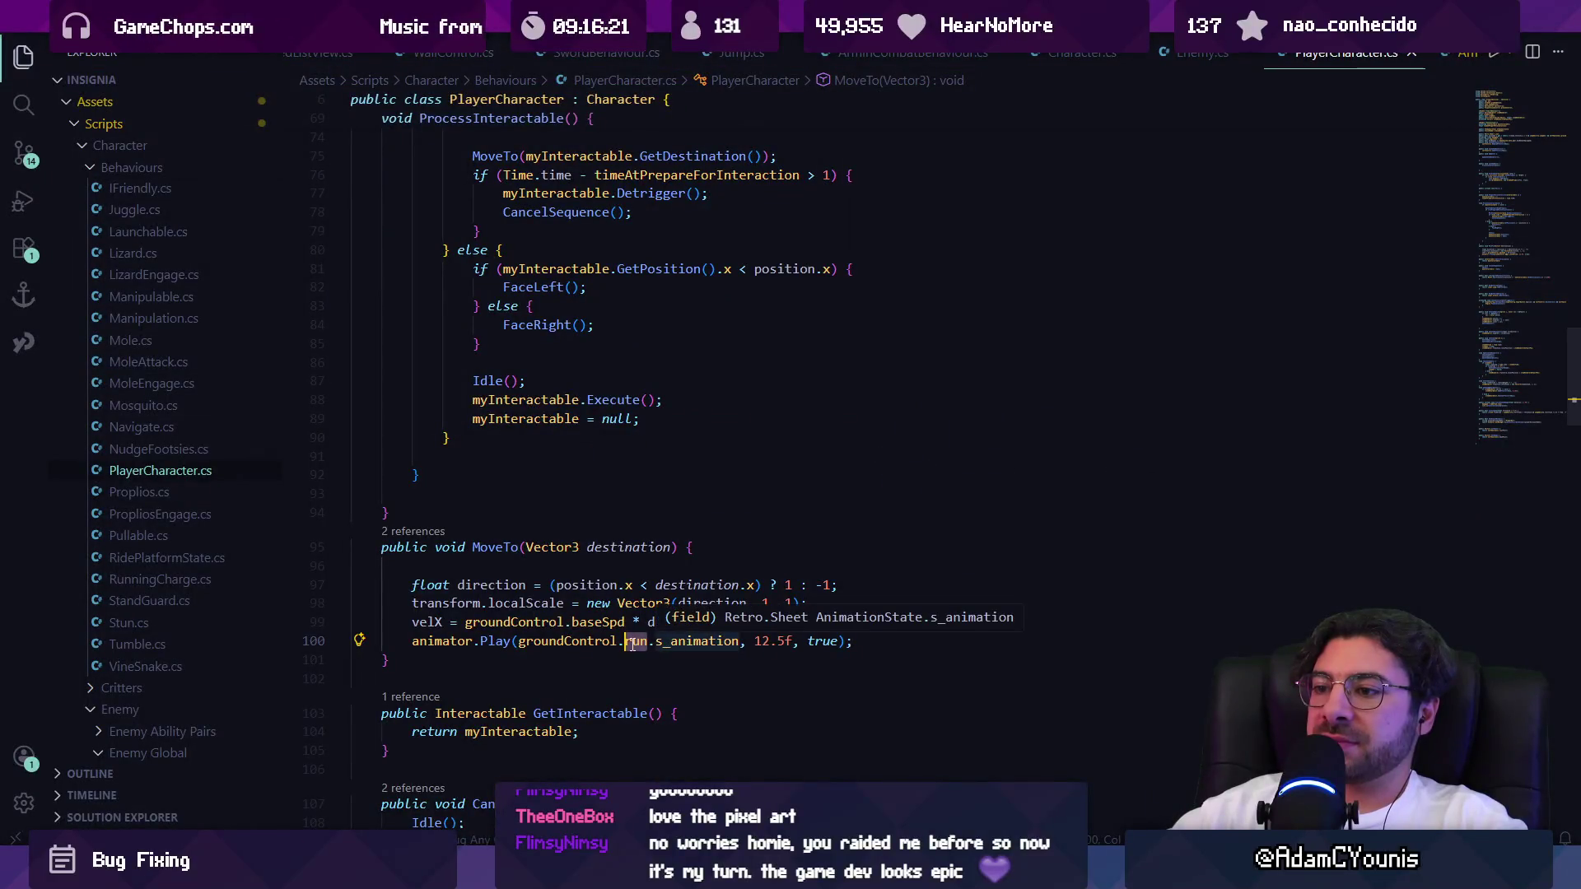
pyautogui.click(757, 641)
pyautogui.press('Right')
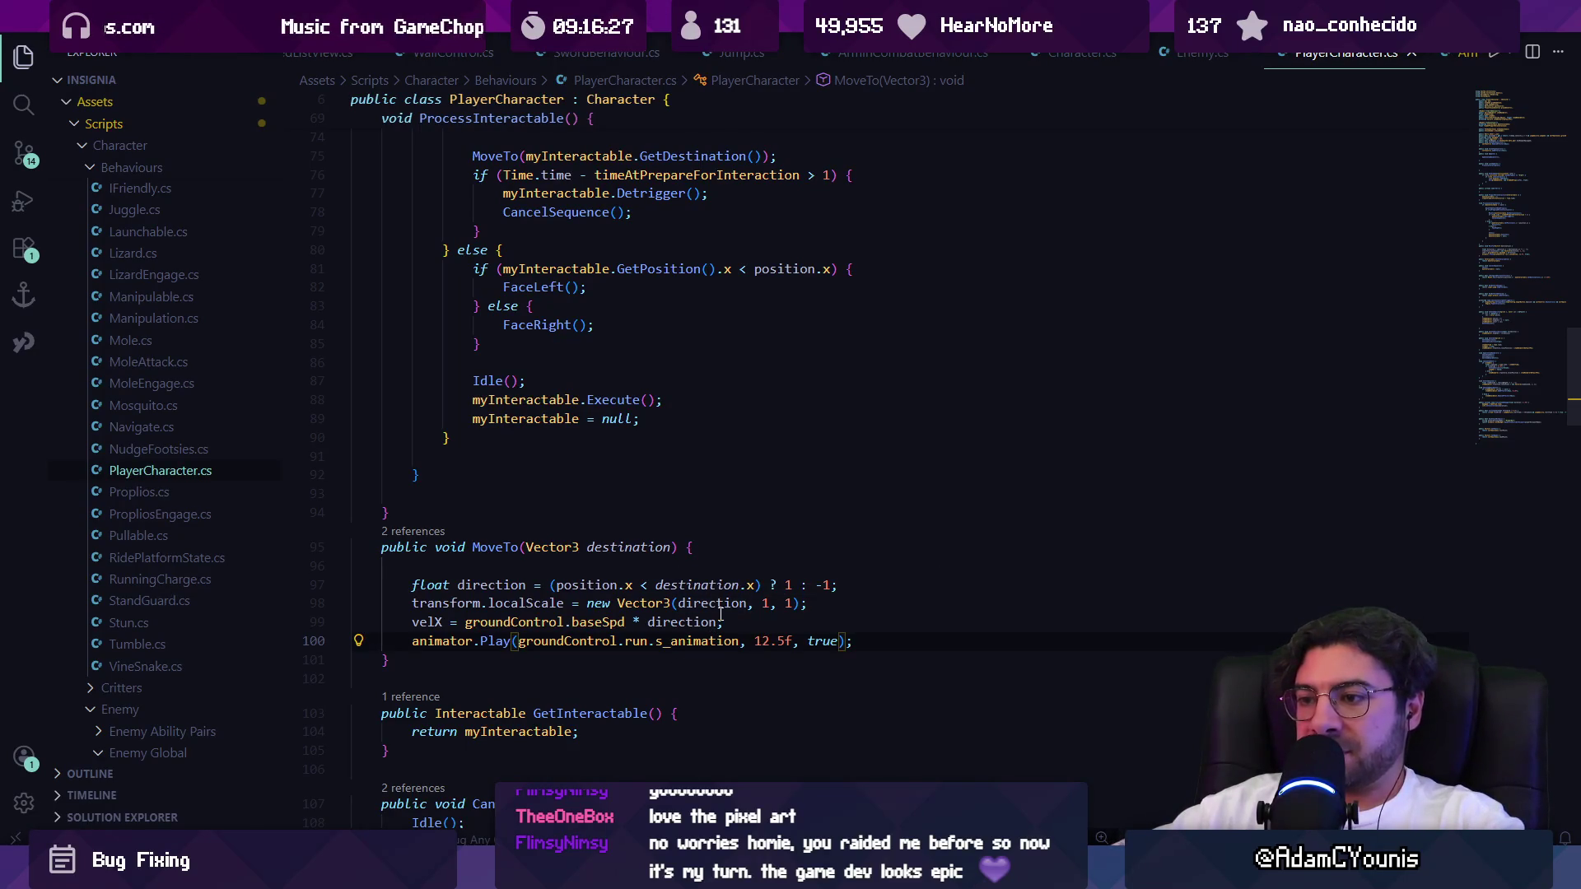
# Add a *1.3f multiplier to velX, save, and retest the game in Unity.
pyautogui.press('Up')
pyautogui.hotkey('ctrl', 'Left')
pyautogui.hotkey('ctrl', 'Left')
pyautogui.write('*1.')
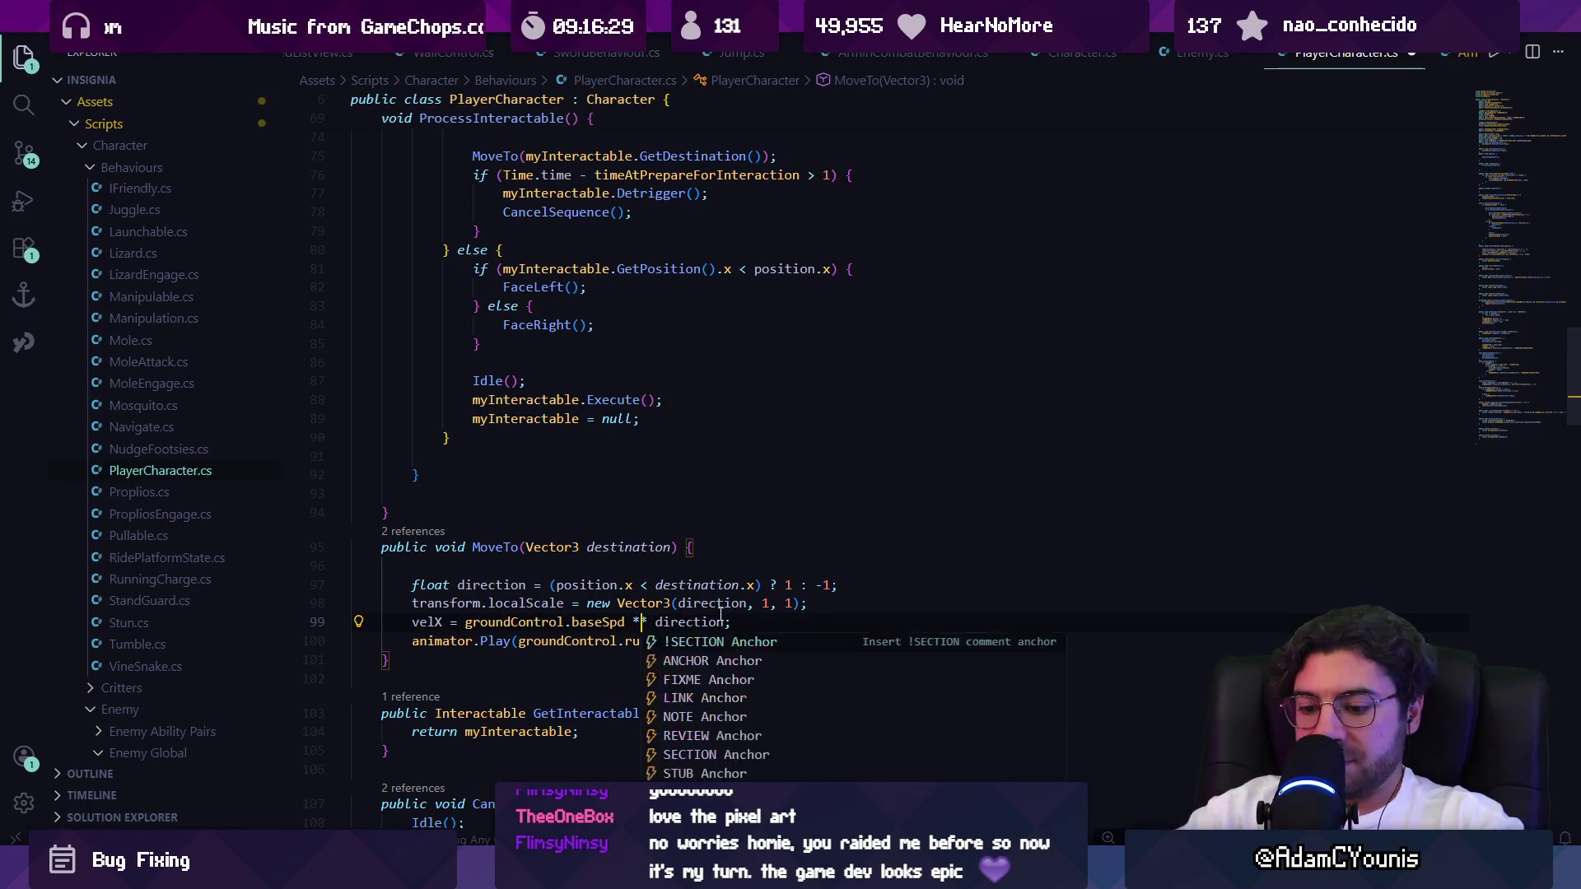
pyautogui.write('3')
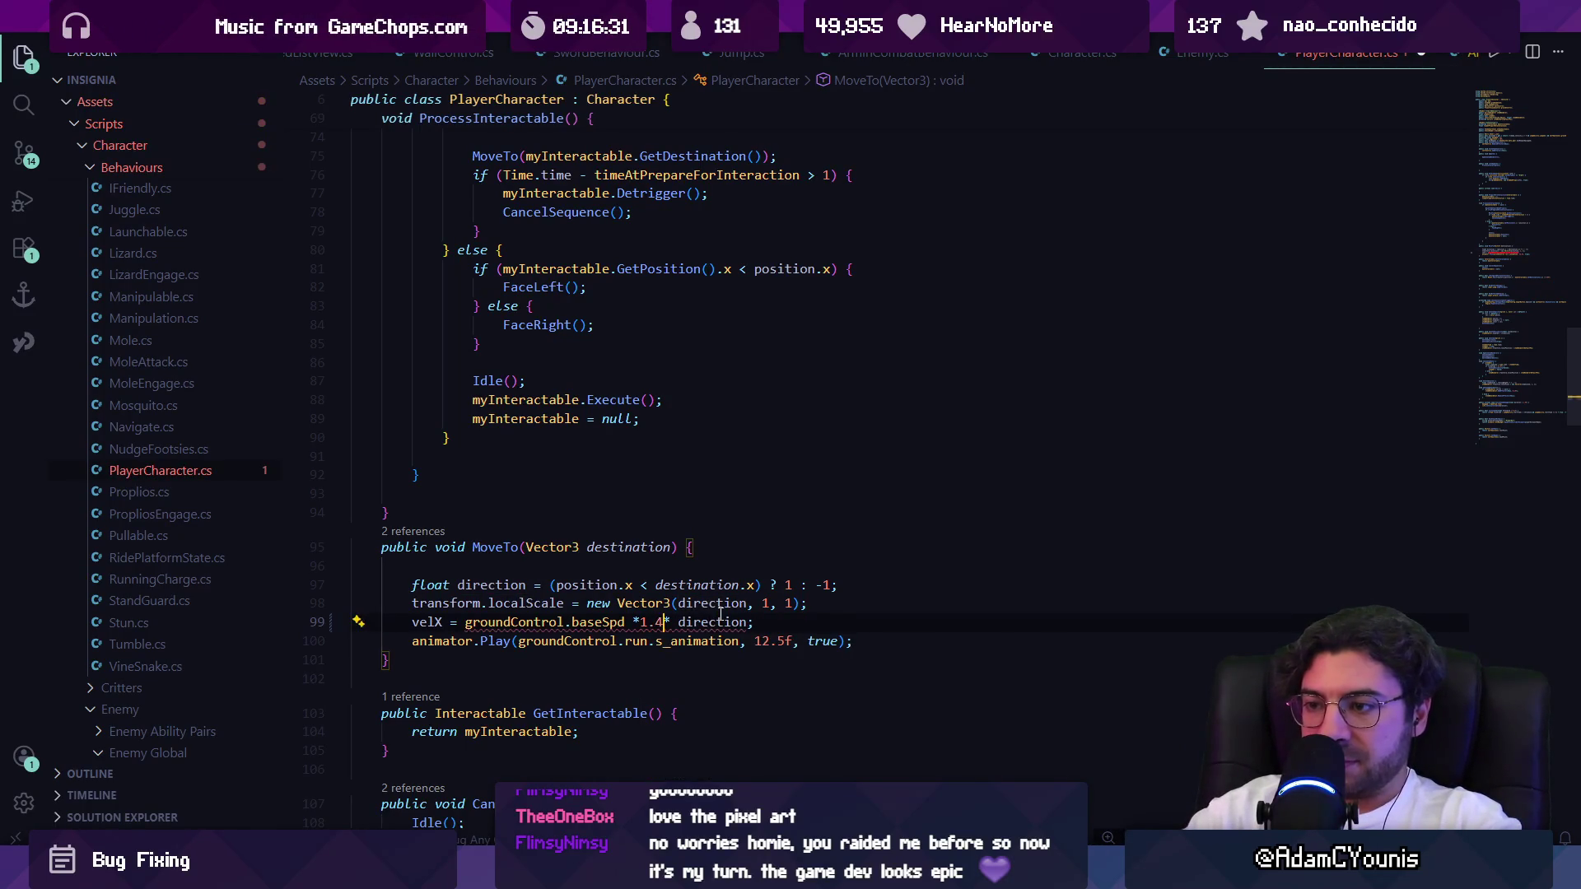
pyautogui.write('f')
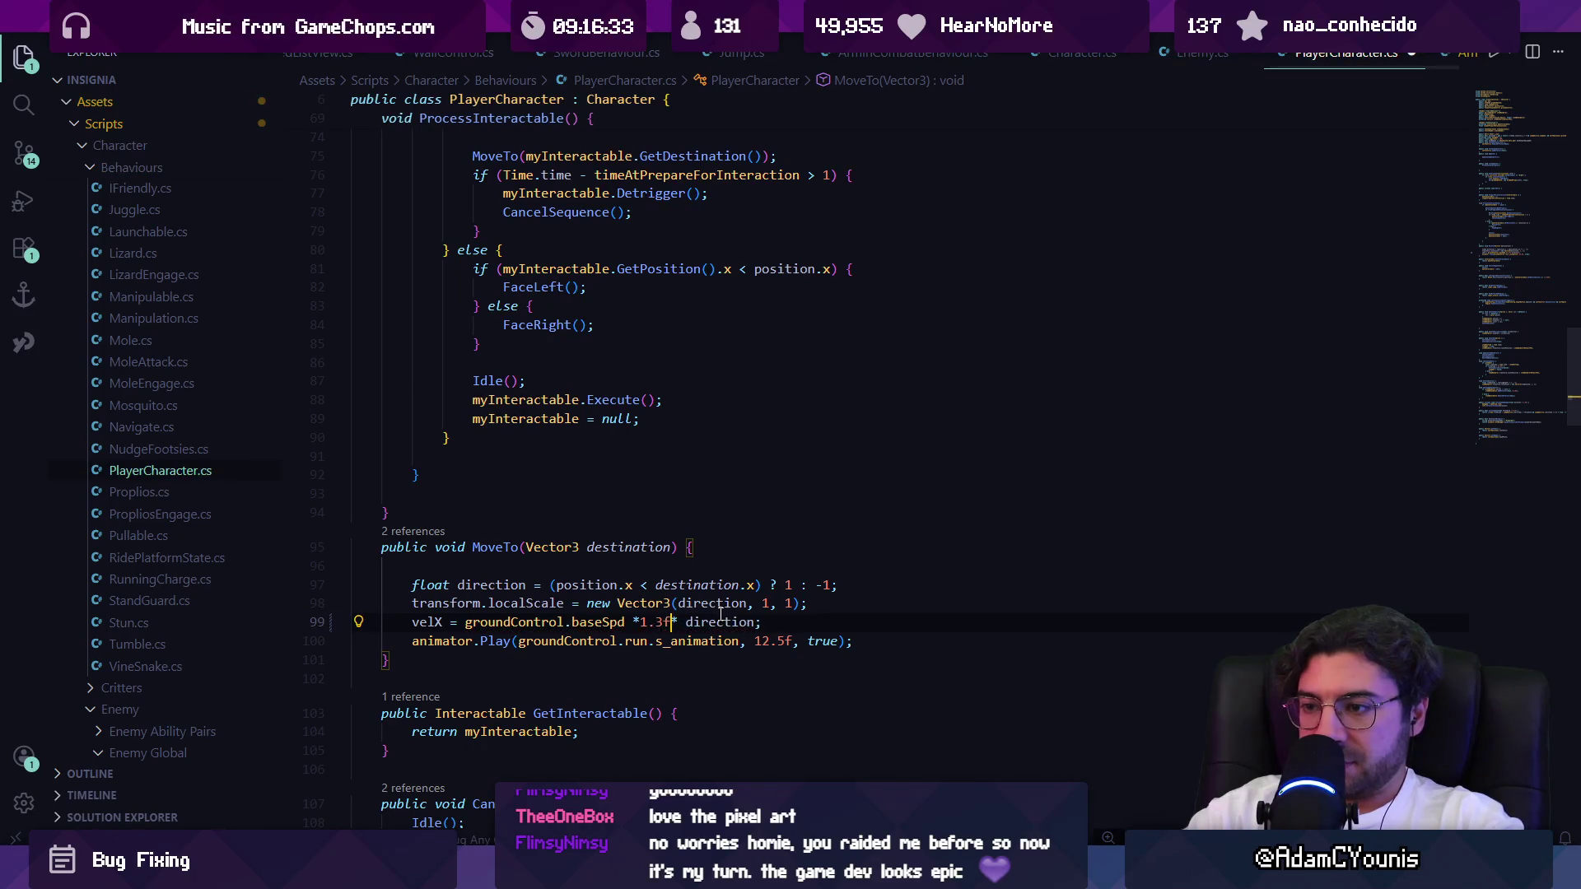
pyautogui.hotkey('ctrl', 's')
pyautogui.hotkey('alt', 'Tab')
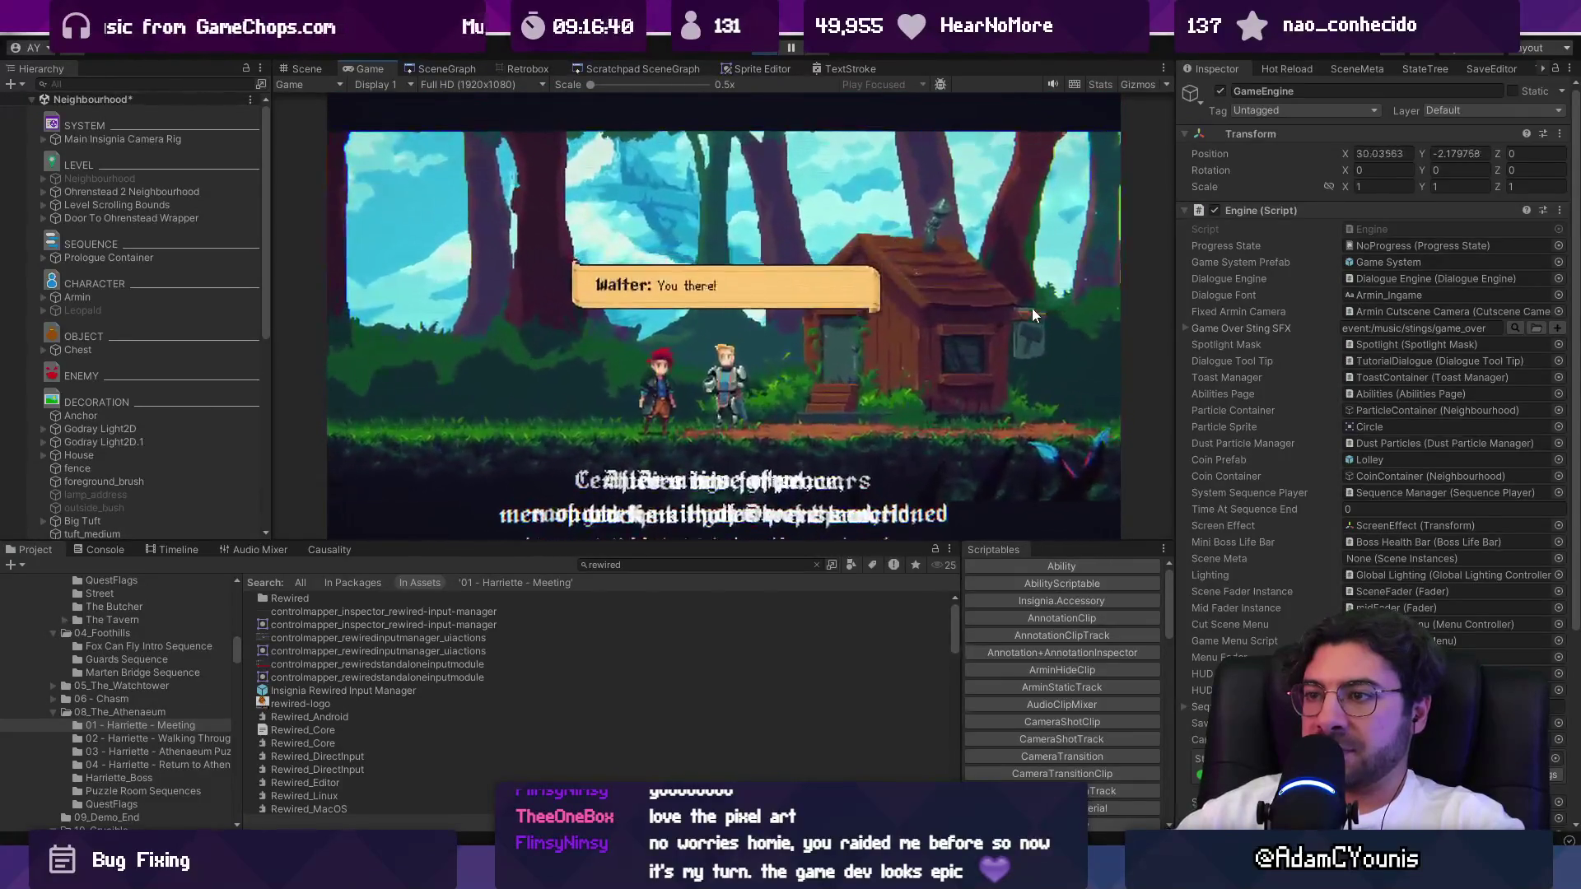
pyautogui.click(759, 49)
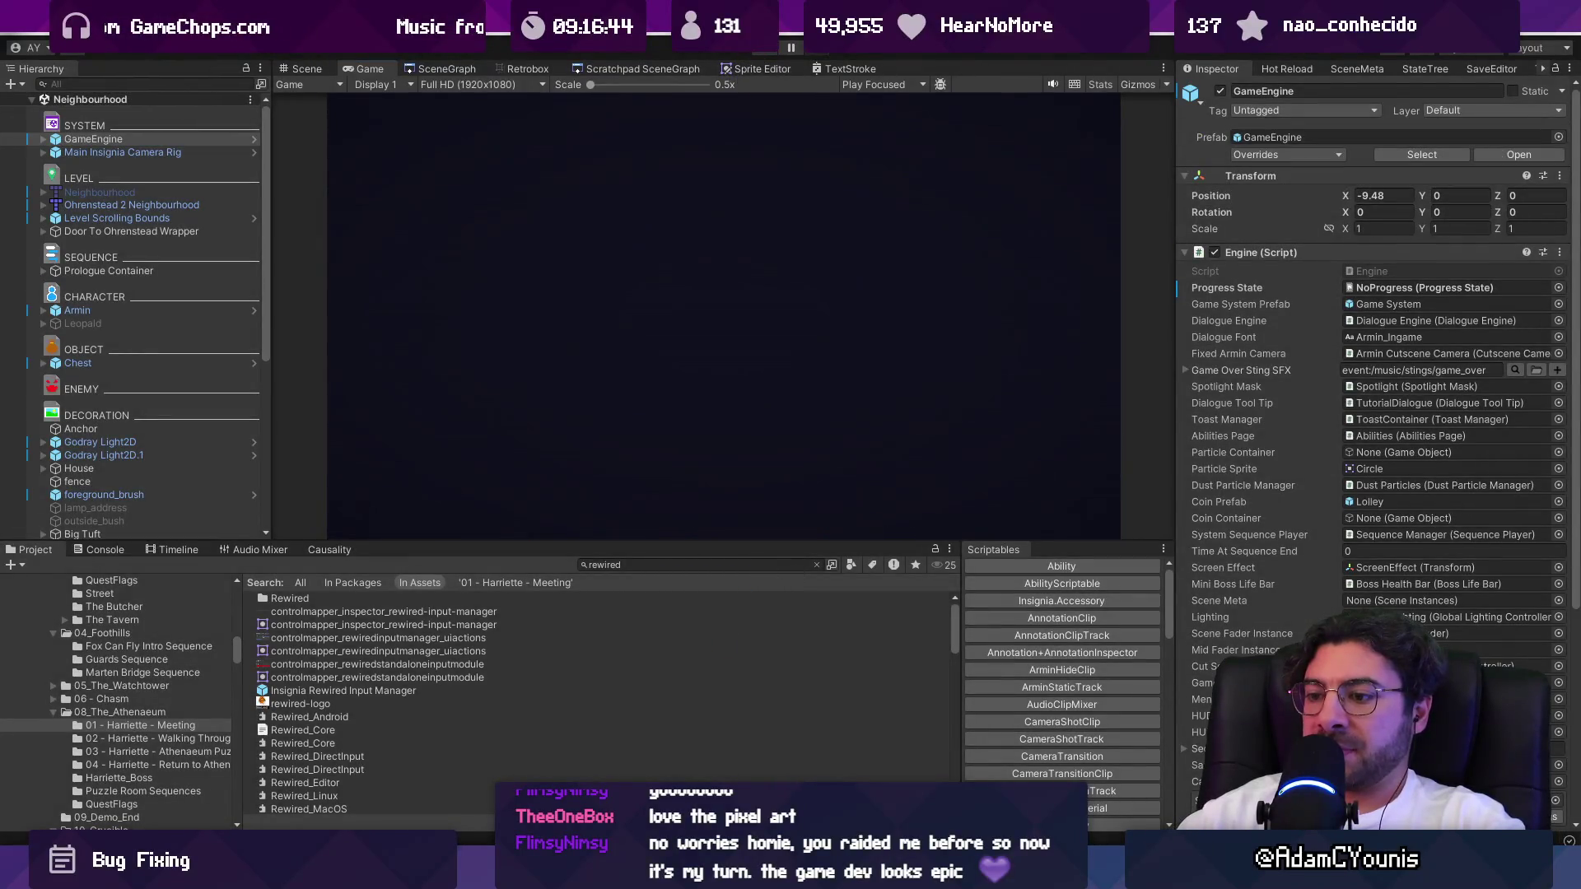
# Stage all local changes in Fork and begin the commit subject.
pyautogui.hotkey('alt', 'Tab')
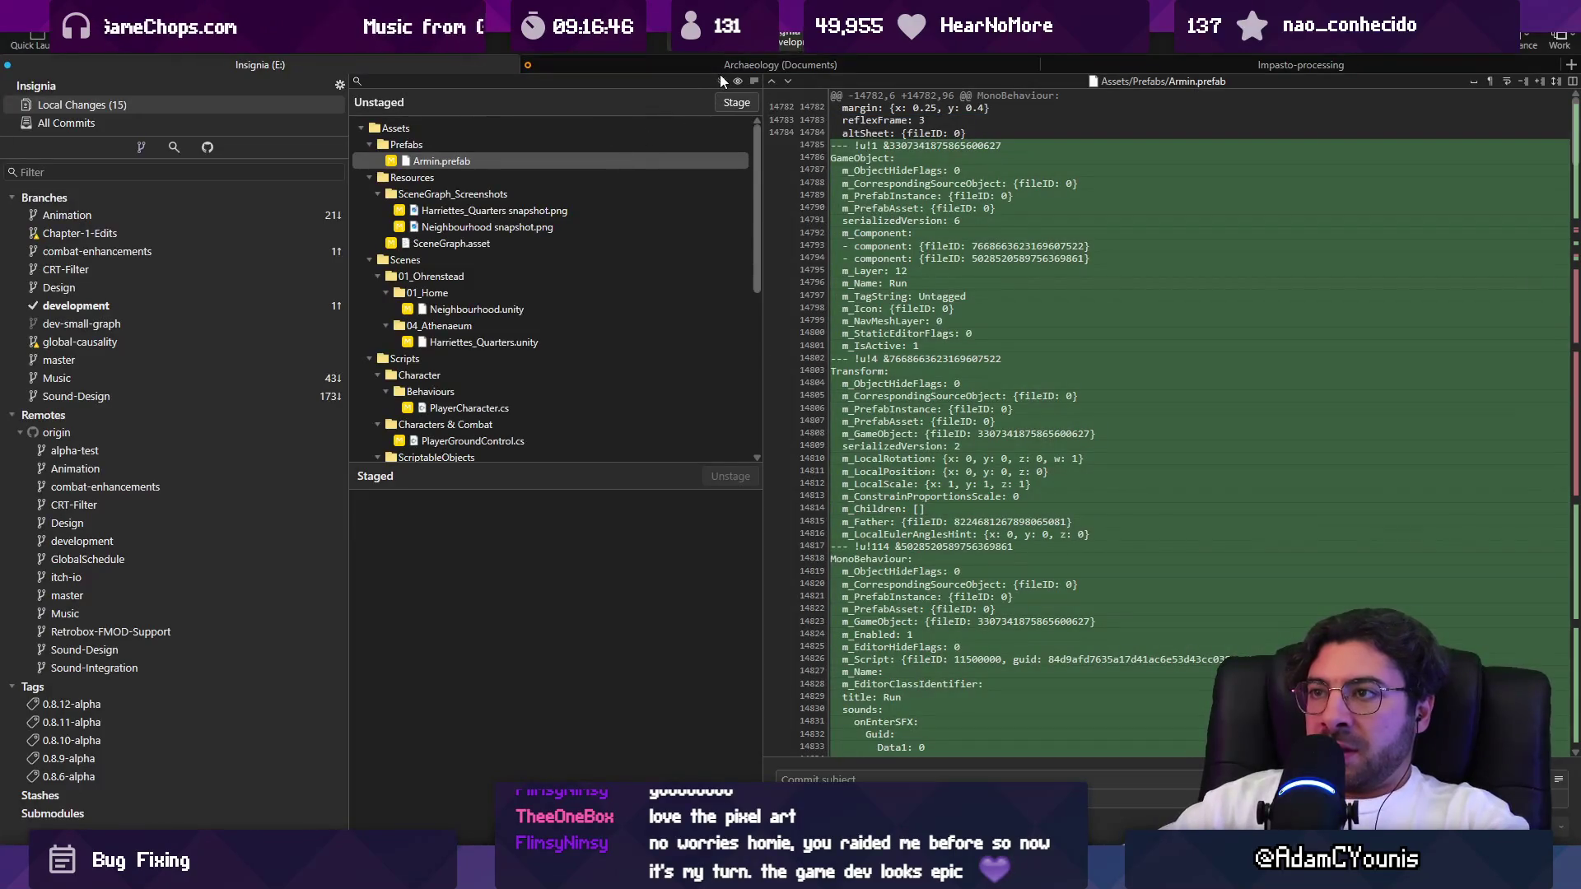
pyautogui.click(720, 76)
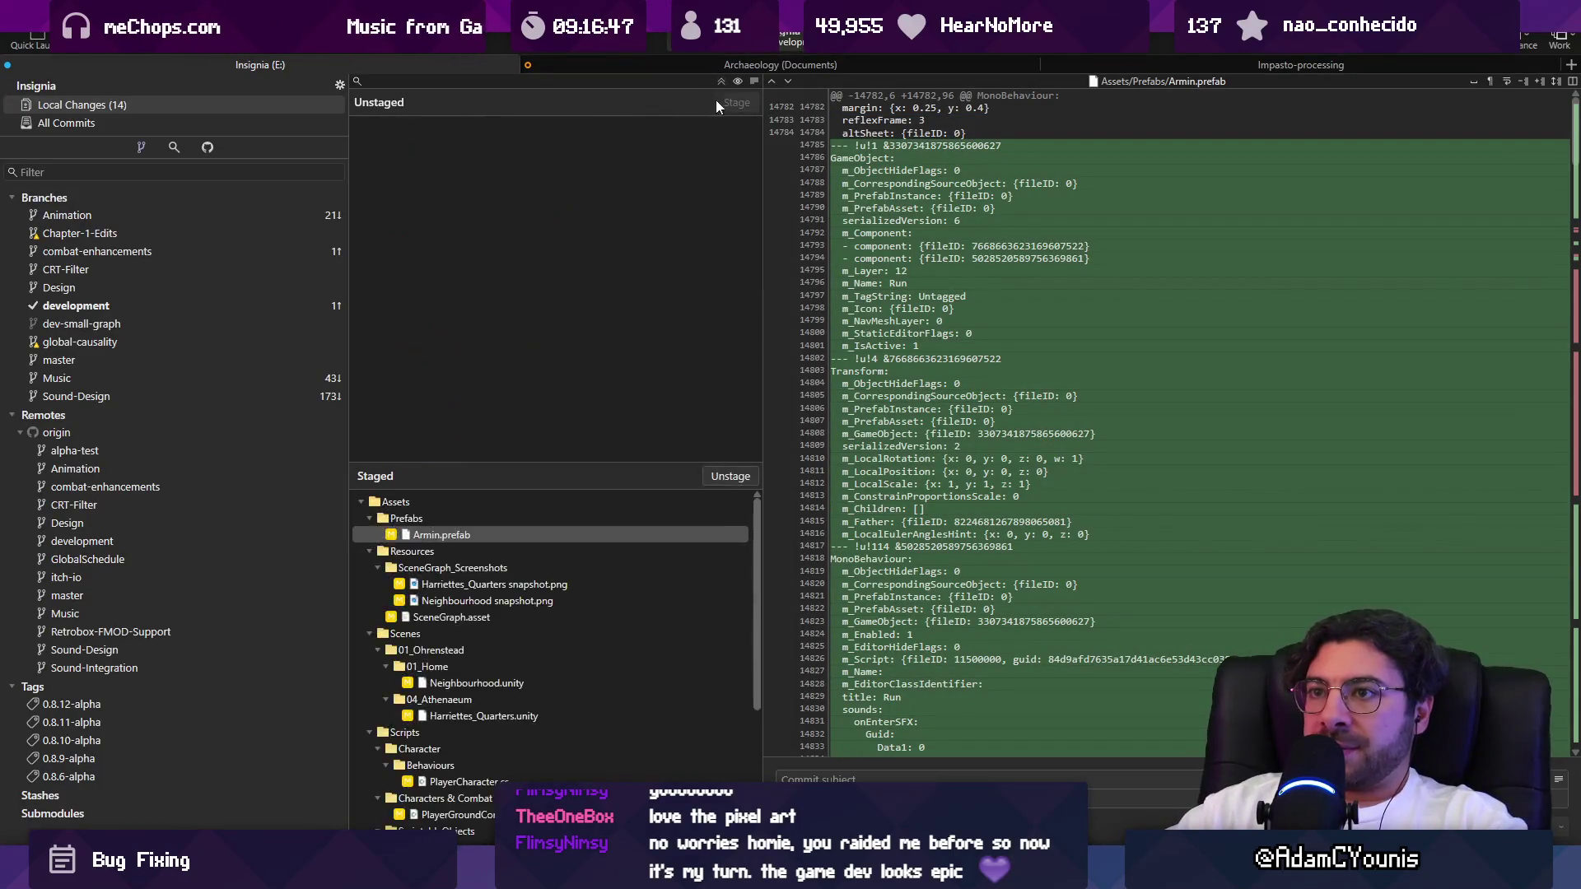
pyautogui.click(867, 778)
pyautogui.write('I')
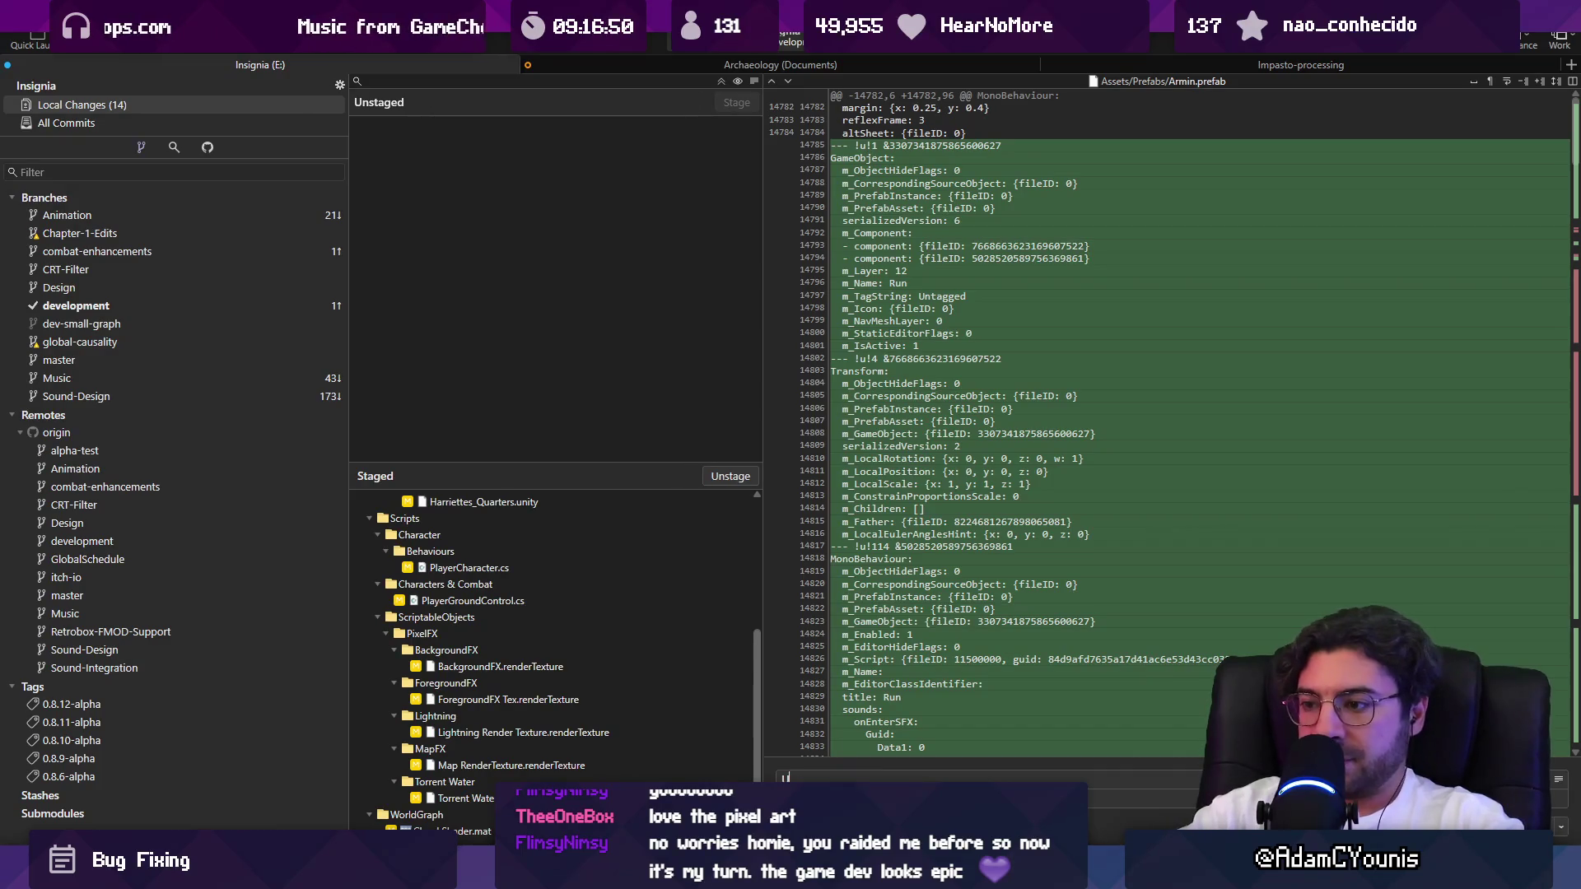
# Unstage the PixelFX render textures and Cloud Shader.mat, then discard changes in 6 files.
pyautogui.click(445, 831)
pyautogui.keyDown('shift'); pyautogui.click(549, 664); pyautogui.keyUp('shift')
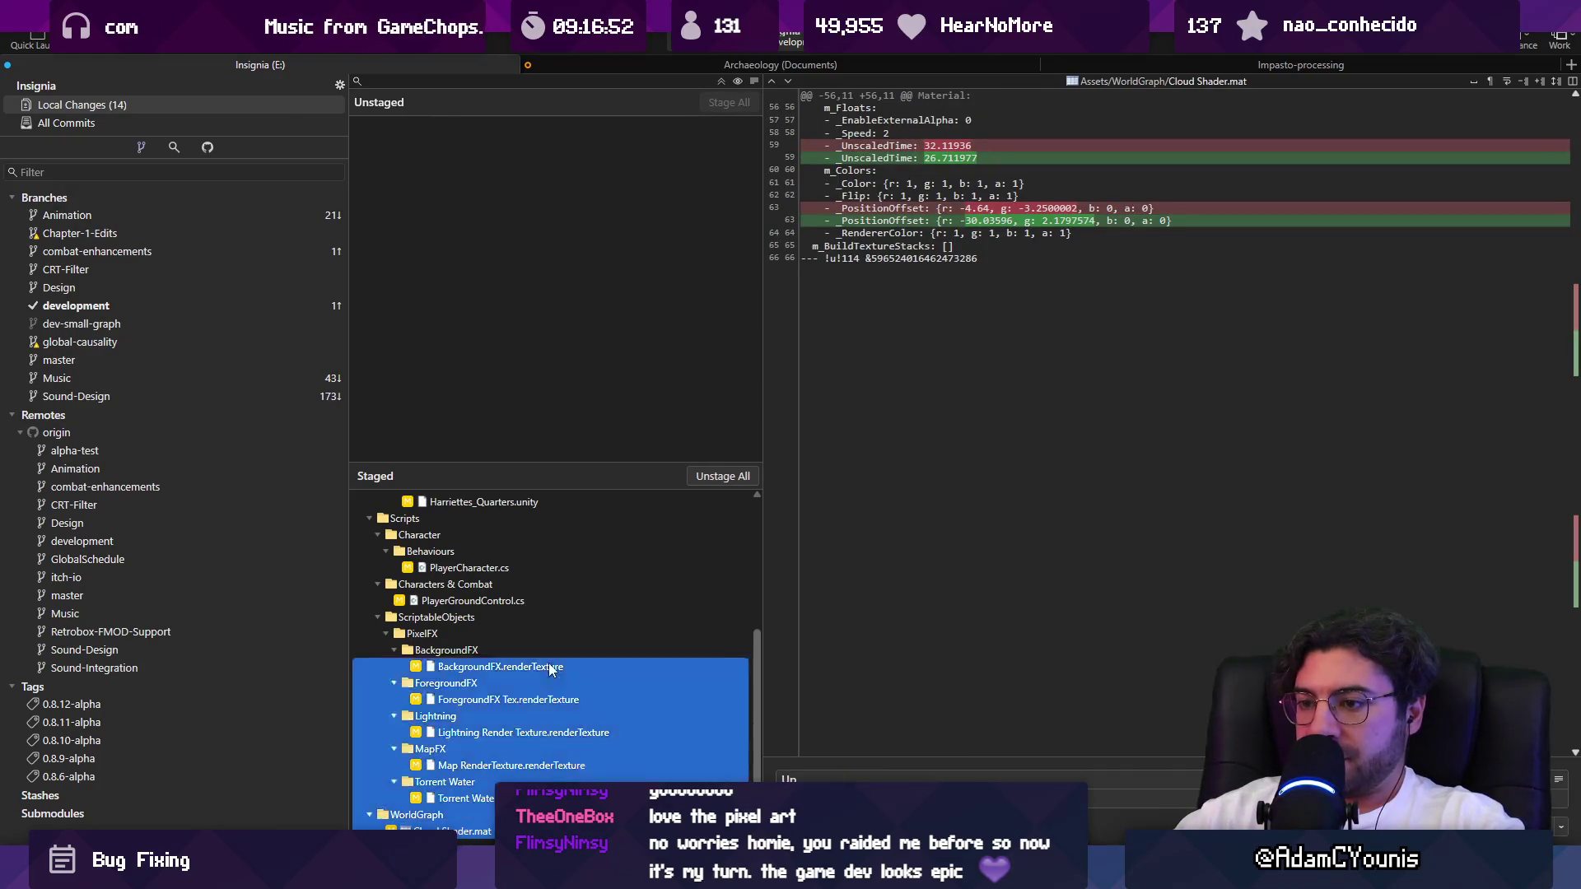
pyautogui.press('Return')
pyautogui.click(452, 375)
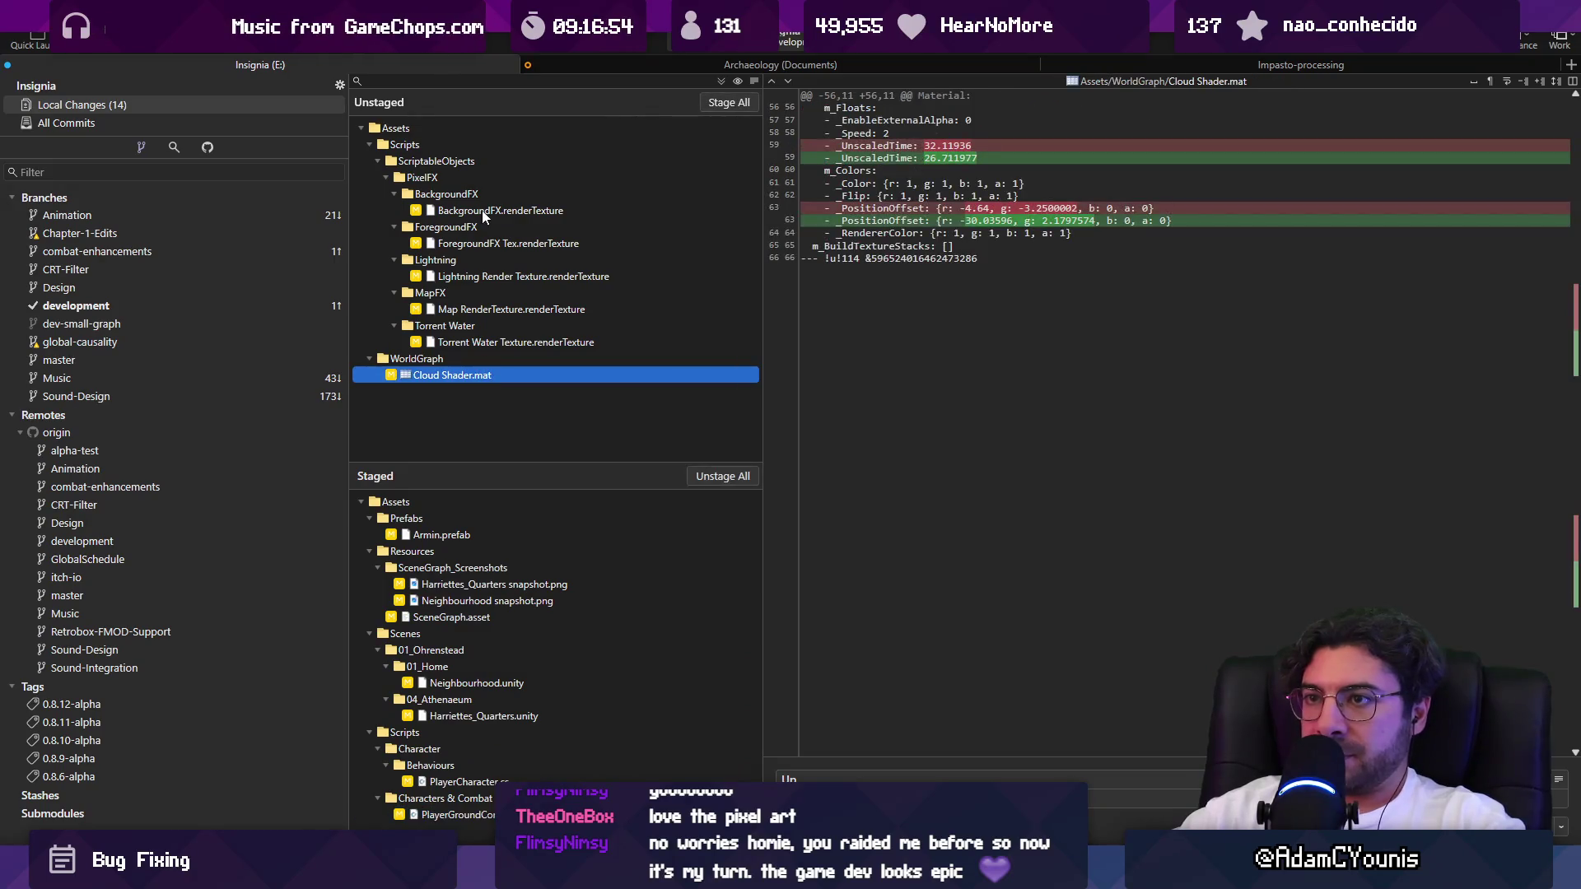
pyautogui.keyDown('shift'); pyautogui.click(482, 197); pyautogui.keyUp('shift')
pyautogui.press('Delete')
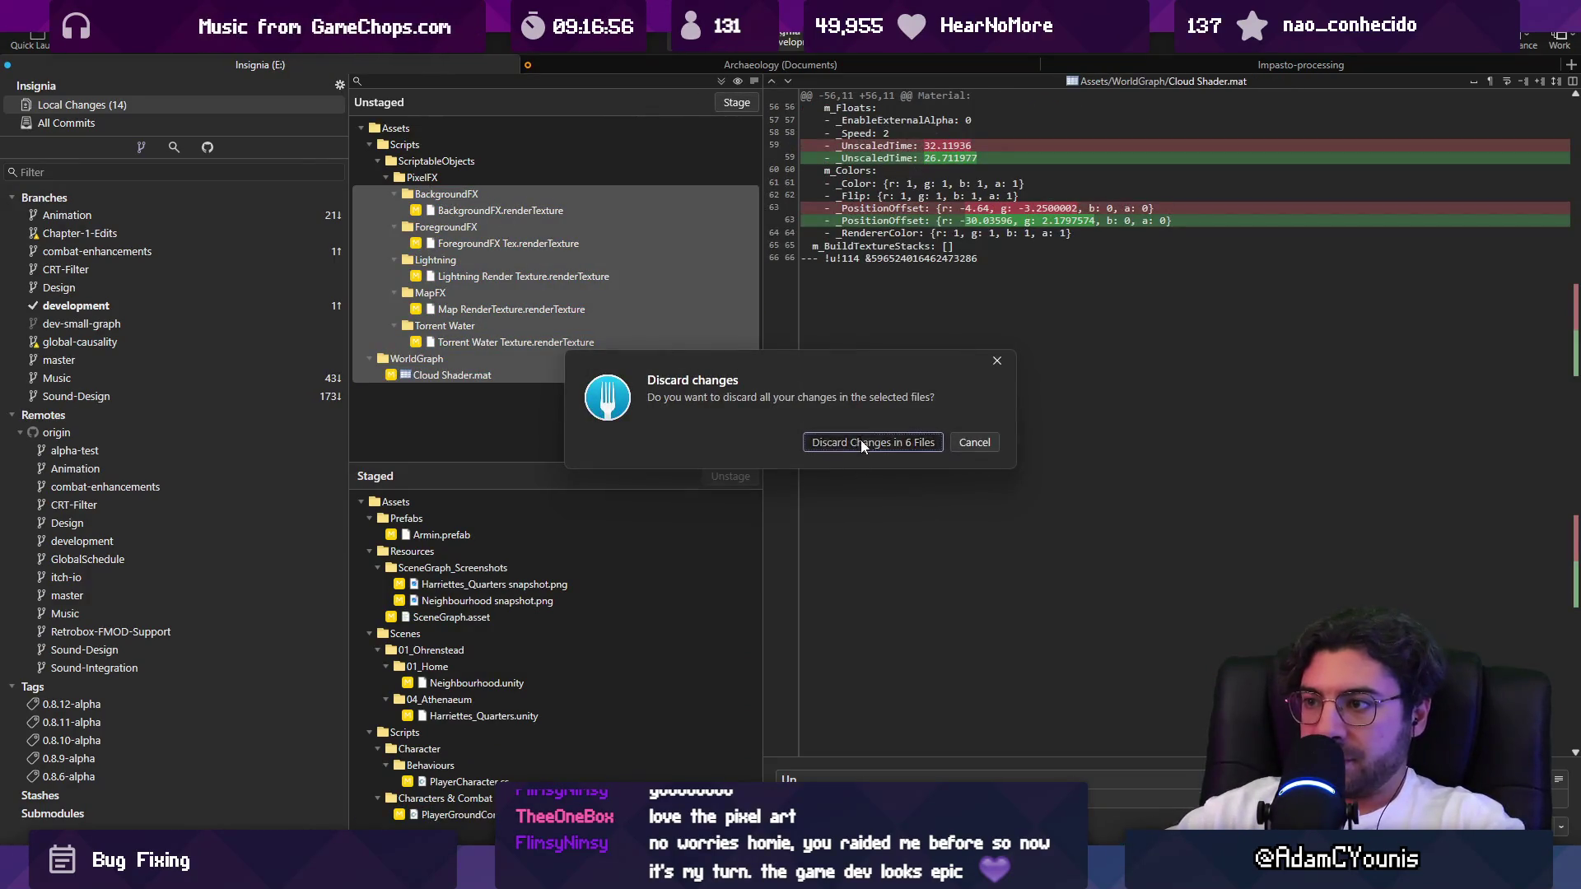
pyautogui.click(861, 440)
pyautogui.write('dates')
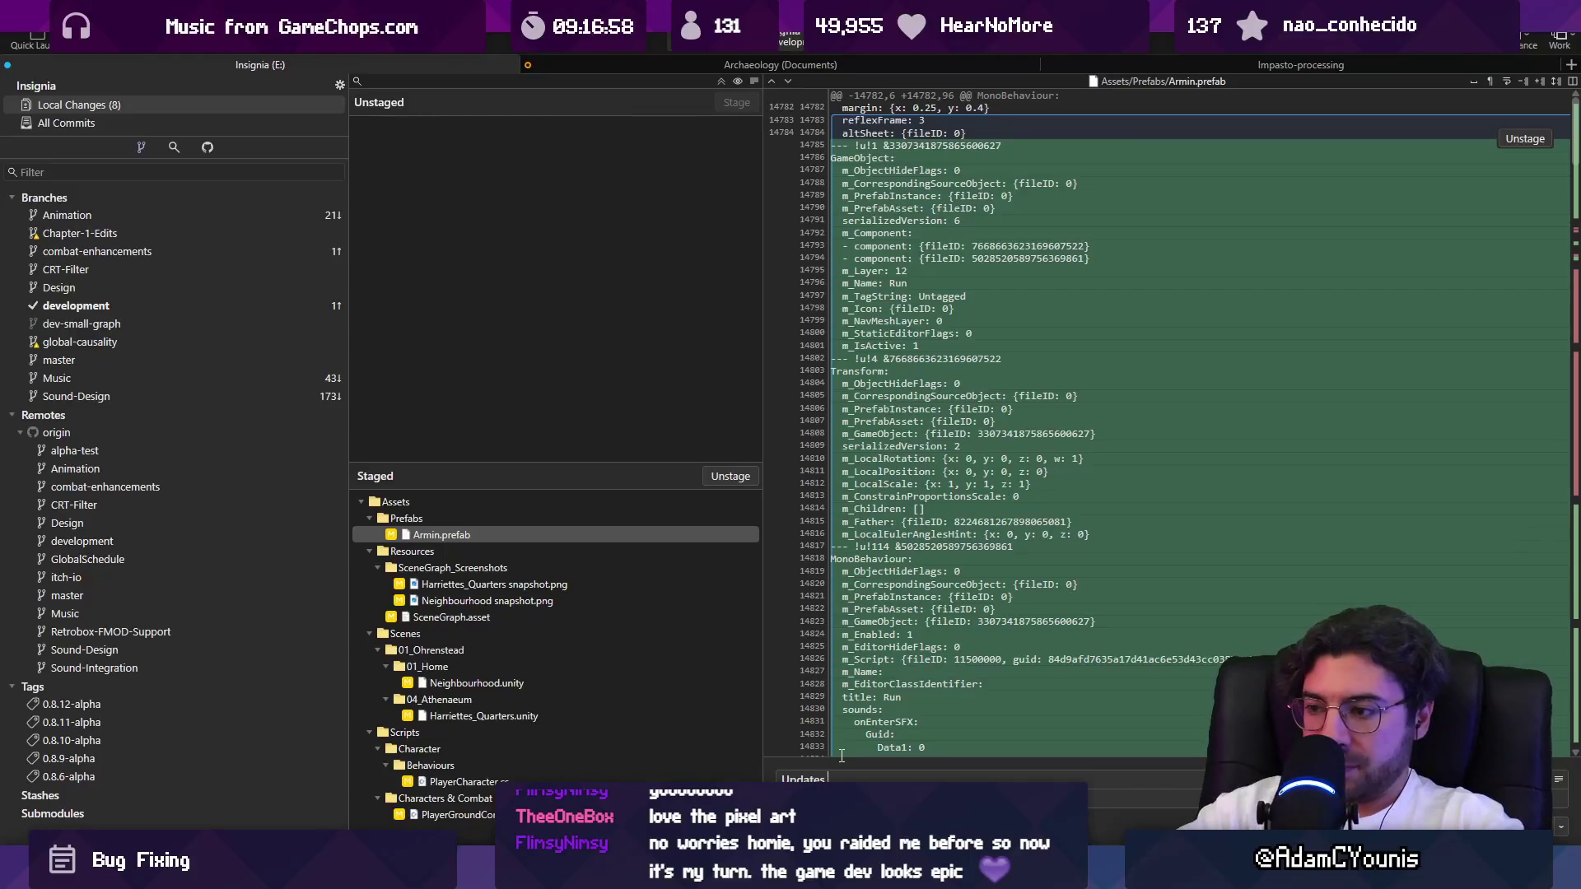
# Commit the staged changes with a message about Armin's cutscene triggers, then bring up Snaz.
pyautogui.press('BackSpace')
pyautogui.press('BackSpace')
pyautogui.press('BackSpace')
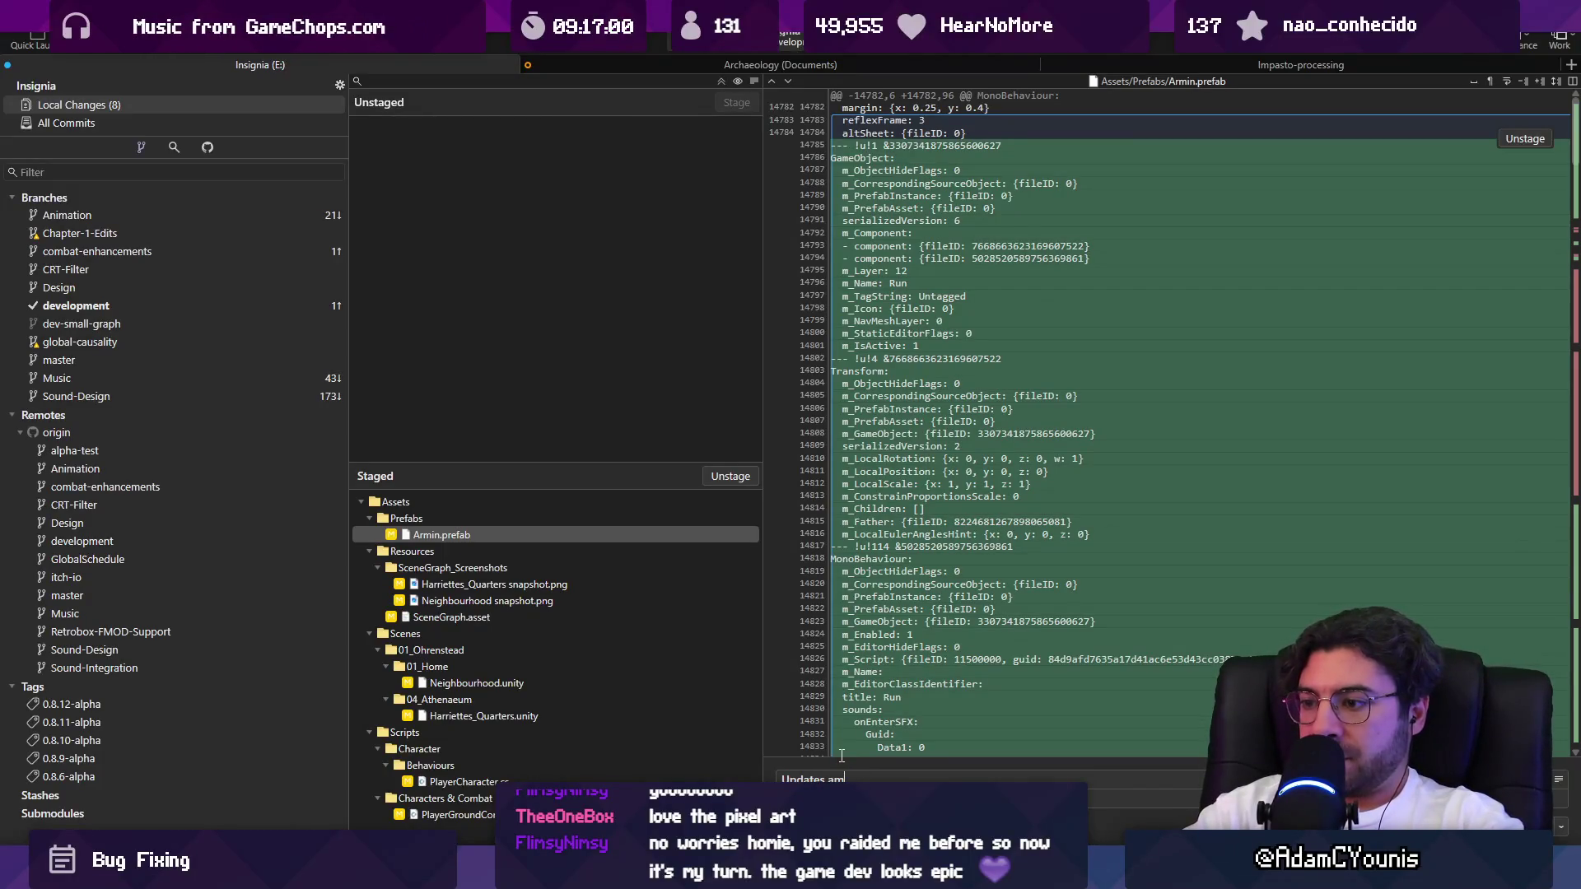
pyautogui.write('rmin to more promptly move to')
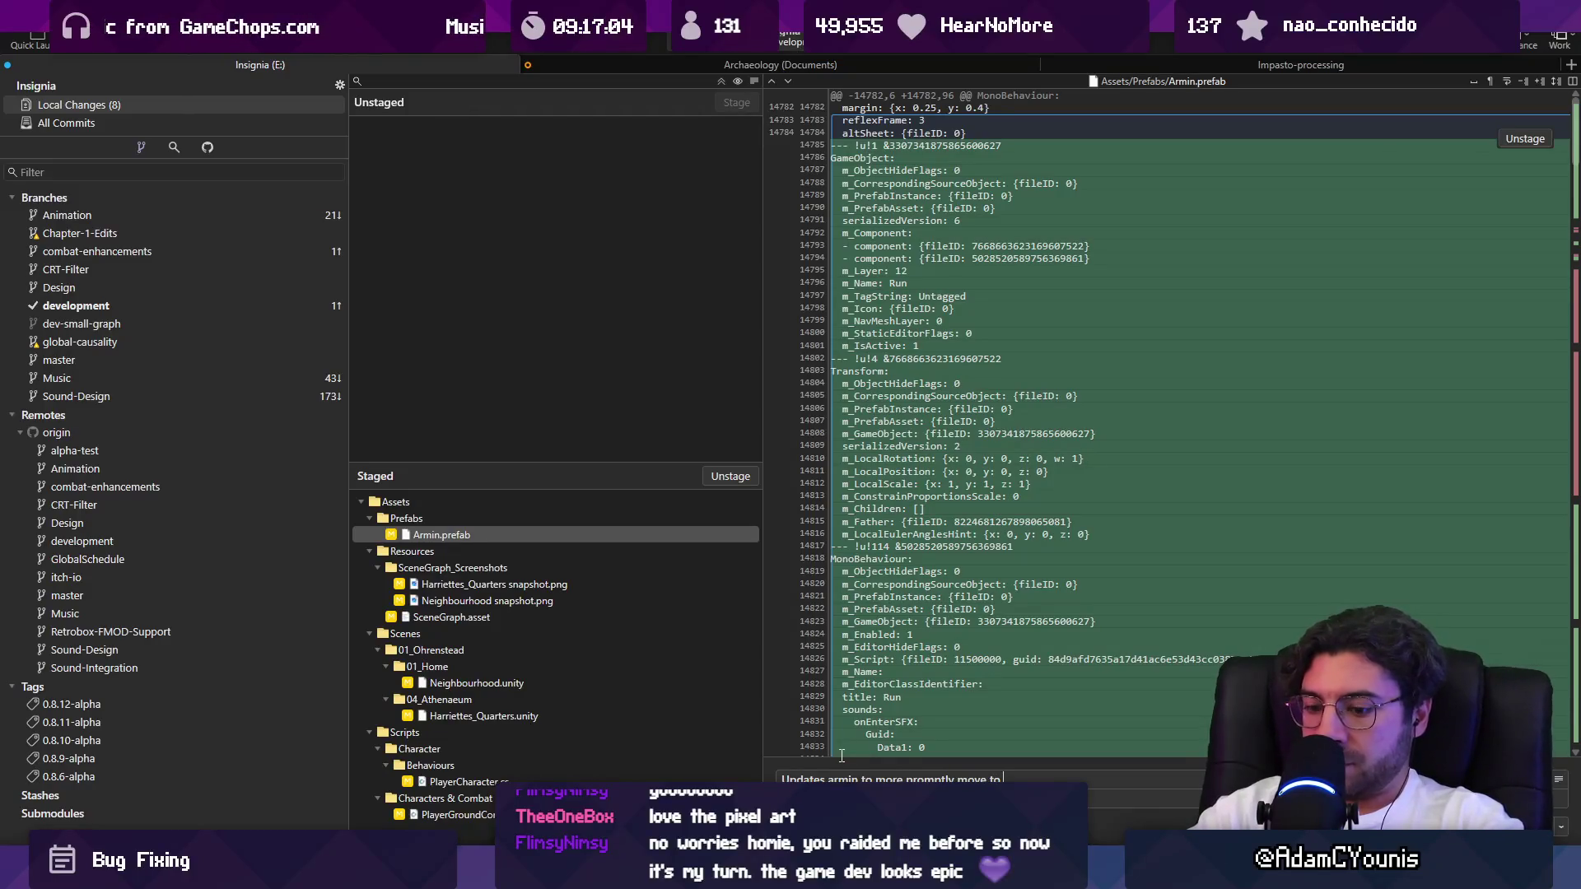
pyautogui.write('cutscenes wh')
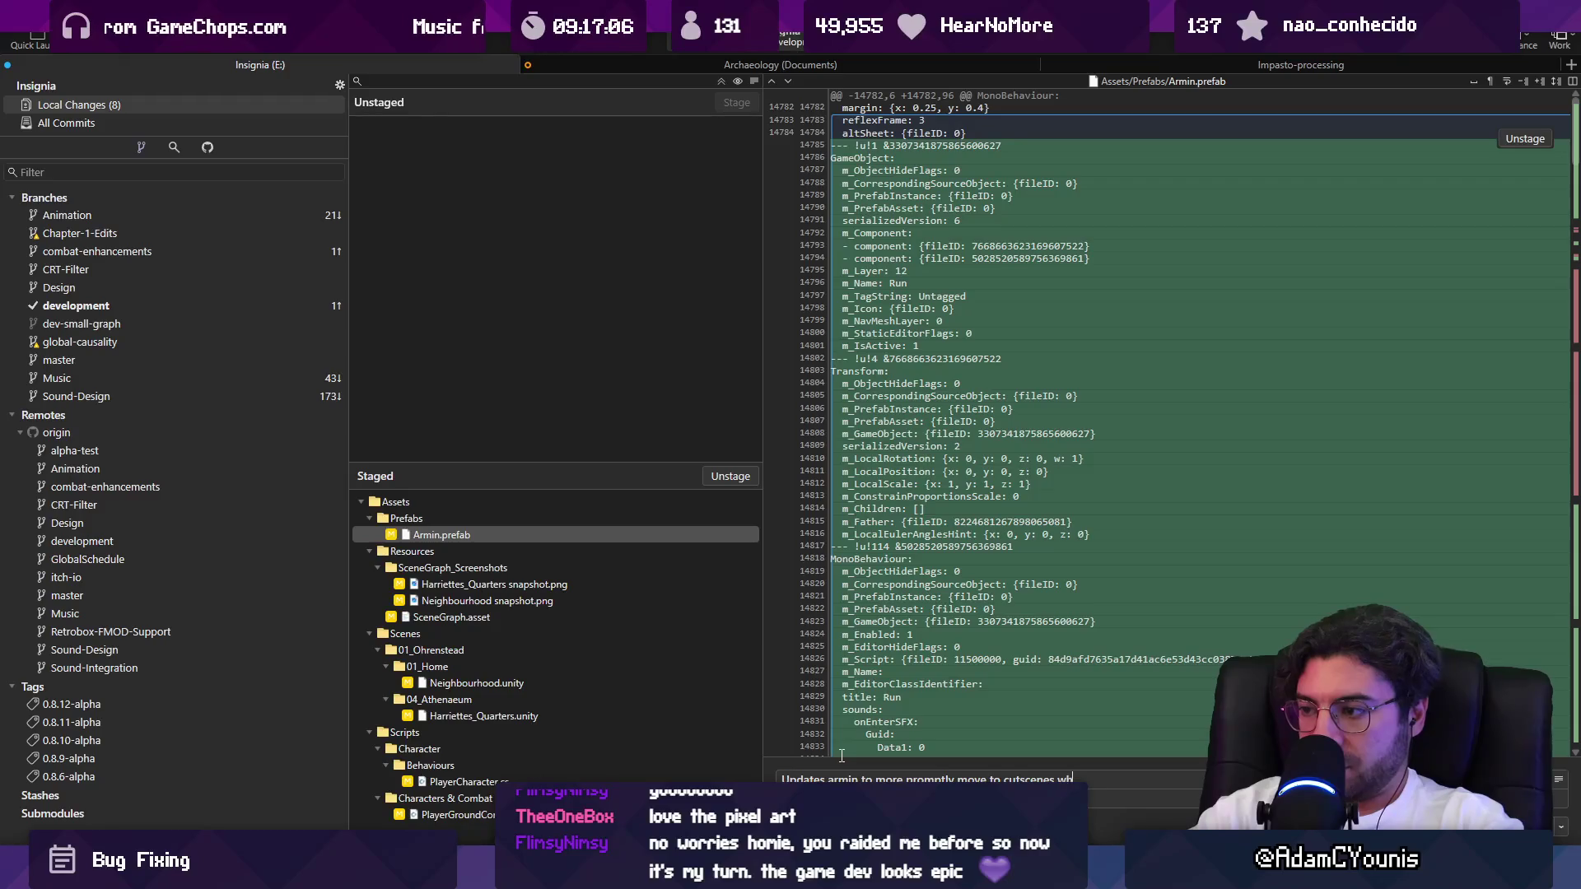
pyautogui.write('en triggering their')
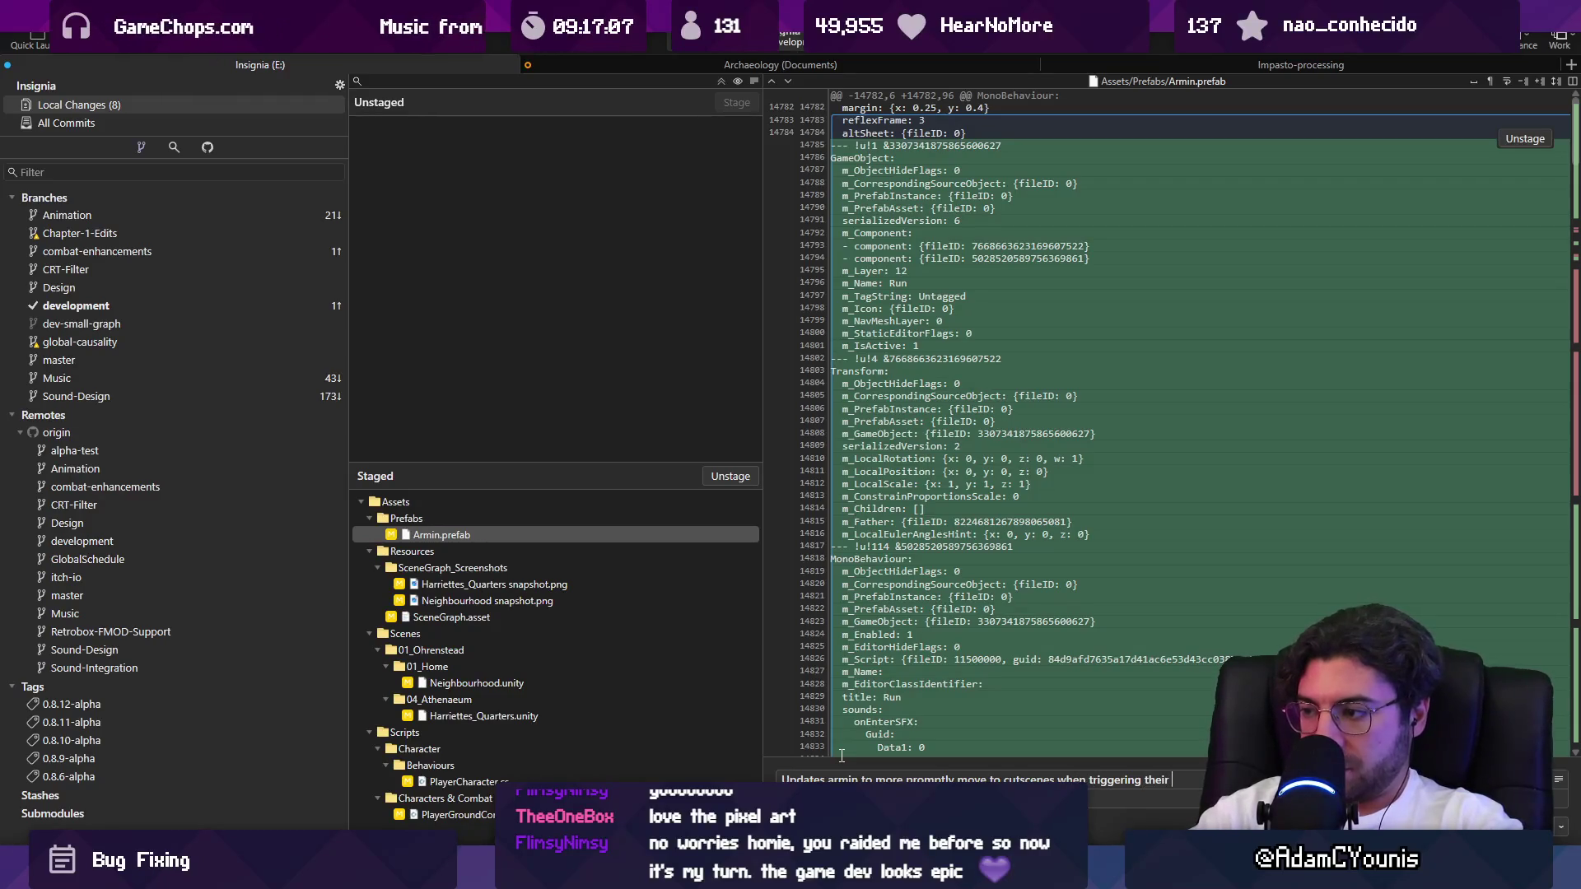
pyautogui.write('ide')
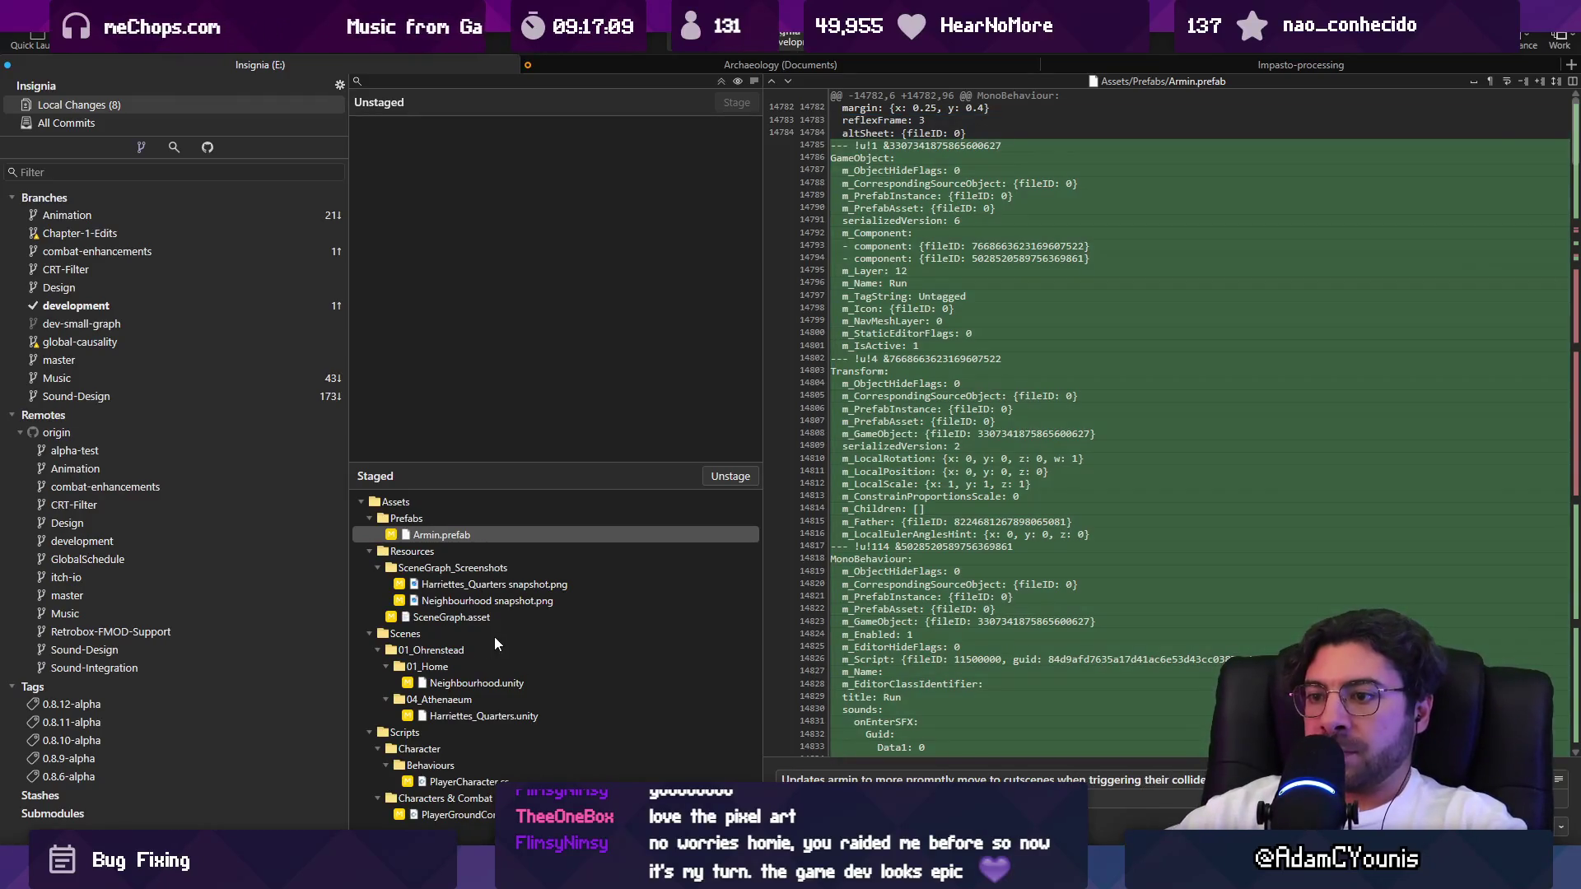
pyautogui.hotkey('ctrl', 'Return')
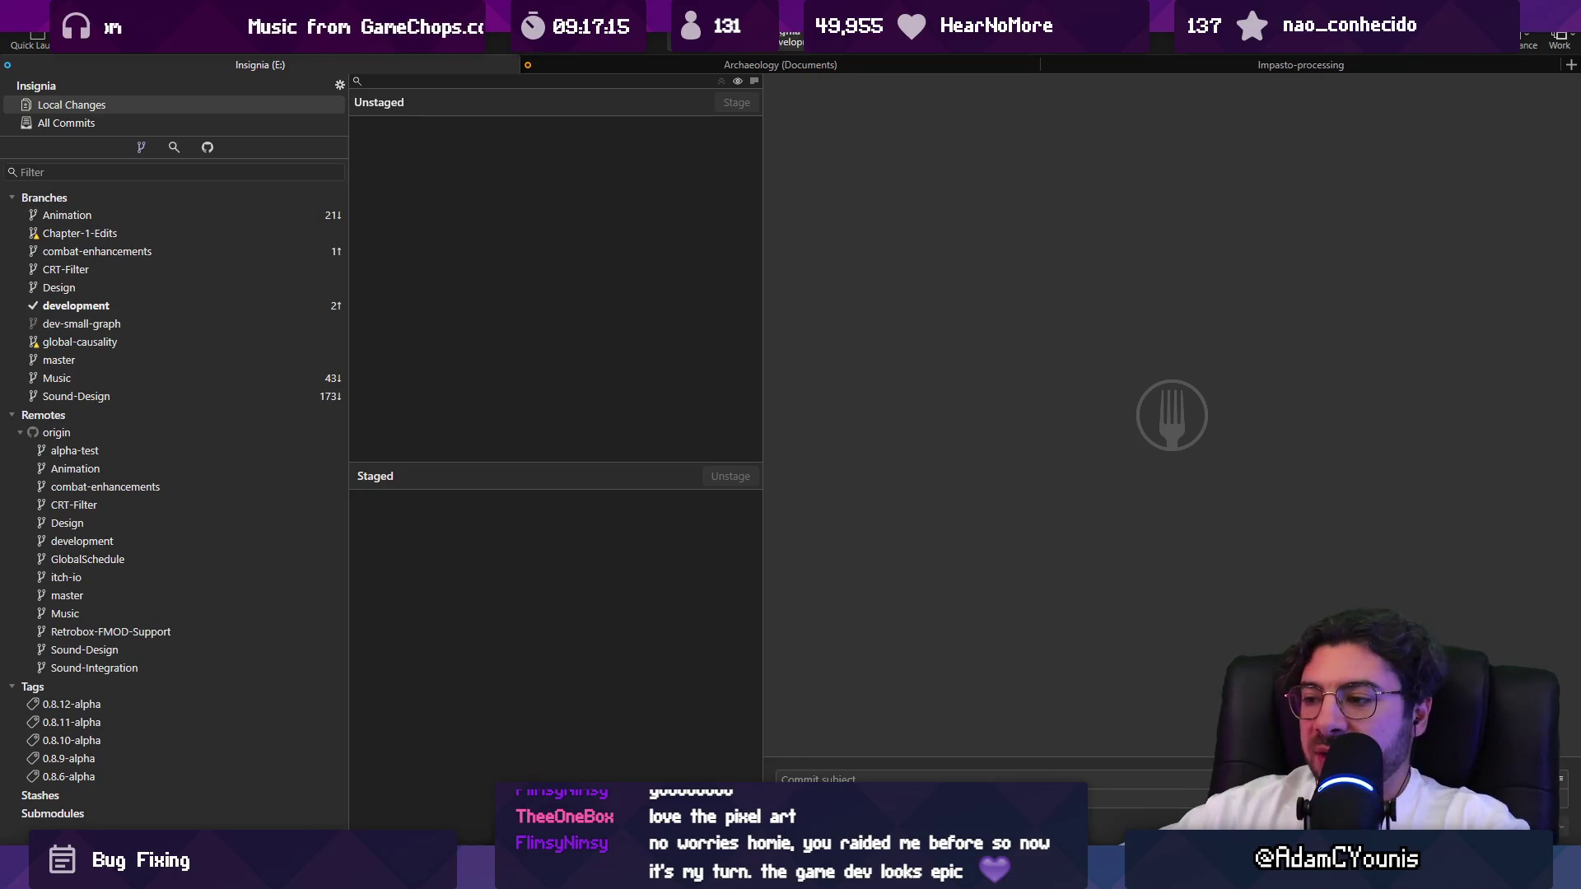
pyautogui.hotkey('alt', 'Tab')
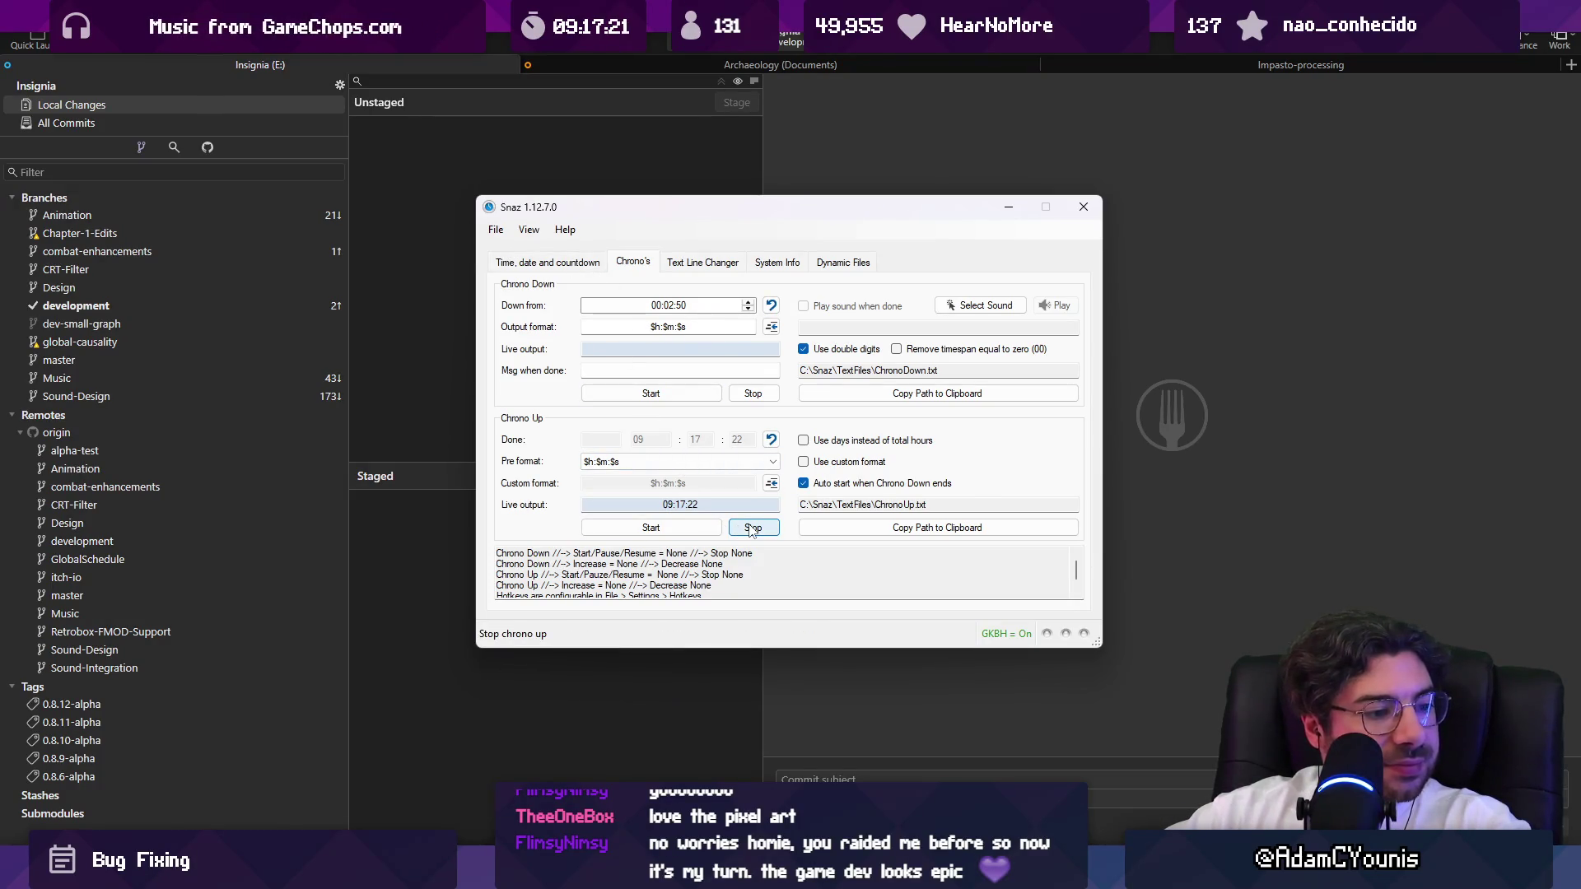
# Set the Snaz Done time to 2:53, restart Chrono Up, and minimize the window.
pyautogui.click(752, 530)
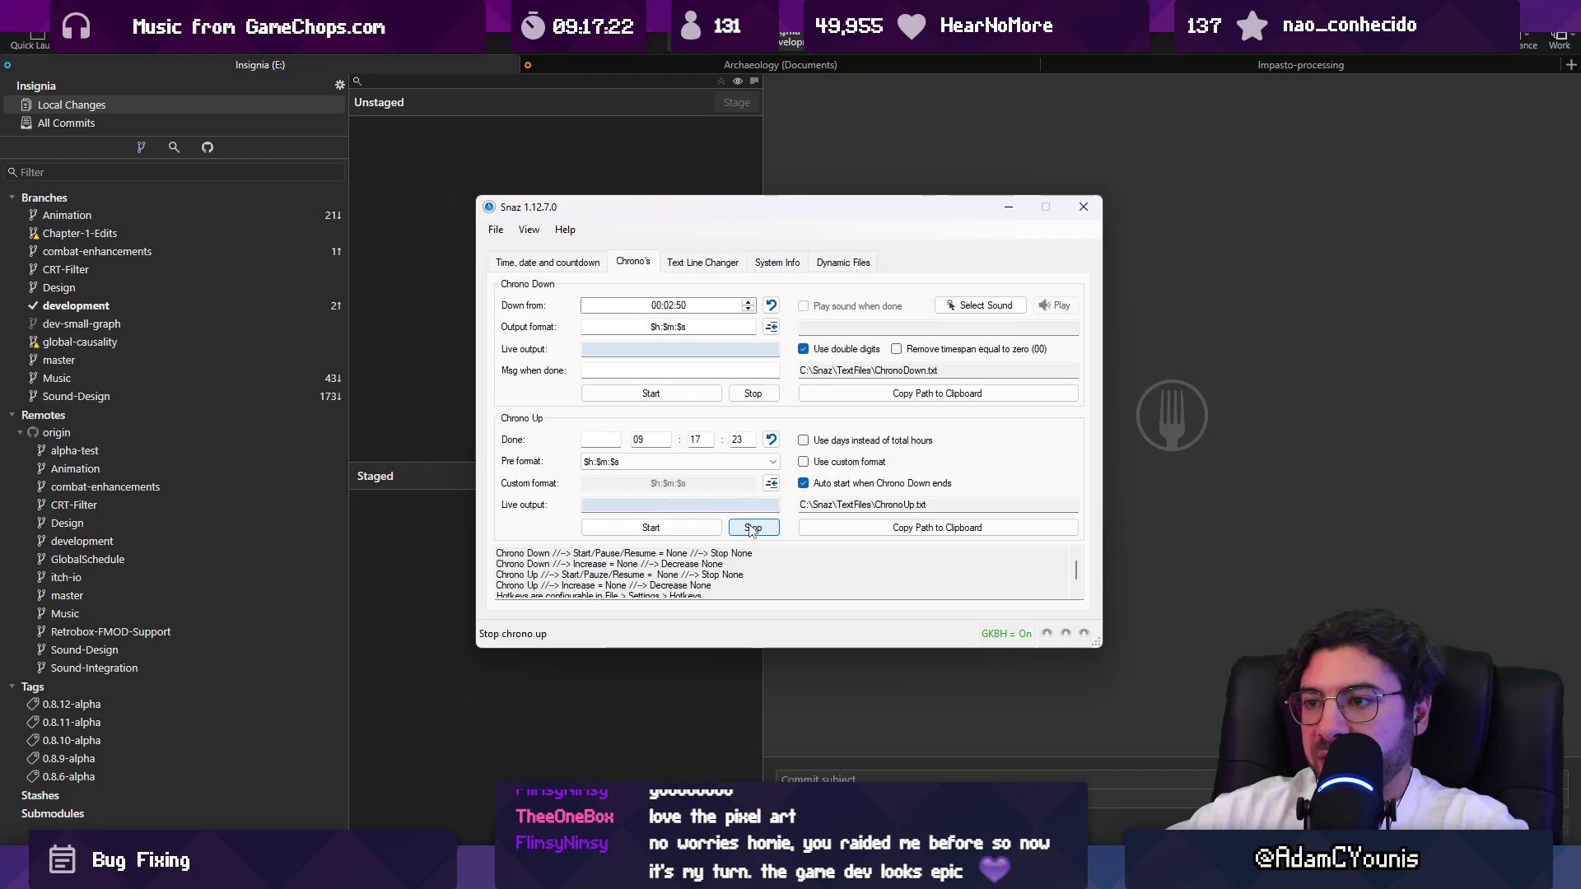
pyautogui.doubleClick(653, 440)
pyautogui.write('2')
pyautogui.press('Tab')
pyautogui.write('53')
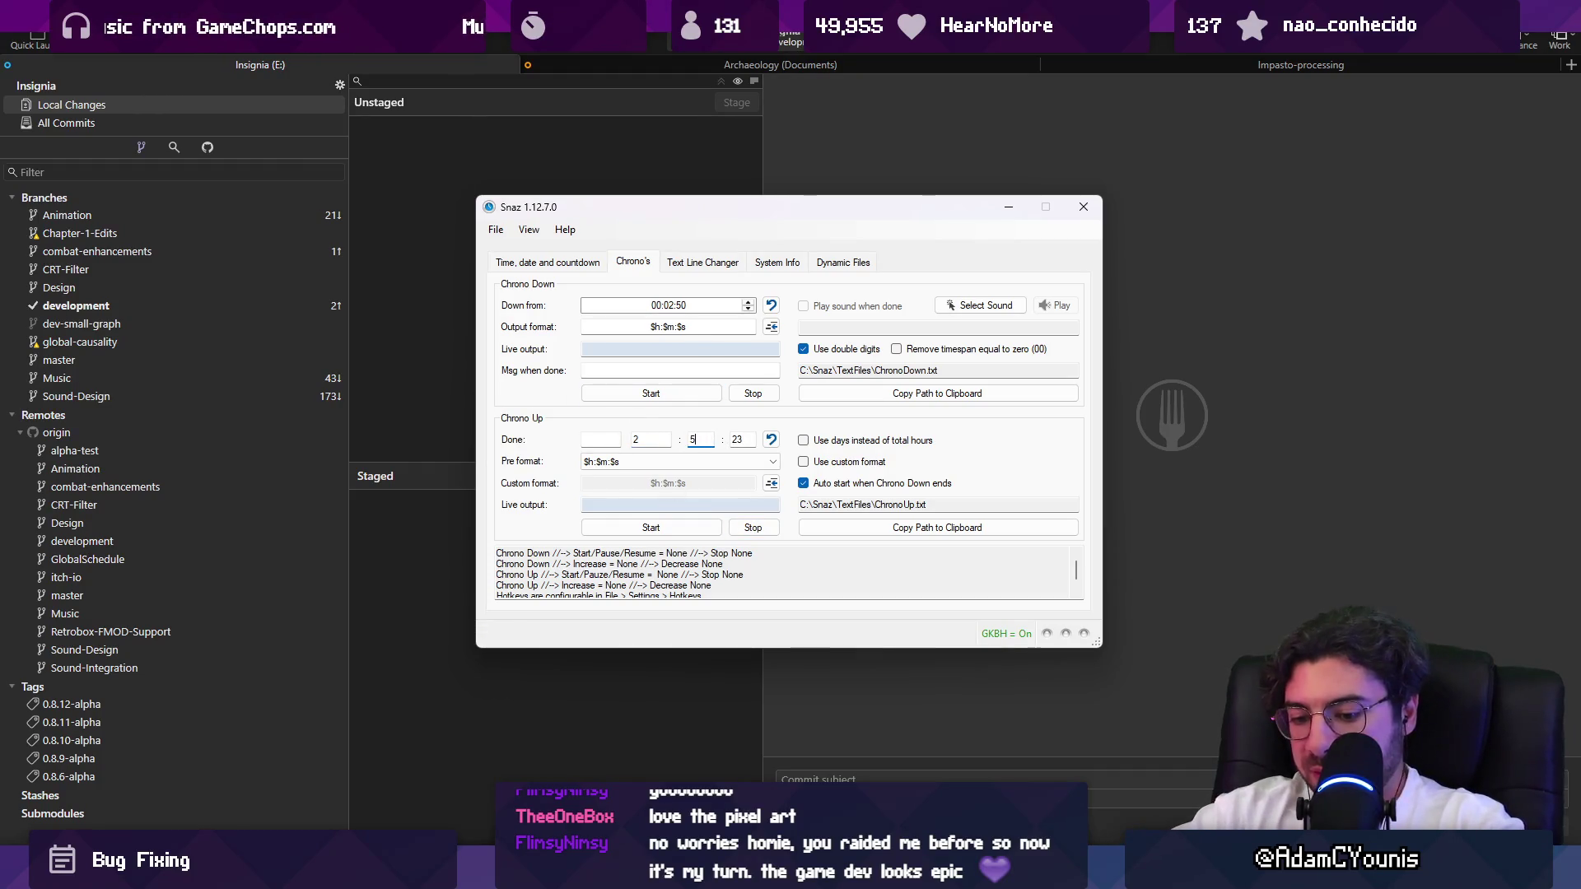
pyautogui.click(650, 527)
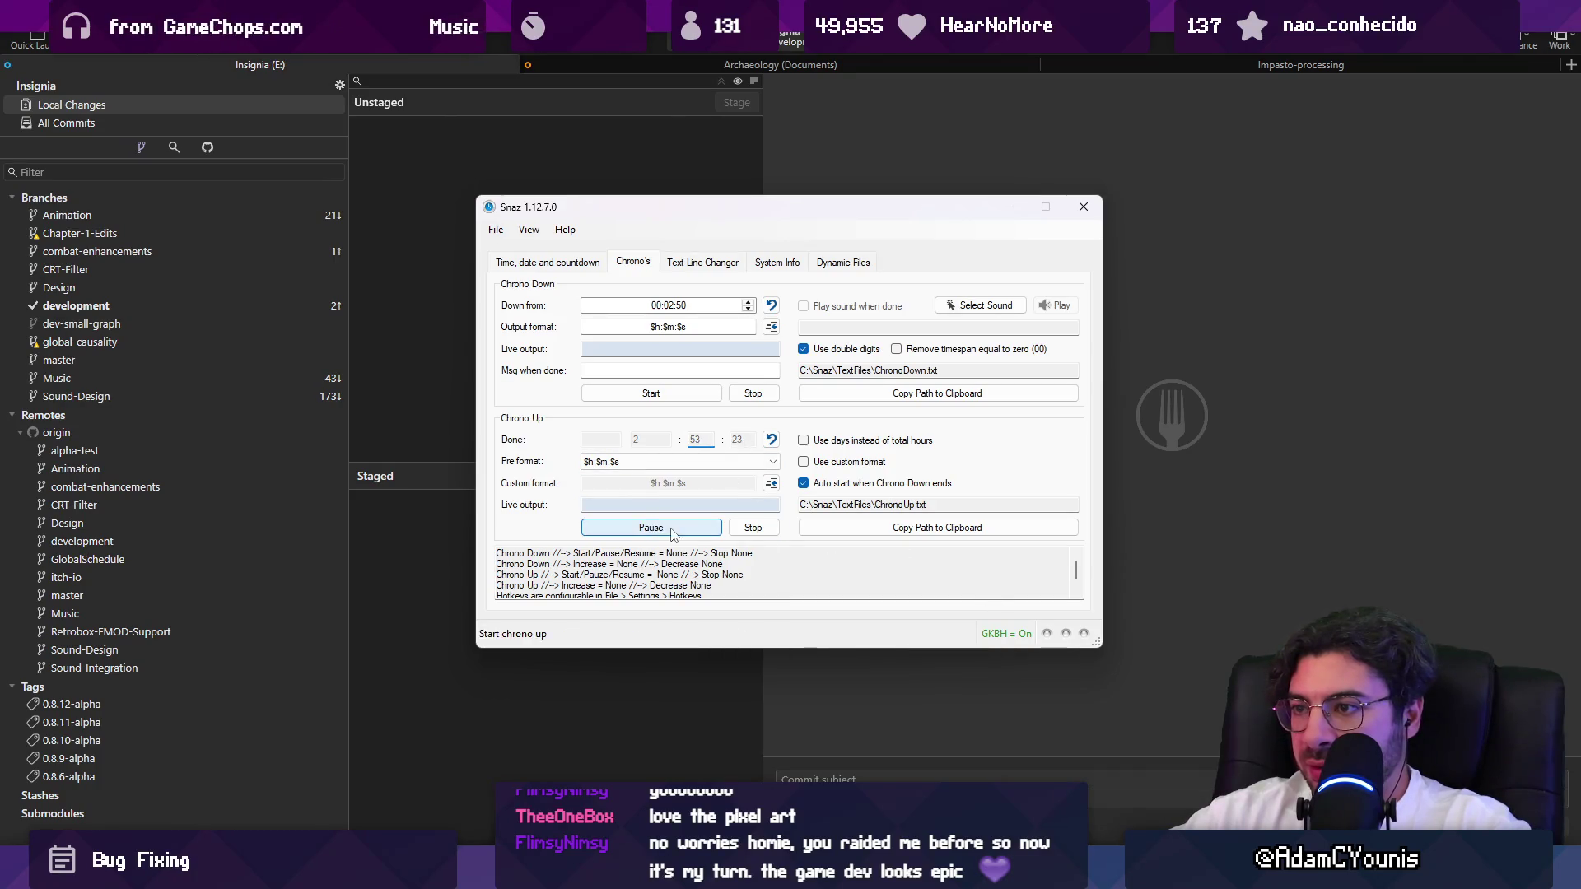
pyautogui.click(1008, 206)
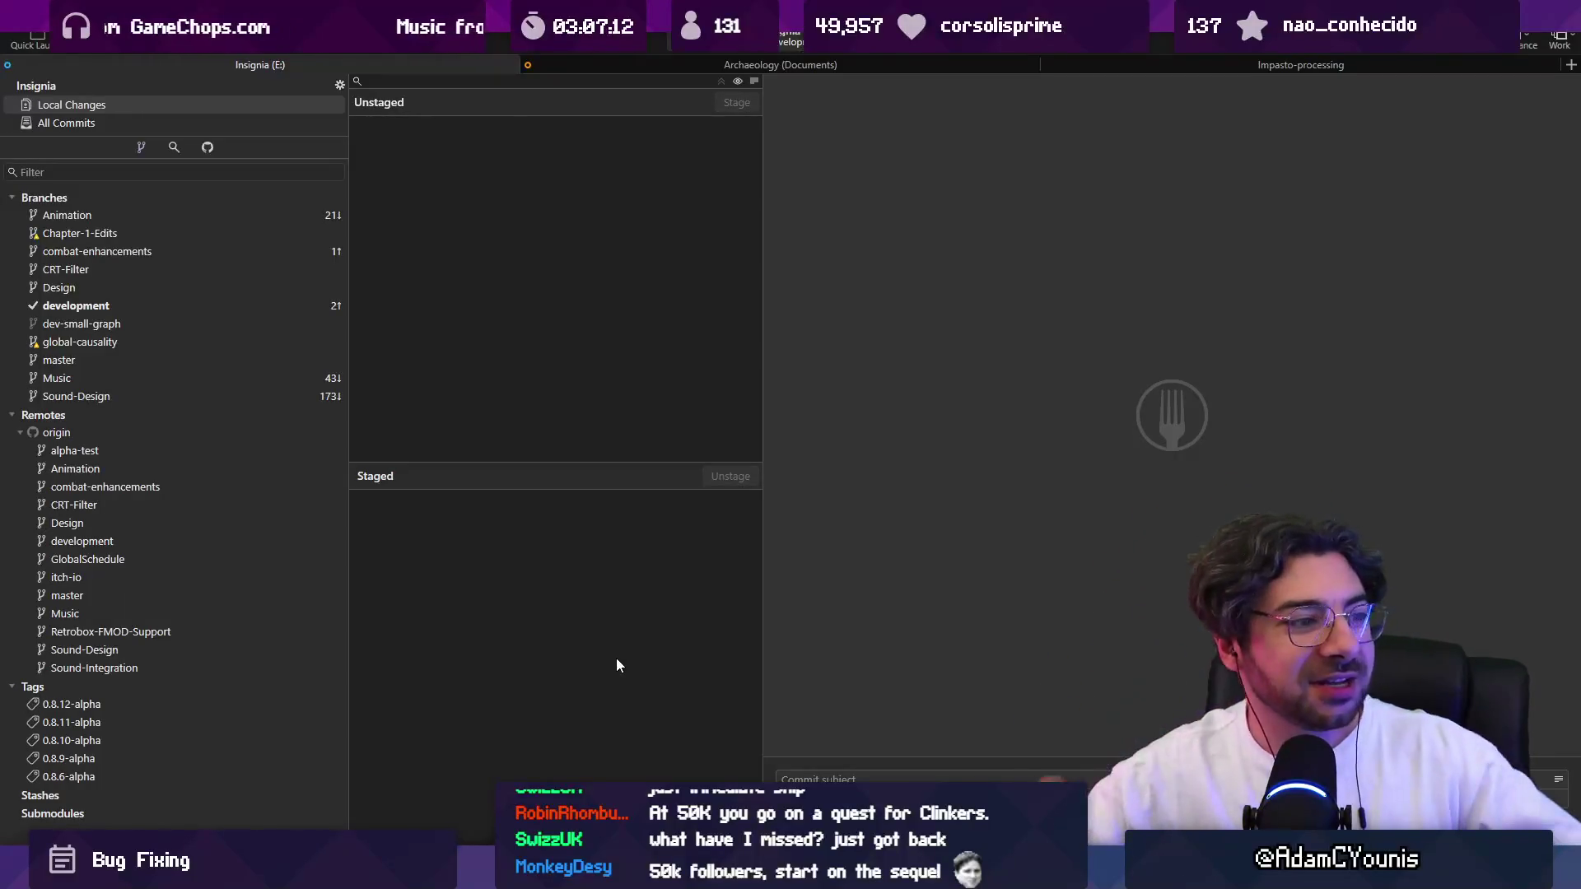
# Widen Fork's file change panes and switch to the All Commits history.
pyautogui.moveTo(617, 480)
pyautogui.mouseDown()
pyautogui.moveTo(618, 457)
pyautogui.moveTo(618, 470)
pyautogui.mouseUp()
pyautogui.moveTo(763, 409); pyautogui.dragTo(838, 420)
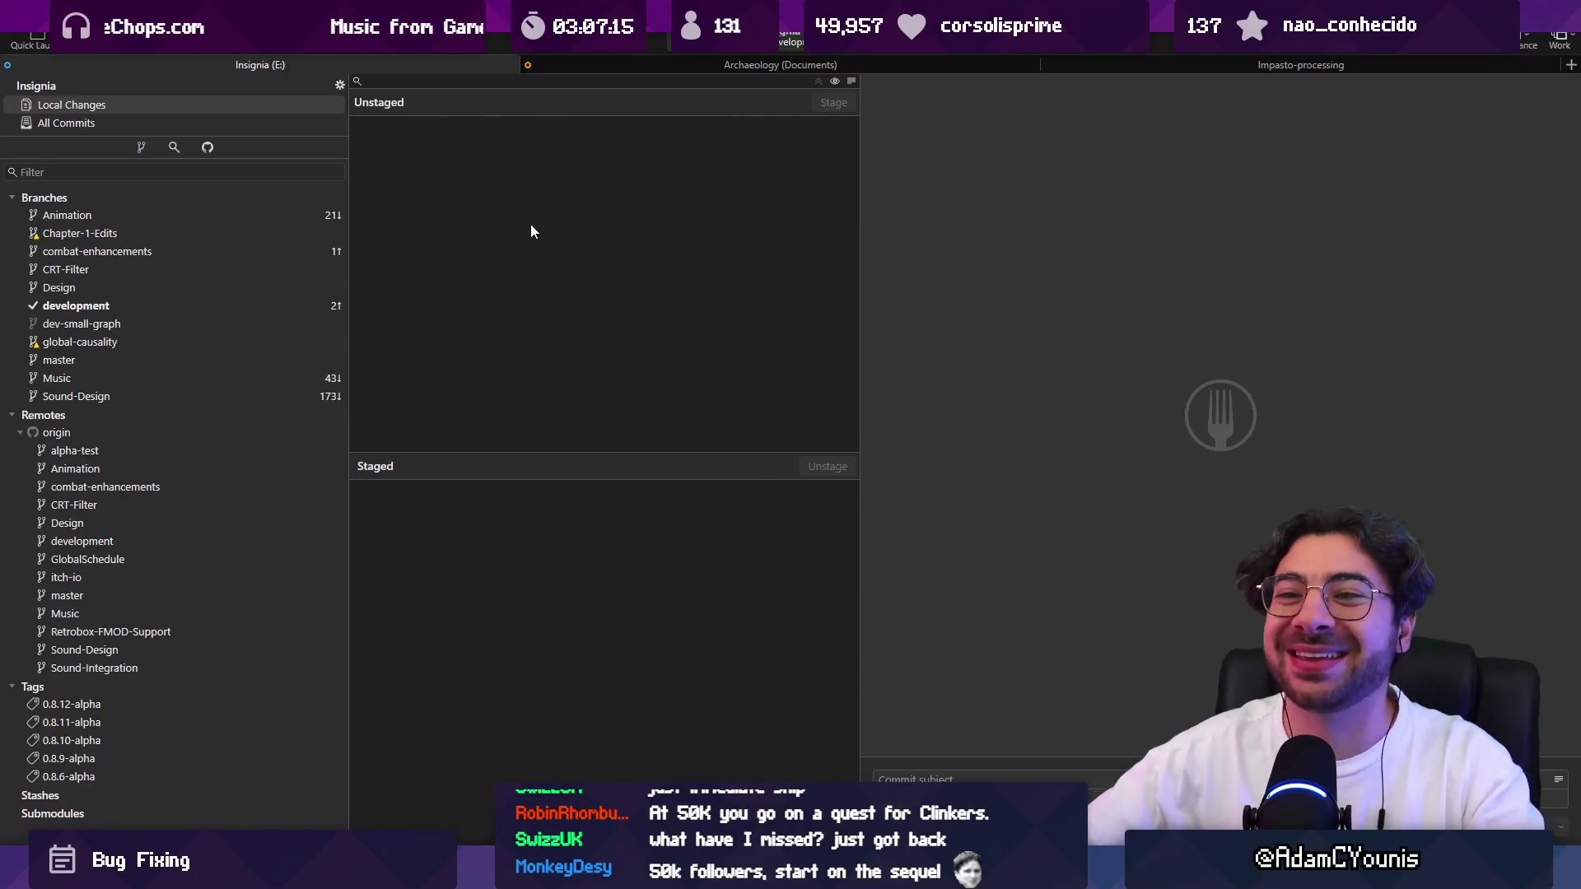
pyautogui.click(190, 127)
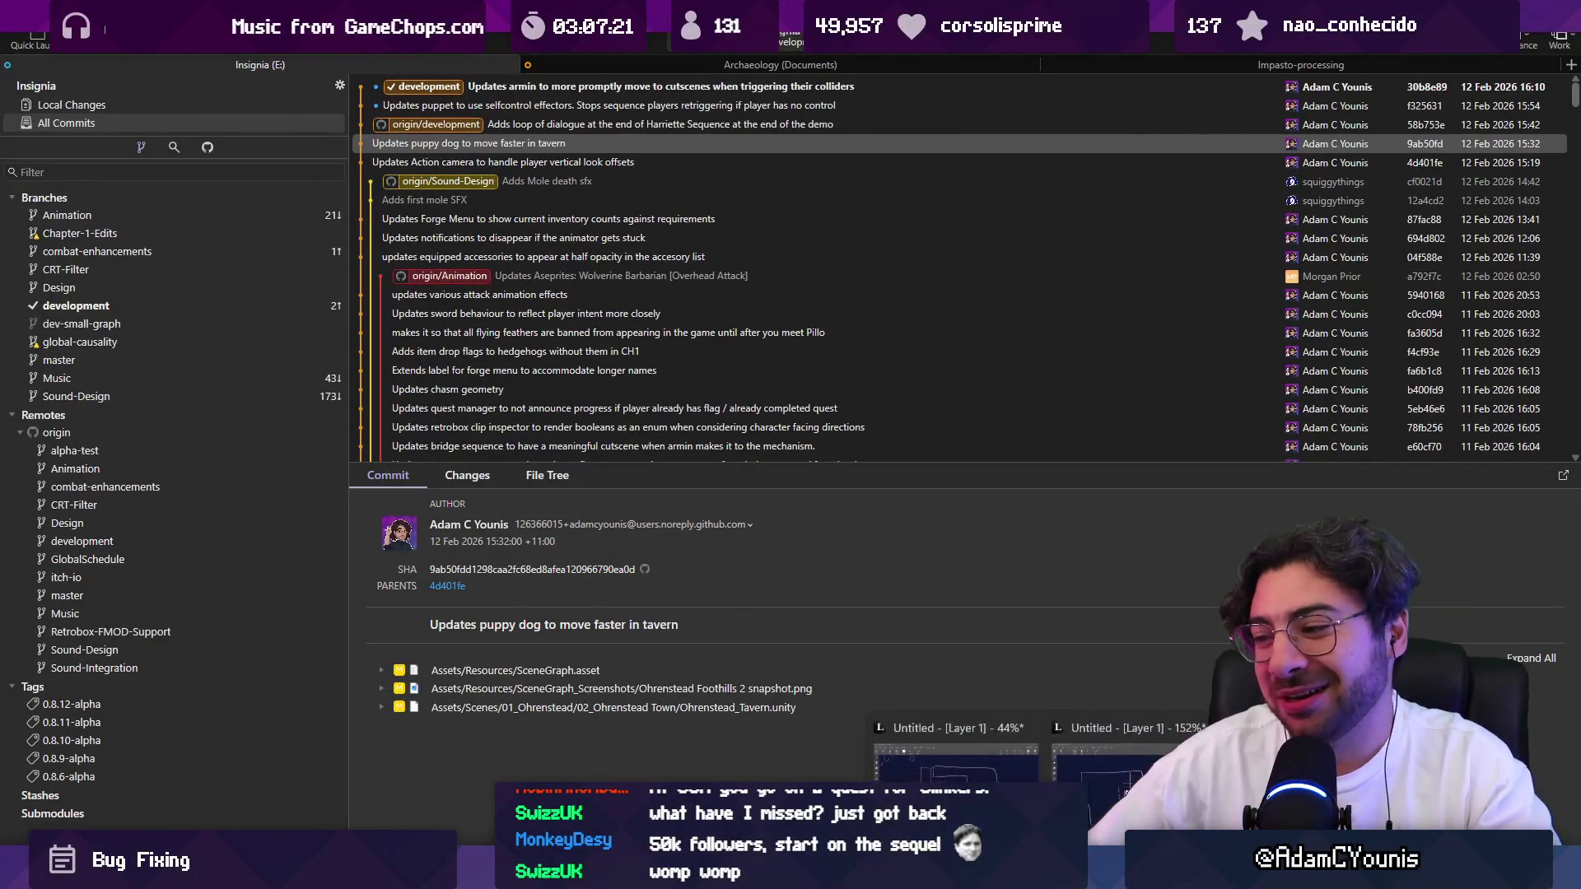
# Save the chat image as a PNG named 'Catchy_' plus the viewer's name in Pictures, then close Paint.
pyautogui.hotkey('ctrl', 's')
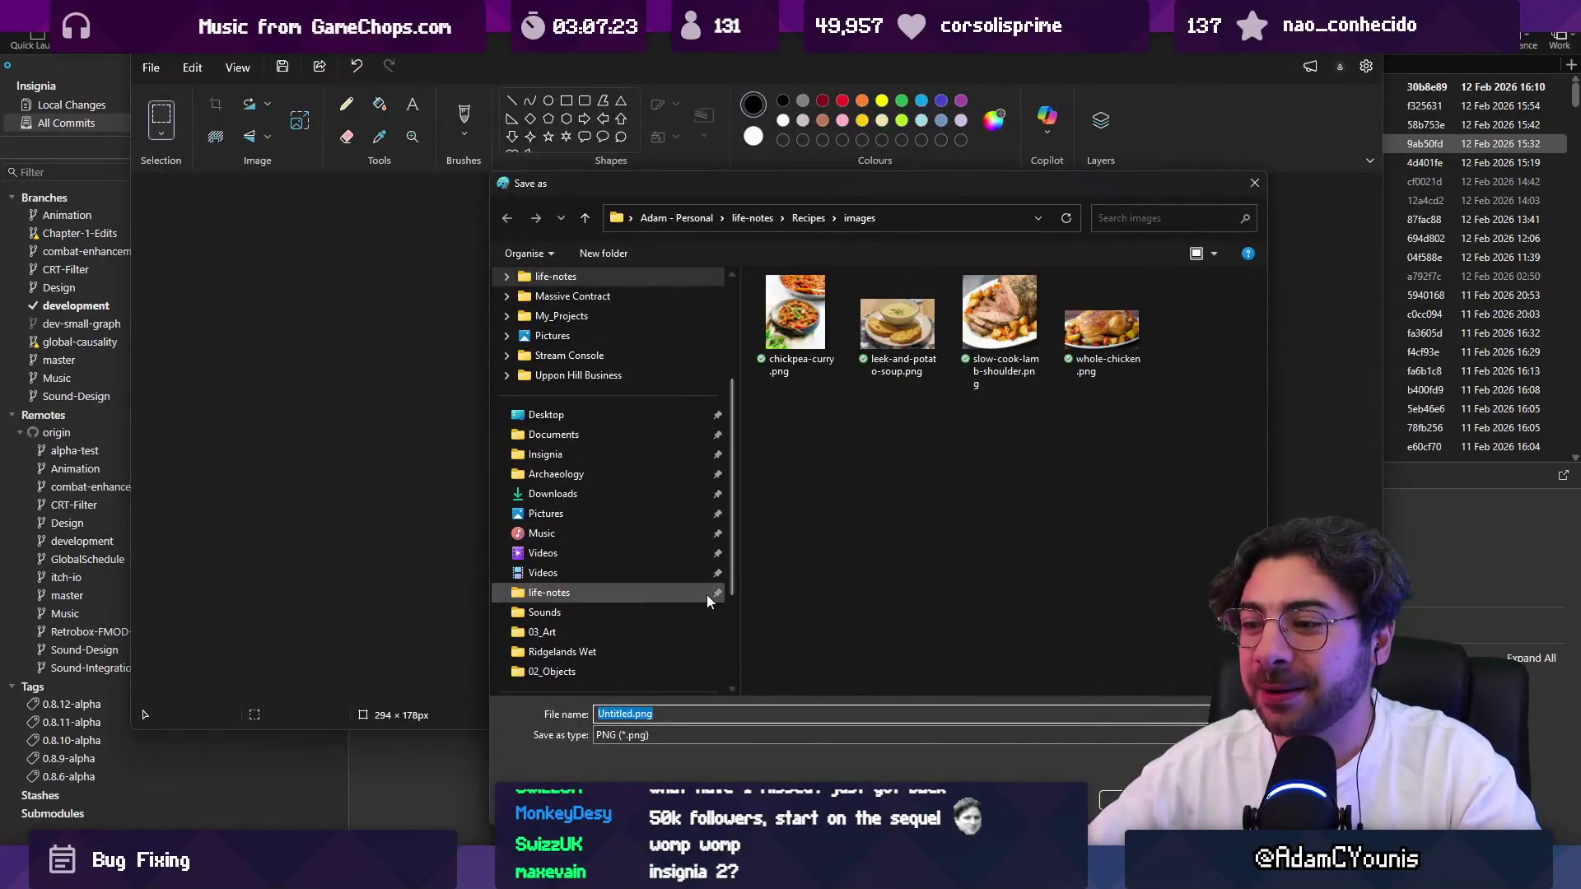
pyautogui.write('CVatchy')
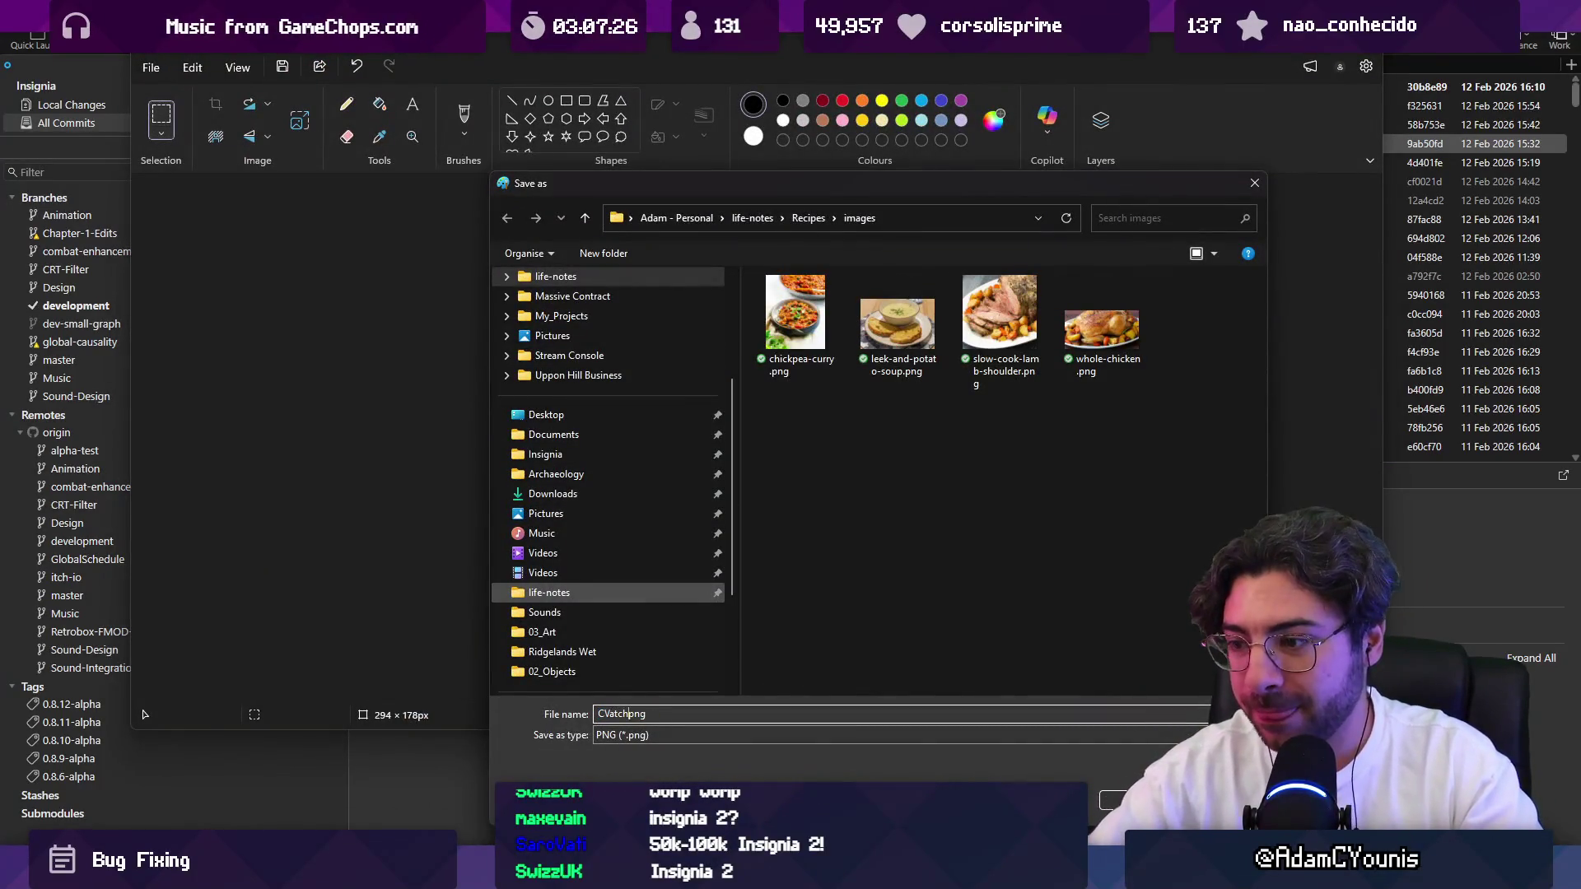
pyautogui.hotkey('ctrl', 'a')
pyautogui.write('Catchy')
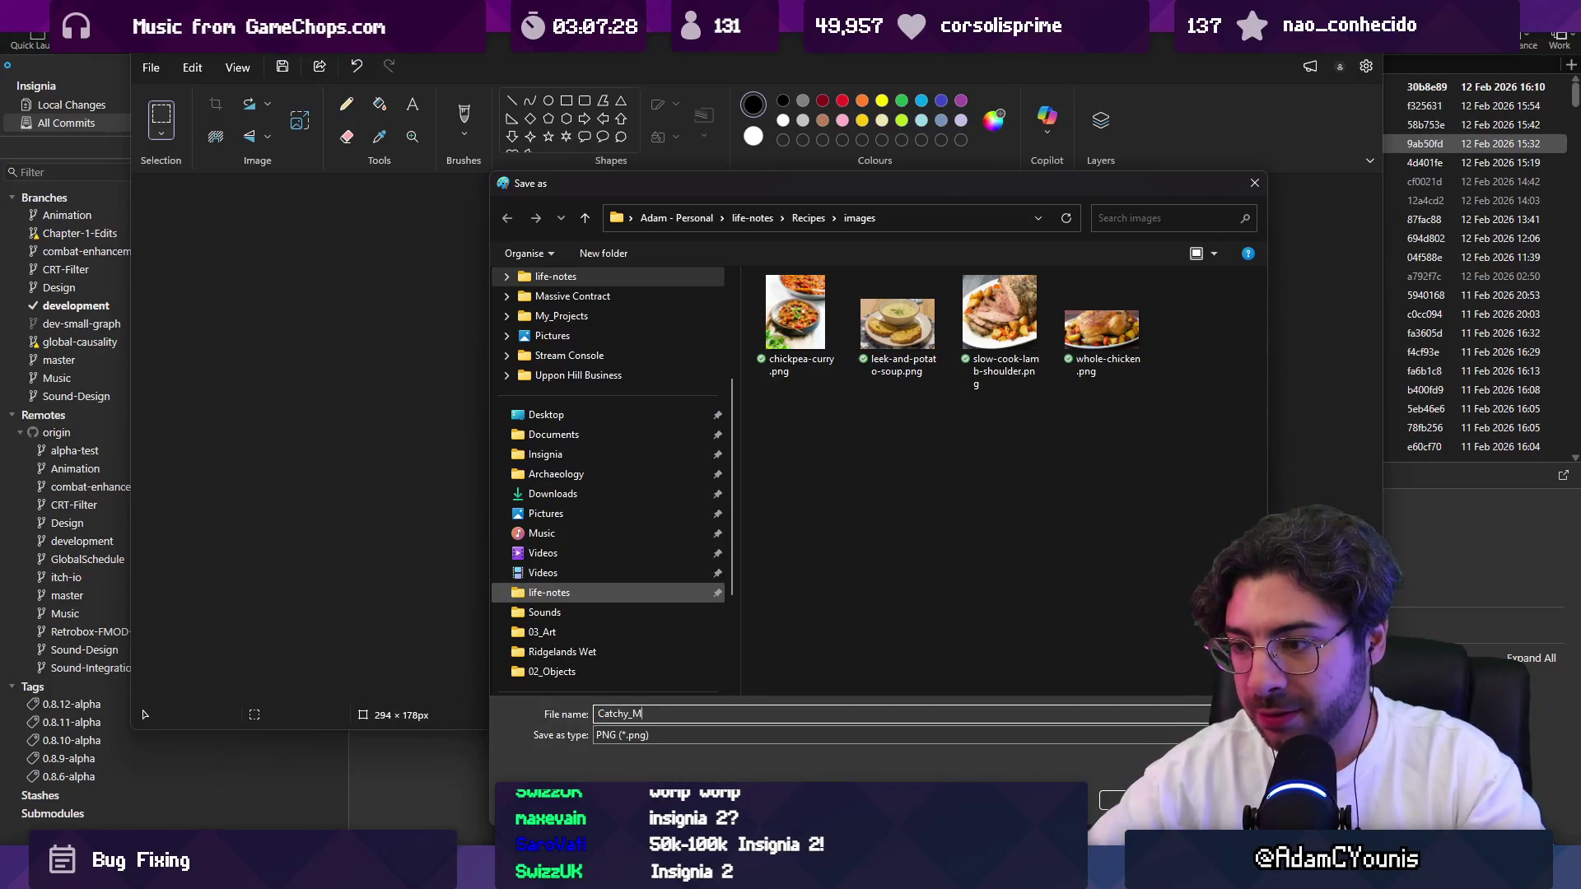
pyautogui.click(560, 513)
pyautogui.write('_Mike')
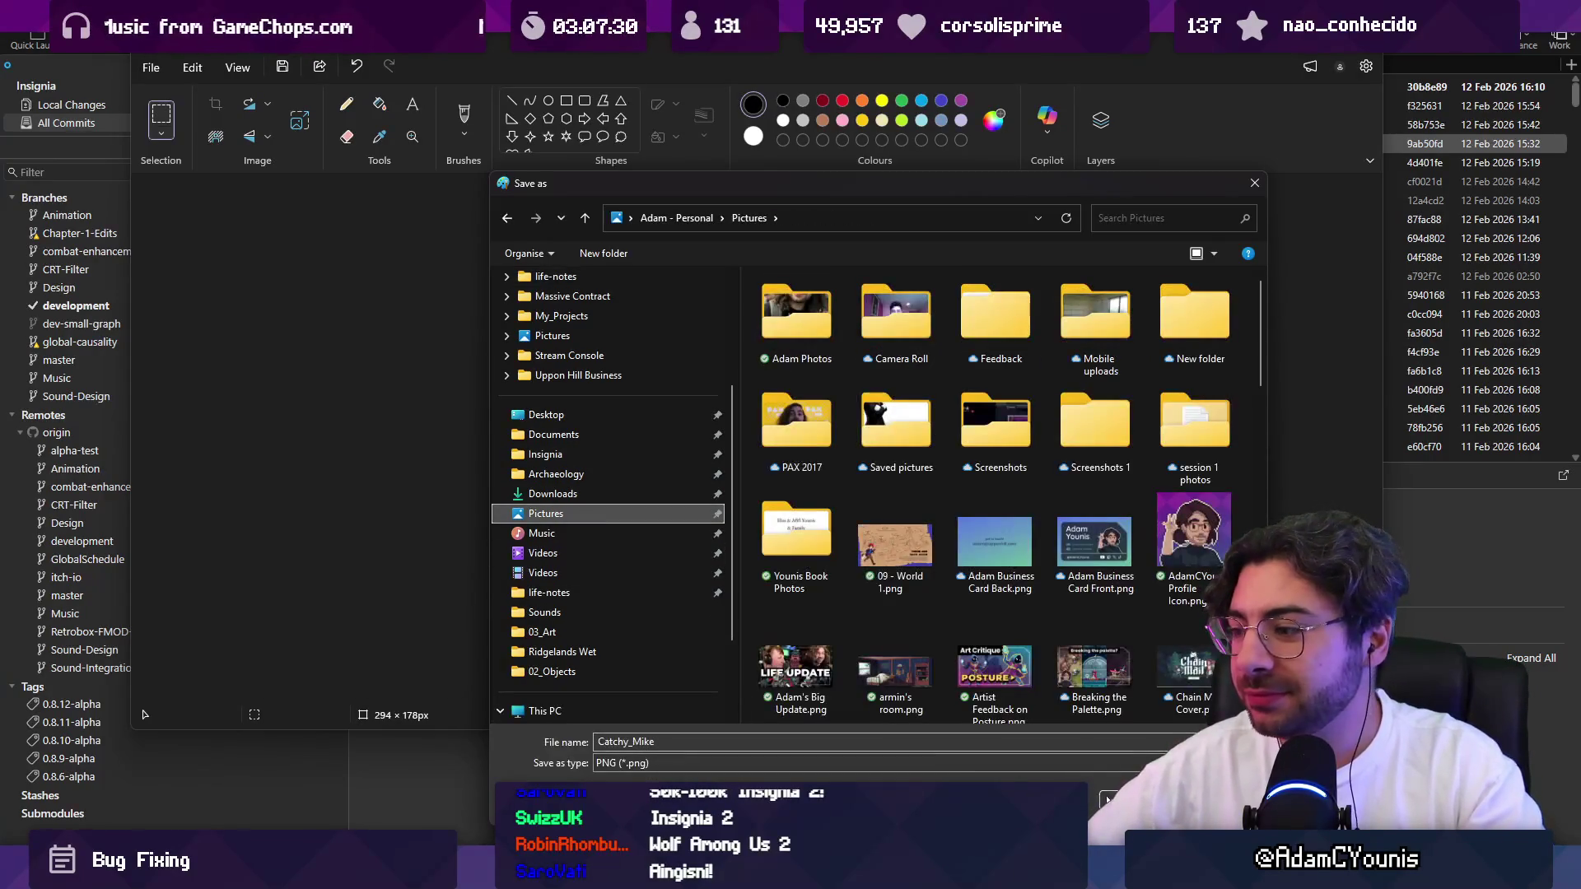
pyautogui.press('Return')
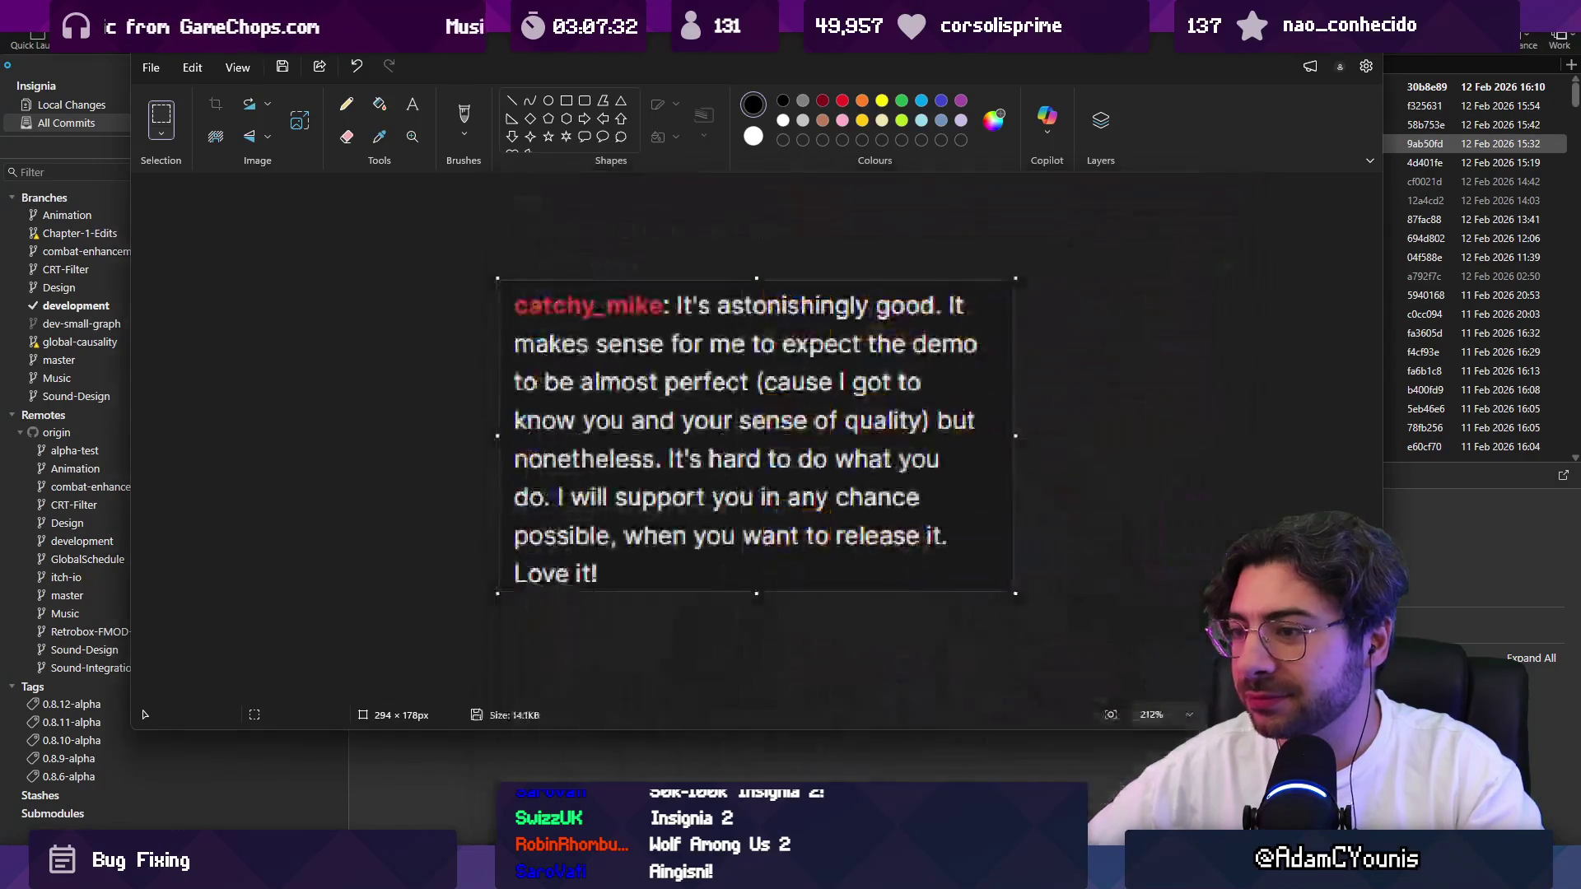
pyautogui.click(1357, 51)
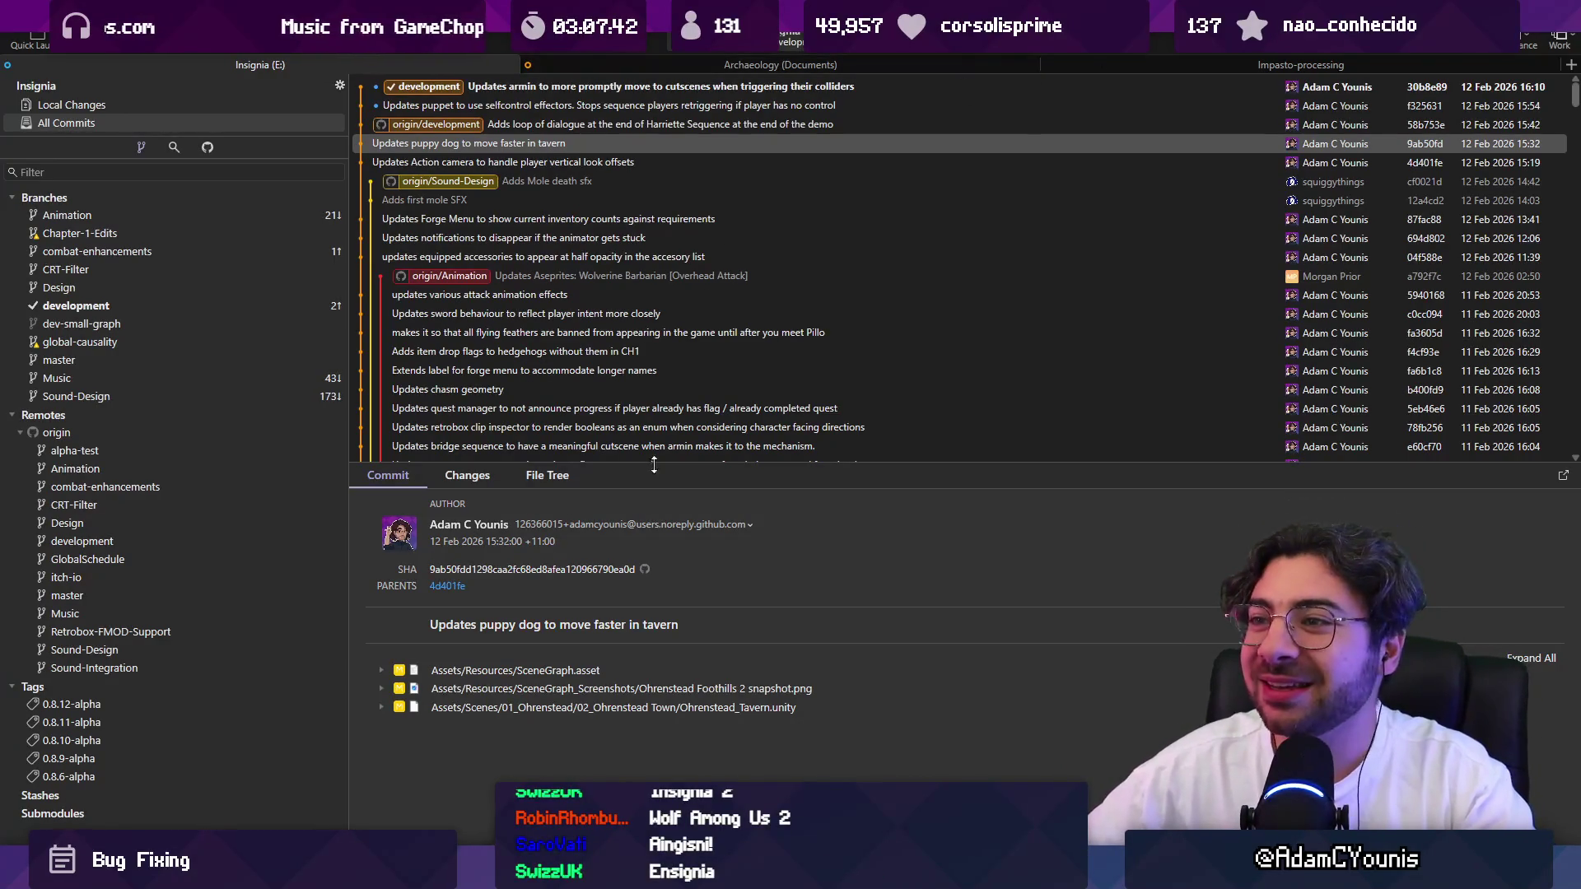
# Enlarge Fork's commit list, scroll to the newest commit, then switch to Unity.
pyautogui.moveTo(653, 463)
pyautogui.mouseDown()
pyautogui.moveTo(666, 486)
pyautogui.moveTo(698, 478)
pyautogui.mouseUp()
pyautogui.scroll(2, 668, 354)
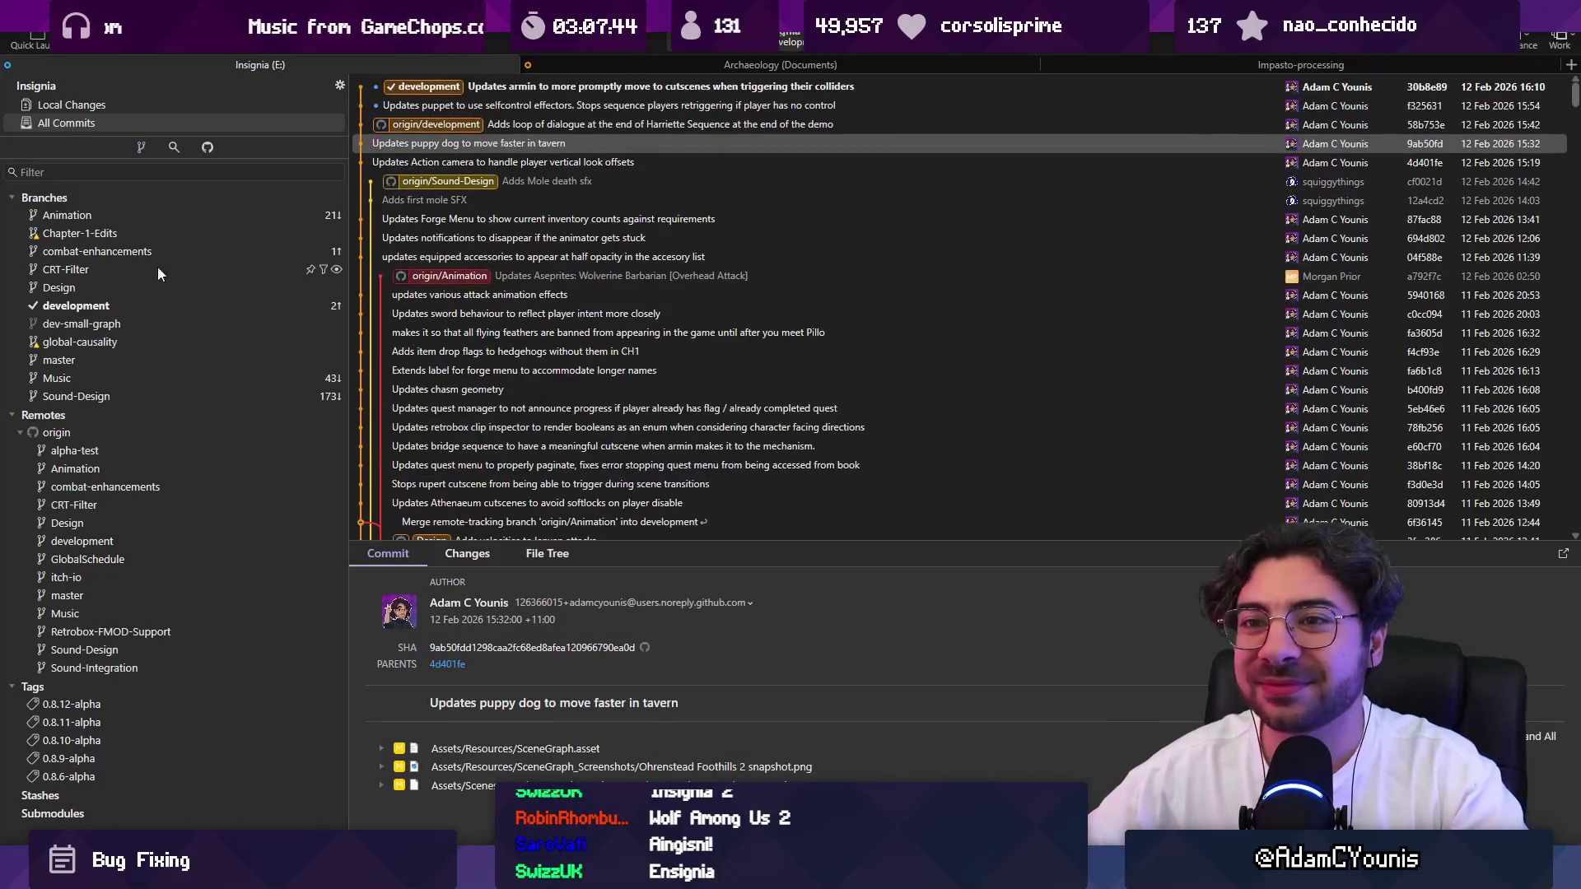
pyautogui.hotkey('alt', 'Tab')
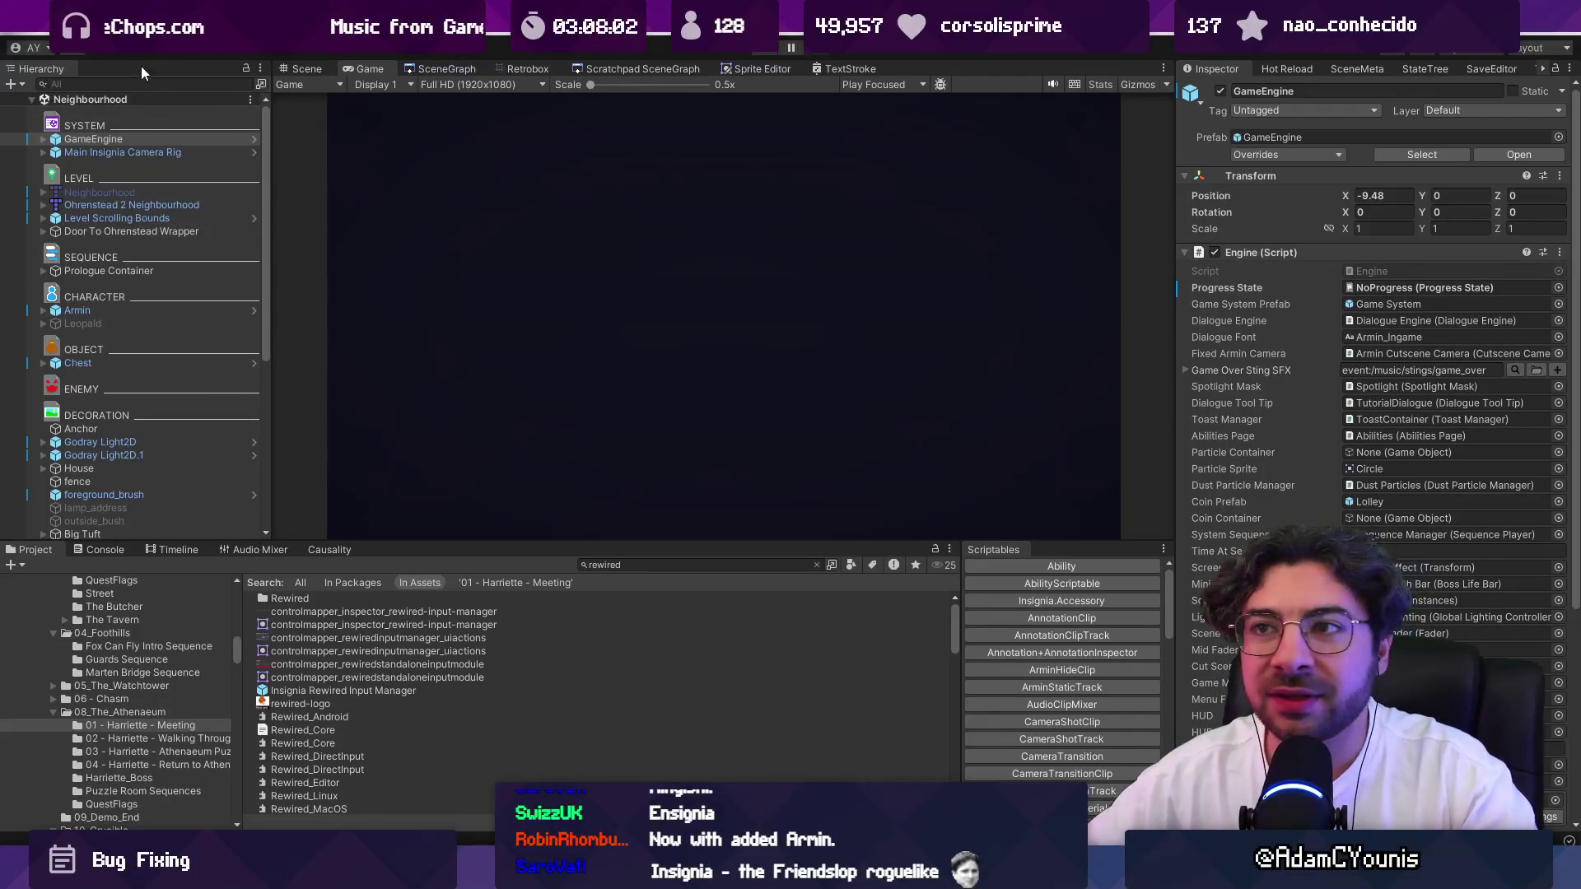
# Open Ohrenstead Foothills 2 from the SceneGraph and zoom in on the mill house and waterwheel.
pyautogui.click(463, 70)
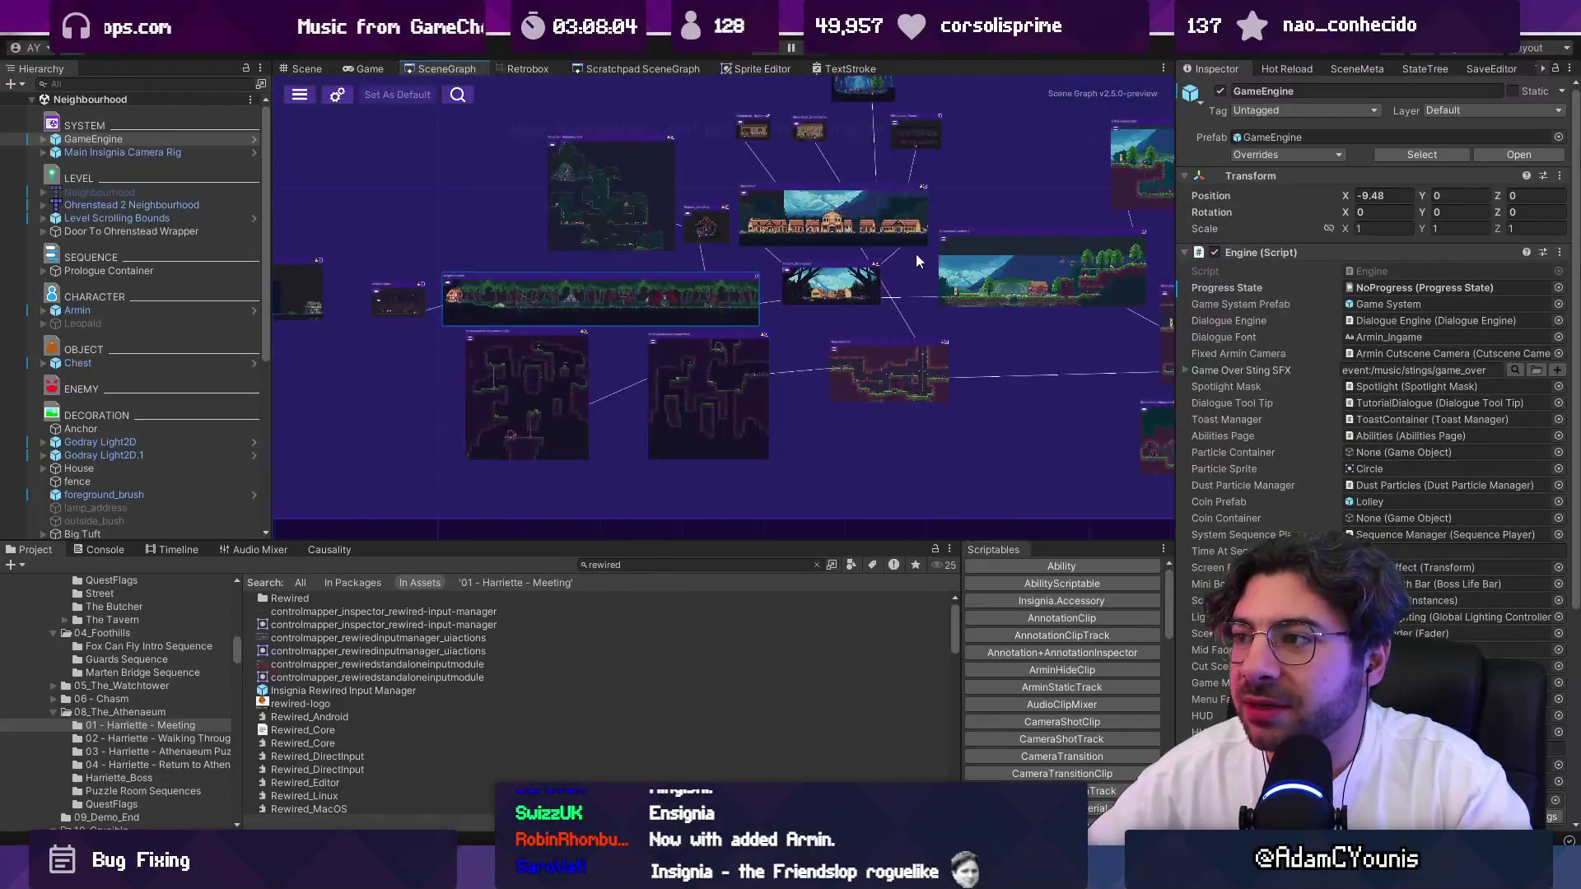
pyautogui.scroll(5, 698, 354)
pyautogui.doubleClick(714, 296)
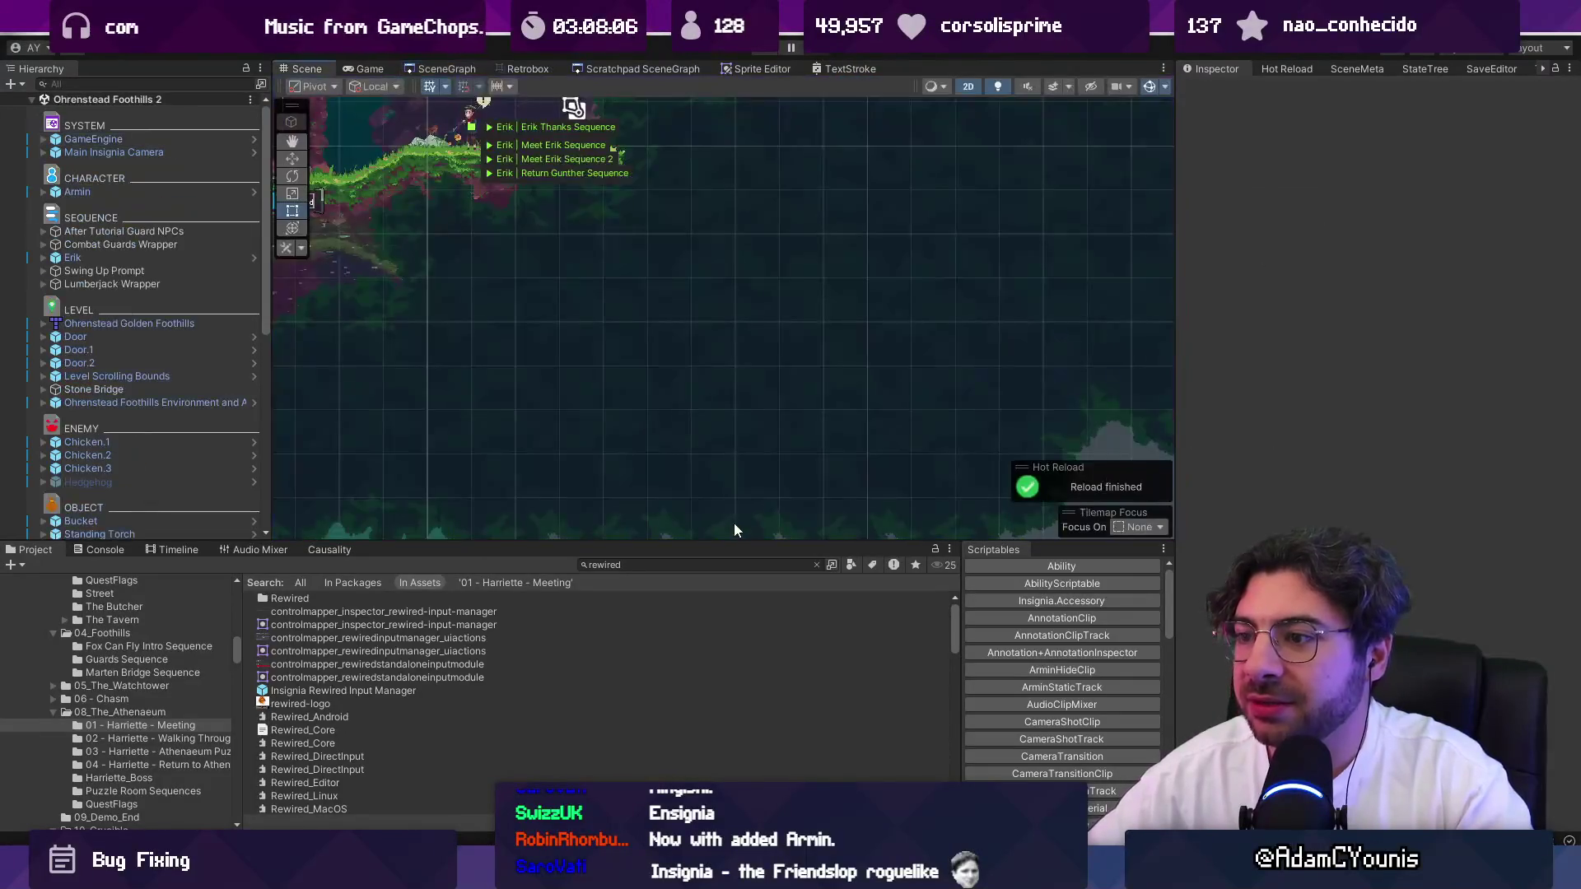
pyautogui.moveTo(715, 541); pyautogui.dragTo(724, 655)
pyautogui.scroll(5, 906, 511)
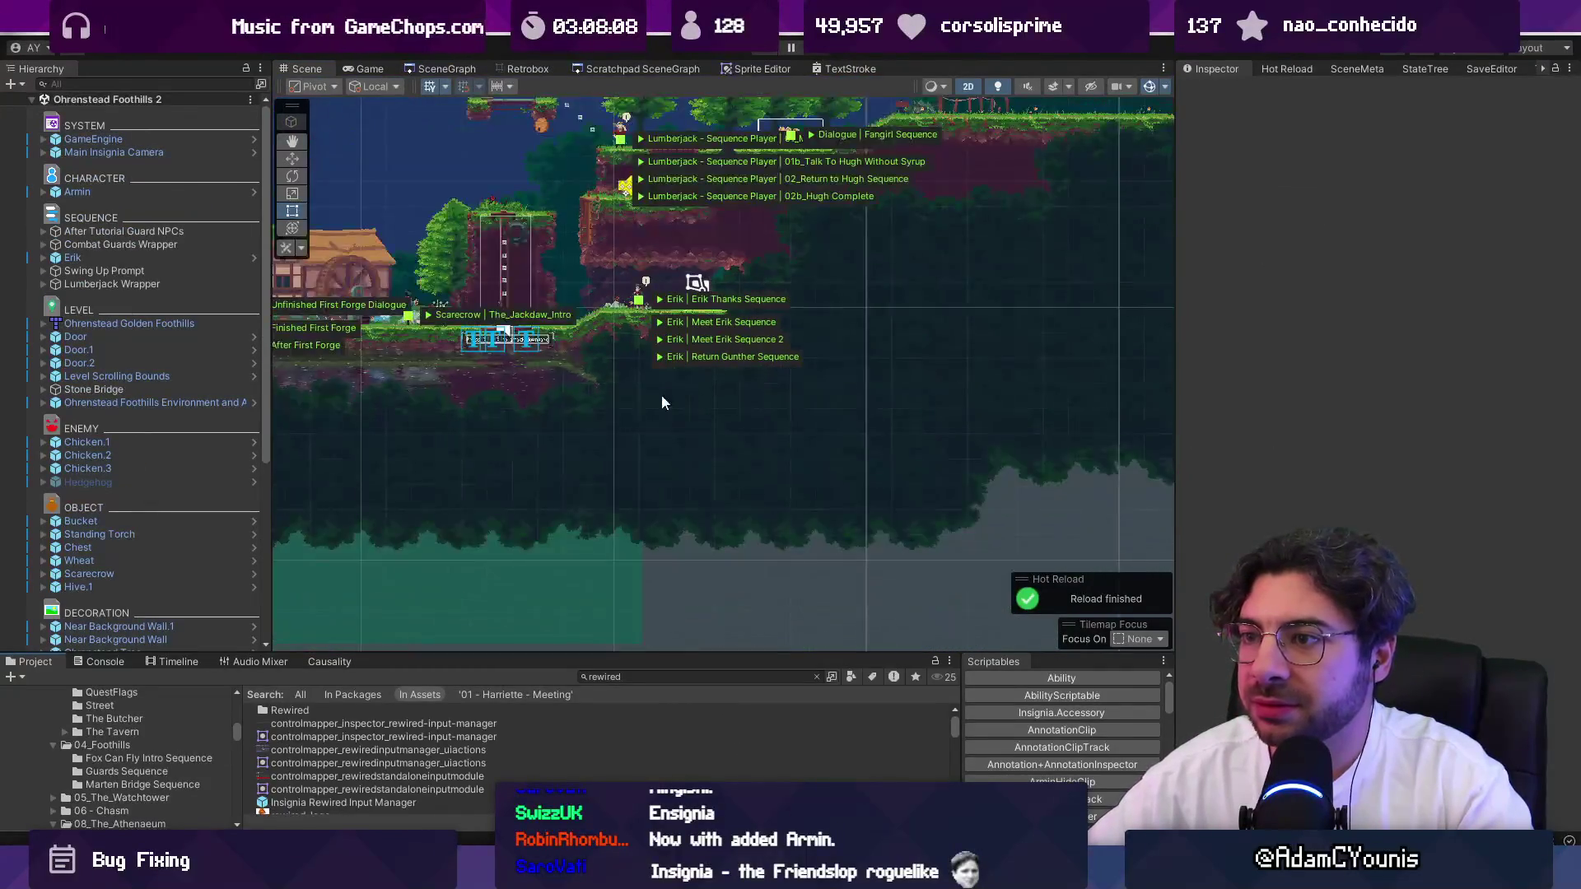
pyautogui.scroll(10, 876, 443)
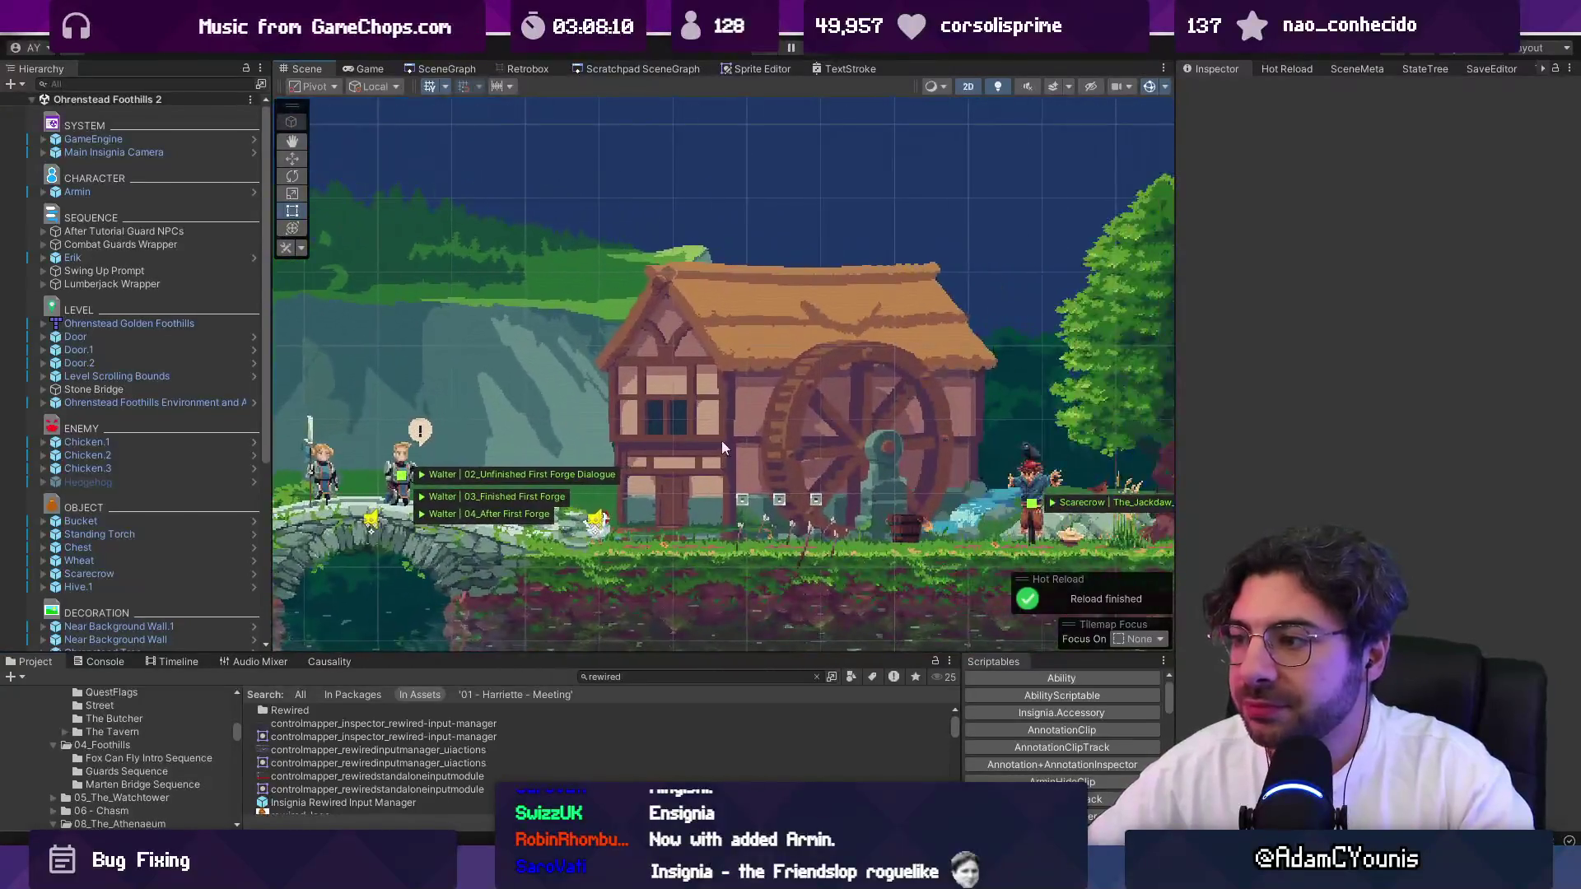
# Select the Scarecrow and inspect its ArrowSpawner, OutsideArrow, Fallen Arrows and Scarecrow children.
pyautogui.doubleClick(115, 573)
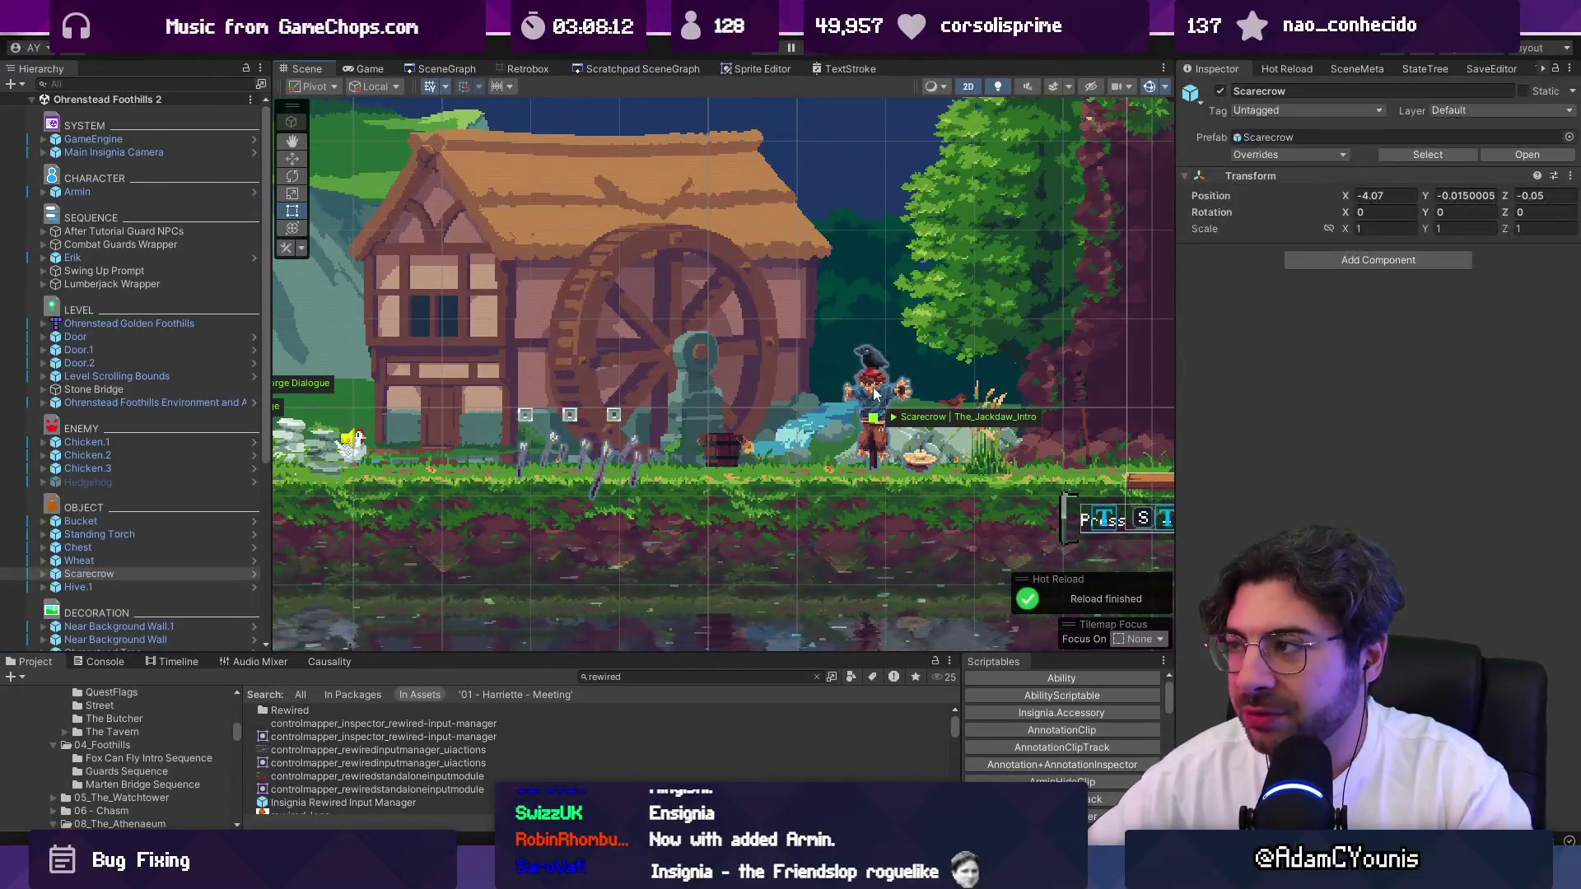
pyautogui.click(125, 571)
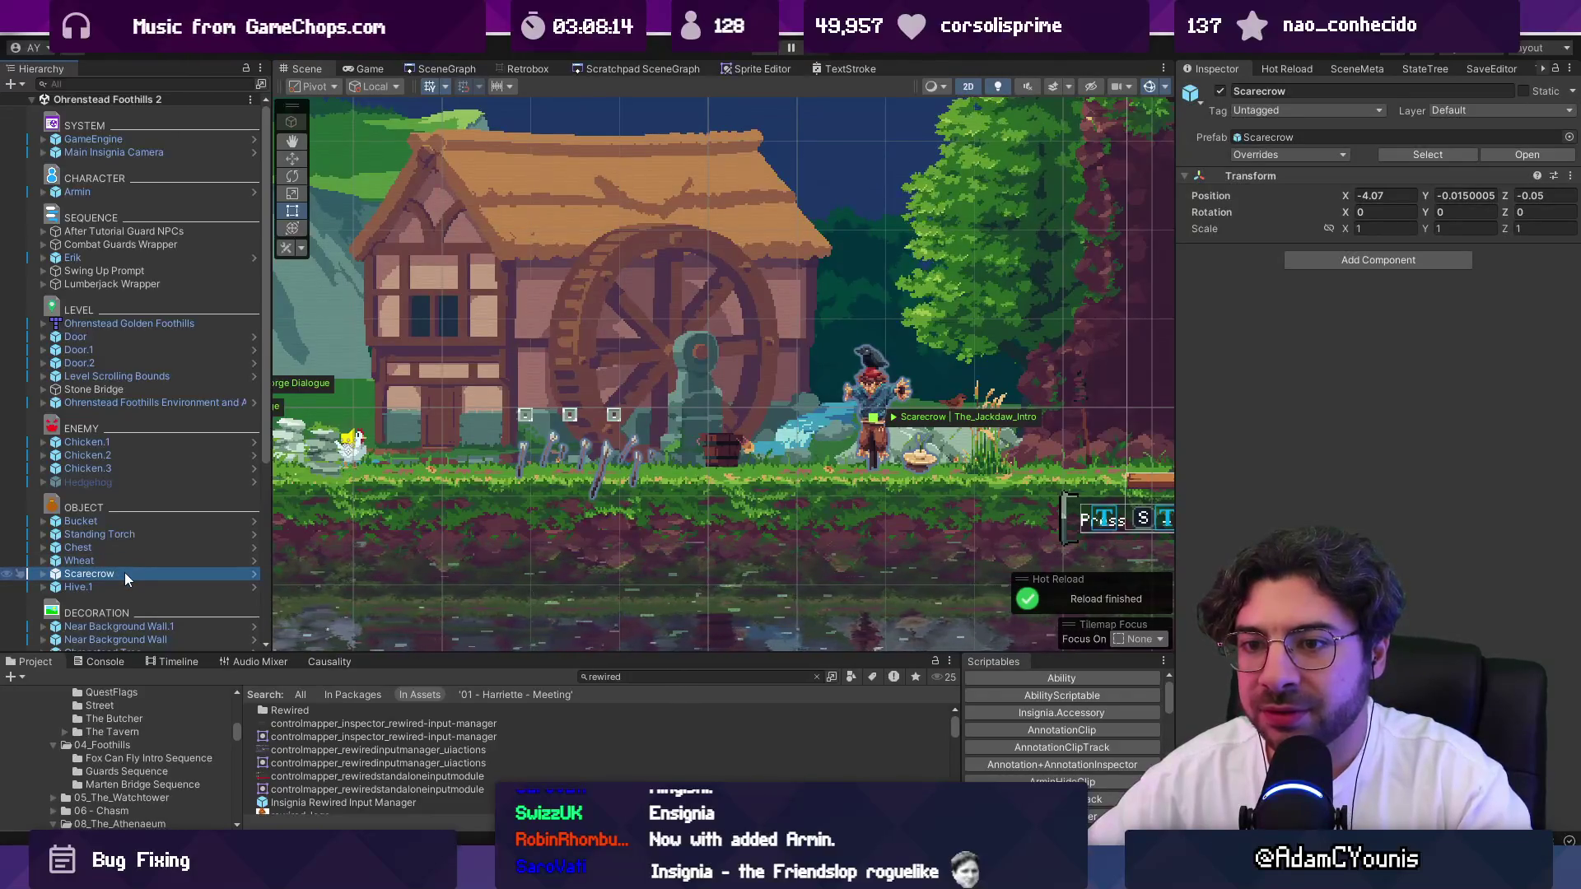
pyautogui.press('Right')
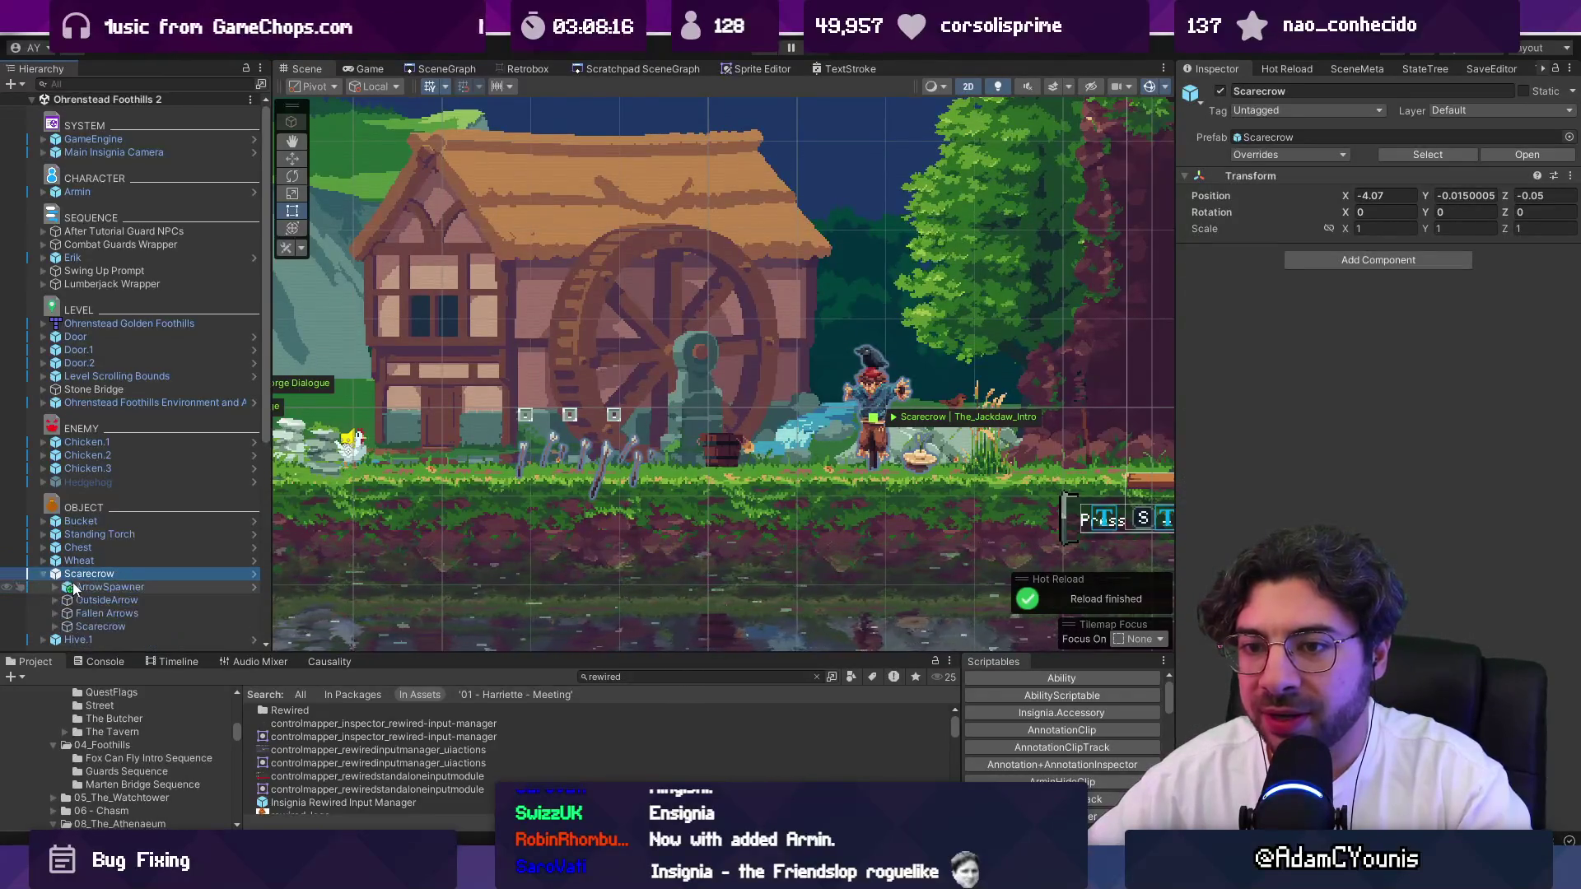
pyautogui.click(81, 588)
pyautogui.click(143, 600)
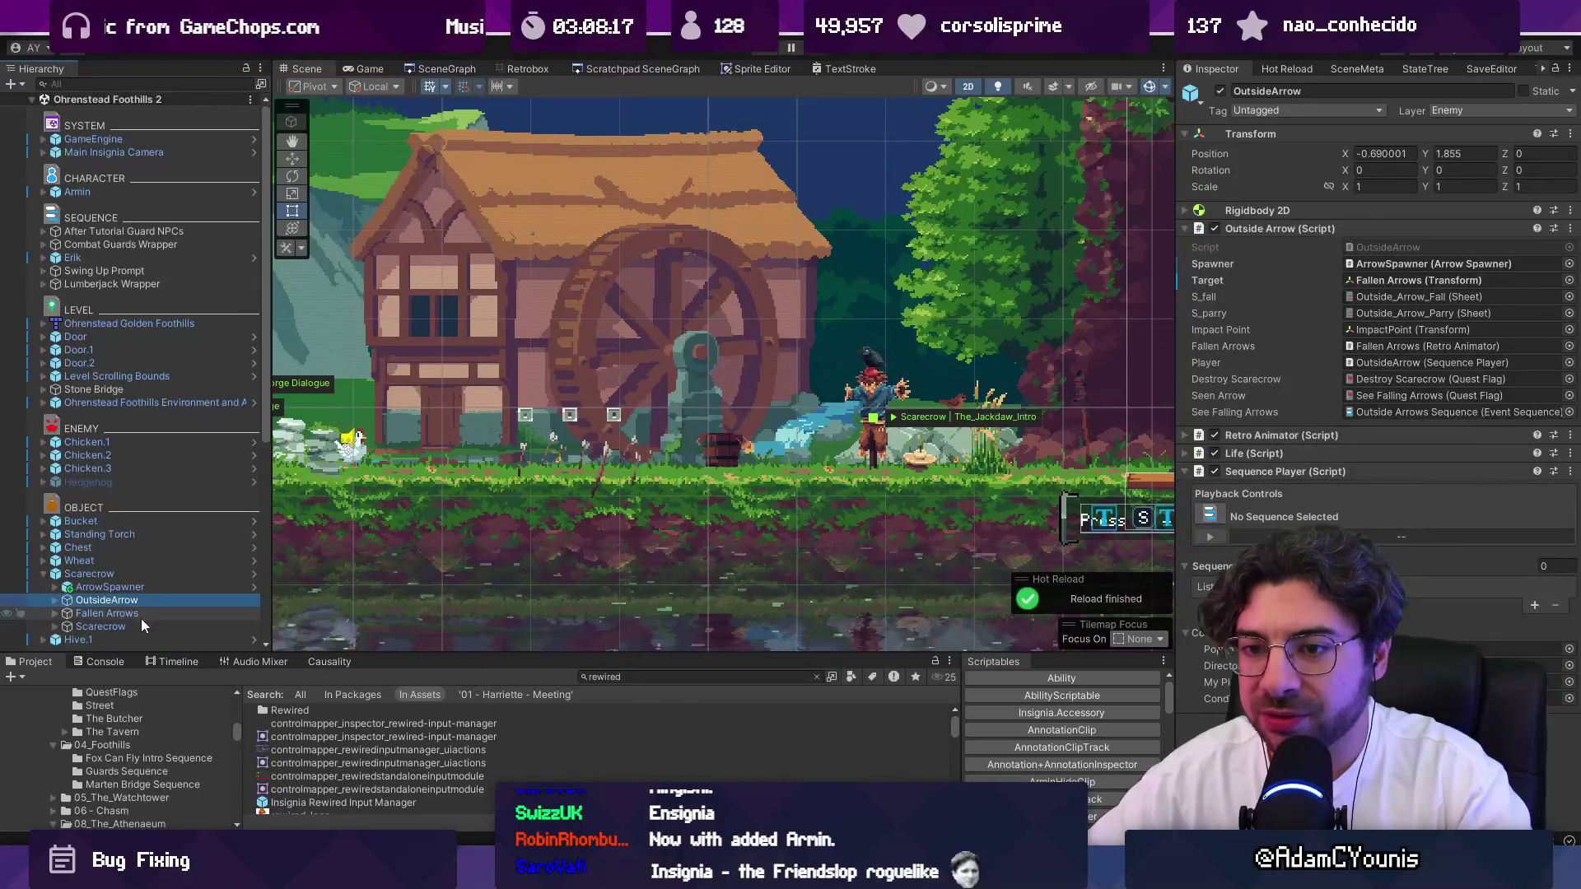
pyautogui.click(141, 616)
pyautogui.click(145, 625)
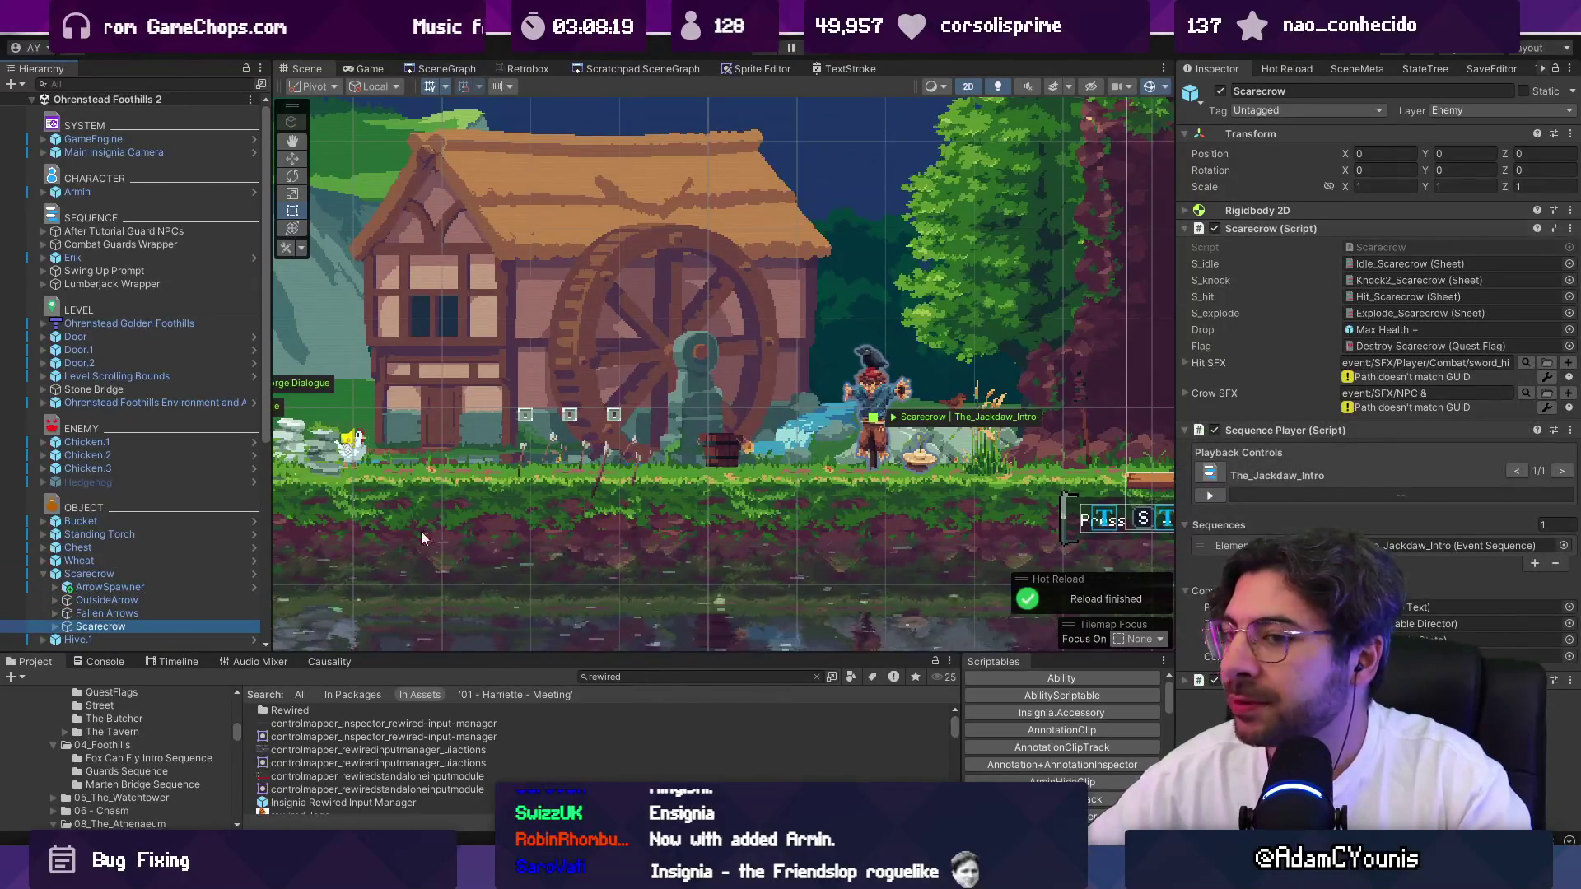
# Open the Scarecrow prefab and load Scarecrow.cs in Visual Studio Code.
pyautogui.click(254, 575)
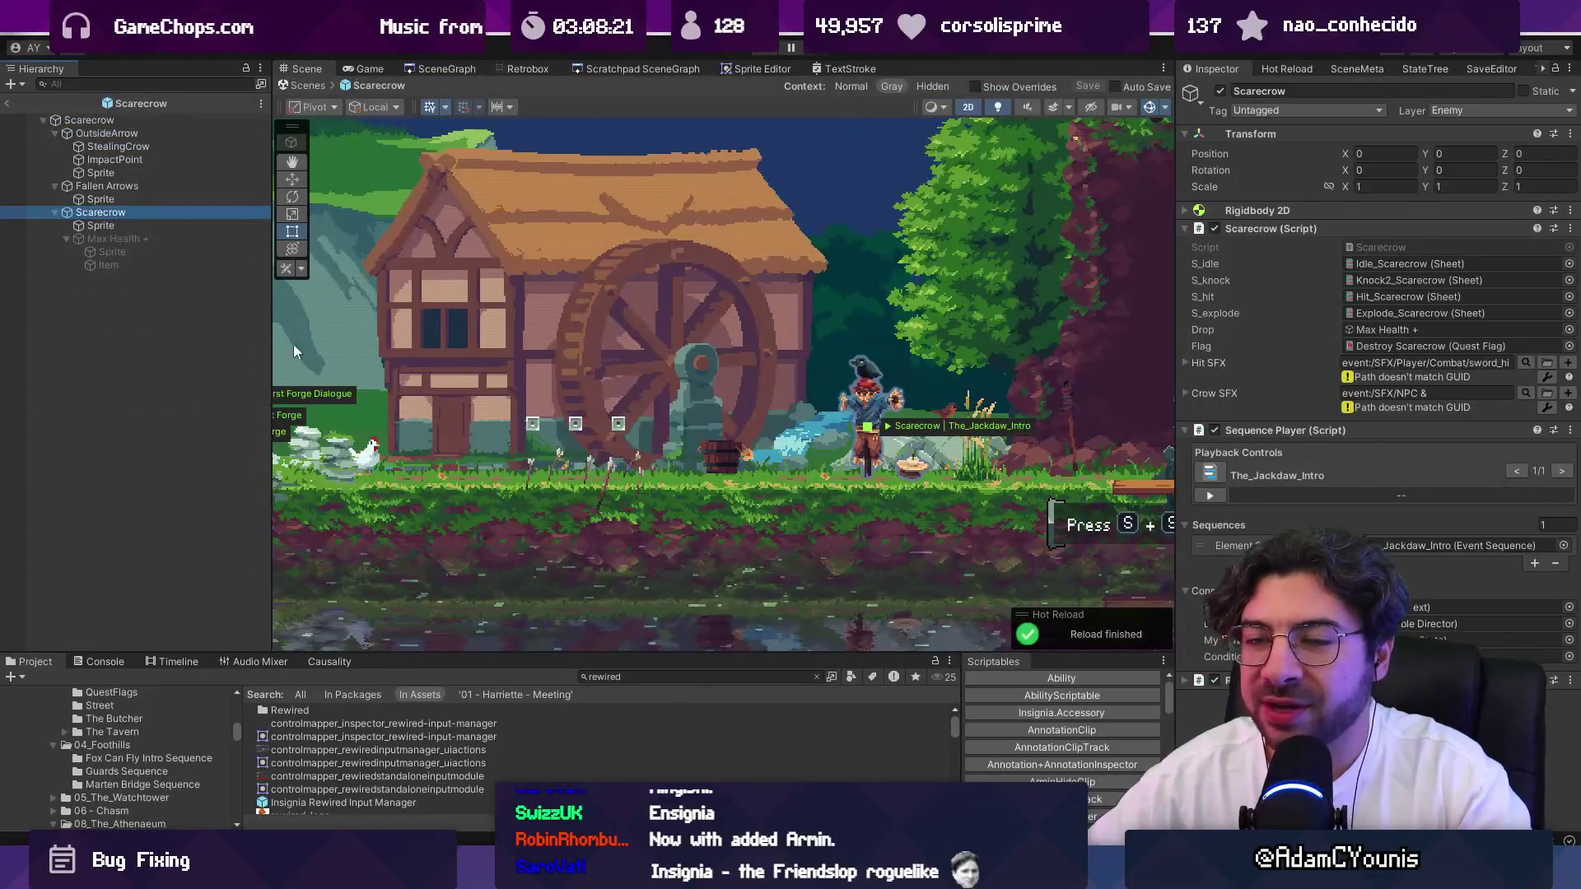
pyautogui.click(1395, 246)
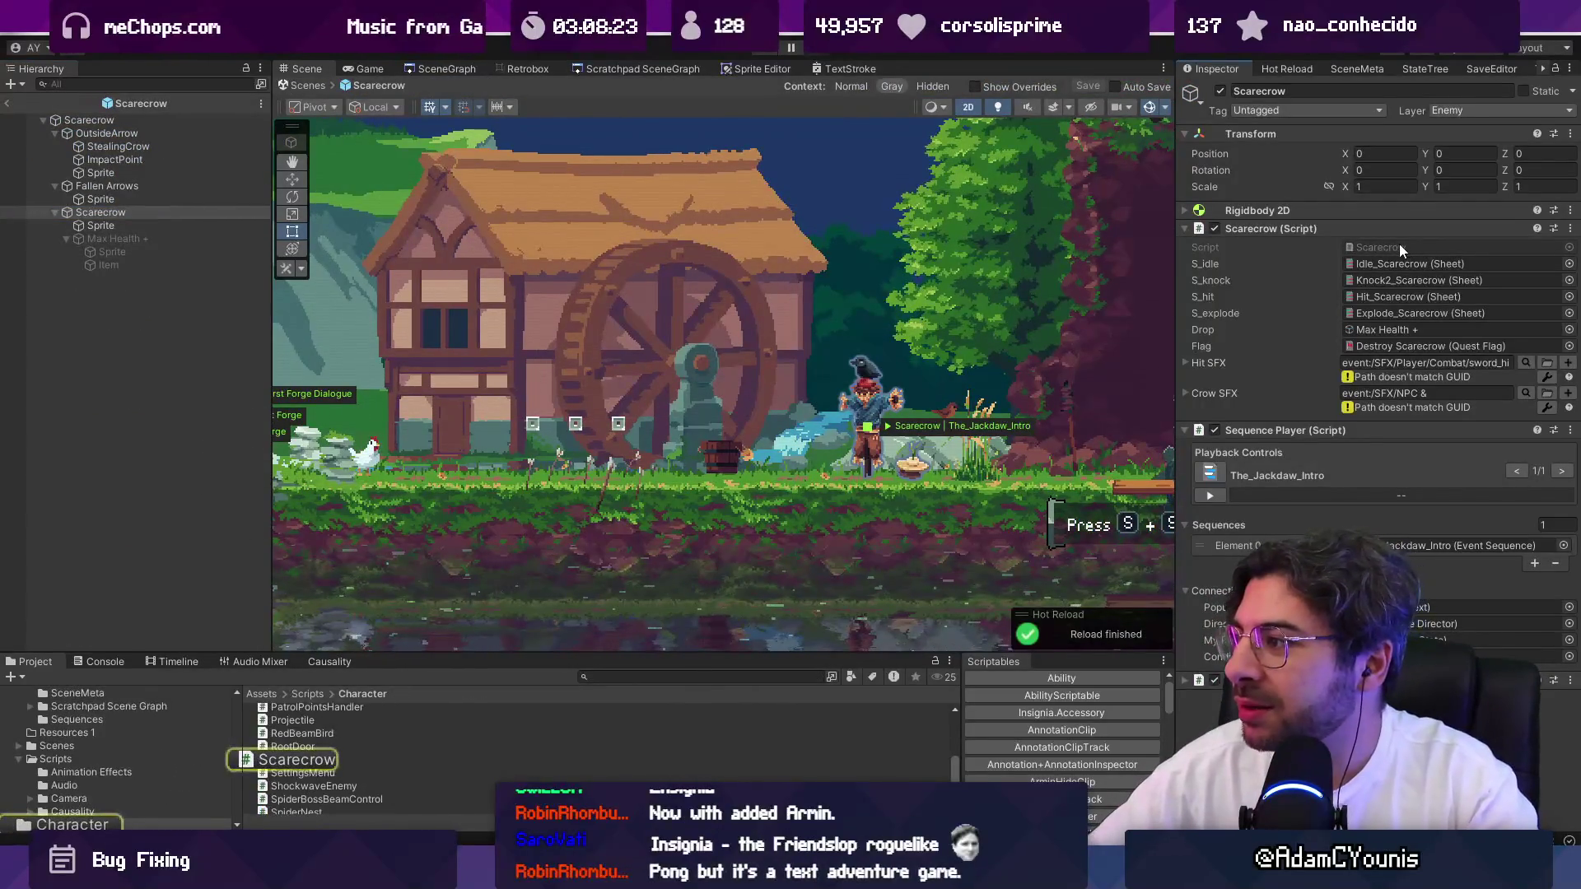
pyautogui.doubleClick(1400, 244)
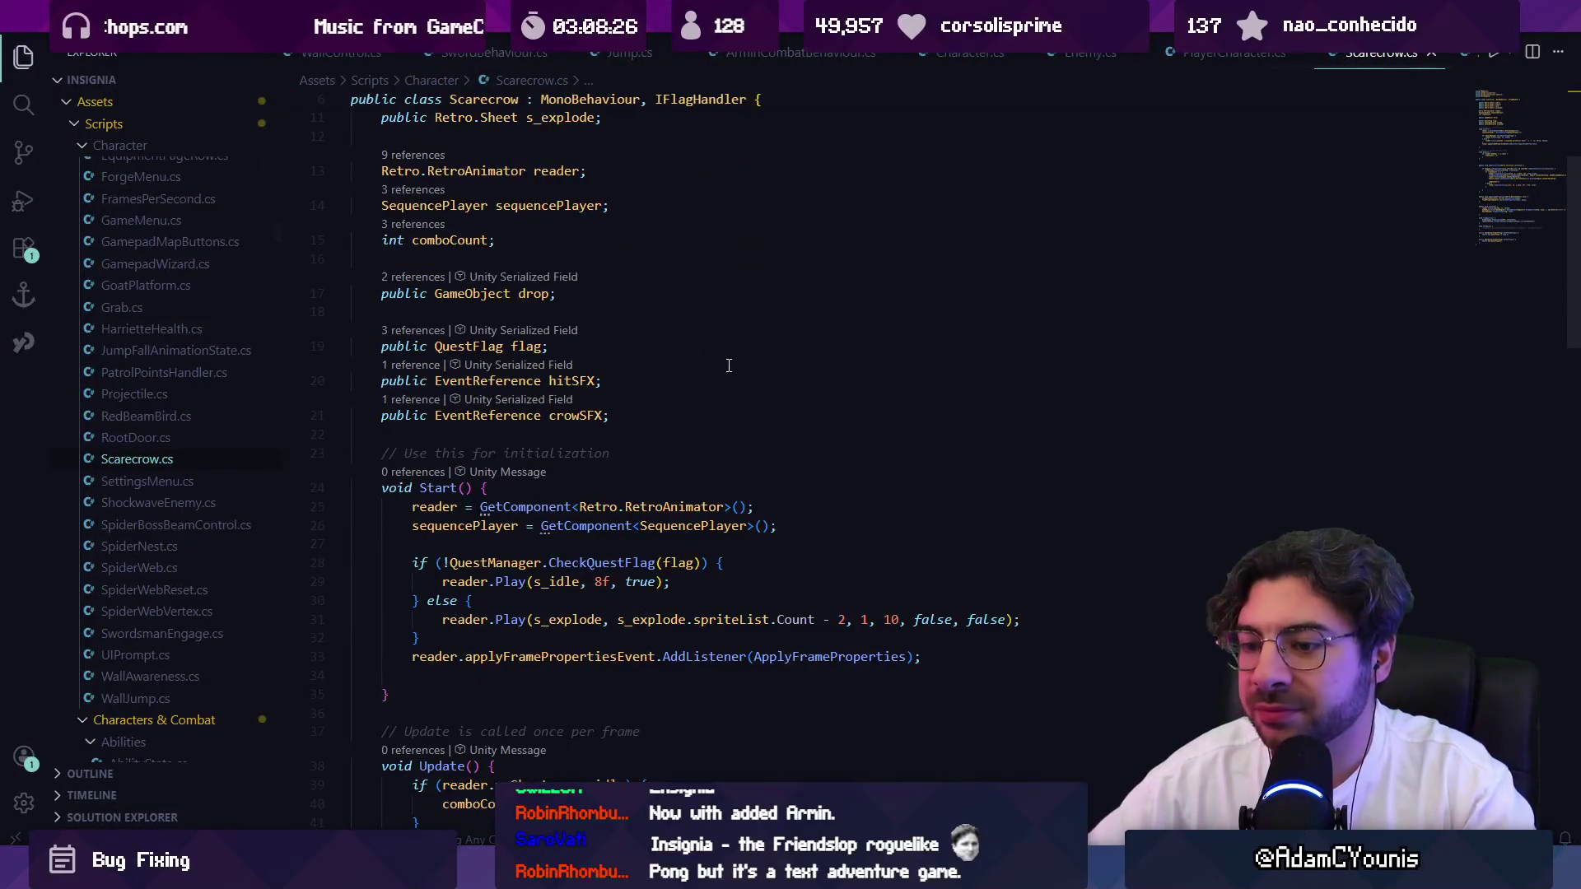
# Search Scarecrow.cs for 'explode' and jump to the s_explode play call.
pyautogui.hotkey('ctrl', 'f')
pyautogui.write('explode')
pyautogui.press('Return')
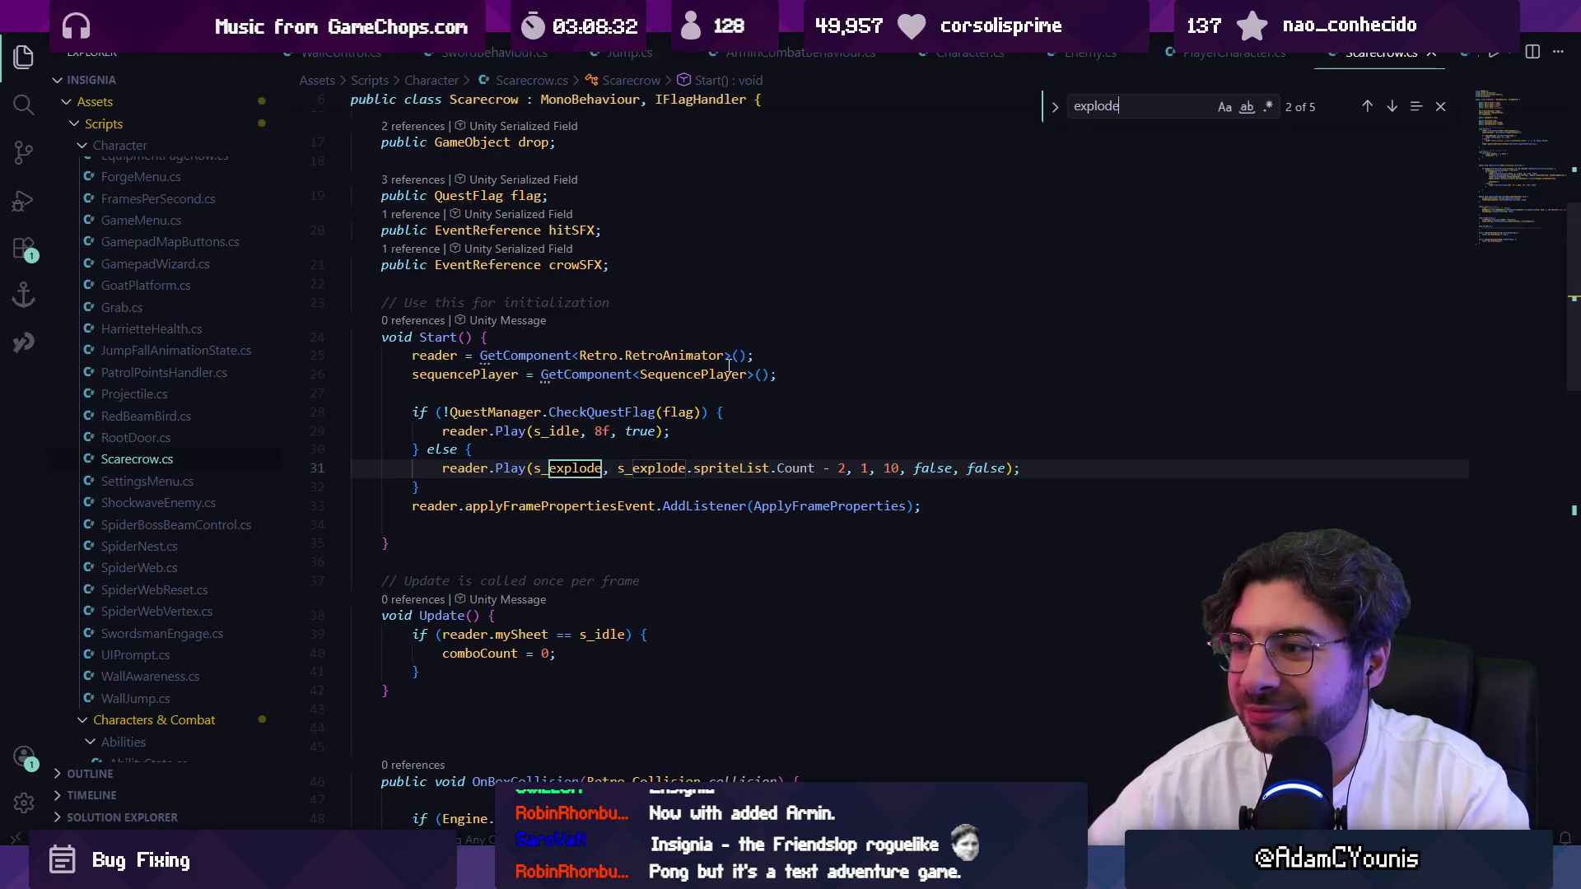
pyautogui.press('Escape')
# Insert a blank line in Start's else branch, rejecting Copilot's suggested line, and return to line 31.
pyautogui.press('Down')
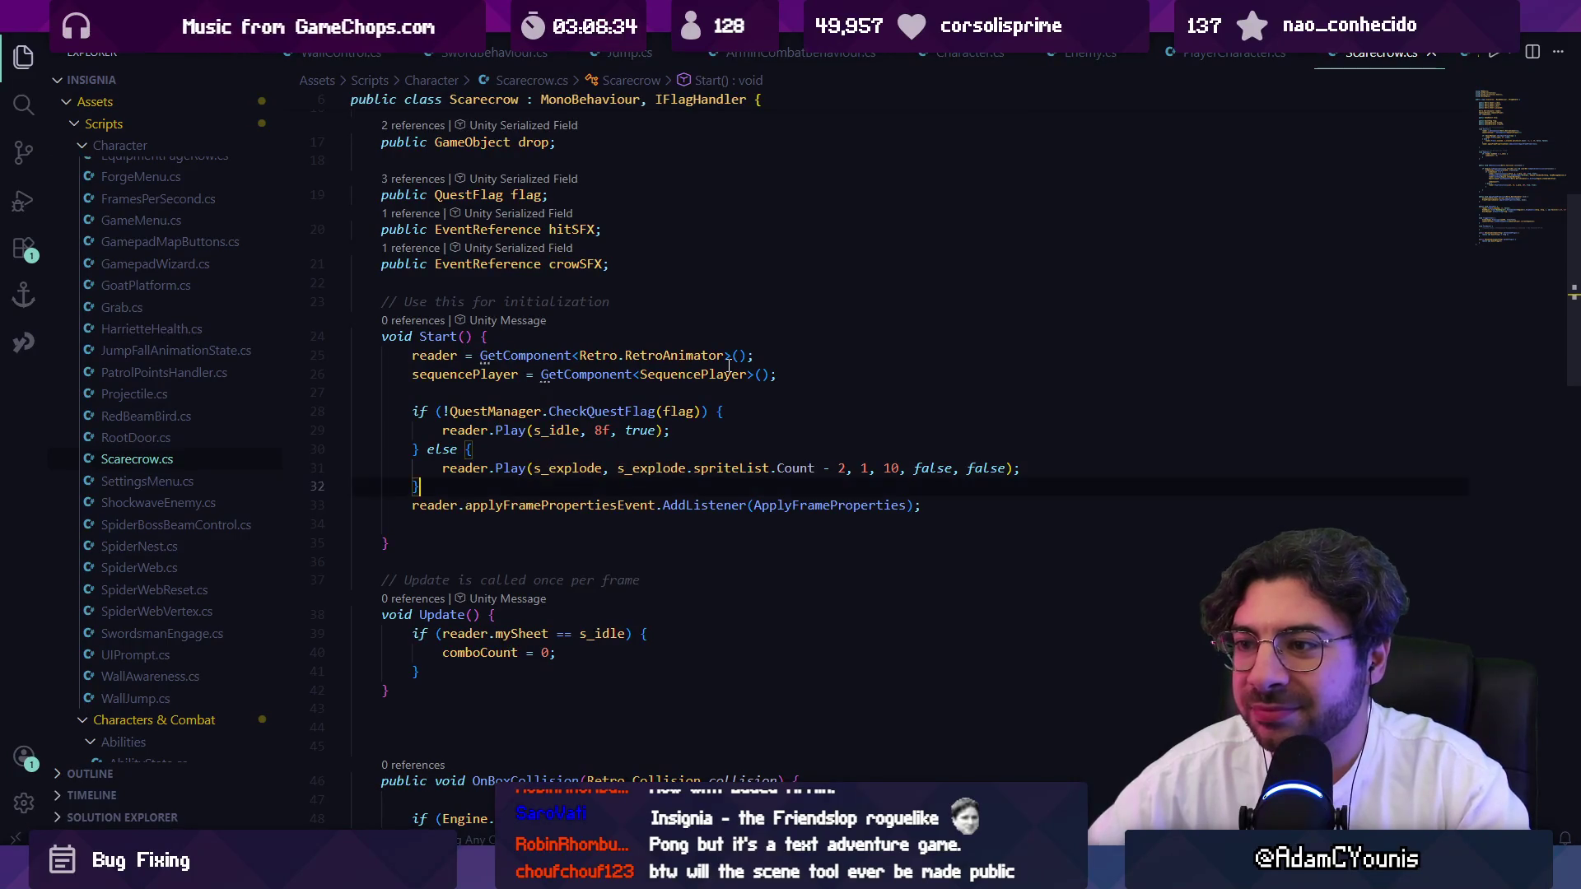
pyautogui.press('Return')
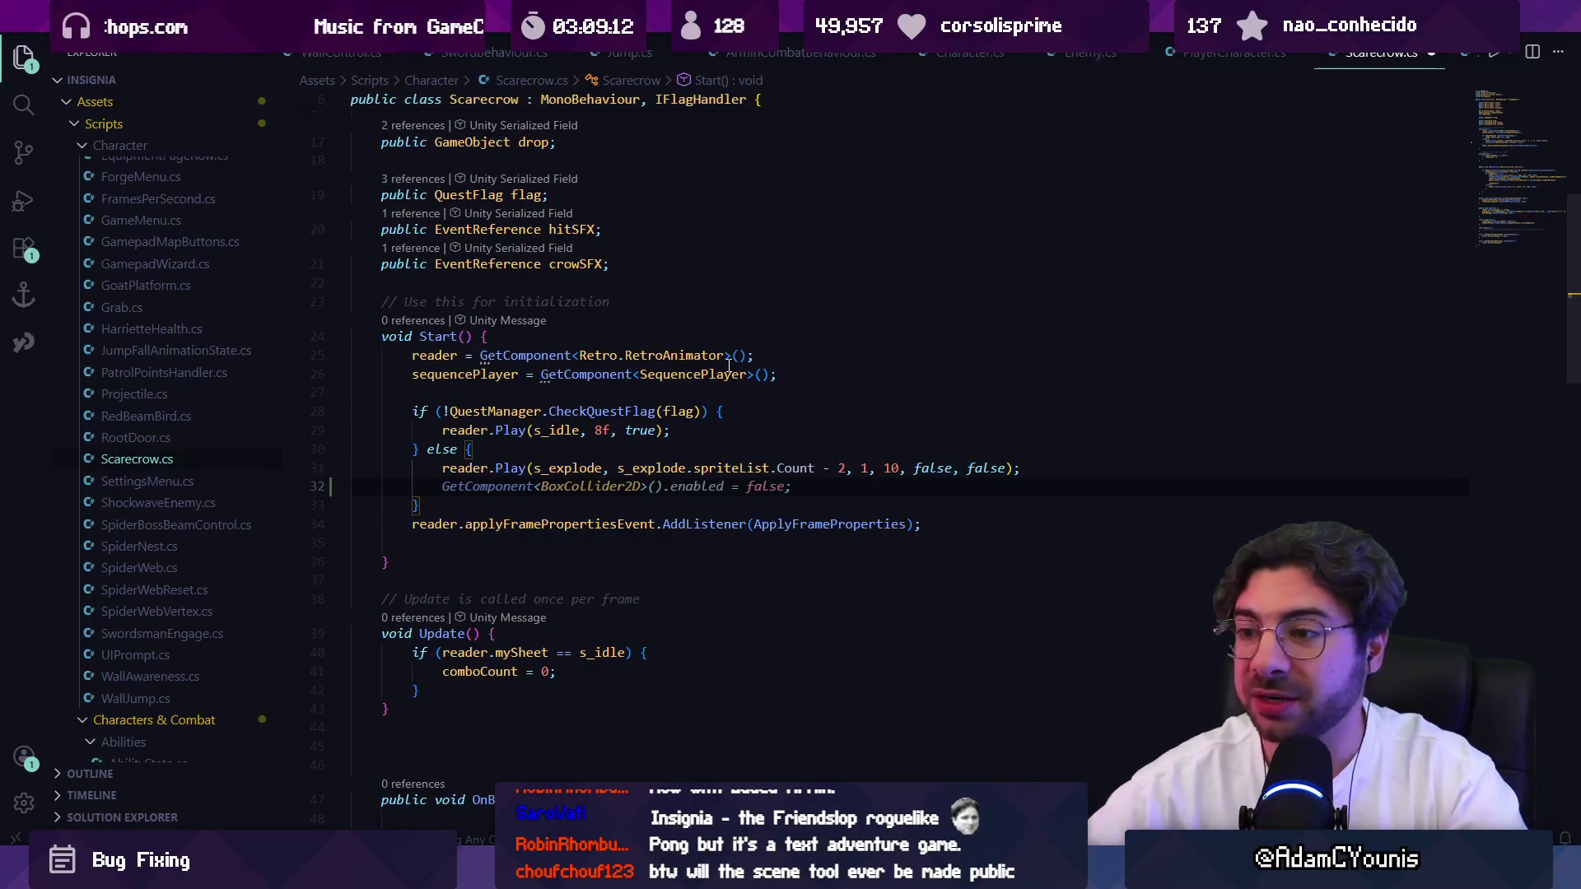
pyautogui.press('Escape')
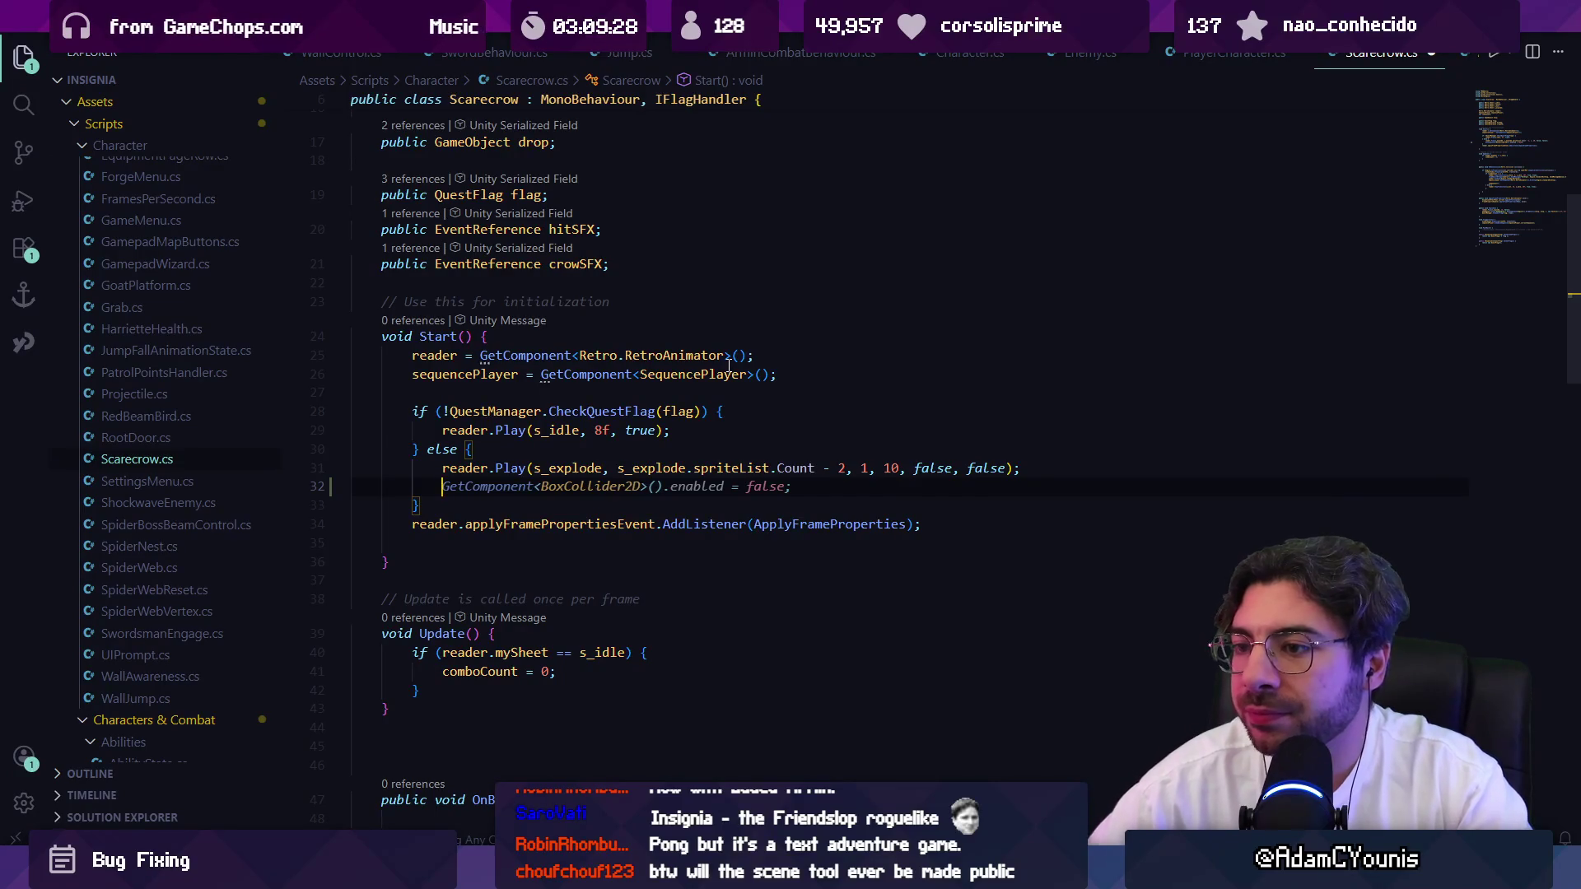
pyautogui.press('Up')
pyautogui.hotkey('ctrl', 'Right')
pyautogui.hotkey('ctrl', 'Right')
pyautogui.hotkey('ctrl', 'Right')
pyautogui.press('Right')
pyautogui.press('Right')
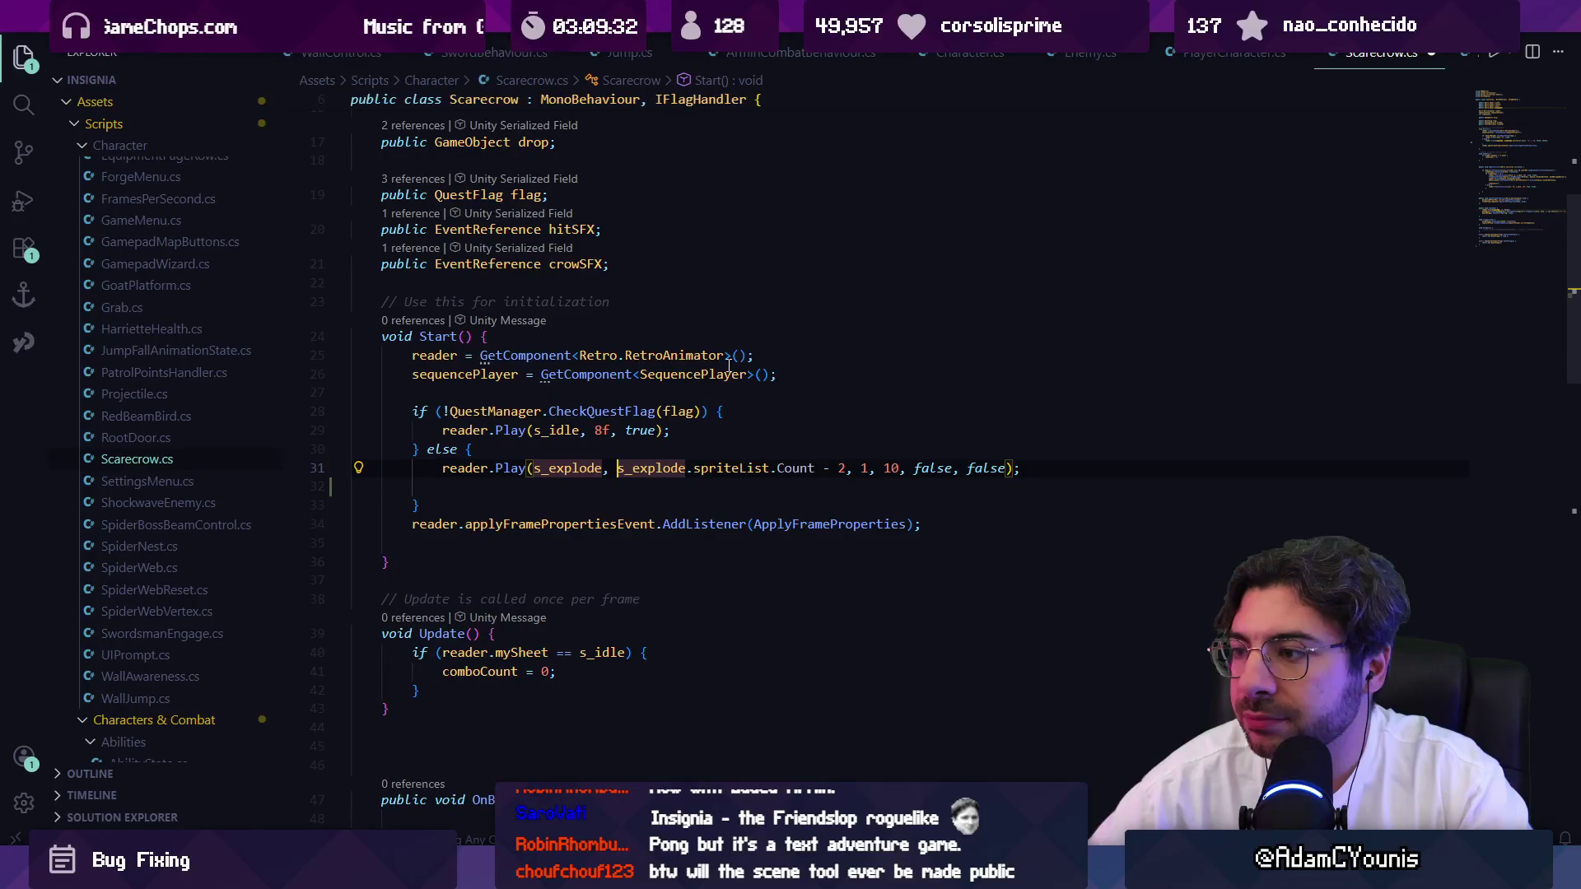
# Comment out the reader.Play explode line with // and save the script.
pyautogui.press('Up')
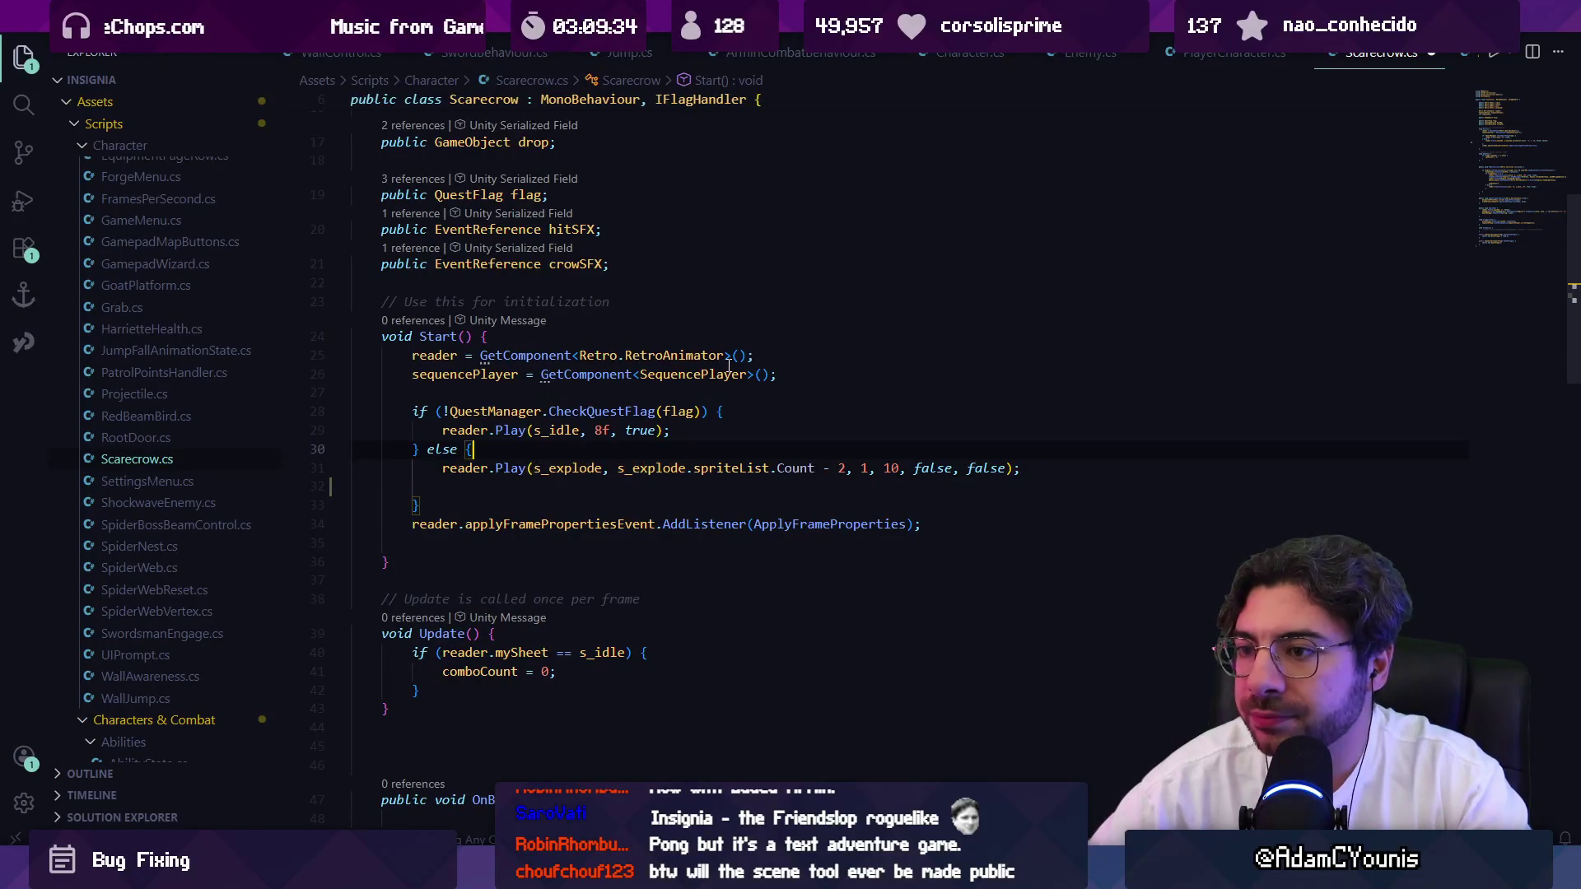
pyautogui.press('Down')
pyautogui.hotkey('ctrl', 'Right')
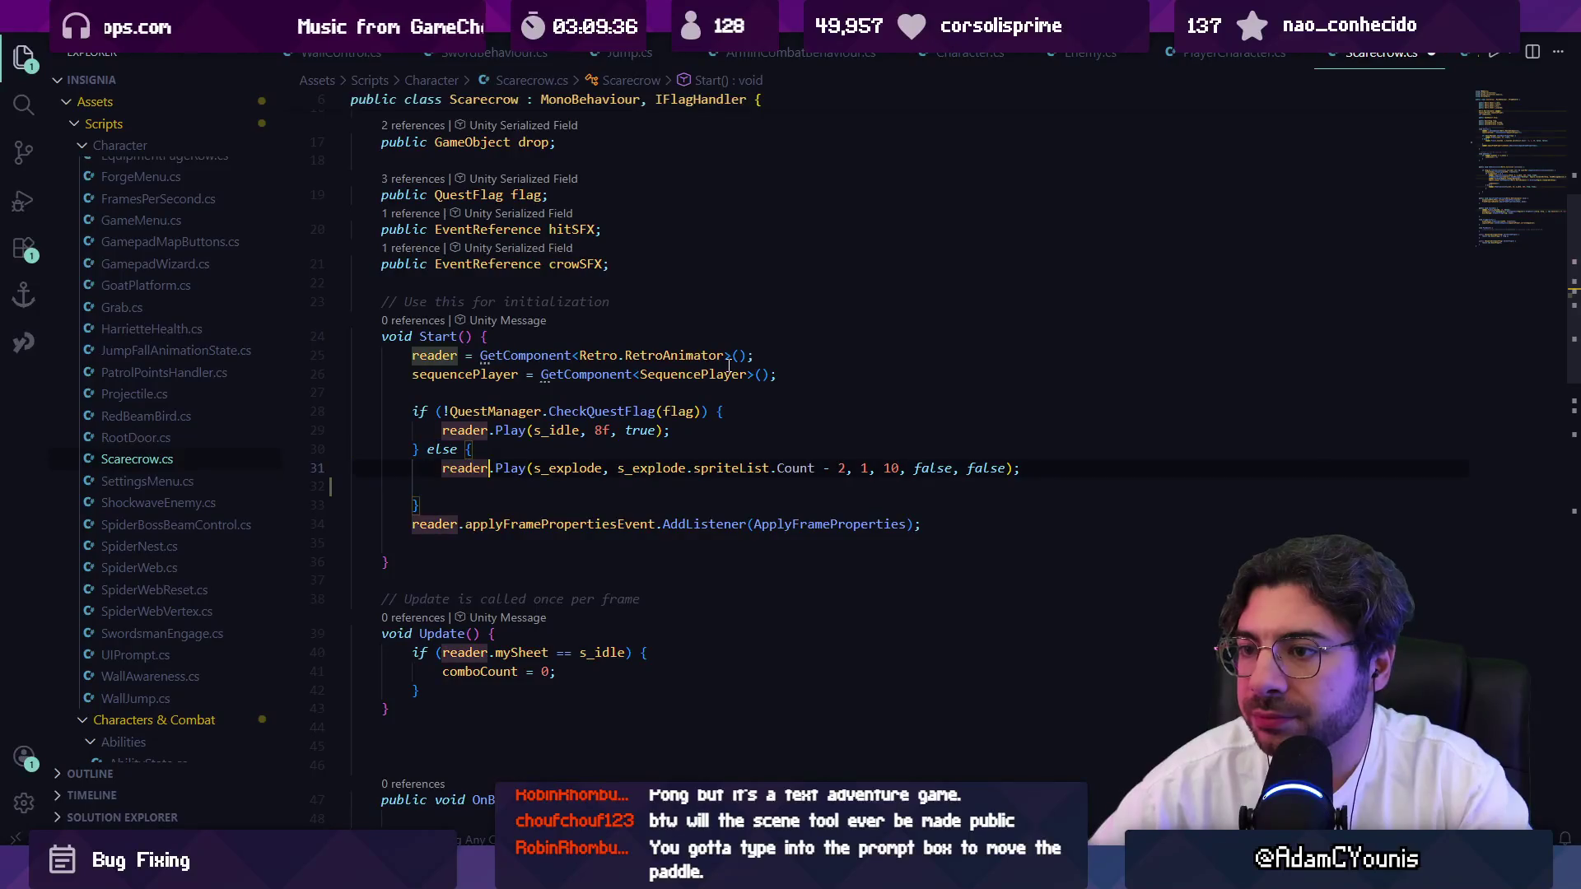
pyautogui.press('Home')
pyautogui.write('//')
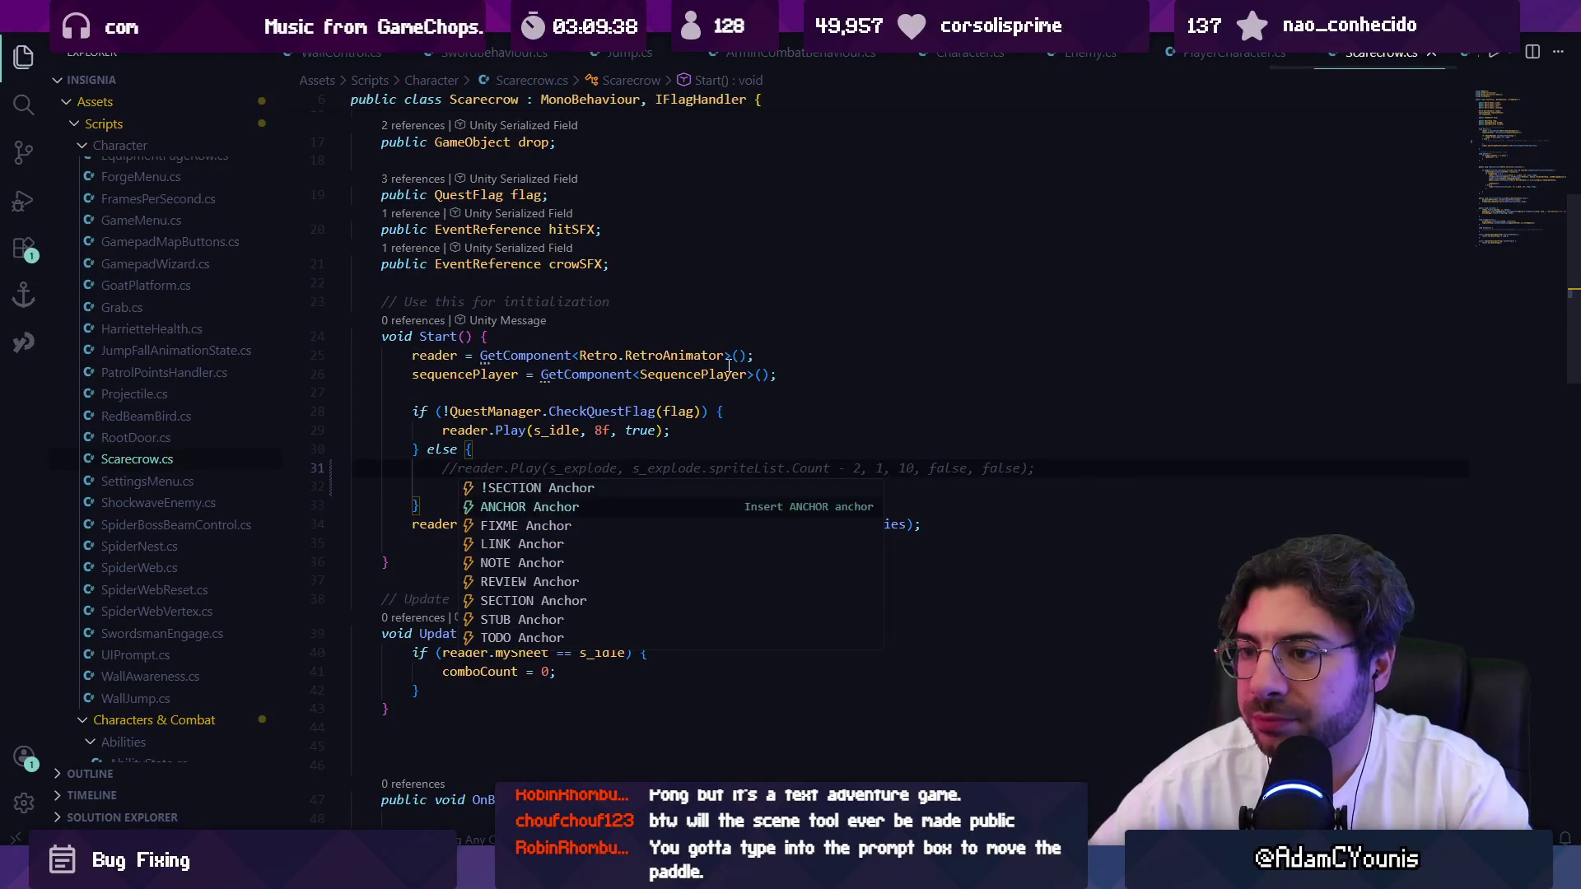
pyautogui.press('Escape')
pyautogui.hotkey('ctrl', 's')
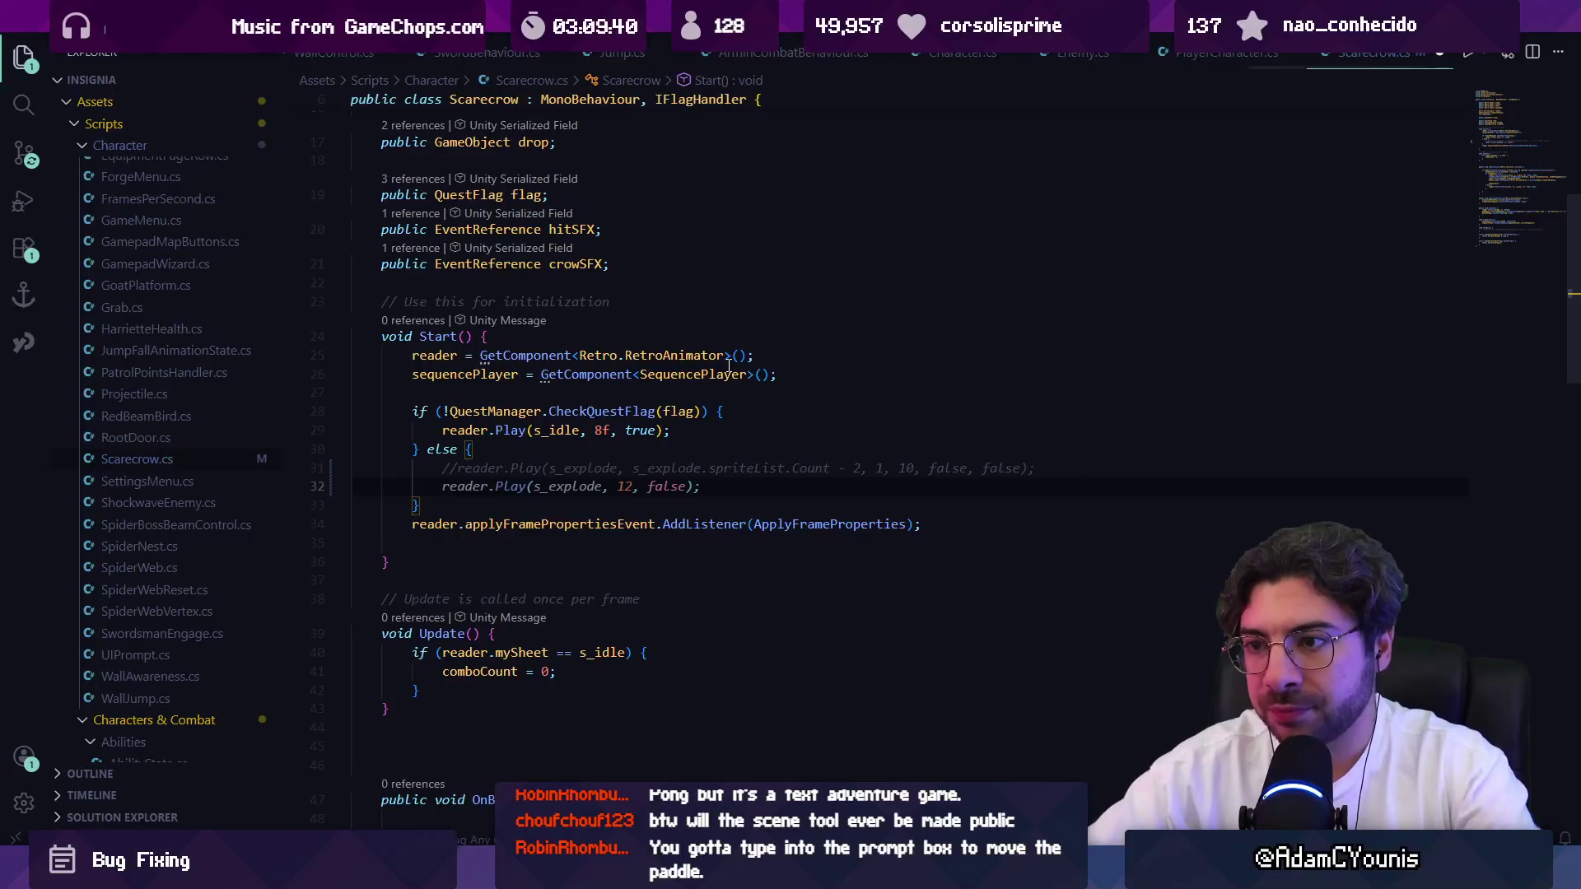
# Rewrite line 32 as reader.Stop(); and start a new line below it.
pyautogui.hotkey('ctrl', 'Right')
pyautogui.hotkey('ctrl', 'Right')
pyautogui.hotkey('shift', 'End')
pyautogui.press('BackSpace')
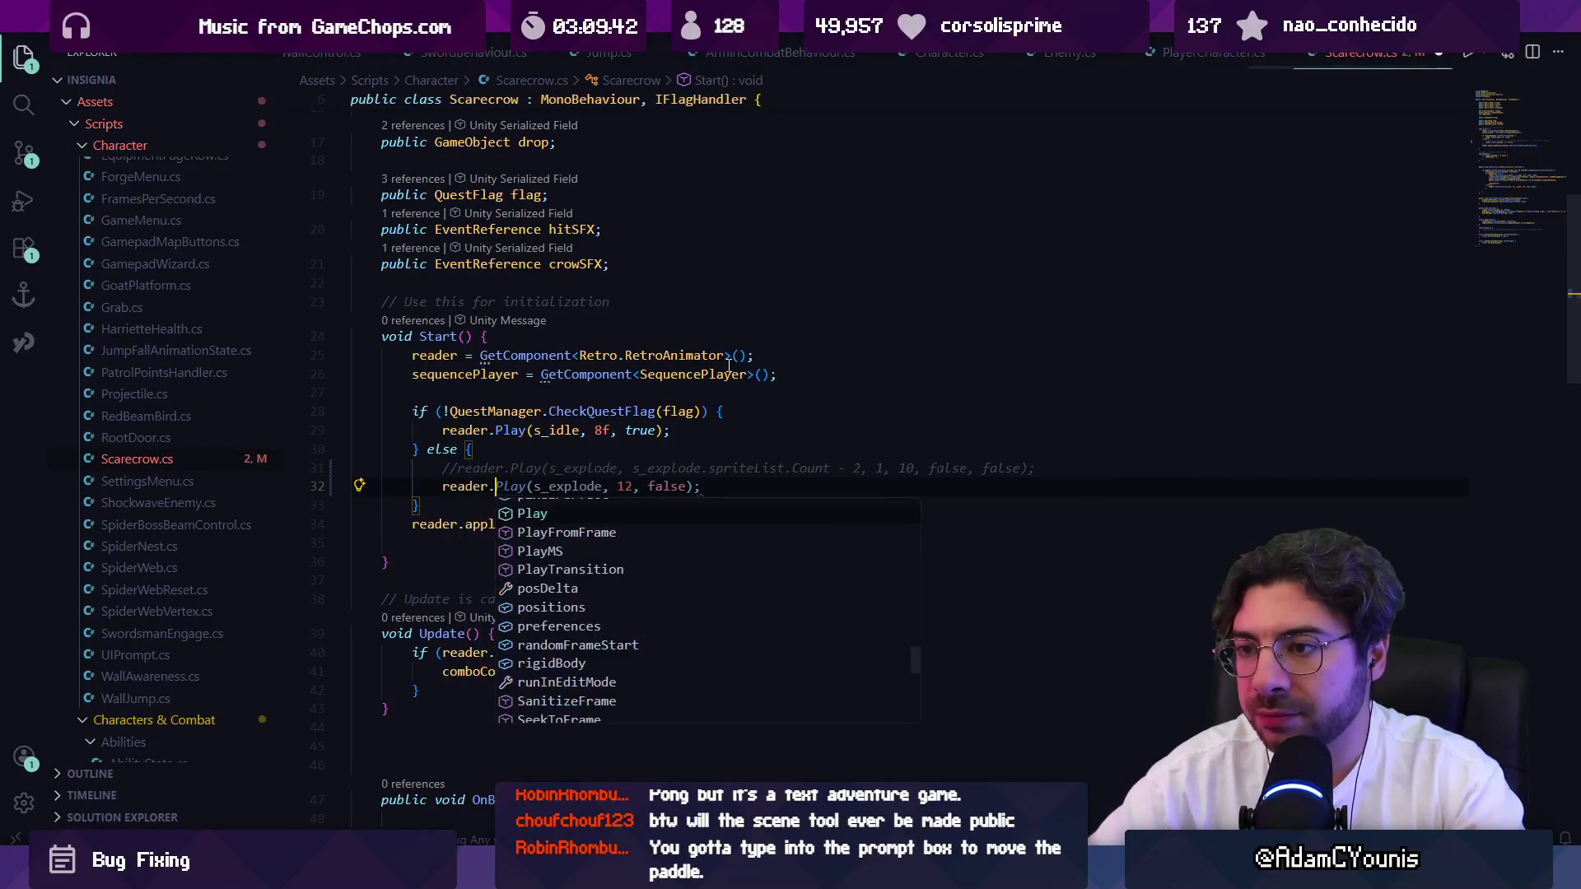
pyautogui.write('stop')
pyautogui.press('Tab')
pyautogui.write('();')
pyautogui.press('Return')
# Set reader.spriteRenderer.sprite to the last s_explode frame, rejecting the collider-disabling suggestion.
pyautogui.write('re')
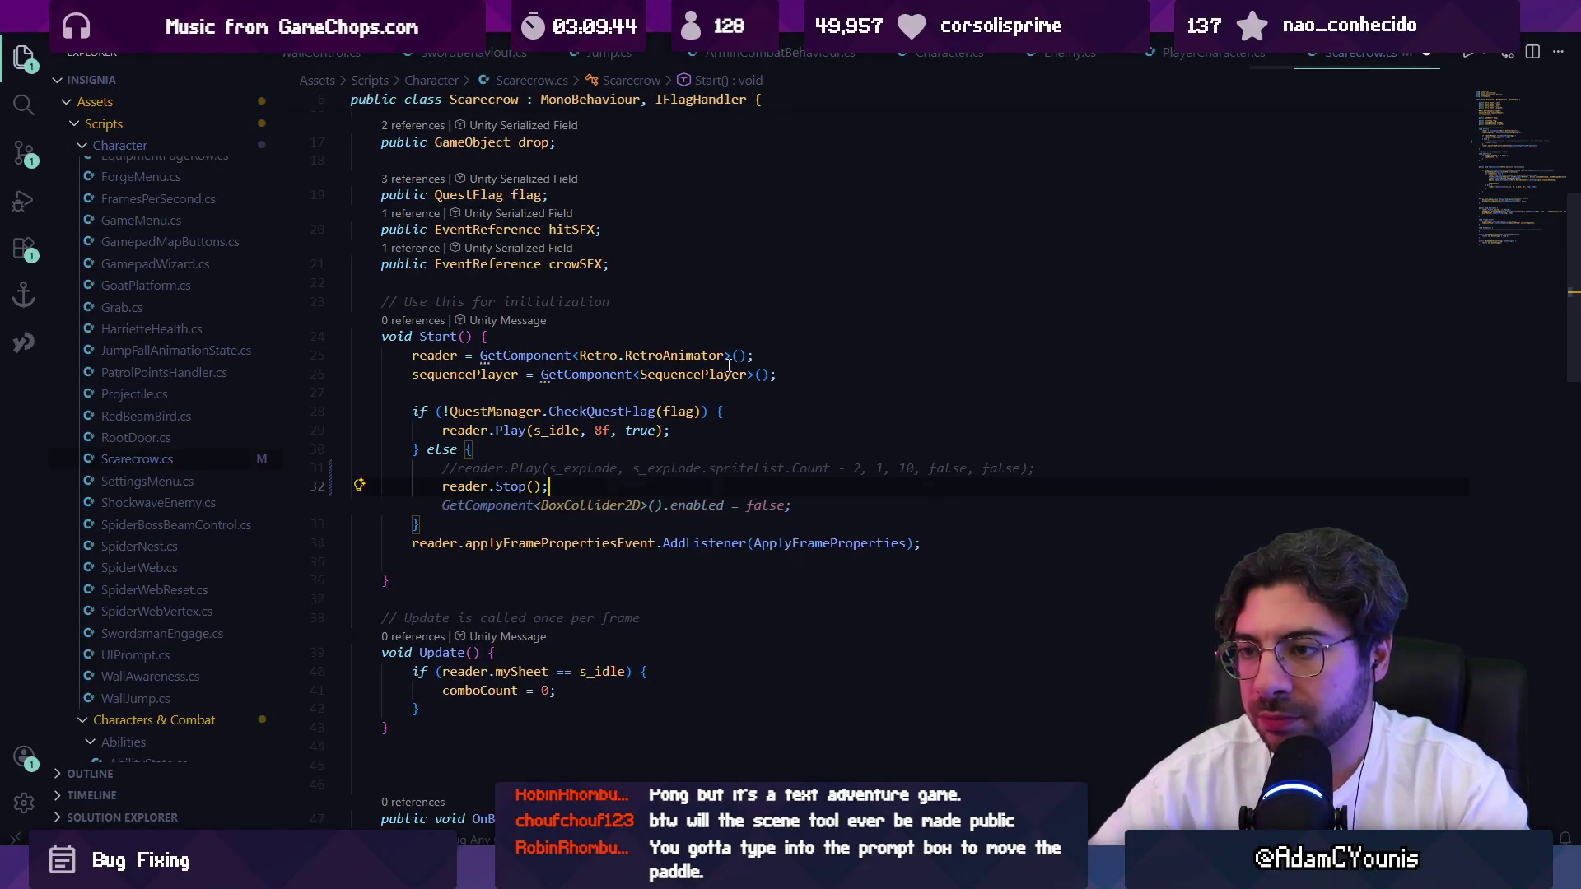
pyautogui.write('ache')
pyautogui.press('BackSpace')
pyautogui.press('BackSpace')
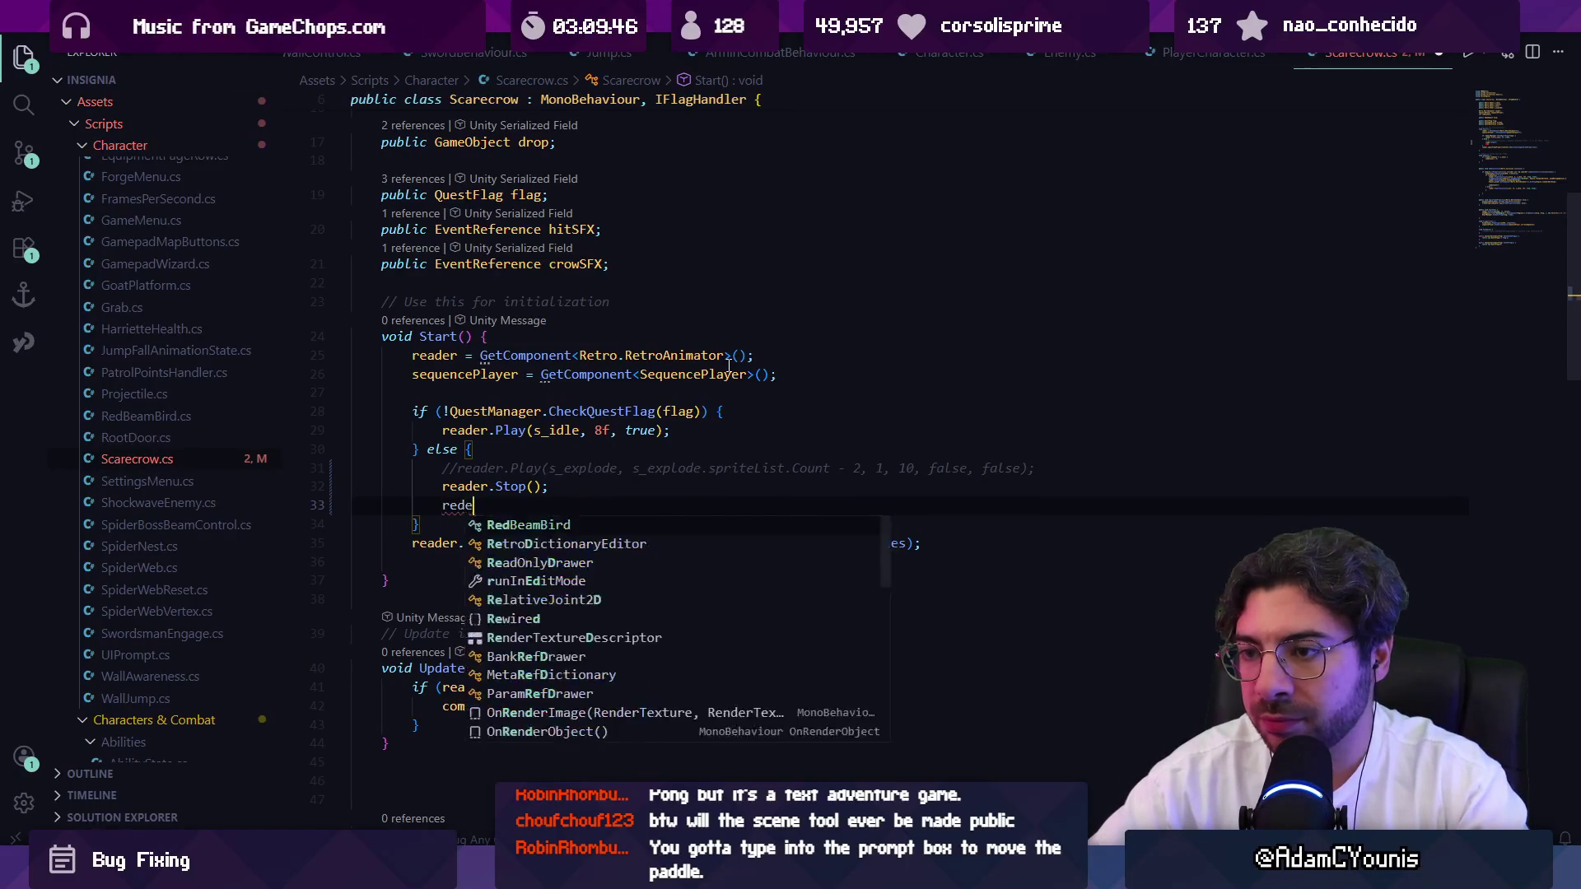
pyautogui.write('der.spri')
pyautogui.press('Tab')
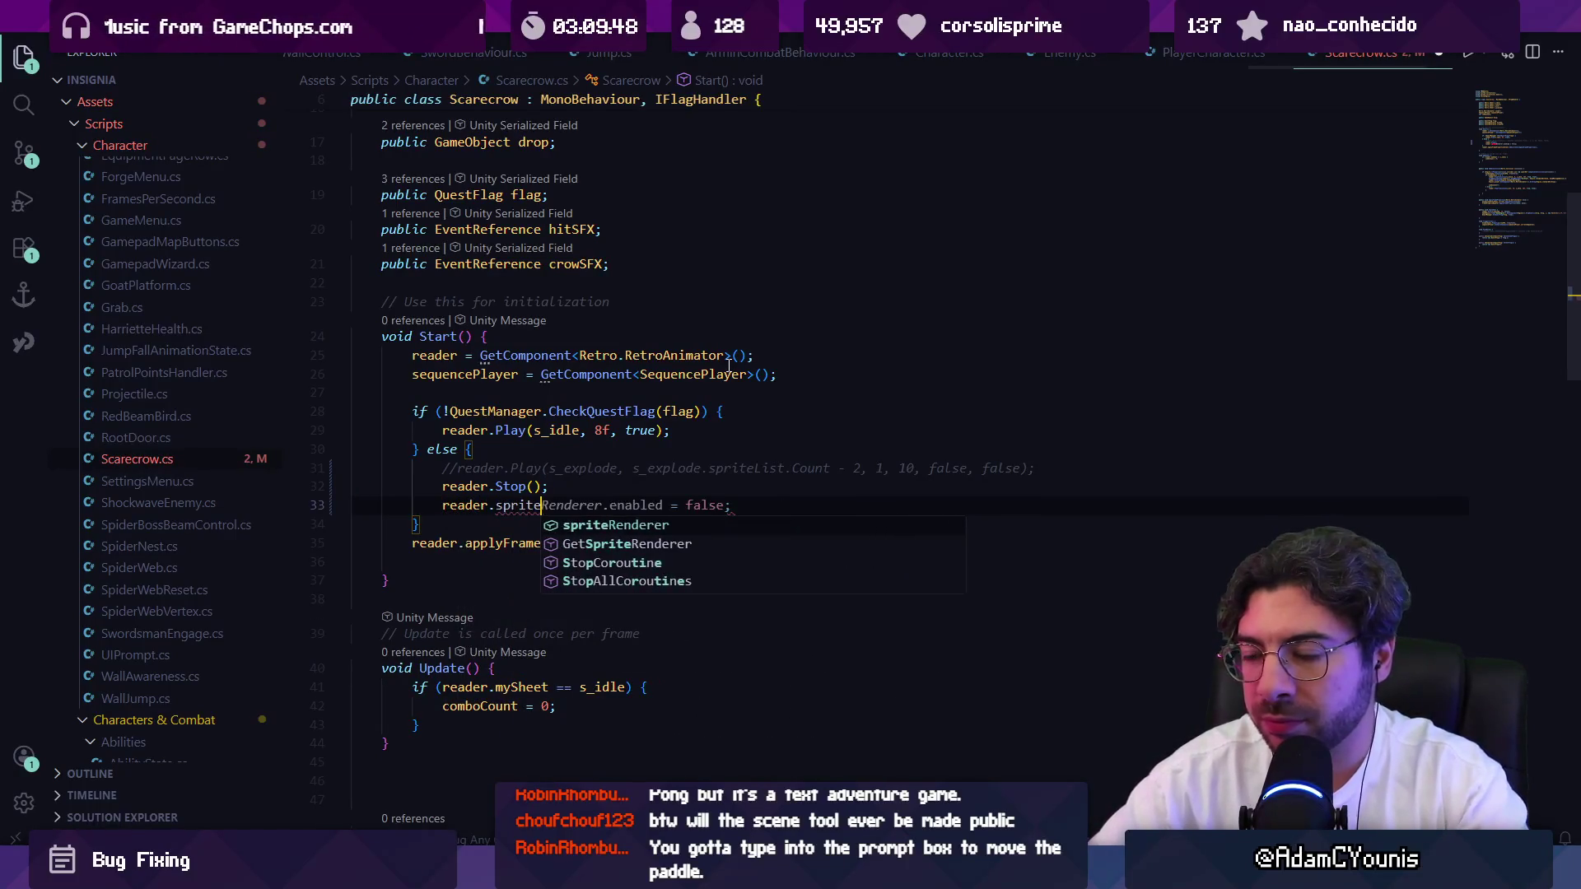
pyautogui.write('.sprite ')
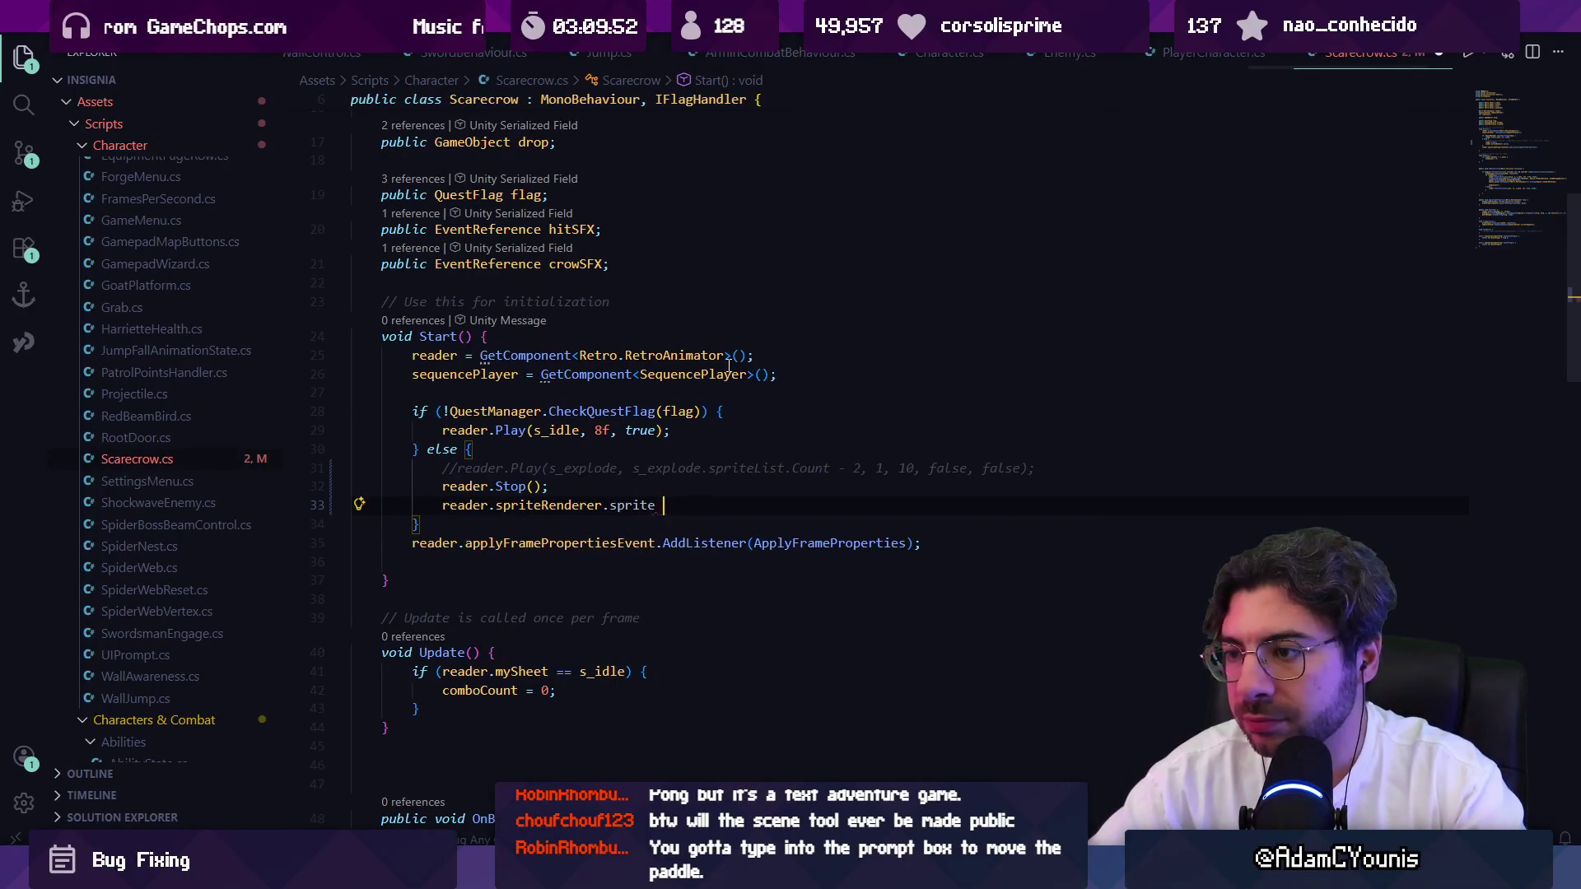
pyautogui.write('=')
pyautogui.press('Tab')
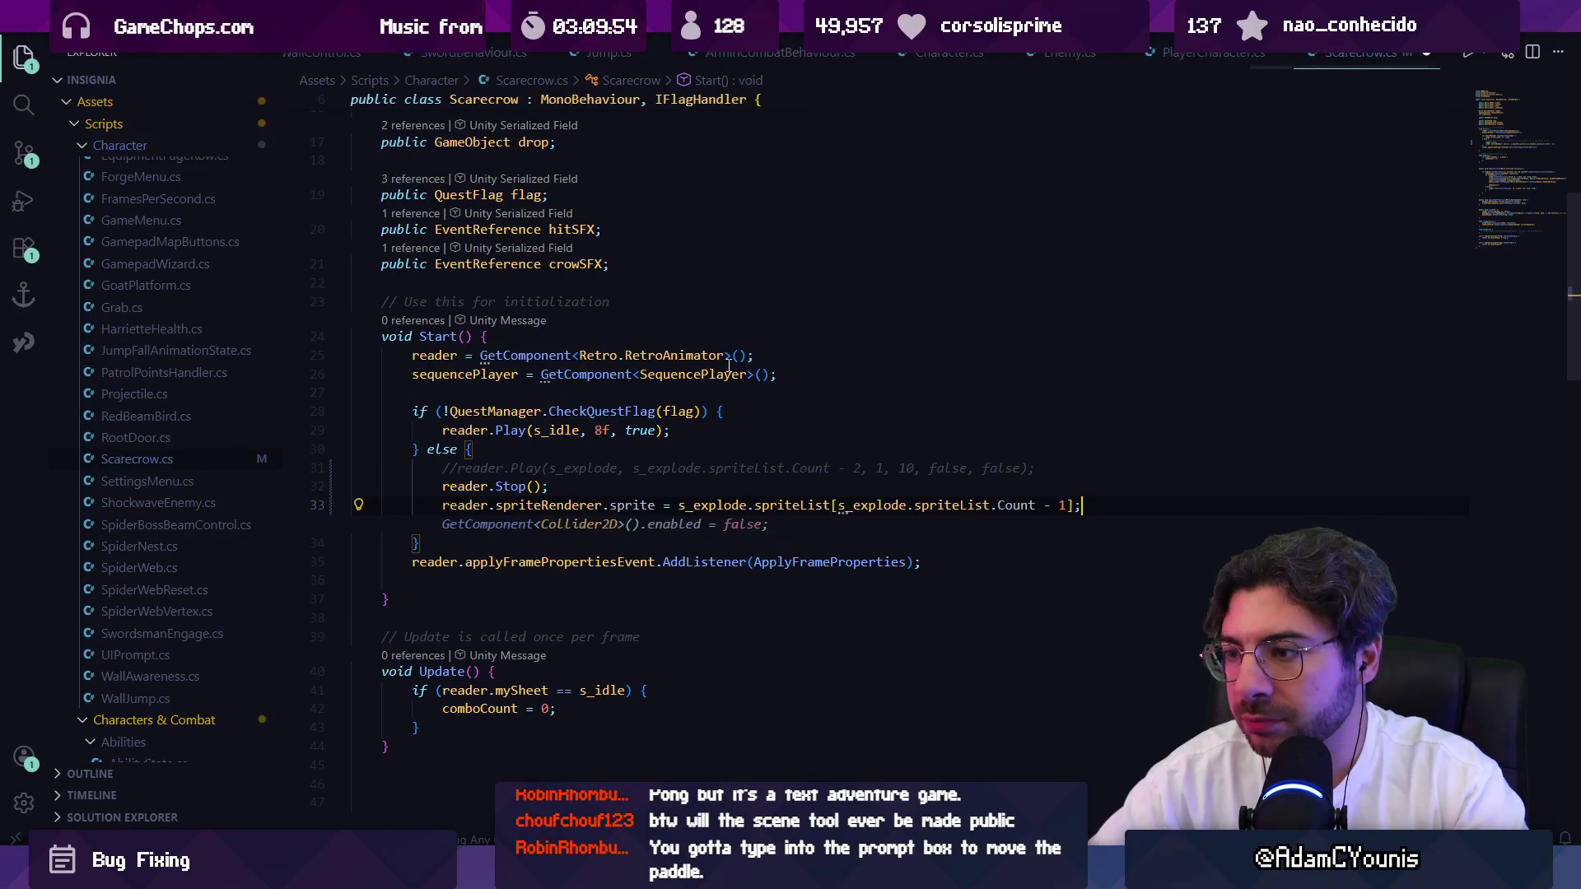
pyautogui.press('Escape')
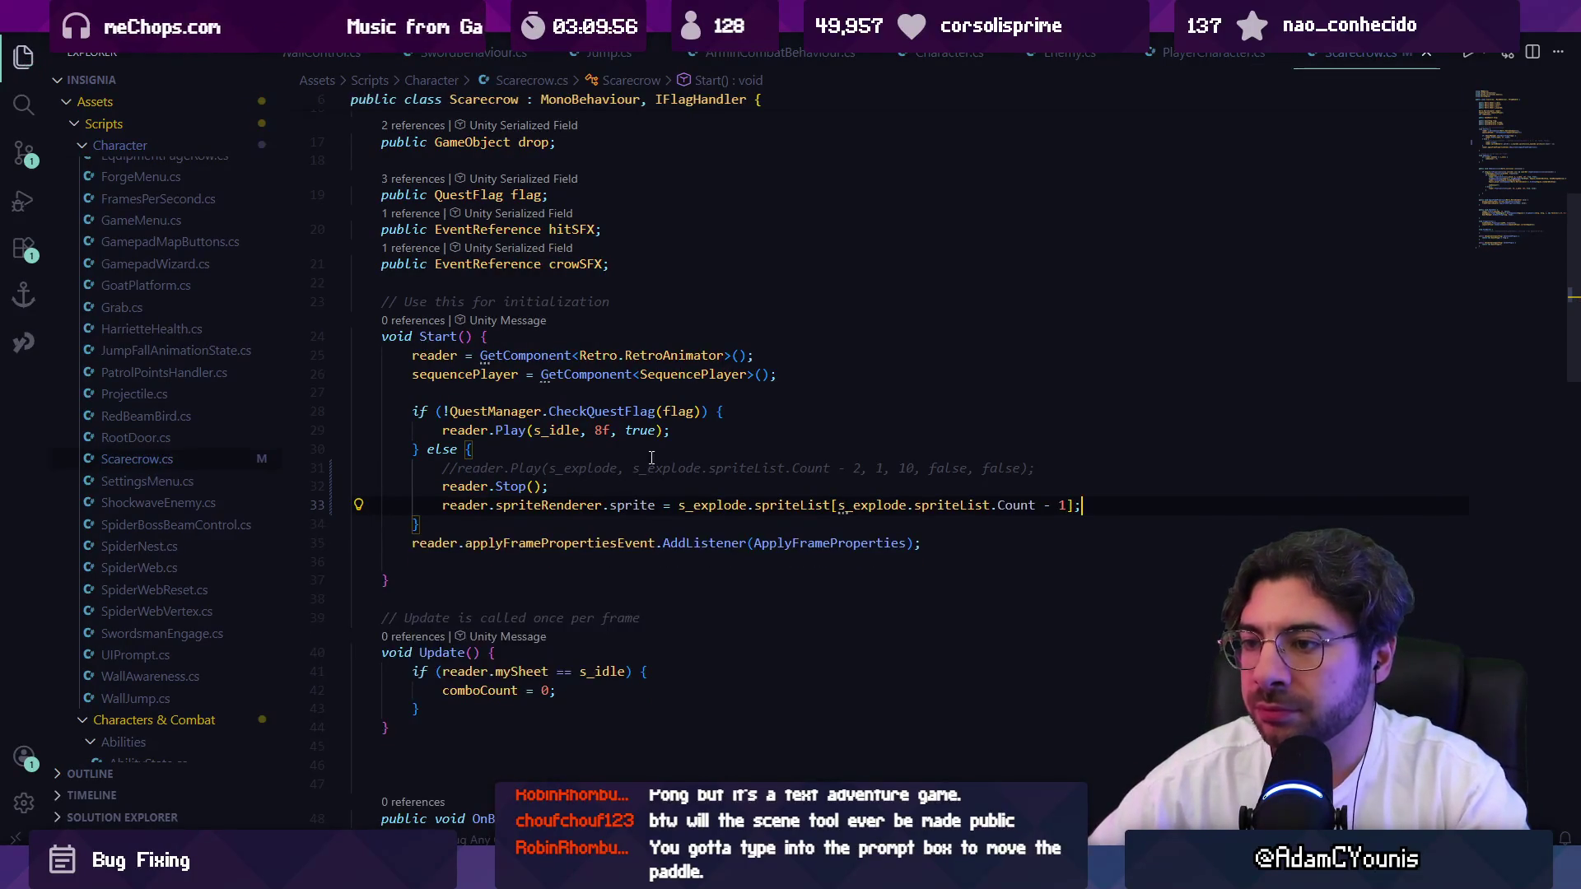
pyautogui.hotkey('alt', 'Tab')
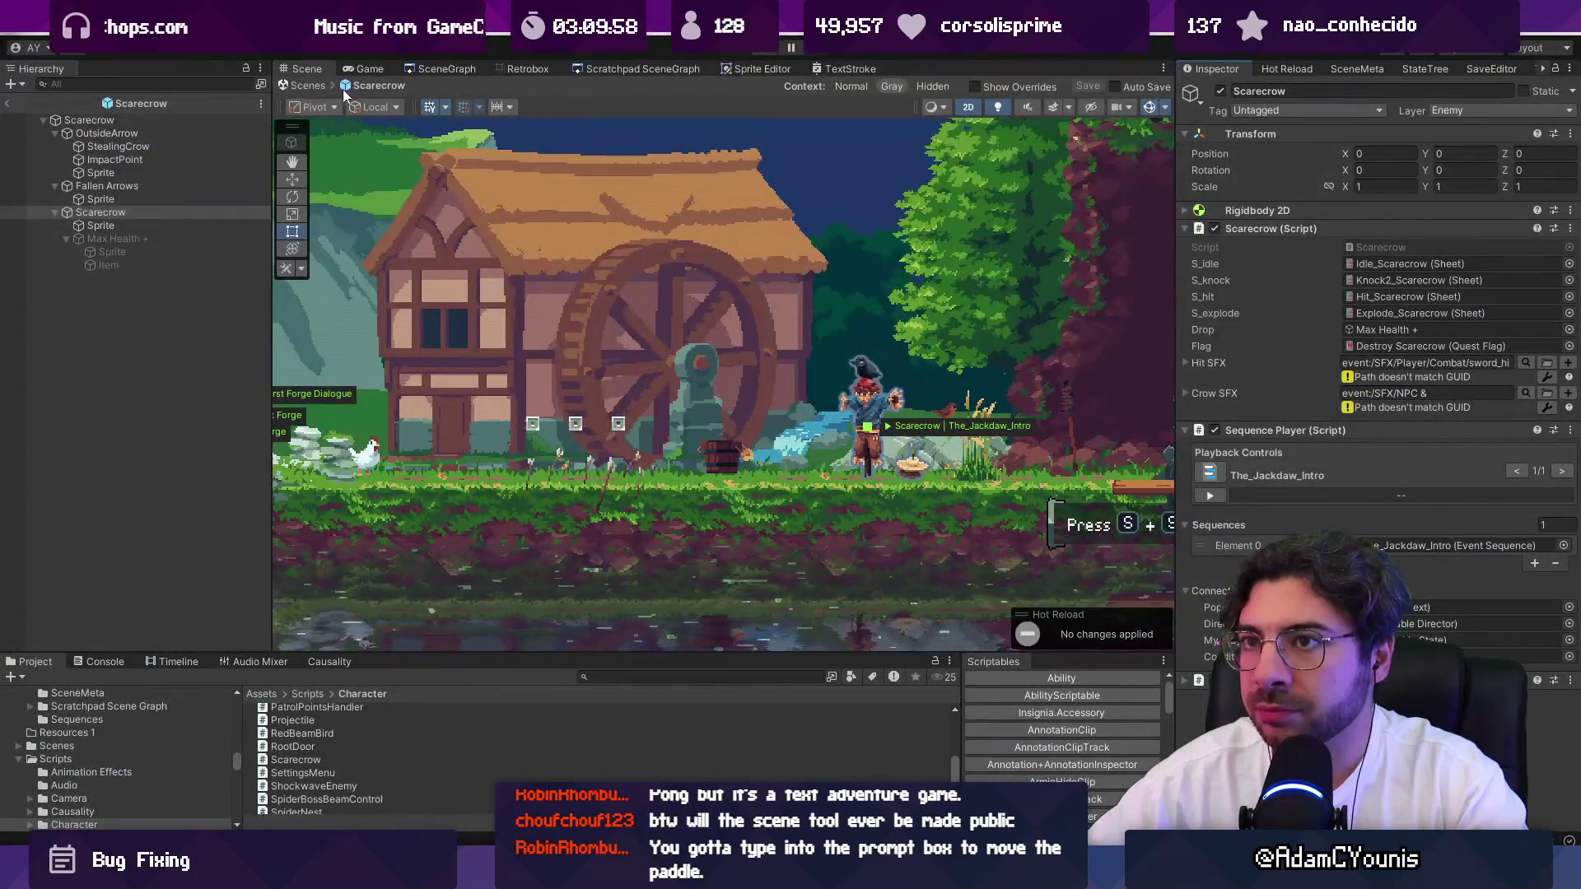
# Leave the scarecrow prefab, play-test Ohrenstead Foothills 2, then return to the Scene view.
pyautogui.click(296, 87)
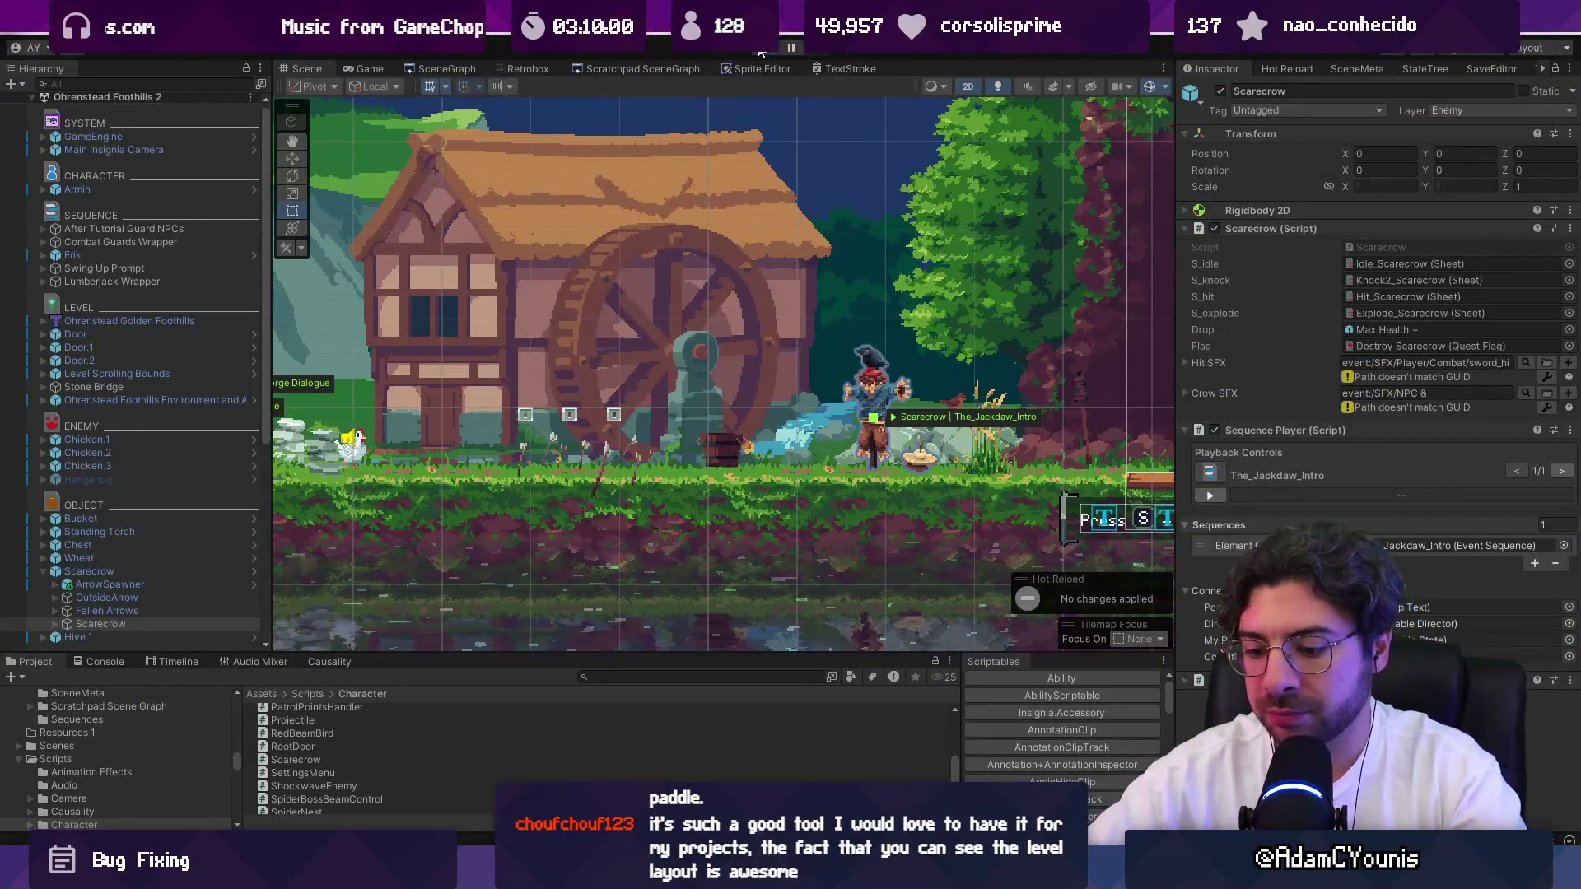
pyautogui.click(761, 52)
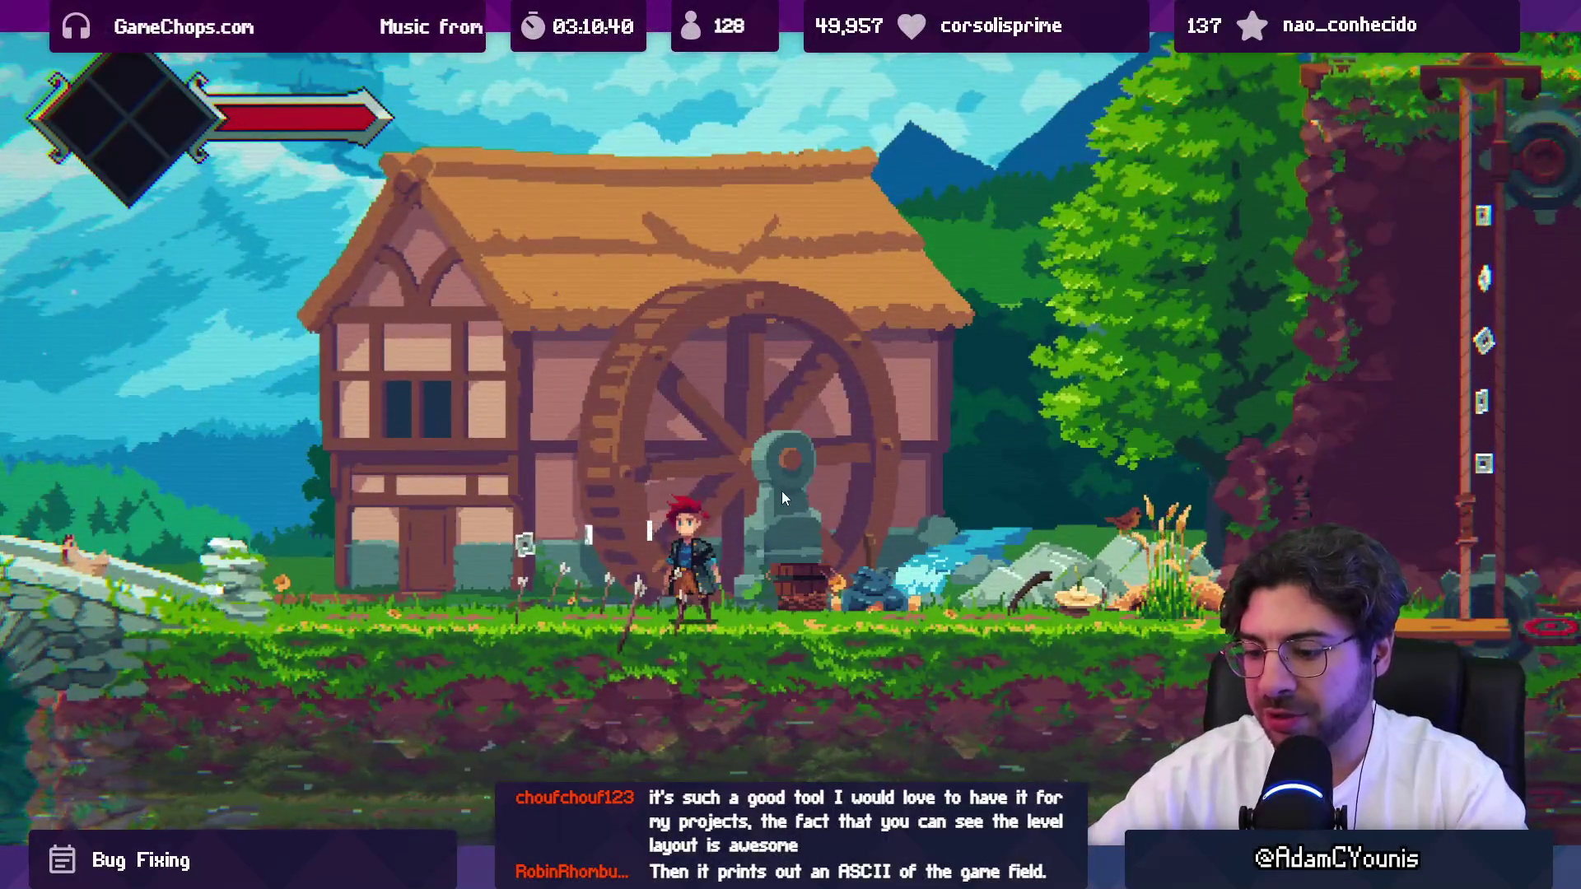
pyautogui.hotkey('shift', 'space')
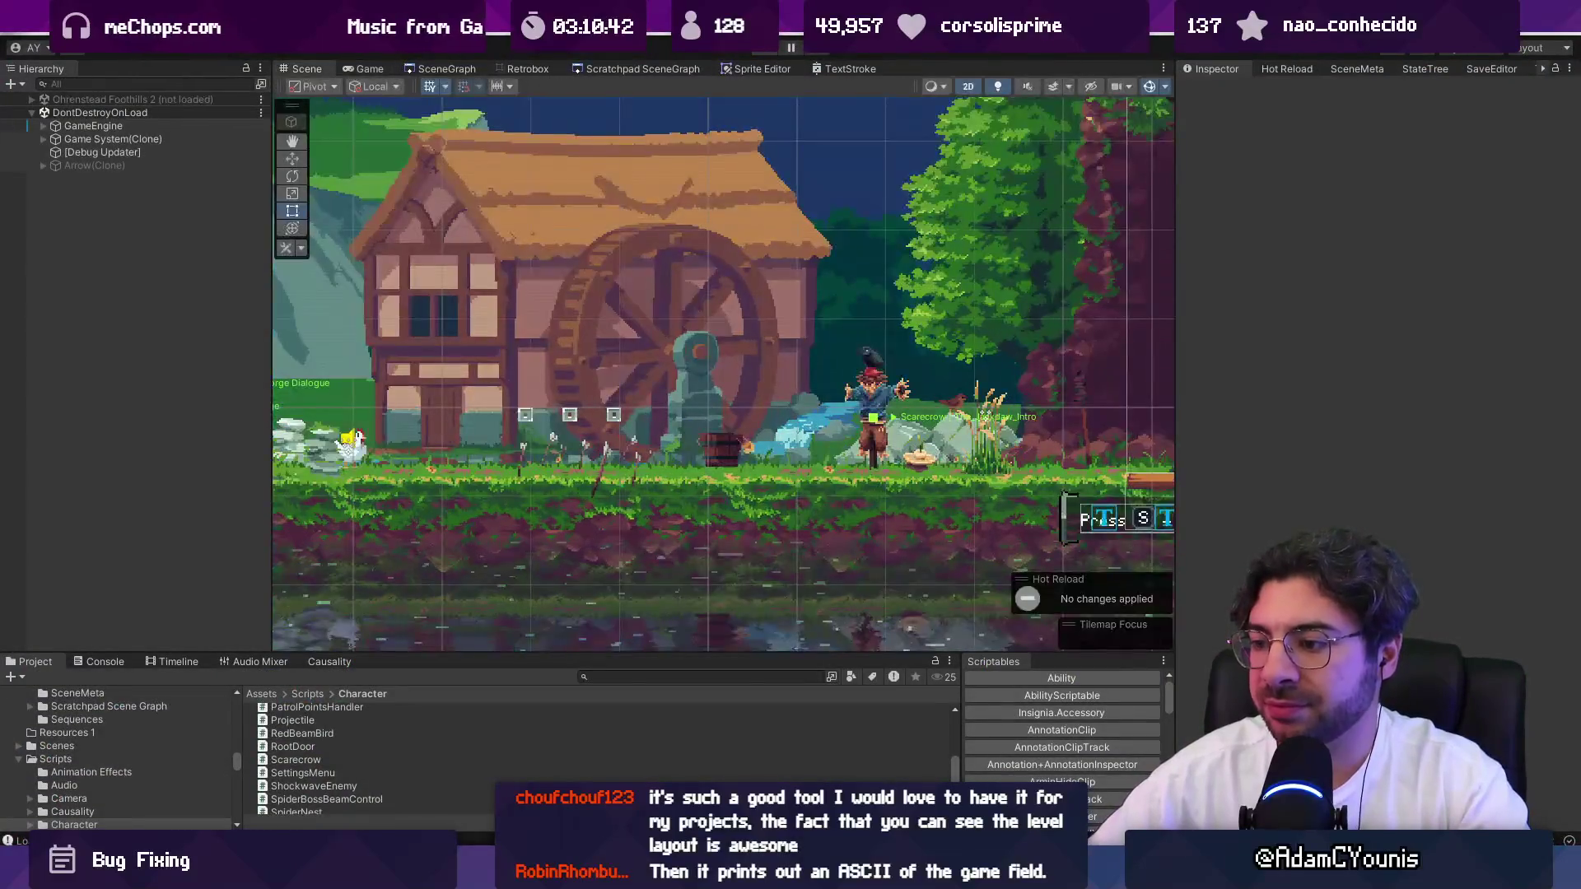
pyautogui.hotkey('ctrl', '1')
pyautogui.hotkey('alt', 'Tab')
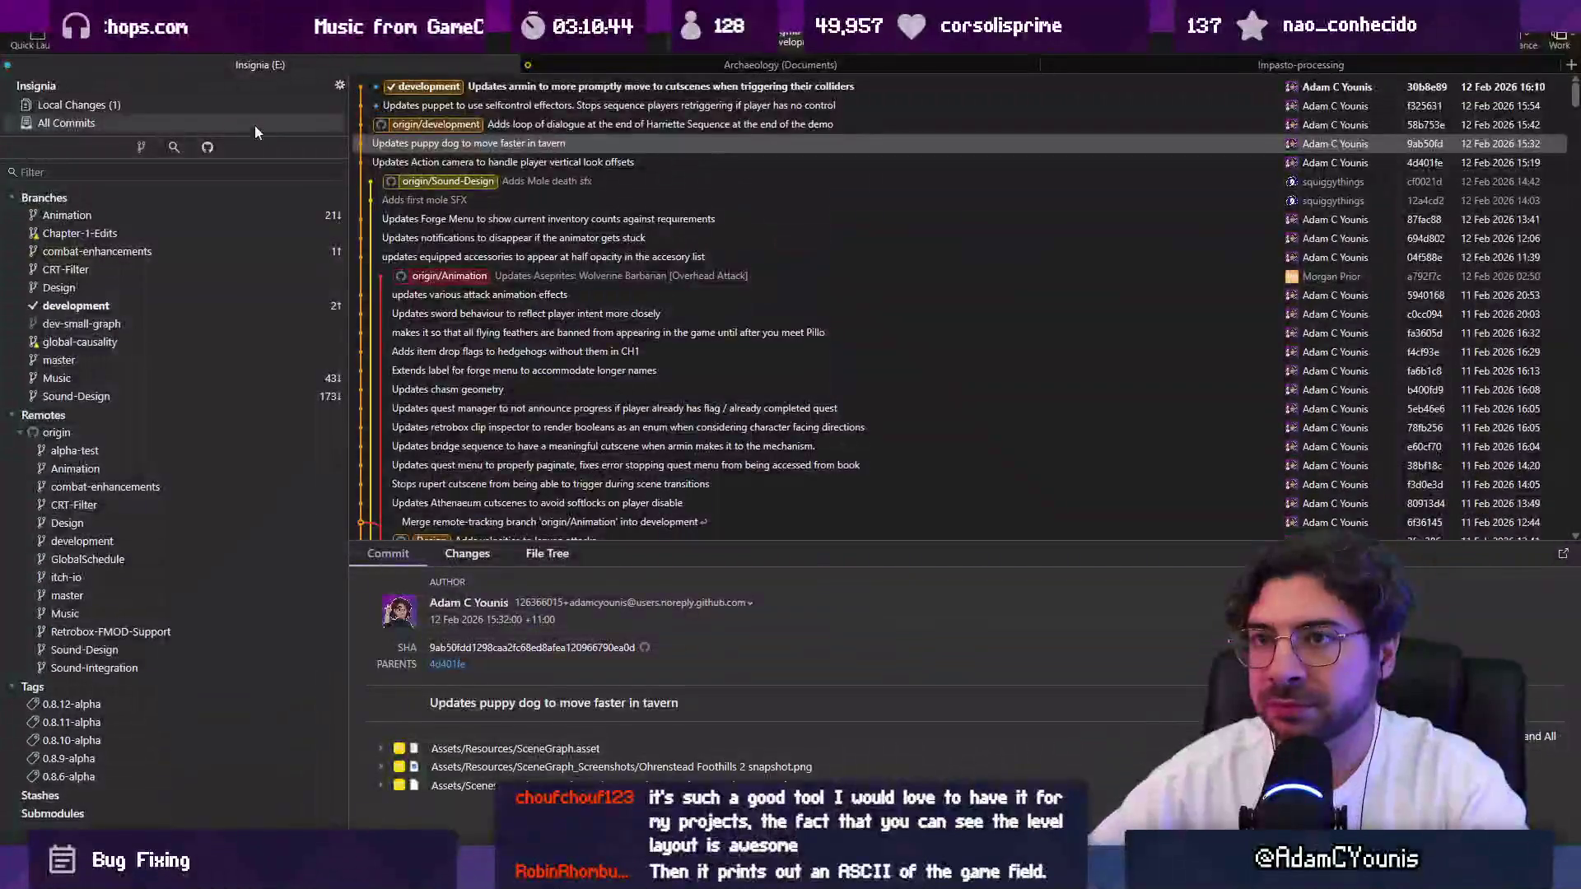
# Stage Scarecrow.cs in Local Changes and commit it as 'Fixes scarecrow to not explode on scene load'.
pyautogui.click(247, 105)
pyautogui.click(813, 101)
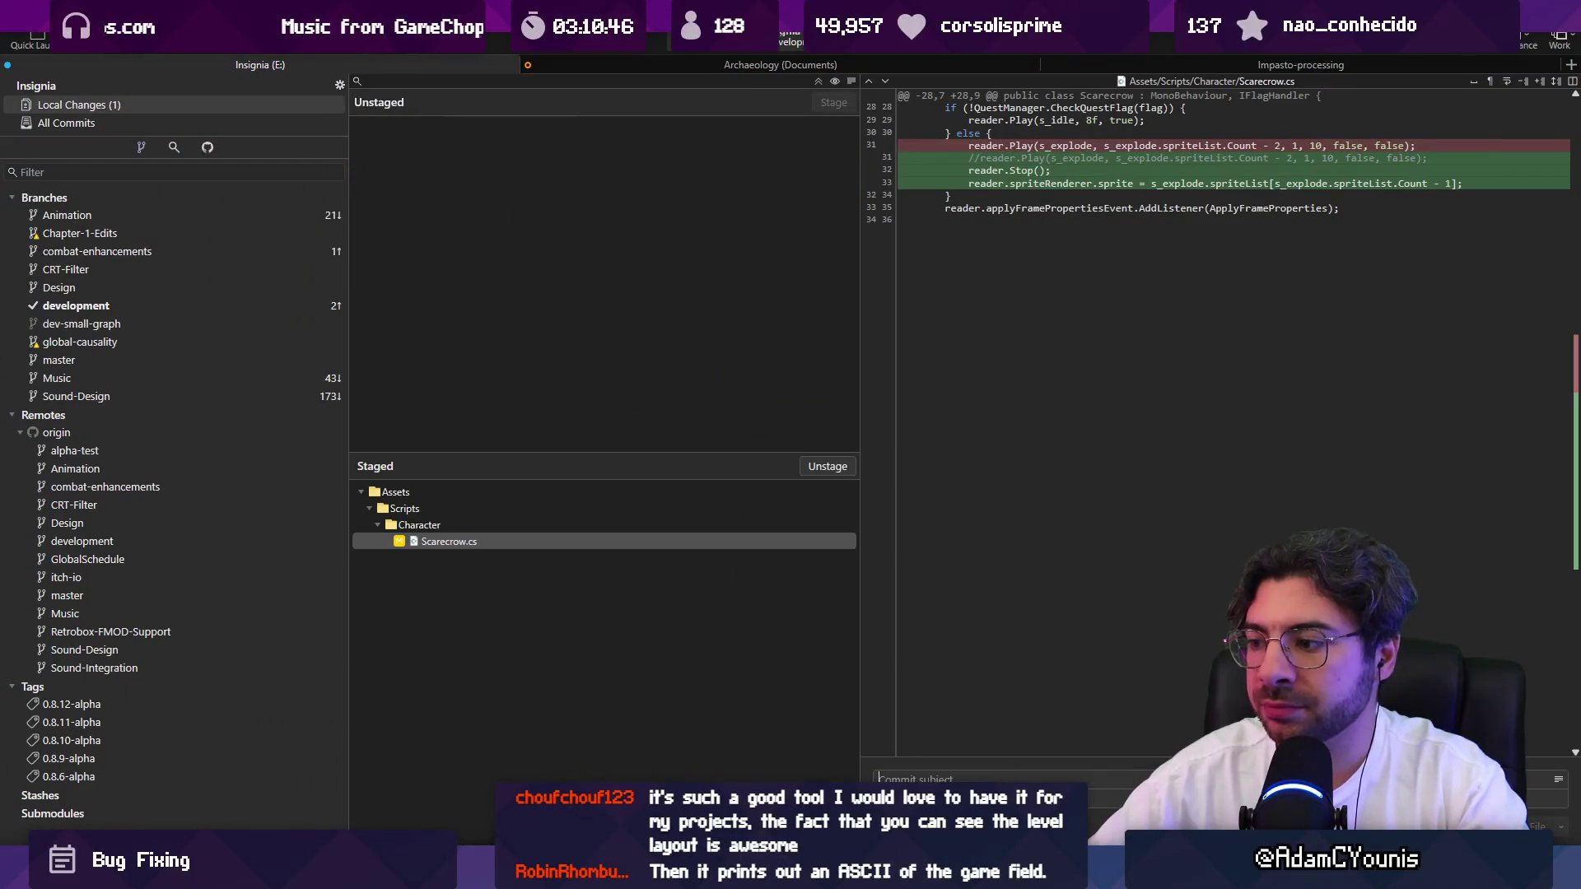
pyautogui.click(947, 779)
pyautogui.write('Fixes sca')
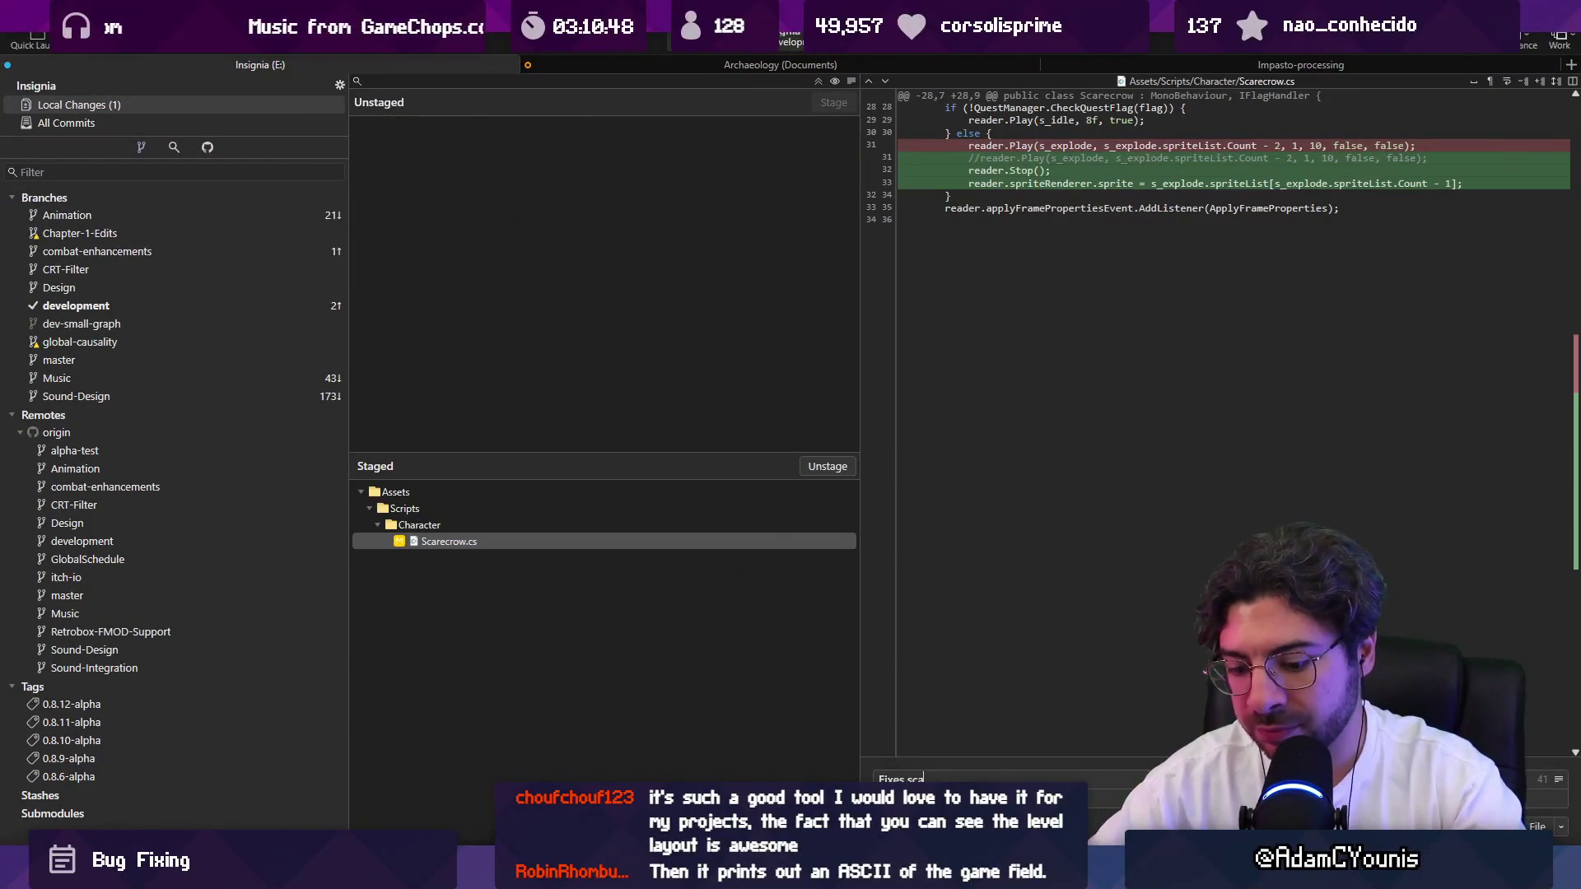
pyautogui.write('recrow to not explore')
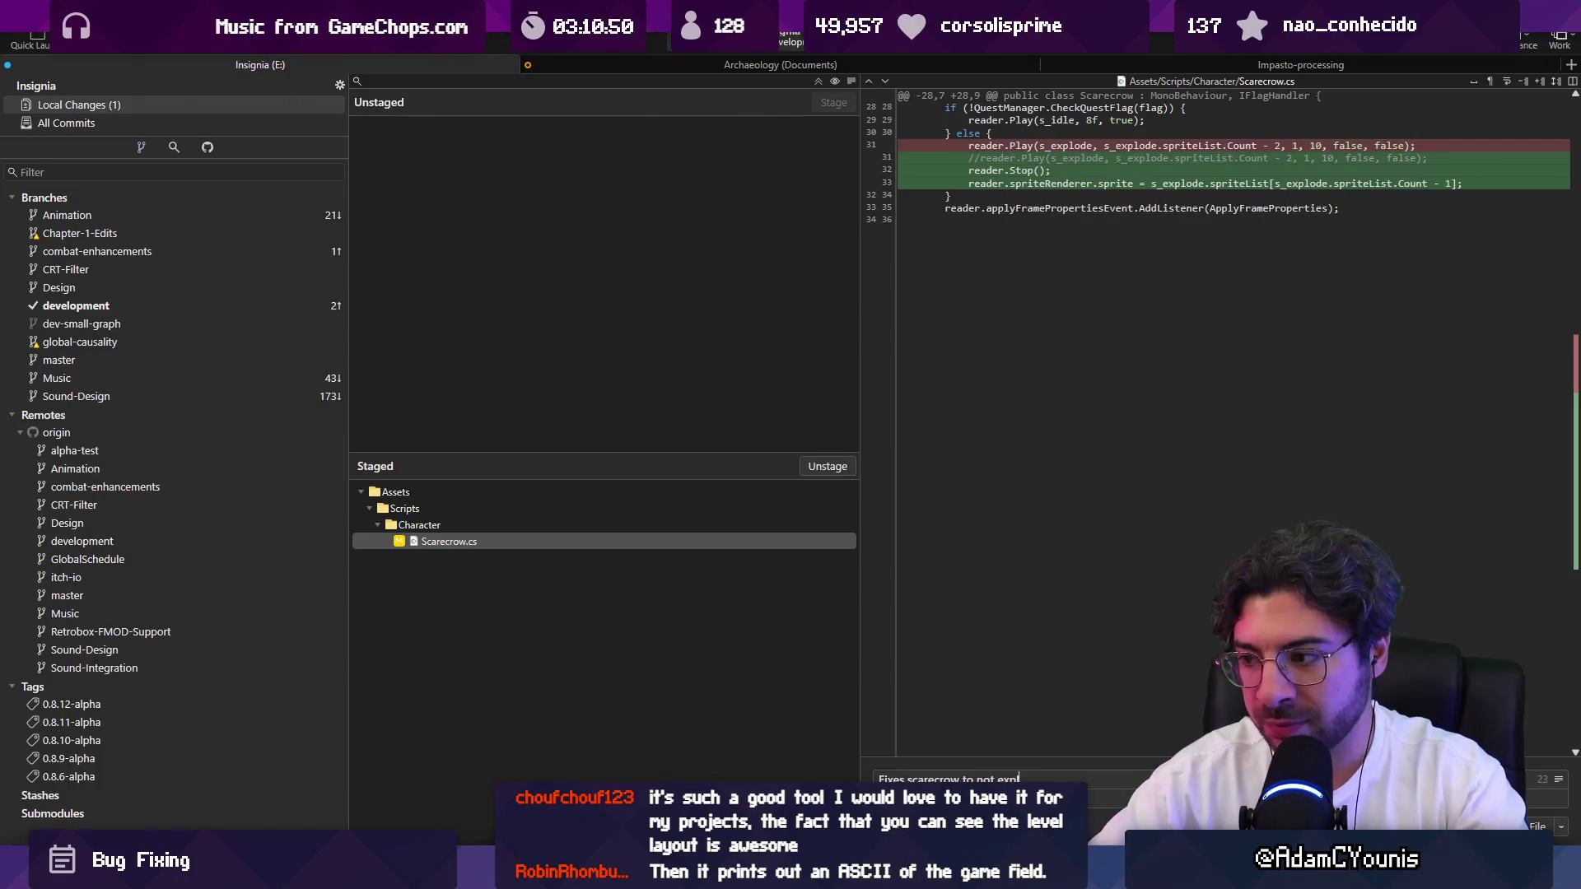
pyautogui.press('BackSpace')
pyautogui.press('BackSpace')
pyautogui.write('de on sce')
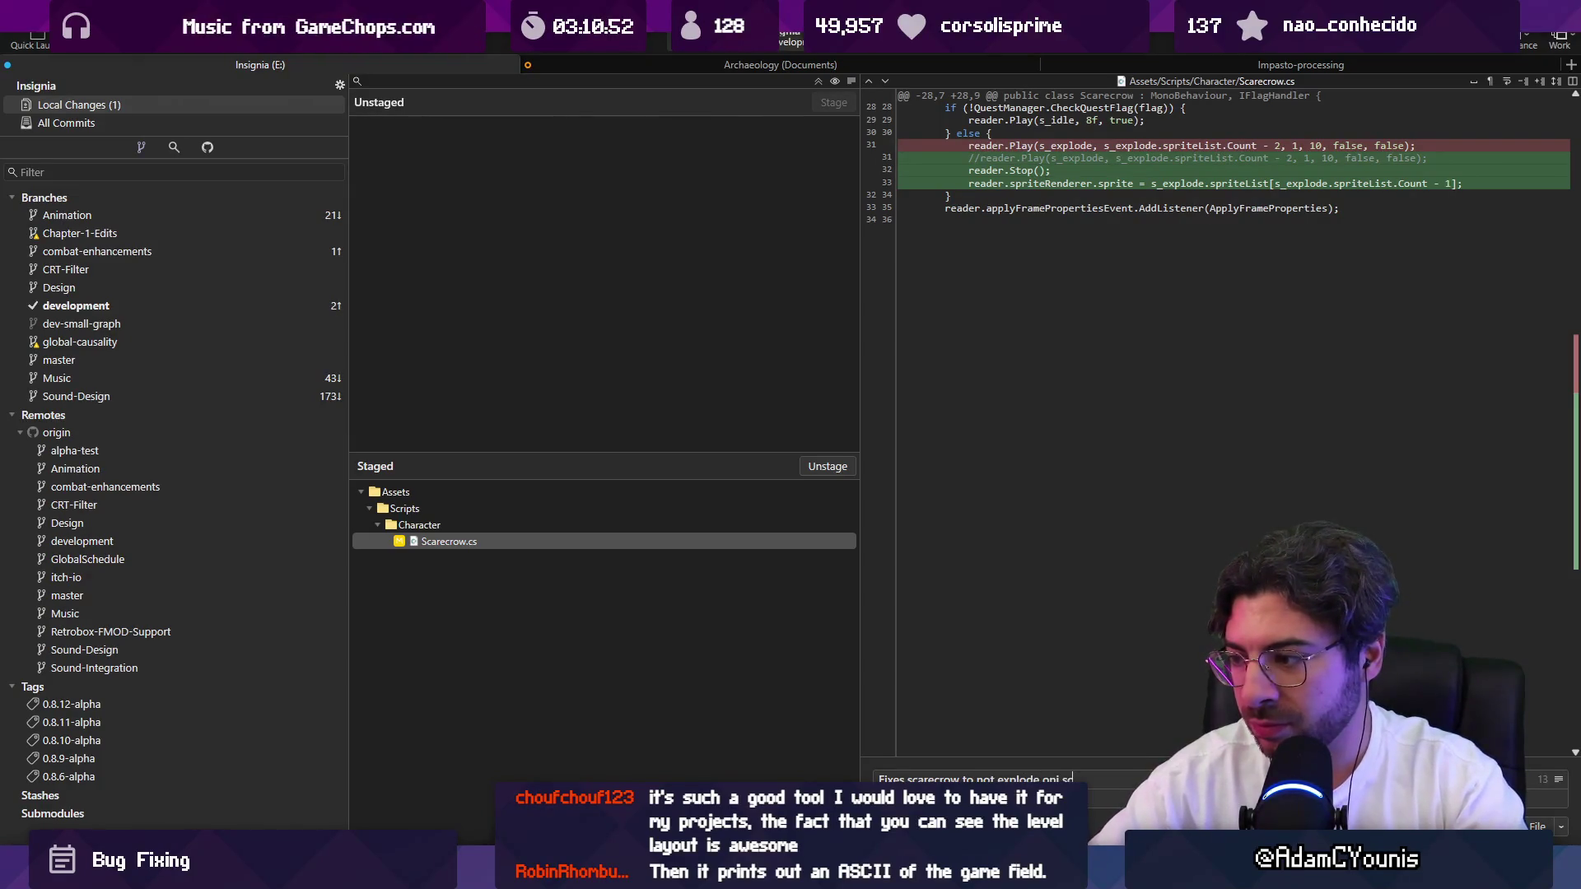
pyautogui.write('ne load')
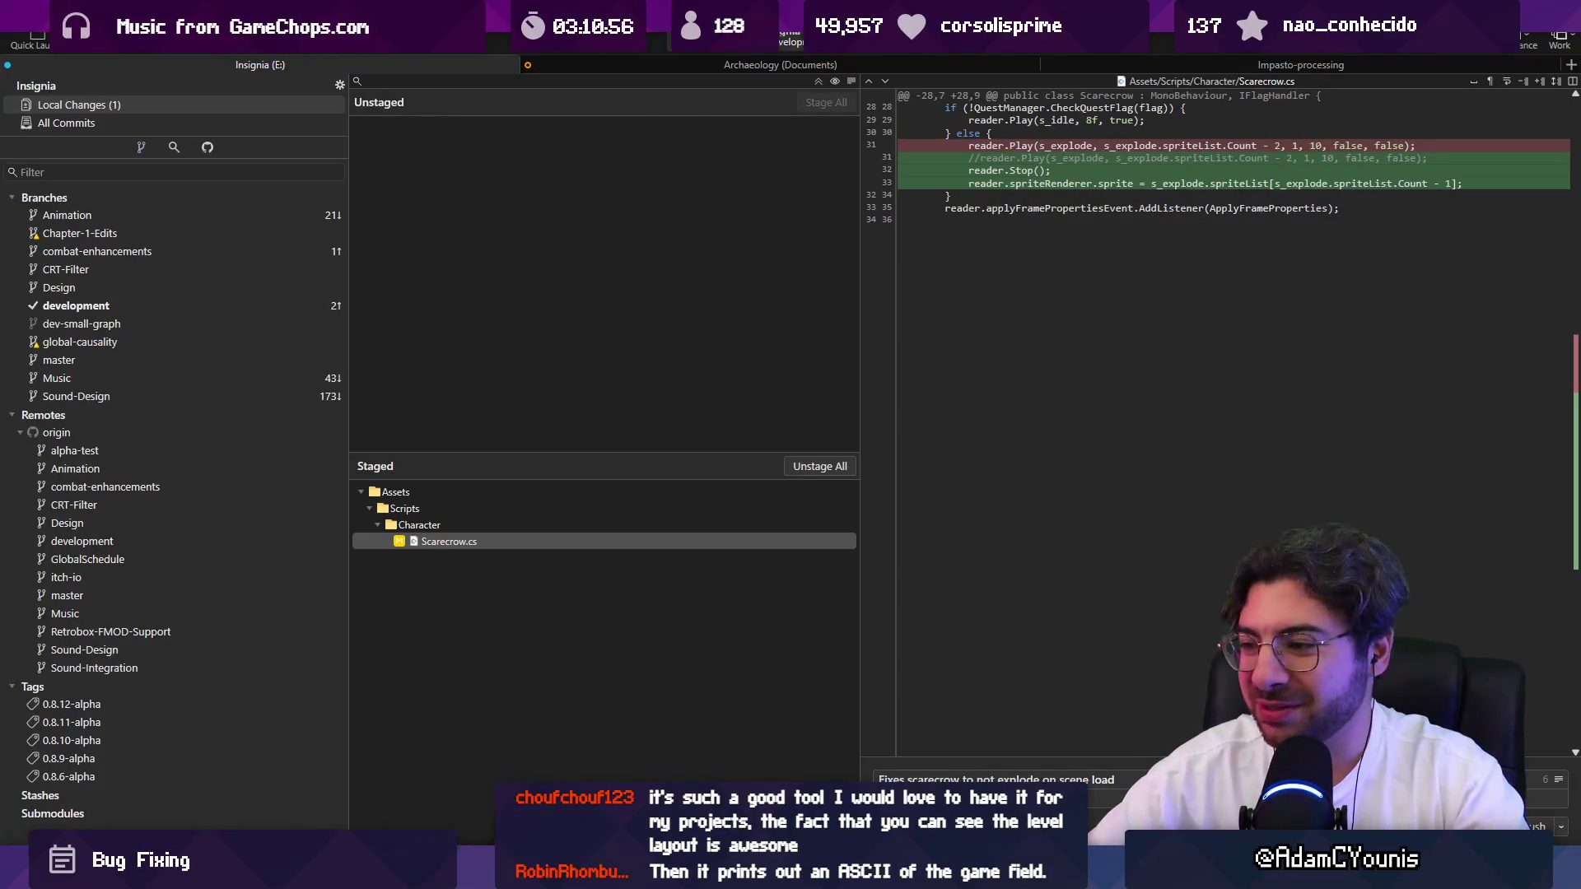
pyautogui.hotkey('ctrl', 'Return')
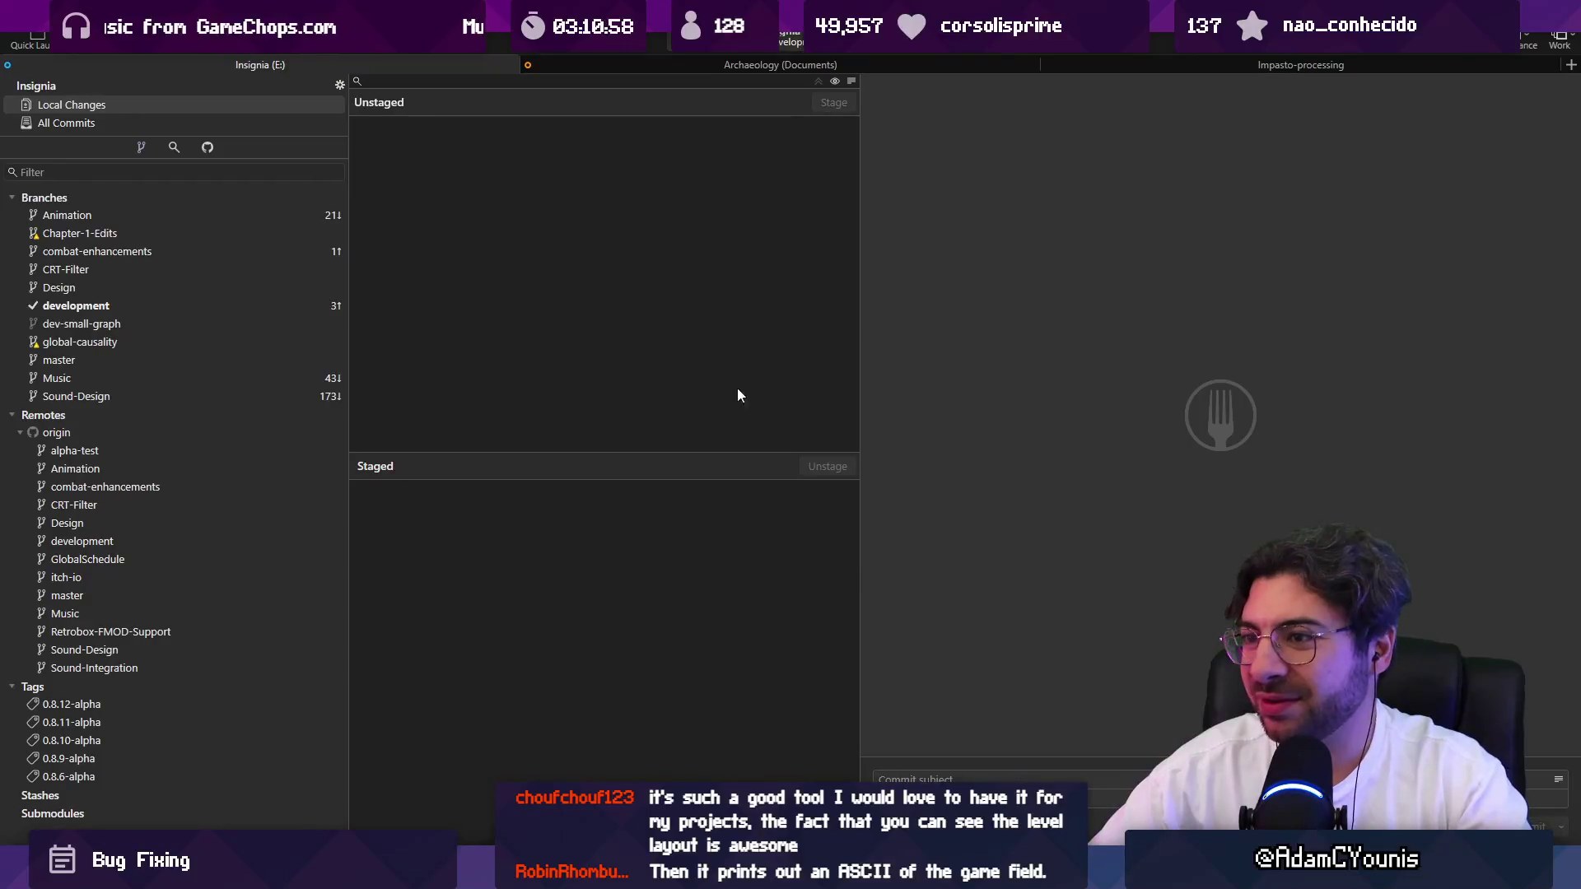
# Confirm no local changes remain, push development to the remote, and enlarge the commit list.
pyautogui.click(140, 124)
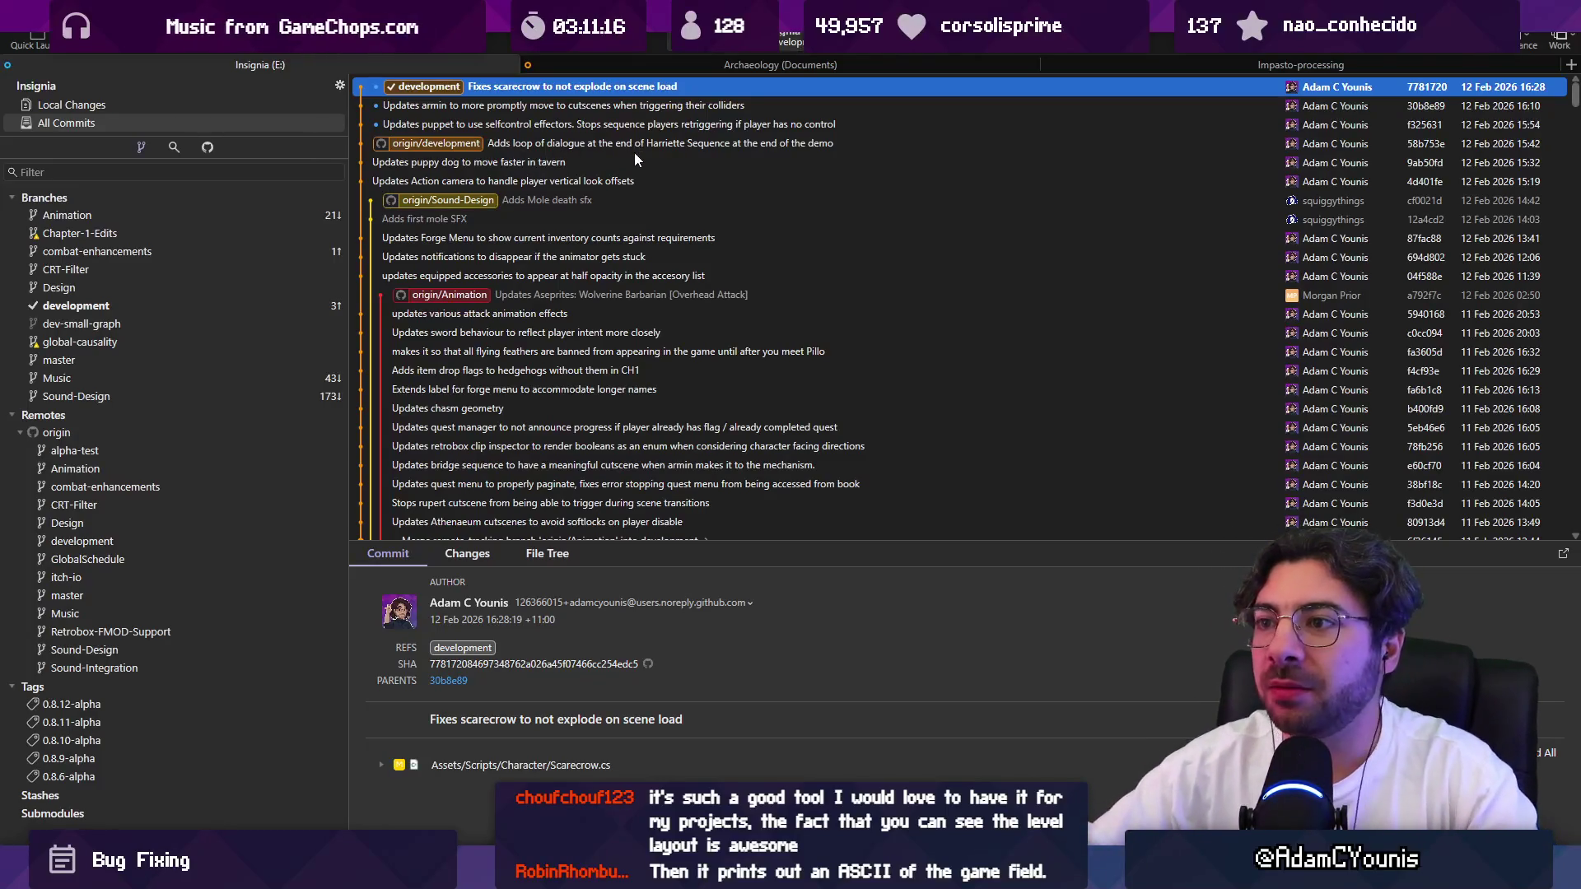
pyautogui.click(207, 105)
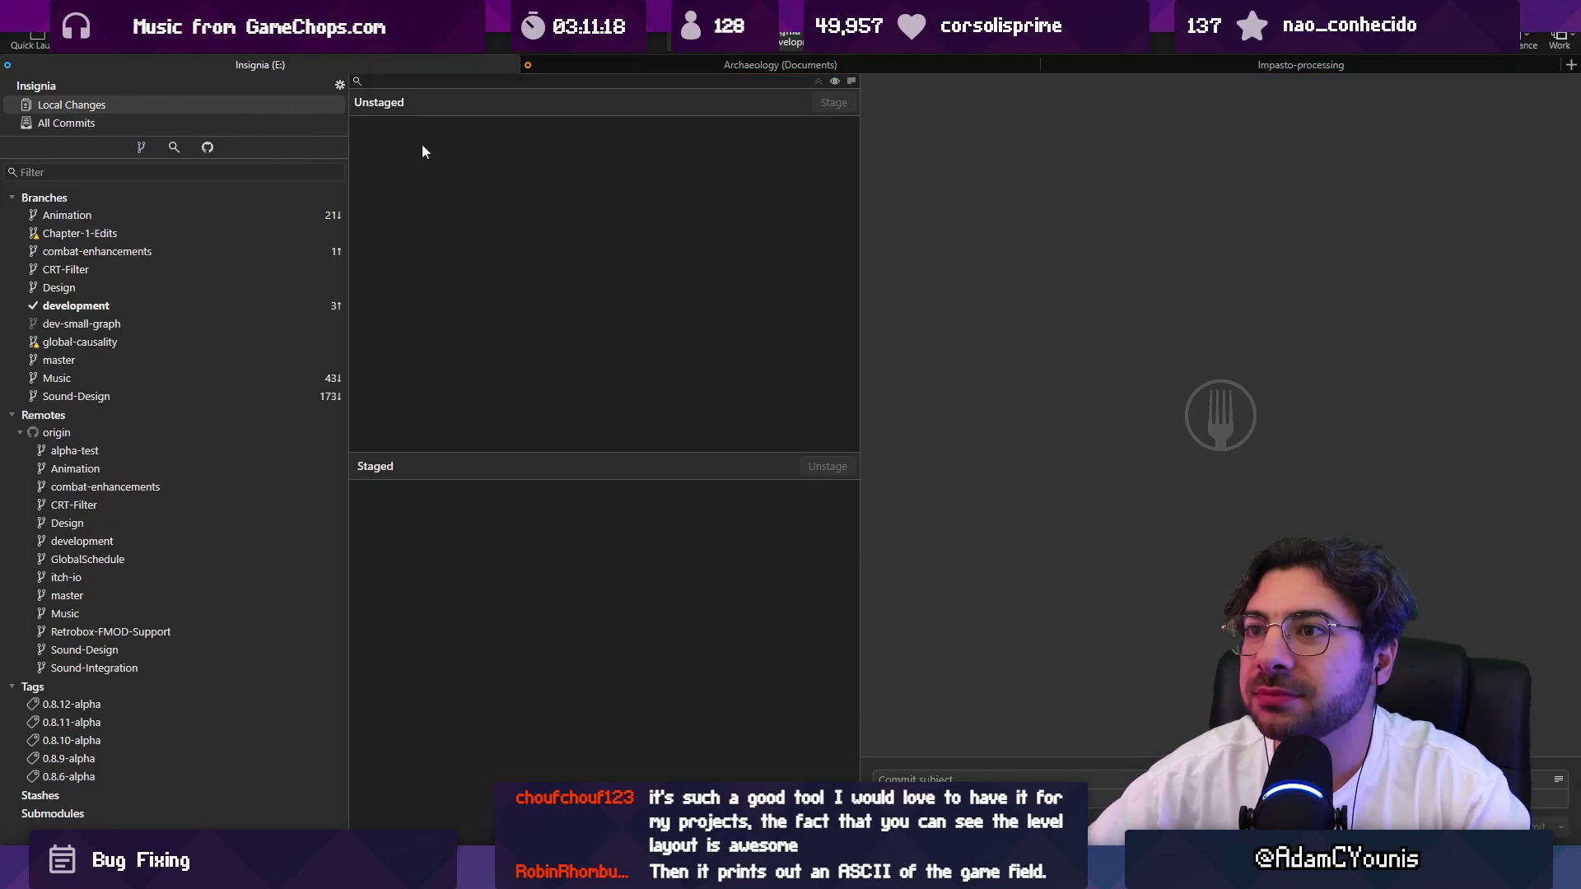
pyautogui.click(220, 123)
pyautogui.hotkey('ctrl', 'shift', 'p')
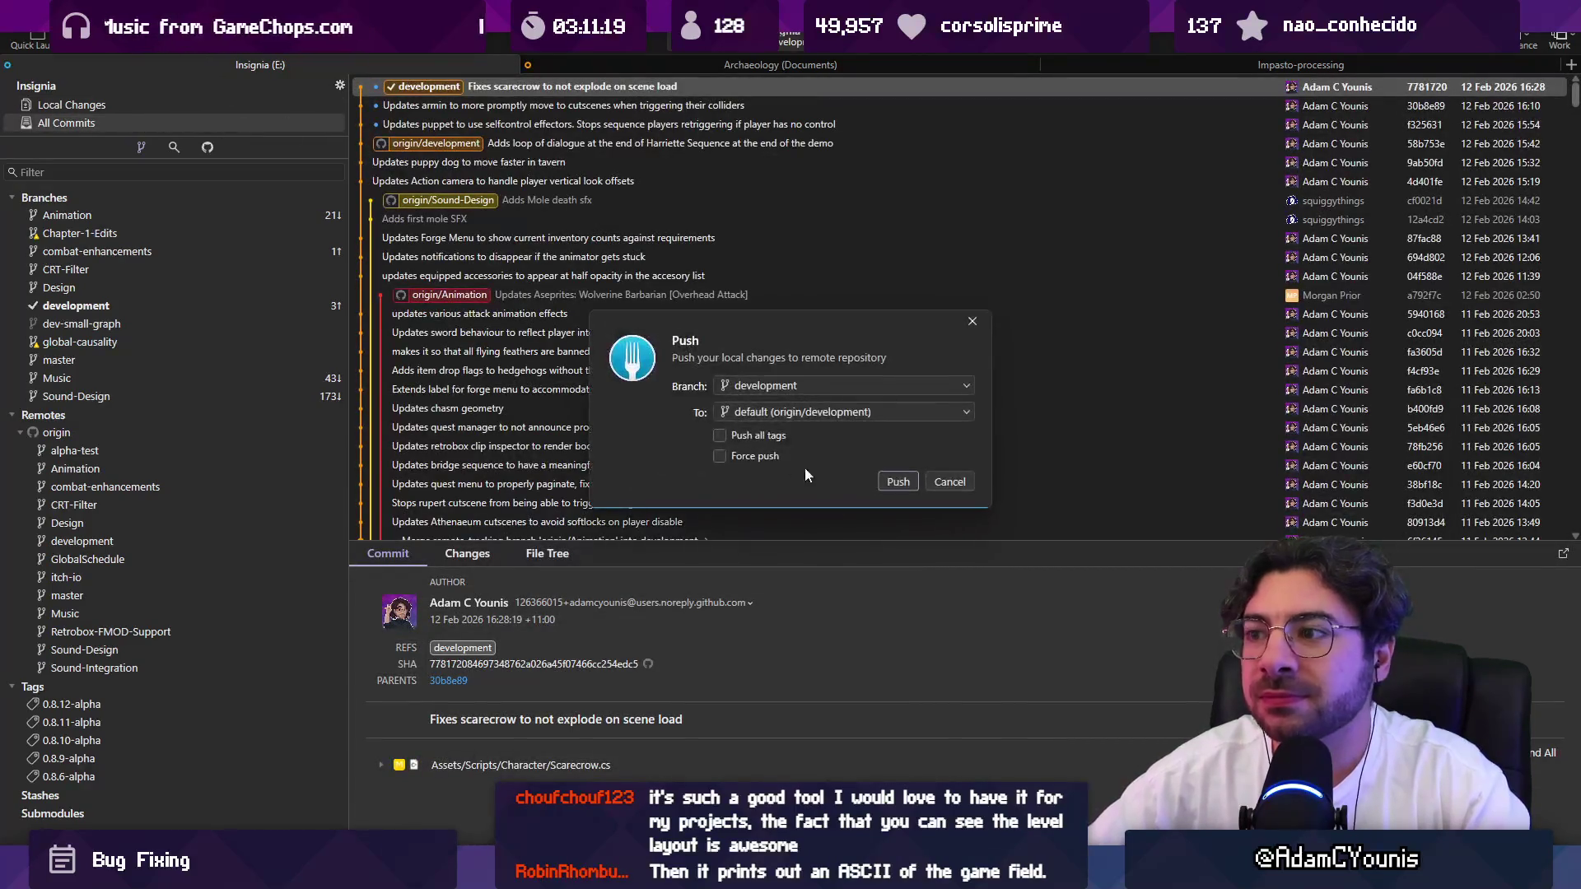
pyautogui.click(894, 479)
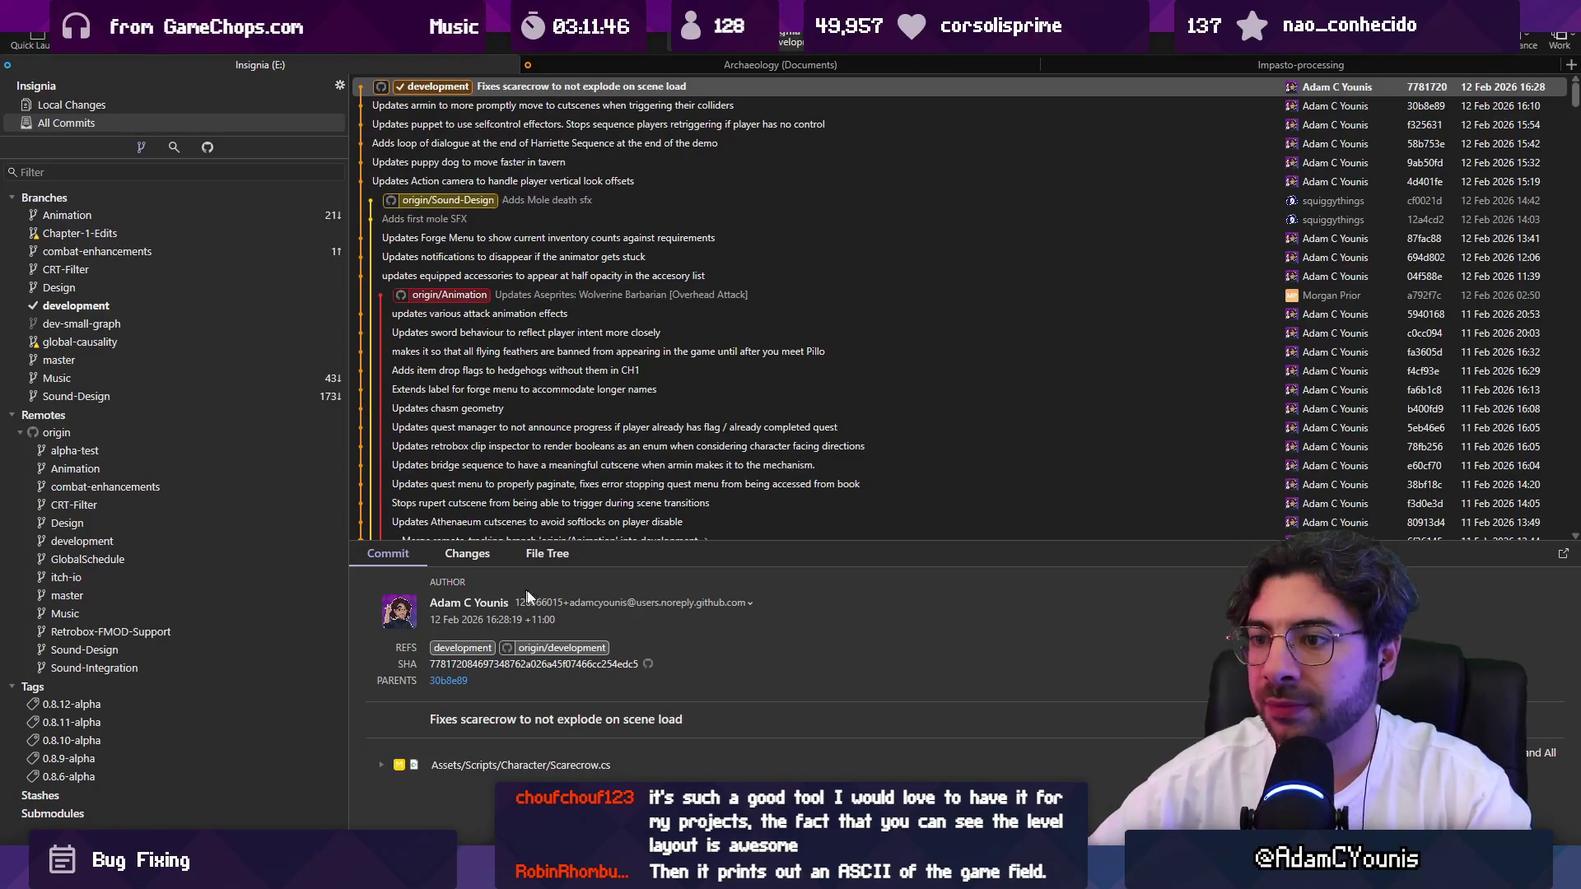
pyautogui.moveTo(645, 554); pyautogui.dragTo(648, 604)
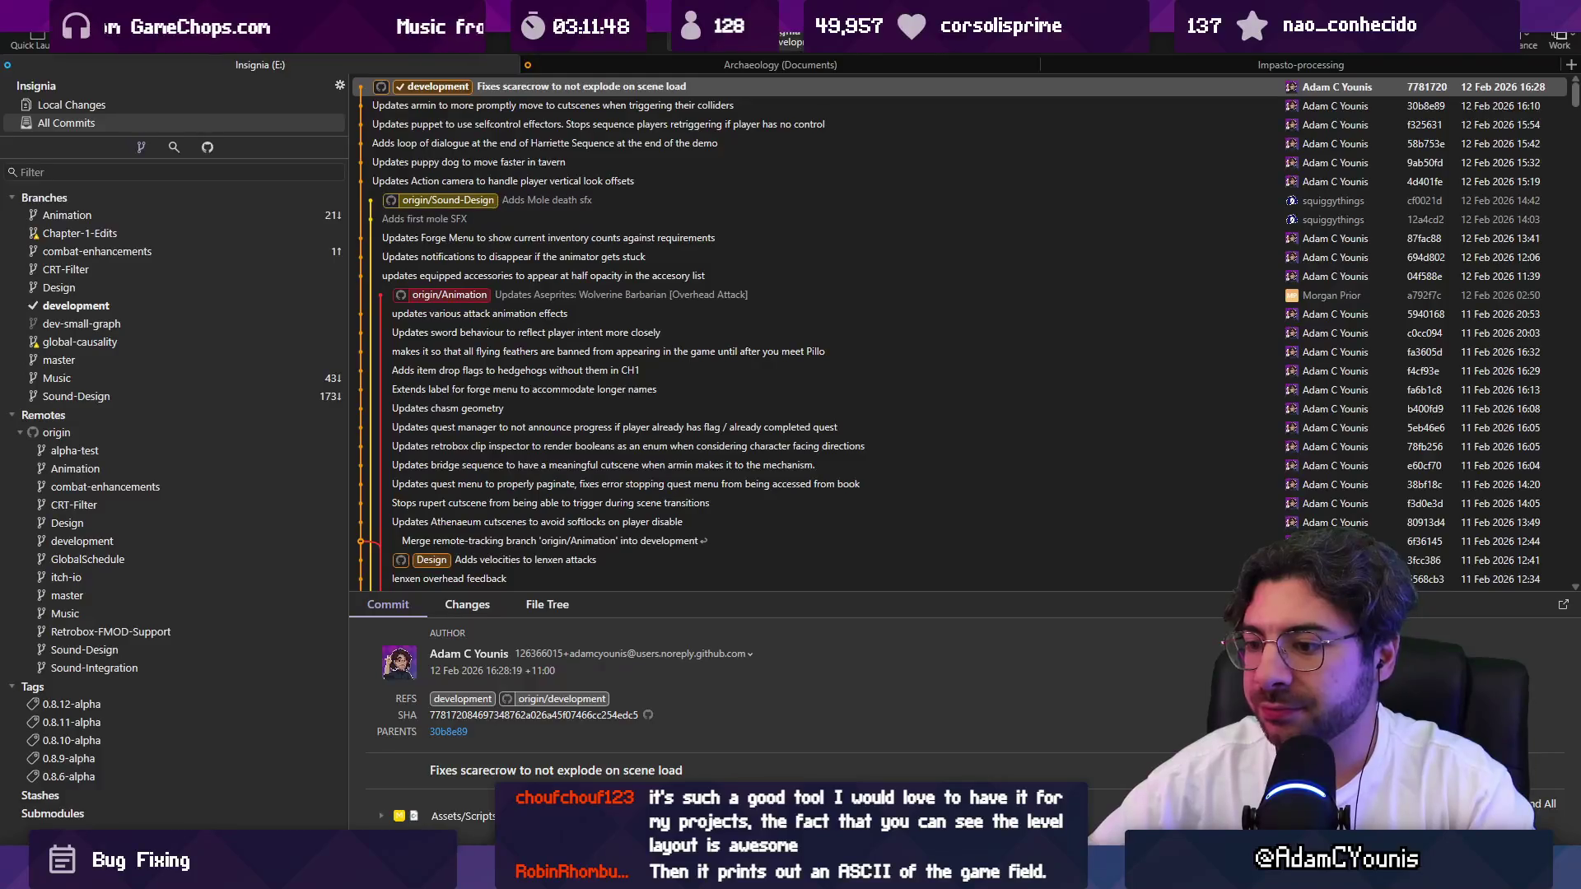
# Glance at Unity, then select this week's sprite task on the daily tasks board.
pyautogui.hotkey('alt', 'Tab')
pyautogui.scroll(-3, 680, 399)
pyautogui.scroll(2, 517, 425)
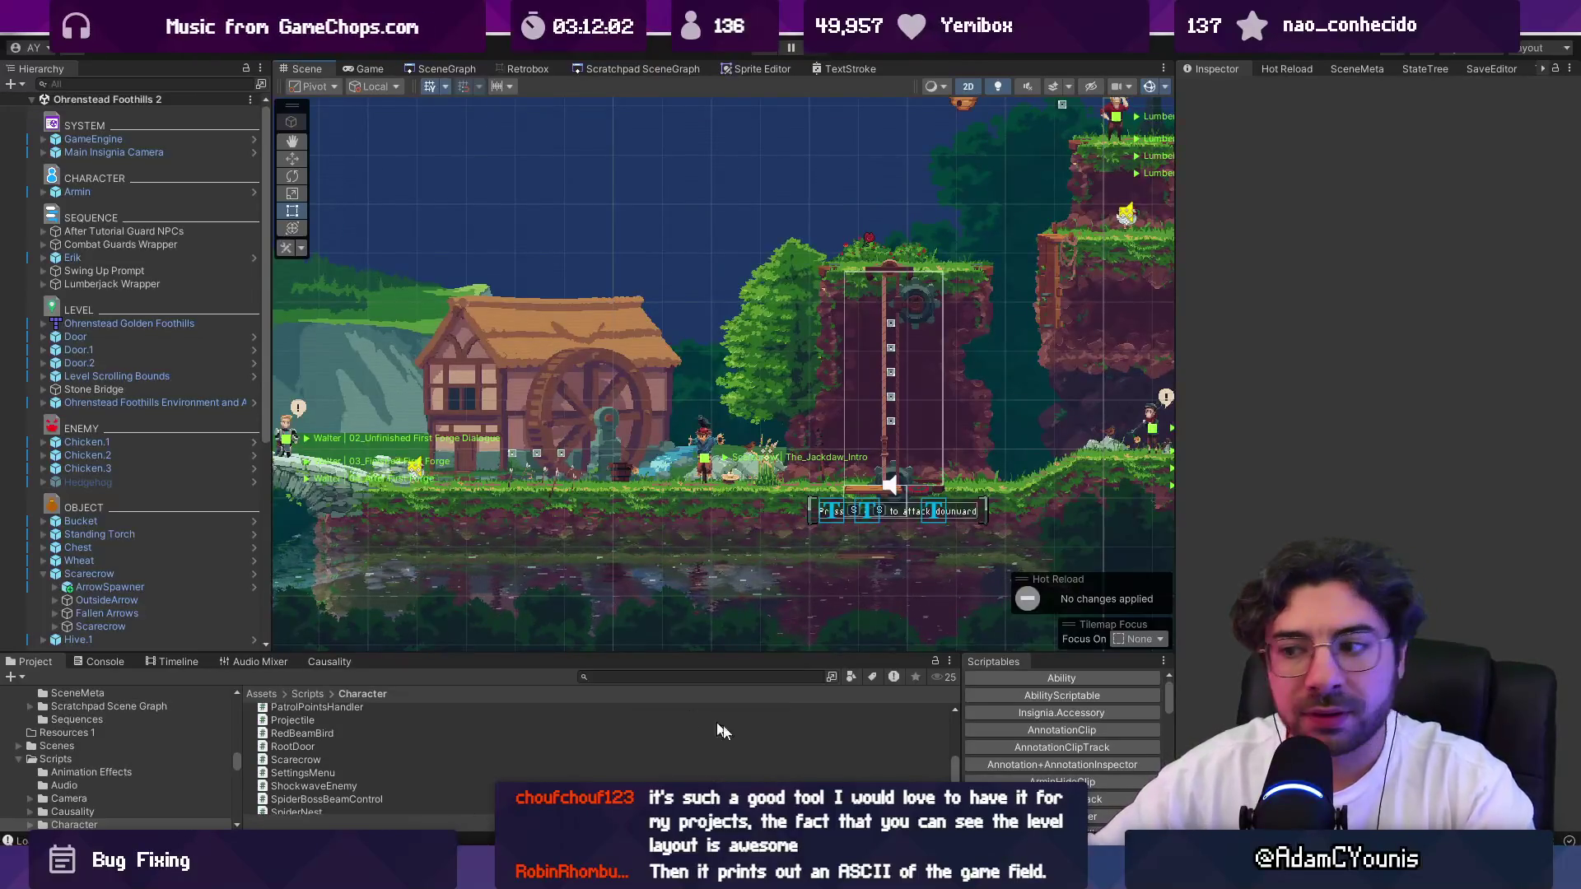
pyautogui.hotkey('alt', 'Tab')
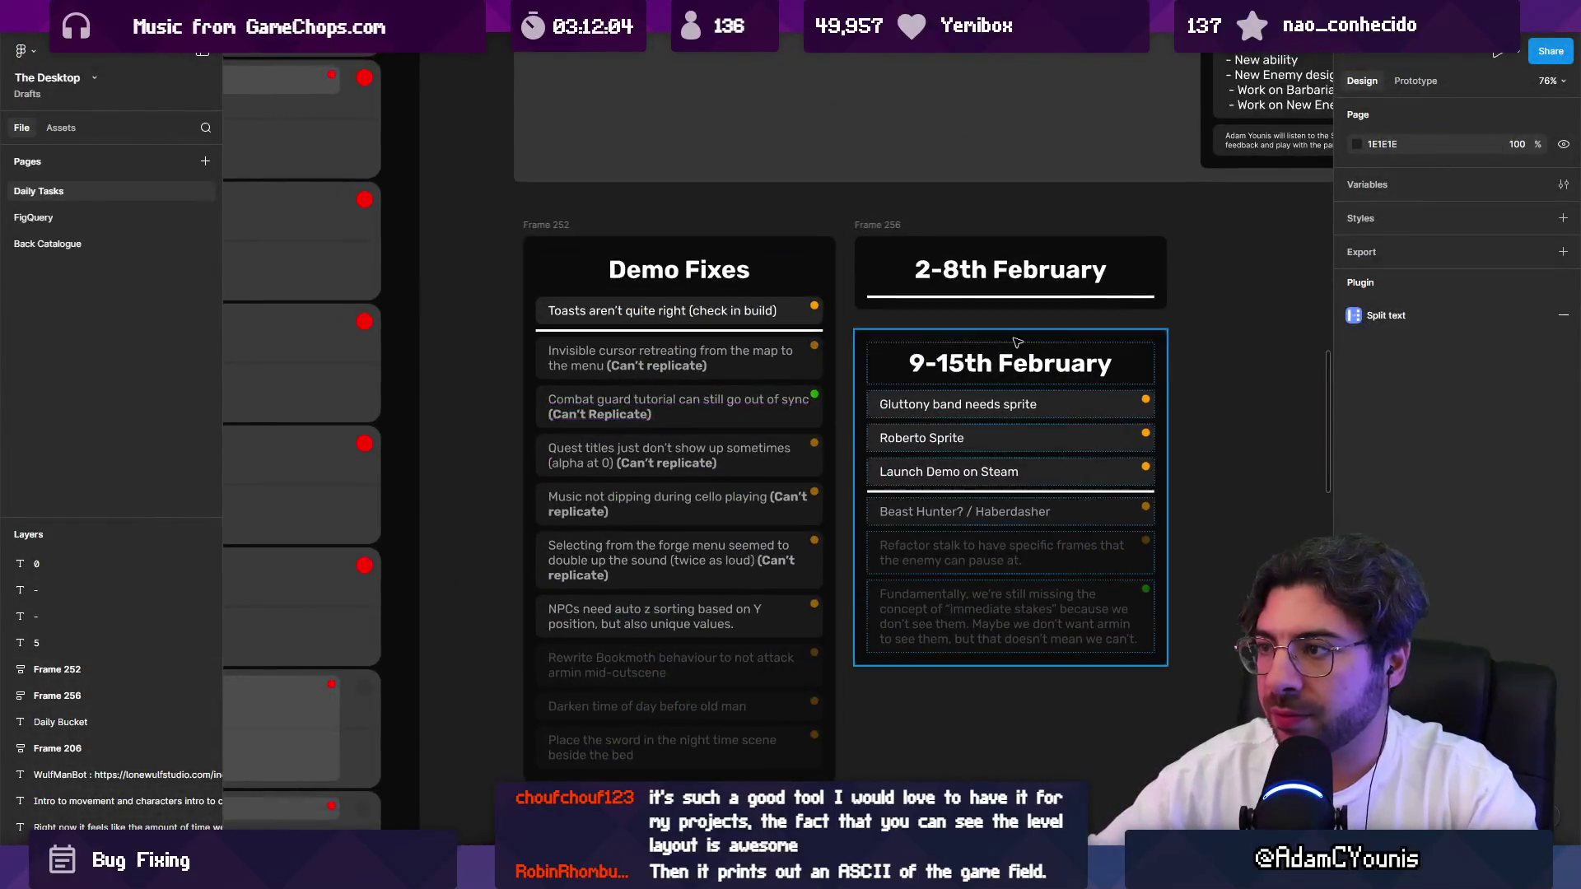
pyautogui.moveTo(976, 343); pyautogui.dragTo(903, 338)
pyautogui.scroll(3, 902, 339)
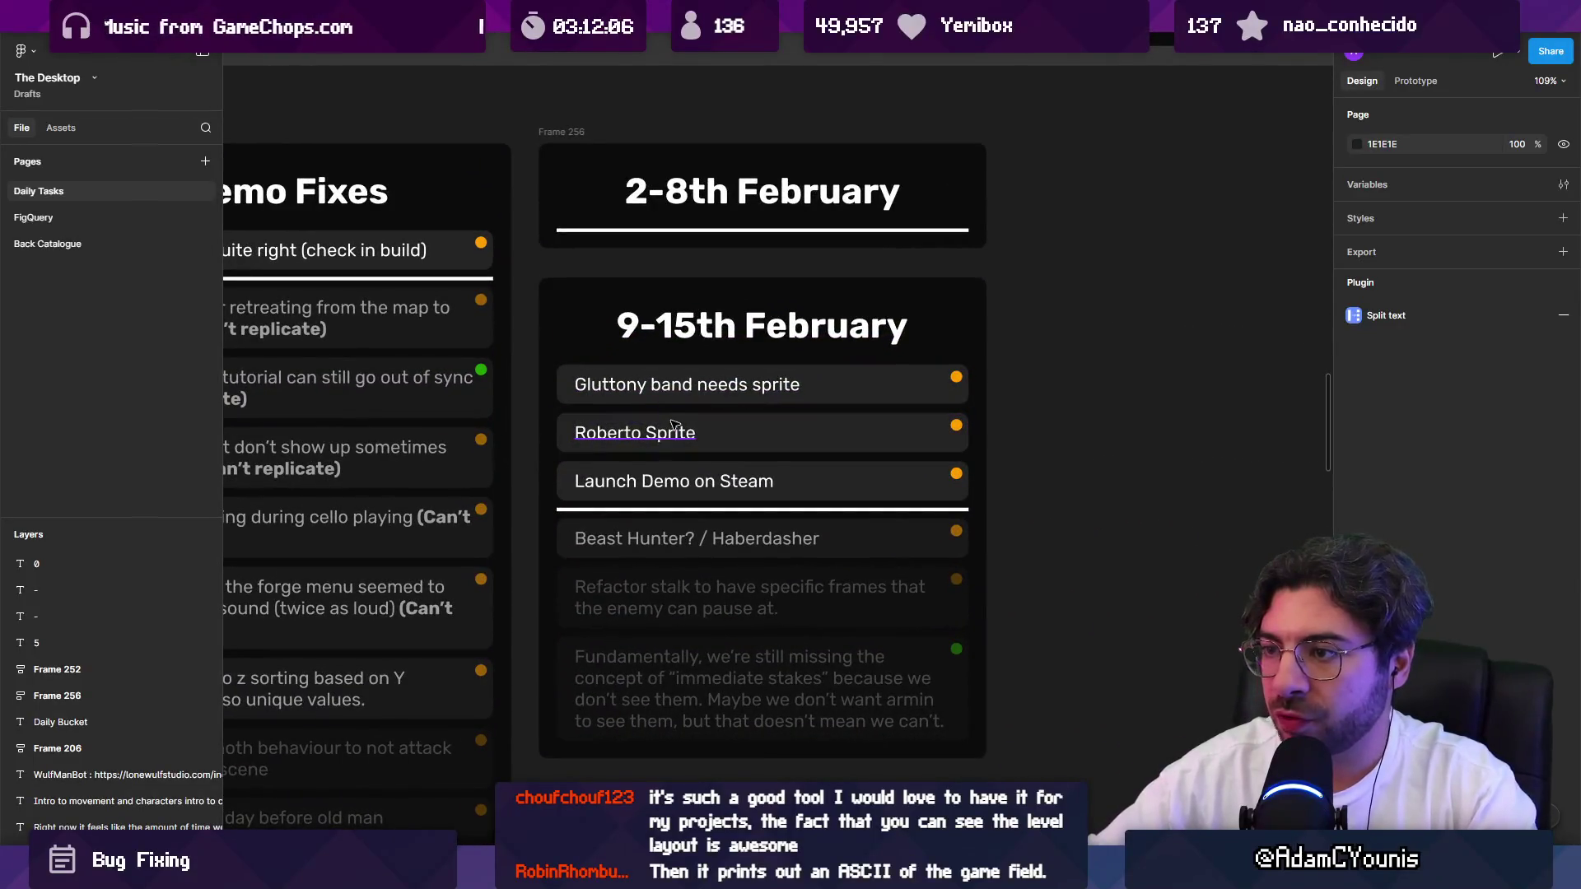
pyautogui.click(673, 422)
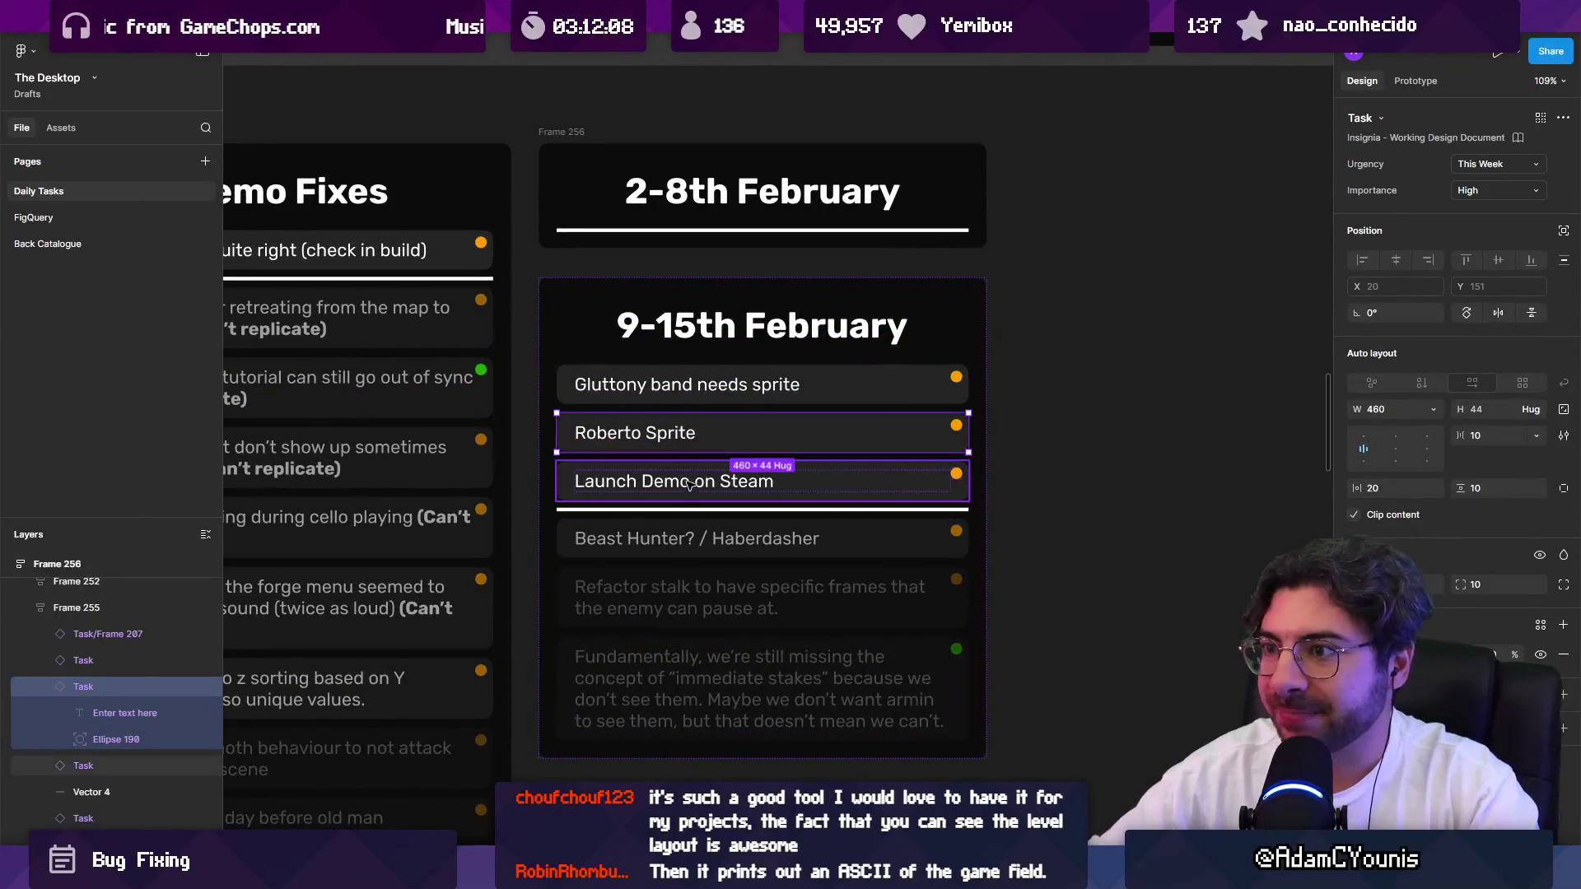
pyautogui.moveTo(524, 436); pyautogui.dragTo(724, 500)
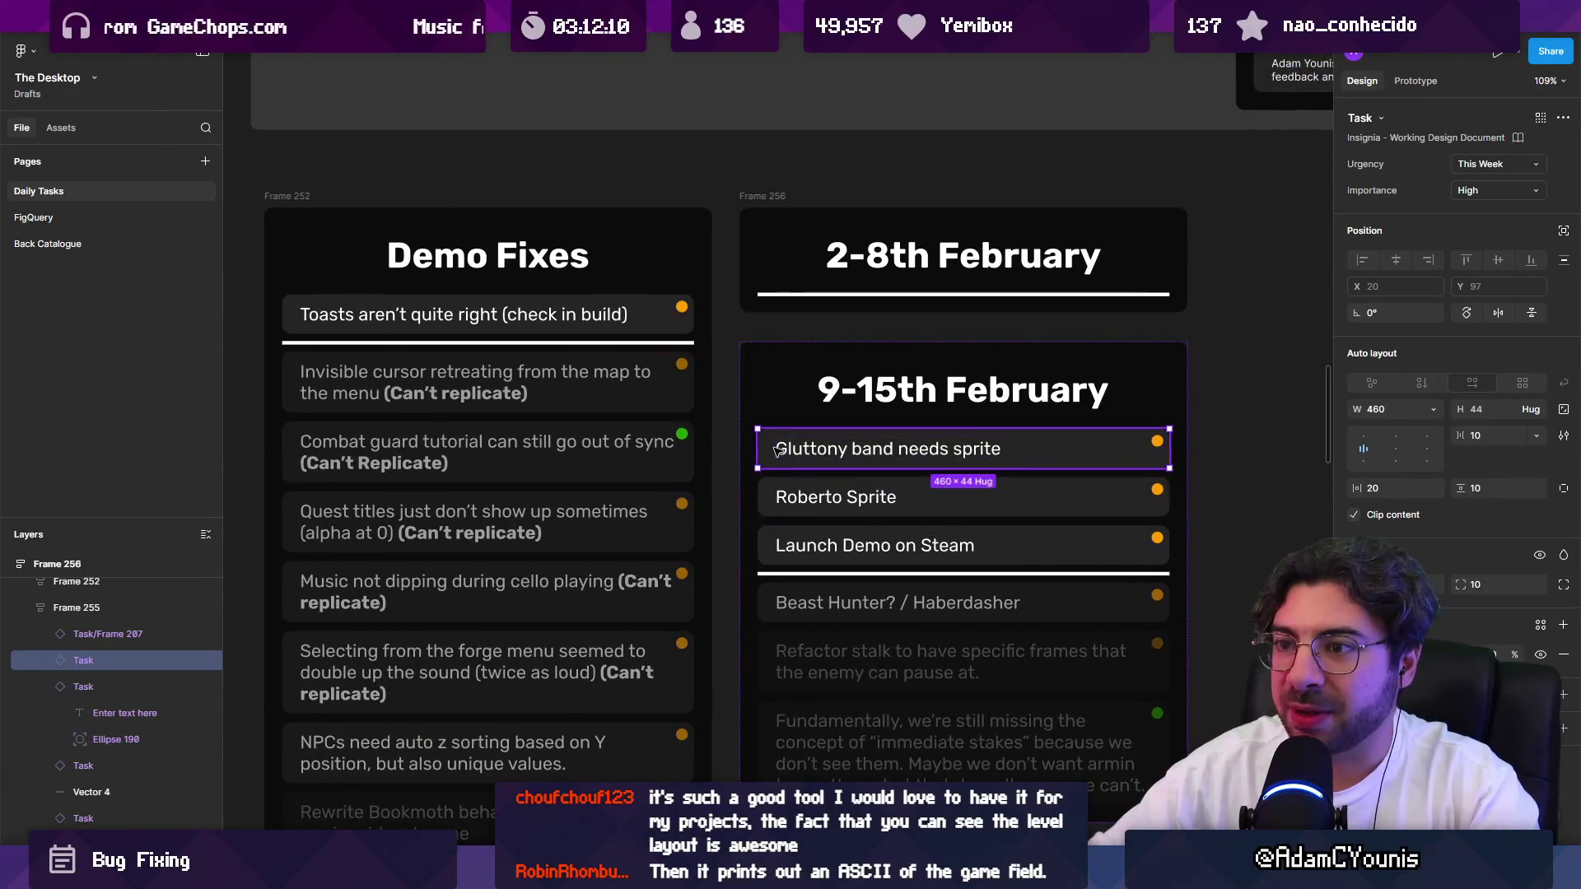
# Return to the Unity editor and search the project assets for 'ring'.
pyautogui.hotkey('alt', 'Tab')
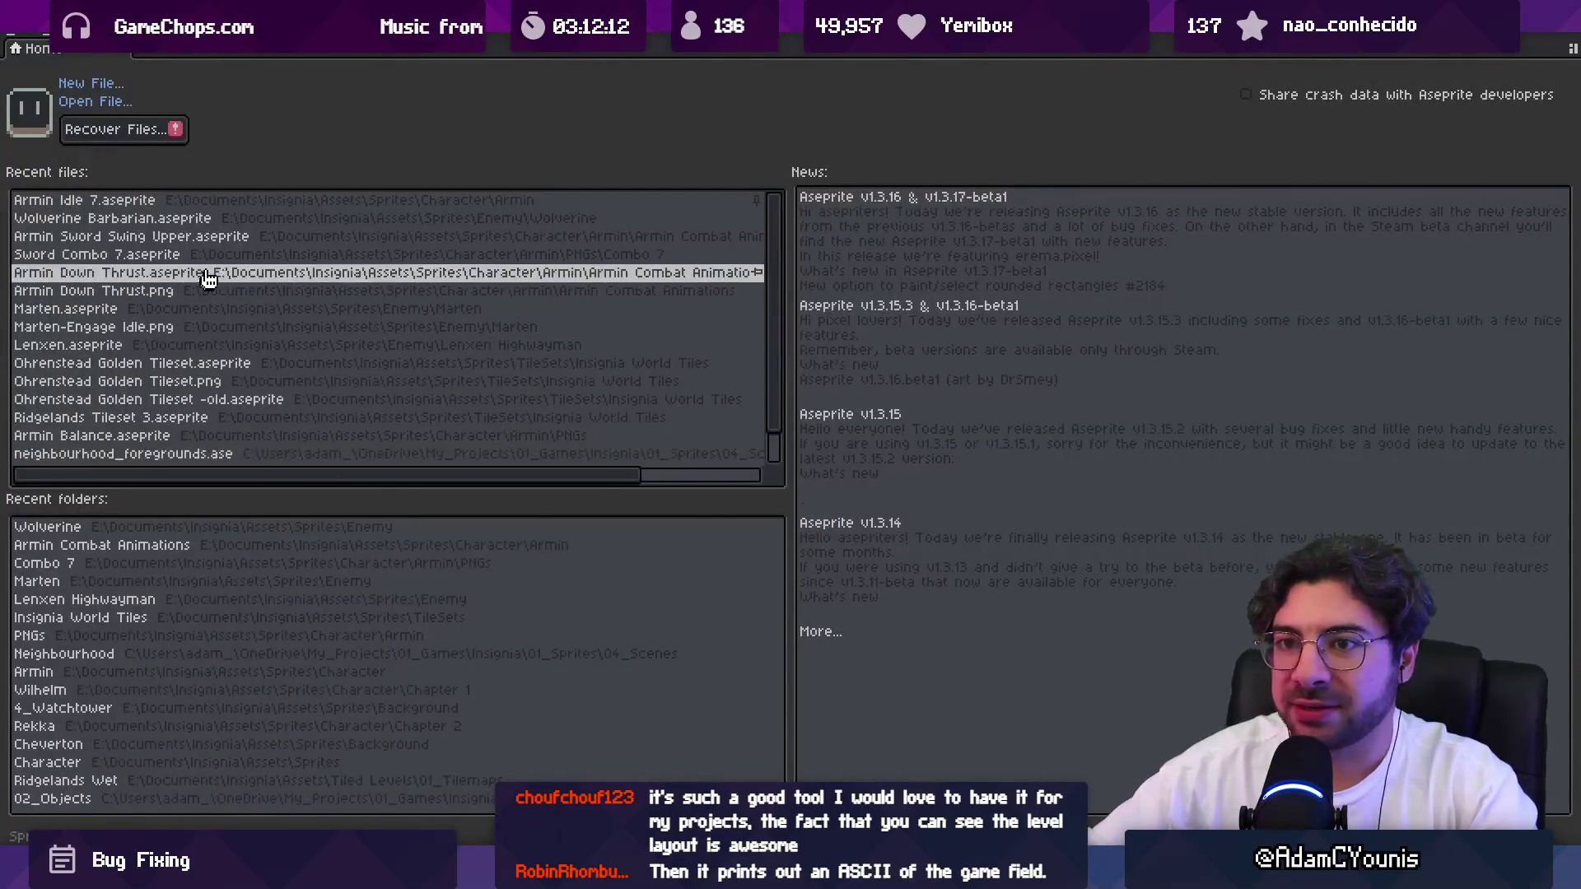
pyautogui.hotkey('alt', 'Tab')
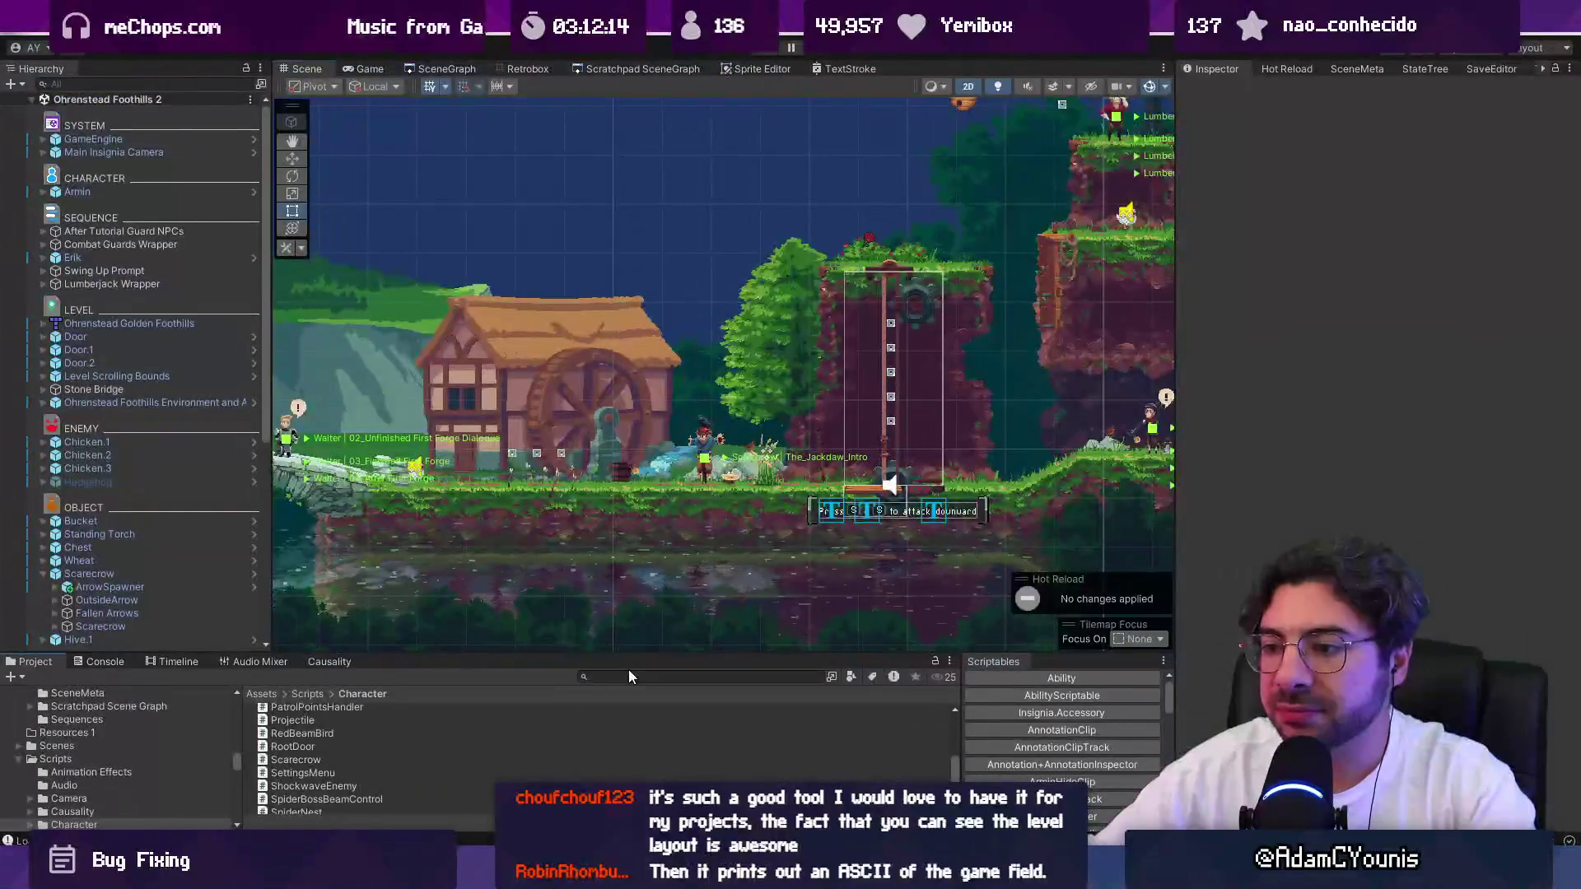
pyautogui.click(632, 674)
pyautogui.write('ring')
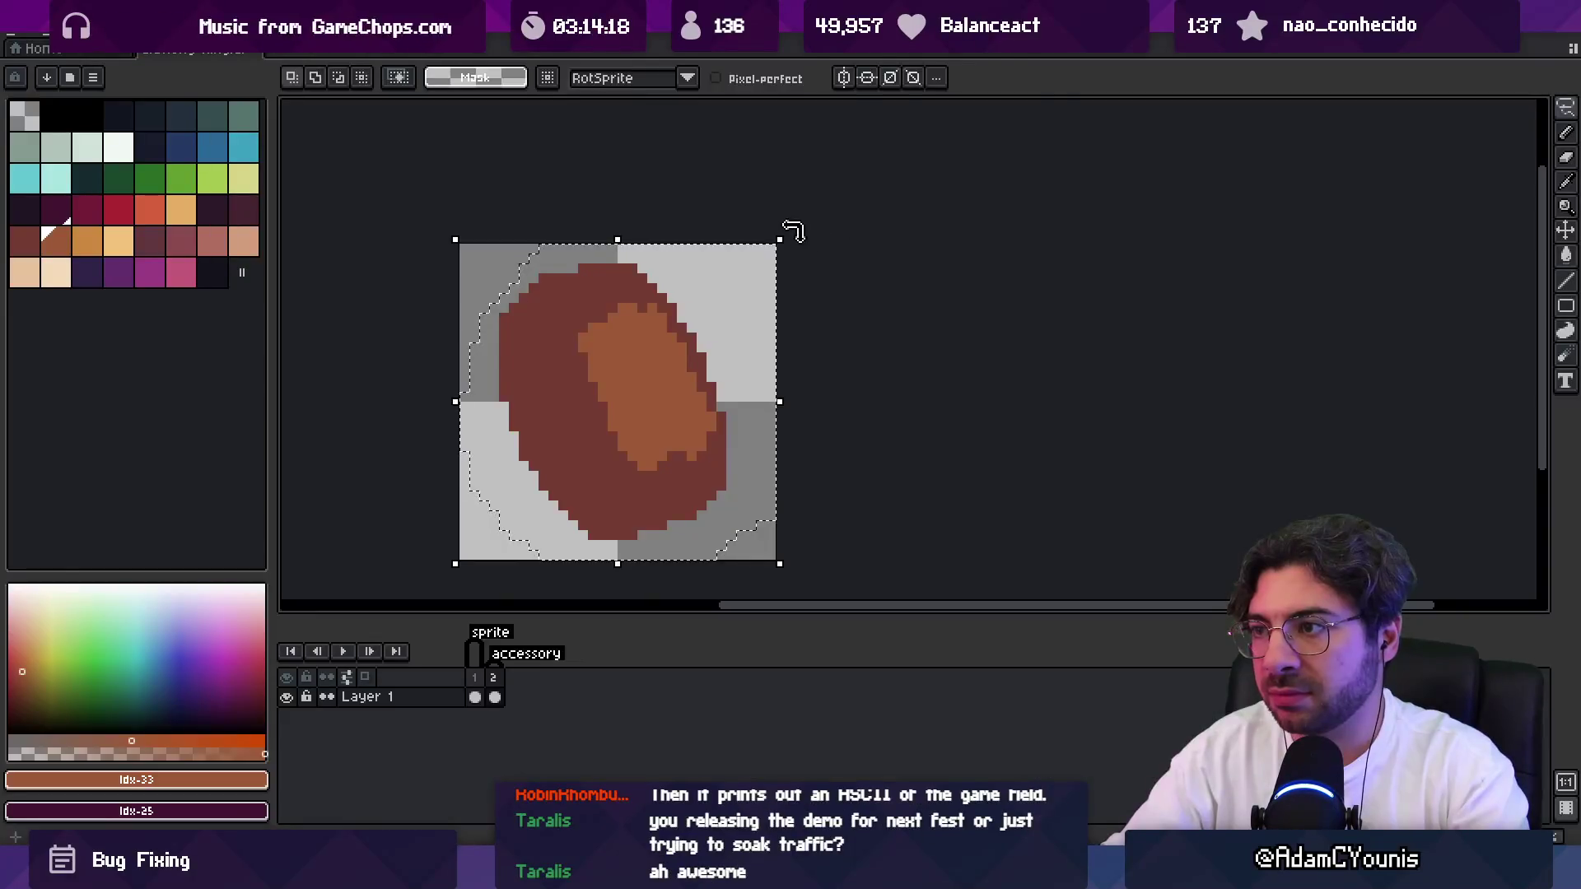
# Nudge the sprite one pixel and shade its lower-left edge with a 3px shading brush.
pyautogui.moveTo(599, 434); pyautogui.dragTo(611, 443)
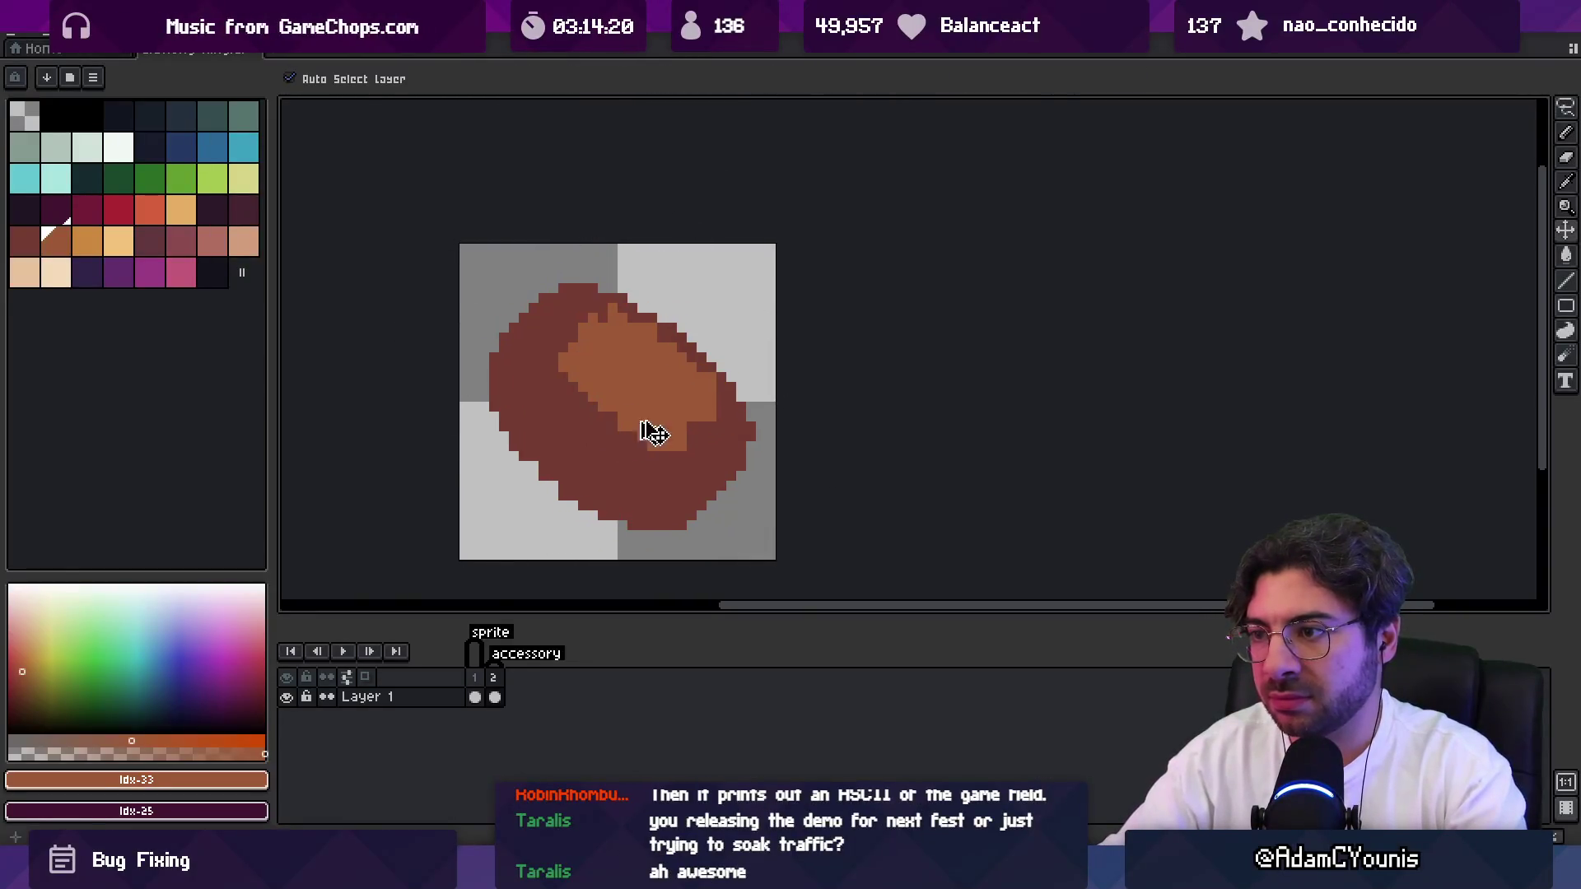
pyautogui.press('b')
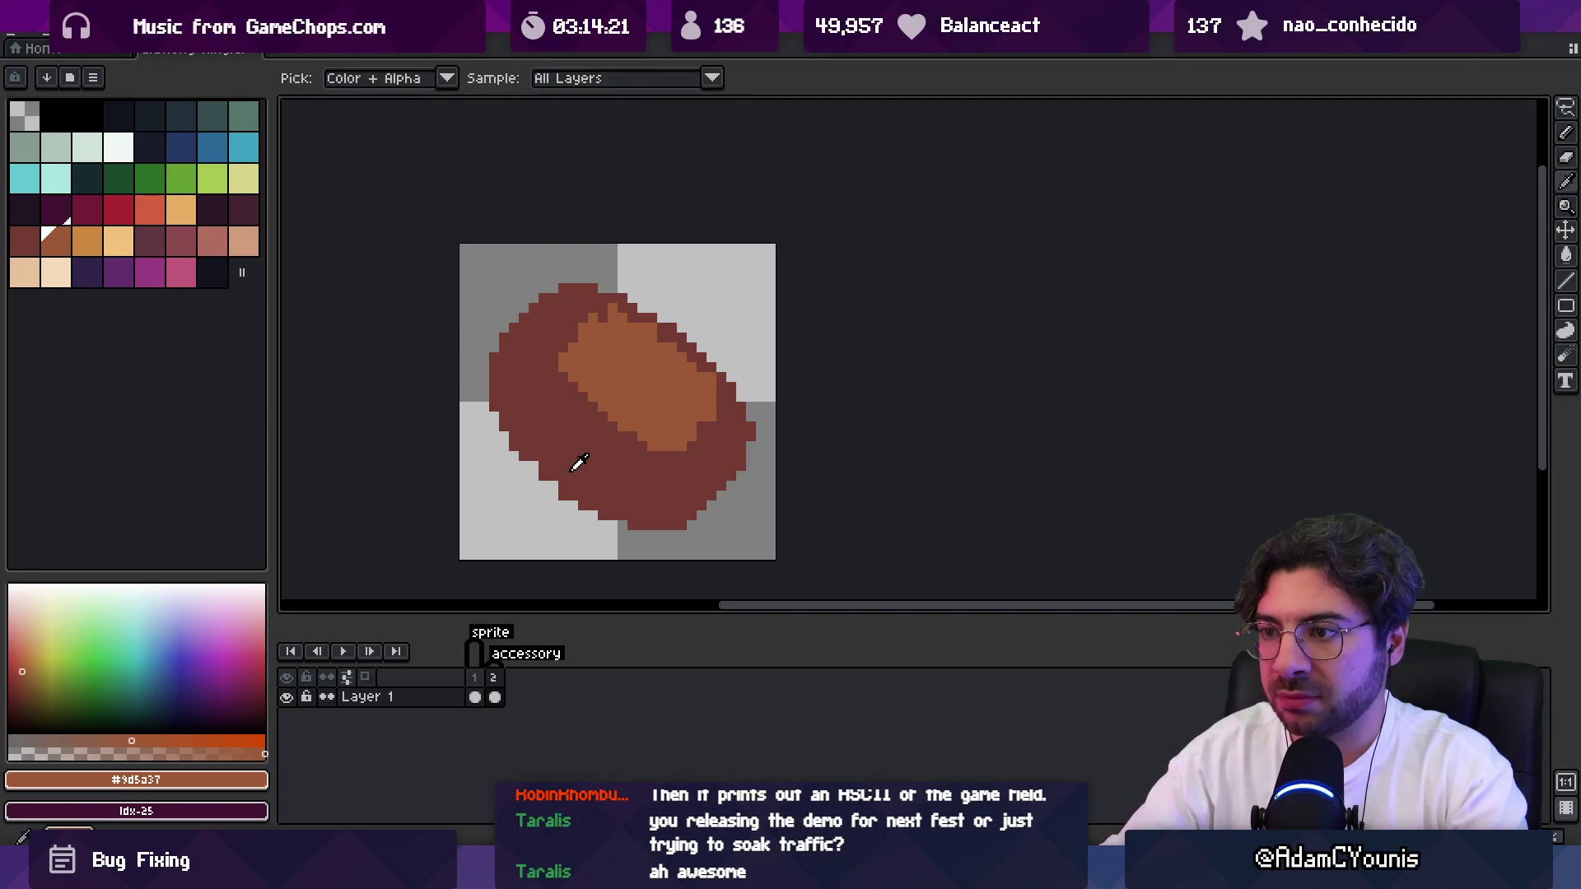
pyautogui.keyDown('alt'); pyautogui.click(628, 444); pyautogui.keyUp('alt')
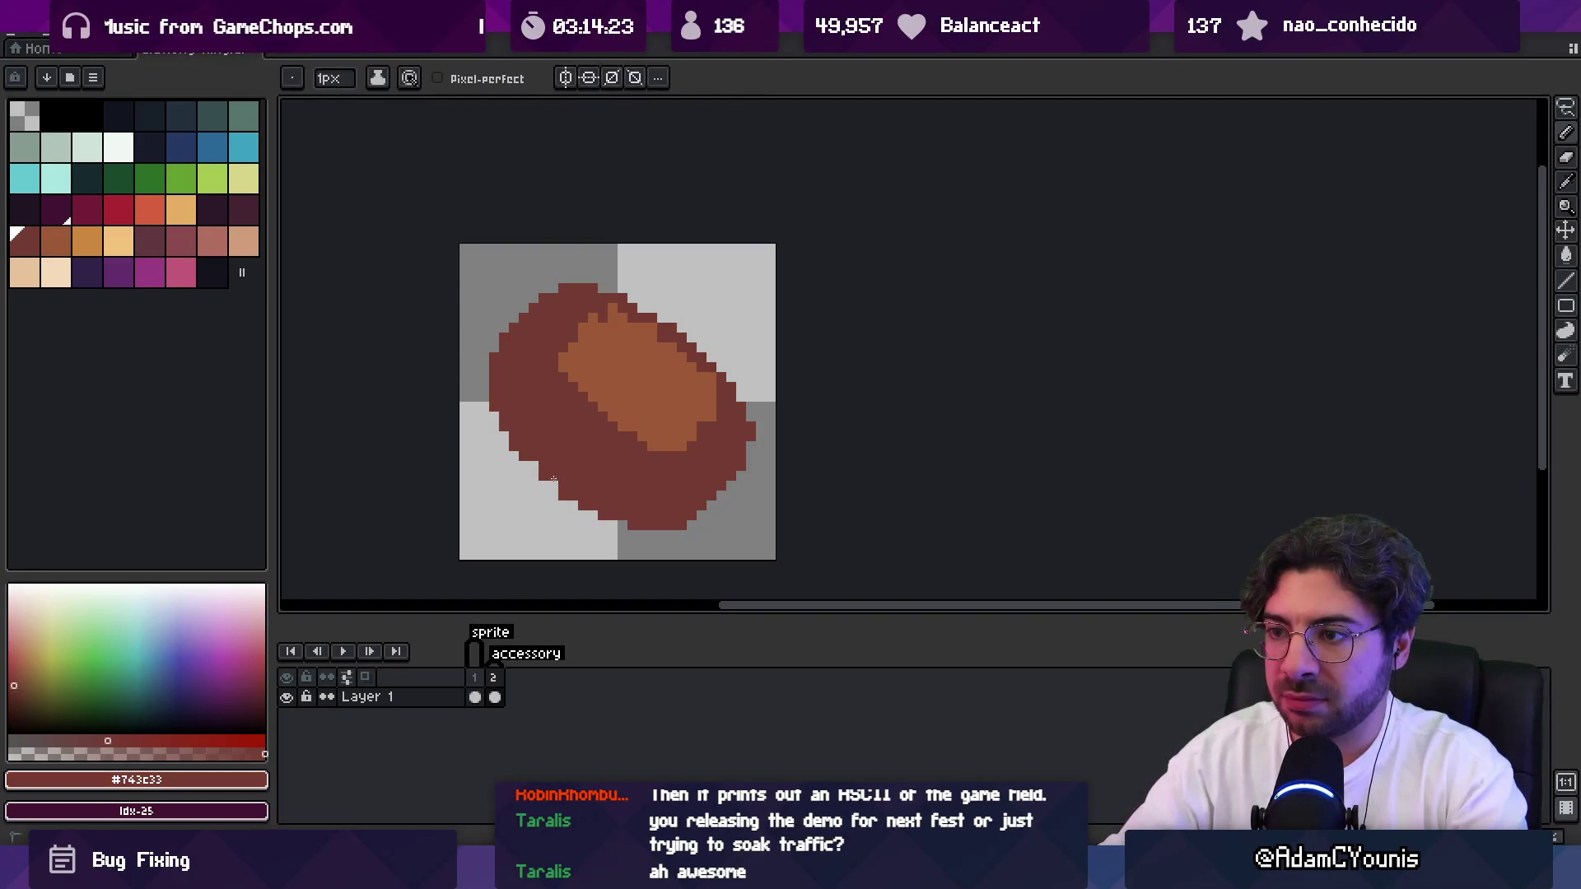
pyautogui.keyDown('shift'); pyautogui.click(243, 210); pyautogui.keyUp('shift')
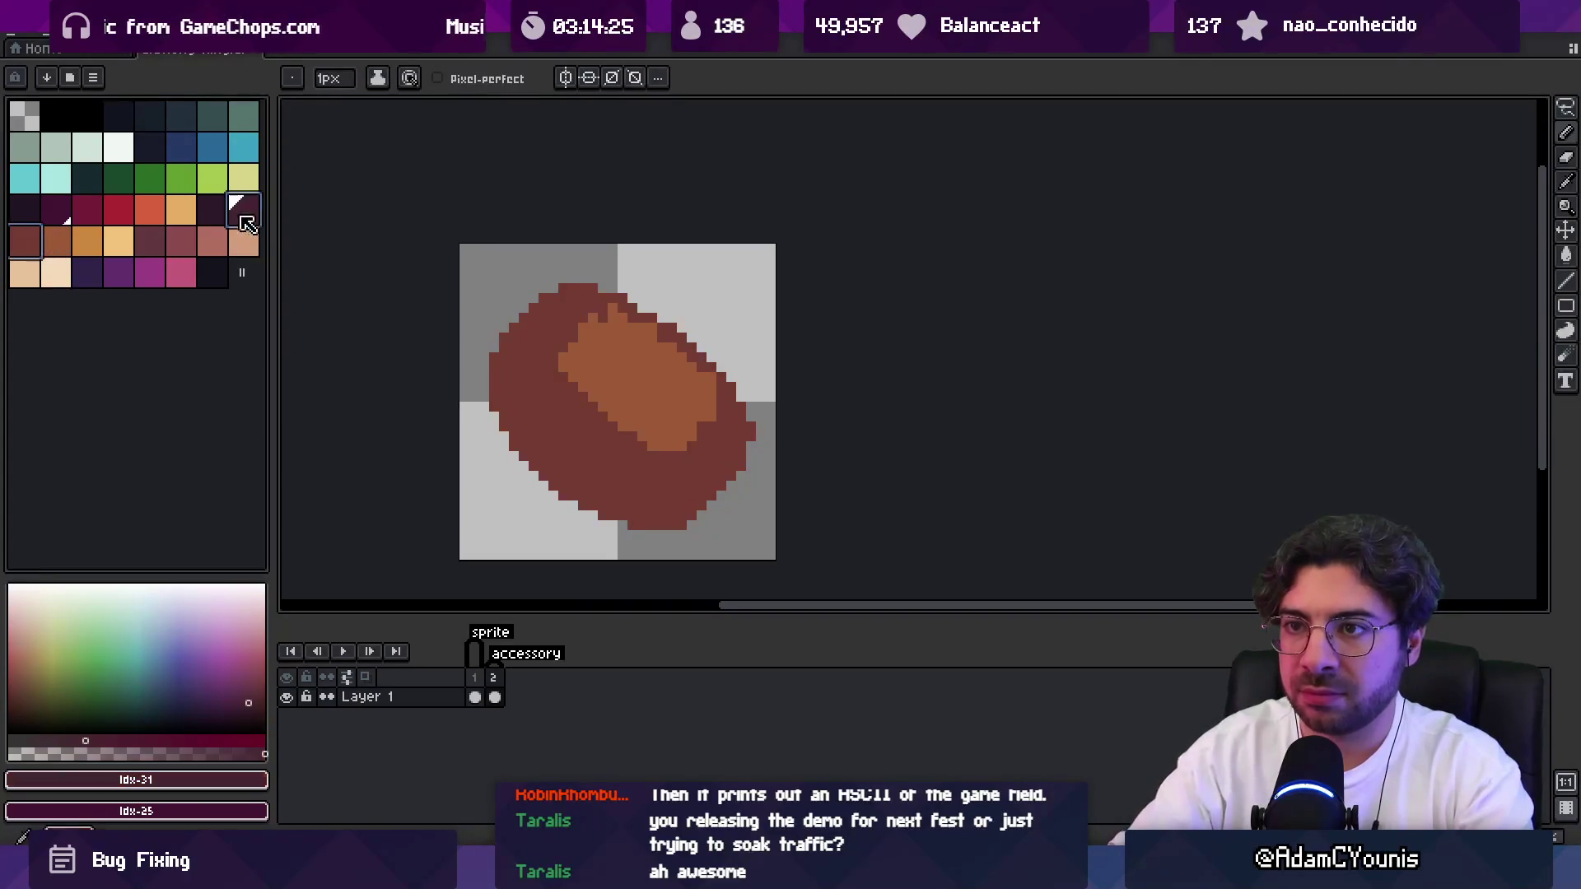
pyautogui.press('+')
pyautogui.press('+')
pyautogui.moveTo(504, 408)
pyautogui.mouseDown()
pyautogui.moveTo(609, 506)
pyautogui.moveTo(527, 428)
pyautogui.moveTo(592, 492)
pyautogui.moveTo(544, 412)
pyautogui.moveTo(659, 495)
pyautogui.moveTo(616, 476)
pyautogui.mouseUp()
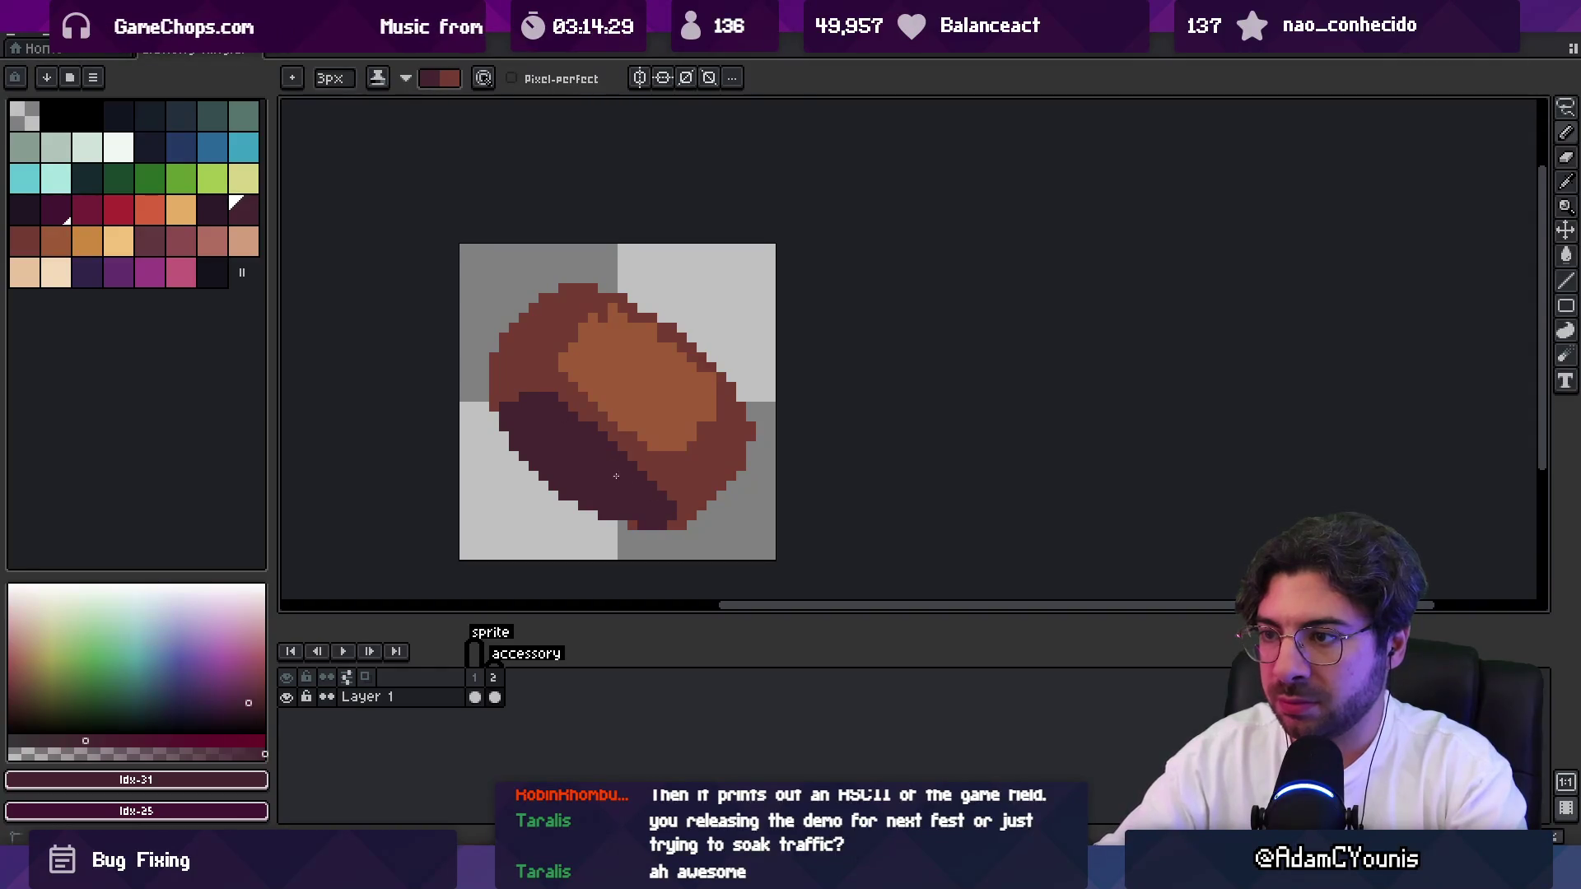
pyautogui.keyDown('alt'); pyautogui.click(673, 461); pyautogui.keyUp('alt')
pyautogui.press('-')
pyautogui.press('-')
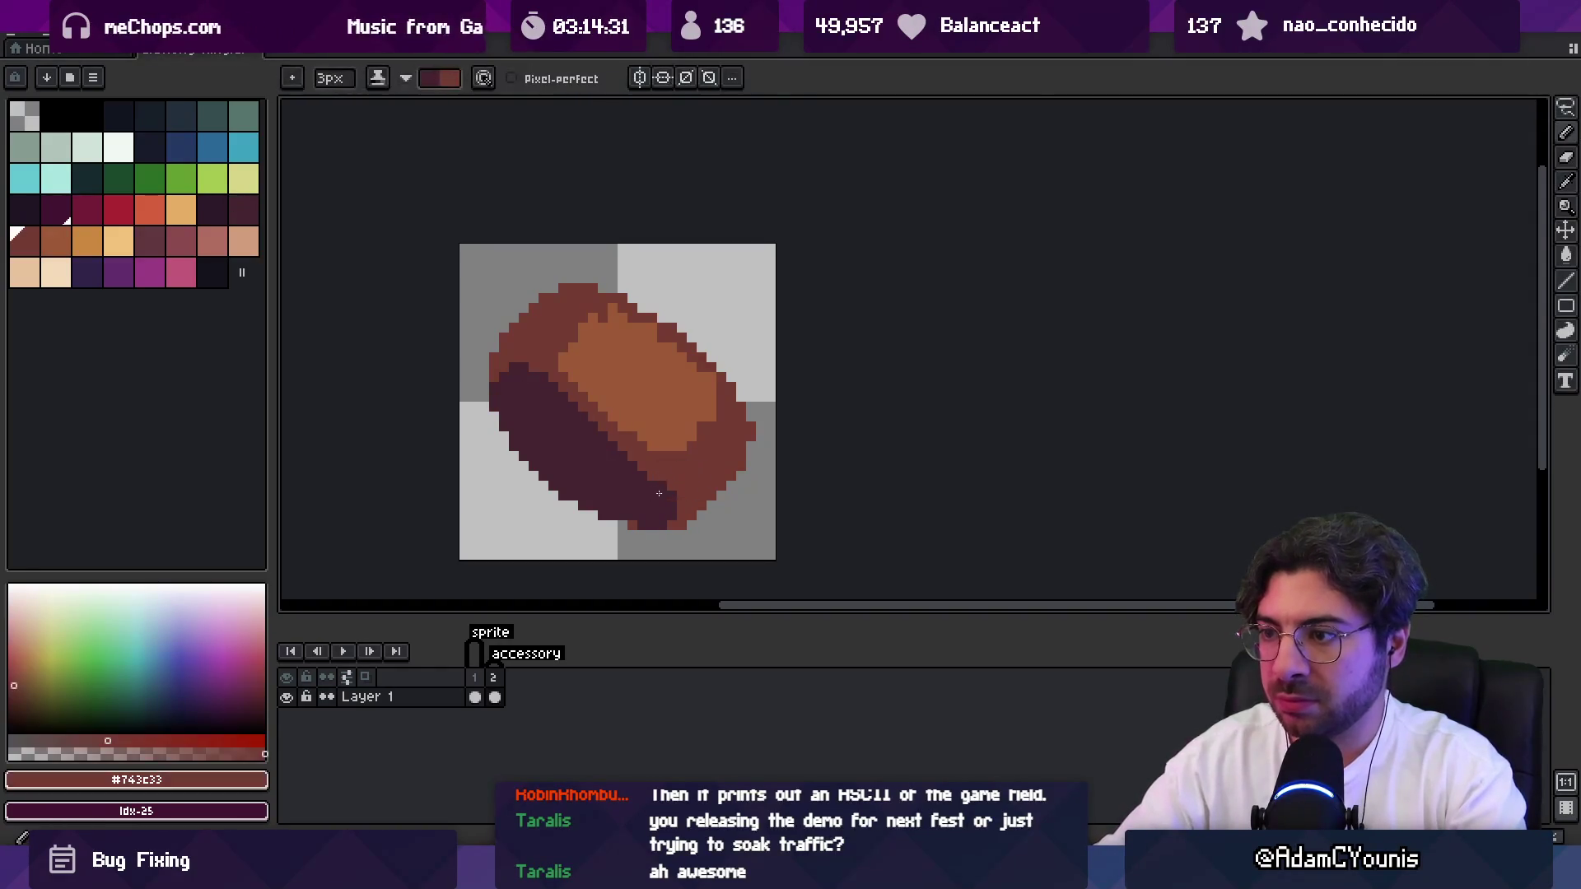
pyautogui.click(669, 496)
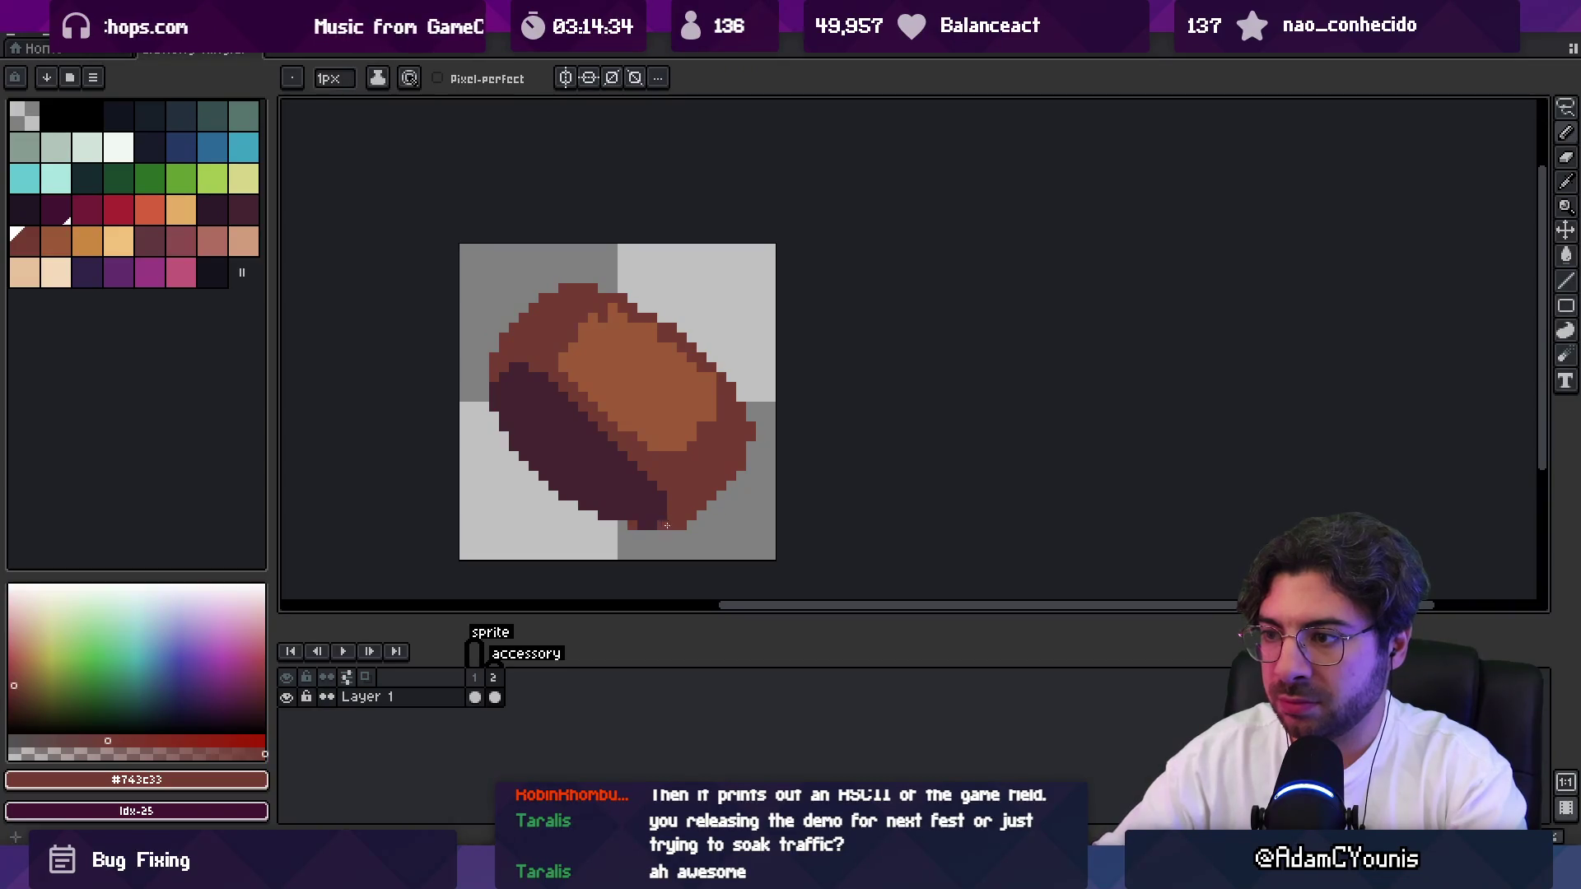
# Draw the hole's upper edge and bucket-fill the orange centre with dark purple #452531.
pyautogui.press('e')
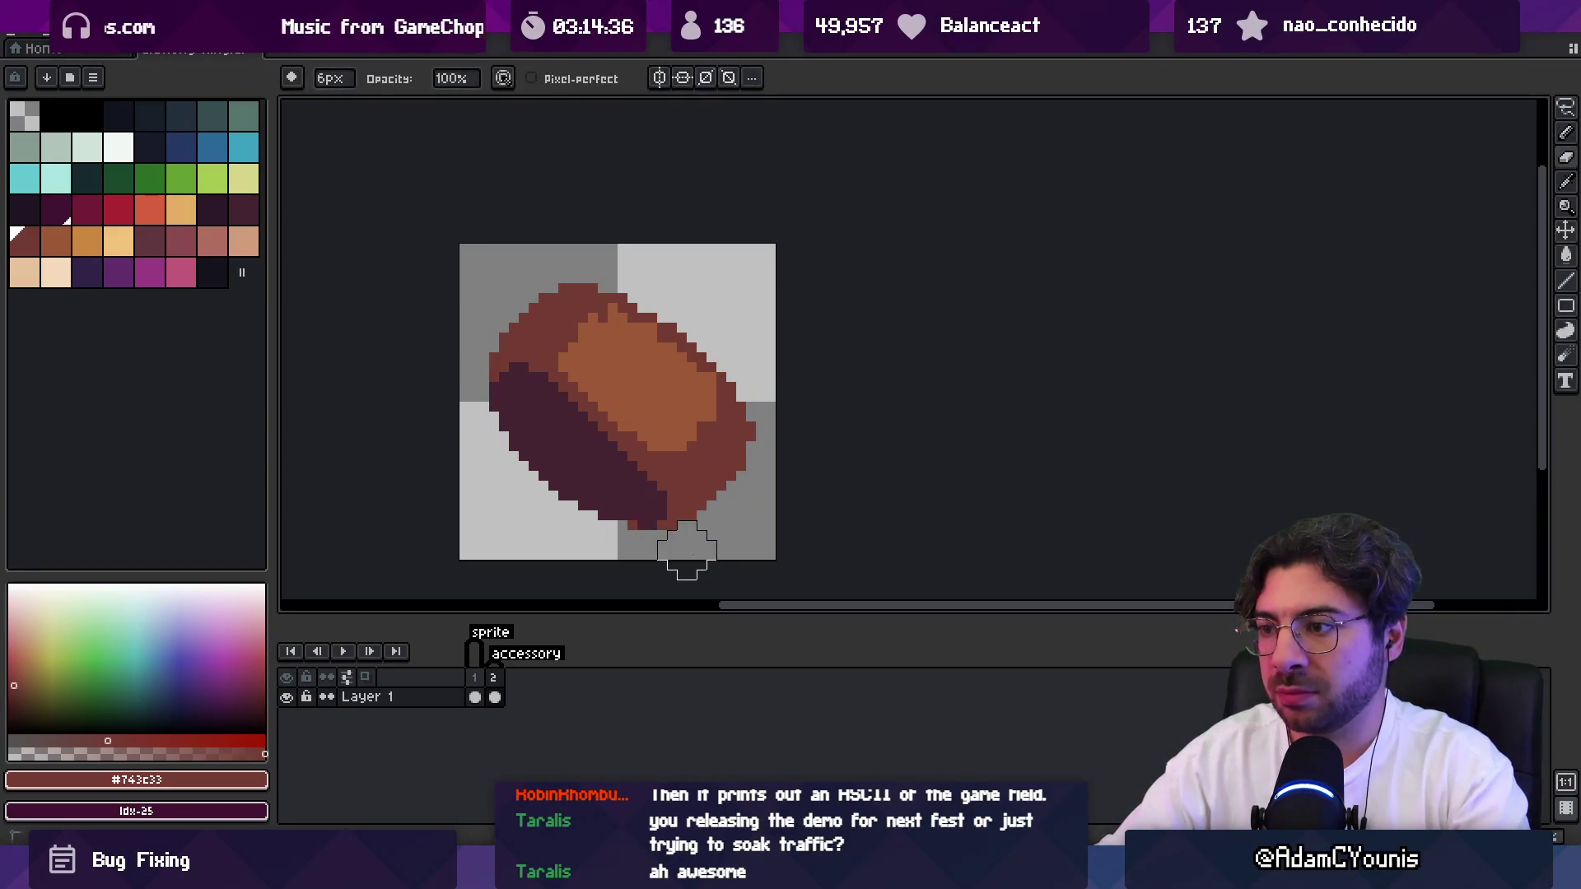
pyautogui.press('i')
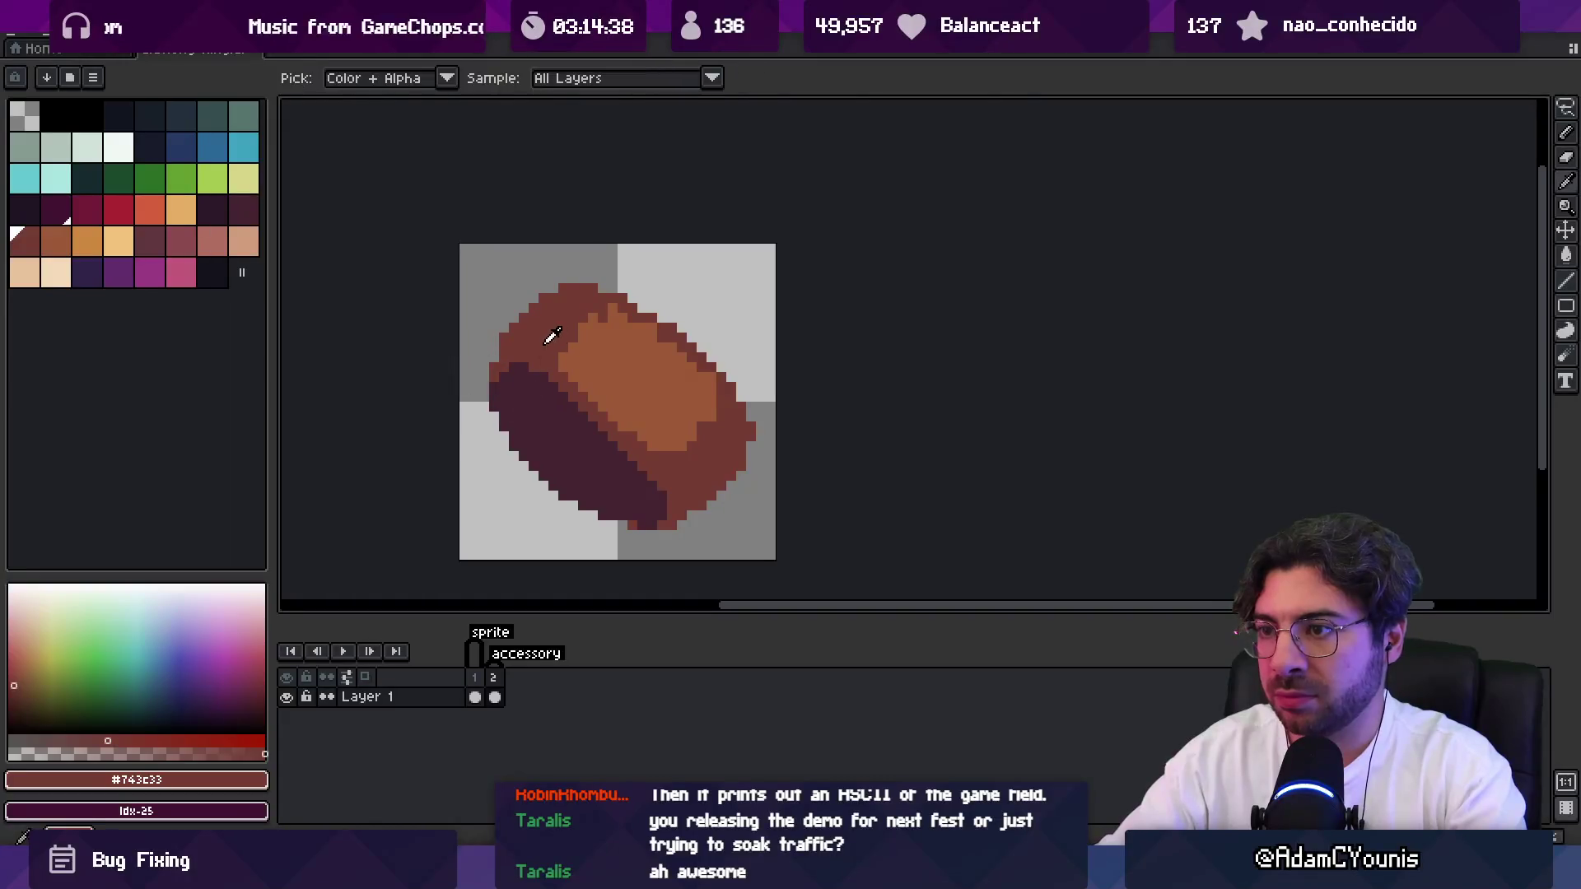
pyautogui.press('e')
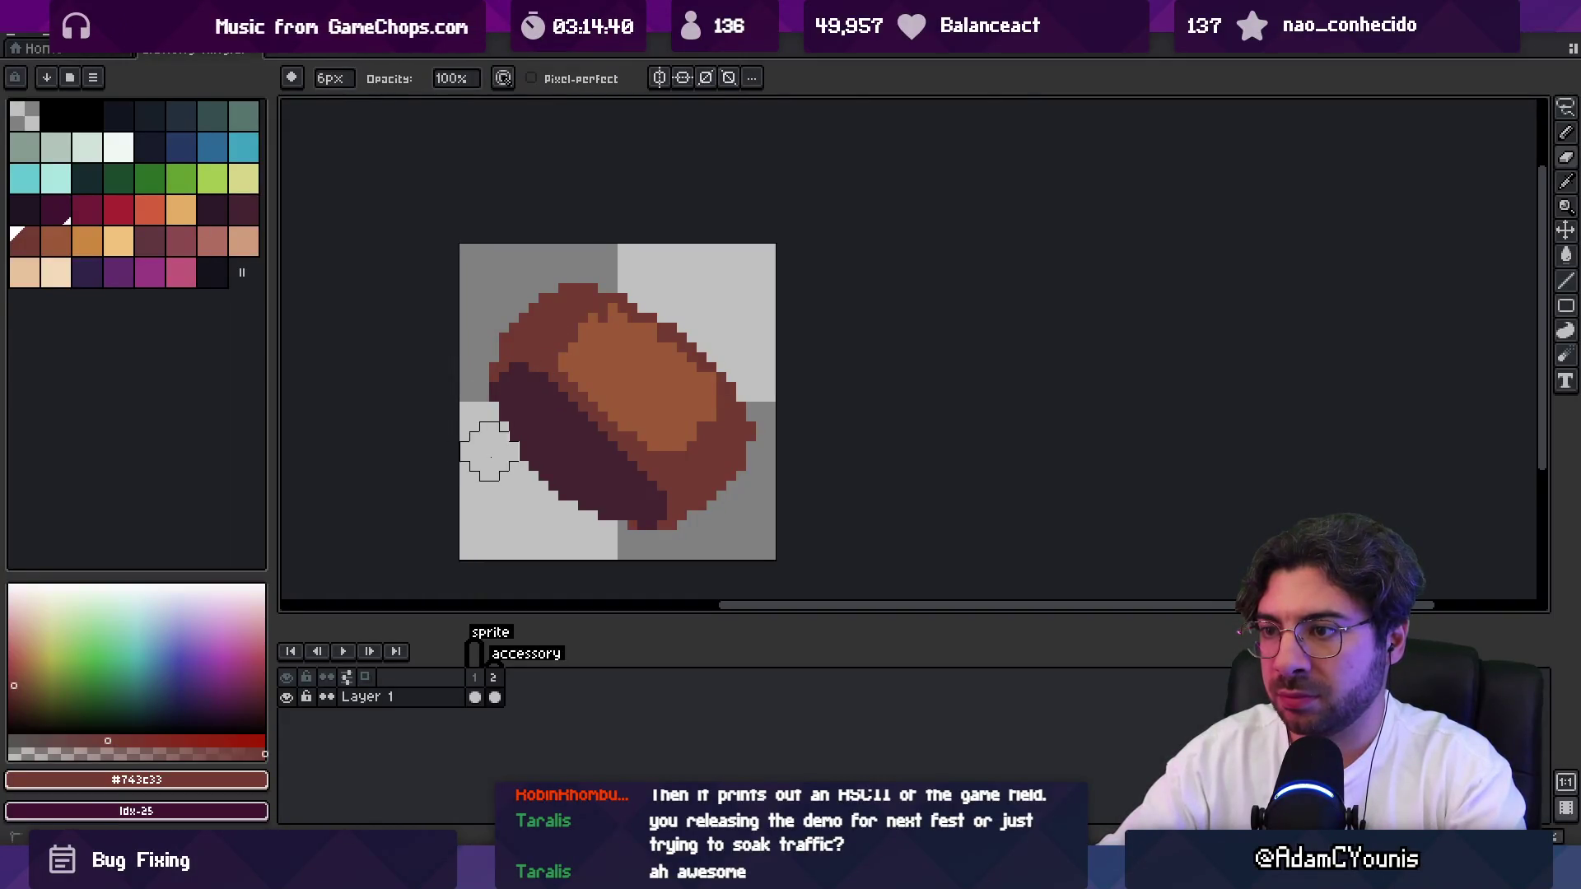
pyautogui.keyDown('alt'); pyautogui.click(653, 392); pyautogui.keyUp('alt')
pyautogui.keyDown('alt'); pyautogui.click(628, 469); pyautogui.keyUp('alt')
pyautogui.press('b')
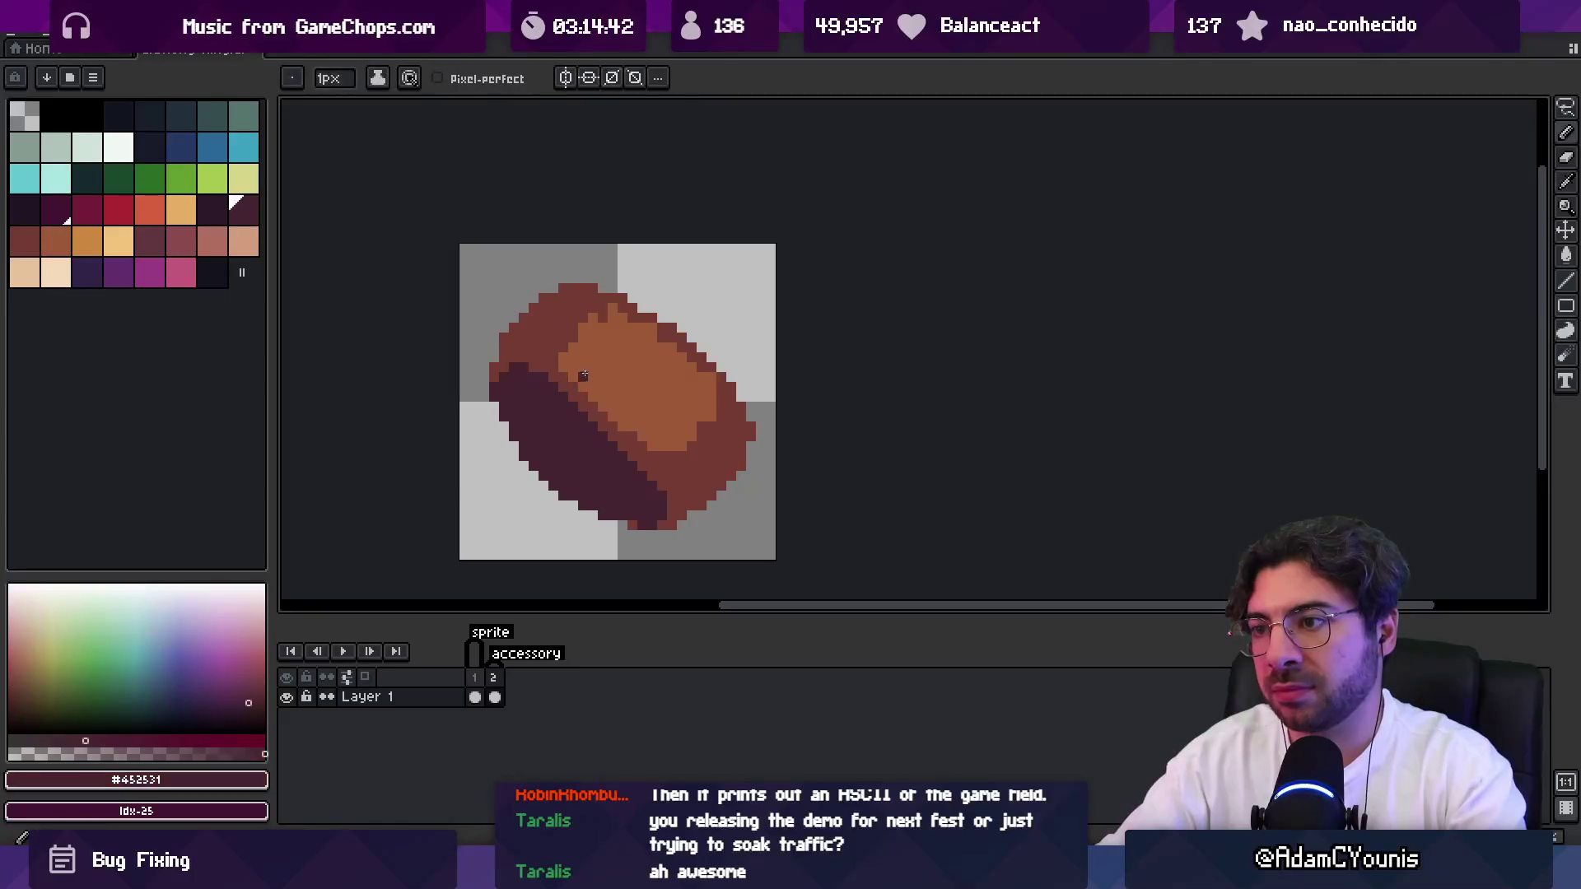
pyautogui.hotkey('ctrl', 'z')
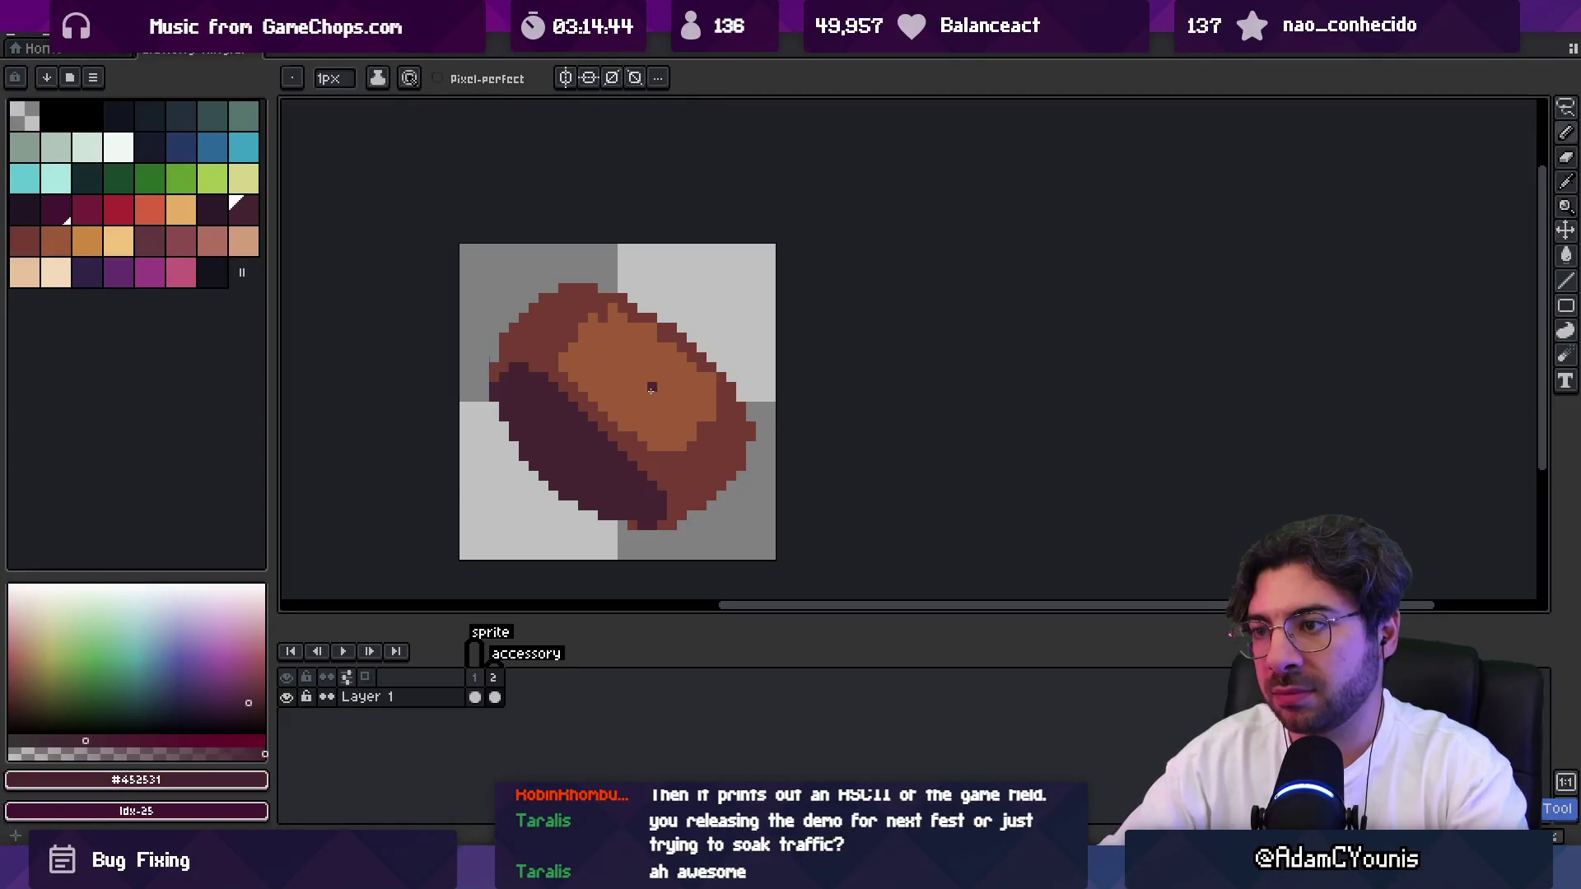
pyautogui.moveTo(592, 327); pyautogui.dragTo(682, 399)
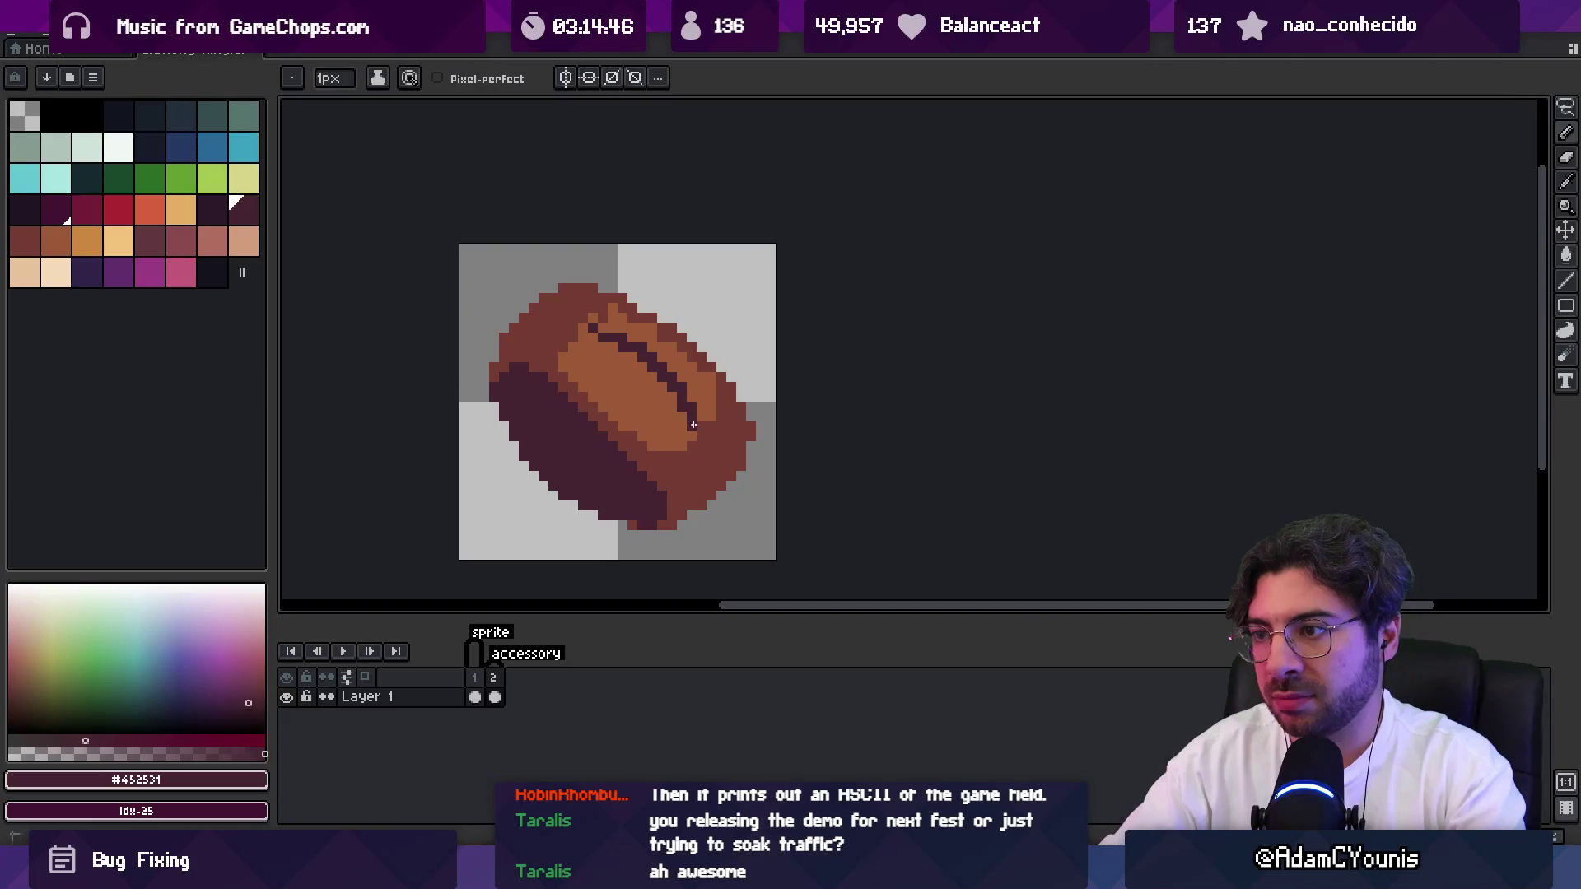
pyautogui.press('g')
pyautogui.click(641, 401)
pyautogui.keyDown('alt'); pyautogui.click(559, 348); pyautogui.keyUp('alt')
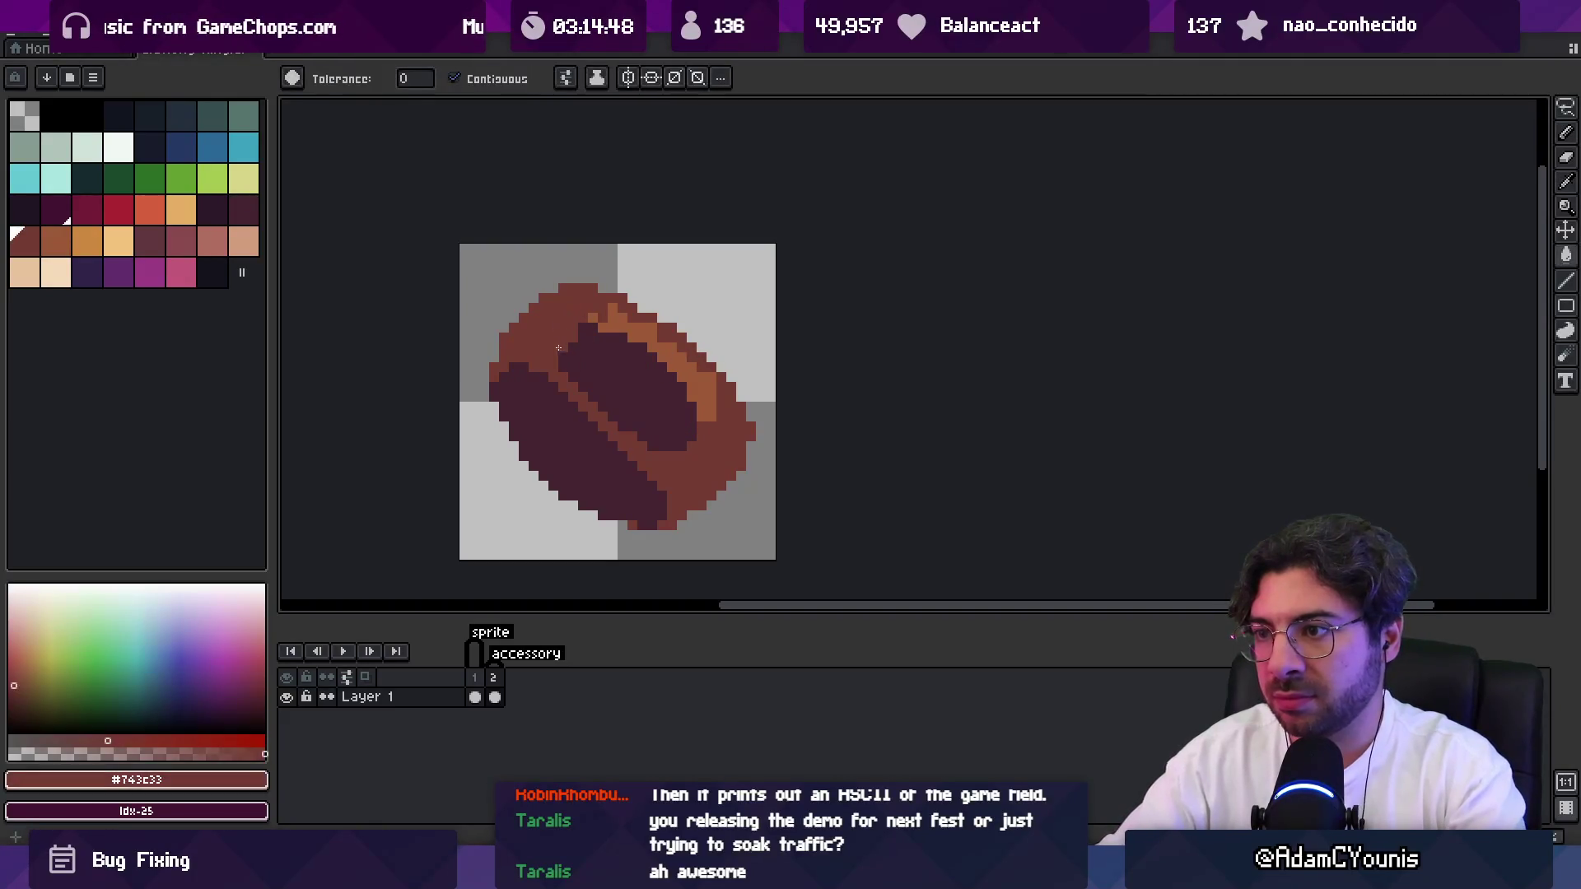
# Outline the hole's inner edge with brown pixels using the 1px pencil.
pyautogui.press('b')
pyautogui.moveTo(563, 357); pyautogui.dragTo(592, 401)
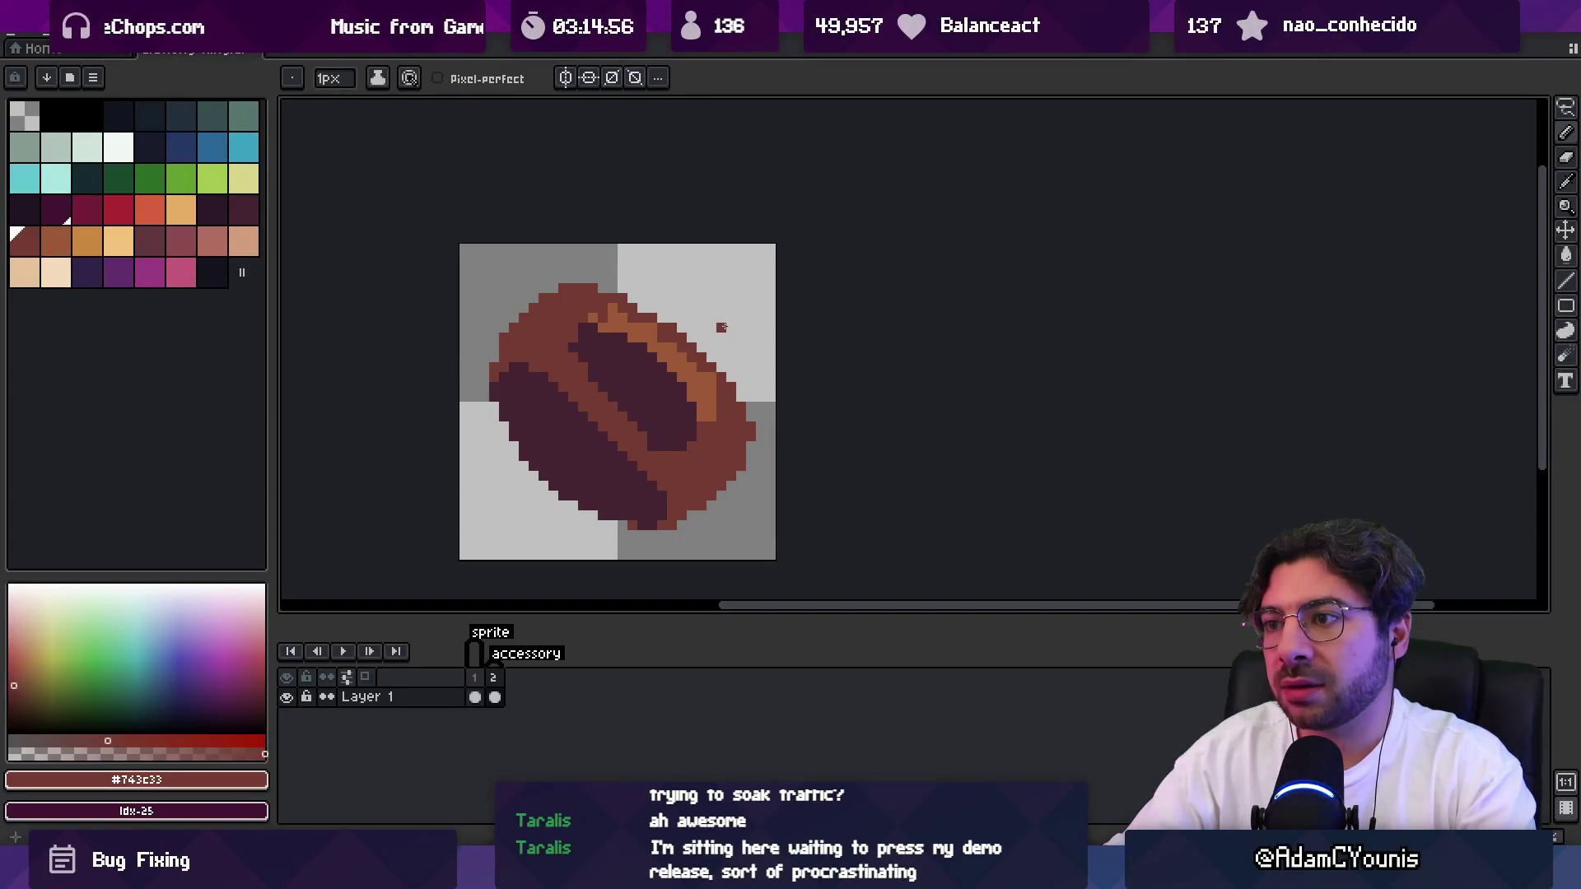
pyautogui.keyDown('alt'); pyautogui.click(600, 360); pyautogui.keyUp('alt')
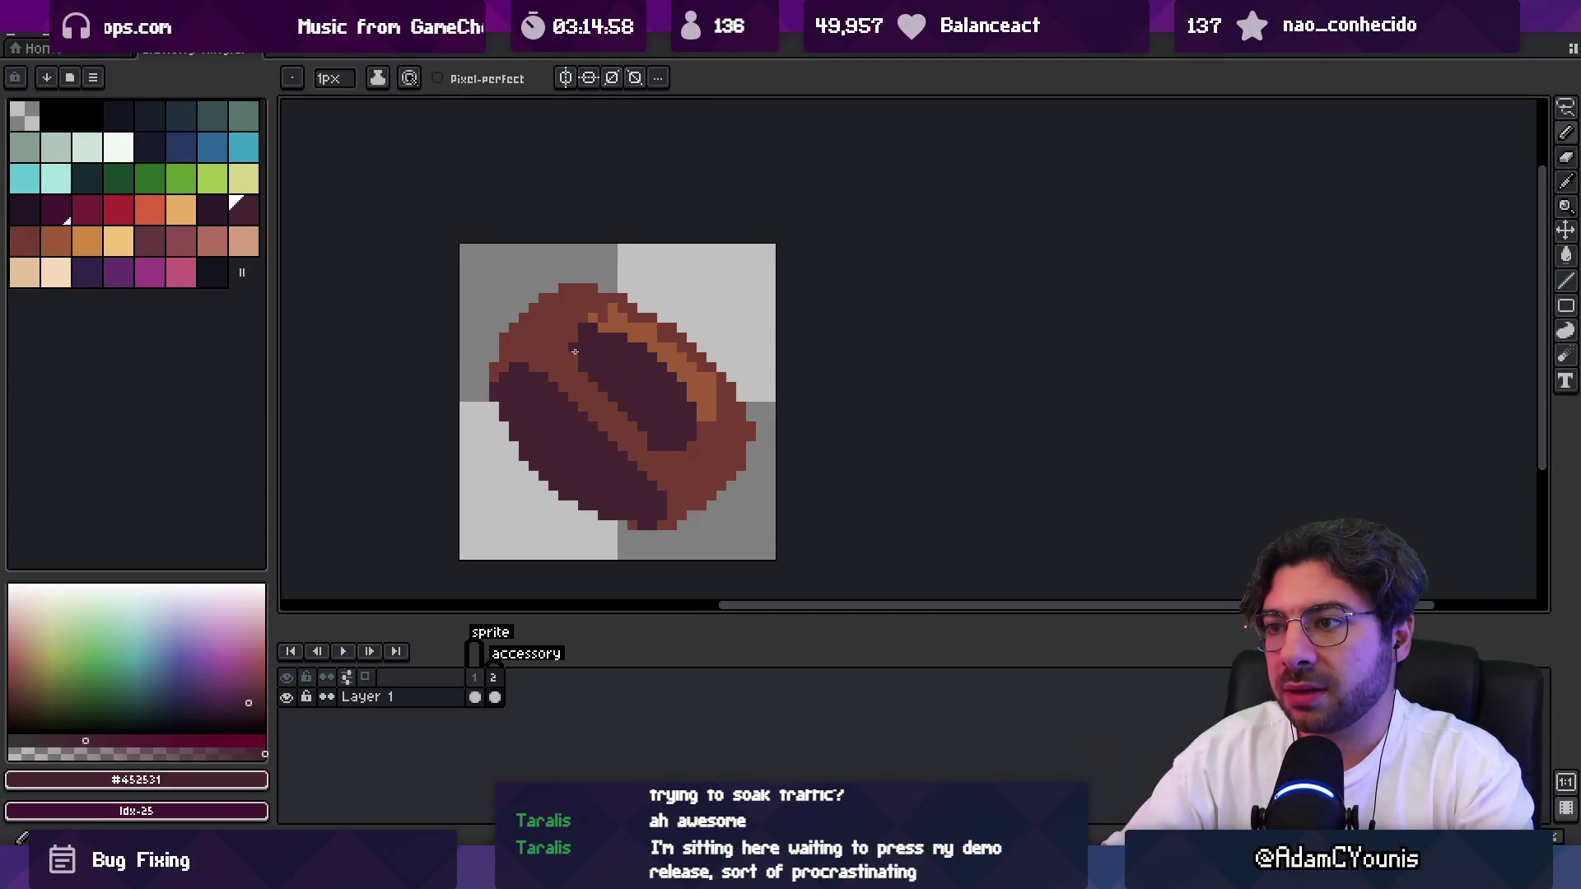
pyautogui.keyDown('alt'); pyautogui.click(543, 367); pyautogui.keyUp('alt')
pyautogui.moveTo(547, 374); pyautogui.dragTo(617, 453)
pyautogui.keyDown('alt'); pyautogui.click(621, 416); pyautogui.keyUp('alt')
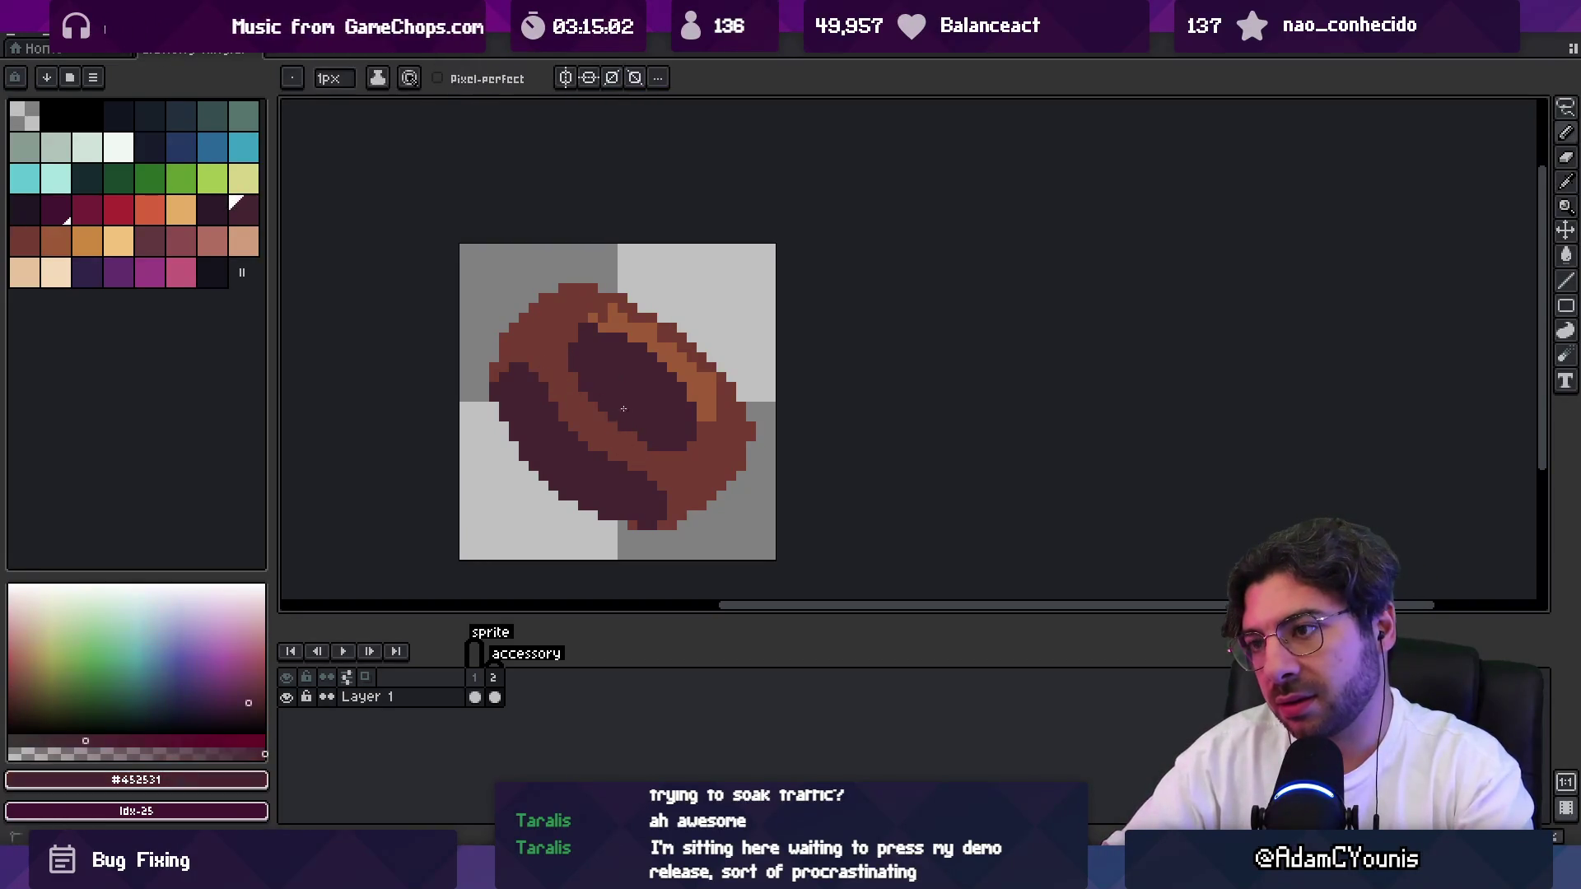
pyautogui.keyDown('alt'); pyautogui.click(629, 306); pyautogui.keyUp('alt')
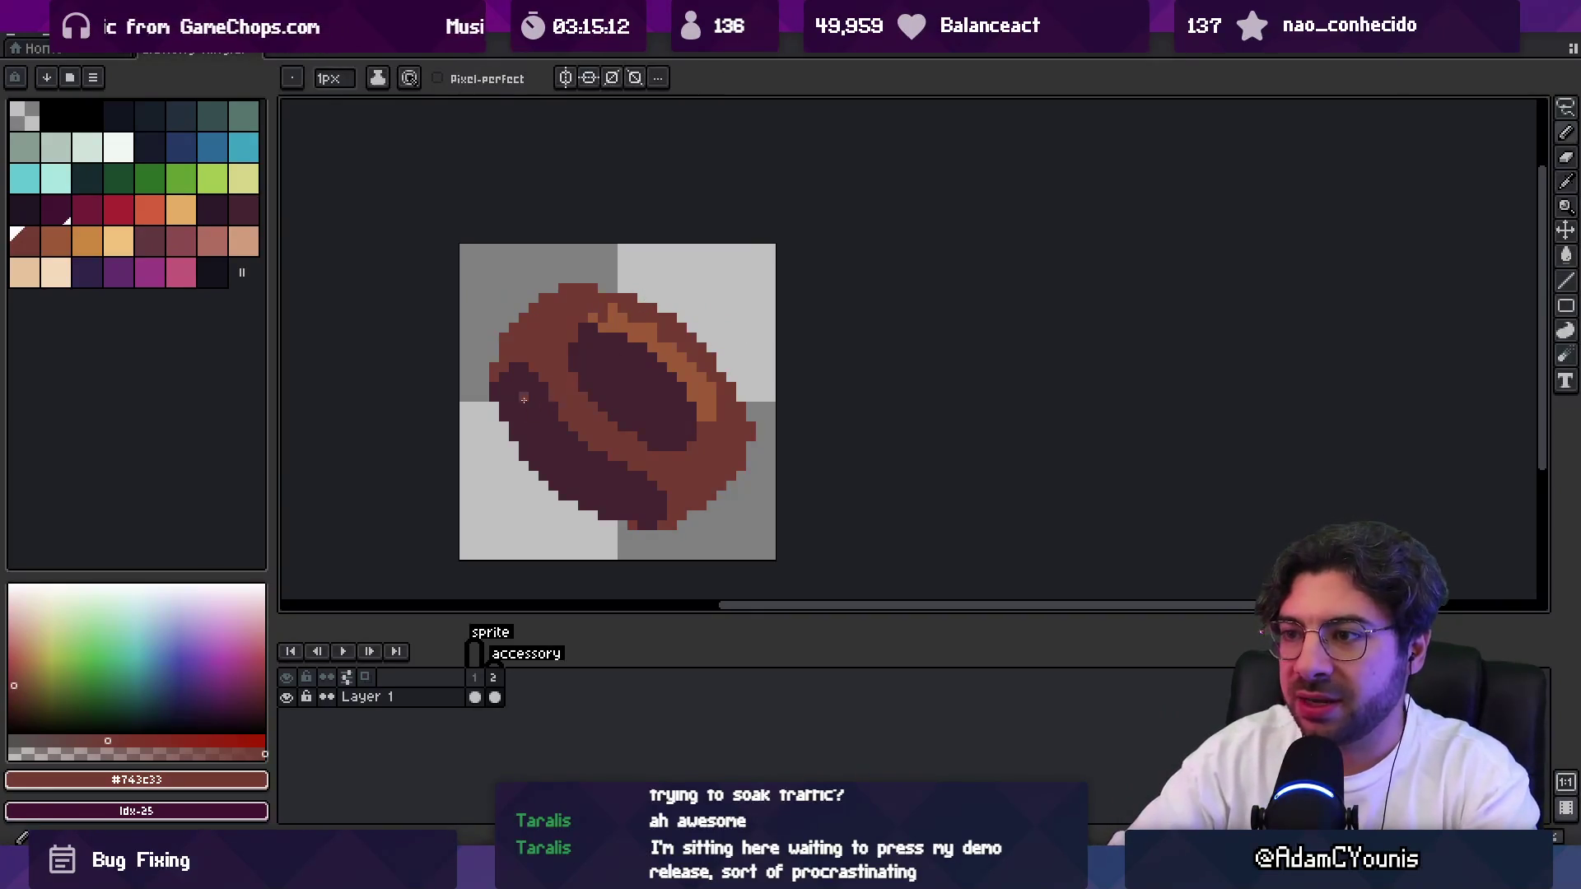
pyautogui.keyDown('alt'); pyautogui.click(604, 442); pyautogui.keyUp('alt')
pyautogui.keyDown('alt'); pyautogui.click(600, 449); pyautogui.keyUp('alt')
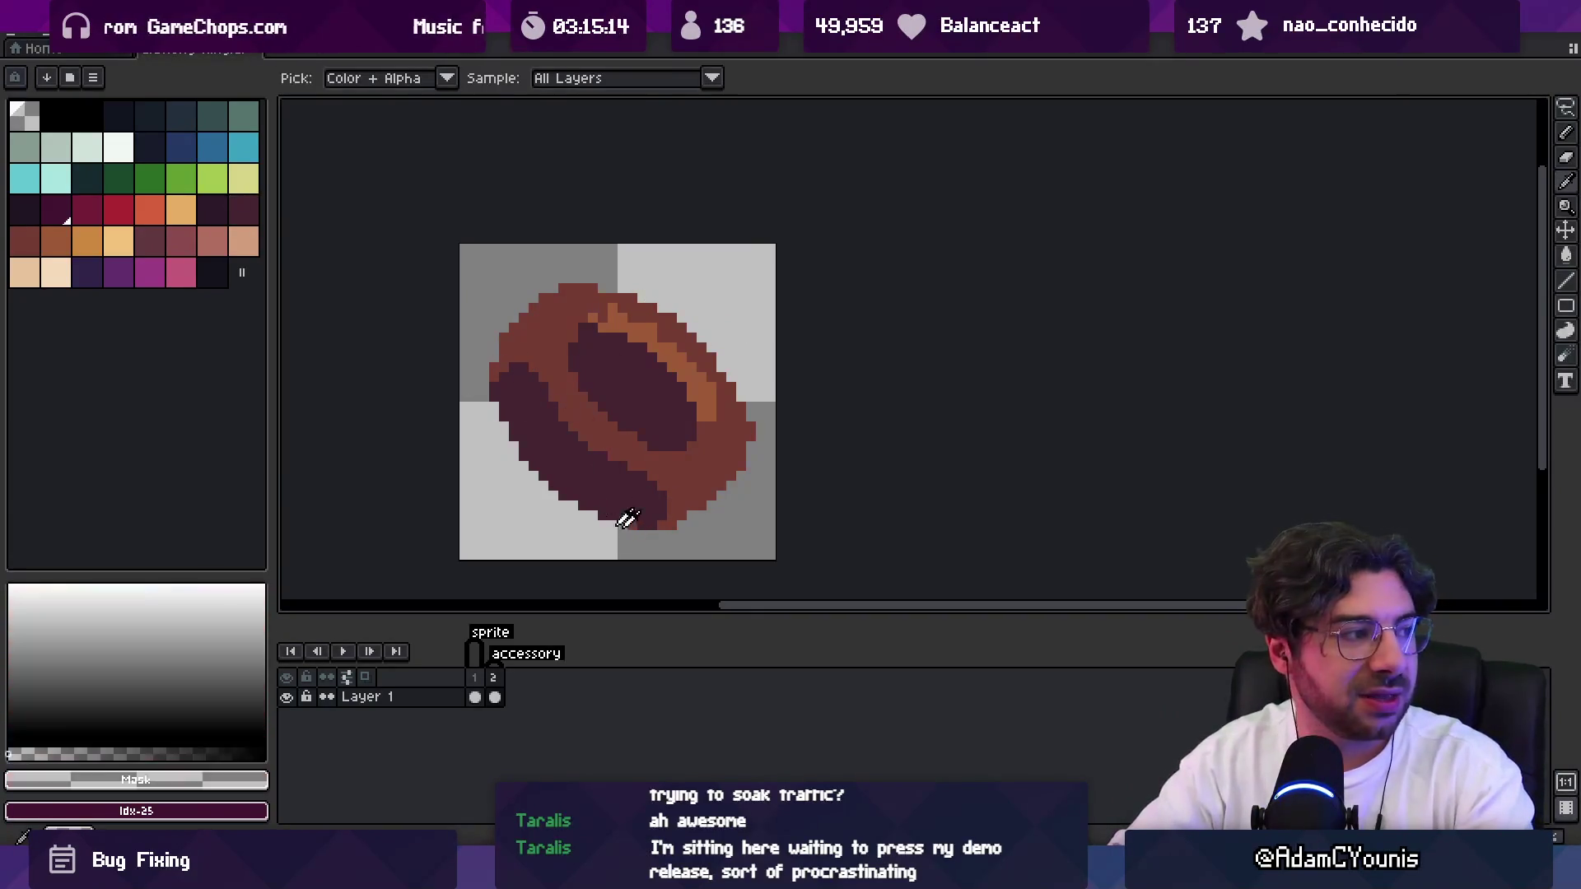
pyautogui.moveTo(646, 356); pyautogui.dragTo(599, 328)
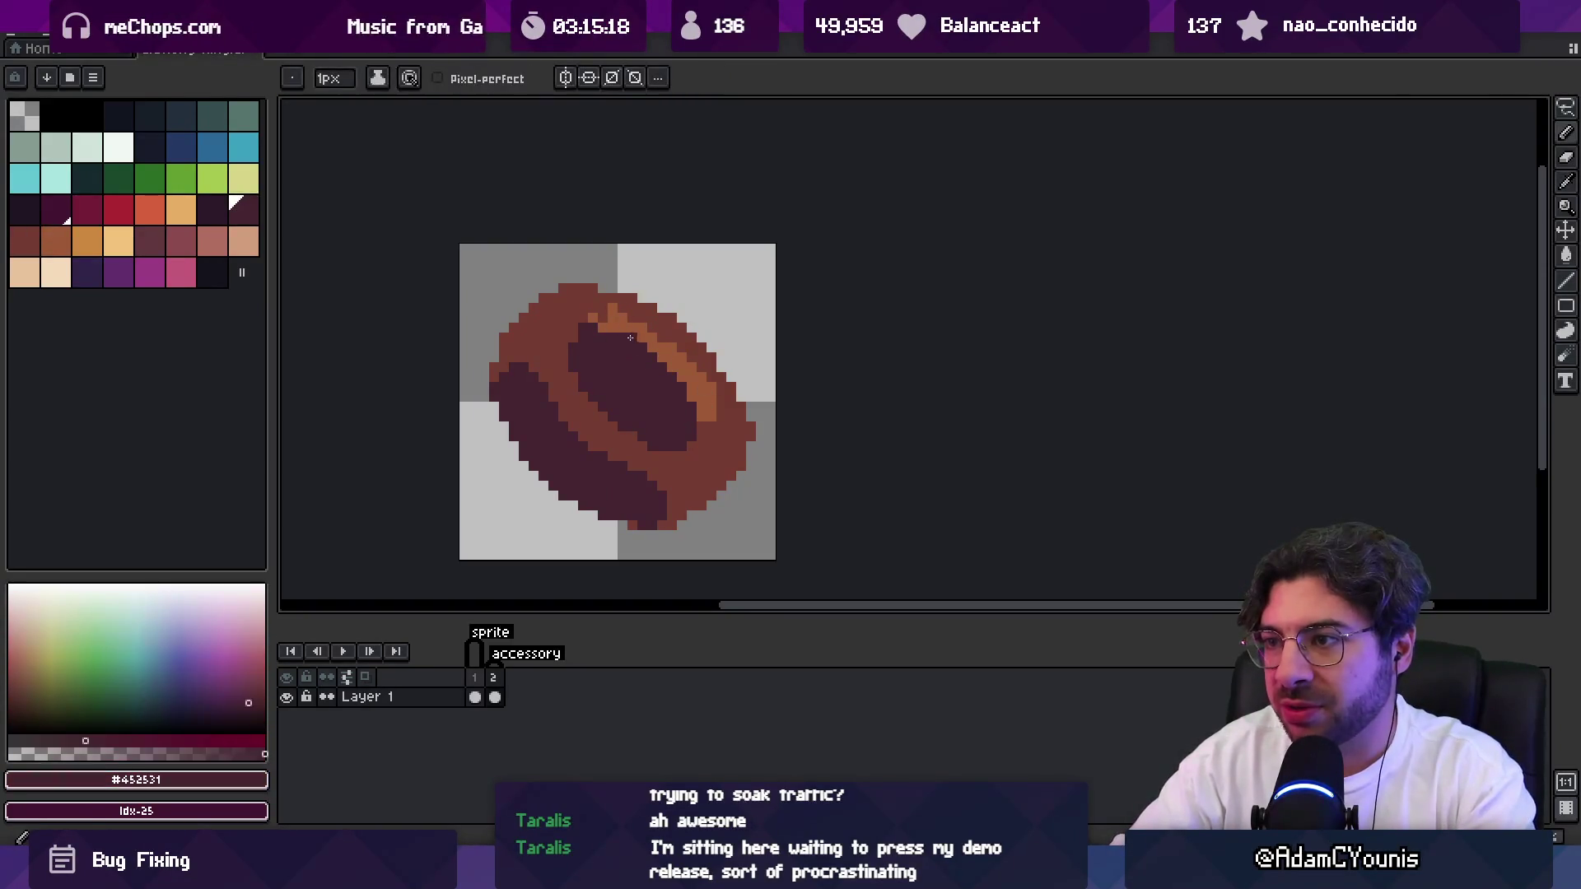
# Add #9d5a37 orange highlight lines, then paint over them with a 3px #743c33 brush.
pyautogui.keyDown('alt'); pyautogui.click(633, 338); pyautogui.keyUp('alt')
pyautogui.moveTo(633, 338); pyautogui.dragTo(685, 383)
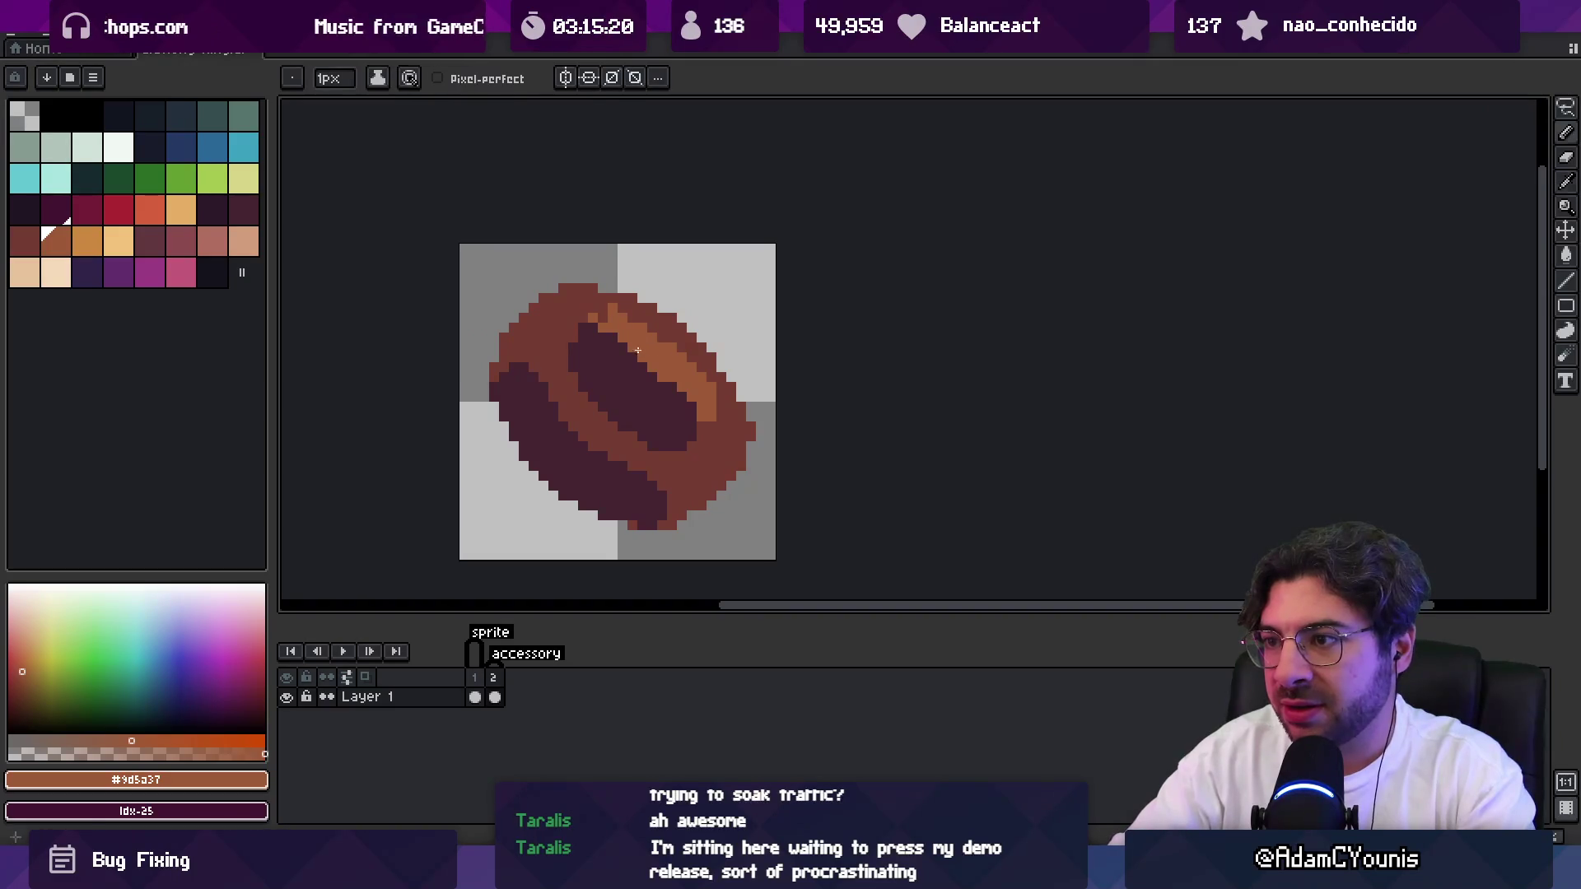
pyautogui.moveTo(575, 366); pyautogui.dragTo(614, 409)
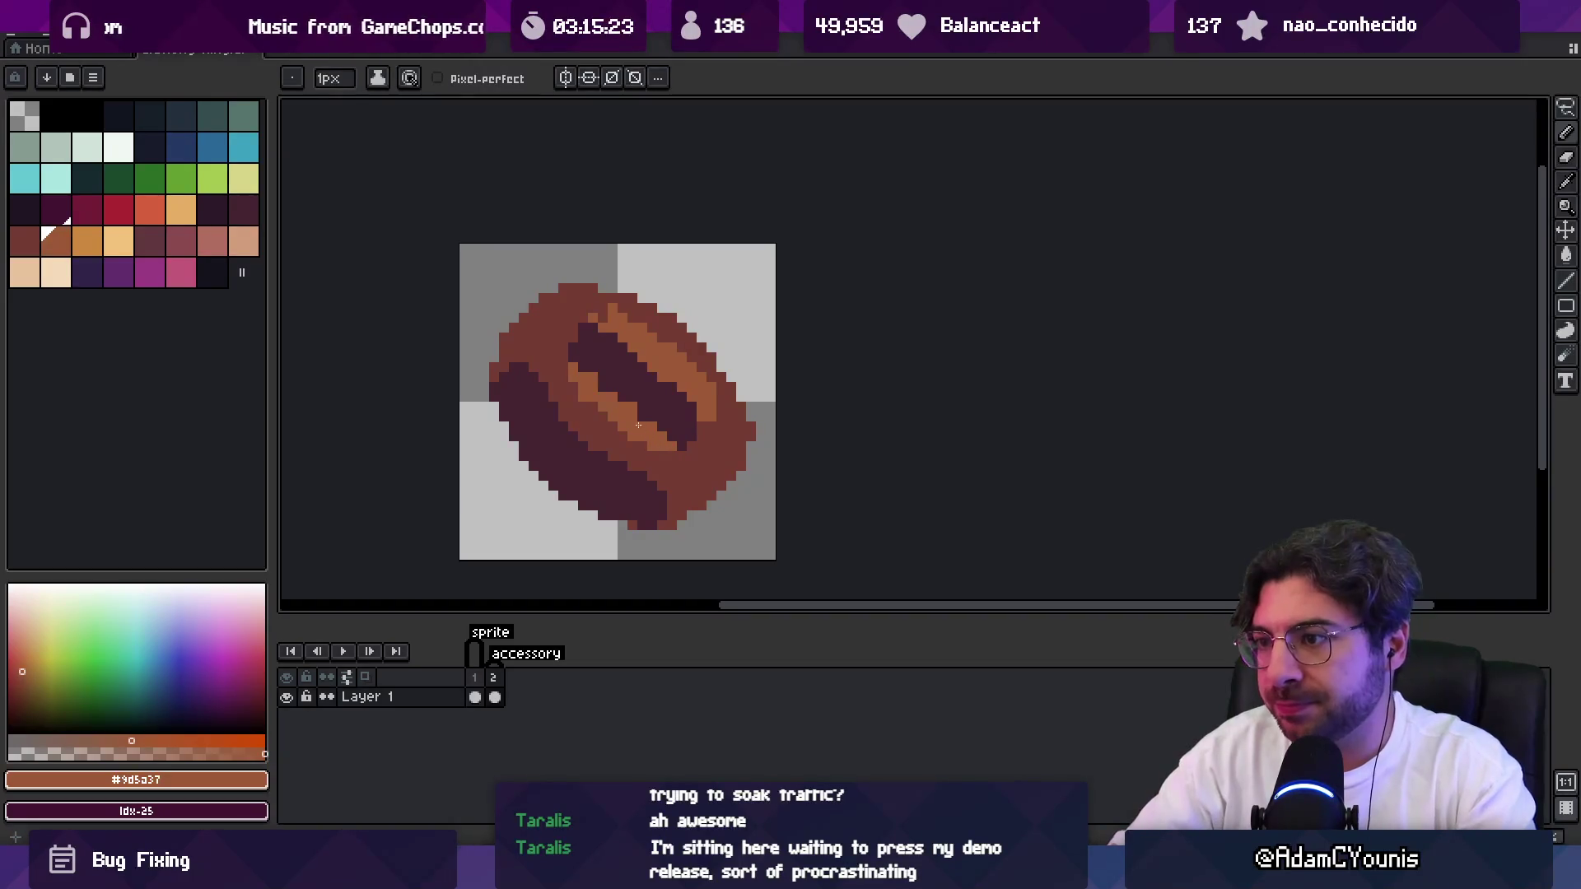
pyautogui.keyDown('alt'); pyautogui.click(576, 396); pyautogui.keyUp('alt')
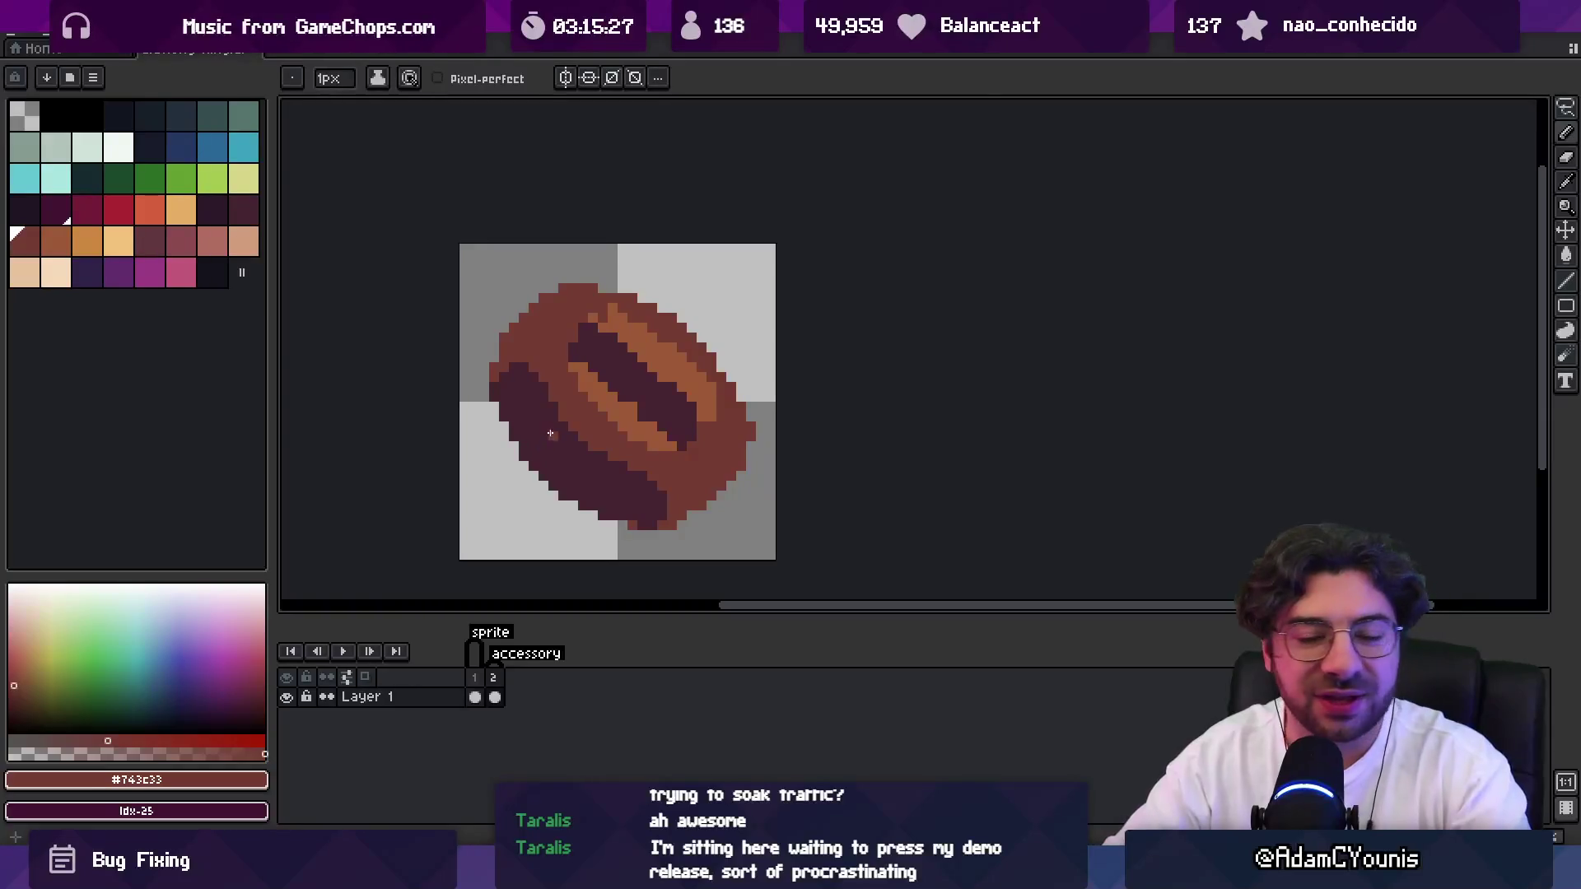
pyautogui.press('+')
pyautogui.press('+')
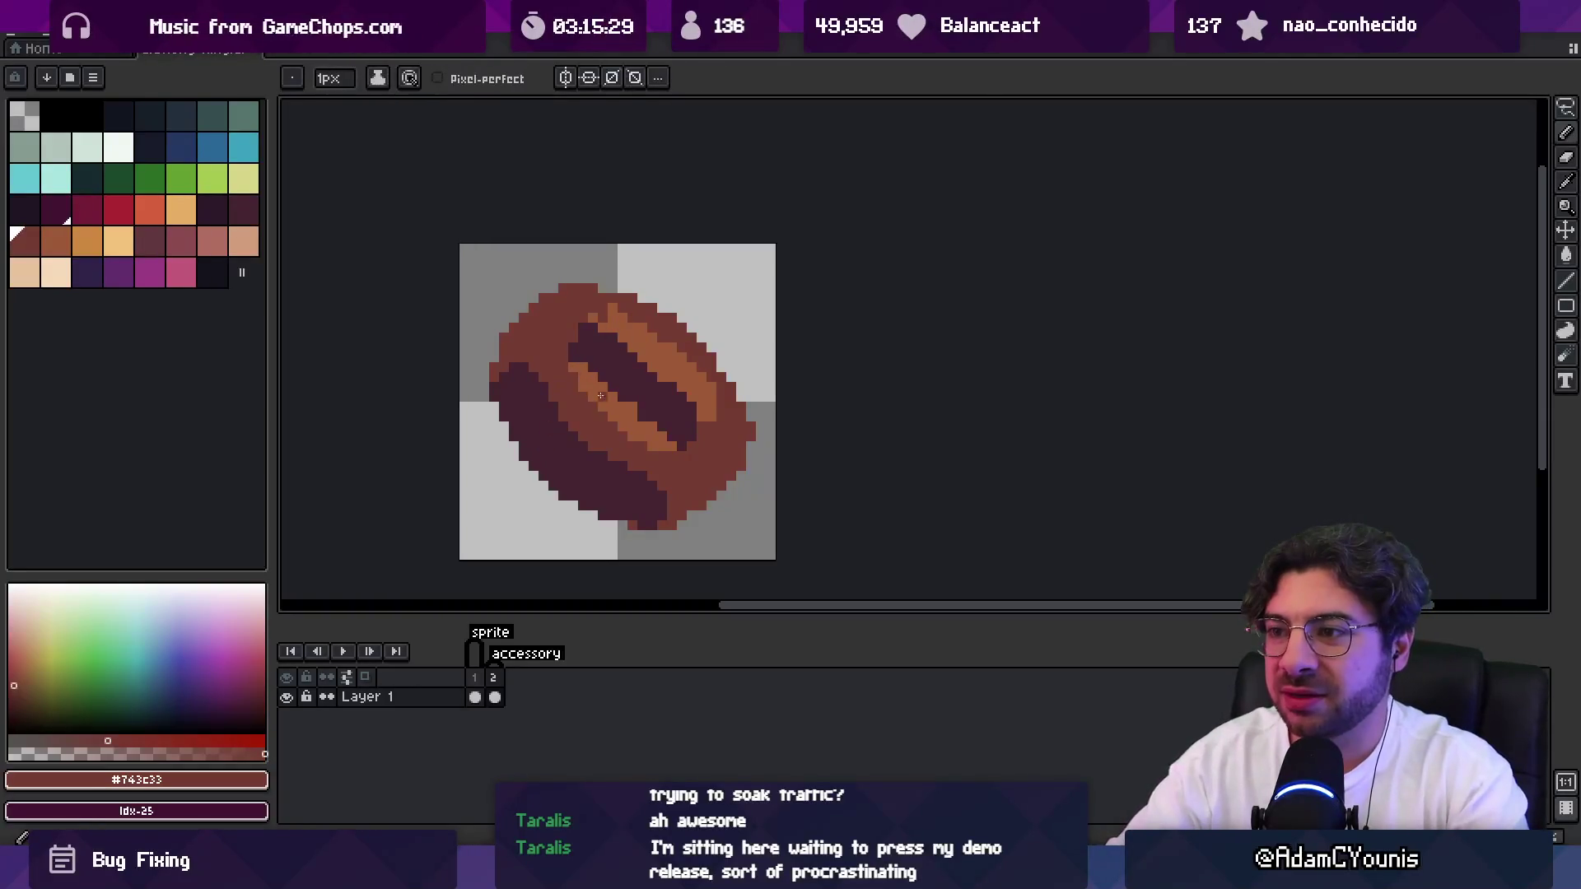
pyautogui.moveTo(603, 395)
pyautogui.mouseDown()
pyautogui.moveTo(642, 412)
pyautogui.moveTo(582, 343)
pyautogui.moveTo(650, 362)
pyautogui.moveTo(690, 410)
pyautogui.mouseUp()
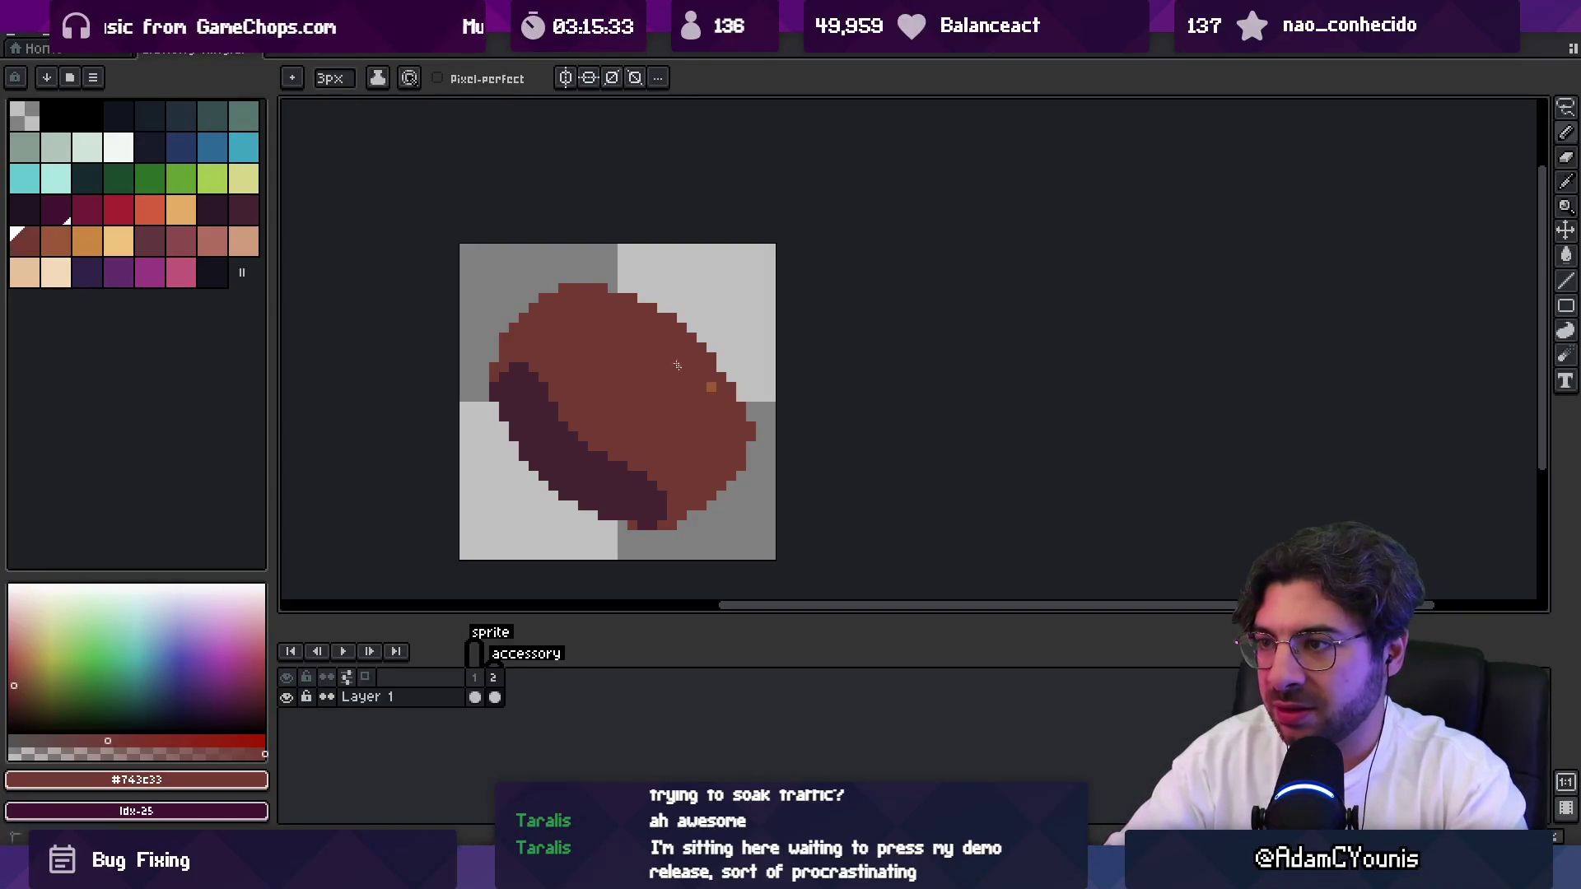
# Clean up stray pixels and extend the dark purple stripe along its upper-right edge.
pyautogui.press('e')
pyautogui.moveTo(687, 393)
pyautogui.mouseDown()
pyautogui.moveTo(711, 387)
pyautogui.moveTo(776, 428)
pyautogui.mouseUp()
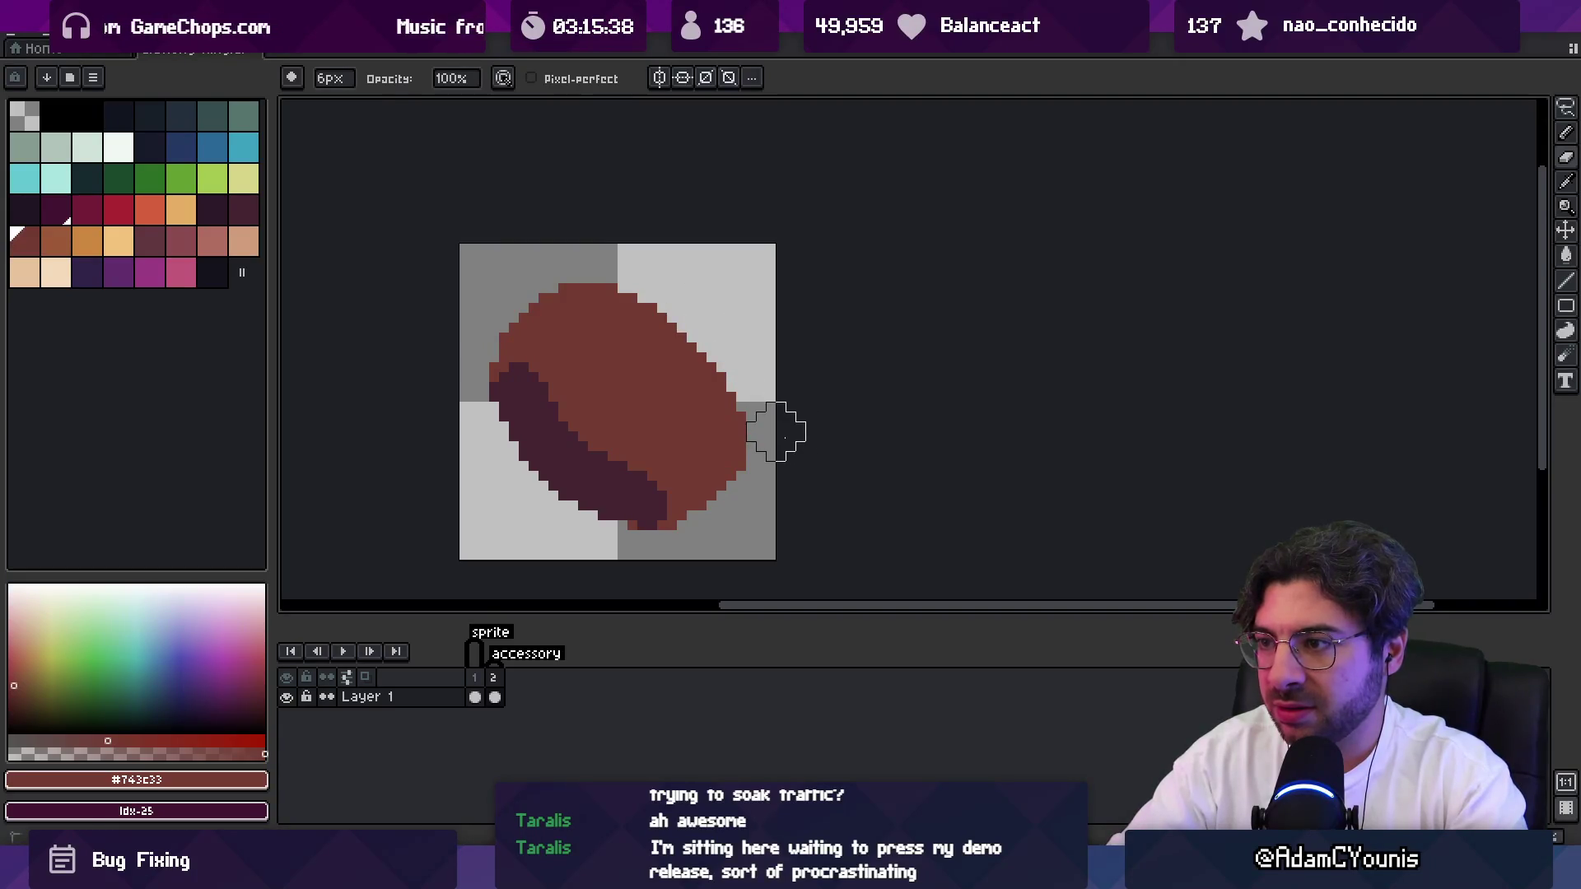
pyautogui.press('b')
pyautogui.keyDown('alt'); pyautogui.click(575, 458); pyautogui.keyUp('alt')
pyautogui.moveTo(570, 400)
pyautogui.mouseDown()
pyautogui.moveTo(560, 409)
pyautogui.moveTo(605, 437)
pyautogui.mouseUp()
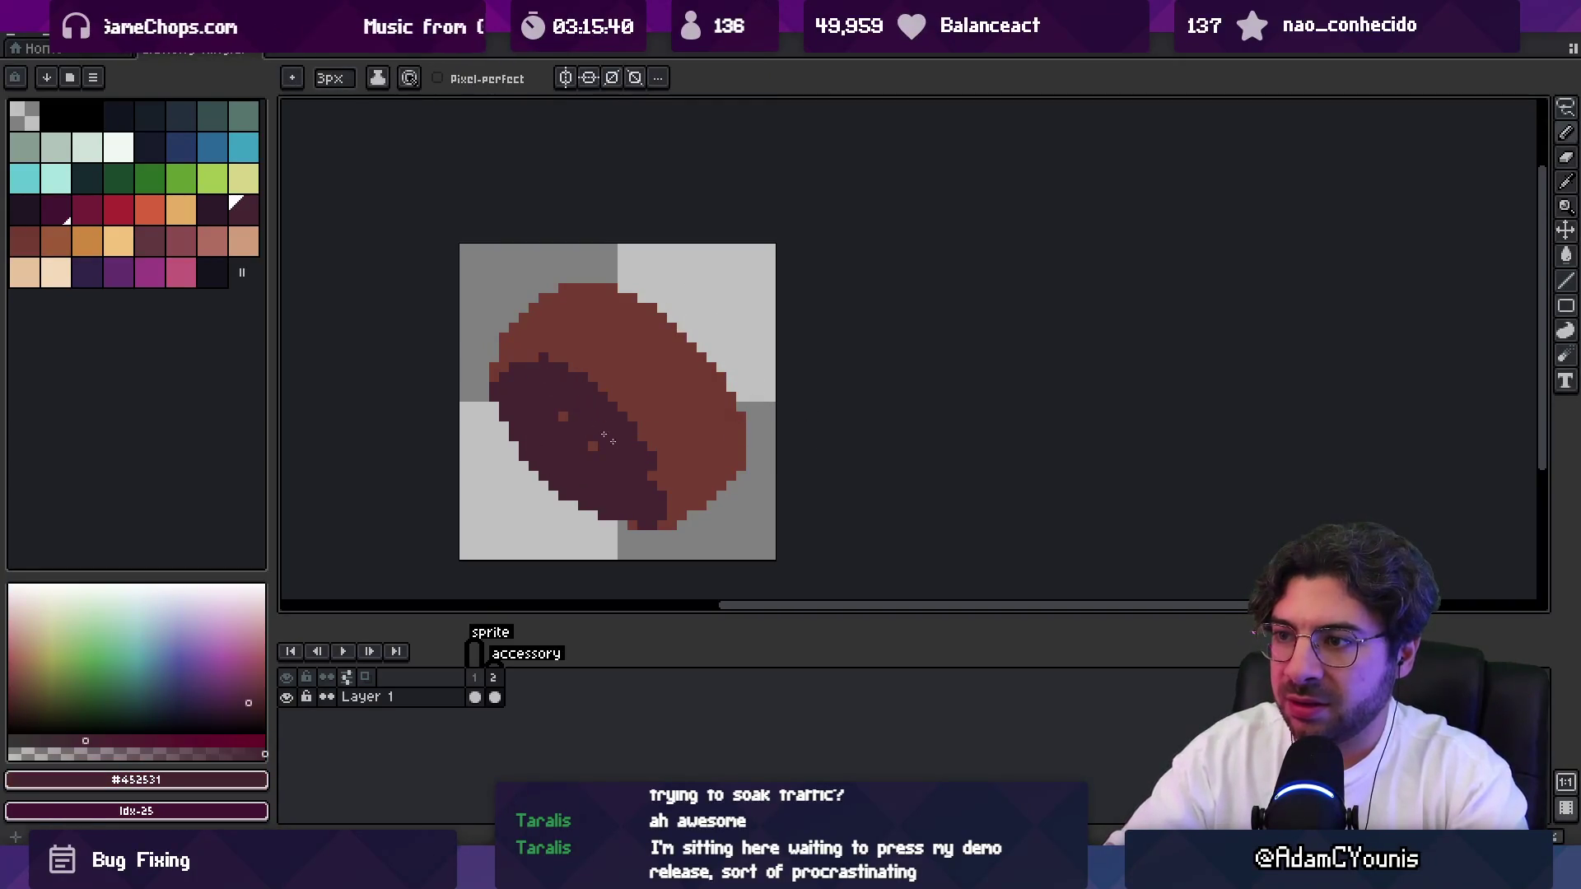
pyautogui.moveTo(564, 374); pyautogui.dragTo(632, 439)
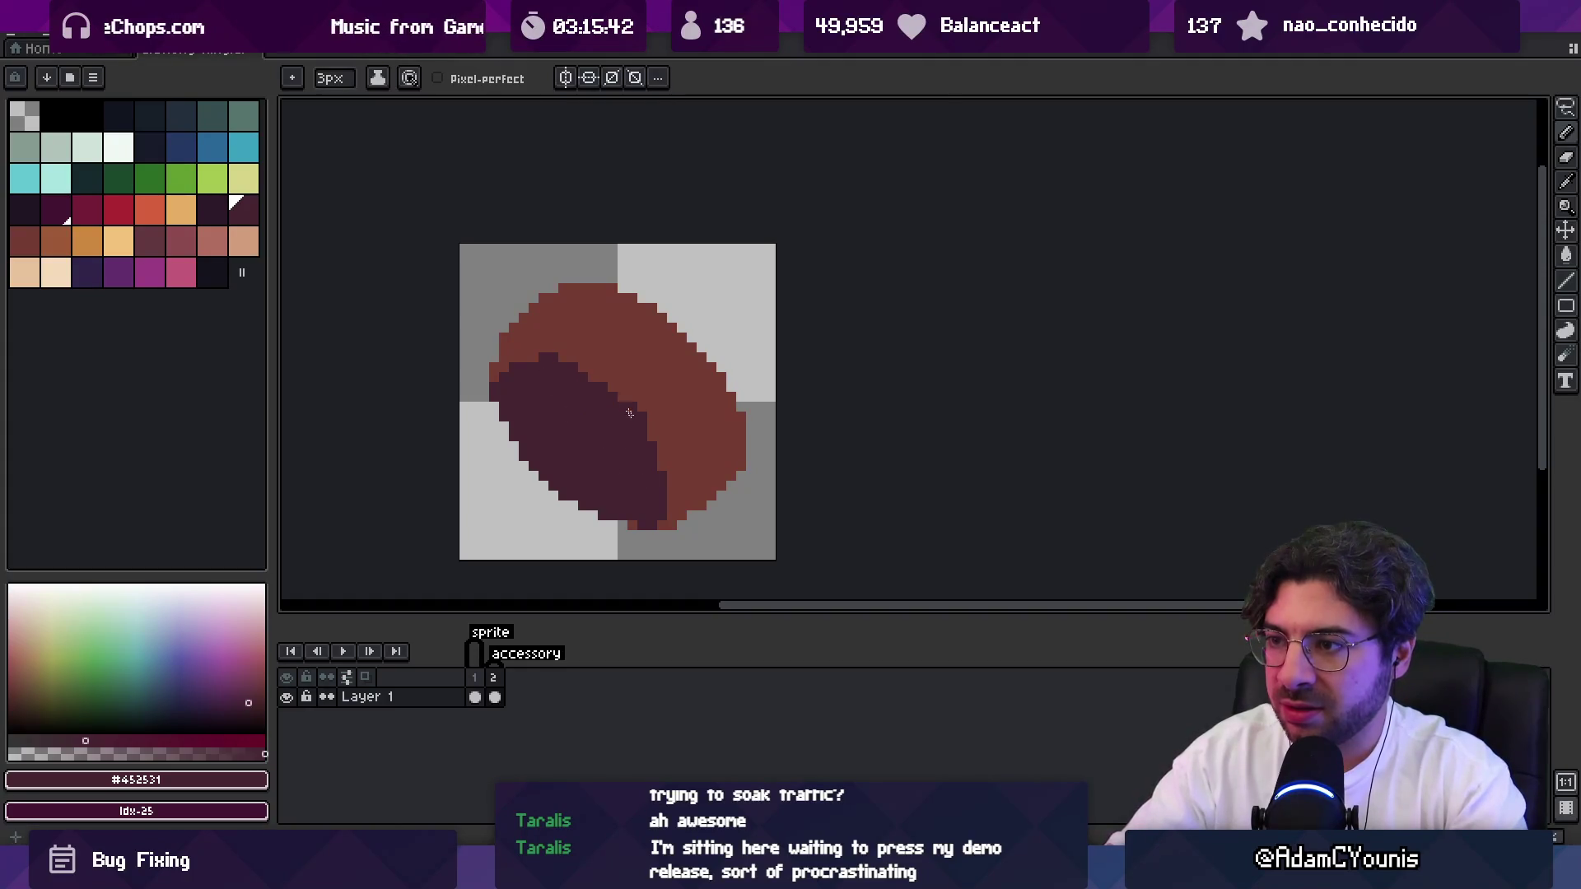
# Lasso-select the dark stripe and move it up and to the right.
pyautogui.press('q')
pyautogui.moveTo(494, 353)
pyautogui.mouseDown()
pyautogui.moveTo(506, 462)
pyautogui.moveTo(709, 469)
pyautogui.moveTo(494, 356)
pyautogui.mouseUp()
pyautogui.moveTo(583, 440)
pyautogui.mouseDown()
pyautogui.moveTo(607, 420)
pyautogui.moveTo(576, 355)
pyautogui.moveTo(658, 451)
pyautogui.moveTo(627, 392)
pyautogui.moveTo(617, 401)
pyautogui.moveTo(576, 362)
pyautogui.moveTo(650, 416)
pyautogui.mouseUp()
pyautogui.press('Return')
pyautogui.press('b')
# Erase a slanted see-through slot through the stripe with a 1px eraser.
pyautogui.press('e')
pyautogui.press('m')
pyautogui.press('e')
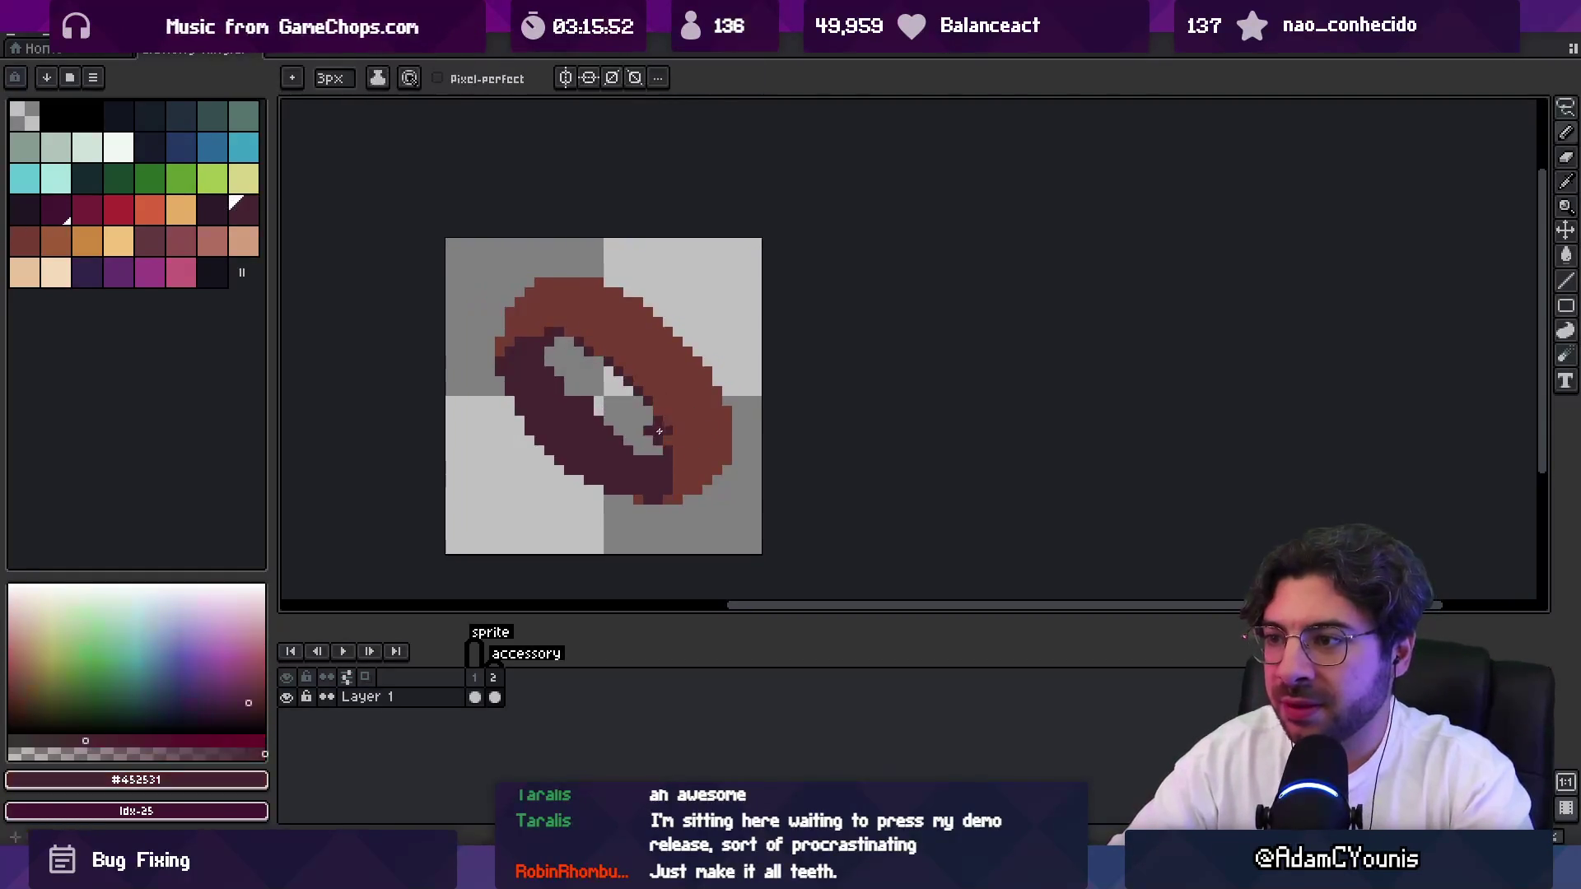
pyautogui.click(659, 431)
pyautogui.press('-')
pyautogui.press('-')
pyautogui.moveTo(593, 398); pyautogui.dragTo(634, 441)
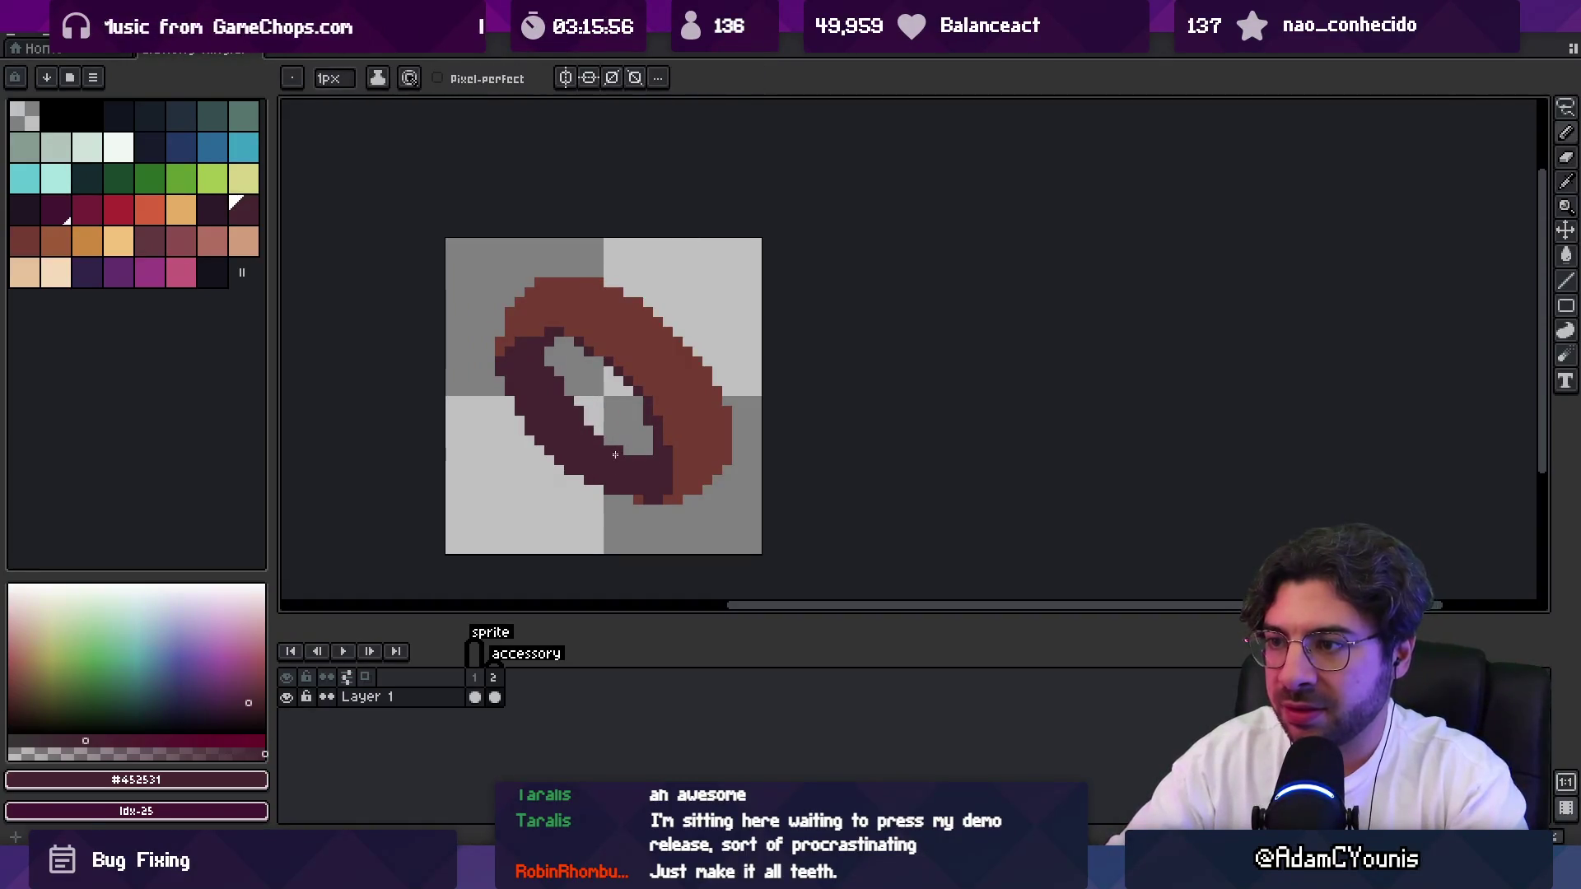
# Paint a 2px orange highlight band along the ring's inner edge.
pyautogui.scroll(-3, 577, 375)
pyautogui.scroll(2, 626, 363)
pyautogui.press('alt')
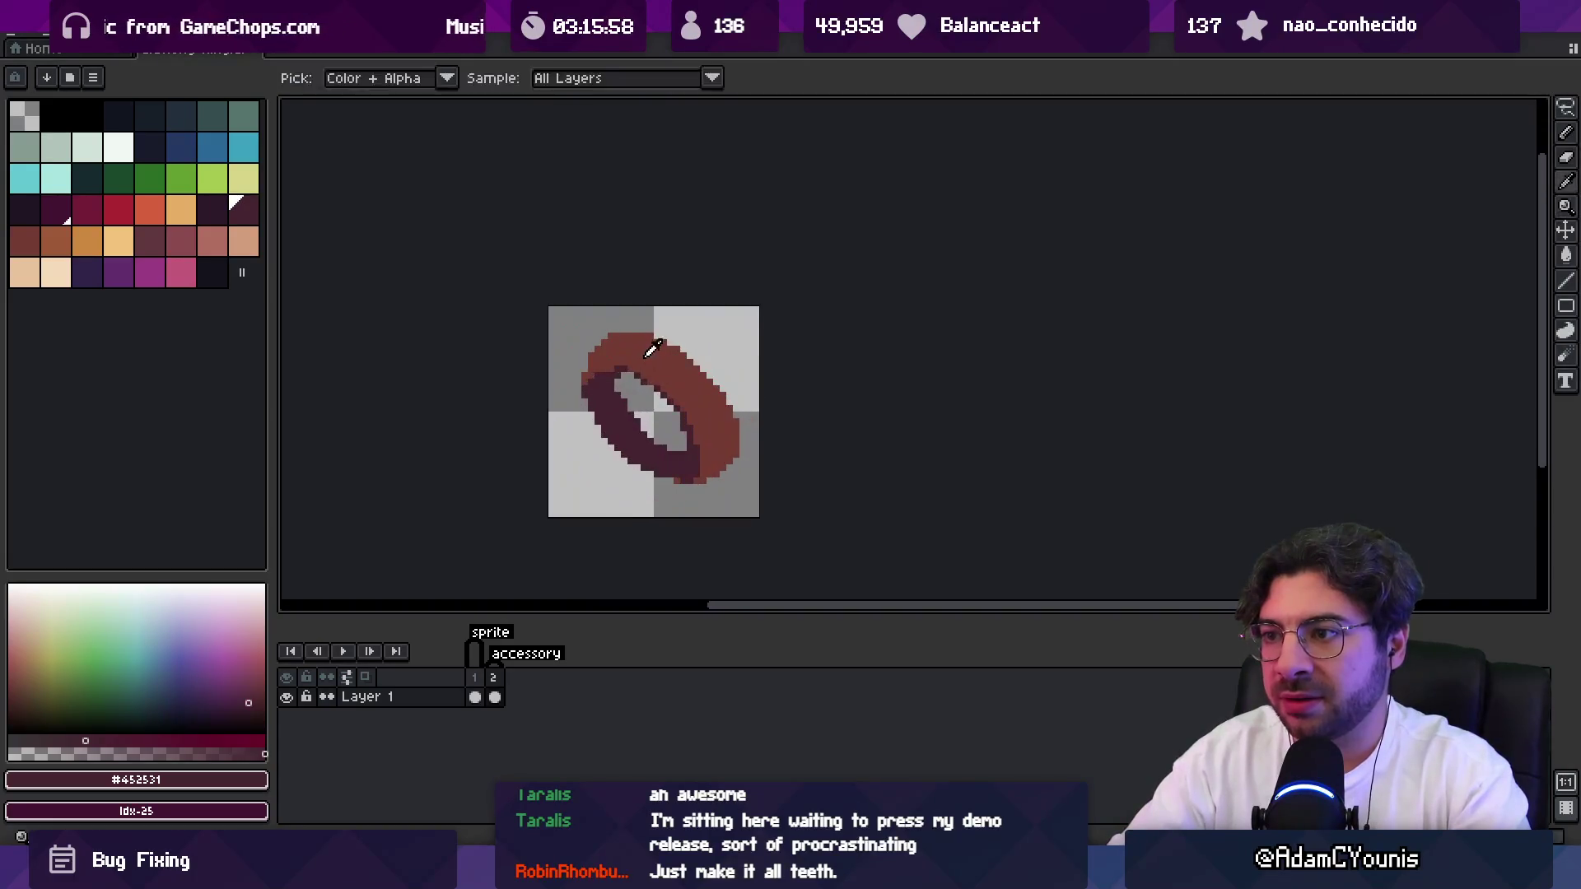
pyautogui.scroll(1, 642, 371)
pyautogui.click(56, 241)
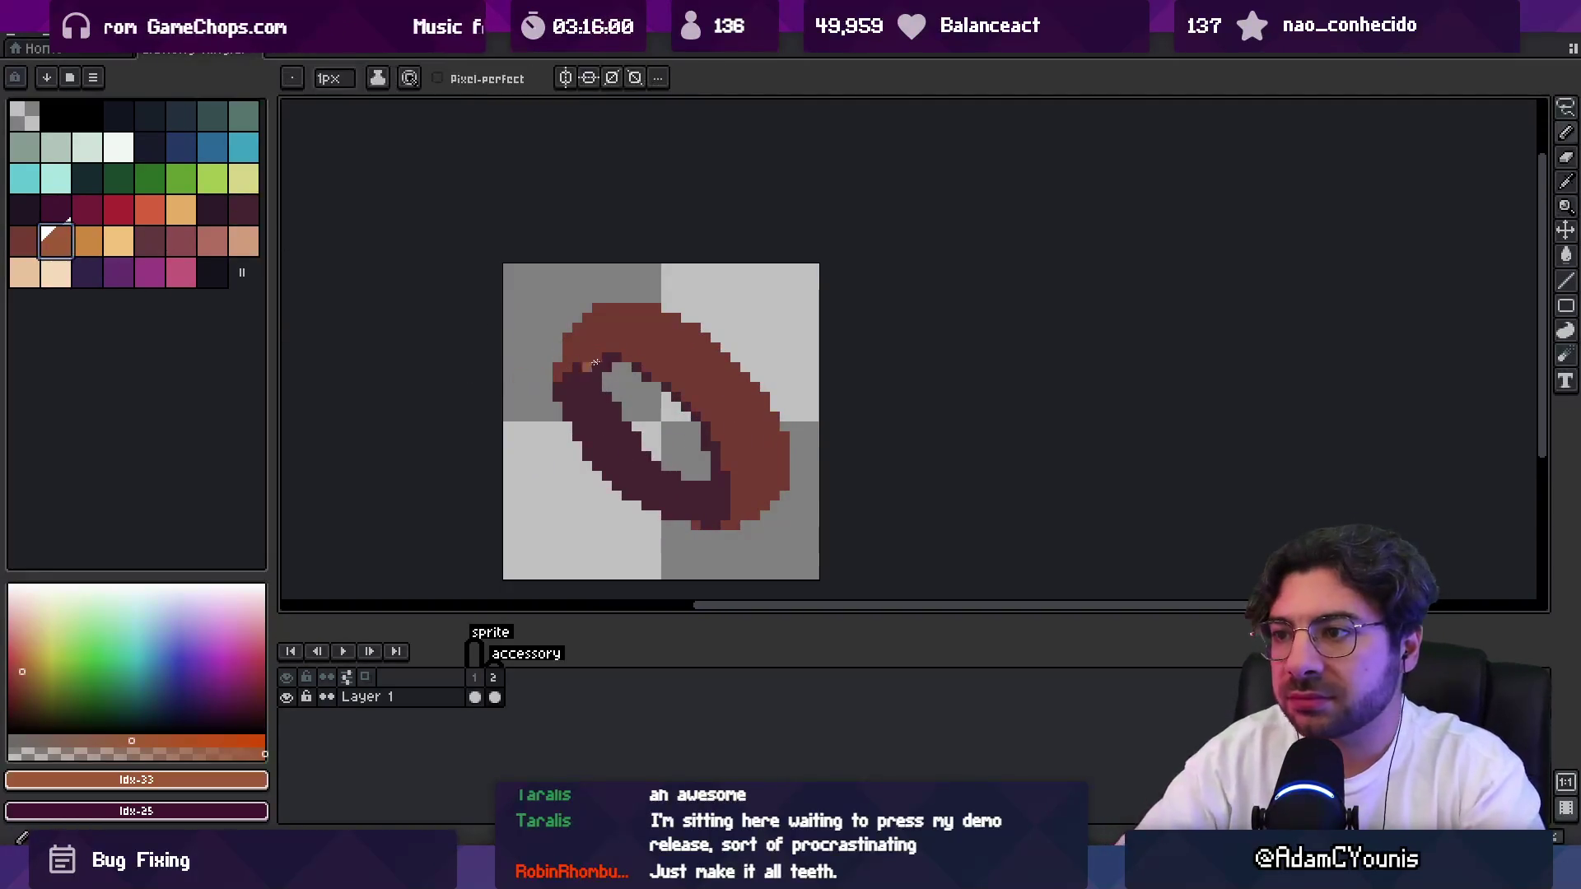
pyautogui.press('+')
pyautogui.moveTo(607, 373); pyautogui.dragTo(620, 374)
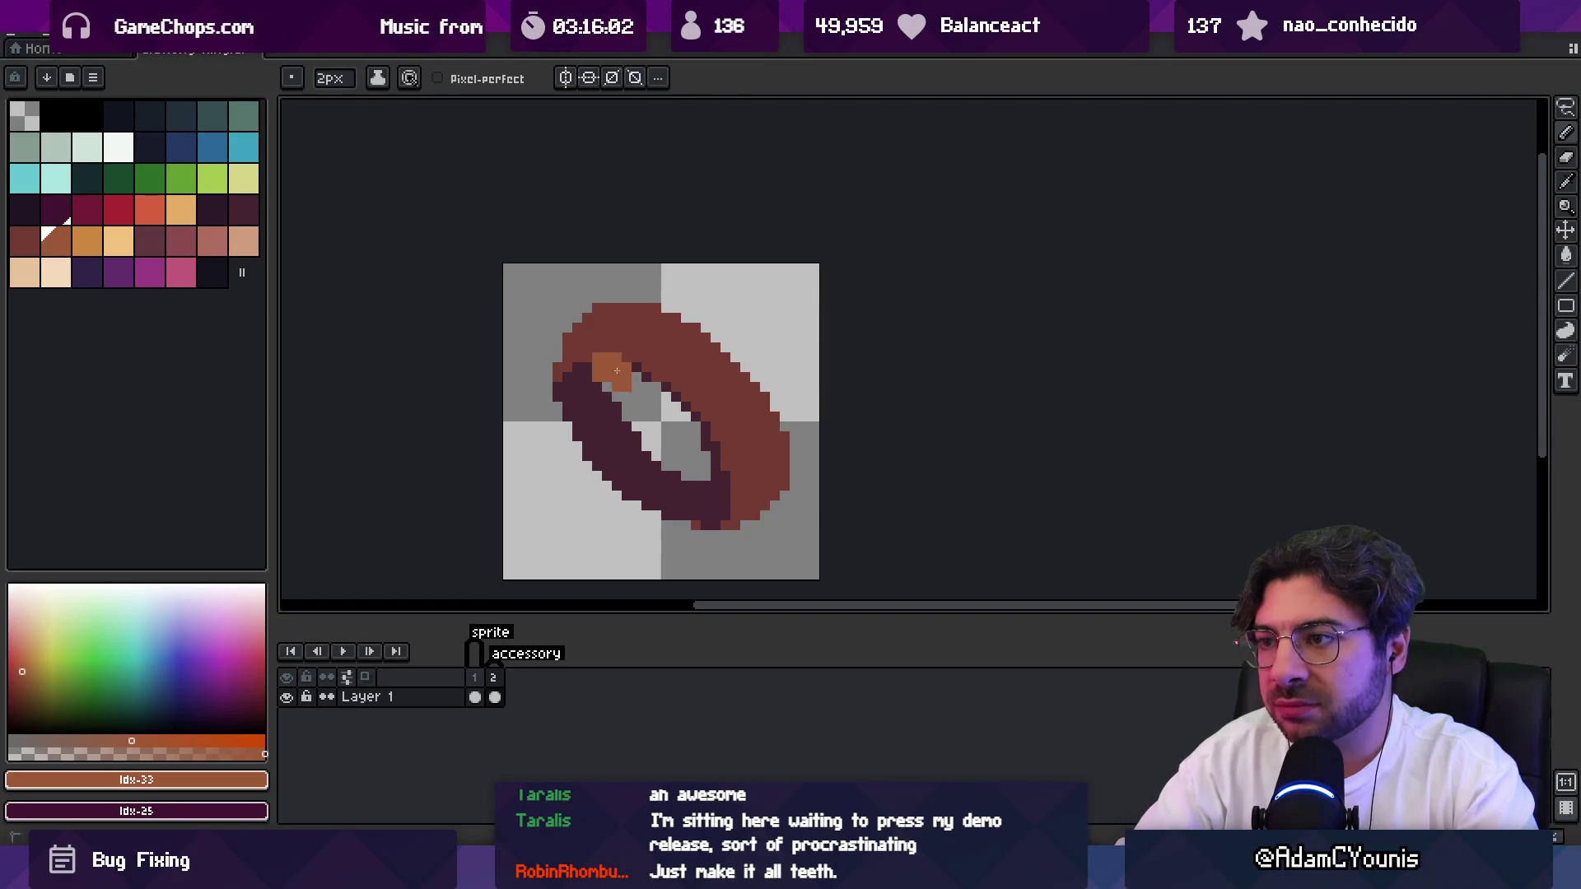
pyautogui.moveTo(708, 429); pyautogui.dragTo(705, 449)
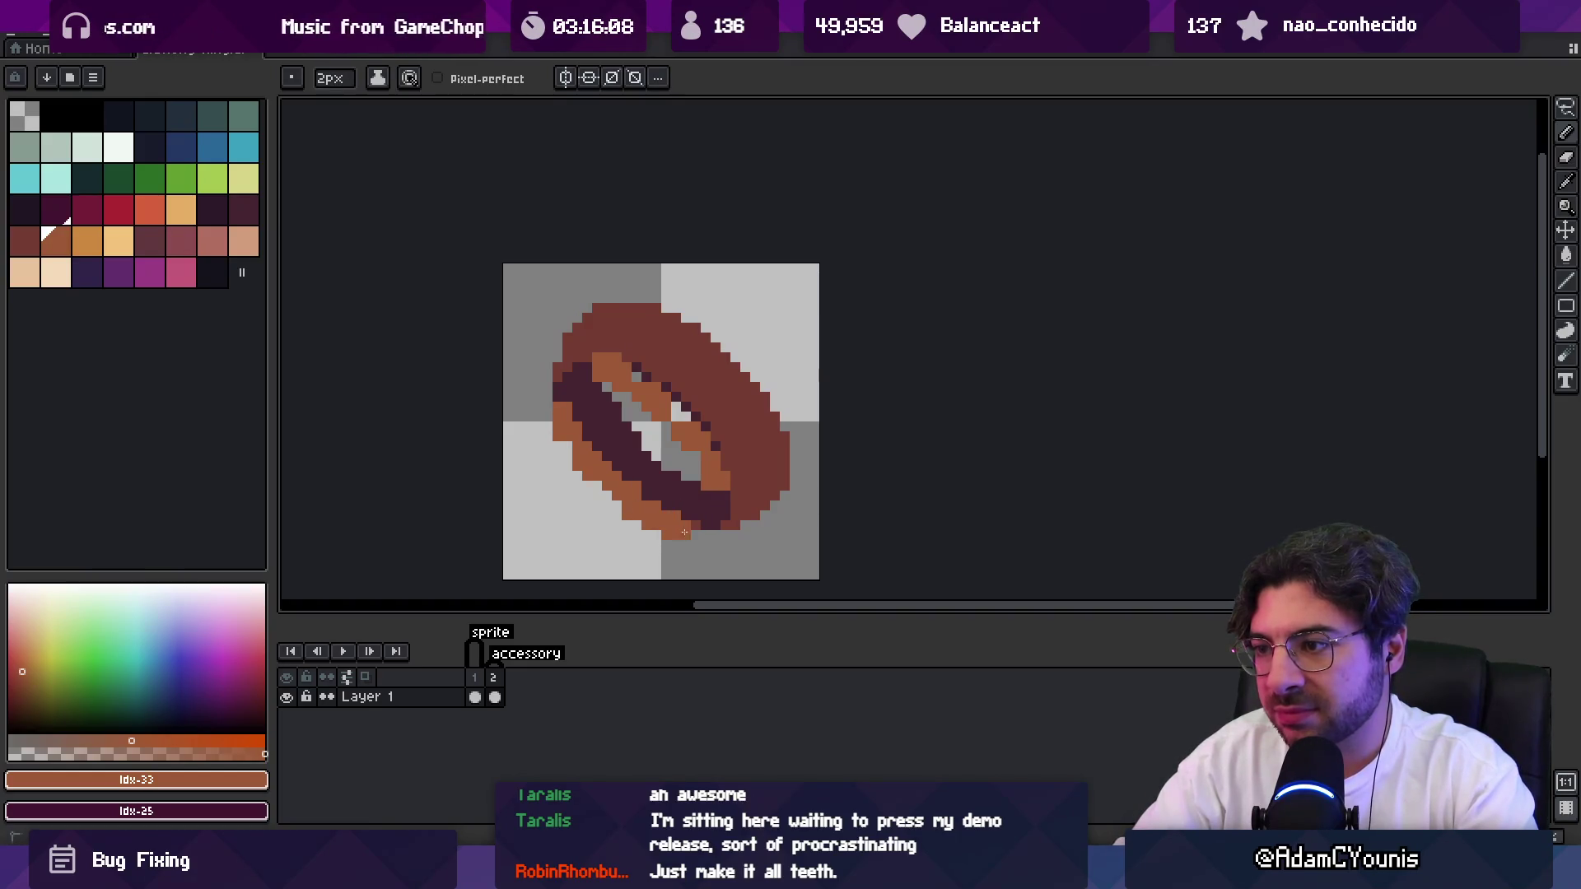
# Touch up the orange band with single pixels, then preview an Idx-3 dark outline.
pyautogui.press('z')
pyautogui.scroll(-3, 723, 458)
pyautogui.scroll(3, 708, 428)
pyautogui.press('b')
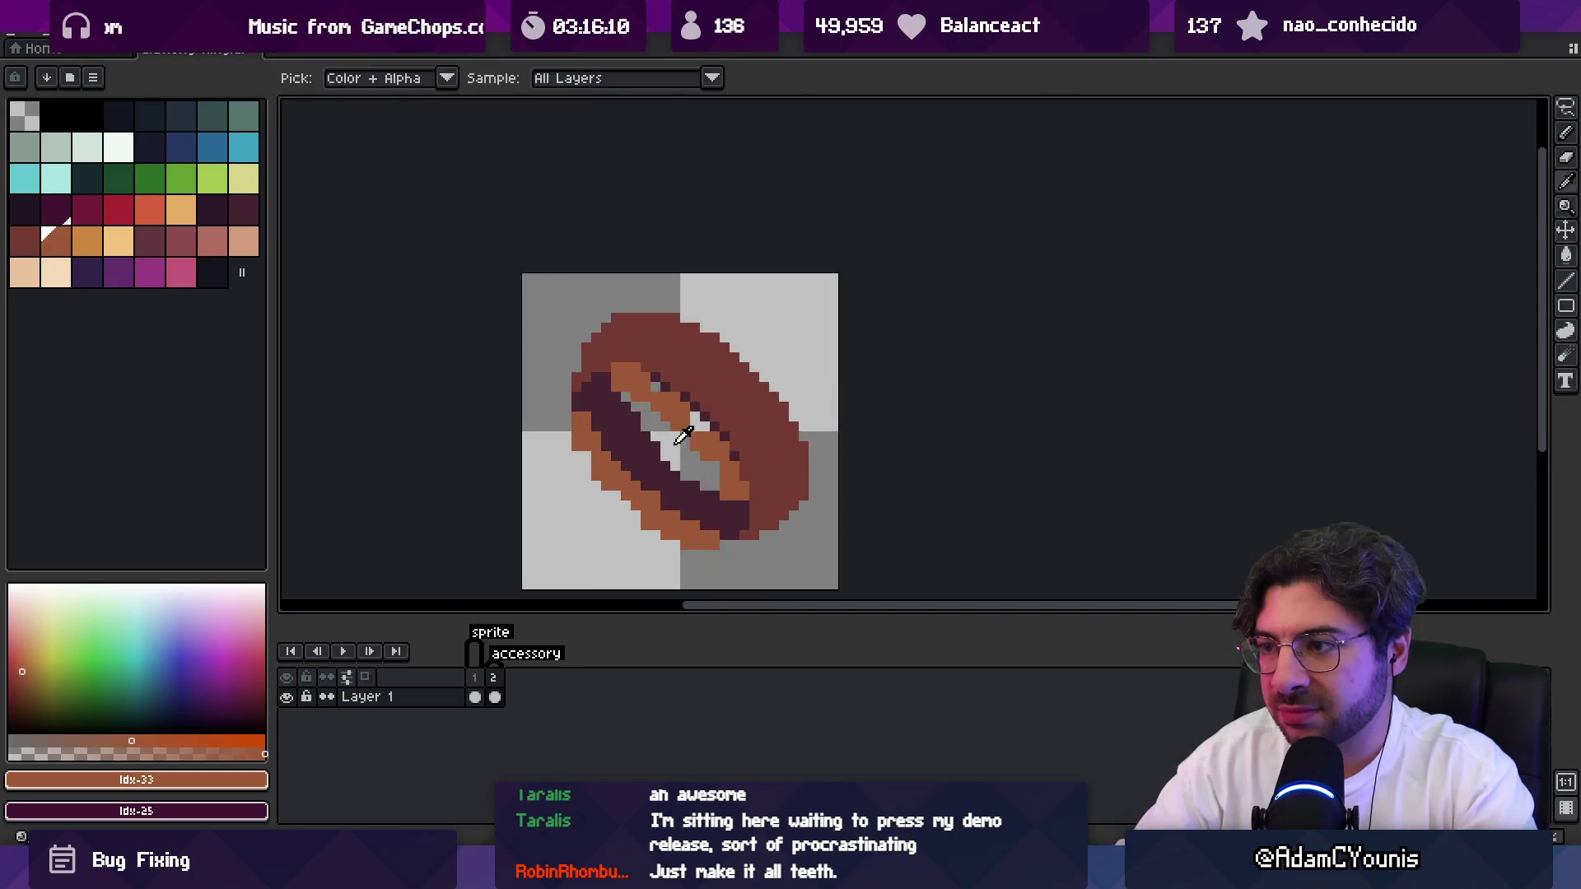
pyautogui.keyDown('alt'); pyautogui.click(704, 421); pyautogui.keyUp('alt')
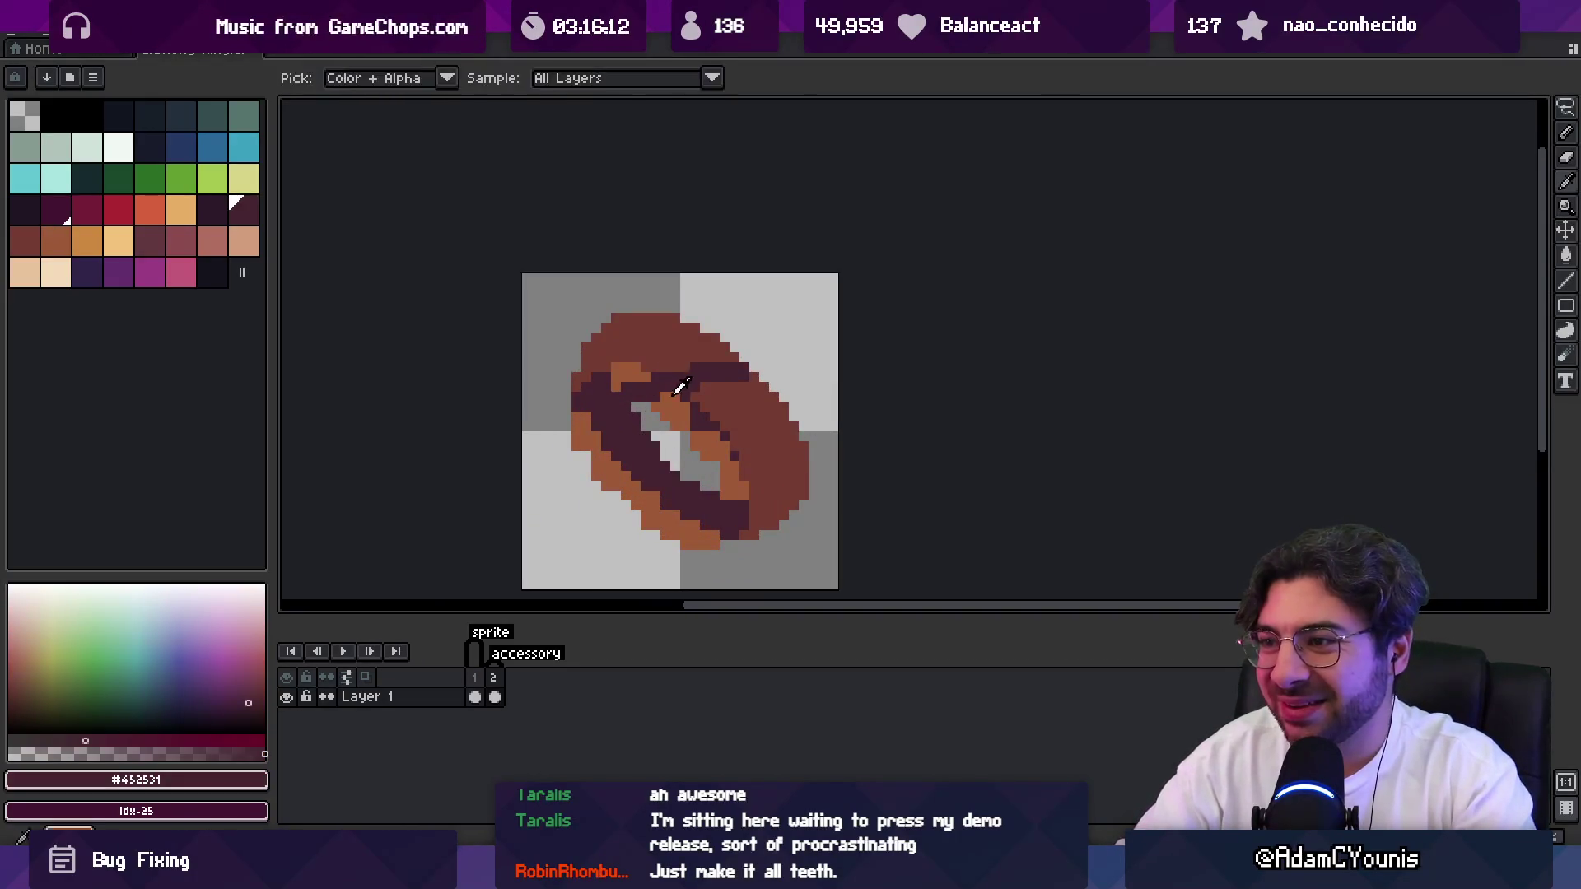
pyautogui.keyDown('alt'); pyautogui.click(671, 403); pyautogui.keyUp('alt')
pyautogui.click(742, 372)
pyautogui.hotkey('ctrl', 'z')
pyautogui.press('-')
pyautogui.click(657, 389)
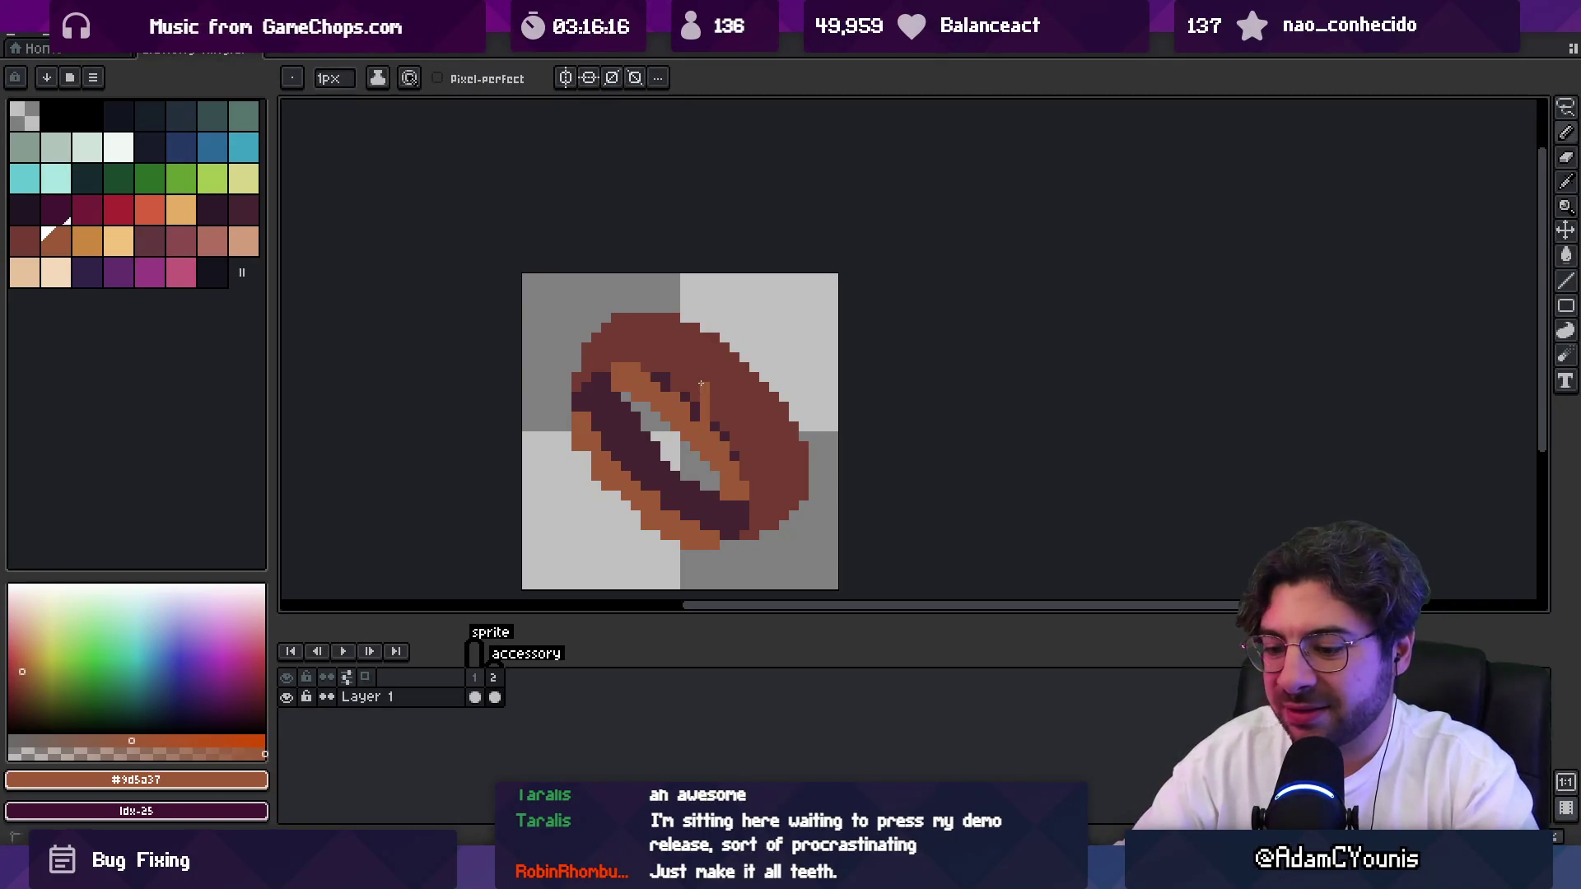
pyautogui.hotkey('shift', 'o')
pyautogui.click(118, 115)
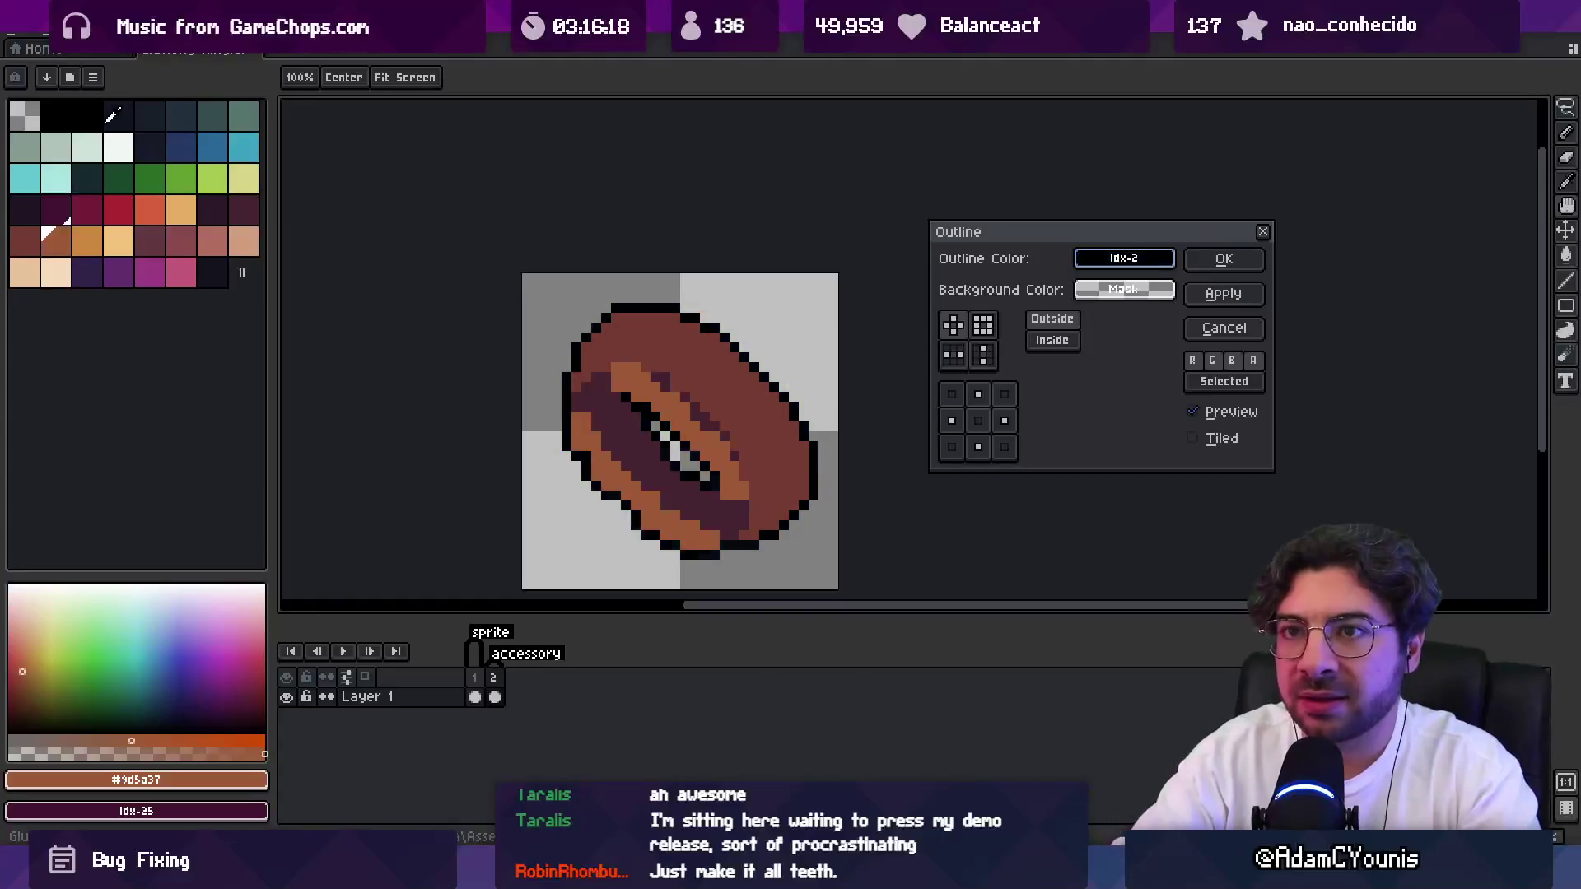
# Apply the dark one-pixel outline around the ring and zoom to check it.
pyautogui.click(1222, 262)
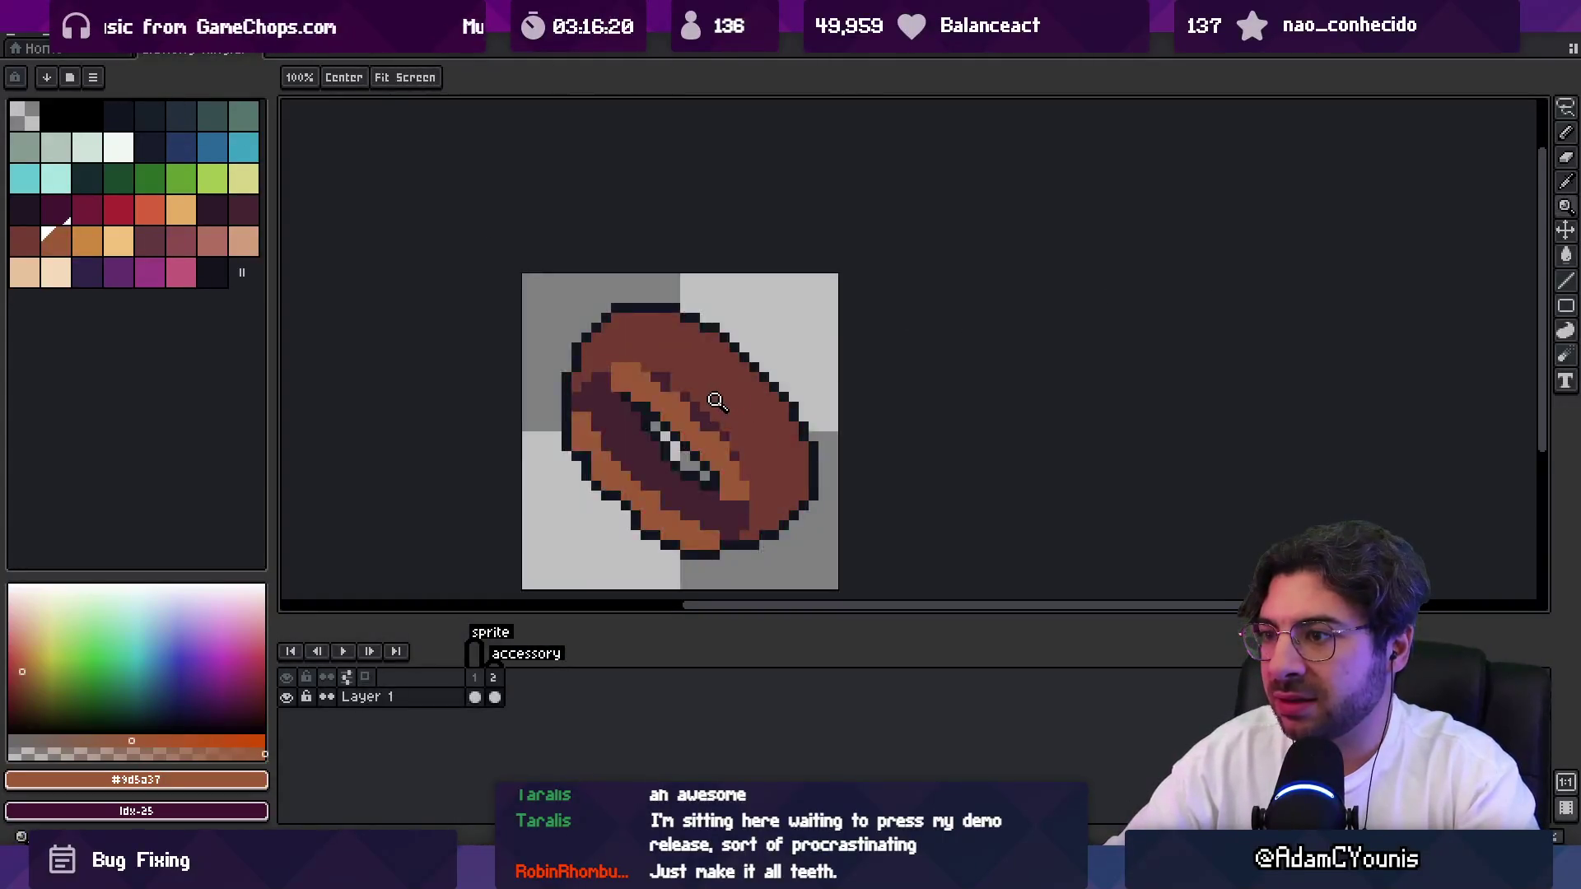
pyautogui.scroll(-3, 706, 395)
pyautogui.scroll(3, 669, 416)
# Pick the darker brown, then the orange colour, with the pencil ready.
pyautogui.keyDown('alt'); pyautogui.click(731, 325); pyautogui.keyUp('alt')
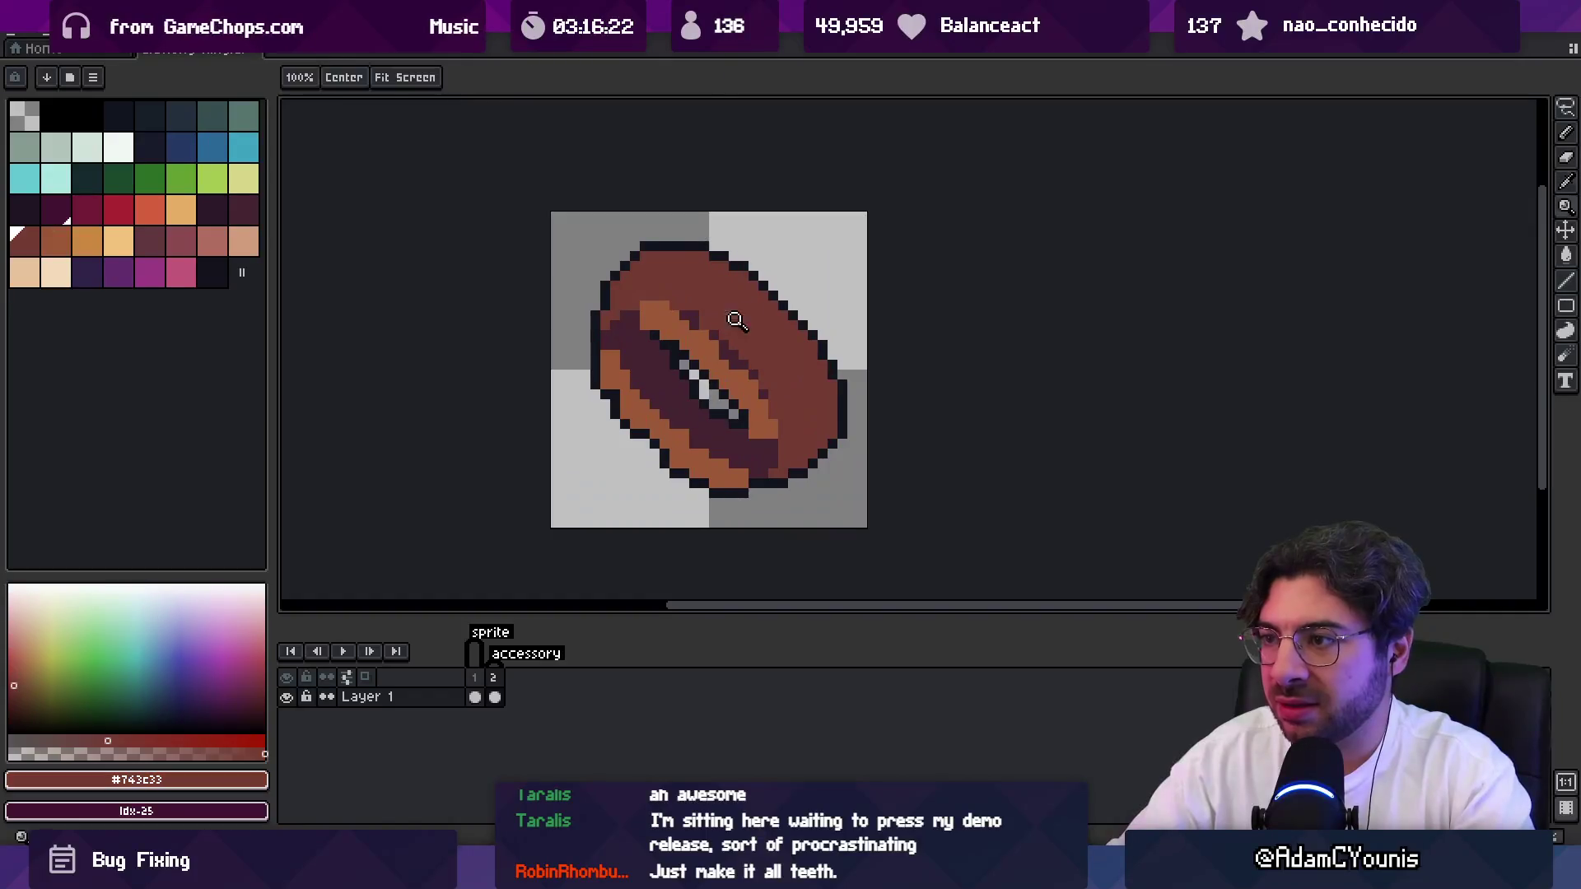
pyautogui.scroll(-3, 735, 353)
pyautogui.scroll(2, 712, 416)
pyautogui.press('b')
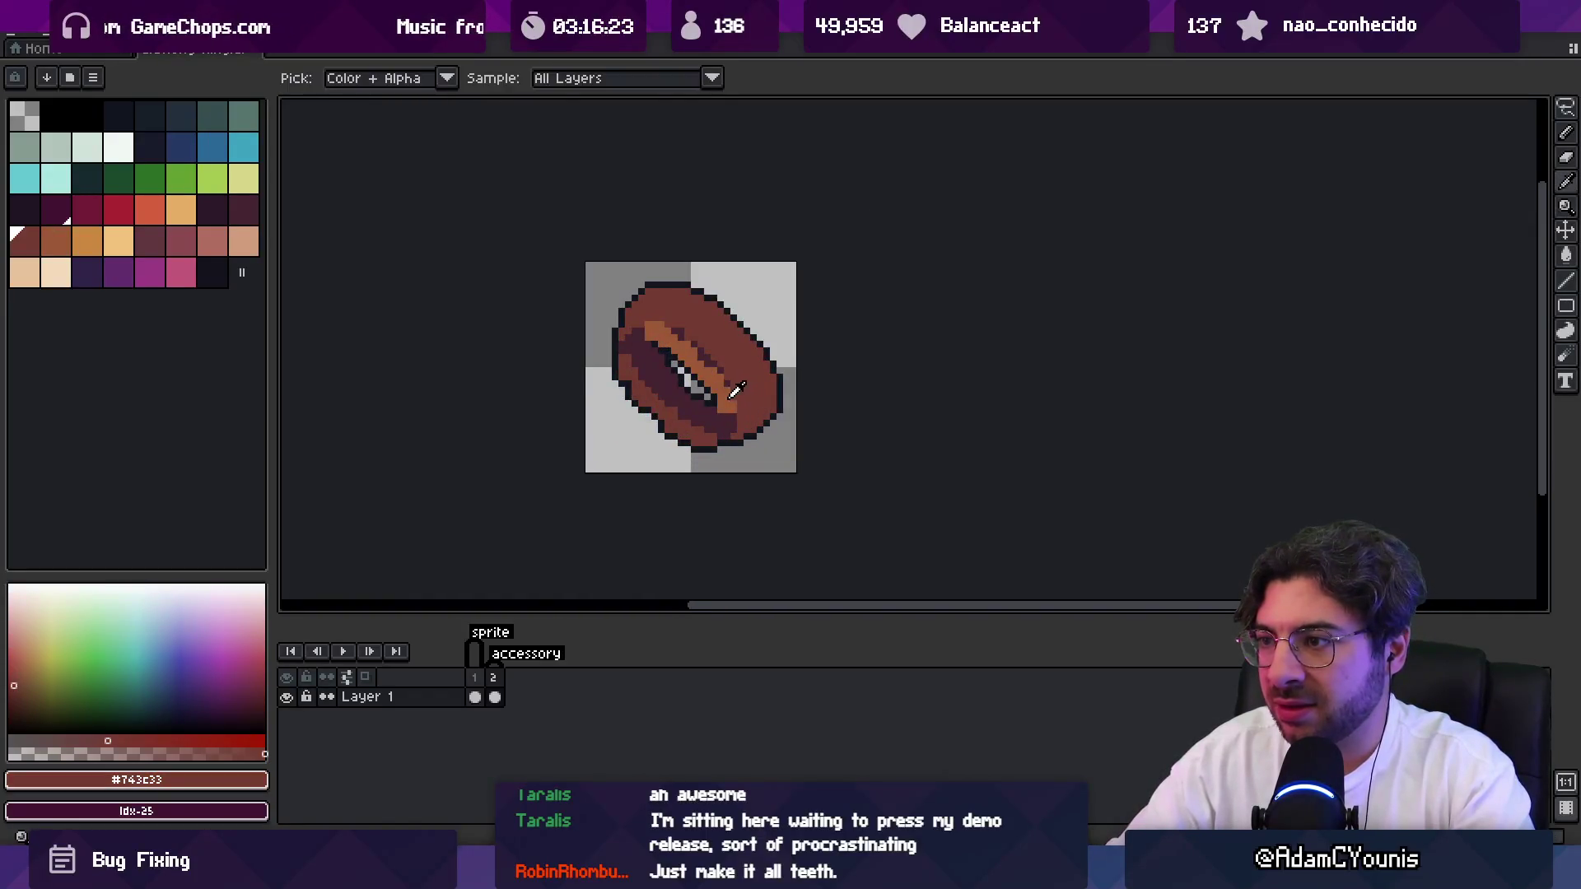
pyautogui.keyDown('alt'); pyautogui.click(728, 417); pyautogui.keyUp('alt')
pyautogui.scroll(1, 722, 378)
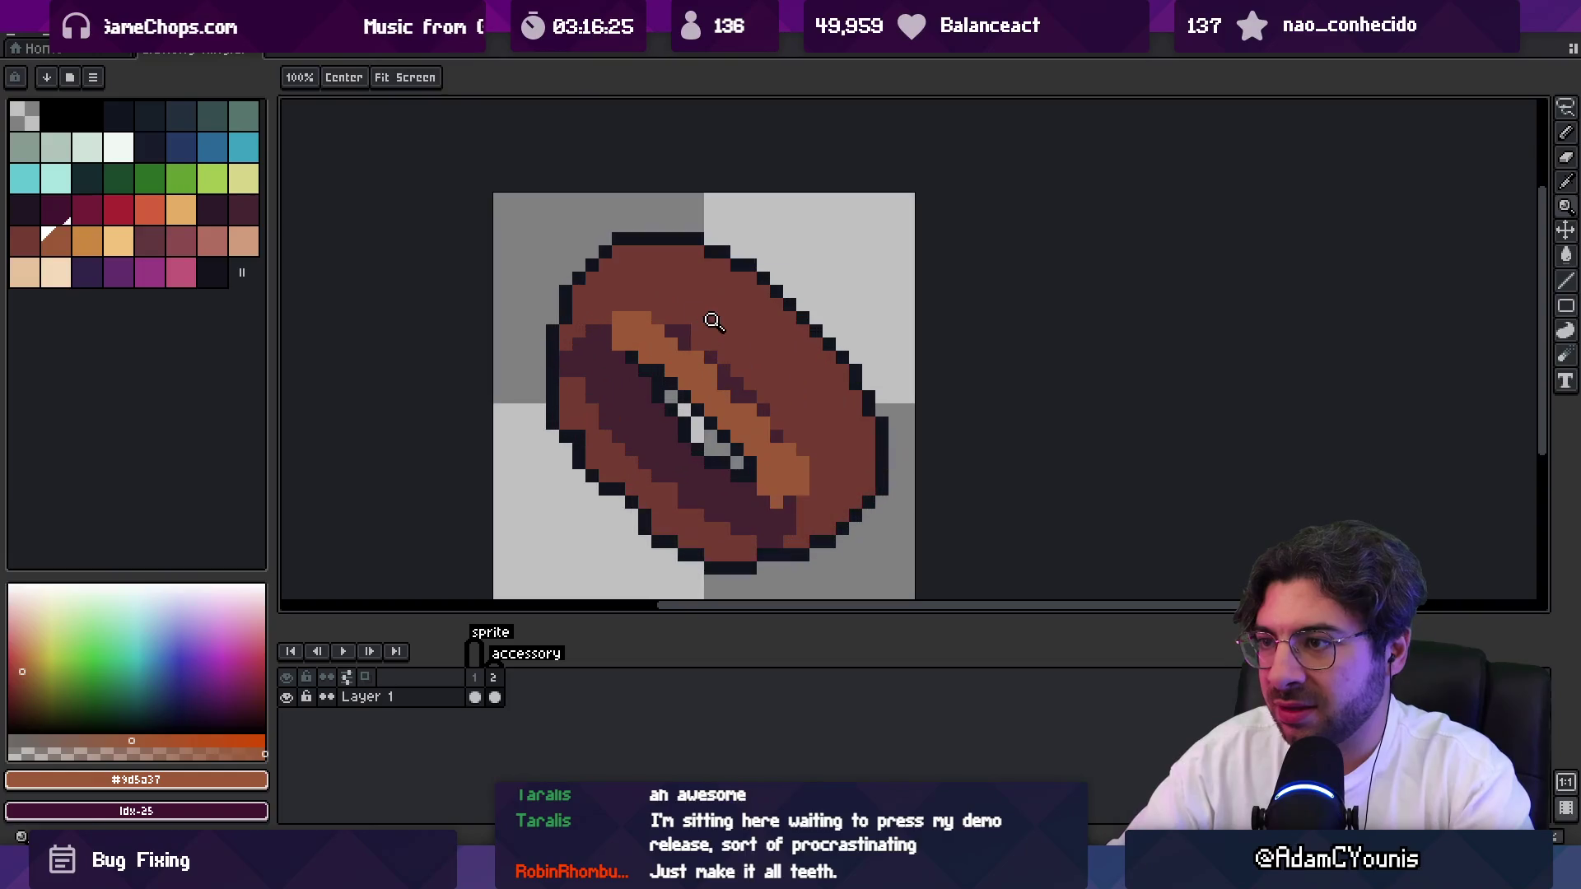
# Sample the dark purple and darker brown, and break the orange band with a brown pixel.
pyautogui.keyDown('alt'); pyautogui.click(659, 322); pyautogui.keyUp('alt')
pyautogui.keyDown('alt'); pyautogui.click(653, 317); pyautogui.keyUp('alt')
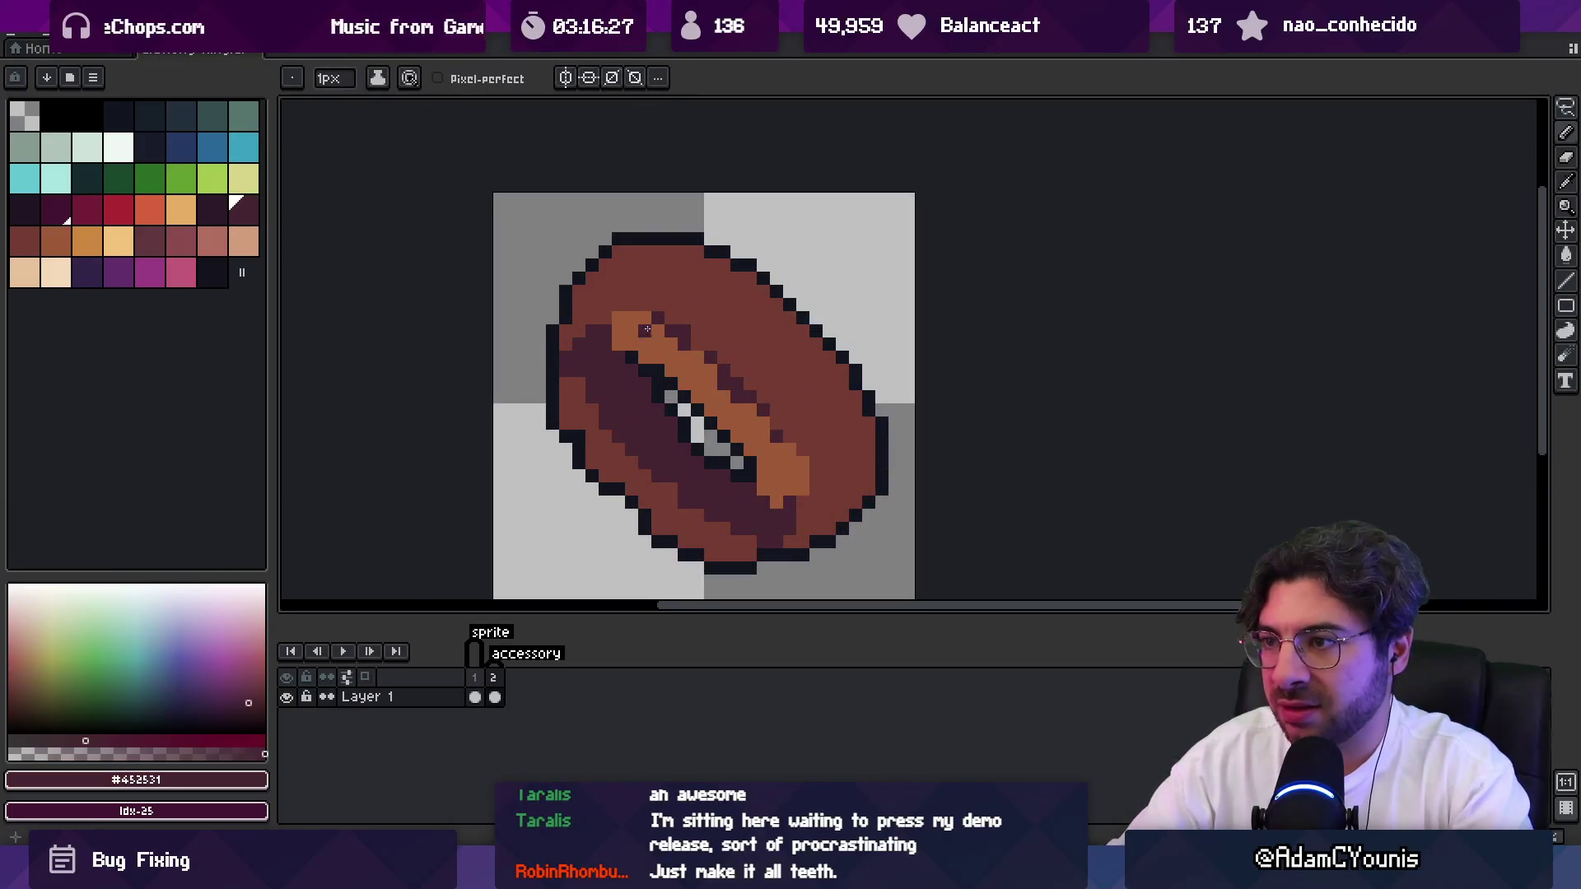
pyautogui.keyDown('alt'); pyautogui.click(652, 328); pyautogui.keyUp('alt')
pyautogui.click(650, 330)
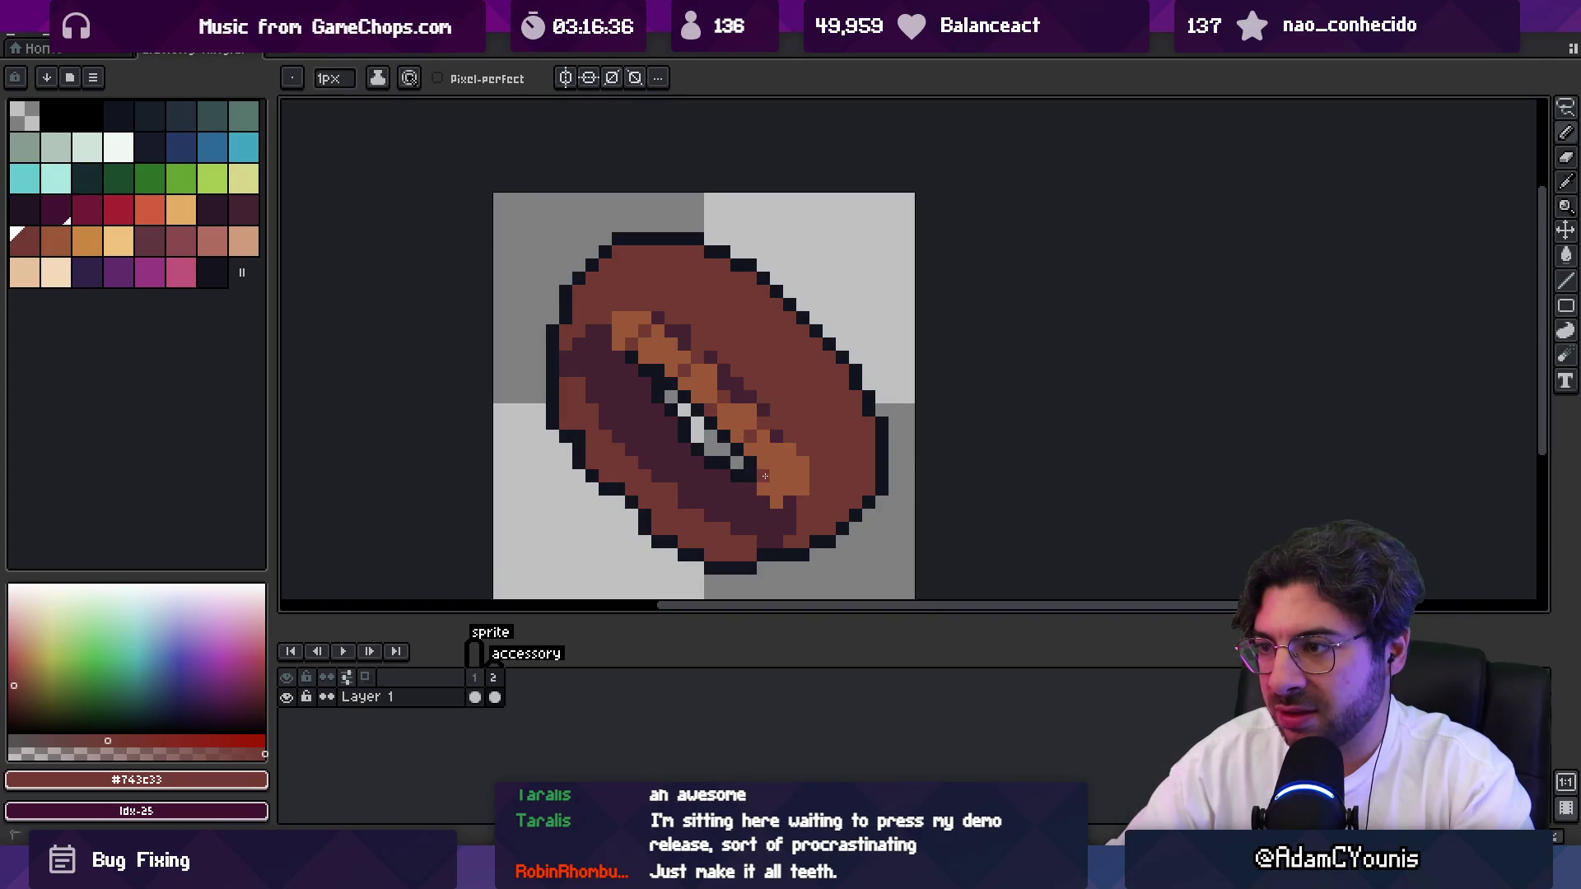
pyautogui.press('z')
pyautogui.scroll(-4, 788, 456)
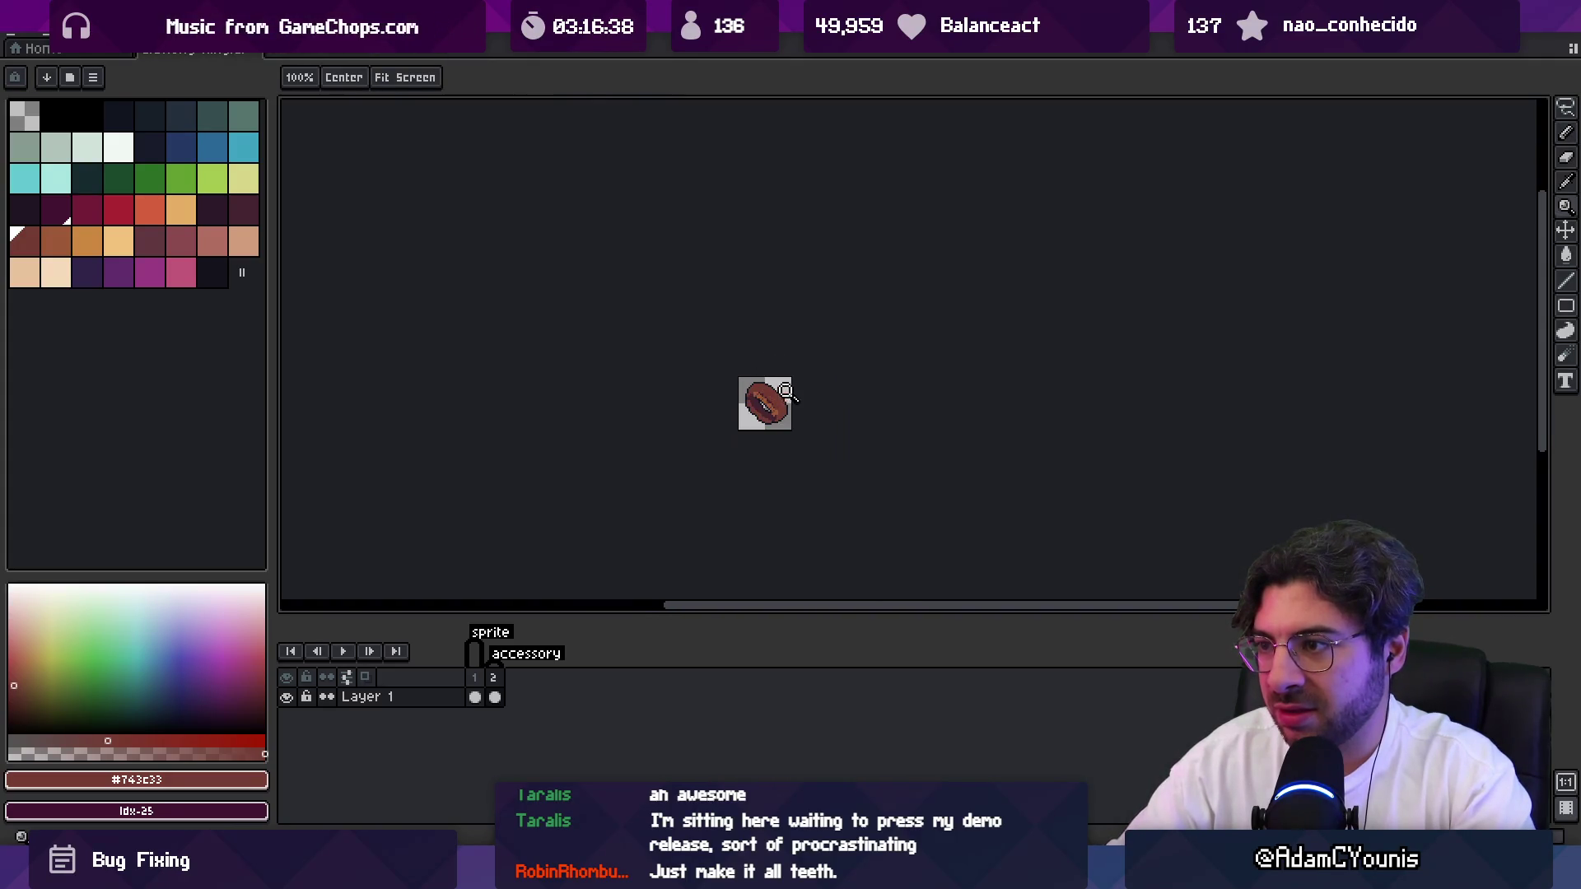
pyautogui.scroll(3, 793, 396)
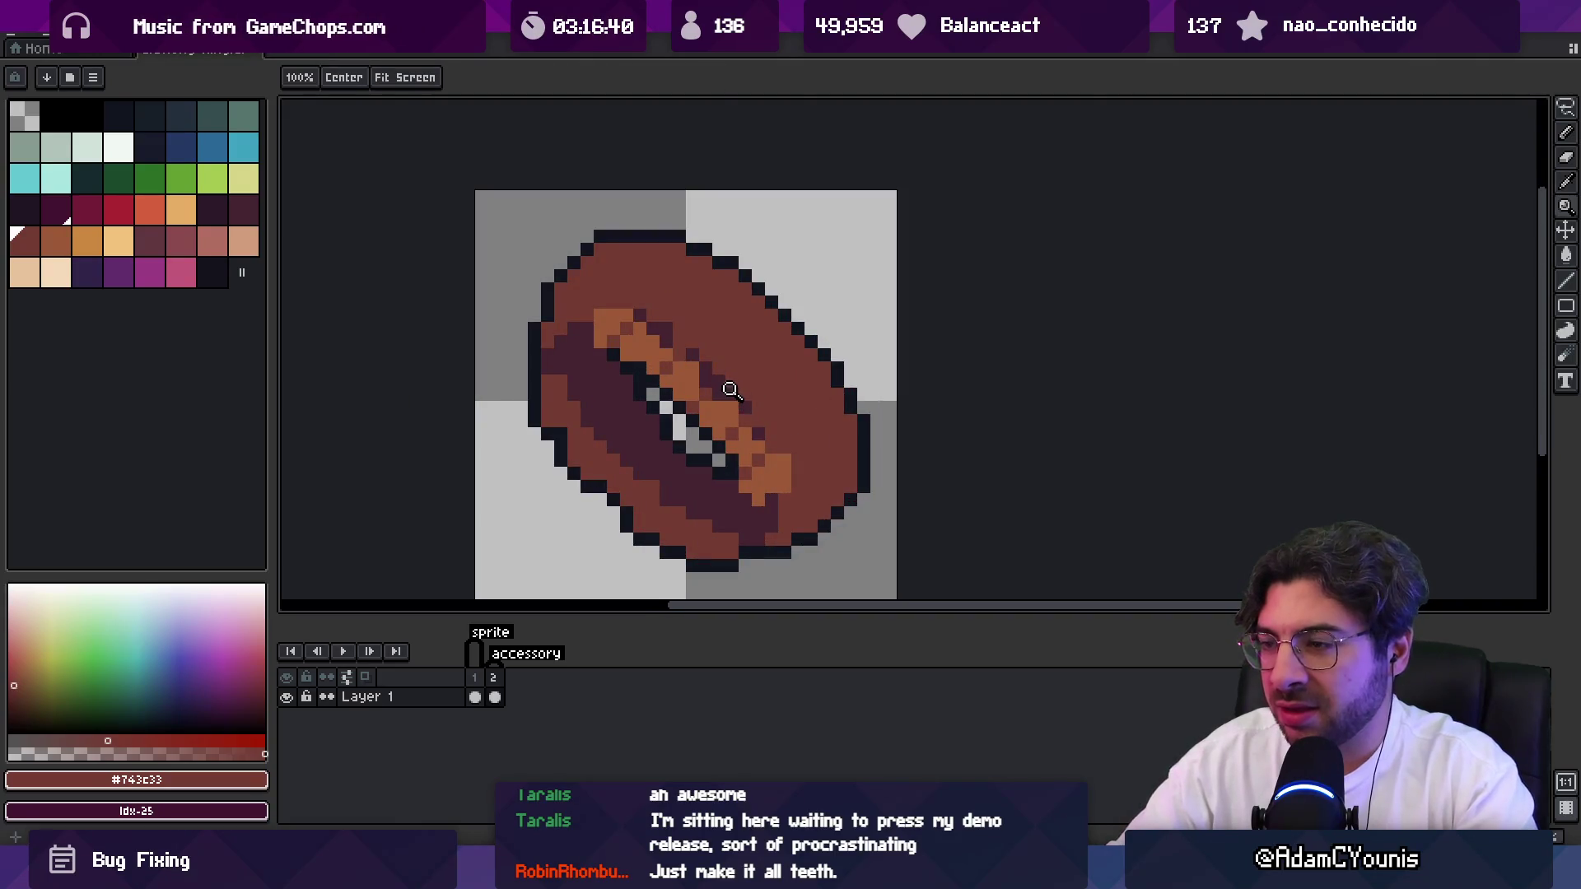
pyautogui.scroll(-3, 743, 375)
pyautogui.scroll(2, 699, 379)
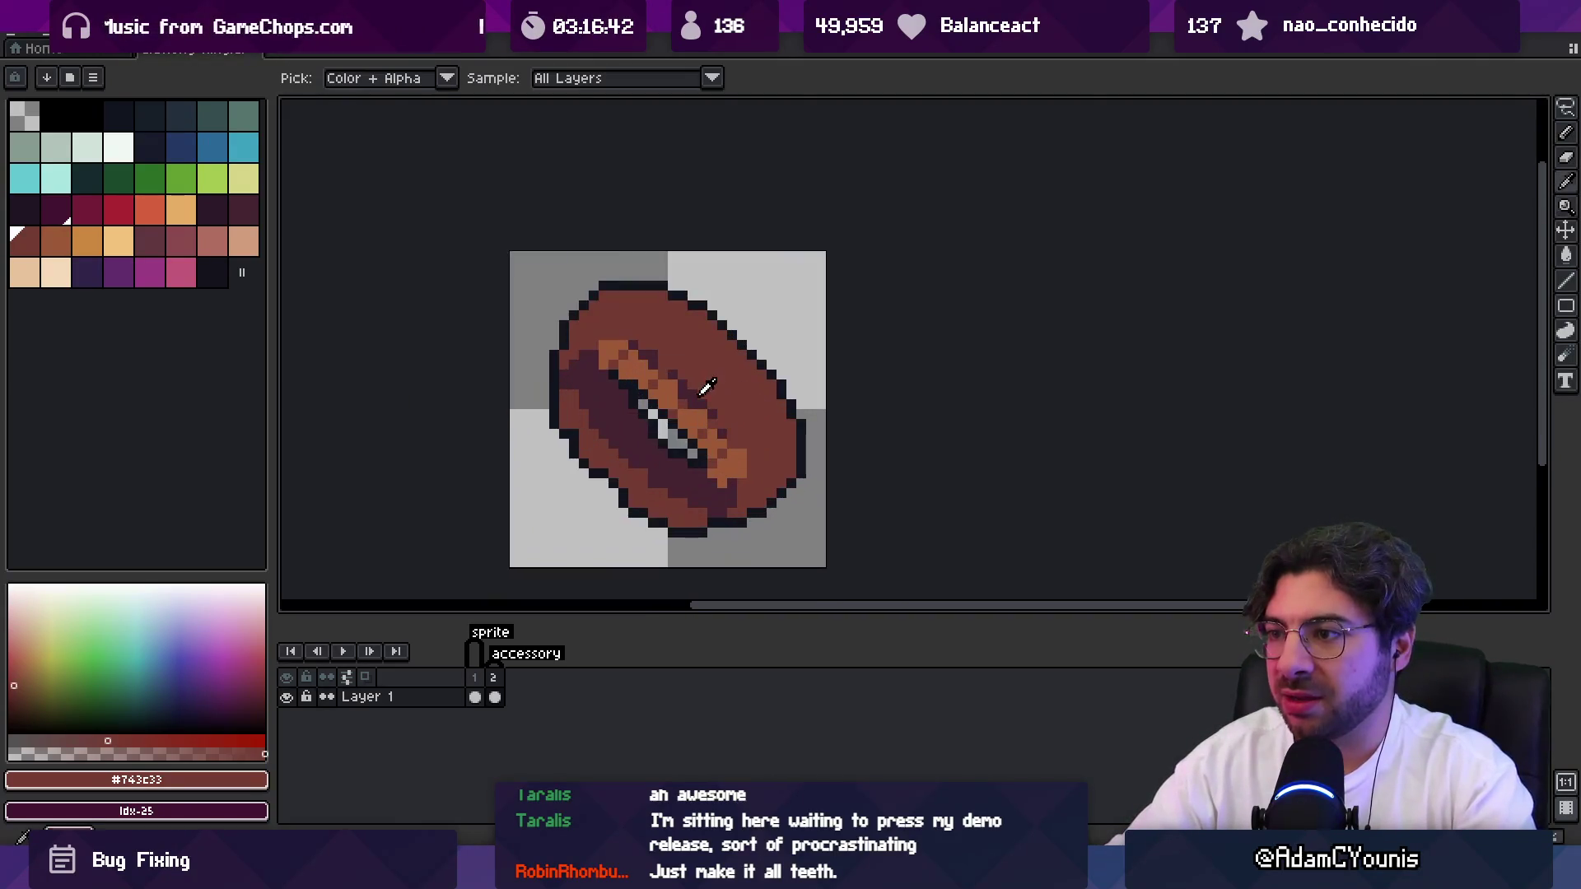
# Draw a dark purple diagonal across the orange band, then repaint part of it orange.
pyautogui.press('i')
pyautogui.click(652, 354)
pyautogui.press('b')
pyautogui.moveTo(628, 335); pyautogui.dragTo(682, 378)
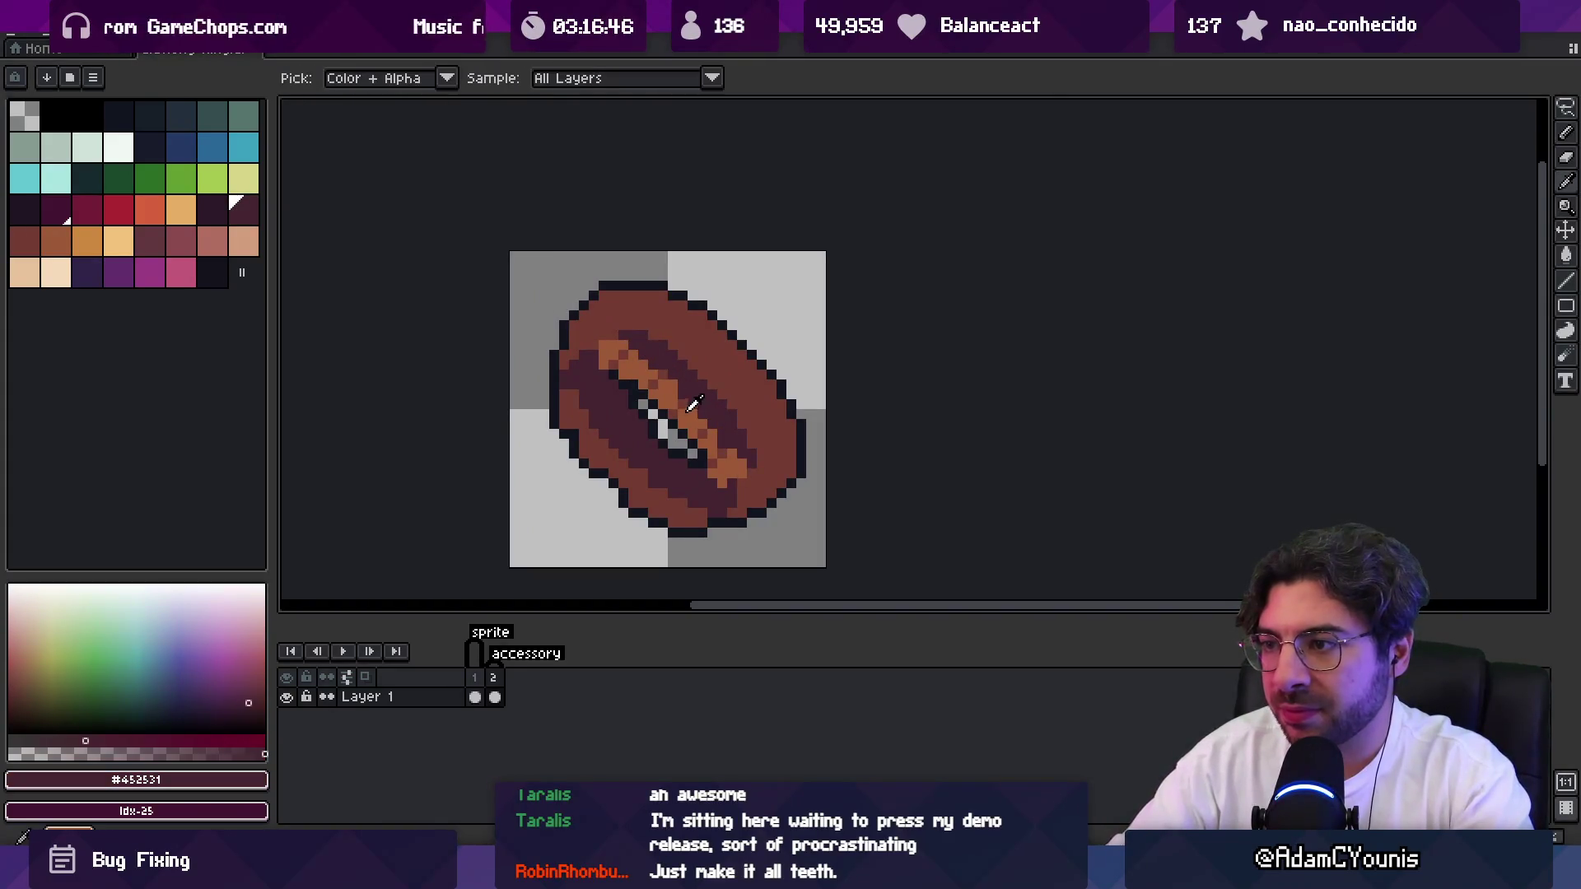
pyautogui.keyDown('alt'); pyautogui.click(690, 410); pyautogui.keyUp('alt')
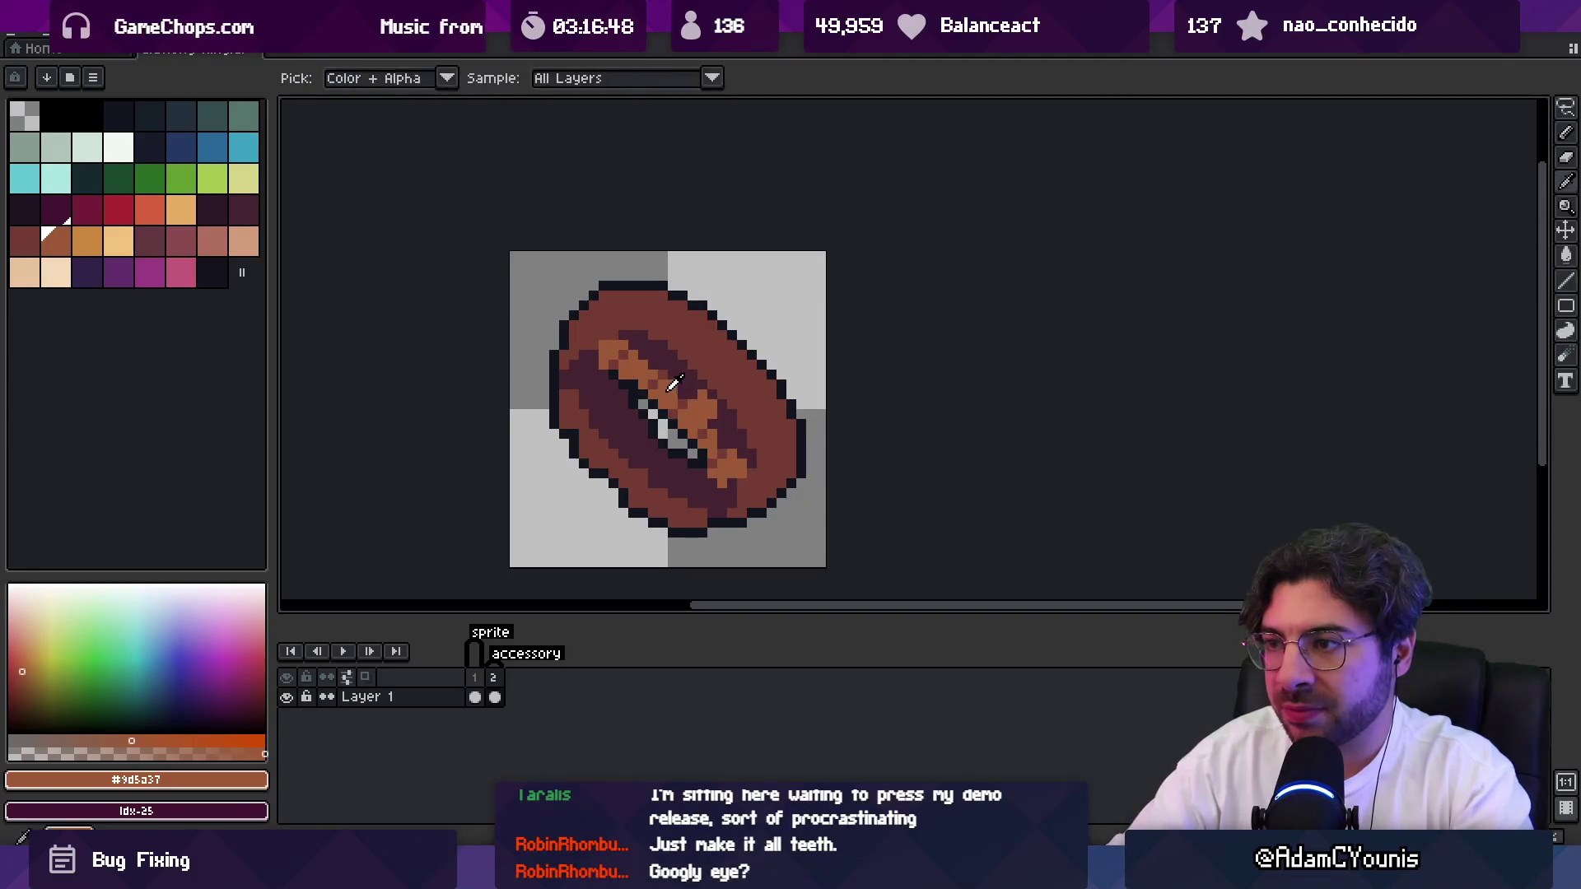
pyautogui.moveTo(674, 387); pyautogui.dragTo(646, 360)
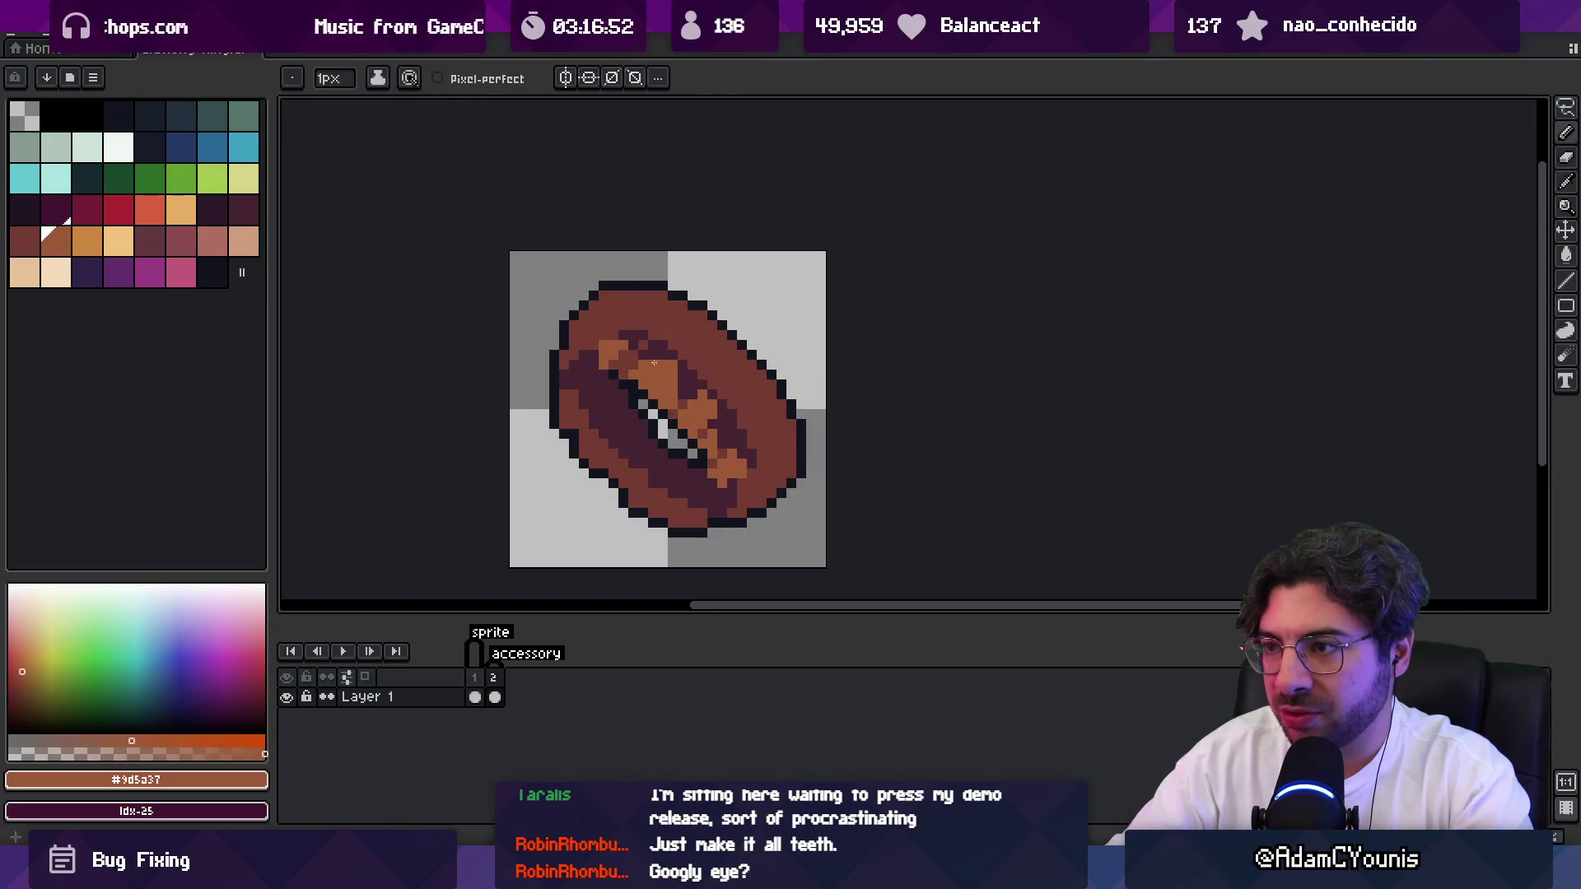
# Resample the darker brown and orange from the ring to refine the band segments.
pyautogui.keyDown('alt'); pyautogui.click(695, 390); pyautogui.keyUp('alt')
pyautogui.keyDown('alt'); pyautogui.click(702, 404); pyautogui.keyUp('alt')
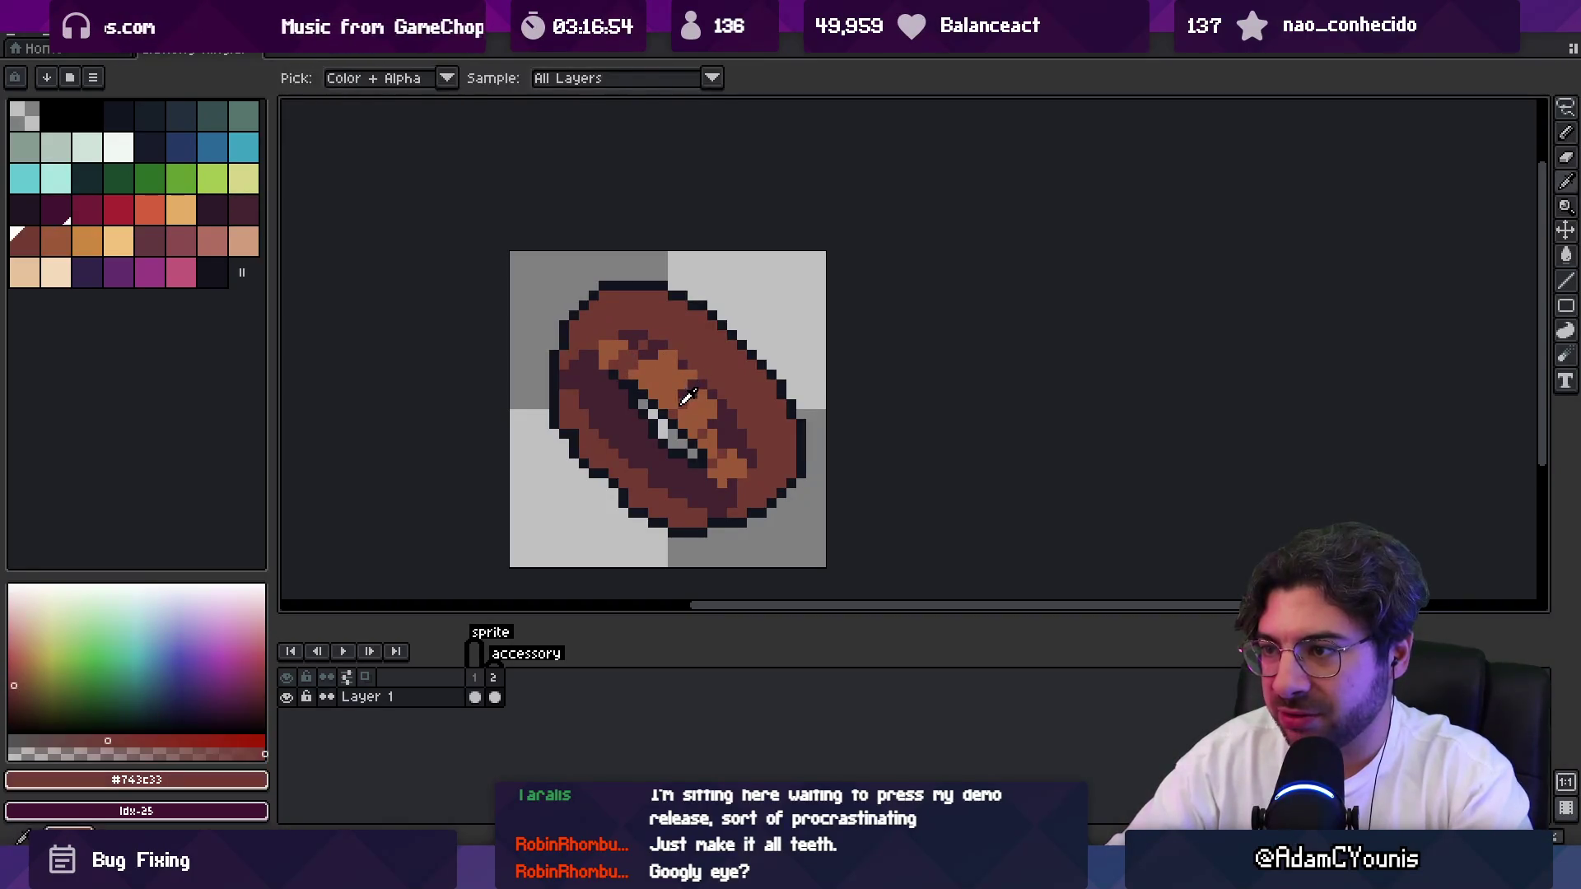
pyautogui.keyDown('alt'); pyautogui.click(697, 405); pyautogui.keyUp('alt')
pyautogui.keyDown('alt'); pyautogui.click(693, 385); pyautogui.keyUp('alt')
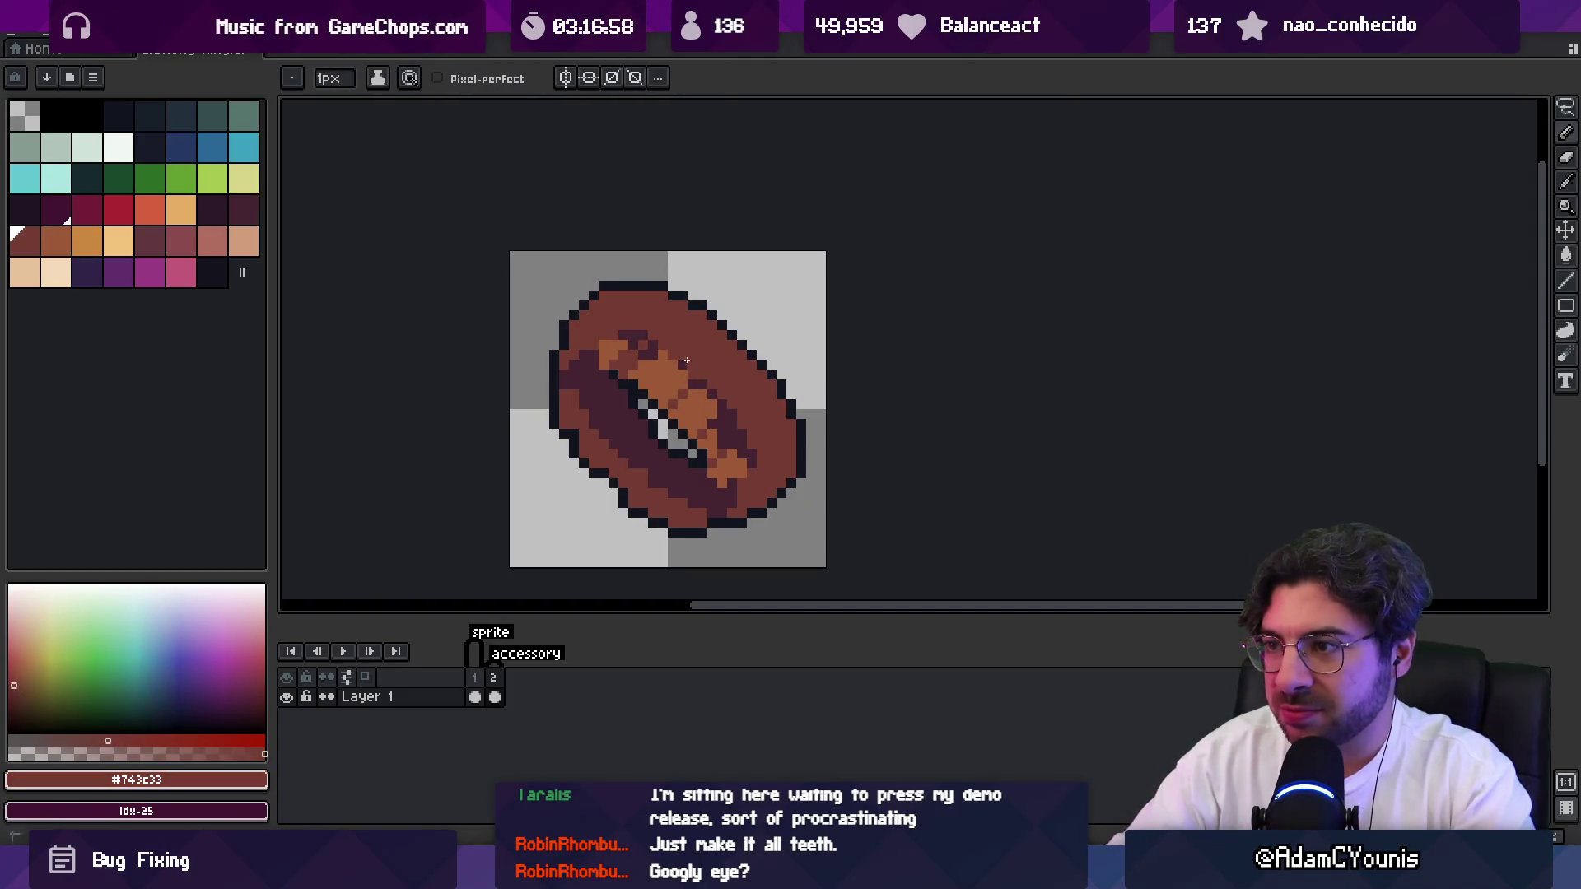
pyautogui.scroll(-4, 686, 360)
pyautogui.scroll(6, 741, 346)
pyautogui.keyDown('alt'); pyautogui.click(724, 366); pyautogui.keyUp('alt')
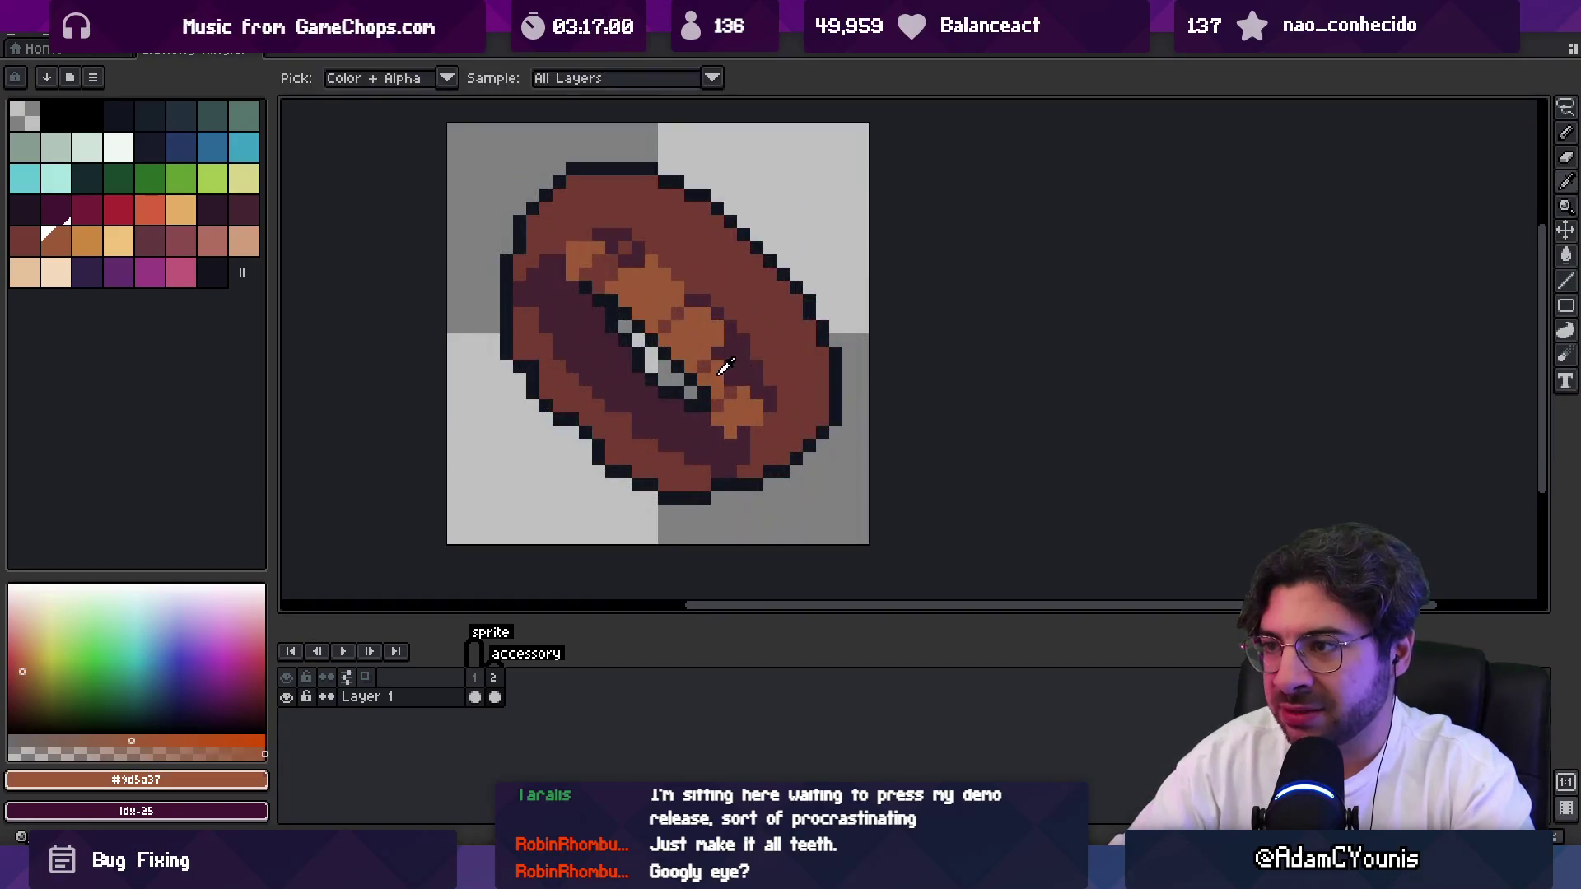
pyautogui.keyDown('alt'); pyautogui.click(741, 372); pyautogui.keyUp('alt')
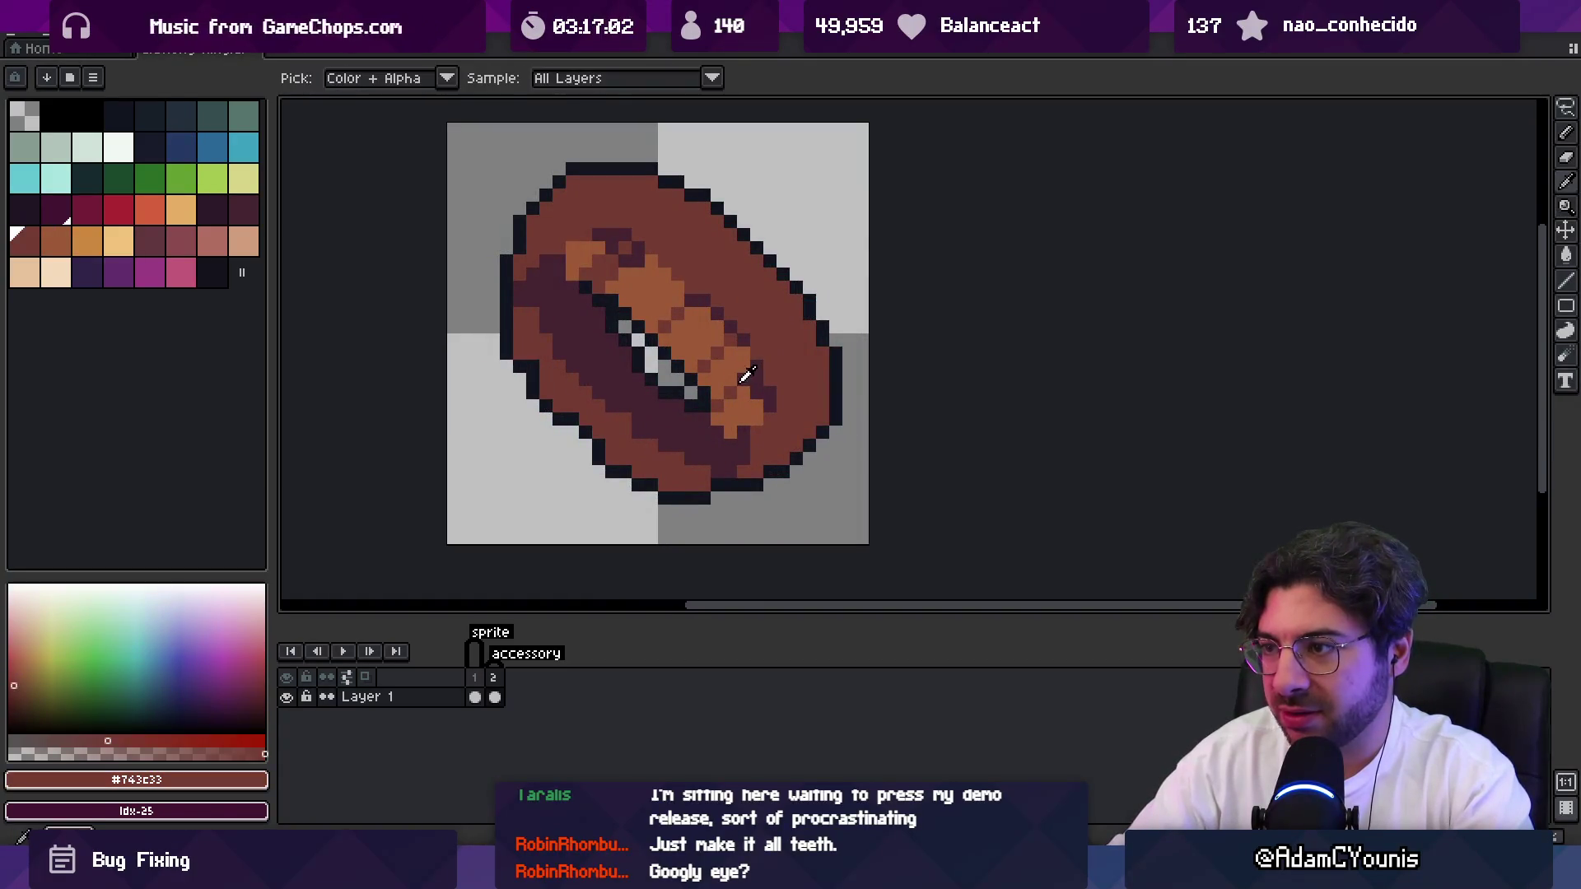
pyautogui.press('z')
pyautogui.scroll(-2, 725, 387)
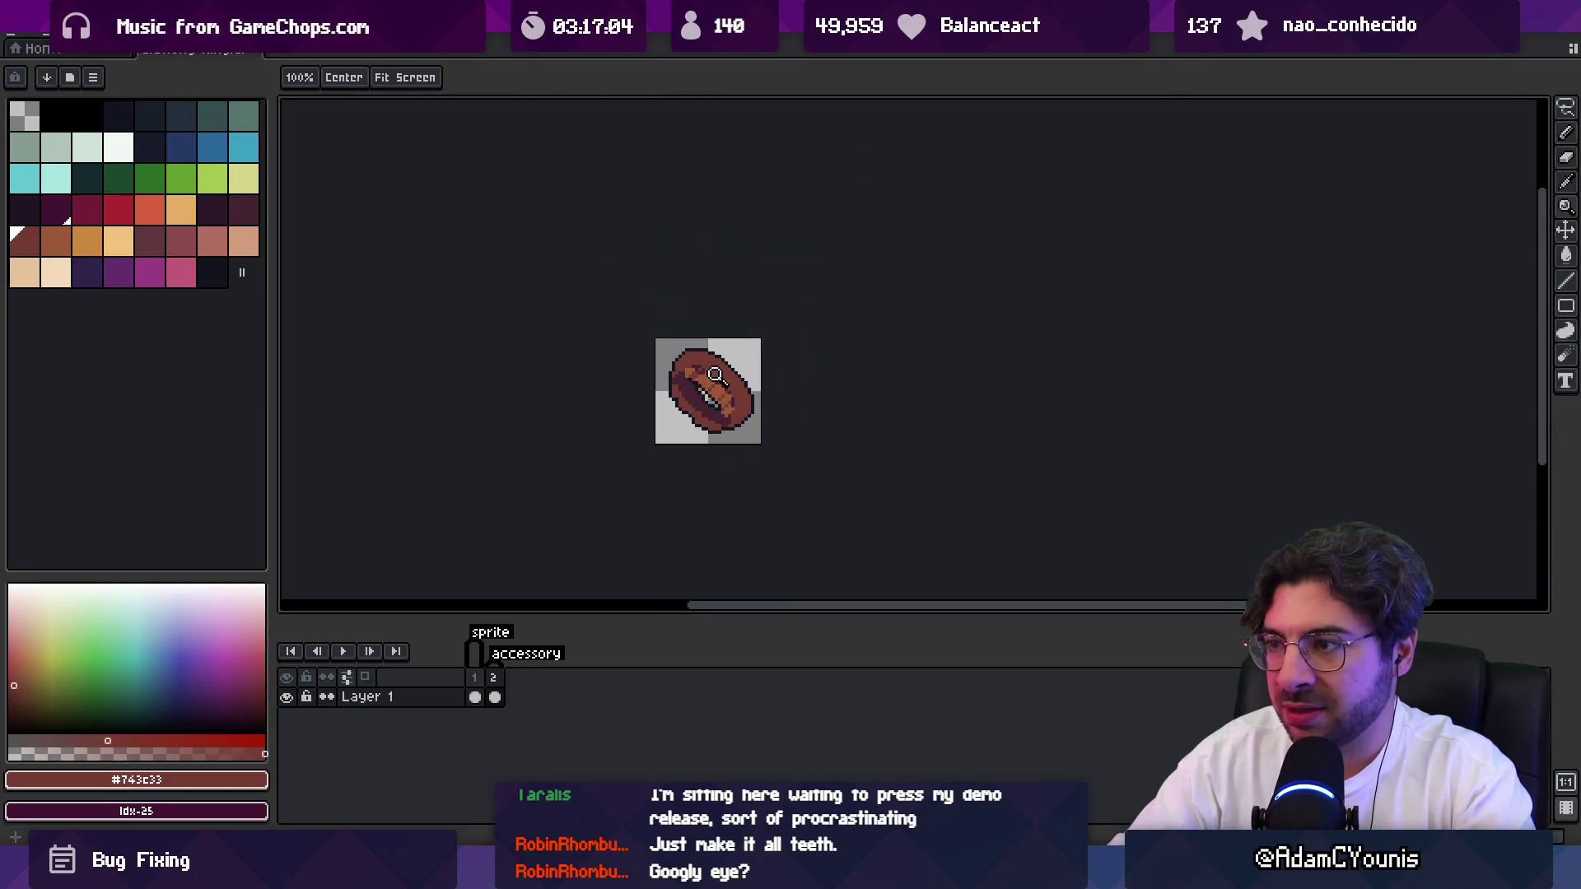
# Repaint band pixels on the ring's lower right and add a dark maroon shadow pixel.
pyautogui.scroll(3, 741, 371)
pyautogui.keyDown('alt'); pyautogui.click(713, 356); pyautogui.keyUp('alt')
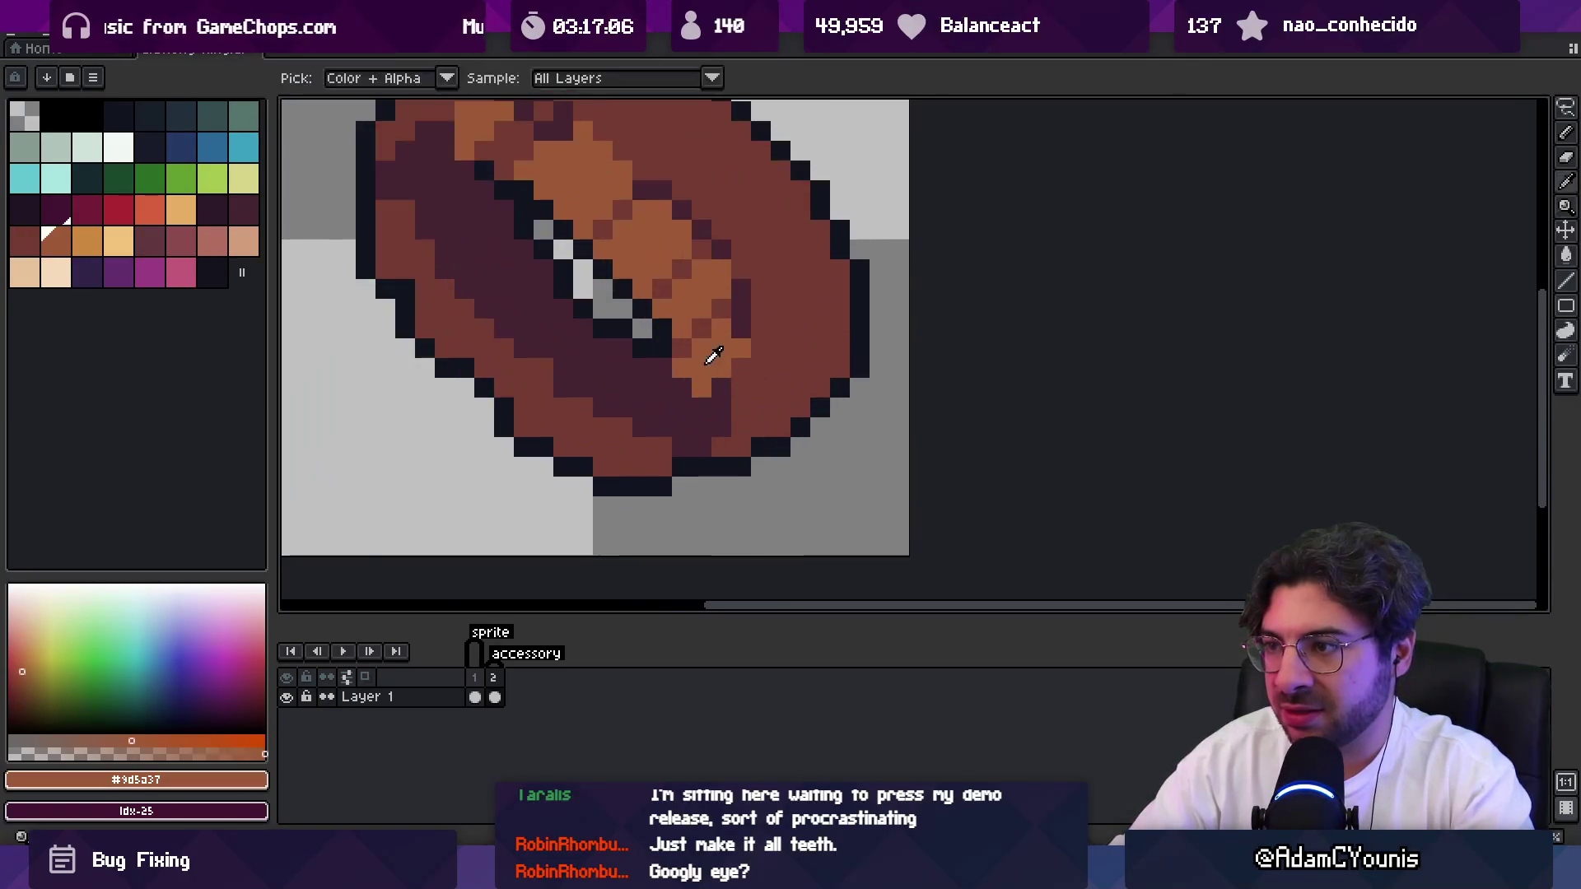
pyautogui.click(741, 387)
pyautogui.keyDown('alt'); pyautogui.click(721, 385); pyautogui.keyUp('alt')
pyautogui.click(737, 367)
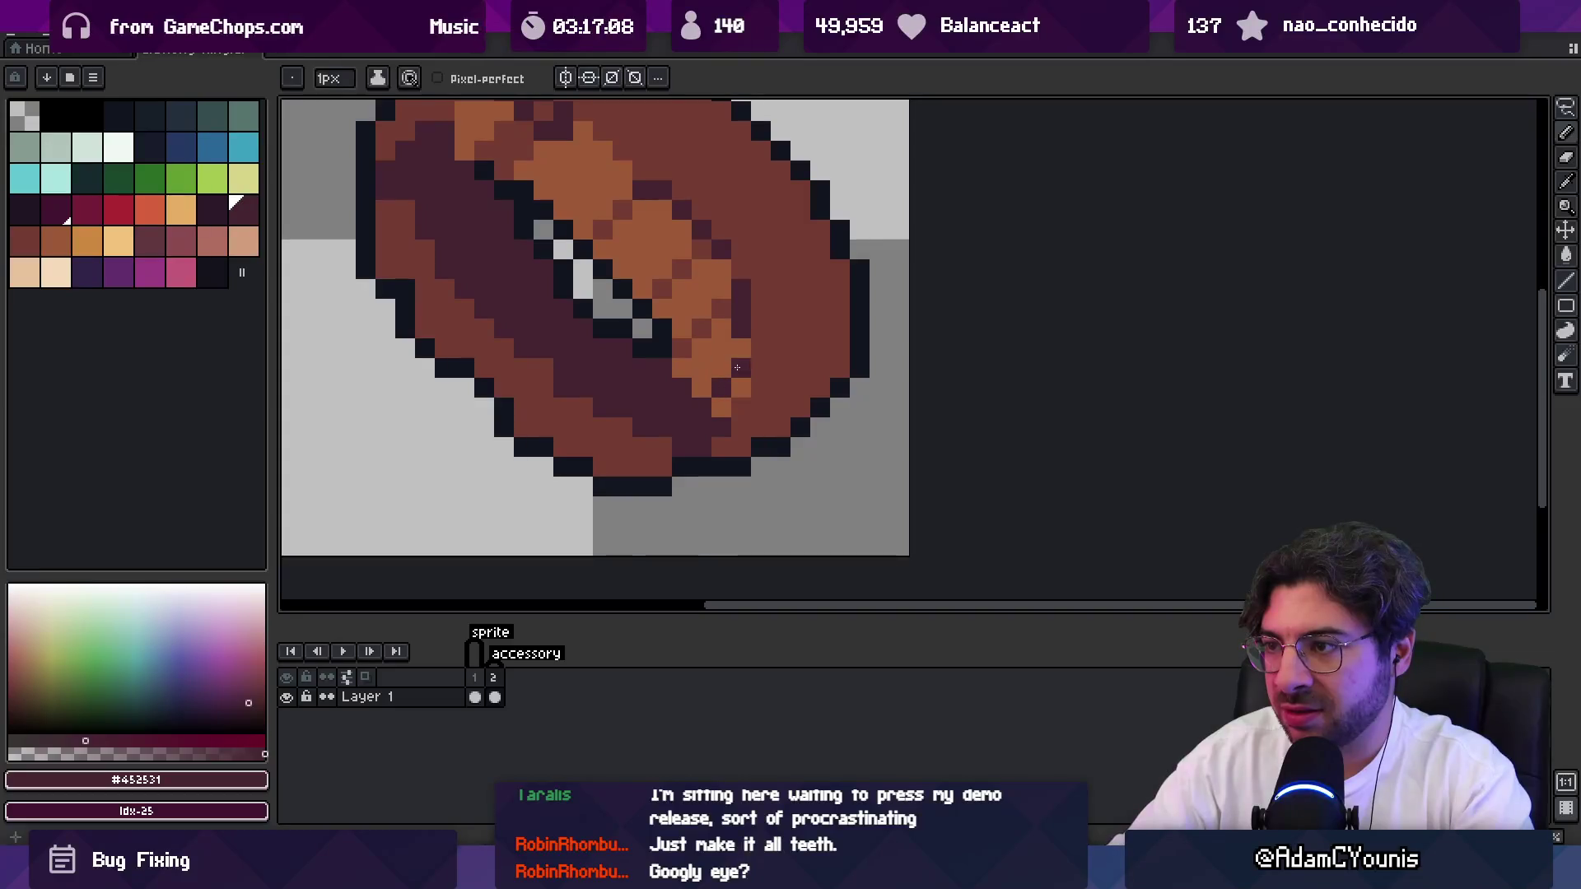
pyautogui.scroll(-3, 737, 367)
pyautogui.scroll(3, 745, 346)
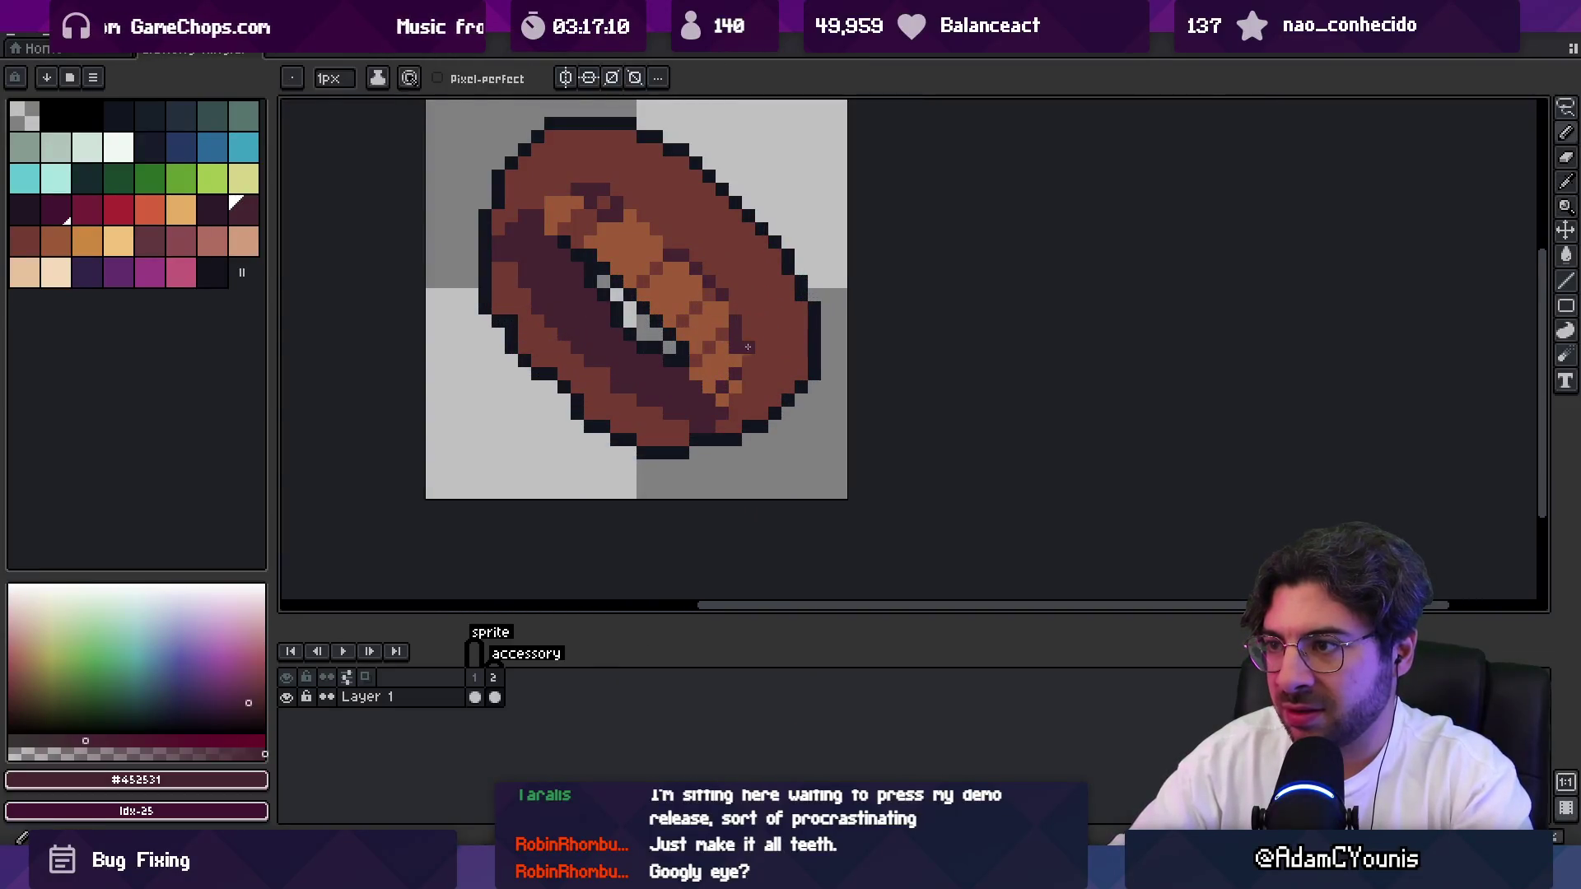
# Sample the orange-brown, maroon and mid brown colours, and repaint one pixel darker brown.
pyautogui.keyDown('alt'); pyautogui.click(747, 338); pyautogui.keyUp('alt')
pyautogui.scroll(-1, 718, 281)
pyautogui.scroll(1, 692, 305)
pyautogui.keyDown('alt'); pyautogui.click(681, 315); pyautogui.keyUp('alt')
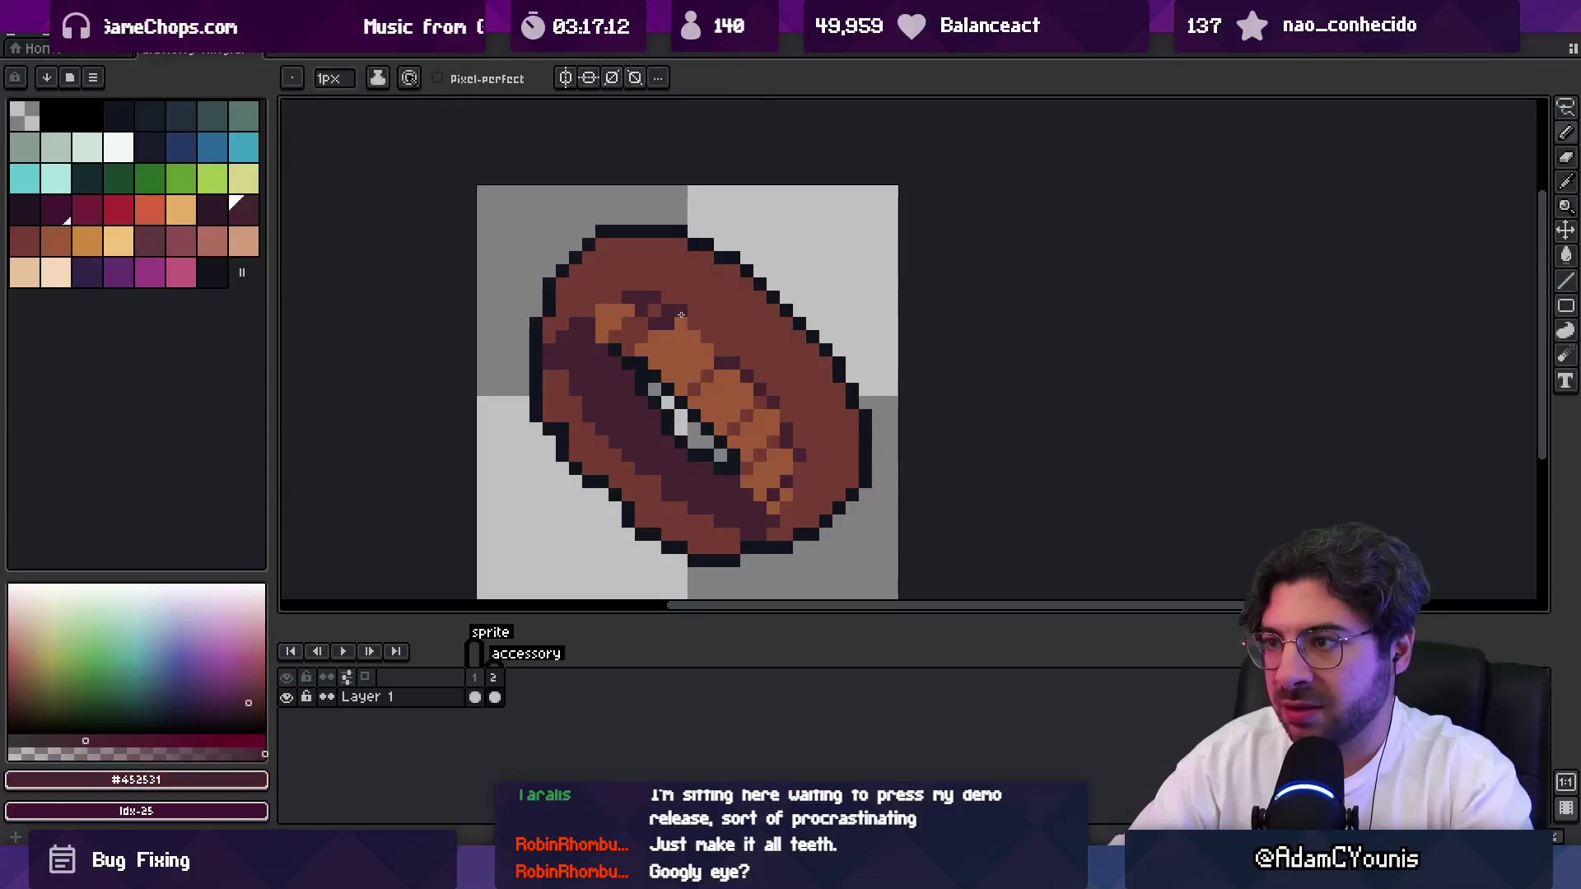
pyautogui.keyDown('alt'); pyautogui.click(665, 328); pyautogui.keyUp('alt')
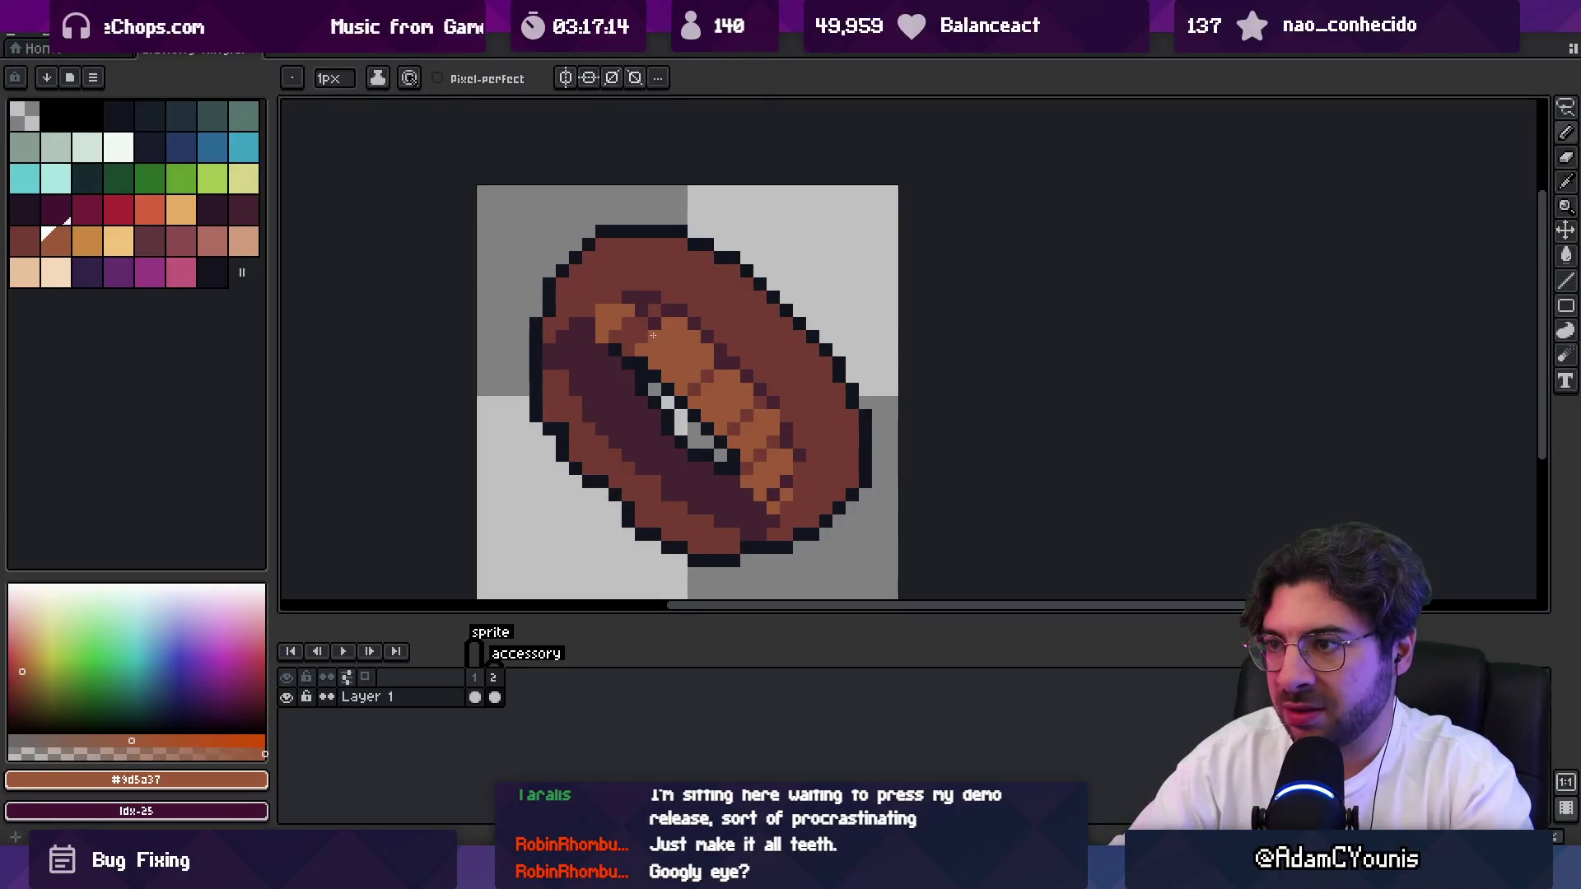
pyautogui.press('alt')
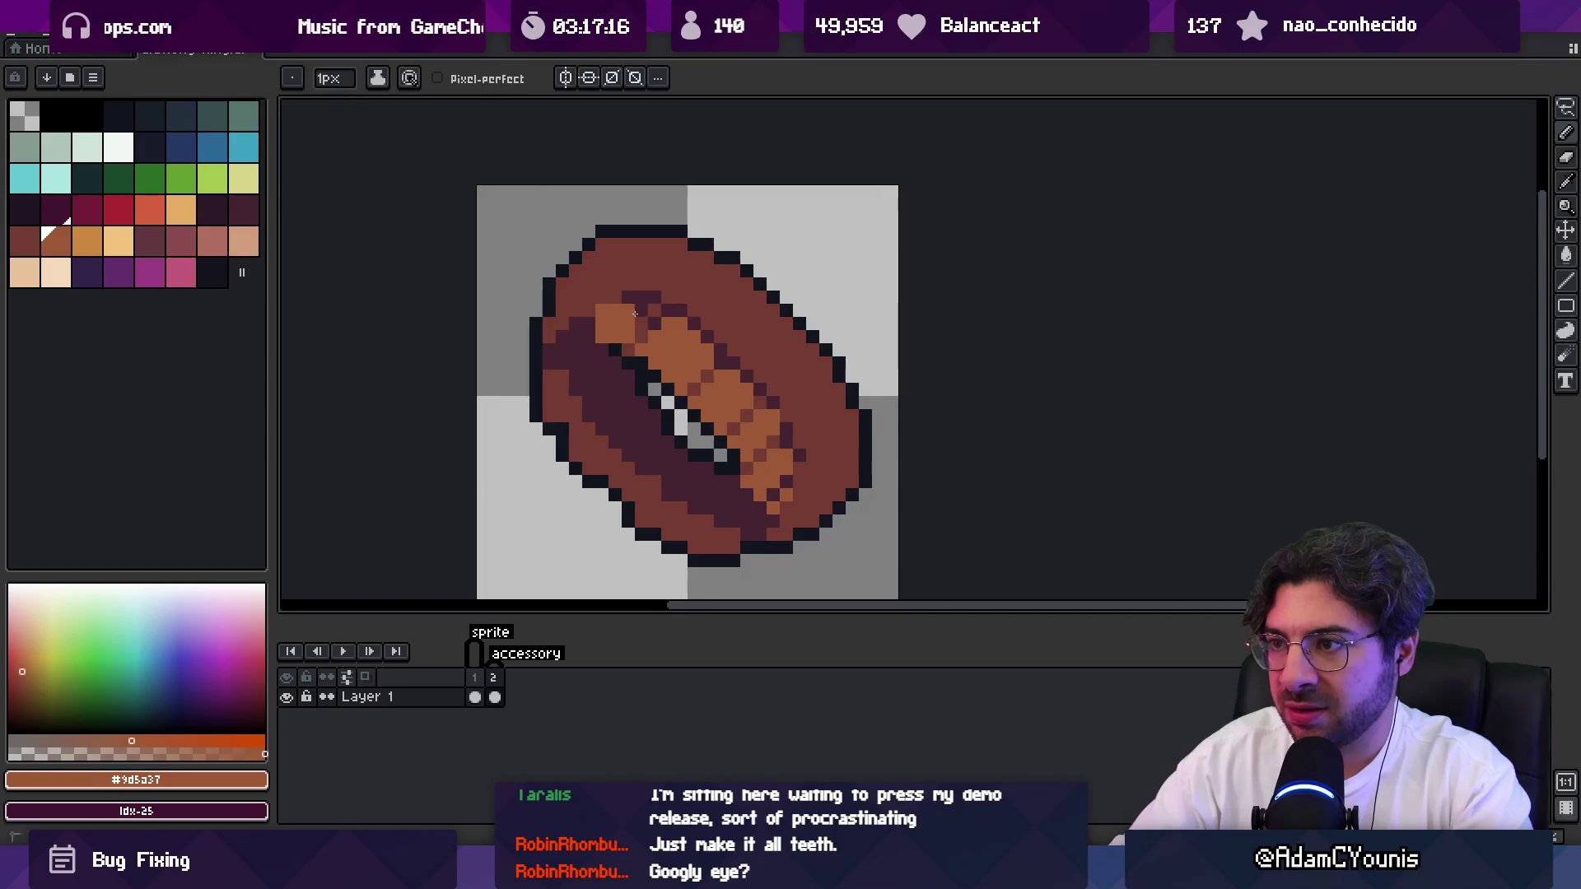
pyautogui.keyDown('alt'); pyautogui.click(614, 287); pyautogui.keyUp('alt')
pyautogui.click(609, 308)
pyautogui.press('z')
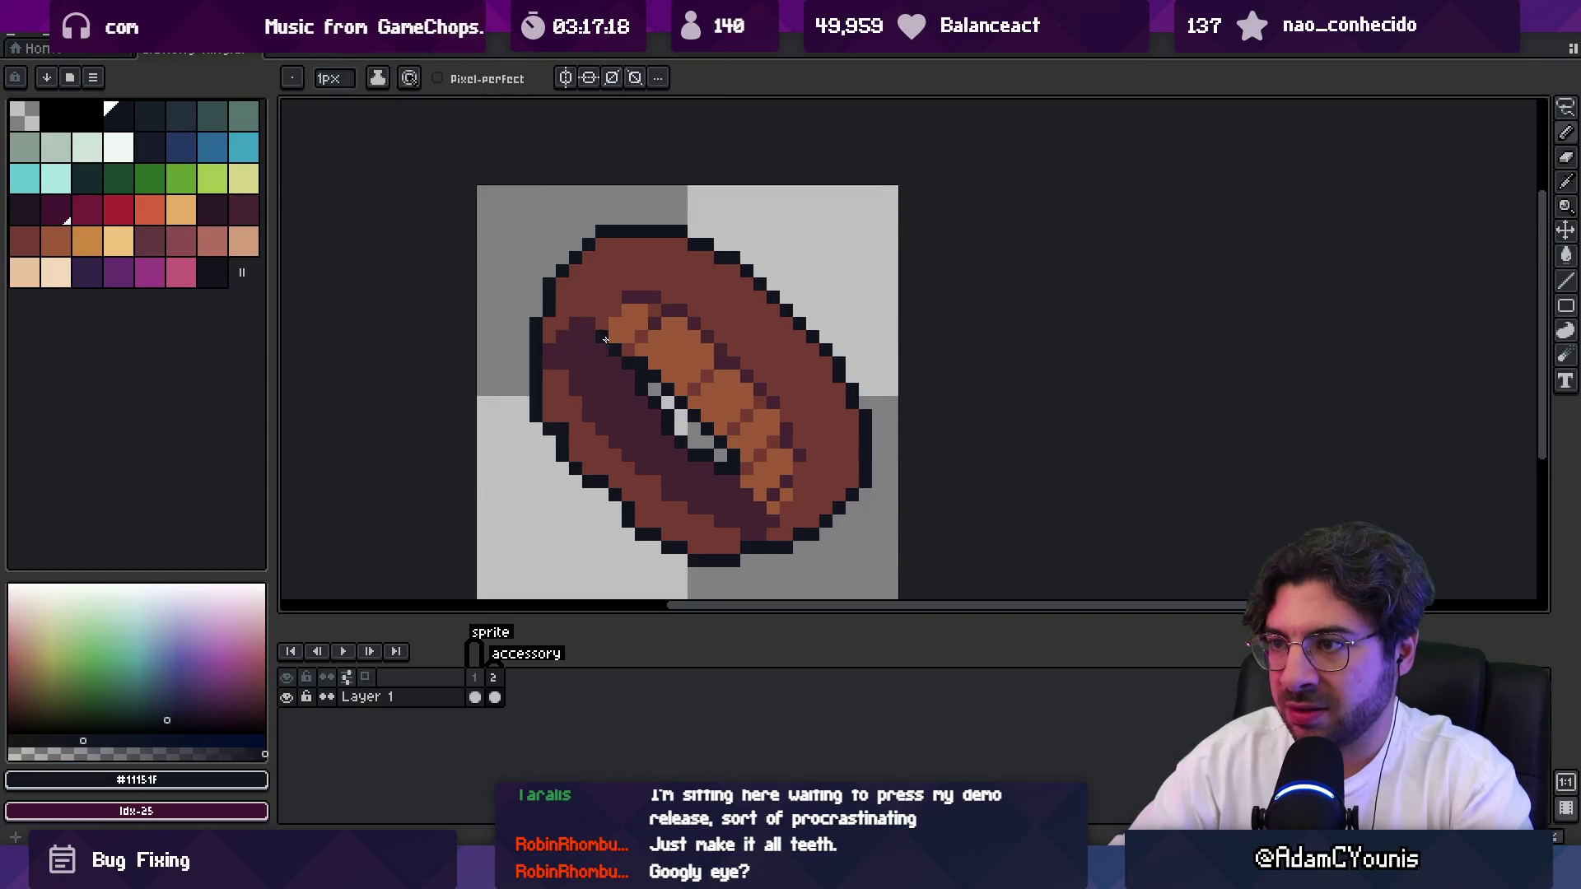
pyautogui.scroll(-5, 652, 321)
pyautogui.scroll(1, 698, 338)
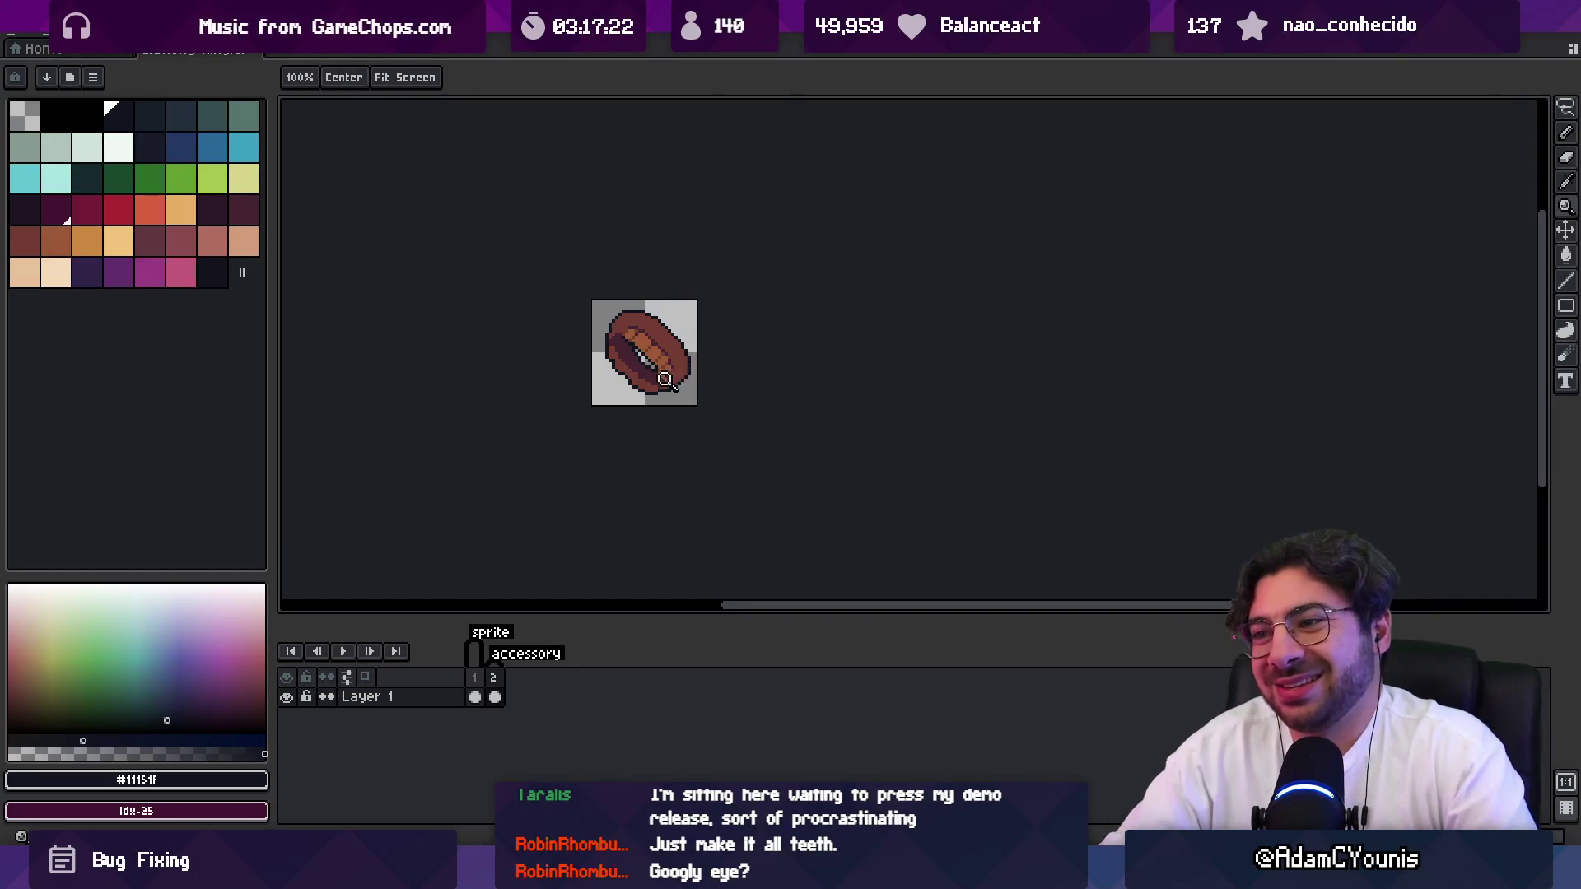
pyautogui.scroll(6, 656, 381)
# Paint dark maroon shadow over the lower-right pixels of the orange band.
pyautogui.press('o')
pyautogui.press('b')
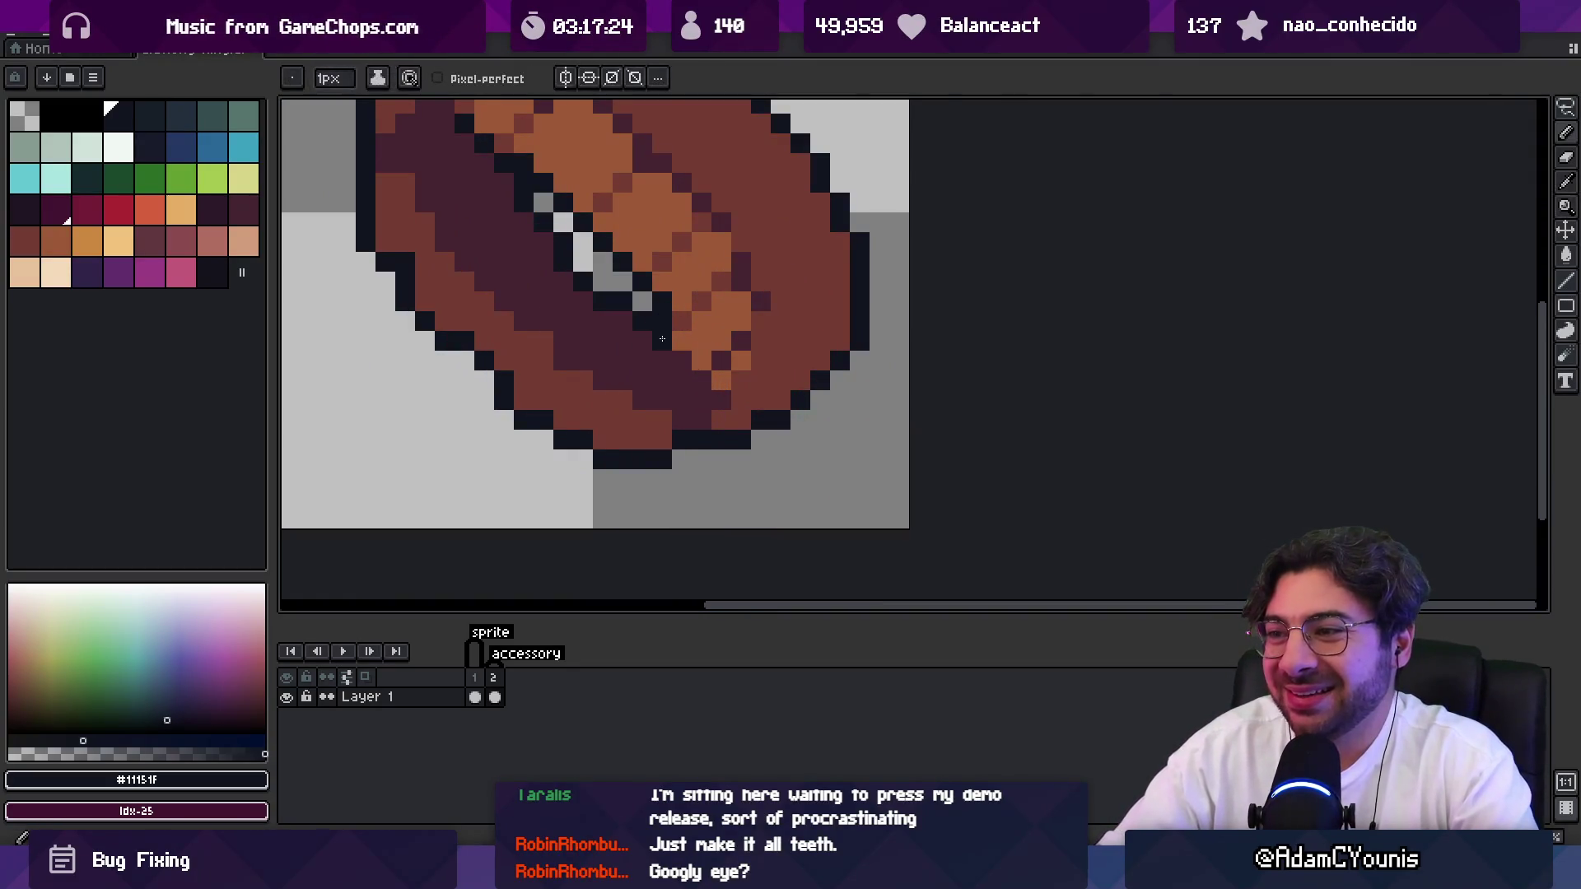
pyautogui.press('z')
pyautogui.scroll(-5, 715, 396)
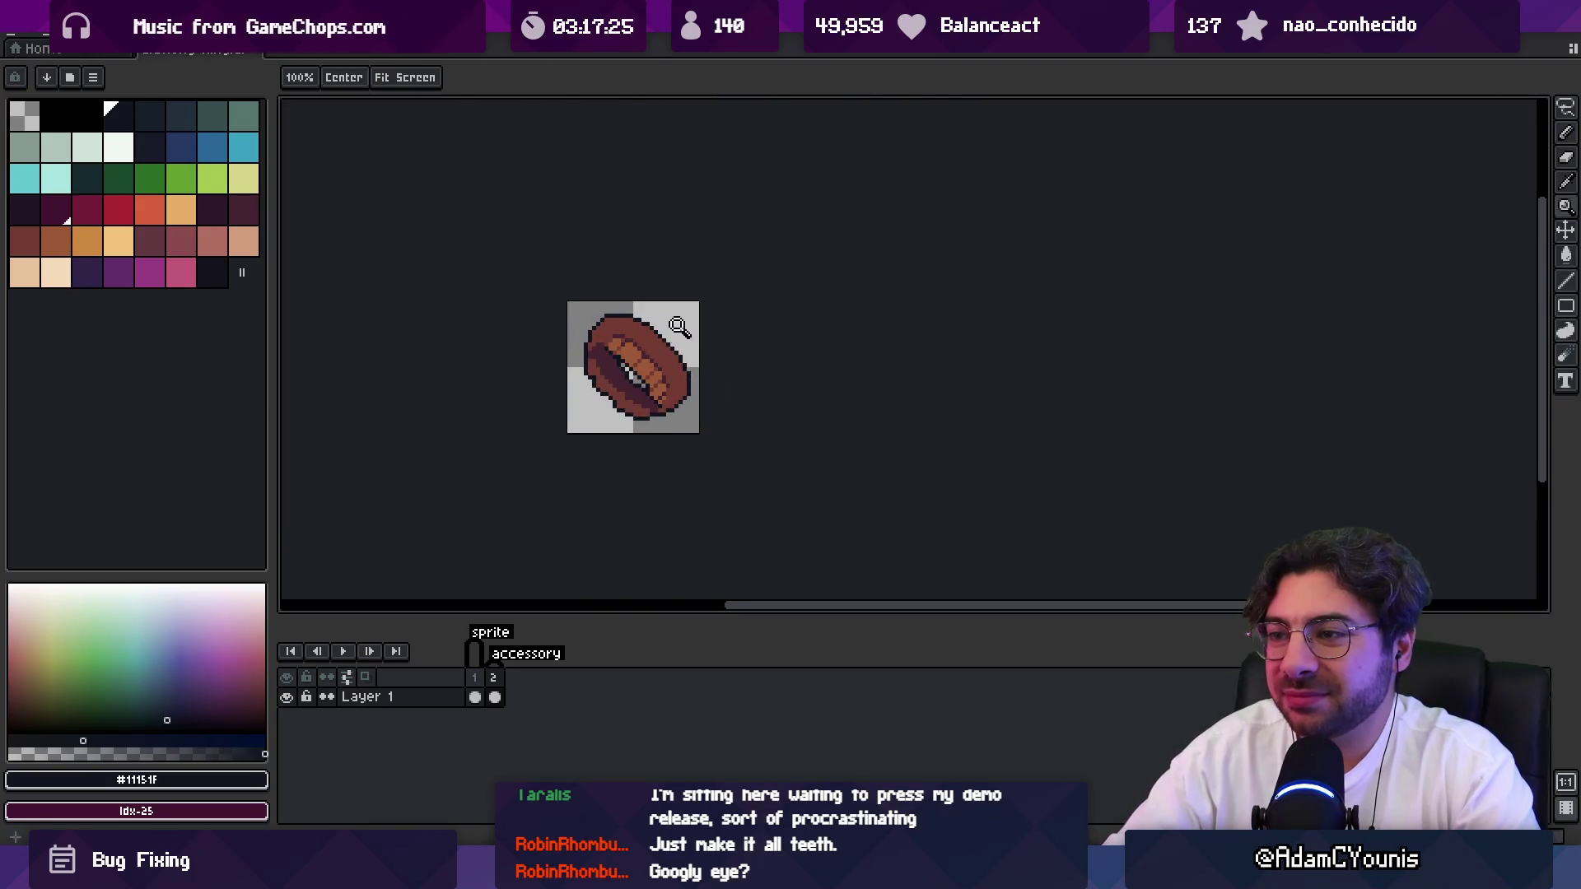
pyautogui.scroll(5, 708, 395)
pyautogui.press('b')
pyautogui.click(700, 386)
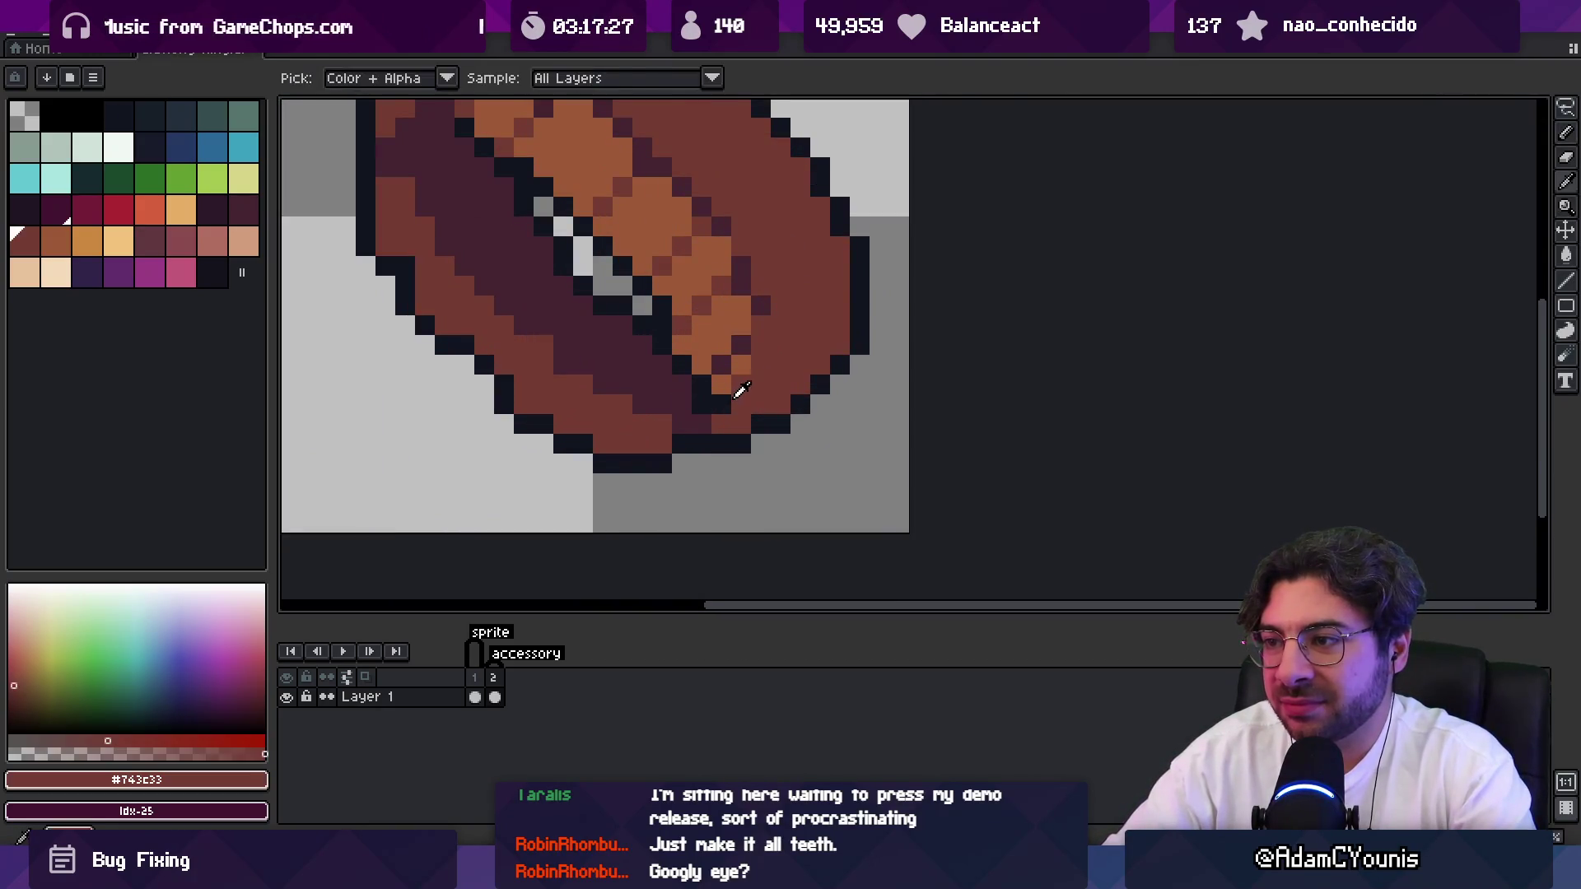
pyautogui.keyDown('alt'); pyautogui.click(697, 416); pyautogui.keyUp('alt')
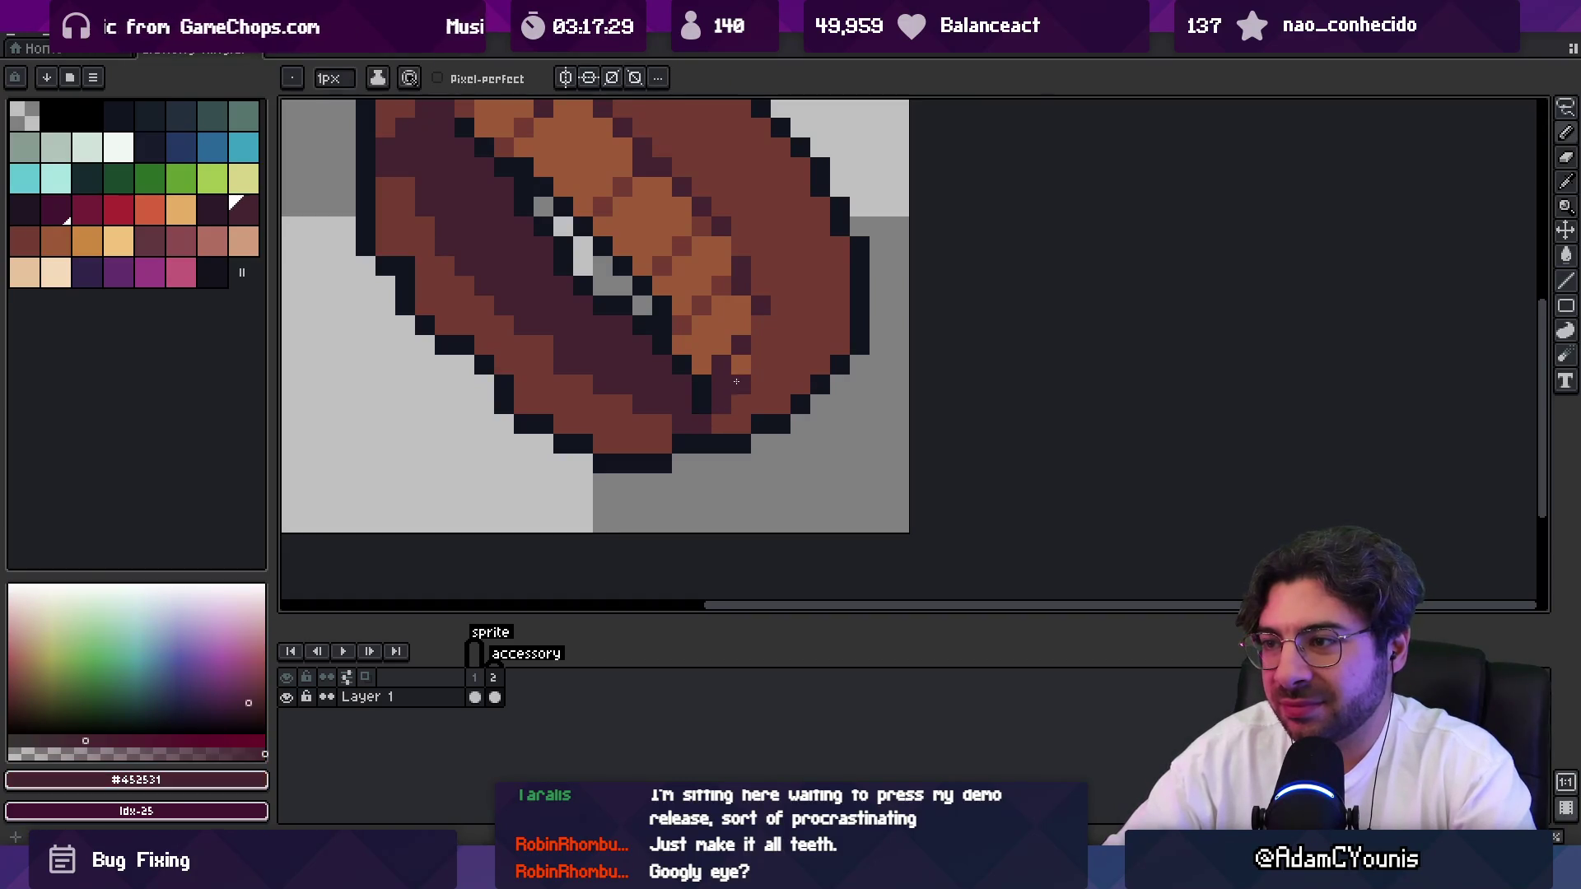
pyautogui.moveTo(722, 420)
pyautogui.mouseDown()
pyautogui.moveTo(774, 362)
pyautogui.moveTo(831, 338)
pyautogui.moveTo(813, 307)
pyautogui.moveTo(840, 265)
pyautogui.mouseUp()
pyautogui.press('z')
pyautogui.scroll(-5, 732, 311)
pyautogui.scroll(5, 700, 342)
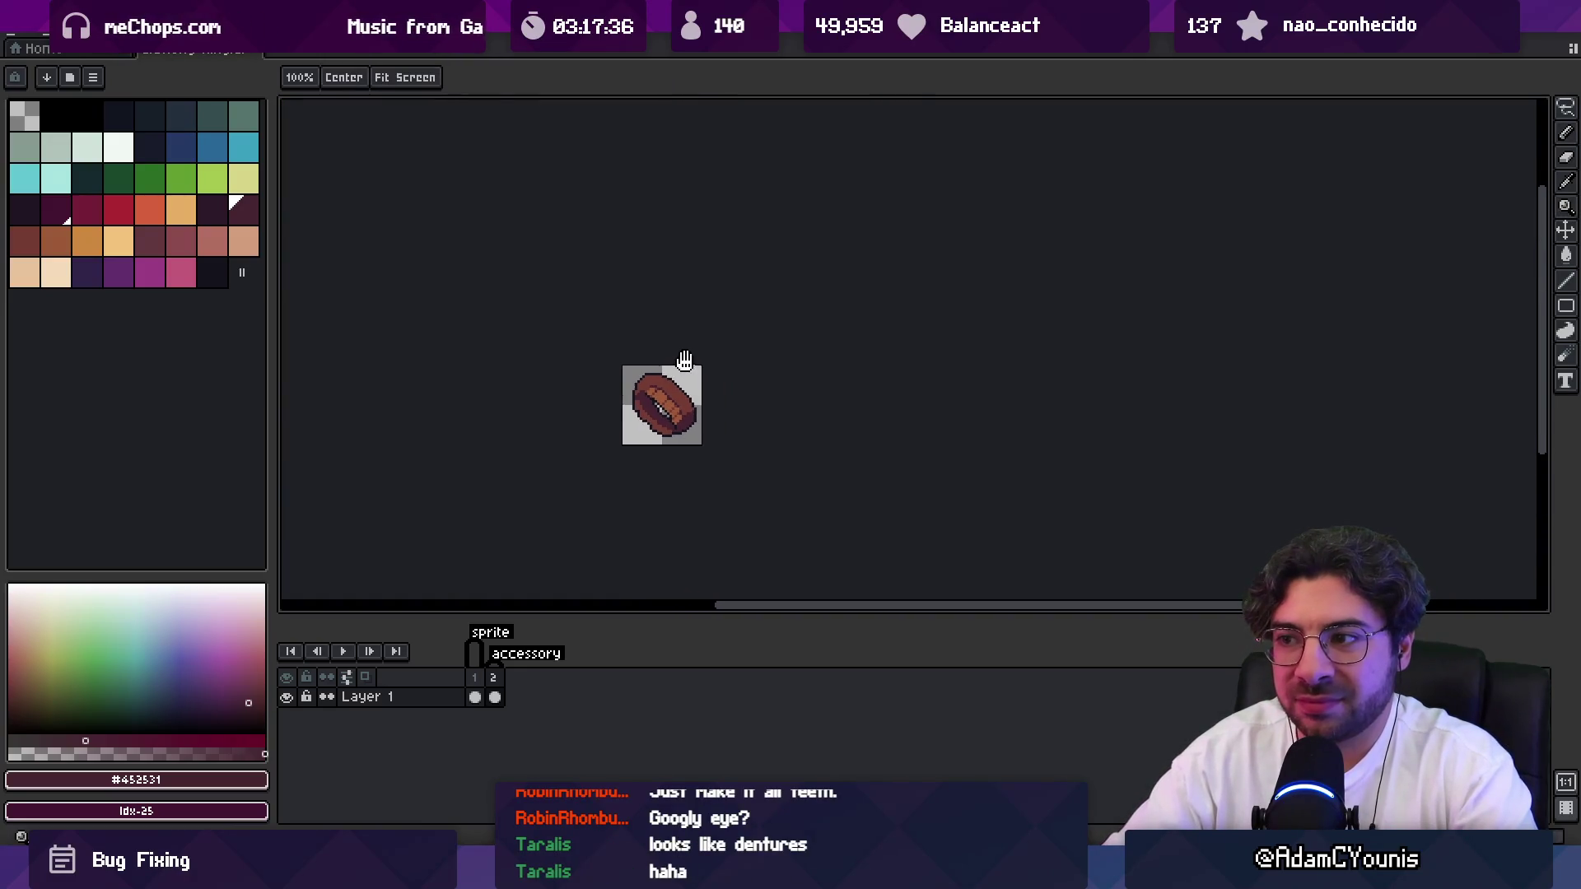
# Sample the ring's mid brown and zoom around to inspect the inner opening.
pyautogui.press('b')
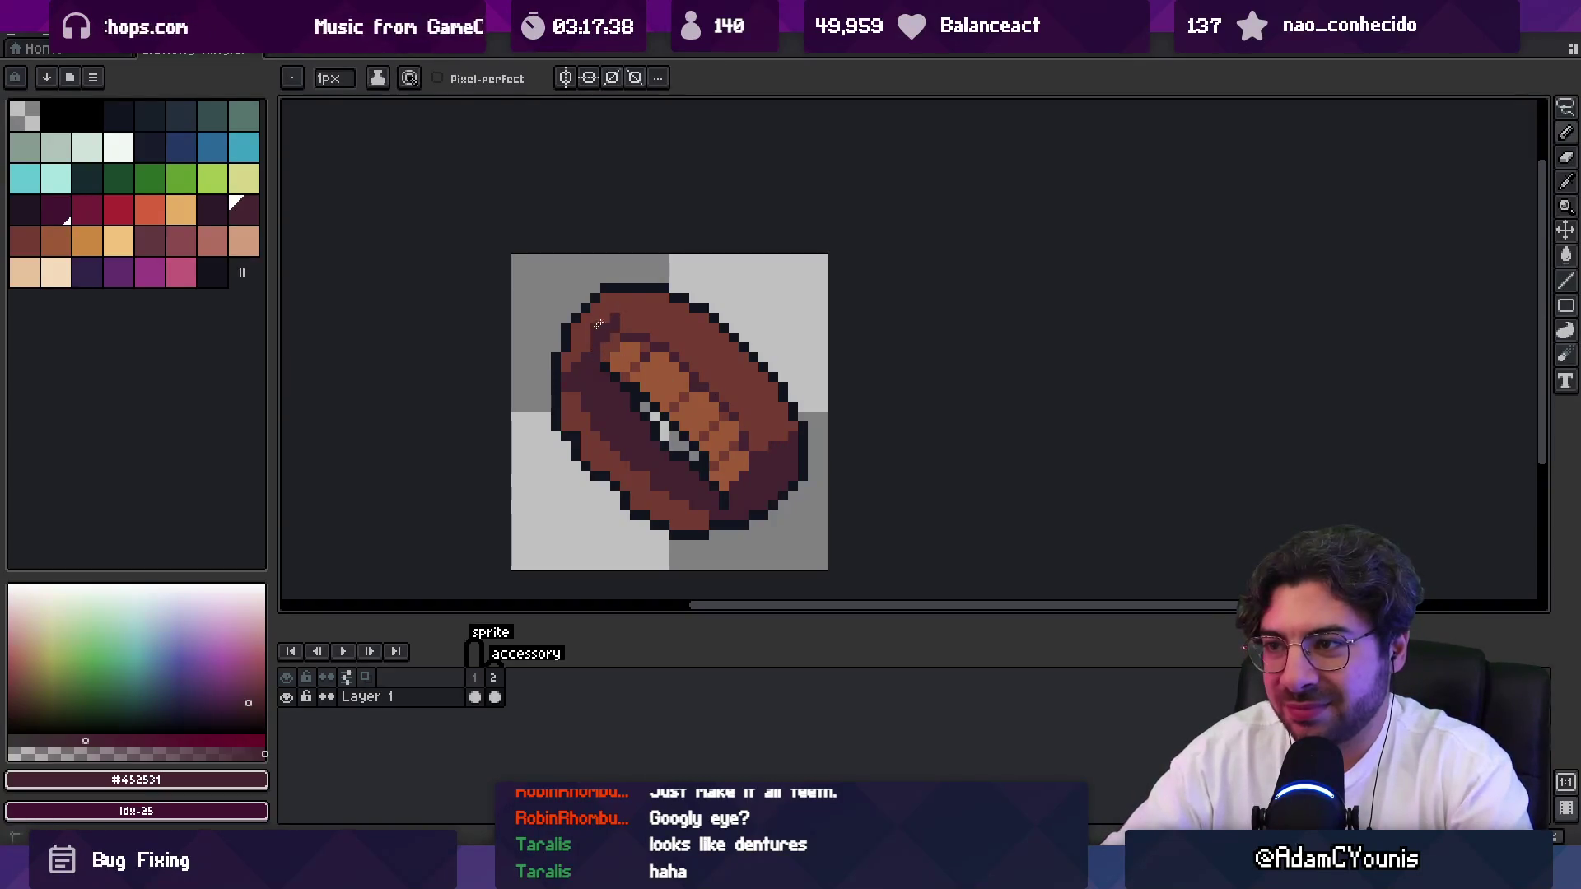
pyautogui.press('z')
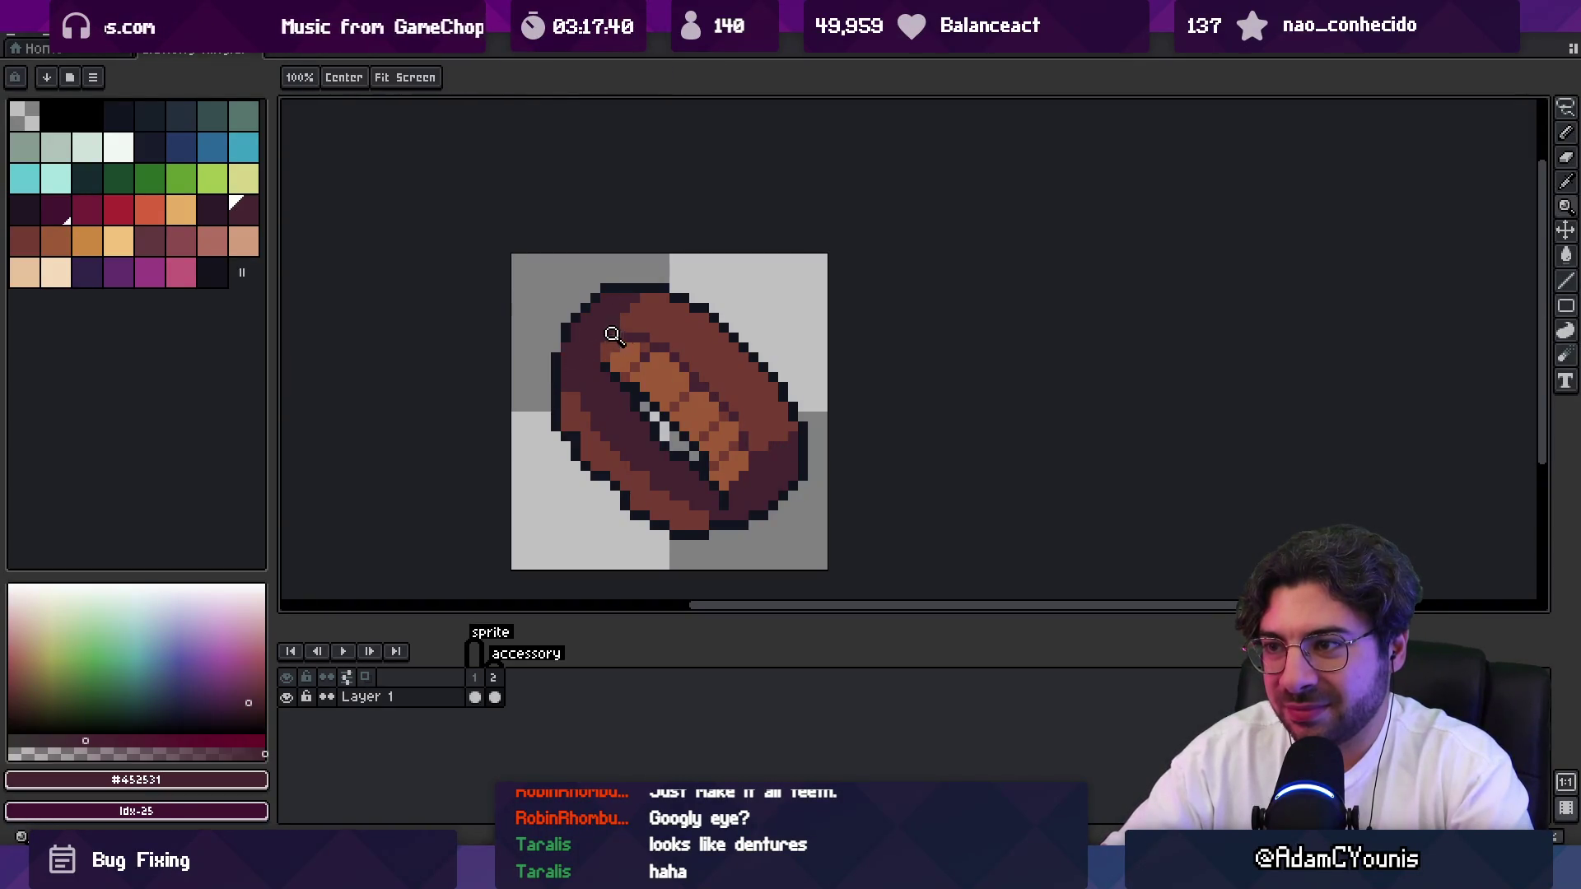
pyautogui.scroll(-3, 593, 325)
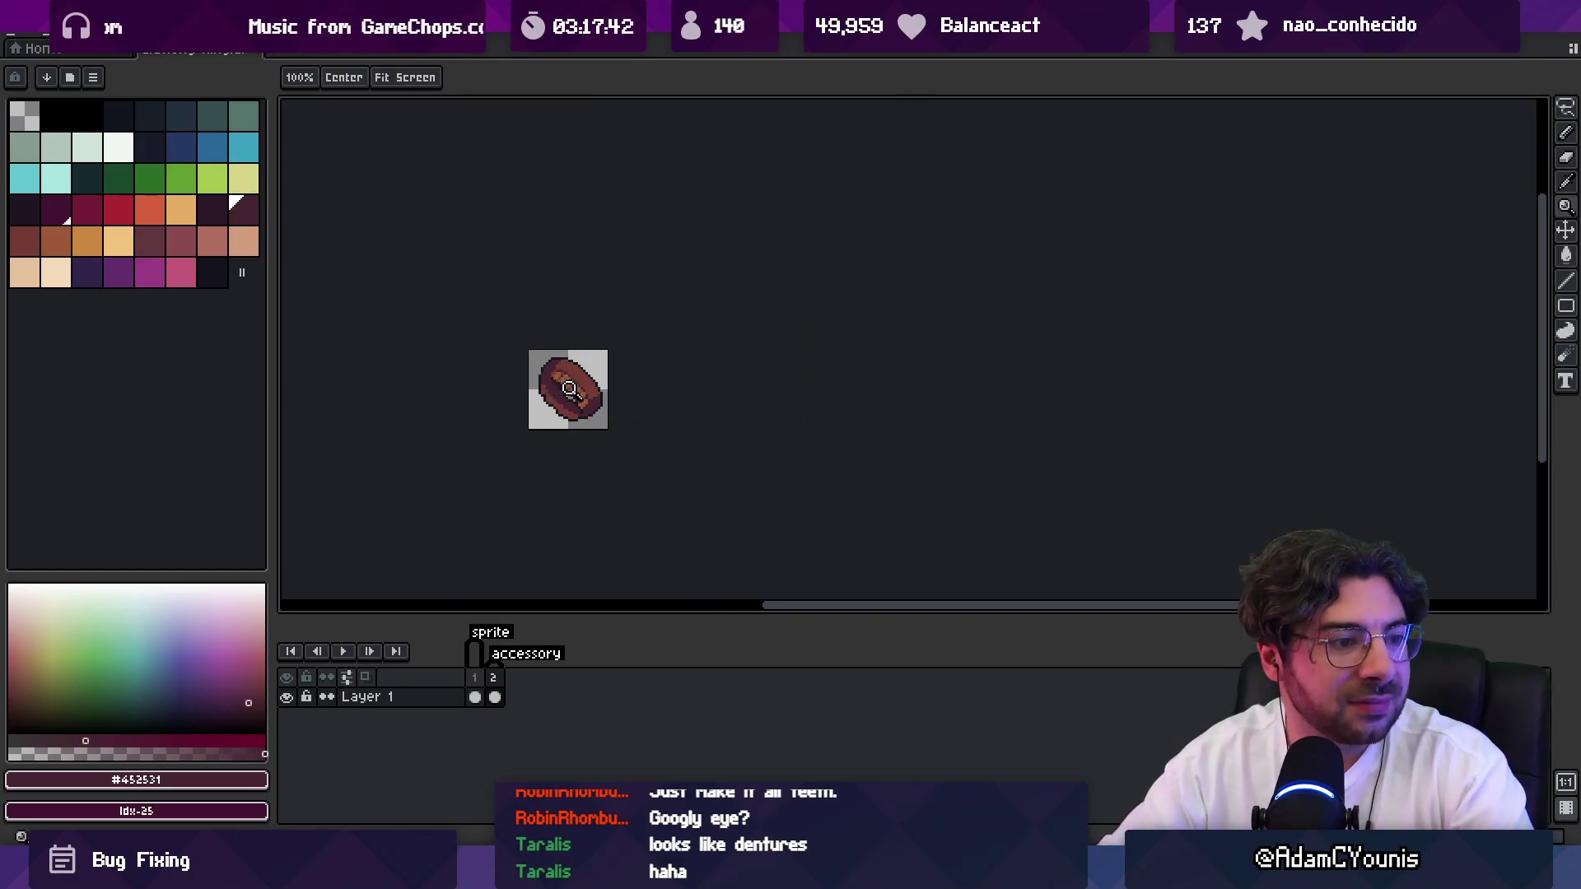
pyautogui.scroll(2, 600, 361)
pyautogui.scroll(3, 584, 402)
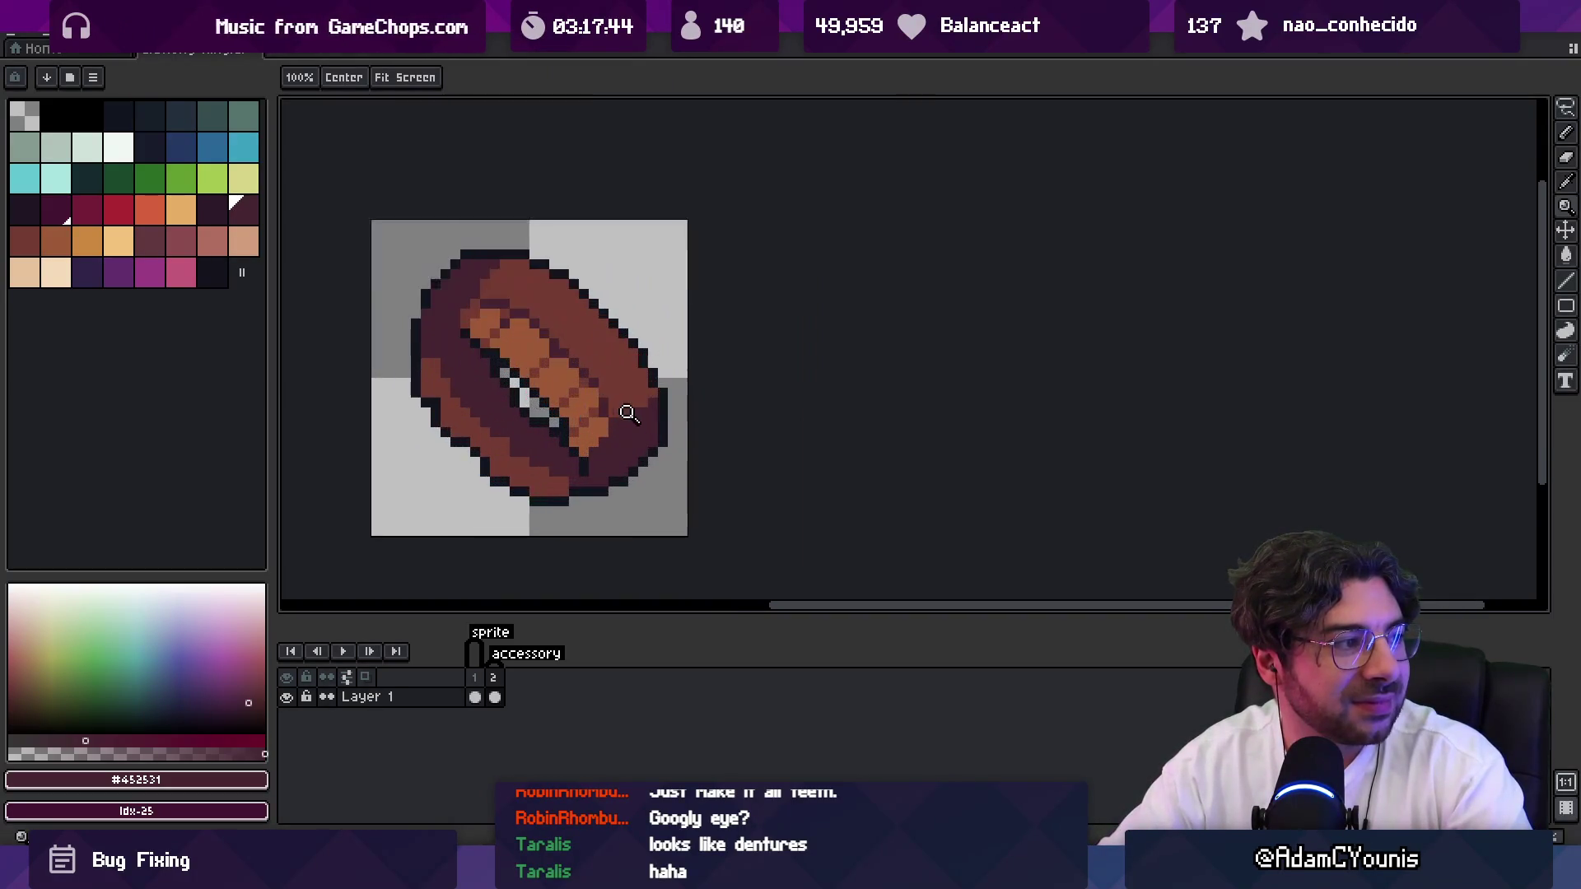
pyautogui.press('b')
pyautogui.keyDown('alt'); pyautogui.click(499, 277); pyautogui.keyUp('alt')
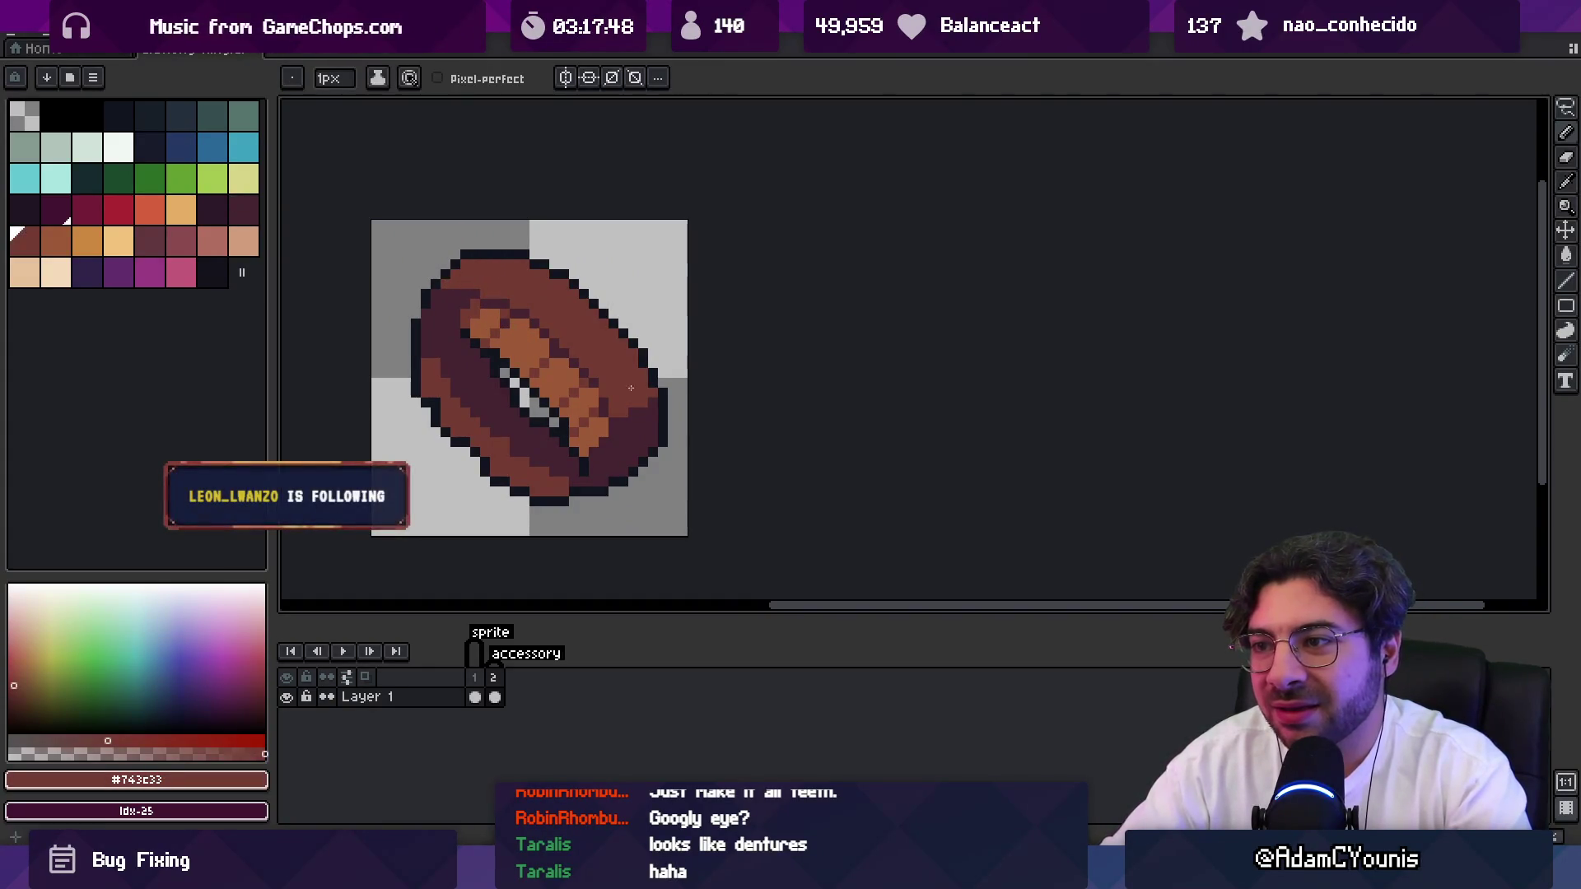
pyautogui.press('z')
pyautogui.scroll(-2, 651, 417)
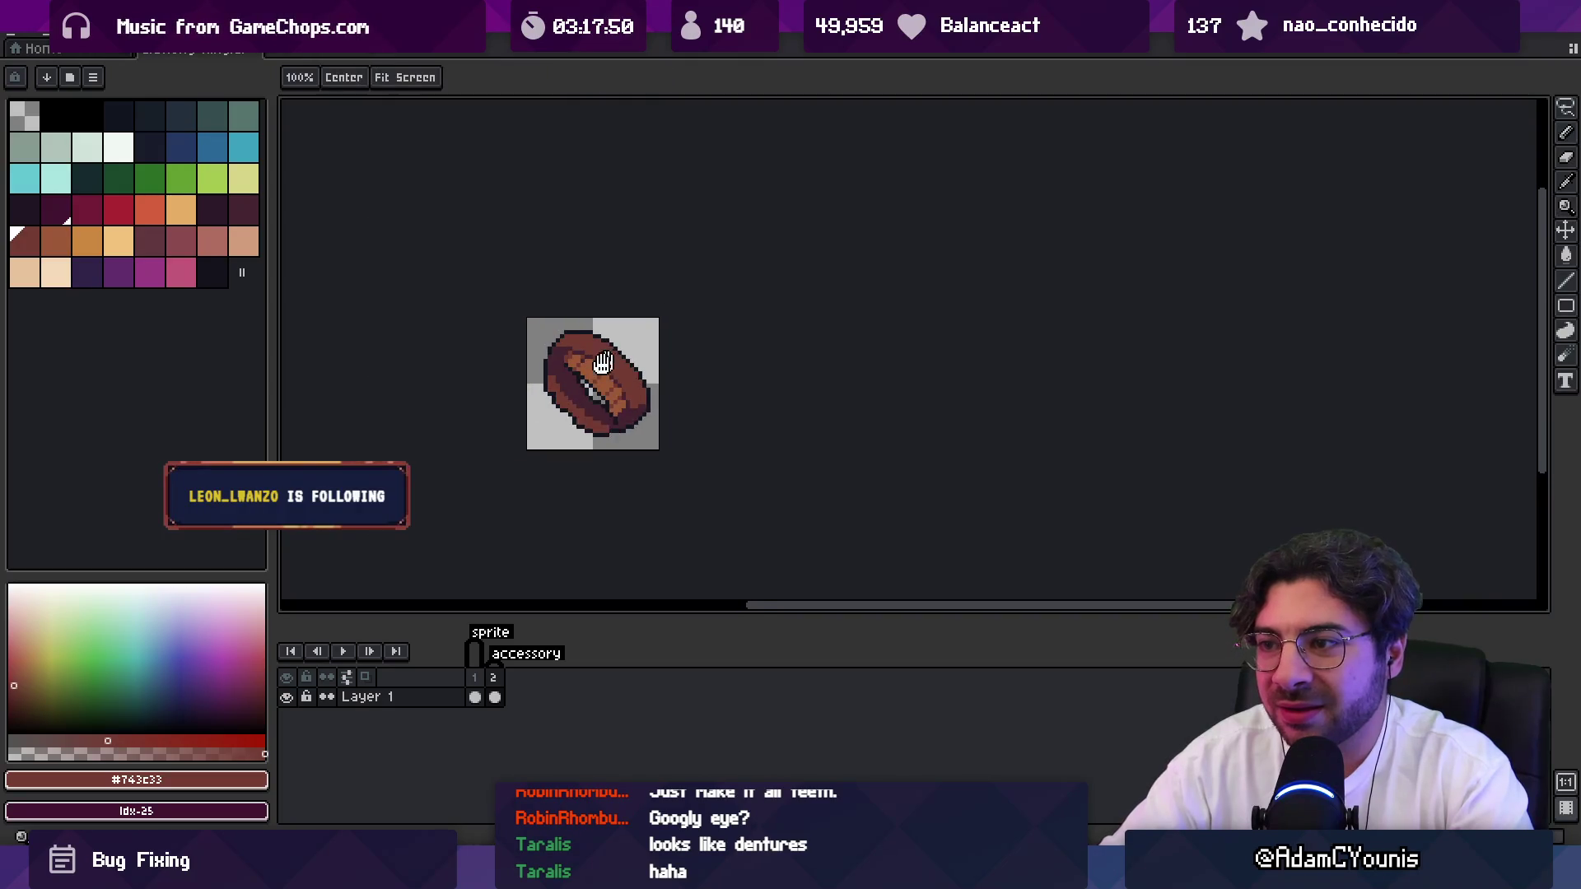
pyautogui.scroll(2, 482, 384)
# Add highlight pixels along the ring's lower-left edge.
pyautogui.press('b')
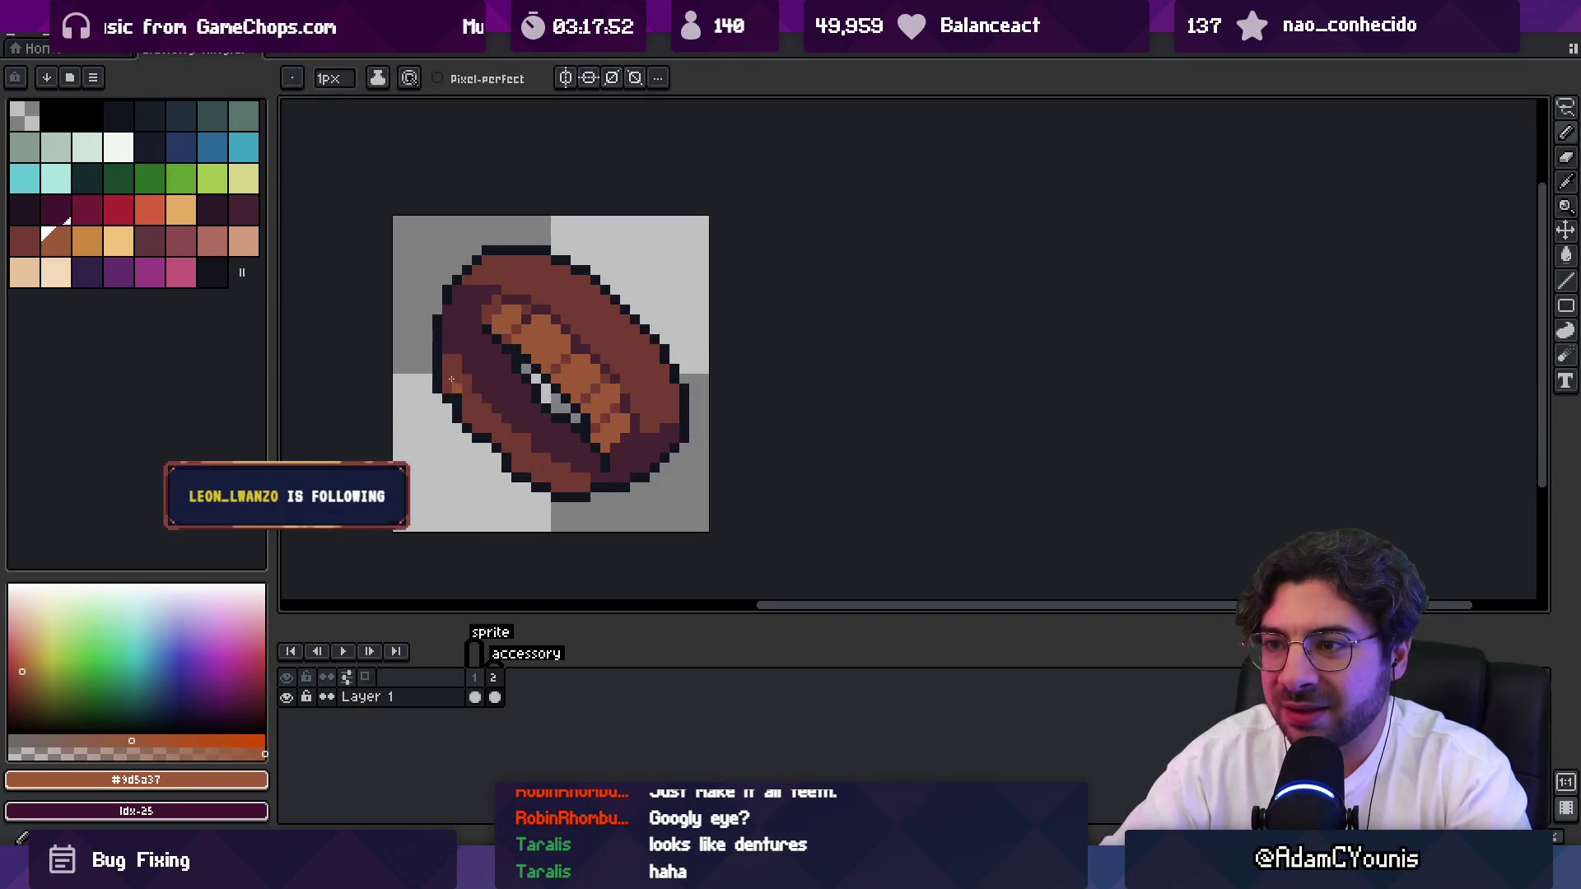
pyautogui.moveTo(499, 459); pyautogui.dragTo(524, 453)
pyautogui.keyDown('alt'); pyautogui.click(522, 453); pyautogui.keyUp('alt')
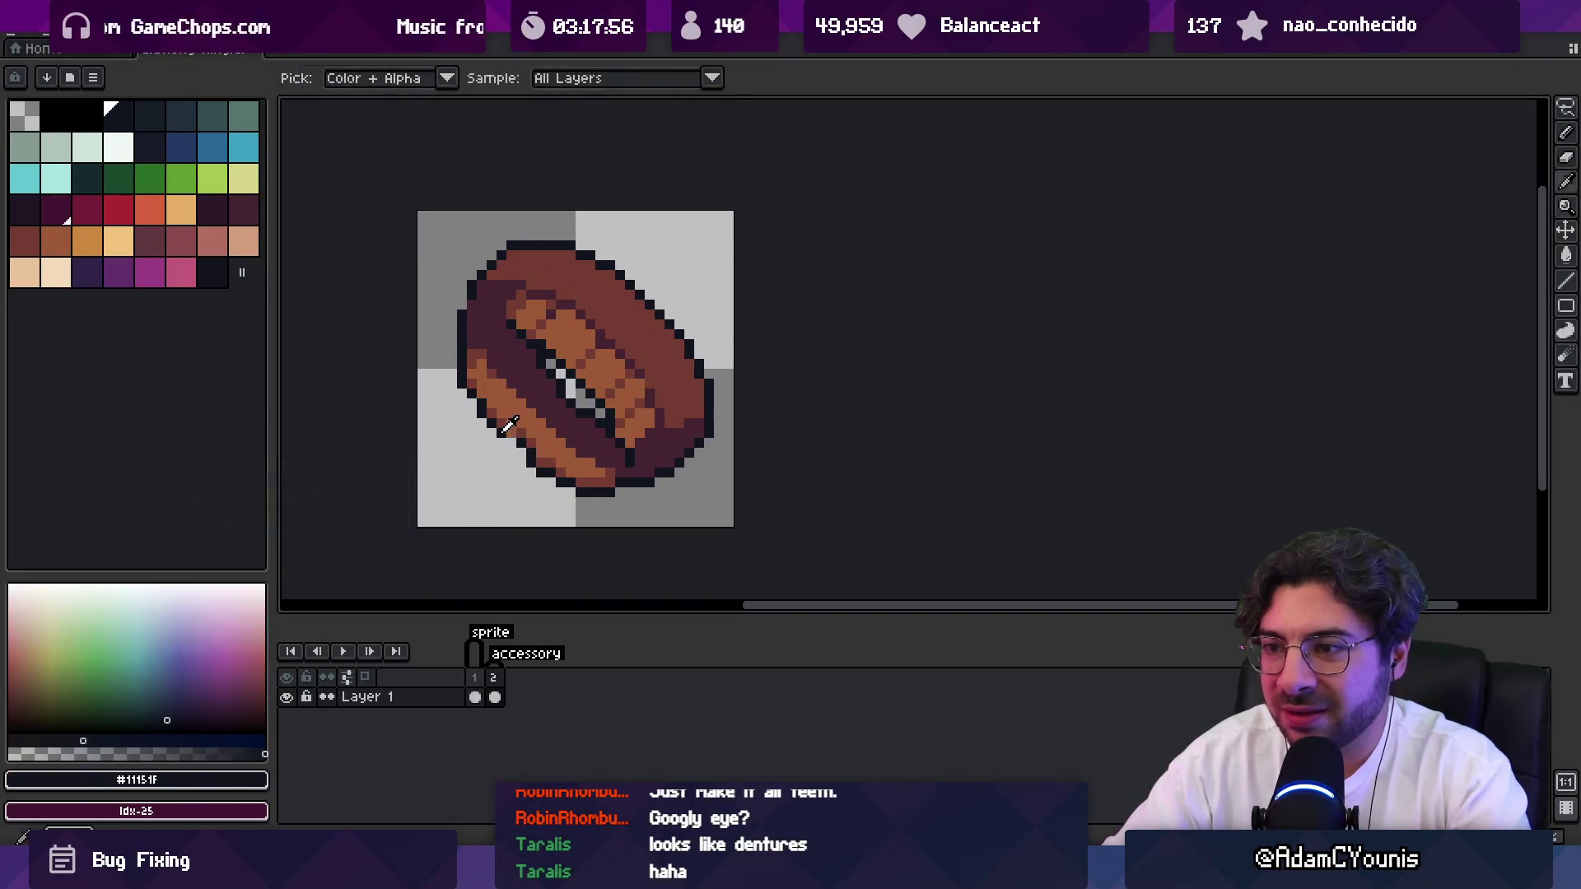
pyautogui.keyDown('alt'); pyautogui.click(522, 446); pyautogui.keyUp('alt')
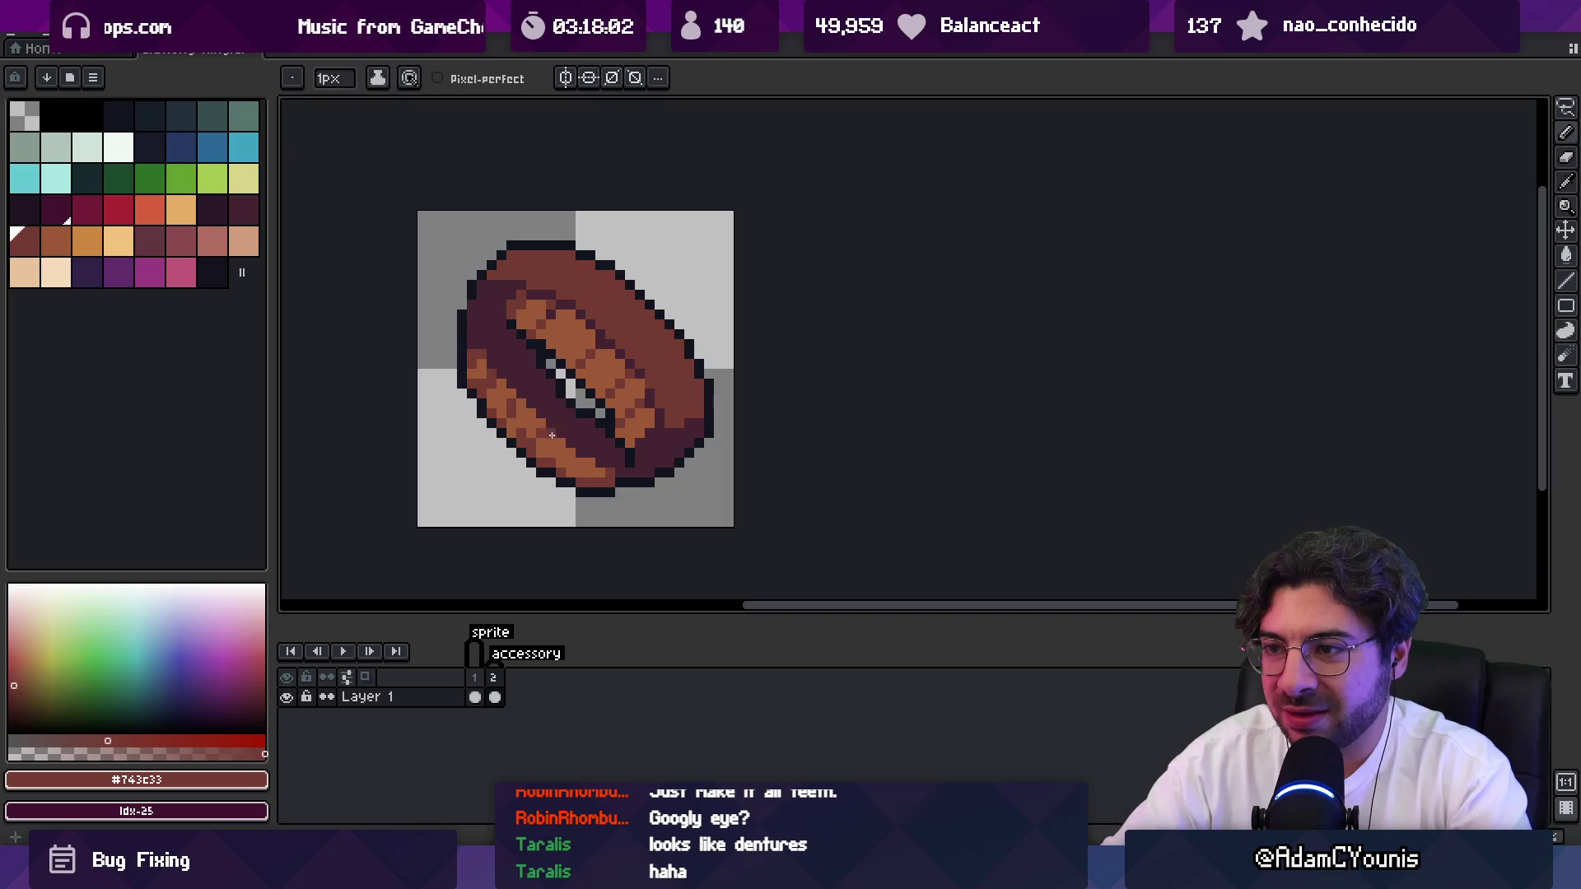
pyautogui.keyDown('alt'); pyautogui.click(549, 434); pyautogui.keyUp('alt')
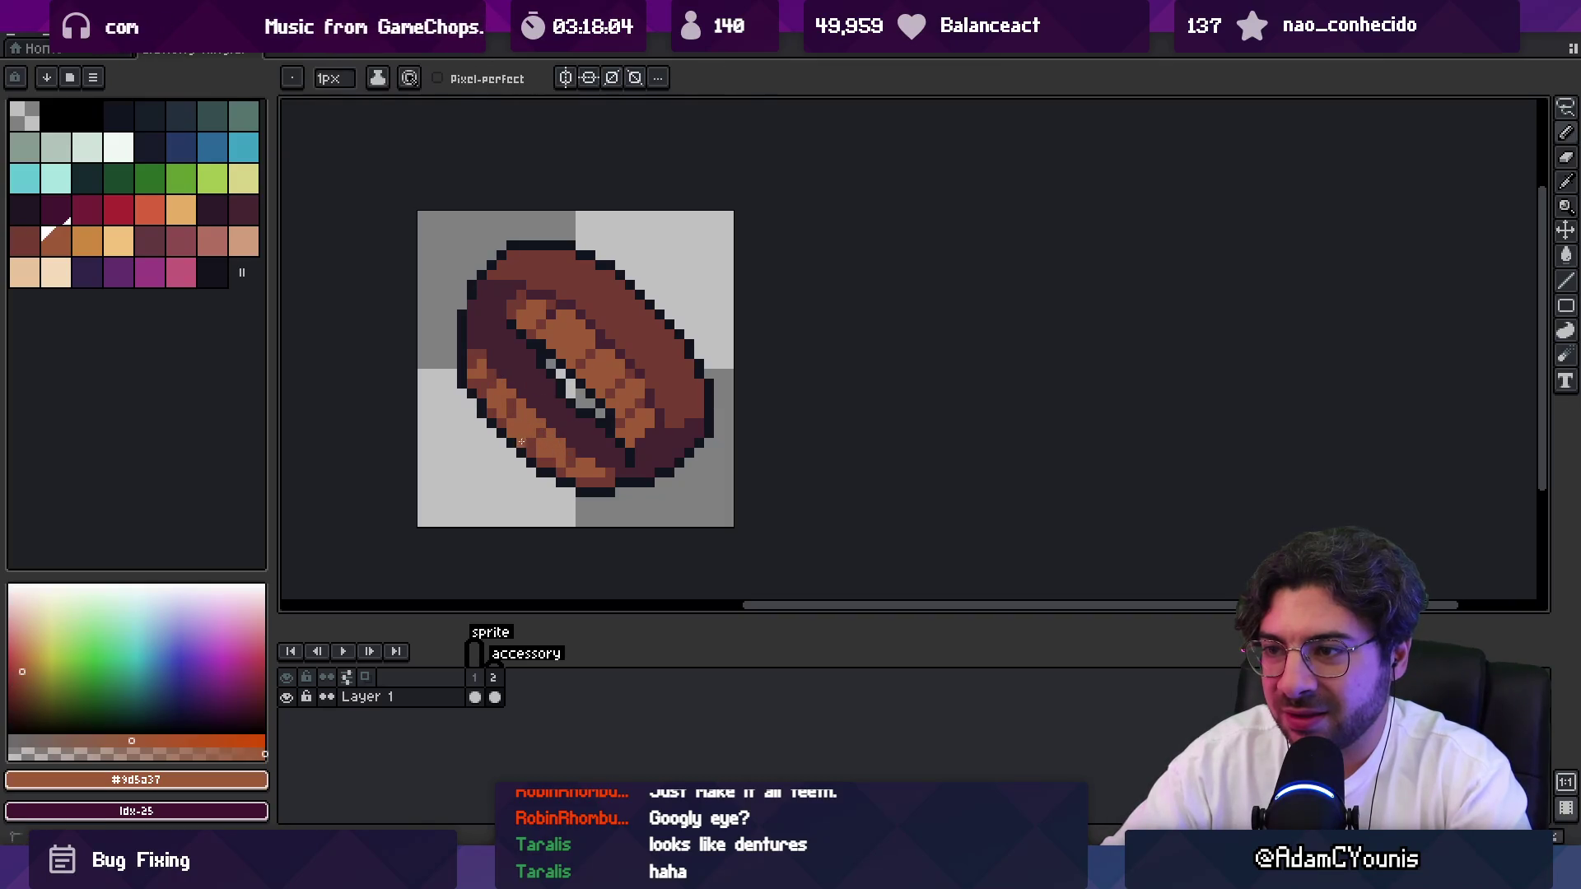
pyautogui.keyDown('alt'); pyautogui.click(537, 430); pyautogui.keyUp('alt')
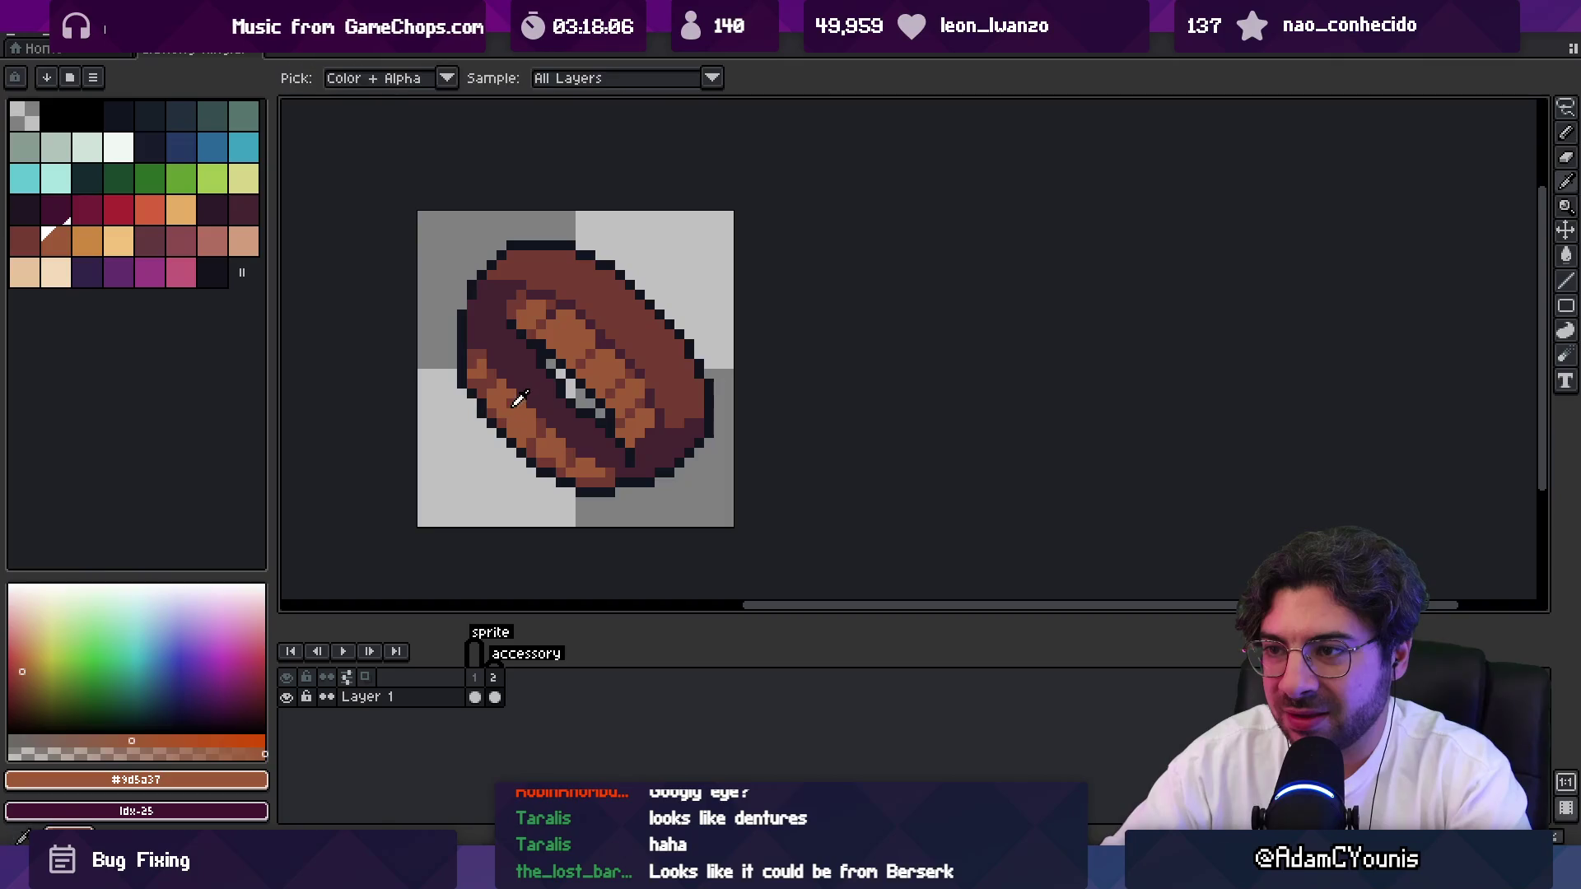
# Reset the view to actual size and zoom in on the ring's opening.
pyautogui.press('z')
pyautogui.press('1')
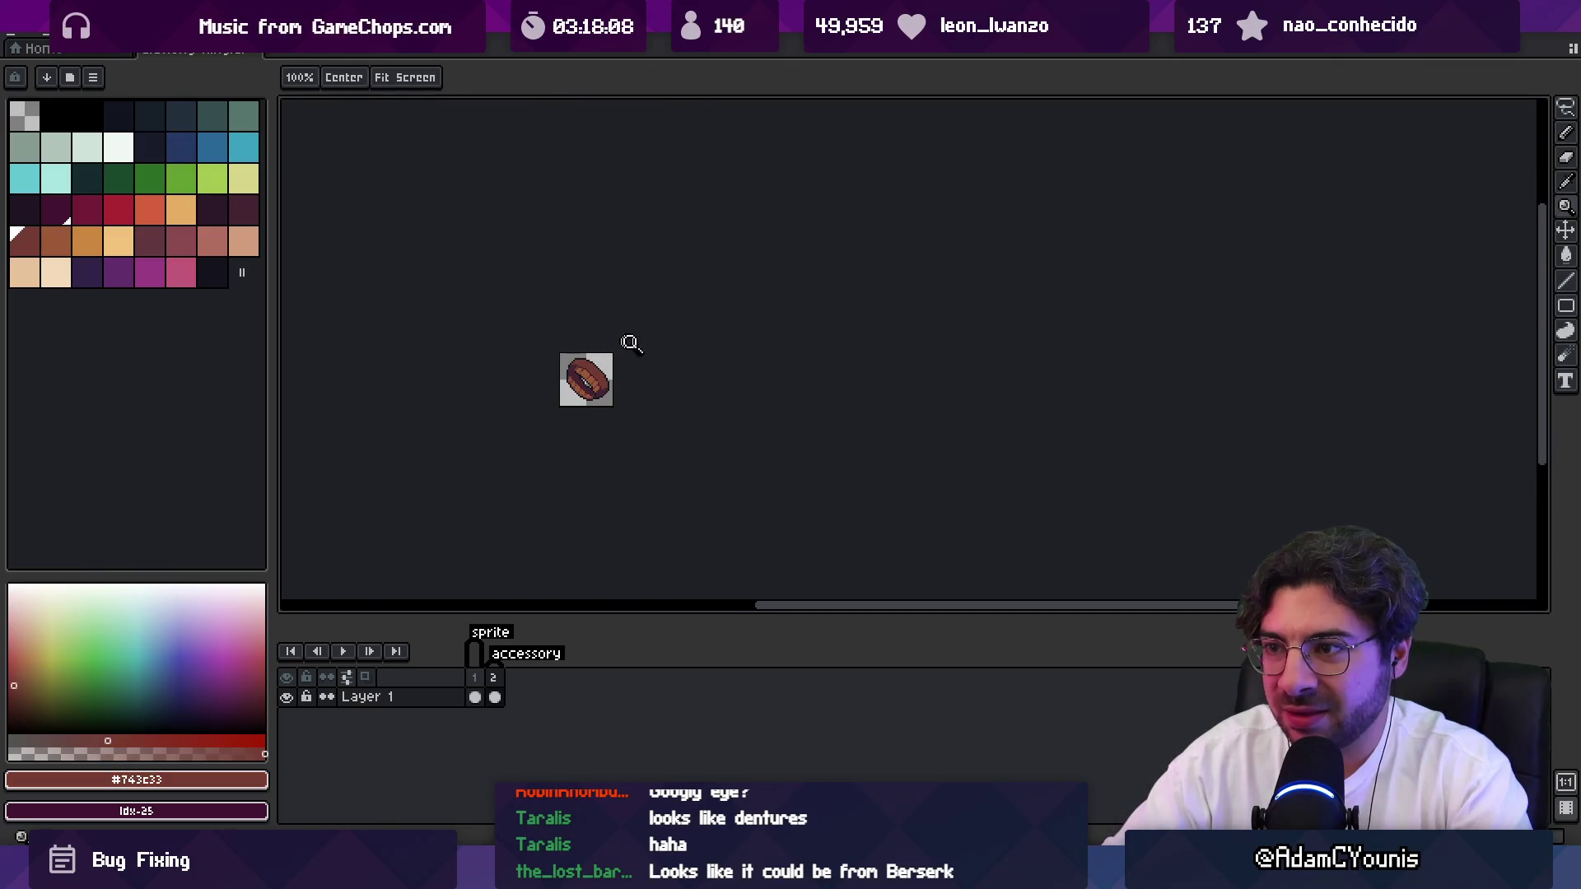
pyautogui.click(608, 380)
pyautogui.click(614, 384)
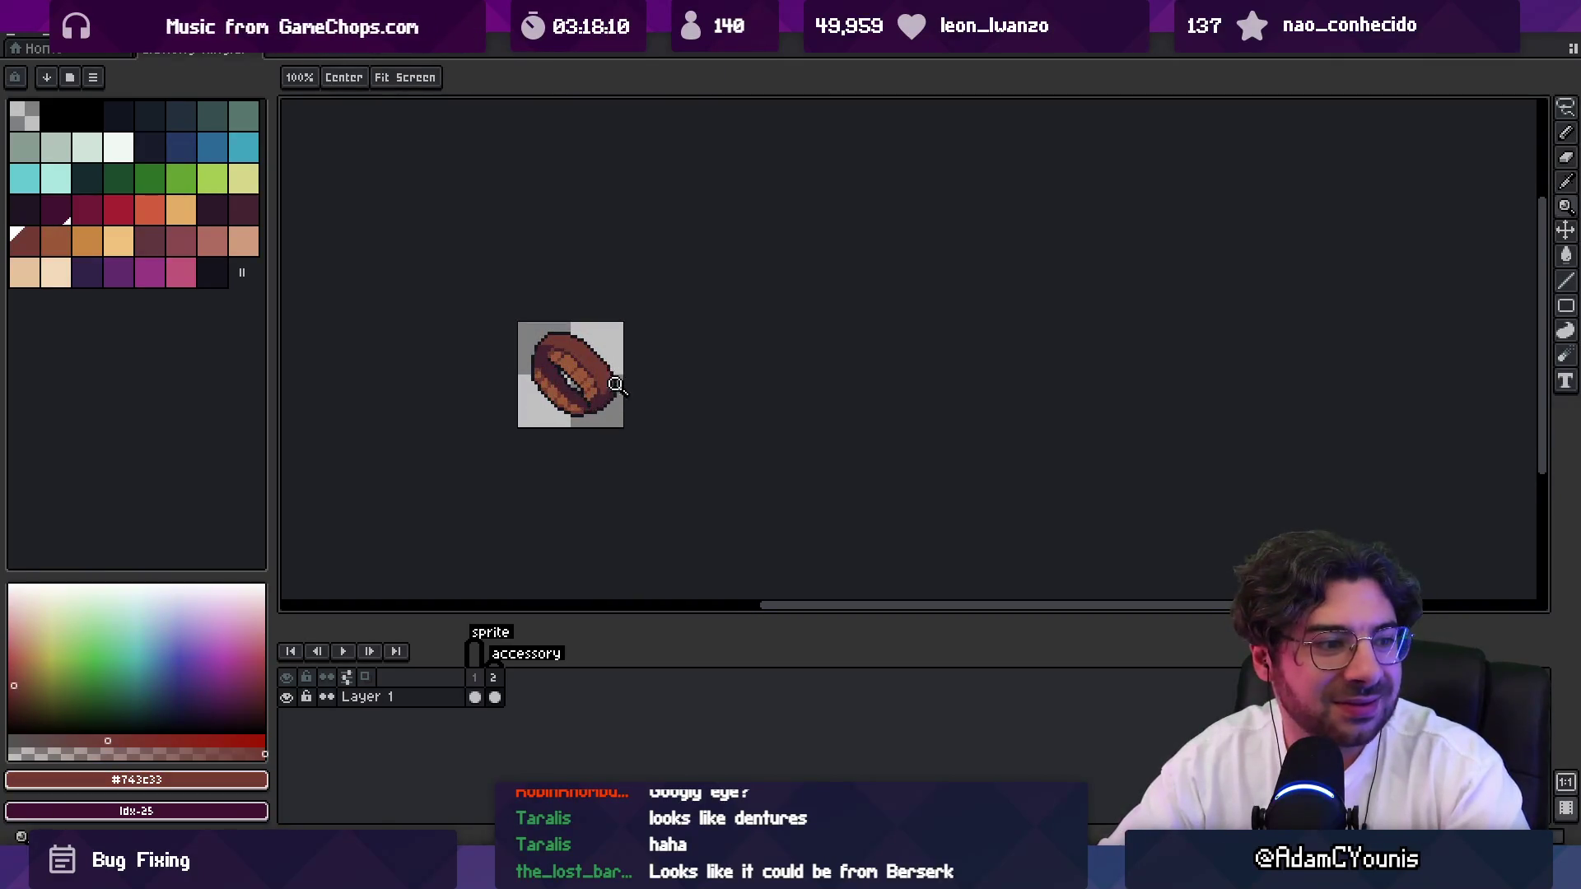
pyautogui.click(614, 355)
pyautogui.click(607, 362)
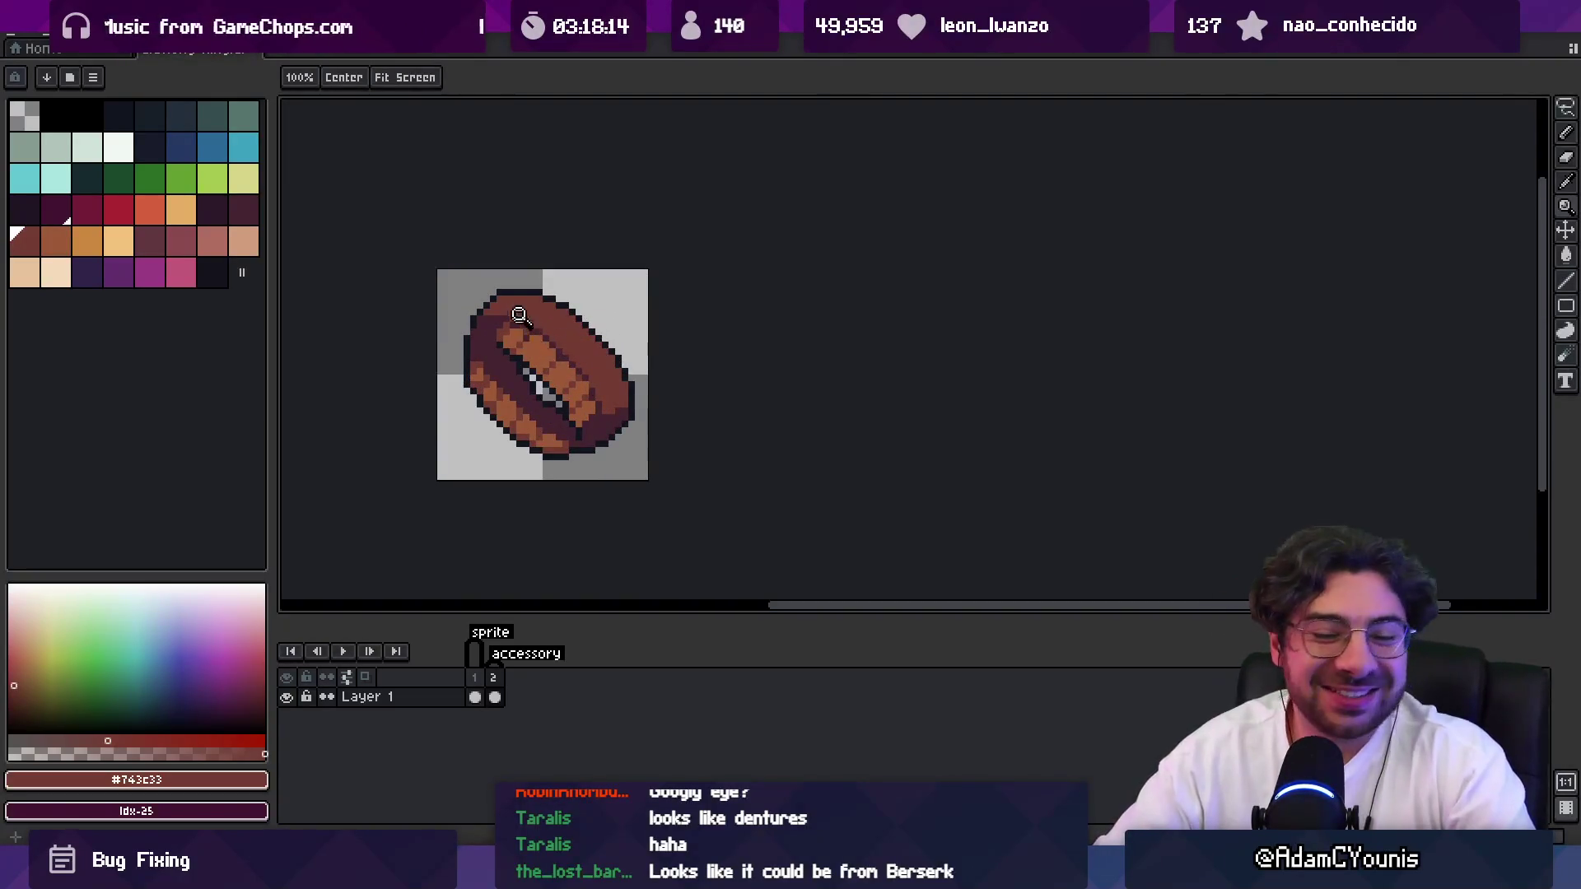
pyautogui.scroll(1, 511, 310)
# Repaint inner hole pixels with the sampled orange-brown and dark outline colours.
pyautogui.press('i')
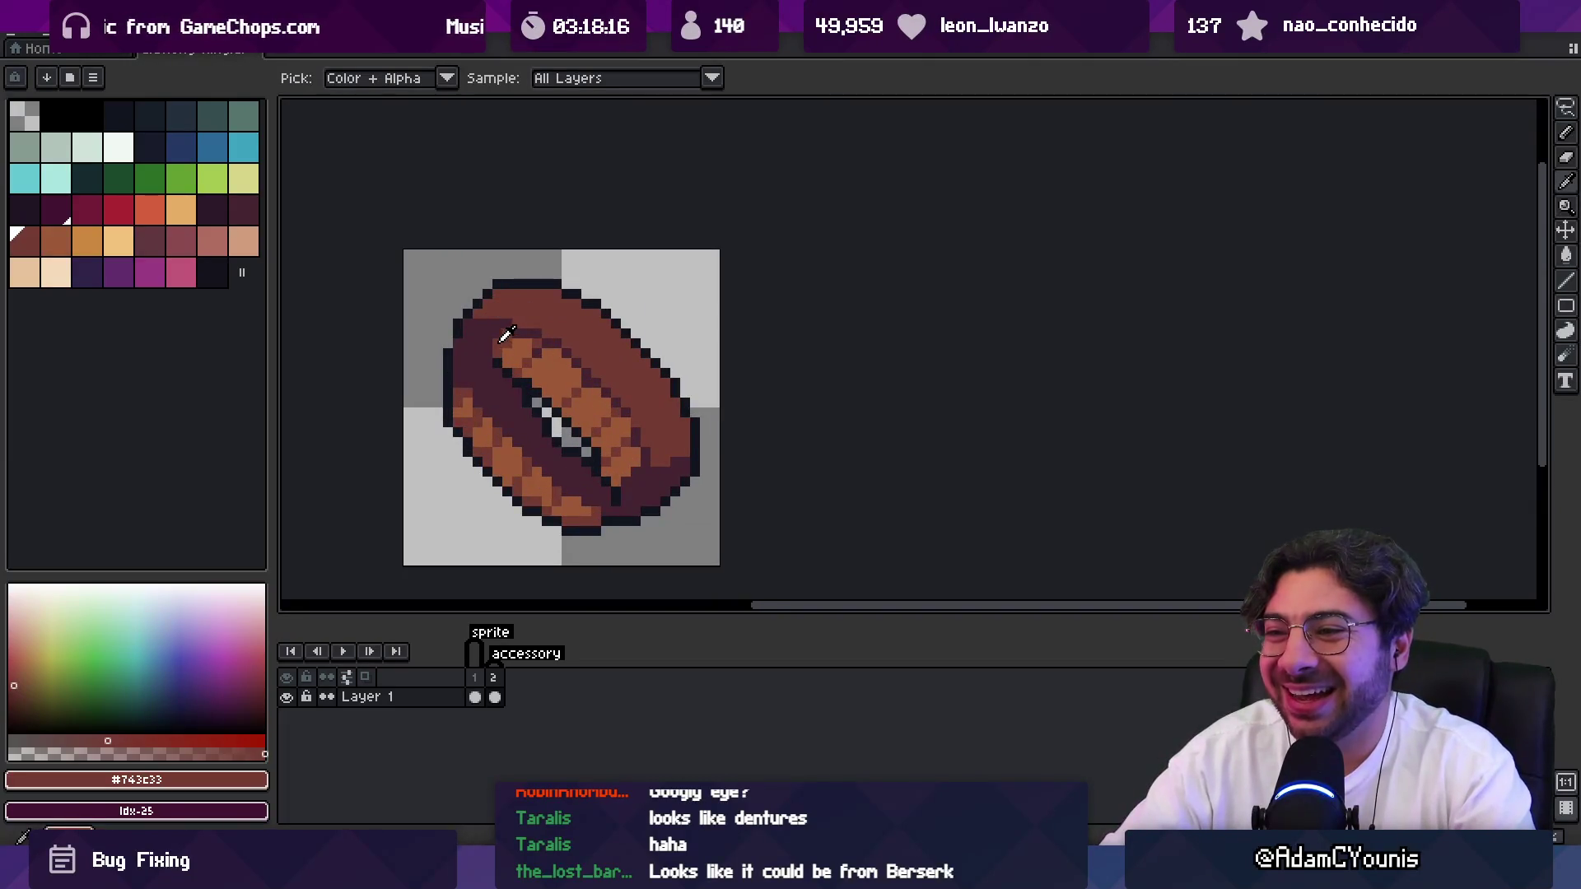
pyautogui.click(500, 338)
pyautogui.press('b')
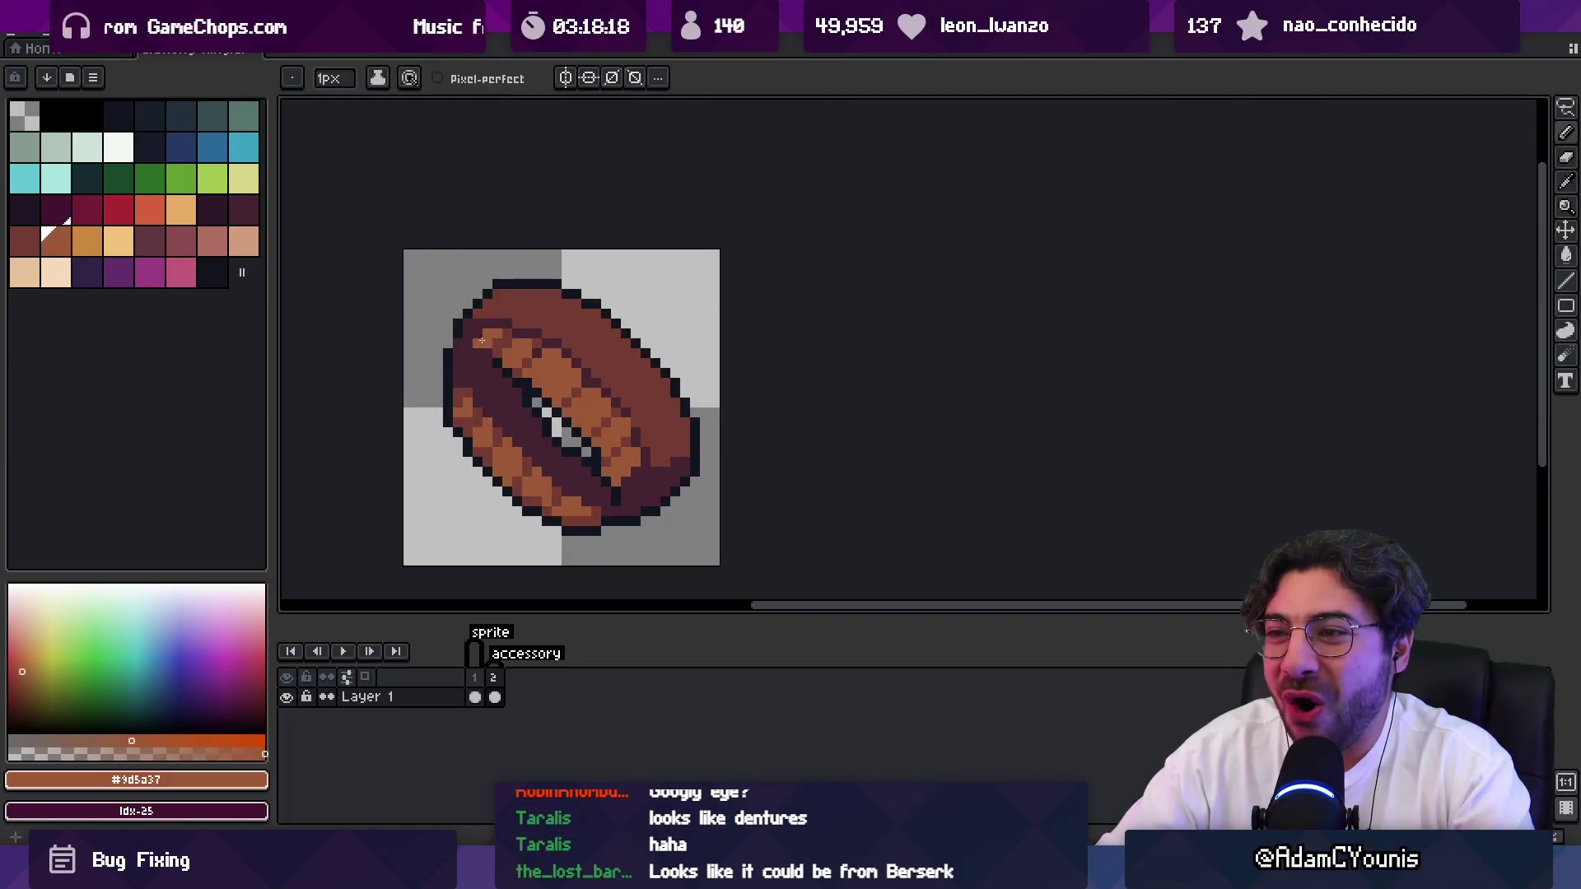
pyautogui.keyDown('alt'); pyautogui.click(486, 353); pyautogui.keyUp('alt')
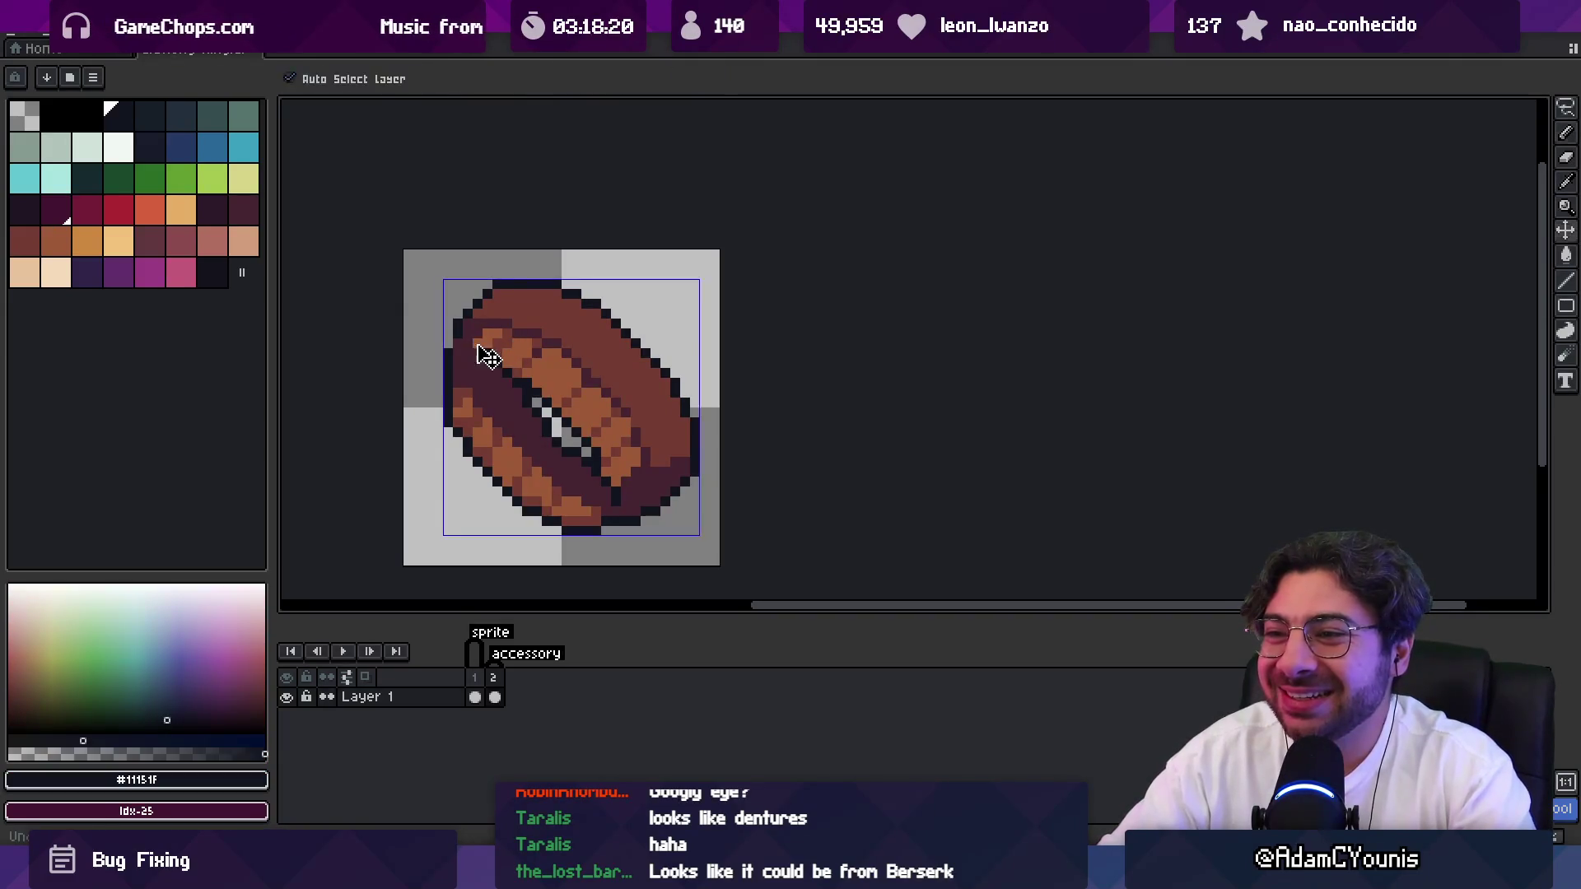
pyautogui.keyDown('alt'); pyautogui.click(466, 353); pyautogui.keyUp('alt')
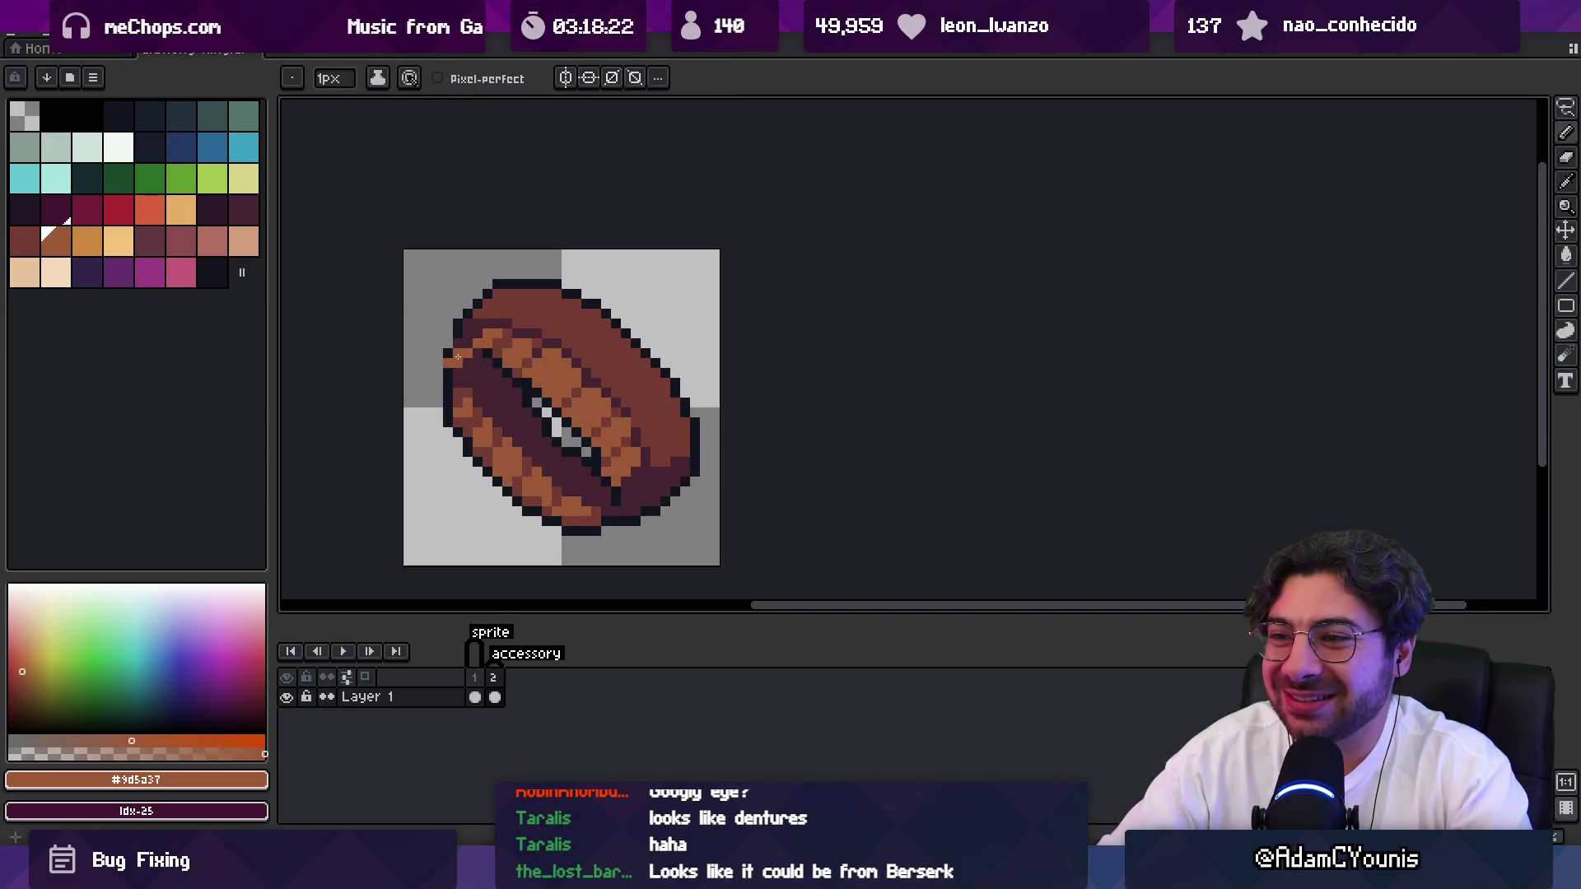
pyautogui.press('z')
pyautogui.scroll(-2, 605, 377)
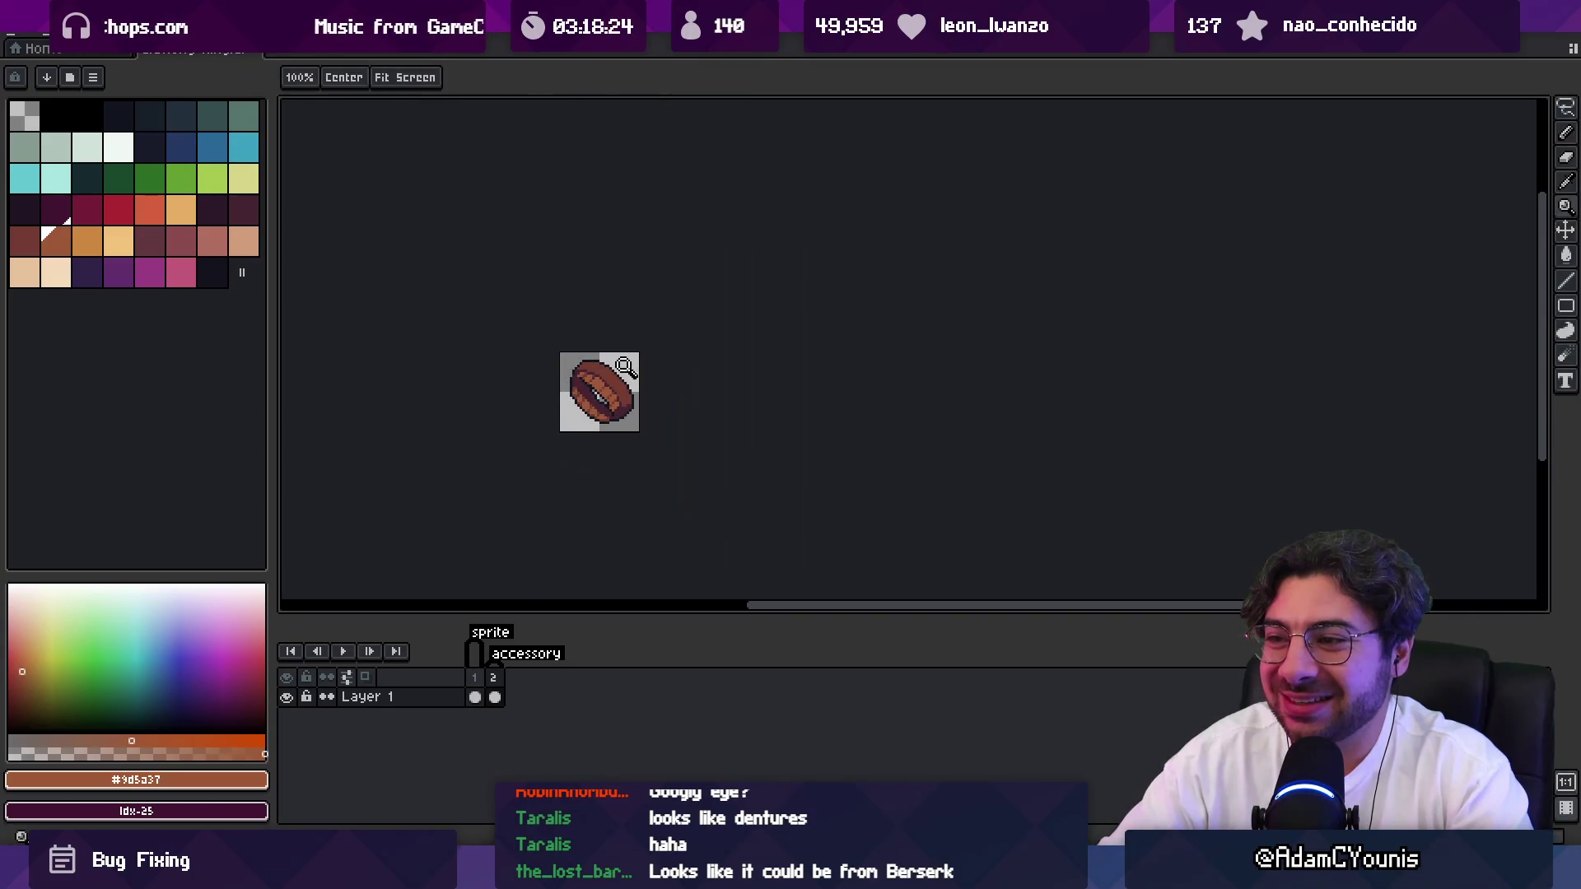
pyautogui.scroll(-1, 625, 368)
pyautogui.scroll(5, 631, 393)
# Touch up the opening's edge pixels in dark brown and the orange band colour.
pyautogui.press('b')
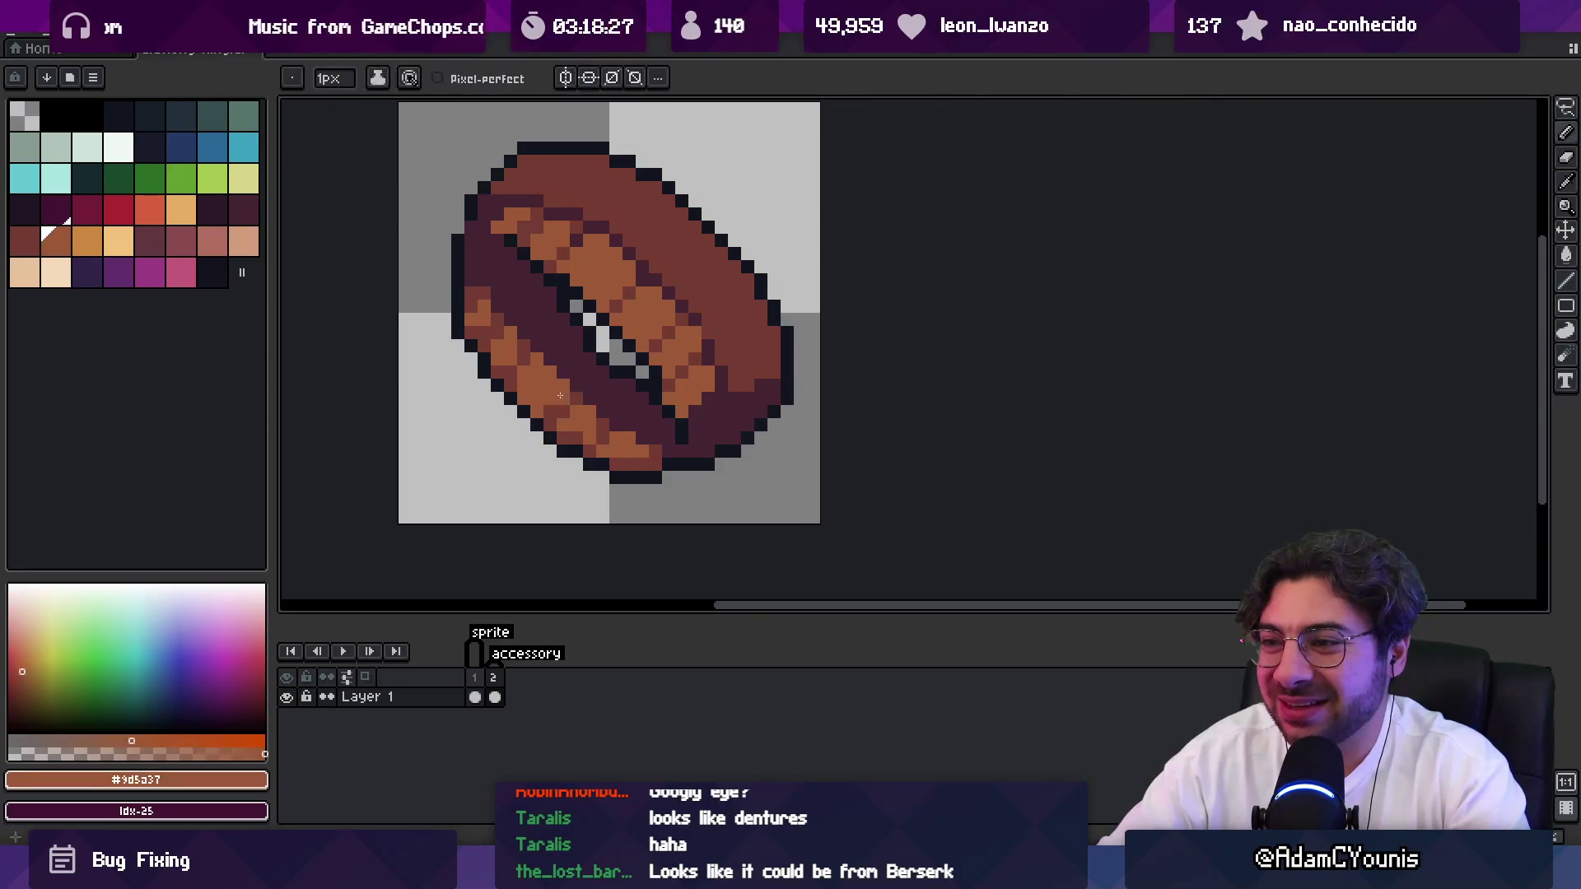
pyautogui.keyDown('alt'); pyautogui.click(519, 365); pyautogui.keyUp('alt')
pyautogui.keyDown('alt'); pyautogui.click(515, 348); pyautogui.keyUp('alt')
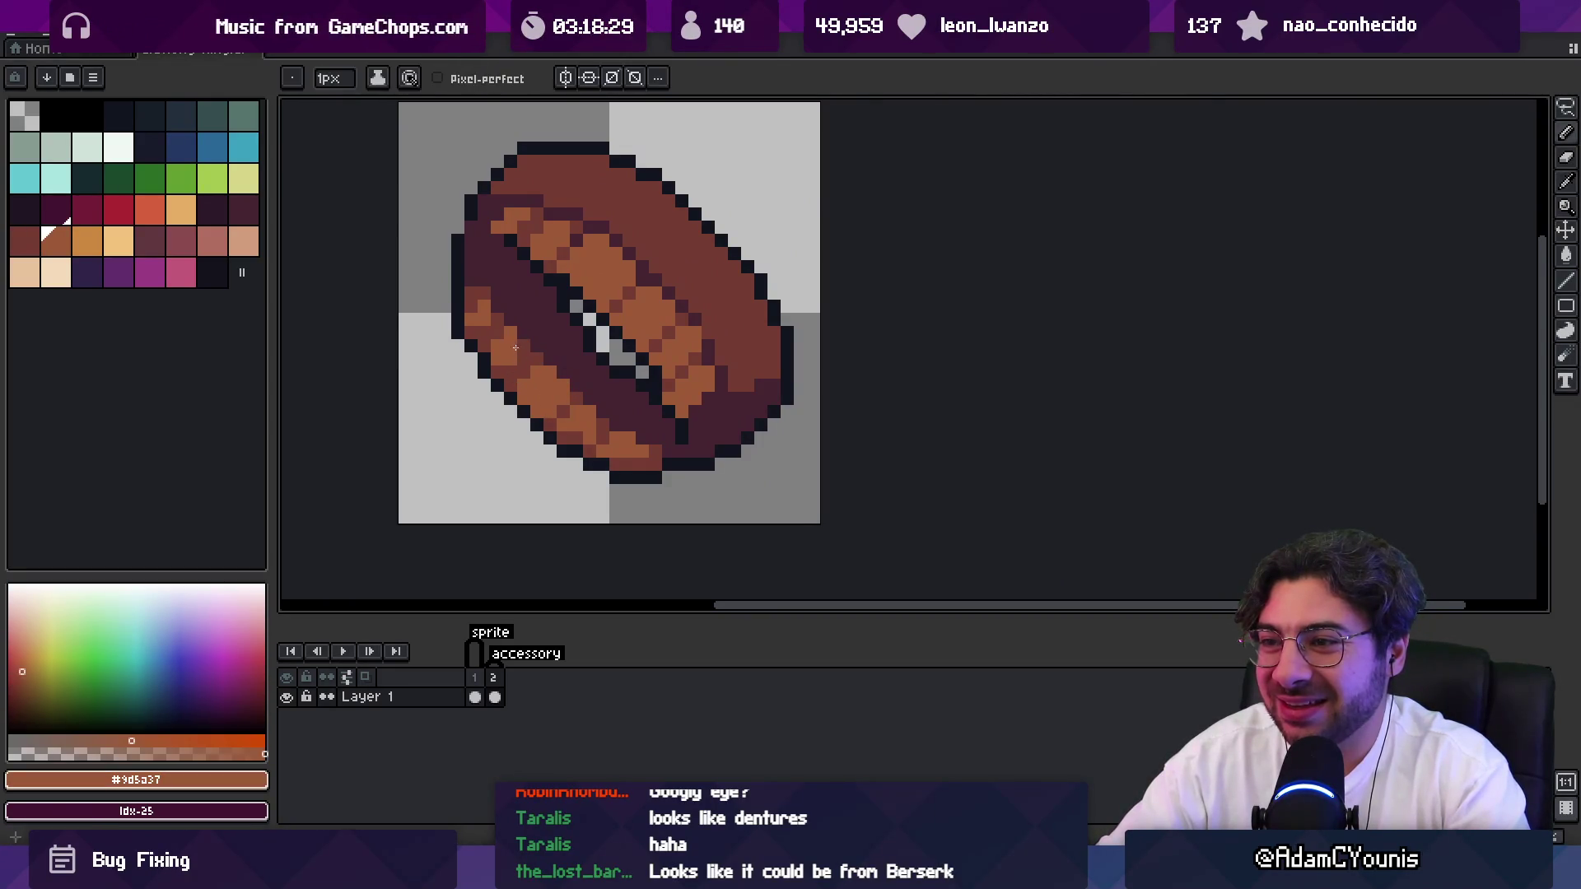
pyautogui.keyDown('alt'); pyautogui.click(499, 364); pyautogui.keyUp('alt')
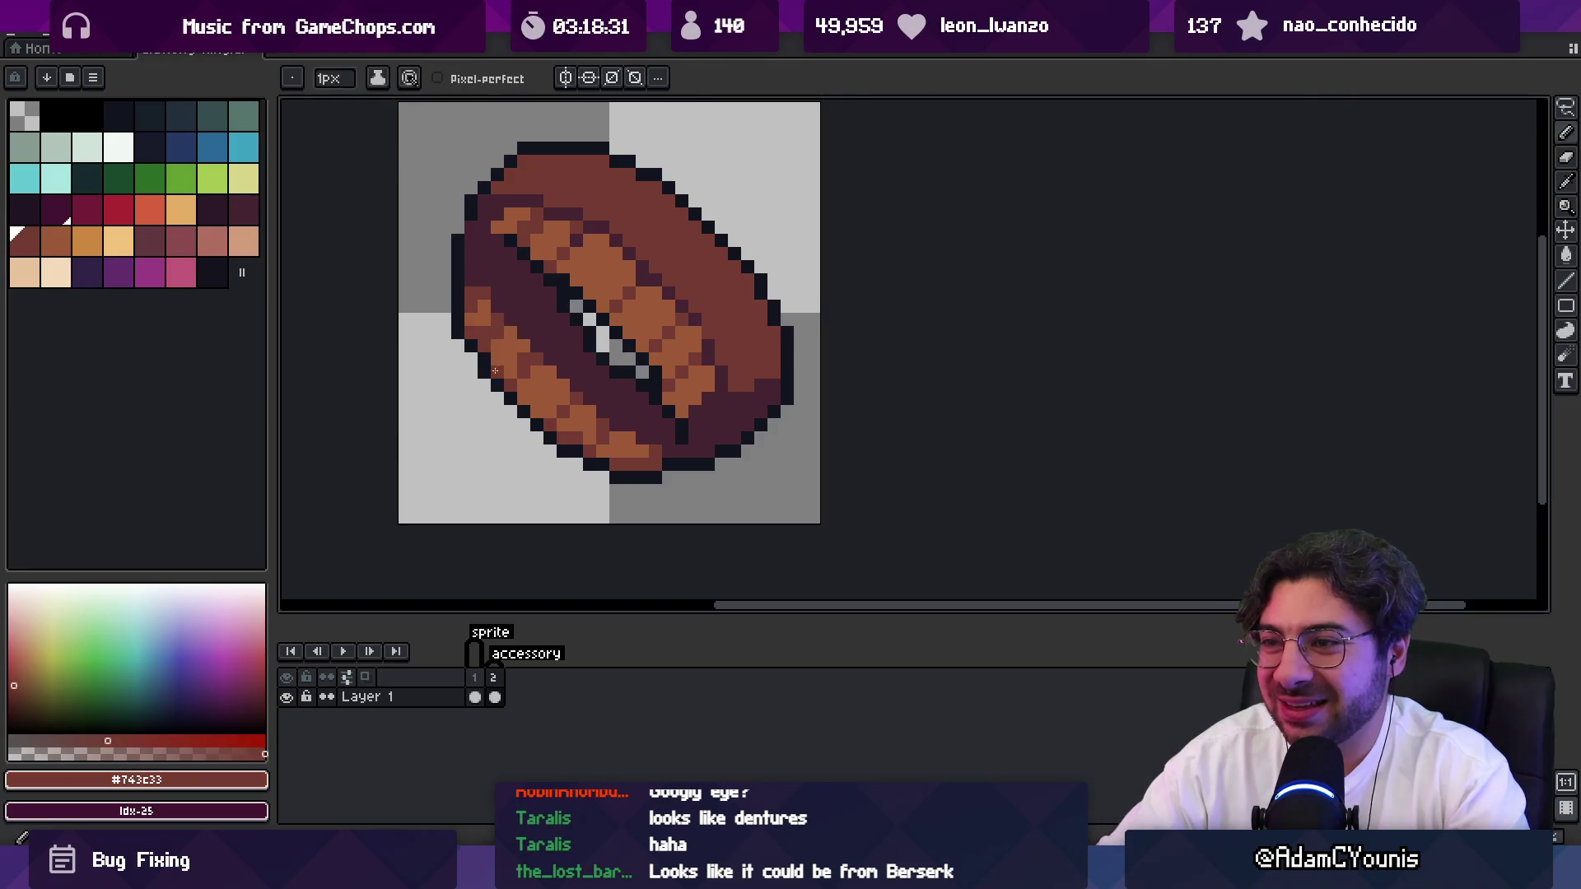
pyautogui.scroll(-4, 479, 354)
pyautogui.scroll(-1, 568, 318)
pyautogui.scroll(3, 598, 332)
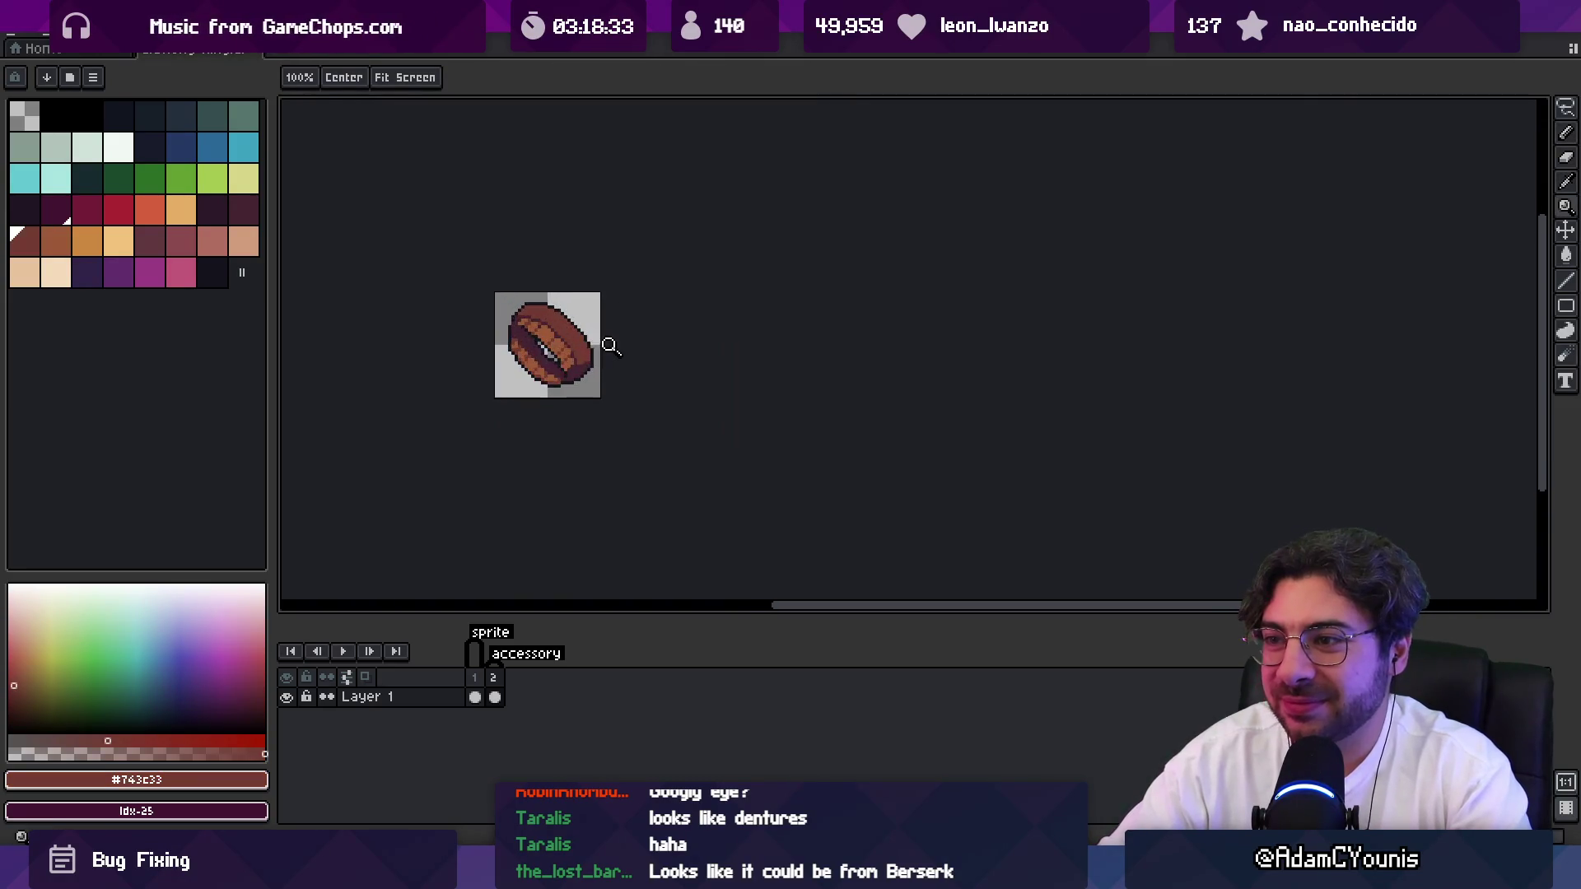
pyautogui.keyDown('alt'); pyautogui.click(555, 375); pyautogui.keyUp('alt')
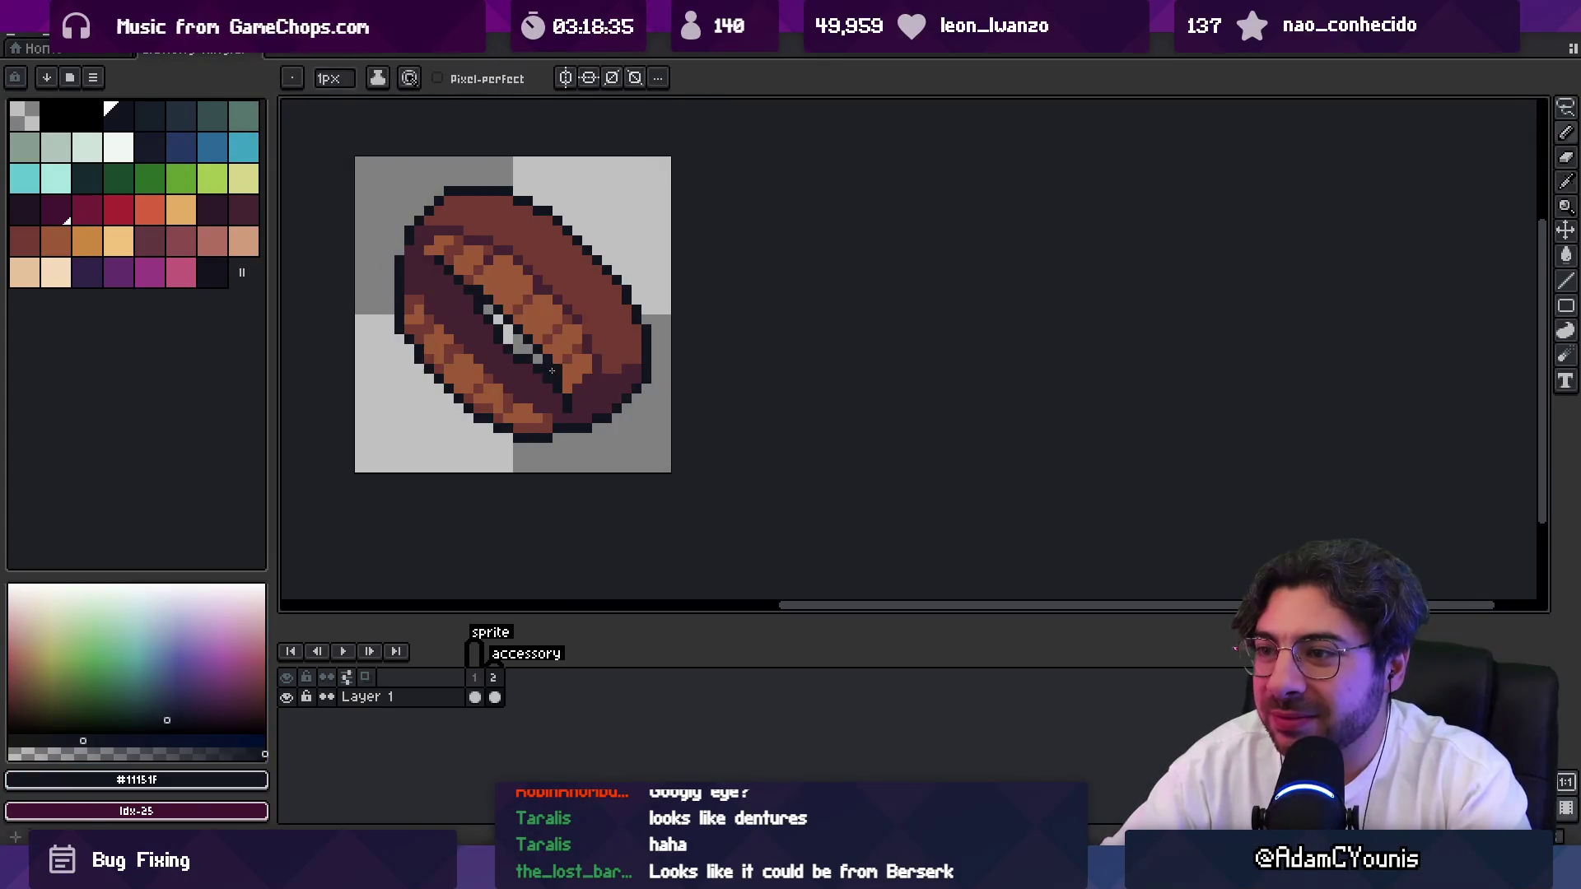
# Draw a diagonal run of light grey pixels through the band to open the inner gap.
pyautogui.press('alt')
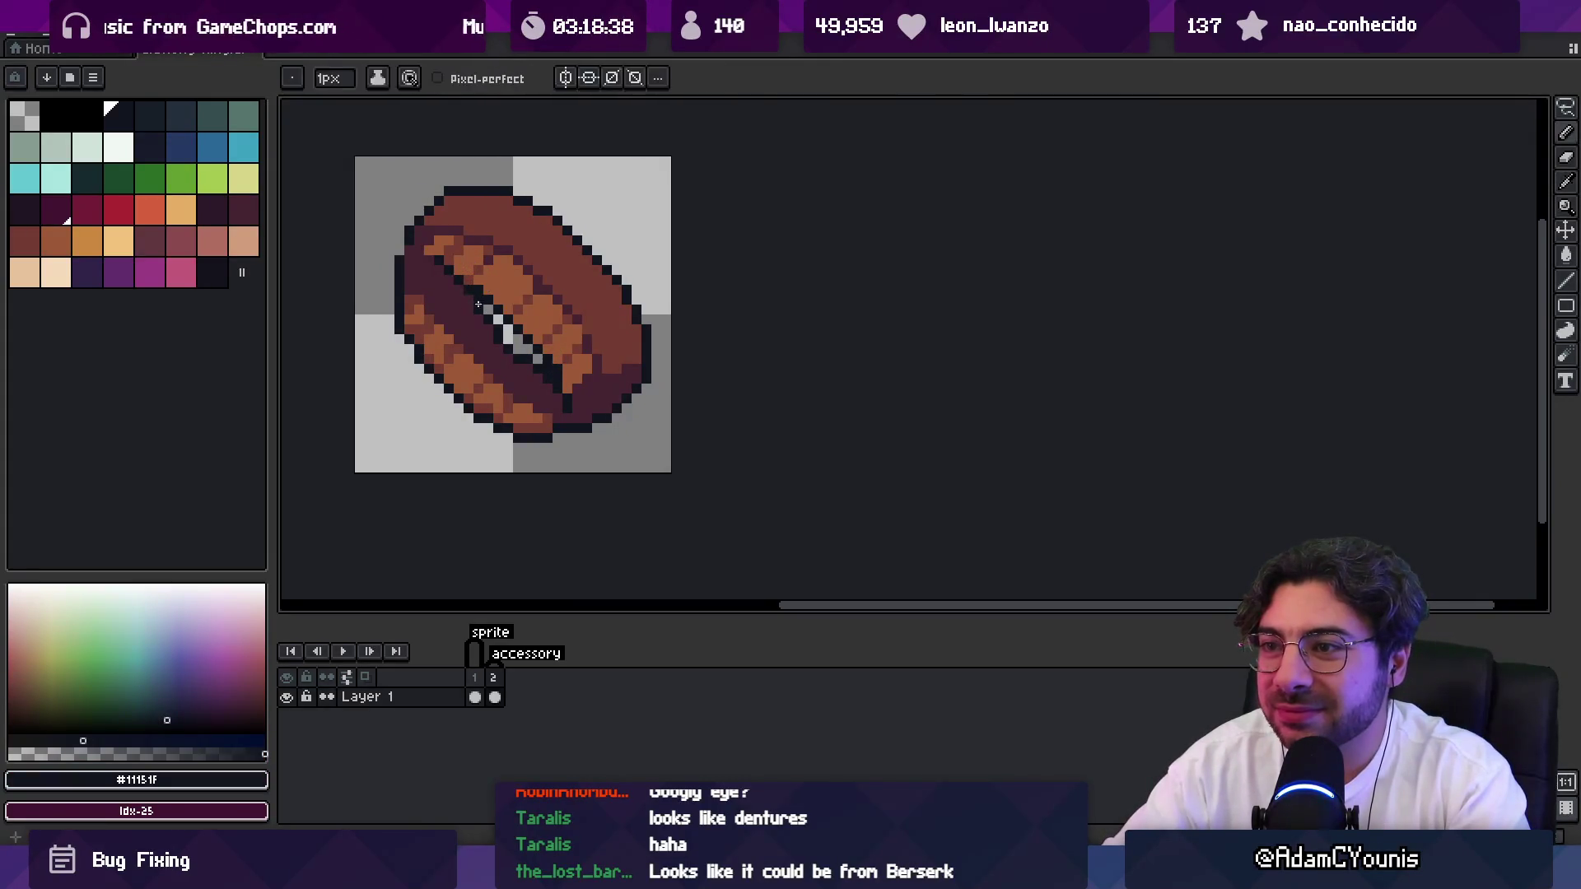
pyautogui.press('alt')
pyautogui.press('e')
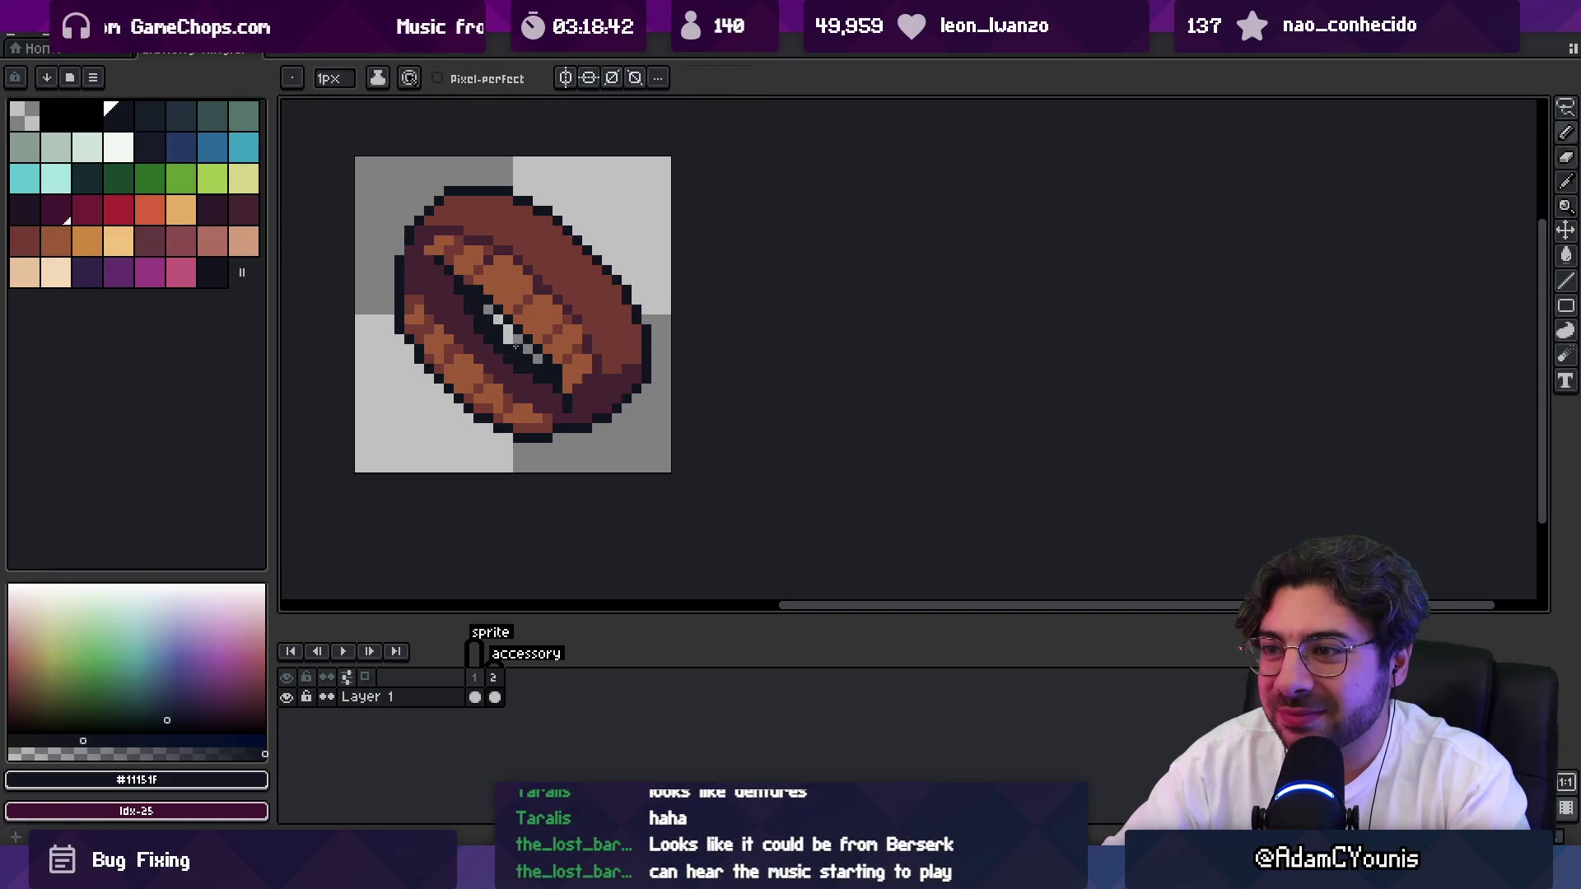
pyautogui.press('b')
pyautogui.scroll(5, 506, 317)
pyautogui.moveTo(593, 293)
pyautogui.mouseDown()
pyautogui.moveTo(689, 388)
pyautogui.moveTo(521, 248)
pyautogui.moveTo(470, 247)
pyautogui.moveTo(574, 354)
pyautogui.moveTo(786, 475)
pyautogui.mouseUp()
pyautogui.press('z')
pyautogui.scroll(-6, 706, 417)
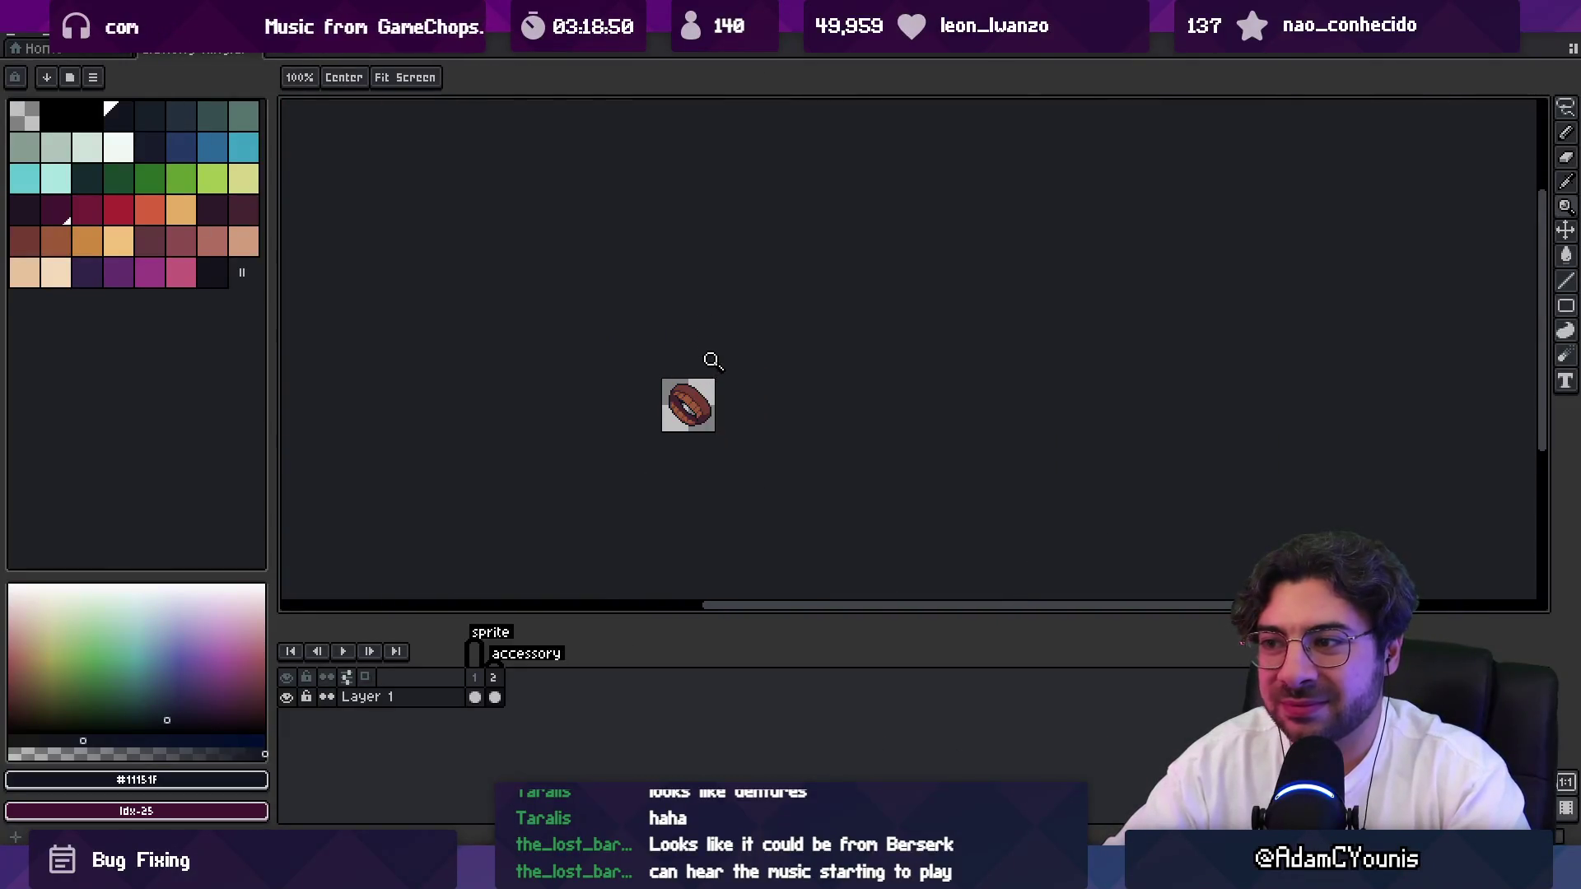
pyautogui.scroll(3, 717, 380)
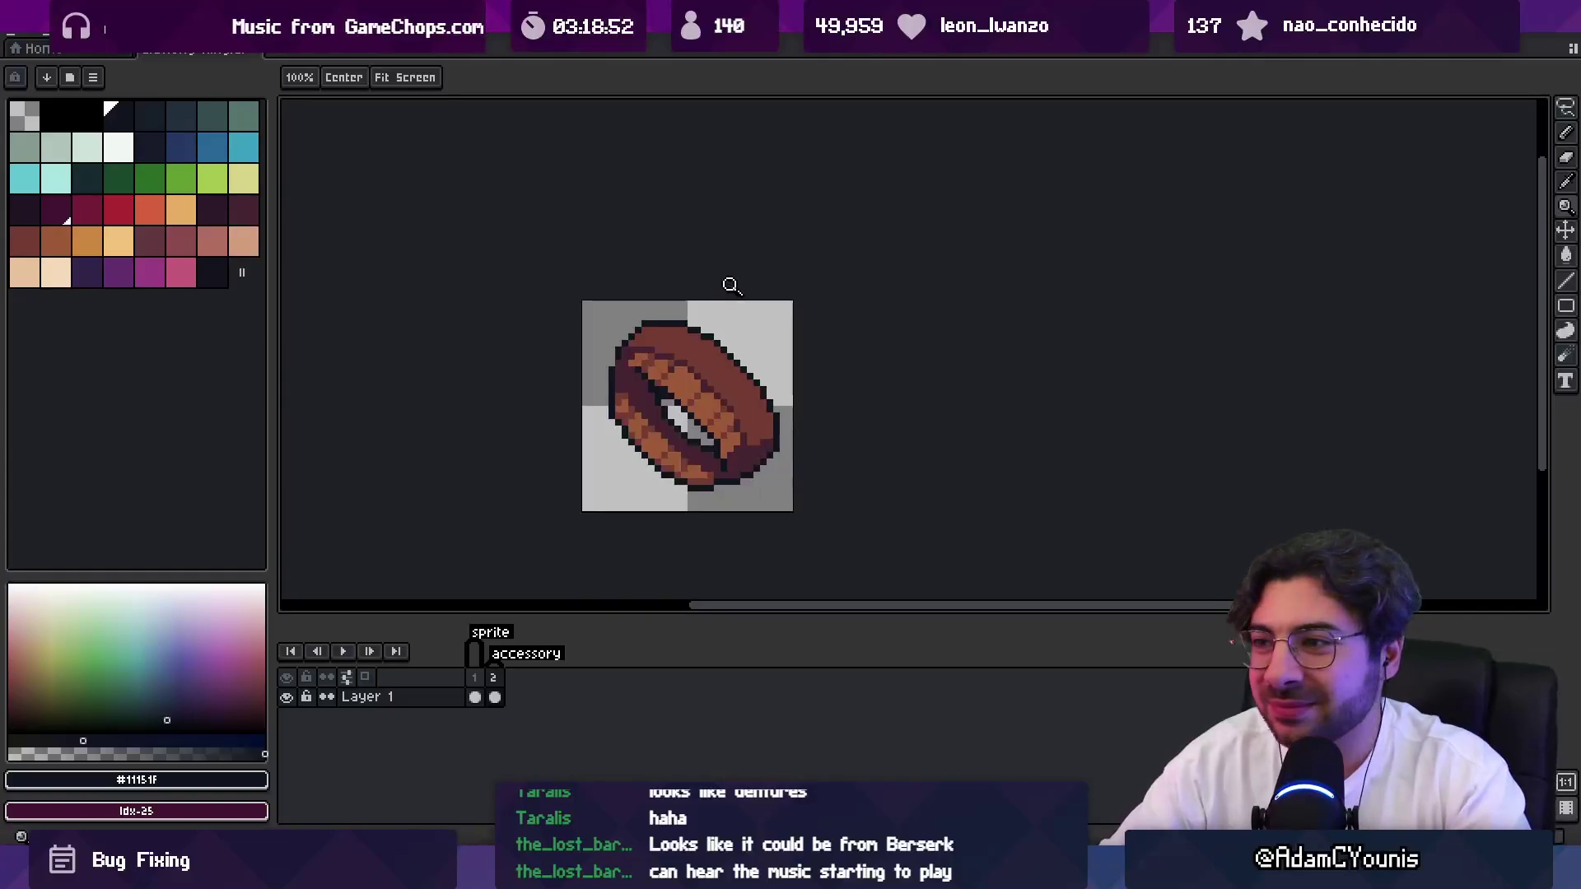
pyautogui.scroll(1, 710, 331)
# Make a freehand selection around the upper part of the ring.
pyautogui.press('b')
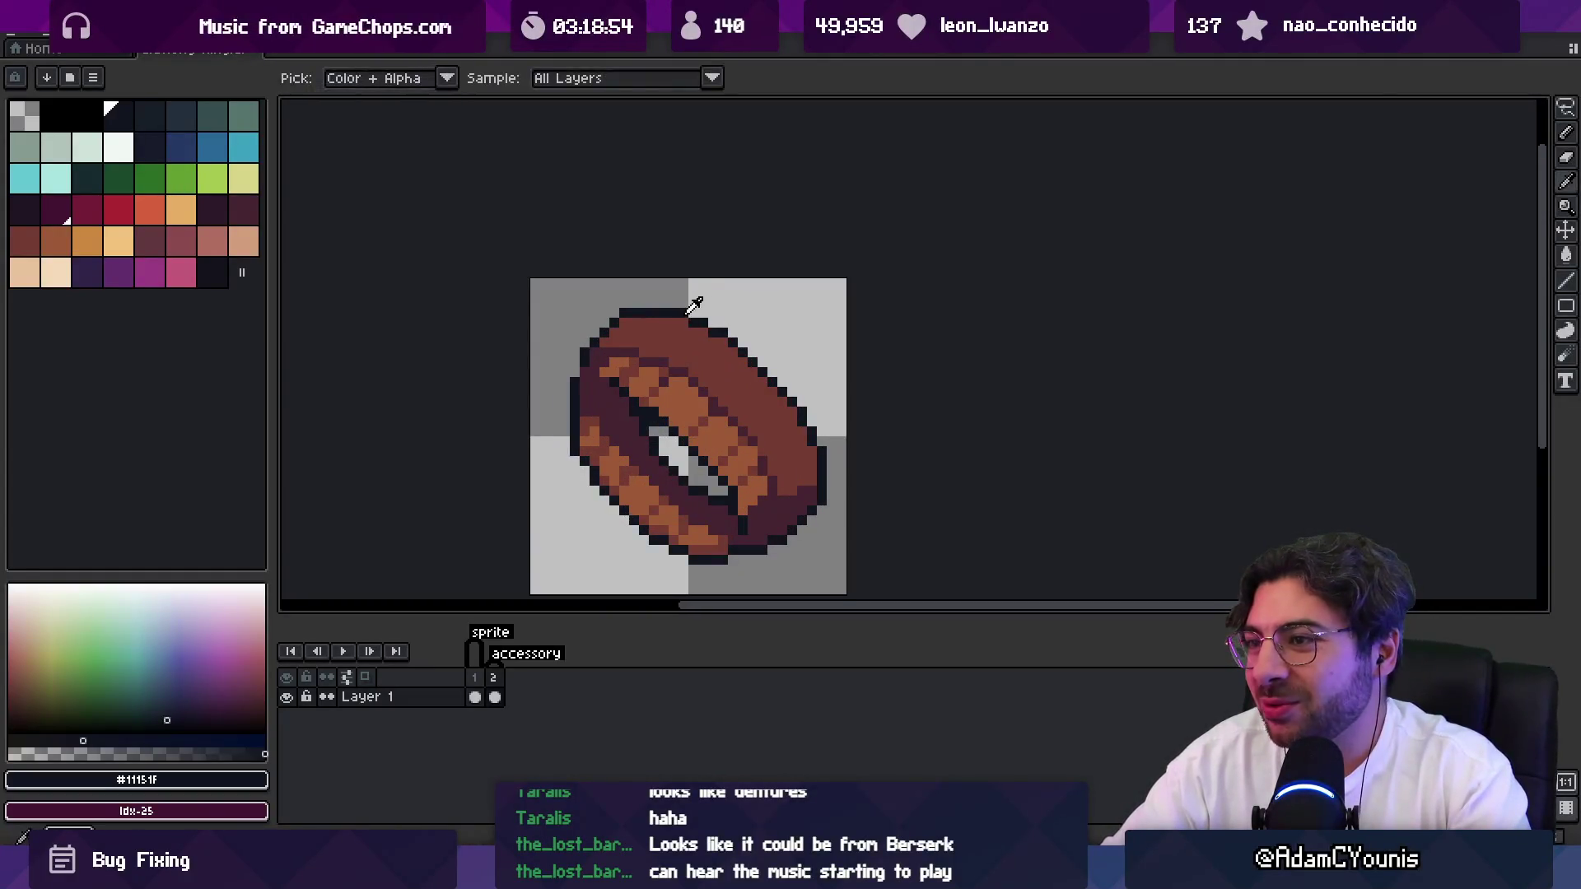
pyautogui.press('e')
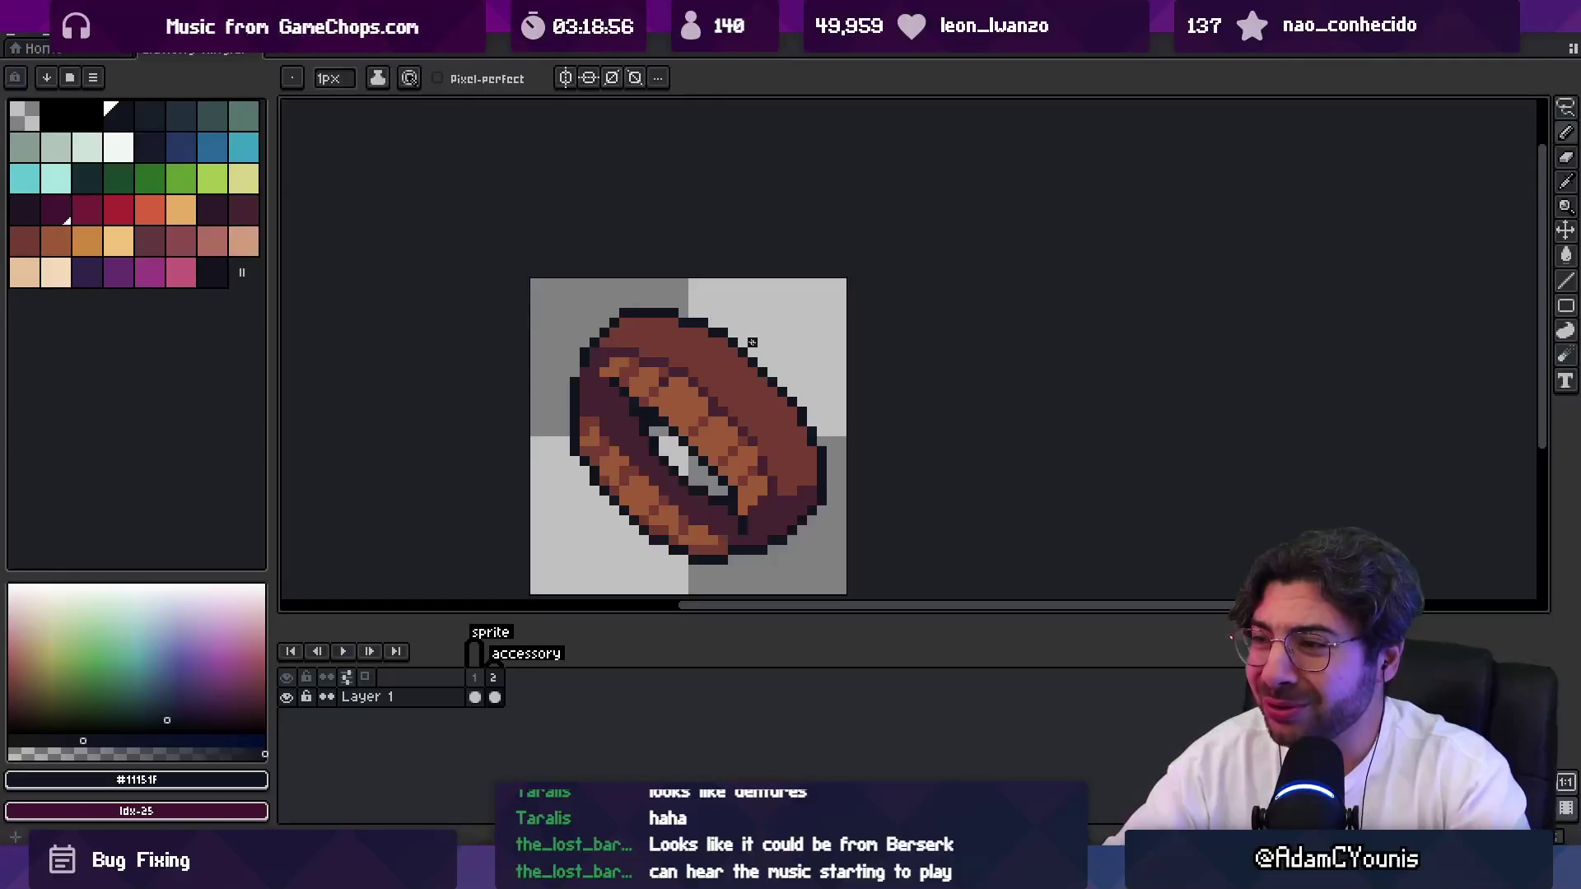
pyautogui.scroll(-1, 752, 342)
pyautogui.scroll(1, 730, 340)
pyautogui.press('q')
pyautogui.moveTo(610, 272)
pyautogui.mouseDown()
pyautogui.moveTo(766, 441)
pyautogui.moveTo(706, 362)
pyautogui.mouseUp()
# Drop the freehand selection on the ring and zoom out to check the whole sprite.
pyautogui.click(699, 362)
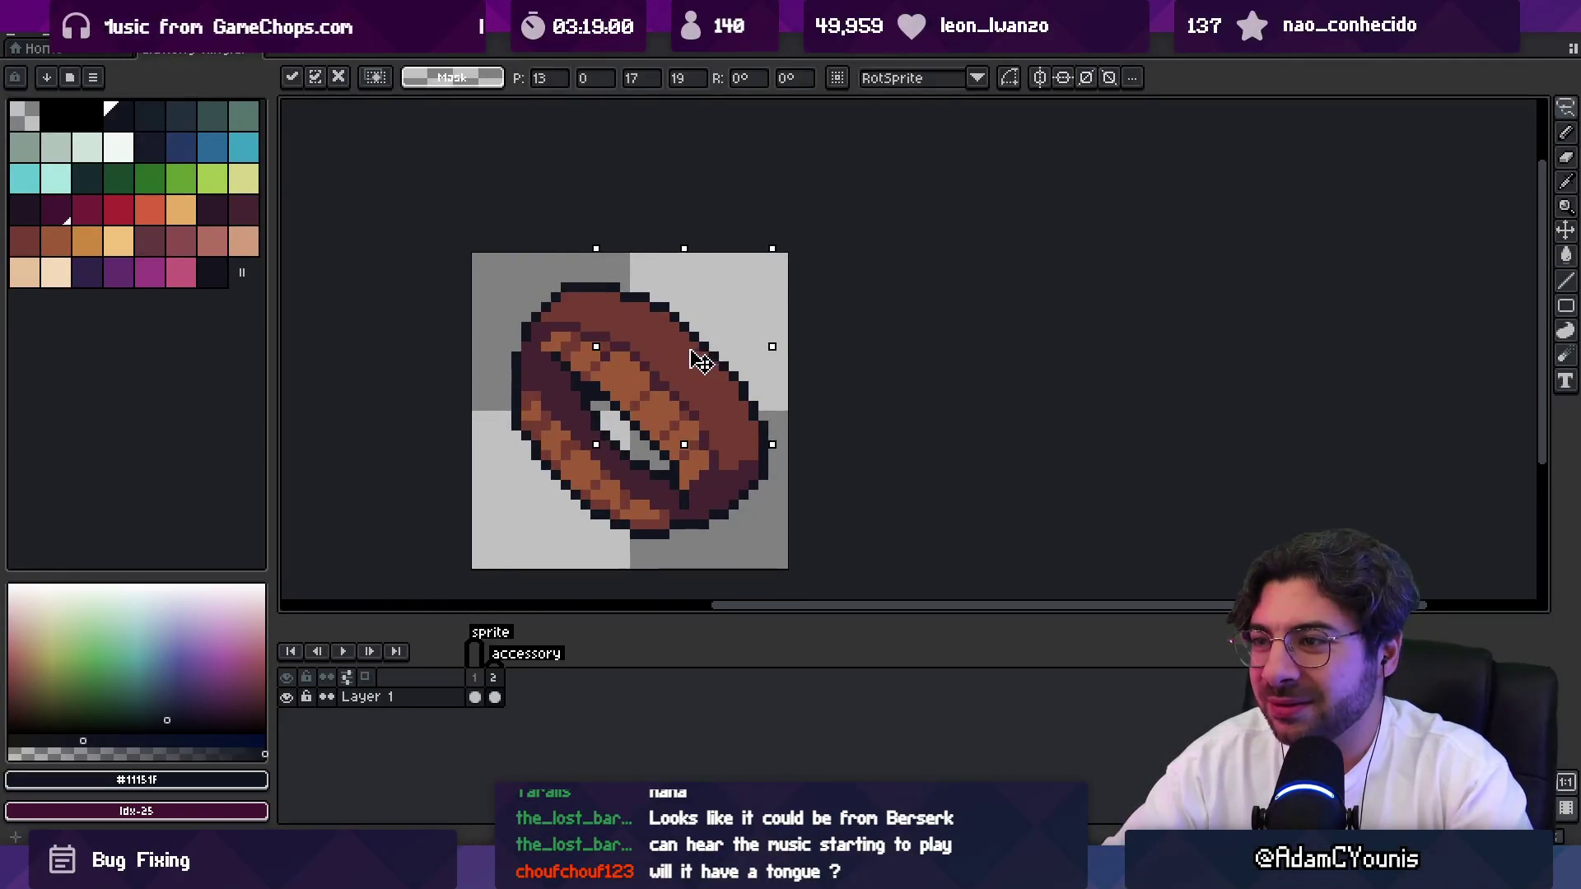
pyautogui.click(713, 356)
pyautogui.press('b')
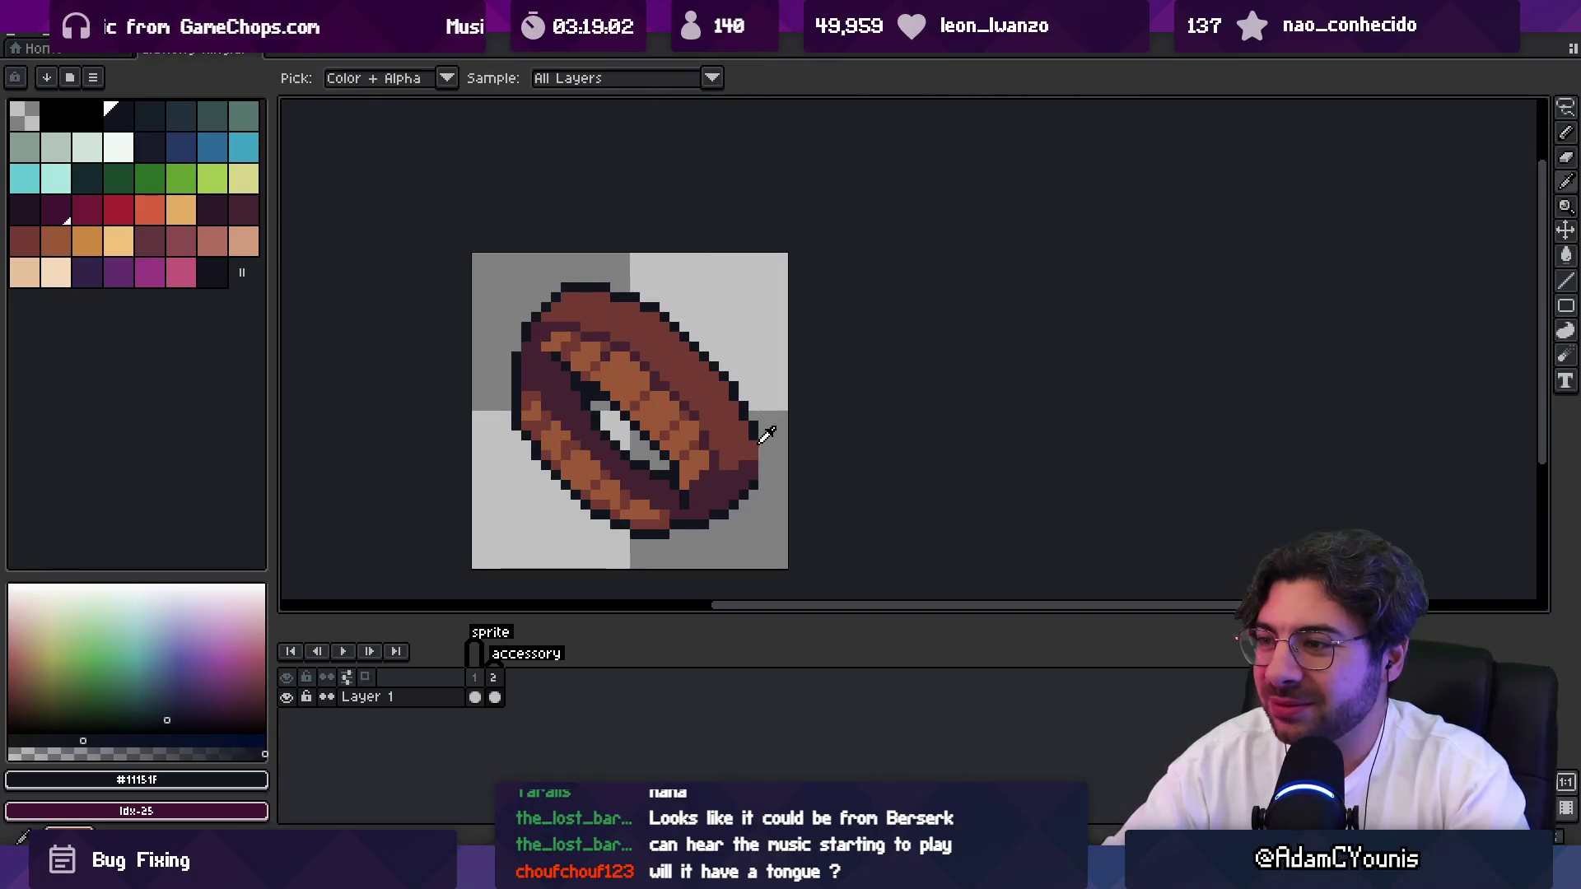
pyautogui.press('z')
pyautogui.scroll(-2, 595, 316)
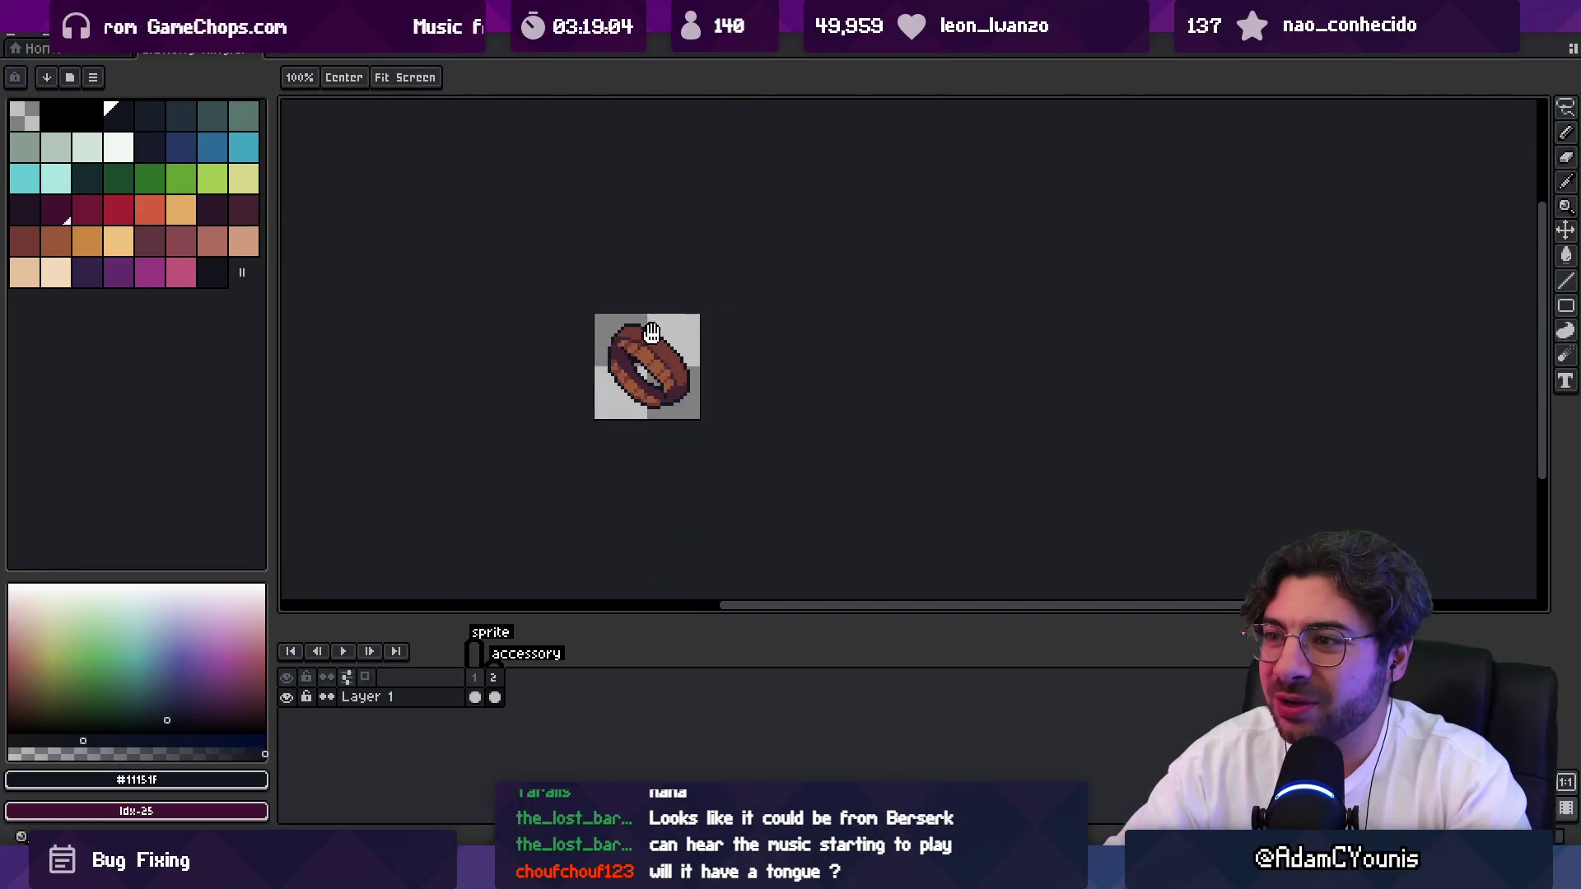
pyautogui.scroll(2, 628, 349)
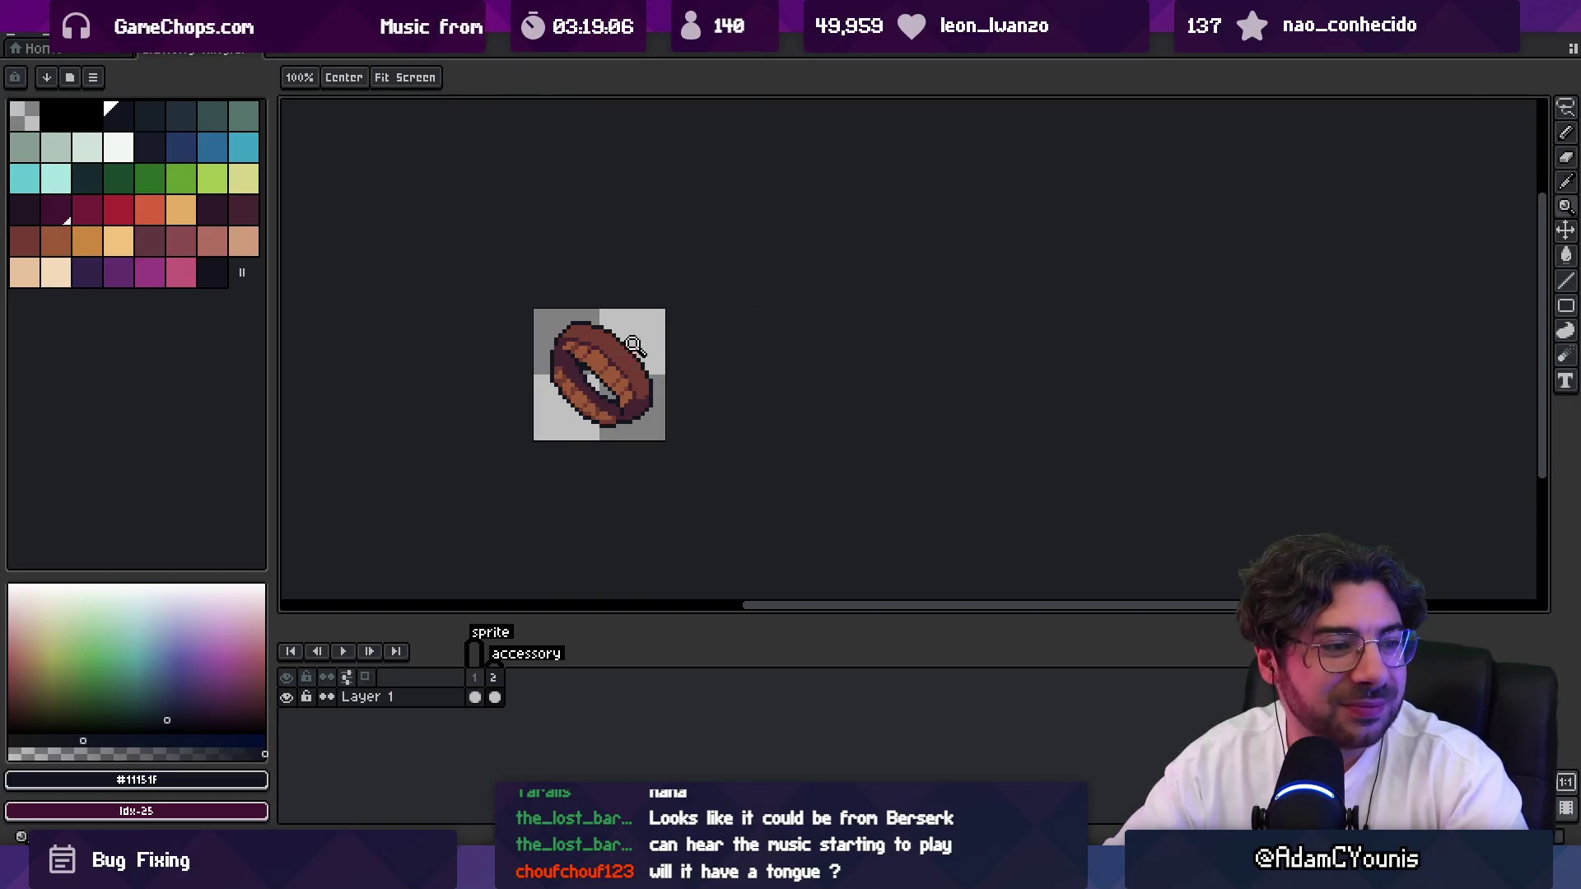
pyautogui.scroll(1, 626, 375)
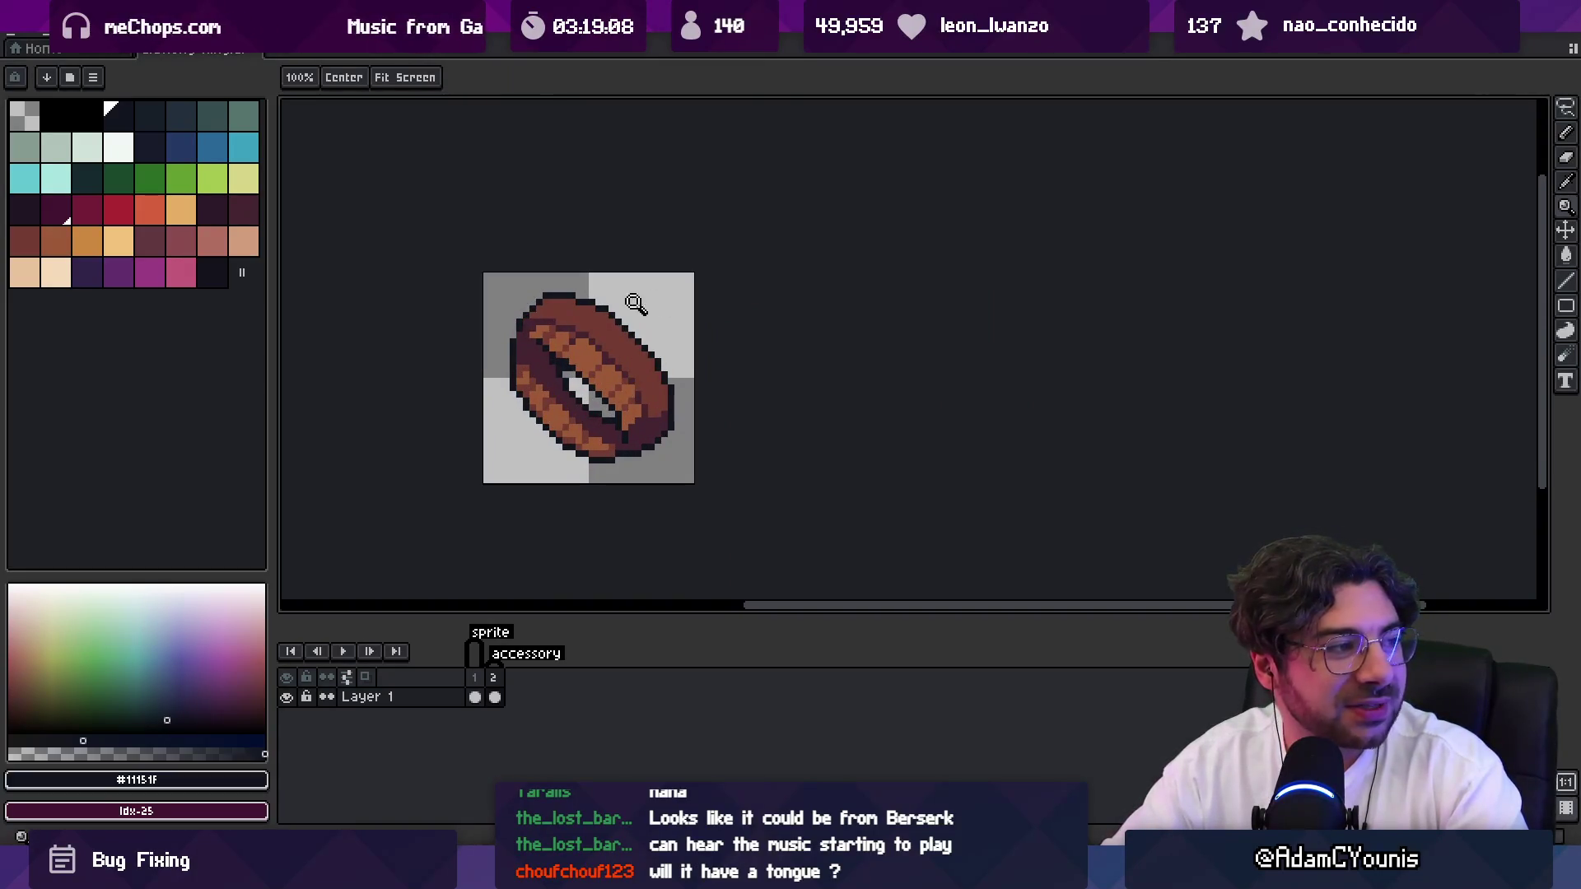
pyautogui.moveTo(627, 353); pyautogui.dragTo(608, 367)
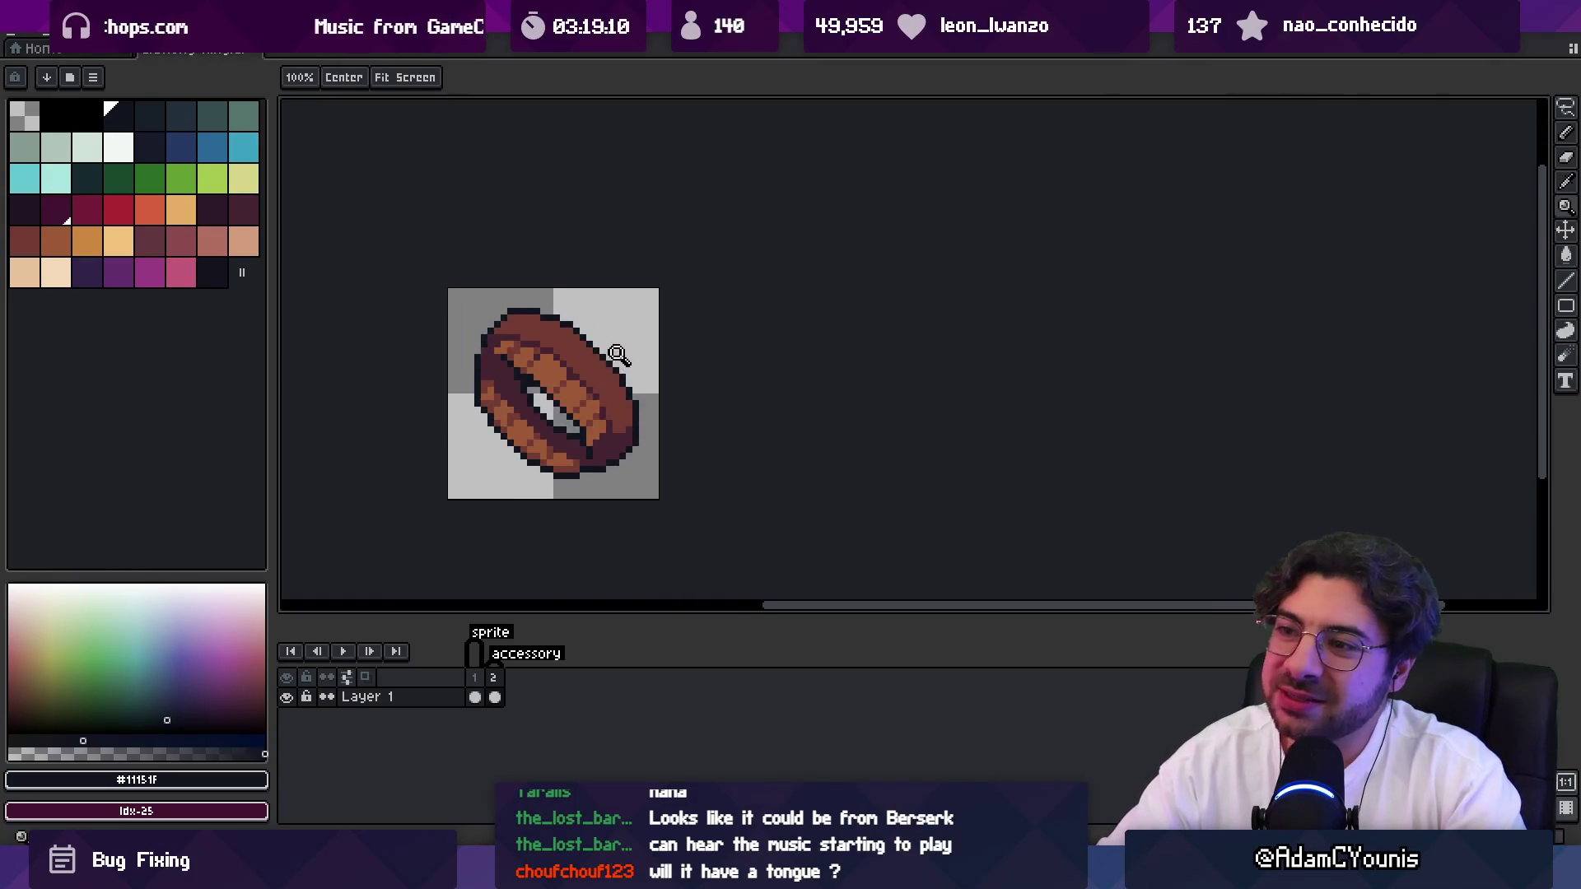
pyautogui.scroll(-3, 606, 378)
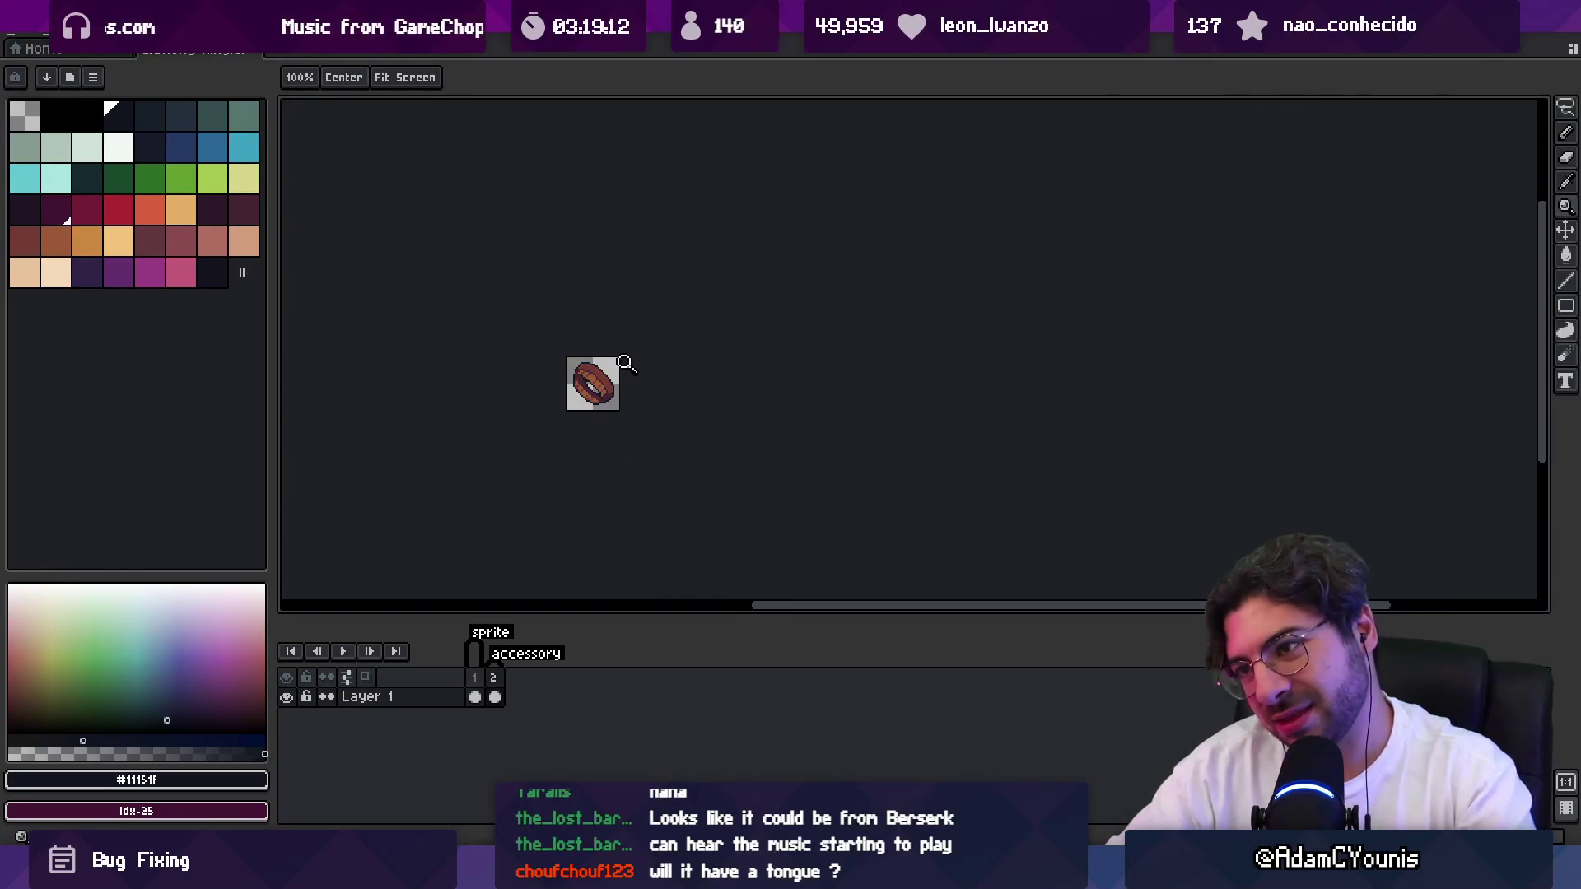
pyautogui.scroll(3, 602, 380)
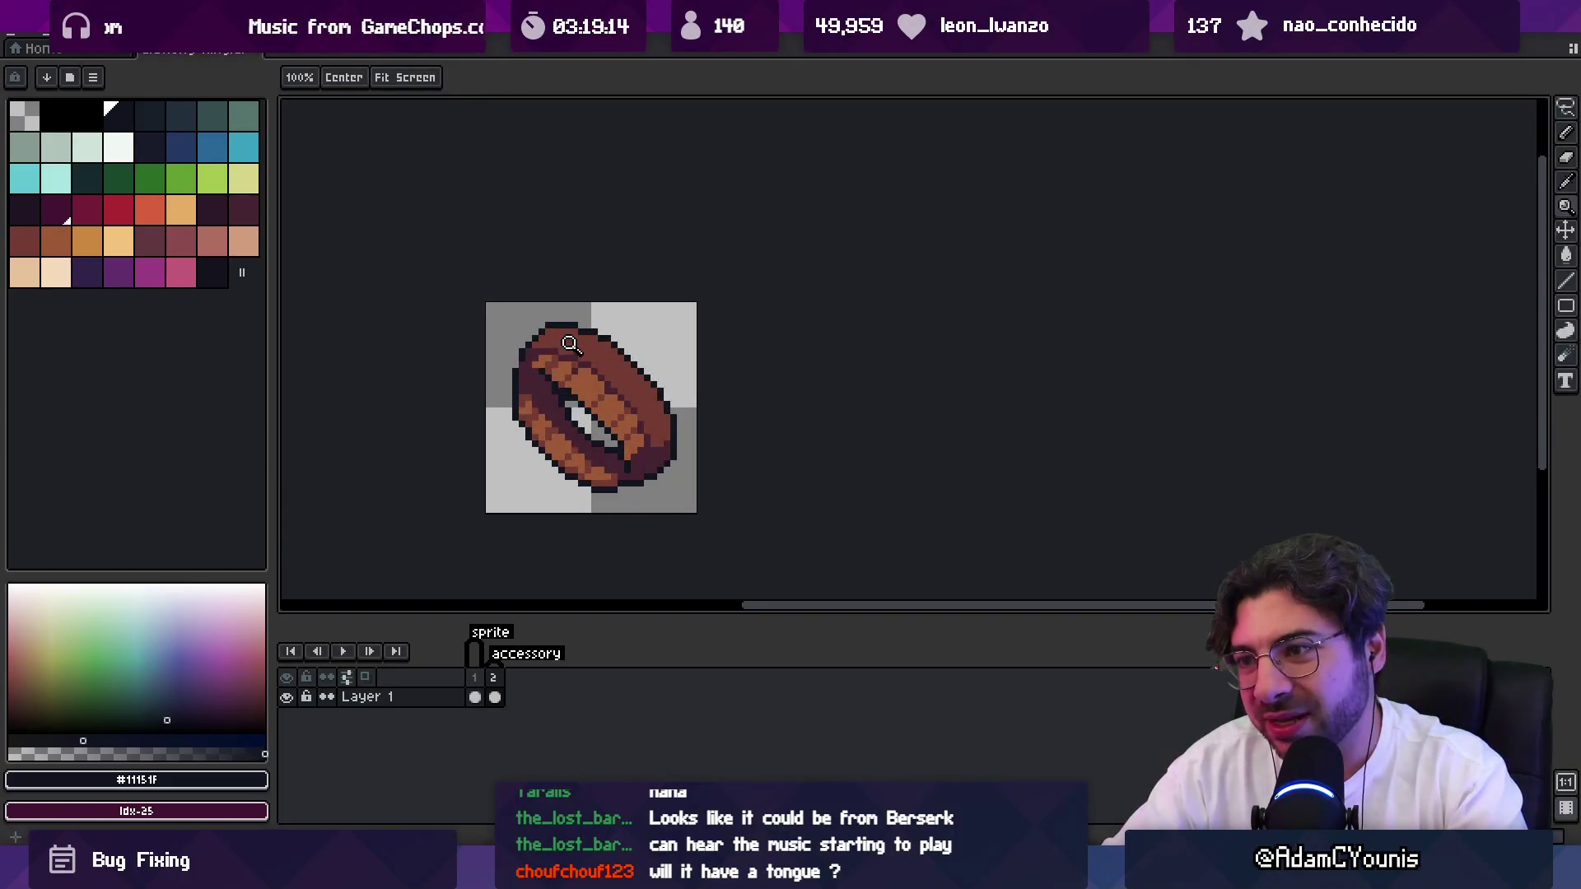
# Pick the ring's brown colour with the pencil and review it zoomed out.
pyautogui.press('b')
pyautogui.keyDown('alt'); pyautogui.click(640, 463); pyautogui.keyUp('alt')
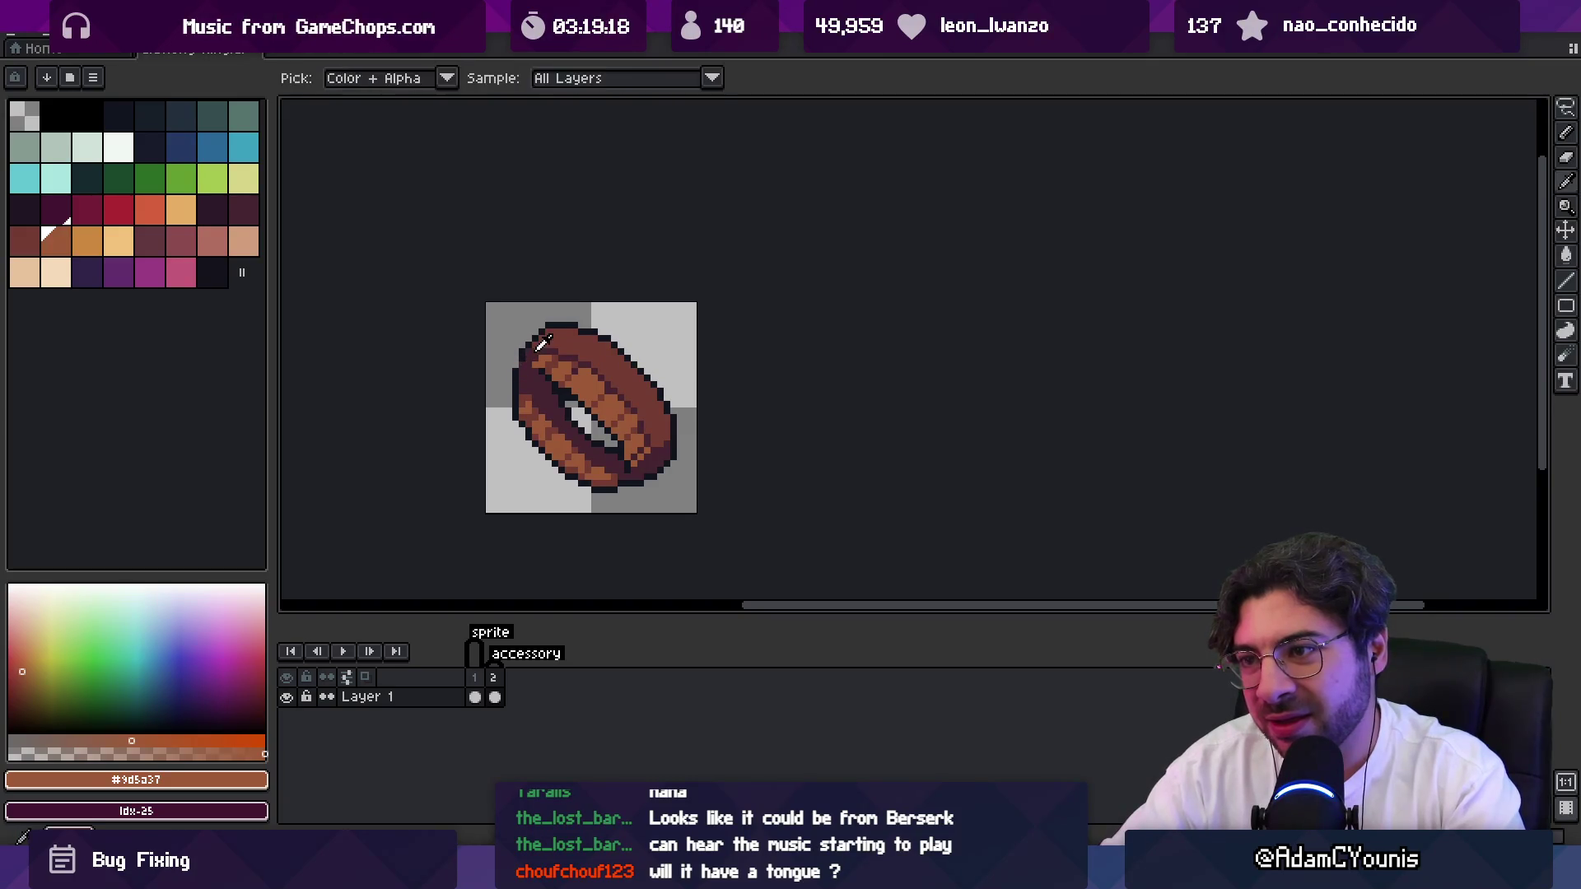
pyautogui.press('z')
pyautogui.scroll(-3, 535, 369)
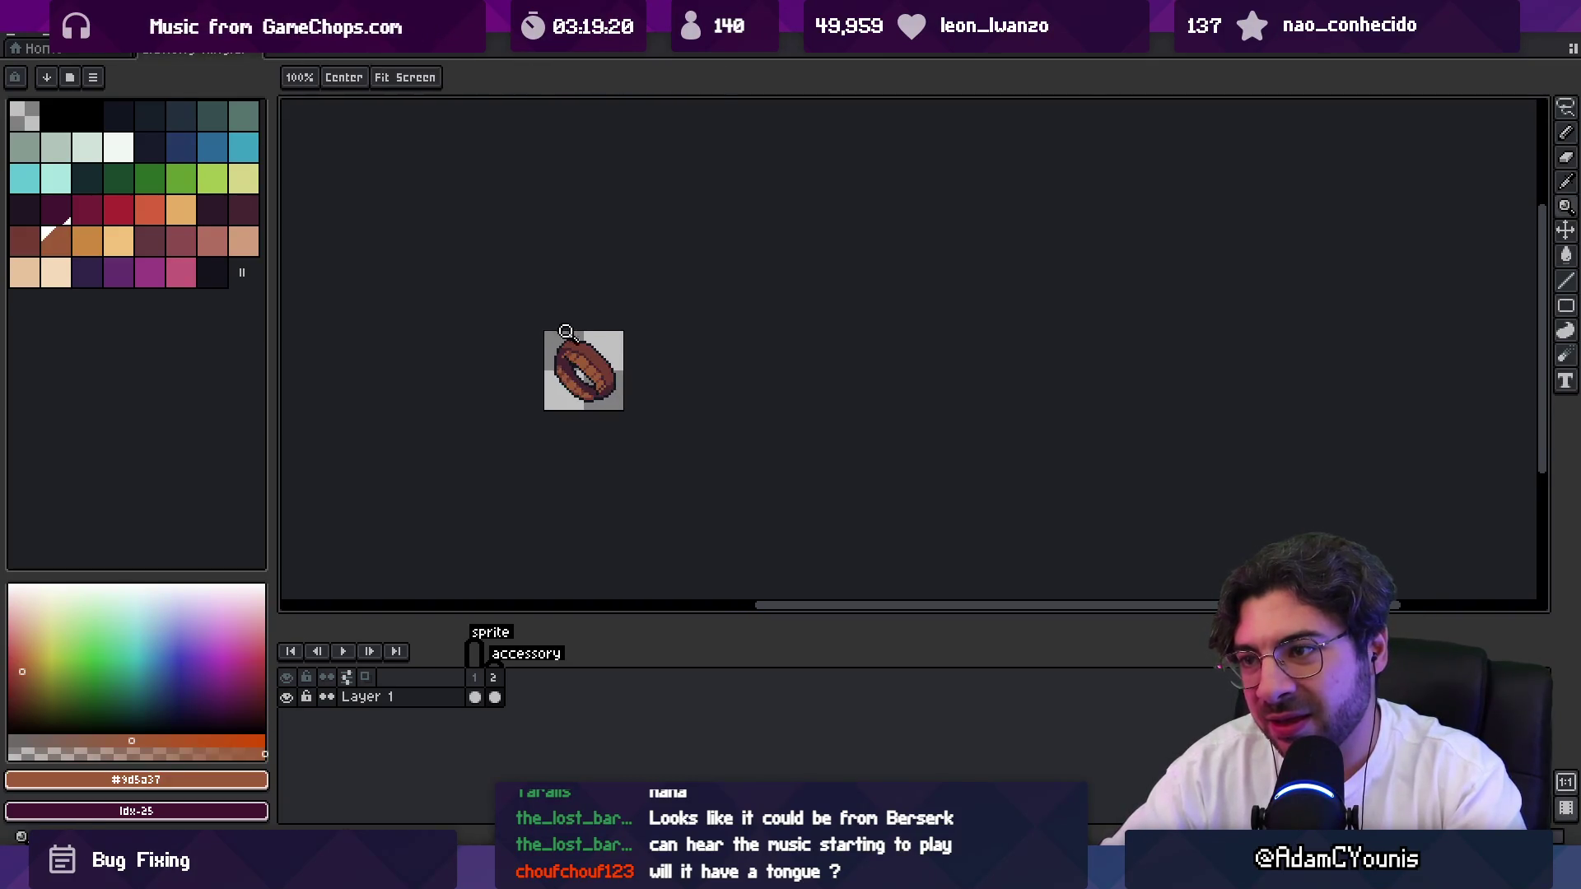
pyautogui.scroll(4, 598, 357)
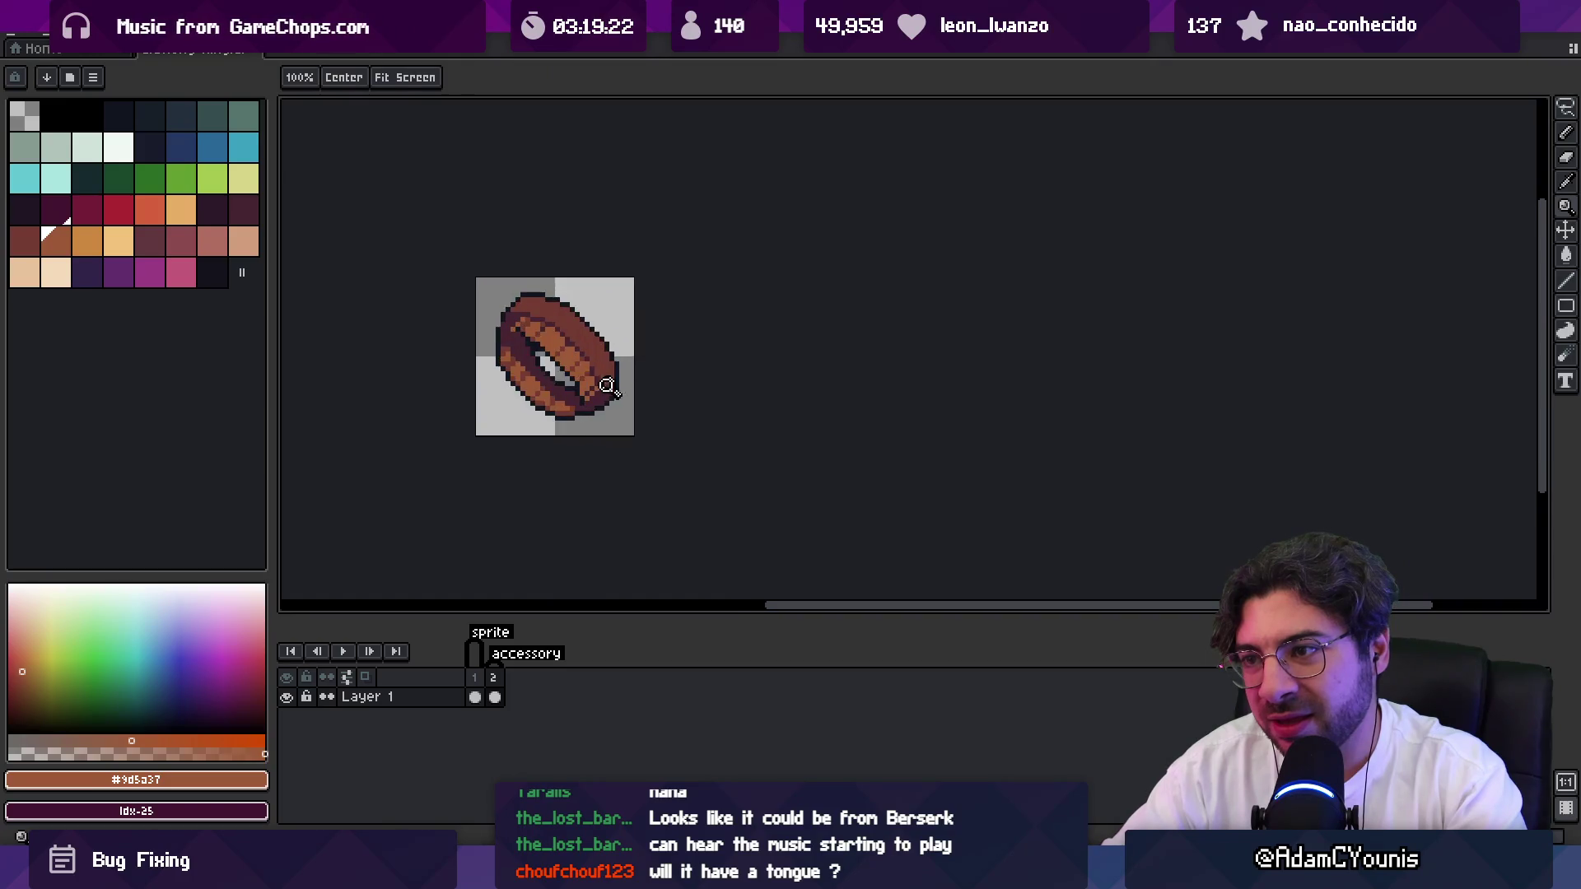
# Sample the dark purple #452531 and dark brown #743c33 from the ring.
pyautogui.press('b')
pyautogui.keyDown('alt'); pyautogui.click(537, 286); pyautogui.keyUp('alt')
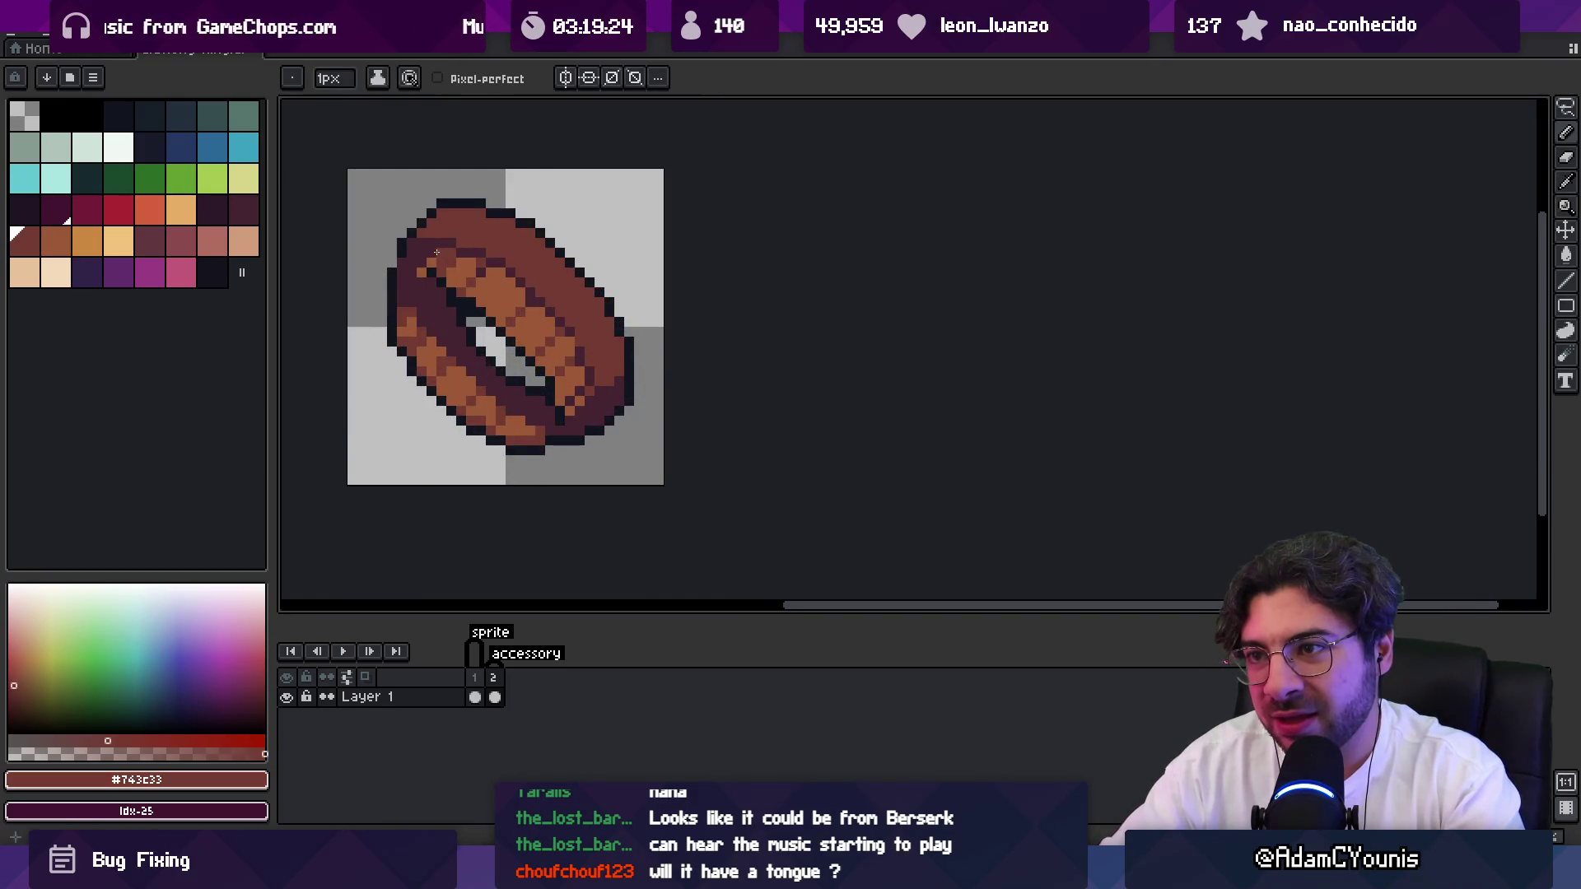
pyautogui.press('alt')
pyautogui.keyDown('alt'); pyautogui.click(467, 249); pyautogui.keyUp('alt')
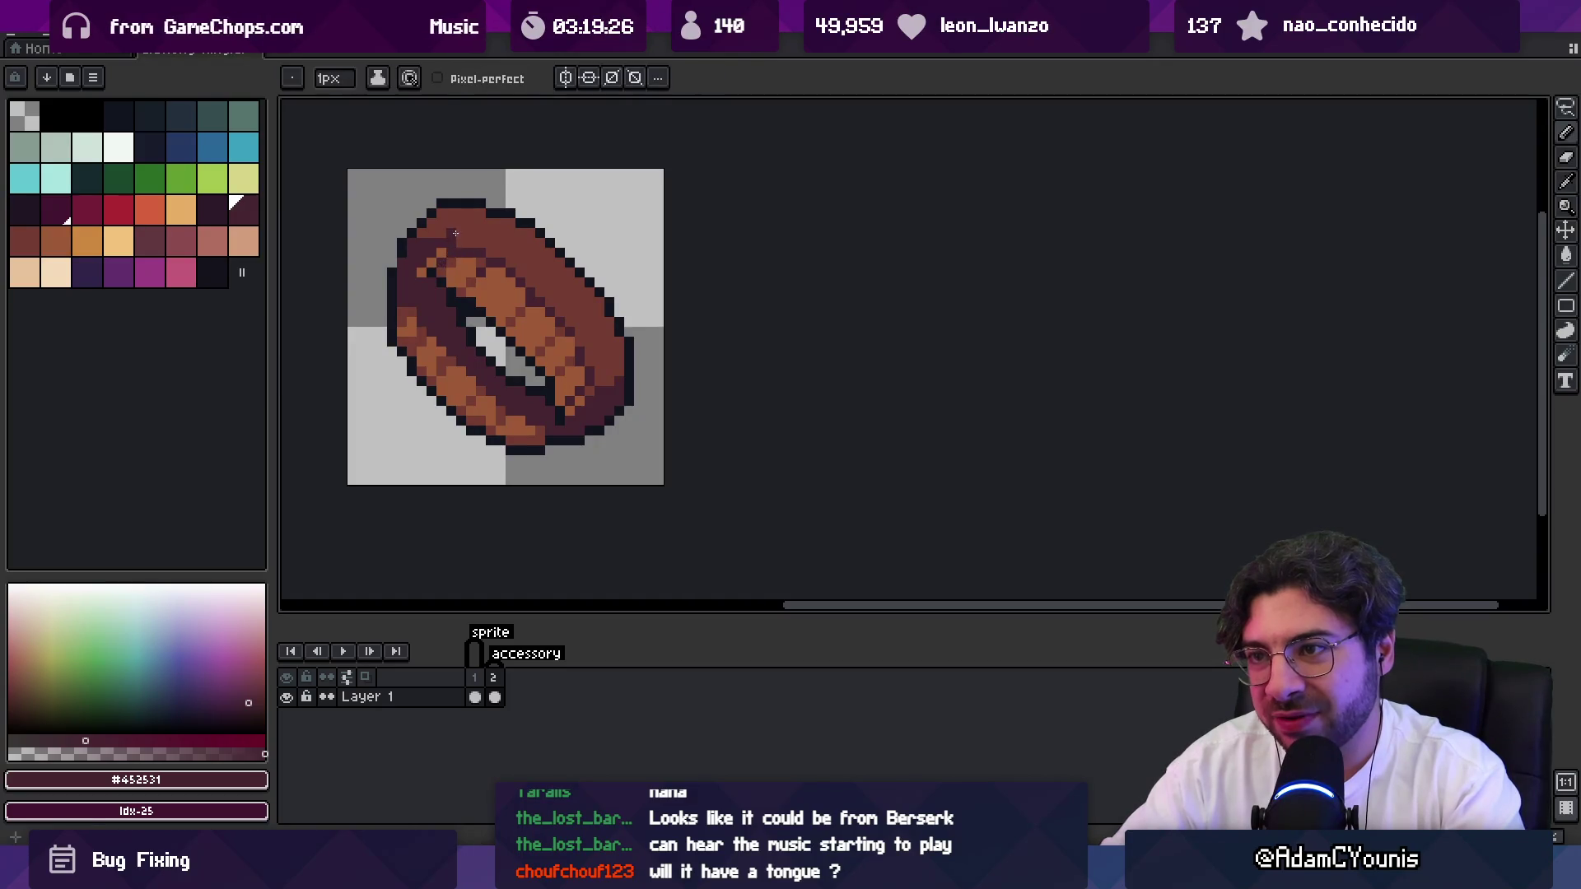
pyautogui.keyDown('alt'); pyautogui.click(455, 247); pyautogui.keyUp('alt')
pyautogui.press('z')
pyautogui.scroll(-5, 490, 310)
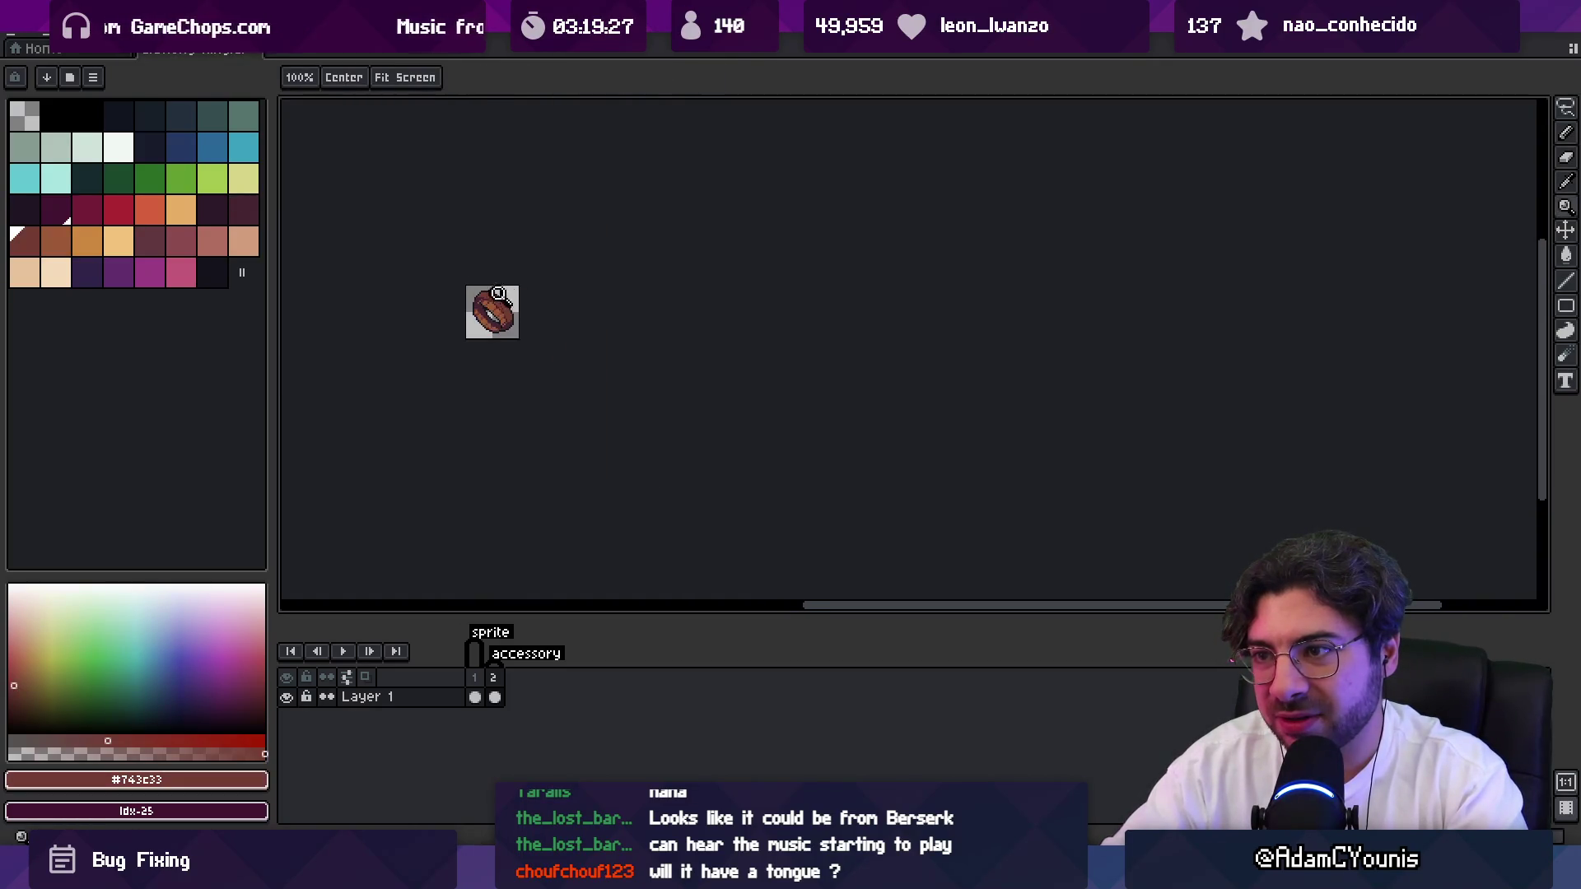
pyautogui.scroll(5, 498, 294)
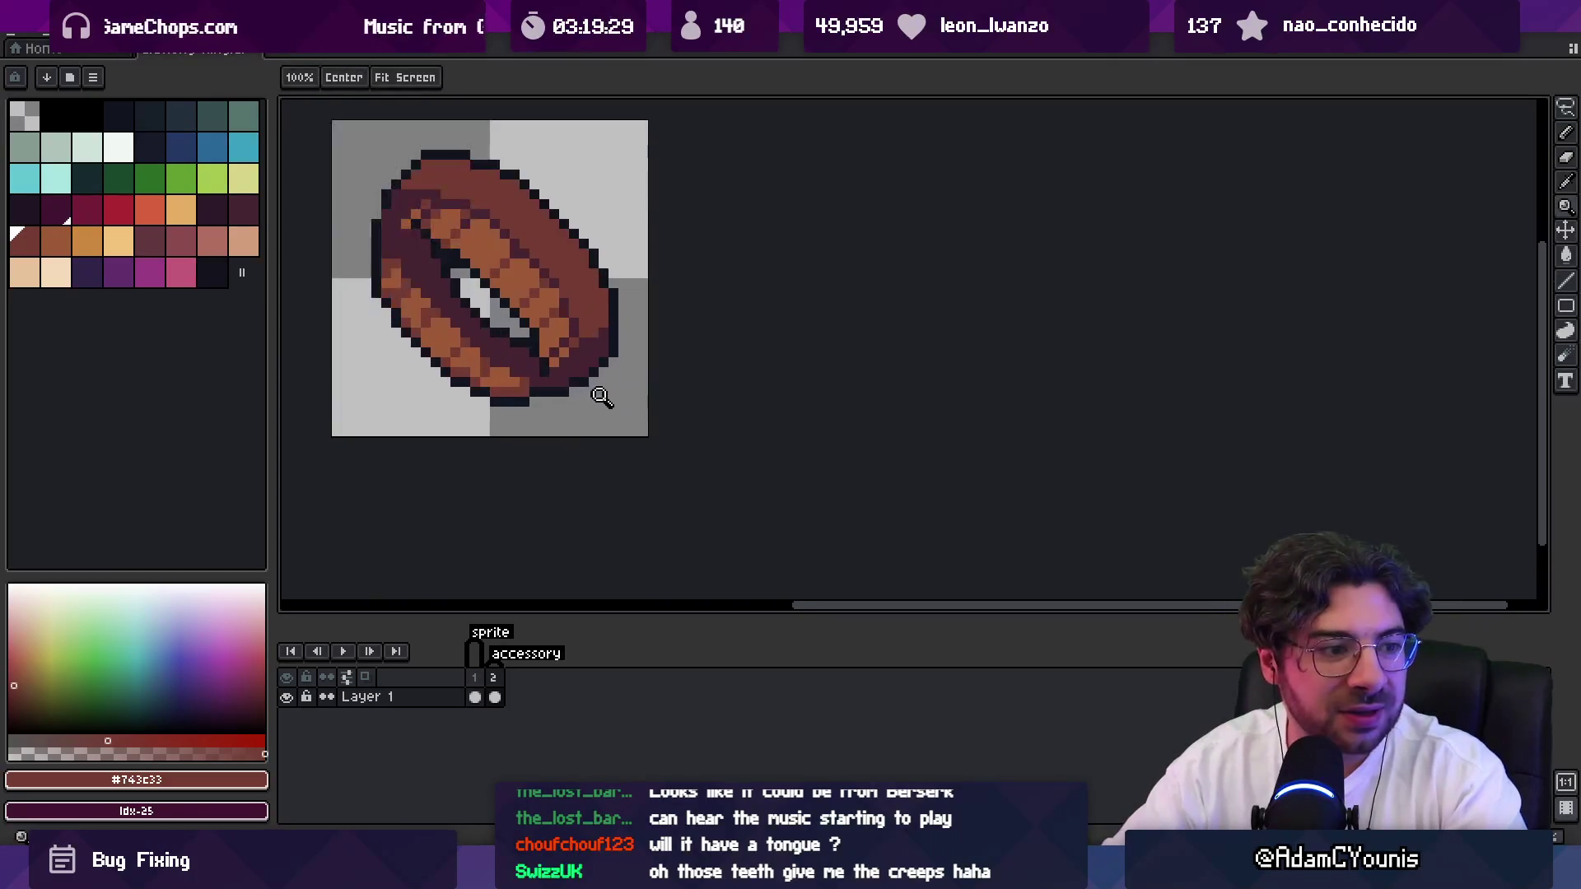
# Sample the dark outline colour, undo the old pixels, and darken the ring's top-left outline.
pyautogui.press('i')
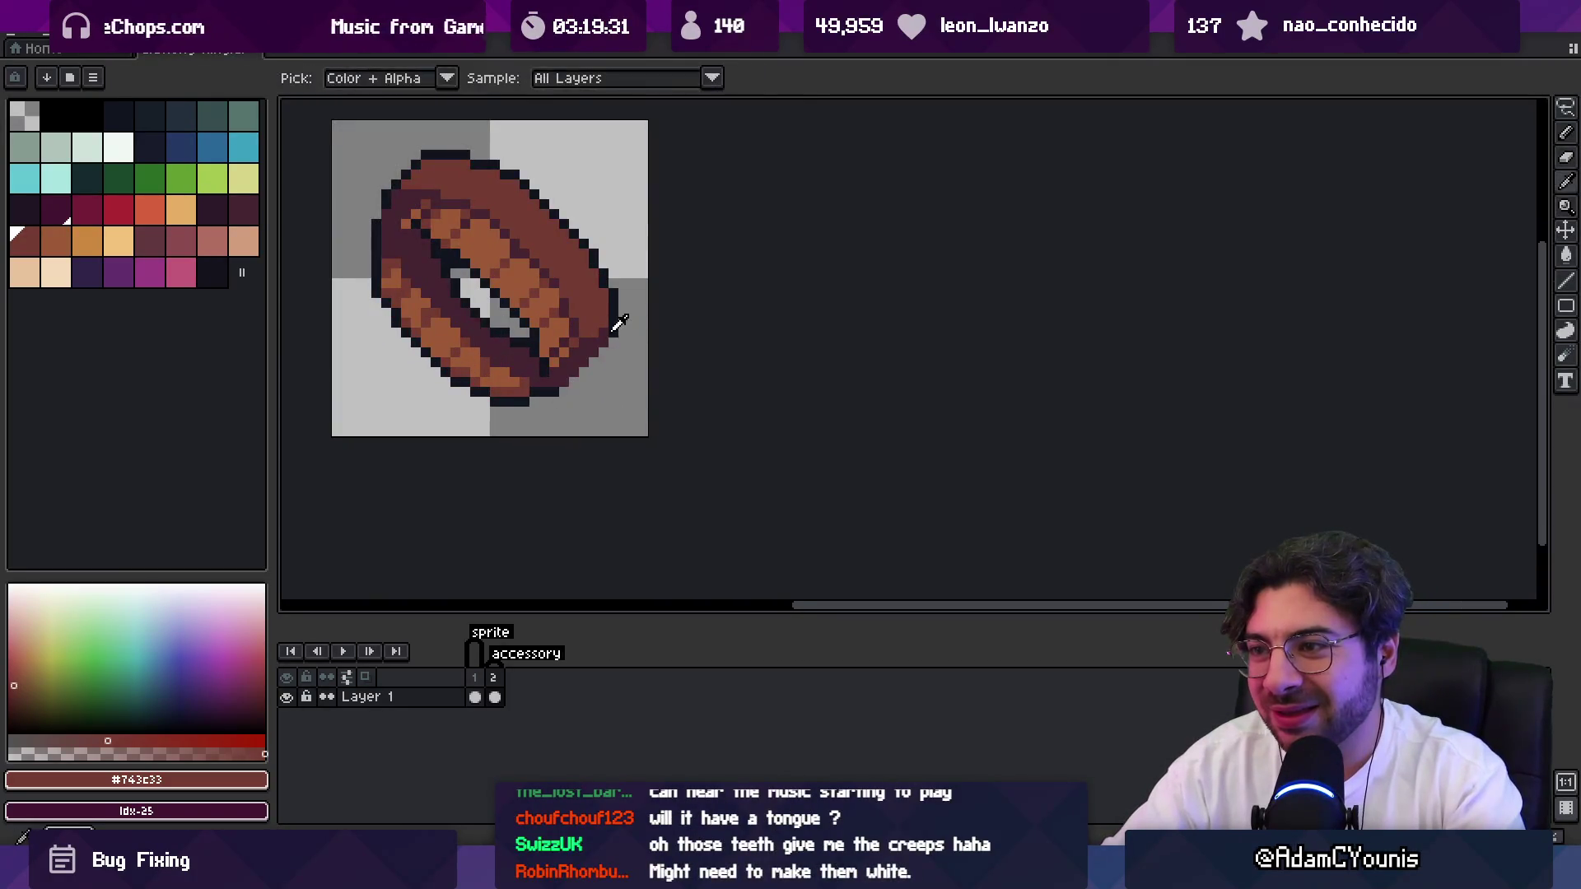
pyautogui.click(614, 329)
pyautogui.press('b')
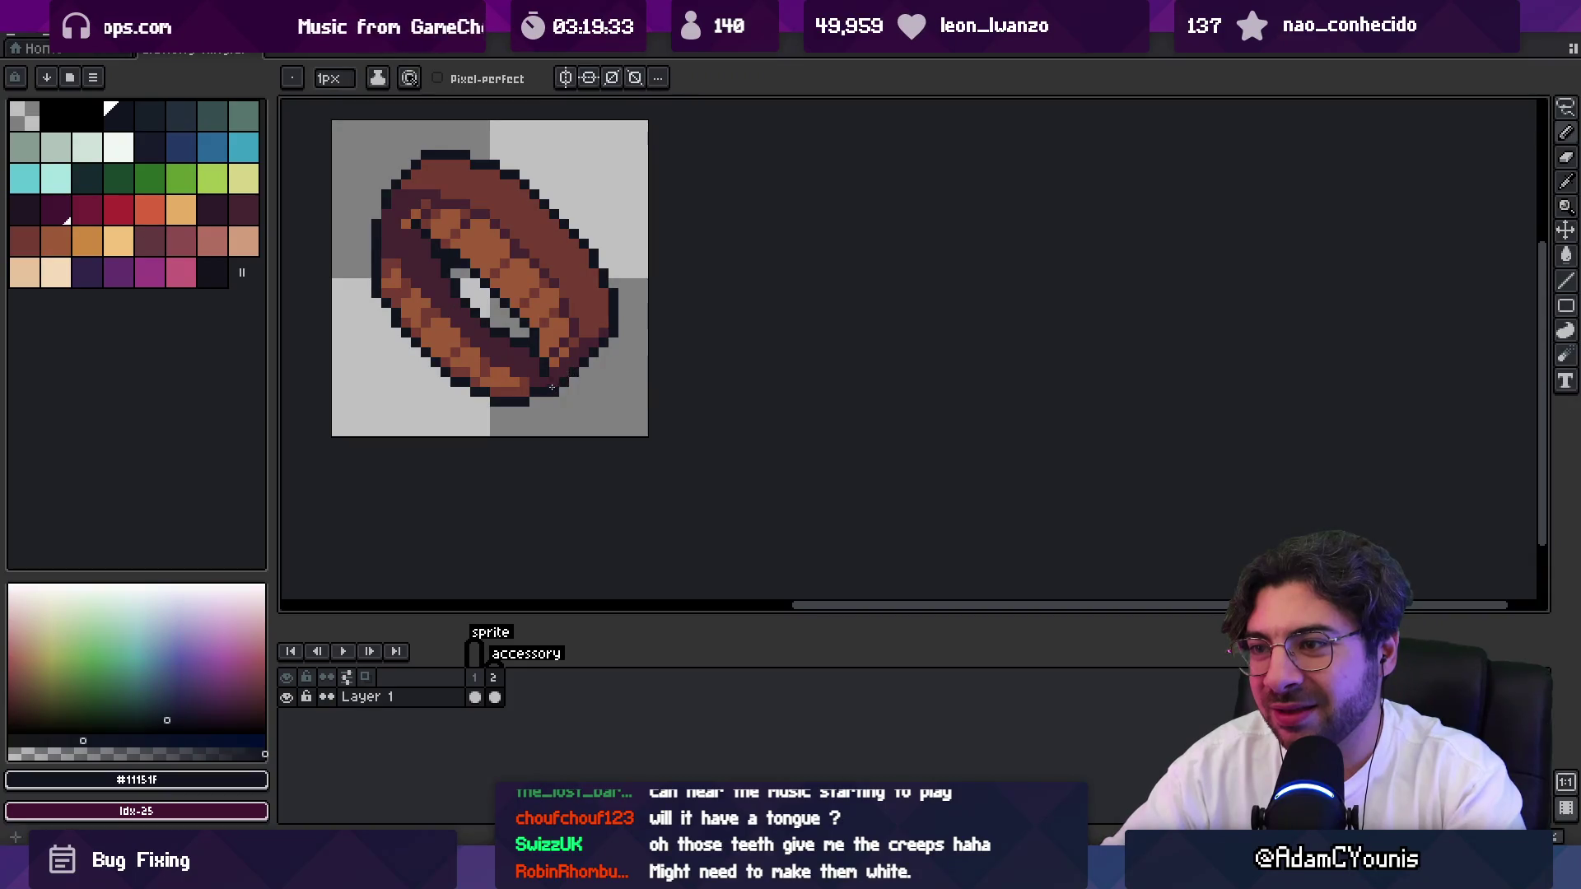
pyautogui.press('z')
pyautogui.scroll(-4, 552, 387)
pyautogui.scroll(4, 532, 326)
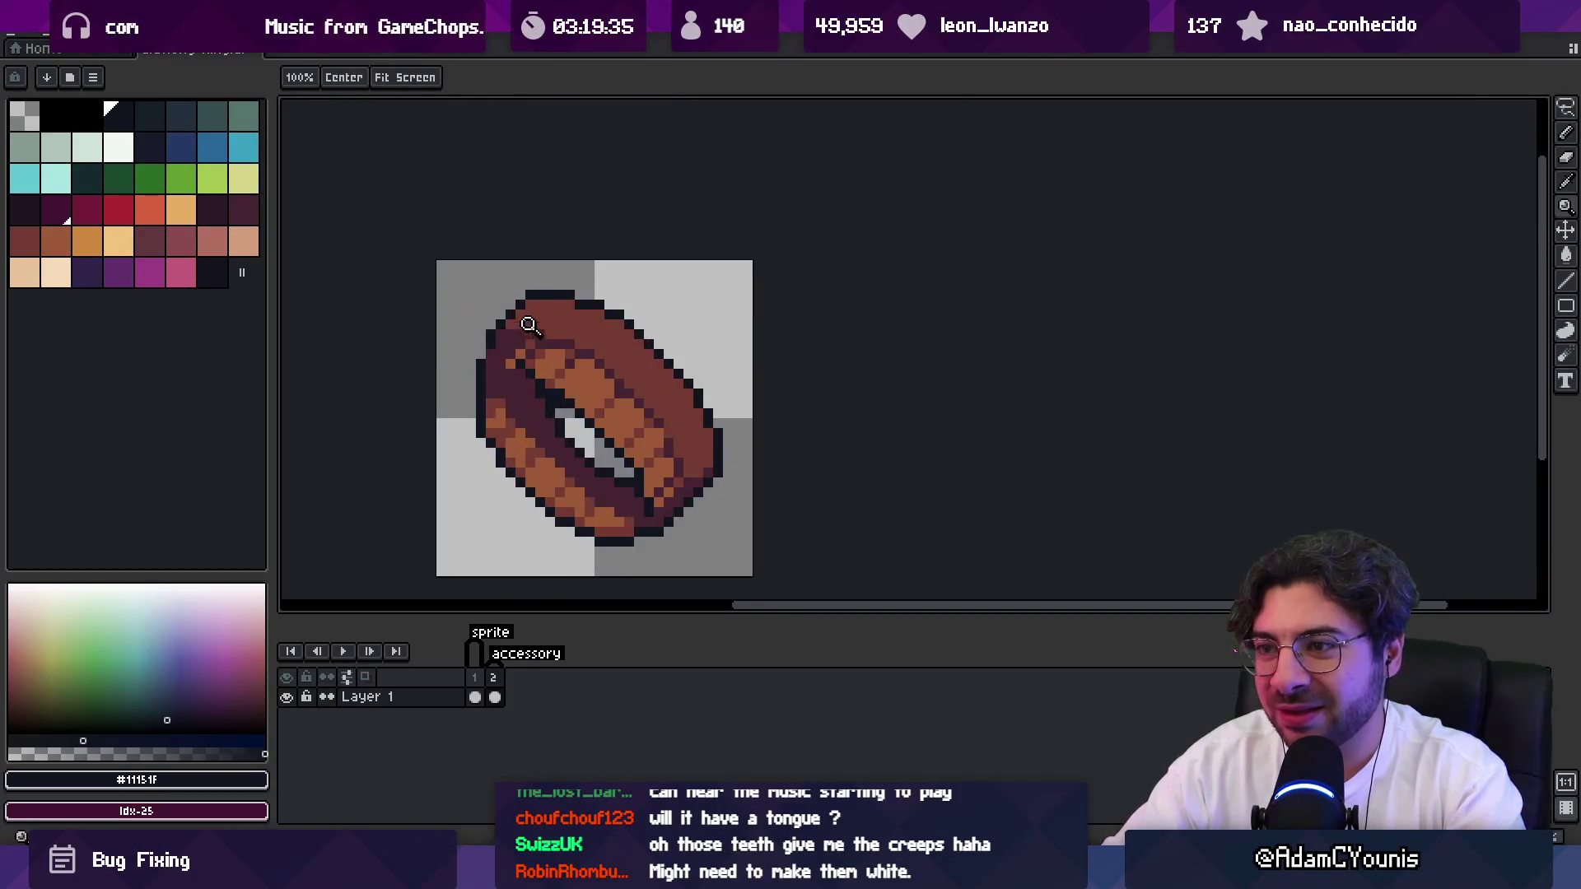
pyautogui.press('b')
pyautogui.hotkey('ctrl', 'z')
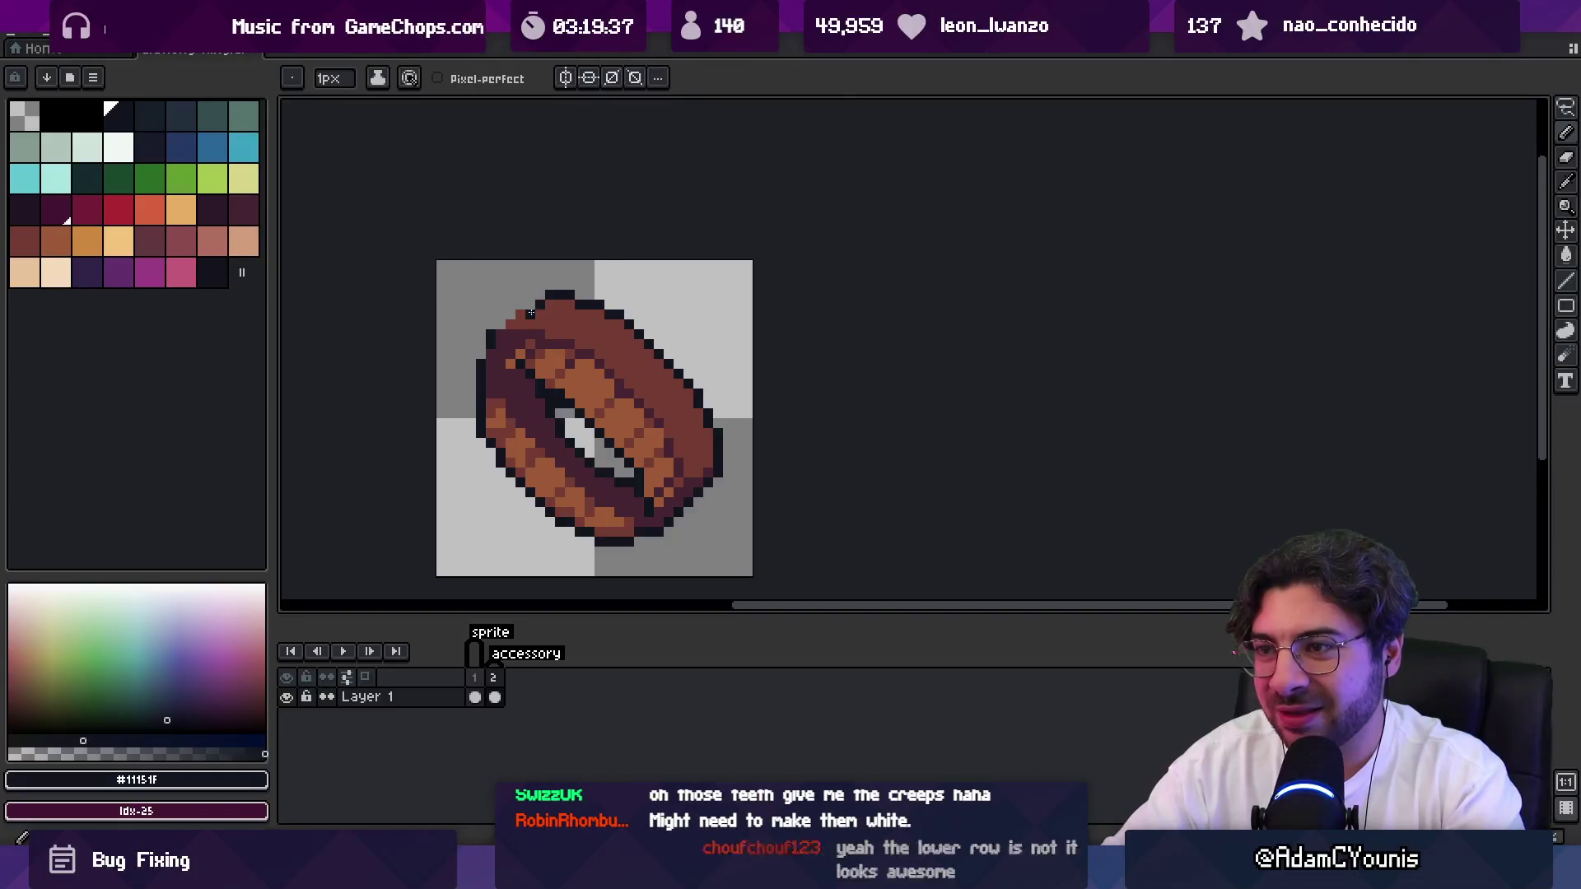
pyautogui.moveTo(531, 312); pyautogui.dragTo(517, 321)
# Zoom back in close on the ring's top-left outline to check the touch-up.
pyautogui.press('e')
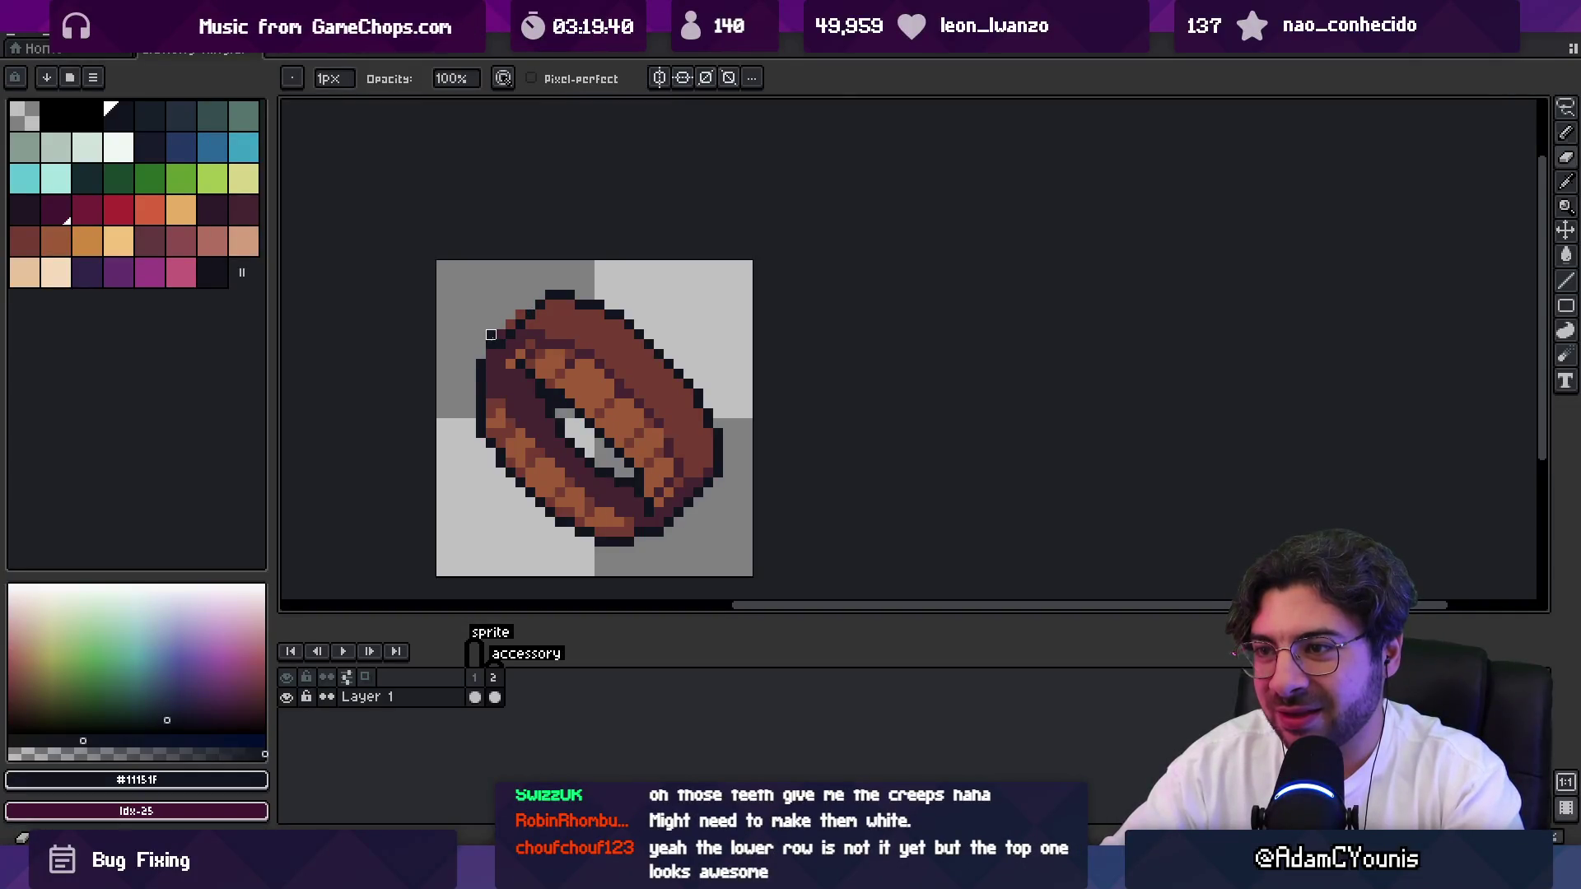
pyautogui.press('z')
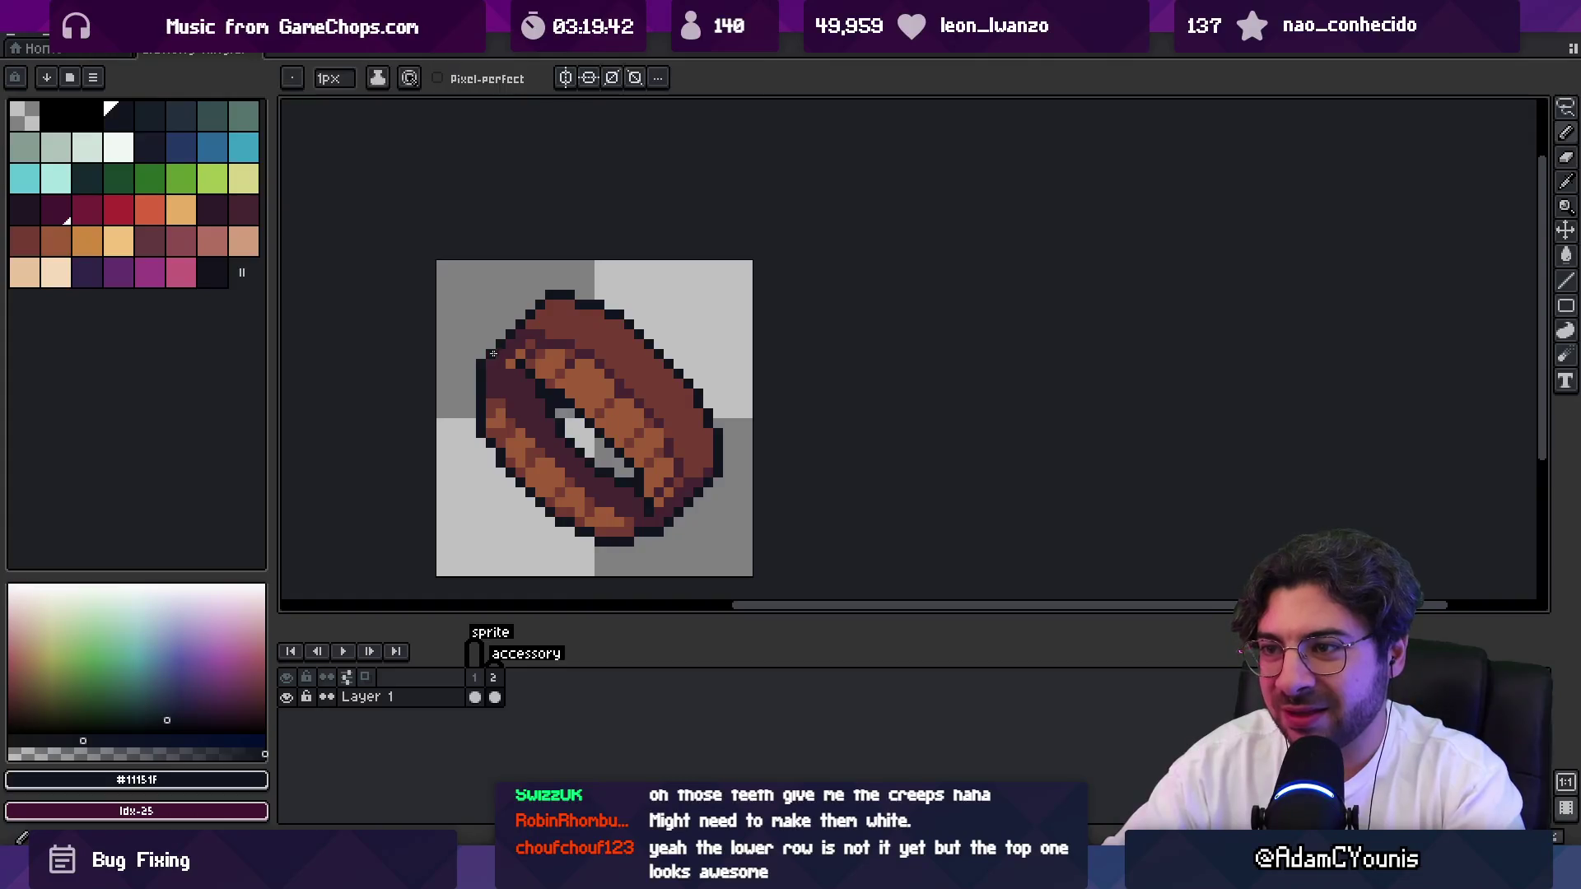
pyautogui.scroll(-5, 537, 287)
pyautogui.click(602, 297)
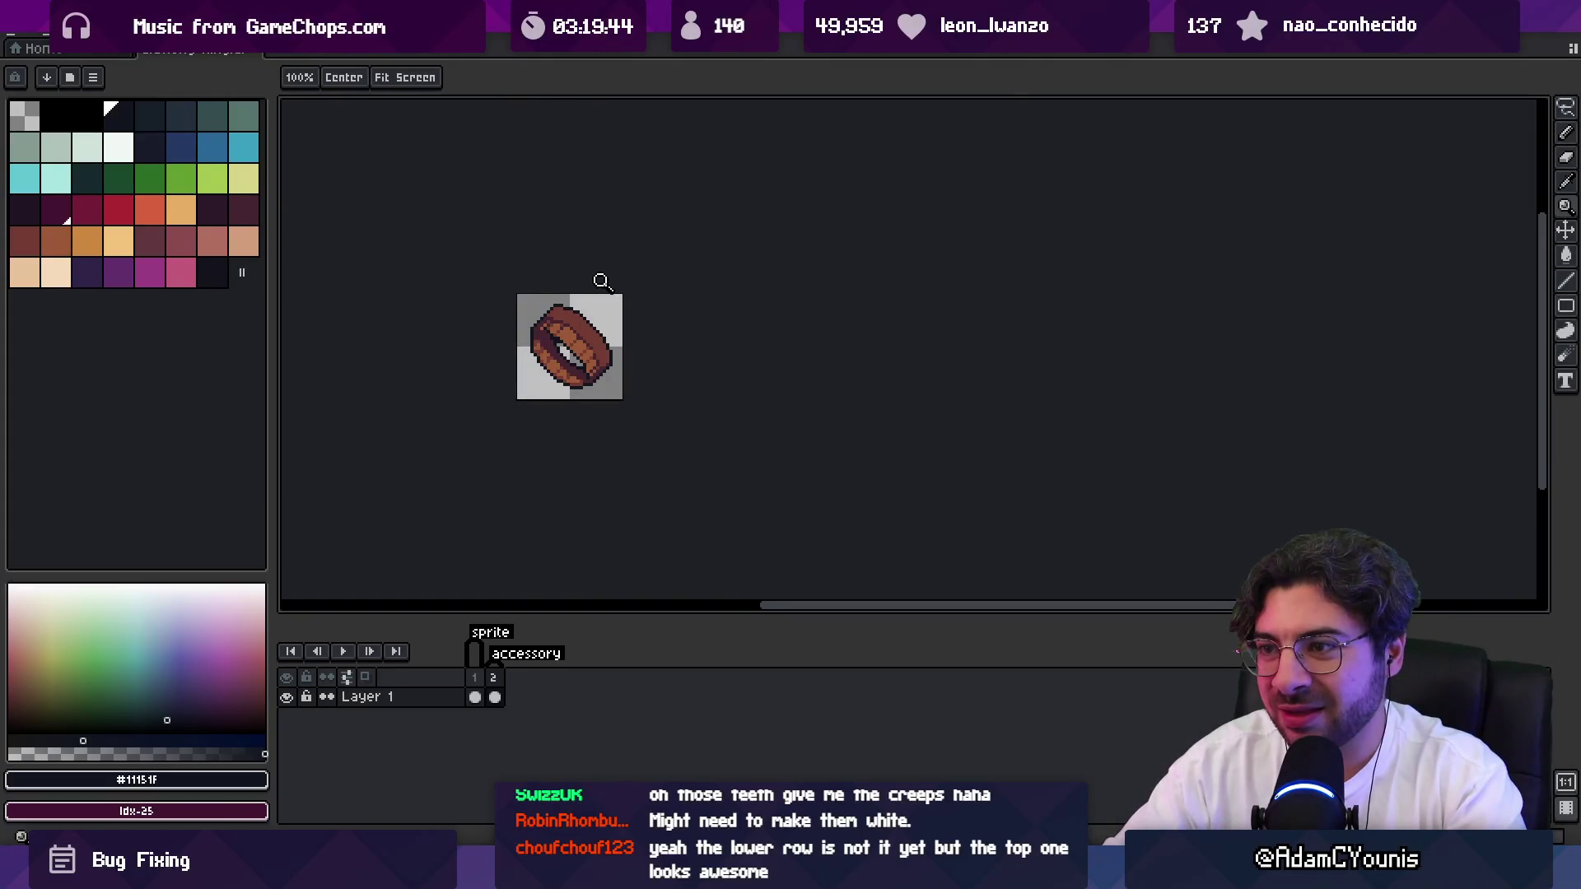
pyautogui.click(575, 306)
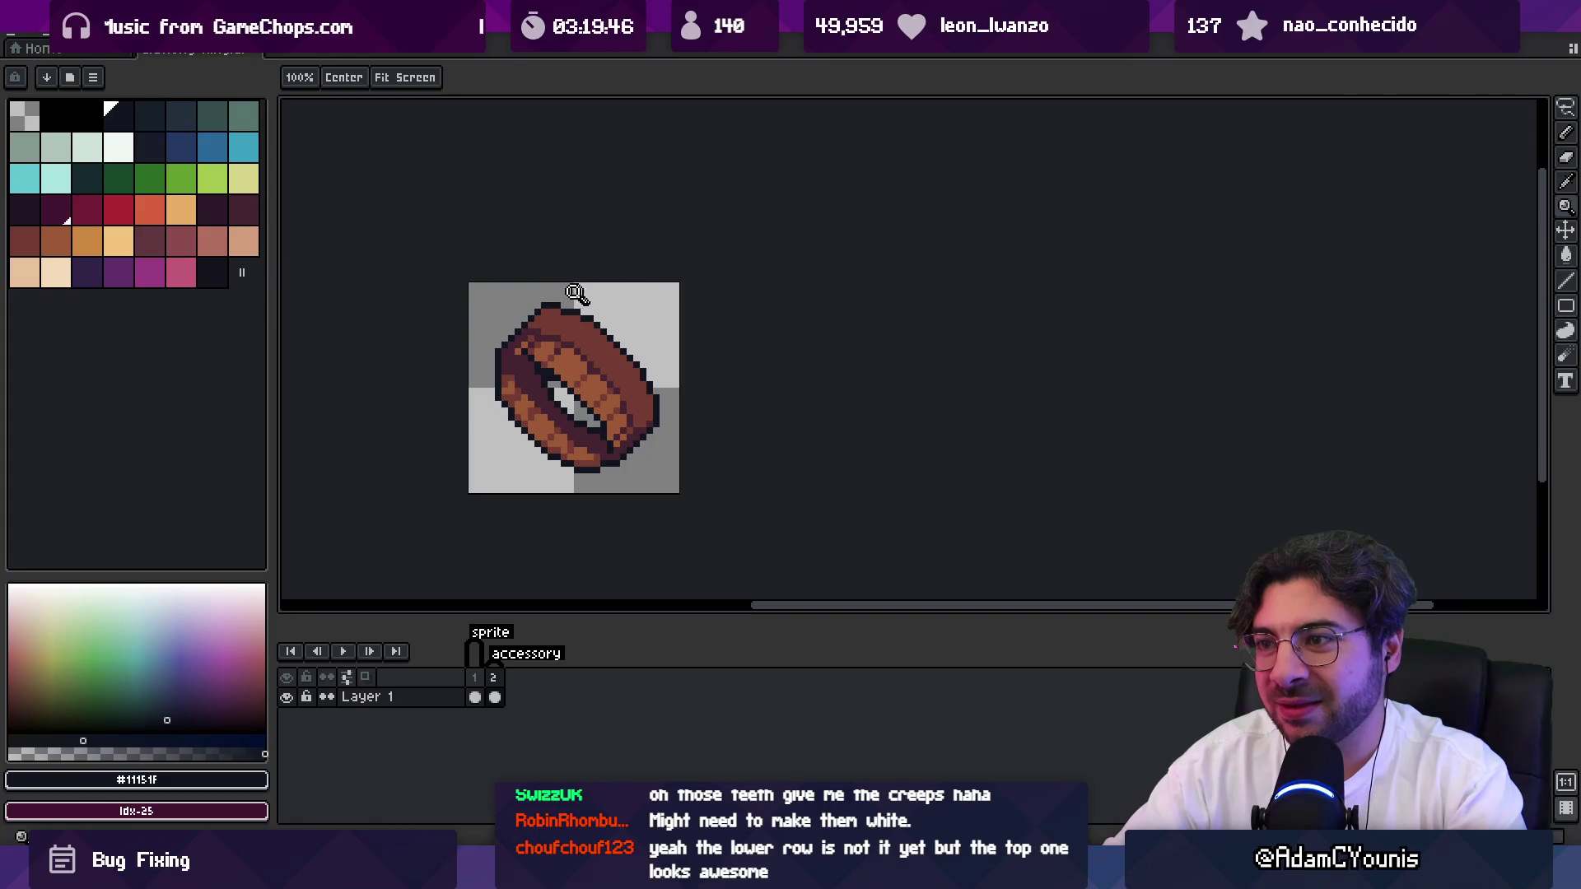
pyautogui.click(536, 311)
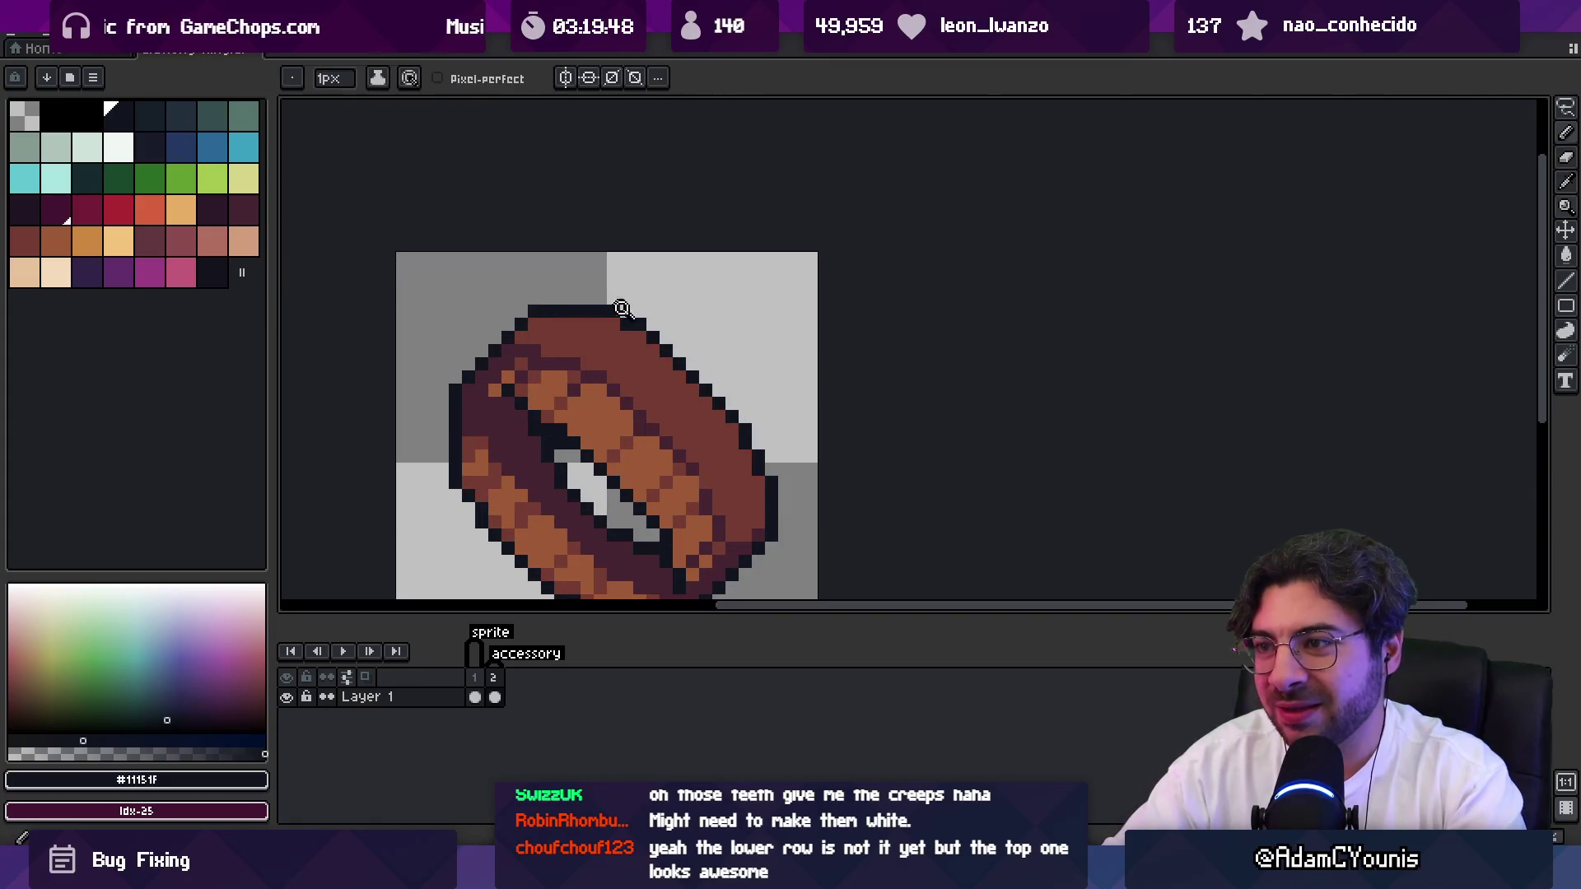
pyautogui.scroll(-5, 633, 303)
pyautogui.scroll(-1, 668, 323)
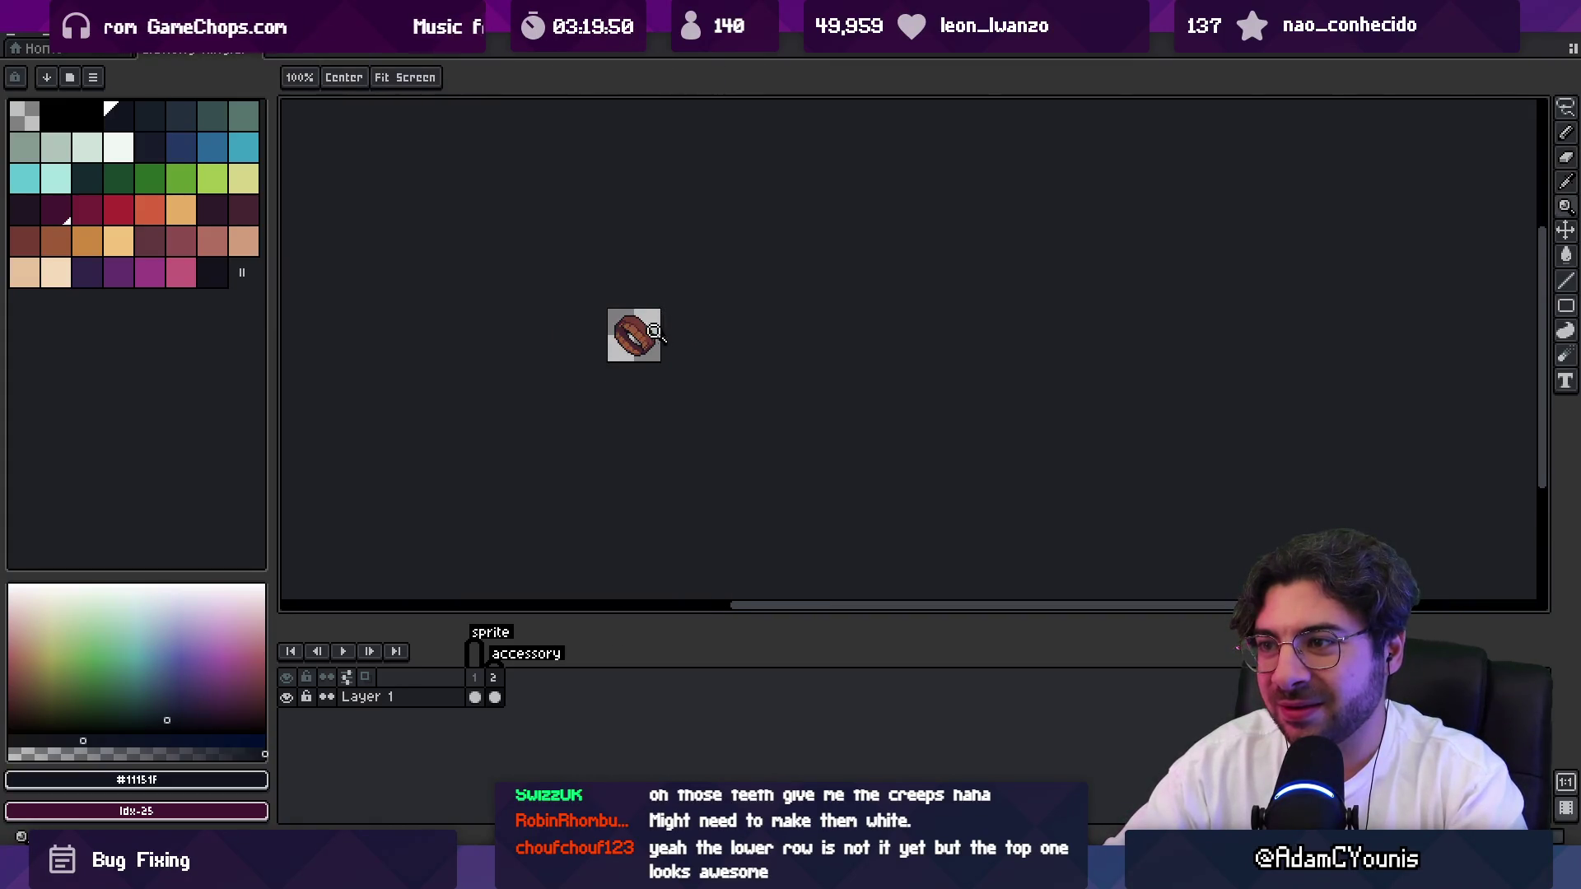
pyautogui.scroll(3, 654, 331)
# Lasso the stripe at the ring's lower-left, then release the selection.
pyautogui.press('m')
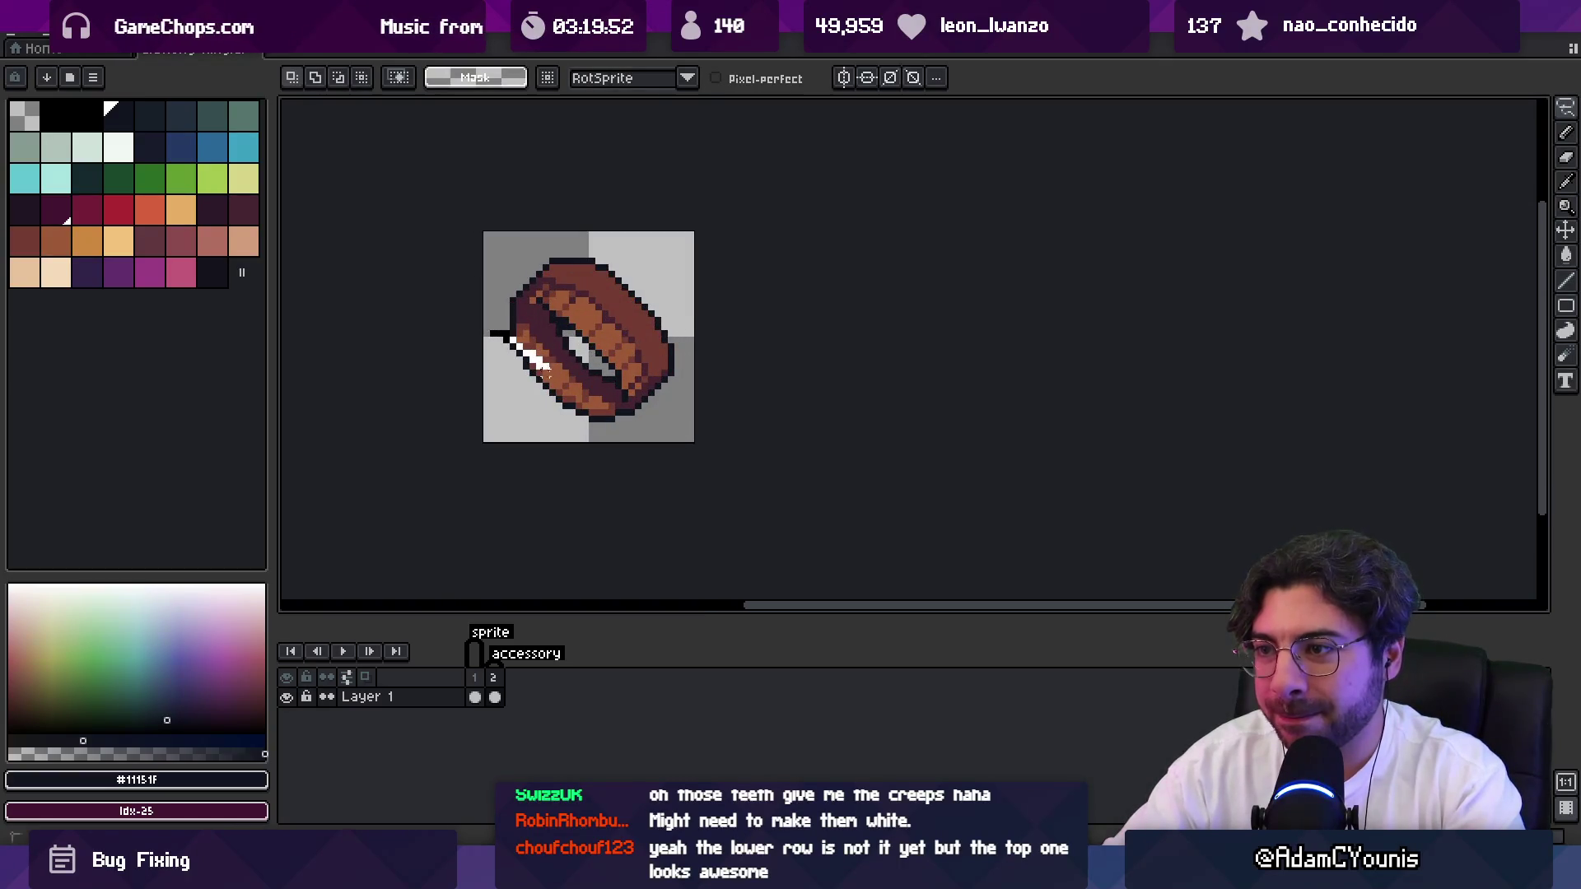
pyautogui.moveTo(581, 409); pyautogui.dragTo(494, 389)
pyautogui.hotkey('ctrl', 'd')
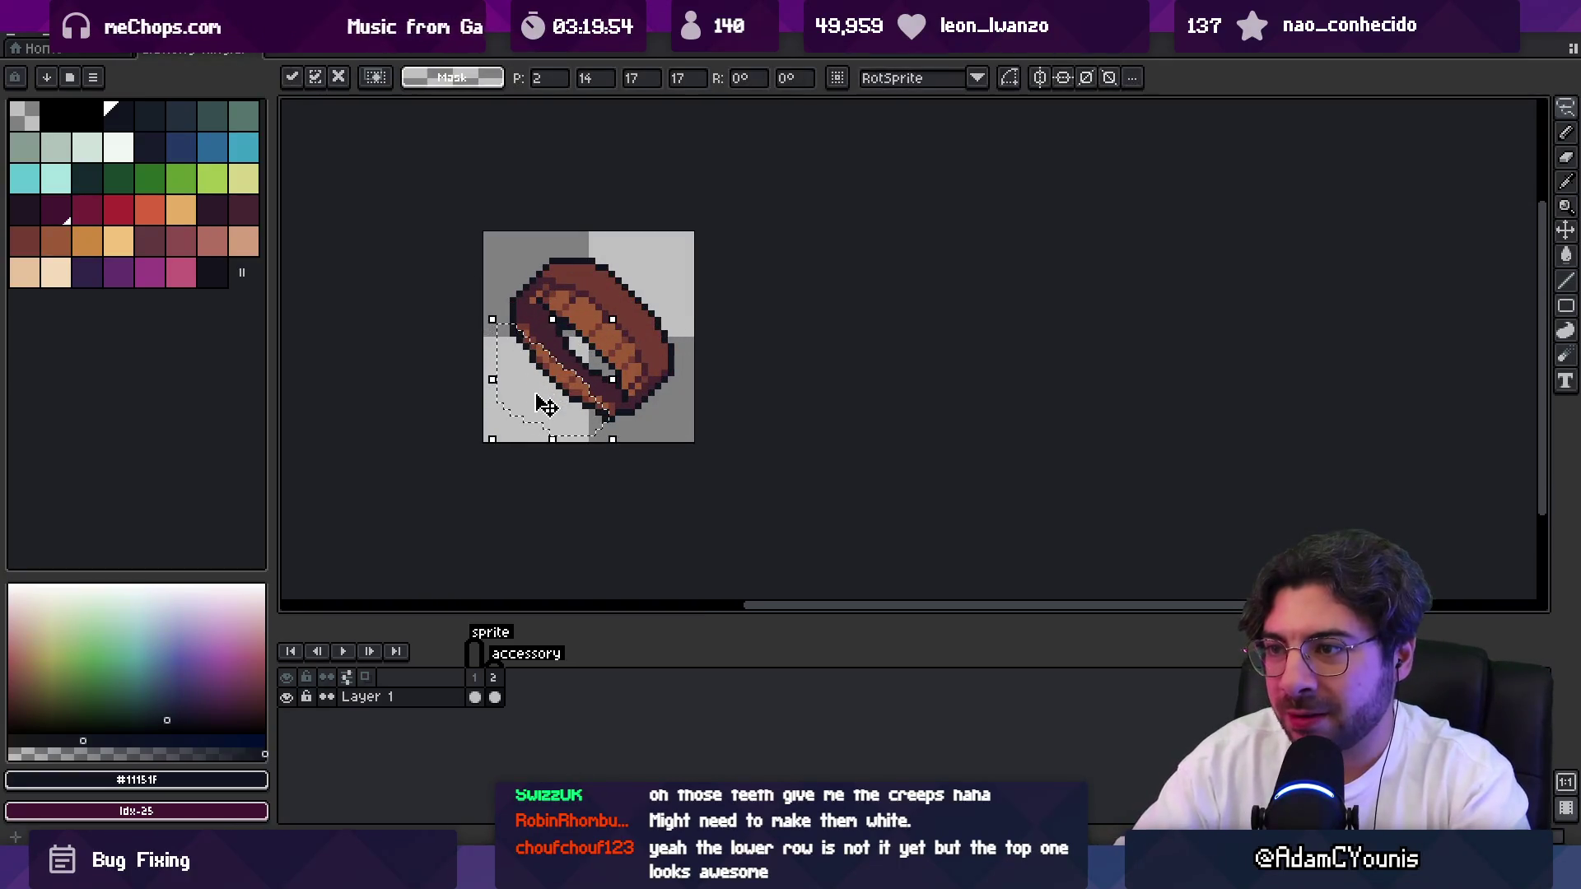
pyautogui.press('z')
pyautogui.scroll(-2, 653, 326)
pyautogui.press('m')
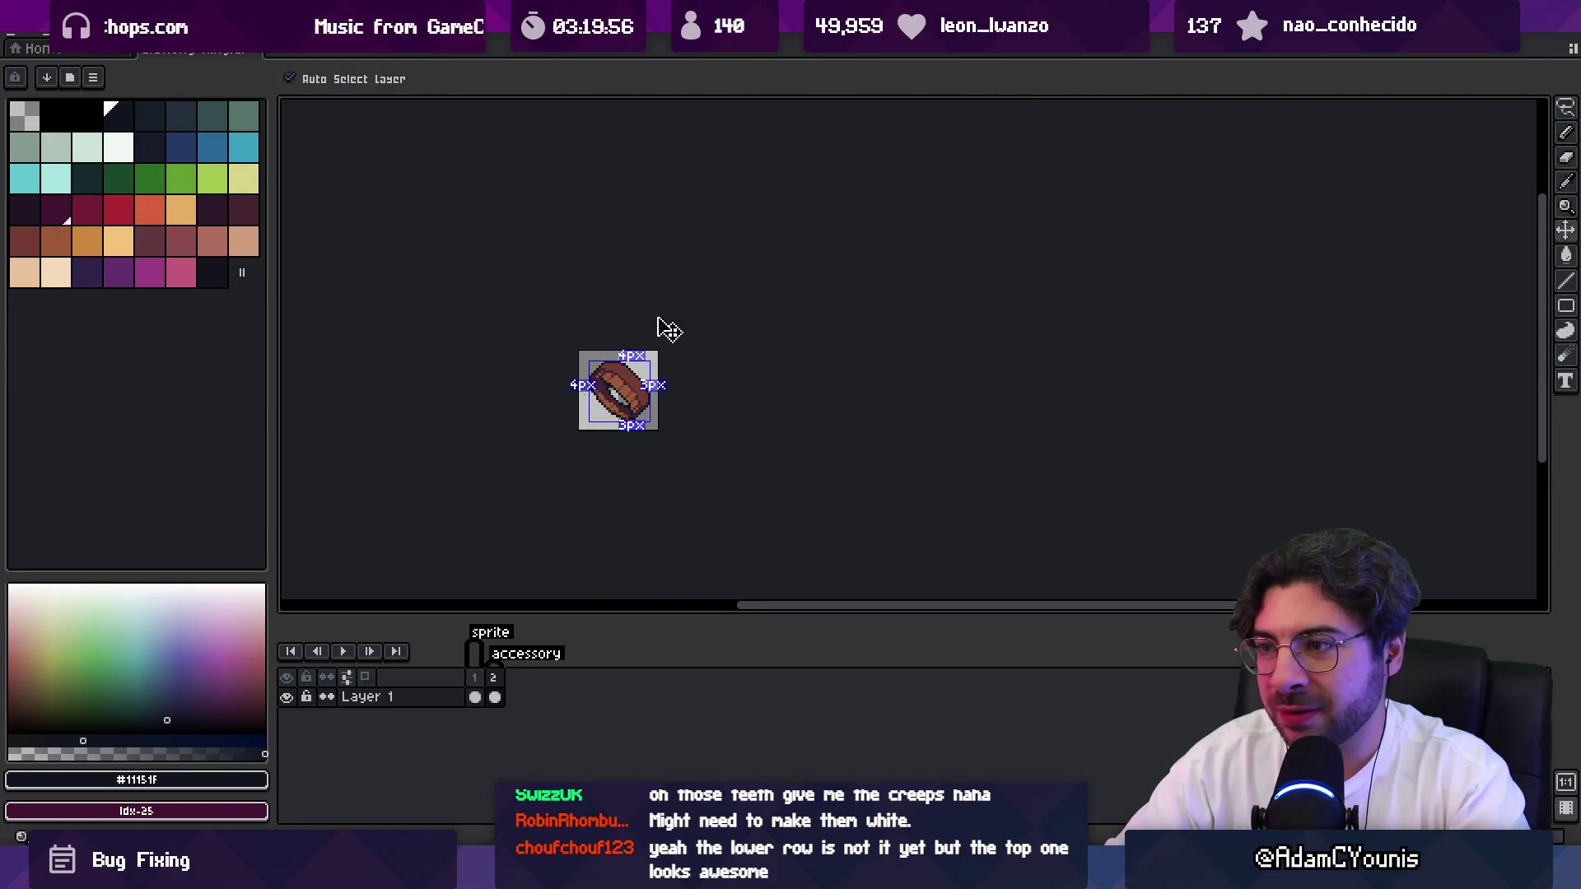
pyautogui.scroll(3, 597, 356)
# Pick the dark purple from the ring and reframe the view.
pyautogui.press('b')
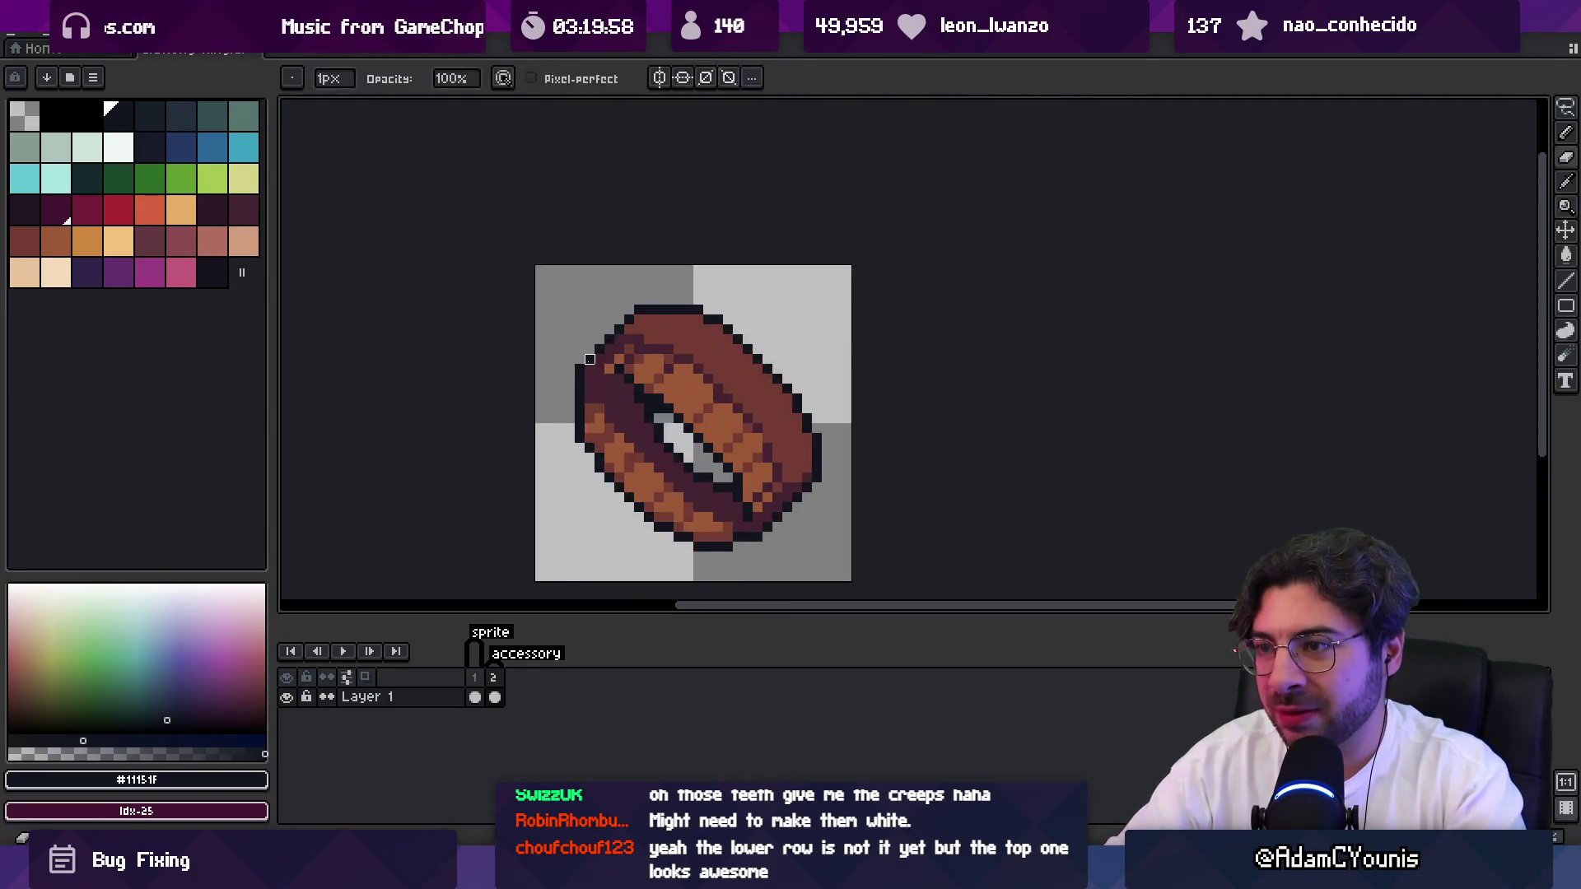
pyautogui.press('e')
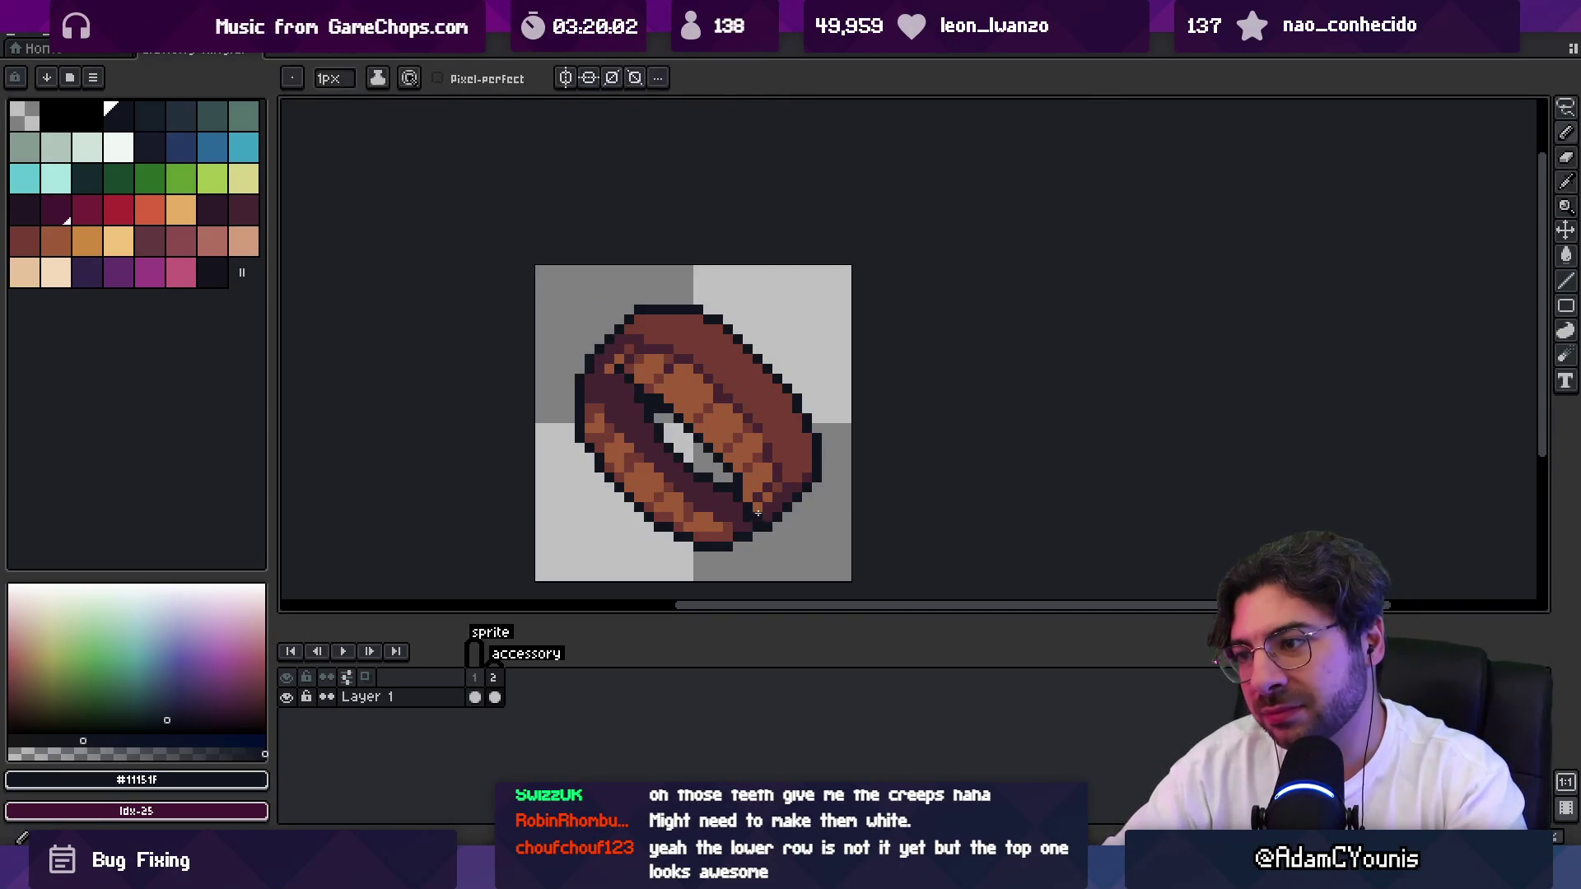
pyautogui.keyDown('alt'); pyautogui.click(747, 517); pyautogui.keyUp('alt')
pyautogui.press('z')
pyautogui.scroll(-4, 700, 502)
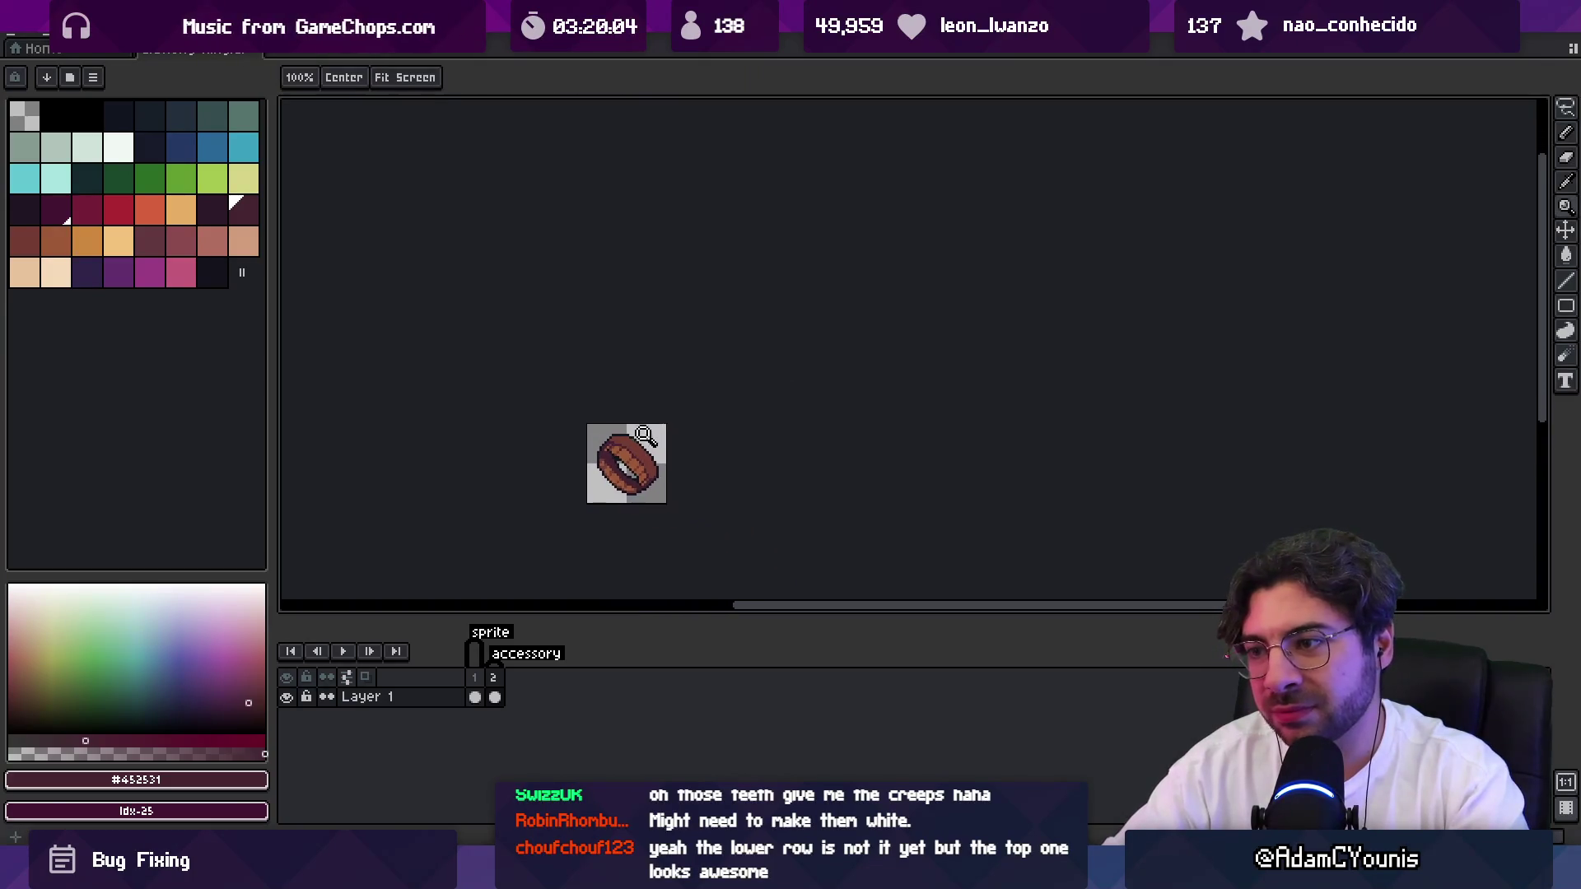
pyautogui.scroll(5, 671, 443)
pyautogui.moveTo(610, 458); pyautogui.dragTo(550, 282)
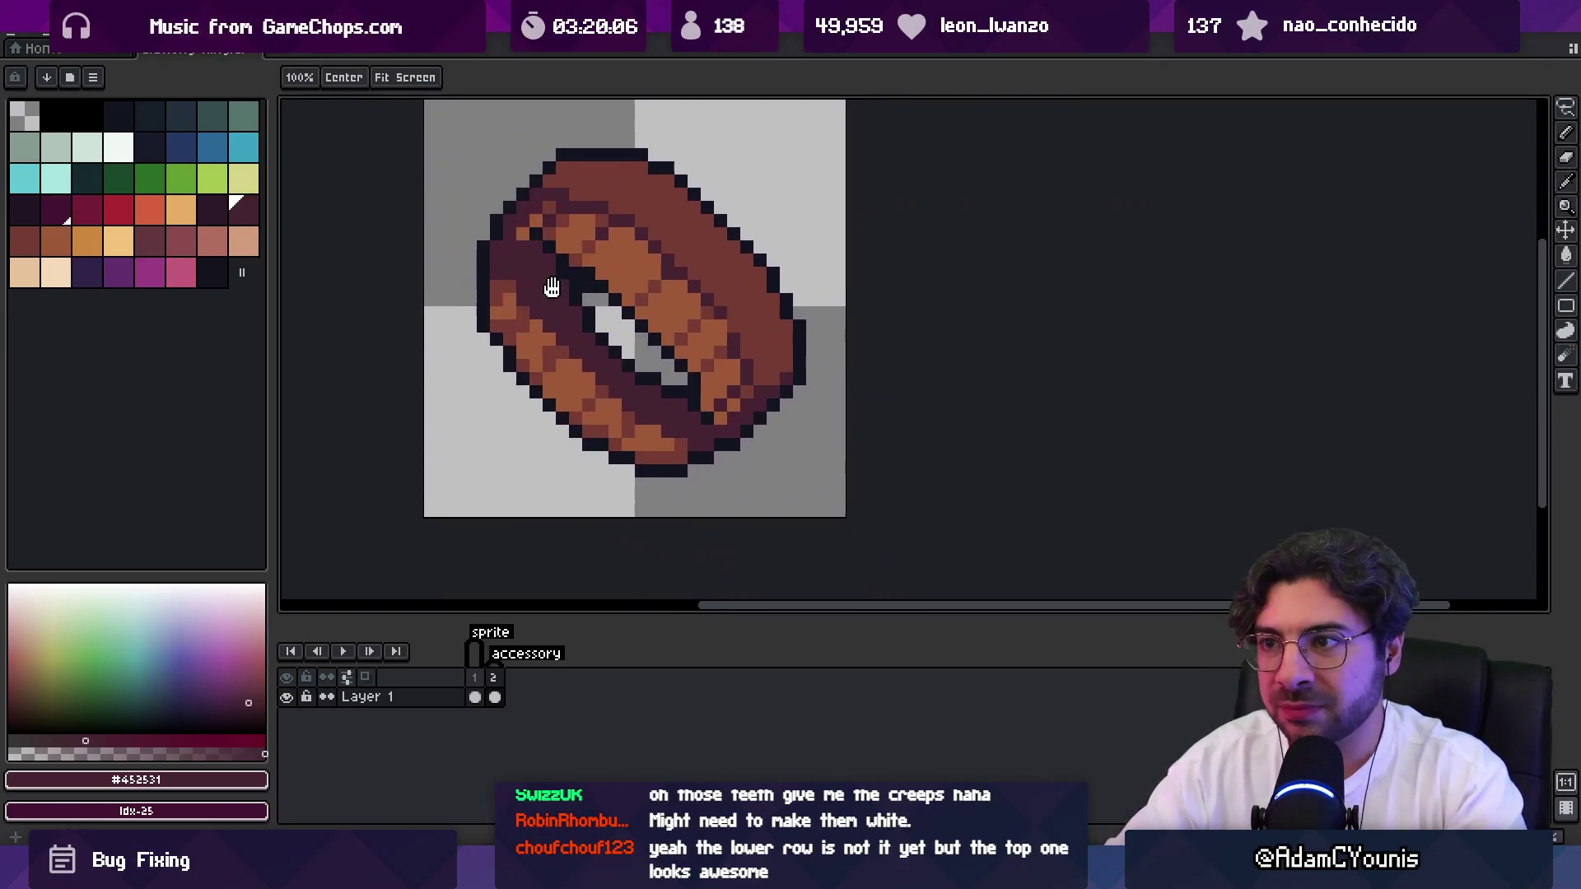
# Lasso the ring's top-left edge, nudge it left, and commit the move.
pyautogui.press('m')
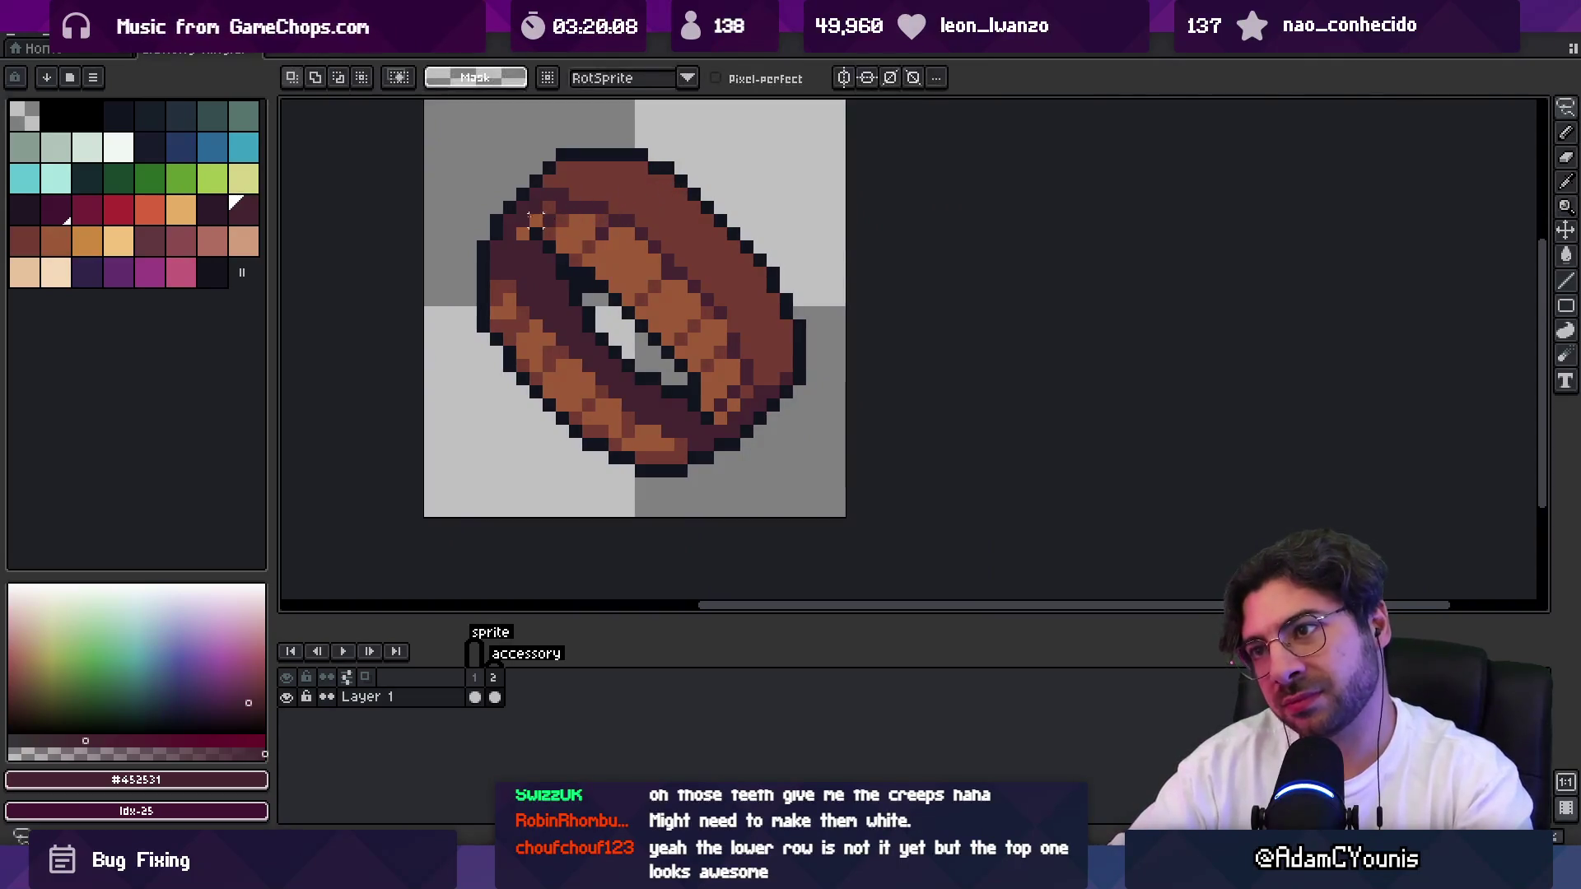
pyautogui.moveTo(575, 222)
pyautogui.mouseDown()
pyautogui.moveTo(653, 158)
pyautogui.moveTo(576, 211)
pyautogui.mouseUp()
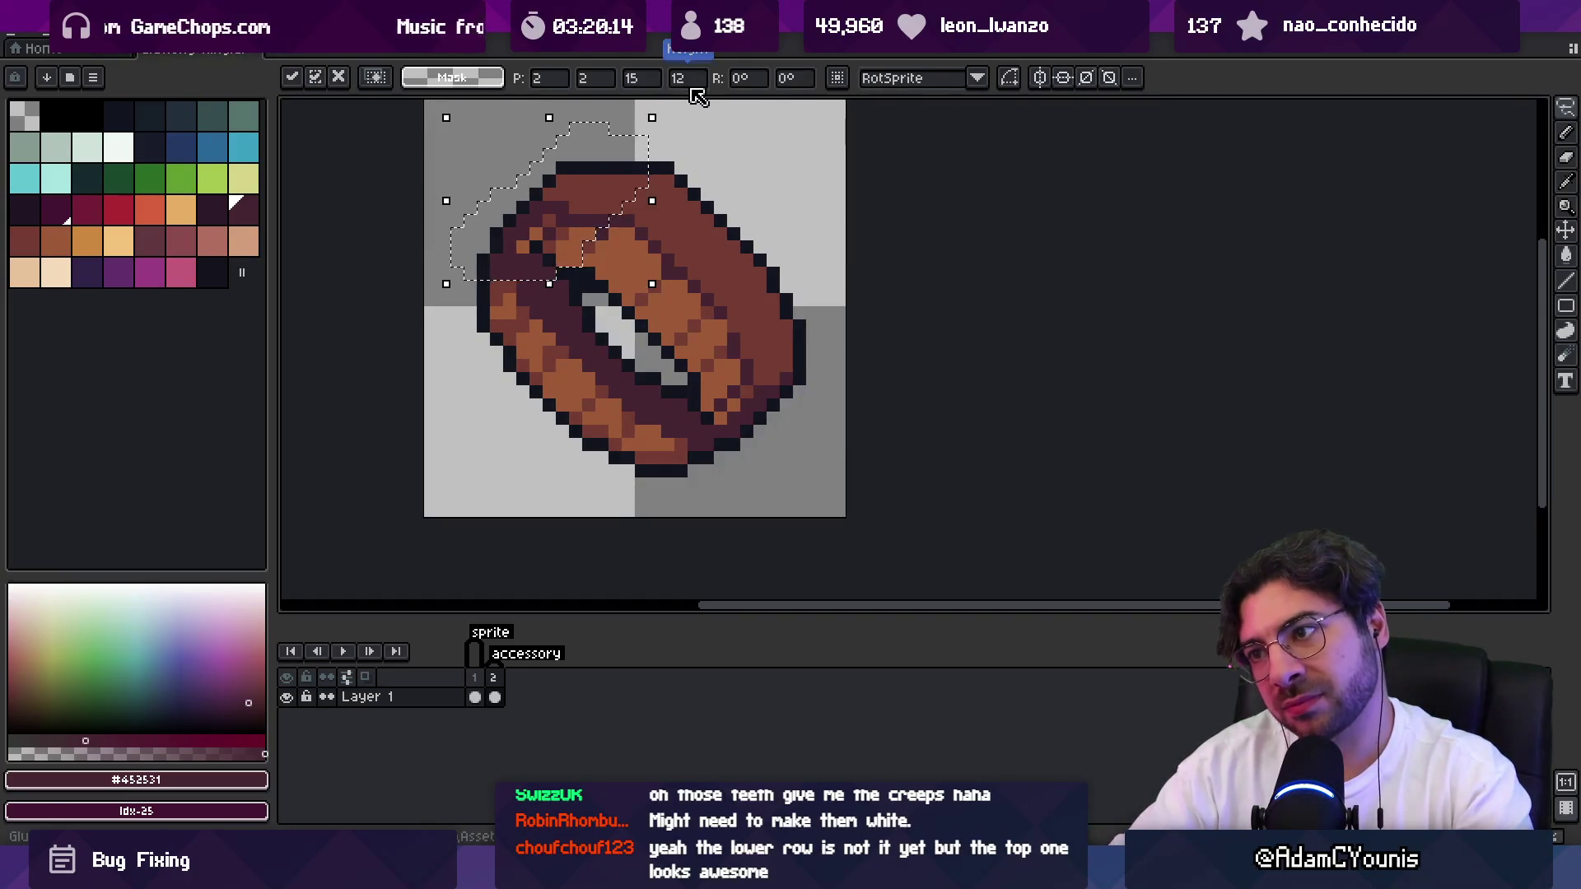
pyautogui.press('Return')
pyautogui.keyDown('alt'); pyautogui.click(607, 251); pyautogui.keyUp('alt')
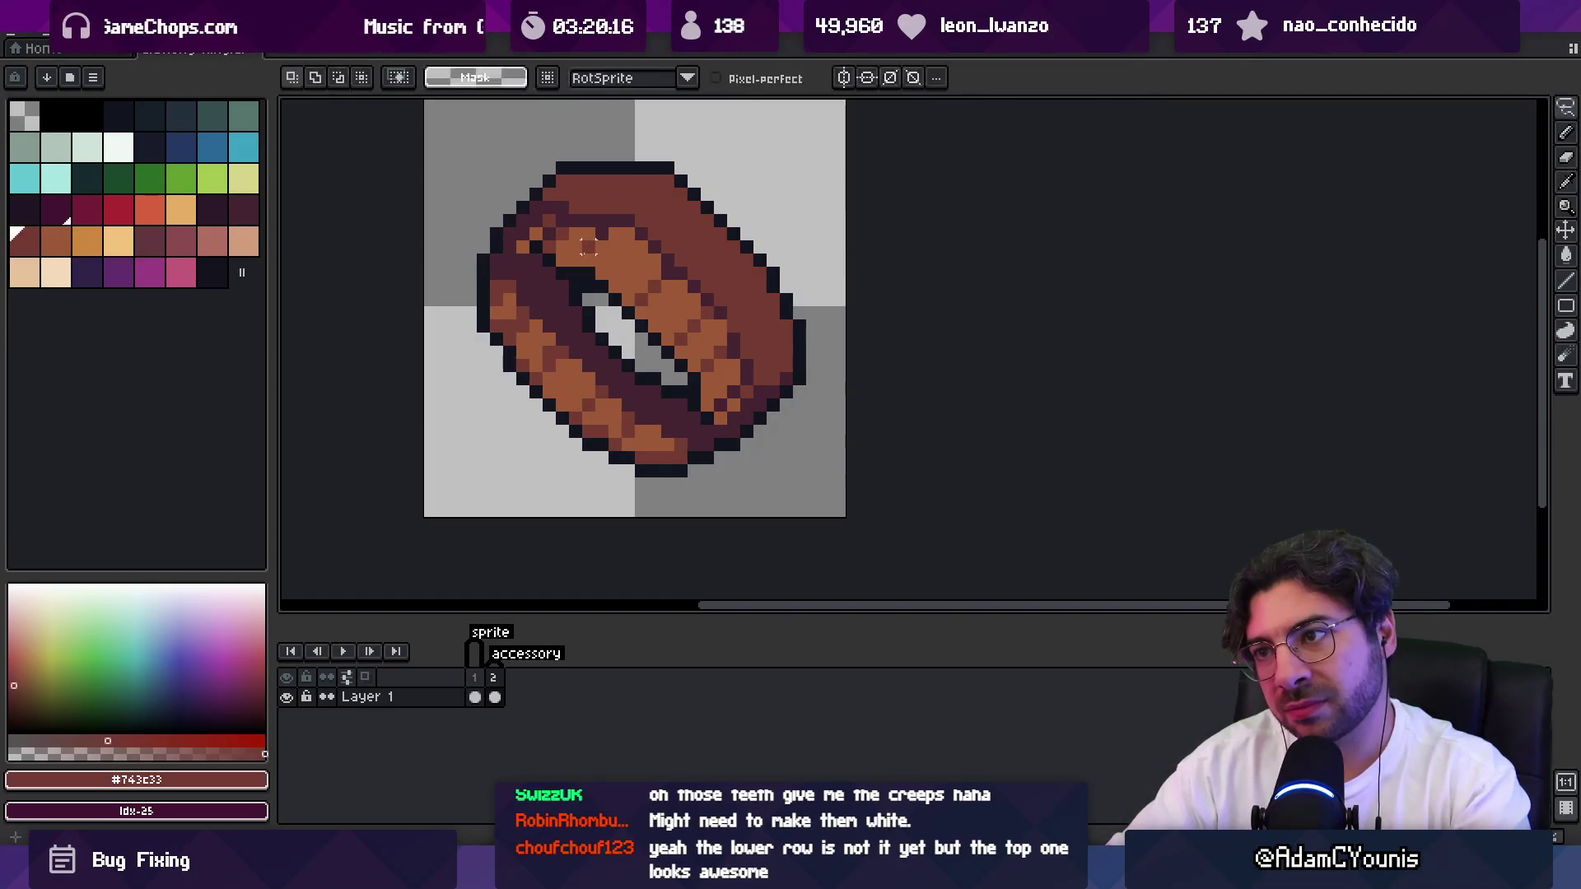
pyautogui.press('b')
pyautogui.press('z')
pyautogui.scroll(-8, 610, 247)
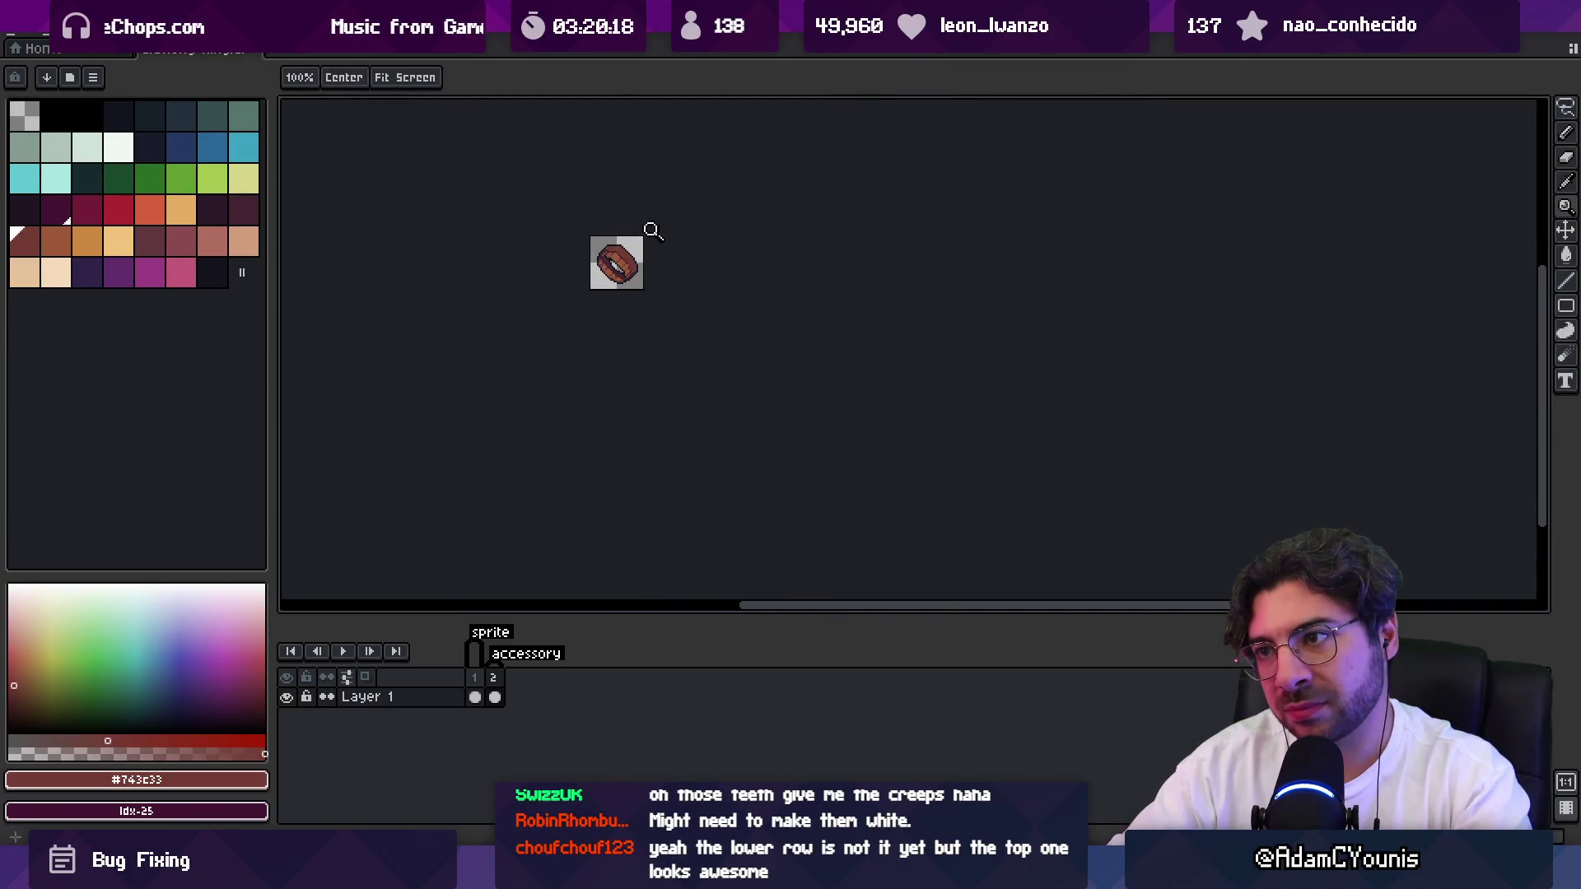
pyautogui.scroll(3, 642, 229)
pyautogui.scroll(3, 666, 206)
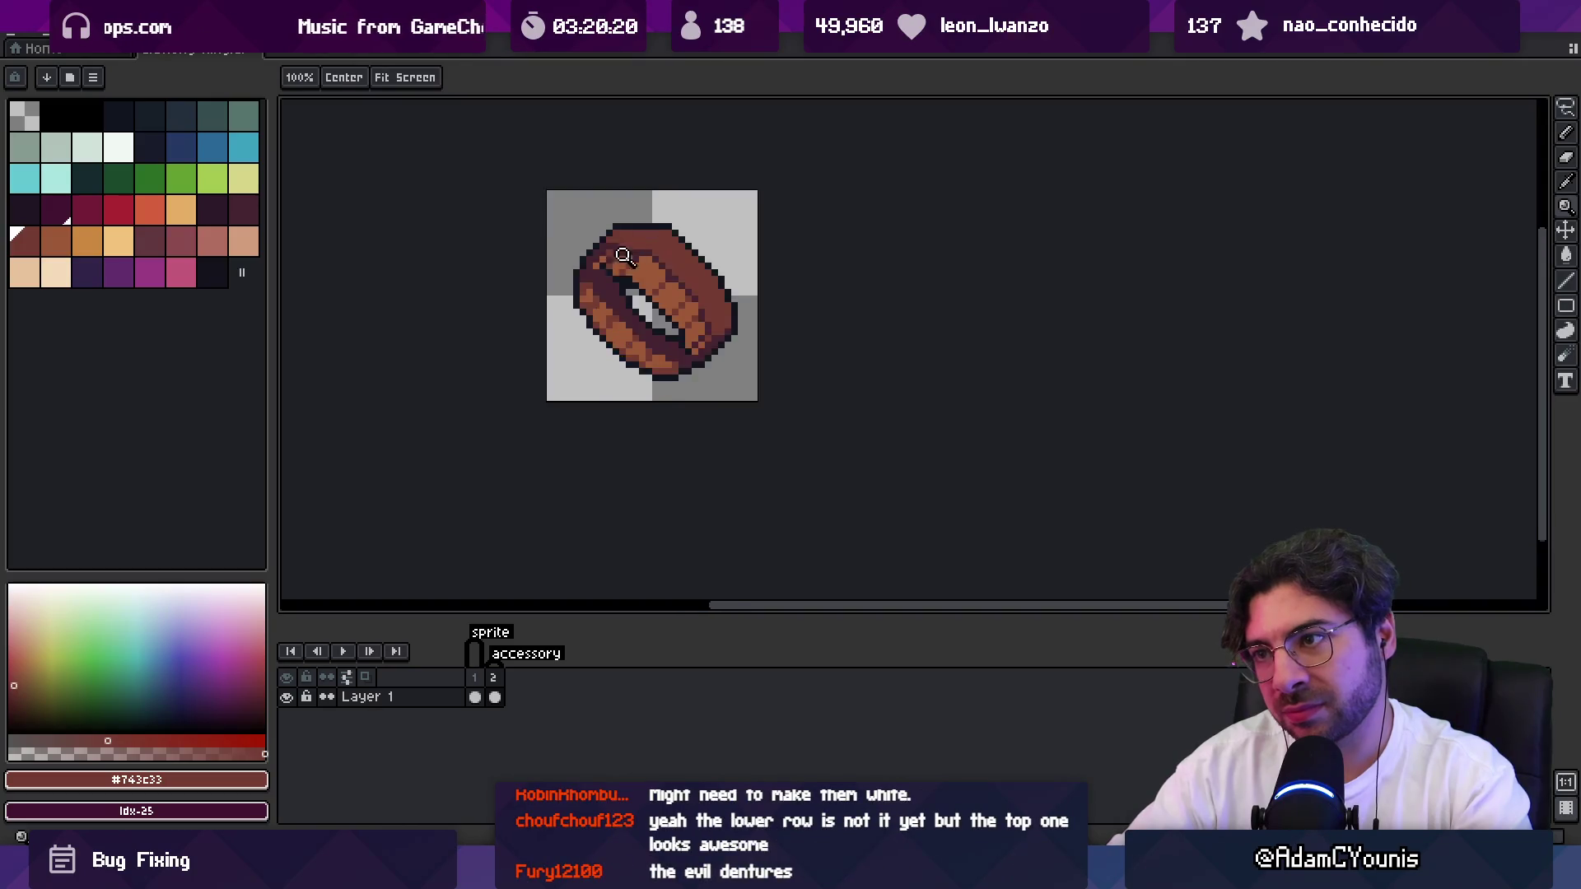
# Shift the selected top-left edge pixels one pixel right and one down.
pyautogui.press('m')
pyautogui.moveTo(534, 290)
pyautogui.mouseDown()
pyautogui.moveTo(630, 185)
pyautogui.moveTo(541, 152)
pyautogui.mouseUp()
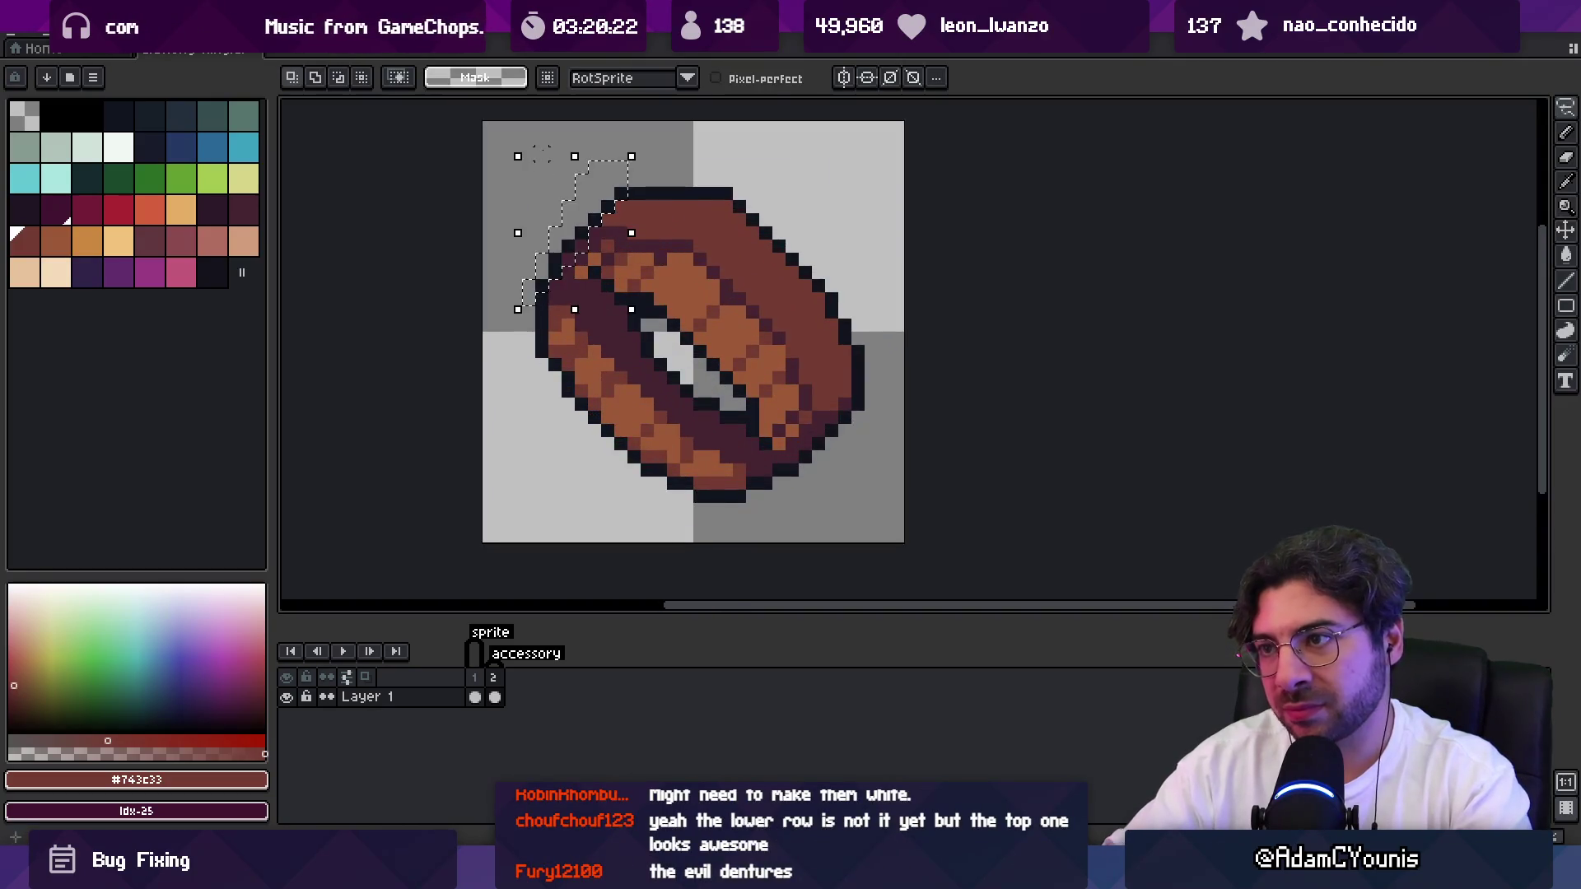
pyautogui.press('Right')
pyautogui.press('Down')
pyautogui.press('Return')
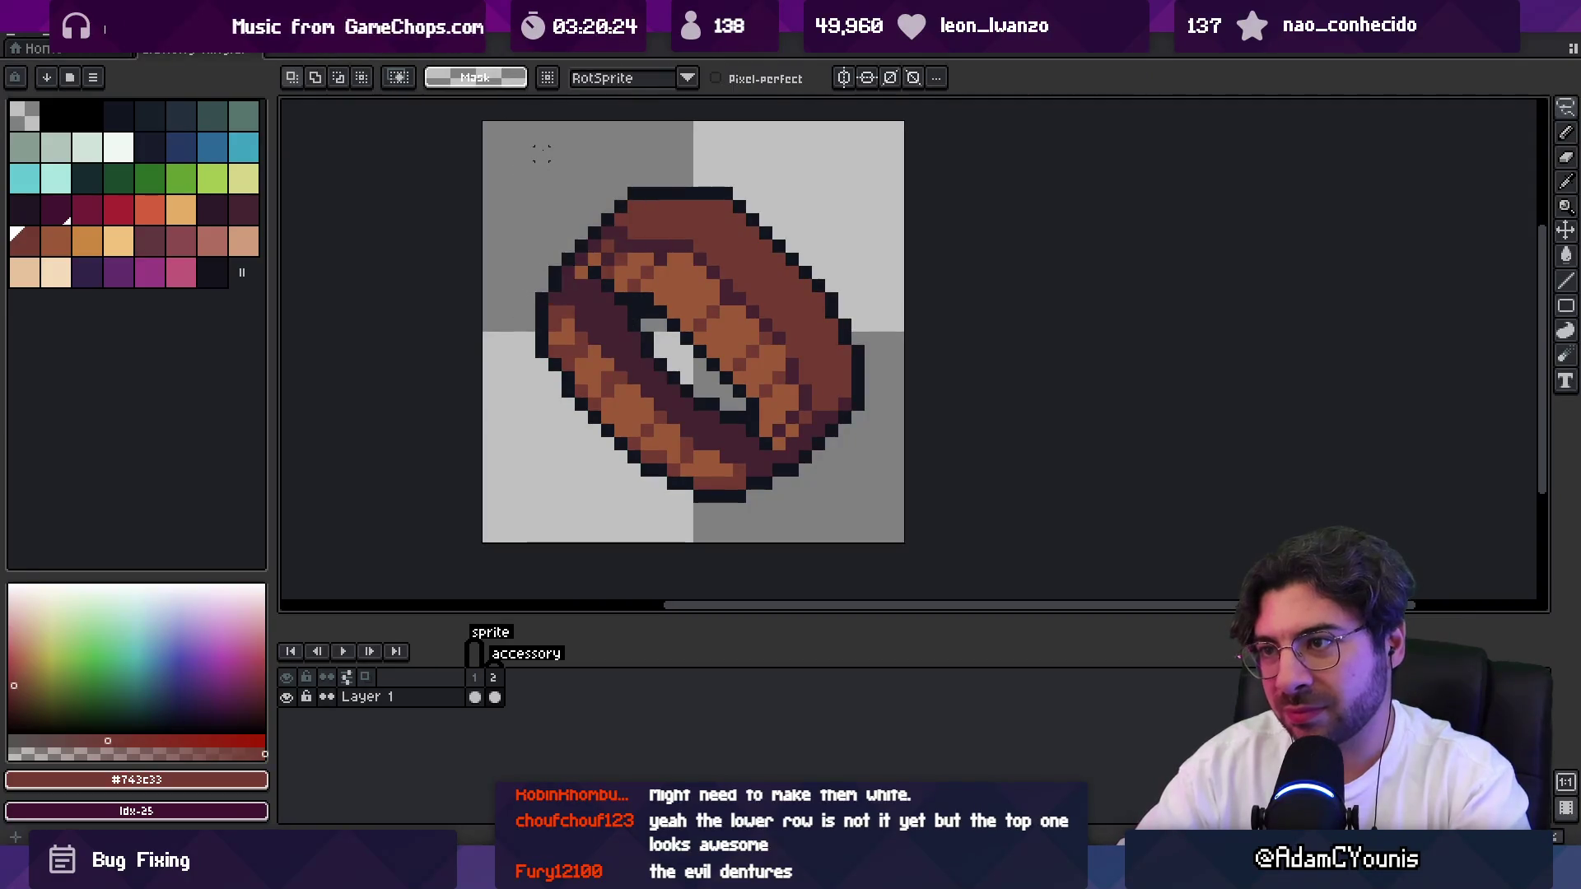
pyautogui.press('z')
pyautogui.scroll(-3, 630, 280)
pyautogui.scroll(-2, 650, 247)
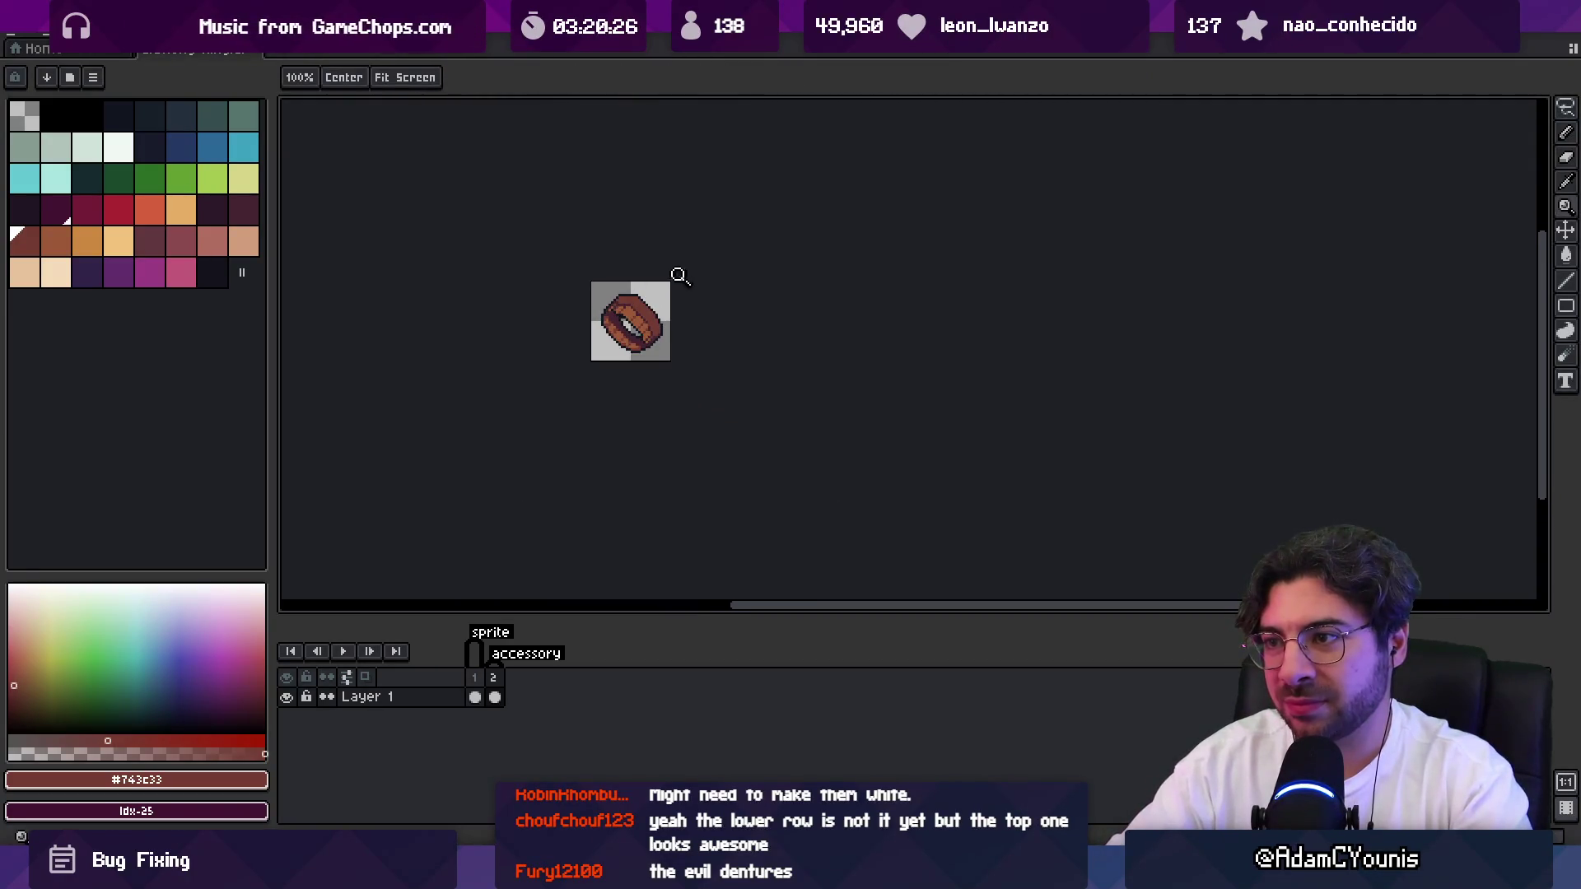
pyautogui.scroll(5, 679, 276)
# Add dark outline pixels along the ring's top.
pyautogui.press('b')
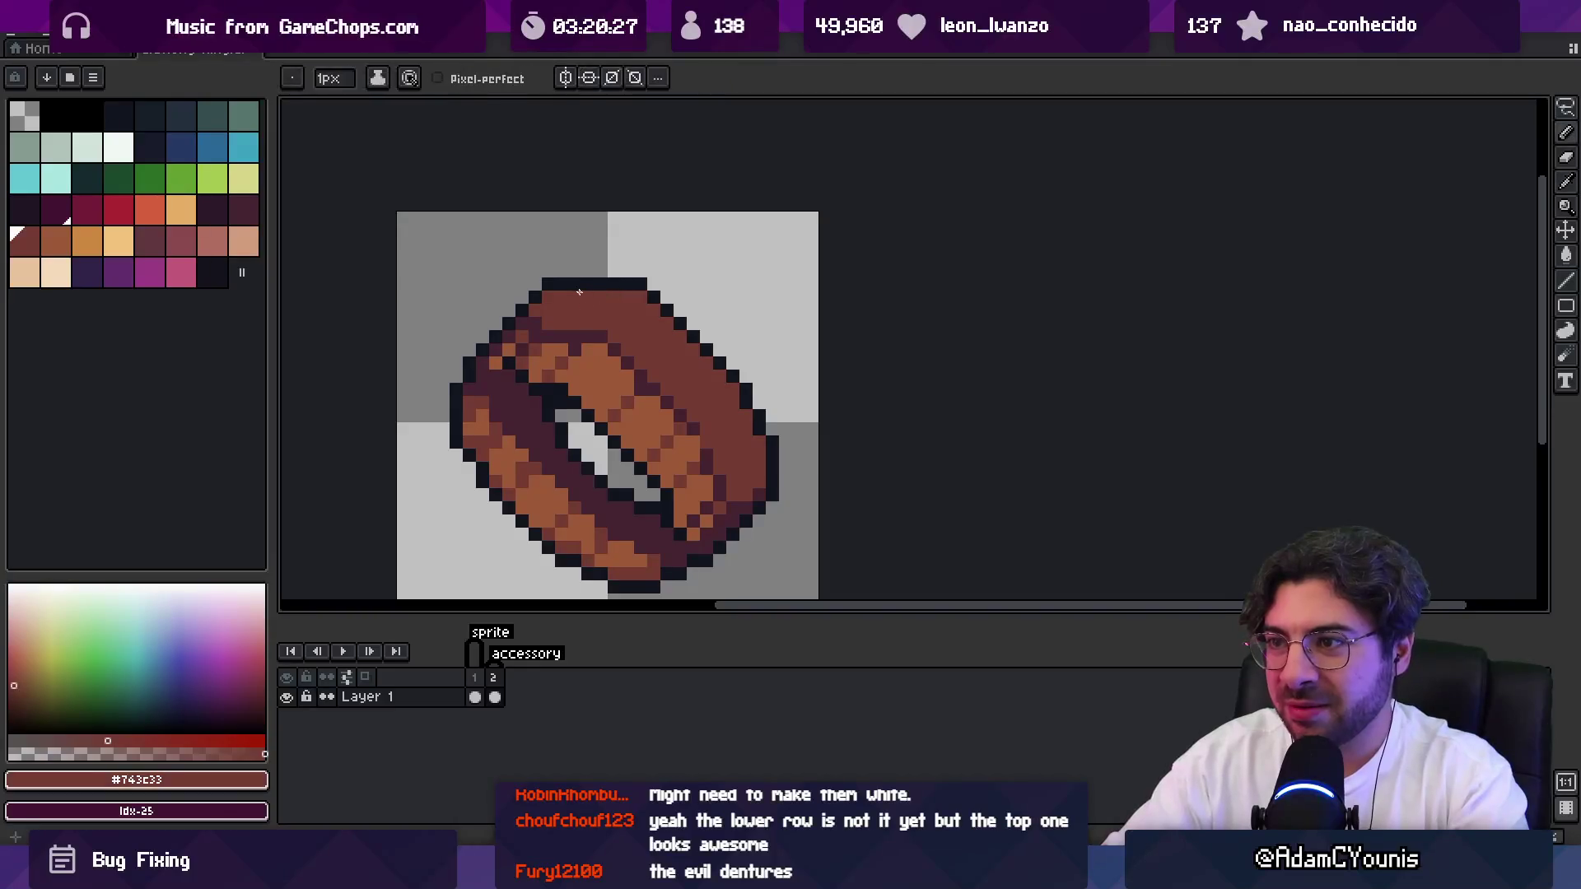
pyautogui.press('x')
pyautogui.click(594, 286)
pyautogui.press('z')
pyautogui.scroll(-3, 645, 310)
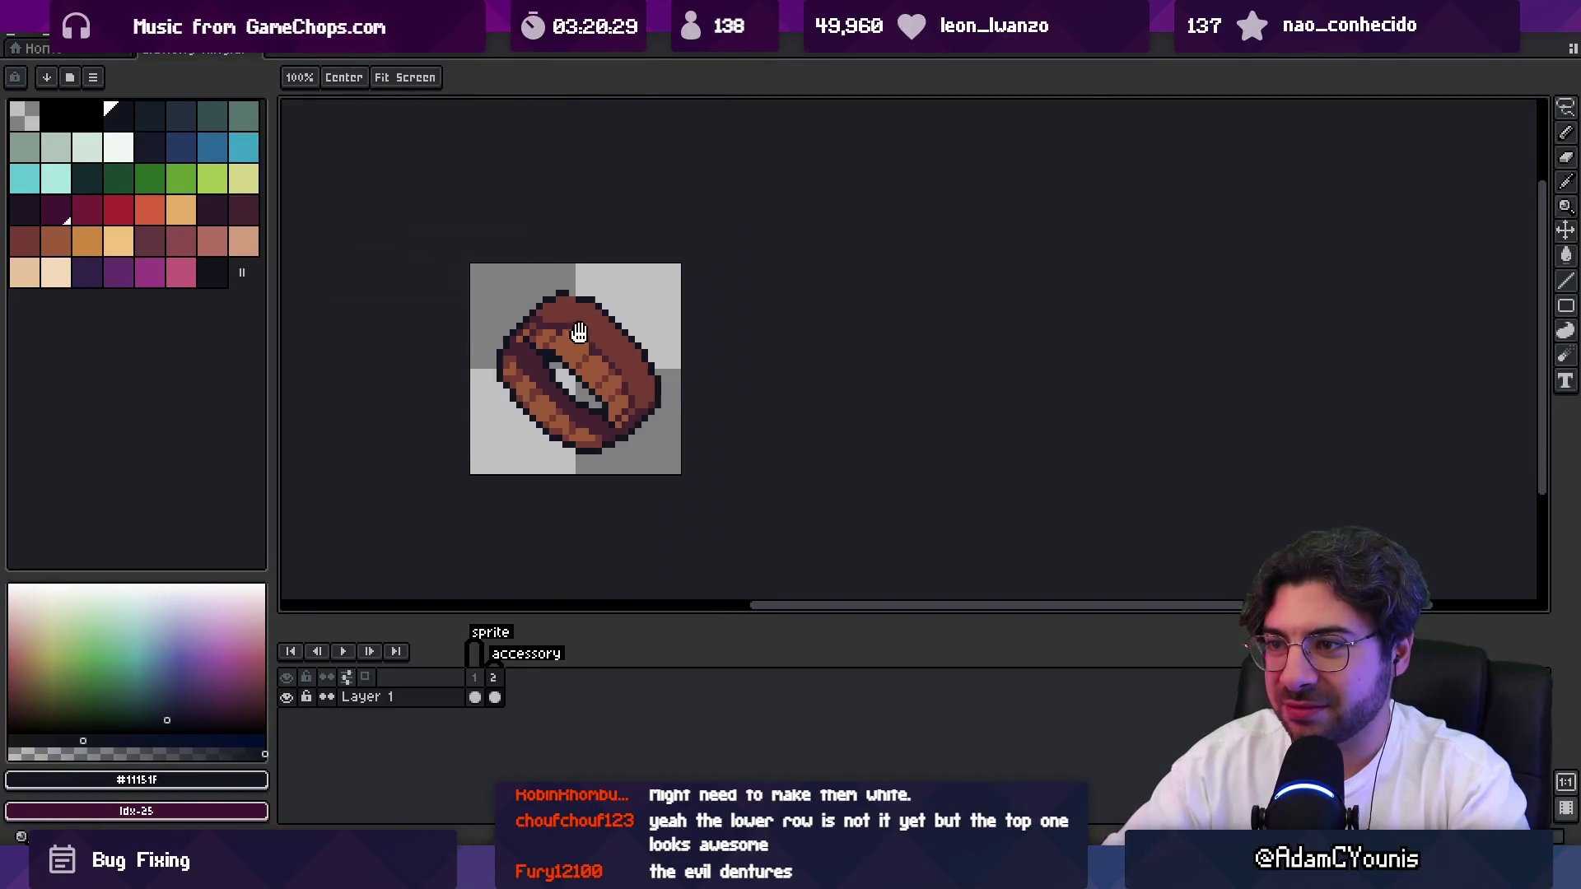
pyautogui.scroll(1, 572, 322)
# Fill the remaining gap in the ring's top outline with a dark line.
pyautogui.press('q')
pyautogui.moveTo(523, 324)
pyautogui.mouseDown()
pyautogui.moveTo(613, 453)
pyautogui.moveTo(618, 398)
pyautogui.mouseUp()
pyautogui.hotkey('ctrl', 'd')
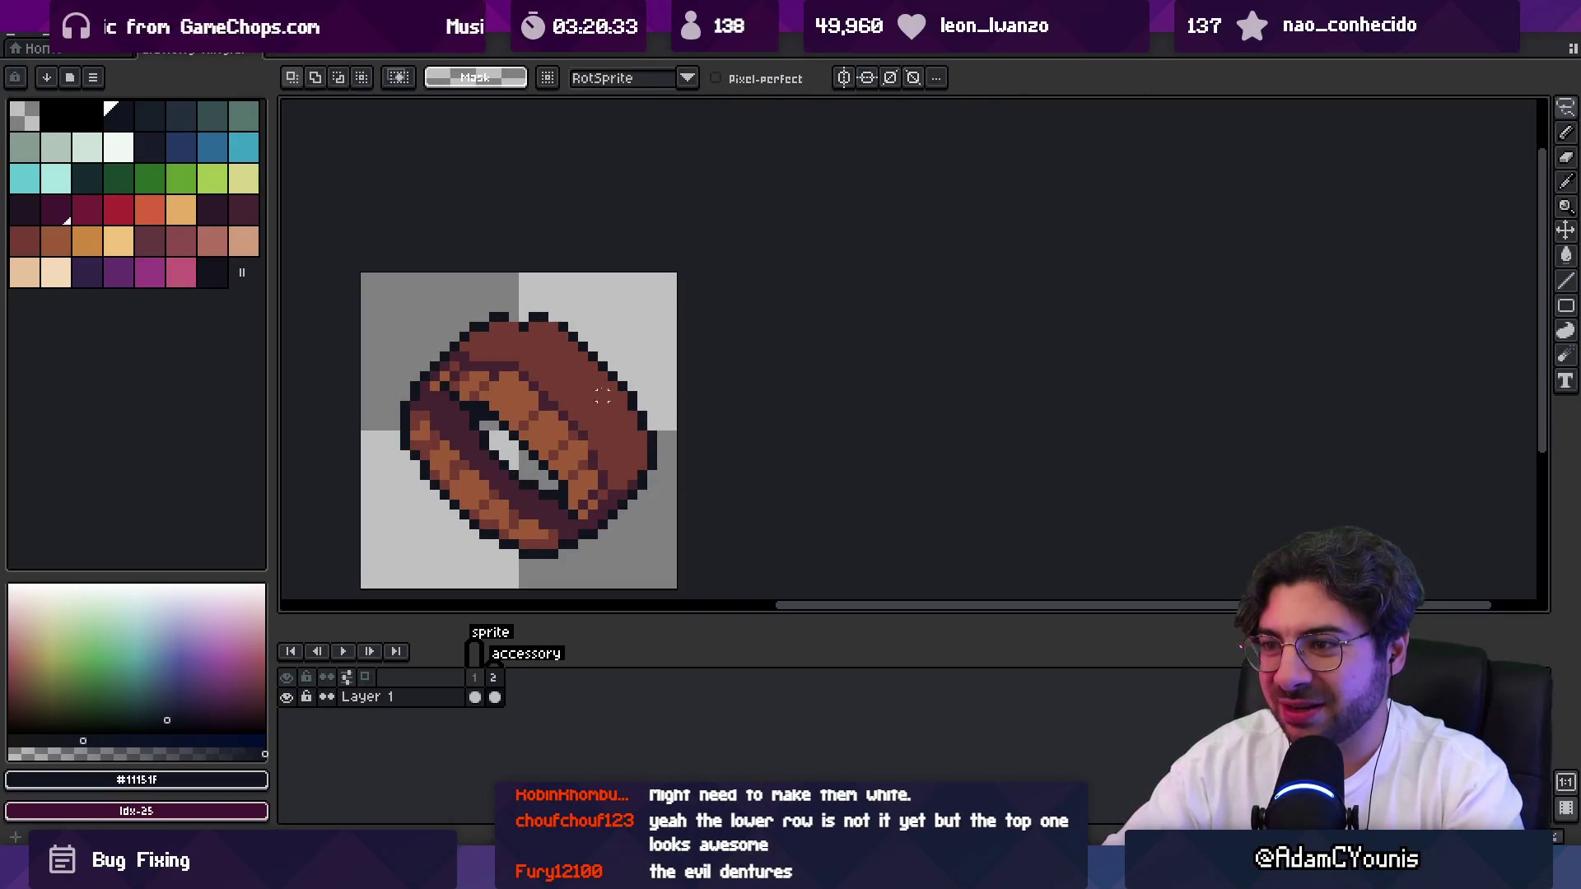
pyautogui.keyDown('alt'); pyautogui.click(602, 396); pyautogui.keyUp('alt')
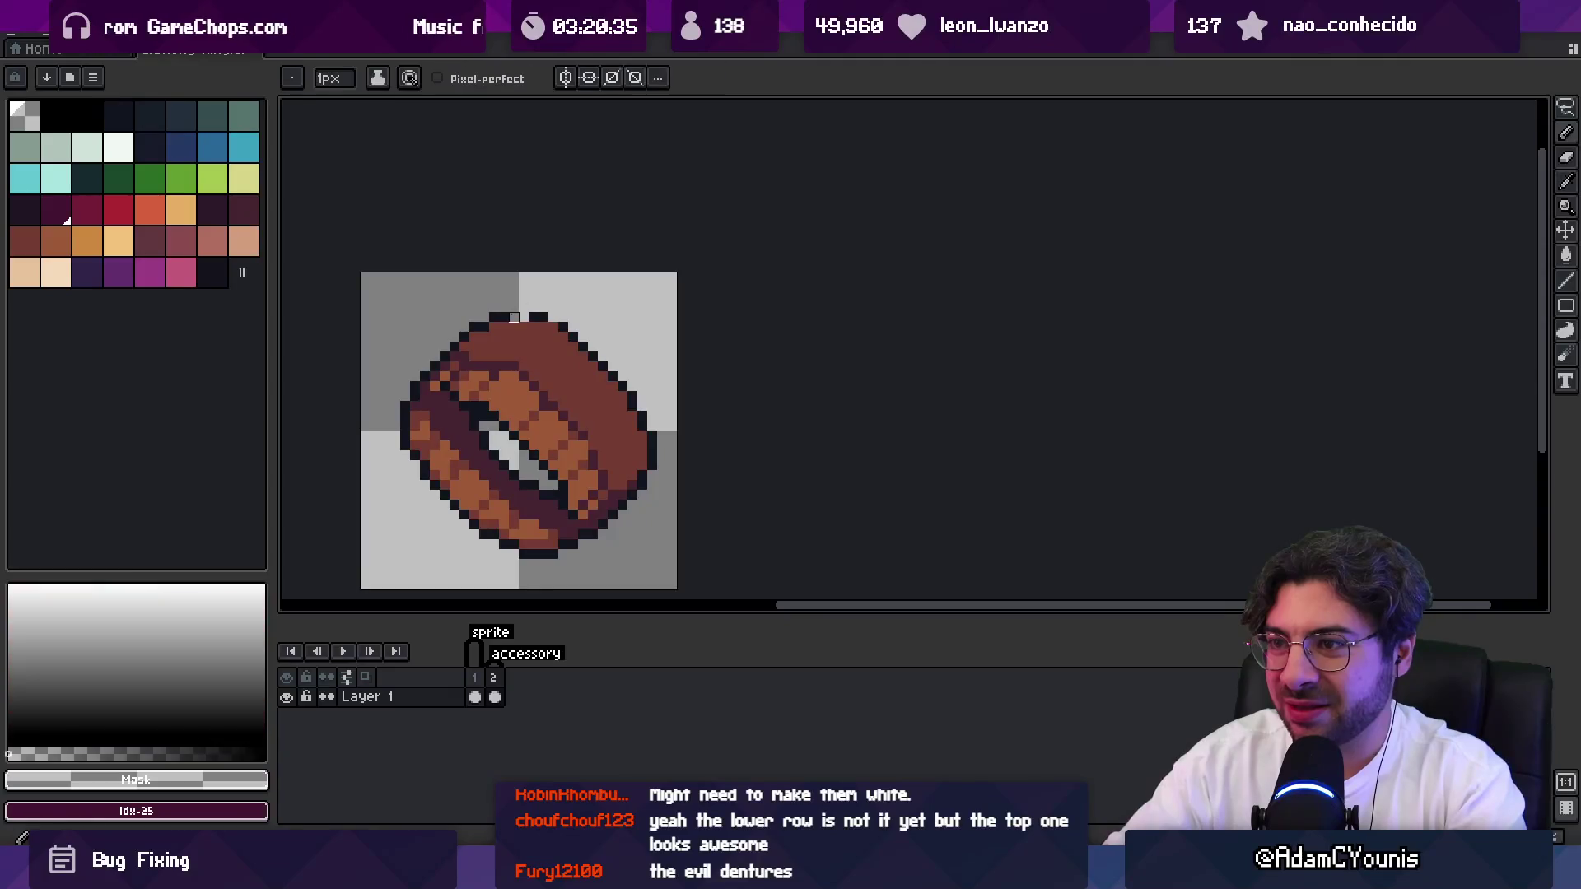
pyautogui.keyDown('alt'); pyautogui.click(498, 317); pyautogui.keyUp('alt')
pyautogui.moveTo(504, 317); pyautogui.dragTo(539, 317)
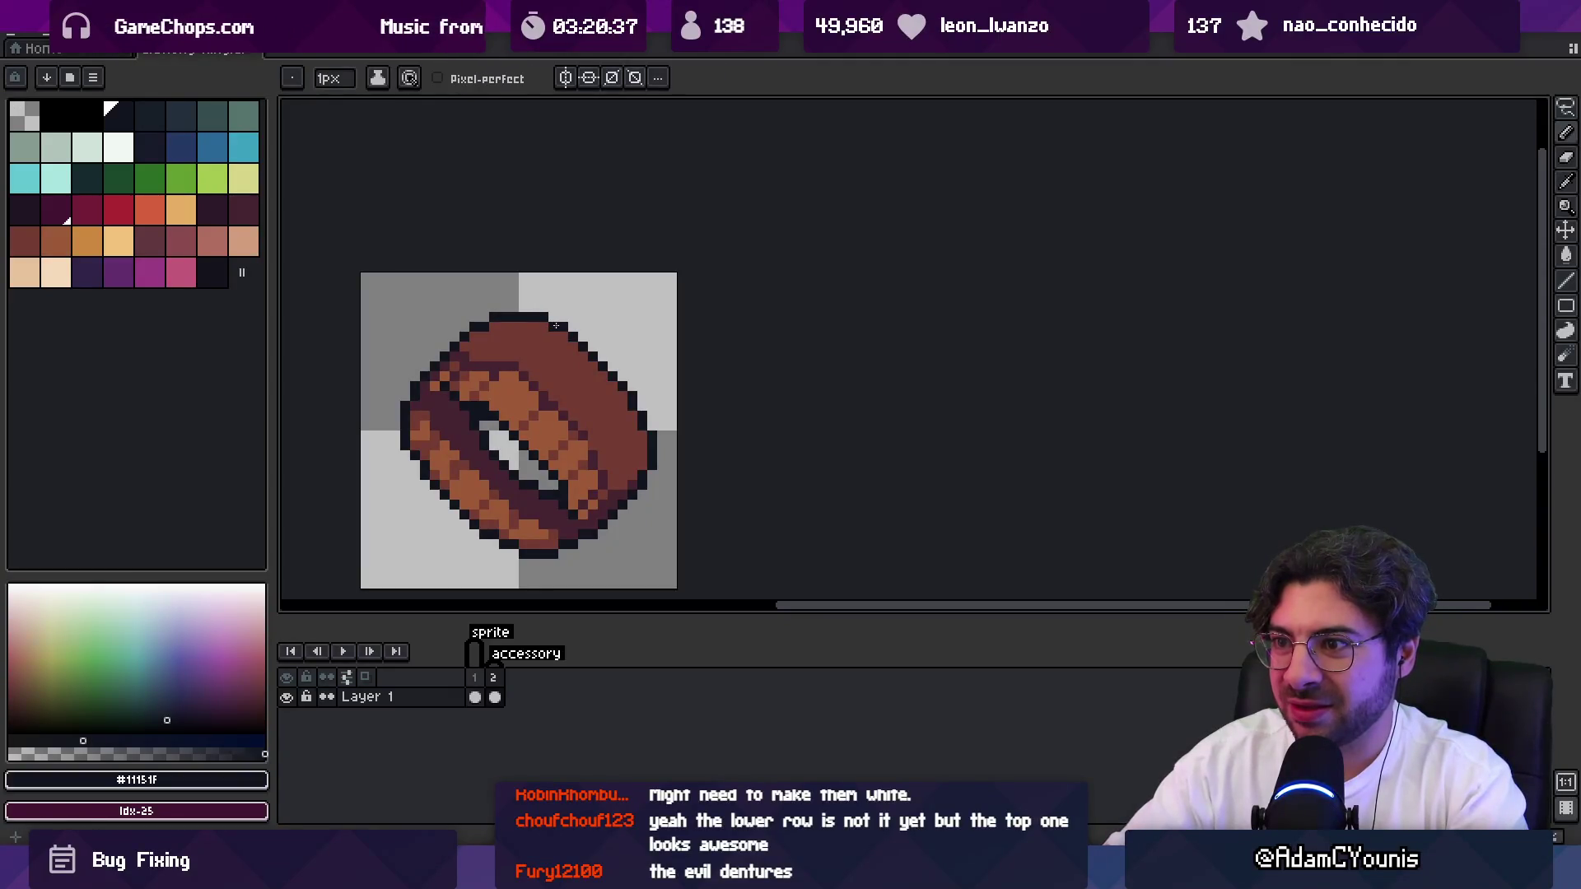
pyautogui.press('z')
pyautogui.scroll(-5, 593, 318)
pyautogui.scroll(2, 631, 303)
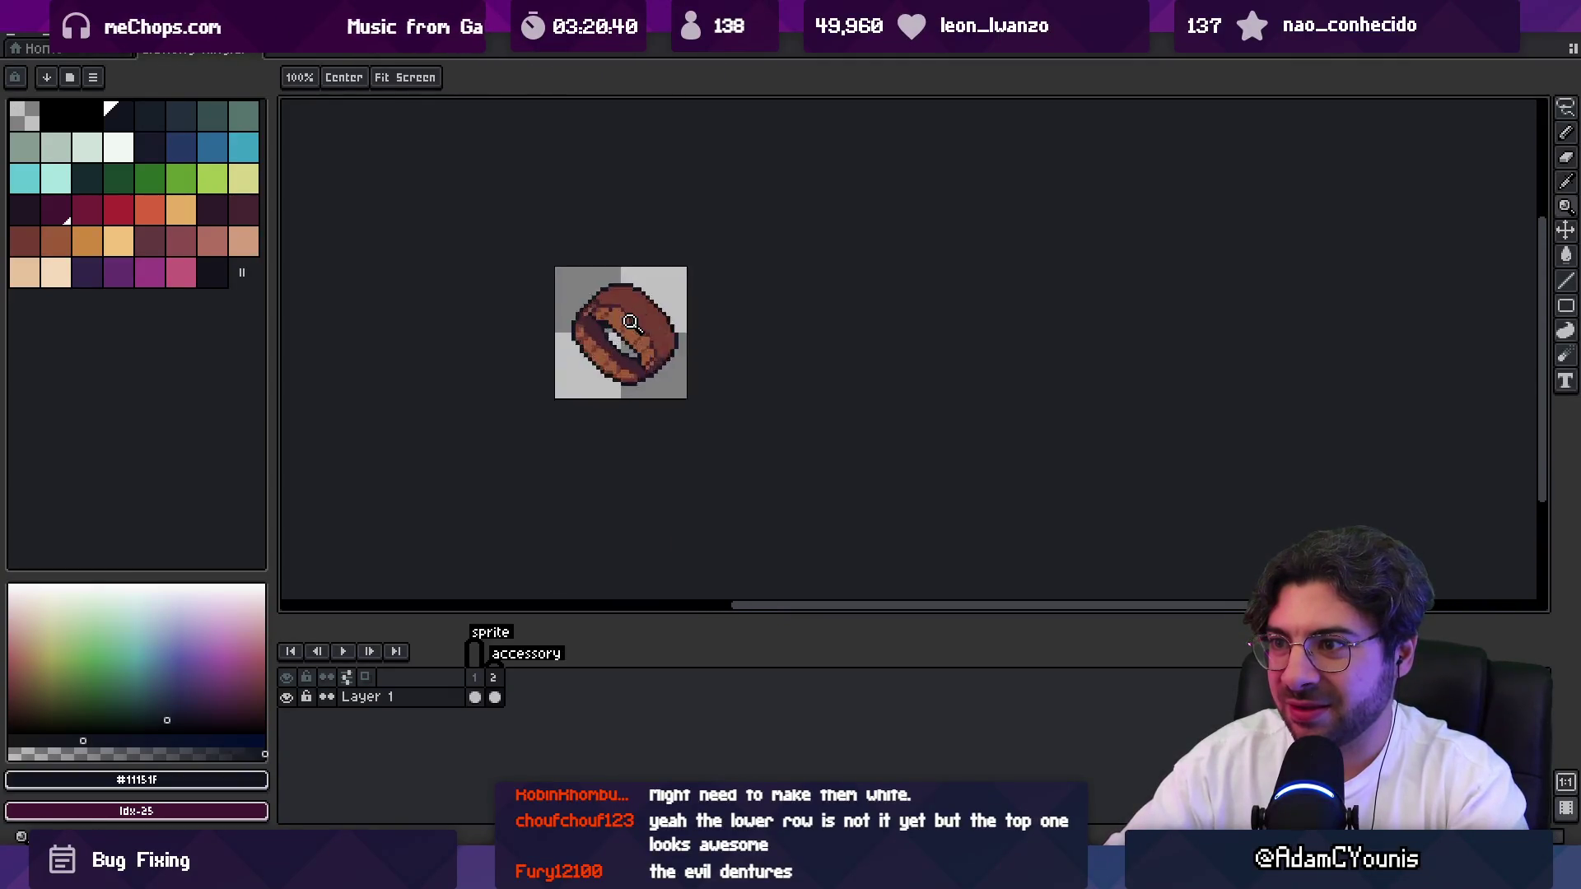
pyautogui.scroll(3, 630, 321)
# Select the strip at the ring's left edge with the rectangular marquee and nudge it.
pyautogui.press('m')
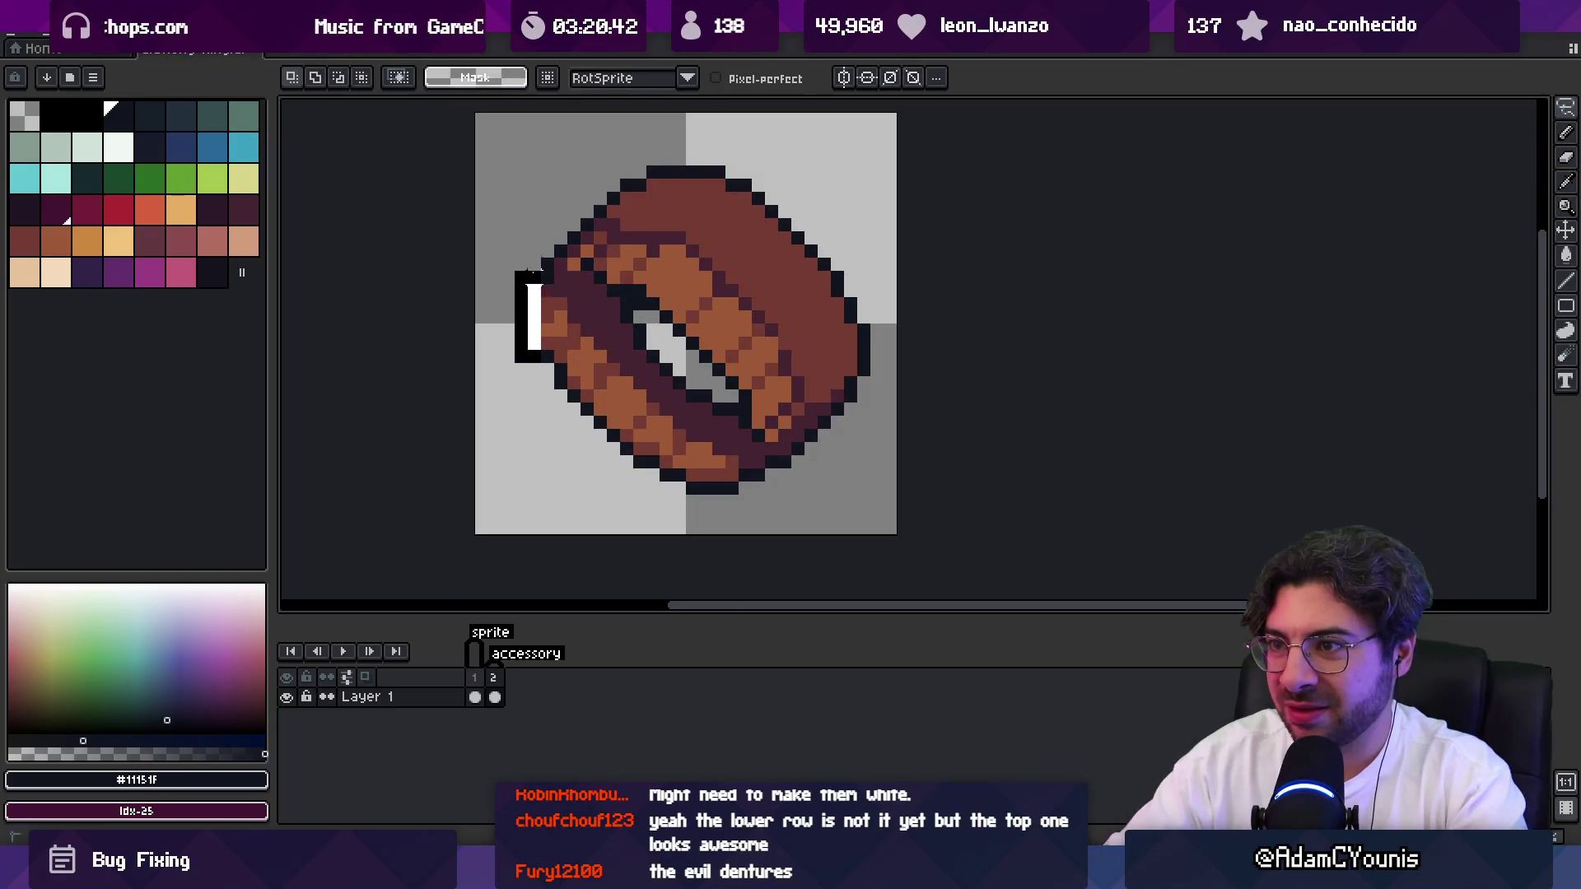
pyautogui.moveTo(537, 267)
pyautogui.mouseDown()
pyautogui.moveTo(571, 367)
pyautogui.moveTo(553, 313)
pyautogui.mouseUp()
pyautogui.hotkey('ctrl', 'd')
pyautogui.press('b')
pyautogui.press('i')
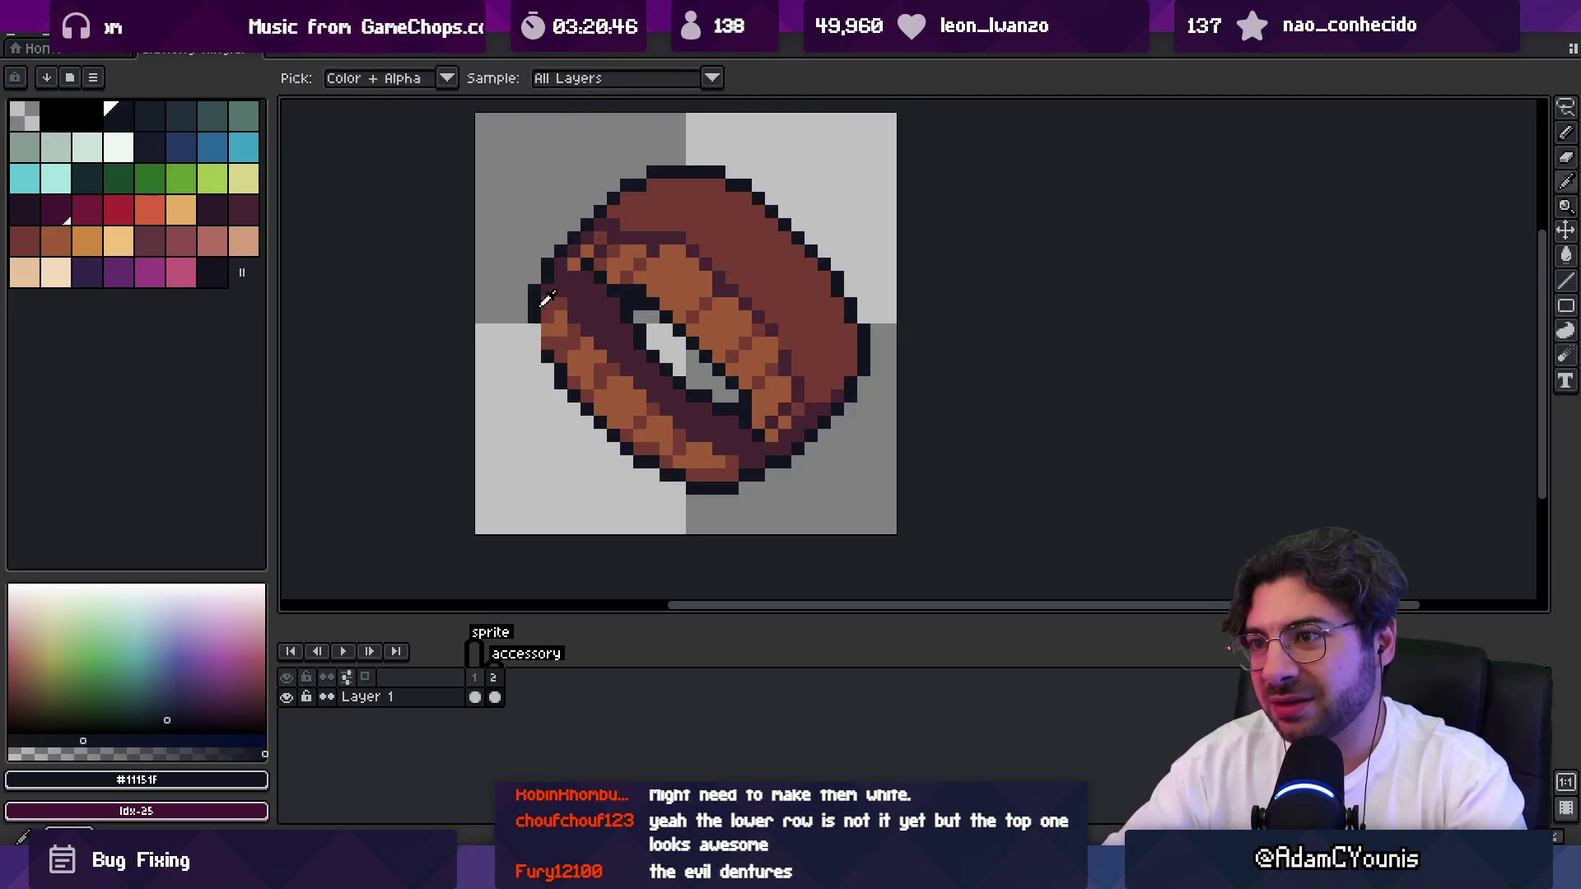
pyautogui.press('b')
pyautogui.scroll(-4, 586, 311)
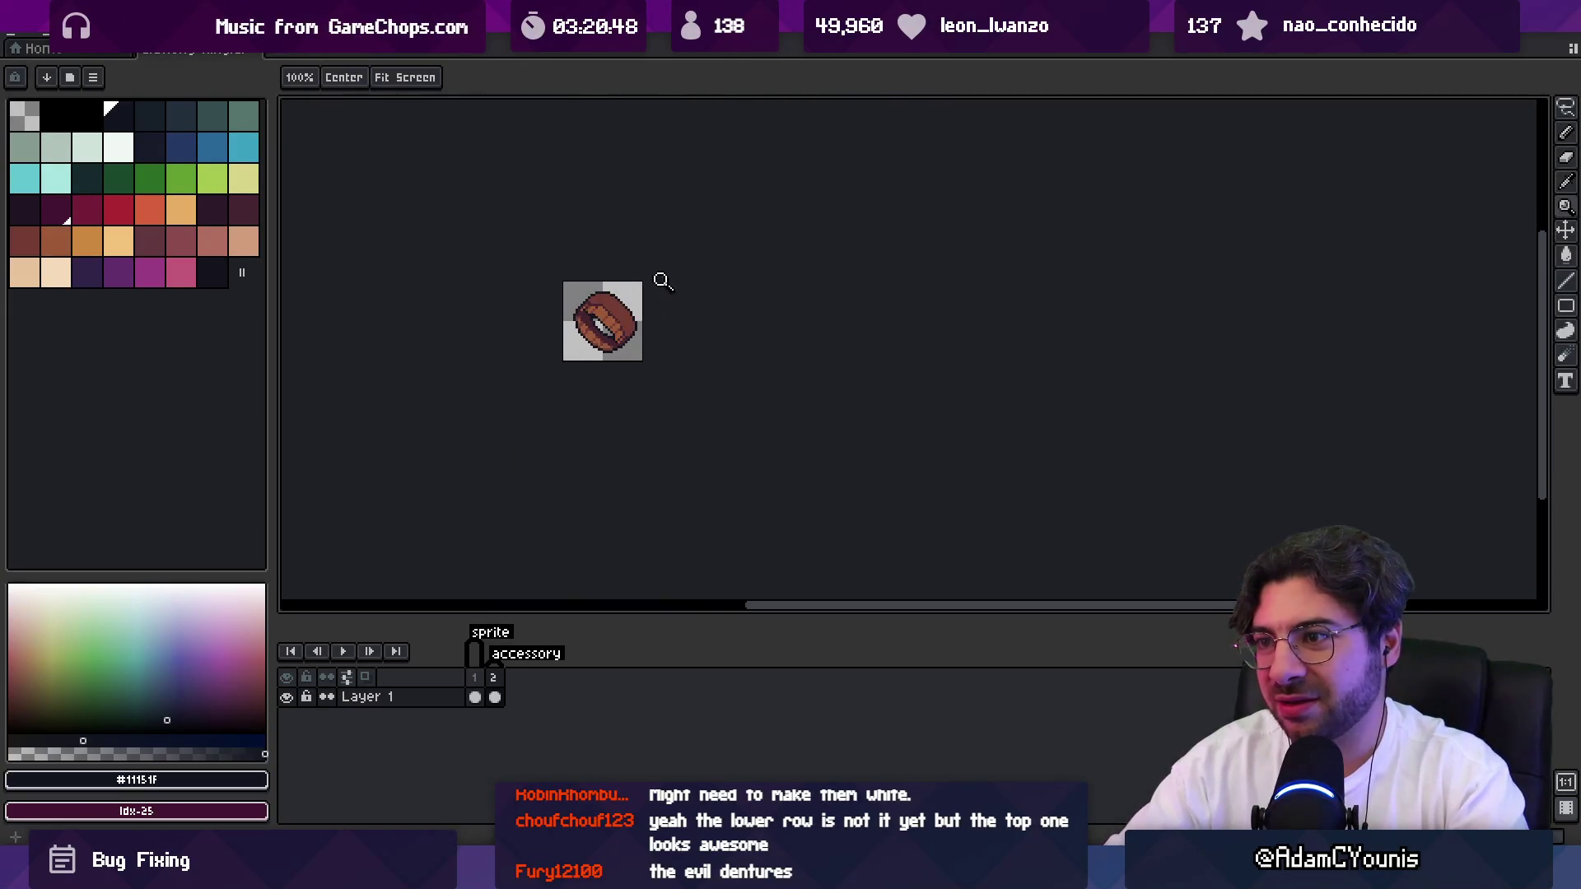
# Undo the left outline shift, then zoom and pan around the ring sprite to inspect it.
pyautogui.scroll(3, 656, 279)
pyautogui.hotkey('ctrl', 'z')
pyautogui.hotkey('ctrl', 'z')
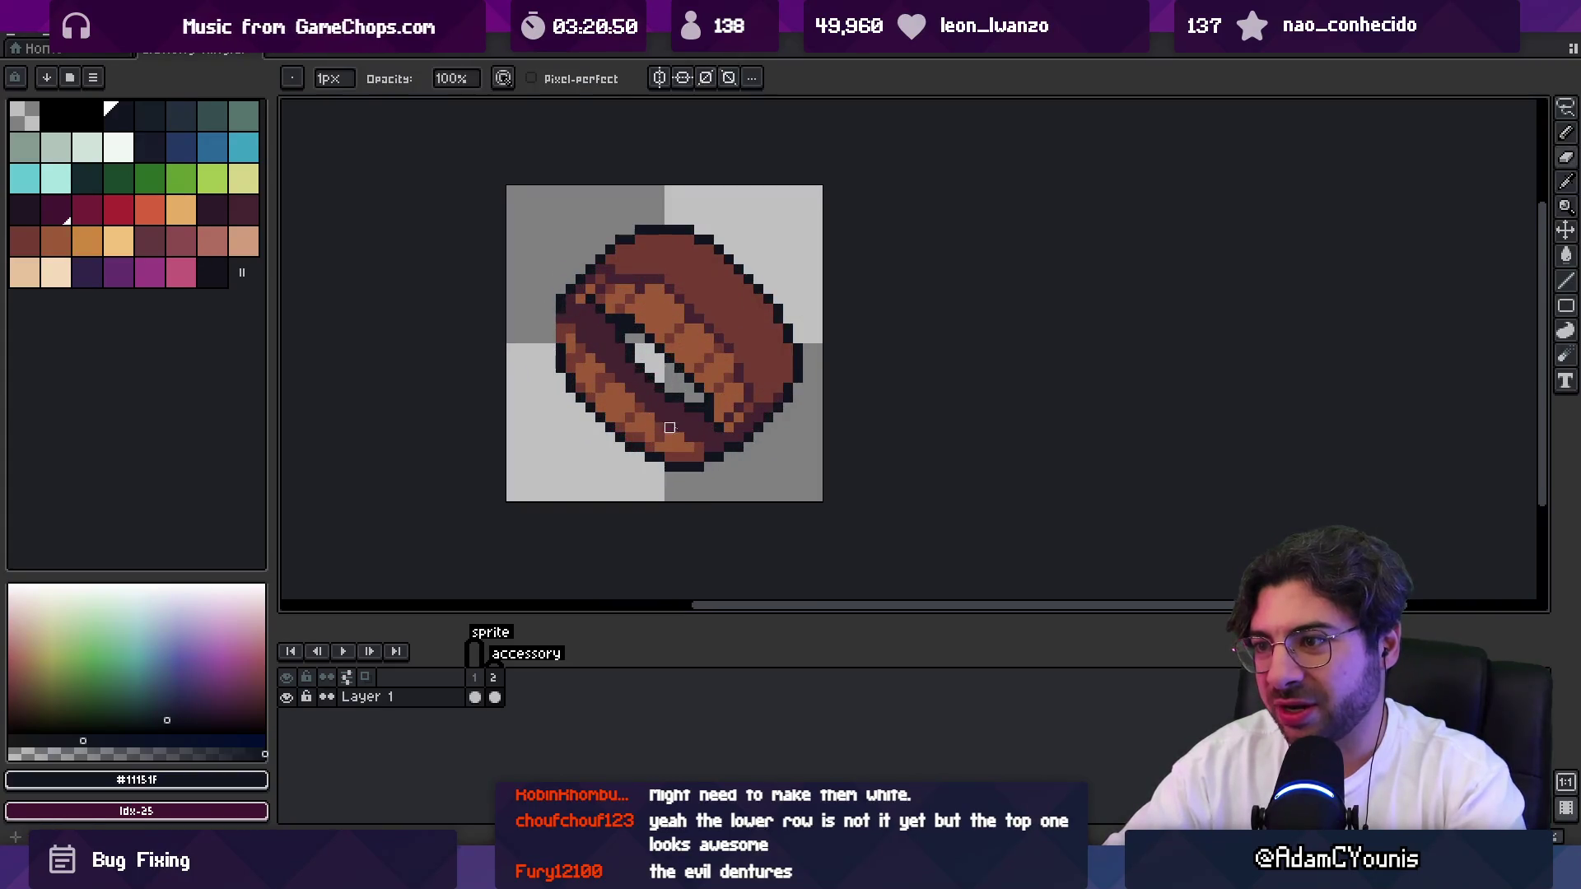
pyautogui.press('z')
pyautogui.scroll(-4, 685, 311)
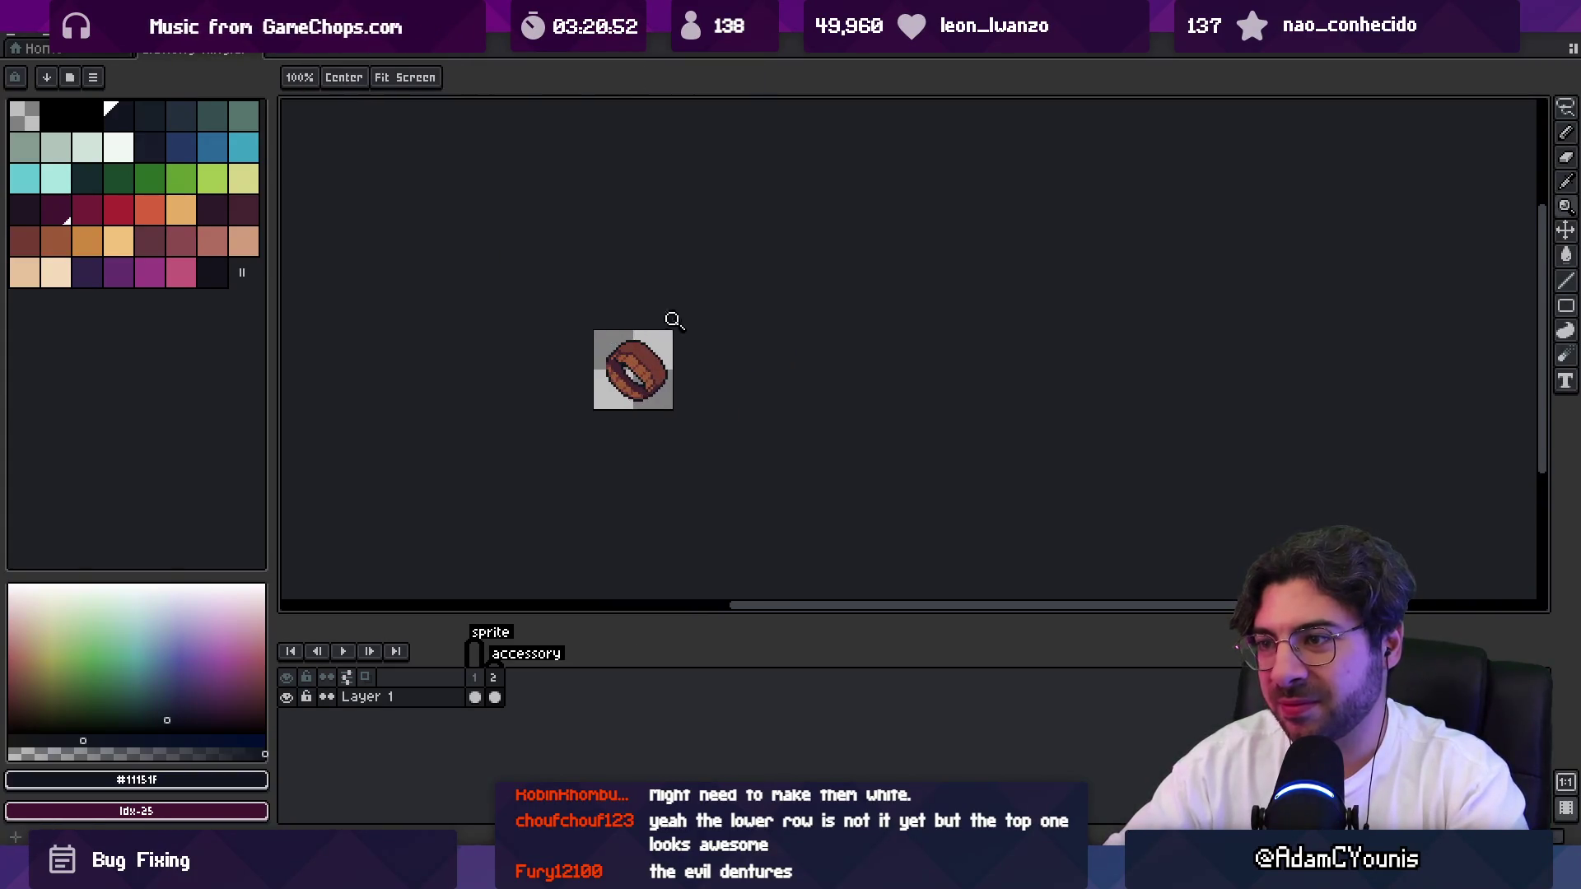
pyautogui.scroll(5, 672, 337)
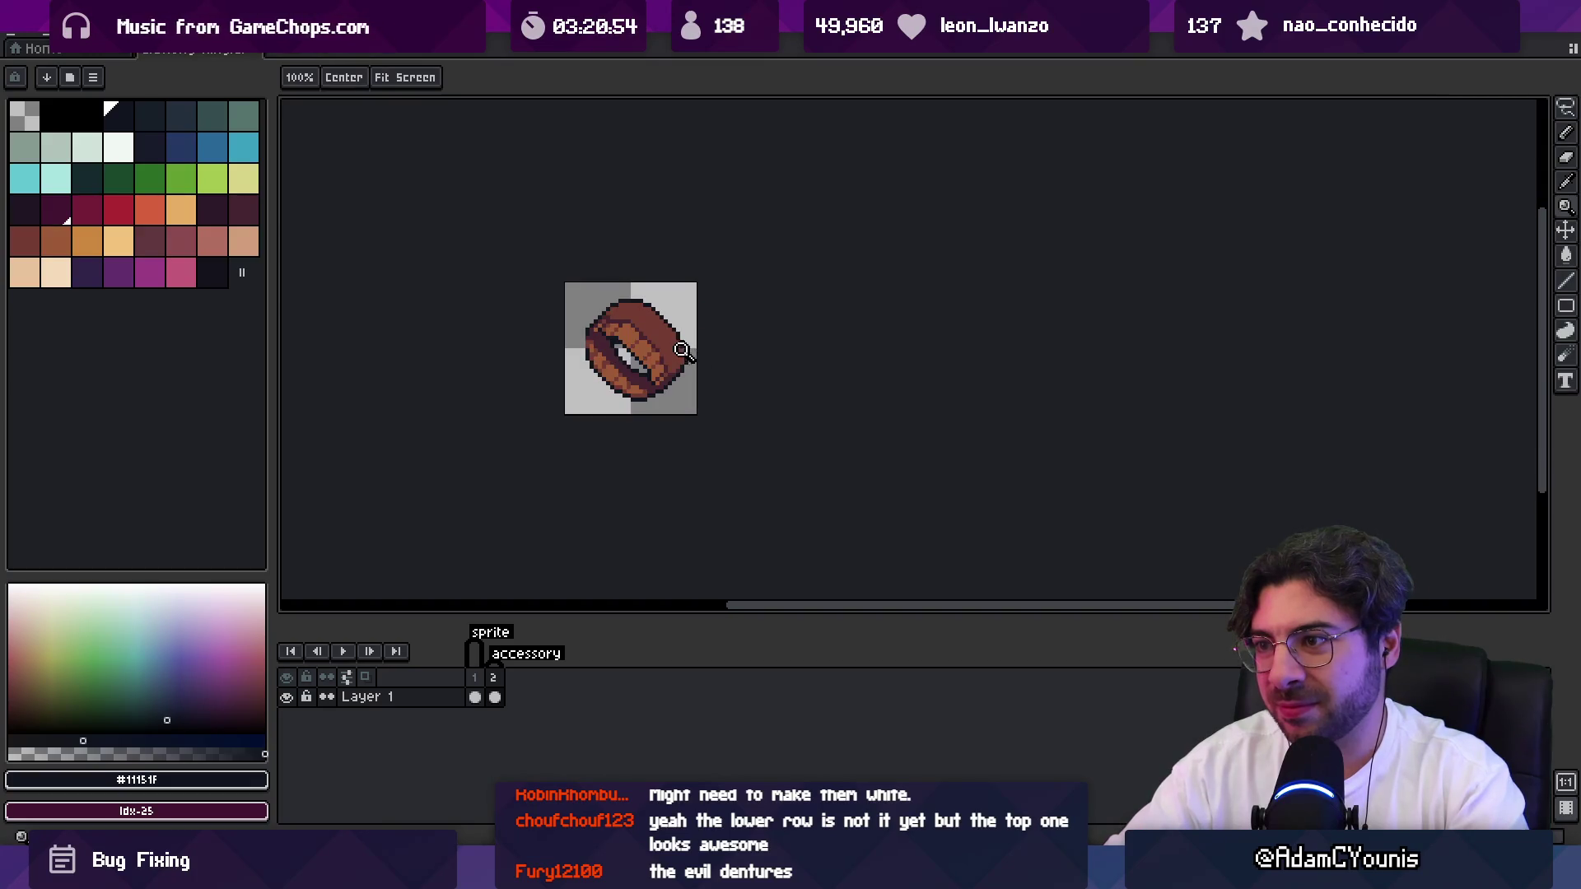
pyautogui.moveTo(656, 333); pyautogui.dragTo(632, 329)
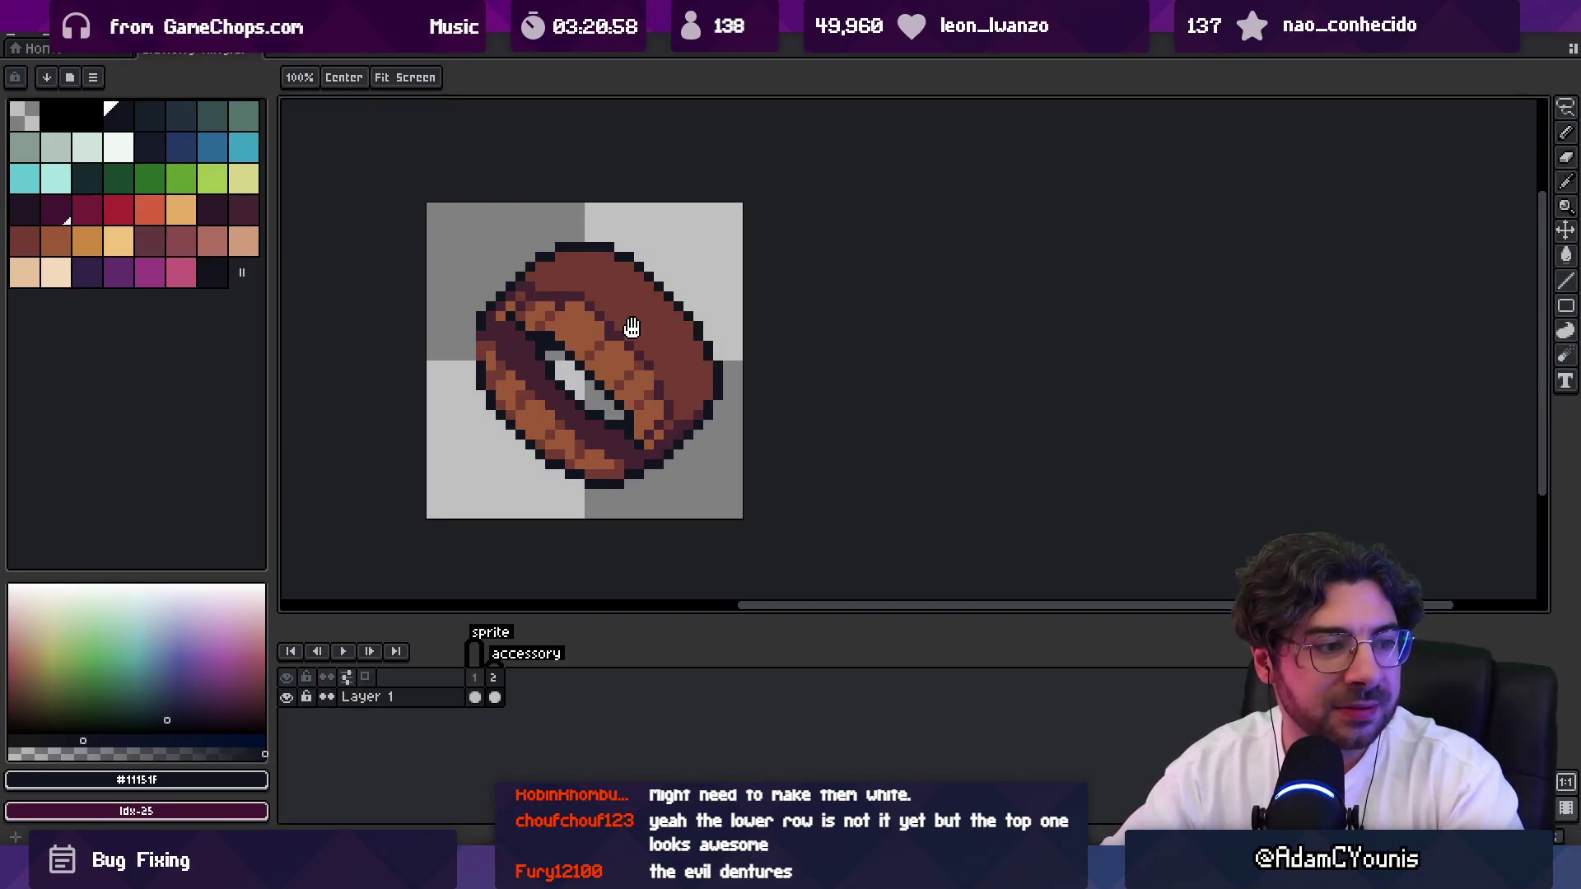
pyautogui.scroll(-3, 626, 317)
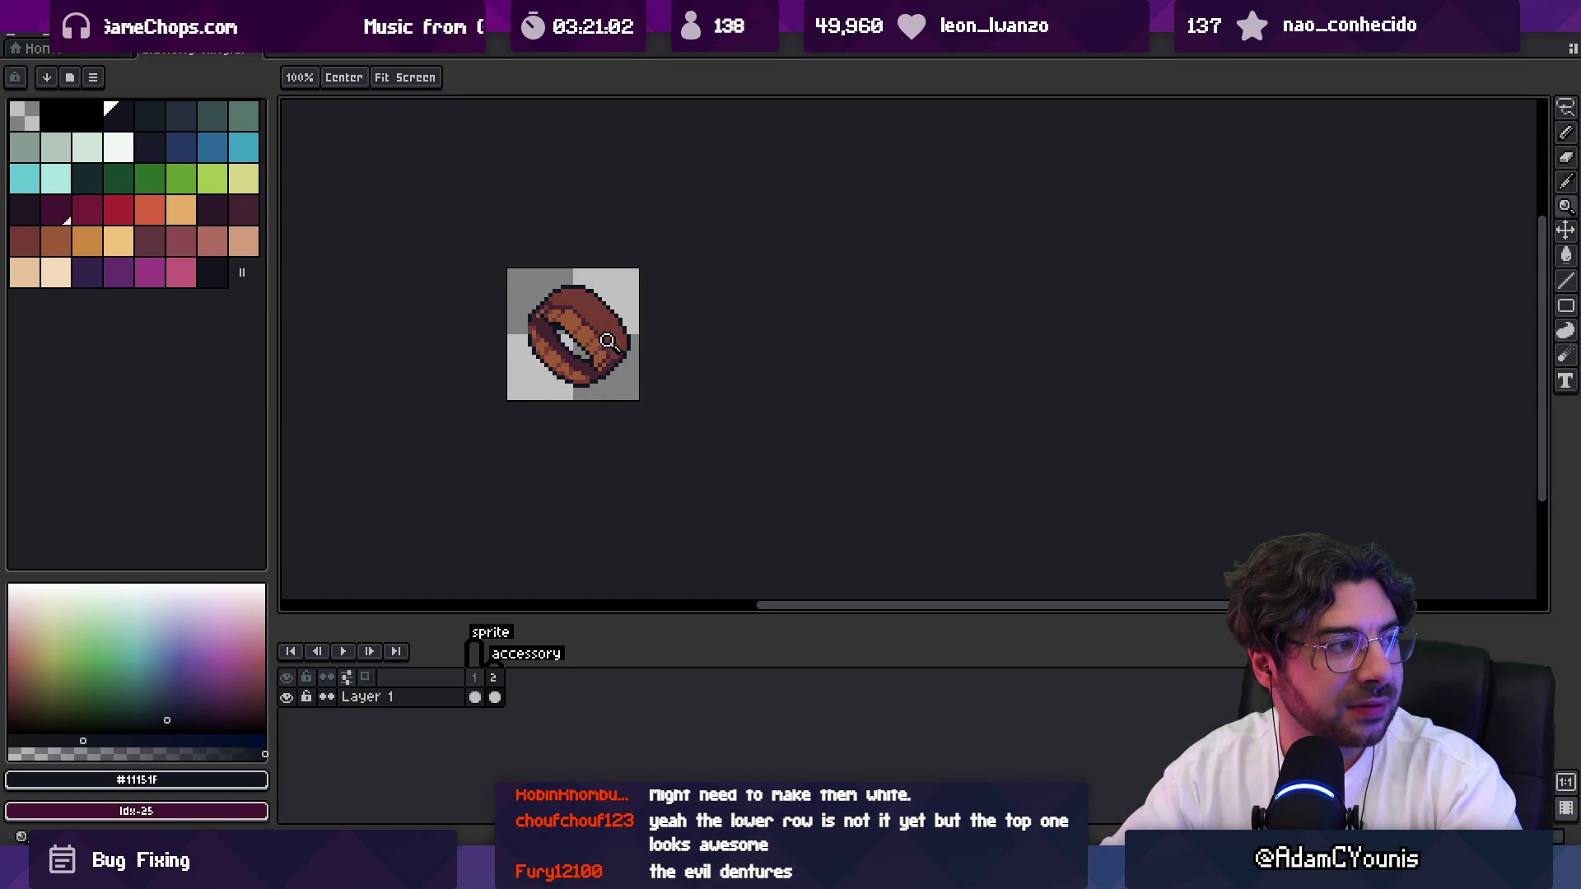
pyautogui.scroll(2, 608, 341)
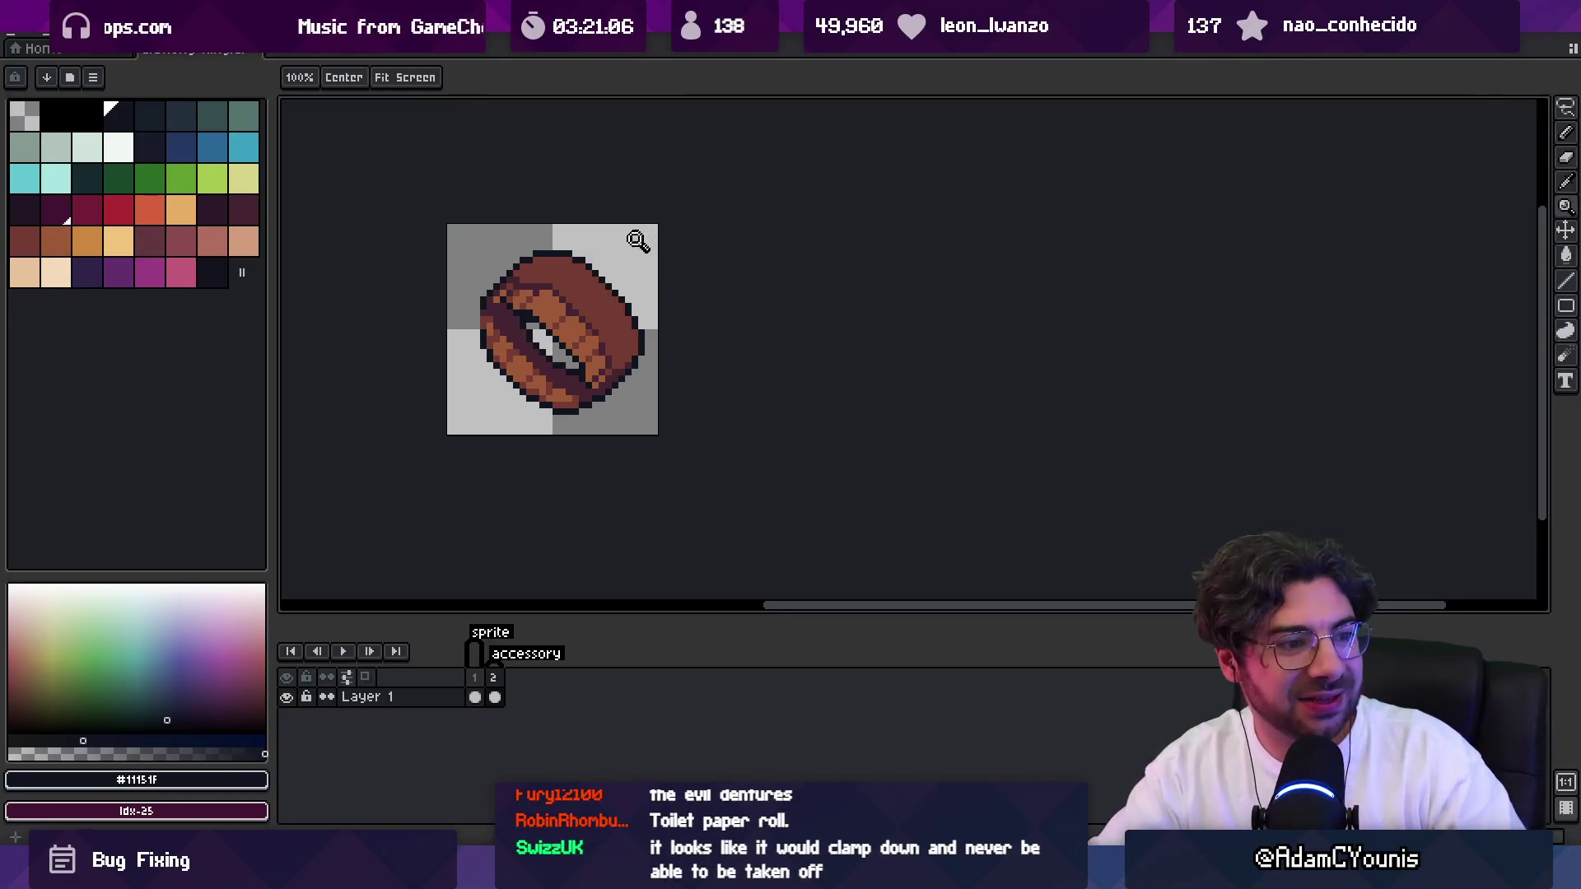
pyautogui.scroll(-2, 622, 329)
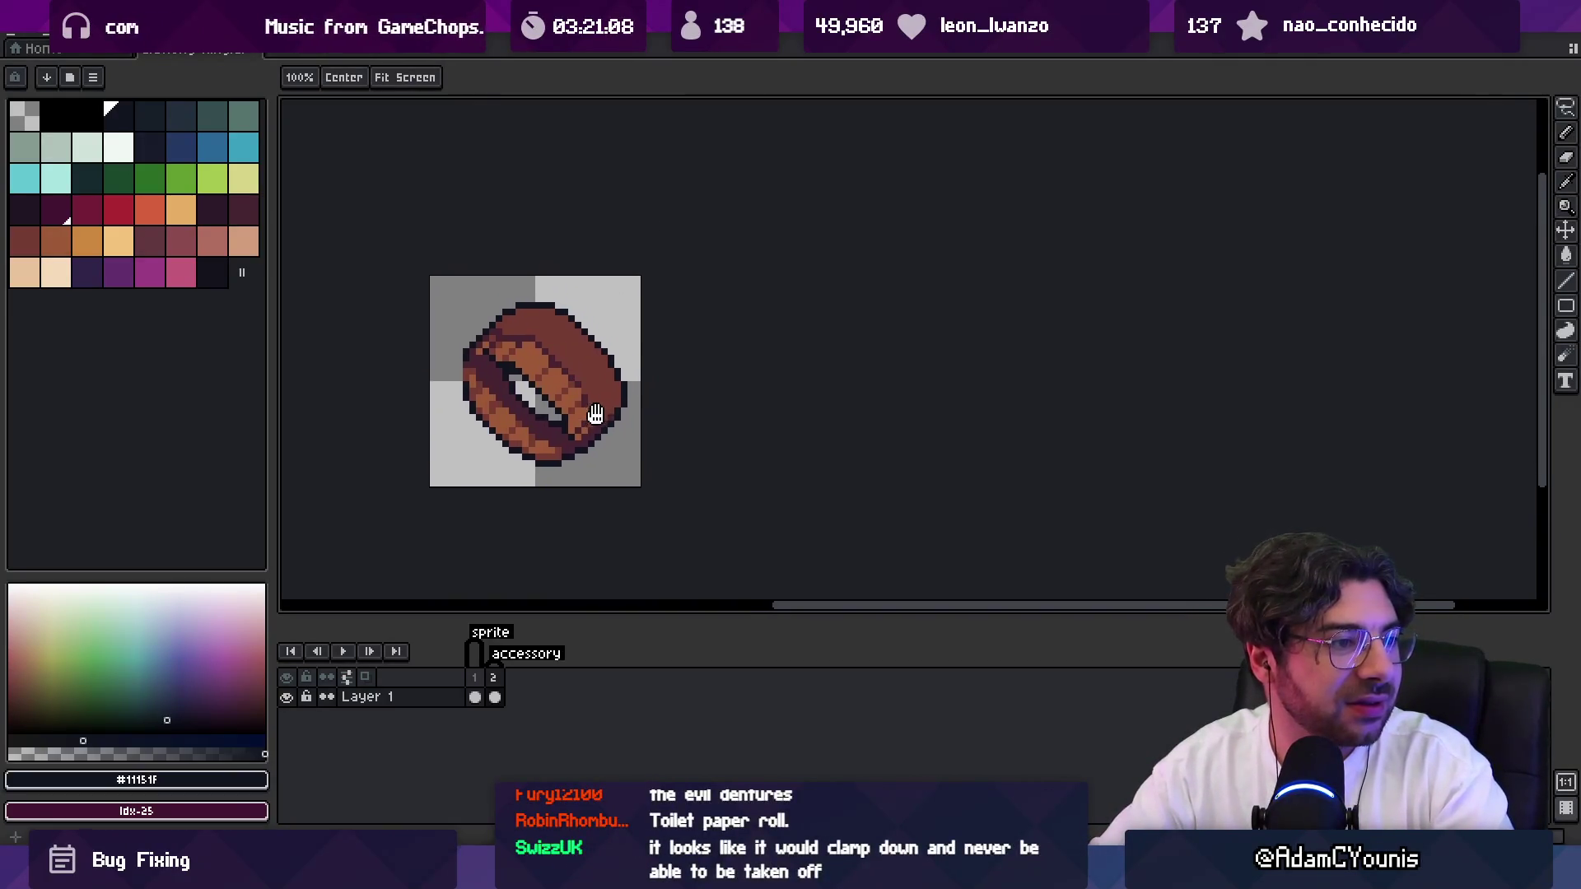
pyautogui.scroll(1, 635, 346)
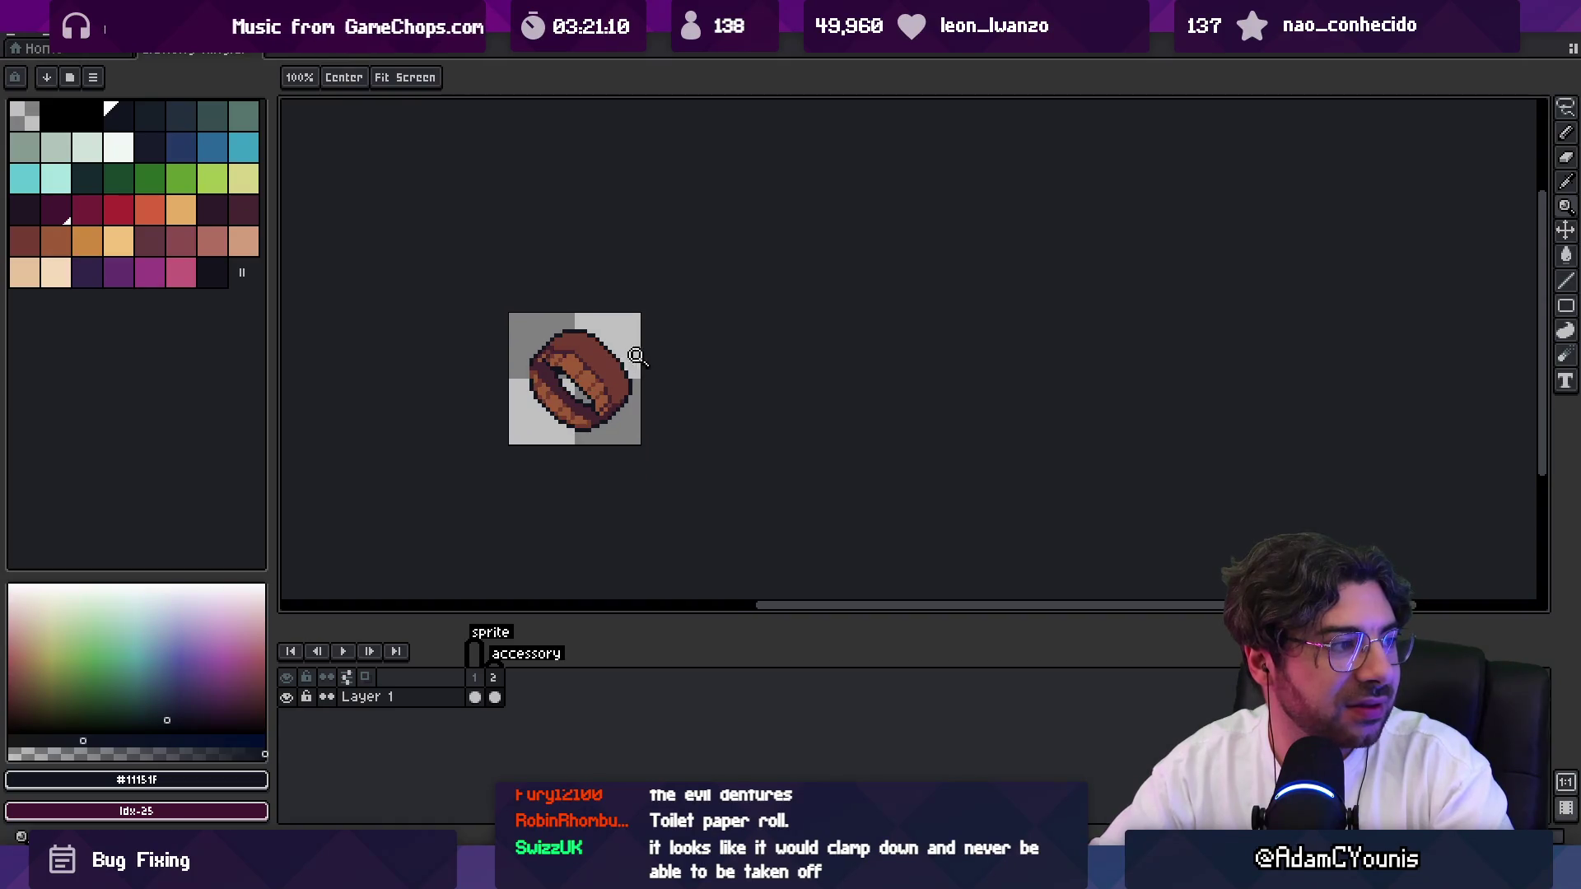
pyautogui.scroll(1, 610, 375)
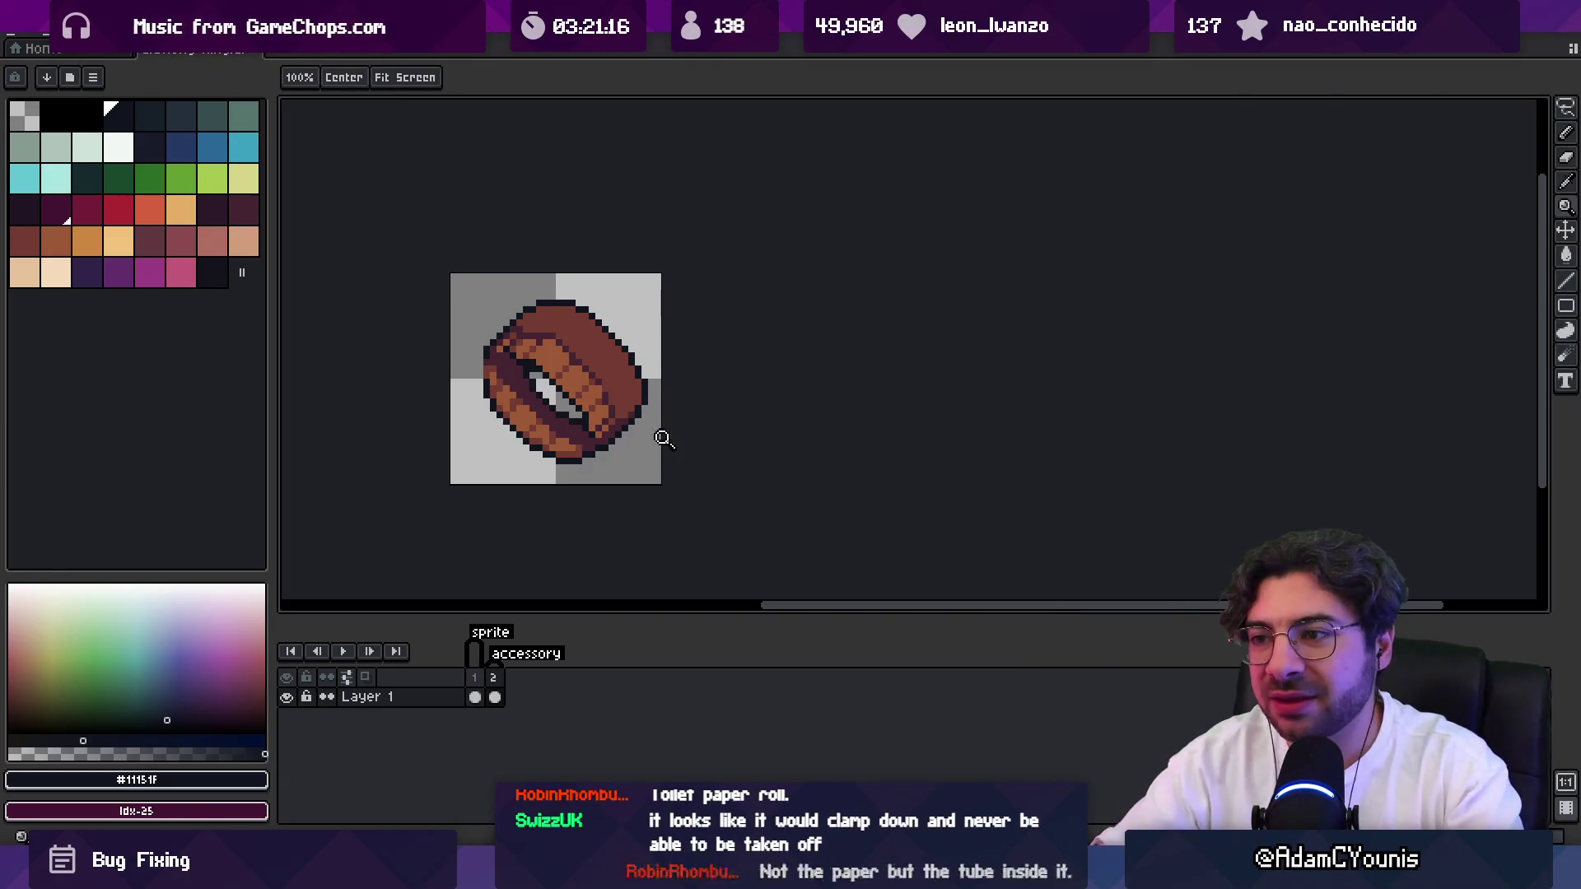
pyautogui.scroll(1, 541, 391)
# Sample the dark purple-brown #452531 from the ring with the eyedropper.
pyautogui.press('b')
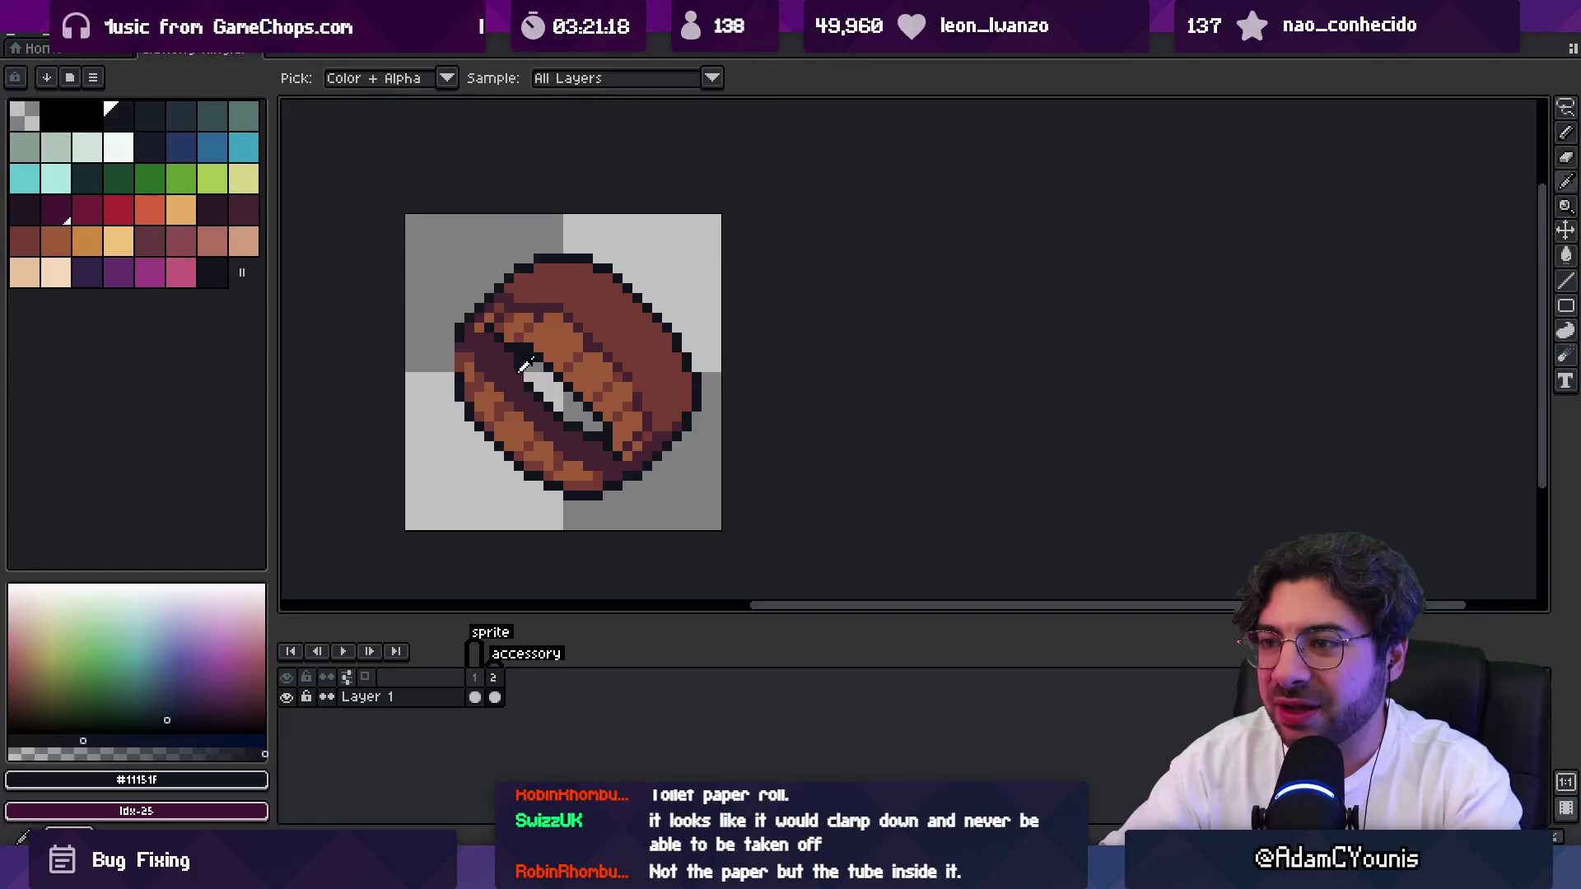
pyautogui.press('e')
pyautogui.press('z')
pyautogui.scroll(-5, 522, 378)
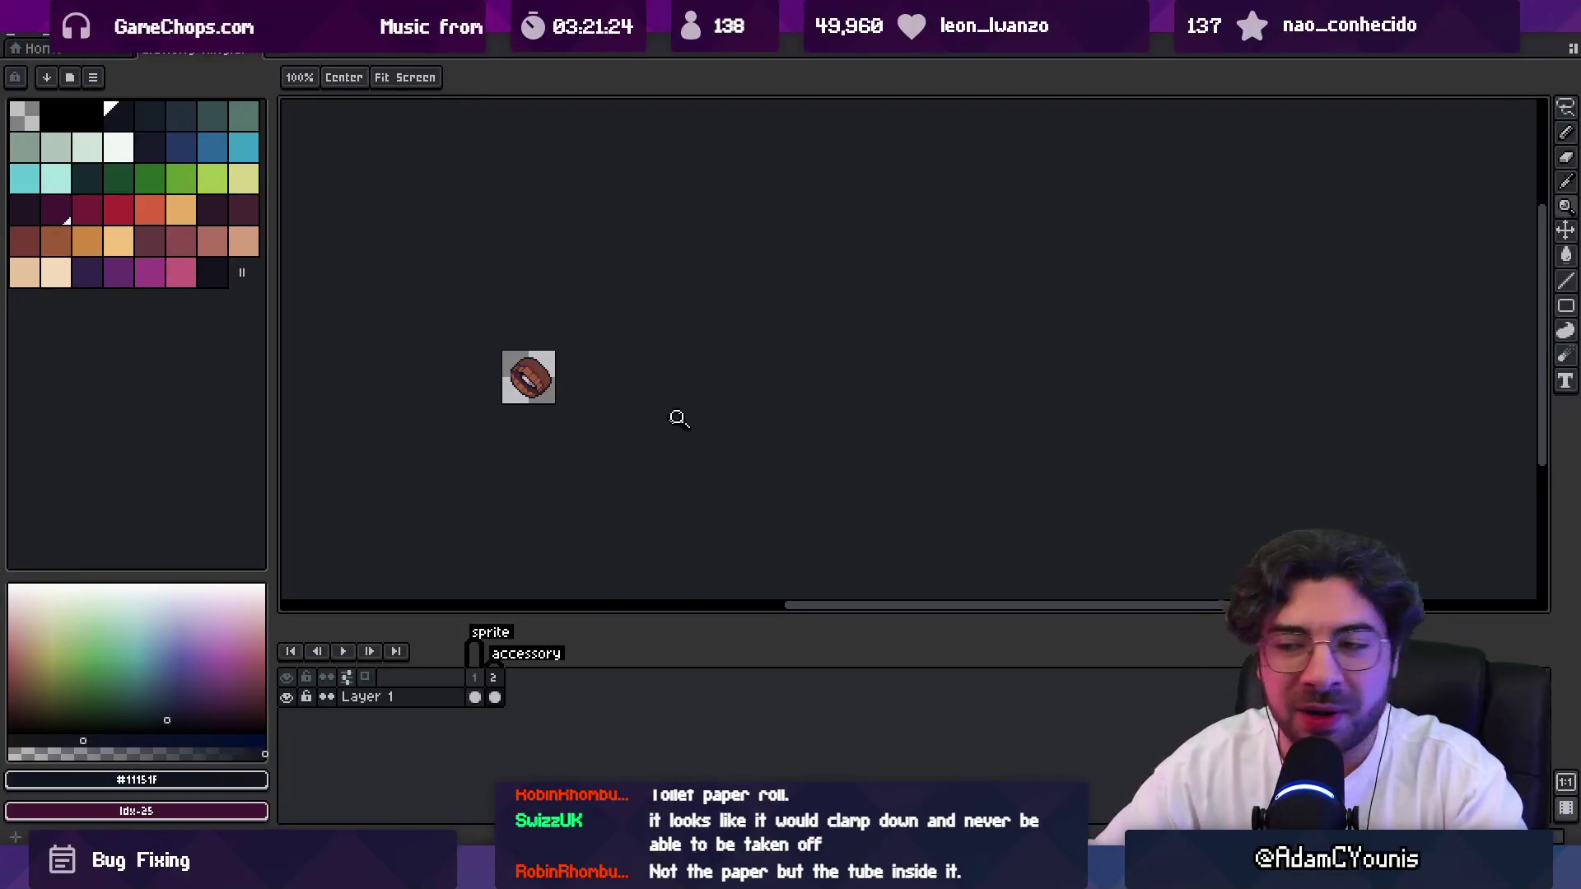
pyautogui.scroll(5, 524, 372)
pyautogui.press('i')
pyautogui.click(518, 331)
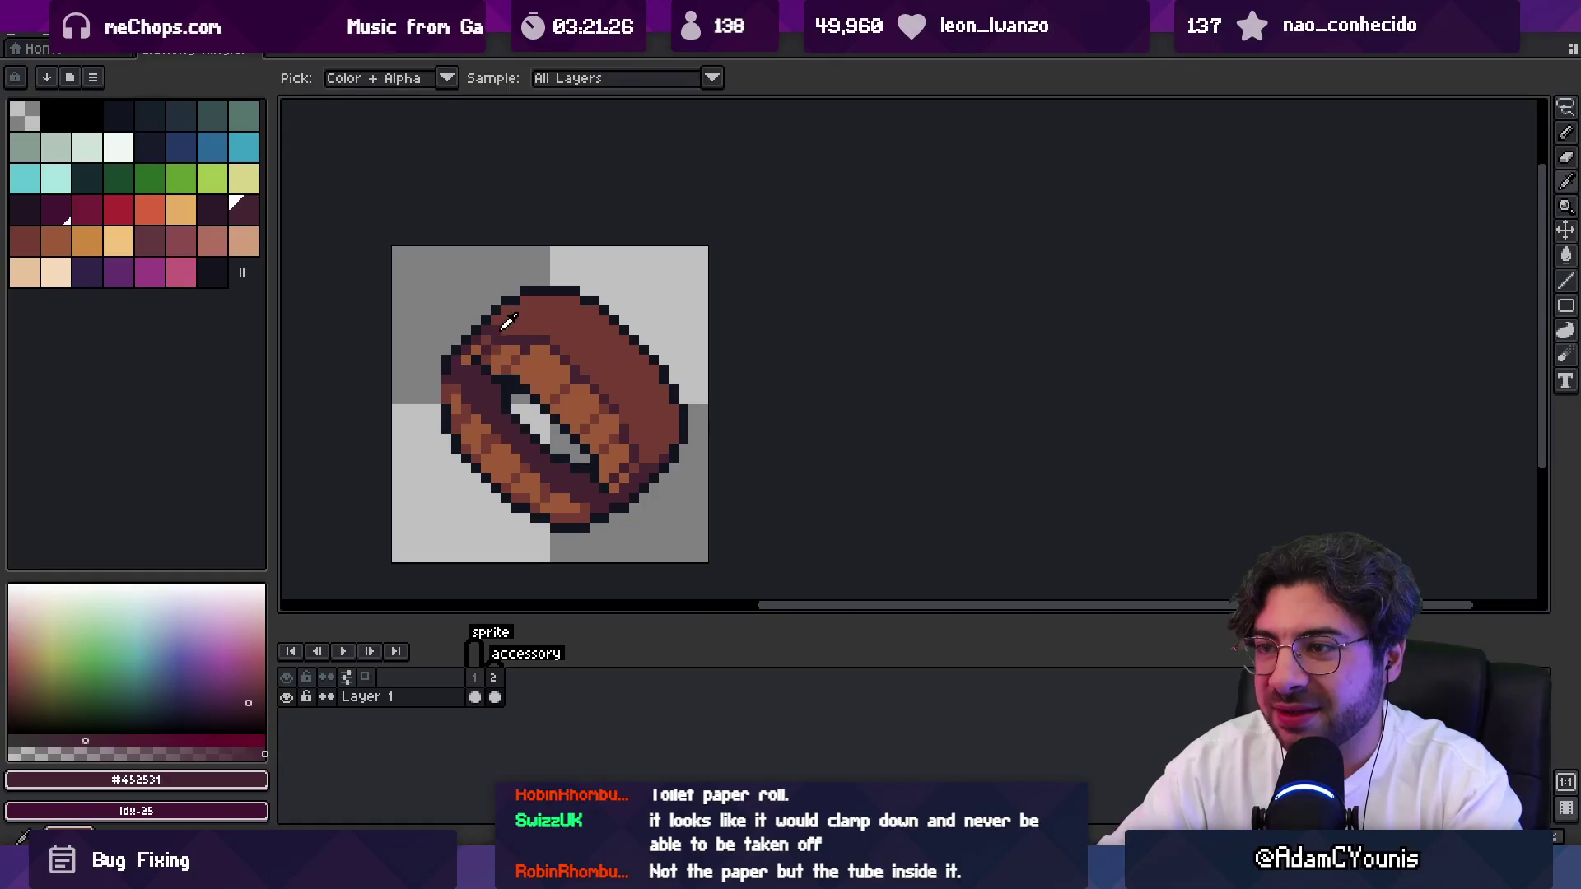
# Sample the mid brown #743C33, then reselect the dark #452531.
pyautogui.press('b')
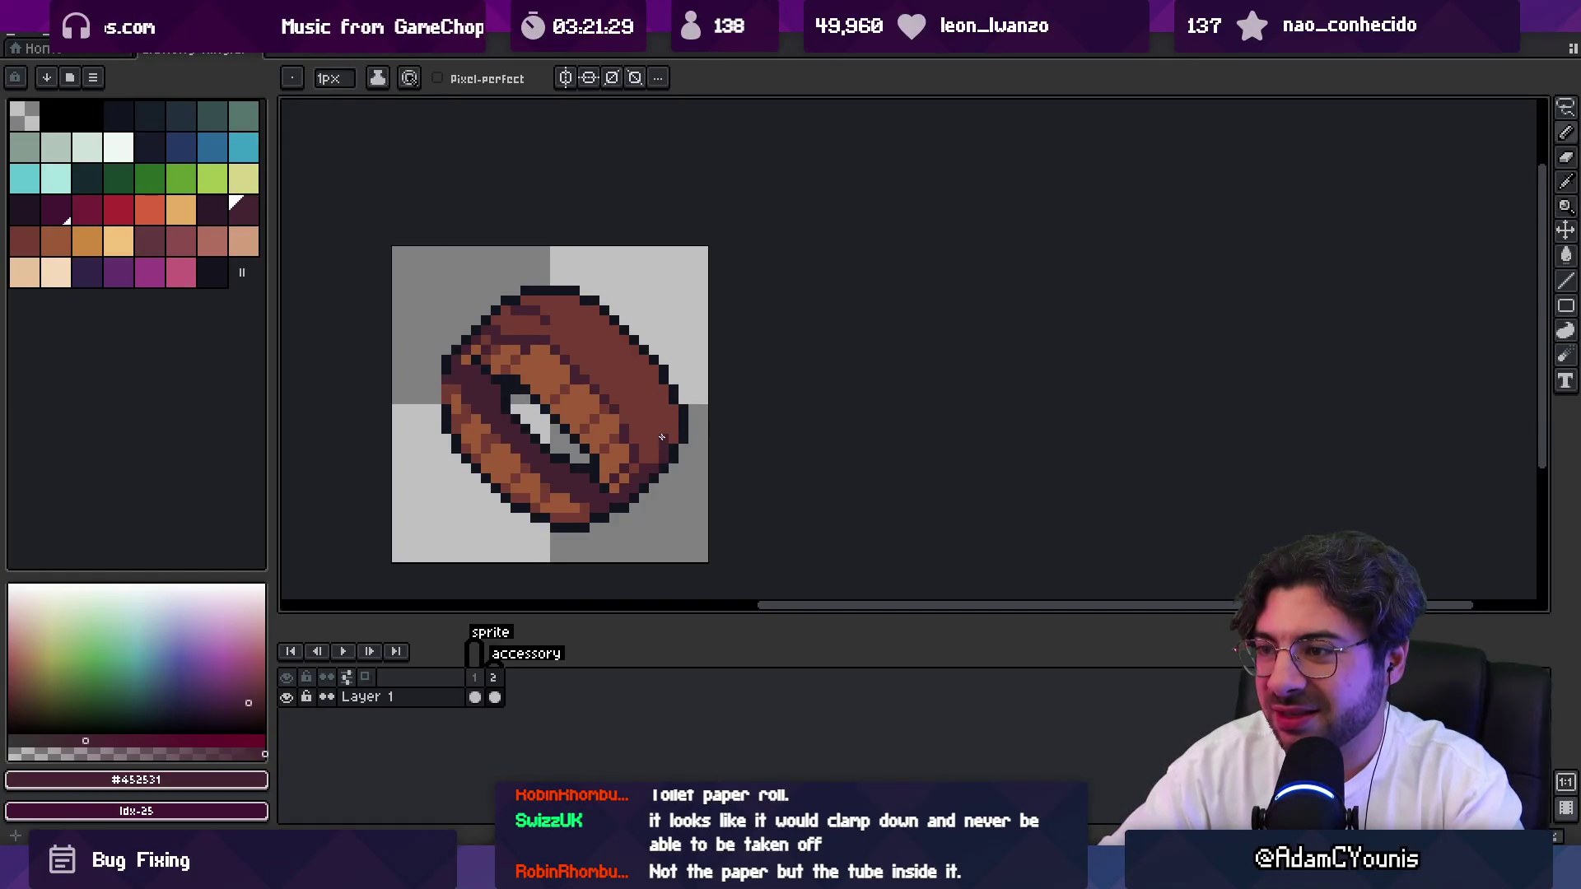
pyautogui.press('z')
pyautogui.scroll(-3, 655, 352)
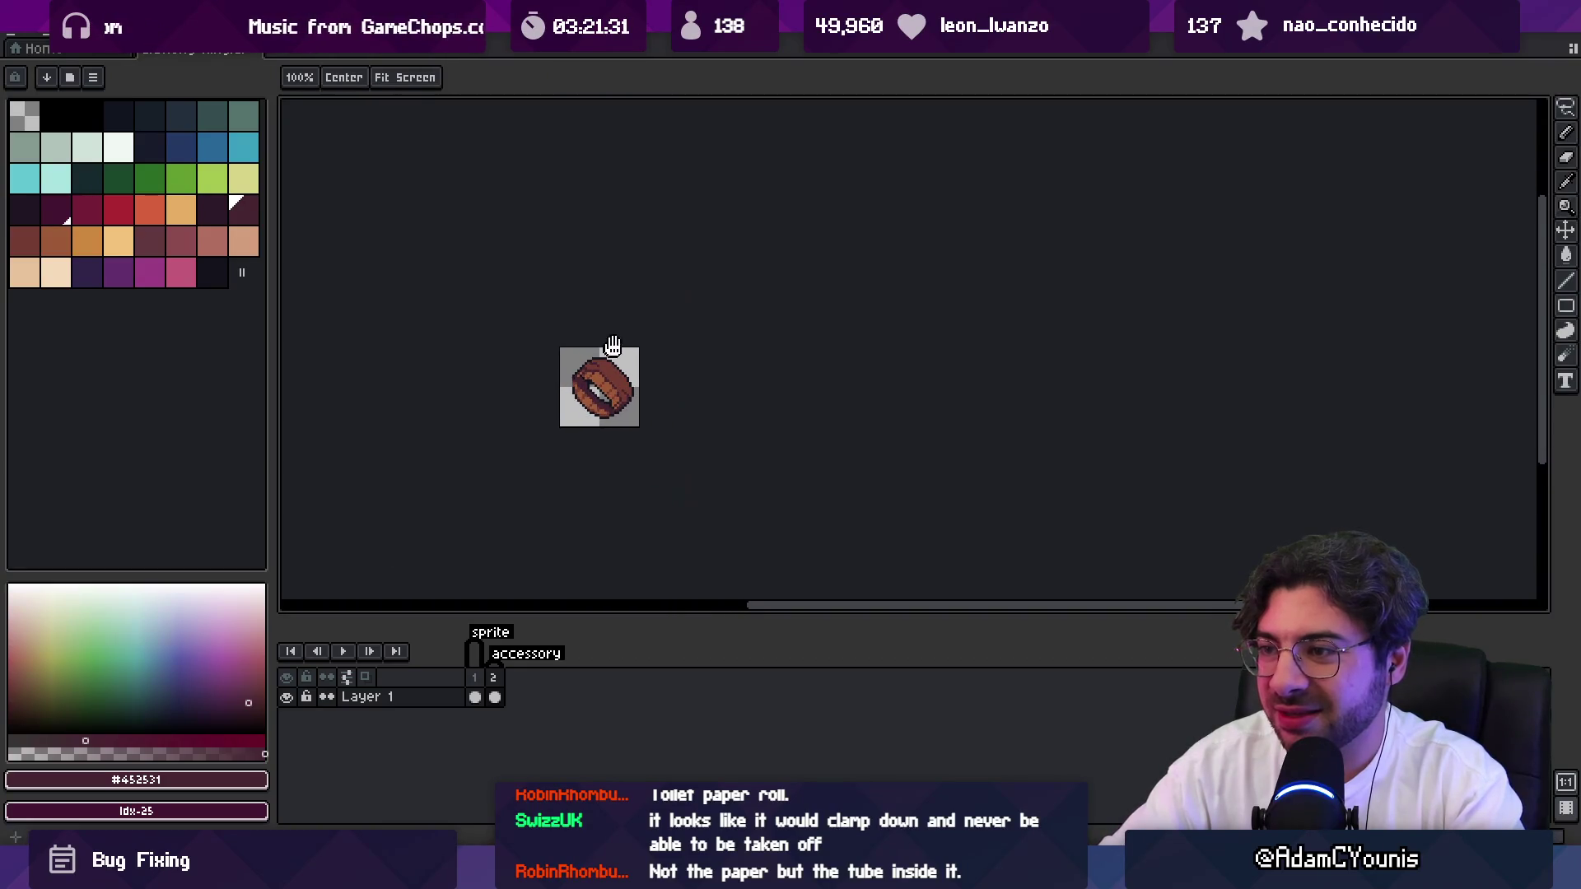
pyautogui.scroll(3, 625, 400)
pyautogui.press('b')
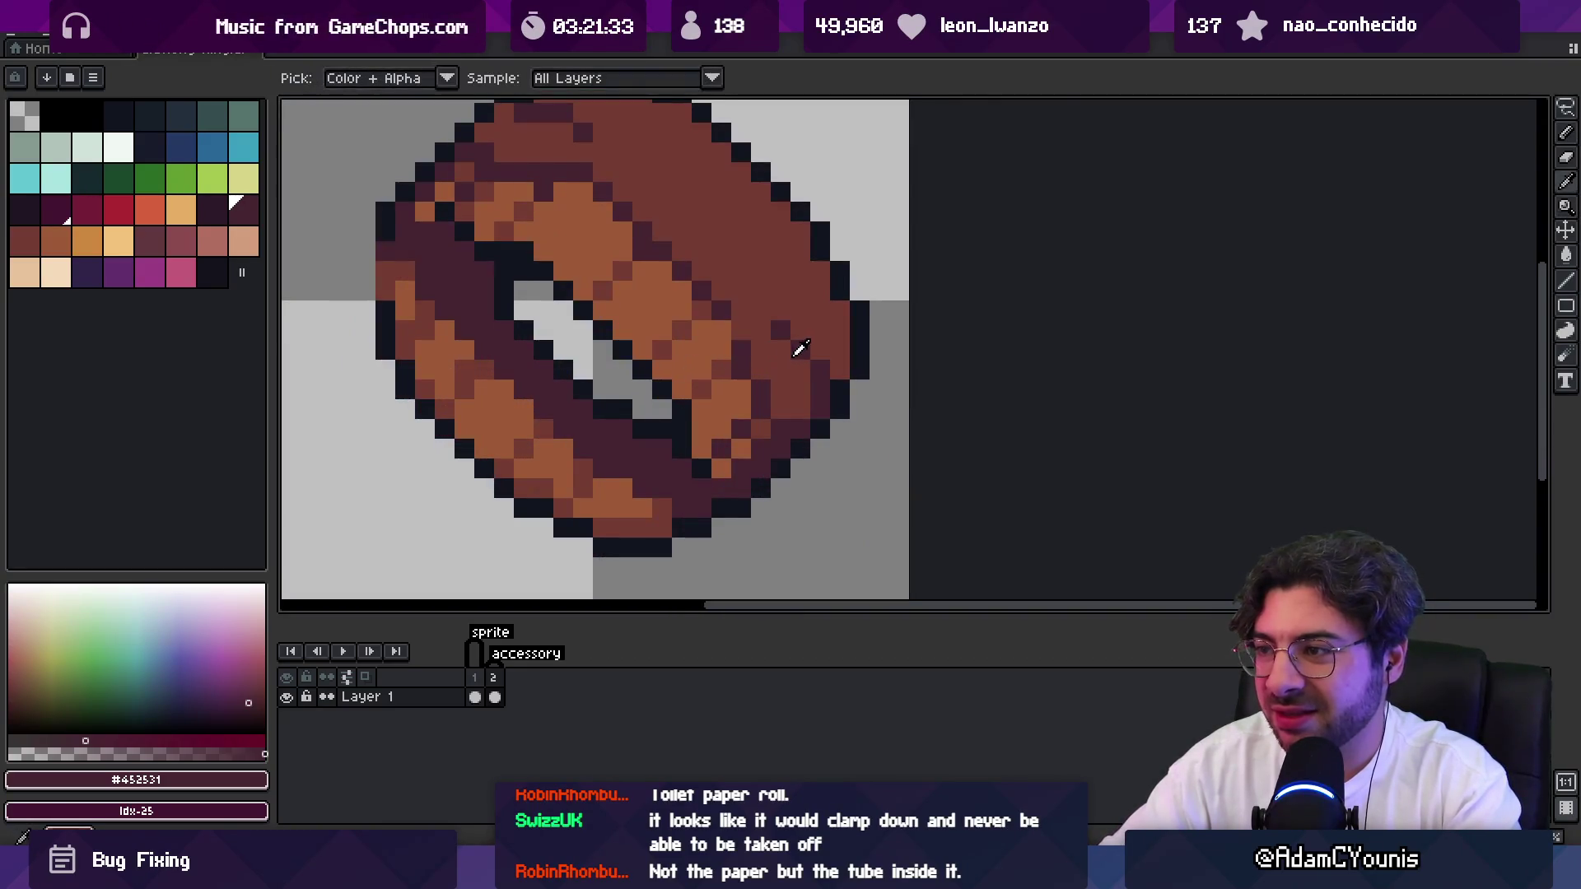
pyautogui.keyDown('alt'); pyautogui.click(824, 373); pyautogui.keyUp('alt')
pyautogui.keyDown('alt'); pyautogui.click(797, 395); pyautogui.keyUp('alt')
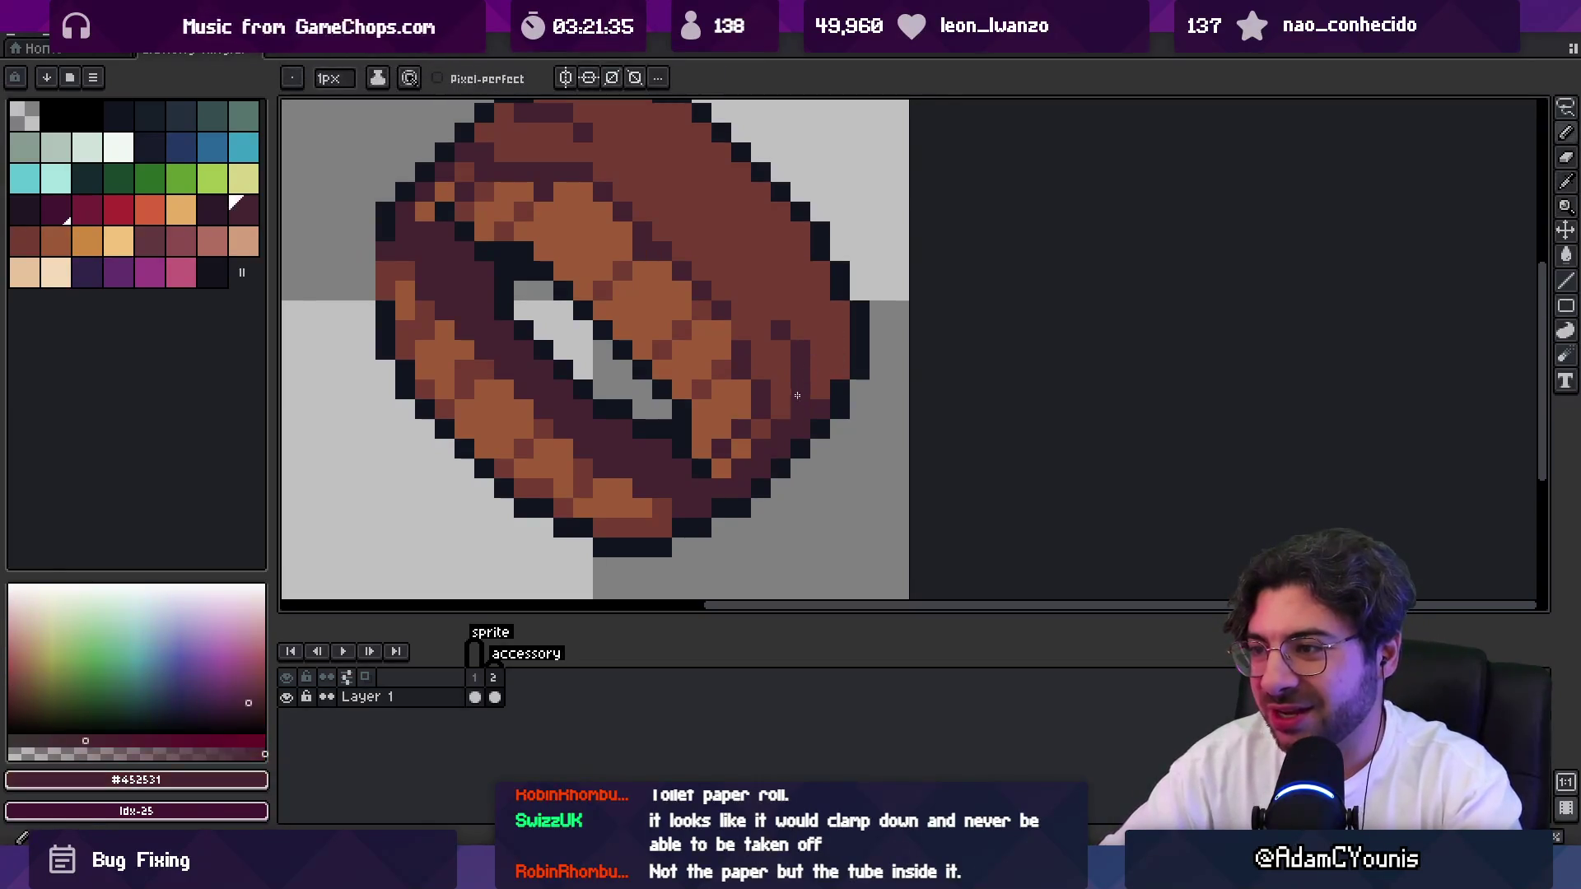
# Paint one dark #452531 pixel on the ring's top edge to smooth the outline.
pyautogui.press('z')
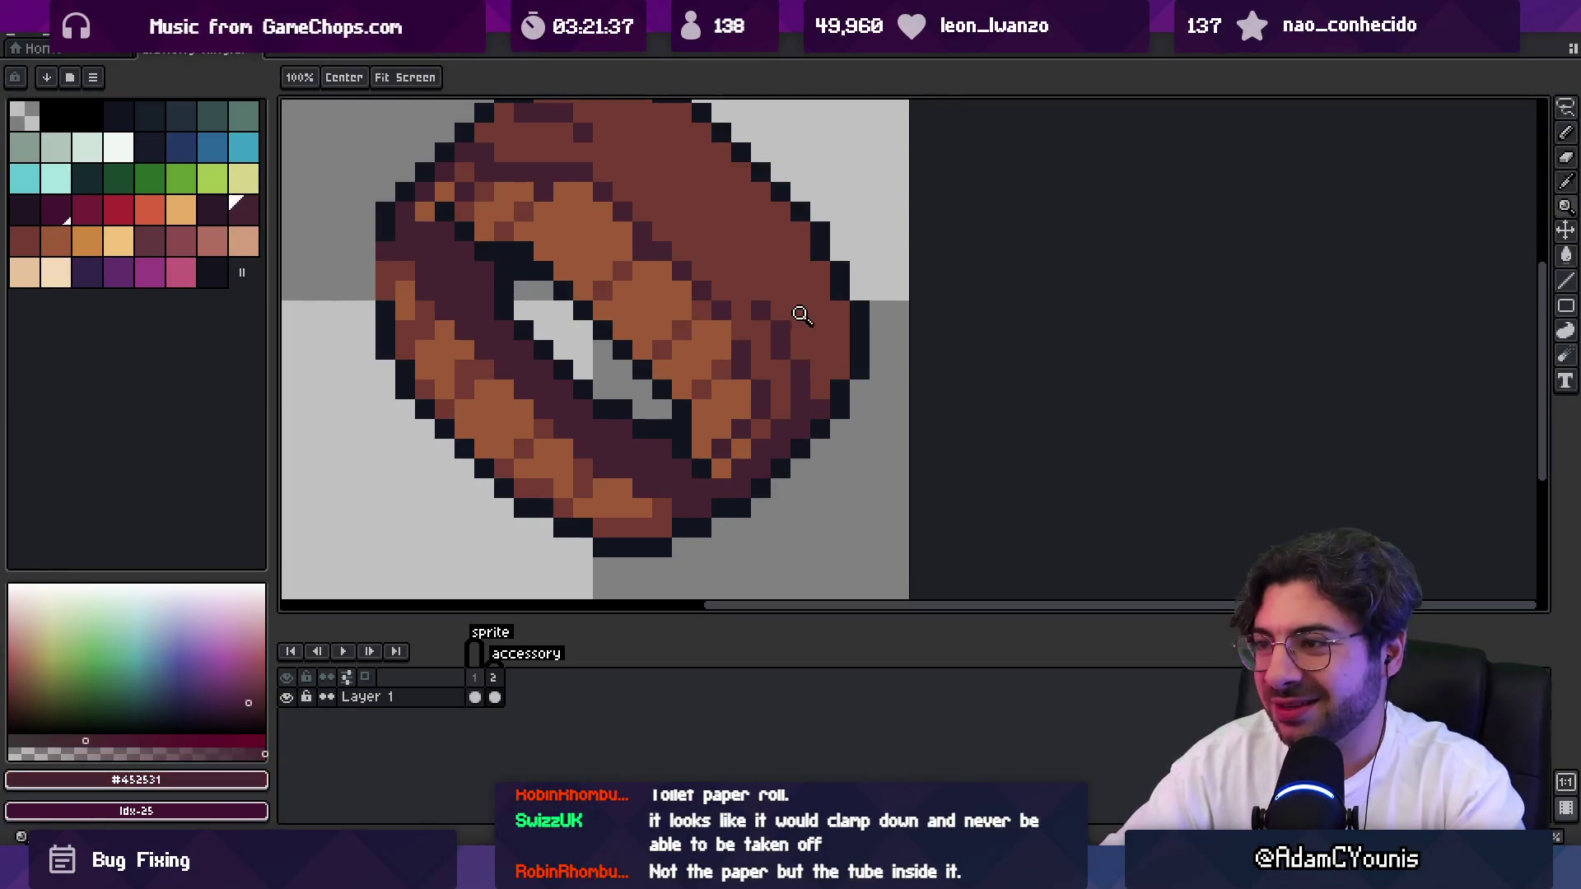
pyautogui.scroll(-3, 639, 434)
pyautogui.scroll(3, 674, 393)
pyautogui.press('b')
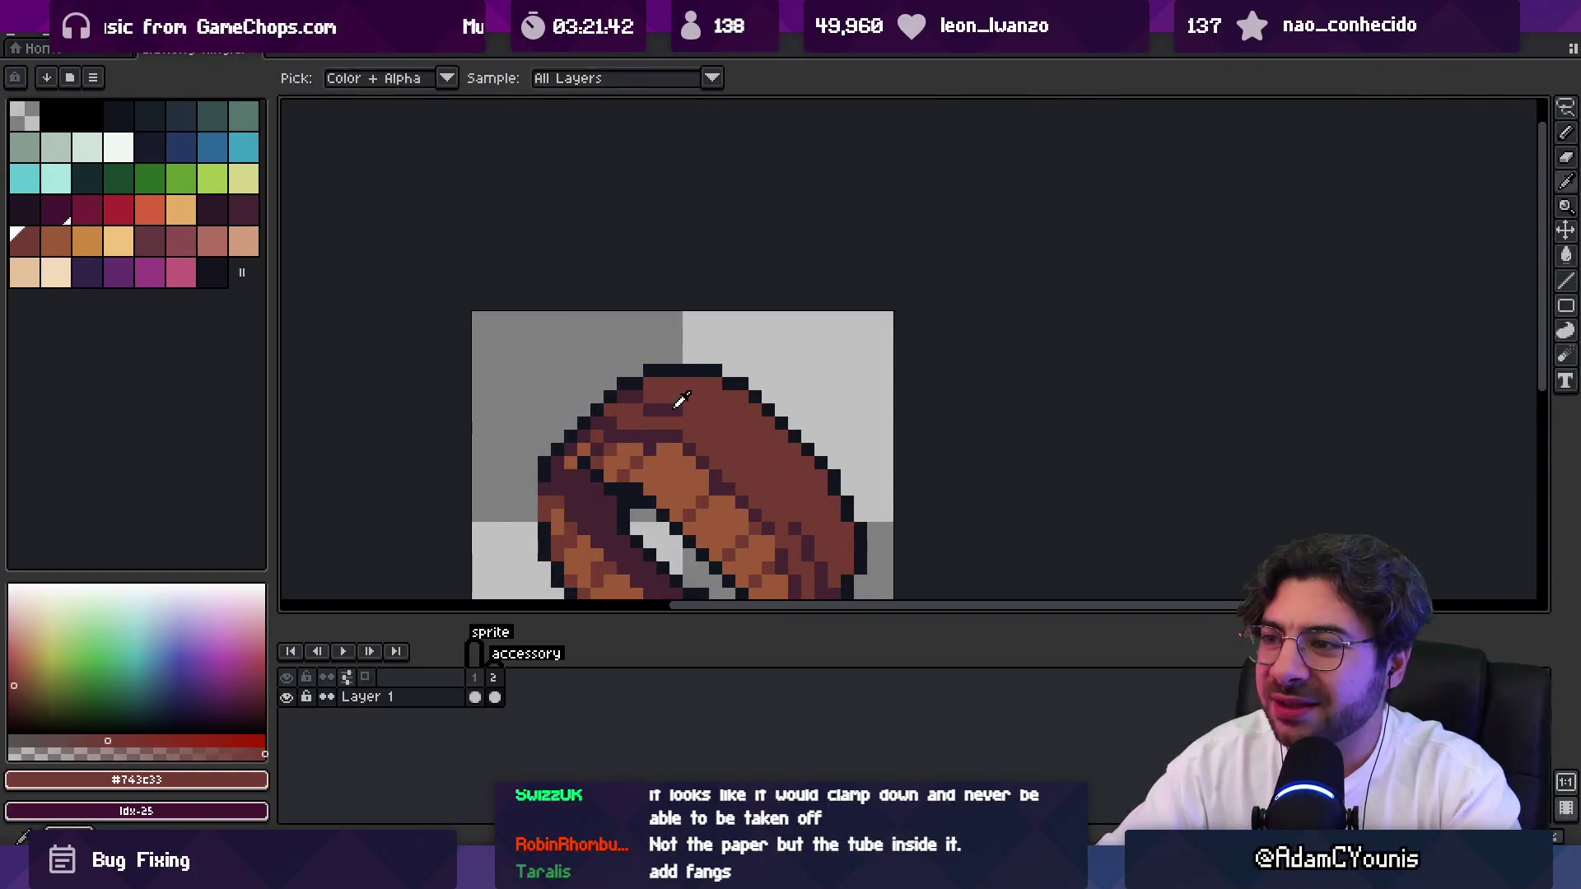
pyautogui.keyDown('alt'); pyautogui.click(653, 414); pyautogui.keyUp('alt')
pyautogui.keyDown('alt'); pyautogui.click(669, 409); pyautogui.keyUp('alt')
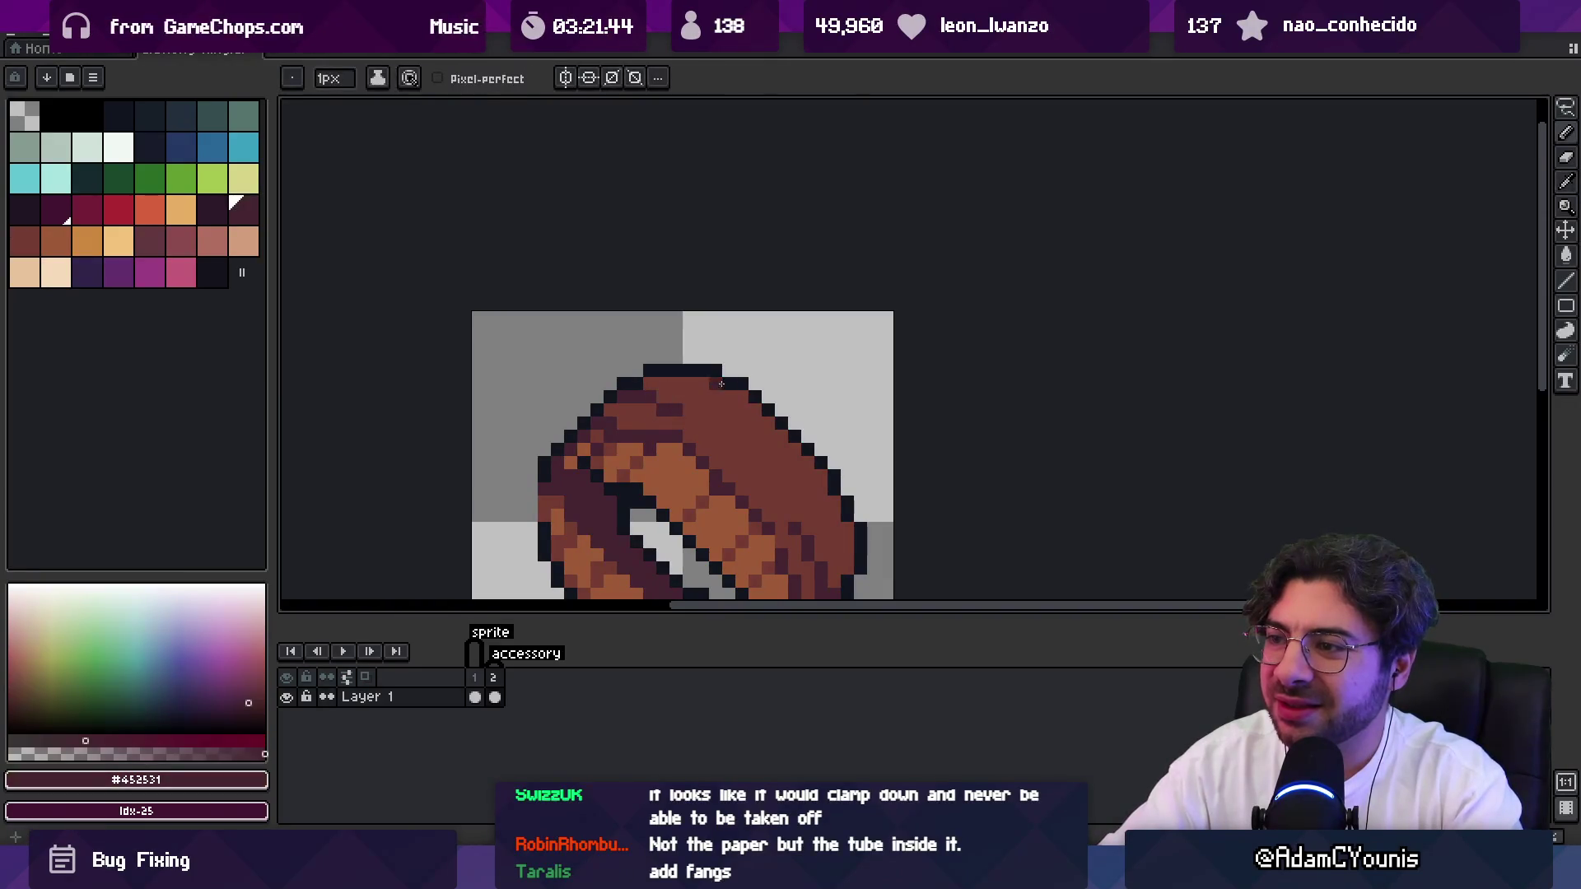
pyautogui.moveTo(823, 494); pyautogui.dragTo(731, 417)
pyautogui.click(717, 412)
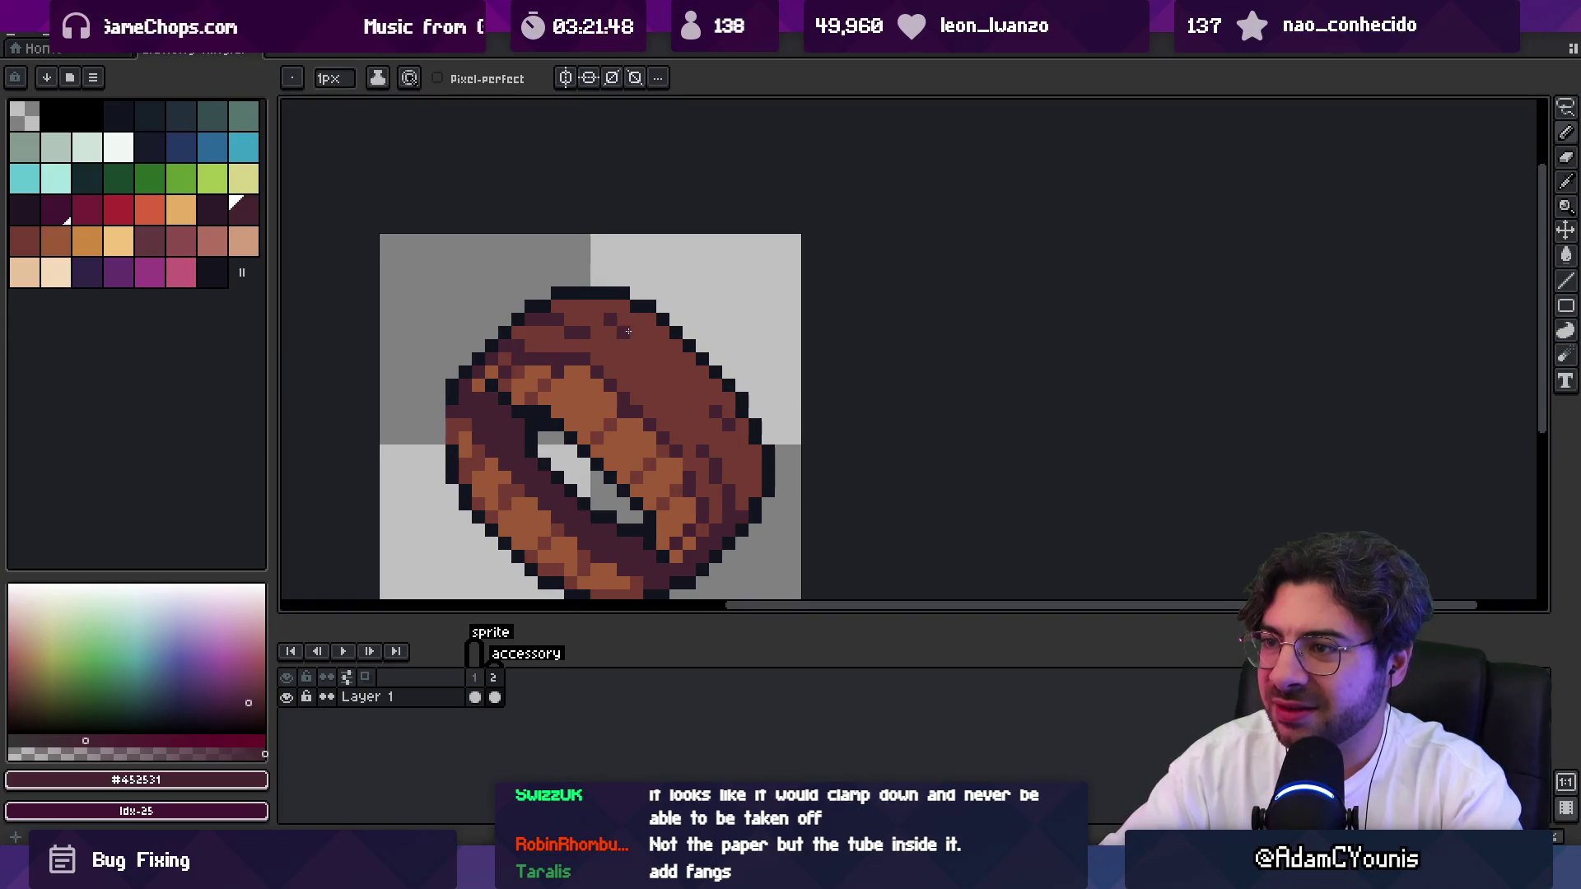
# Zoom out and re-centre the view on the whole ring.
pyautogui.press('z')
pyautogui.scroll(-5, 634, 330)
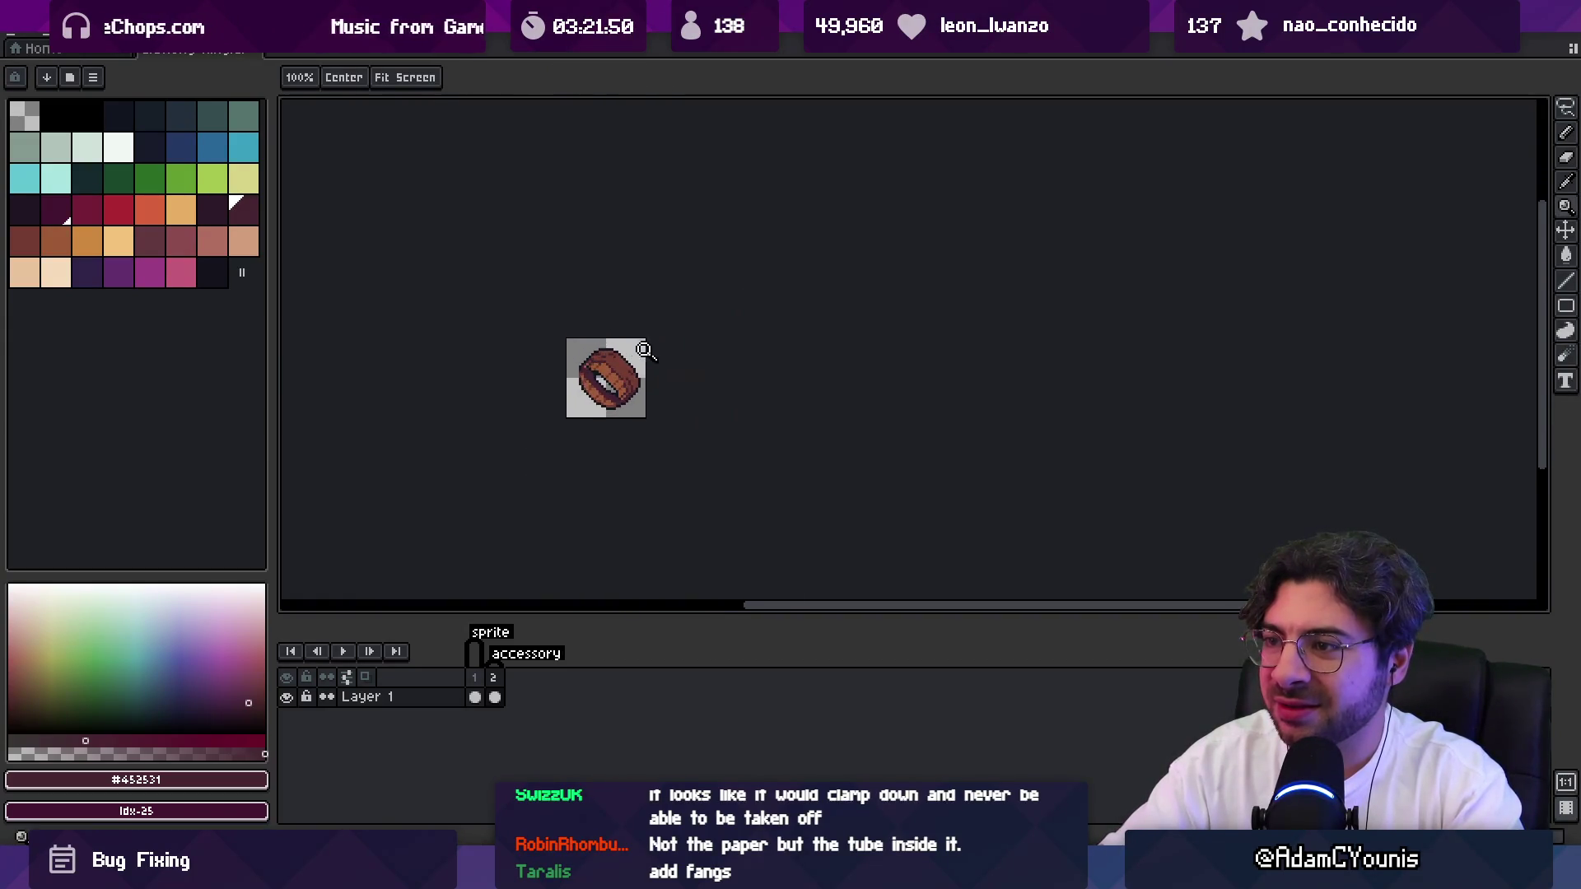
pyautogui.scroll(-1, 635, 350)
pyautogui.scroll(1, 665, 323)
pyautogui.scroll(1, 650, 296)
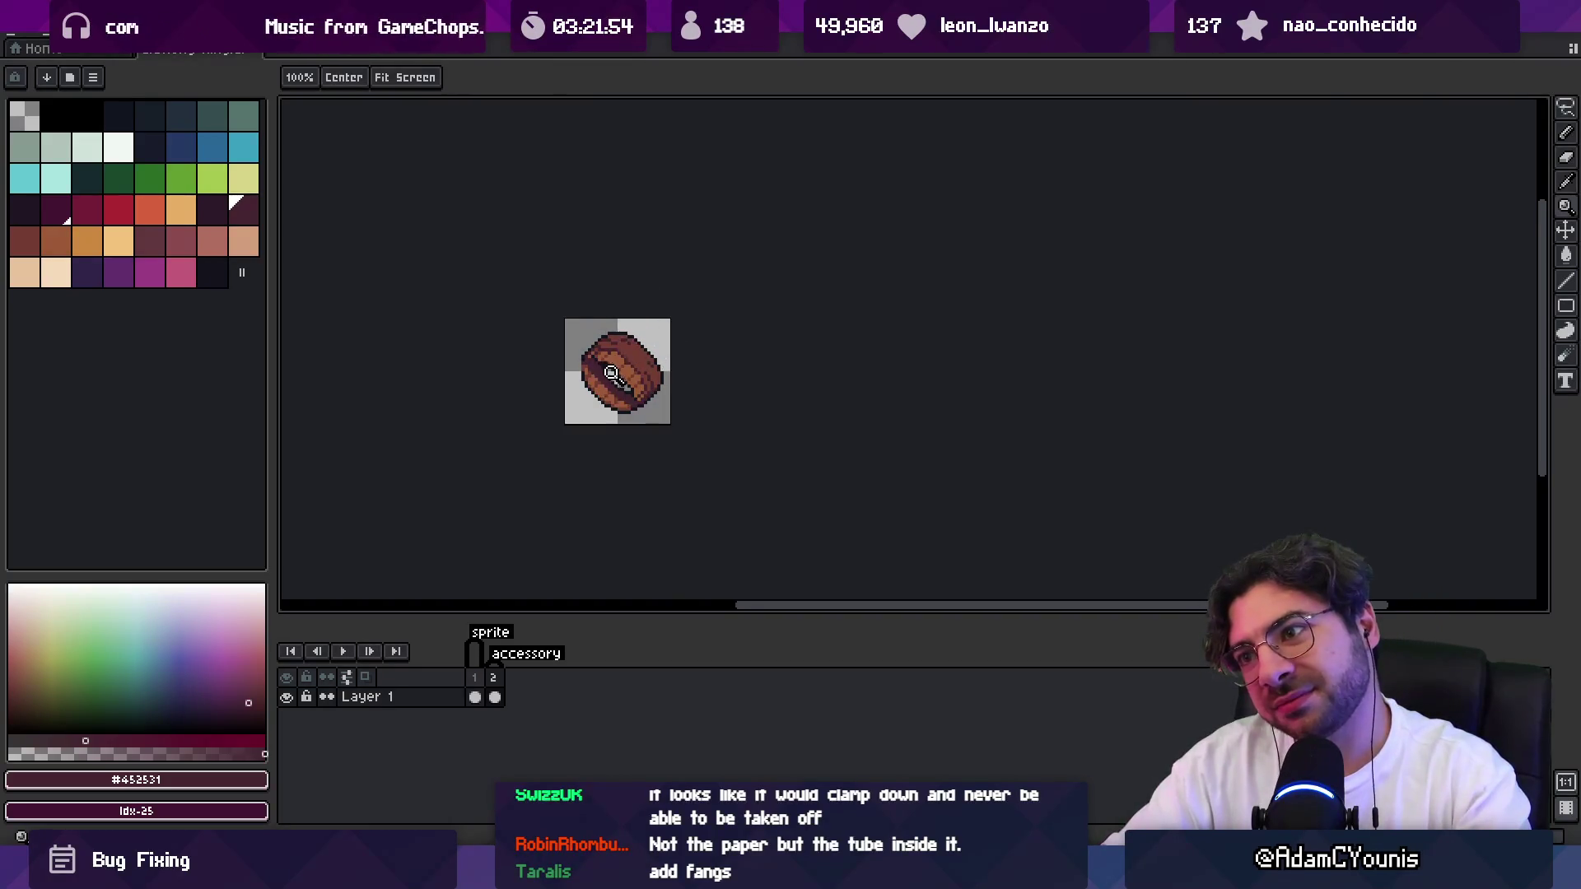
pyautogui.scroll(3, 611, 373)
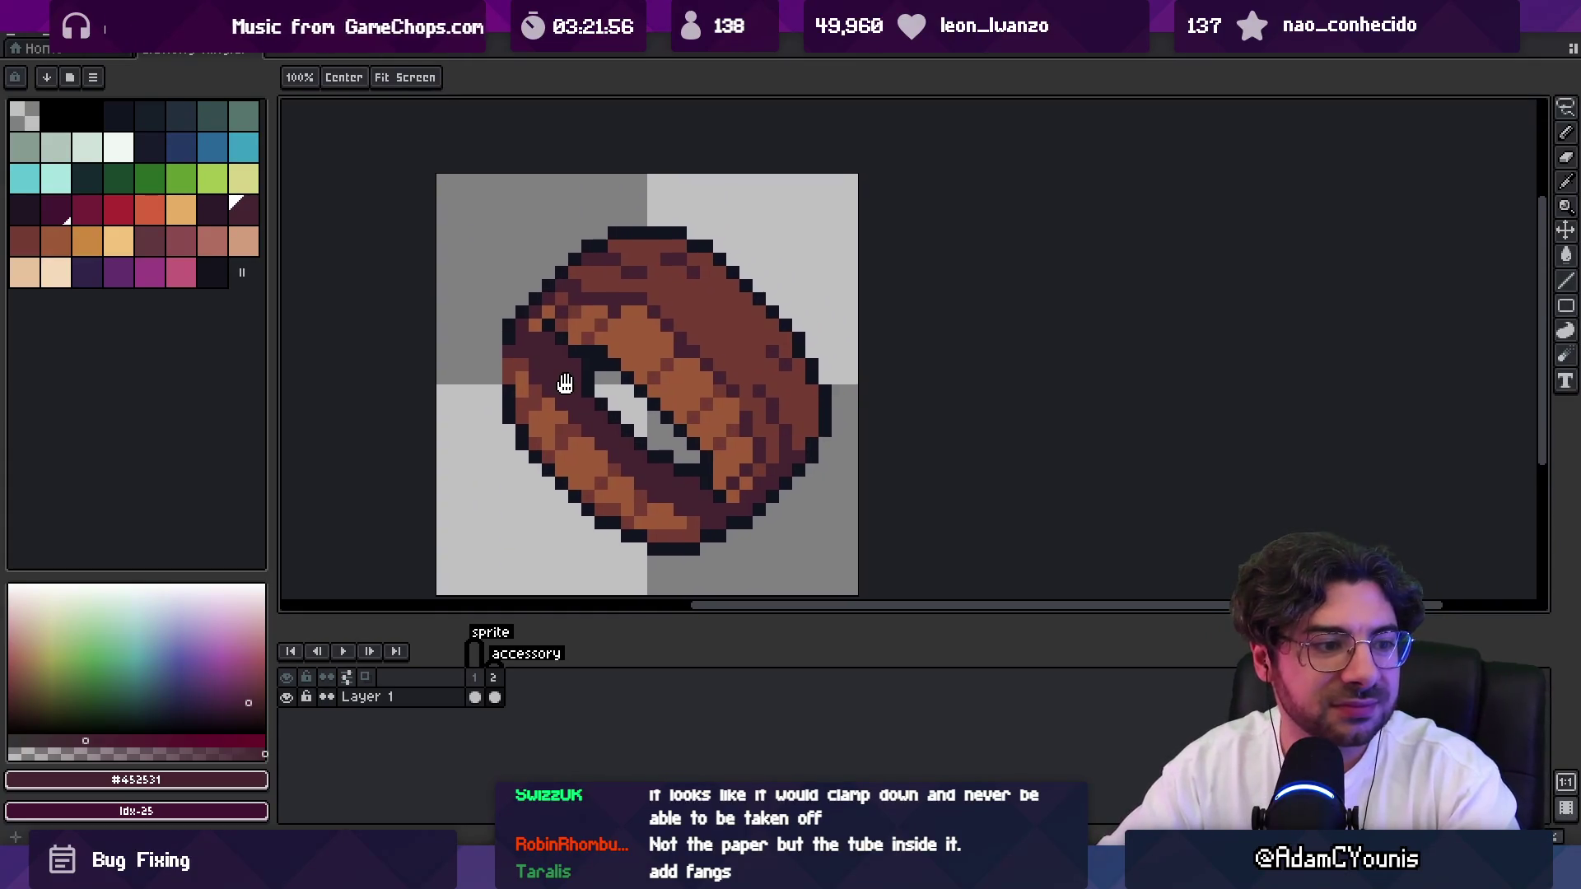
pyautogui.moveTo(565, 384); pyautogui.dragTo(574, 377)
# Sample the ring's browns #9d5a37 and #743c33 in turn, ending on the dark #452531.
pyautogui.press('b')
pyautogui.keyDown('alt'); pyautogui.click(575, 347); pyautogui.keyUp('alt')
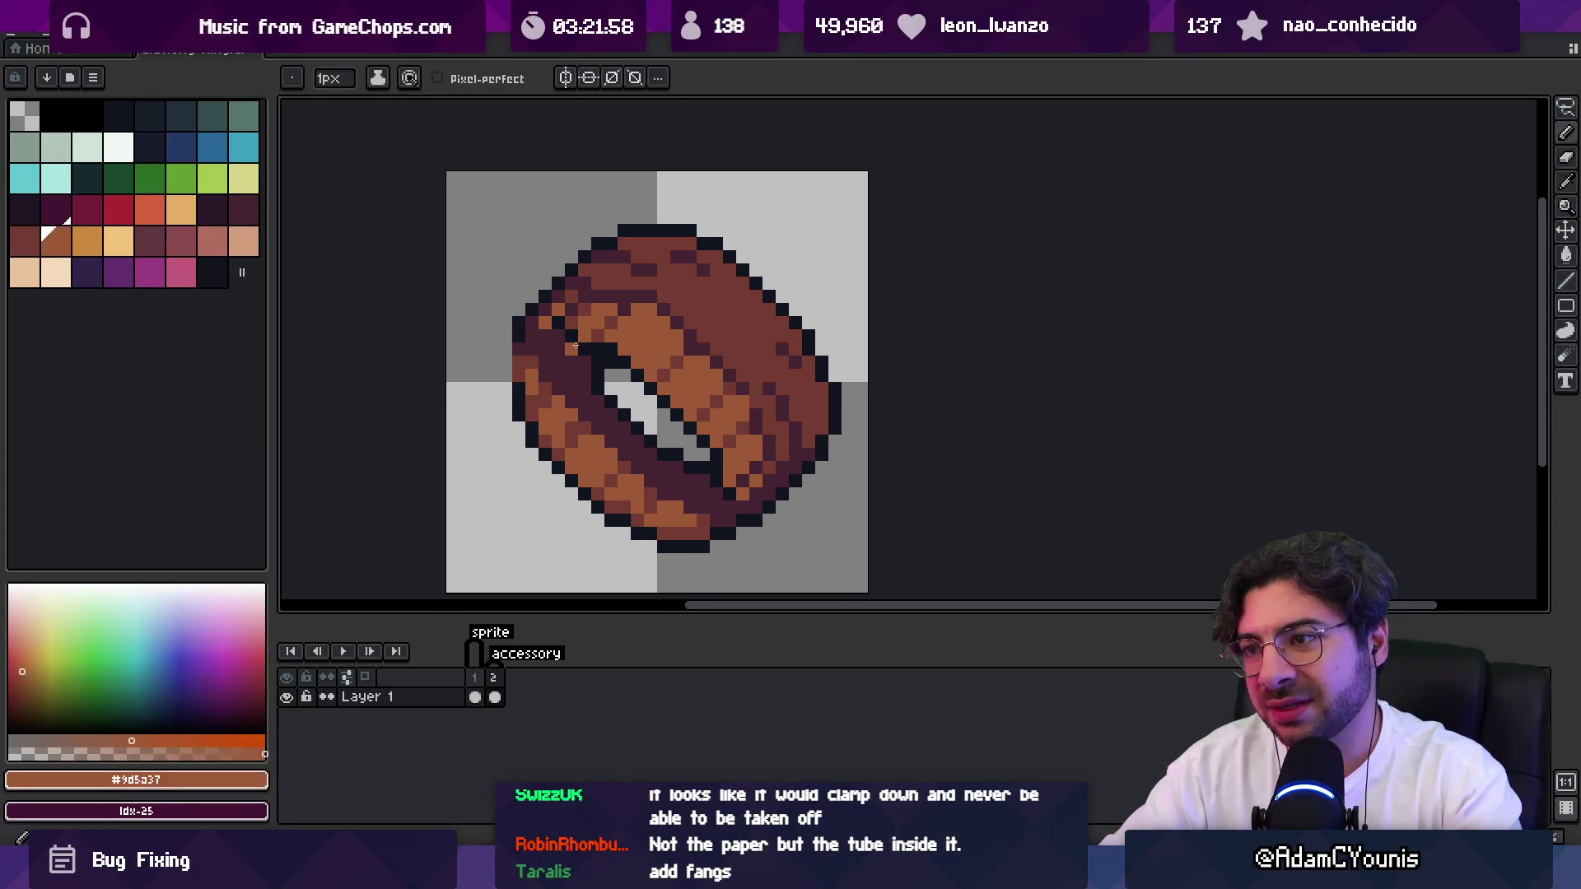
pyautogui.press('alt')
pyautogui.keyDown('alt'); pyautogui.click(576, 331); pyautogui.keyUp('alt')
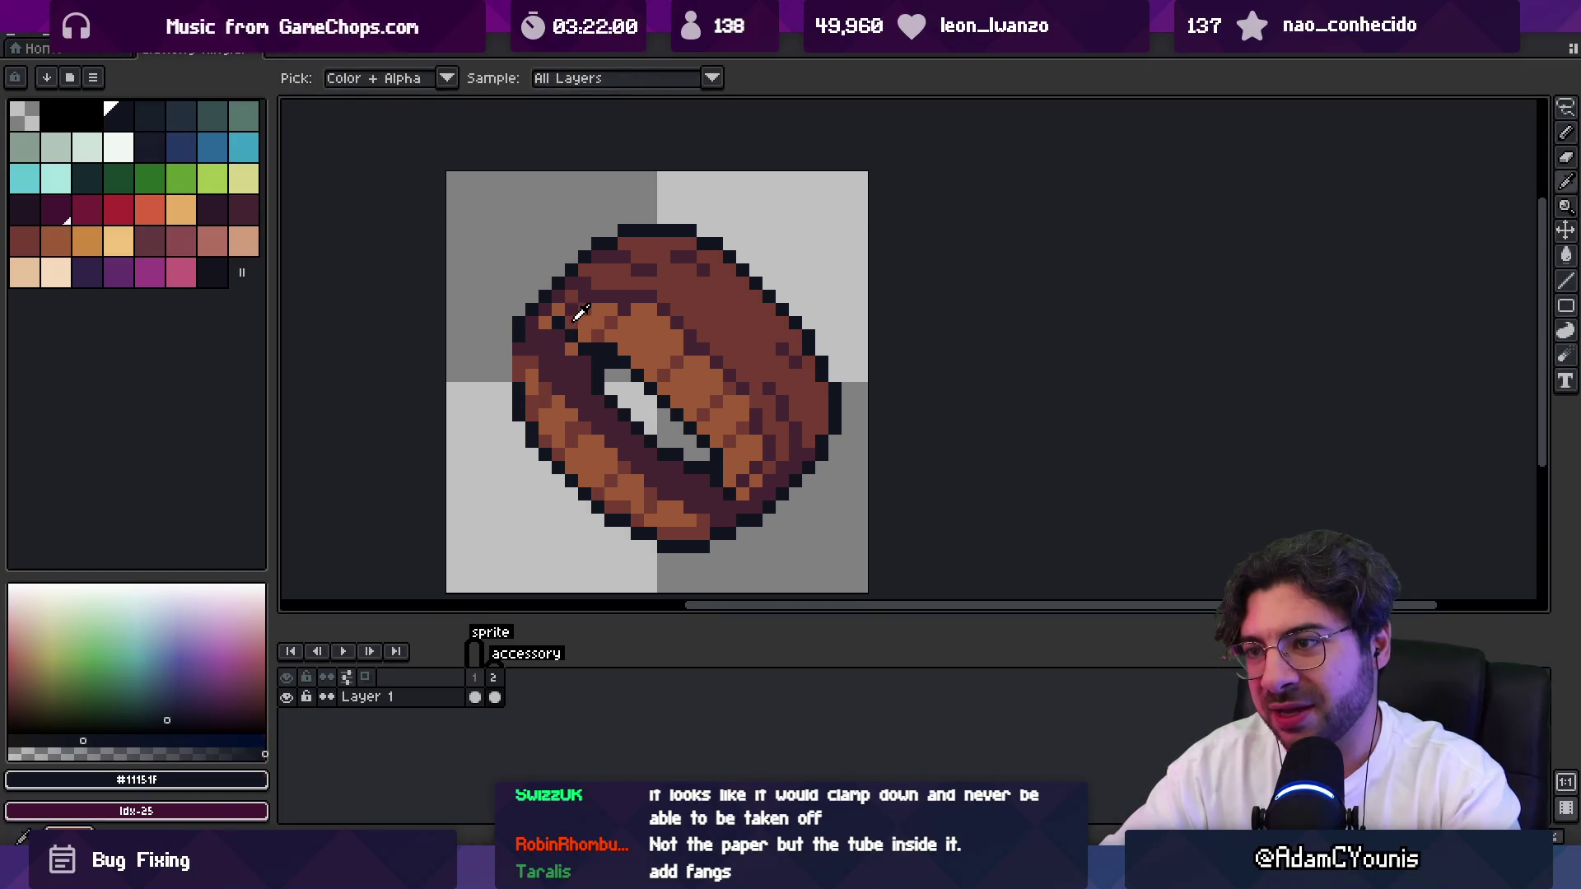
pyautogui.press('alt')
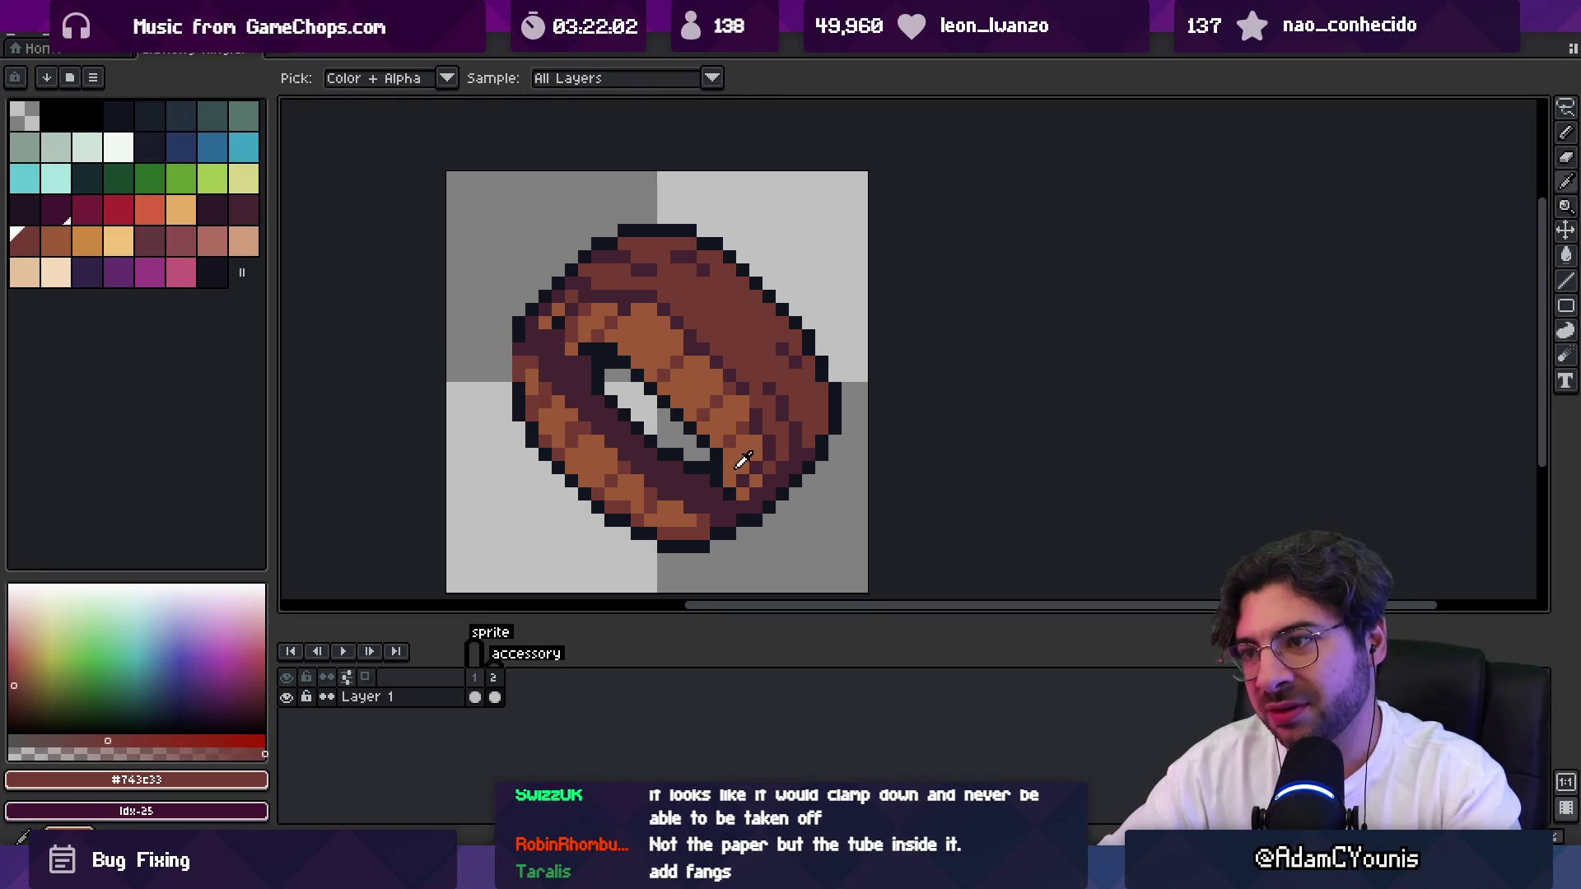
pyautogui.keyDown('alt'); pyautogui.click(729, 469); pyautogui.keyUp('alt')
pyautogui.press('alt')
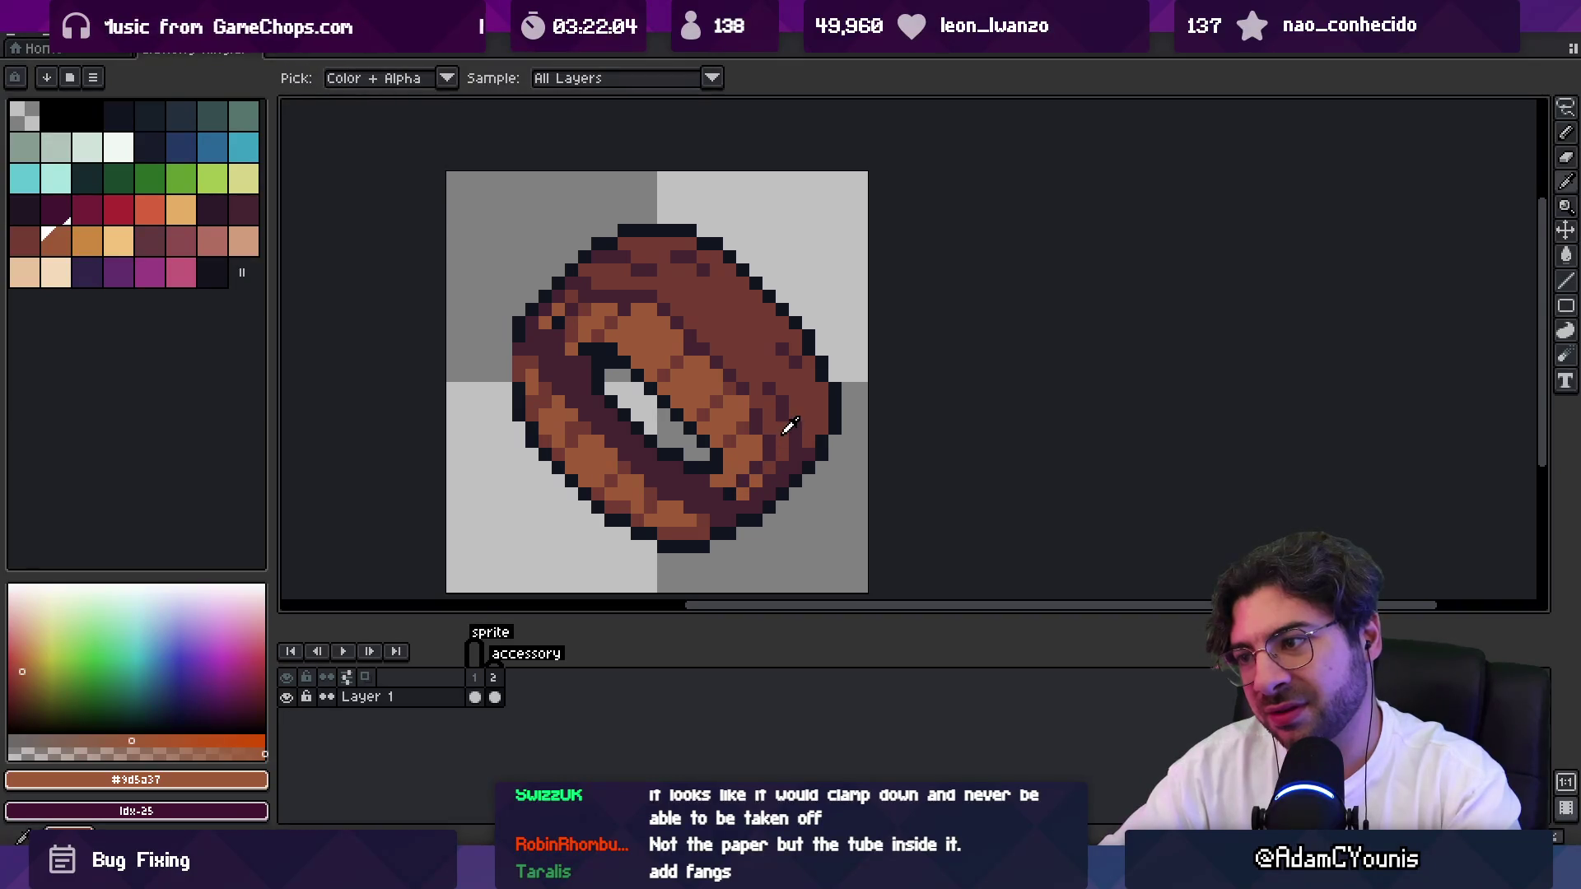
pyautogui.keyDown('alt'); pyautogui.click(788, 426); pyautogui.keyUp('alt')
pyautogui.press('z')
pyautogui.scroll(-5, 776, 449)
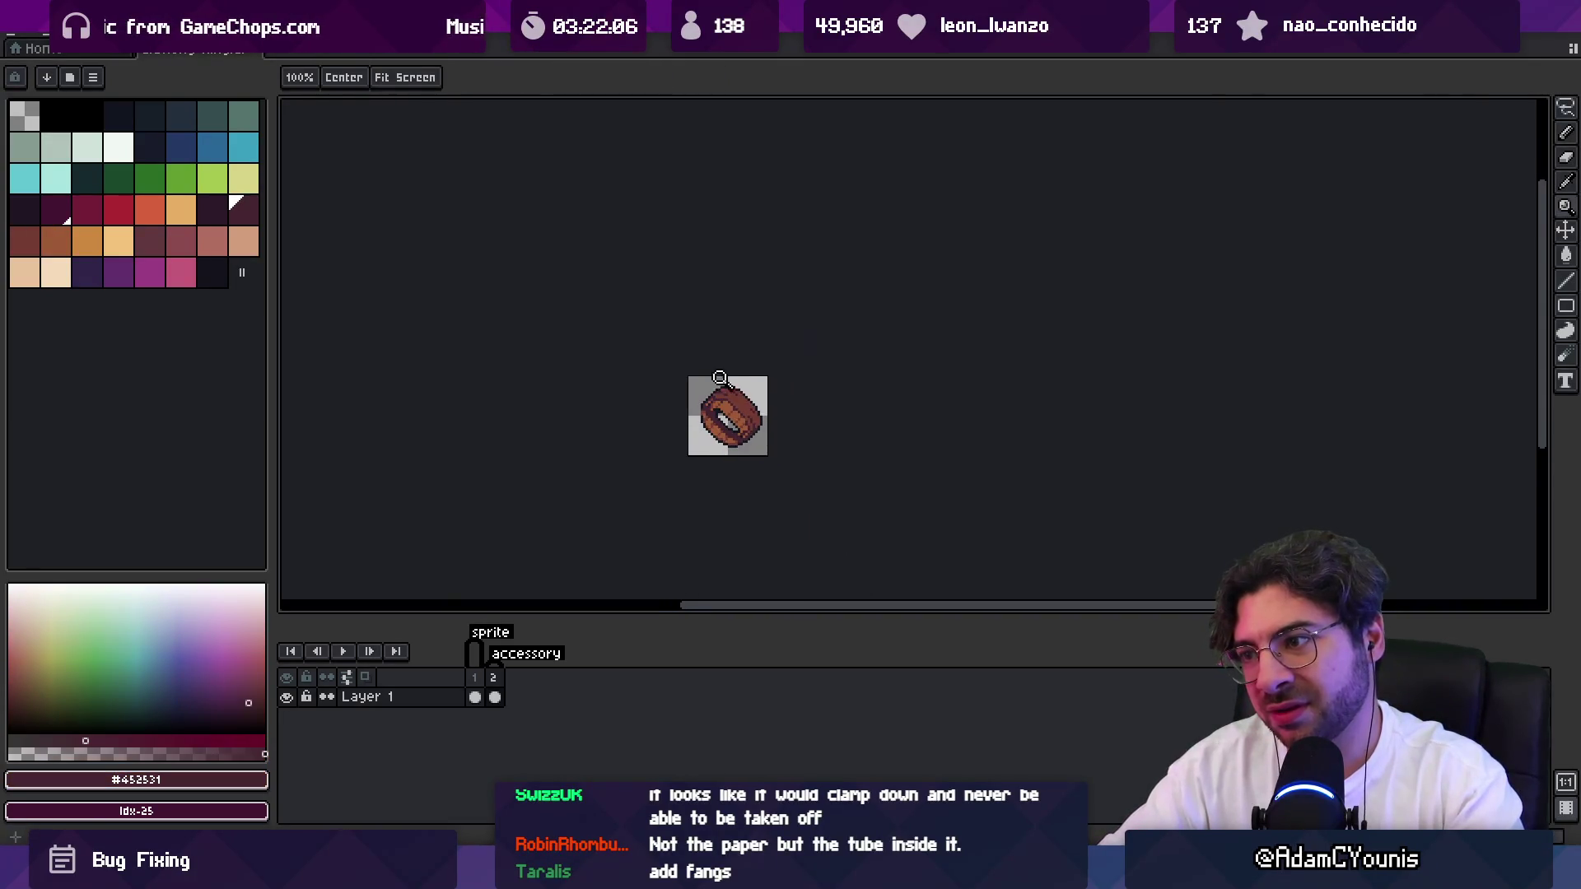
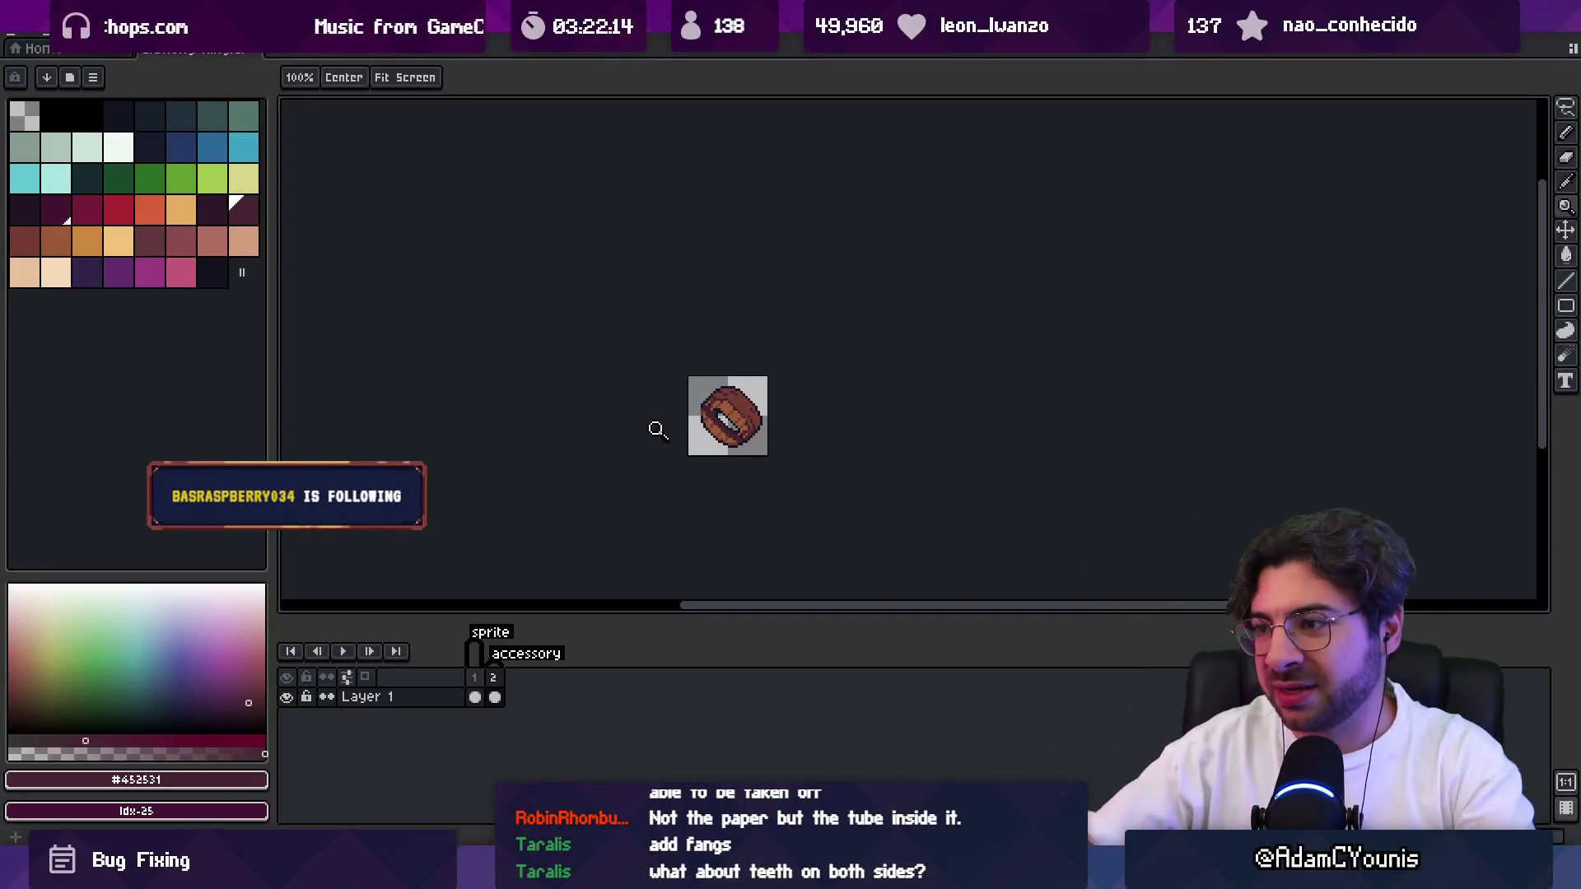
# Zoom in on the ring sprite and sample its dark outline colour.
pyautogui.click(680, 397)
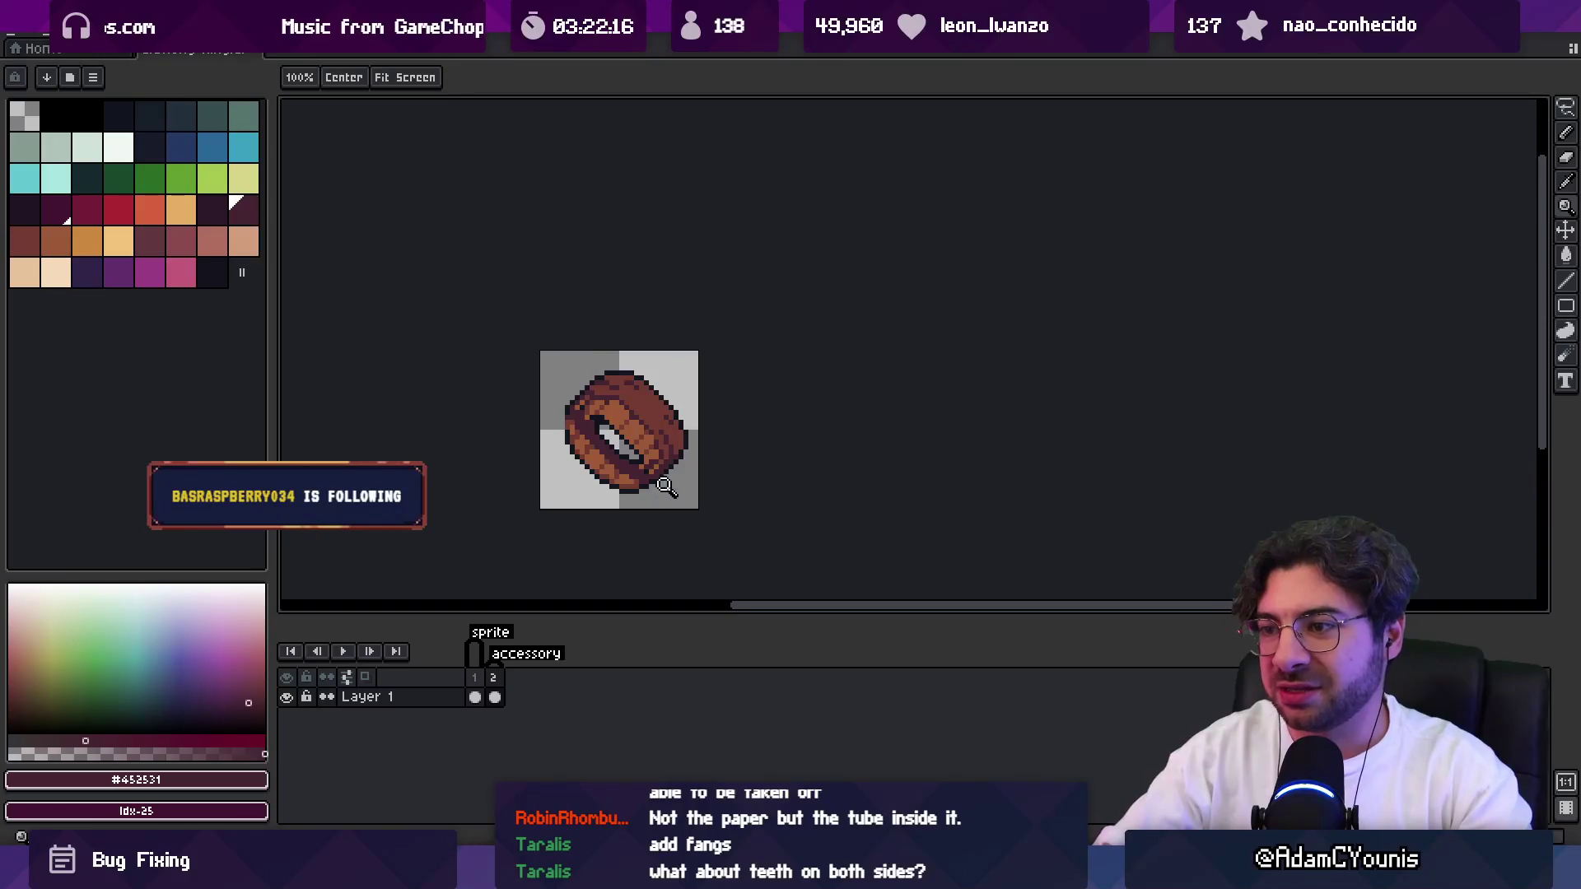
pyautogui.scroll(-4, 688, 461)
pyautogui.scroll(5, 684, 447)
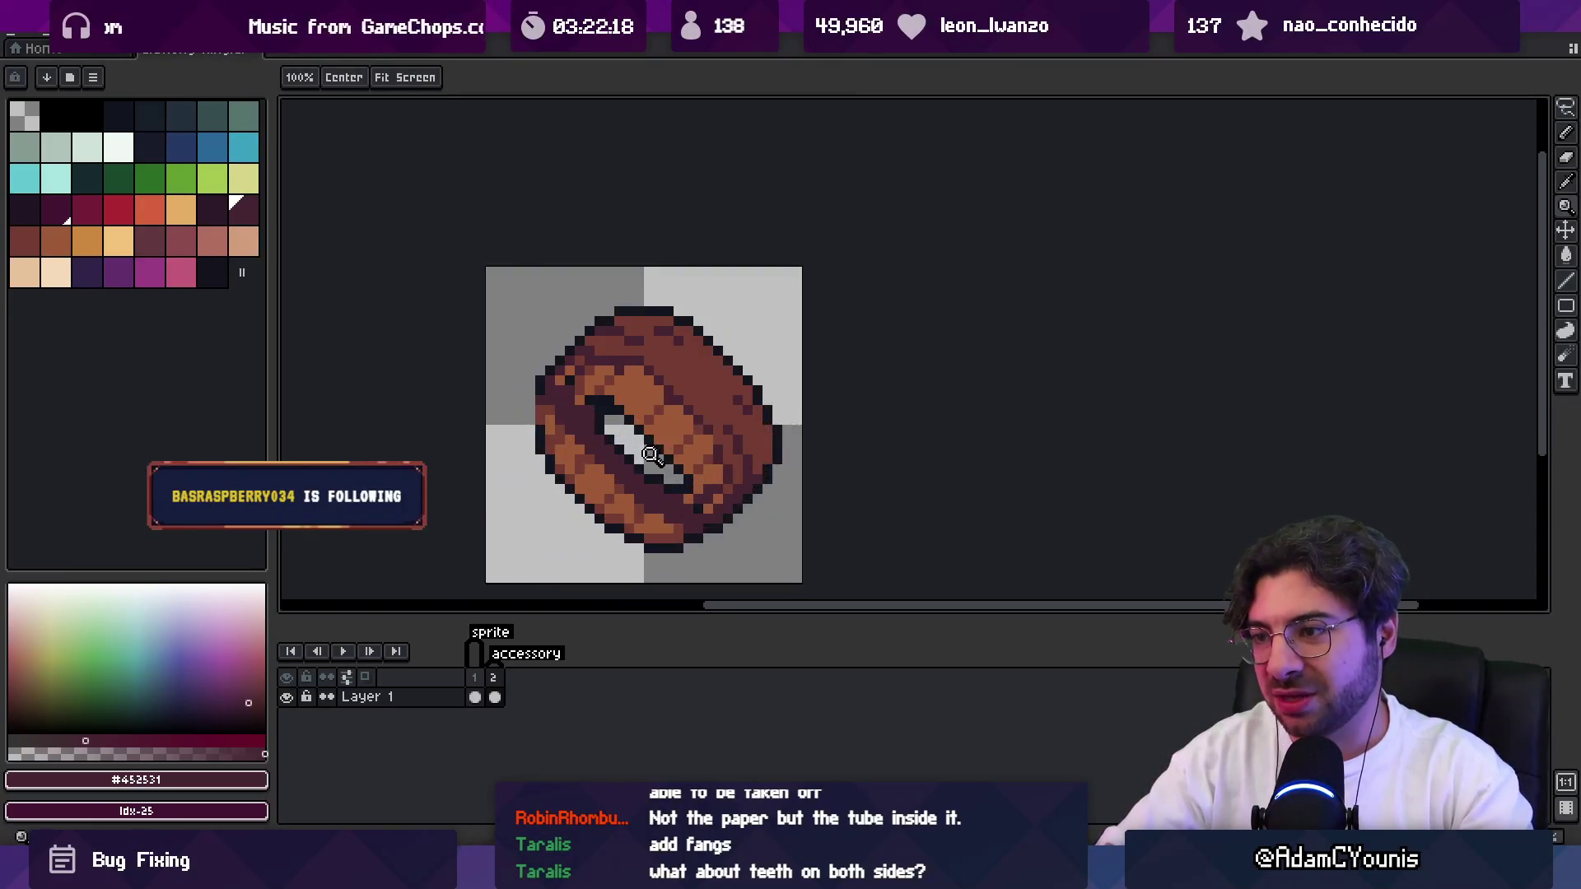
pyautogui.scroll(-2, 711, 415)
pyautogui.scroll(2, 712, 414)
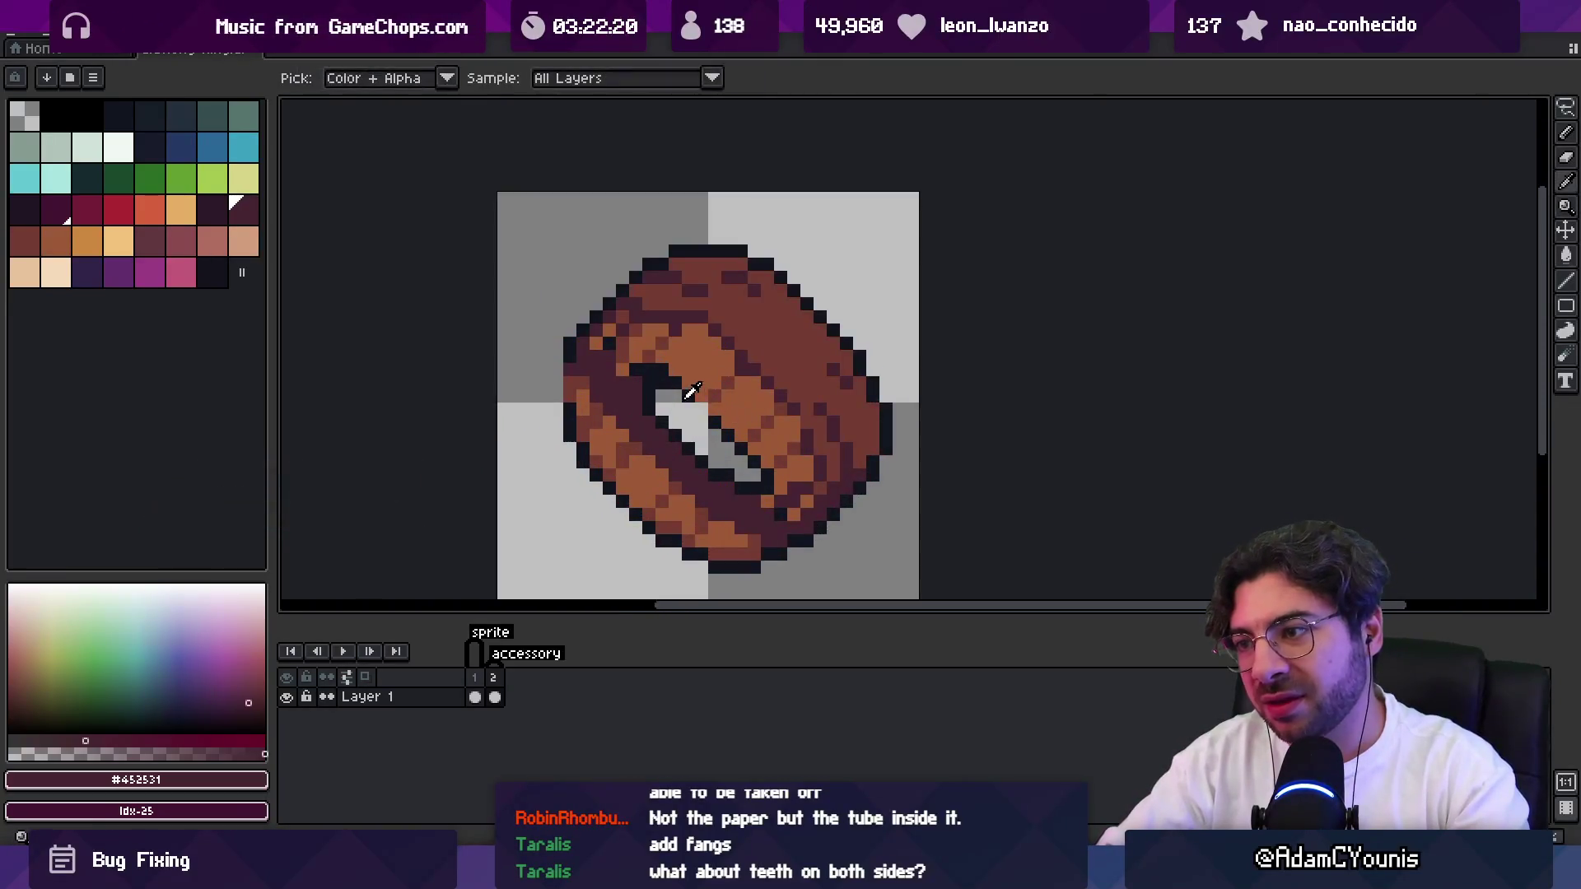
pyautogui.keyDown('alt'); pyautogui.click(692, 388); pyautogui.keyUp('alt')
pyautogui.scroll(-4, 751, 394)
pyautogui.scroll(-1, 734, 362)
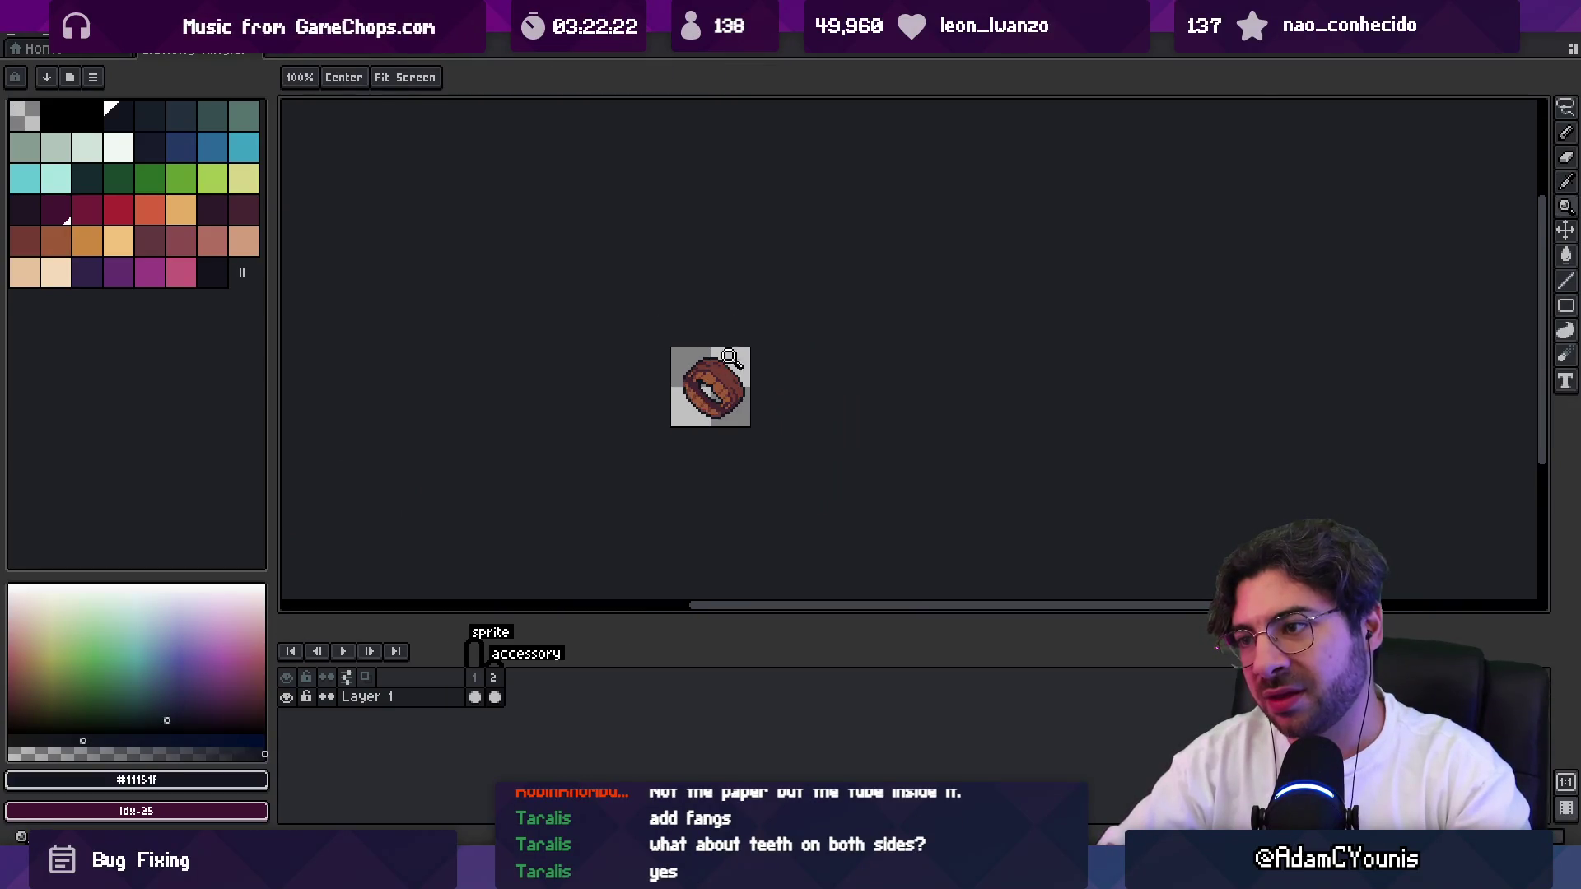
pyautogui.press('ctrl')
pyautogui.press('z')
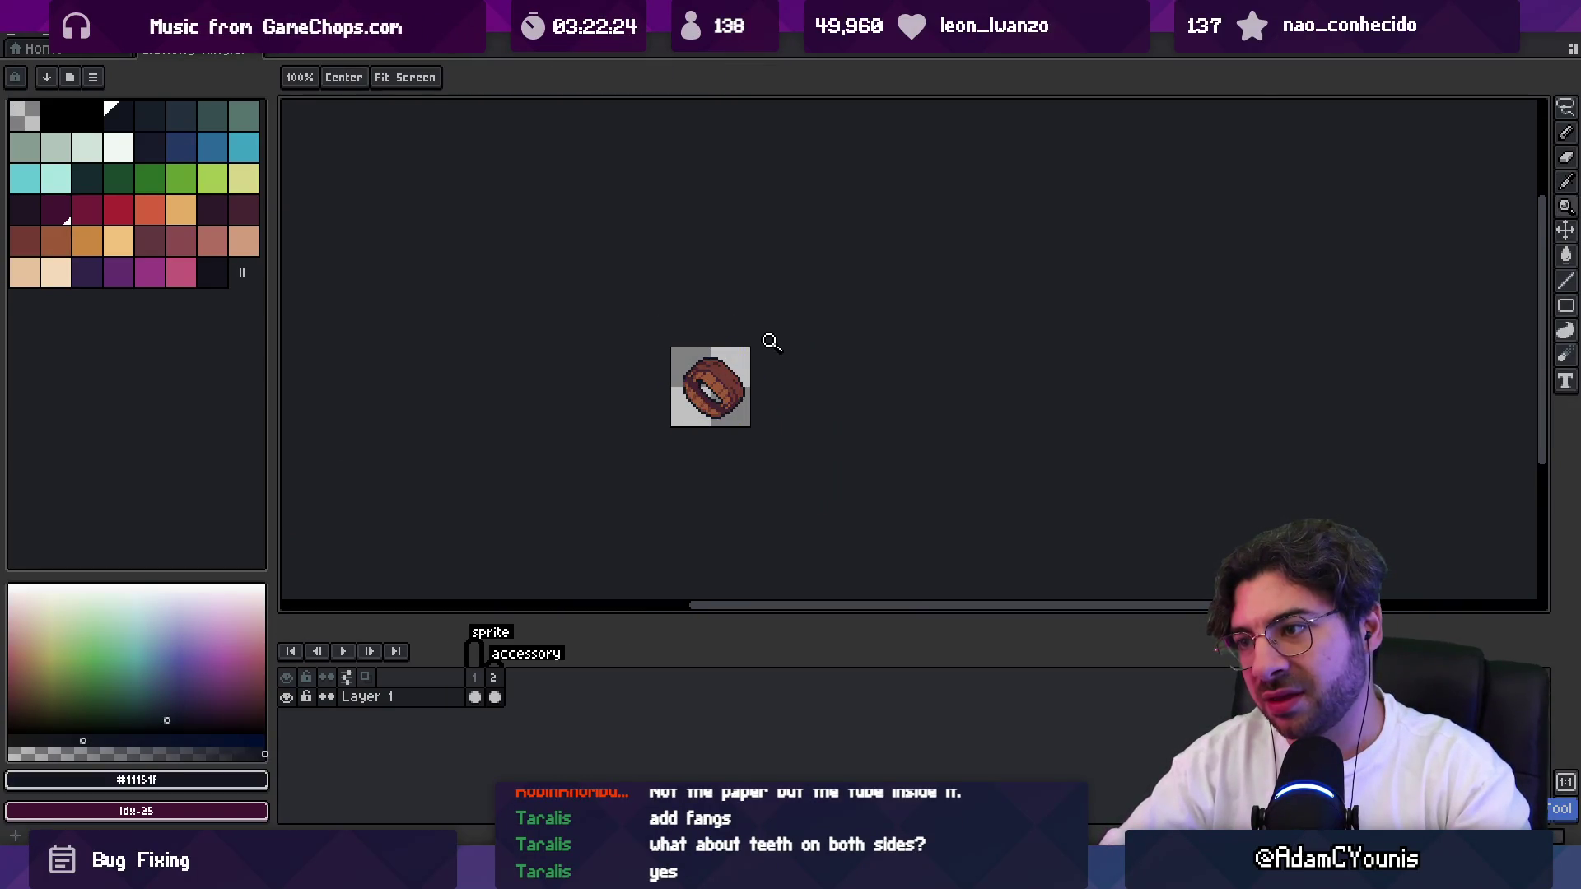
pyautogui.scroll(2, 728, 401)
pyautogui.press('b')
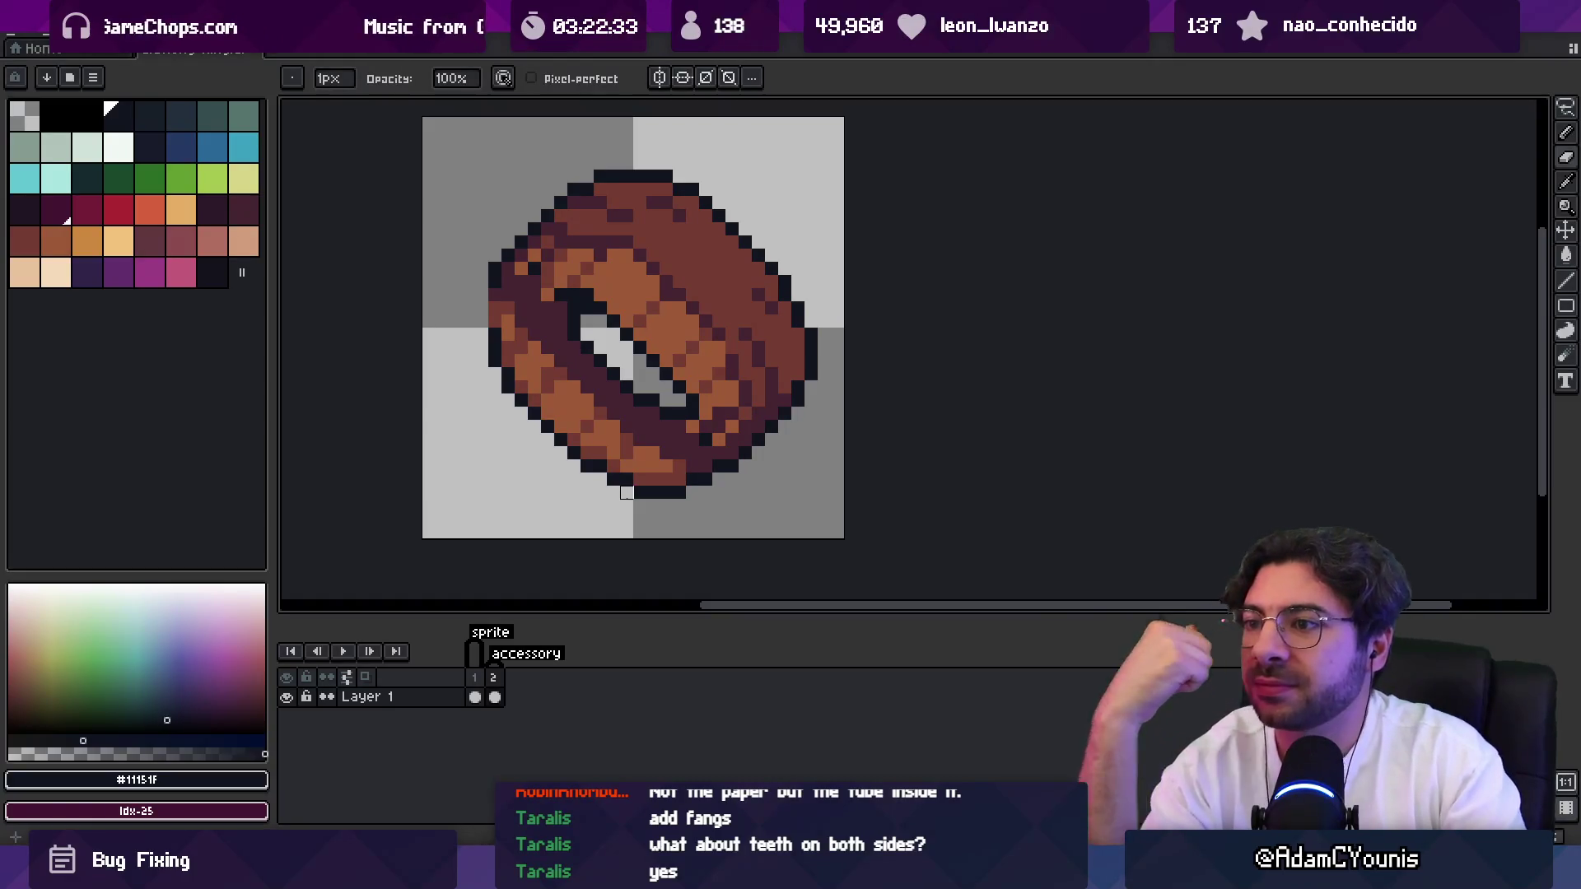
# Bucket-fill the ring's light-brown inner band with the dark purple-brown colour.
pyautogui.keyDown('alt'); pyautogui.click(560, 347); pyautogui.keyUp('alt')
pyautogui.press('g')
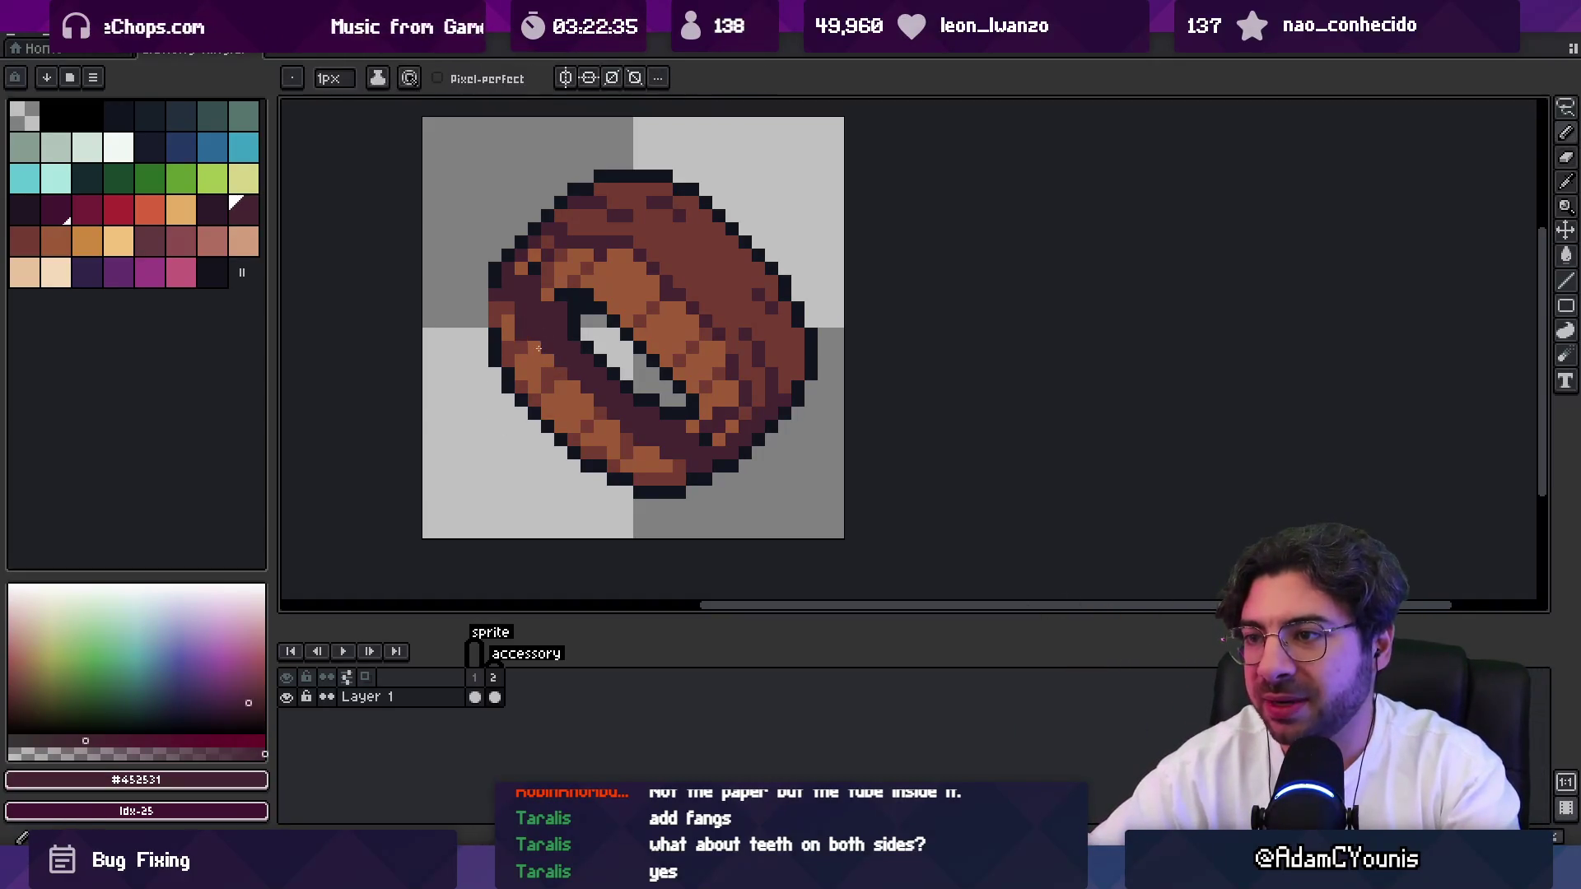
pyautogui.click(567, 377)
pyautogui.press('z')
pyautogui.scroll(-5, 543, 367)
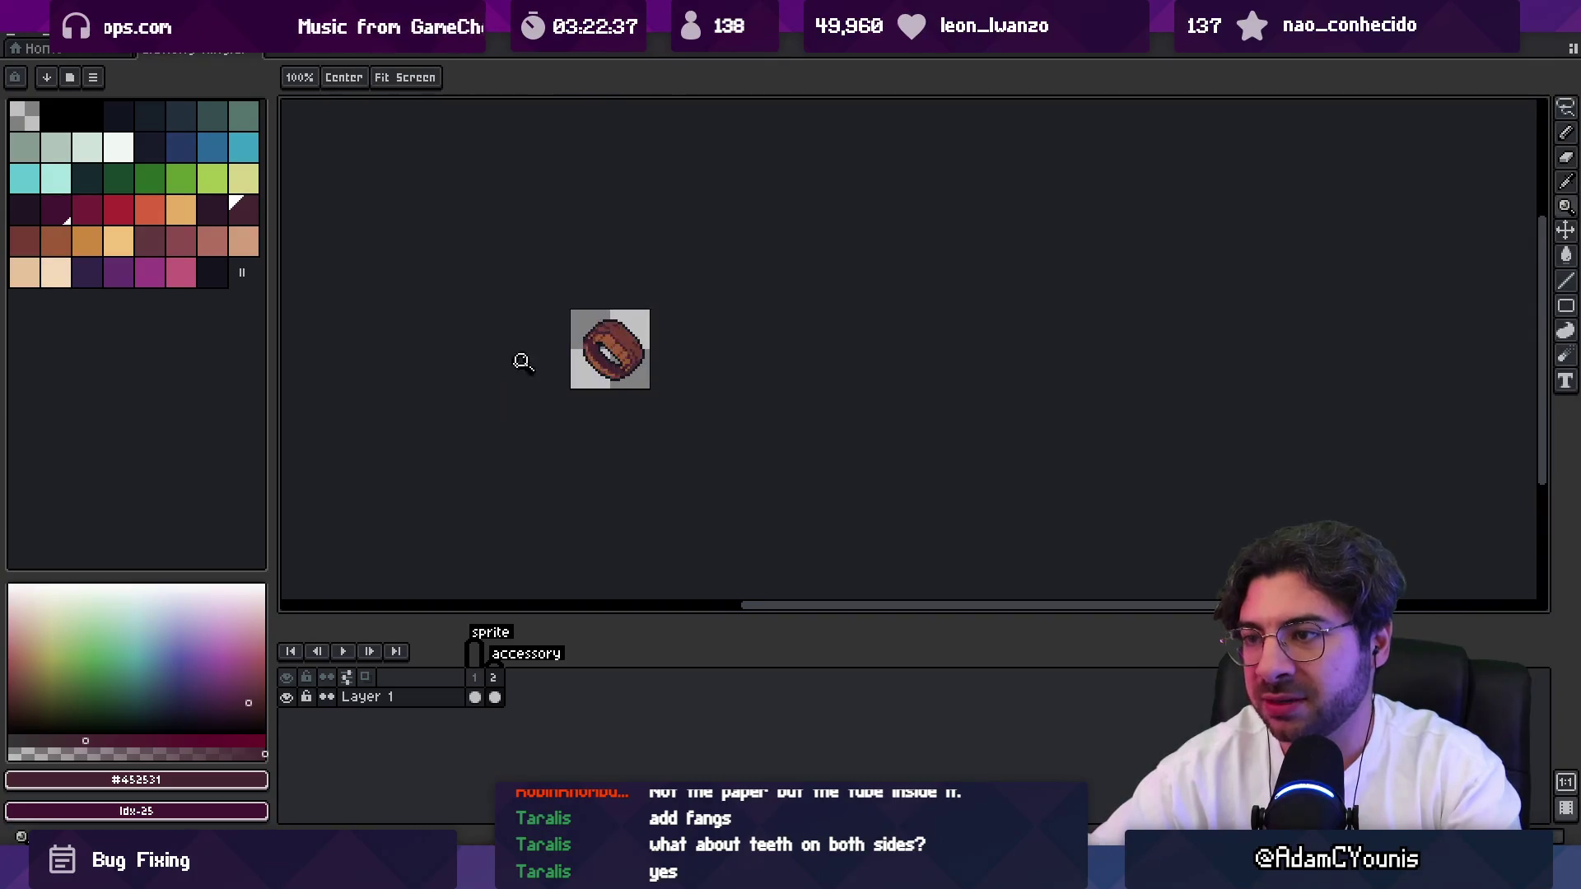
pyautogui.scroll(3, 638, 310)
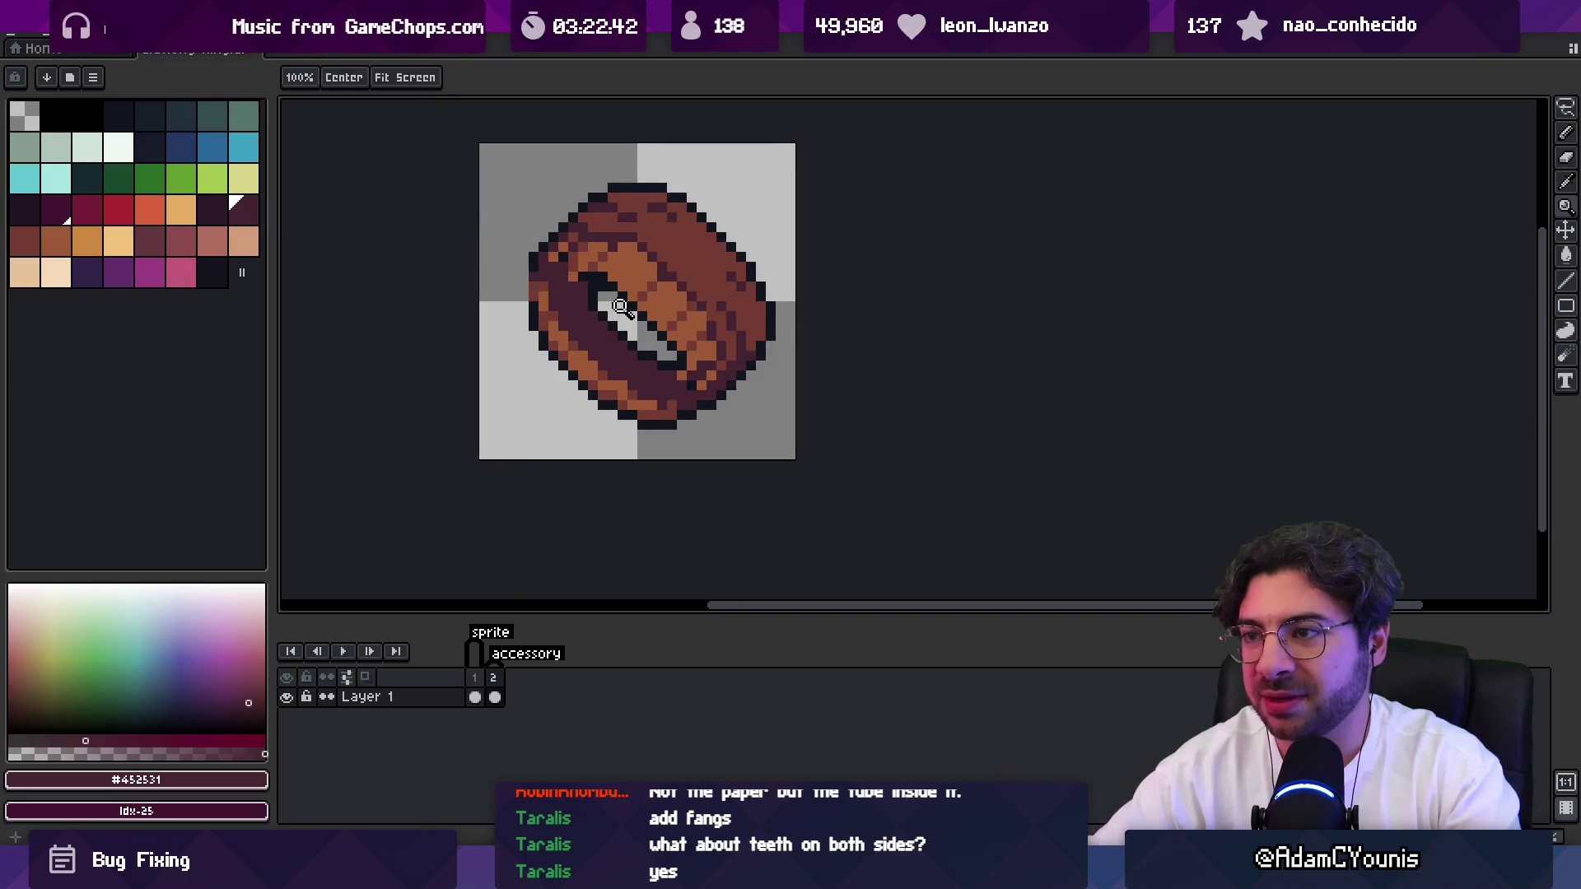
pyautogui.press('g')
pyautogui.keyDown('alt'); pyautogui.click(583, 354); pyautogui.keyUp('alt')
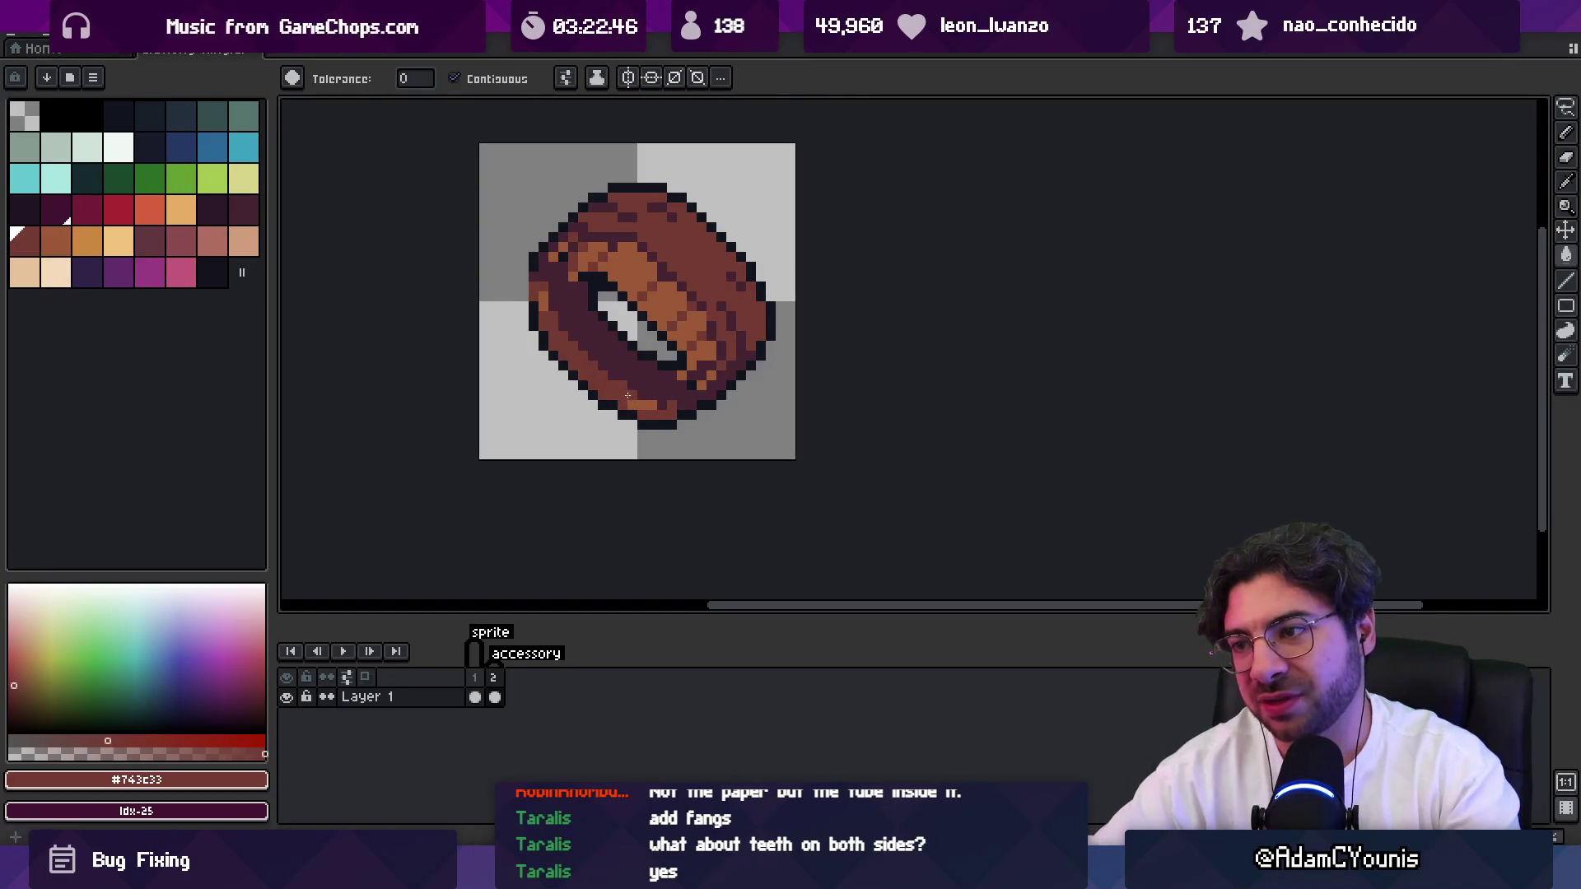
# Pencil over the stray lighter-brown pixels near the ring's lower left to darken them.
pyautogui.press('z')
pyautogui.scroll(-4, 544, 306)
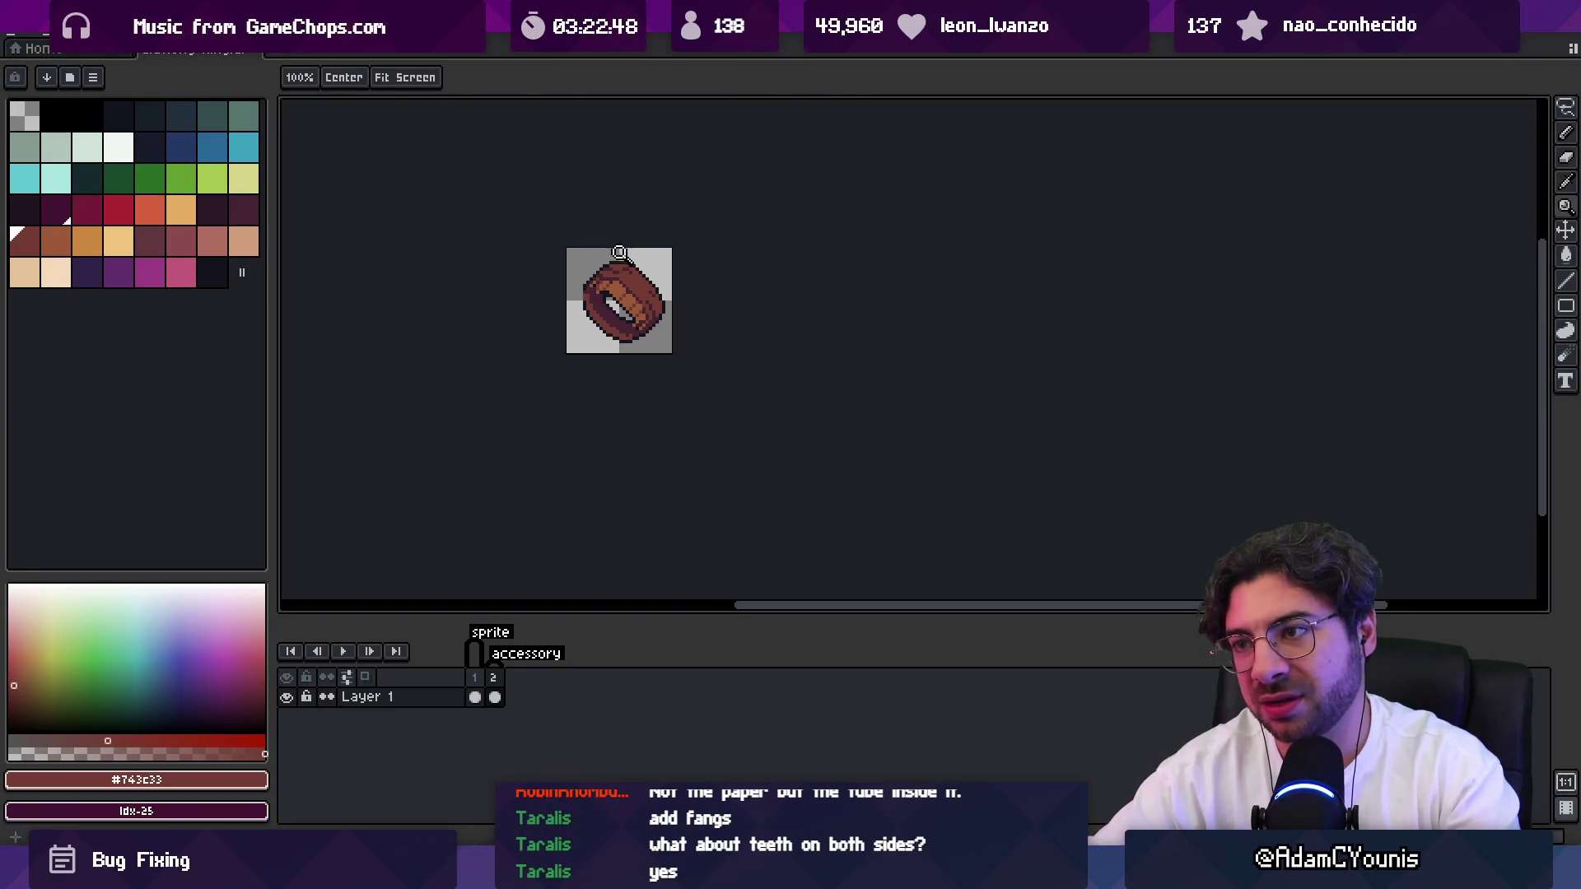
pyautogui.scroll(5, 574, 299)
pyautogui.keyDown('alt'); pyautogui.click(574, 299); pyautogui.keyUp('alt')
pyautogui.press('b')
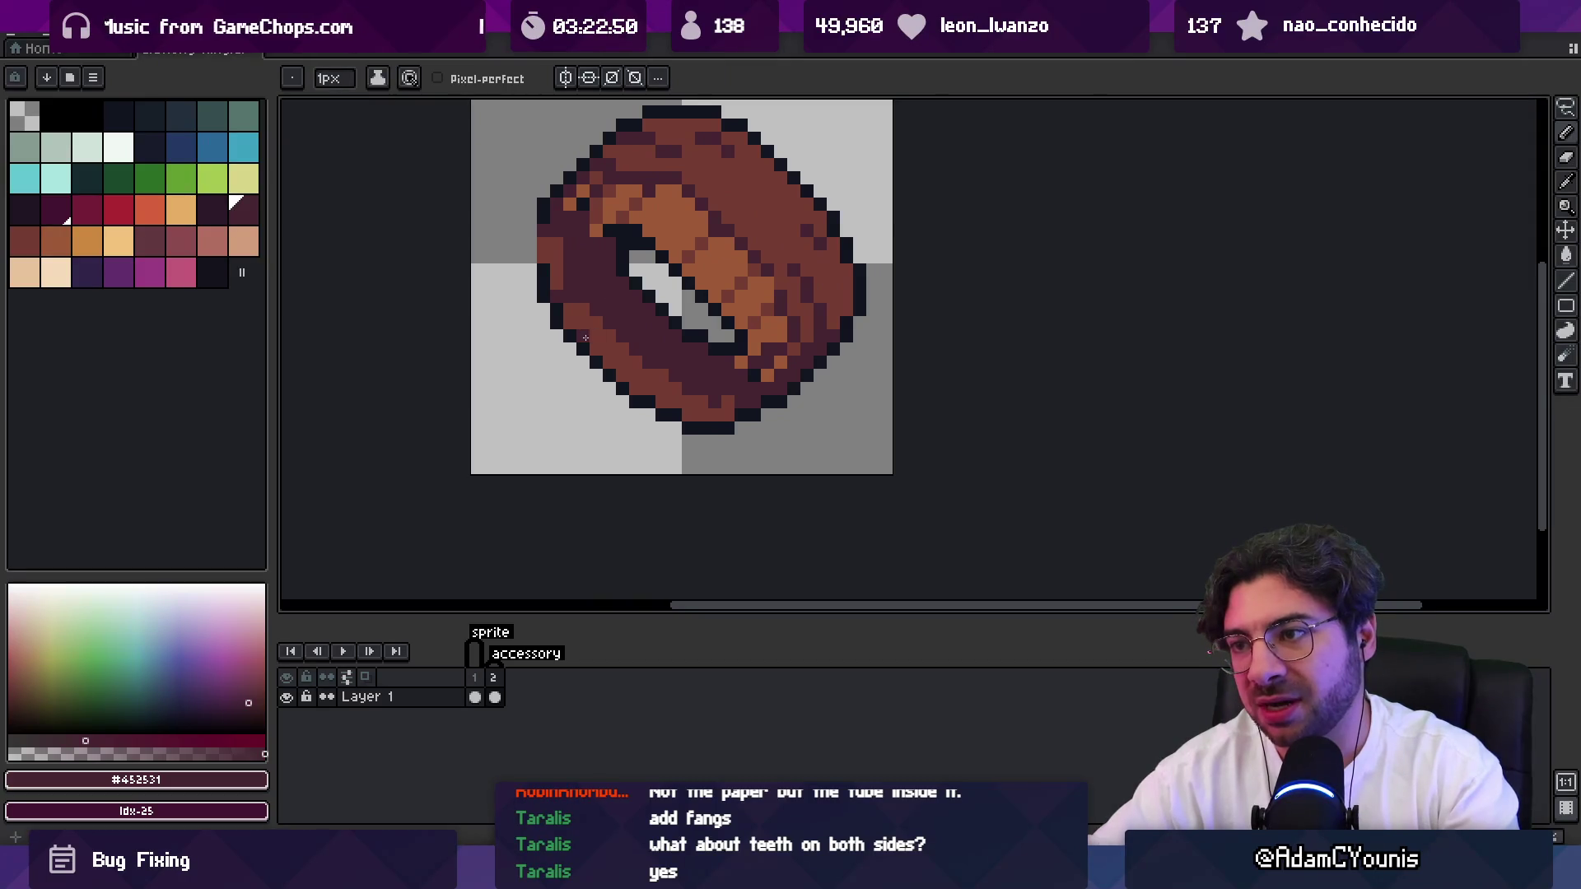
pyautogui.moveTo(586, 337); pyautogui.dragTo(632, 302)
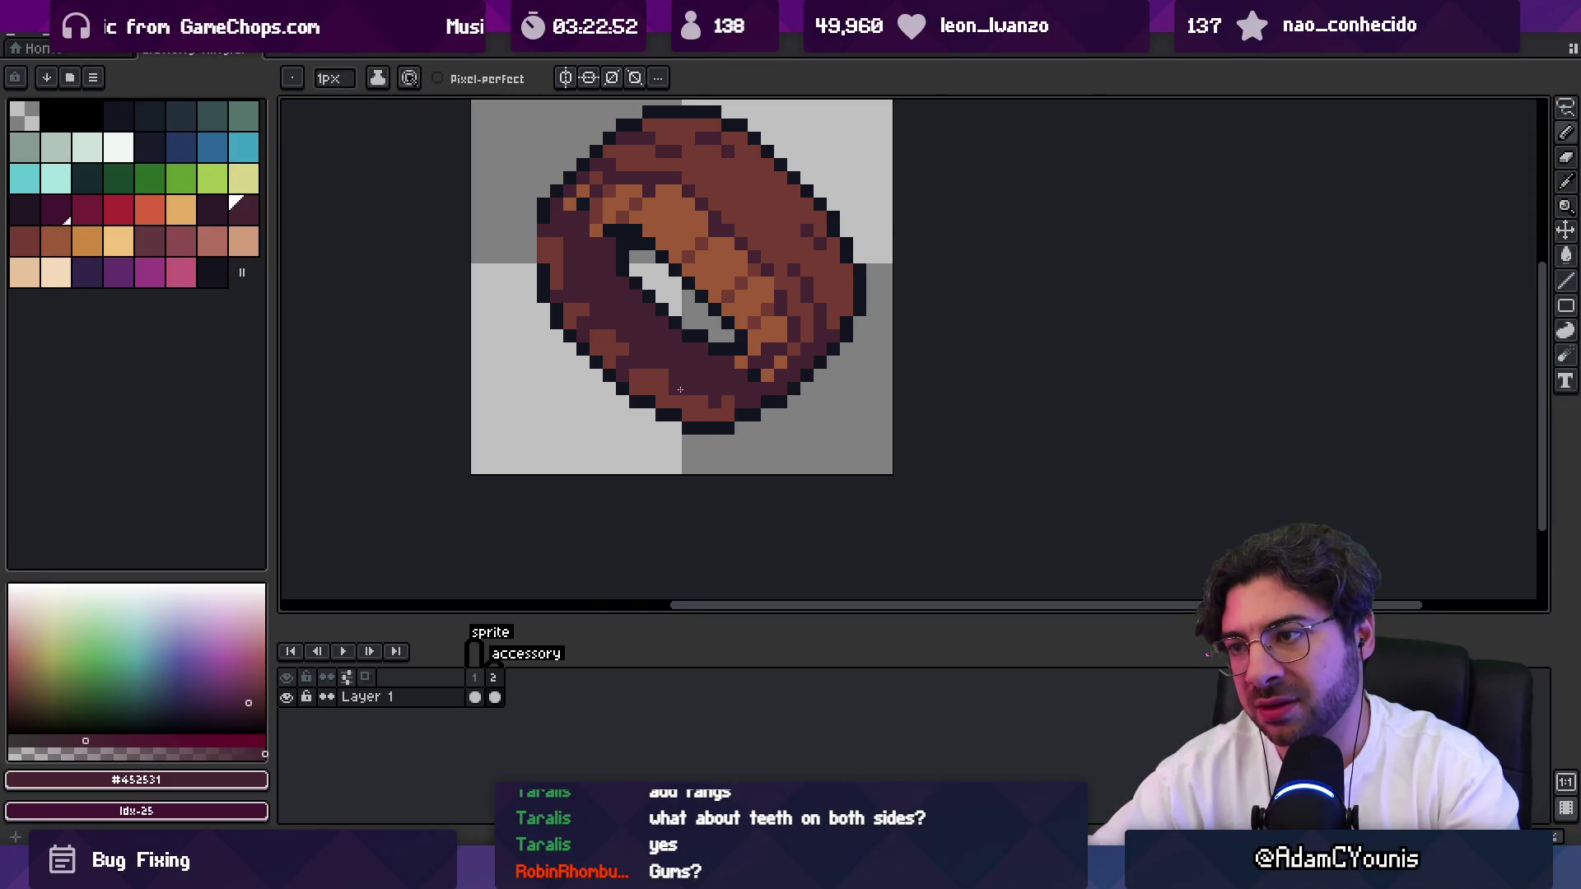
pyautogui.press('z')
pyautogui.scroll(-6, 697, 356)
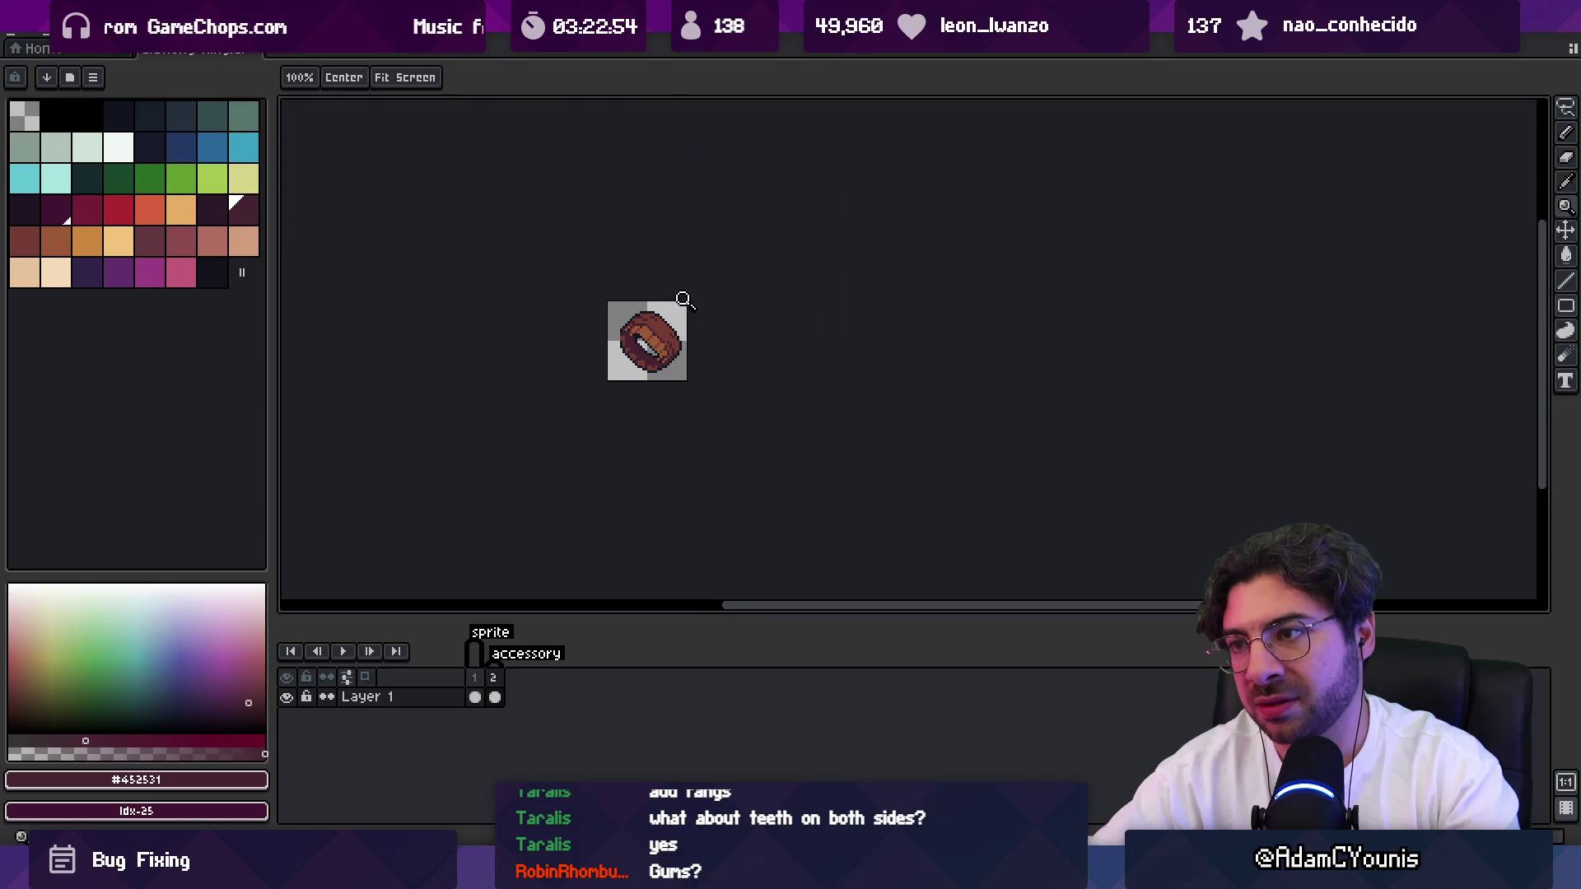
pyautogui.scroll(2, 674, 329)
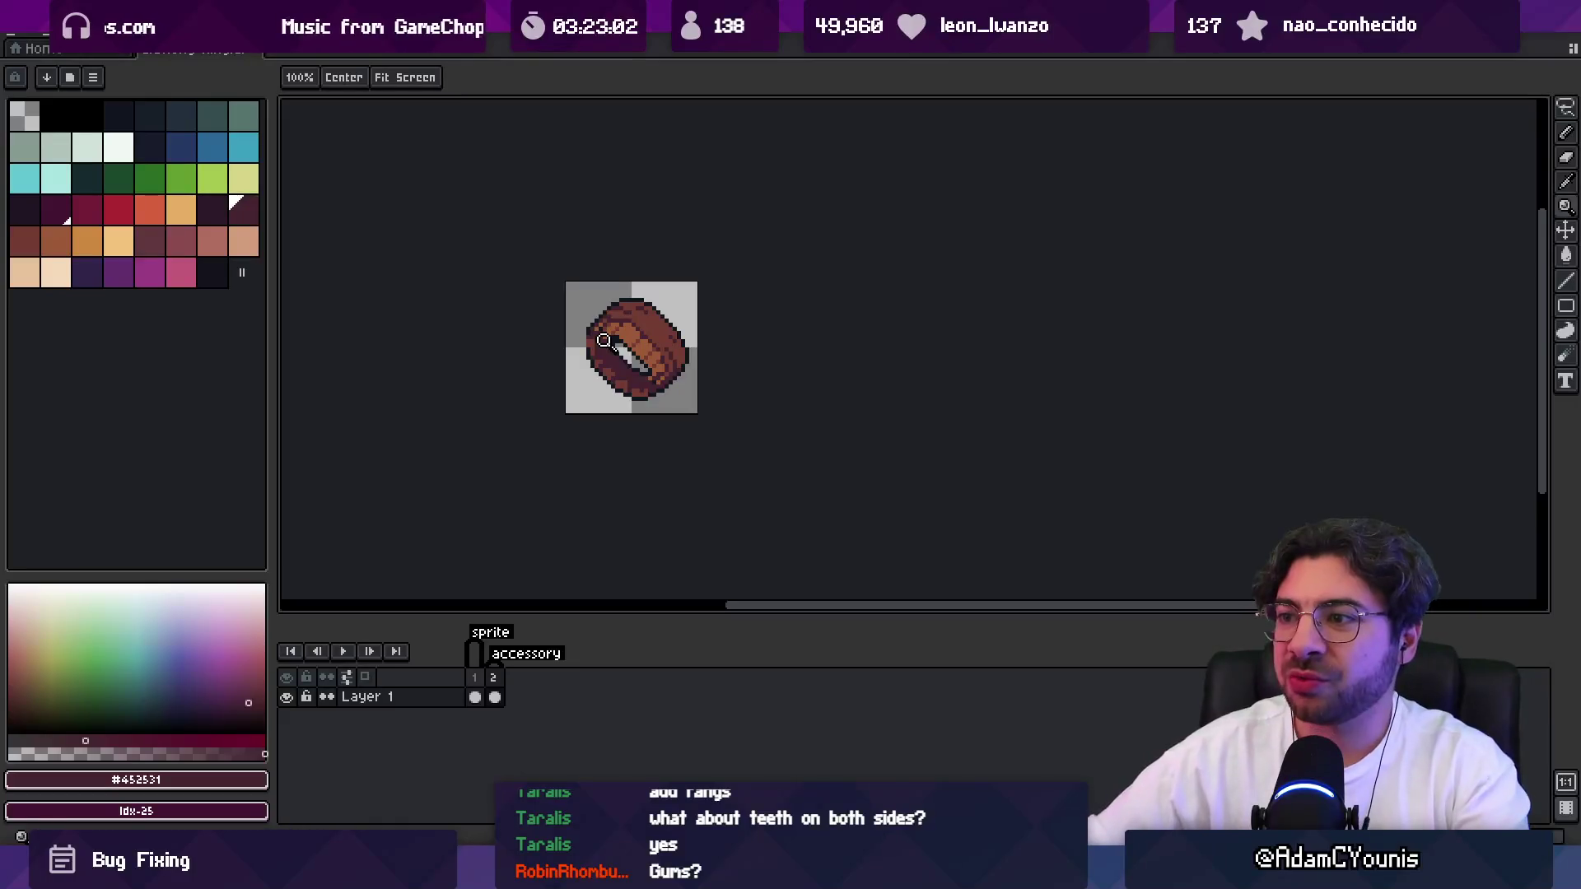
# Sample the ring's dark outline colour.
pyautogui.scroll(-2, 603, 340)
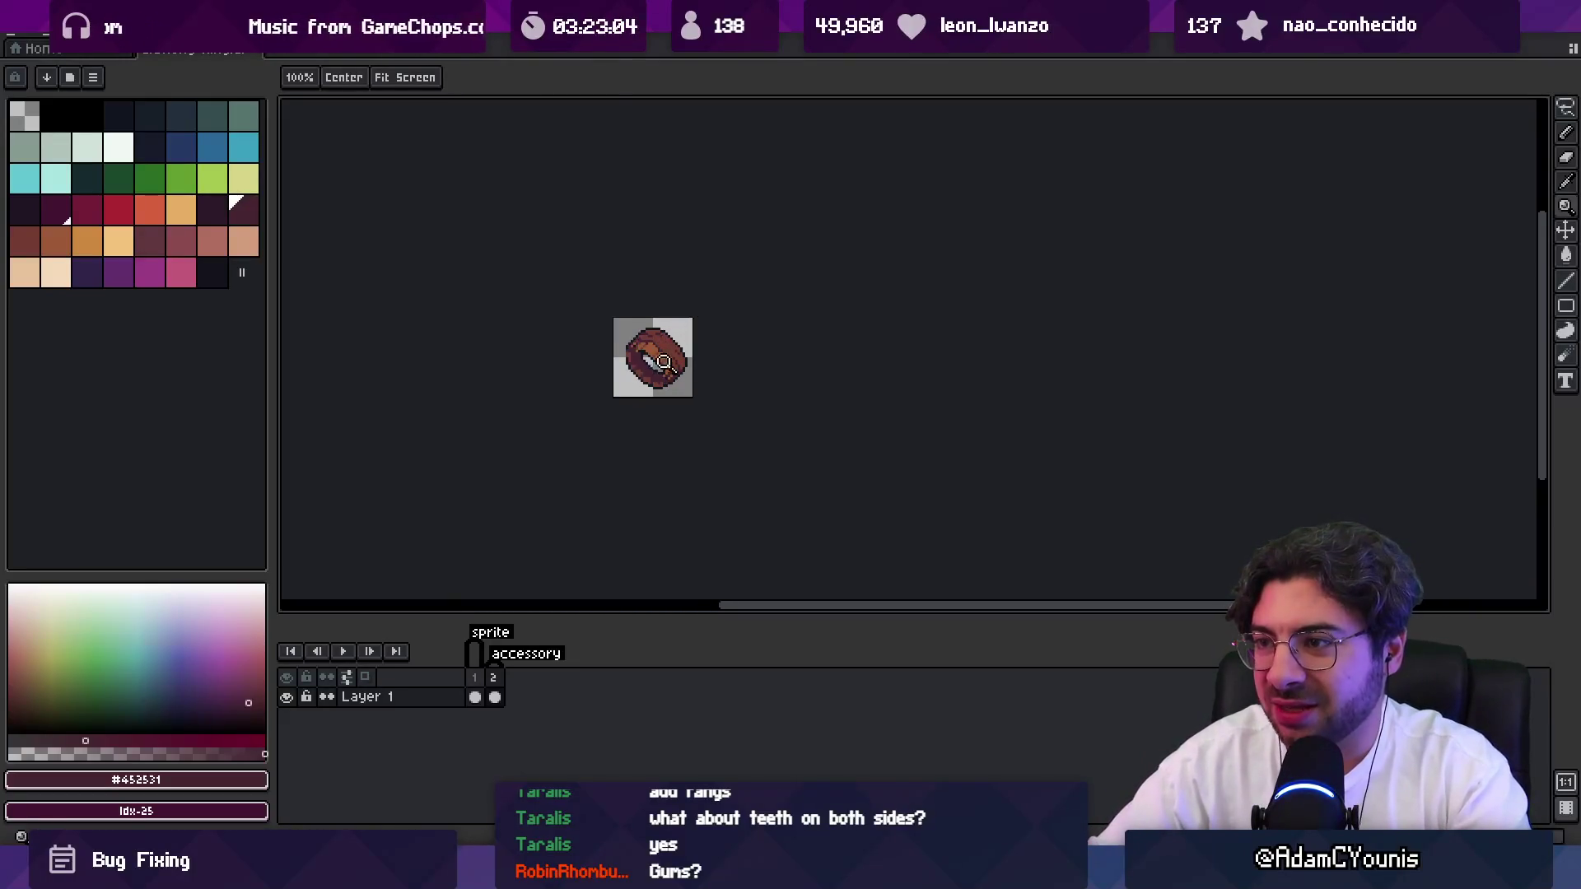
pyautogui.scroll(5, 630, 349)
pyautogui.press('b')
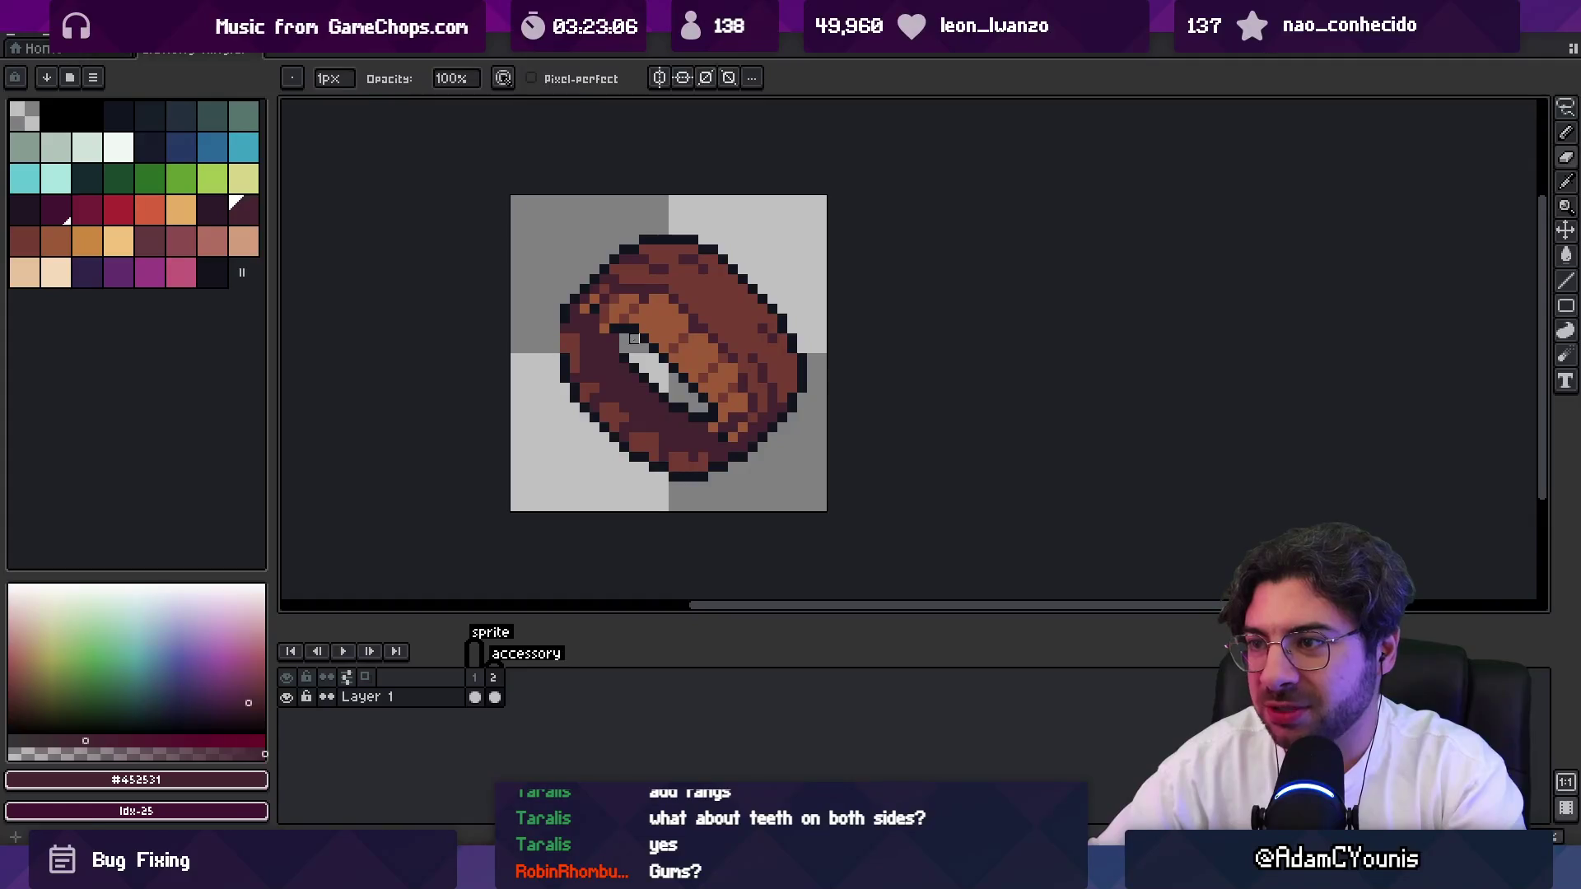
pyautogui.keyDown('alt'); pyautogui.click(634, 339); pyautogui.keyUp('alt')
pyautogui.press('z')
pyautogui.scroll(-2, 666, 346)
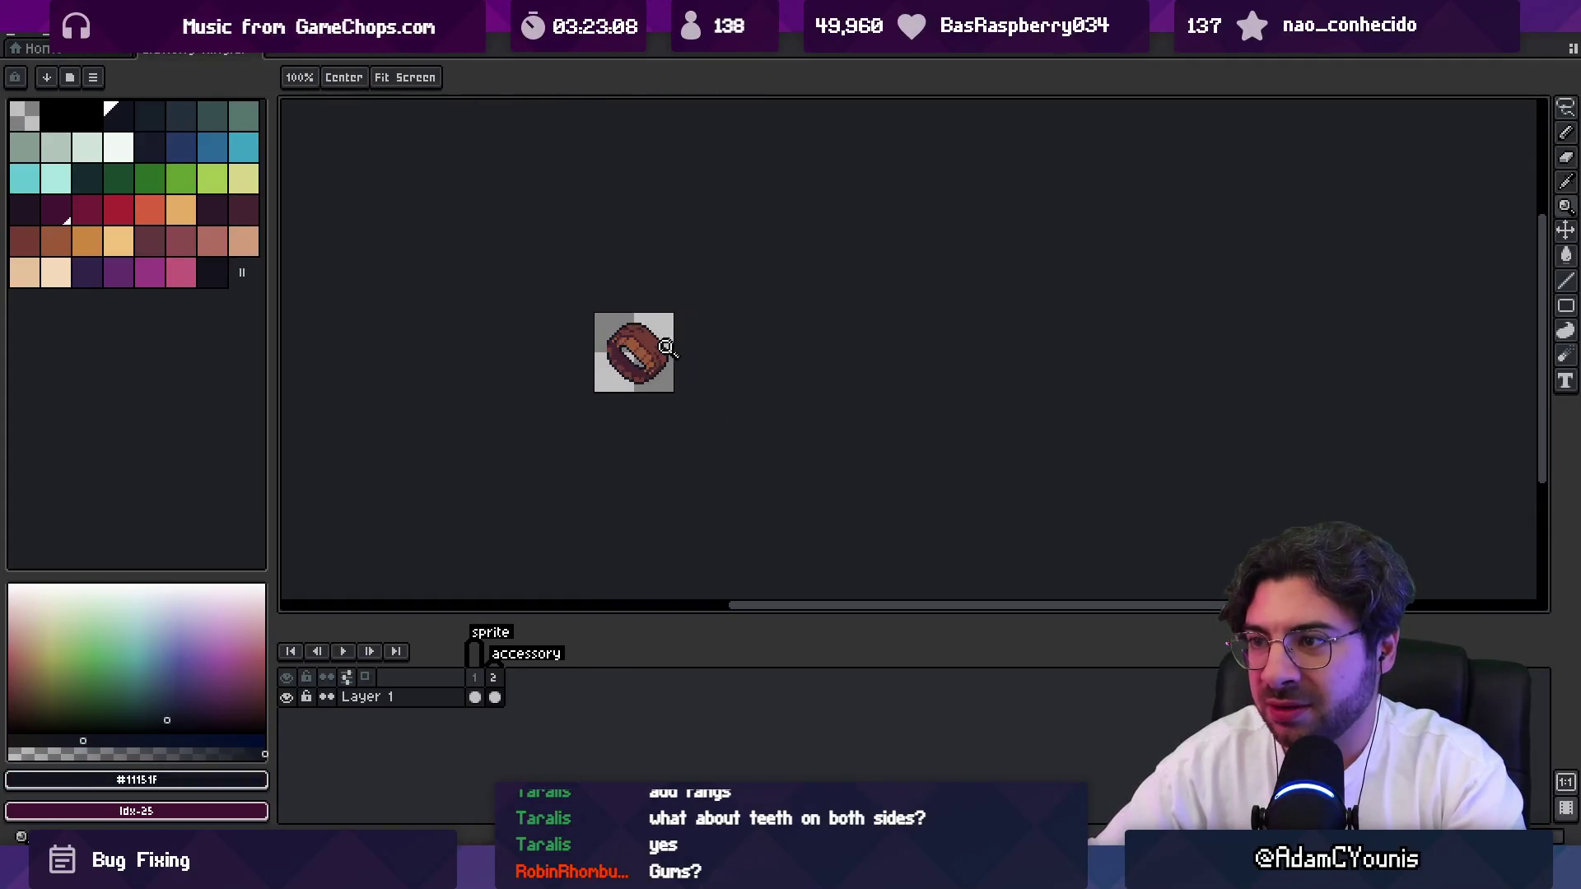
pyautogui.scroll(3, 665, 346)
# Reshape the inner hole's lower edge and clear its lower-left dark outline.
pyautogui.press('b')
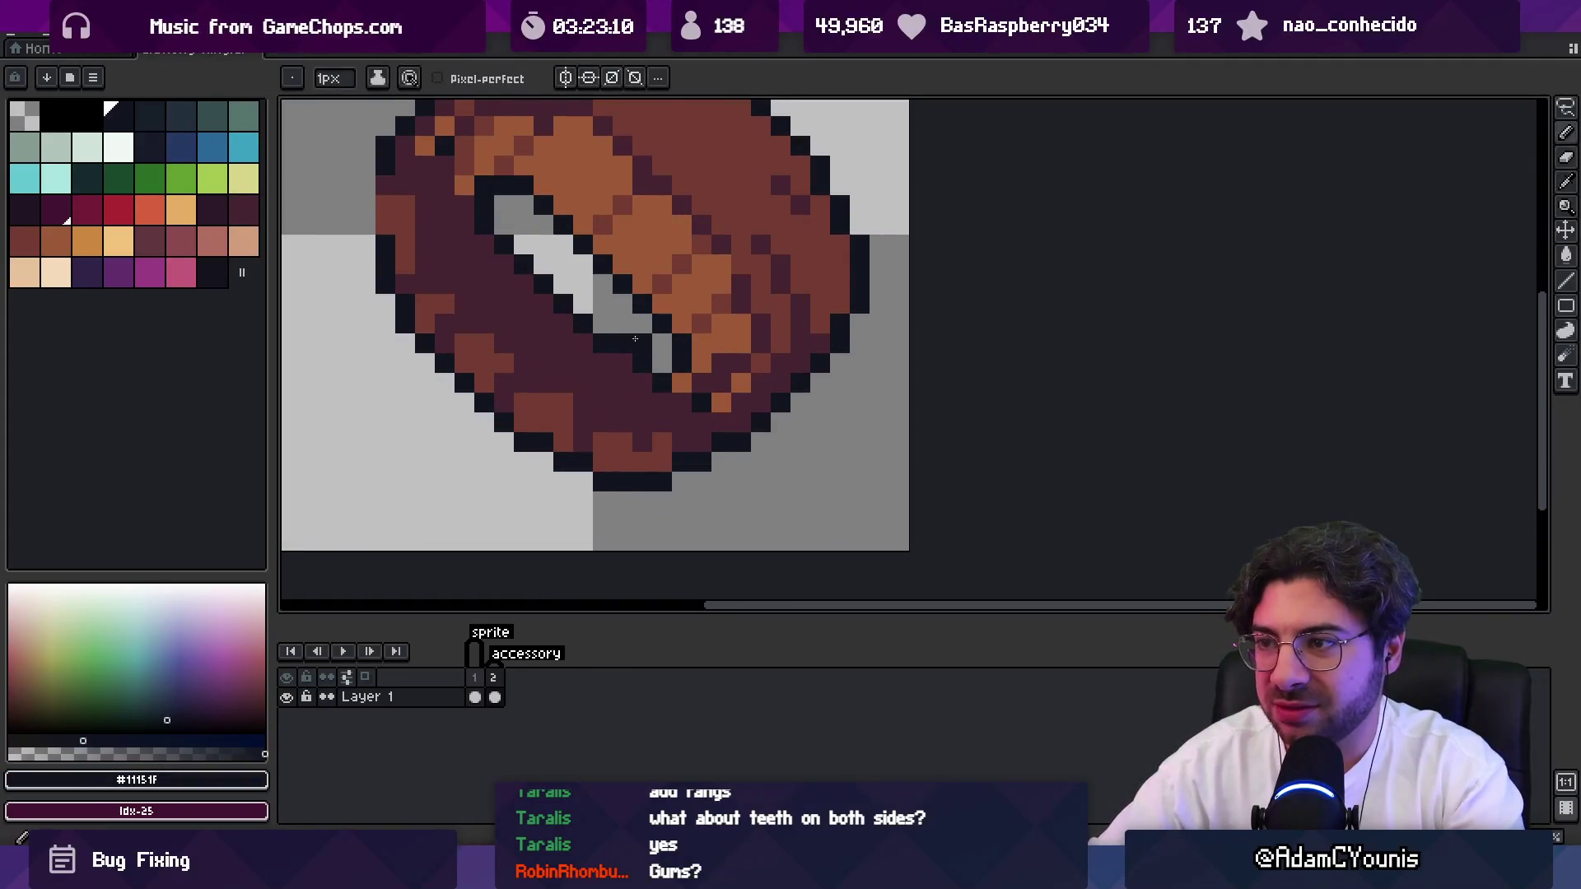
pyautogui.keyDown('alt'); pyautogui.click(651, 346); pyautogui.keyUp('alt')
pyautogui.moveTo(642, 346)
pyautogui.mouseDown()
pyautogui.moveTo(622, 365)
pyautogui.moveTo(635, 375)
pyautogui.mouseUp()
pyautogui.moveTo(504, 245); pyautogui.dragTo(602, 326)
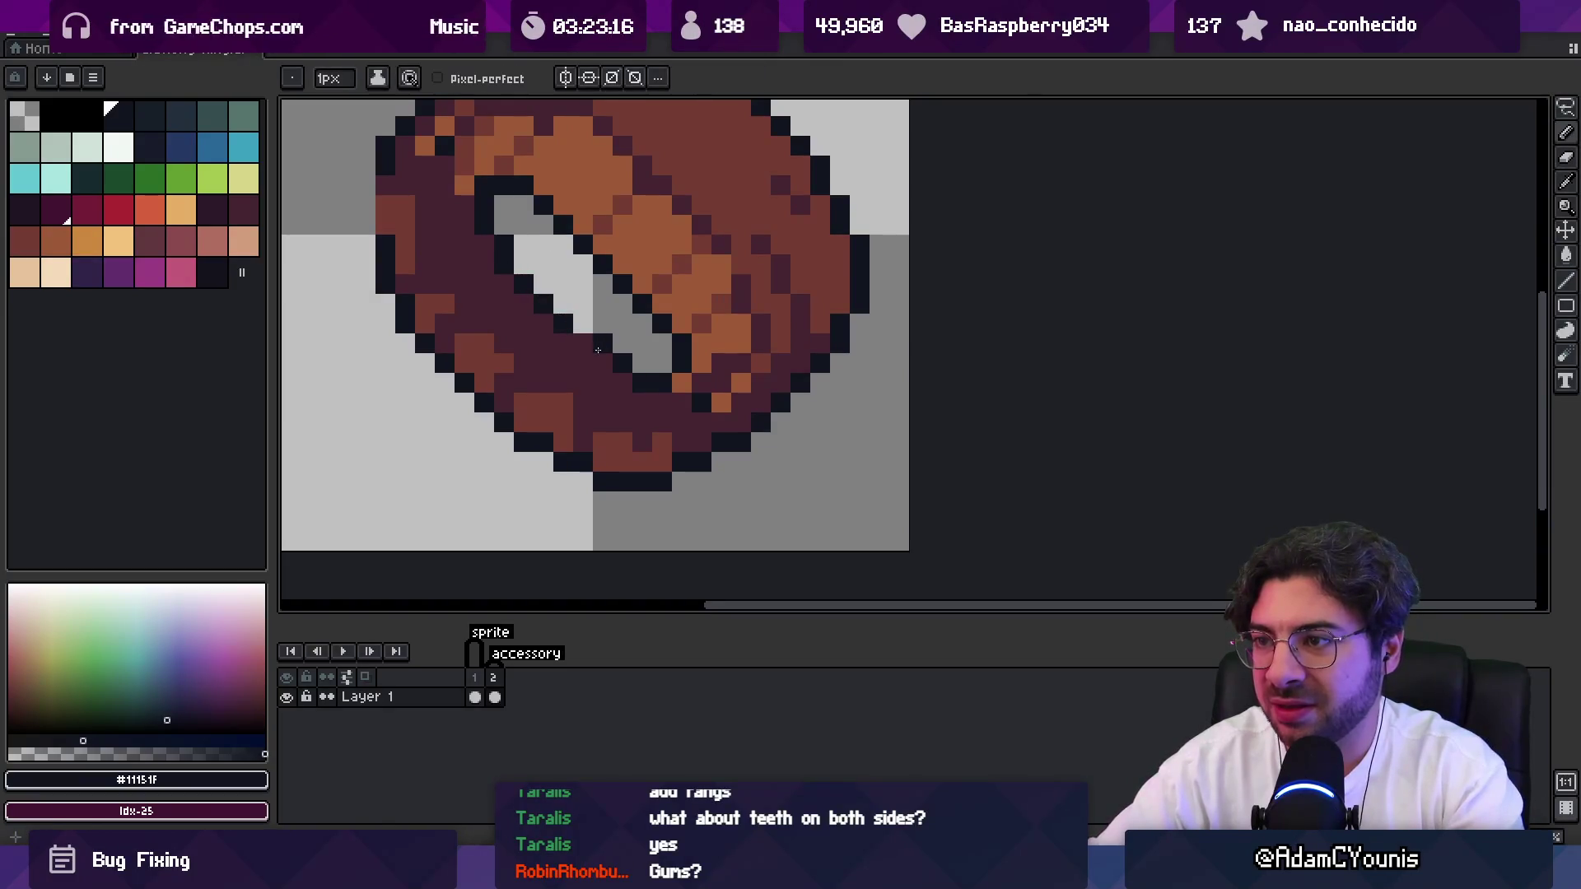
pyautogui.press('z')
pyautogui.press('1')
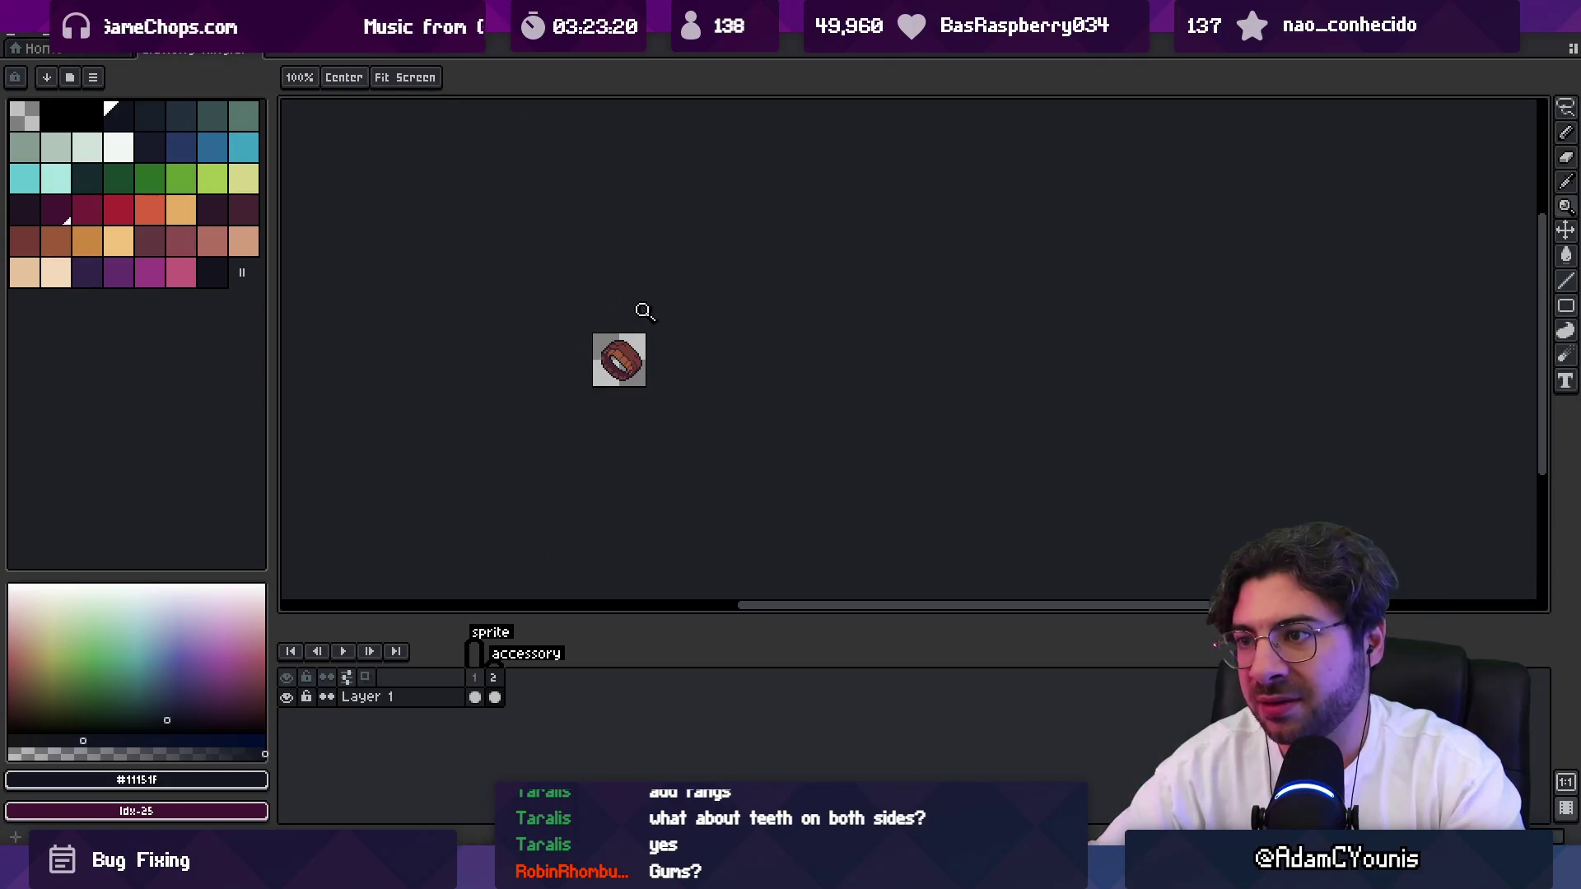
pyautogui.scroll(4, 669, 338)
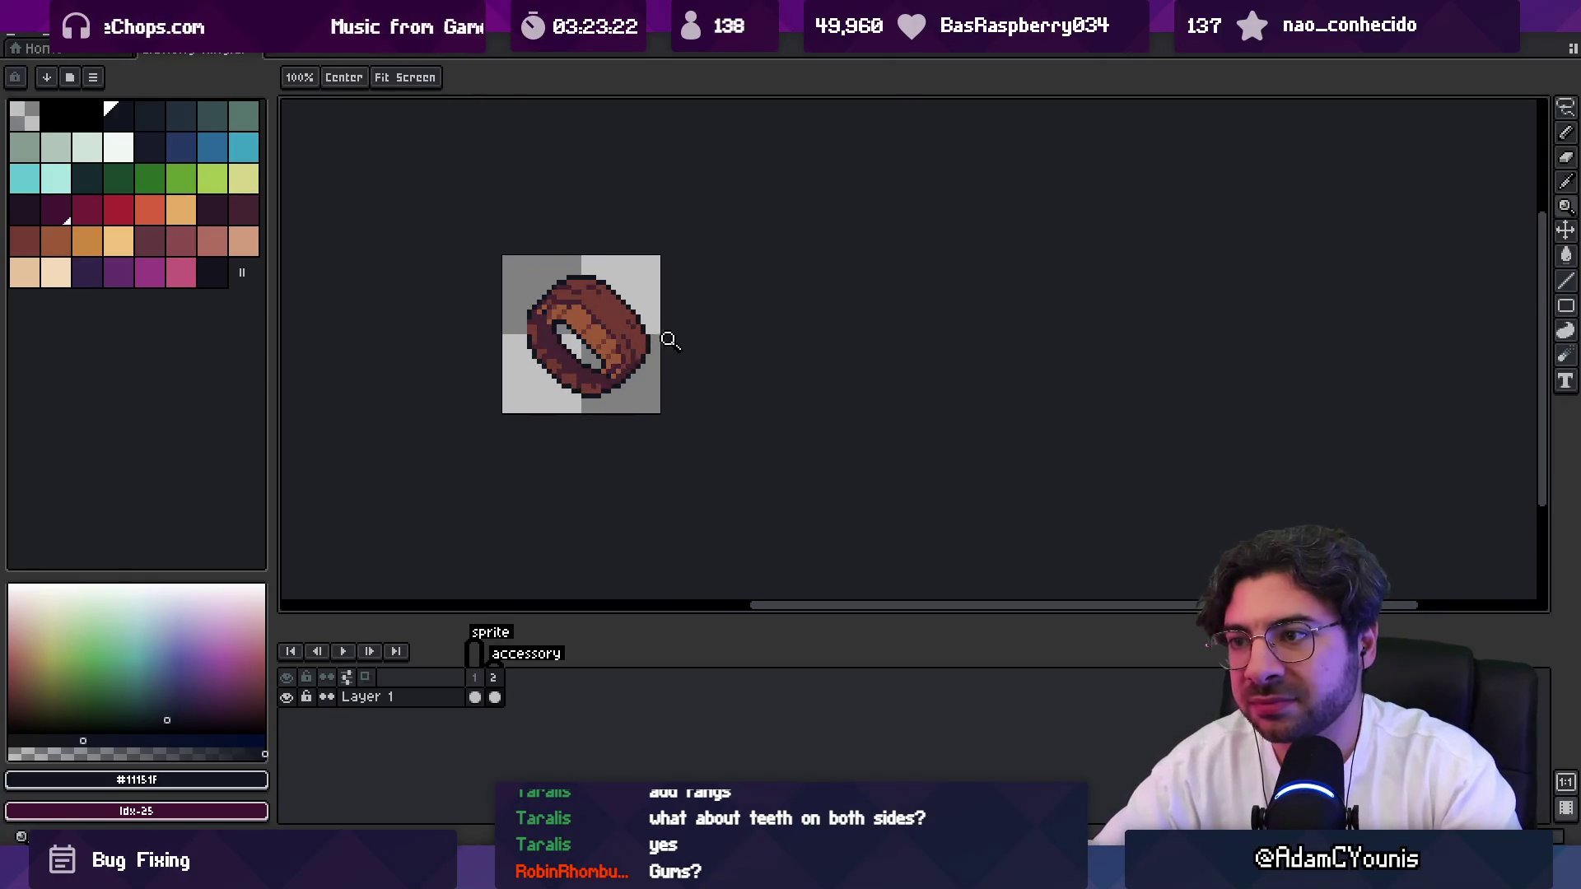
# Make the ring's top outline a continuous dark row.
pyautogui.press('b')
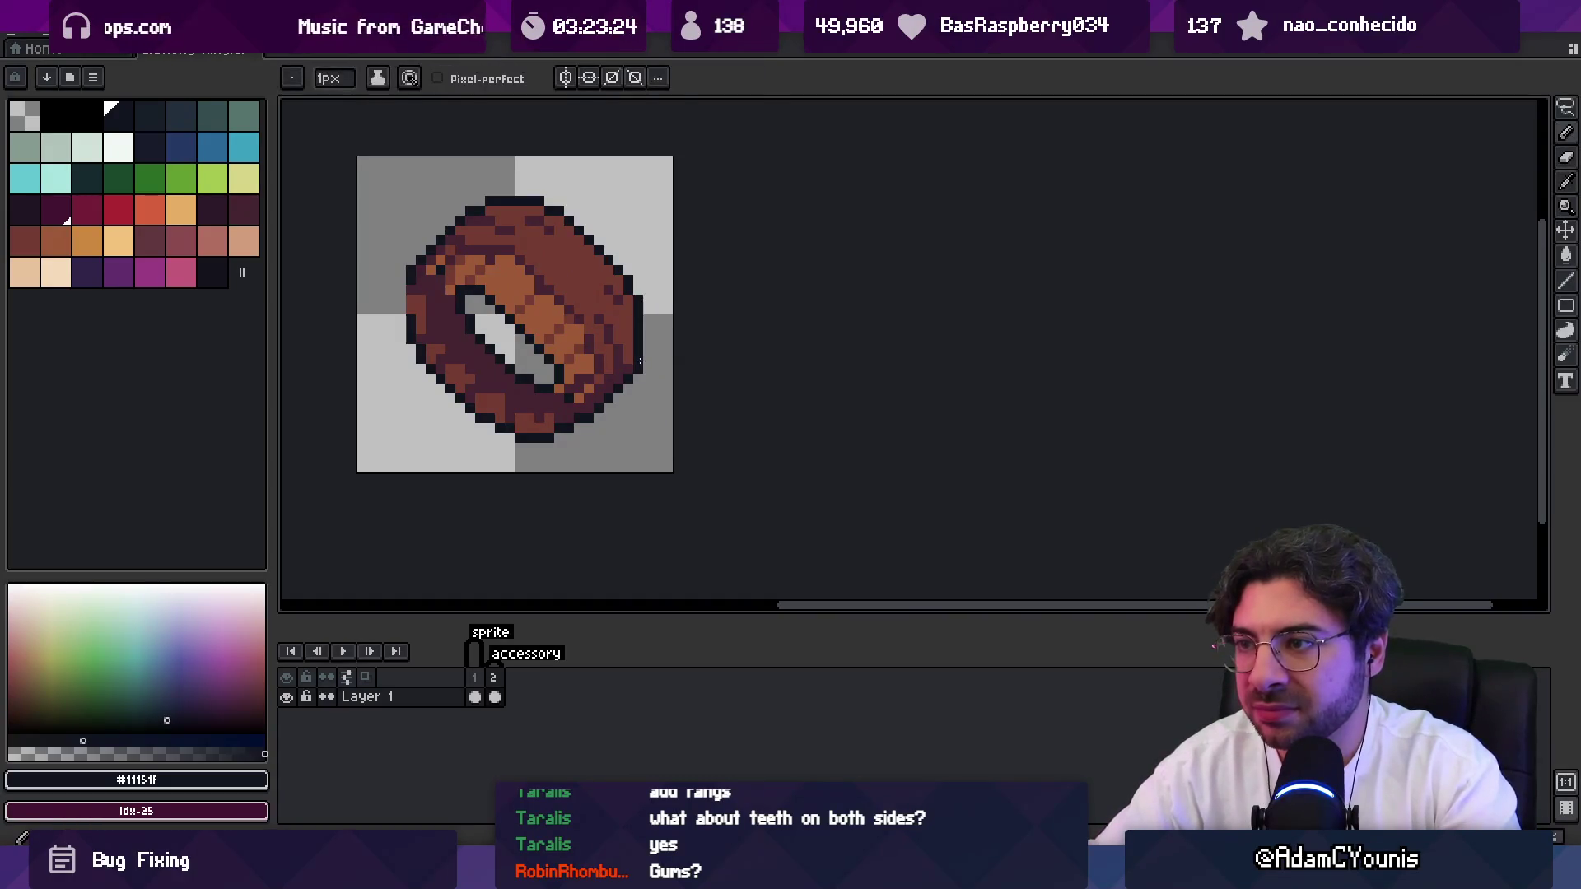
pyautogui.moveTo(480, 210)
pyautogui.mouseDown()
pyautogui.moveTo(550, 210)
pyautogui.moveTo(489, 205)
pyautogui.mouseUp()
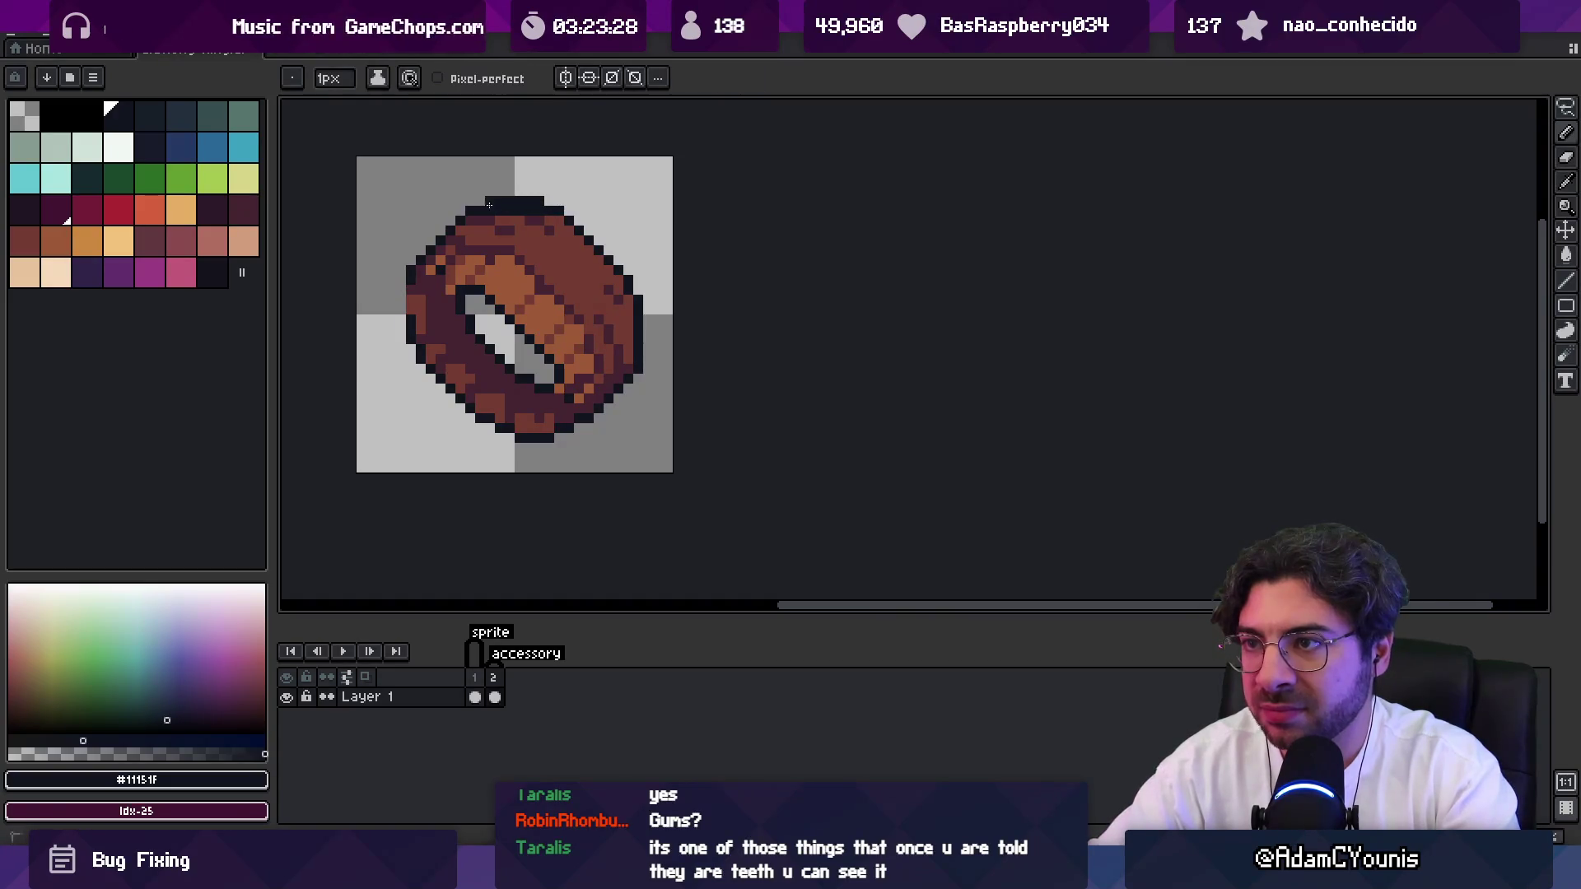
pyautogui.keyDown('alt'); pyautogui.click(491, 211); pyautogui.keyUp('alt')
pyautogui.press('z')
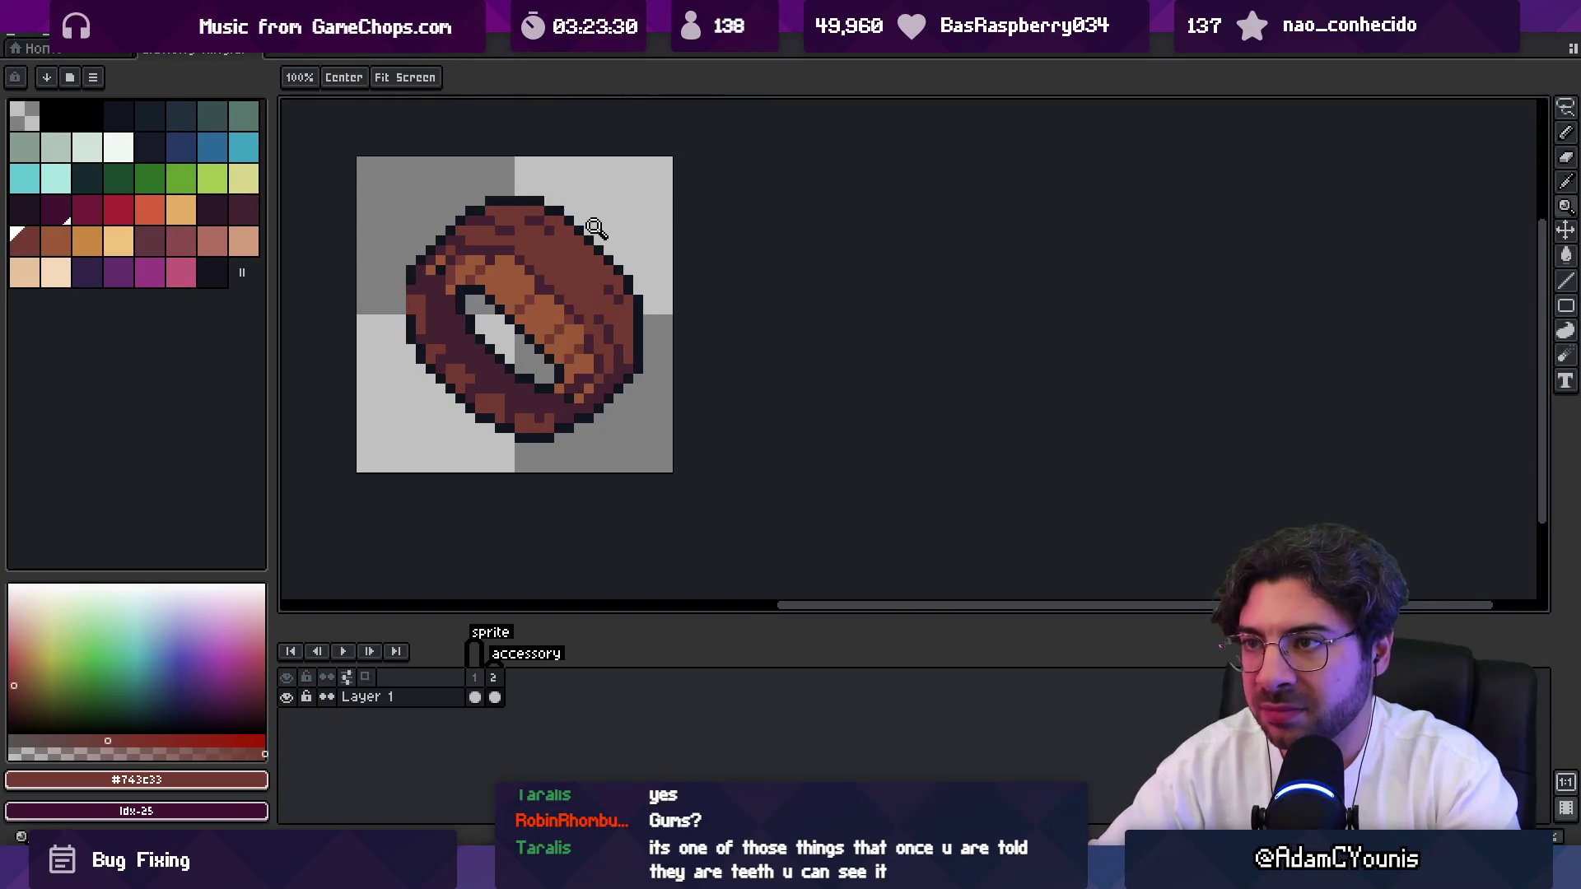
pyautogui.scroll(-4, 613, 230)
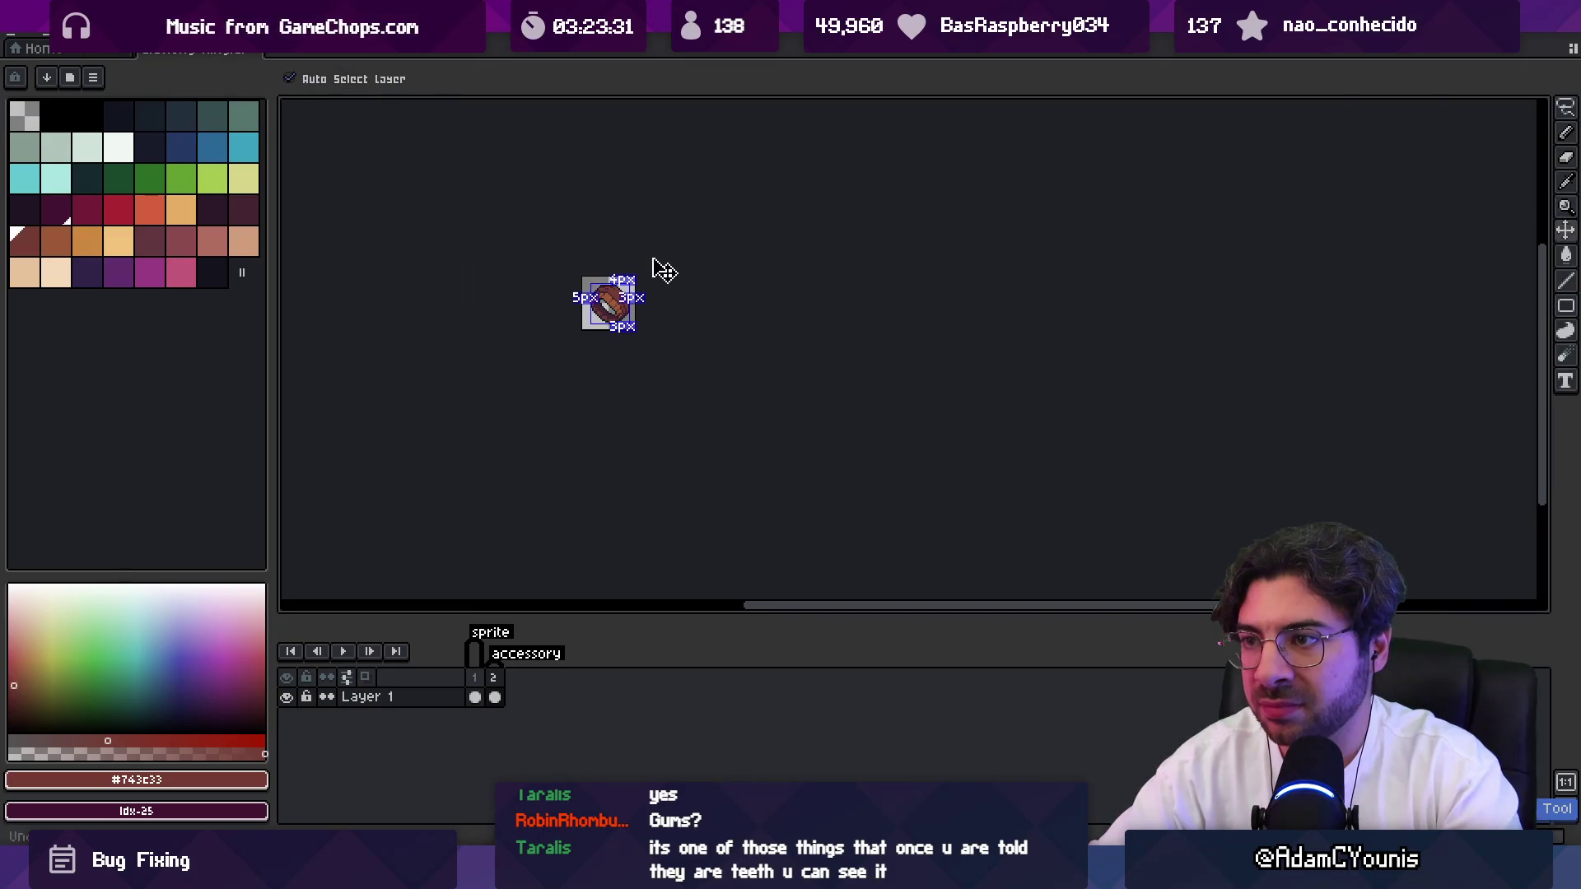
pyautogui.scroll(5, 638, 286)
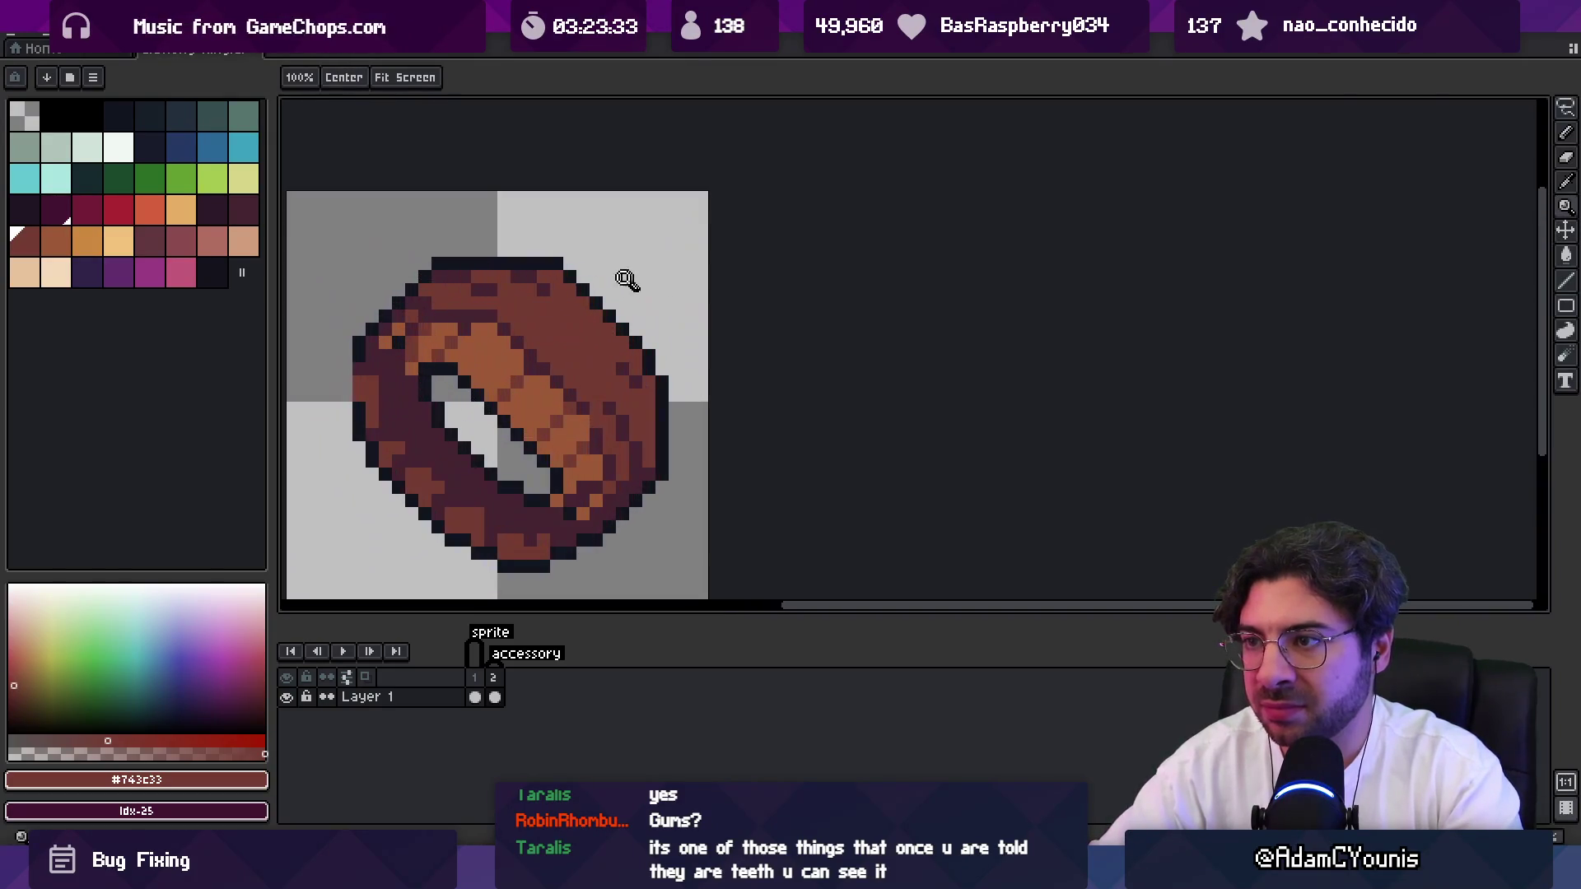
# Erase the whole old ring sprite from frame 2's canvas.
pyautogui.press('m')
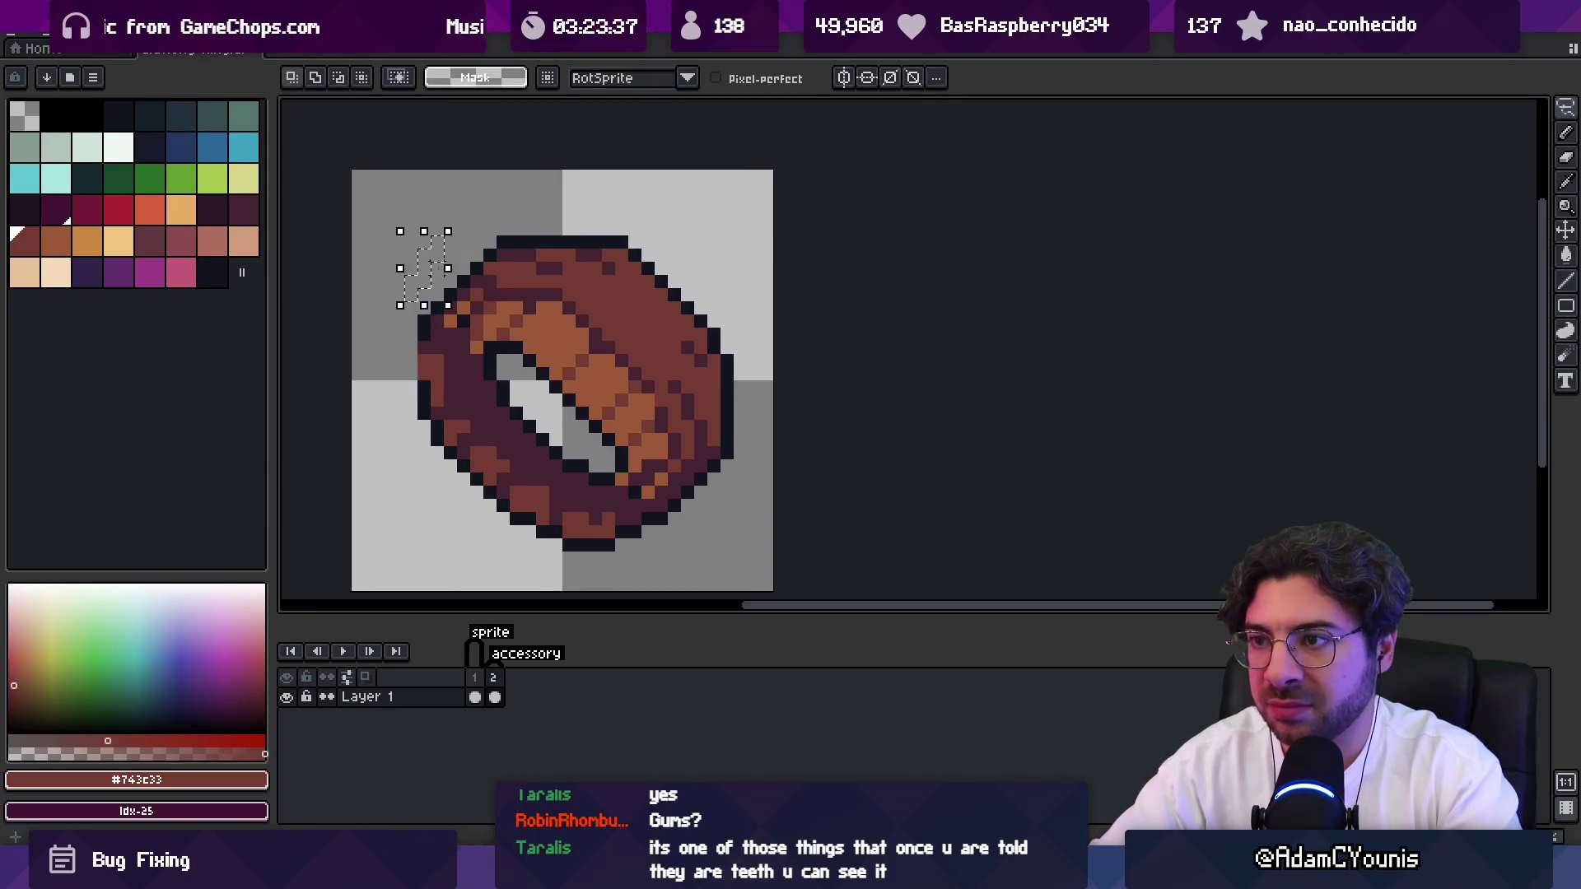
pyautogui.press('z')
pyautogui.hscroll(2, 557, 346)
pyautogui.scroll(-3, 610, 336)
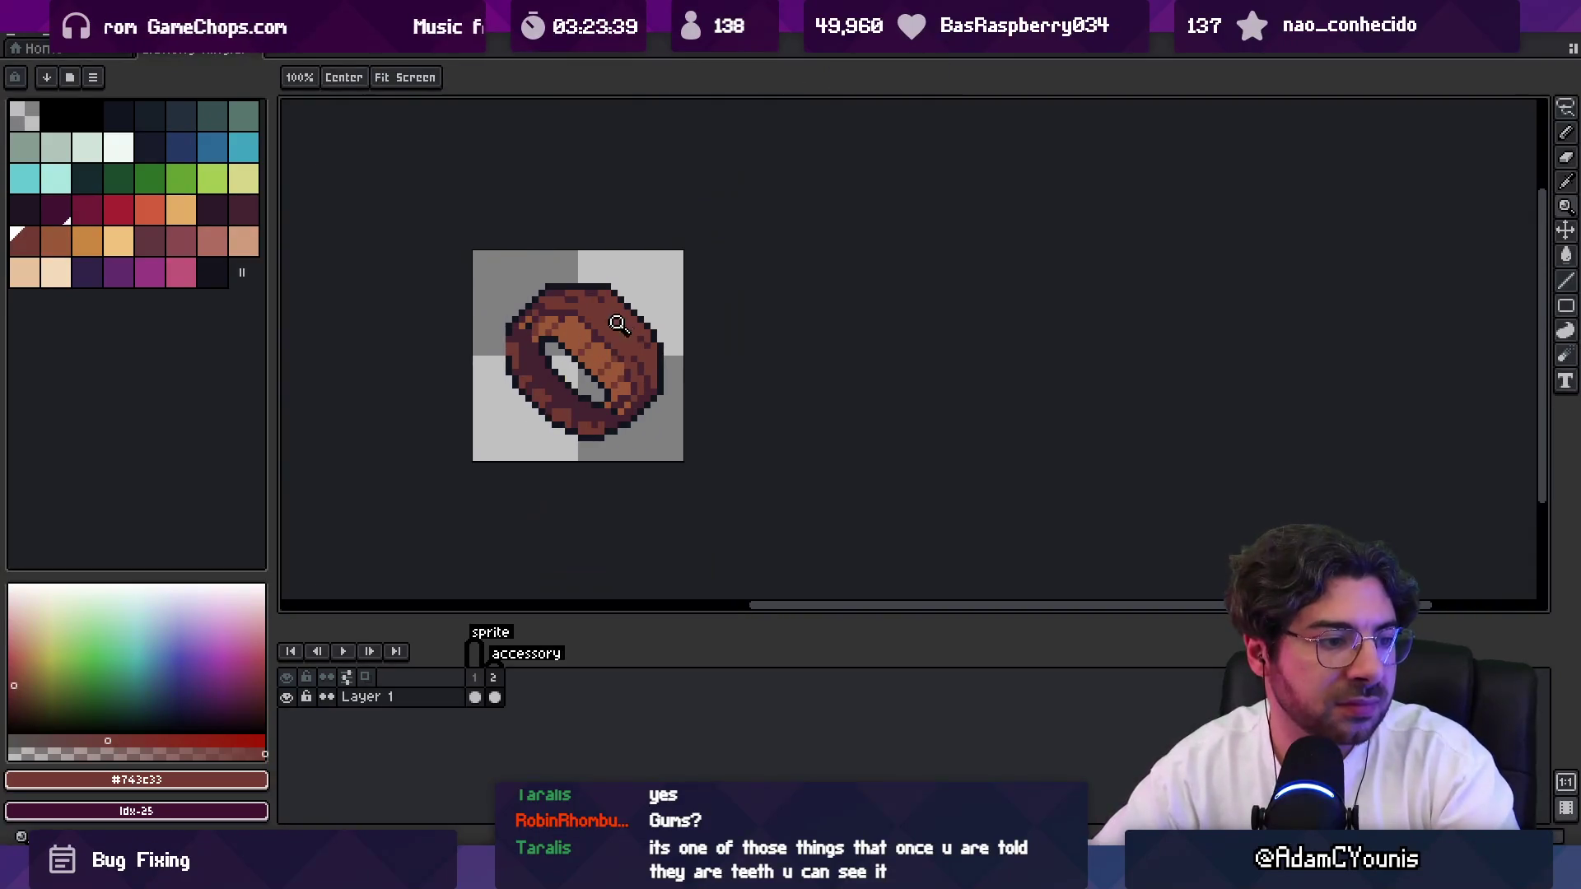
pyautogui.scroll(-2, 649, 329)
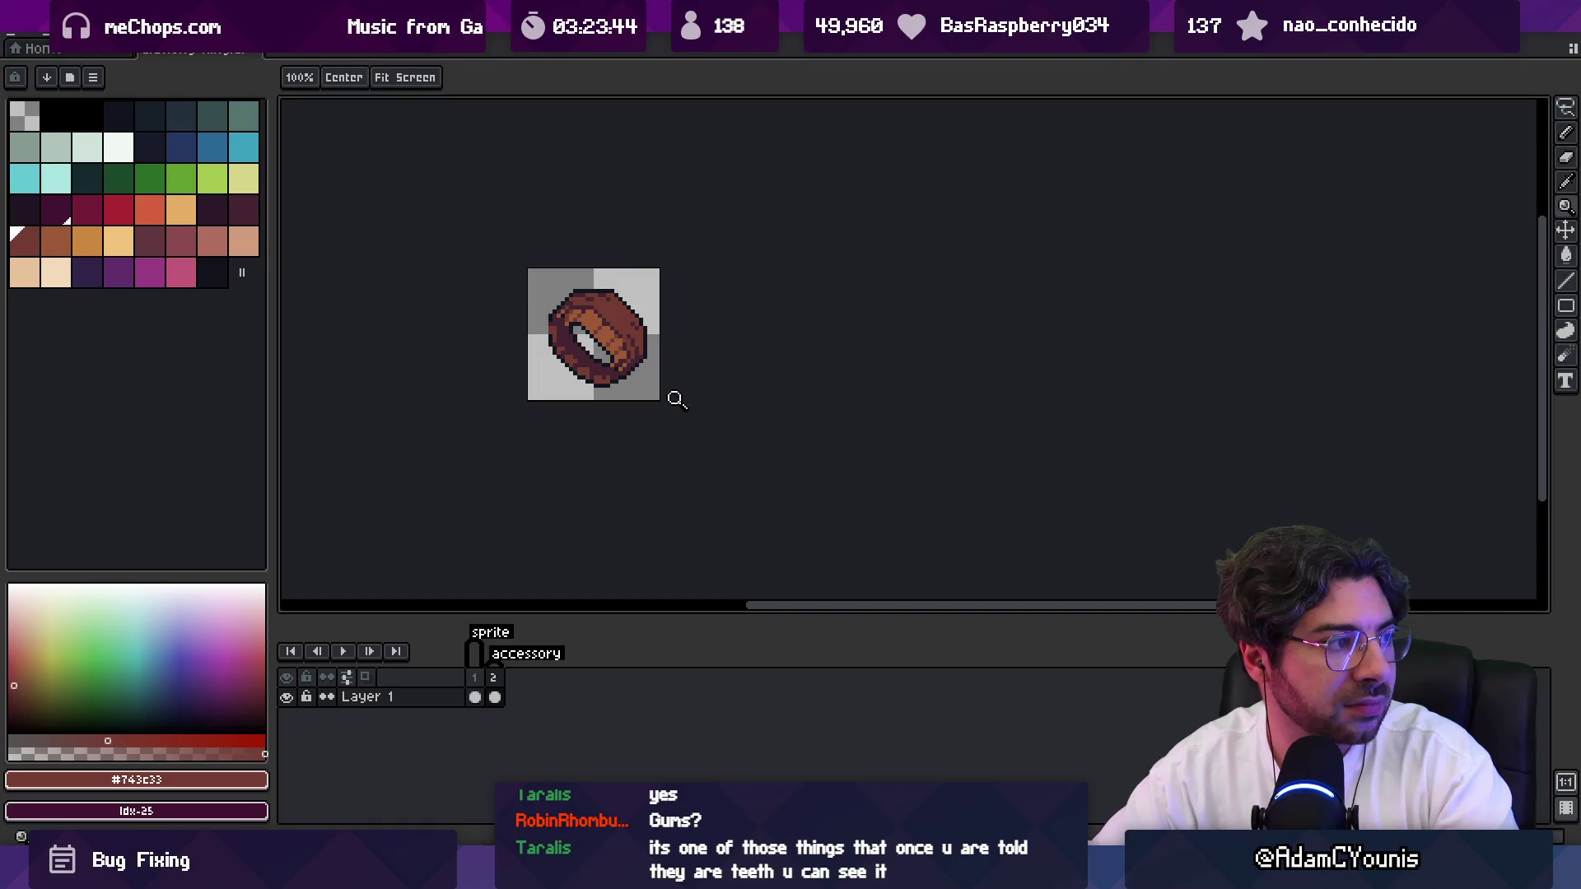
pyautogui.scroll(1, 663, 310)
pyautogui.scroll(1, 650, 318)
pyautogui.scroll(-1, 645, 317)
pyautogui.press('b')
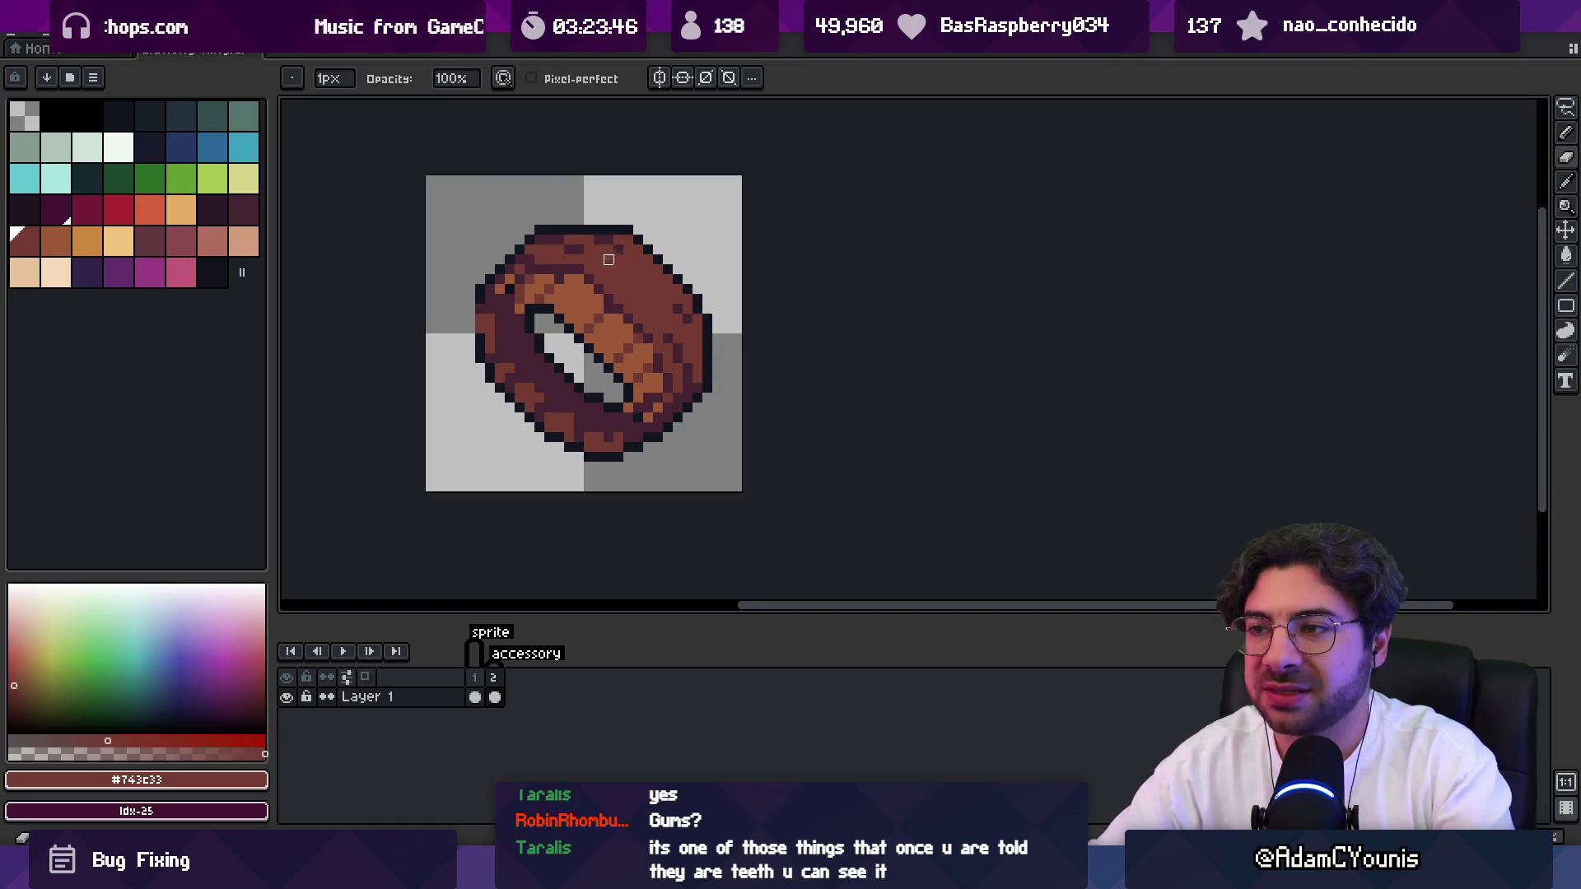
pyautogui.press('e')
pyautogui.moveTo(609, 260)
pyautogui.mouseDown()
pyautogui.moveTo(617, 206)
pyautogui.moveTo(530, 441)
pyautogui.moveTo(670, 219)
pyautogui.moveTo(568, 288)
pyautogui.mouseUp()
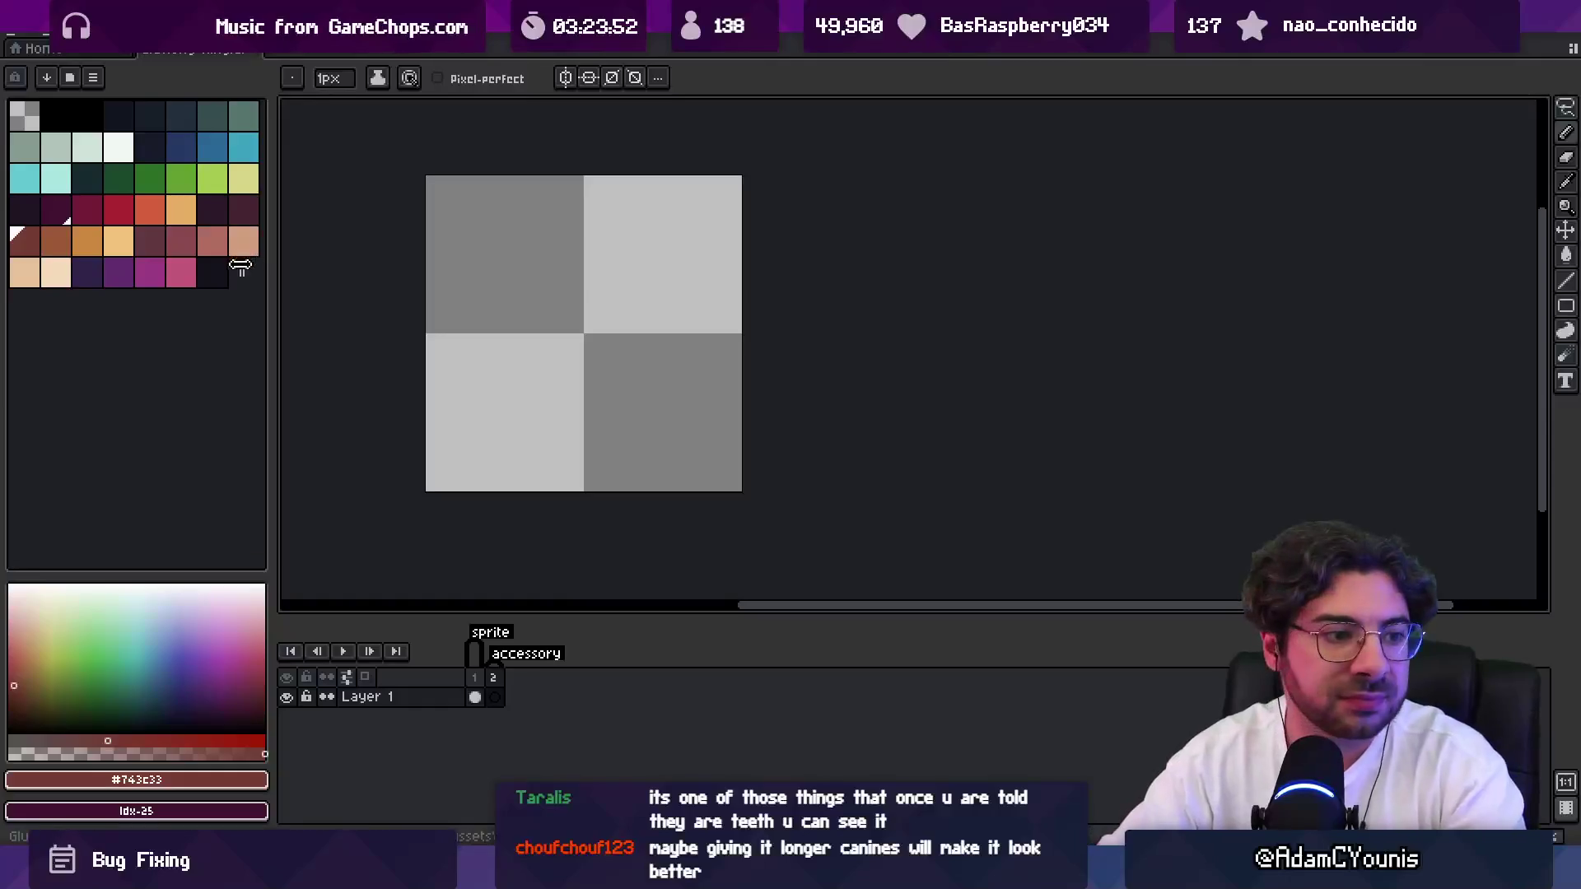
# Paint the mouth's curved top arc in dark maroon with a 3px brush.
pyautogui.click(26, 242)
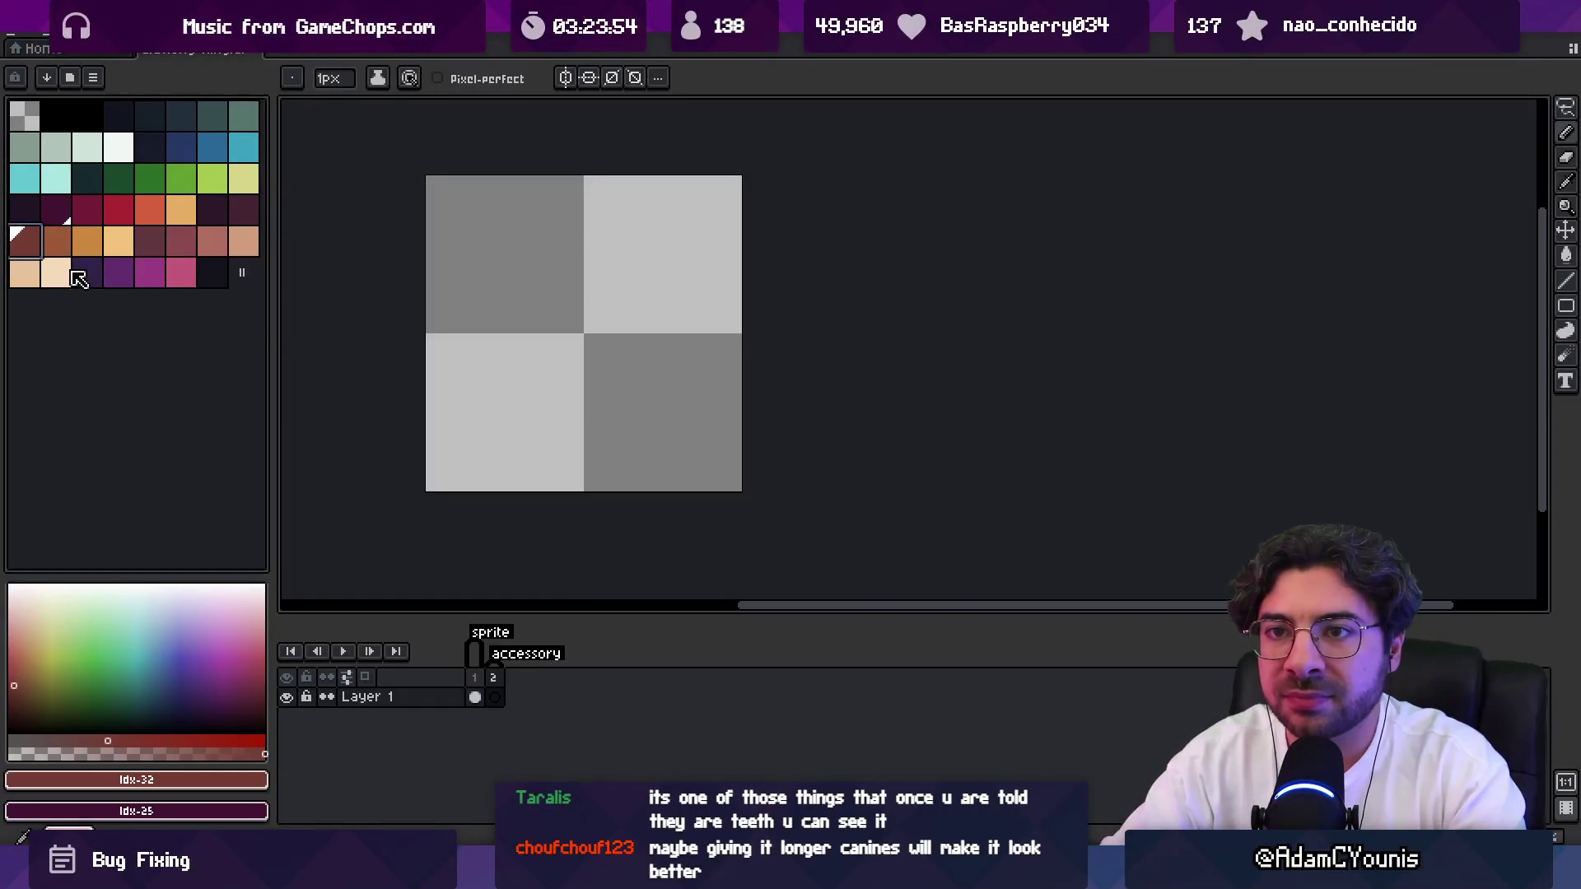
pyautogui.press('+')
pyautogui.press('+')
pyautogui.press('+')
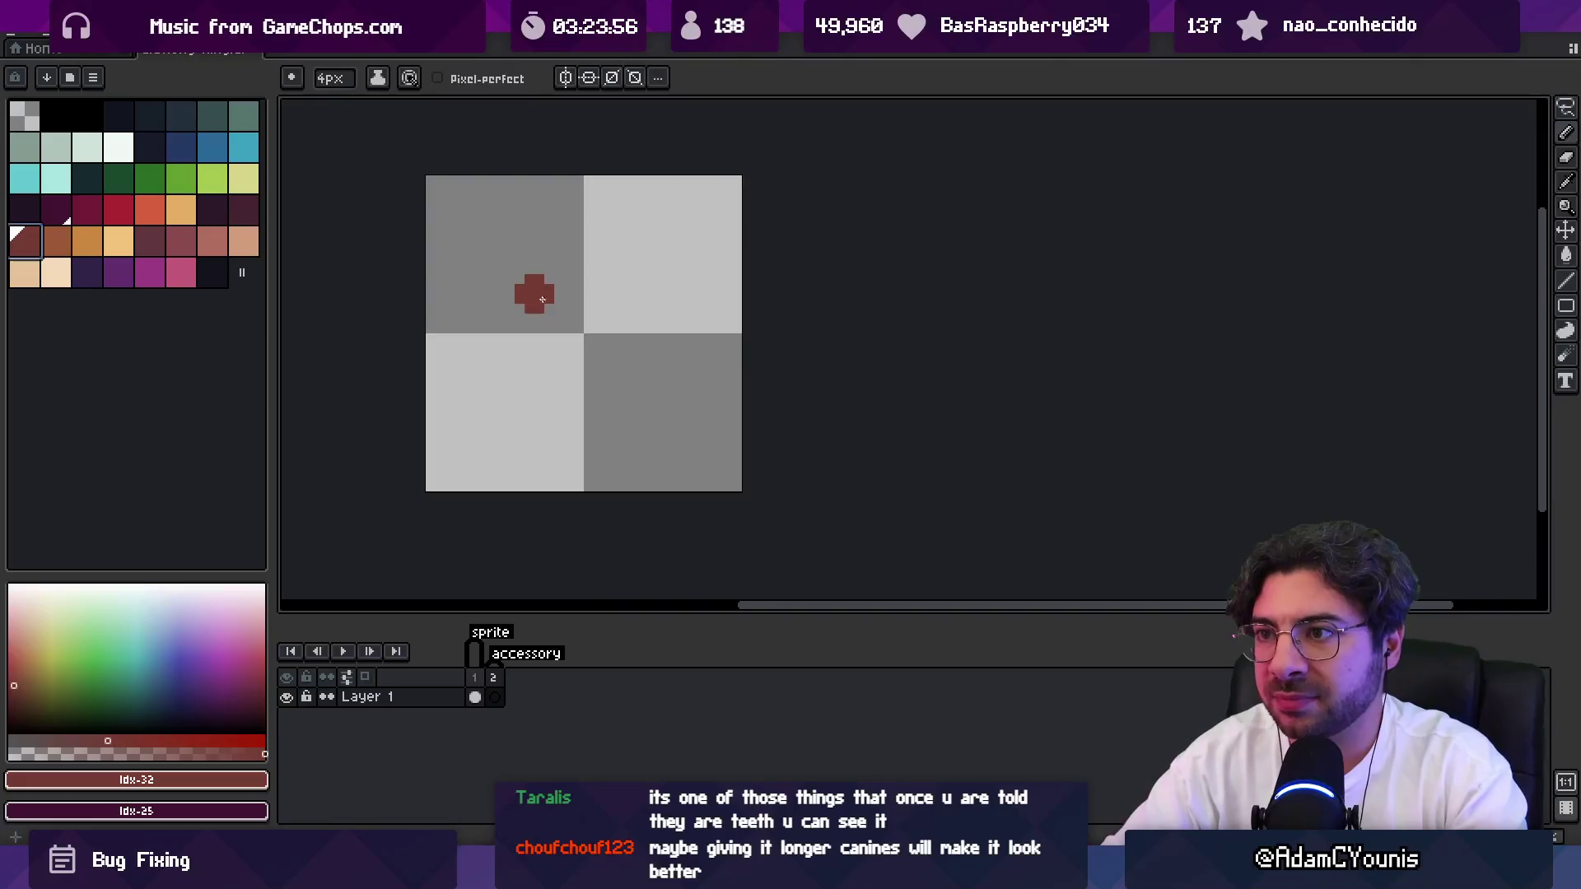
pyautogui.press('-')
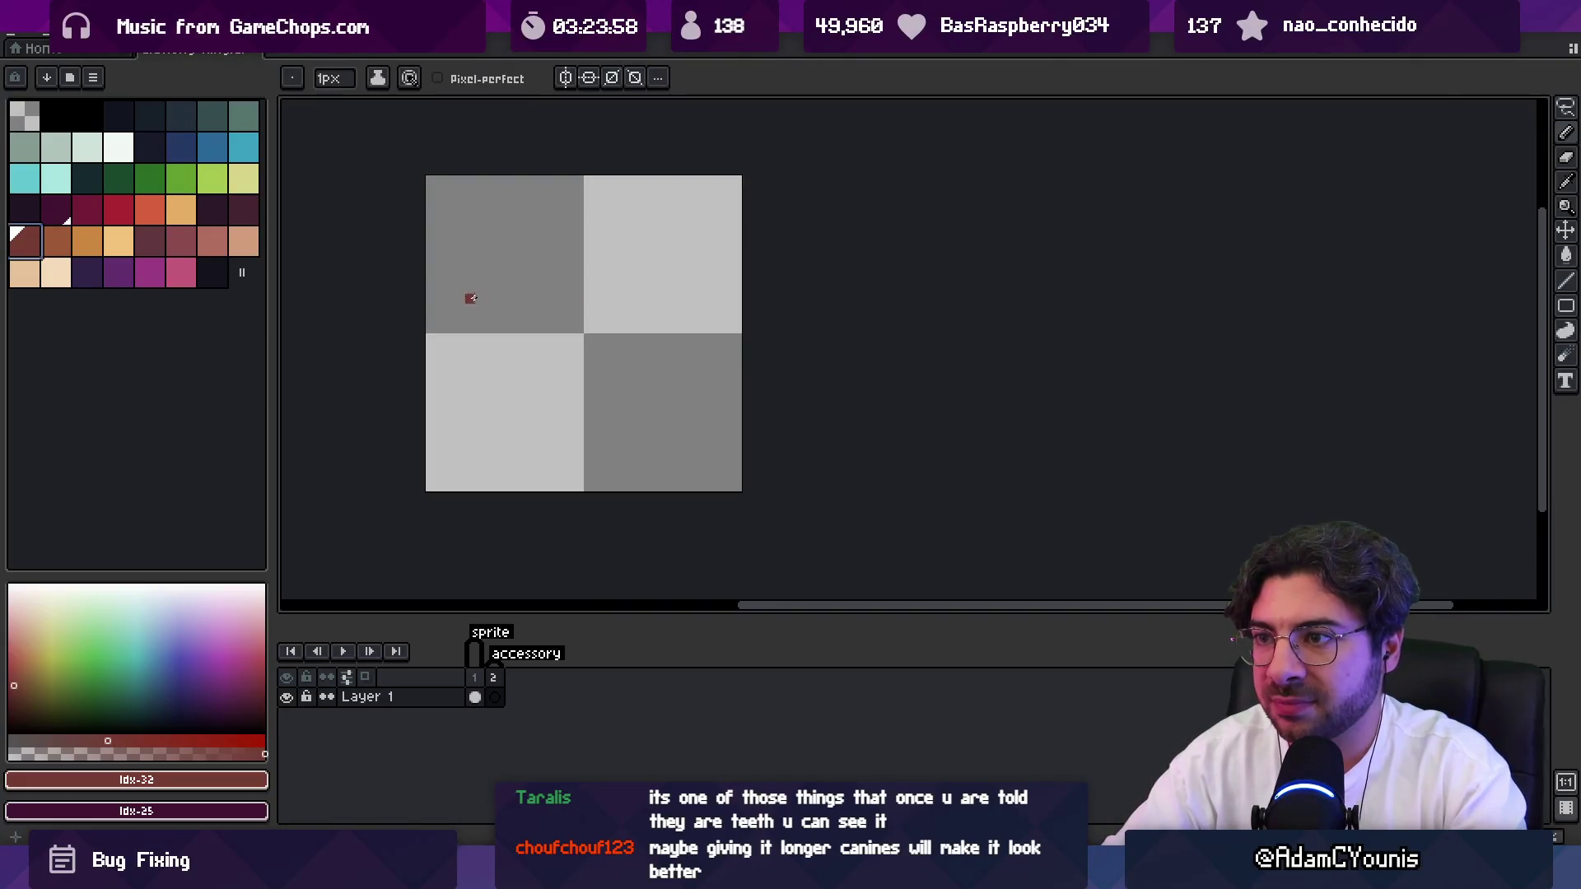
pyautogui.moveTo(492, 290)
pyautogui.mouseDown()
pyautogui.moveTo(482, 313)
pyautogui.moveTo(605, 272)
pyautogui.moveTo(682, 312)
pyautogui.mouseUp()
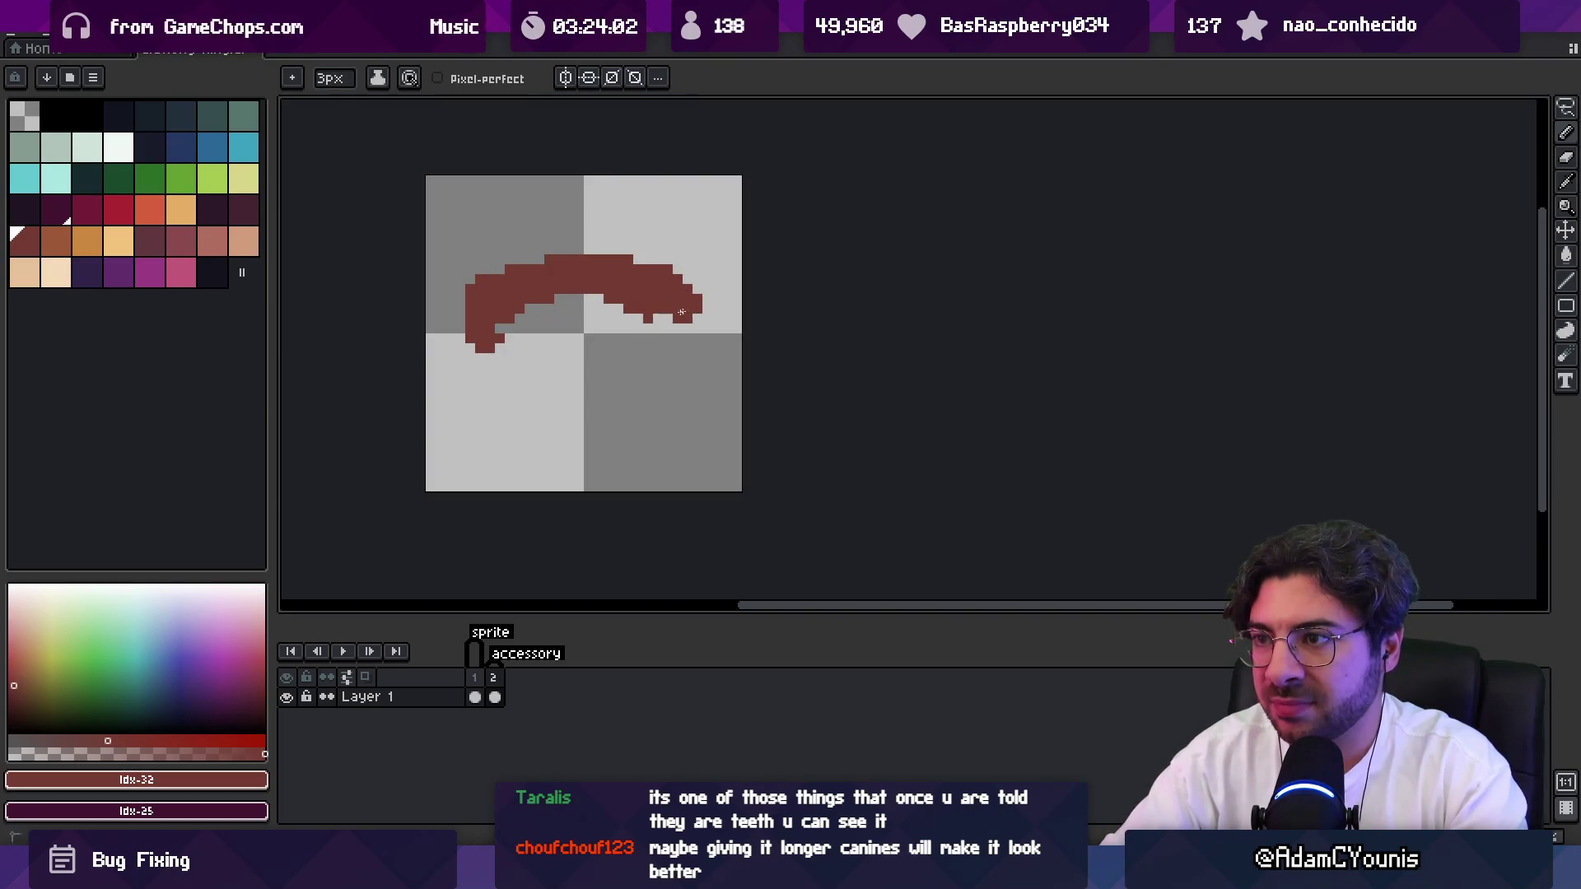
pyautogui.moveTo(515, 263)
pyautogui.mouseDown()
pyautogui.moveTo(609, 251)
pyautogui.moveTo(687, 276)
pyautogui.moveTo(679, 326)
pyautogui.mouseUp()
# Refine the arc's ends at 1px, stepping the lower-left end into a stair line.
pyautogui.press('-')
pyautogui.press('-')
pyautogui.press('-')
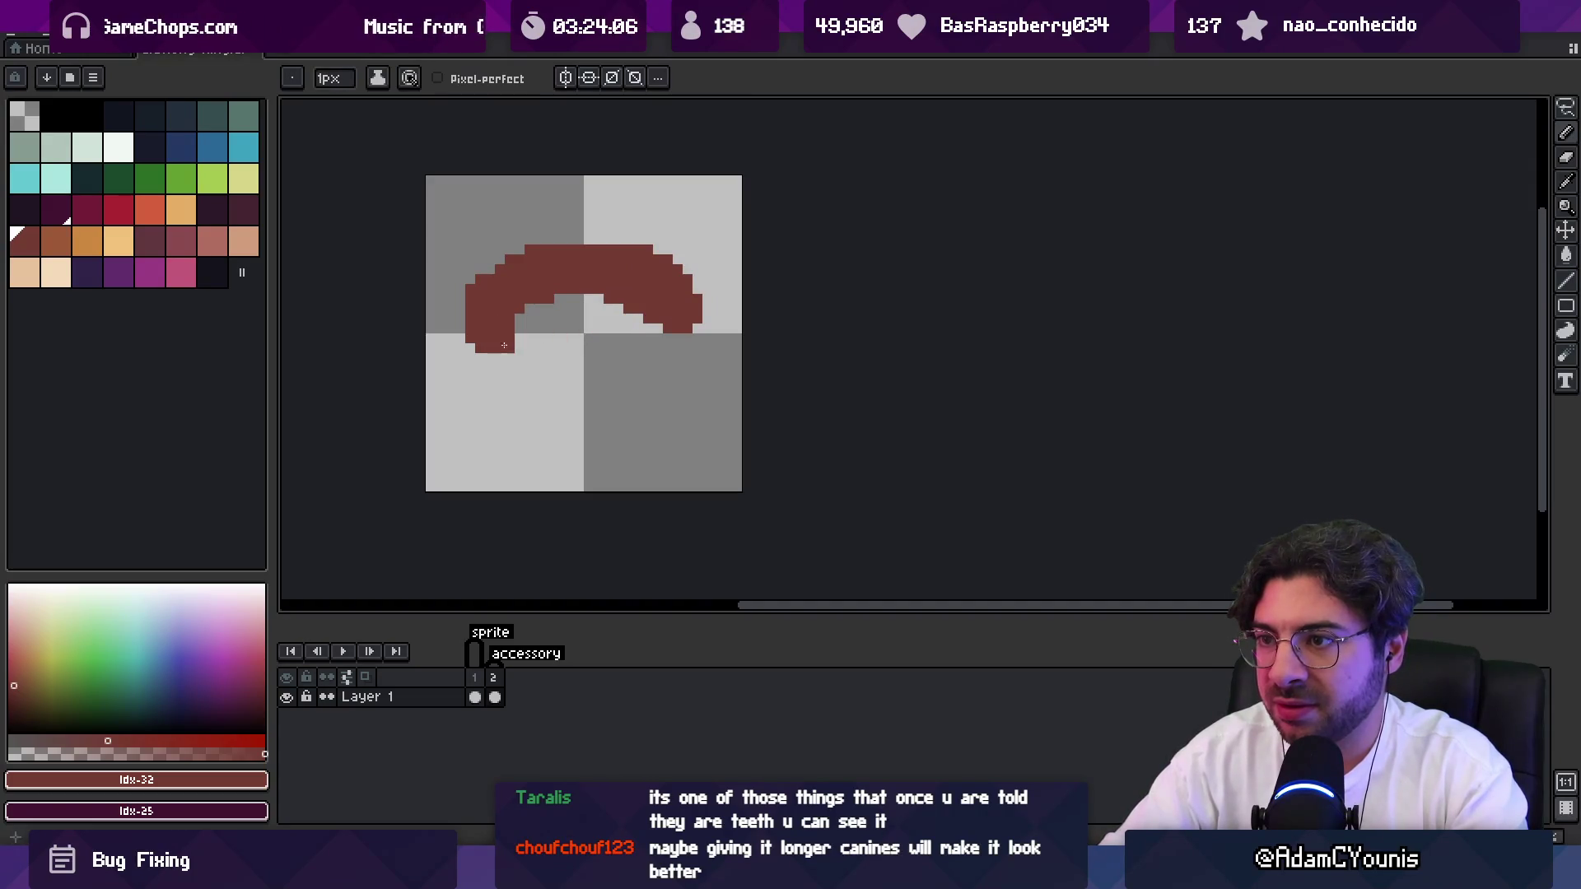
pyautogui.press('e')
pyautogui.moveTo(458, 342); pyautogui.dragTo(494, 350)
pyautogui.press('b')
pyautogui.click(668, 338)
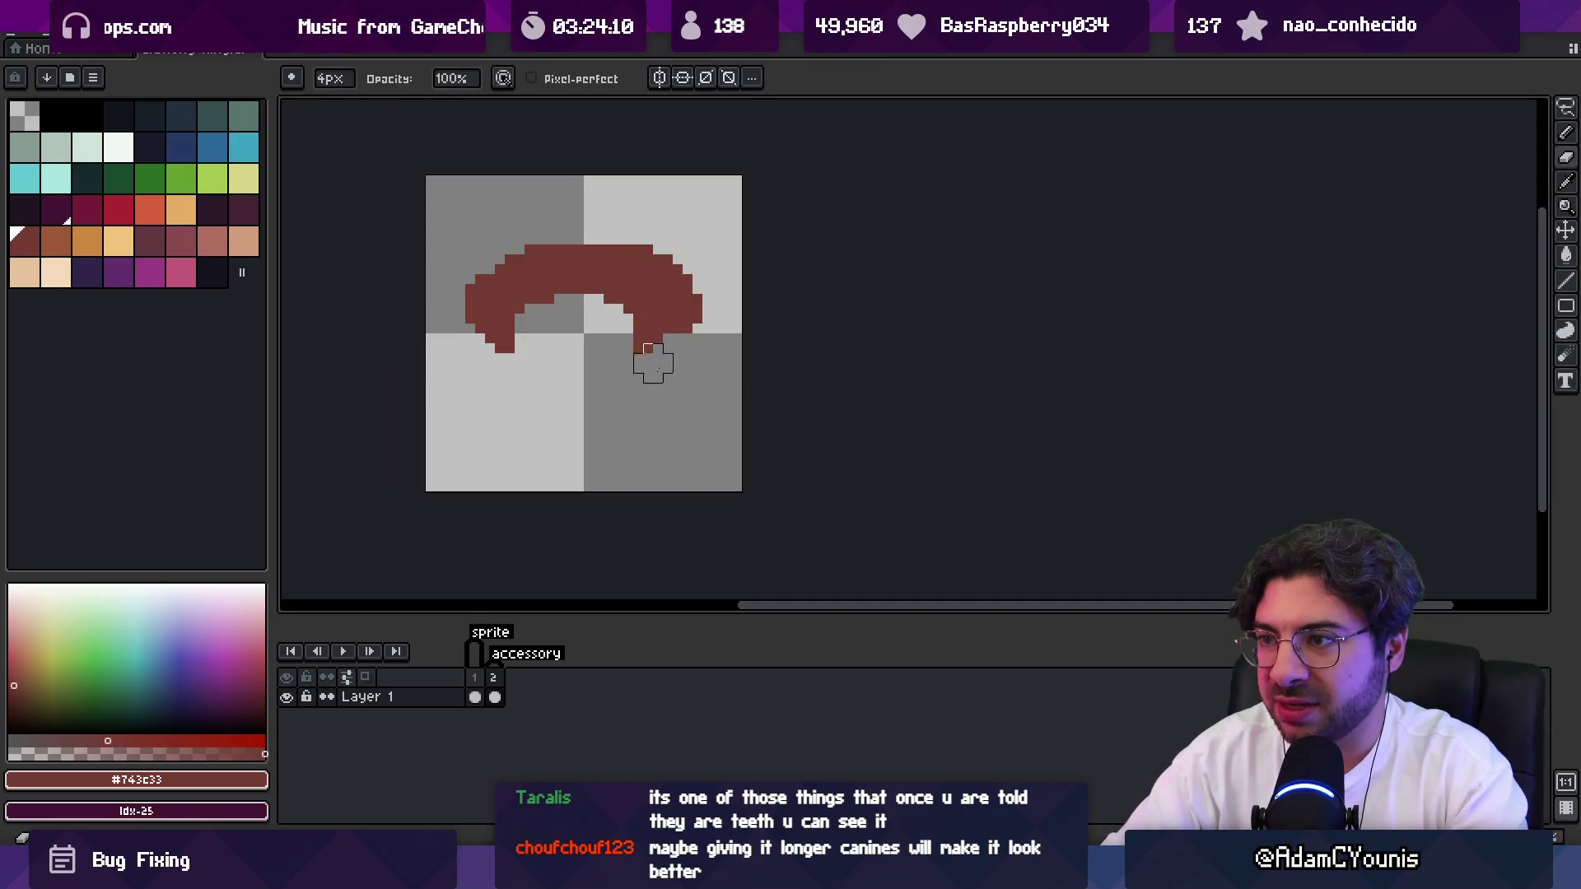
pyautogui.press('e')
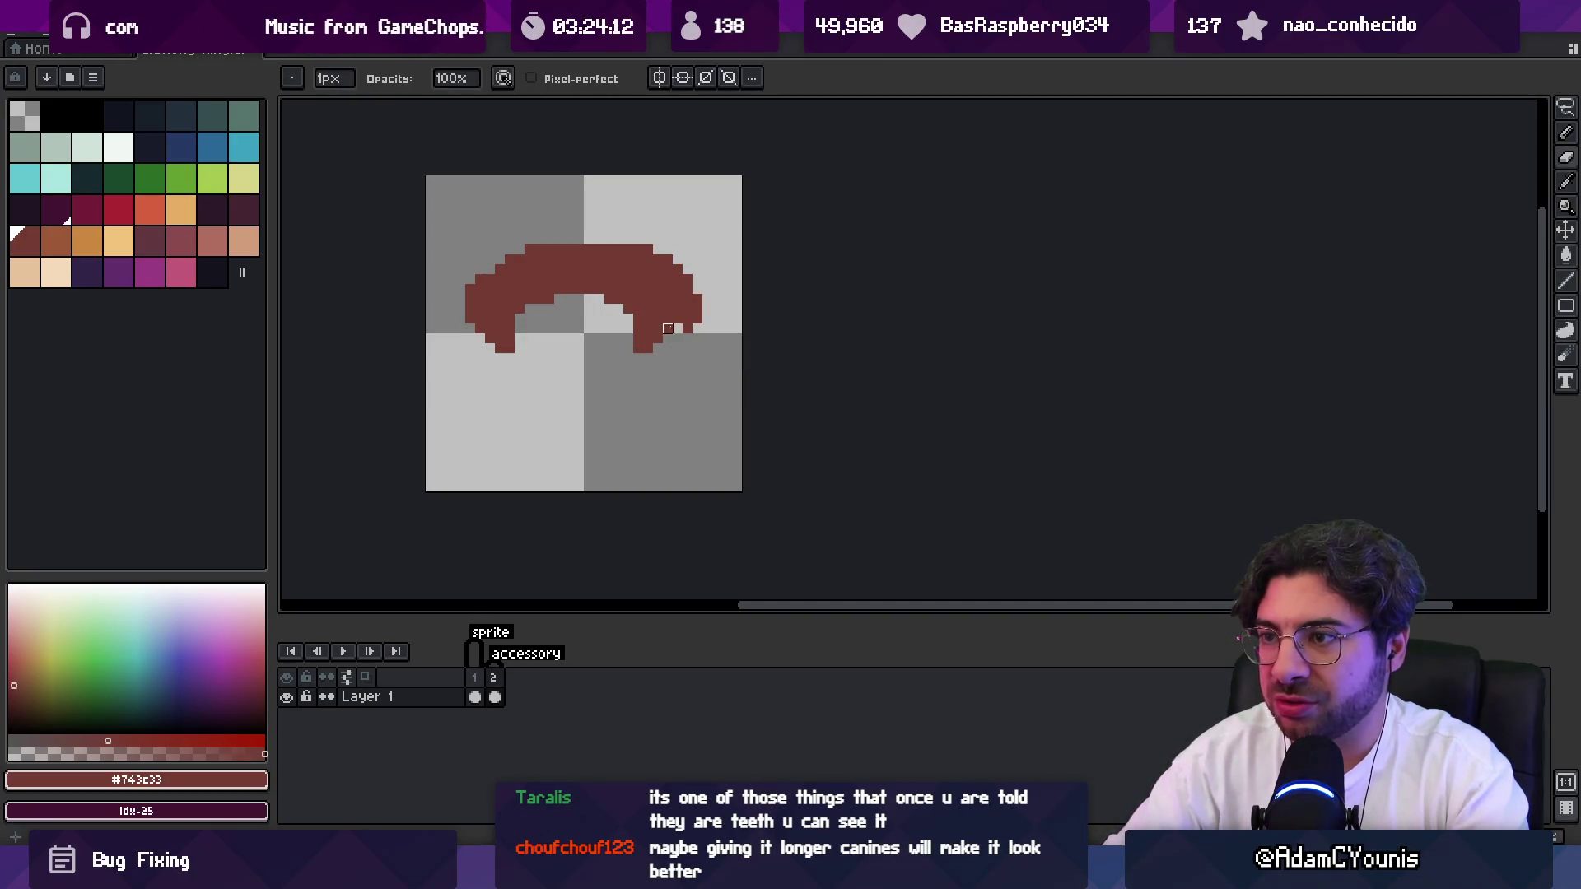
pyautogui.press('b')
pyautogui.moveTo(468, 333)
pyautogui.mouseDown()
pyautogui.moveTo(508, 377)
pyautogui.moveTo(623, 397)
pyautogui.moveTo(655, 379)
pyautogui.mouseUp()
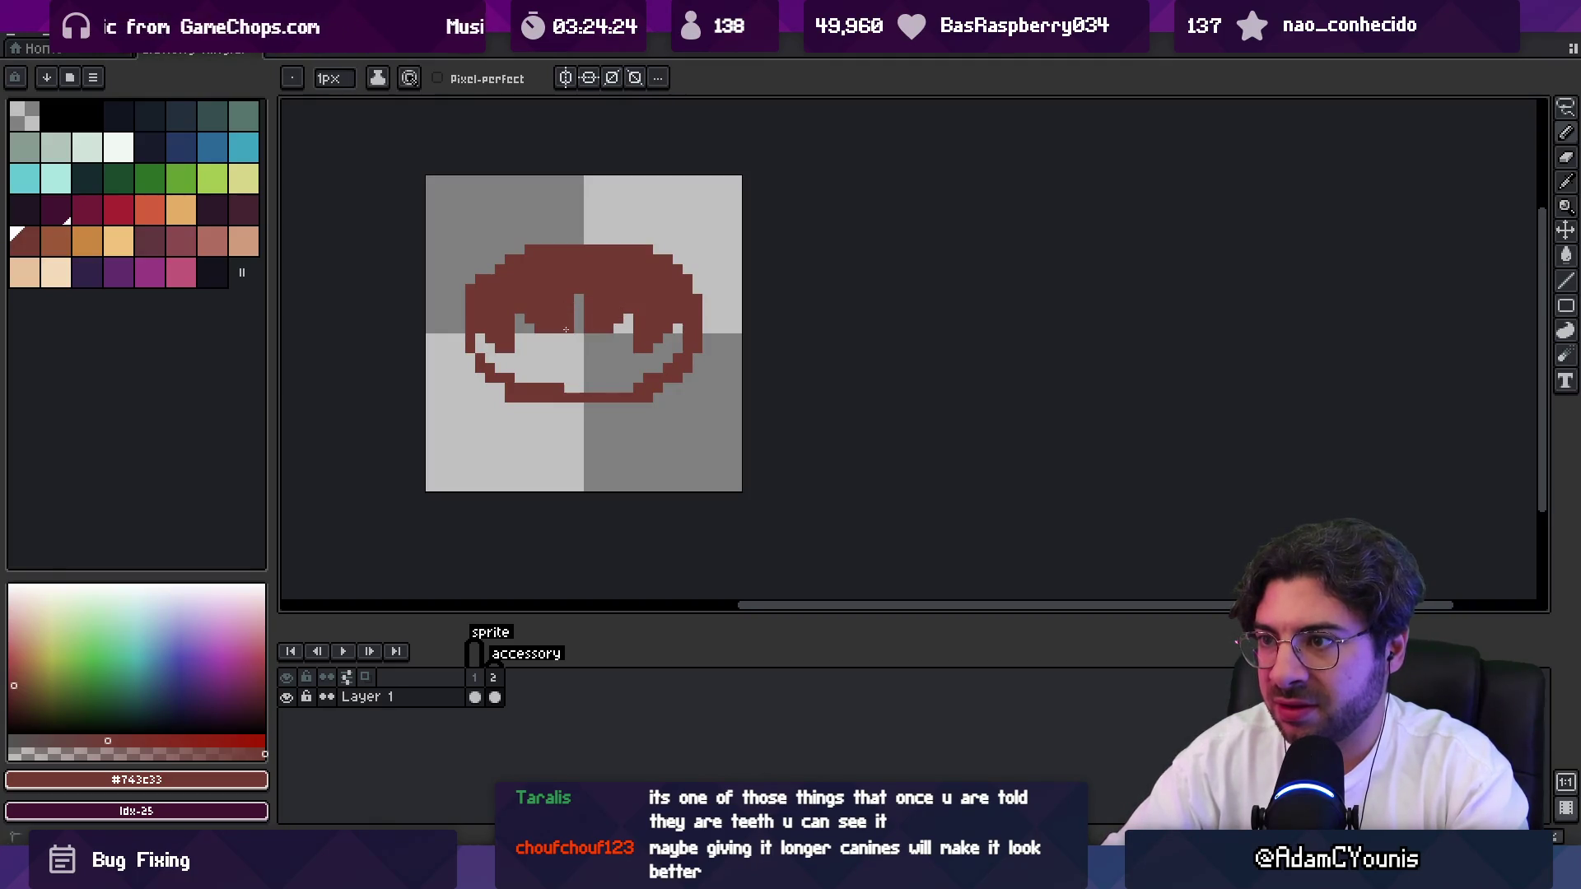
# Reshape the lower lip and thicken the mouth's lower outline.
pyautogui.scroll(-2, 566, 330)
pyautogui.scroll(2, 617, 293)
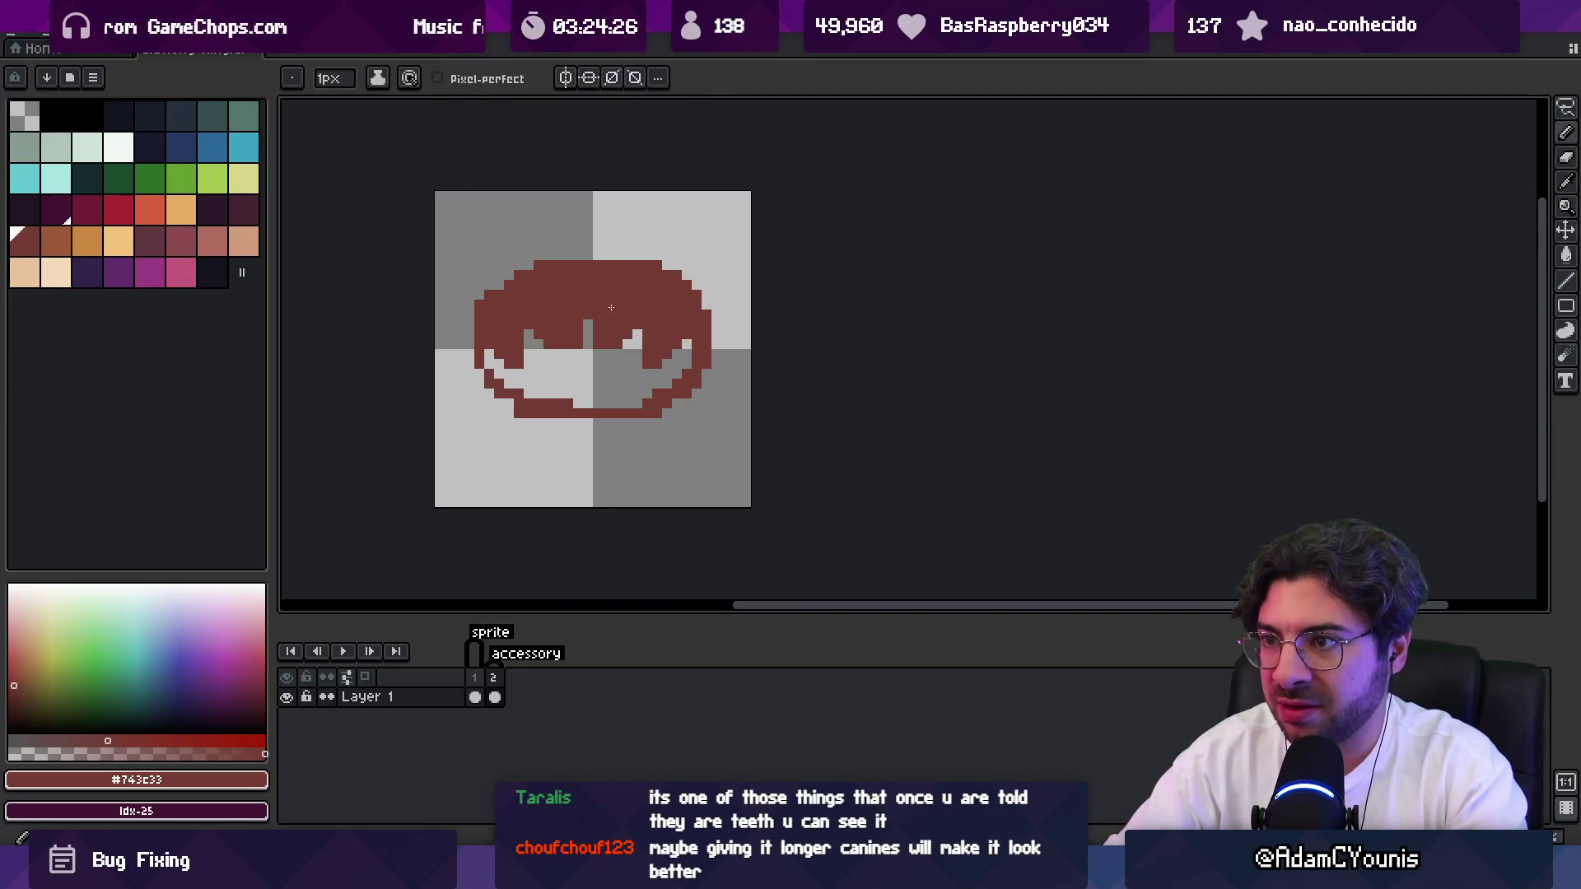
pyautogui.moveTo(535, 404); pyautogui.dragTo(593, 400)
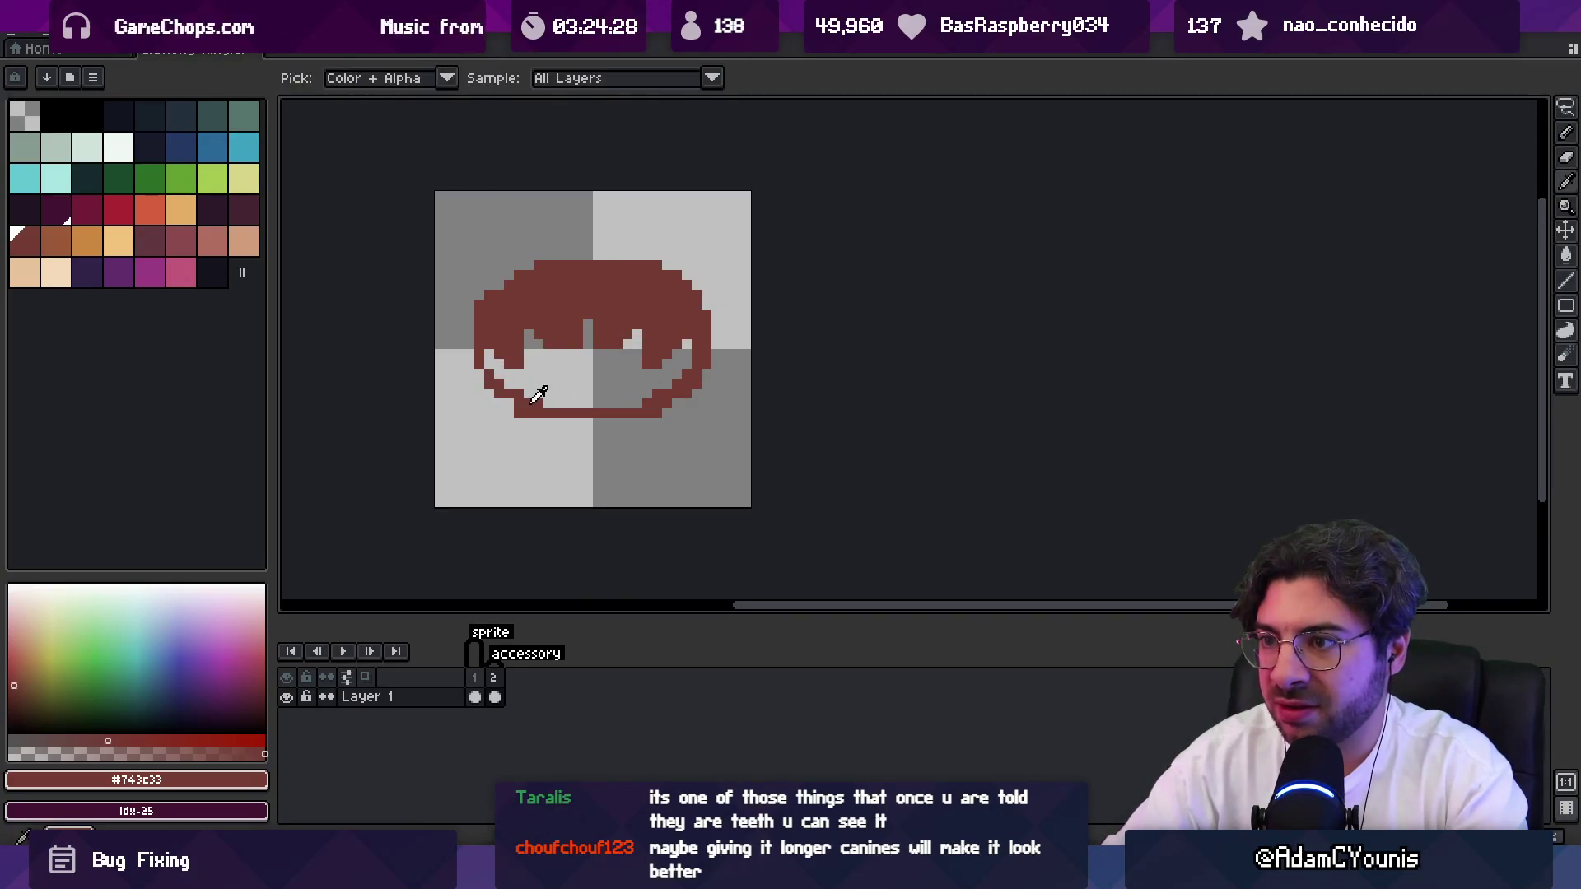
pyautogui.moveTo(486, 378)
pyautogui.mouseDown()
pyautogui.moveTo(597, 424)
pyautogui.moveTo(682, 396)
pyautogui.mouseUp()
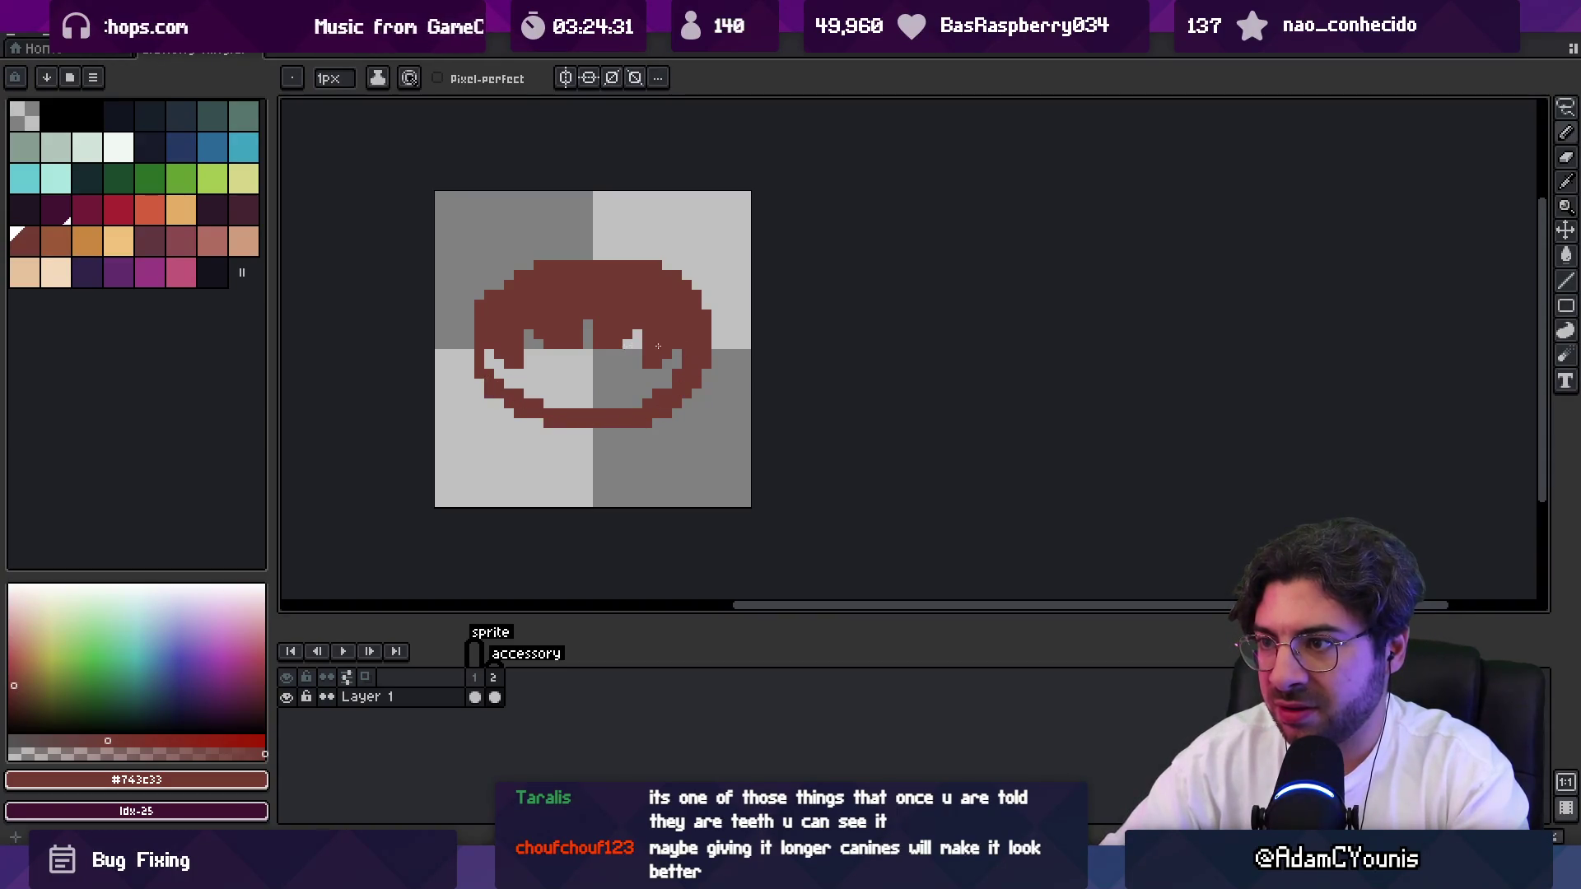
pyautogui.moveTo(569, 406); pyautogui.dragTo(639, 403)
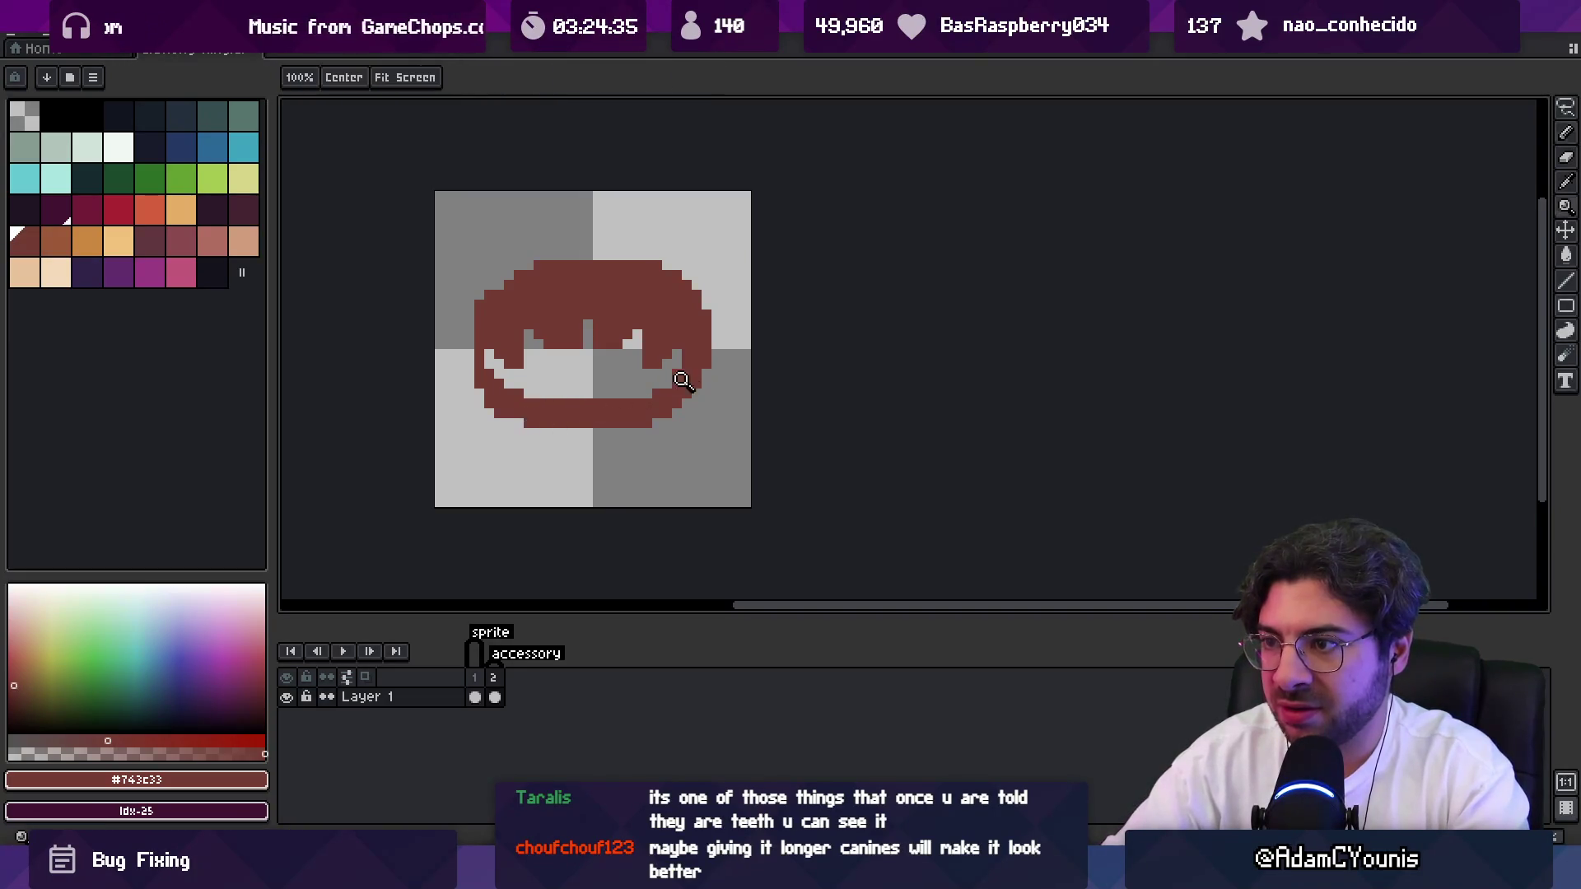
pyautogui.scroll(-5, 626, 362)
pyautogui.scroll(3, 646, 353)
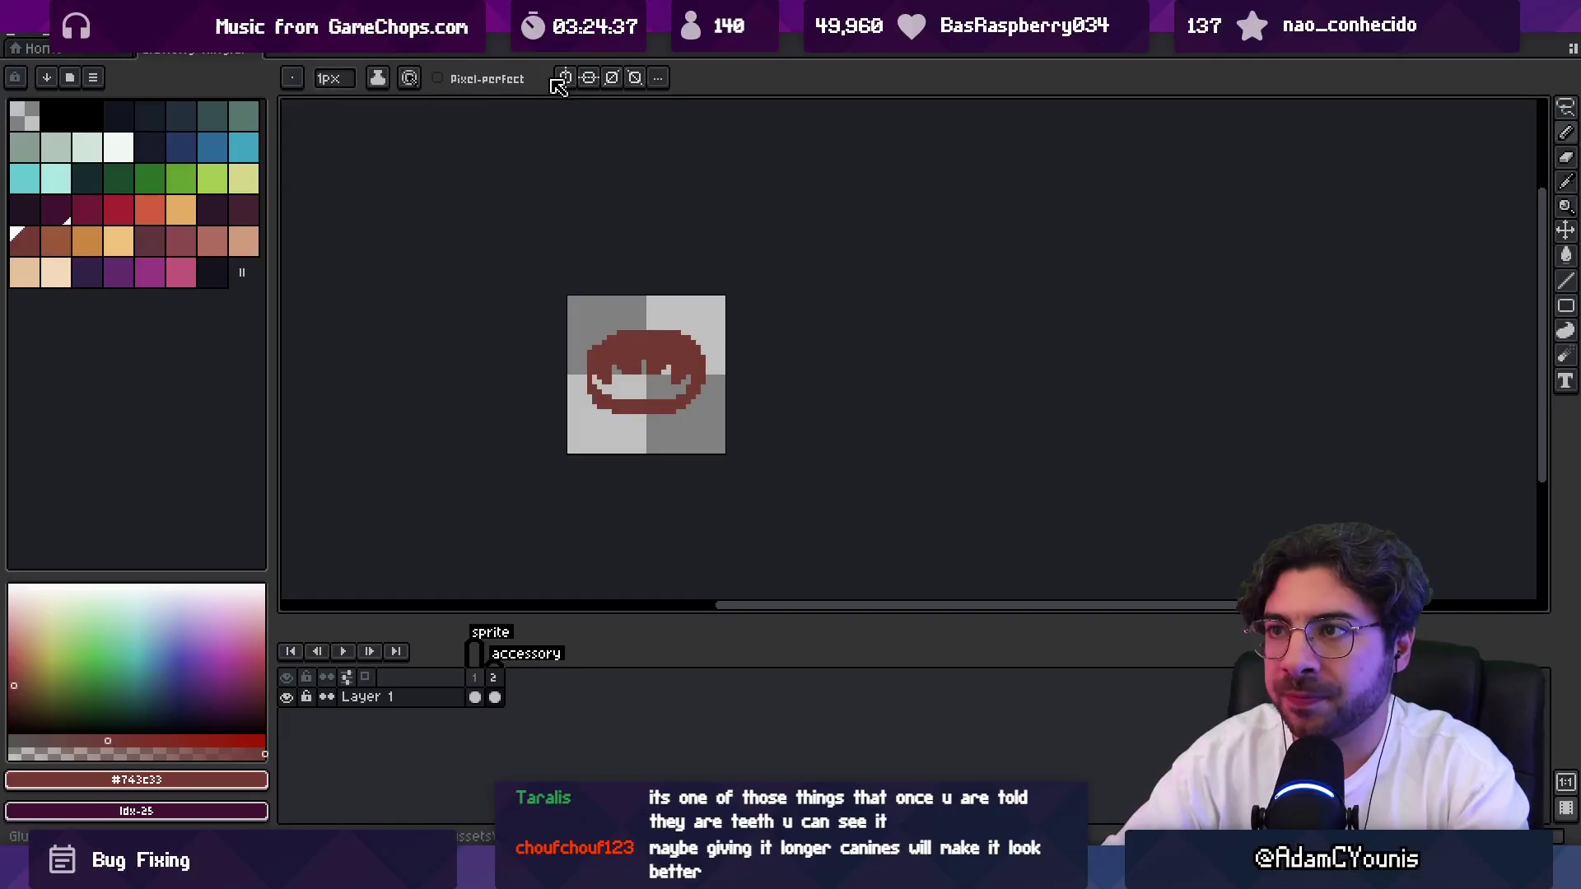
# Enable vertical mirror symmetry and erase the mouth's right half with a 3px eraser.
pyautogui.click(565, 77)
pyautogui.scroll(2, 646, 375)
pyautogui.click(659, 78)
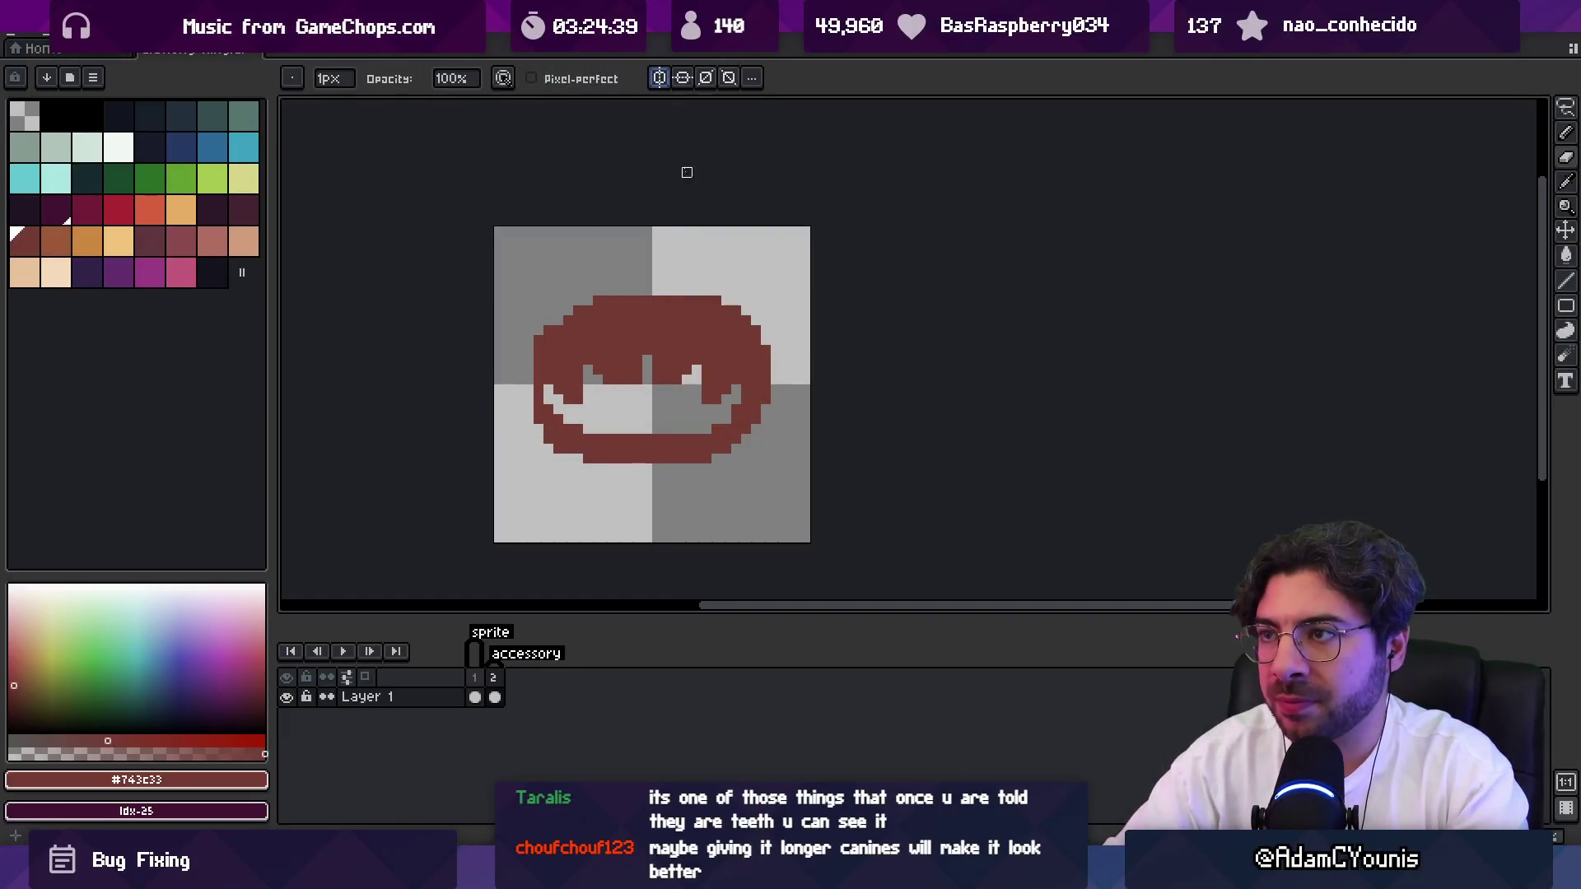
pyautogui.press('e')
pyautogui.moveTo(723, 300)
pyautogui.mouseDown()
pyautogui.moveTo(663, 370)
pyautogui.moveTo(705, 448)
pyautogui.moveTo(786, 428)
pyautogui.mouseUp()
pyautogui.press('b')
pyautogui.click(567, 78)
pyautogui.press('z')
pyautogui.click(635, 351)
pyautogui.press('b')
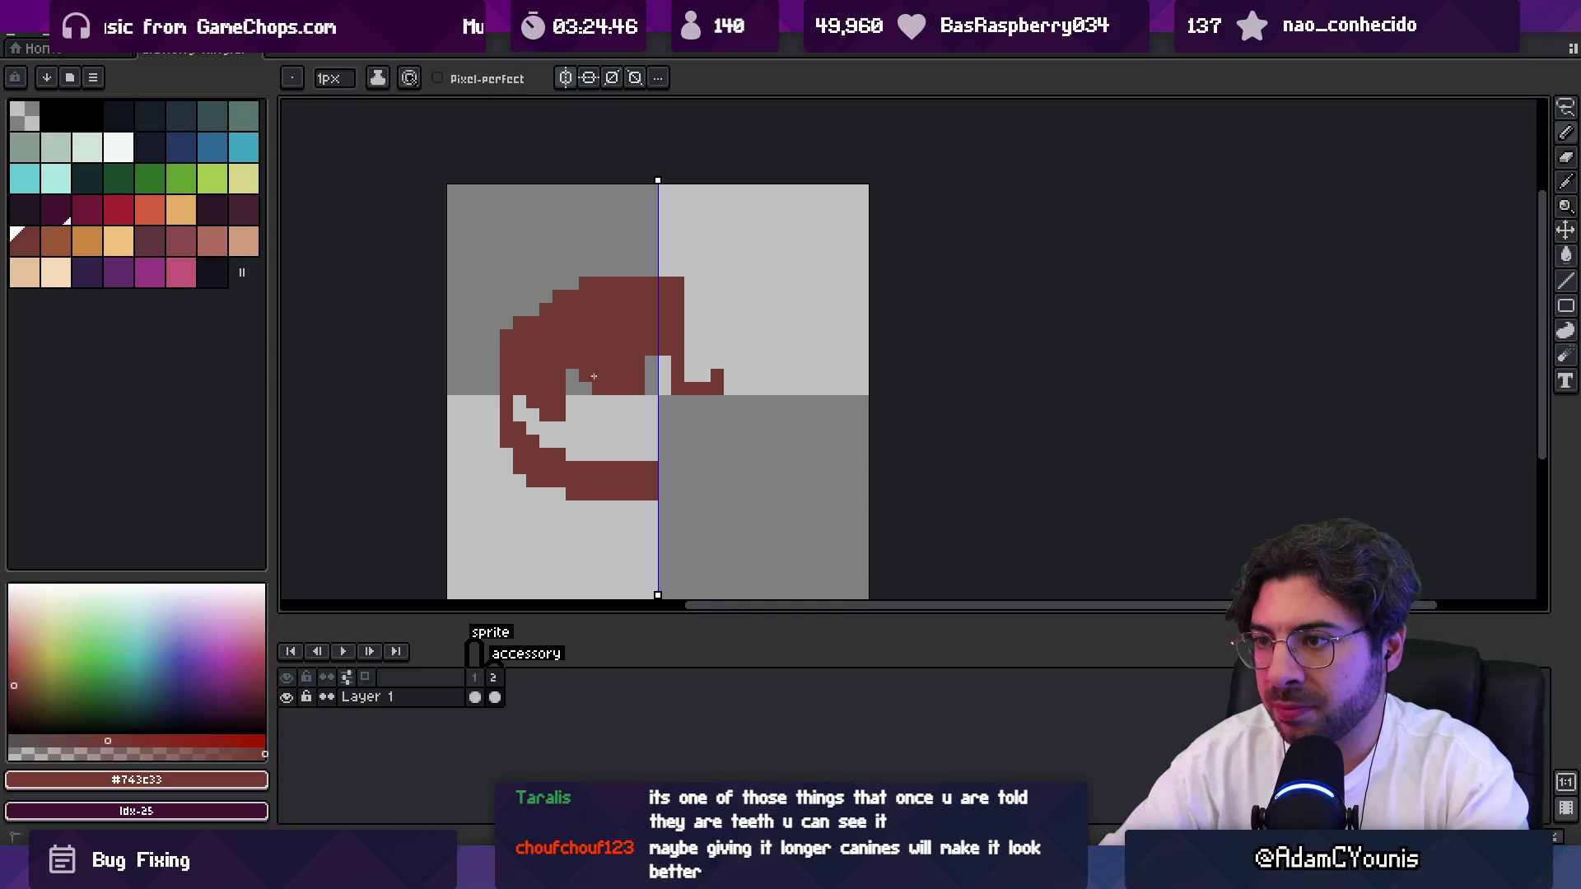
# Redraw the left side's lower edge and edge column so they mirror onto the right.
pyautogui.moveTo(533, 400)
pyautogui.mouseDown()
pyautogui.moveTo(505, 409)
pyautogui.moveTo(529, 464)
pyautogui.moveTo(647, 478)
pyautogui.mouseUp()
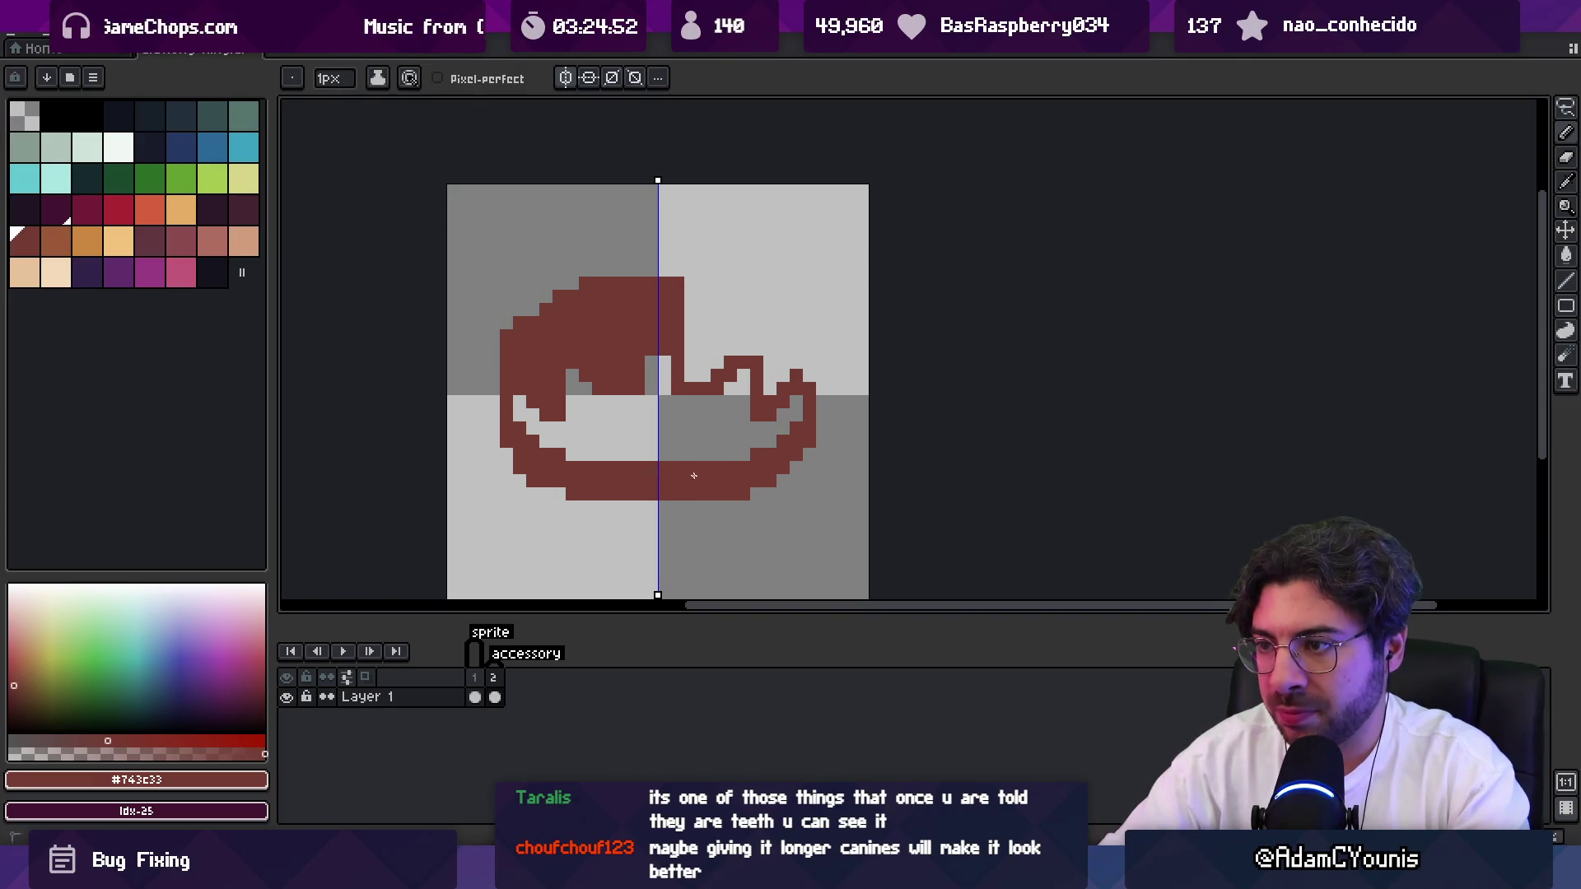
pyautogui.moveTo(510, 432); pyautogui.dragTo(505, 336)
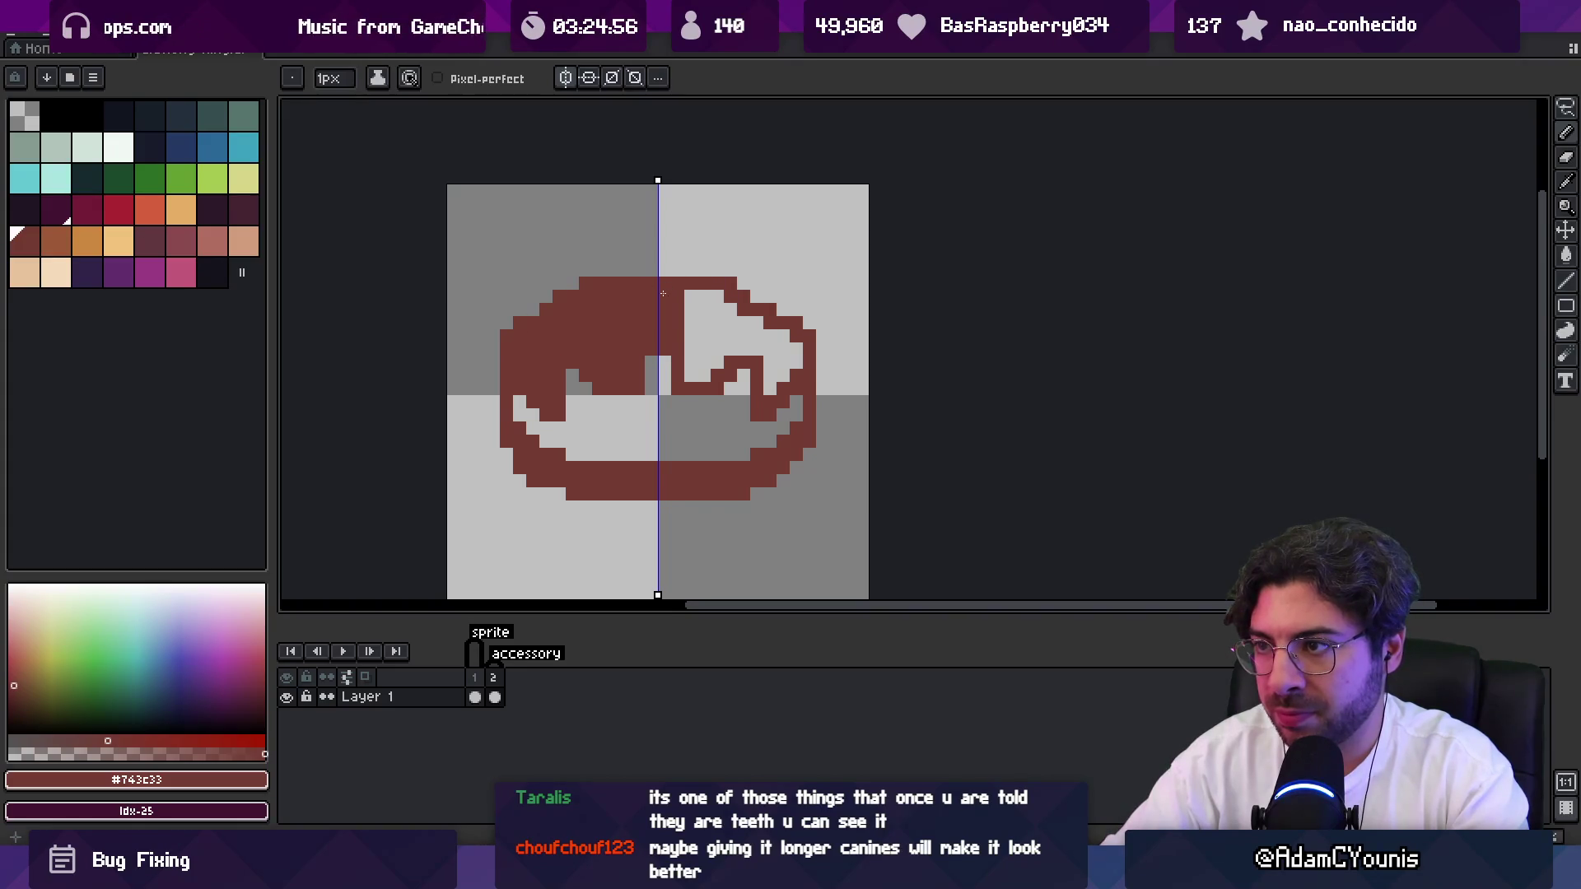
pyautogui.moveTo(663, 296); pyautogui.dragTo(649, 400)
# Clear the two centre pixels between the fangs.
pyautogui.press('g')
pyautogui.press('b')
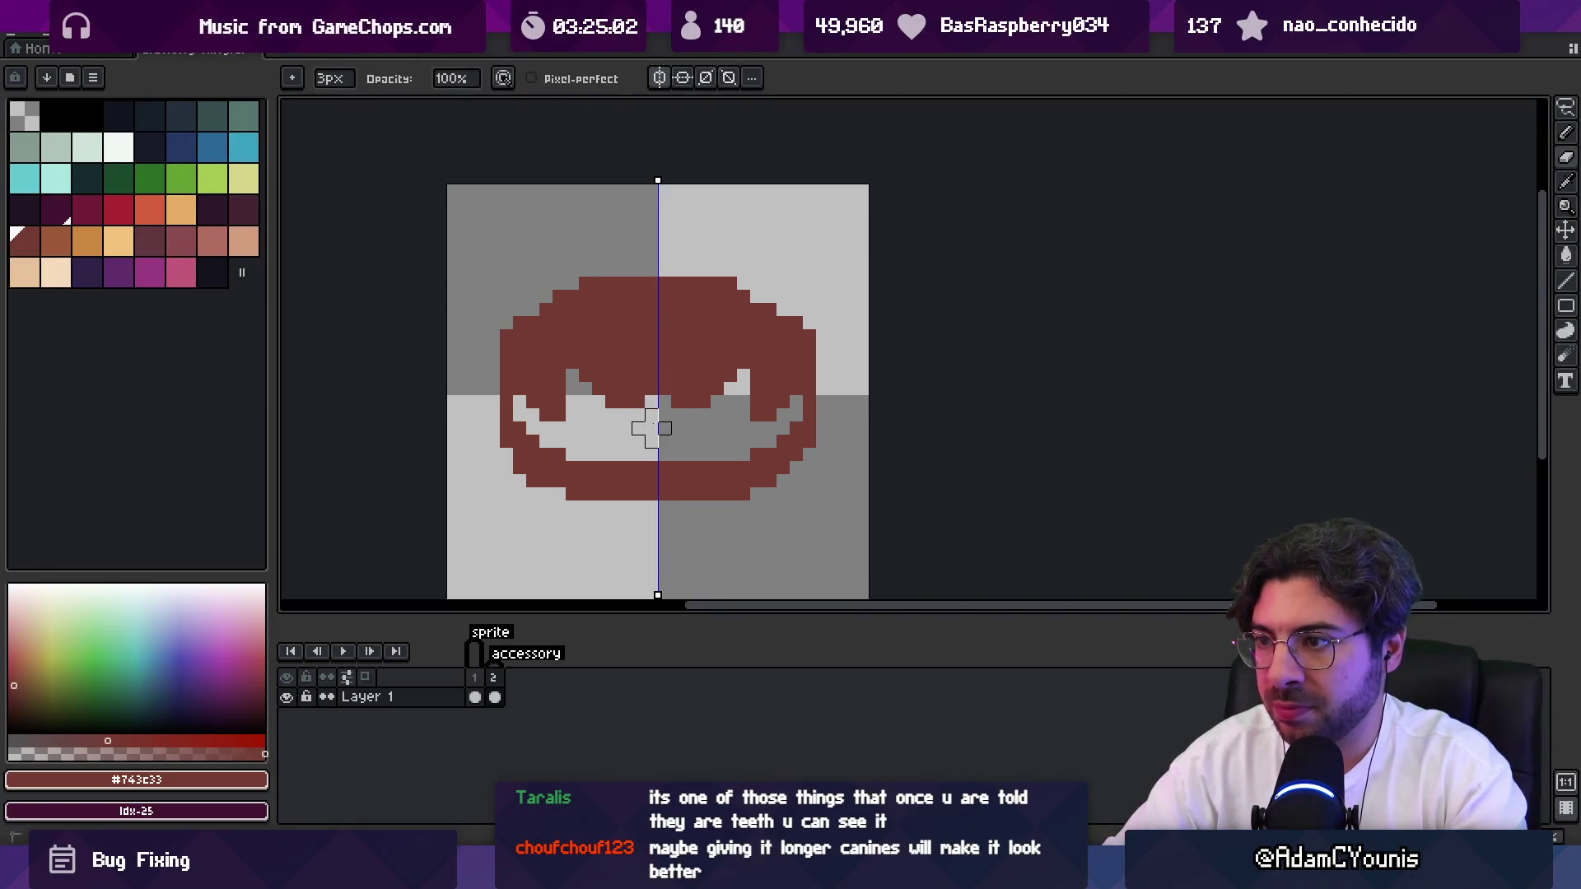
pyautogui.rightClick(651, 402)
pyautogui.press('e')
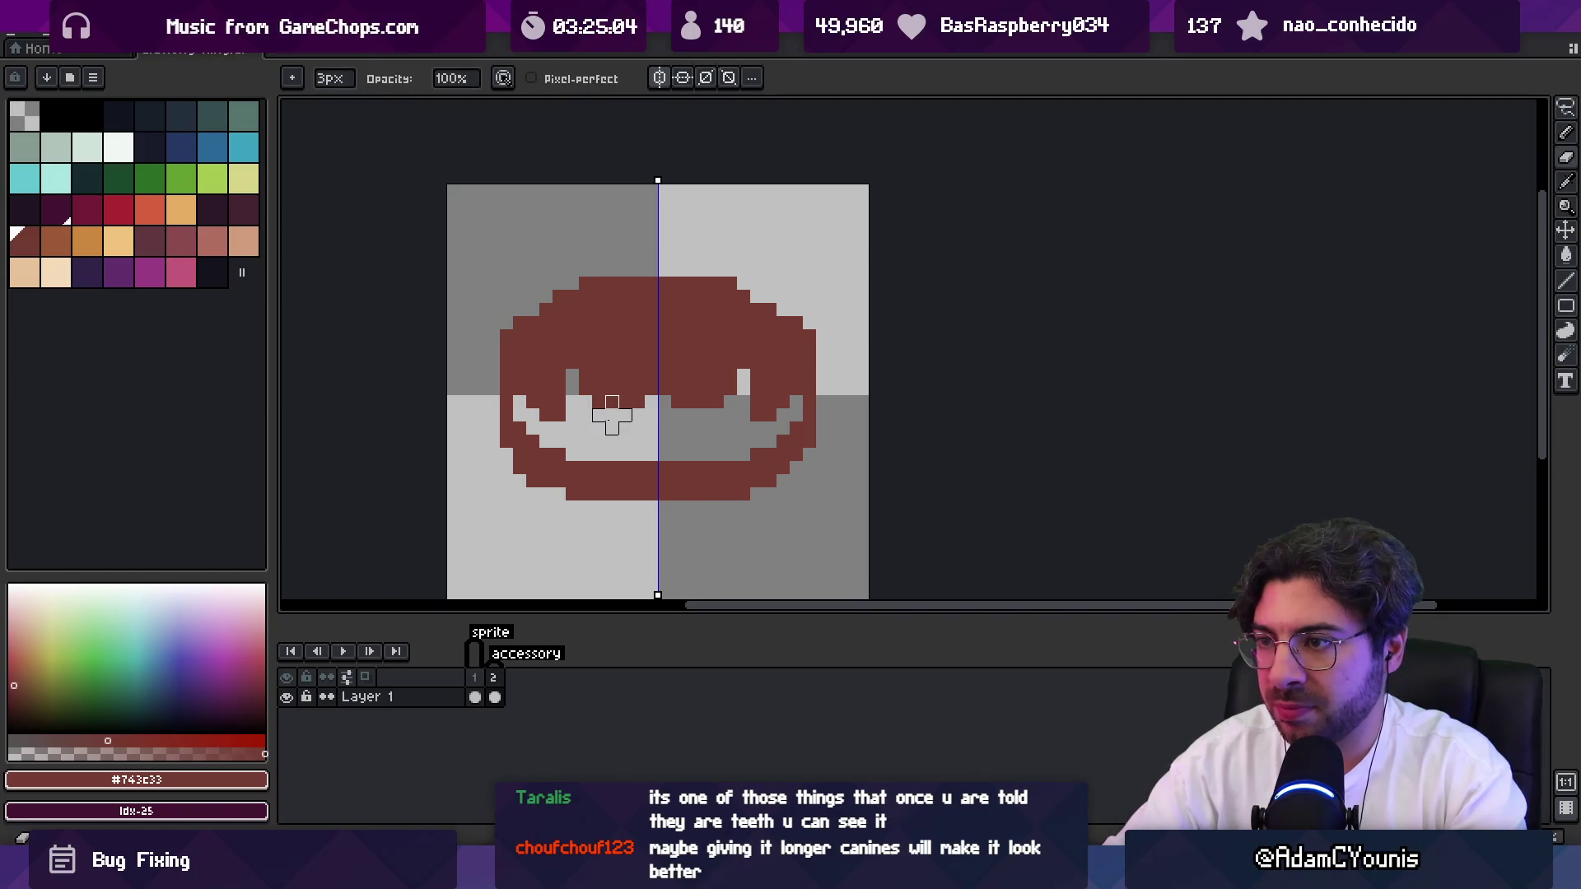
pyautogui.scroll(-6, 625, 427)
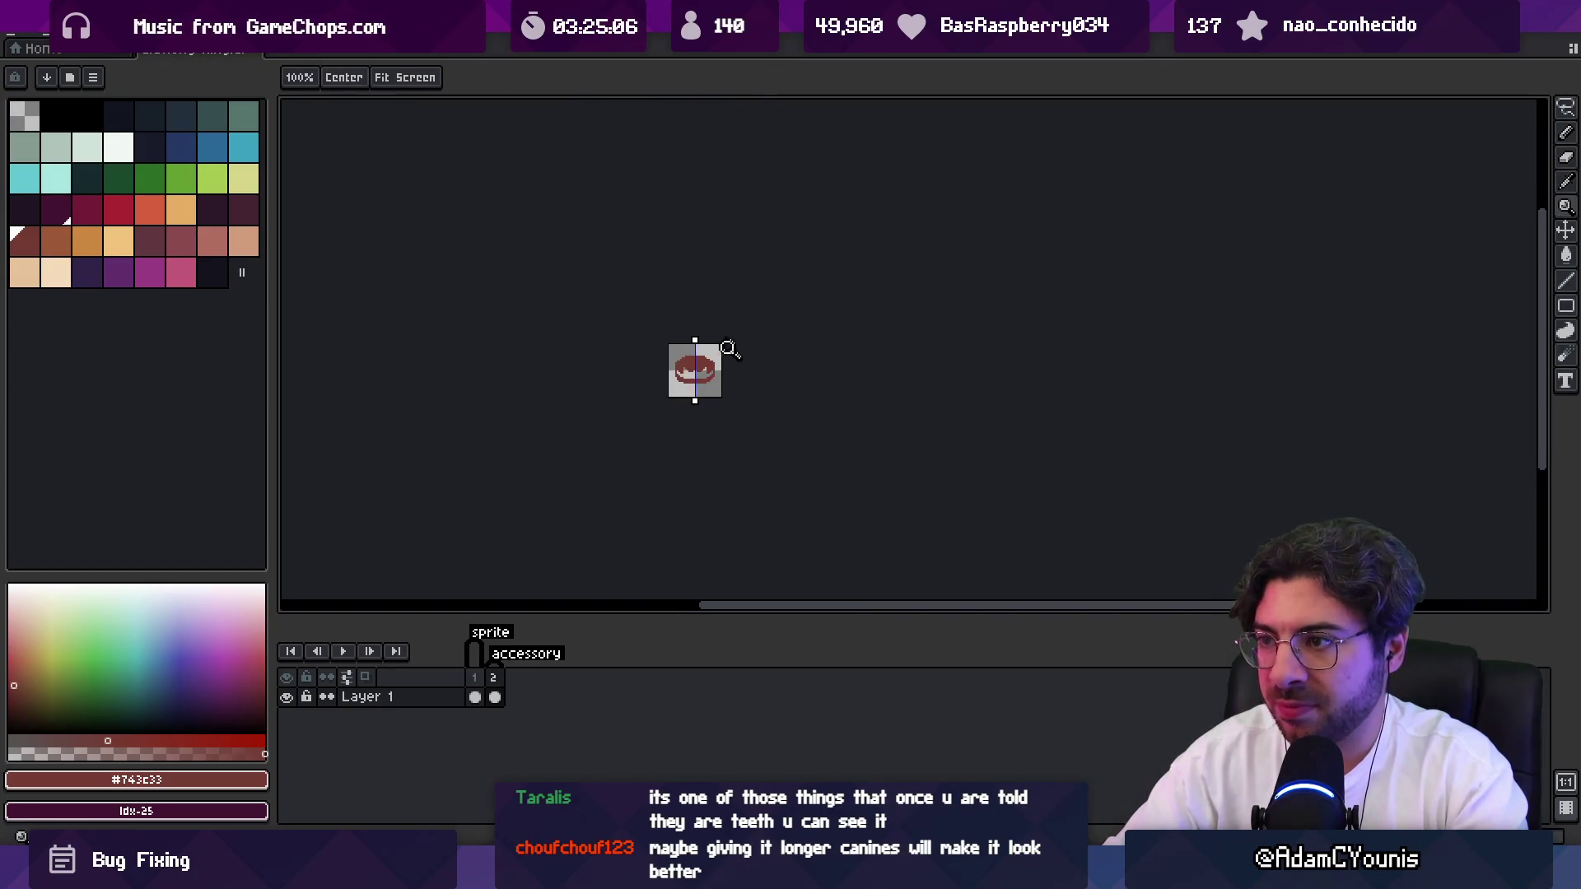
pyautogui.scroll(3, 691, 363)
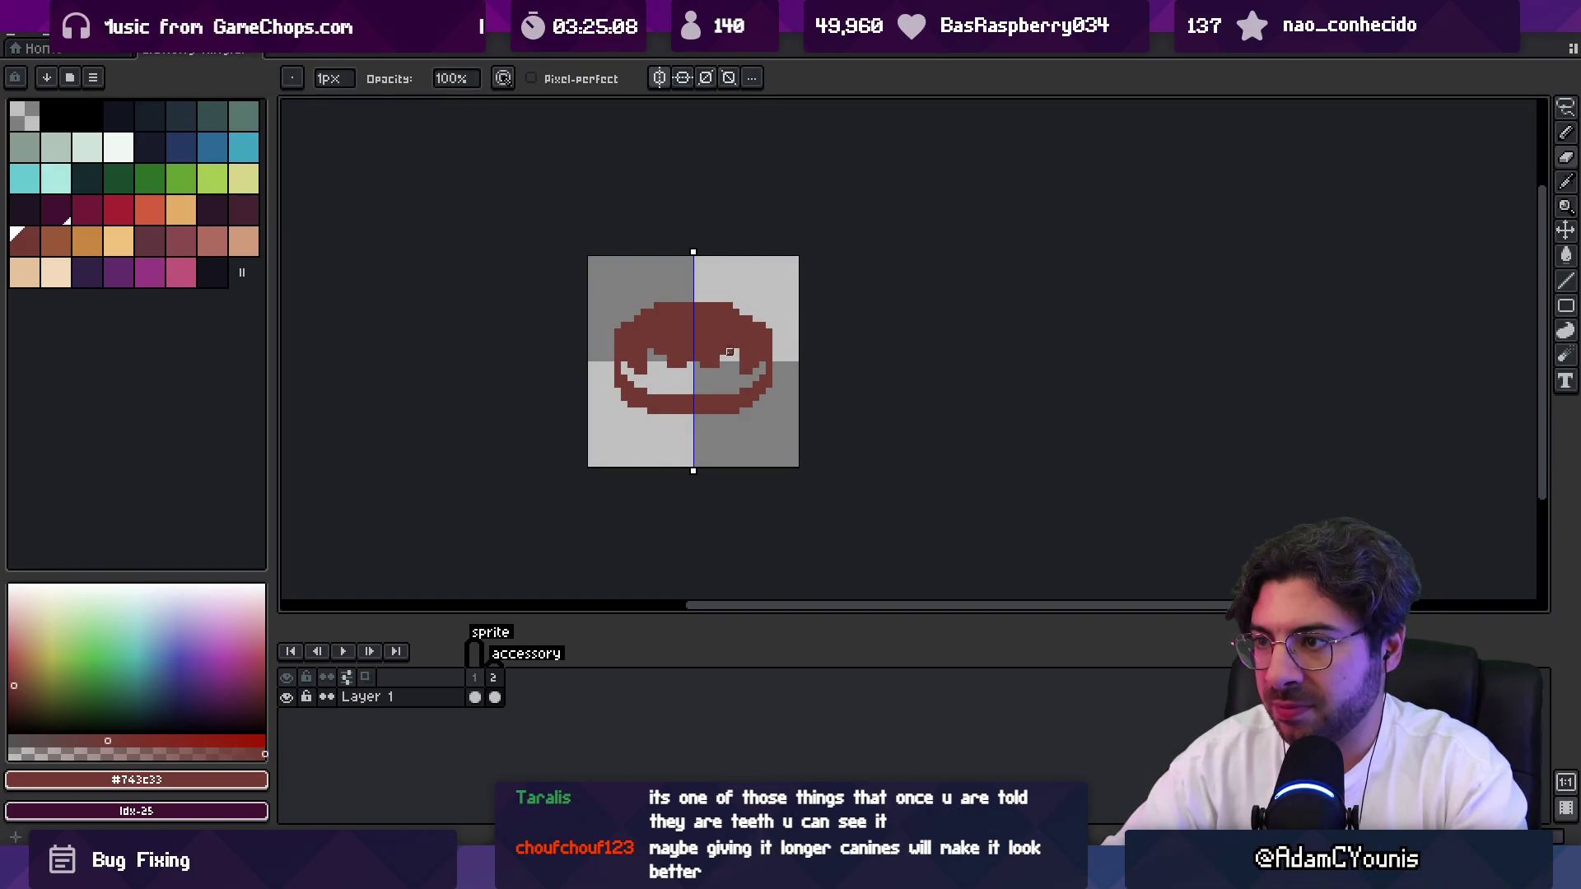
pyautogui.press('z')
pyautogui.click(706, 359)
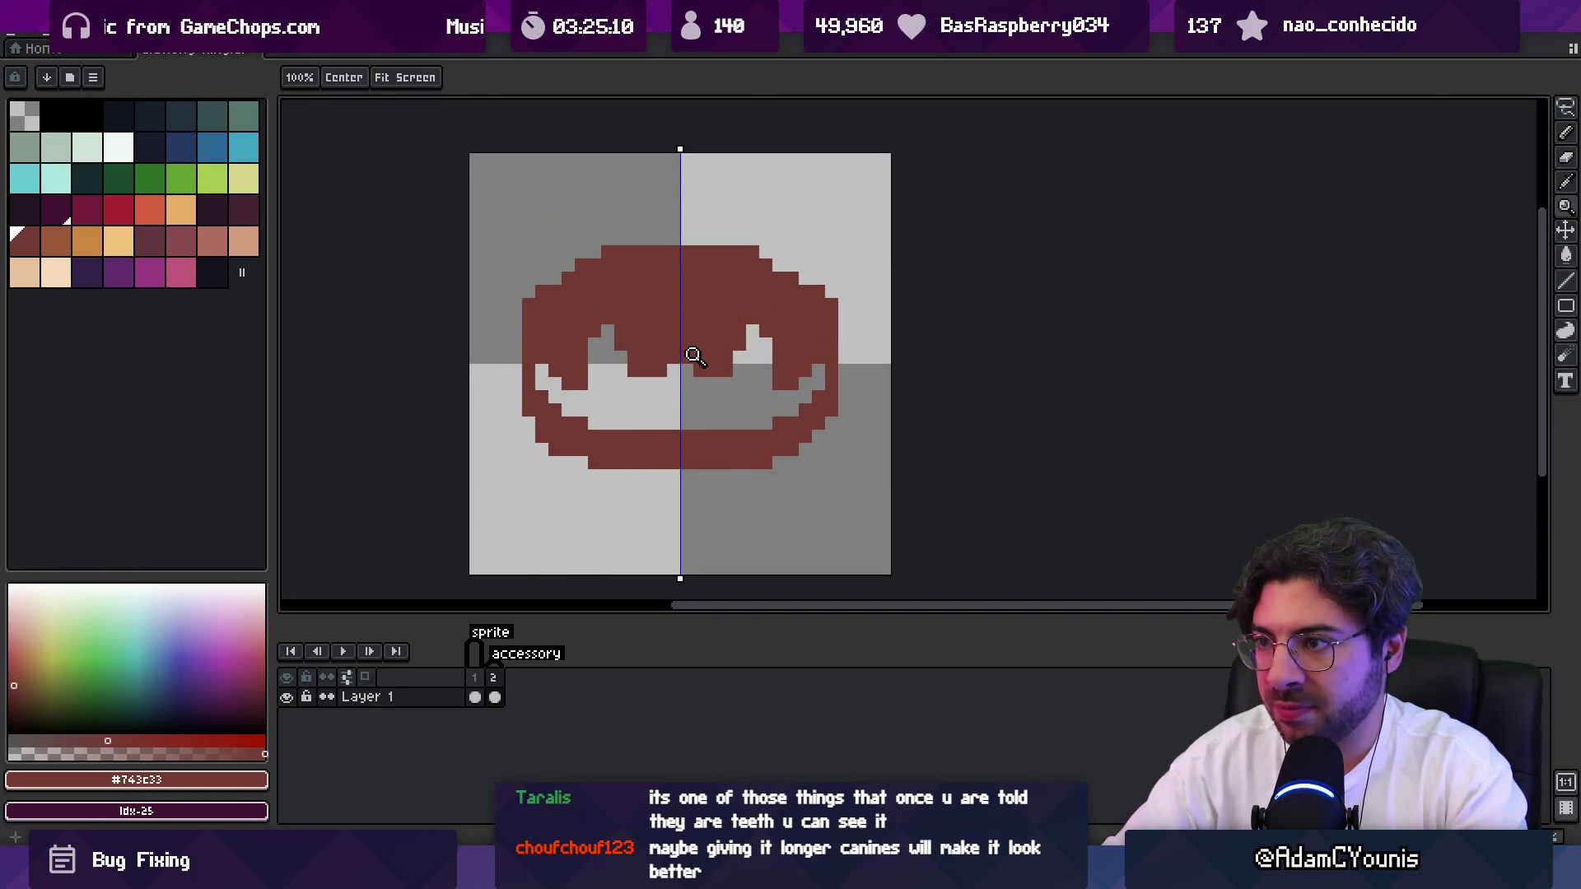
# Fill the right-edge column and lower-left corner gap in maroon, mirrored on both sides.
pyautogui.press('b')
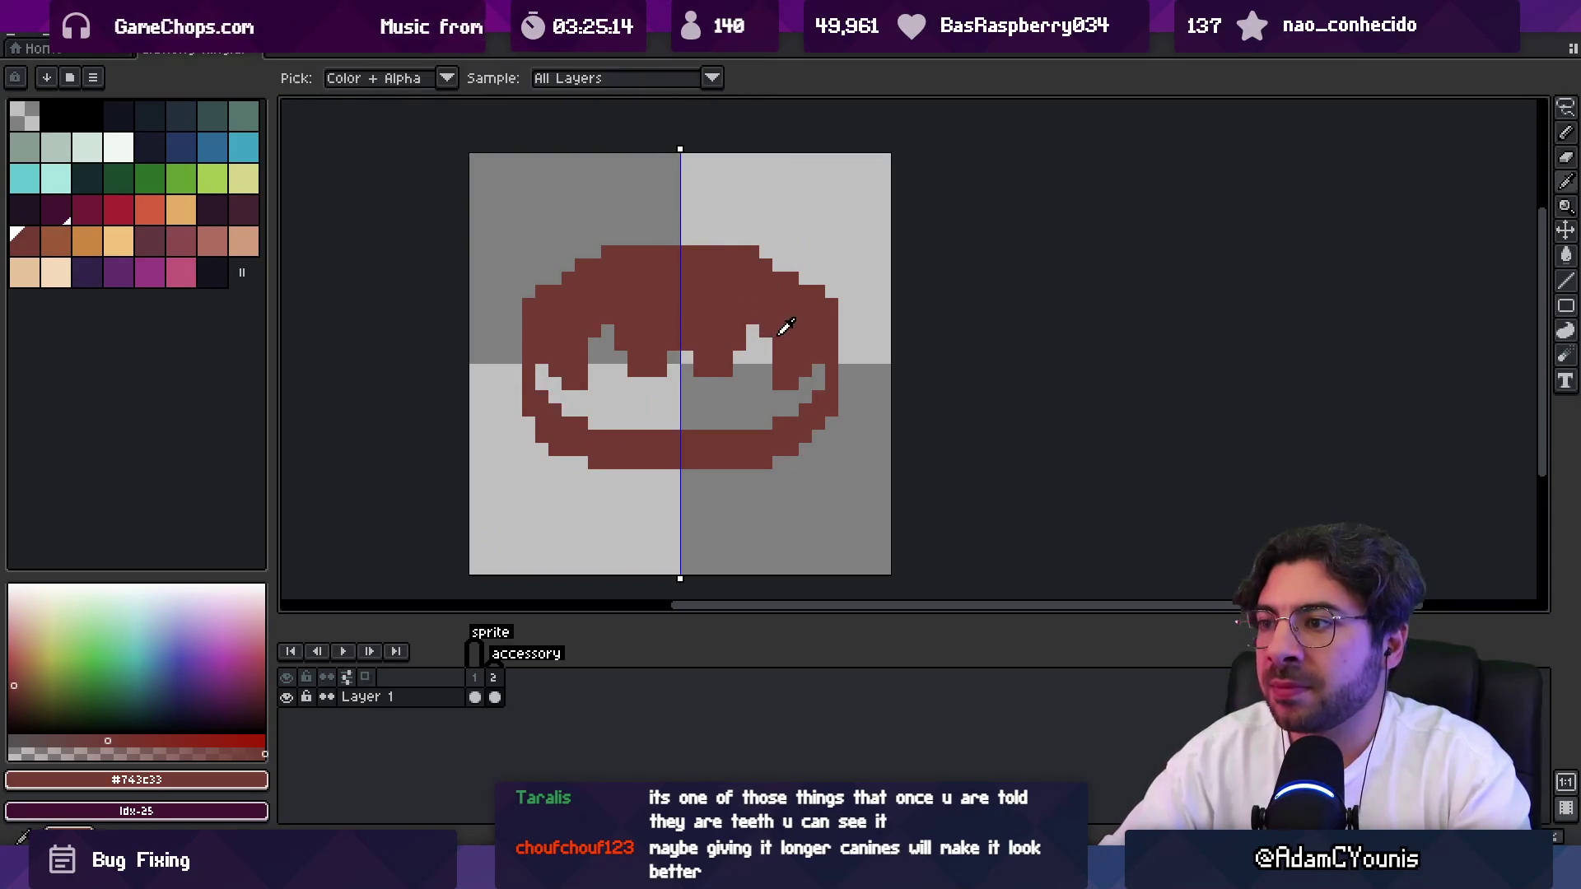
pyautogui.press('z')
pyautogui.scroll(-7, 791, 331)
pyautogui.scroll(7, 792, 331)
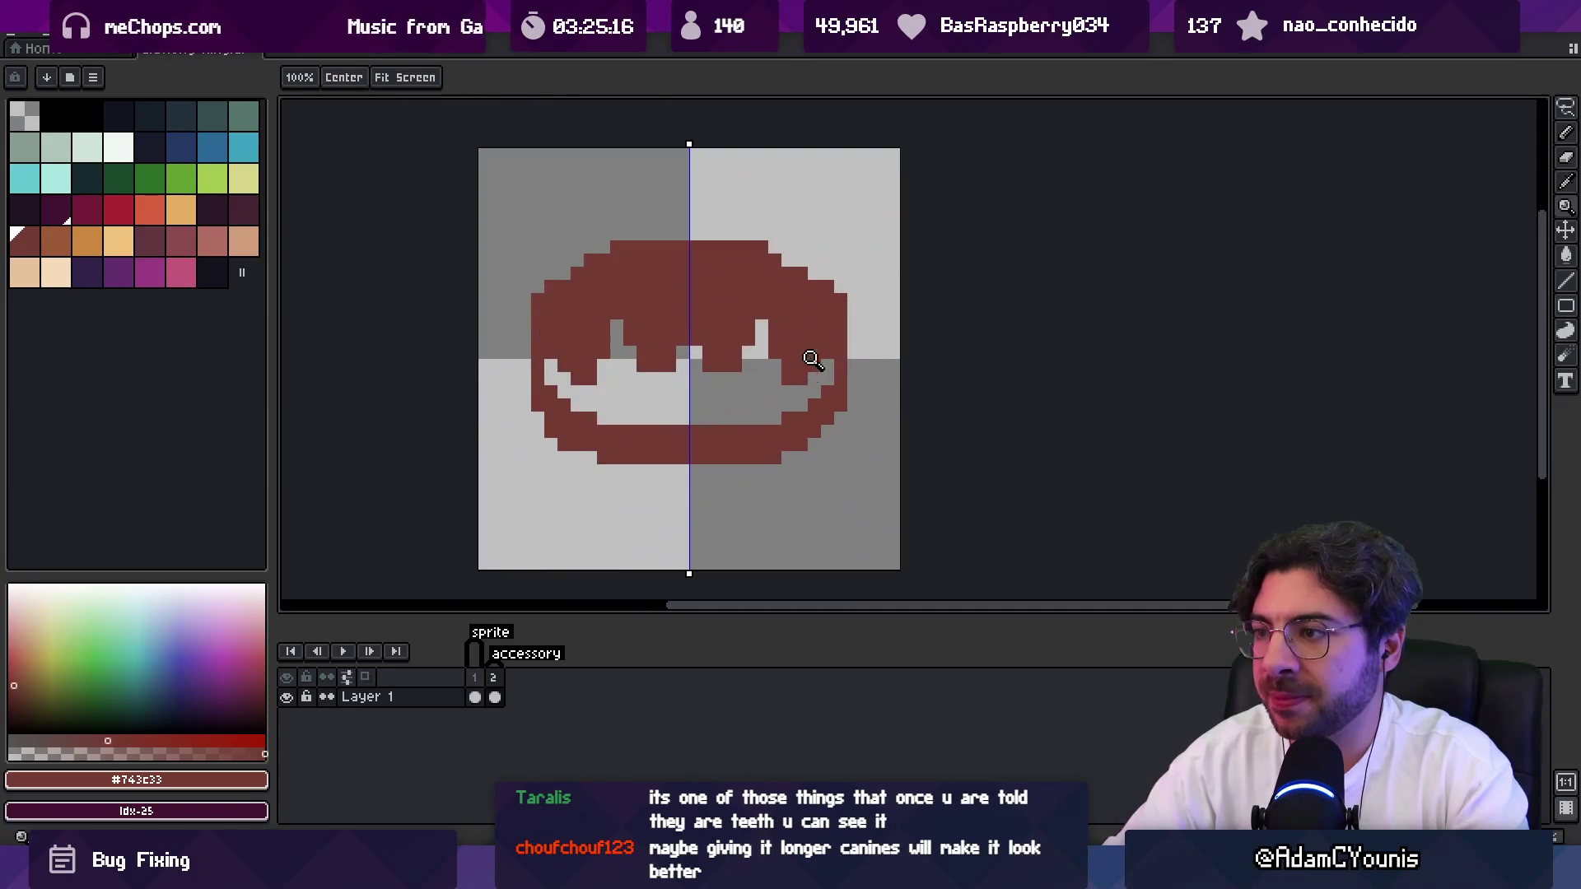
pyautogui.press('b')
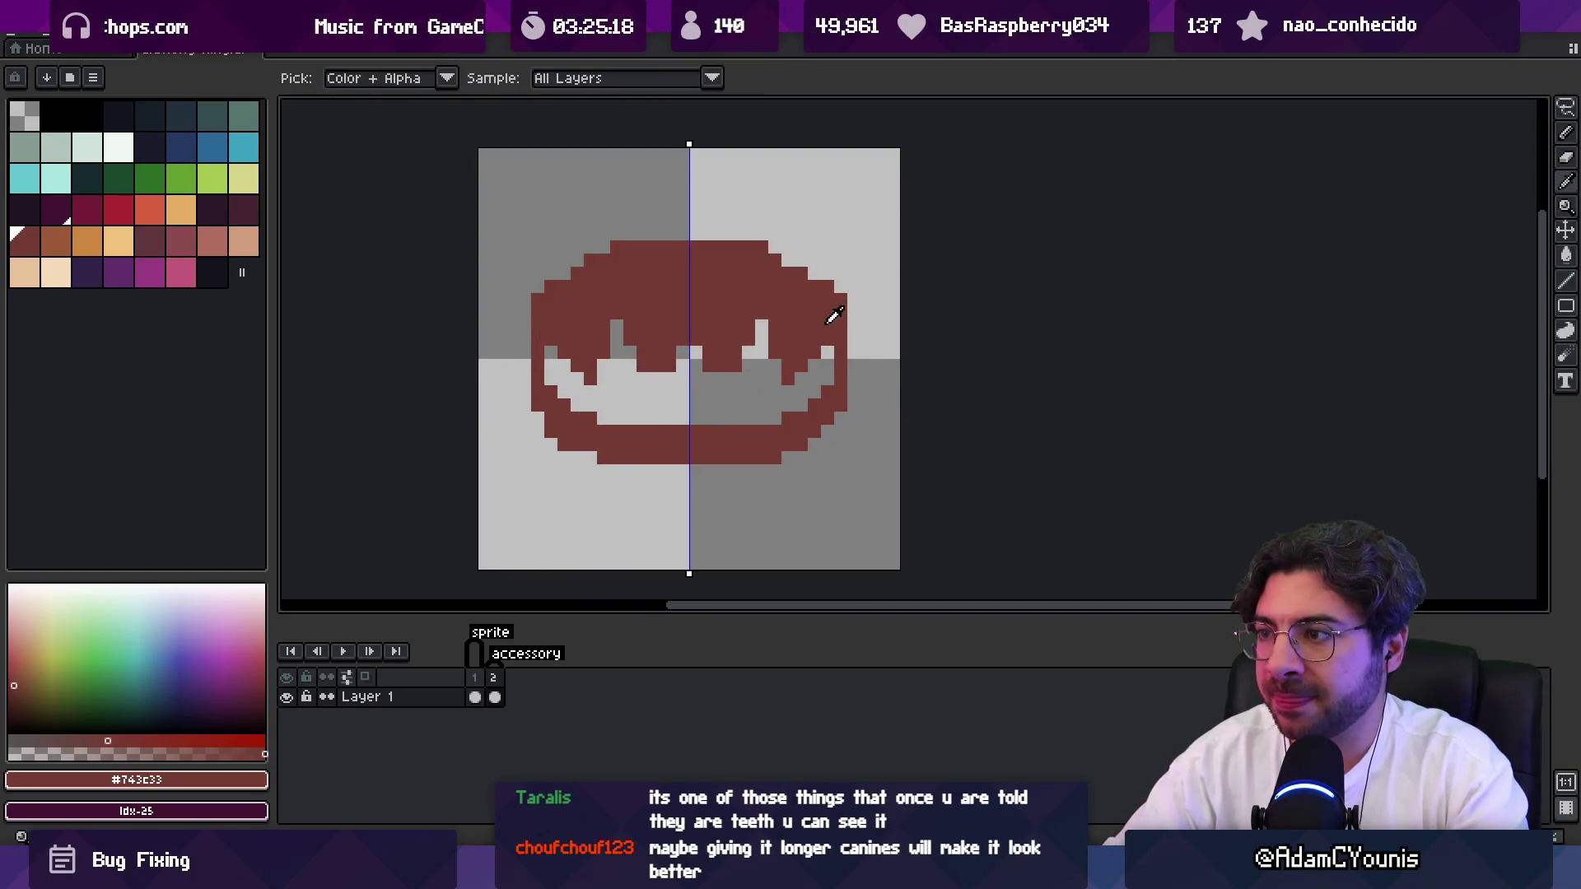
pyautogui.moveTo(854, 337); pyautogui.dragTo(854, 379)
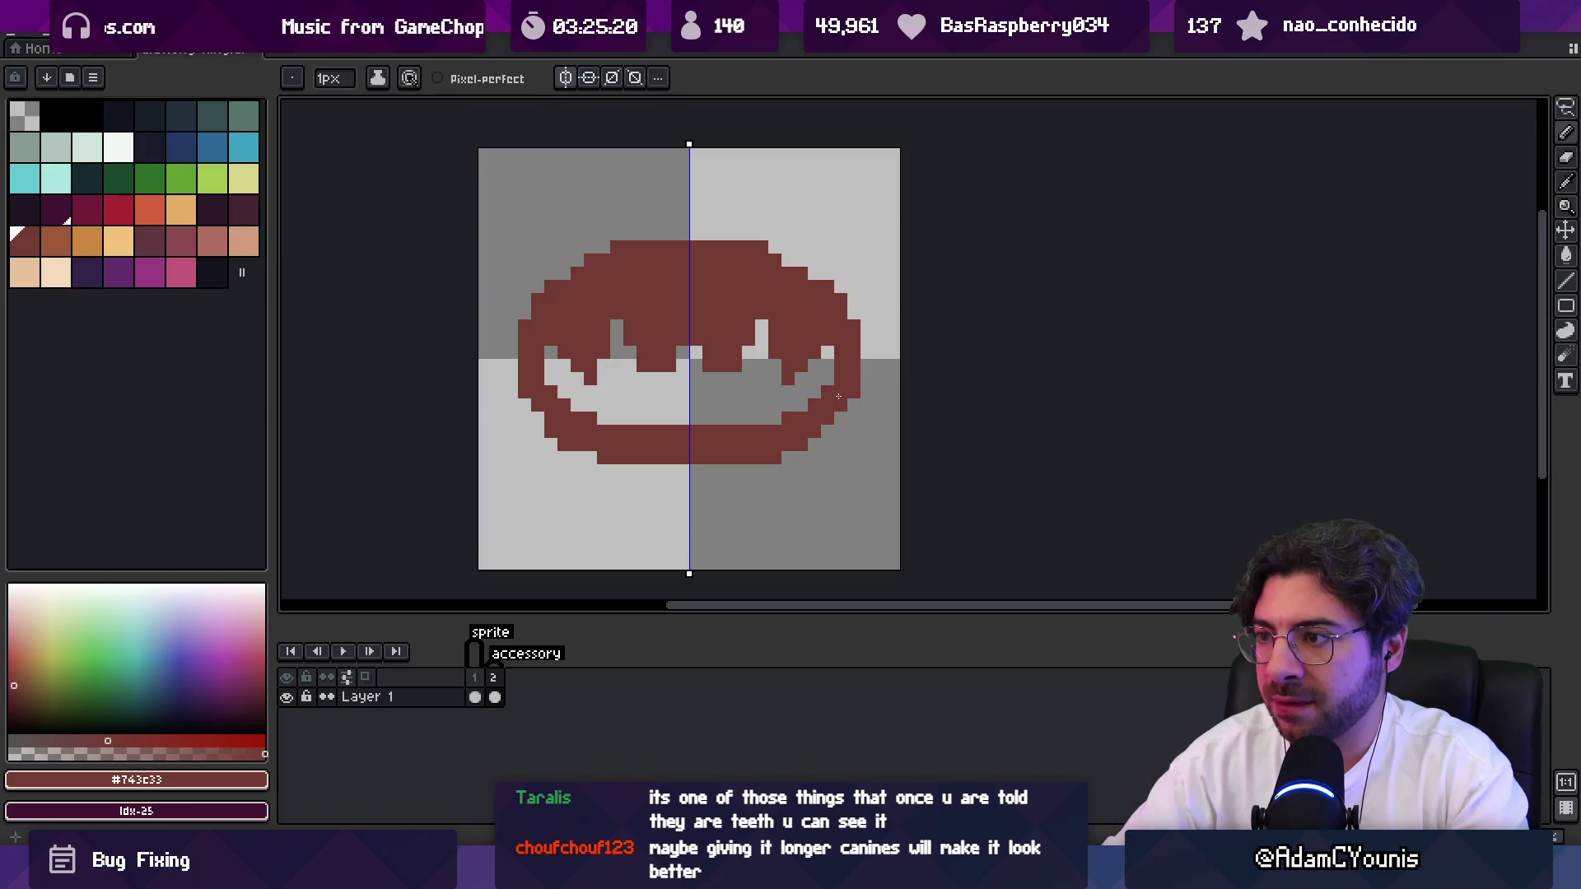
pyautogui.moveTo(619, 418)
pyautogui.mouseDown()
pyautogui.moveTo(582, 413)
pyautogui.moveTo(569, 449)
pyautogui.moveTo(614, 462)
pyautogui.mouseUp()
# Clean up stray pixels, check the closed bottom, and select the orange-brown swatch.
pyautogui.press('e')
pyautogui.press('z')
pyautogui.scroll(-5, 619, 411)
pyautogui.scroll(3, 680, 404)
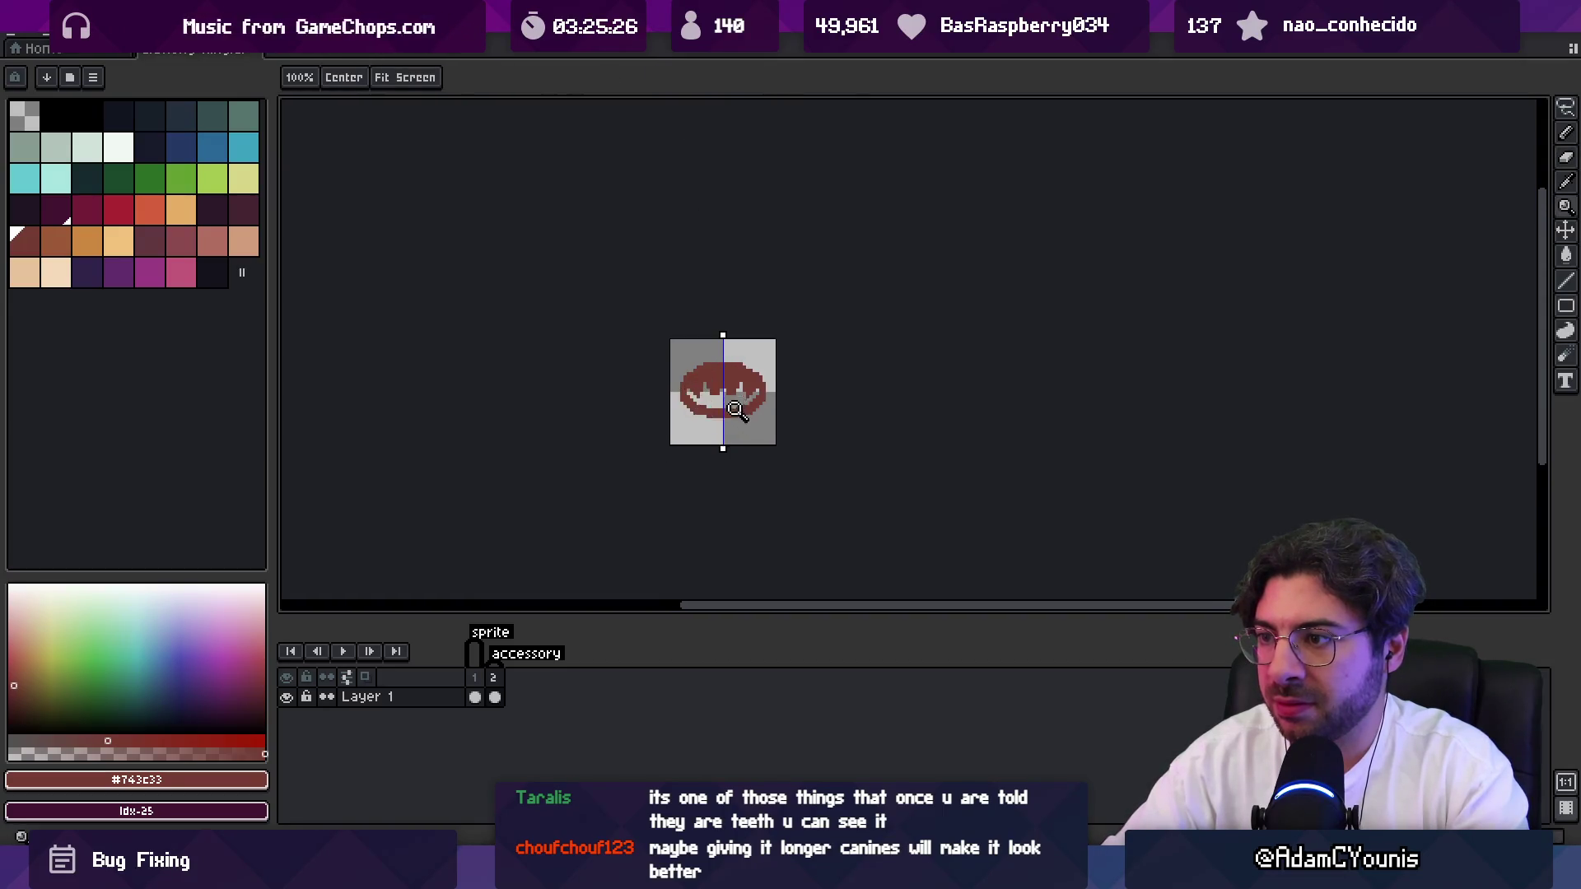
pyautogui.press('b')
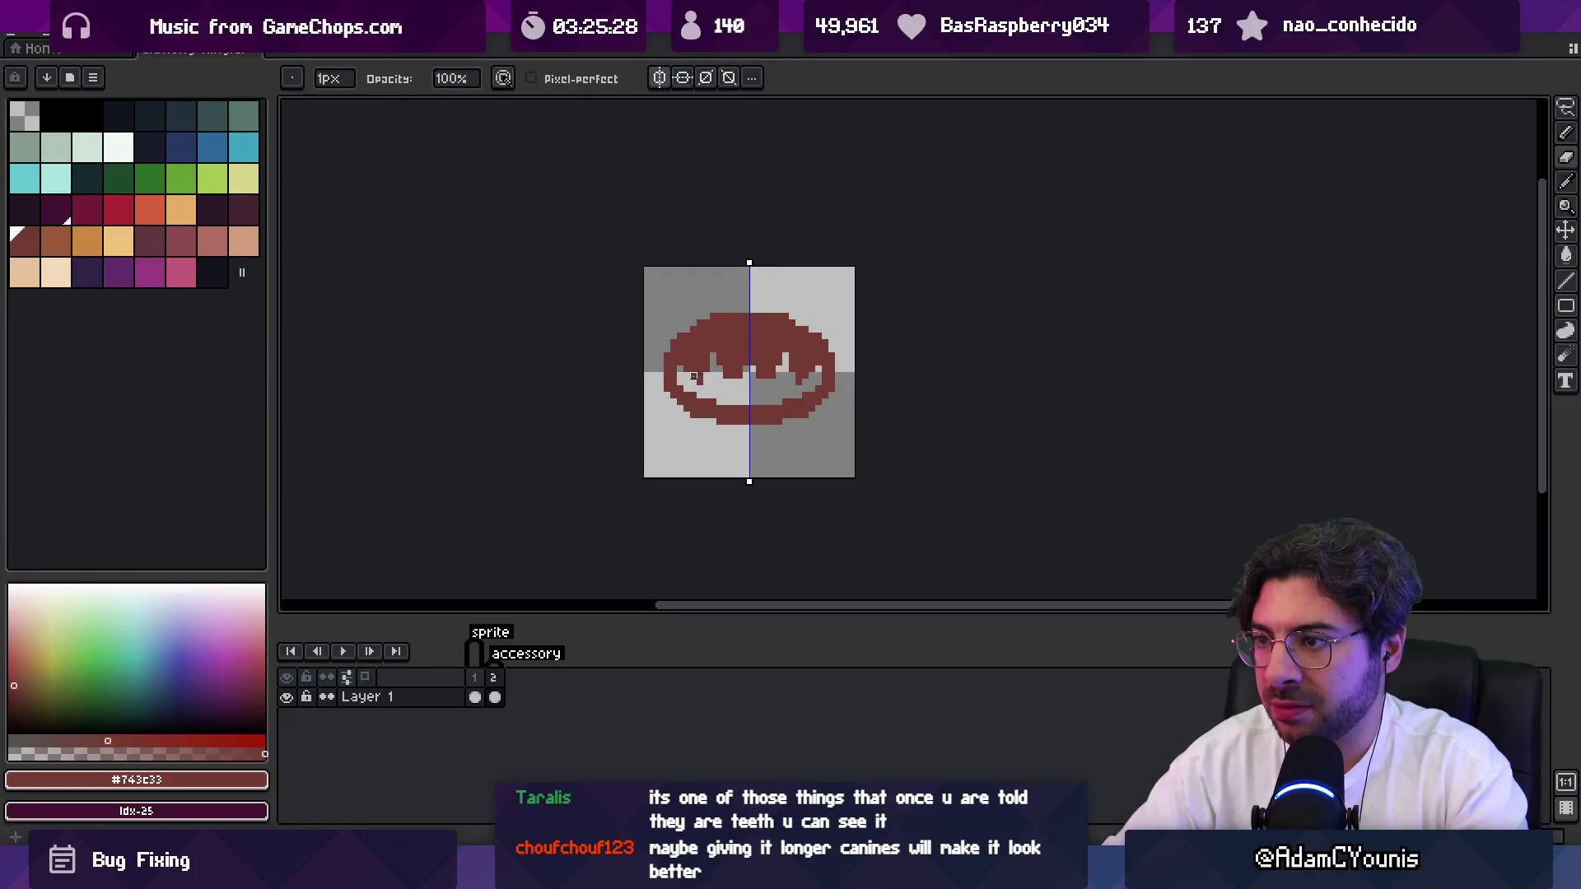
pyautogui.press('e')
pyautogui.press('z')
pyautogui.scroll(-3, 741, 324)
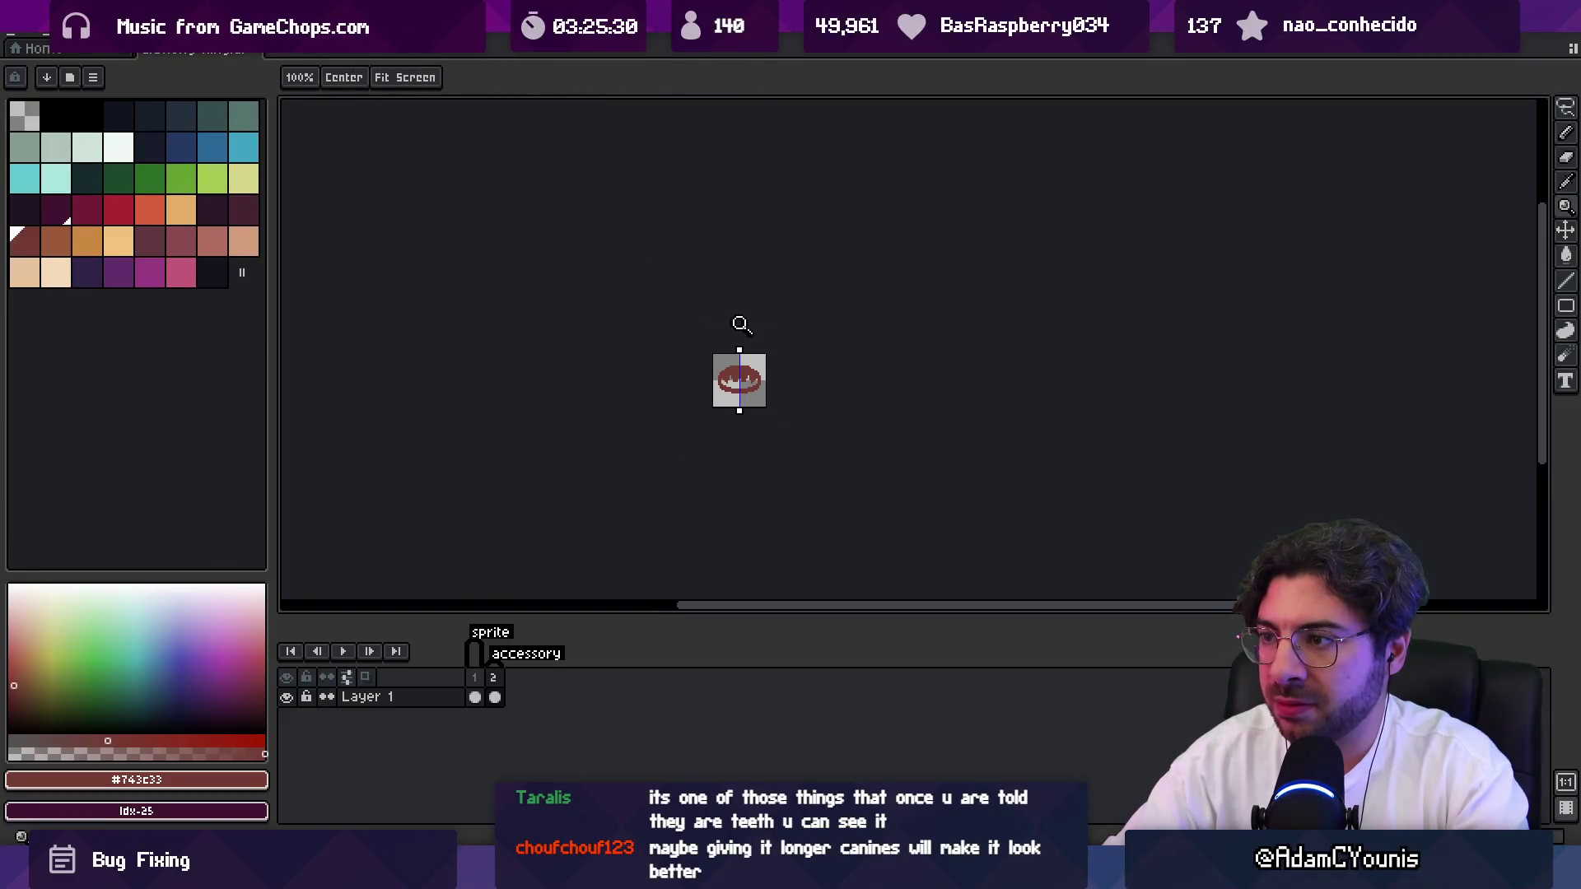
pyautogui.scroll(3, 761, 357)
pyautogui.press('b')
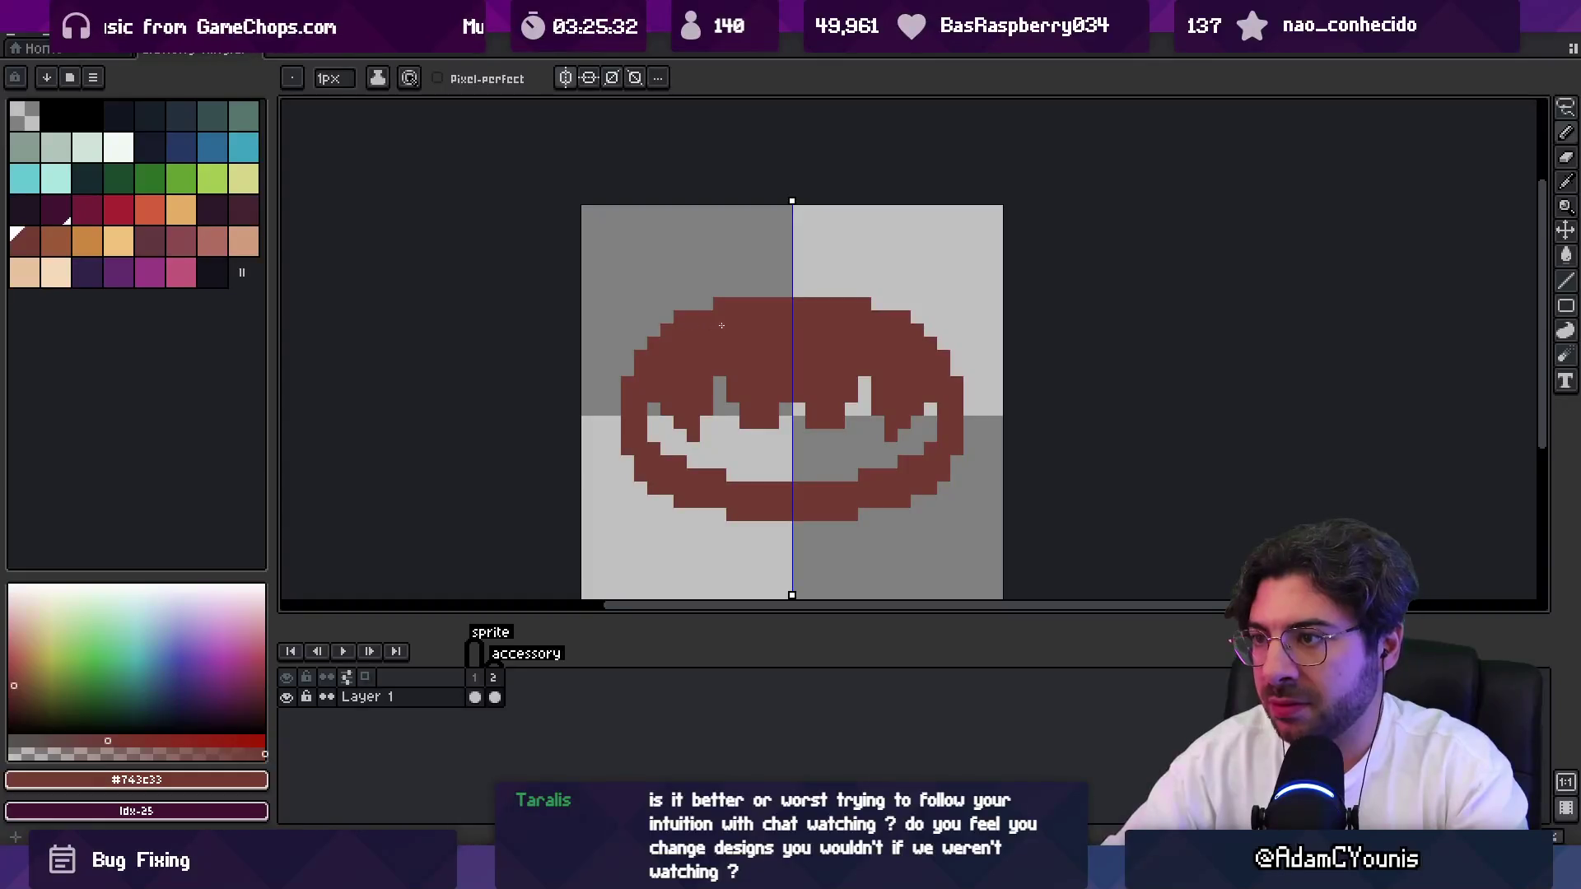
pyautogui.press('e')
pyautogui.press('z')
pyautogui.scroll(-3, 827, 334)
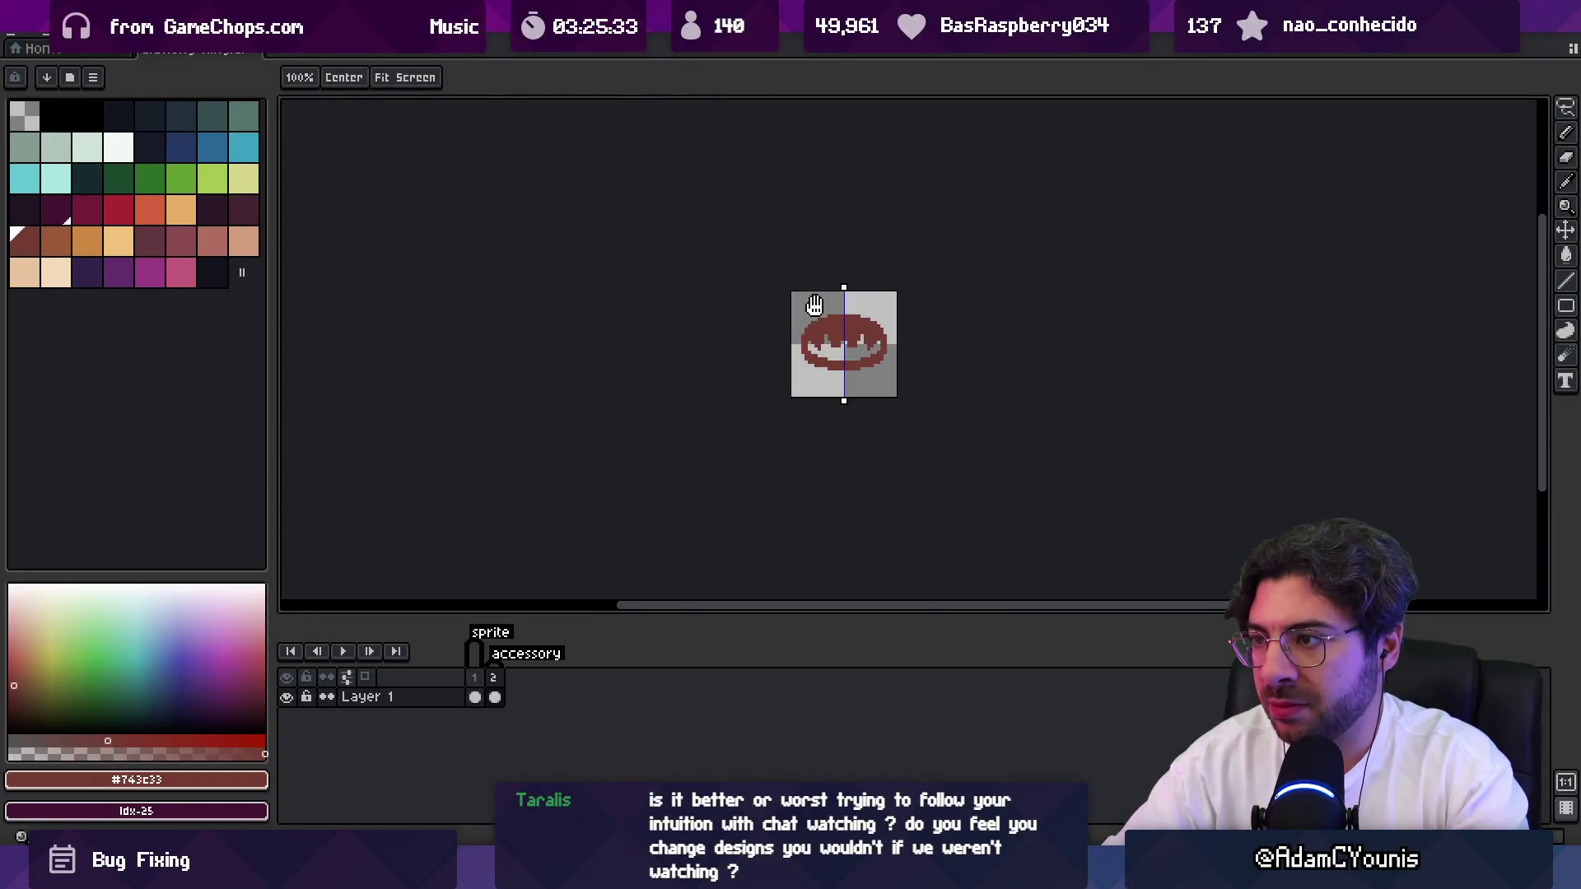
pyautogui.scroll(2, 779, 340)
pyautogui.scroll(1, 779, 340)
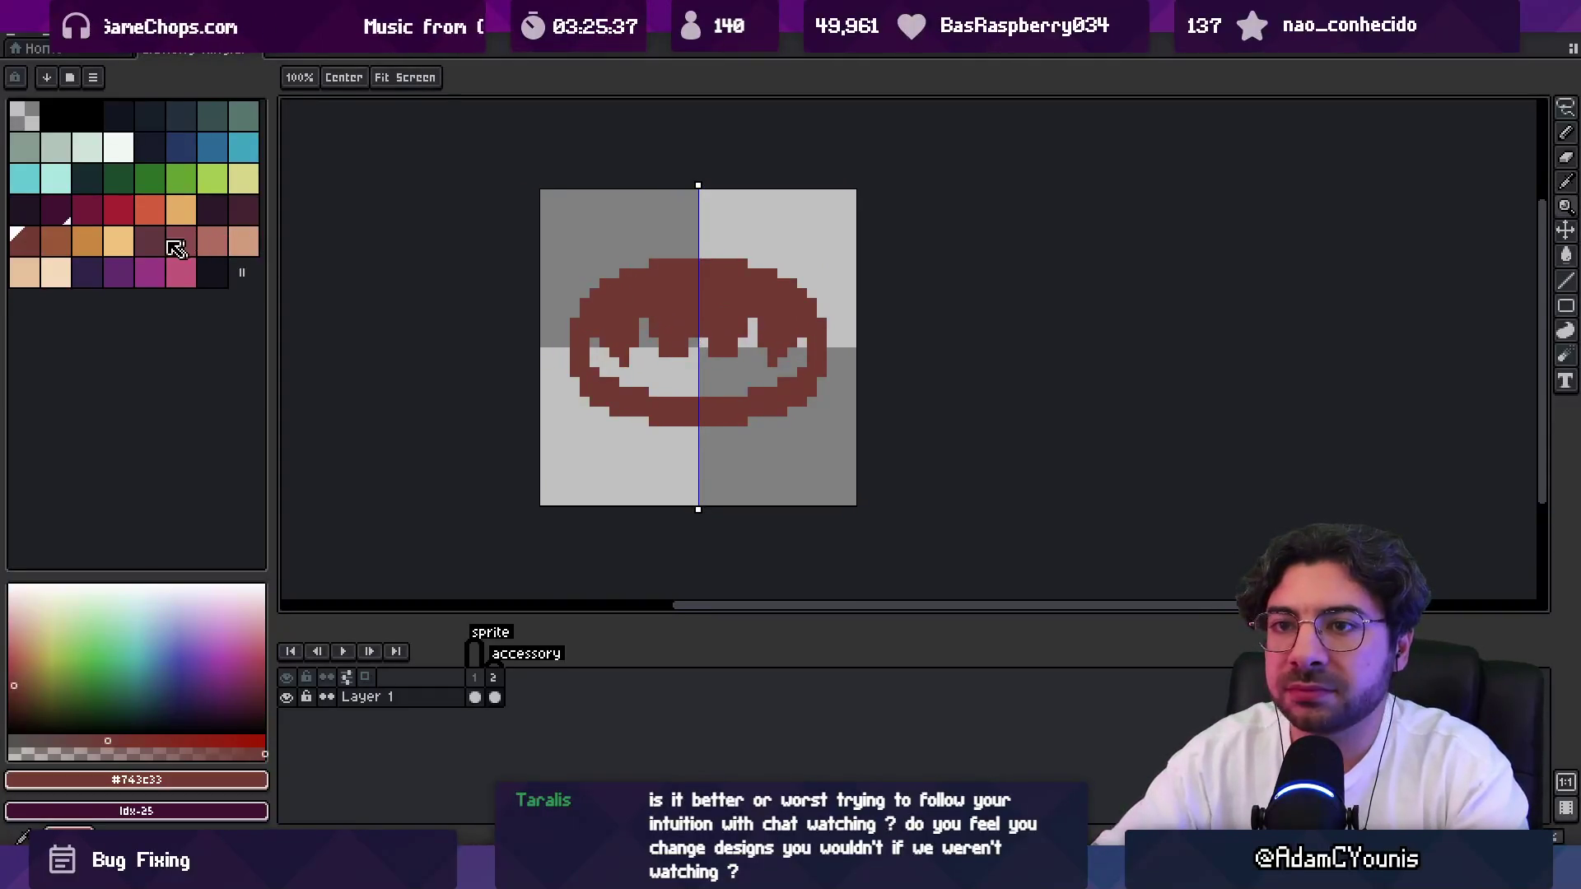
pyautogui.click(64, 252)
# Colour the fangs orange-brown with pencil strokes and bucket fills.
pyautogui.press('b')
pyautogui.moveTo(604, 331); pyautogui.dragTo(681, 301)
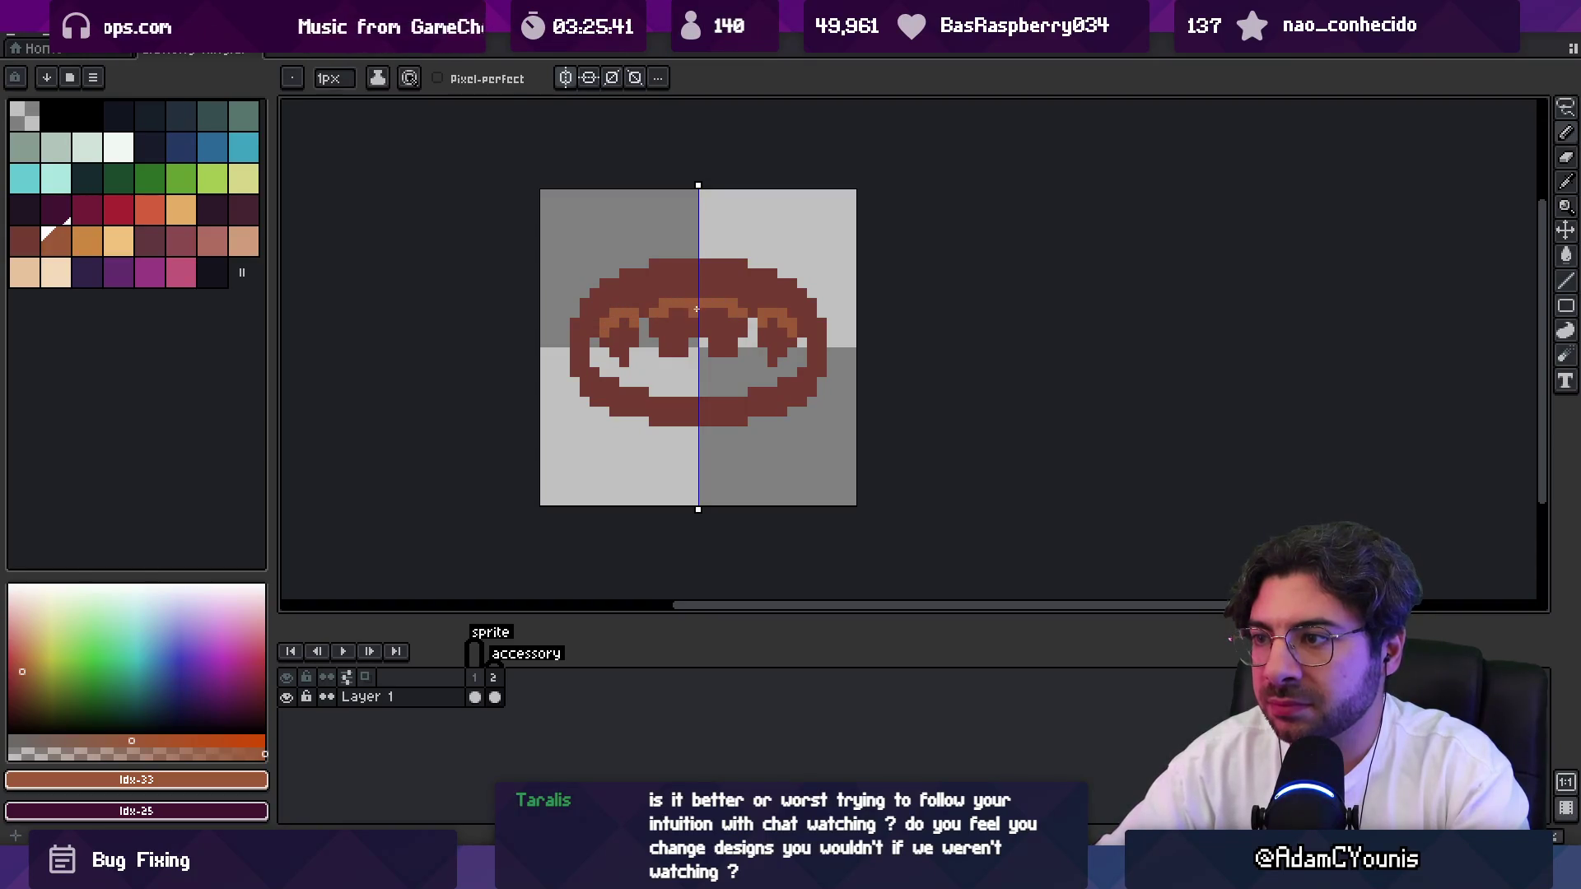
pyautogui.press('g')
pyautogui.click(671, 334)
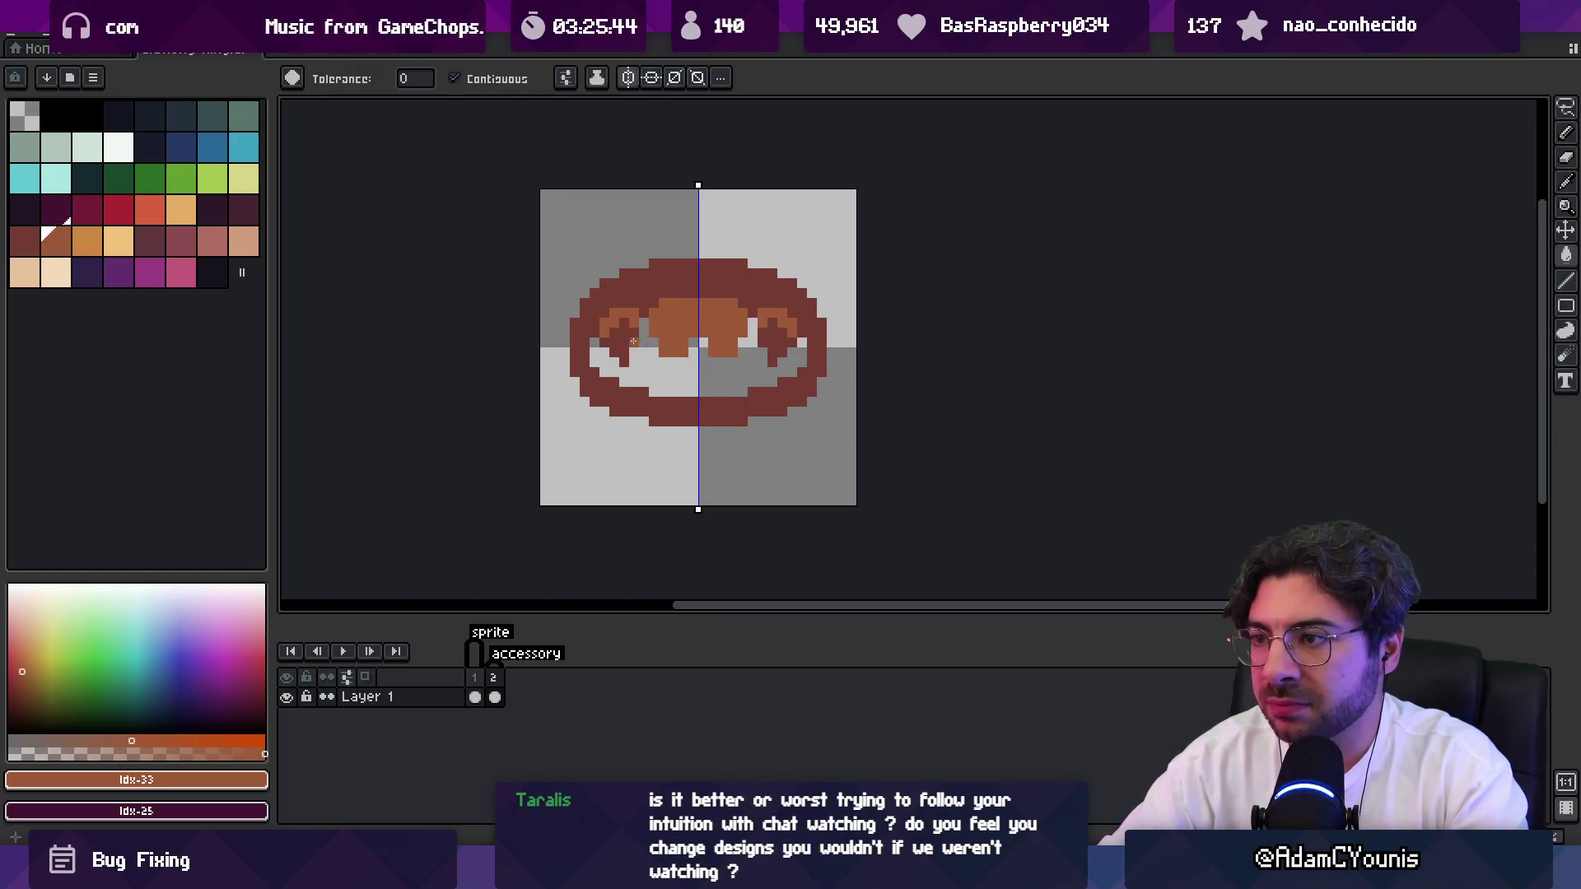
pyautogui.click(617, 334)
pyautogui.press('b')
pyautogui.keyDown('alt'); pyautogui.click(710, 334); pyautogui.keyUp('alt')
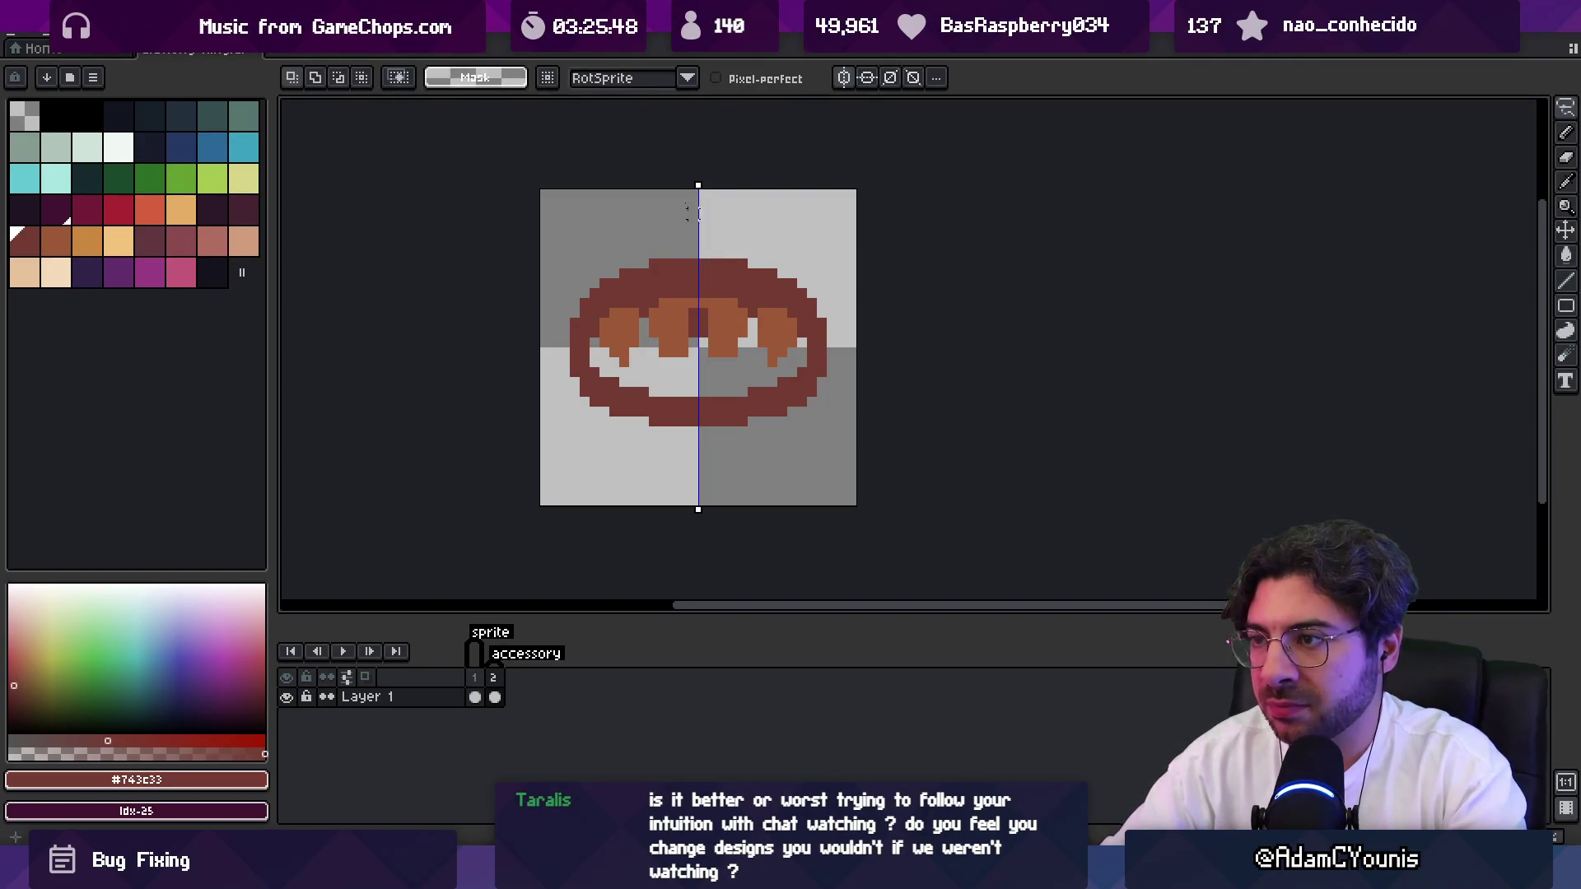
# Turn off mirror symmetry, lasso-select the mouth's right half, then deselect.
pyautogui.click(566, 77)
pyautogui.press('q')
pyautogui.moveTo(702, 239)
pyautogui.mouseDown()
pyautogui.moveTo(812, 420)
pyautogui.moveTo(802, 244)
pyautogui.moveTo(702, 317)
pyautogui.moveTo(702, 441)
pyautogui.moveTo(769, 318)
pyautogui.mouseUp()
pyautogui.hotkey('ctrl', 'd')
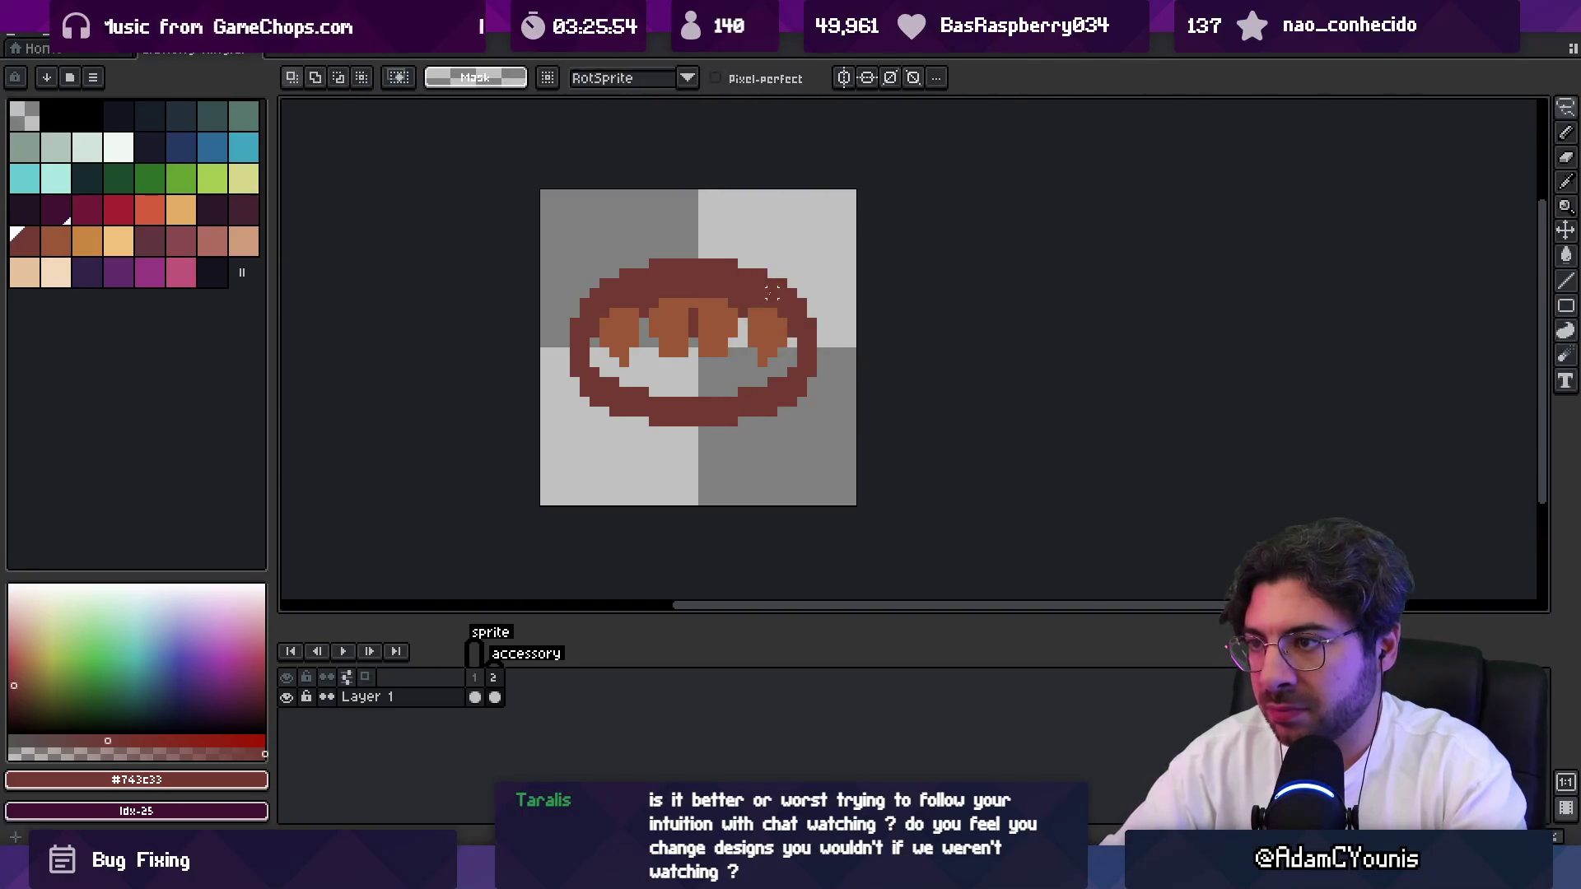
pyautogui.press('z')
pyautogui.scroll(-5, 689, 298)
pyautogui.scroll(5, 751, 321)
pyautogui.press('b')
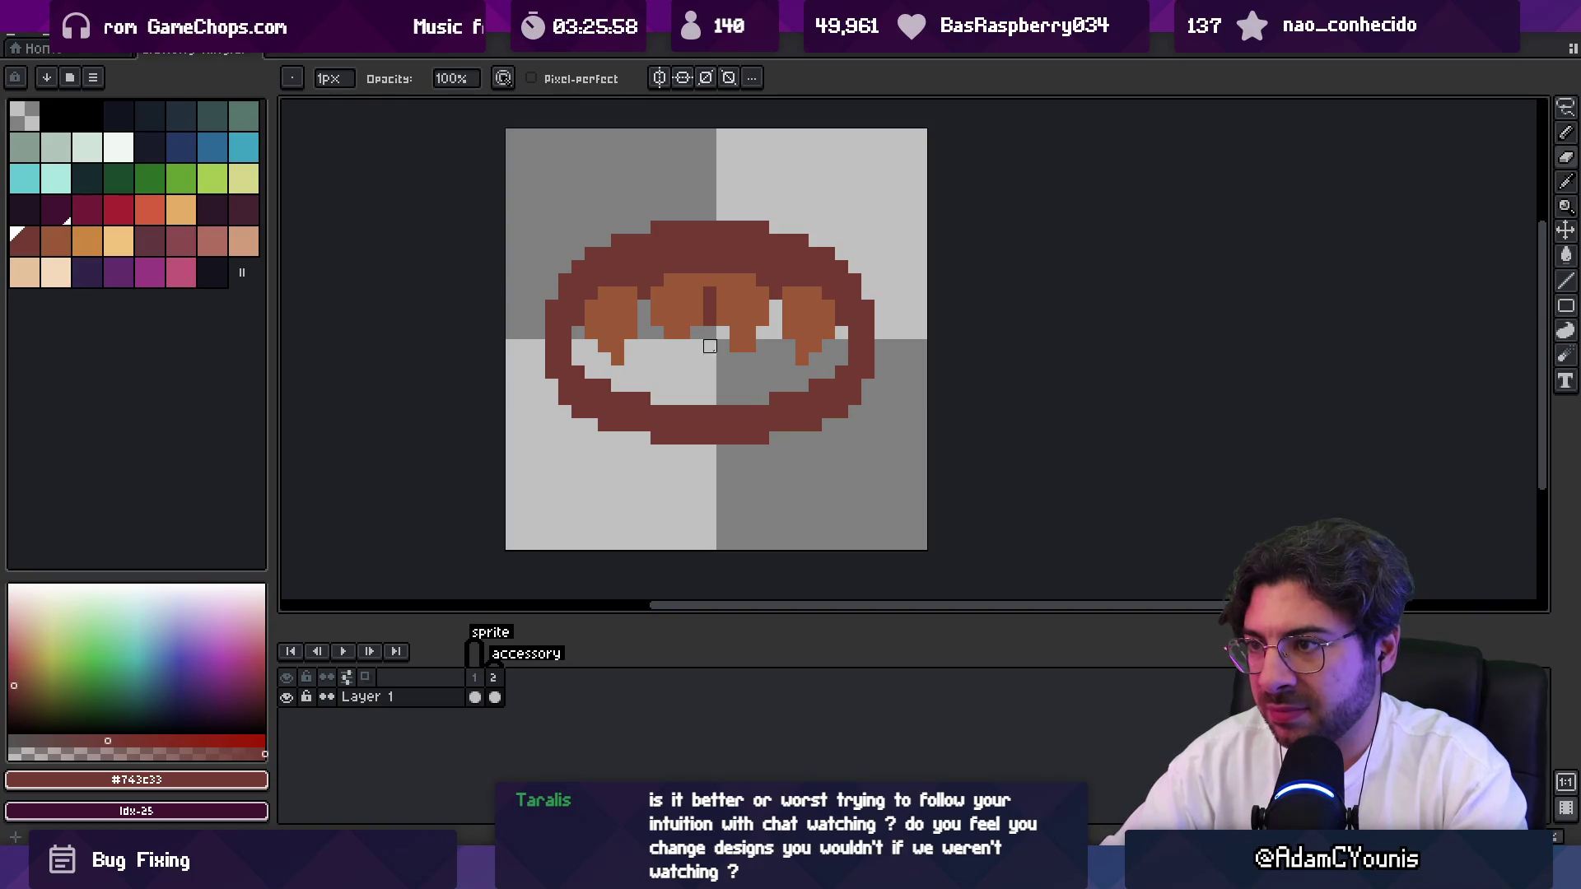
# Re-enable horizontal symmetry, nudge its axis to the sprite centre, and add mirrored dark outline pixels beside the fangs.
pyautogui.keyDown('alt'); pyautogui.click(741, 330); pyautogui.keyUp('alt')
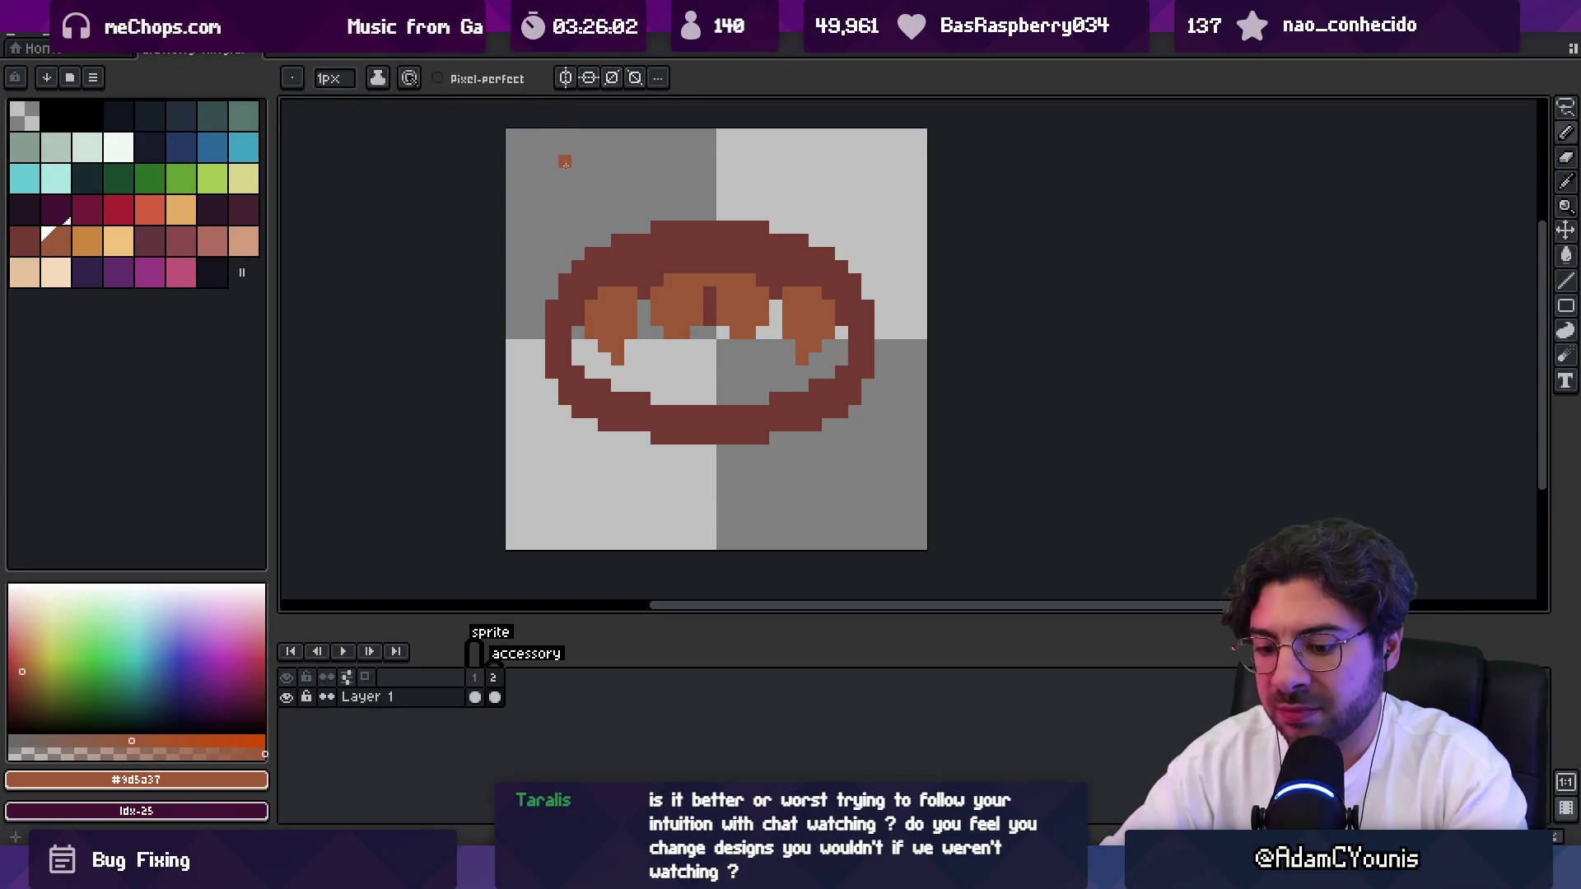
pyautogui.click(565, 77)
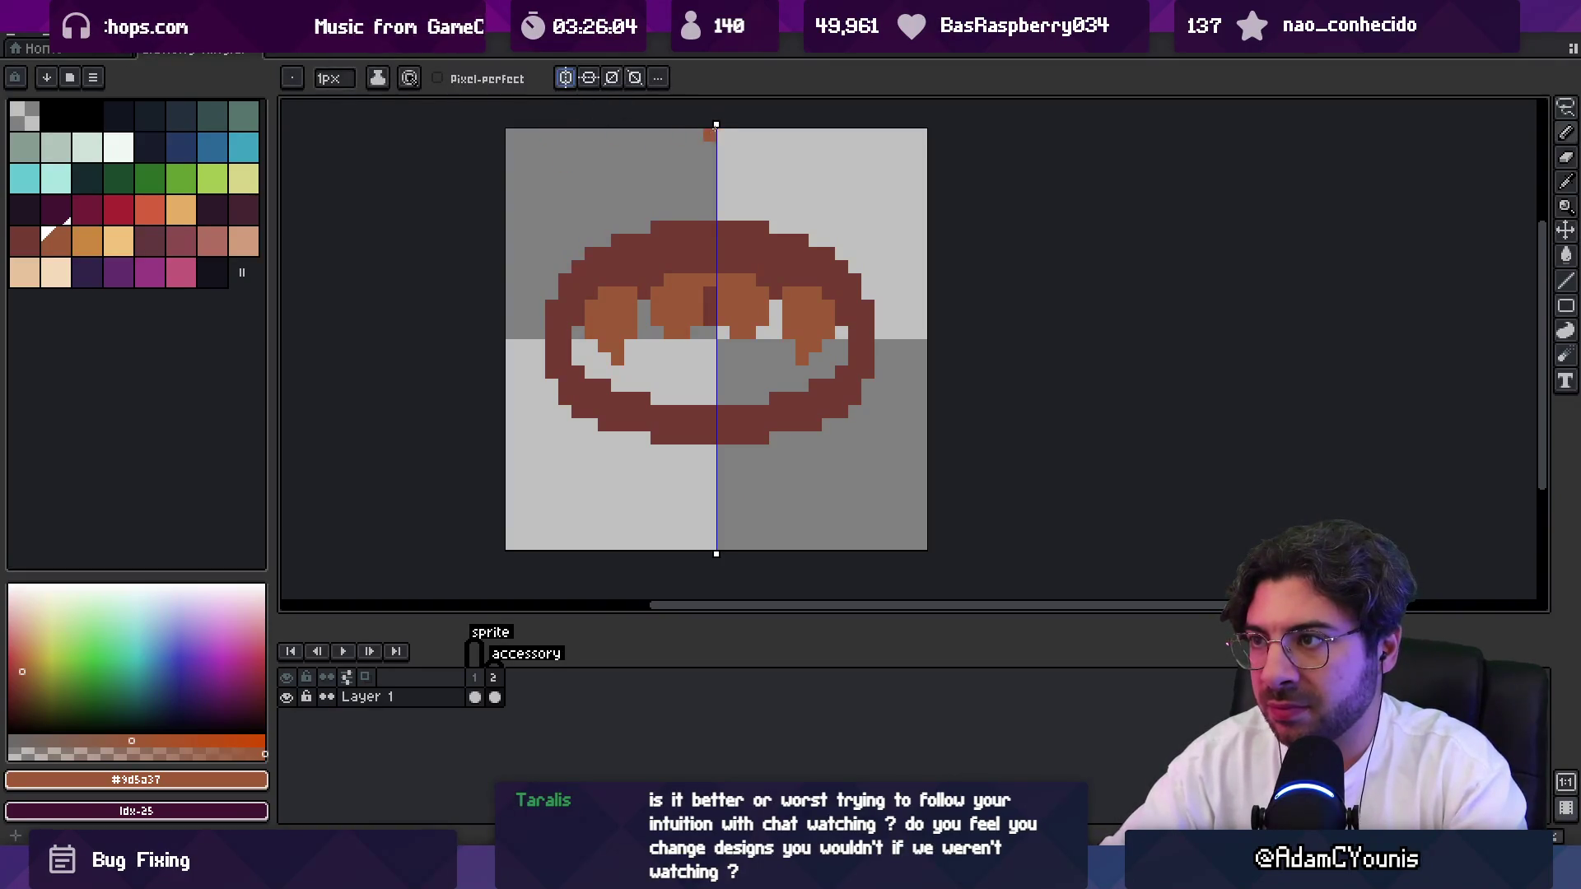
pyautogui.moveTo(717, 124); pyautogui.dragTo(710, 124)
pyautogui.keyDown('alt'); pyautogui.click(780, 284); pyautogui.keyUp('alt')
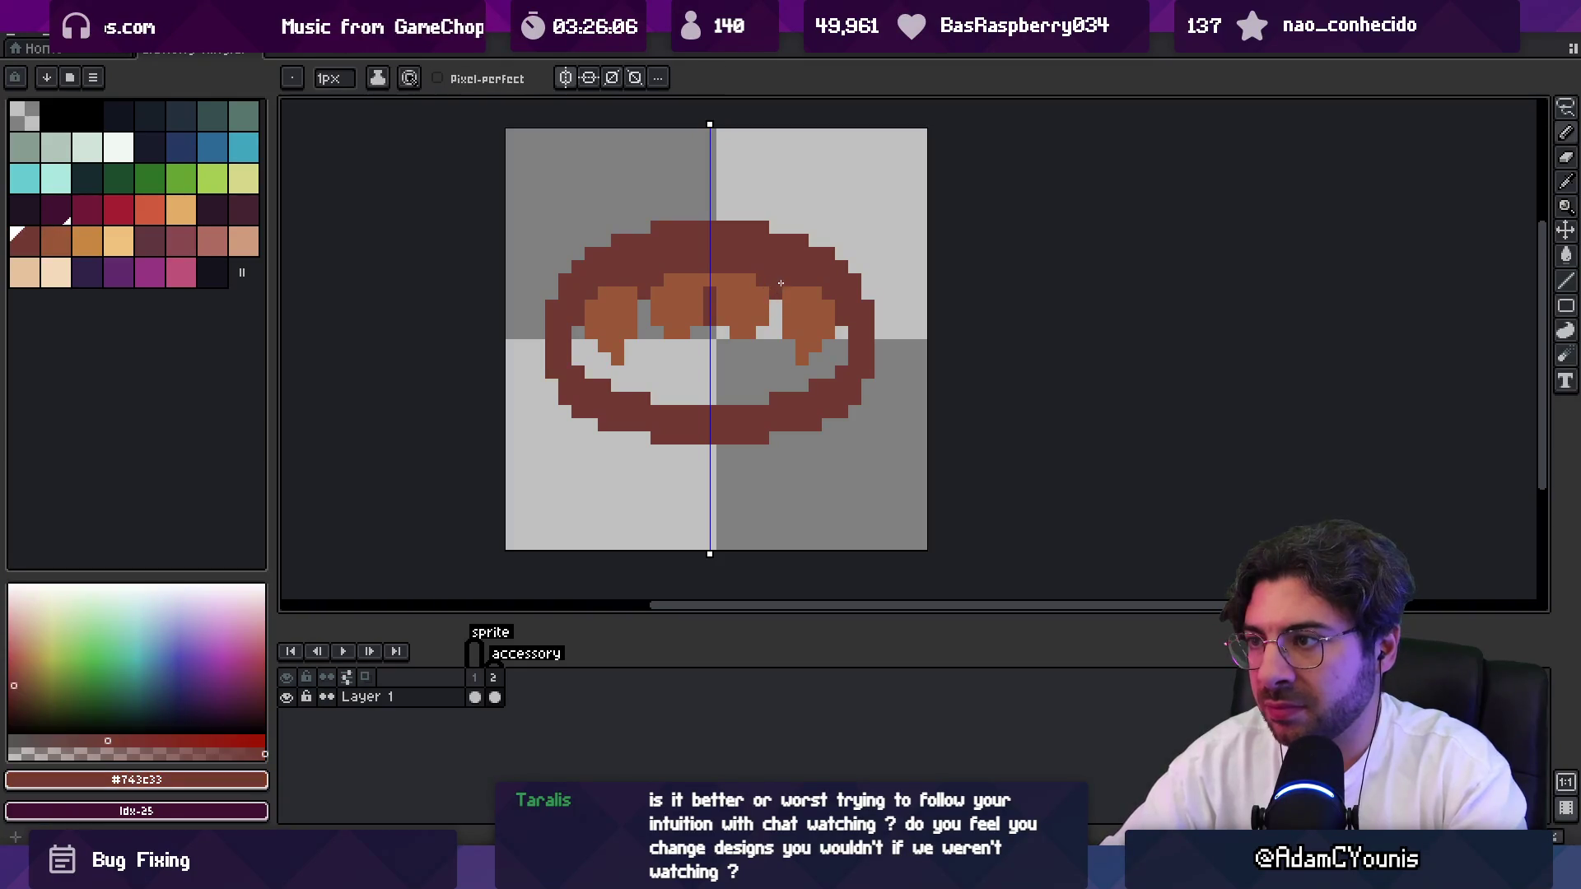
pyautogui.moveTo(780, 283); pyautogui.dragTo(789, 346)
# Lengthen the outer fangs with orange pixels and a dark outline pixel beside them.
pyautogui.press('e')
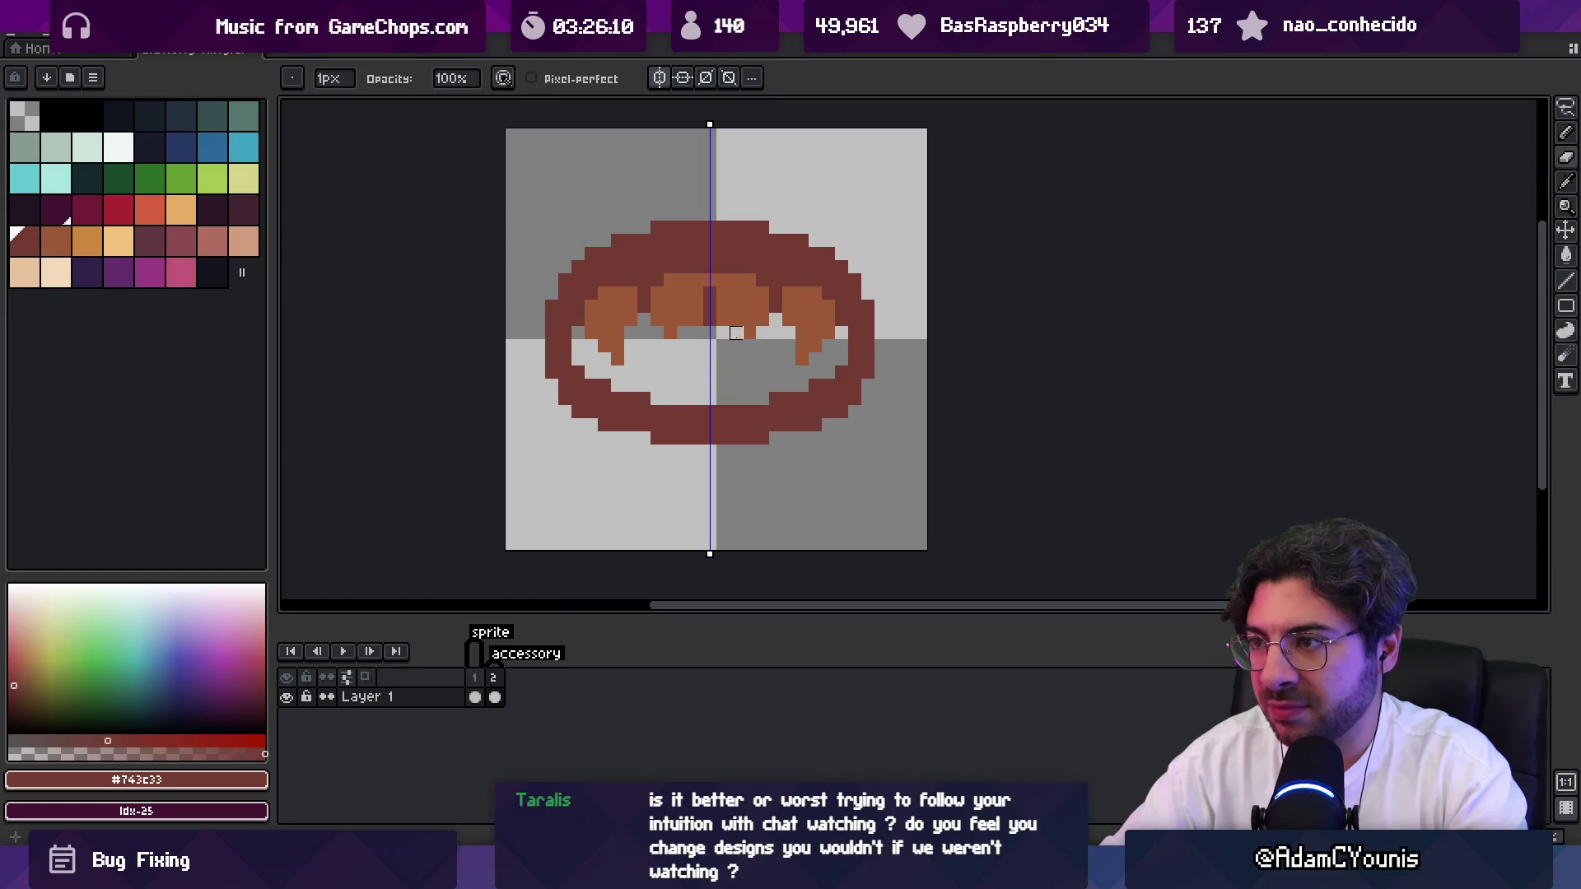
pyautogui.press('b')
pyautogui.keyDown('alt'); pyautogui.click(822, 310); pyautogui.keyUp('alt')
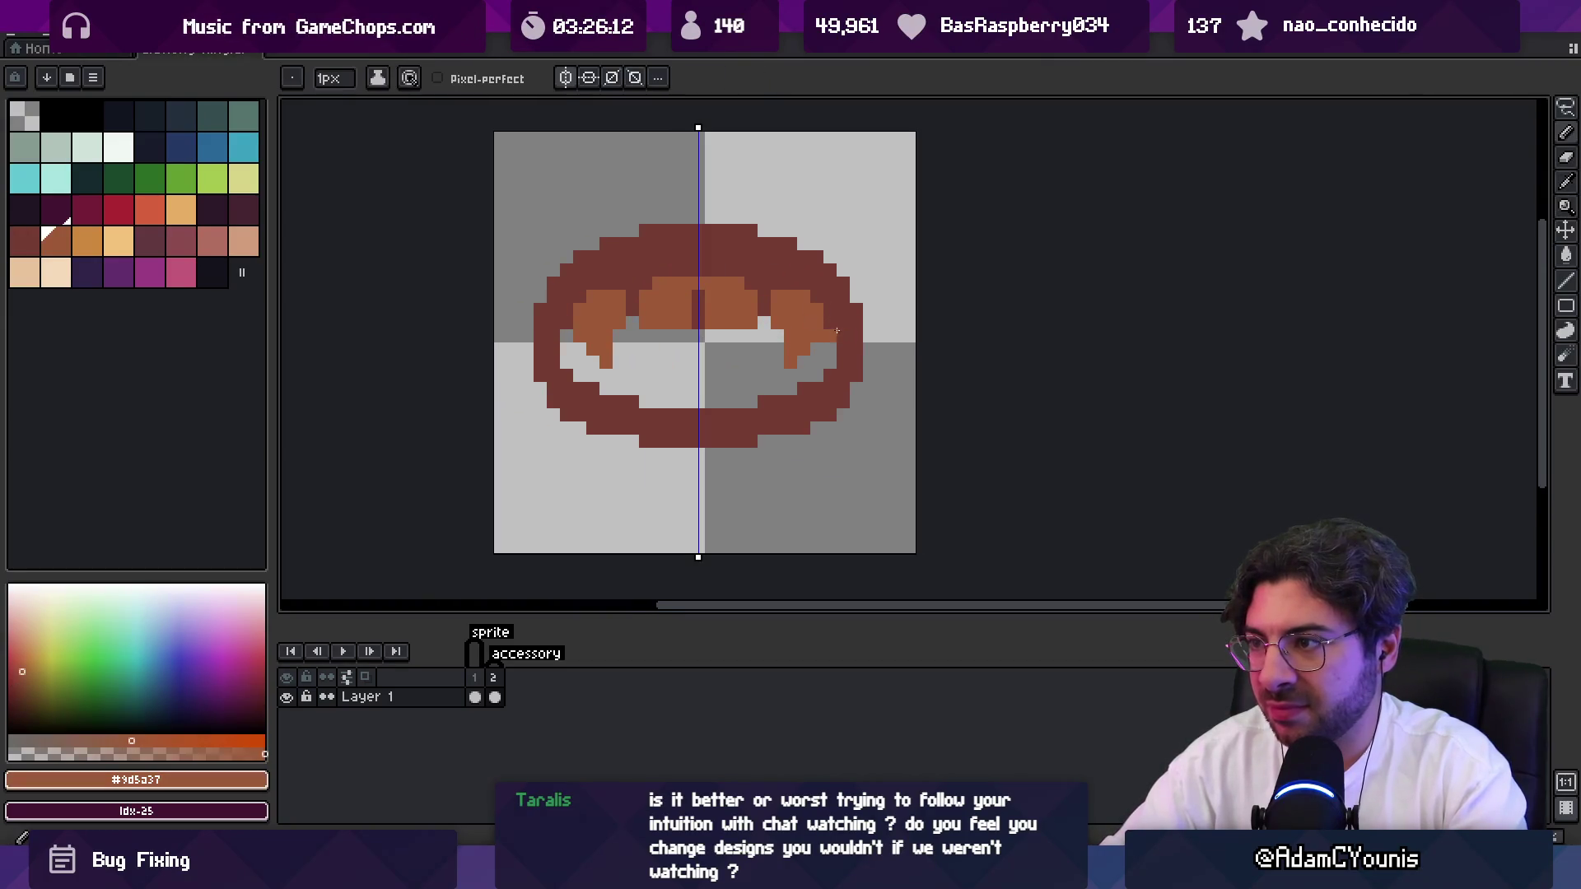
pyautogui.moveTo(840, 321)
pyautogui.mouseDown()
pyautogui.moveTo(838, 344)
pyautogui.moveTo(831, 328)
pyautogui.mouseUp()
pyautogui.keyDown('alt'); pyautogui.click(832, 326); pyautogui.keyUp('alt')
# Add orange pixels near the top of the fangs and zoom to review them.
pyautogui.press('z')
pyautogui.scroll(-5, 741, 272)
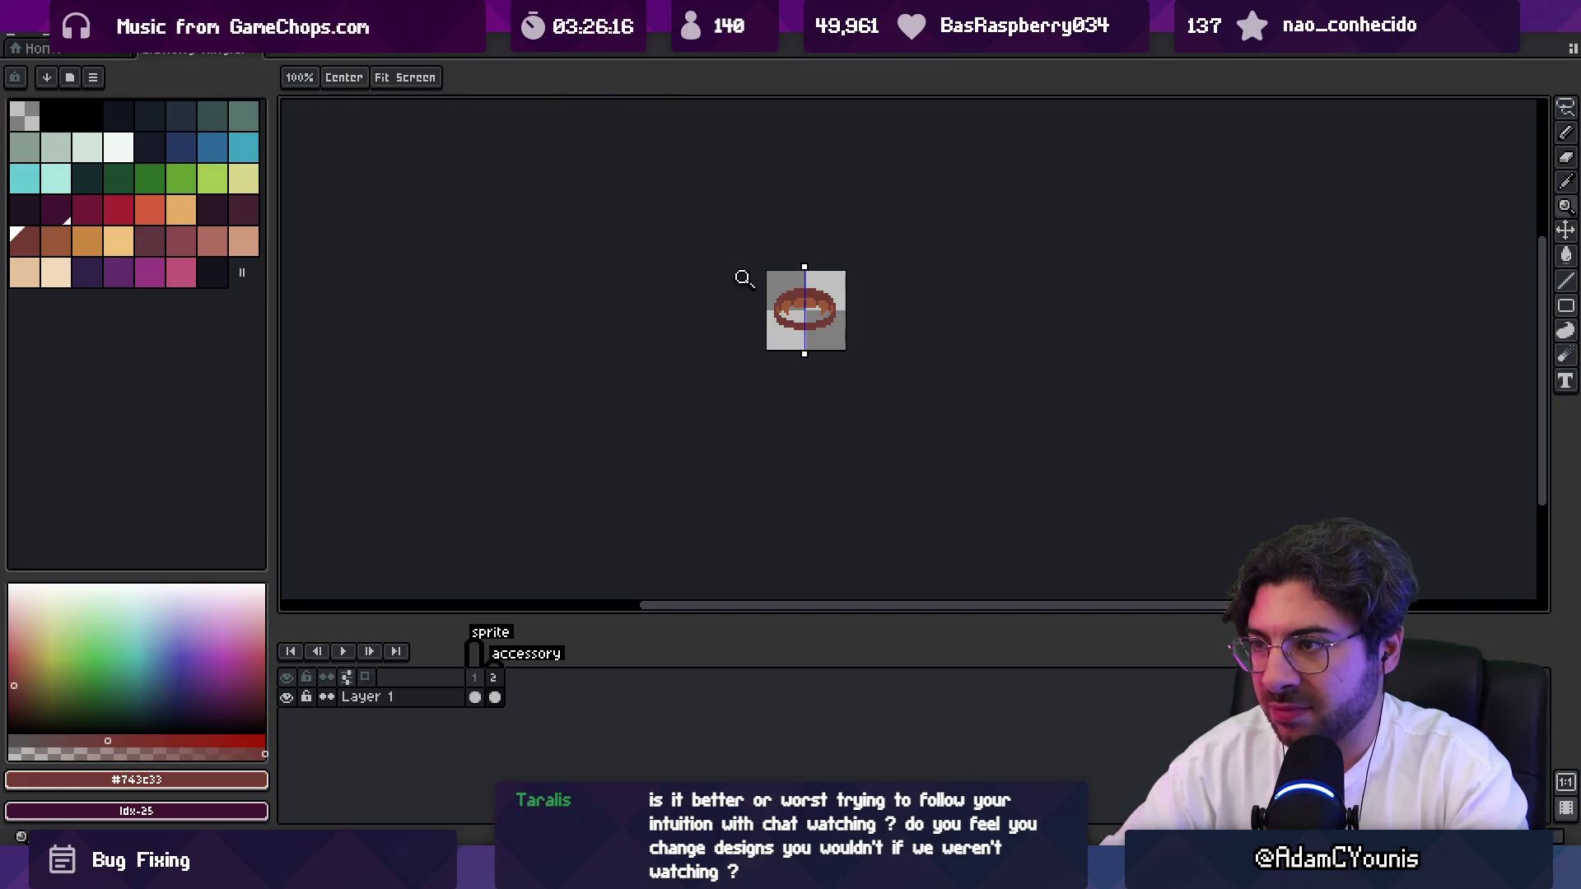
pyautogui.scroll(4, 847, 282)
pyautogui.press('b')
pyautogui.click(803, 283)
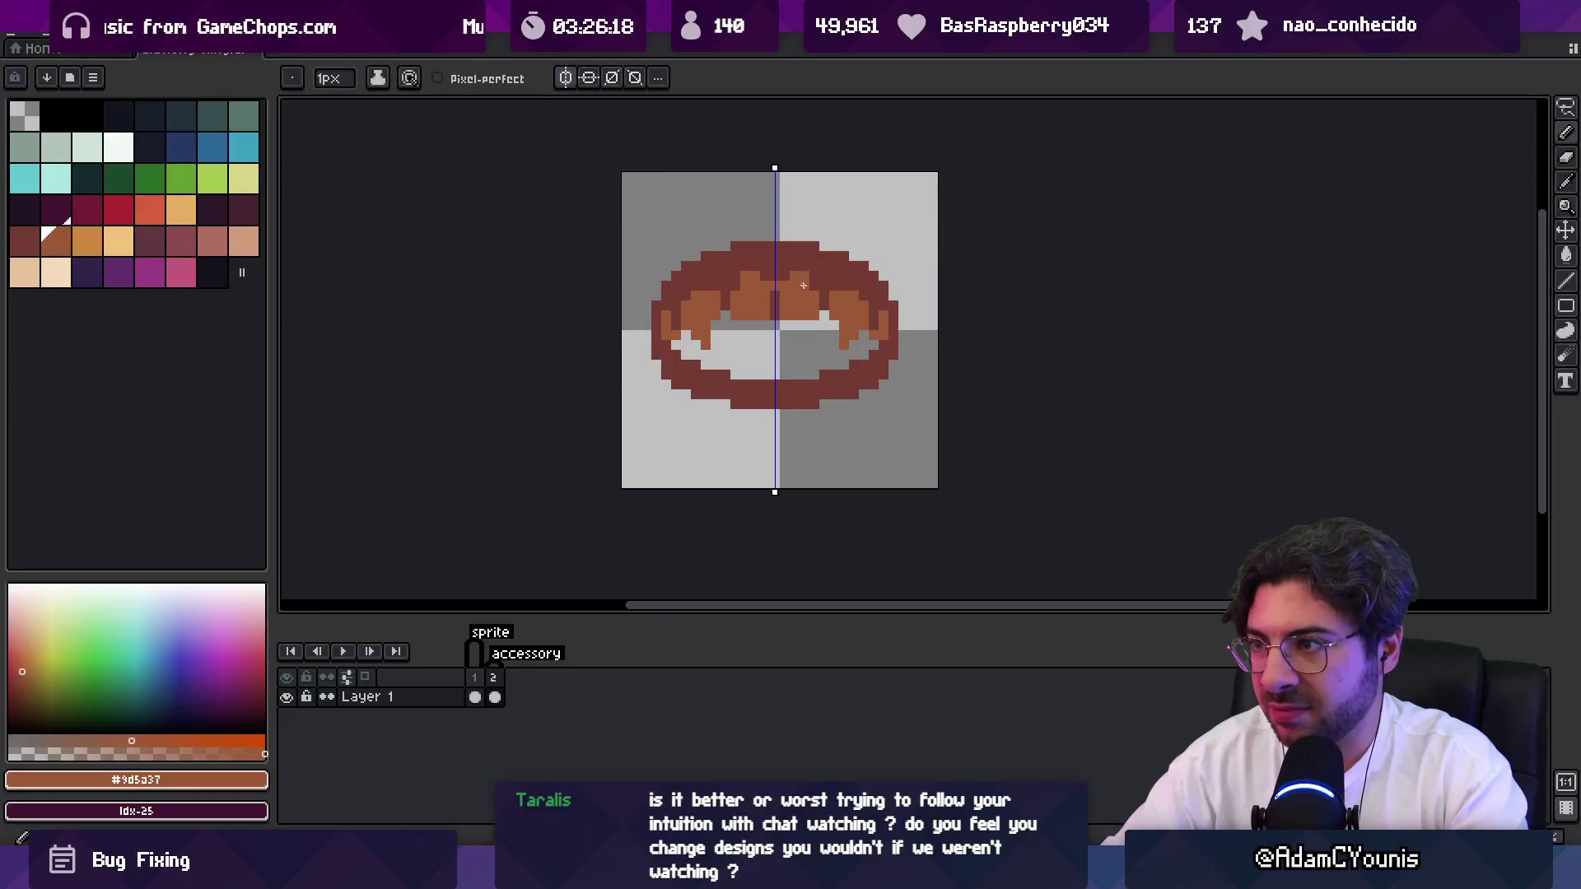
pyautogui.press('z')
pyautogui.scroll(-3, 696, 254)
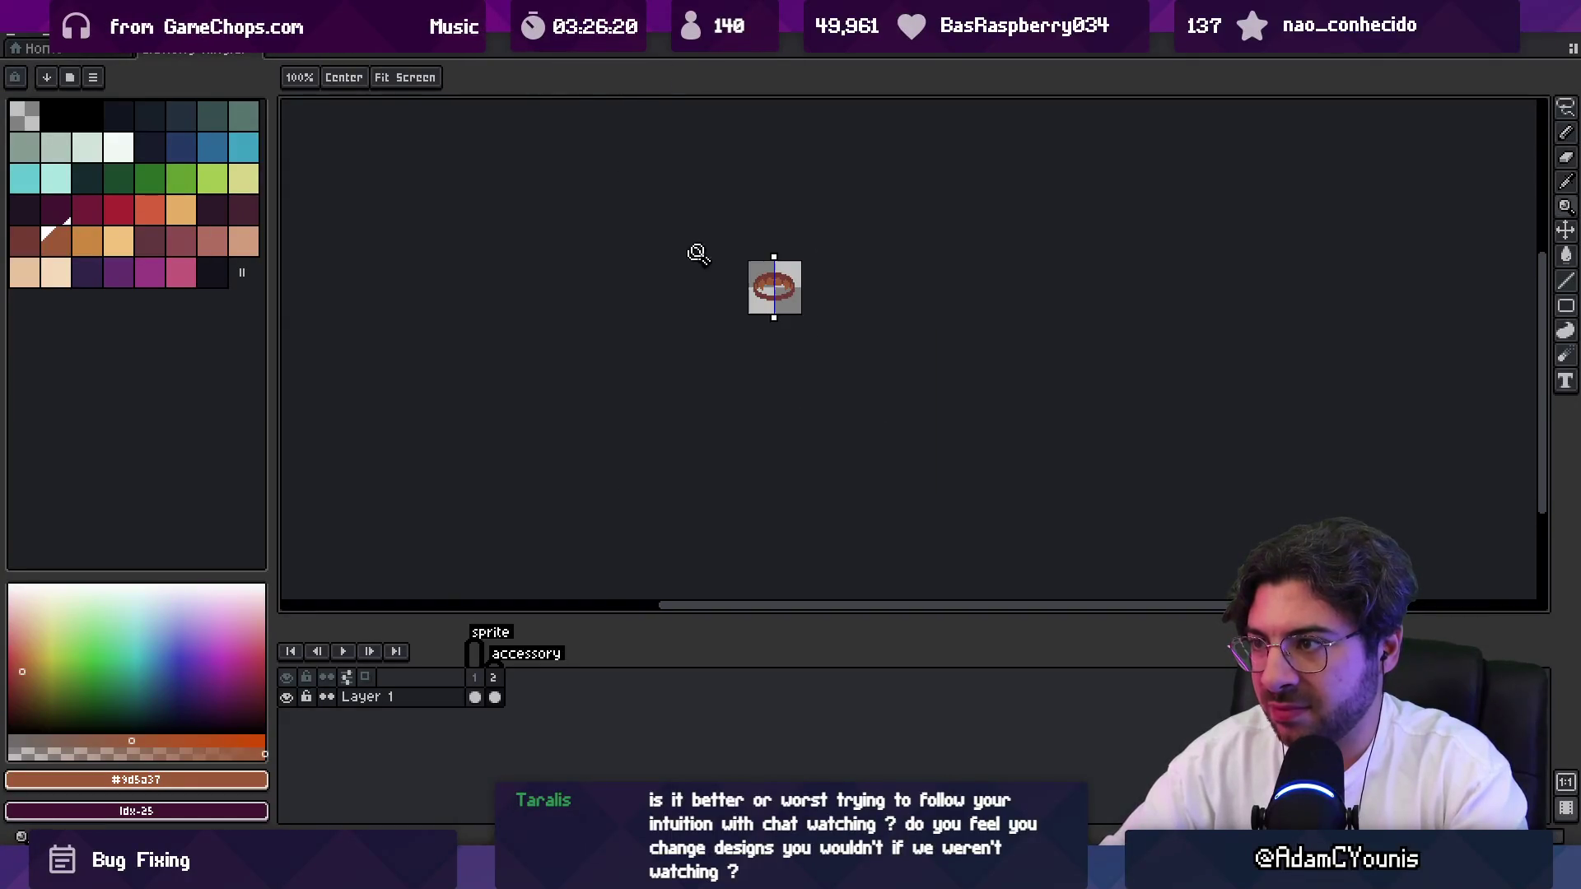
pyautogui.scroll(3, 809, 262)
pyautogui.press('b')
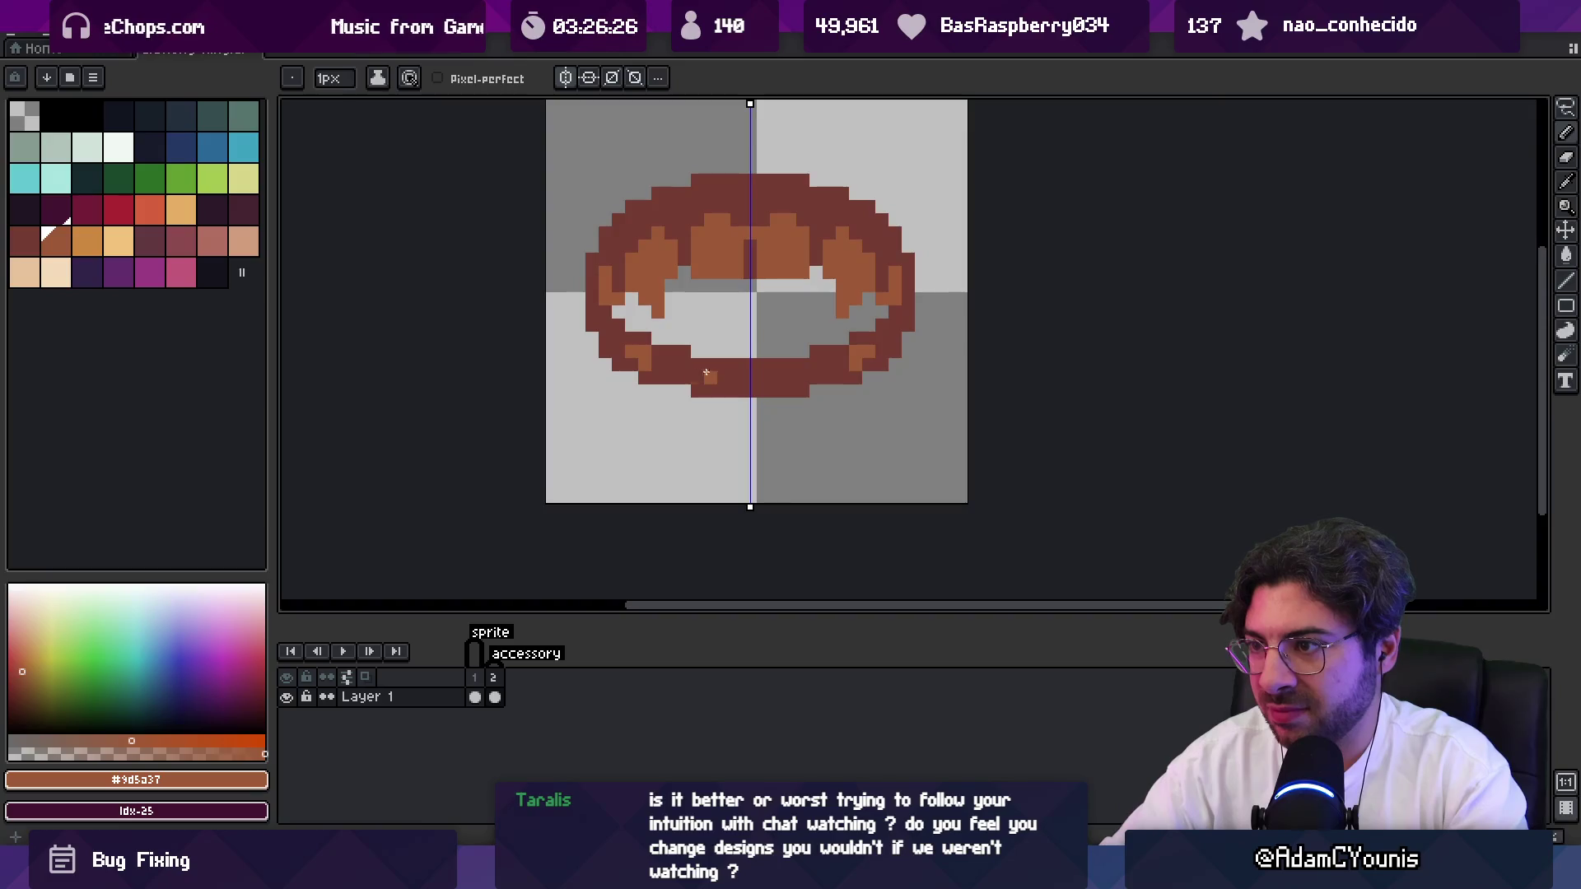
# Add orange highlight pixels along the ring's bottom and lower right side.
pyautogui.moveTo(706, 373); pyautogui.dragTo(724, 377)
pyautogui.click(828, 365)
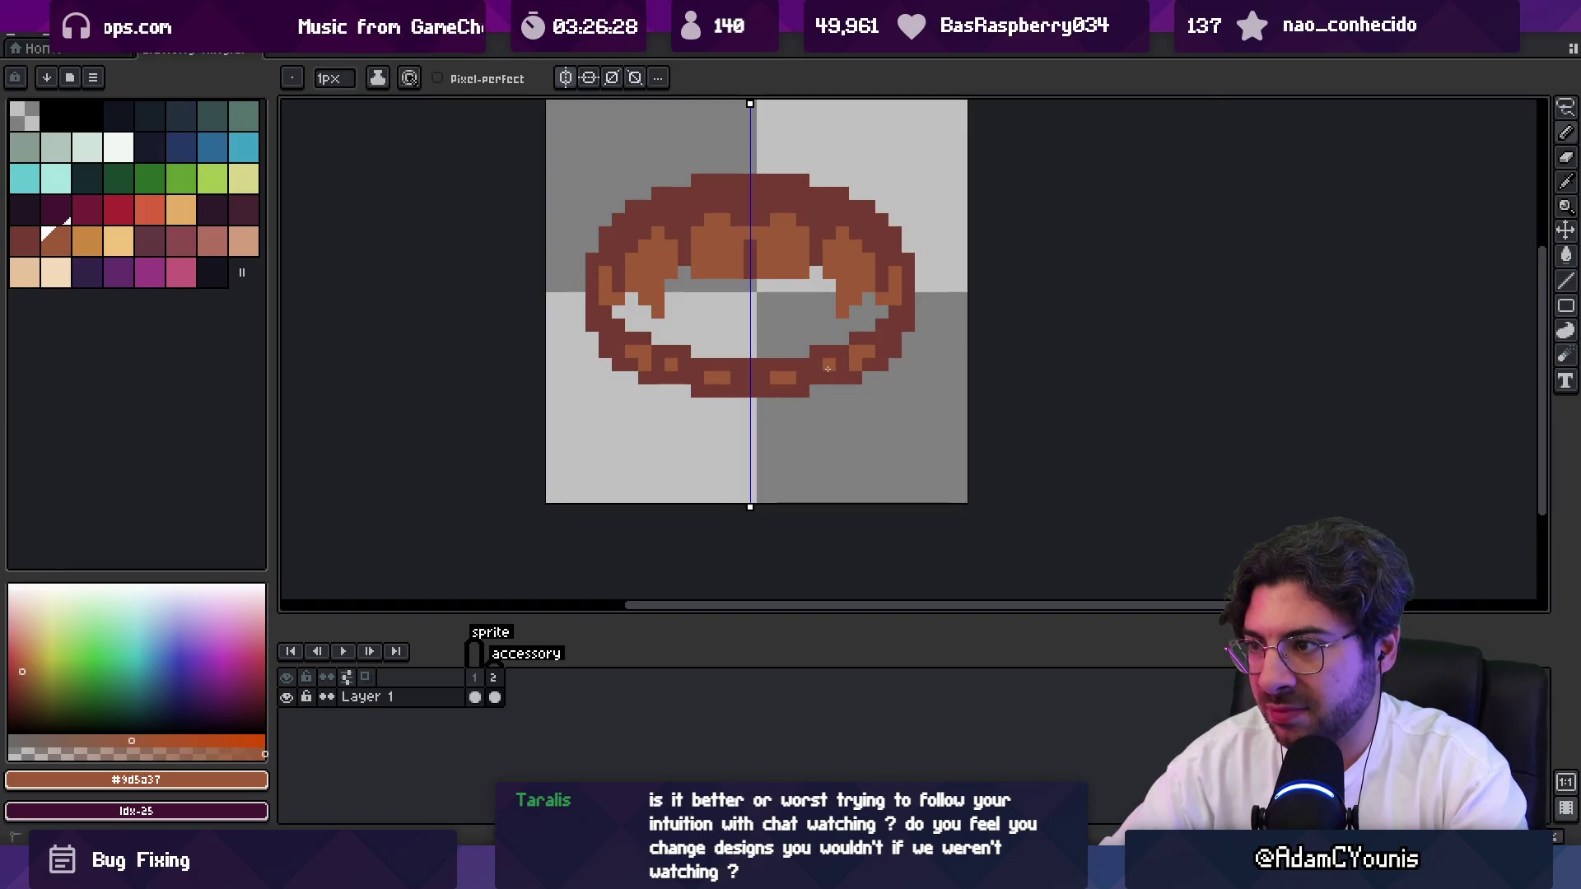
pyautogui.press('z')
pyautogui.scroll(-3, 824, 346)
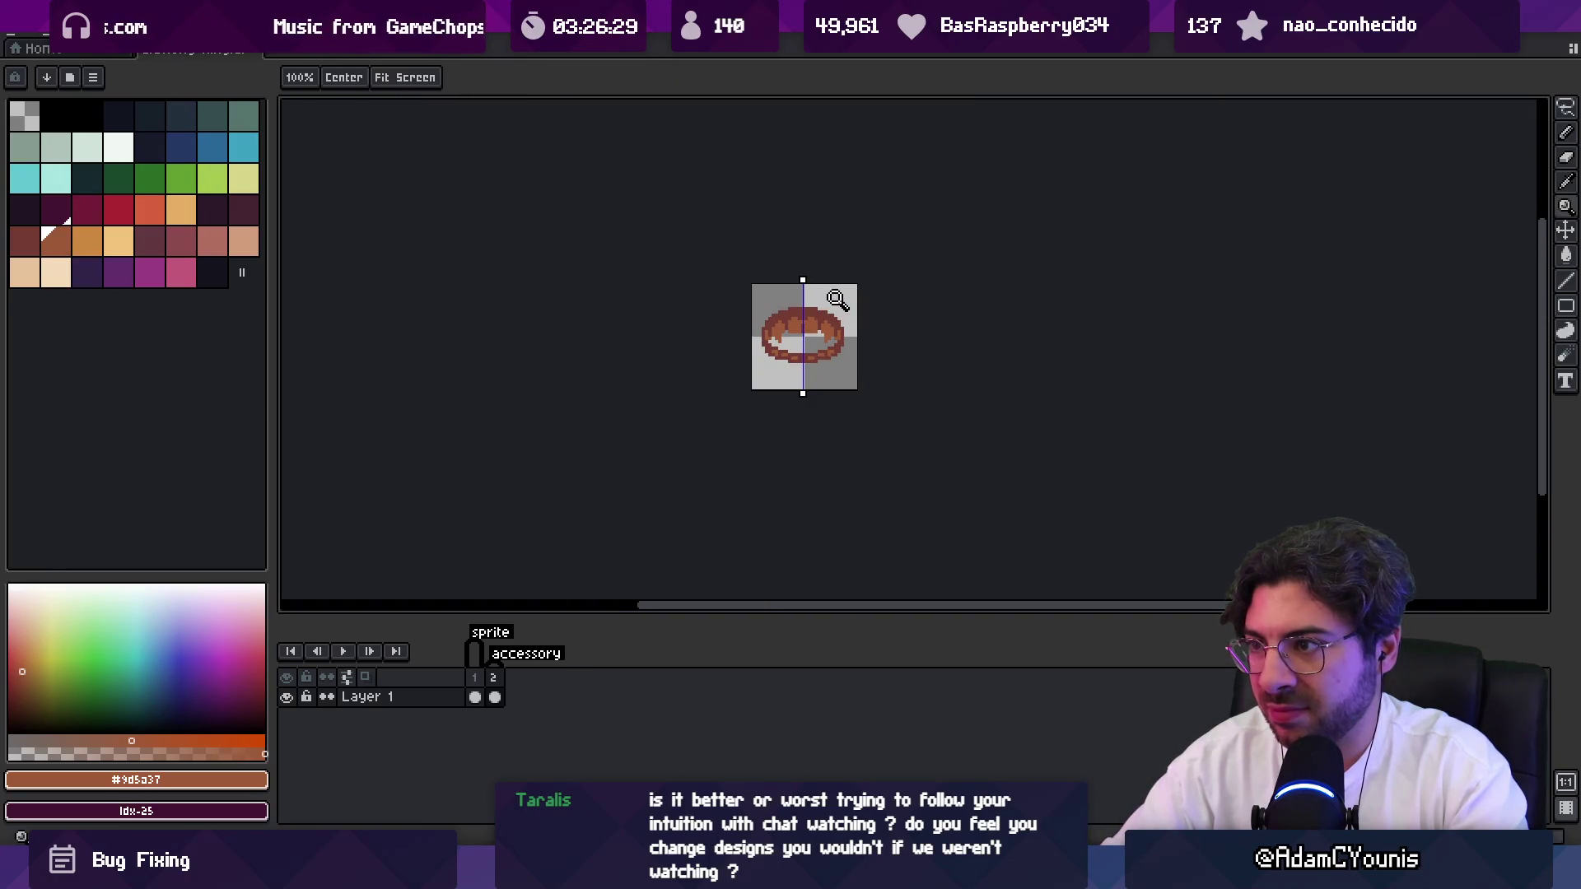
pyautogui.scroll(2, 849, 327)
# Sample the ring's colour and add shading pixels along its bottom edge.
pyautogui.keyDown('alt'); pyautogui.click(813, 337); pyautogui.keyUp('alt')
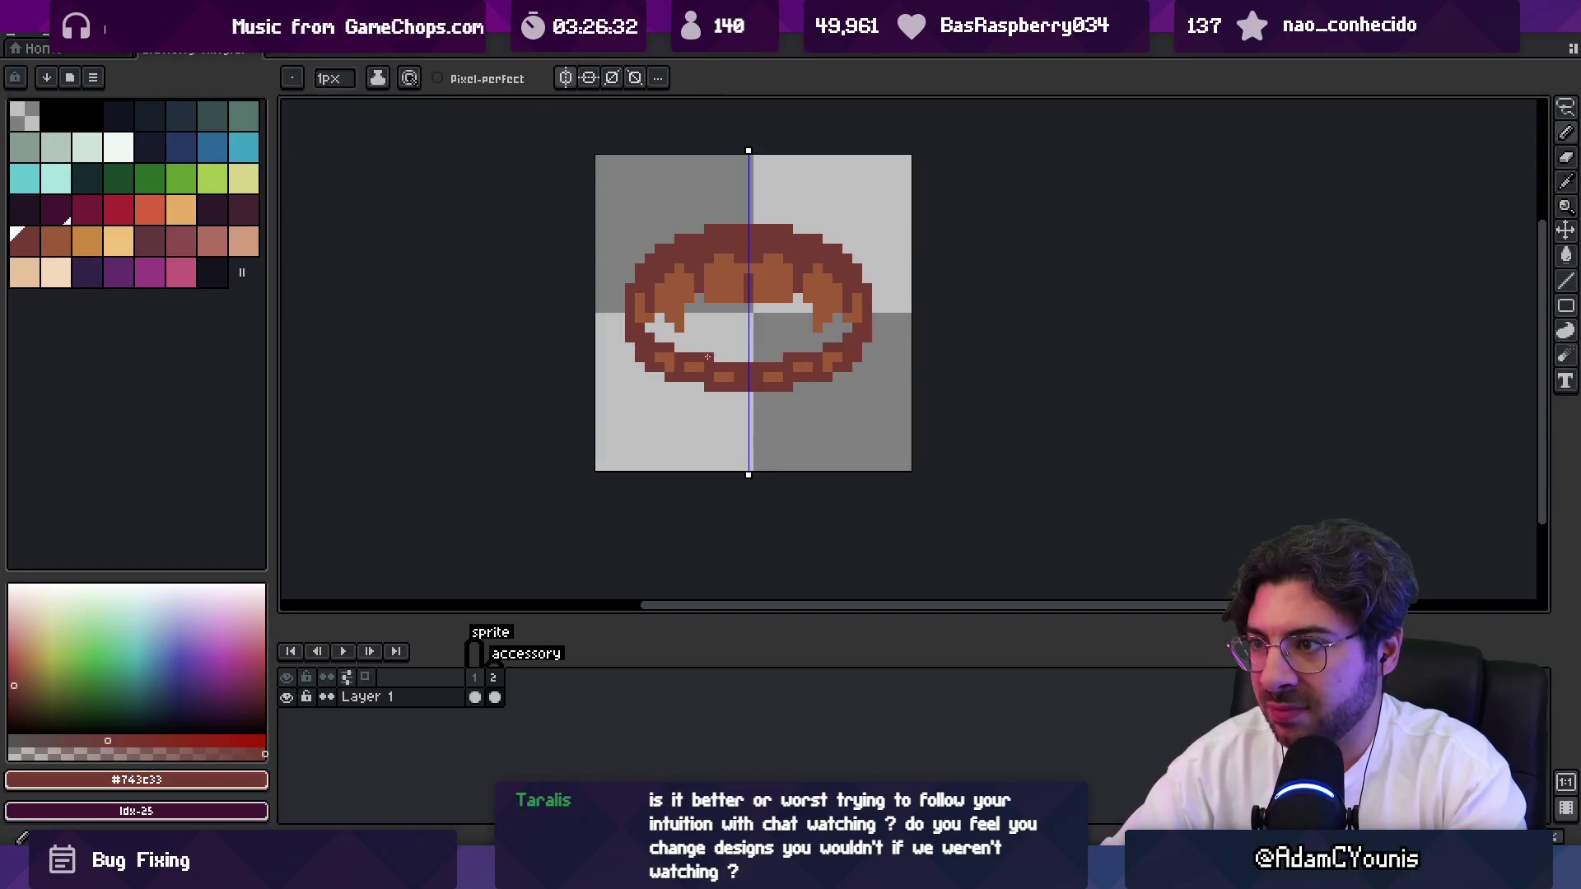
pyautogui.scroll(-4, 812, 339)
pyautogui.scroll(4, 835, 329)
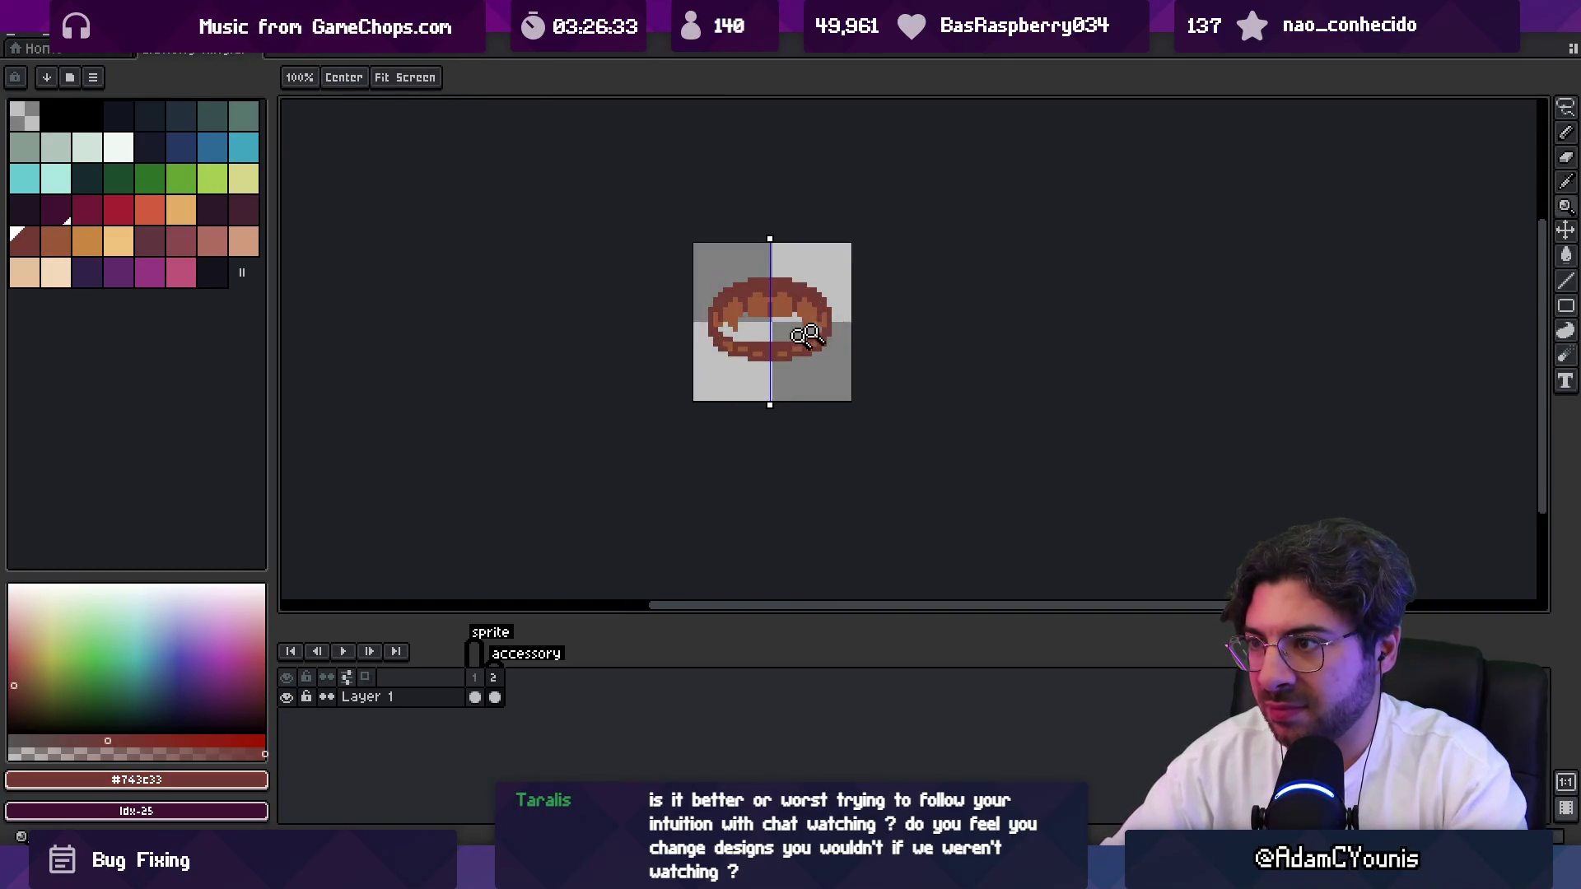
pyautogui.press('alt')
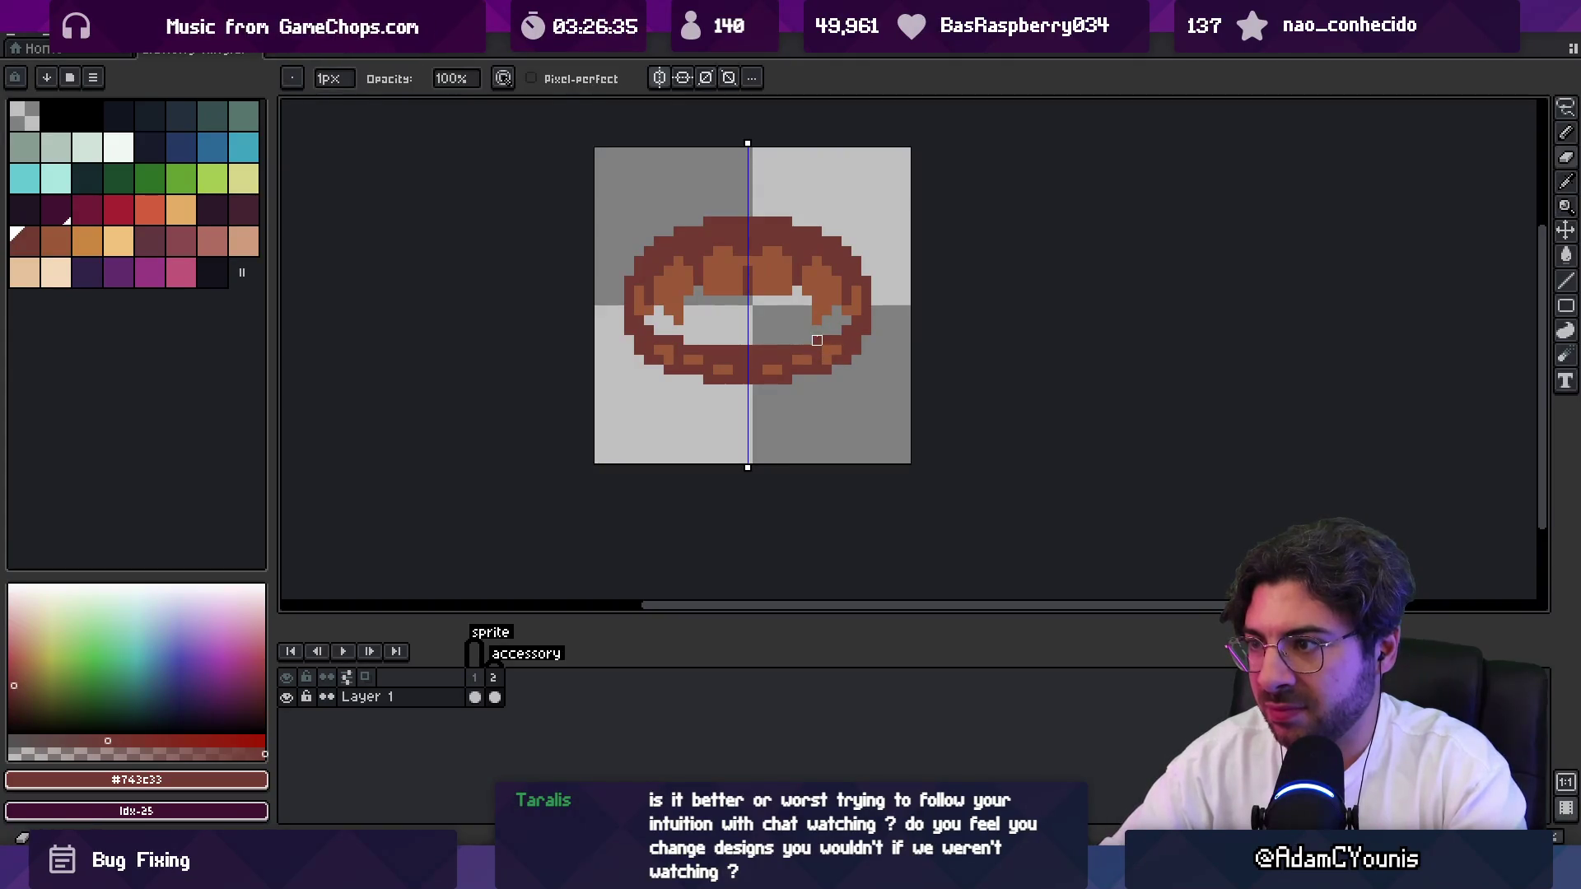
pyautogui.scroll(-5, 835, 329)
pyautogui.scroll(7, 782, 332)
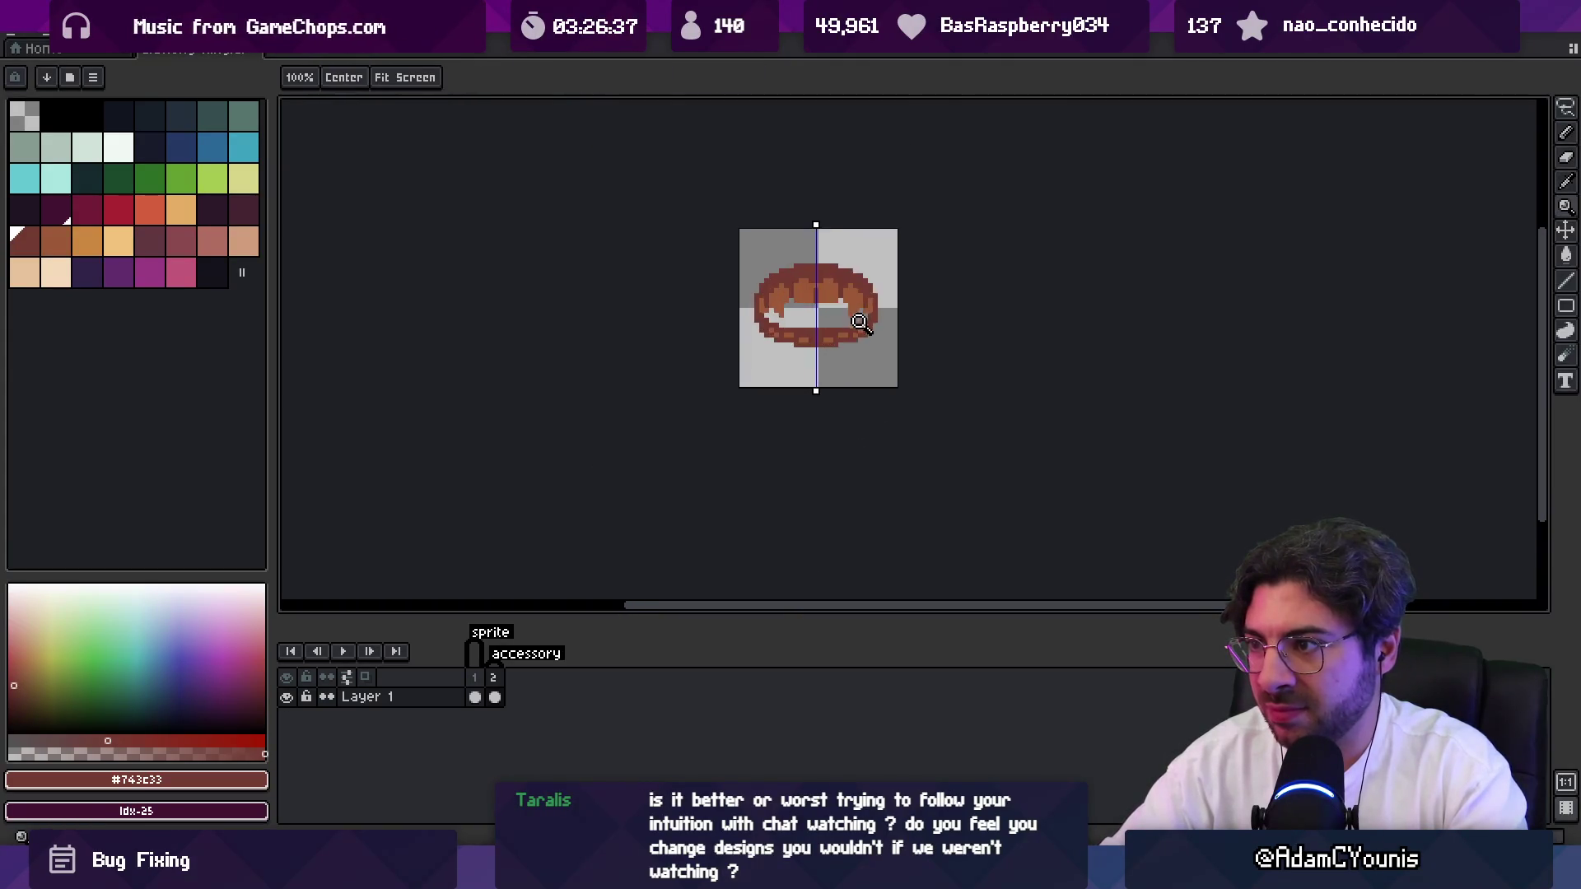
pyautogui.keyDown('alt'); pyautogui.click(782, 332); pyautogui.keyUp('alt')
pyautogui.keyDown('alt'); pyautogui.click(774, 369); pyautogui.keyUp('alt')
pyautogui.moveTo(765, 371); pyautogui.dragTo(751, 370)
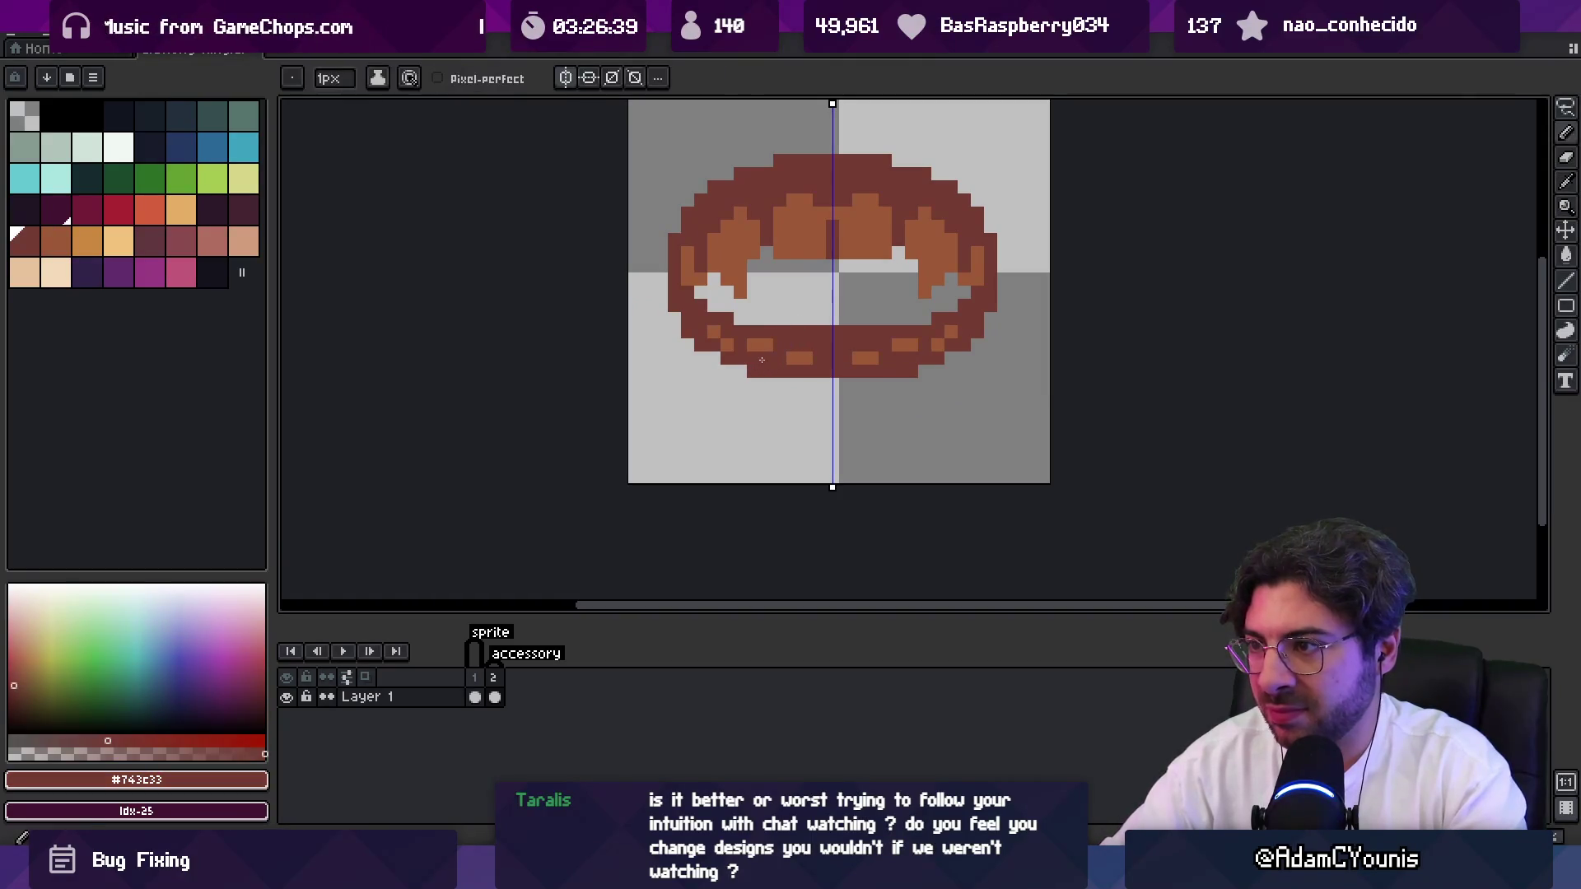
pyautogui.keyDown('alt'); pyautogui.click(766, 351); pyautogui.keyUp('alt')
# Pick the dark red-brown #743c33 outline colour from the ring.
pyautogui.keyDown('alt'); pyautogui.click(745, 336); pyautogui.keyUp('alt')
pyautogui.scroll(-4, 726, 317)
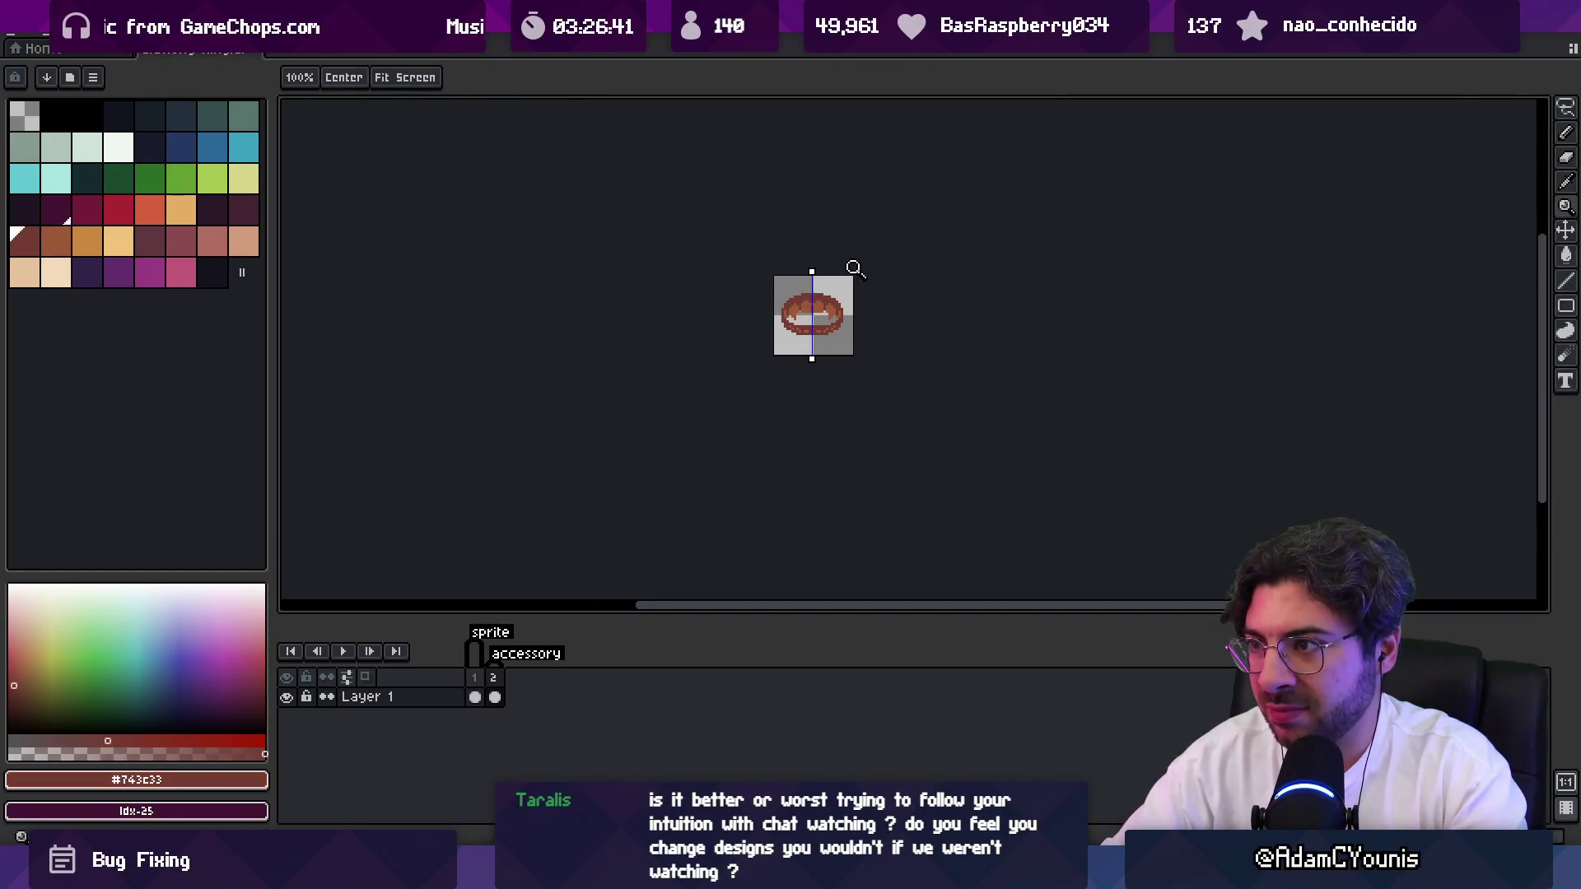
pyautogui.scroll(4, 848, 305)
pyautogui.keyDown('alt'); pyautogui.click(837, 333); pyautogui.keyUp('alt')
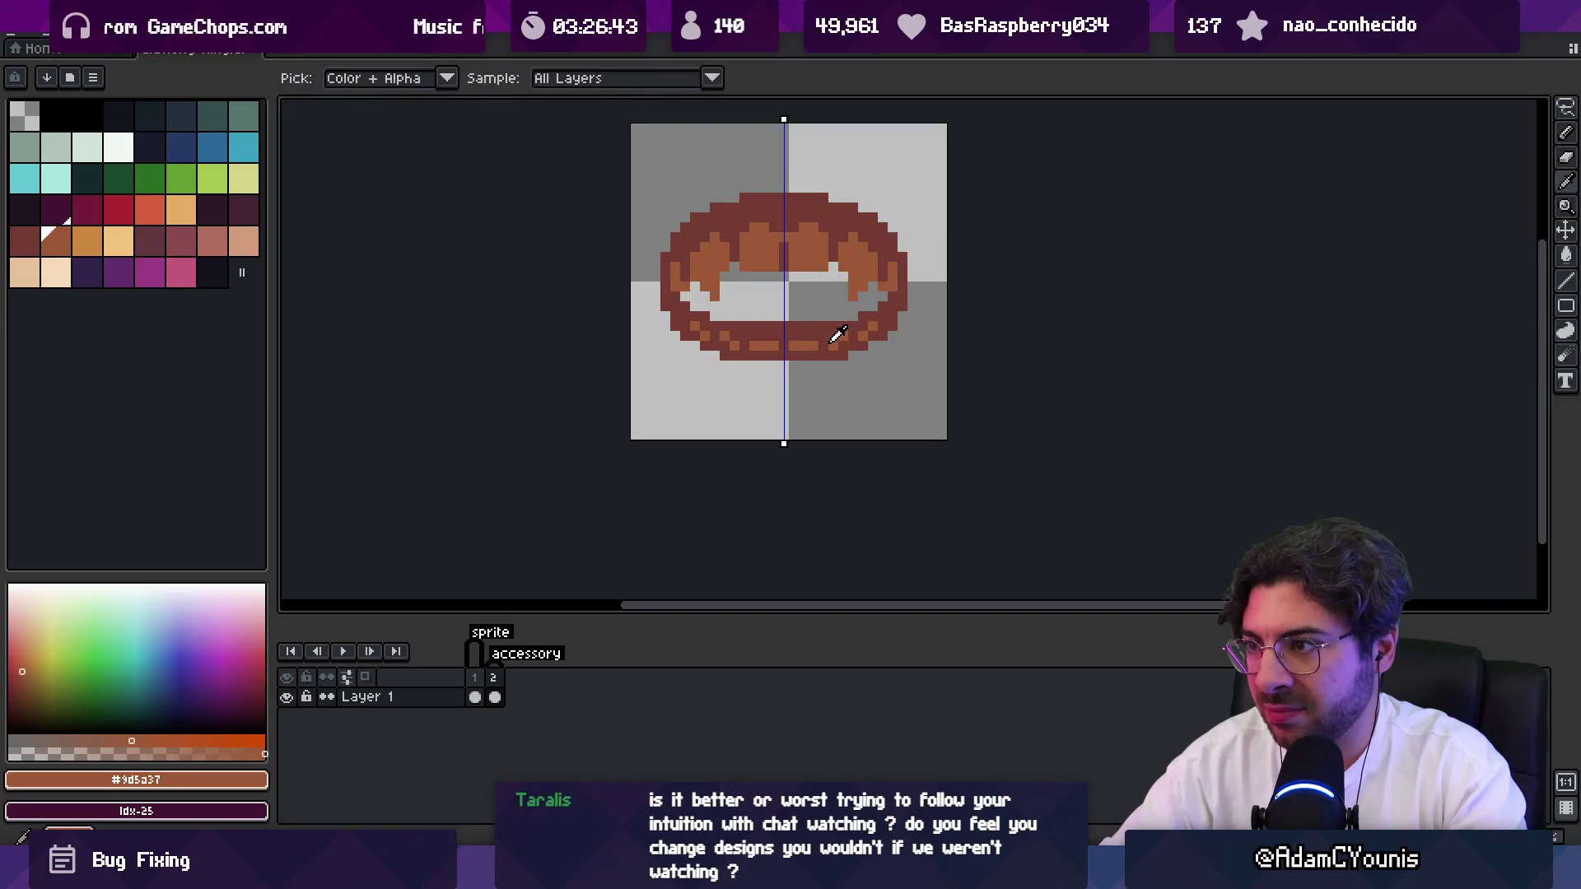
pyautogui.keyDown('alt'); pyautogui.click(745, 339); pyautogui.keyUp('alt')
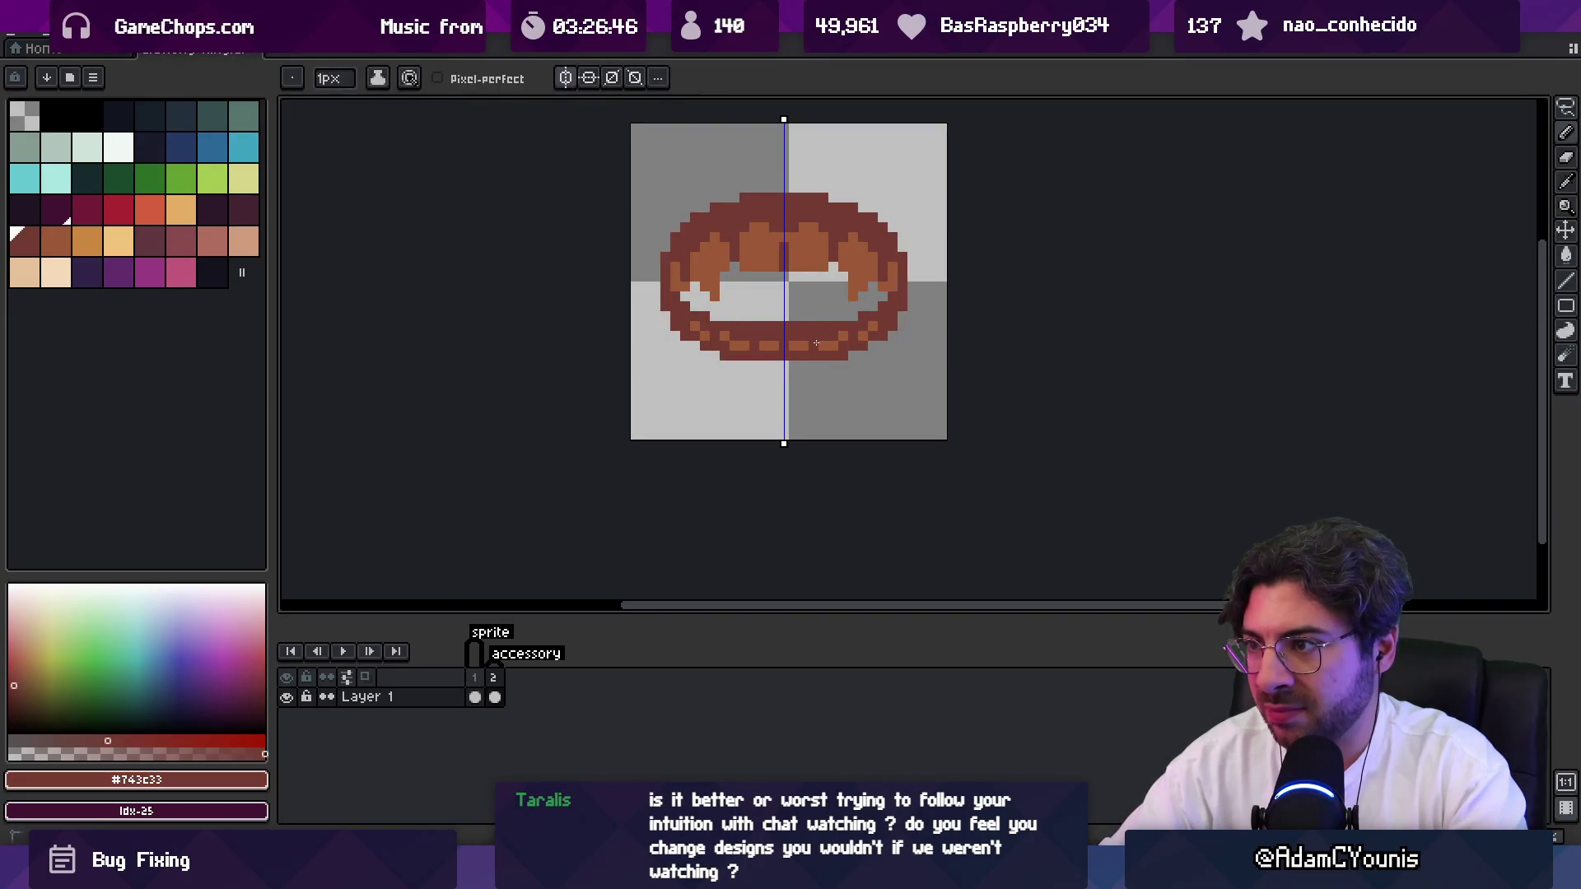
pyautogui.keyDown('alt'); pyautogui.click(816, 342); pyautogui.keyUp('alt')
pyautogui.scroll(-4, 840, 313)
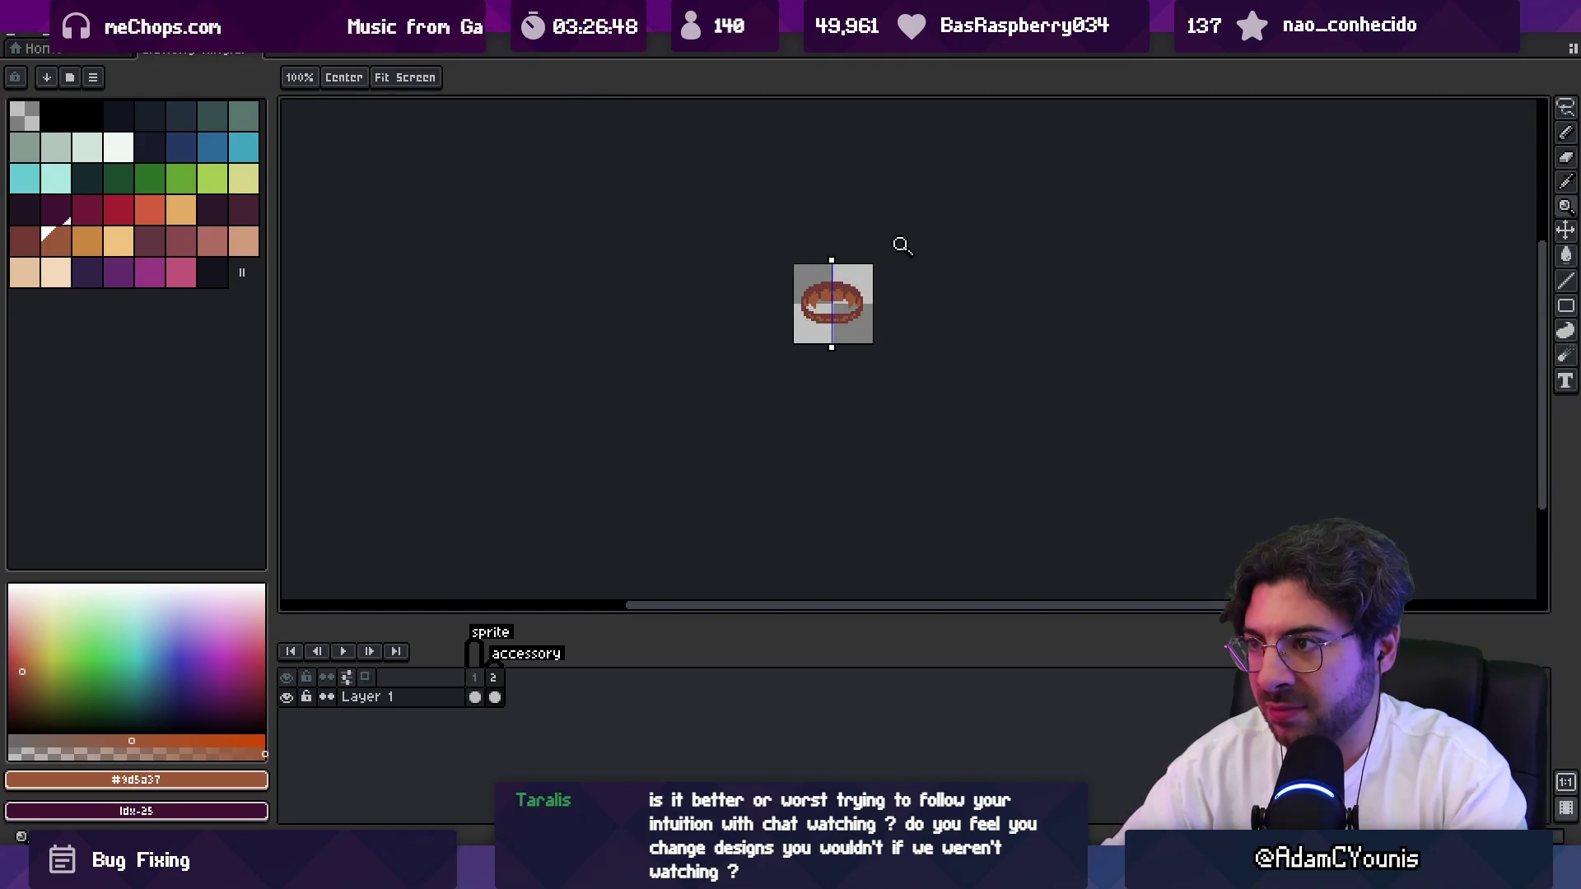
pyautogui.scroll(4, 856, 299)
# Raise and thicken the ring's top outline with the dark red-brown colour.
pyautogui.keyDown('alt'); pyautogui.click(646, 285); pyautogui.keyUp('alt')
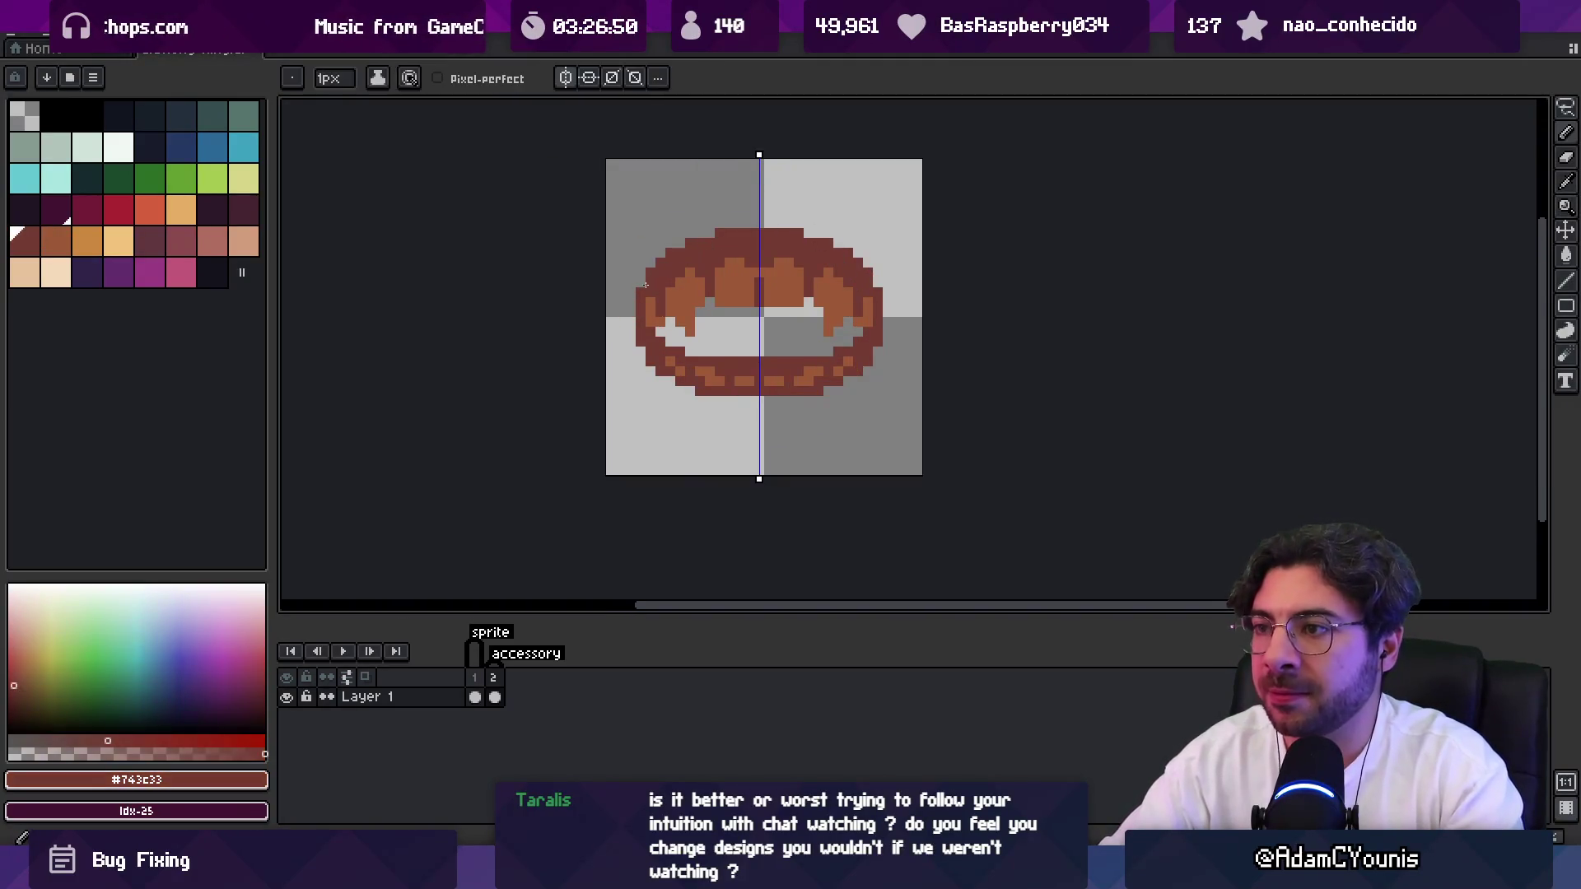
pyautogui.moveTo(645, 285)
pyautogui.mouseDown()
pyautogui.moveTo(662, 242)
pyautogui.moveTo(763, 224)
pyautogui.mouseUp()
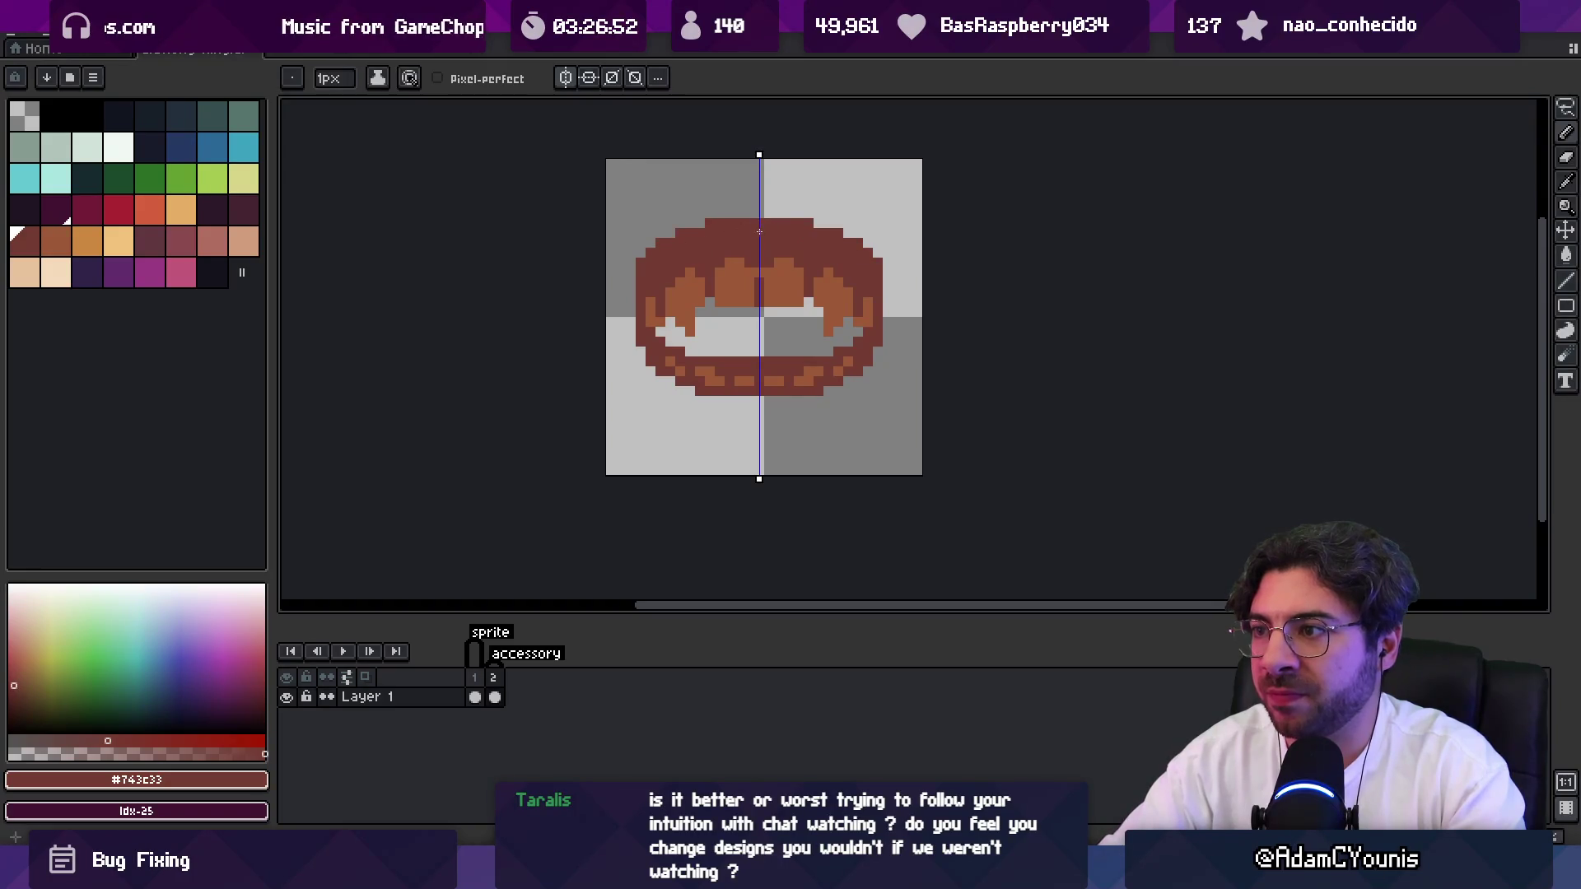
pyautogui.scroll(-3, 760, 231)
pyautogui.scroll(3, 753, 239)
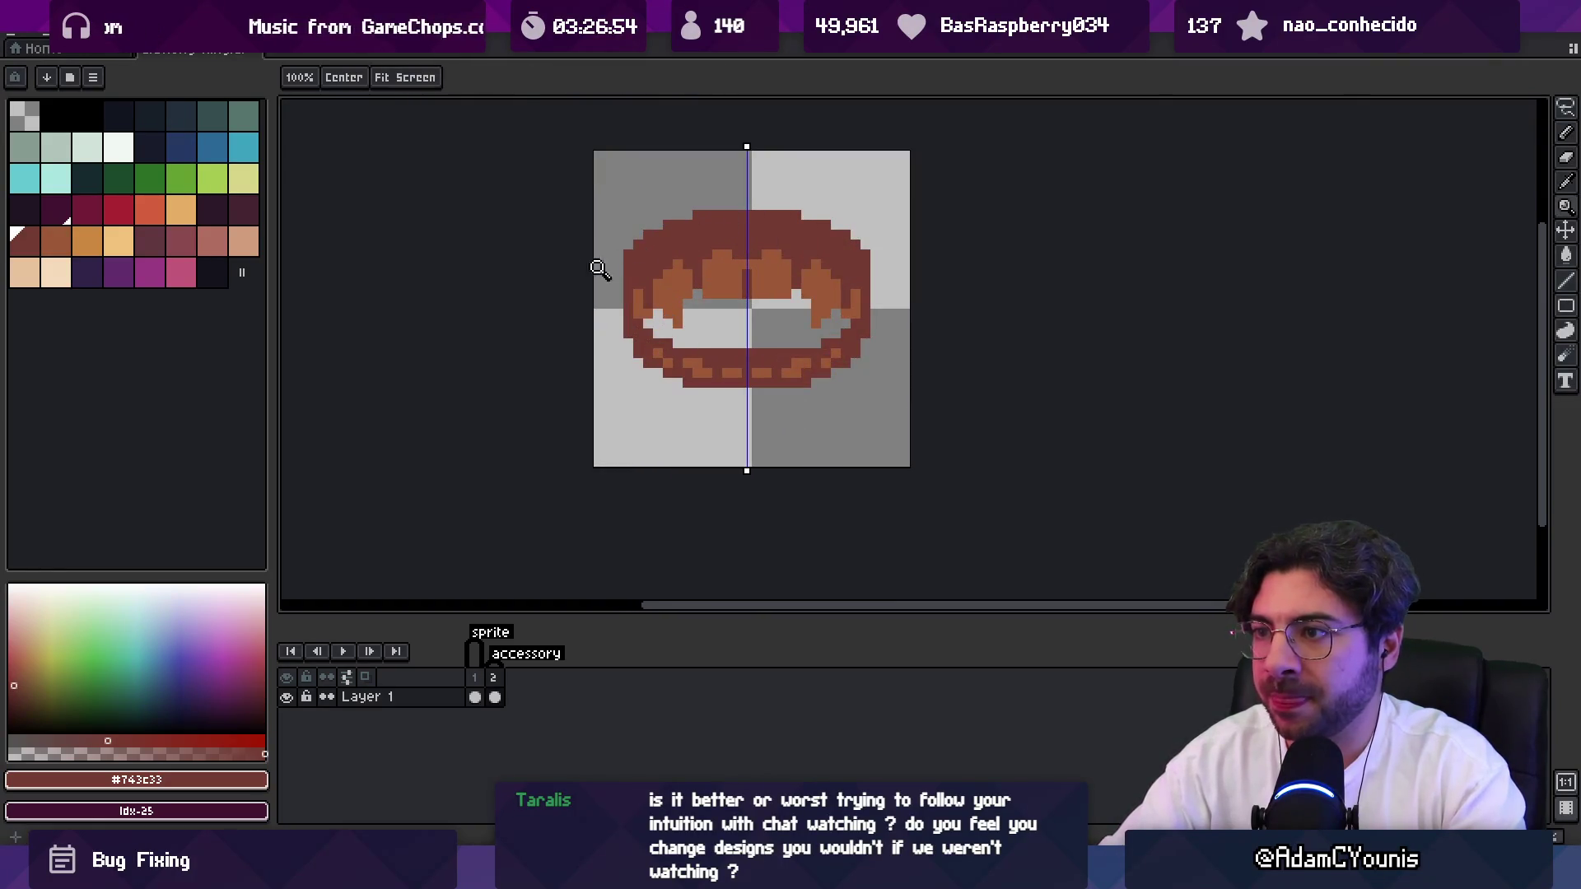
pyautogui.click(211, 210)
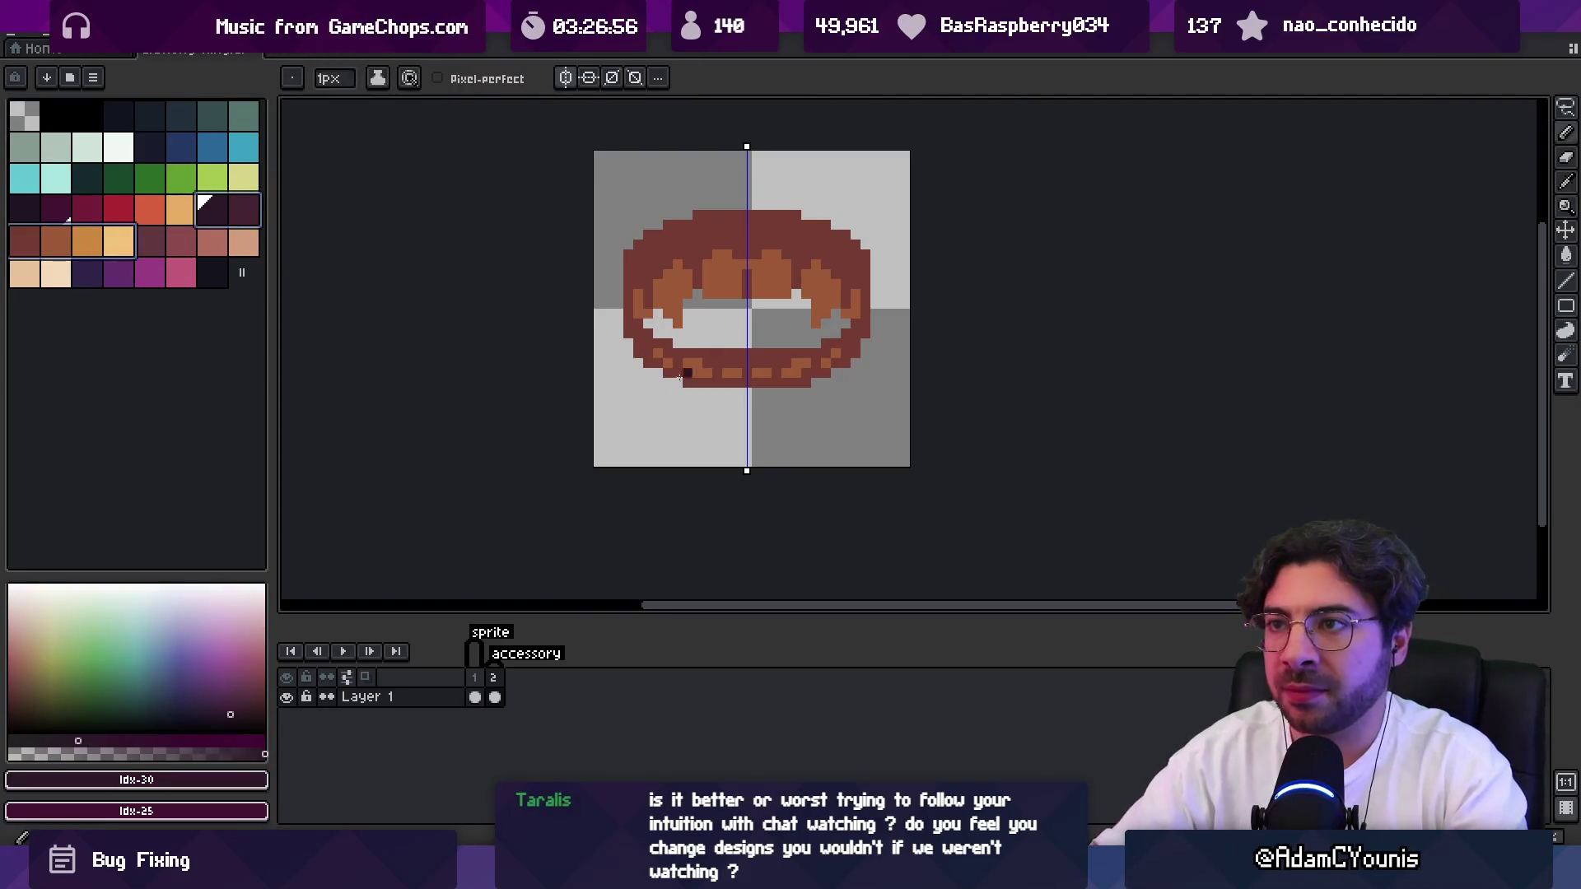
# Darken the ring's bottom rim with a 9px shading brush, then reset the brush to 1px.
pyautogui.moveTo(856, 338); pyautogui.dragTo(780, 375)
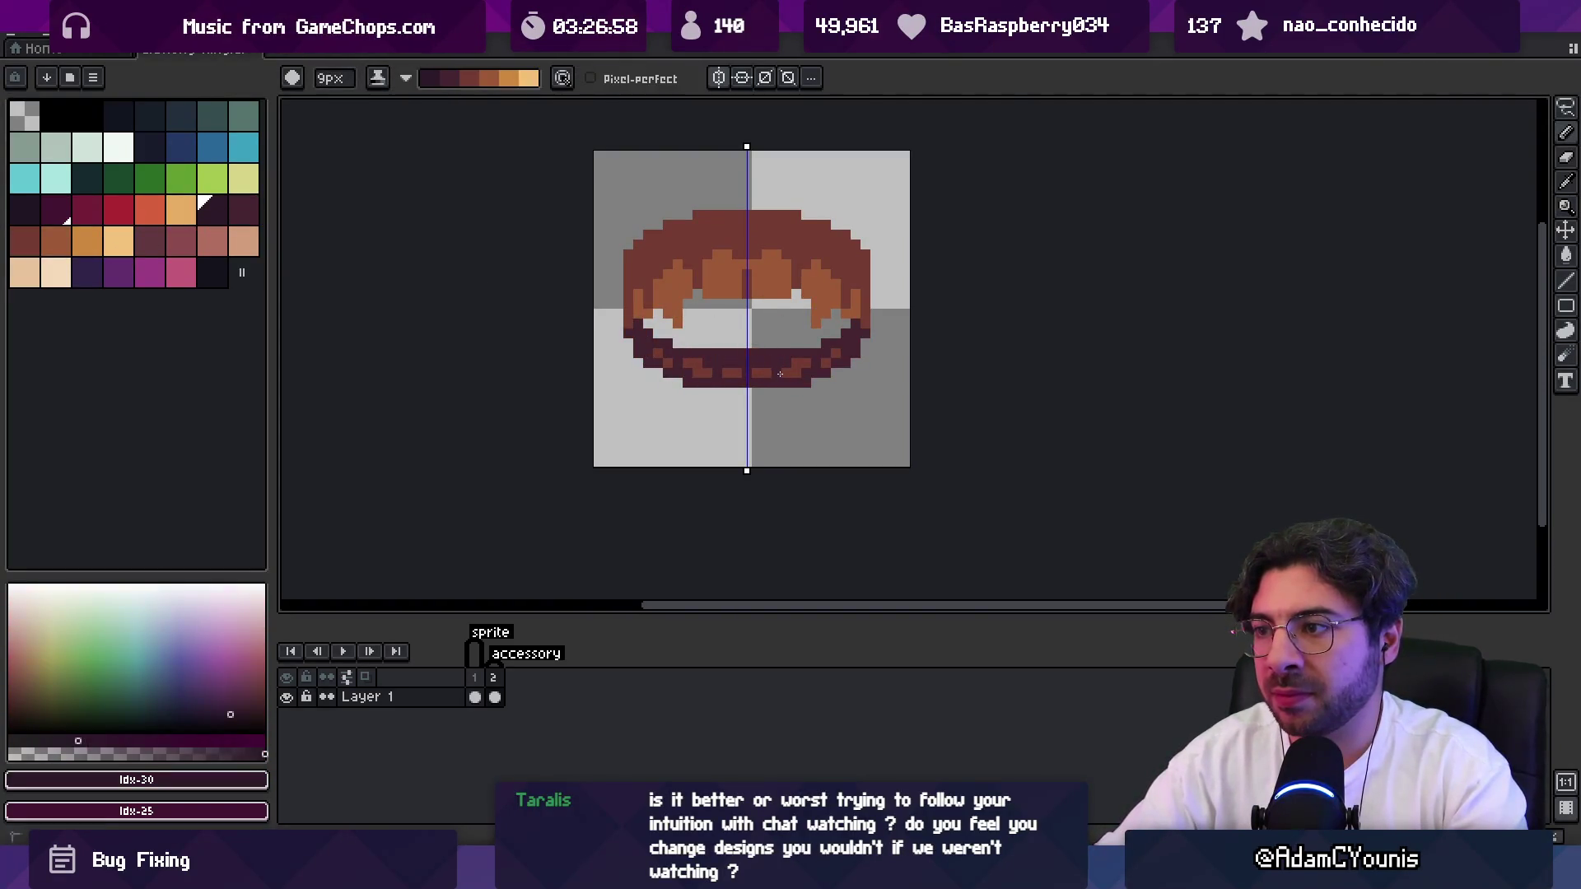
pyautogui.press('b')
pyautogui.press('x')
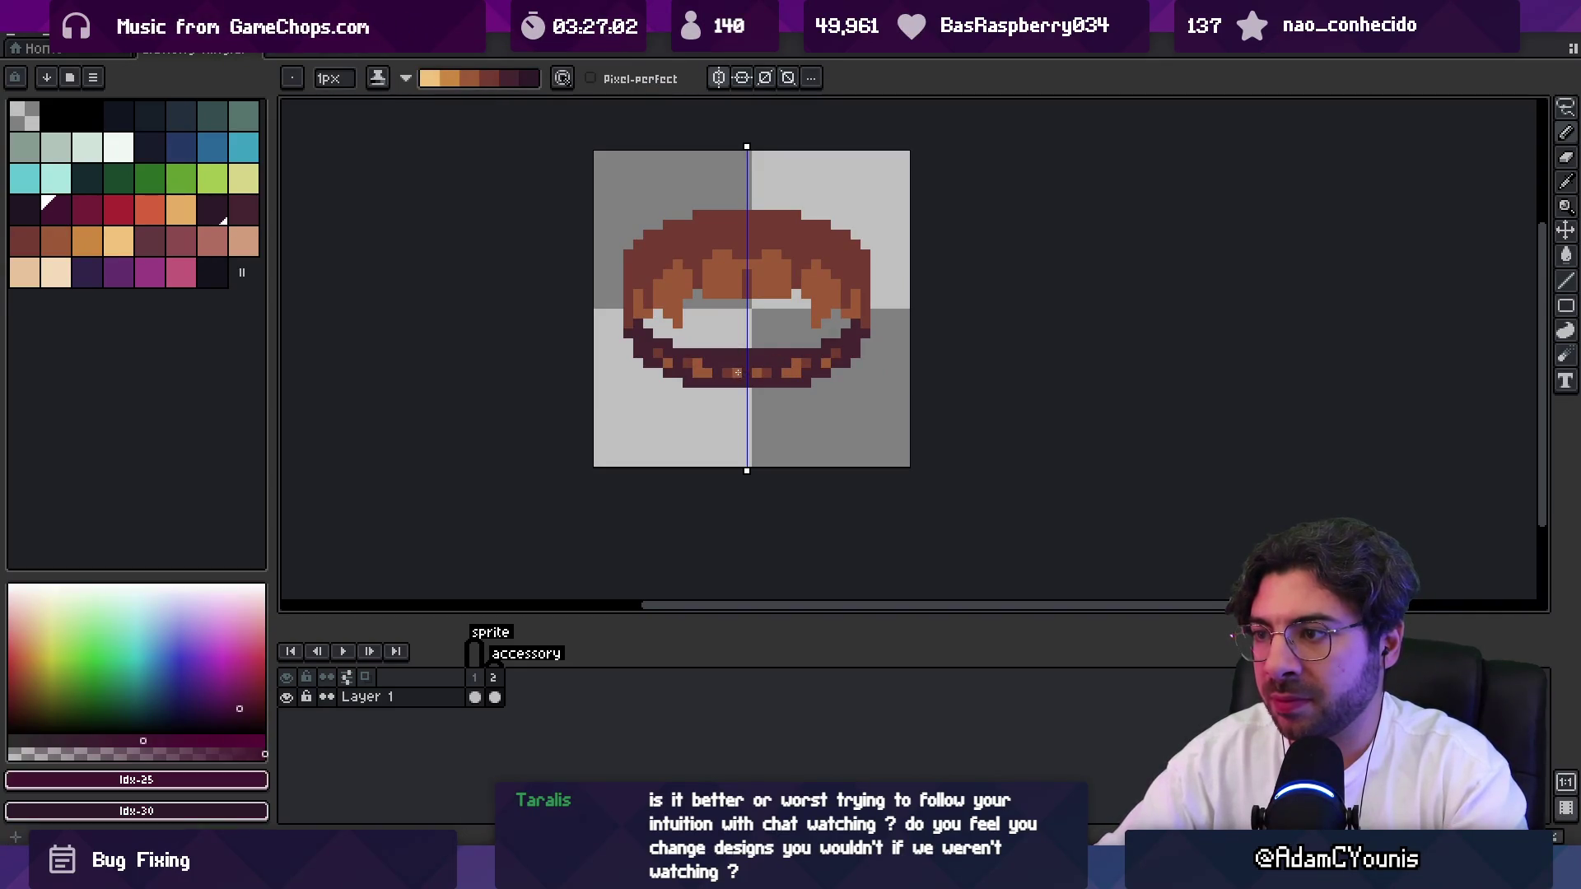
pyautogui.press('z')
pyautogui.scroll(-4, 736, 282)
pyautogui.scroll(3, 768, 310)
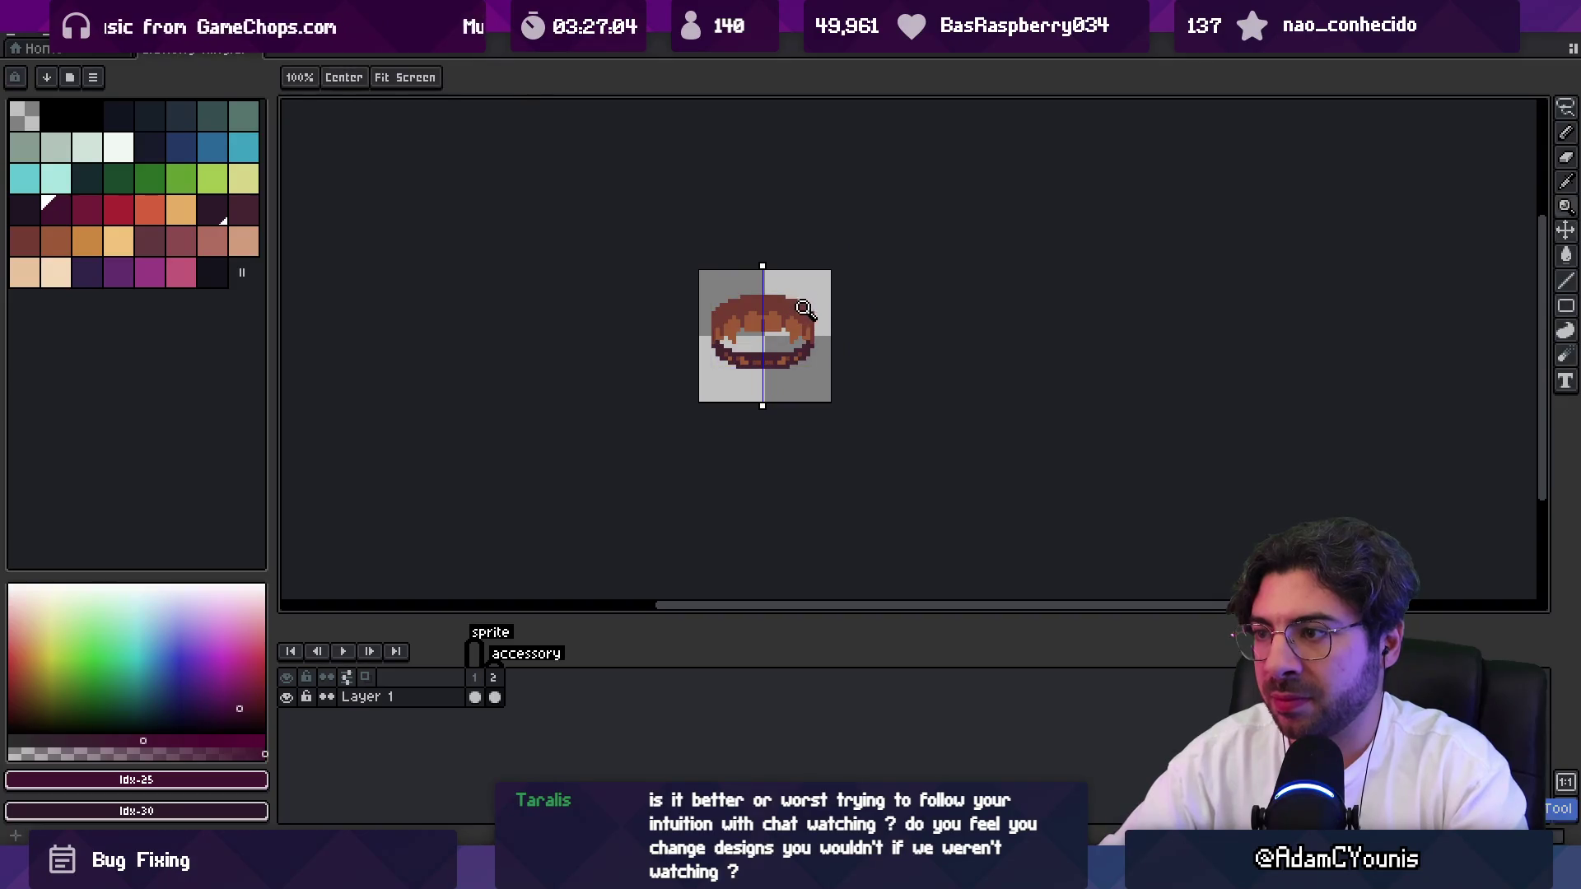
pyautogui.scroll(-1, 795, 311)
pyautogui.scroll(4, 766, 315)
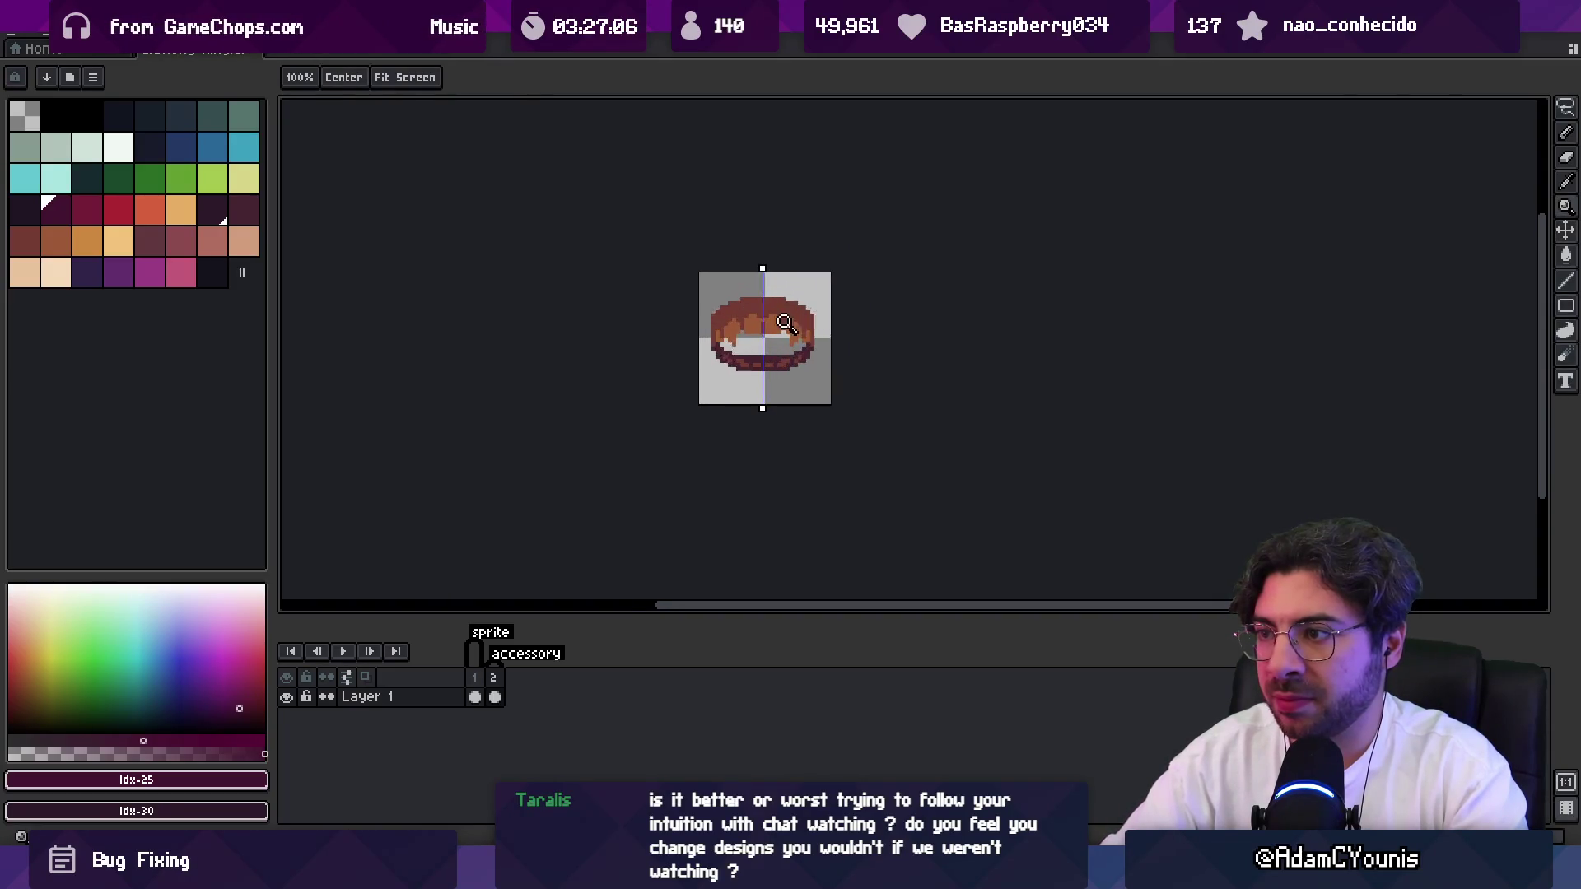
# Paint light-orange highlights on the side and central teeth.
pyautogui.press('b')
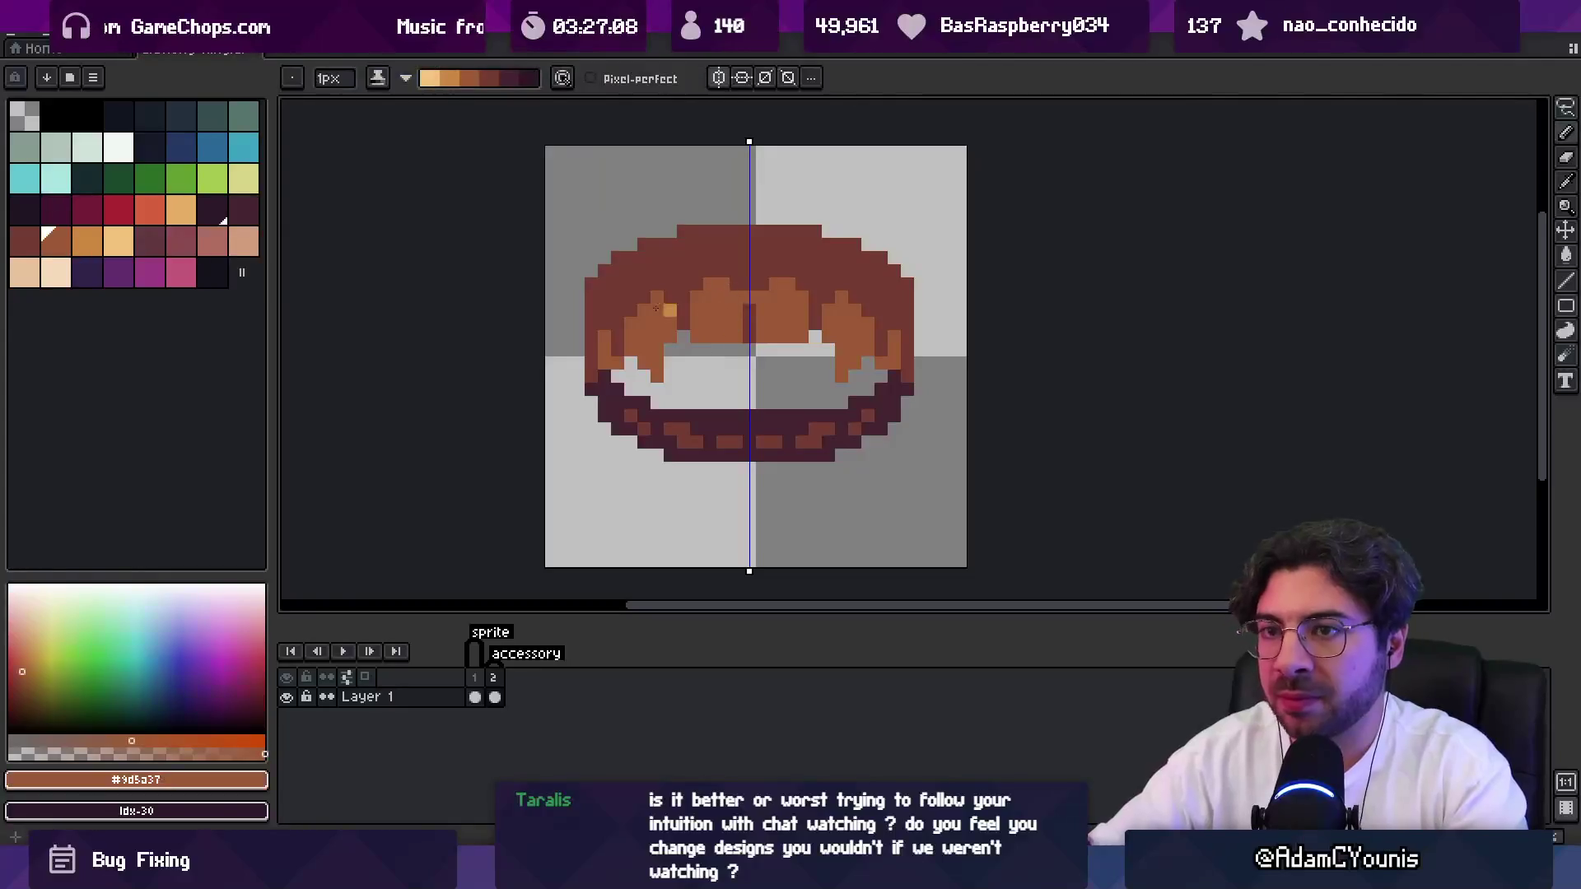
pyautogui.click(86, 240)
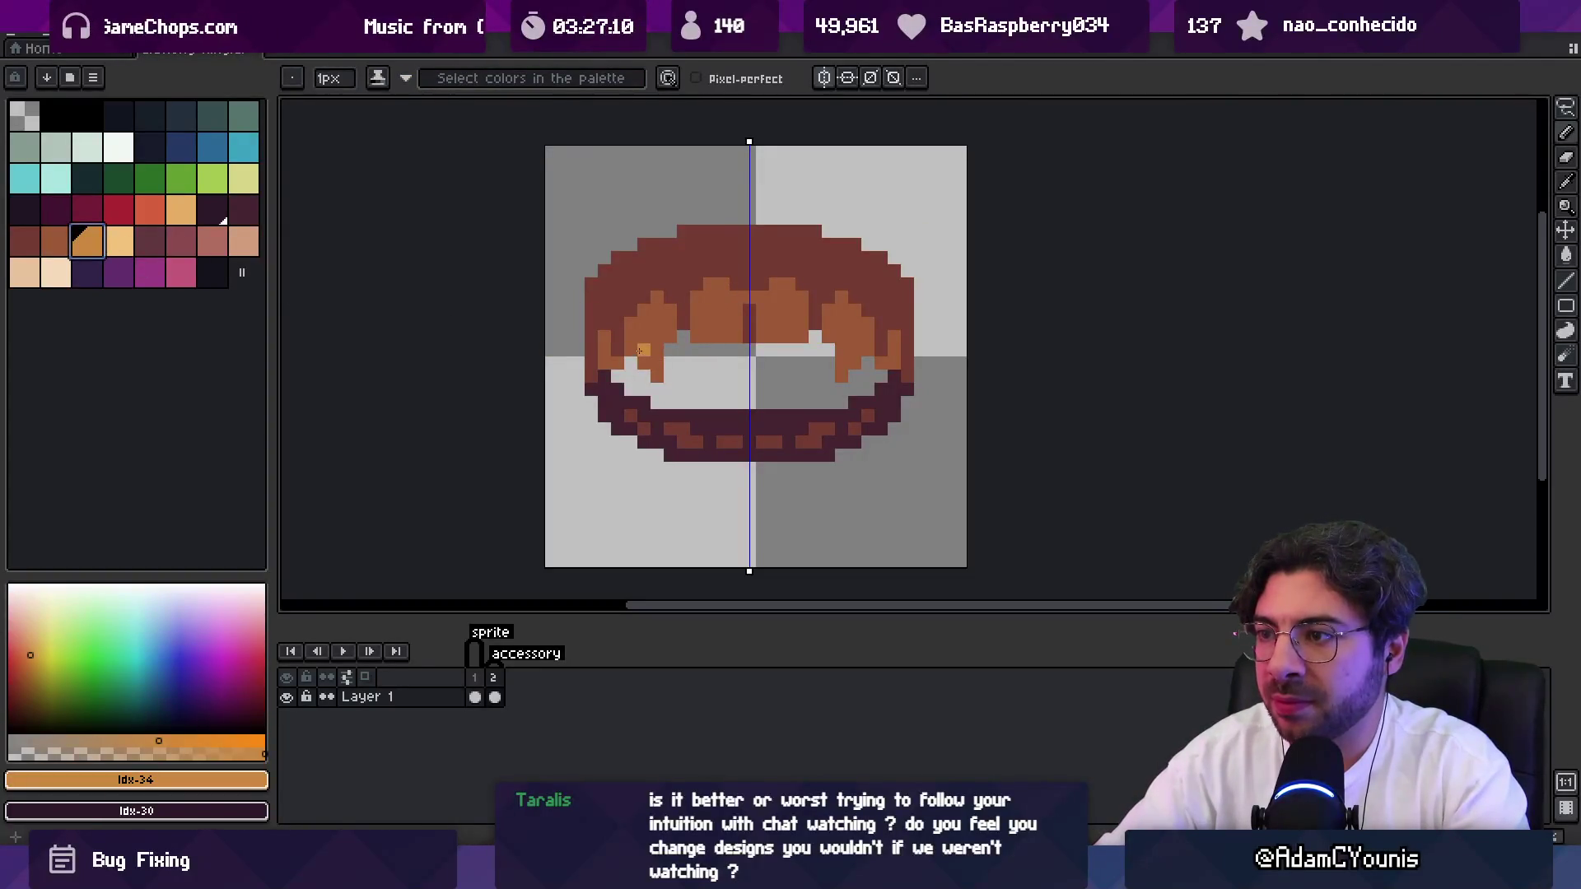
pyautogui.click(643, 351)
pyautogui.moveTo(656, 372); pyautogui.dragTo(659, 351)
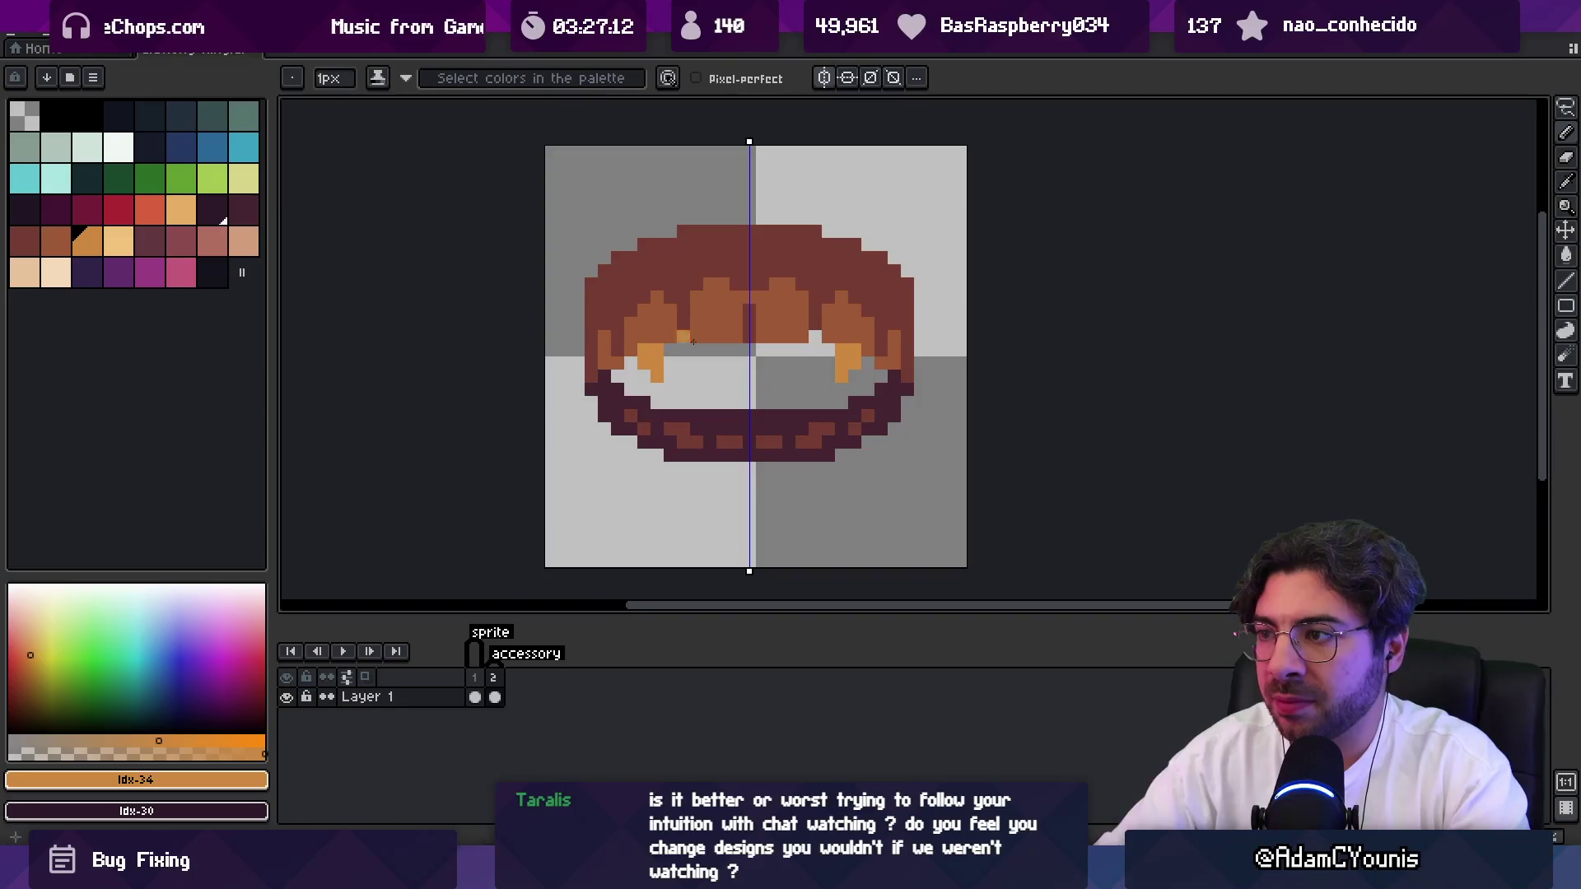
pyautogui.moveTo(797, 334); pyautogui.dragTo(764, 335)
pyautogui.click(789, 323)
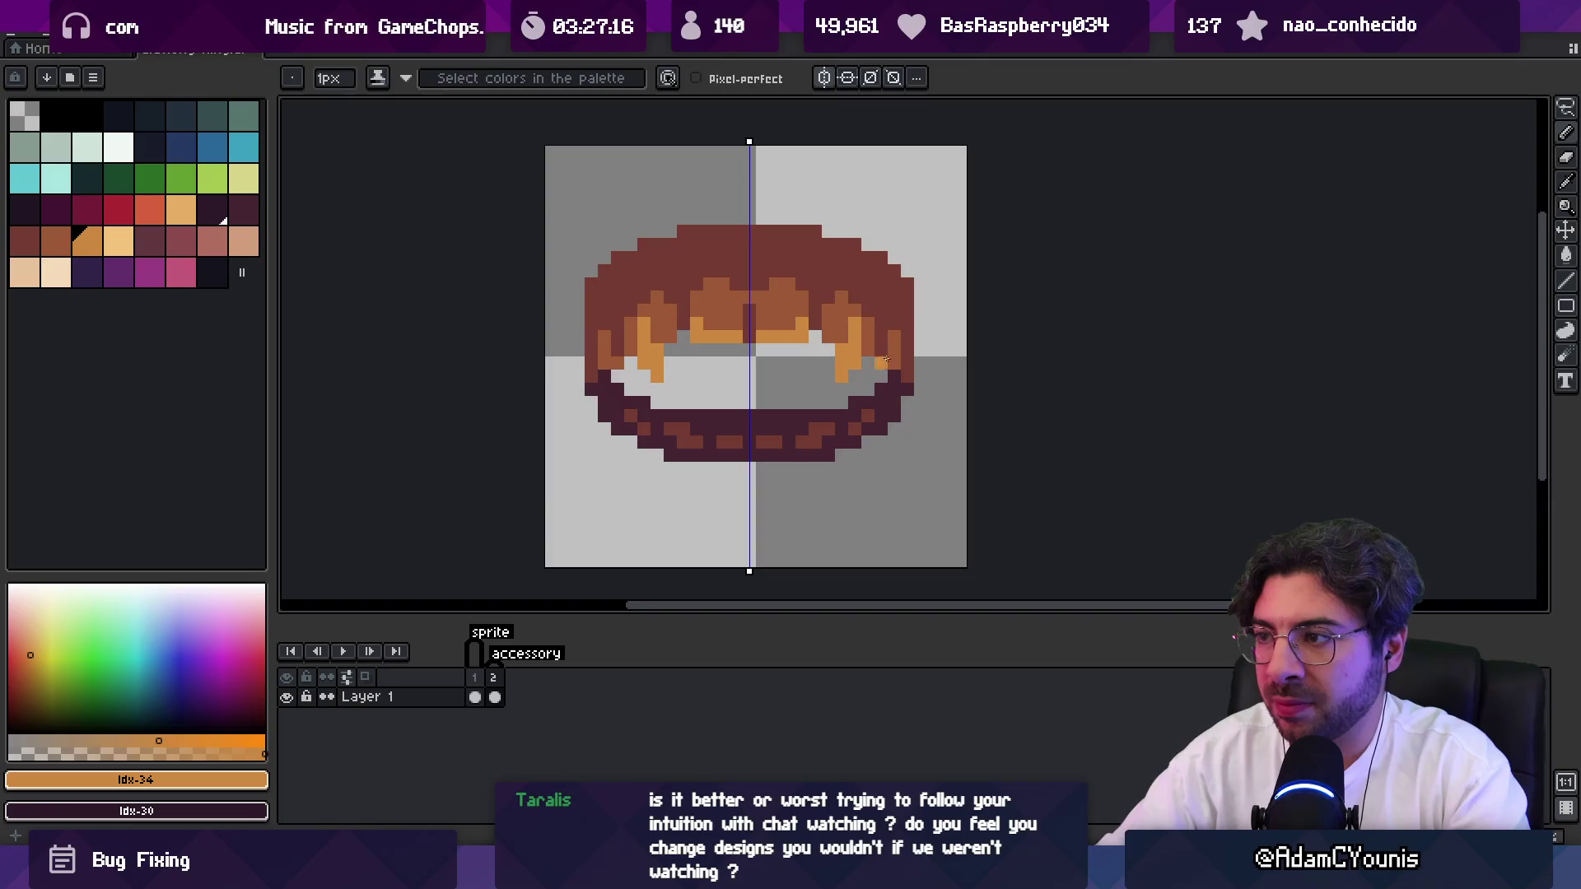
# Sample the dark #452531 colour and add shading pixels between the teeth.
pyautogui.press('z')
pyautogui.scroll(-4, 882, 335)
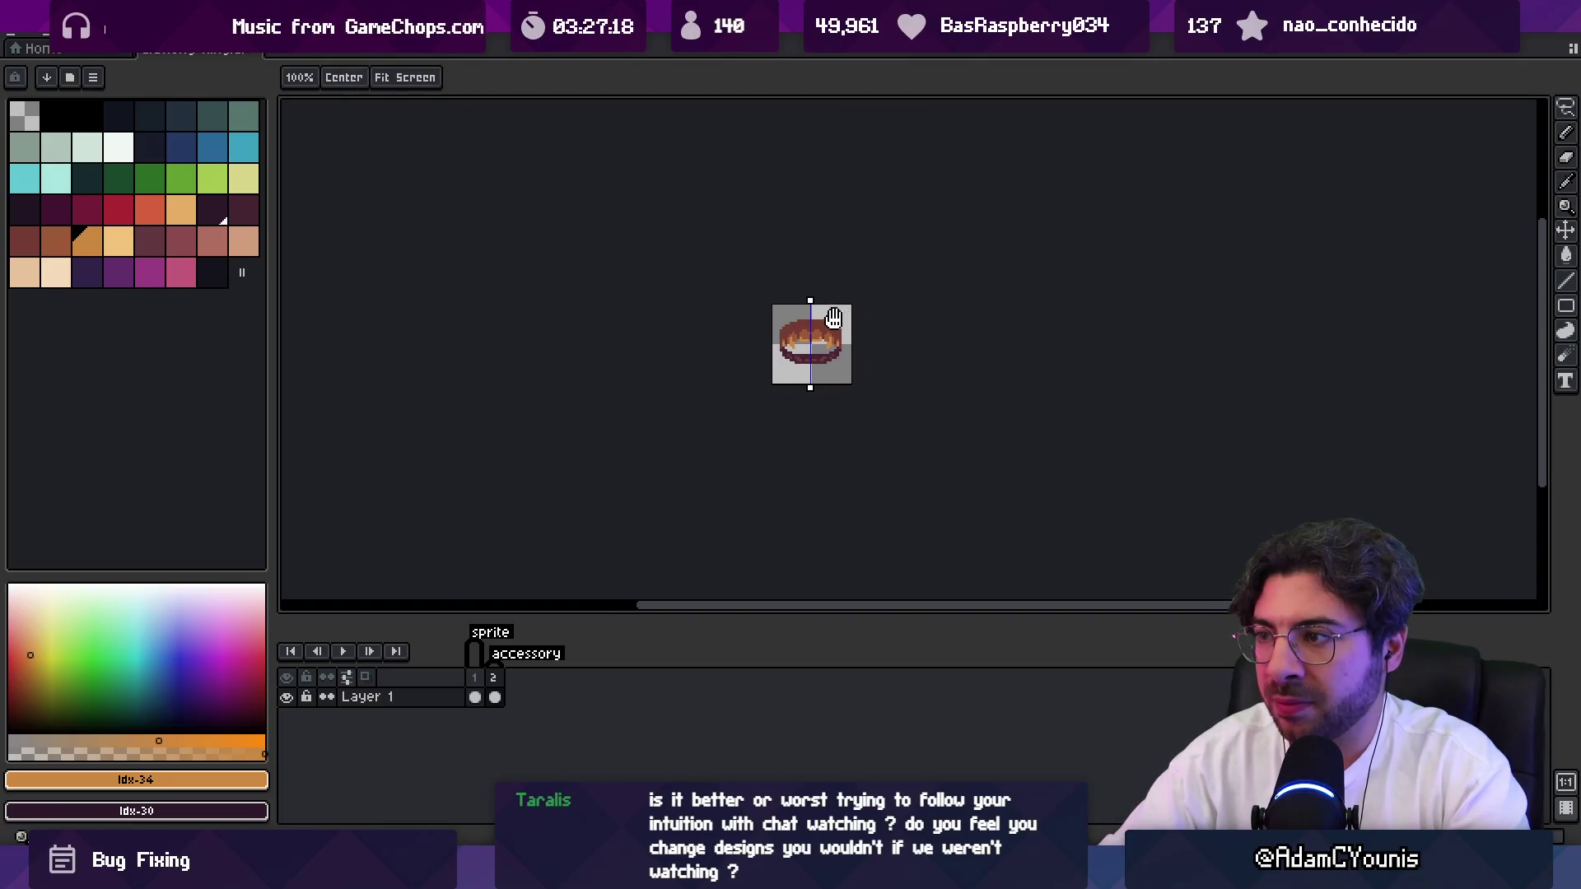
pyautogui.scroll(4, 814, 333)
pyautogui.press('b')
pyautogui.keyDown('alt'); pyautogui.click(783, 458); pyautogui.keyUp('alt')
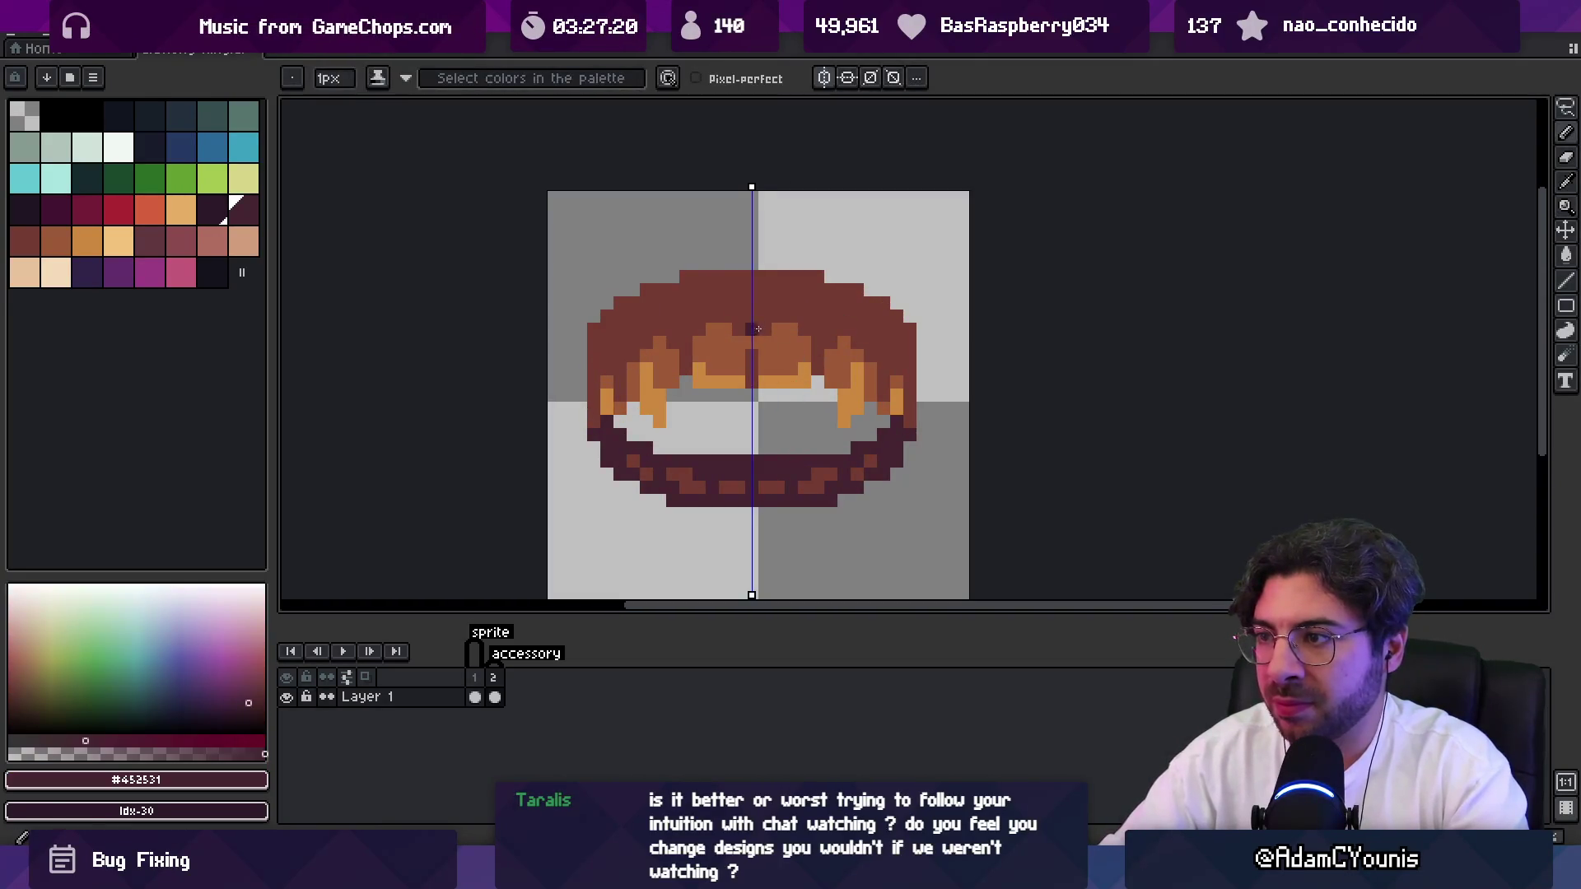
pyautogui.click(816, 349)
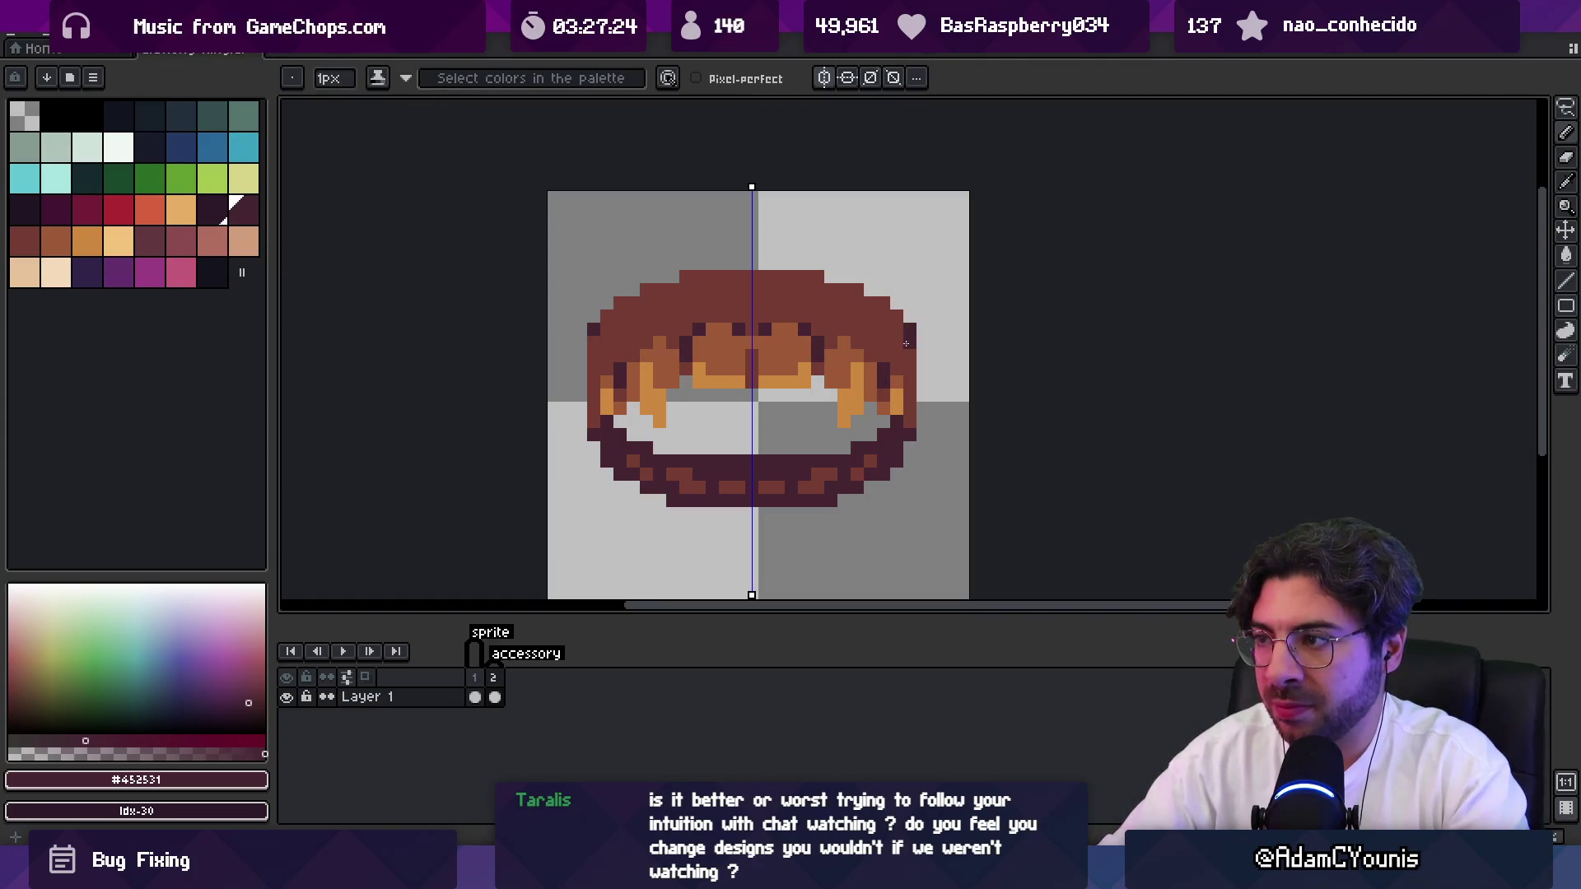
# Turn off horizontal symmetry and zoom to review the teeth.
pyautogui.press('z')
pyautogui.scroll(-4, 770, 314)
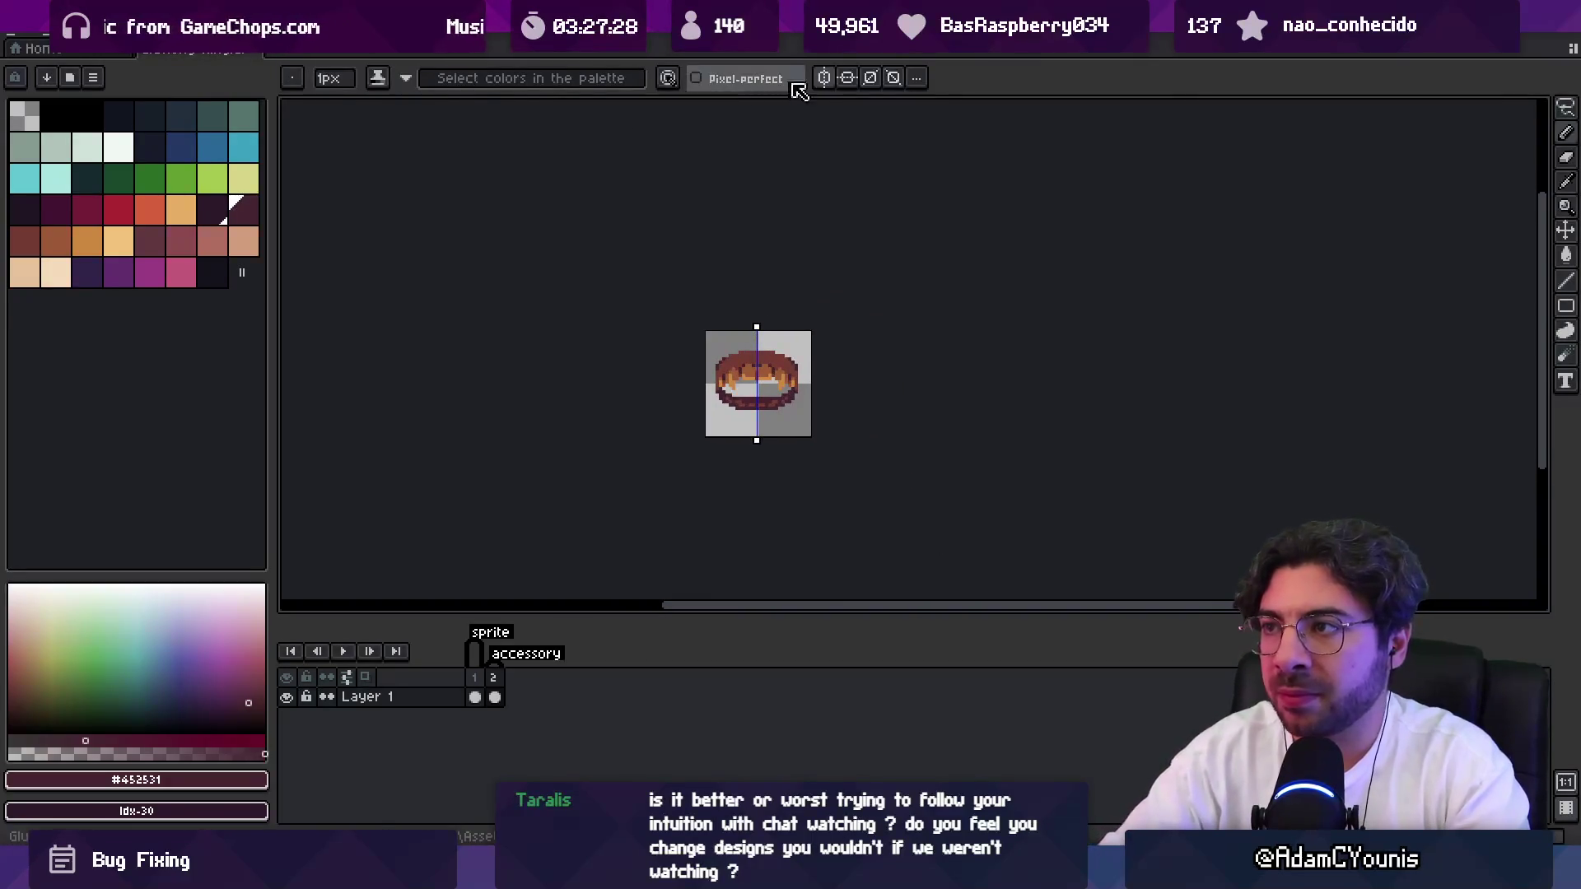
pyautogui.click(823, 78)
pyautogui.scroll(-2, 744, 250)
pyautogui.scroll(2, 812, 325)
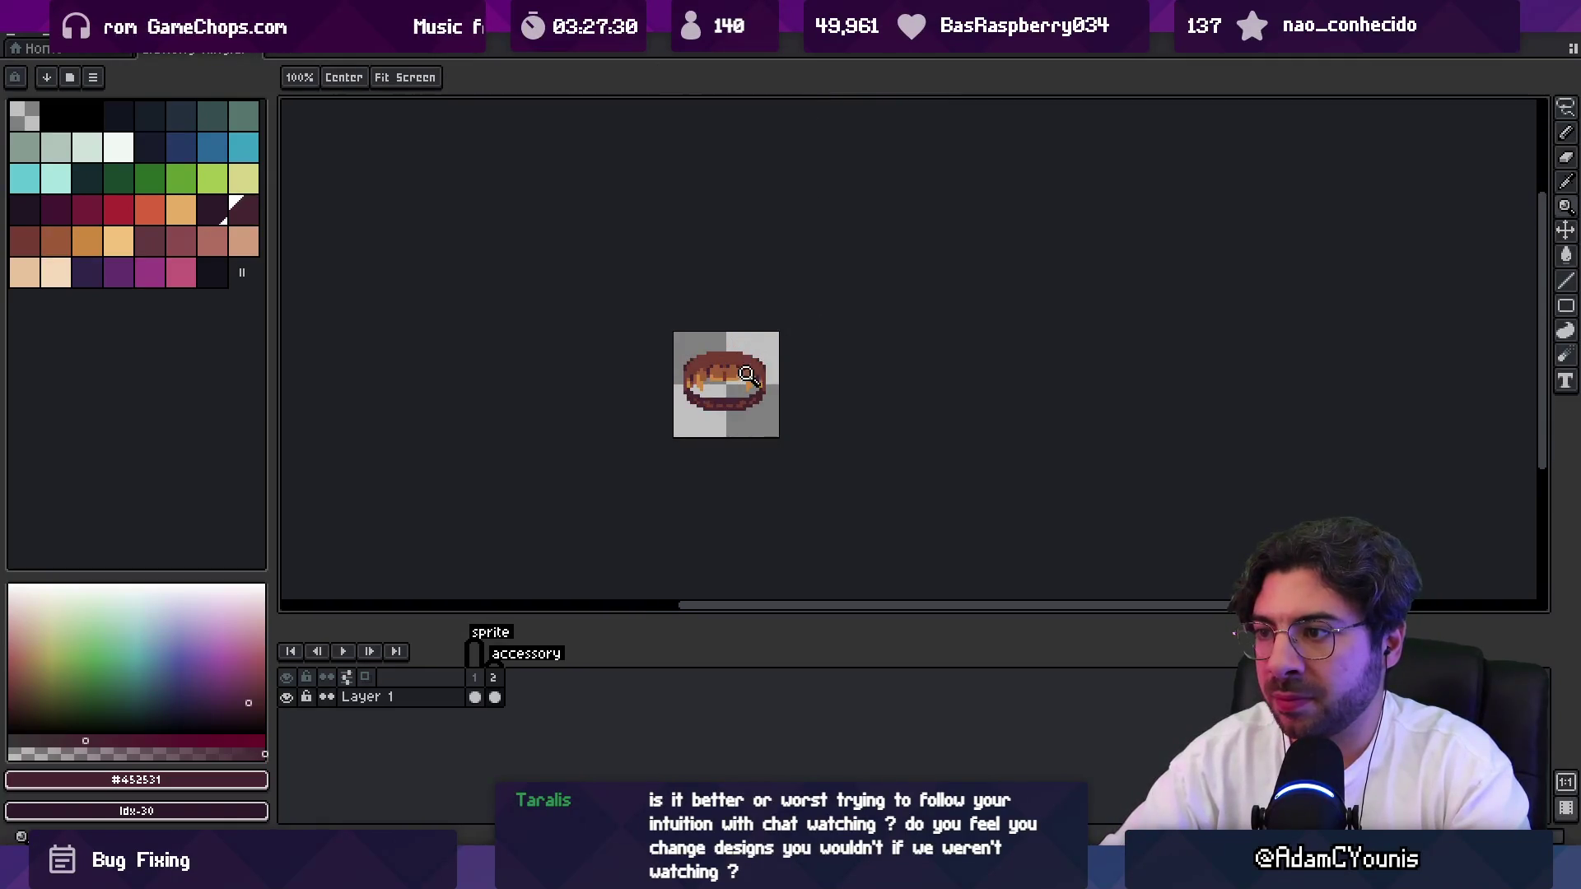
pyautogui.scroll(2, 755, 350)
# Apply a near-black outline effect to the ring sprite.
pyautogui.hotkey('shift', 'o')
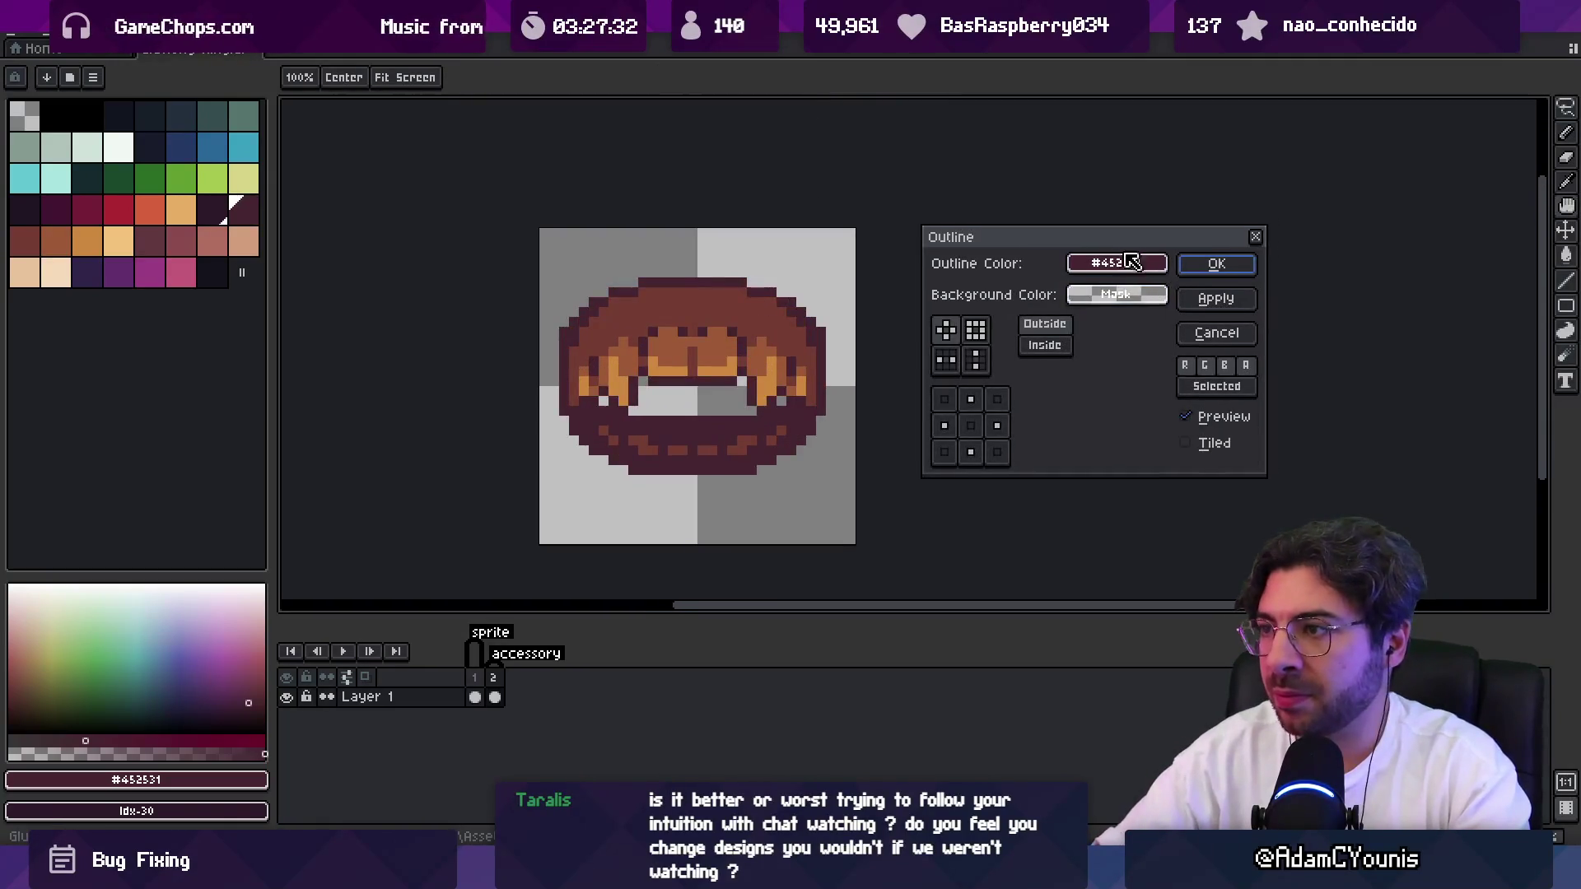
pyautogui.moveTo(939, 224); pyautogui.dragTo(1082, 294)
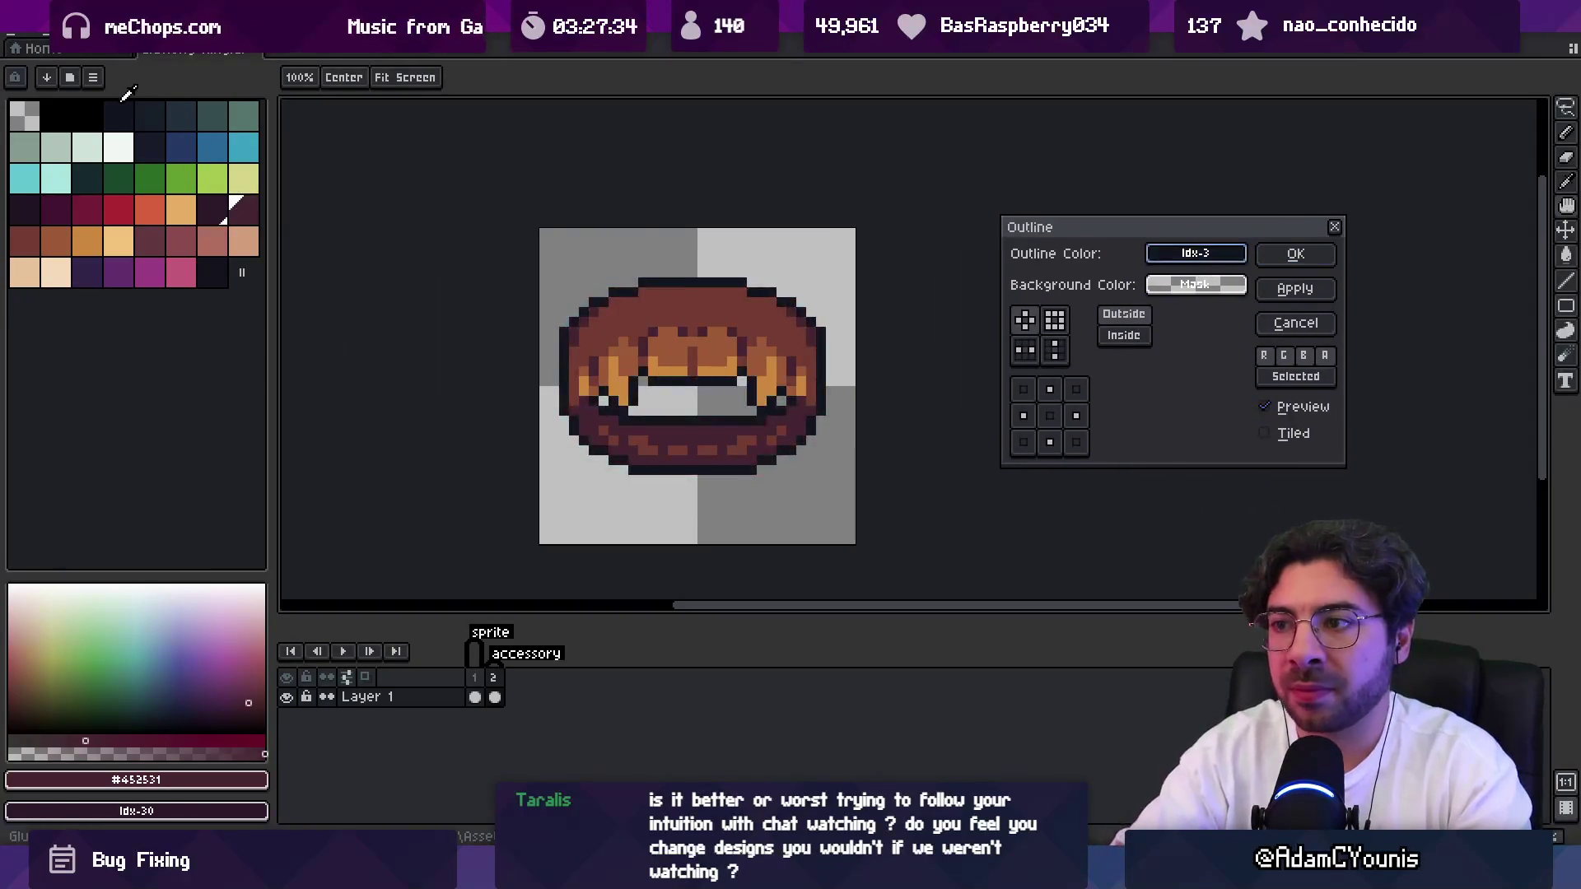
pyautogui.click(1295, 255)
pyautogui.scroll(-3, 756, 328)
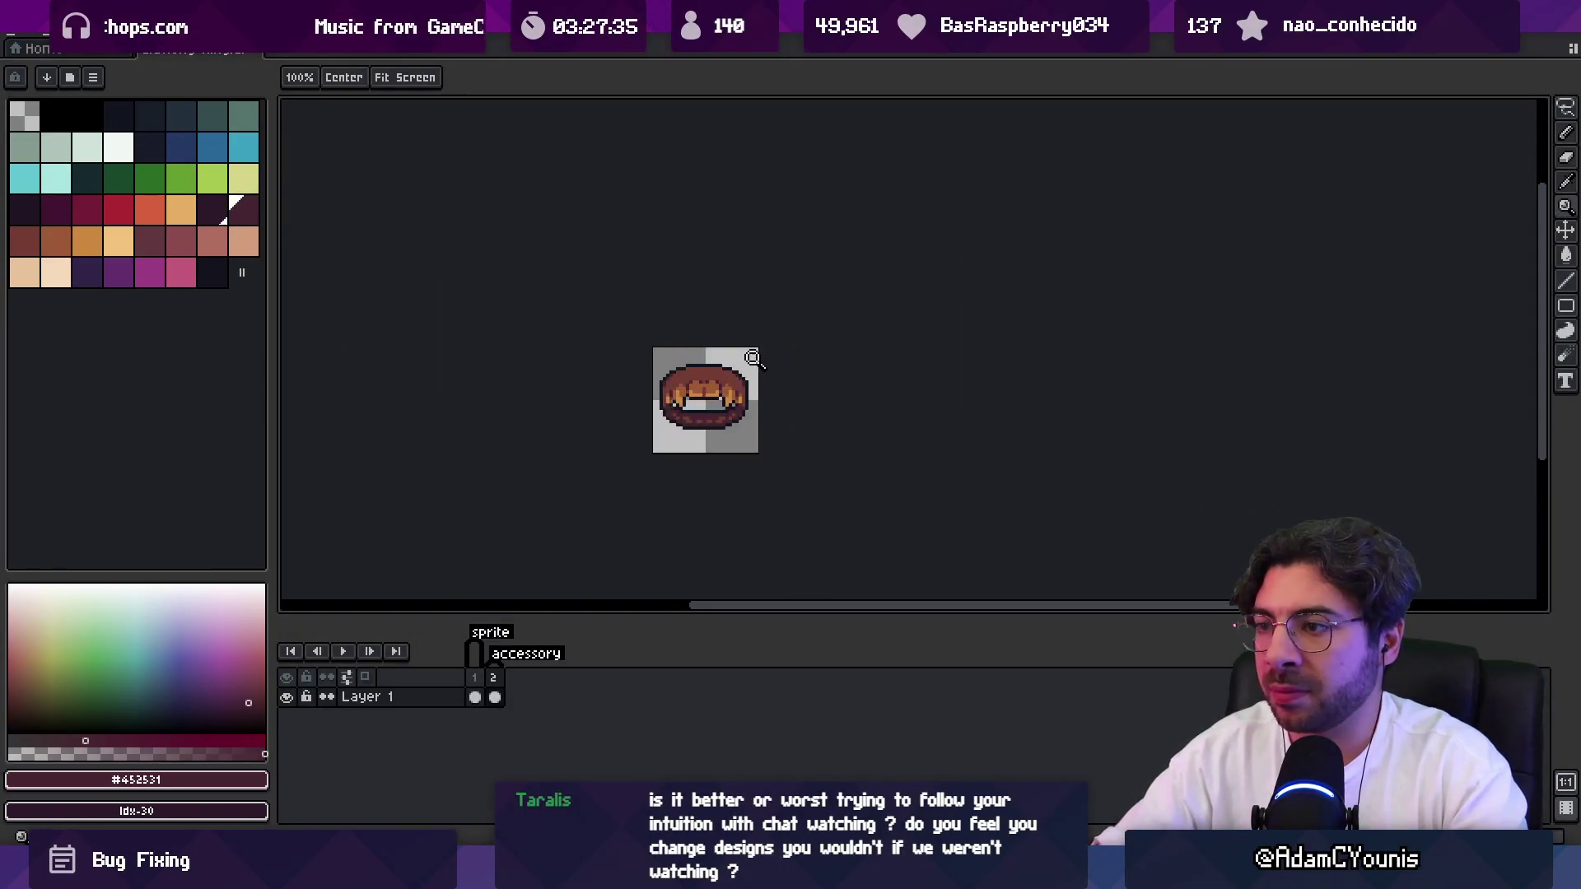
pyautogui.scroll(4, 756, 327)
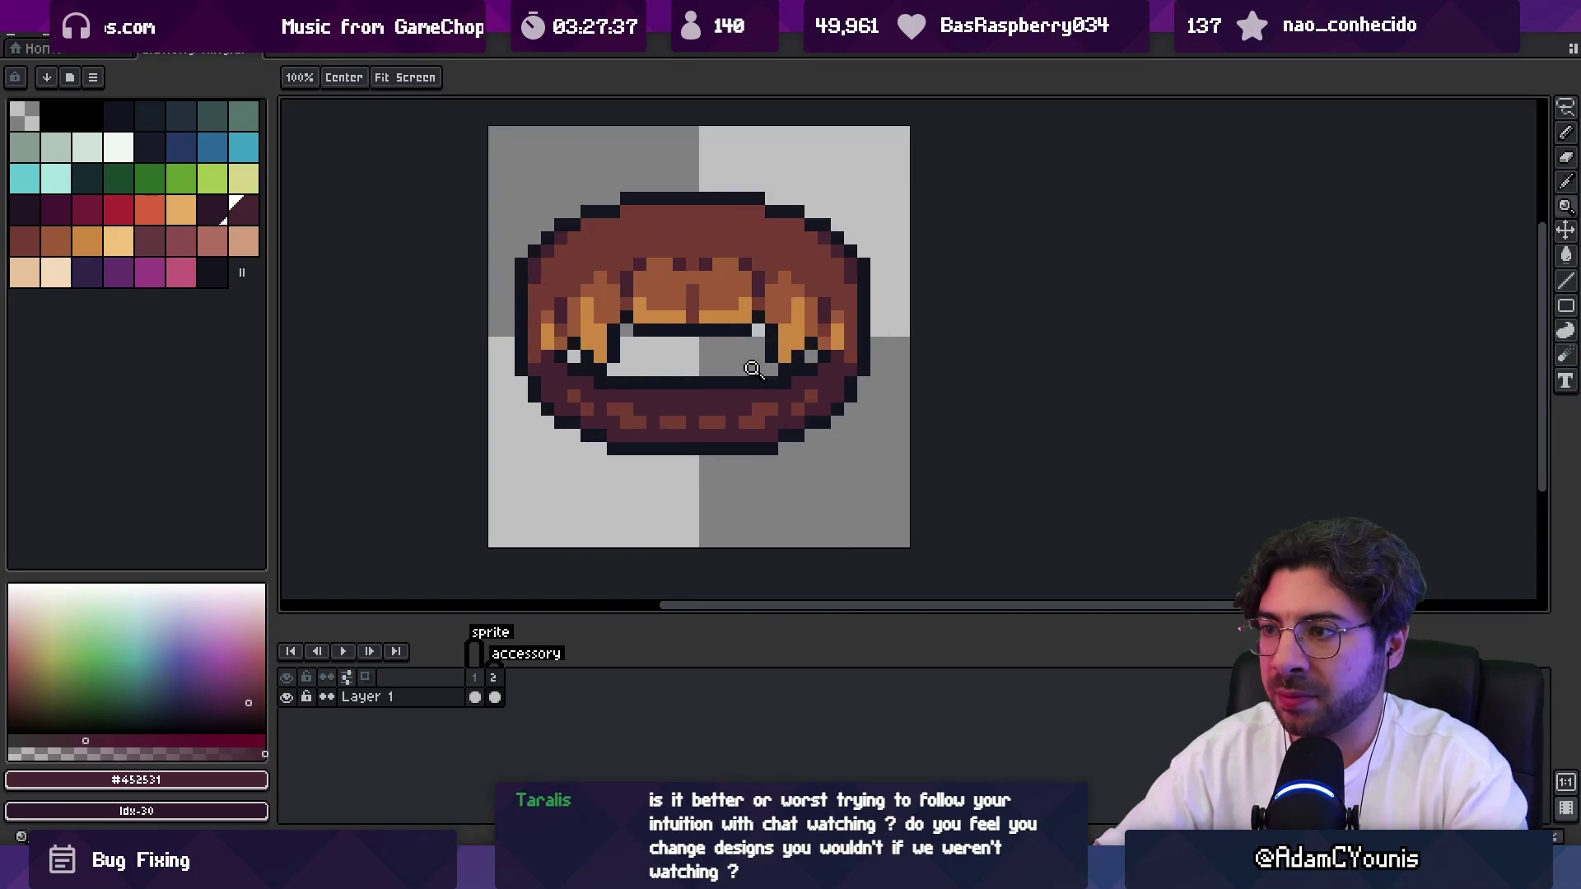
# Sample the near-black outline colour and darken a pixel on the ring's inner left edge.
pyautogui.press('b')
pyautogui.keyDown('alt'); pyautogui.click(755, 334); pyautogui.keyUp('alt')
pyautogui.click(562, 344)
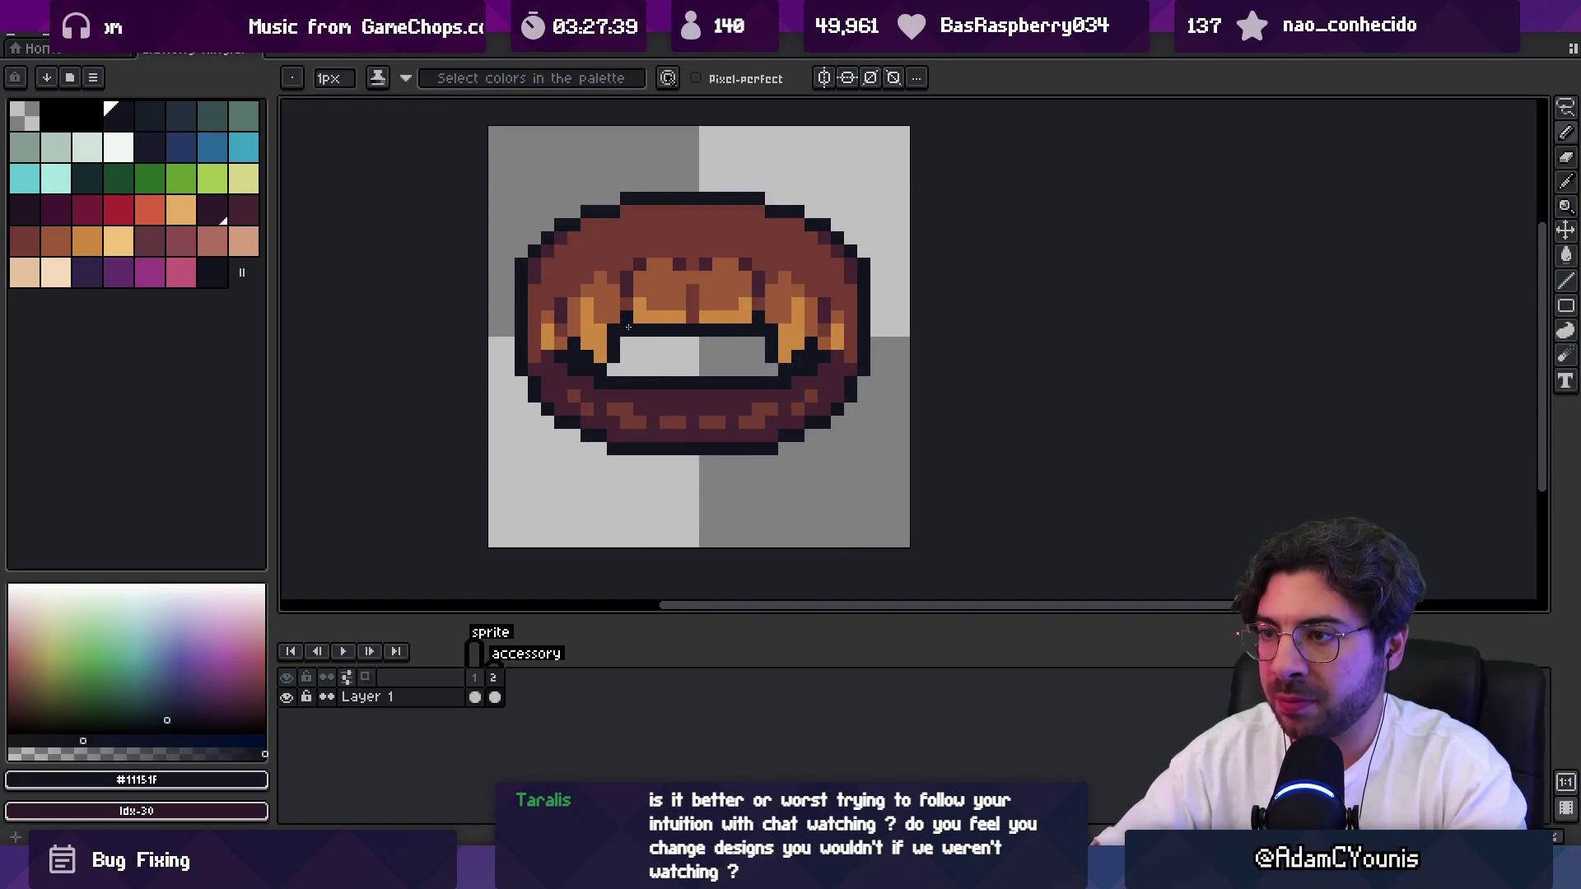
pyautogui.press('z')
pyautogui.scroll(-3, 654, 326)
pyautogui.scroll(4, 737, 325)
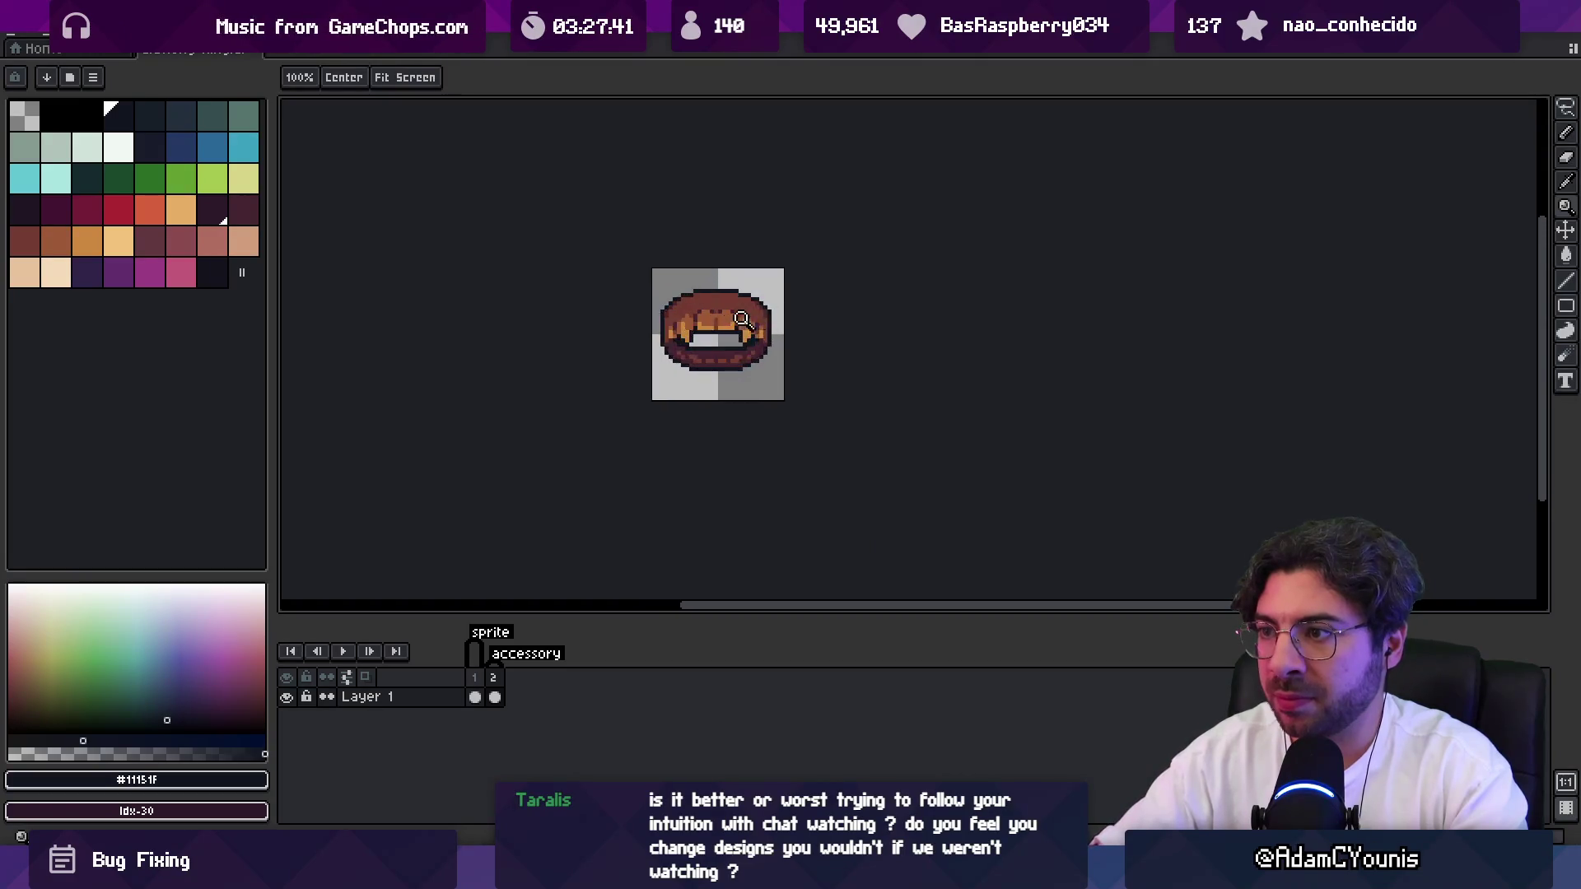
pyautogui.press('b')
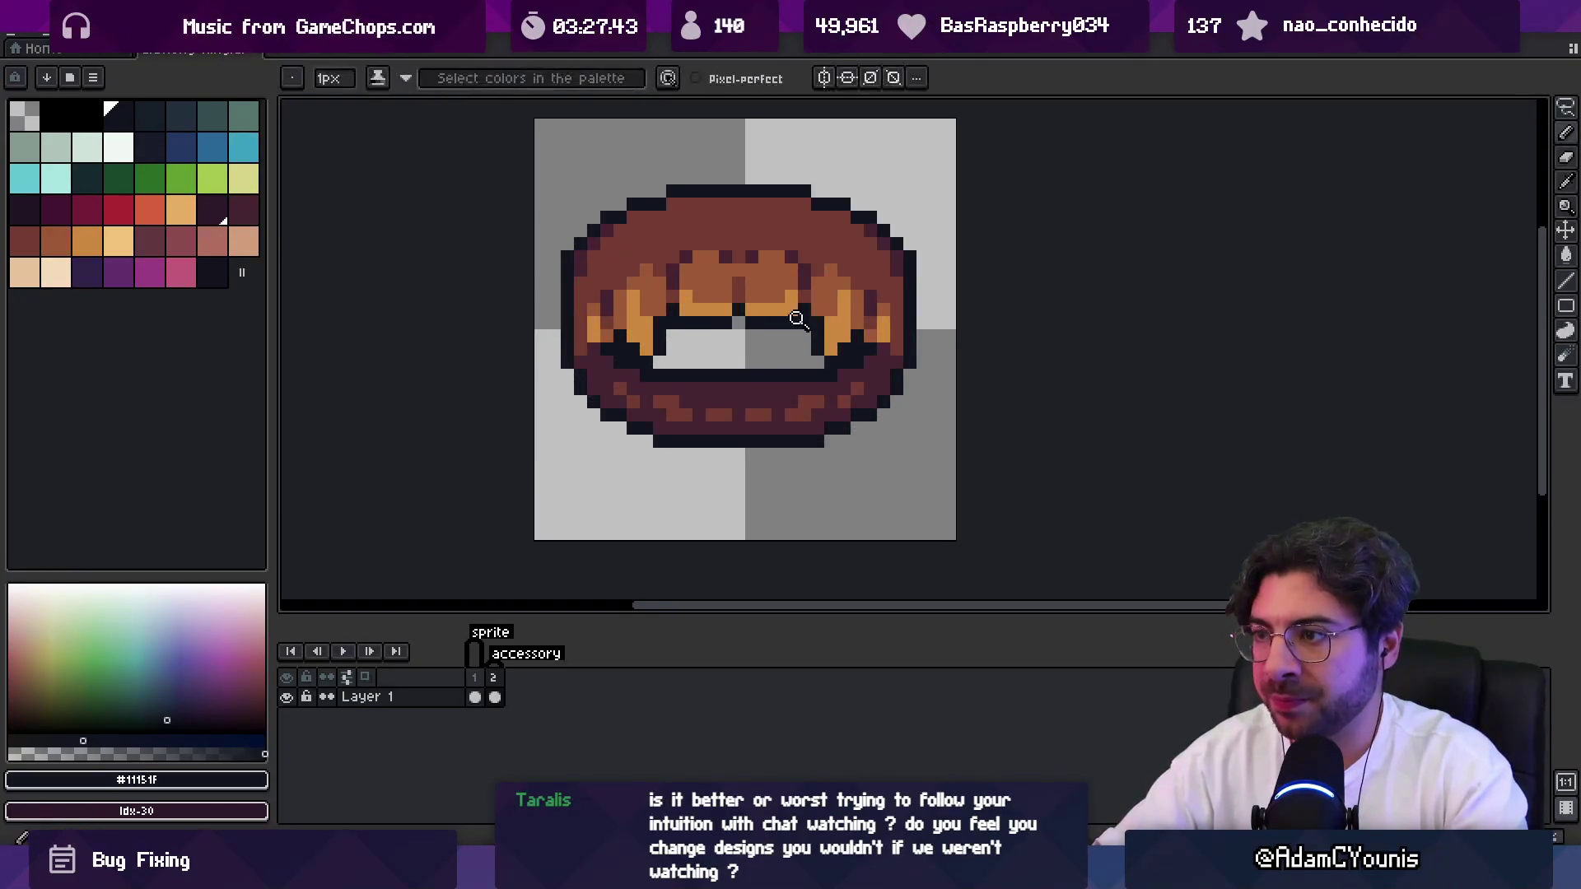
# Erase the old outline row beneath the opening and redraw a clean dark row below it.
pyautogui.press('z')
pyautogui.scroll(-3, 794, 318)
pyautogui.scroll(3, 790, 311)
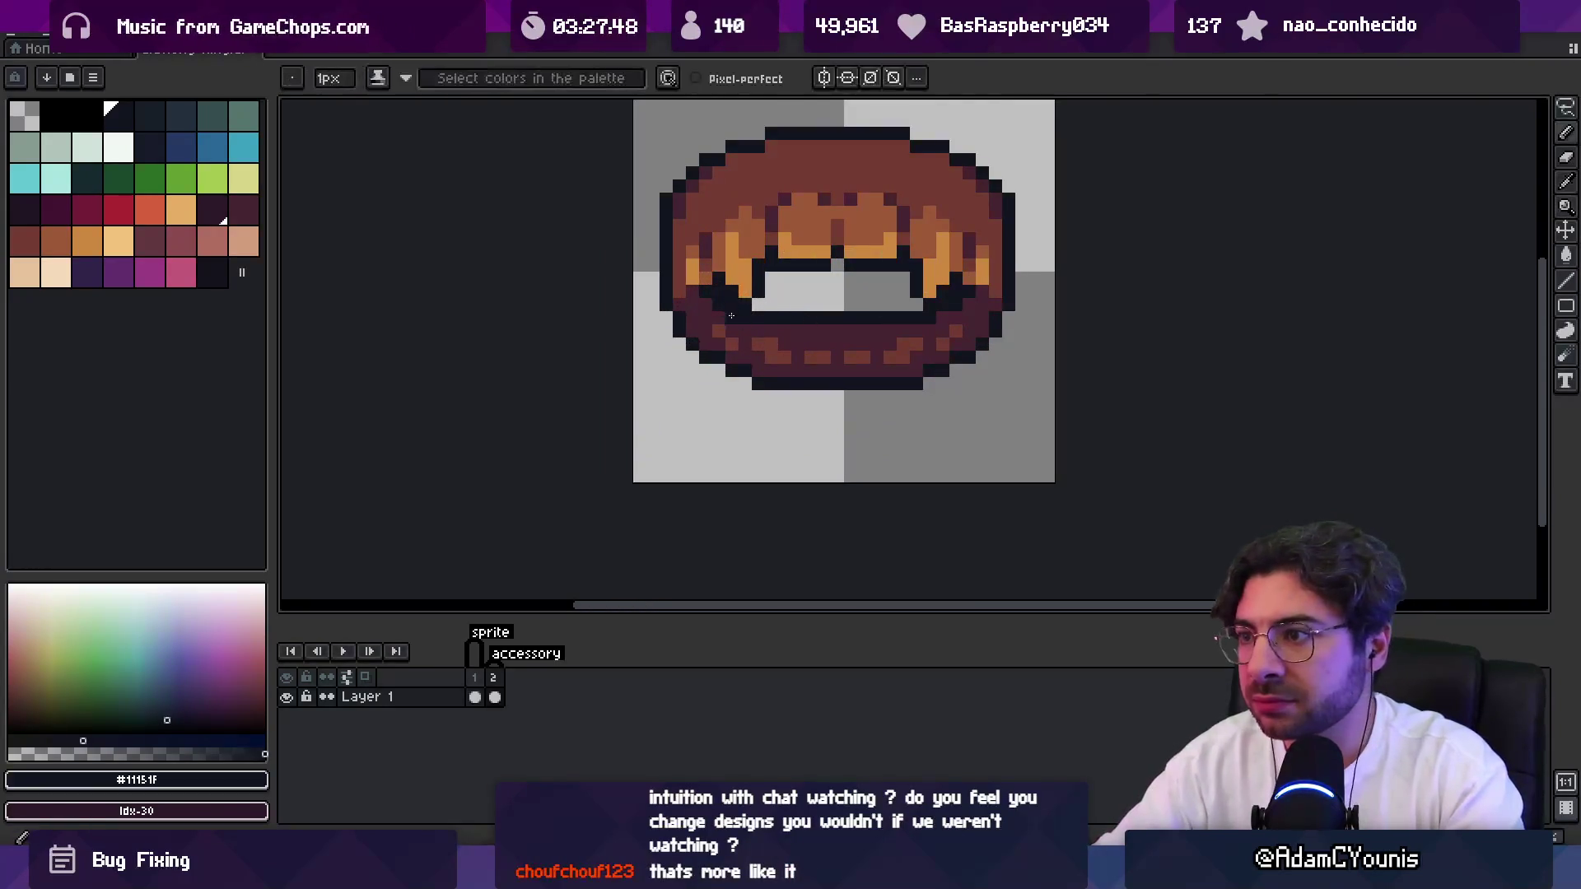
pyautogui.press('b')
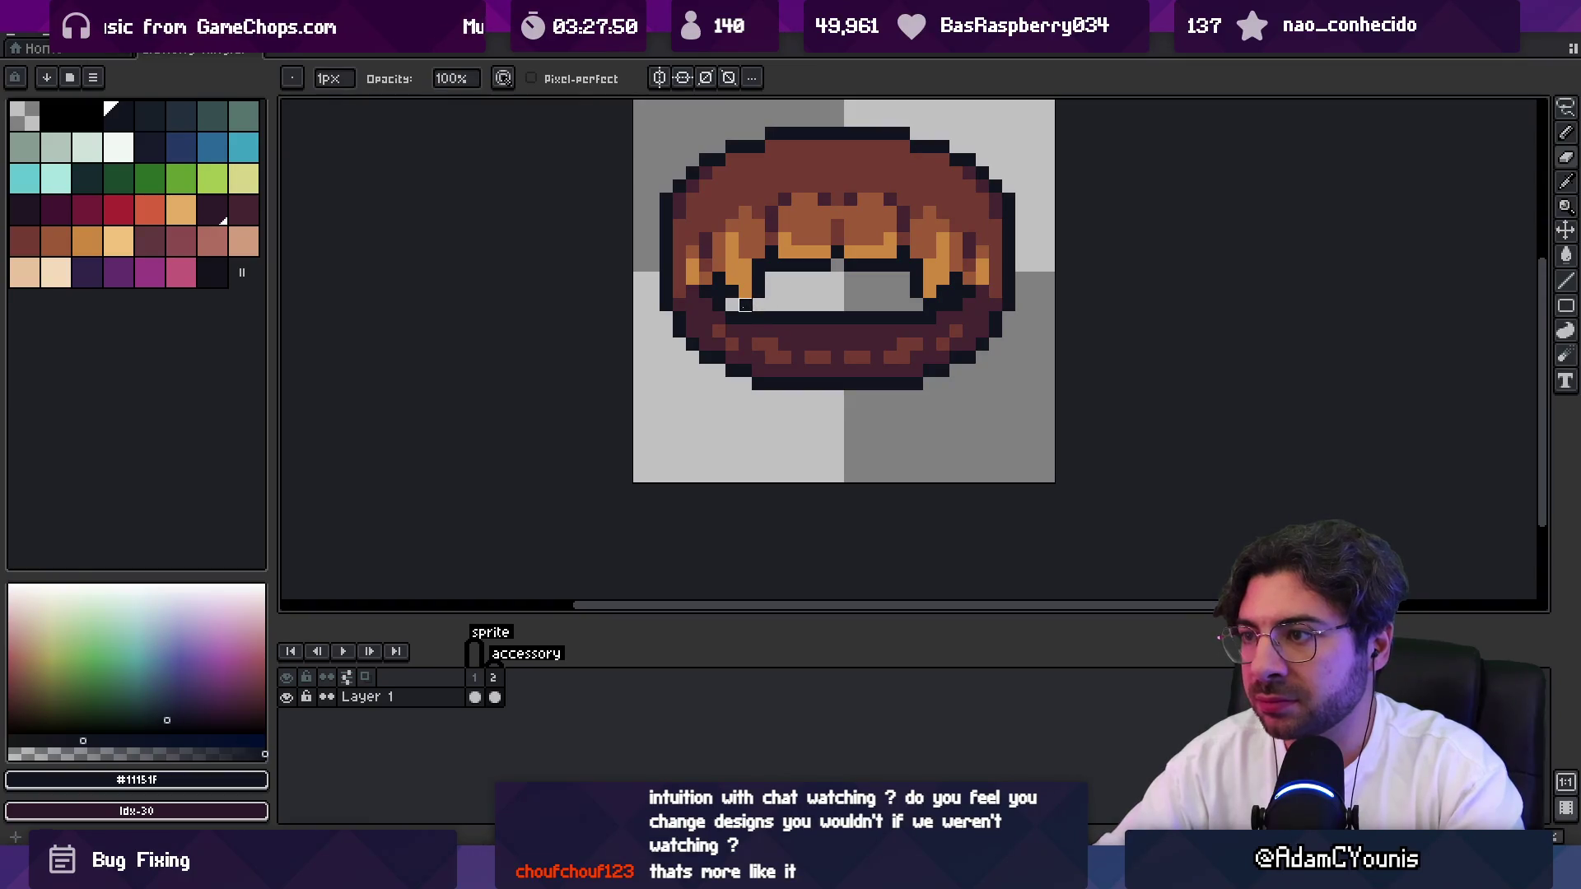
pyautogui.press('alt')
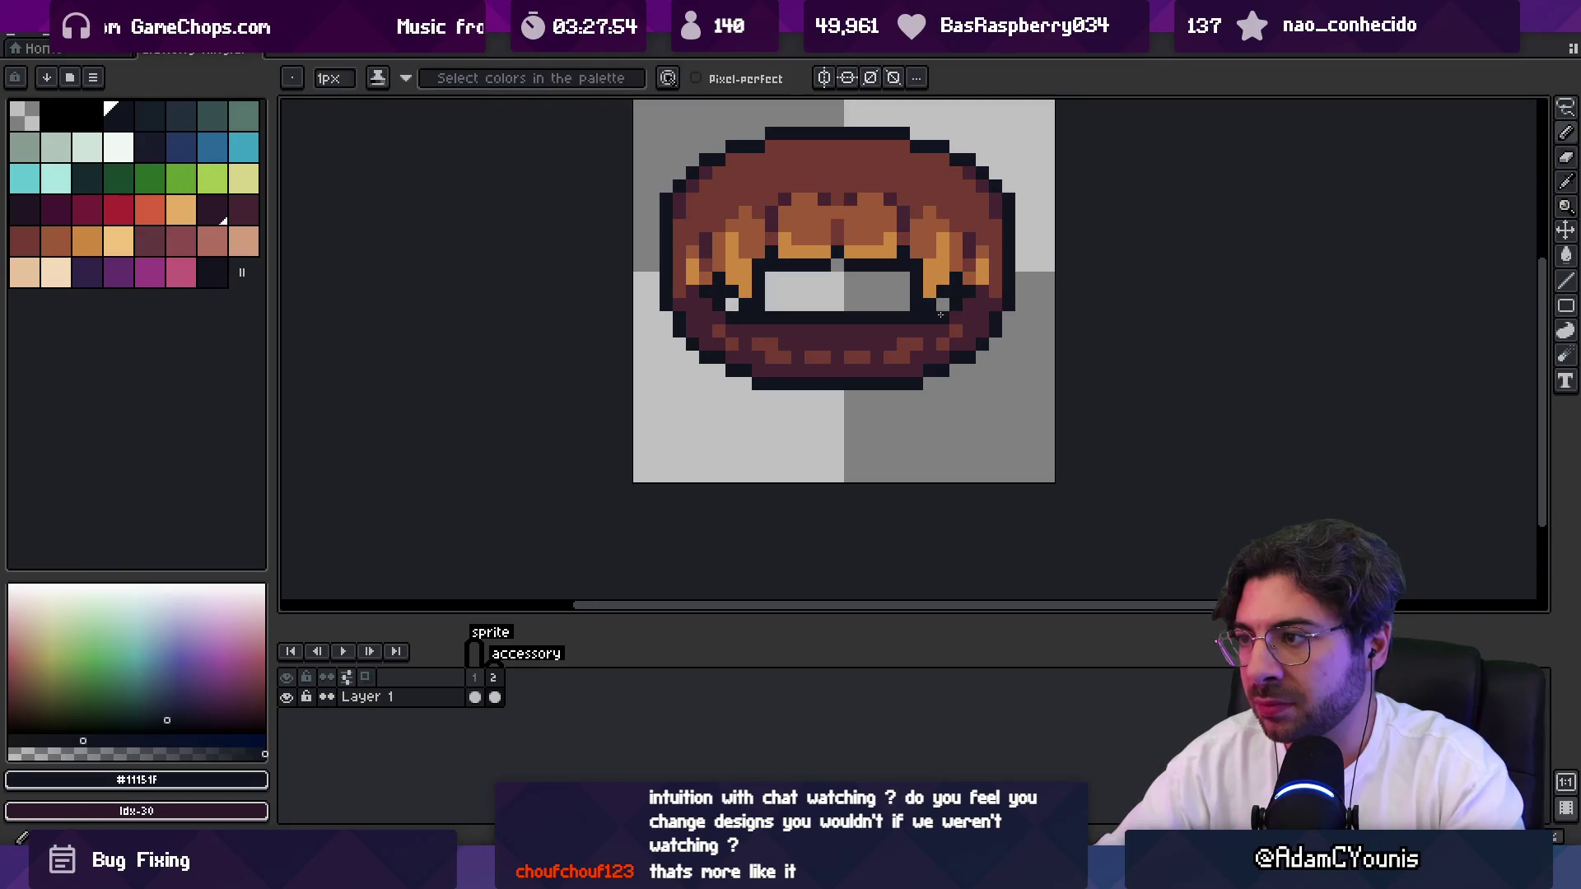
pyautogui.press('z')
pyautogui.scroll(-4, 759, 324)
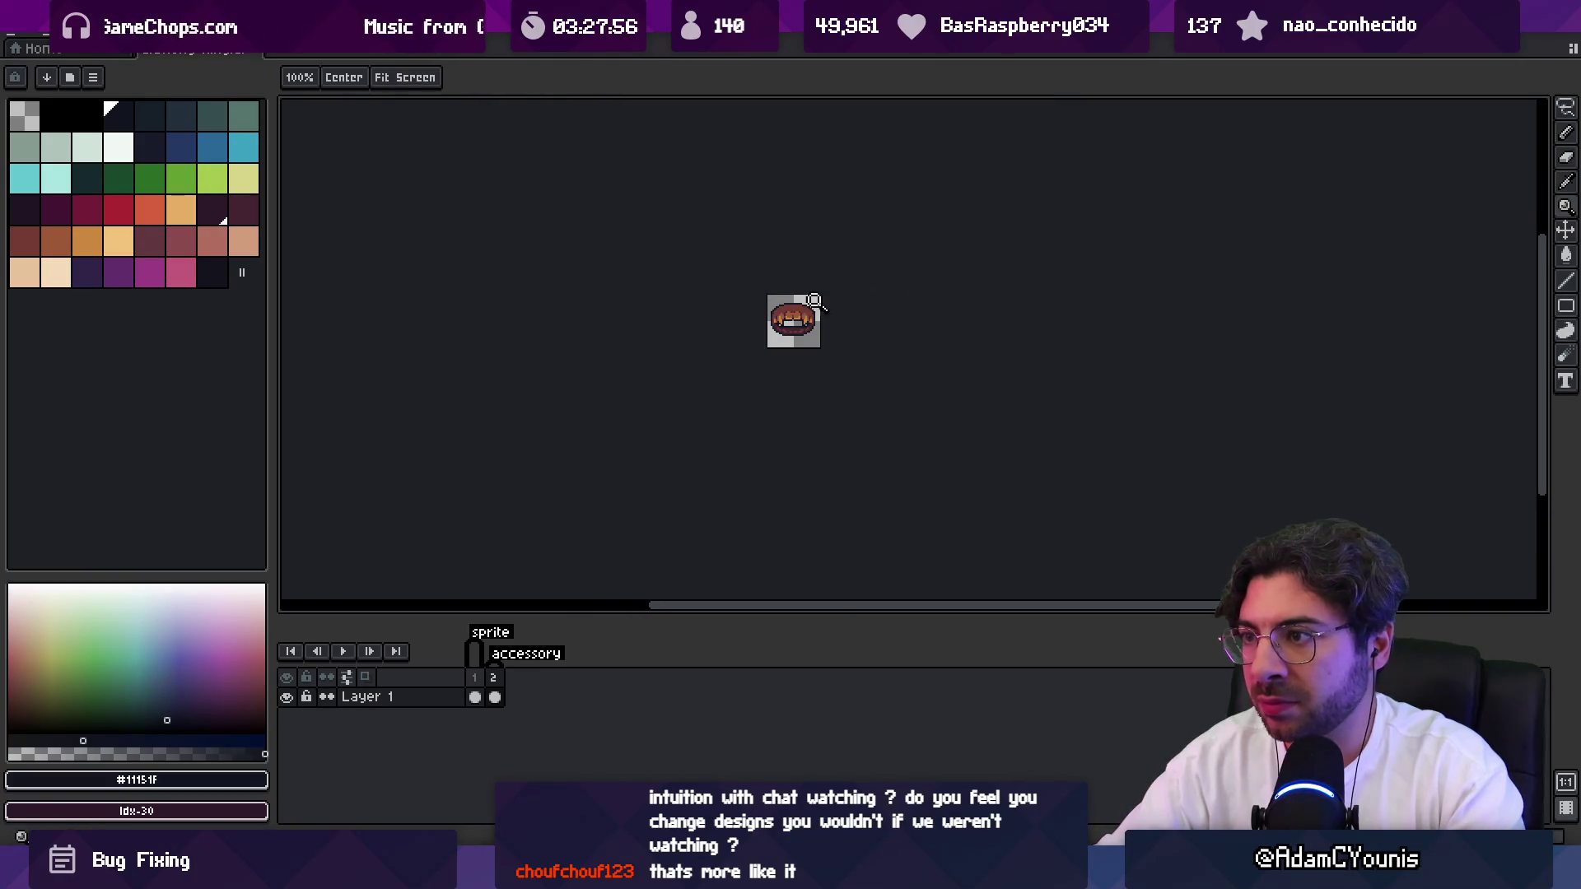
pyautogui.scroll(5, 783, 329)
pyautogui.press('b')
pyautogui.moveTo(709, 352); pyautogui.dragTo(848, 352)
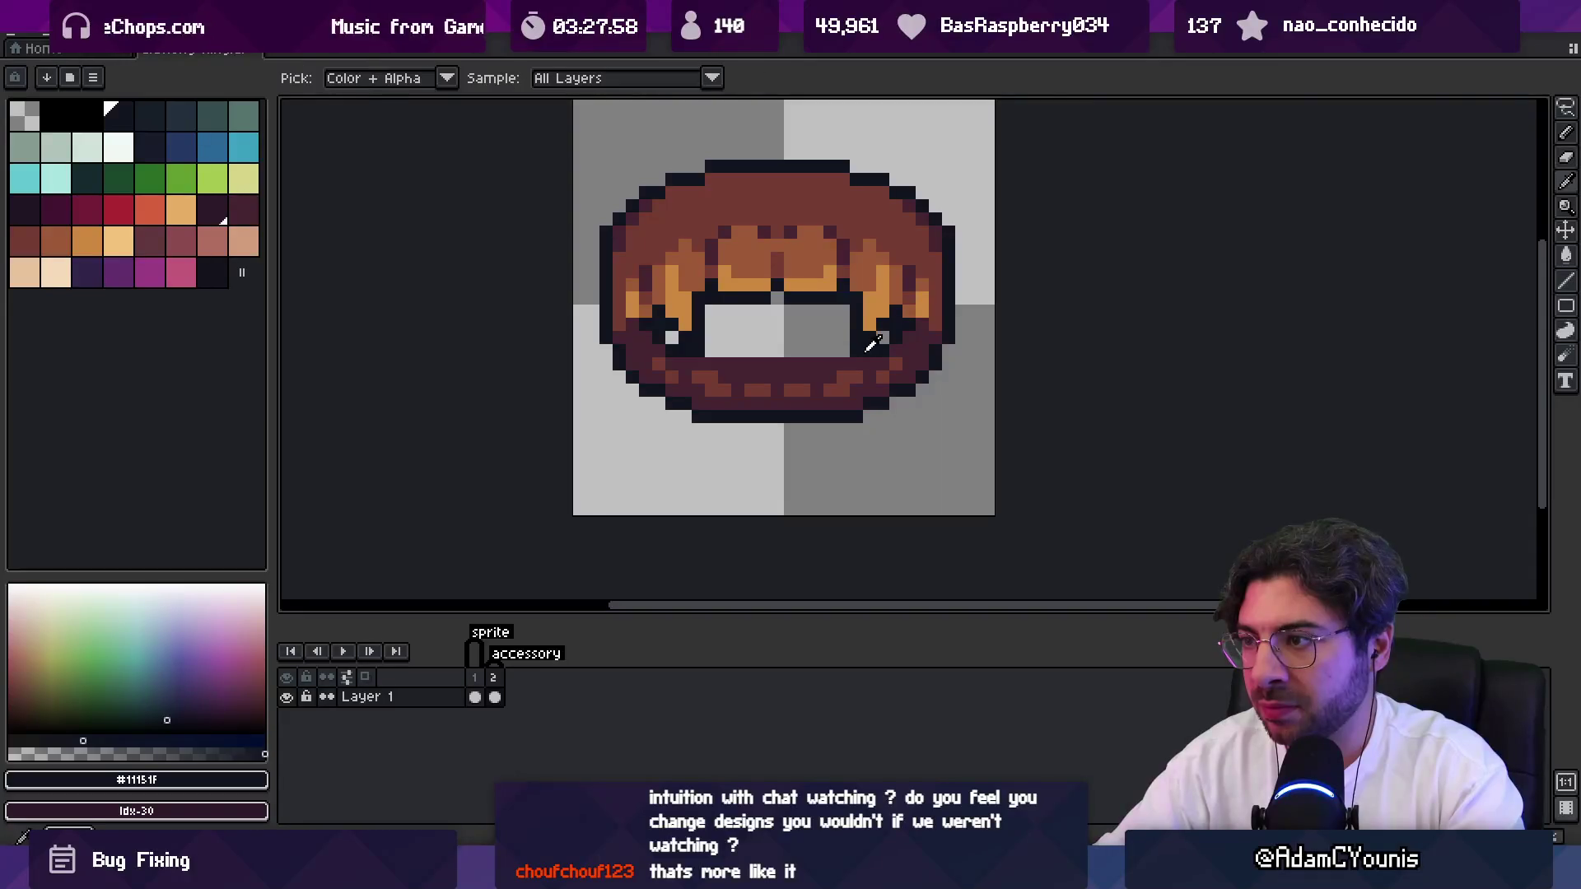
pyautogui.press('alt')
pyautogui.moveTo(708, 361); pyautogui.dragTo(835, 364)
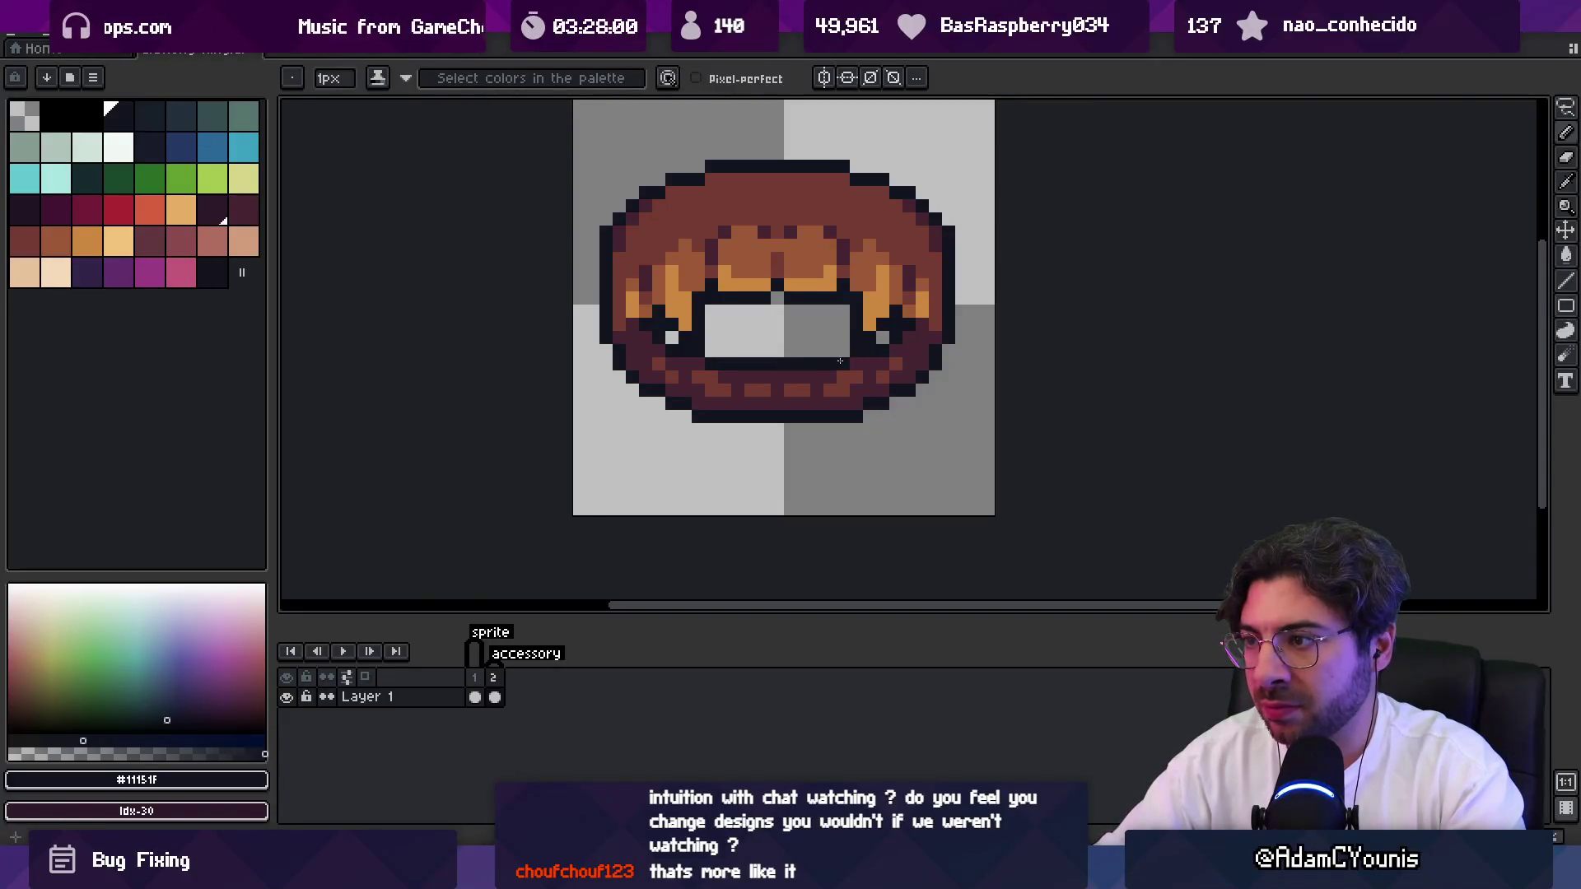
# Zoom out to review the redrawn outline across the whole ring.
pyautogui.press('z')
pyautogui.scroll(-5, 840, 361)
pyautogui.scroll(4, 849, 346)
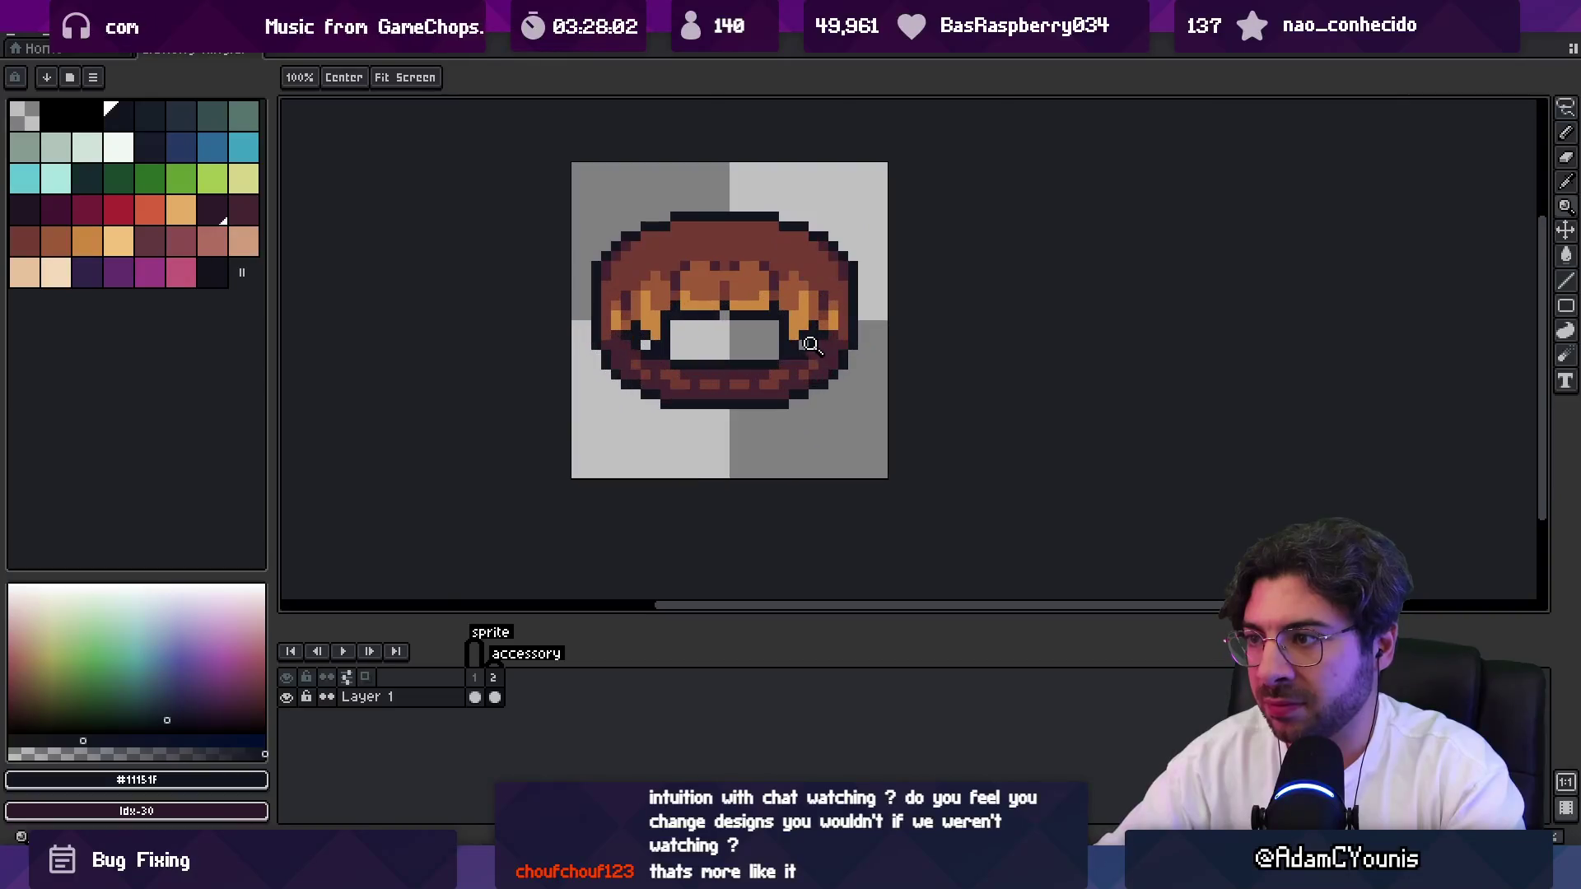
pyautogui.press('b')
pyautogui.press('d')
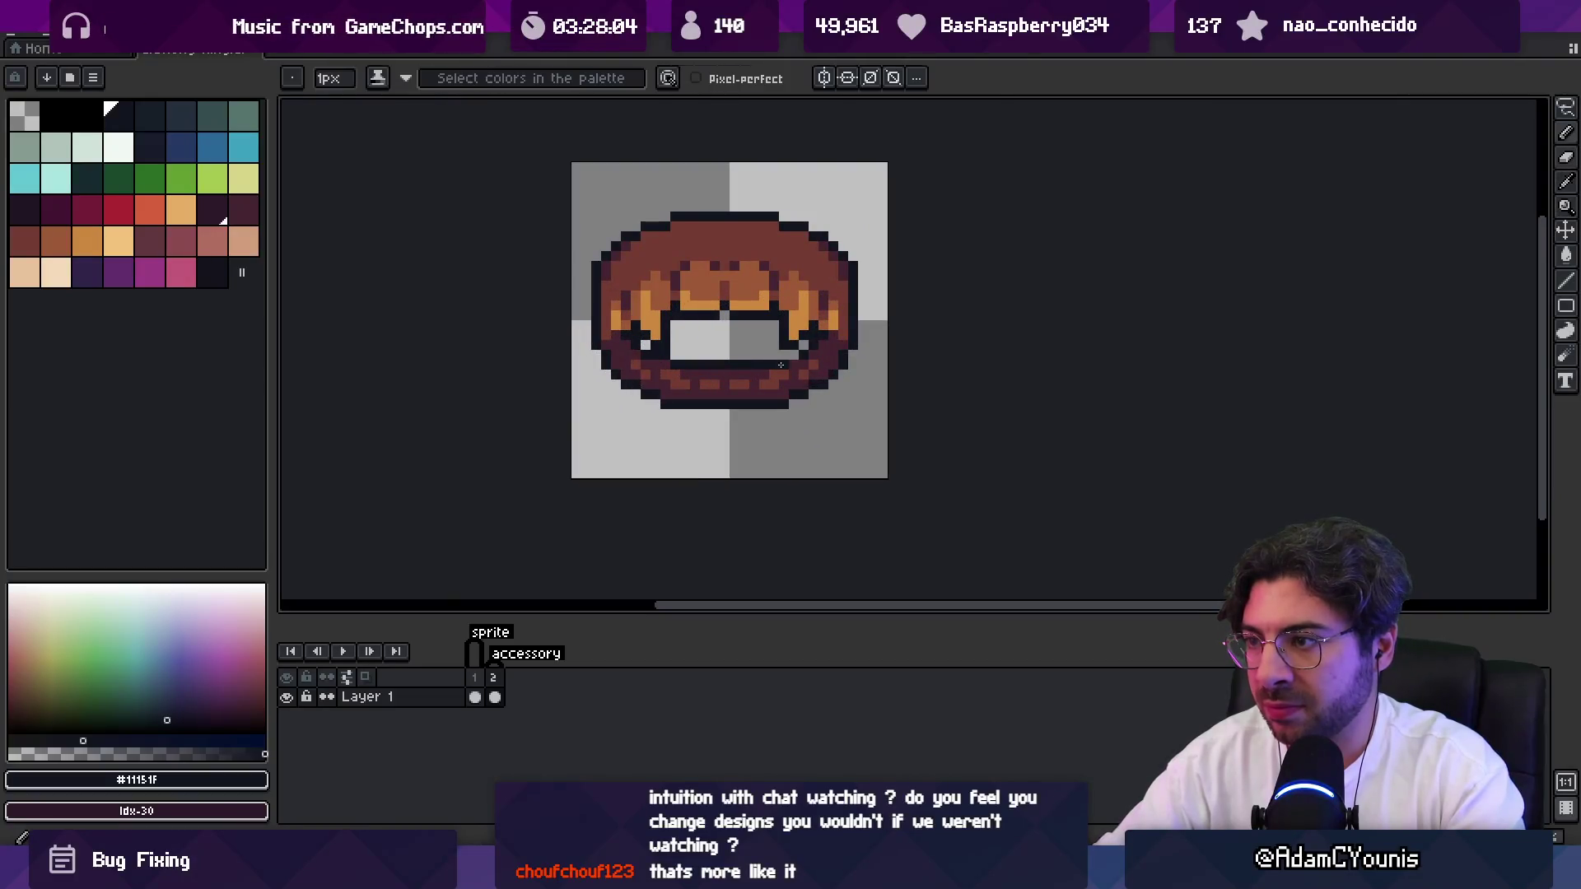
pyautogui.press('b')
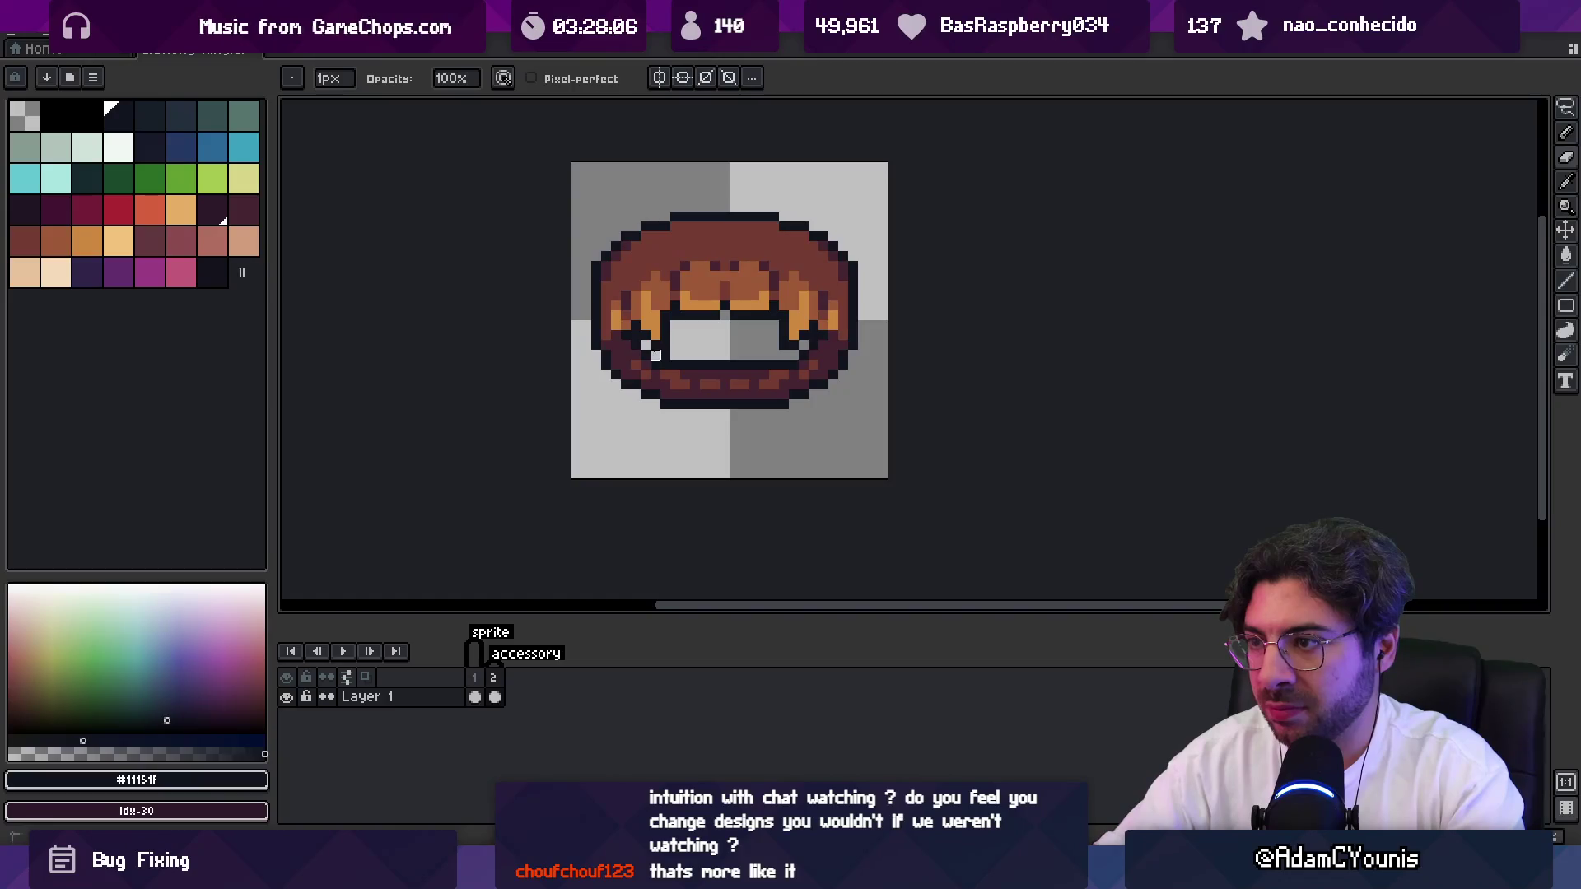
pyautogui.press('z')
pyautogui.scroll(-8, 741, 330)
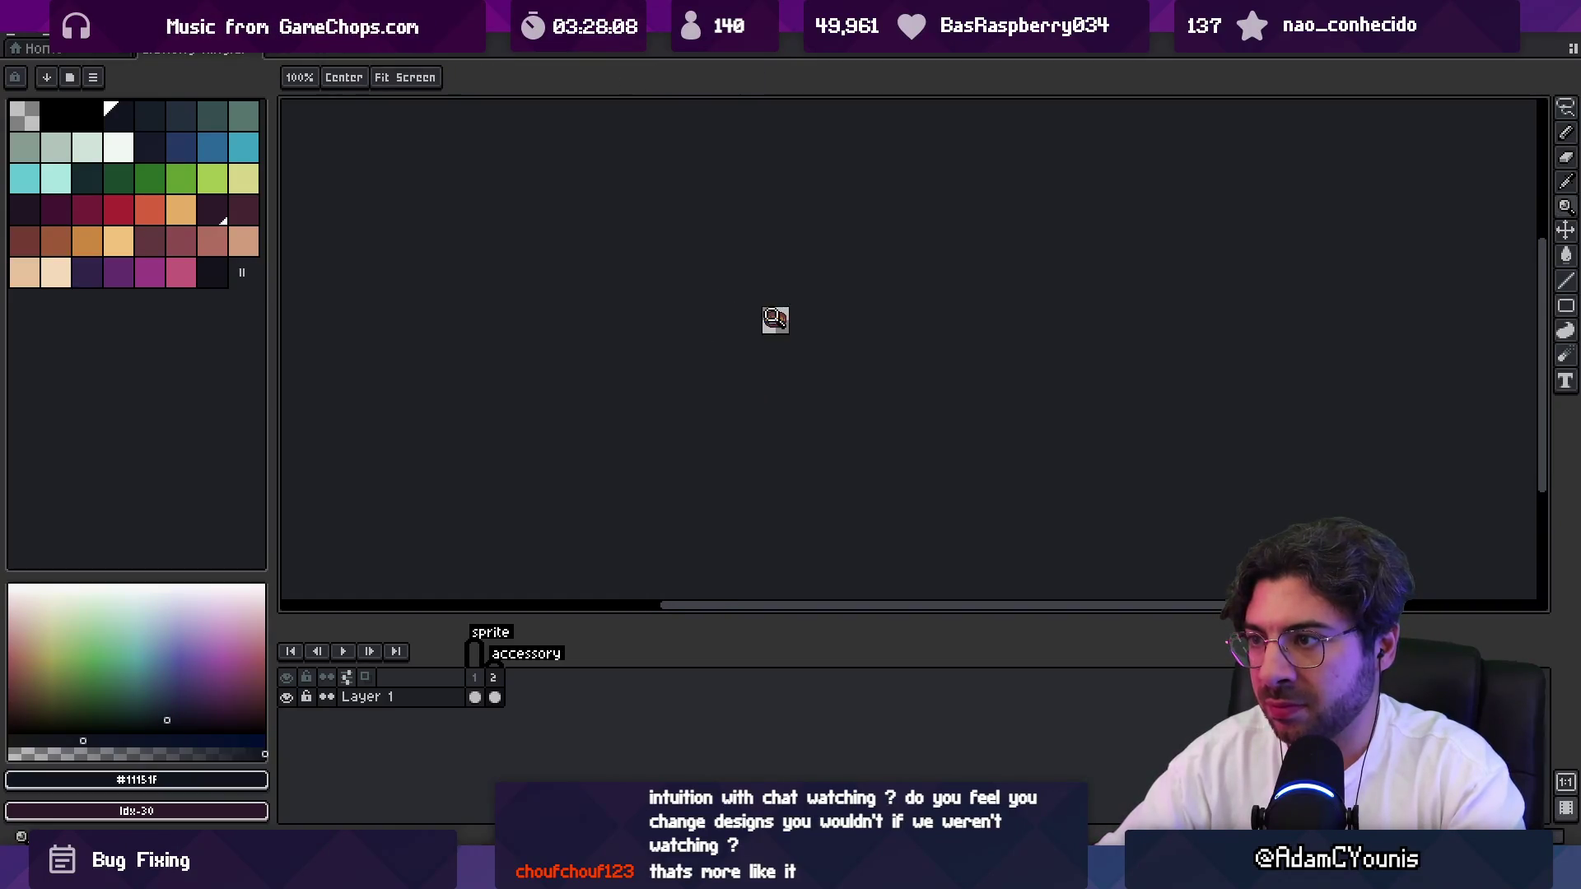
pyautogui.scroll(4, 836, 283)
pyautogui.scroll(3, 800, 307)
# Select the ring's lower half with Rectangular Select and move it down.
pyautogui.press('i')
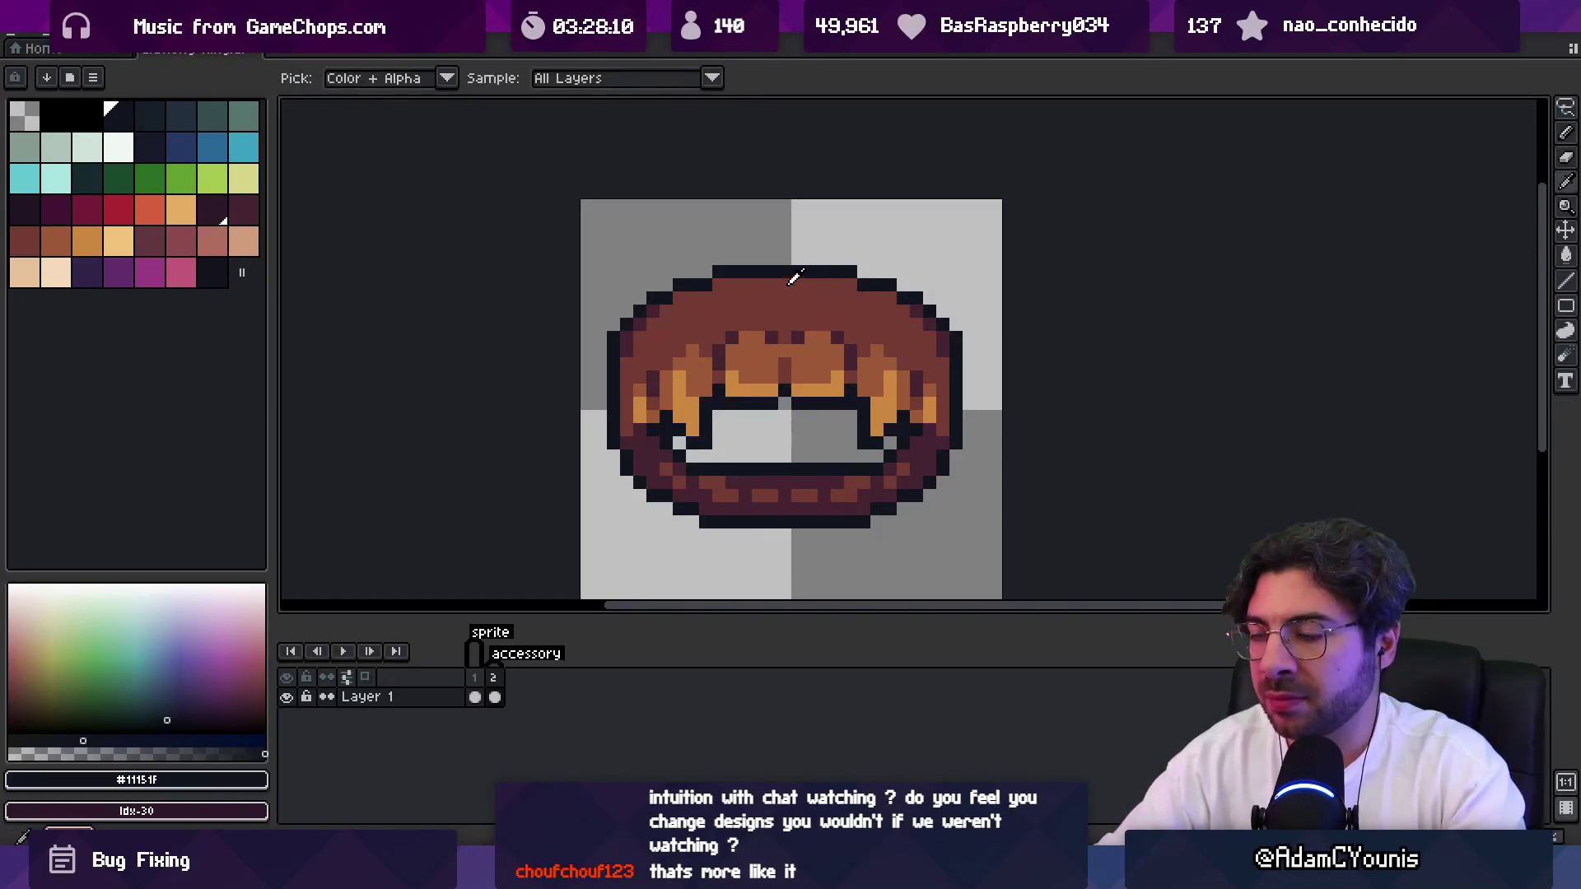
pyautogui.moveTo(702, 484); pyautogui.dragTo(695, 378)
pyautogui.press('m')
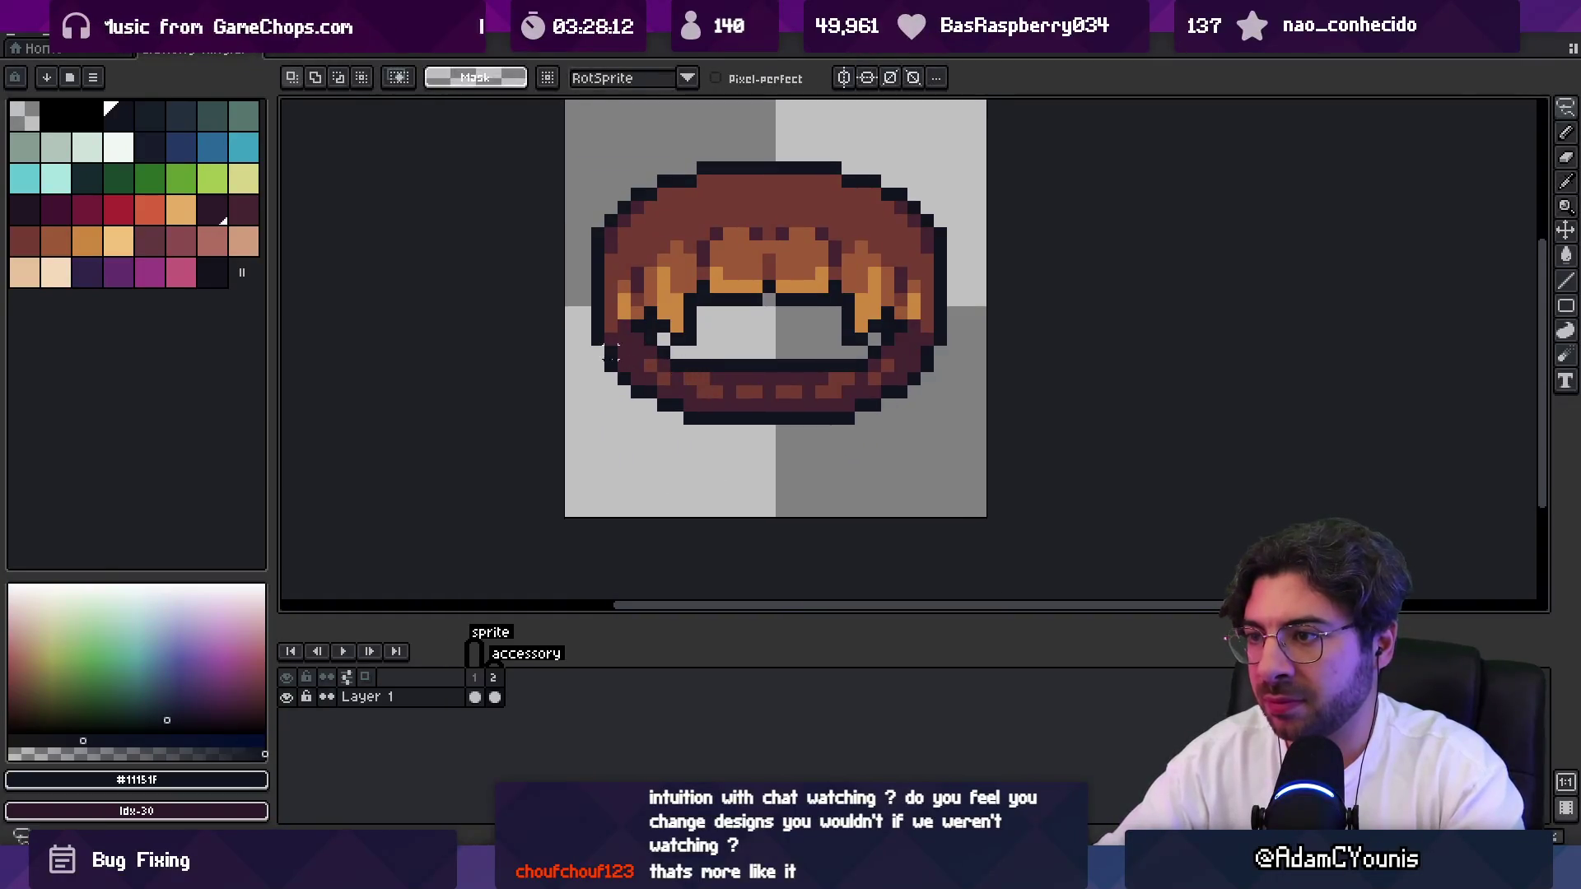
pyautogui.moveTo(581, 350)
pyautogui.mouseDown()
pyautogui.moveTo(708, 444)
pyautogui.moveTo(972, 449)
pyautogui.mouseUp()
pyautogui.moveTo(819, 393); pyautogui.dragTo(819, 406)
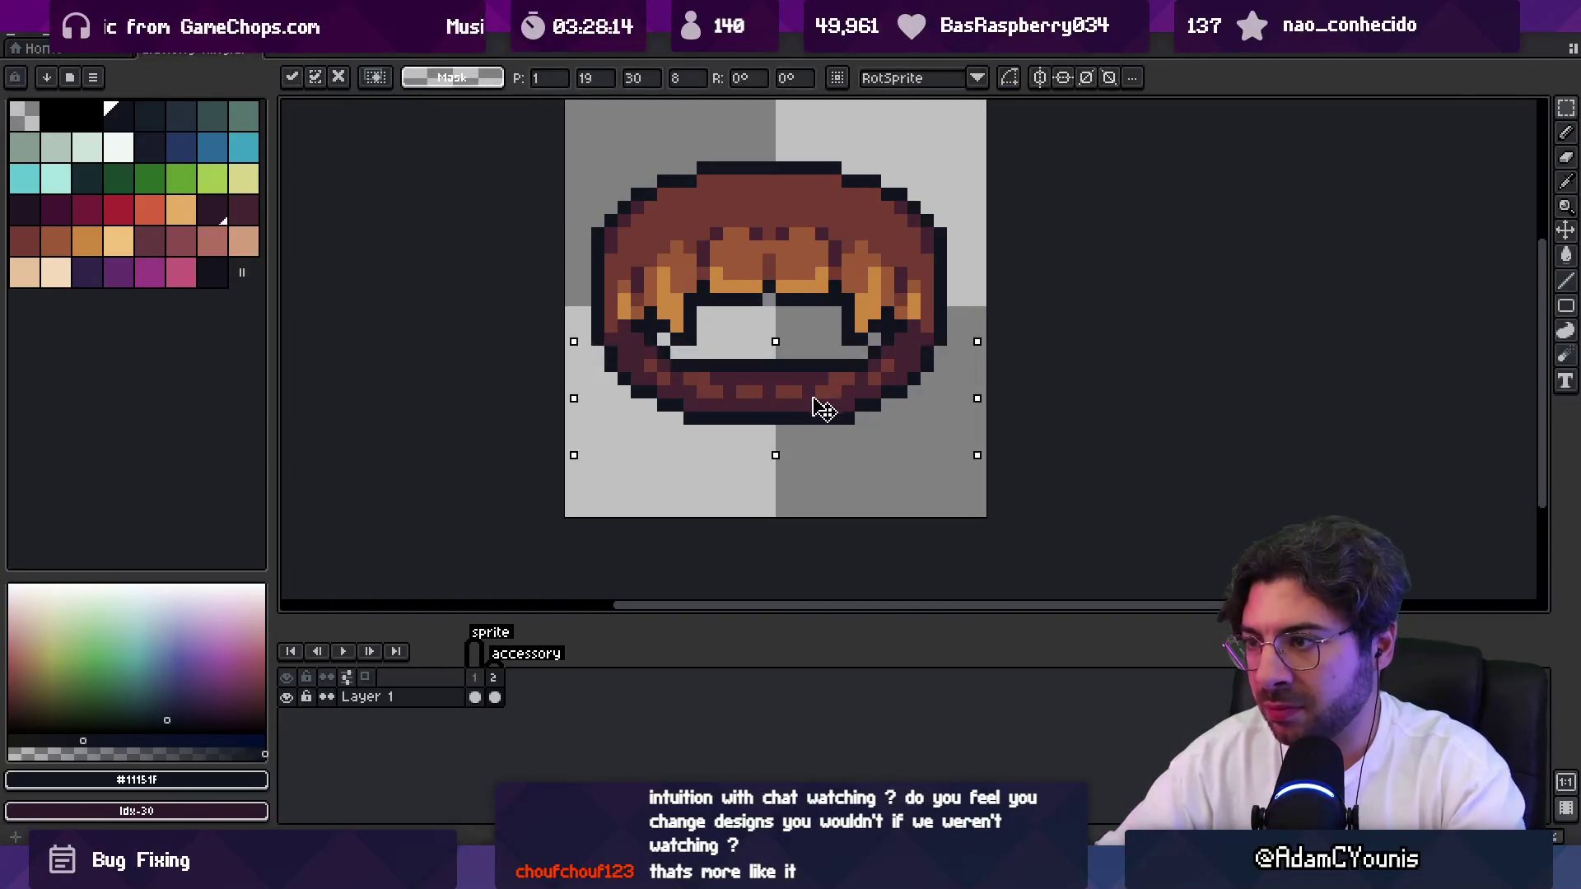
# Fill the left and right side gaps with ring brown and the dark #452531 outline.
pyautogui.press('b')
pyautogui.keyDown('alt'); pyautogui.click(915, 337); pyautogui.keyUp('alt')
pyautogui.click(924, 354)
pyautogui.keyDown('alt'); pyautogui.click(941, 329); pyautogui.keyUp('alt')
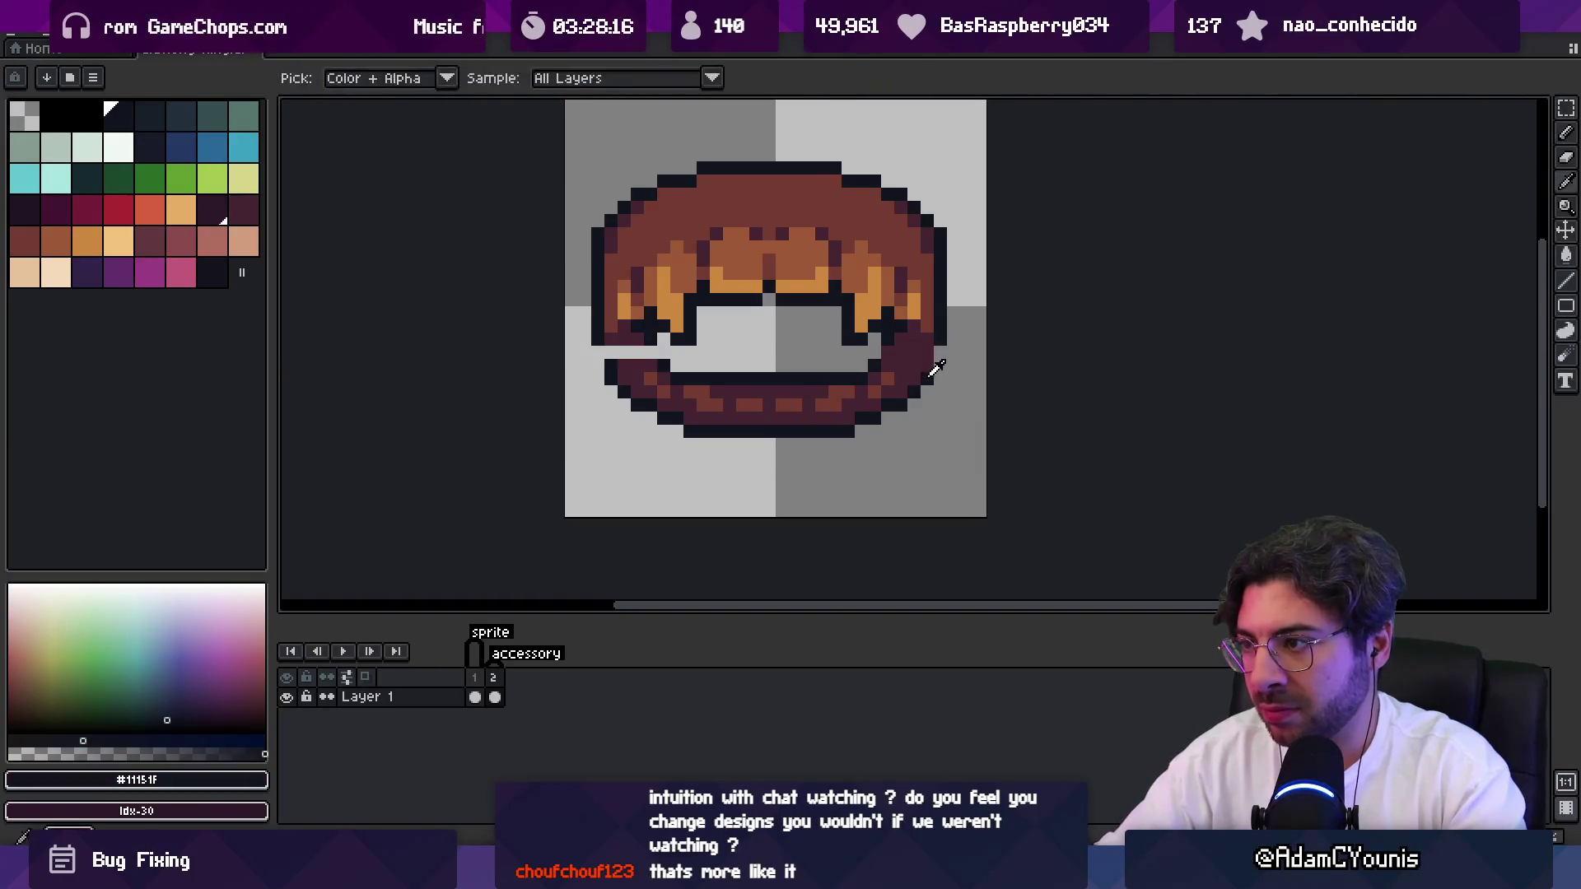
pyautogui.click(939, 354)
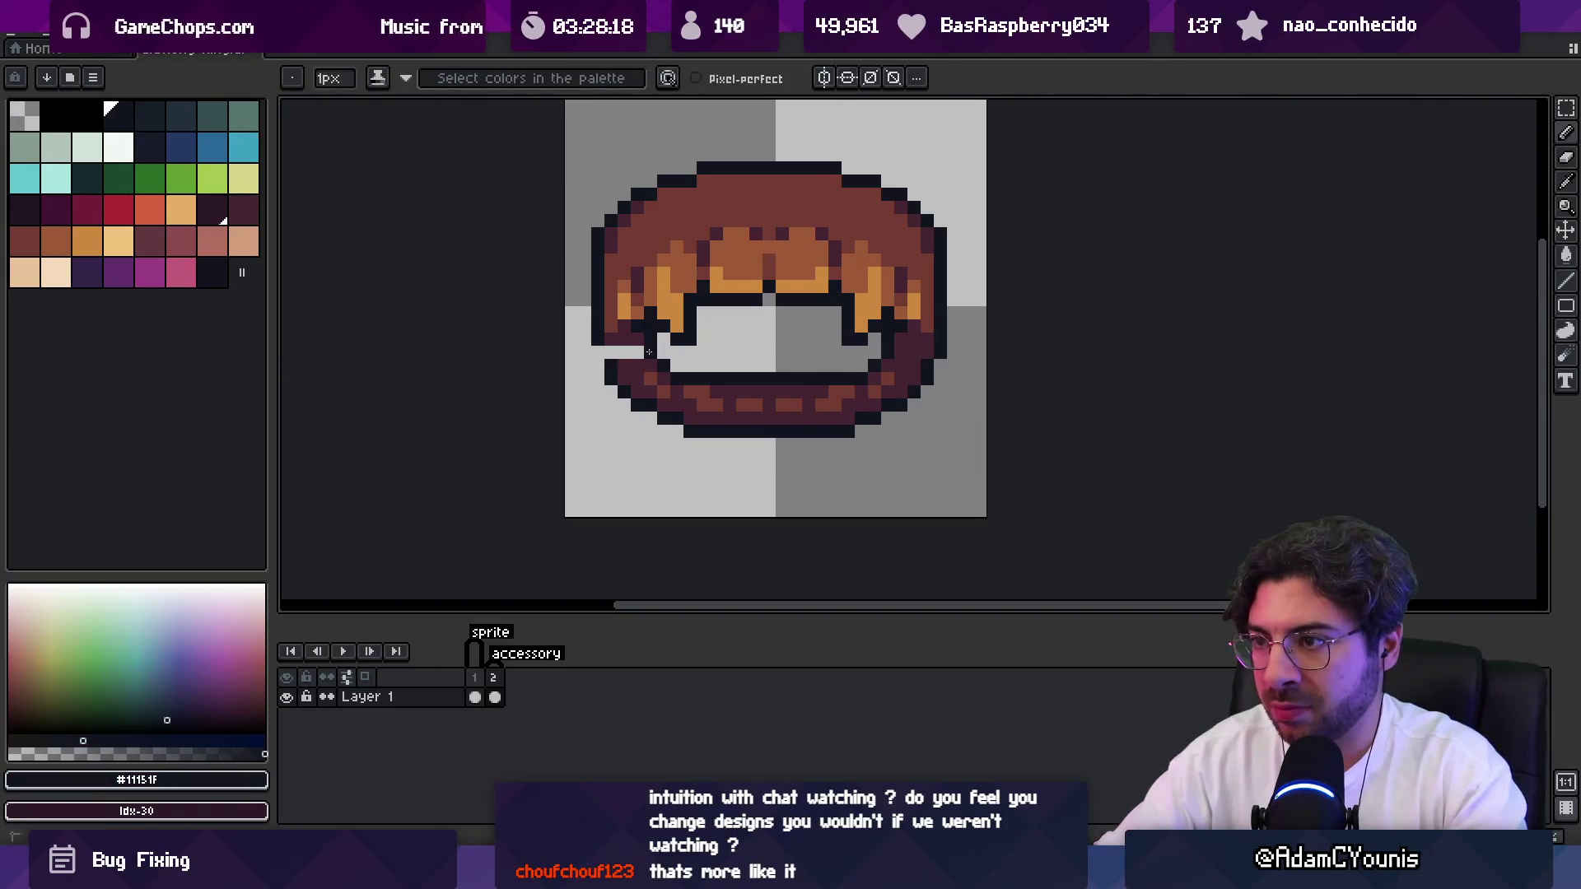
pyautogui.click(600, 350)
pyautogui.keyDown('alt'); pyautogui.click(617, 337); pyautogui.keyUp('alt')
pyautogui.click(630, 353)
# Pick the orange tooth colour #cd893f and add an orange pixel to the teeth.
pyautogui.press('z')
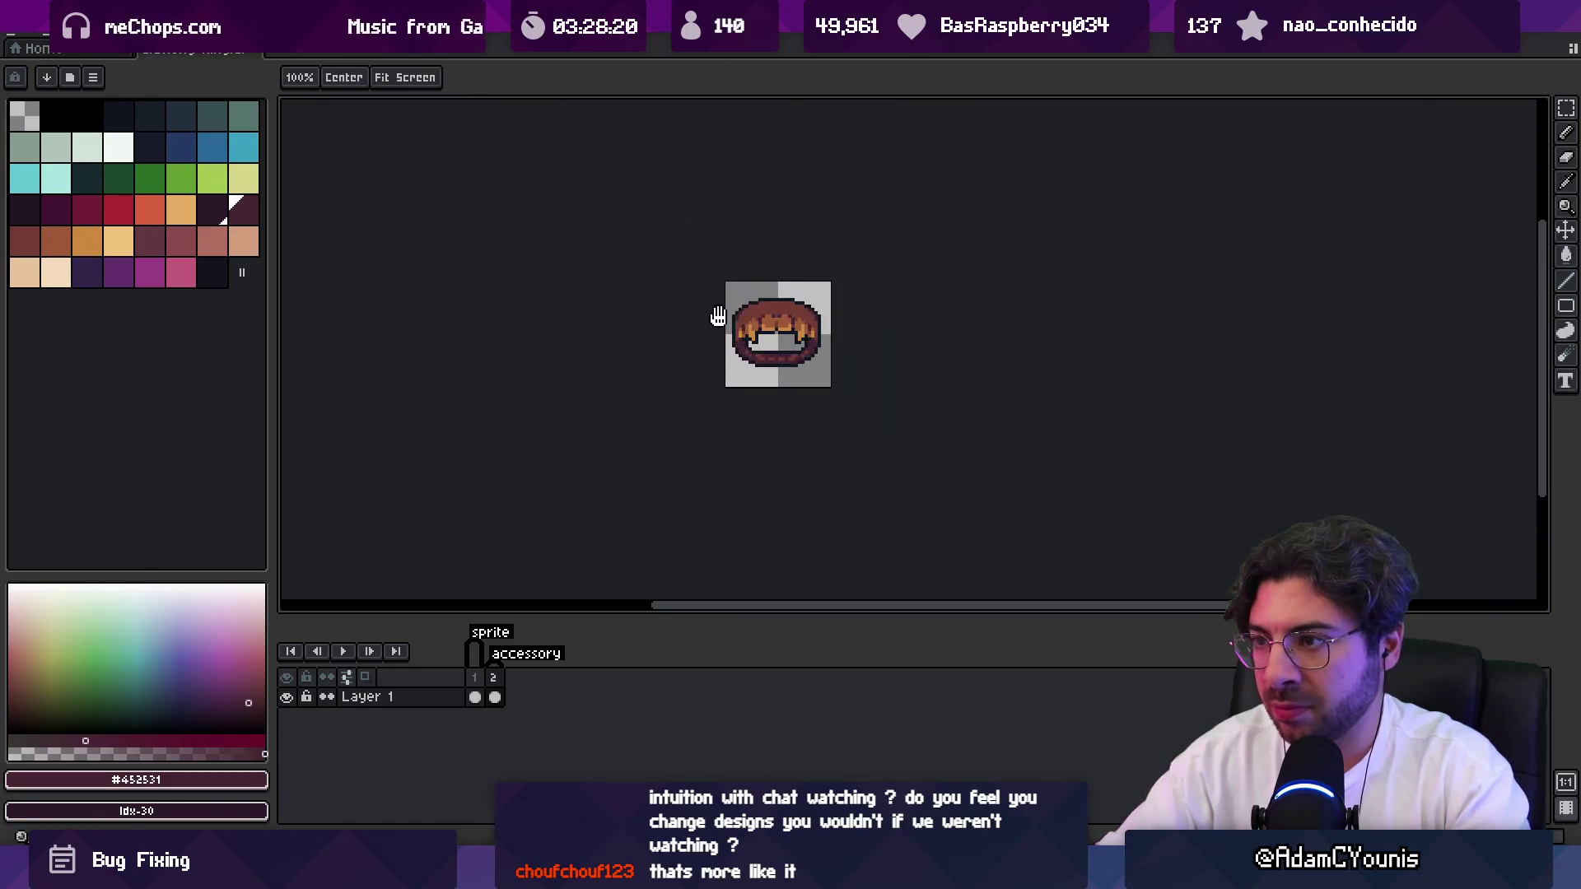
pyautogui.scroll(-3, 791, 342)
pyautogui.scroll(-1, 790, 342)
pyautogui.scroll(2, 803, 370)
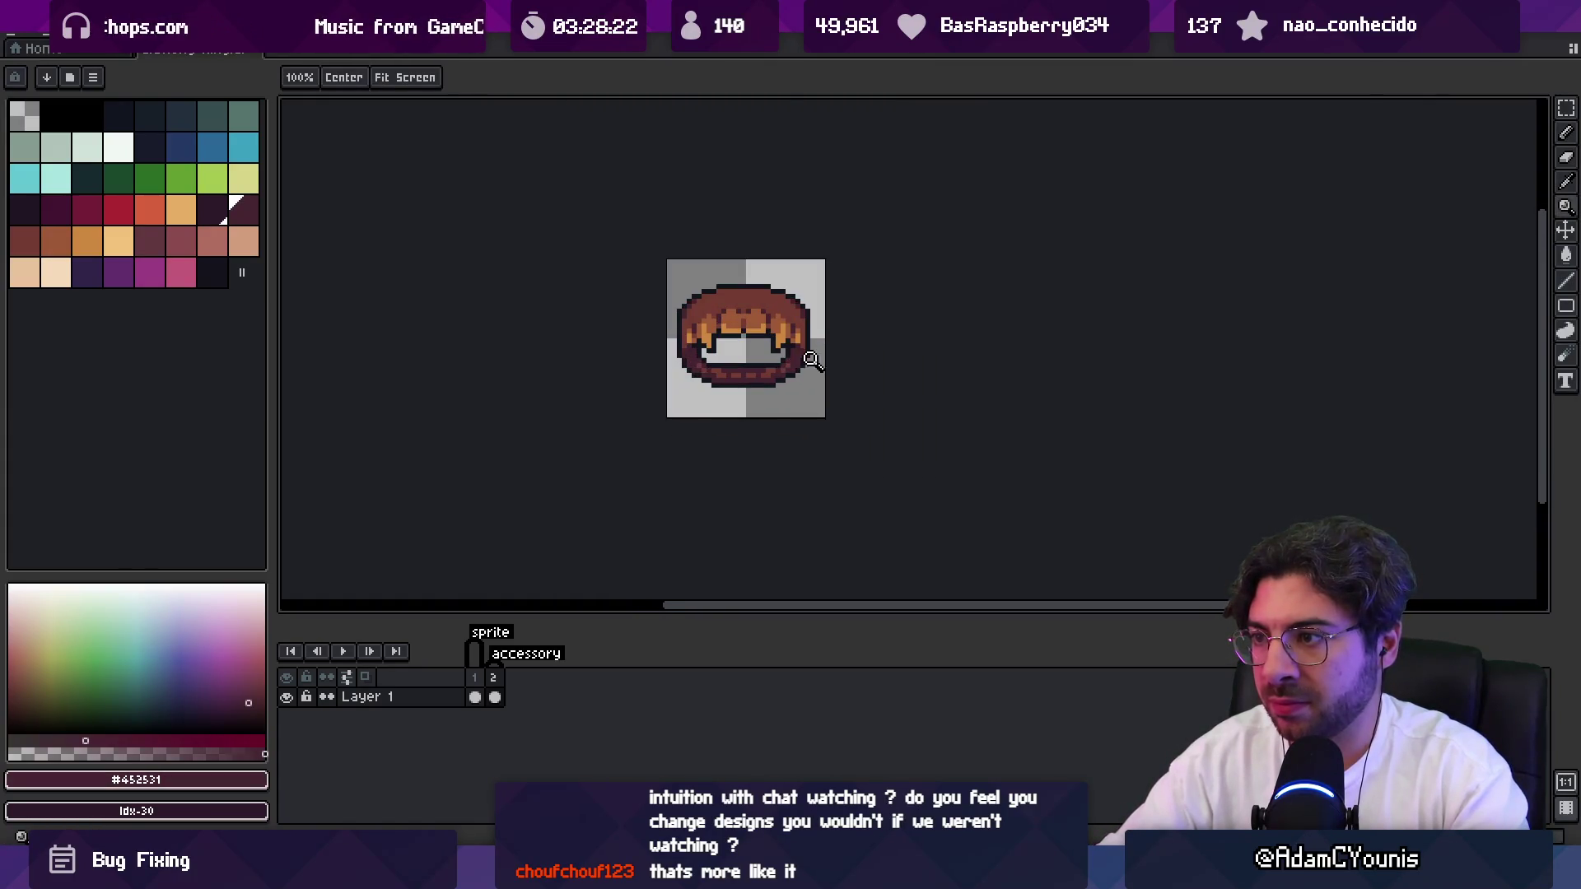
pyautogui.scroll(2, 824, 309)
pyautogui.keyDown('alt'); pyautogui.click(704, 340); pyautogui.keyUp('alt')
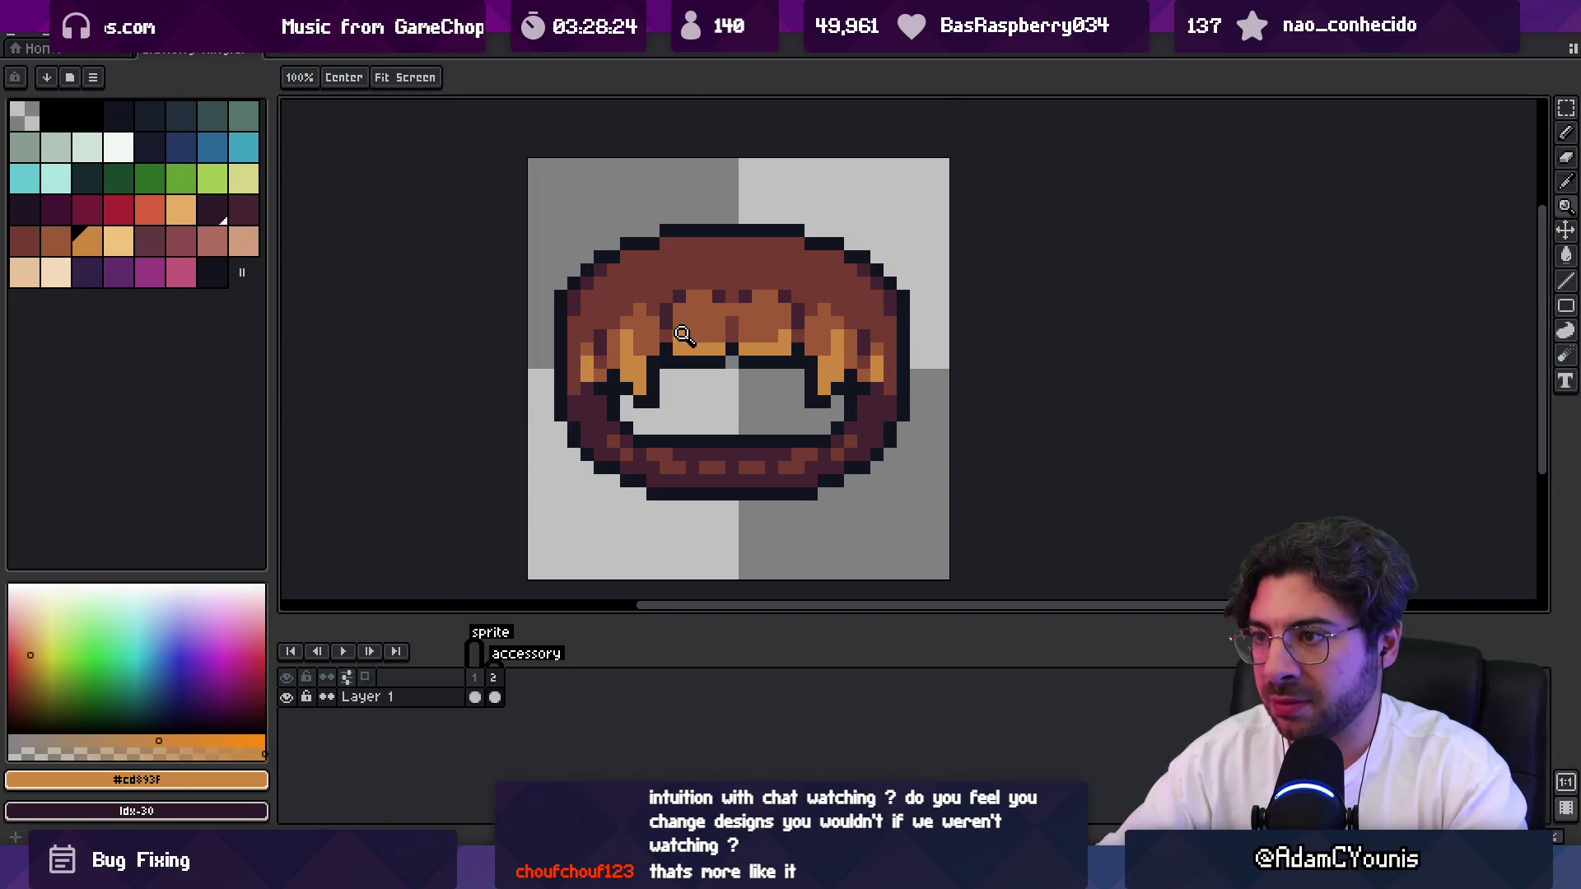
pyautogui.click(611, 272)
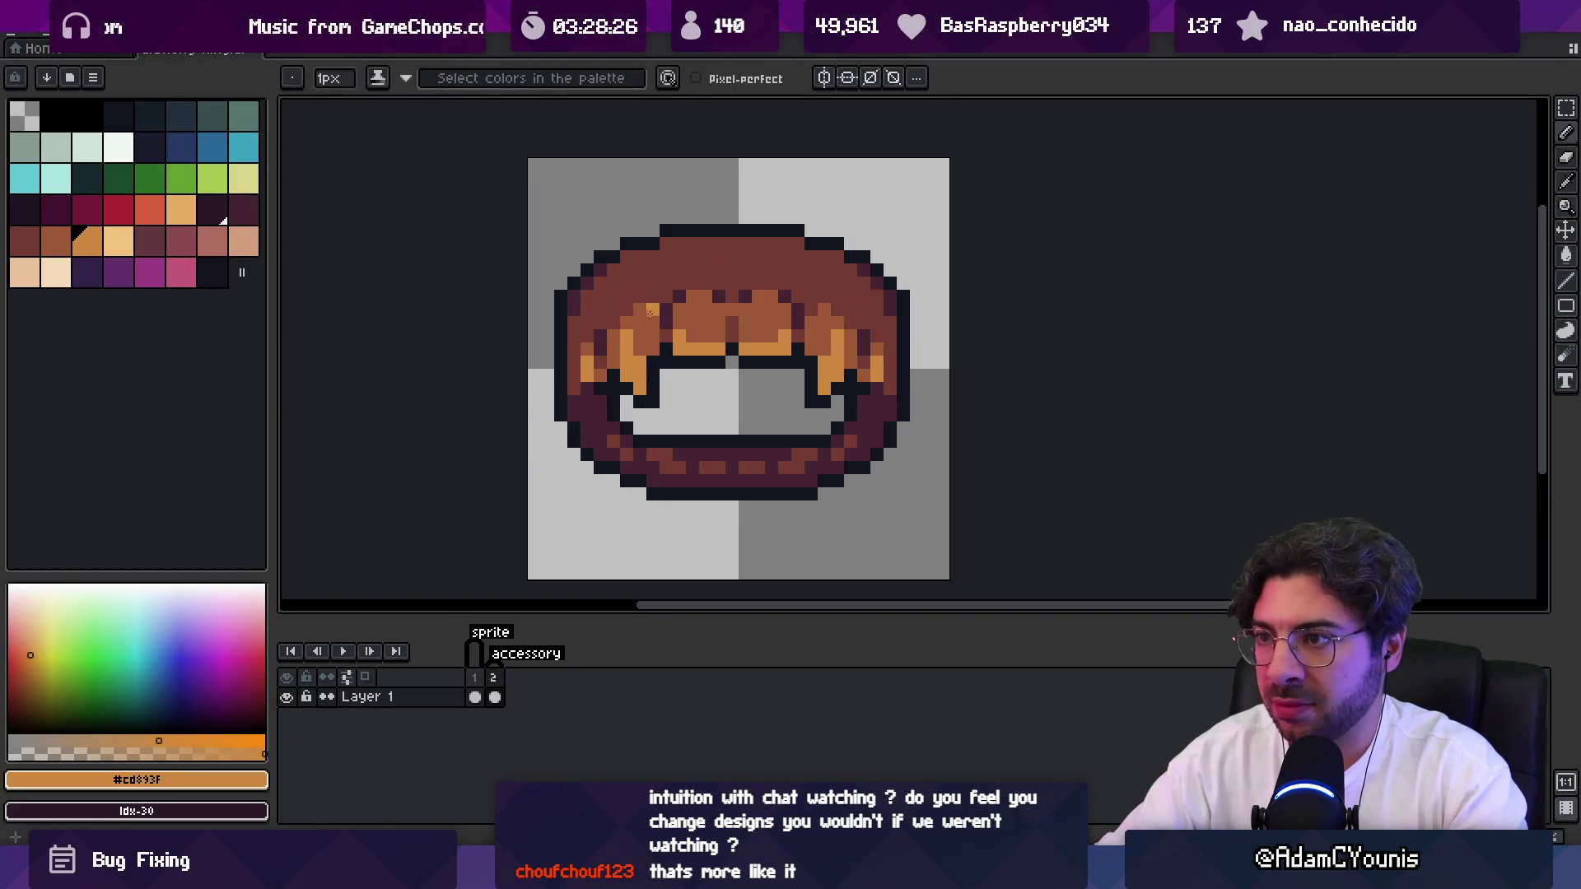
# Paint rows of brown #9d5a37 along the top of the ring.
pyautogui.keyDown('alt'); pyautogui.click(625, 267); pyautogui.keyUp('alt')
pyautogui.moveTo(676, 244); pyautogui.dragTo(788, 239)
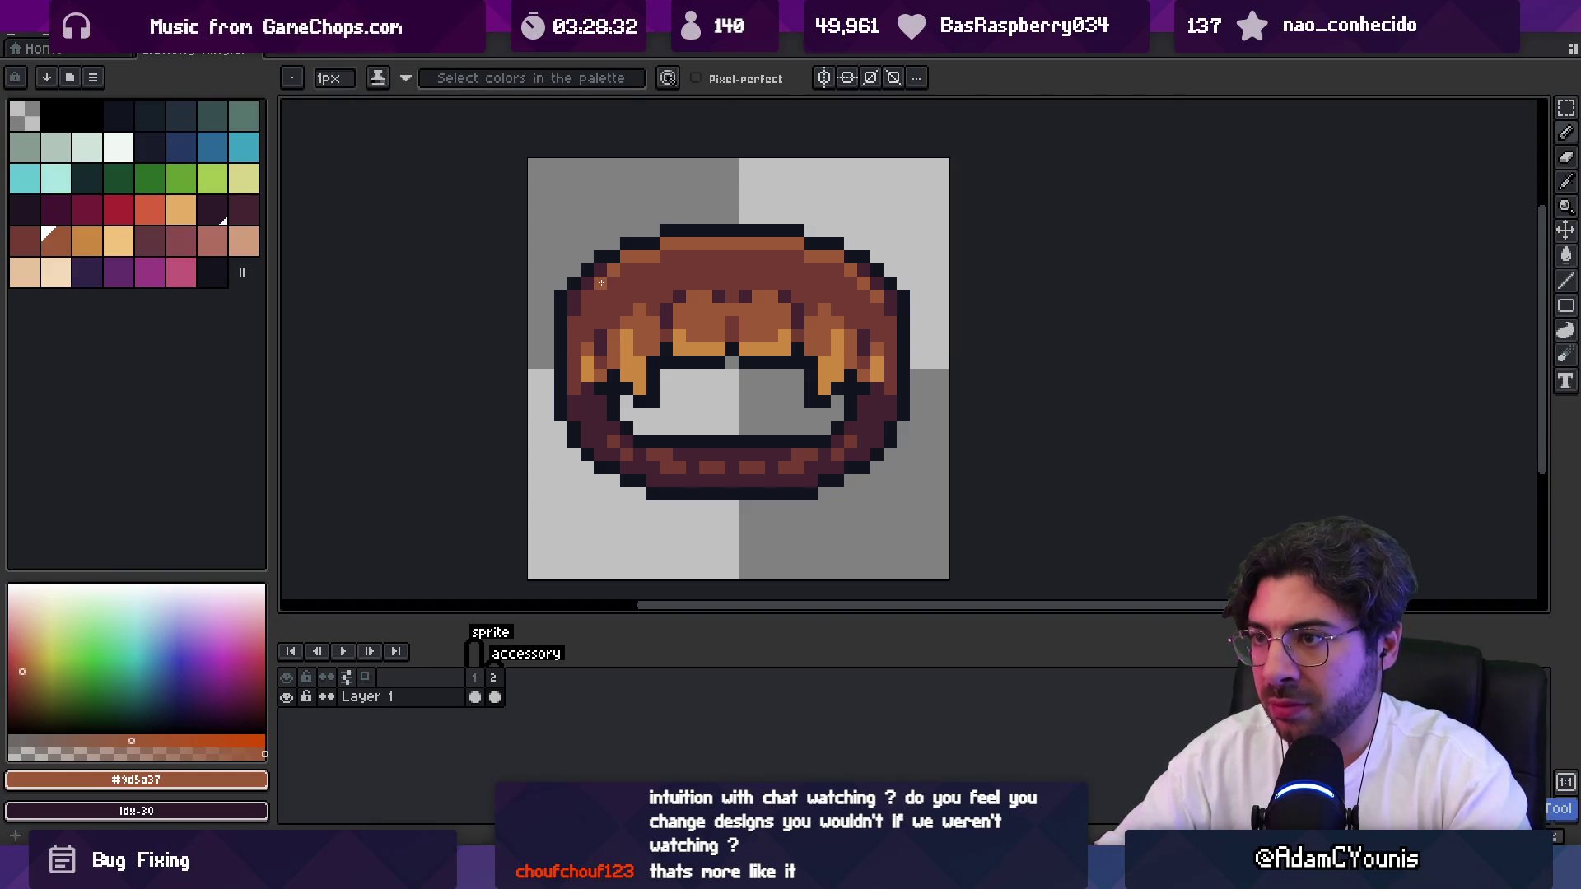
pyautogui.press('z')
pyautogui.scroll(-5, 671, 269)
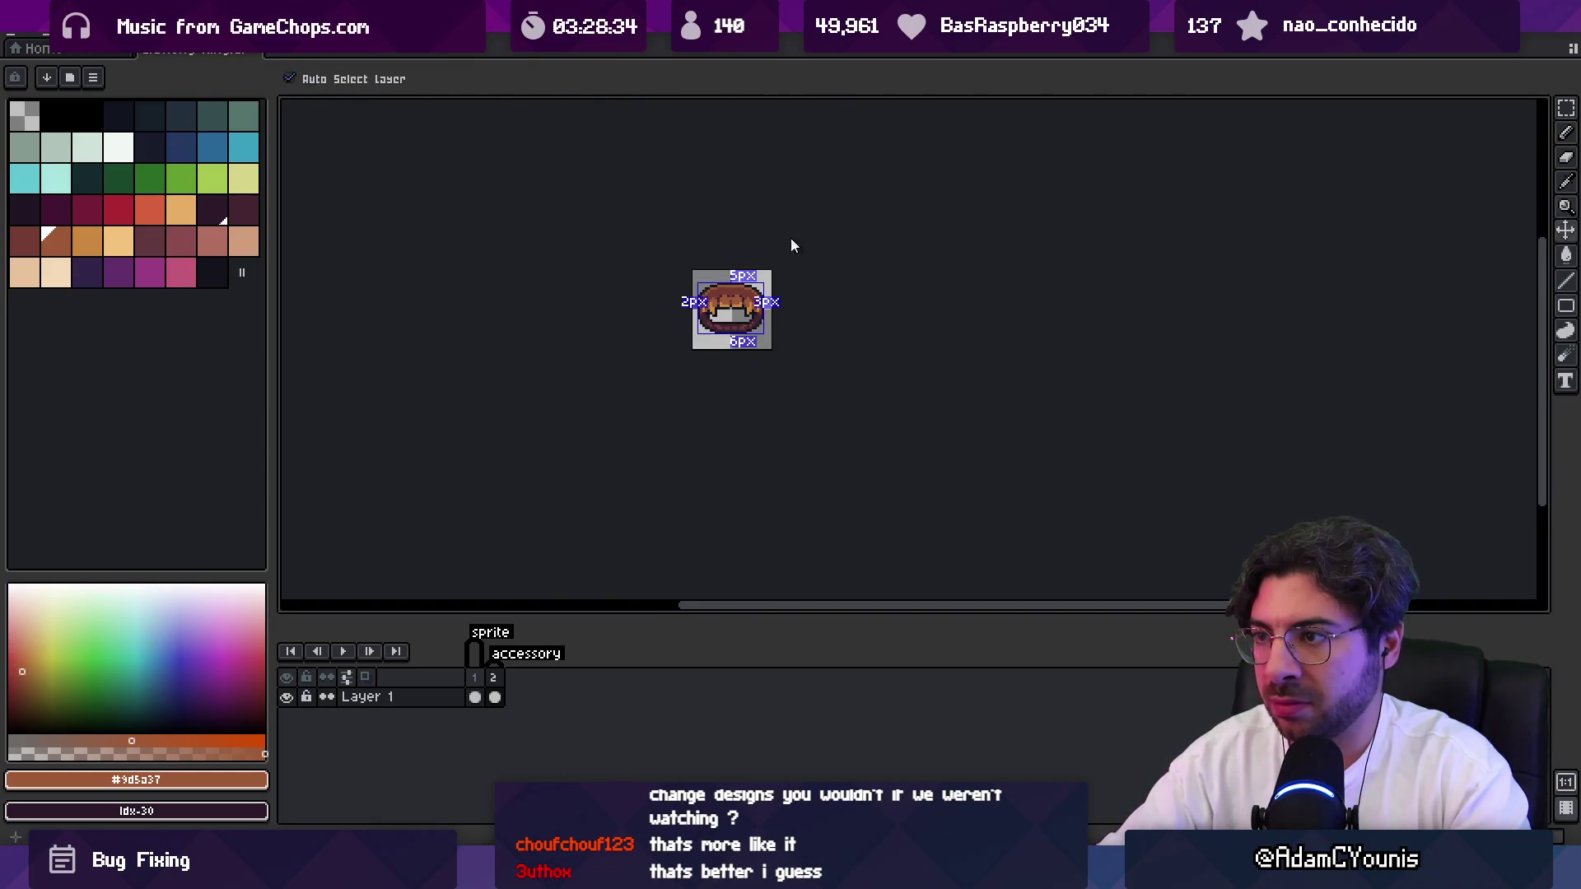
pyautogui.scroll(5, 751, 294)
pyautogui.press('b')
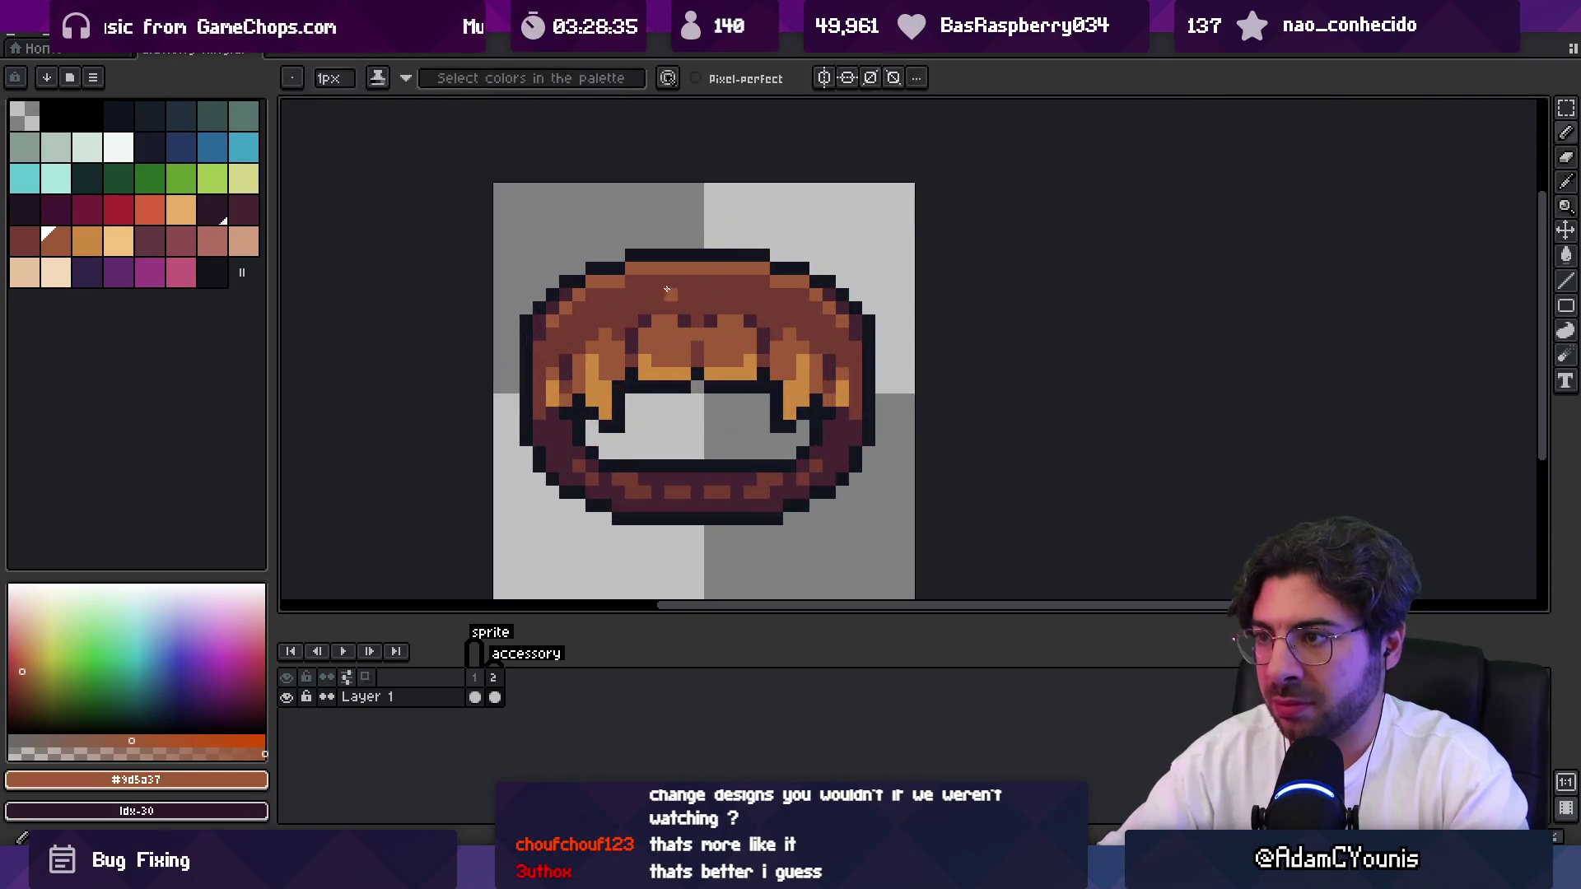
pyautogui.moveTo(638, 288)
pyautogui.mouseDown()
pyautogui.moveTo(725, 294)
pyautogui.moveTo(642, 306)
pyautogui.moveTo(749, 284)
pyautogui.moveTo(790, 306)
pyautogui.mouseUp()
# Sample the darker brown #743c33, then return to the lighter brown #9d5a37.
pyautogui.press('alt')
pyautogui.keyDown('alt'); pyautogui.click(790, 306); pyautogui.keyUp('alt')
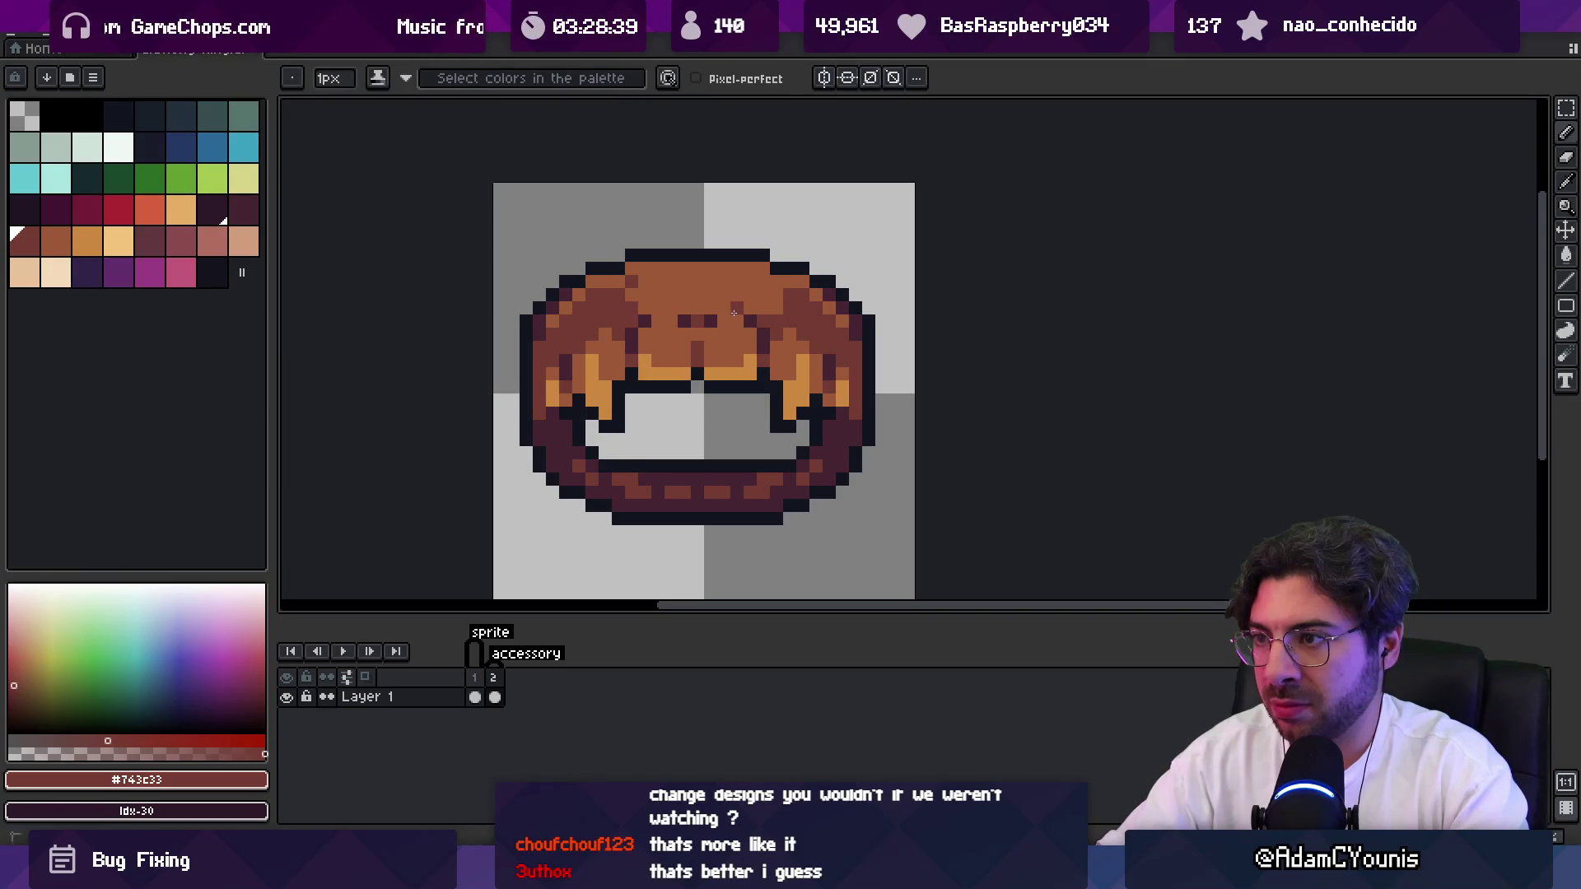
pyautogui.press('z')
pyautogui.scroll(-3, 708, 263)
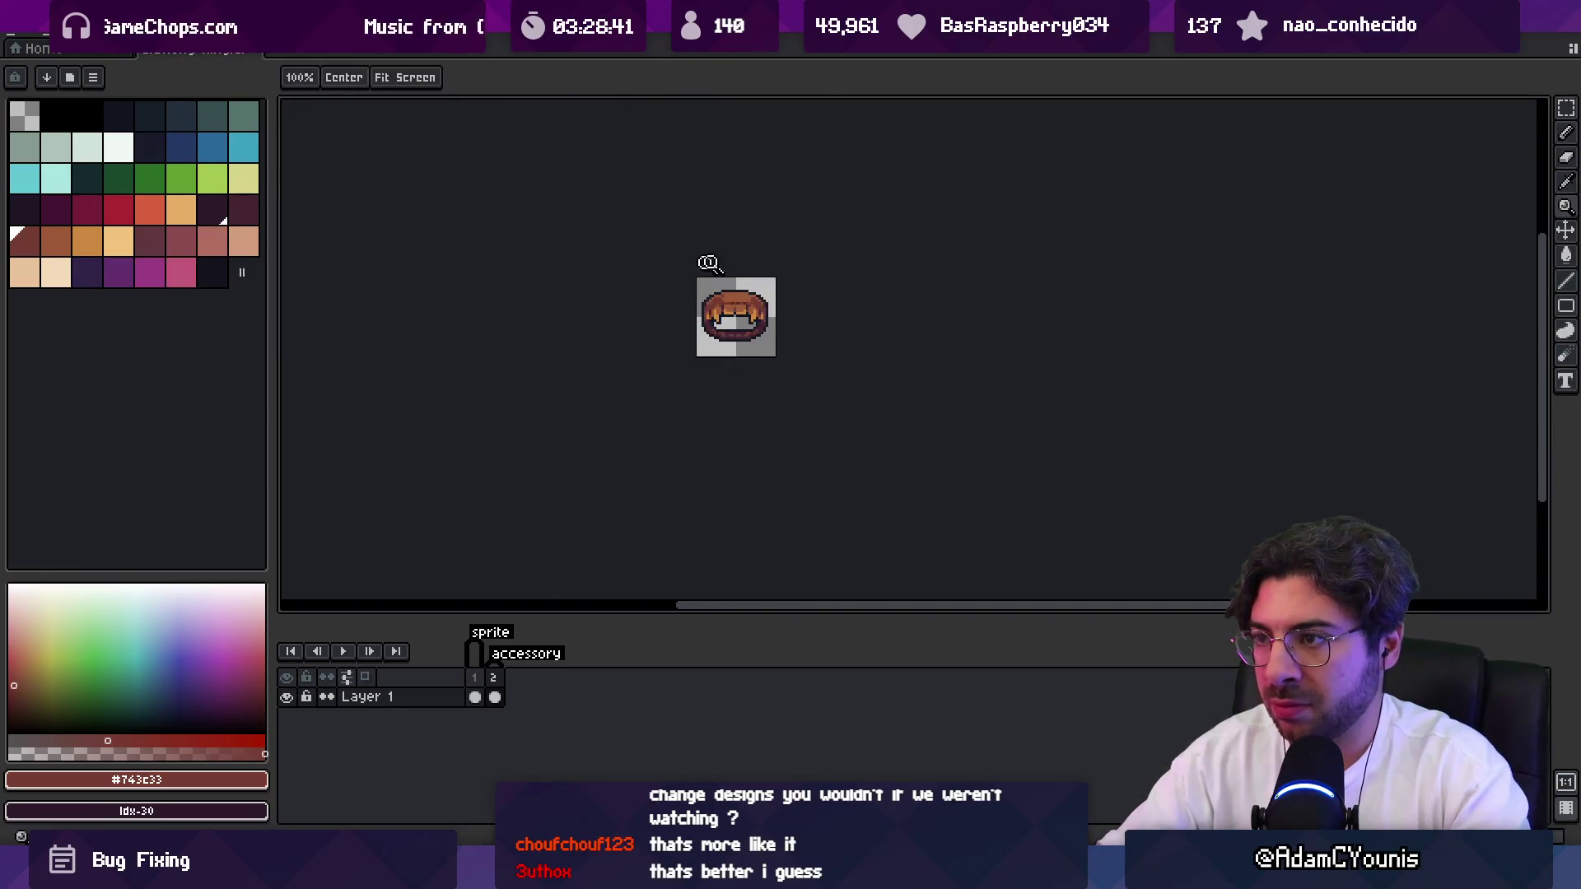
pyautogui.scroll(1, 732, 312)
pyautogui.press('b')
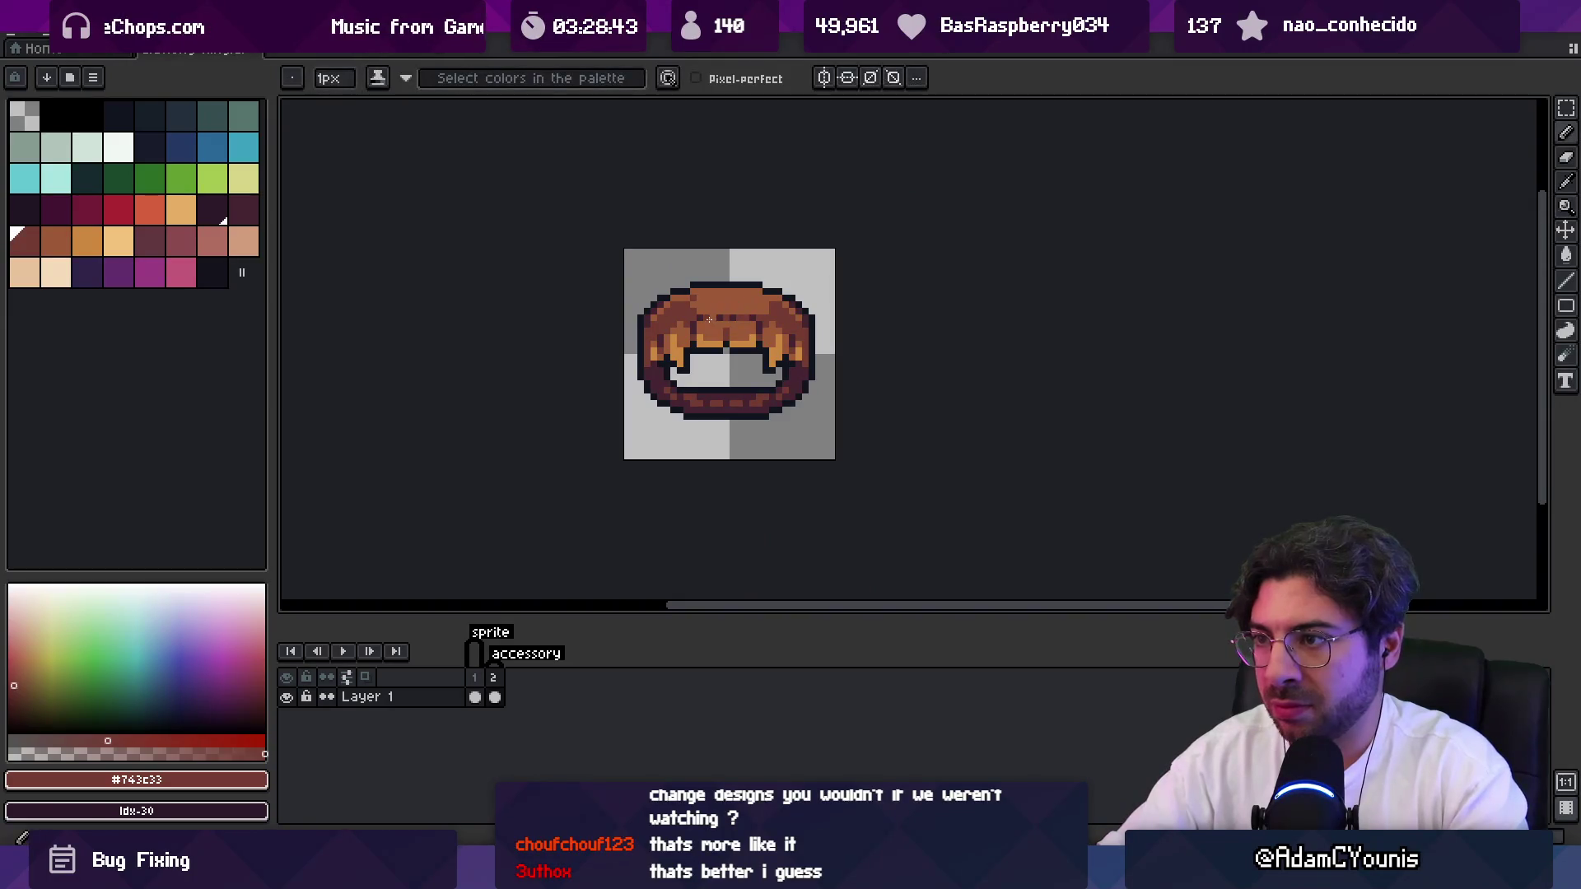
pyautogui.keyDown('alt'); pyautogui.click(695, 302); pyautogui.keyUp('alt')
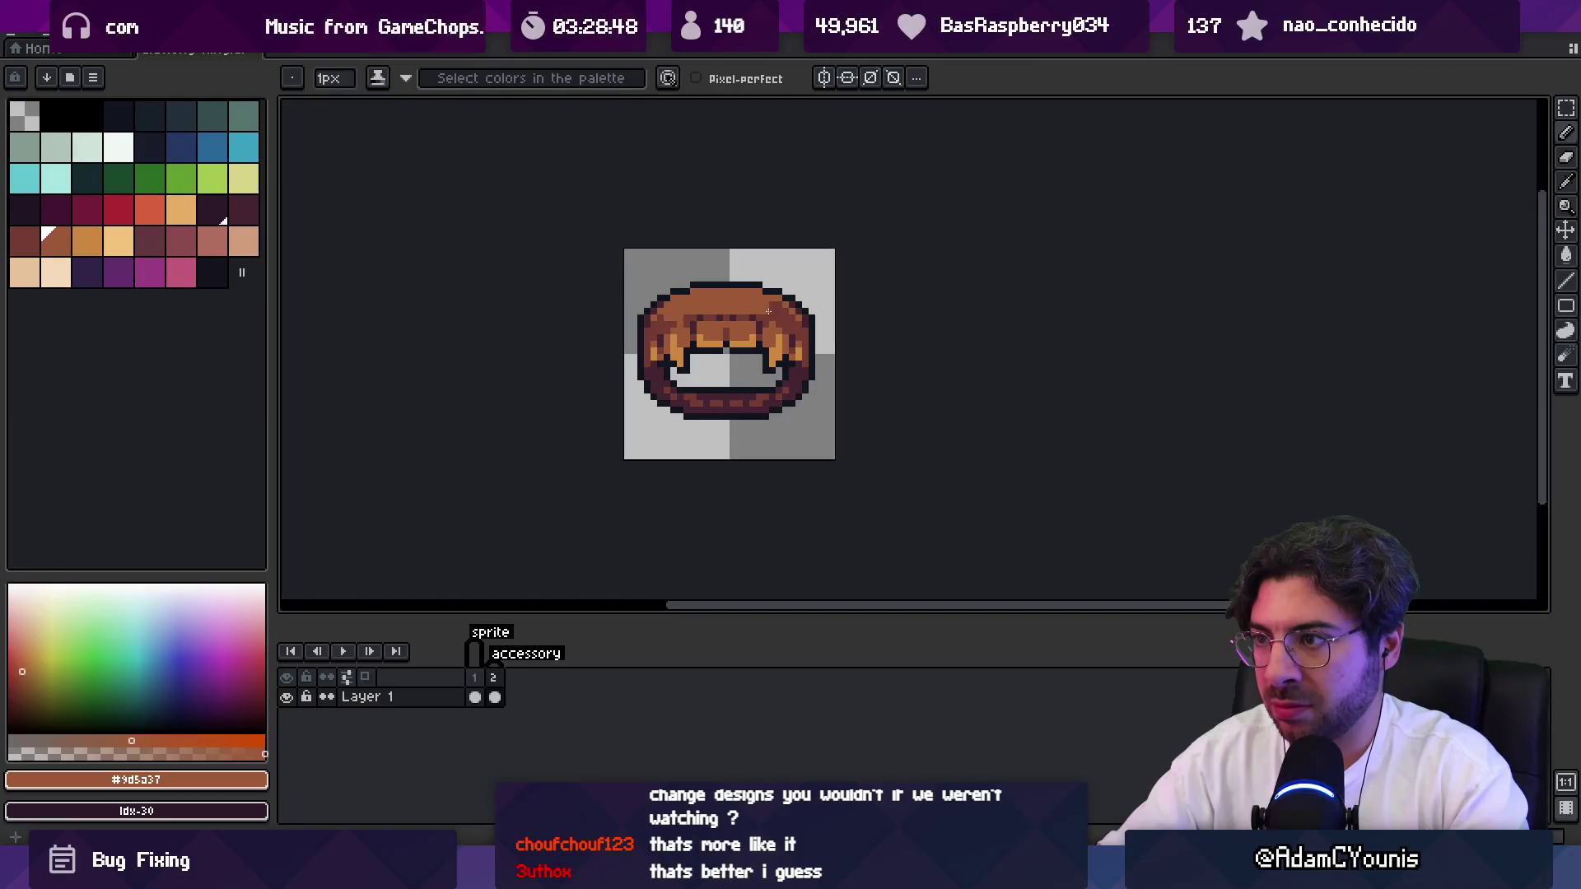
# Zoom out to review the sprite and check its bounds and margins.
pyautogui.press('z')
pyautogui.scroll(-2, 777, 314)
pyautogui.scroll(1, 770, 279)
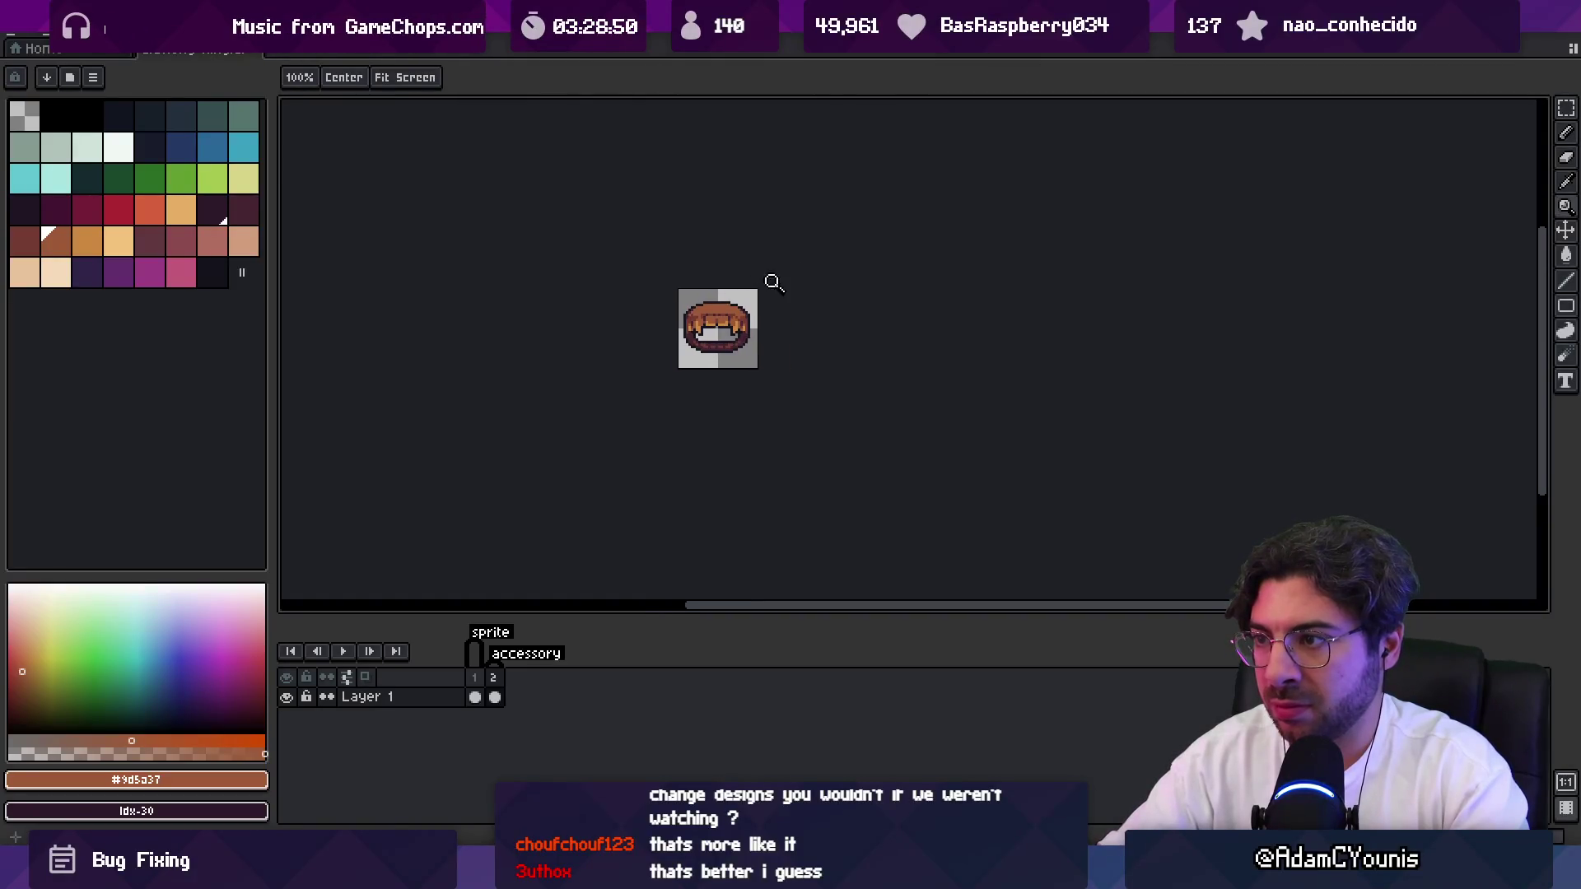
pyautogui.scroll(-1, 774, 276)
pyautogui.scroll(1, 772, 278)
pyautogui.press('v')
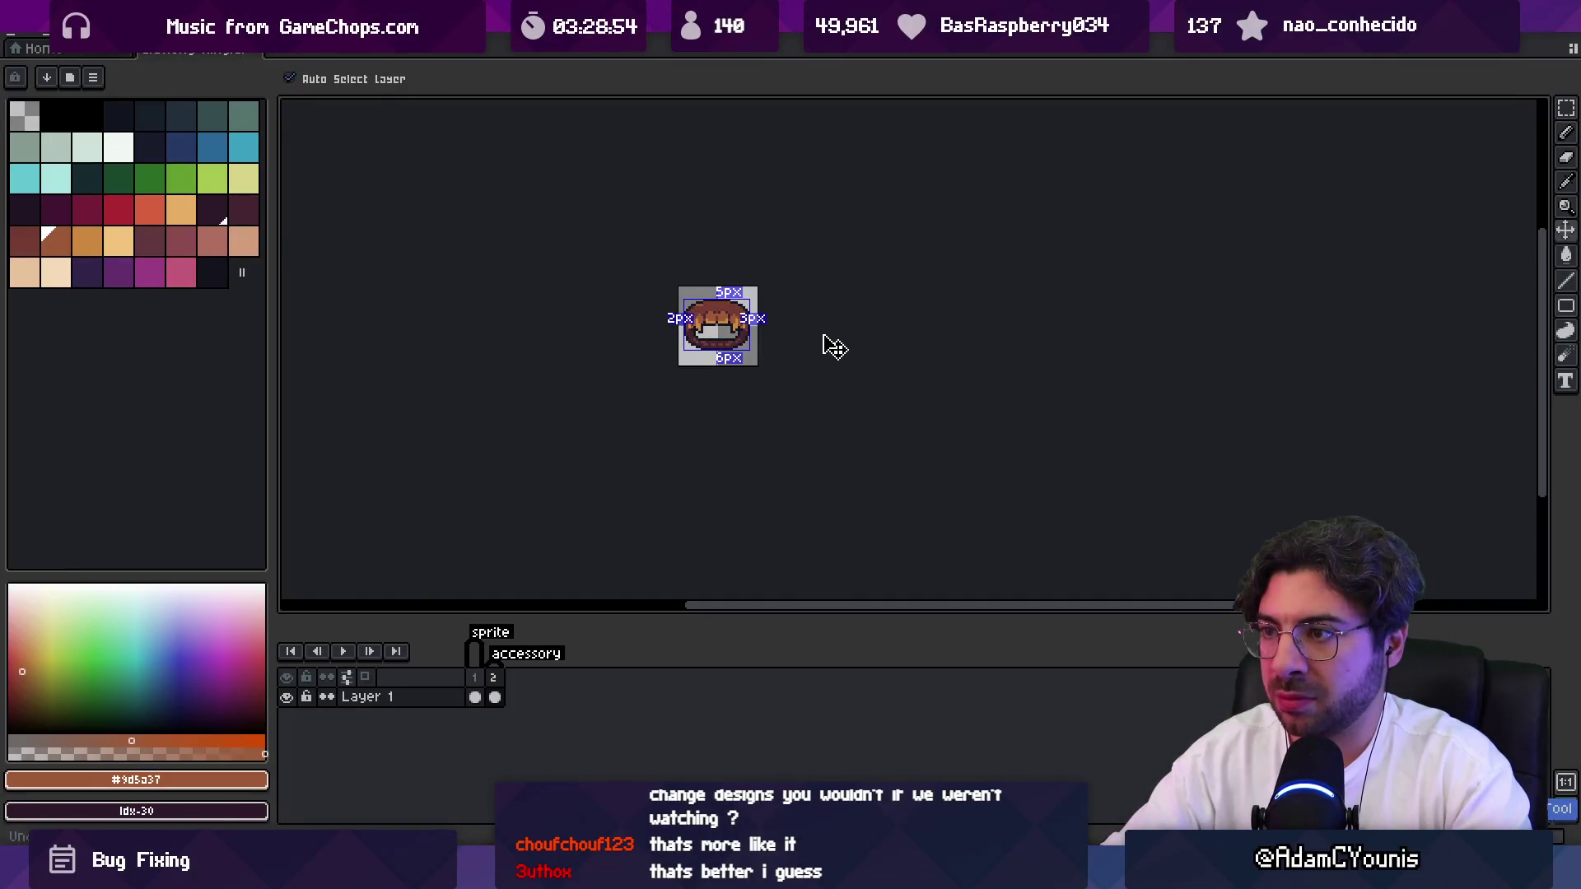
pyautogui.press('b')
pyautogui.scroll(5, 826, 321)
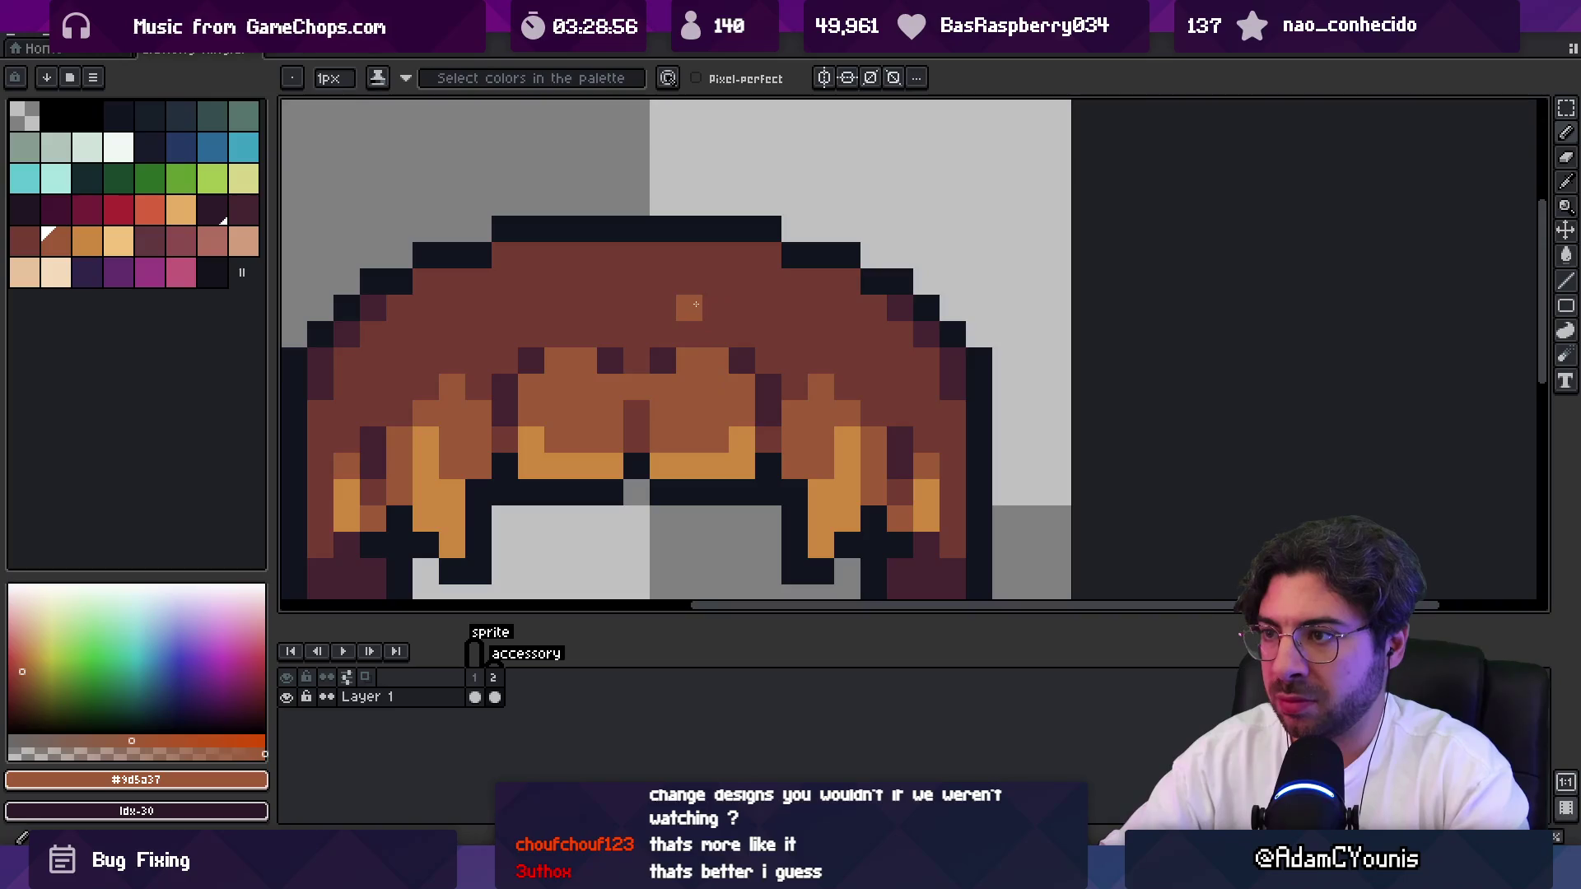
# Dot five lighter highlight pixels across the ring's upper right, then review them.
pyautogui.click(715, 282)
pyautogui.click(742, 255)
pyautogui.click(769, 307)
pyautogui.click(742, 307)
pyautogui.click(768, 281)
pyautogui.press('z')
pyautogui.scroll(-1, 798, 293)
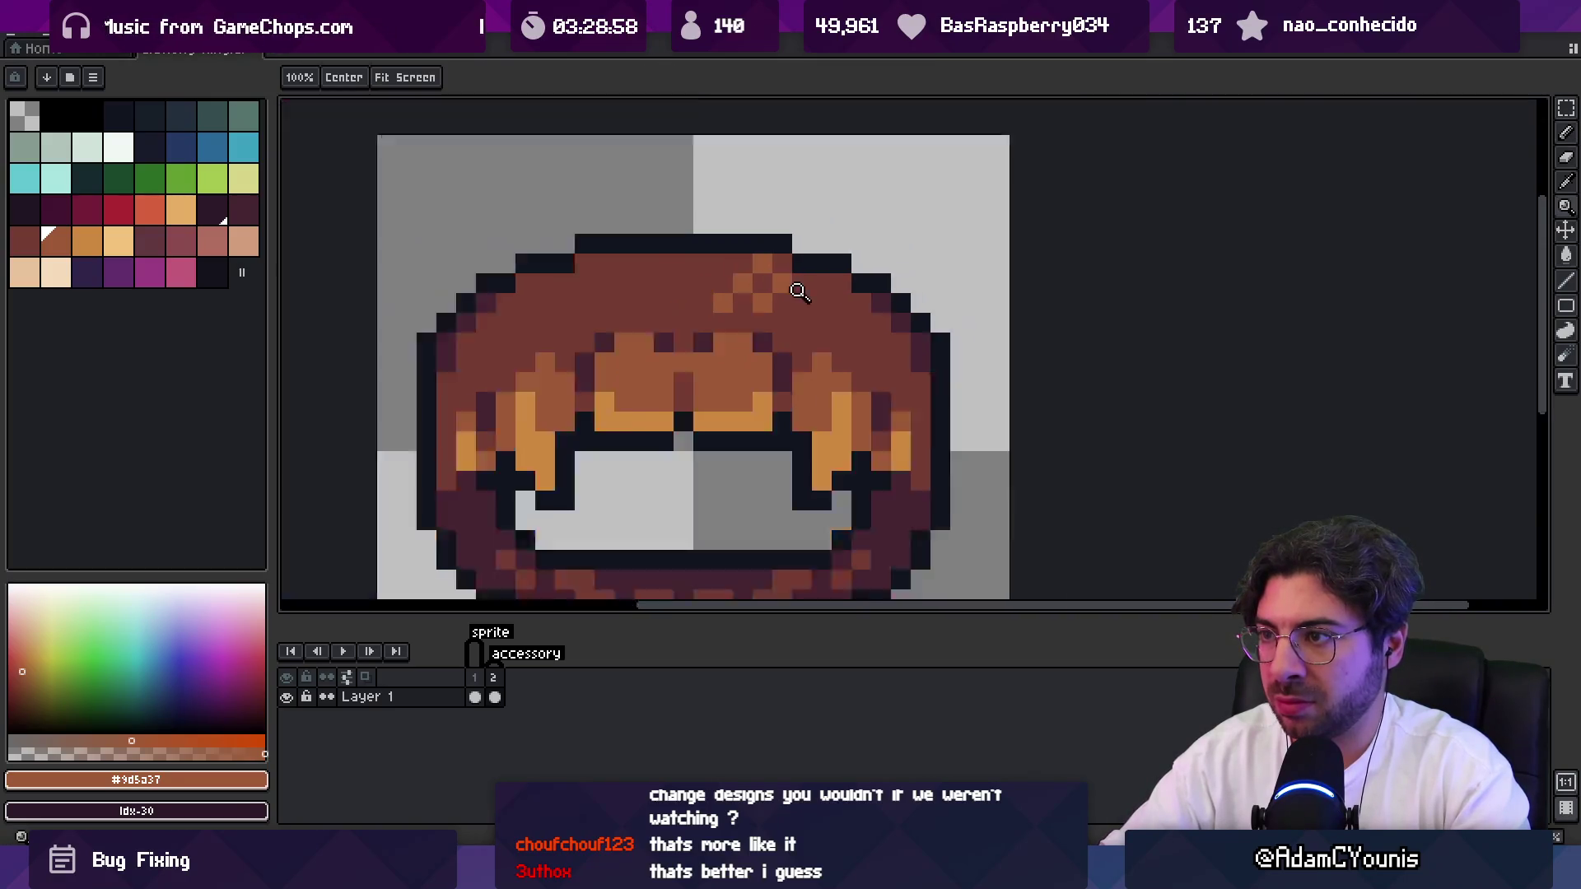
pyautogui.scroll(-4, 799, 292)
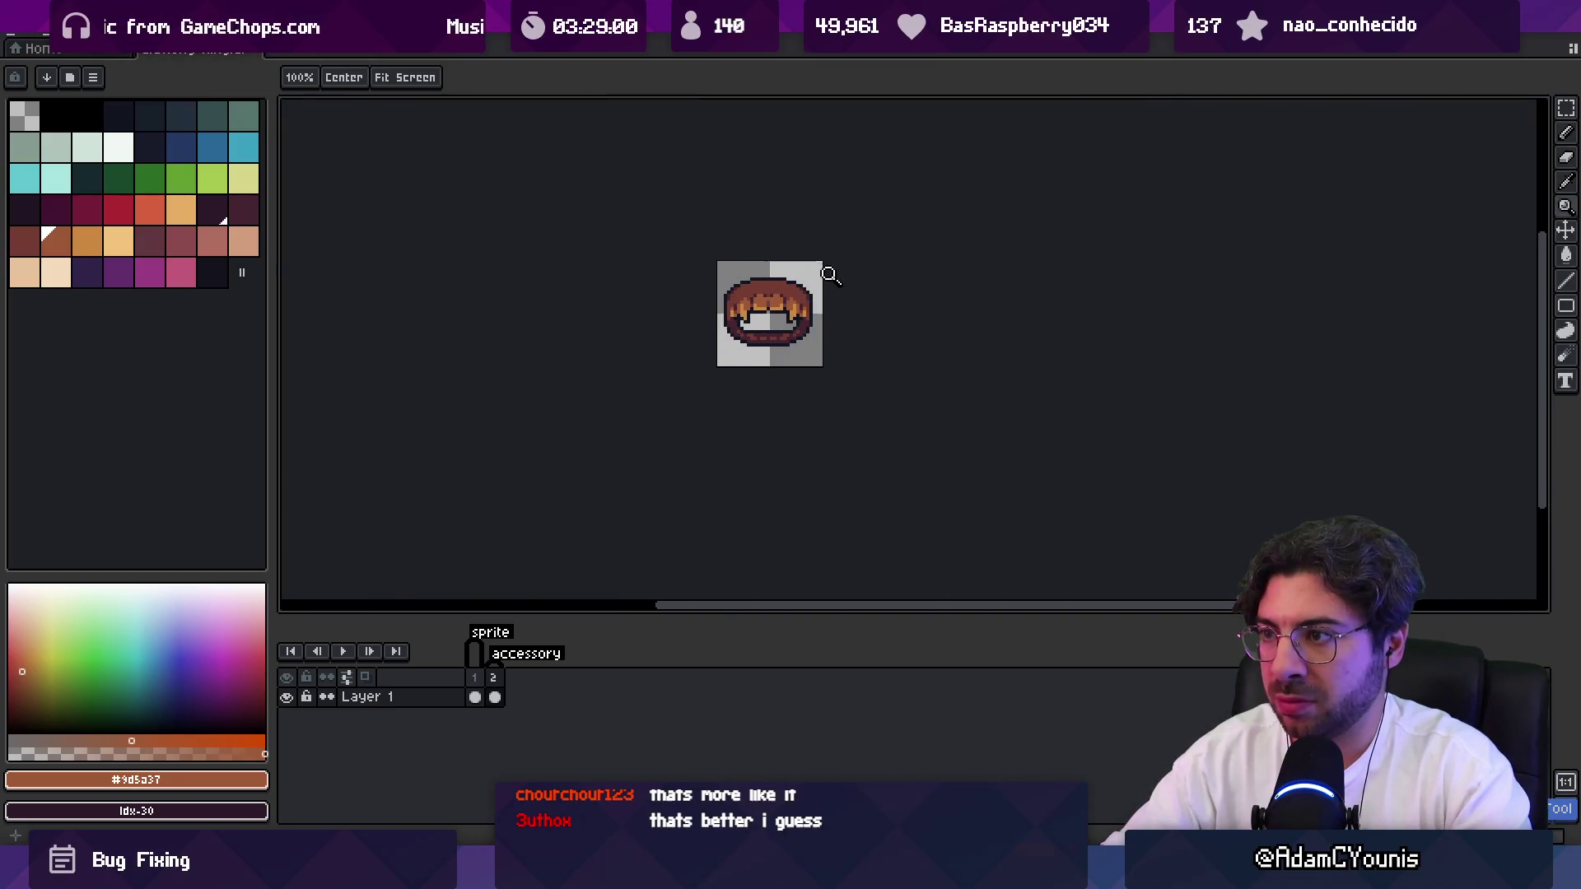
pyautogui.scroll(2, 824, 280)
pyautogui.press('b')
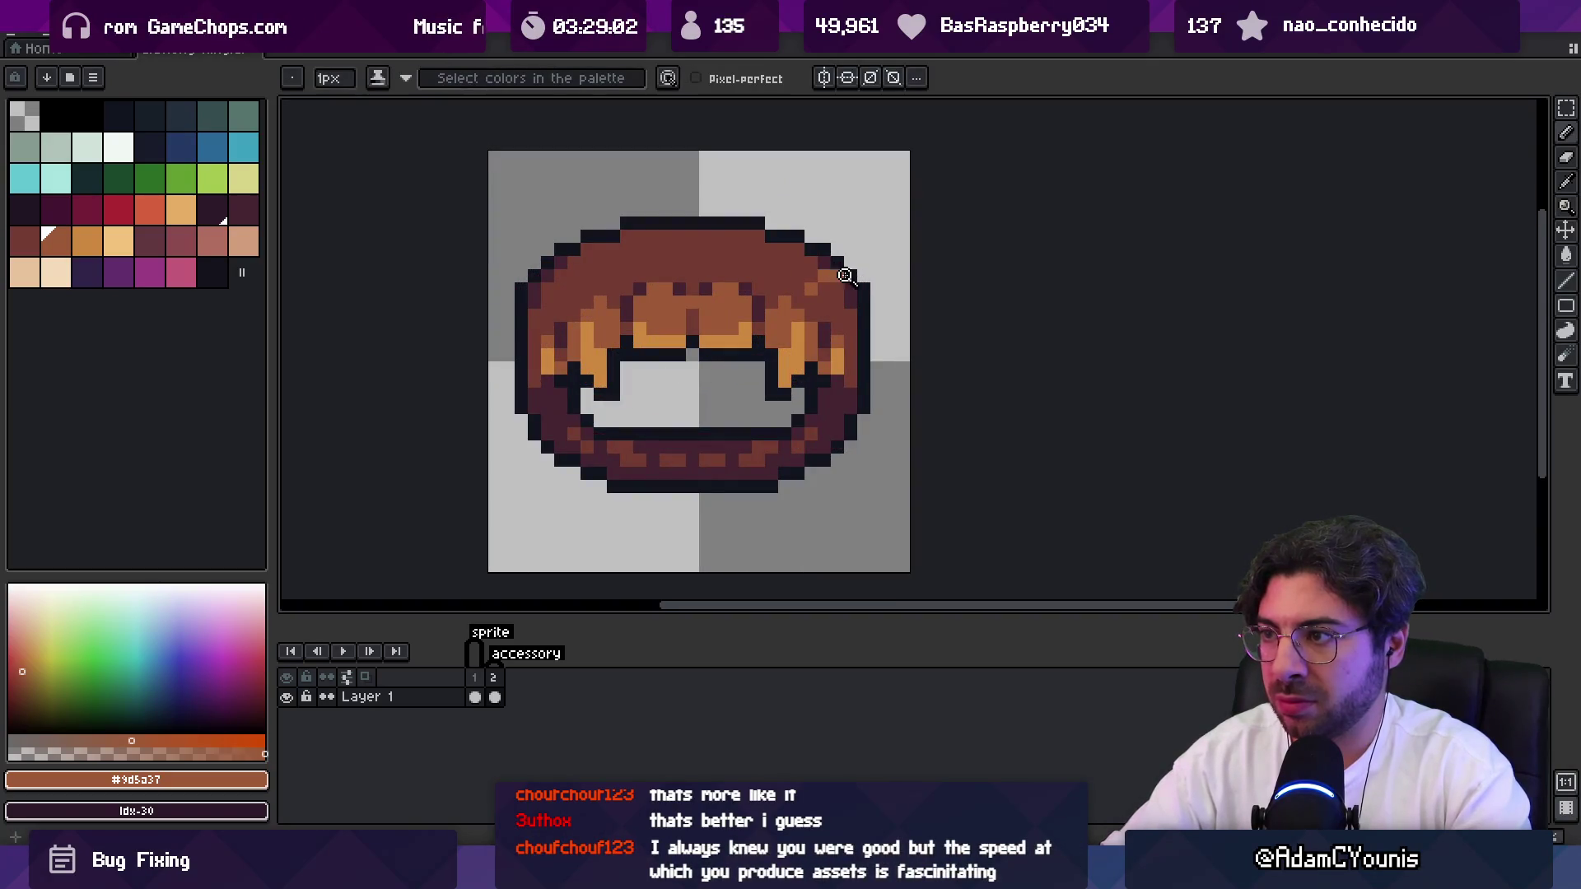
# Choose the dark brown #743c33 from the ring as the drawing colour.
pyautogui.press('z')
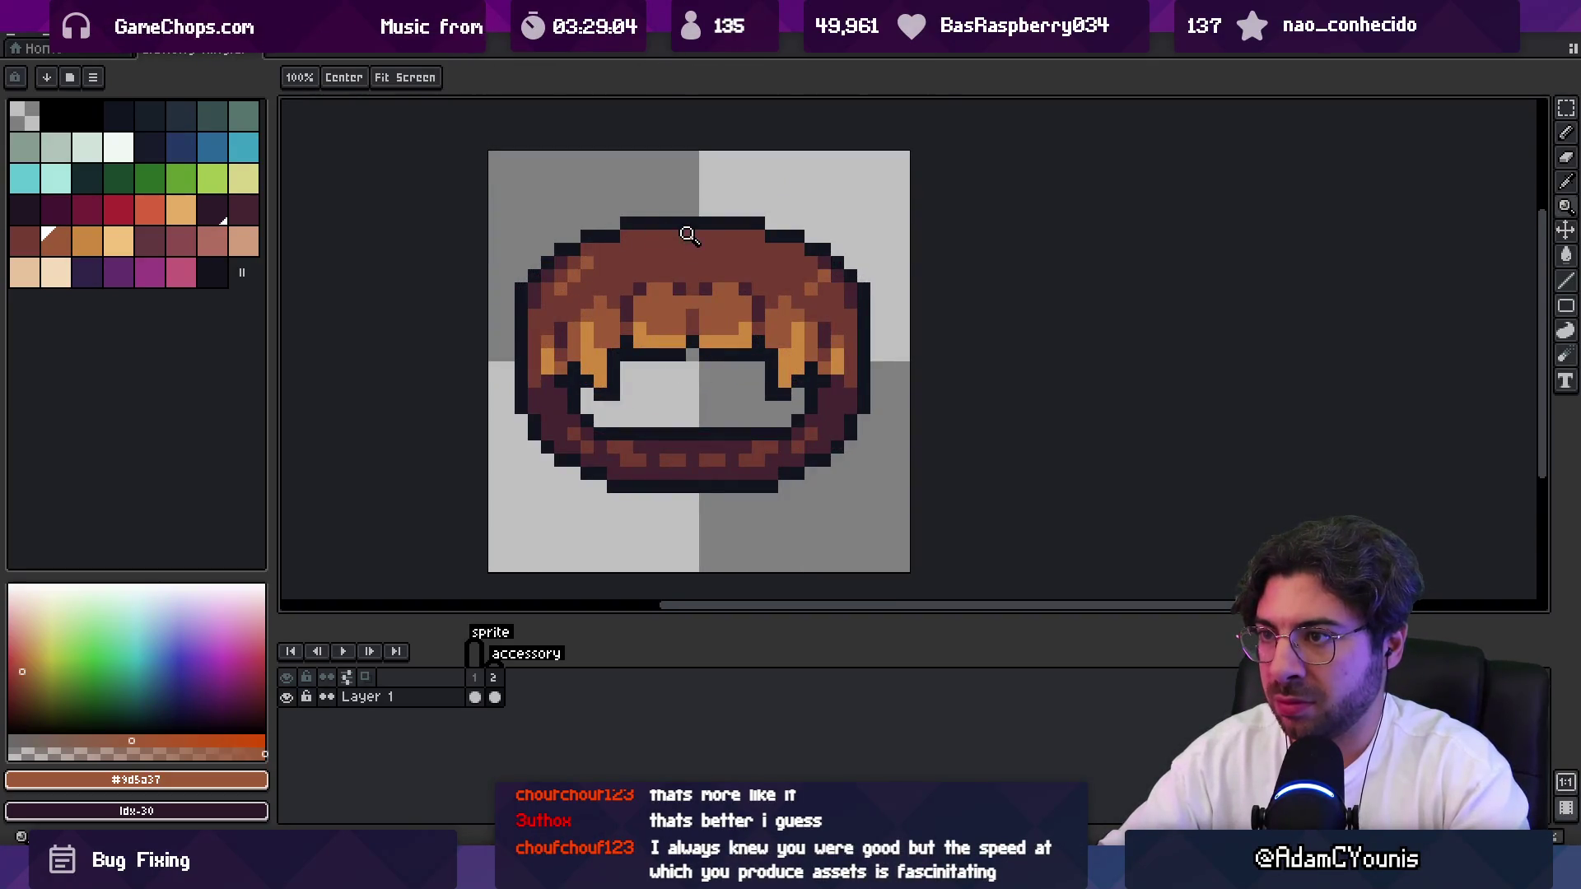
pyautogui.scroll(-3, 688, 217)
pyautogui.scroll(5, 700, 234)
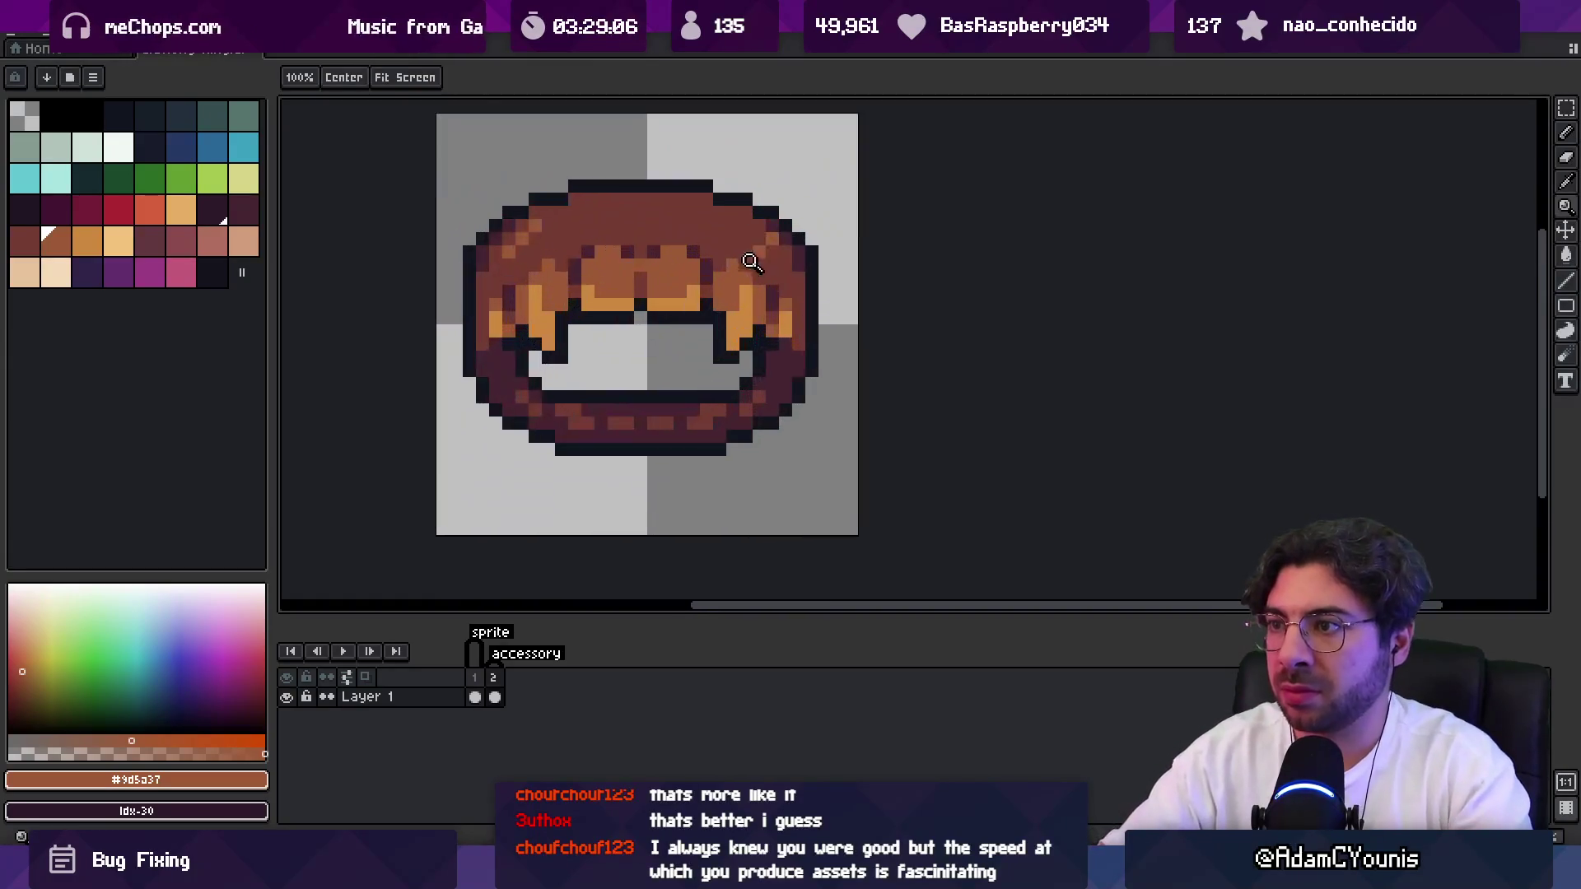
pyautogui.press('b')
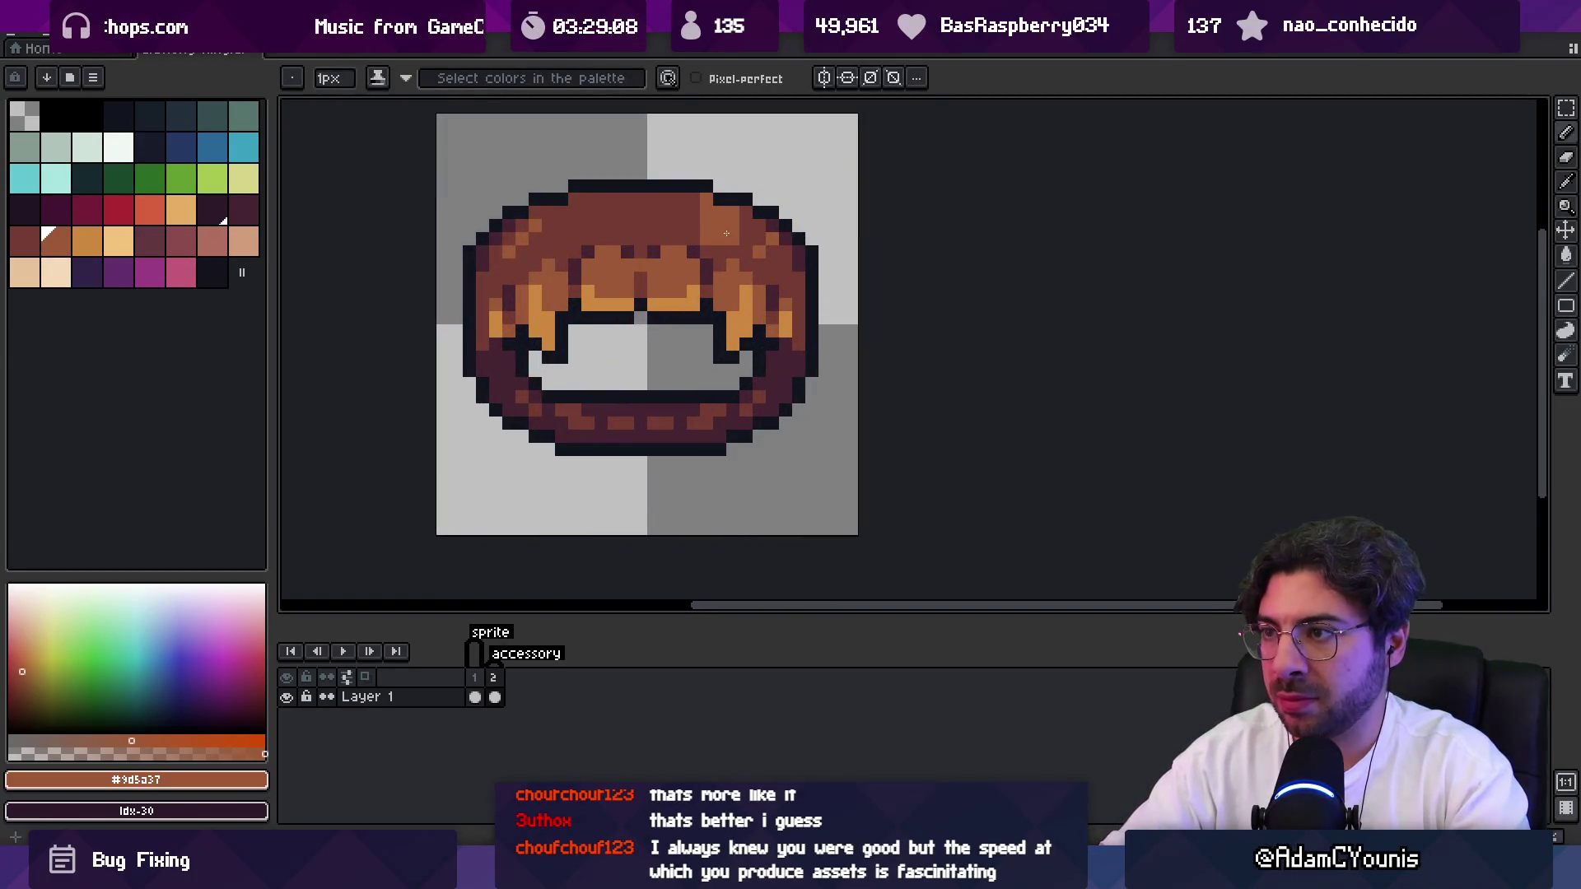
pyautogui.keyDown('alt'); pyautogui.click(771, 266); pyautogui.keyUp('alt')
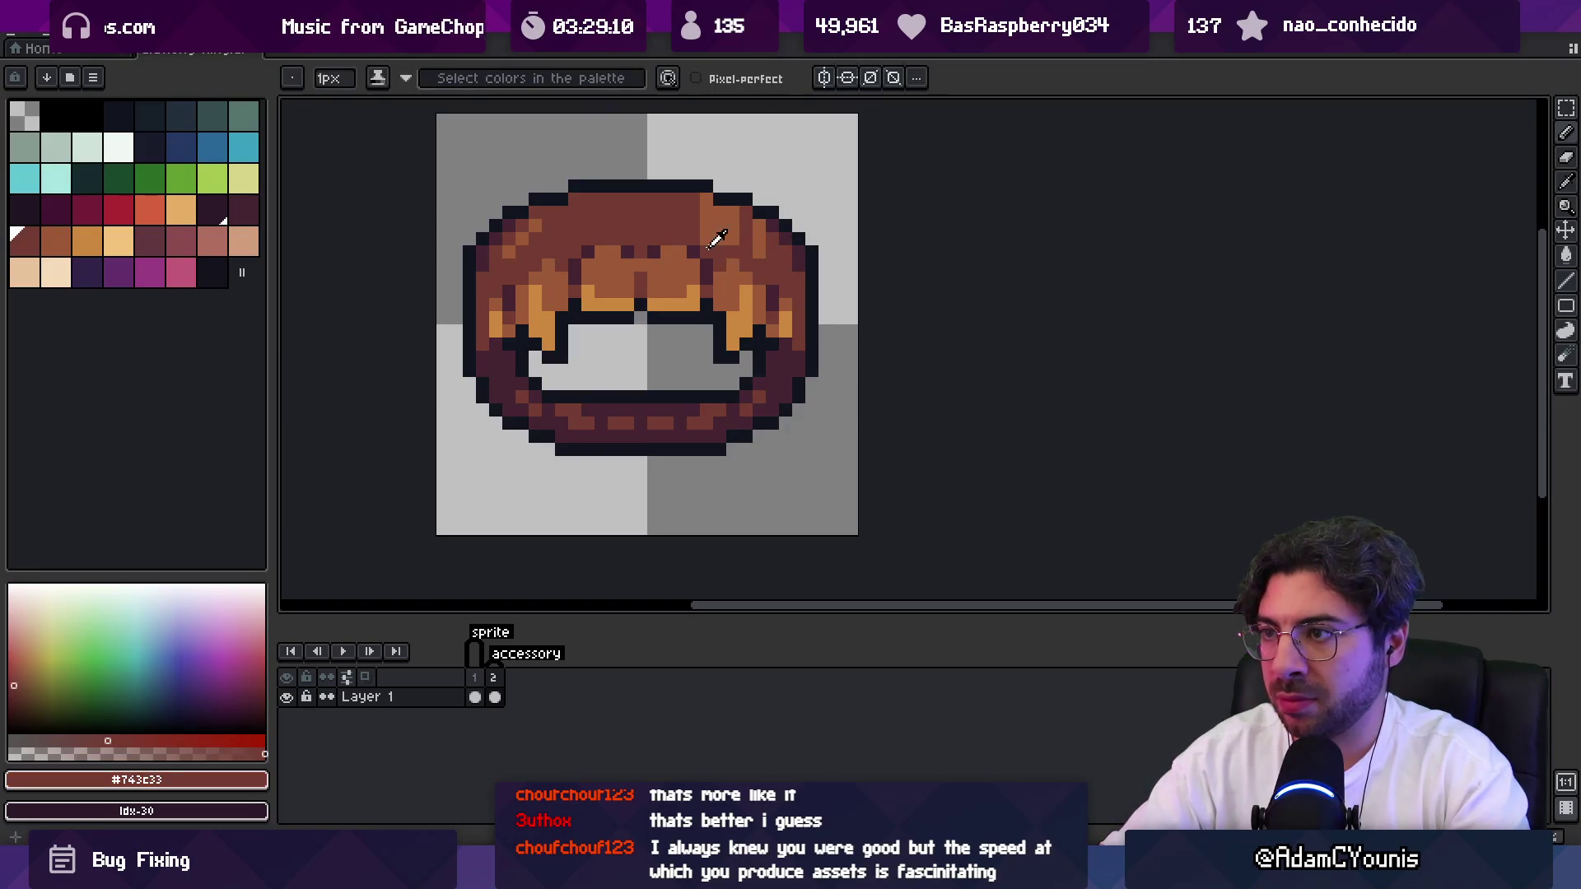
# Step to the darker #452531 colour and zoom in on the ring.
pyautogui.press('z')
pyautogui.scroll(-4, 725, 247)
pyautogui.press('[')
pyautogui.scroll(2, 708, 240)
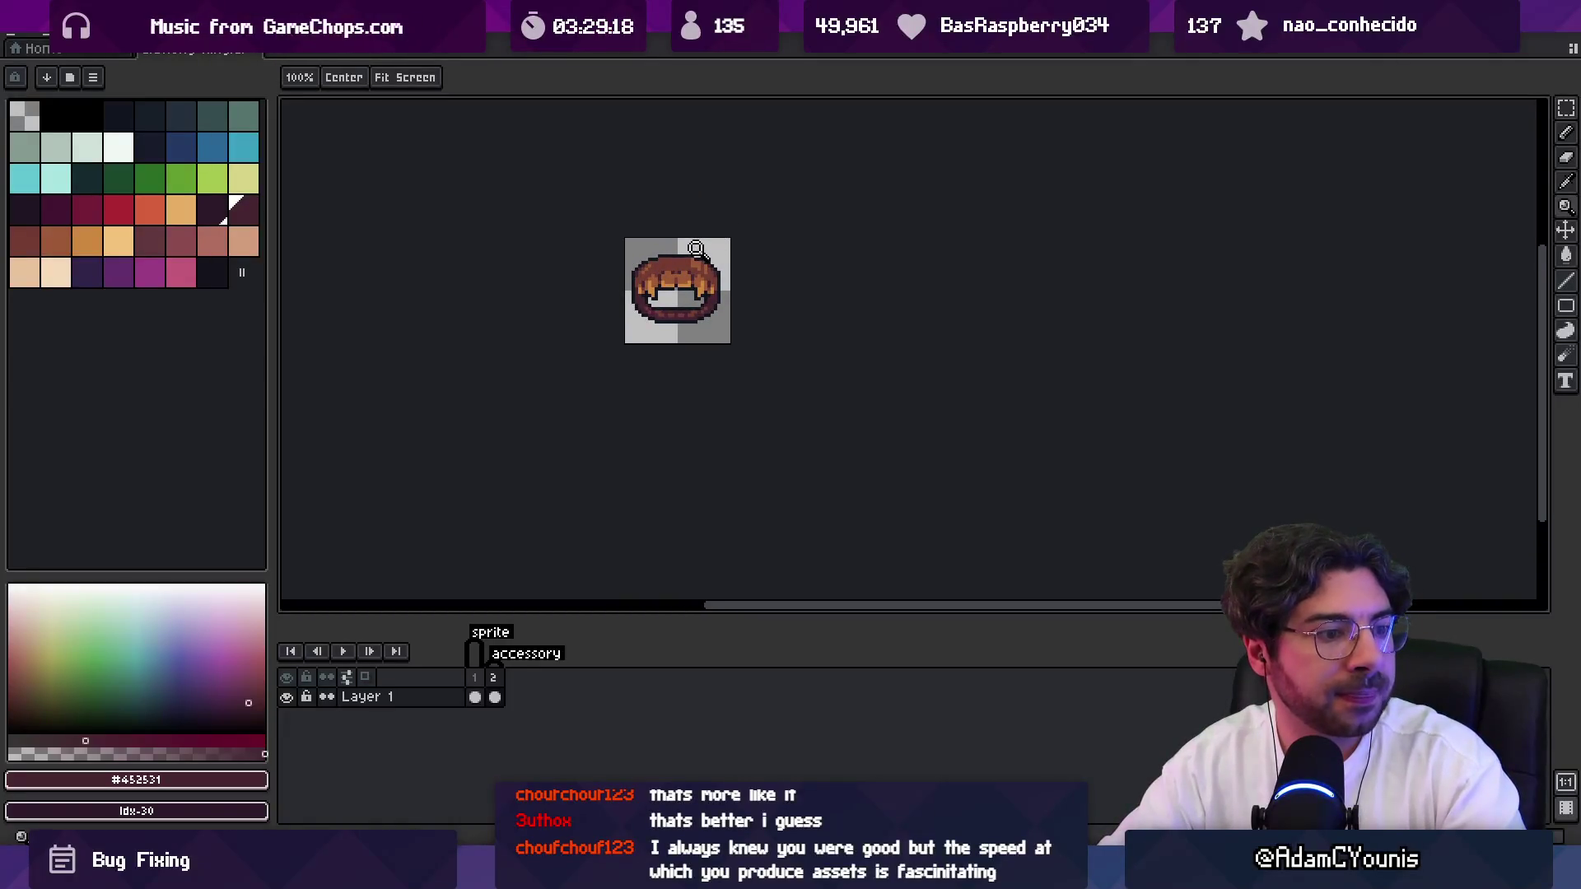
pyautogui.scroll(2, 733, 272)
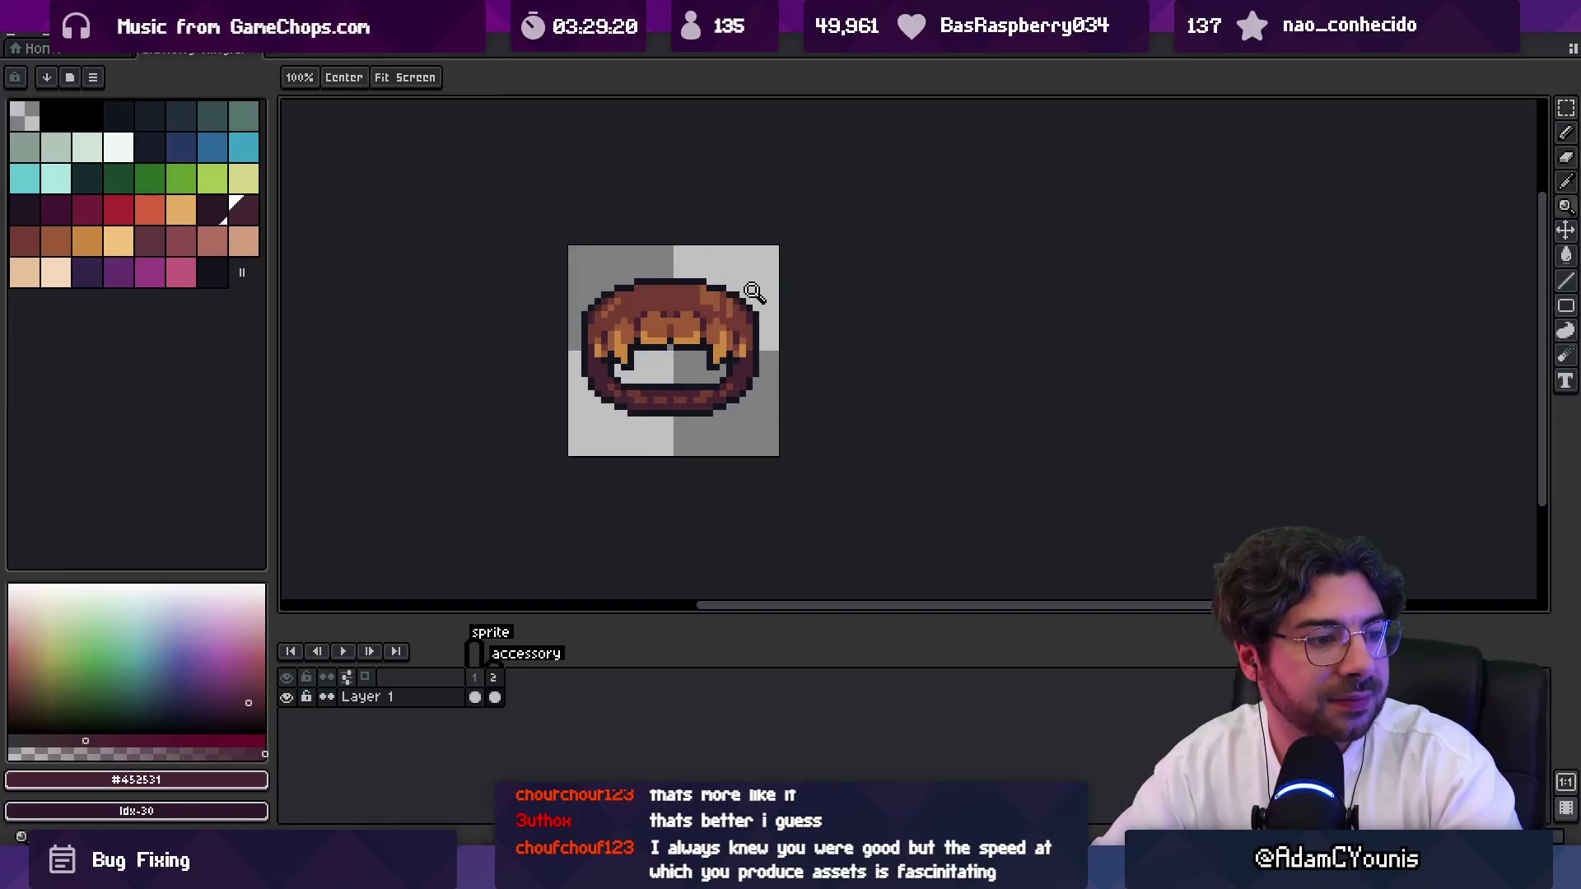
pyautogui.scroll(1, 737, 304)
pyautogui.scroll(1, 733, 296)
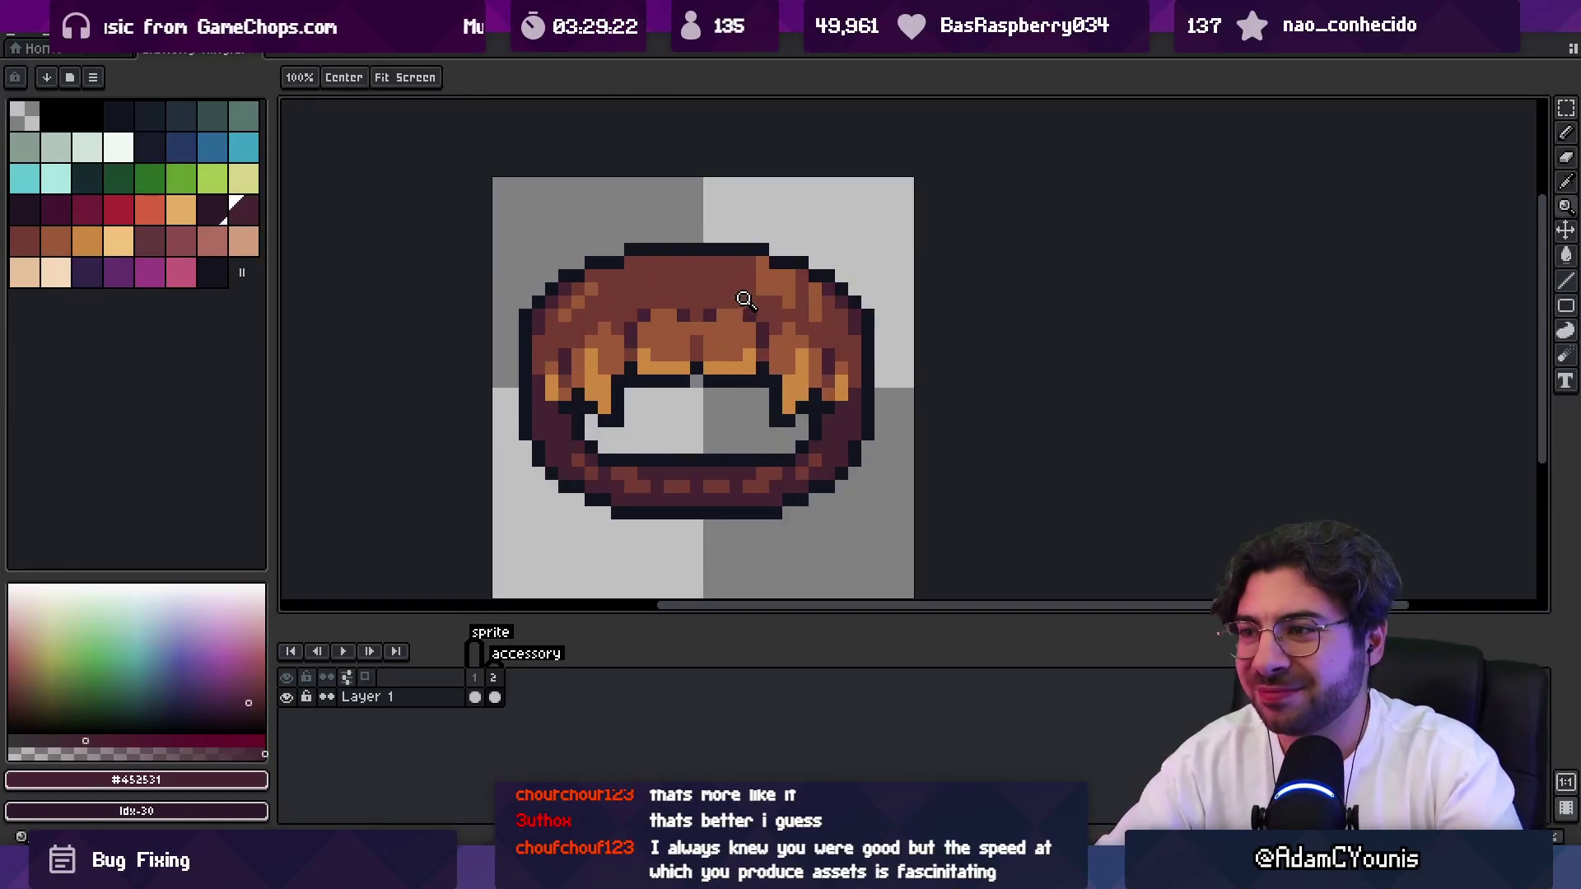
pyautogui.press('i')
pyautogui.press('b')
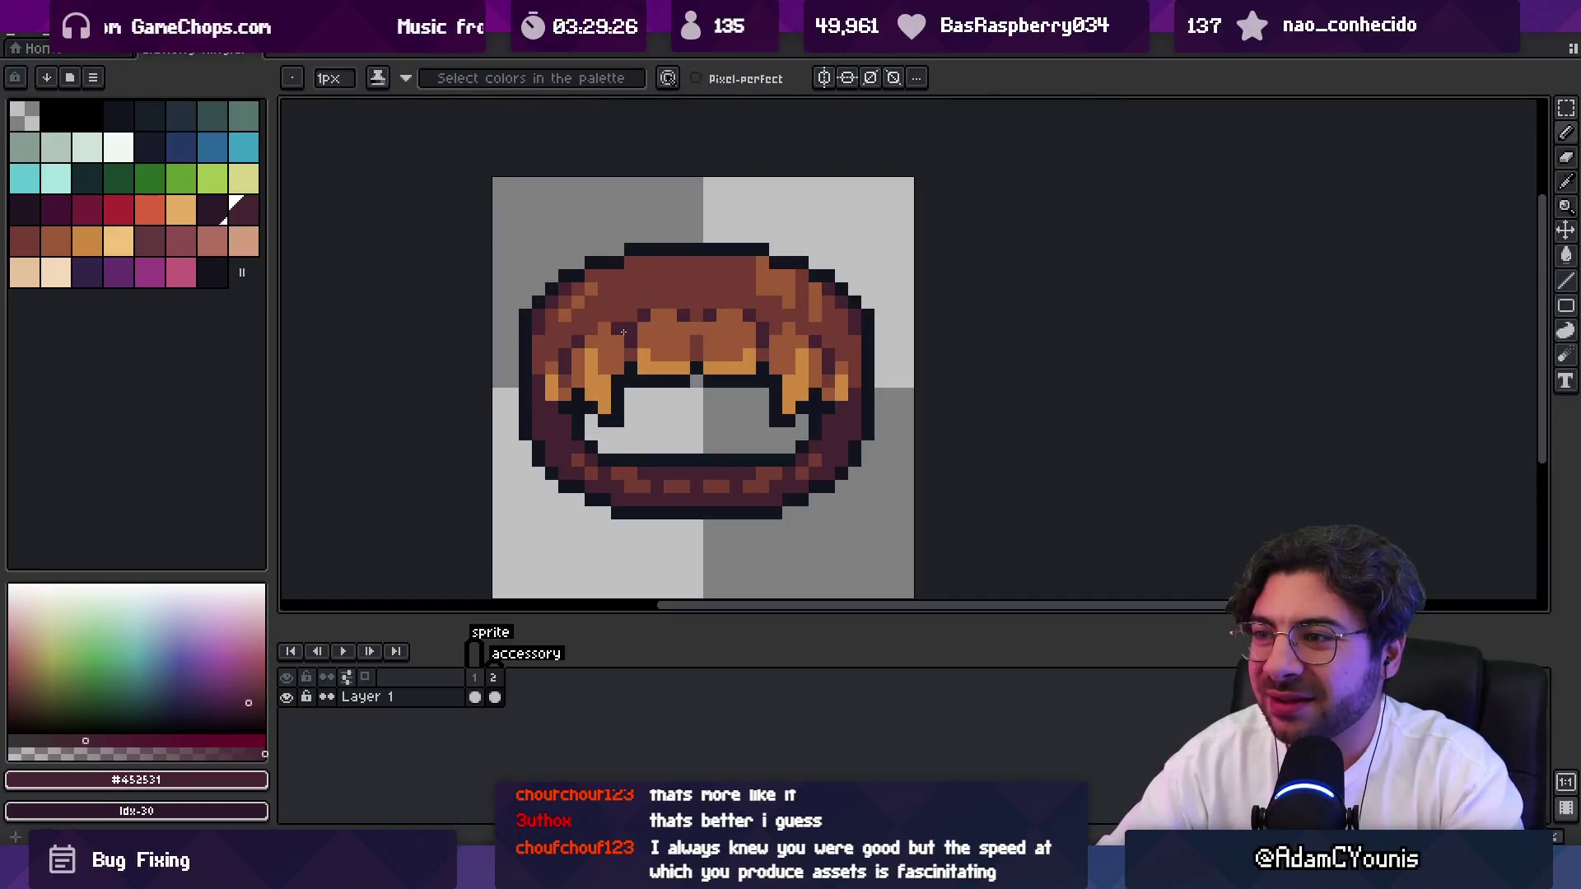
# Sample outline colour #11151F and erase the dark line along the mouth's lower inner edge.
pyautogui.press('z')
pyautogui.scroll(-6, 779, 321)
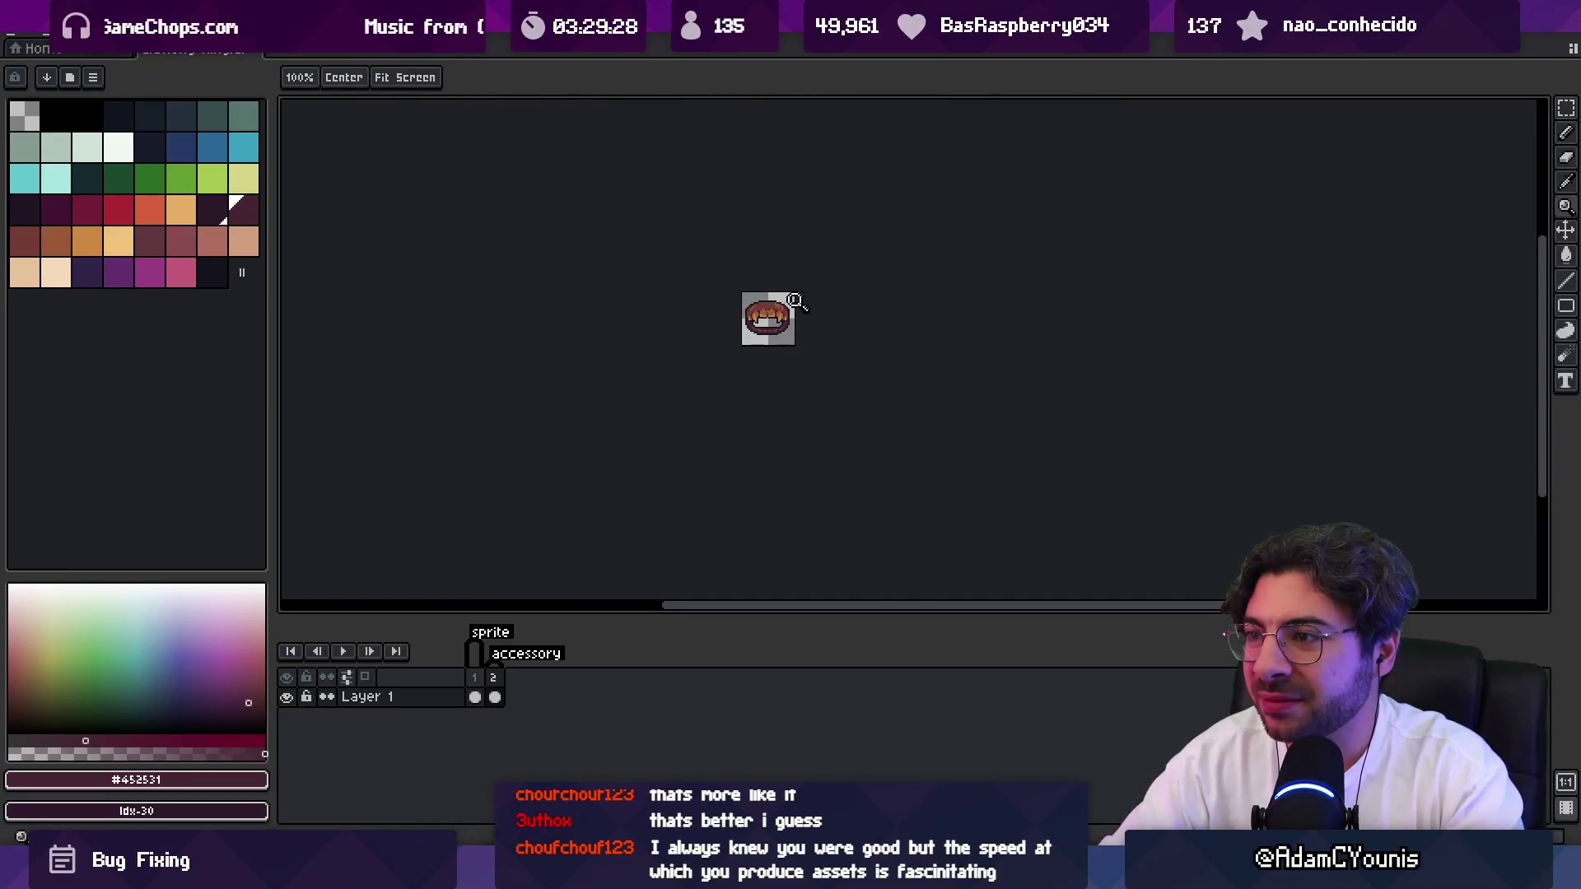
pyautogui.scroll(5, 795, 301)
pyautogui.keyDown('alt'); pyautogui.click(656, 335); pyautogui.keyUp('alt')
pyautogui.press('b')
pyautogui.press('e')
pyautogui.moveTo(642, 328); pyautogui.dragTo(729, 328)
# Erase one more bottom outline pixel, then choose brown #9d5a37 with mirrored drawing on.
pyautogui.click(632, 328)
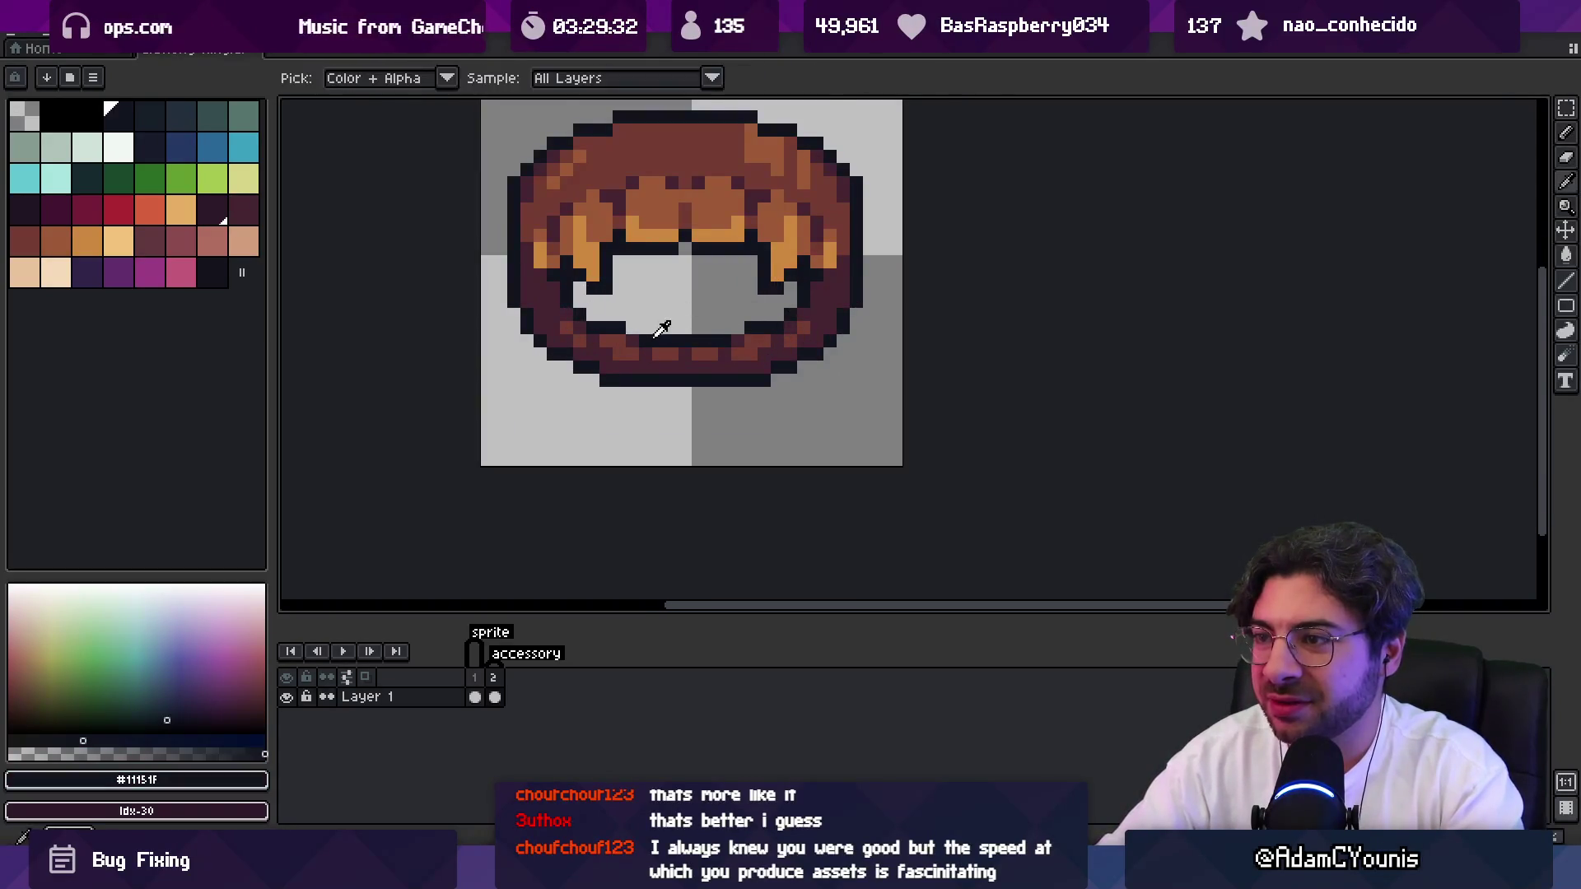
pyautogui.press('b')
pyautogui.keyDown('alt'); pyautogui.click(755, 338); pyautogui.keyUp('alt')
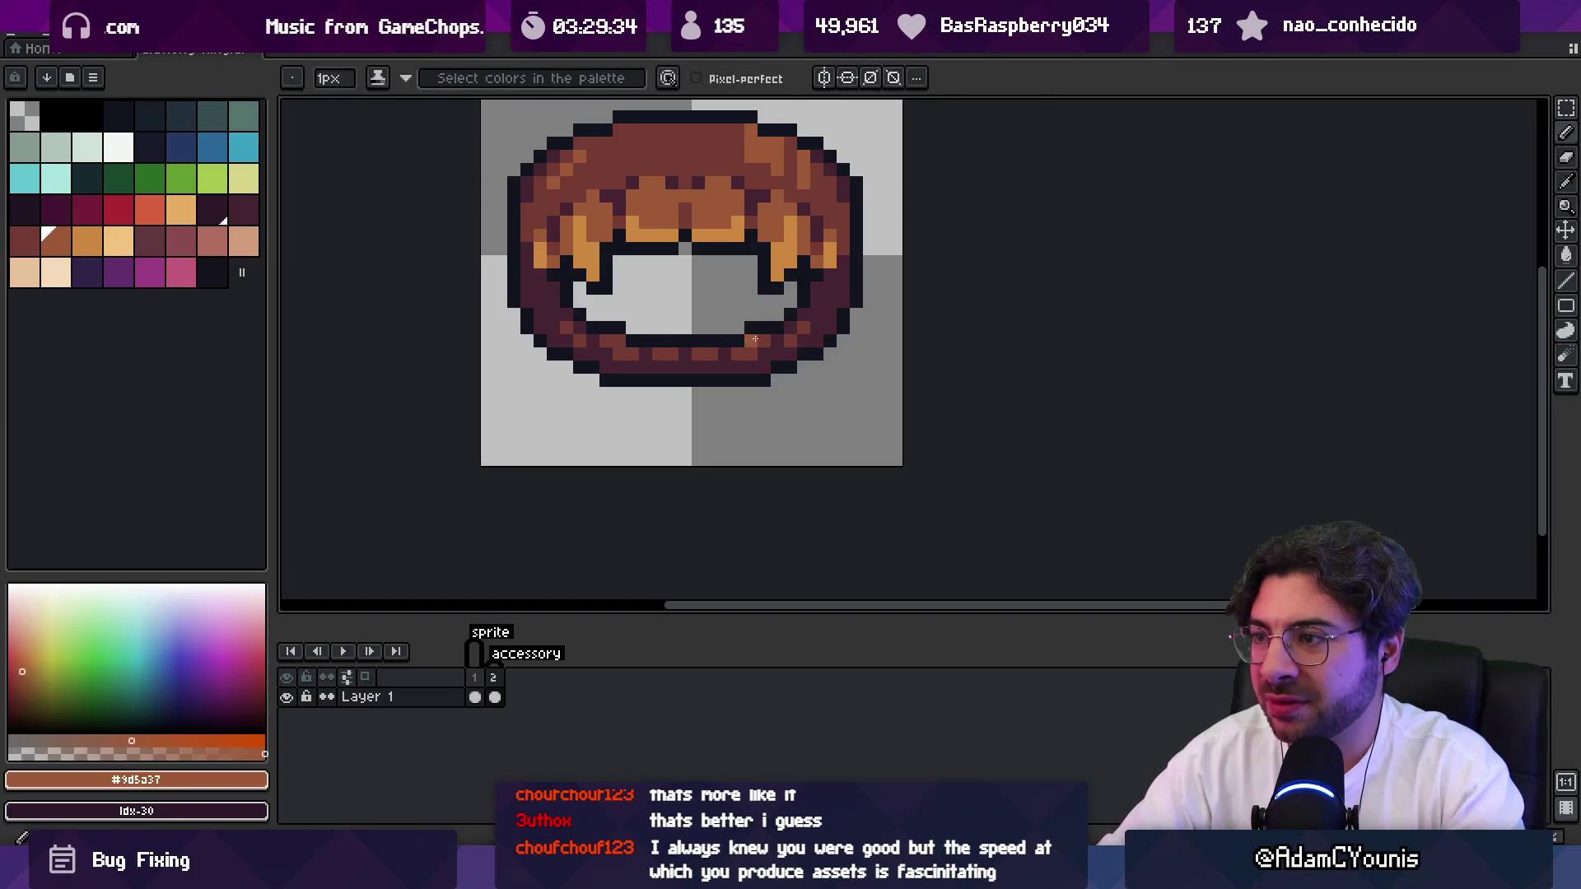
pyautogui.hotkey('alt', 's')
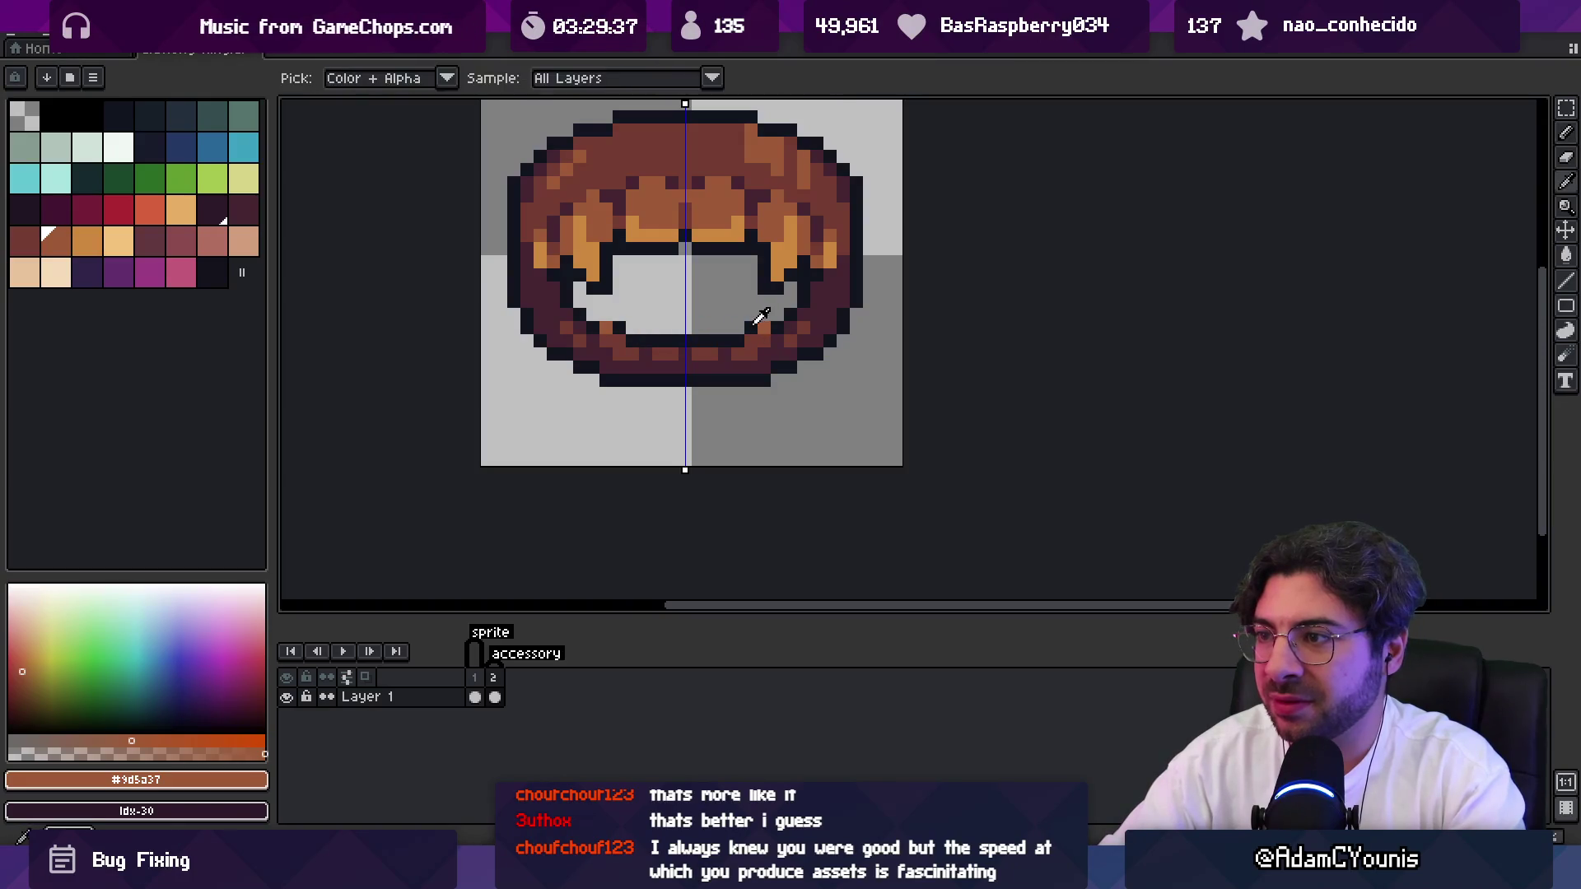
# Sample the dark outline colour, turn mirrored drawing off, and inspect the mouth's lower edge.
pyautogui.keyDown('alt'); pyautogui.click(739, 328); pyautogui.keyUp('alt')
pyautogui.press('z')
pyautogui.scroll(-7, 790, 270)
pyautogui.scroll(2, 790, 270)
pyautogui.click(820, 82)
pyautogui.scroll(-1, 777, 219)
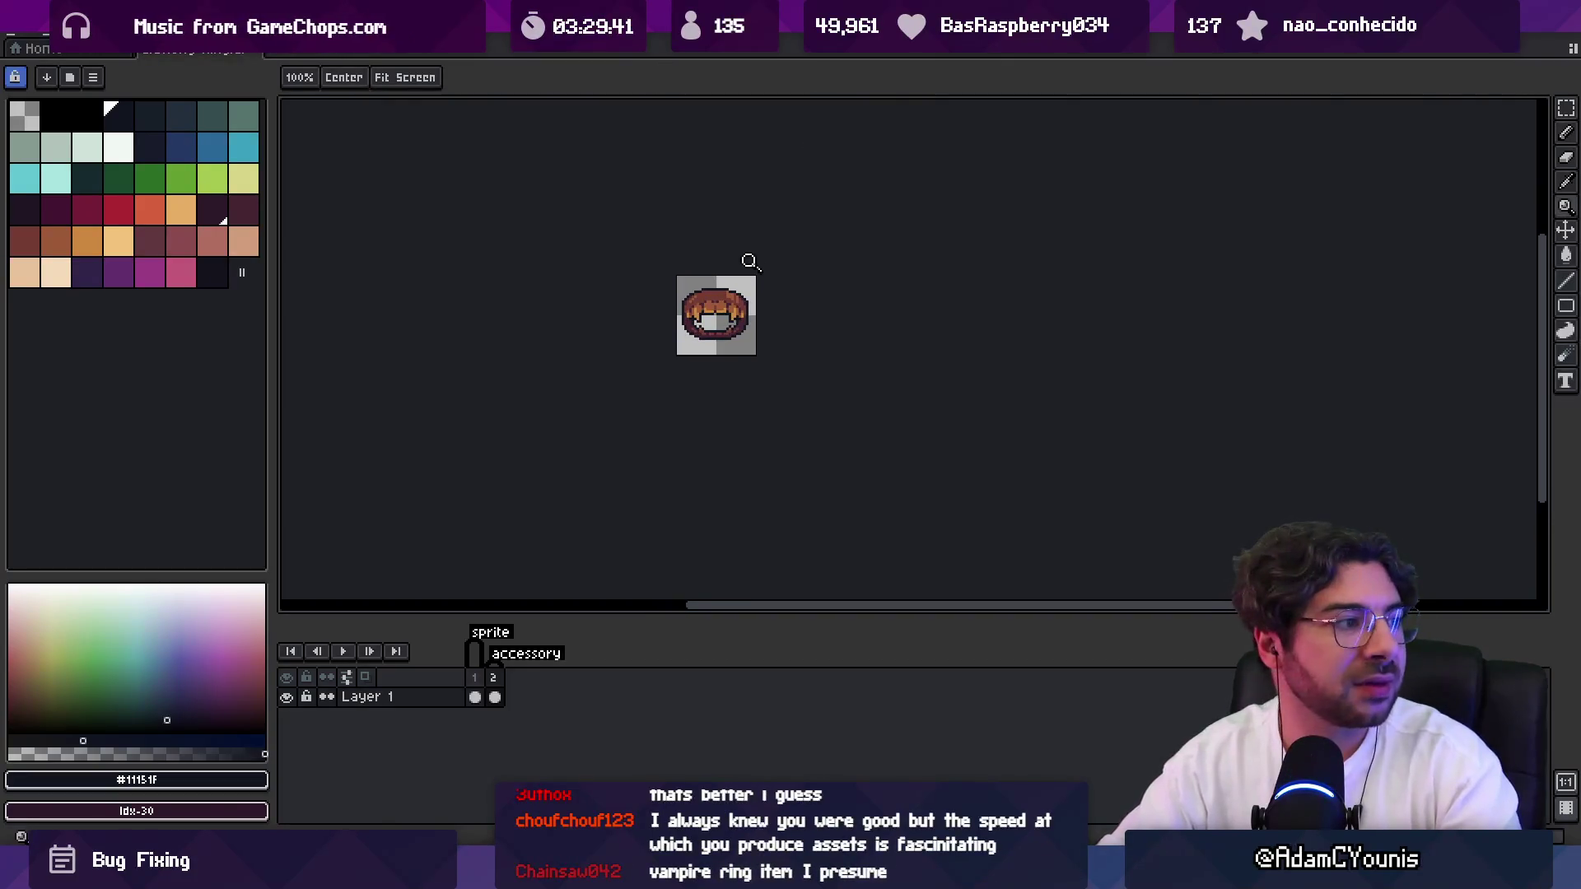
pyautogui.scroll(1, 751, 252)
pyautogui.scroll(4, 741, 276)
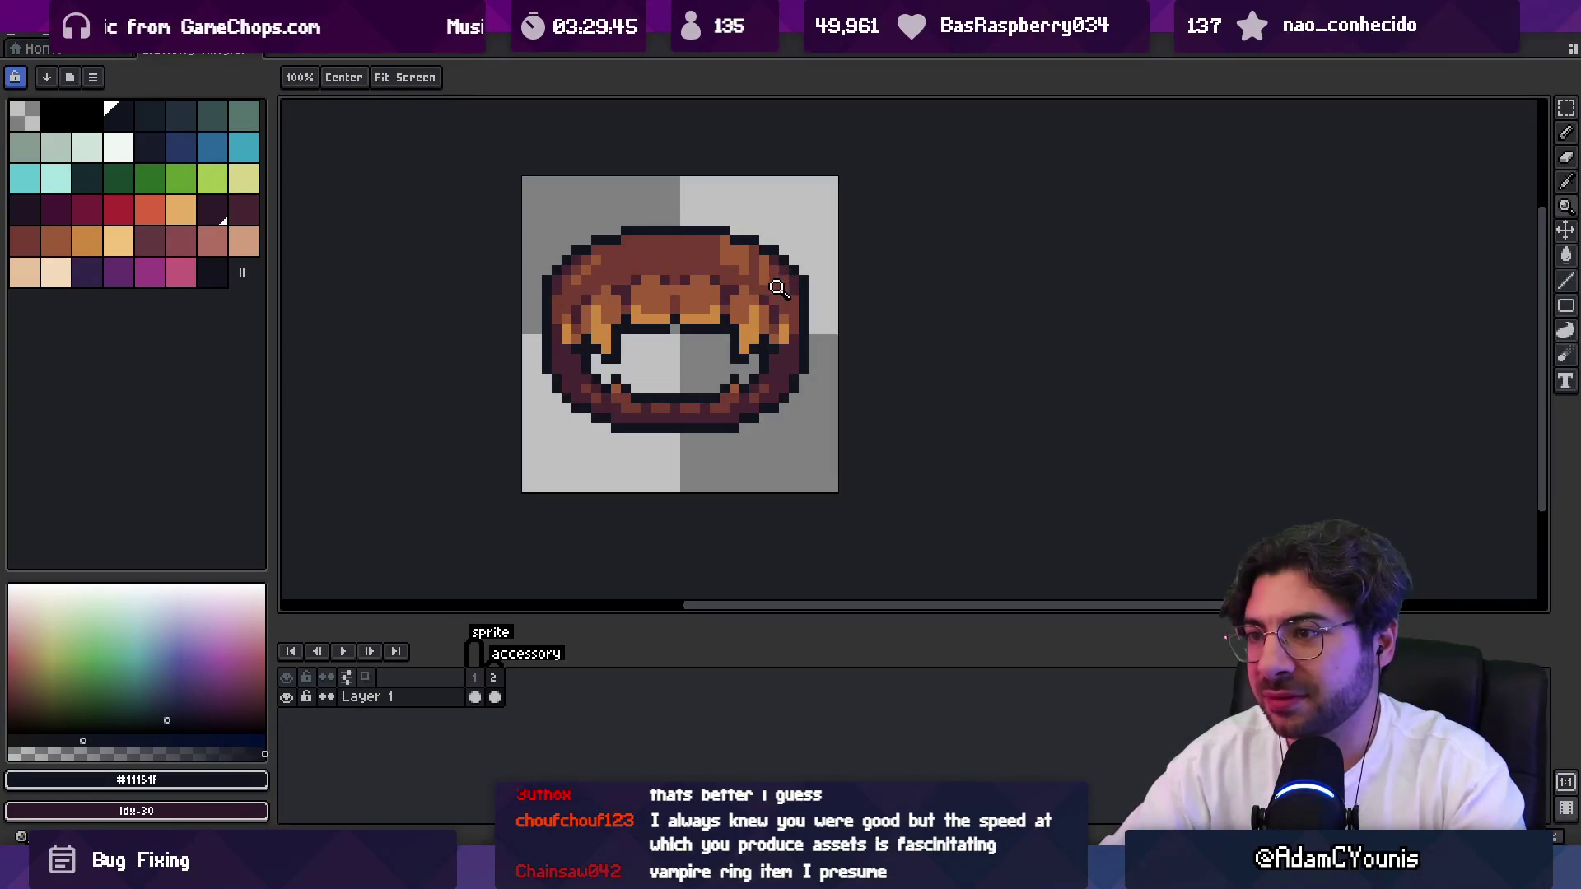
pyautogui.scroll(-4, 788, 223)
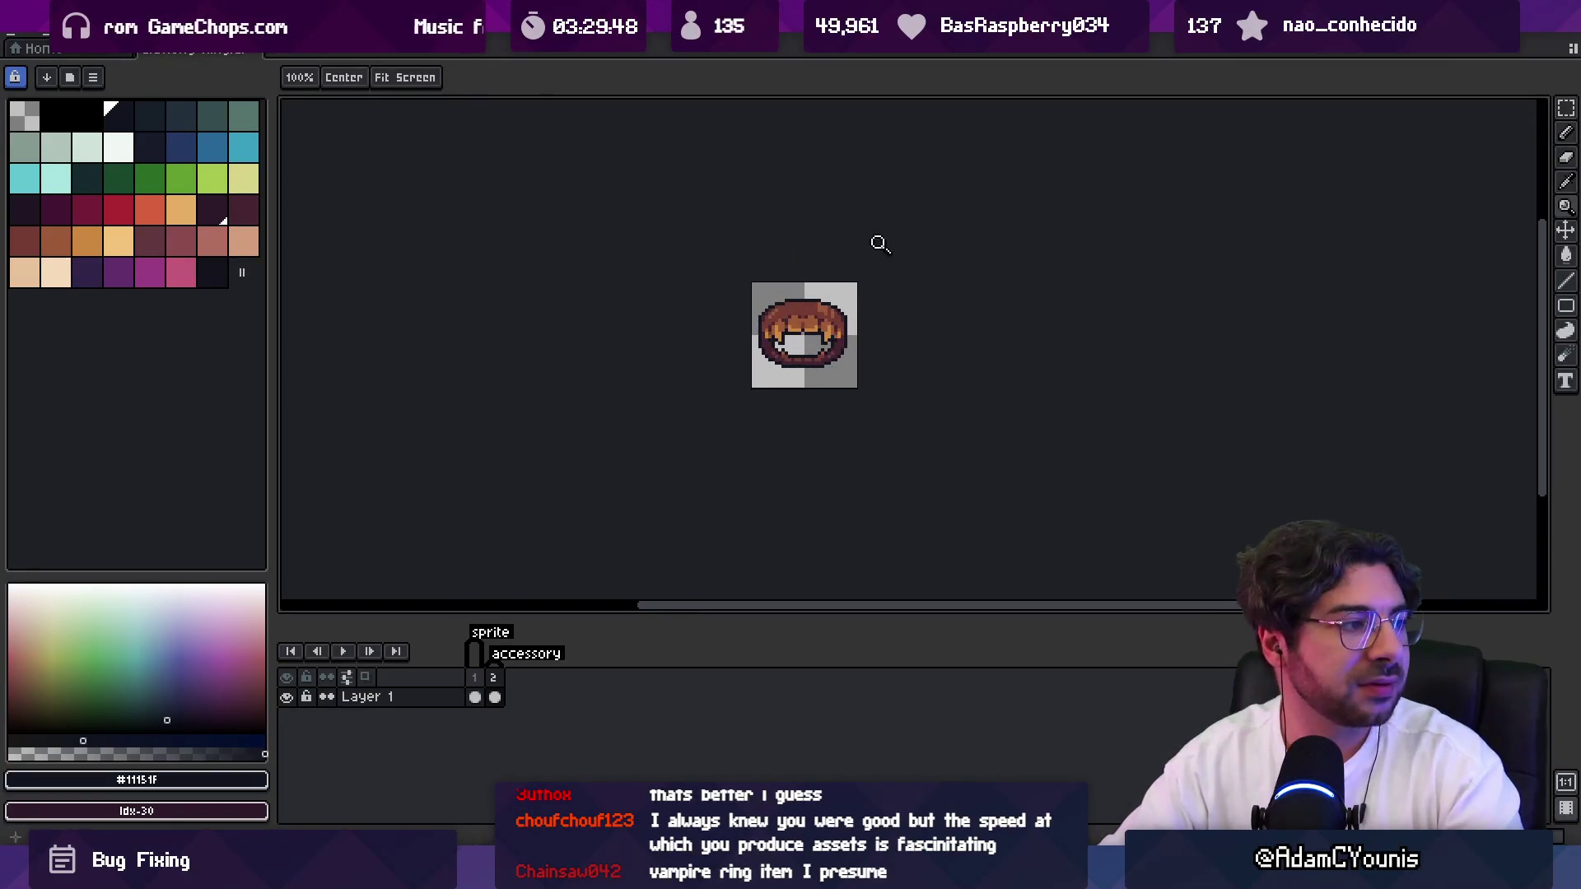
pyautogui.scroll(1, 793, 258)
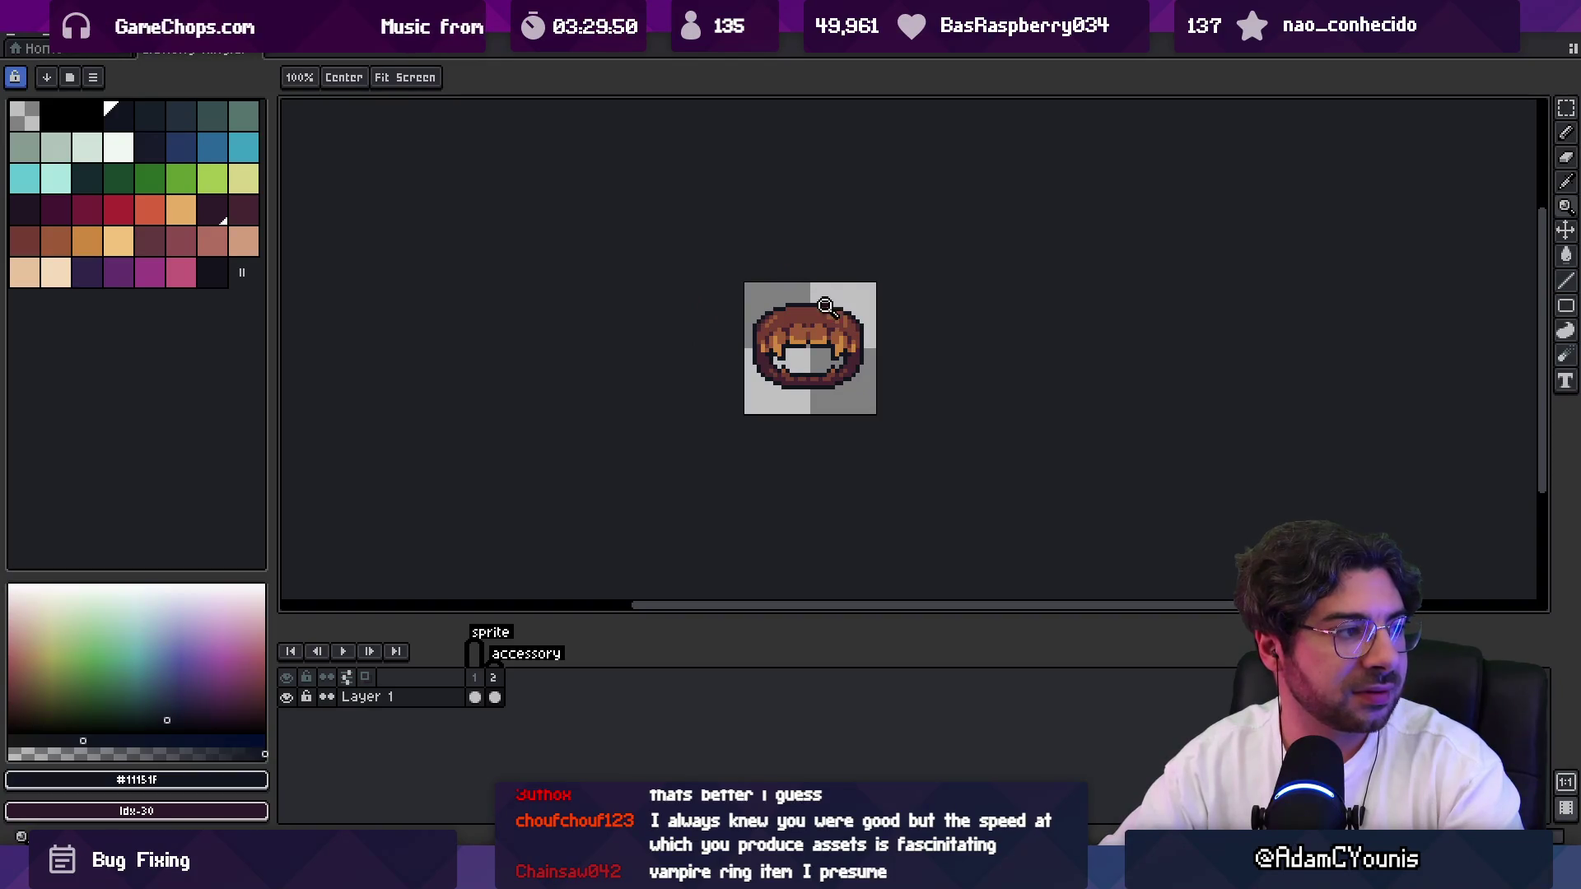
pyautogui.scroll(4, 803, 350)
pyautogui.scroll(1, 873, 368)
# Clear a stray dark pixel on the ring's left inner edge.
pyautogui.press('b')
pyautogui.rightClick(680, 373)
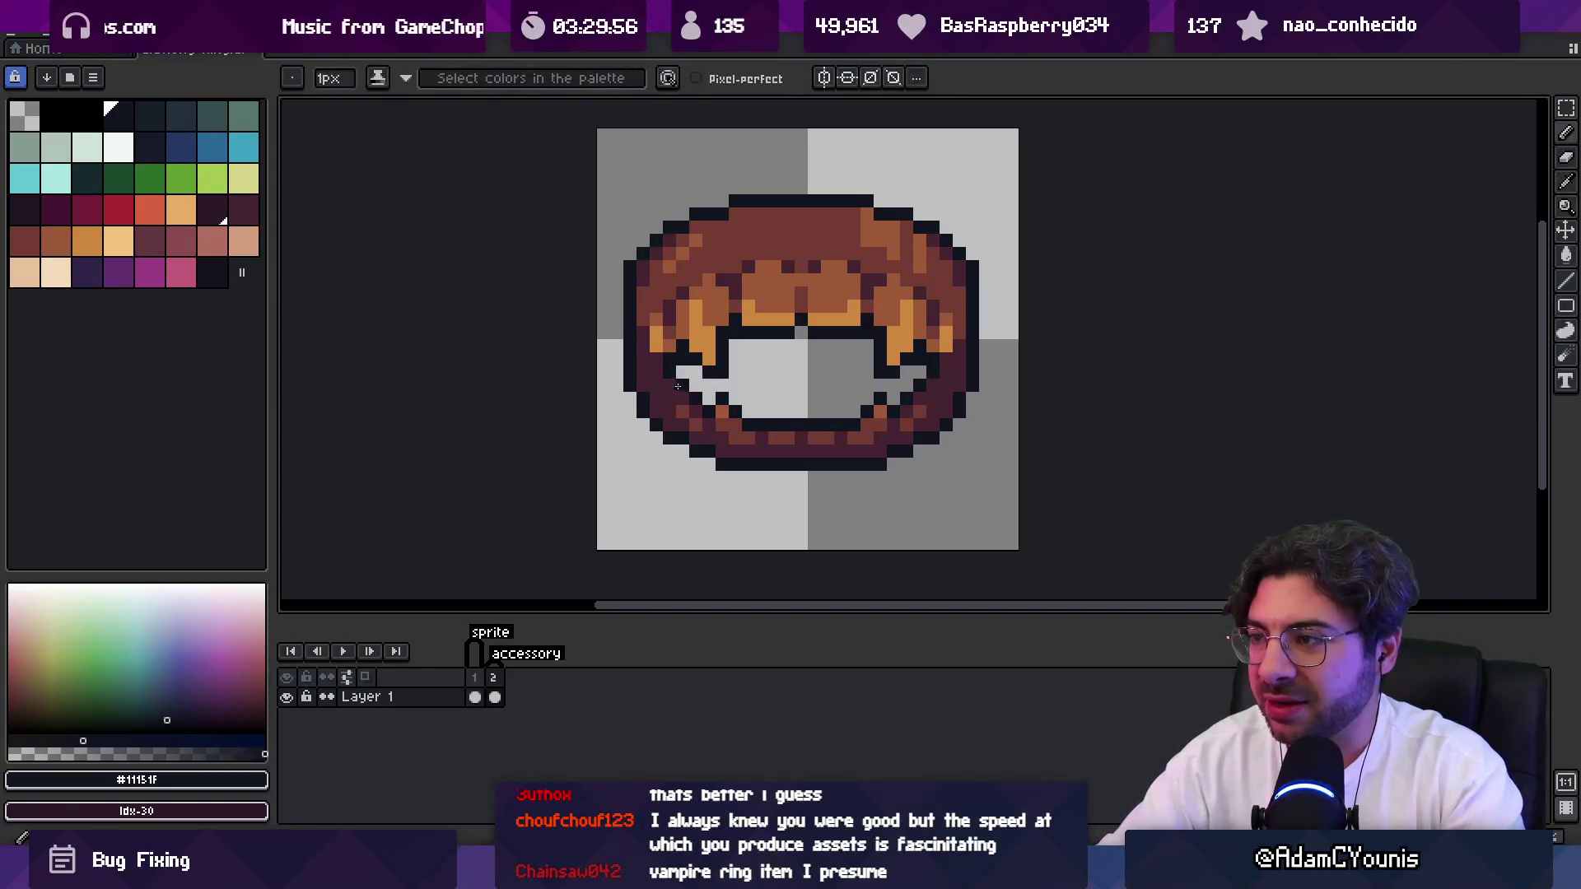
pyautogui.press('e')
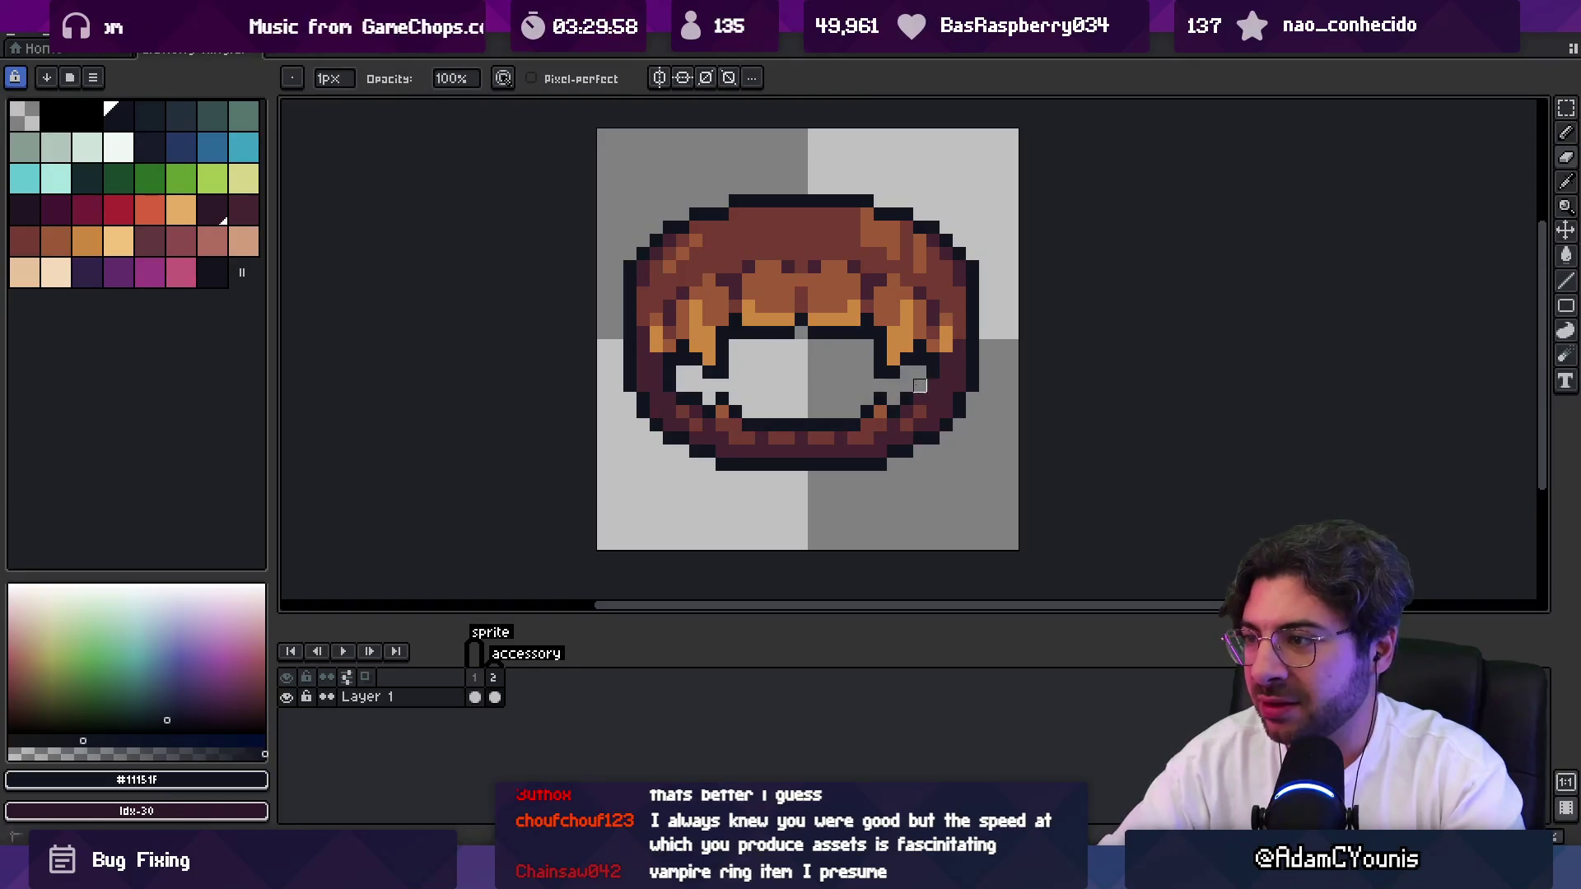
pyautogui.press('b')
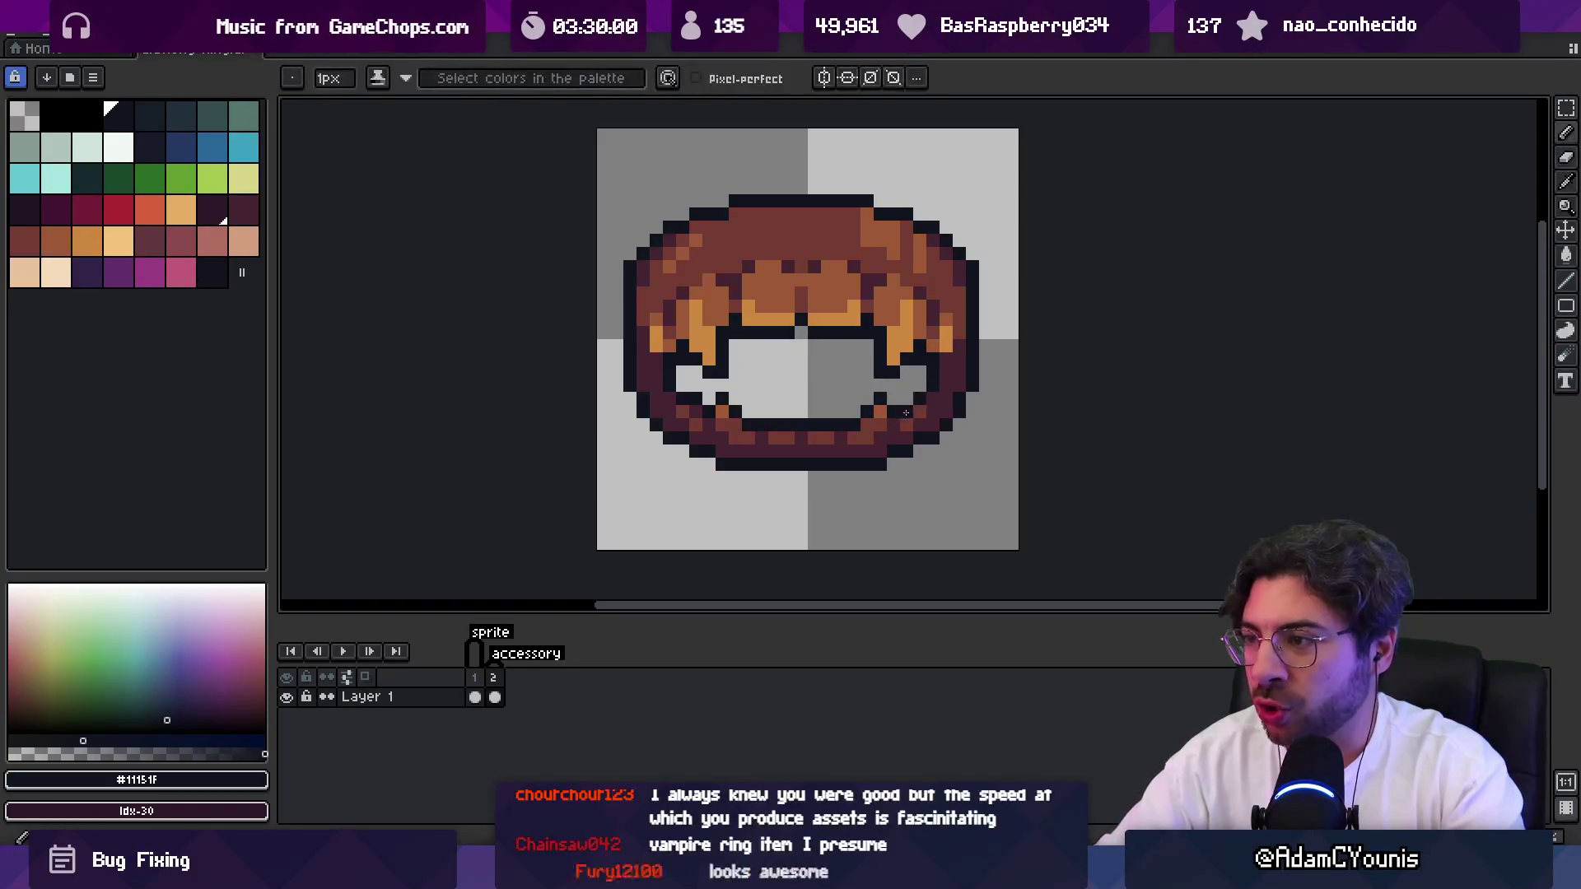
pyautogui.press('z')
pyautogui.scroll(-6, 729, 347)
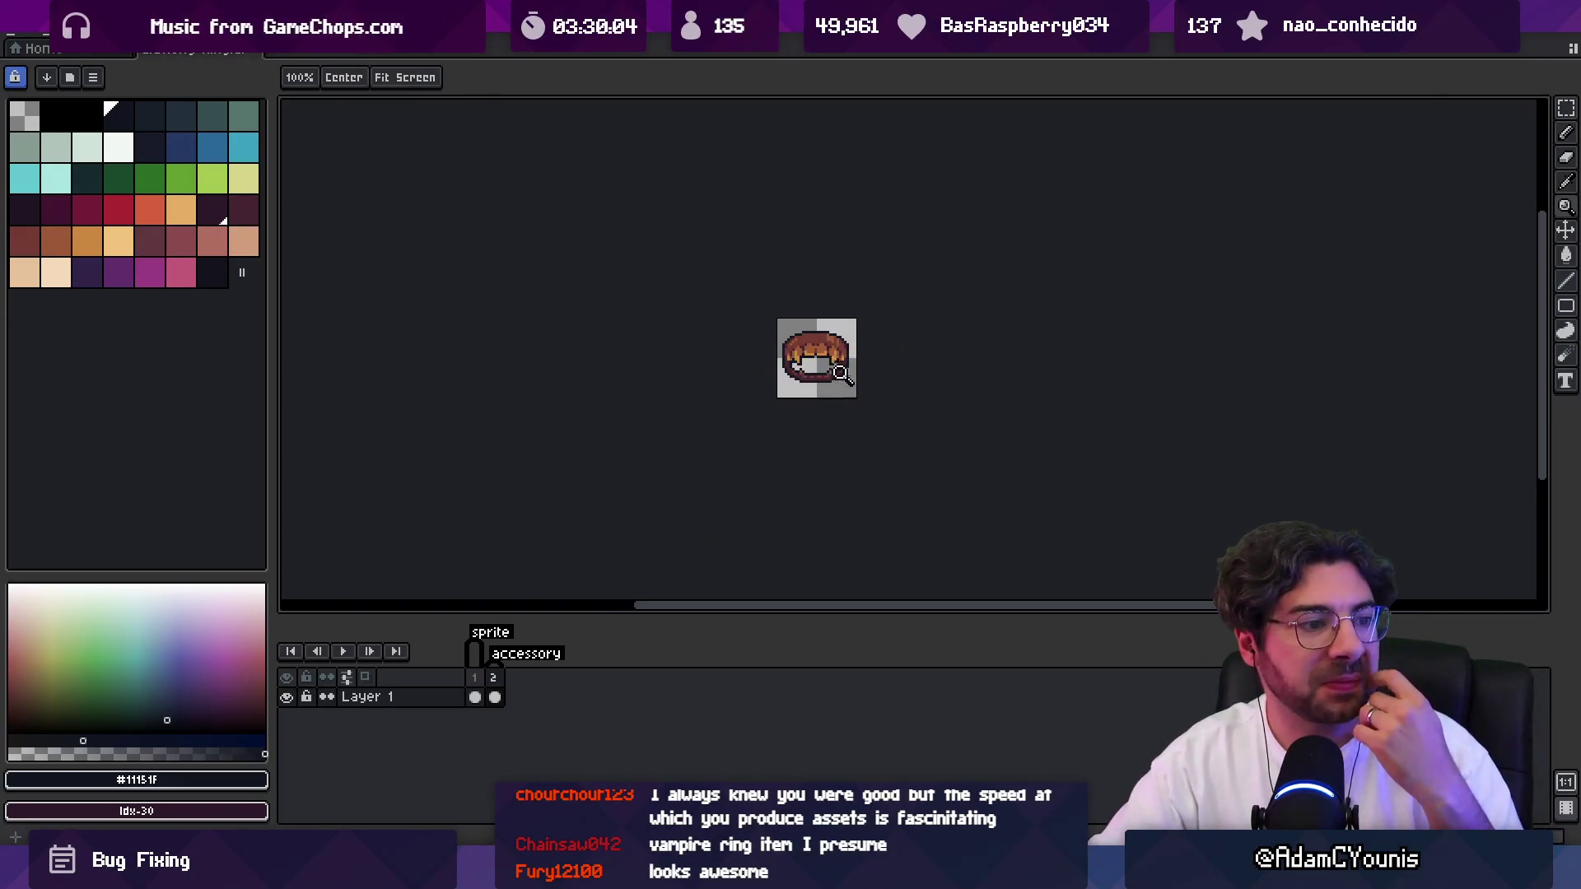
# Zoom in on the ring and sample the orange tooth colour #cd893f.
pyautogui.click(844, 354)
pyautogui.click(868, 333)
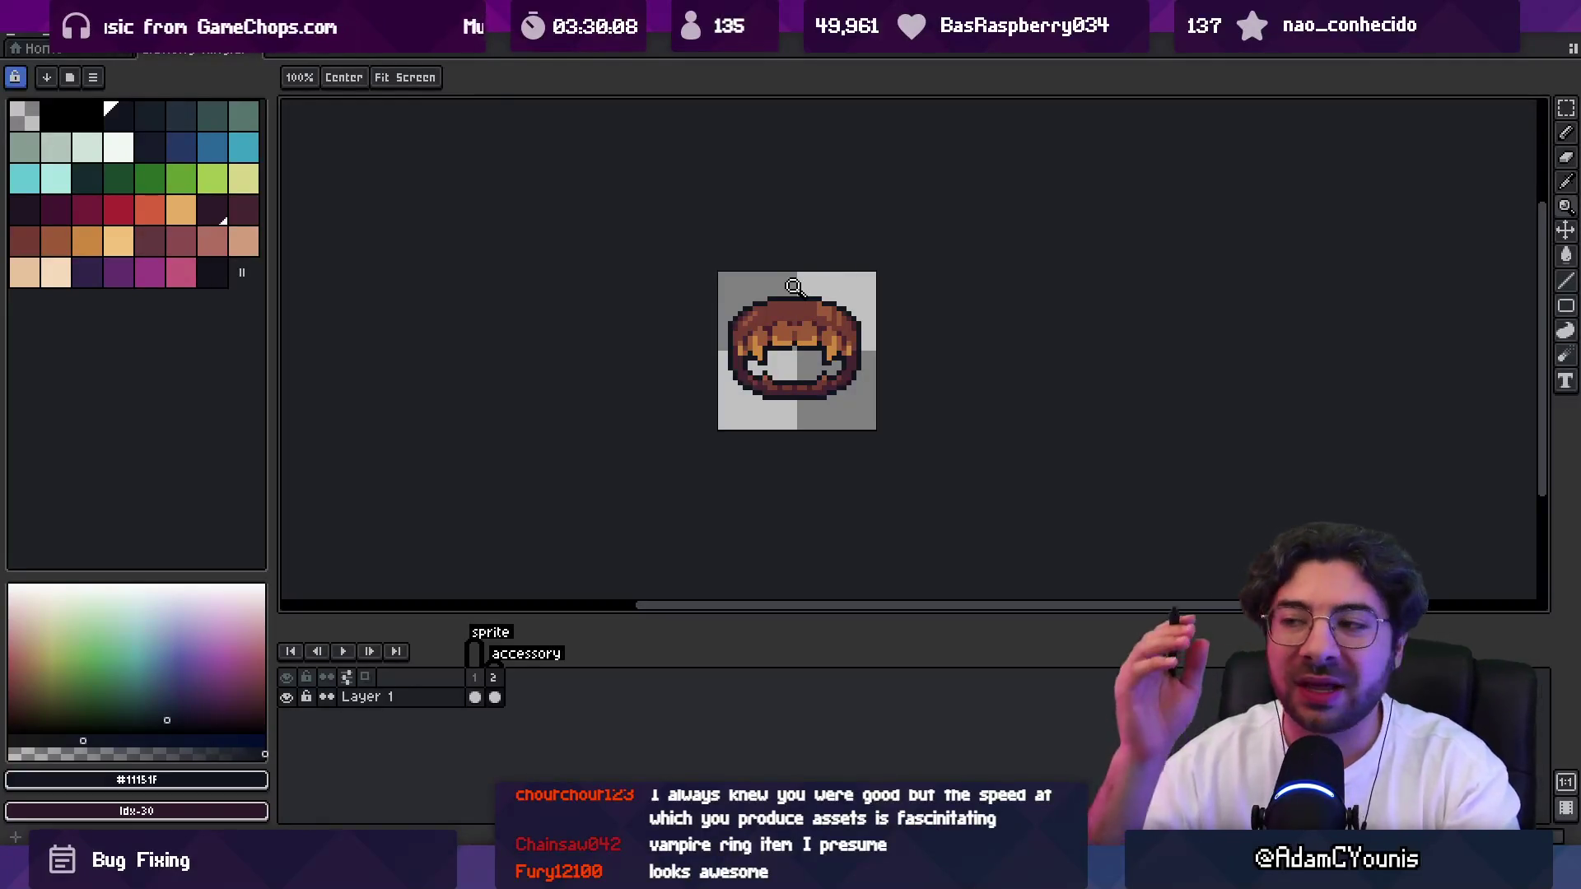
pyautogui.click(827, 350)
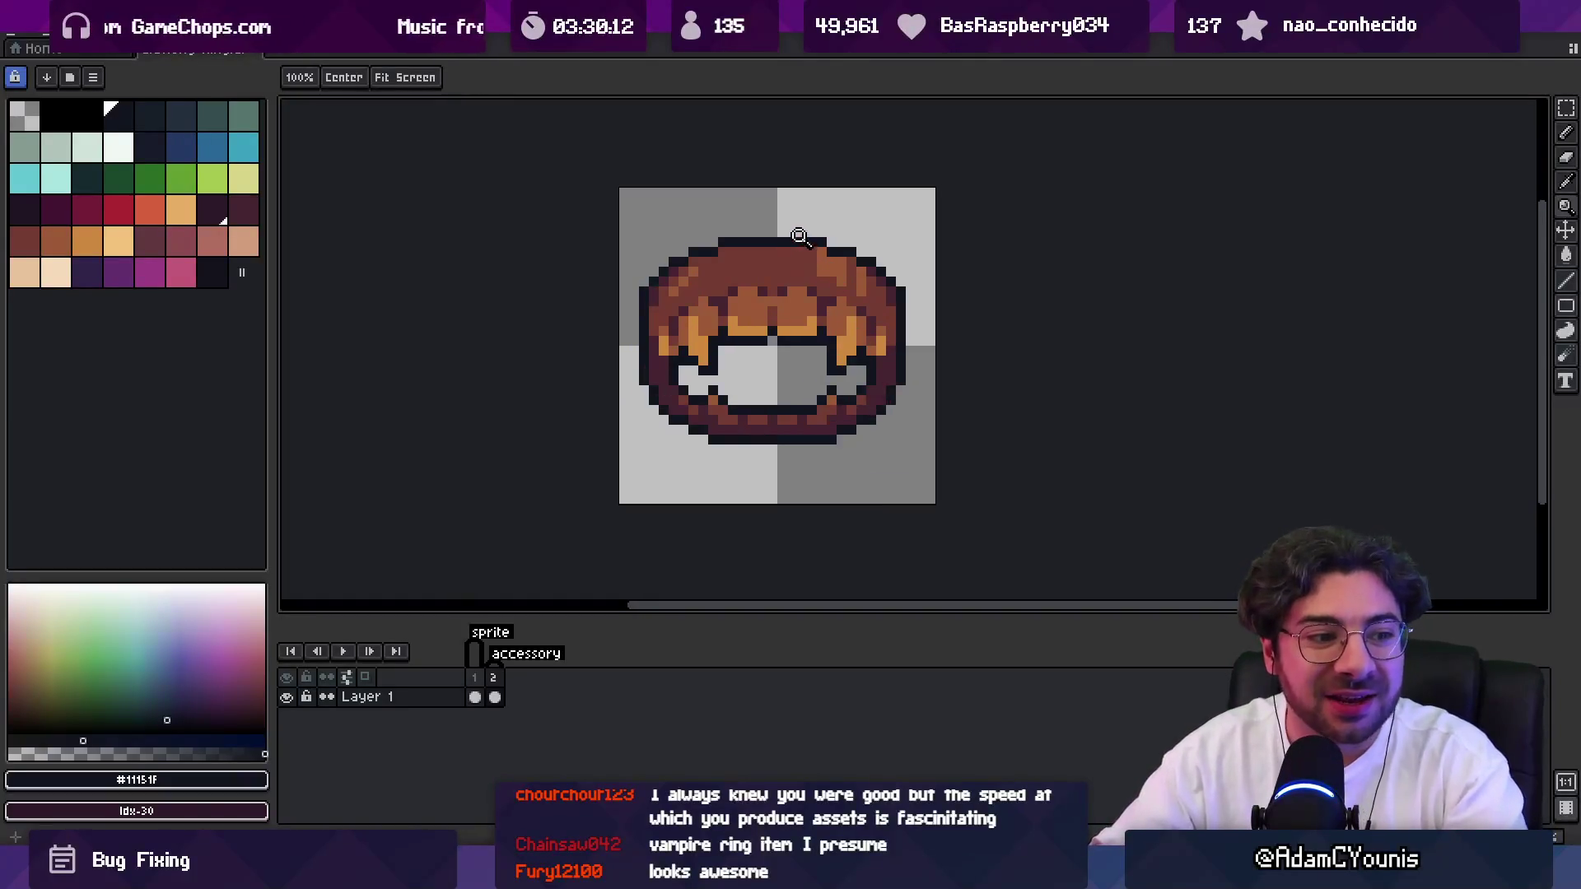
pyautogui.click(844, 366)
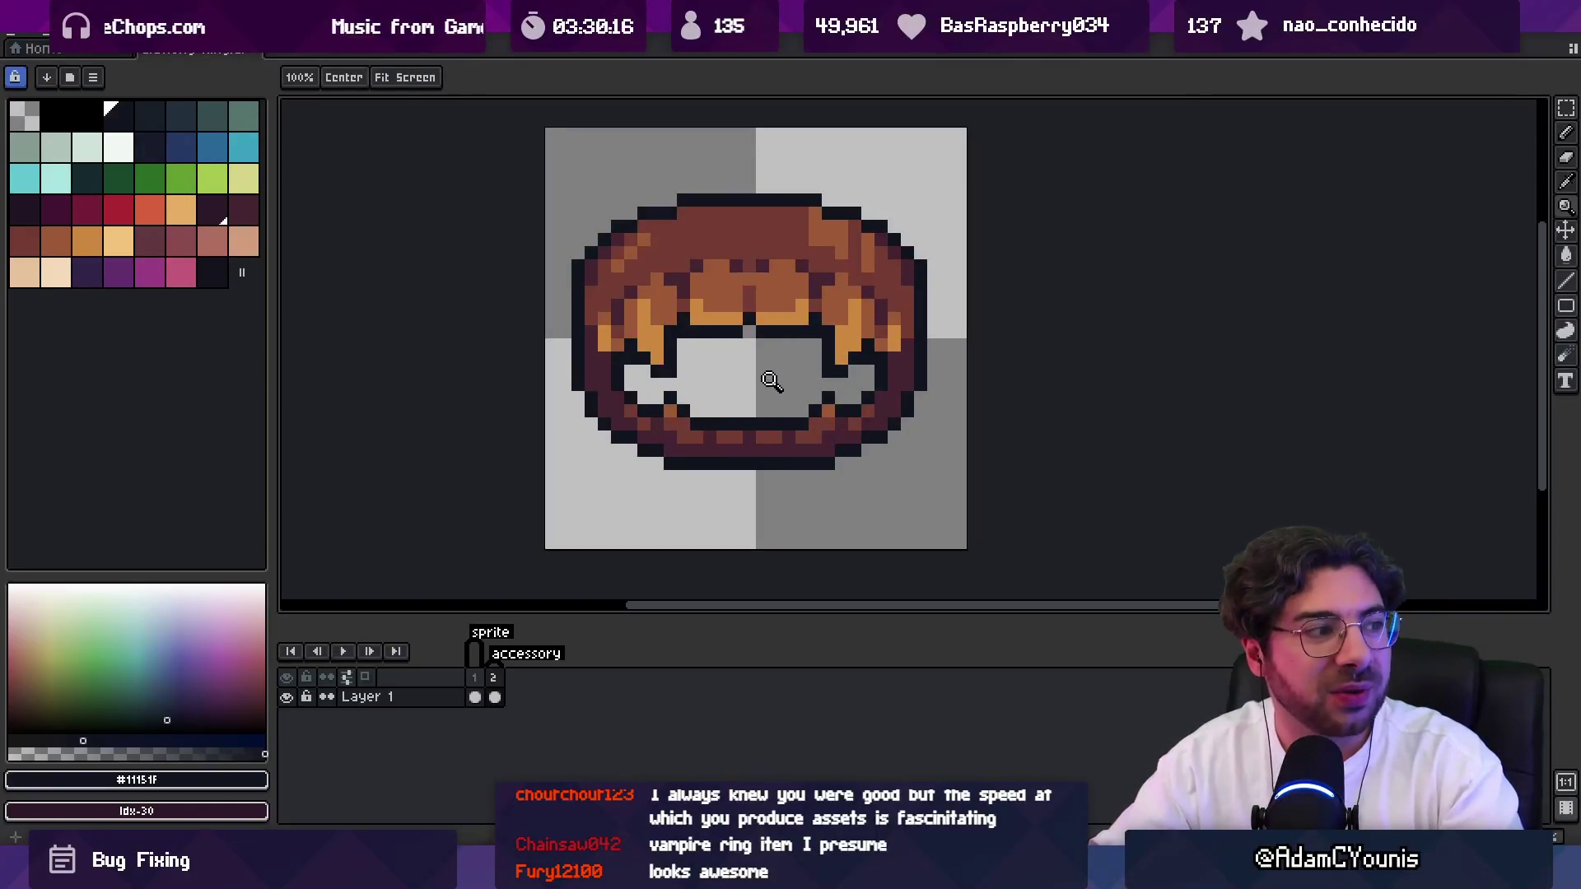
pyautogui.press('b')
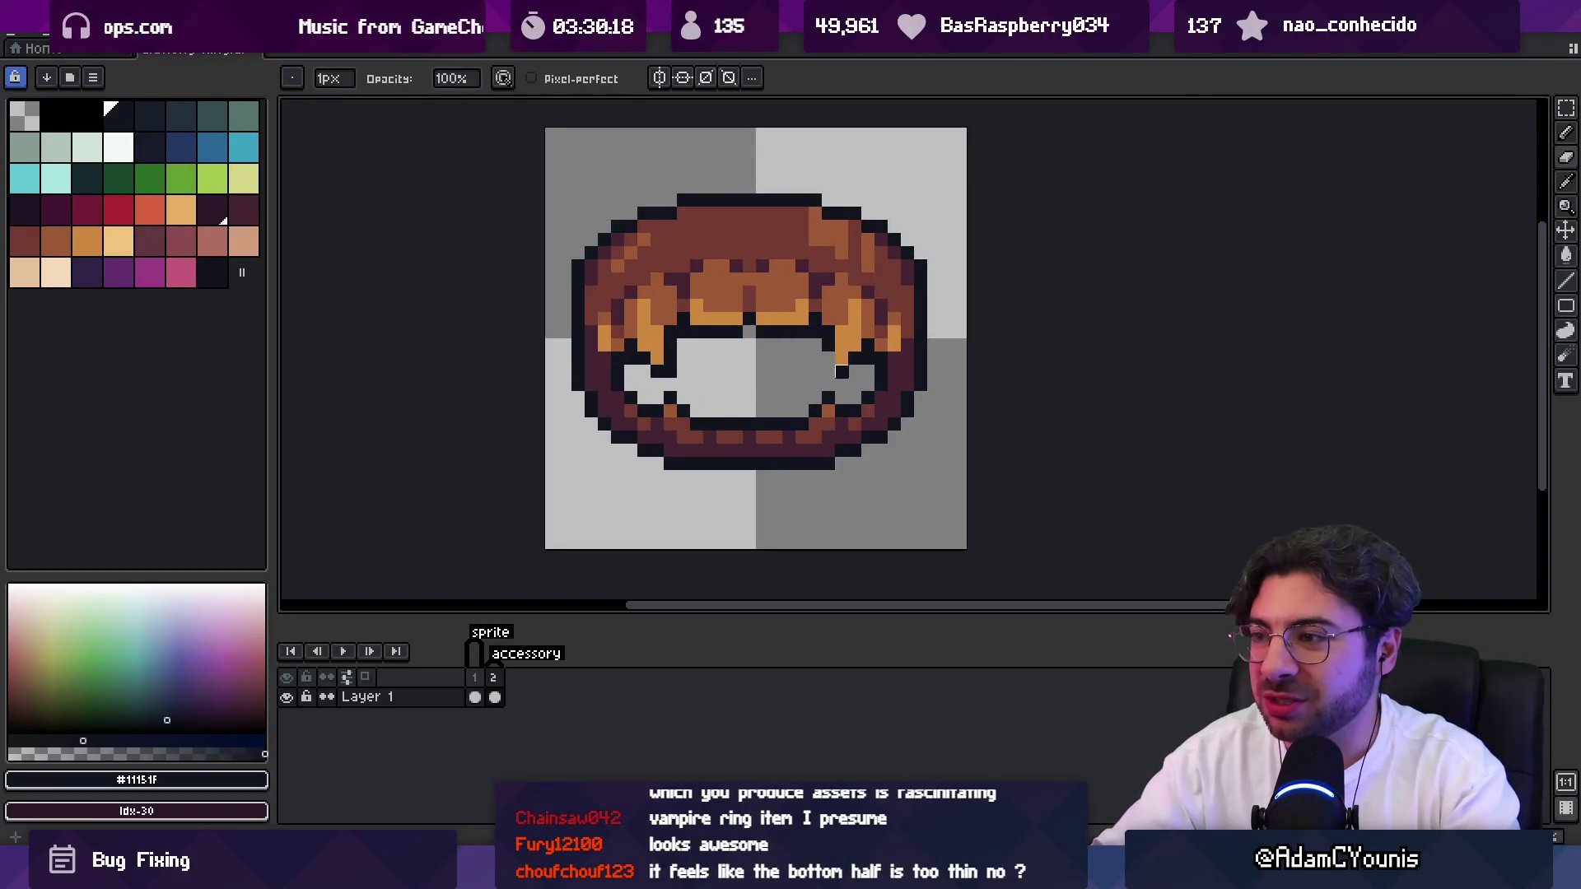
pyautogui.keyDown('alt'); pyautogui.click(667, 353); pyautogui.keyUp('alt')
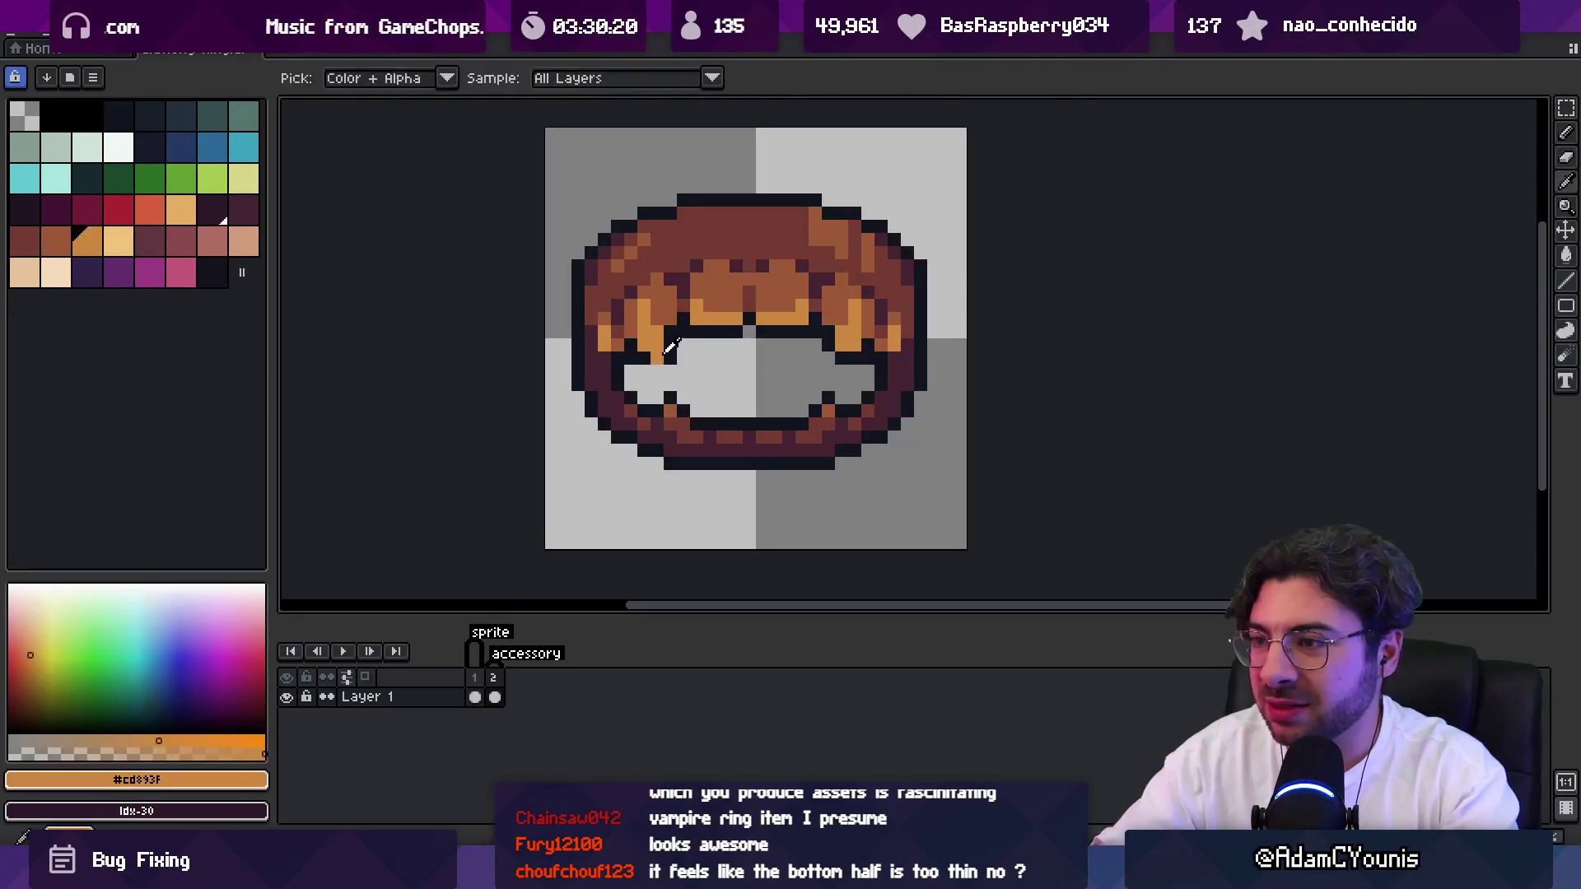
# Add a pixel at the mouth's lower left.
pyautogui.press('z')
pyautogui.scroll(-6, 745, 317)
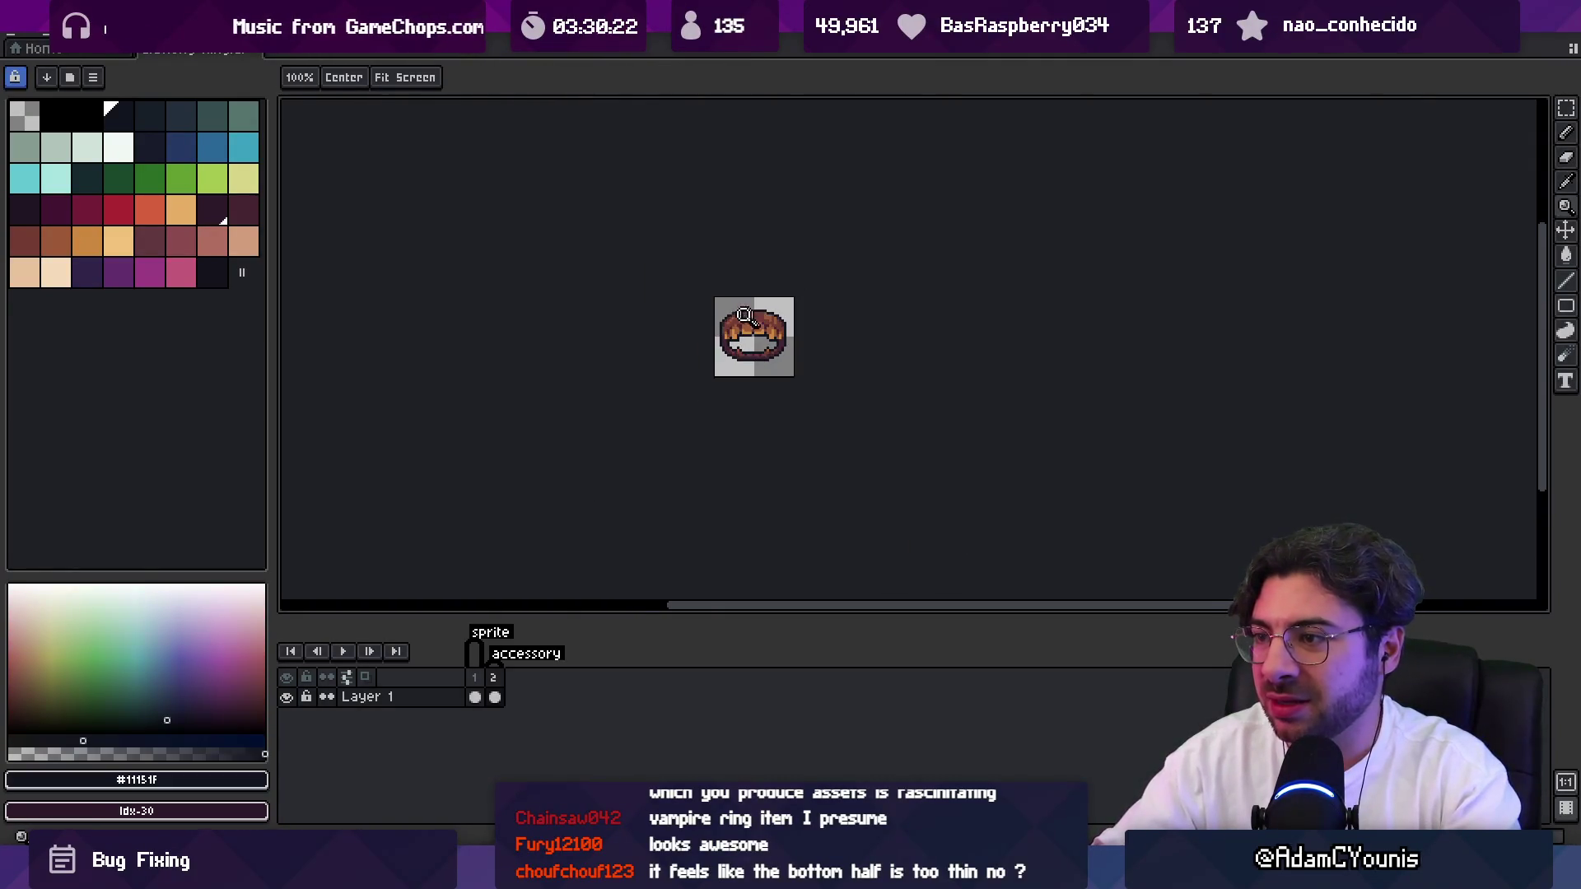
pyautogui.scroll(6, 763, 343)
pyautogui.press('b')
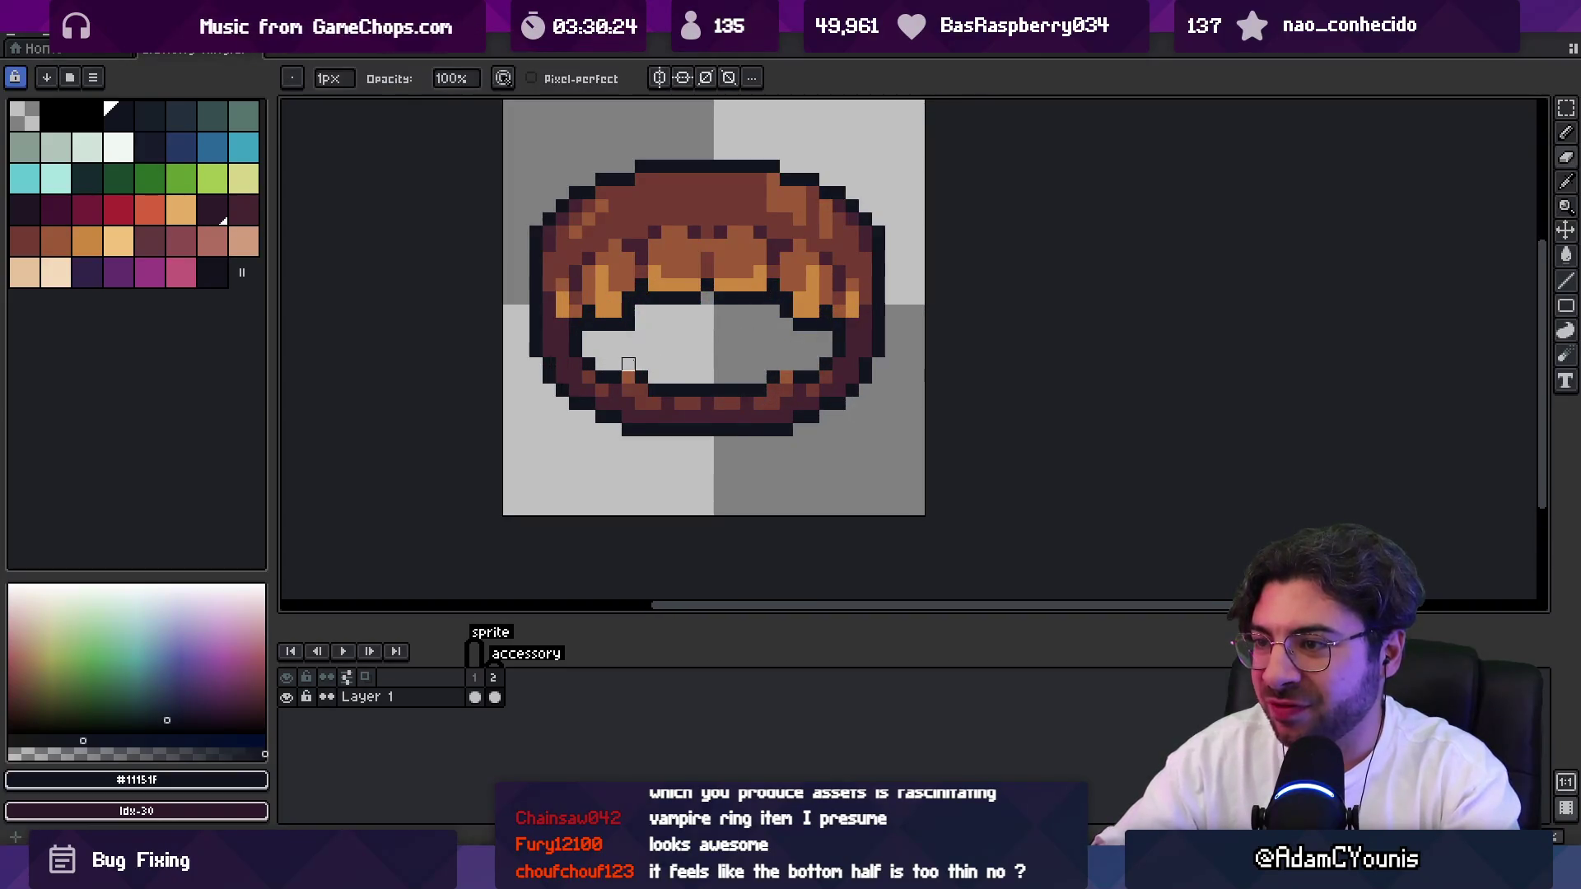
pyautogui.click(667, 363)
# Zoom in on the ring and sample the mid-brown #9d5a37 from it.
pyautogui.press('z')
pyautogui.scroll(-6, 785, 373)
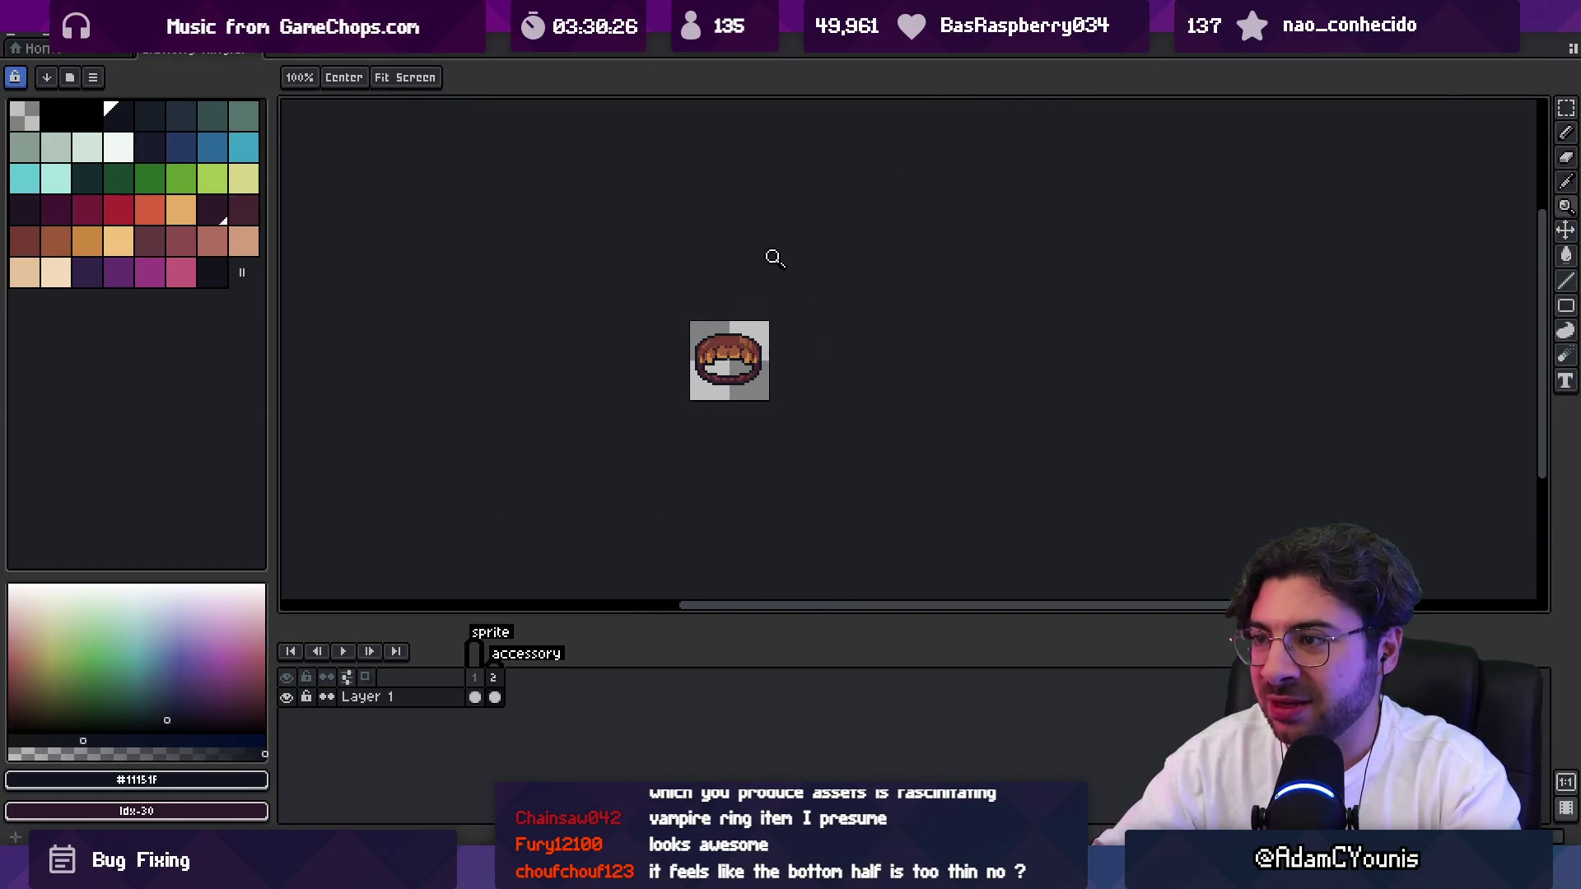
pyautogui.scroll(3, 741, 346)
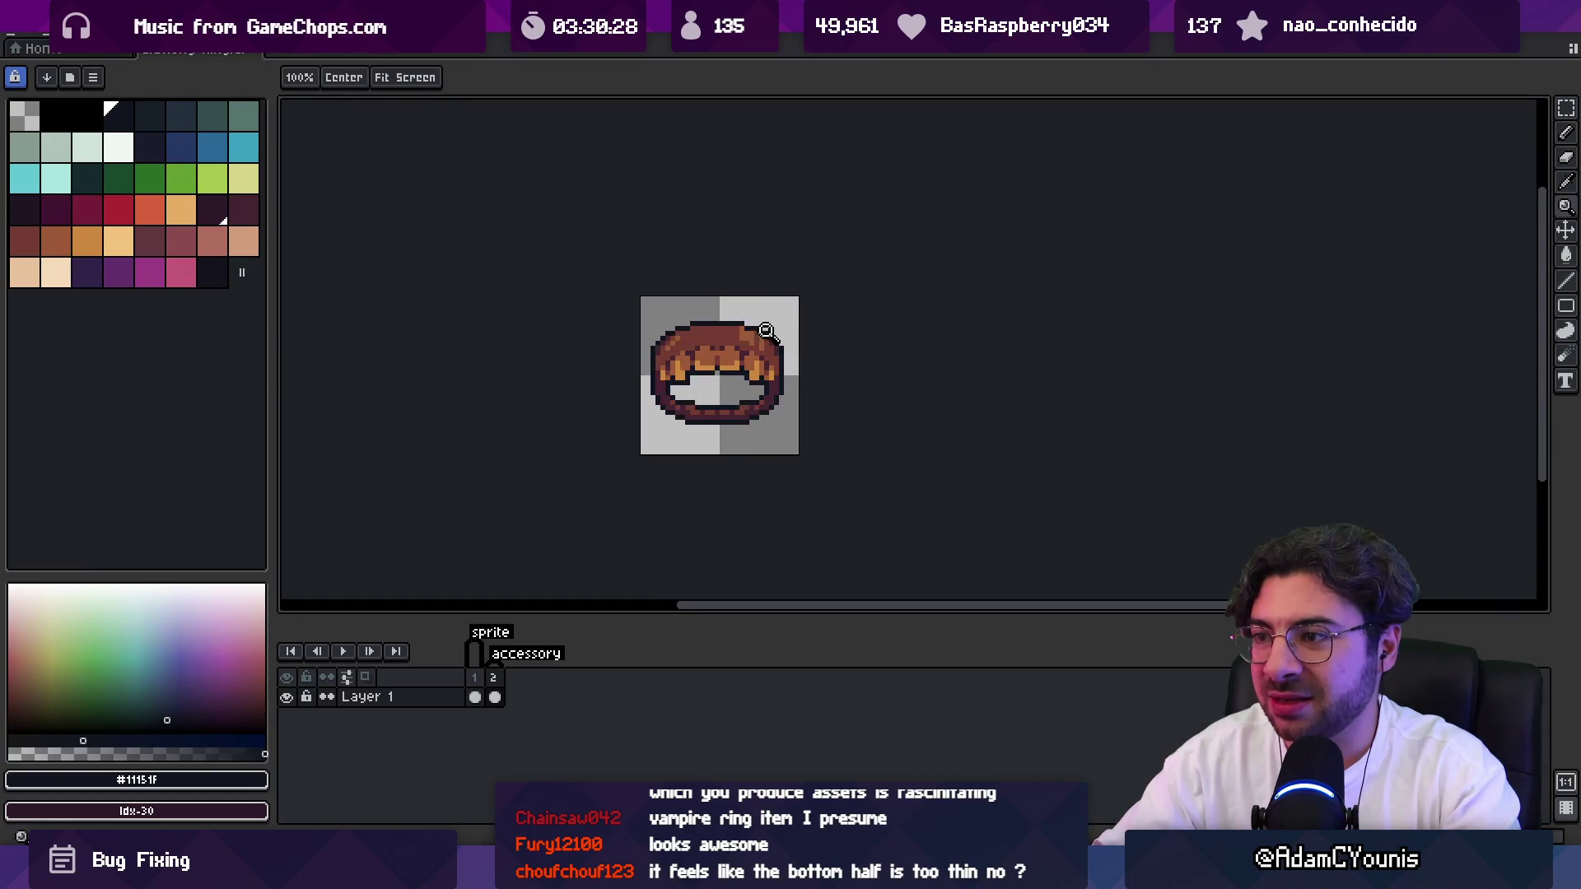
pyautogui.scroll(-1, 778, 314)
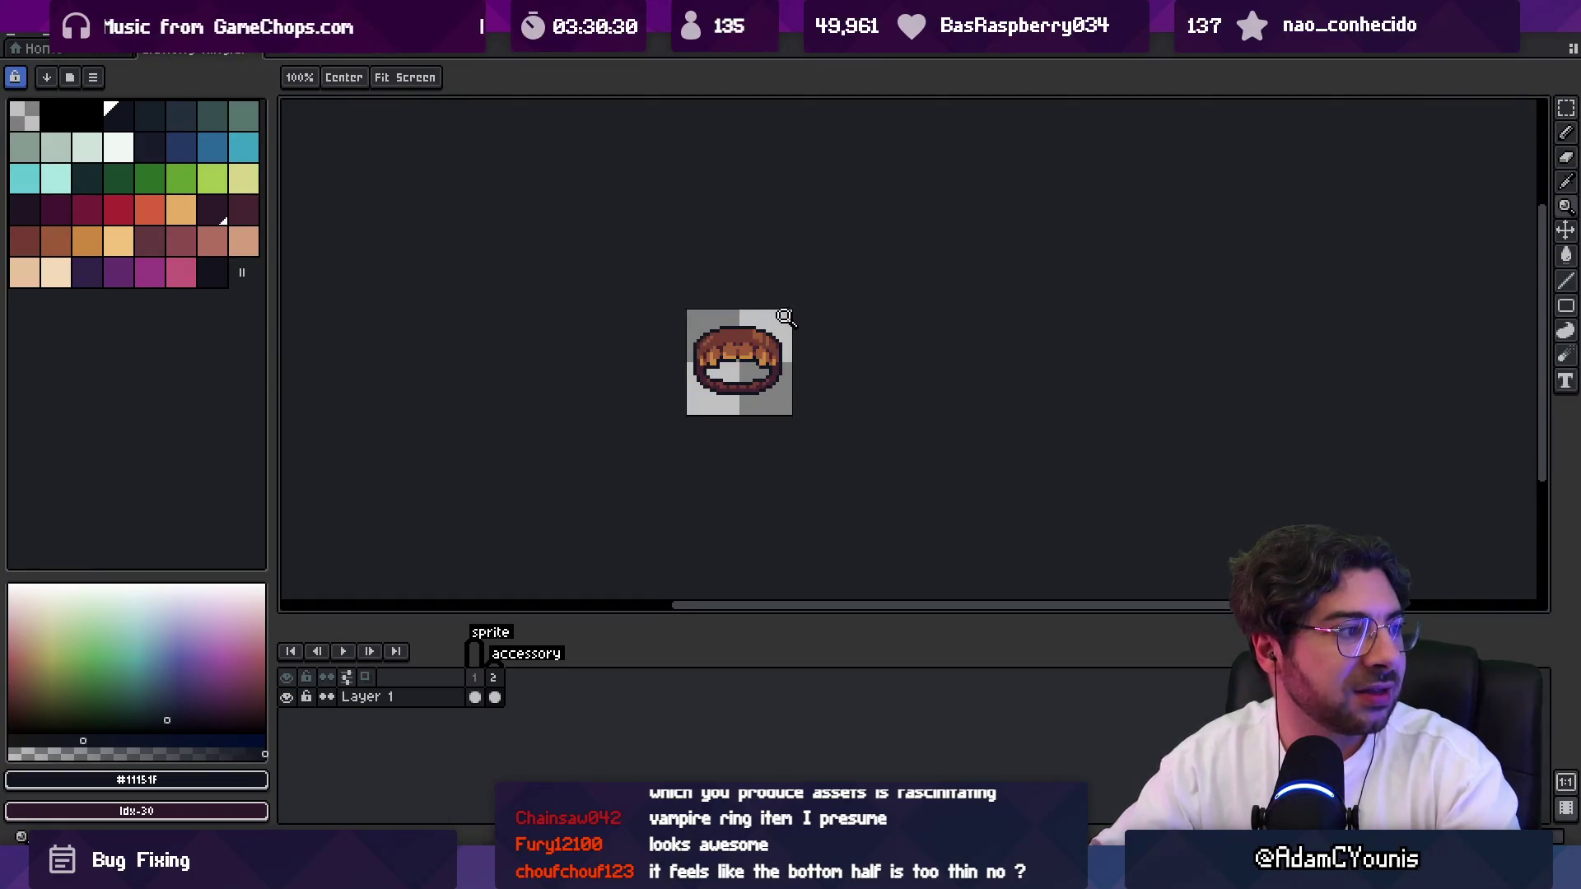
pyautogui.scroll(3, 789, 399)
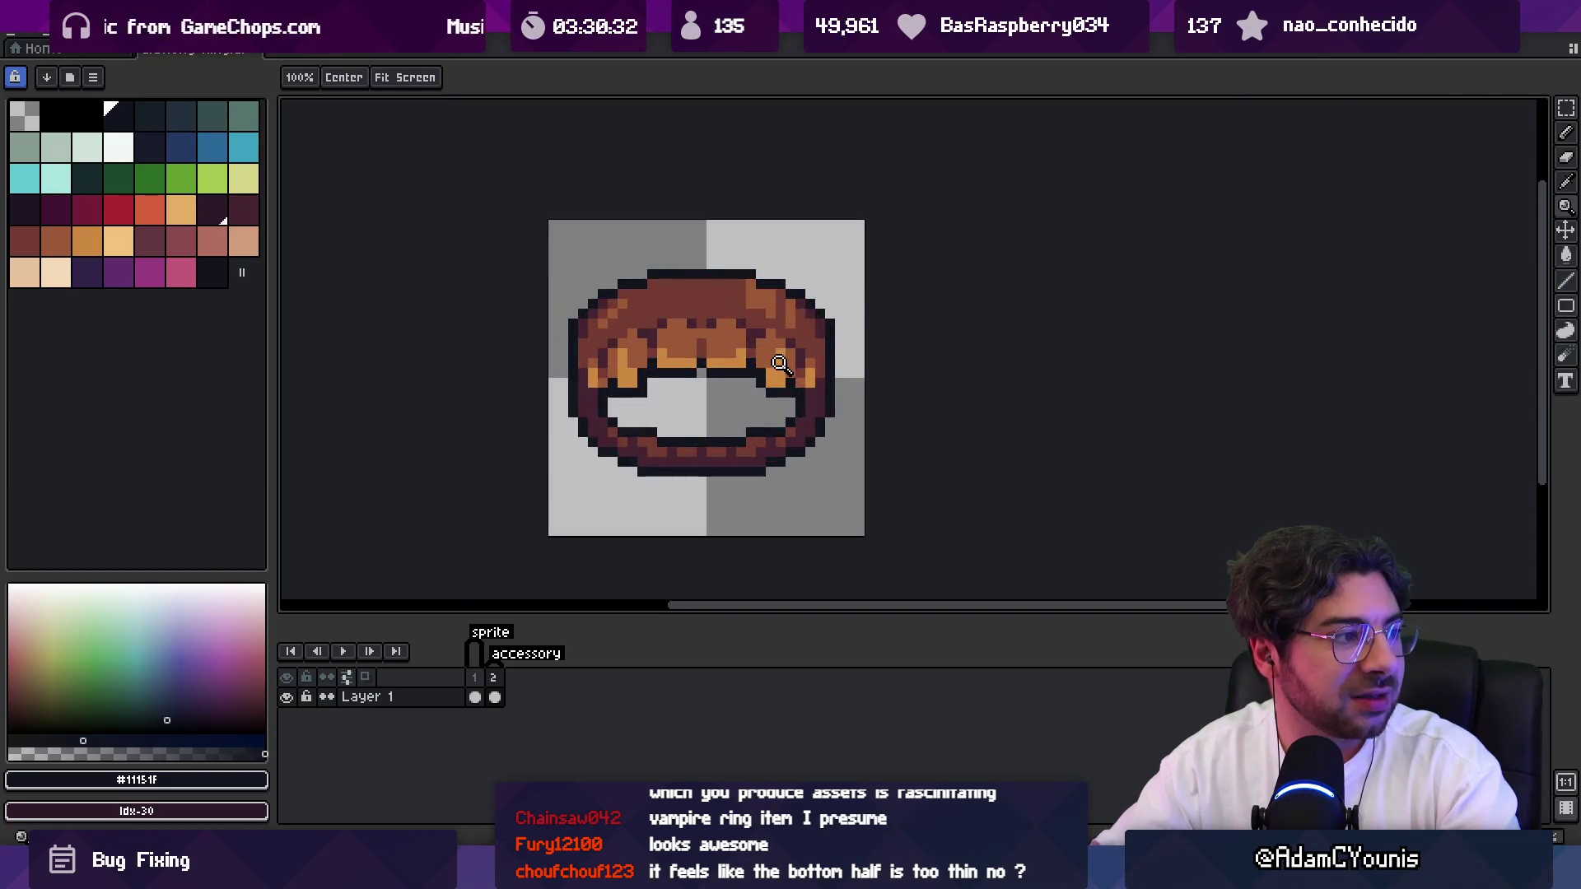
pyautogui.press('b')
pyautogui.press('alt')
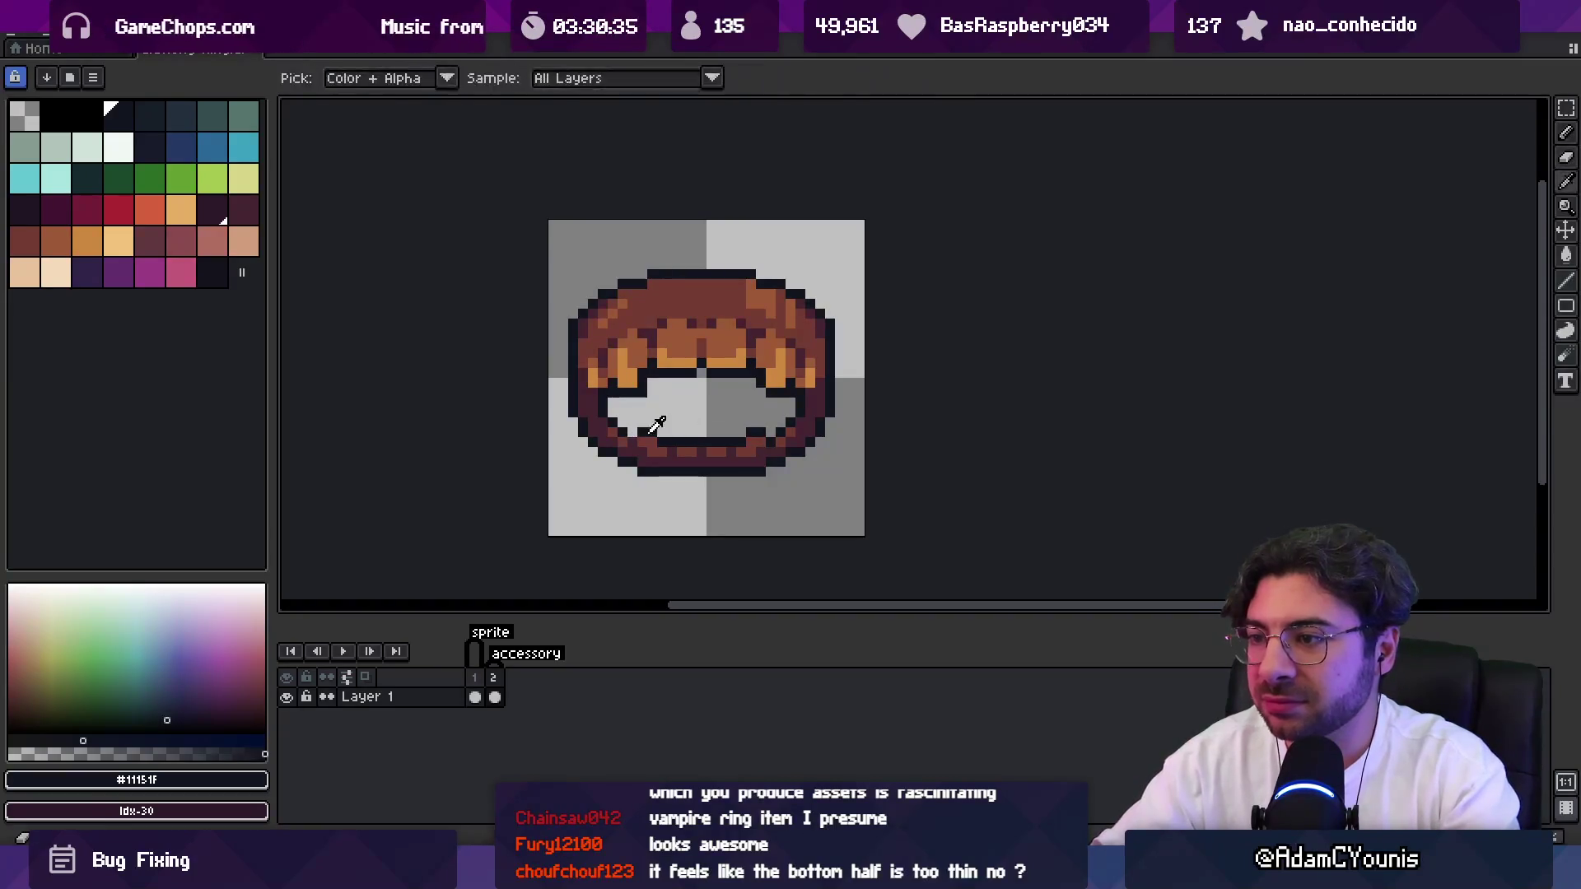
pyautogui.press('z')
pyautogui.scroll(-5, 749, 342)
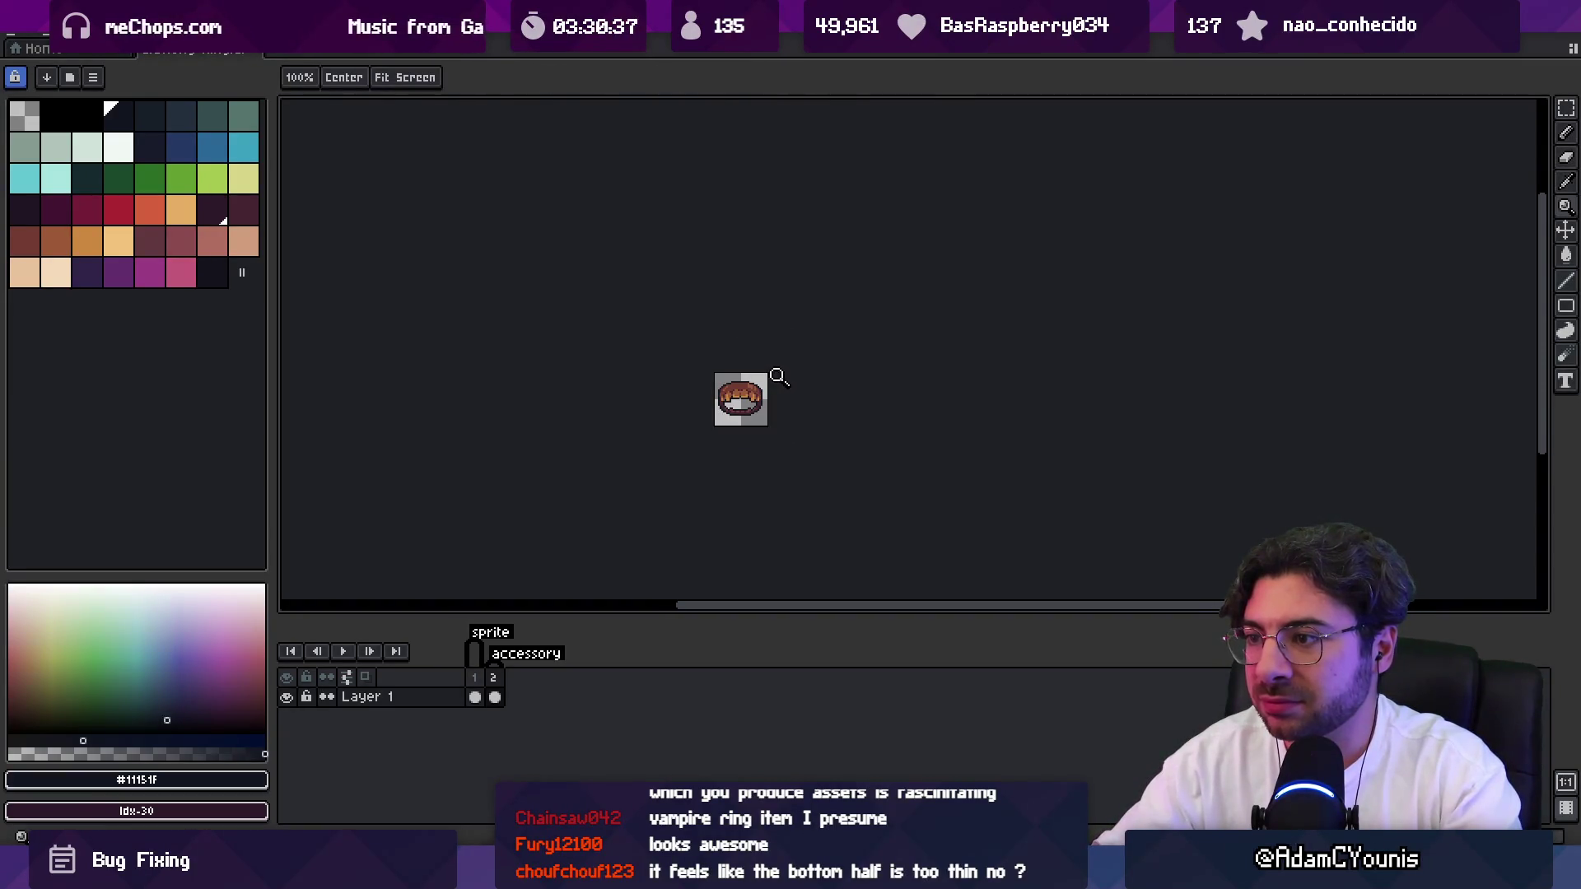
pyautogui.scroll(1, 746, 388)
pyautogui.click(774, 399)
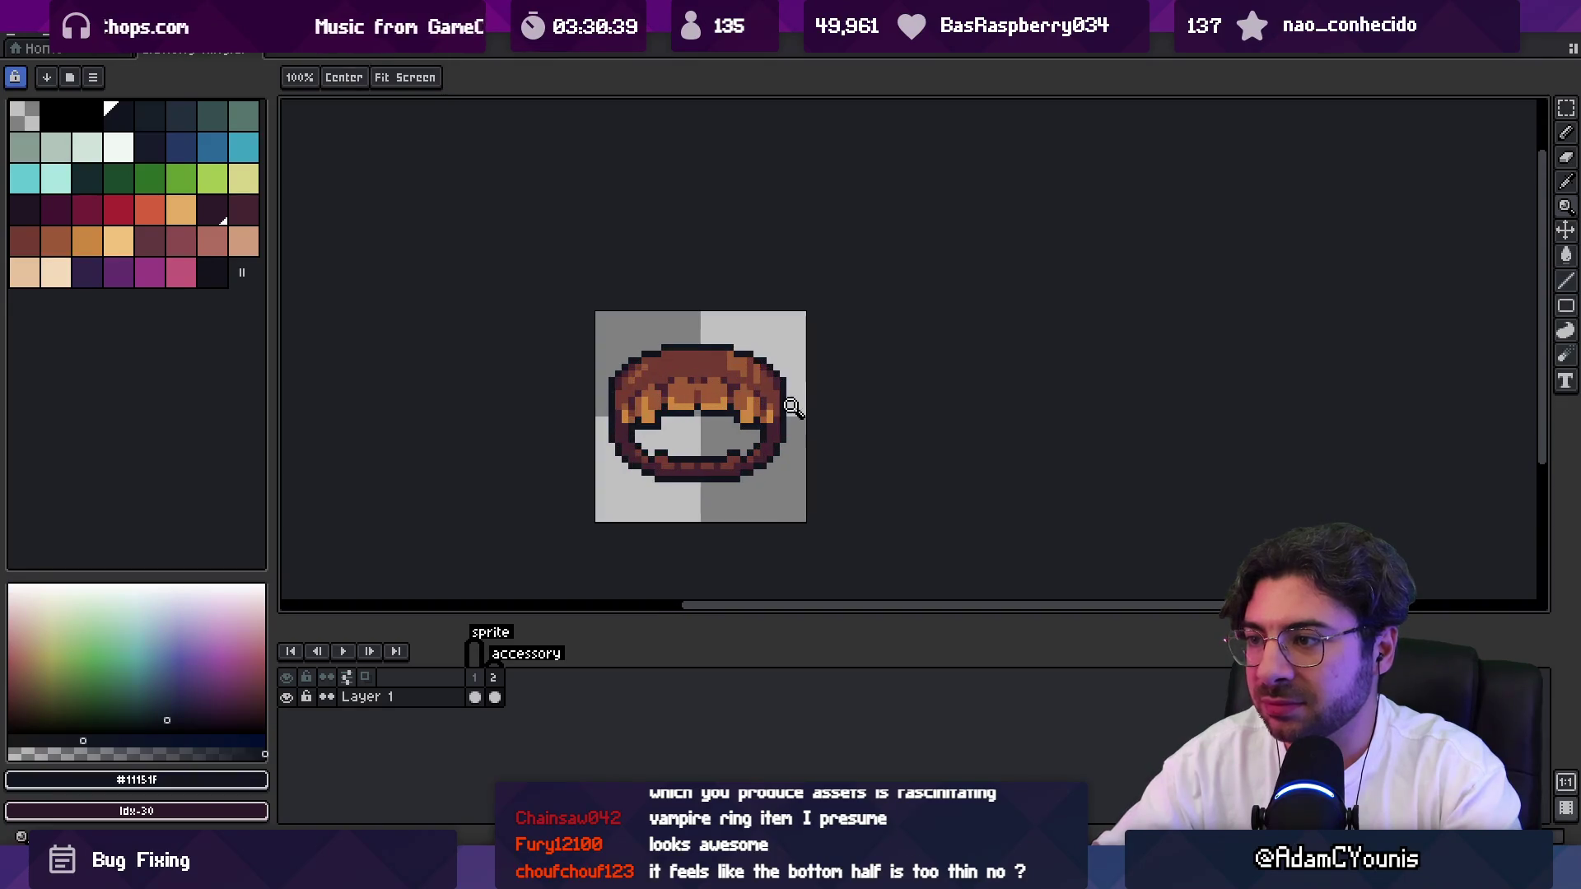
pyautogui.press('i')
pyautogui.click(770, 416)
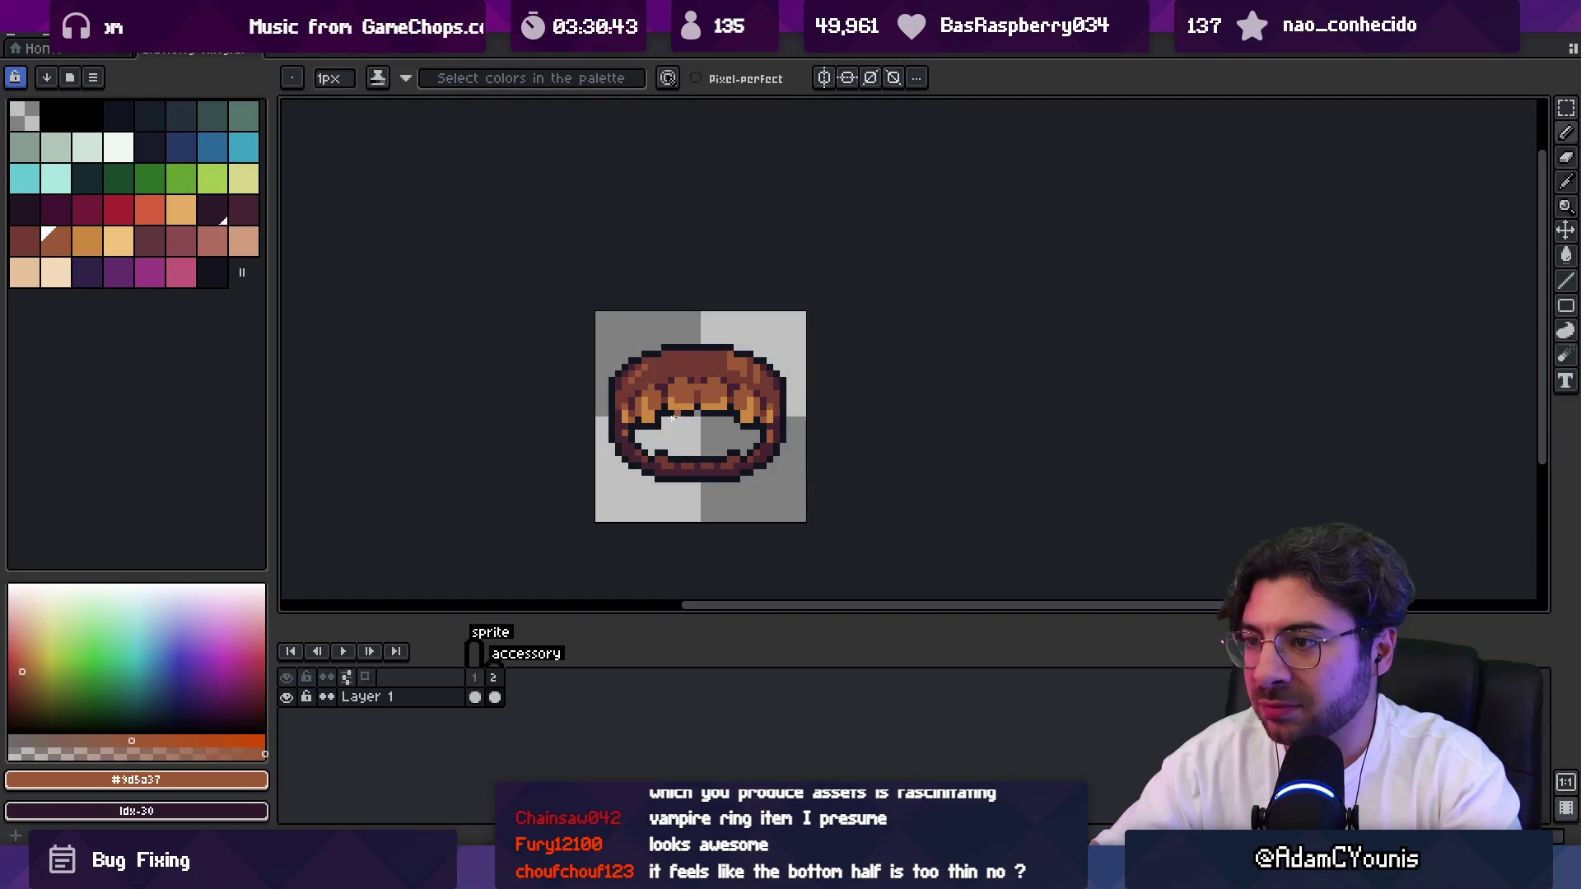
# Review the ring at different zoom levels, then switch to the sketching app.
pyautogui.press('z')
pyautogui.scroll(-3, 699, 363)
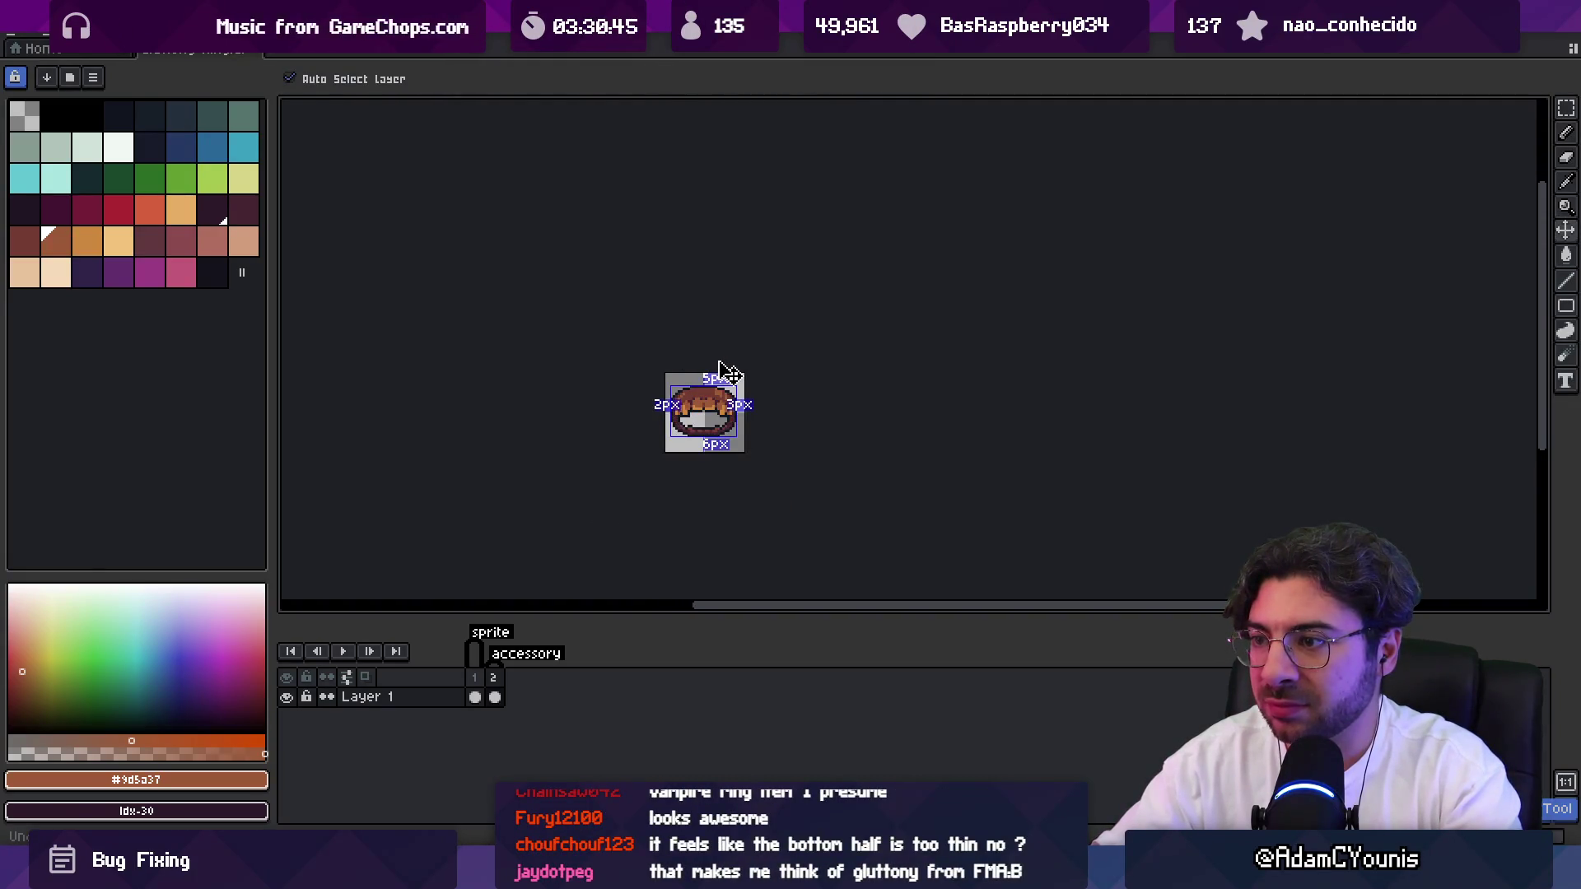
pyautogui.scroll(4, 733, 407)
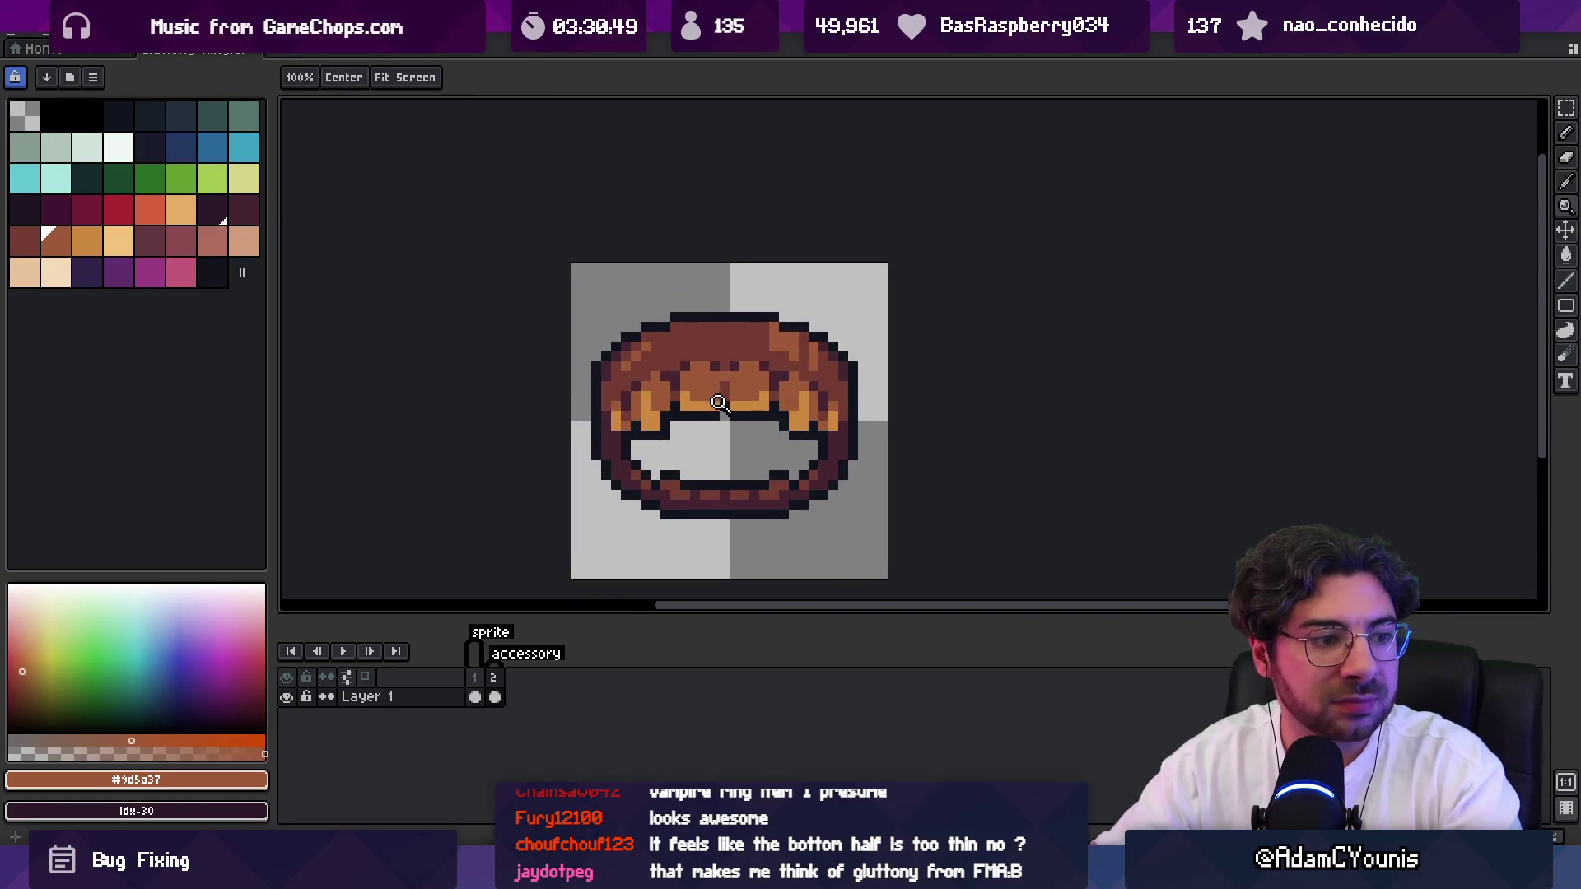
pyautogui.scroll(-3, 708, 355)
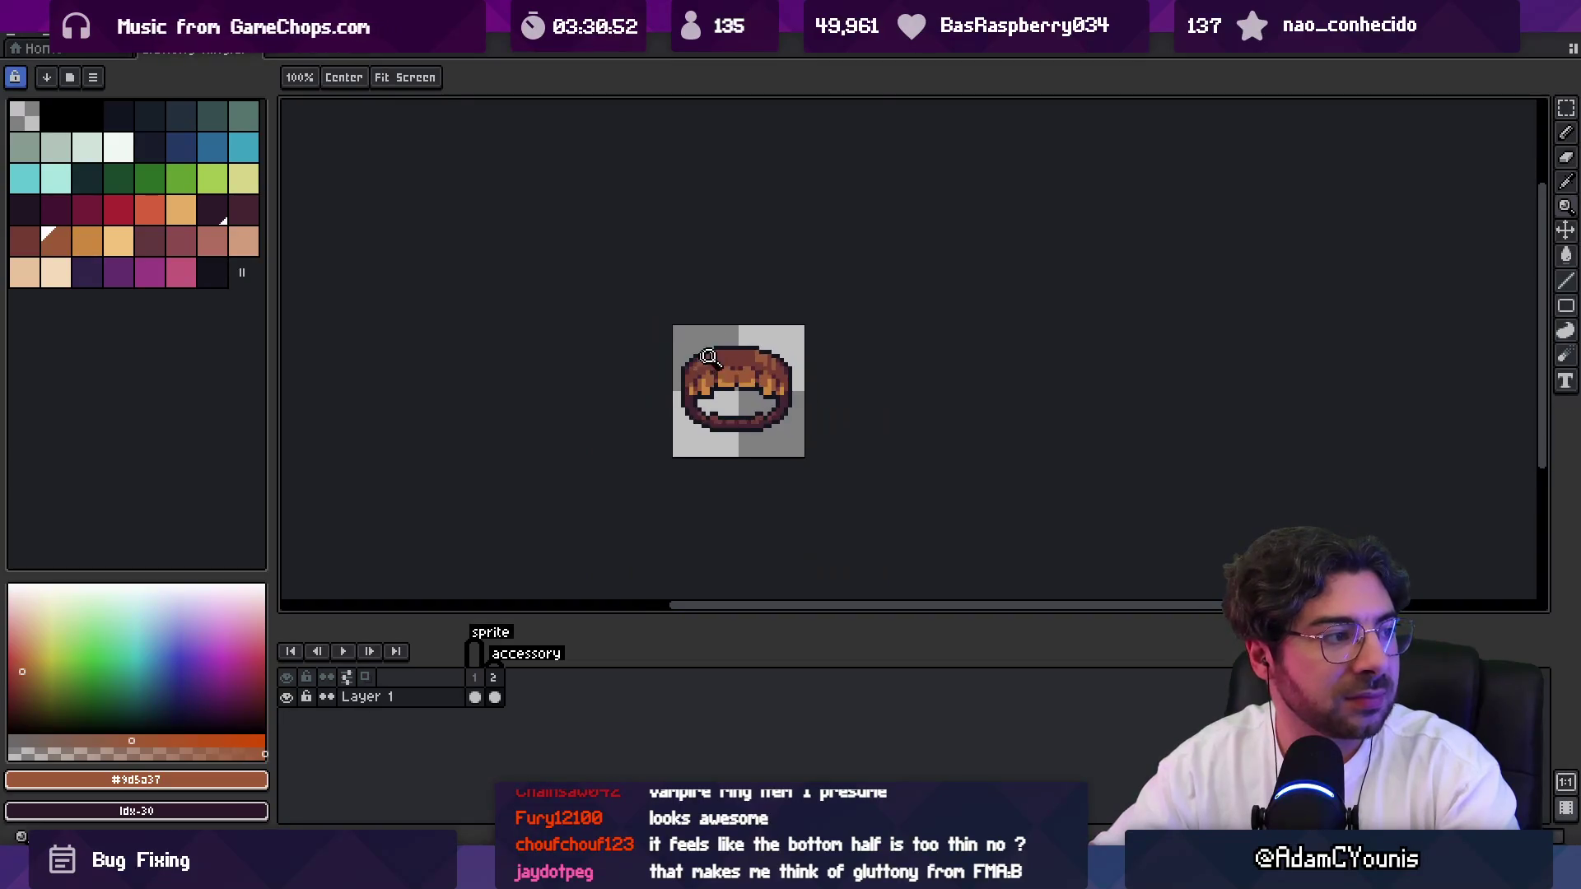
pyautogui.scroll(1, 758, 353)
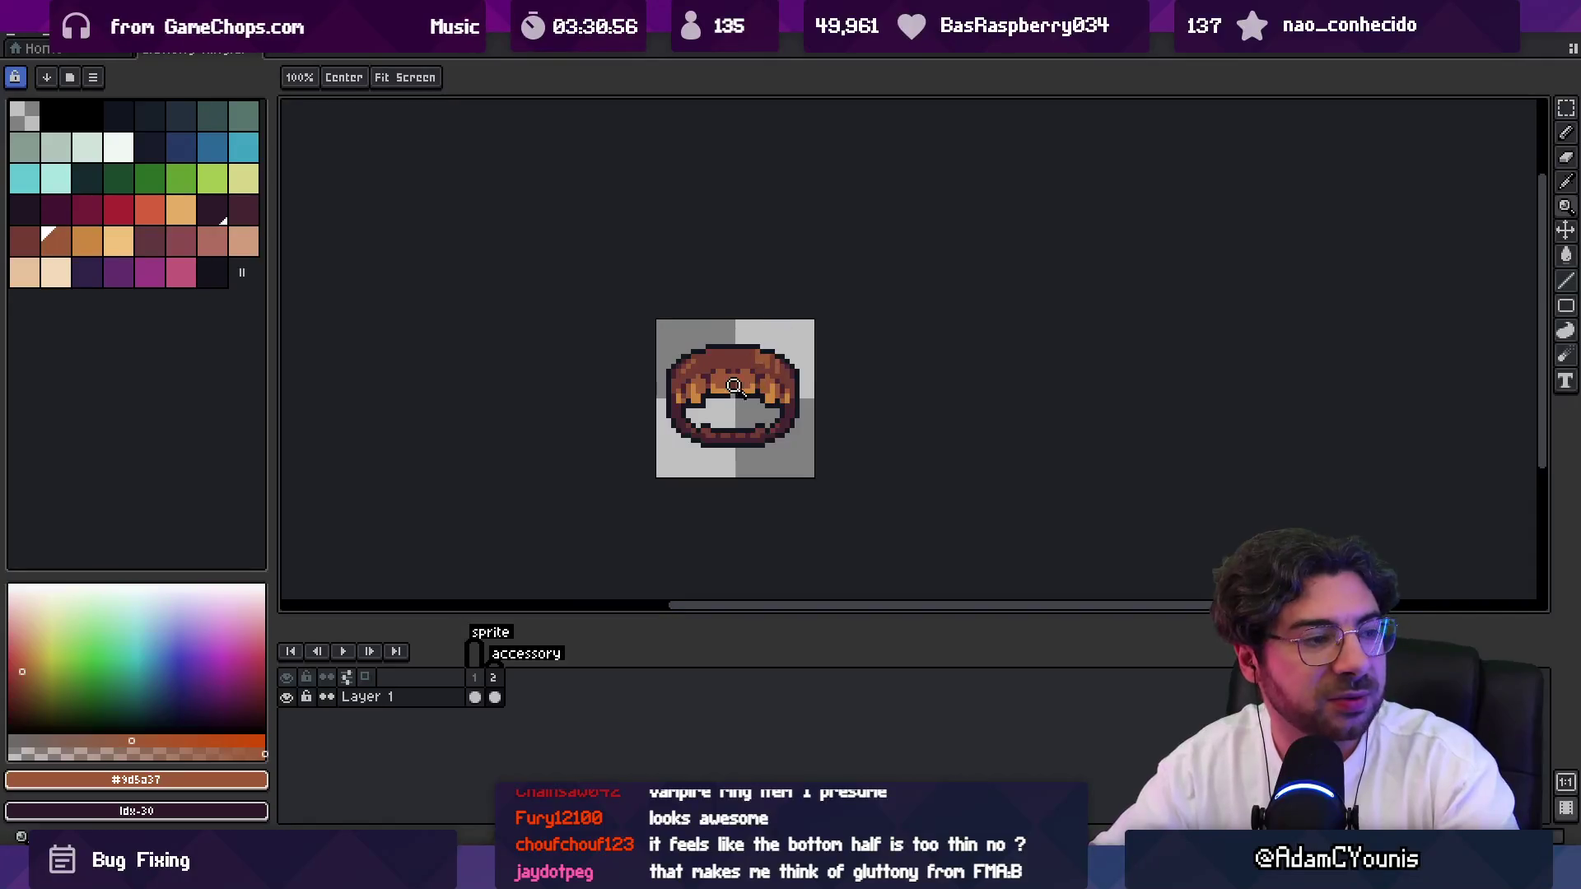
pyautogui.scroll(3, 729, 385)
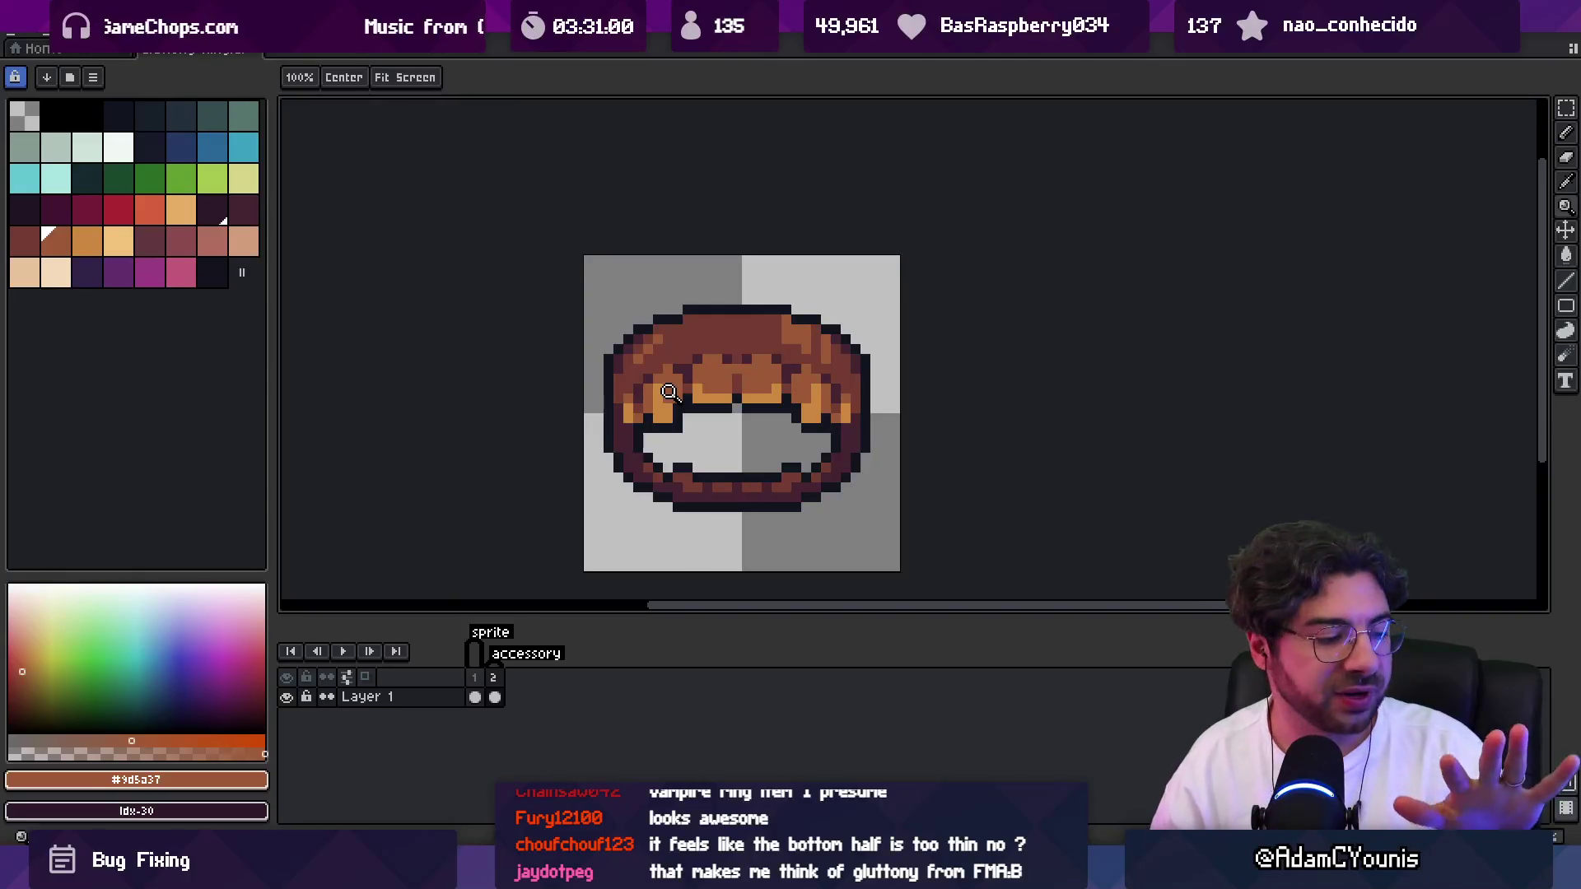
pyautogui.moveTo(988, 873)
pyautogui.click(1073, 750)
# Sketch the open mouth's outer curves, inner line and right arc in empty space, then return to Pixelorama.
pyautogui.moveTo(1040, 547)
pyautogui.mouseDown()
pyautogui.moveTo(791, 412)
pyautogui.moveTo(445, 406)
pyautogui.mouseUp()
pyautogui.press('b')
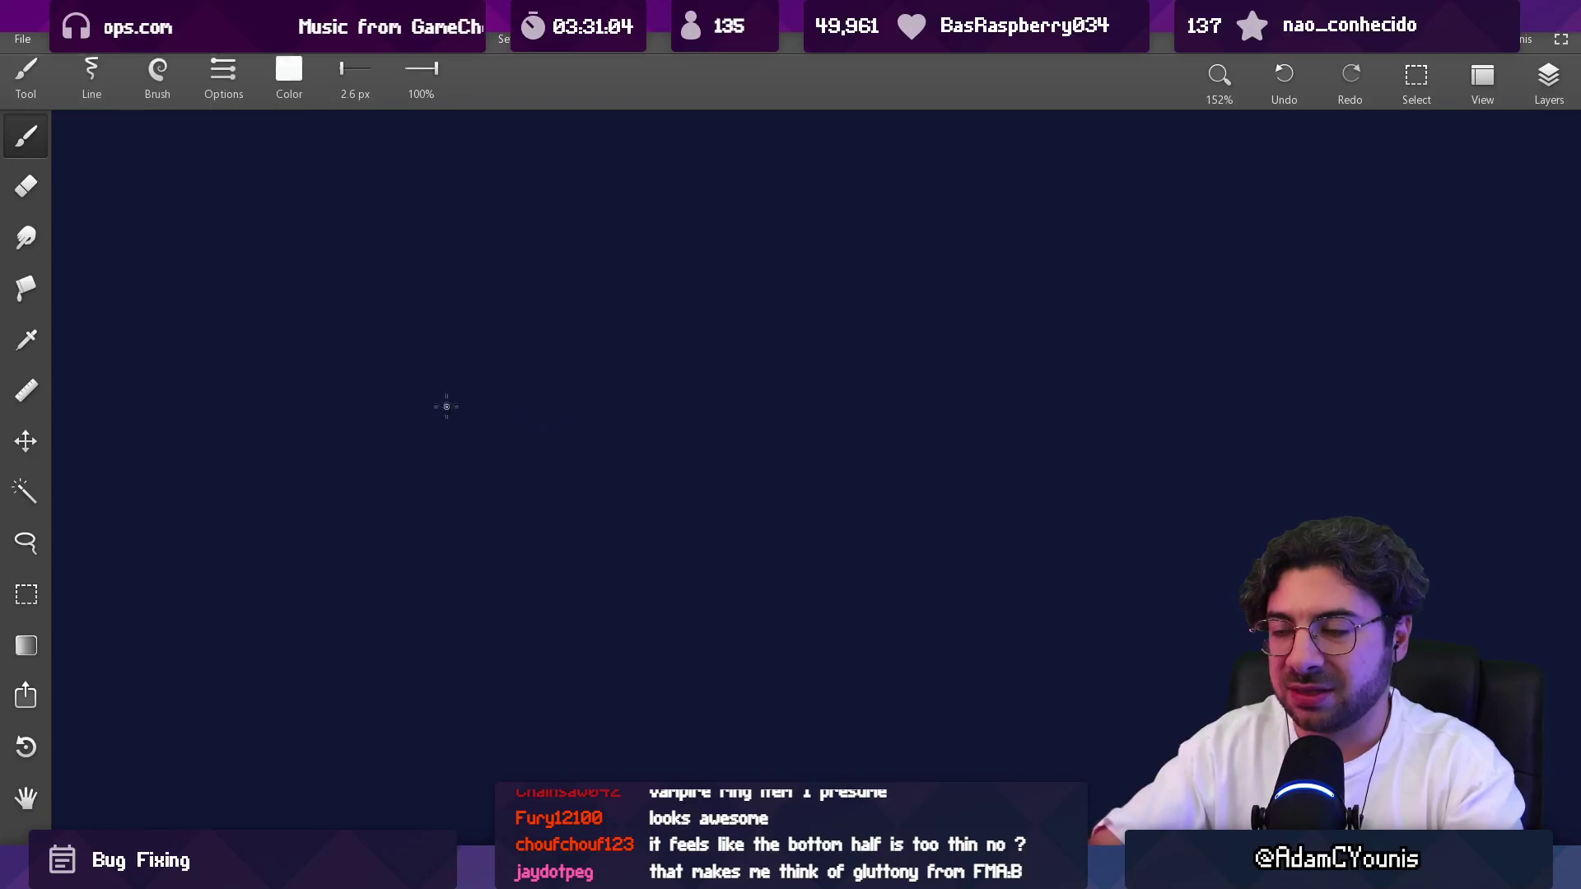
pyautogui.moveTo(457, 346); pyautogui.dragTo(629, 502)
pyautogui.moveTo(447, 347); pyautogui.dragTo(619, 579)
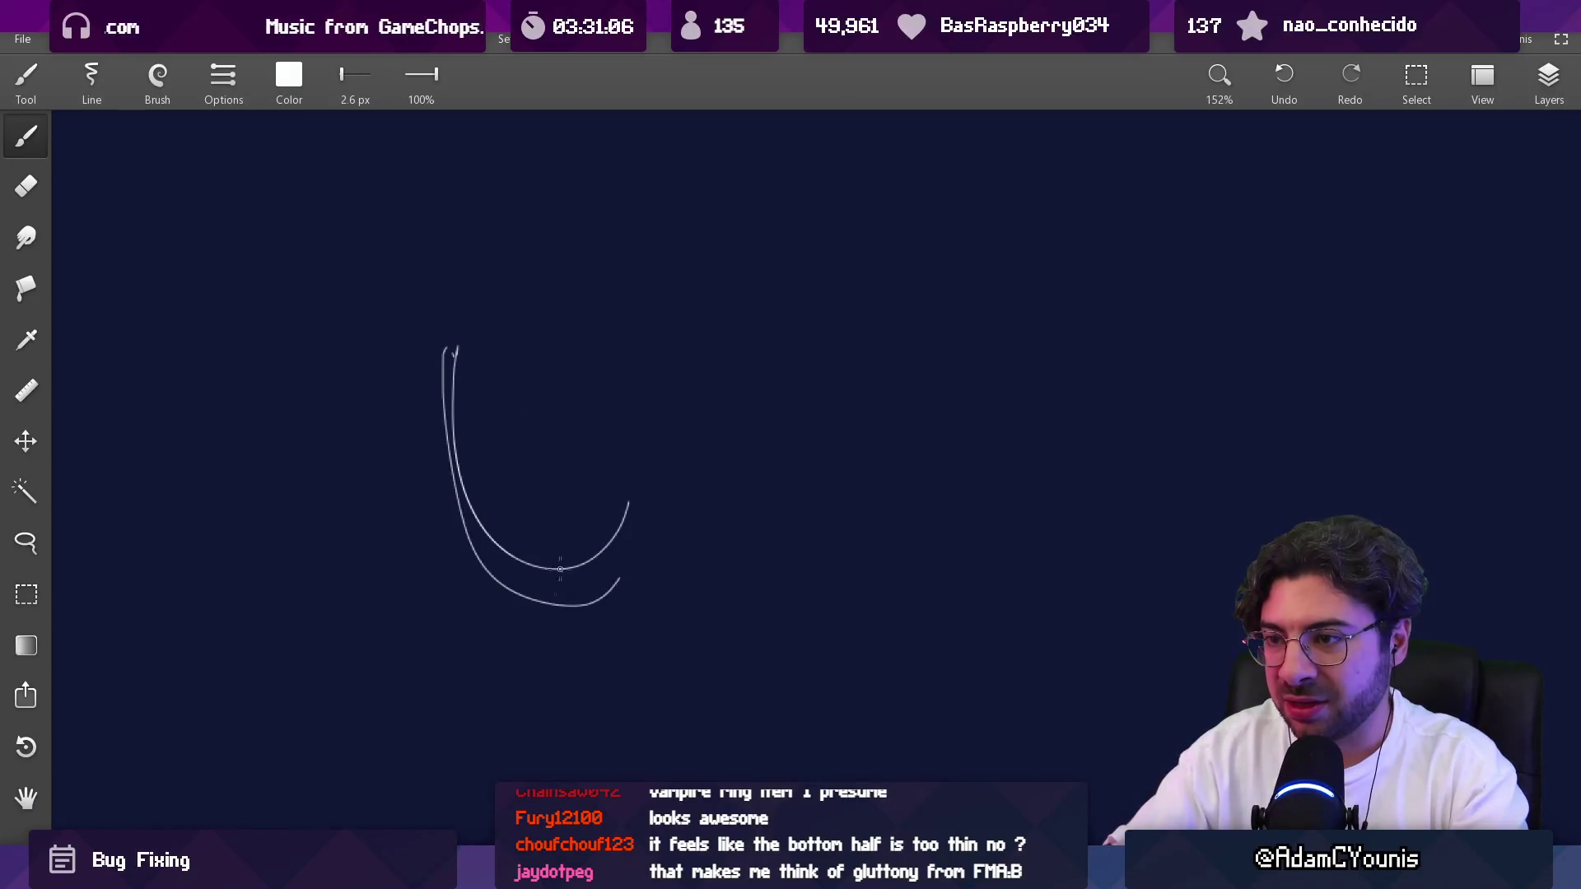
pyautogui.moveTo(446, 350); pyautogui.dragTo(574, 465)
pyautogui.moveTo(578, 312); pyautogui.dragTo(671, 451)
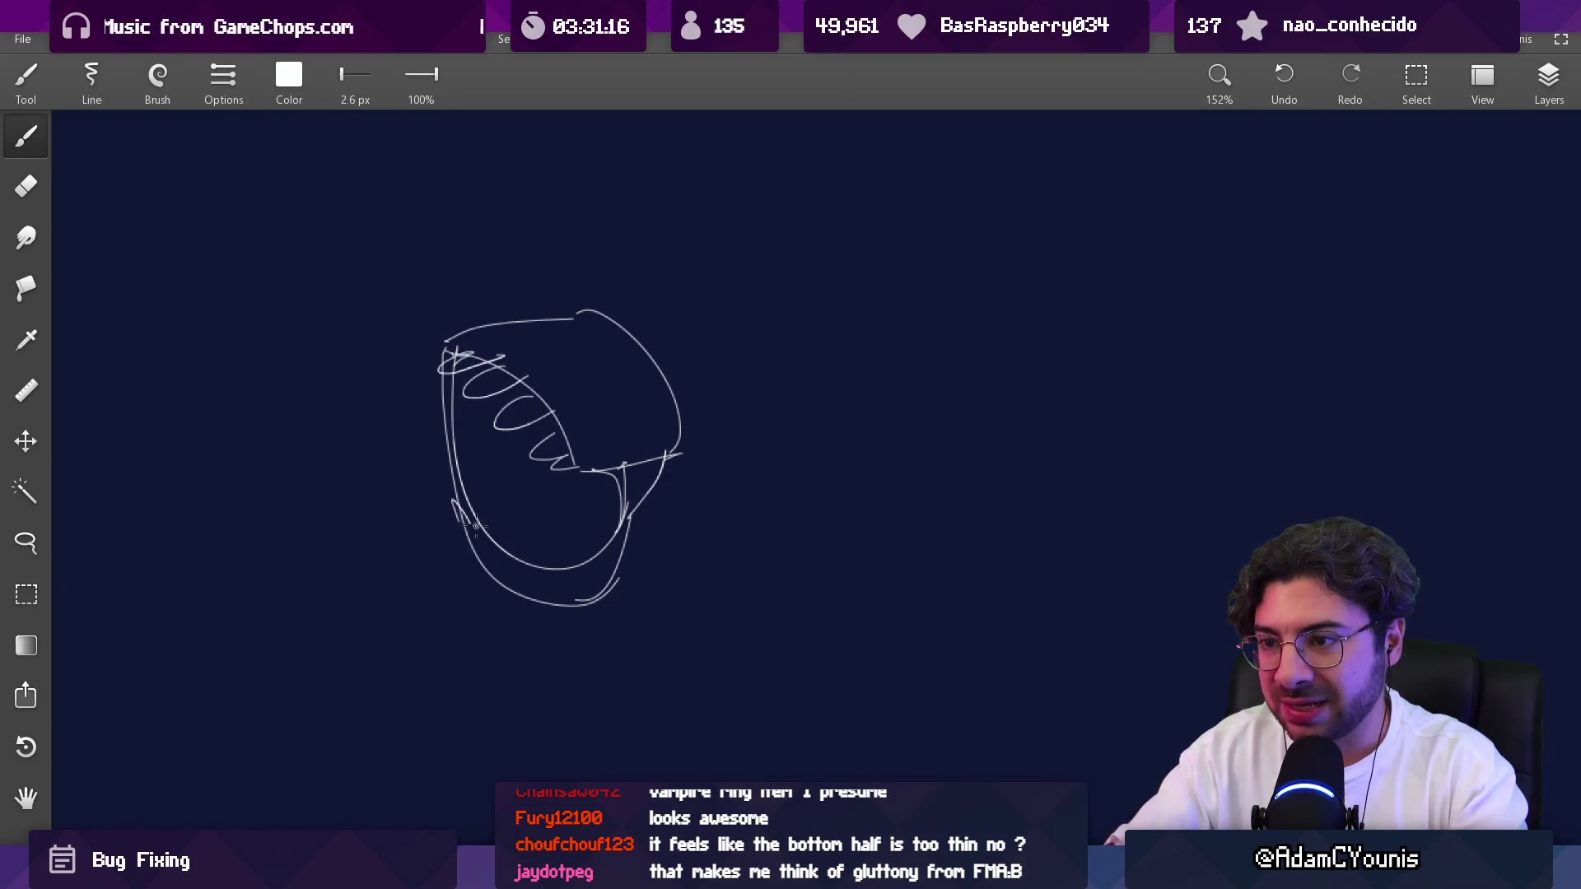
pyautogui.moveTo(565, 573); pyautogui.dragTo(576, 586)
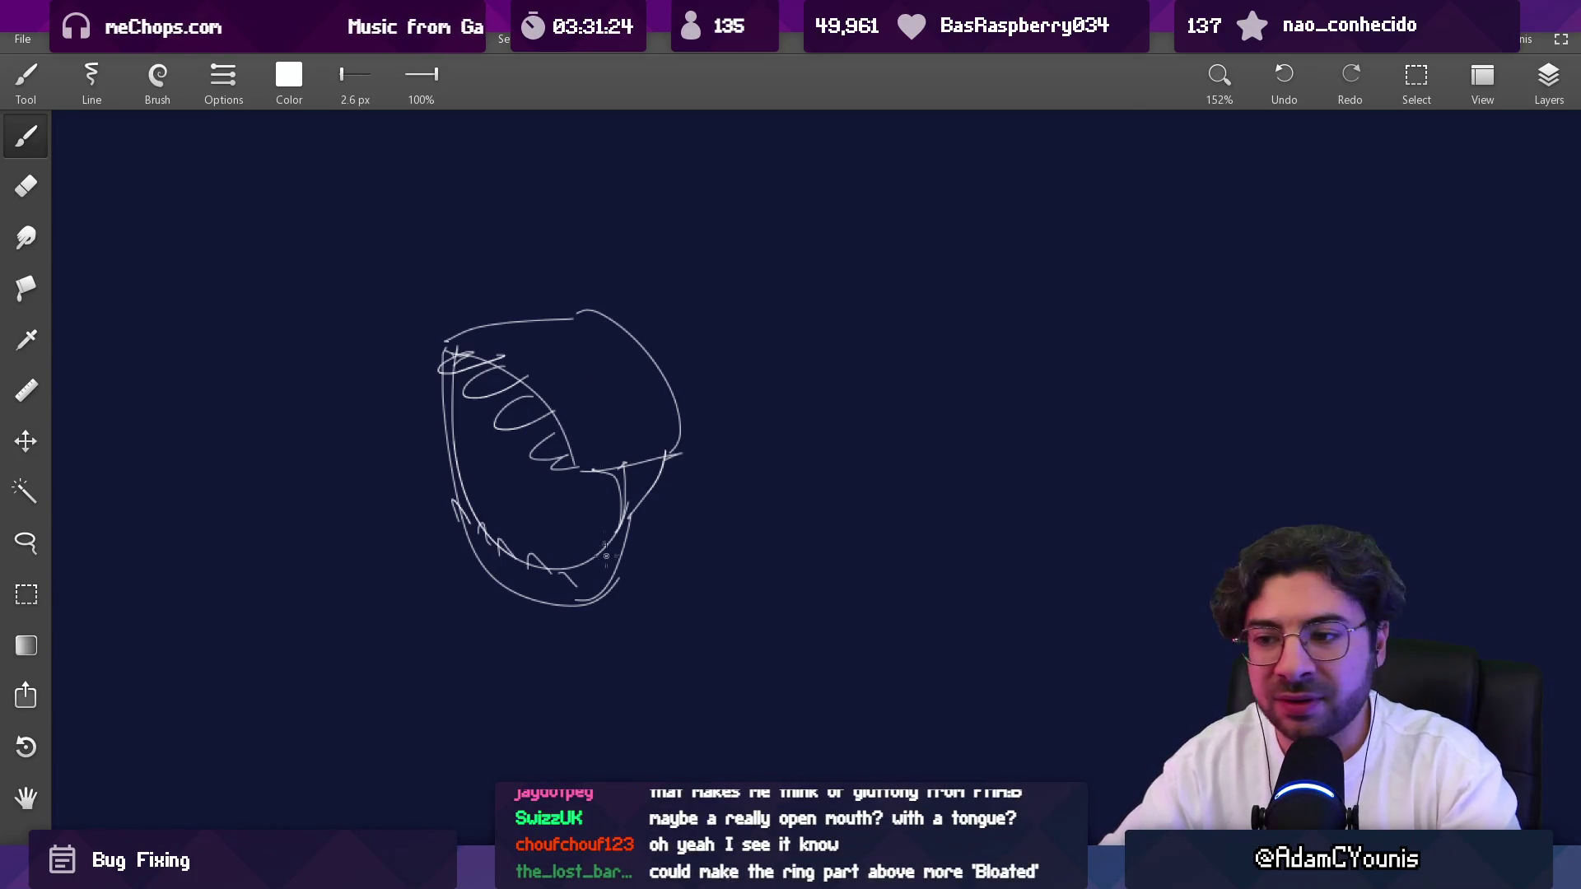
pyautogui.hotkey('alt', 'Tab')
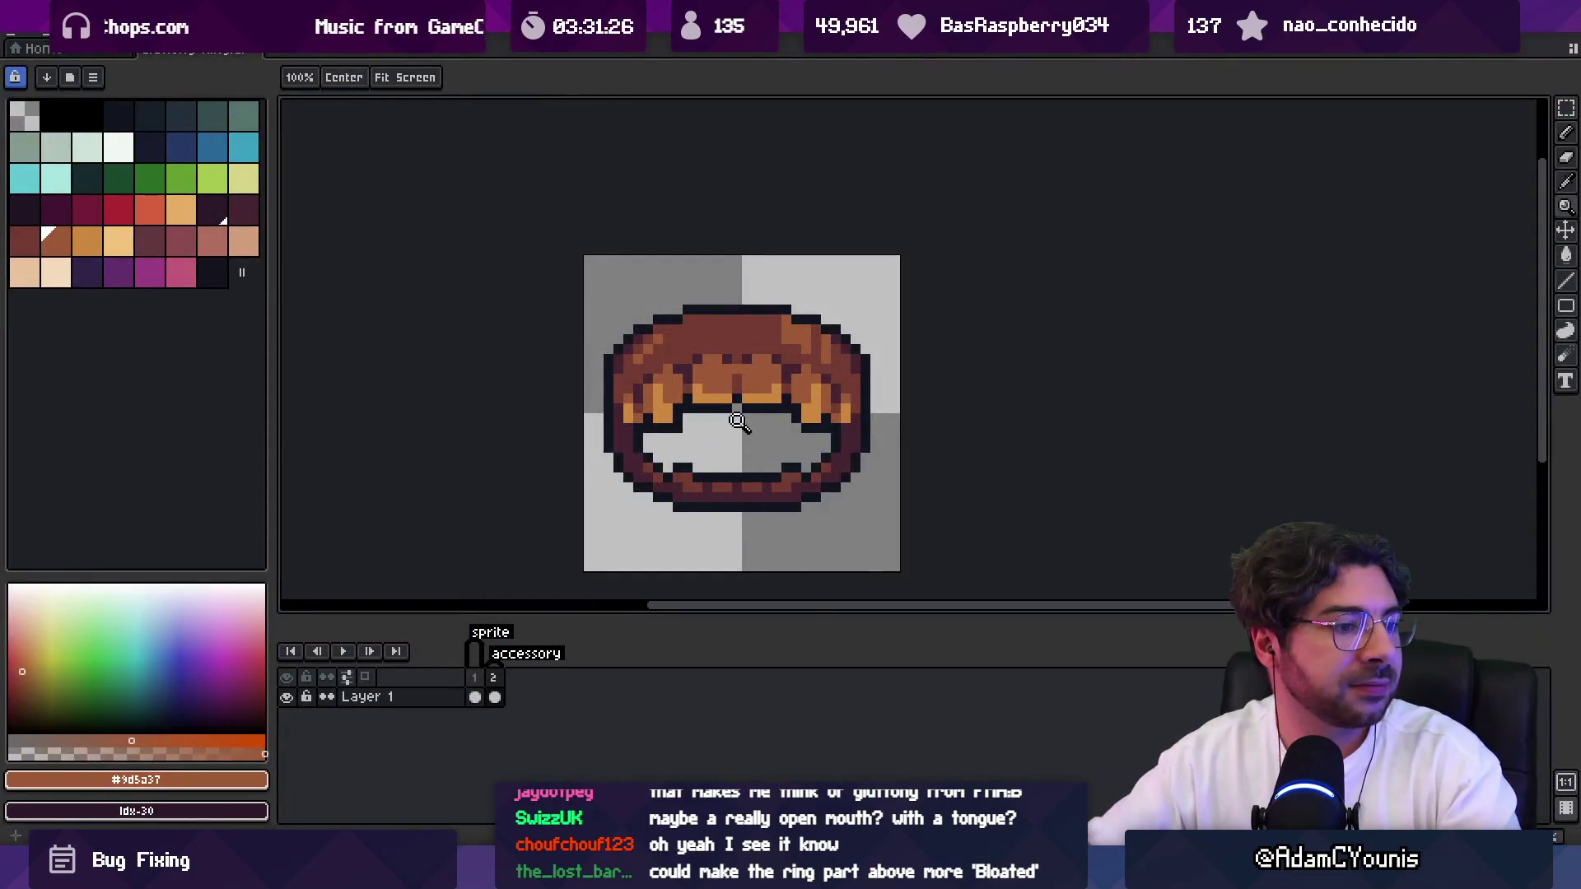
# Sample the dark outline colour #11151f and zoom in on the opening.
pyautogui.scroll(-4, 790, 428)
pyautogui.scroll(-1, 828, 378)
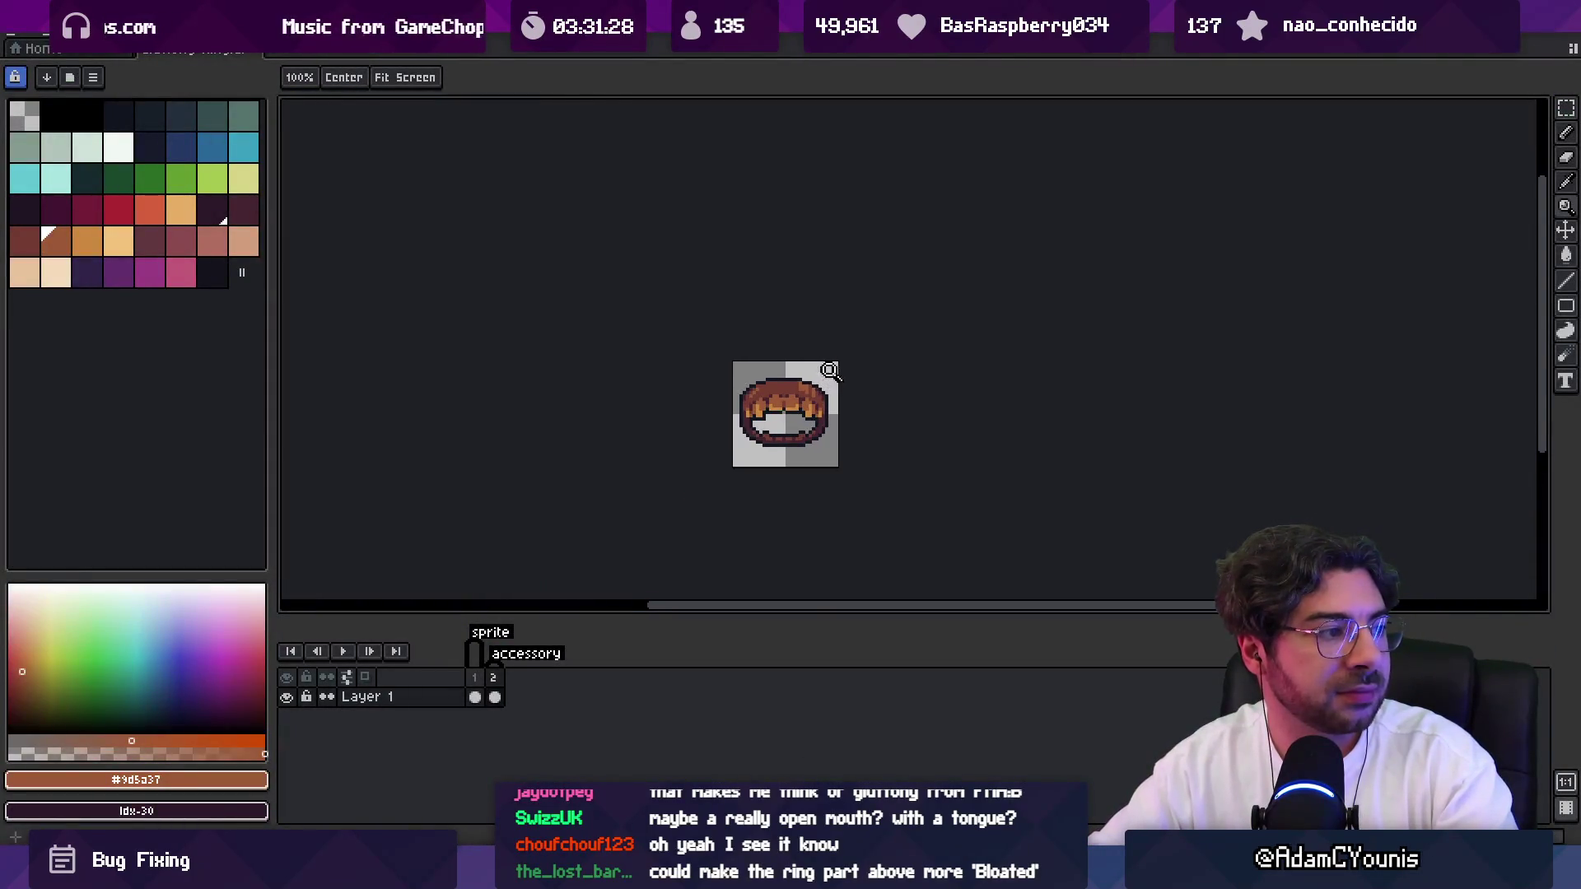
pyautogui.scroll(5, 849, 387)
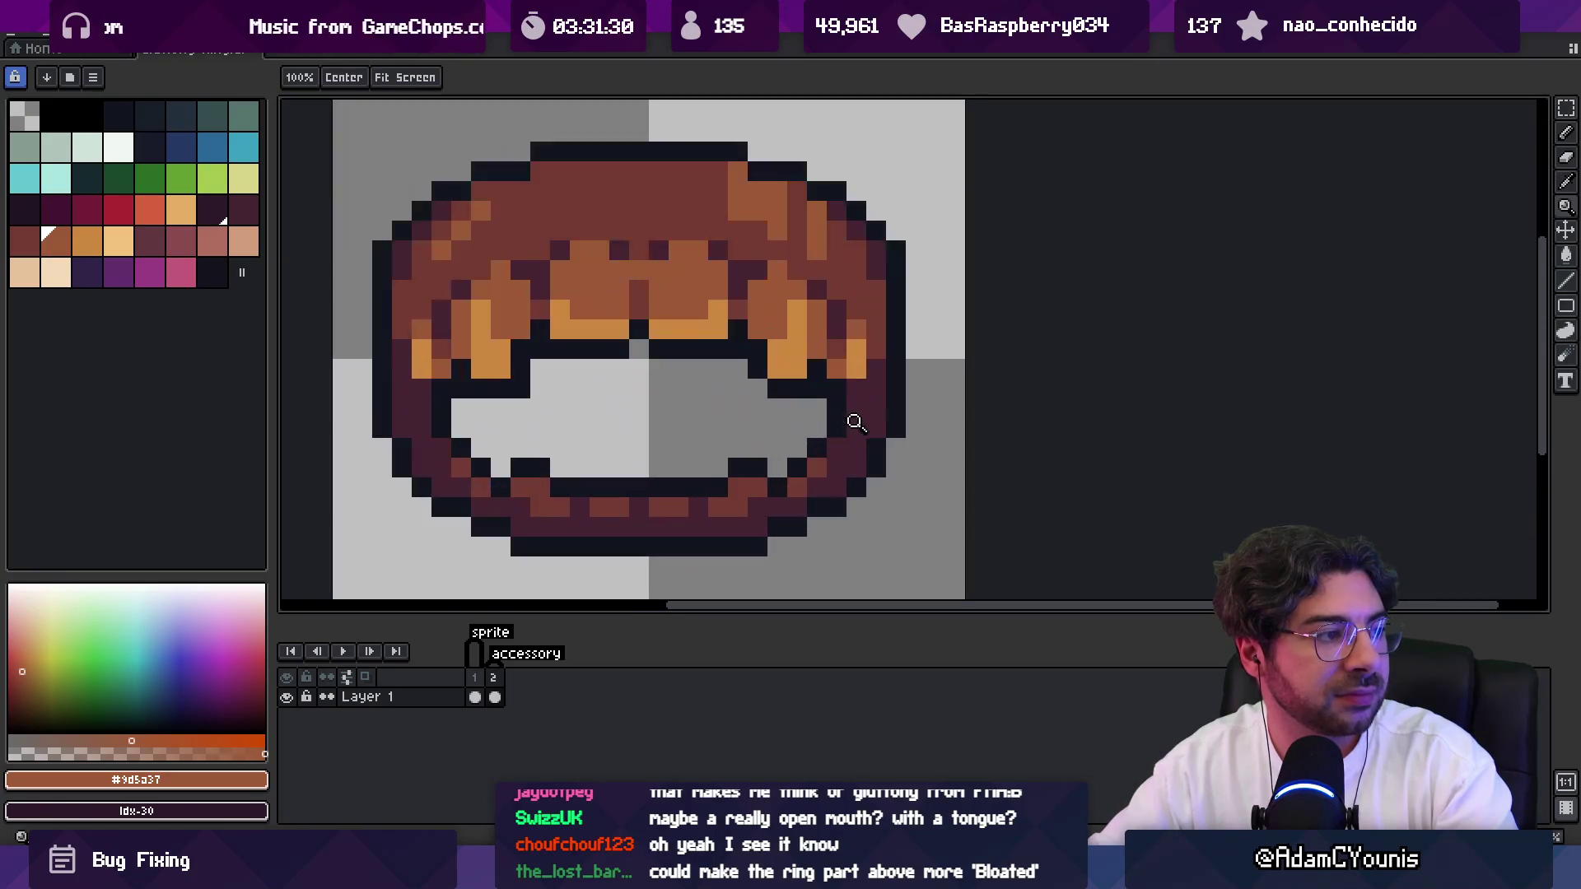
pyautogui.press('b')
pyautogui.keyDown('alt'); pyautogui.click(837, 418); pyautogui.keyUp('alt')
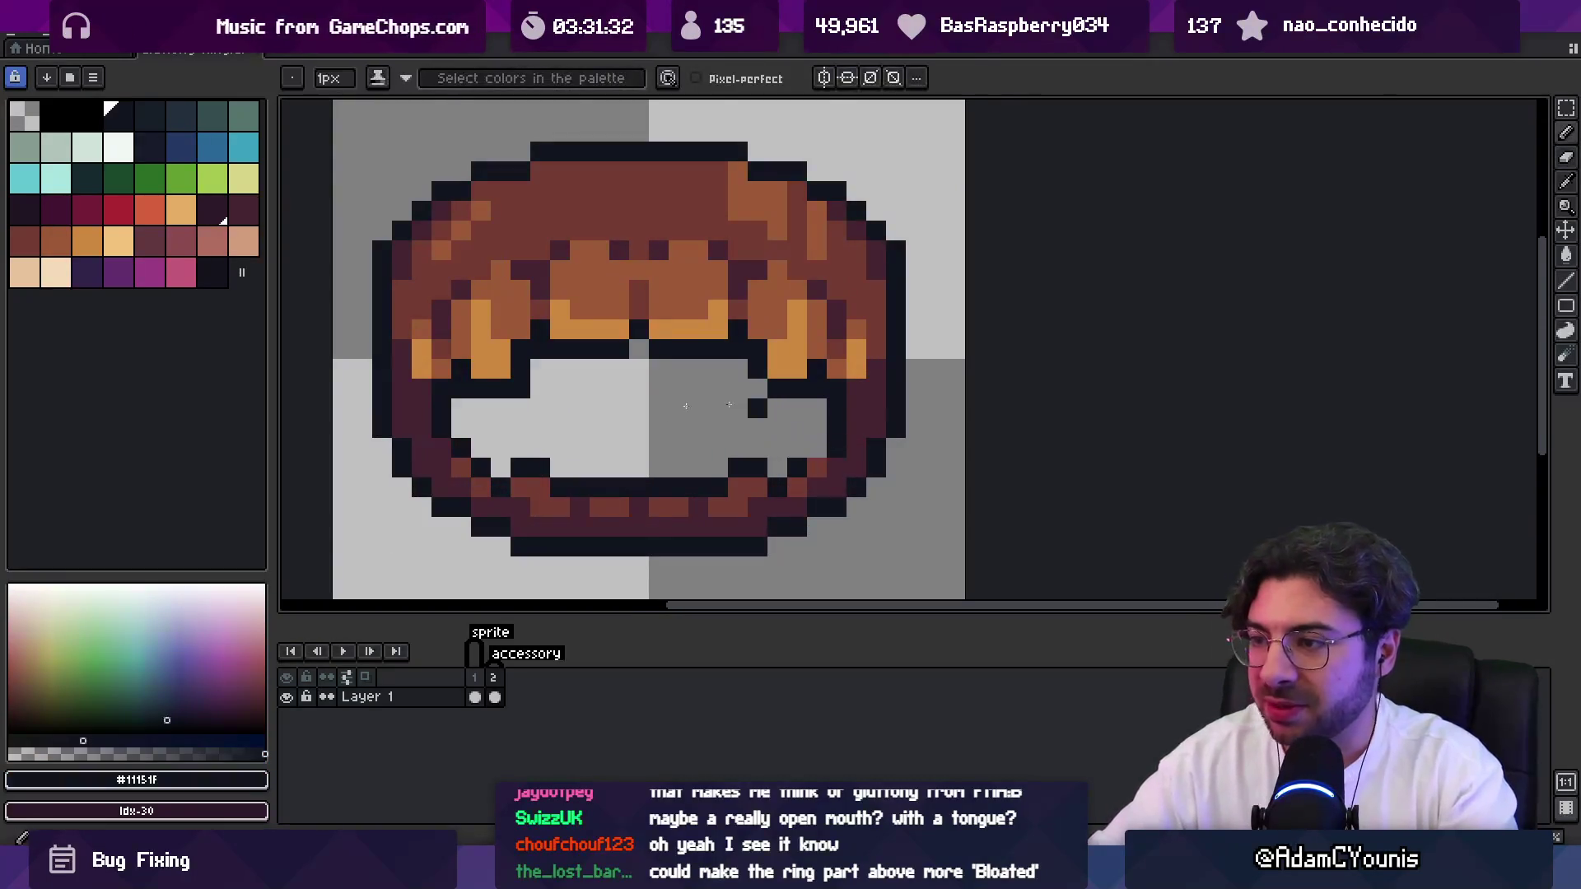
pyautogui.press('z')
pyautogui.scroll(-9, 590, 412)
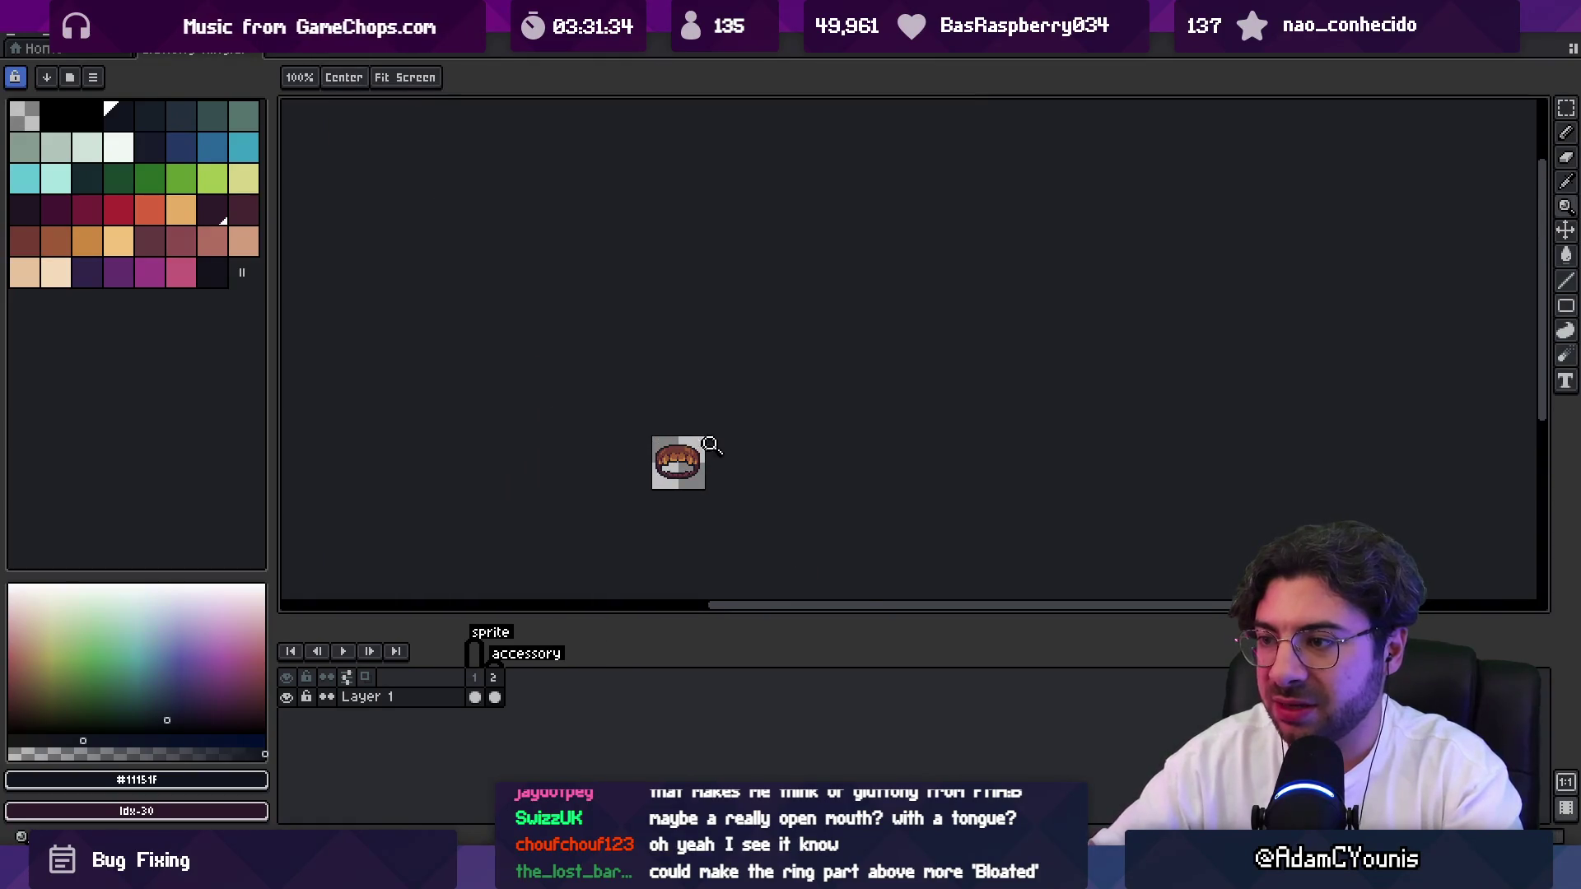
pyautogui.scroll(5, 713, 483)
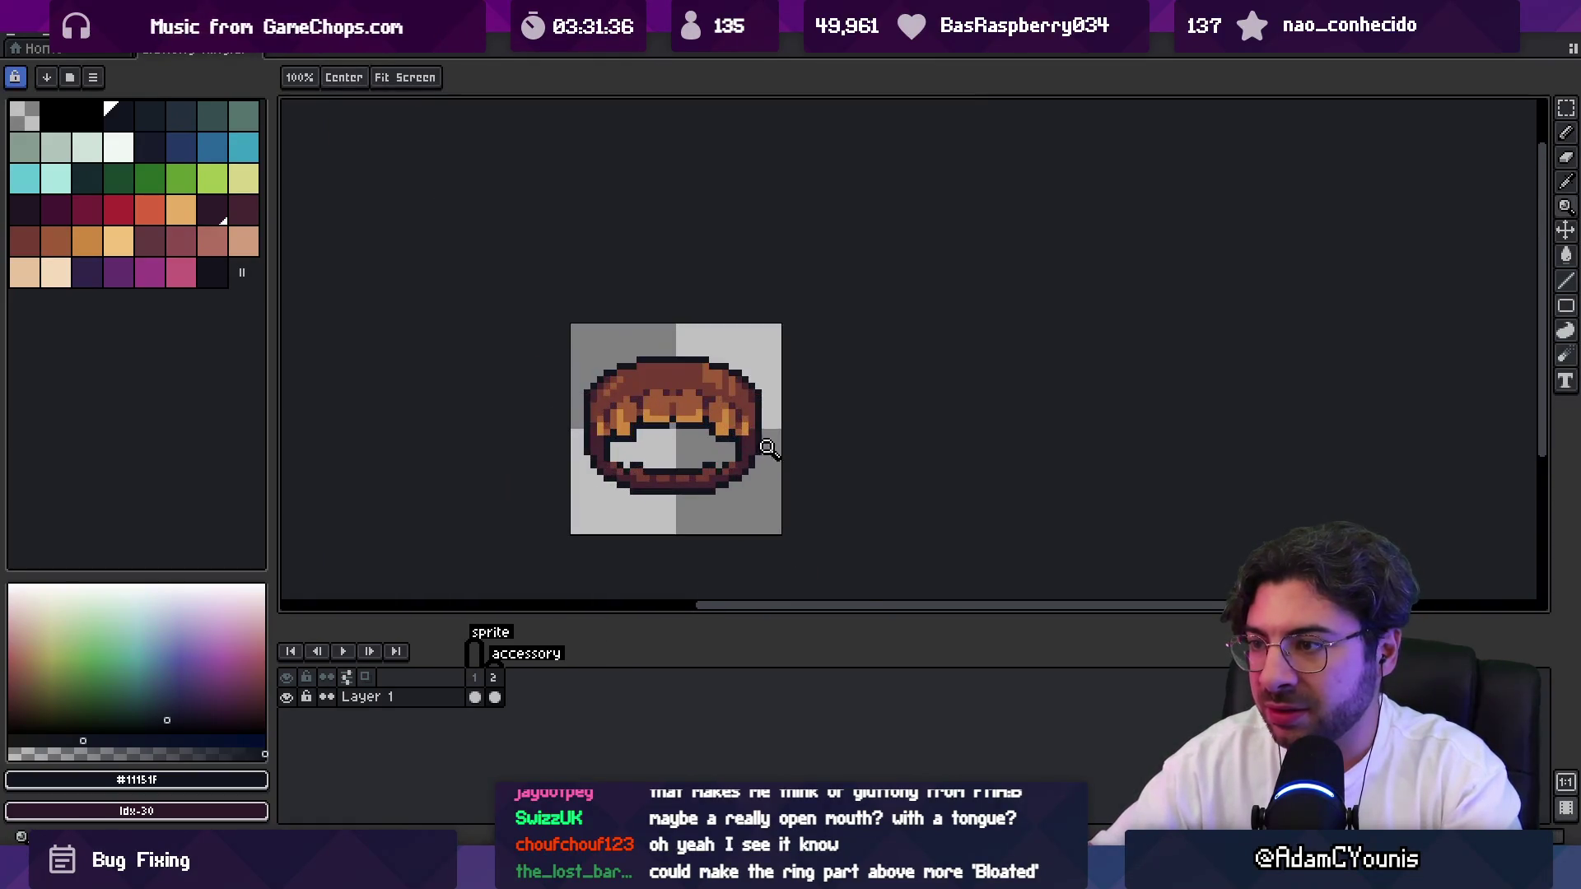
pyautogui.scroll(3, 742, 434)
# Erase and redraw a pixel on the right inner edge, then clear two dark pixels on the left edge.
pyautogui.press('b')
pyautogui.rightClick(780, 448)
pyautogui.click(800, 470)
pyautogui.rightClick(386, 449)
pyautogui.rightClick(385, 468)
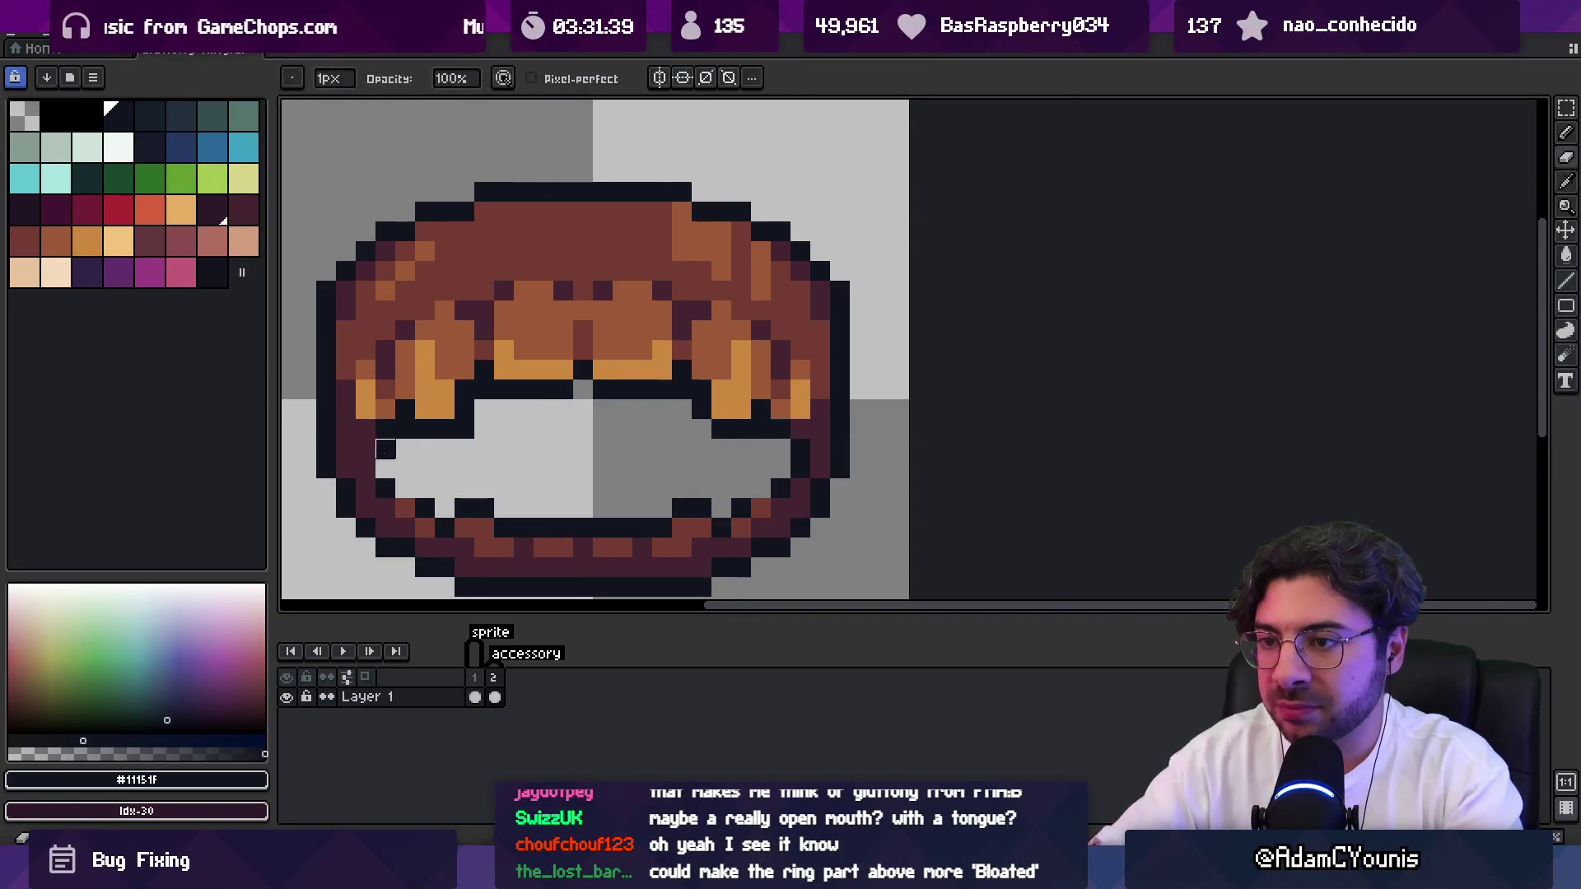
pyautogui.scroll(-5, 660, 466)
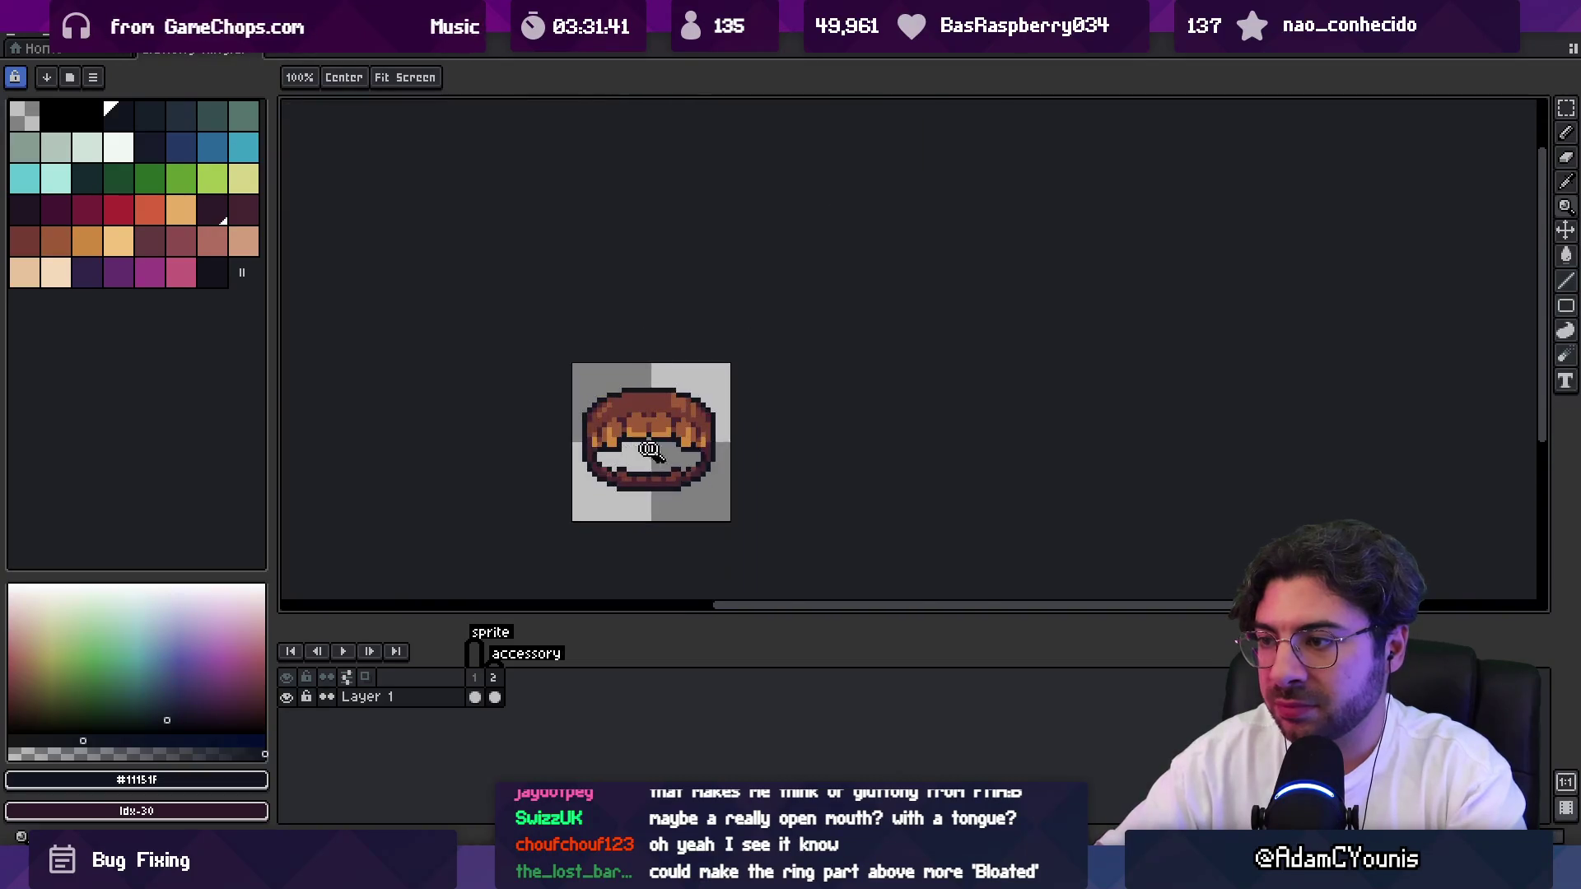
pyautogui.scroll(1, 689, 451)
# Zoom in and out to review the cleaned-up ring opening.
pyautogui.press('z')
pyautogui.scroll(-3, 583, 436)
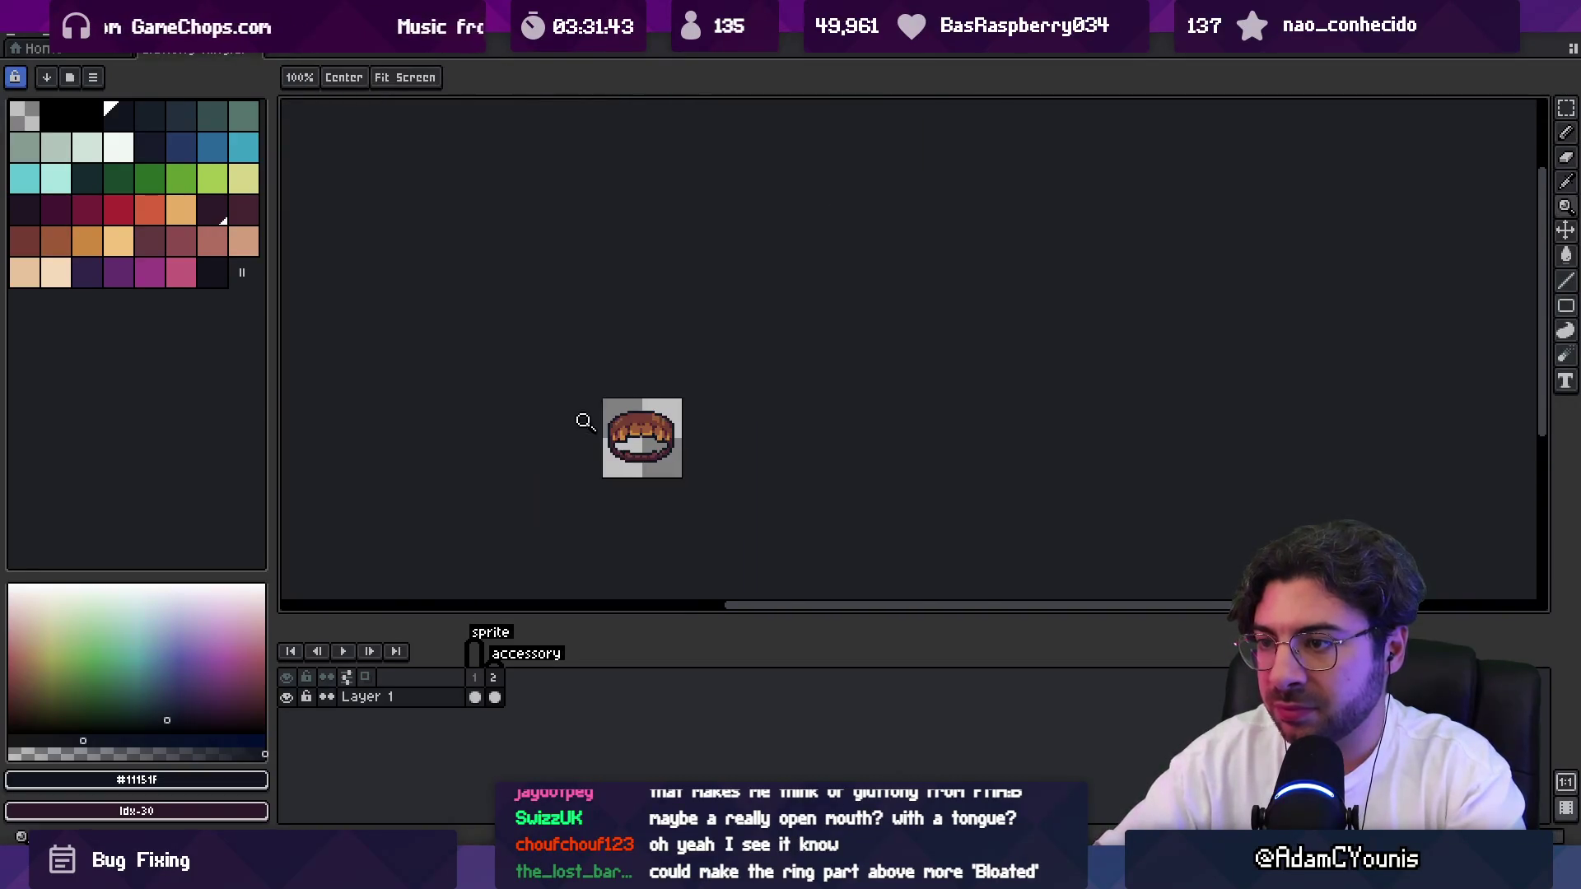
pyautogui.scroll(-1, 673, 378)
pyautogui.scroll(2, 675, 375)
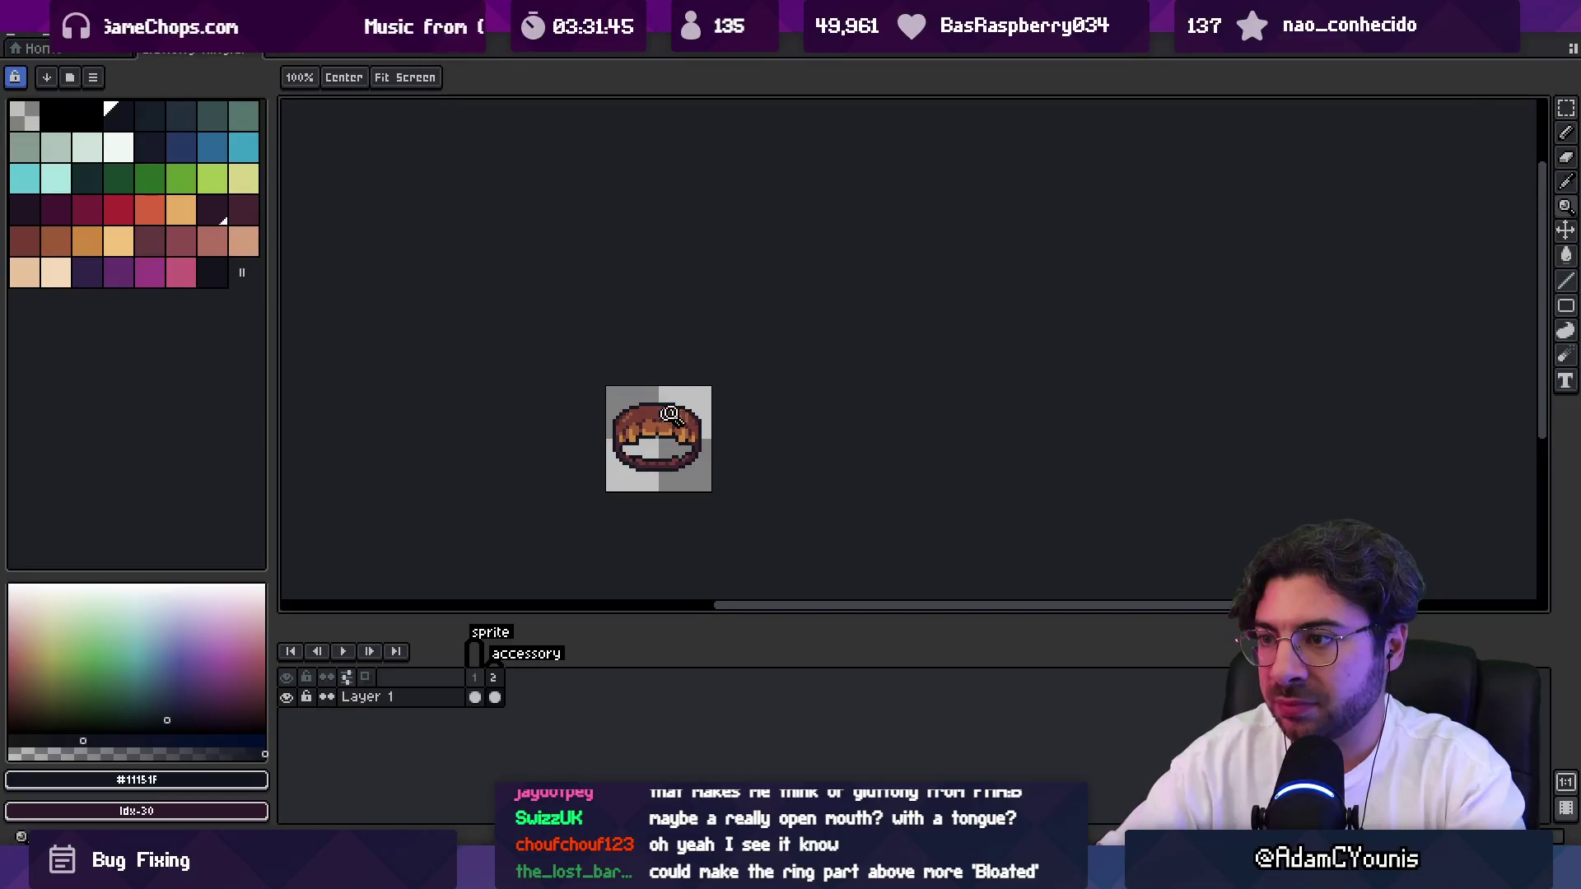
pyautogui.press('v')
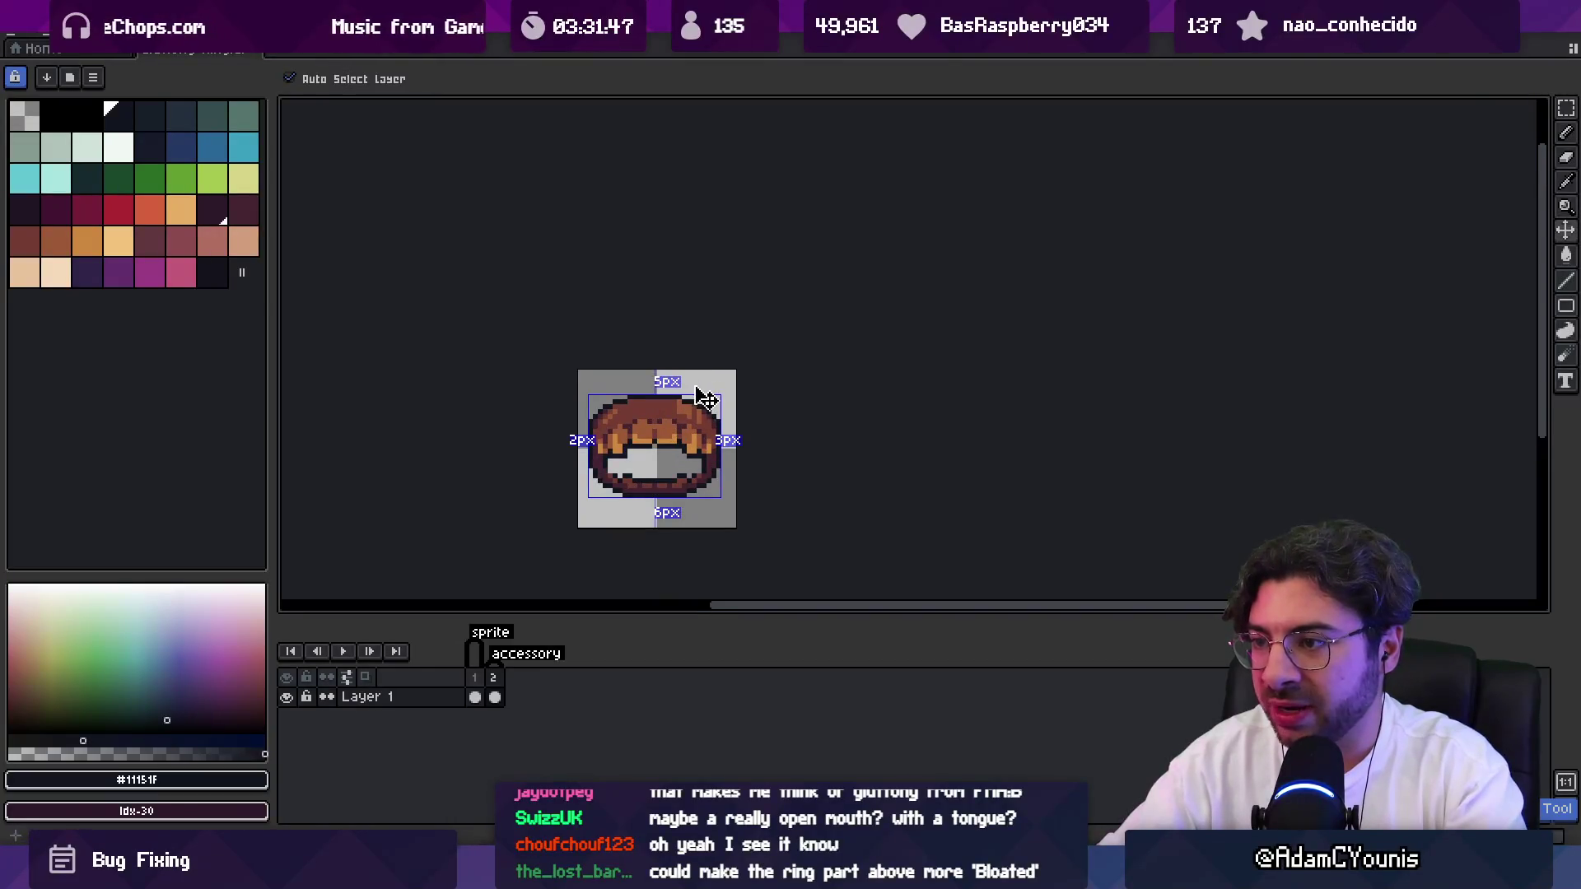
pyautogui.press('z')
pyautogui.scroll(-1, 695, 403)
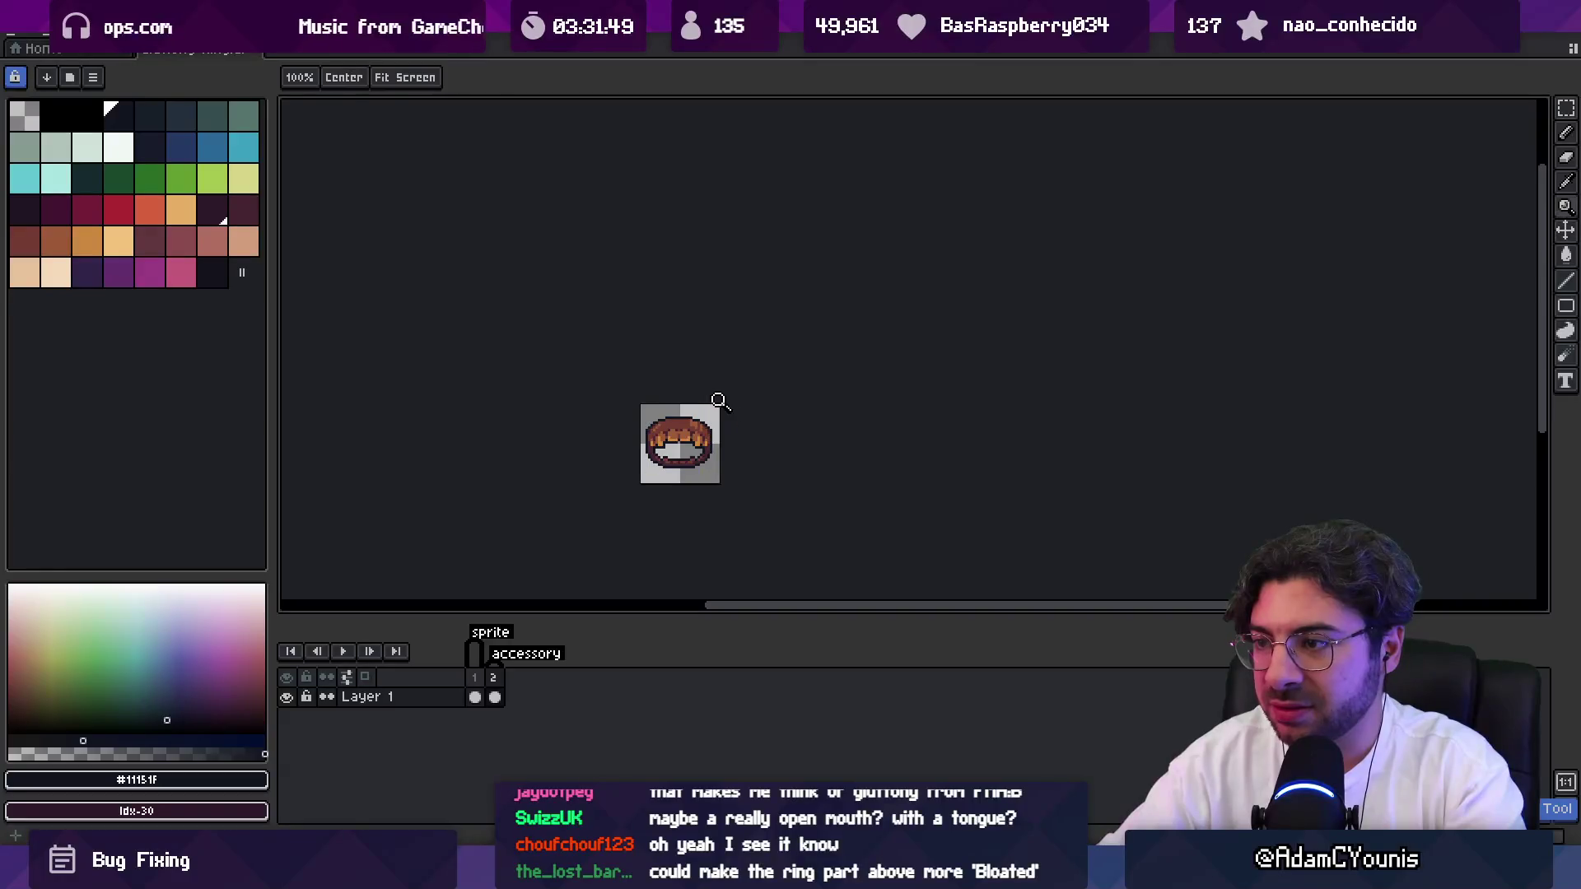
pyautogui.scroll(2, 698, 486)
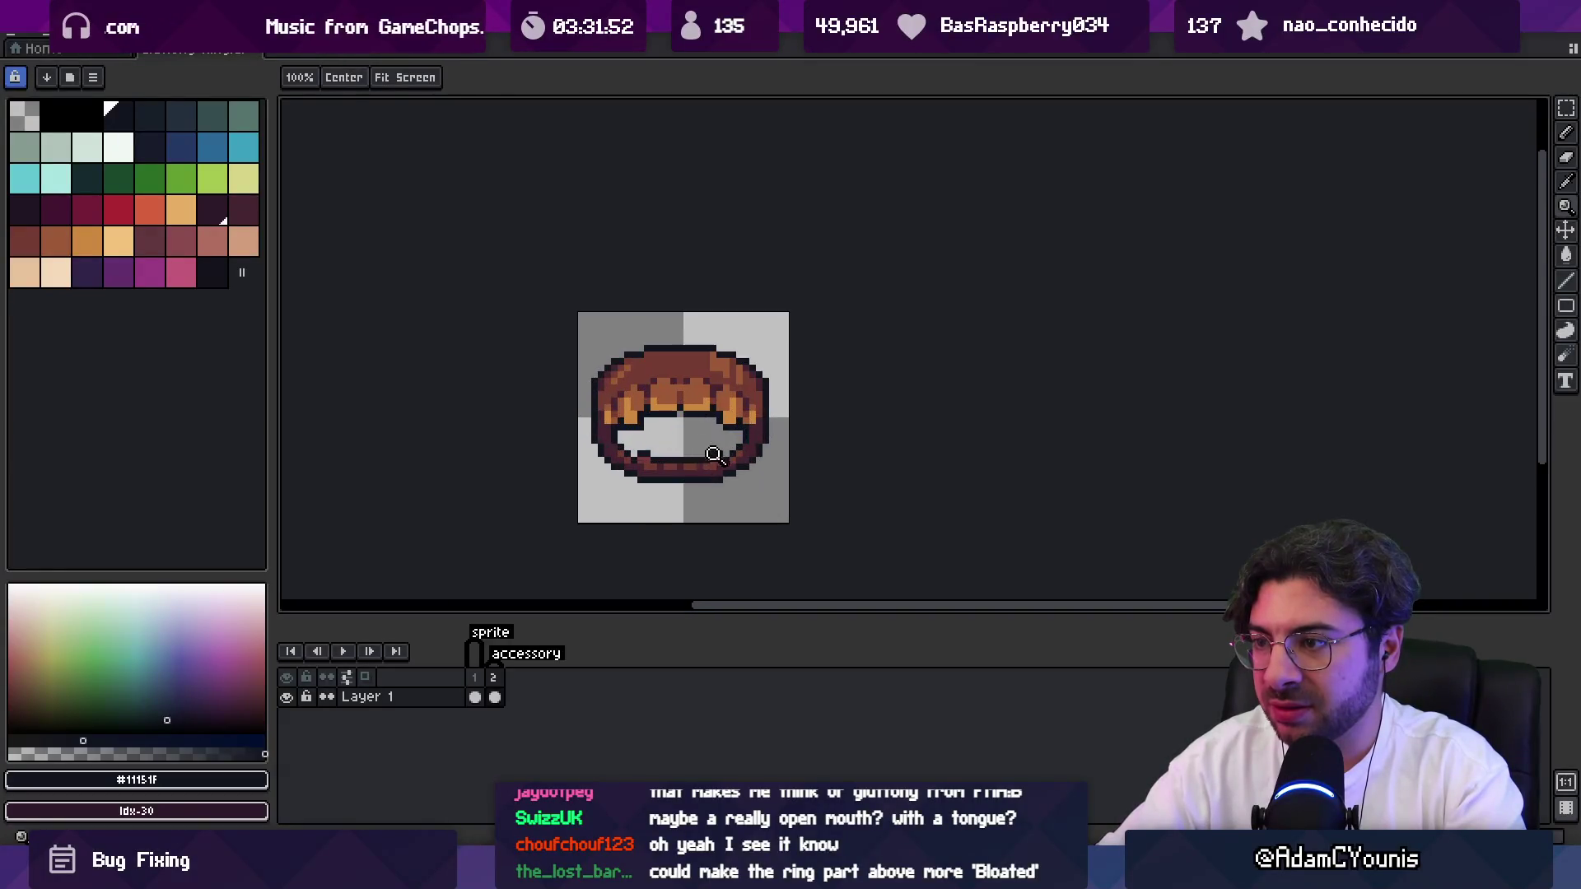
# Shift the ring's lower half down about 3 pixels, then raise a thin strip to close the ring.
pyautogui.press('m')
pyautogui.moveTo(581, 512); pyautogui.dragTo(791, 425)
pyautogui.moveTo(713, 461); pyautogui.dragTo(722, 497)
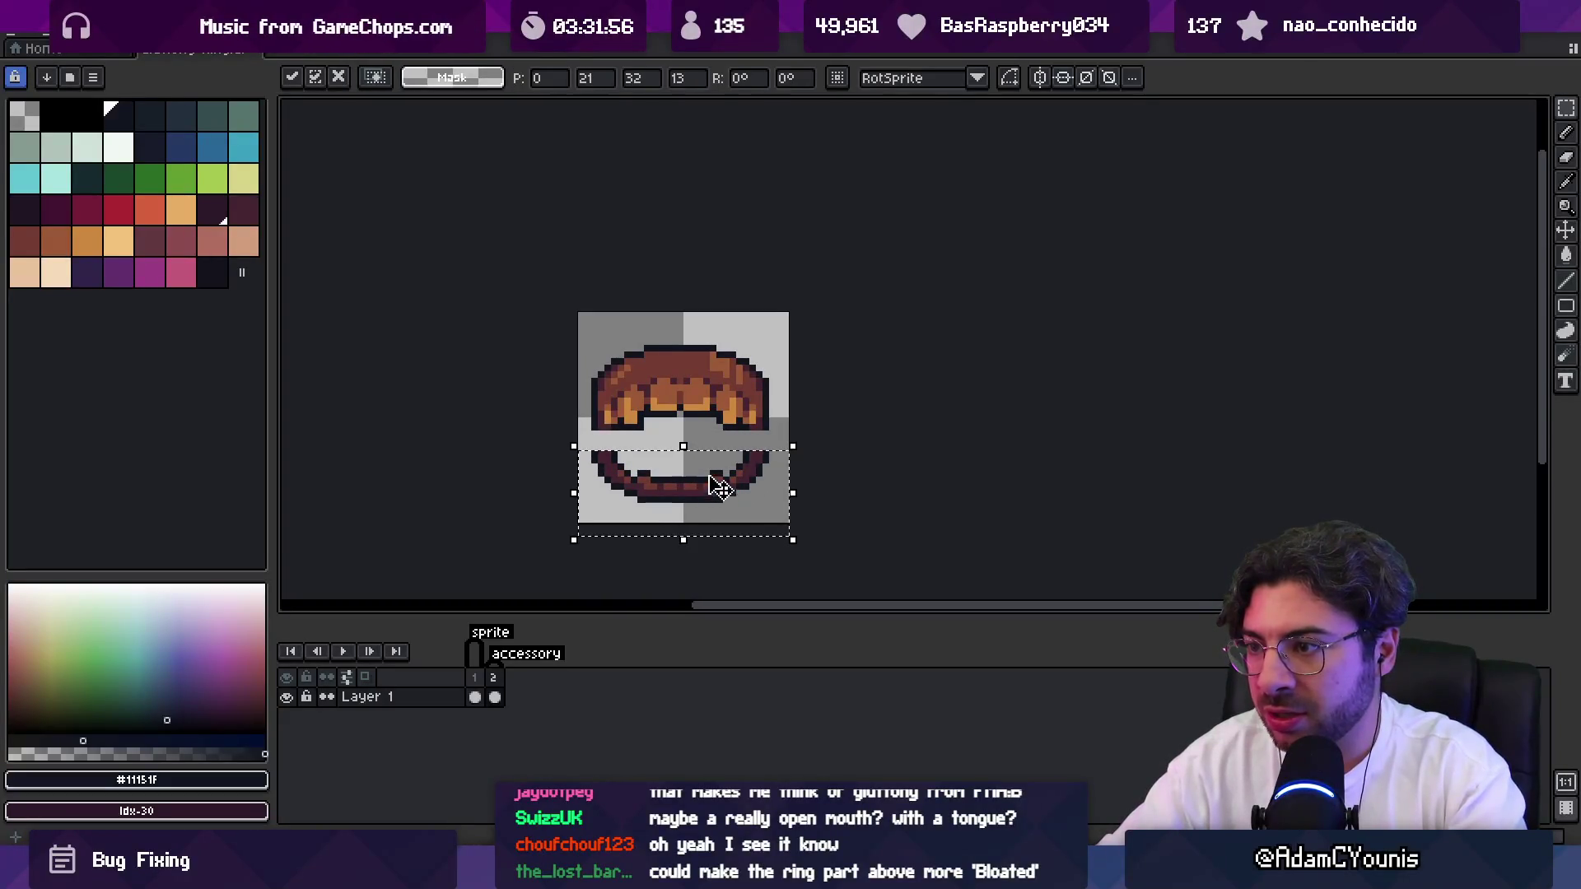
pyautogui.hotkey('ctrl', 'd')
pyautogui.moveTo(581, 461); pyautogui.dragTo(793, 441)
pyautogui.moveTo(694, 451); pyautogui.dragTo(696, 407)
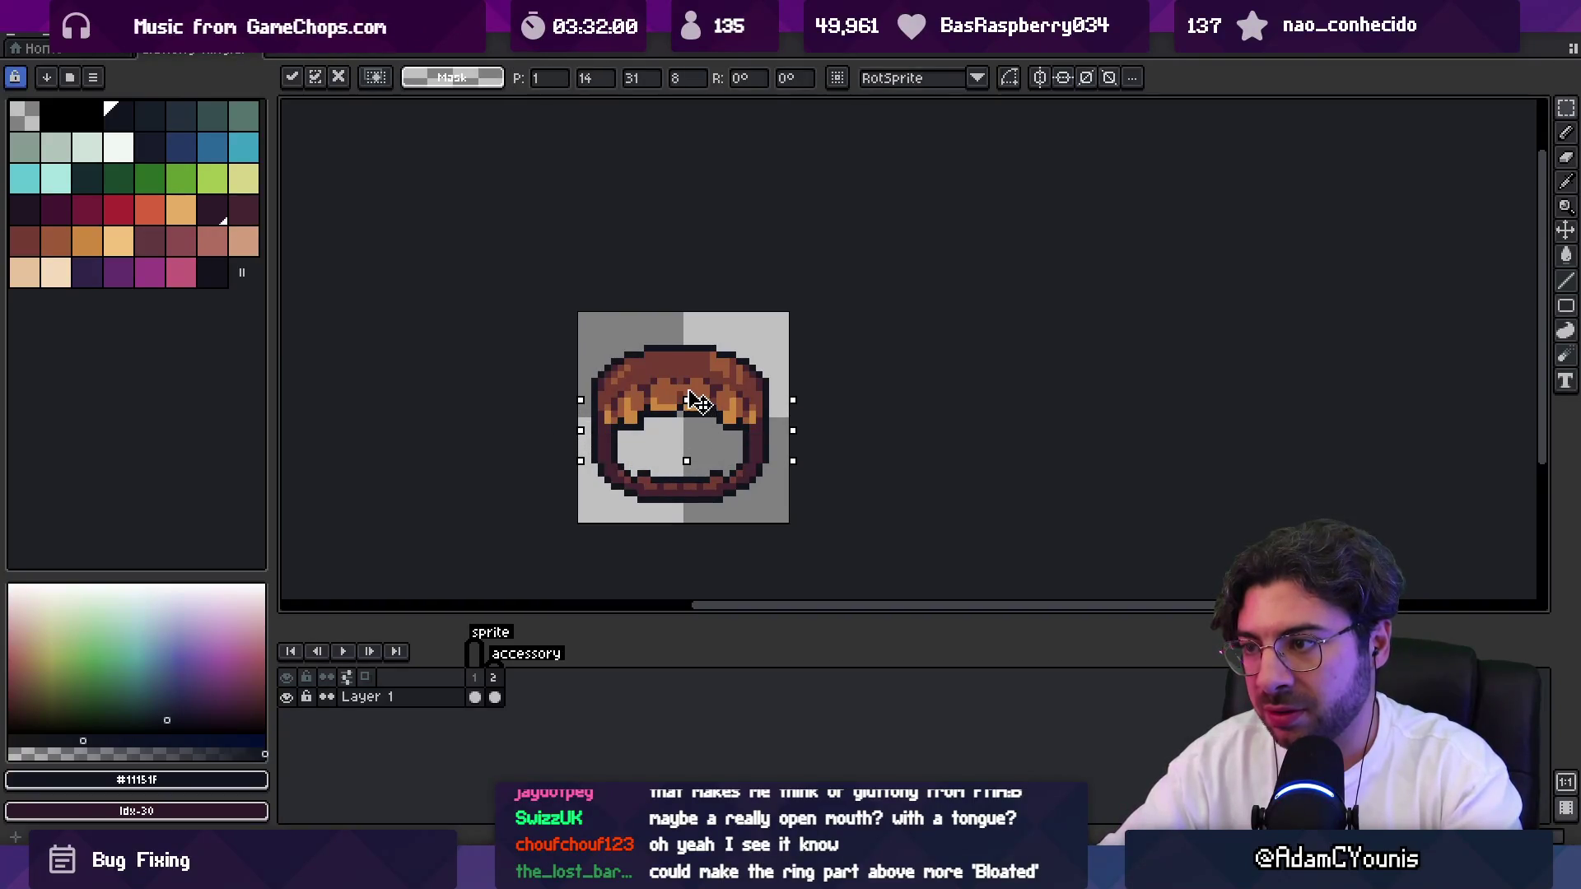
pyautogui.hotkey('ctrl', 'd')
# Draw a dark outline line along the ring's left edge with the Pencil.
pyautogui.press('z')
pyautogui.scroll(-3, 675, 380)
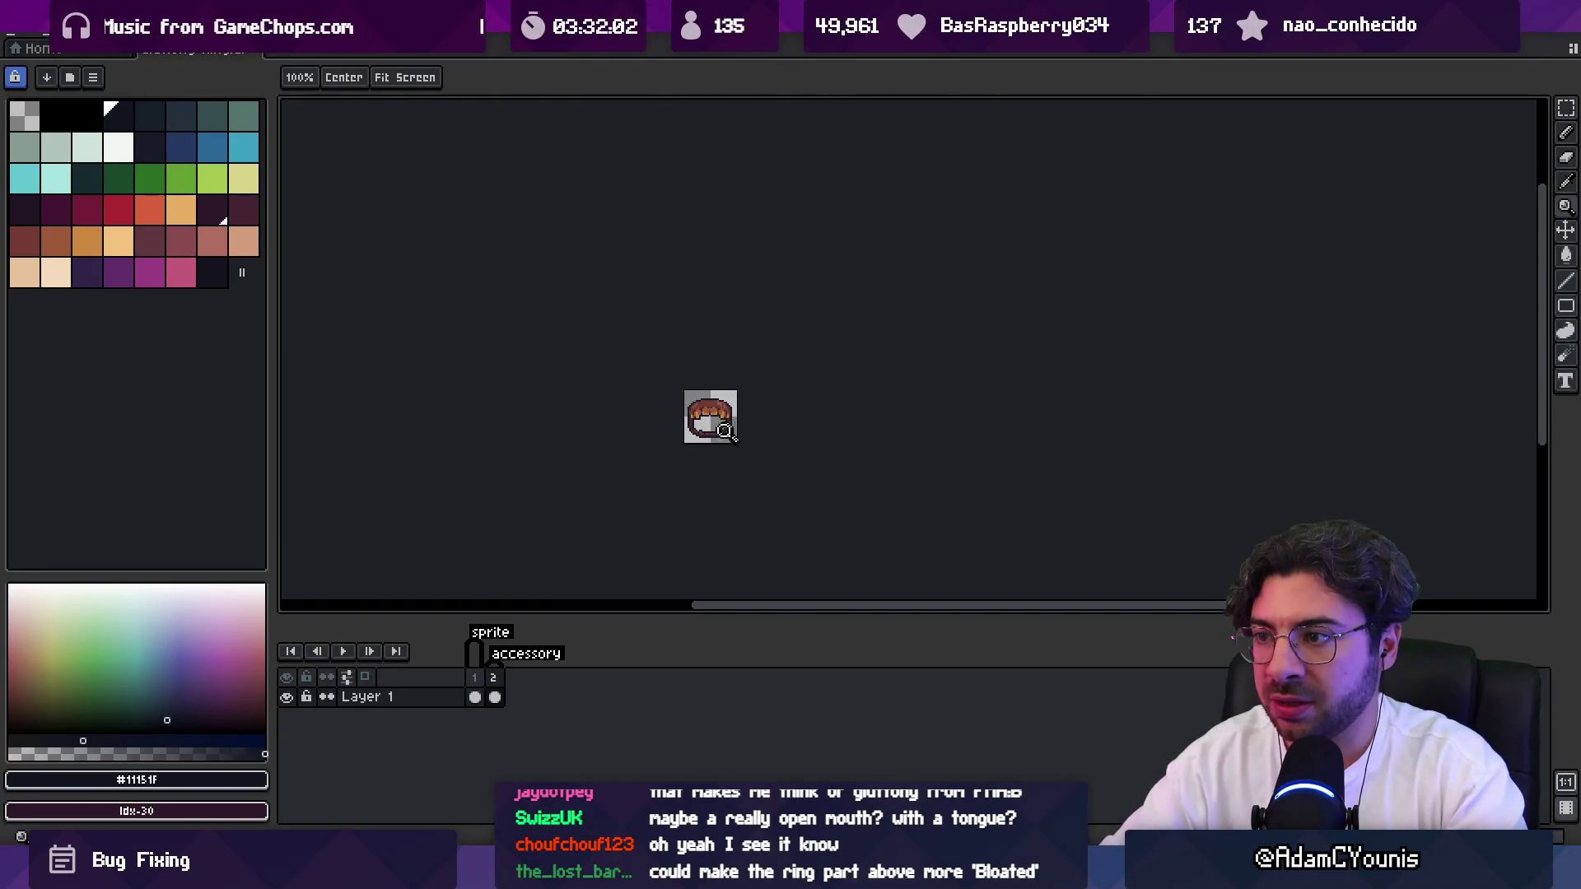
pyautogui.scroll(5, 748, 369)
pyautogui.press('m')
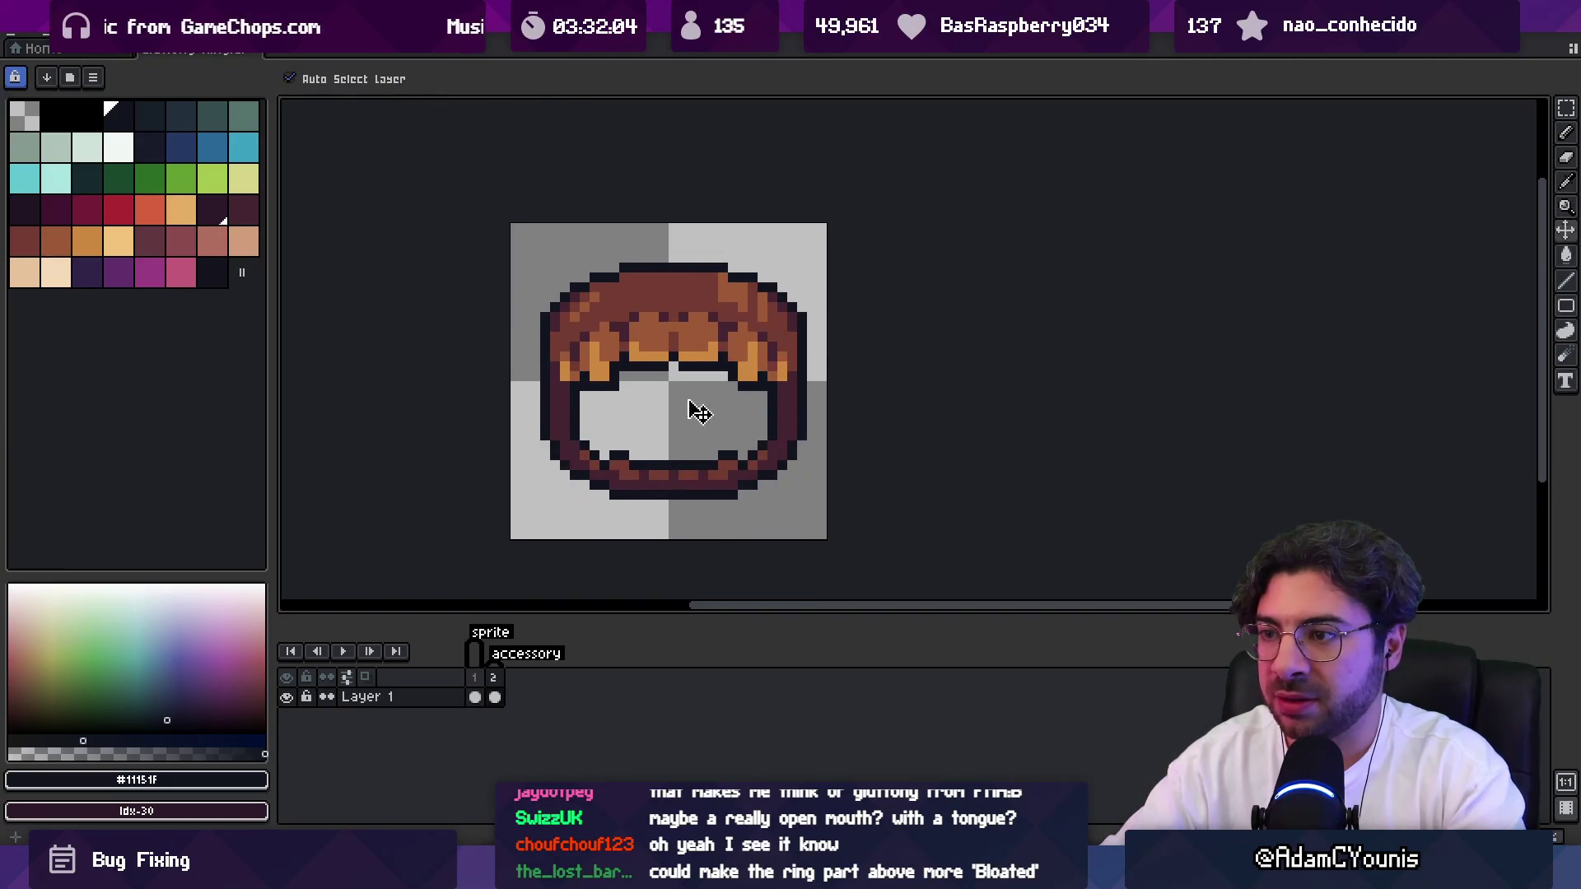
pyautogui.press('i')
pyautogui.press('b')
pyautogui.moveTo(537, 356); pyautogui.dragTo(534, 404)
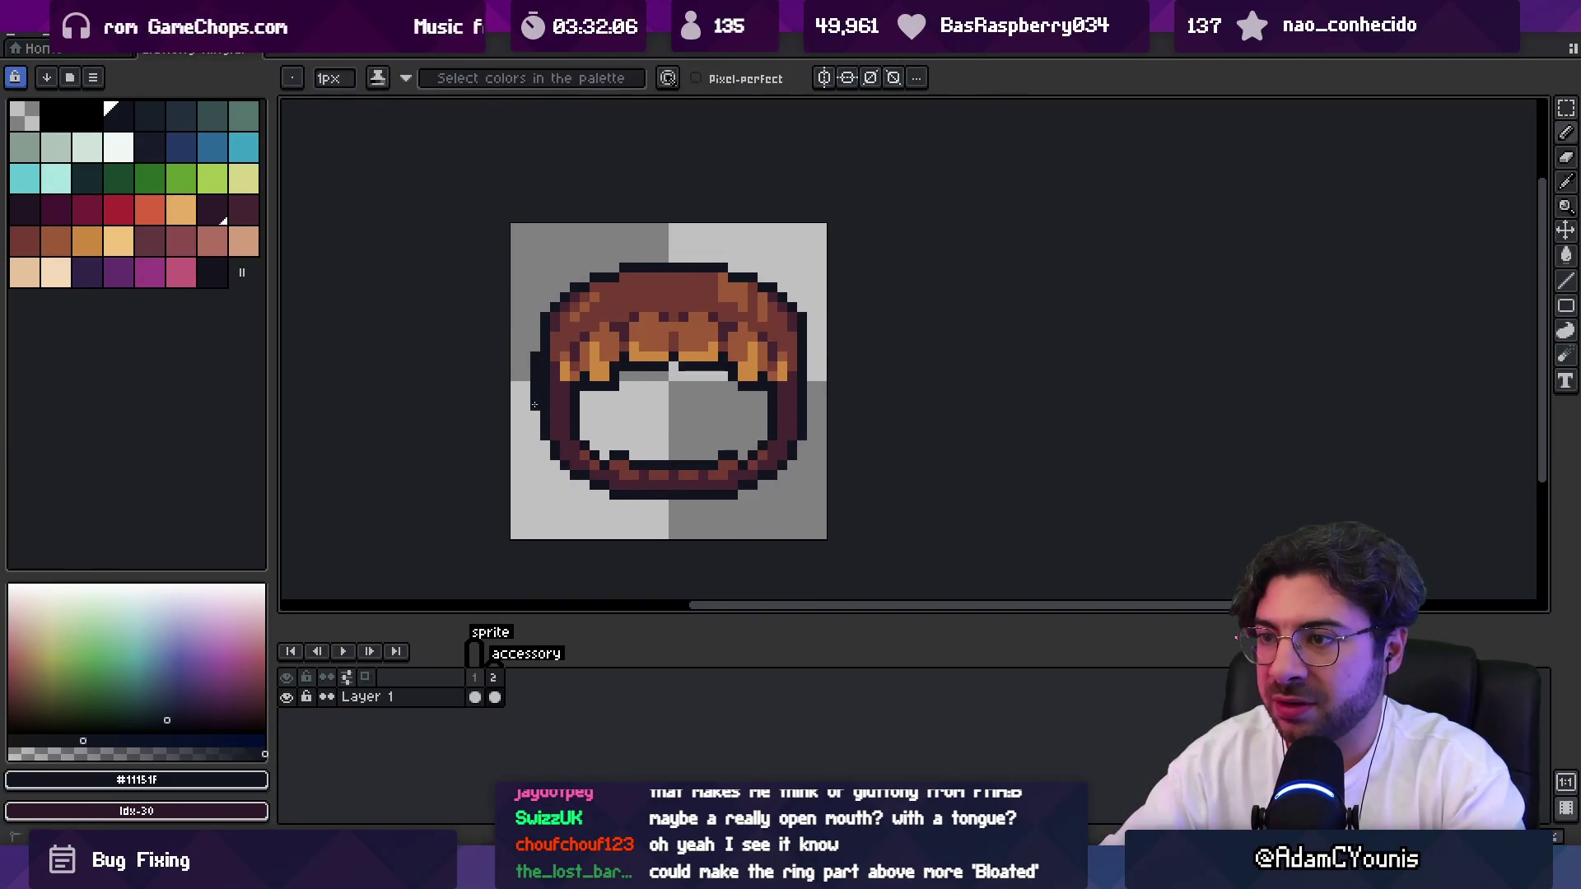
# Turn on vertical symmetry and move its axis to the sprite's centre, undoing trial maroon edge lines.
pyautogui.hotkey('shift', 's')
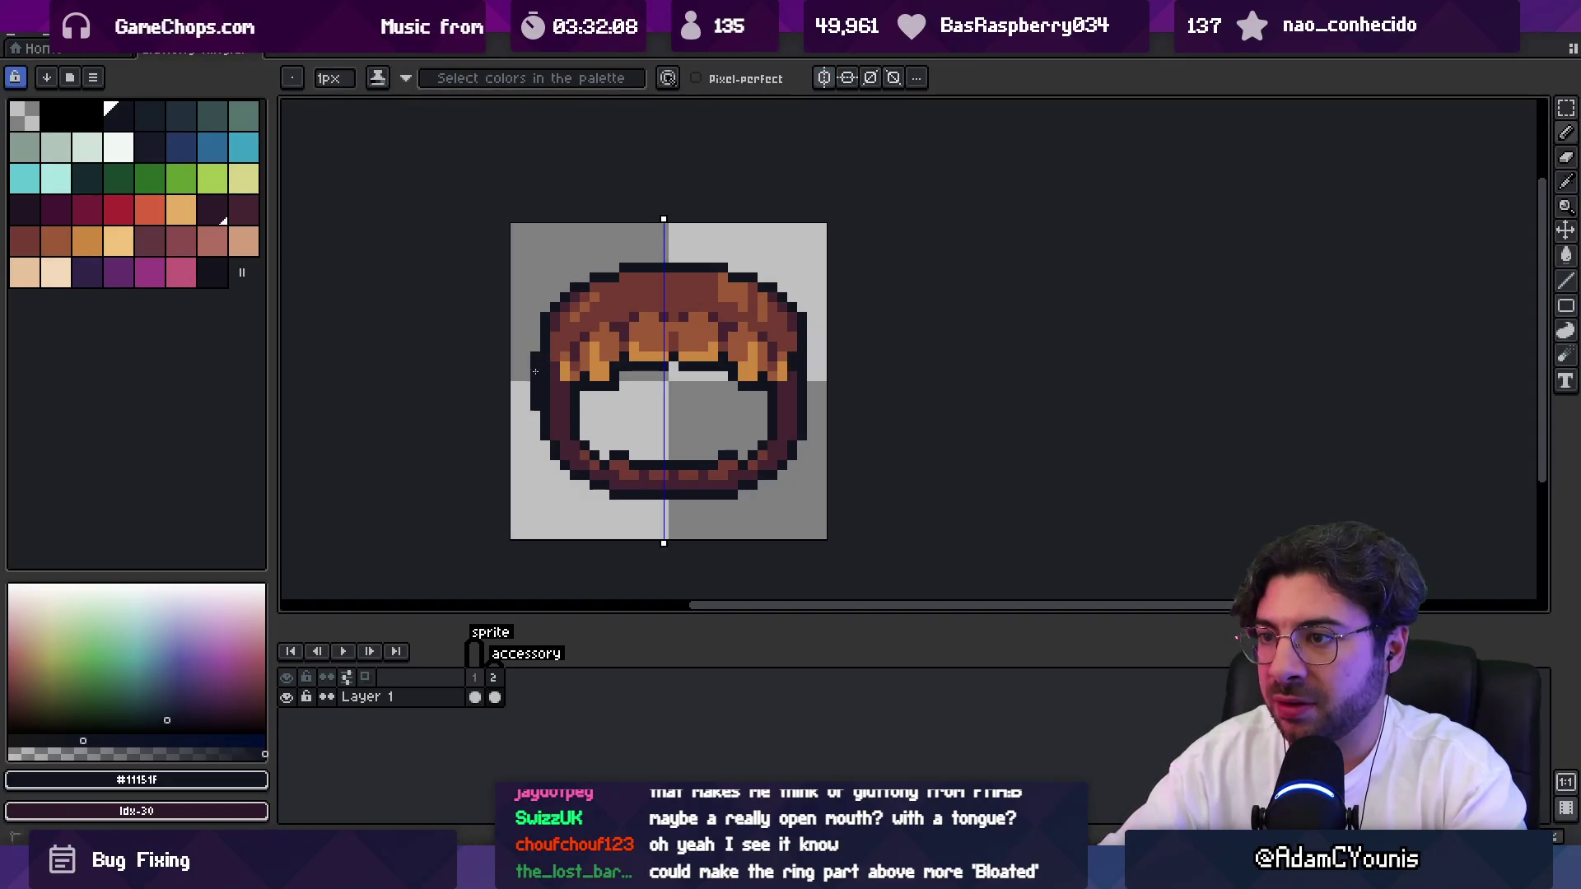
pyautogui.keyDown('alt'); pyautogui.click(551, 387); pyautogui.keyUp('alt')
pyautogui.moveTo(544, 359); pyautogui.dragTo(542, 403)
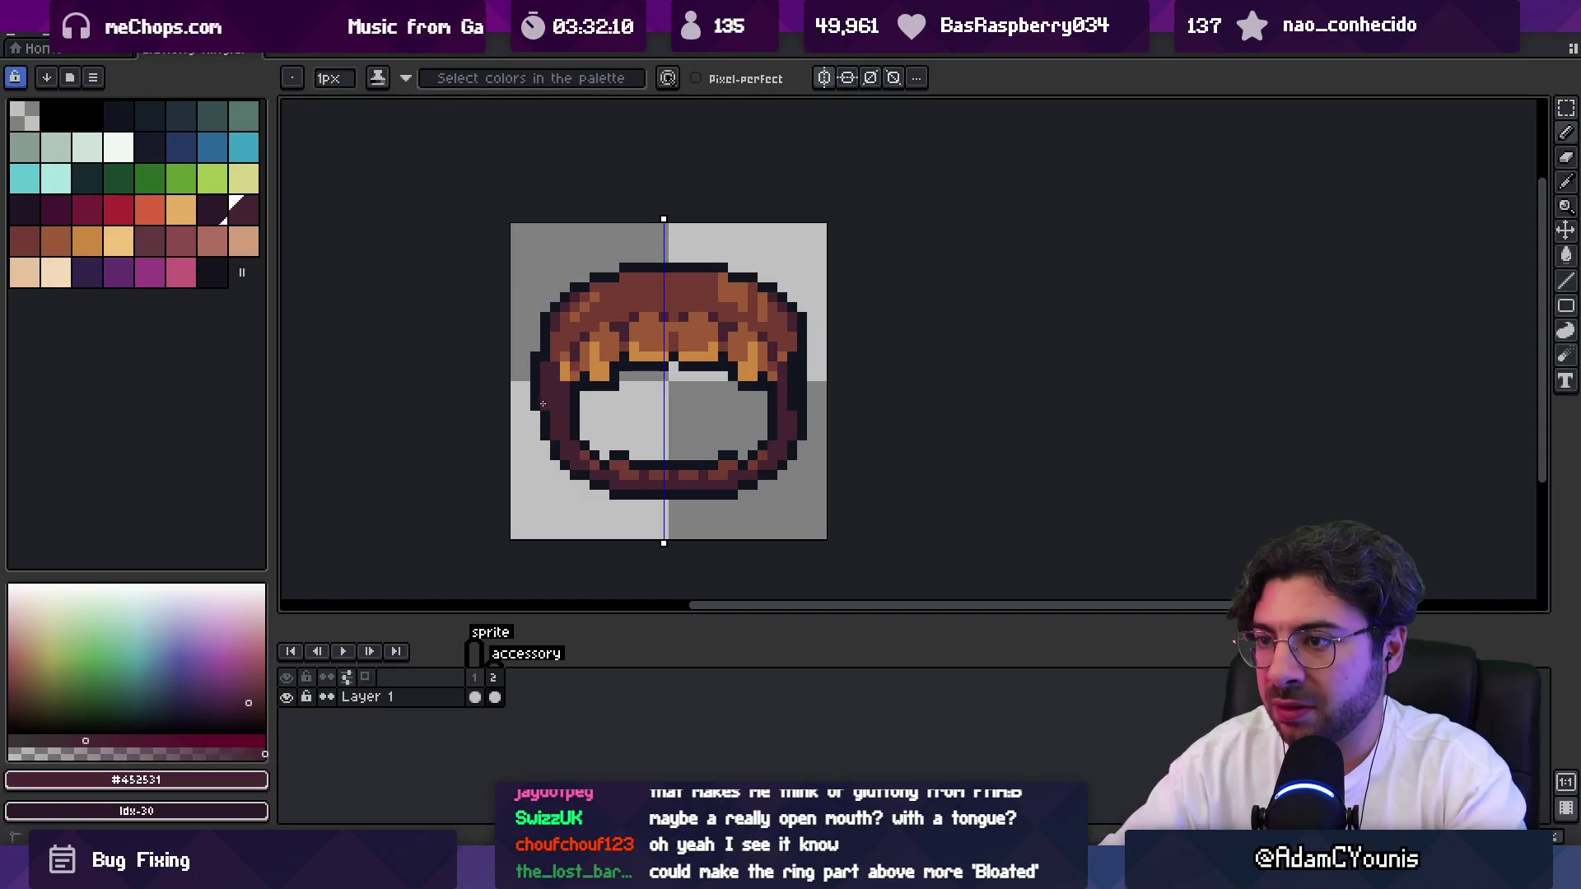
pyautogui.moveTo(792, 352); pyautogui.dragTo(791, 399)
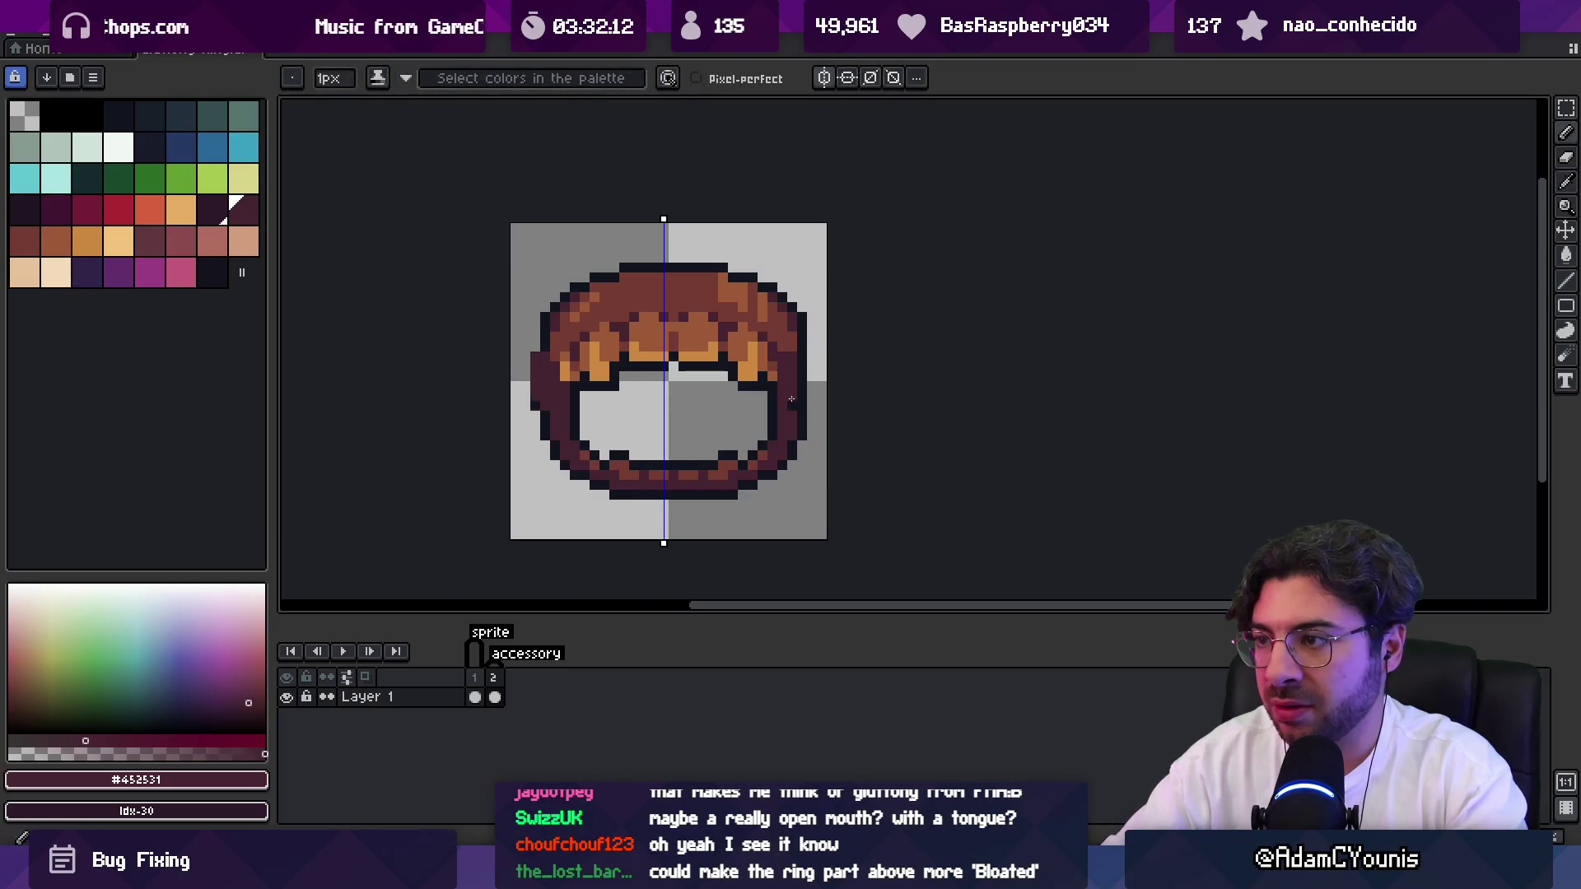
pyautogui.hotkey('ctrl', 'z')
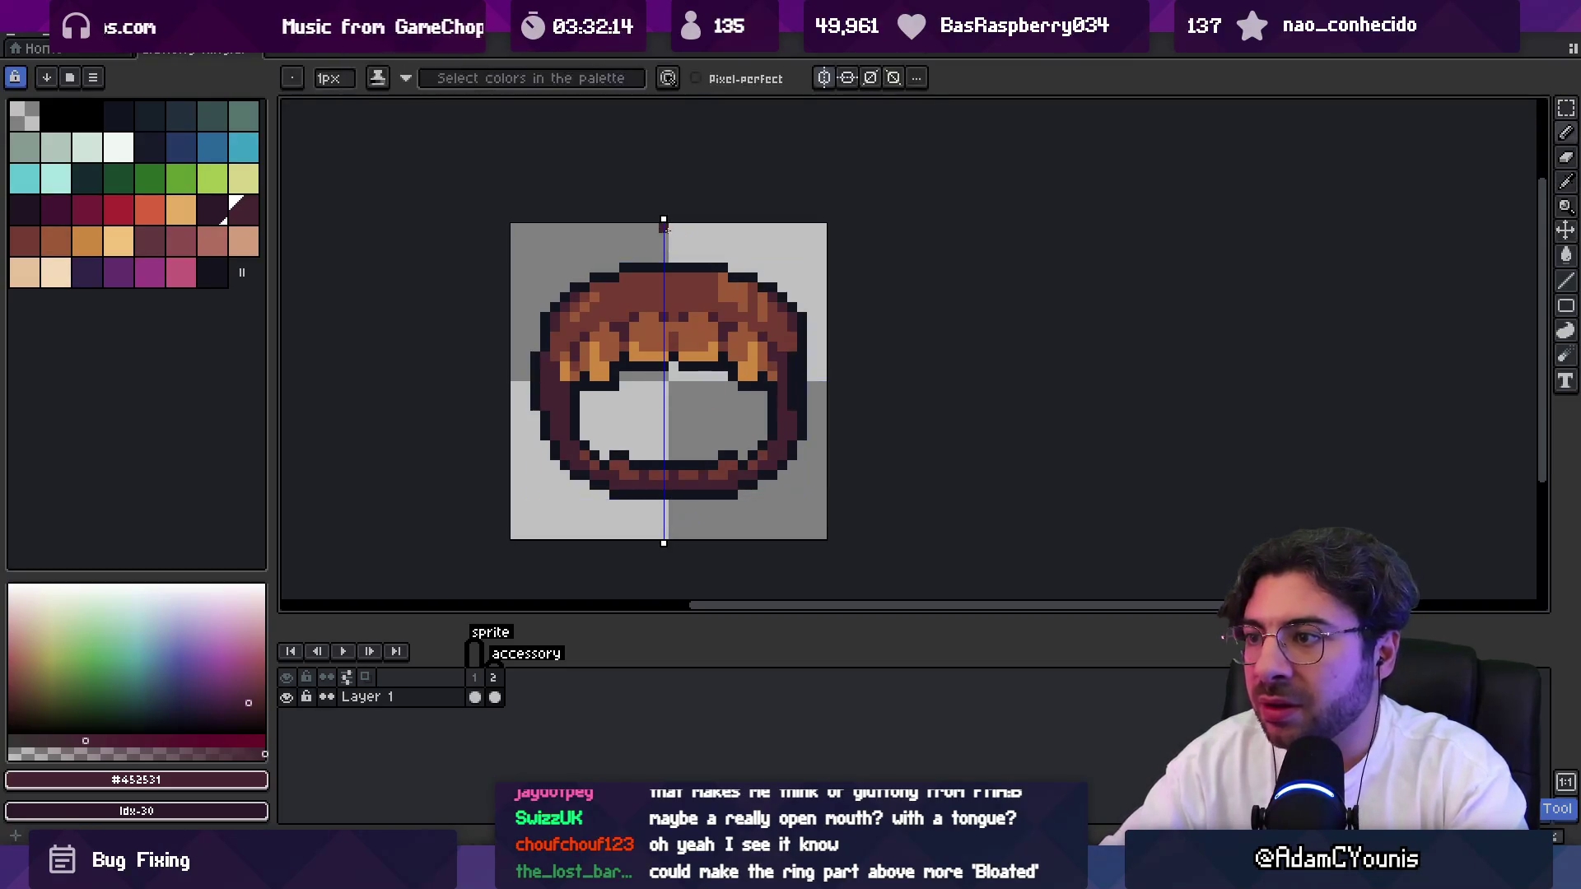
pyautogui.moveTo(666, 223); pyautogui.dragTo(674, 221)
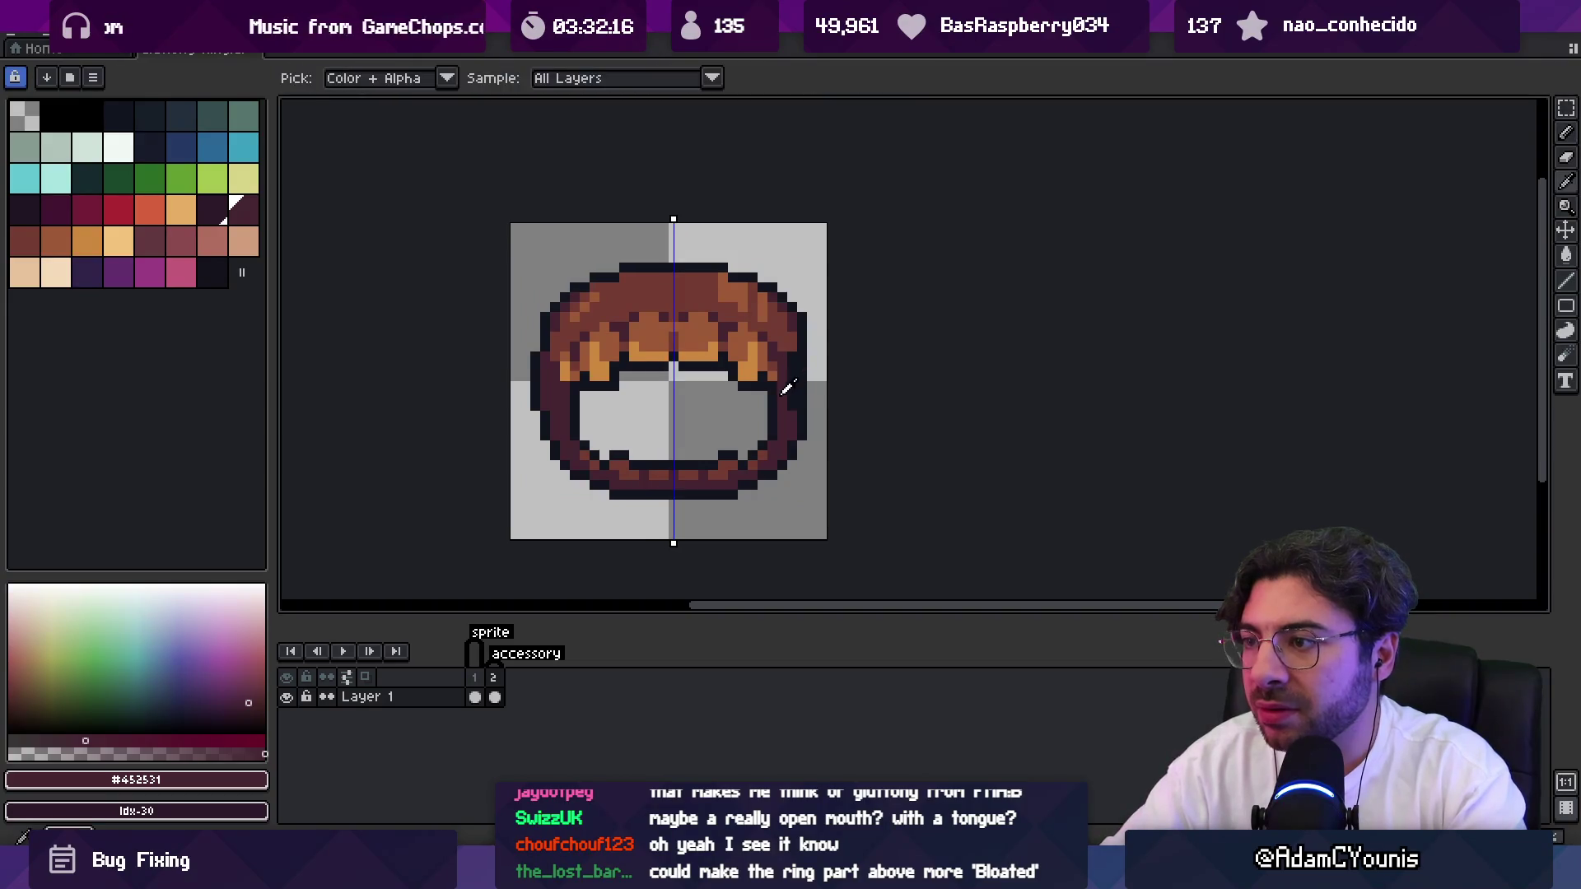
# Eyedrop the dark outline, dark purple and brown #743C33 colours from the ring.
pyautogui.press('alt')
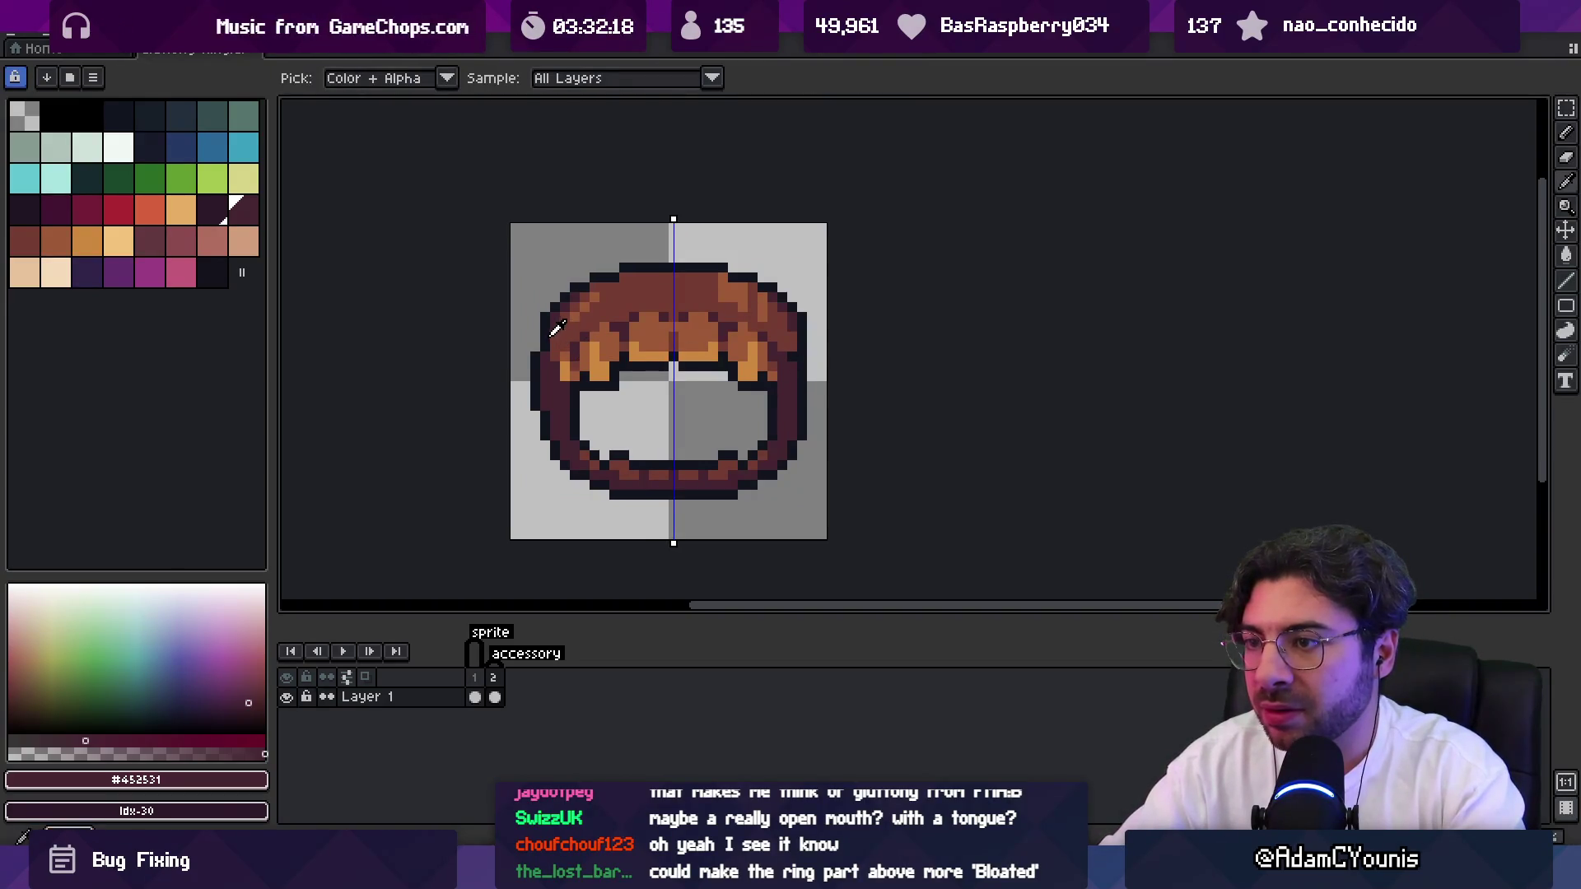
pyautogui.keyDown('alt'); pyautogui.click(537, 352); pyautogui.keyUp('alt')
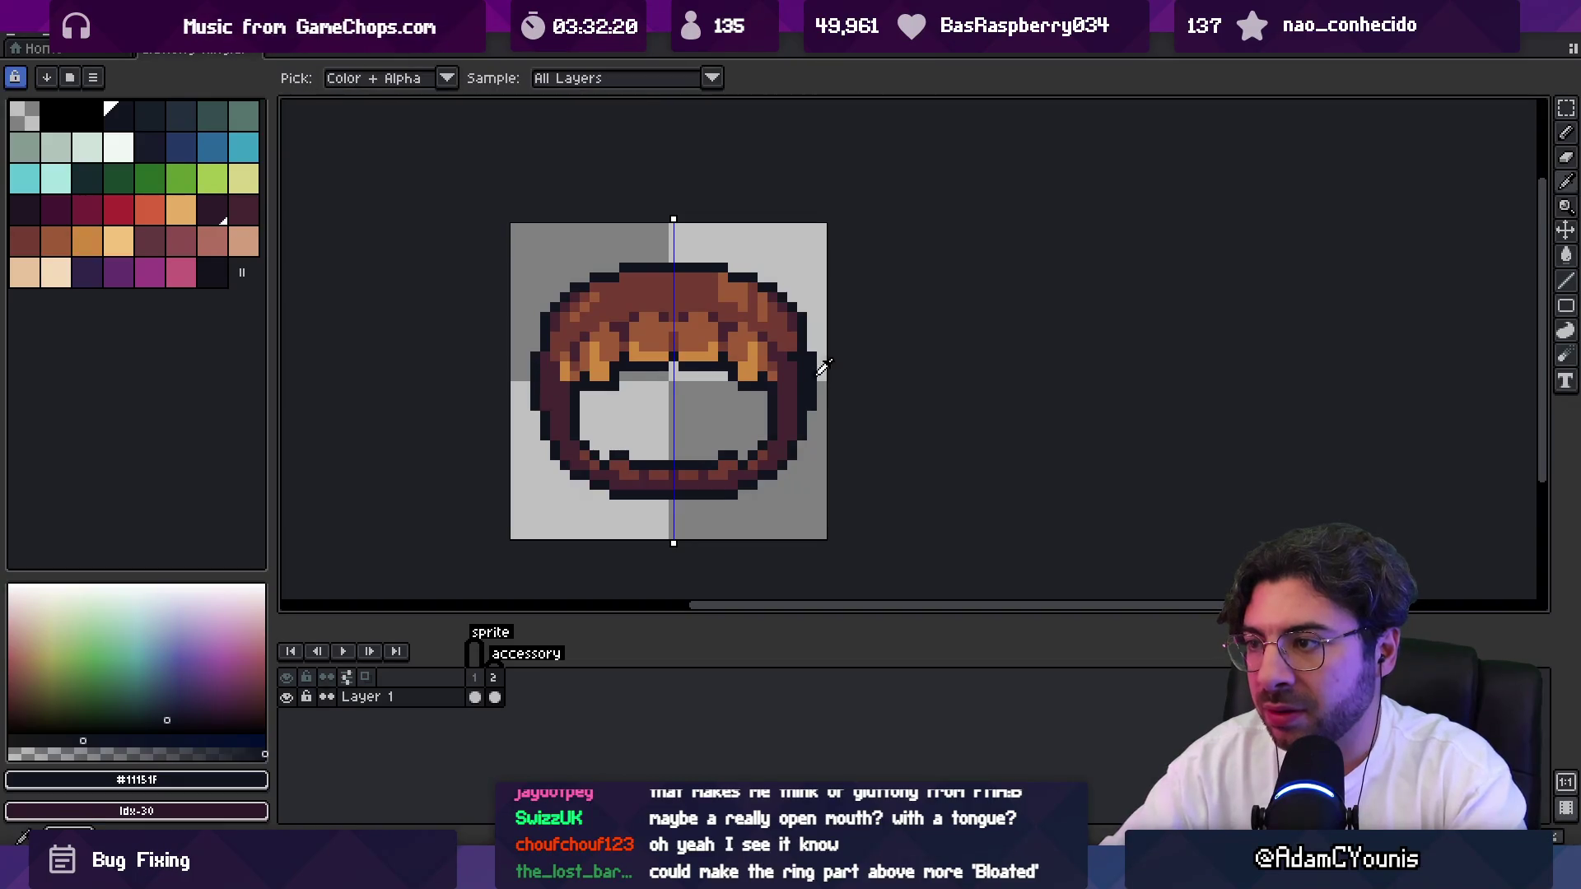
pyautogui.keyDown('alt'); pyautogui.click(793, 372); pyautogui.keyUp('alt')
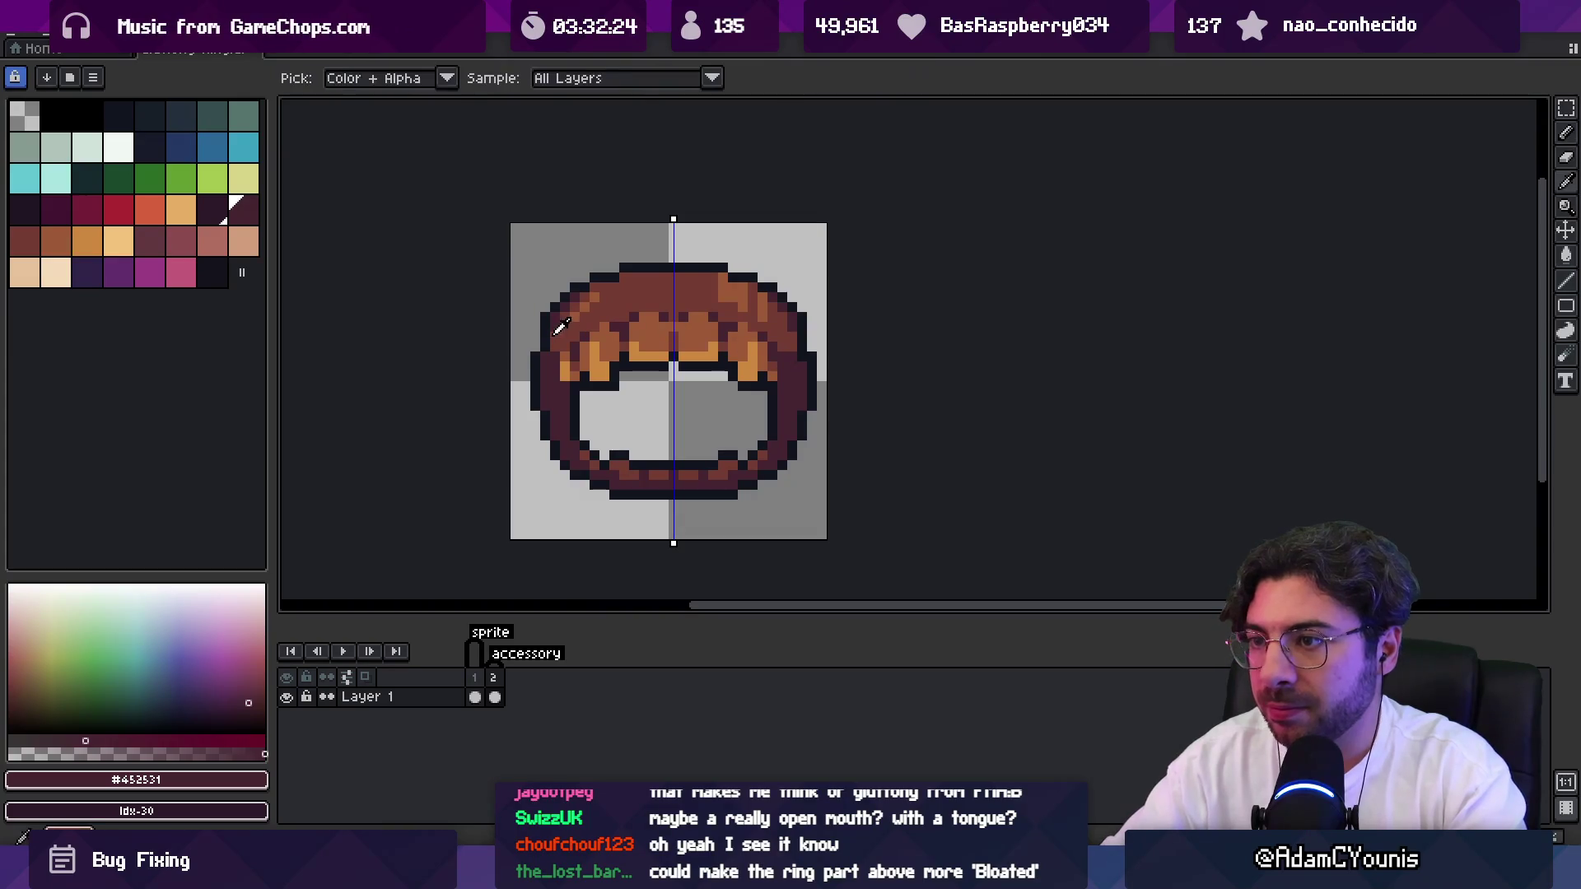
pyautogui.keyDown('alt'); pyautogui.click(548, 360); pyautogui.keyUp('alt')
# Select the sprite's bottom 12 rows and nudge them up slightly under the top.
pyautogui.press('z')
pyautogui.scroll(-5, 681, 346)
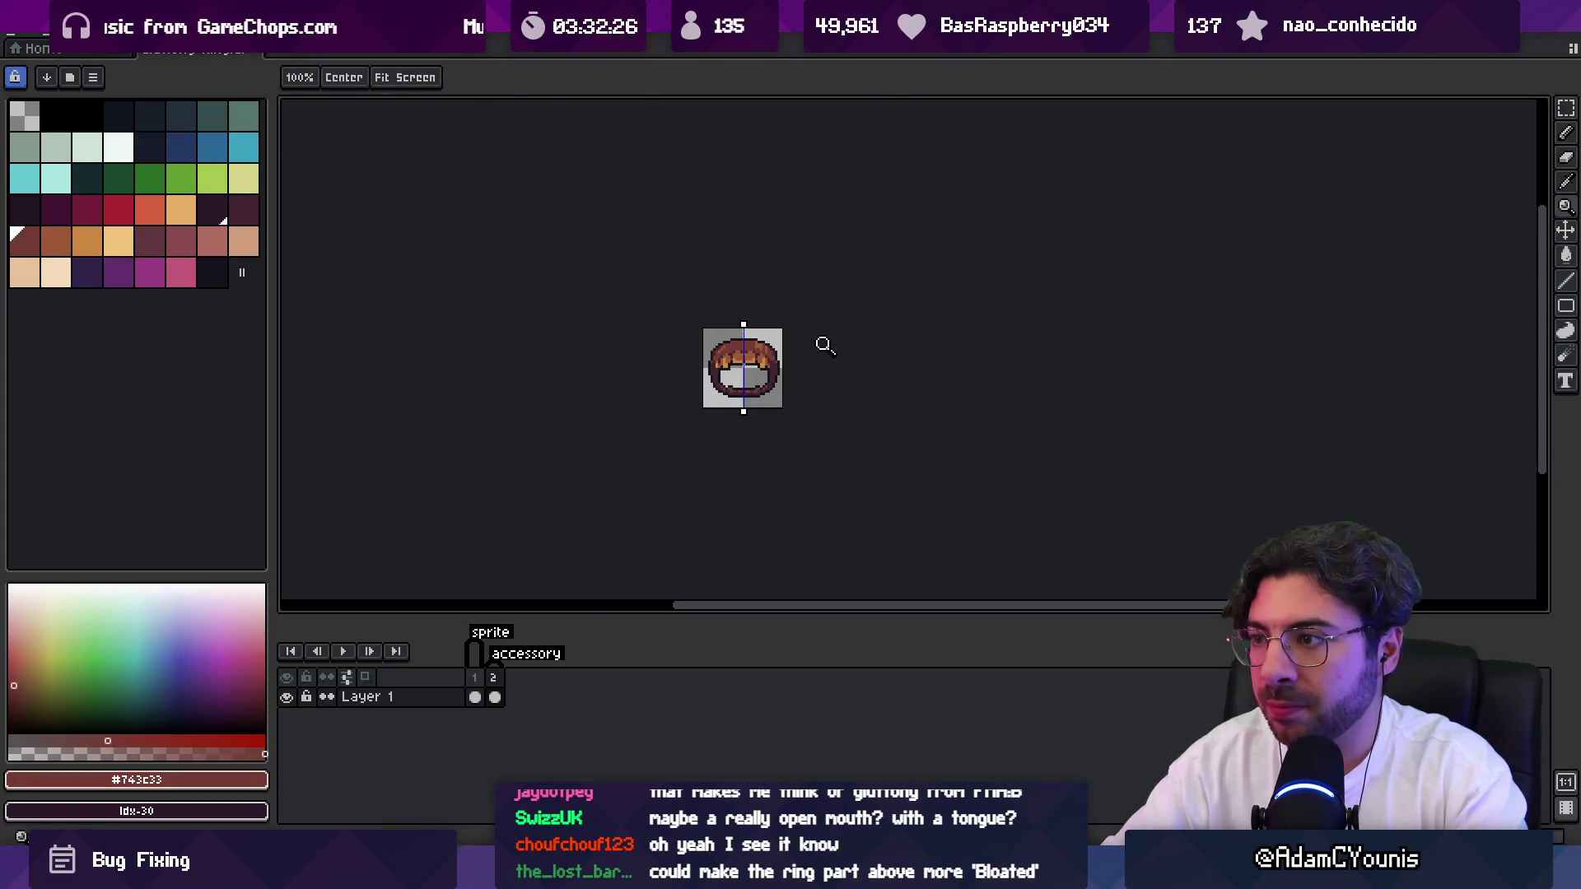
pyautogui.scroll(3, 763, 363)
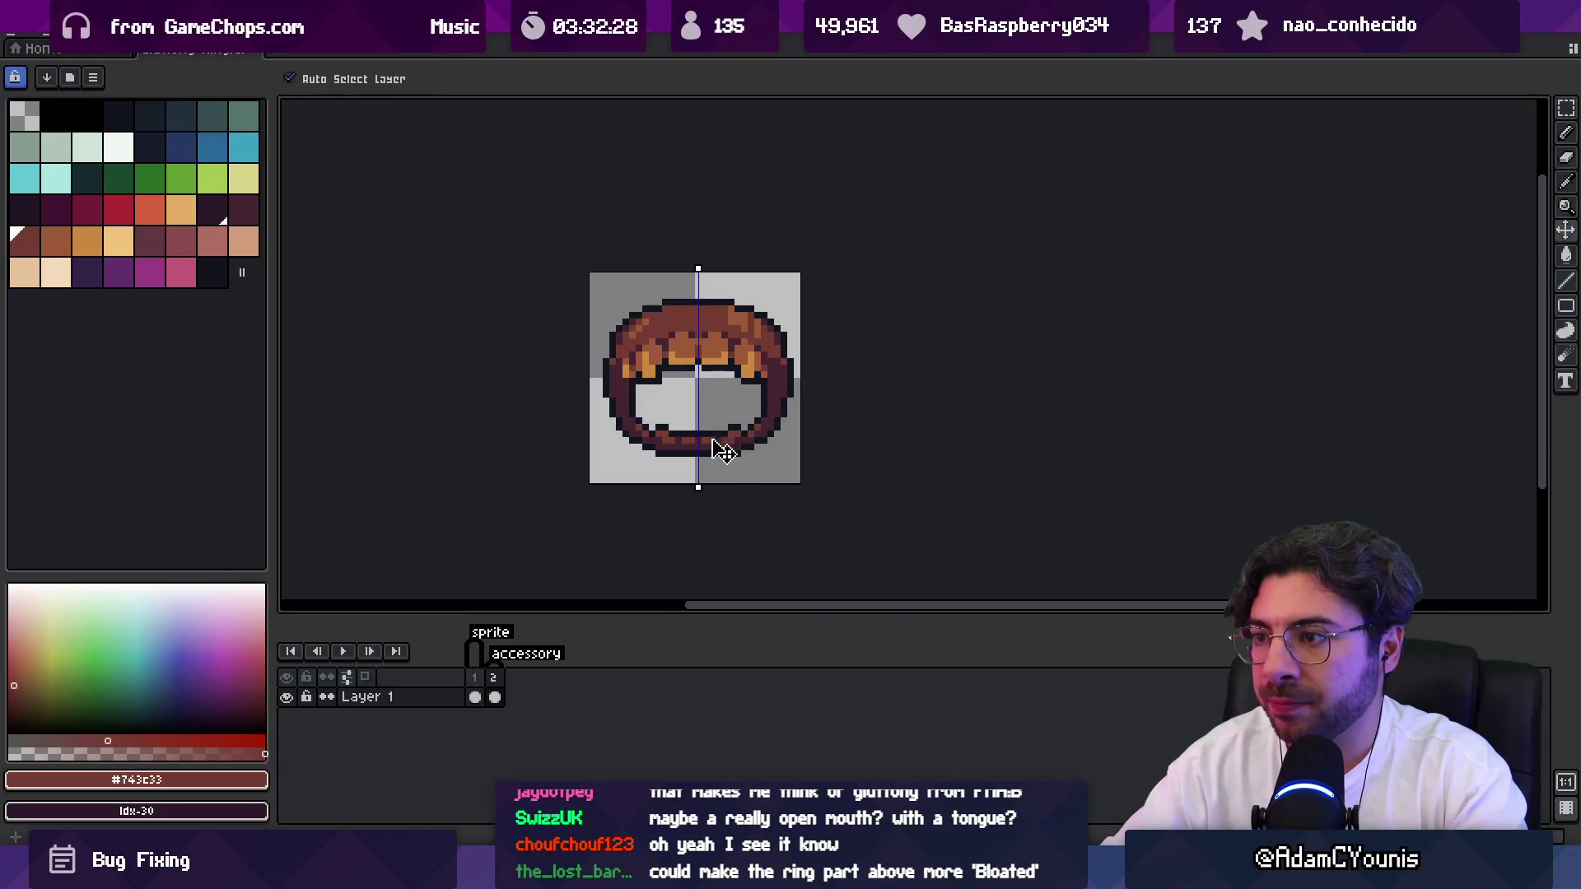
pyautogui.press('m')
pyautogui.moveTo(587, 490)
pyautogui.mouseDown()
pyautogui.moveTo(803, 440)
pyautogui.moveTo(803, 403)
pyautogui.mouseUp()
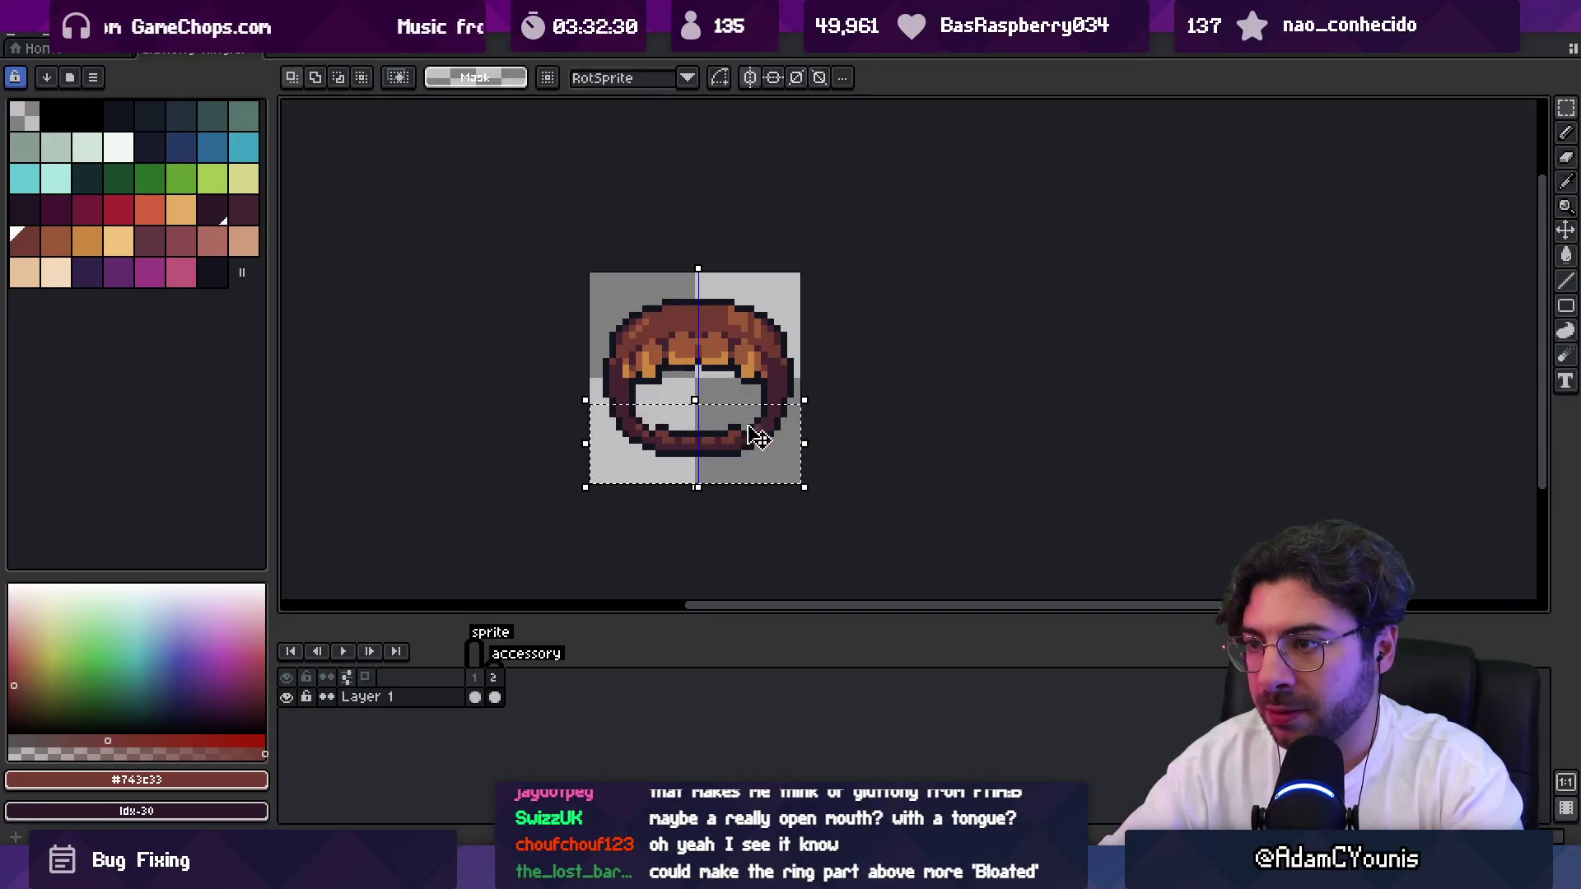
pyautogui.click(716, 451)
pyautogui.press('Return')
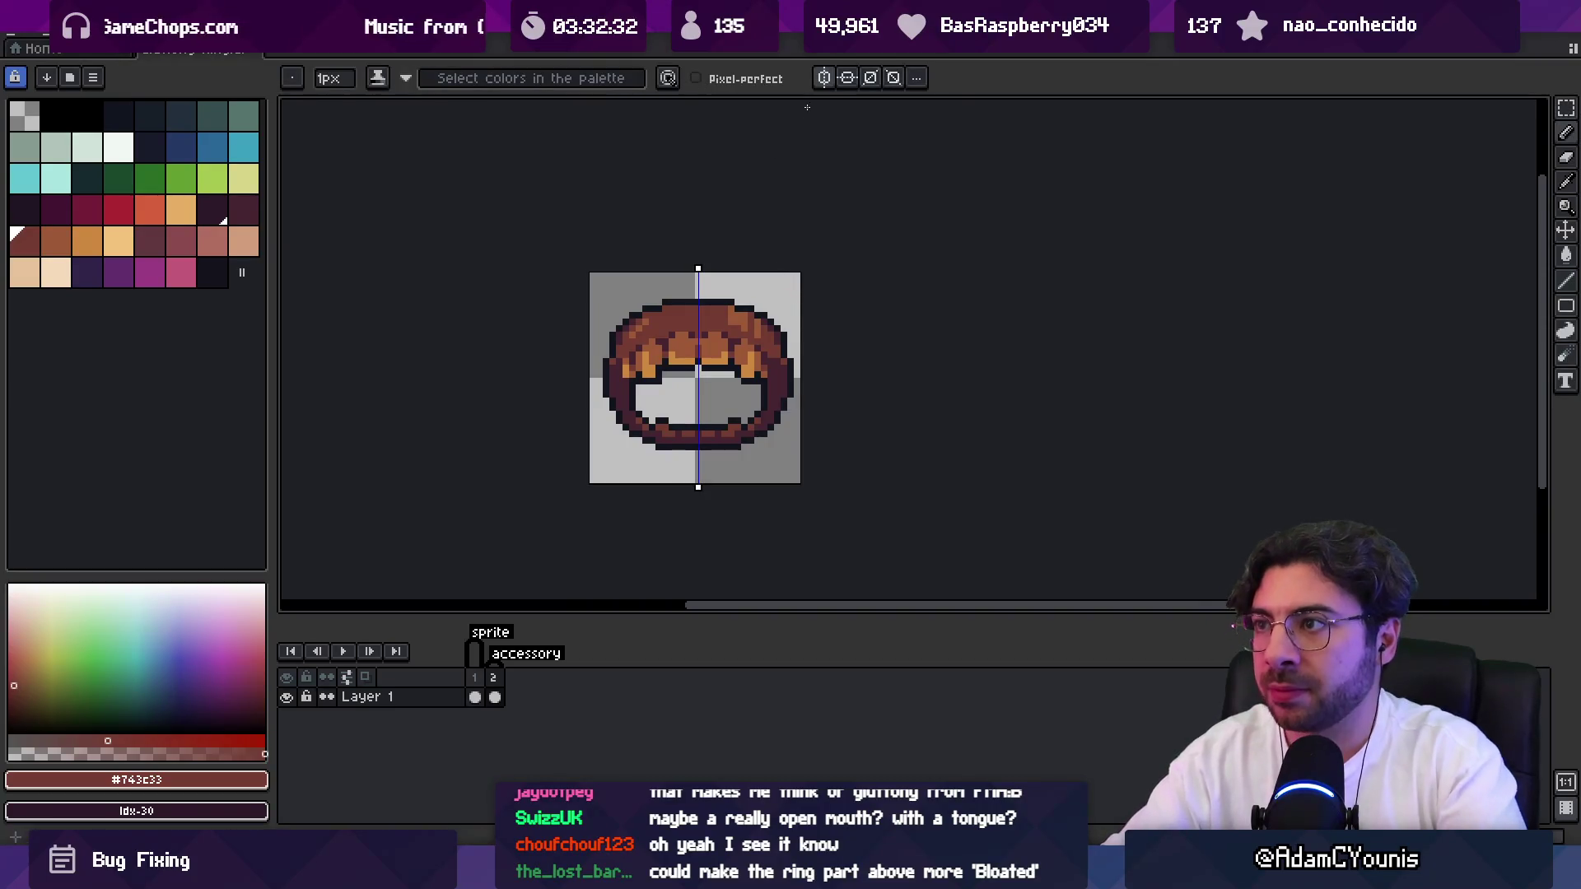
pyautogui.press('z')
pyautogui.scroll(-2, 774, 294)
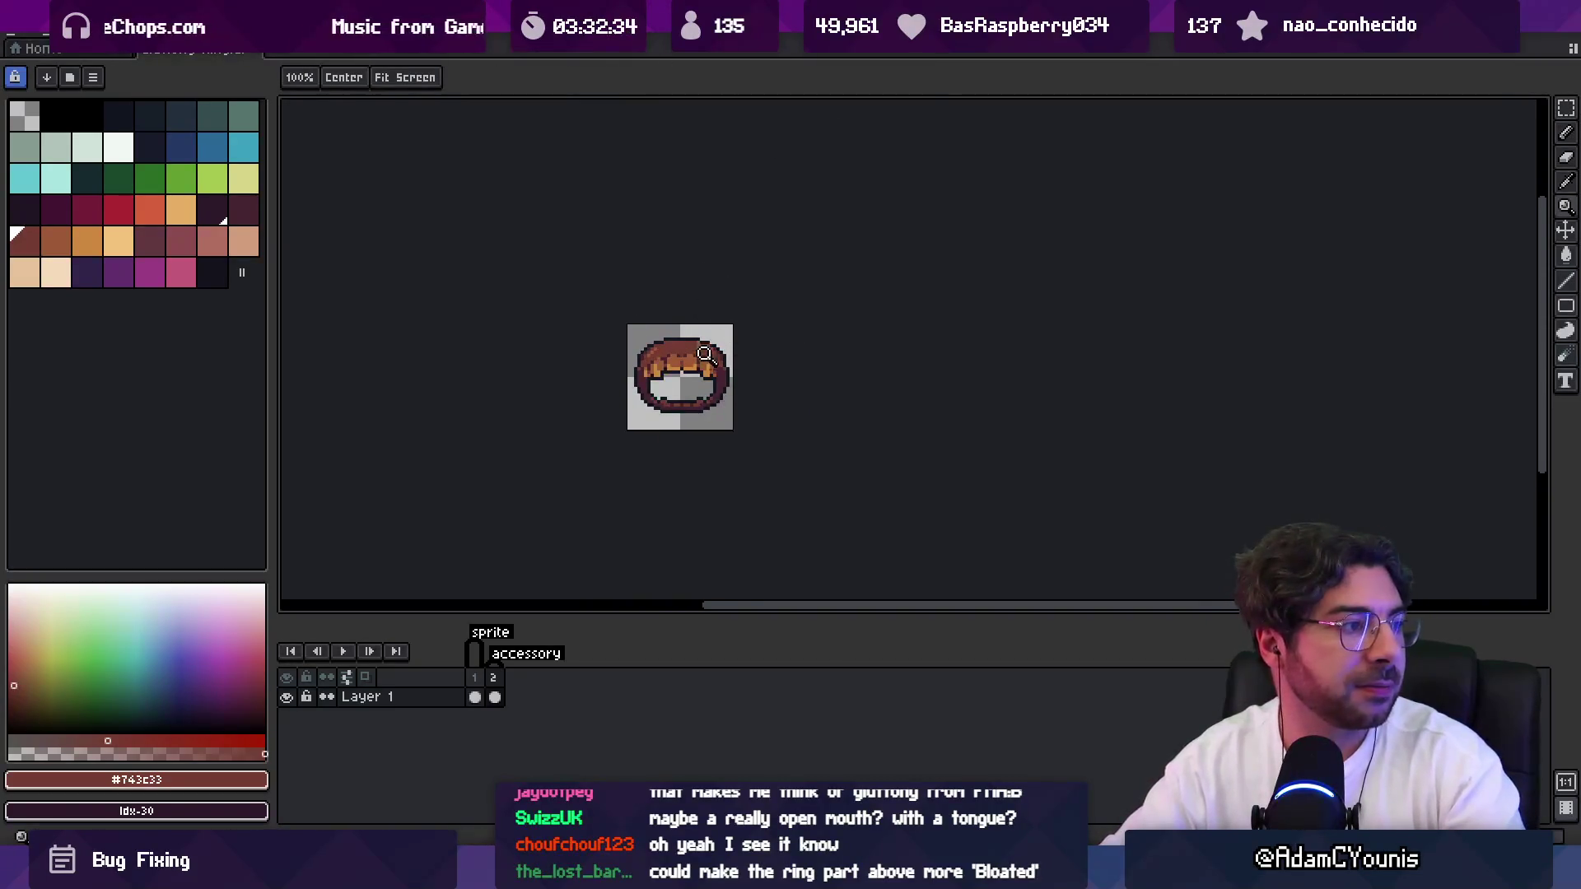
# Lasso-select the ring's top and transform it upward so the brown band sits taller and rounder.
pyautogui.scroll(2, 728, 374)
pyautogui.press('v')
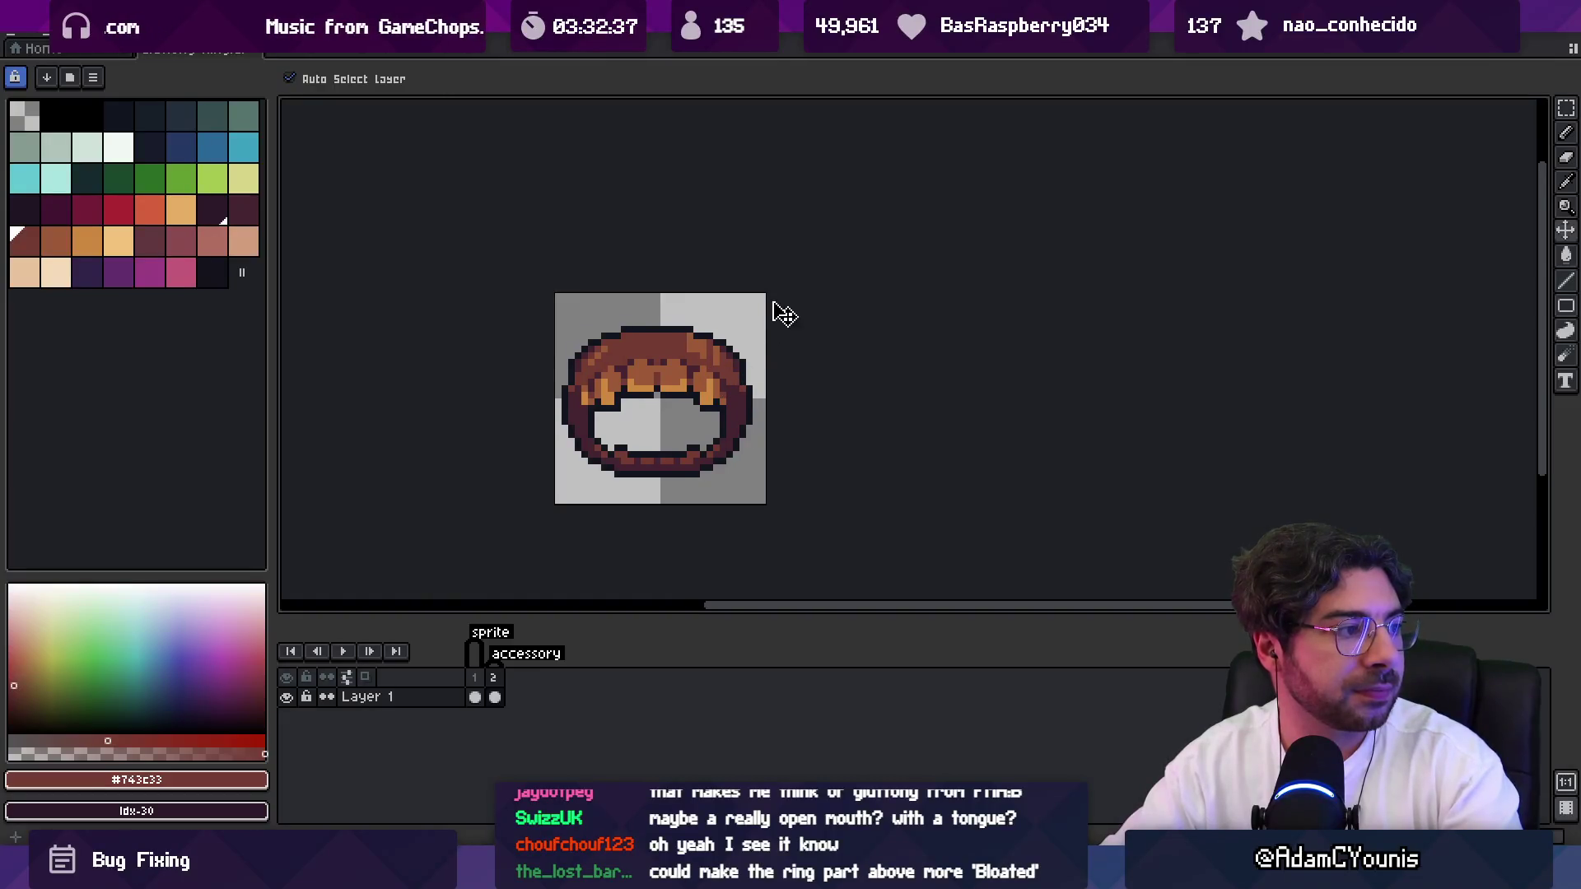
pyautogui.press('z')
pyautogui.scroll(-1, 757, 362)
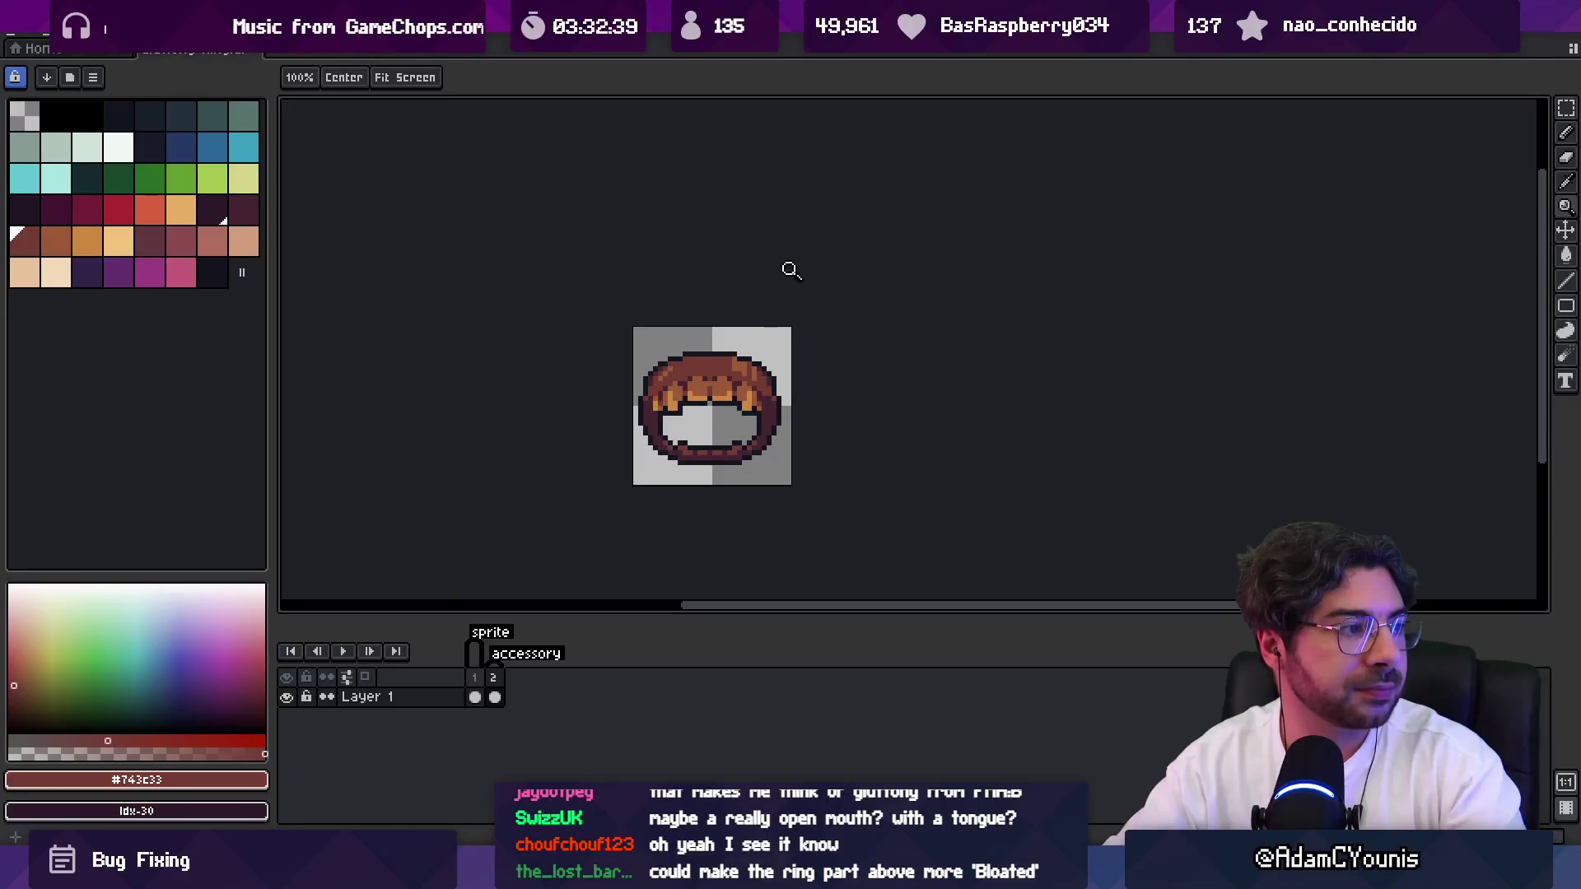
pyautogui.scroll(3, 706, 381)
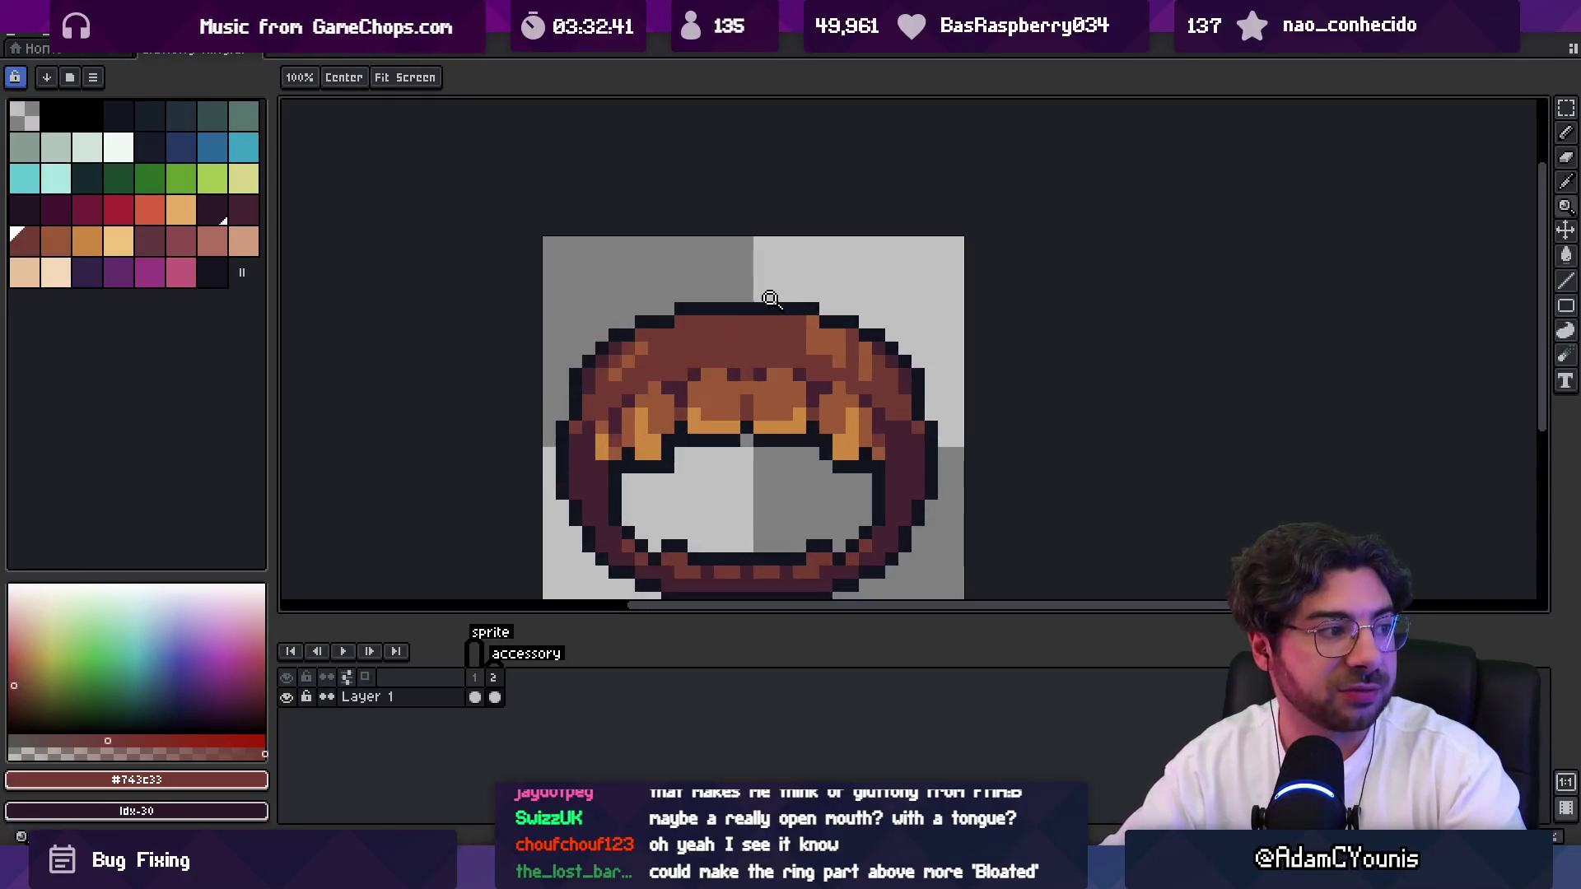
pyautogui.press('v')
pyautogui.press('q')
pyautogui.moveTo(546, 322)
pyautogui.mouseDown()
pyautogui.moveTo(550, 397)
pyautogui.moveTo(659, 345)
pyautogui.moveTo(794, 342)
pyautogui.moveTo(910, 394)
pyautogui.moveTo(922, 264)
pyautogui.mouseUp()
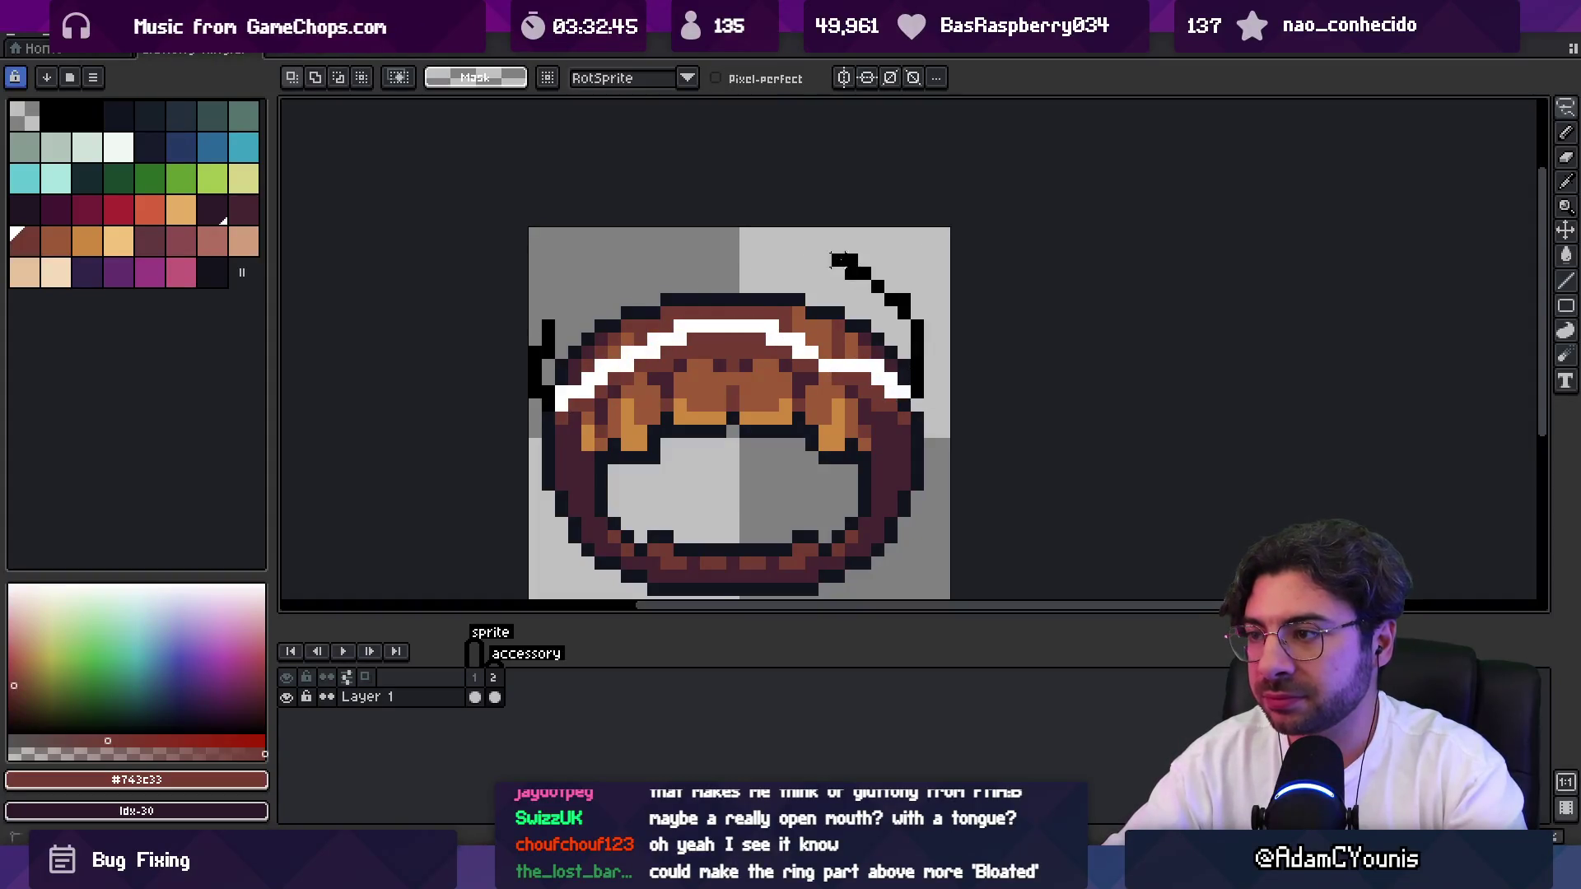
pyautogui.click(811, 338)
pyautogui.press('z')
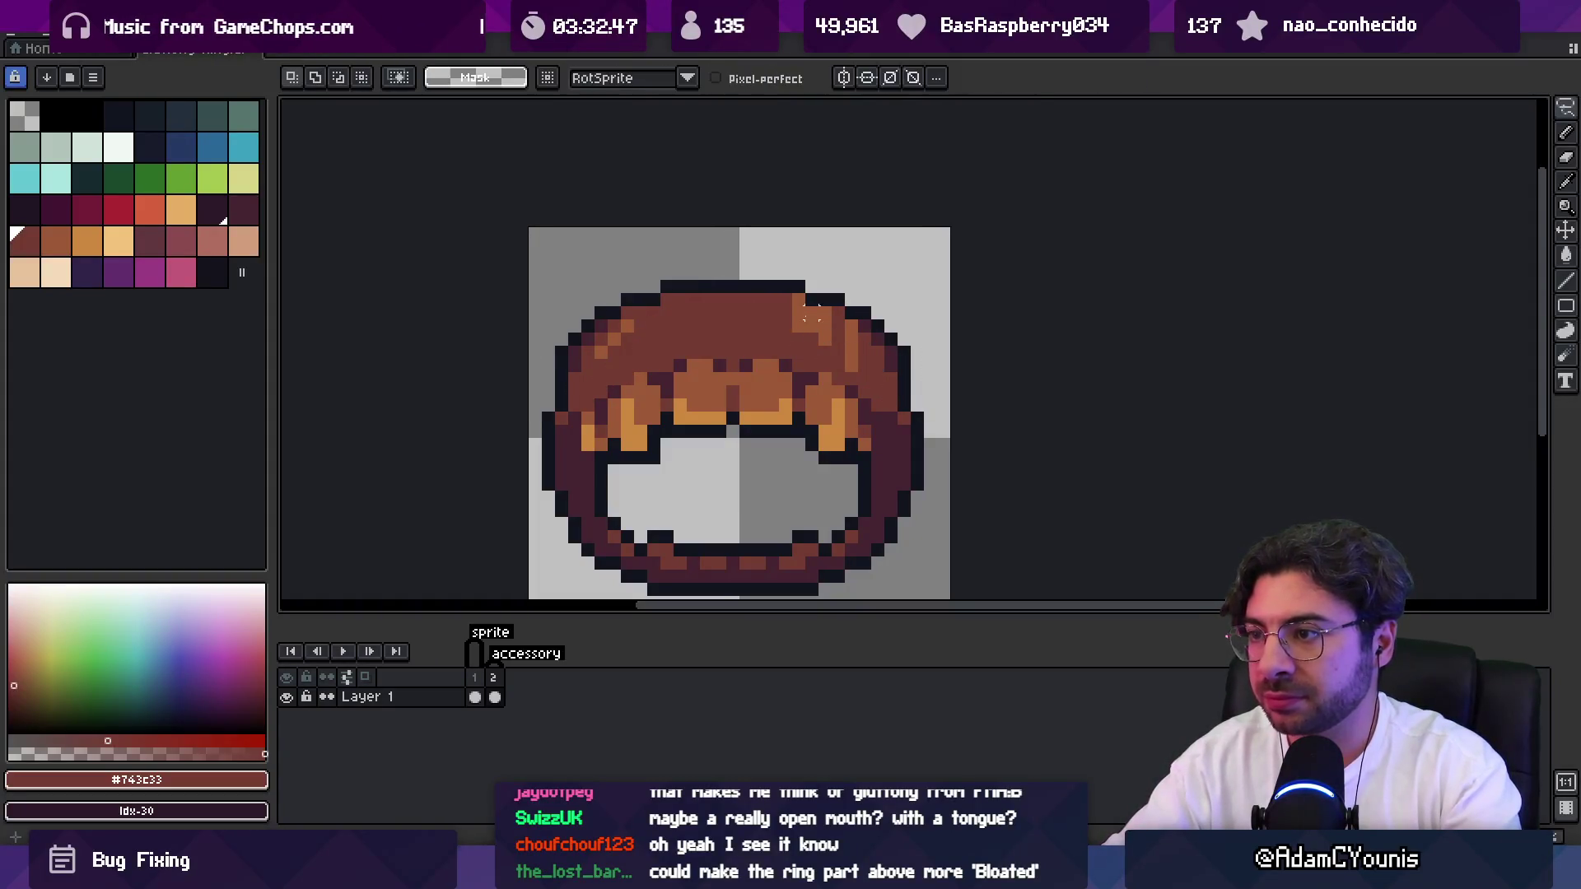
pyautogui.scroll(-6, 732, 317)
pyautogui.scroll(5, 836, 329)
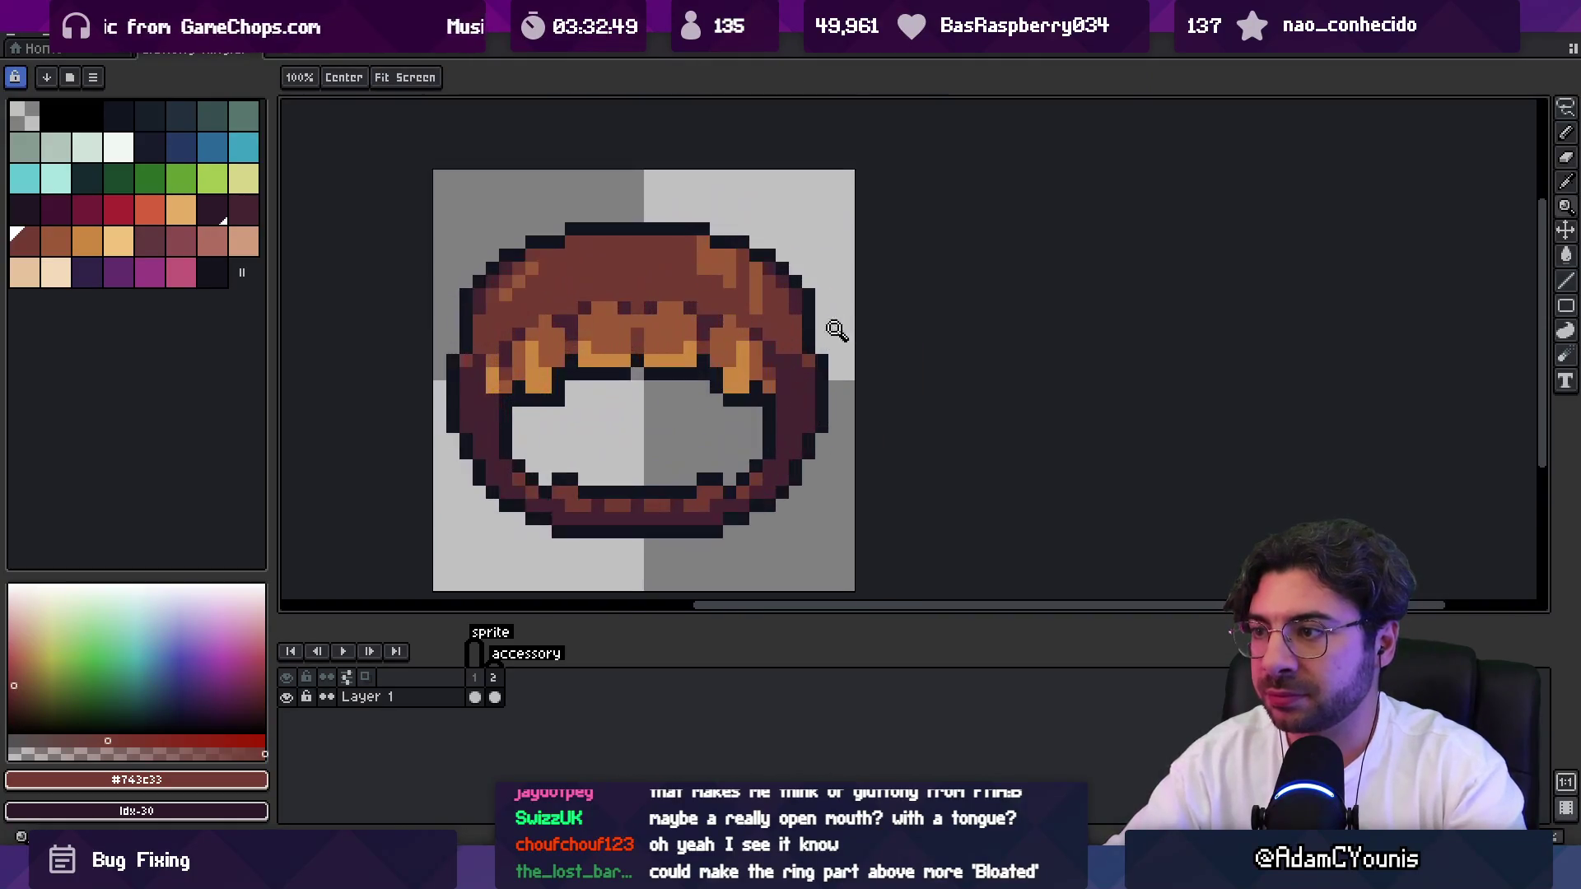
pyautogui.press('b')
pyautogui.keyDown('alt'); pyautogui.click(808, 340); pyautogui.keyUp('alt')
# Turn on vertical mirror symmetry and nudge its axis one pixel left.
pyautogui.click(824, 77)
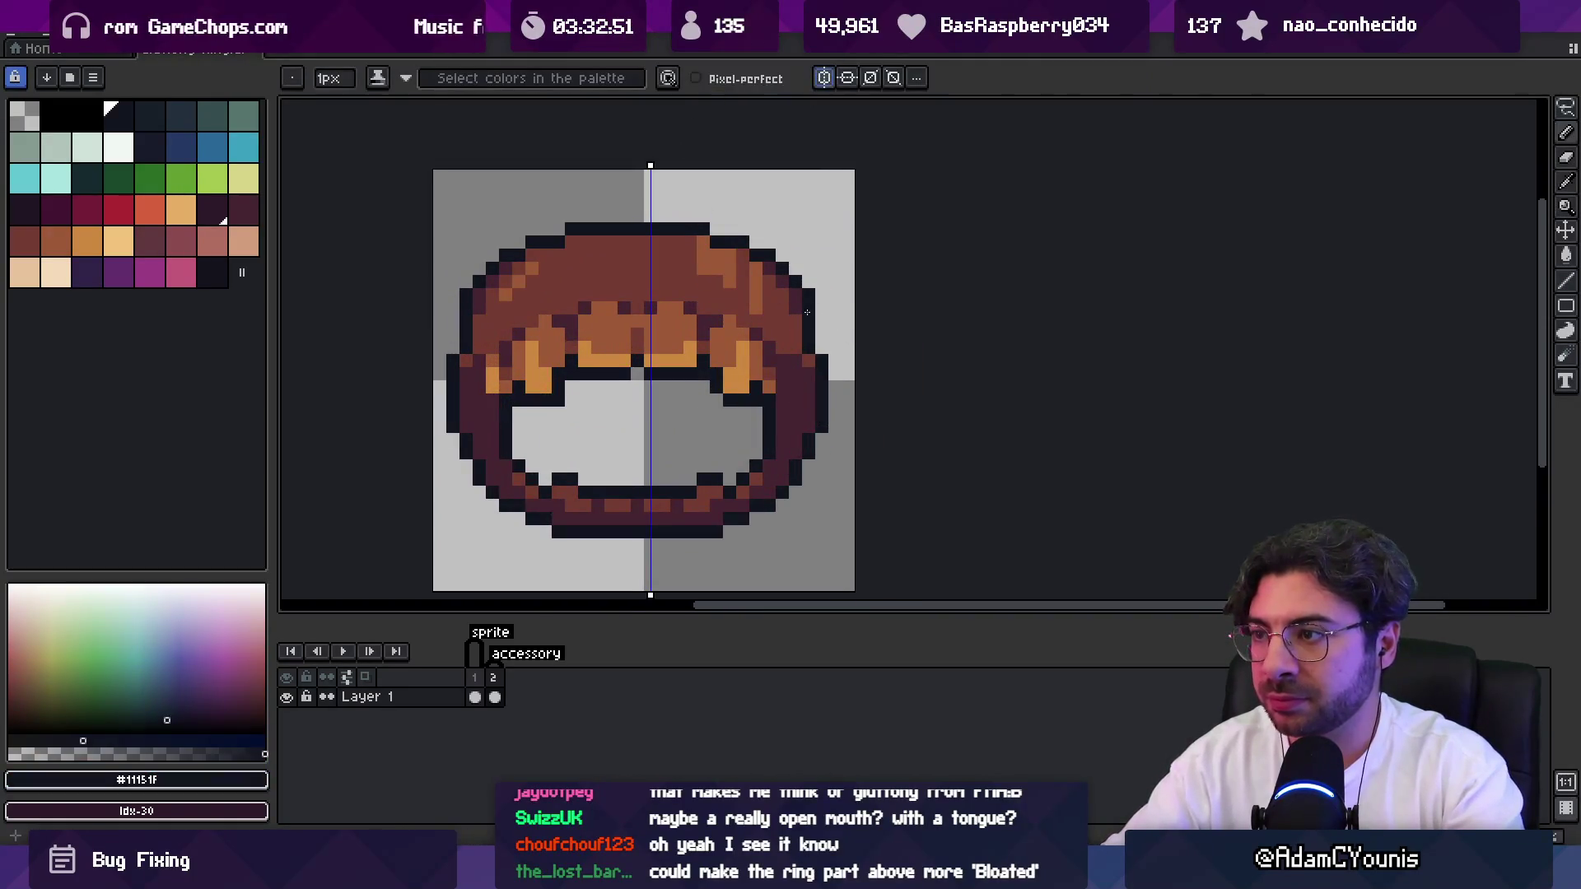
pyautogui.keyDown('alt'); pyautogui.click(797, 327); pyautogui.keyUp('alt')
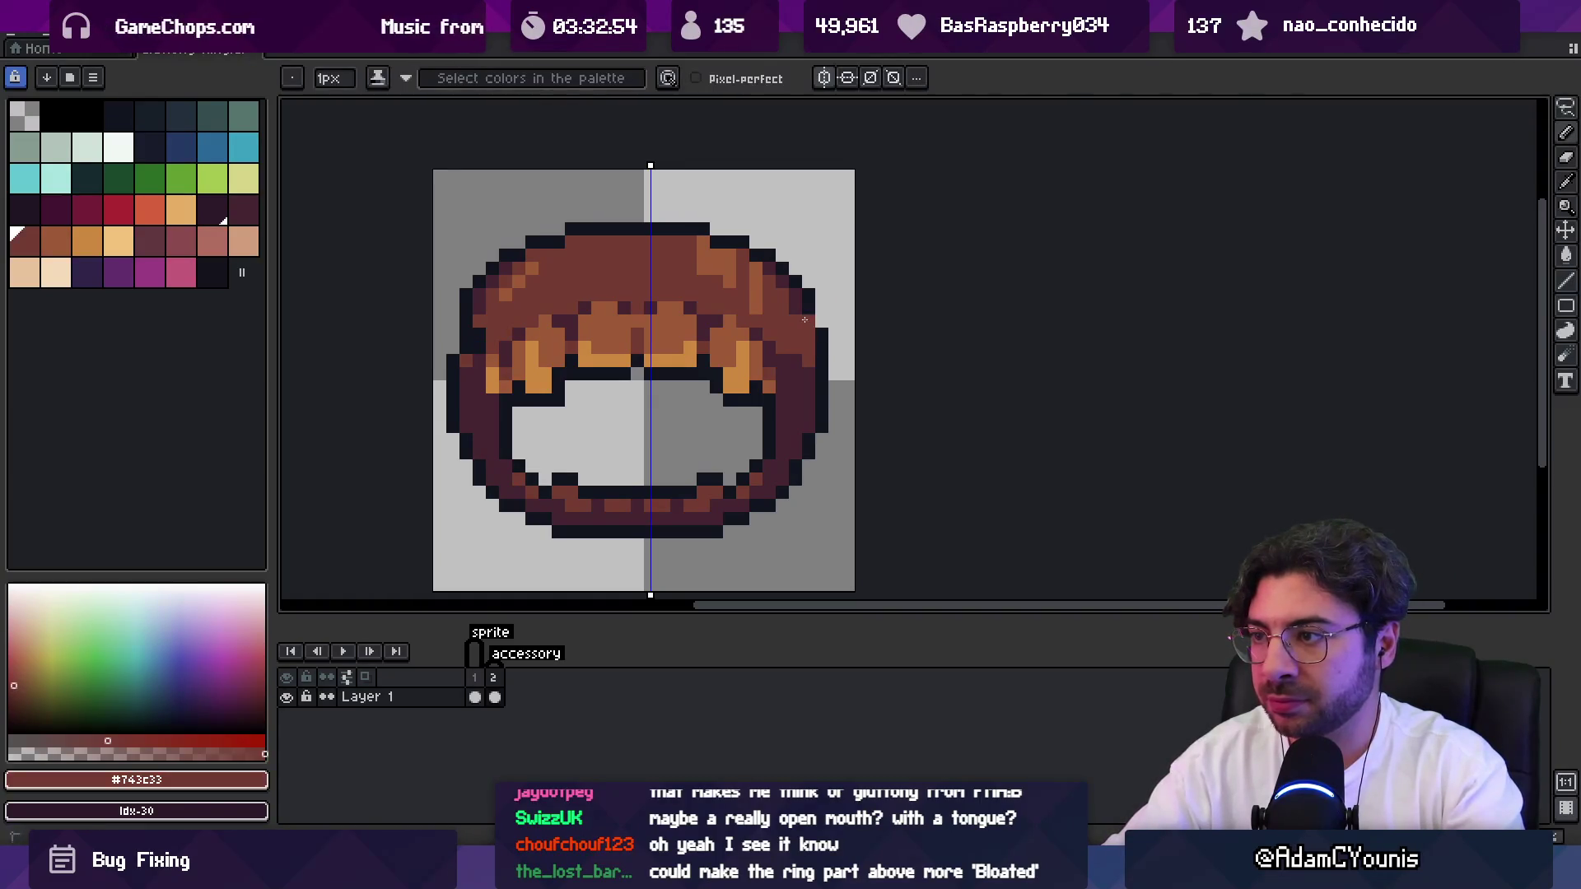
pyautogui.keyDown('alt'); pyautogui.click(804, 319); pyautogui.keyUp('alt')
pyautogui.press('v')
pyautogui.scroll(-5, 805, 319)
pyautogui.scroll(4, 815, 305)
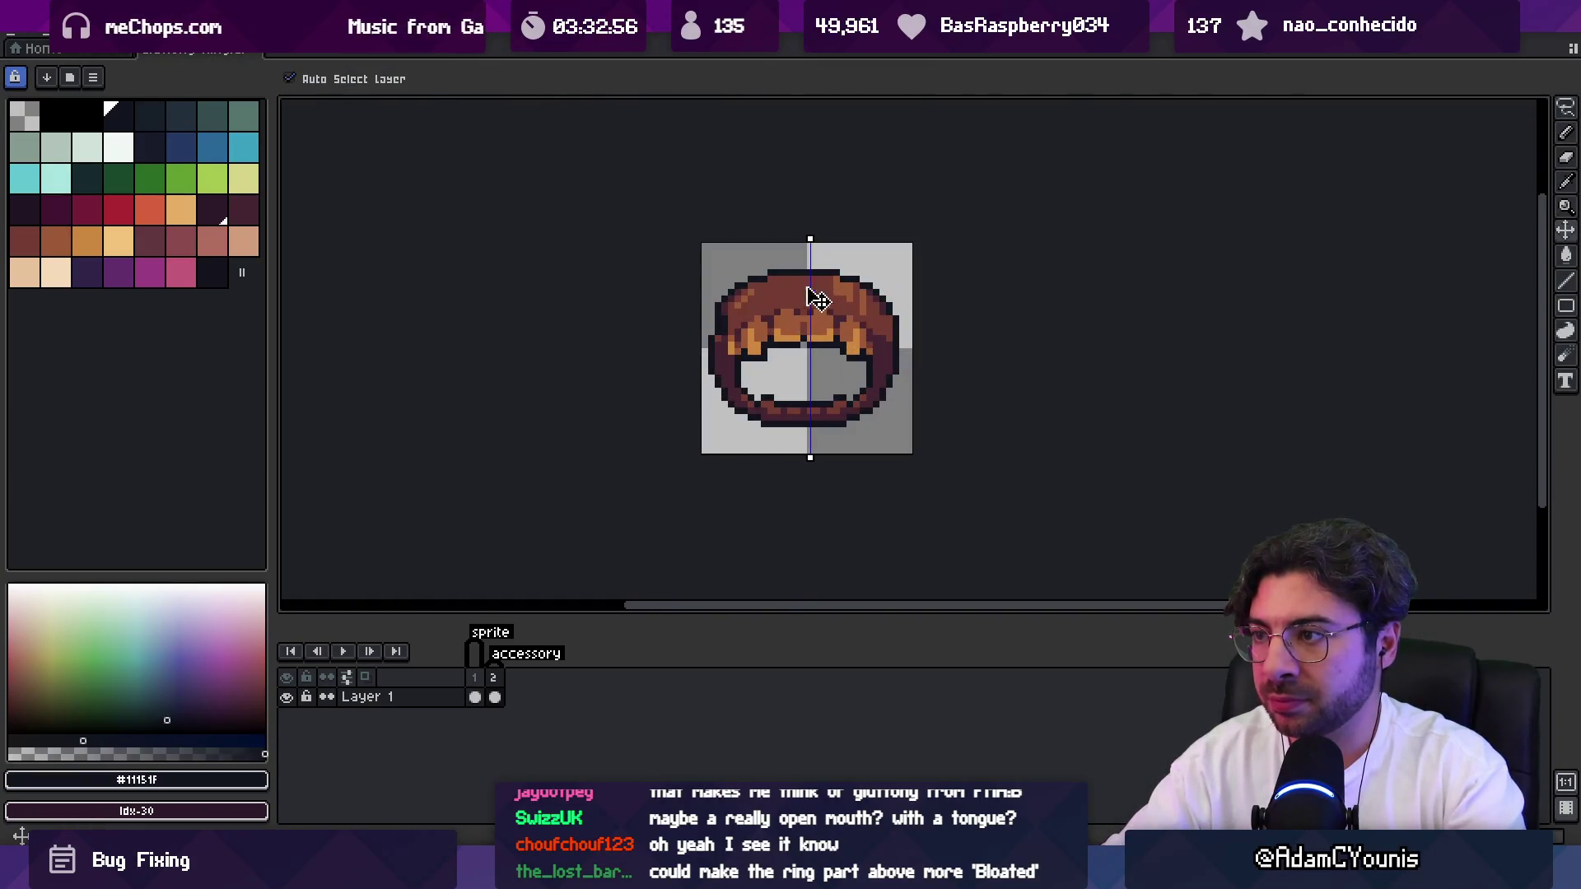
pyautogui.moveTo(811, 239); pyautogui.dragTo(804, 239)
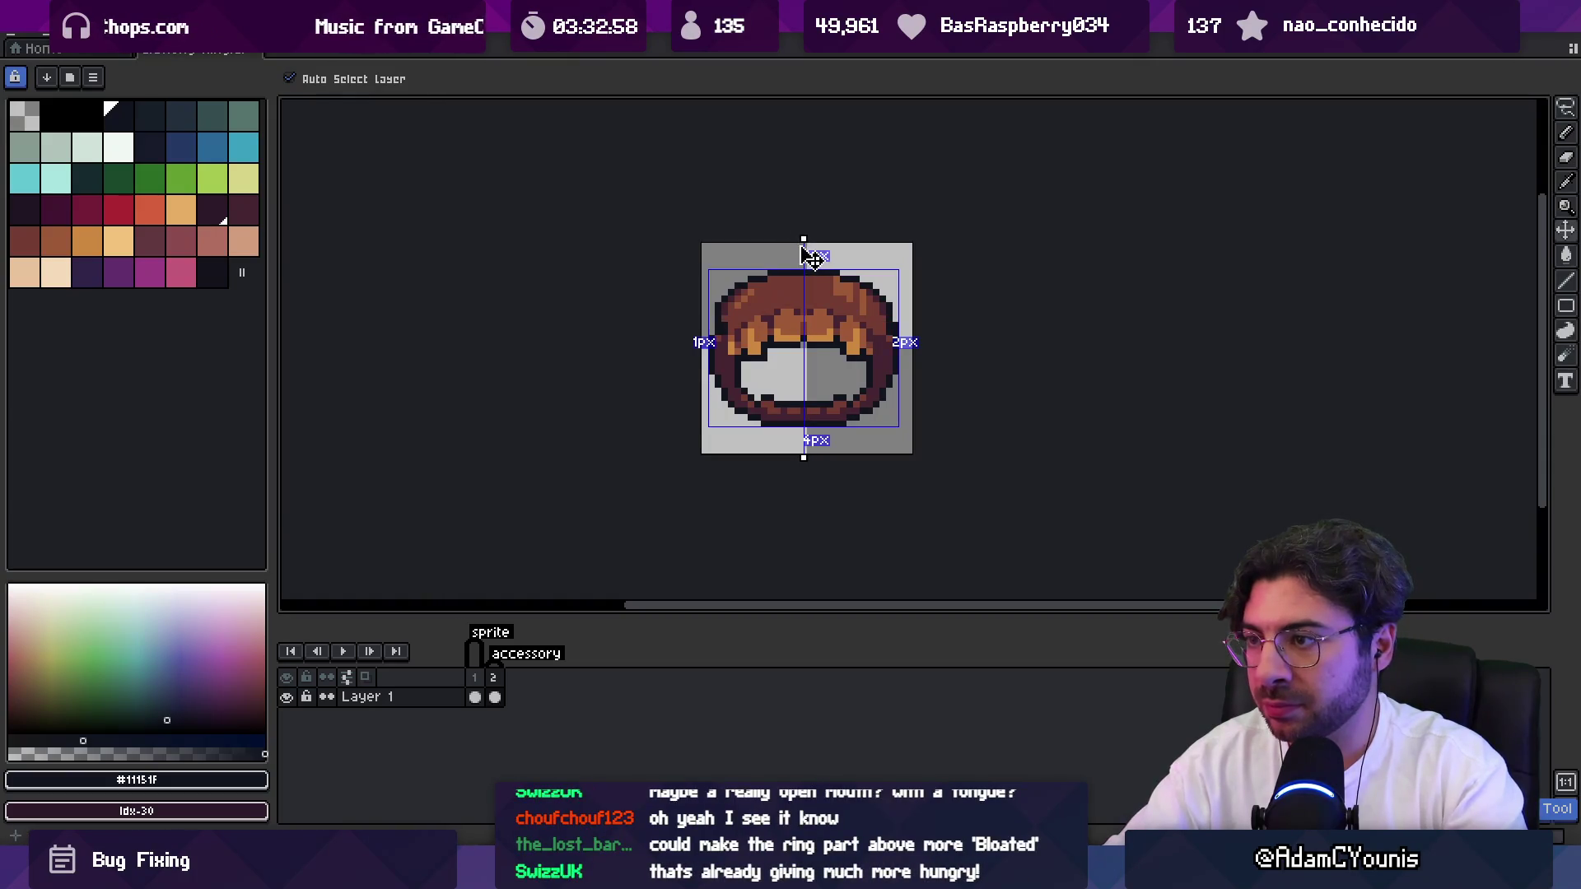
pyautogui.scroll(3, 890, 320)
# Paint mirrored dark maroon shading and a medium brown pixel on the ring's sides.
pyautogui.press('b')
pyautogui.keyDown('alt'); pyautogui.click(884, 355); pyautogui.keyUp('alt')
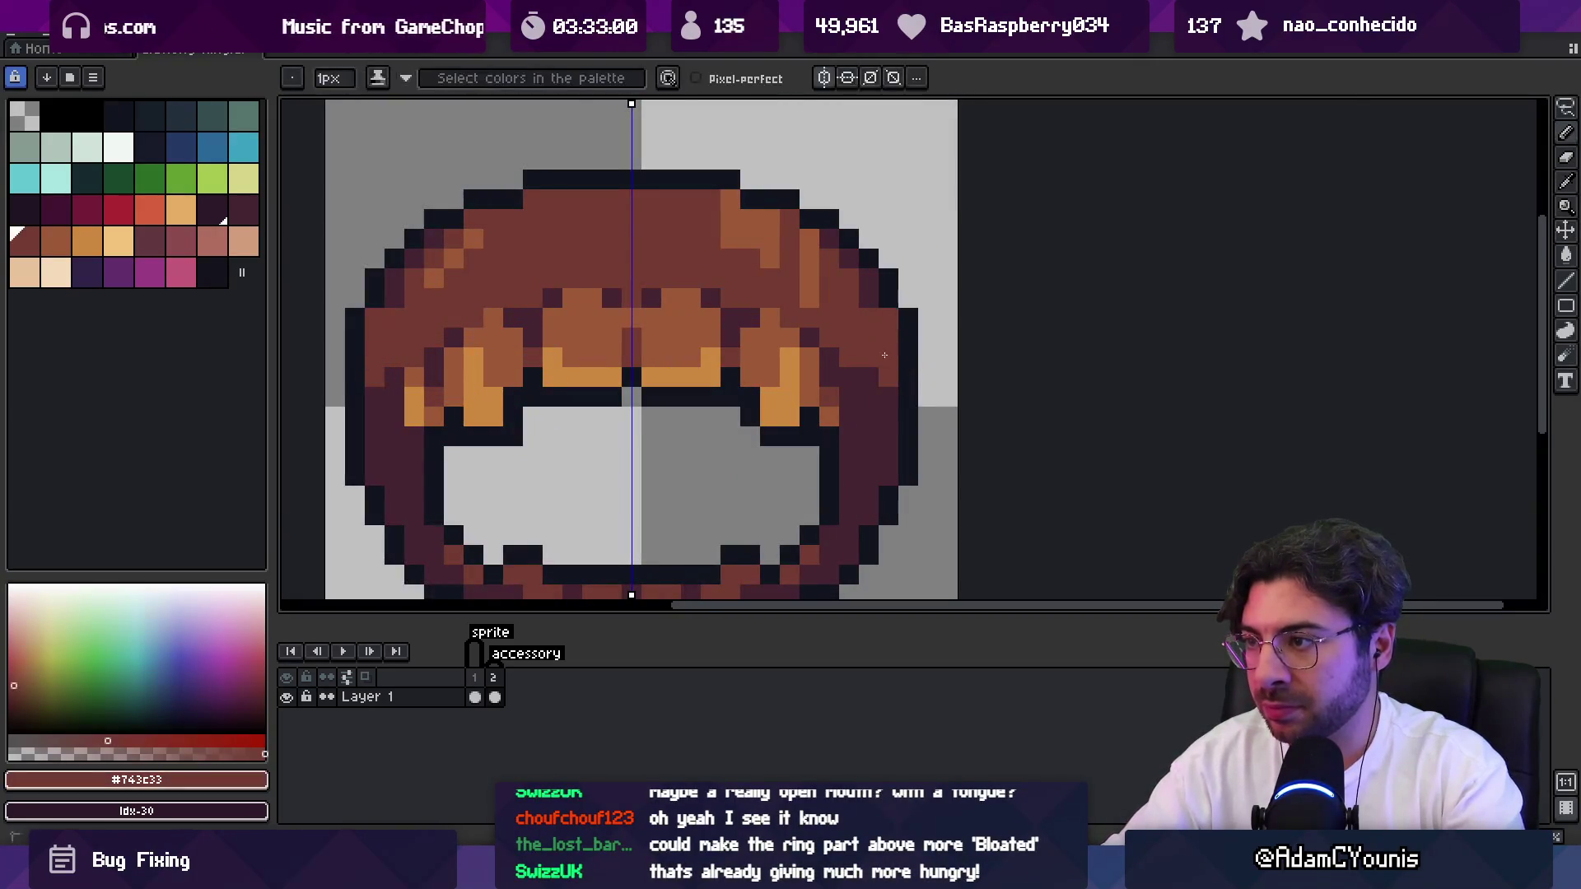
pyautogui.press('z')
pyautogui.scroll(-5, 884, 355)
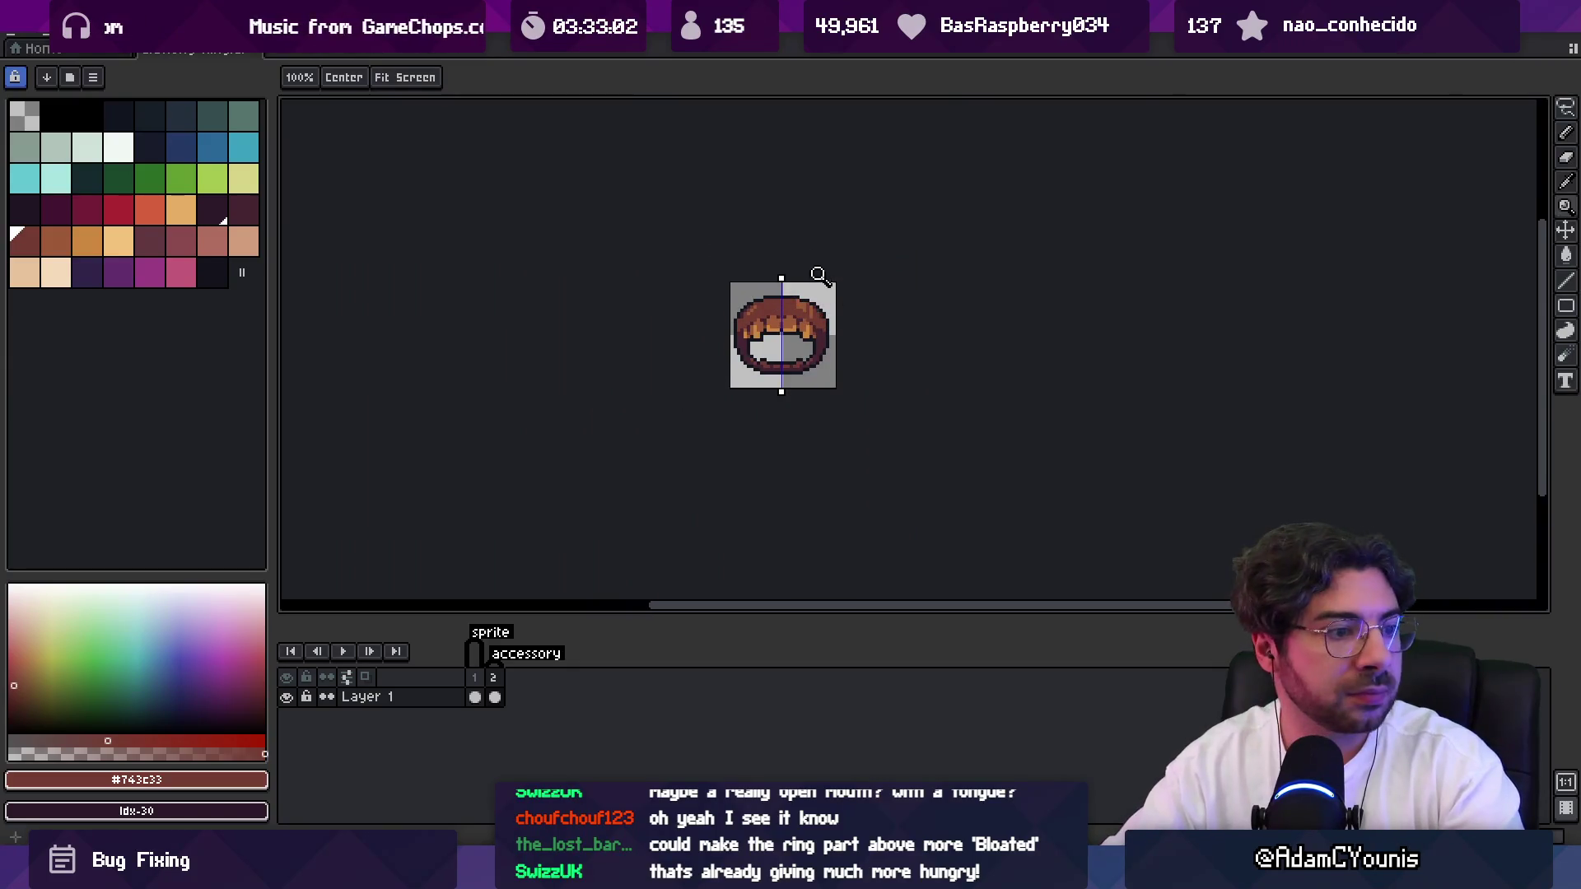
pyautogui.scroll(4, 823, 288)
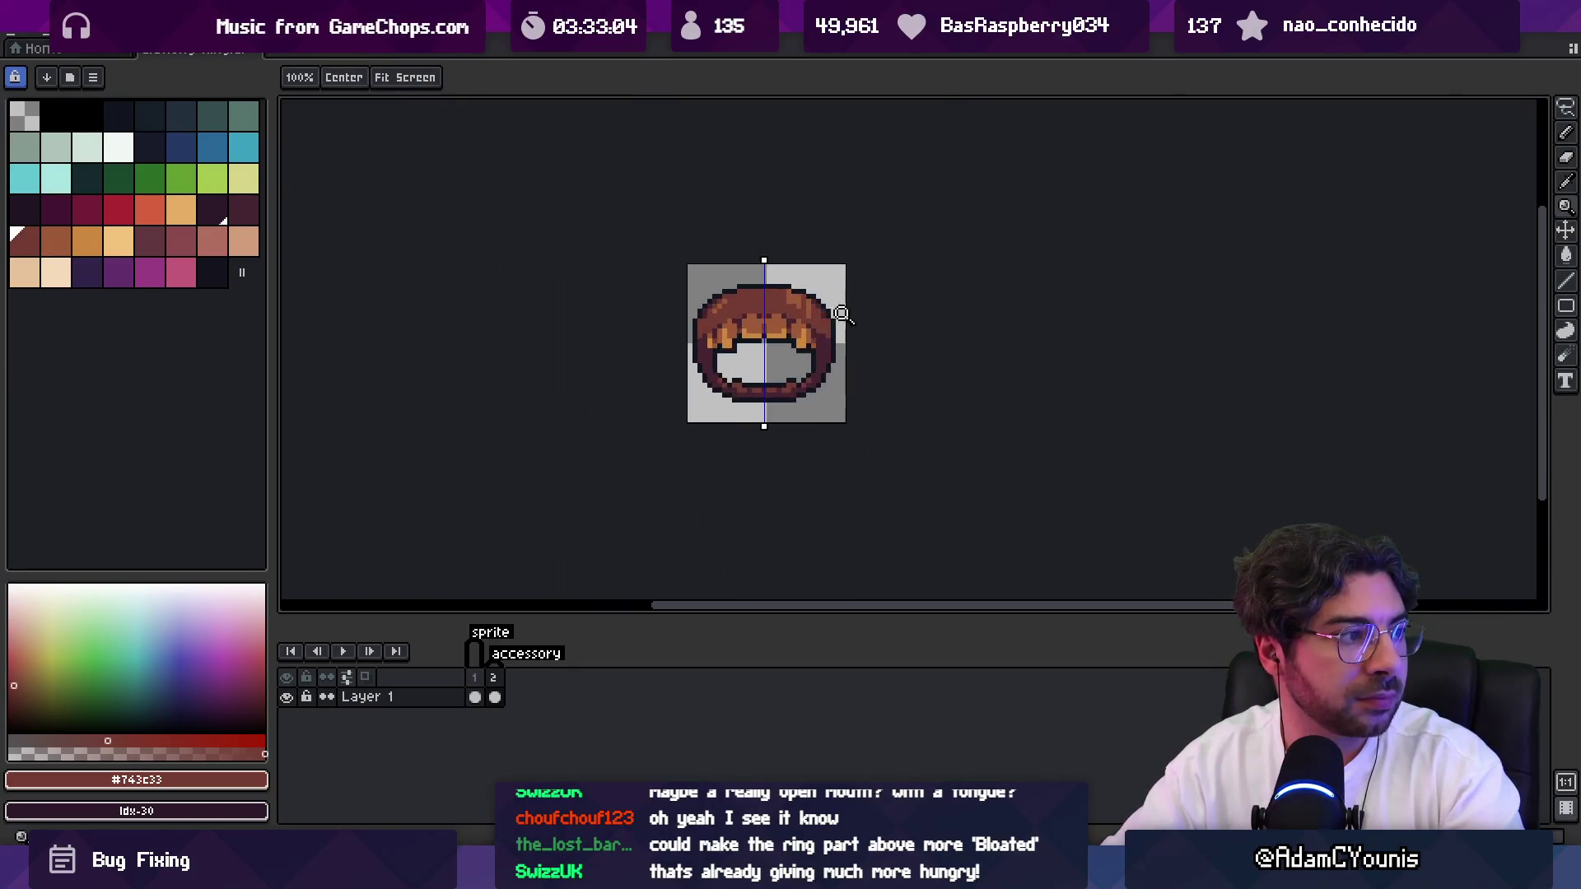
pyautogui.press('o')
pyautogui.press('b')
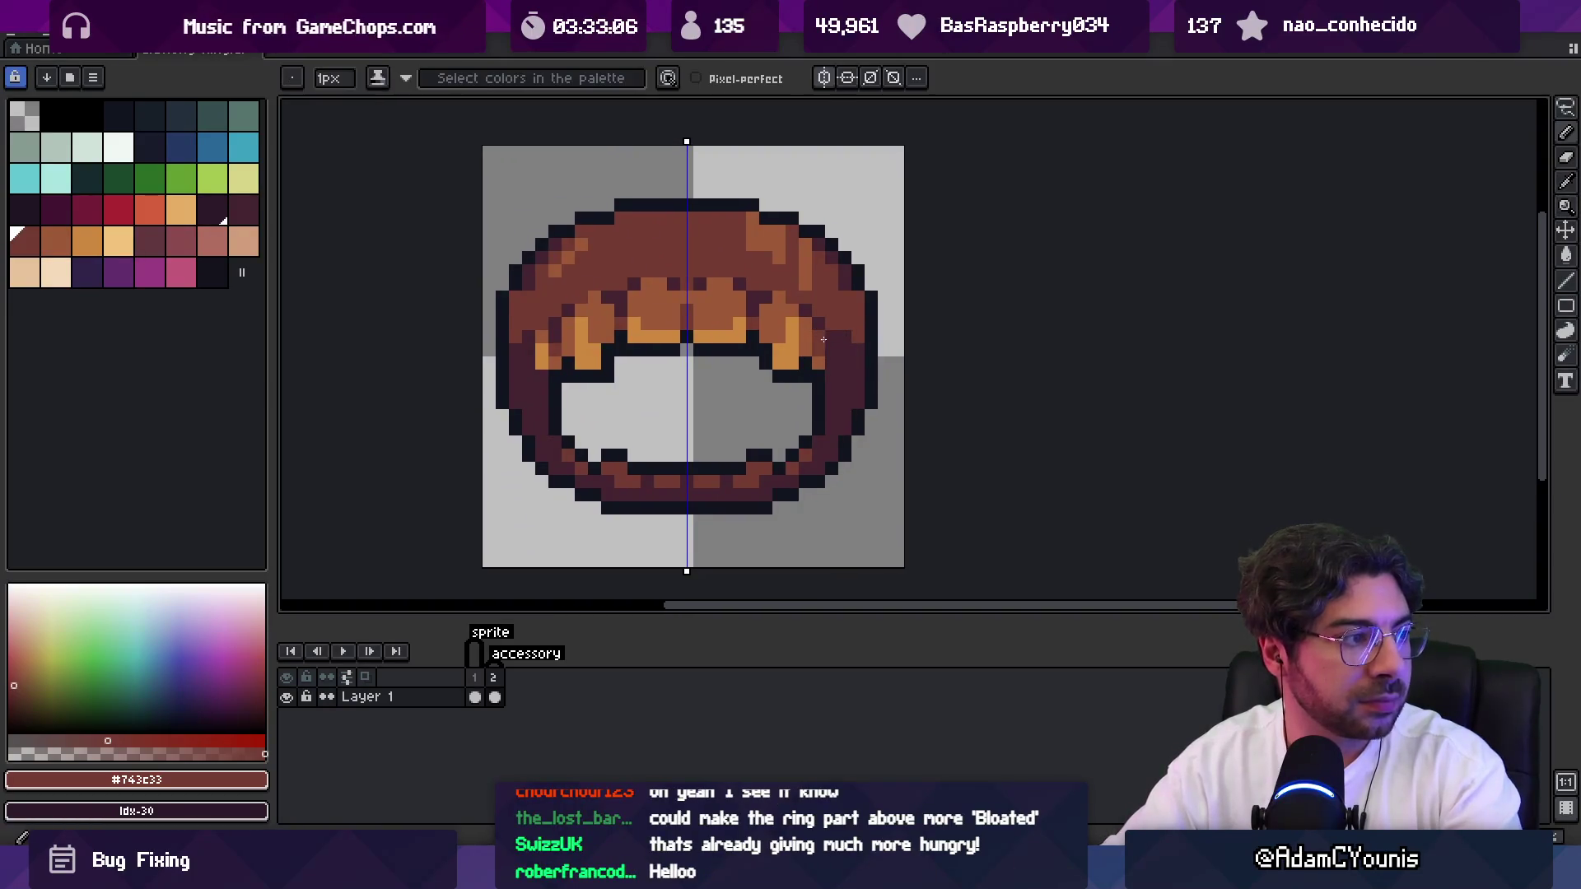
pyautogui.keyDown('alt'); pyautogui.click(837, 354); pyautogui.keyUp('alt')
pyautogui.moveTo(837, 350); pyautogui.dragTo(837, 330)
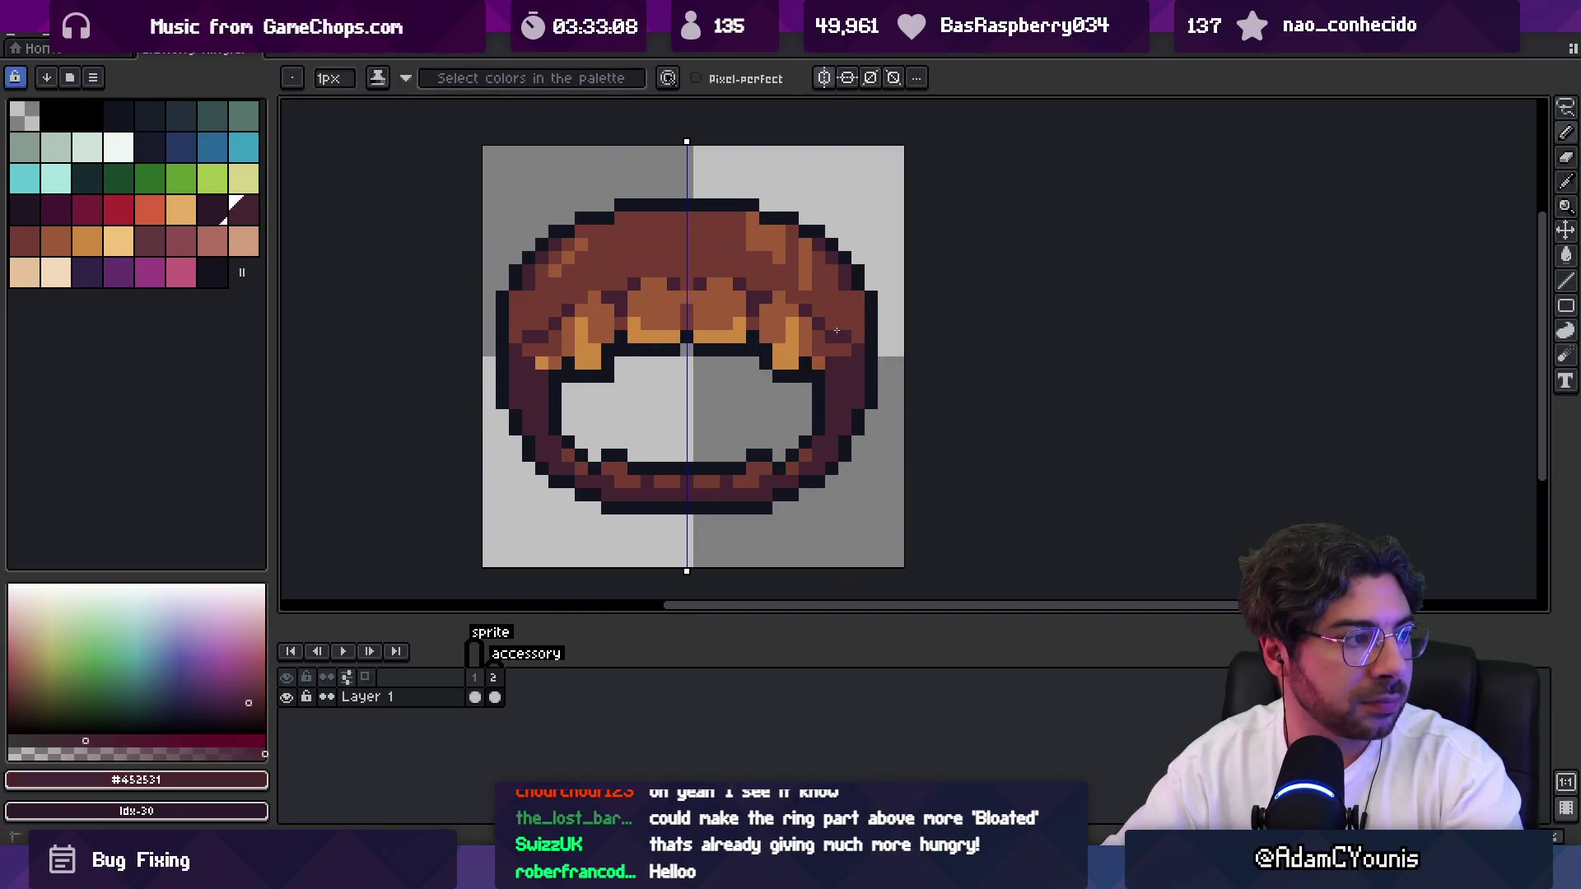
pyautogui.keyDown('alt'); pyautogui.click(827, 354); pyautogui.keyUp('alt')
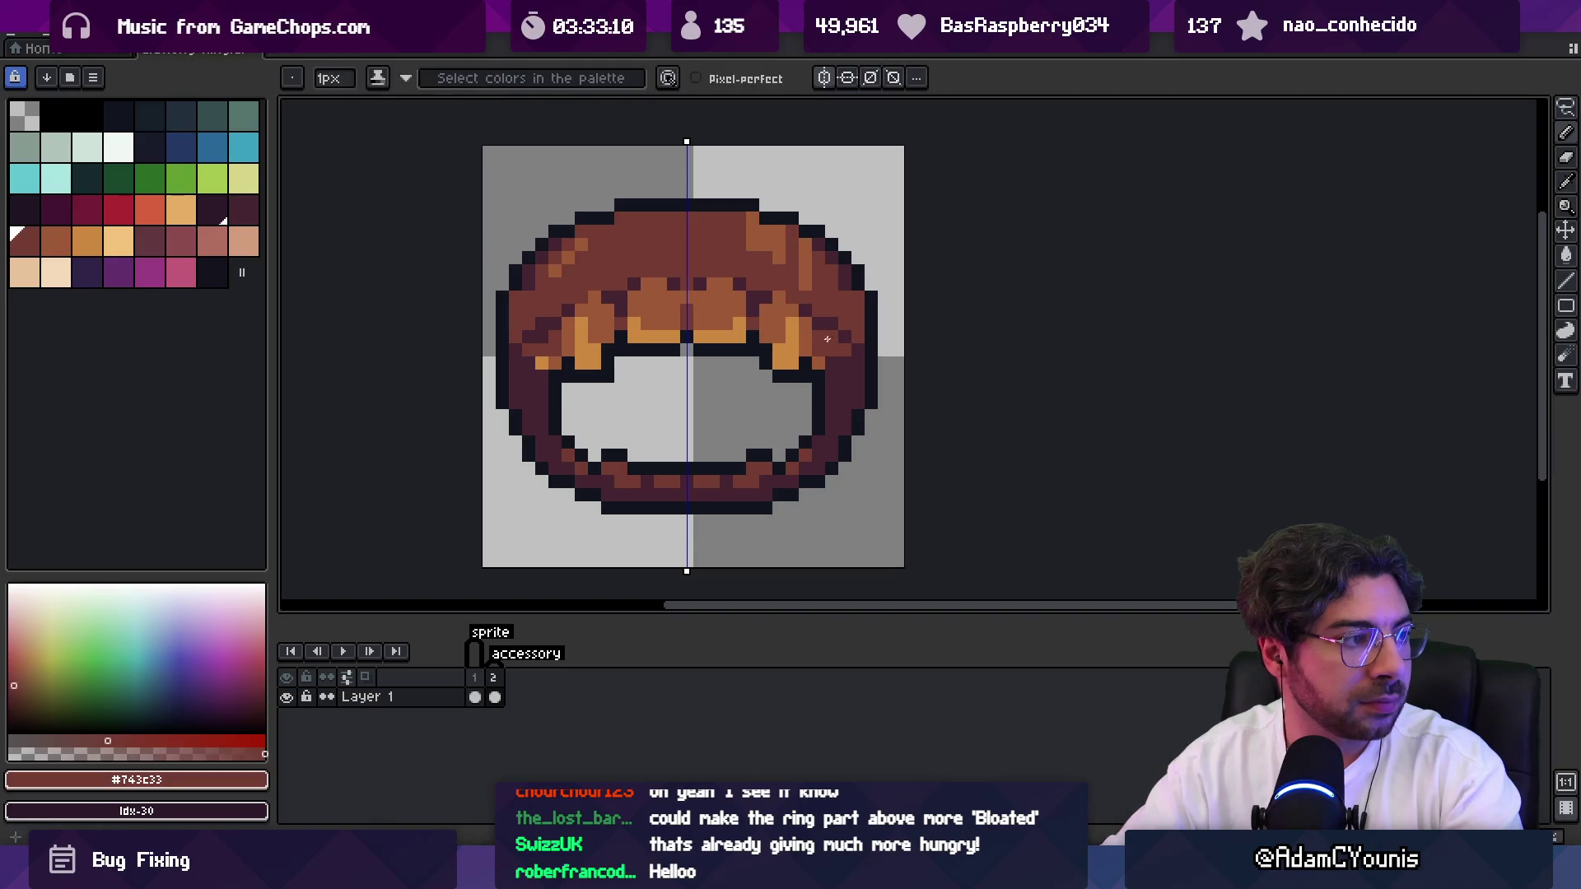
pyautogui.click(832, 336)
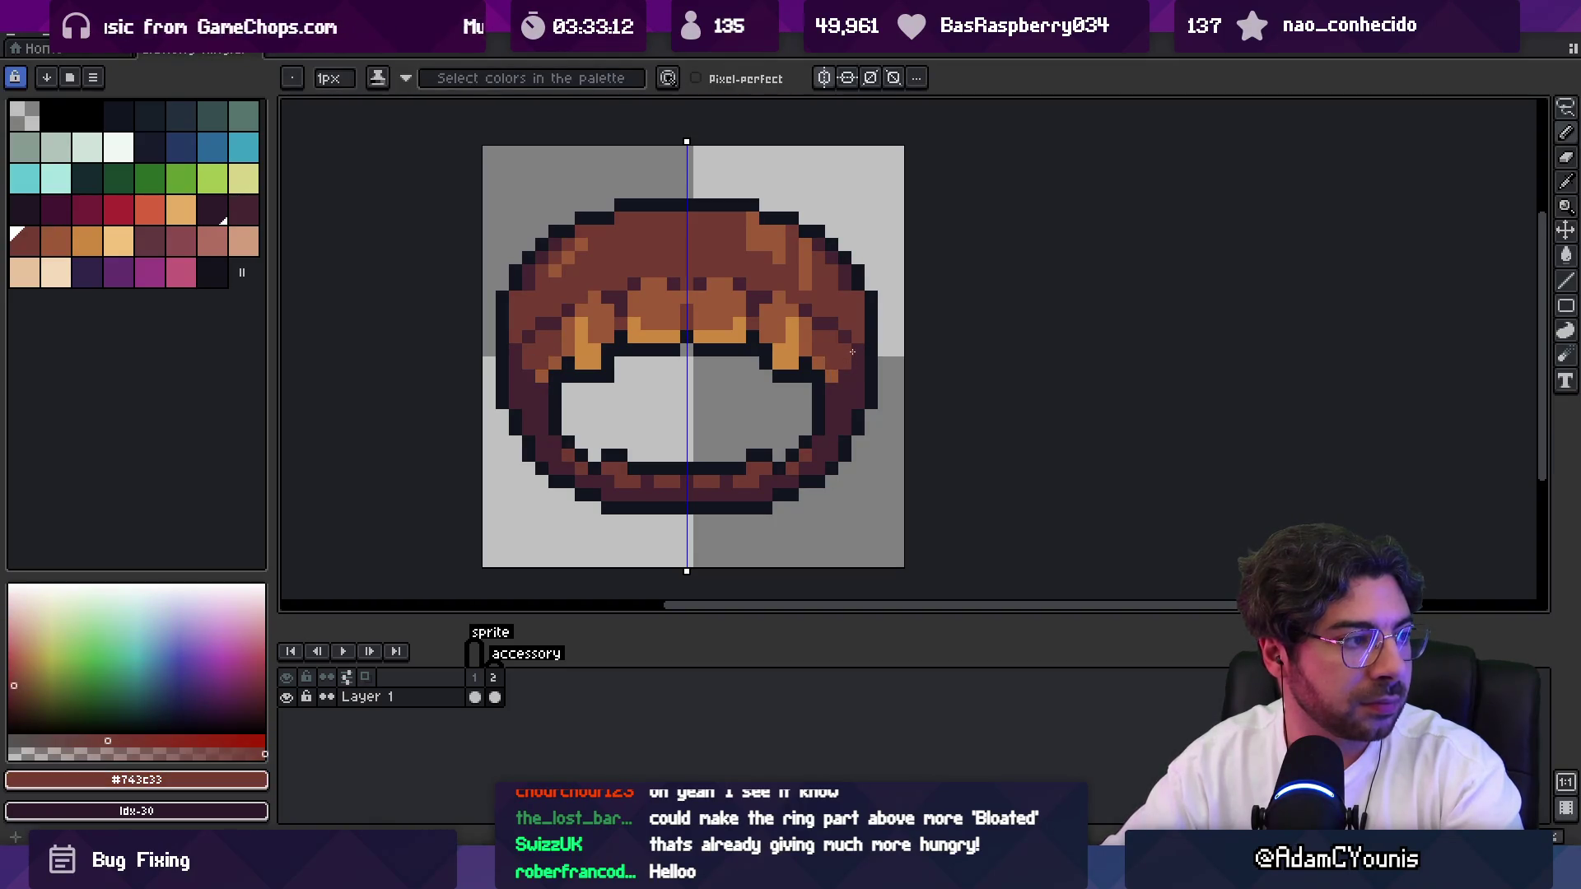
# Extend the outermost teeth with mirrored orange pixels toward the ring's outer edges.
pyautogui.press('z')
pyautogui.scroll(-5, 848, 280)
pyautogui.scroll(2, 856, 343)
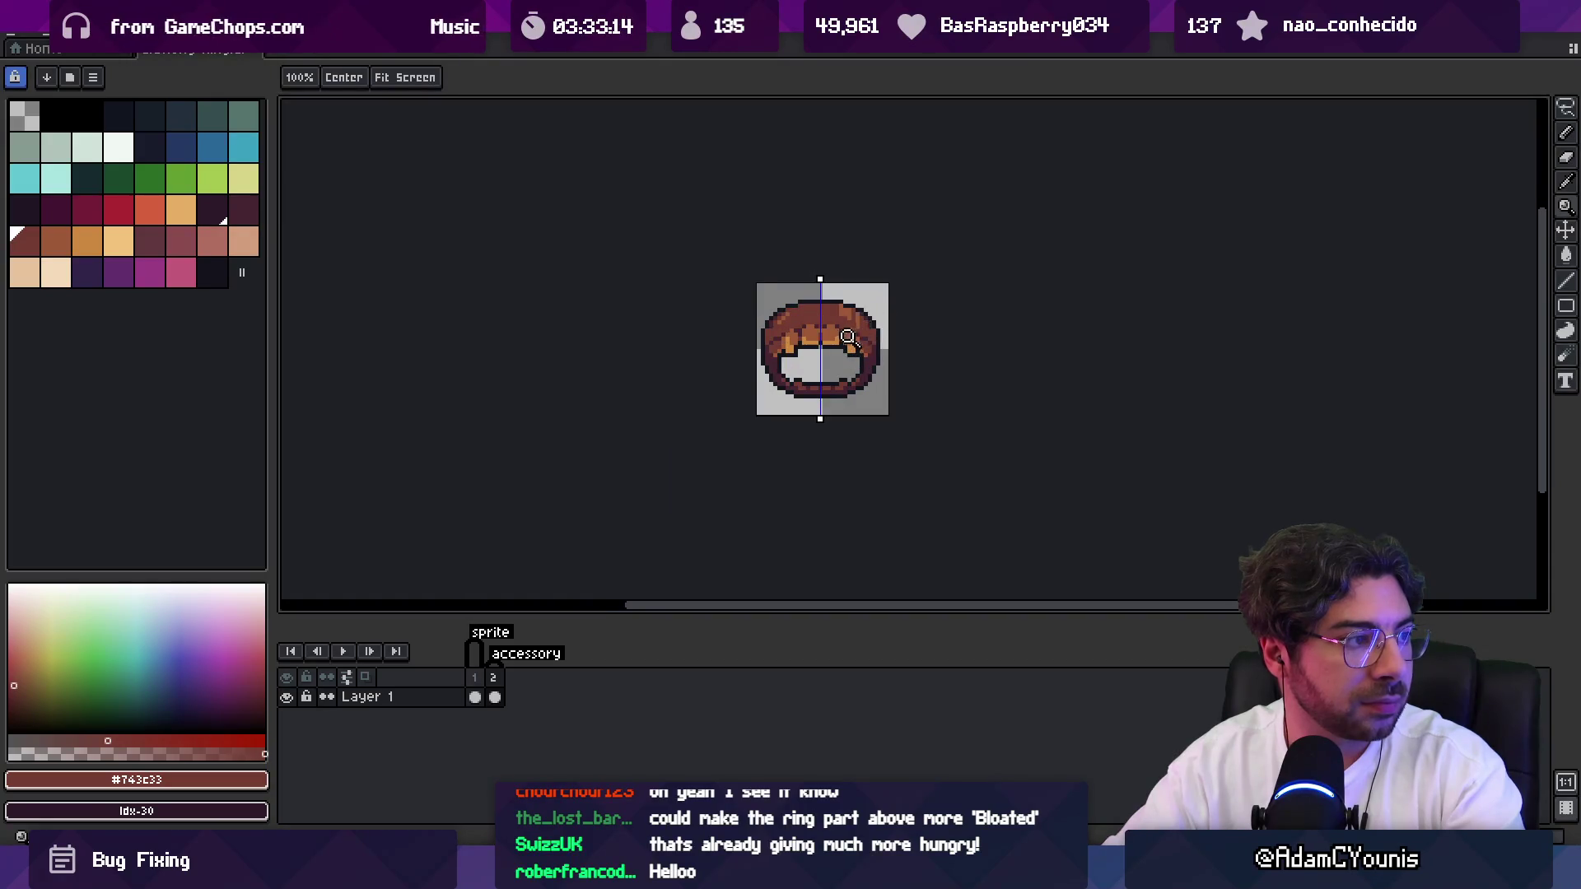
pyautogui.scroll(5, 849, 338)
pyautogui.press('b')
pyautogui.keyDown('alt'); pyautogui.click(852, 352); pyautogui.keyUp('alt')
pyautogui.moveTo(897, 376); pyautogui.dragTo(905, 380)
# Eyedrop the dark maroon from the ring, then step to the medium brown palette colour.
pyautogui.press('z')
pyautogui.scroll(-2, 866, 267)
pyautogui.scroll(-1, 866, 266)
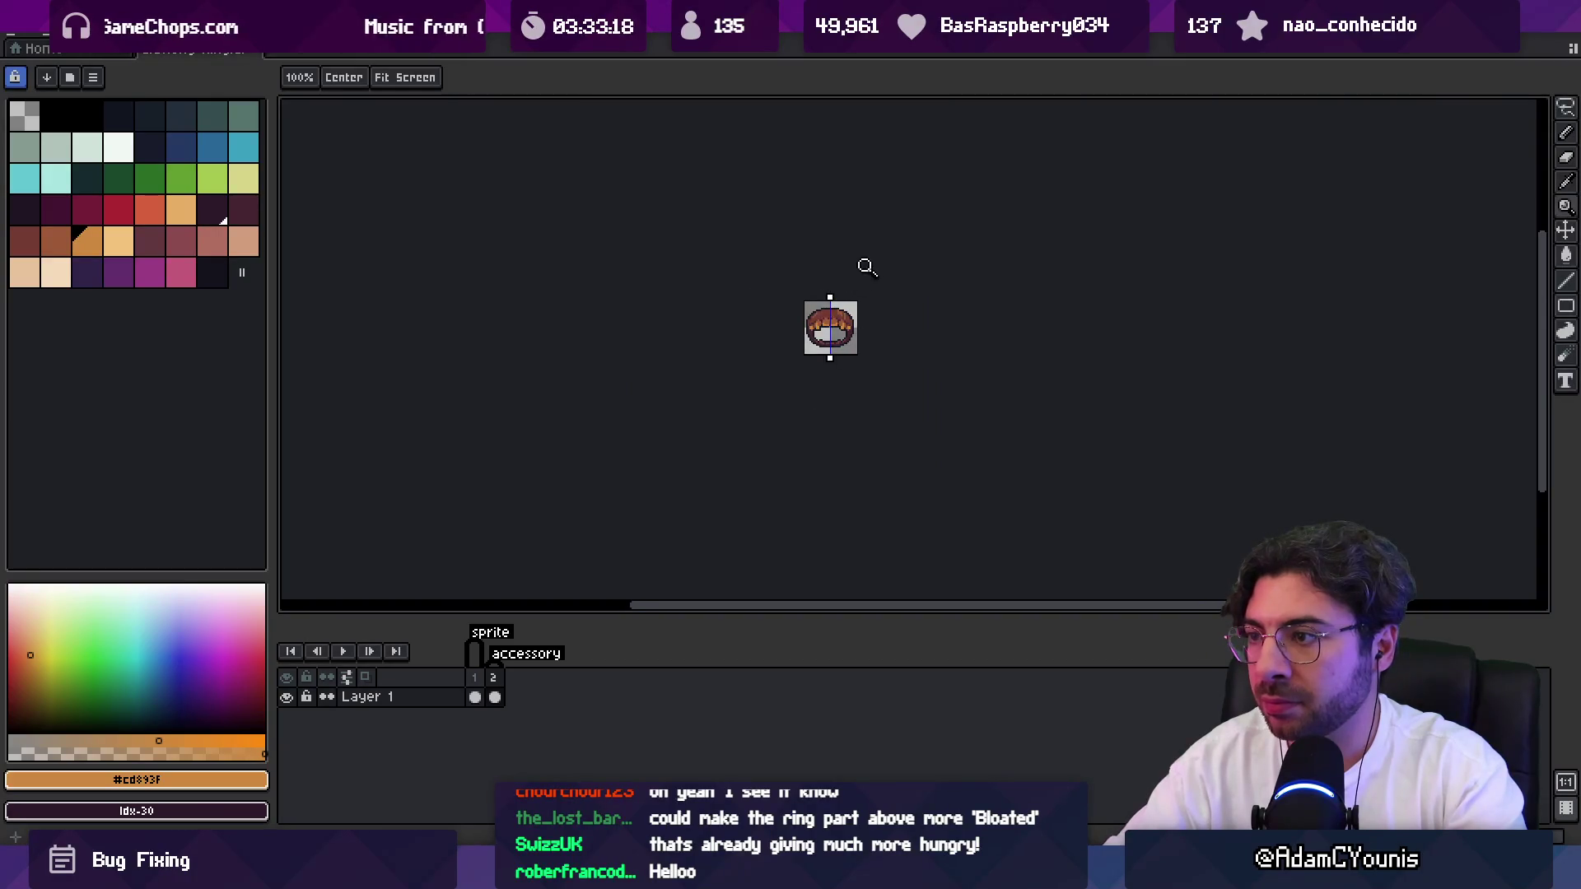
pyautogui.scroll(5, 848, 313)
pyautogui.press('b')
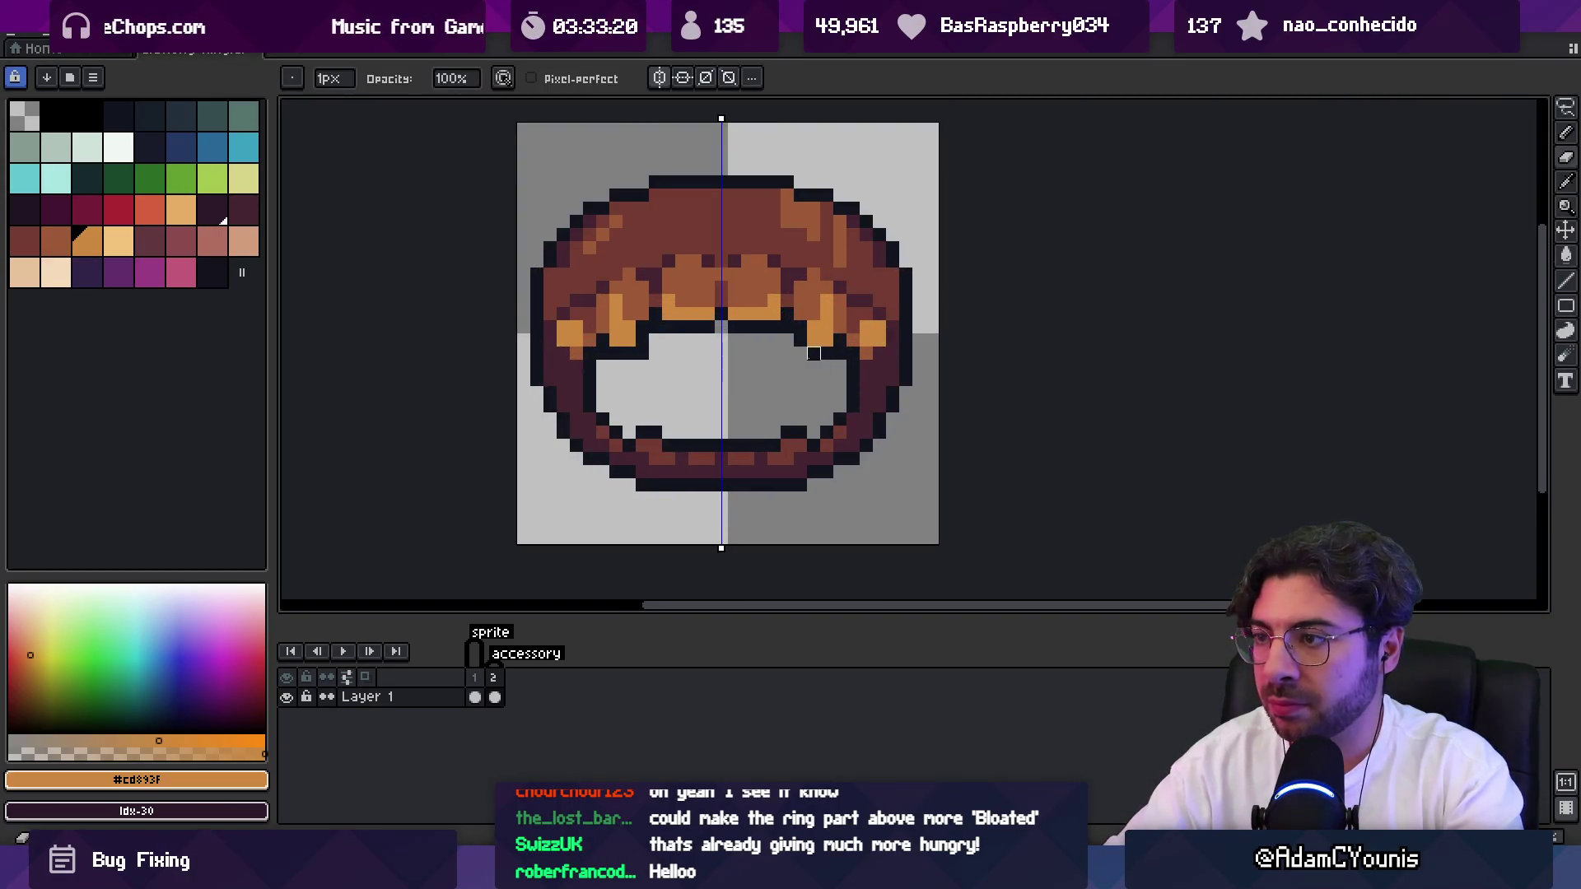
pyautogui.press('z')
pyautogui.scroll(-2, 741, 329)
pyautogui.scroll(3, 784, 311)
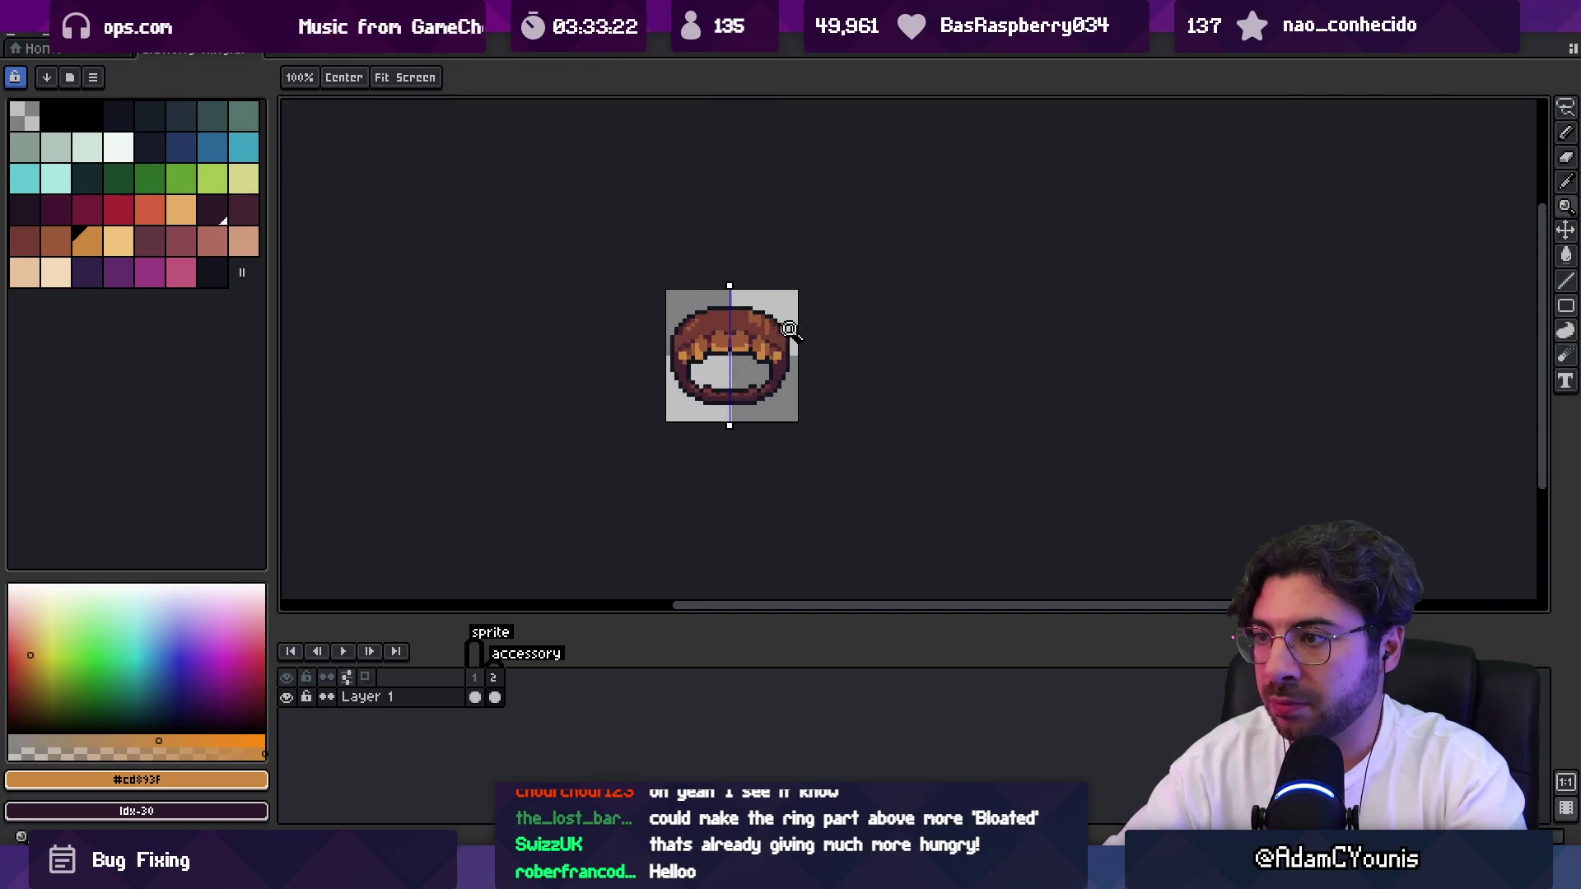
pyautogui.press('i')
pyautogui.click(796, 343)
pyautogui.press('z')
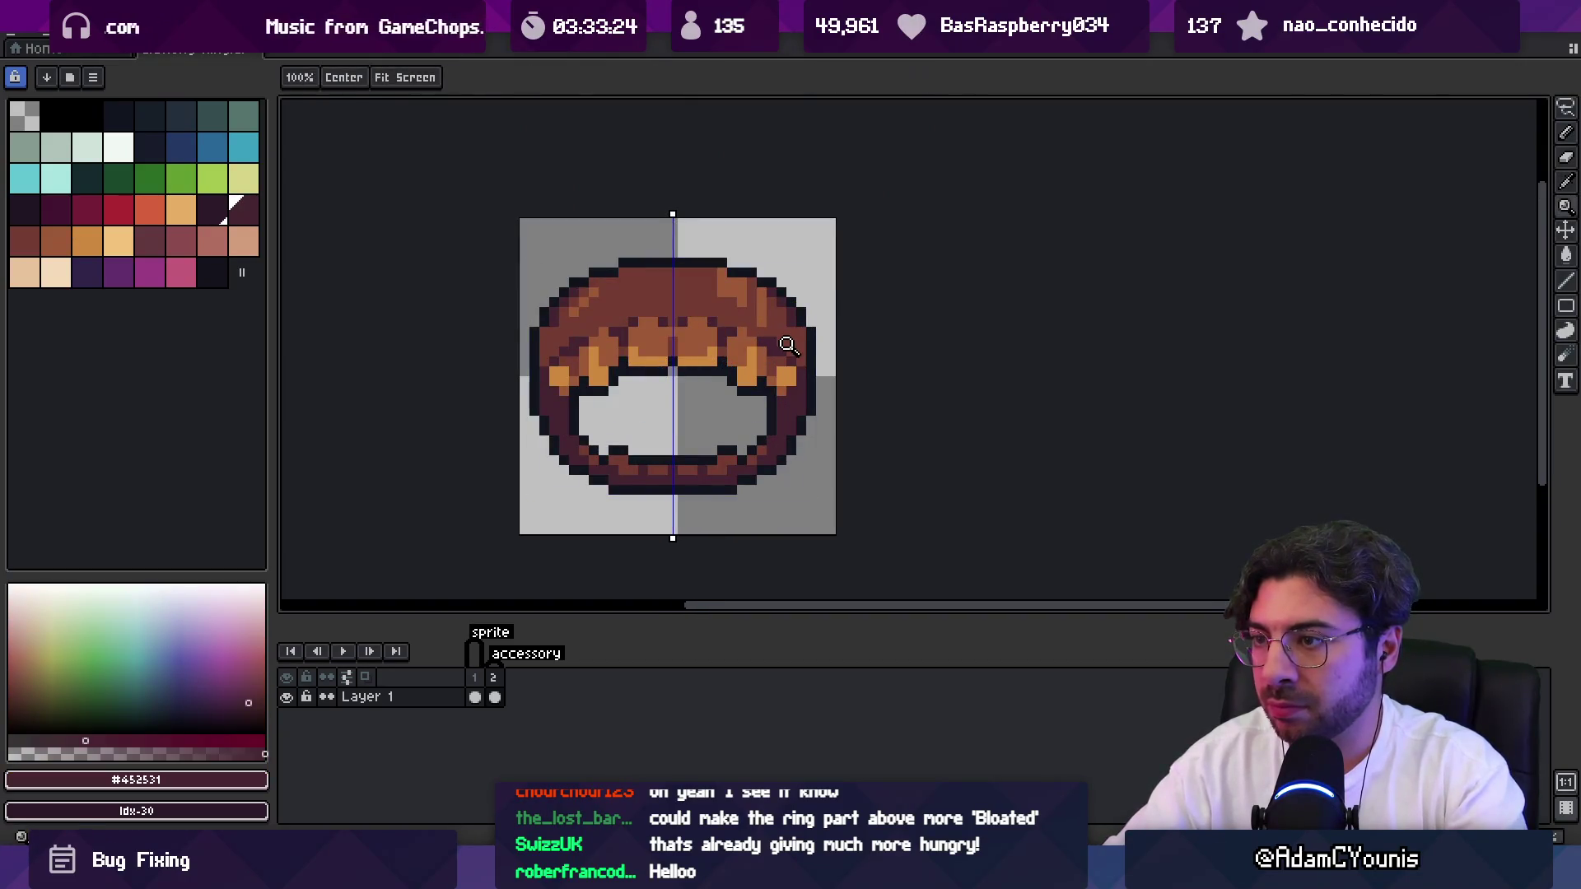
pyautogui.press(']')
pyautogui.scroll(-2, 813, 343)
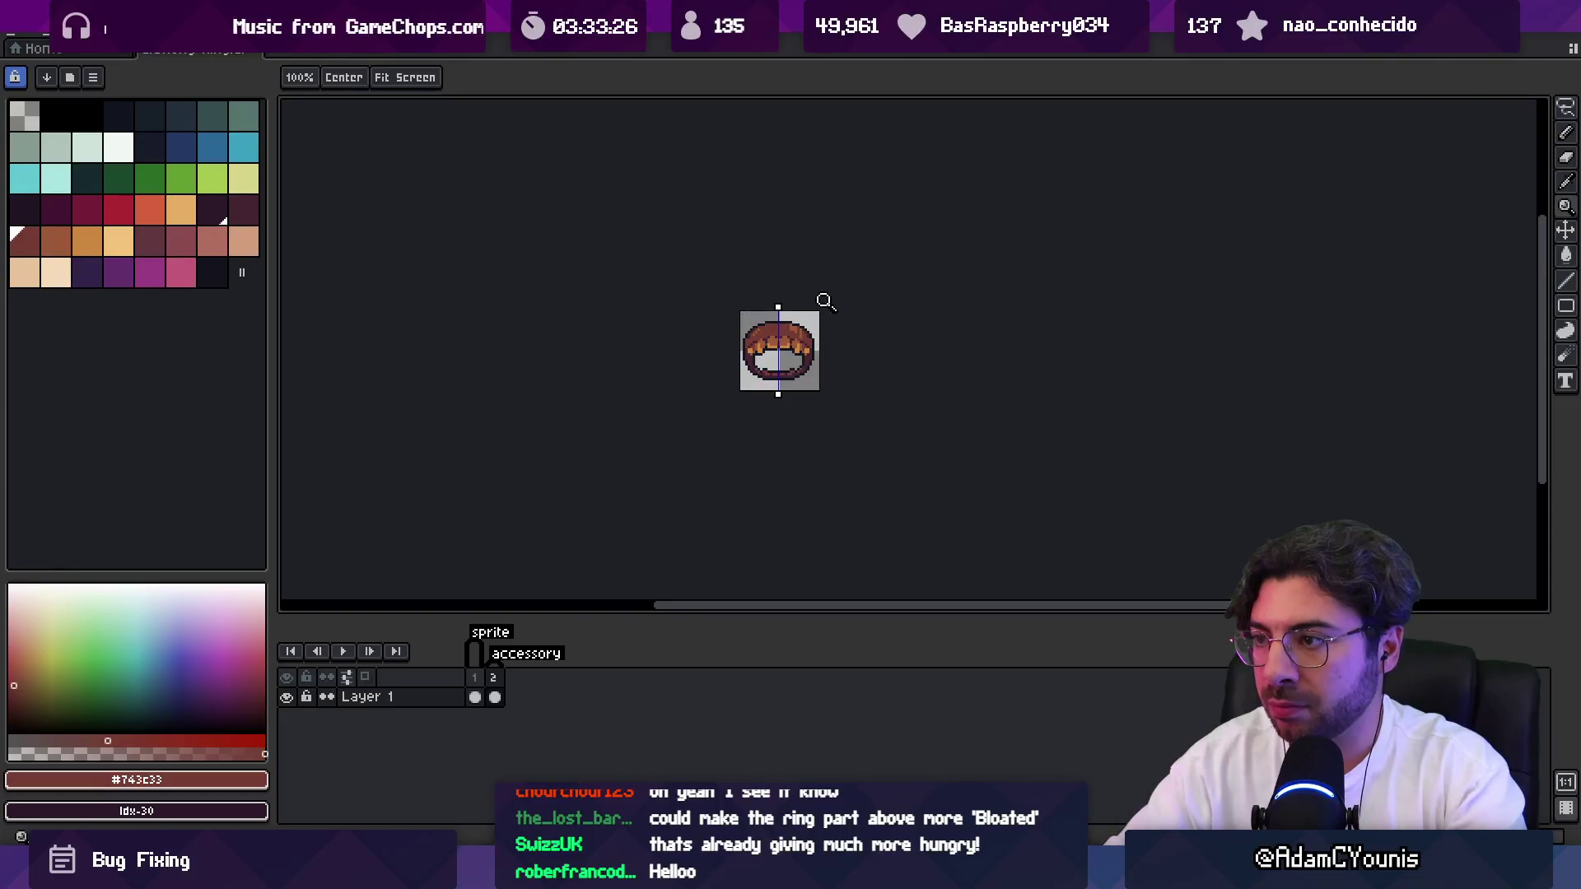
# Paint a mirrored light-brown highlight pixel pair on the ring's upper band.
pyautogui.scroll(2, 810, 350)
pyautogui.press('b')
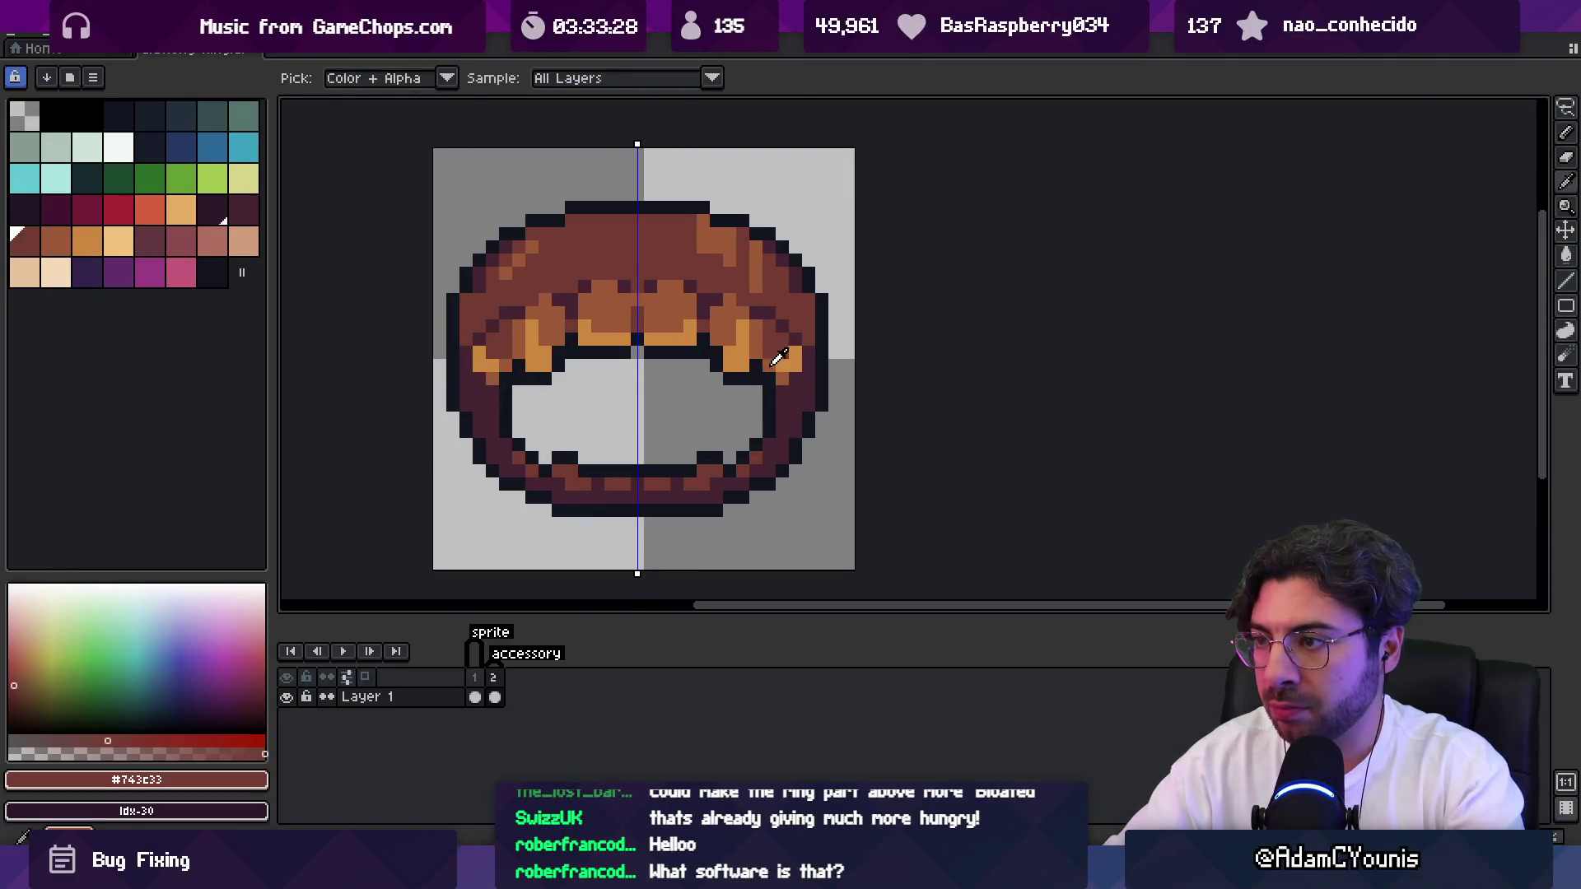
pyautogui.press(']')
pyautogui.press('[')
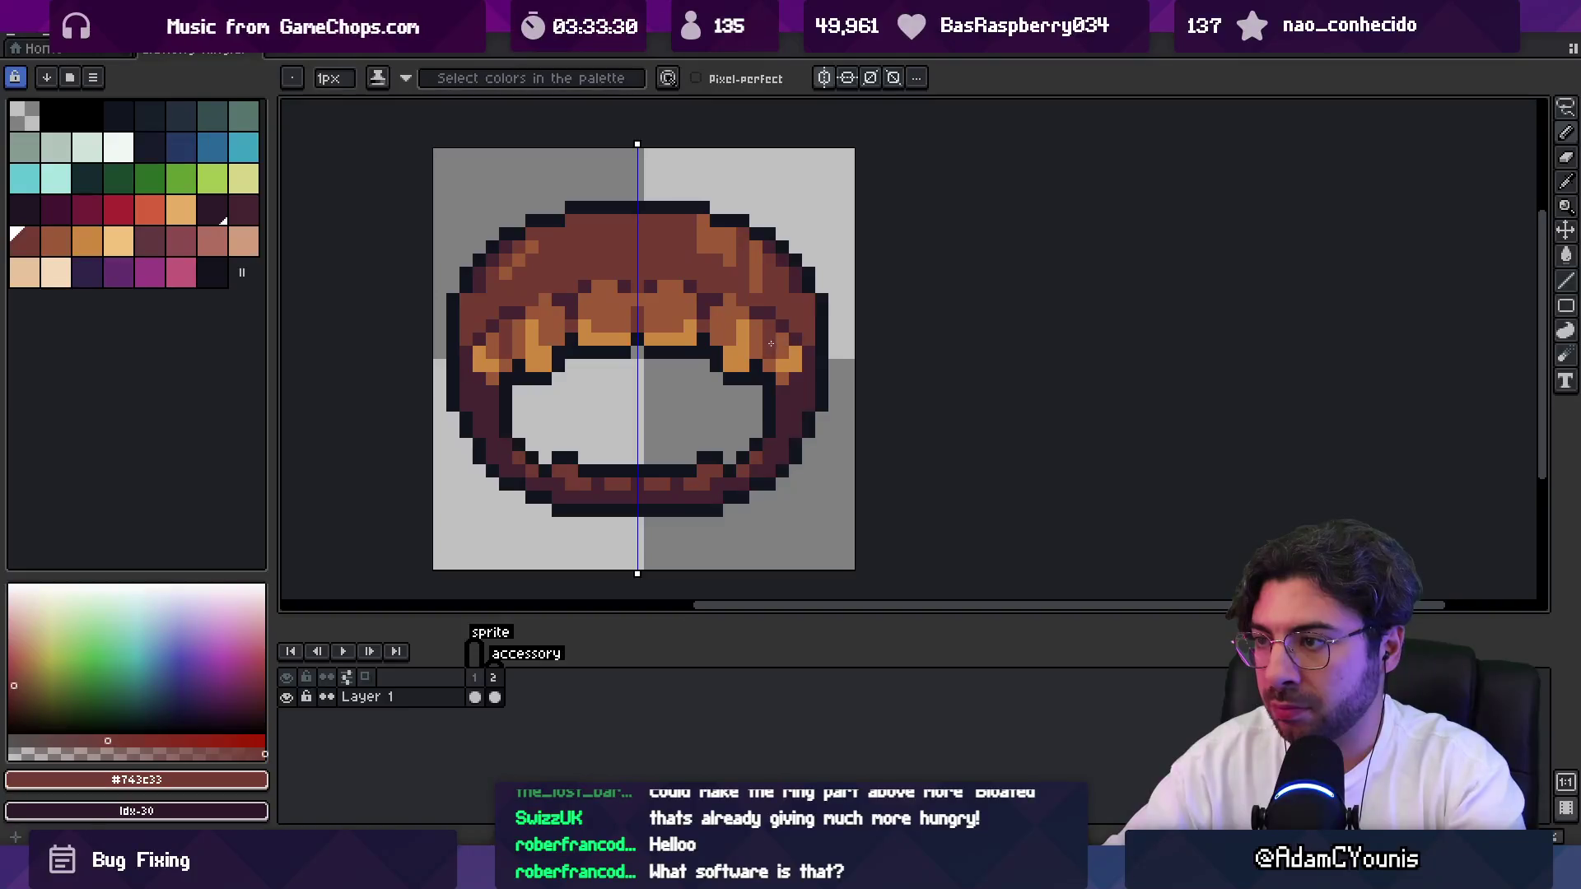
pyautogui.press(']')
pyautogui.click(783, 366)
pyautogui.press('z')
pyautogui.scroll(-2, 793, 303)
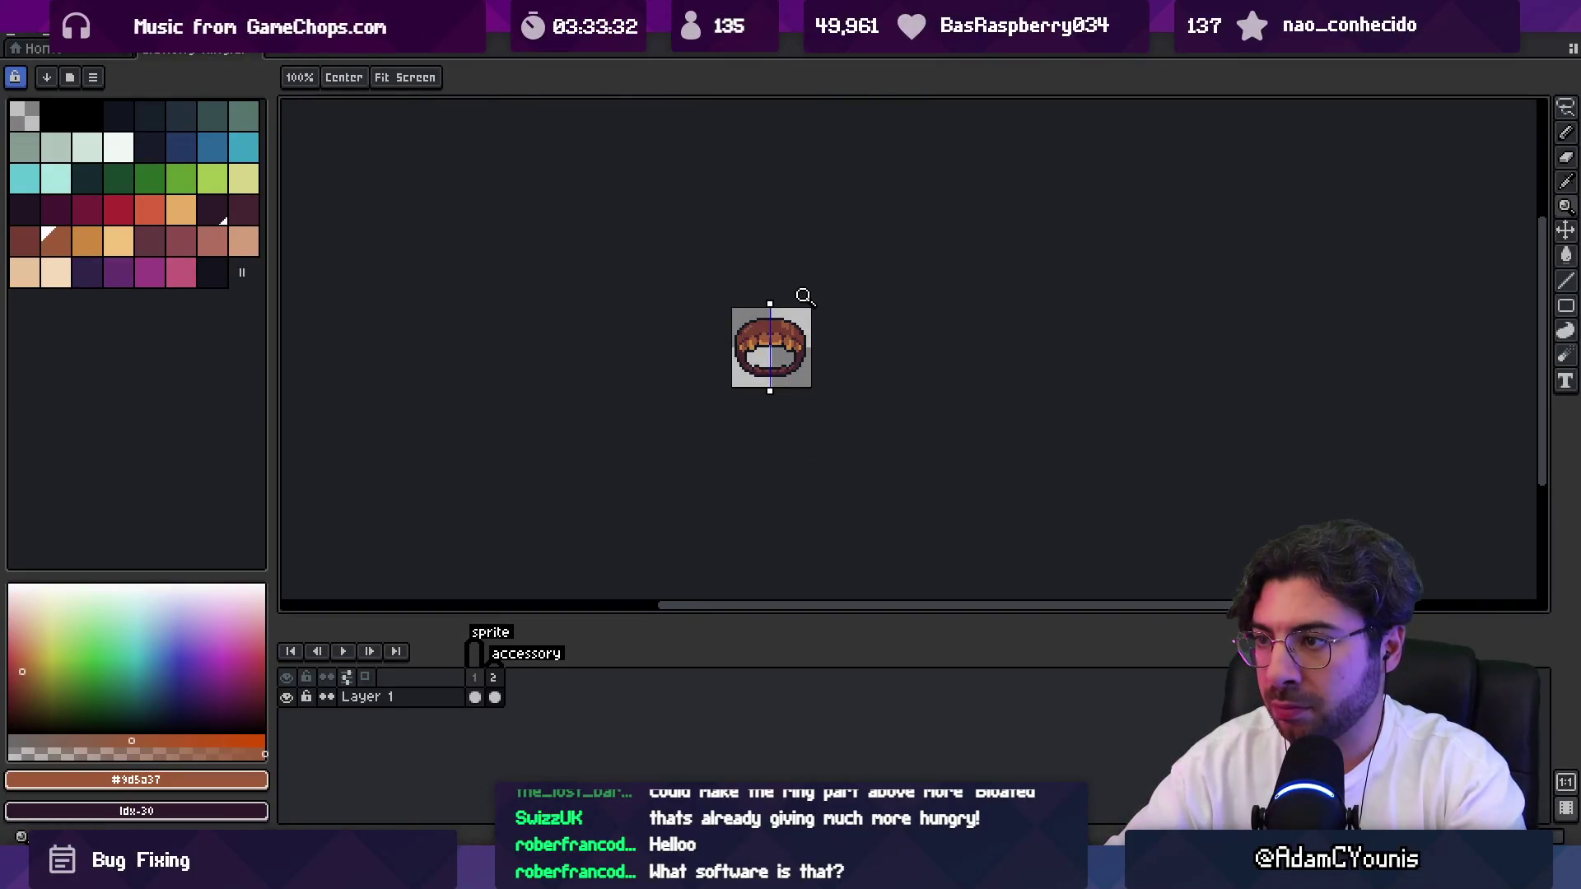
pyautogui.scroll(2, 766, 330)
# Reselect medium then lighter brown and turn off mirrored drawing.
pyautogui.press('b')
pyautogui.keyDown('alt'); pyautogui.click(705, 337); pyautogui.keyUp('alt')
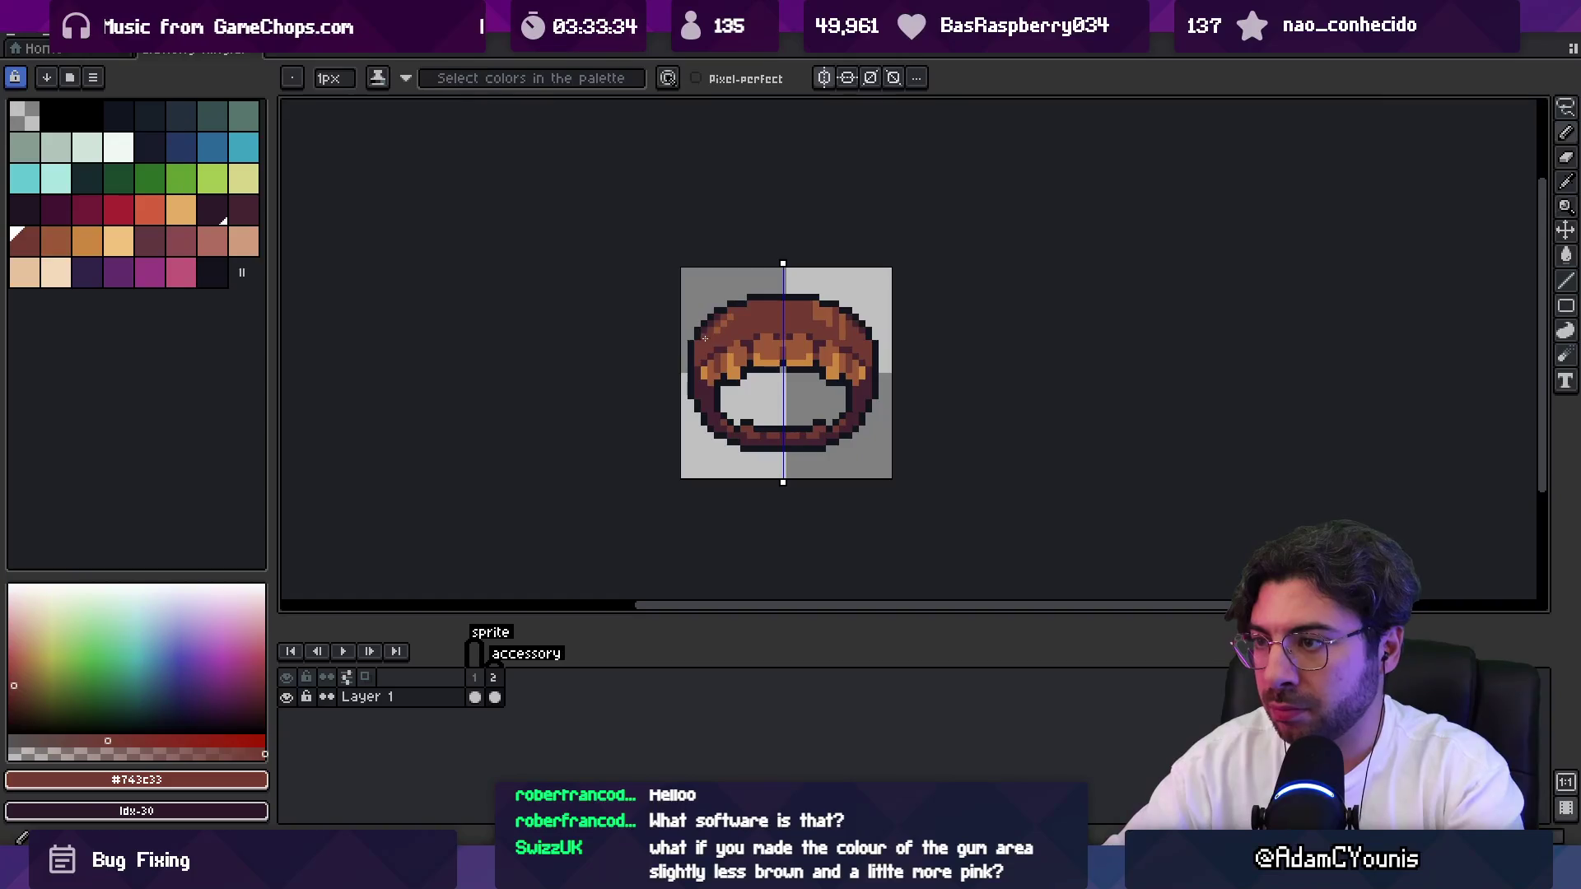
pyautogui.press('z')
pyautogui.scroll(-2, 800, 312)
pyautogui.scroll(3, 809, 316)
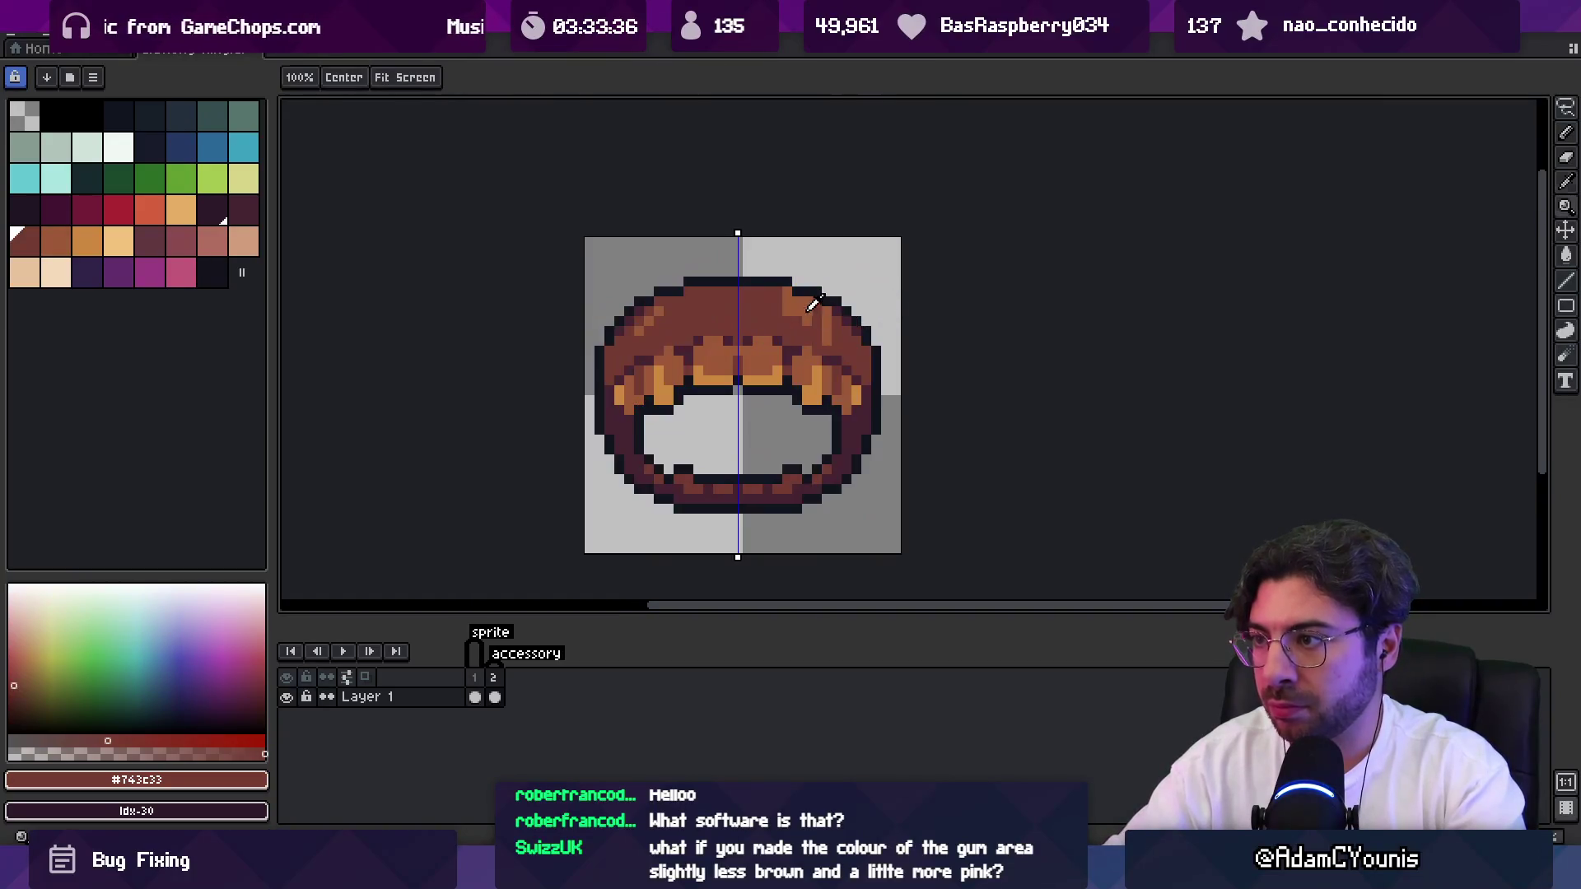
pyautogui.press(']')
pyautogui.press('b')
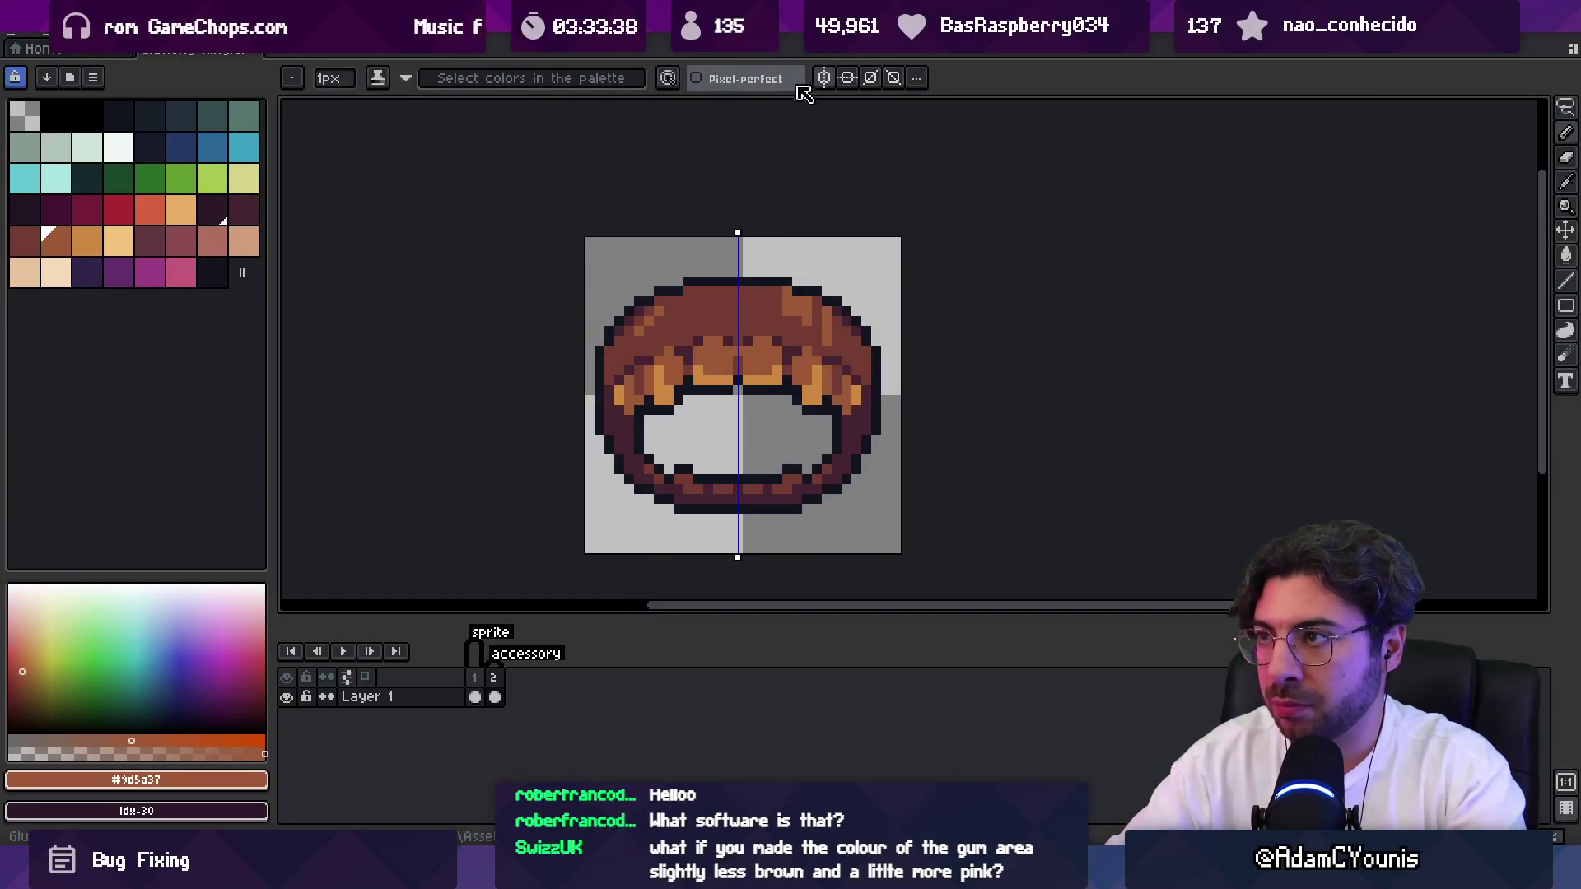
pyautogui.click(823, 79)
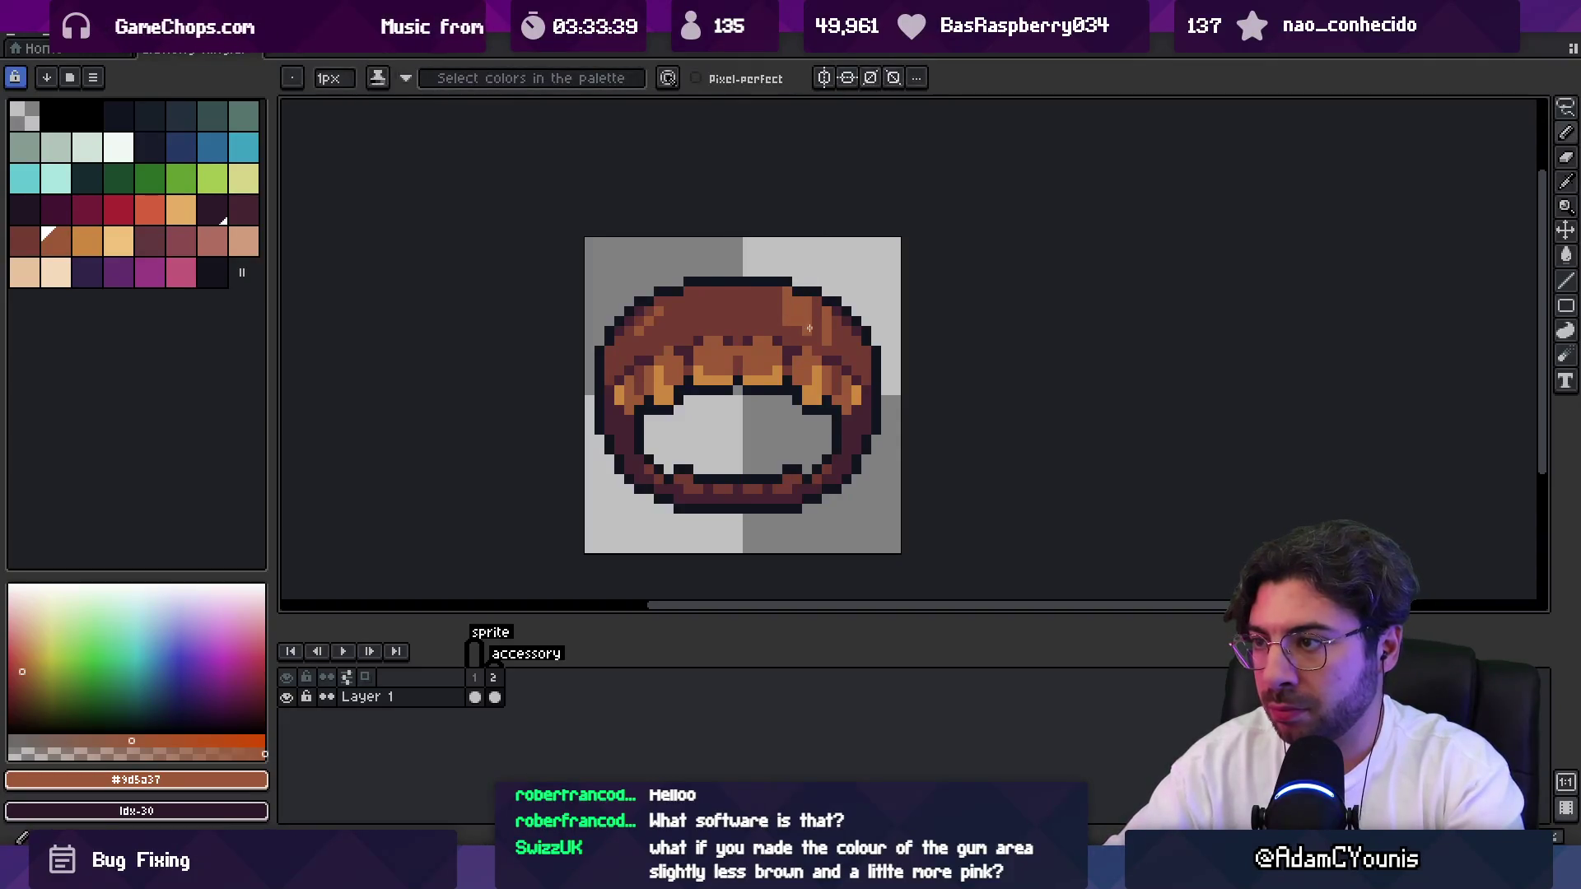
# Touch up the ring's shading with eyedropped dark maroon and medium brown.
pyautogui.press('z')
pyautogui.scroll(-5, 758, 302)
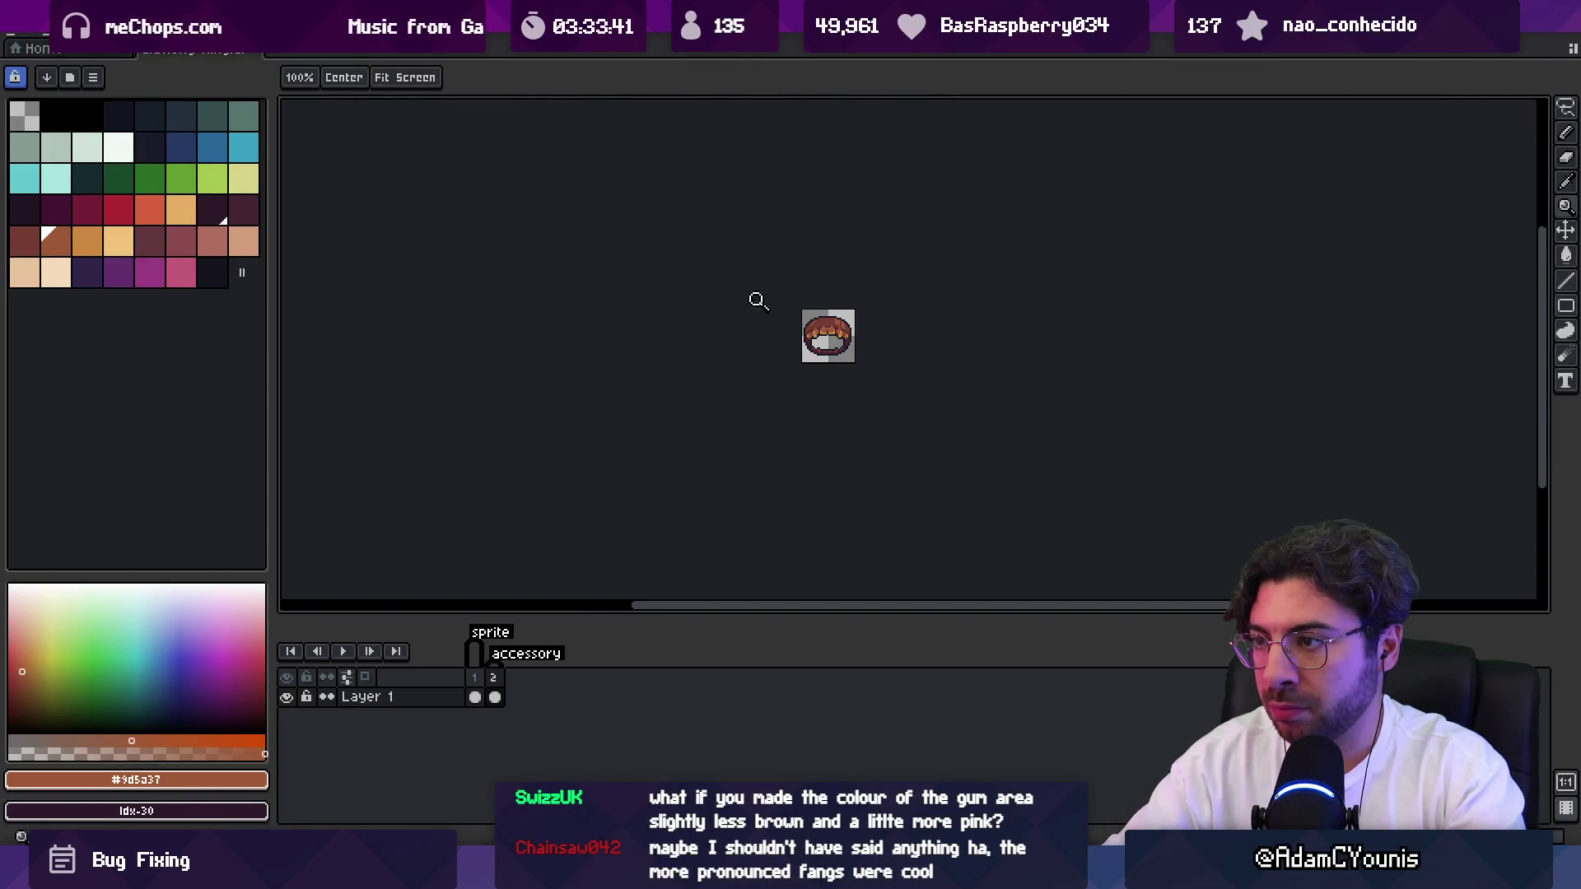
pyautogui.scroll(5, 863, 292)
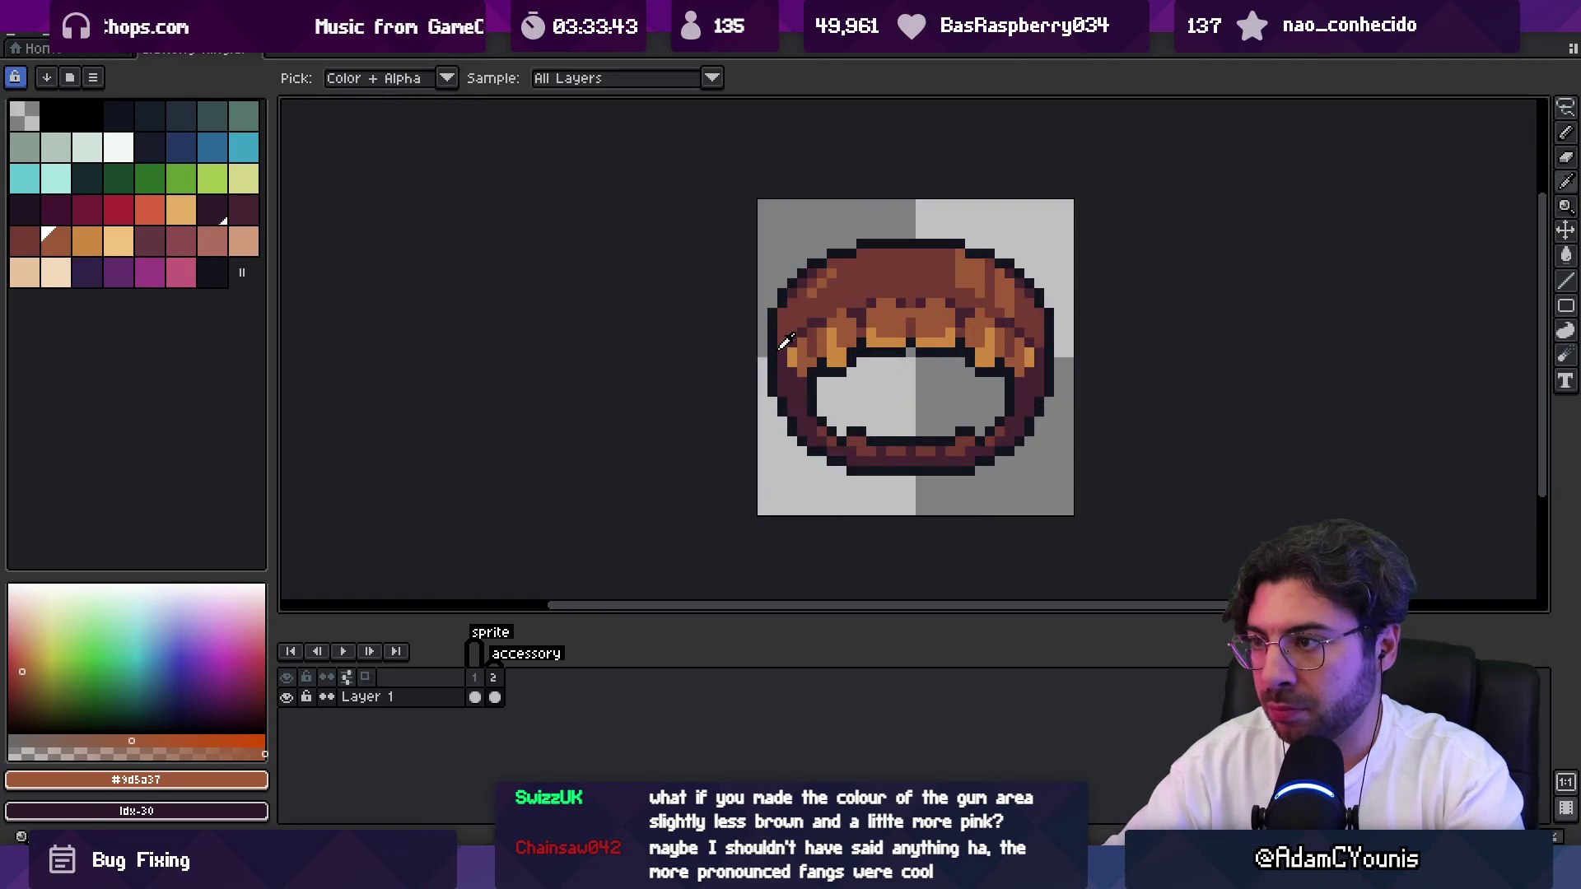
pyautogui.keyDown('alt'); pyautogui.click(781, 338); pyautogui.keyUp('alt')
pyautogui.press('b')
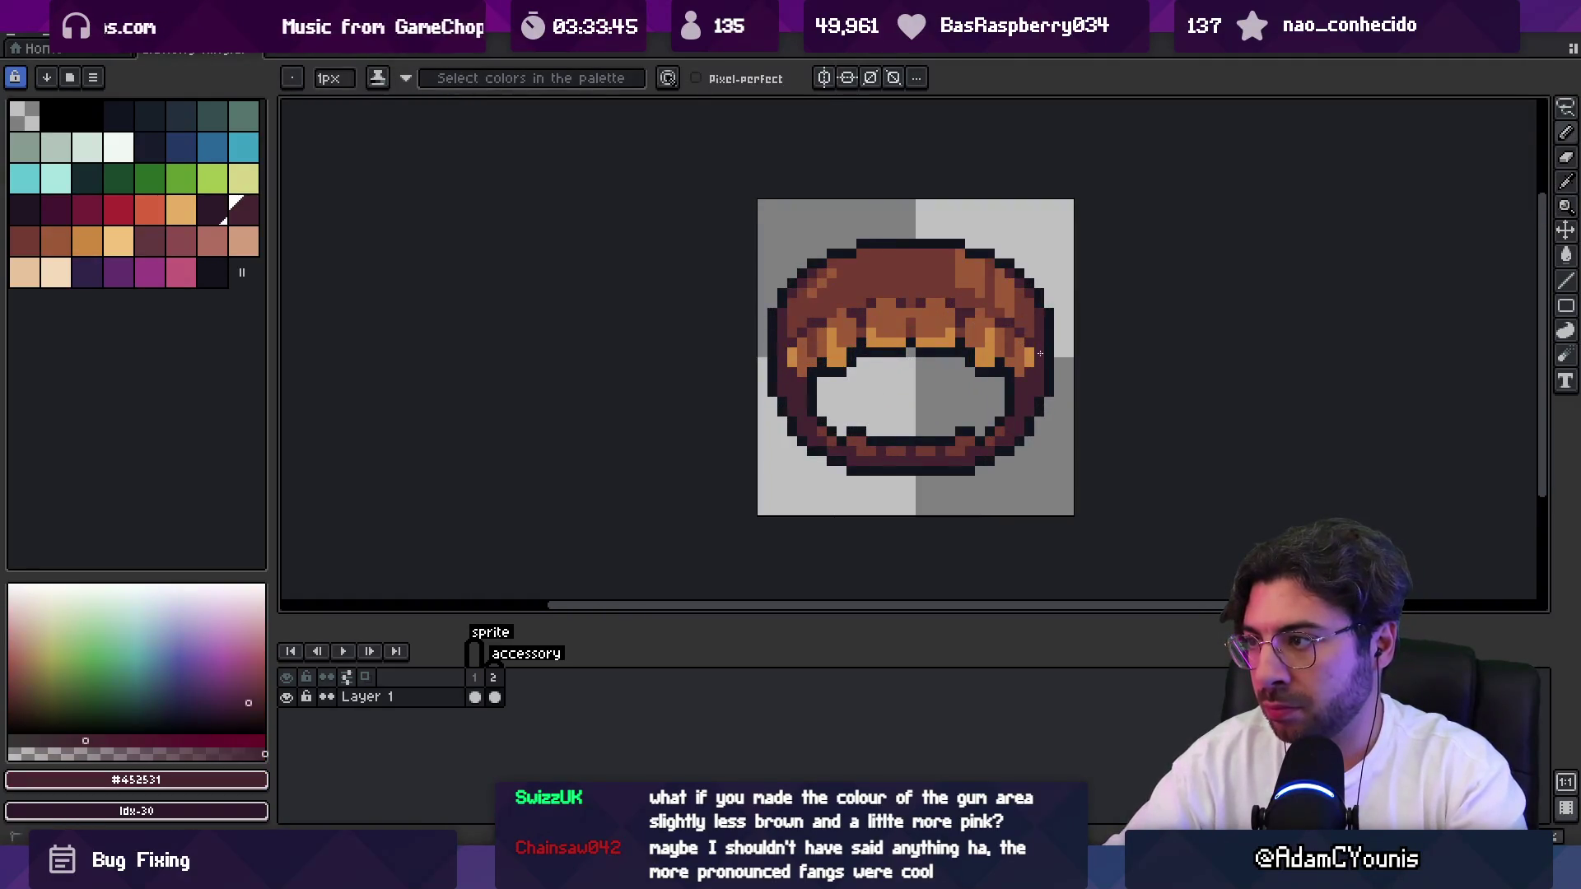
pyautogui.press('z')
pyautogui.scroll(-2, 988, 330)
pyautogui.scroll(1, 861, 268)
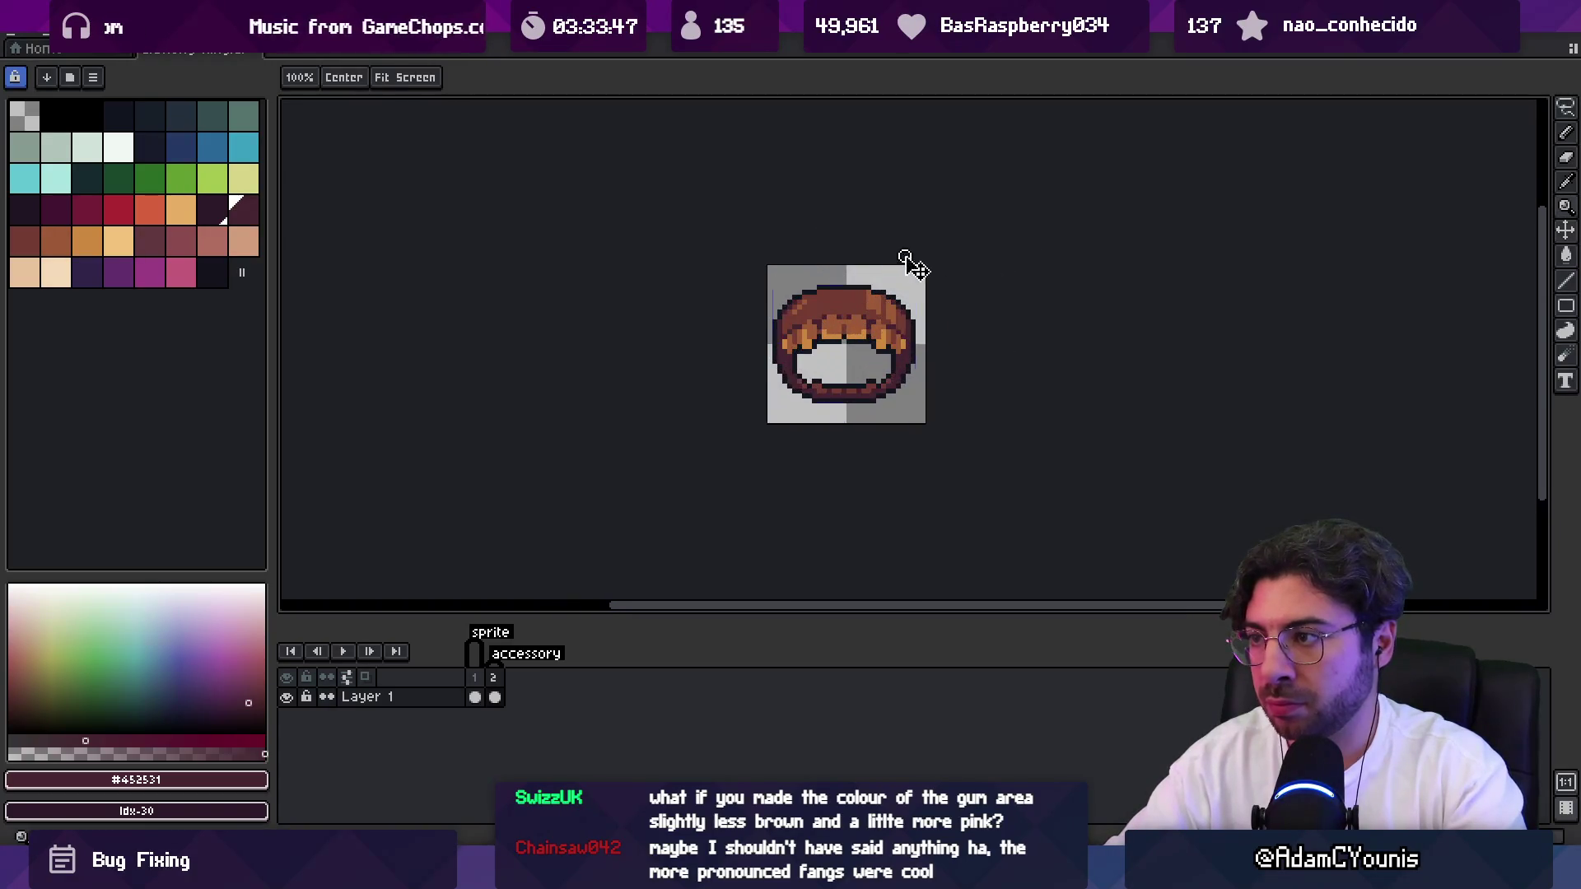
pyautogui.scroll(1, 823, 333)
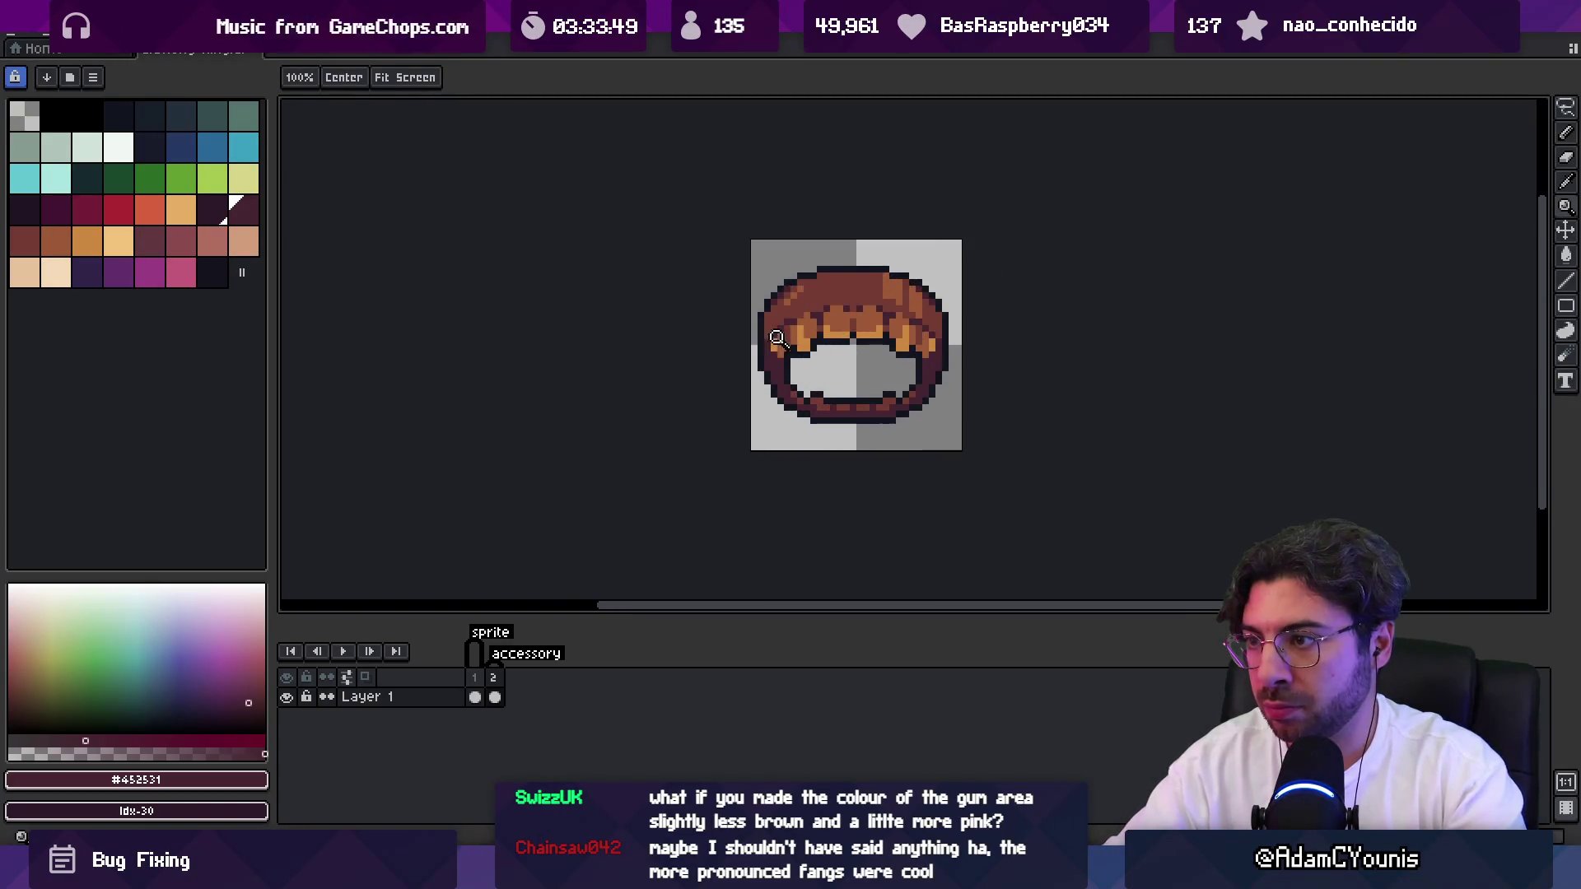
pyautogui.keyDown('alt'); pyautogui.click(766, 332); pyautogui.keyUp('alt')
pyautogui.press('b')
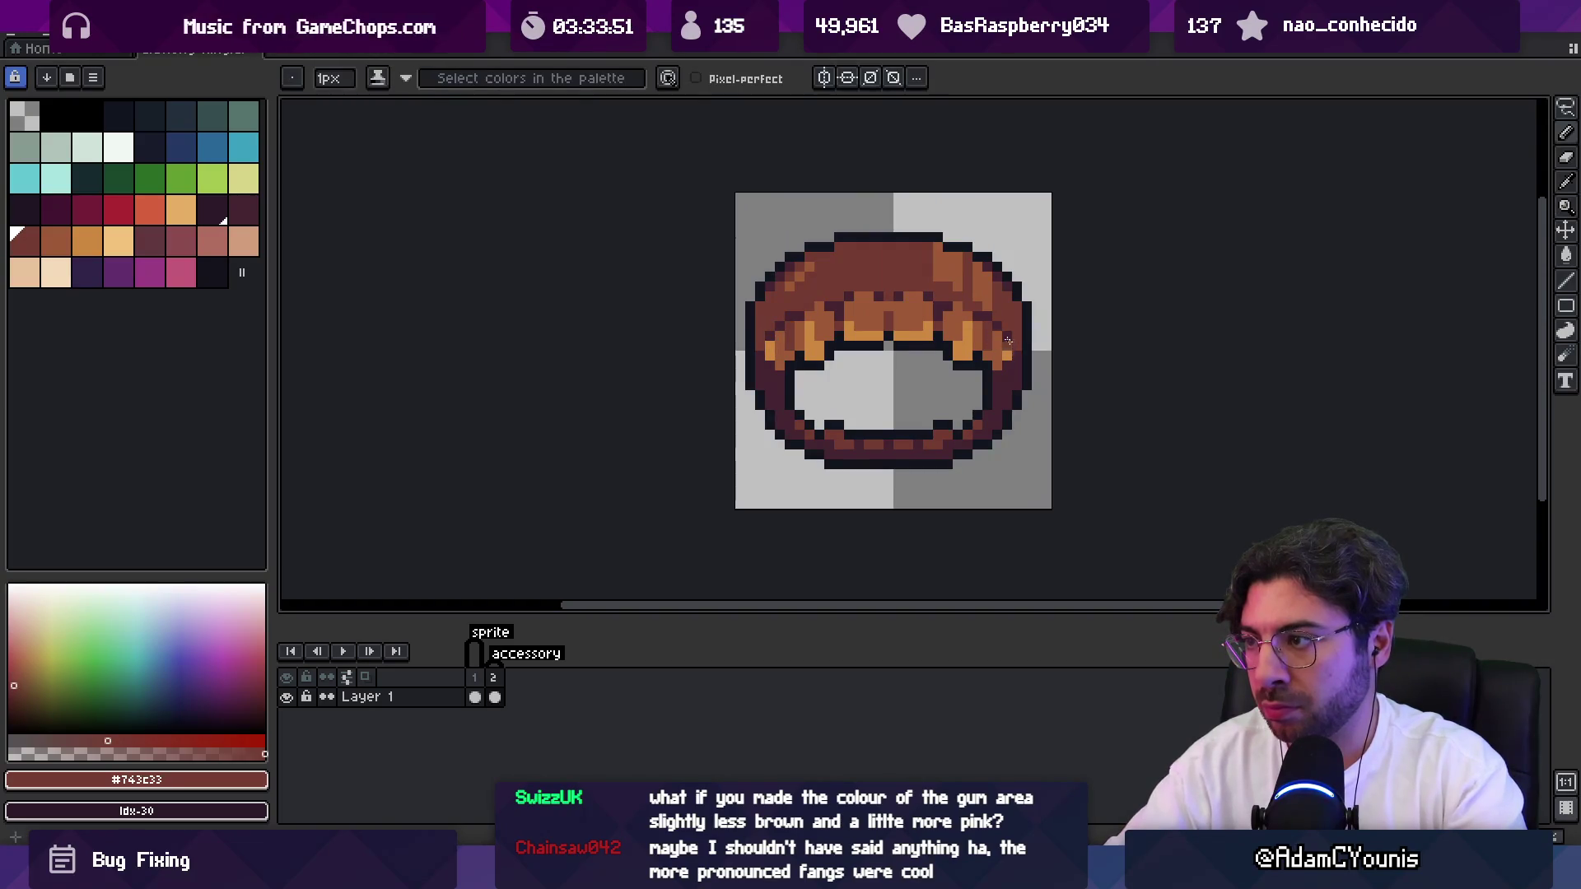
# Undo a stray near-black column on the inner left edge and zoom in on the ring.
pyautogui.press('z')
pyautogui.scroll(-5, 856, 296)
pyautogui.scroll(6, 829, 322)
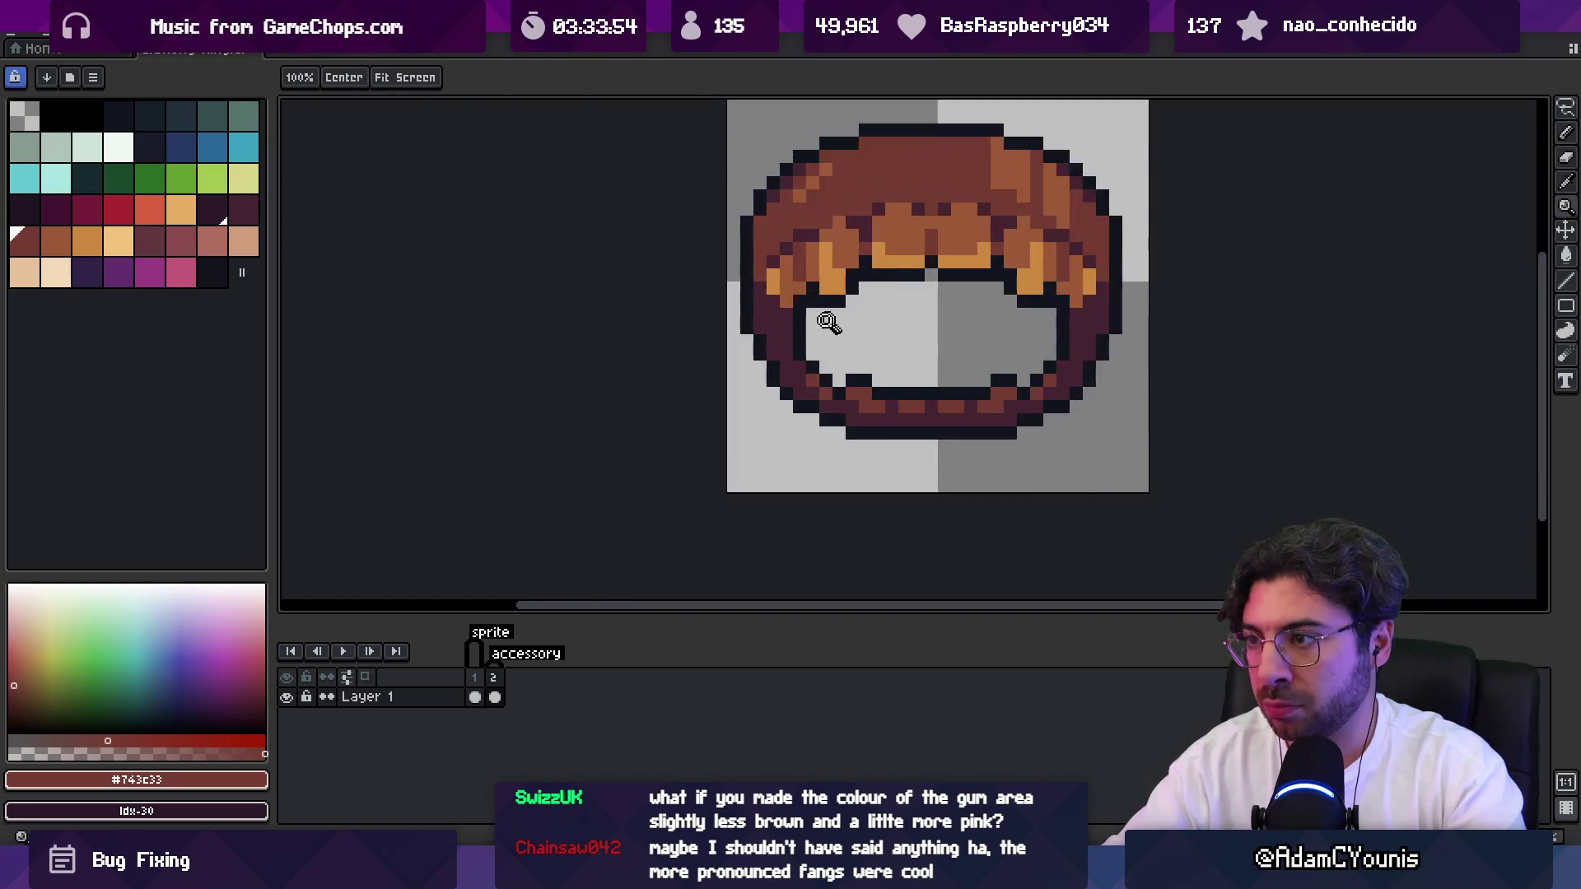
pyautogui.press('b')
pyautogui.keyDown('alt'); pyautogui.click(799, 325); pyautogui.keyUp('alt')
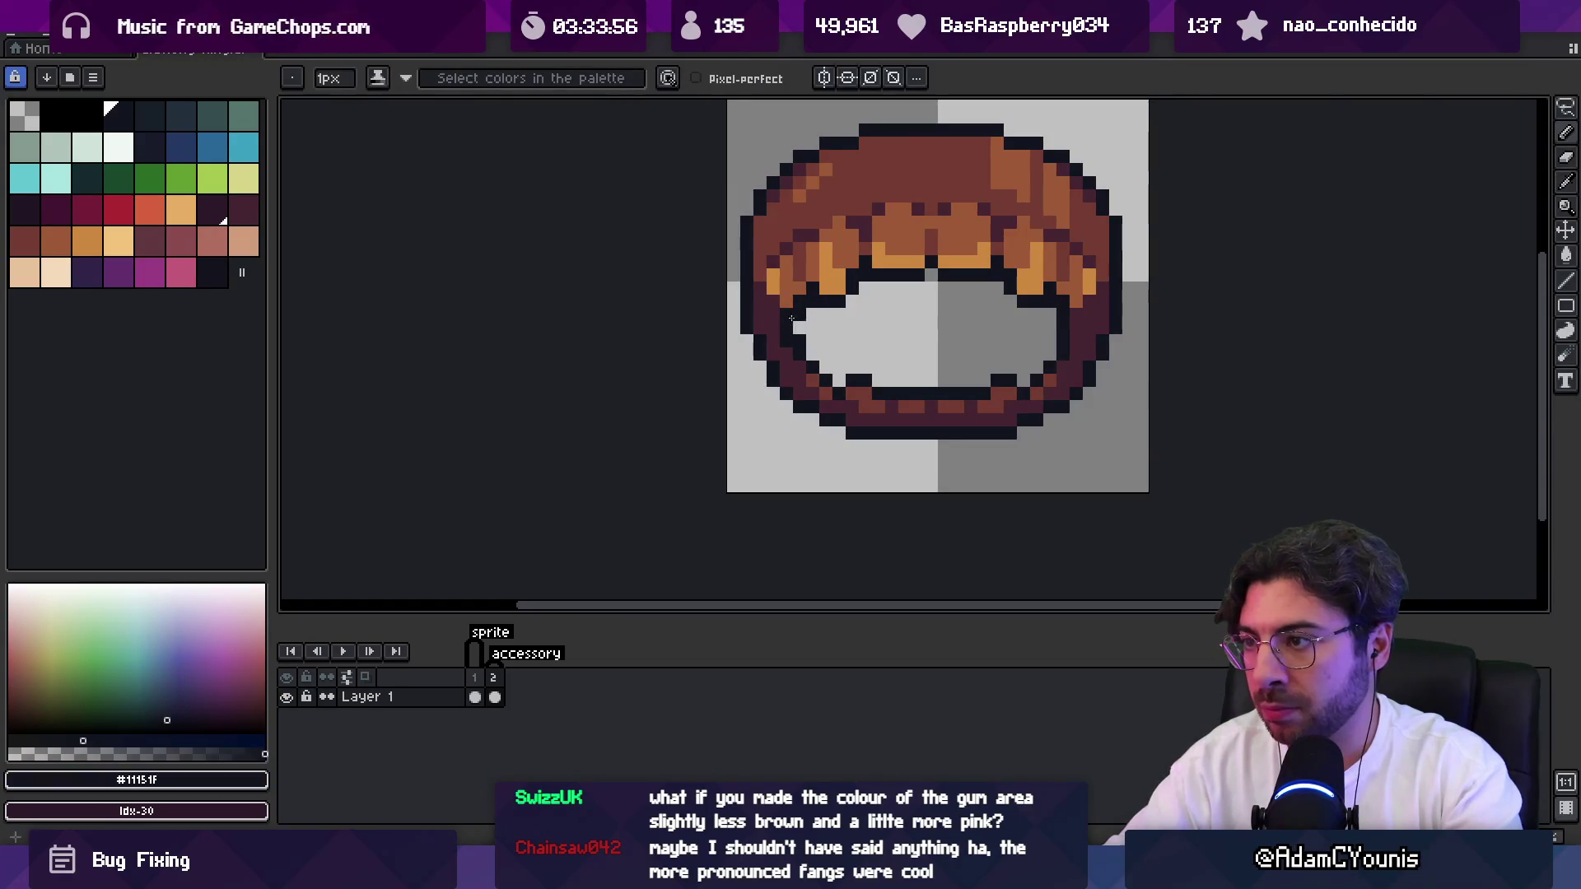
pyautogui.hotkey('ctrl', 'z')
pyautogui.press('z')
pyautogui.scroll(-4, 732, 331)
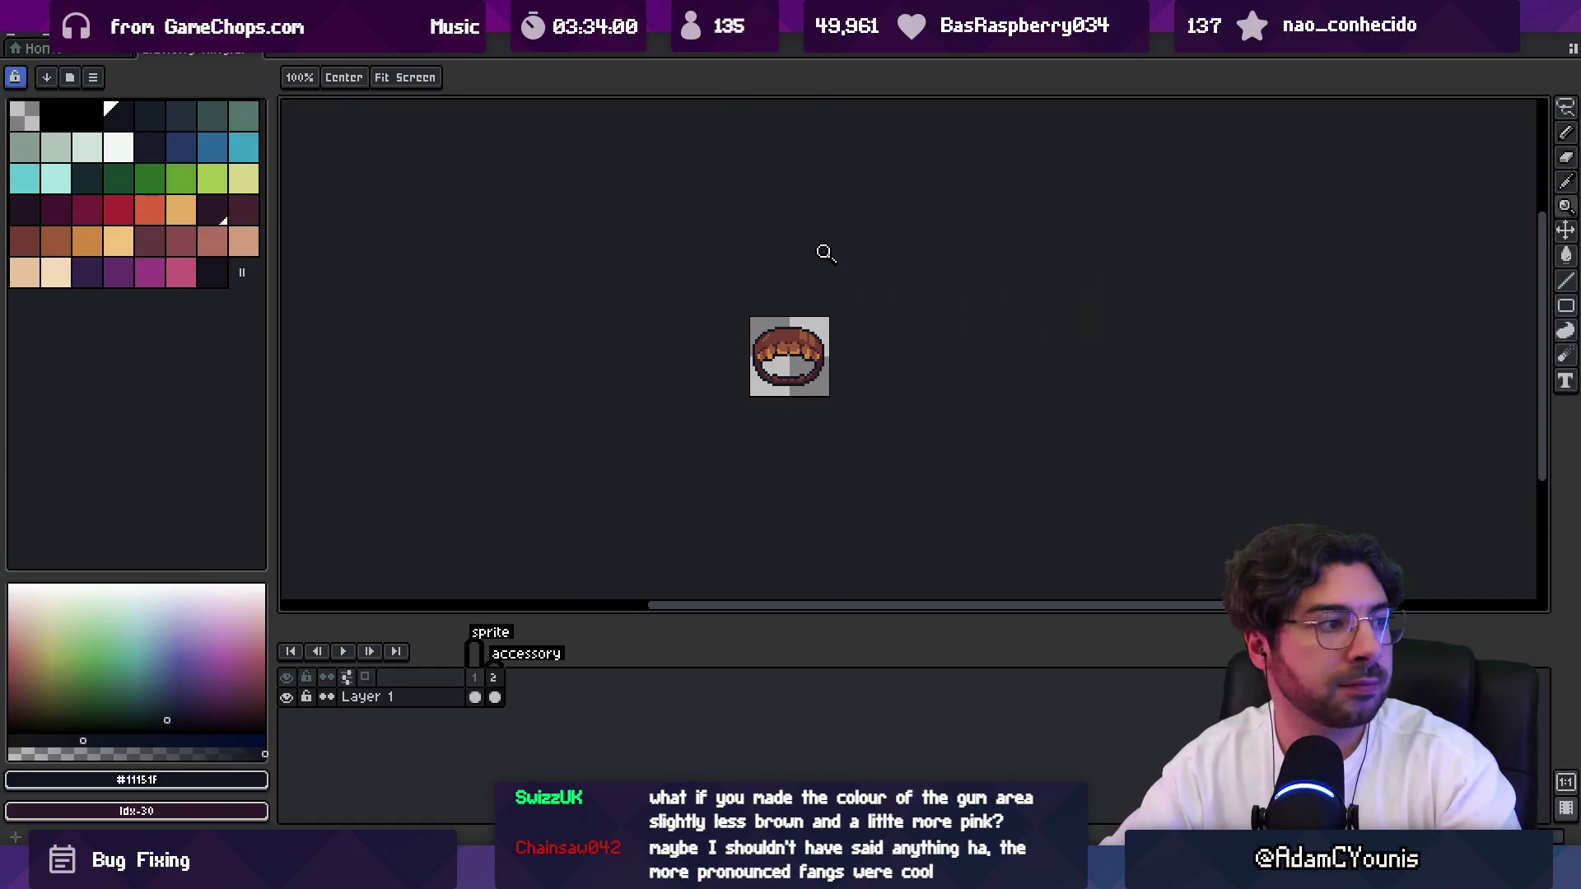
pyautogui.click(830, 305)
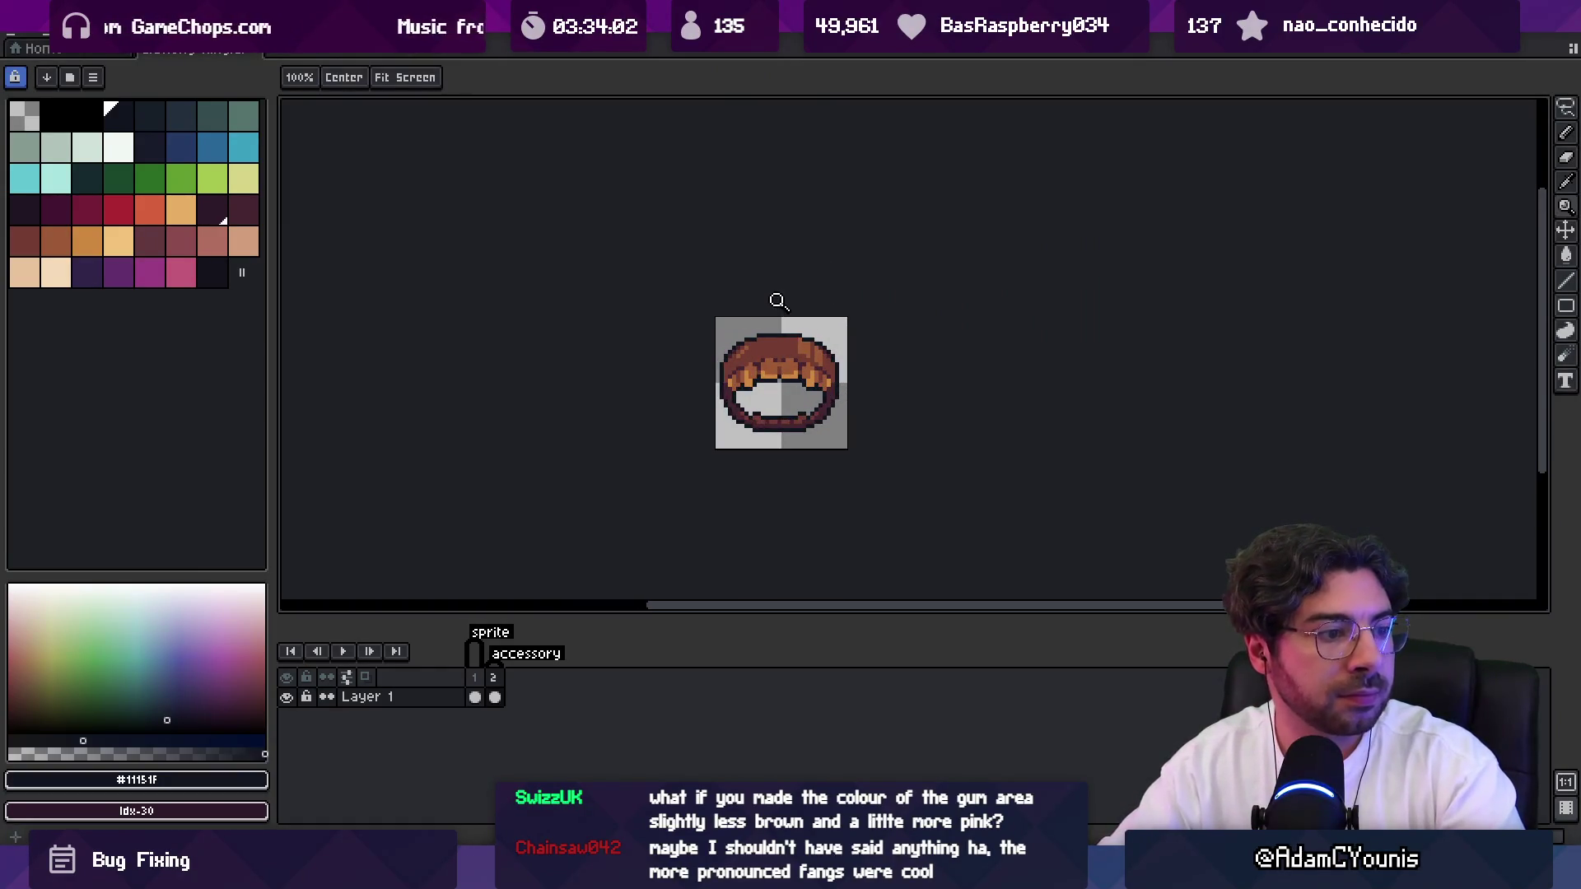
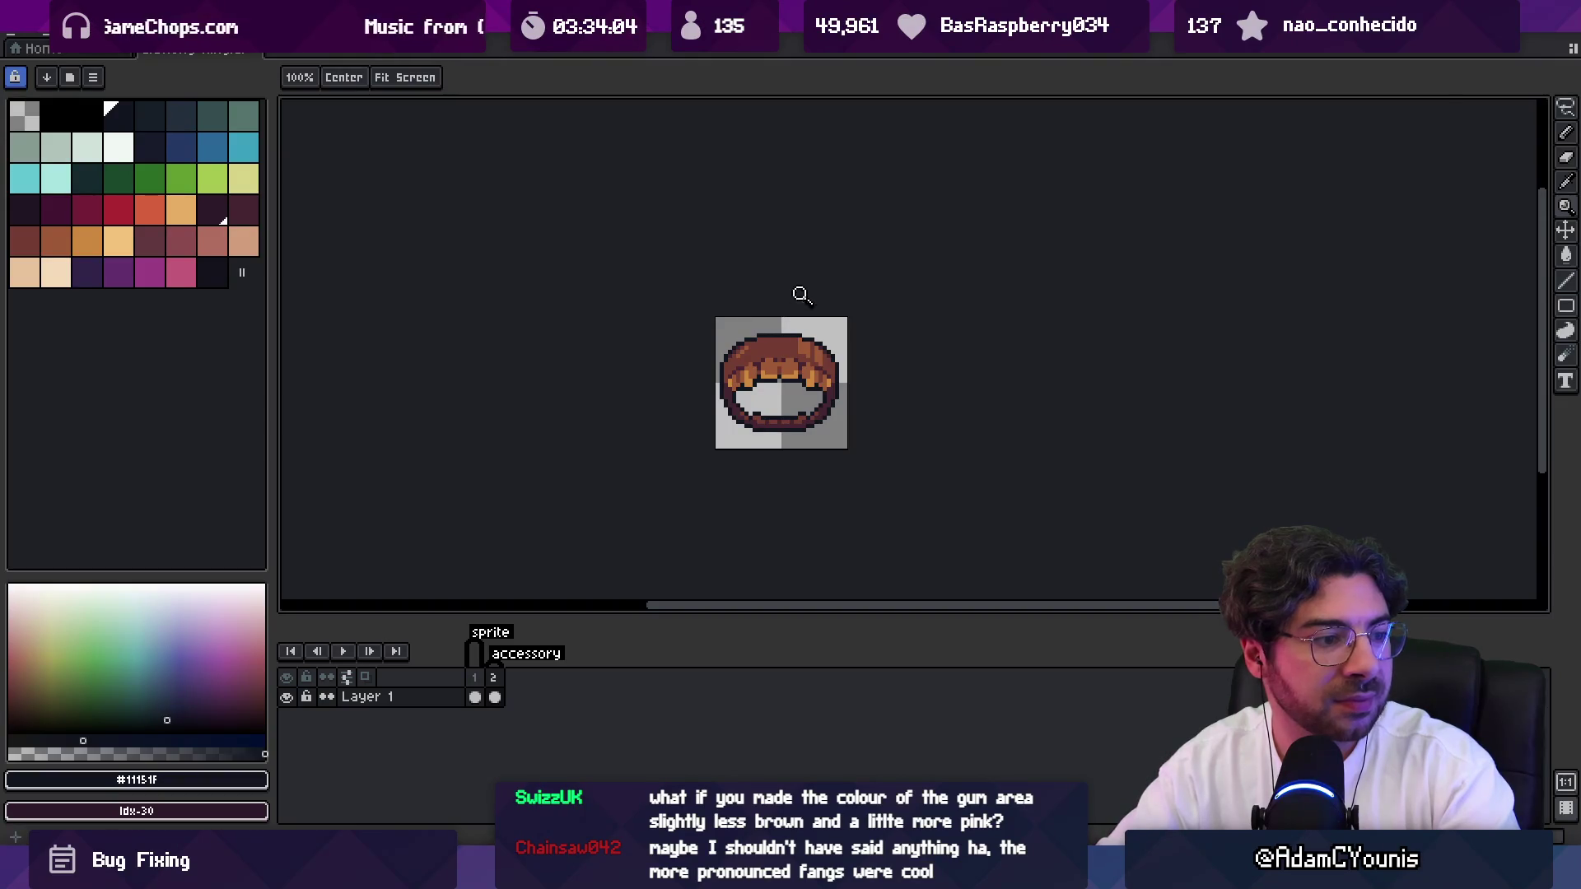
# Zoom in on the ring and sample its dark outline #452531 and mid-brown #9d5a37.
pyautogui.click(817, 356)
pyautogui.click(858, 380)
pyautogui.press('i')
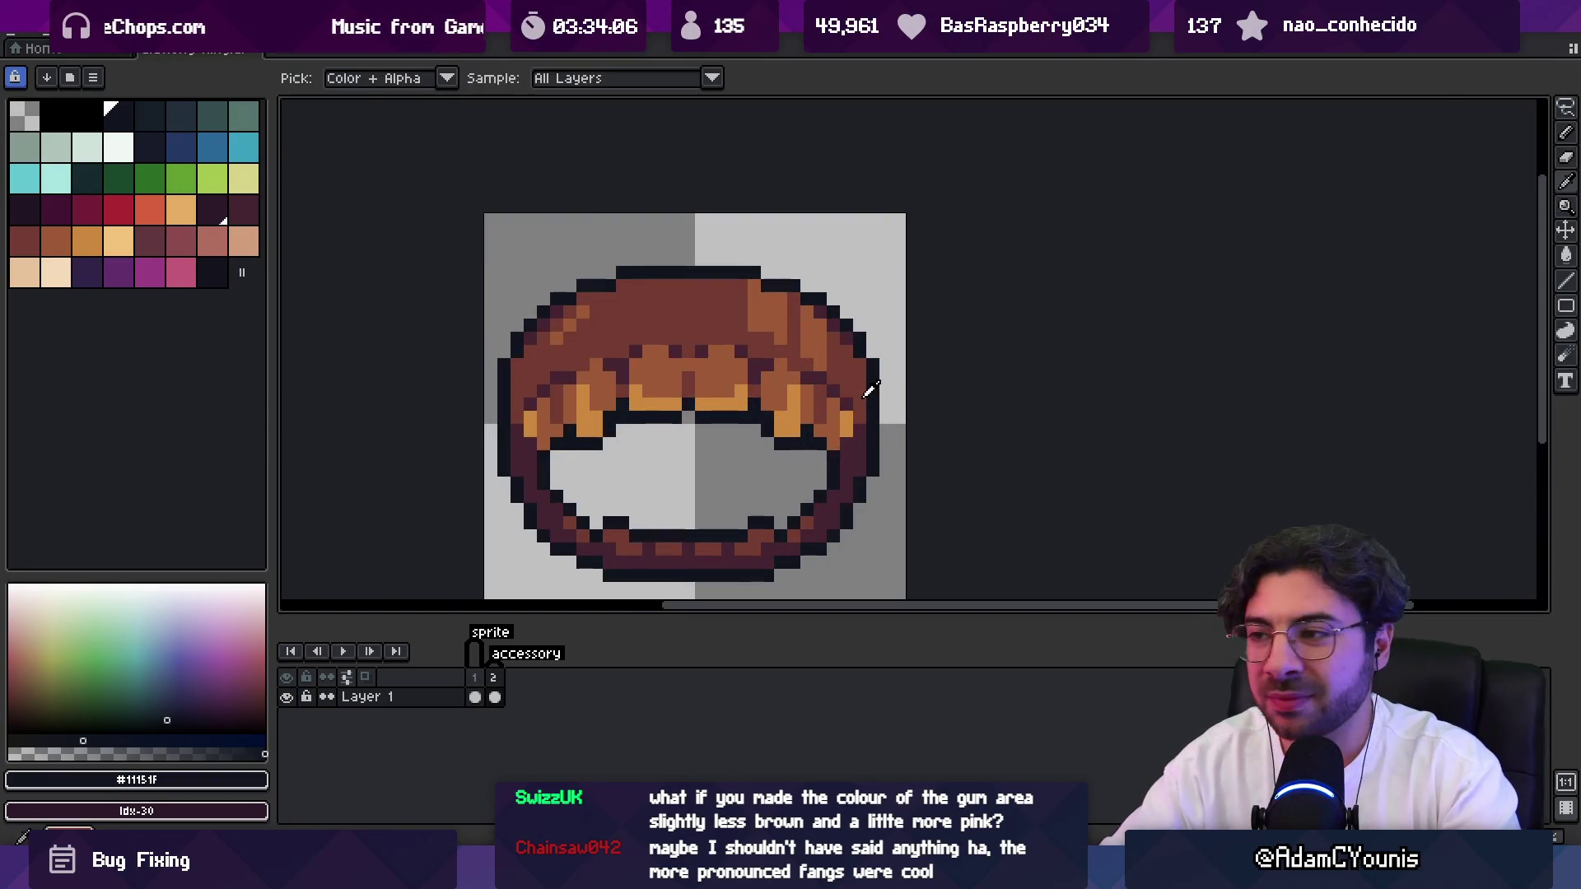
pyautogui.click(854, 400)
pyautogui.press('b')
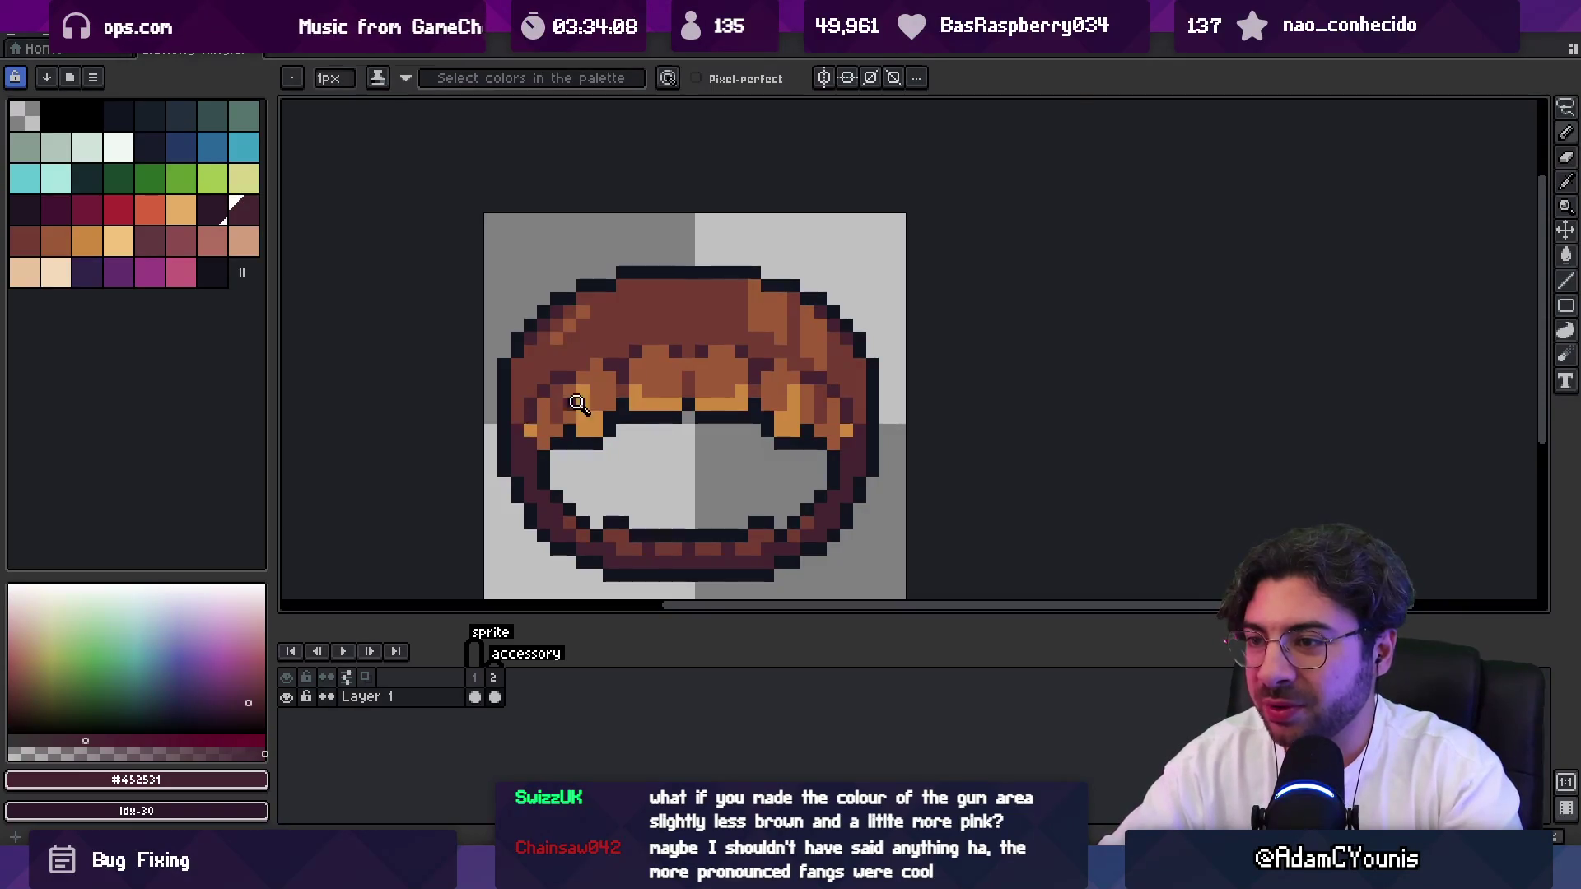
pyautogui.scroll(-5, 700, 370)
pyautogui.scroll(5, 778, 398)
pyautogui.keyDown('alt'); pyautogui.click(510, 350); pyautogui.keyUp('alt')
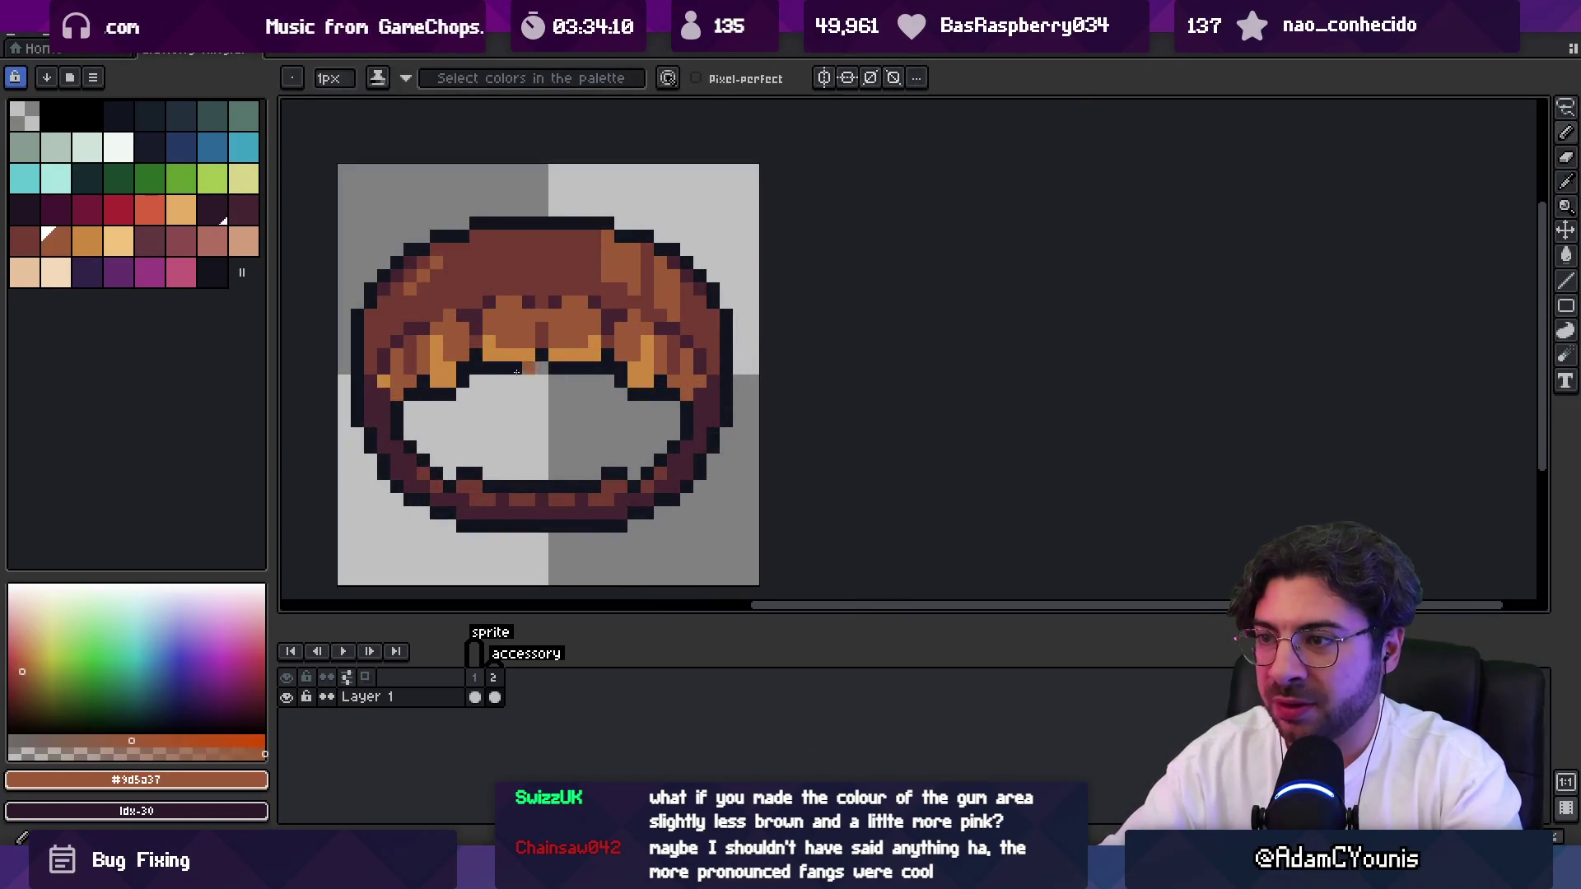
# Sample the darker brown #743c33 and the outline #452531 while zooming to check the ring.
pyautogui.press('z')
pyautogui.scroll(-4, 511, 352)
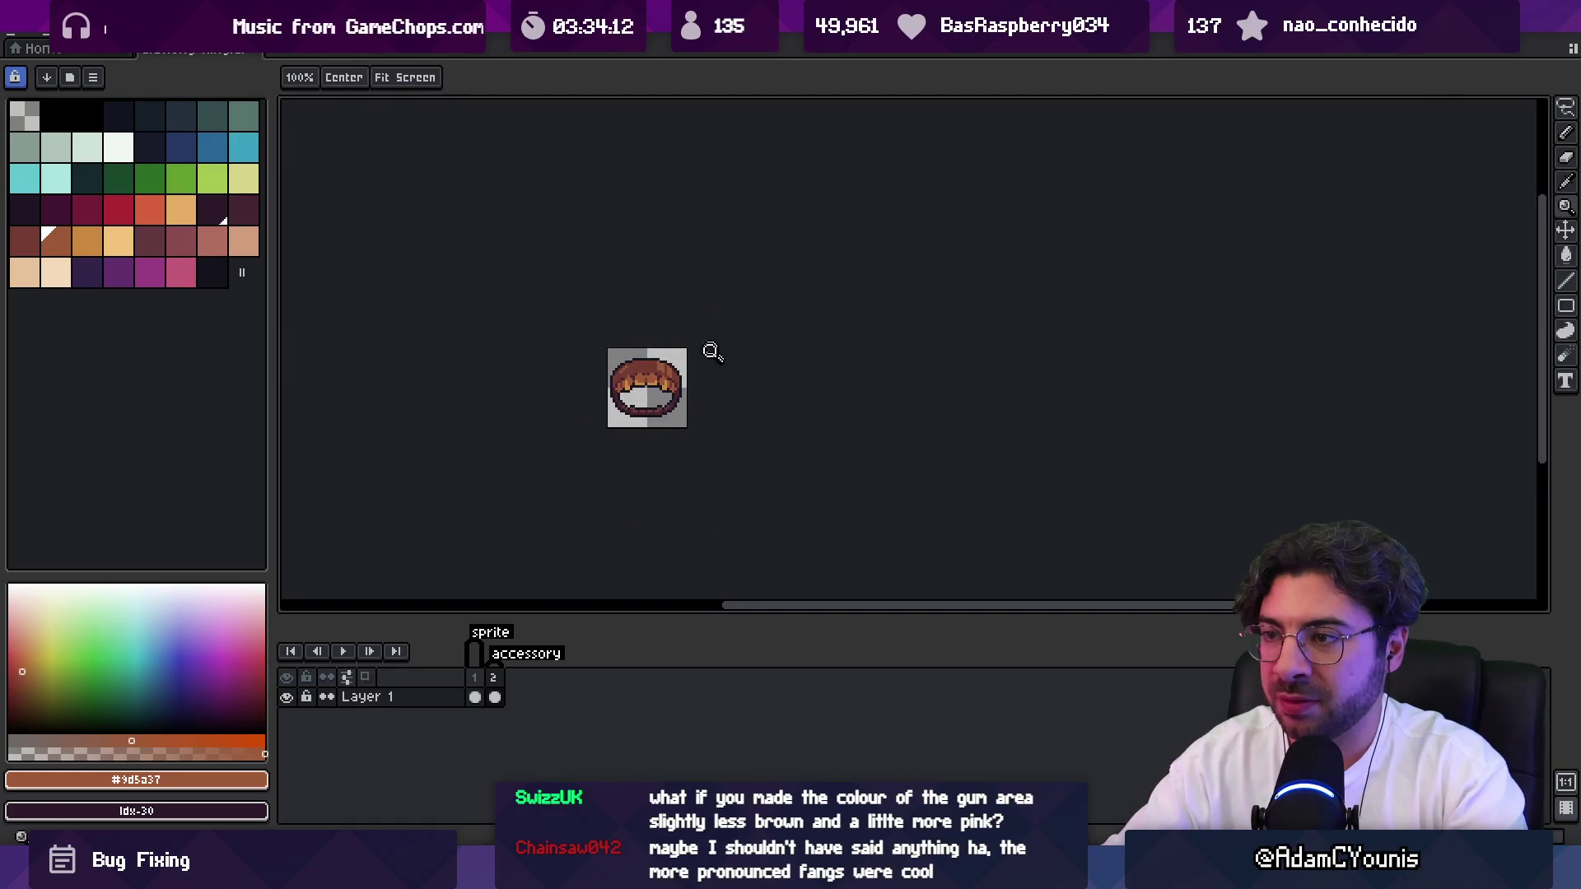
pyautogui.scroll(2, 716, 375)
pyautogui.scroll(4, 683, 396)
pyautogui.keyDown('alt'); pyautogui.click(689, 338); pyautogui.keyUp('alt')
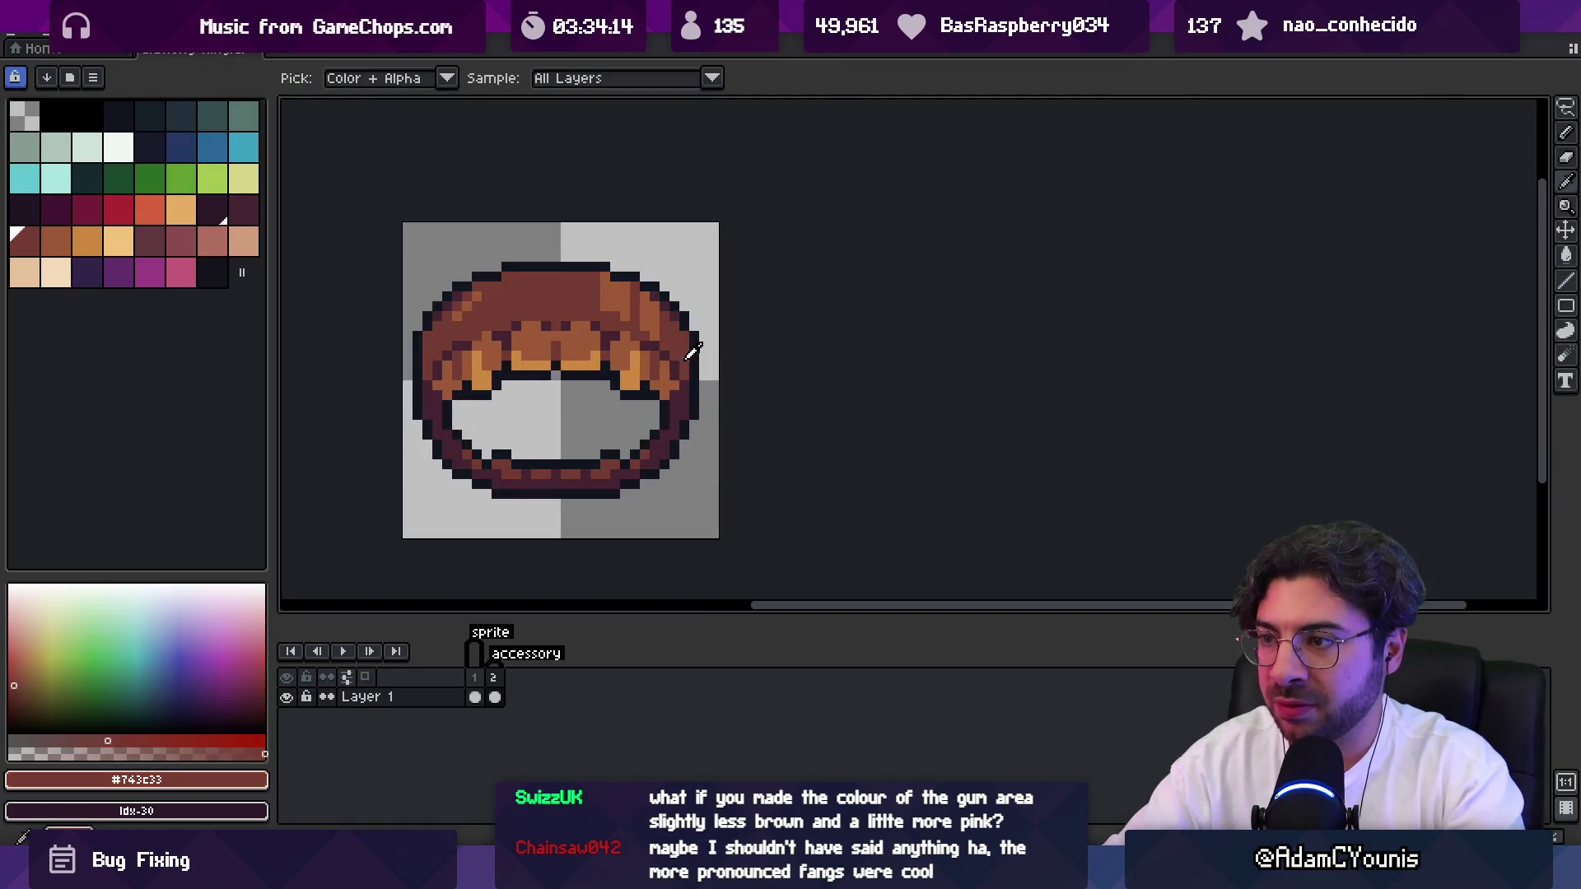
pyautogui.press('b')
pyautogui.press('z')
pyautogui.scroll(-6, 712, 344)
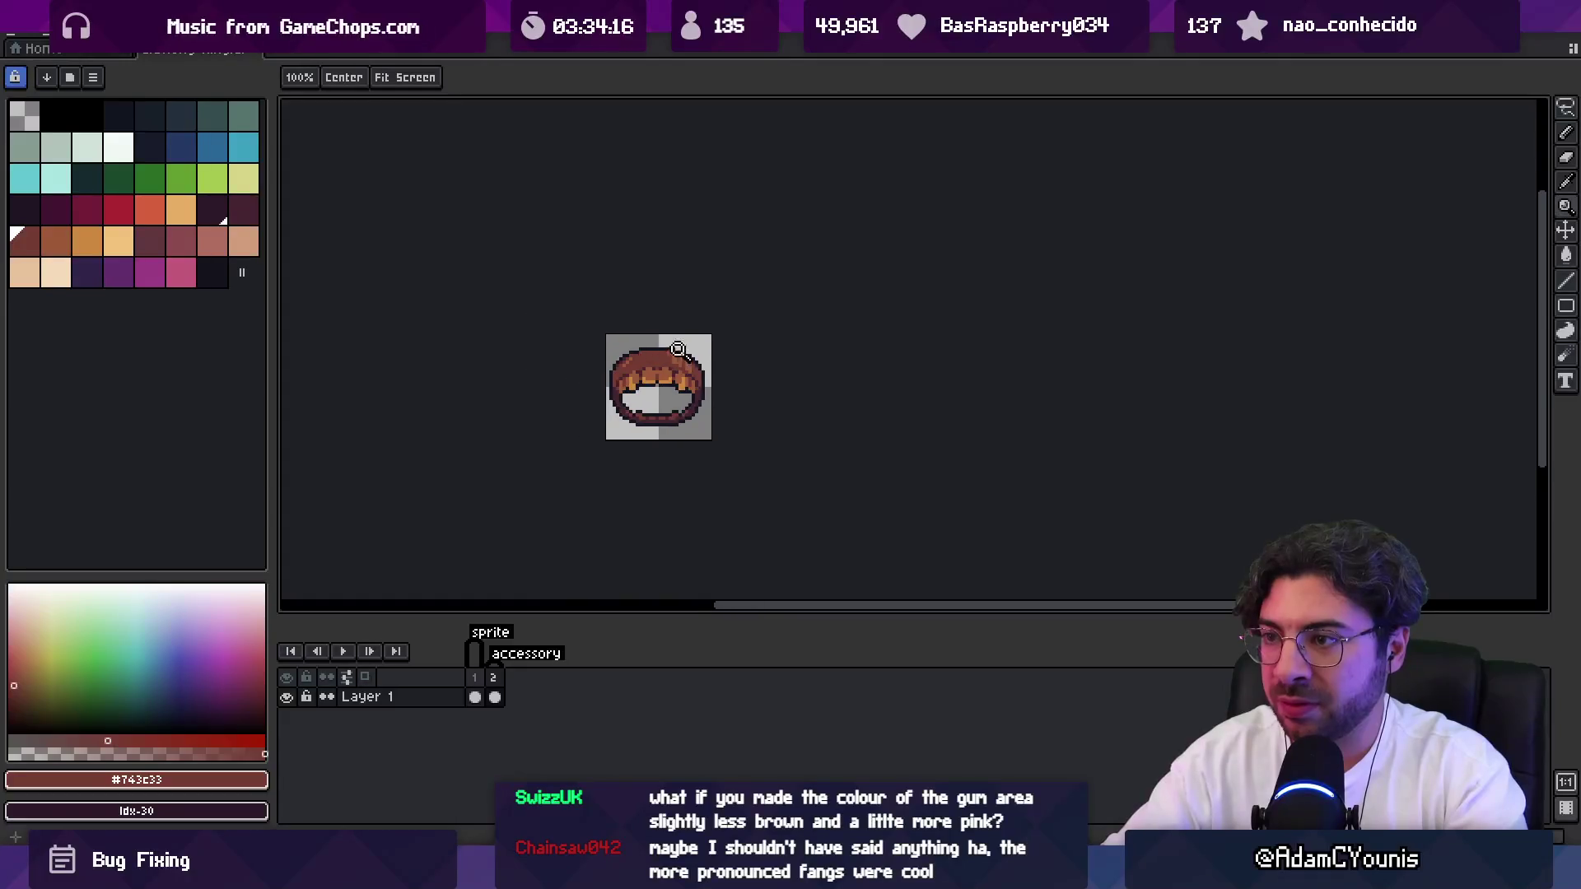
pyautogui.scroll(-1, 701, 355)
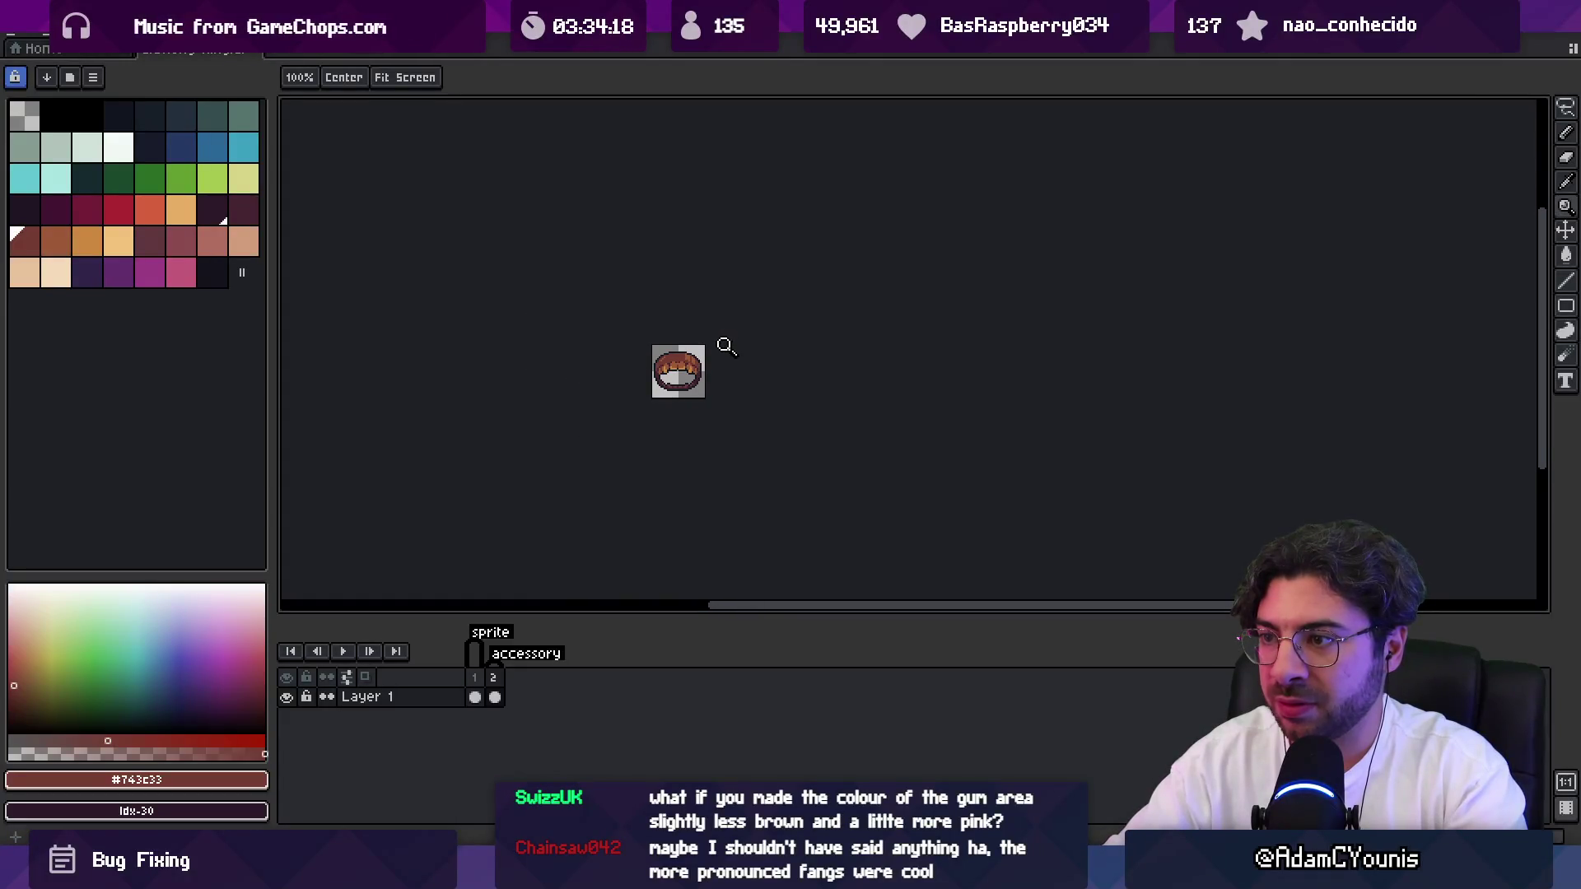
pyautogui.scroll(5, 723, 349)
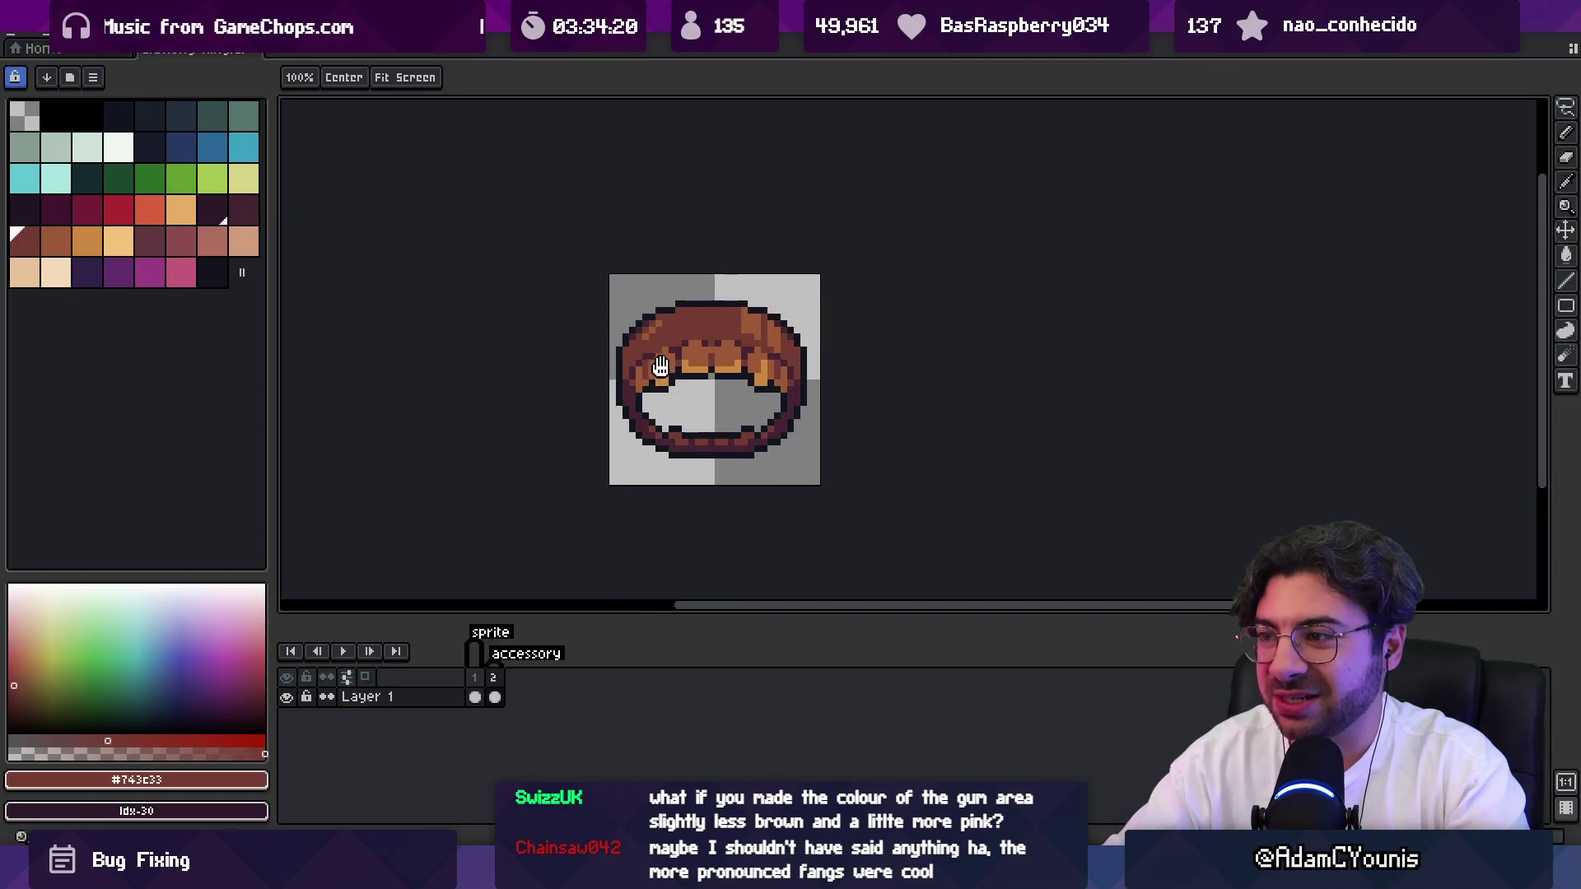
pyautogui.press('b')
pyautogui.keyDown('alt'); pyautogui.click(625, 388); pyautogui.keyUp('alt')
# Sample the black #11151F and the dark maroon #452531 from the ring outline.
pyautogui.press('z')
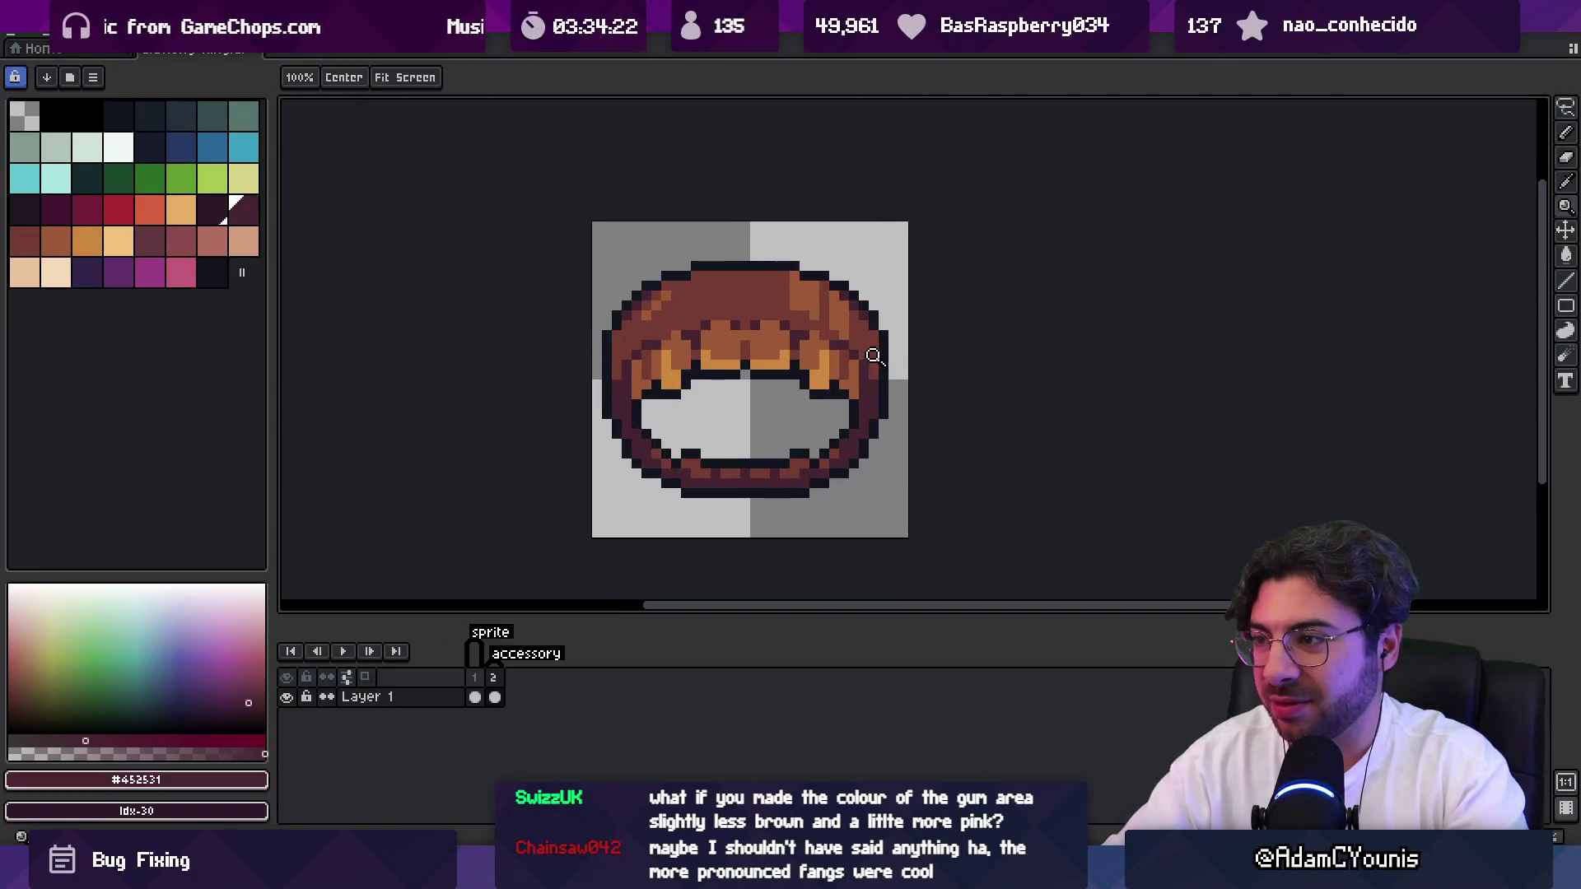
pyautogui.scroll(-3, 749, 310)
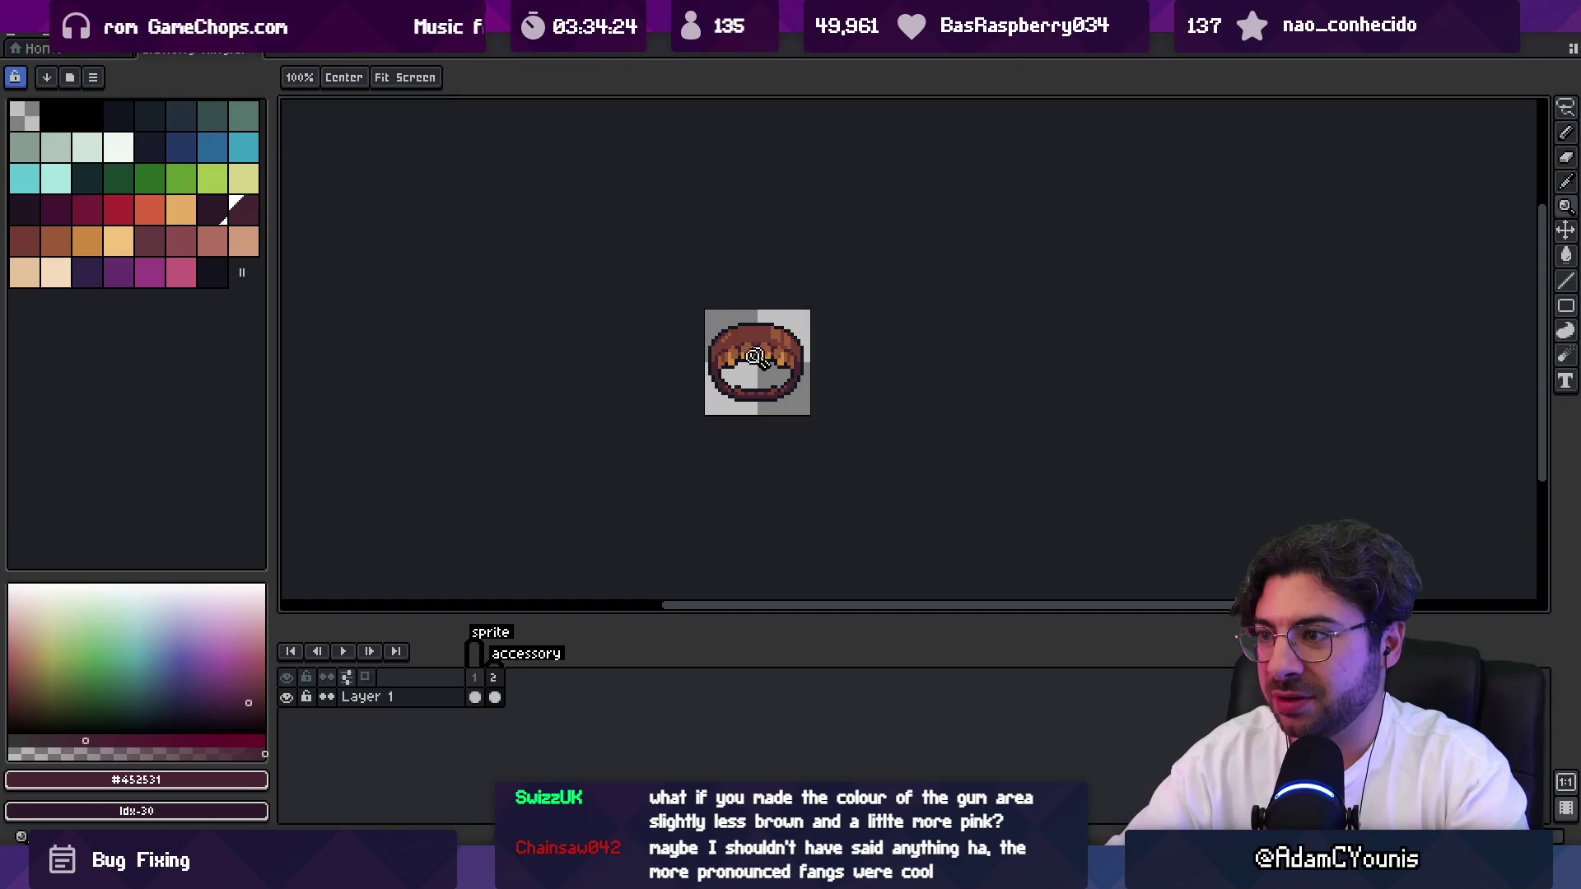
pyautogui.scroll(4, 754, 355)
pyautogui.press('b')
pyautogui.keyDown('alt'); pyautogui.click(671, 339); pyautogui.keyUp('alt')
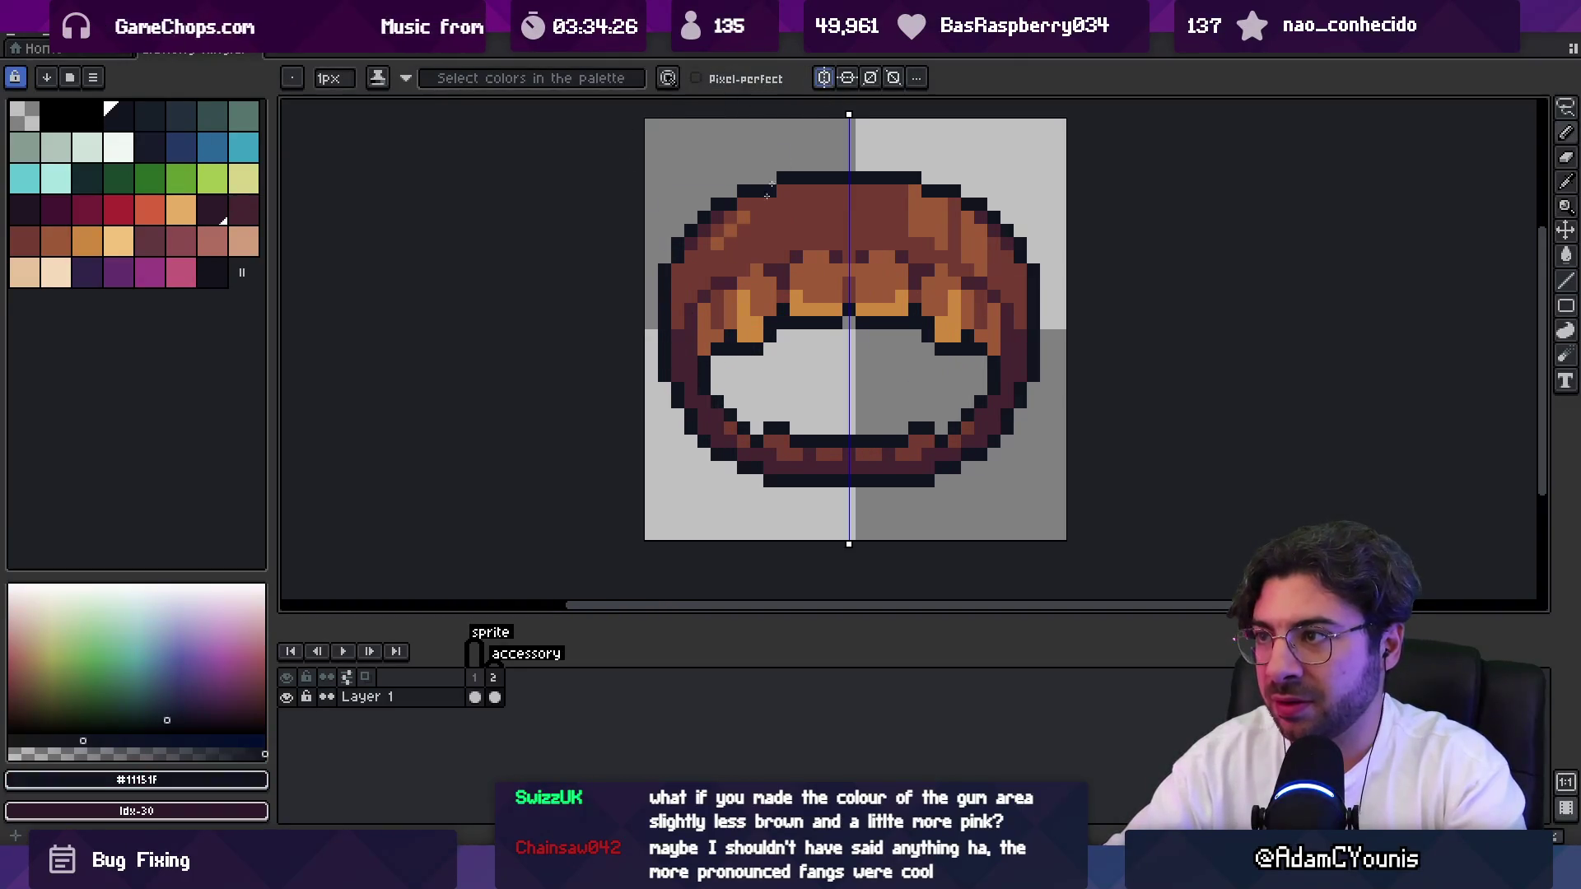
pyautogui.keyDown('alt'); pyautogui.click(718, 415); pyautogui.keyUp('alt')
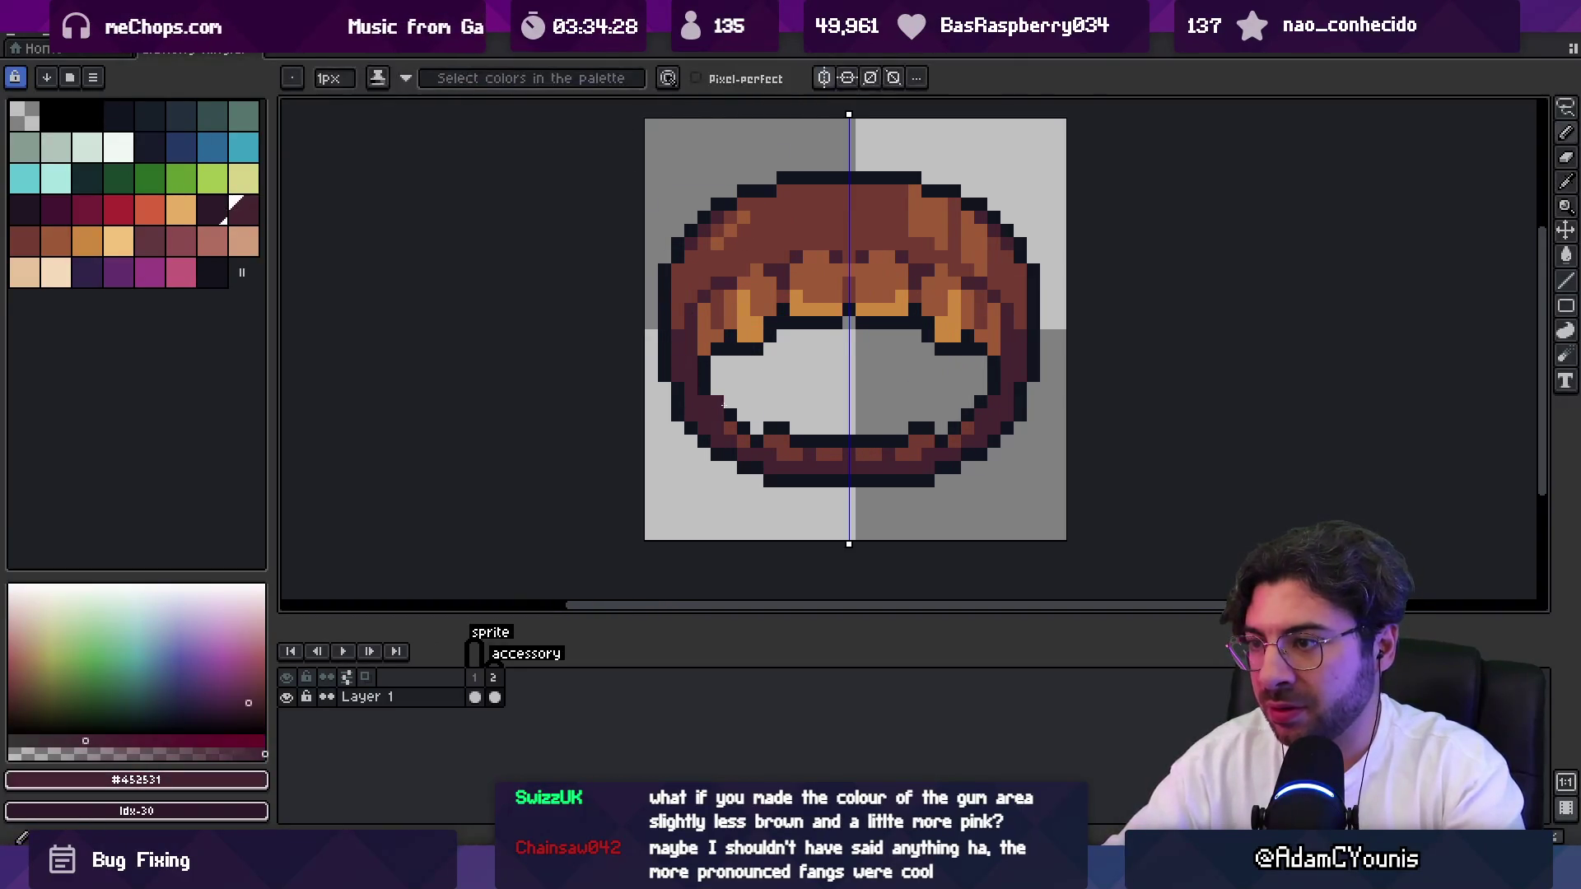
pyautogui.press('z')
pyautogui.scroll(-6, 778, 379)
pyautogui.scroll(3, 768, 401)
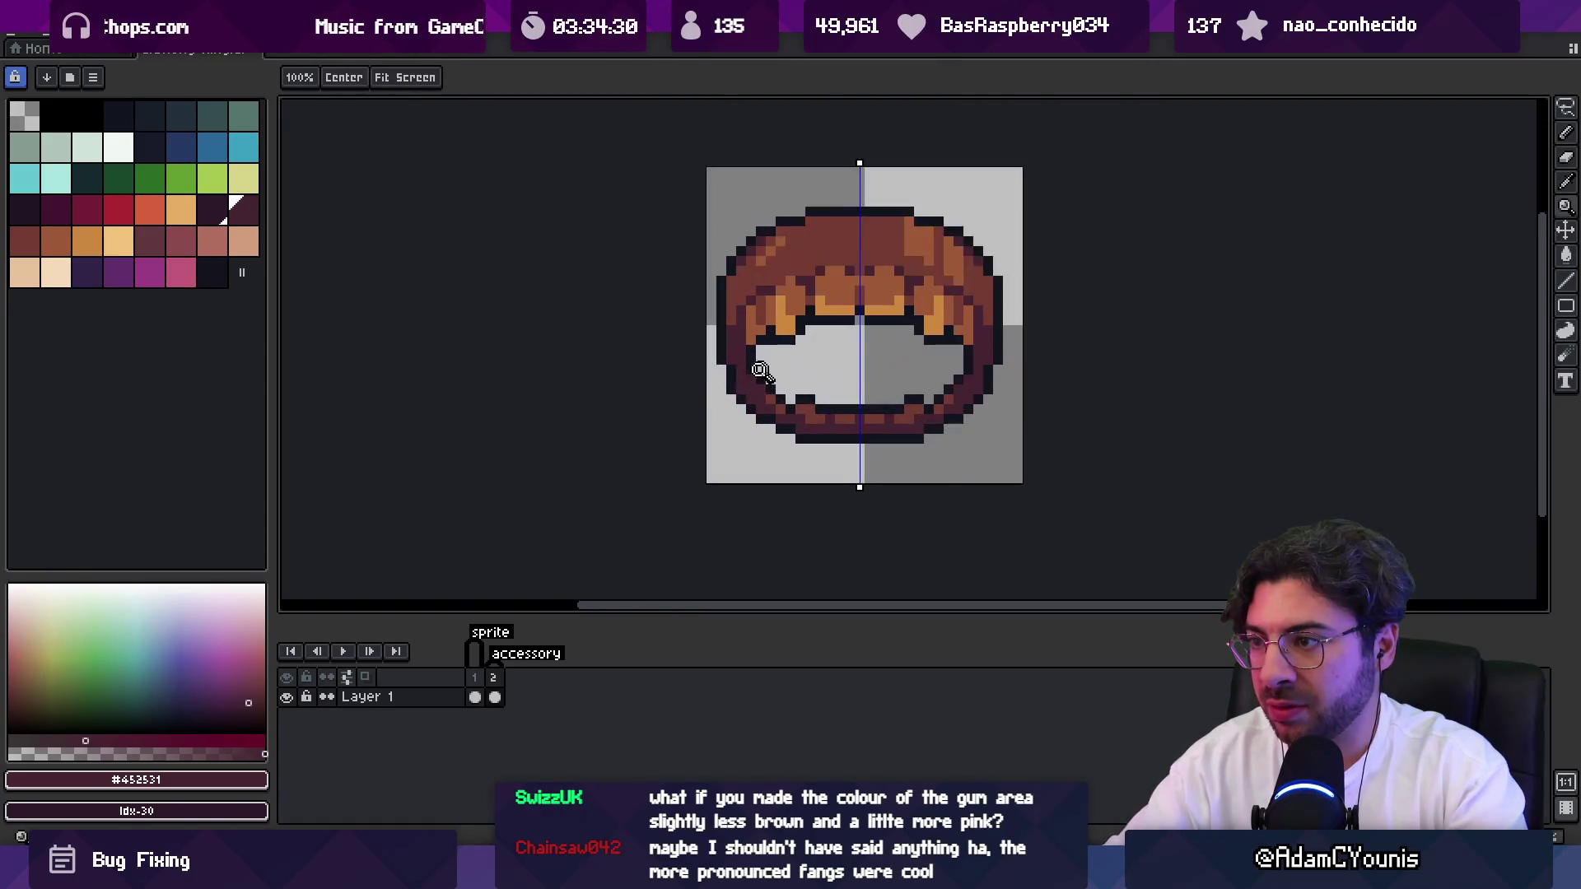
# Sample the black #11151F again, then the orange #cd893f from the ring.
pyautogui.press('b')
pyautogui.keyDown('alt'); pyautogui.click(769, 351); pyautogui.keyUp('alt')
pyautogui.press('z')
pyautogui.scroll(-2, 739, 349)
pyautogui.scroll(-1, 739, 349)
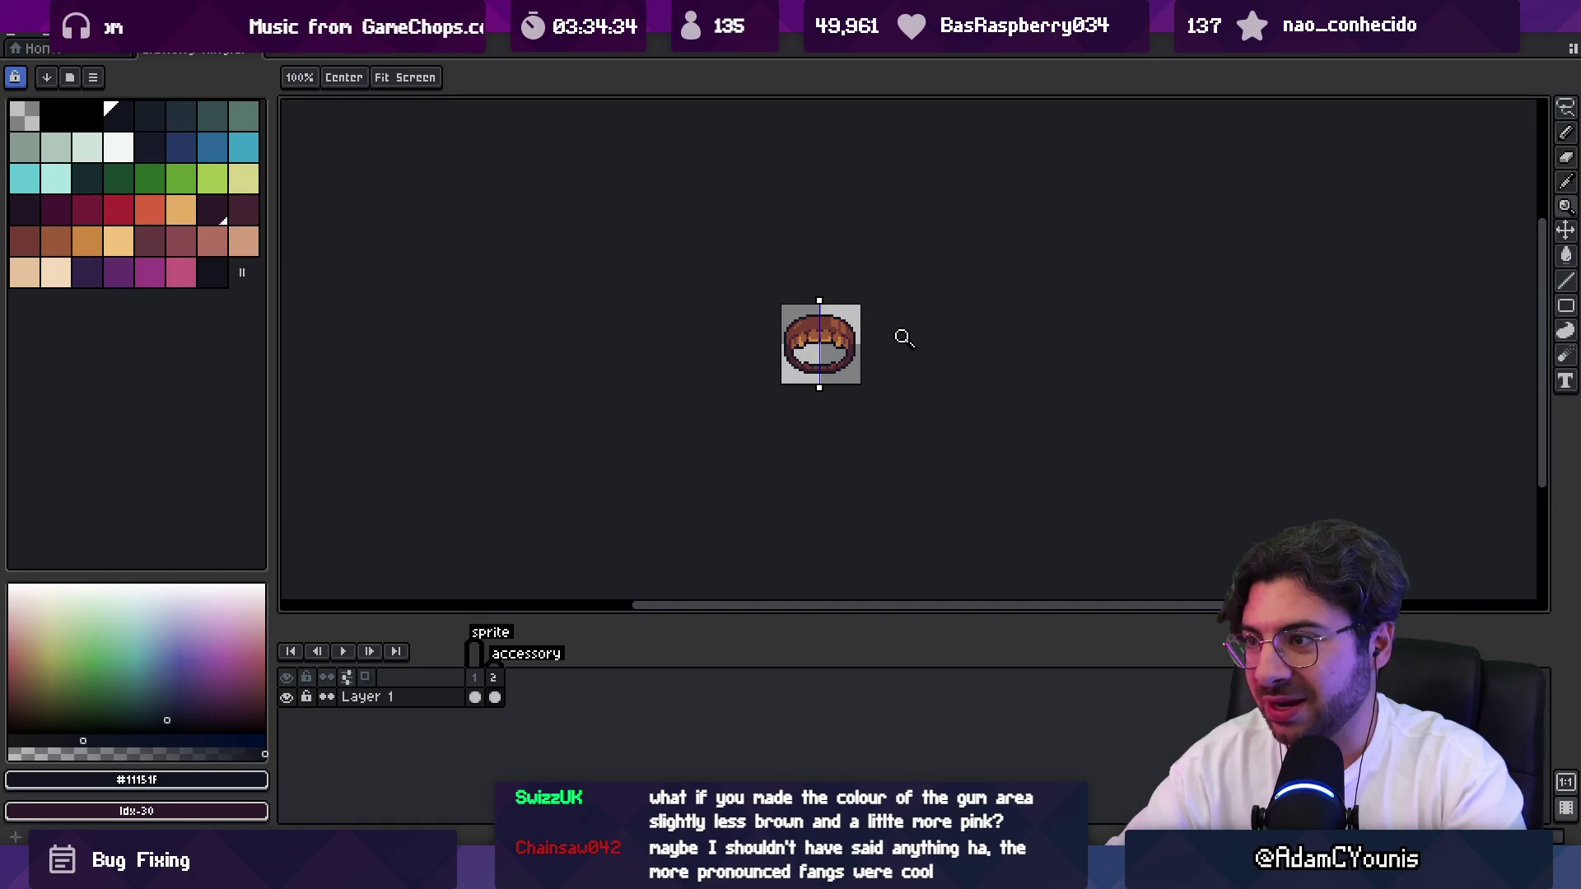
pyautogui.scroll(3, 877, 305)
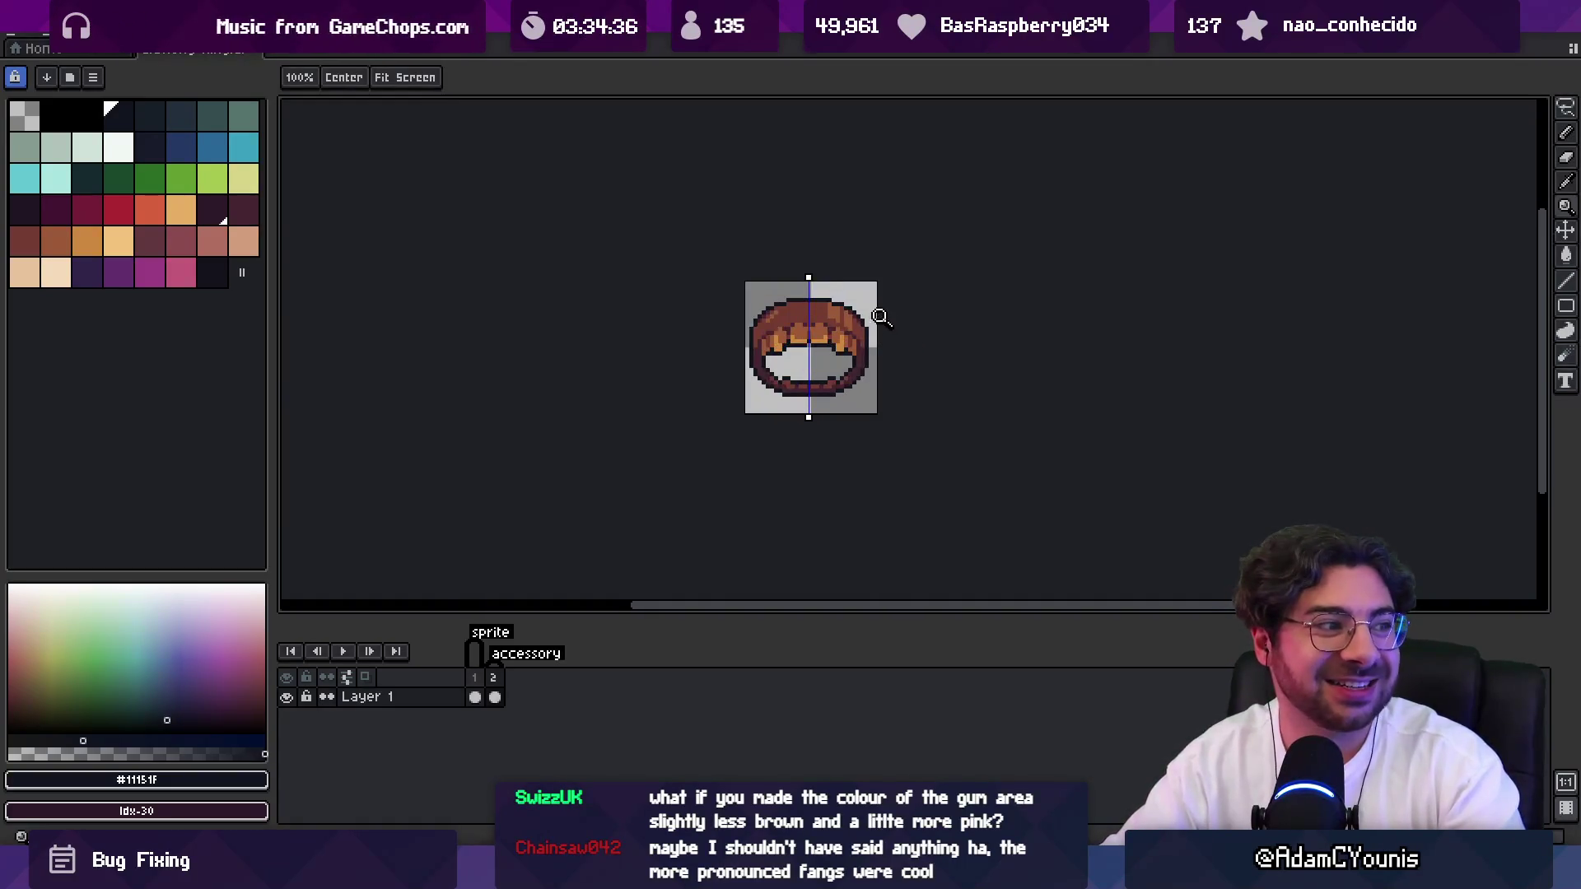
pyautogui.press('b')
pyautogui.keyDown('alt'); pyautogui.click(798, 291); pyautogui.keyUp('alt')
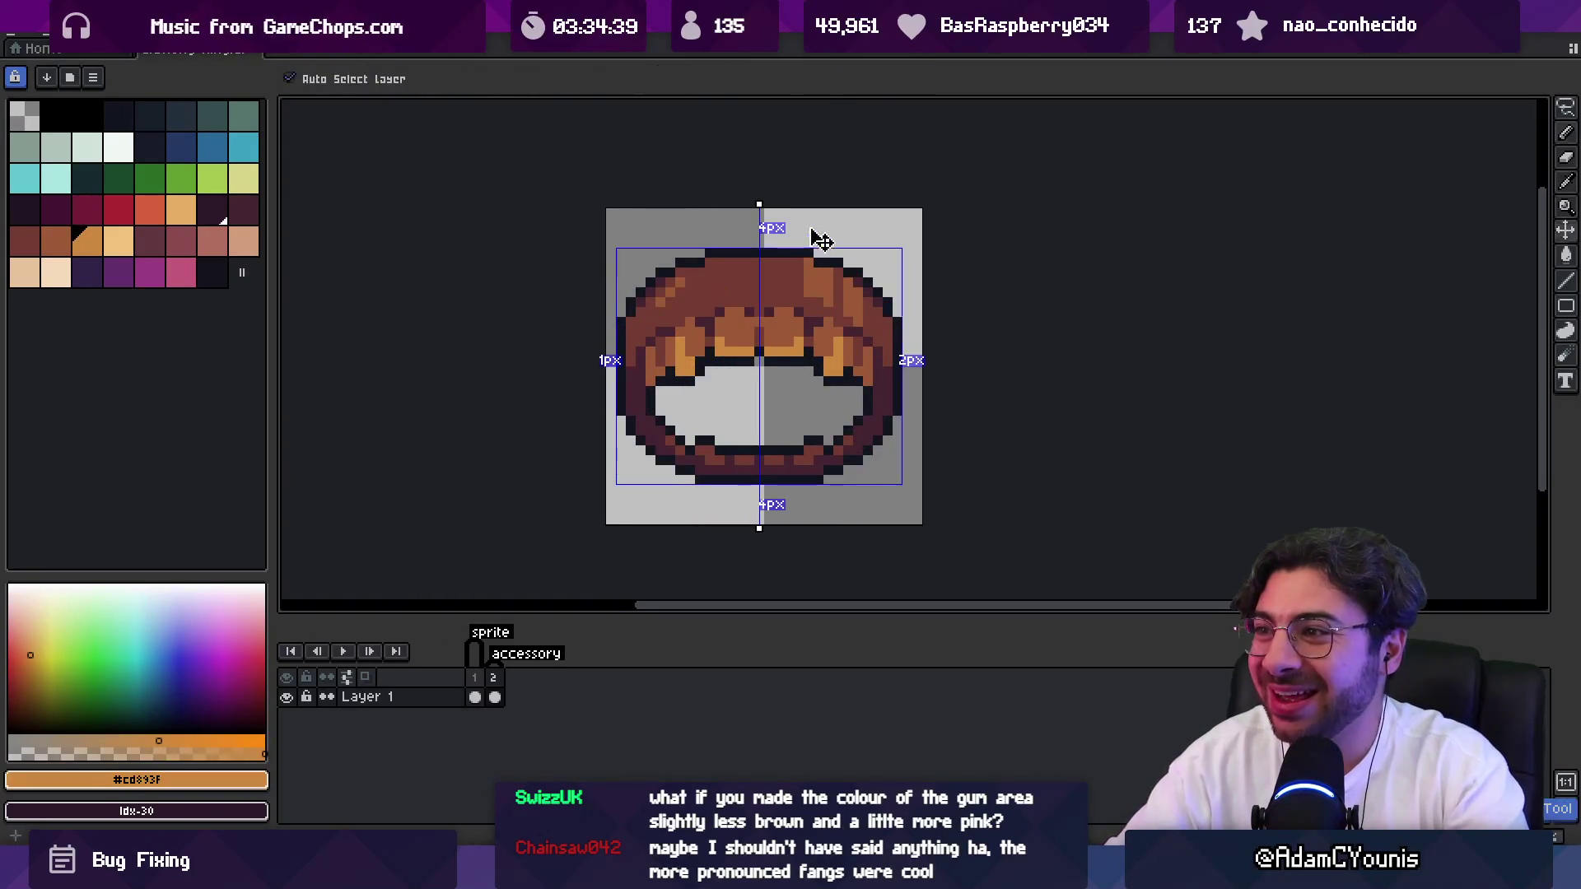
# Sample the orange #cd893f from the ring and zoom to inspect it.
pyautogui.press('alt')
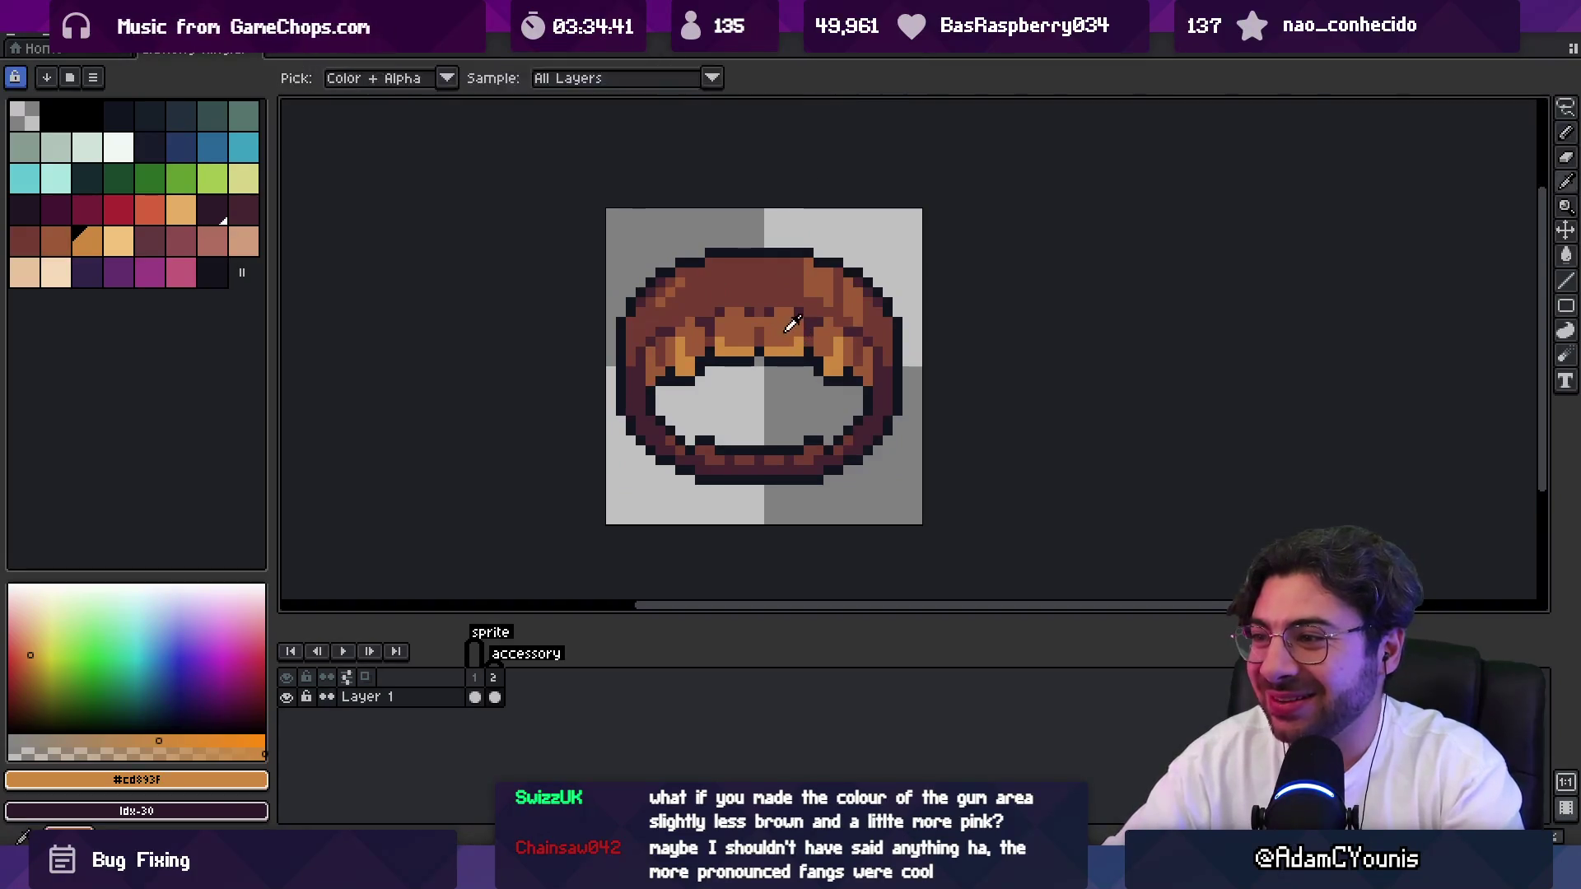
pyautogui.keyDown('alt'); pyautogui.click(798, 342); pyautogui.keyUp('alt')
pyautogui.keyDown('alt'); pyautogui.click(790, 293); pyautogui.keyUp('alt')
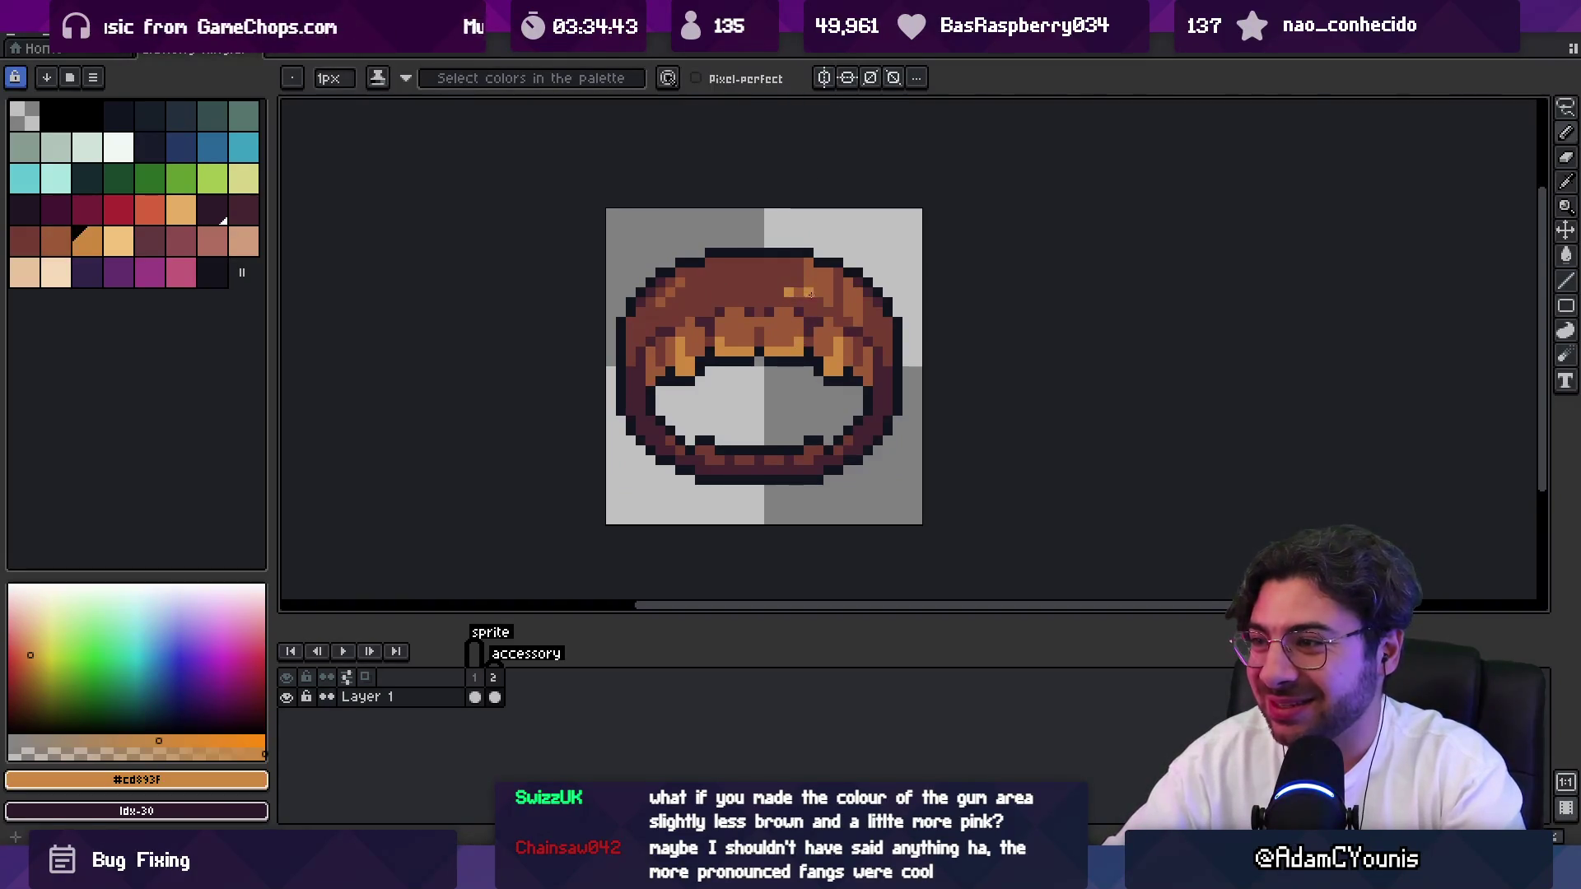
pyautogui.scroll(-5, 815, 284)
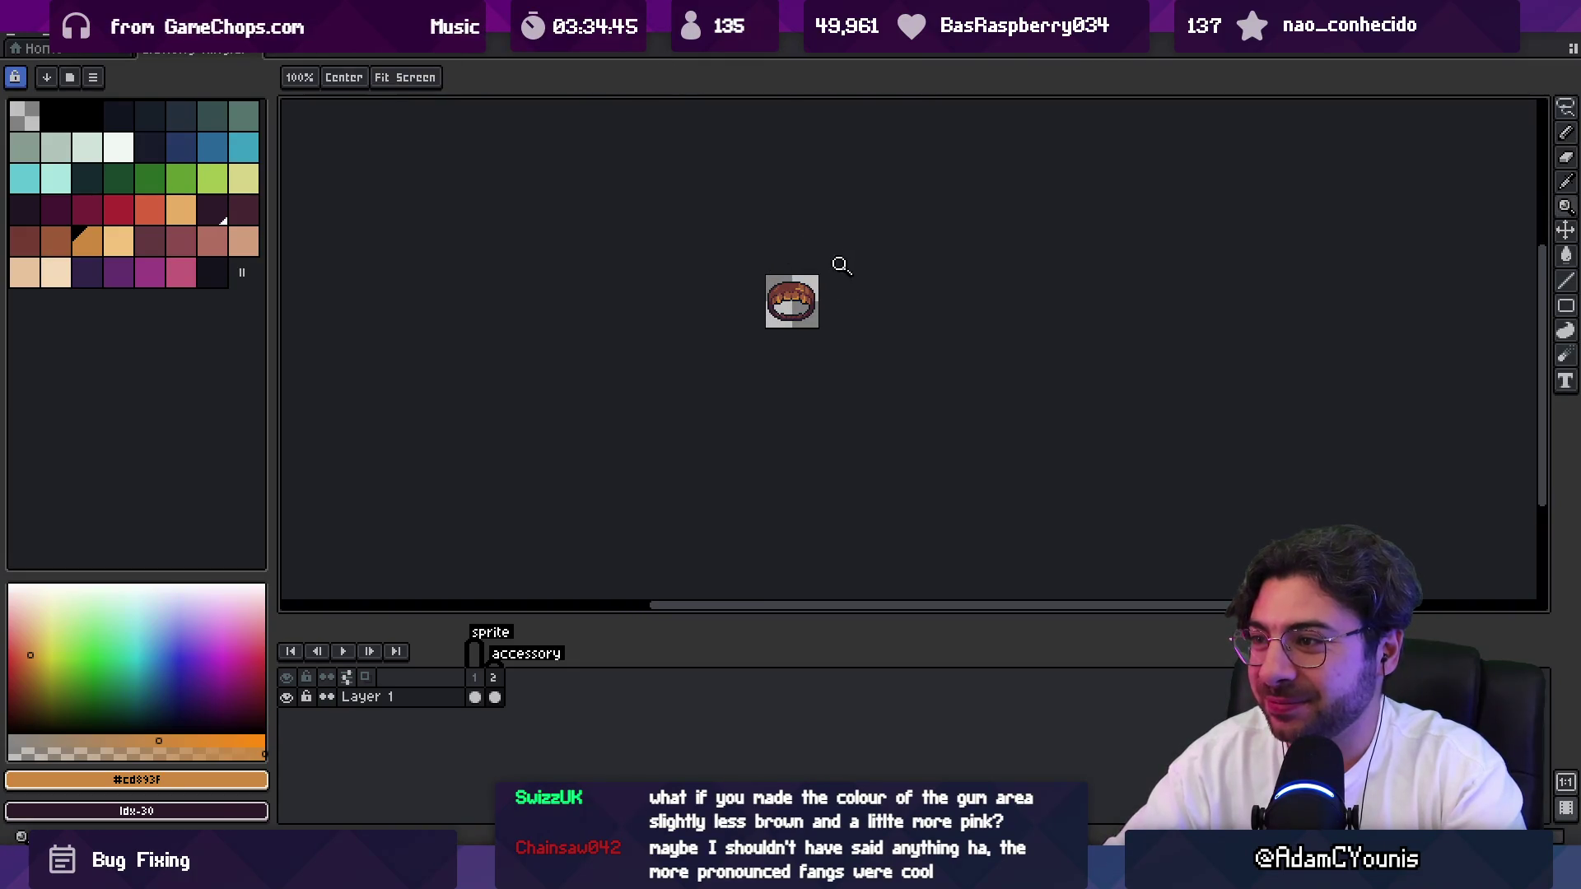
pyautogui.scroll(6, 836, 268)
pyautogui.press('z')
pyautogui.scroll(-6, 796, 247)
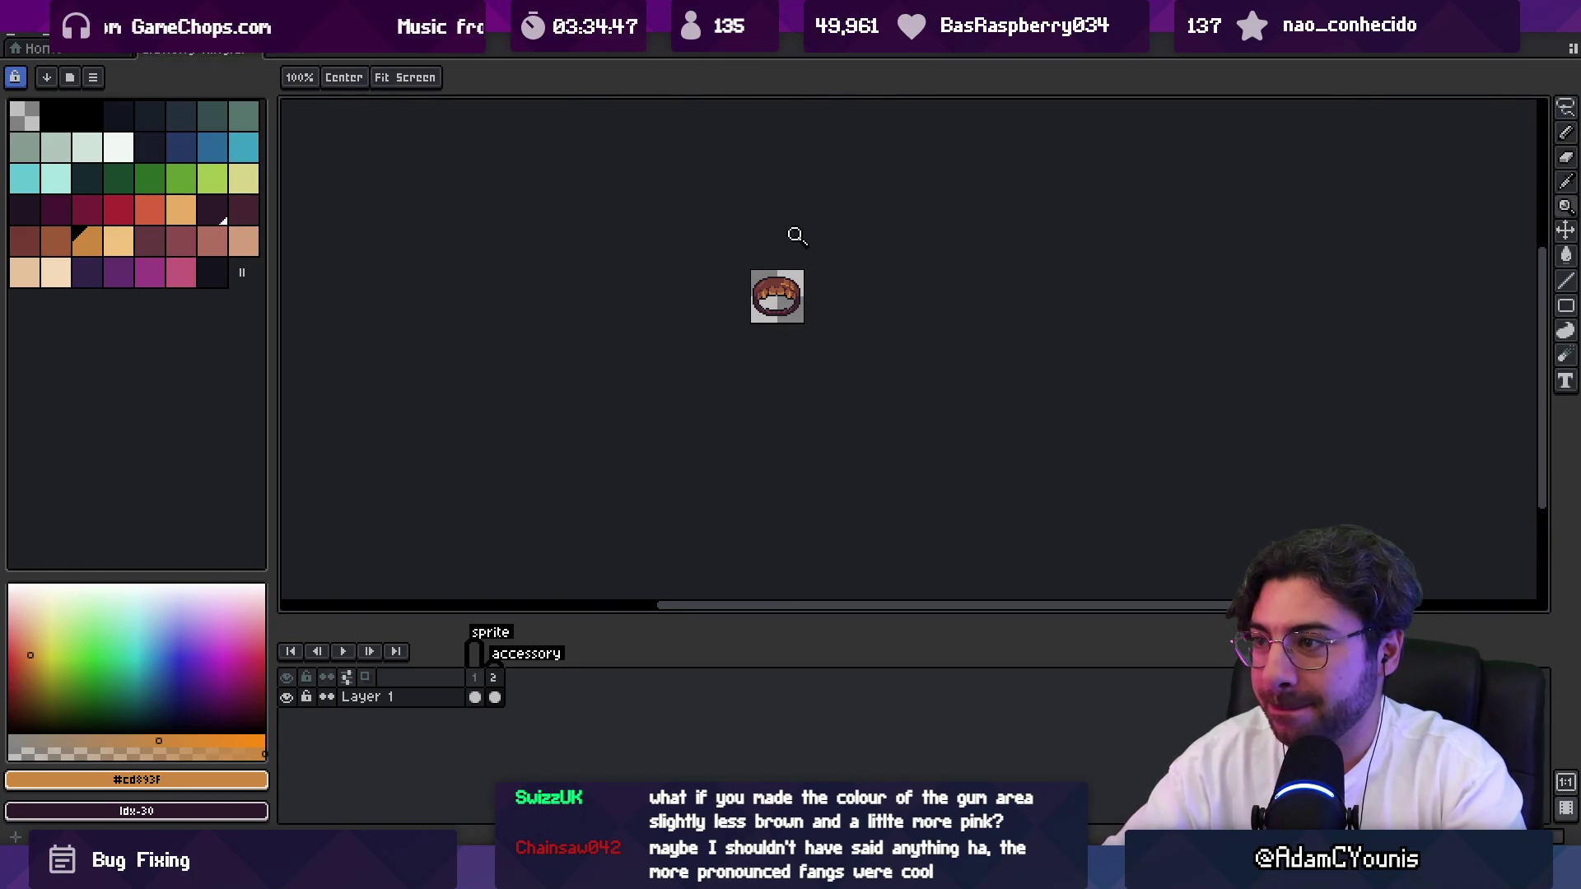
pyautogui.press('v')
pyautogui.press('z')
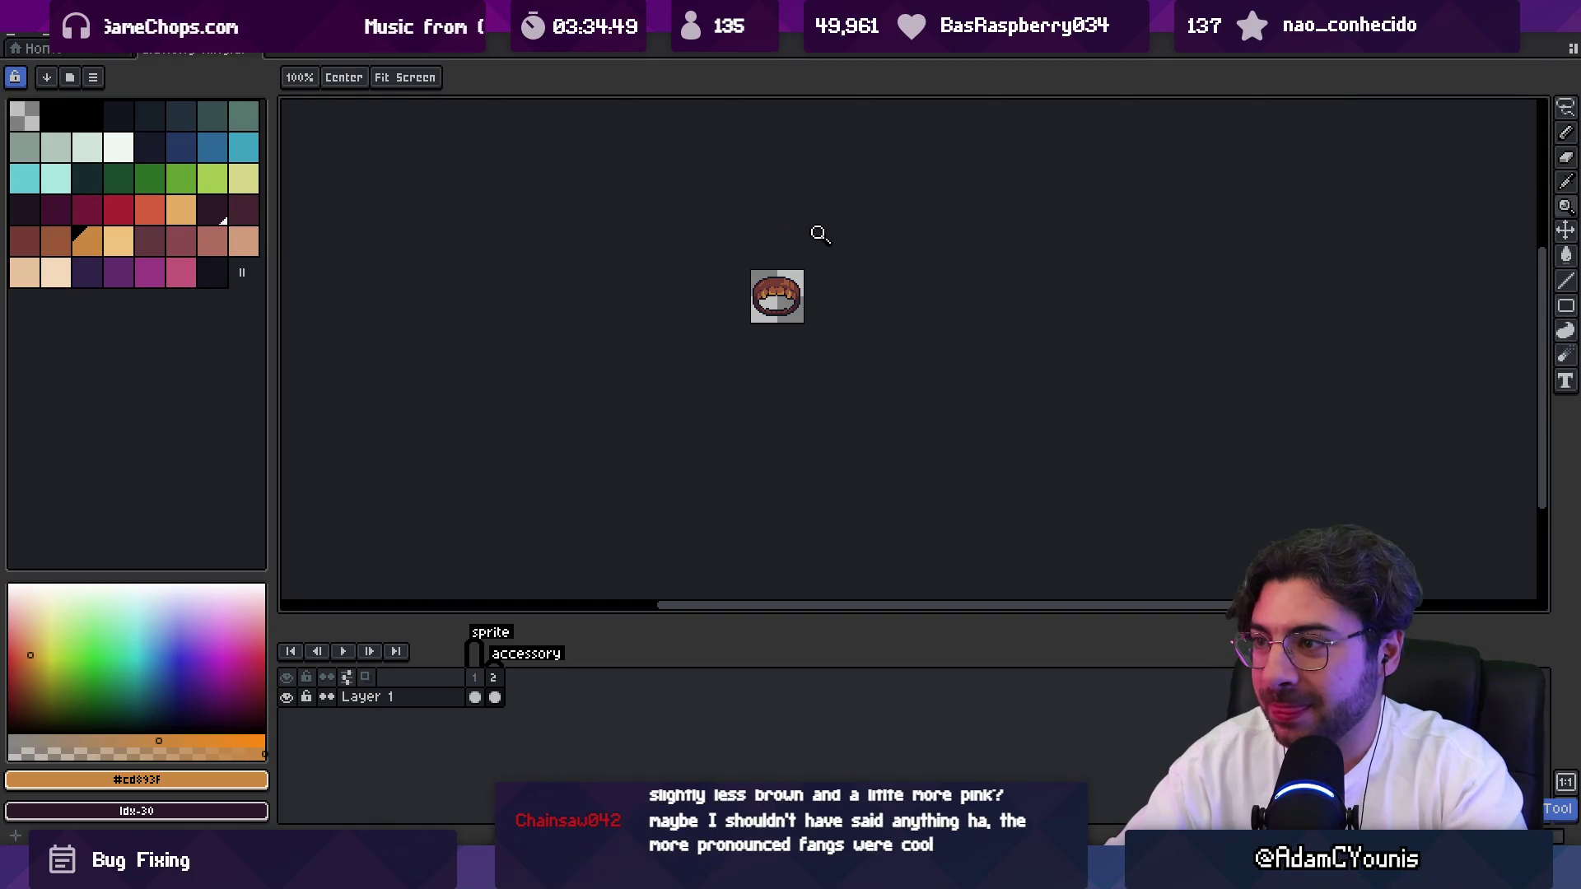
pyautogui.scroll(4, 792, 278)
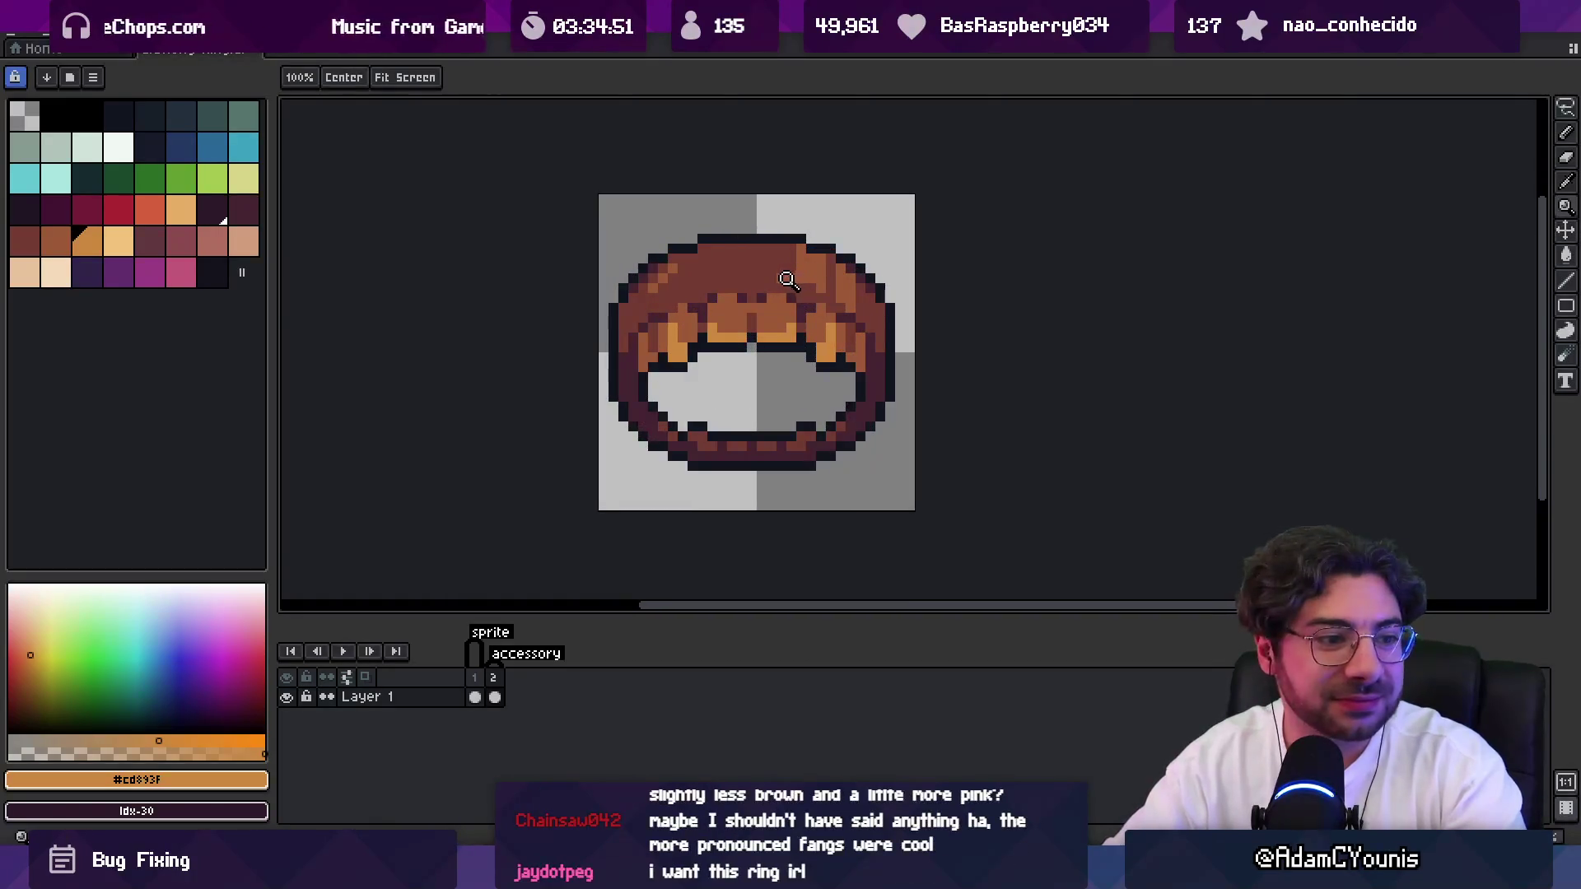
pyautogui.scroll(1, 788, 280)
# Sample the mid-brown #9d5a37 and darker brown #743c33 from the ring.
pyautogui.keyDown('alt'); pyautogui.click(833, 262); pyautogui.keyUp('alt')
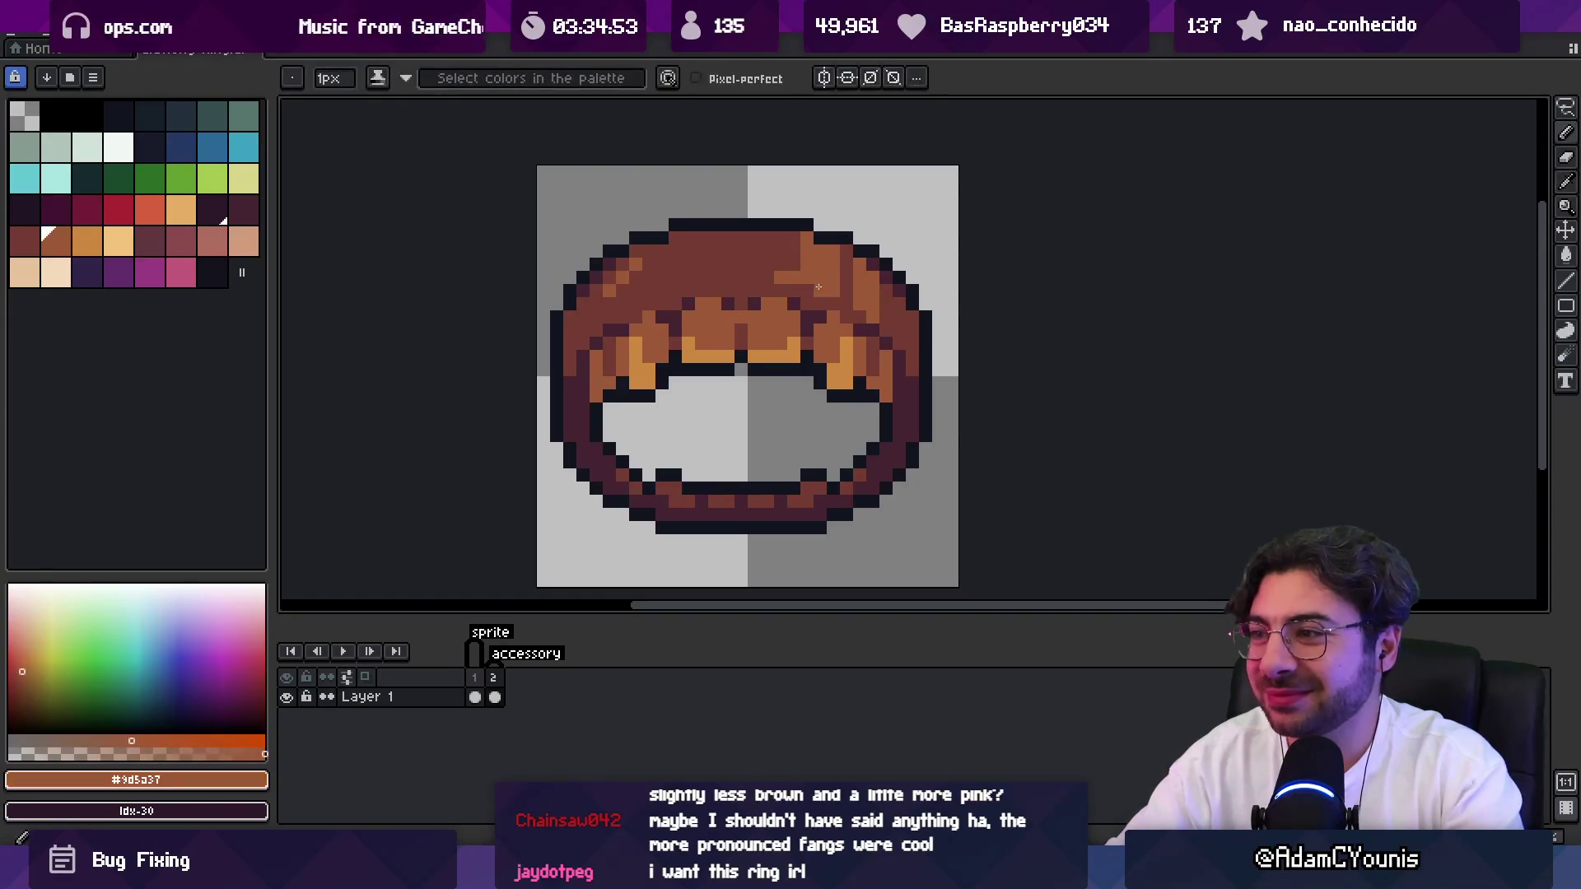
pyautogui.scroll(-5, 839, 263)
pyautogui.scroll(3, 863, 264)
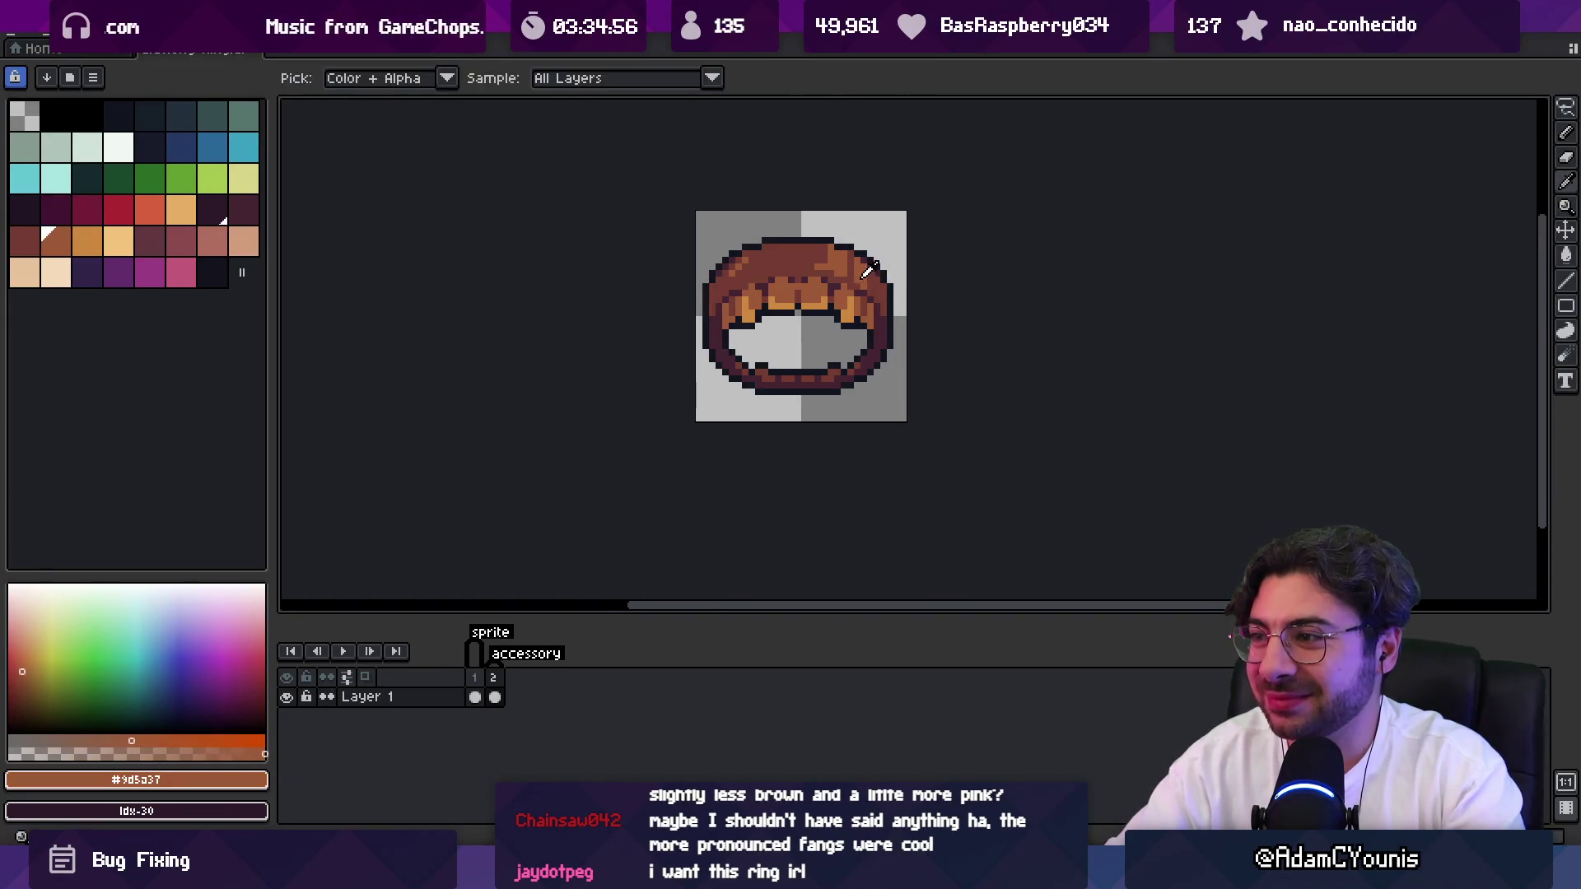
pyautogui.scroll(-4, 894, 247)
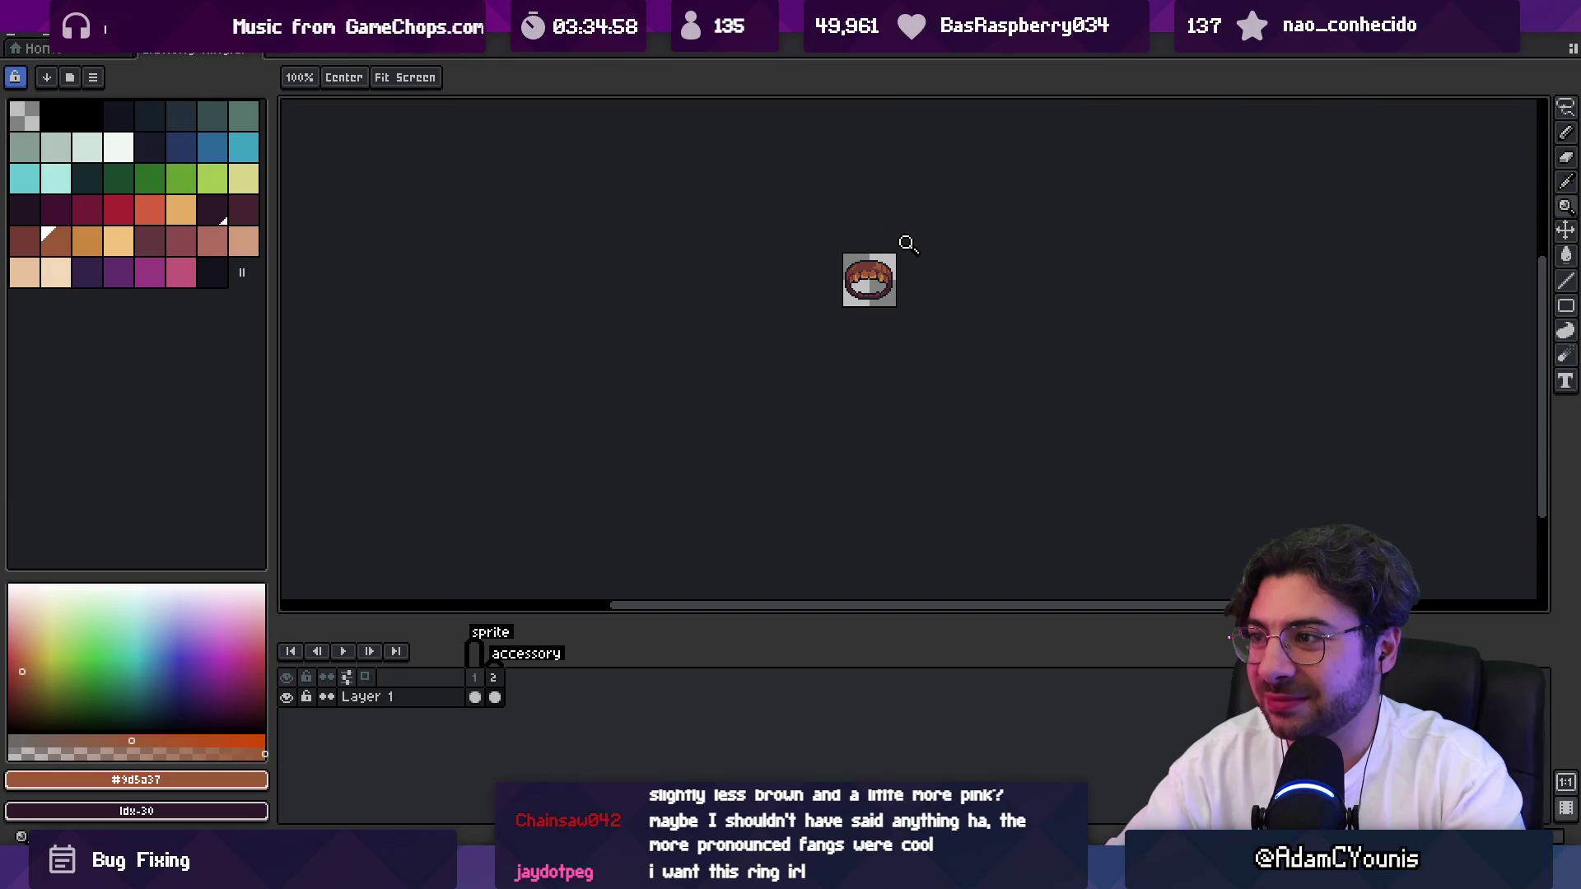
pyautogui.scroll(3, 906, 244)
pyautogui.keyDown('alt'); pyautogui.click(823, 272); pyautogui.keyUp('alt')
pyautogui.keyDown('alt'); pyautogui.click(808, 286); pyautogui.keyUp('alt')
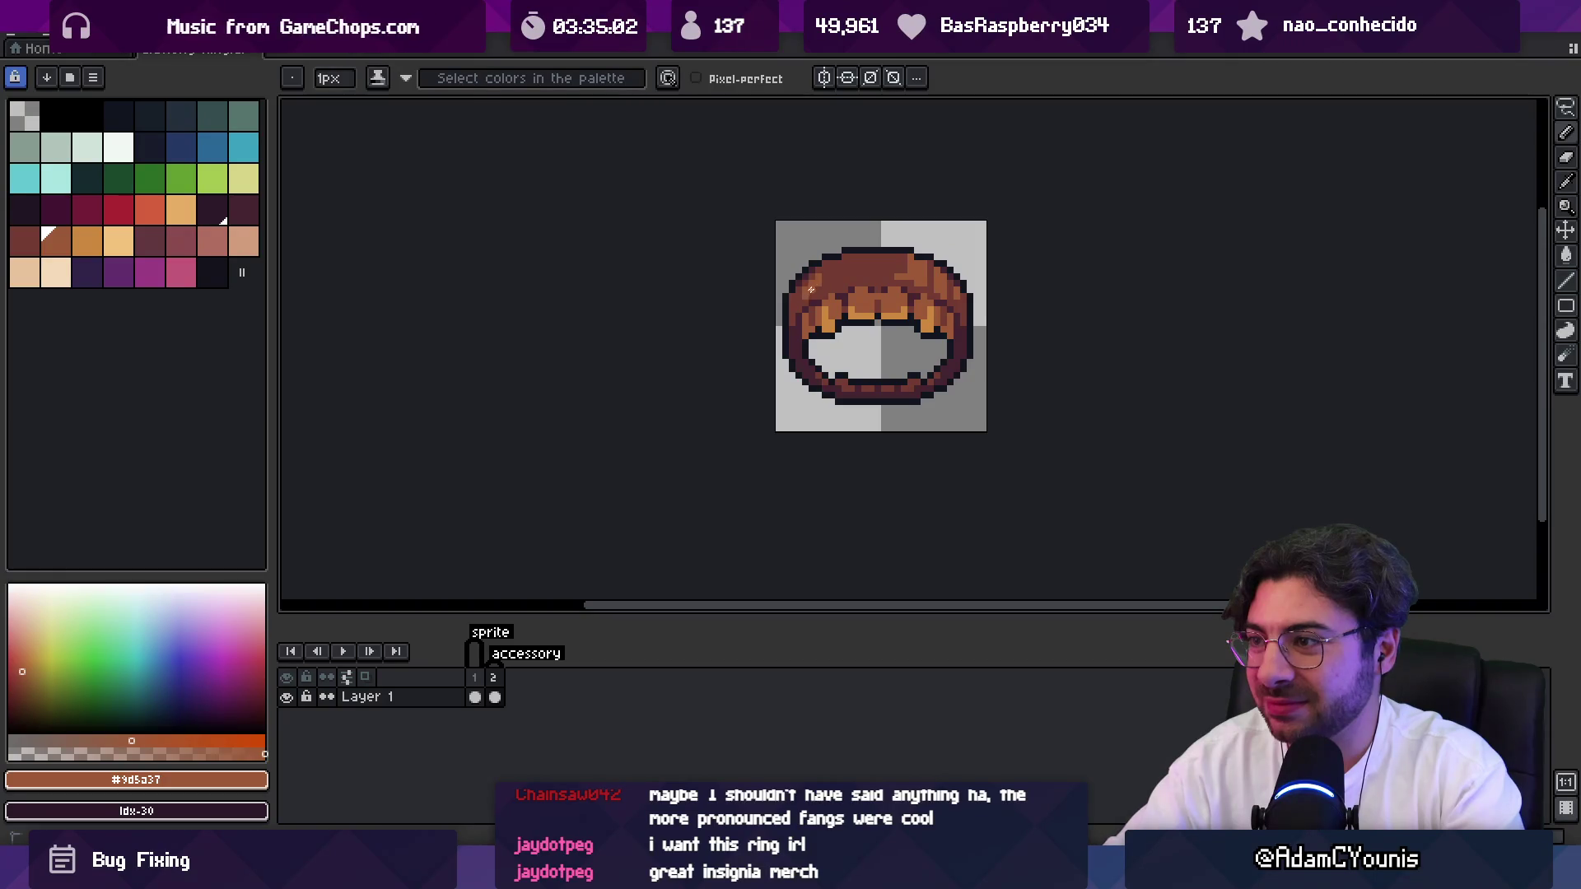
pyautogui.press('z')
pyautogui.scroll(-2, 813, 289)
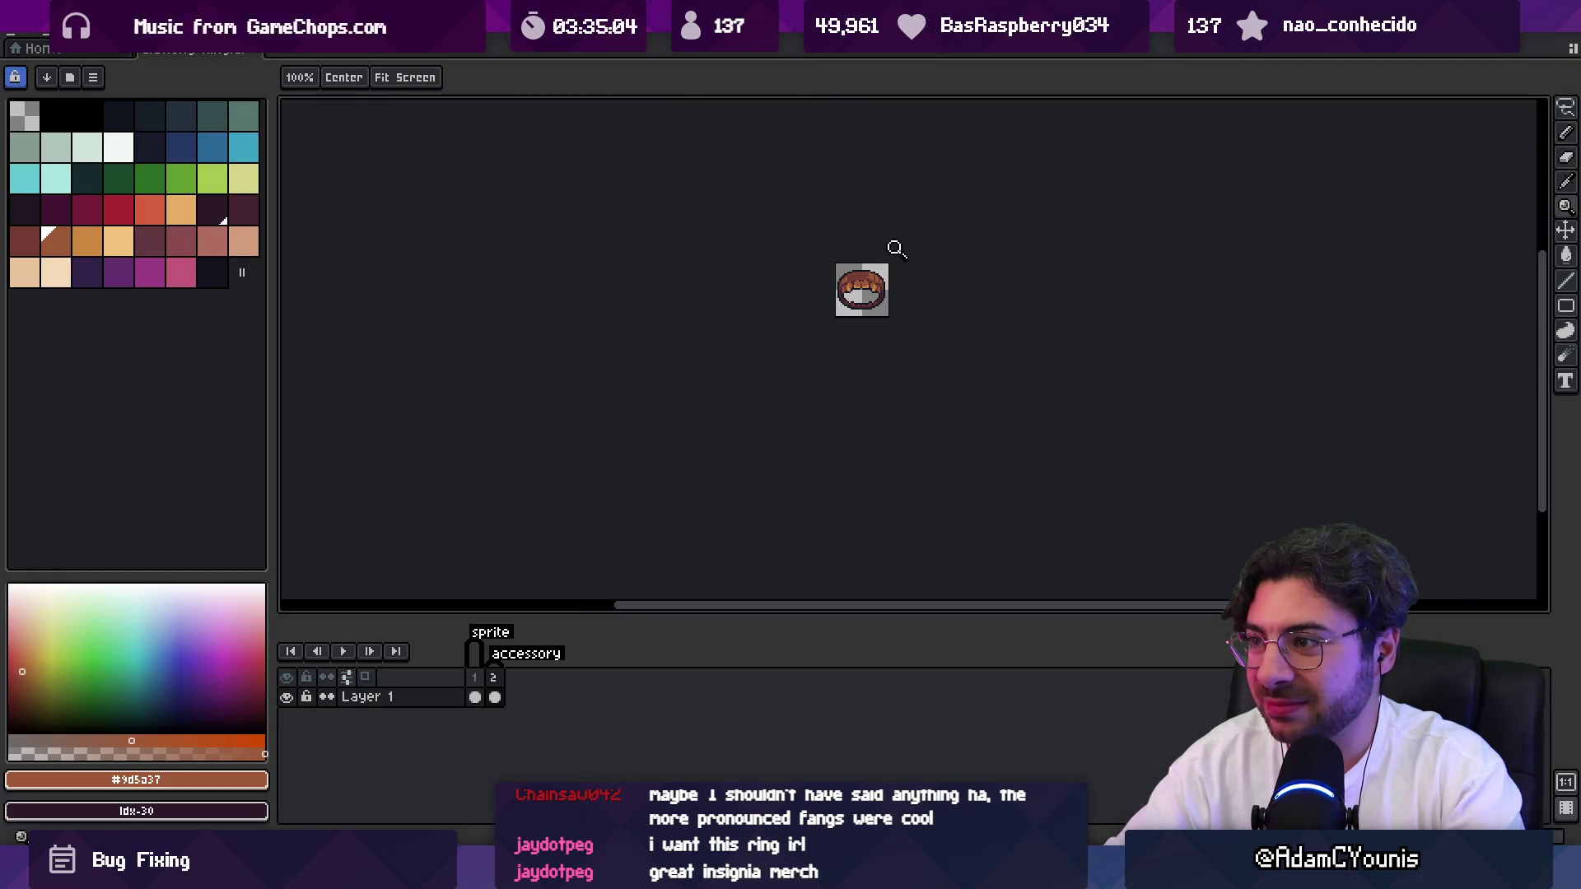
pyautogui.scroll(5, 820, 278)
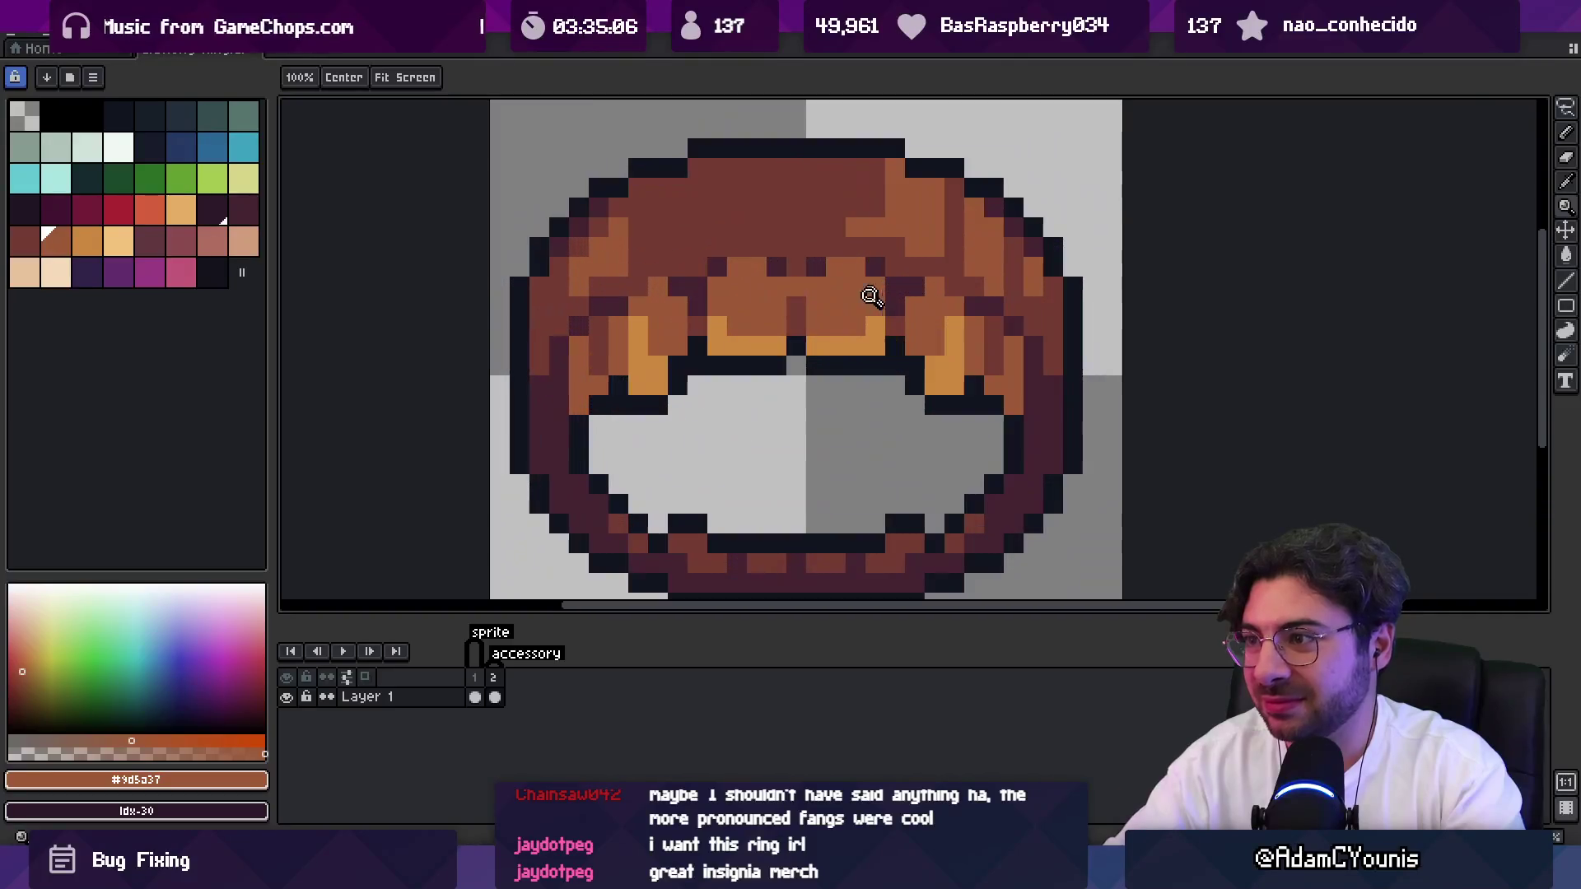
# Pencil lighter orange #cd893f highlight pixels along the ring's top-right edge.
pyautogui.press('b')
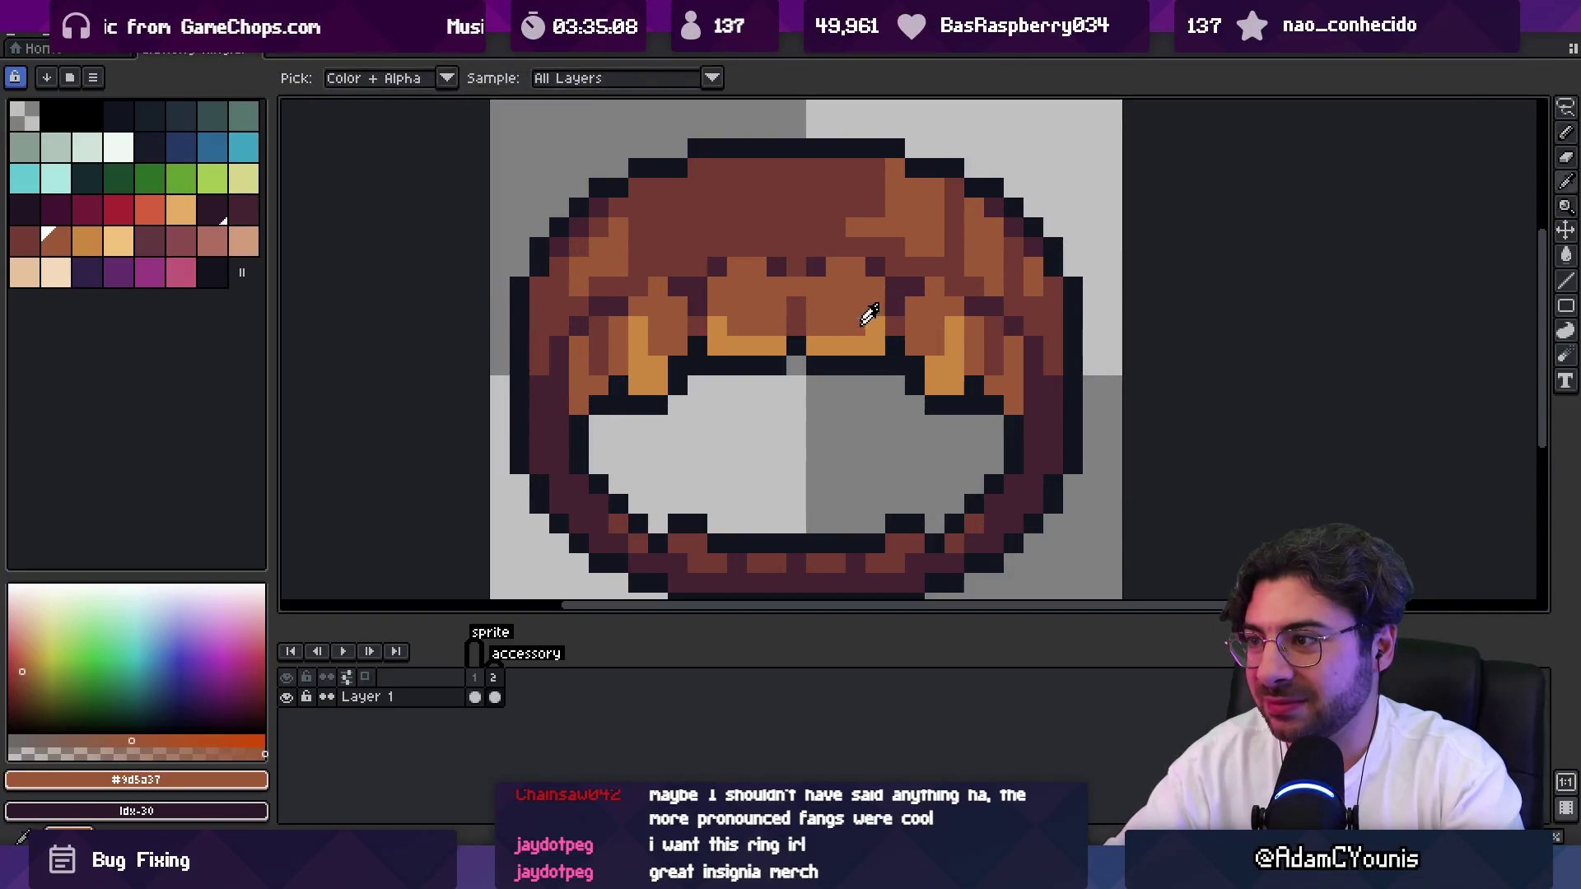
pyautogui.keyDown('alt'); pyautogui.click(876, 319); pyautogui.keyUp('alt')
pyautogui.moveTo(895, 168); pyautogui.dragTo(878, 165)
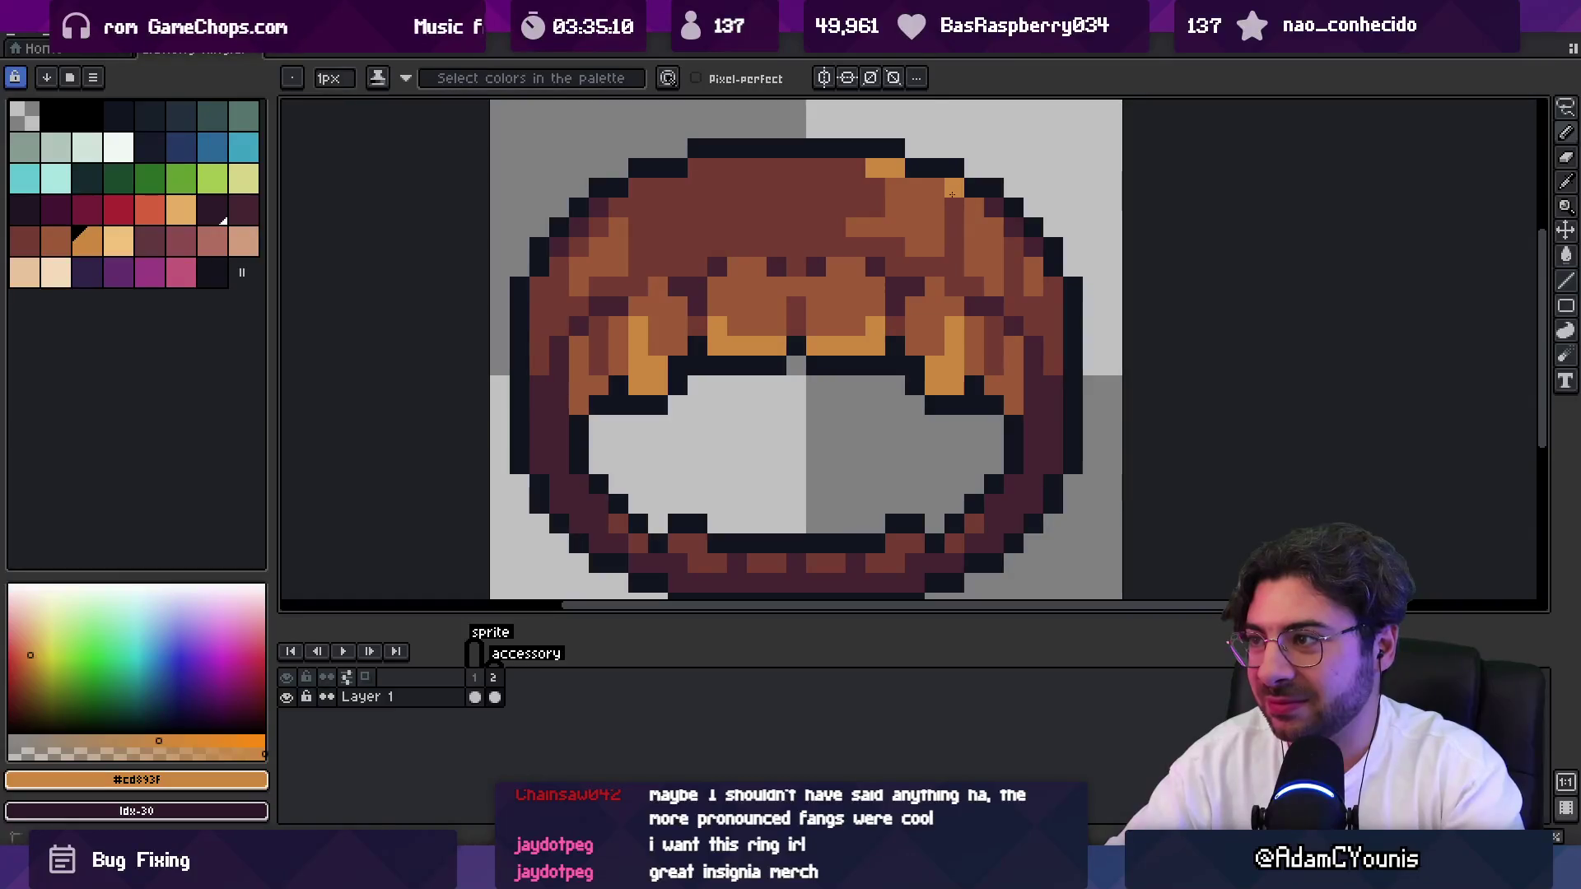
pyautogui.press('z')
pyautogui.scroll(-5, 665, 195)
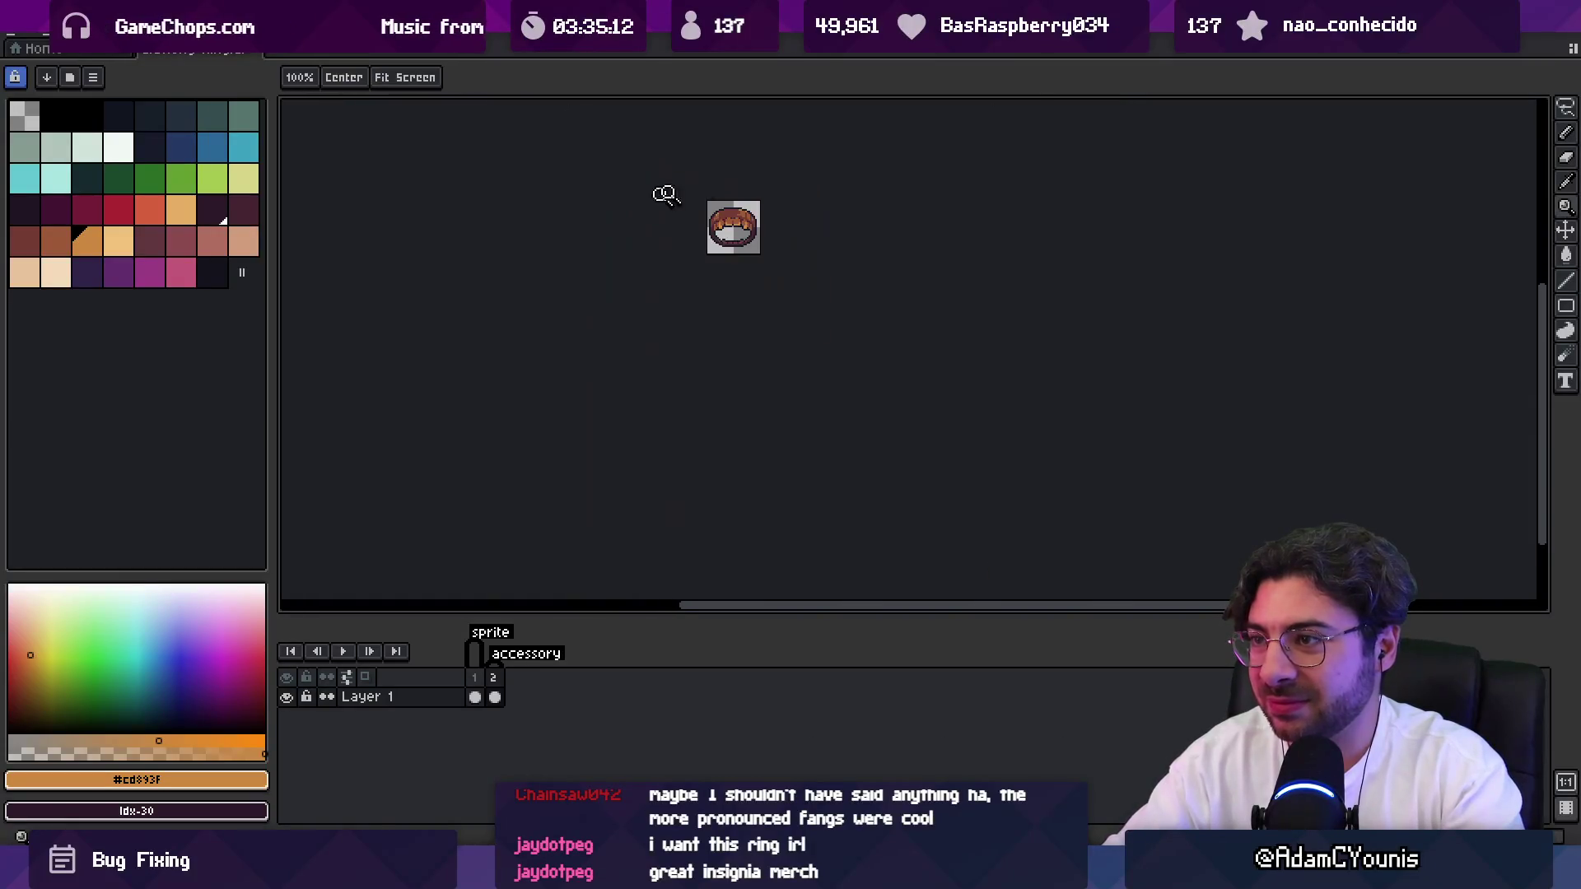
pyautogui.scroll(2, 774, 194)
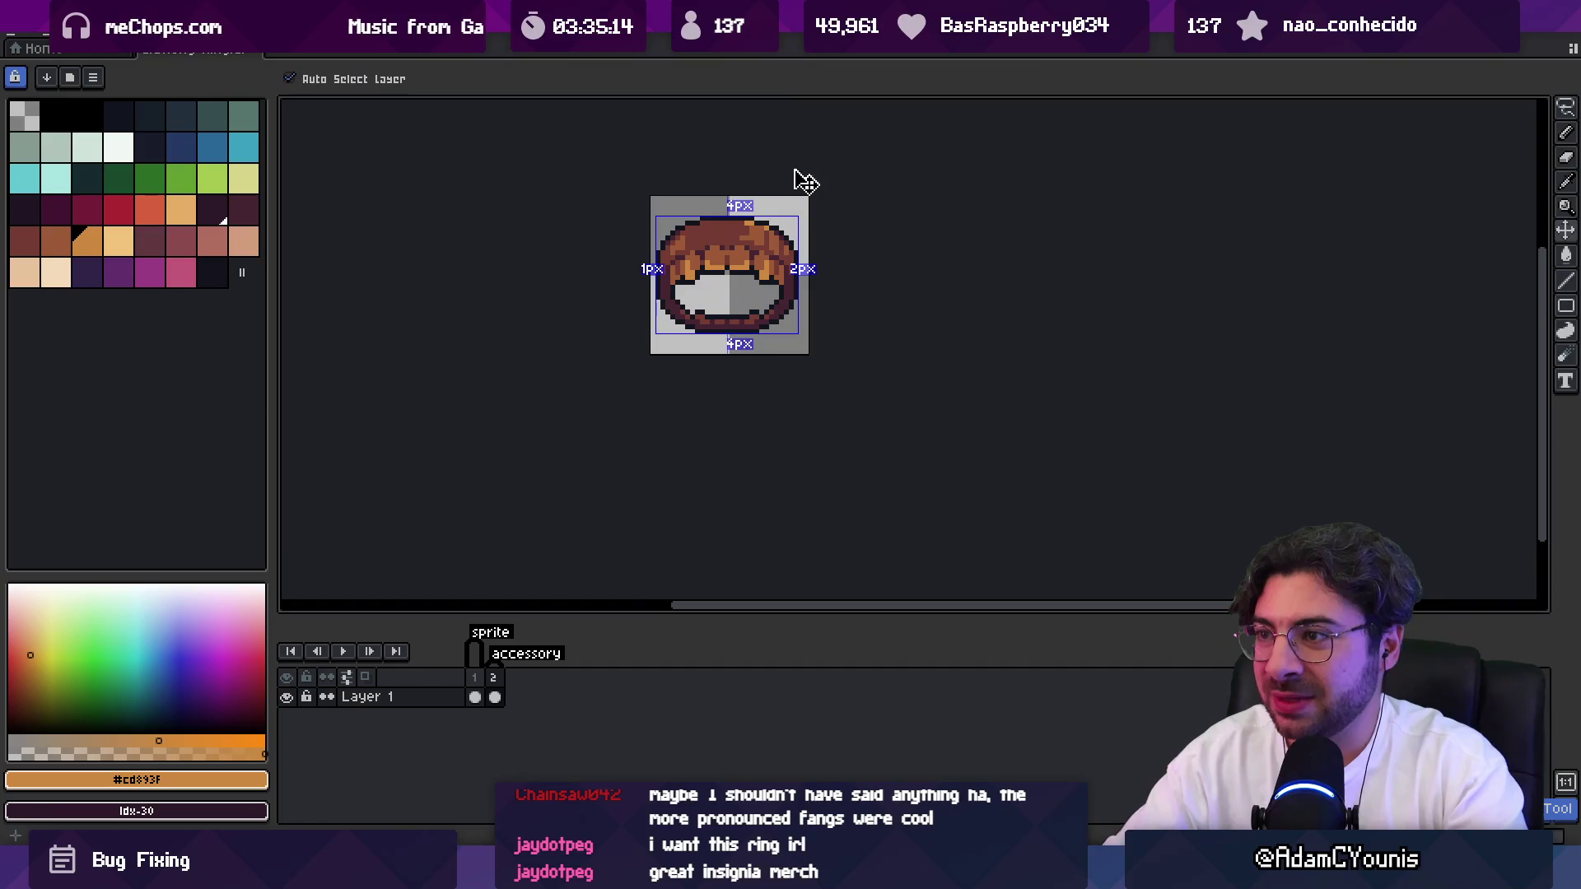
pyautogui.scroll(3, 798, 198)
pyautogui.press('b')
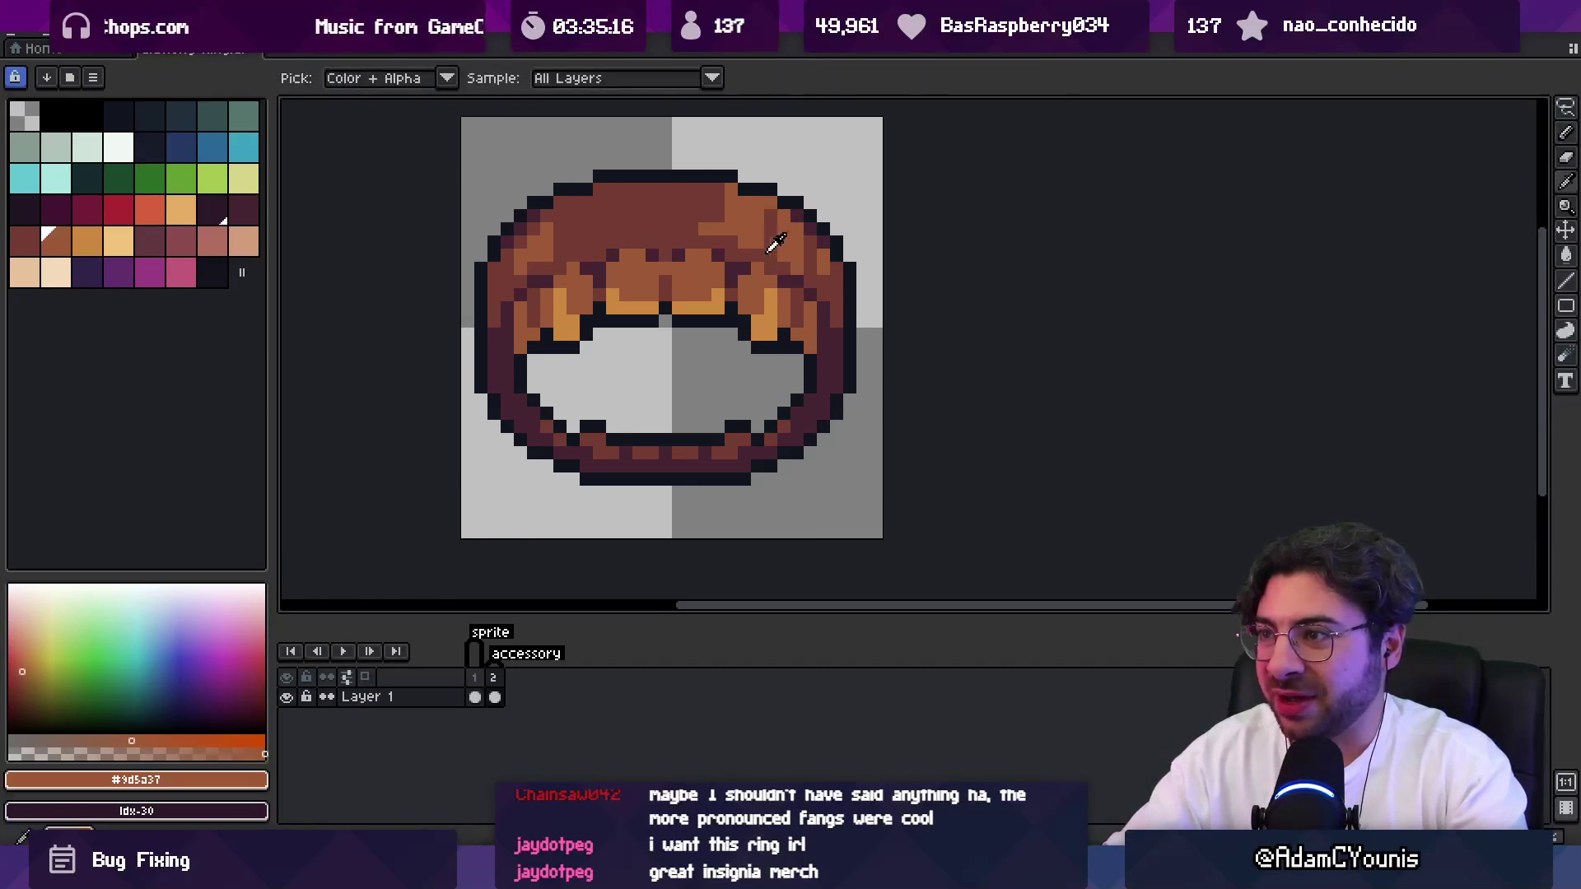
pyautogui.press('z')
pyautogui.scroll(-4, 802, 221)
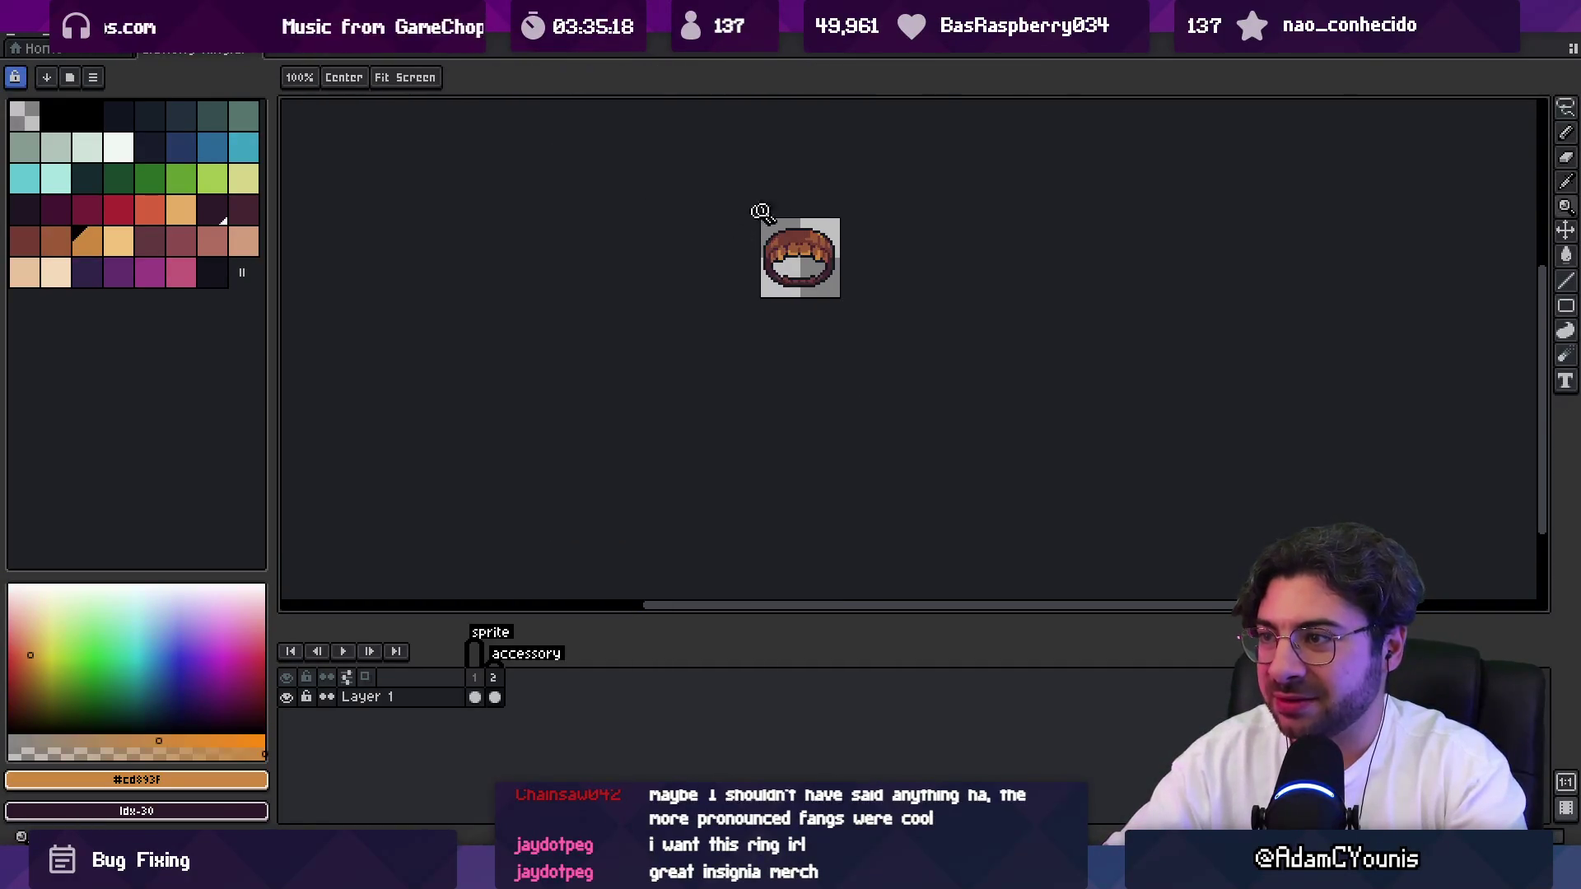
pyautogui.scroll(2, 853, 208)
# Sample the mid brown and the dark outline brown from the ring.
pyautogui.press('m')
pyautogui.press('z')
pyautogui.press('m')
pyautogui.press('z')
pyautogui.scroll(3, 856, 232)
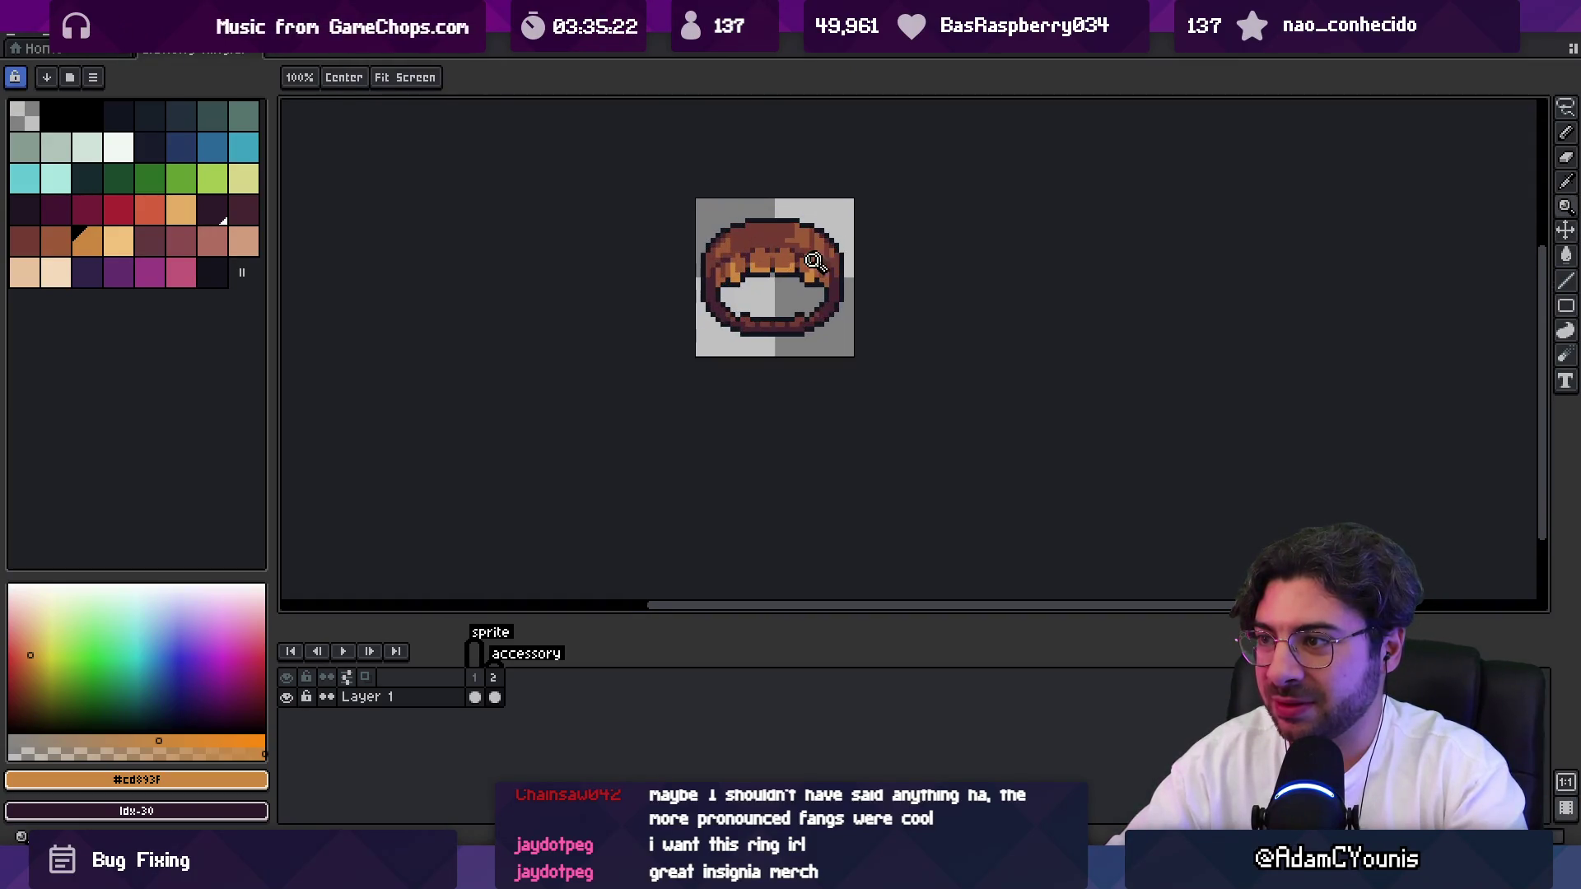
pyautogui.press('i')
pyautogui.keyDown('alt'); pyautogui.click(778, 369); pyautogui.keyUp('alt')
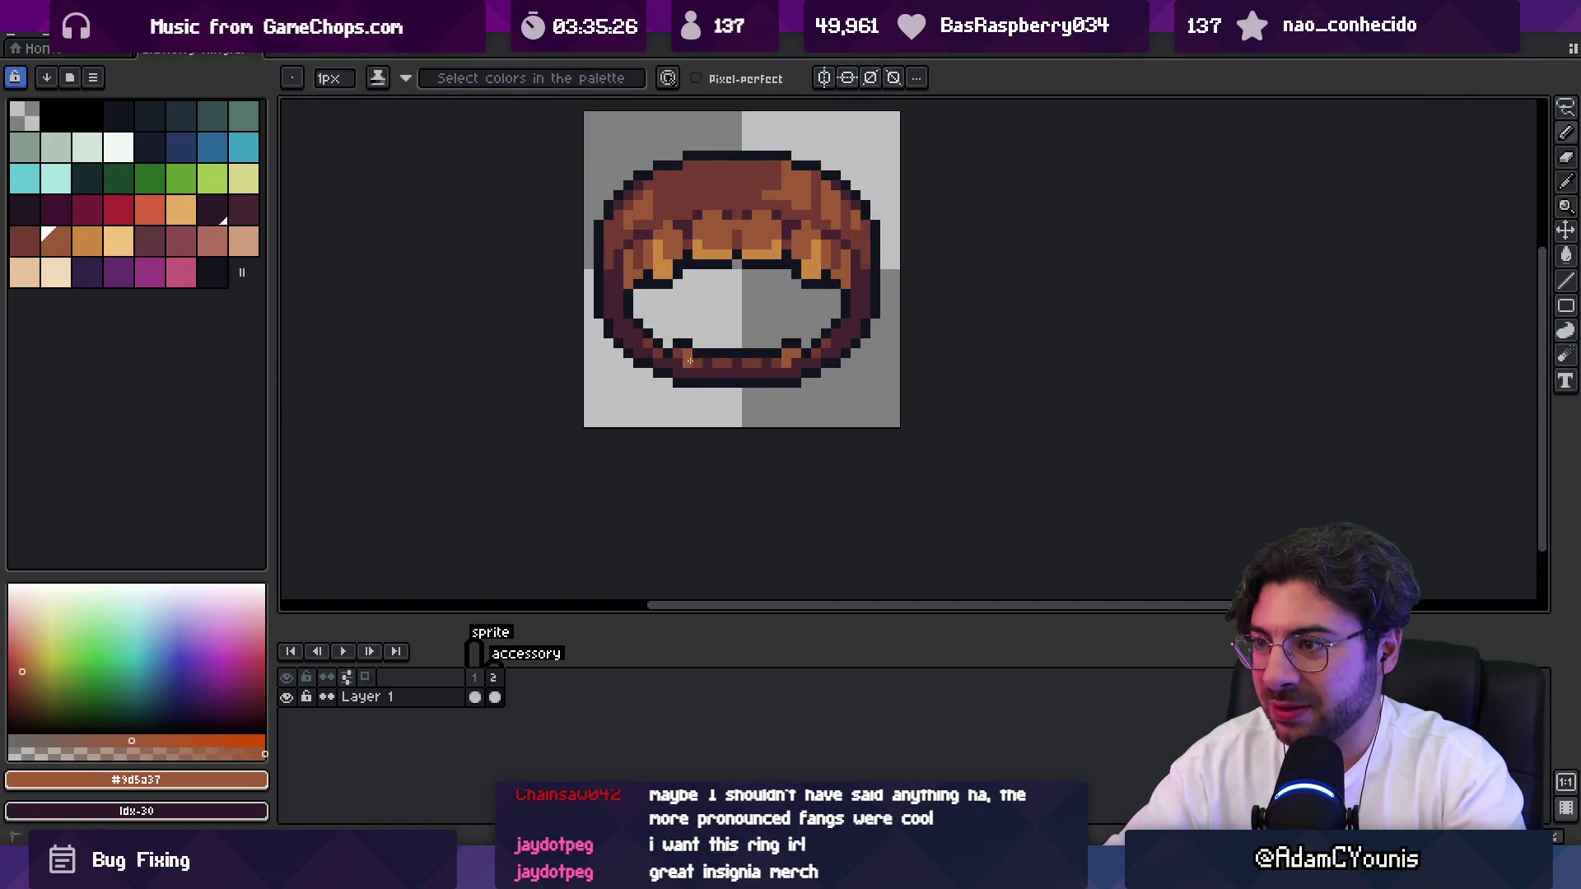
pyautogui.press('z')
pyautogui.scroll(-5, 800, 299)
pyautogui.scroll(4, 803, 309)
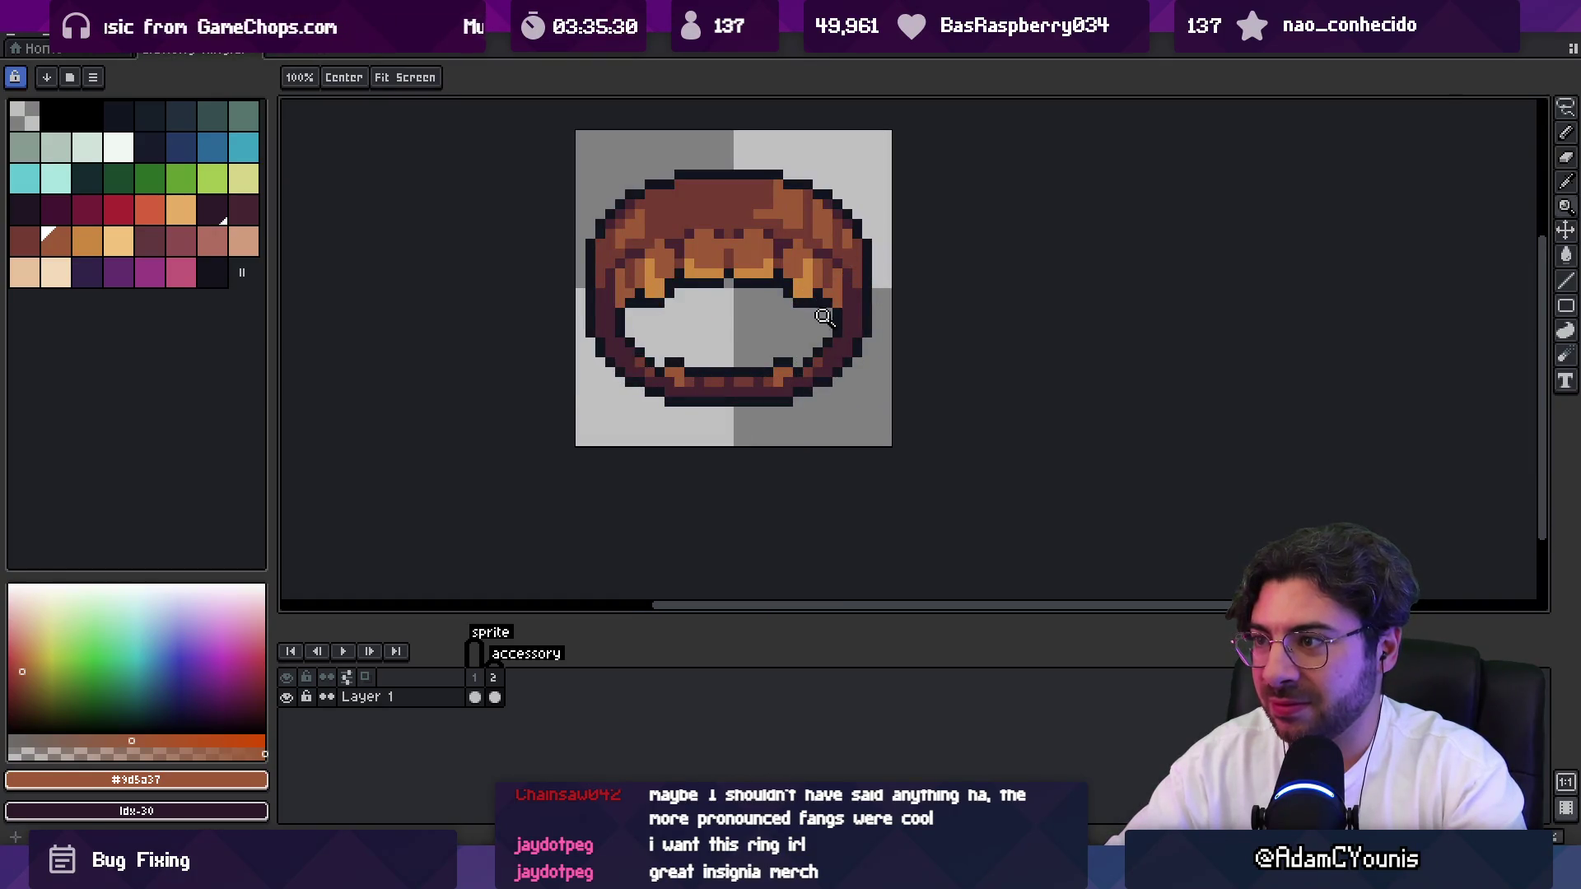
pyautogui.press('i')
pyautogui.keyDown('alt'); pyautogui.click(823, 357); pyautogui.keyUp('alt')
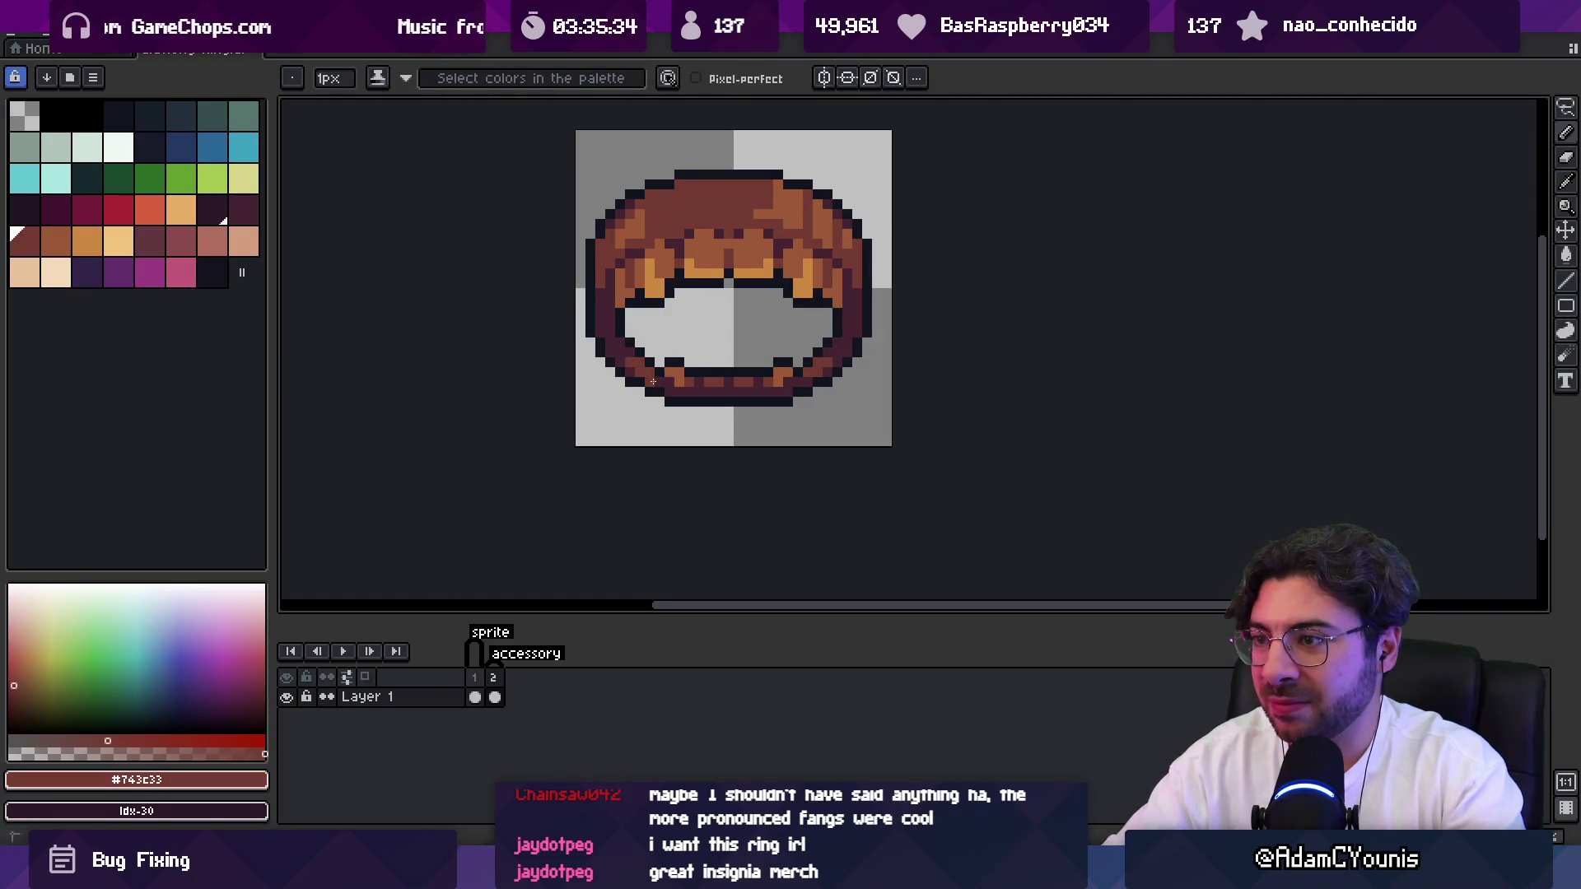
# Zoom to check the ring, then save the sprite with Ctrl+S.
pyautogui.press('z')
pyautogui.scroll(-5, 736, 358)
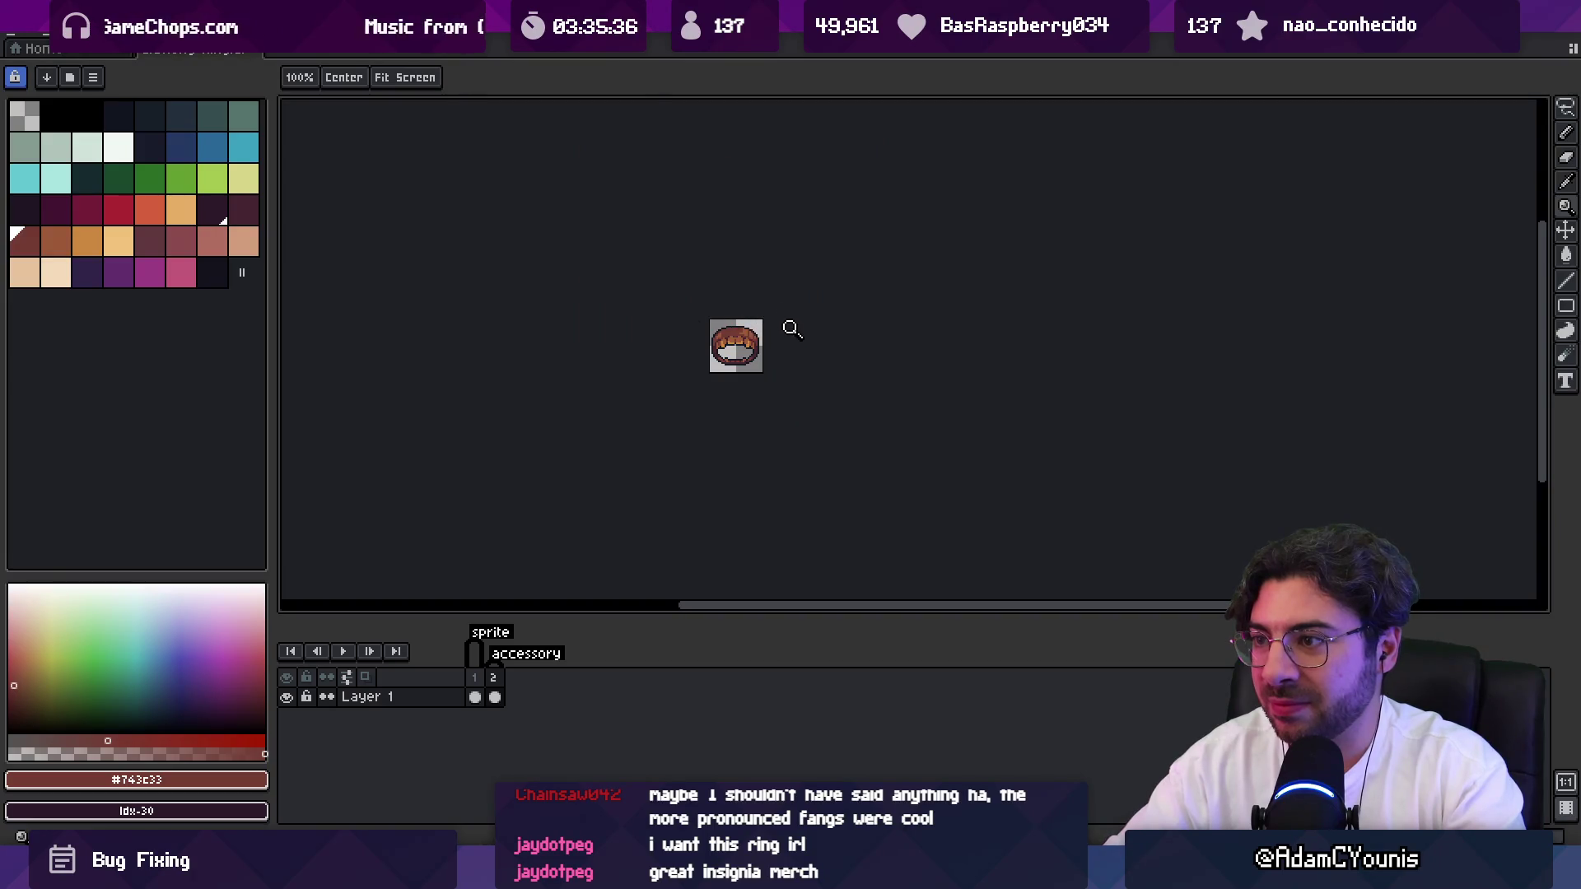
pyautogui.scroll(5, 798, 349)
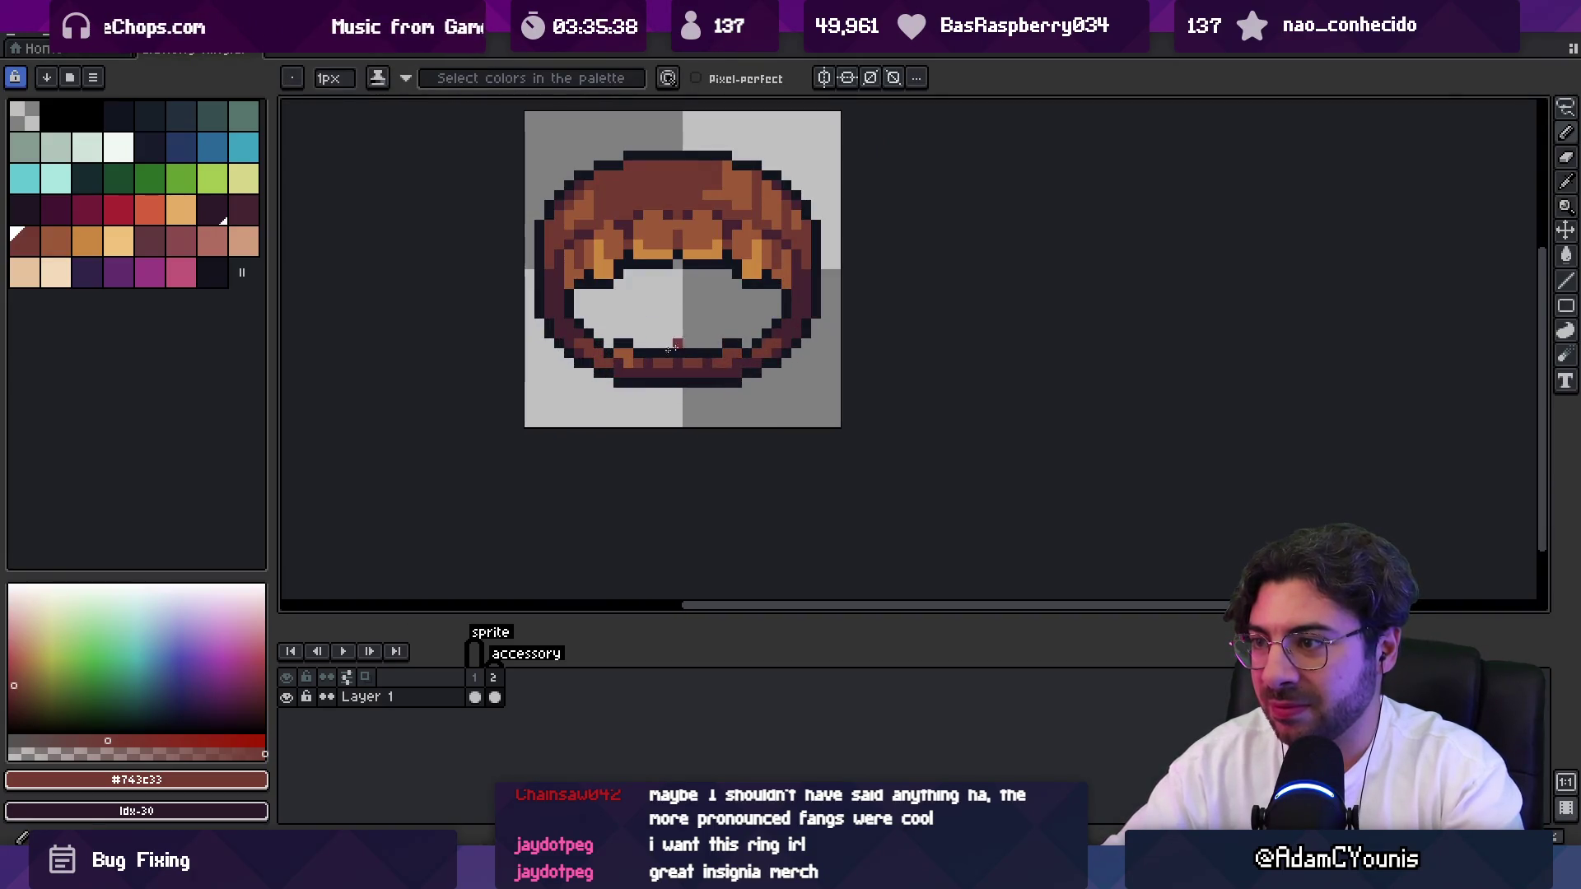
pyautogui.press('z')
pyautogui.scroll(-5, 657, 316)
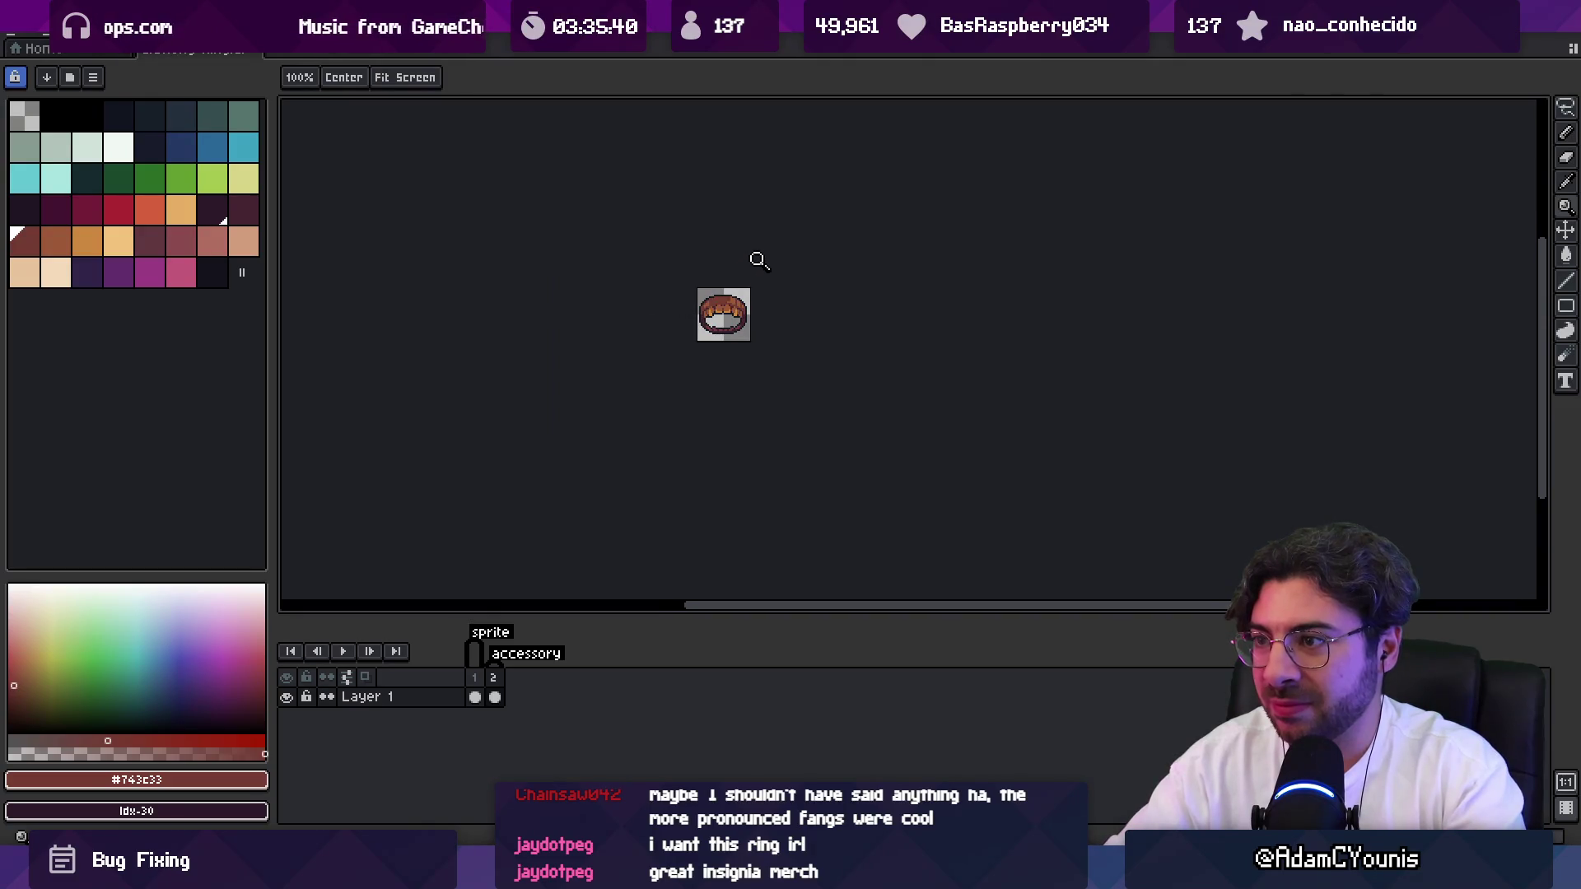
pyautogui.scroll(2, 756, 272)
pyautogui.scroll(1, 752, 289)
pyautogui.hotkey('ctrl', 's')
pyautogui.press('Delete')
pyautogui.hotkey('ctrl', 'z')
# Delete the helmet icon in frame 1, paste the ring there, and try then cancel a half-size scale.
pyautogui.click(475, 697)
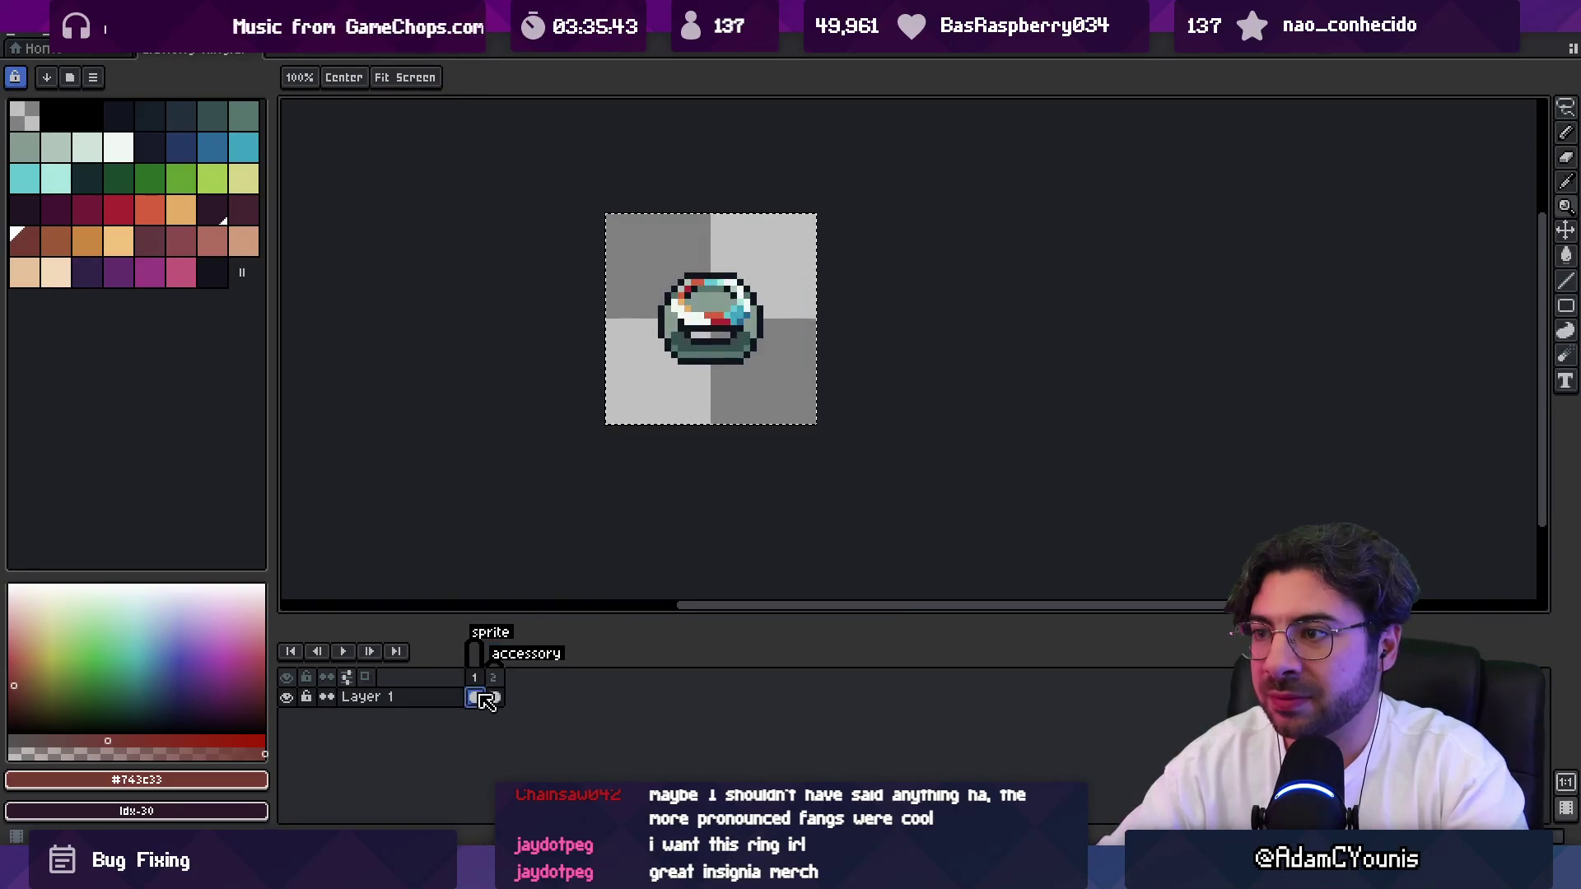
pyautogui.press('Delete')
pyautogui.hotkey('ctrl', 'v')
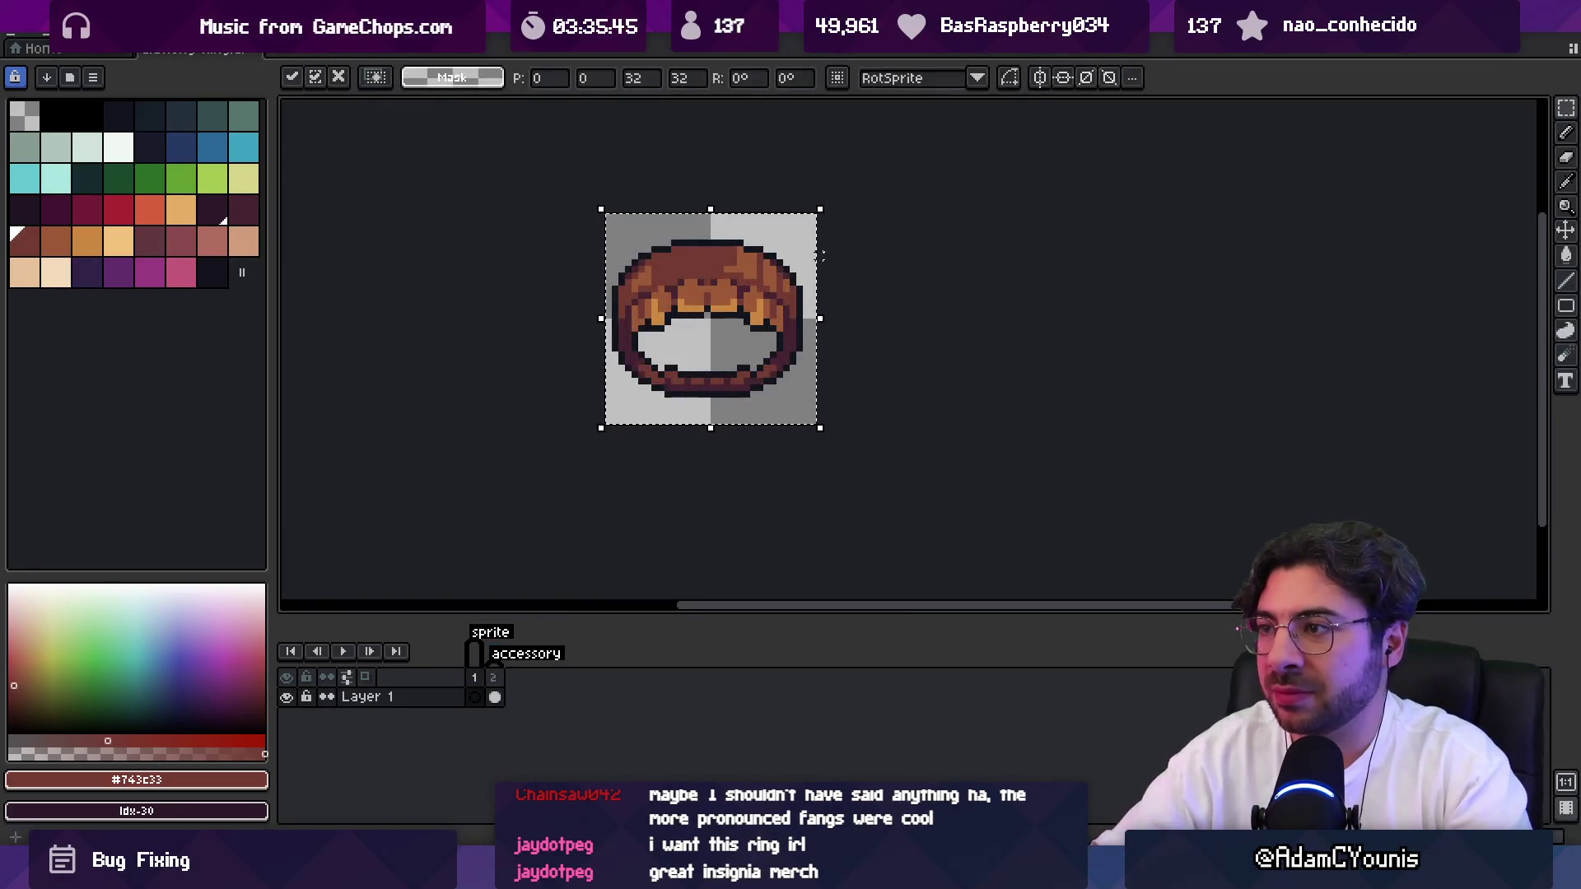
pyautogui.press('Return')
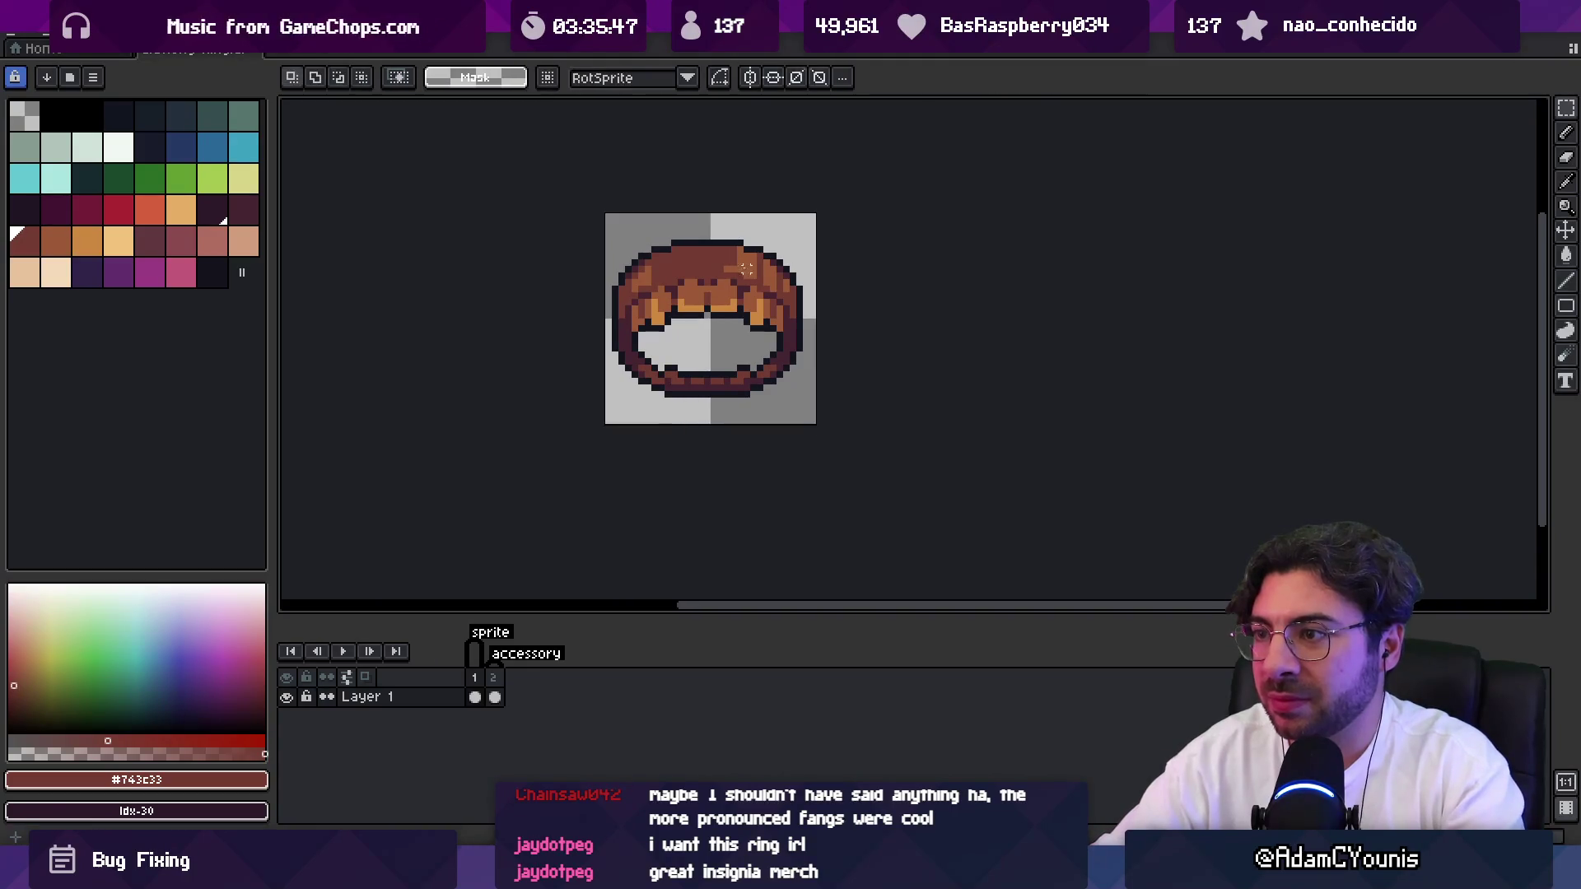
pyautogui.press('b')
pyautogui.hotkey('ctrl', 'd')
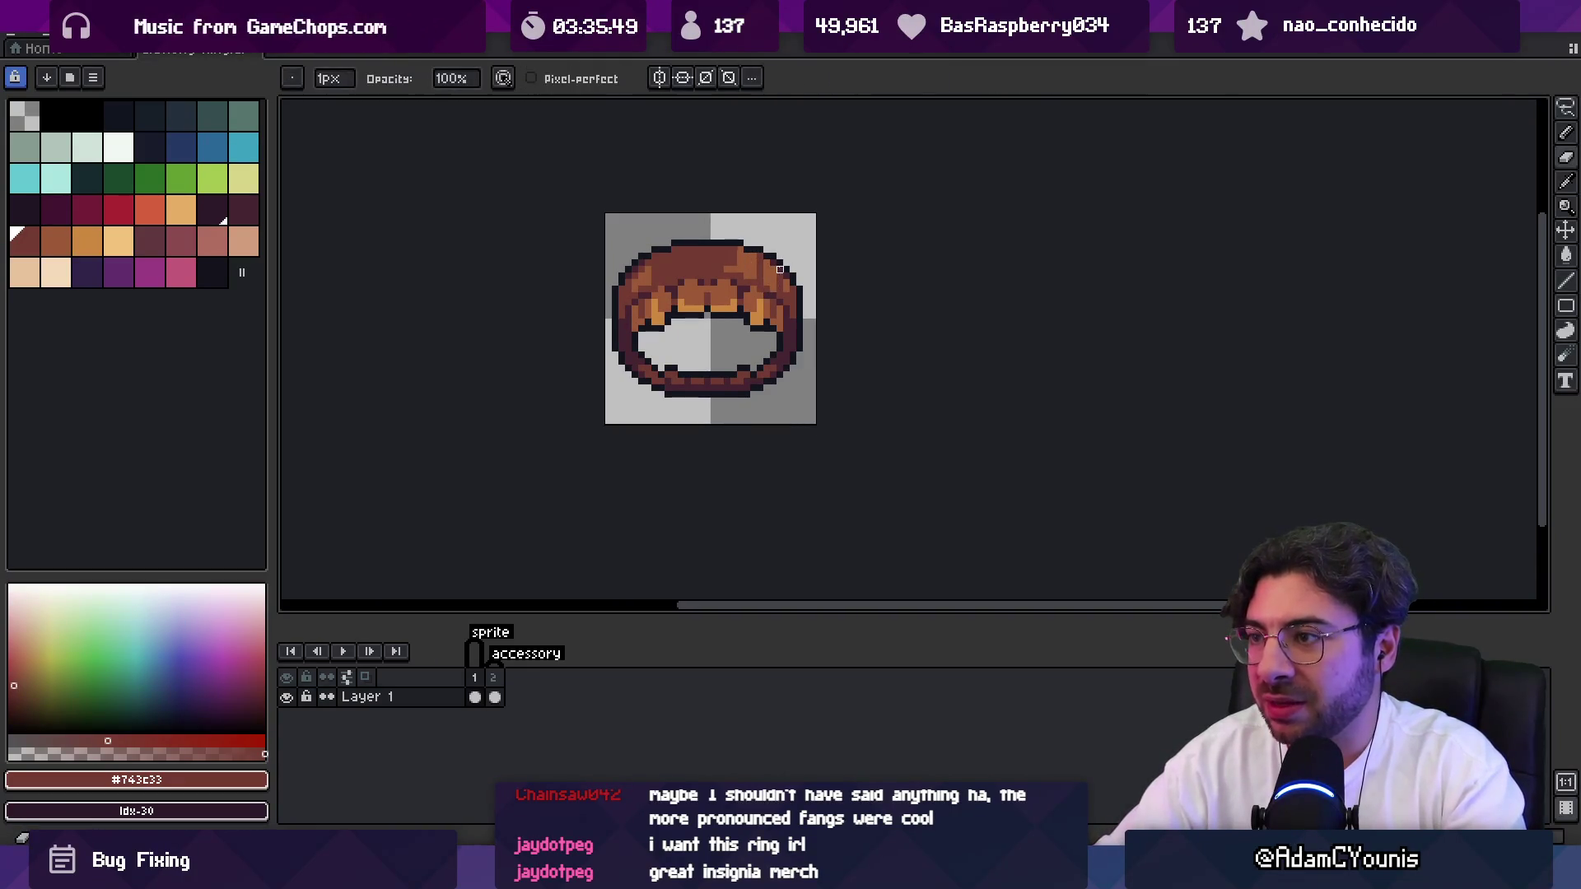
pyautogui.hotkey('ctrl', 'a')
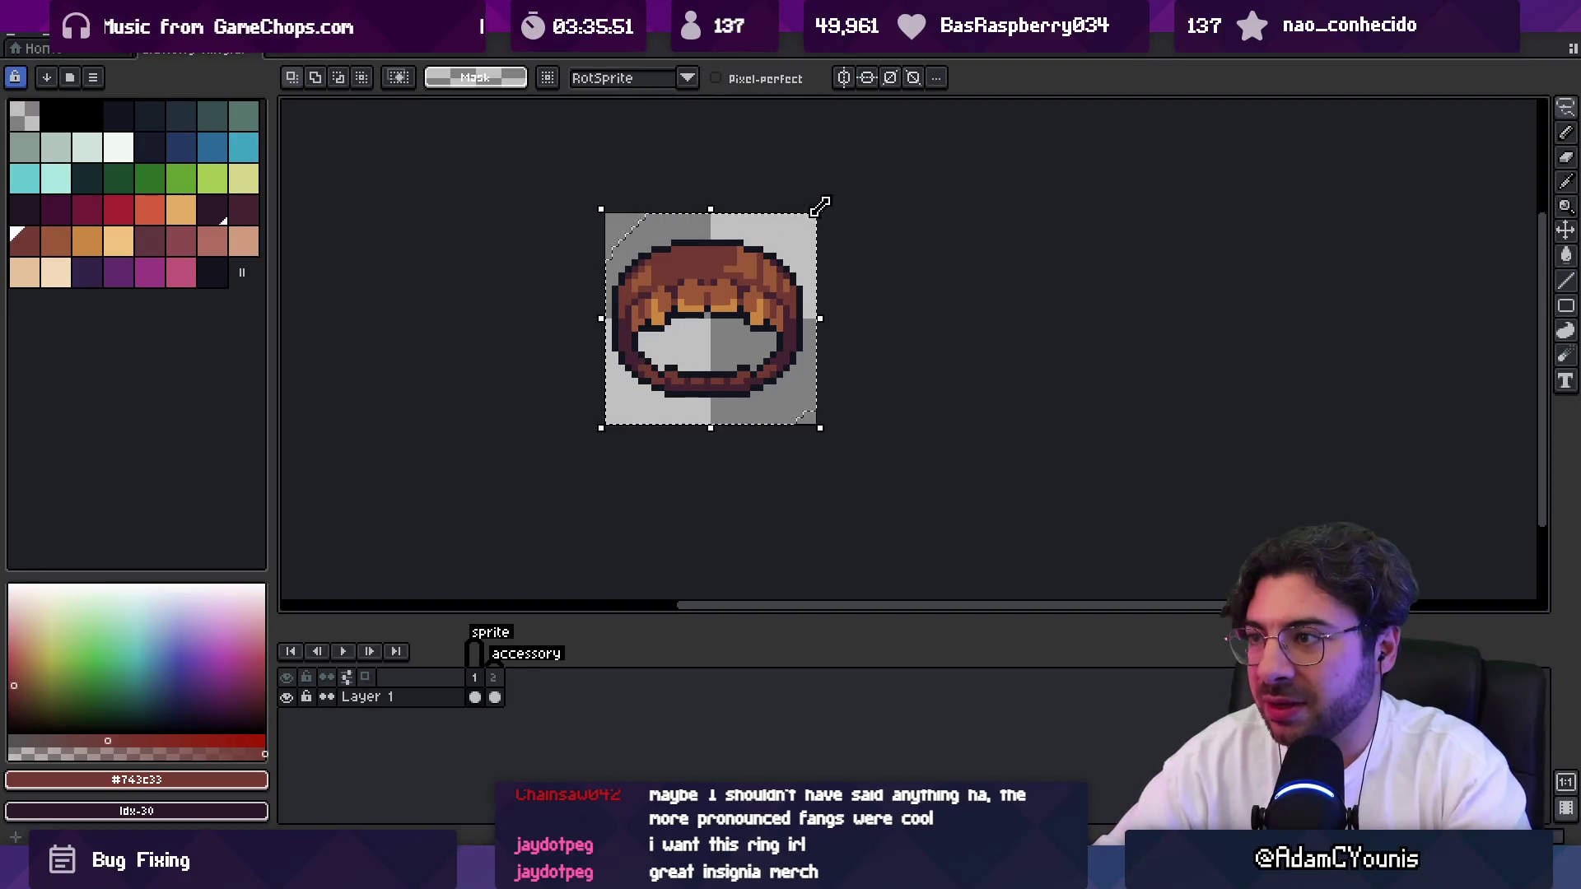
pyautogui.moveTo(820, 211); pyautogui.dragTo(770, 259)
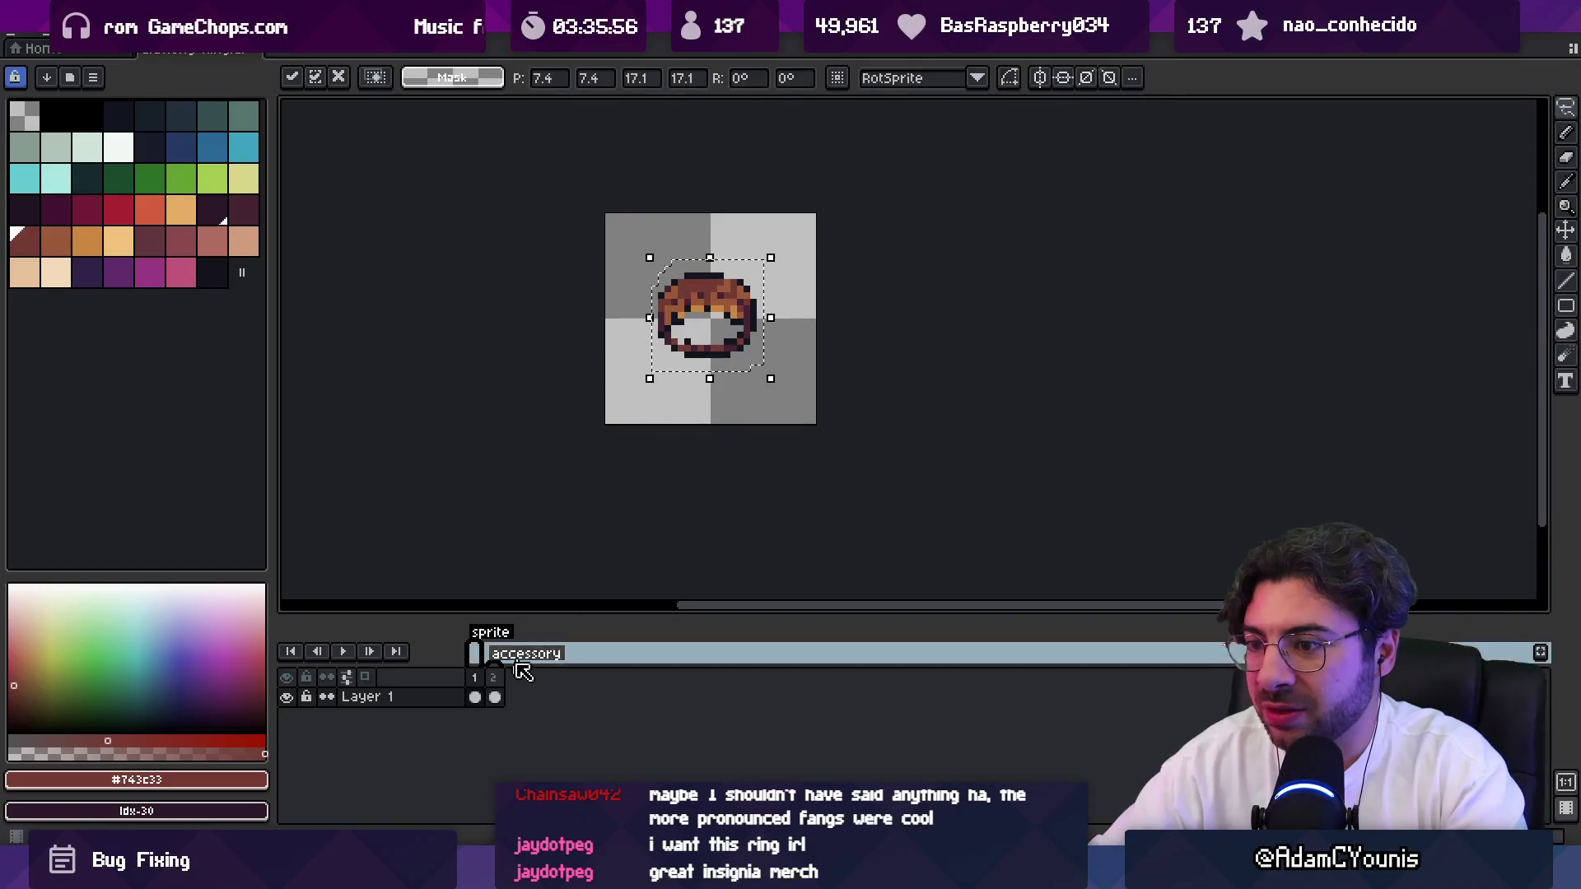
pyautogui.press('Escape')
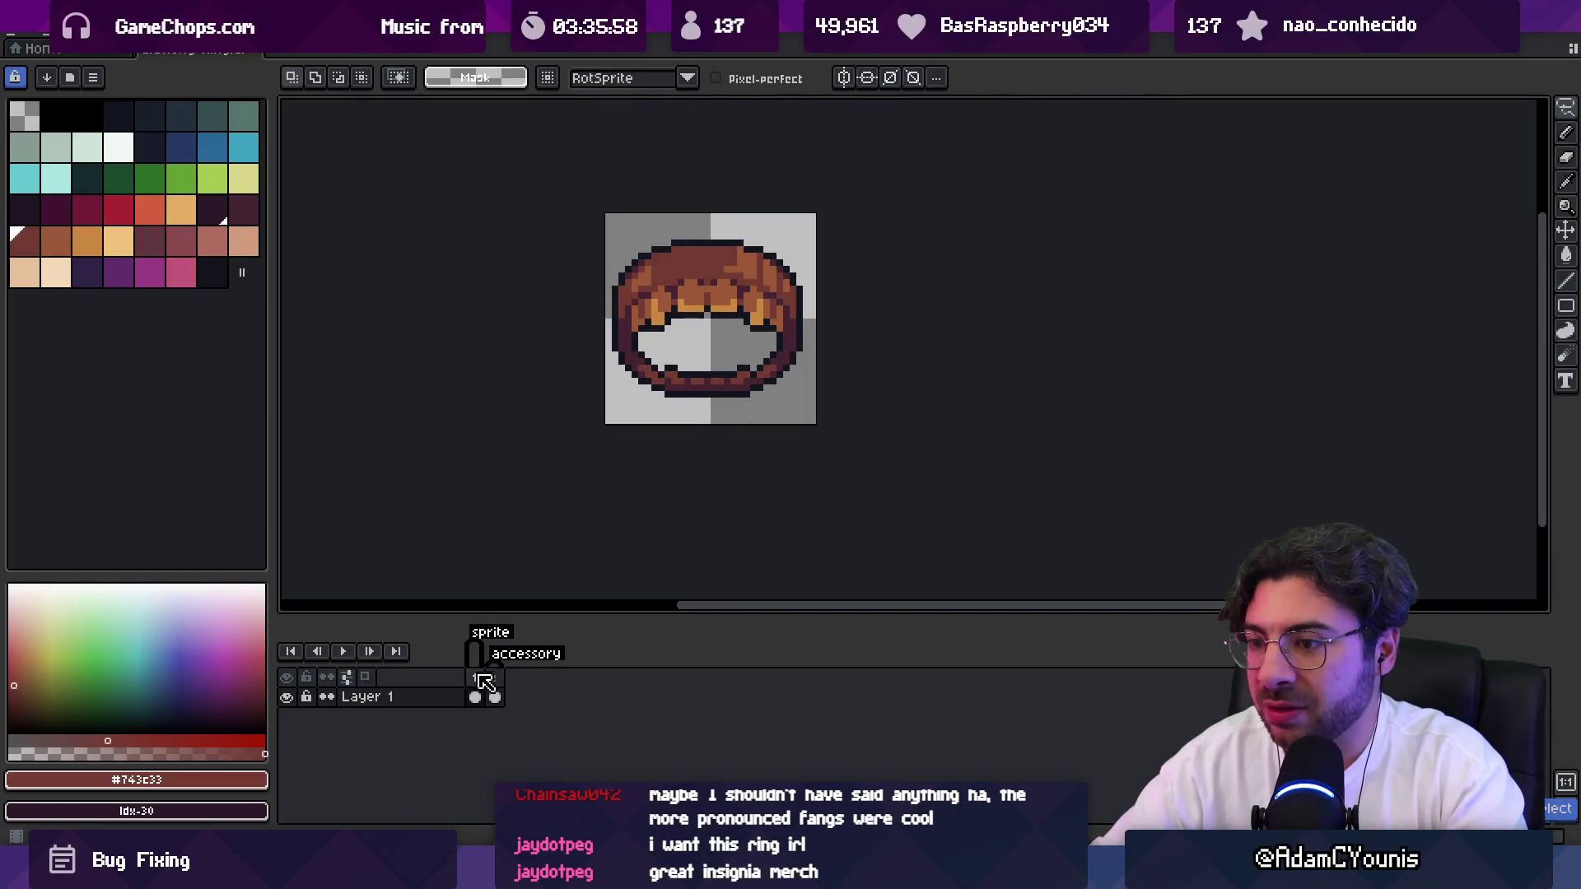
# Move the ring cel toward frame 2 and look back at the helmet icon frame.
pyautogui.moveTo(499, 698); pyautogui.dragTo(497, 698)
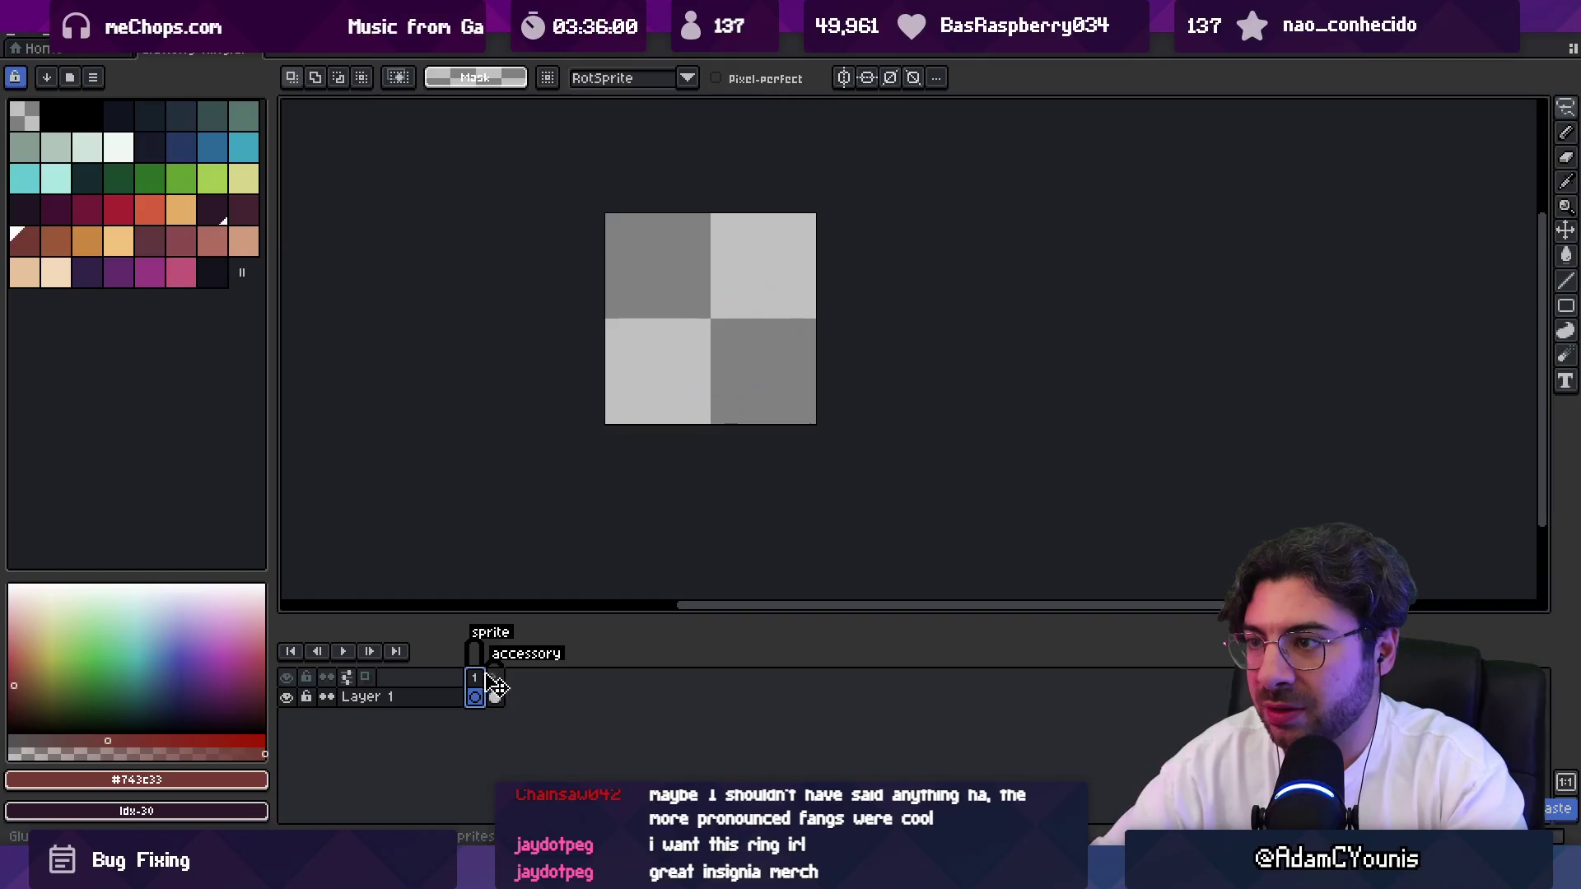
pyautogui.click(497, 687)
pyautogui.click(475, 697)
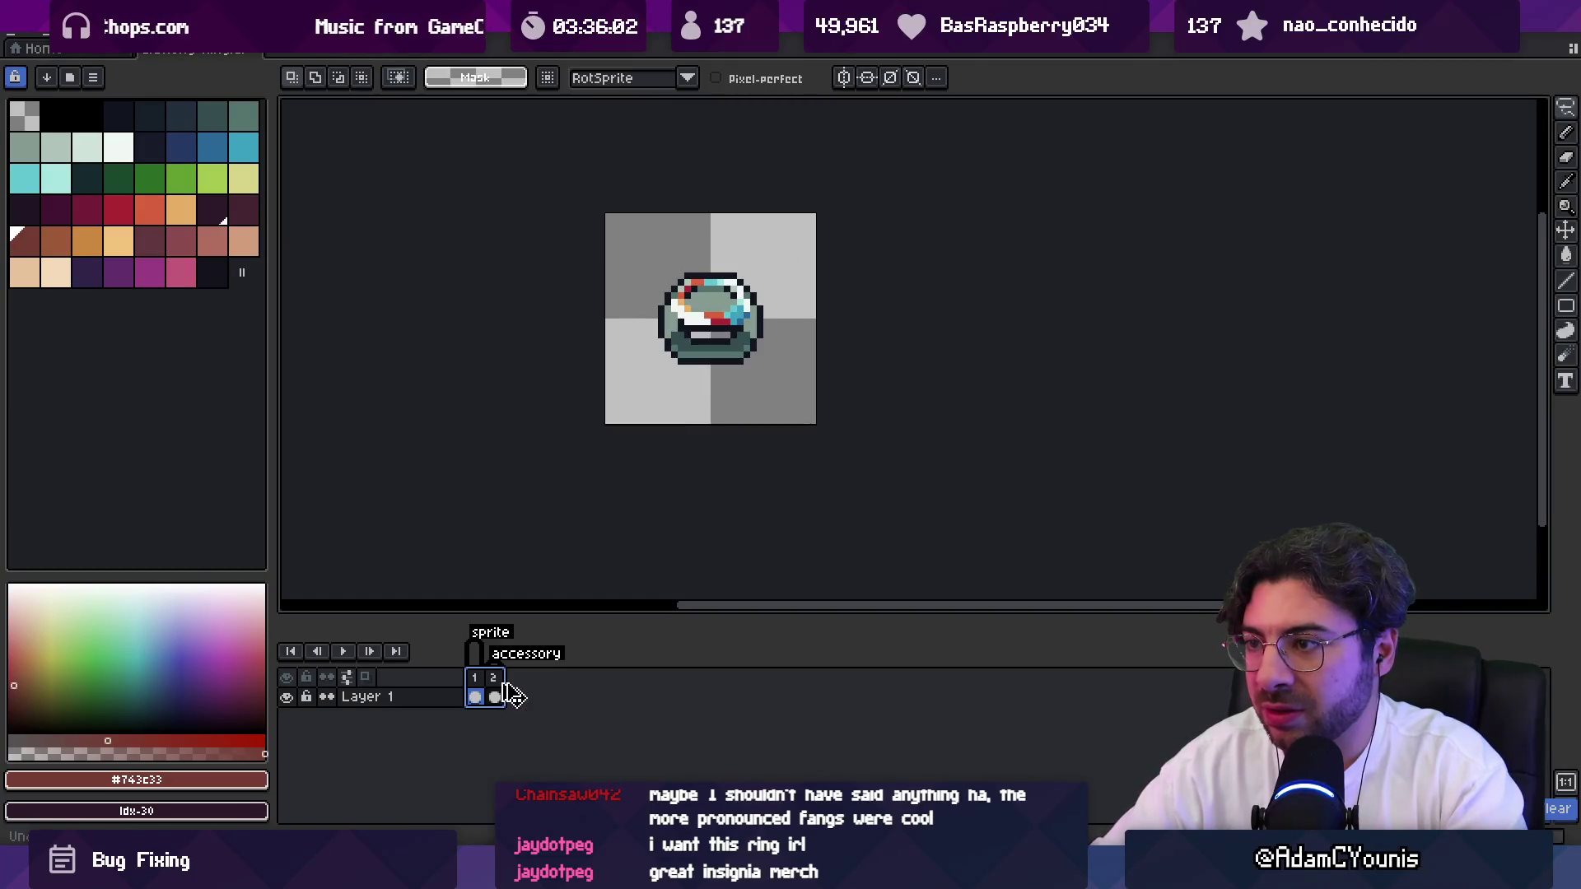
pyautogui.press('z')
pyautogui.scroll(3, 727, 354)
pyautogui.scroll(-2, 752, 318)
# Add a new Layer 2 and move Layer 1 above it.
pyautogui.press('b')
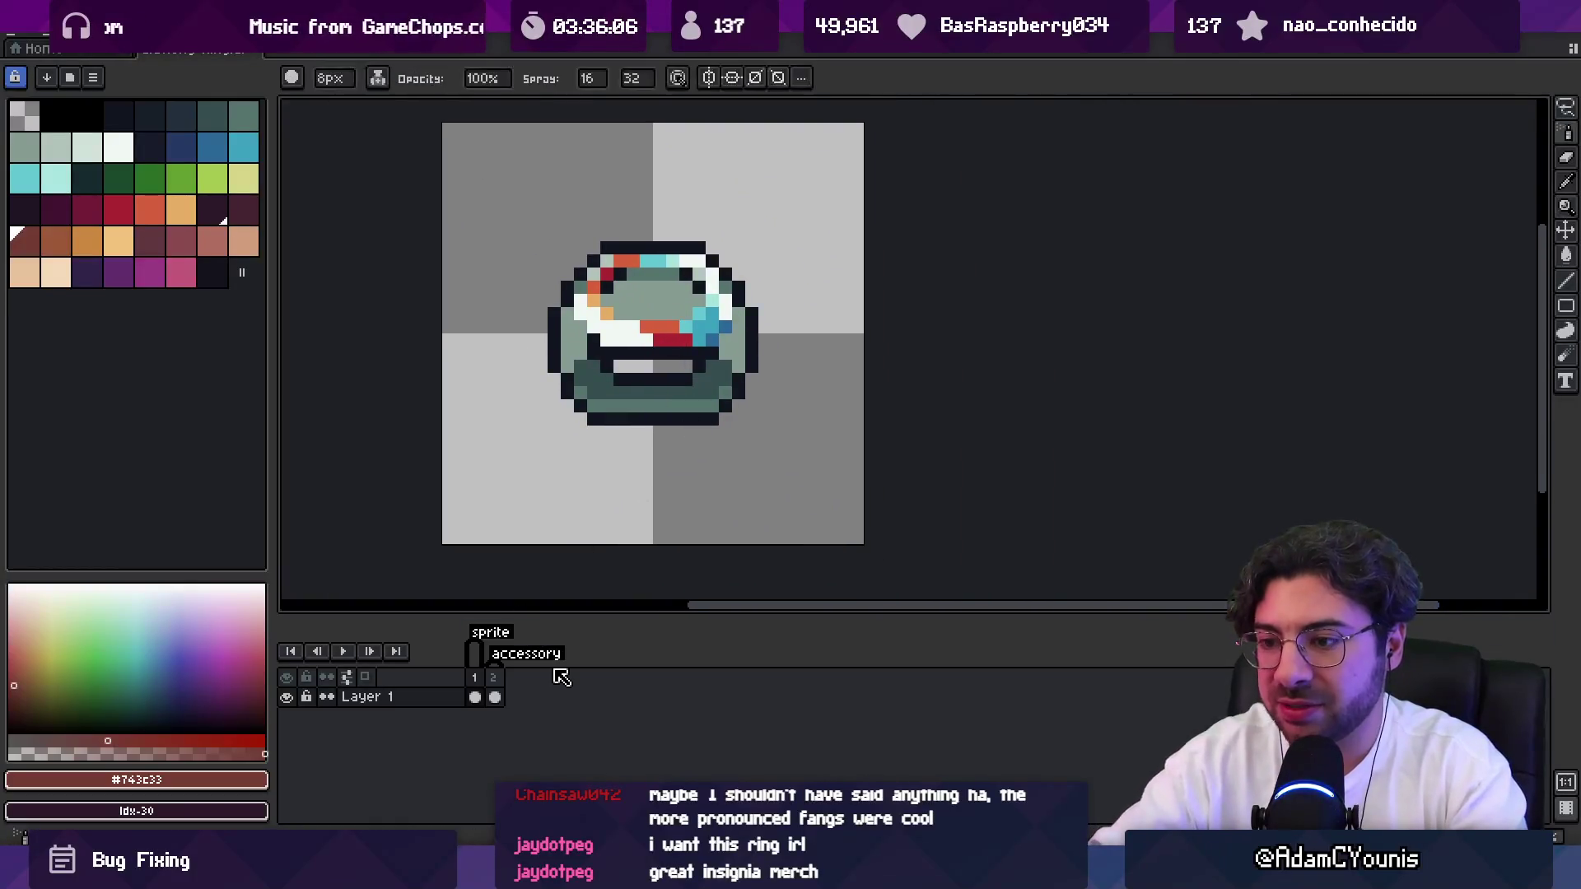
pyautogui.hotkey('shift', 'n')
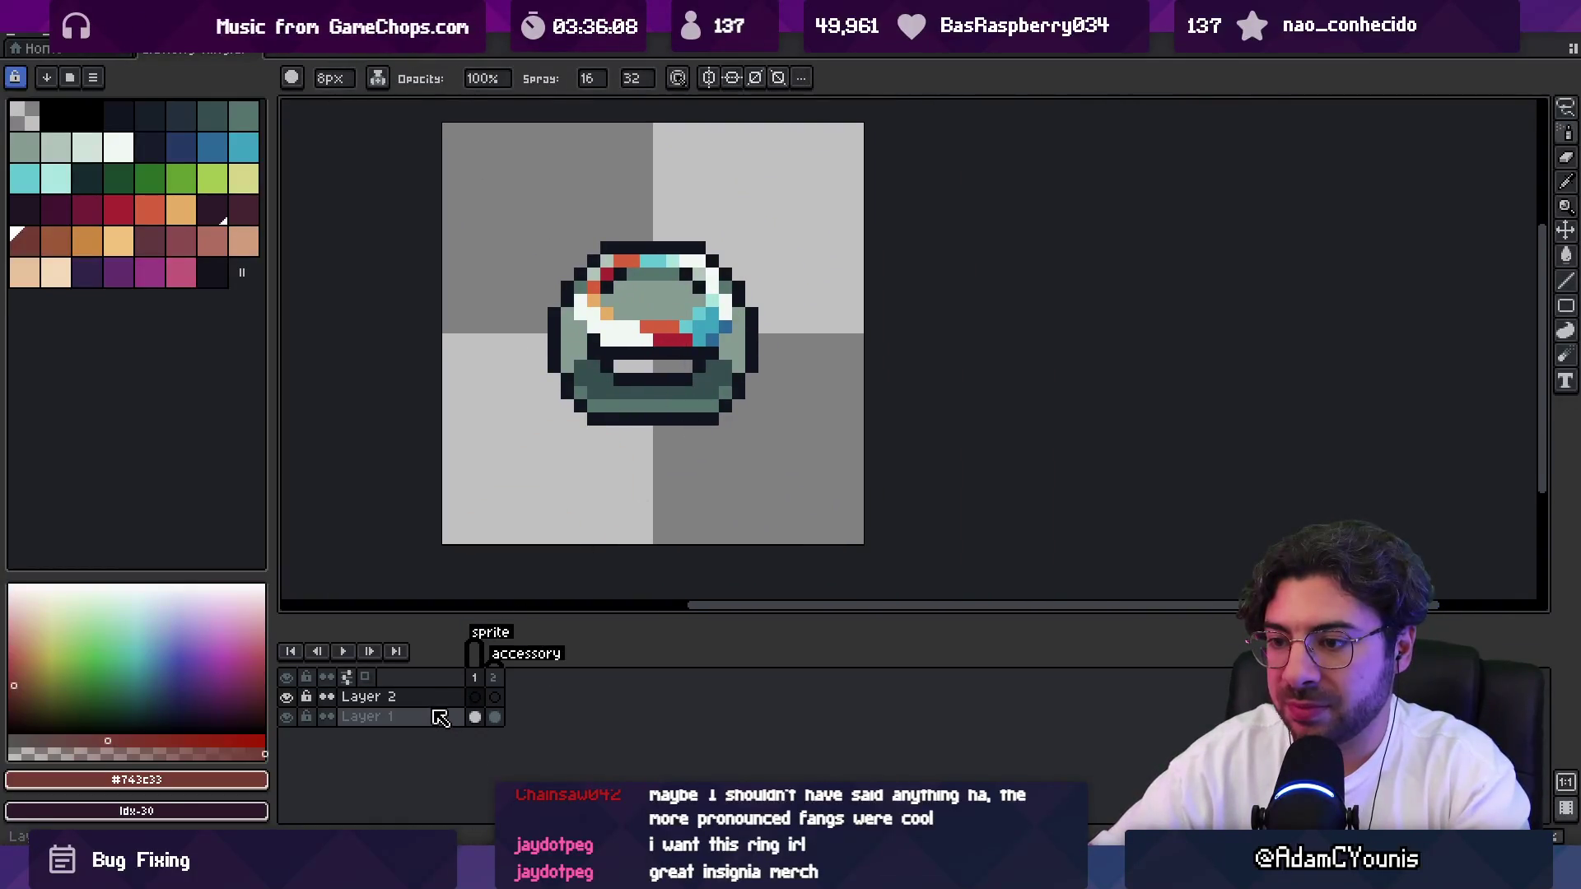
pyautogui.doubleClick(440, 718)
pyautogui.press('Escape')
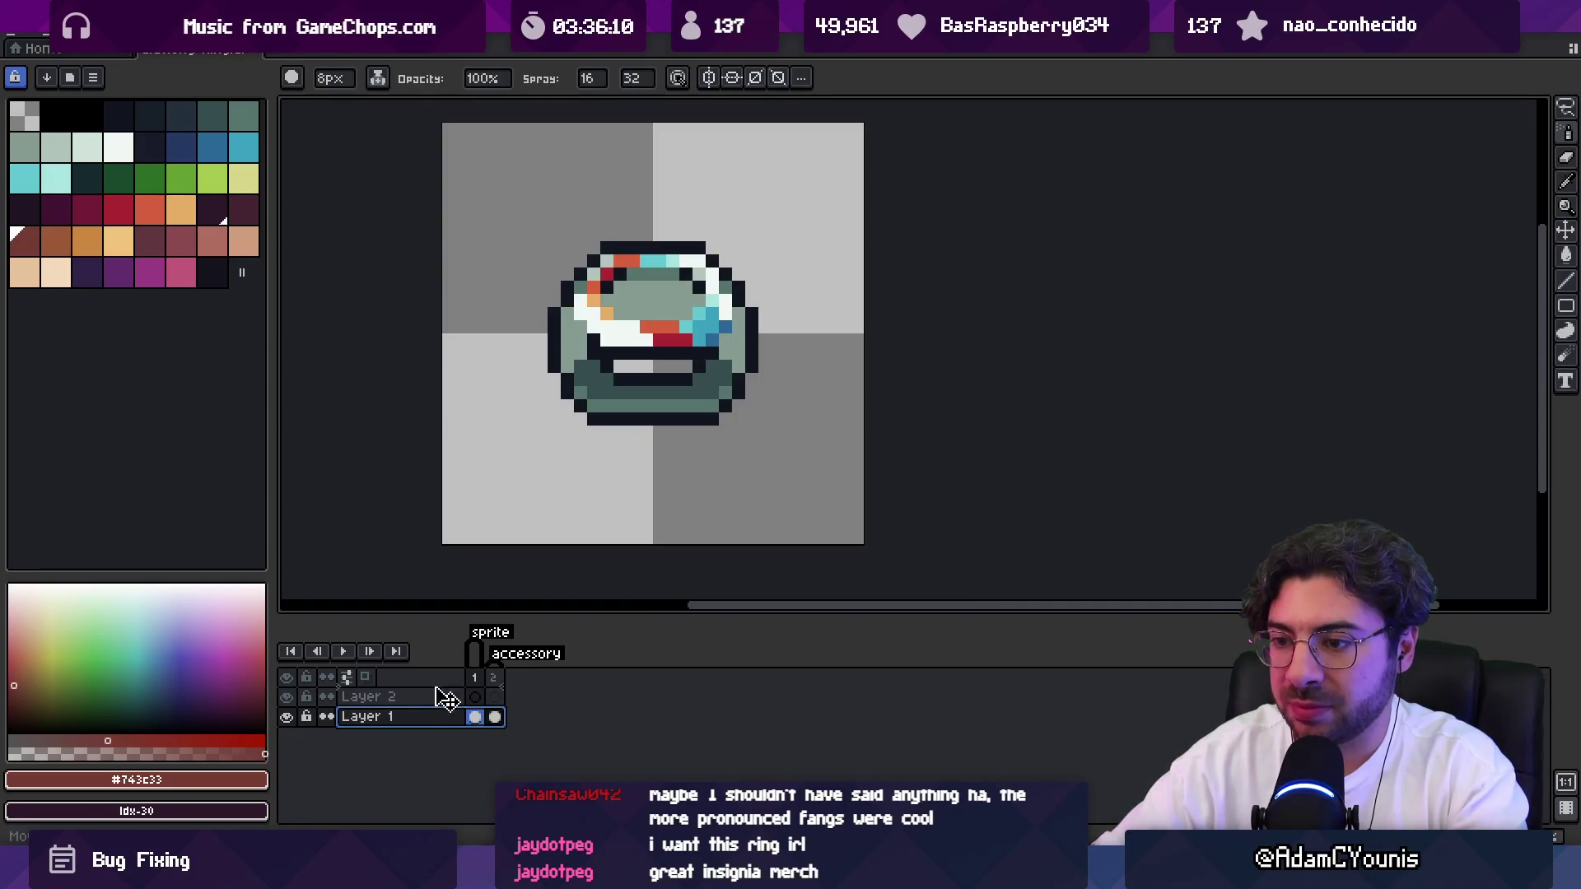
pyautogui.moveTo(445, 698); pyautogui.dragTo(446, 696)
# Draw a green filled rectangle over the icon and paste it into the ring's frame 2.
pyautogui.click(181, 178)
pyautogui.press('b')
pyautogui.click(619, 339)
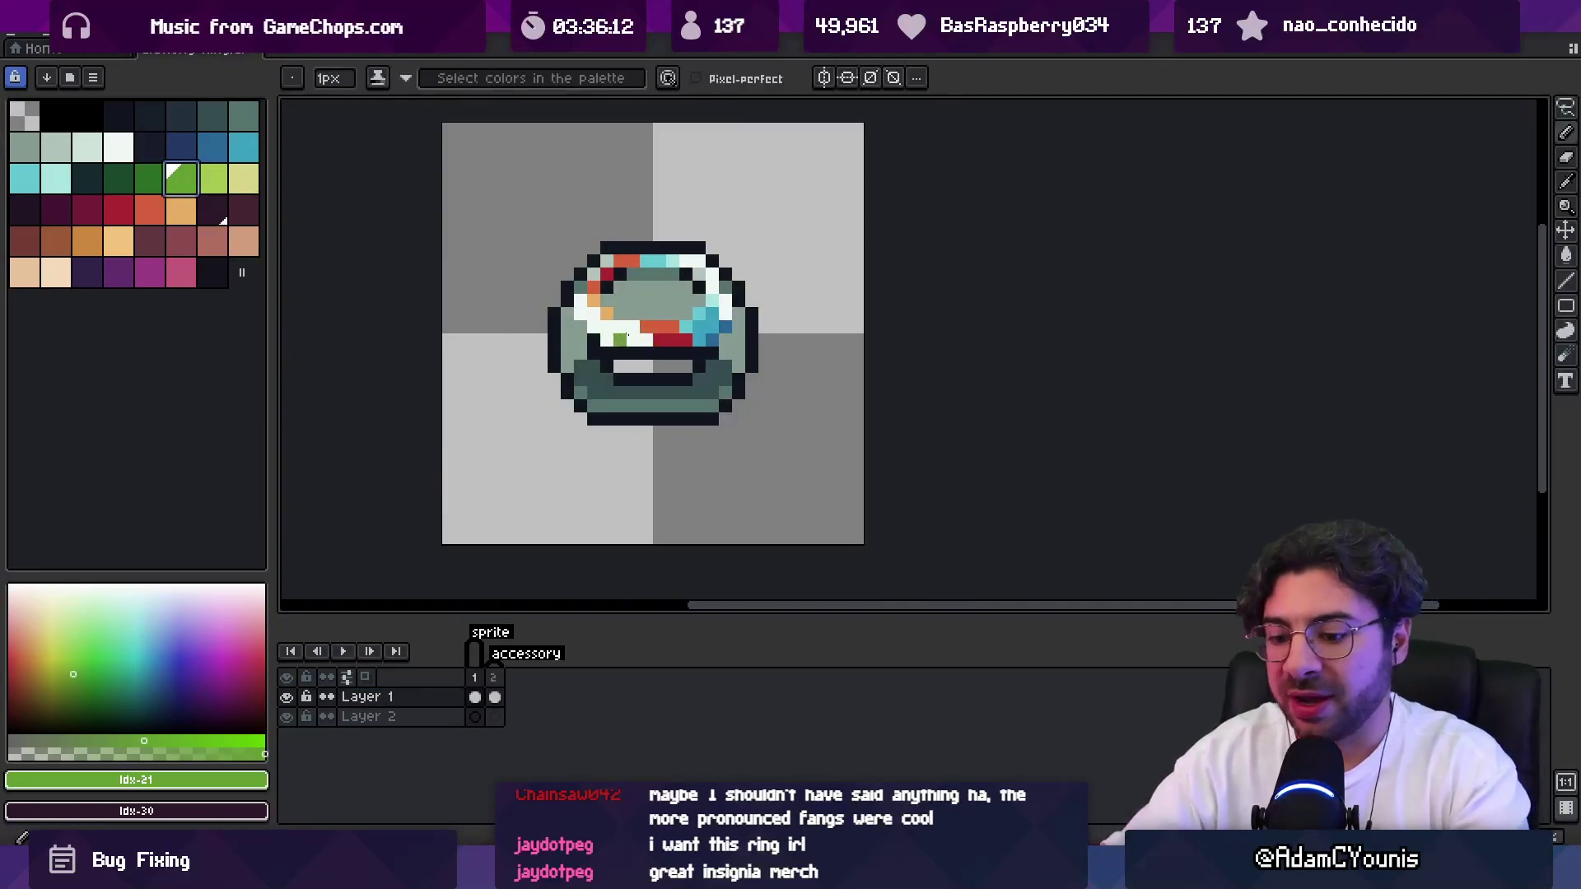
pyautogui.hotkey('ctrl', 'z')
pyautogui.press('l')
pyautogui.moveTo(555, 249); pyautogui.dragTo(750, 421)
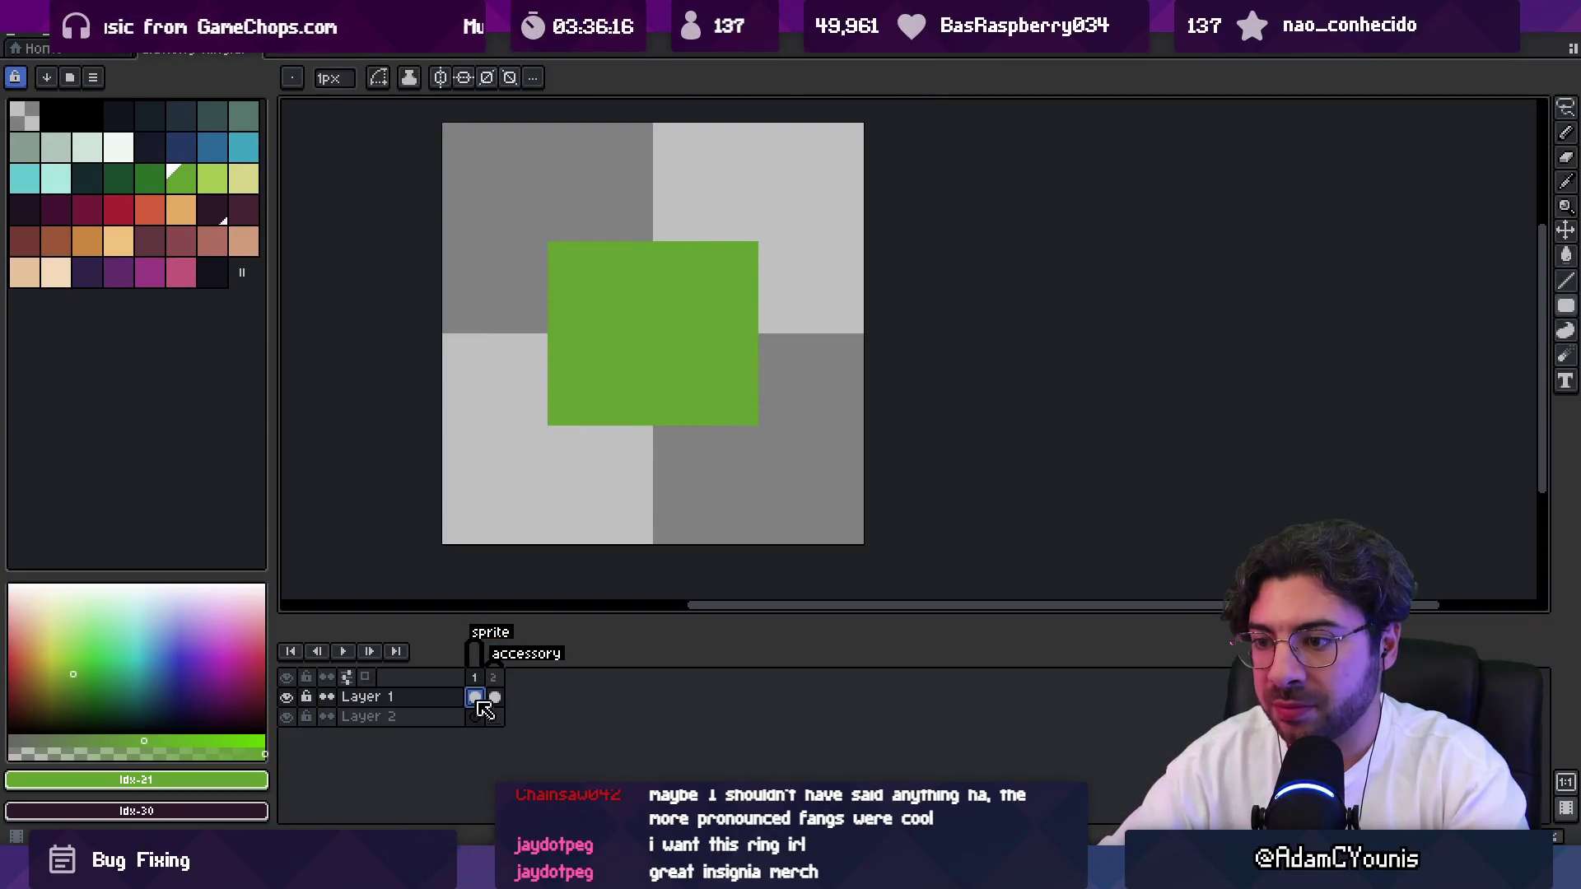
pyautogui.click(496, 698)
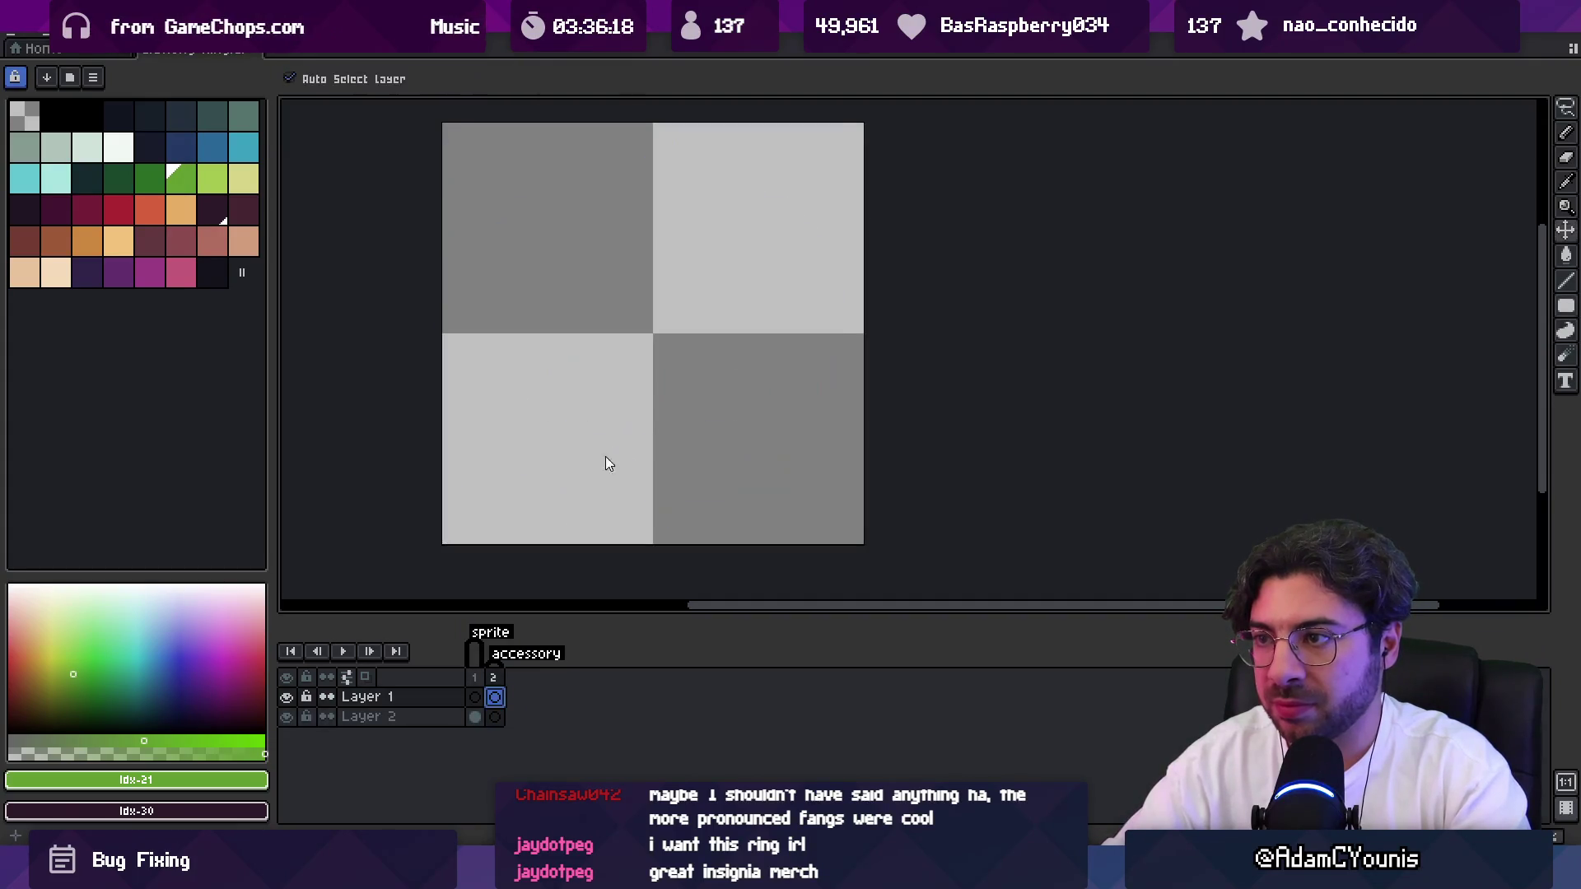
pyautogui.hotkey('ctrl', 'v')
pyautogui.scroll(-3, 685, 417)
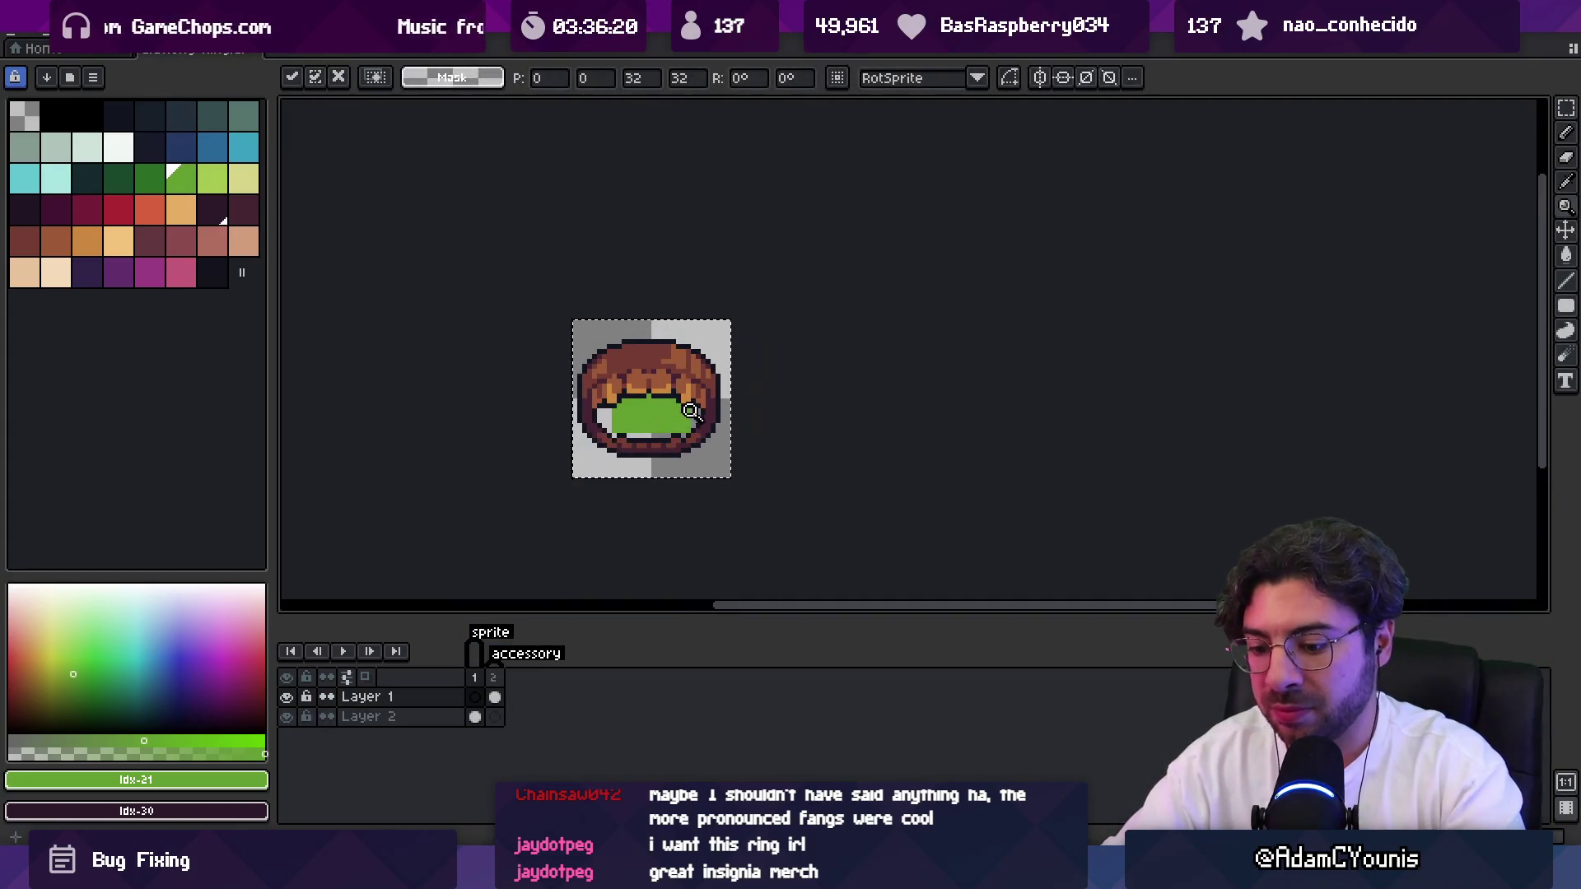
# Place the pasted block, scale the sprite down and commit, undoing a stray black stroke.
pyautogui.click(742, 381)
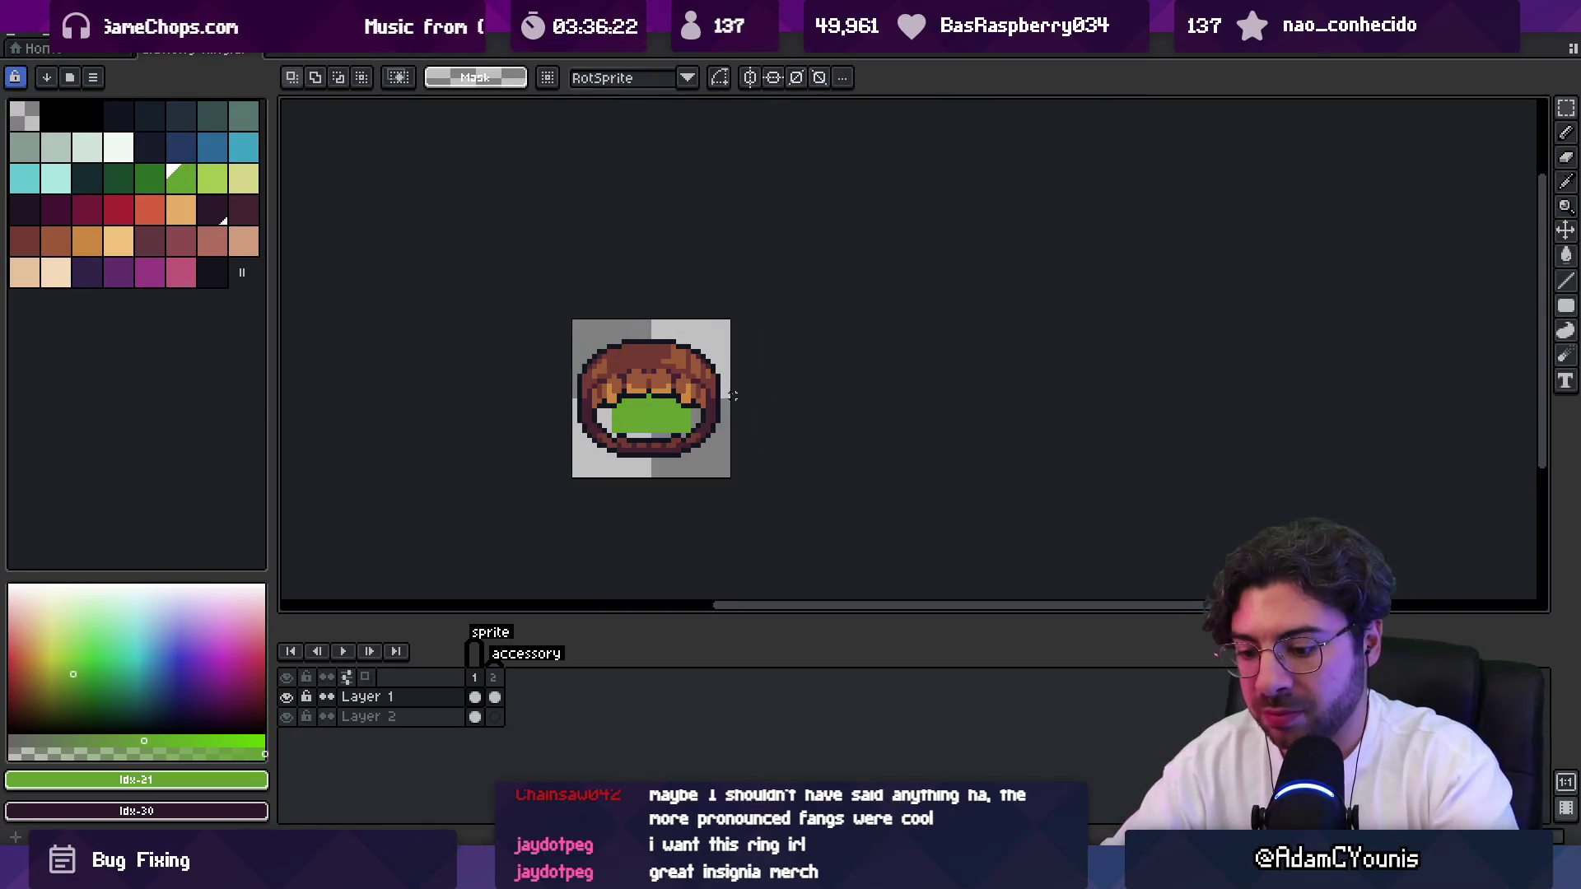
pyautogui.hotkey('ctrl', 'a')
pyautogui.moveTo(732, 321)
pyautogui.mouseDown()
pyautogui.moveTo(700, 366)
pyautogui.moveTo(706, 355)
pyautogui.mouseUp()
pyautogui.scroll(4, 688, 387)
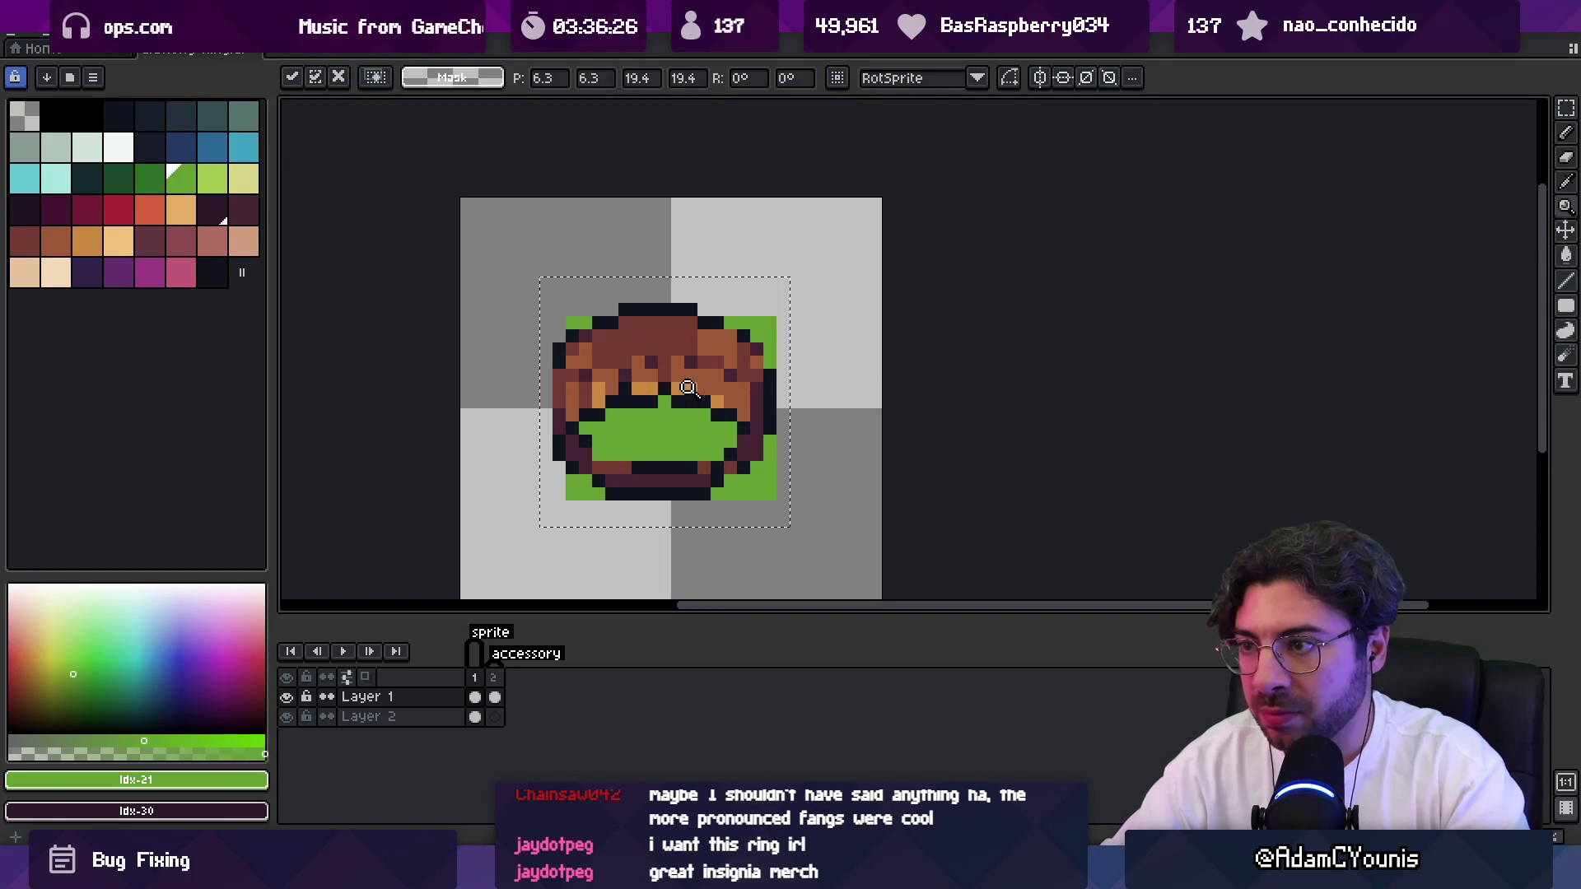
pyautogui.press('Return')
pyautogui.press('b')
pyautogui.moveTo(558, 309)
pyautogui.mouseDown()
pyautogui.moveTo(570, 492)
pyautogui.moveTo(650, 451)
pyautogui.mouseUp()
pyautogui.hotkey('ctrl', 'z')
pyautogui.hotkey('ctrl', 'z')
pyautogui.hotkey('ctrl', 'z')
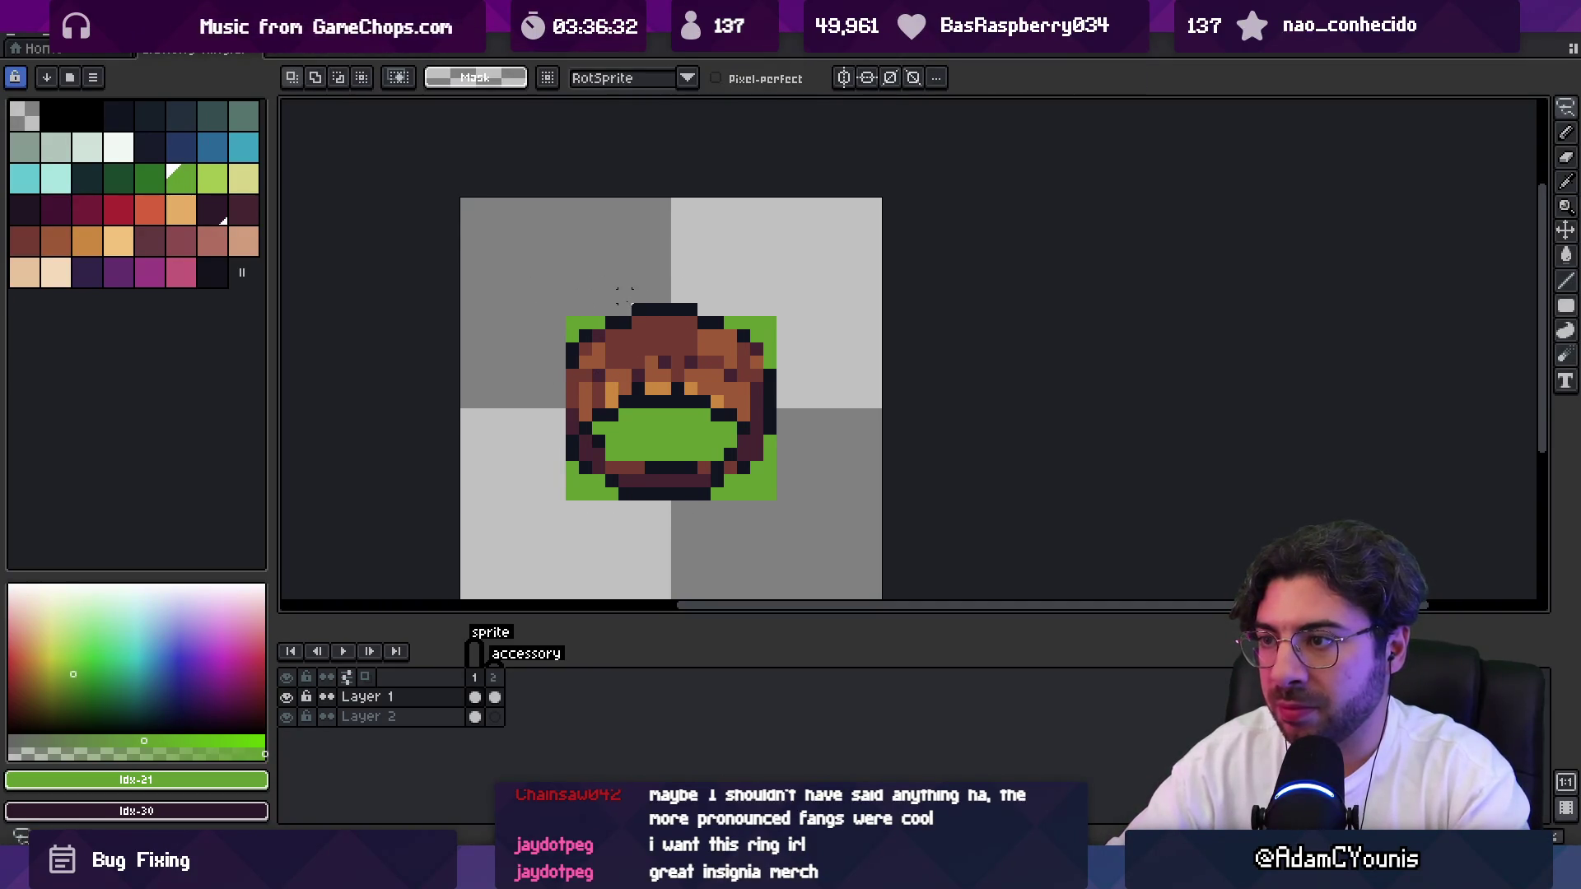
# Marquee-select the ring sprite, deselect it, and pick the dark outline colour with the pencil.
pyautogui.press('m')
pyautogui.moveTo(565, 302); pyautogui.dragTo(770, 494)
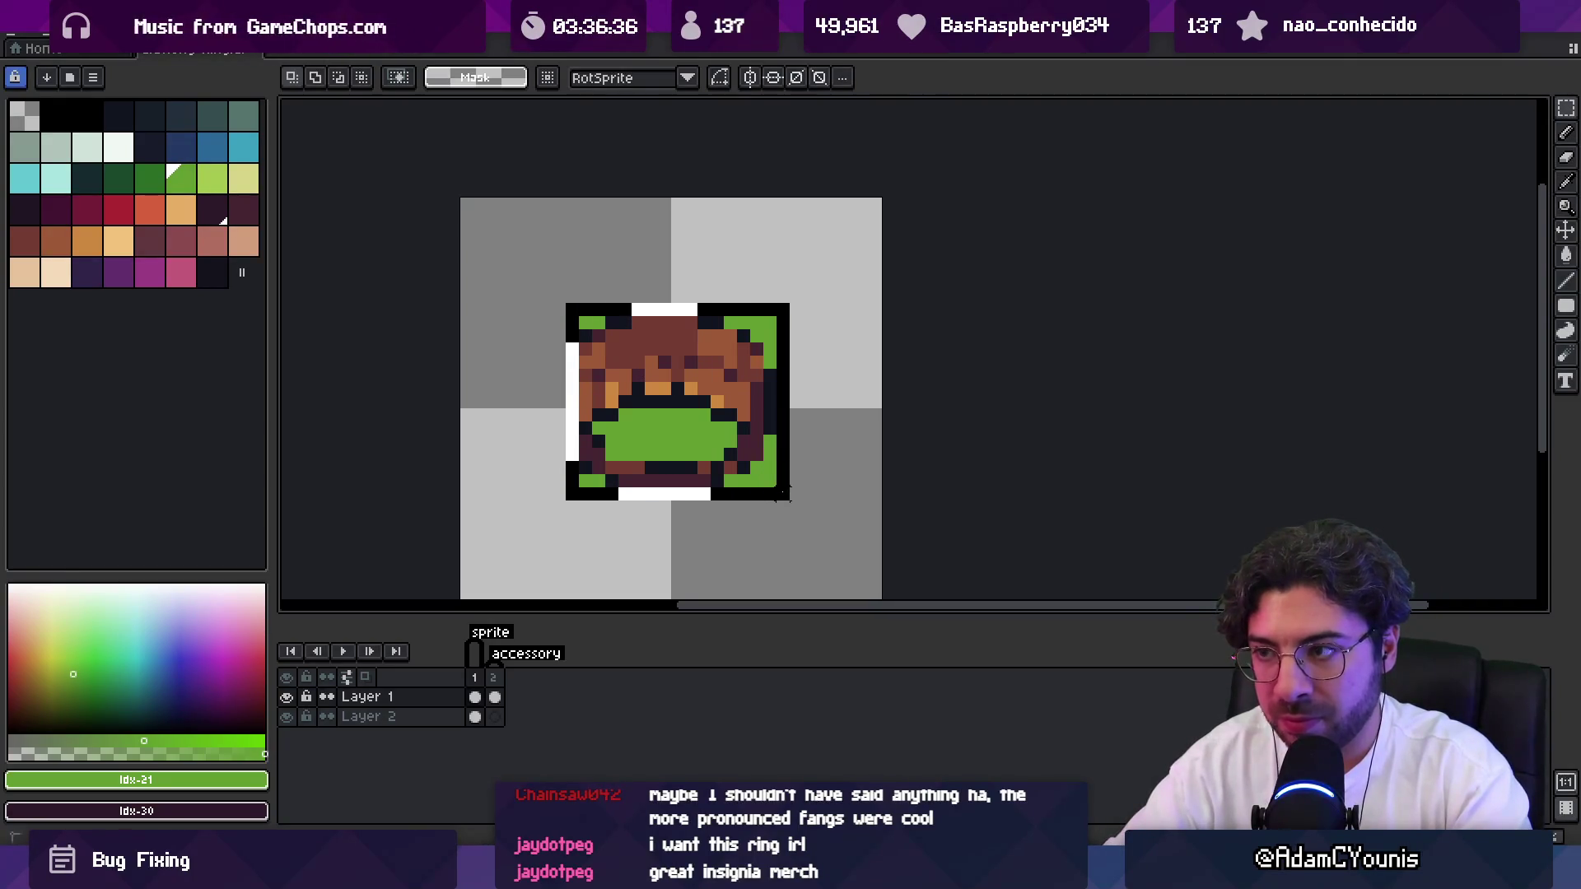
pyautogui.hotkey('ctrl', 'd')
pyautogui.press('b')
pyautogui.keyDown('alt'); pyautogui.click(572, 366); pyautogui.keyUp('alt')
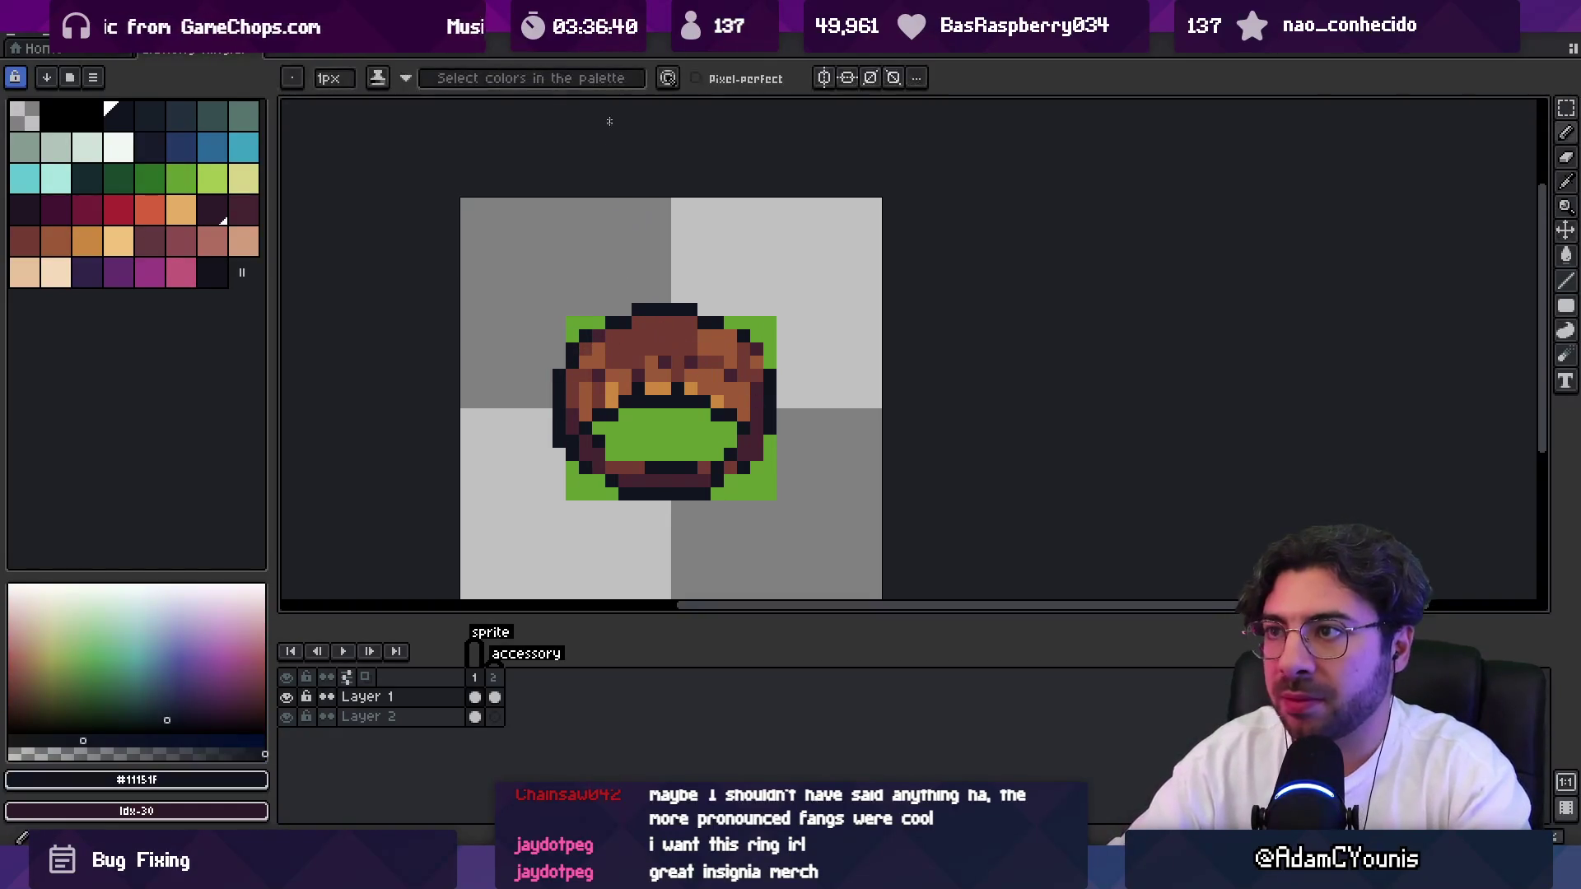
# Turn on vertical symmetry and move the mirror line to the ring's centre.
pyautogui.click(825, 80)
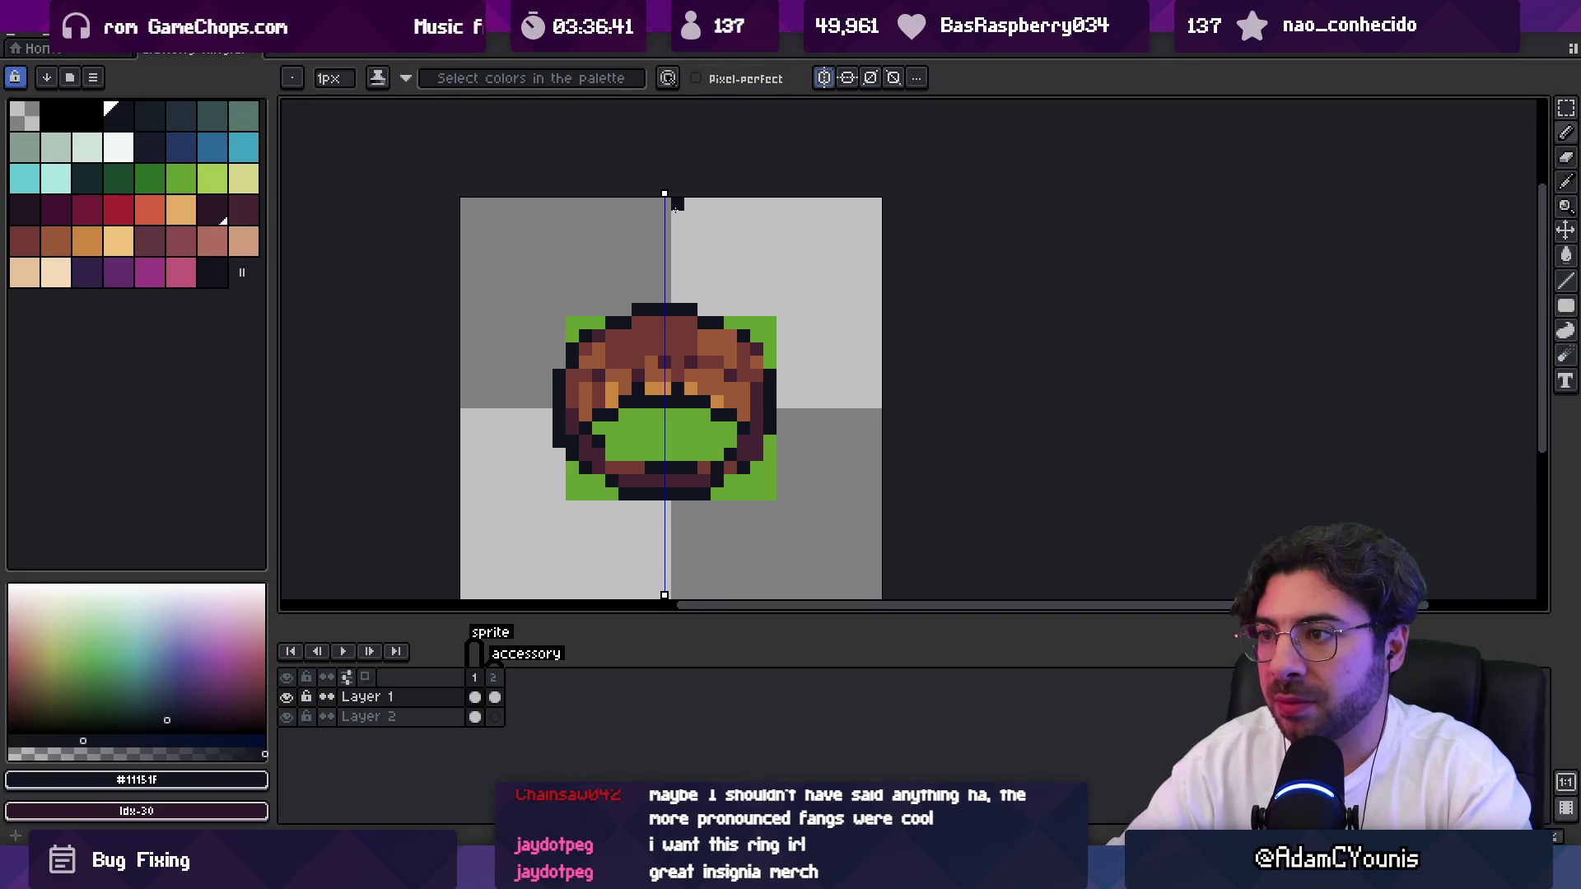
pyautogui.press('v')
pyautogui.moveTo(673, 197); pyautogui.dragTo(677, 201)
pyautogui.press('b')
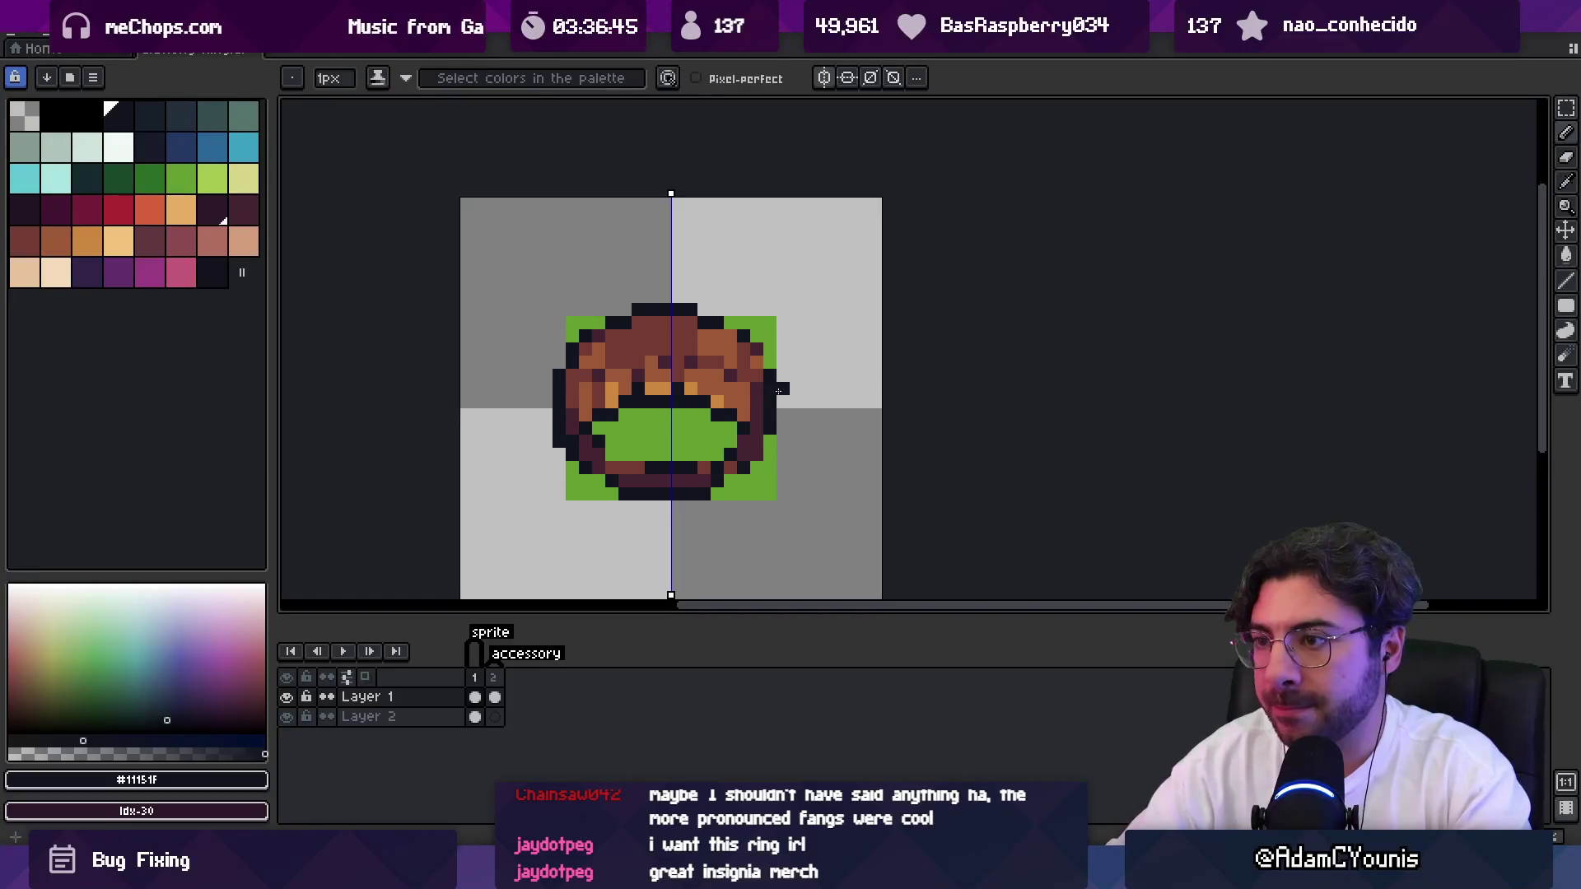
# Draw mirrored dark purple strokes on the ring's sides and darken the mouth's lower corners.
pyautogui.keyDown('alt'); pyautogui.click(756, 424); pyautogui.keyUp('alt')
pyautogui.moveTo(770, 399); pyautogui.dragTo(767, 430)
pyautogui.press('alt')
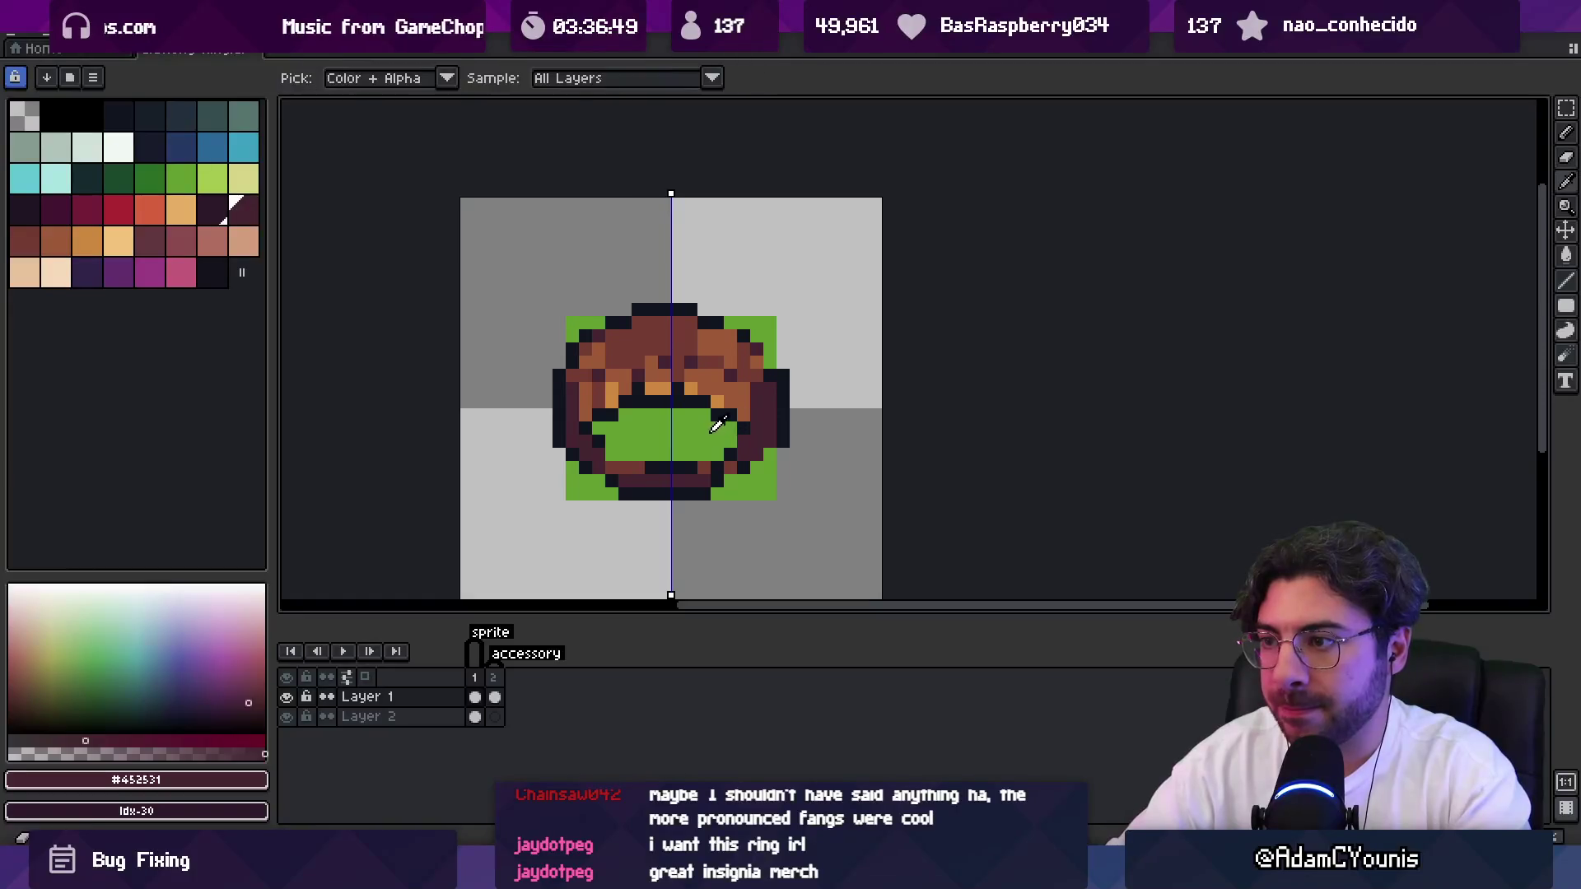
pyautogui.keyDown('alt'); pyautogui.click(737, 442); pyautogui.keyUp('alt')
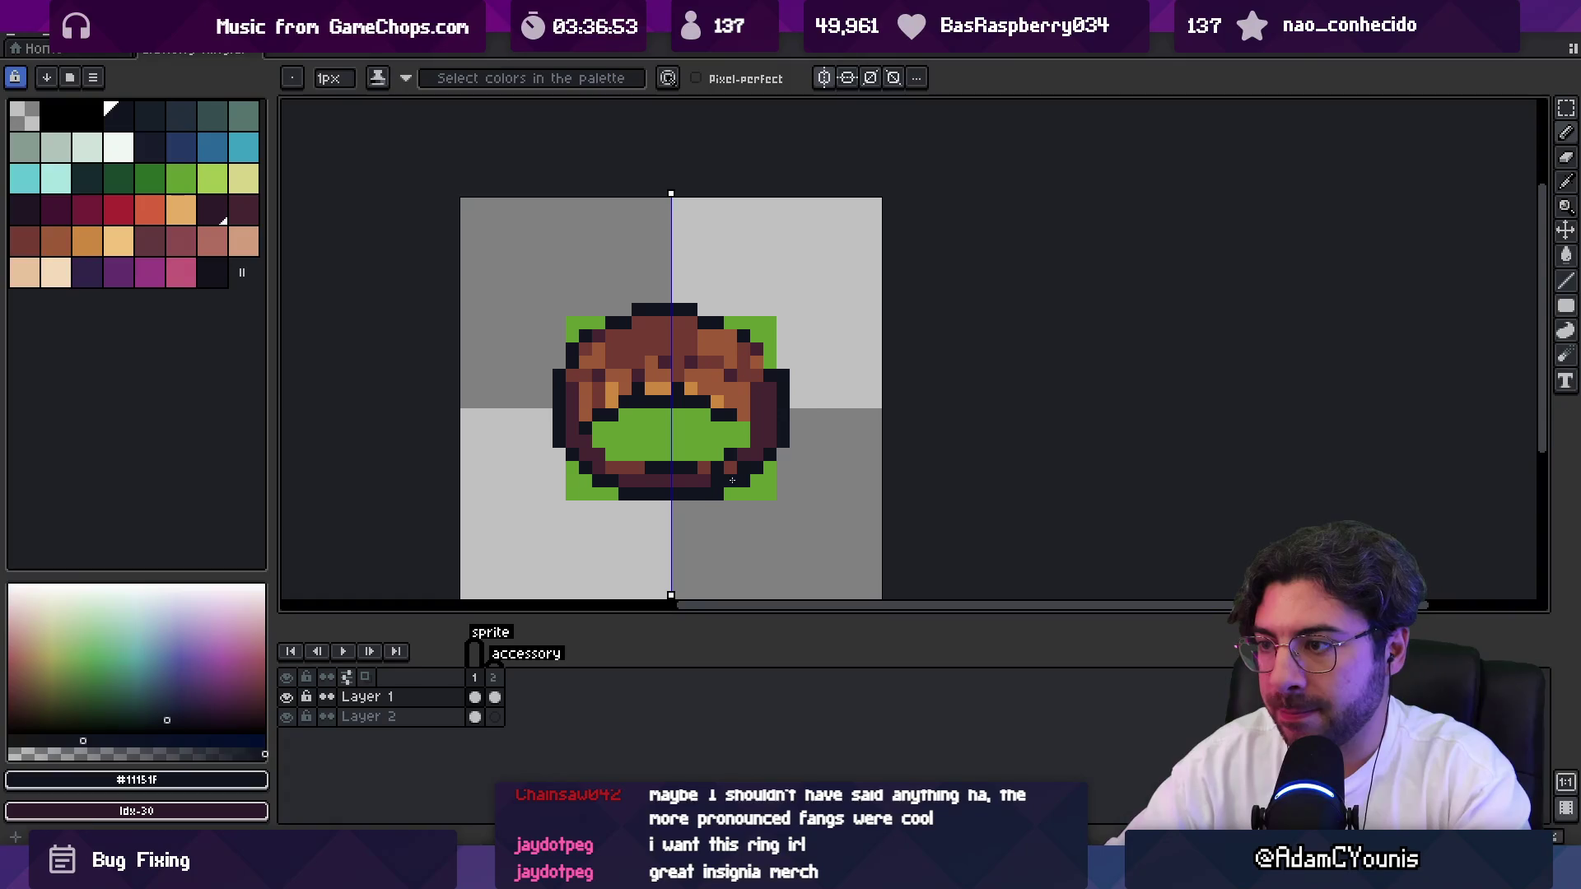
pyautogui.keyDown('alt'); pyautogui.click(732, 474); pyautogui.keyUp('alt')
pyautogui.keyDown('alt'); pyautogui.click(720, 471); pyautogui.keyUp('alt')
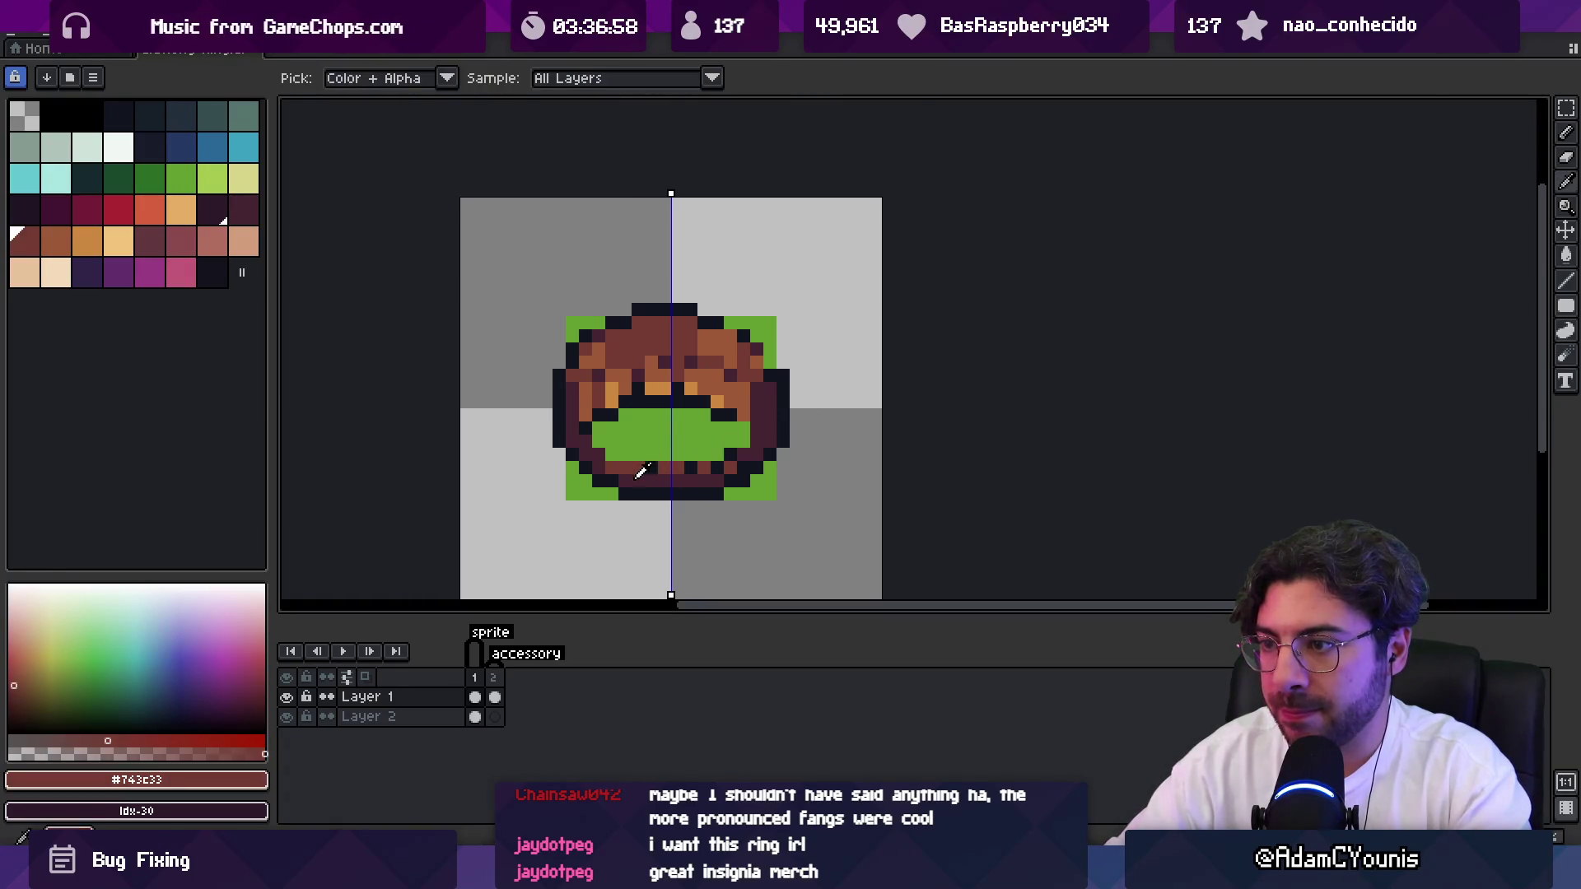
pyautogui.keyDown('alt'); pyautogui.click(651, 468); pyautogui.keyUp('alt')
pyautogui.moveTo(612, 458); pyautogui.dragTo(607, 447)
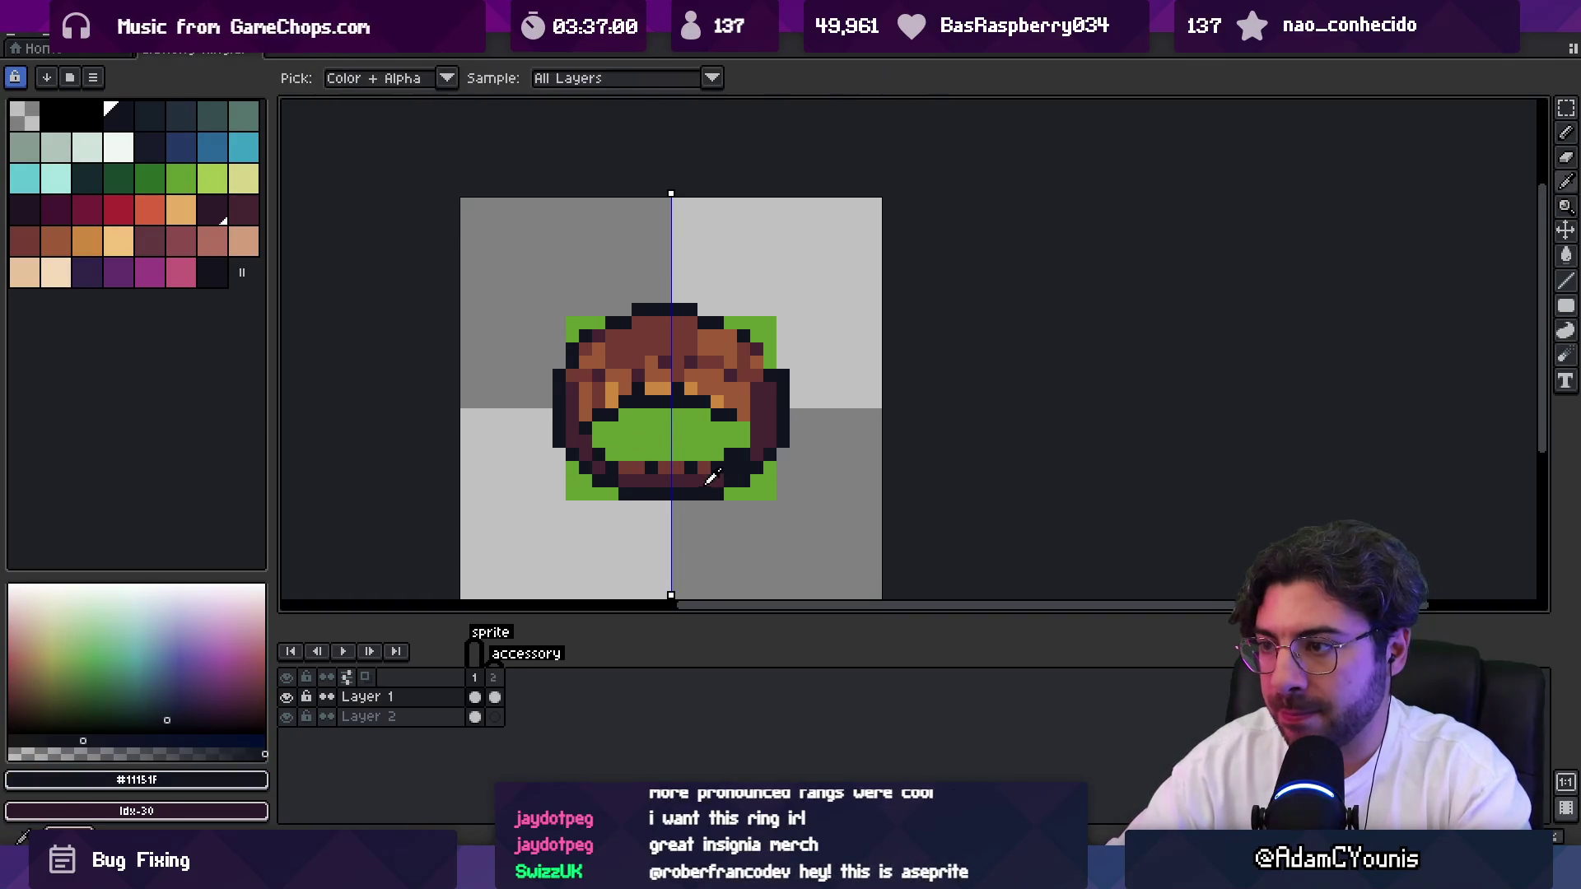
pyautogui.keyDown('alt'); pyautogui.click(705, 469); pyautogui.keyUp('alt')
# Zoom in and paint a mirrored row of orange hair highlight pixels.
pyautogui.press('z')
pyautogui.click(730, 430)
pyautogui.keyDown('alt'); pyautogui.click(731, 429); pyautogui.keyUp('alt')
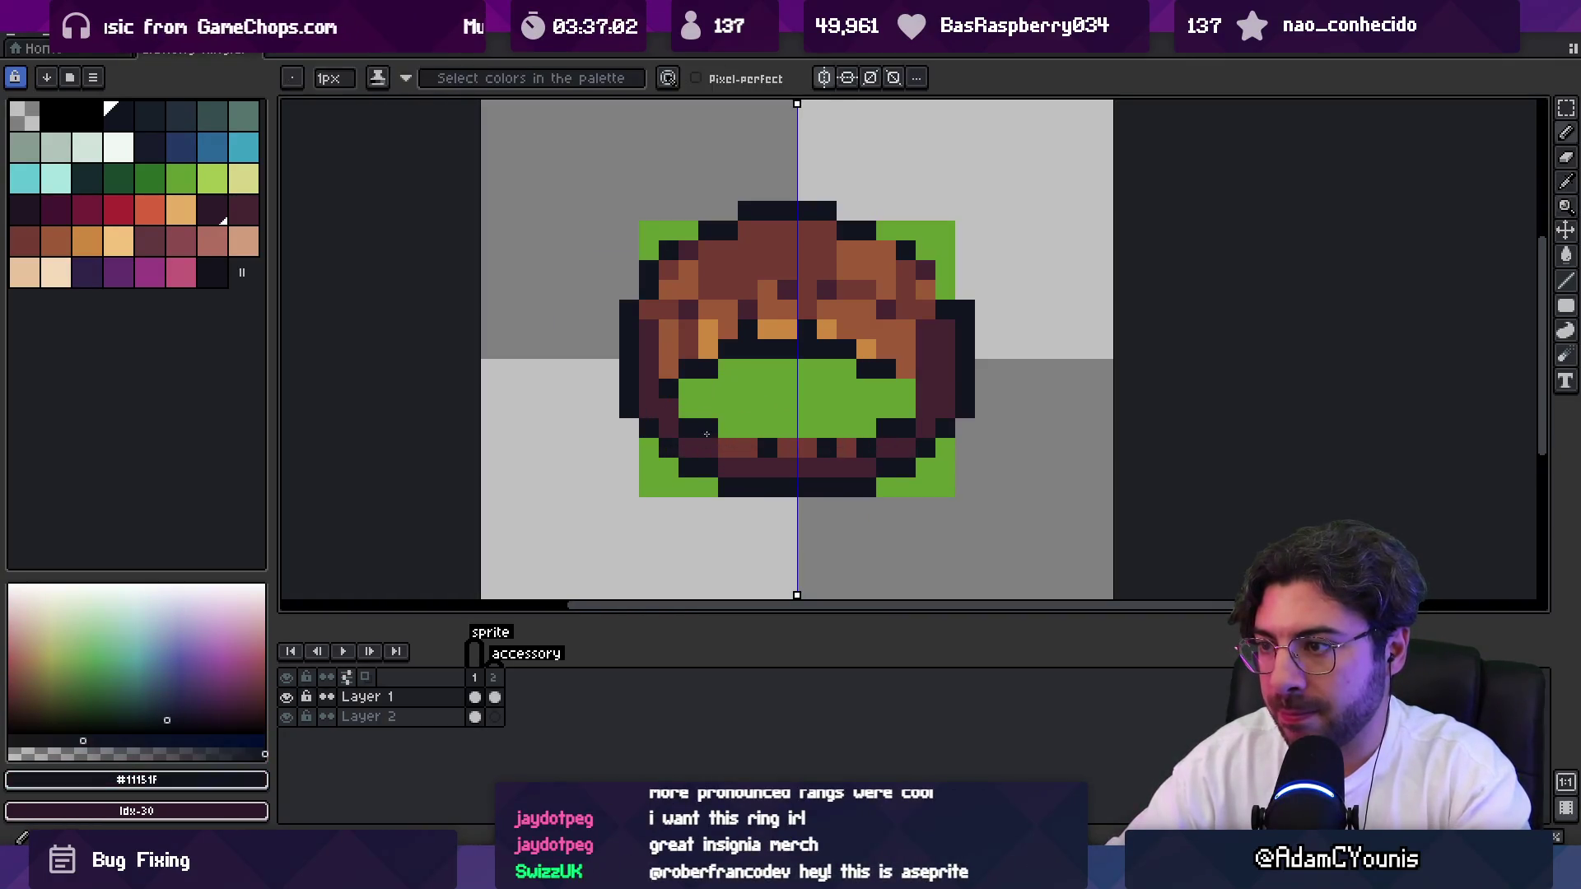
pyautogui.scroll(-5, 704, 416)
pyautogui.scroll(3, 706, 409)
pyautogui.scroll(3, 707, 408)
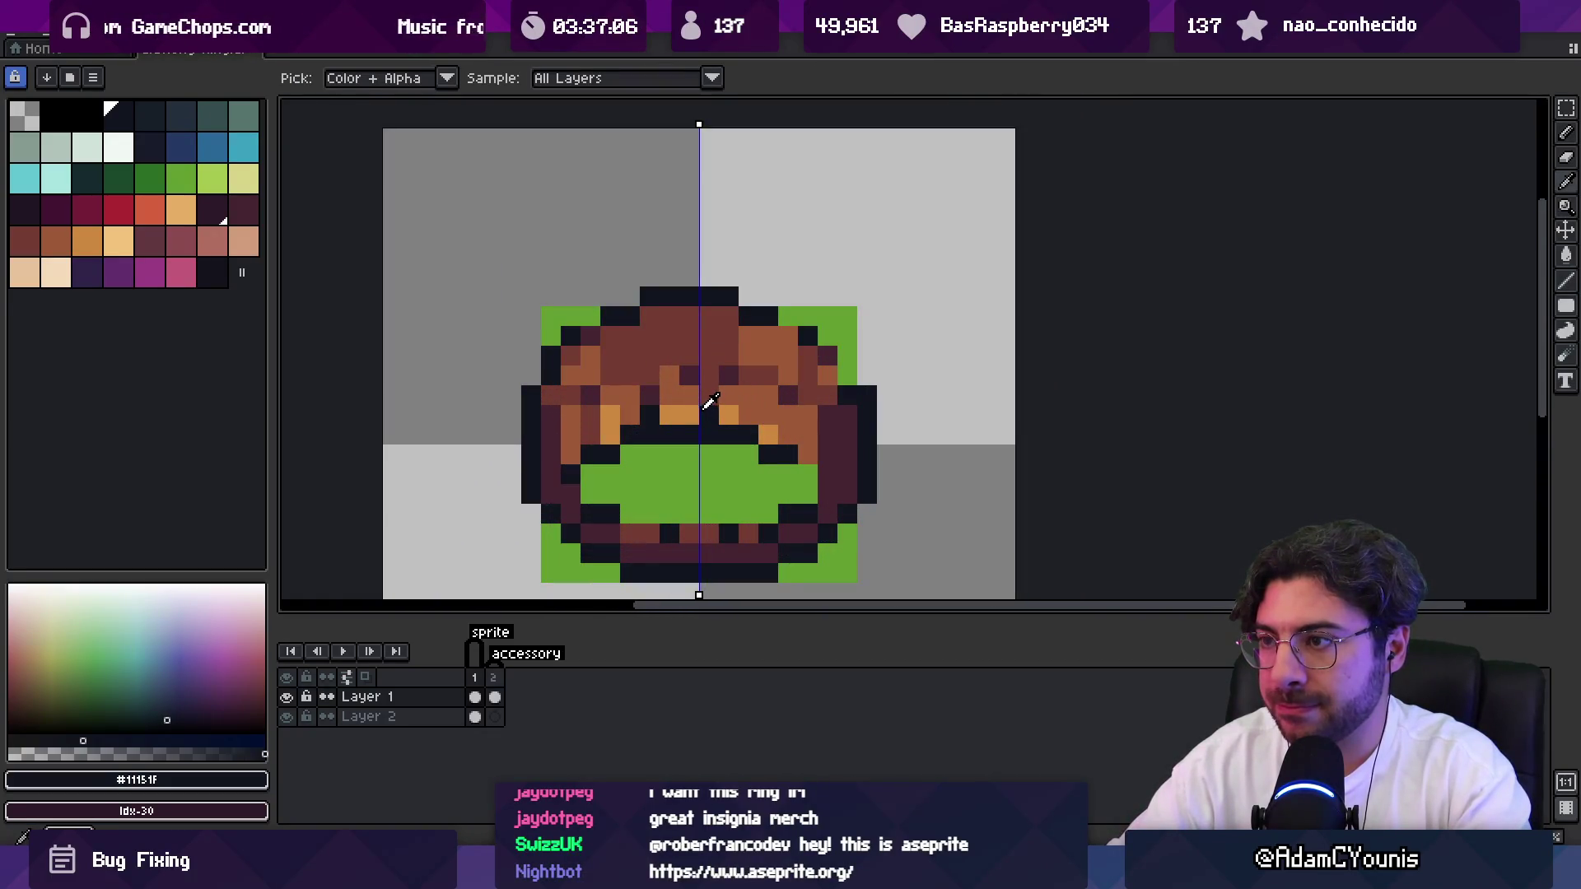
pyautogui.keyDown('alt'); pyautogui.click(707, 412); pyautogui.keyUp('alt')
pyautogui.moveTo(708, 395); pyautogui.dragTo(729, 395)
pyautogui.click(689, 395)
# Repaint the hair pixels in mid and dark brown on both sides.
pyautogui.keyDown('alt'); pyautogui.click(715, 384); pyautogui.keyUp('alt')
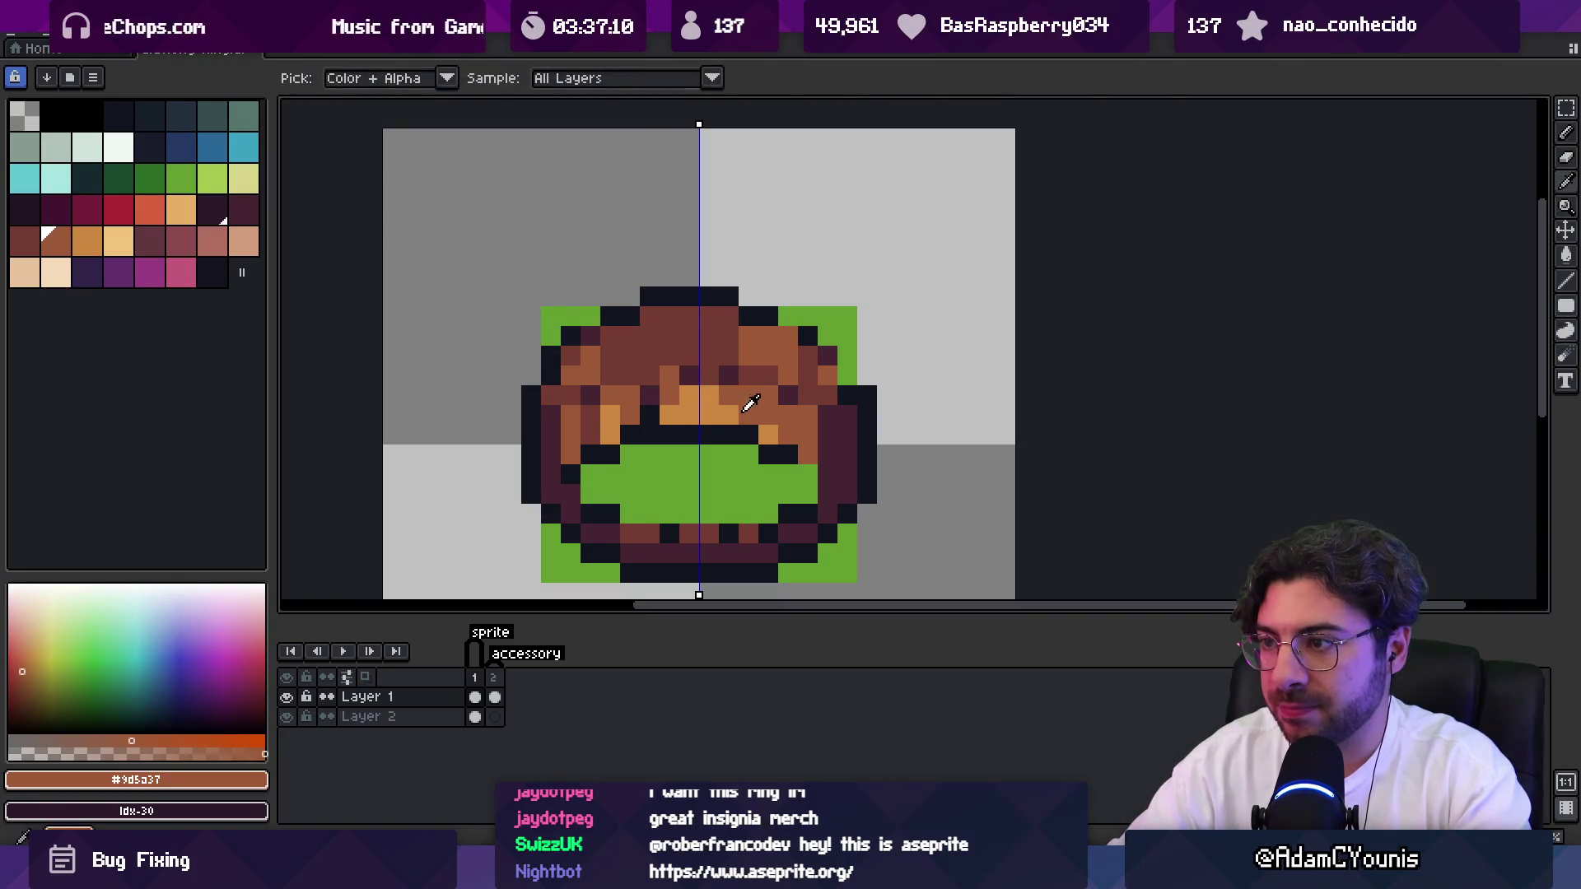
pyautogui.keyDown('alt'); pyautogui.click(748, 414); pyautogui.keyUp('alt')
pyautogui.keyDown('alt'); pyautogui.click(657, 381); pyautogui.keyUp('alt')
pyautogui.click(650, 385)
pyautogui.click(768, 376)
pyautogui.keyDown('alt'); pyautogui.click(695, 338); pyautogui.keyUp('alt')
pyautogui.click(751, 355)
pyautogui.moveTo(759, 358); pyautogui.dragTo(778, 367)
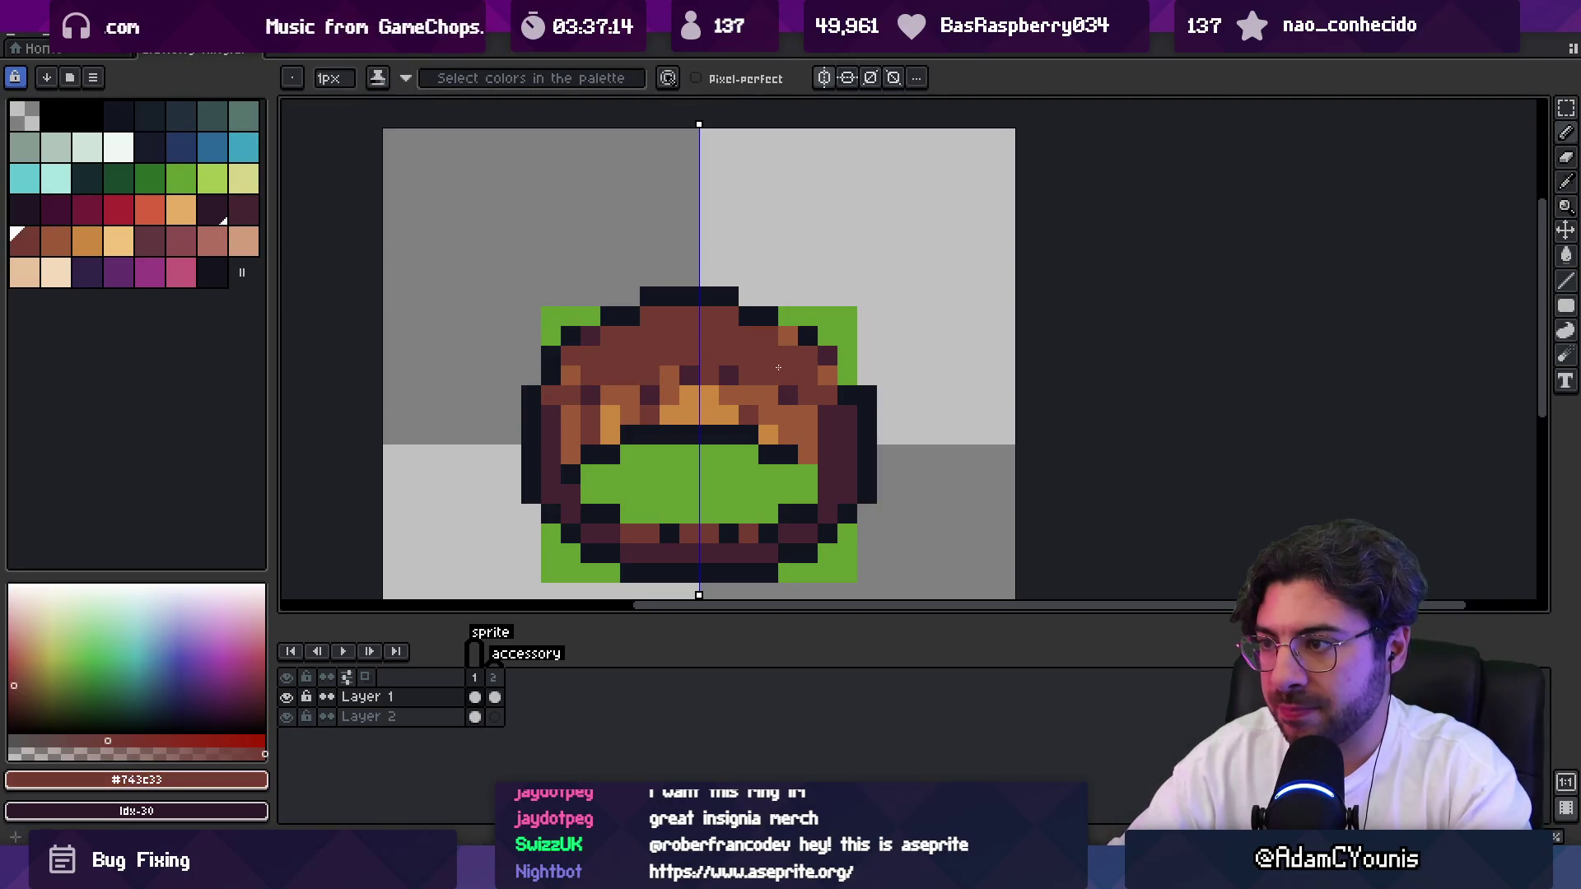
pyautogui.click(828, 415)
pyautogui.press('z')
pyautogui.scroll(-3, 824, 395)
pyautogui.scroll(2, 823, 378)
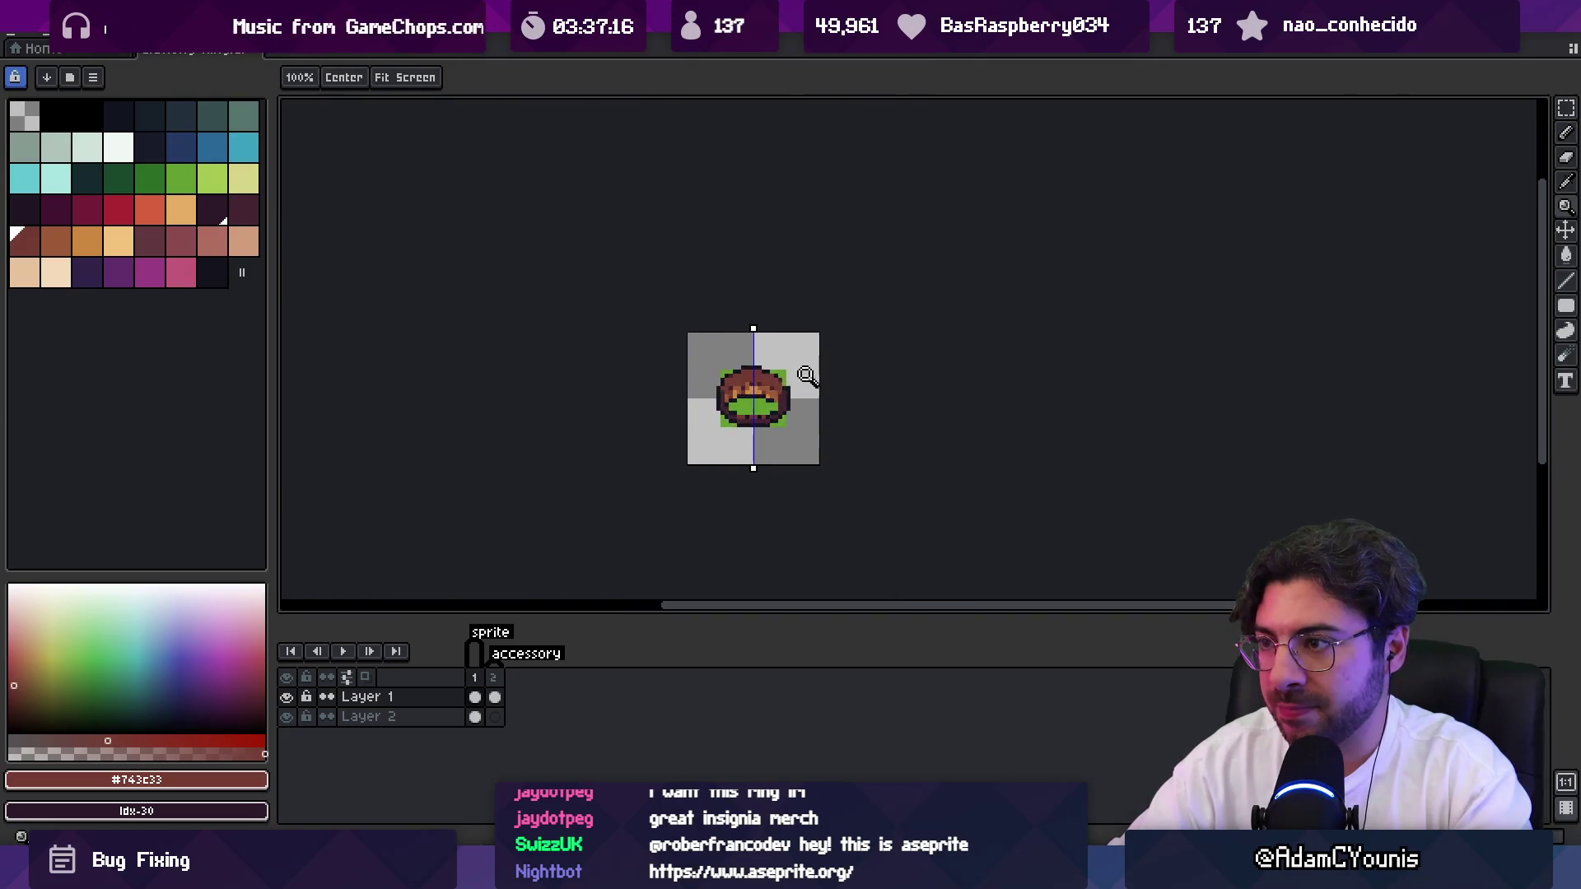
# Sample the outline, dark purple and brown hair shades on the right side.
pyautogui.press('b')
pyautogui.keyDown('alt'); pyautogui.click(769, 414); pyautogui.keyUp('alt')
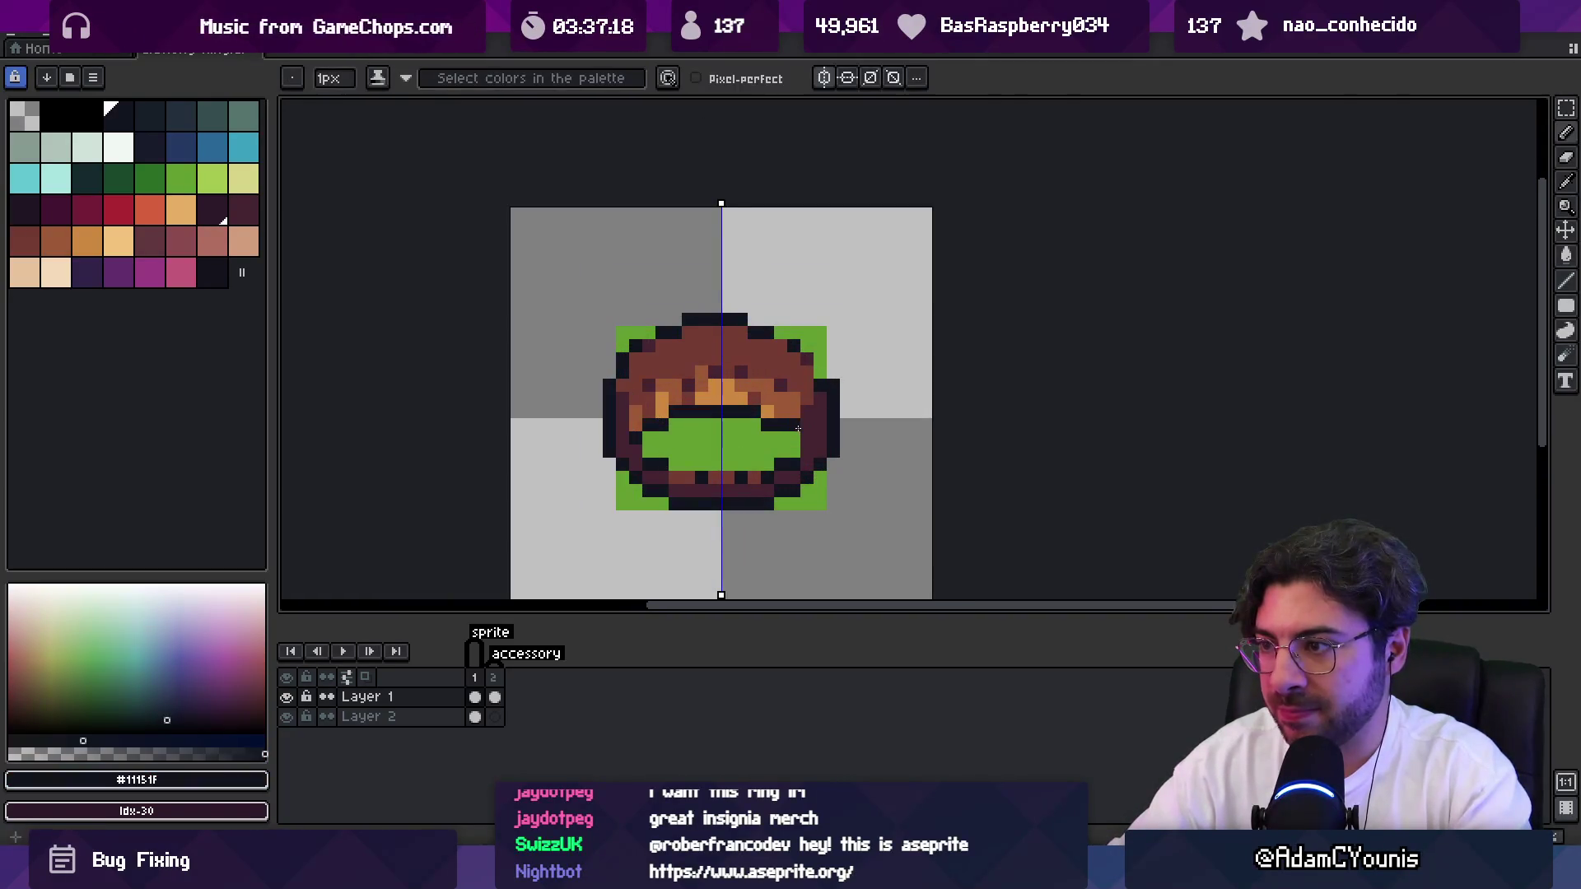
pyautogui.keyDown('alt'); pyautogui.click(801, 398); pyautogui.keyUp('alt')
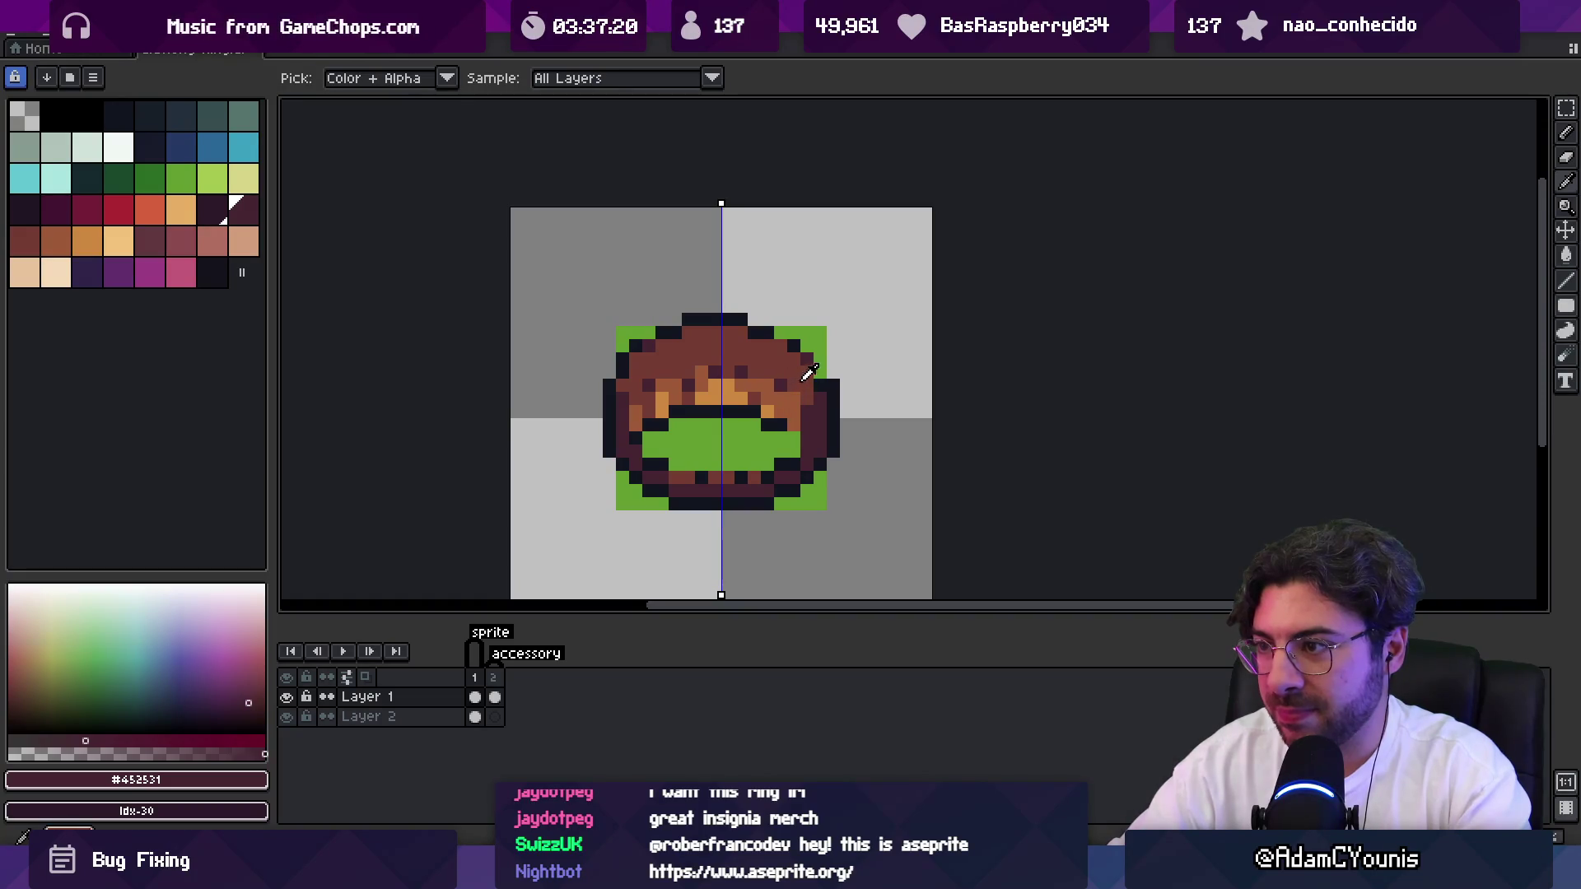
pyautogui.keyDown('alt'); pyautogui.click(794, 412); pyautogui.keyUp('alt')
pyautogui.keyDown('alt'); pyautogui.click(802, 408); pyautogui.keyUp('alt')
pyautogui.keyDown('alt'); pyautogui.click(804, 406); pyautogui.keyUp('alt')
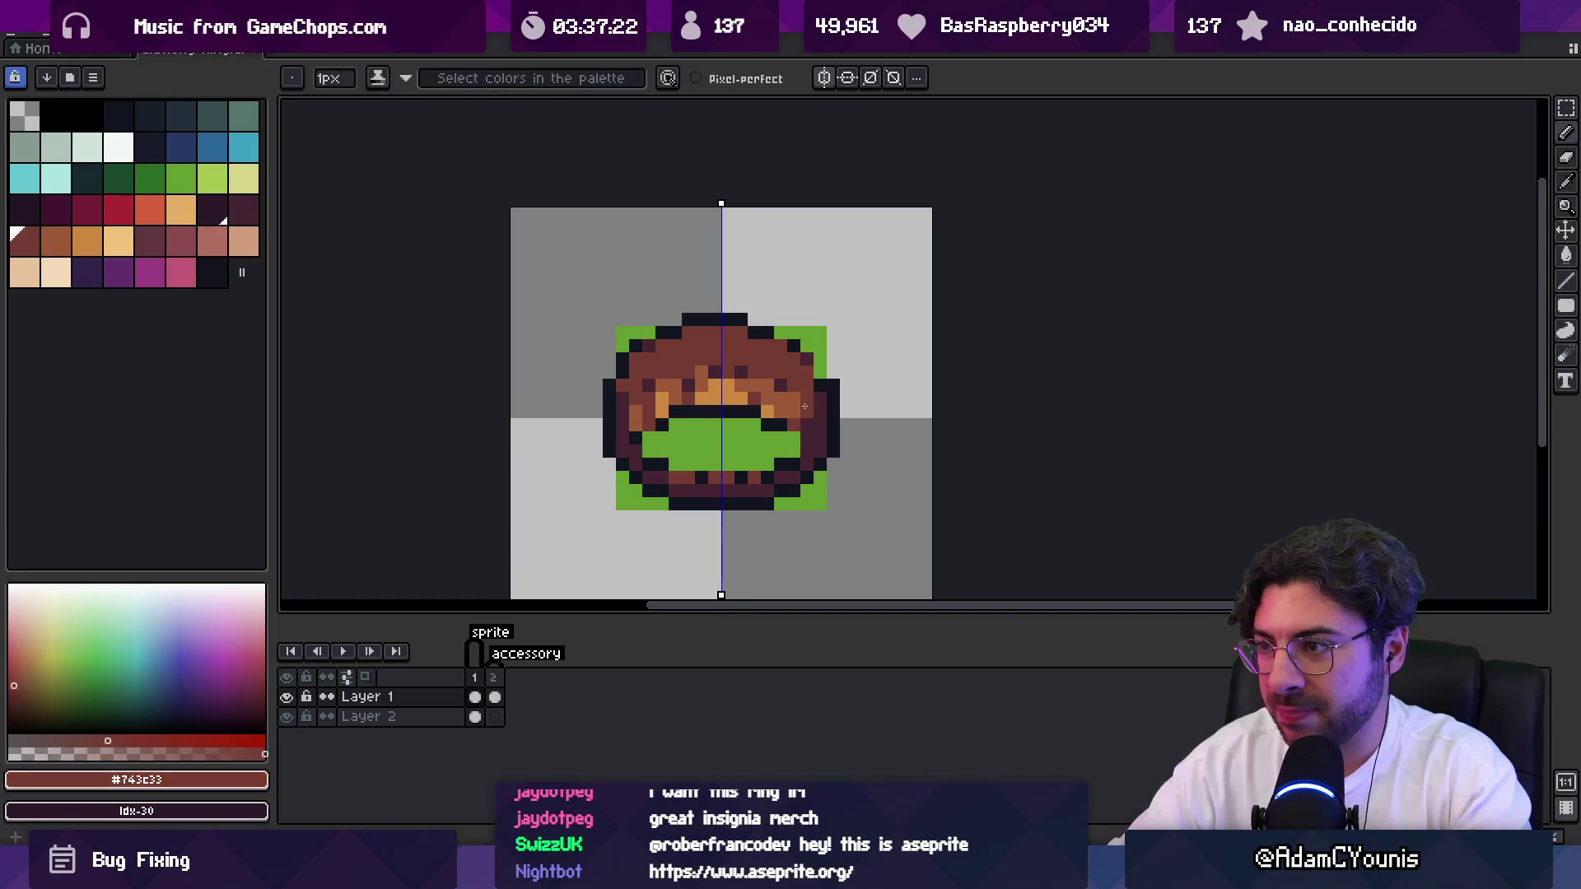
pyautogui.keyDown('alt'); pyautogui.click(805, 406); pyautogui.keyUp('alt')
pyautogui.keyDown('alt'); pyautogui.click(803, 412); pyautogui.keyUp('alt')
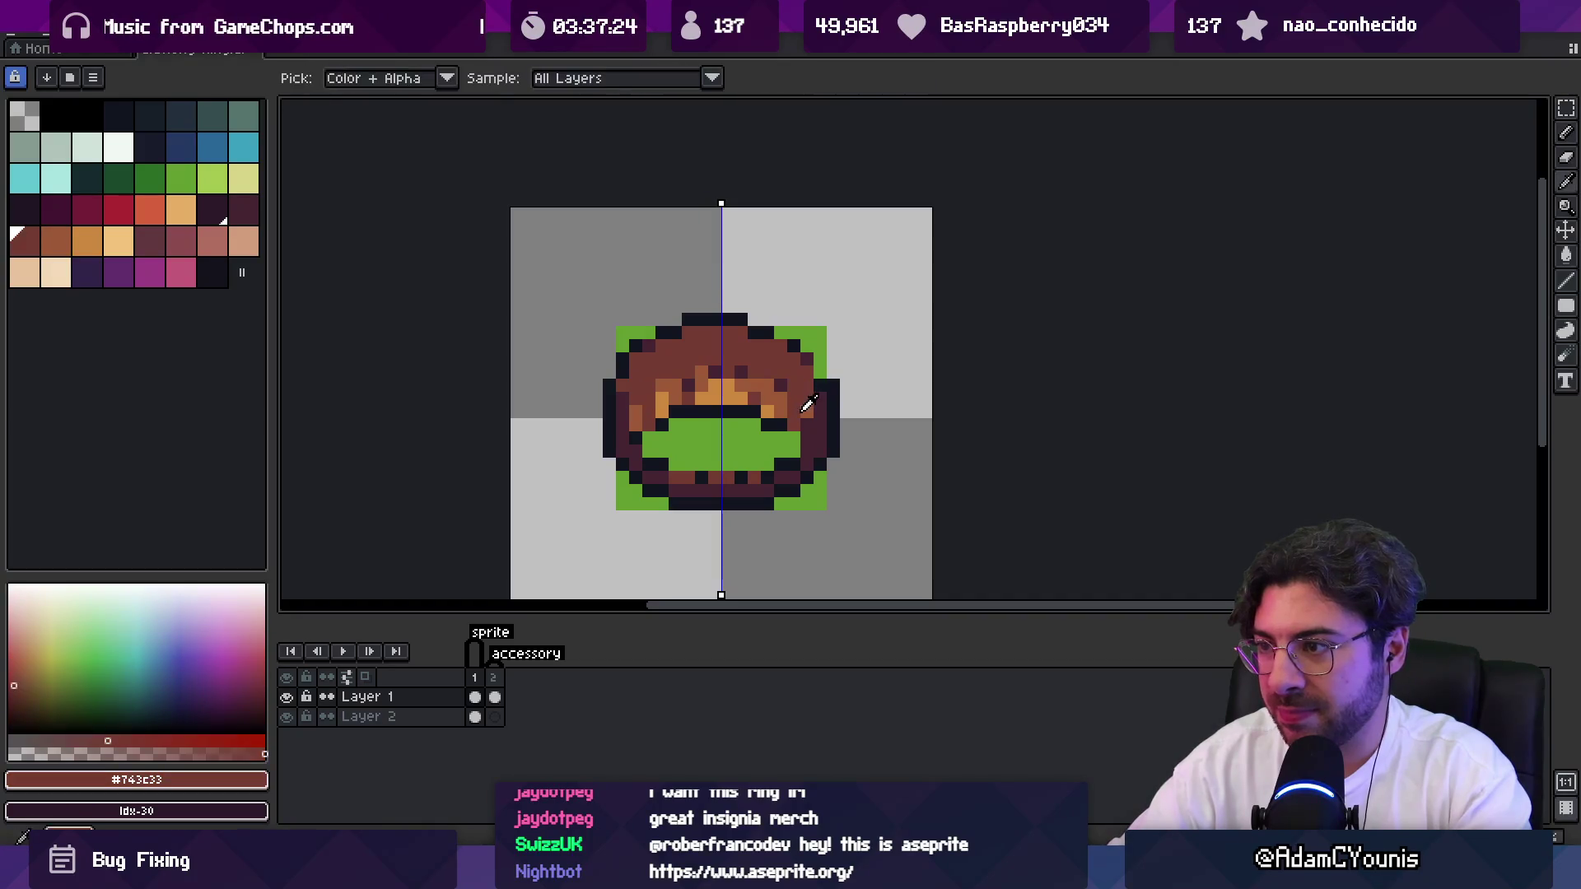
pyautogui.keyDown('alt'); pyautogui.click(805, 402); pyautogui.keyUp('alt')
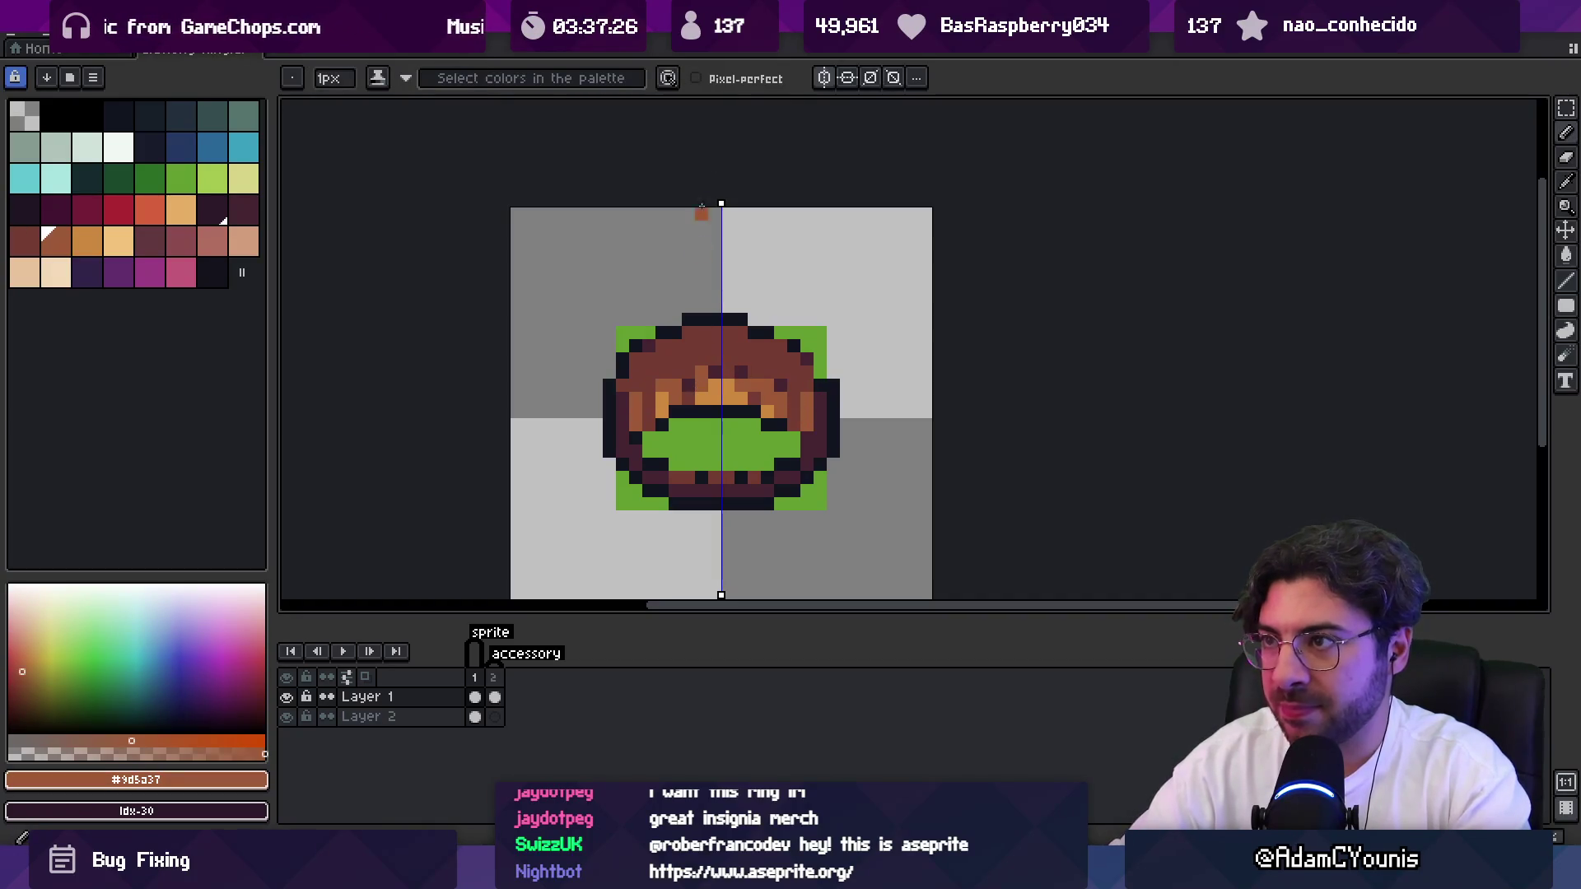
# Zoom in on the ring's top and compare its purple, orange and brown colours.
pyautogui.press('z')
pyautogui.scroll(-3, 684, 297)
pyautogui.click(705, 315)
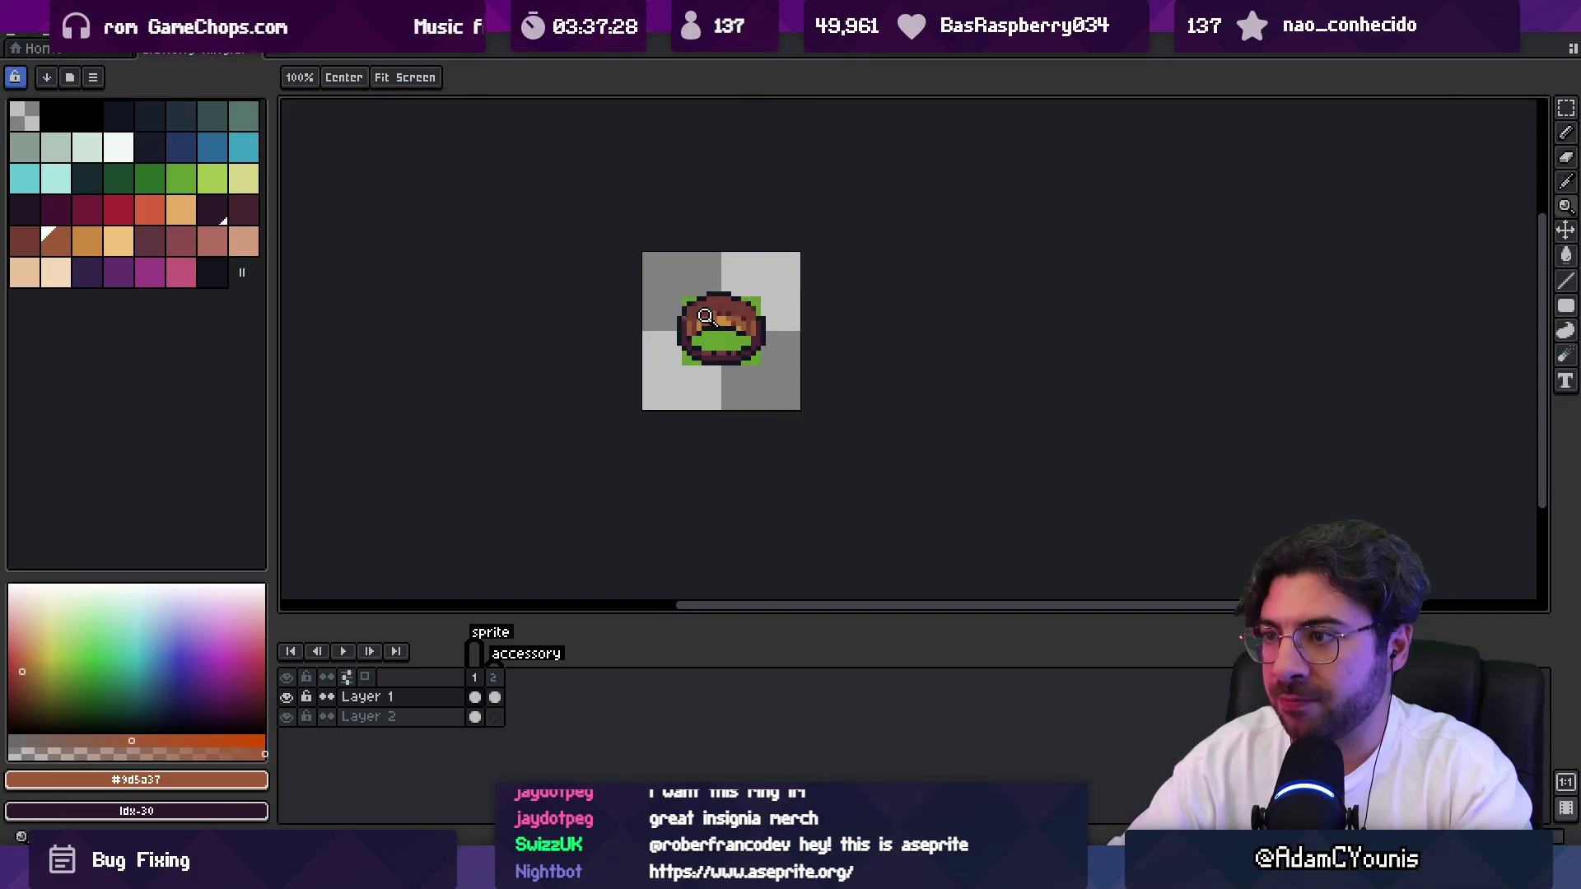
pyautogui.click(705, 315)
pyautogui.keyDown('alt'); pyautogui.click(718, 310); pyautogui.keyUp('alt')
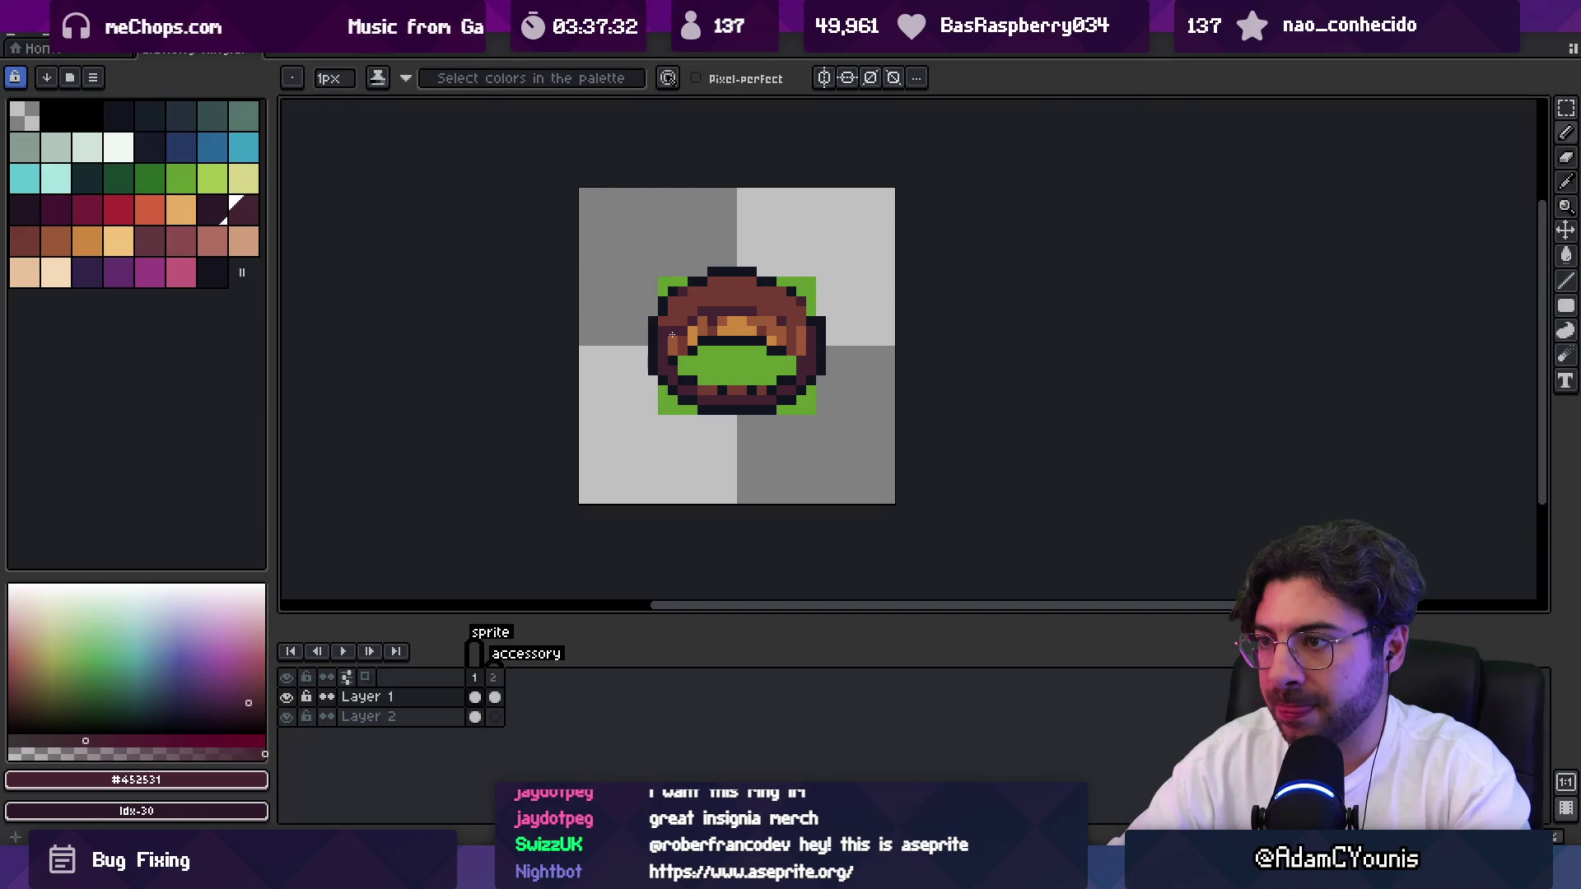
pyautogui.keyDown('alt'); pyautogui.click(672, 334); pyautogui.keyUp('alt')
pyautogui.keyDown('alt'); pyautogui.click(785, 330); pyautogui.keyUp('alt')
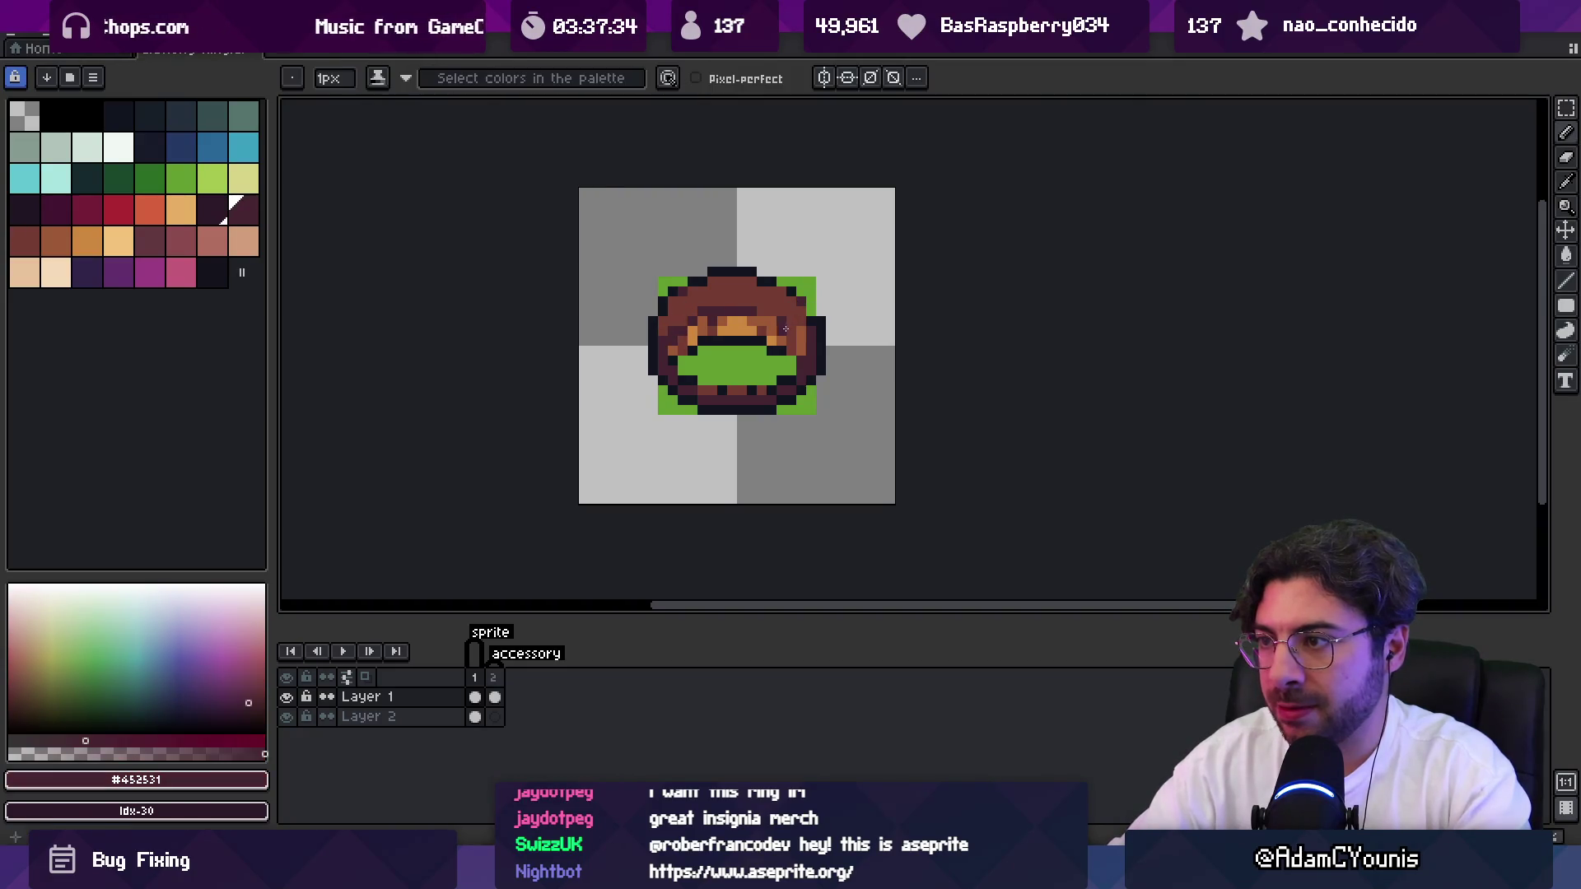
pyautogui.keyDown('alt'); pyautogui.click(789, 329); pyautogui.keyUp('alt')
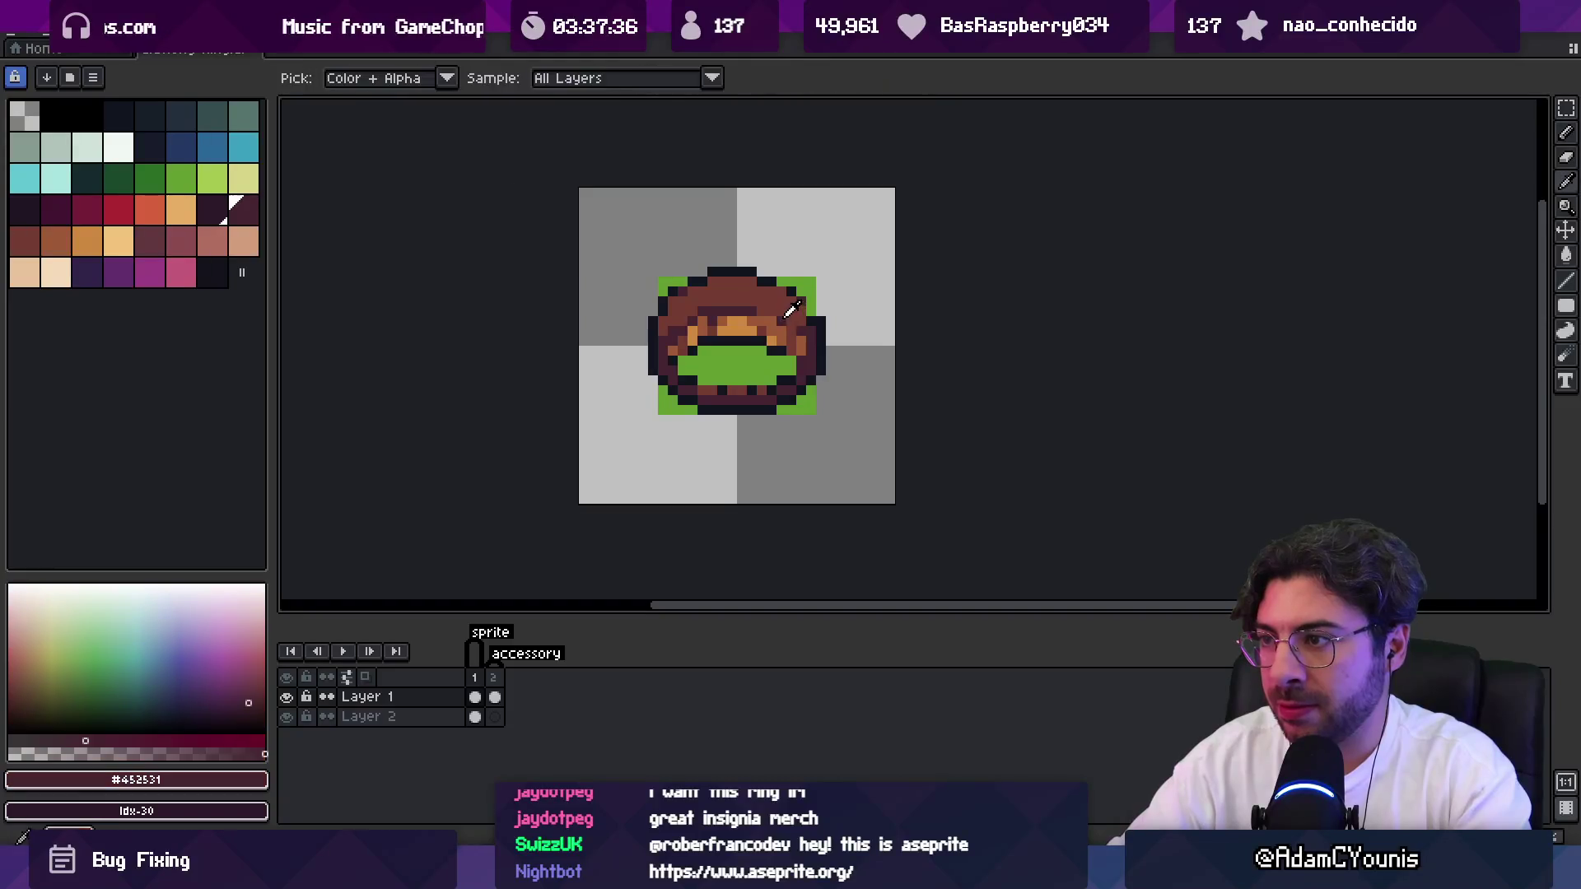
pyautogui.keyDown('alt'); pyautogui.click(718, 320); pyautogui.keyUp('alt')
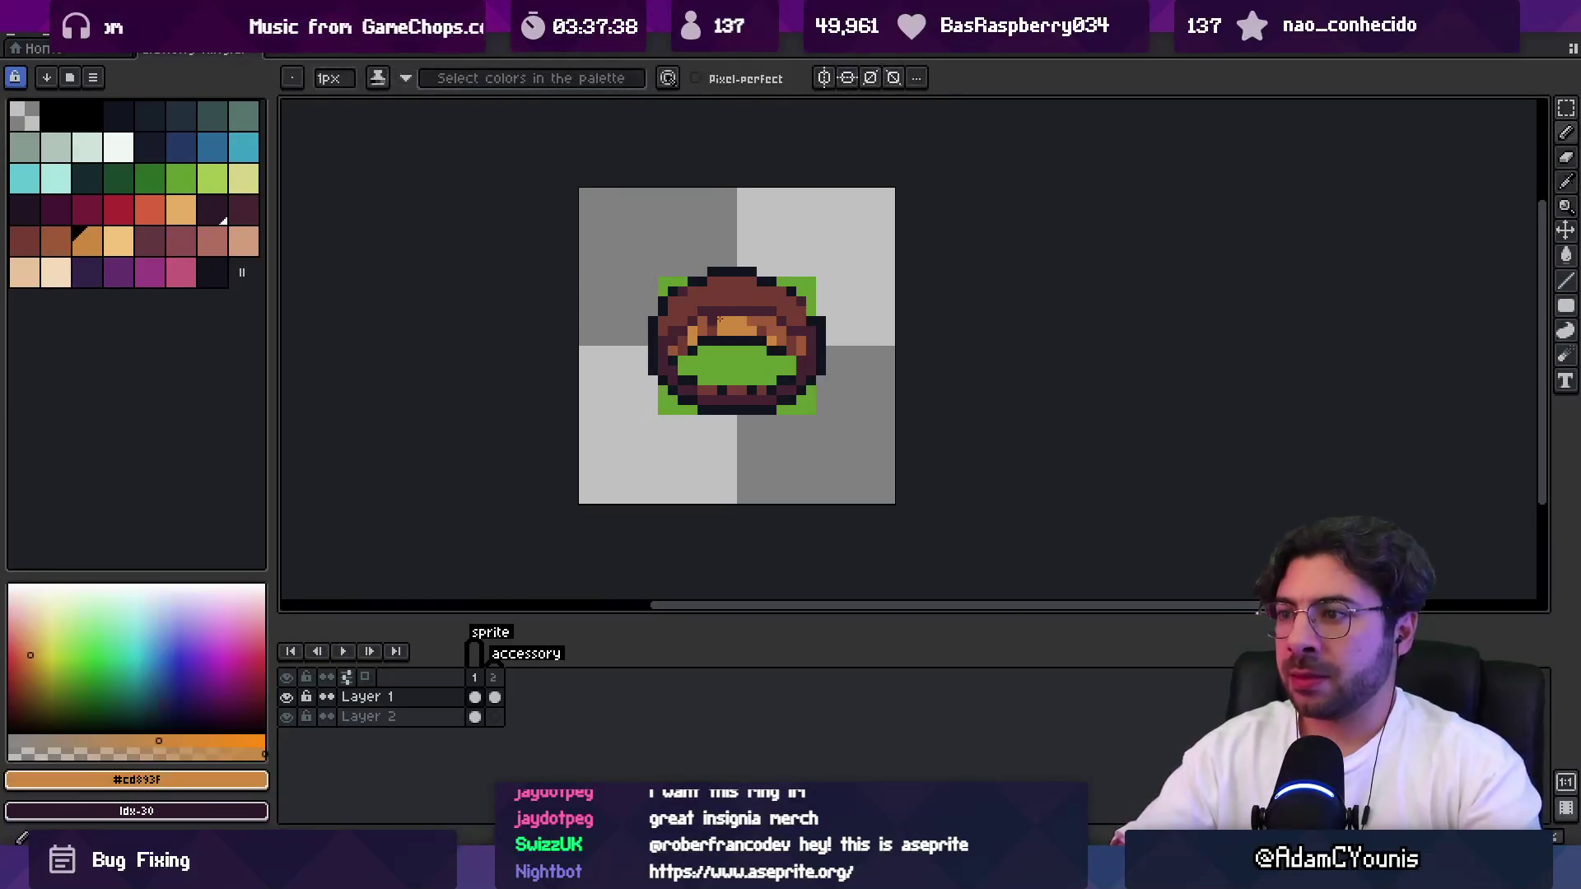
pyautogui.keyDown('alt'); pyautogui.click(733, 330); pyautogui.keyUp('alt')
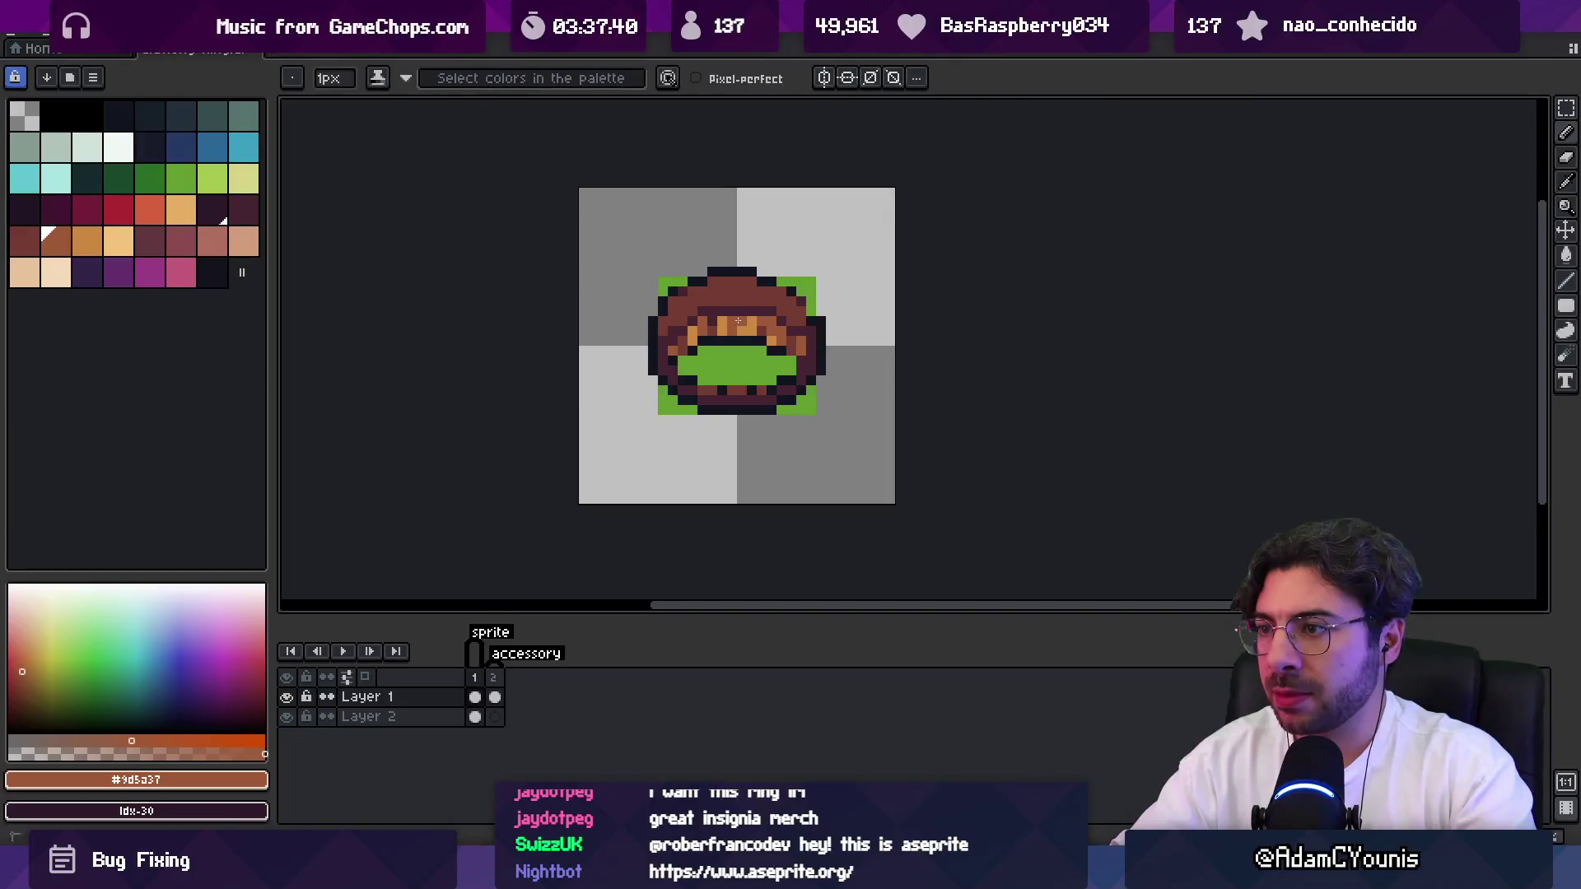
pyautogui.press('z')
pyautogui.scroll(-6, 773, 269)
pyautogui.scroll(6, 812, 297)
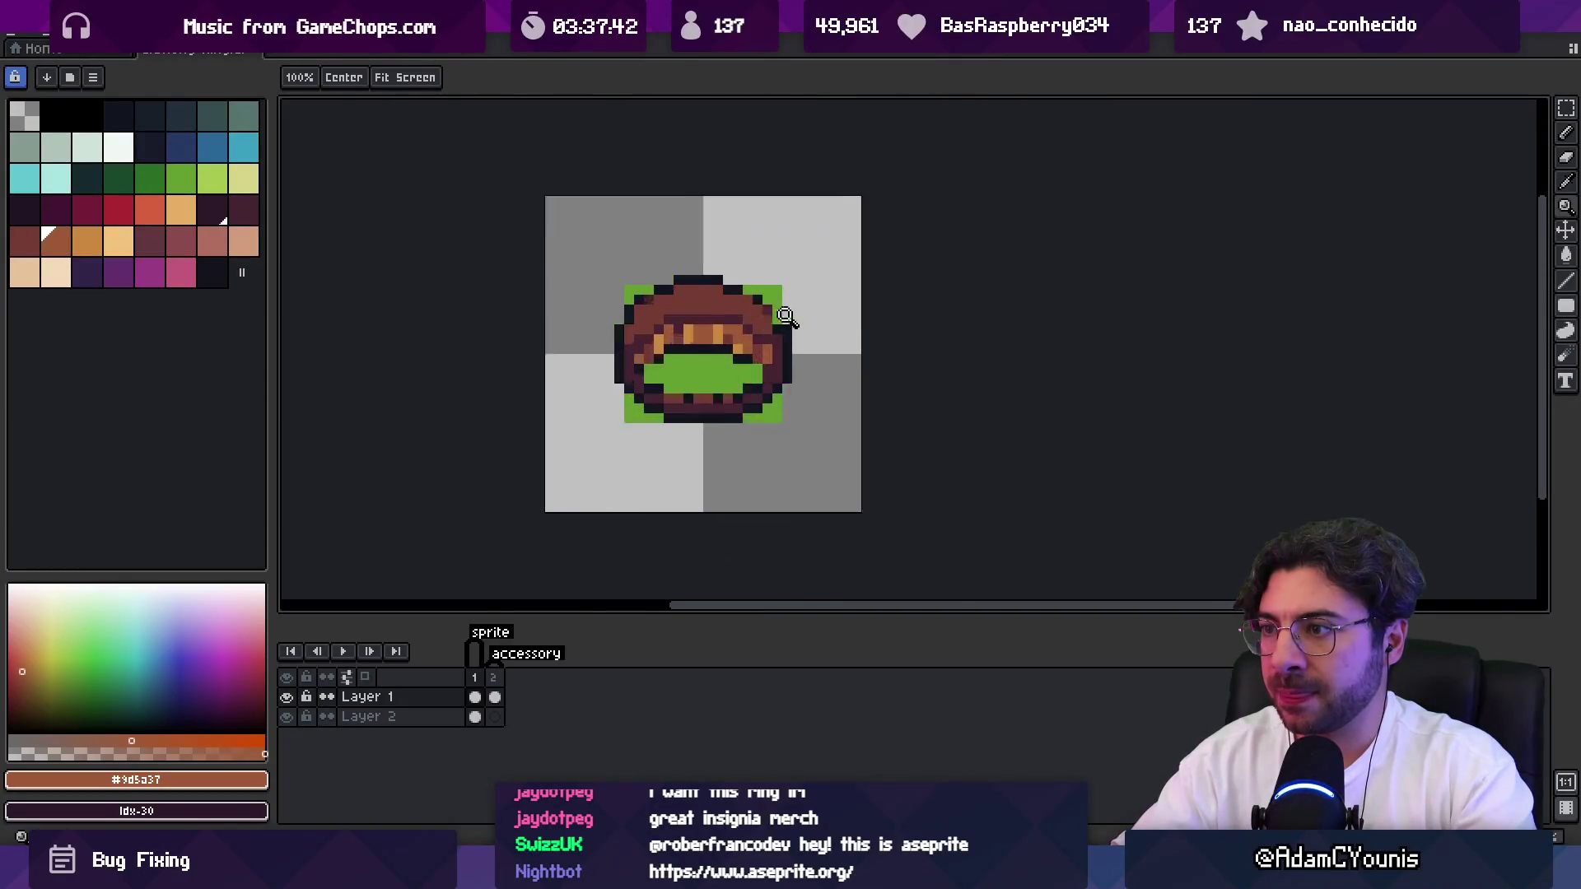
pyautogui.scroll(2, 787, 317)
# Touch up the ring's top edge with dark and brown pixels.
pyautogui.press('b')
pyautogui.keyDown('alt'); pyautogui.click(769, 303); pyautogui.keyUp('alt')
pyautogui.keyDown('alt'); pyautogui.click(793, 313); pyautogui.keyUp('alt')
pyautogui.click(773, 278)
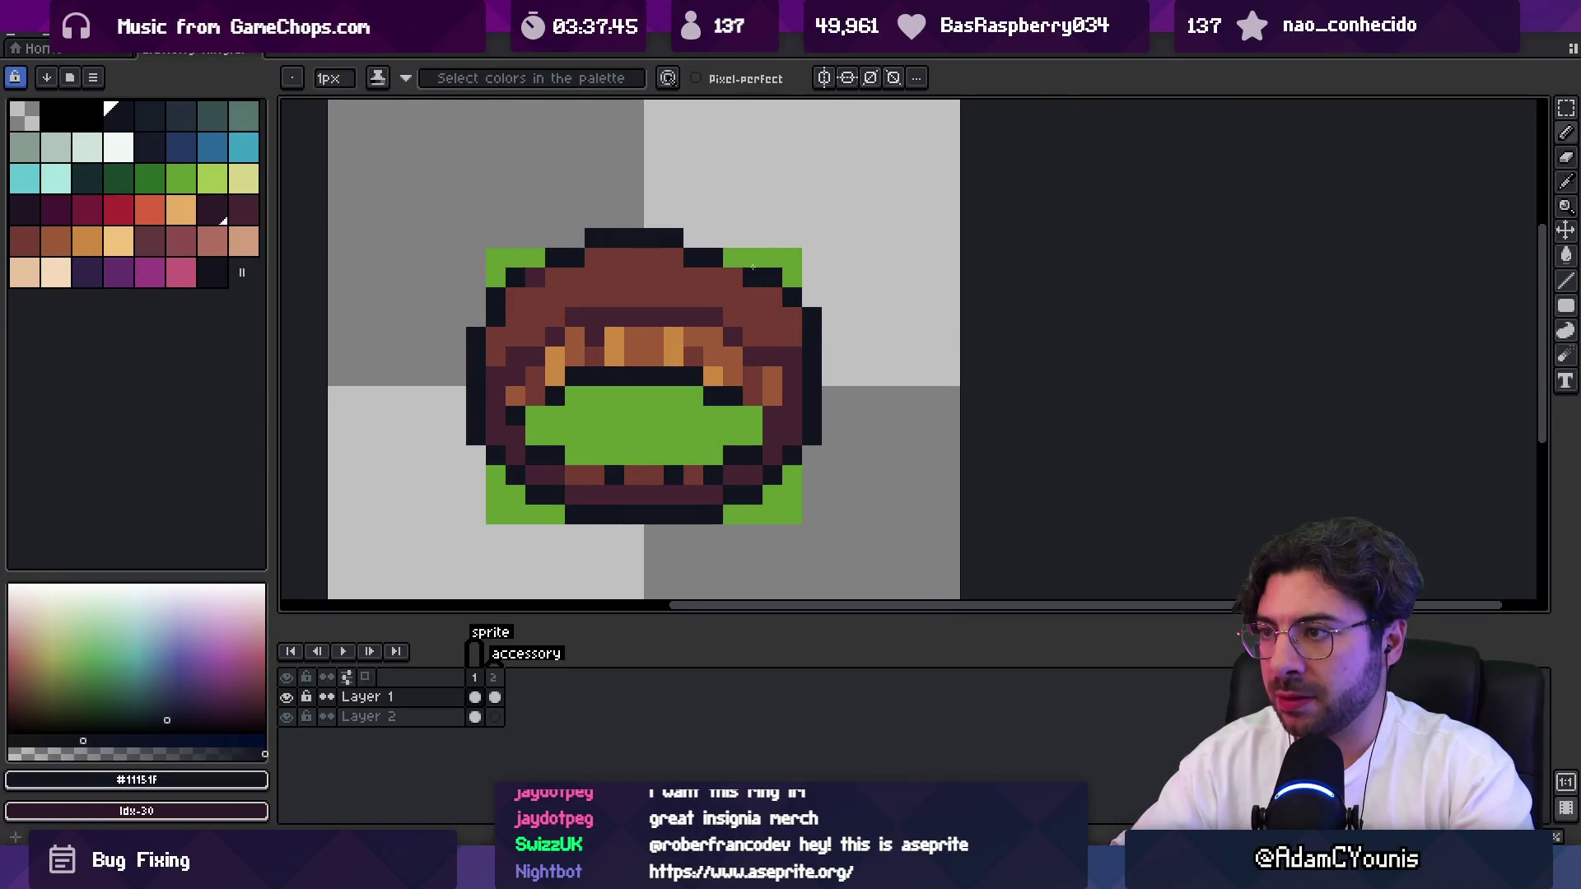
pyautogui.click(693, 238)
pyautogui.keyDown('alt'); pyautogui.click(673, 257); pyautogui.keyUp('alt')
pyautogui.click(693, 257)
pyautogui.click(614, 257)
pyautogui.keyDown('alt'); pyautogui.click(621, 237); pyautogui.keyUp('alt')
# Recentre the view and blacken green corner pixels, adding dark purple outline touches.
pyautogui.press('space')
pyautogui.moveTo(560, 294); pyautogui.dragTo(658, 308)
pyautogui.keyDown('alt'); pyautogui.click(837, 308); pyautogui.keyUp('alt')
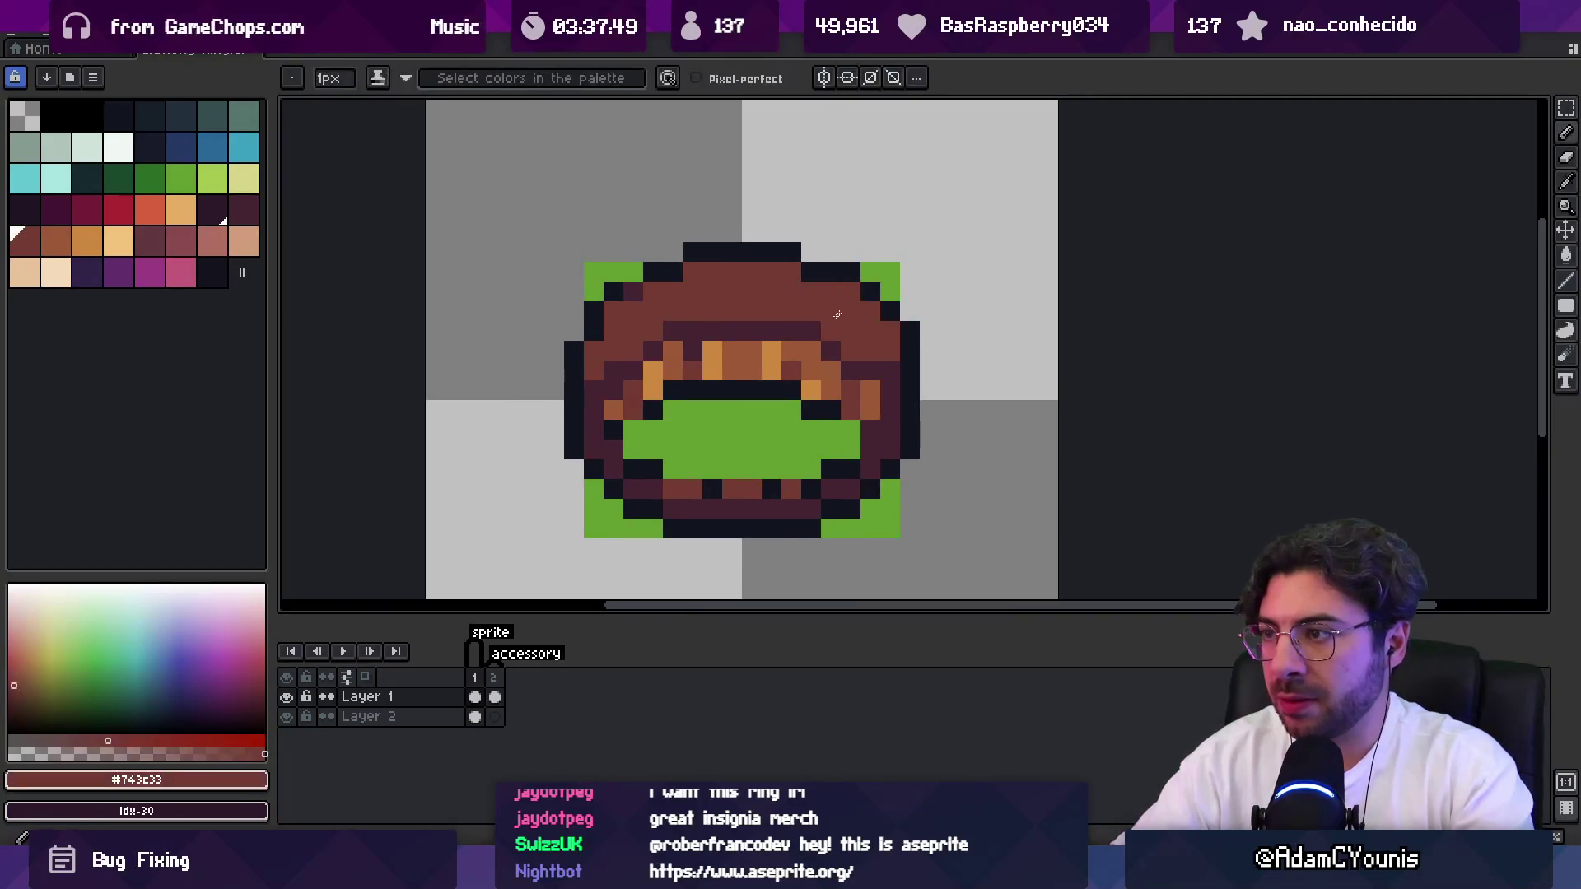
pyautogui.keyDown('alt'); pyautogui.click(653, 271); pyautogui.keyUp('alt')
pyautogui.click(634, 272)
pyautogui.keyDown('alt'); pyautogui.click(695, 325); pyautogui.keyUp('alt')
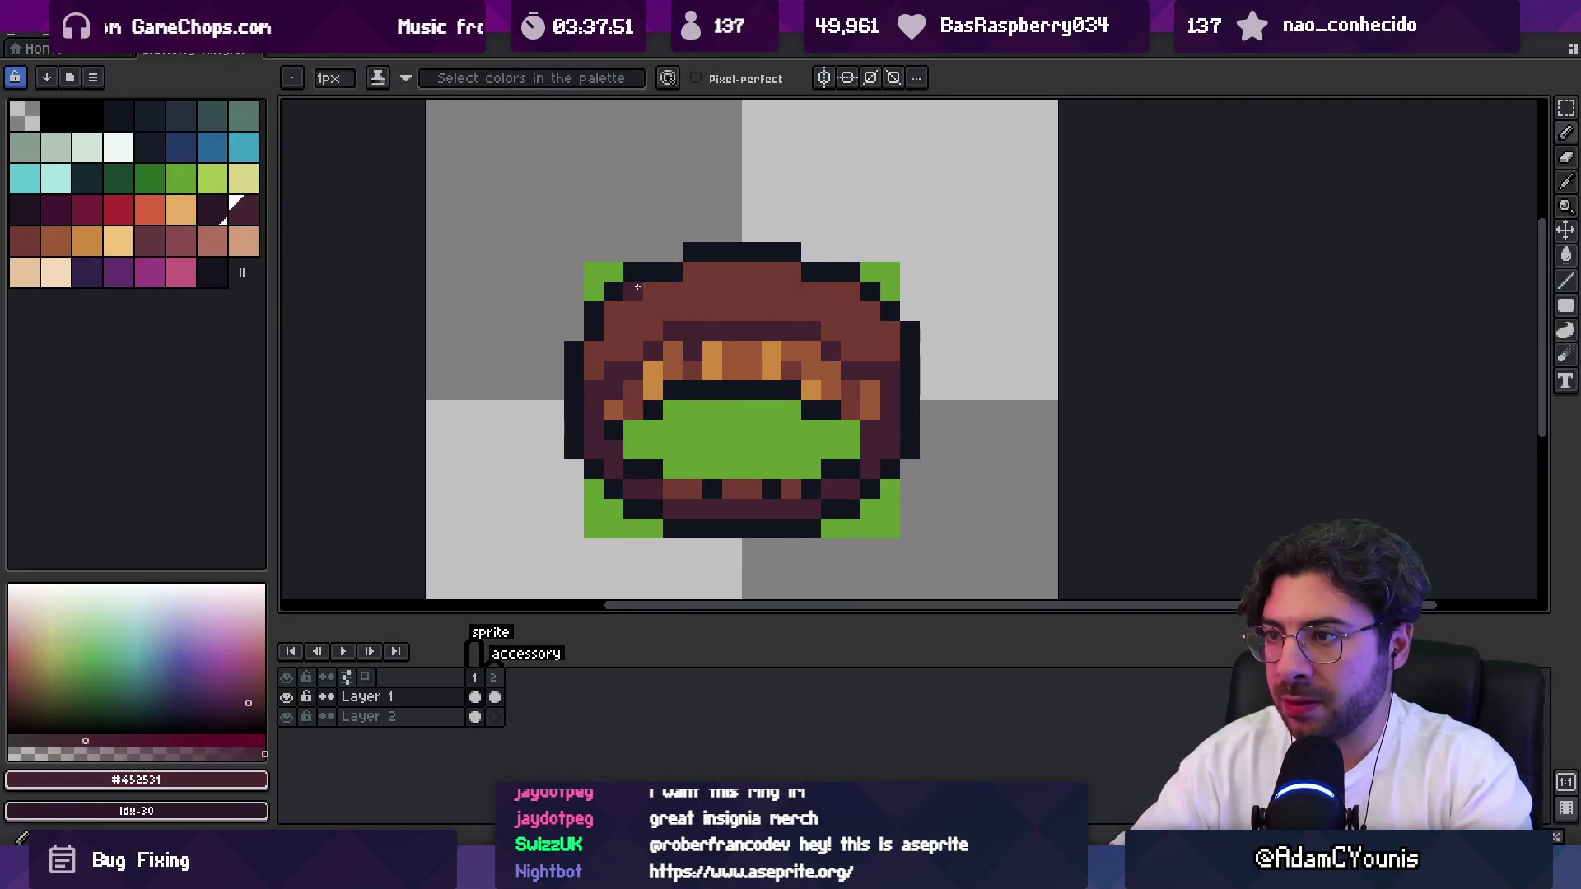
pyautogui.click(840, 291)
# Sample the ring's brown and near-black outline colours while adjusting the zoom.
pyautogui.press('z')
pyautogui.scroll(-5, 848, 293)
pyautogui.scroll(3, 811, 289)
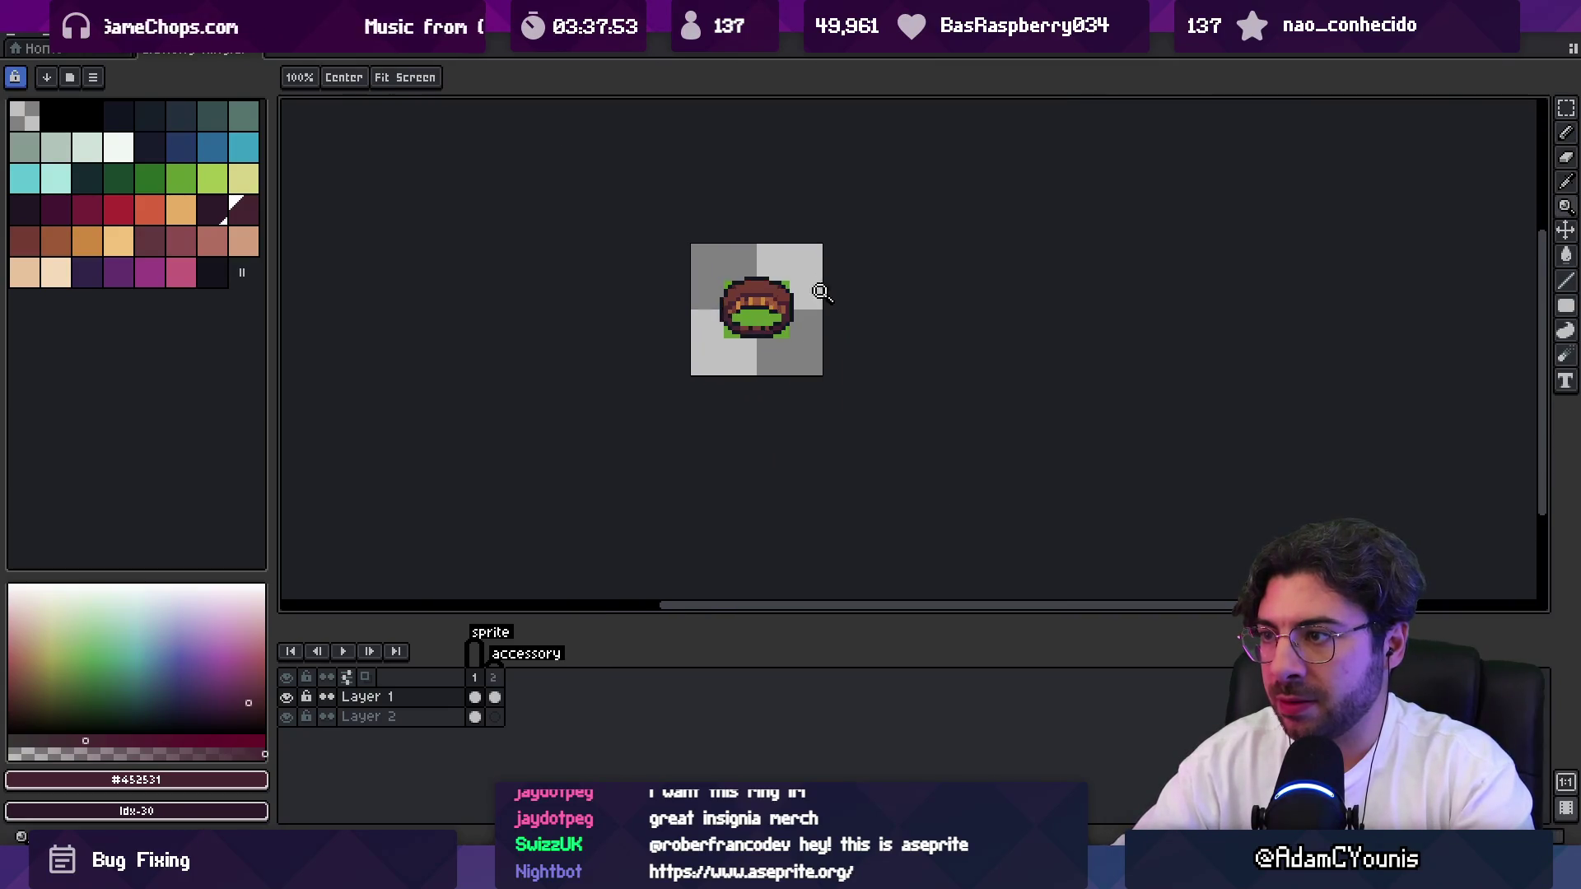
pyautogui.press('b')
pyautogui.keyDown('alt'); pyautogui.click(677, 294); pyautogui.keyUp('alt')
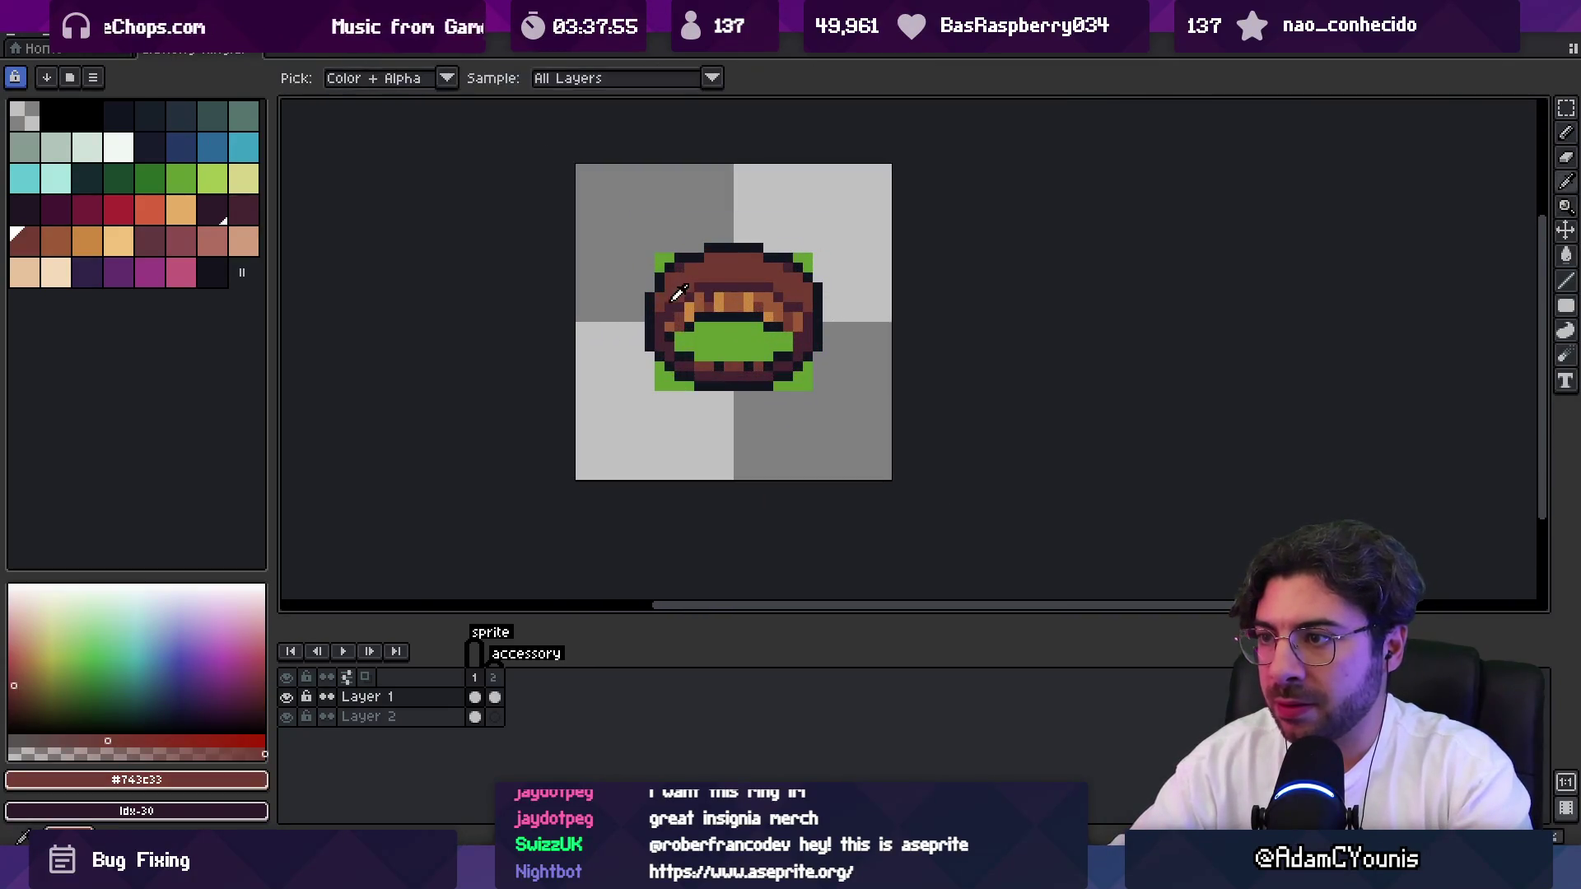
pyautogui.keyDown('alt'); pyautogui.click(695, 288); pyautogui.keyUp('alt')
pyautogui.keyDown('alt'); pyautogui.click(725, 272); pyautogui.keyUp('alt')
pyautogui.keyDown('alt'); pyautogui.click(696, 288); pyautogui.keyUp('alt')
pyautogui.keyDown('alt'); pyautogui.click(680, 306); pyautogui.keyUp('alt')
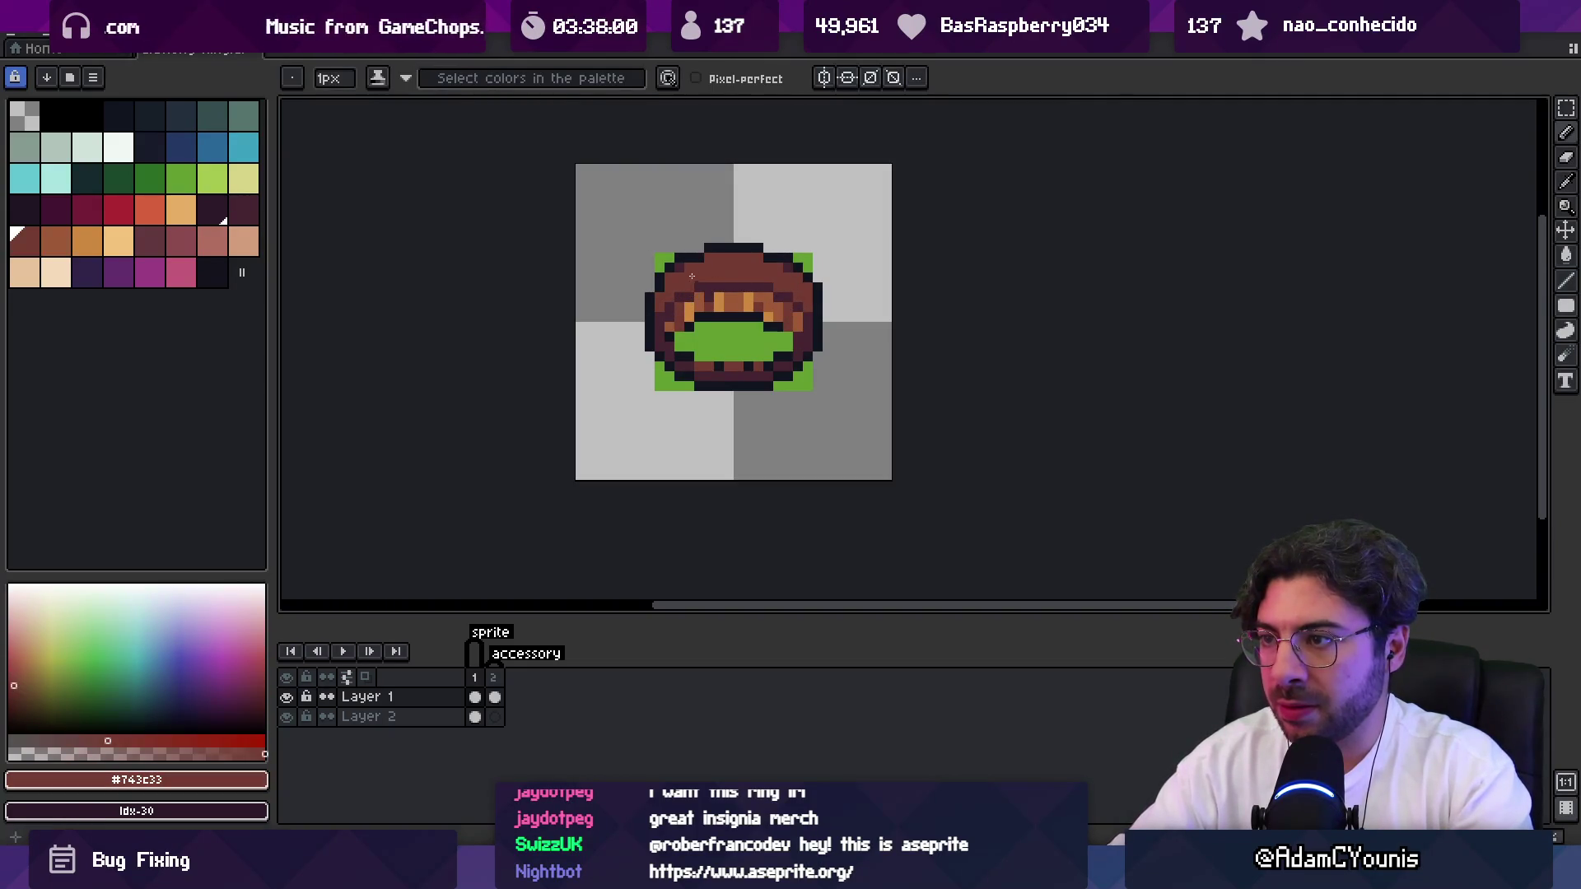
pyautogui.scroll(-3, 692, 275)
pyautogui.scroll(5, 725, 274)
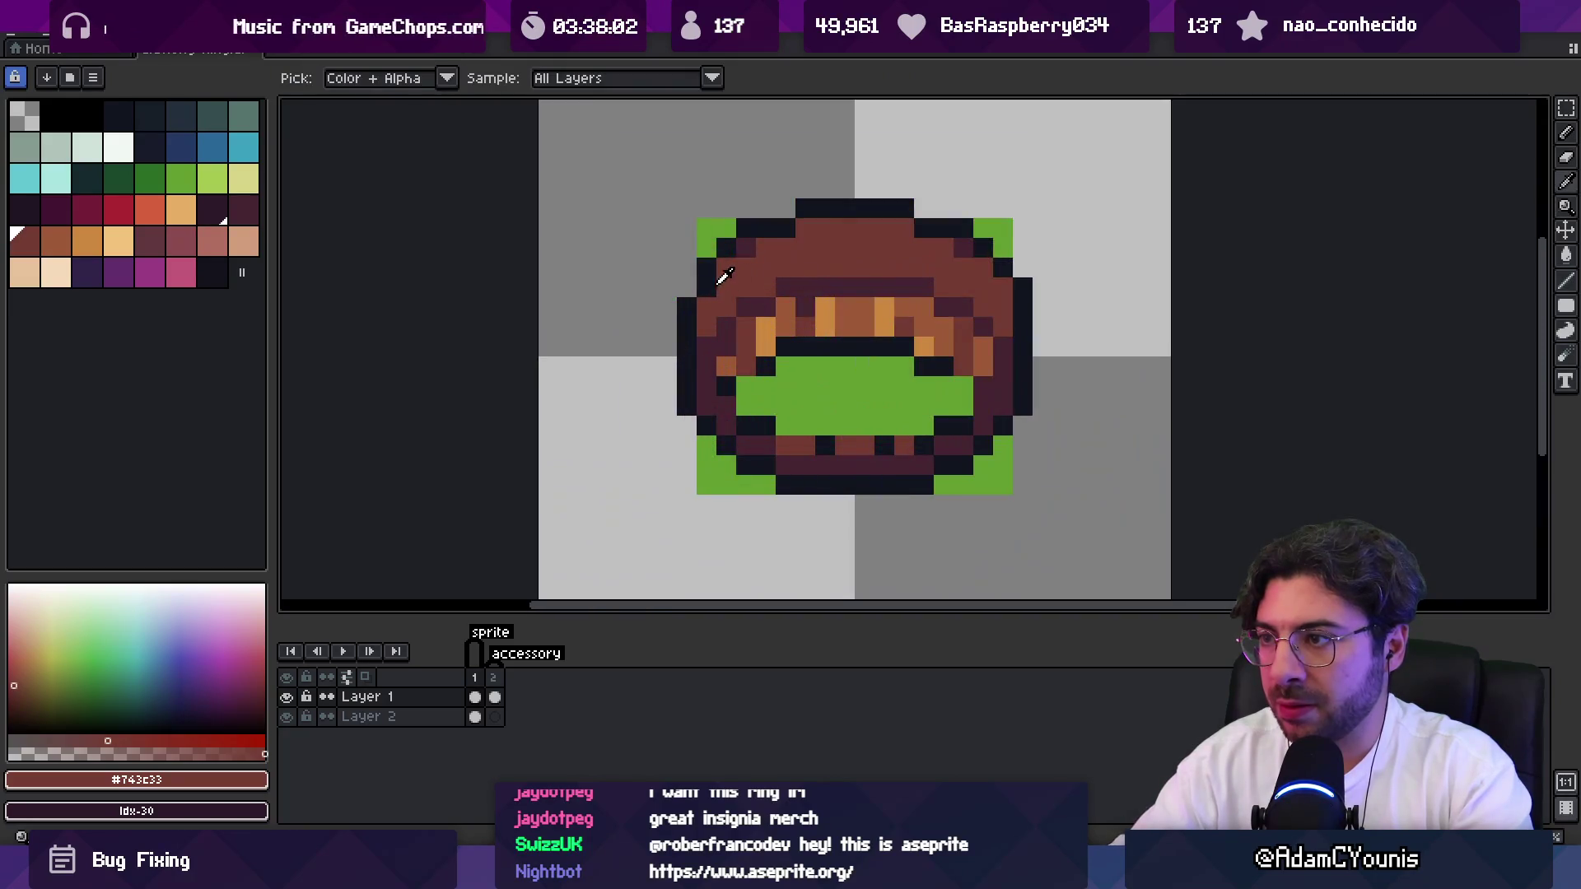
pyautogui.press('z')
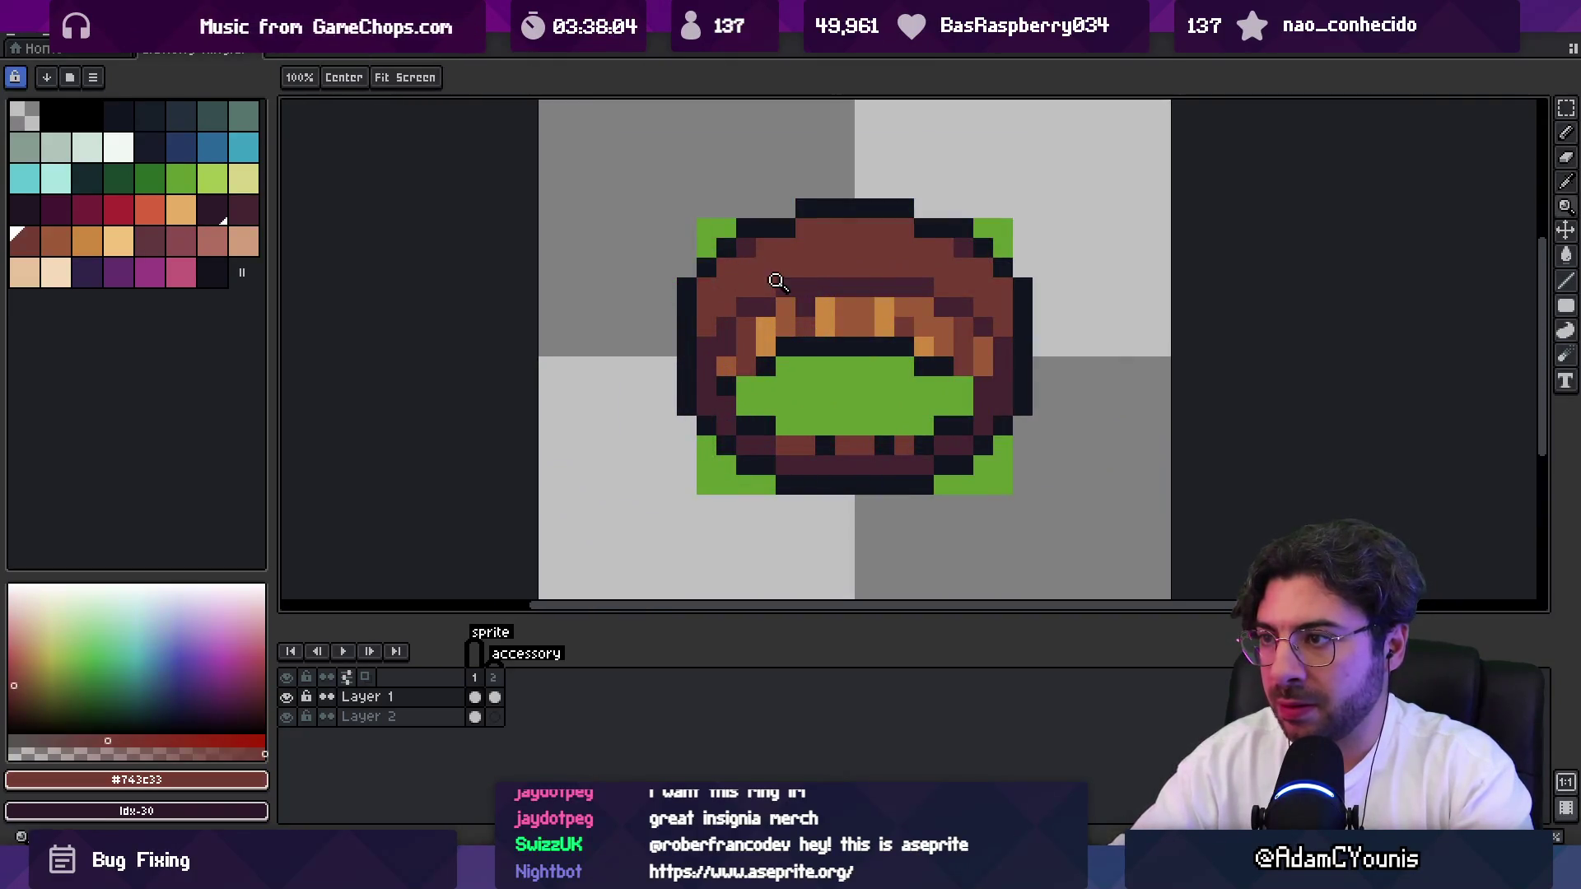
pyautogui.scroll(-5, 741, 255)
pyautogui.scroll(4, 745, 280)
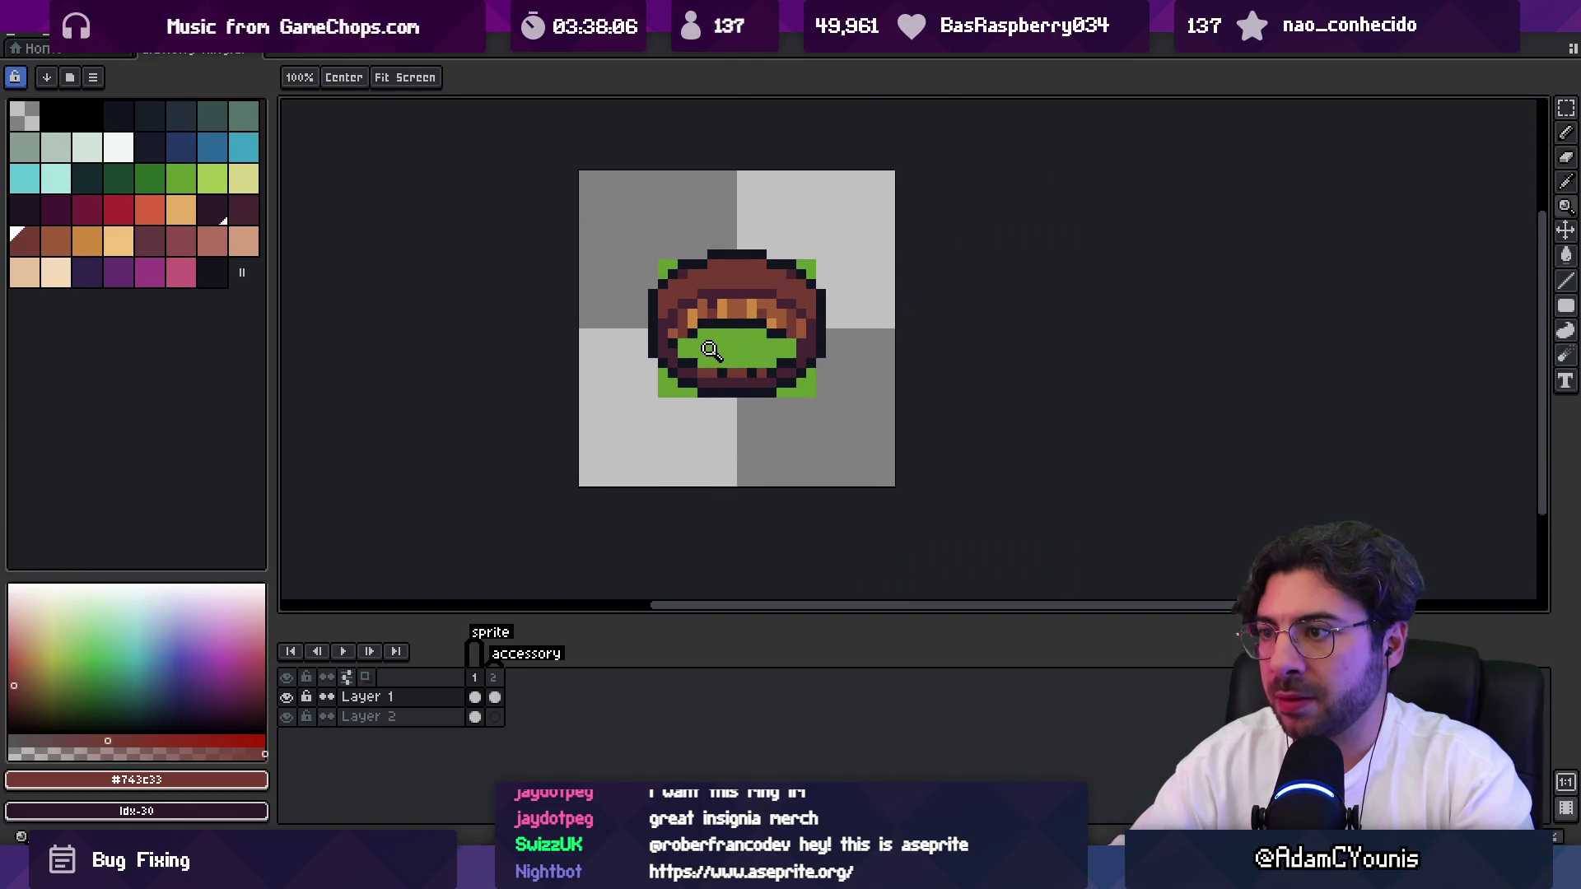
pyautogui.press('b')
pyautogui.scroll(1, 700, 329)
pyautogui.keyDown('alt'); pyautogui.click(658, 354); pyautogui.keyUp('alt')
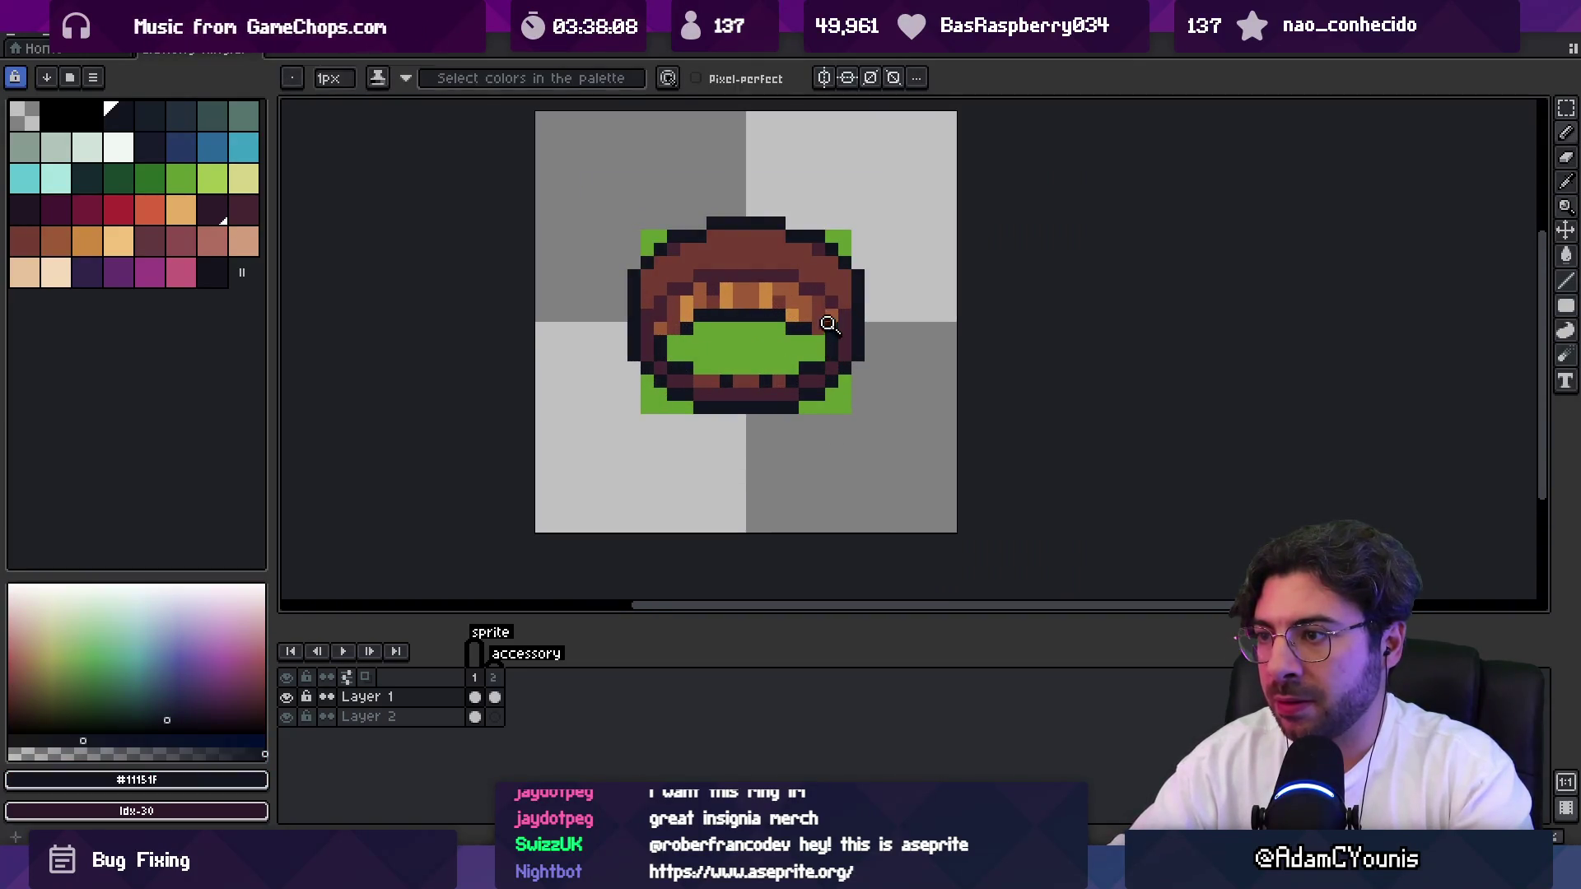
pyautogui.press('z')
pyautogui.scroll(-3, 828, 324)
pyautogui.scroll(1, 803, 317)
pyautogui.scroll(1, 786, 293)
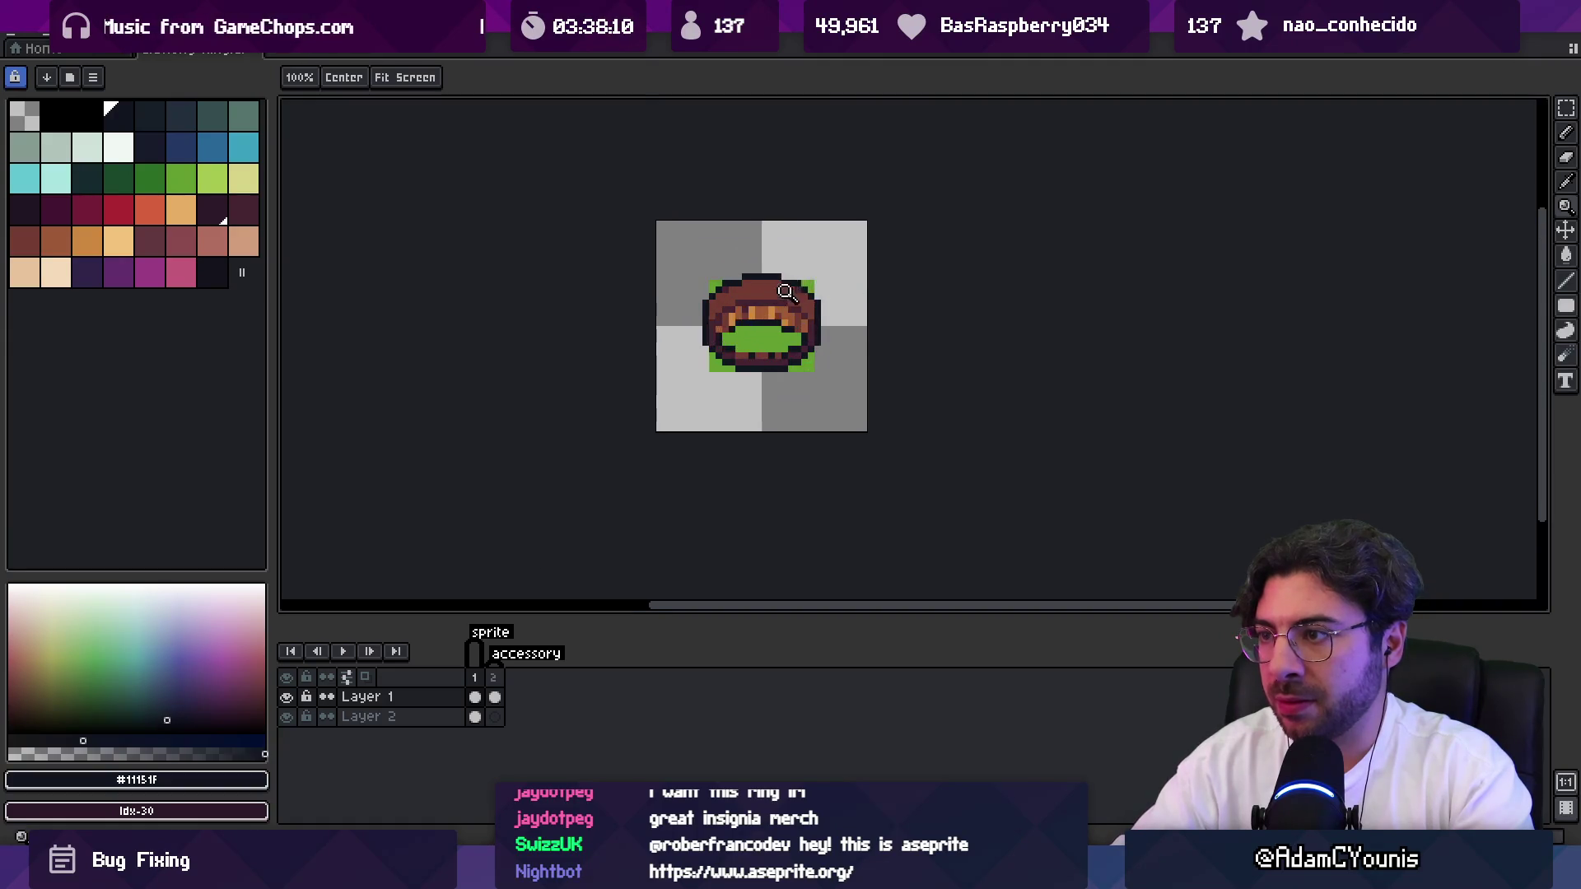
pyautogui.scroll(1, 787, 292)
# Lasso-select the ring region at the top of the sprite.
pyautogui.press('q')
pyautogui.moveTo(641, 258)
pyautogui.mouseDown()
pyautogui.moveTo(626, 333)
pyautogui.moveTo(828, 298)
pyautogui.moveTo(805, 255)
pyautogui.mouseUp()
pyautogui.press('z')
pyautogui.scroll(-1, 776, 294)
pyautogui.scroll(-5, 777, 294)
pyautogui.scroll(6, 766, 272)
pyautogui.press('b')
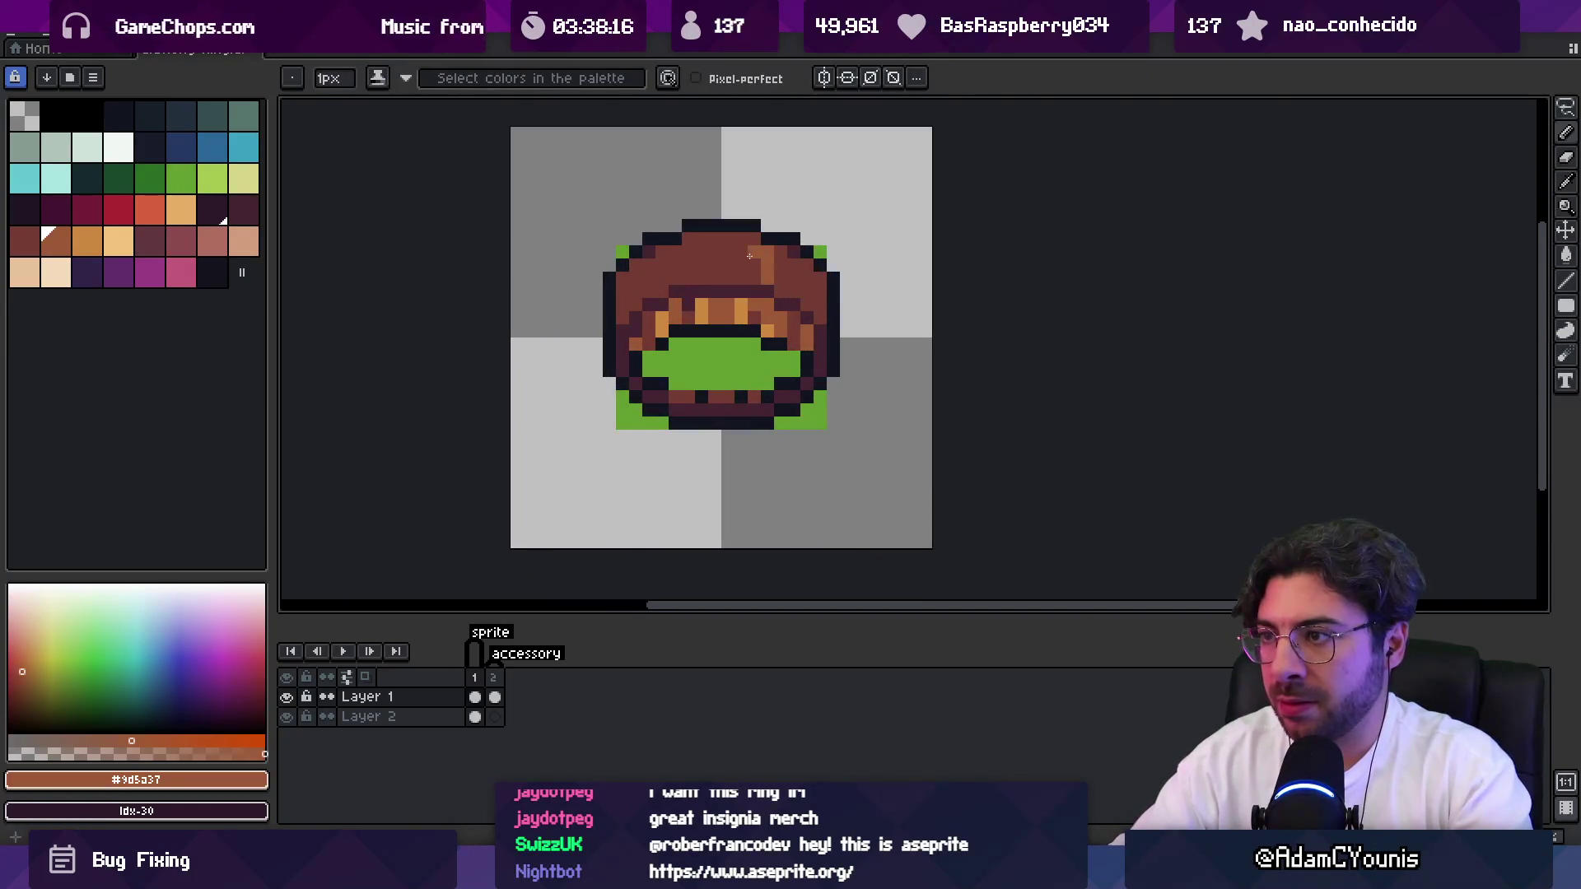
pyautogui.press('z')
pyautogui.scroll(-7, 795, 263)
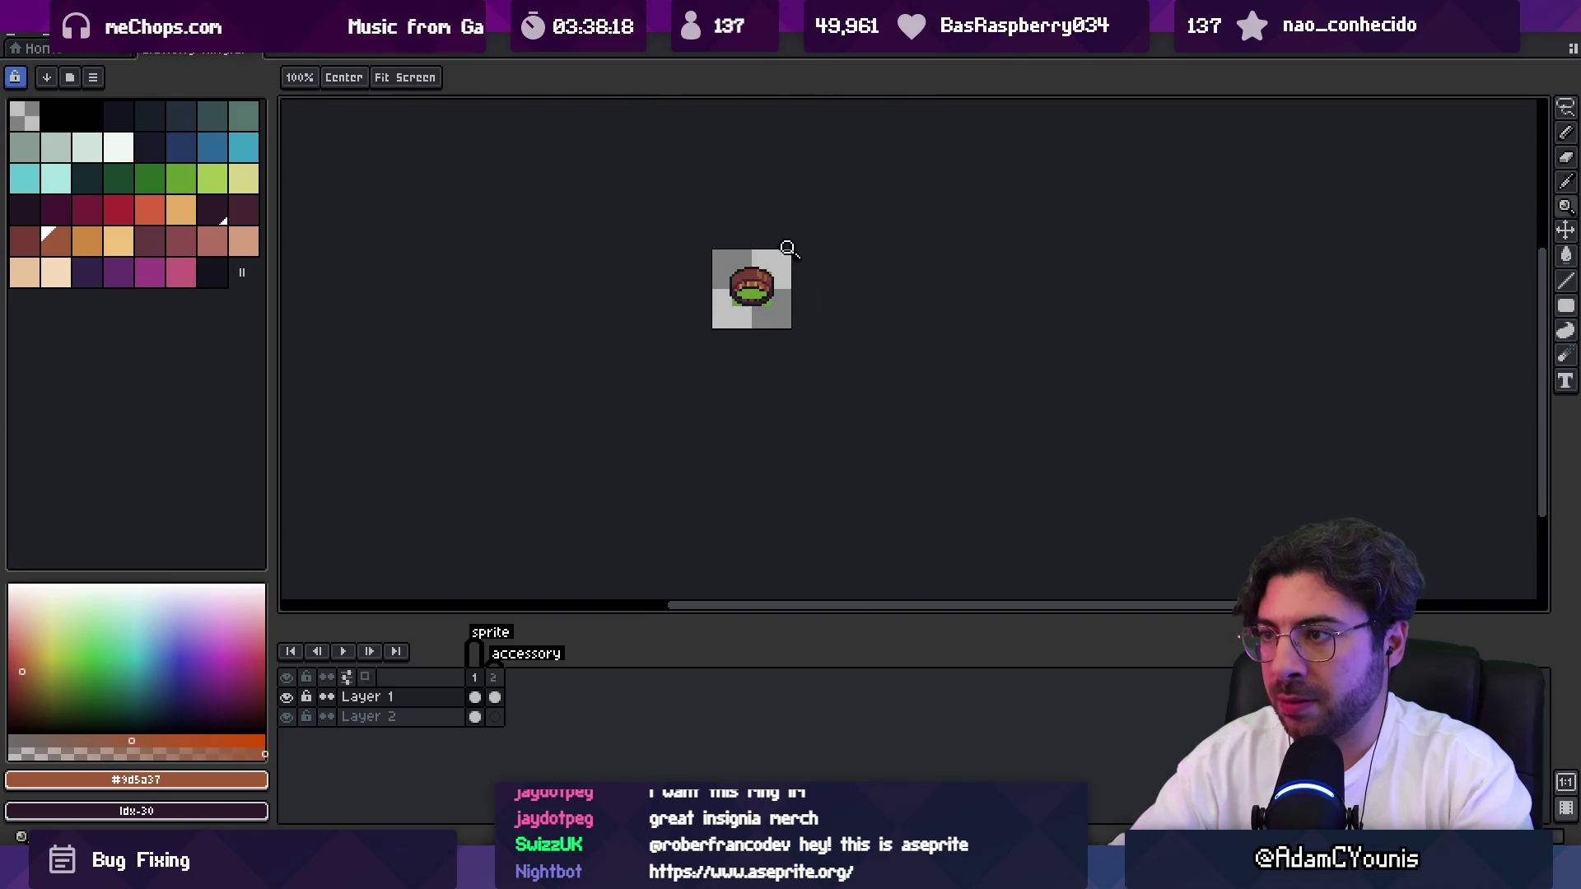
pyautogui.scroll(4, 801, 253)
pyautogui.scroll(4, 797, 250)
# Nudge the selected ring down and clear the green backdrop on Layer 2.
pyautogui.press('v')
pyautogui.moveTo(793, 265); pyautogui.dragTo(774, 301)
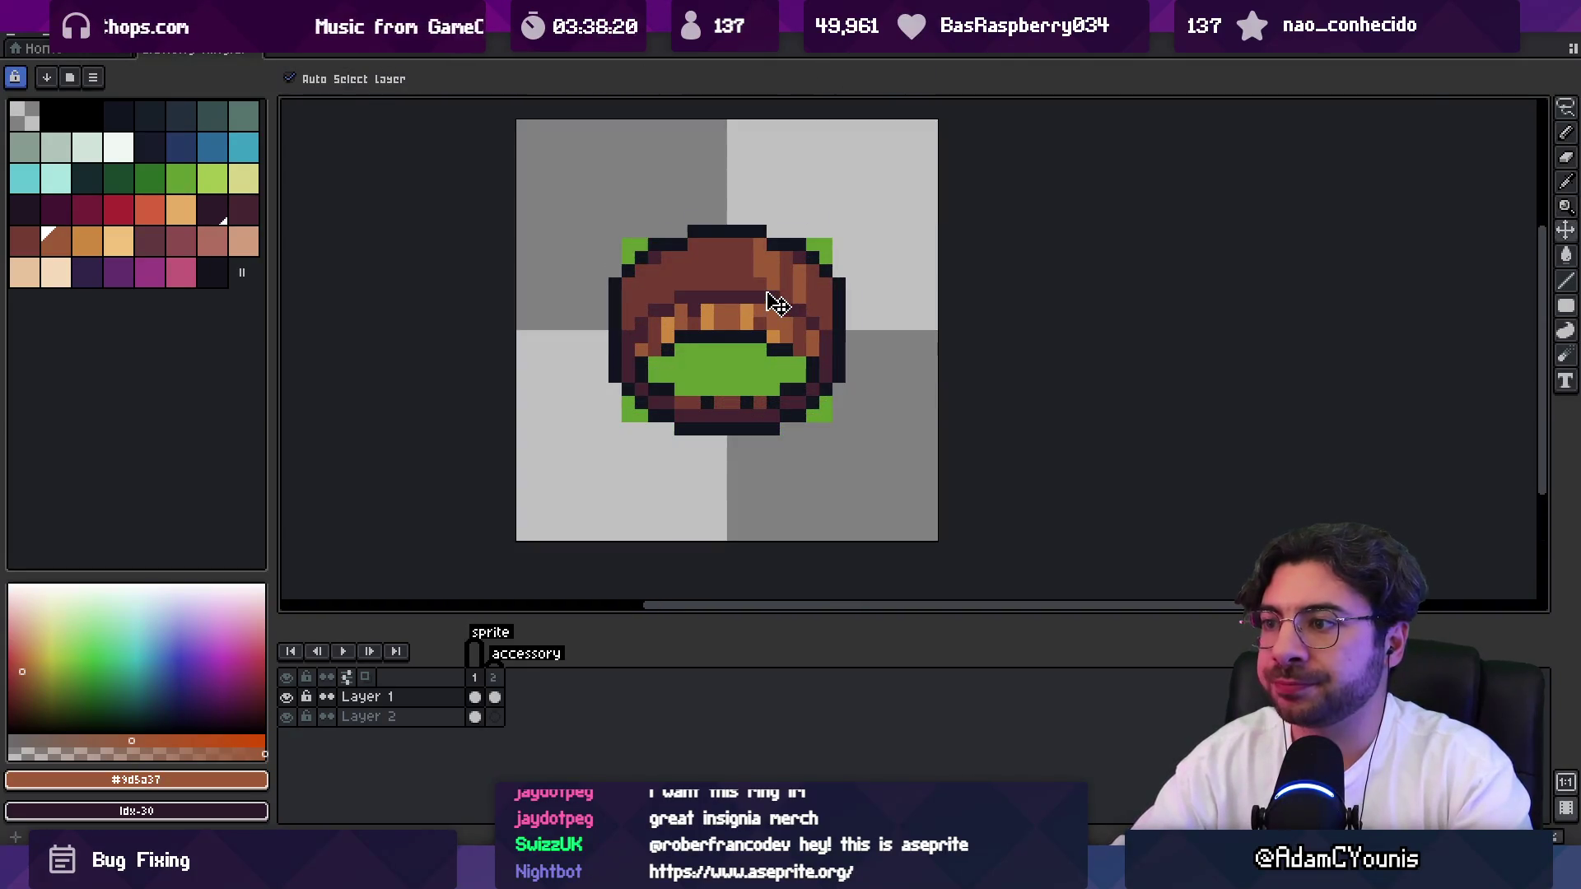
pyautogui.click(821, 249)
pyautogui.press('Delete')
# Save the sprite and select the cels of frame 2.
pyautogui.hotkey('ctrl', 's')
pyautogui.scroll(-6, 762, 276)
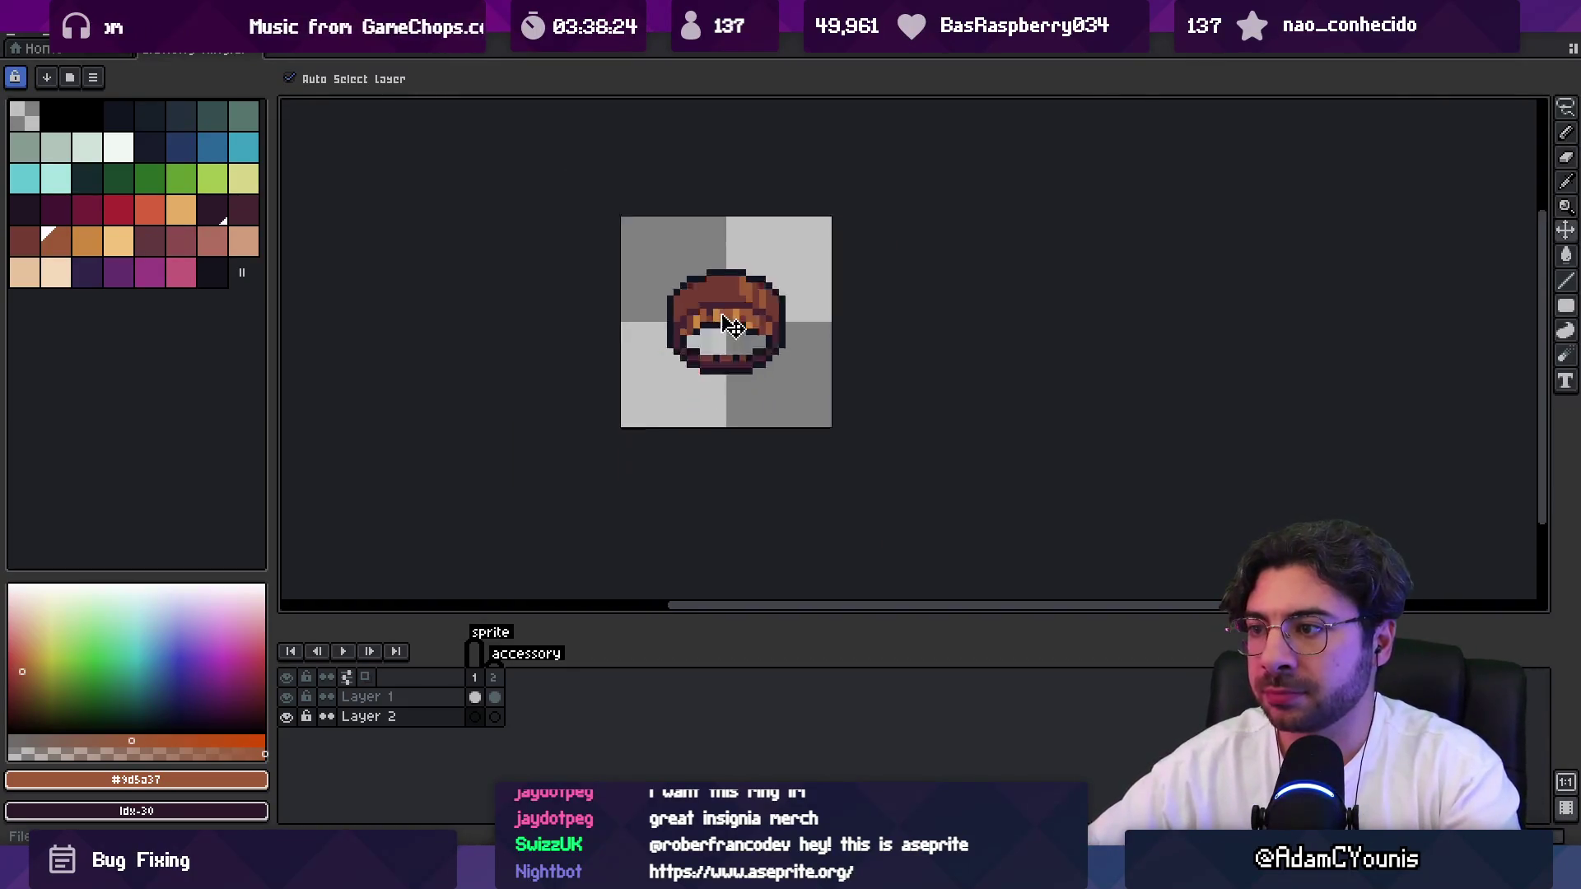
pyautogui.click(493, 677)
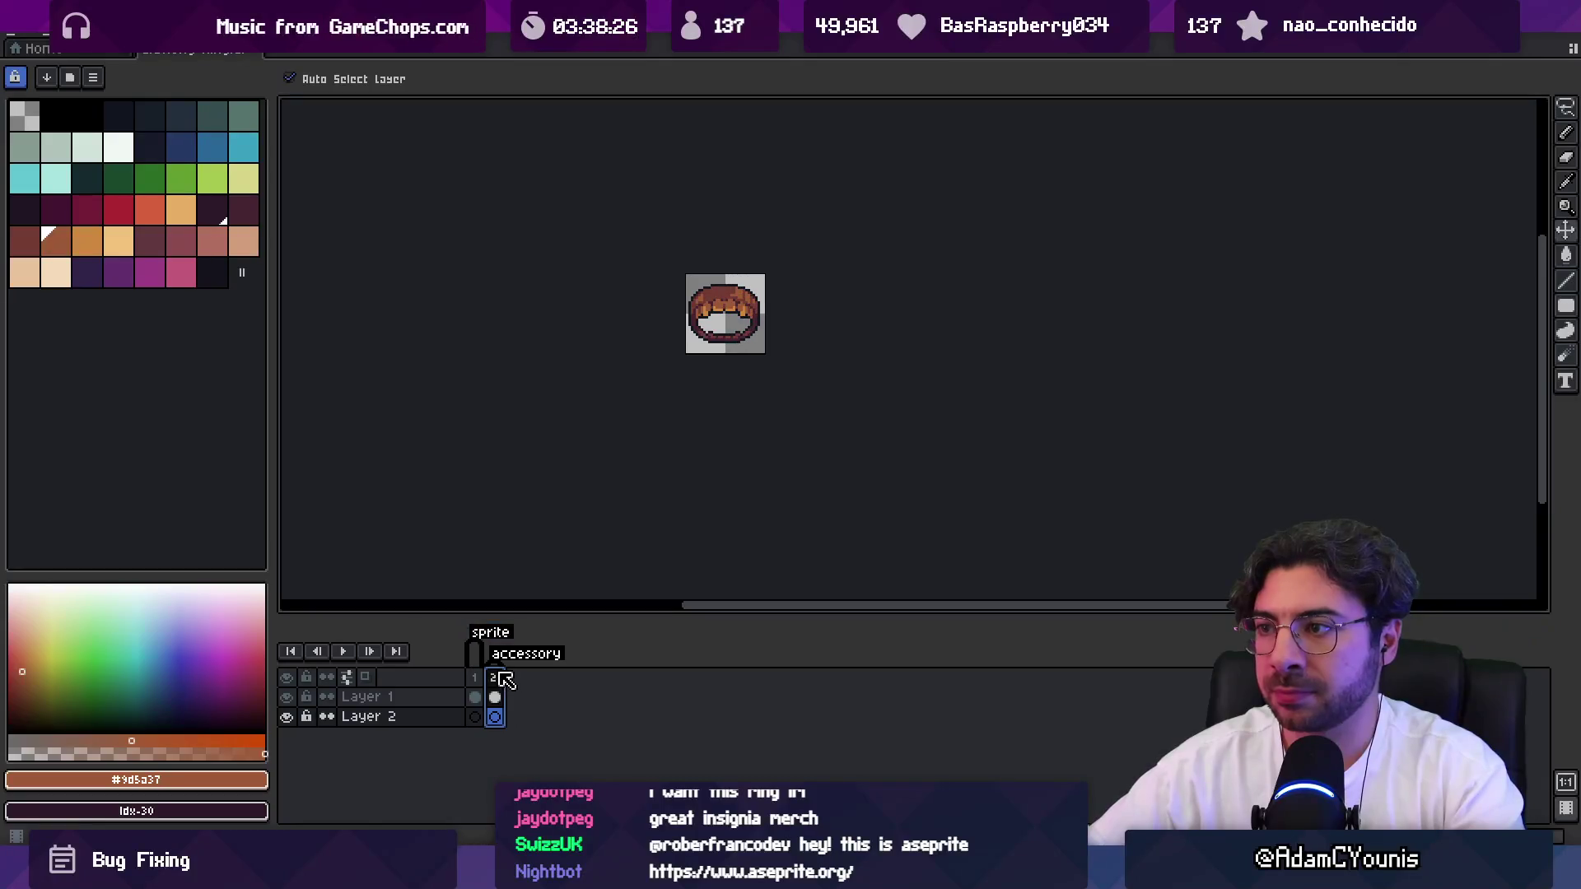
pyautogui.click(479, 654)
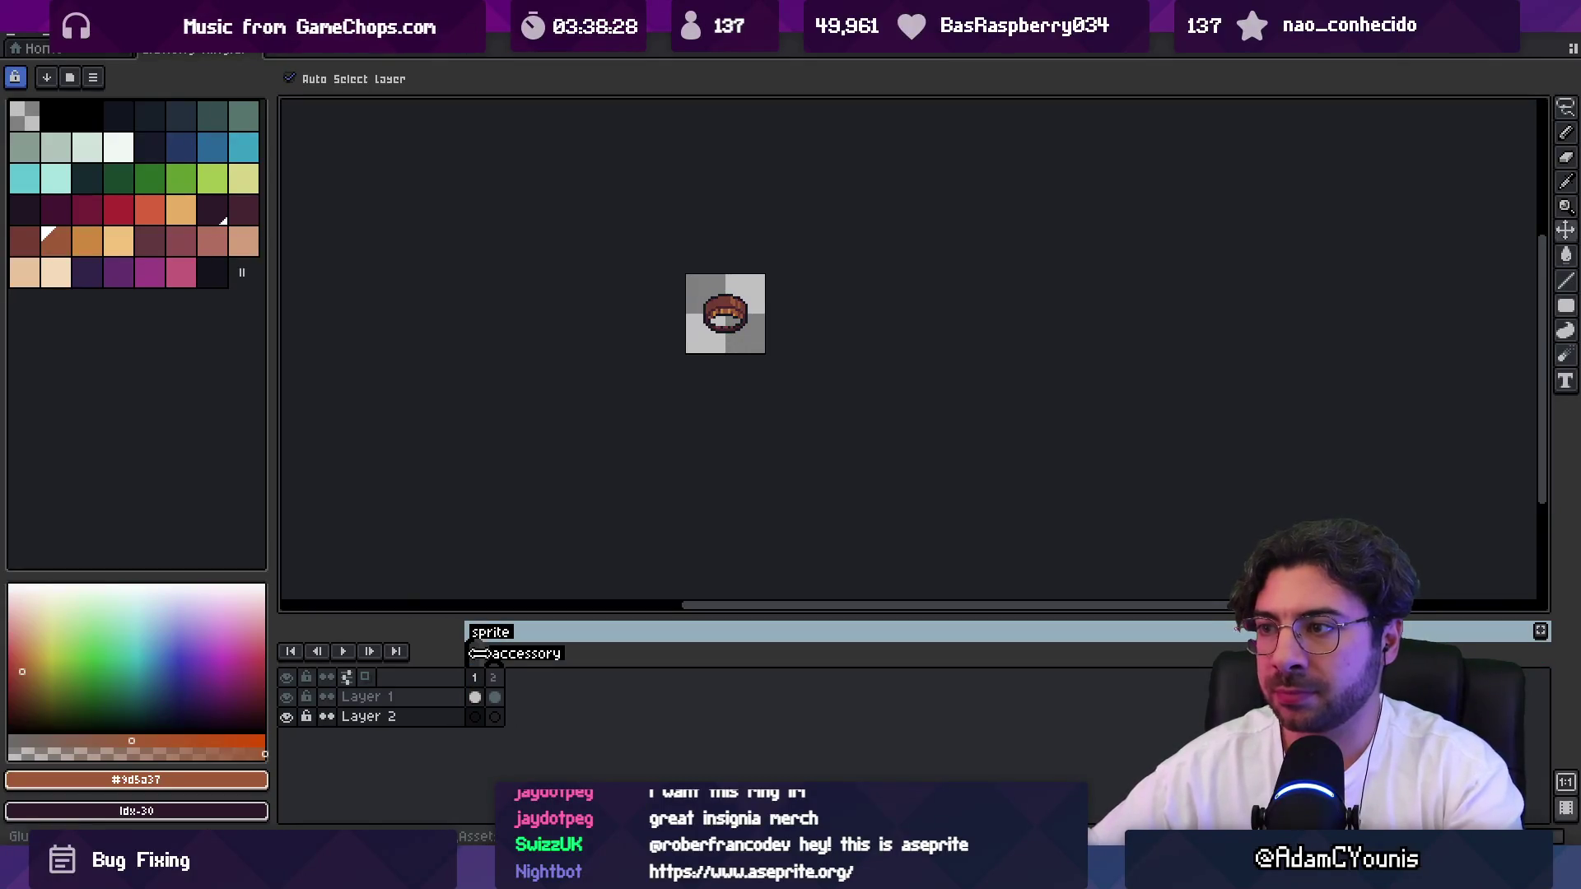
pyautogui.scroll(5, 725, 317)
# Paint several orange teeth over with brown on Layer 1.
pyautogui.press('b')
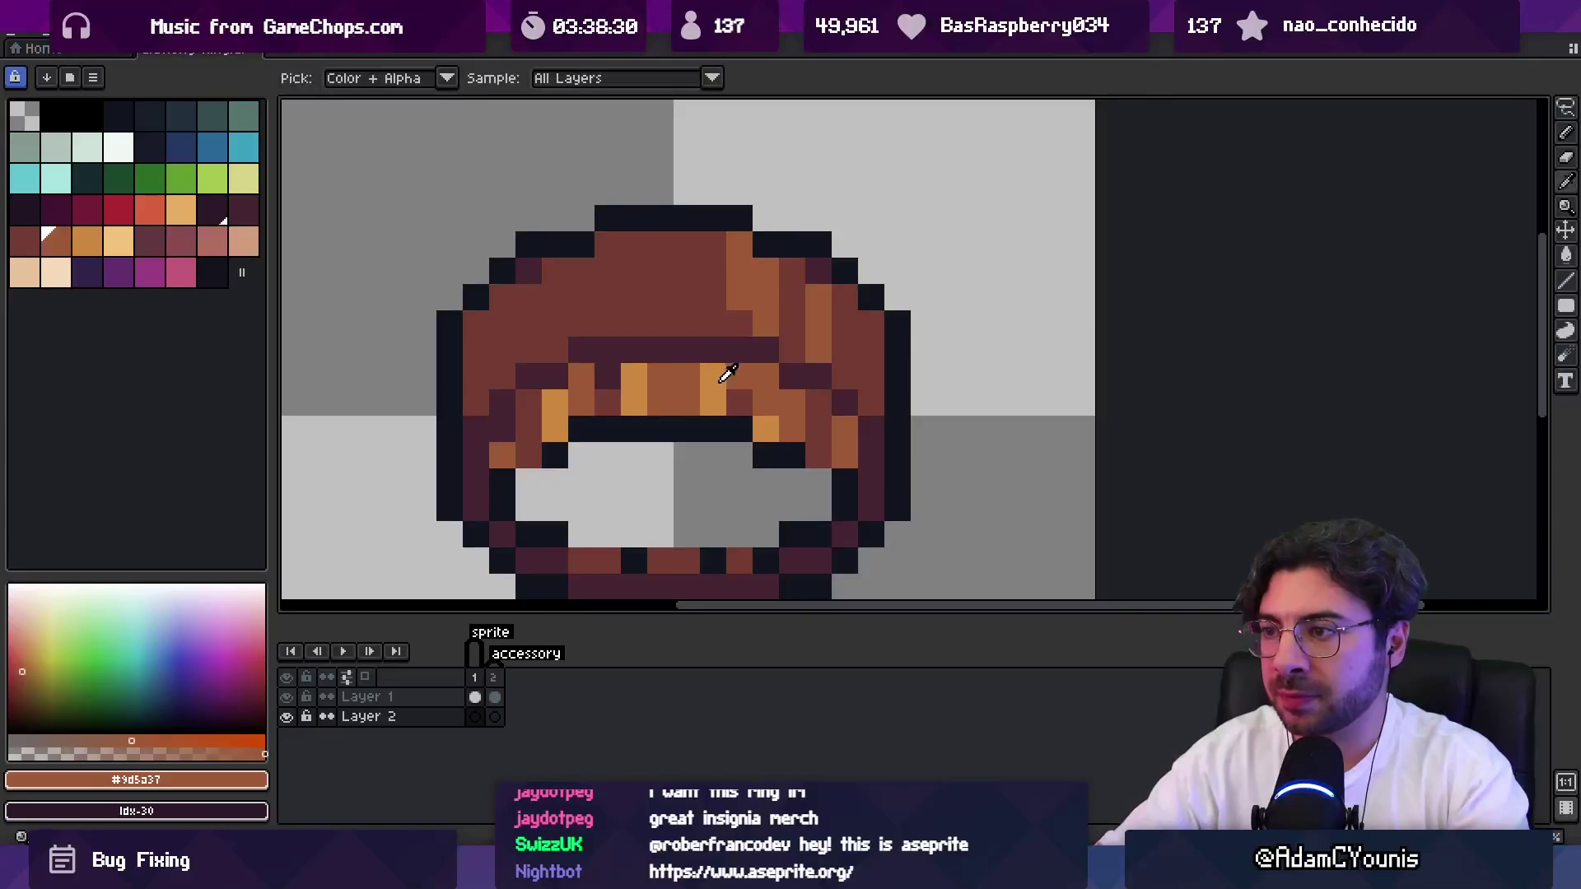
pyautogui.keyDown('alt'); pyautogui.click(723, 372); pyautogui.keyUp('alt')
pyautogui.keyDown('ctrl'); pyautogui.click(642, 381); pyautogui.keyUp('ctrl')
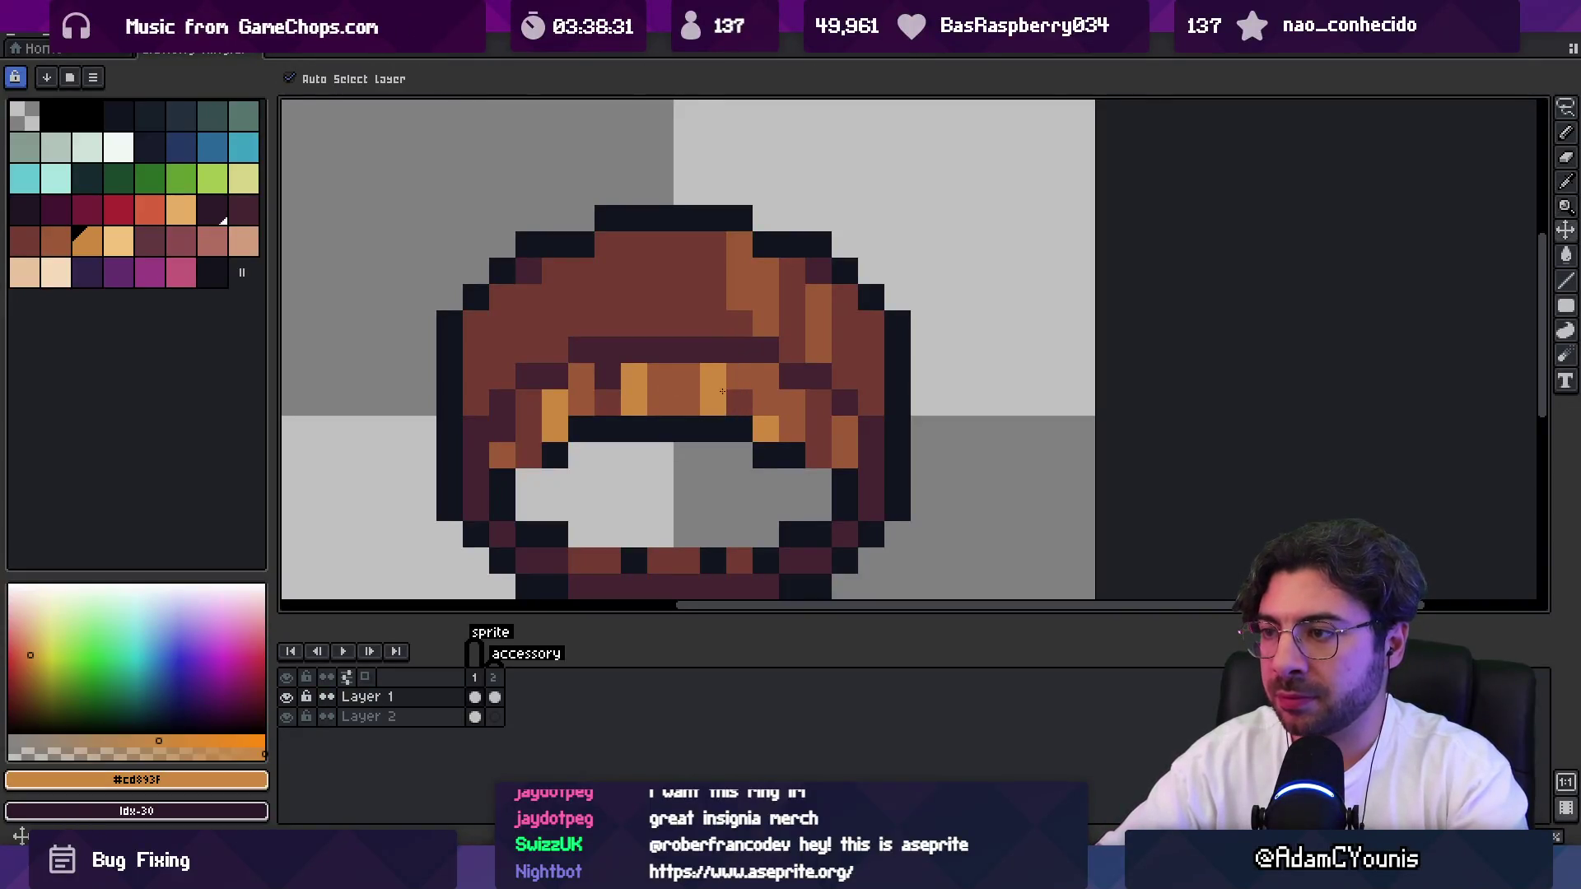
pyautogui.keyDown('alt'); pyautogui.click(665, 395); pyautogui.keyUp('alt')
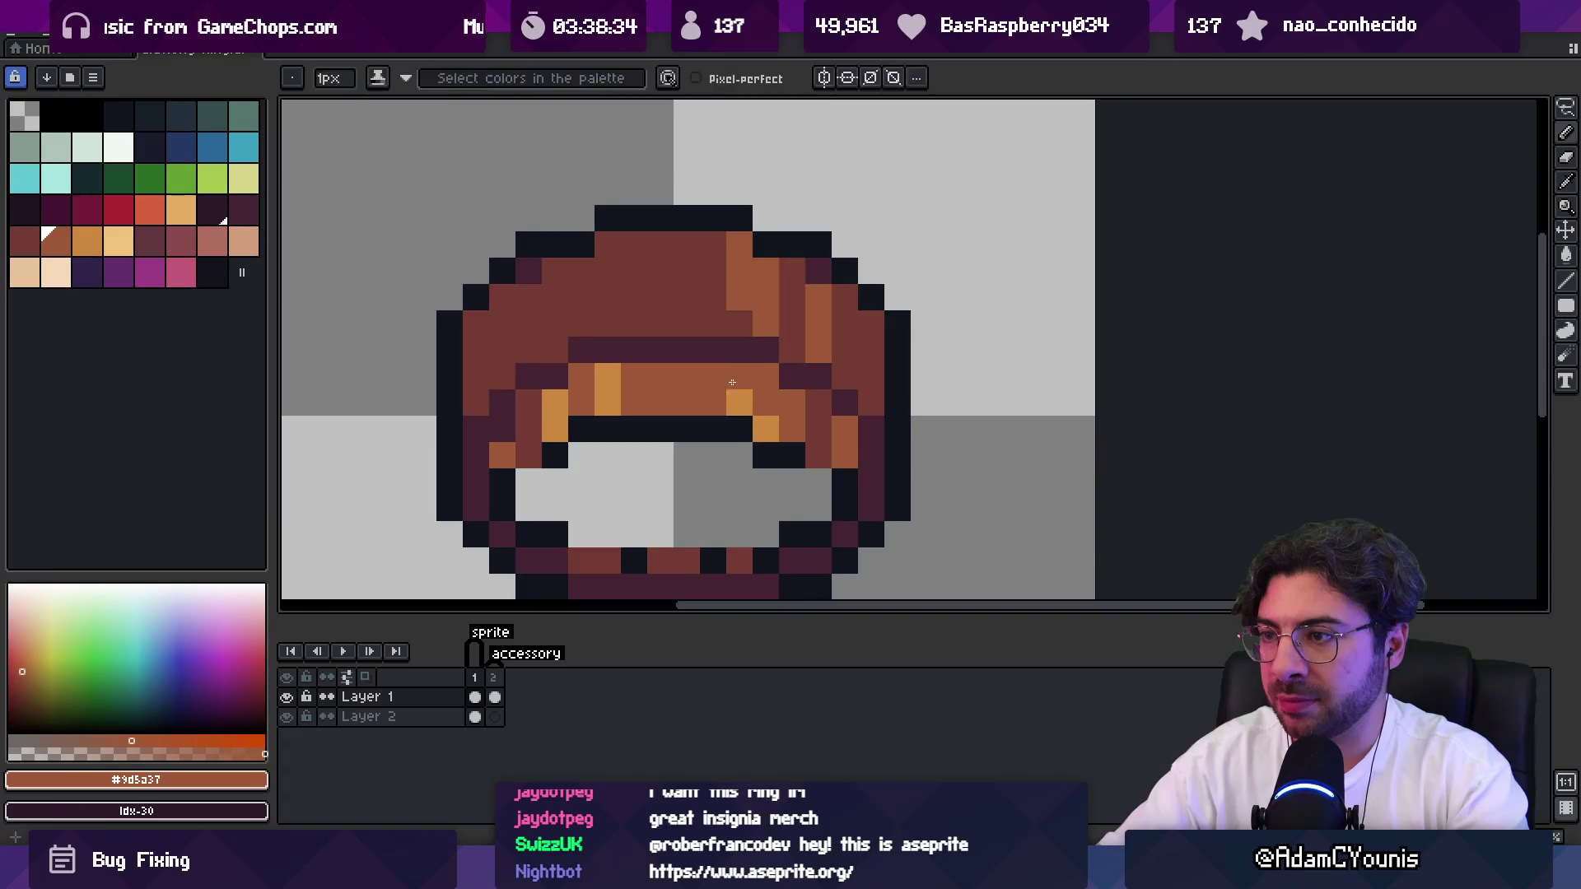
pyautogui.press('z')
pyautogui.scroll(-5, 712, 398)
pyautogui.scroll(4, 774, 356)
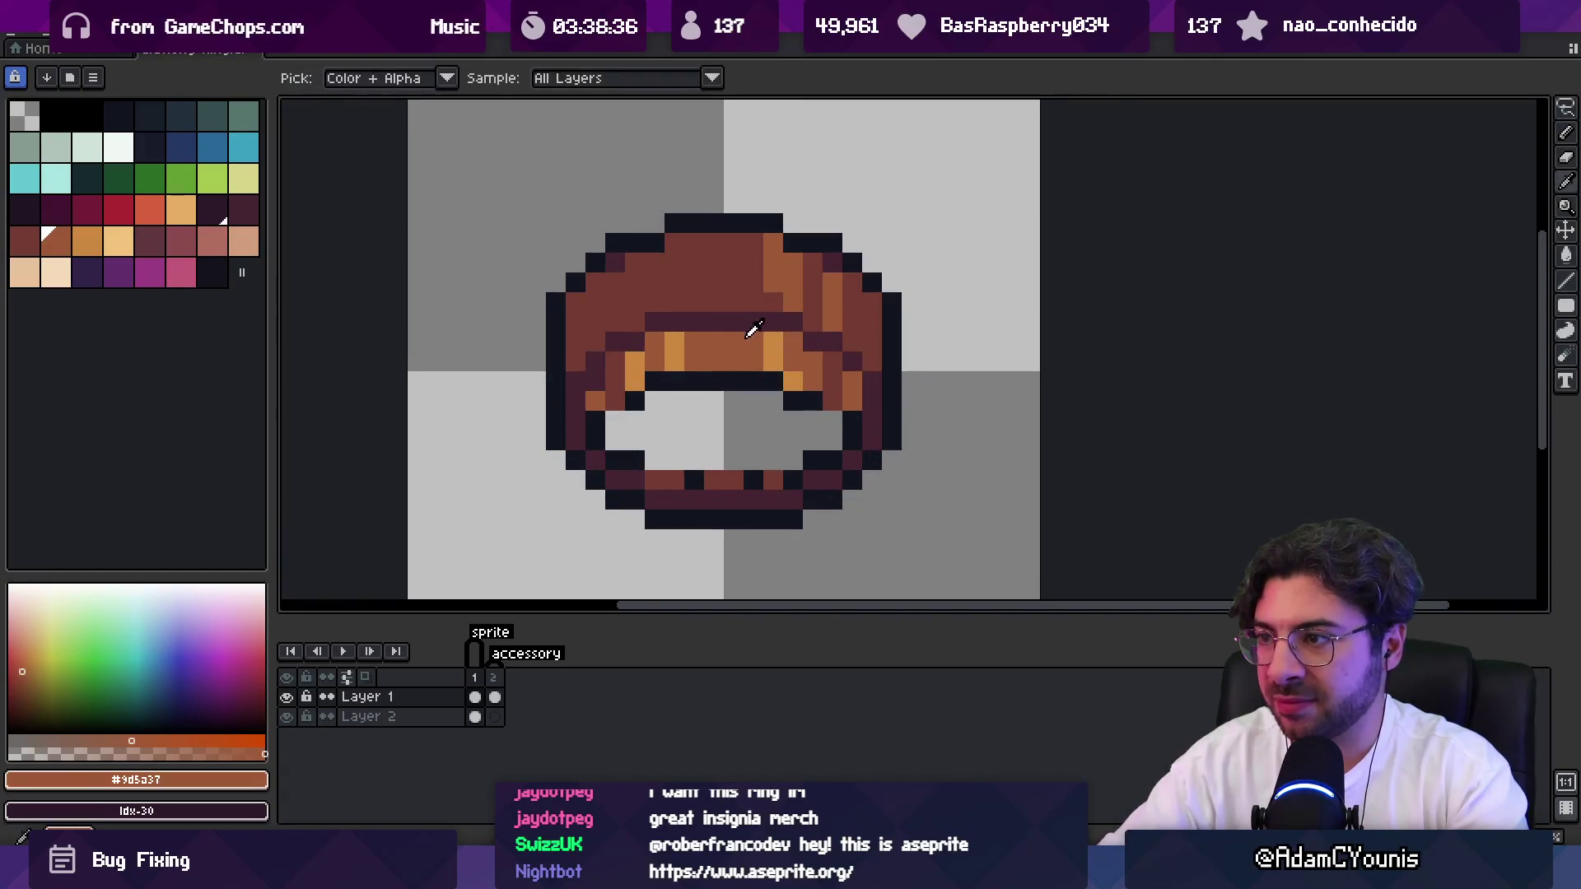
pyautogui.keyDown('alt'); pyautogui.click(762, 299); pyautogui.keyUp('alt')
pyautogui.scroll(-5, 729, 318)
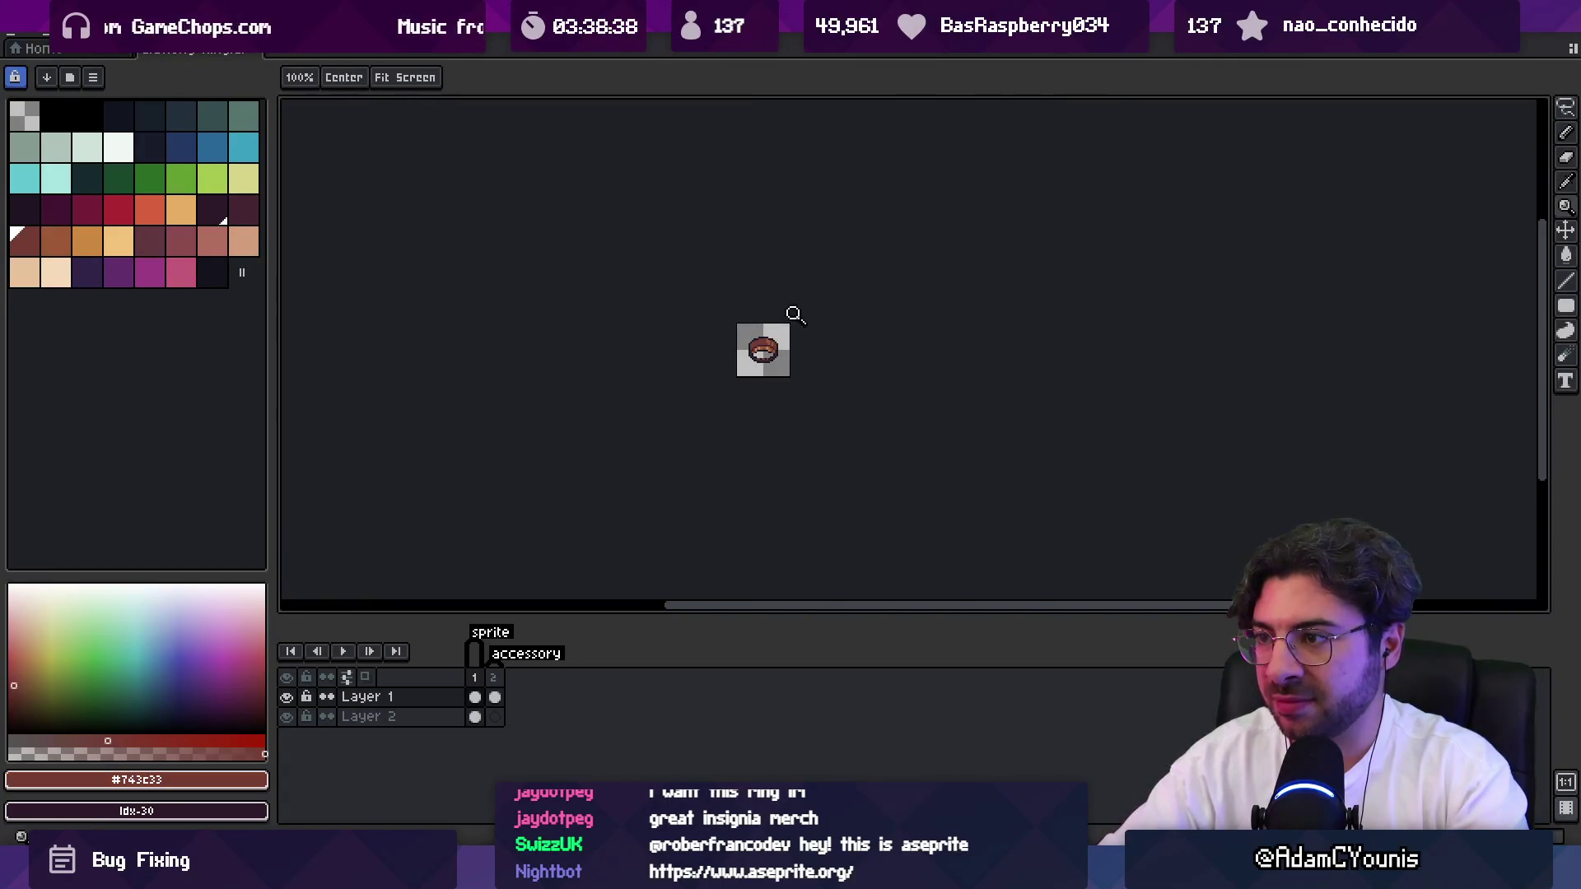
pyautogui.scroll(3, 791, 323)
# Re-export the ring as a sprite sheet, overwriting the existing files, and return to Unity.
pyautogui.press('v')
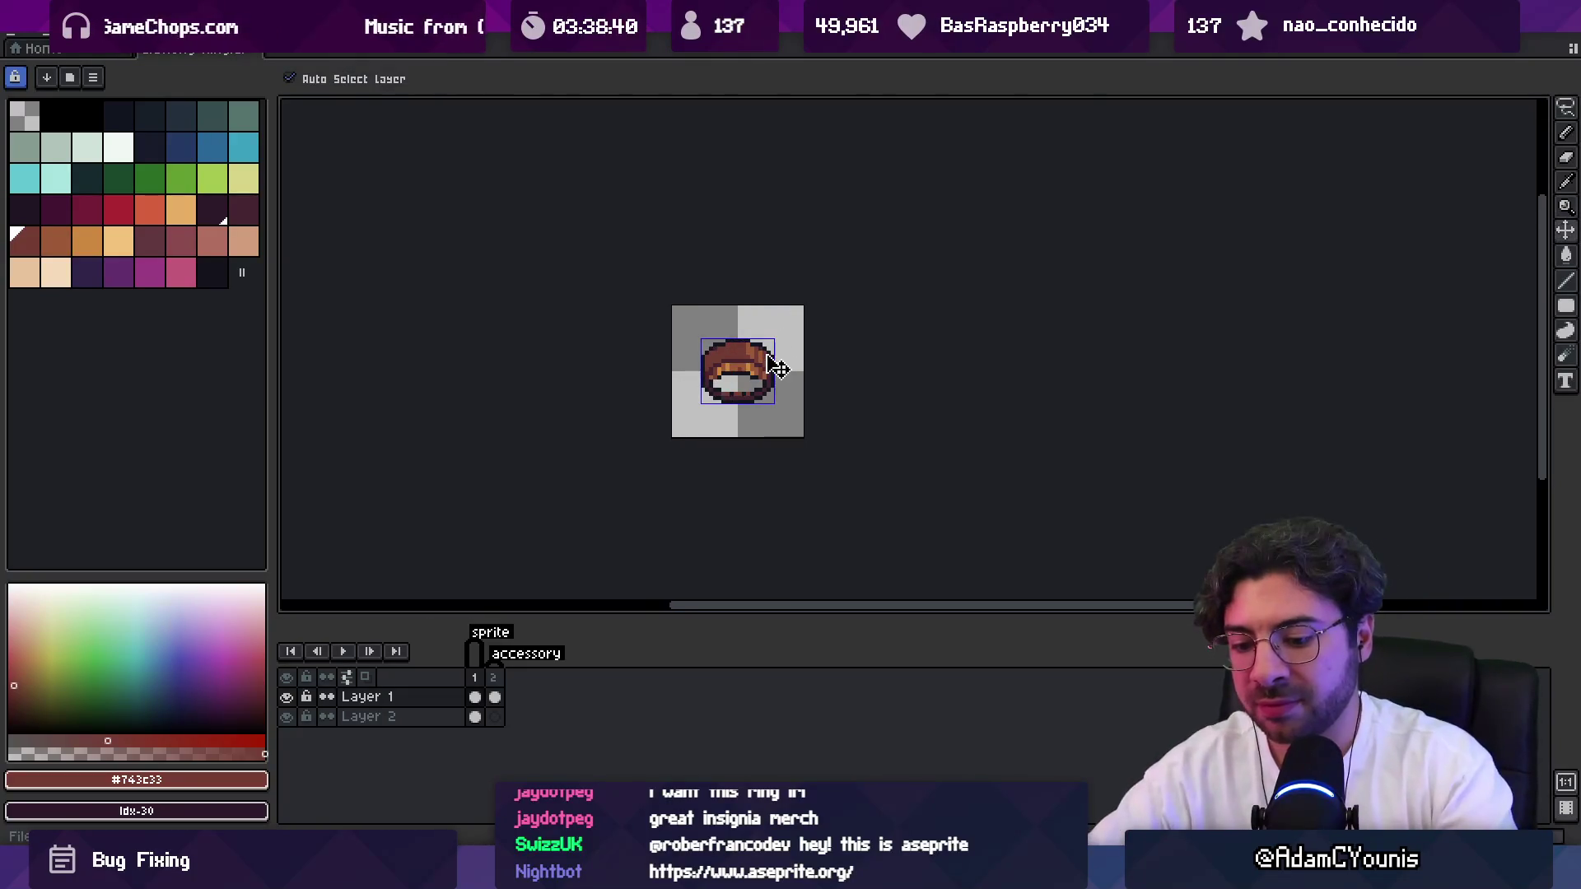
pyautogui.hotkey('ctrl', 'shift', 'x')
pyautogui.press('Return')
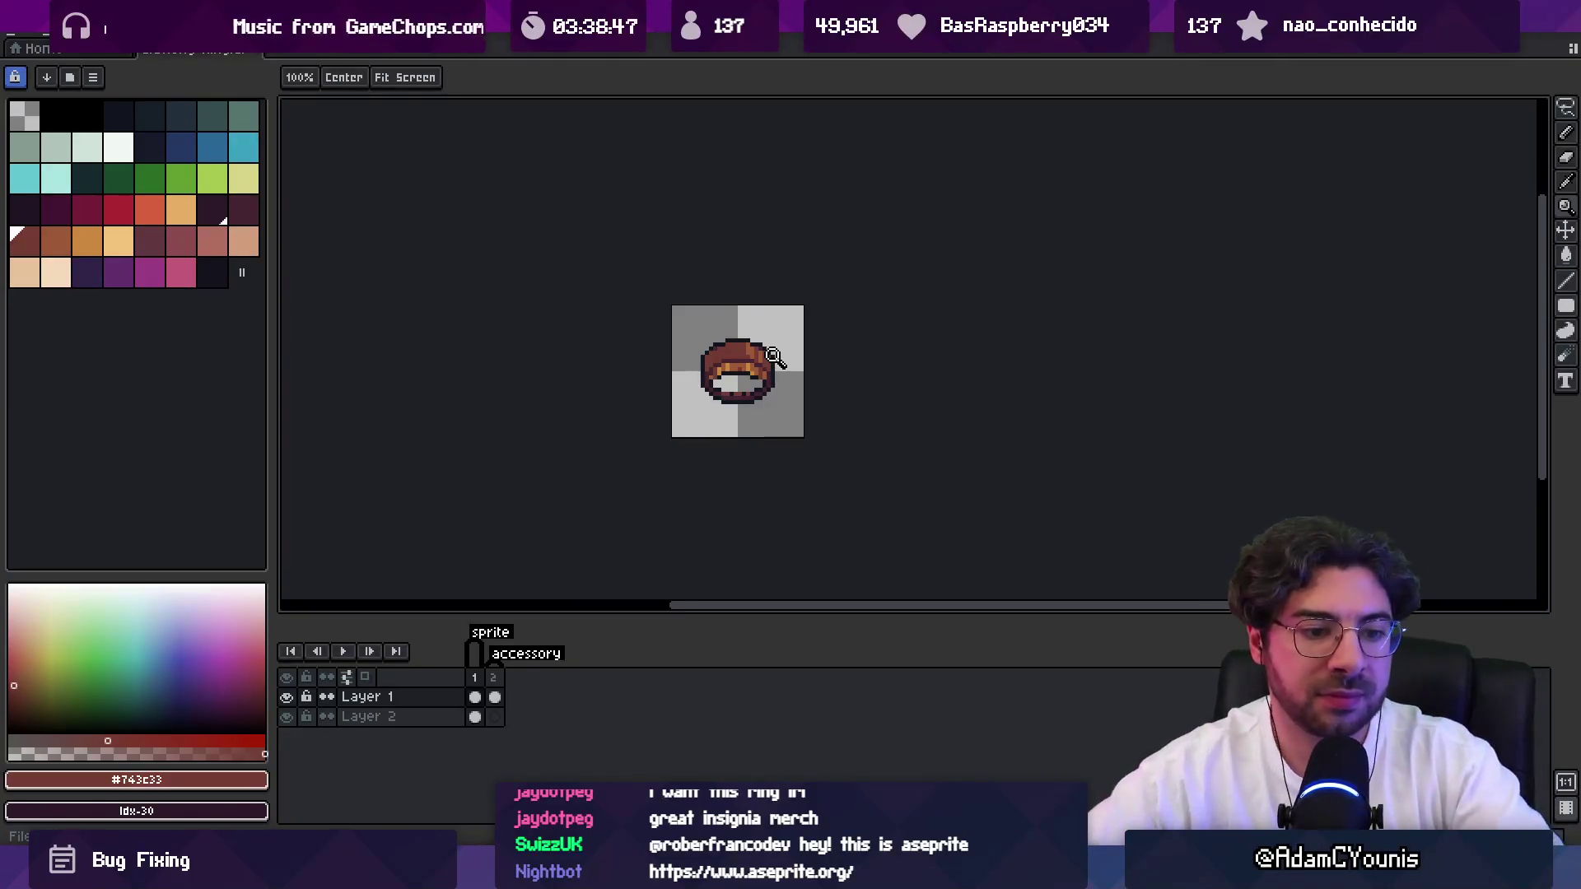
pyautogui.hotkey('alt', 'Tab')
# Set both Gluttony Ring textures to Single sprite mode and apply.
pyautogui.click(631, 675)
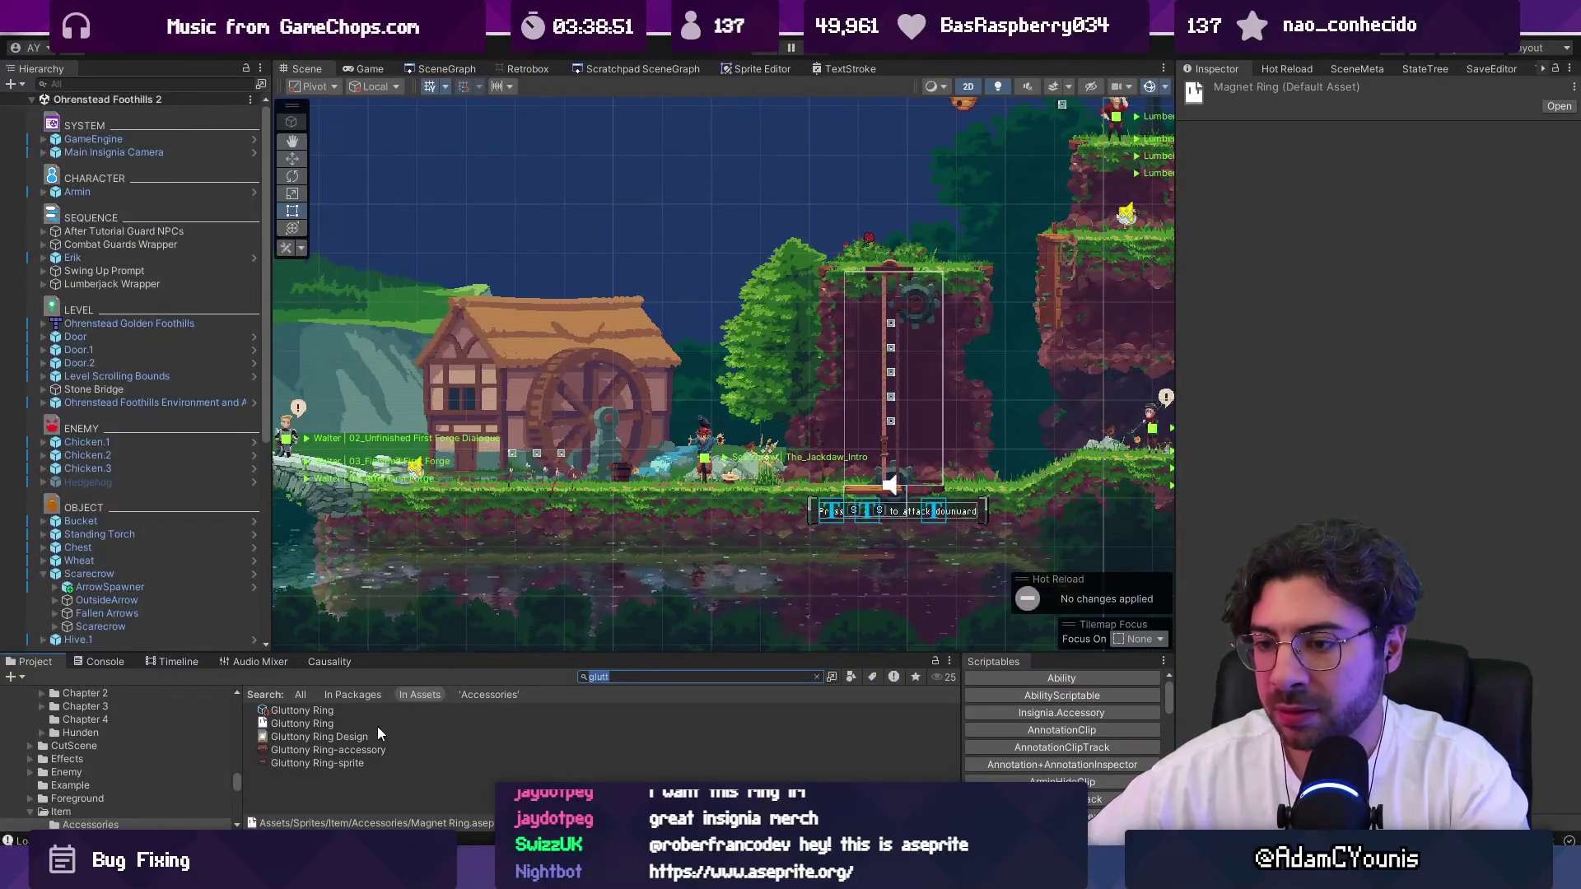
pyautogui.click(577, 751)
pyautogui.keyDown('shift'); pyautogui.click(576, 762); pyautogui.keyUp('shift')
pyautogui.click(1449, 179)
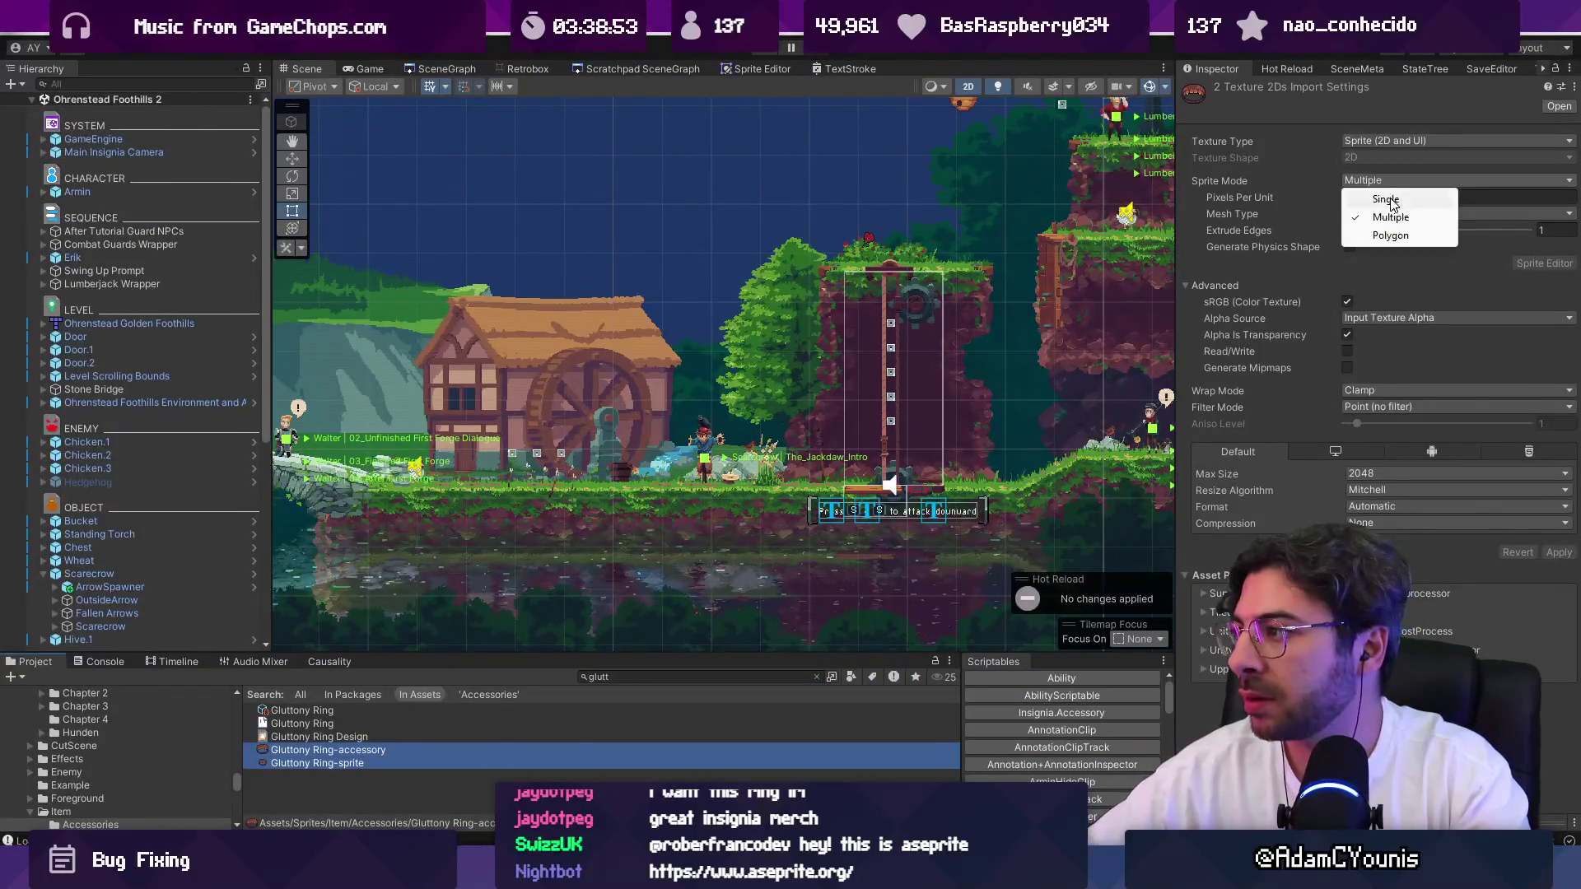
pyautogui.click(1399, 201)
pyautogui.click(1560, 570)
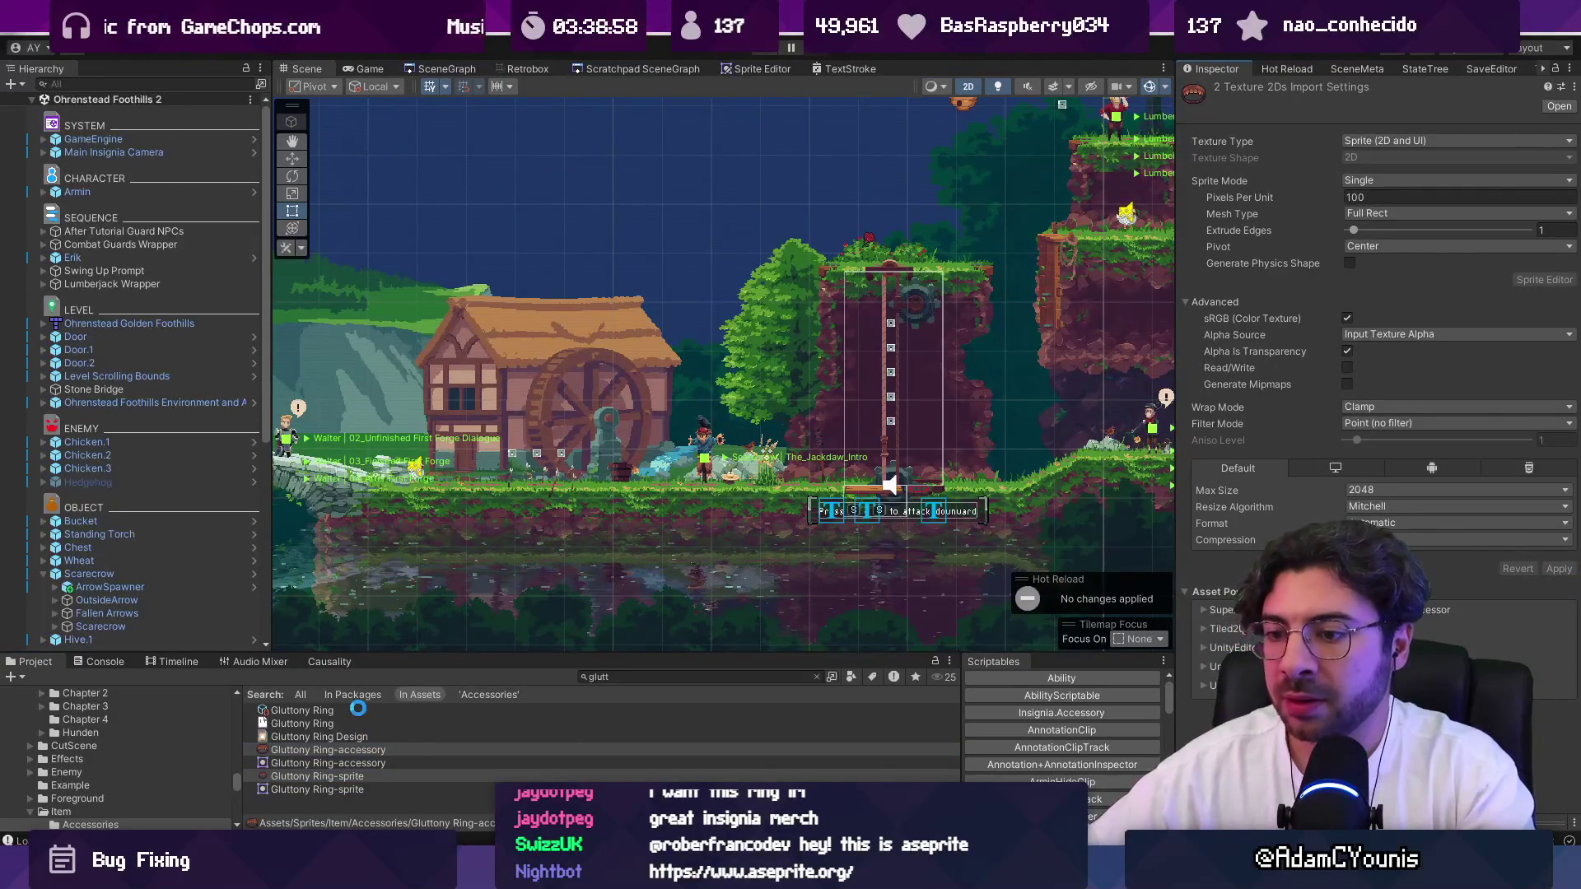
# Assign Gluttony Ring-sprite and Gluttony Ring-accessory to the accessory's Sprite and Equip Page Sprite, then play.
pyautogui.click(357, 709)
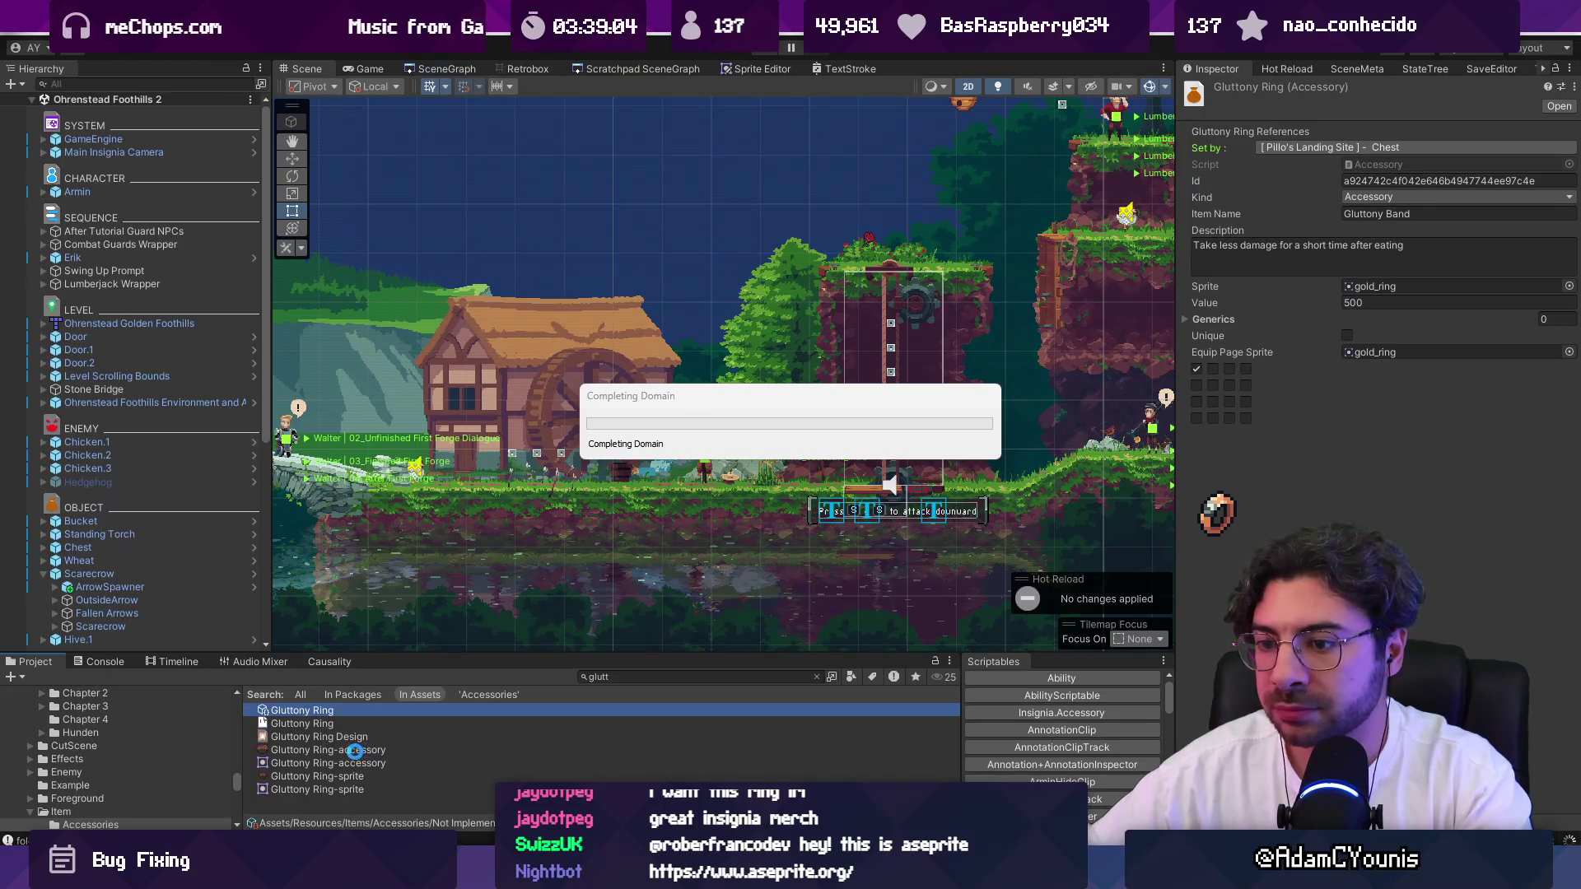
pyautogui.moveTo(428, 749)
pyautogui.mouseDown()
pyautogui.moveTo(699, 710)
pyautogui.moveTo(1367, 353)
pyautogui.mouseUp()
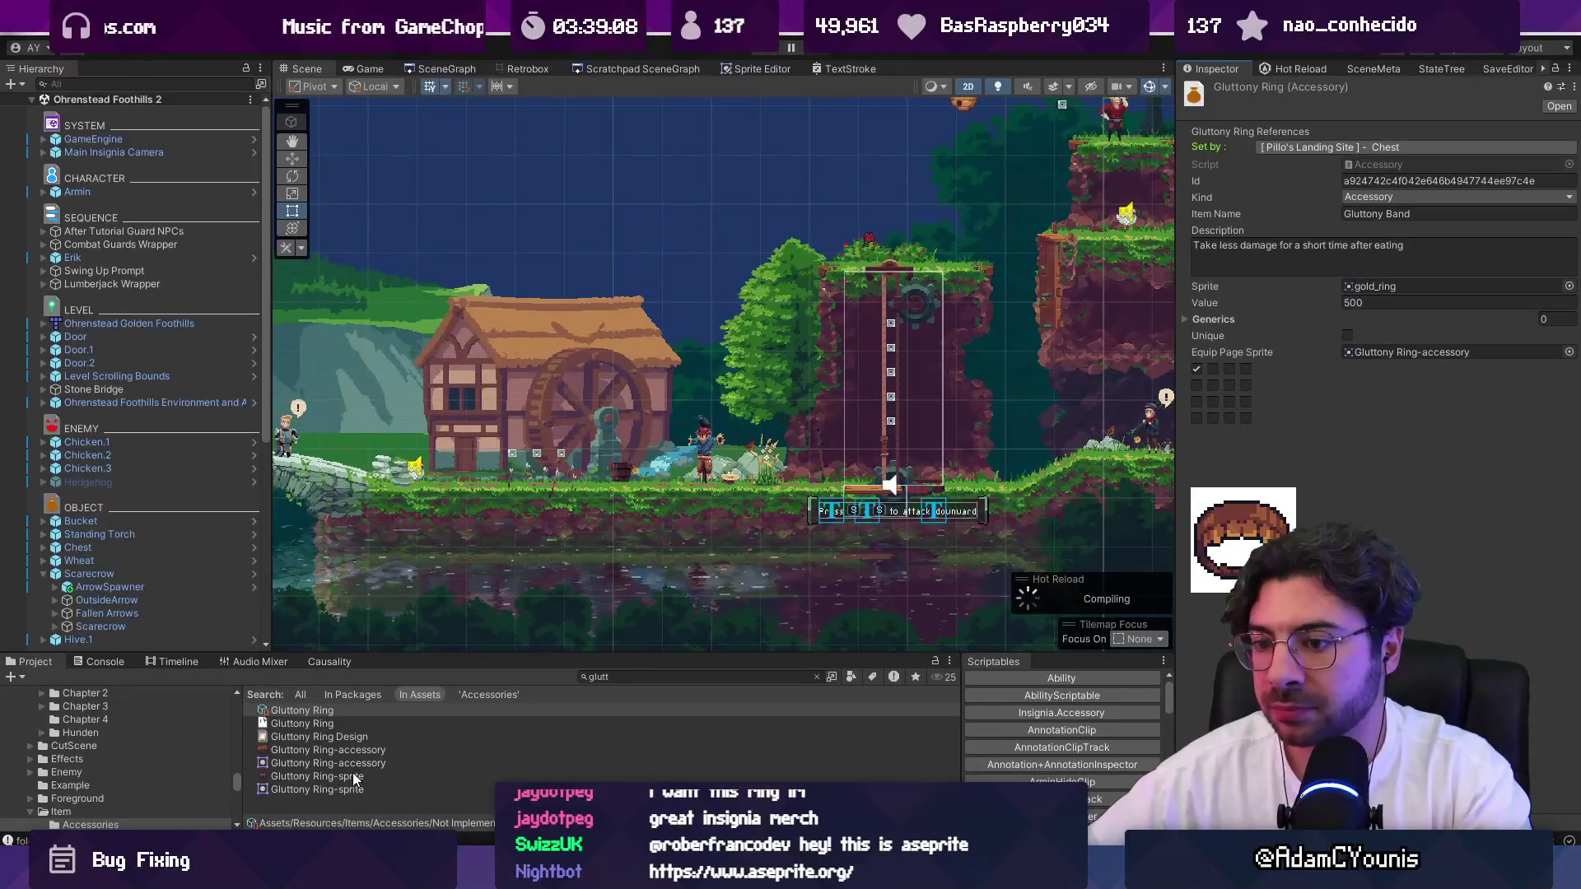
pyautogui.moveTo(725, 777); pyautogui.dragTo(1365, 291)
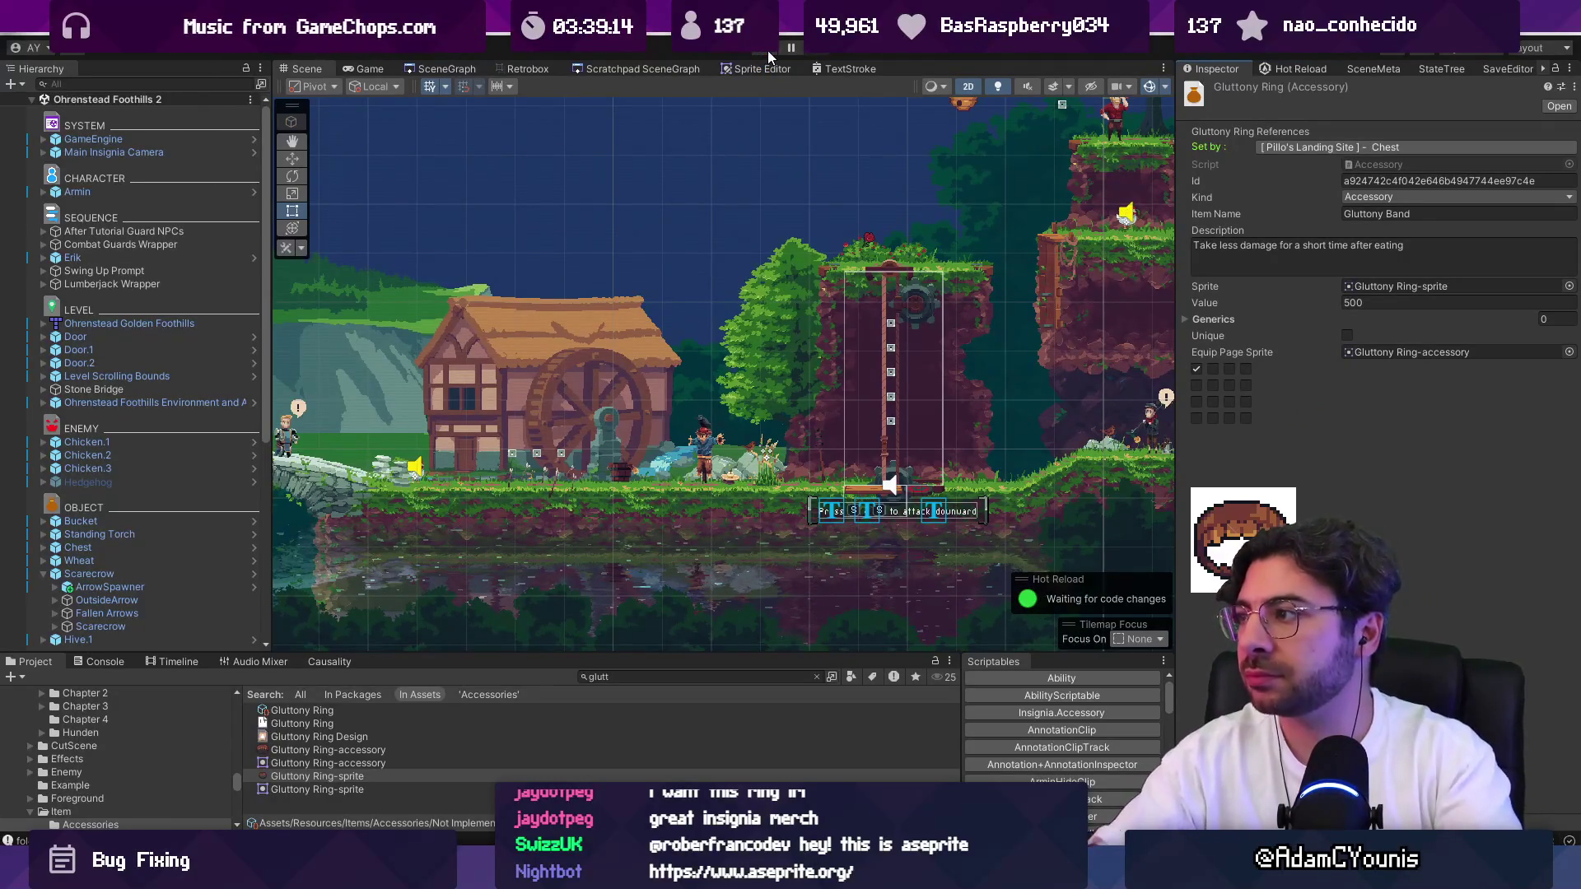
pyautogui.click(767, 51)
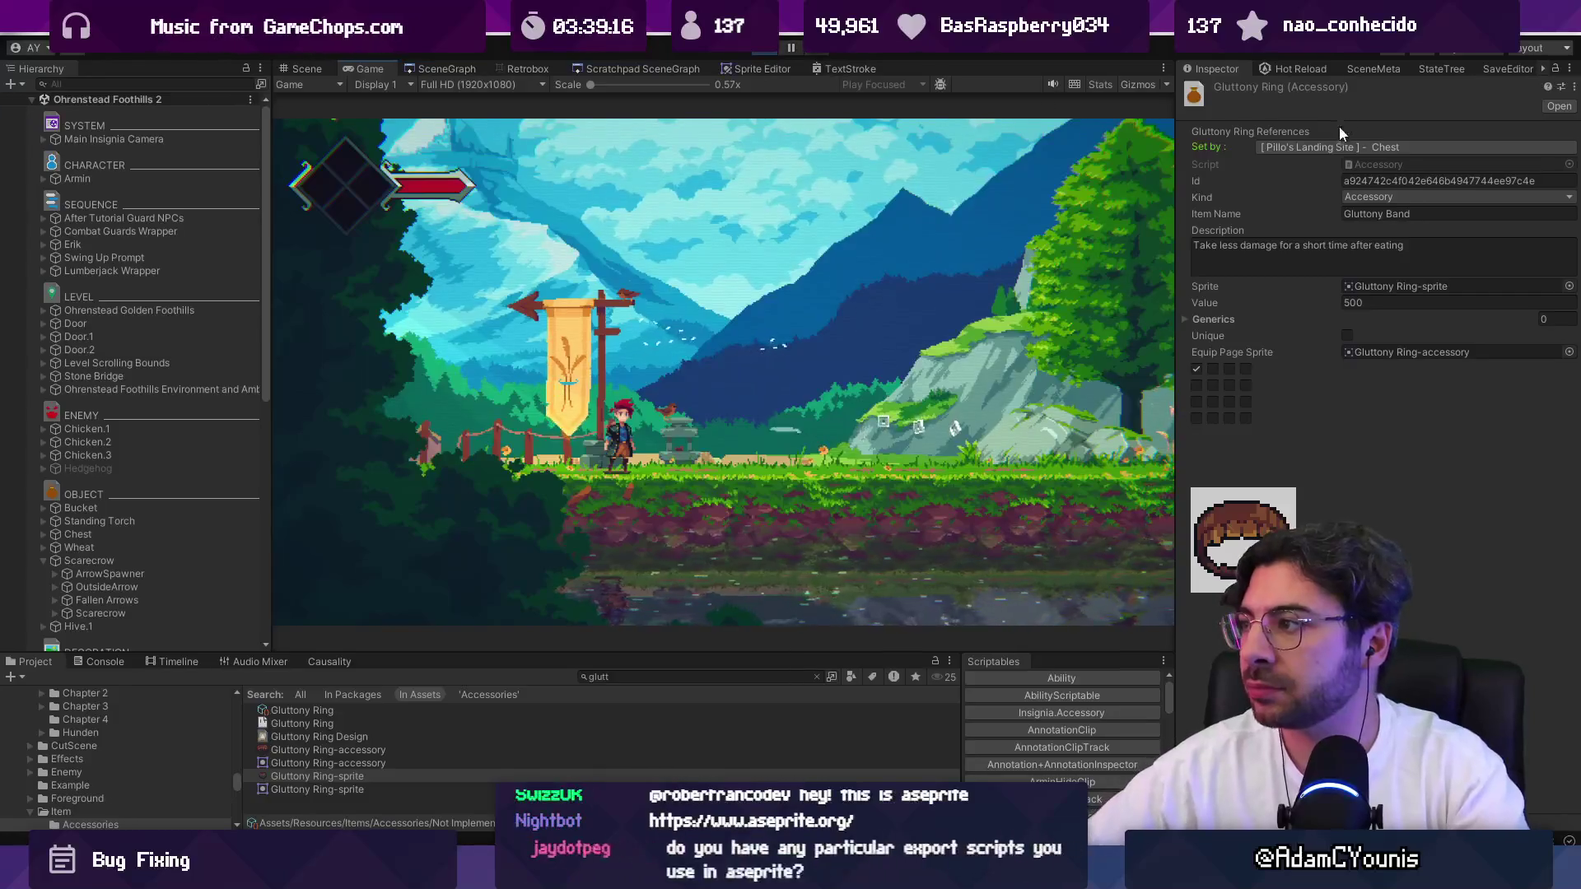
# Rename the item from 'Band' to 'Ring' and restart the running game.
pyautogui.doubleClick(1396, 213)
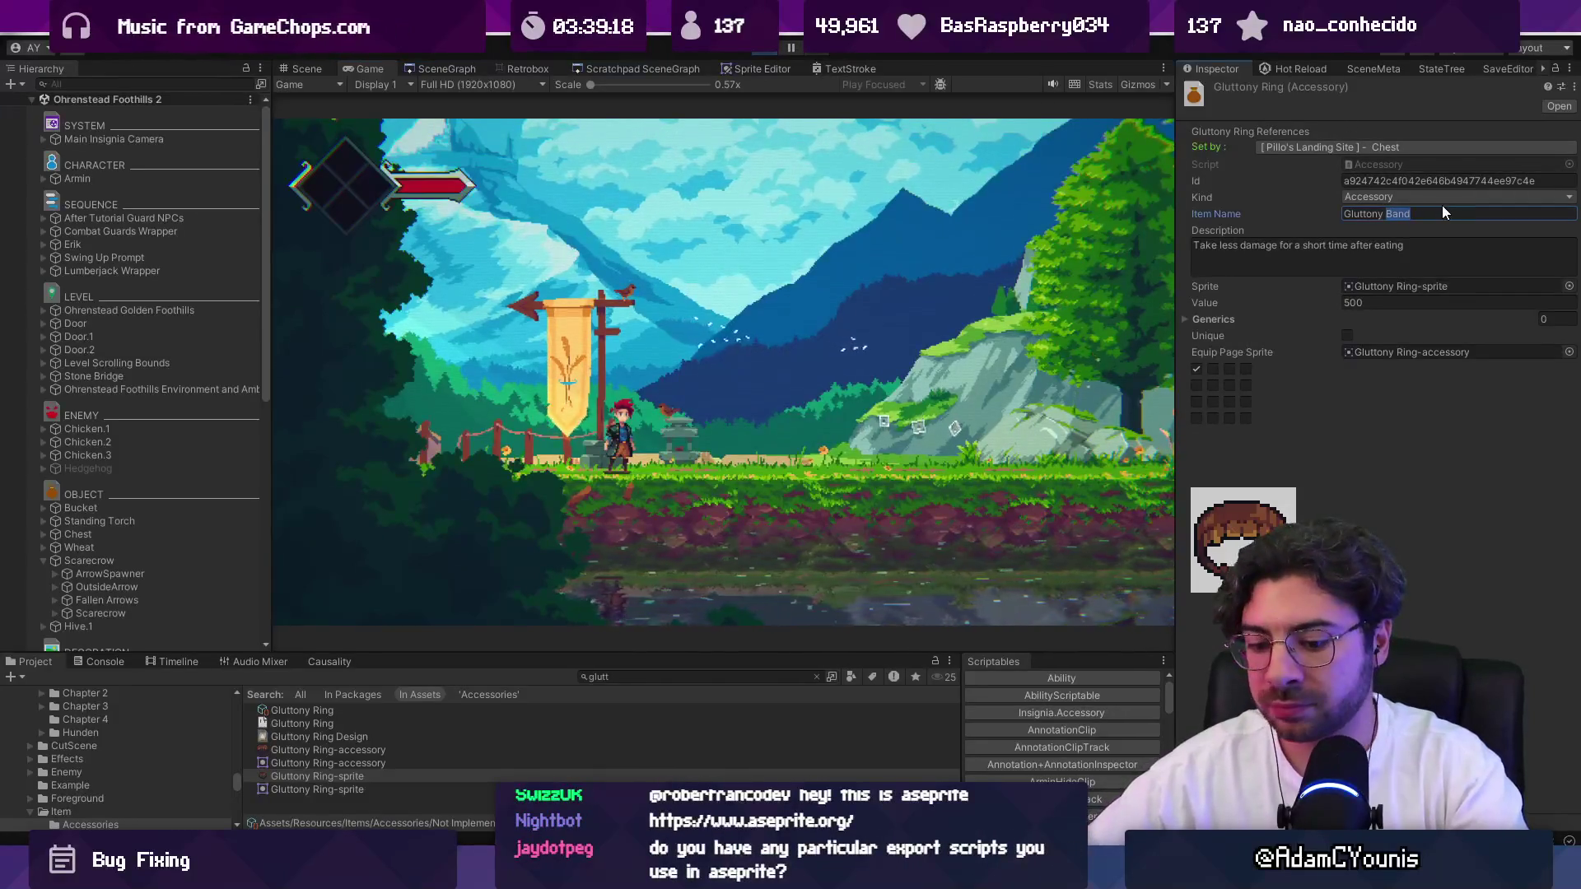
pyautogui.write('Ring')
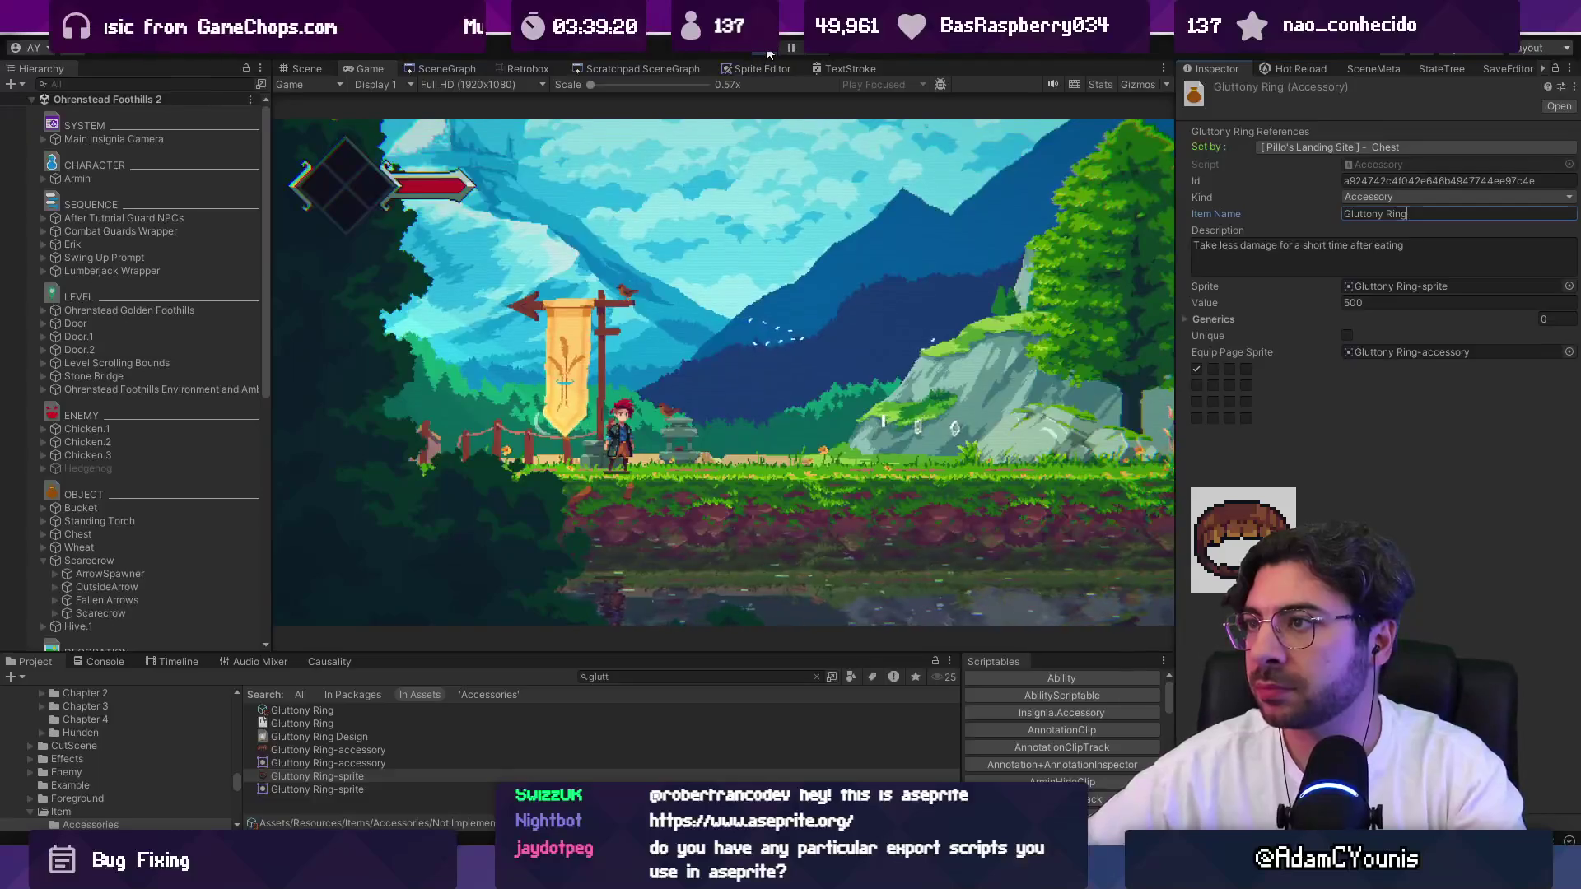
pyautogui.click(767, 51)
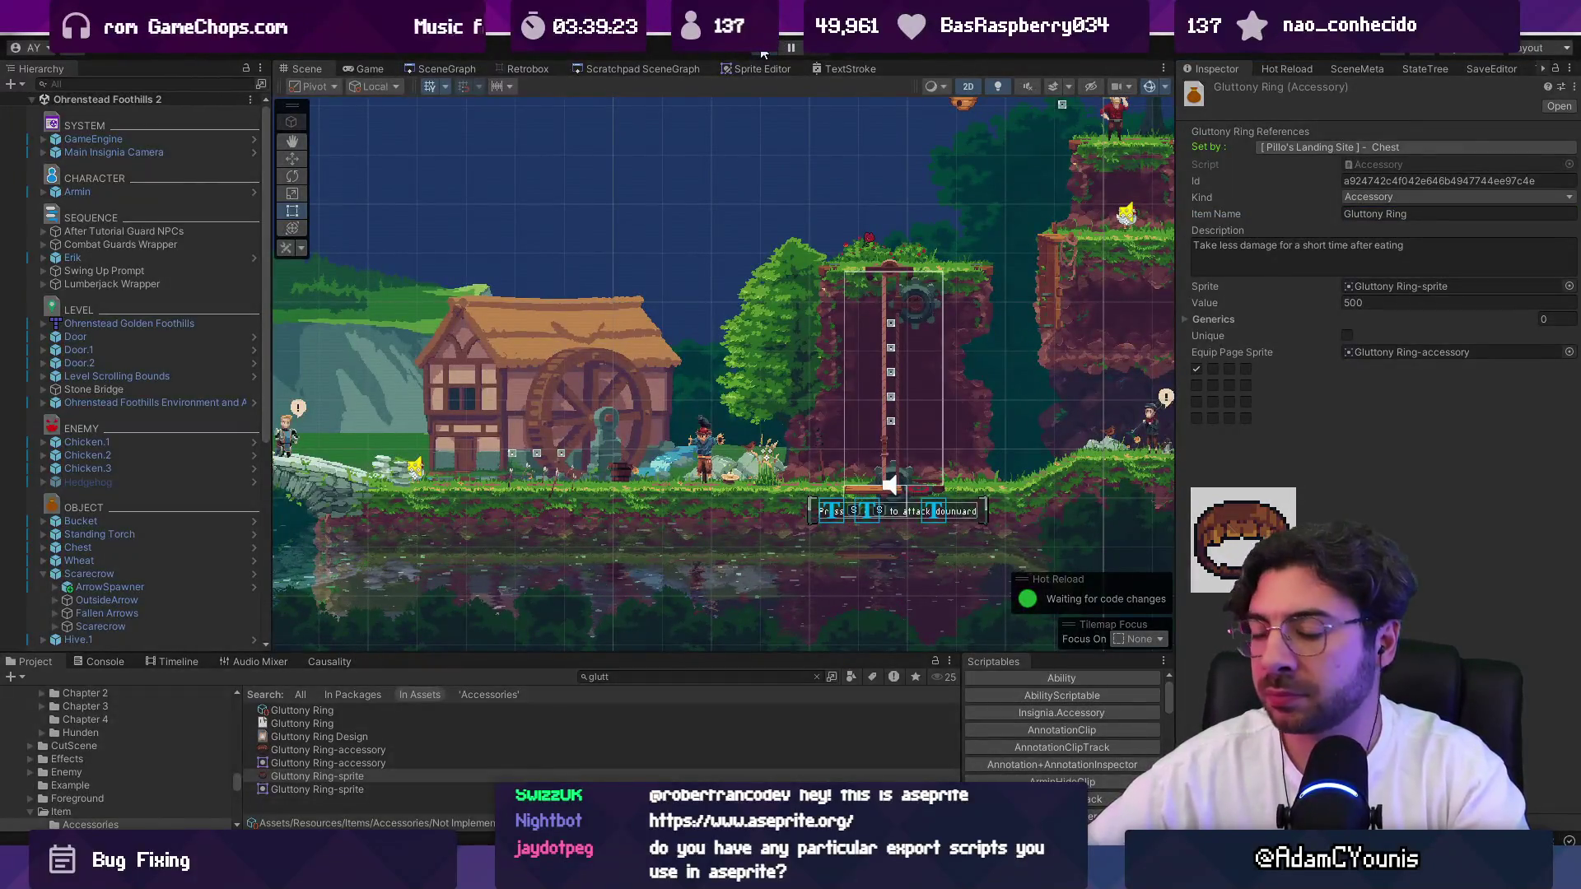
pyautogui.click(762, 53)
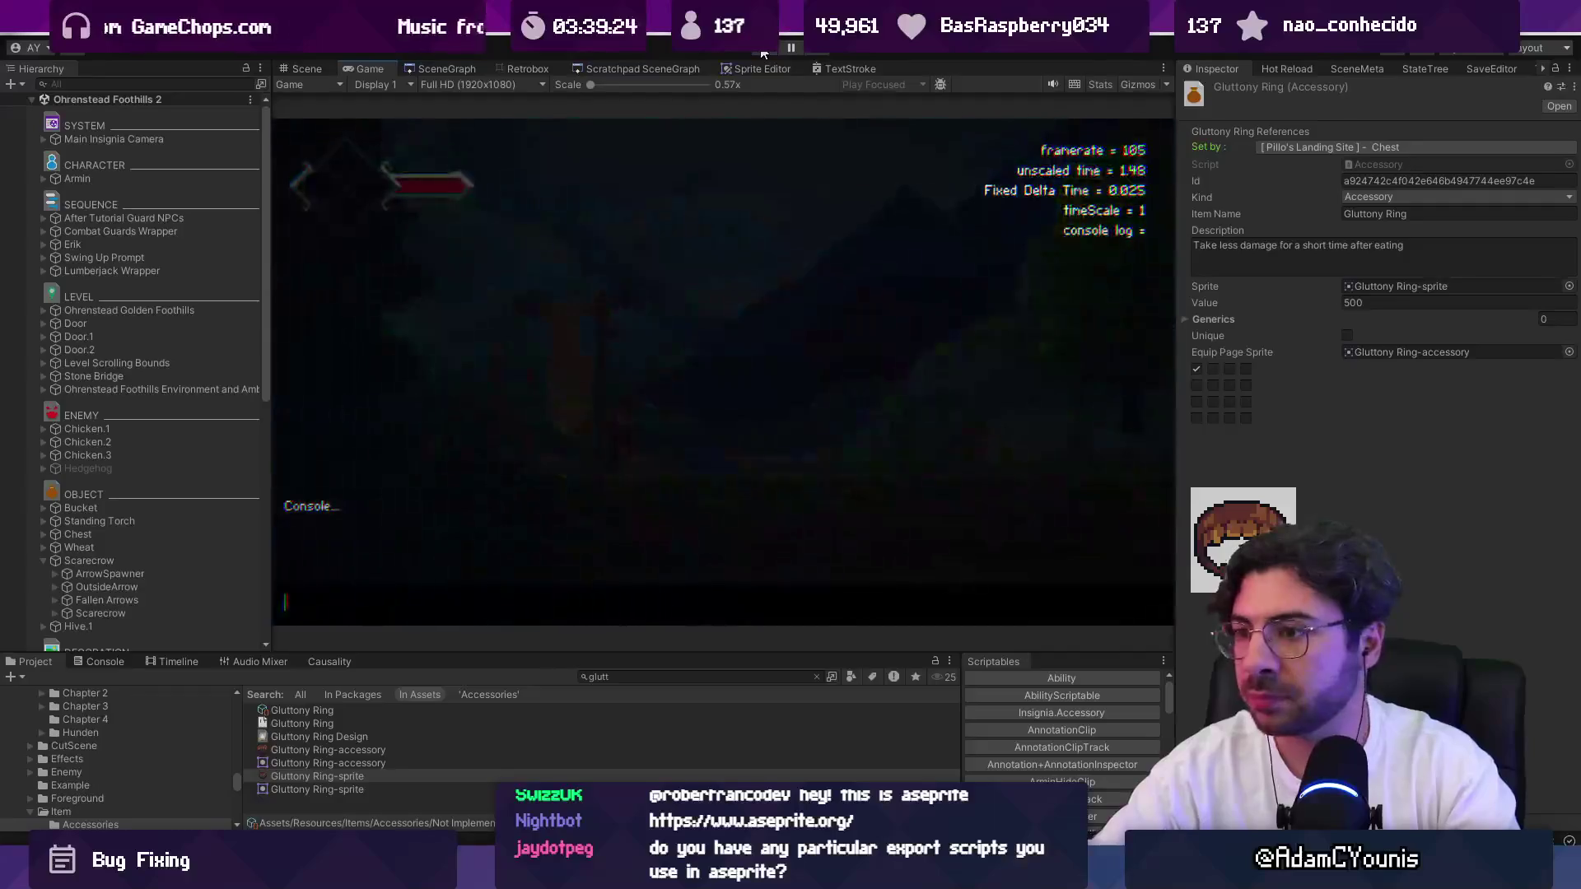
# Spawn the ring with the console command 'spawn item Gluttony_Ring', correcting the typos.
pyautogui.write('spawnitem')
pyautogui.write('tony')
pyautogui.write('ing')
pyautogui.press('Return')
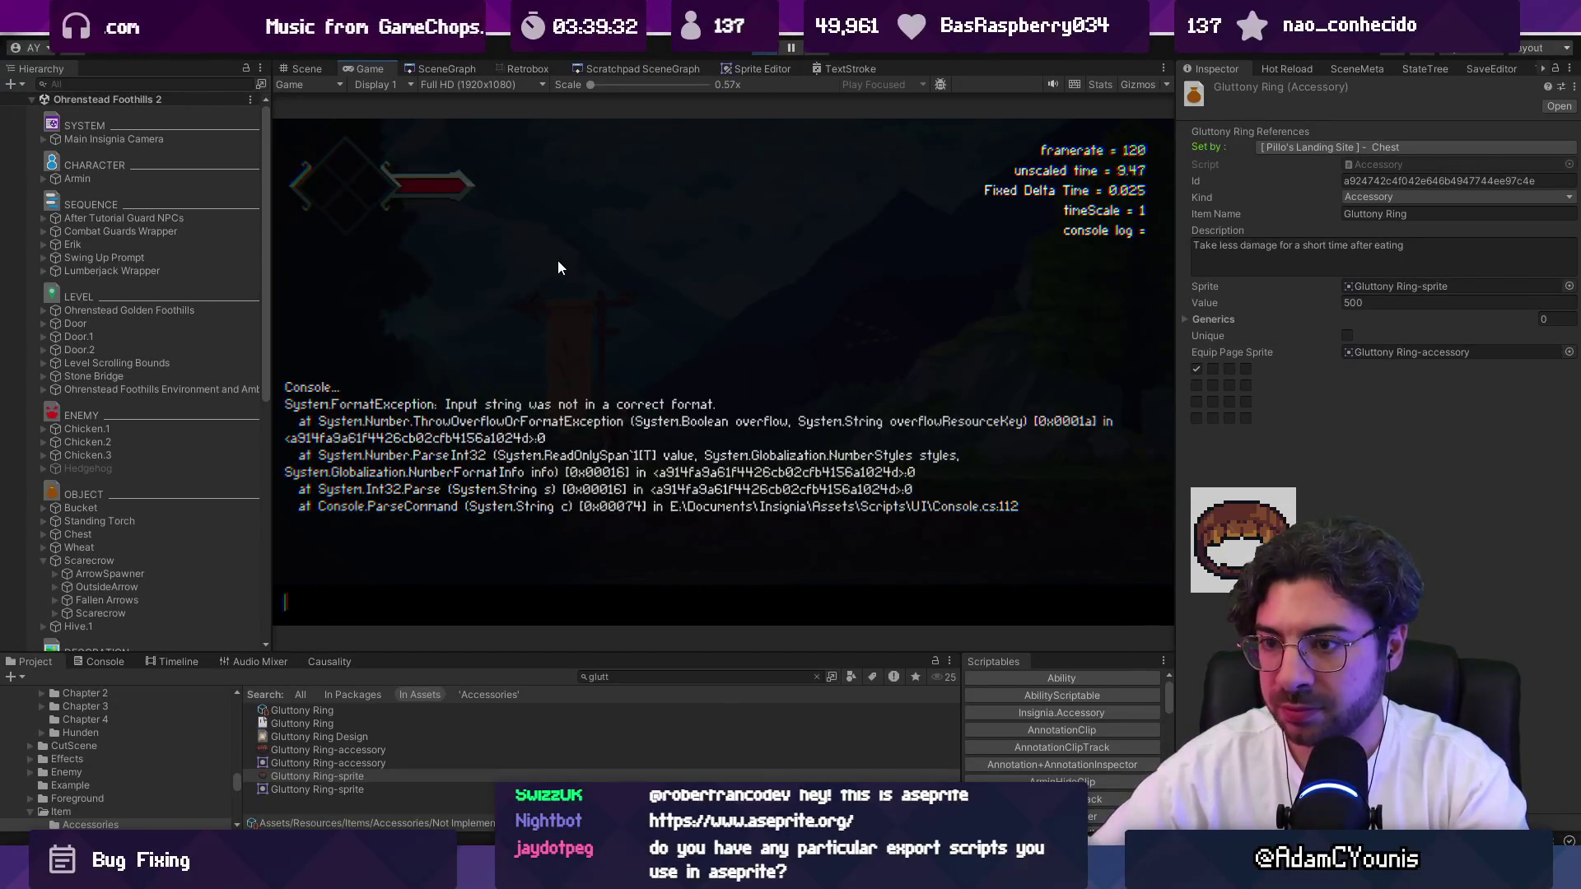
pyautogui.press('BackSpace')
pyautogui.write('pawn item ')
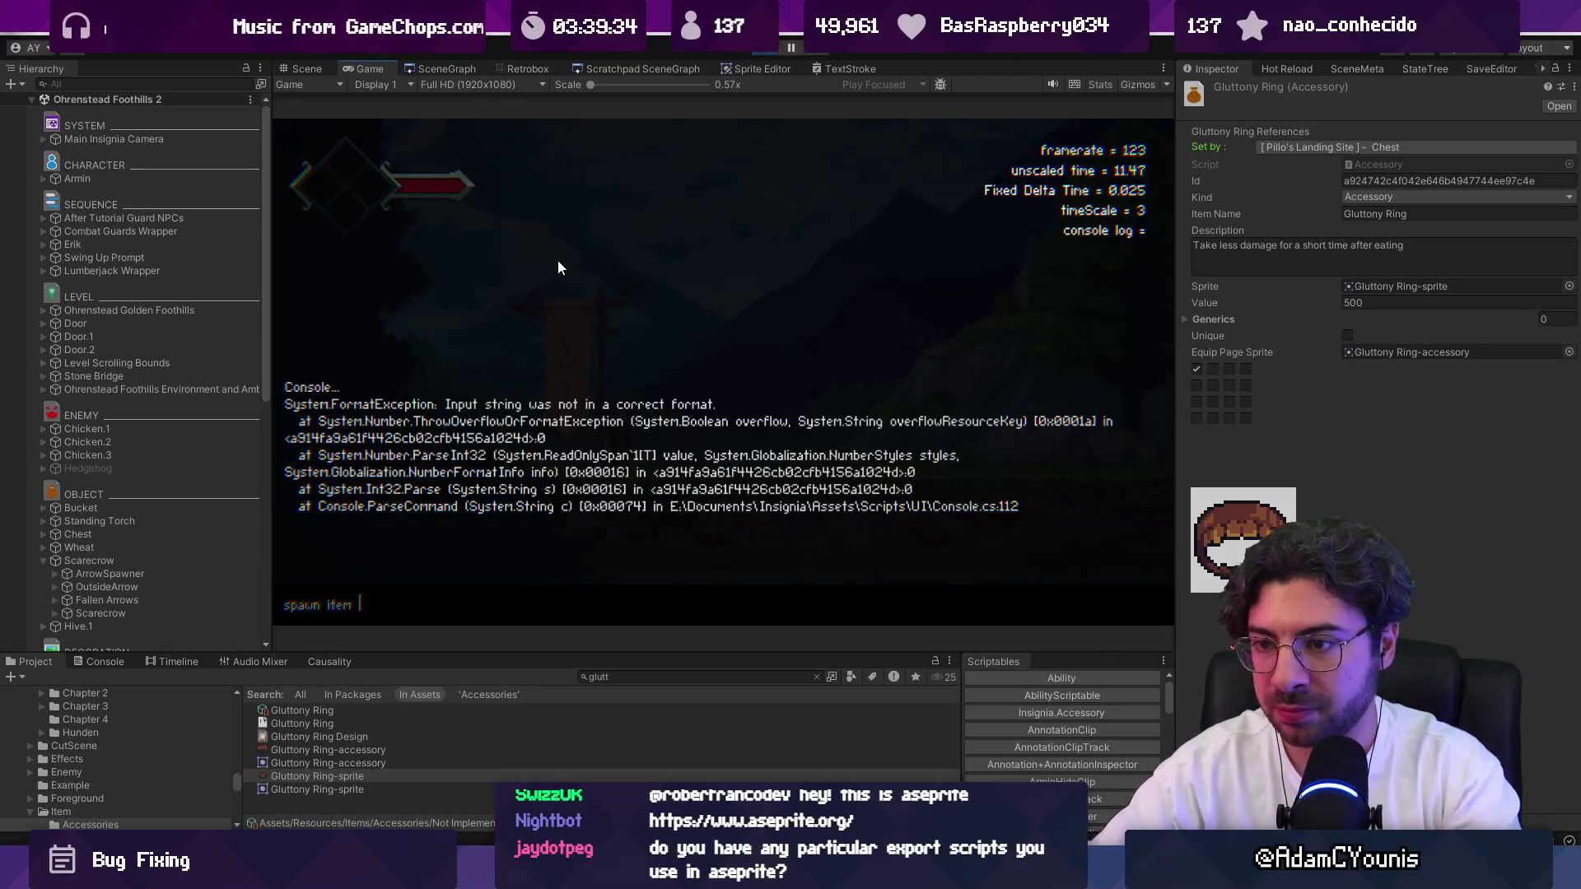
pyautogui.write('Gluttony_Rint')
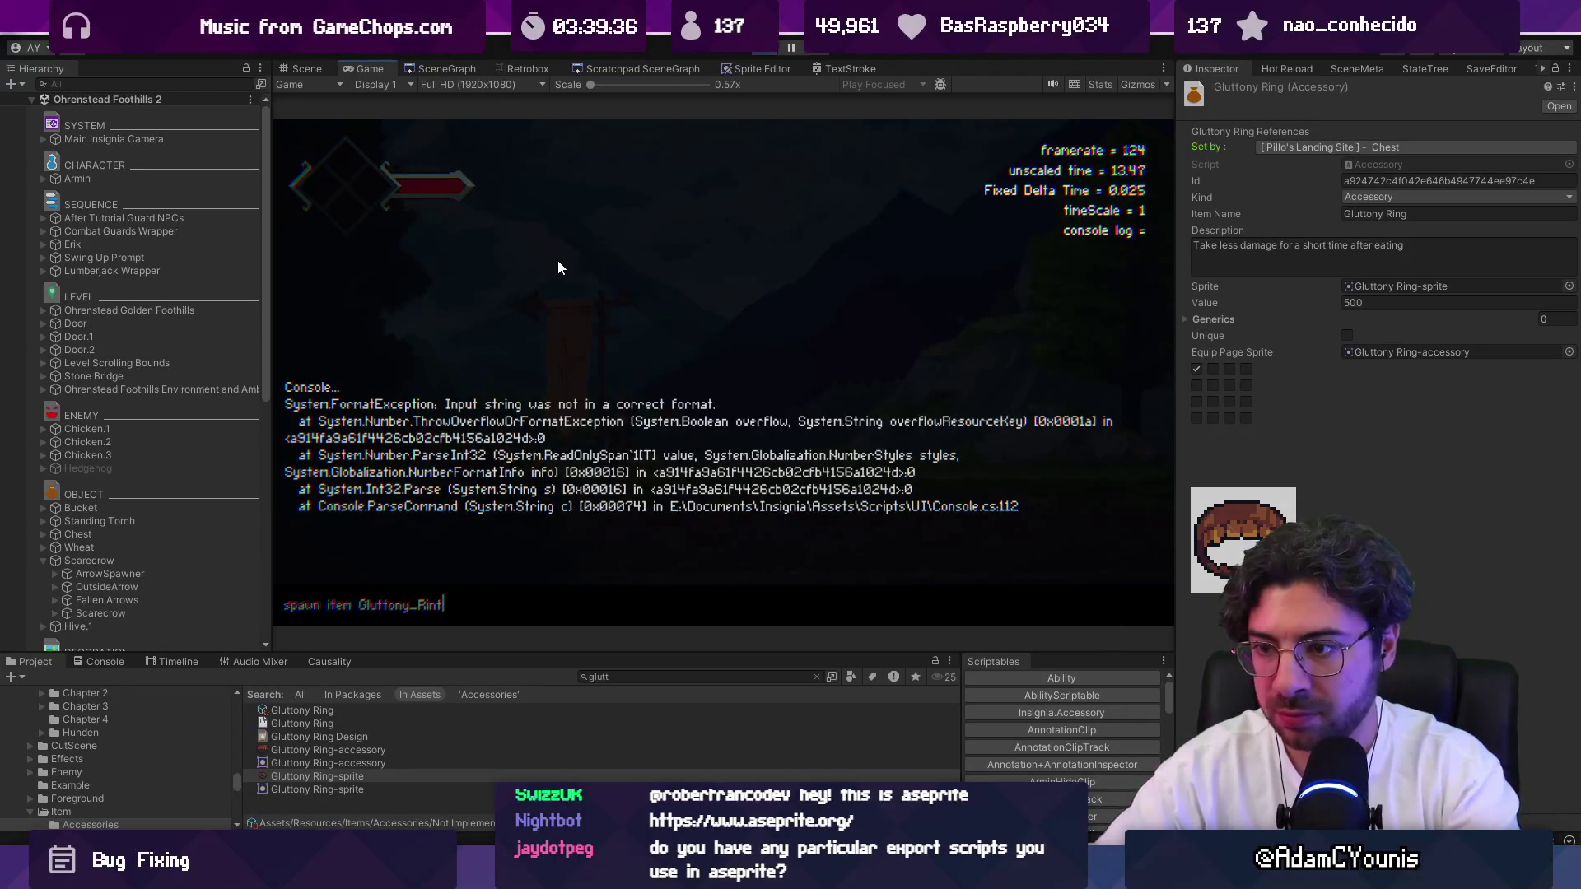
pyautogui.press('BackSpace')
pyautogui.write('g')
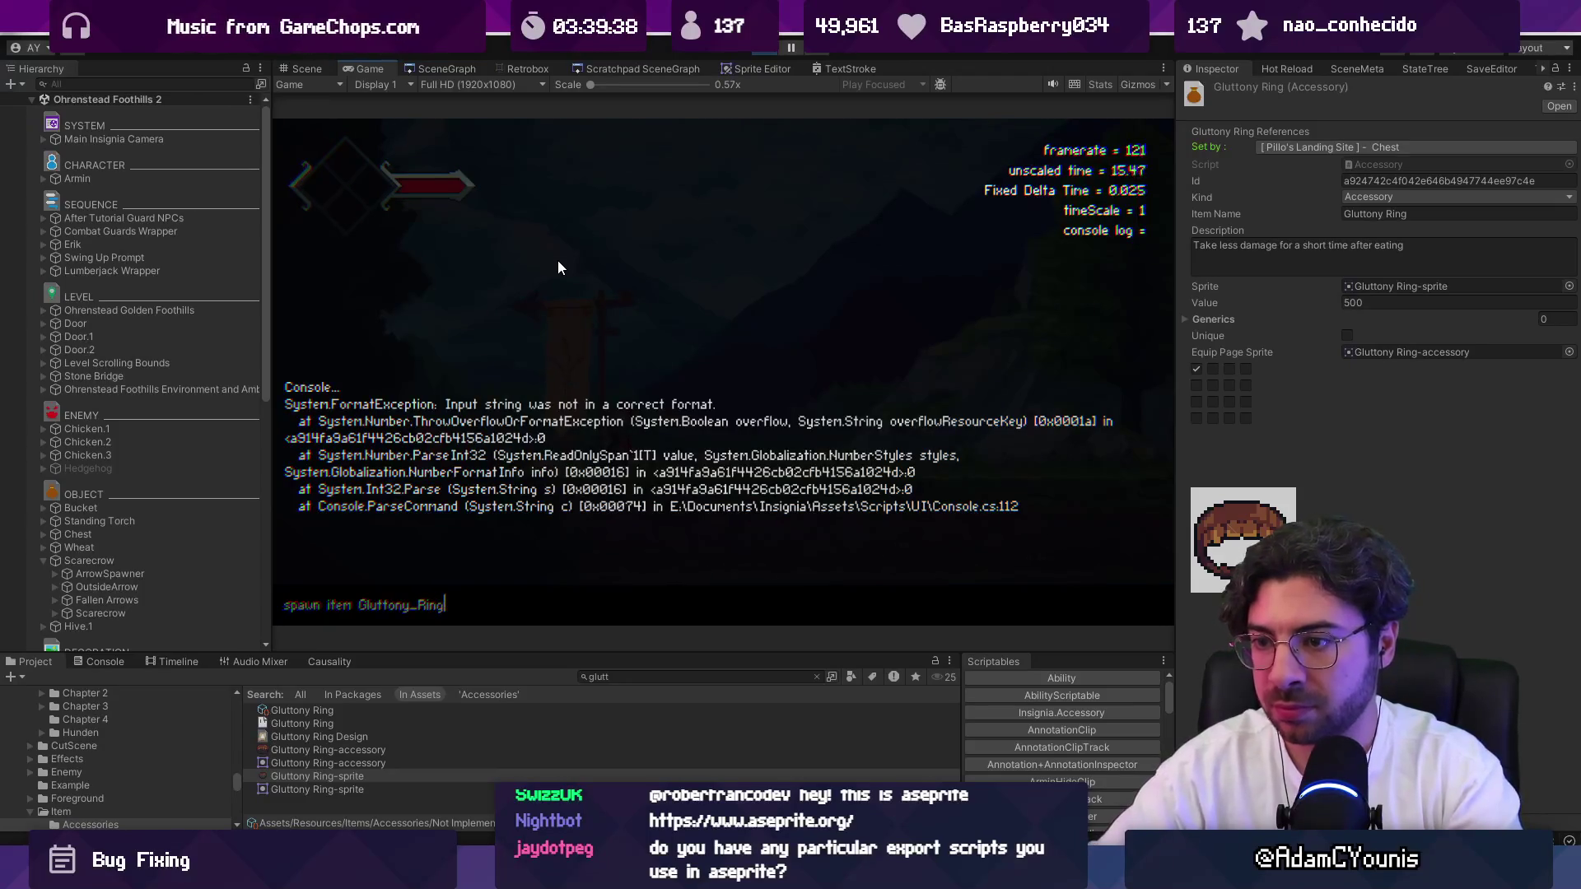
pyautogui.press('Return')
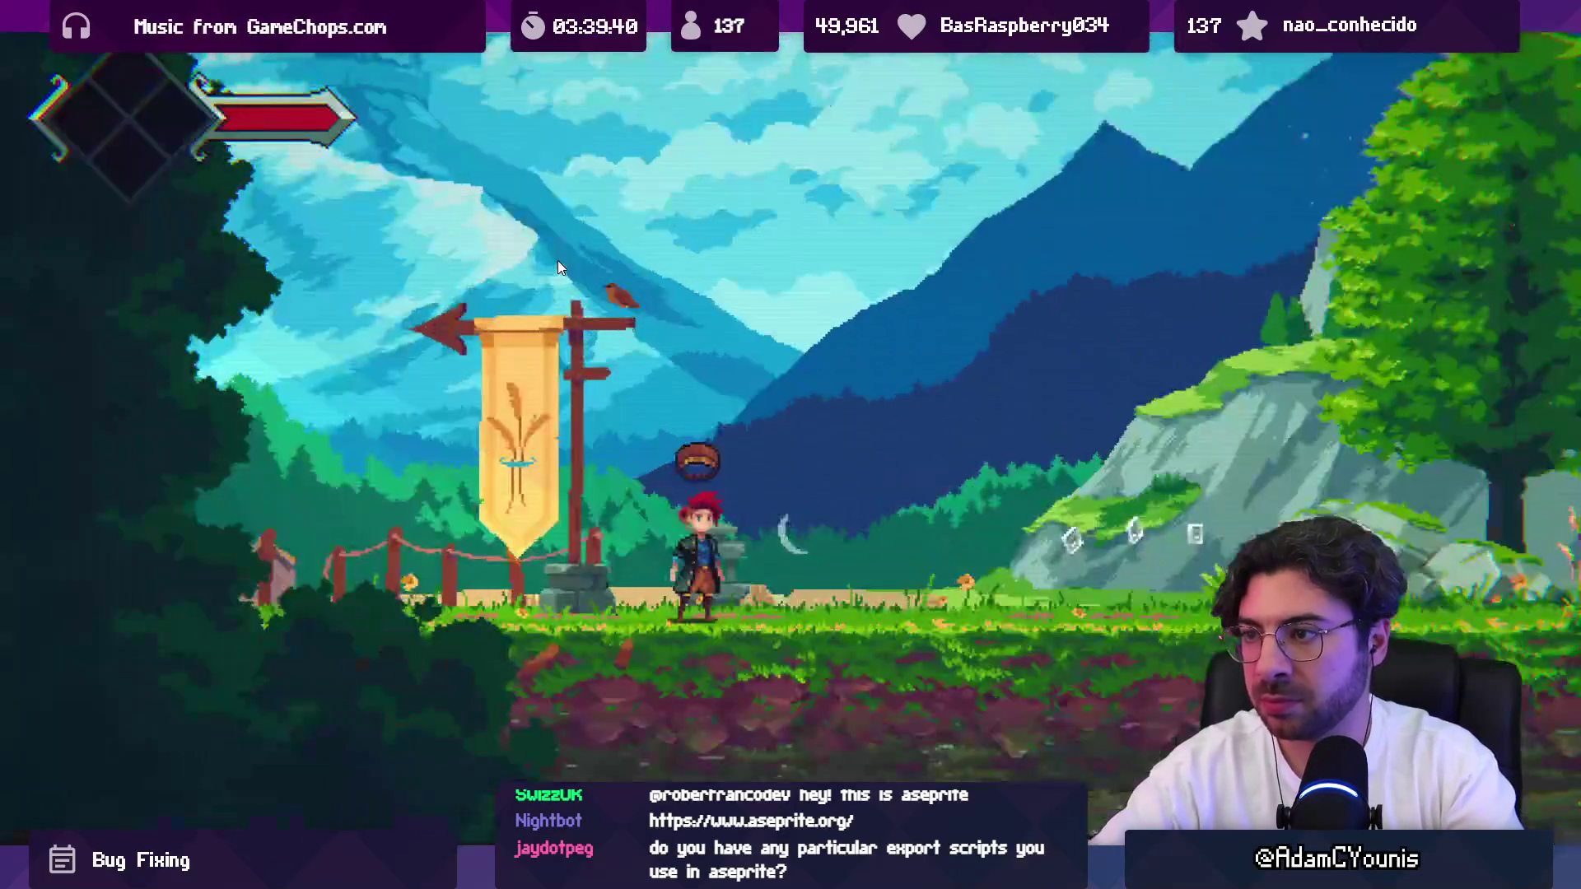
# Equip the Gluttony Ring in an empty accessory slot on the journal's Equipment page.
pyautogui.press('Tab')
pyautogui.press('d')
pyautogui.press('s')
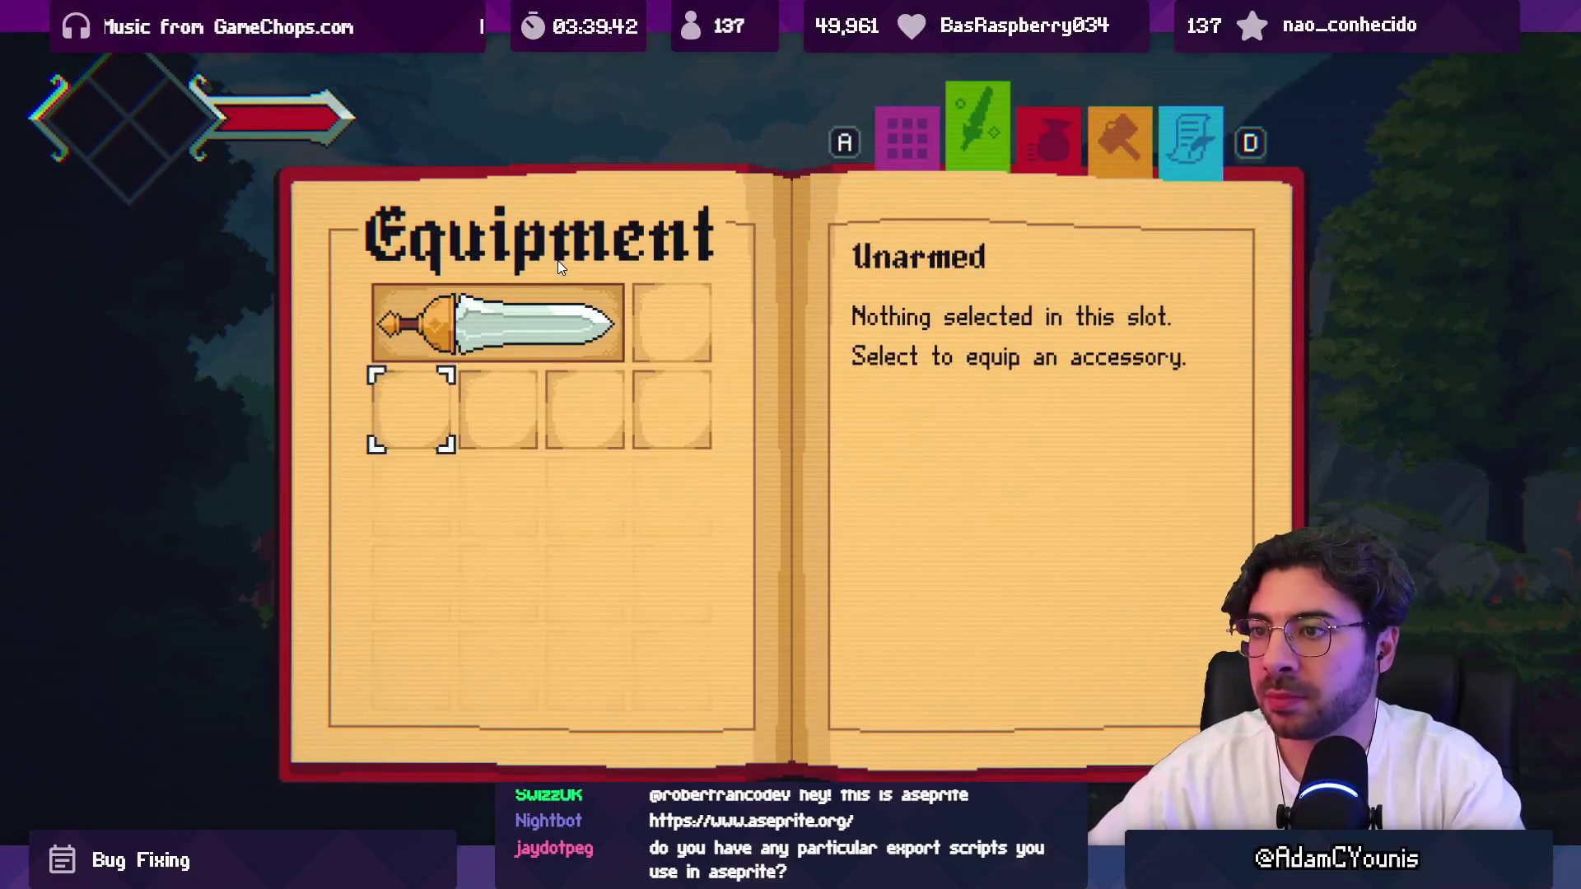
pyautogui.press('Return')
pyautogui.press('s')
pyautogui.press('Return')
# Move the Gluttony Ring into the top-right equipment slot.
pyautogui.press('d')
pyautogui.press('d')
pyautogui.press('a')
pyautogui.press('a')
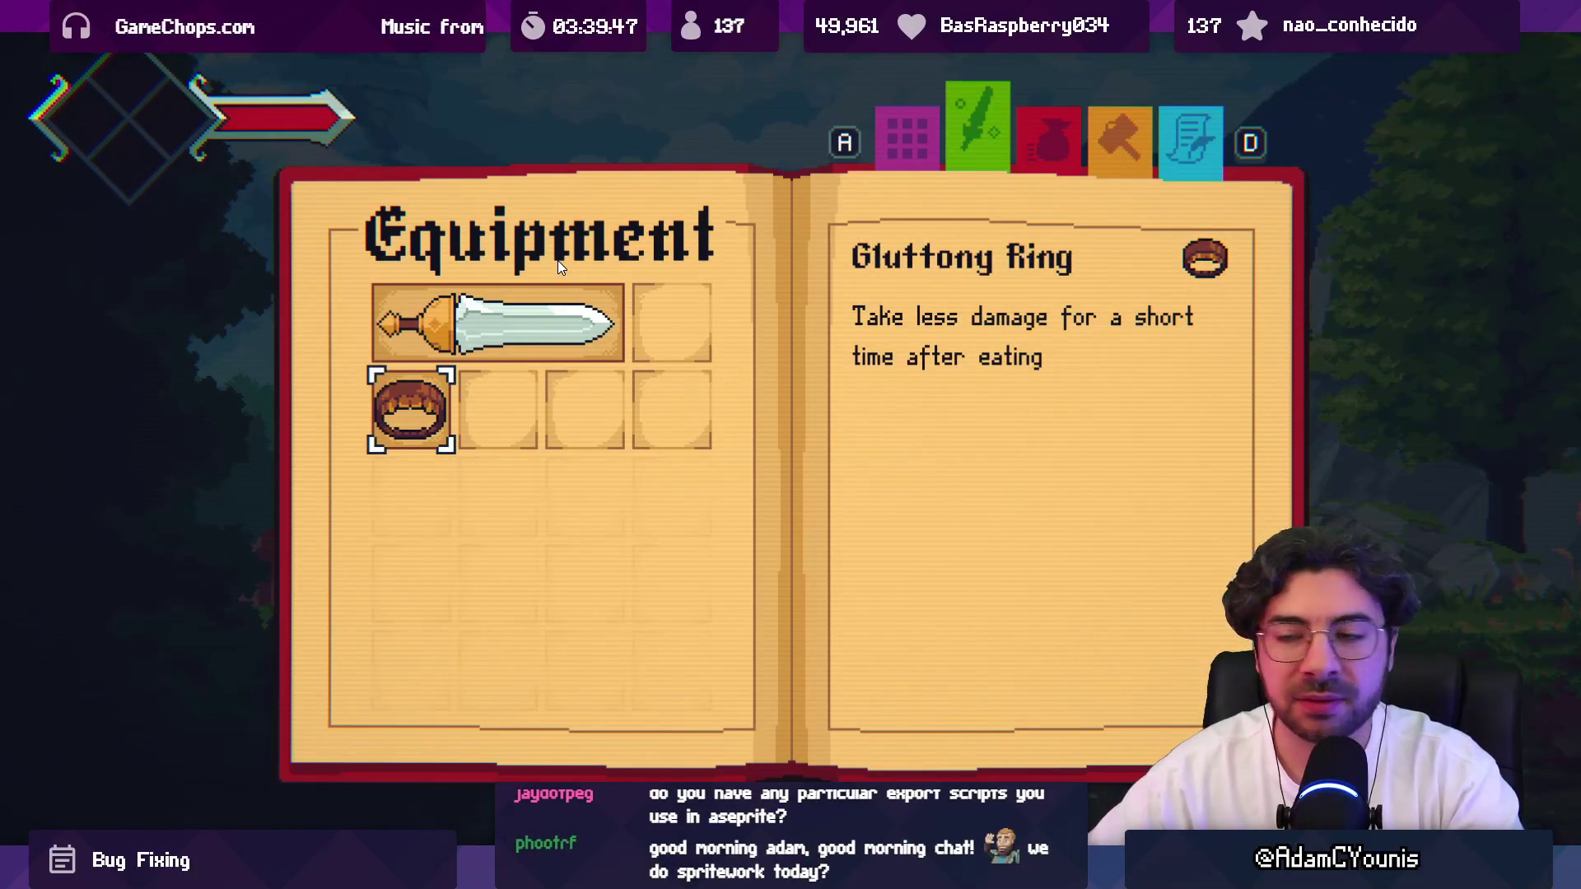
pyautogui.press('Return')
pyautogui.press('d')
pyautogui.press('d')
pyautogui.press('d')
pyautogui.press('w')
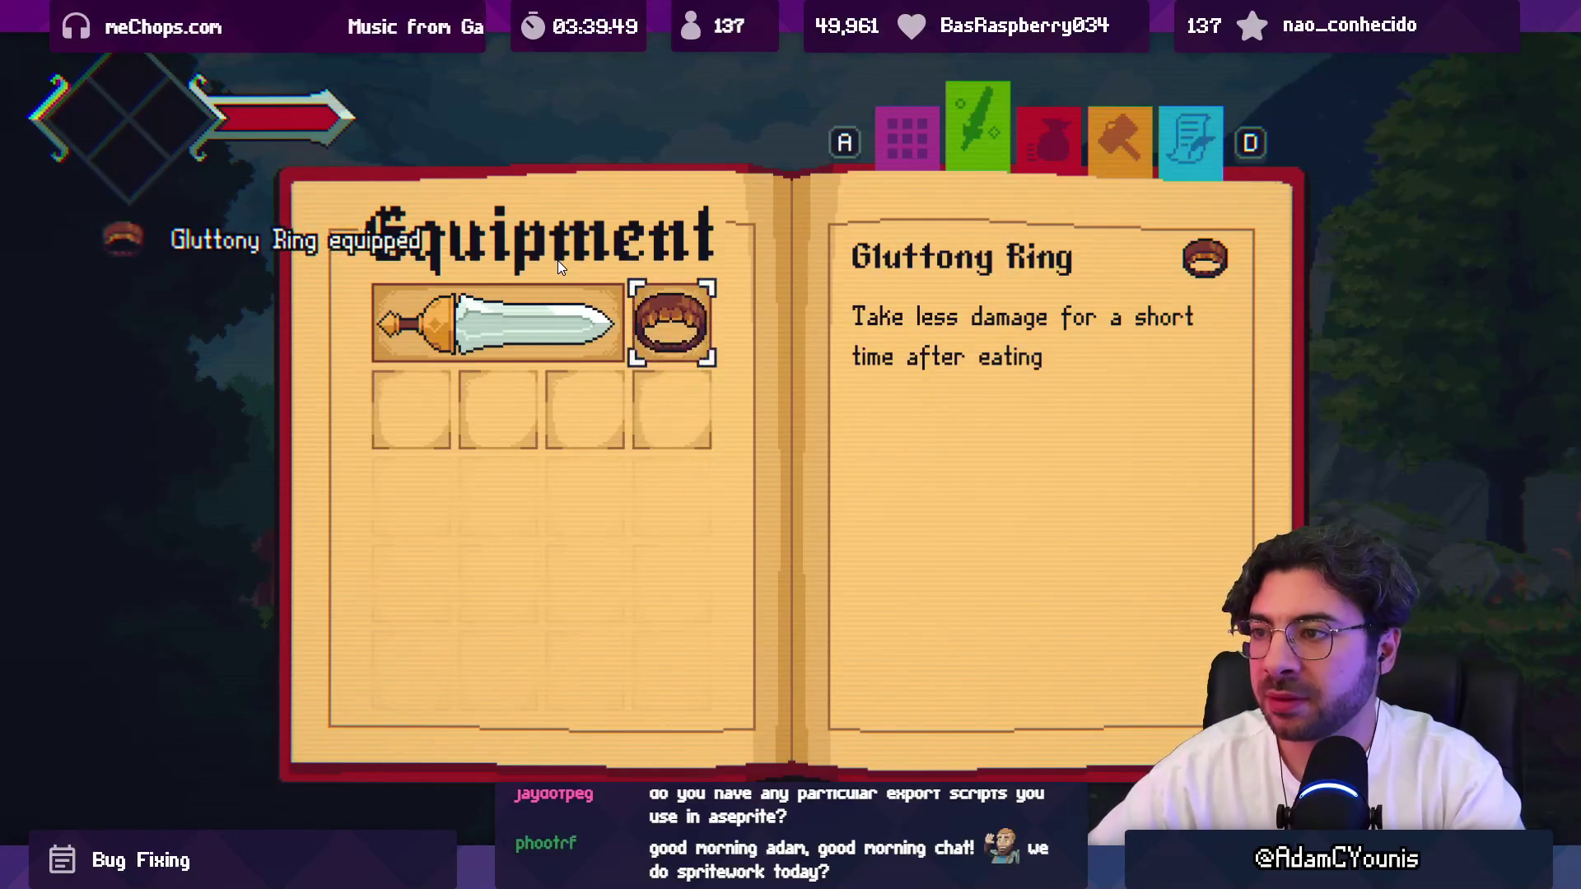
pyautogui.press('Return')
# Preview Graile Sword but keep Gluttony Ring, then leave fullscreen and return to Aseprite.
pyautogui.press('Escape')
pyautogui.press('Return')
pyautogui.press('w')
pyautogui.press('s')
pyautogui.press('Return')
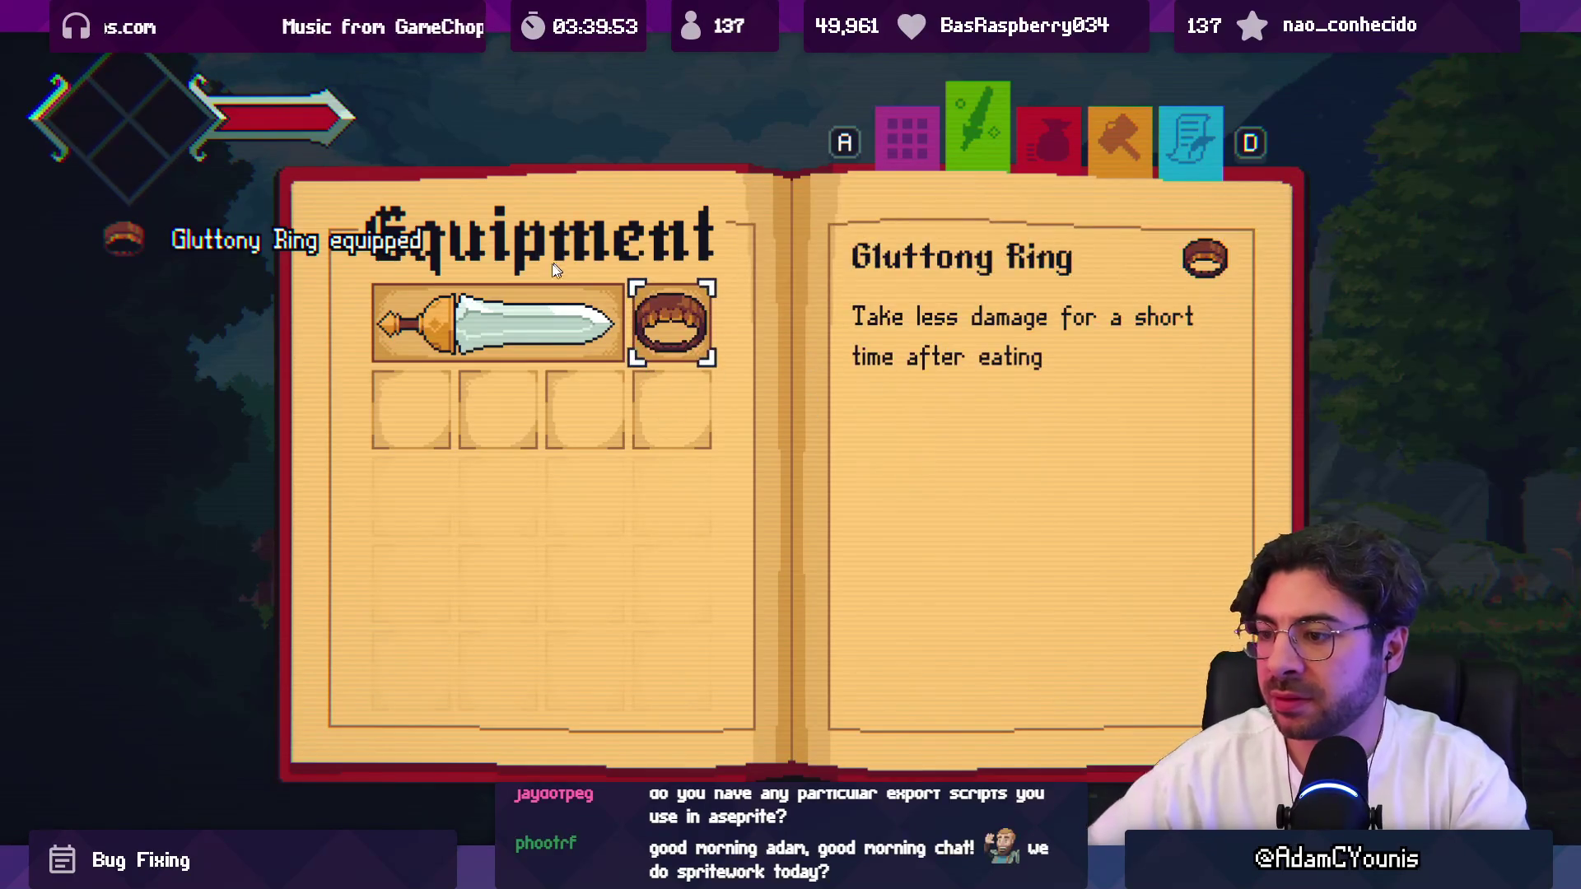
pyautogui.hotkey('shift', 'space')
pyautogui.hotkey('alt', 'Tab')
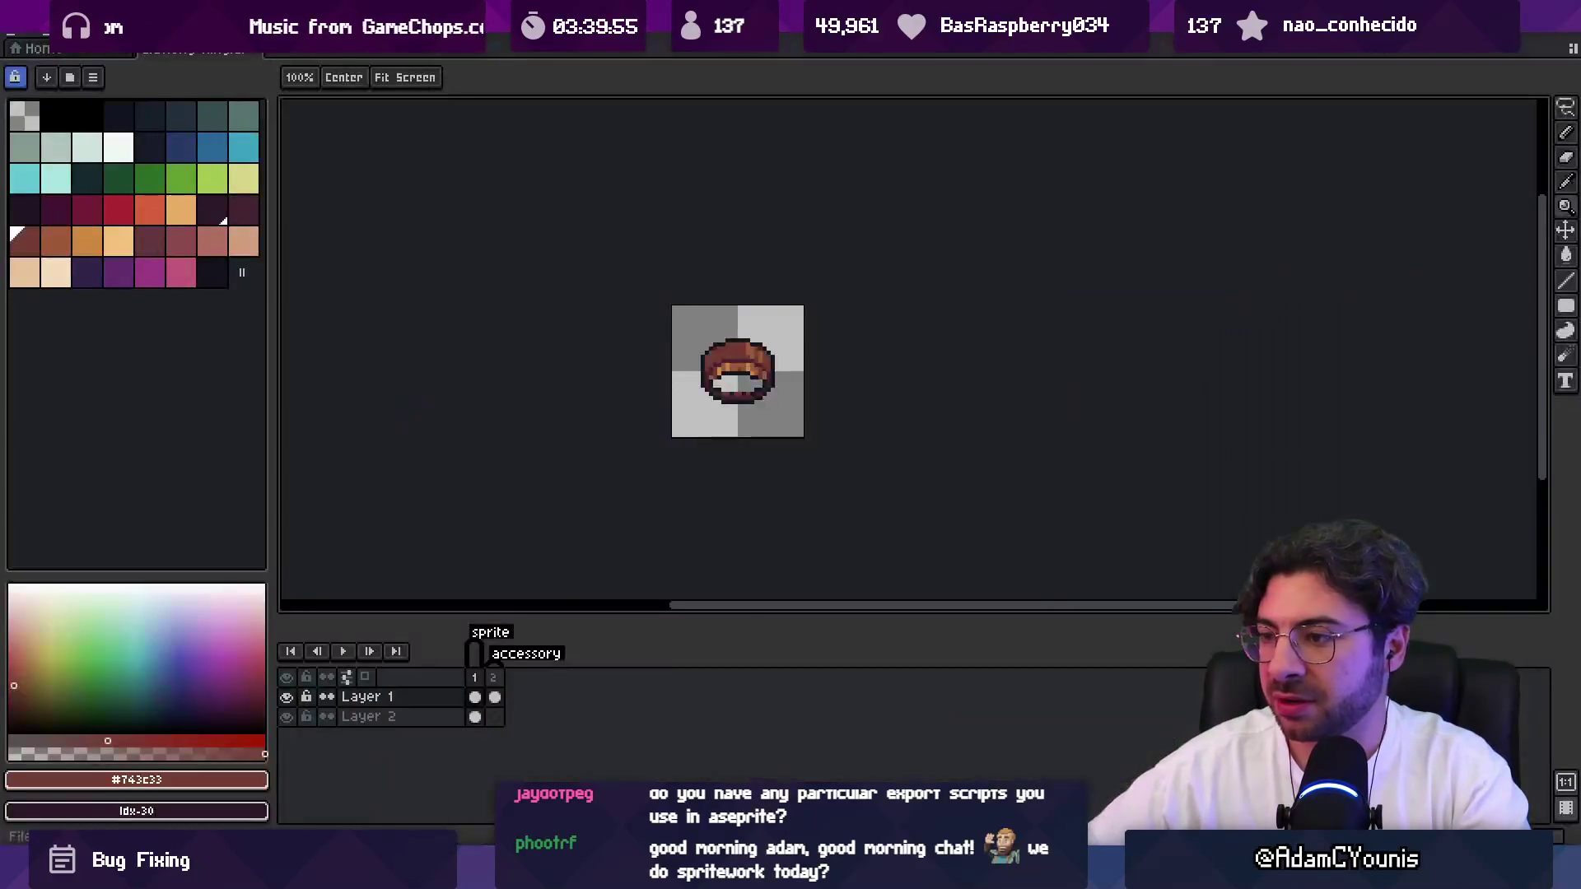
# On frame 1, nudge the ring's middle band and add dark outline and dark red inner-edge pixels.
pyautogui.press('m')
pyautogui.scroll(1, 752, 424)
pyautogui.moveTo(574, 416)
pyautogui.mouseDown()
pyautogui.moveTo(782, 416)
pyautogui.moveTo(799, 391)
pyautogui.mouseUp()
pyautogui.moveTo(713, 362)
pyautogui.mouseDown()
pyautogui.moveTo(609, 380)
pyautogui.moveTo(581, 416)
pyautogui.moveTo(605, 418)
pyautogui.mouseUp()
pyautogui.press('b')
pyautogui.keyDown('alt'); pyautogui.click(778, 416); pyautogui.keyUp('alt')
pyautogui.hotkey('ctrl', 'z')
pyautogui.click(641, 416)
pyautogui.keyDown('alt'); pyautogui.click(602, 429); pyautogui.keyUp('alt')
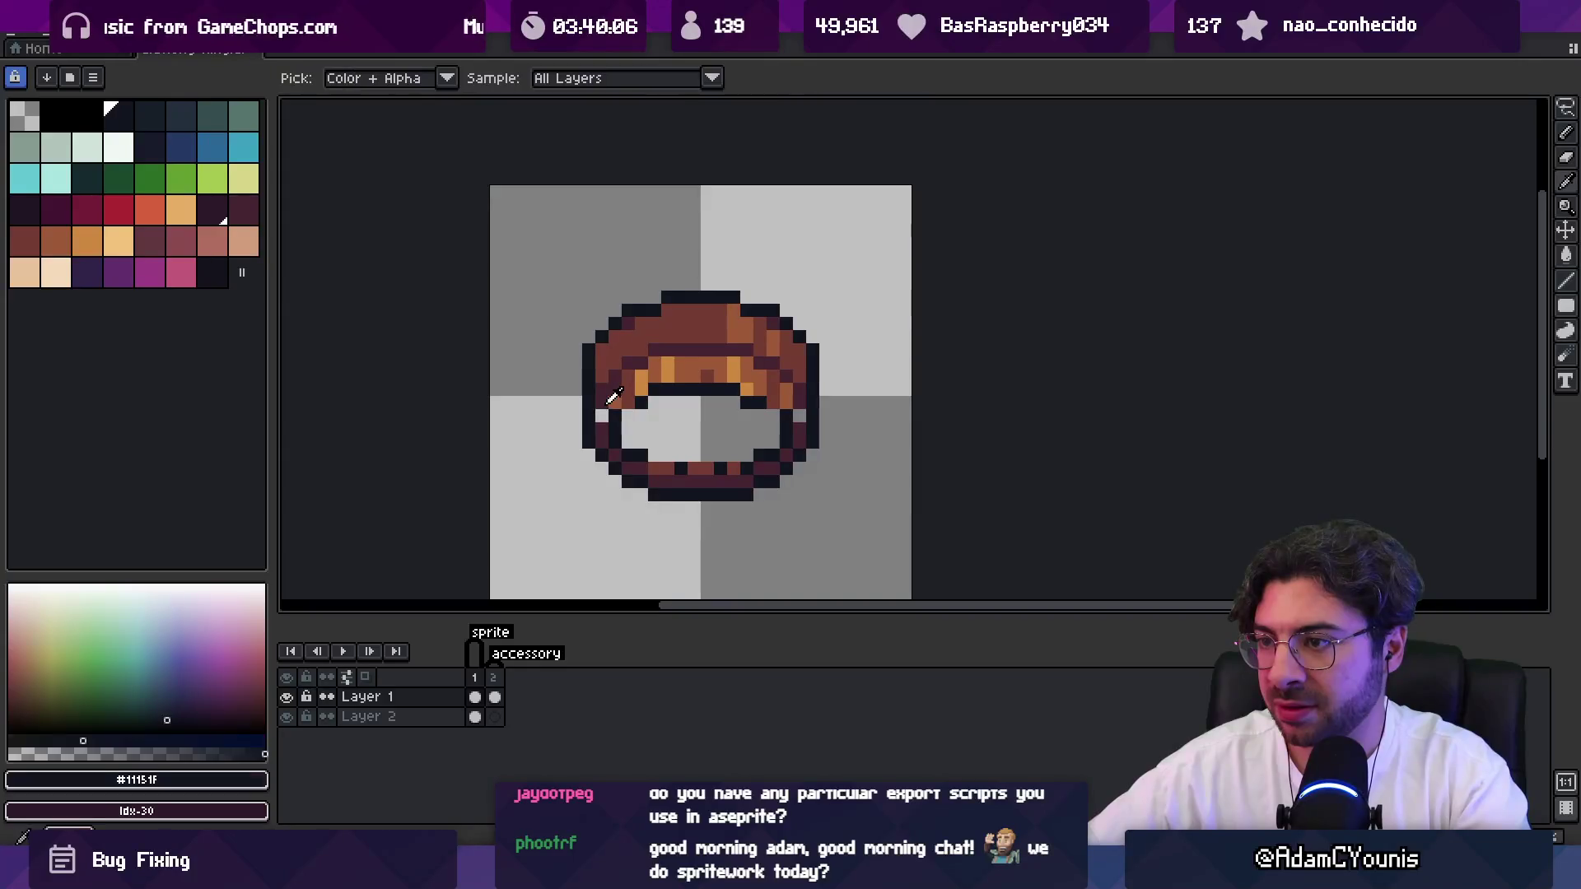
pyautogui.click(746, 416)
pyautogui.scroll(-6, 692, 375)
# Save the sprite and export it, overwriting Gluttony Ring.gif.
pyautogui.hotkey('ctrl', 's')
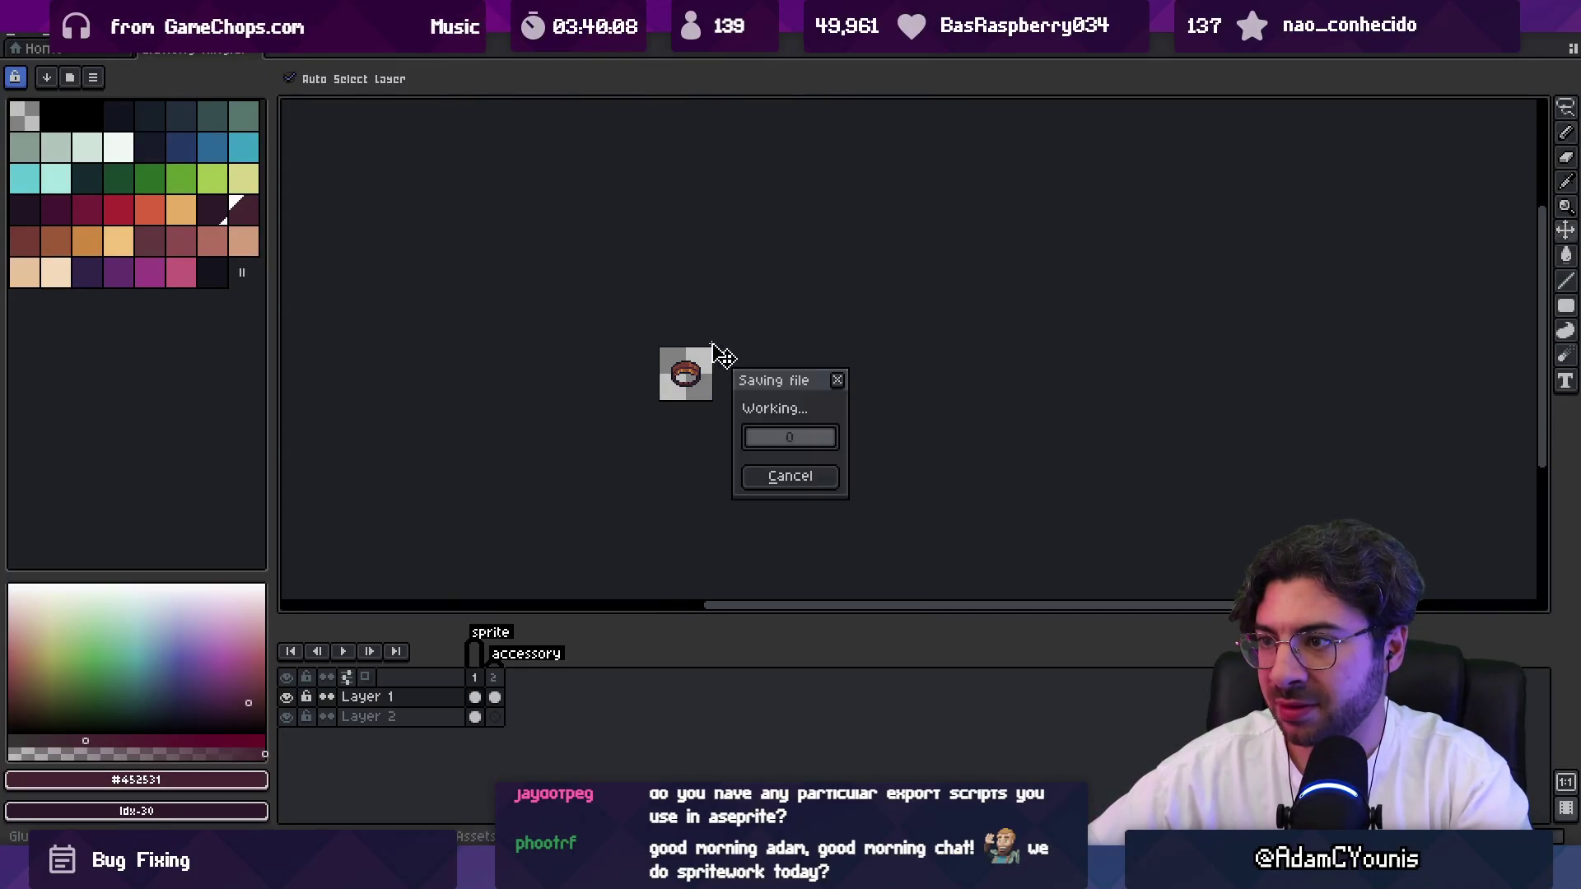
pyautogui.scroll(2, 687, 371)
pyautogui.scroll(2, 687, 371)
pyautogui.hotkey('ctrl', 's')
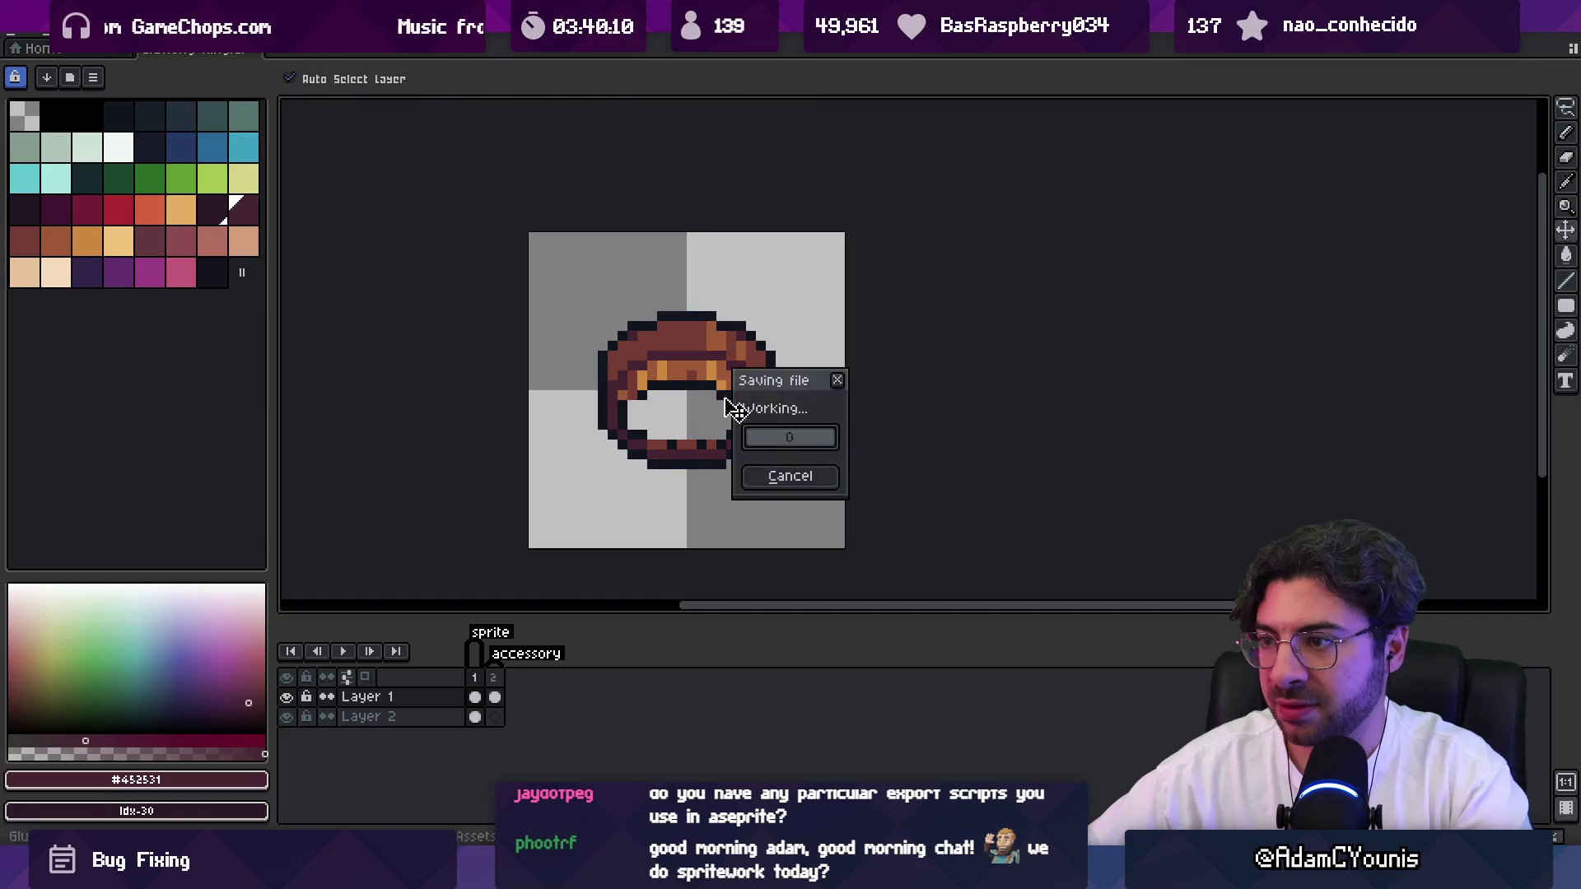
pyautogui.hotkey('ctrl', 'alt', 'shift', 's')
pyautogui.press('Return')
pyautogui.press('Return')
# On frame 2, select the ring's left-edge strip and sample the brown #743c33.
pyautogui.press('v')
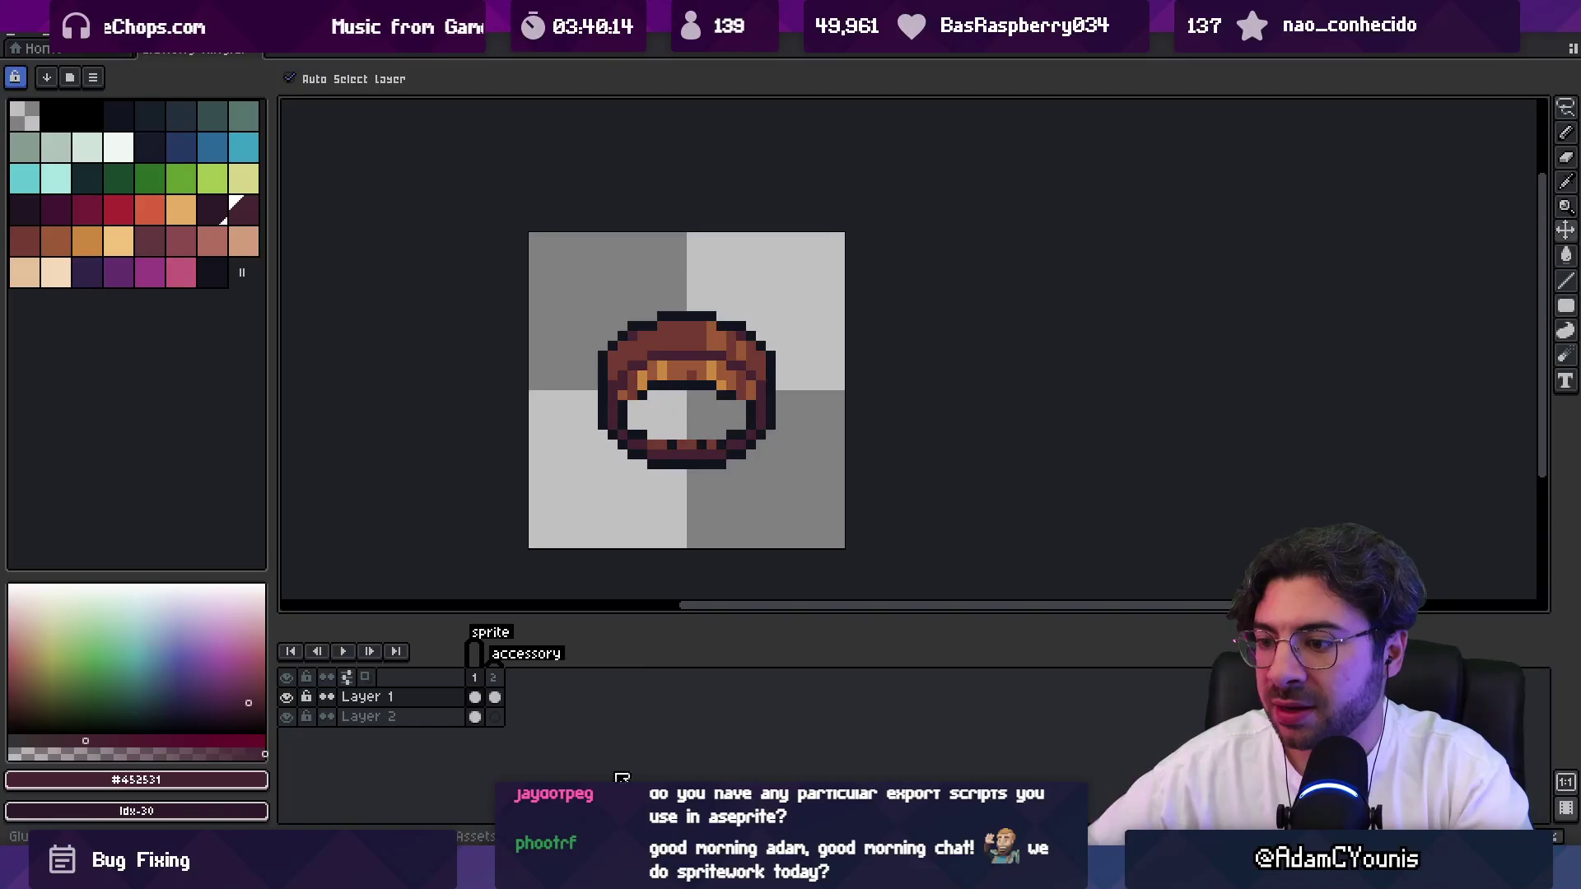
pyautogui.click(501, 684)
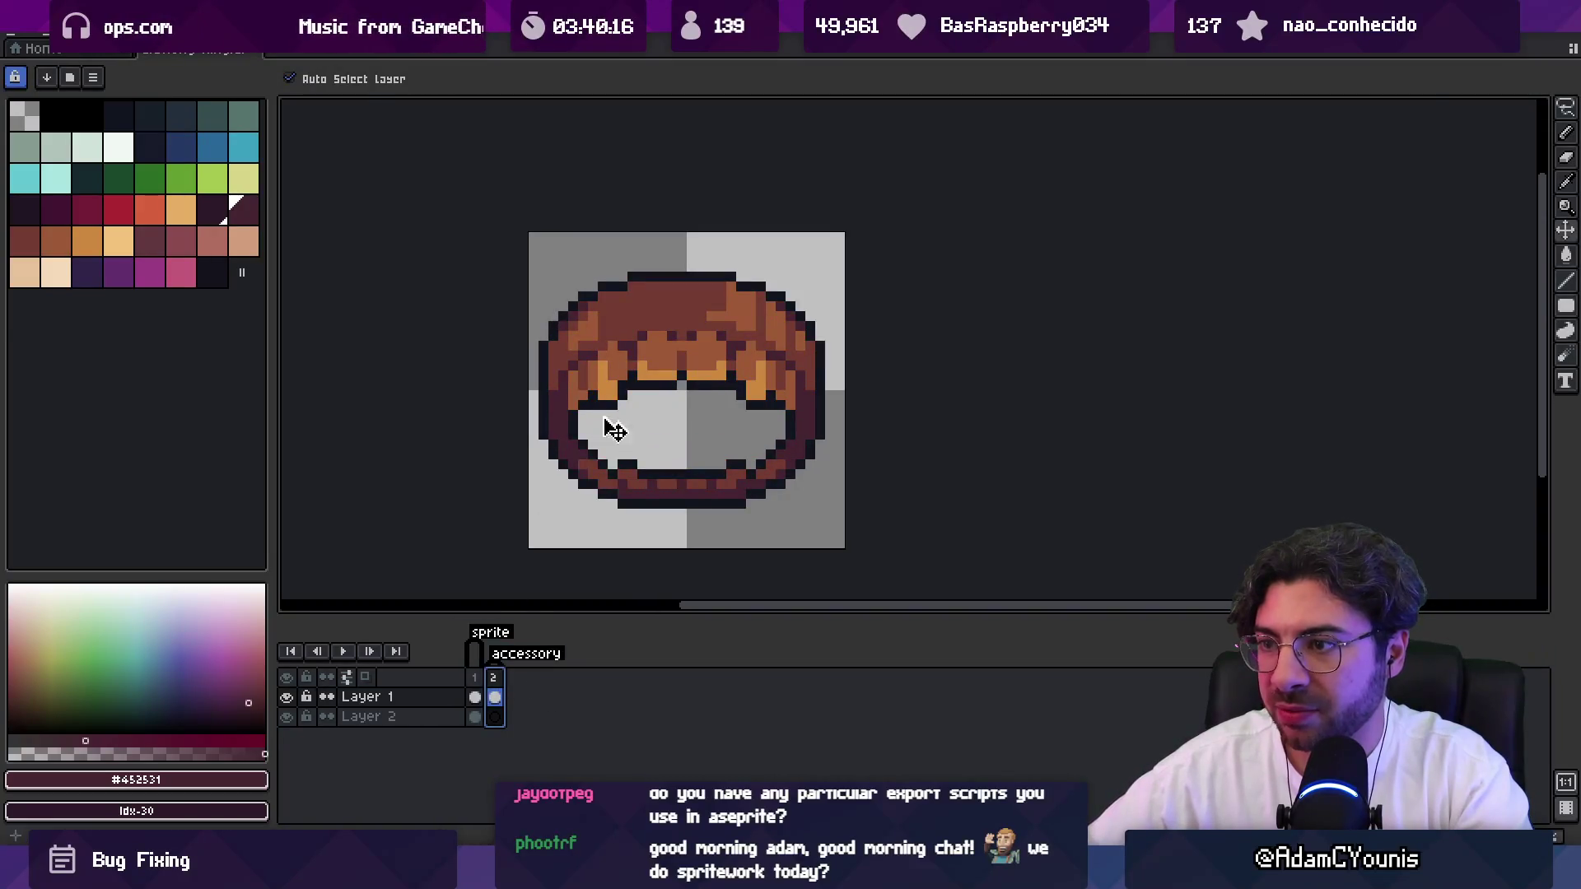
pyautogui.press('m')
pyautogui.moveTo(531, 292); pyautogui.dragTo(539, 475)
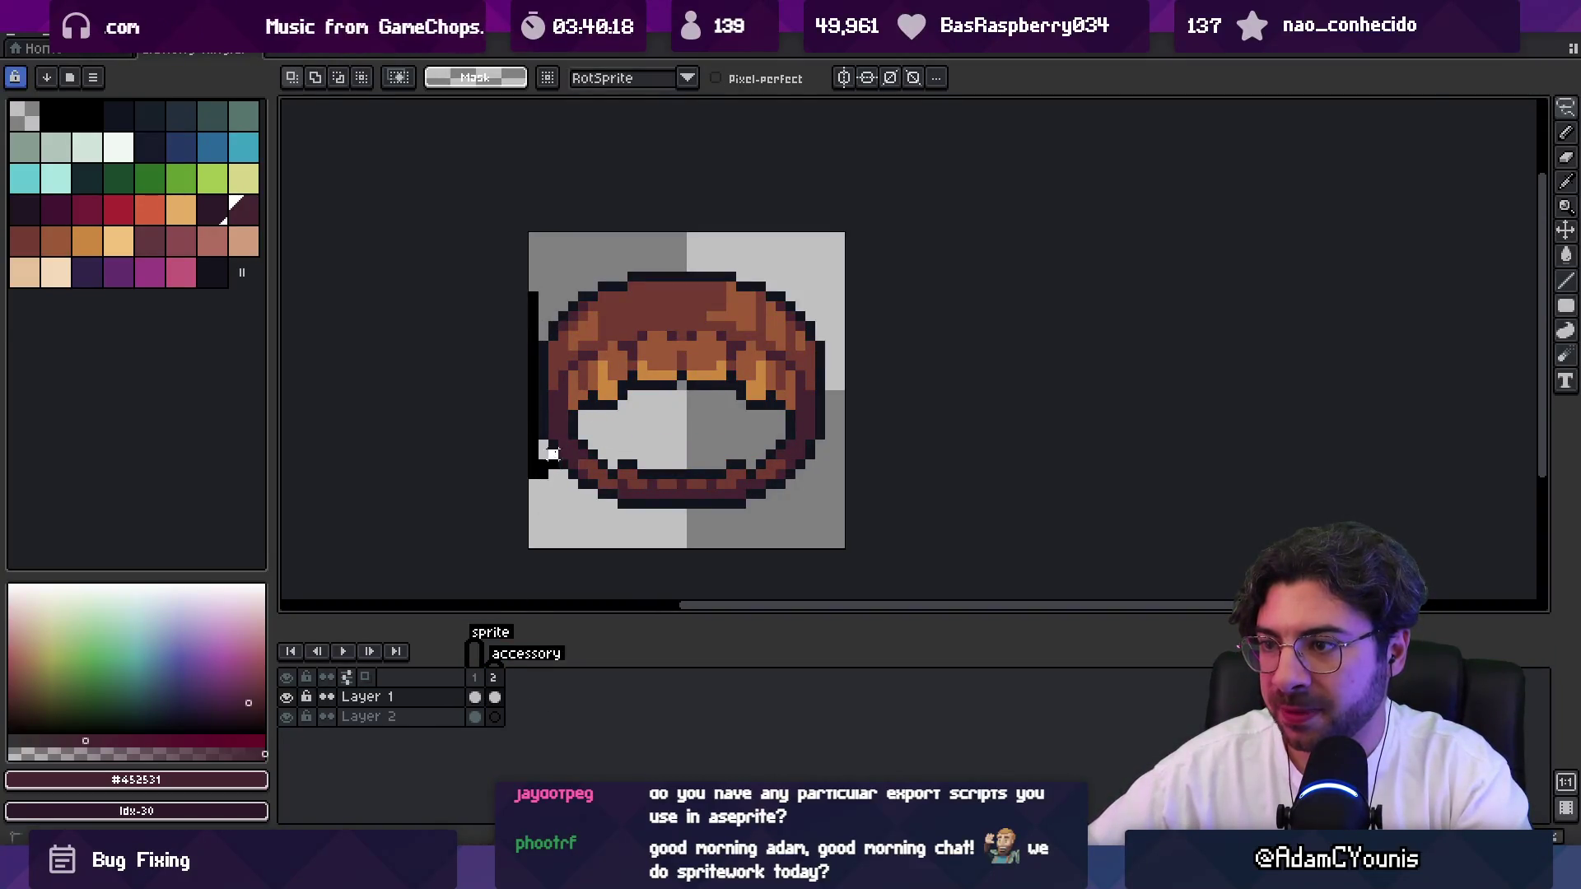
pyautogui.hotkey('ctrl', 'd')
pyautogui.press('i')
pyautogui.click(562, 315)
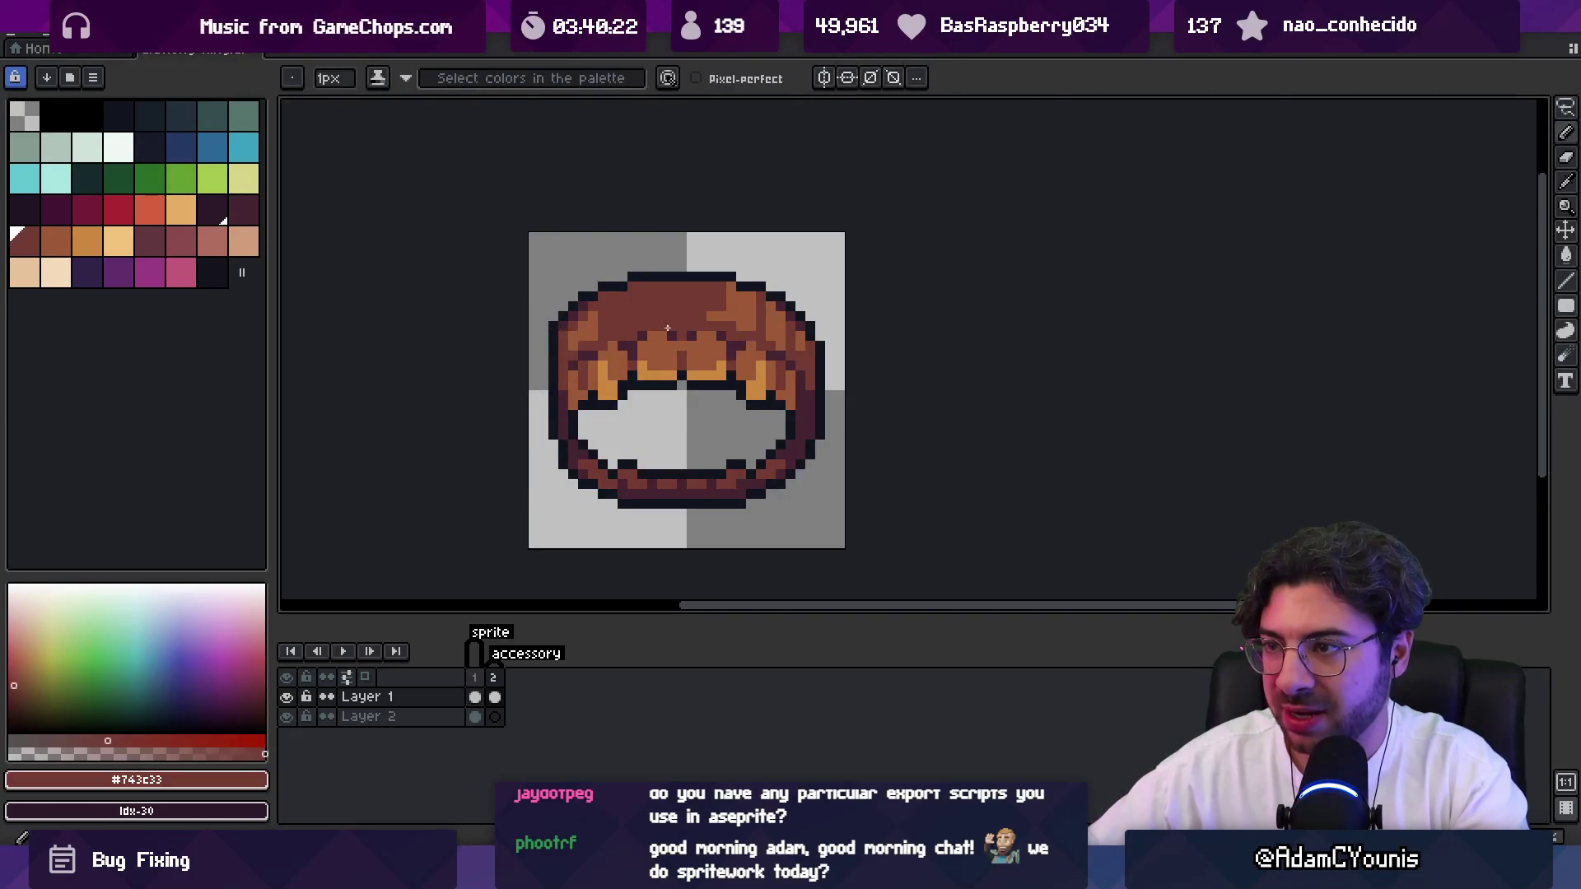
pyautogui.scroll(-2, 719, 304)
pyautogui.press('v')
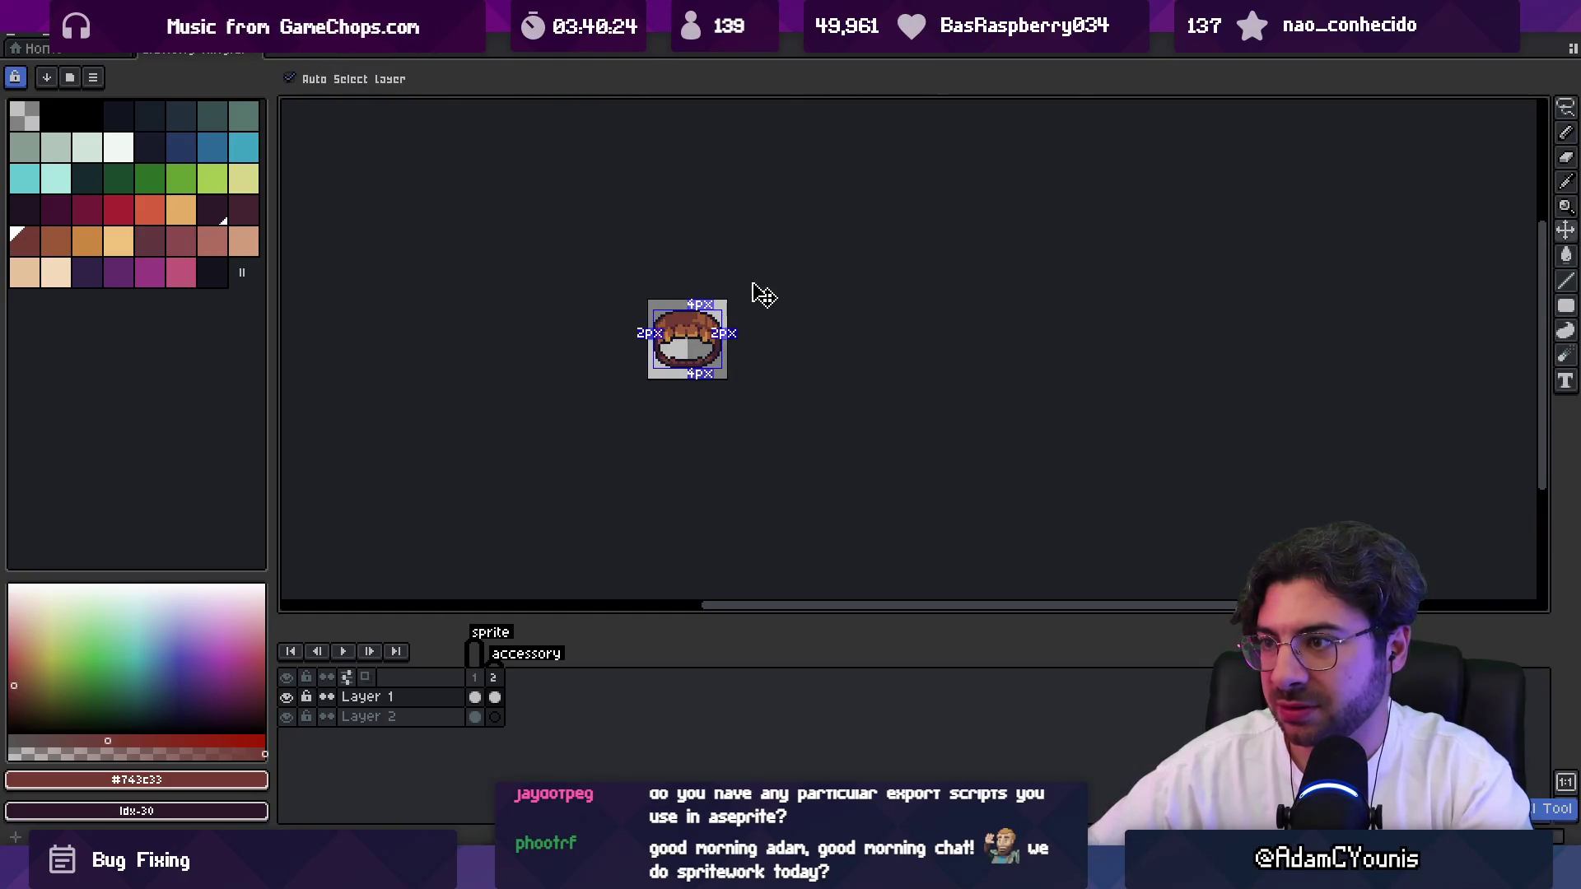
pyautogui.press('b')
# Lasso-select along the left side of frame 2's ring.
pyautogui.scroll(3, 696, 317)
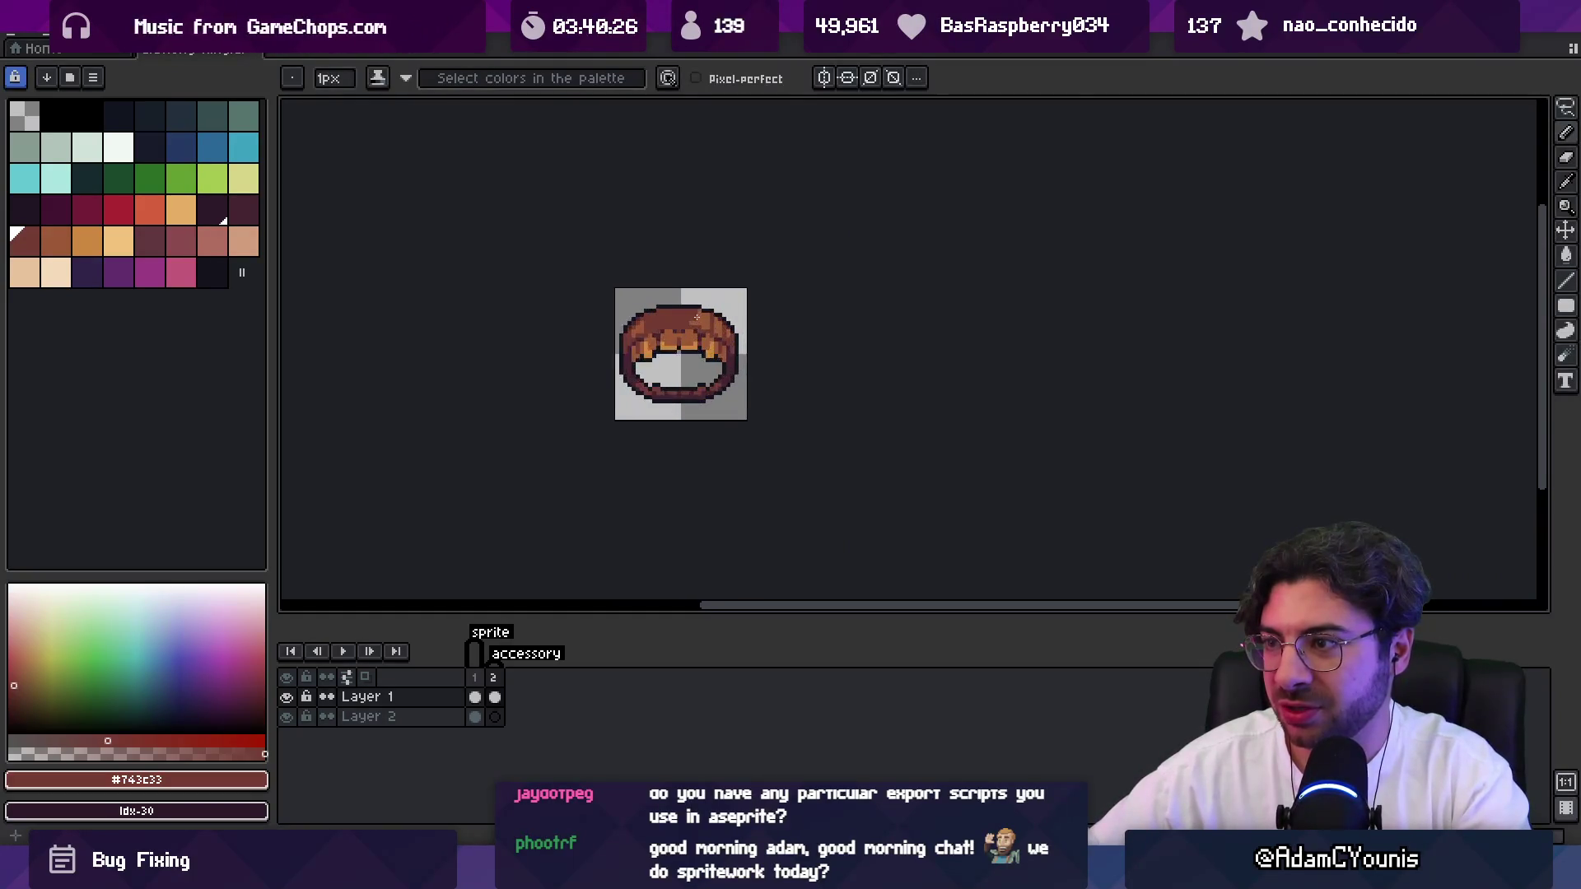
pyautogui.press('v')
pyautogui.press('m')
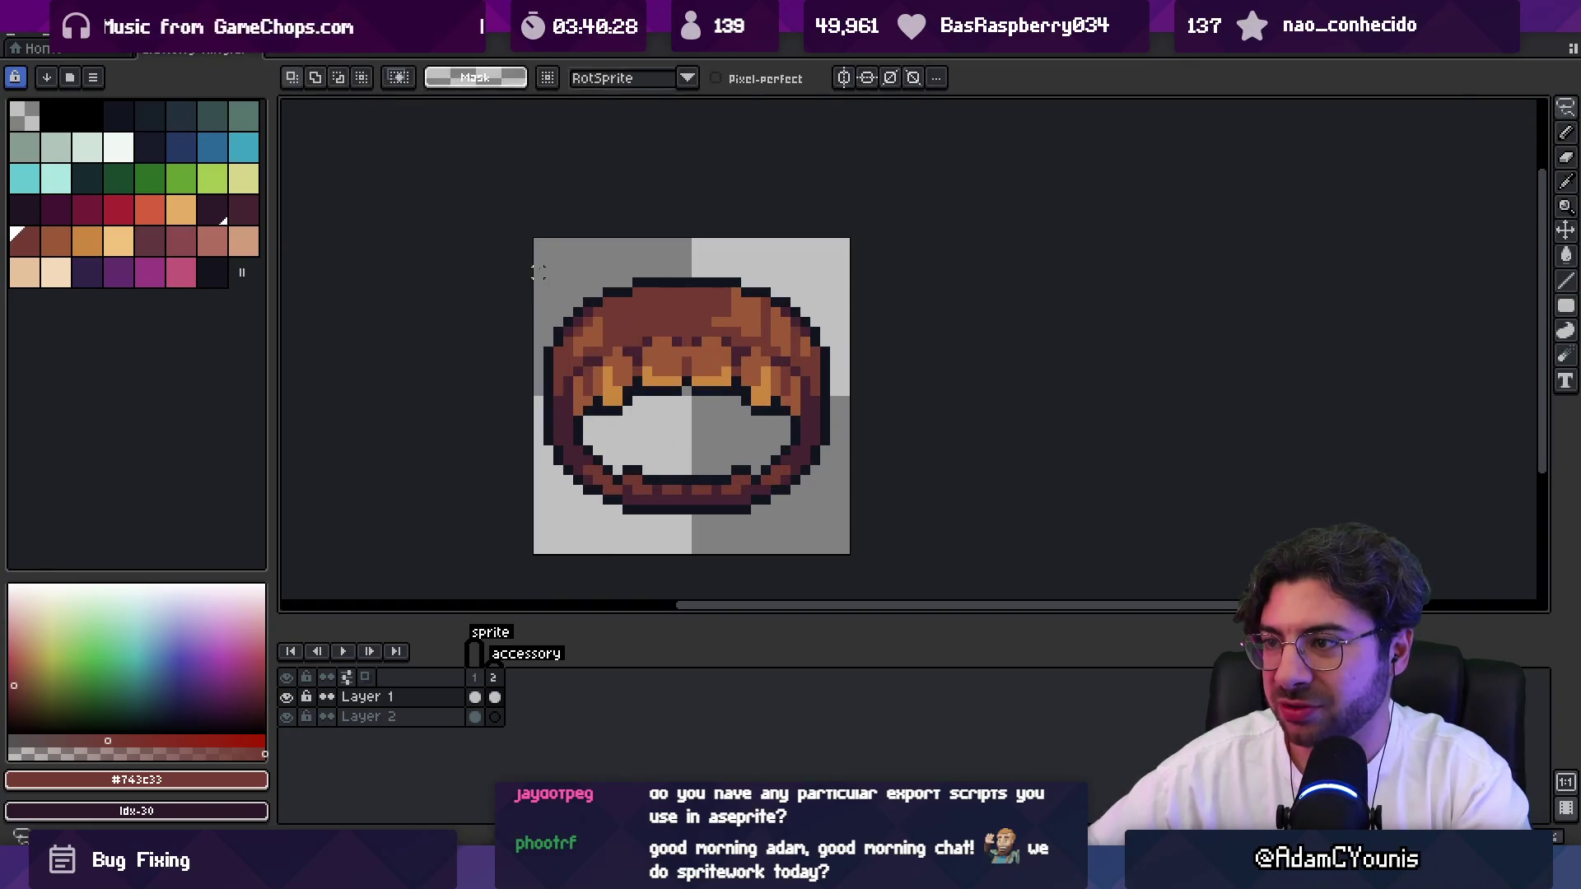
pyautogui.moveTo(536, 272); pyautogui.dragTo(577, 509)
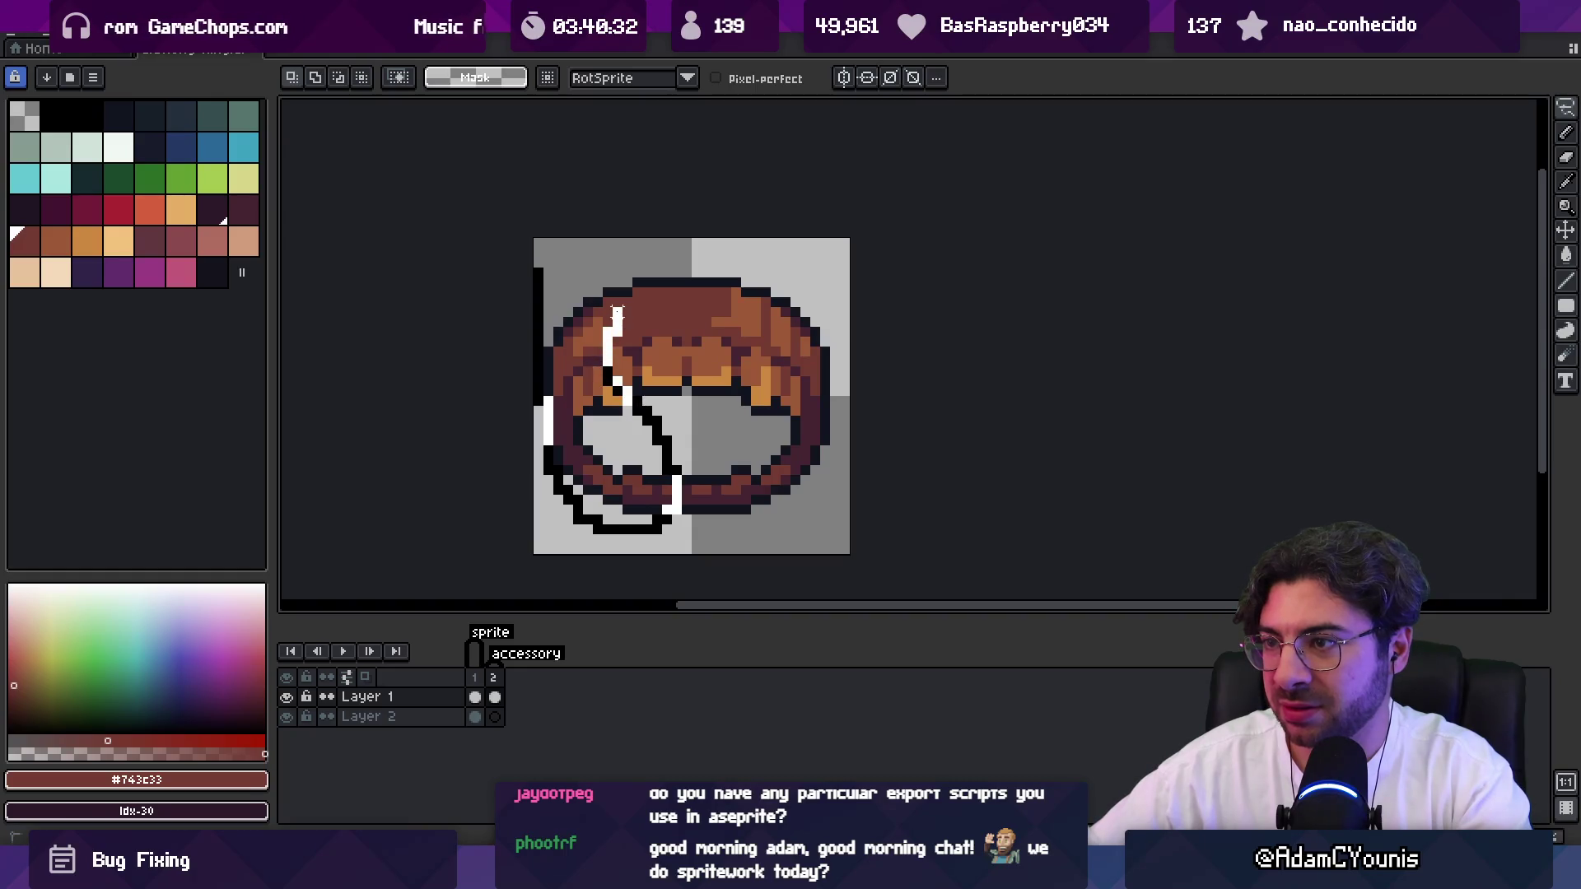
pyautogui.moveTo(608, 281); pyautogui.dragTo(565, 363)
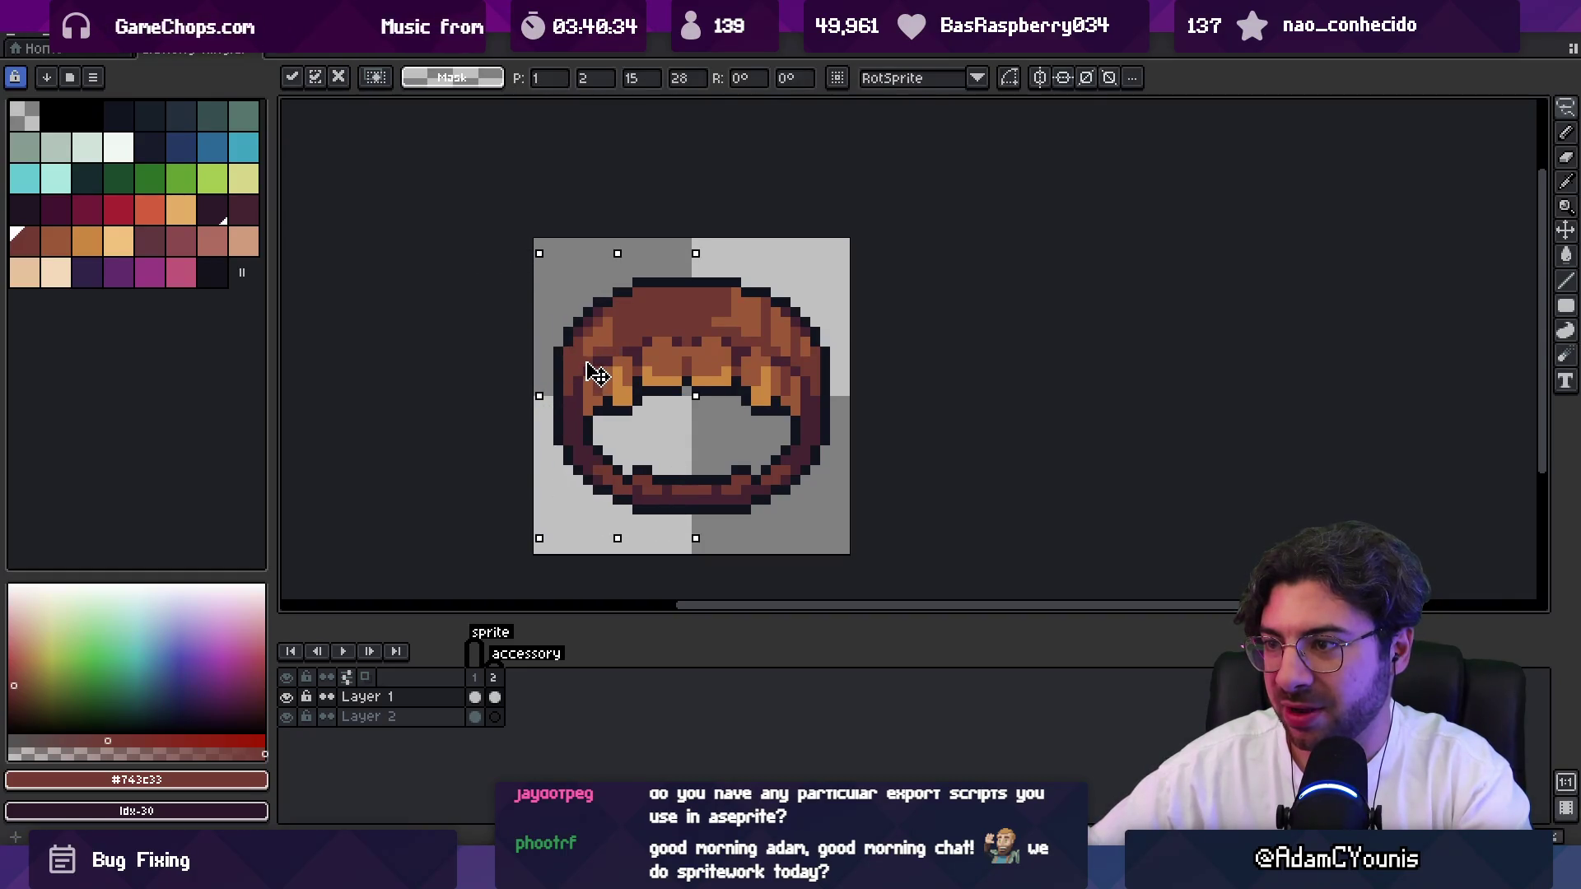
pyautogui.scroll(-3, 654, 363)
pyautogui.scroll(-1, 692, 334)
# Save and re-export over Gluttony Ring.gif, then switch back to Unity.
pyautogui.hotkey('ctrl', 's')
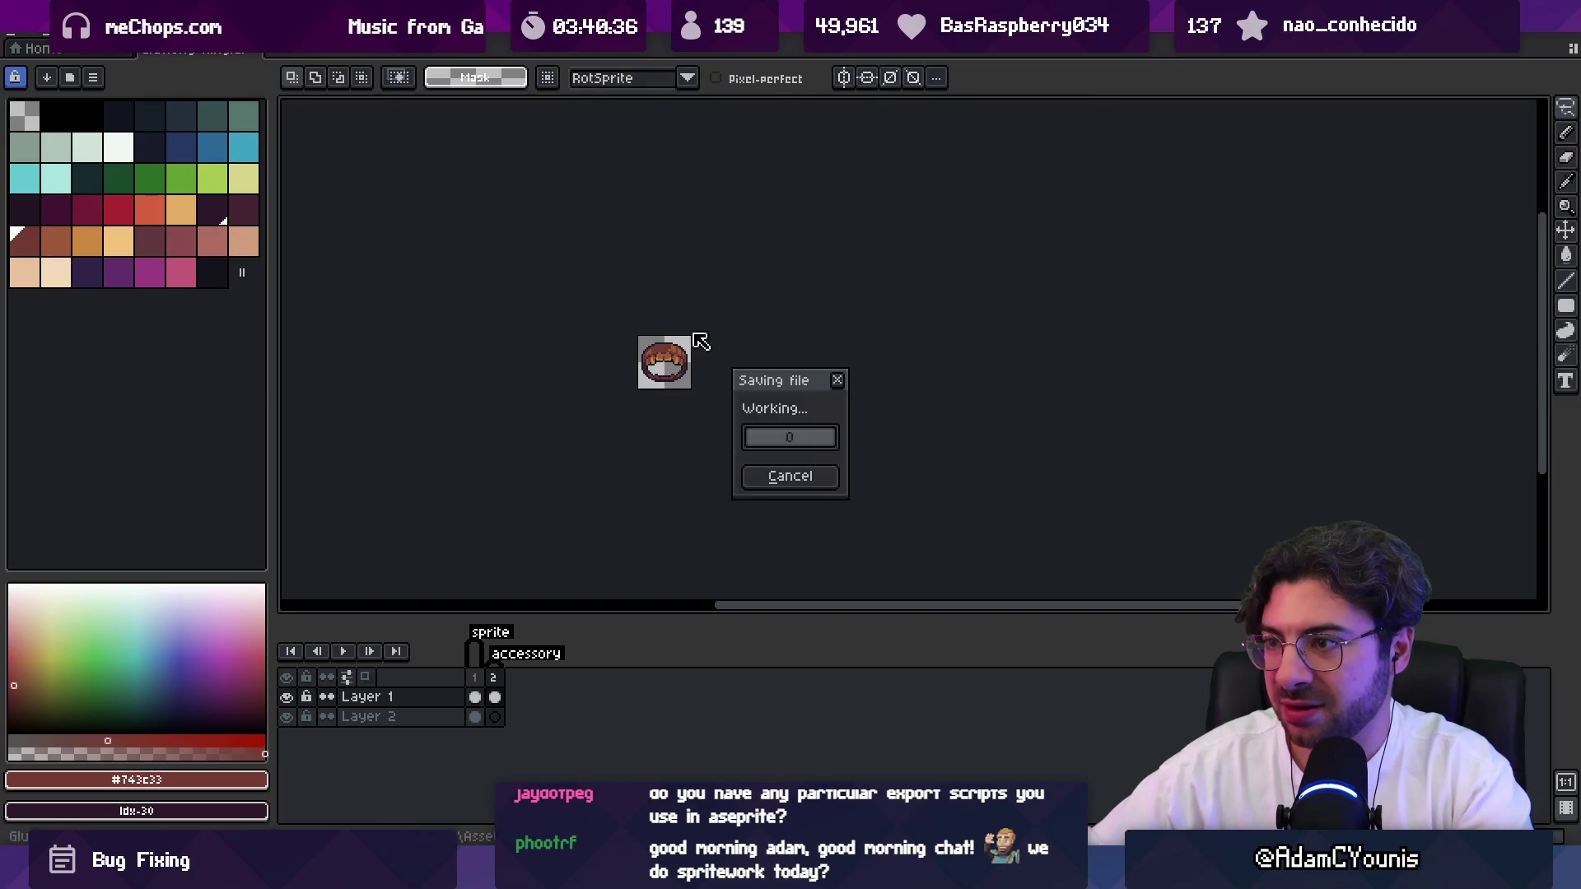
pyautogui.scroll(4, 652, 347)
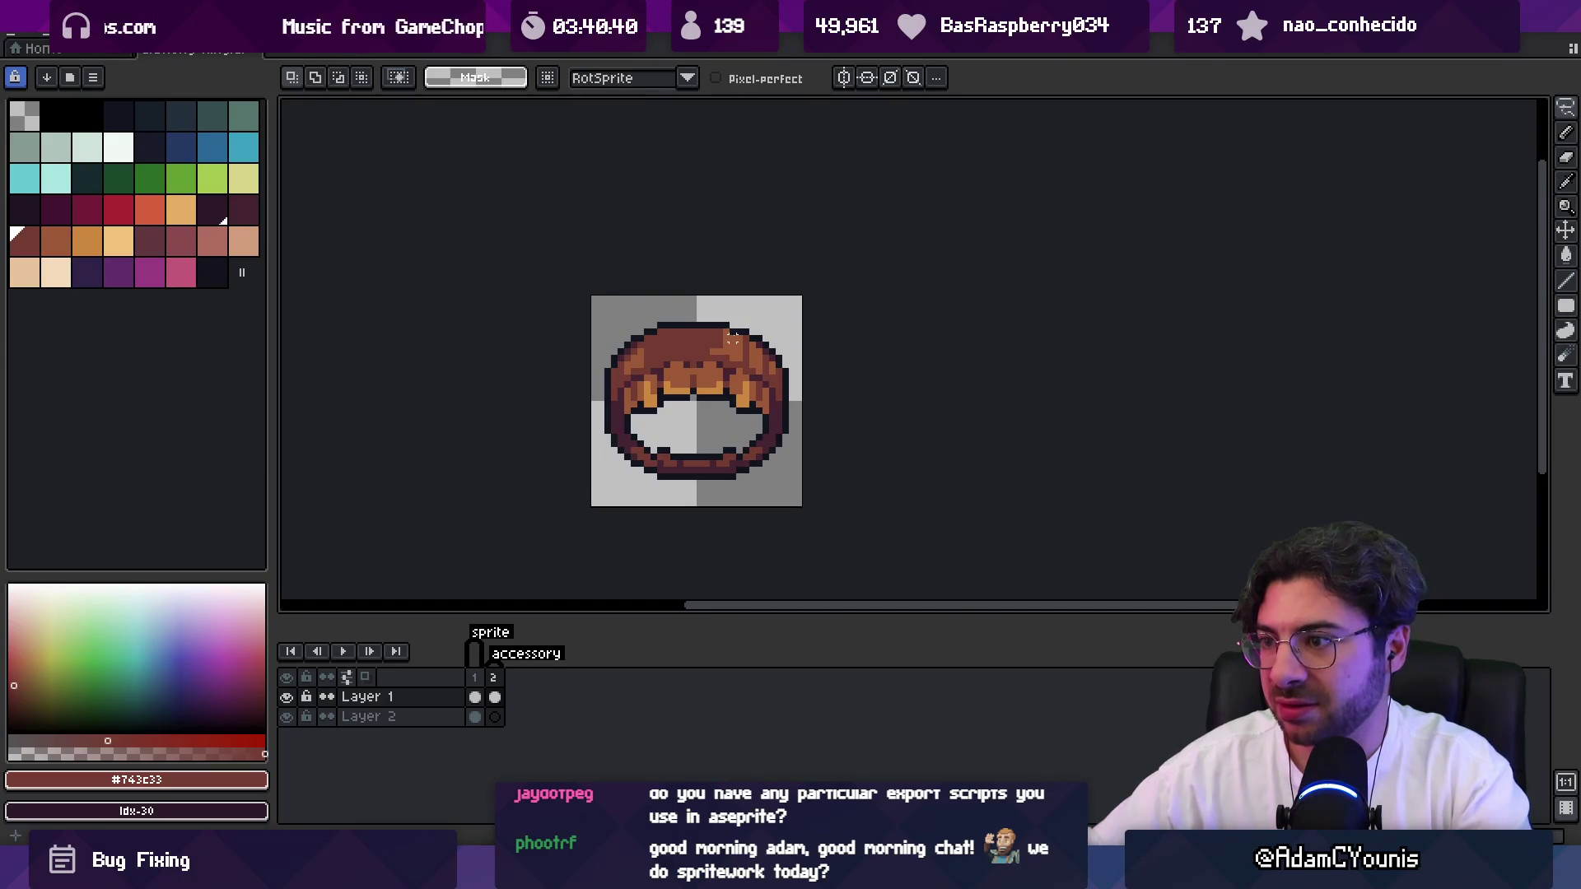
pyautogui.hotkey('ctrl', 'shift', 'x')
pyautogui.click(765, 503)
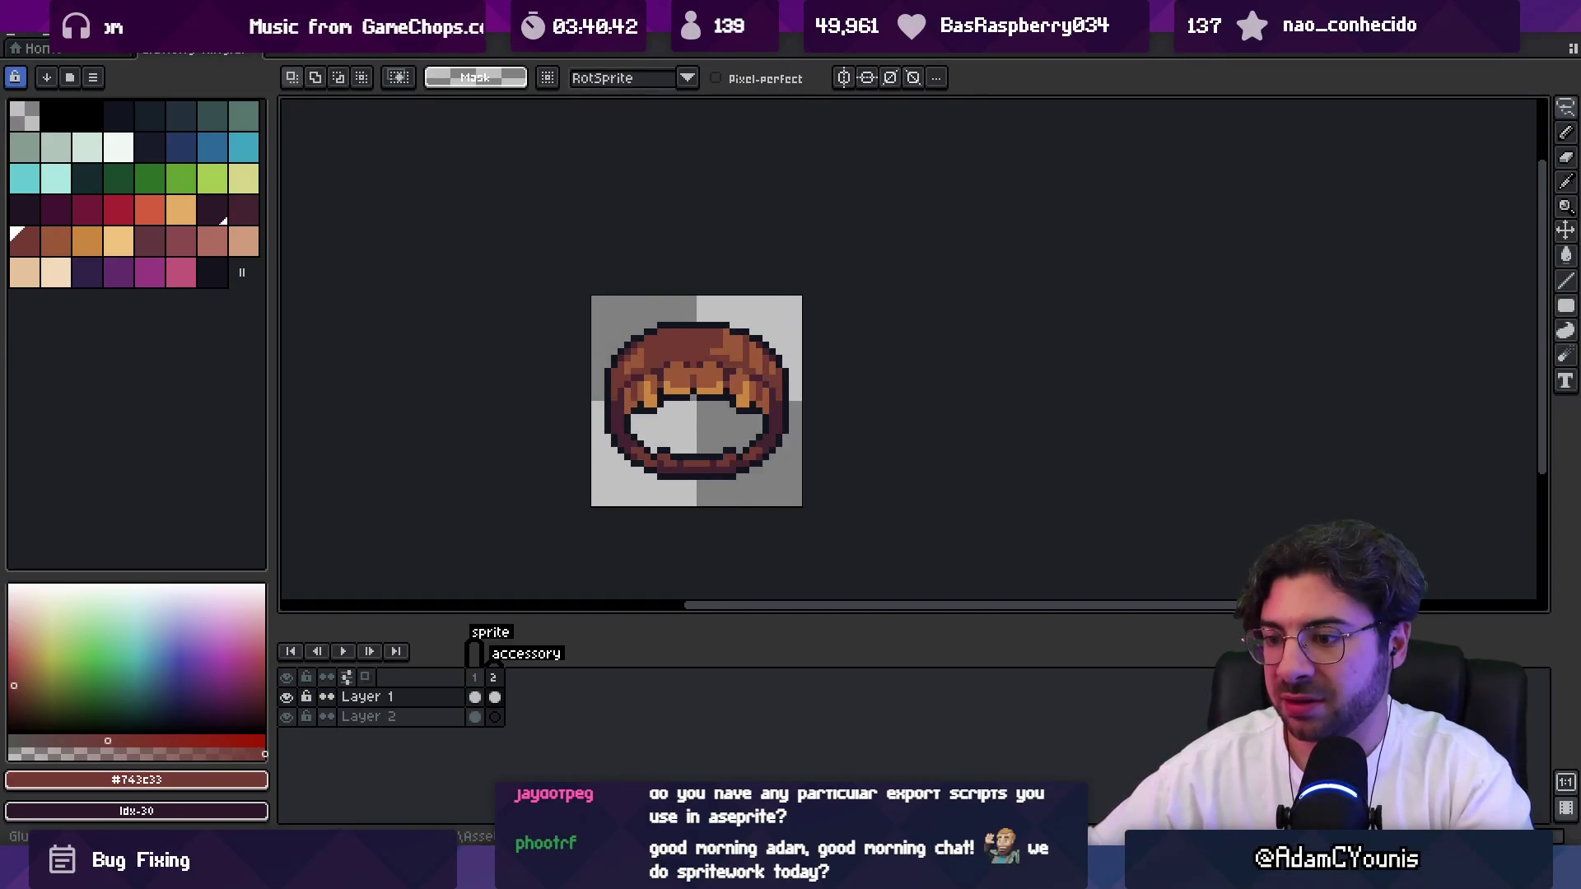
pyautogui.hotkey('alt', 'Tab')
# Check the updated ring icon on the fullscreen Equipment page, then reopen Gluttony Ring-sprite in Aseprite.
pyautogui.press('F11')
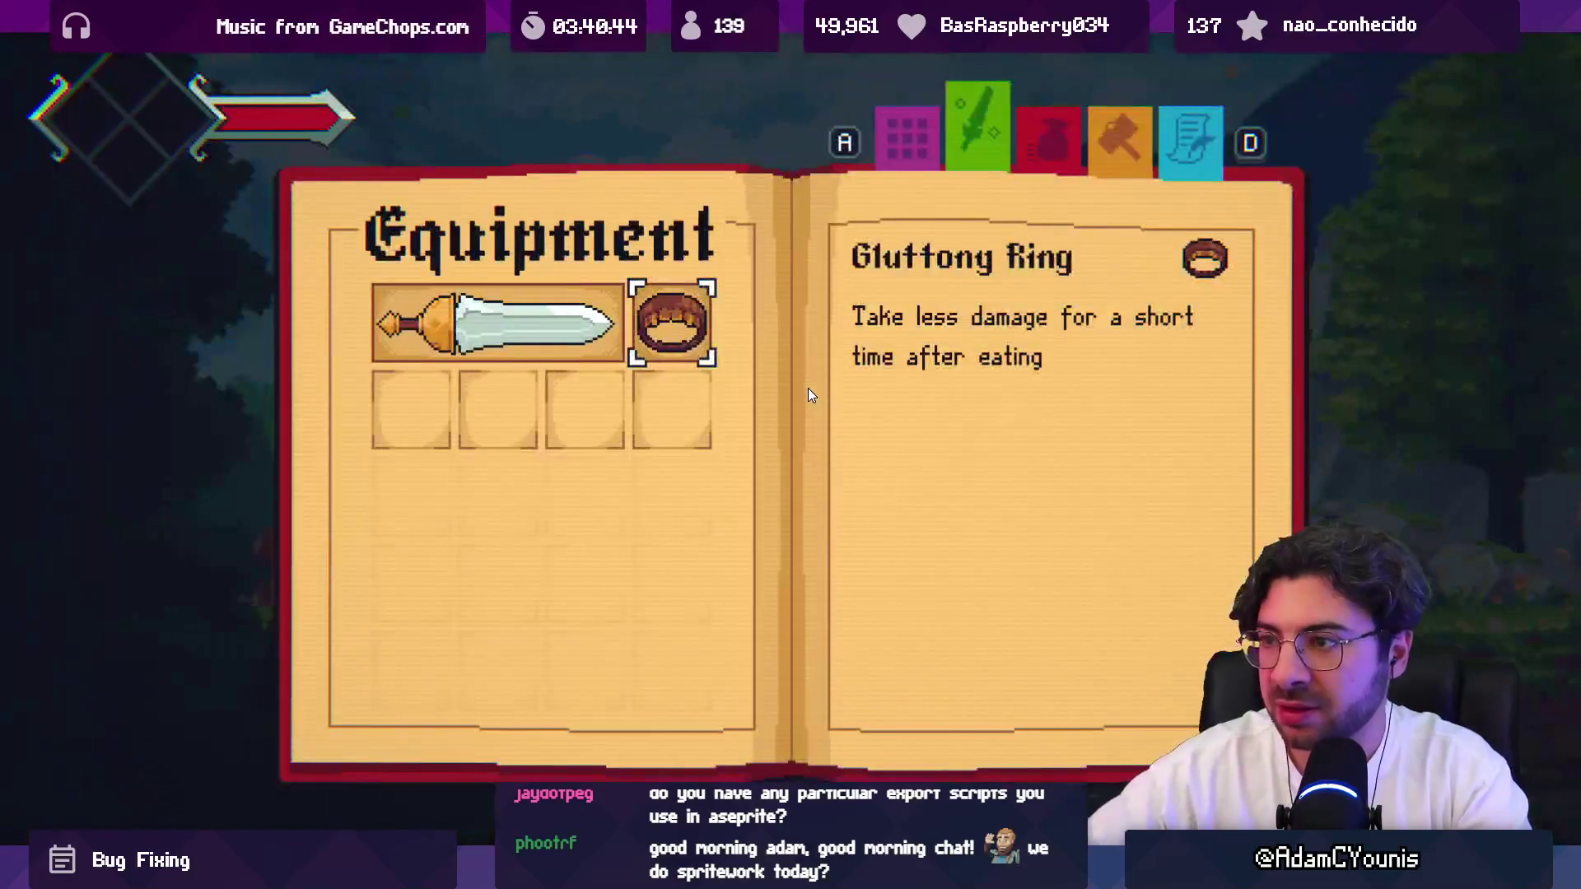
pyautogui.press('Left')
pyautogui.press('Right')
pyautogui.press('Down')
pyautogui.press('Up')
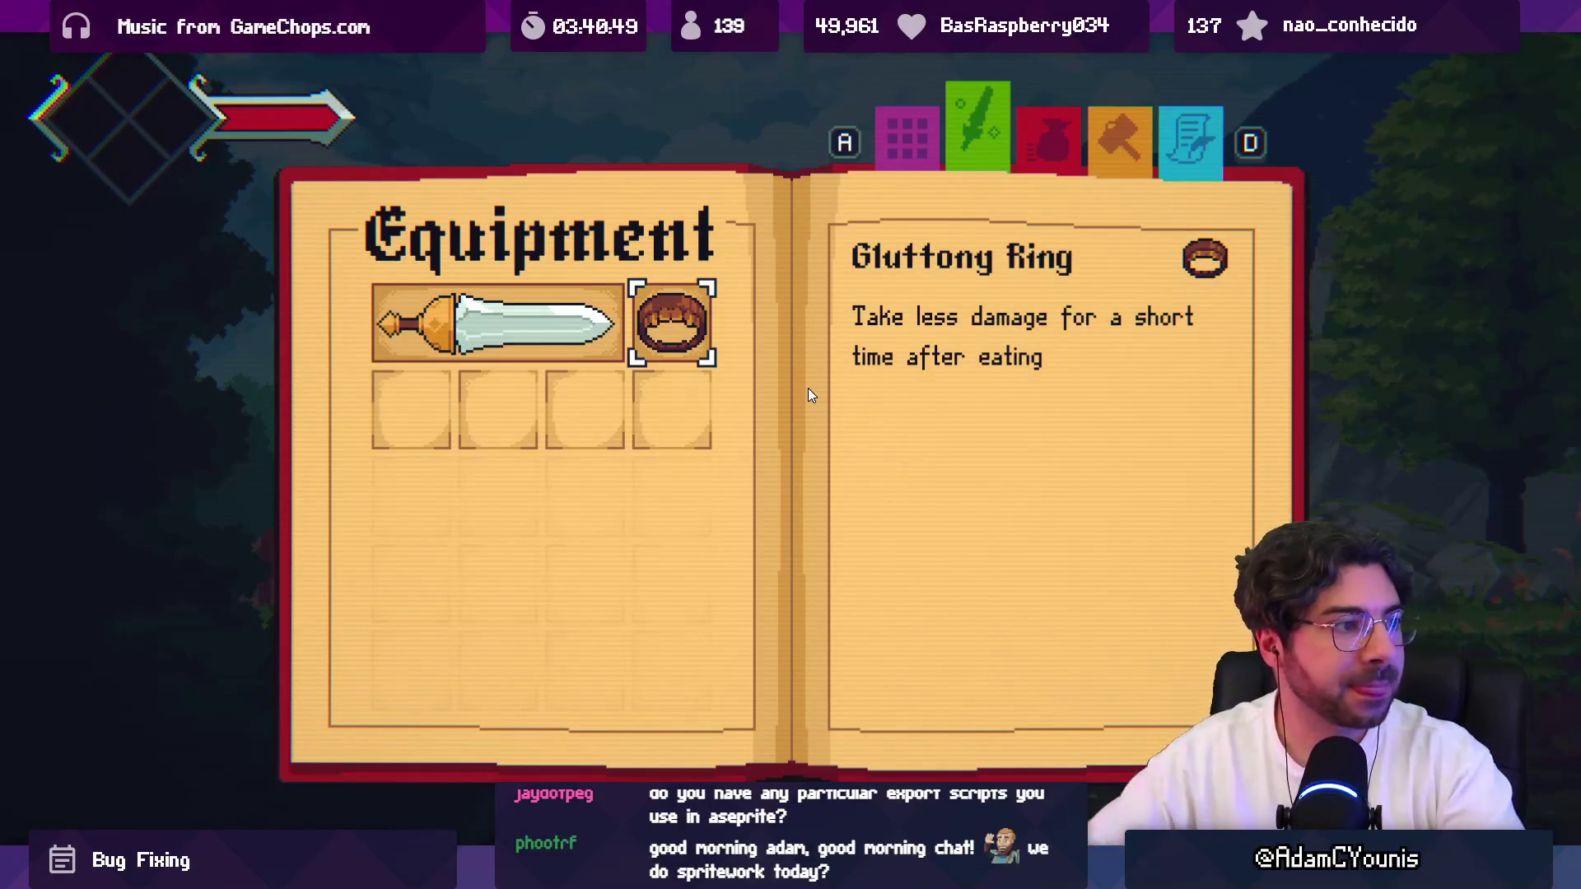
pyautogui.press('F11')
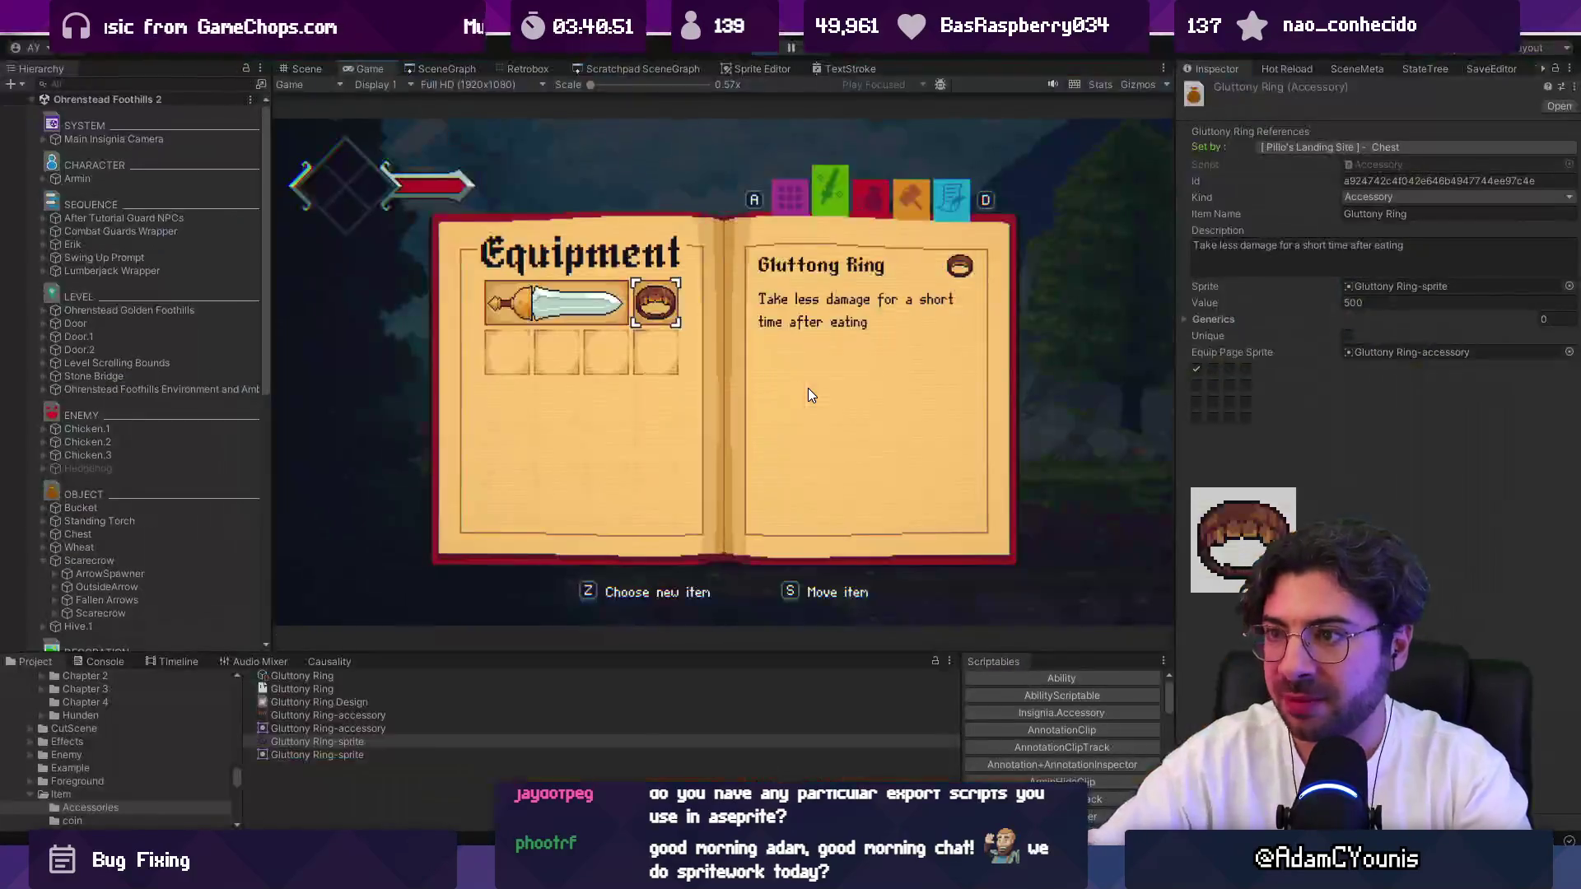
pyautogui.doubleClick(318, 777)
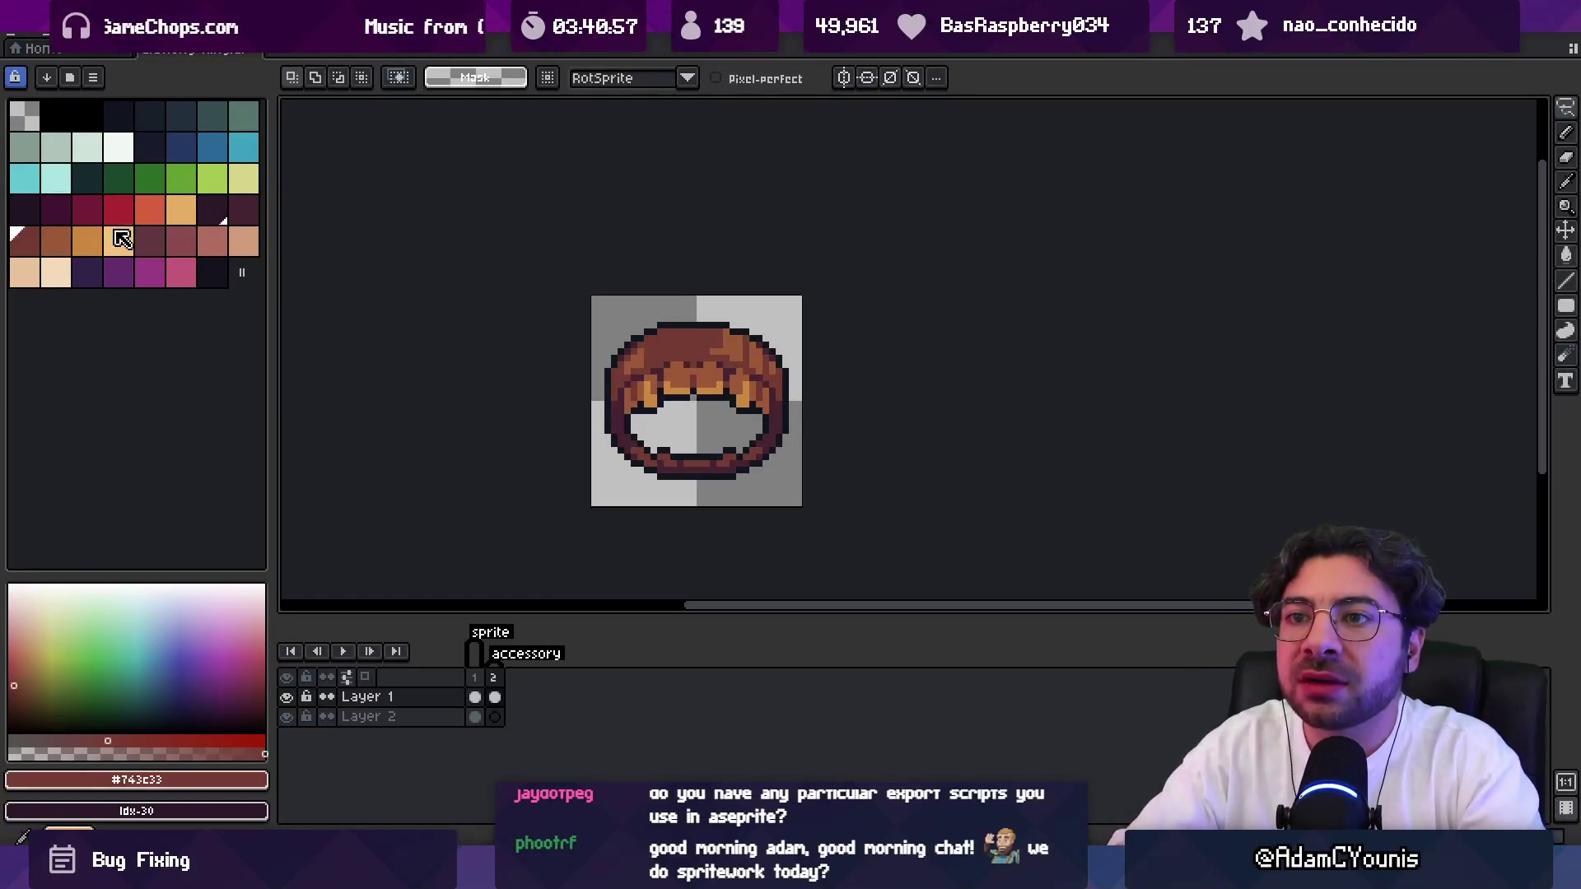
# Pick a five-colour palette ramp and add lighter shading highlights to the ring's top.
pyautogui.moveTo(126, 240); pyautogui.dragTo(226, 220)
pyautogui.press('b')
pyautogui.moveTo(675, 346)
pyautogui.mouseDown()
pyautogui.moveTo(644, 368)
pyautogui.moveTo(658, 387)
pyautogui.moveTo(721, 362)
pyautogui.moveTo(781, 382)
pyautogui.mouseUp()
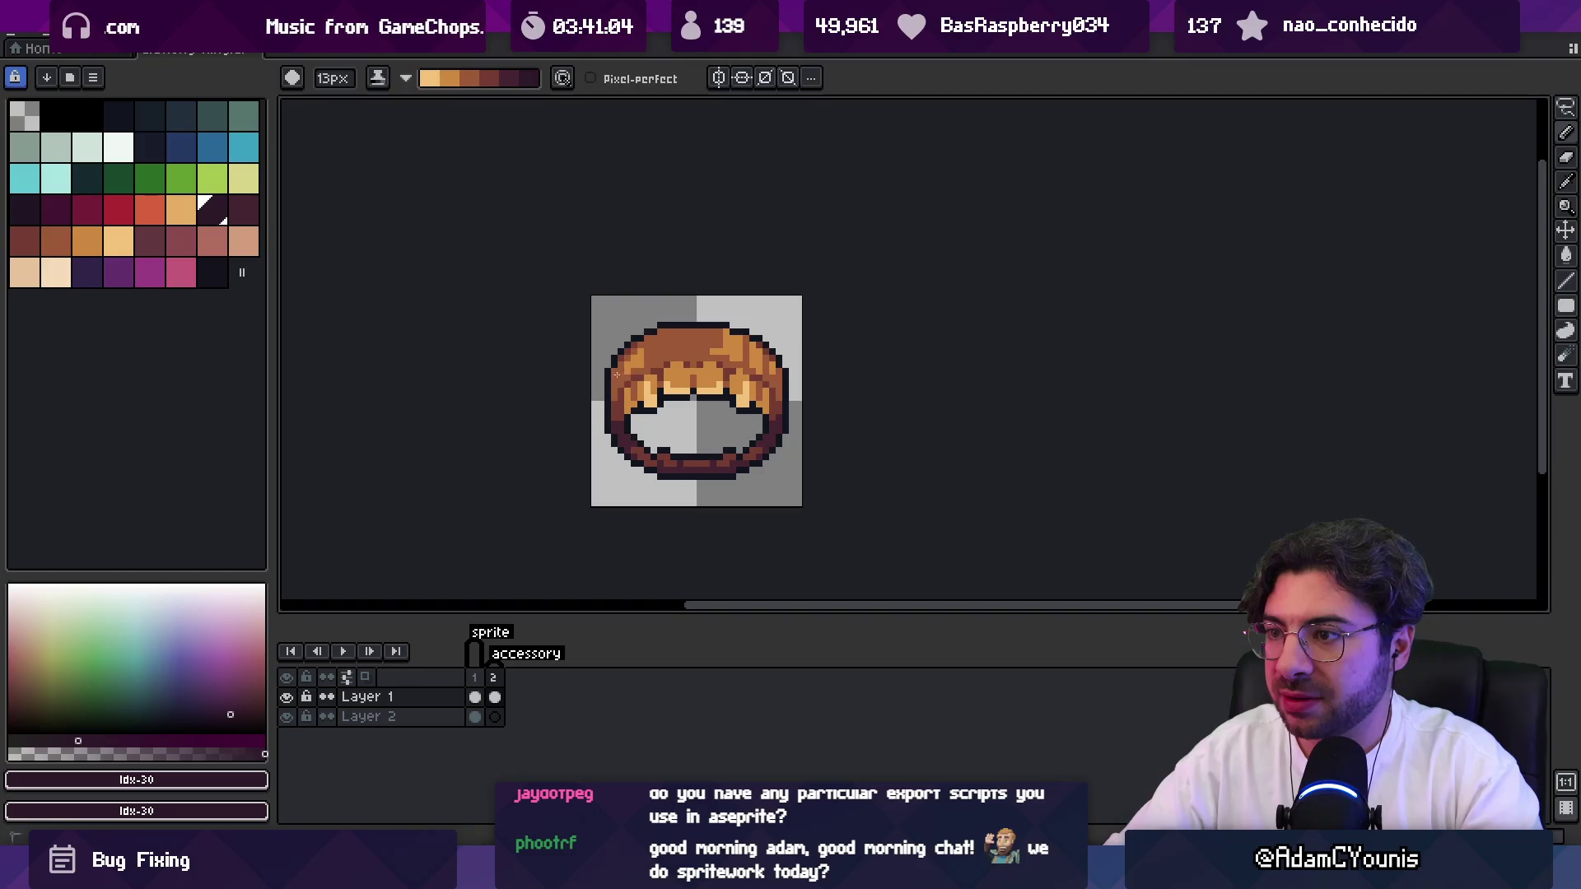
# Shade the ring's lower-left and right edges darker with the shading brush.
pyautogui.press('z')
pyautogui.scroll(-4, 661, 299)
pyautogui.scroll(3, 749, 328)
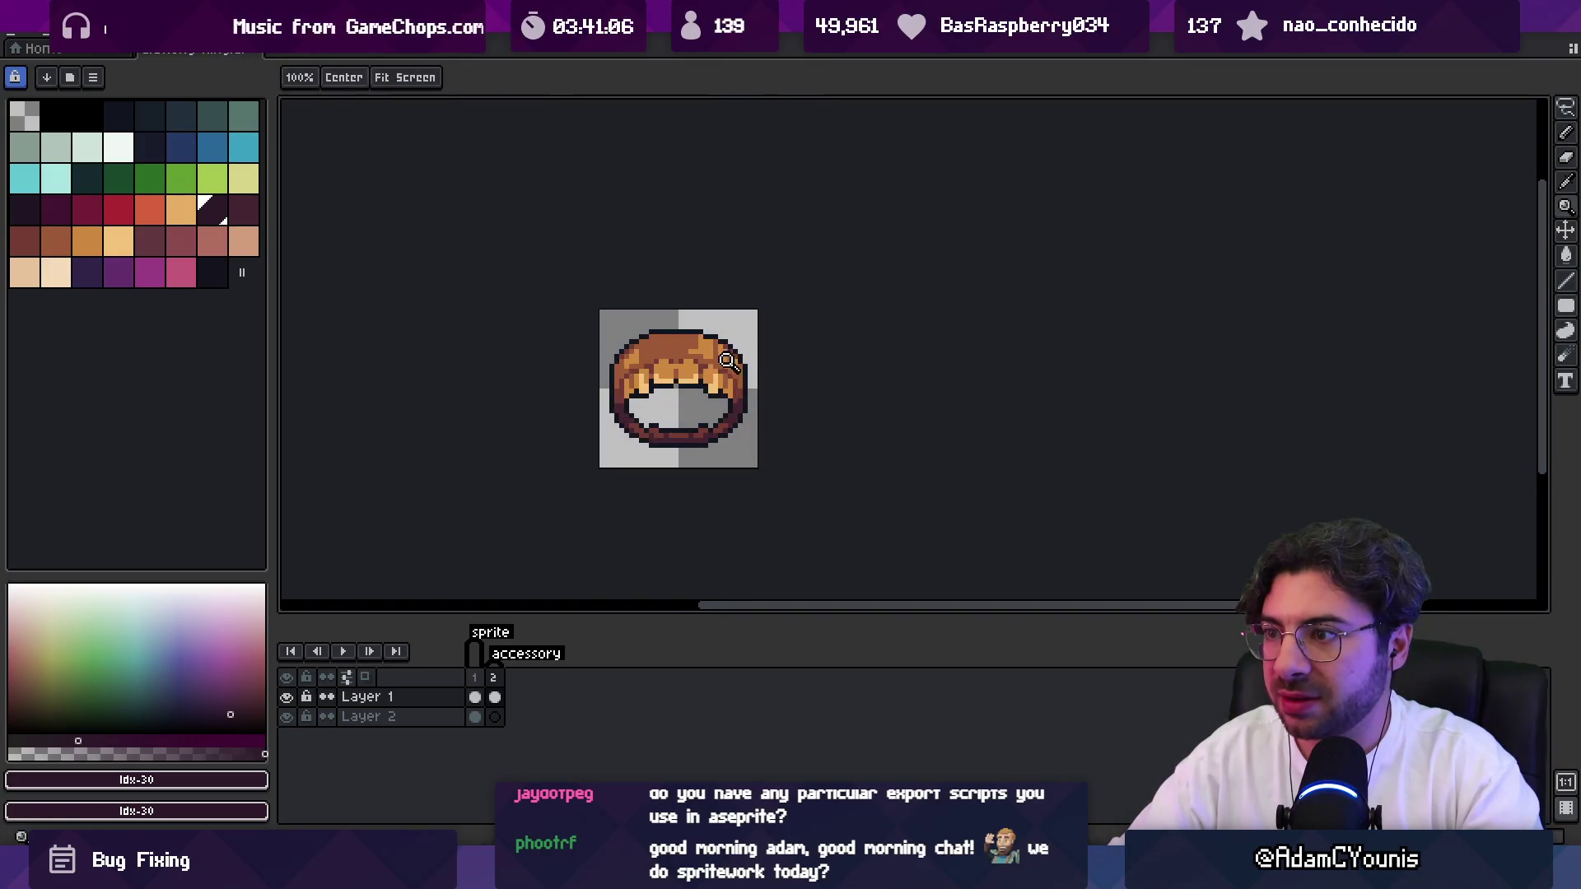
pyautogui.scroll(2, 728, 360)
pyautogui.press('b')
pyautogui.moveTo(575, 407); pyautogui.dragTo(569, 411)
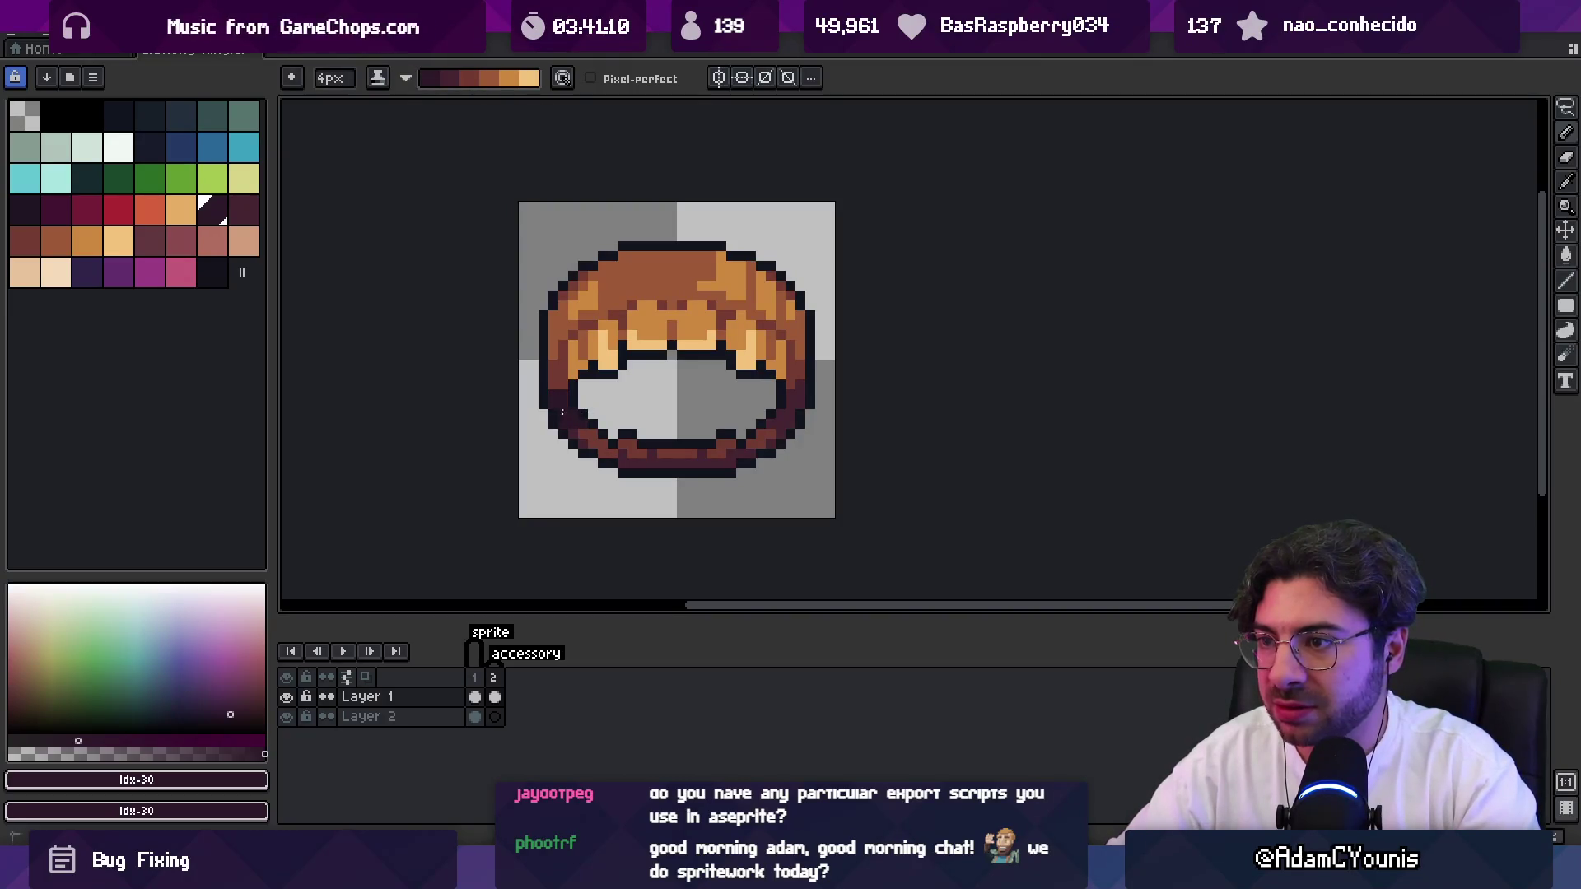
pyautogui.moveTo(770, 405); pyautogui.dragTo(806, 401)
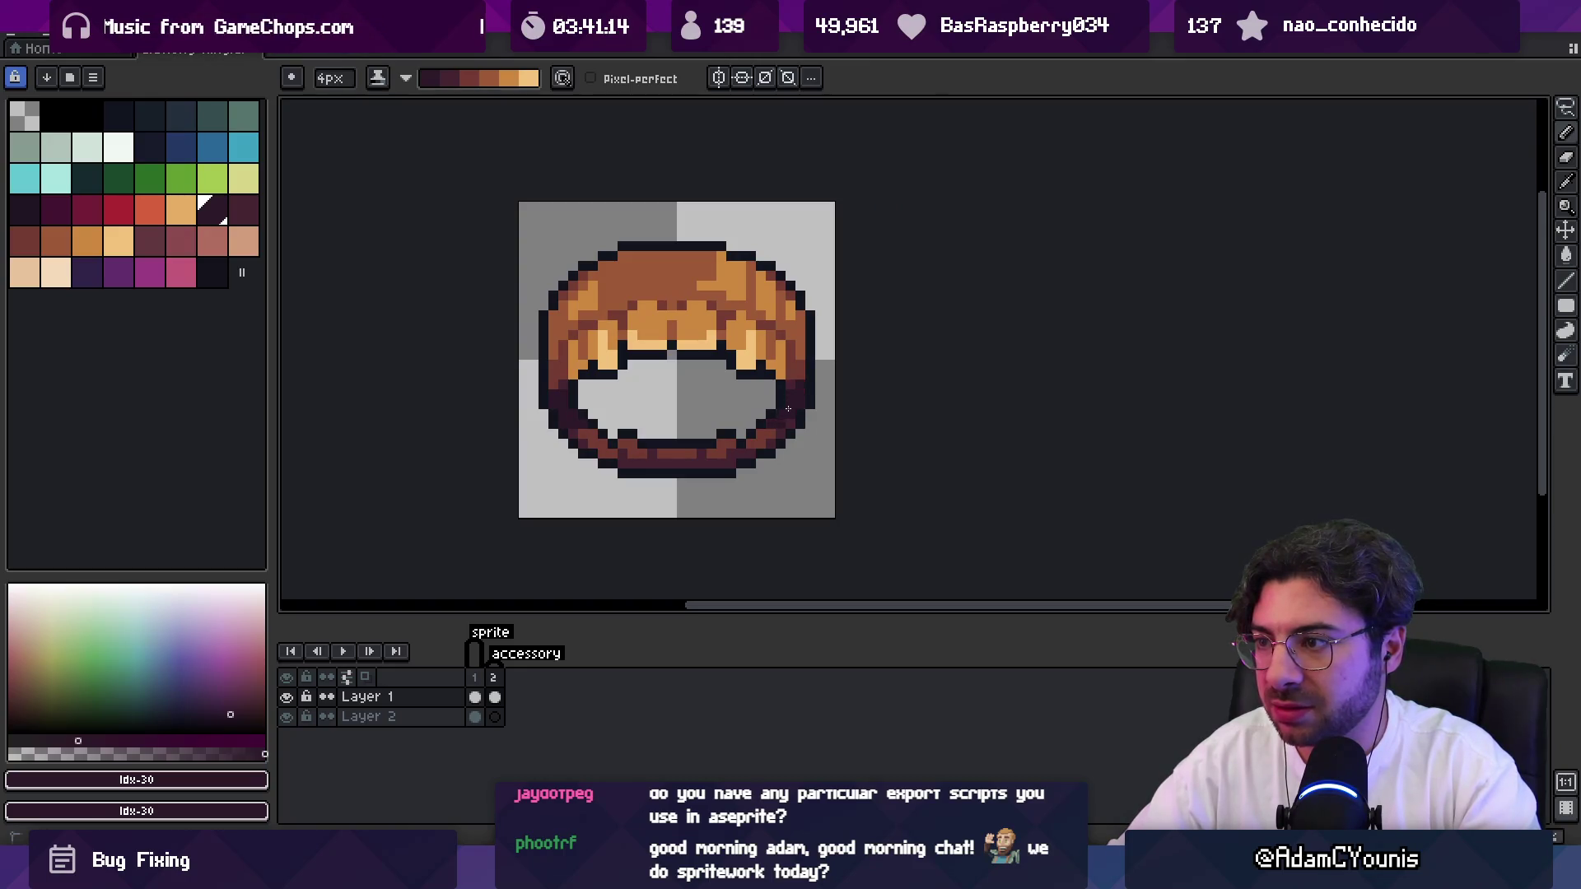
pyautogui.press('v')
pyautogui.scroll(-6, 749, 368)
pyautogui.scroll(4, 749, 368)
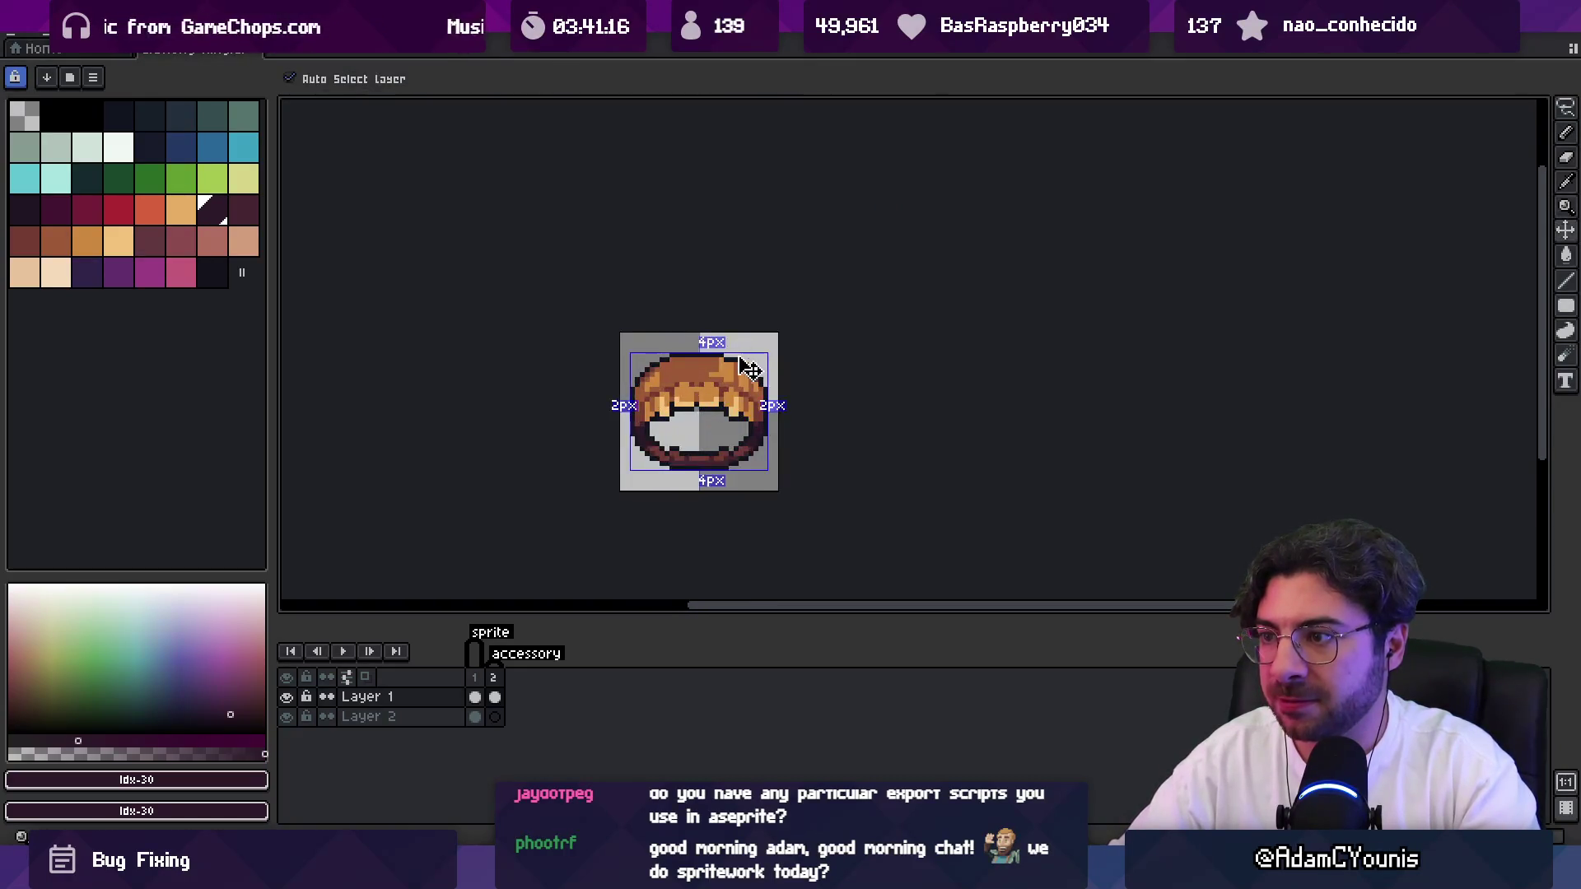
# On frame 1, lighten a pixel on the small ring and sample the near-black outline colour.
pyautogui.click(475, 677)
pyautogui.press('b')
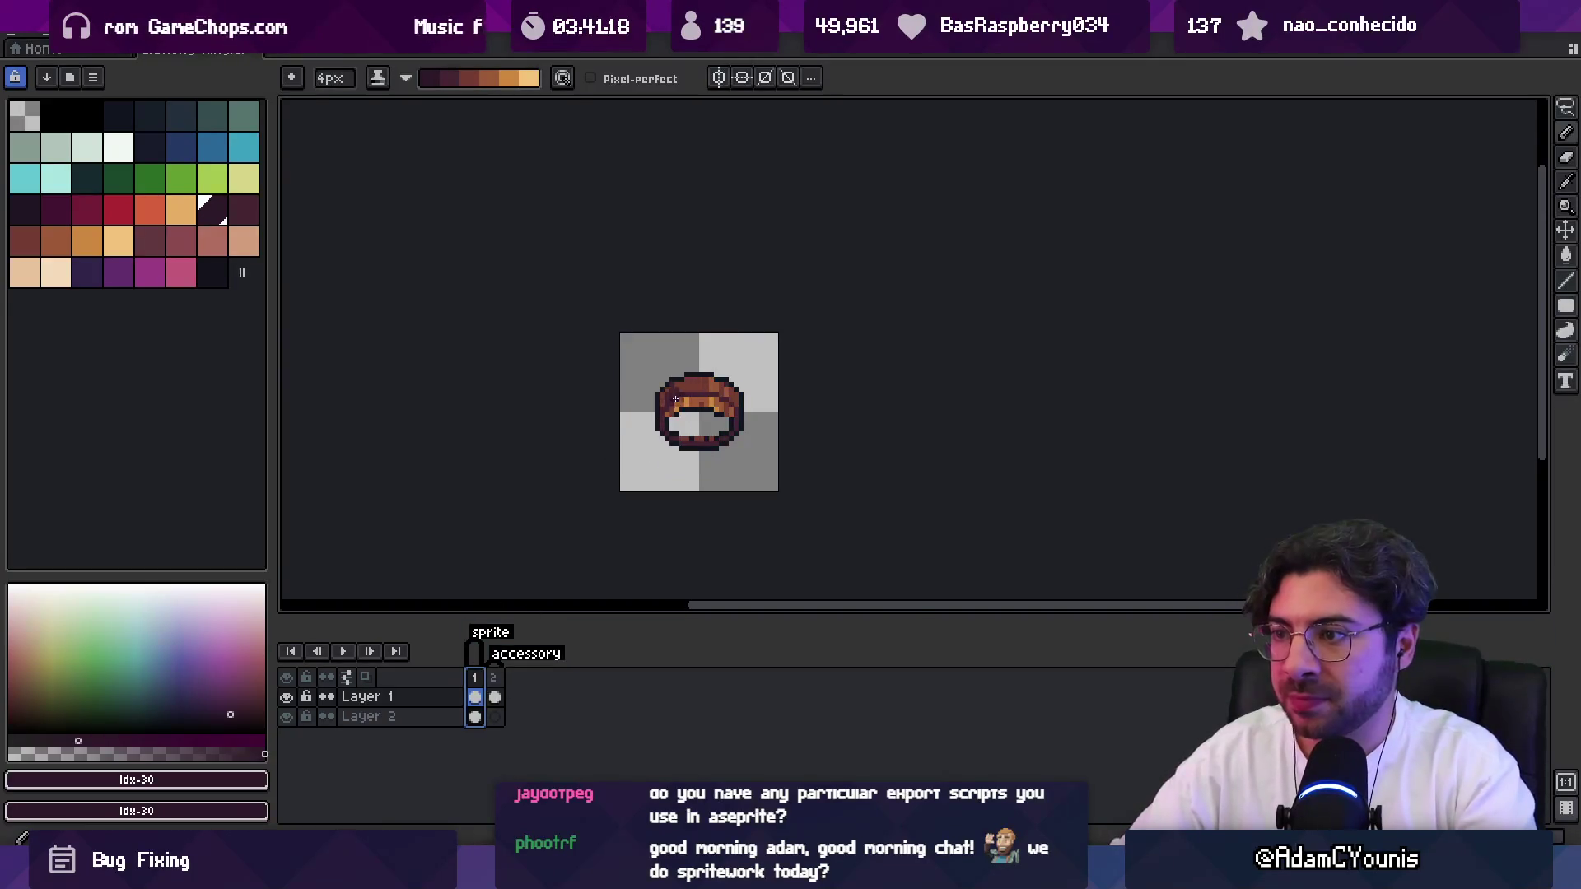
pyautogui.click(671, 402)
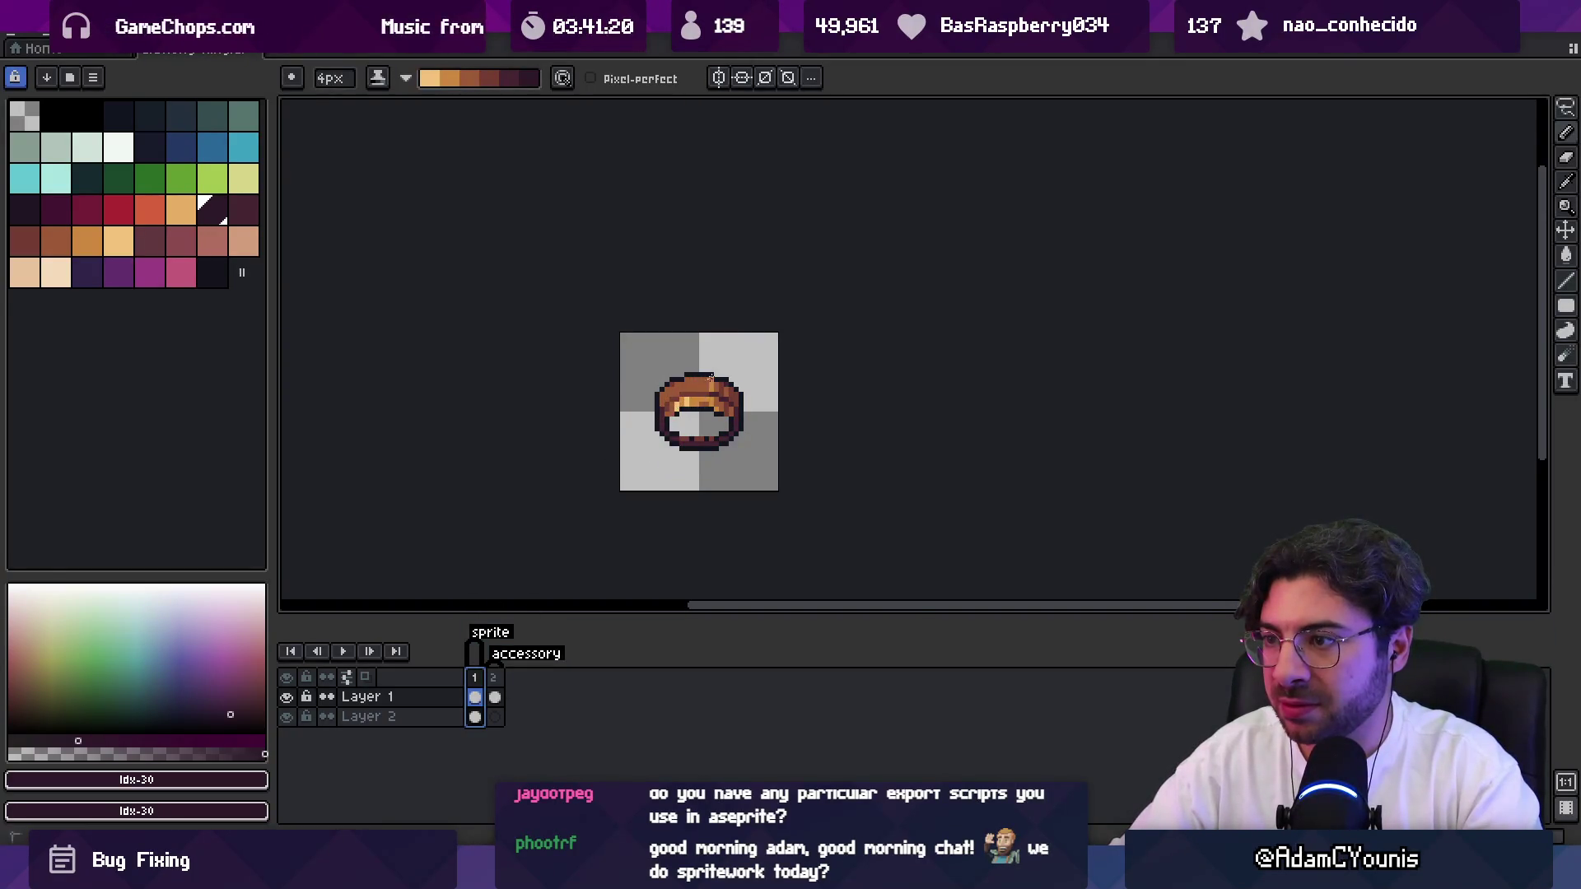
pyautogui.rightClick(725, 406)
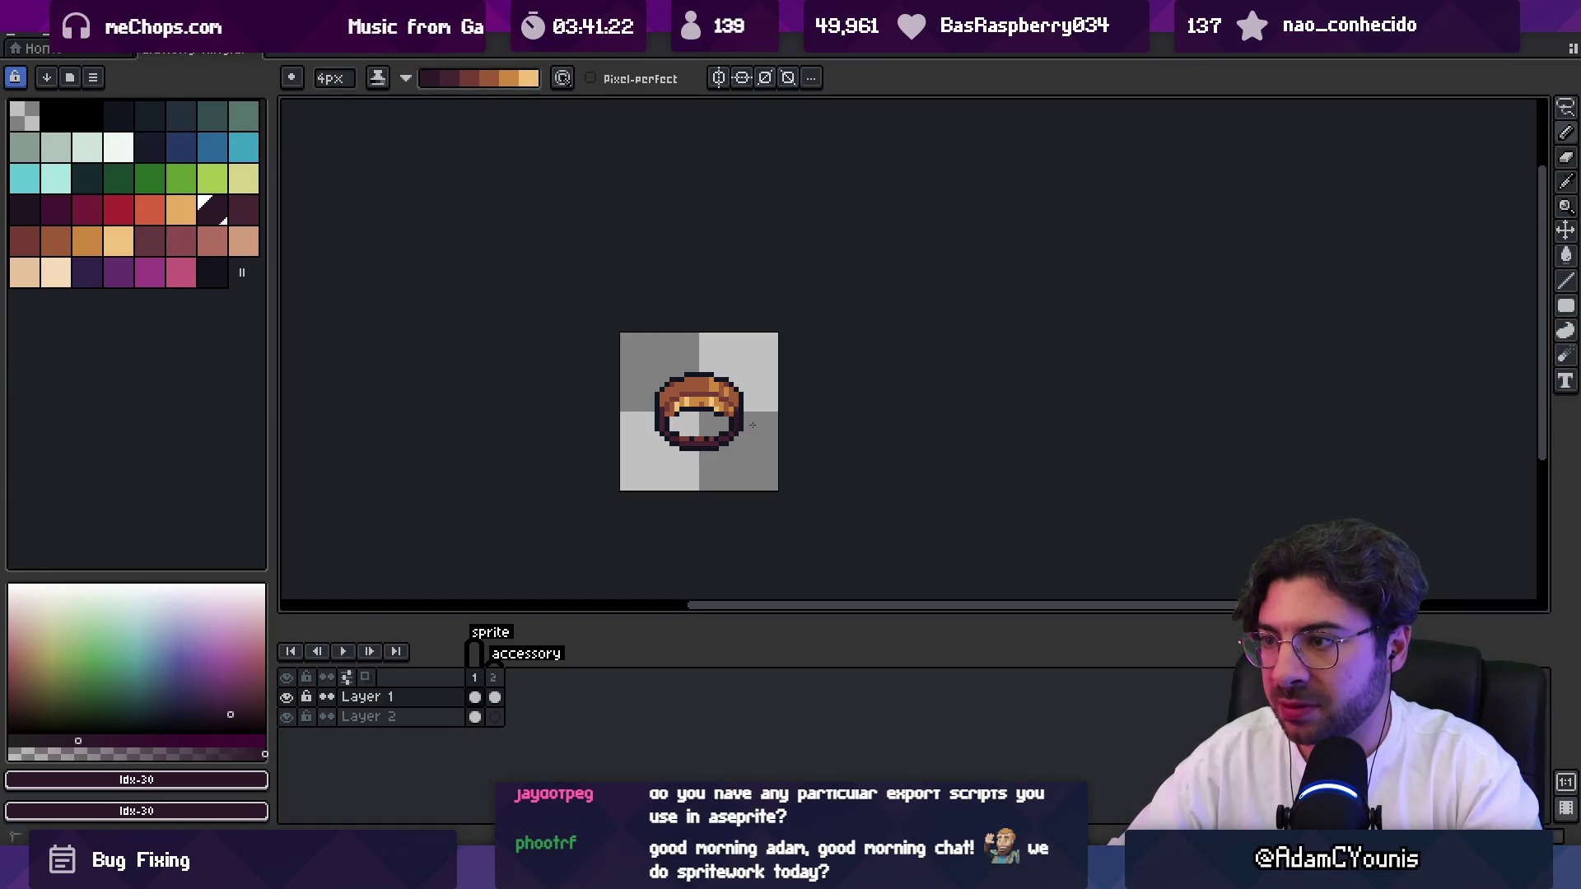
pyautogui.press('z')
pyautogui.scroll(-2, 708, 329)
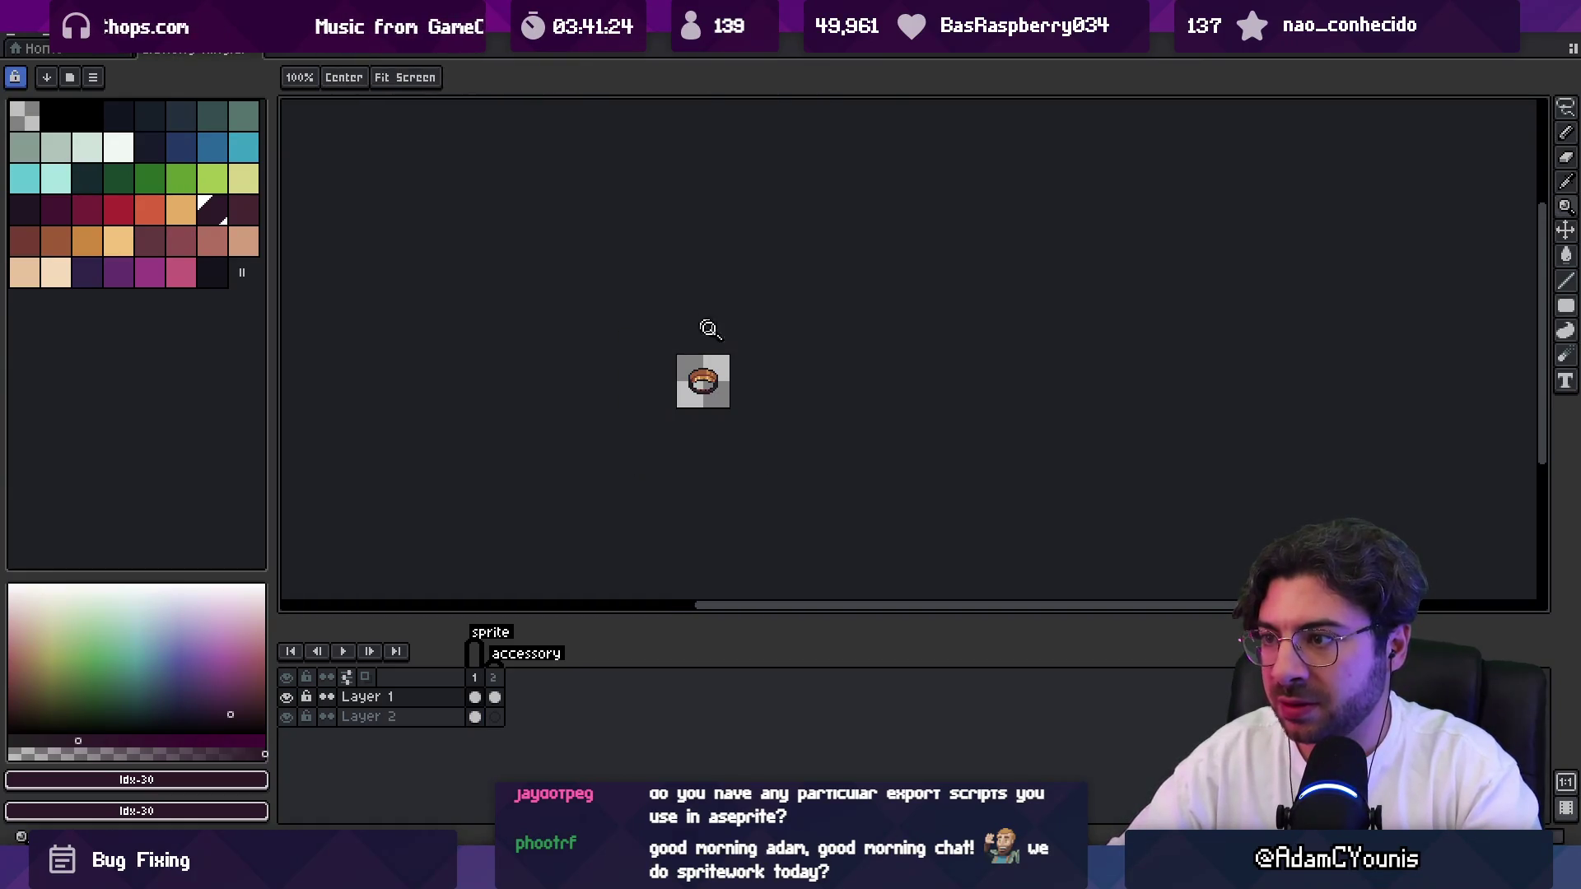
pyautogui.scroll(4, 752, 354)
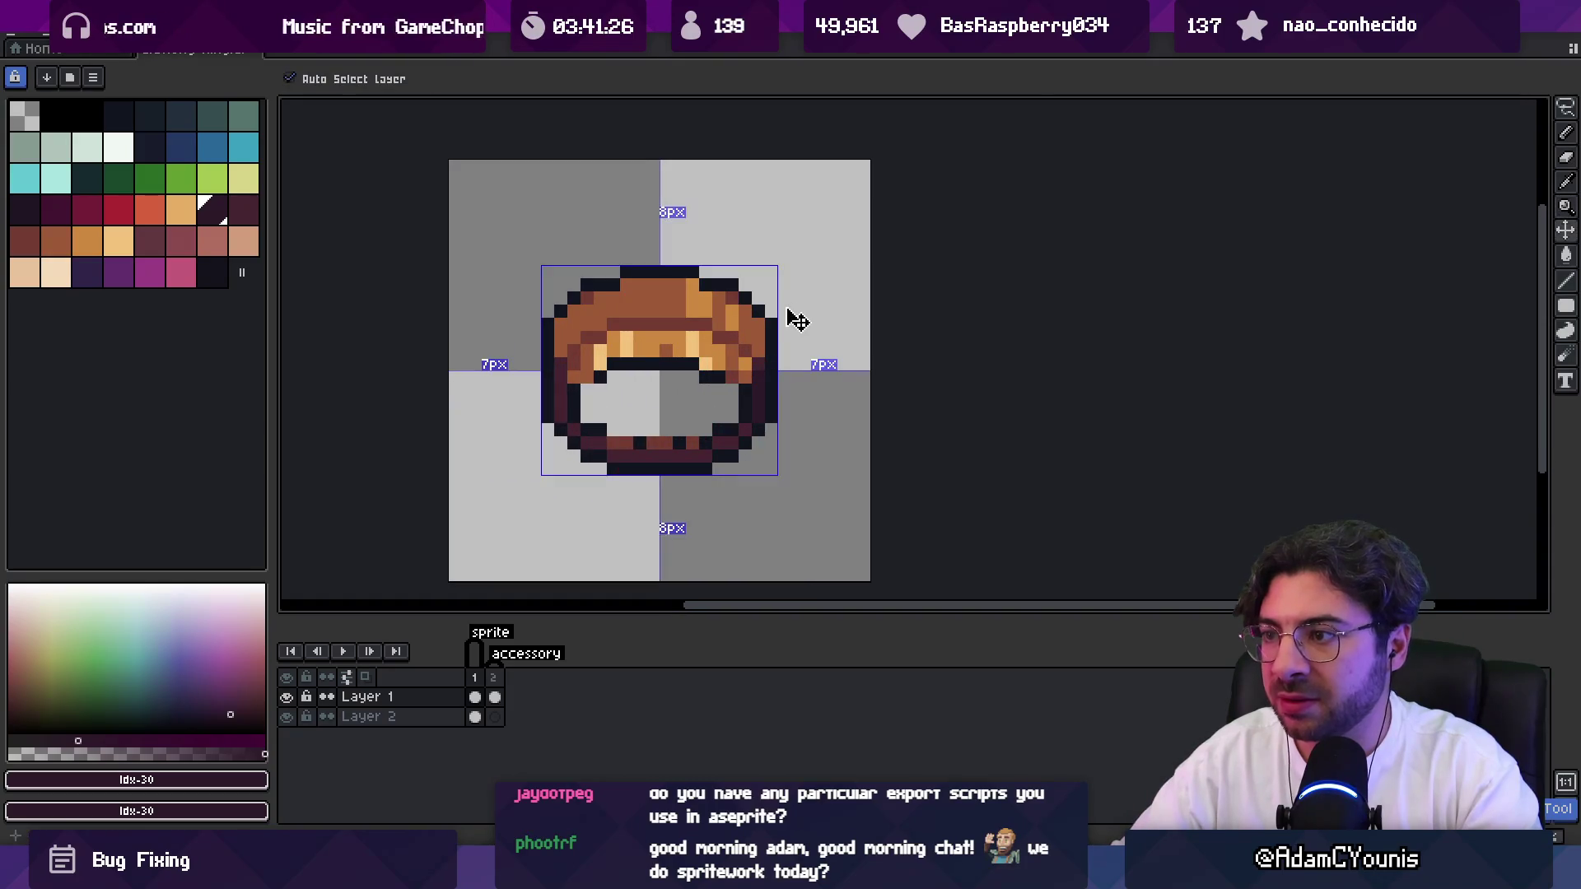
pyautogui.keyDown('alt'); pyautogui.click(614, 366); pyautogui.keyUp('alt')
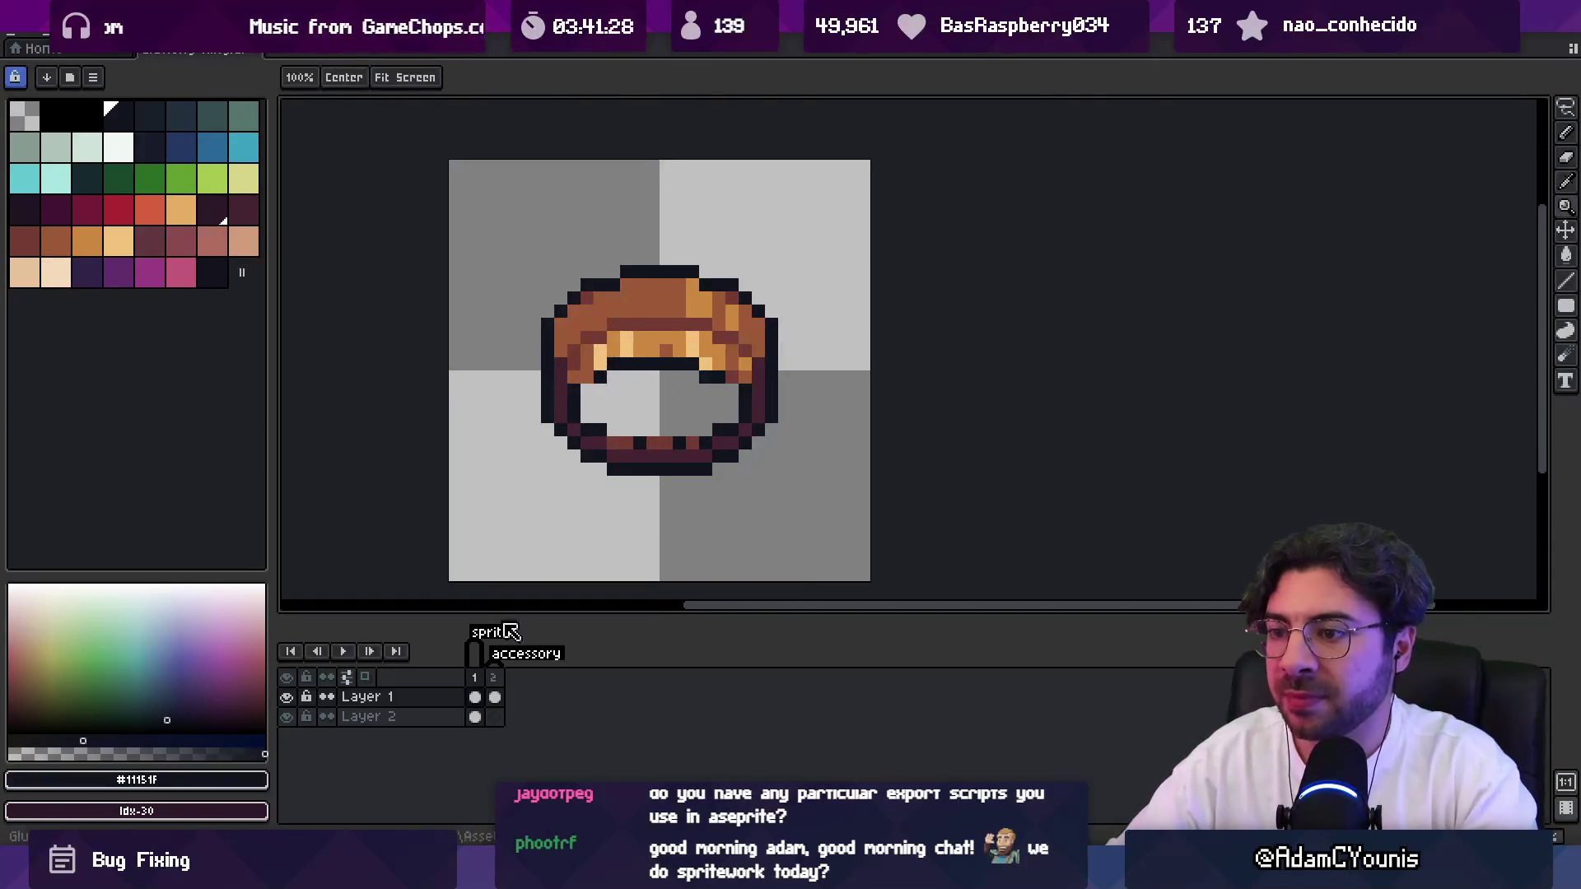
# Compare the small and large ring frames, then clear frame 1's cel selection.
pyautogui.click(499, 677)
pyautogui.click(475, 677)
pyautogui.click(495, 677)
pyautogui.click(475, 676)
pyautogui.click(494, 677)
pyautogui.click(475, 677)
pyautogui.press('b')
pyautogui.click(585, 378)
# Select the lower half of frame 1's ring and nudge it down one pixel.
pyautogui.press('z')
pyautogui.scroll(-5, 734, 367)
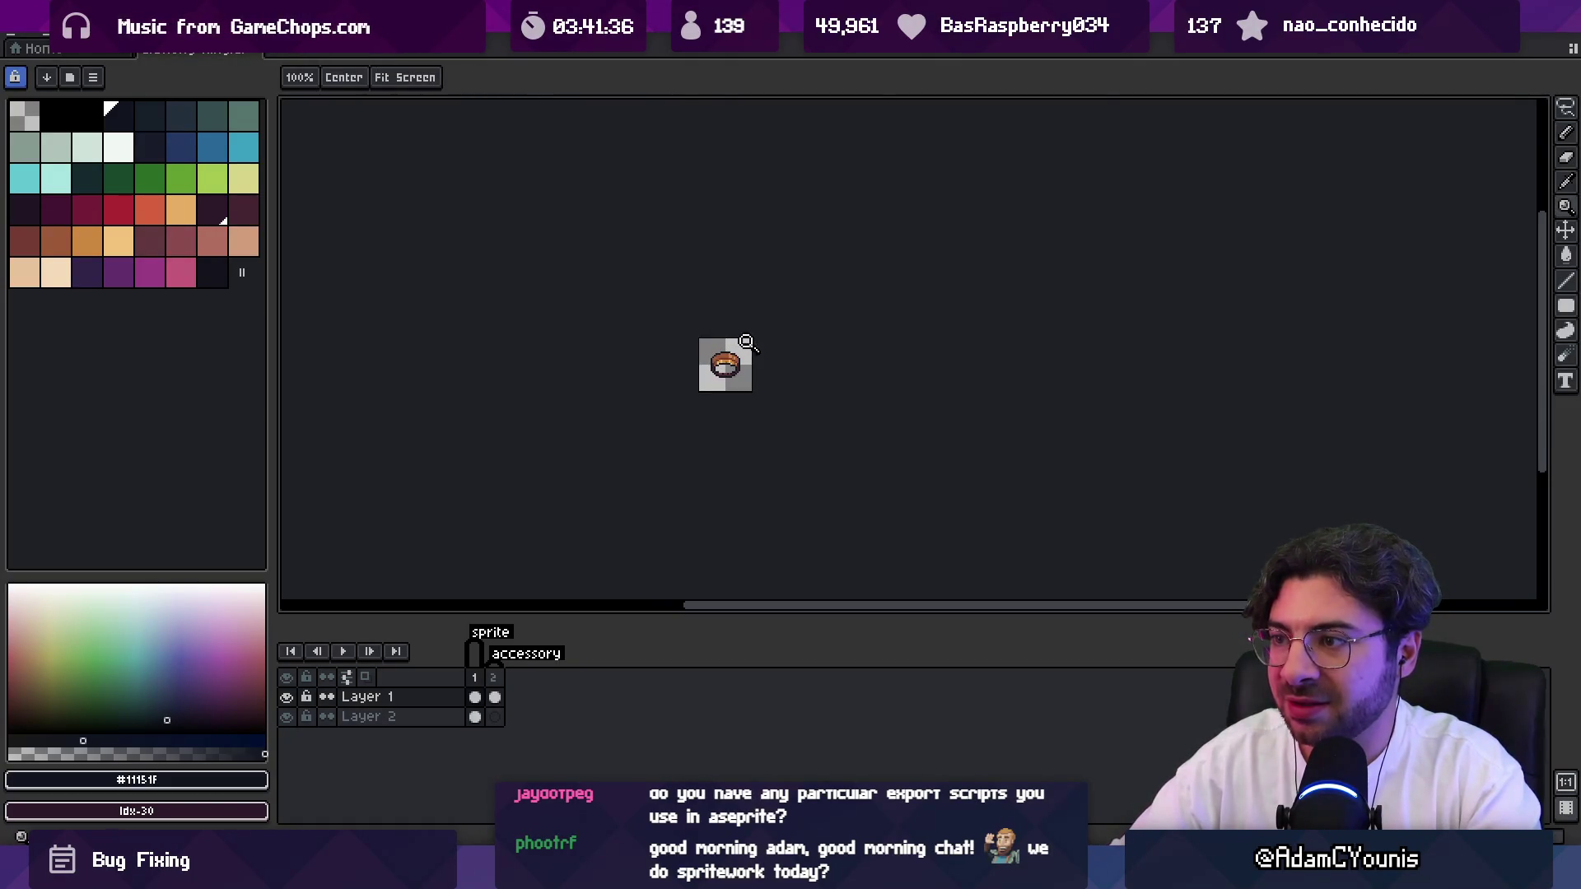
pyautogui.scroll(5, 747, 341)
pyautogui.press('b')
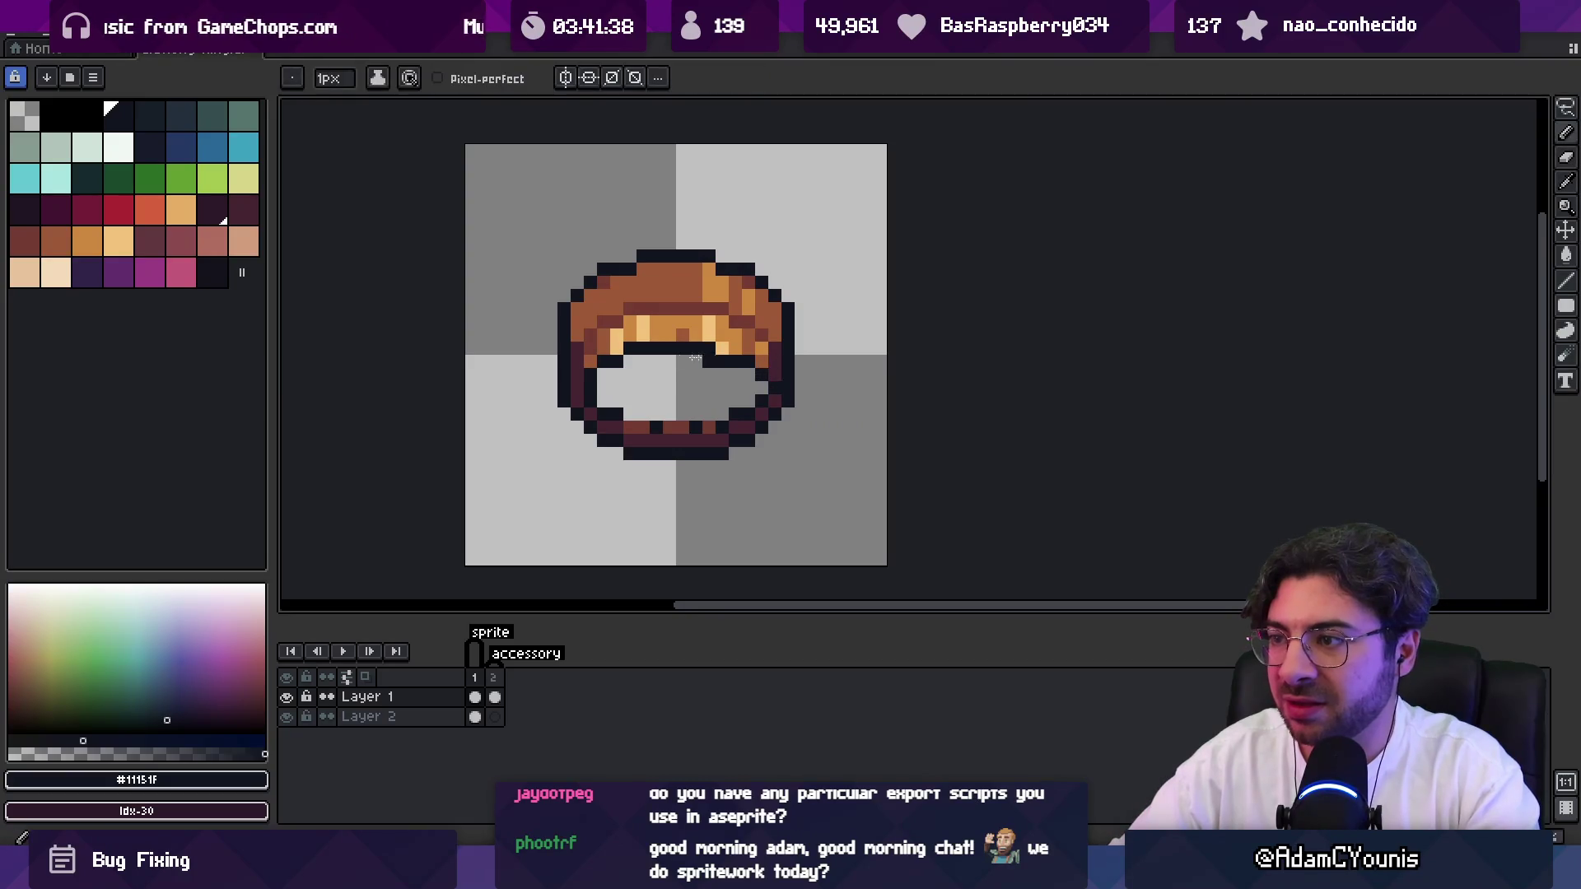
pyautogui.press('z')
pyautogui.scroll(-5, 706, 354)
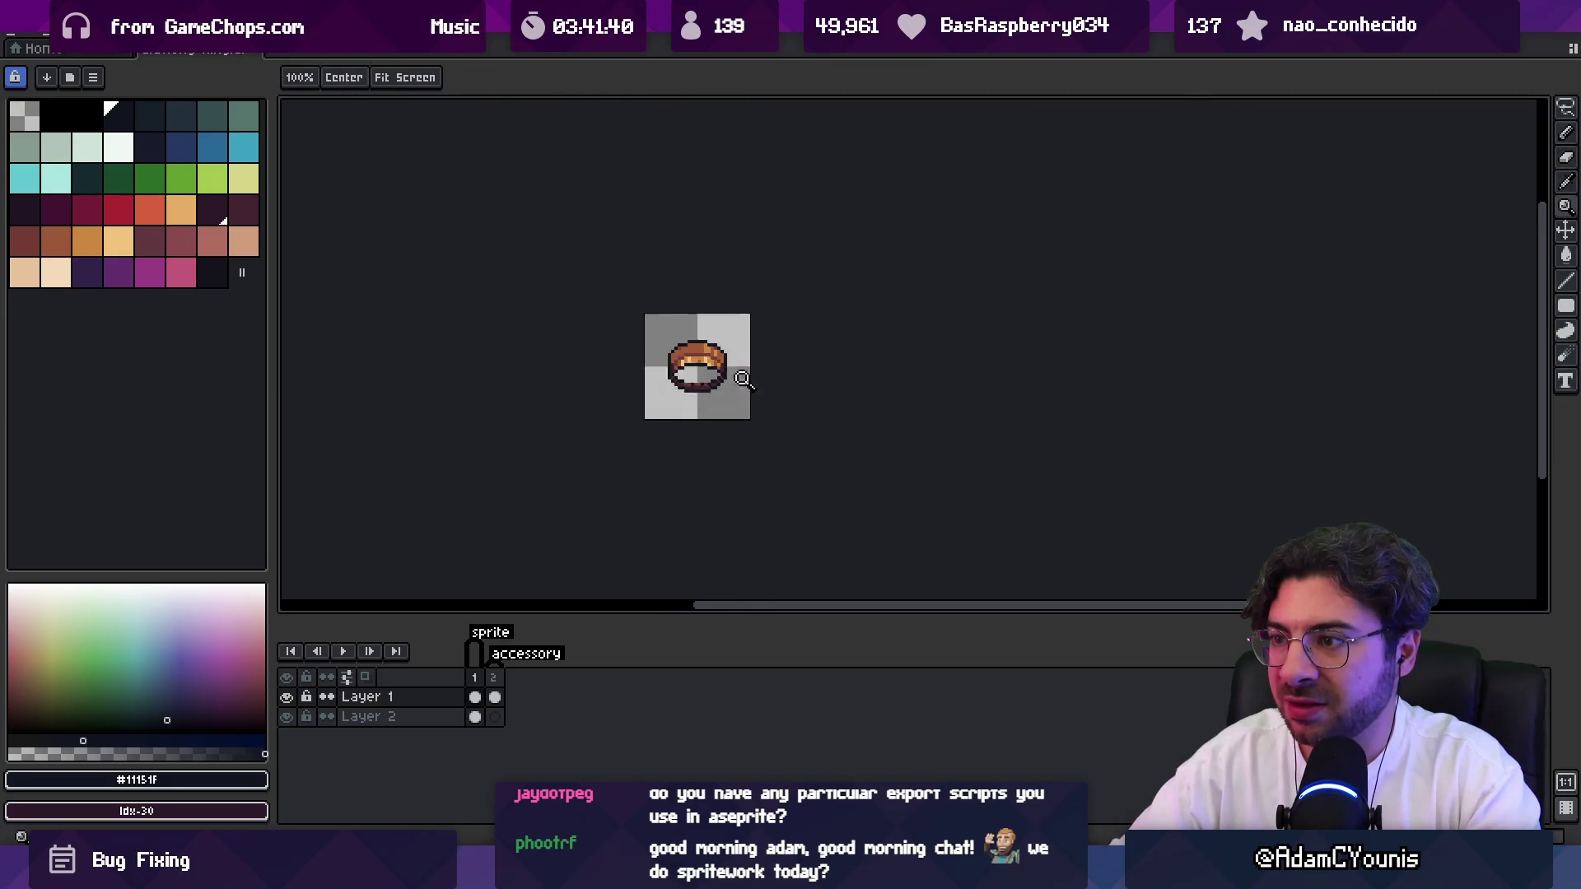
pyautogui.scroll(5, 689, 349)
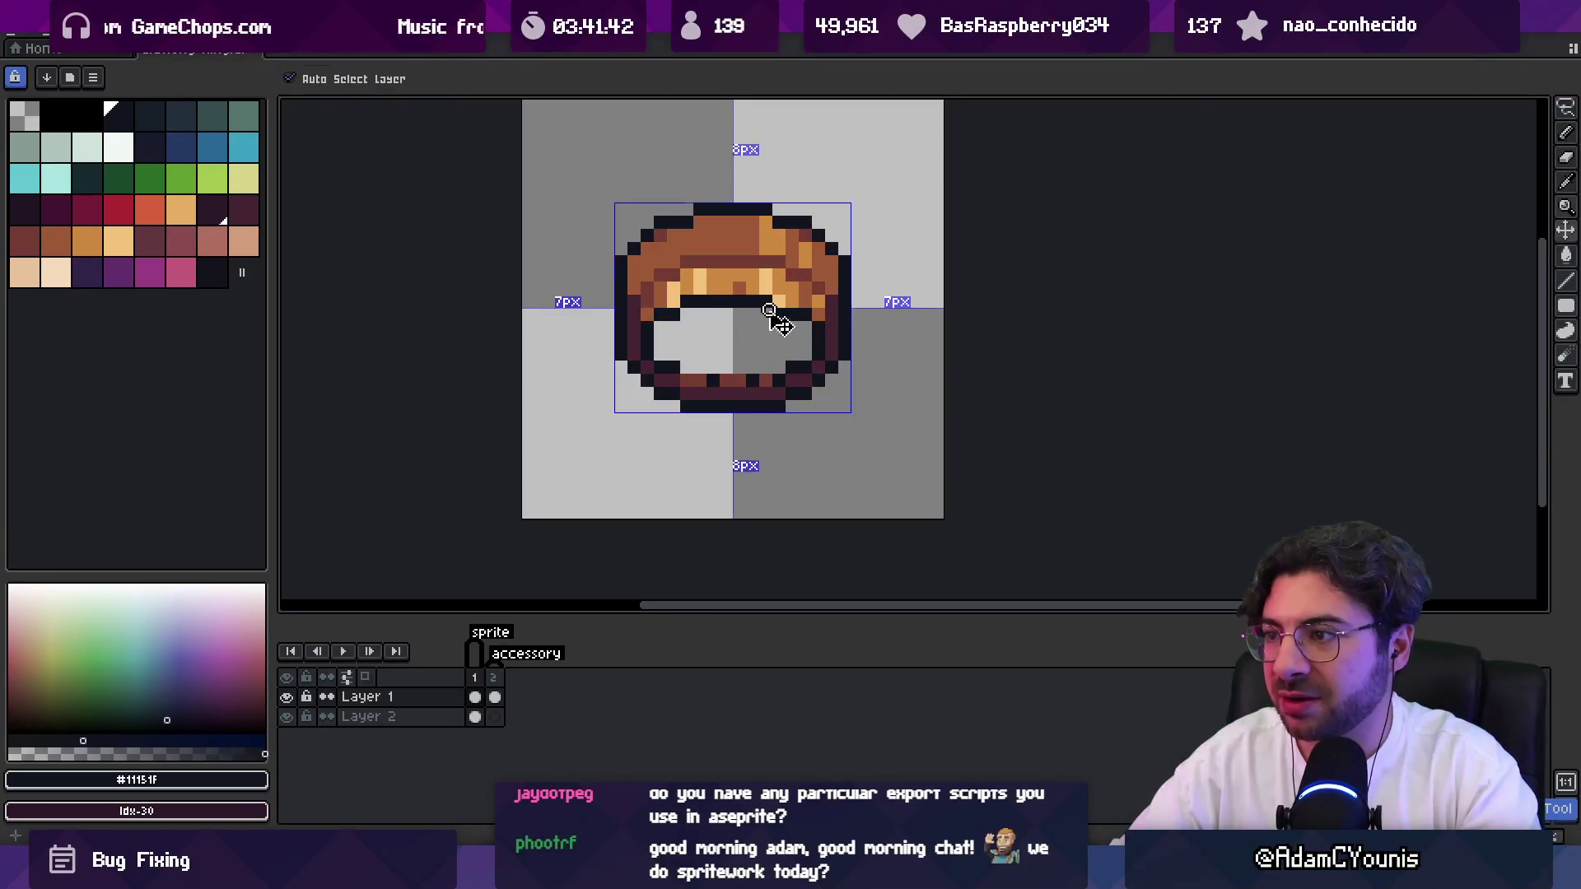
pyautogui.scroll(-5, 668, 336)
pyautogui.scroll(3, 669, 336)
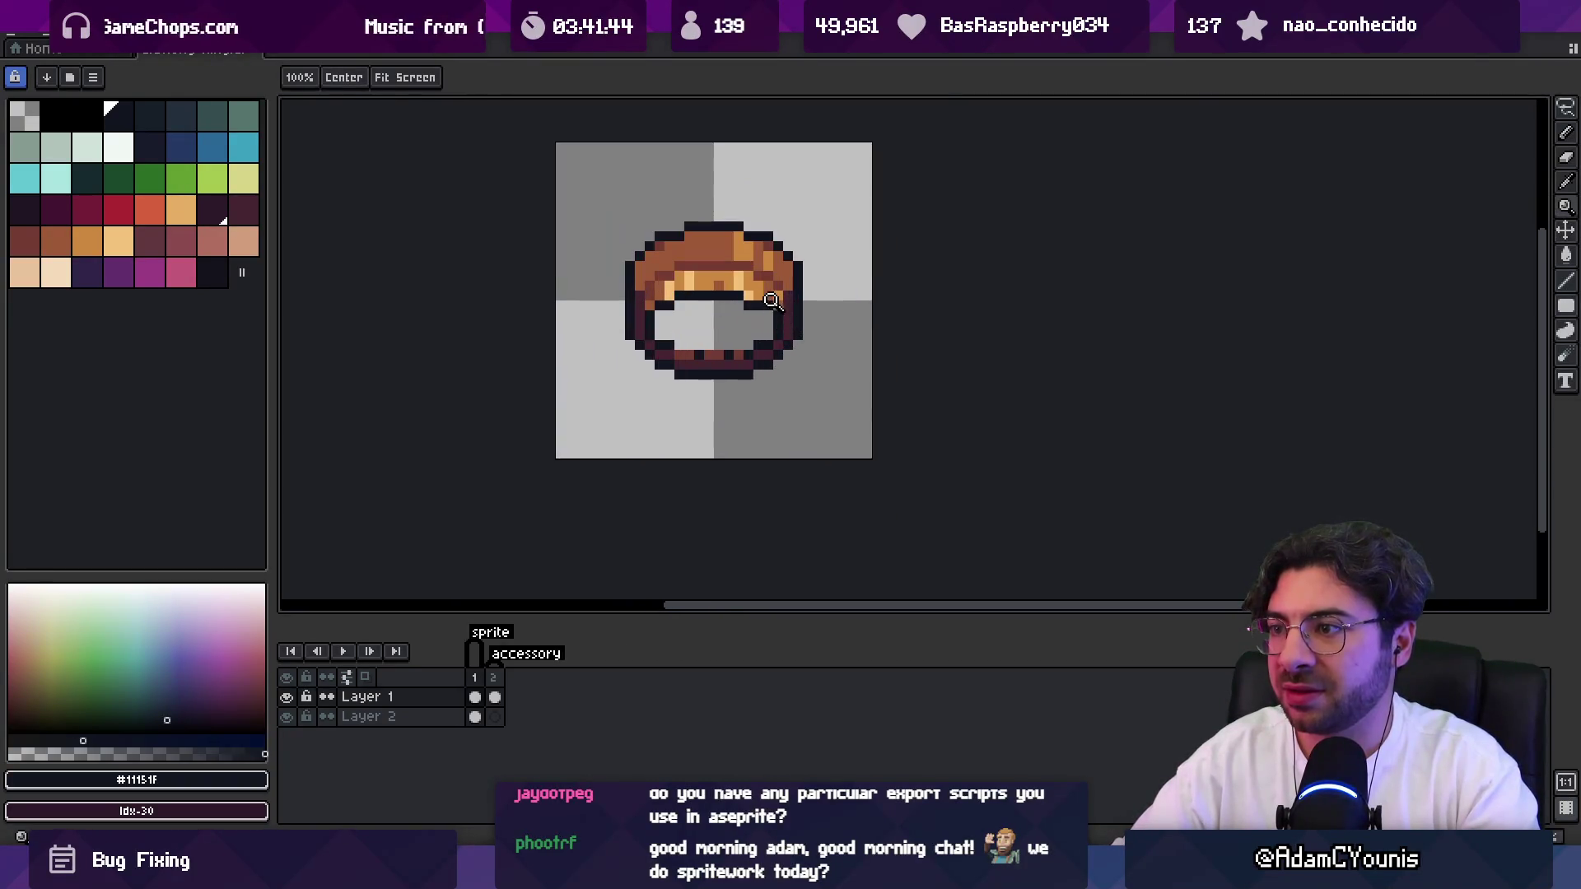
pyautogui.press('v')
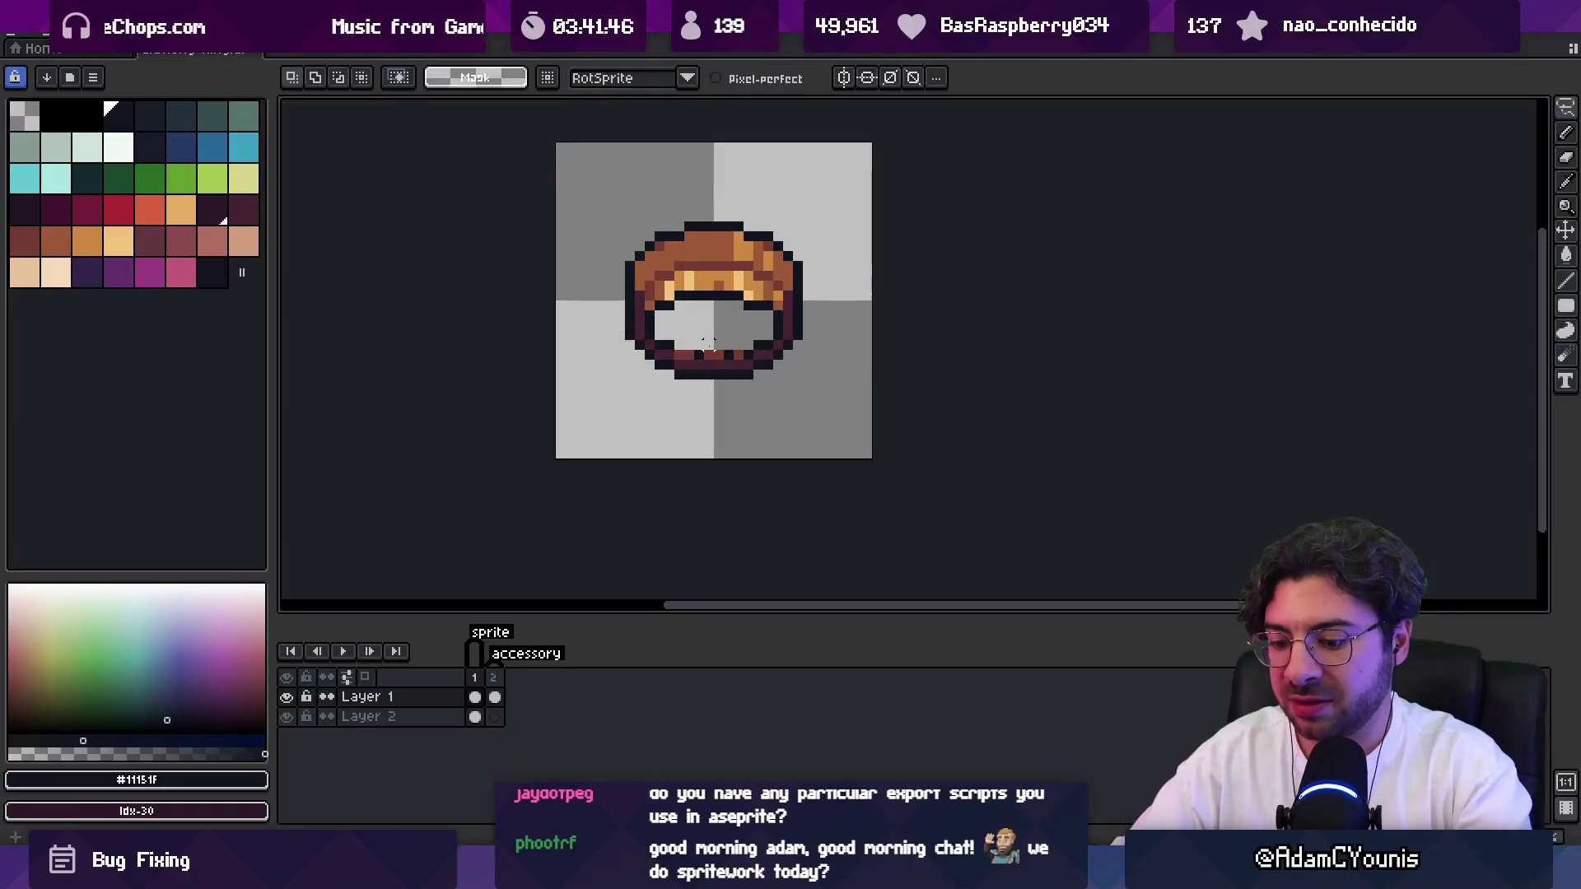
pyautogui.press('m')
pyautogui.moveTo(609, 325)
pyautogui.mouseDown()
pyautogui.moveTo(825, 404)
pyautogui.moveTo(747, 386)
pyautogui.mouseUp()
pyautogui.hotkey('ctrl', 'd')
pyautogui.press('b')
# Sample dark red #452531 and near-black #11151F, then show frame 2's larger ring.
pyautogui.keyDown('alt'); pyautogui.click(787, 330); pyautogui.keyUp('alt')
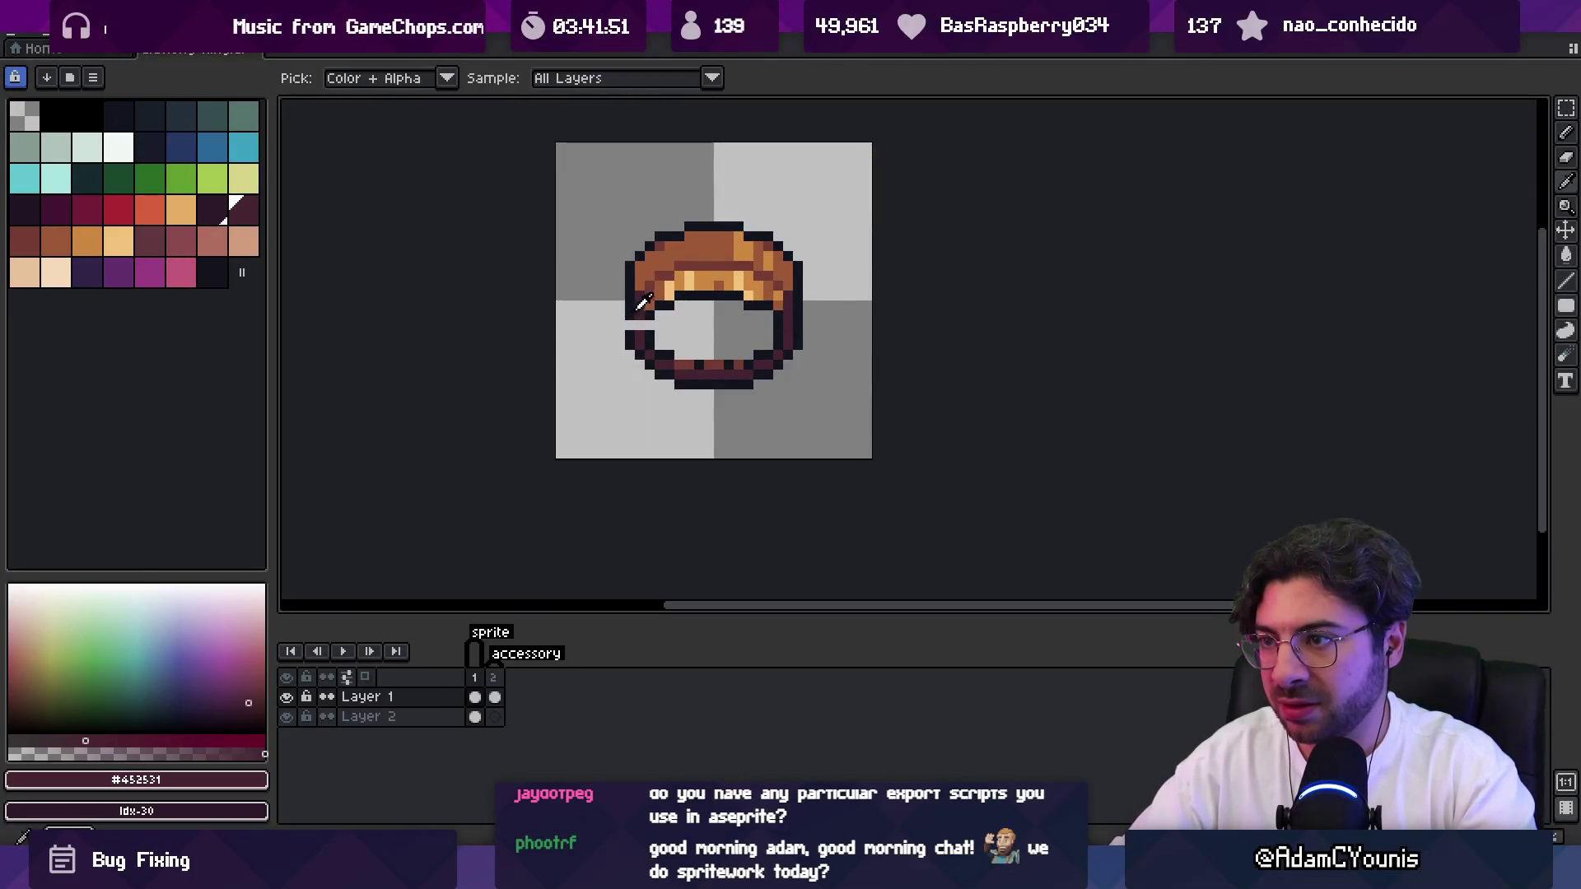
pyautogui.keyDown('alt'); pyautogui.click(643, 321); pyautogui.keyUp('alt')
pyautogui.press('z')
pyautogui.scroll(-5, 703, 310)
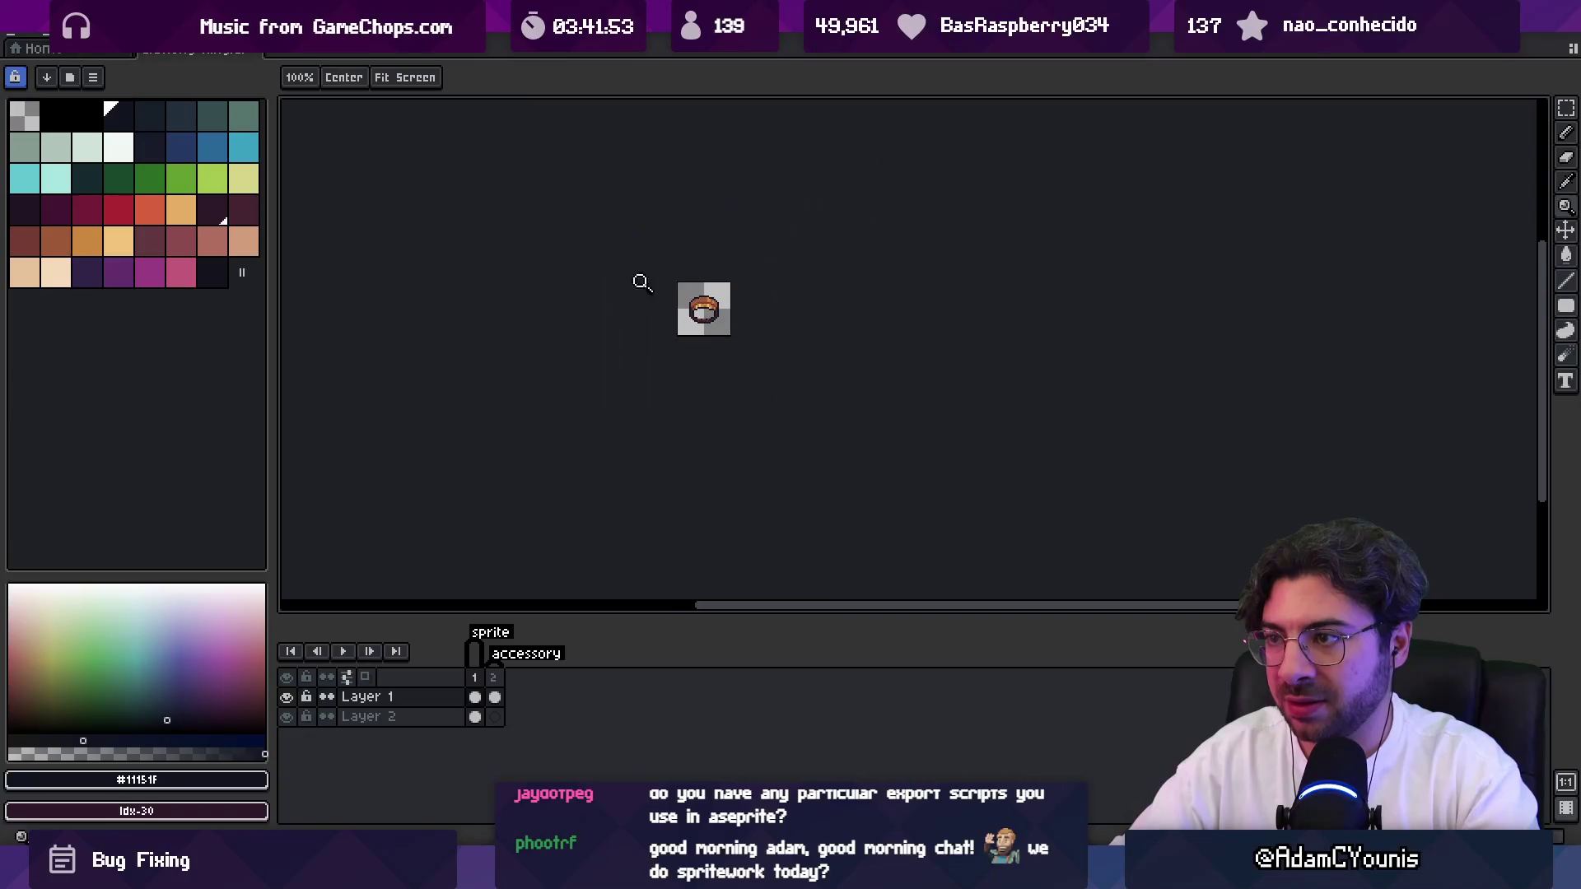
pyautogui.scroll(5, 709, 293)
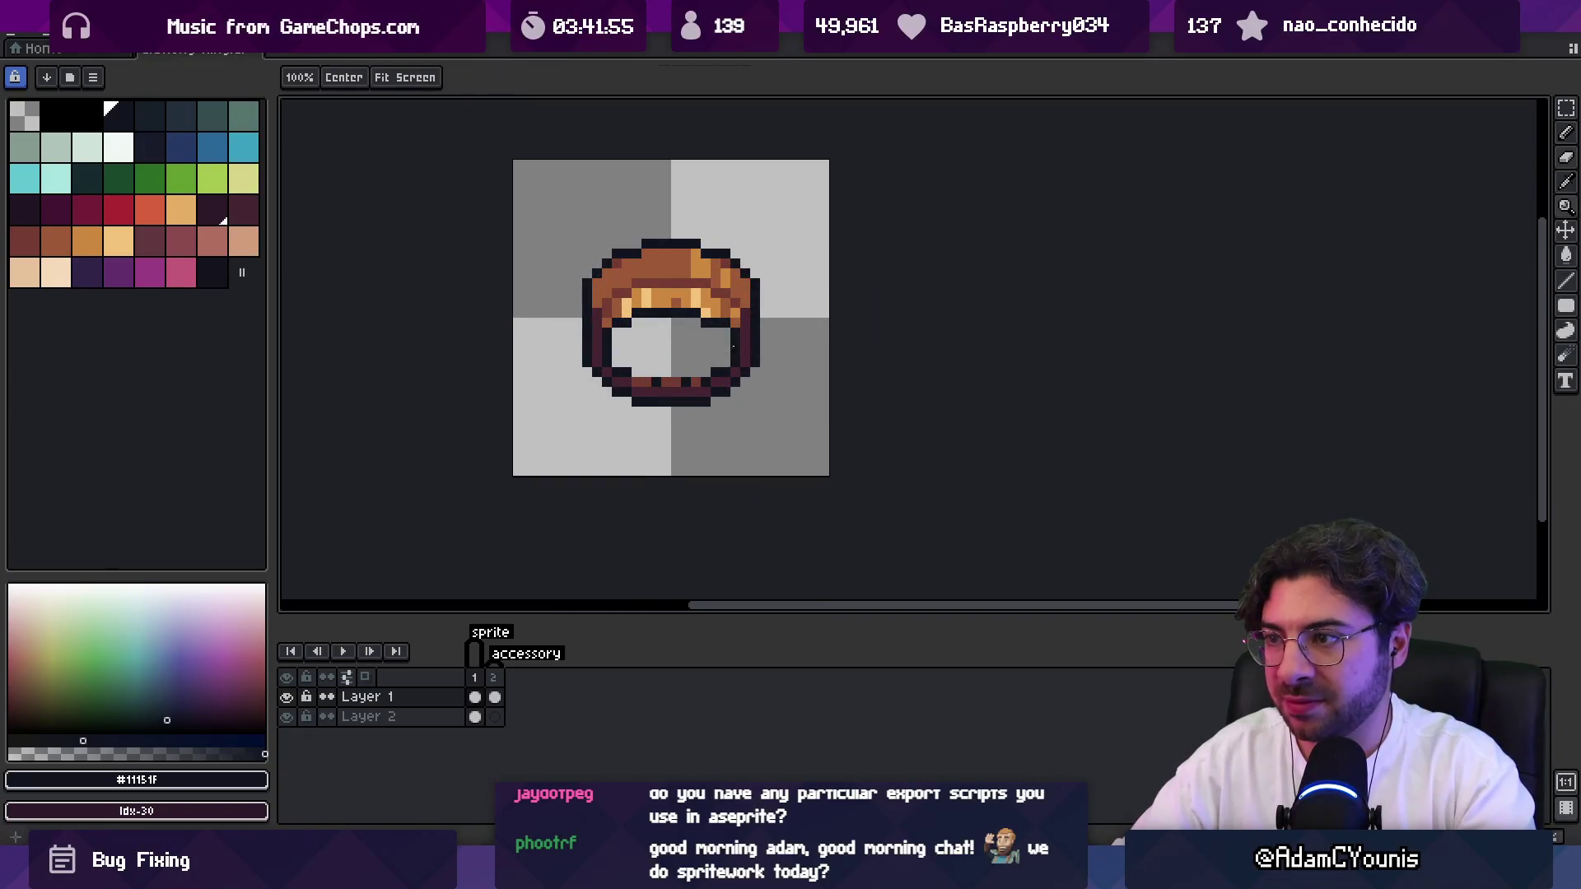
pyautogui.press('b')
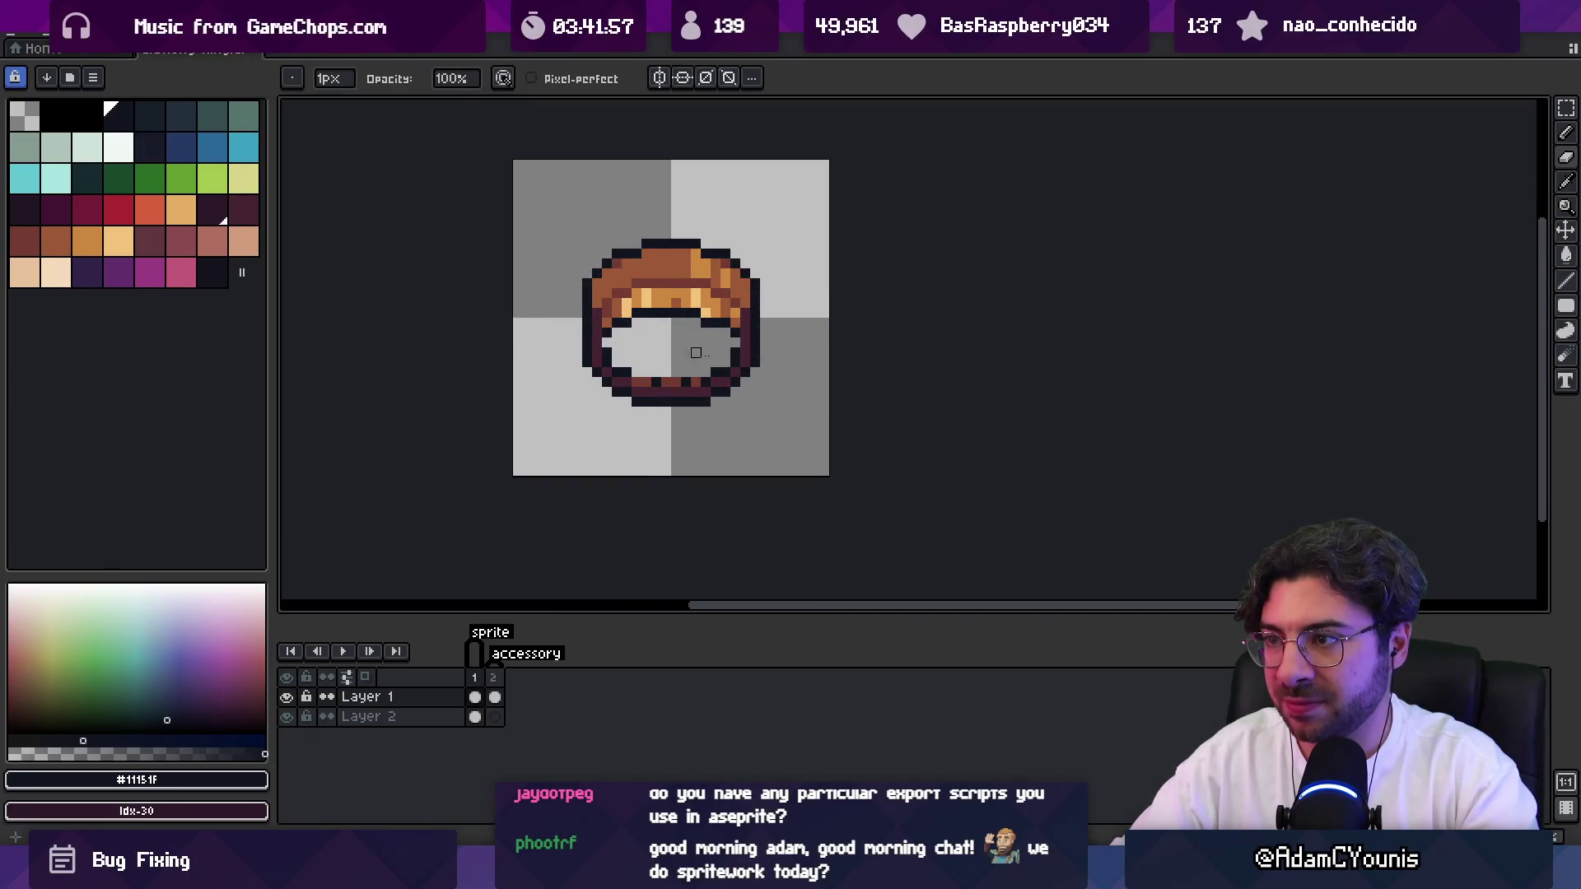
pyautogui.press('z')
pyautogui.scroll(-3, 647, 339)
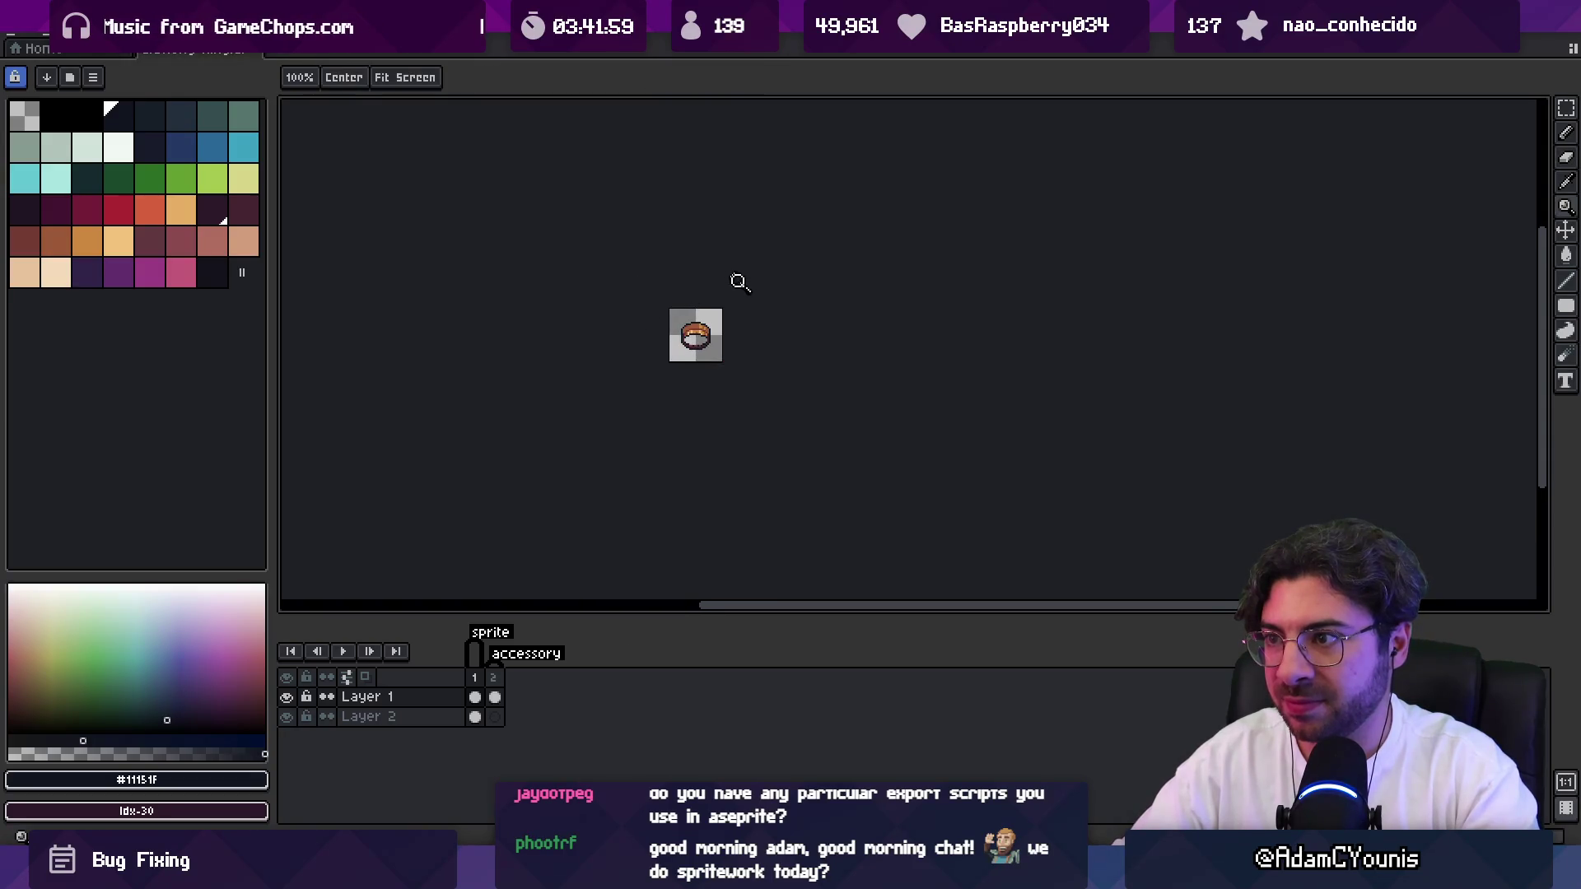
pyautogui.scroll(1, 727, 329)
pyautogui.click(498, 676)
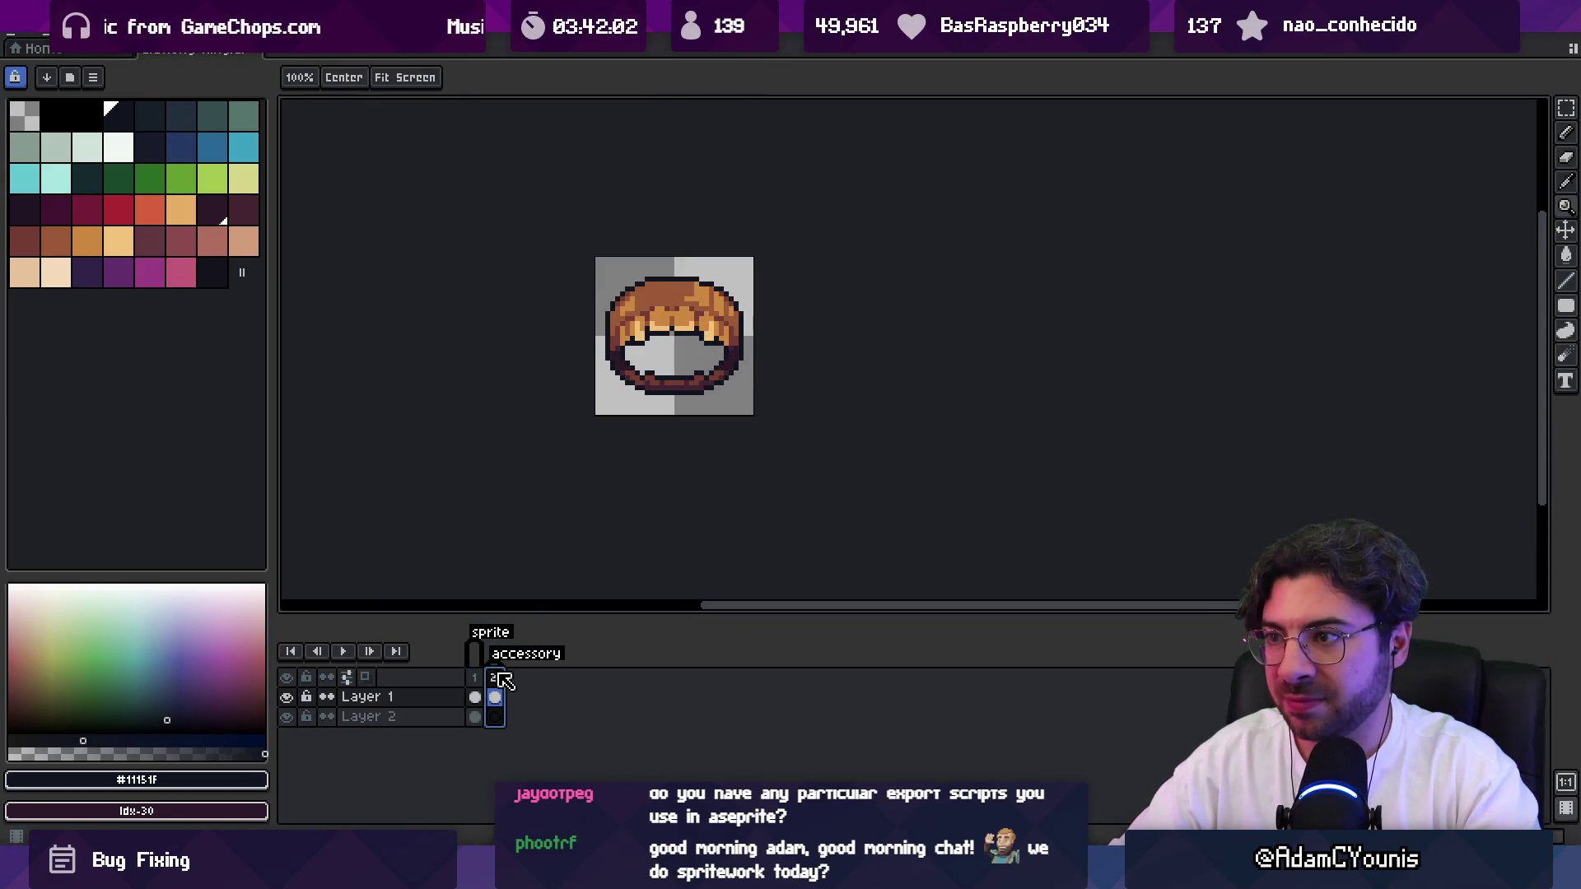
# Fill the light gap under the dark outline and erase a stray dark pixel beside it.
pyautogui.scroll(3, 699, 317)
pyautogui.press('b')
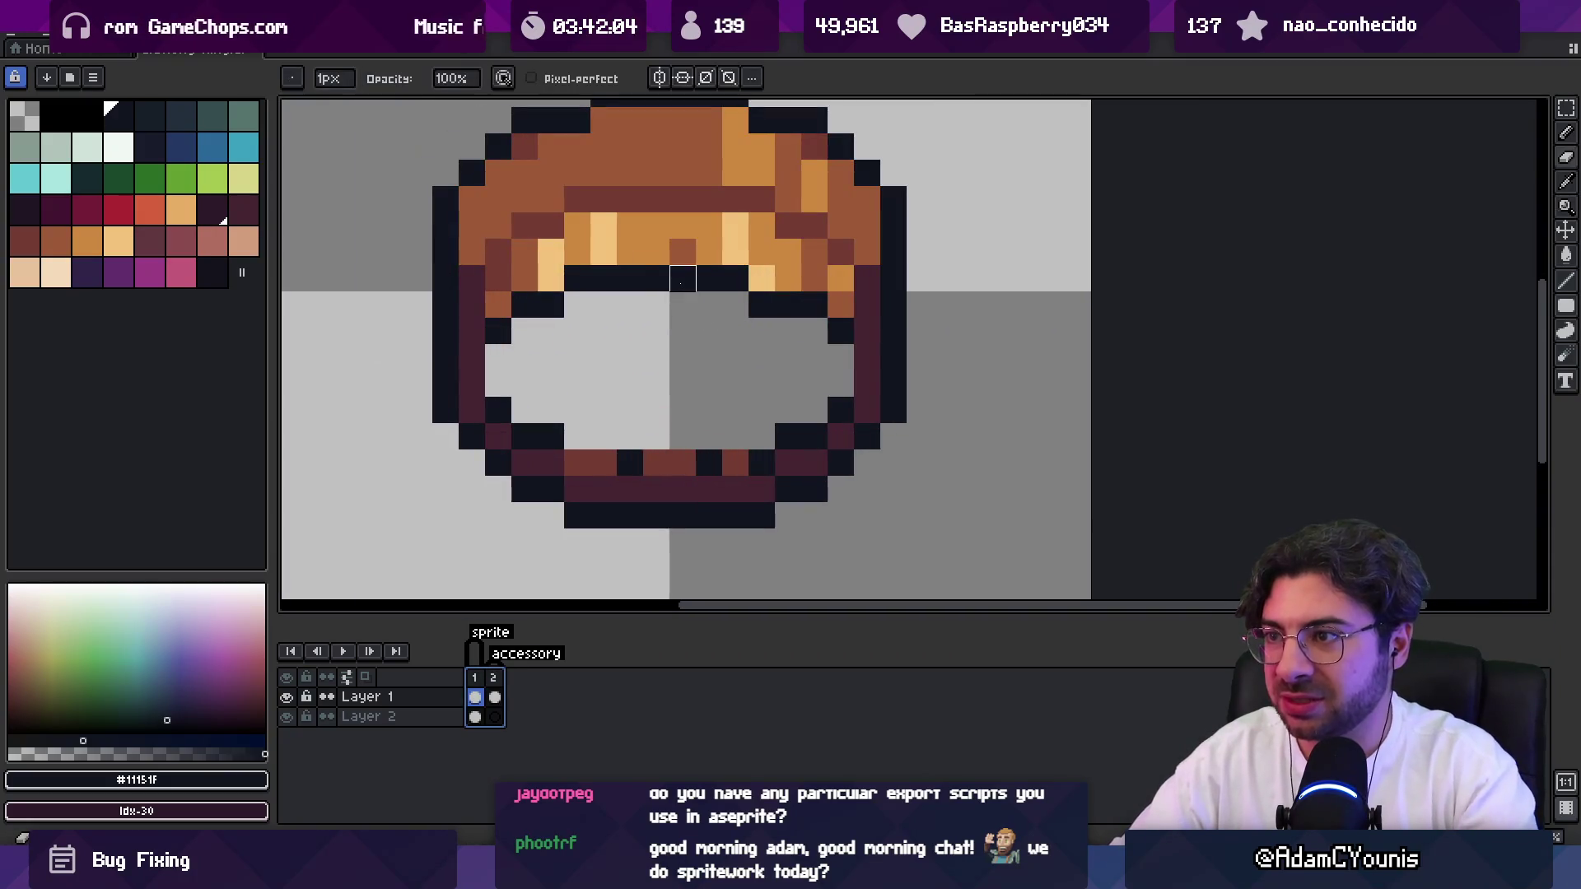
pyautogui.click(683, 278)
pyautogui.rightClick(788, 305)
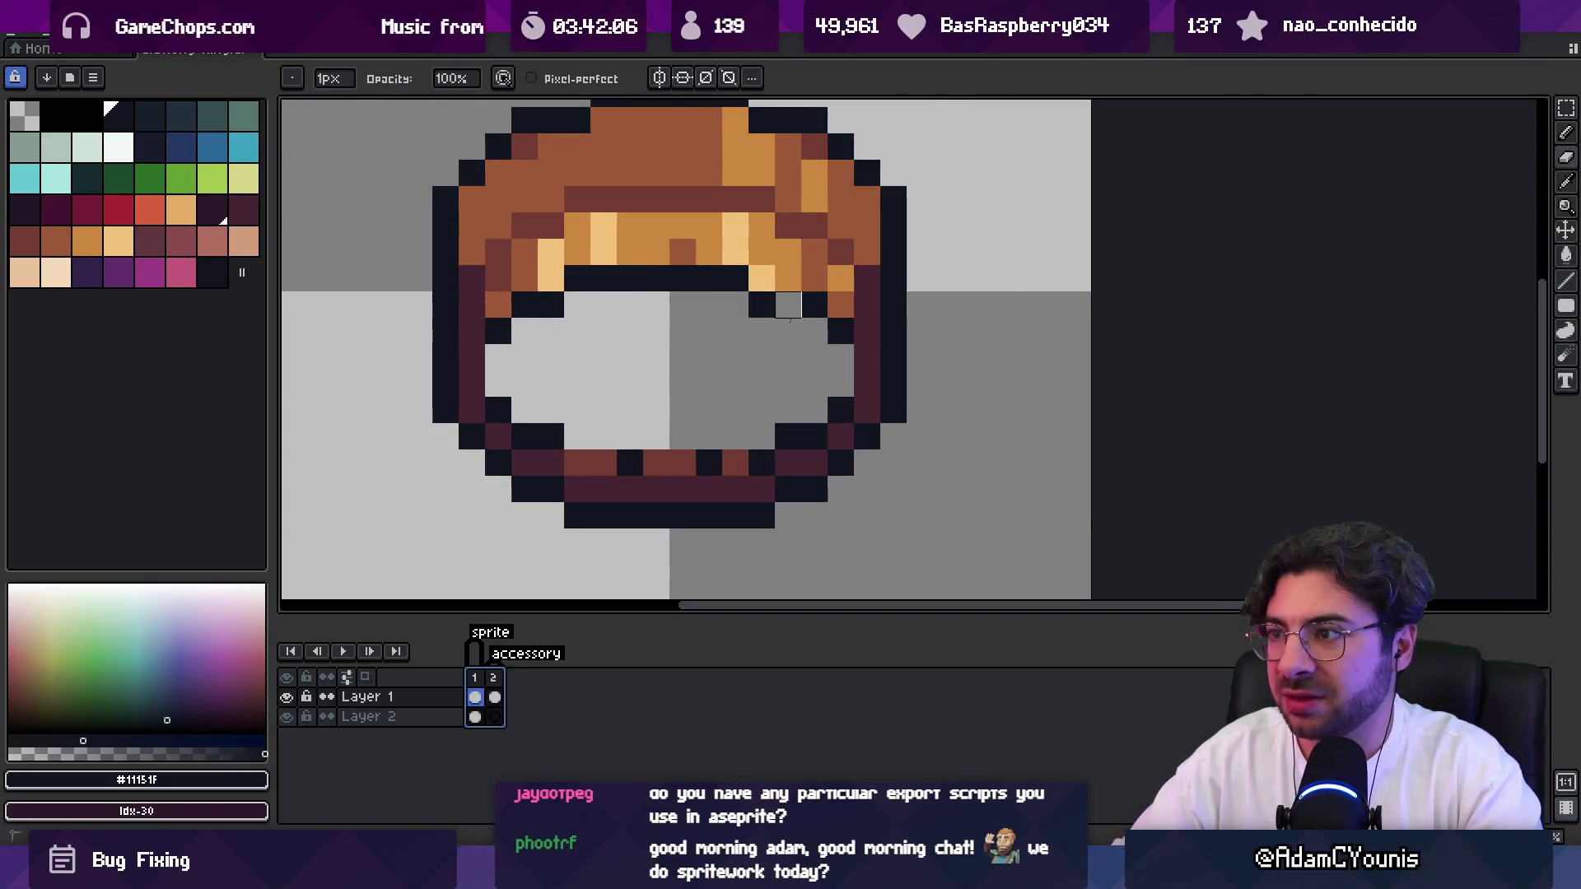
# Zoom around the canvas and pick the brown colour #9d5a37.
pyautogui.press('i')
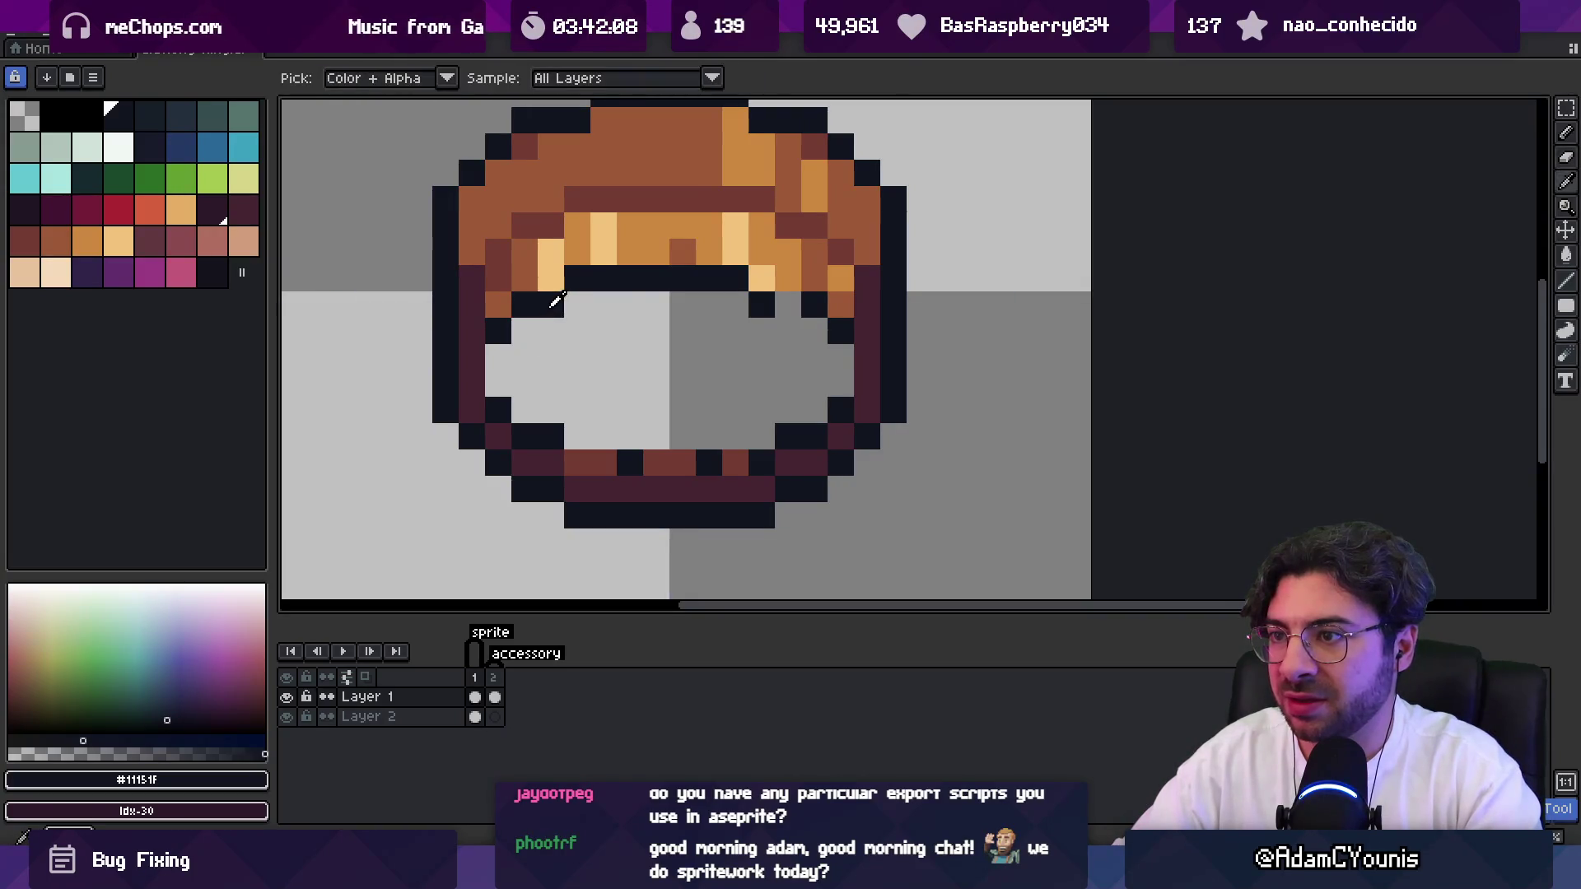
pyautogui.press('z')
pyautogui.scroll(-6, 766, 293)
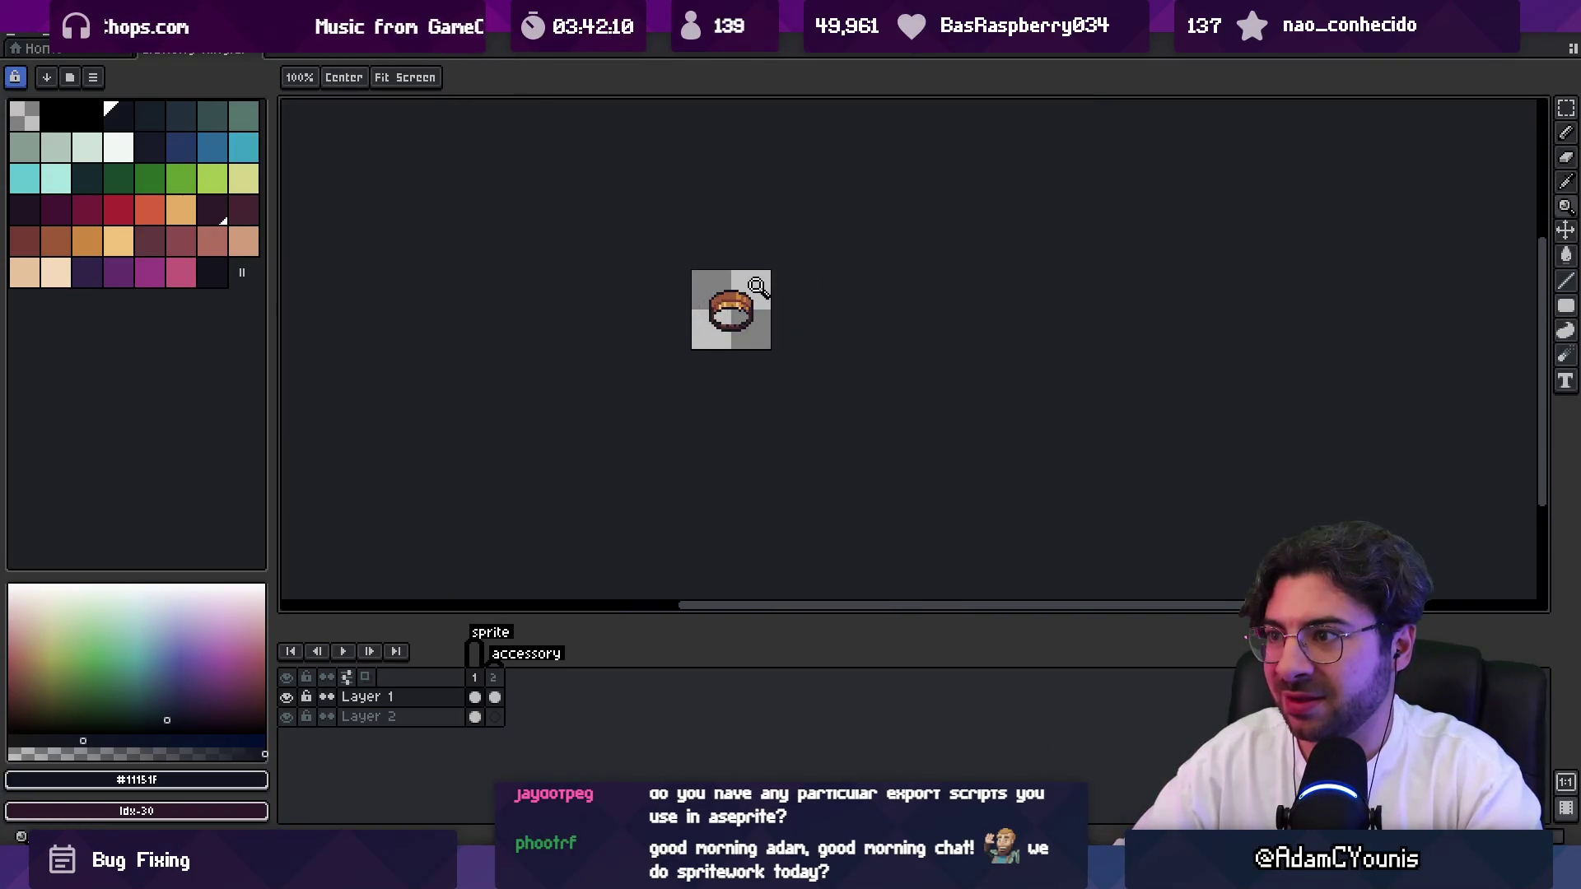
pyautogui.scroll(4, 766, 292)
pyautogui.scroll(1, 766, 292)
pyautogui.press('i')
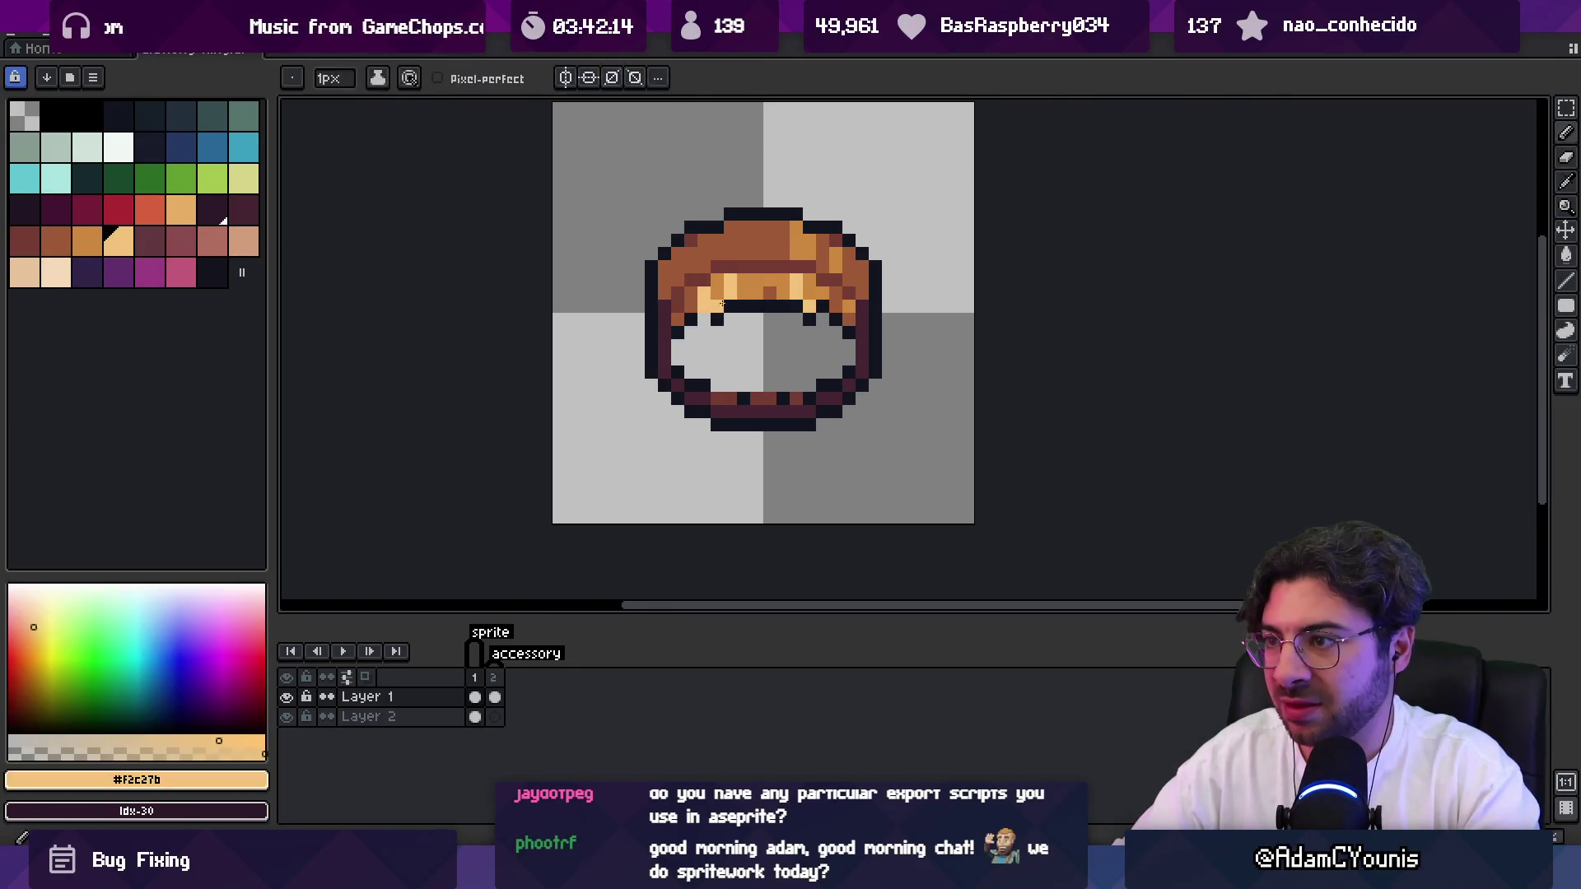
pyautogui.press('z')
pyautogui.scroll(-5, 789, 260)
pyautogui.scroll(-1, 789, 260)
pyautogui.scroll(4, 791, 263)
pyautogui.press('b')
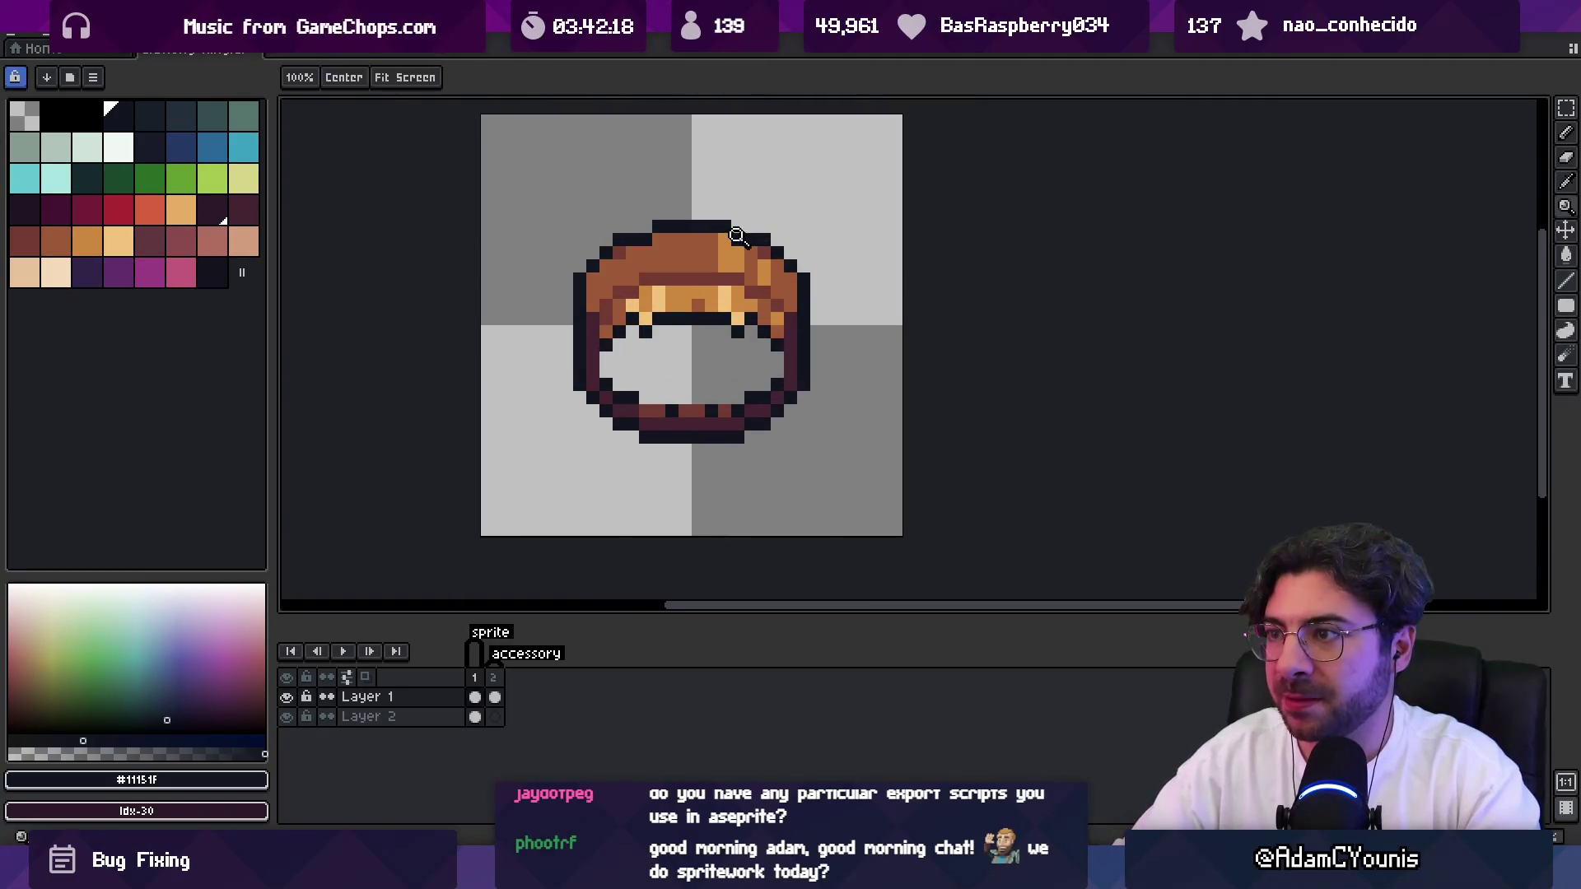
pyautogui.keyDown('alt'); pyautogui.click(644, 239); pyautogui.keyUp('alt')
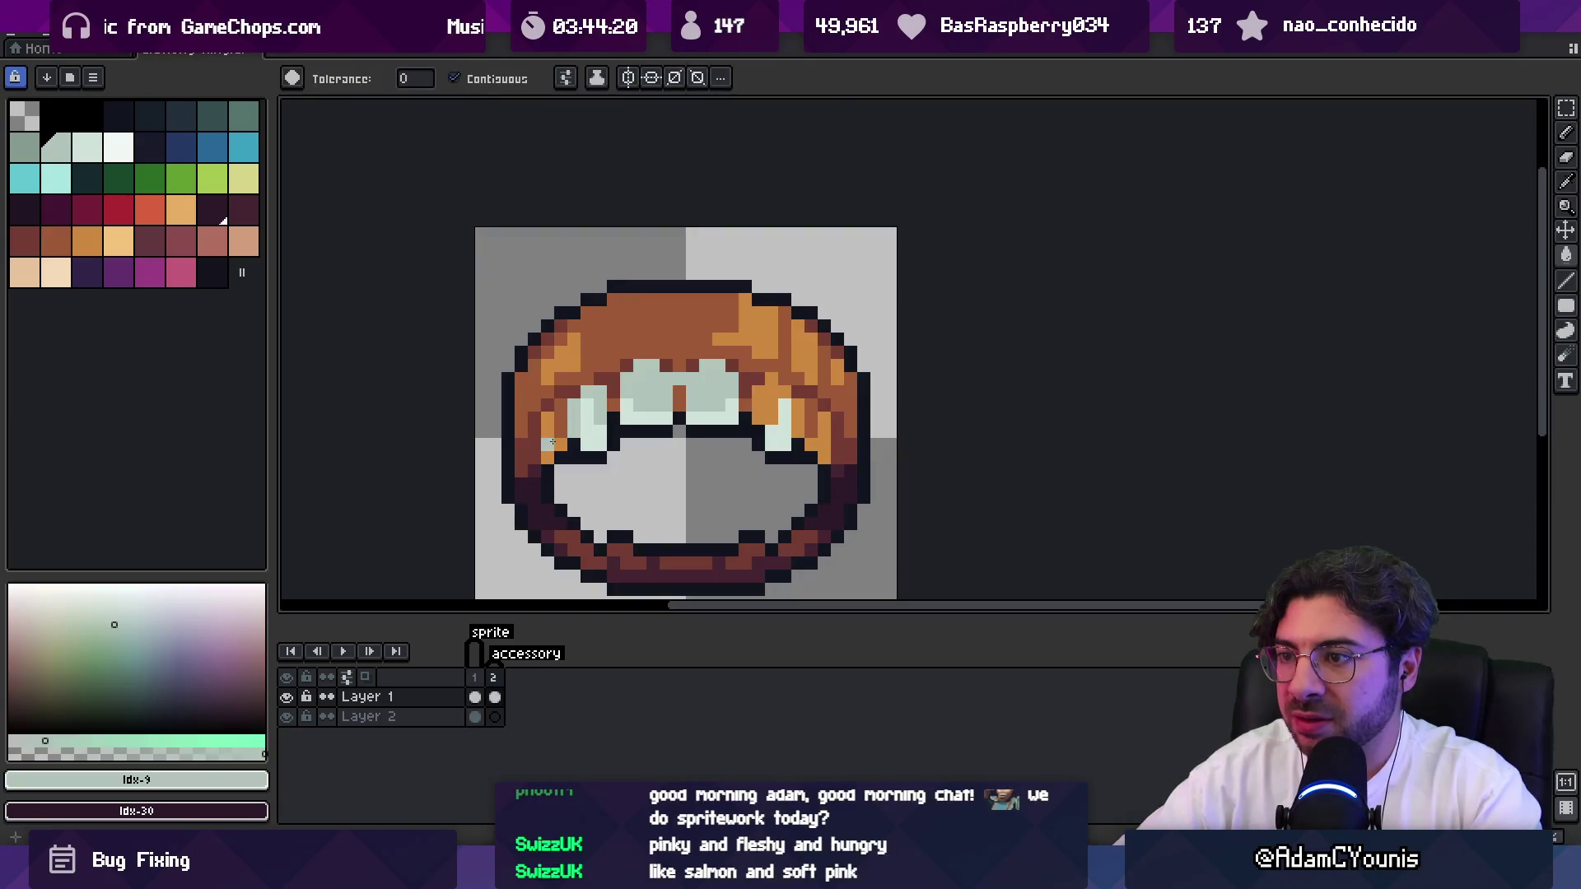
# Fill the gaps between the upper teeth with the pale grey-green swatch Idx-8.
pyautogui.press('z')
pyautogui.press('1')
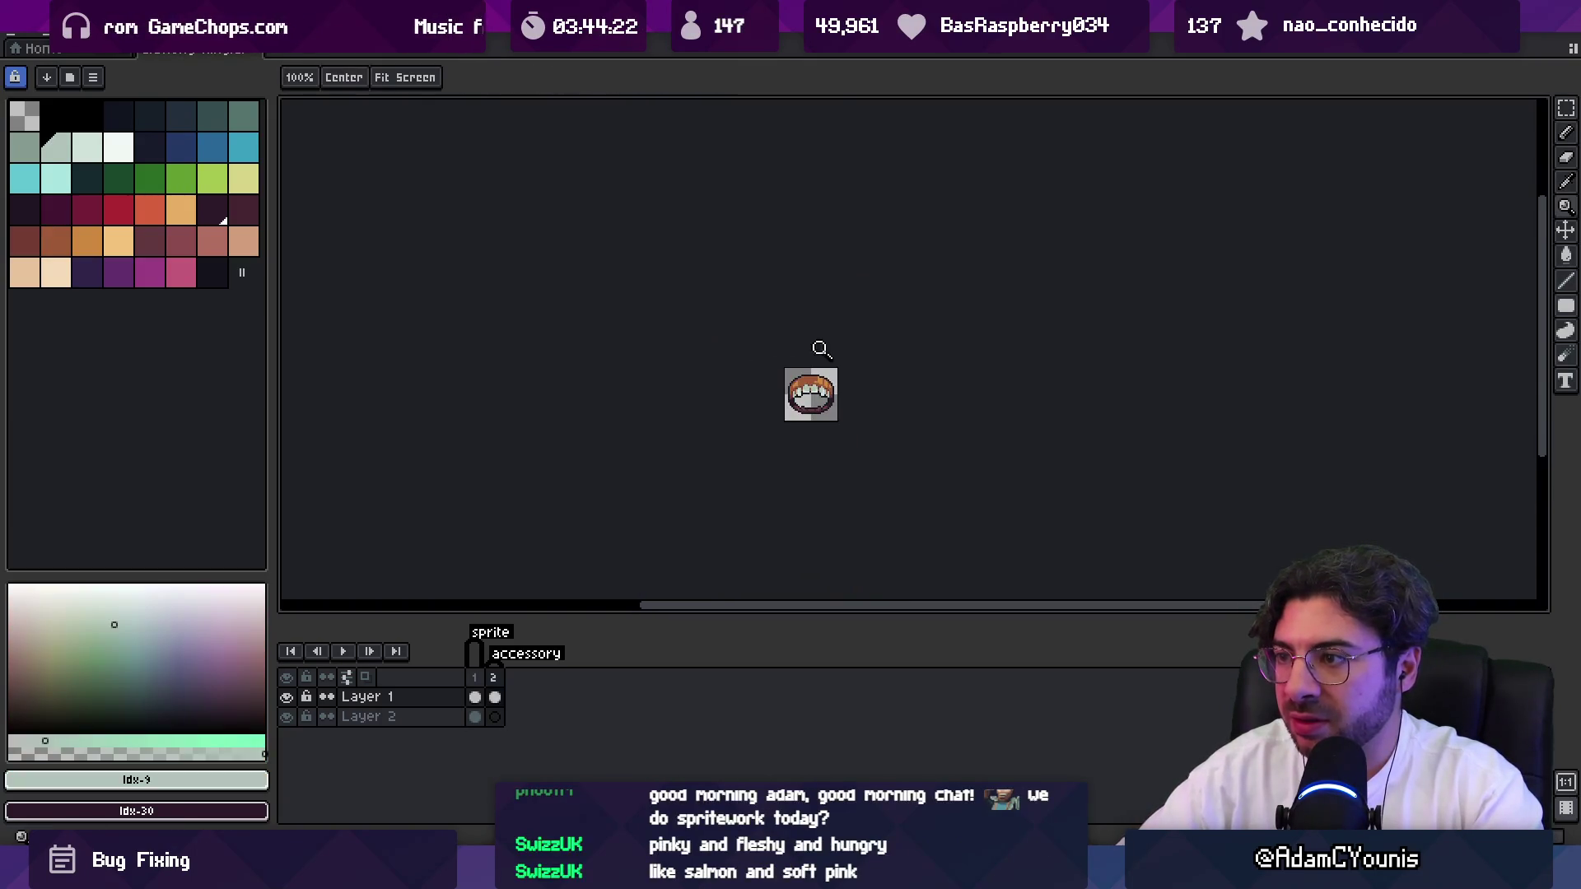
pyautogui.scroll(5, 840, 382)
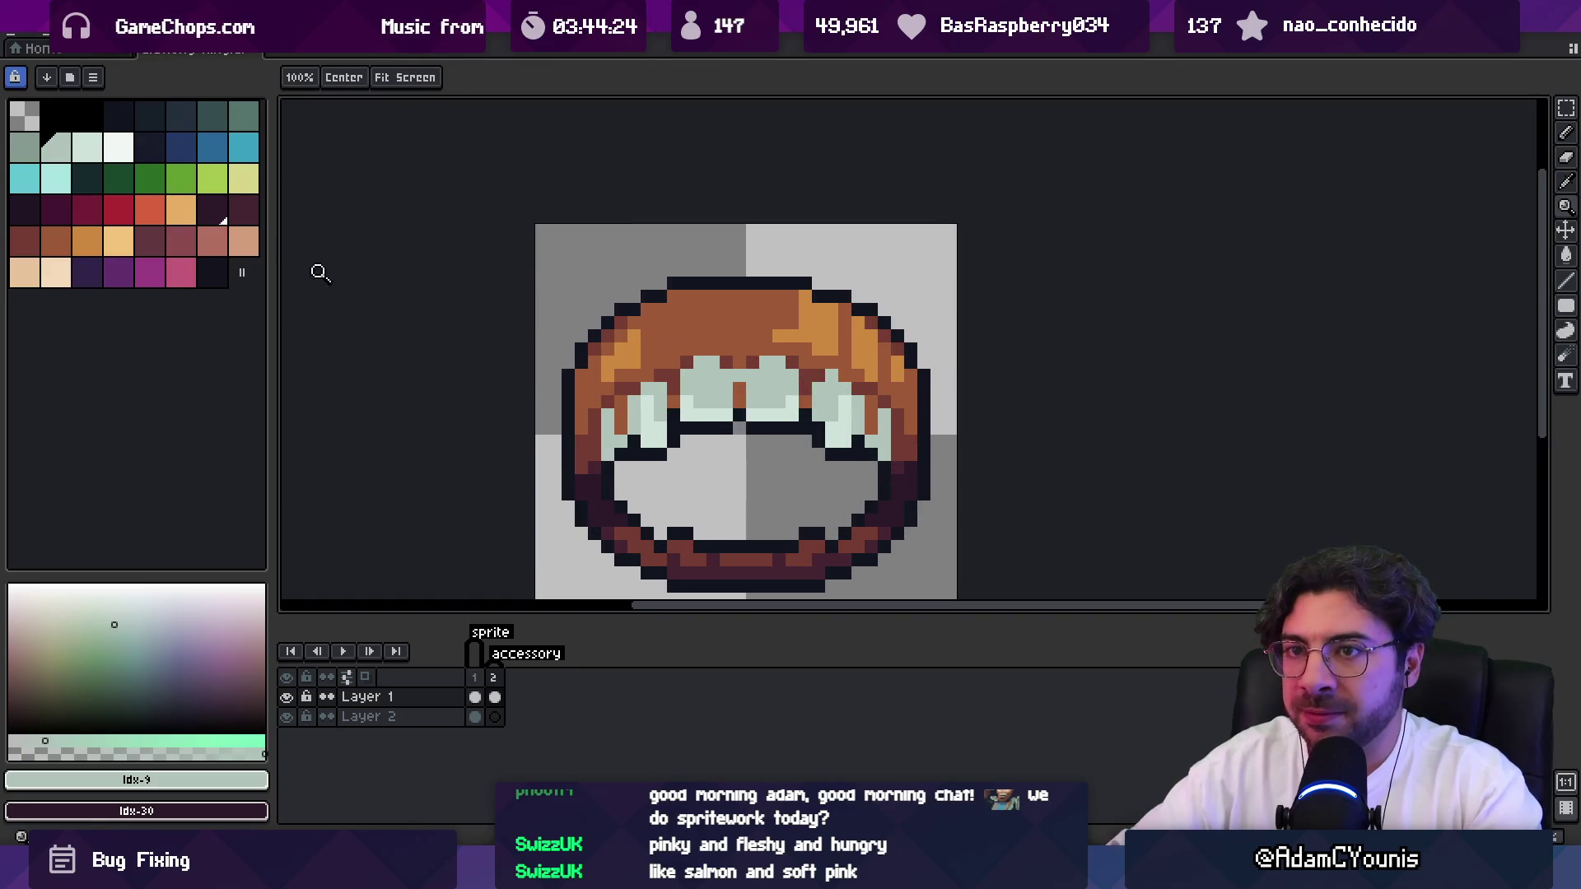
pyautogui.click(24, 148)
pyautogui.press('g')
pyautogui.click(739, 390)
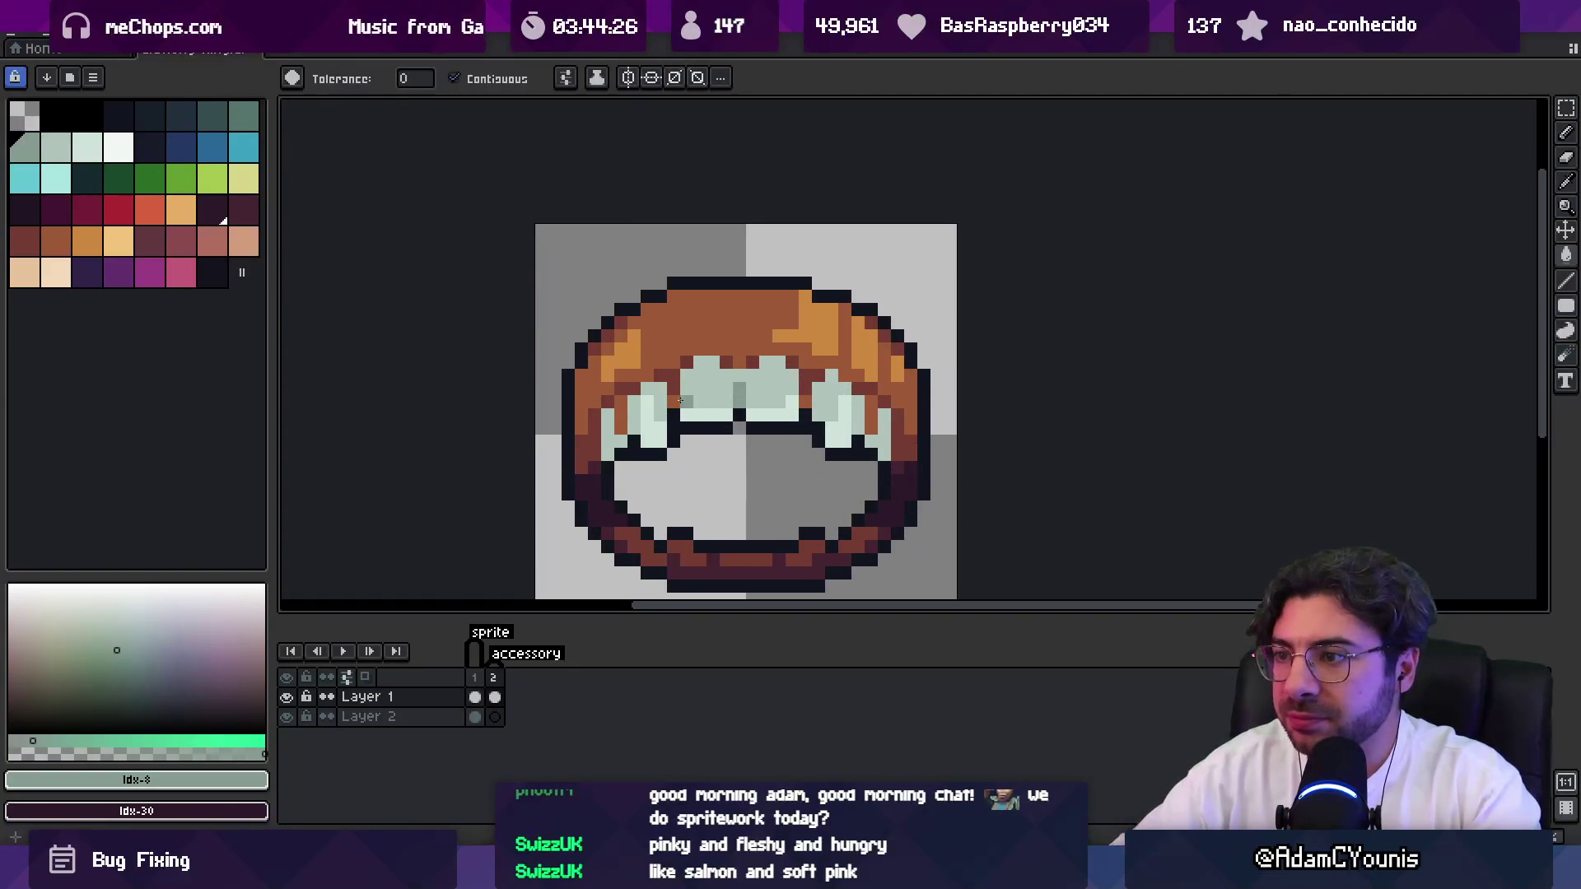
pyautogui.click(618, 415)
pyautogui.press('z')
pyautogui.press('1')
pyautogui.scroll(5, 774, 366)
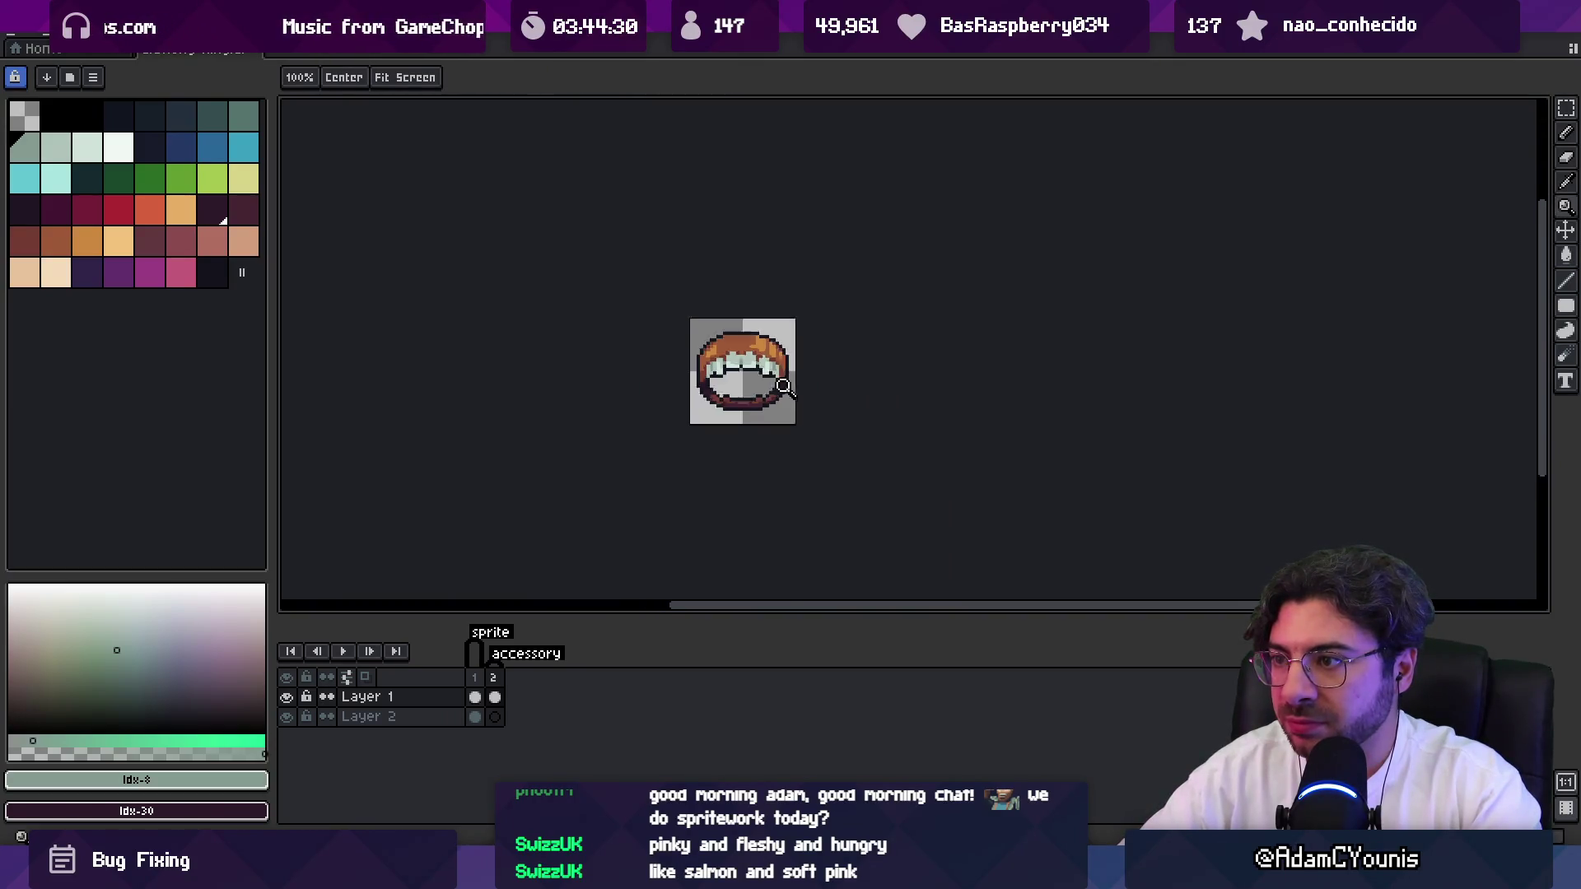
pyautogui.scroll(-4, 753, 381)
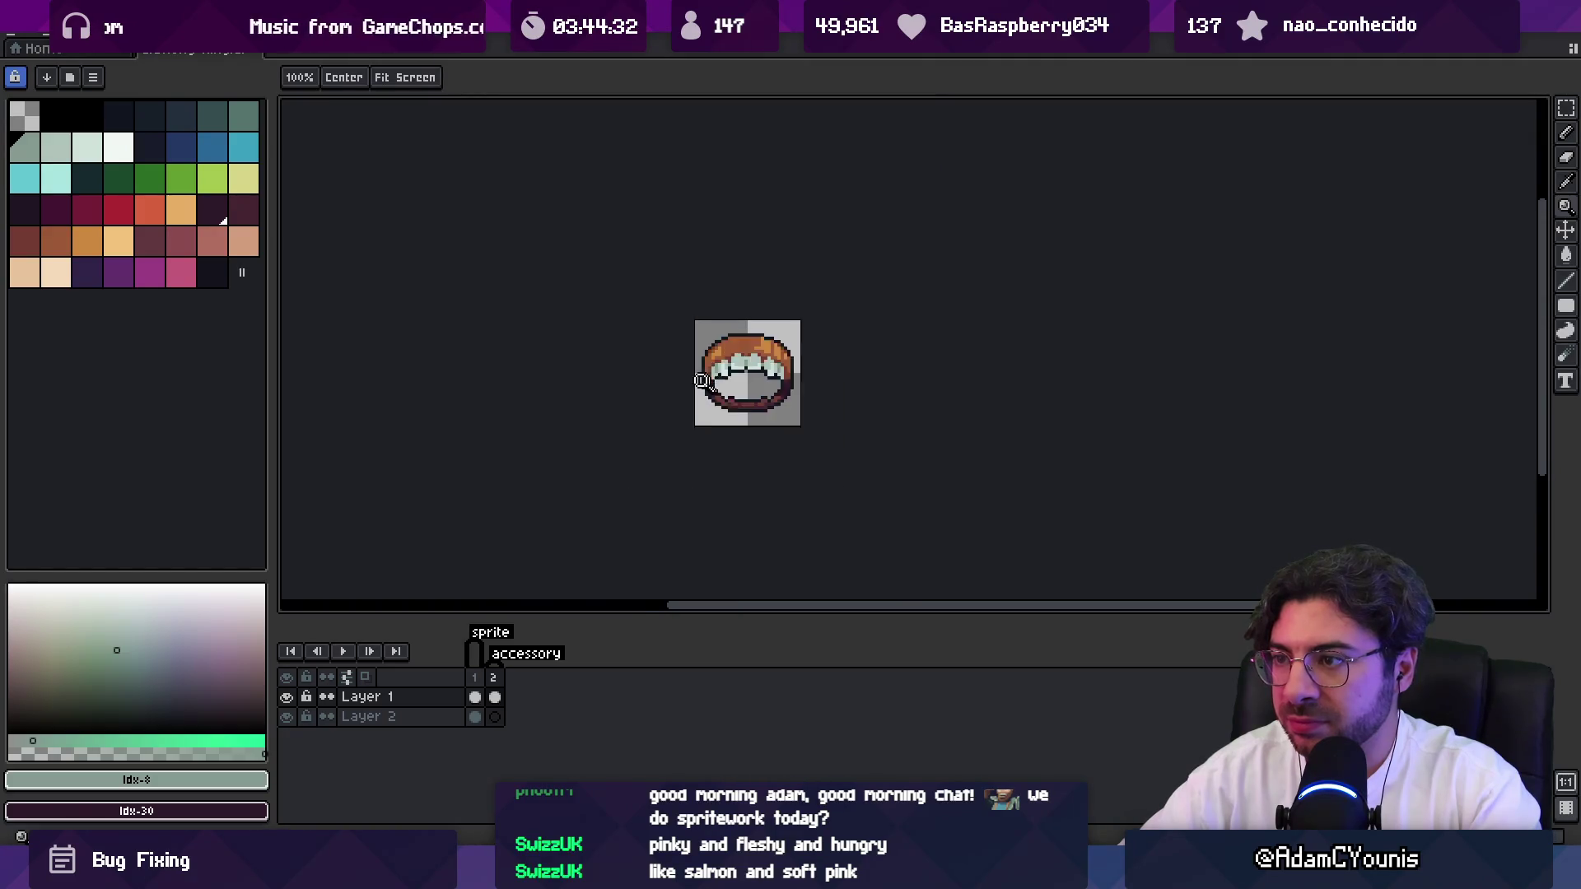
pyautogui.scroll(3, 725, 353)
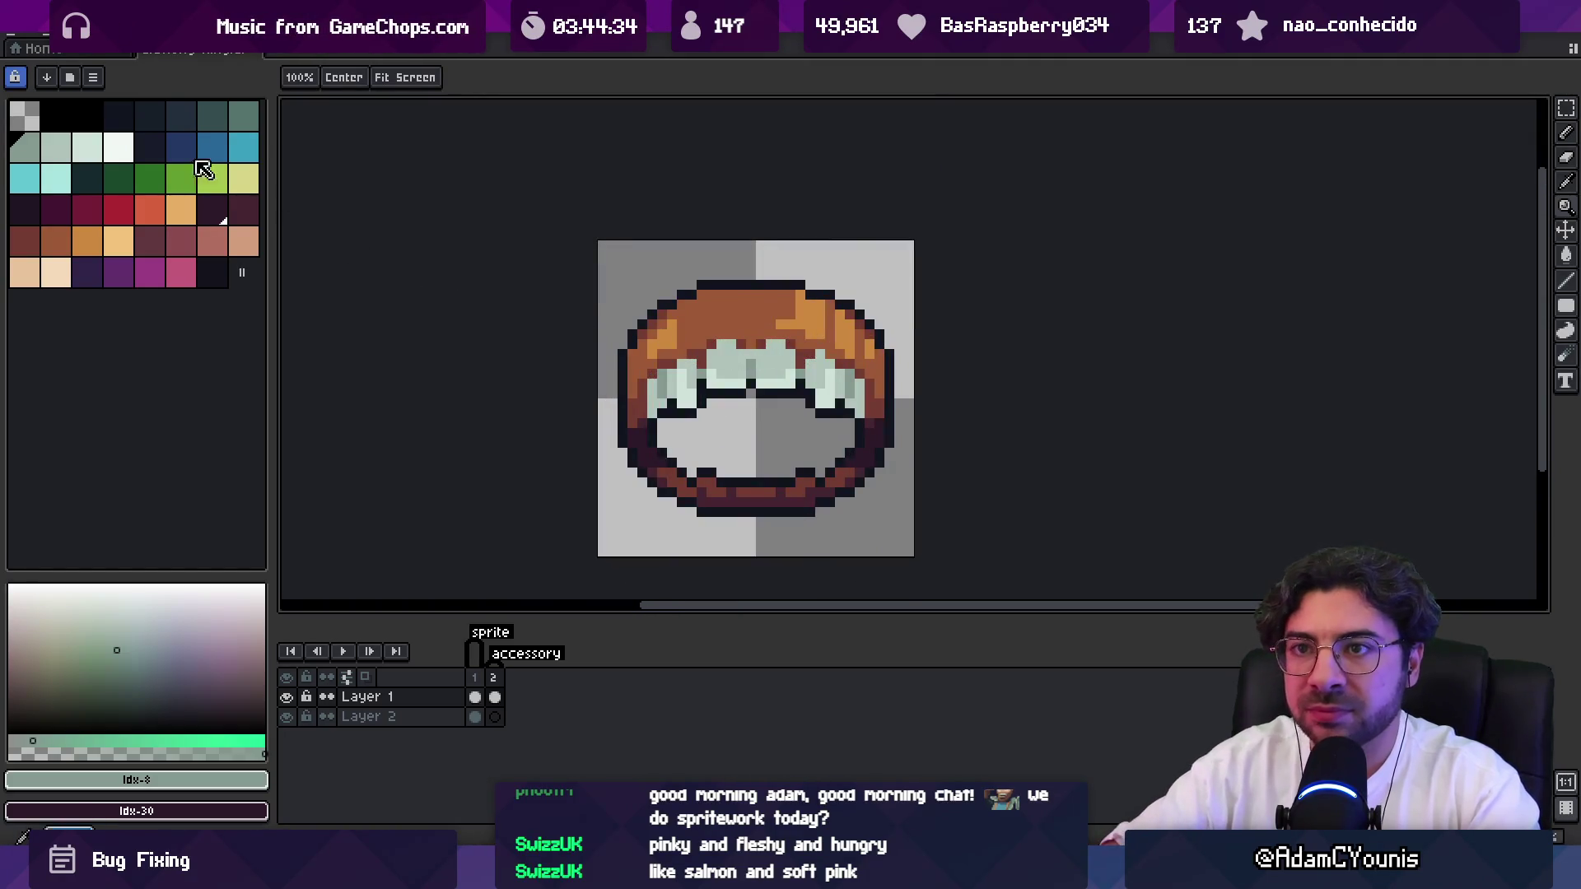
# Try painting a range of teal shades over the teeth, then undo that stray stroke.
pyautogui.moveTo(123, 157); pyautogui.dragTo(214, 117)
pyautogui.press('b')
pyautogui.moveTo(708, 338); pyautogui.dragTo(693, 368)
pyautogui.hotkey('ctrl', 'z')
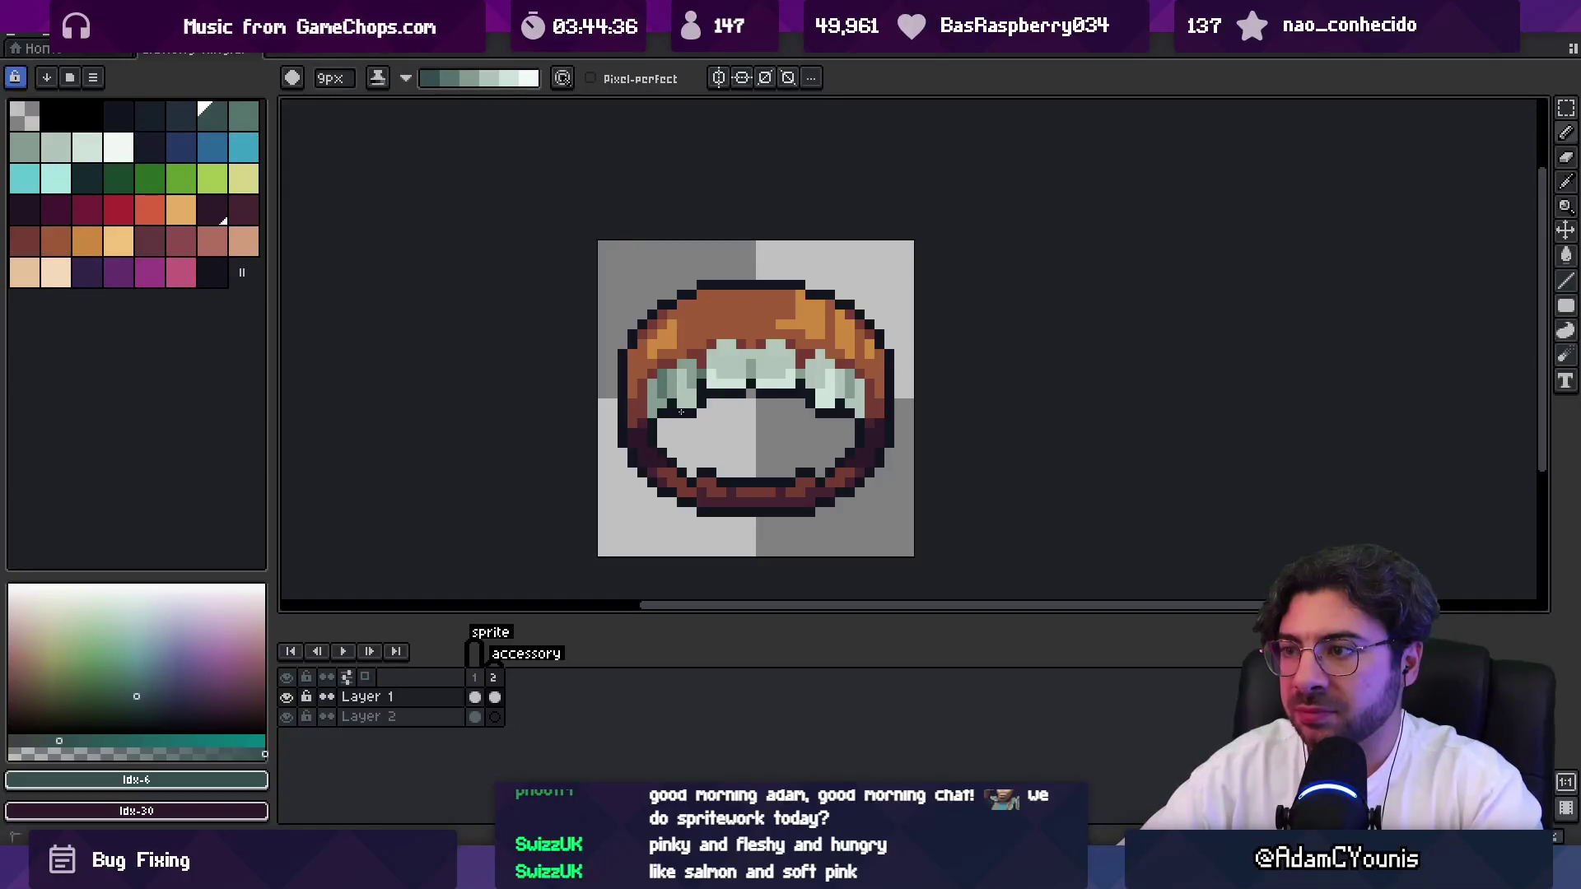
pyautogui.press('z')
pyautogui.scroll(-4, 812, 263)
pyautogui.scroll(-1, 828, 266)
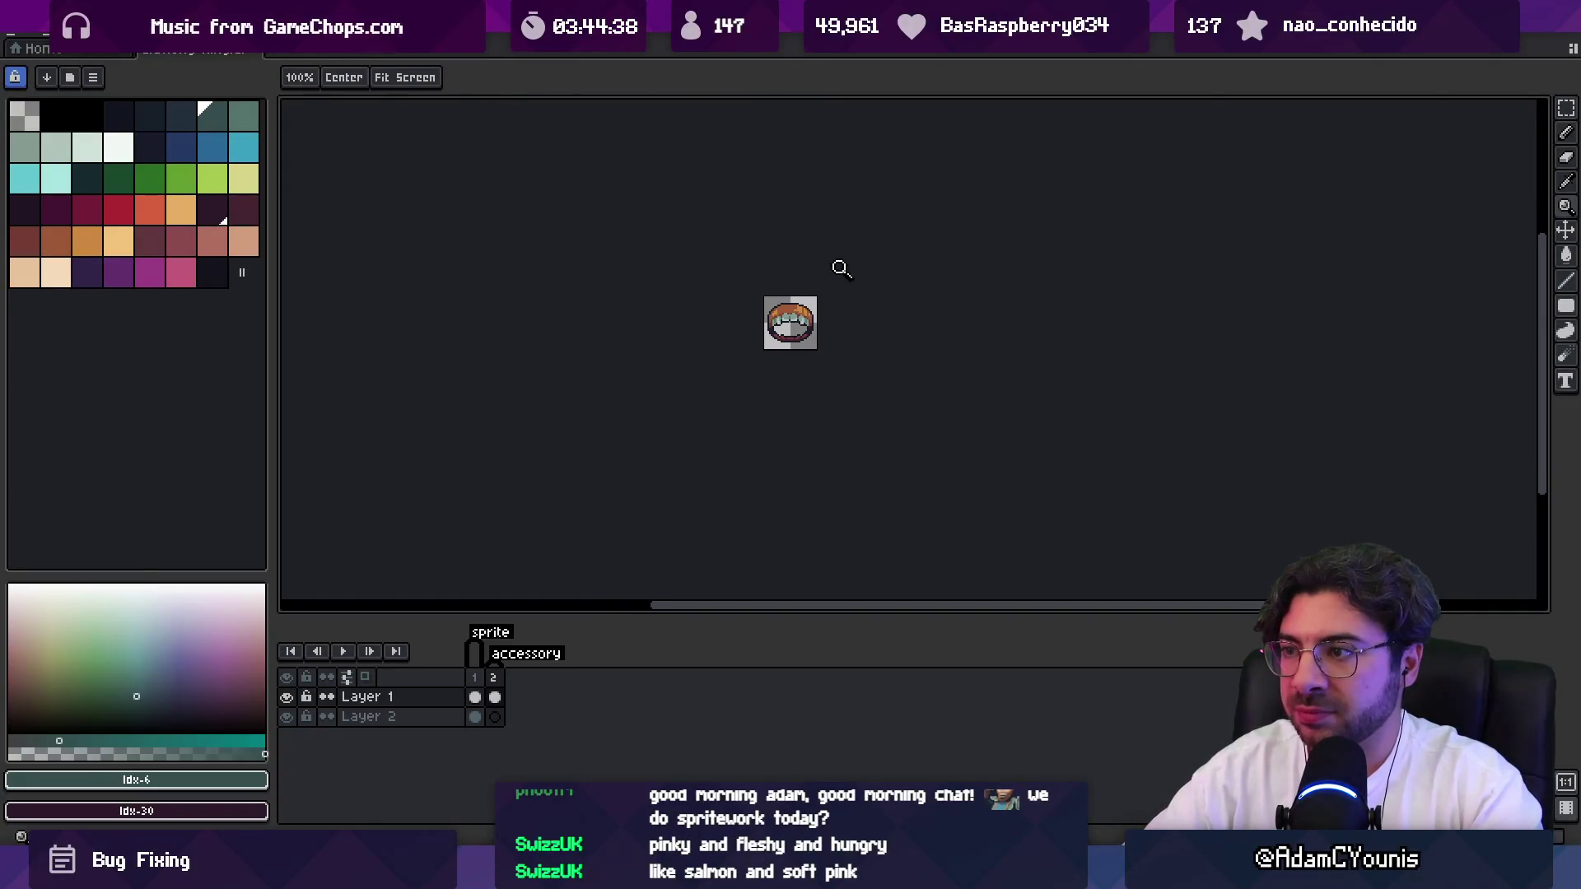
pyautogui.scroll(5, 795, 317)
# Fill the brown bottom-rim segments with dark teal #54736d, undoing a first misplaced fill.
pyautogui.press('g')
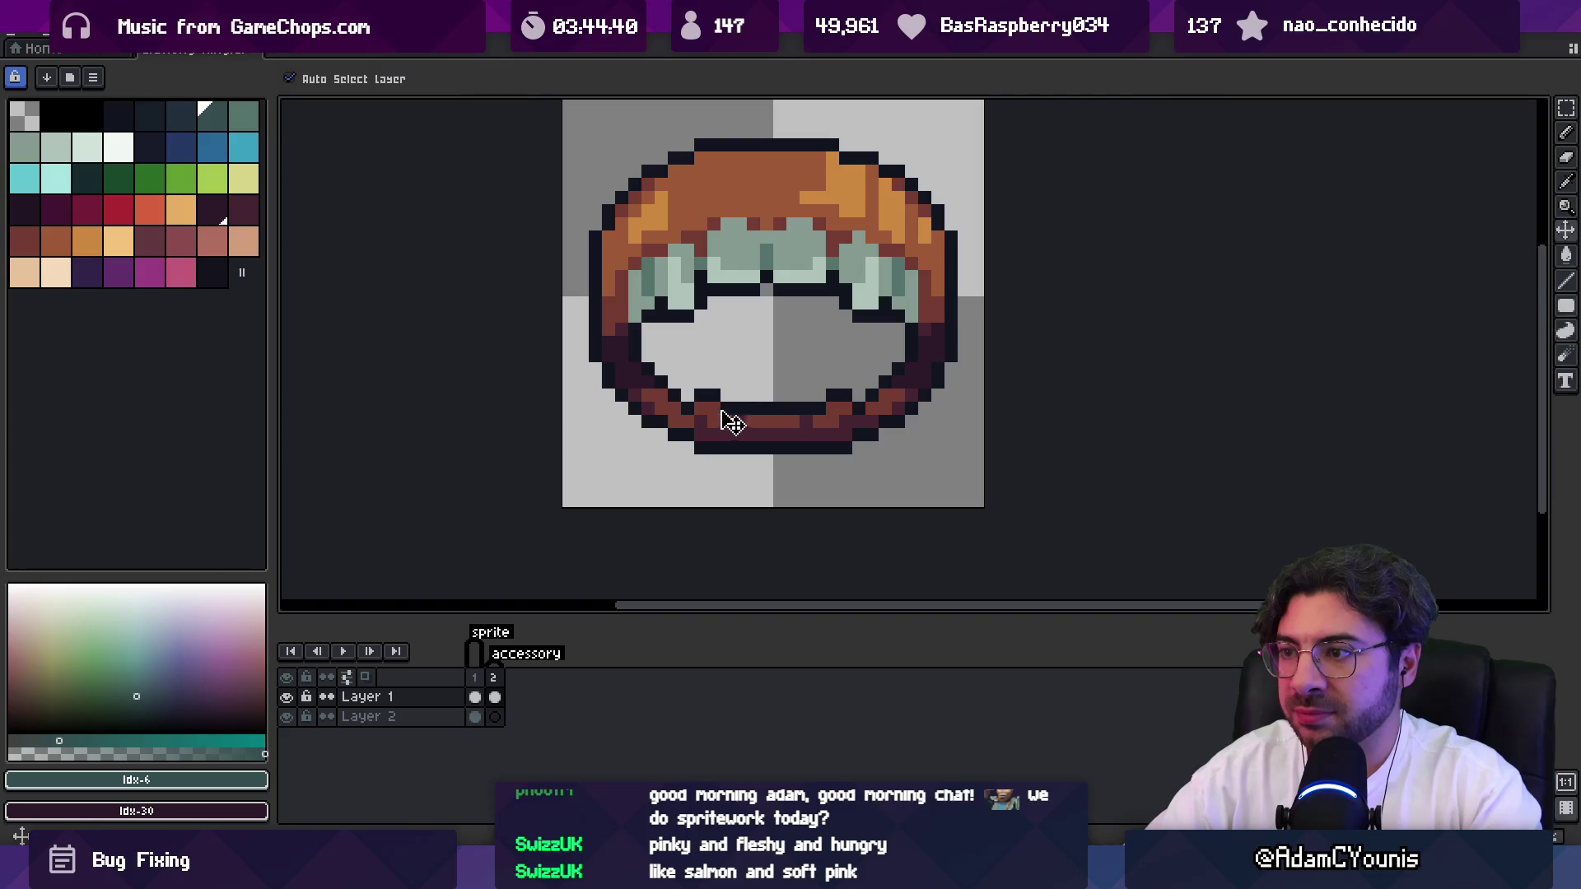
pyautogui.keyDown('alt'); pyautogui.click(752, 283); pyautogui.keyUp('alt')
pyautogui.click(706, 409)
pyautogui.hotkey('ctrl', 'z')
pyautogui.keyDown('alt'); pyautogui.click(766, 252); pyautogui.keyUp('alt')
pyautogui.click(703, 410)
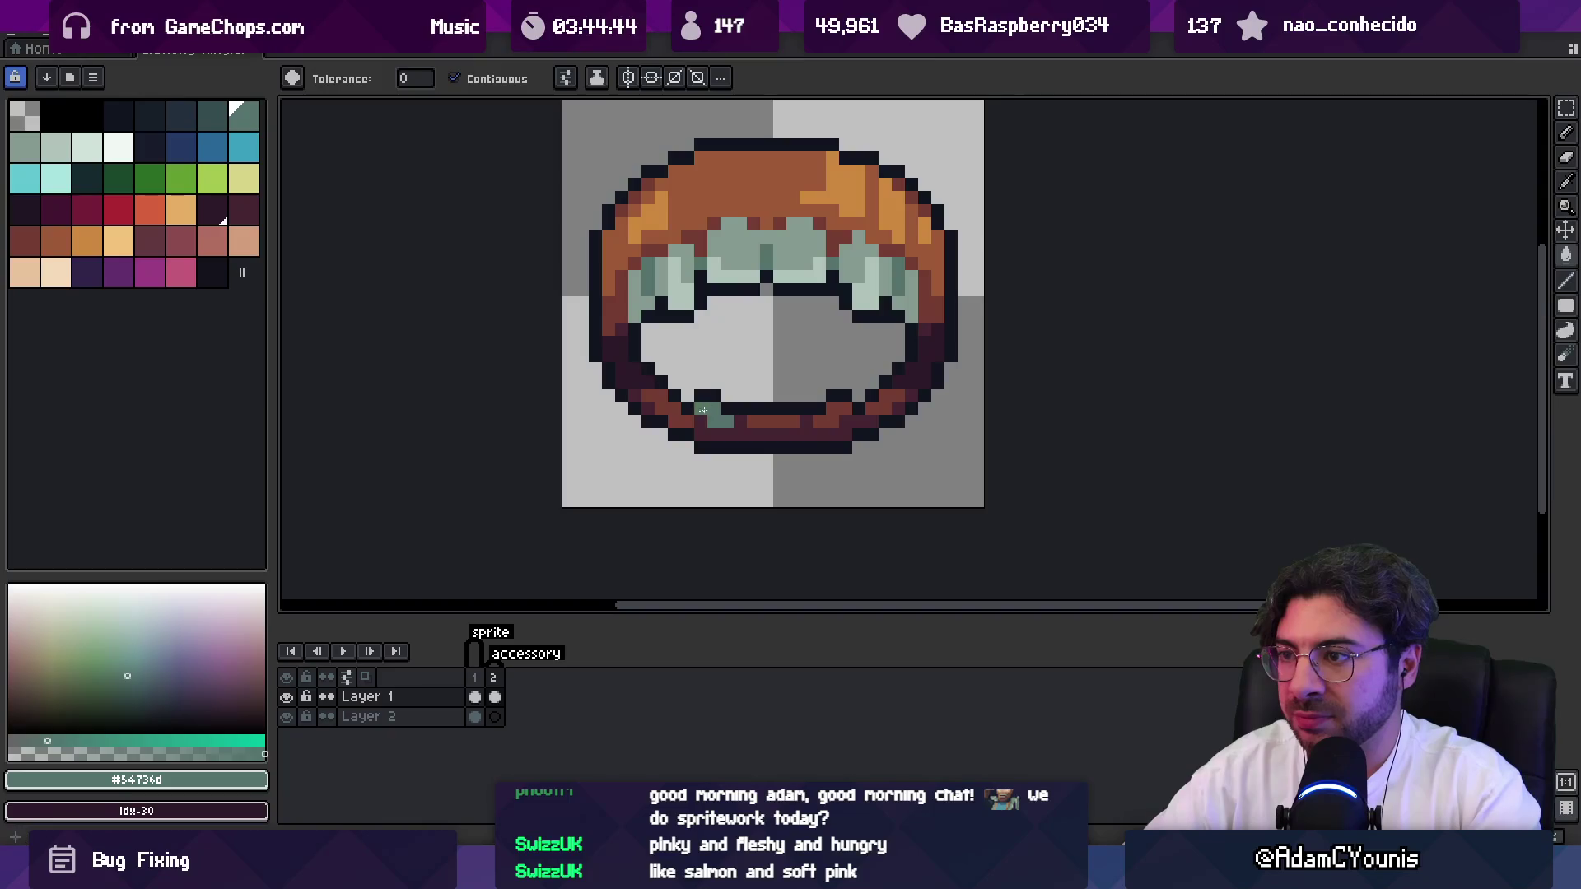
pyautogui.scroll(1, 711, 417)
pyautogui.click(696, 422)
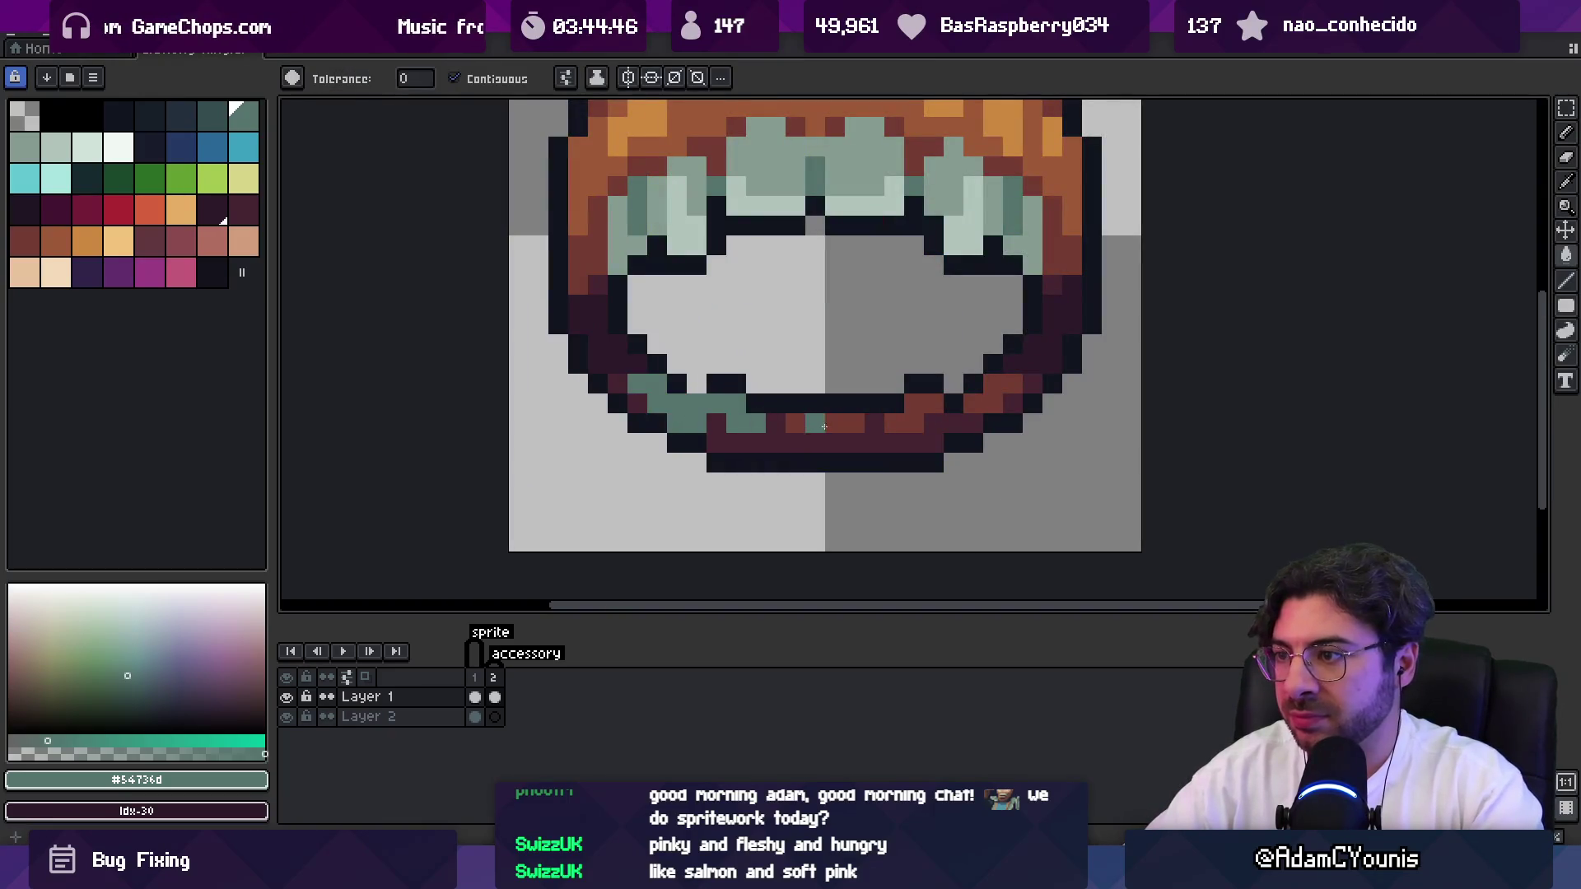
pyautogui.click(823, 422)
pyautogui.click(914, 415)
pyautogui.click(992, 387)
# Pick the dark maroon outline colour for the Pencil and bring up the smaller ring in frame 1.
pyautogui.keyDown('alt'); pyautogui.click(720, 424); pyautogui.keyUp('alt')
pyautogui.press('b')
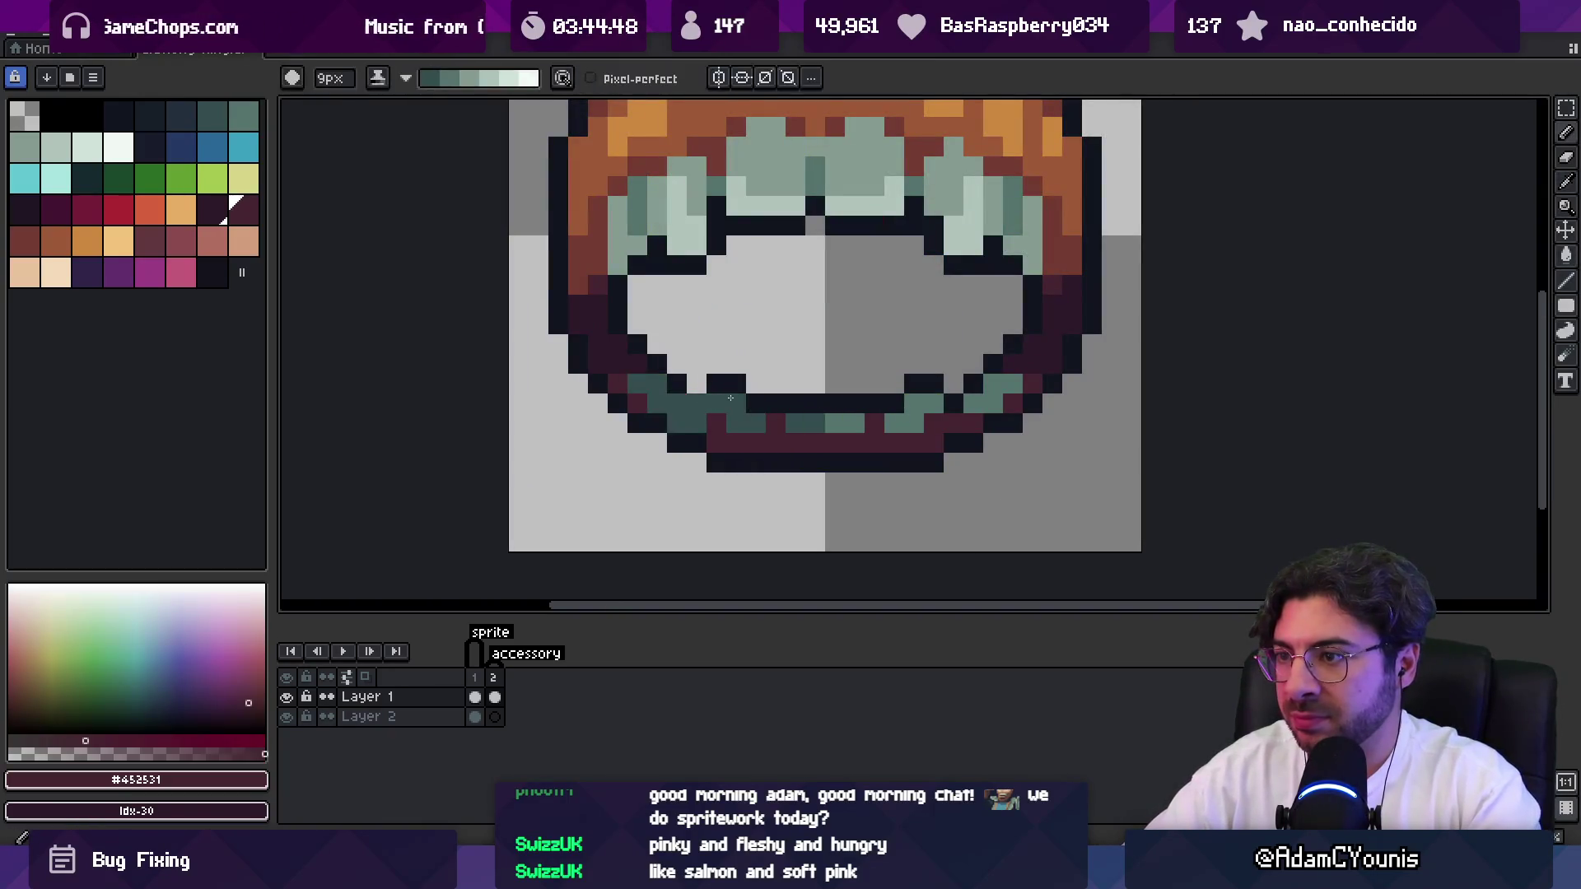
pyautogui.press('z')
pyautogui.press('1')
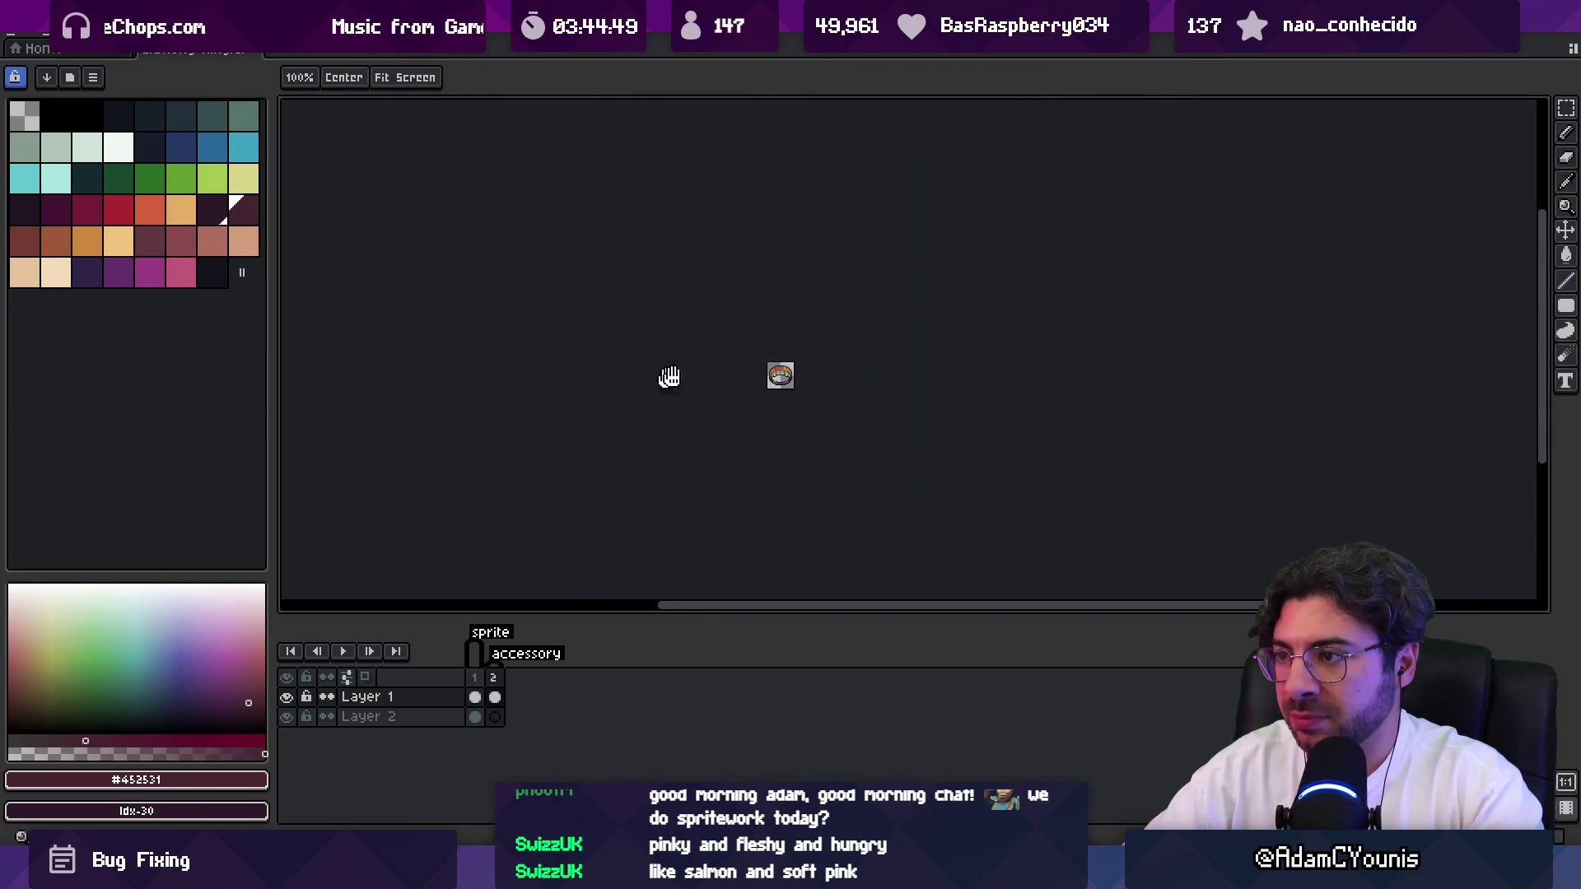
pyautogui.scroll(4, 775, 407)
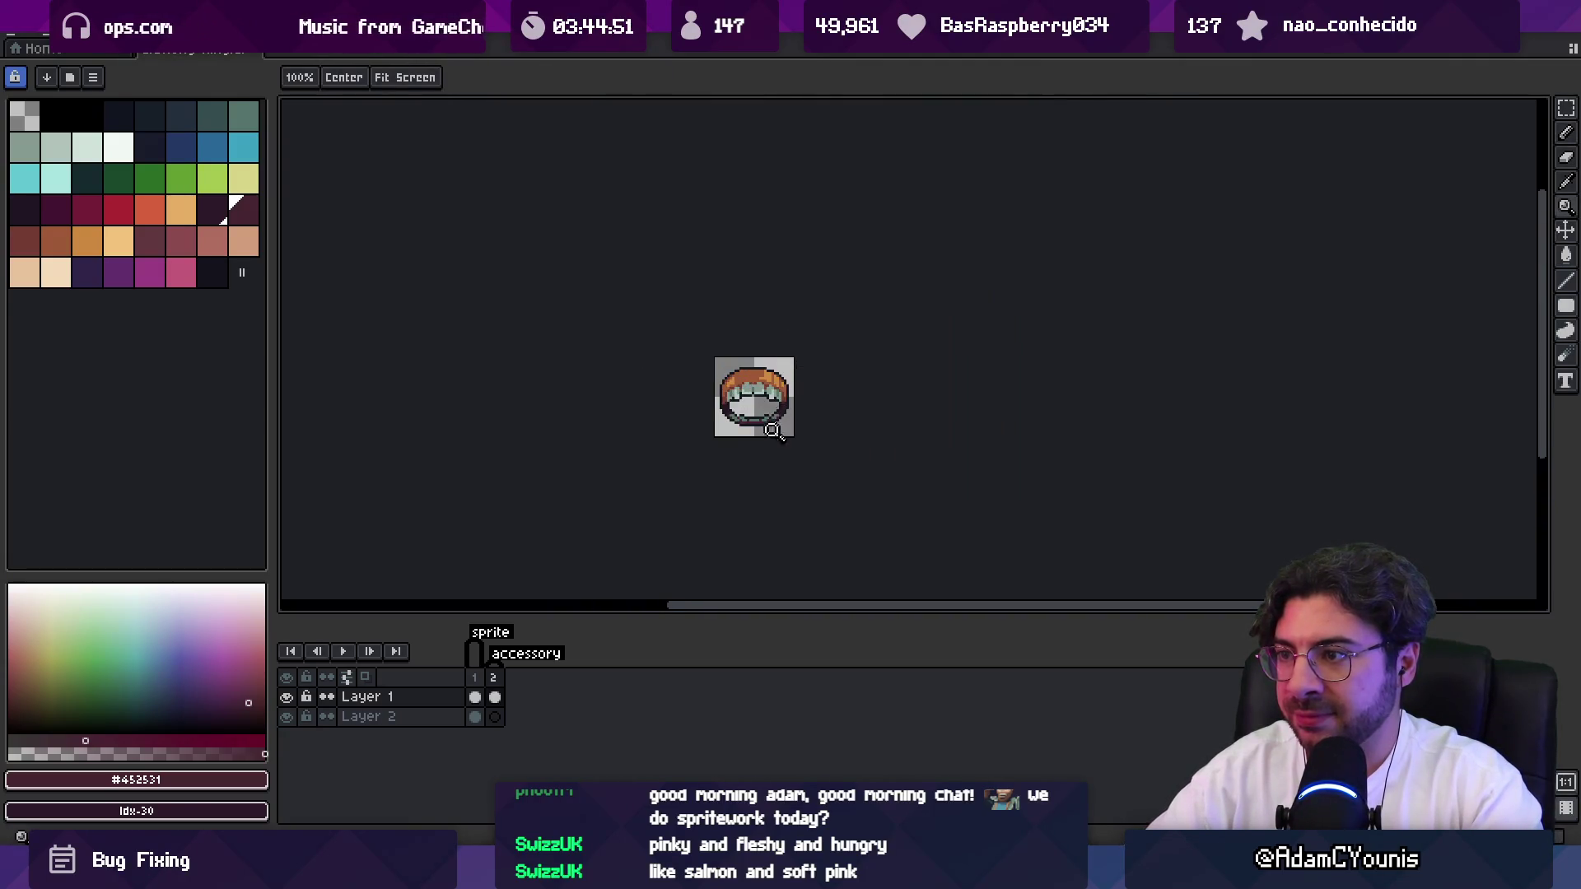
pyautogui.scroll(1, 775, 407)
pyautogui.press('b')
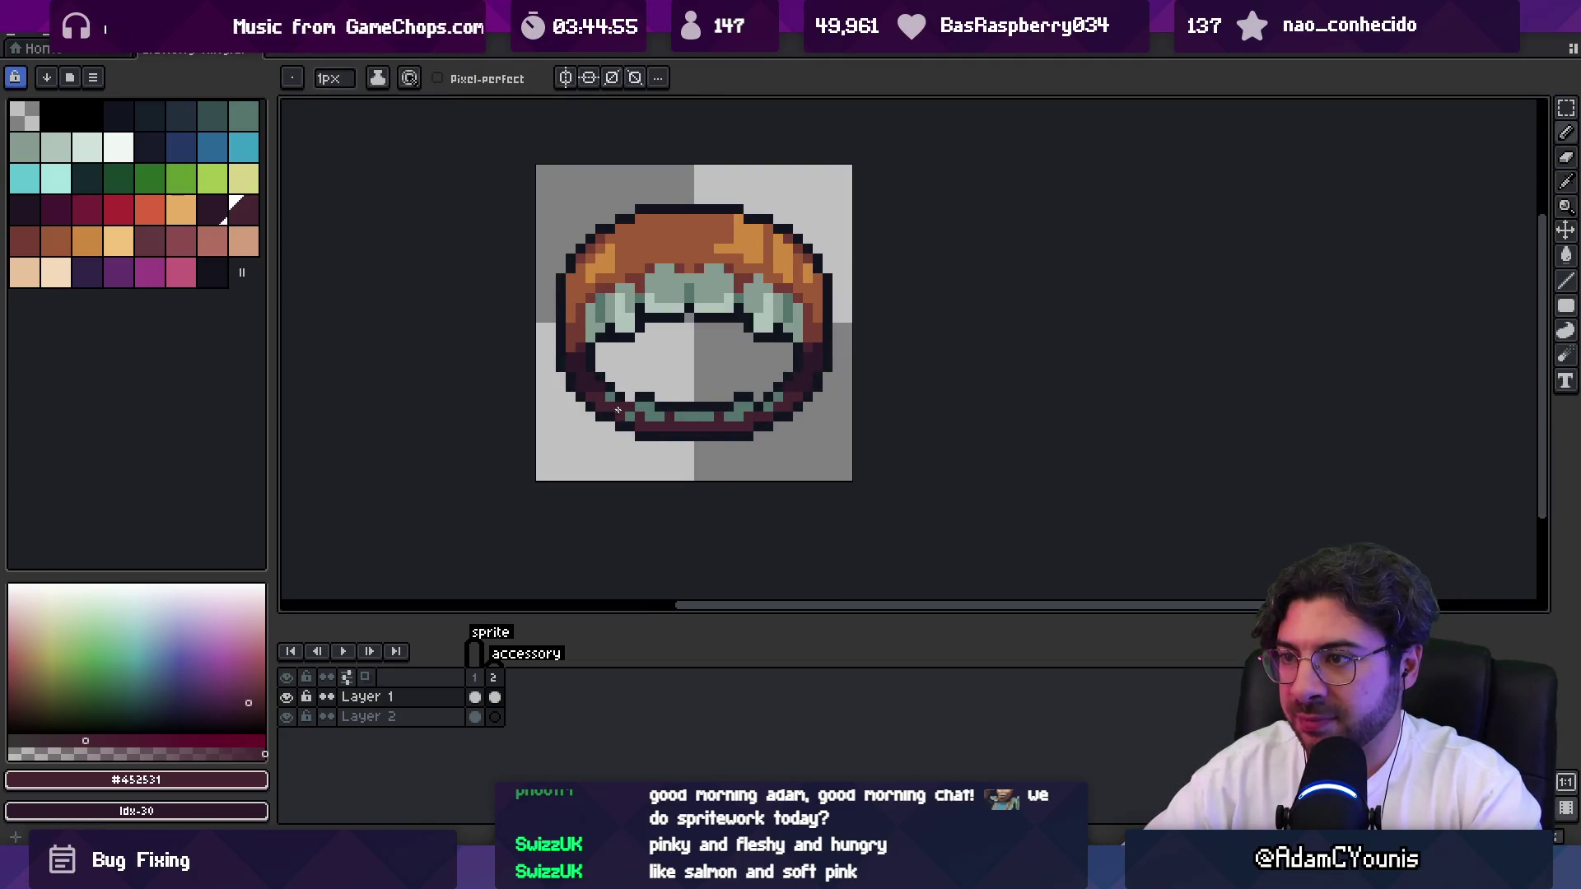
pyautogui.press('z')
pyautogui.scroll(-4, 754, 346)
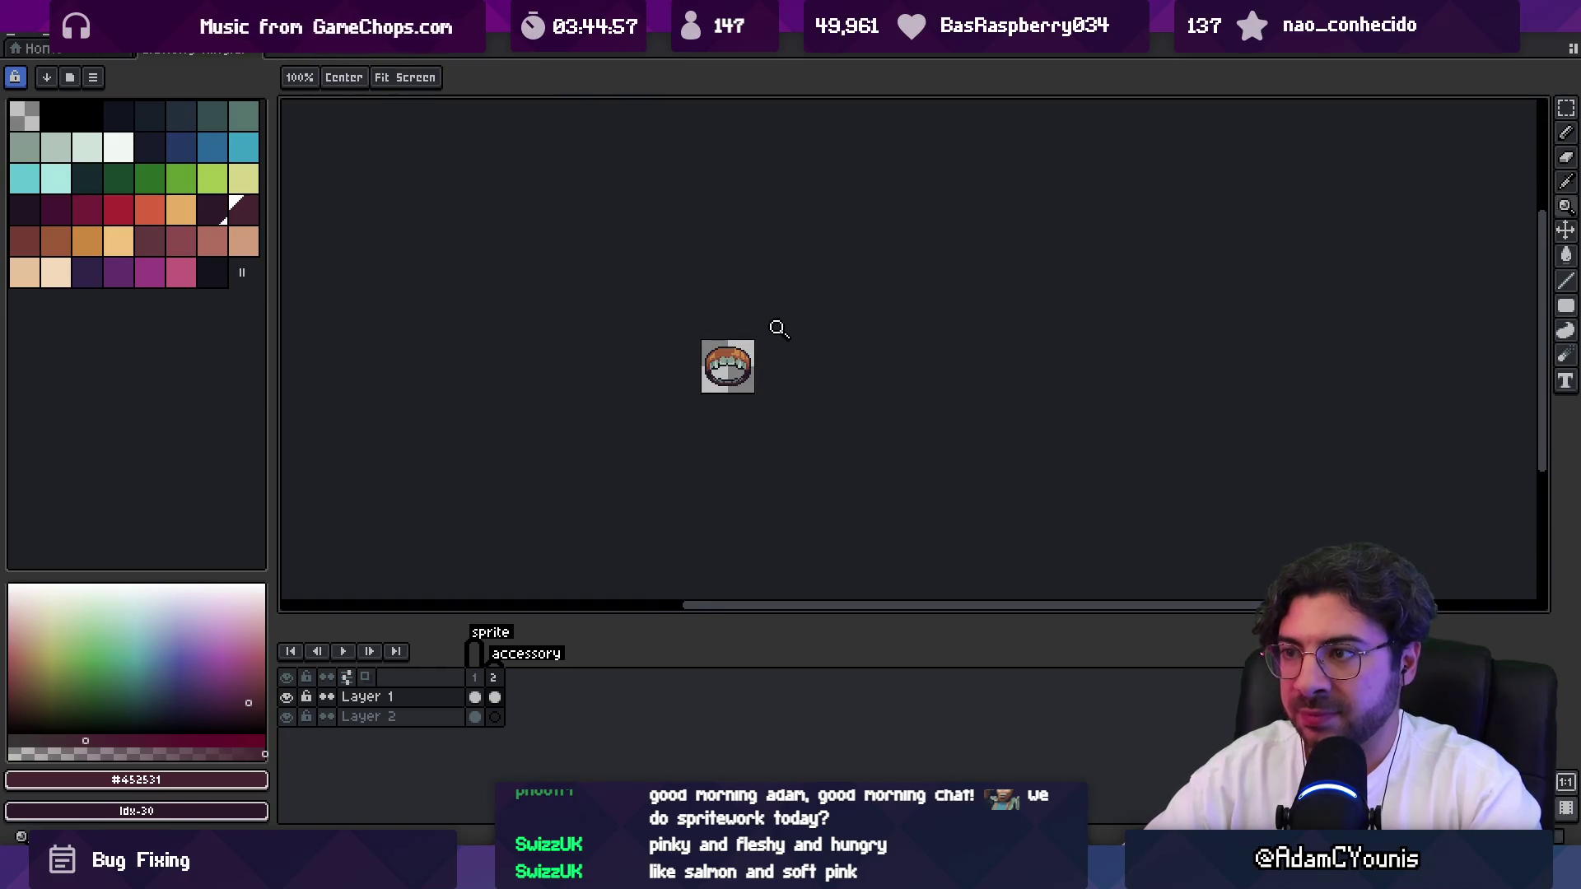
pyautogui.scroll(3, 749, 352)
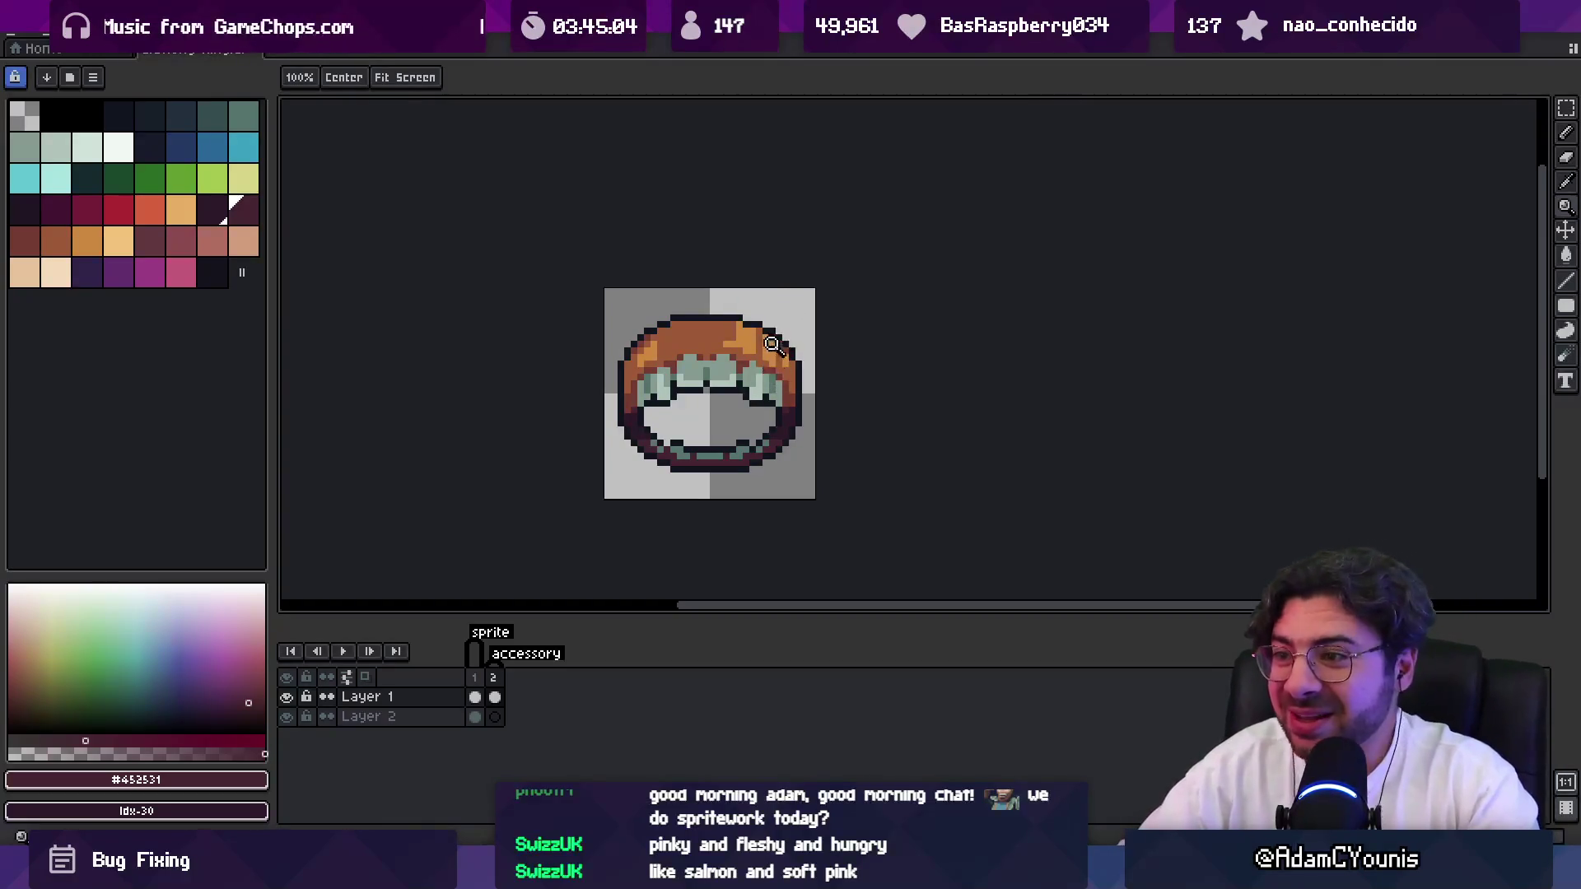
pyautogui.click(474, 696)
# Select the small ring's teeth area and paste the teeth band into it.
pyautogui.press('5')
pyautogui.press('m')
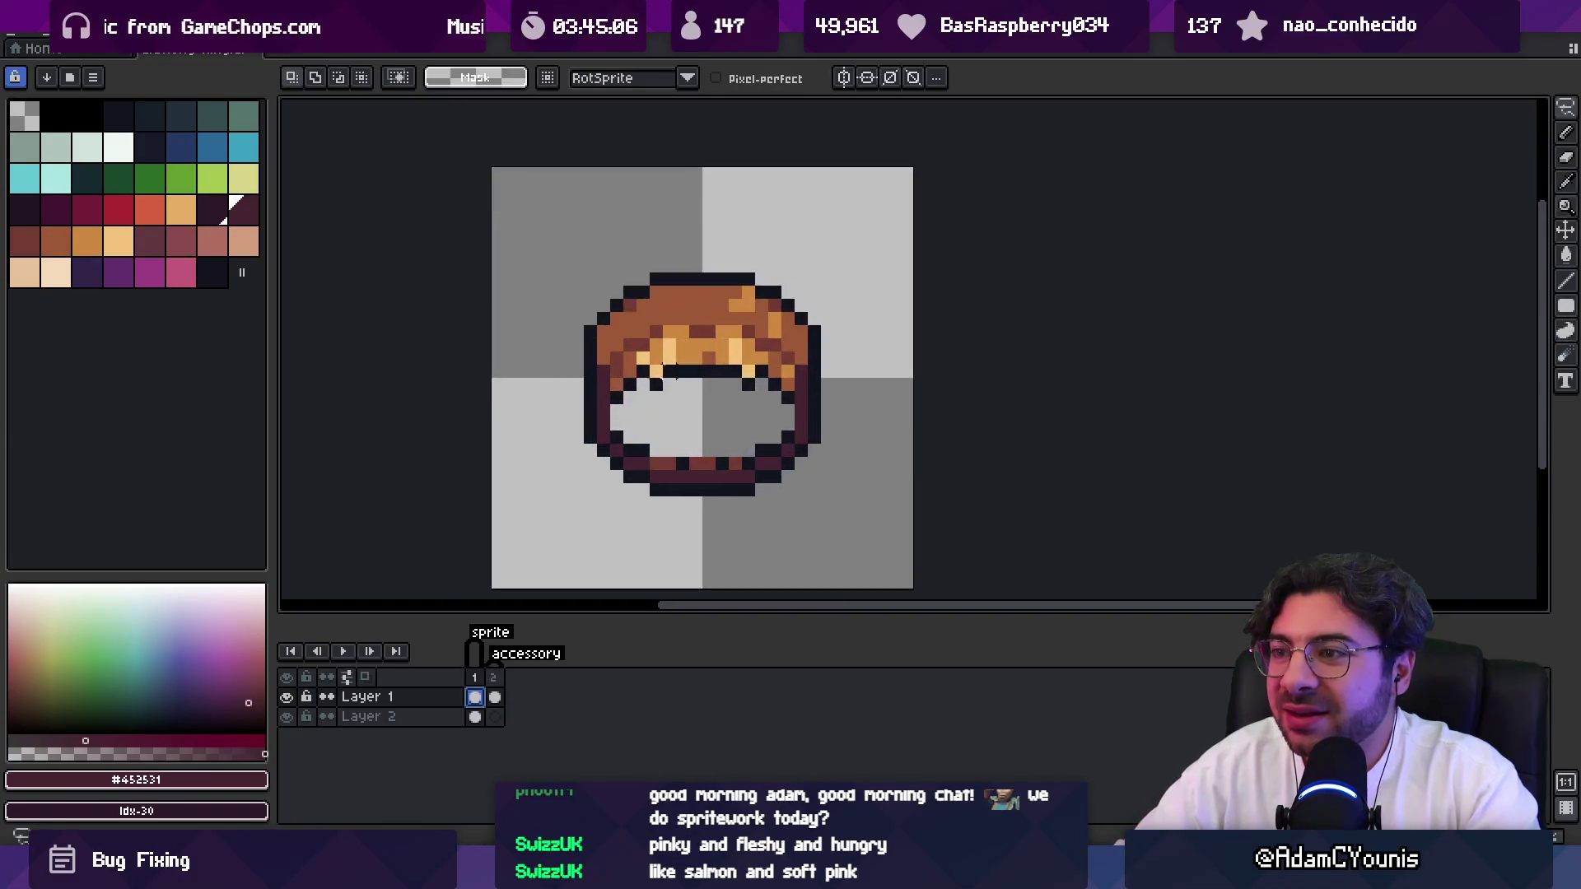
pyautogui.moveTo(616, 385); pyautogui.dragTo(643, 358)
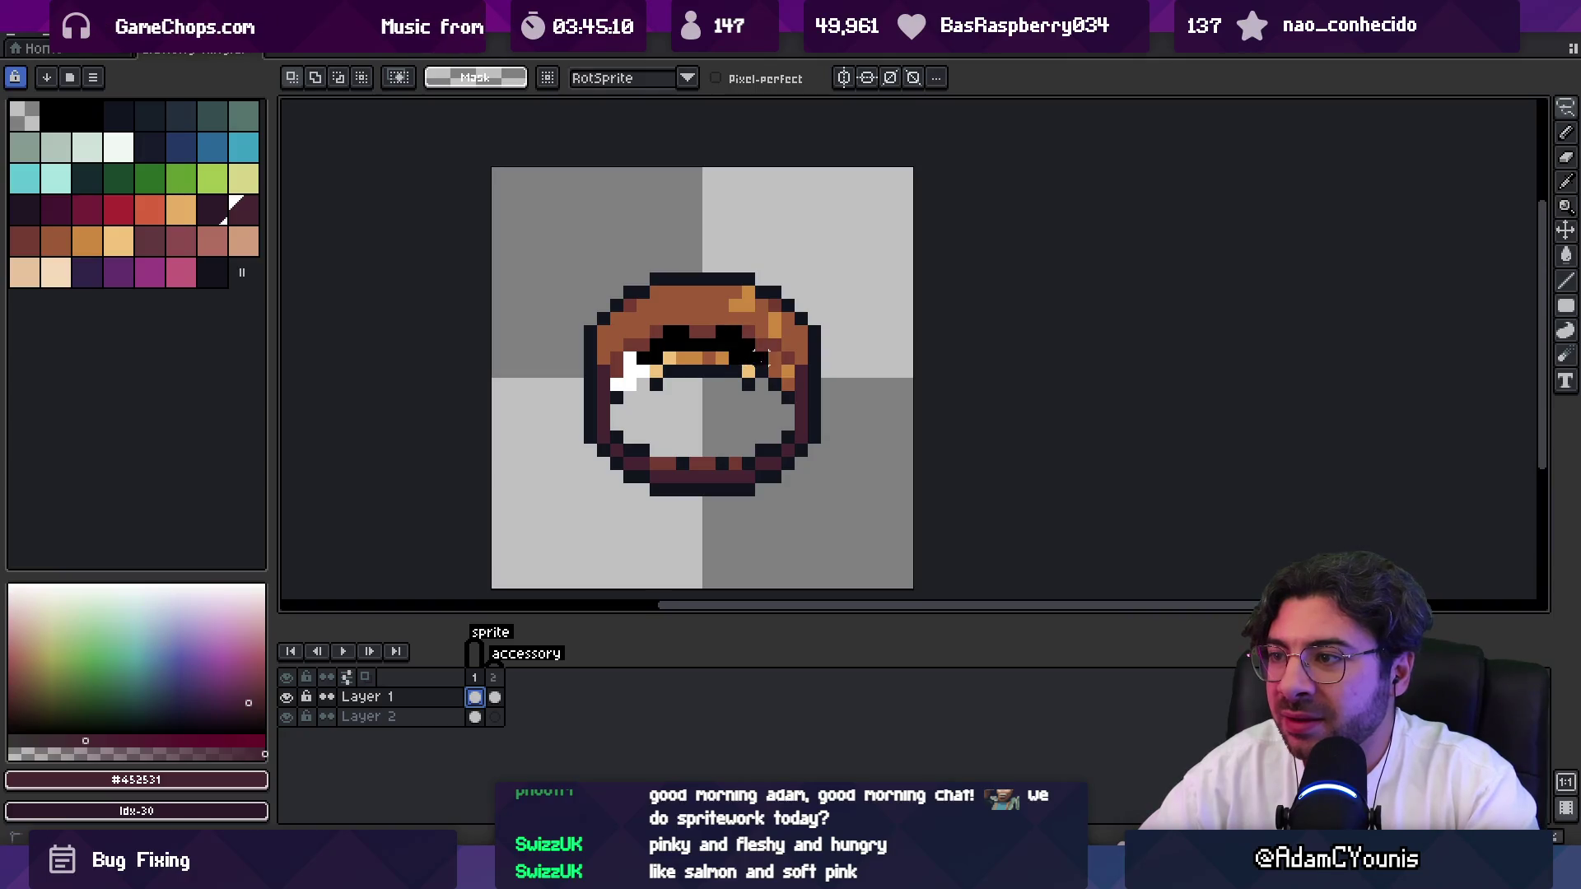
pyautogui.hotkey('ctrl', 'v')
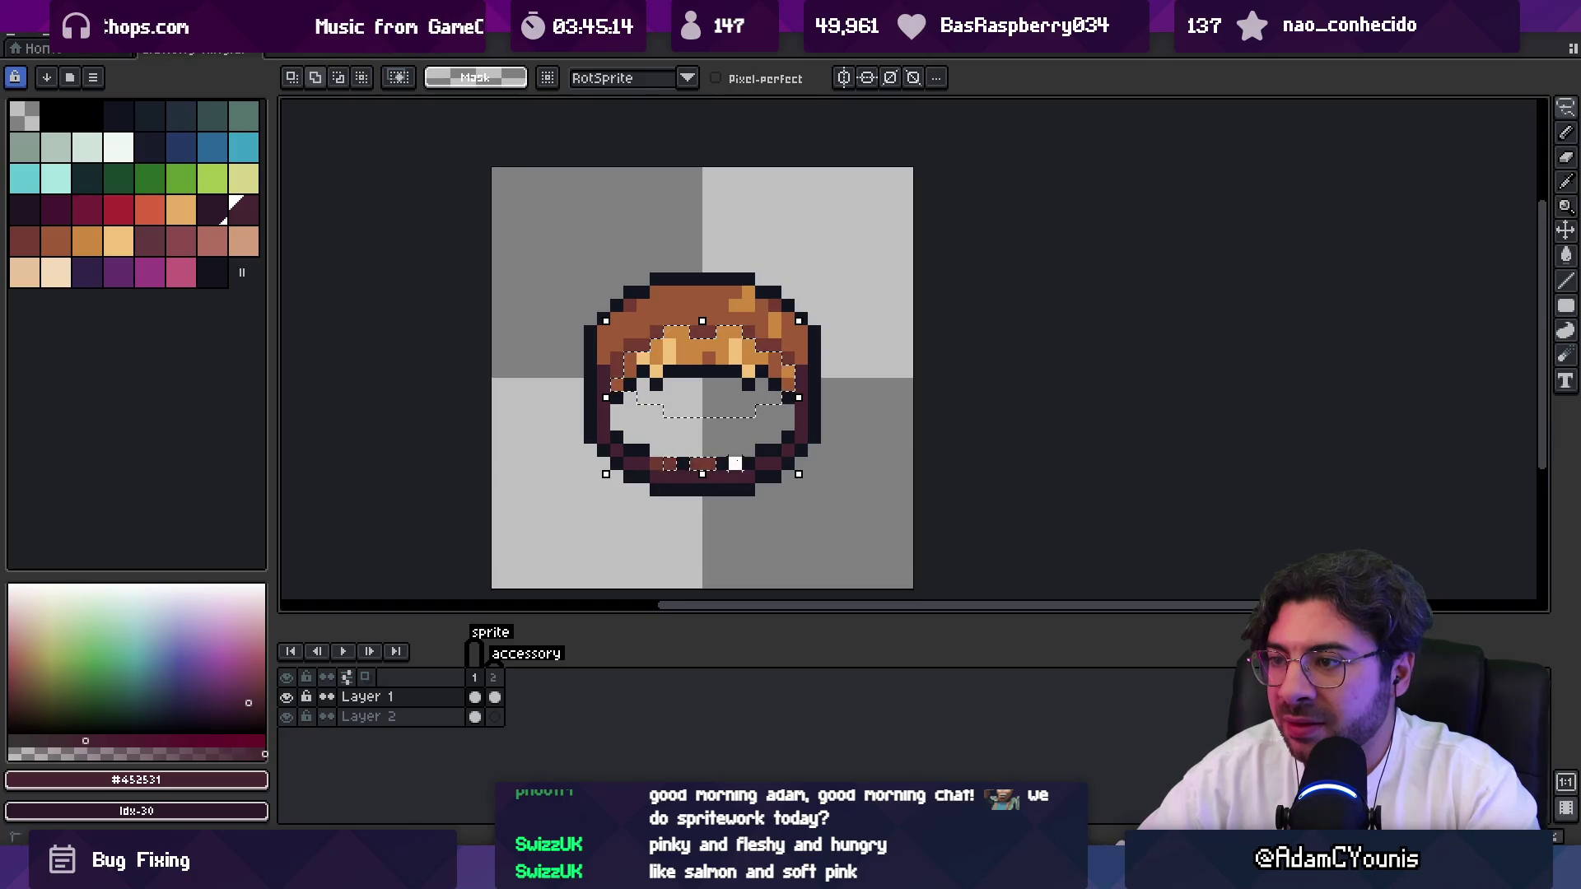
# Recolour the pasted band pale green with Idx-8 and shade the teeth darker teal with Idx-6.
pyautogui.press('g')
pyautogui.click(24, 148)
pyautogui.click(711, 366)
pyautogui.click(212, 116)
pyautogui.click(616, 384)
pyautogui.click(739, 343)
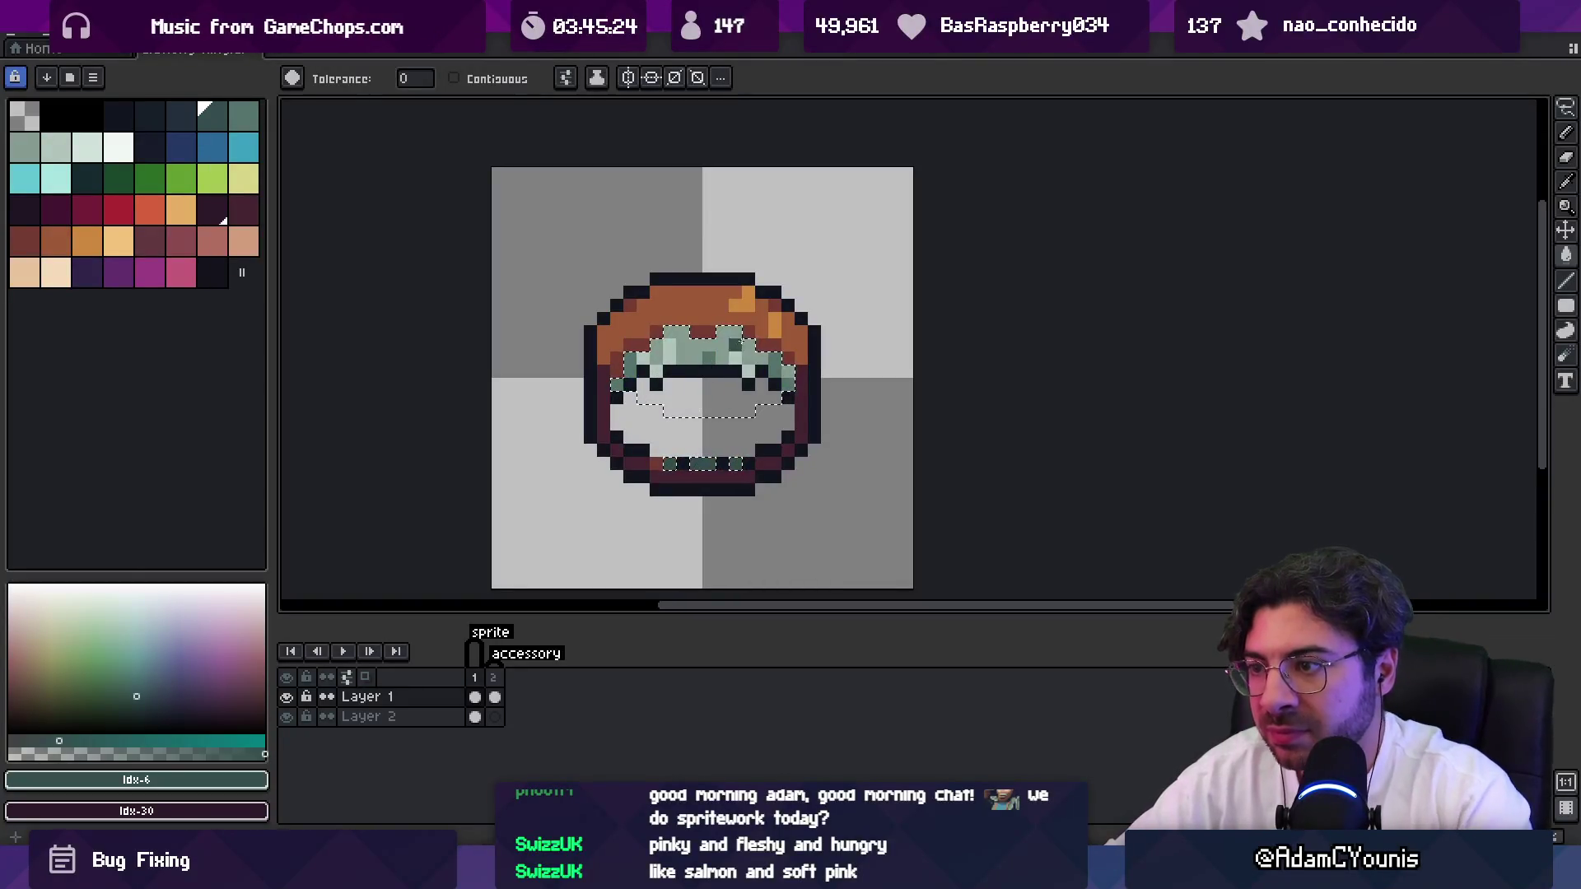
# Compare frame 1 against the larger frame-2 ring, then re-export the sprite sheet.
pyautogui.click(494, 697)
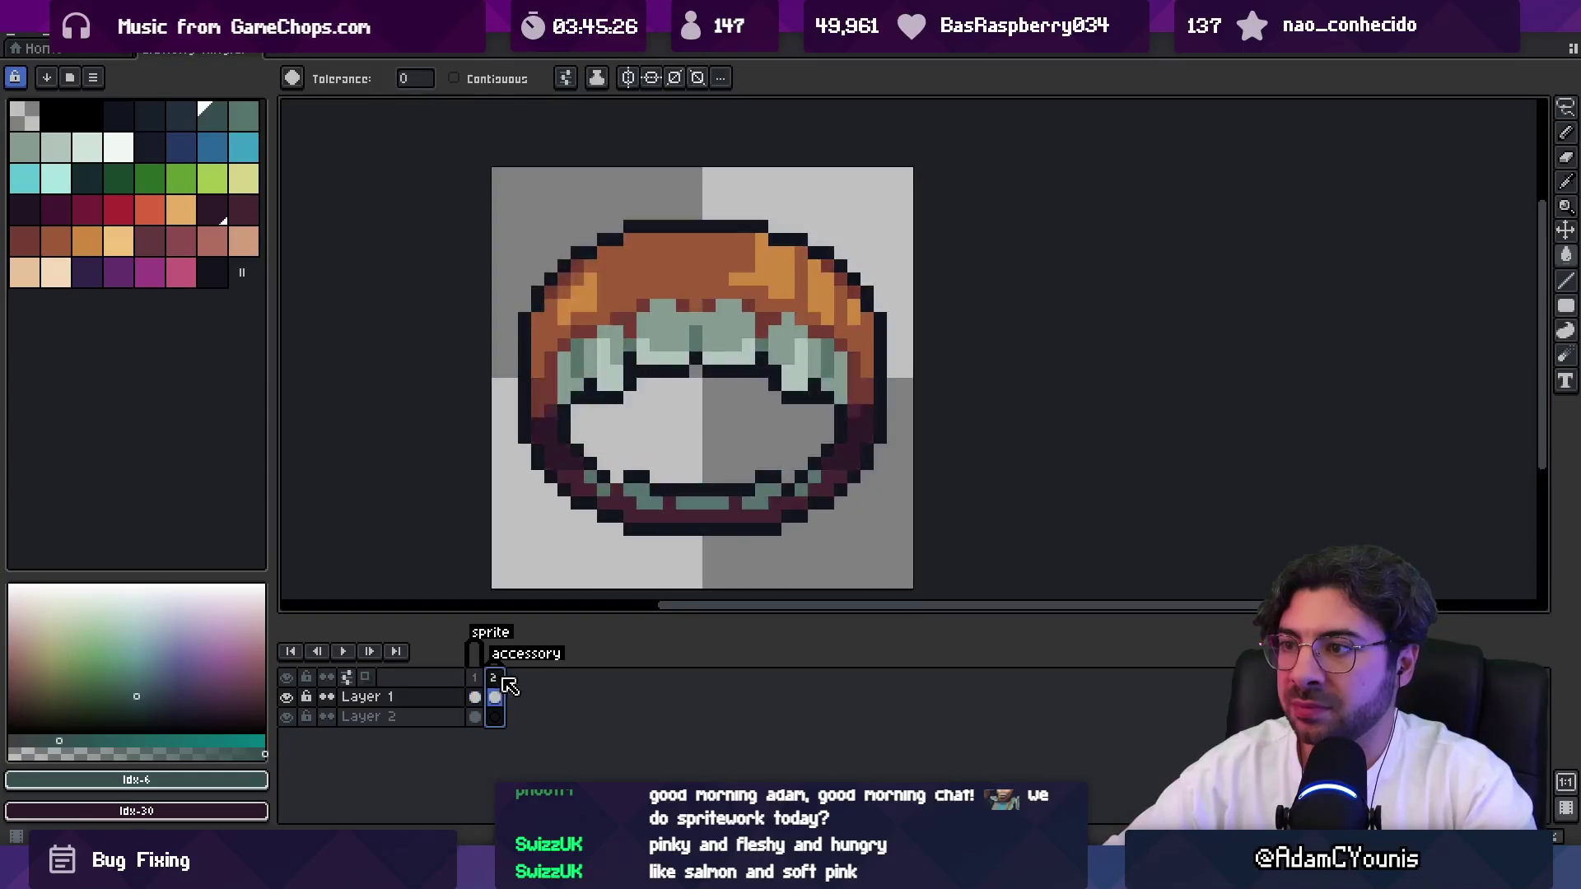
pyautogui.click(475, 697)
pyautogui.press('v')
pyautogui.scroll(-5, 617, 382)
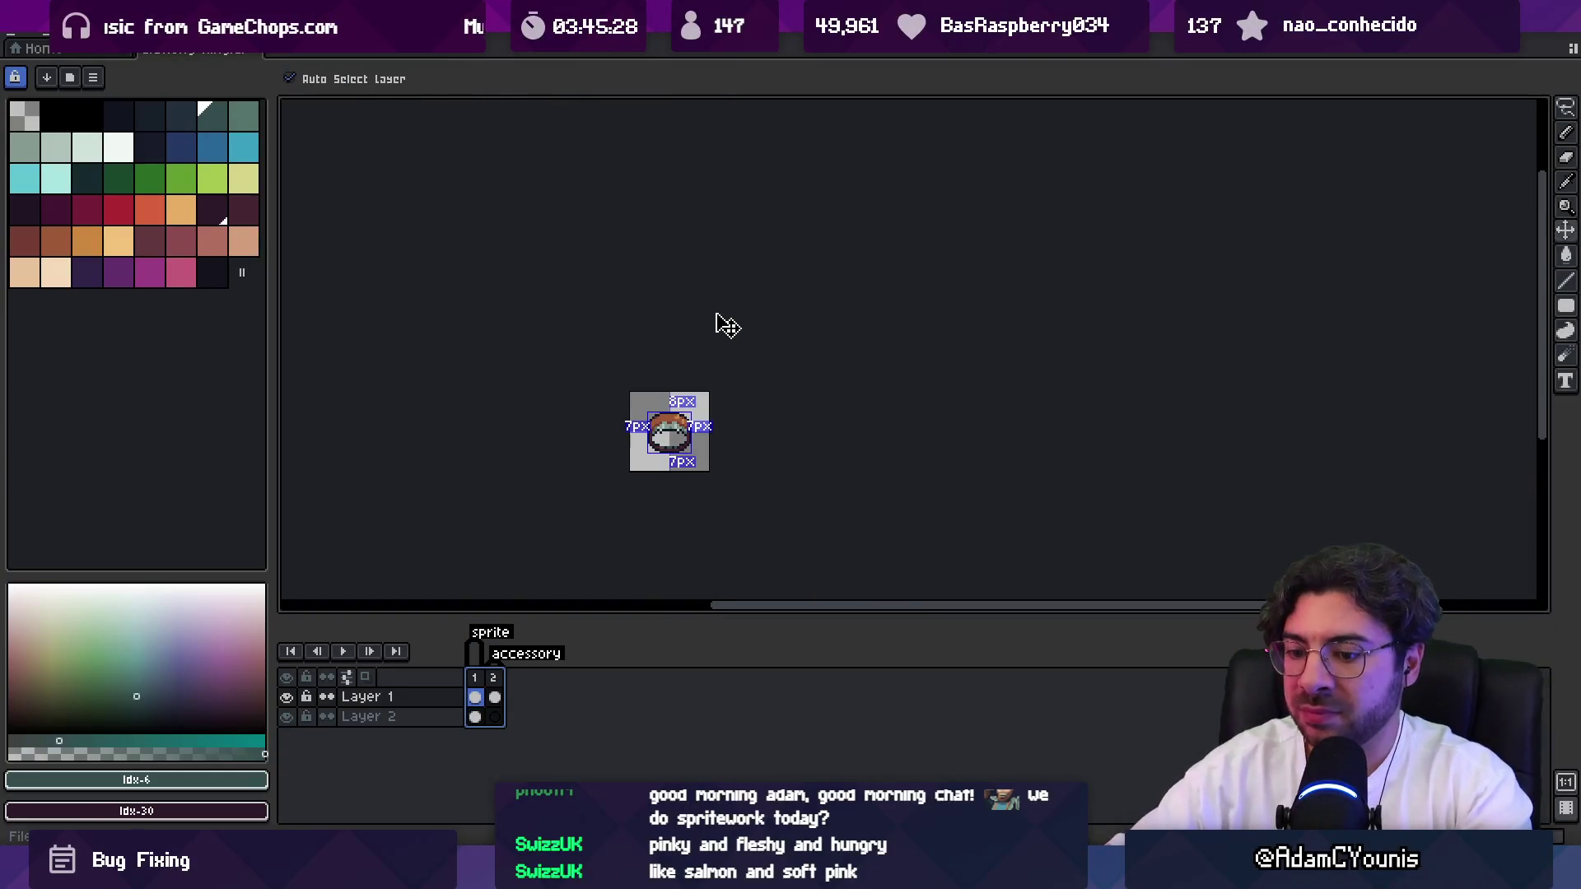
pyautogui.hotkey('ctrl', 'e')
# Confirm overwriting the exported sheet and maximize Unity's running game view.
pyautogui.press('Return')
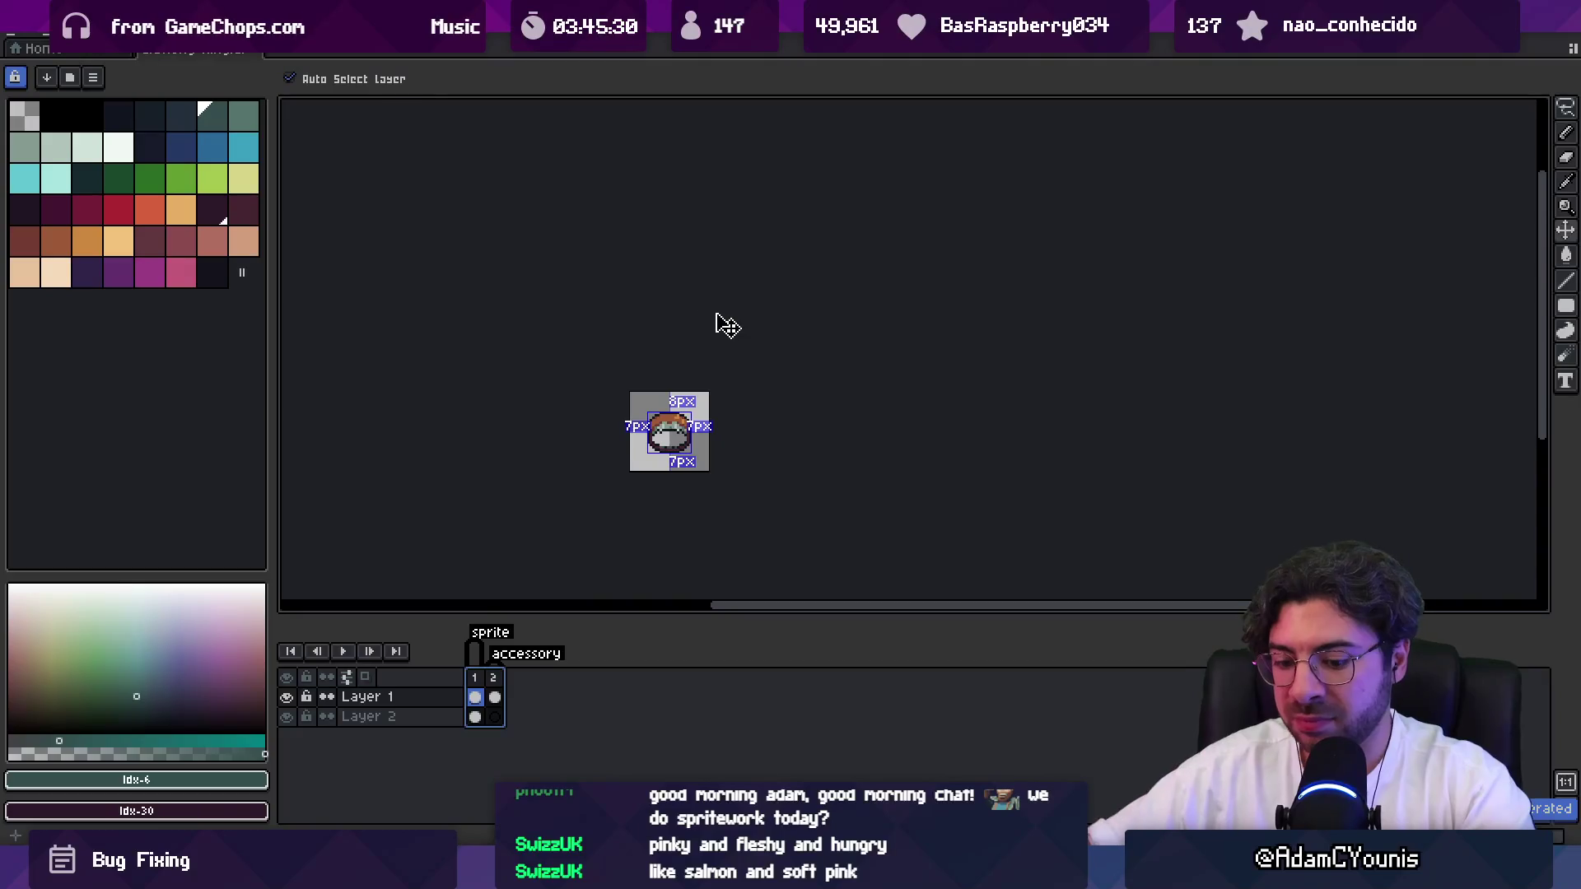
pyautogui.hotkey('alt', 'Tab')
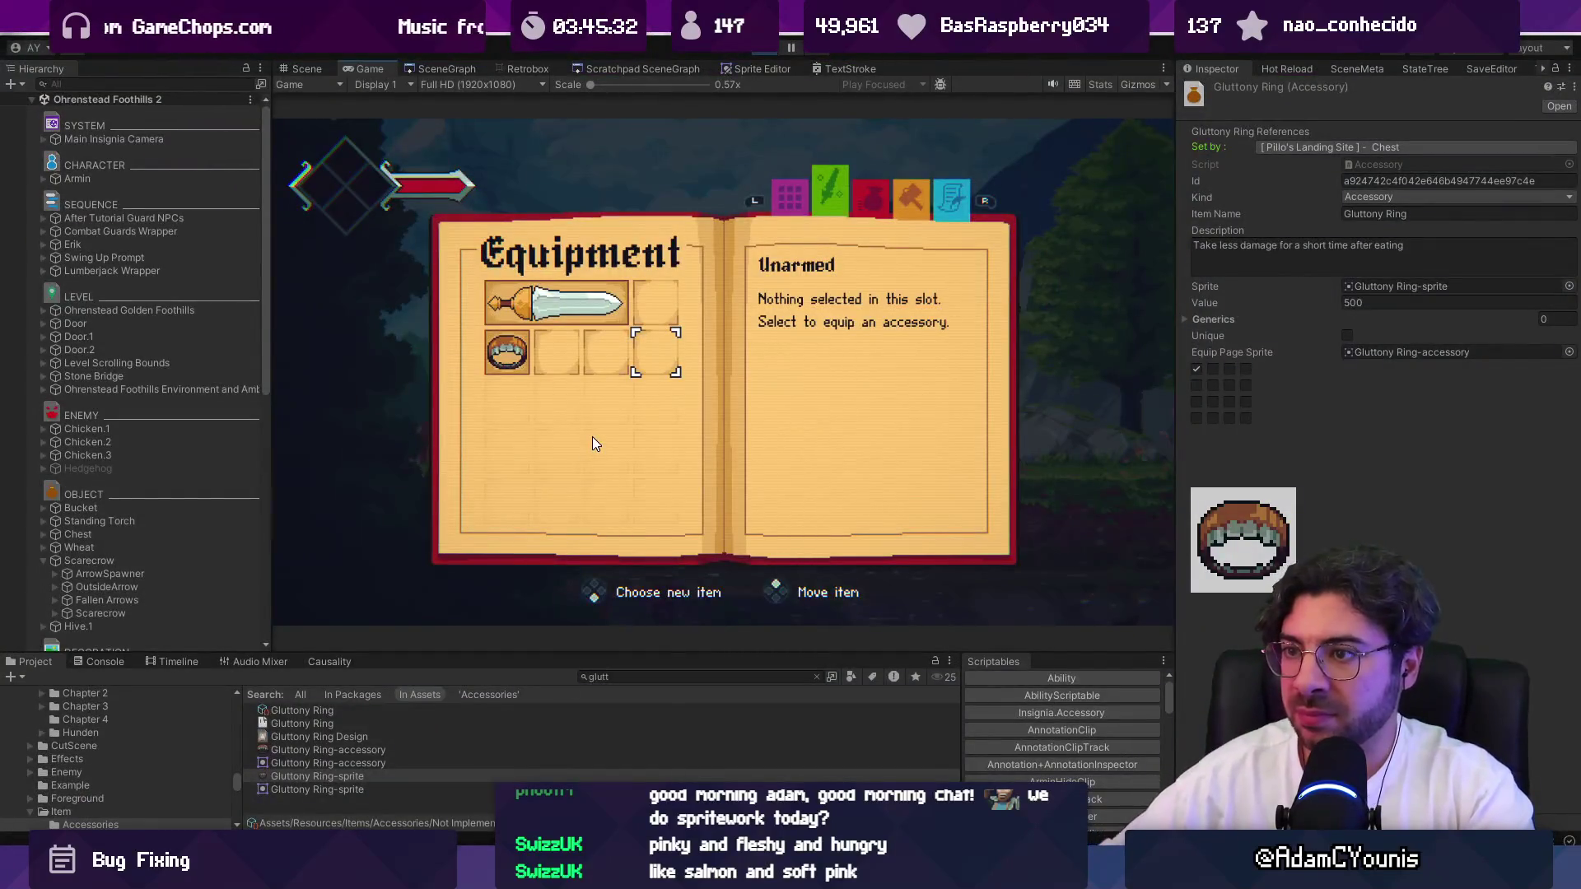
pyautogui.hotkey('shift', 'space')
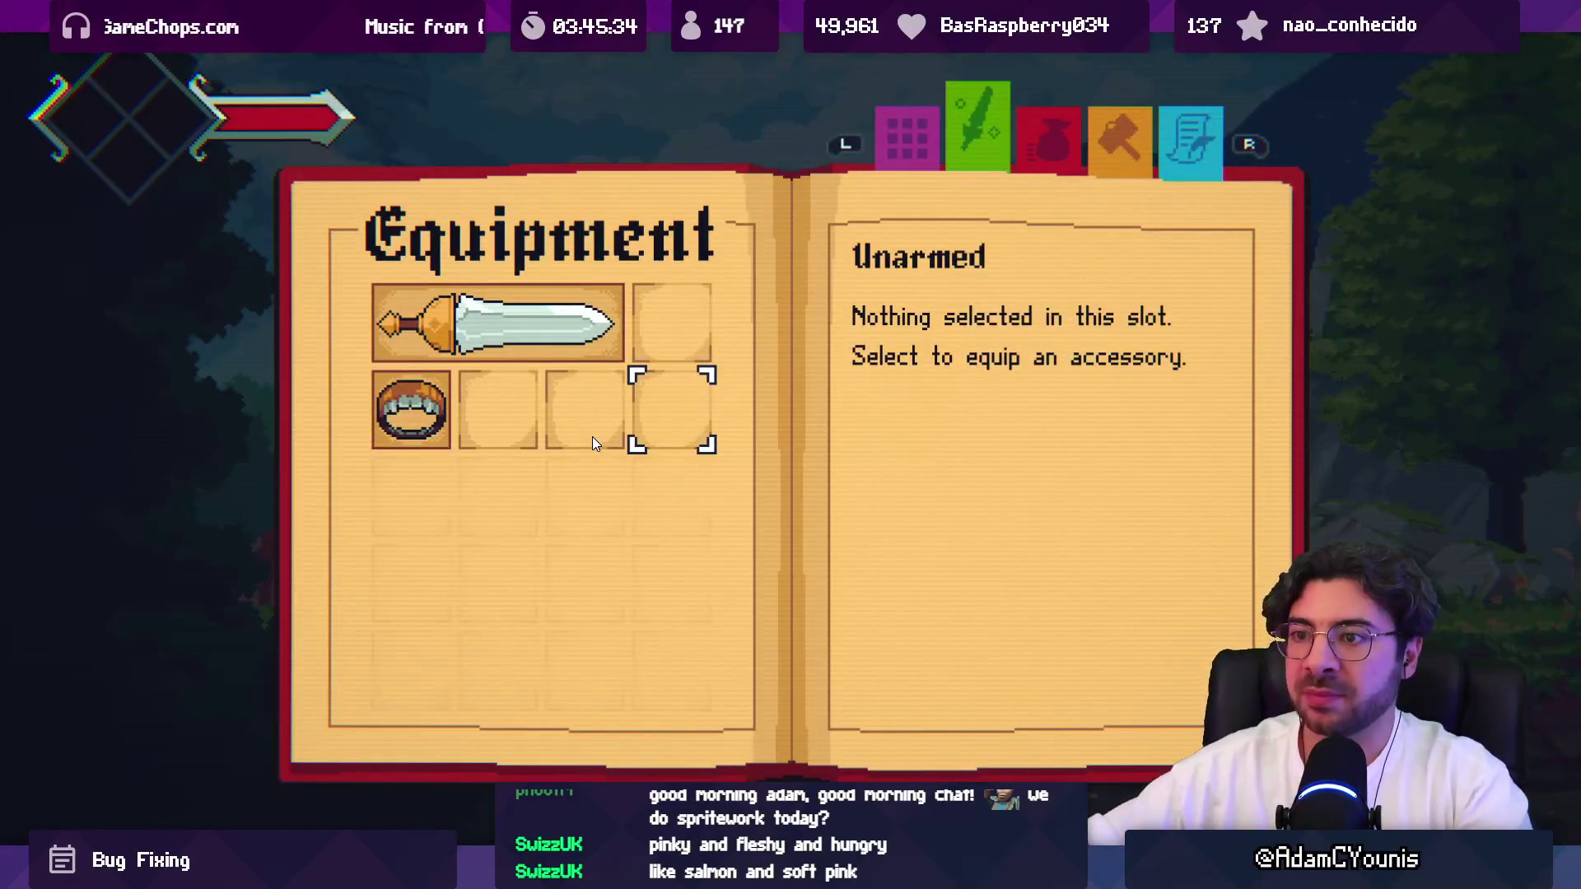
# Check the Gluttony Ring slot in the equipment menu, then restore the layout and return to Aseprite.
pyautogui.press('Left')
pyautogui.press('Left')
pyautogui.press('Left')
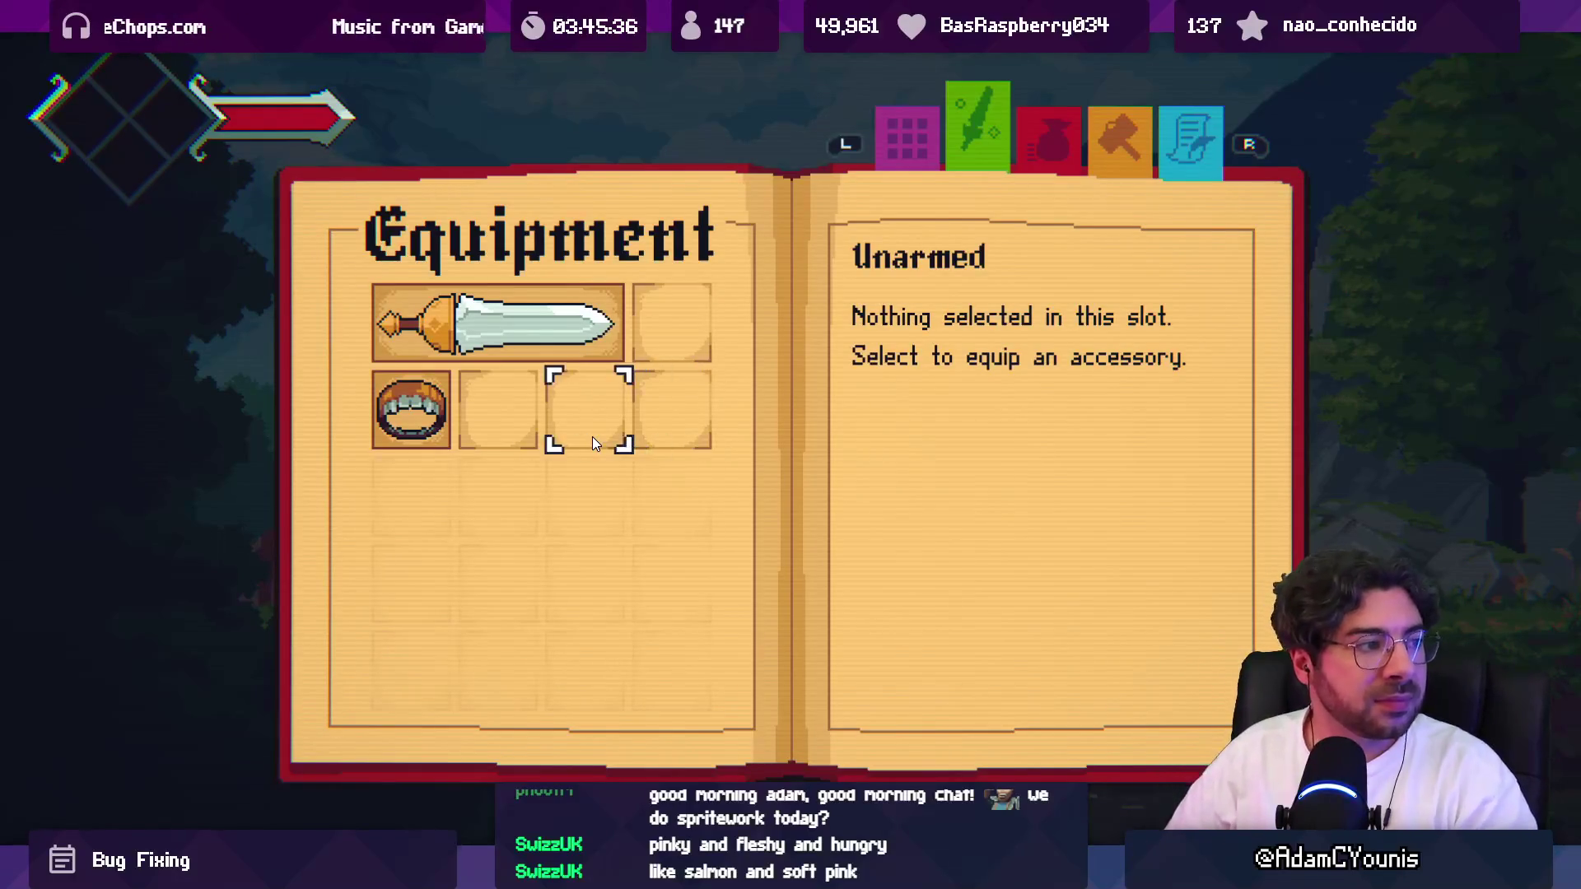
pyautogui.press('Right')
pyautogui.press('Left')
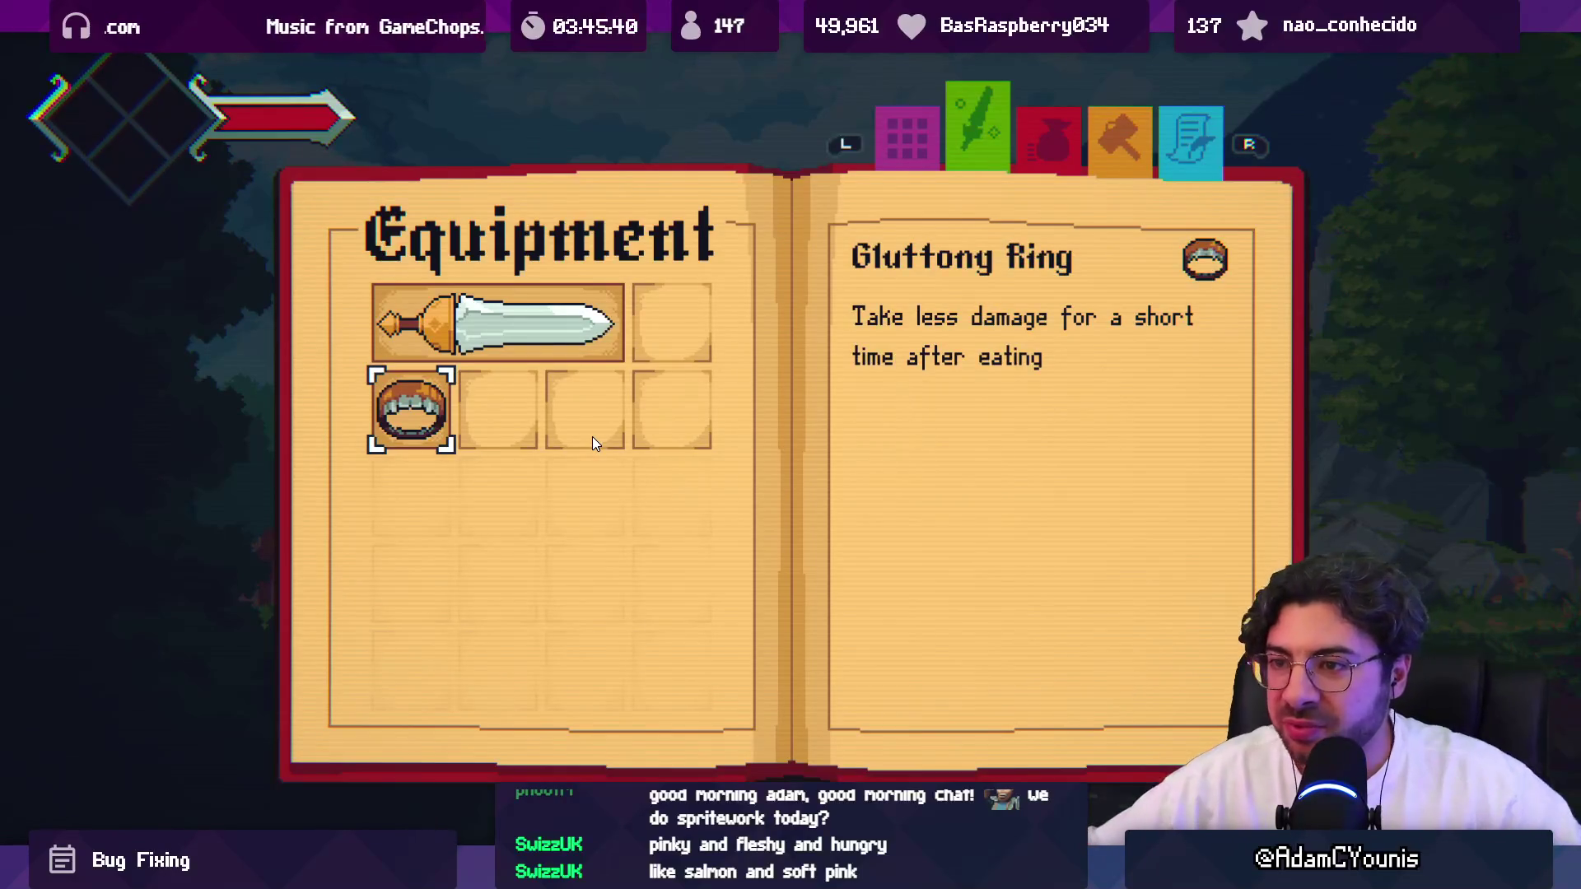
pyautogui.hotkey('shift', 'space')
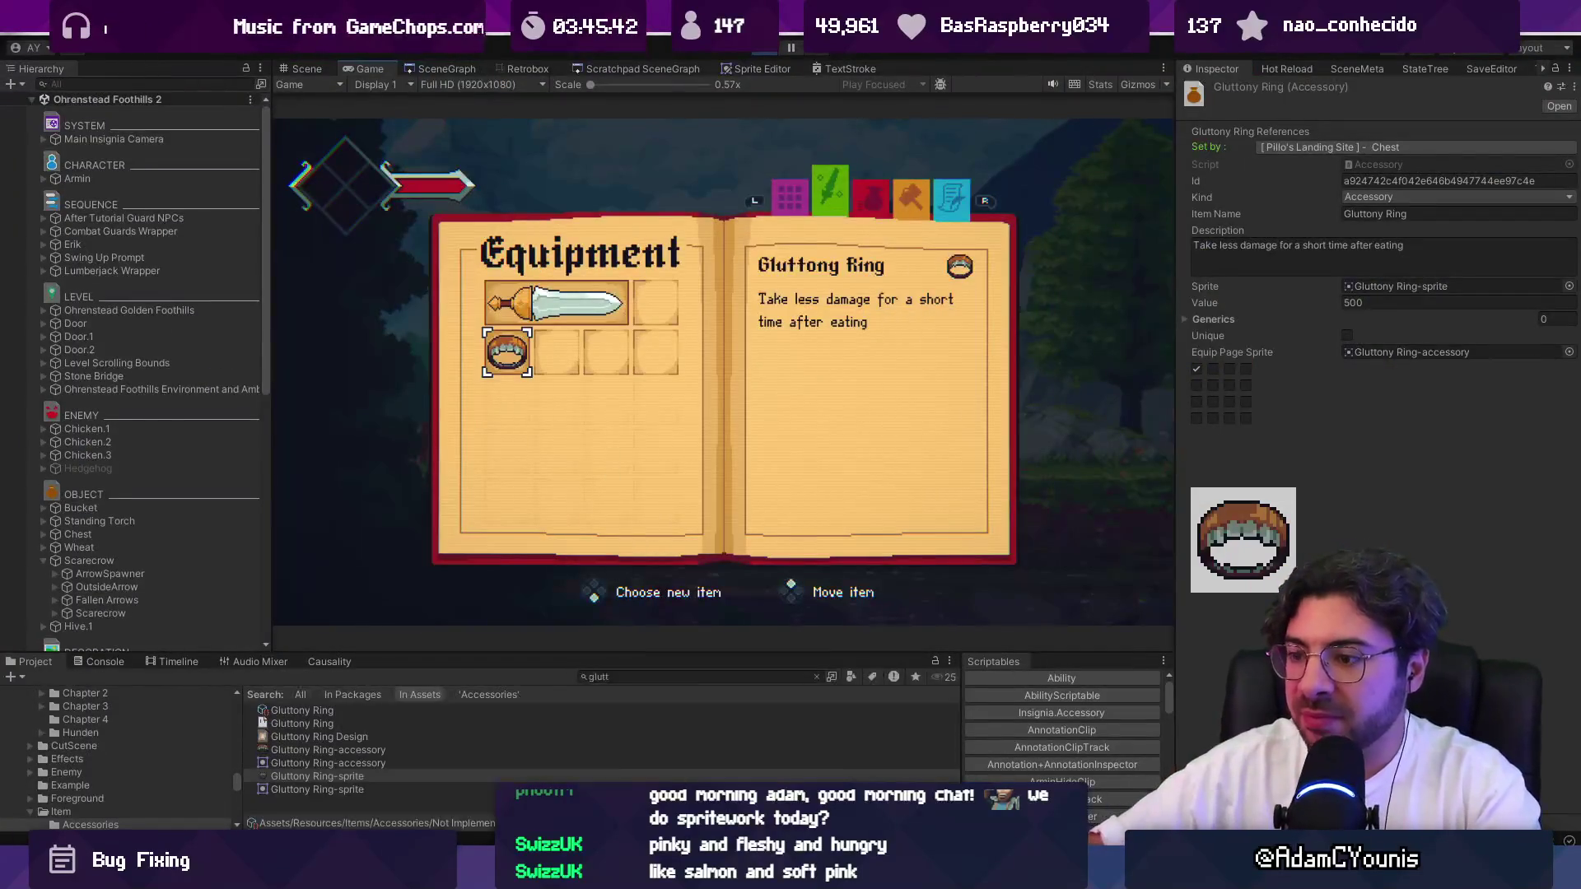
pyautogui.hotkey('alt', 'Tab')
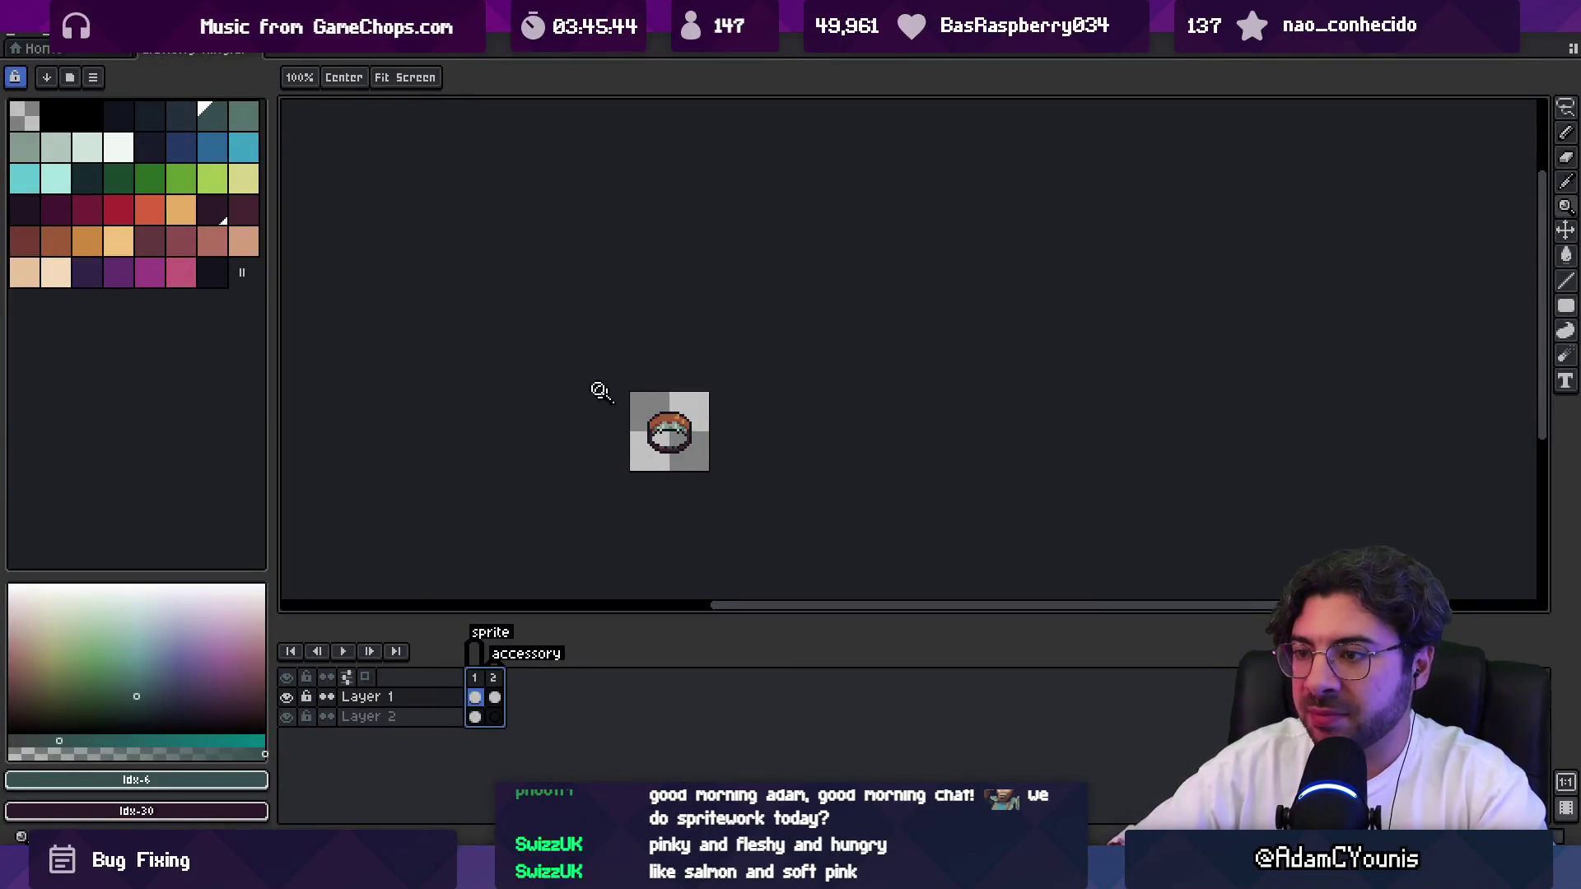
# With a 7px brush and swapped colours, repaint frame 2's teeth row lighter.
pyautogui.scroll(2, 607, 399)
pyautogui.press('+')
pyautogui.press('+')
pyautogui.press('+')
pyautogui.press('x')
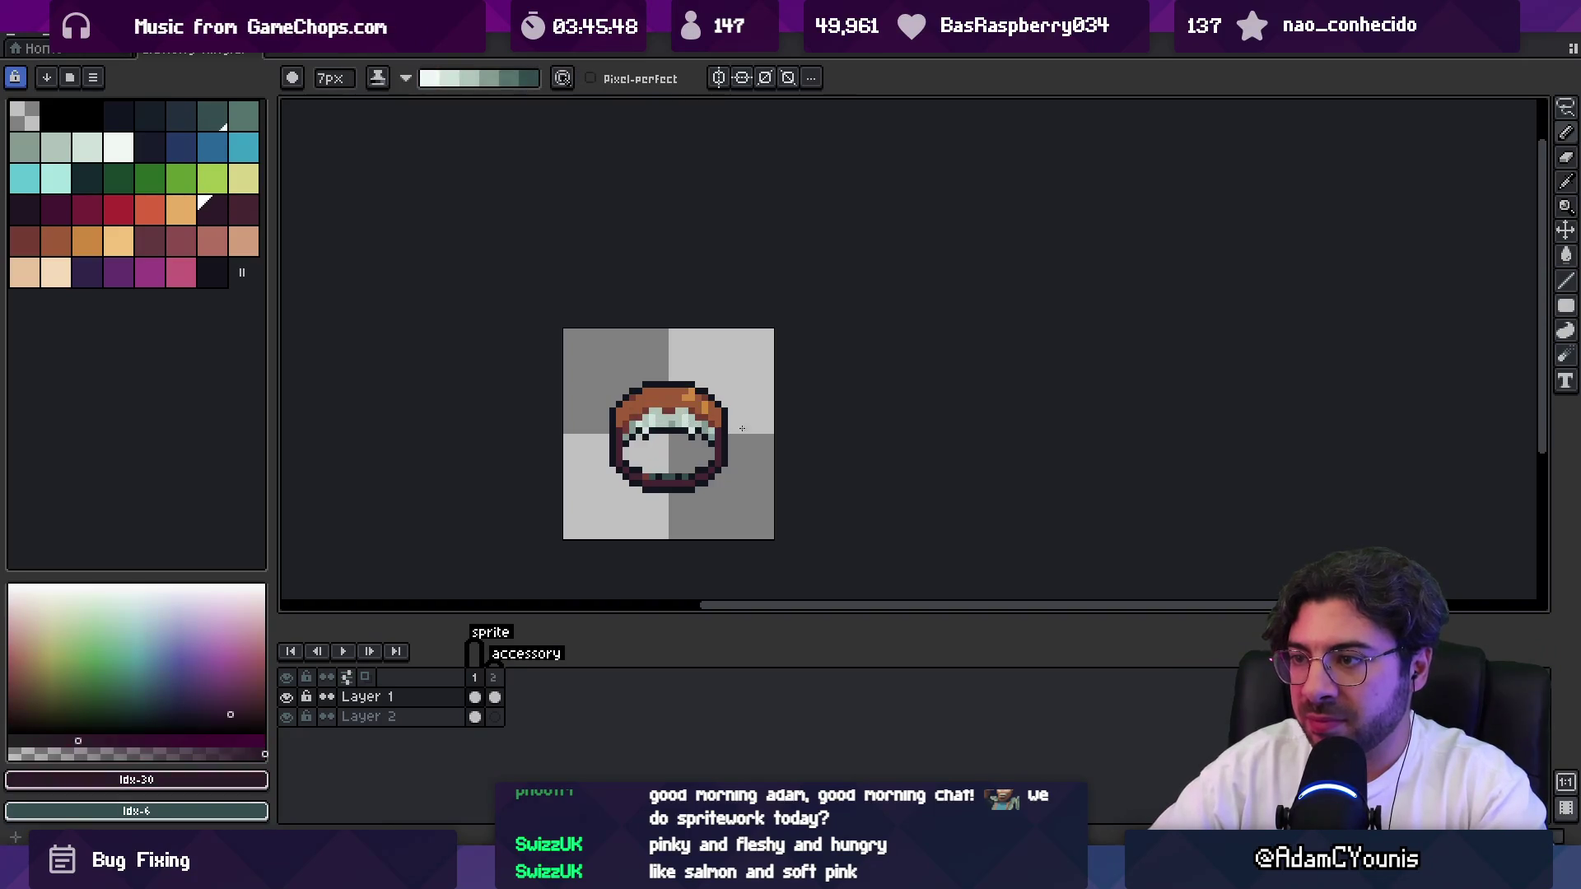
pyautogui.click(494, 697)
pyautogui.moveTo(614, 431); pyautogui.dragTo(737, 424)
# Re-export the ring sprite sheets, overwriting the old files, and bring Unity to the front.
pyautogui.press('v')
pyautogui.hotkey('ctrl', 'shift', 'x')
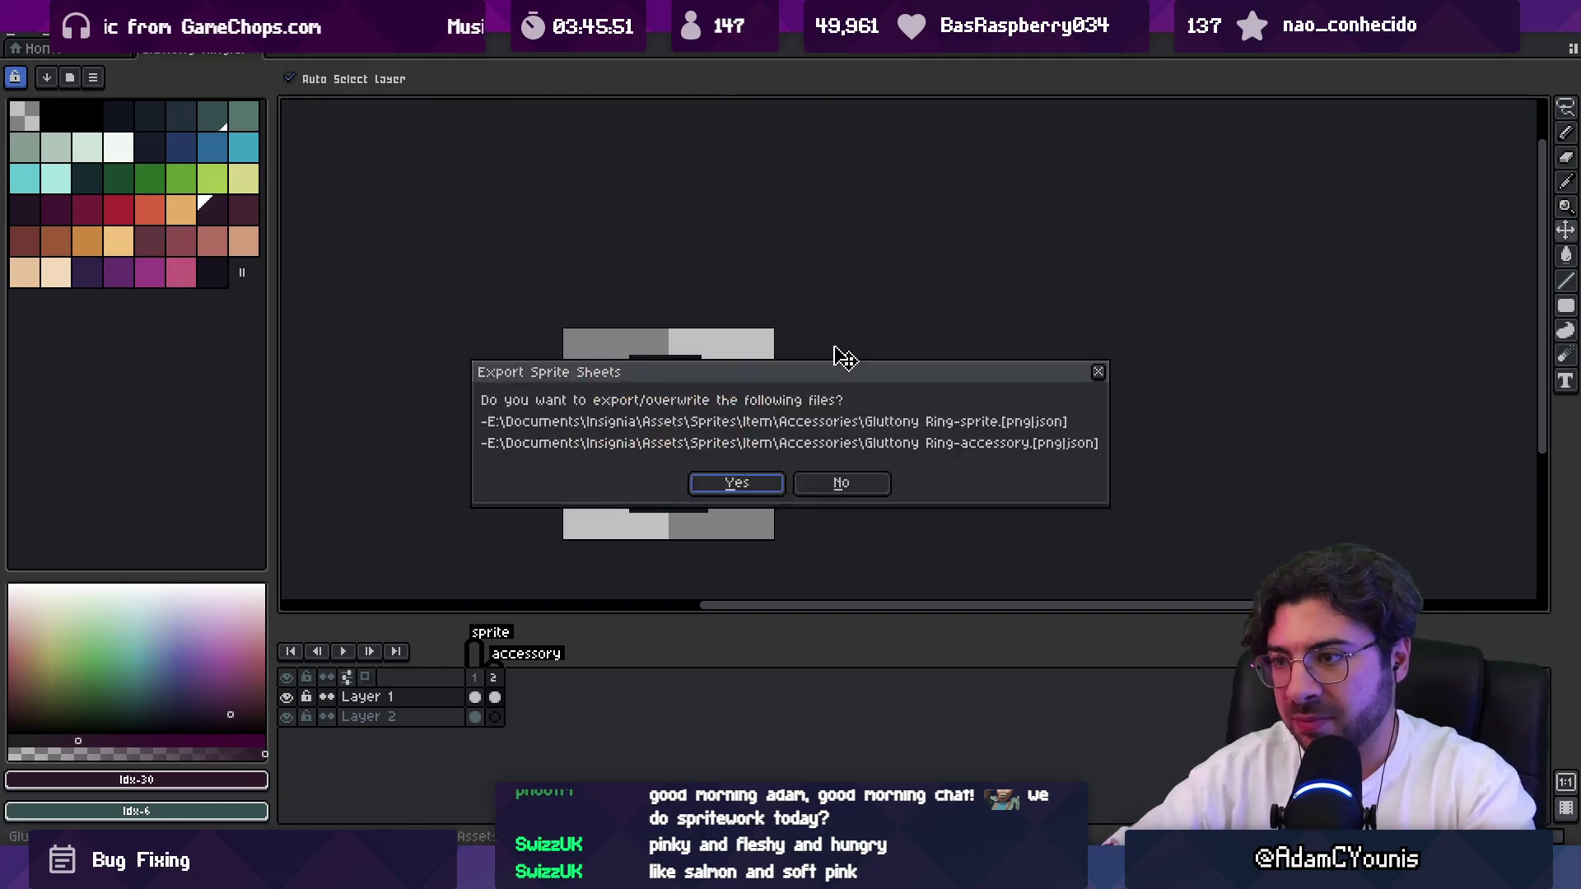
pyautogui.press('Return')
pyautogui.hotkey('alt', 'Tab')
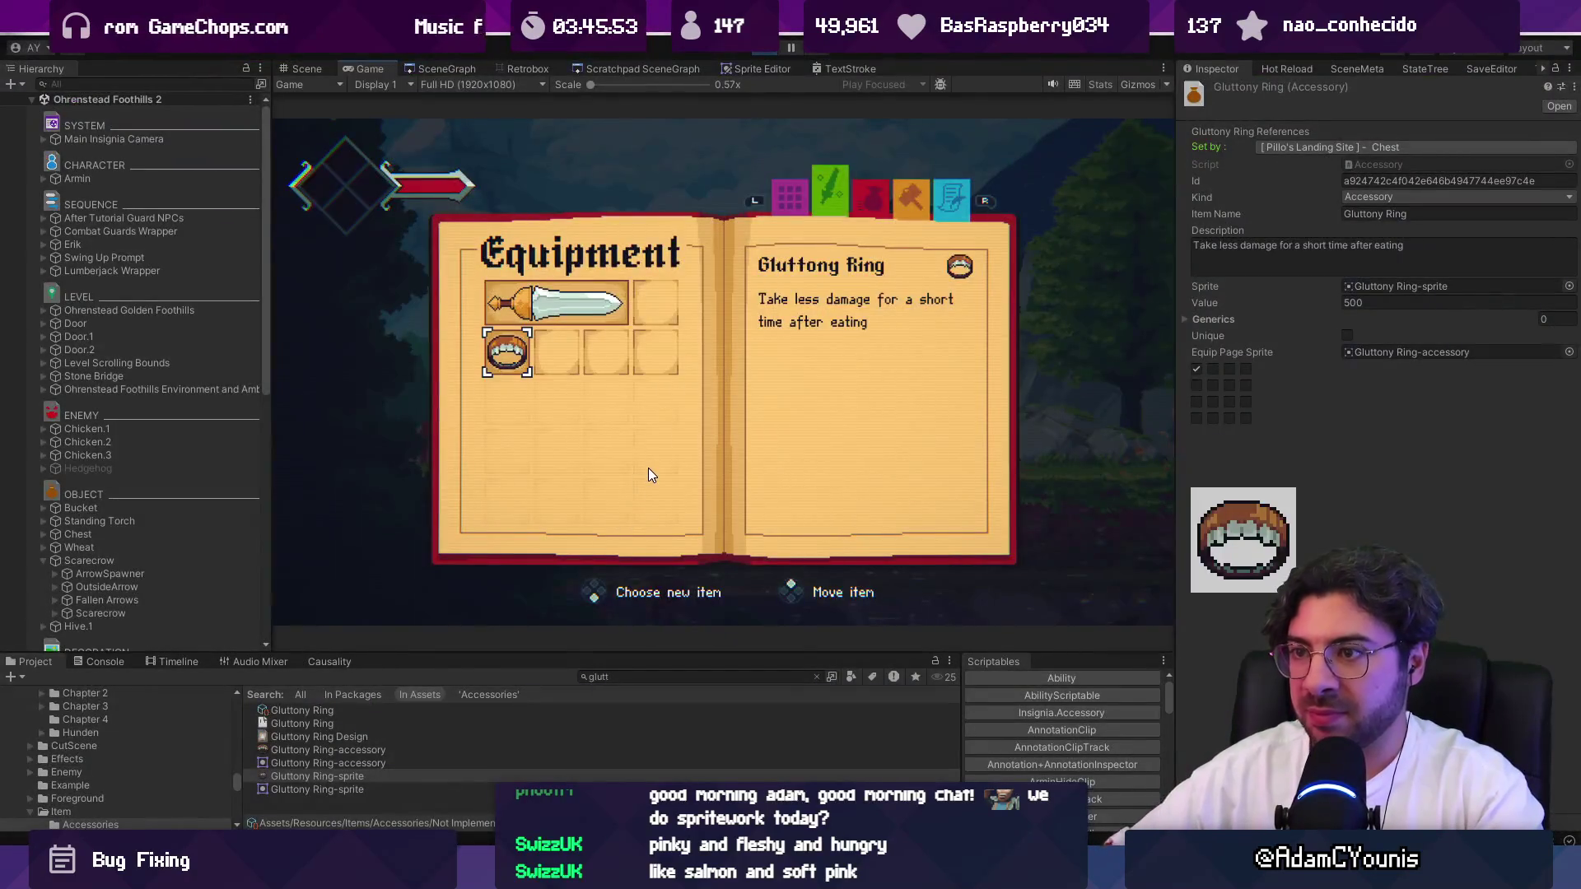
# Step between the Gluttony Ring and the empty slot to check its icon, then return to Aseprite.
pyautogui.press('Right')
pyautogui.press('Left')
pyautogui.press('Right')
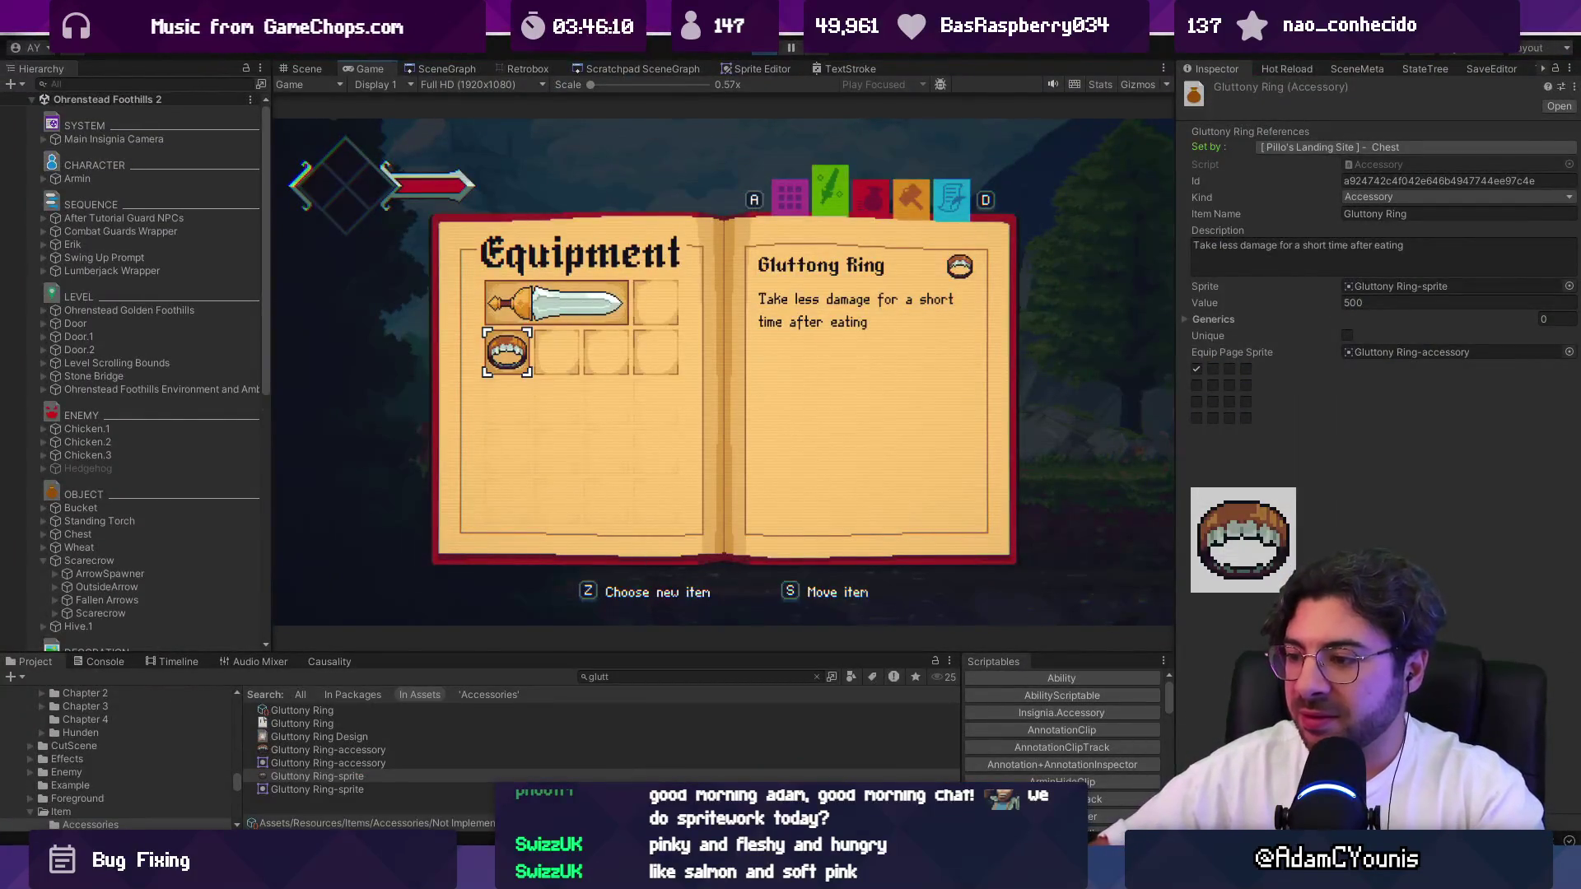
pyautogui.hotkey('alt', 'Tab')
pyautogui.scroll(1, 635, 459)
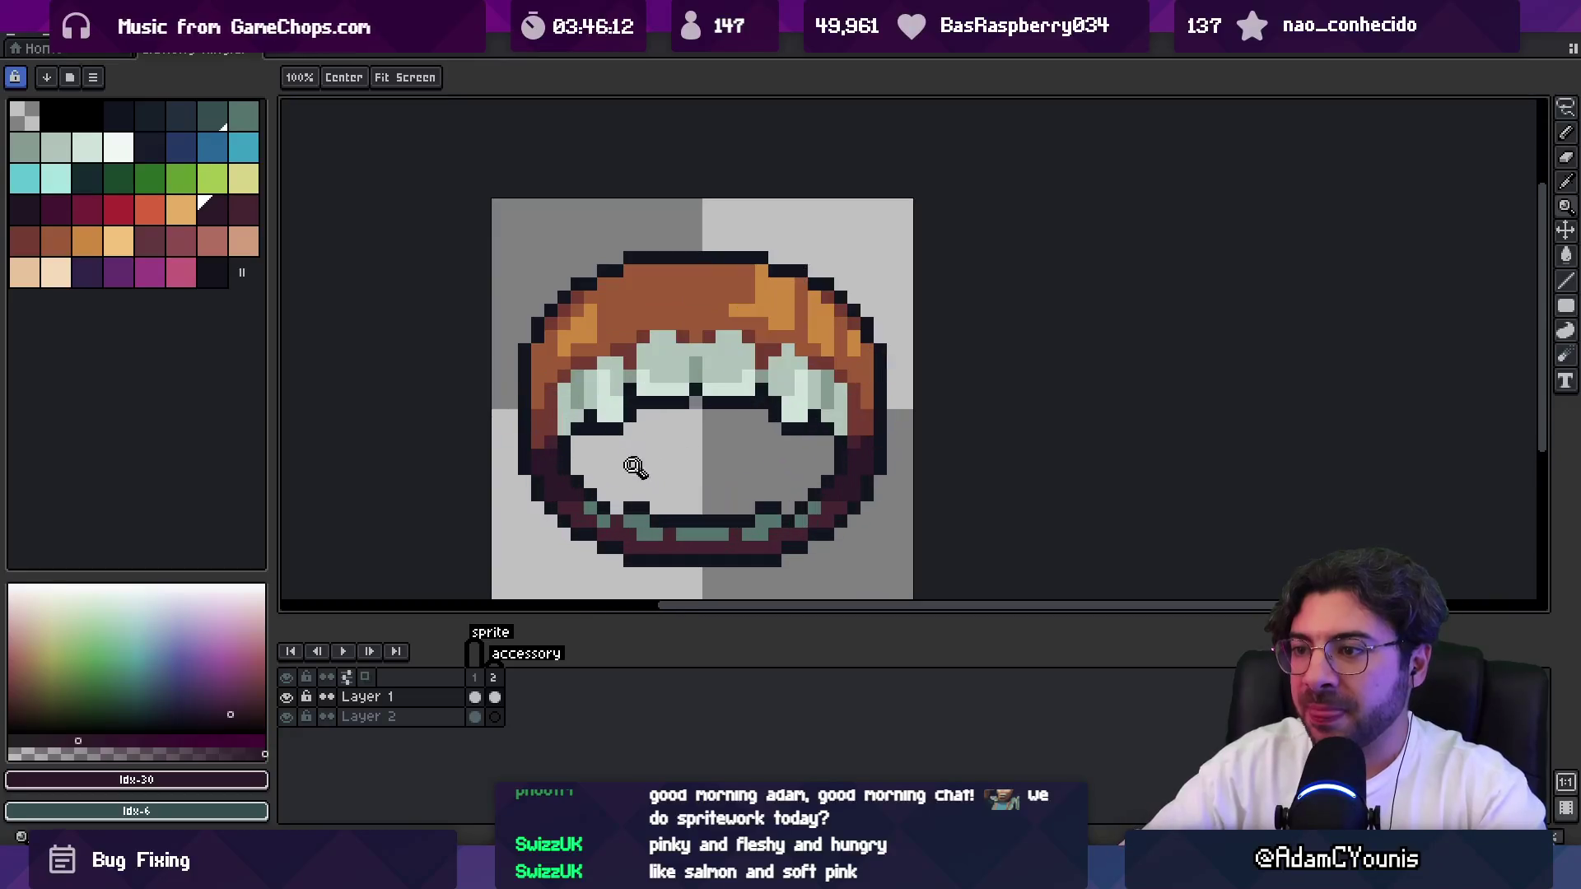
# Place a near-black #11151F pixel on the ring's outline and preview it at actual size.
pyautogui.press('b')
pyautogui.keyDown('alt'); pyautogui.click(828, 495); pyautogui.keyUp('alt')
pyautogui.click(656, 494)
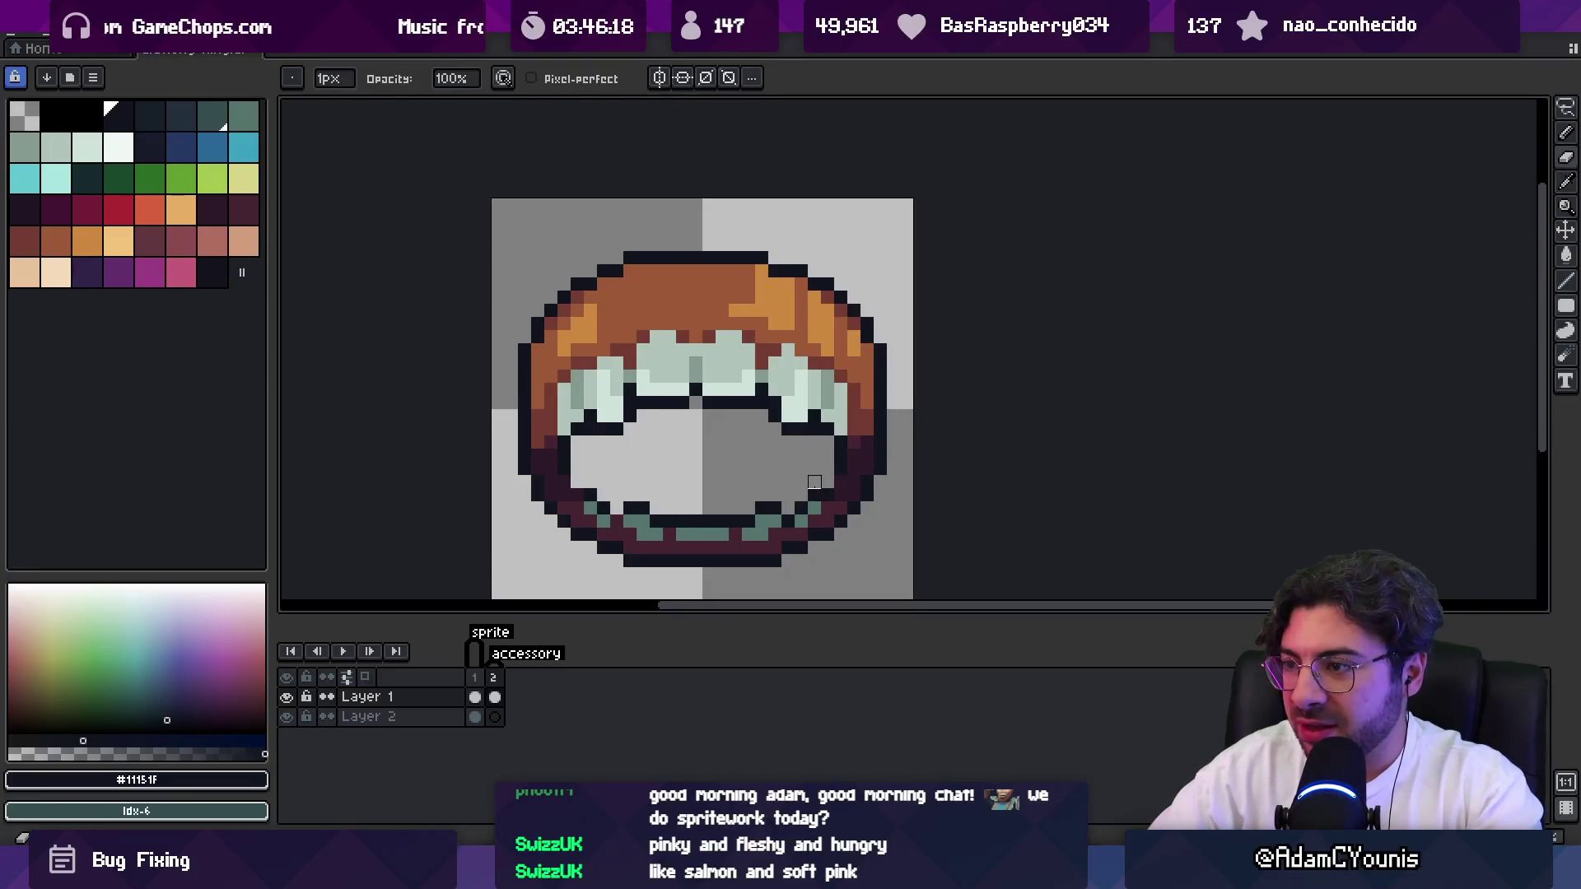
pyautogui.press('b')
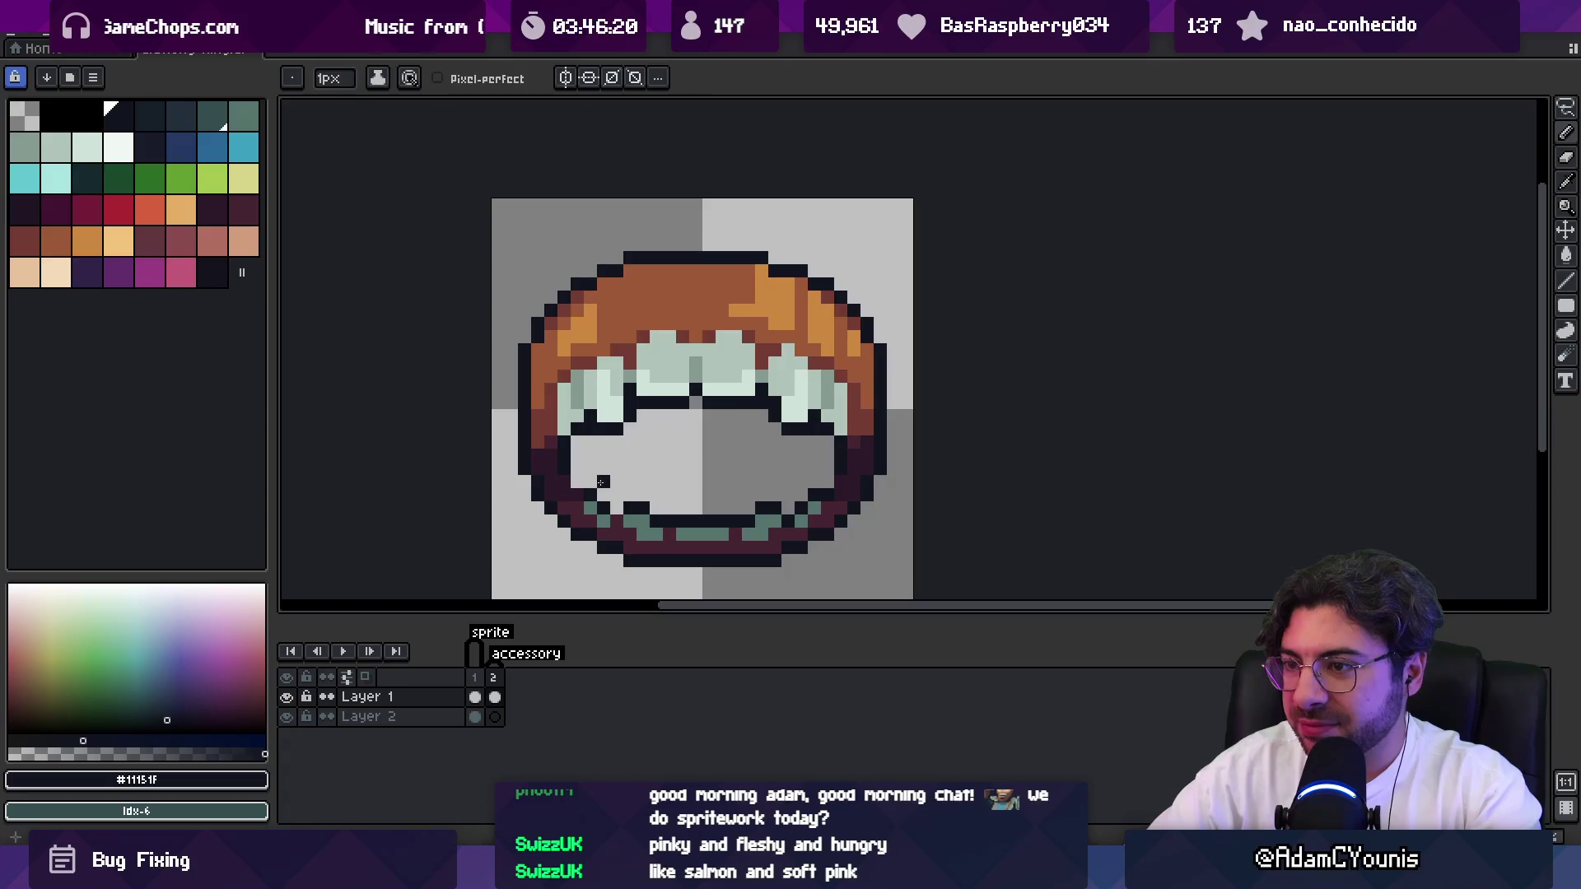
pyautogui.press('z')
pyautogui.press('1')
pyautogui.press('4')
pyautogui.press('b')
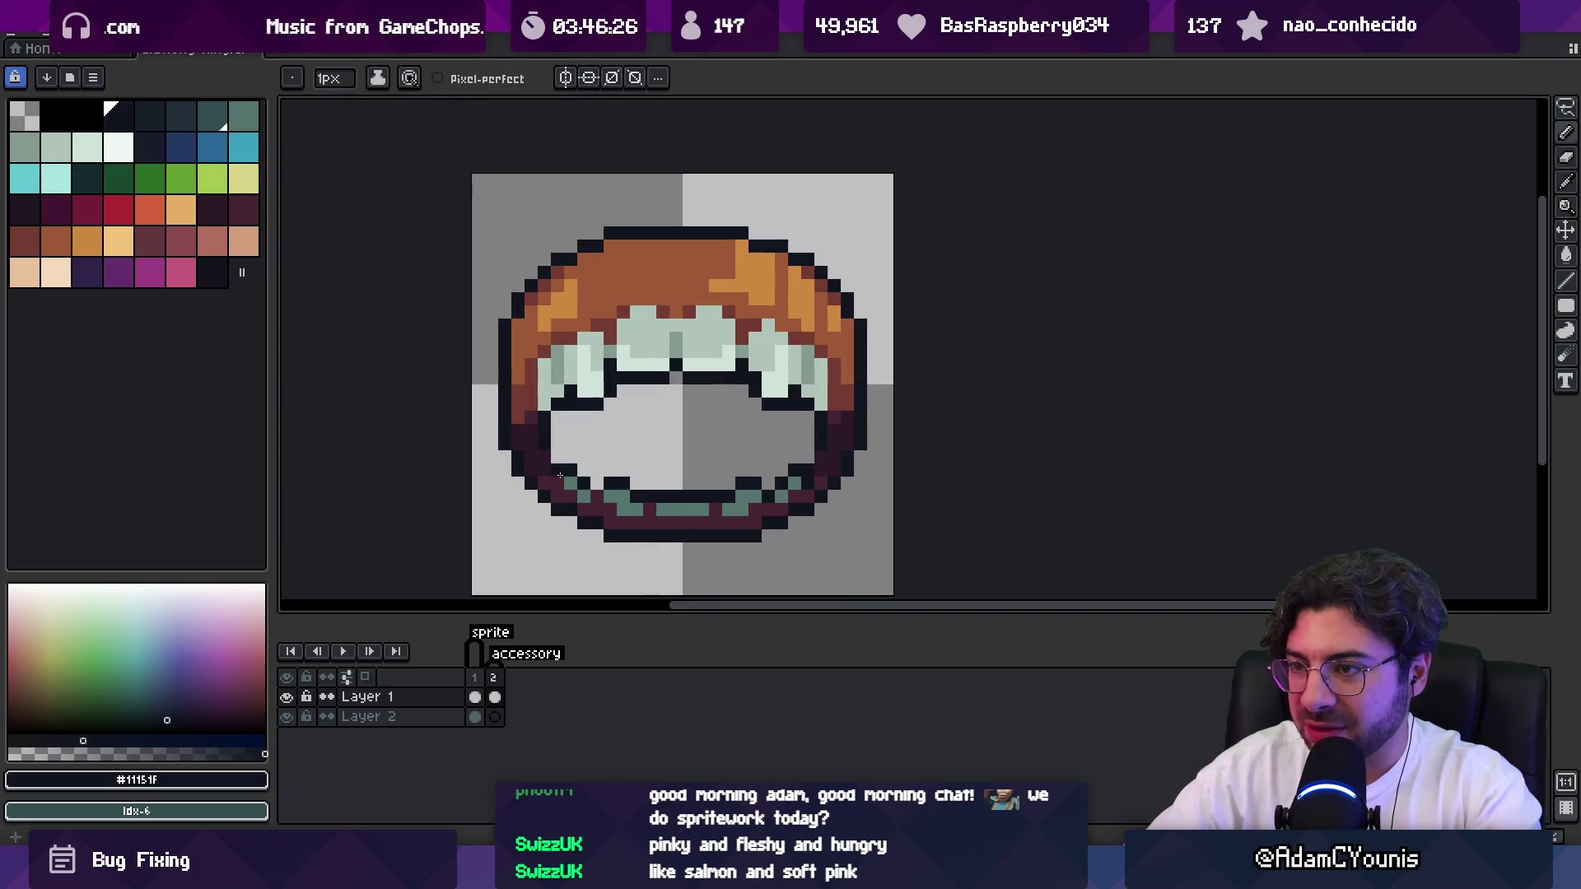
pyautogui.press('z')
pyautogui.press('1')
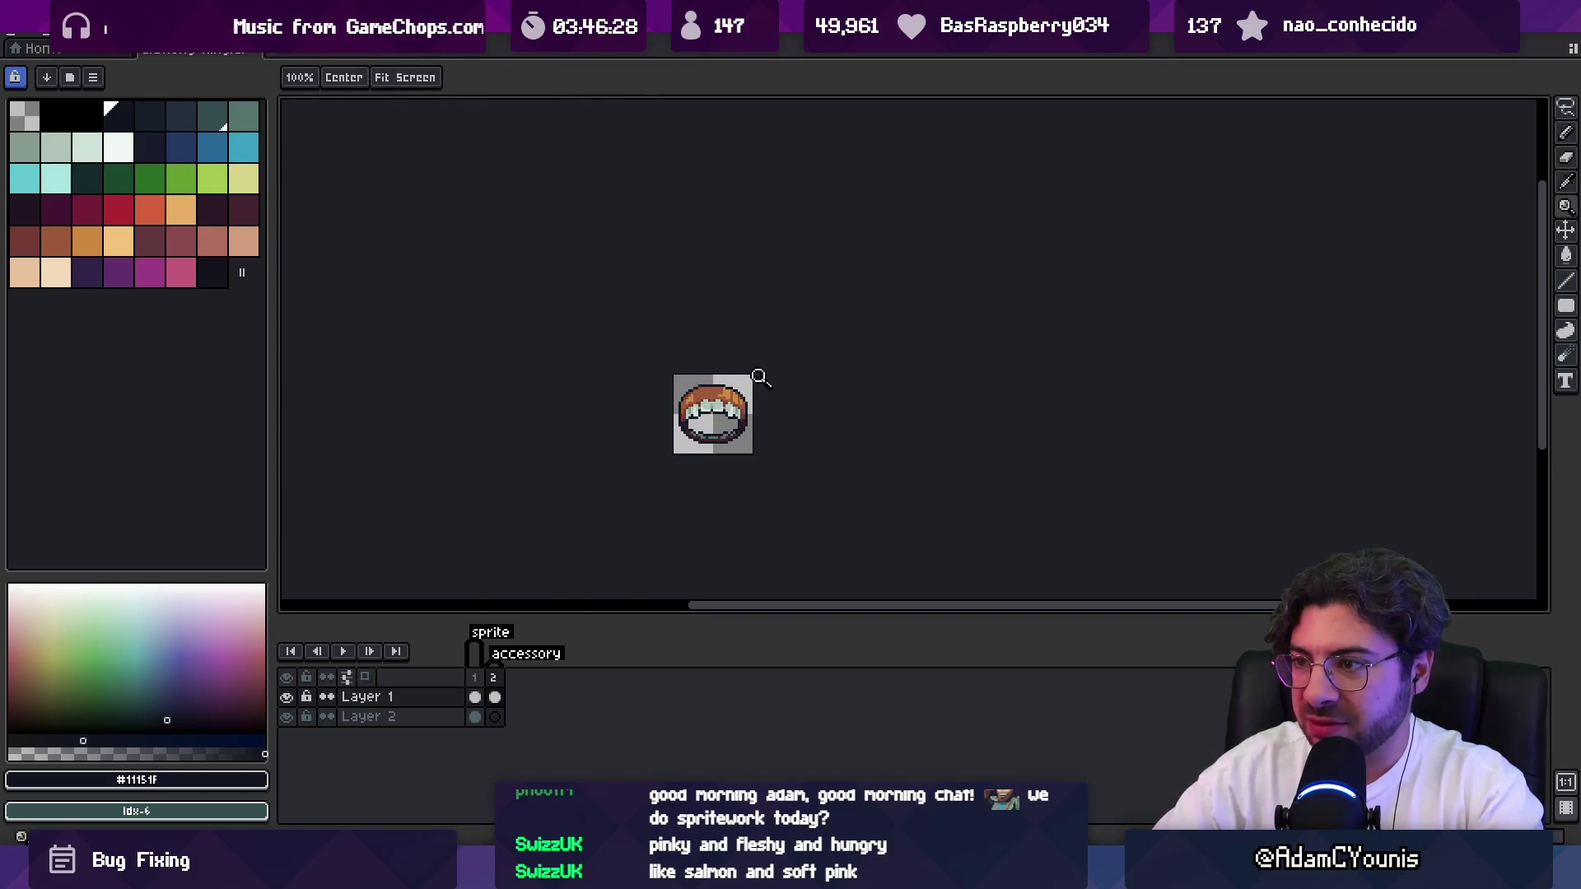
pyautogui.click(728, 413)
pyautogui.click(700, 466)
# Sample the dark #2c1928 outline colour from the ring and preview it small.
pyautogui.press('i')
pyautogui.press('z')
pyautogui.press('1')
pyautogui.click(746, 356)
pyautogui.press('i')
pyautogui.click(743, 423)
pyautogui.press('b')
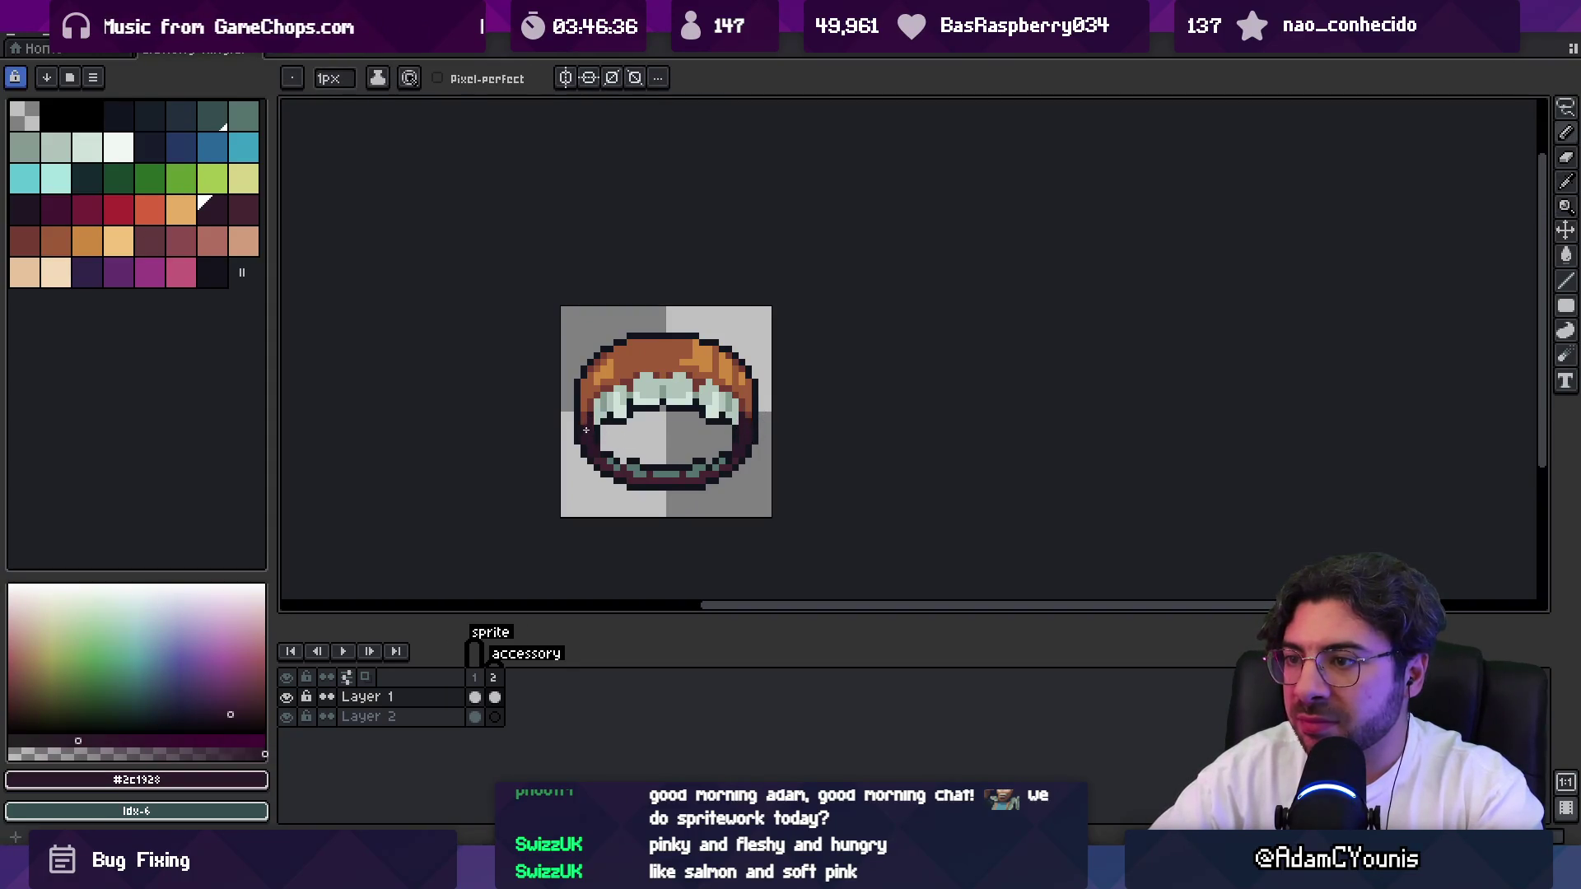
pyautogui.press('z')
pyautogui.press('1')
pyautogui.click(721, 368)
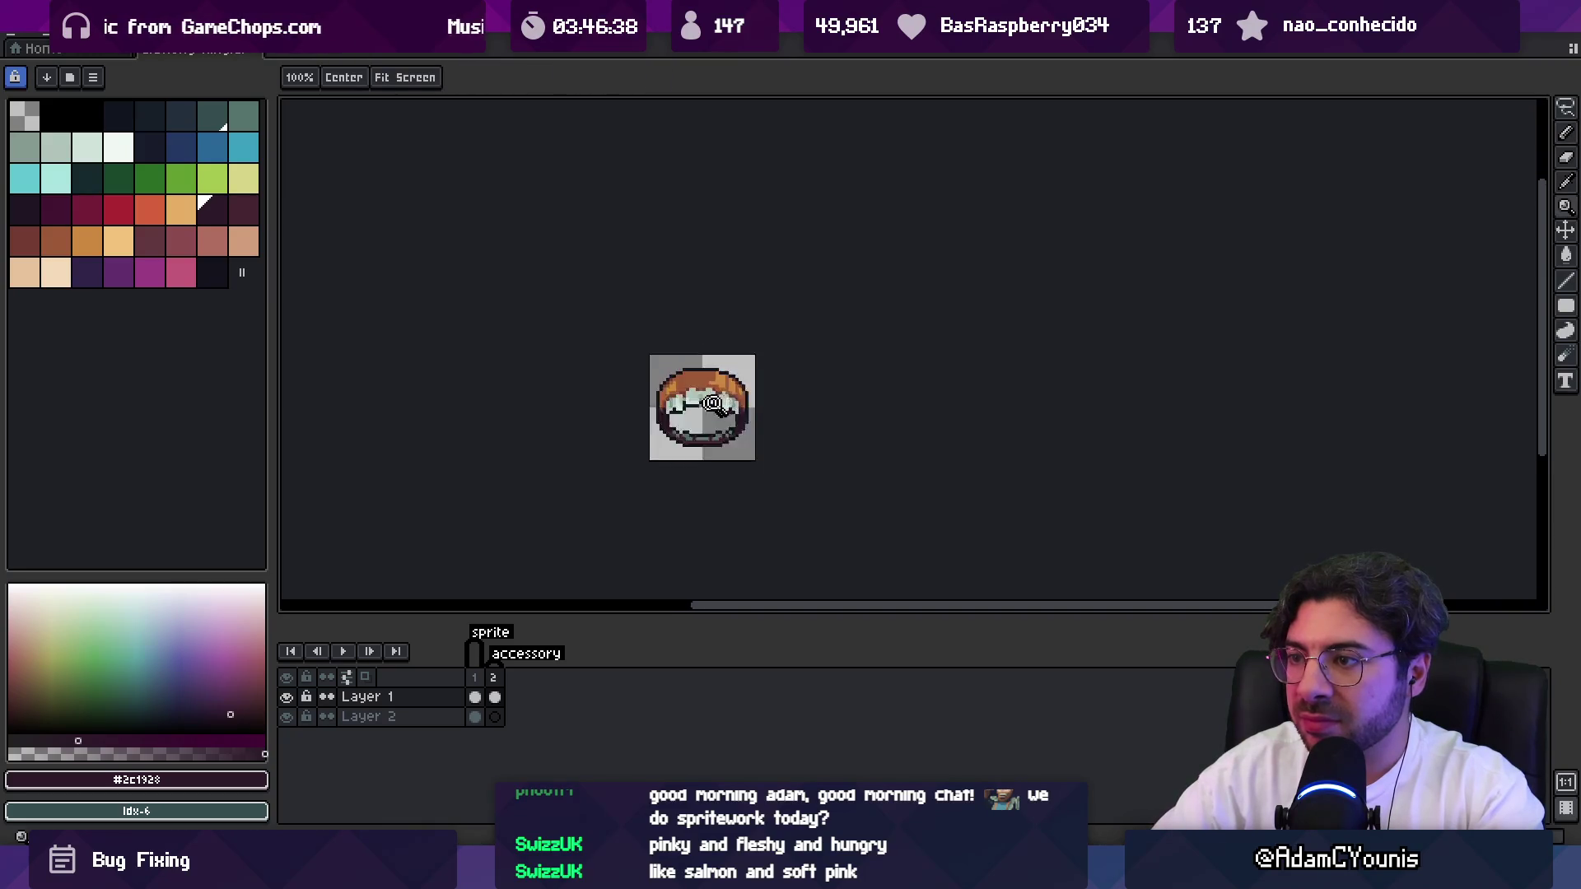
pyautogui.press('b')
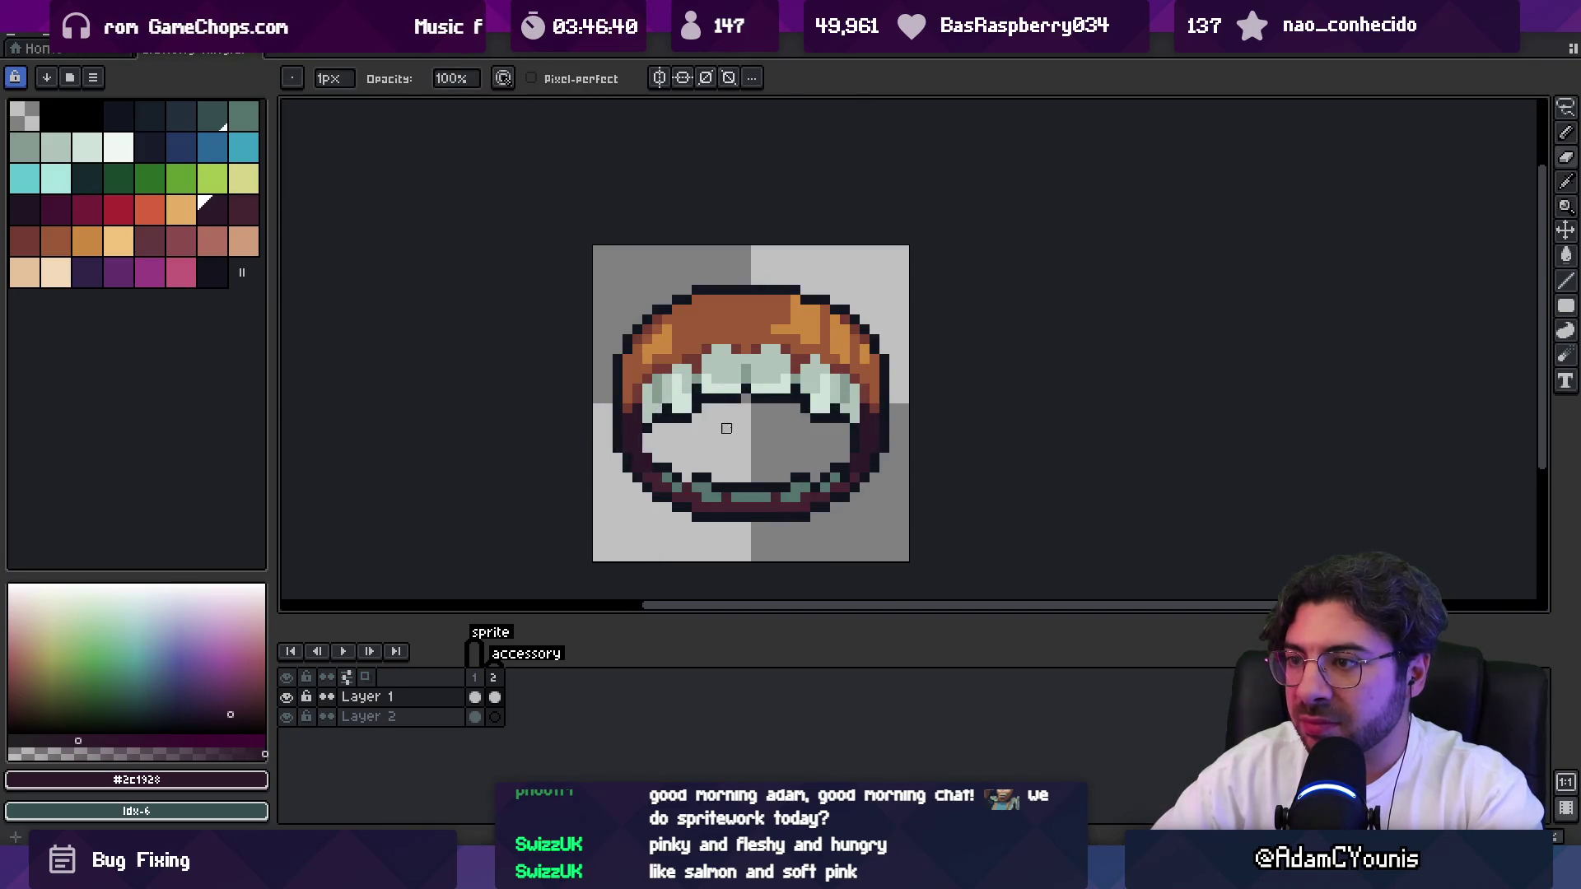
pyautogui.press('z')
pyautogui.press('1')
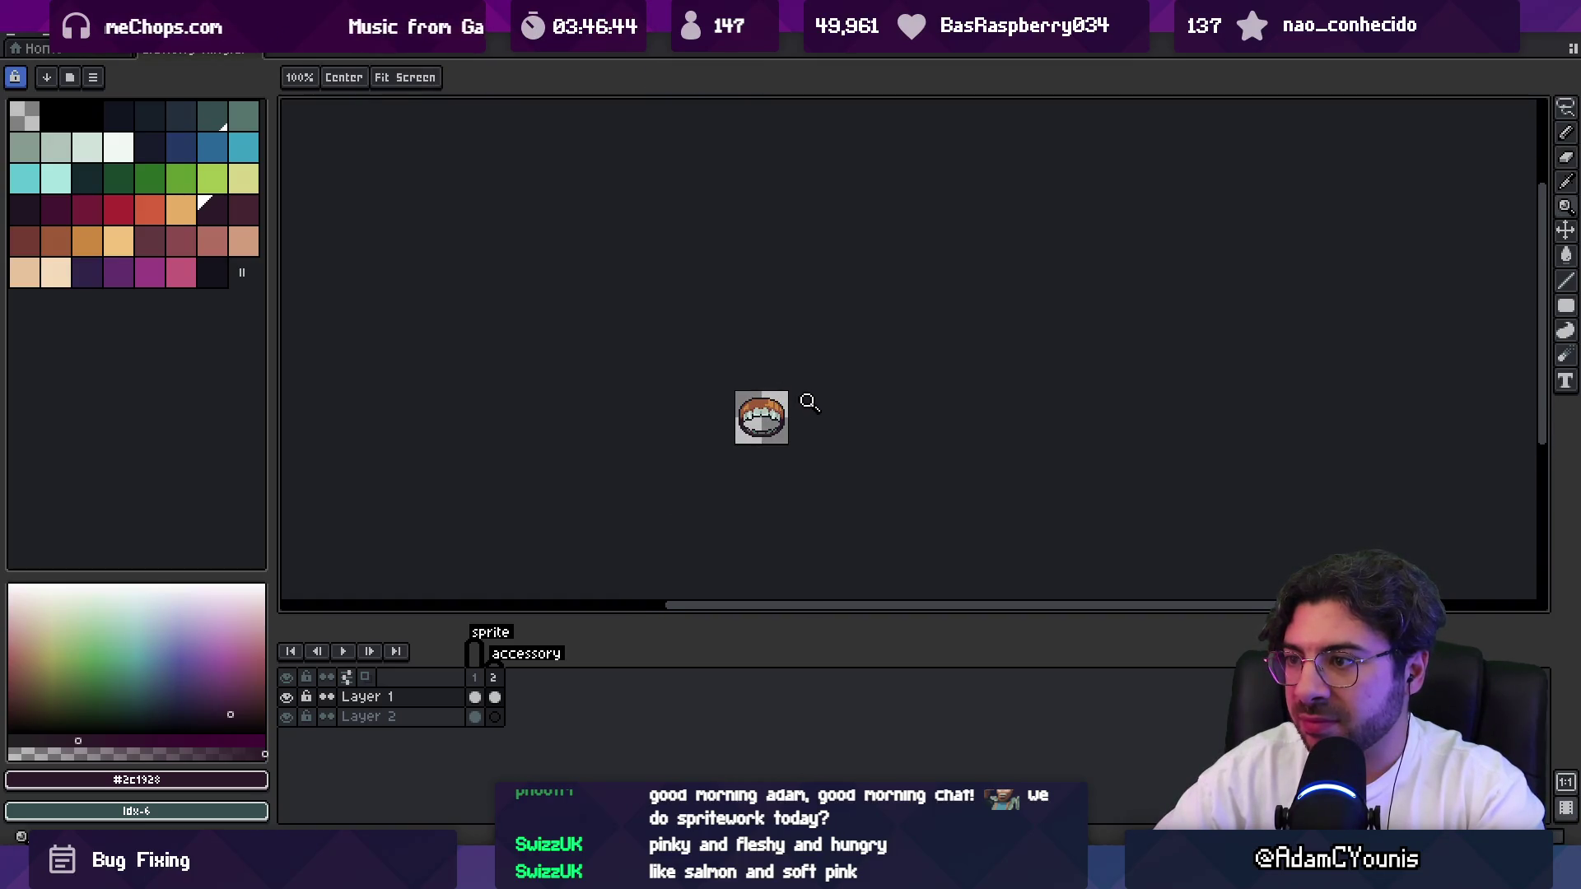
# Fill the ring's dark bottom rim with brown #743c33 using the bucket.
pyautogui.scroll(2, 806, 402)
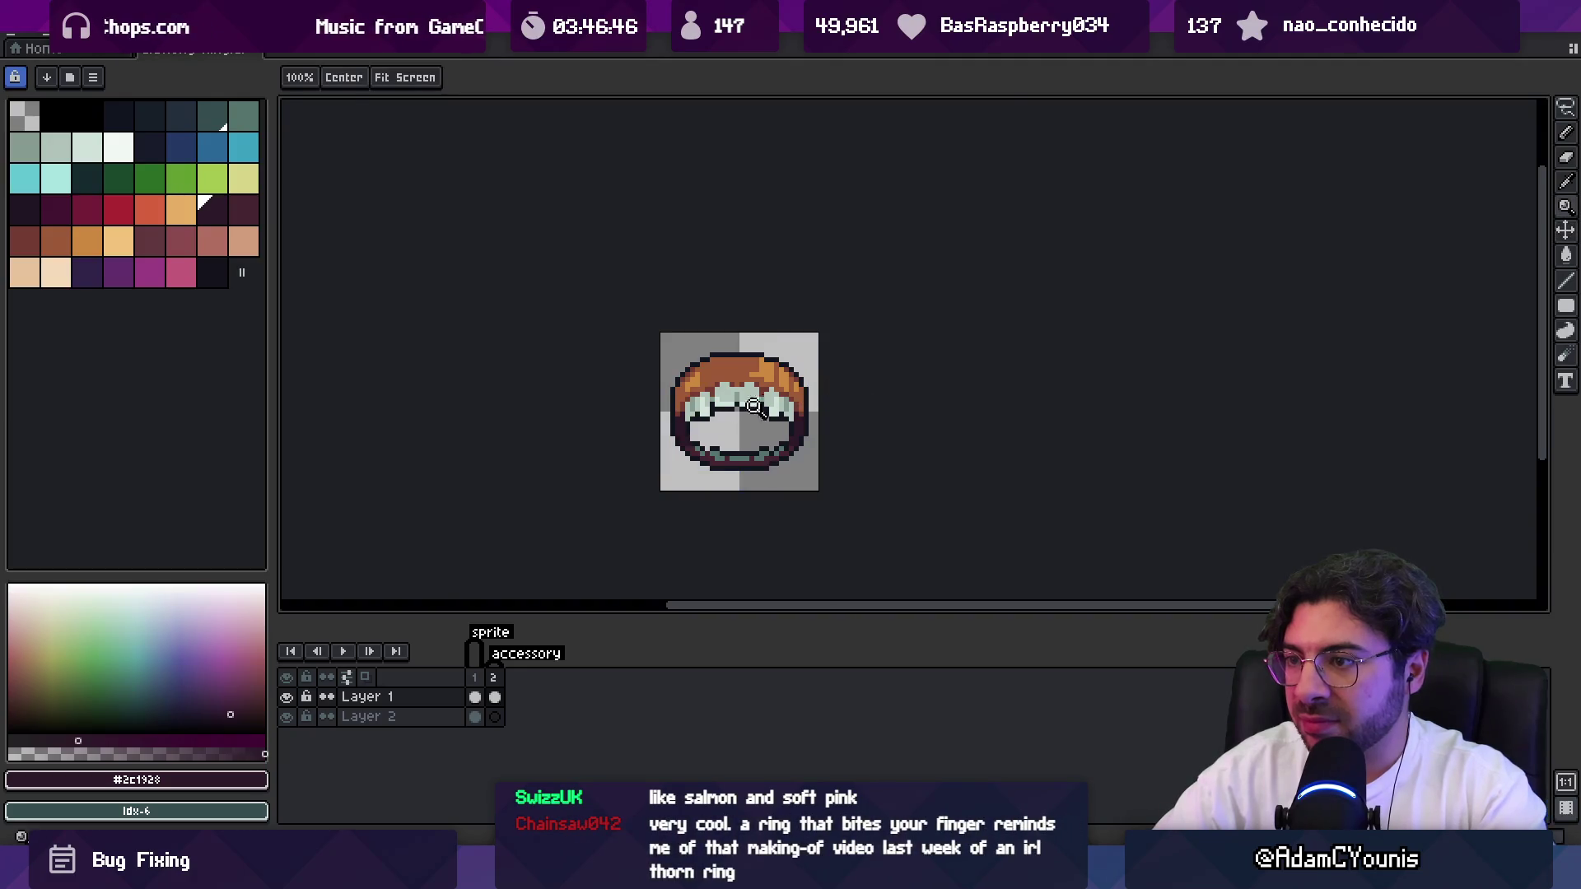
pyautogui.scroll(3, 766, 404)
pyautogui.press('b')
pyautogui.keyDown('alt'); pyautogui.click(917, 423); pyautogui.keyUp('alt')
pyautogui.press('z')
pyautogui.scroll(-4, 917, 423)
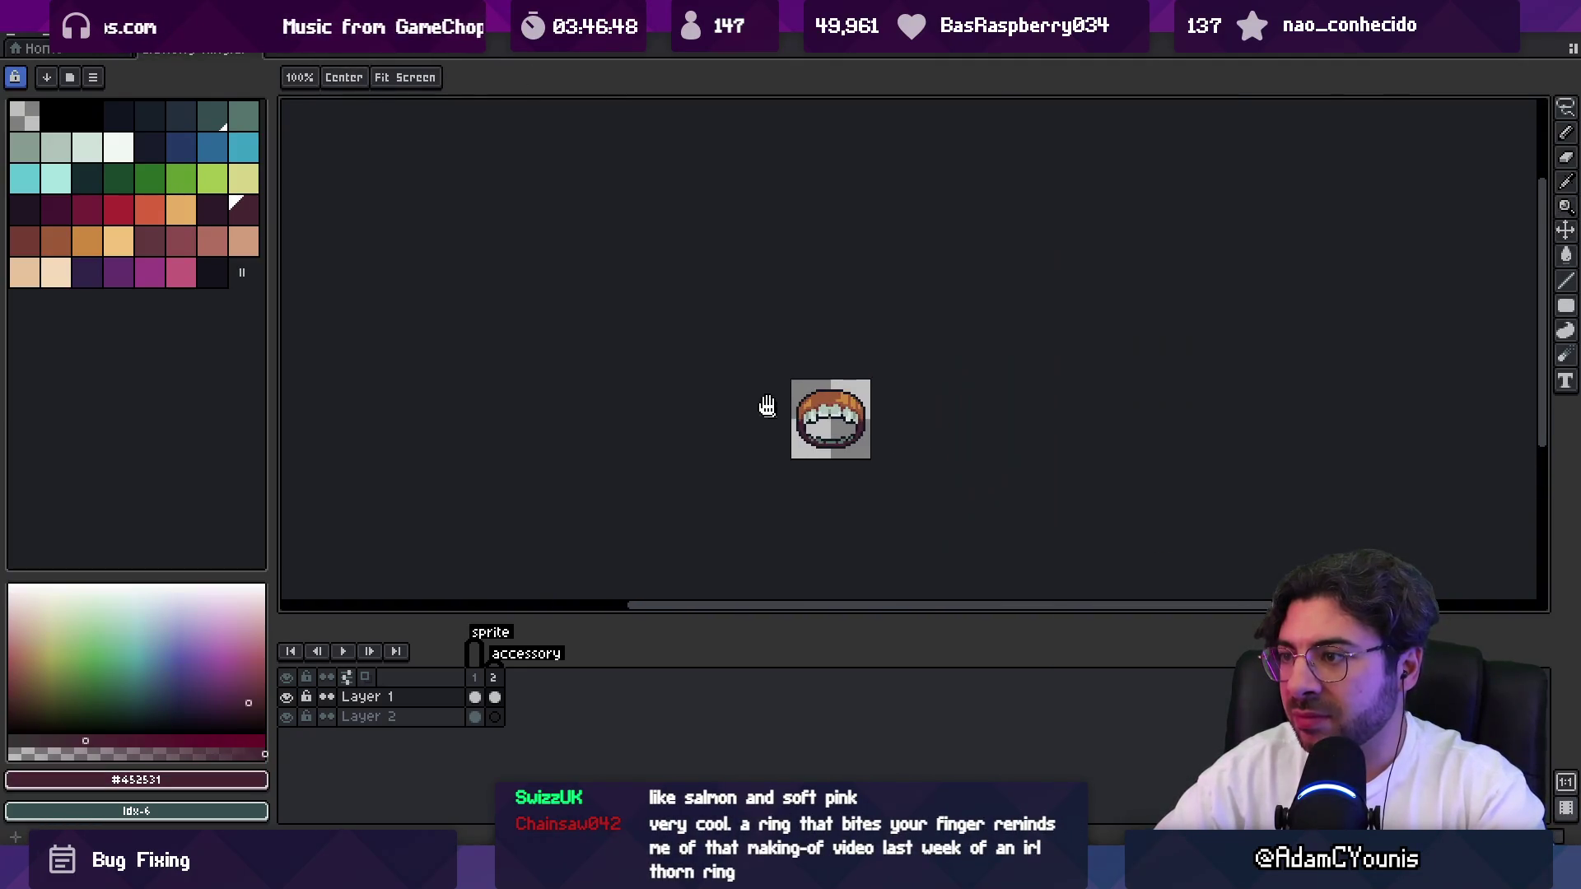
pyautogui.scroll(4, 865, 367)
pyautogui.press('i')
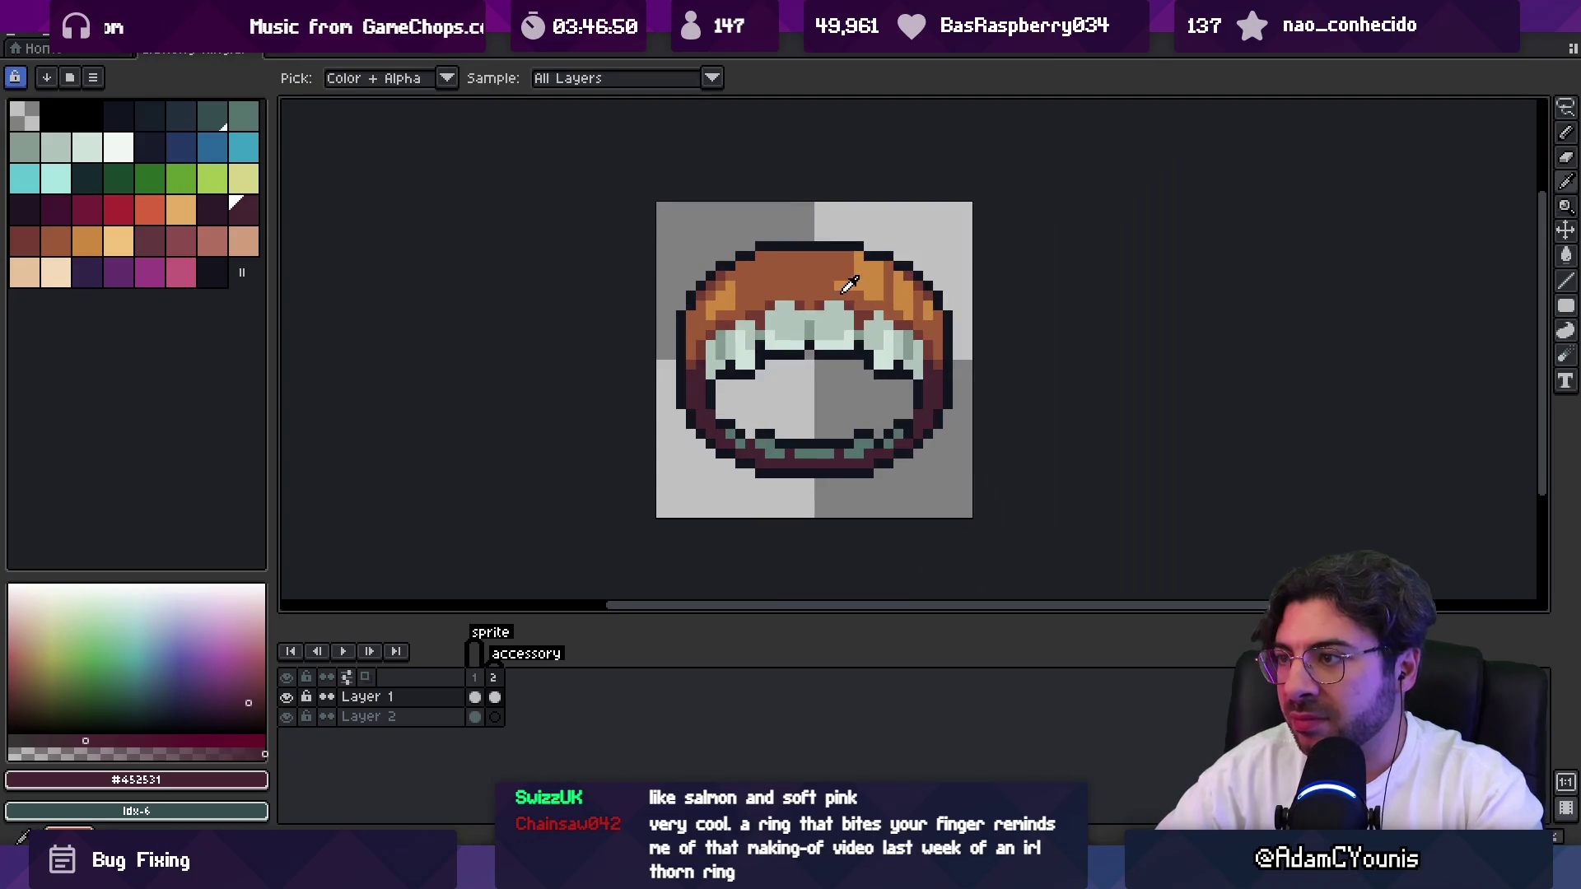
pyautogui.click(846, 288)
pyautogui.press('b')
pyautogui.press('g')
pyautogui.click(916, 430)
pyautogui.hotkey('ctrl', 'z')
pyautogui.click(904, 448)
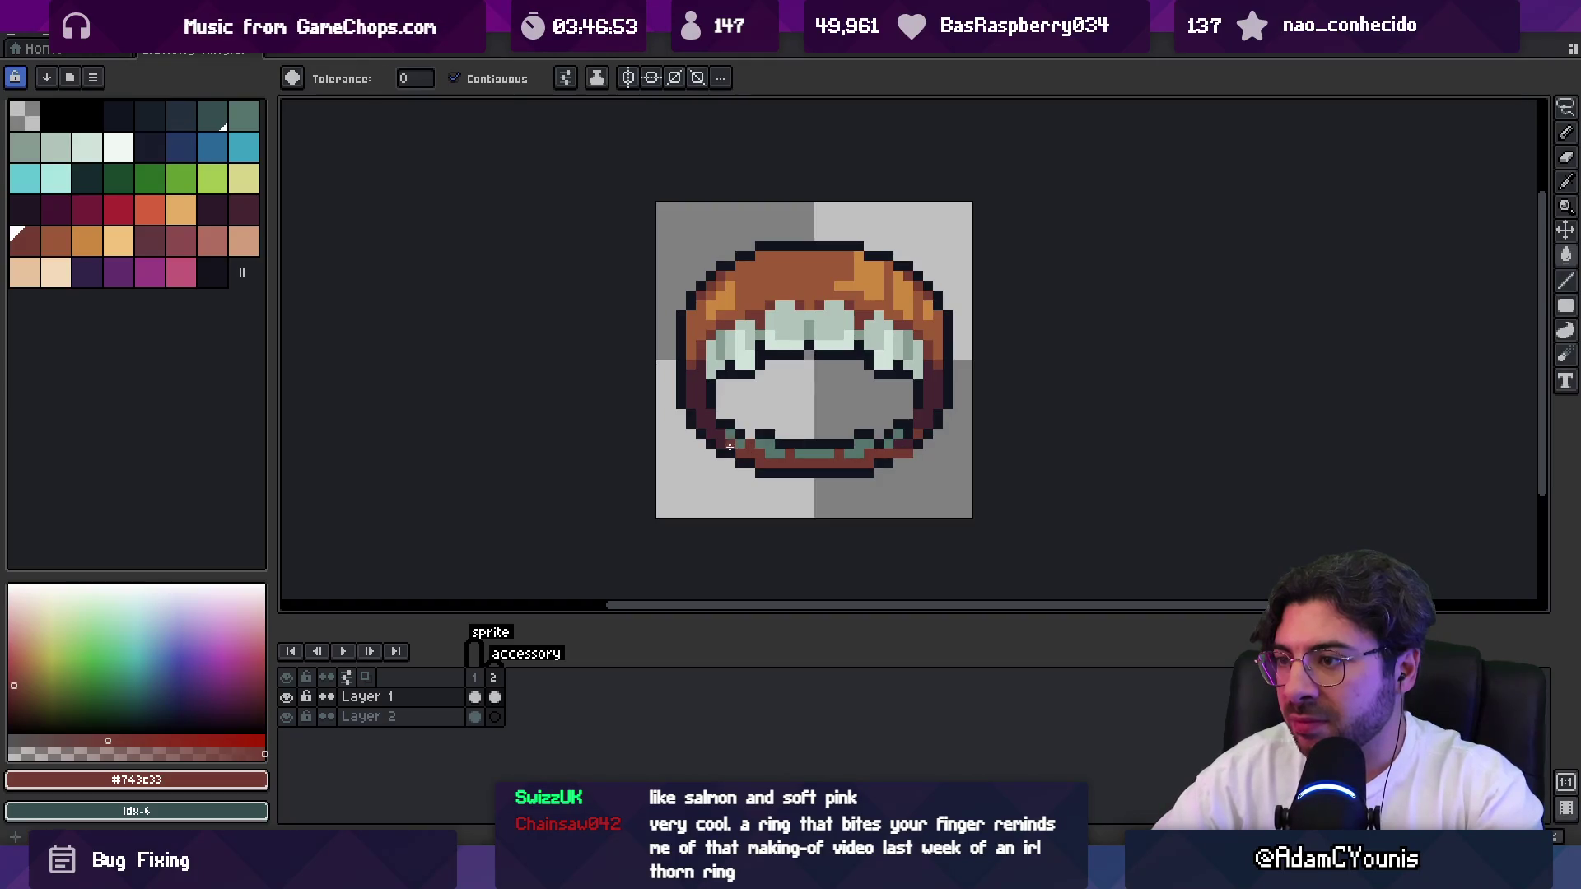
pyautogui.press('b')
# Lighten the ring's lower teal band with #849a90.
pyautogui.press('z')
pyautogui.scroll(-5, 830, 402)
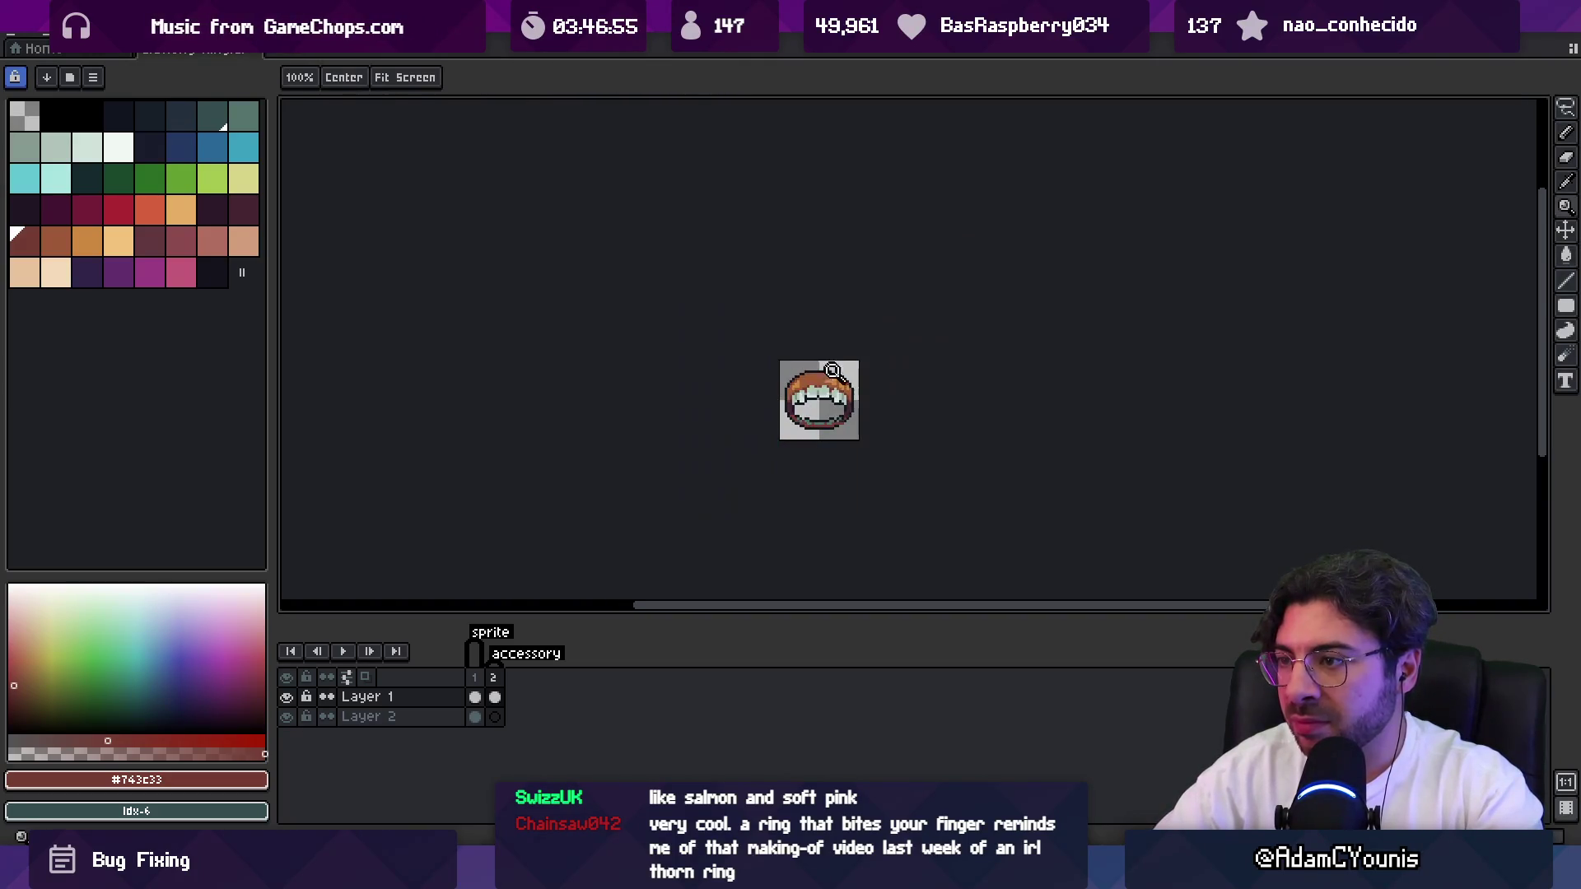
pyautogui.scroll(1, 884, 391)
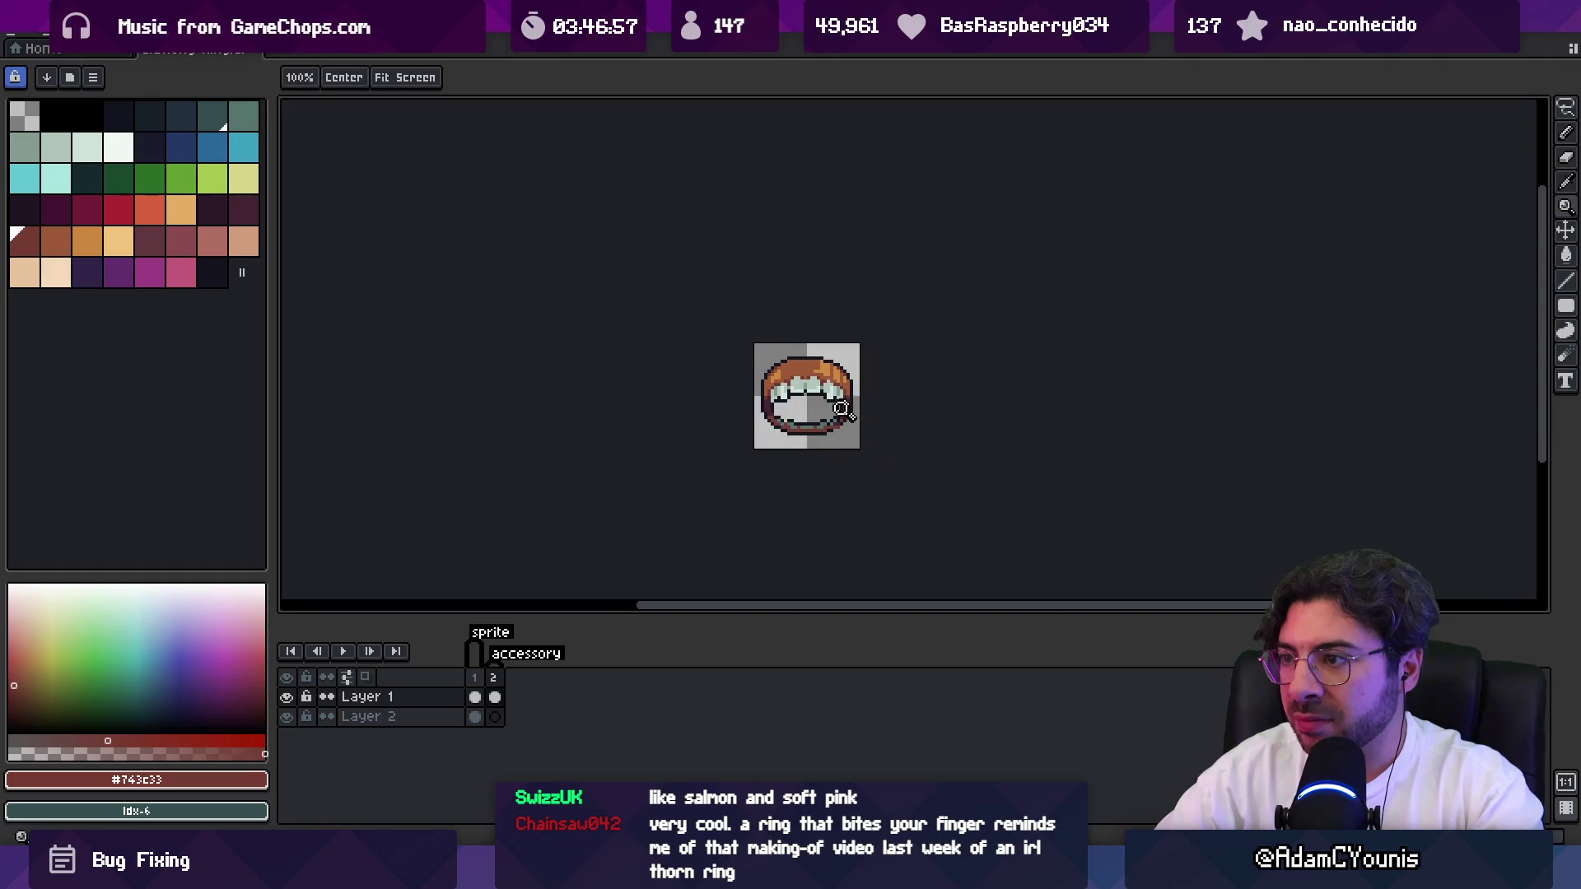
pyautogui.scroll(1, 843, 406)
pyautogui.press('b')
pyautogui.keyDown('alt'); pyautogui.click(847, 359); pyautogui.keyUp('alt')
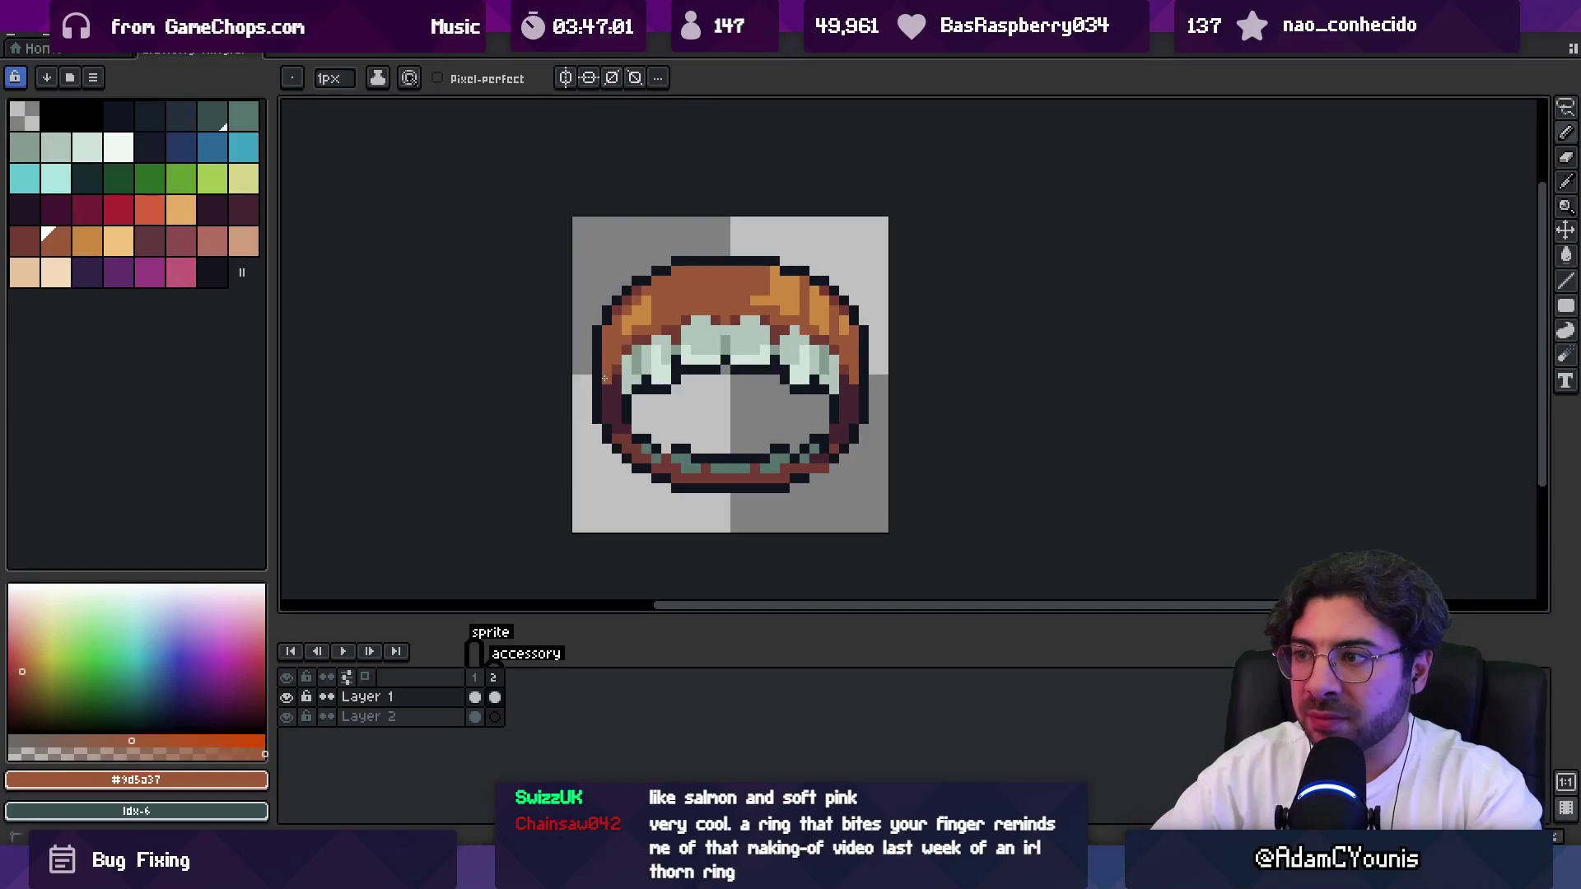
pyautogui.press('z')
pyautogui.scroll(-3, 790, 363)
pyautogui.scroll(1, 830, 338)
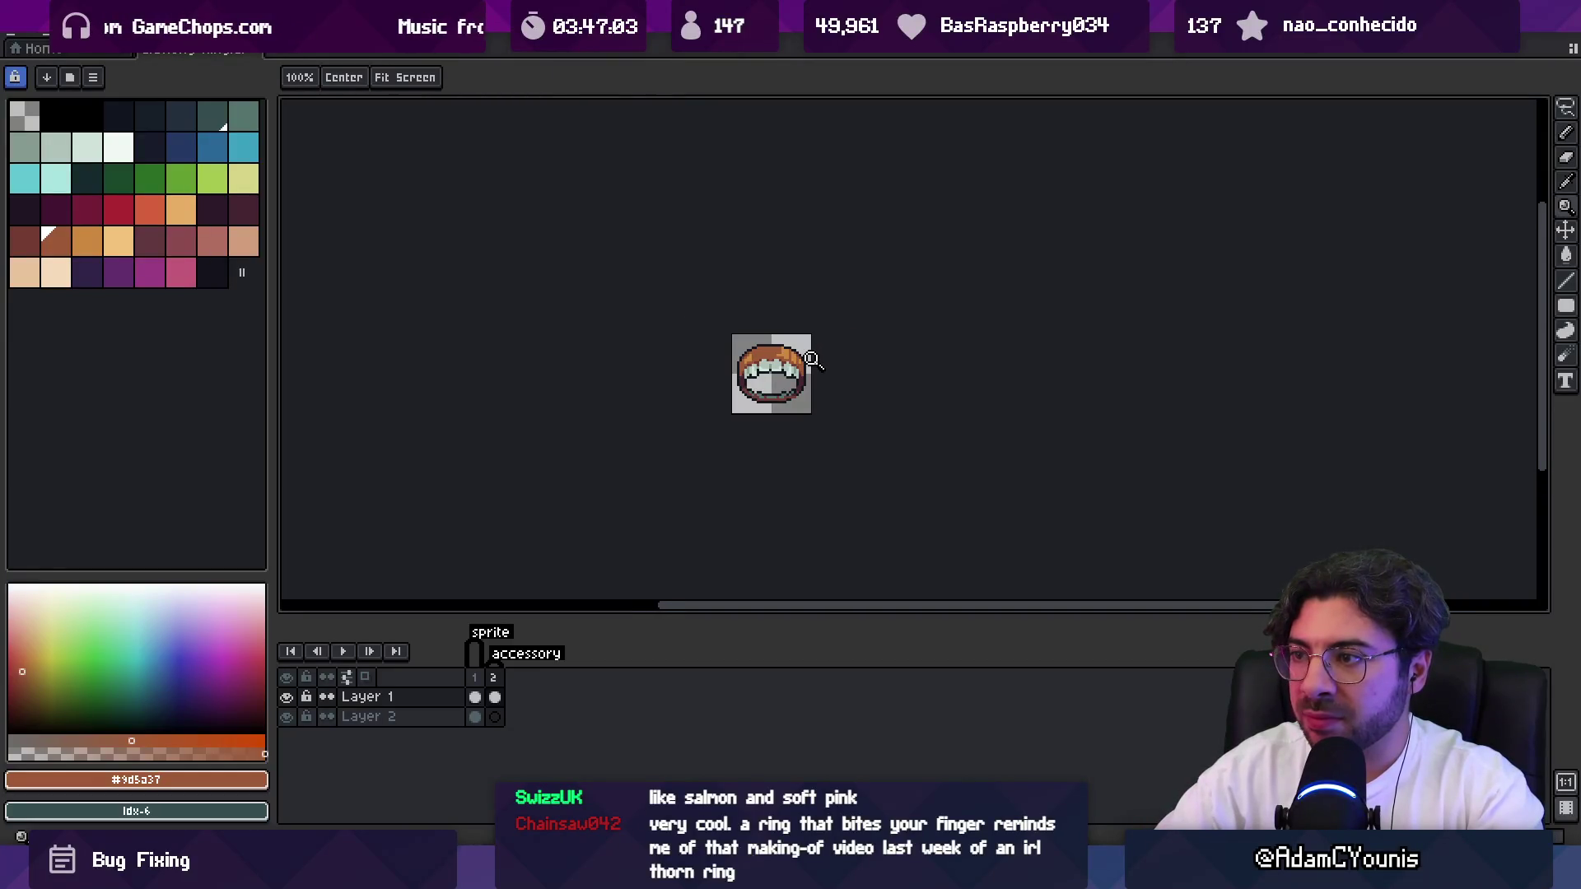
pyautogui.scroll(2, 824, 363)
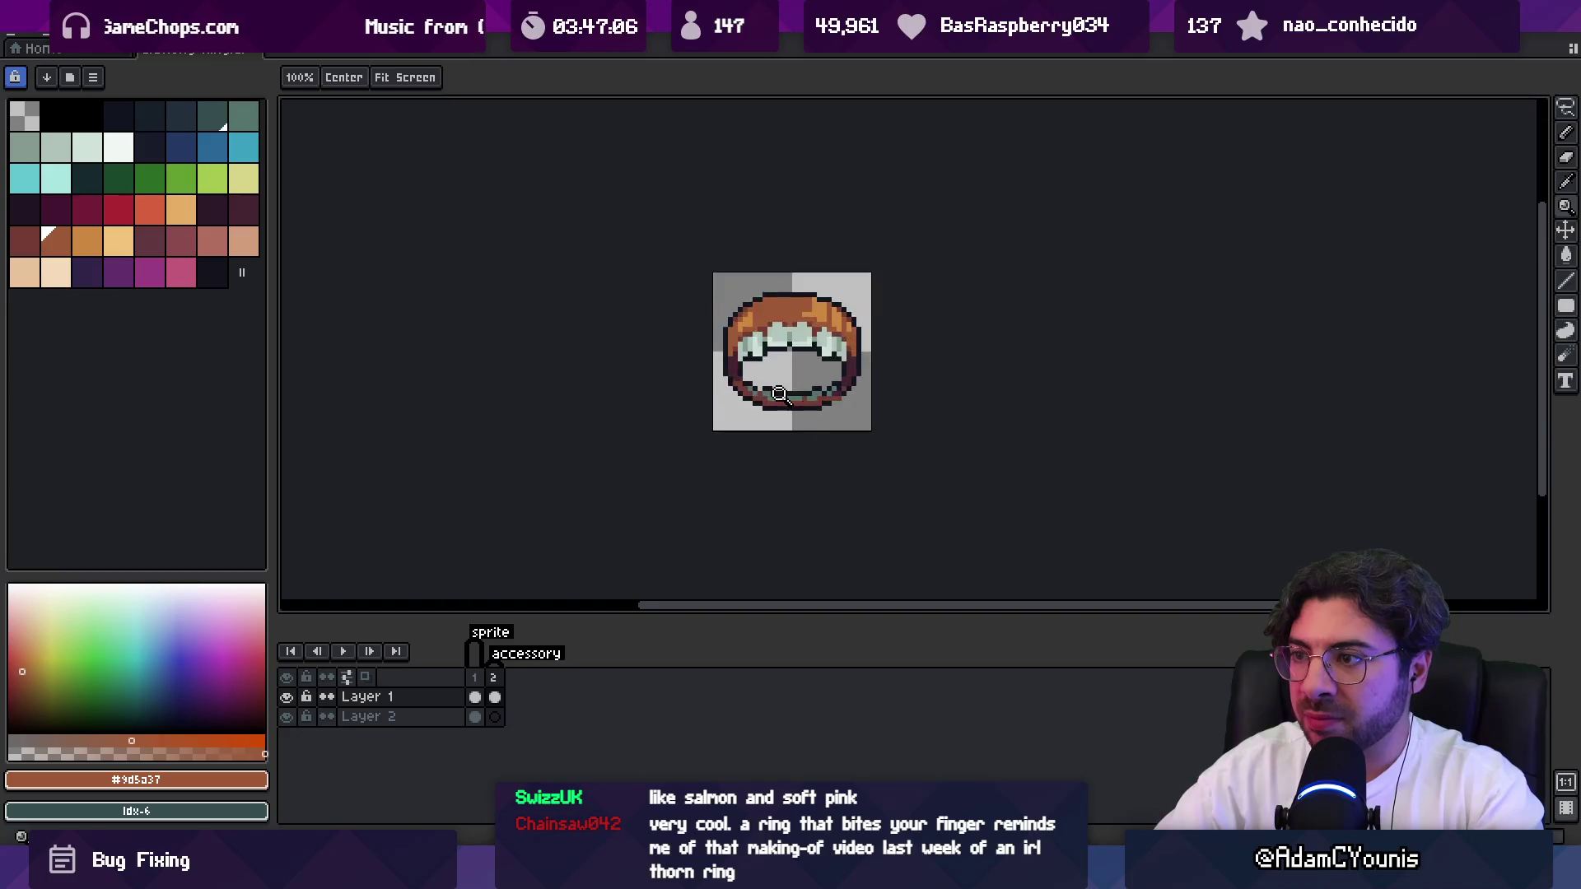
pyautogui.press('g')
pyautogui.keyDown('alt'); pyautogui.click(775, 409); pyautogui.keyUp('alt')
pyautogui.click(764, 404)
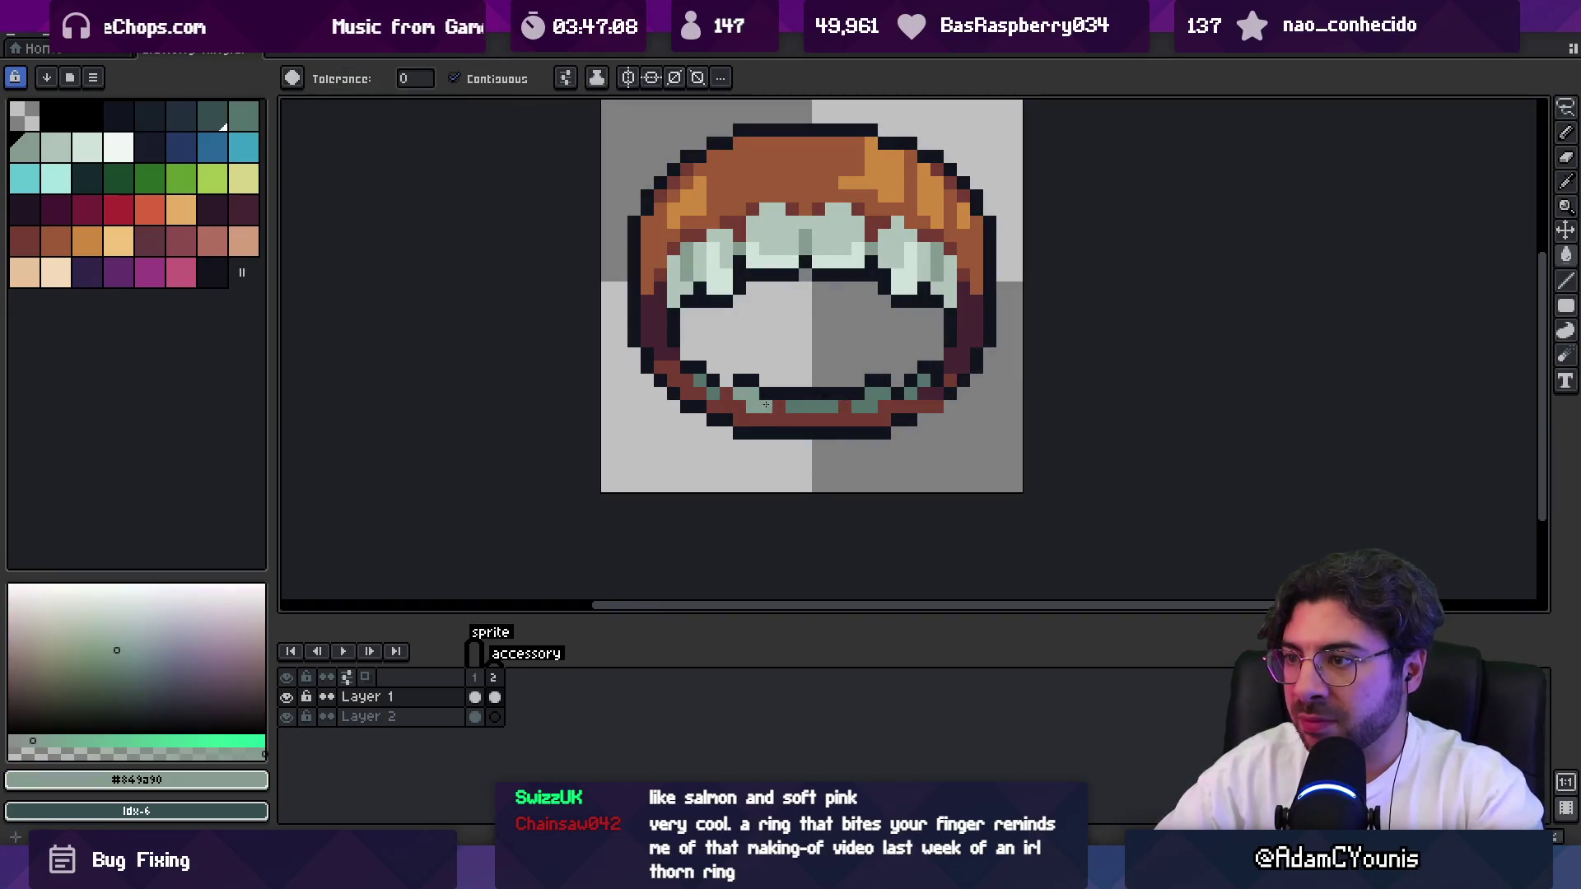
# Paint #9d5a37 brown pixels along the ring's lower edge, touching up with #11151f.
pyautogui.press('z')
pyautogui.scroll(-3, 862, 296)
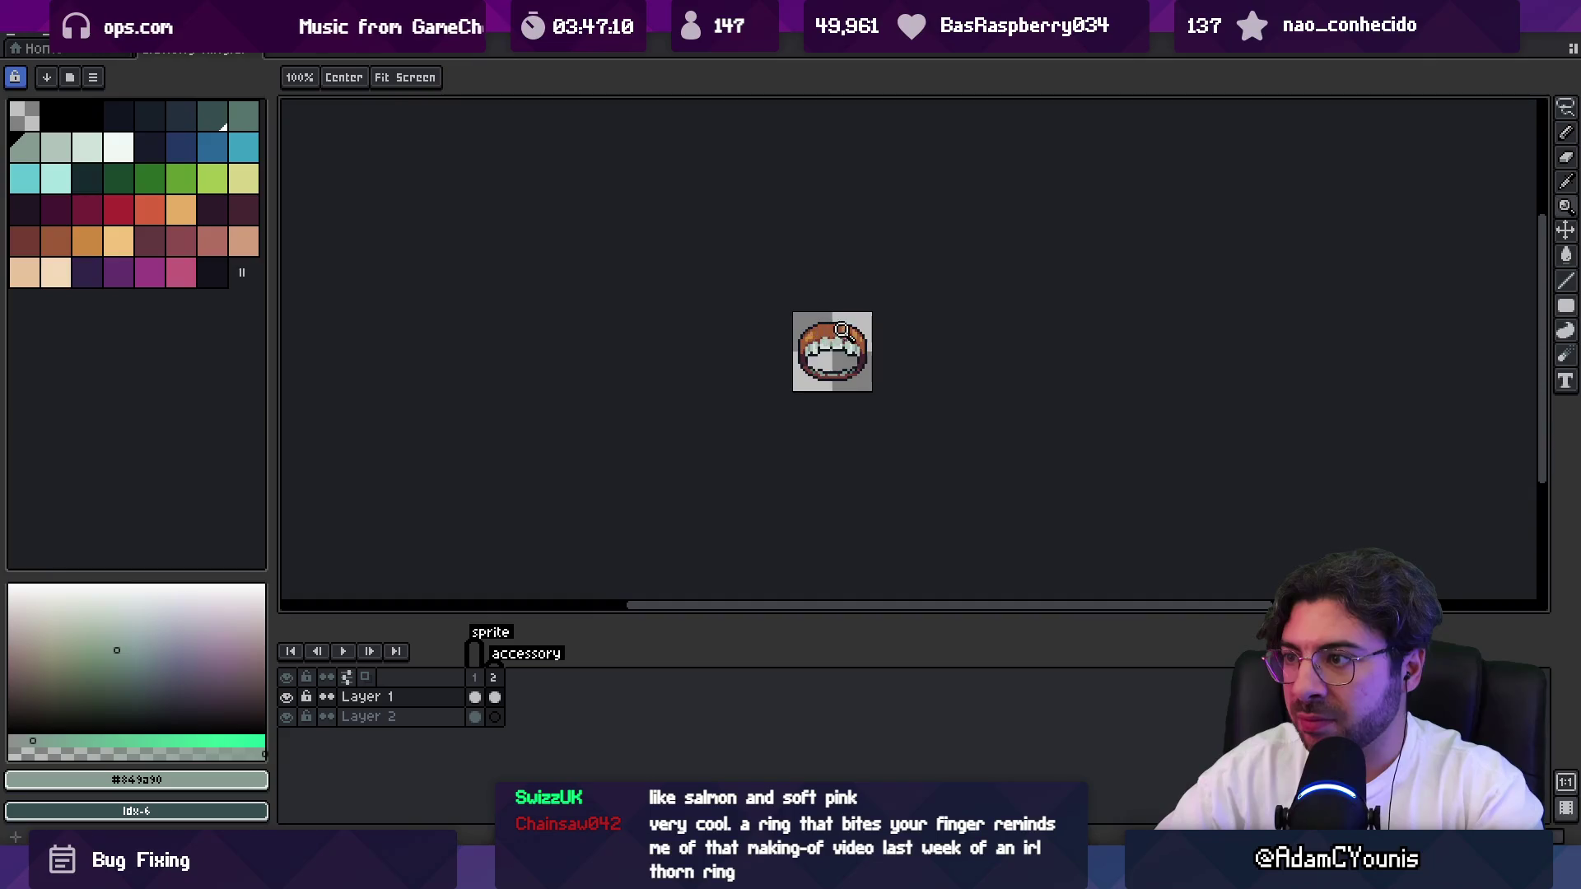
pyautogui.scroll(3, 865, 338)
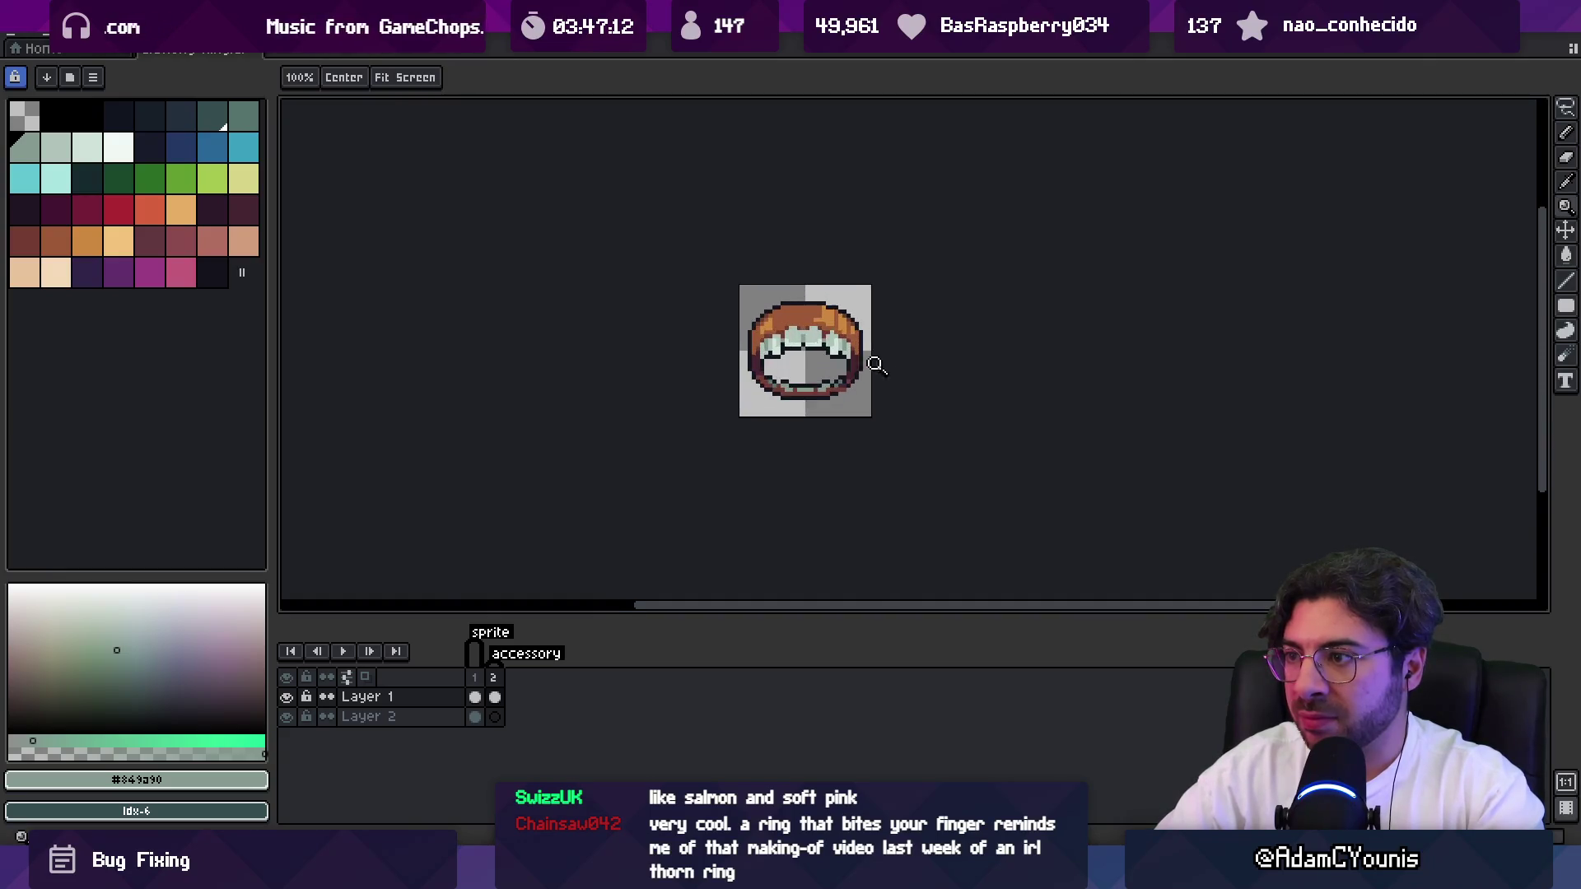
pyautogui.press('b')
pyautogui.keyDown('alt'); pyautogui.click(833, 410); pyautogui.keyUp('alt')
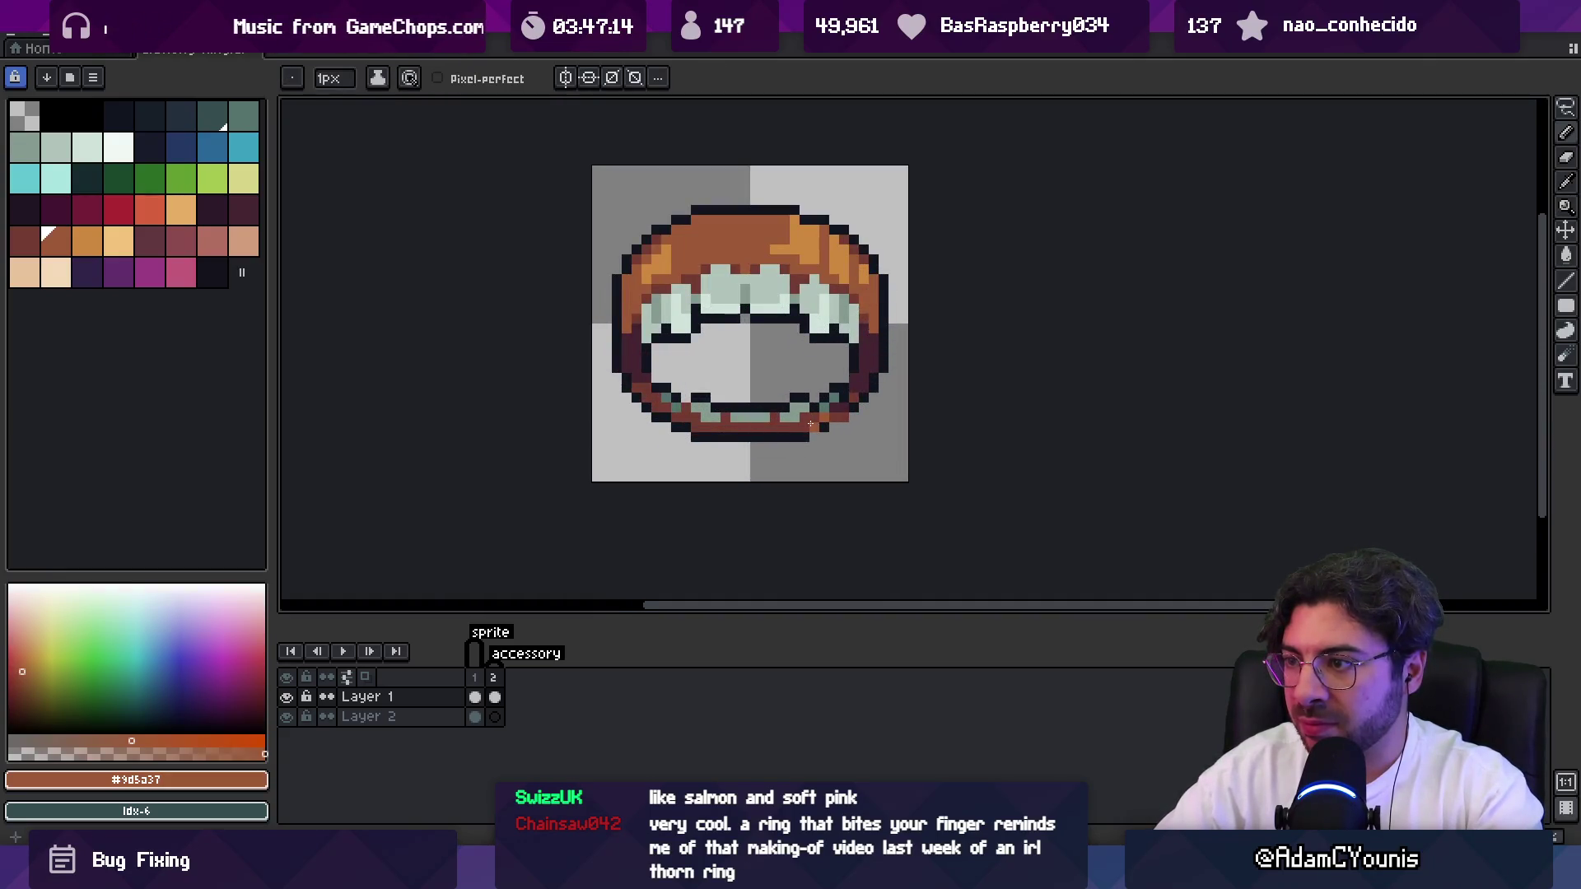
pyautogui.click(813, 427)
pyautogui.keyDown('alt'); pyautogui.click(834, 427); pyautogui.keyUp('alt')
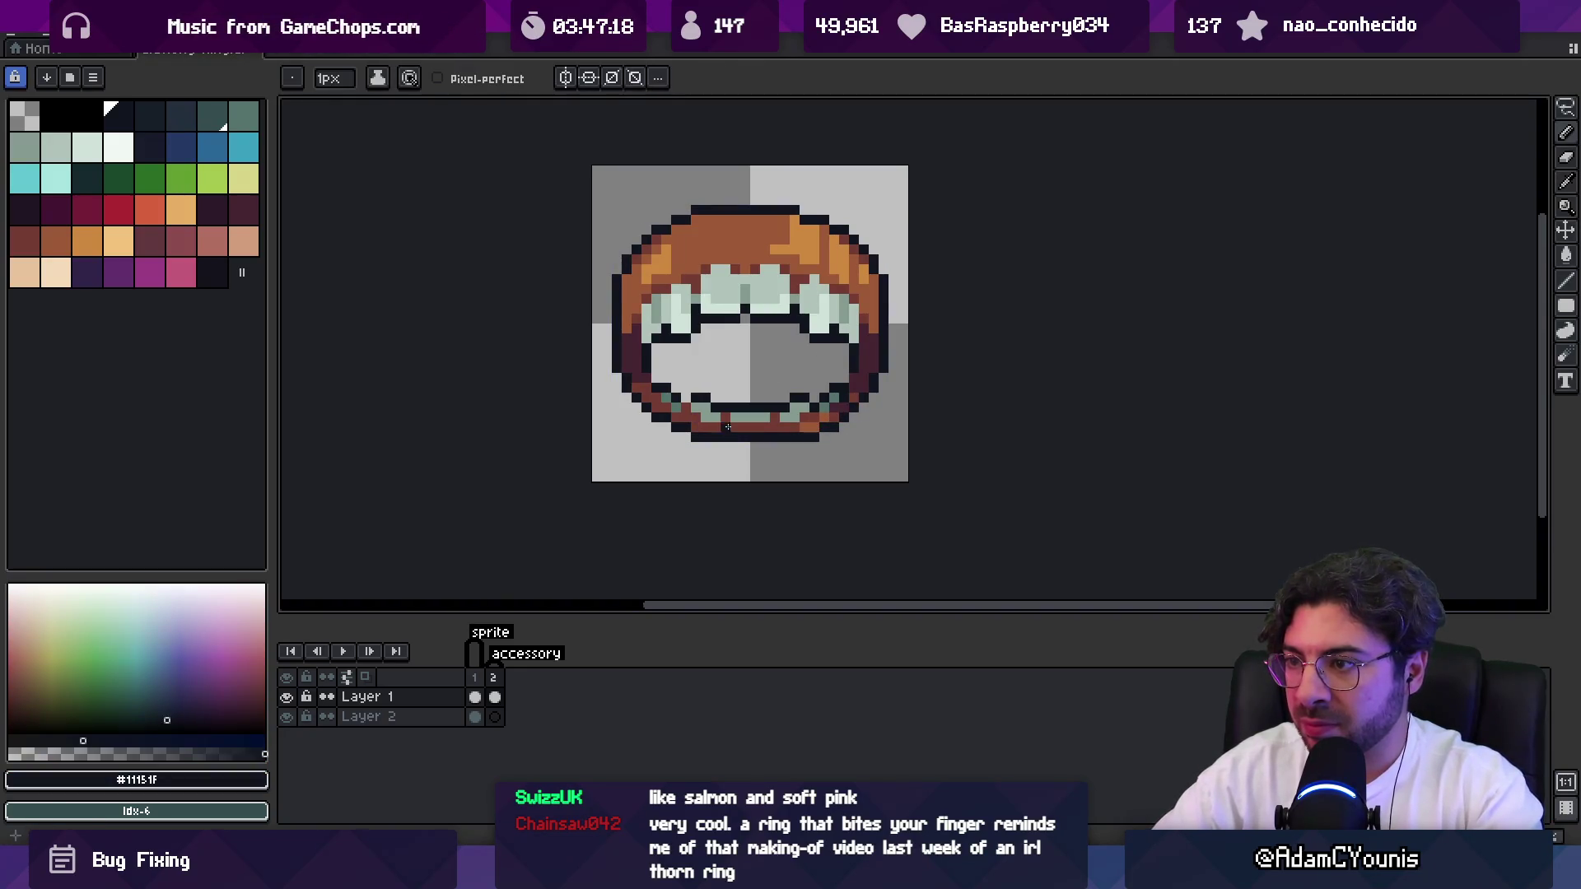
pyautogui.keyDown('alt'); pyautogui.click(815, 422); pyautogui.keyUp('alt')
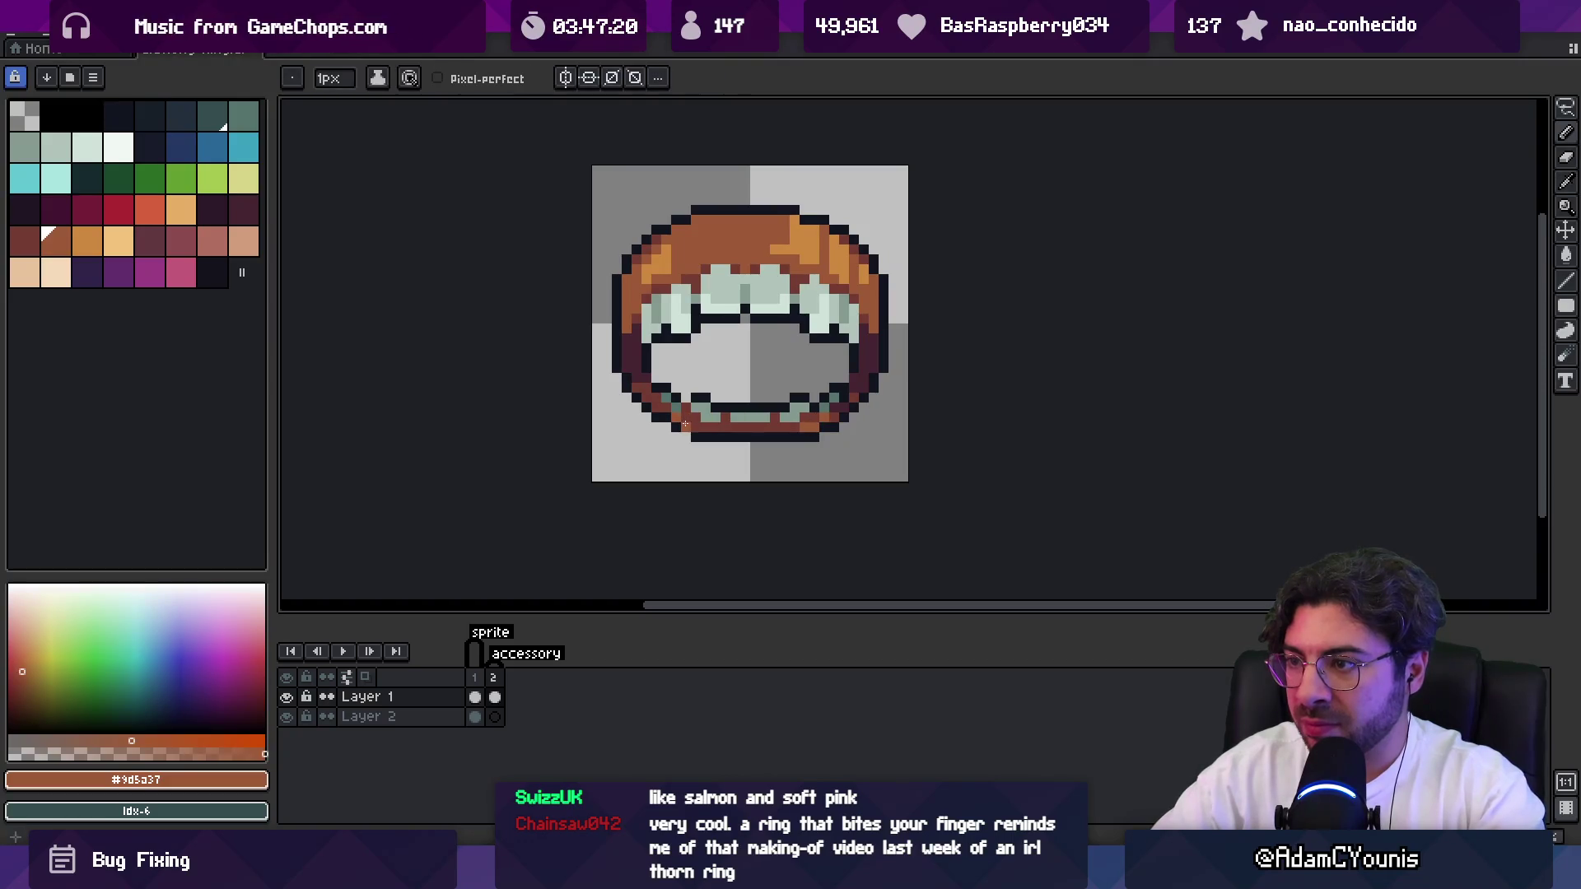
pyautogui.keyDown('alt'); pyautogui.click(685, 420); pyautogui.keyUp('alt')
pyautogui.press('z')
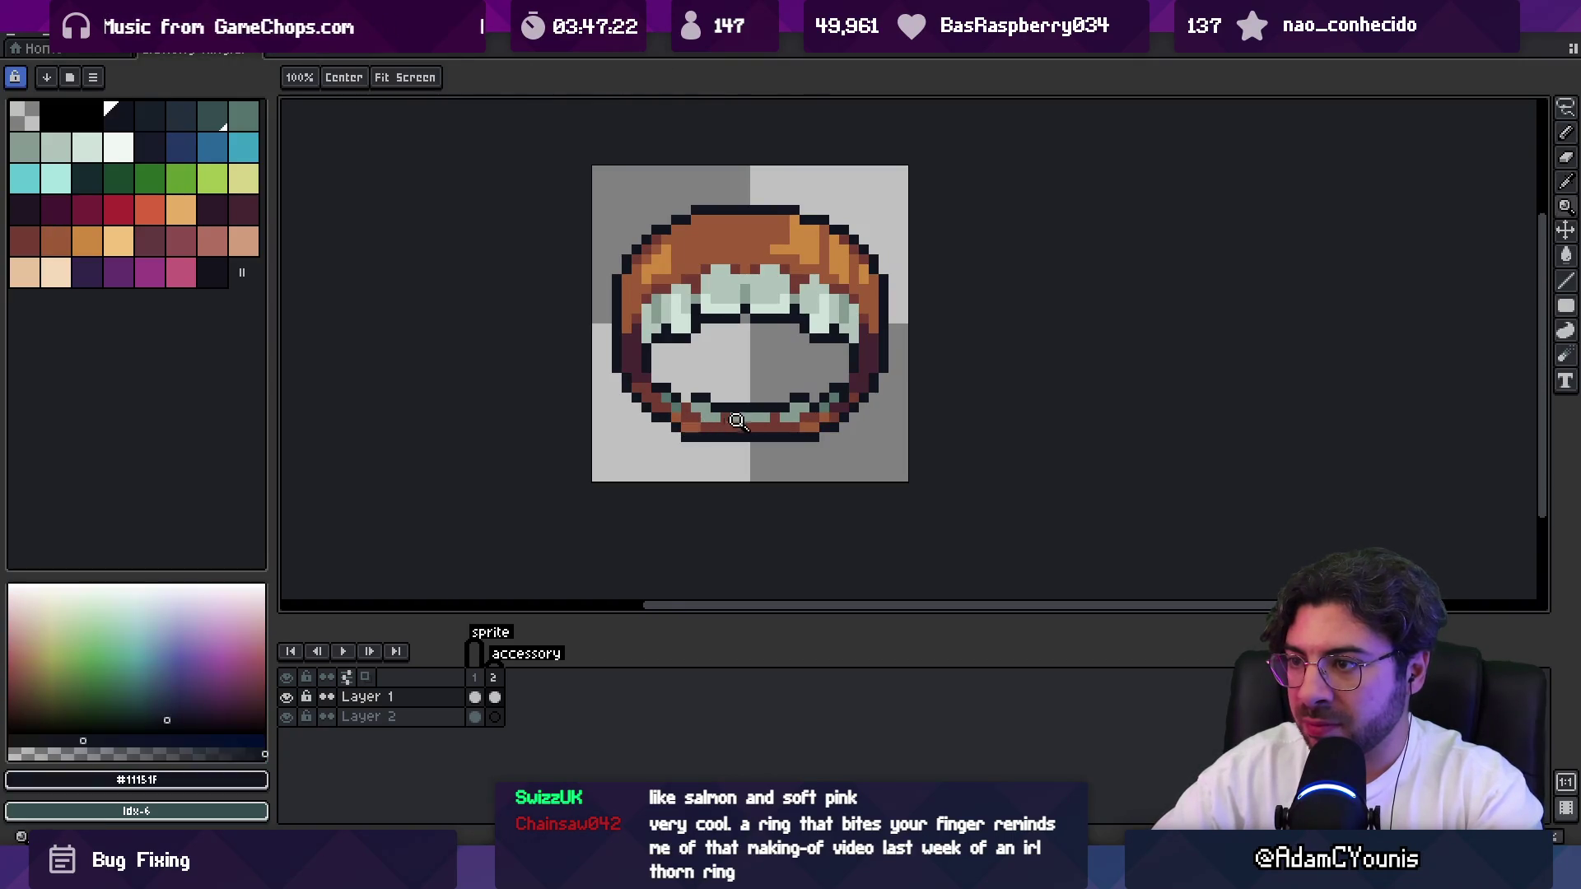
pyautogui.scroll(-5, 752, 374)
pyautogui.scroll(5, 783, 397)
pyautogui.keyDown('alt'); pyautogui.click(655, 405); pyautogui.keyUp('alt')
pyautogui.press('b')
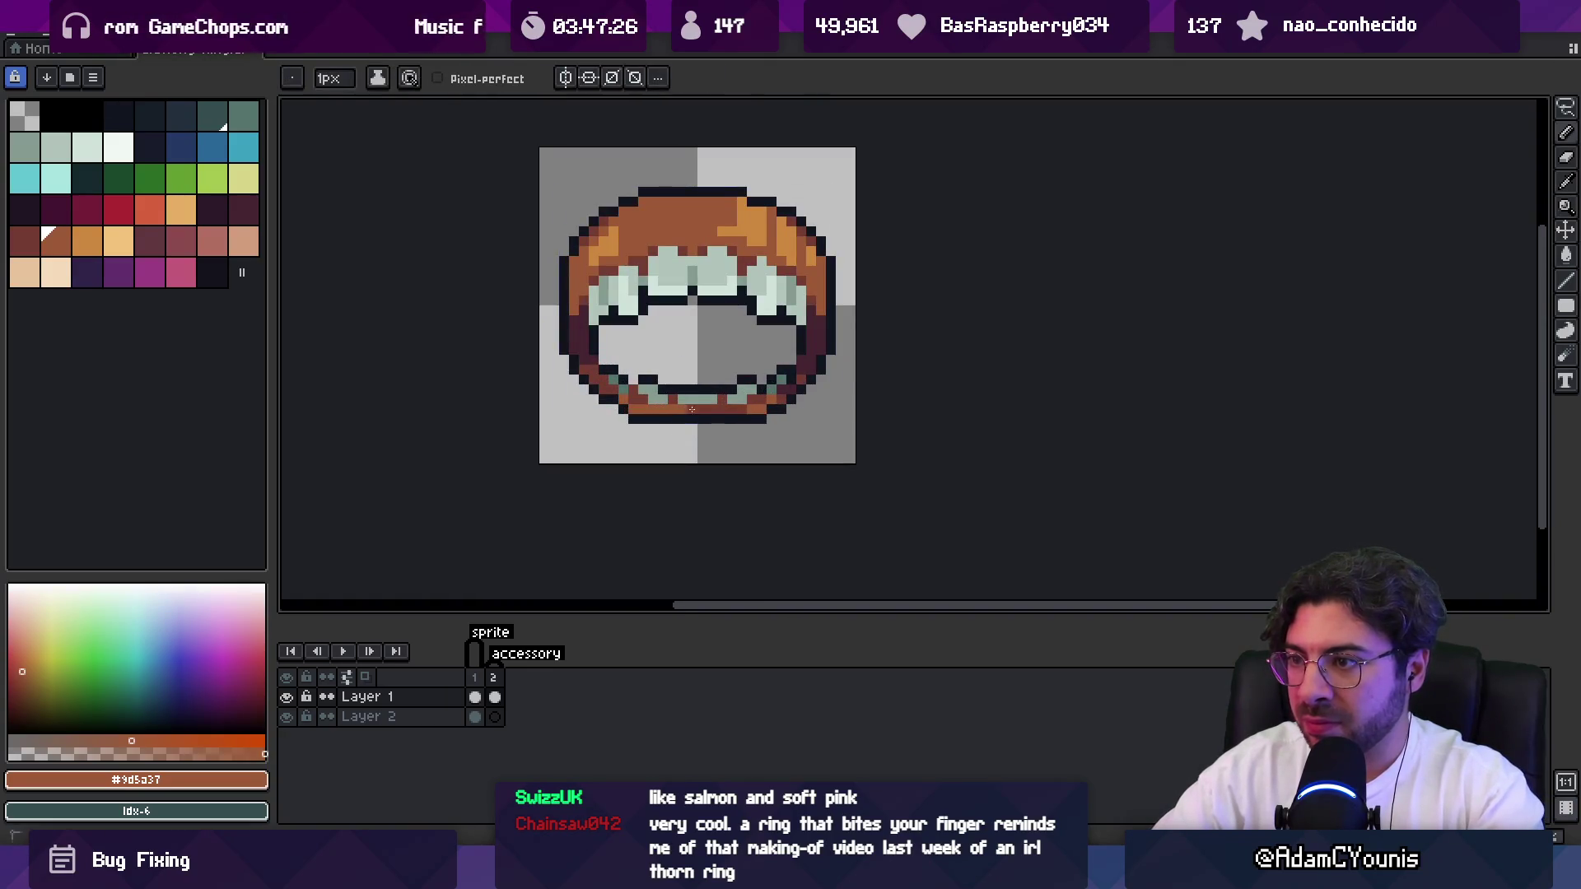
# Add #11151f outline and #743c33 dark brown pixels to the lower band.
pyautogui.press('z')
pyautogui.scroll(-5, 750, 359)
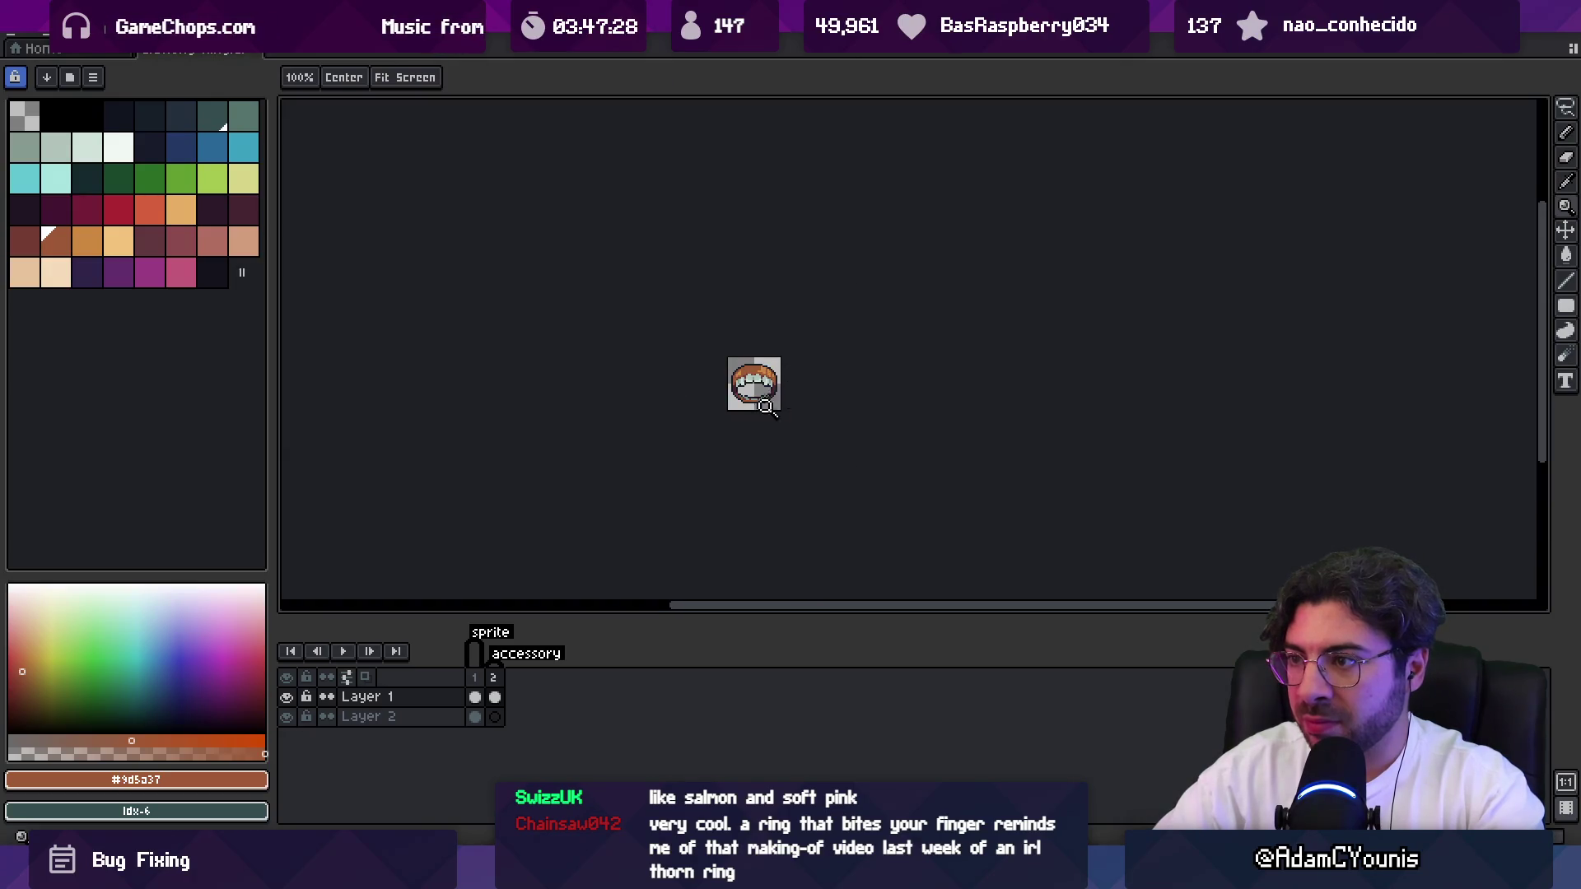
pyautogui.scroll(5, 765, 404)
pyautogui.keyDown('alt'); pyautogui.click(737, 394); pyautogui.keyUp('alt')
pyautogui.press('b')
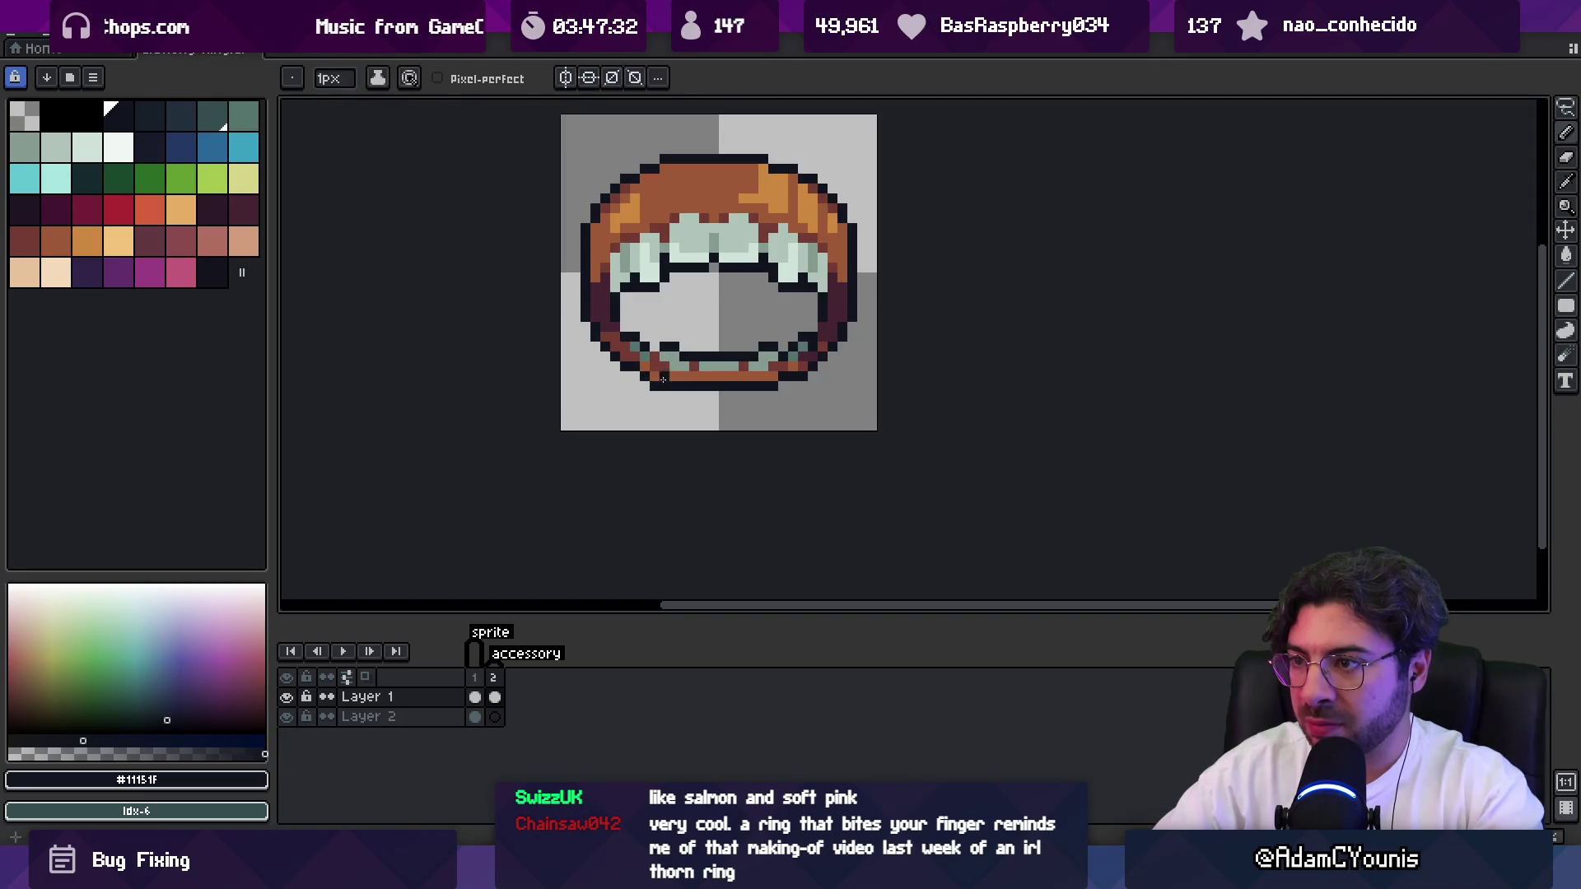
pyautogui.press('z')
pyautogui.scroll(-3, 688, 342)
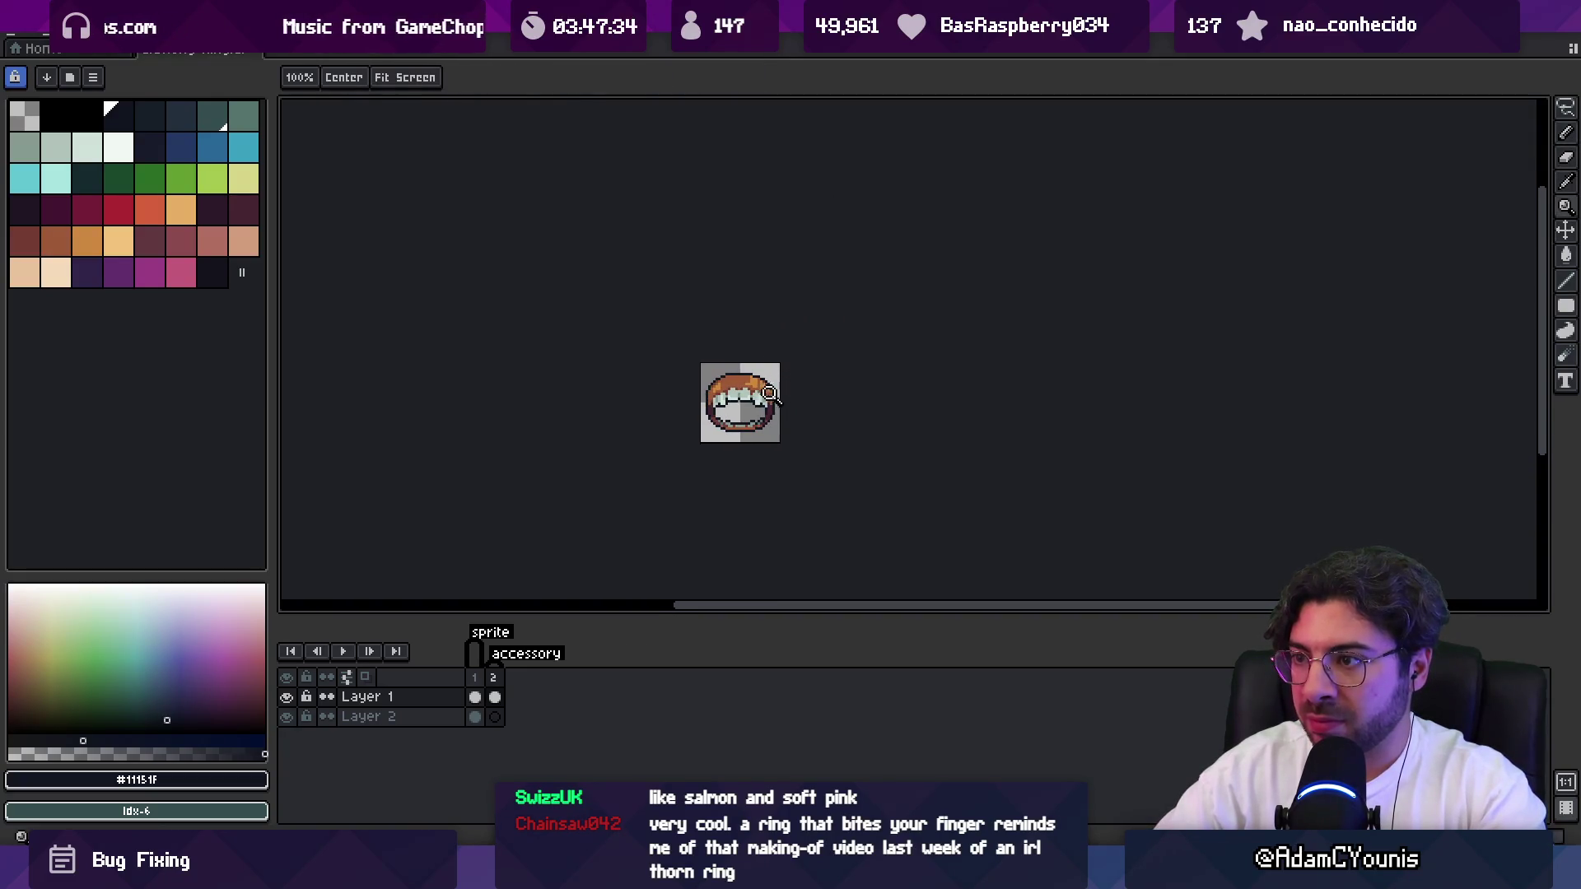
pyautogui.scroll(5, 760, 394)
pyautogui.keyDown('alt'); pyautogui.click(761, 454); pyautogui.keyUp('alt')
pyautogui.press('b')
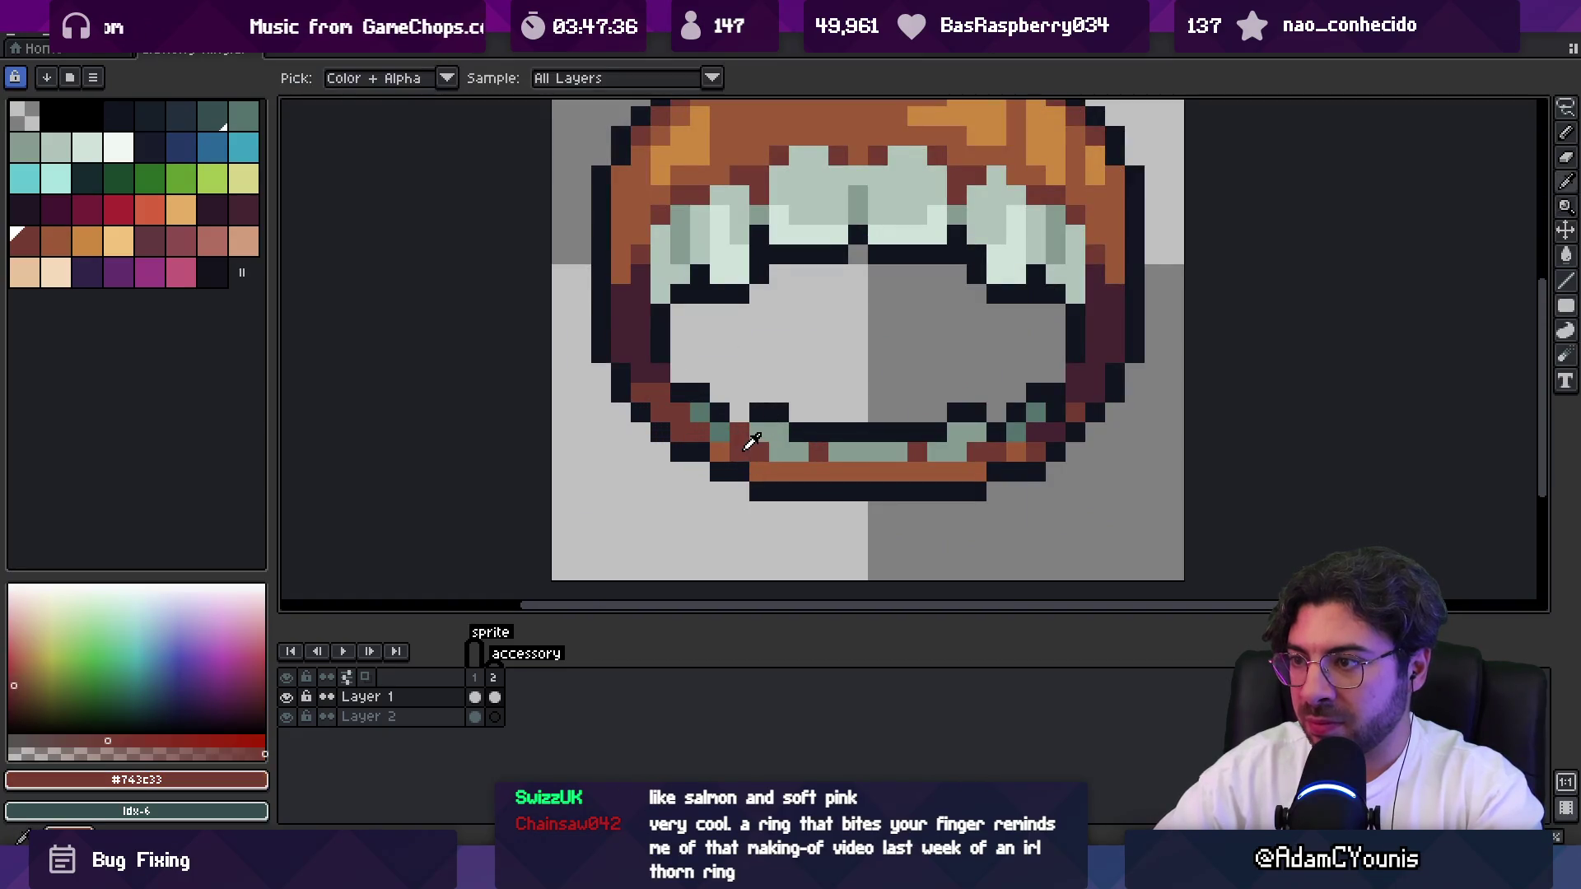
# Touch up the lower right with #9d5a37 and dark brown, zooming in closer.
pyautogui.press('z')
pyautogui.scroll(-5, 905, 420)
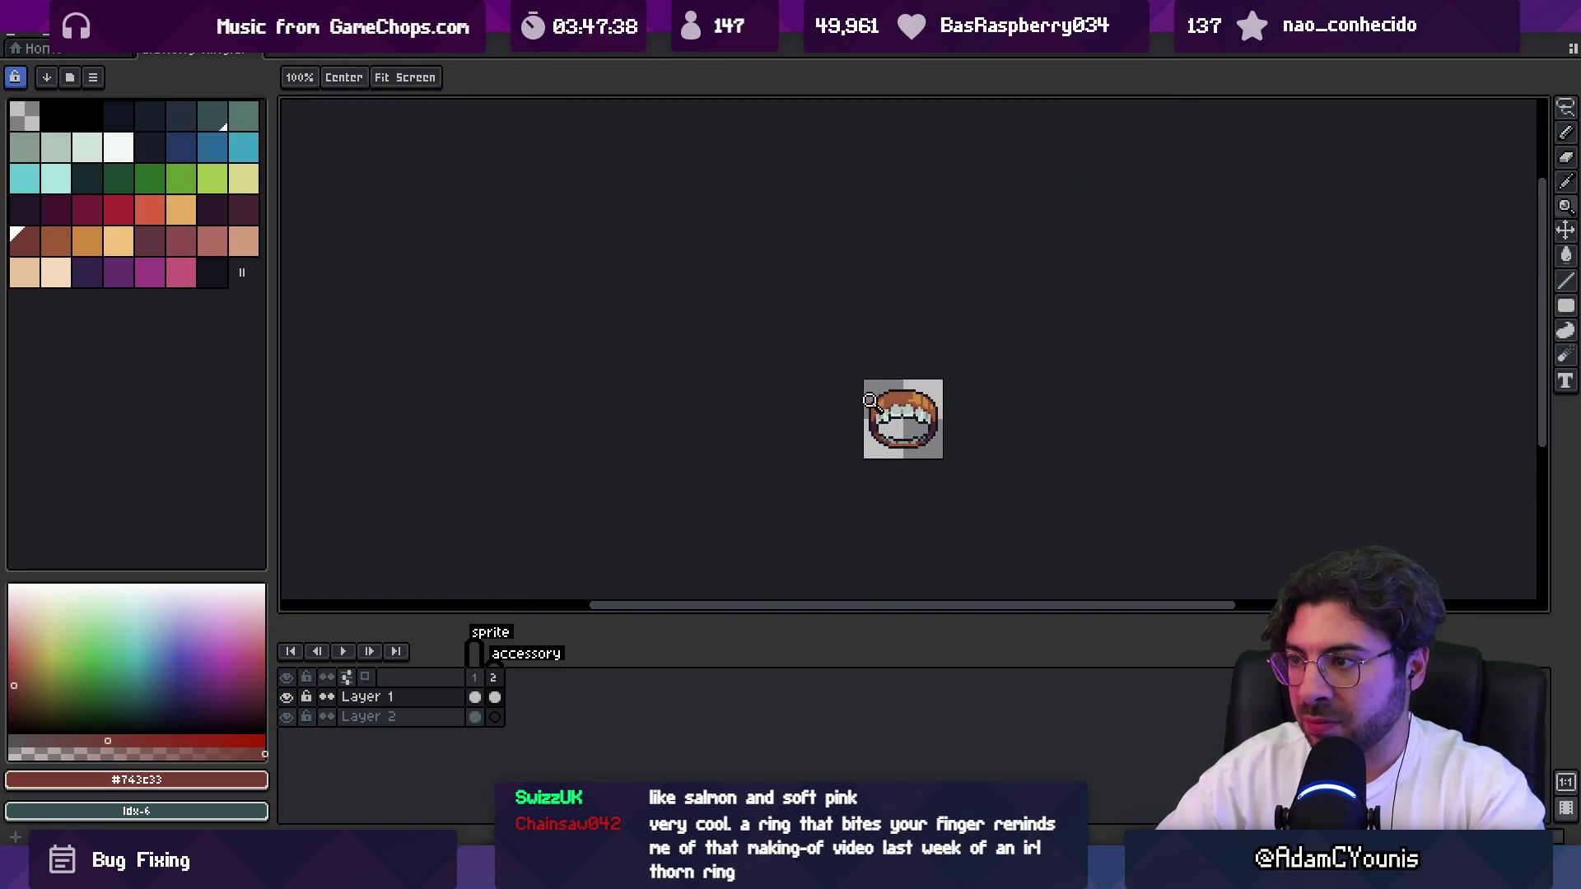
pyautogui.scroll(5, 912, 446)
pyautogui.press('b')
pyautogui.keyDown('alt'); pyautogui.click(951, 442); pyautogui.keyUp('alt')
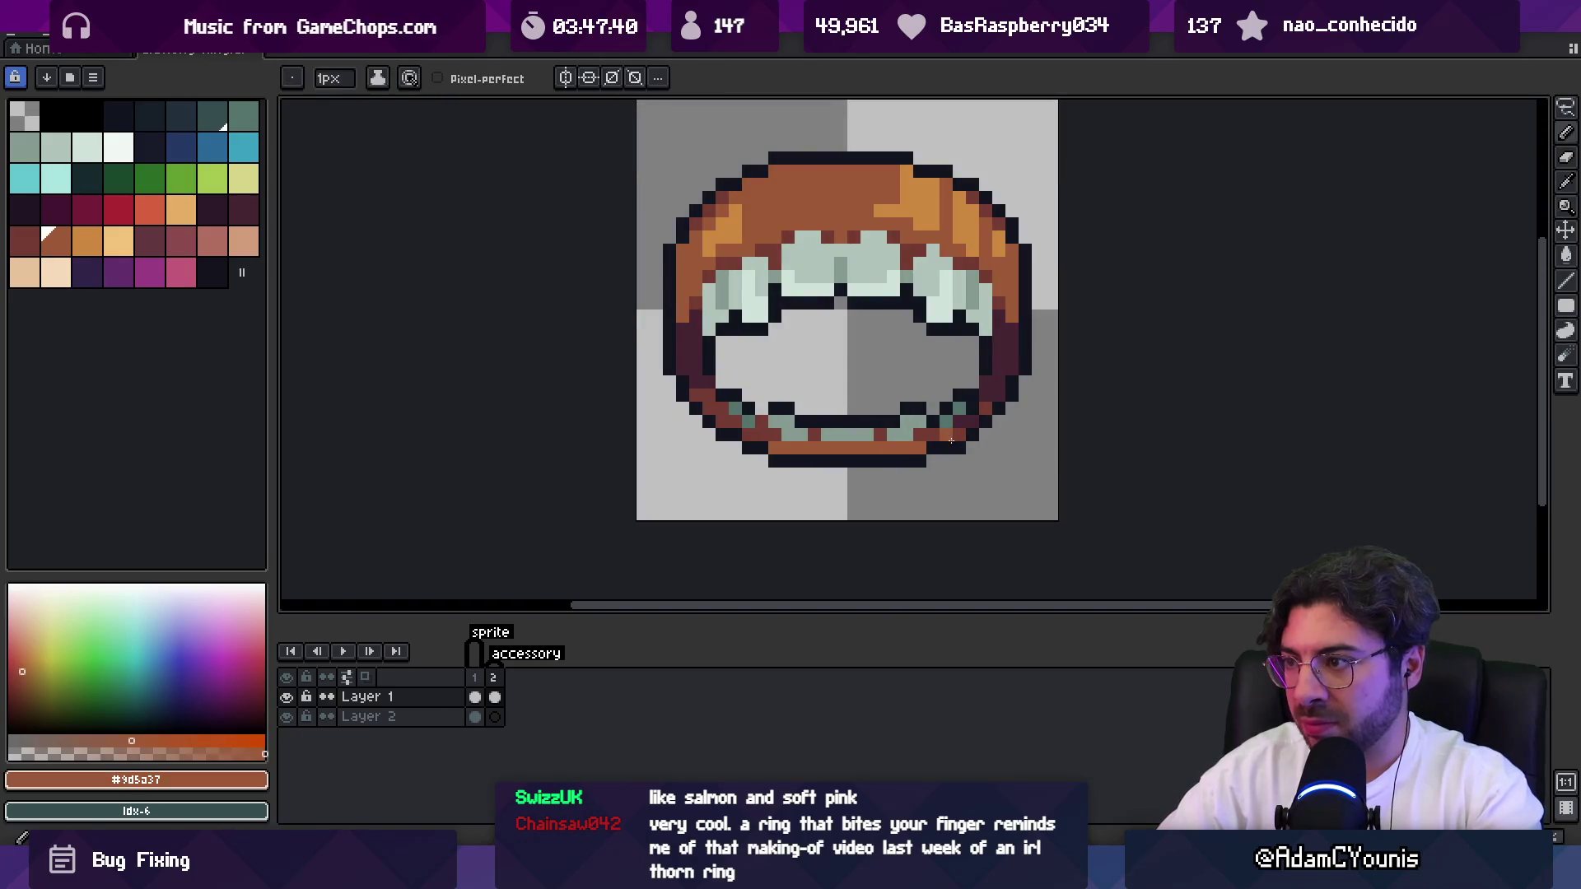
pyautogui.keyDown('alt'); pyautogui.click(978, 419); pyautogui.keyUp('alt')
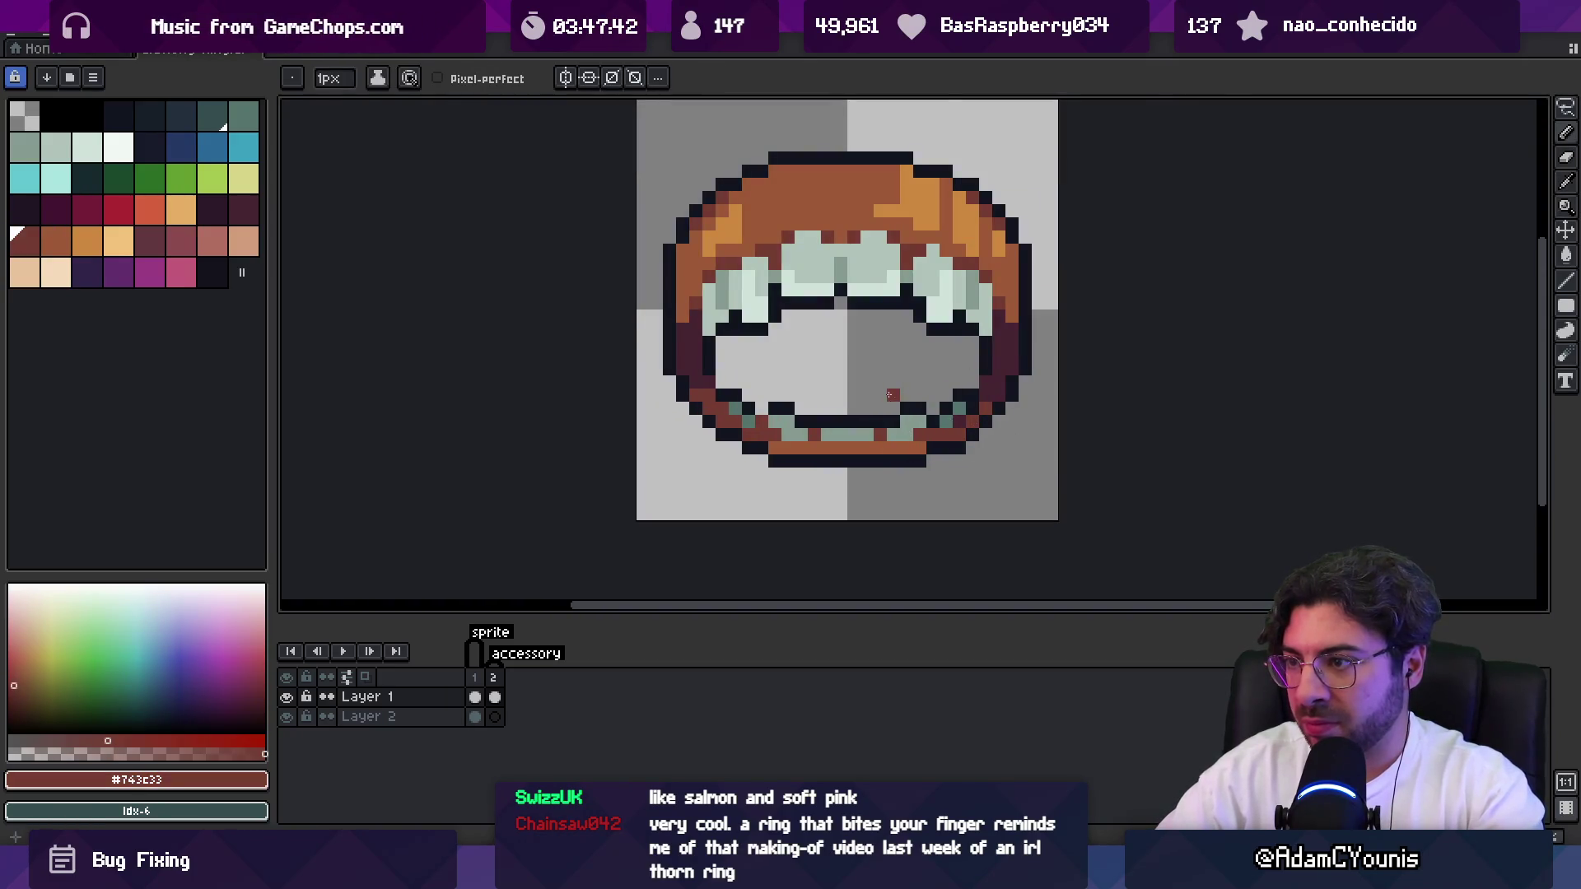
pyautogui.keyDown('alt'); pyautogui.click(959, 434); pyautogui.keyUp('alt')
pyautogui.scroll(-5, 948, 434)
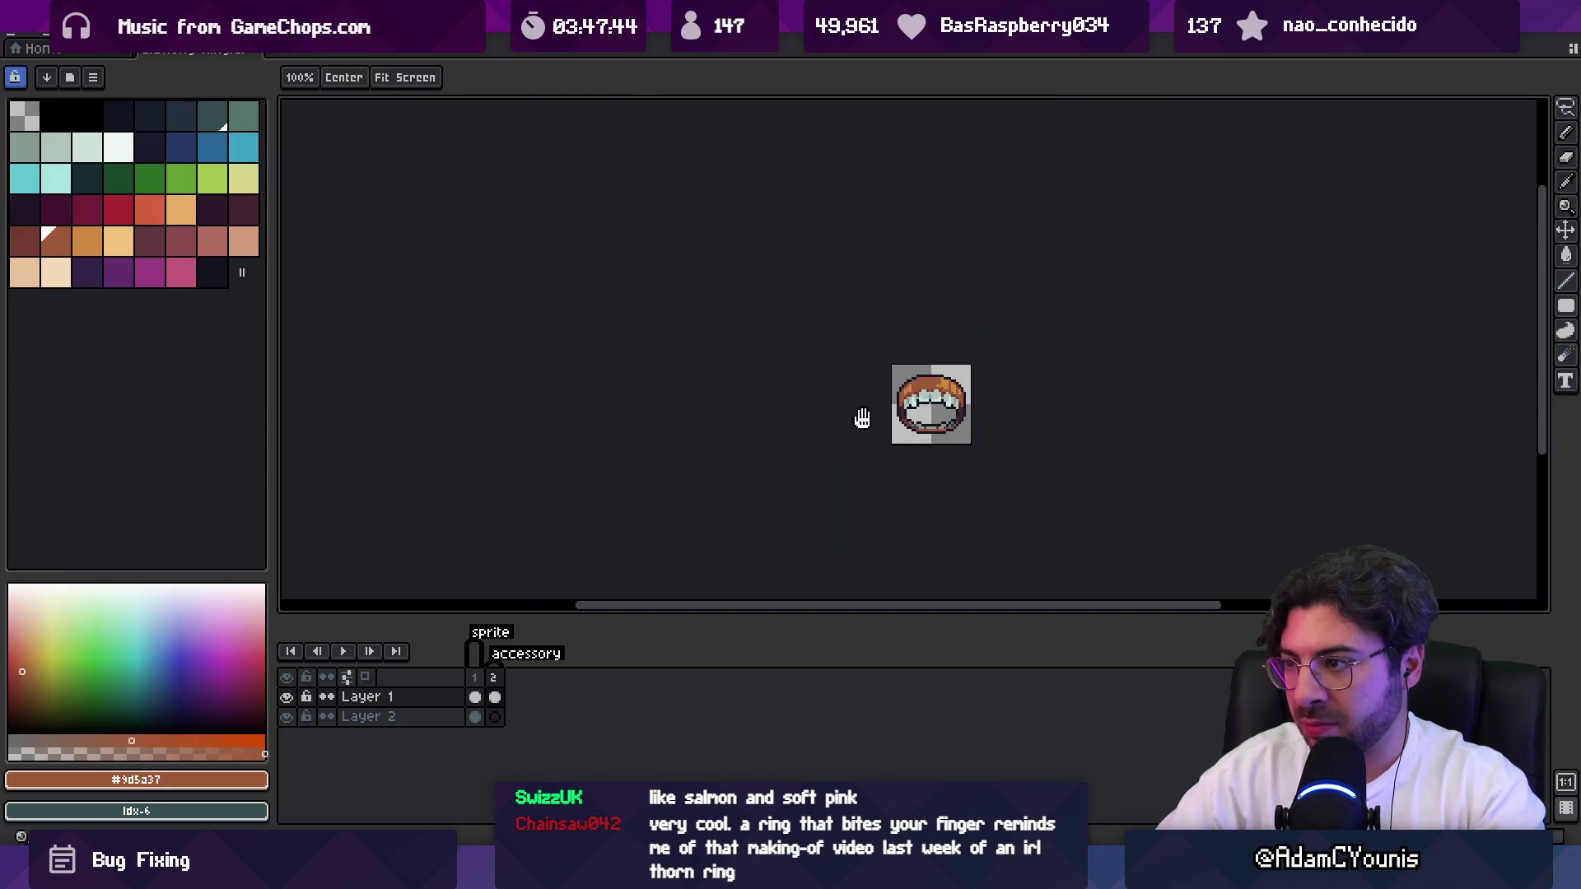
pyautogui.press('z')
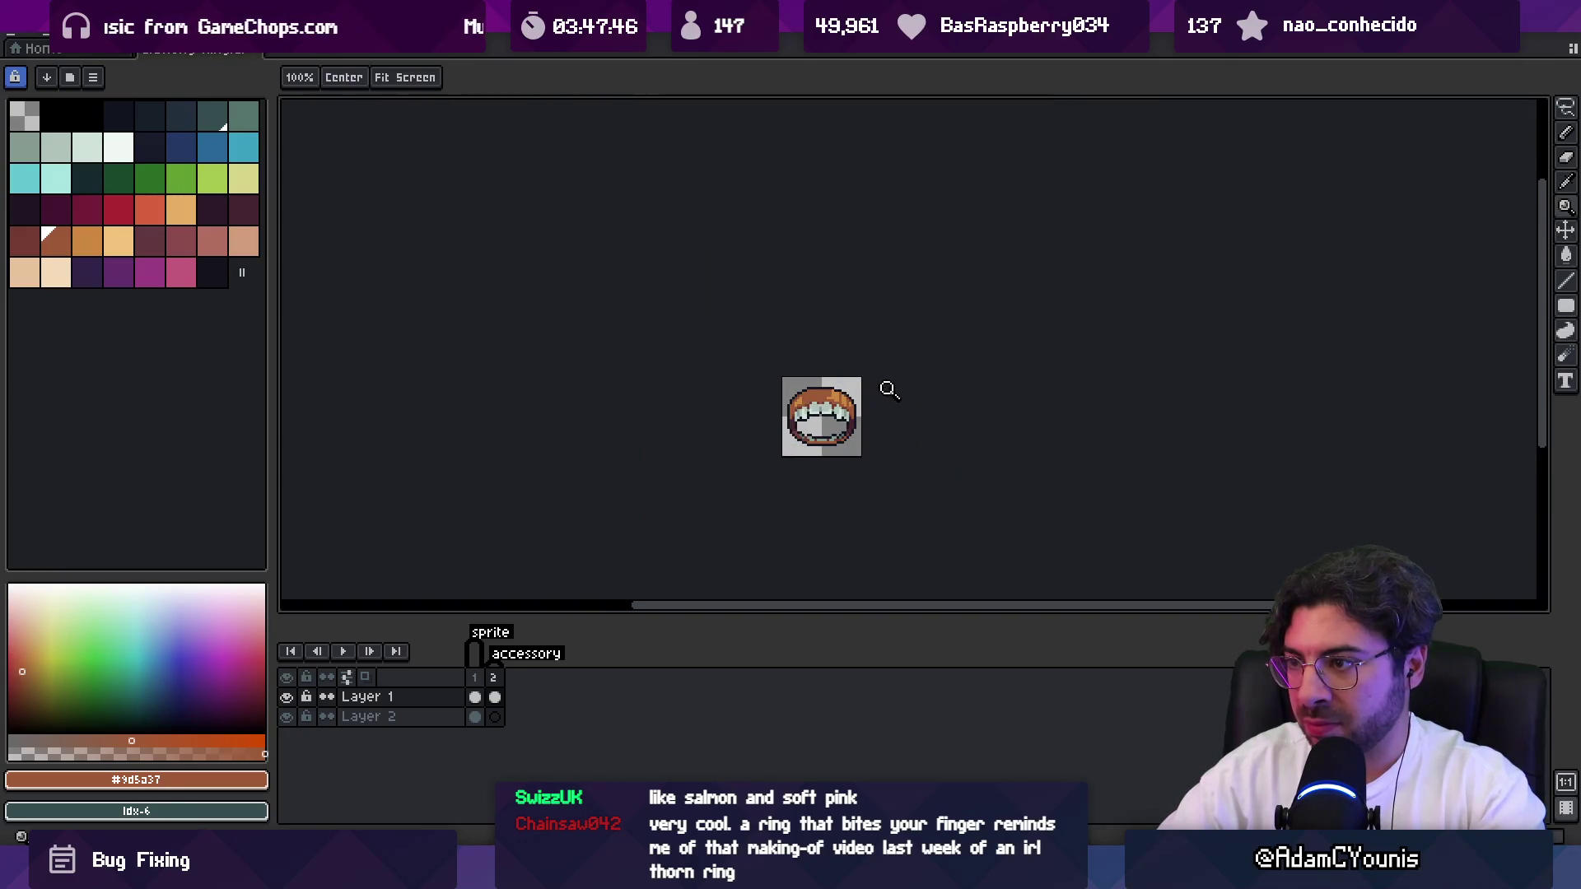
pyautogui.click(860, 407)
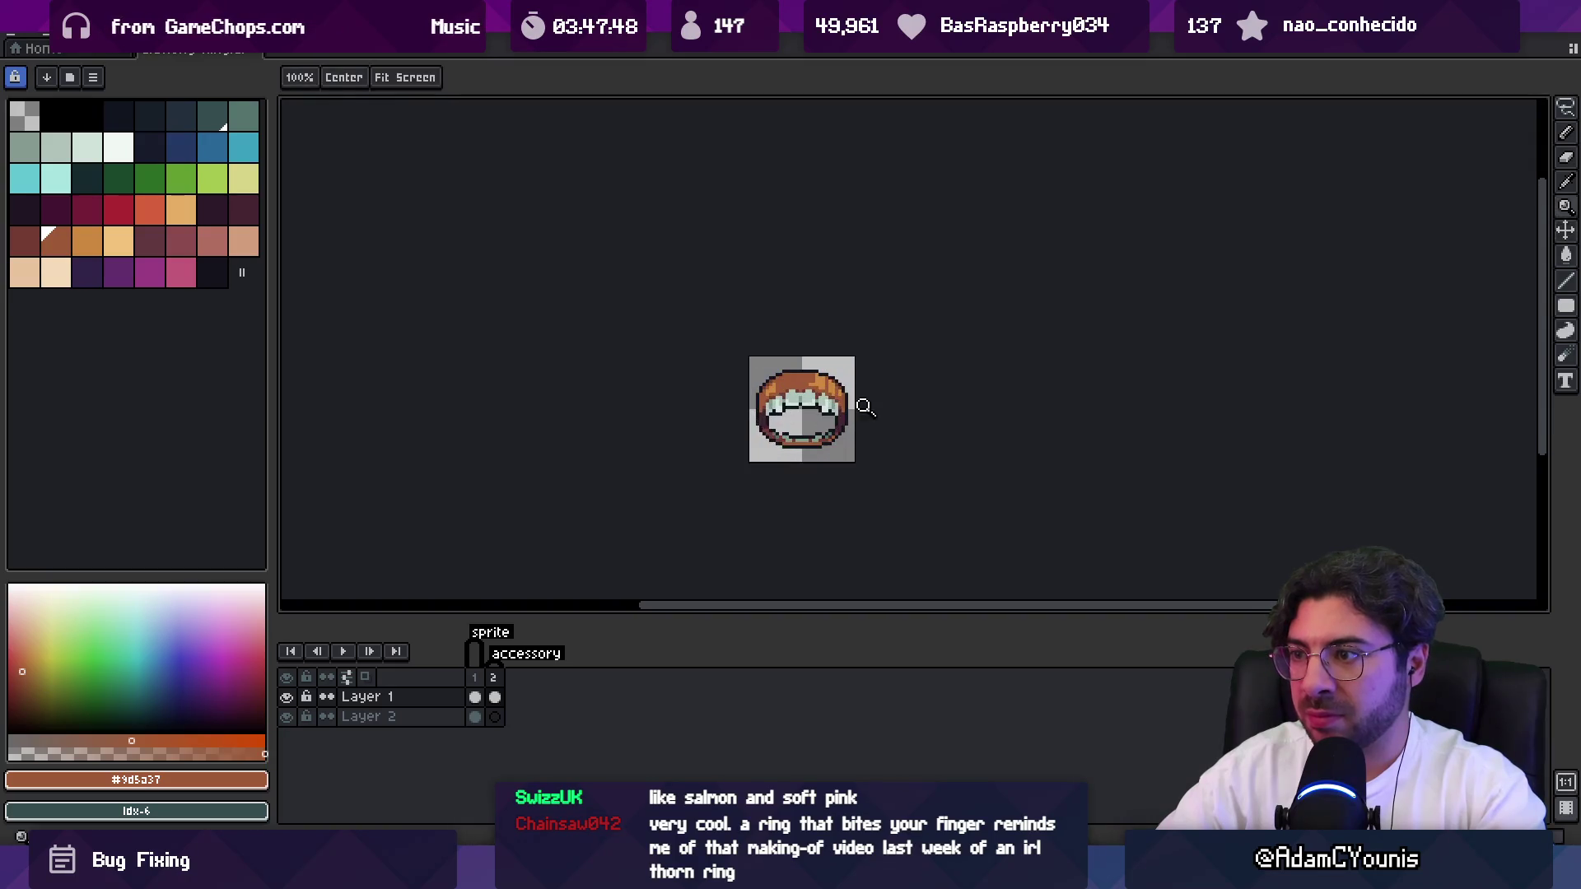
pyautogui.click(831, 430)
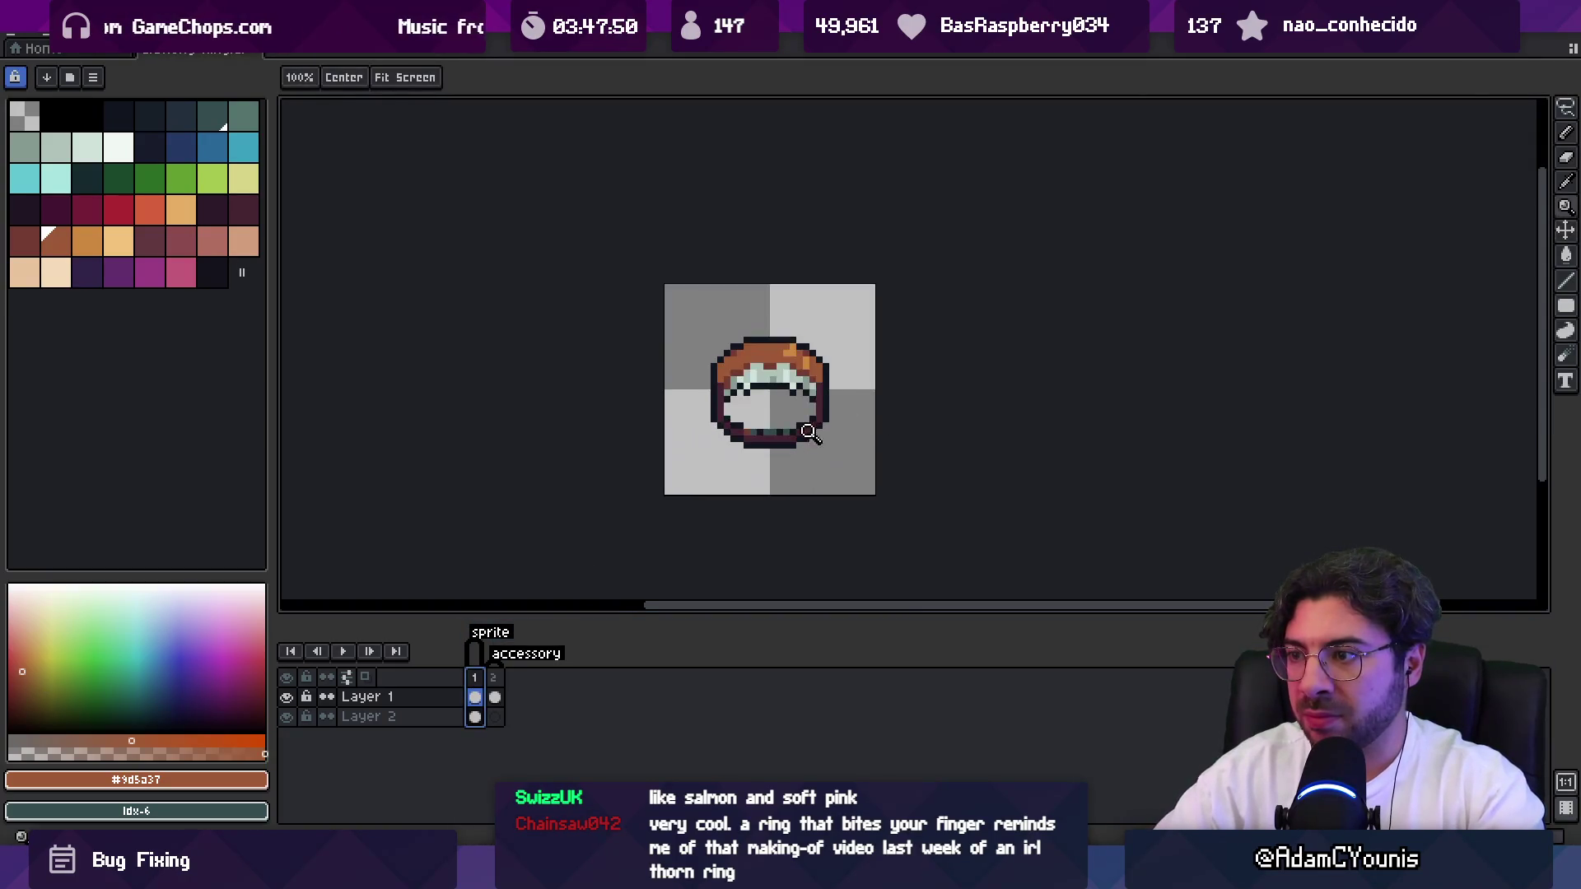
# Set the peach and near-white tooth colours as the foreground and background pair.
pyautogui.click(832, 430)
pyautogui.press('b')
pyautogui.keyDown('alt'); pyautogui.click(722, 434); pyautogui.keyUp('alt')
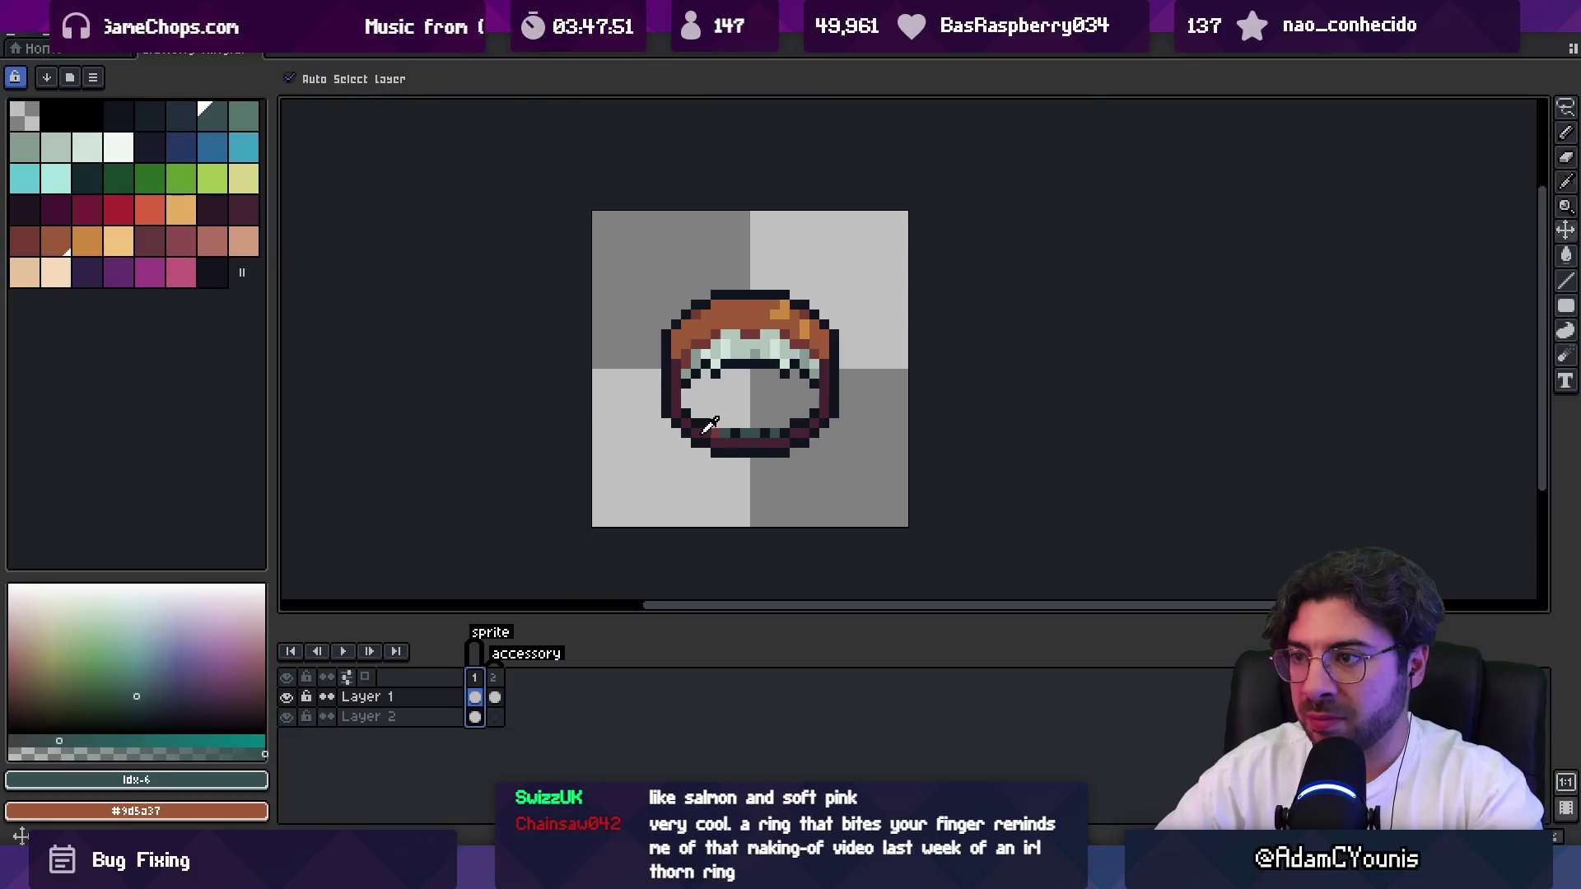
pyautogui.click(118, 241)
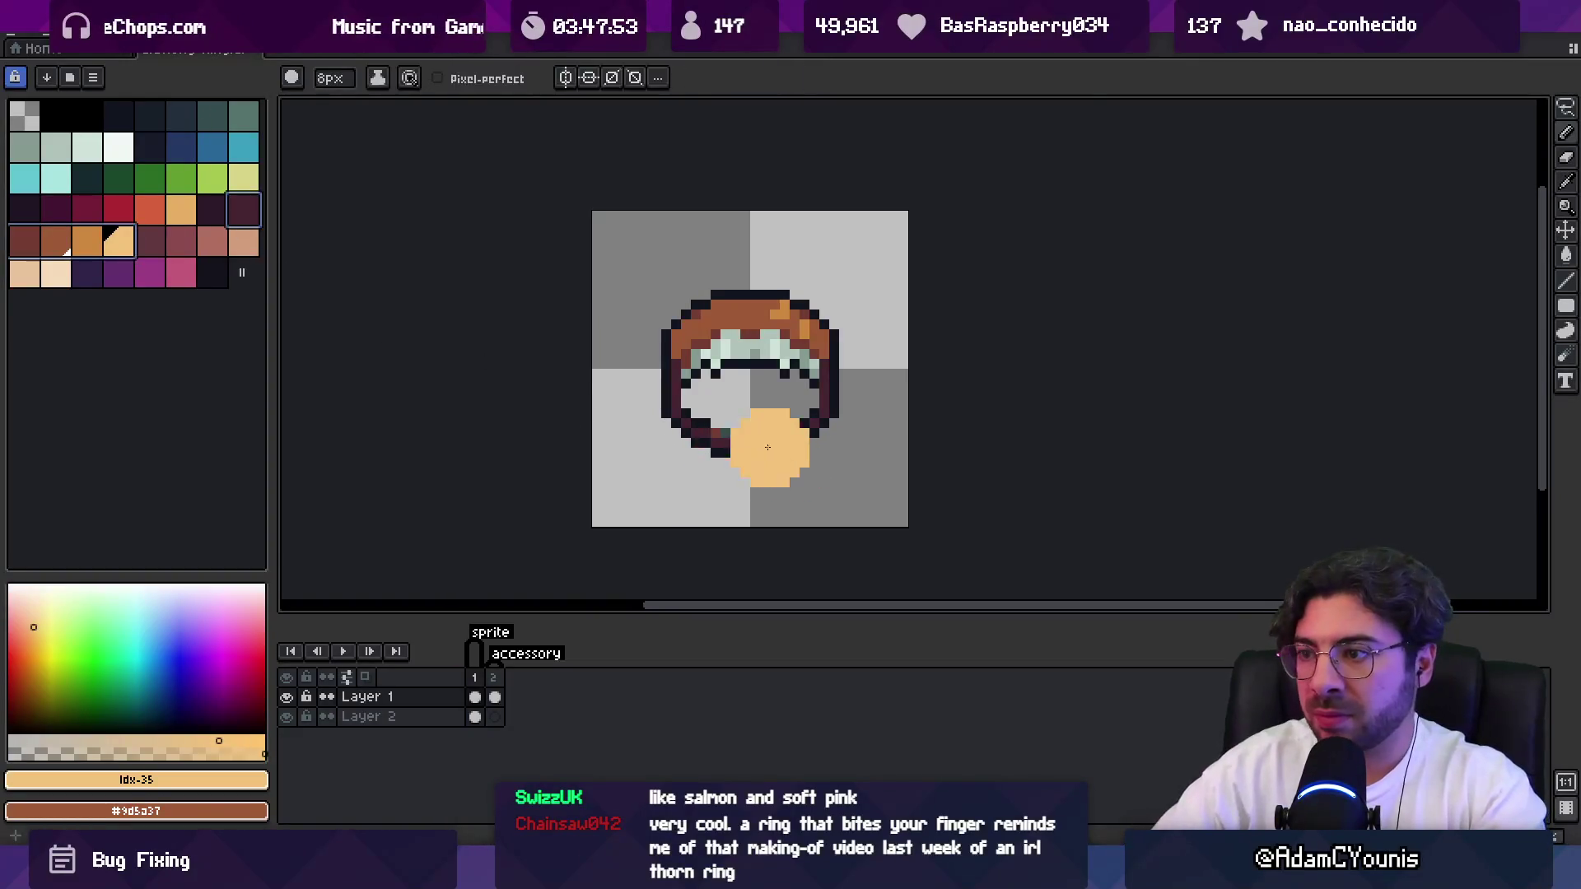
pyautogui.press('x')
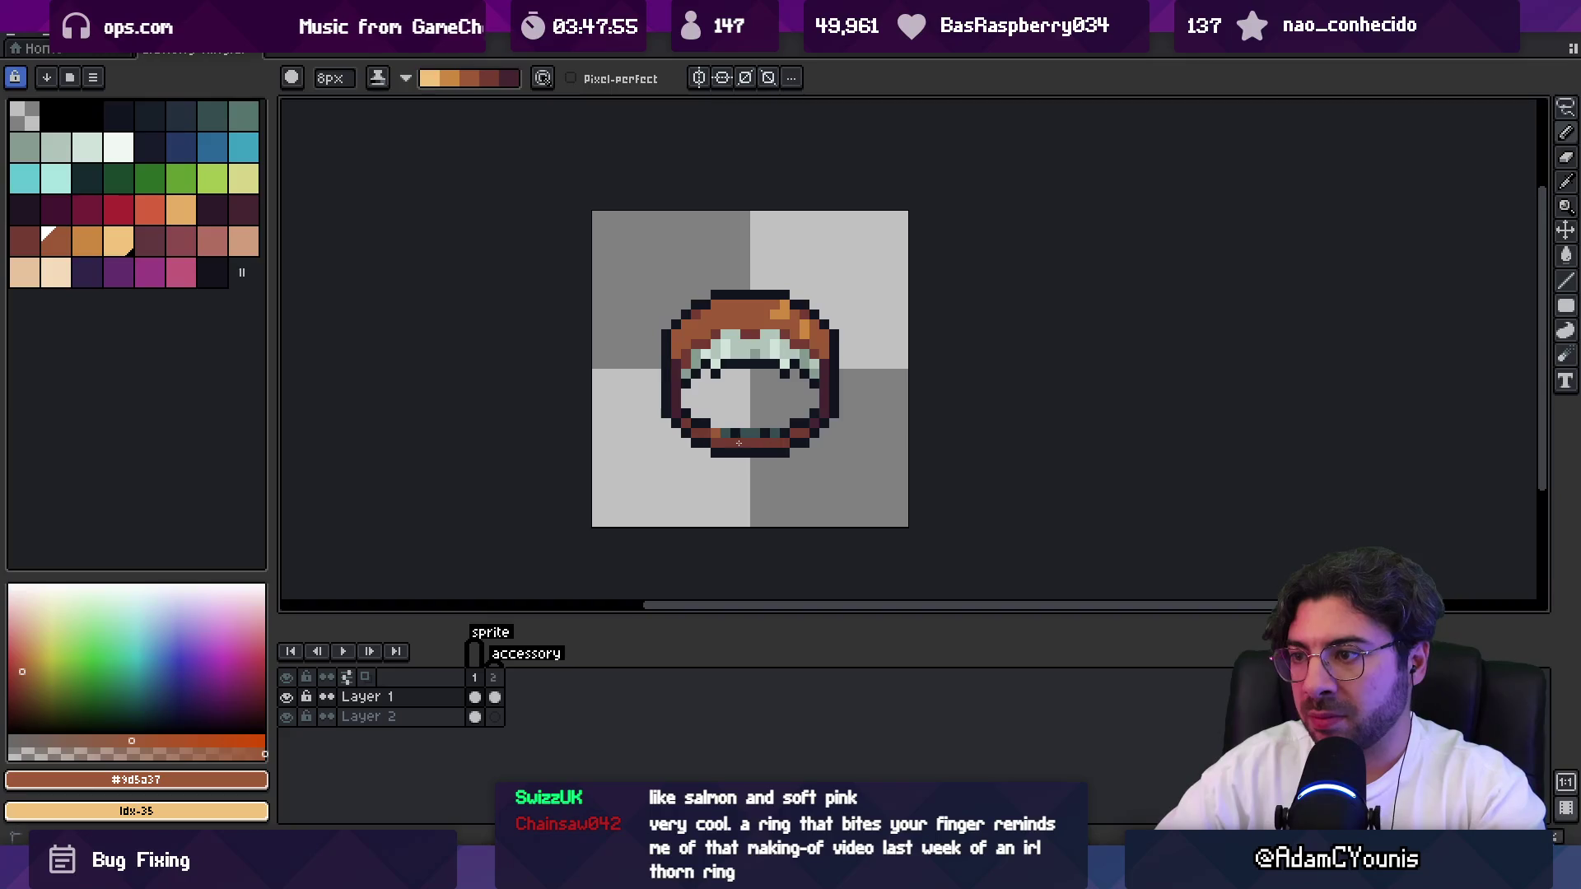
pyautogui.click(212, 117)
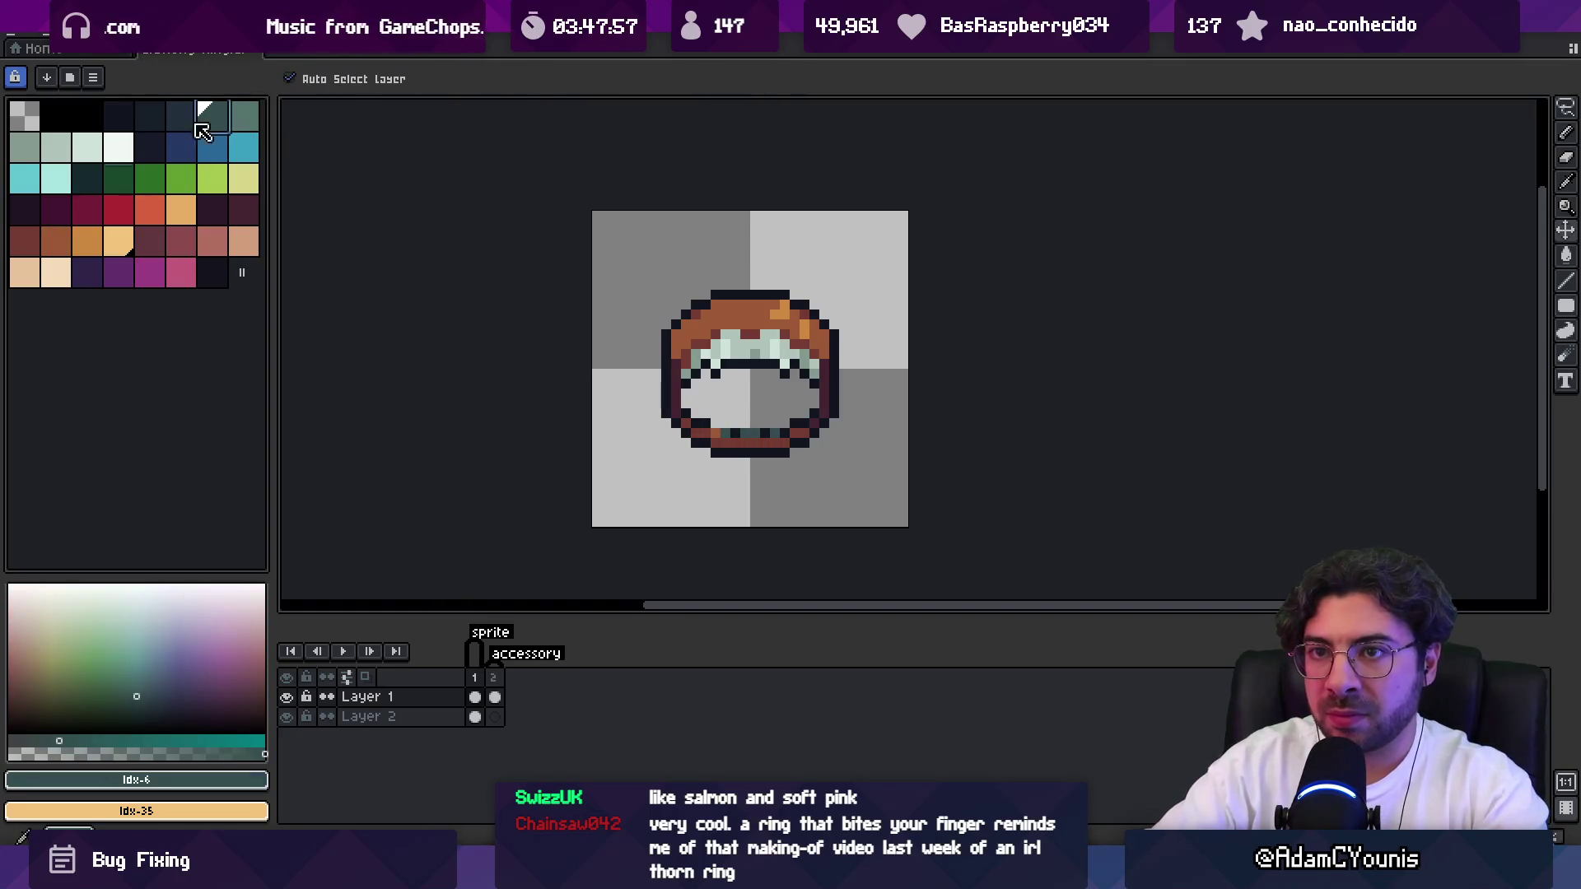
pyautogui.press('x')
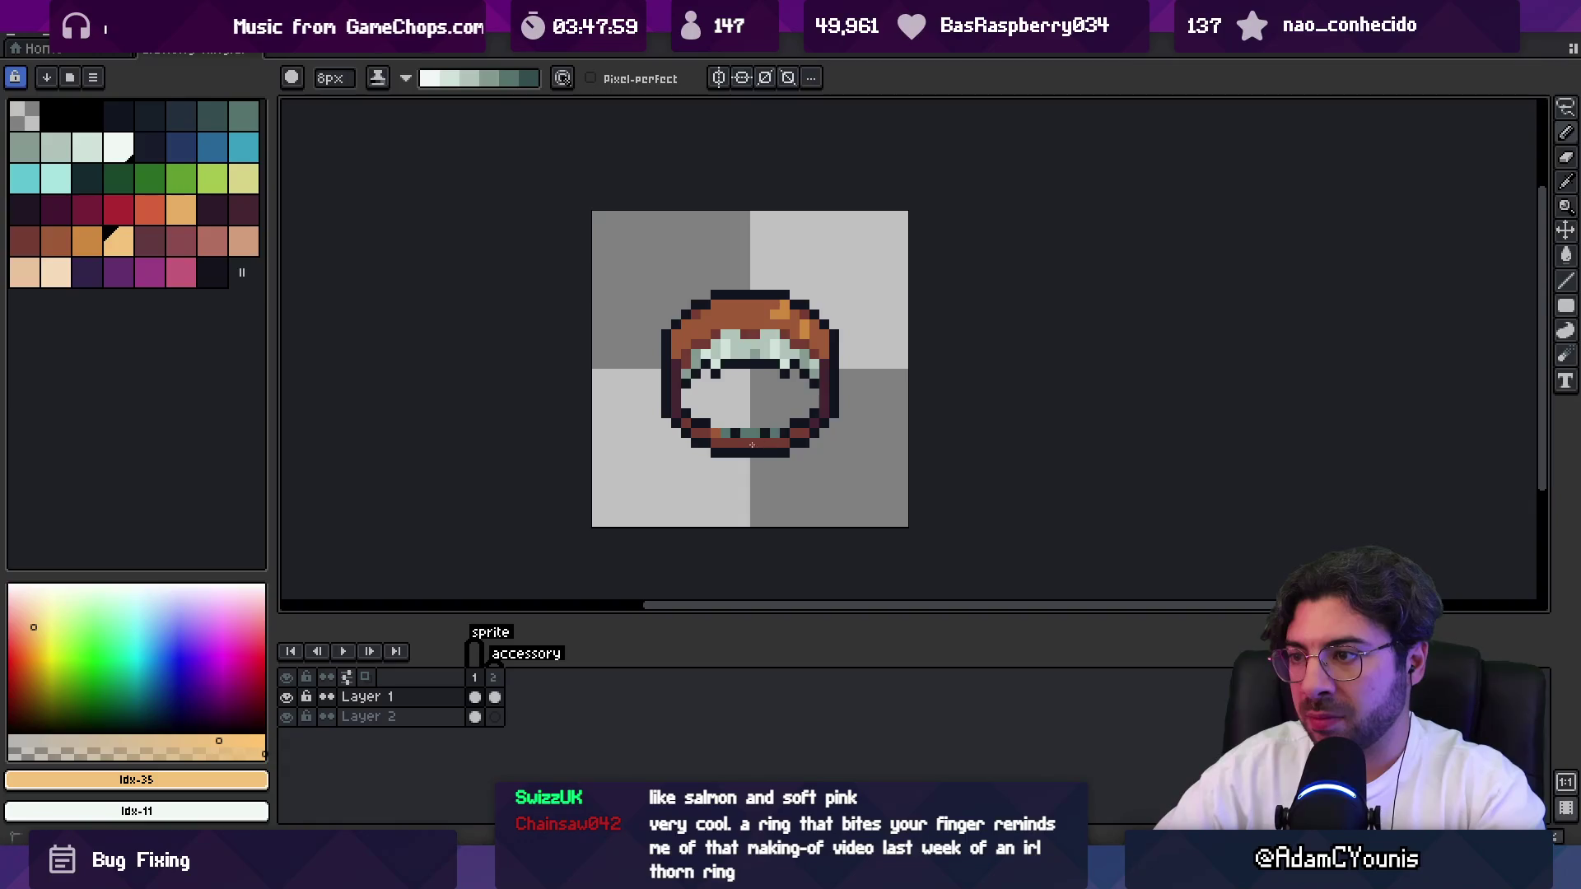
# Across frames 1 and 2, add a dark #11151F pixel between the lower teeth.
pyautogui.moveTo(494, 679); pyautogui.dragTo(476, 682)
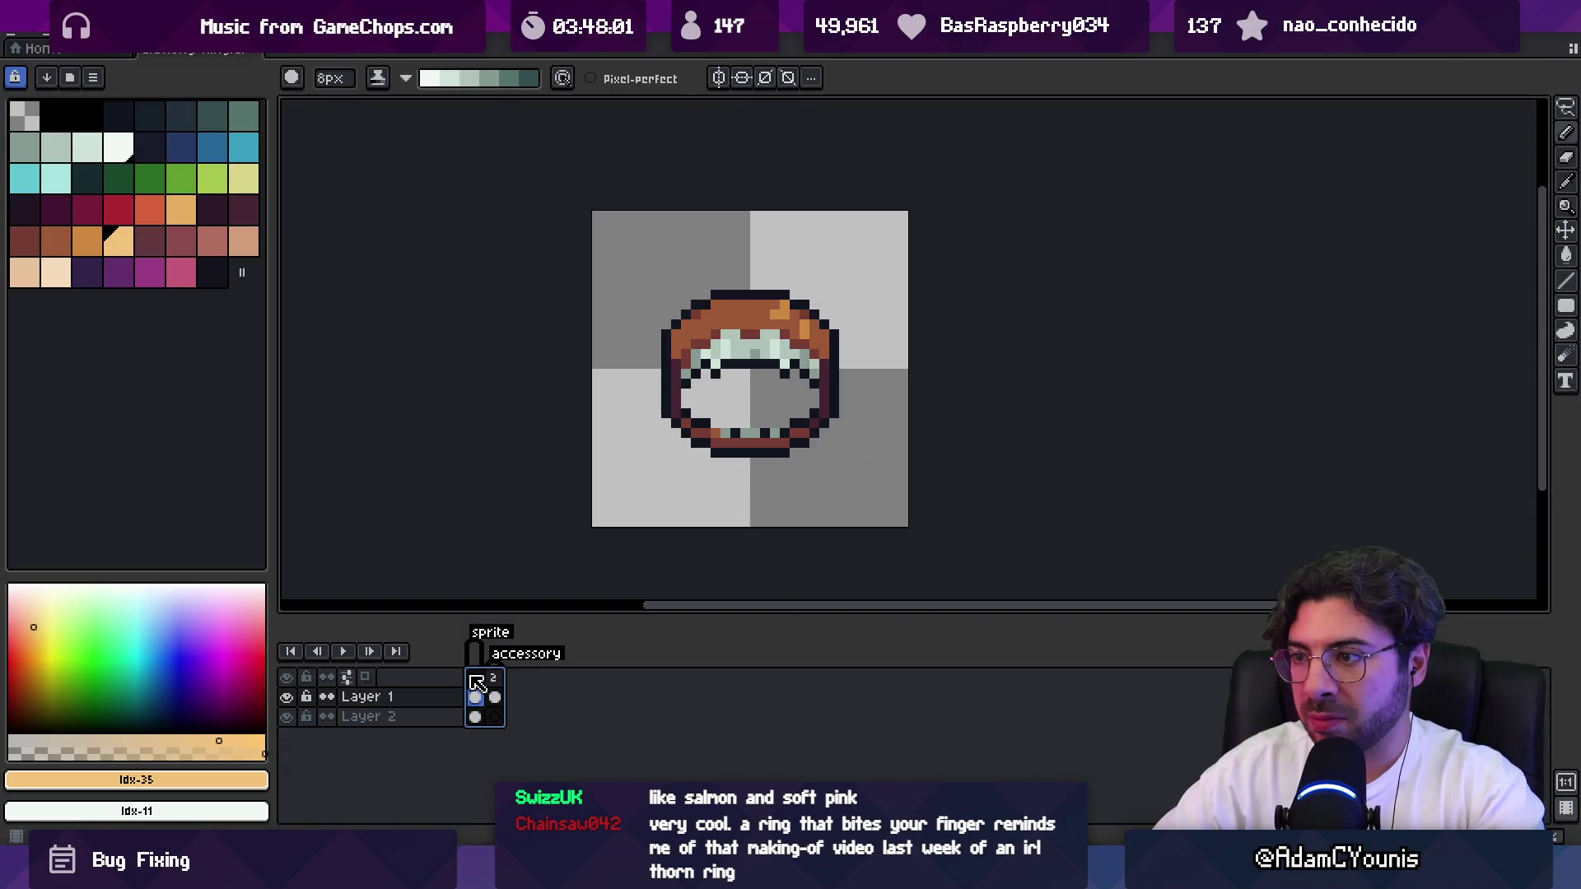
pyautogui.press('z')
pyautogui.scroll(-5, 791, 368)
pyautogui.scroll(6, 785, 415)
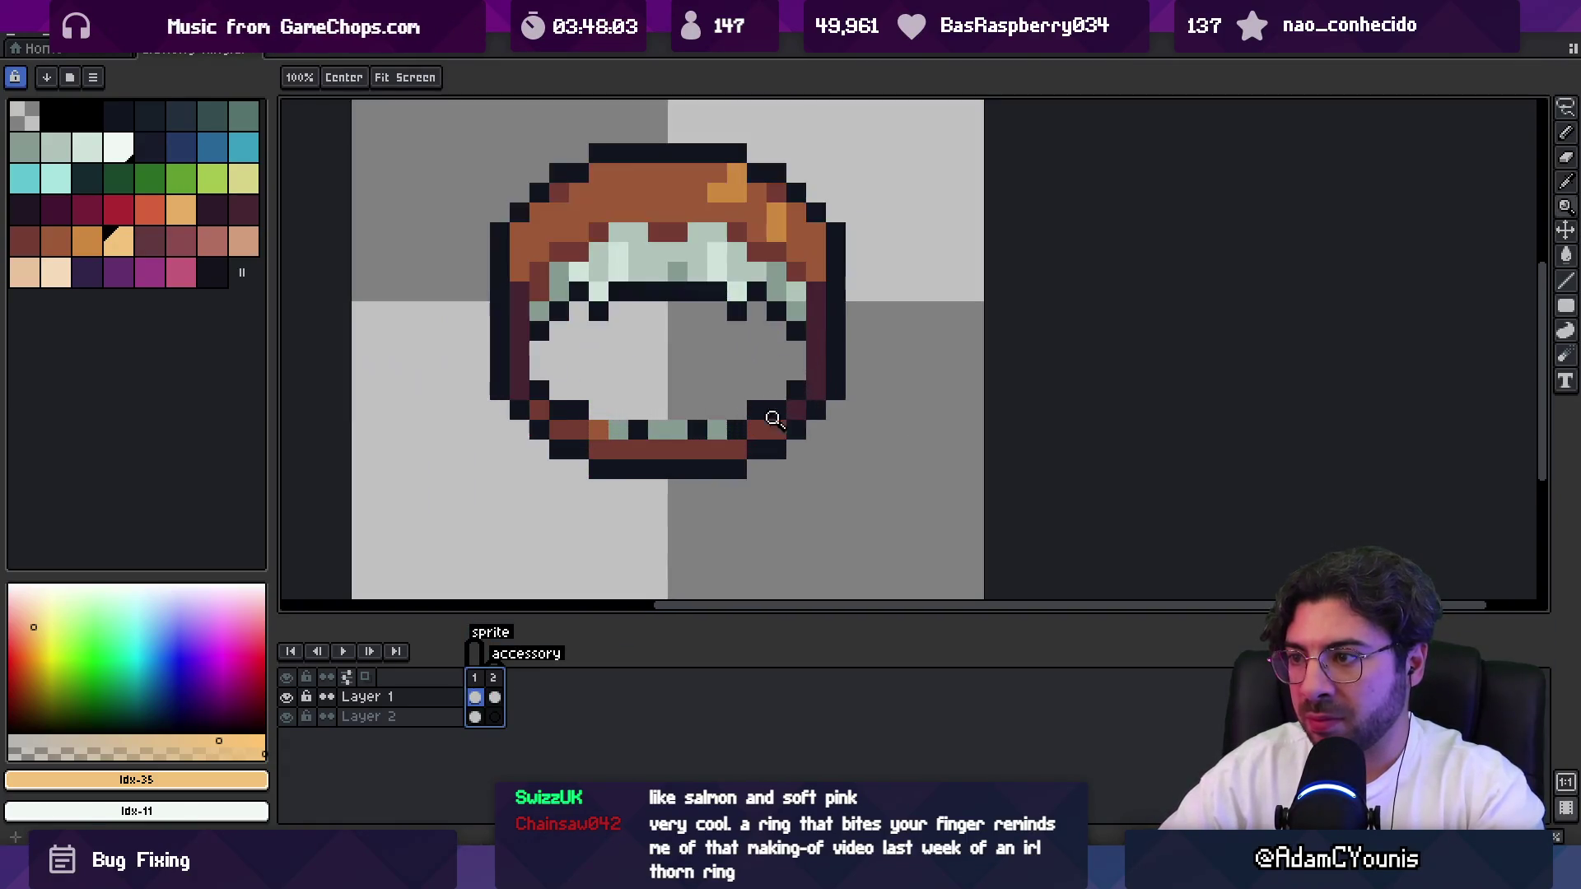
pyautogui.press('b')
pyautogui.keyDown('alt'); pyautogui.click(785, 415); pyautogui.keyUp('alt')
pyautogui.click(716, 410)
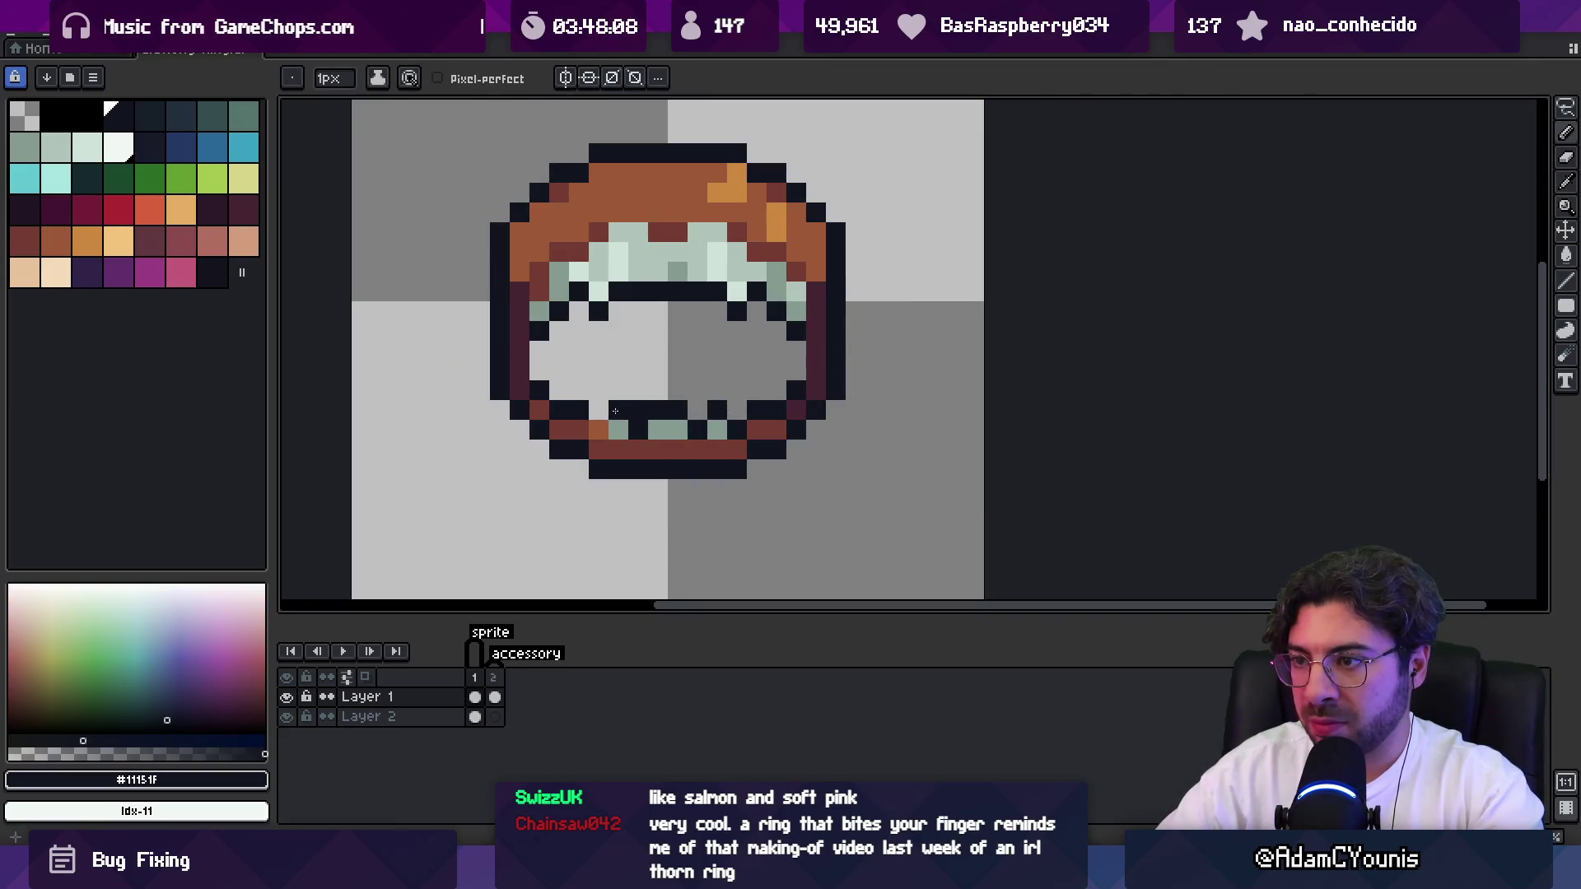
# Export the sprite and accessory sheets, overwriting the existing Gluttony Ring files.
pyautogui.press('e')
pyautogui.press('z')
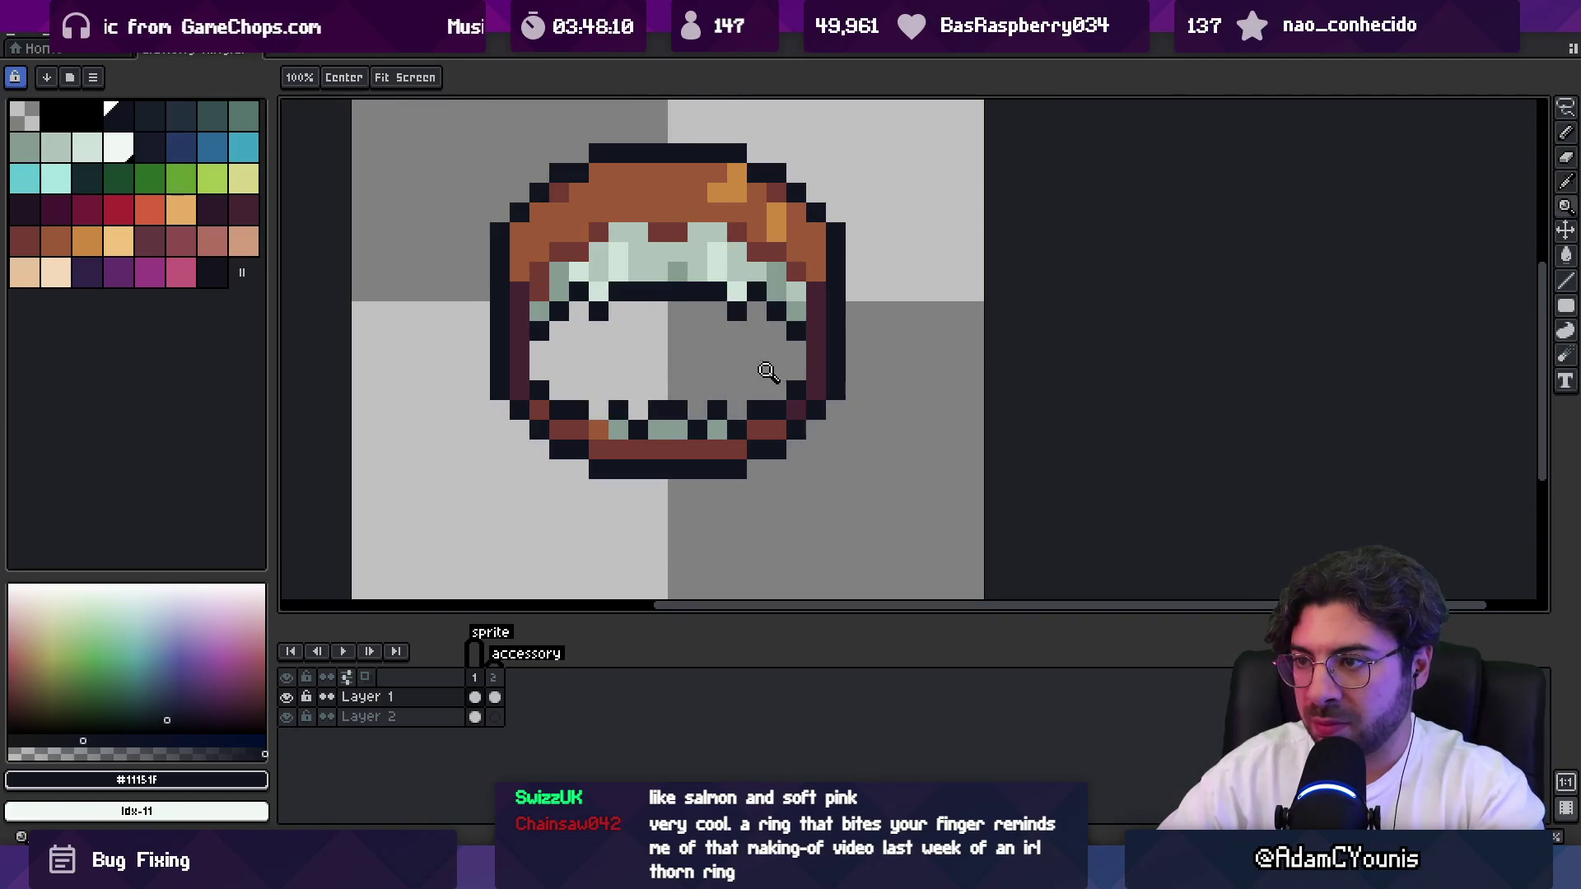
pyautogui.scroll(-5, 770, 362)
pyautogui.scroll(5, 770, 362)
pyautogui.press('b')
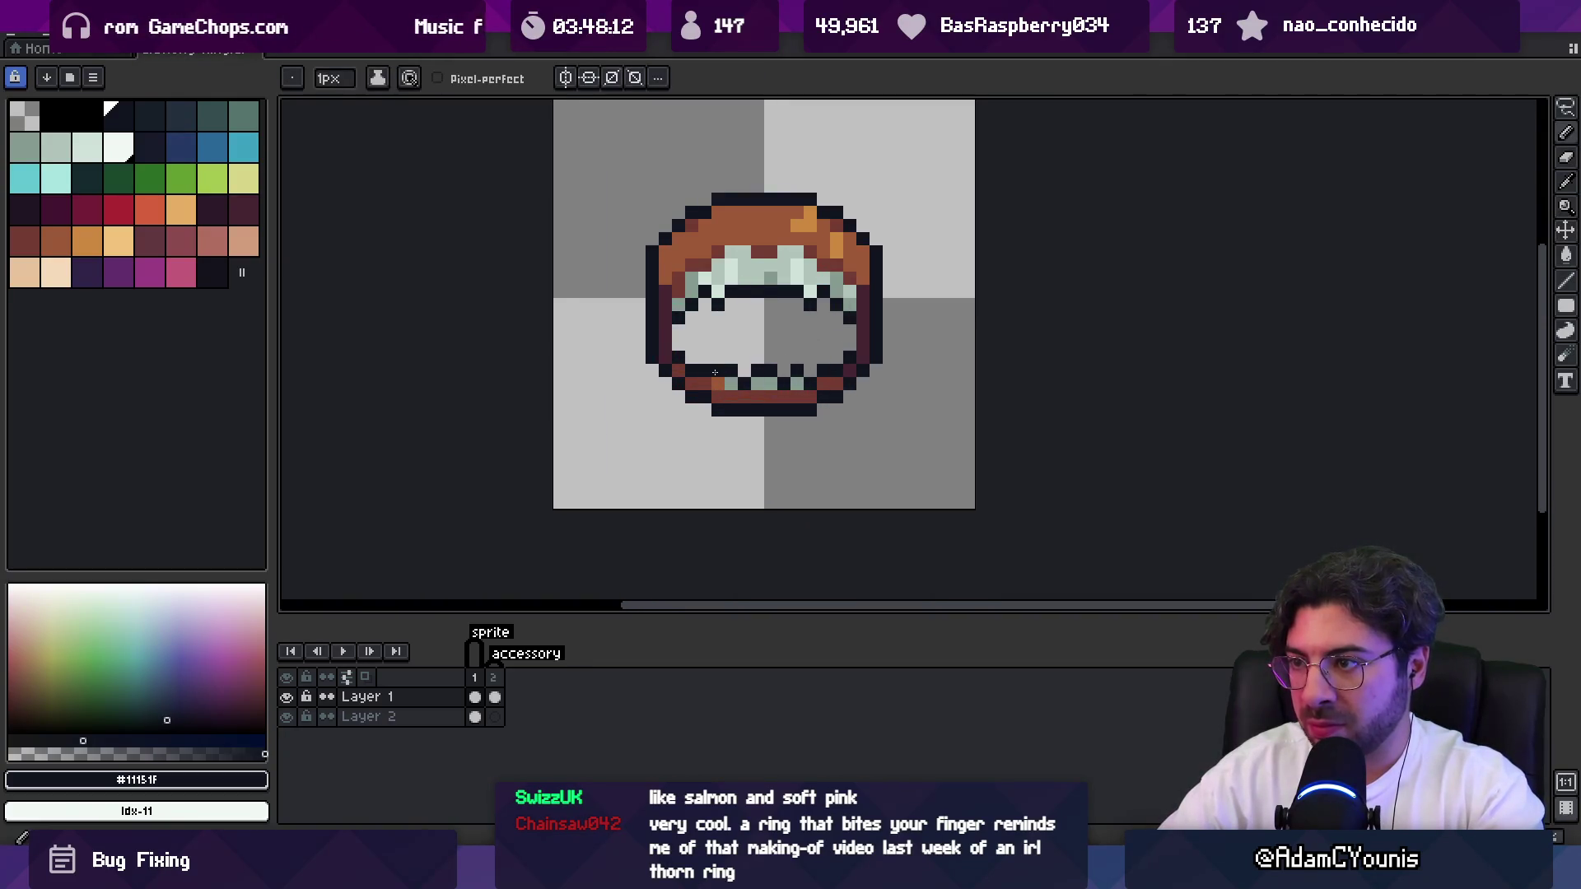
pyautogui.press('z')
pyautogui.scroll(-5, 767, 330)
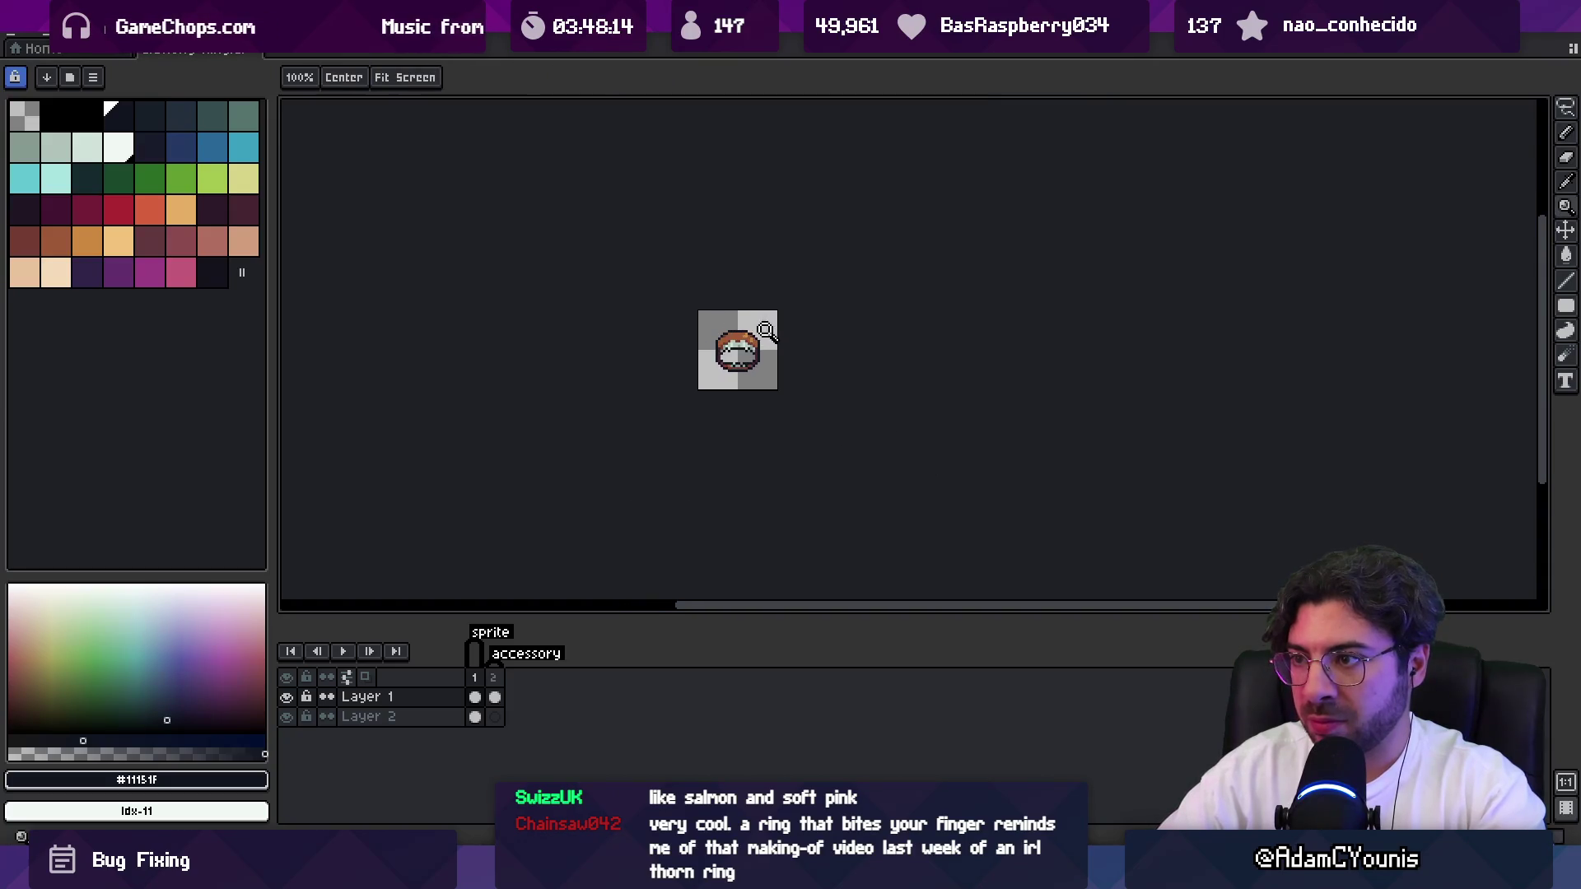
pyautogui.scroll(1, 760, 338)
pyautogui.hotkey('ctrl', 'e')
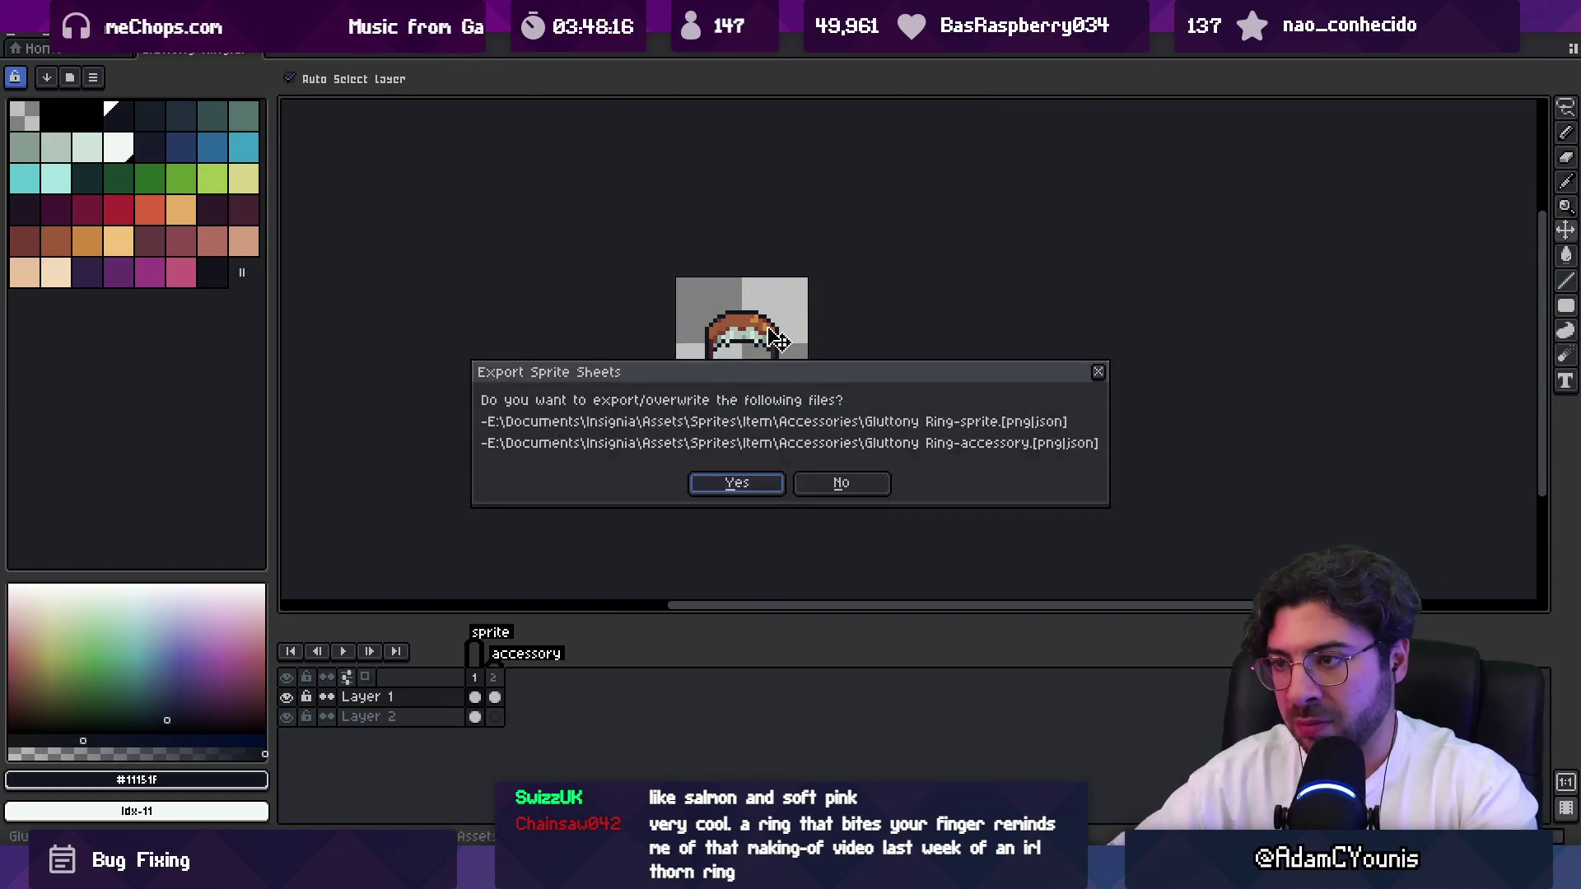
pyautogui.press('Return')
# Back in the running Unity game, check the updated Gluttony Ring in the Equipment slots.
pyautogui.hotkey('alt', 'Tab')
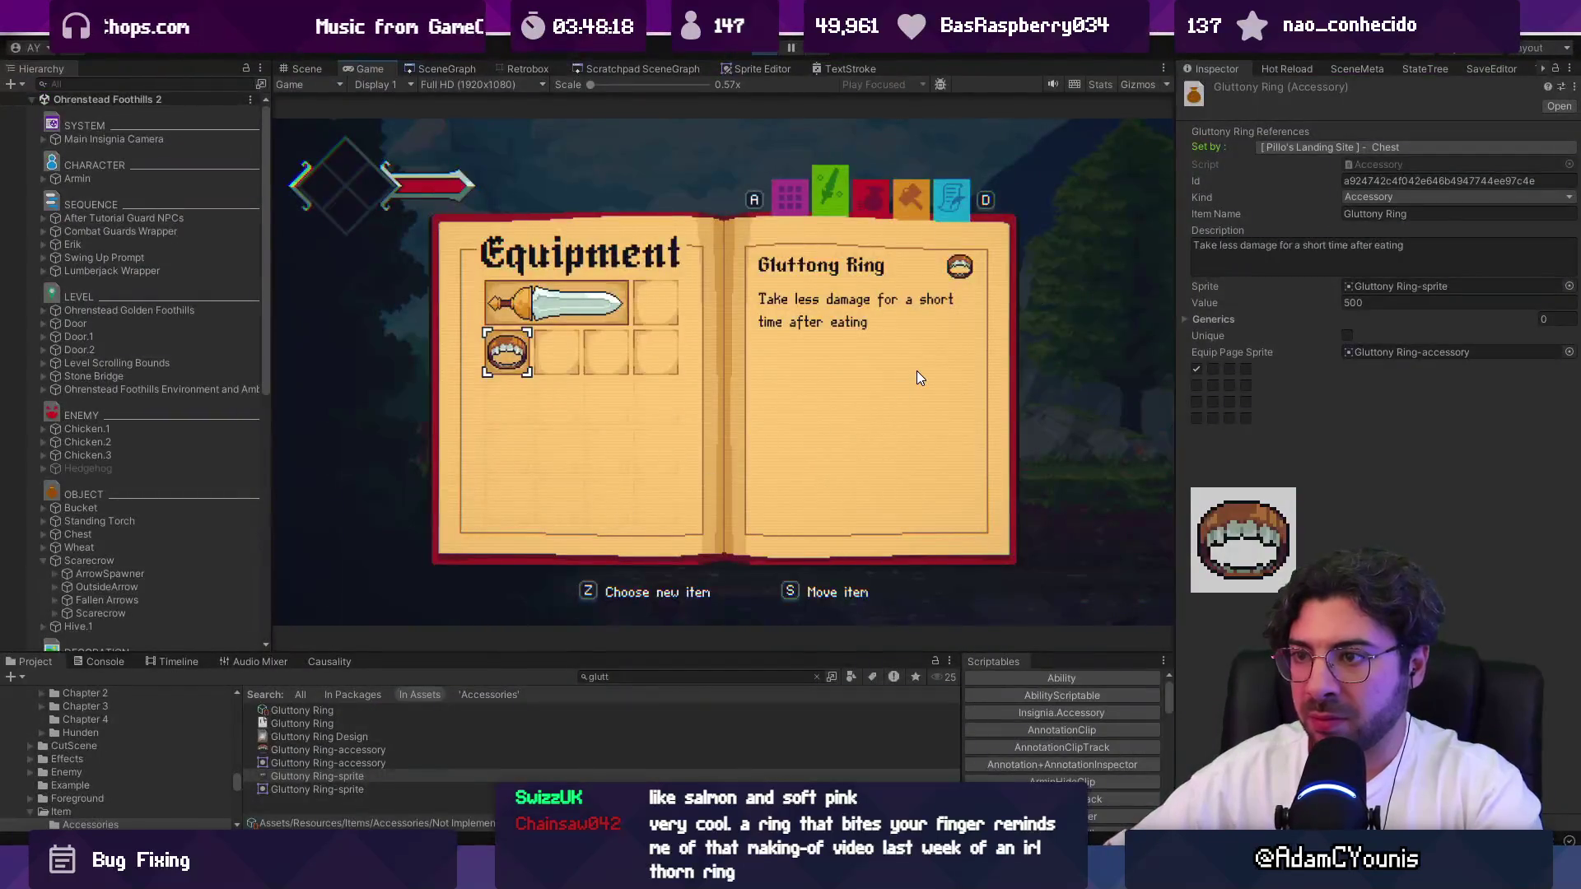
pyautogui.press('F9')
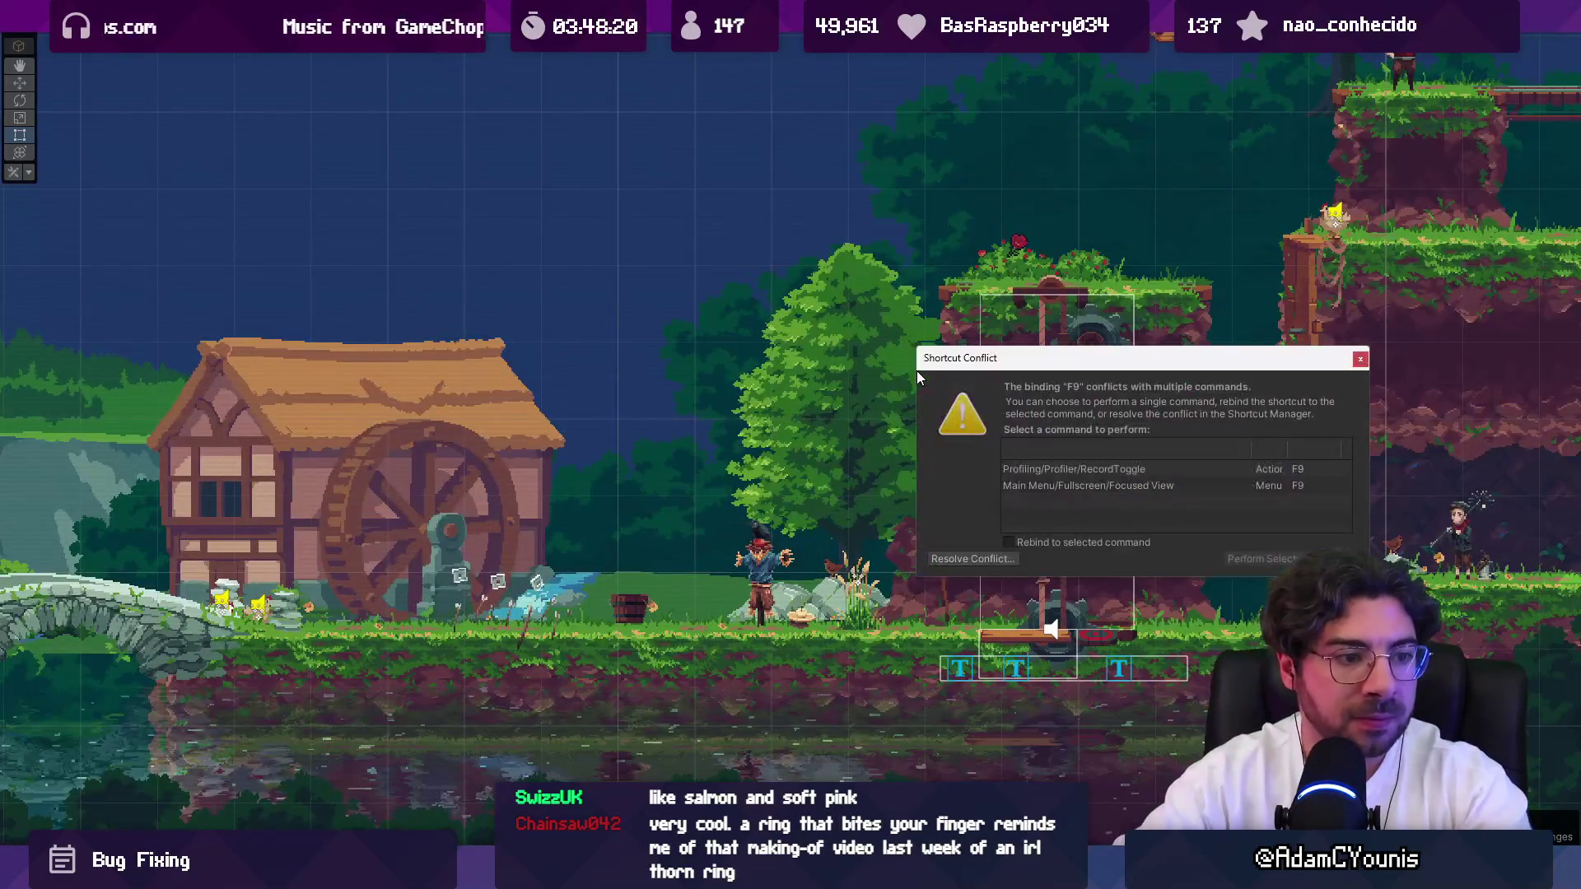
pyautogui.press('Escape')
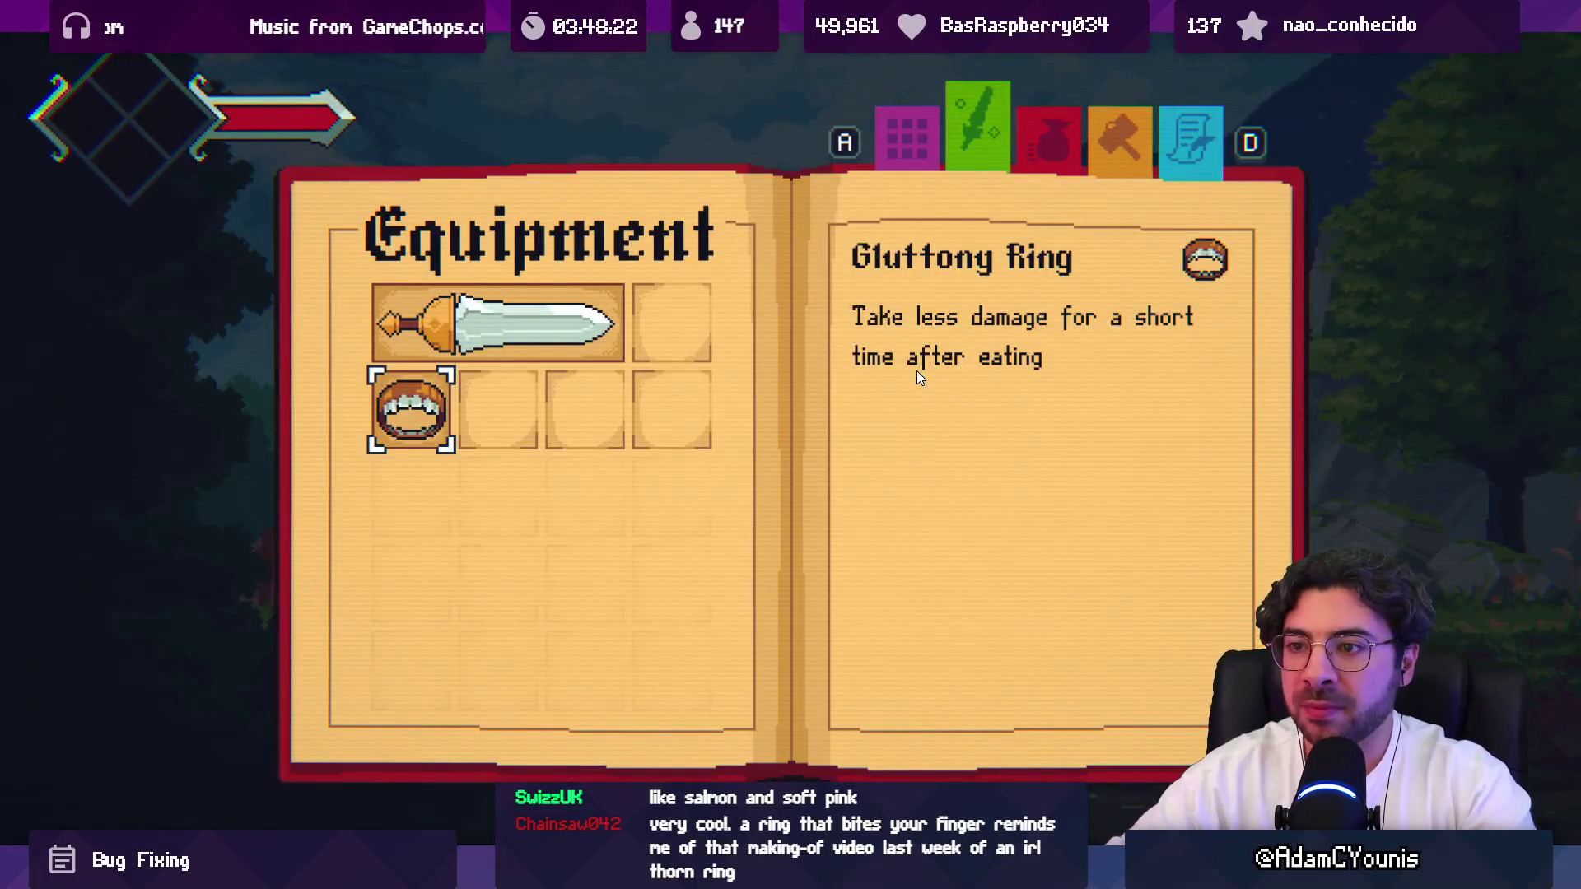
pyautogui.press('Return')
pyautogui.press('Right')
# Page through the Journal, close it, and open the debug console showing a FormatException.
pyautogui.press('Escape')
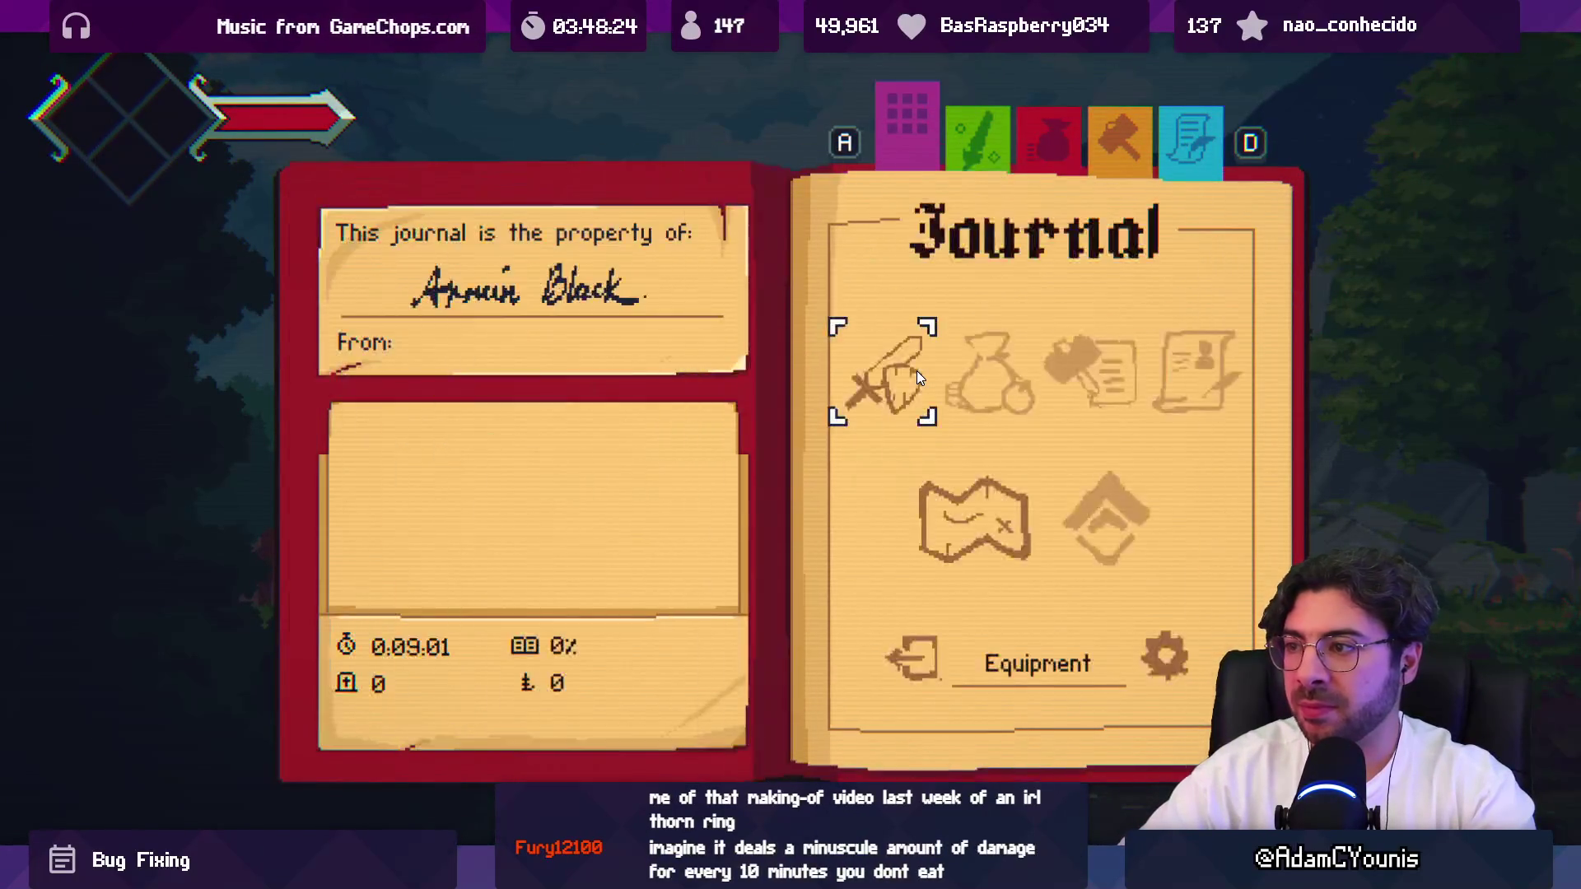
pyautogui.press('Return')
pyautogui.press('Escape')
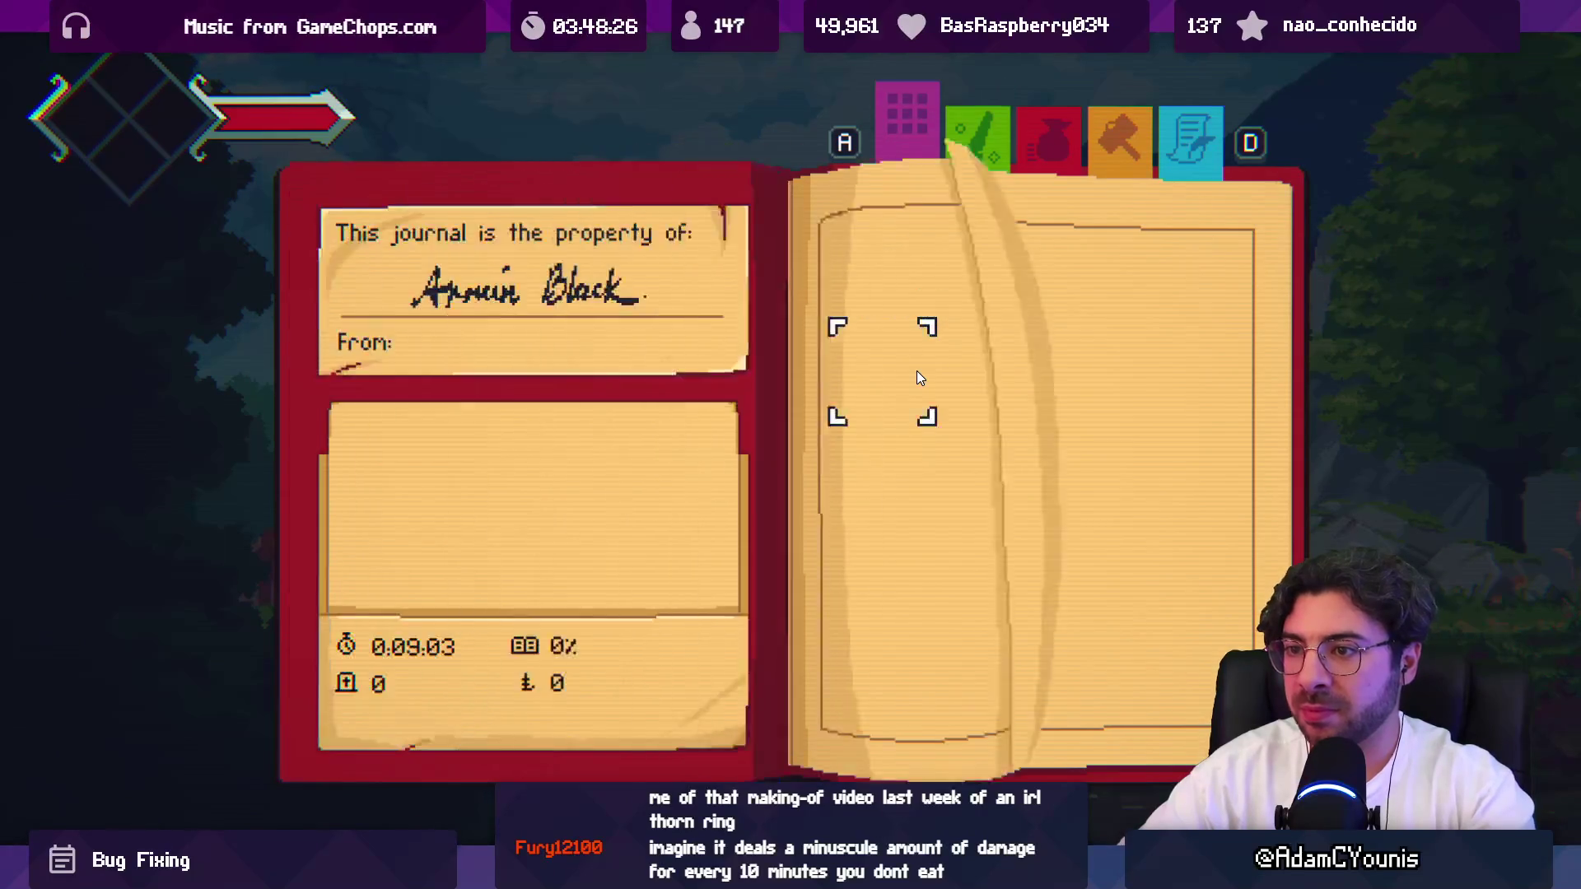
pyautogui.press('`')
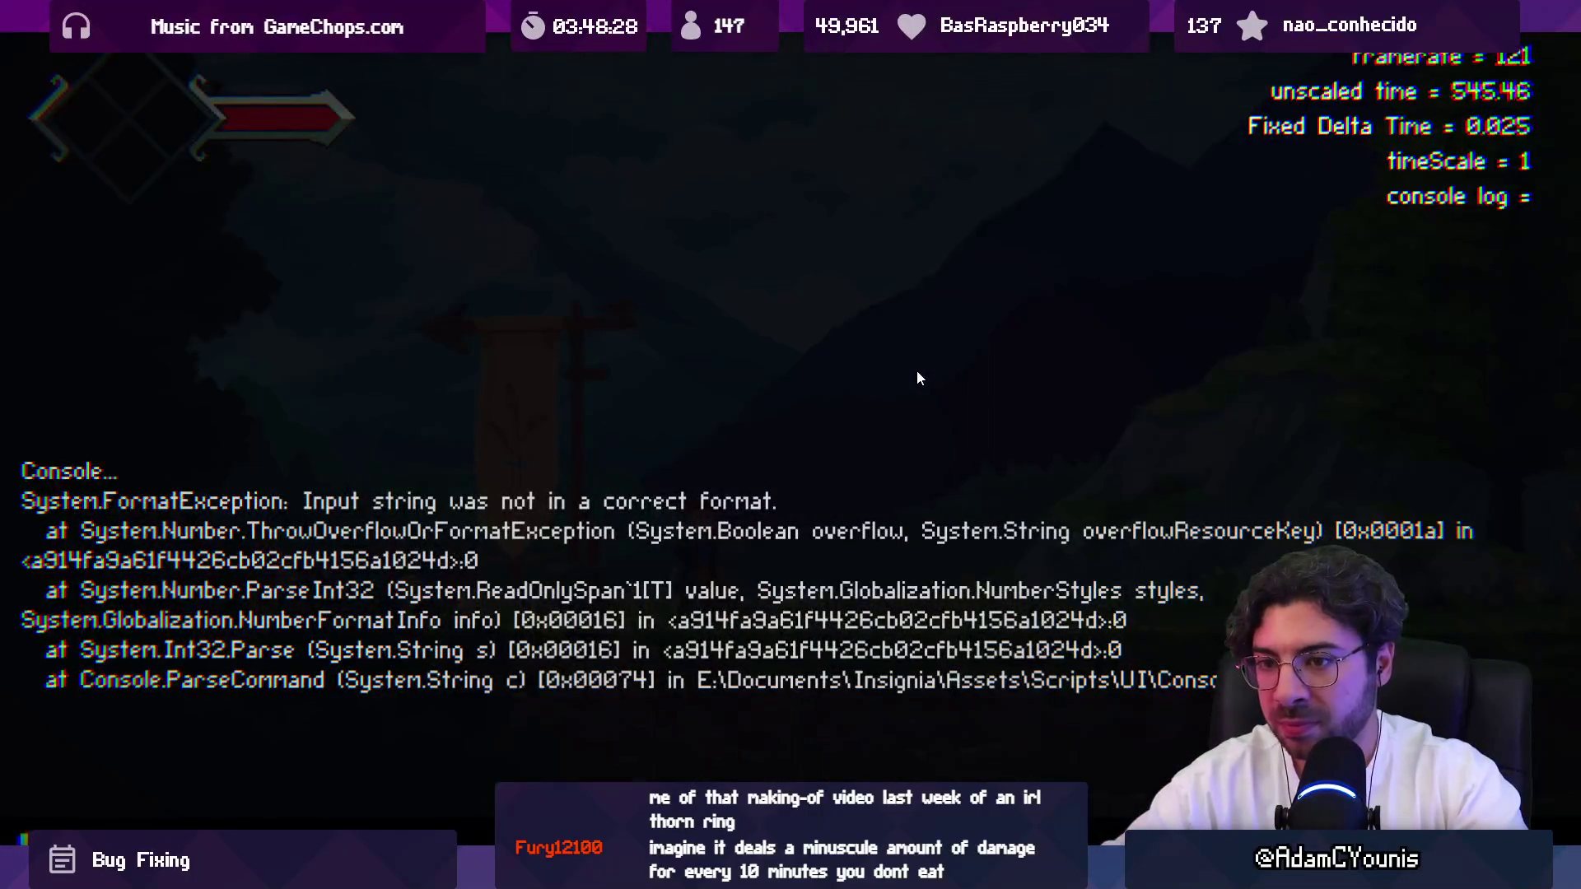
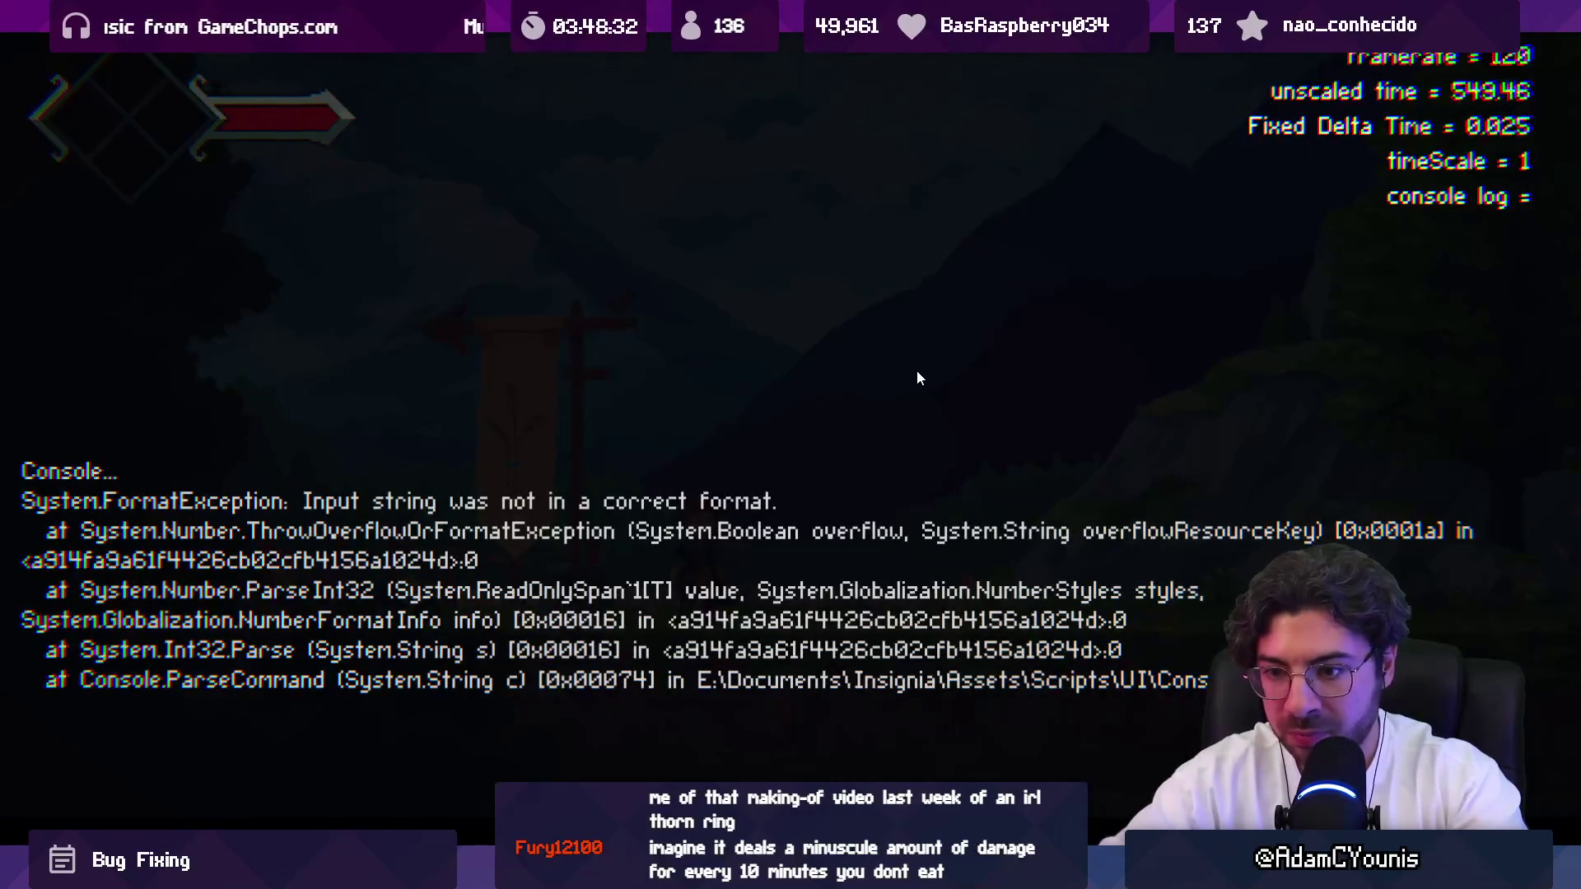
# Close the debug console and equip the Magnet Ring in the empty accessory slot on the Equipment page.
pyautogui.press('`')
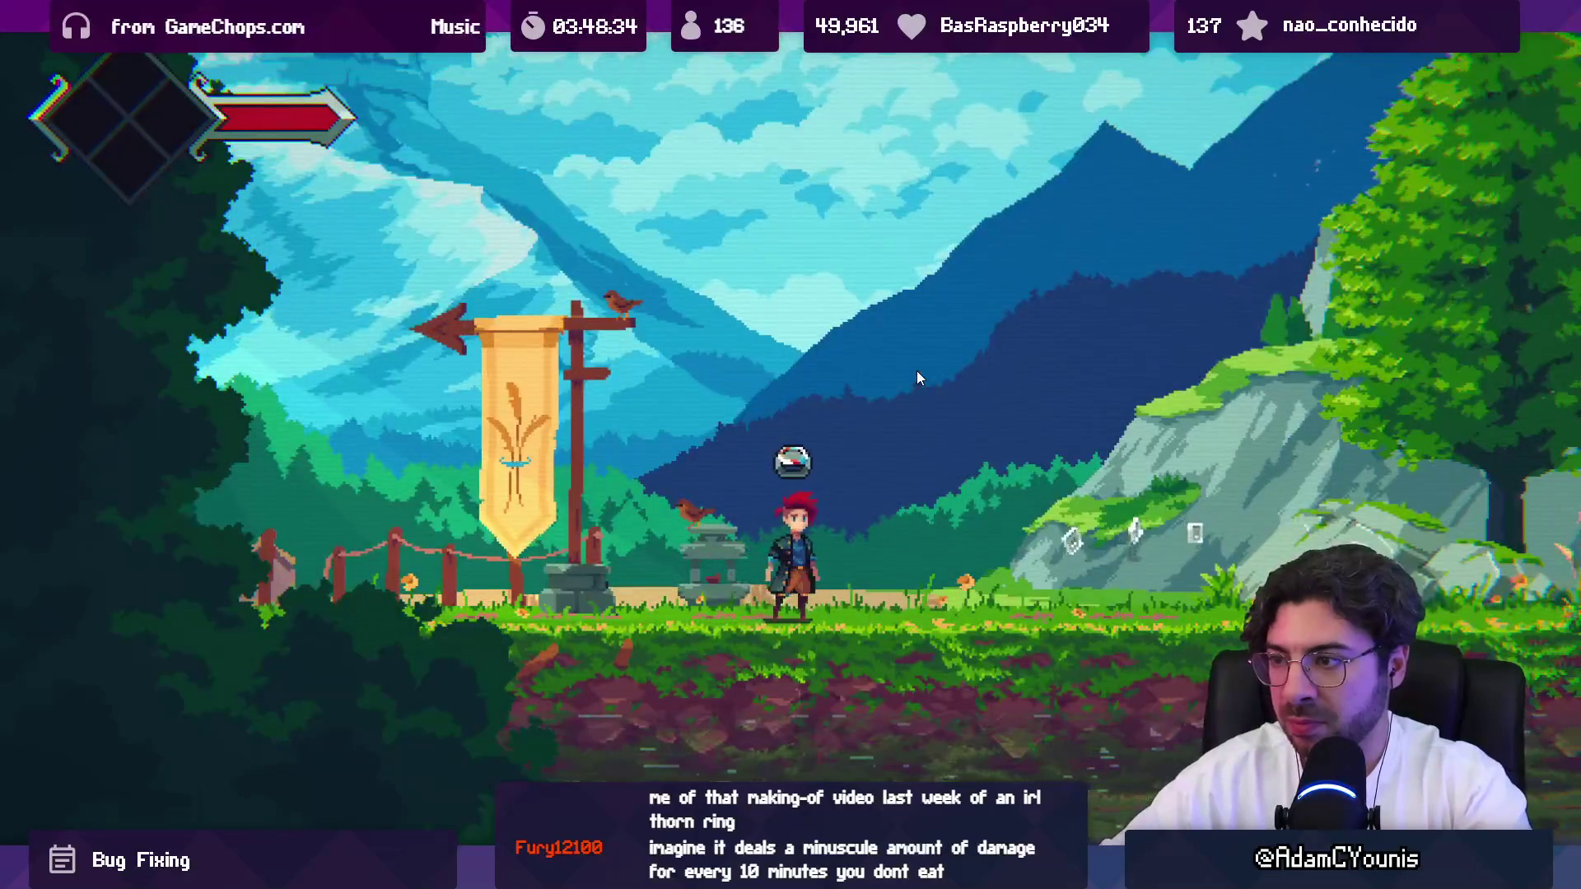
pyautogui.press('Escape')
pyautogui.press('Return')
pyautogui.press('s')
pyautogui.press('Return')
pyautogui.press('Down')
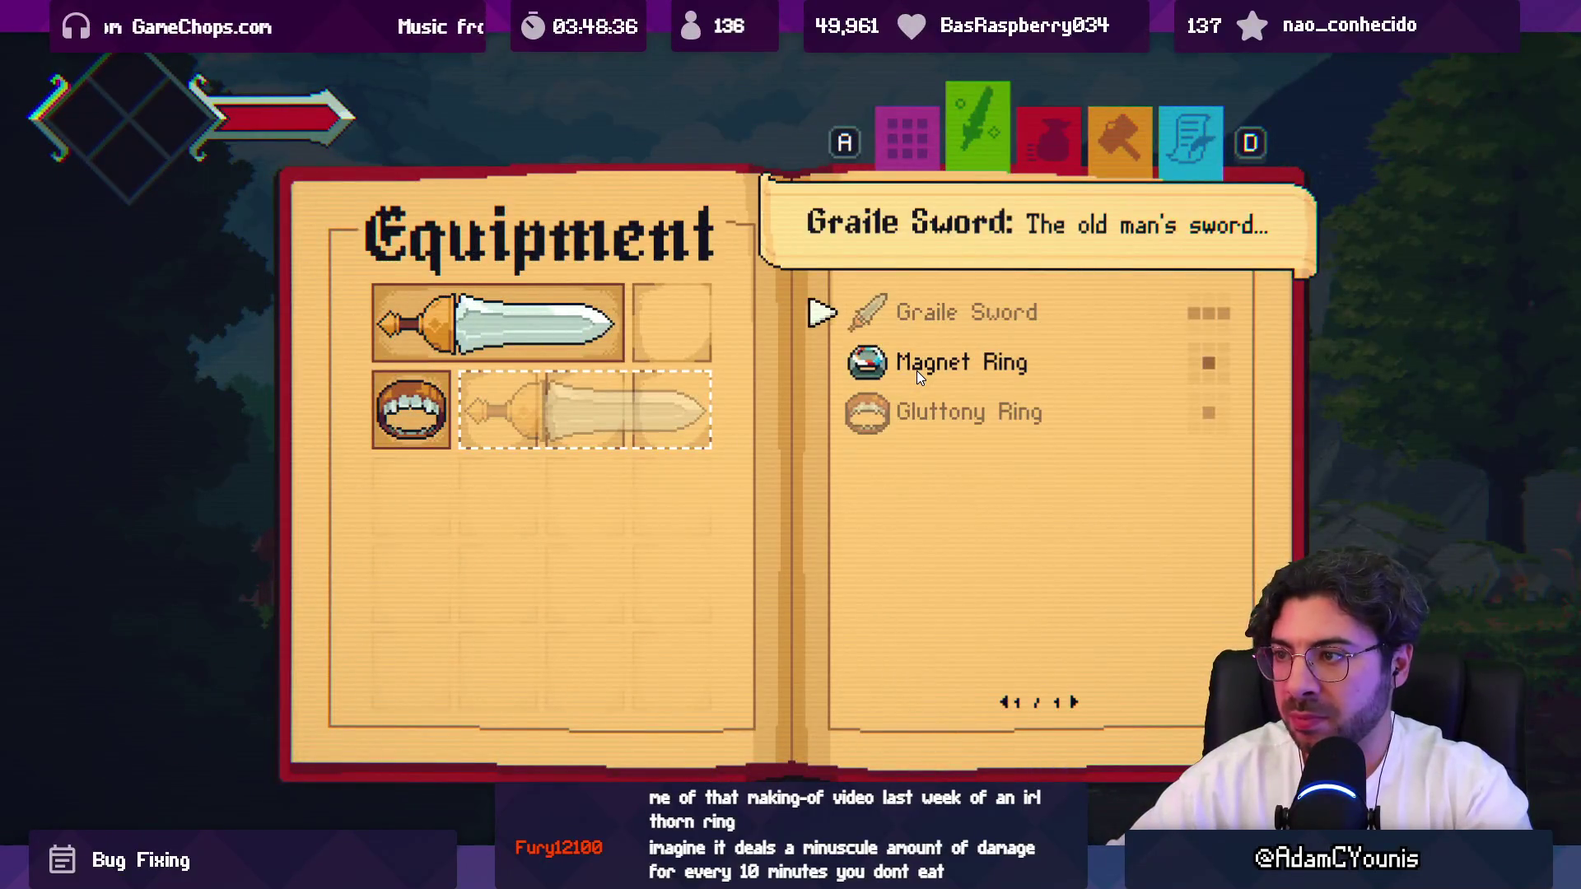
pyautogui.press('Return')
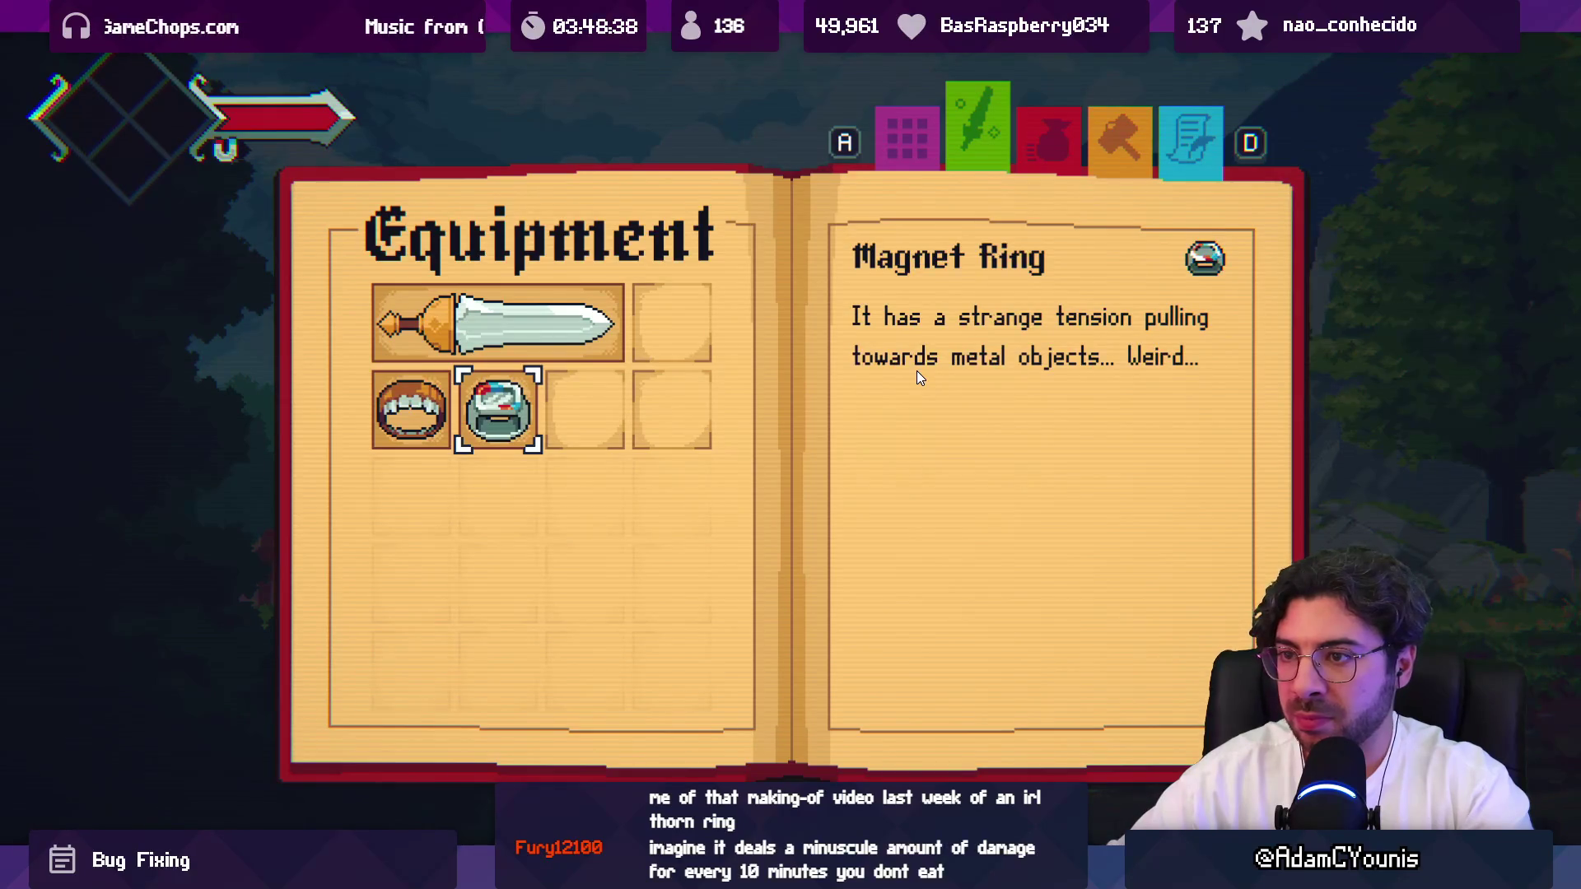
# Equip the Gluttony Ring in the first accessory slot beside the Magnet Ring.
pyautogui.press('Left')
pyautogui.press('Right')
pyautogui.press('Right')
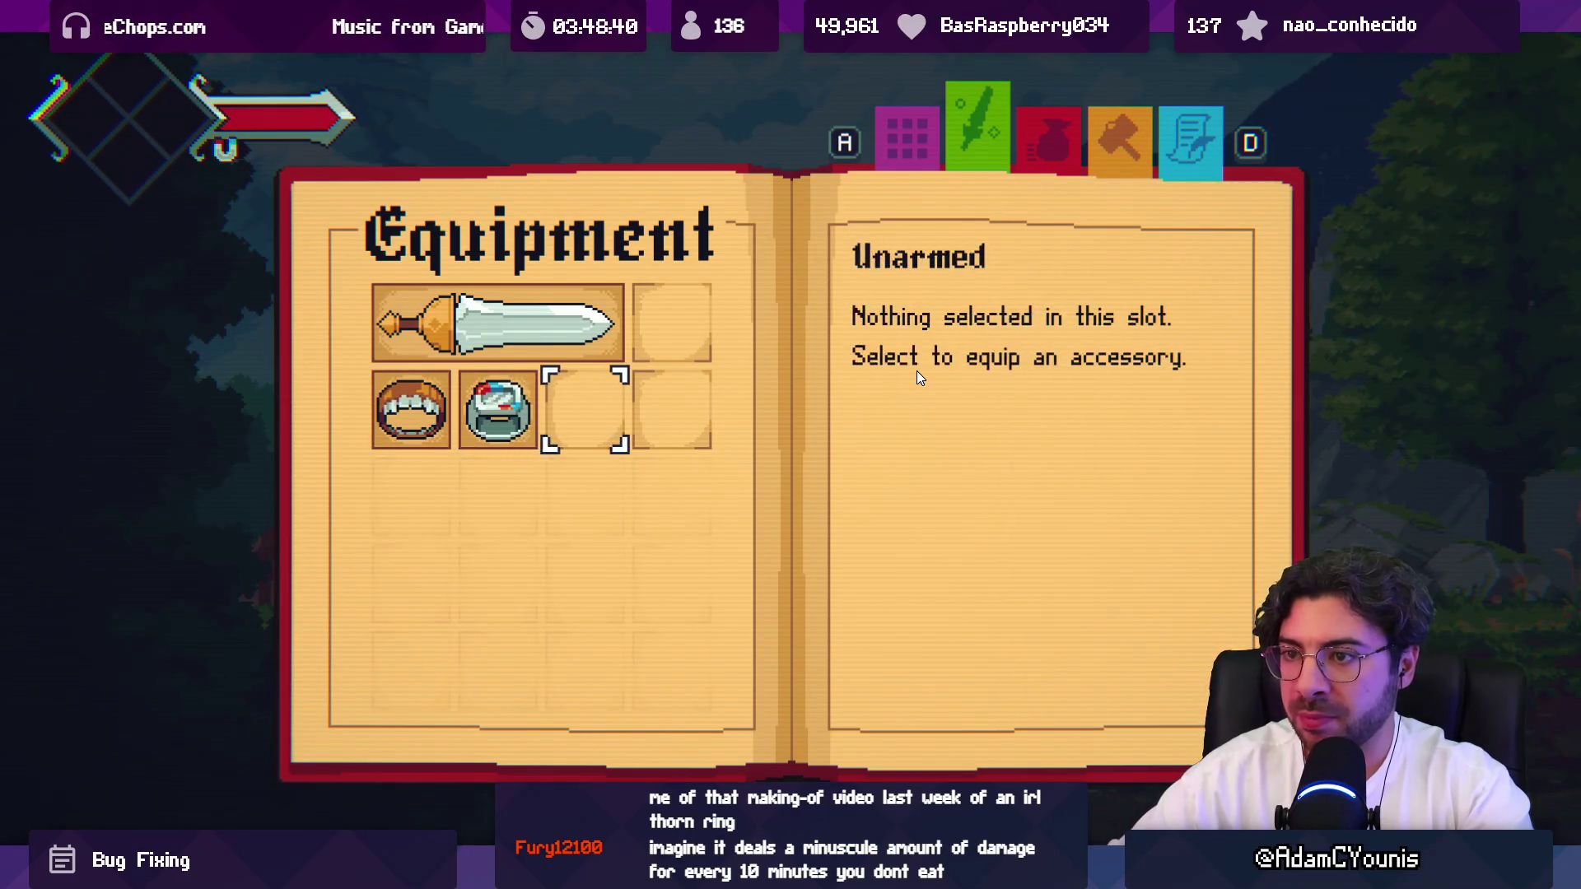
pyautogui.press('Left')
pyautogui.press('Left')
pyautogui.press('Return')
pyautogui.press('Up')
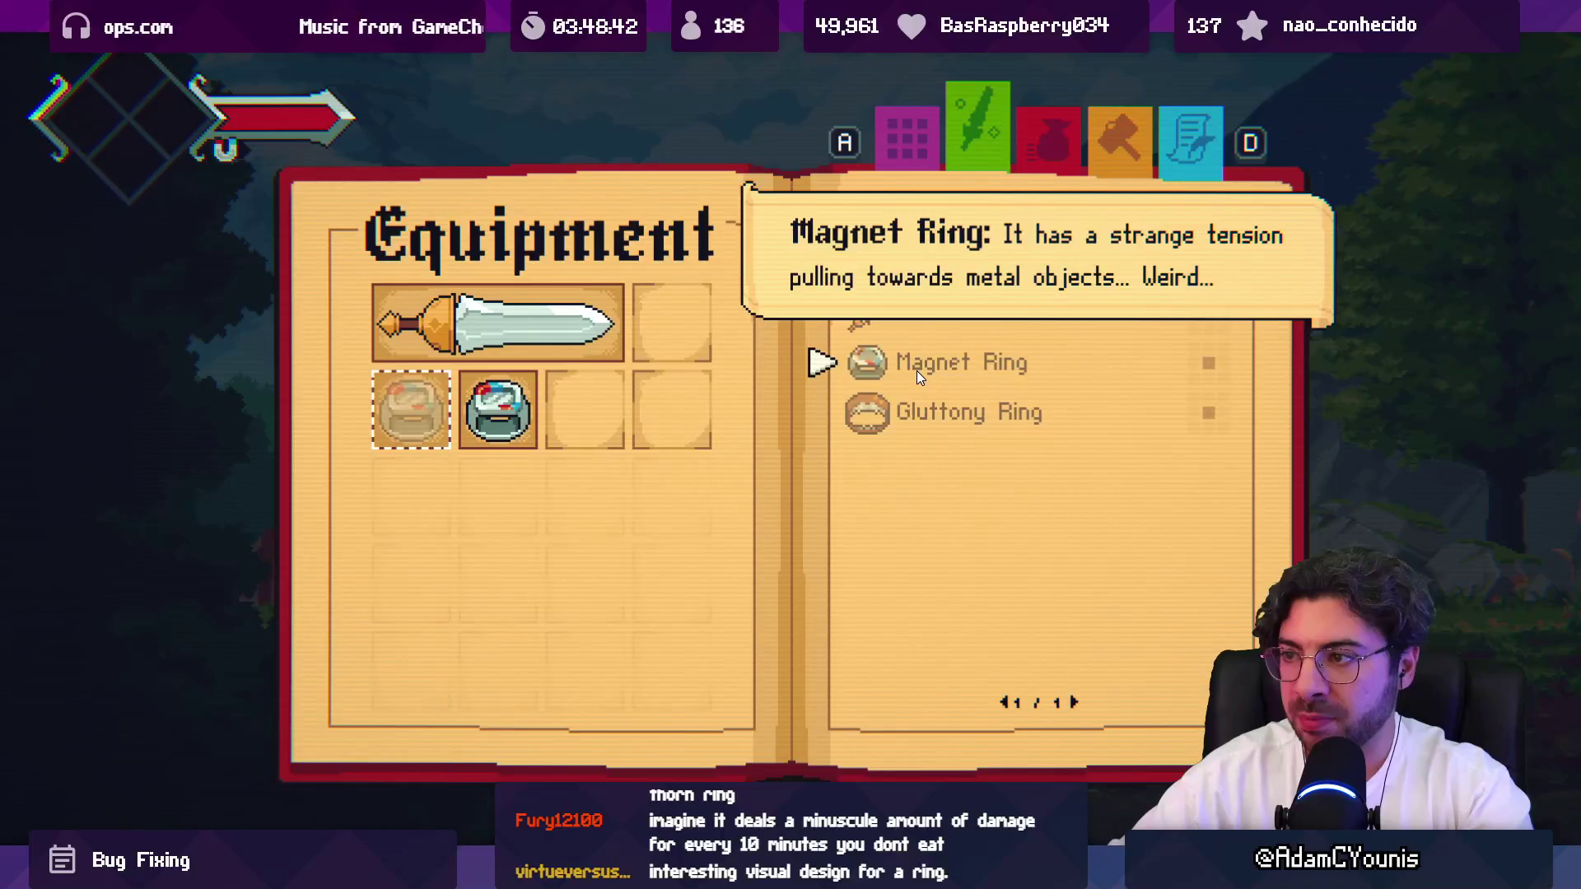
pyautogui.press('Down')
pyautogui.press('Return')
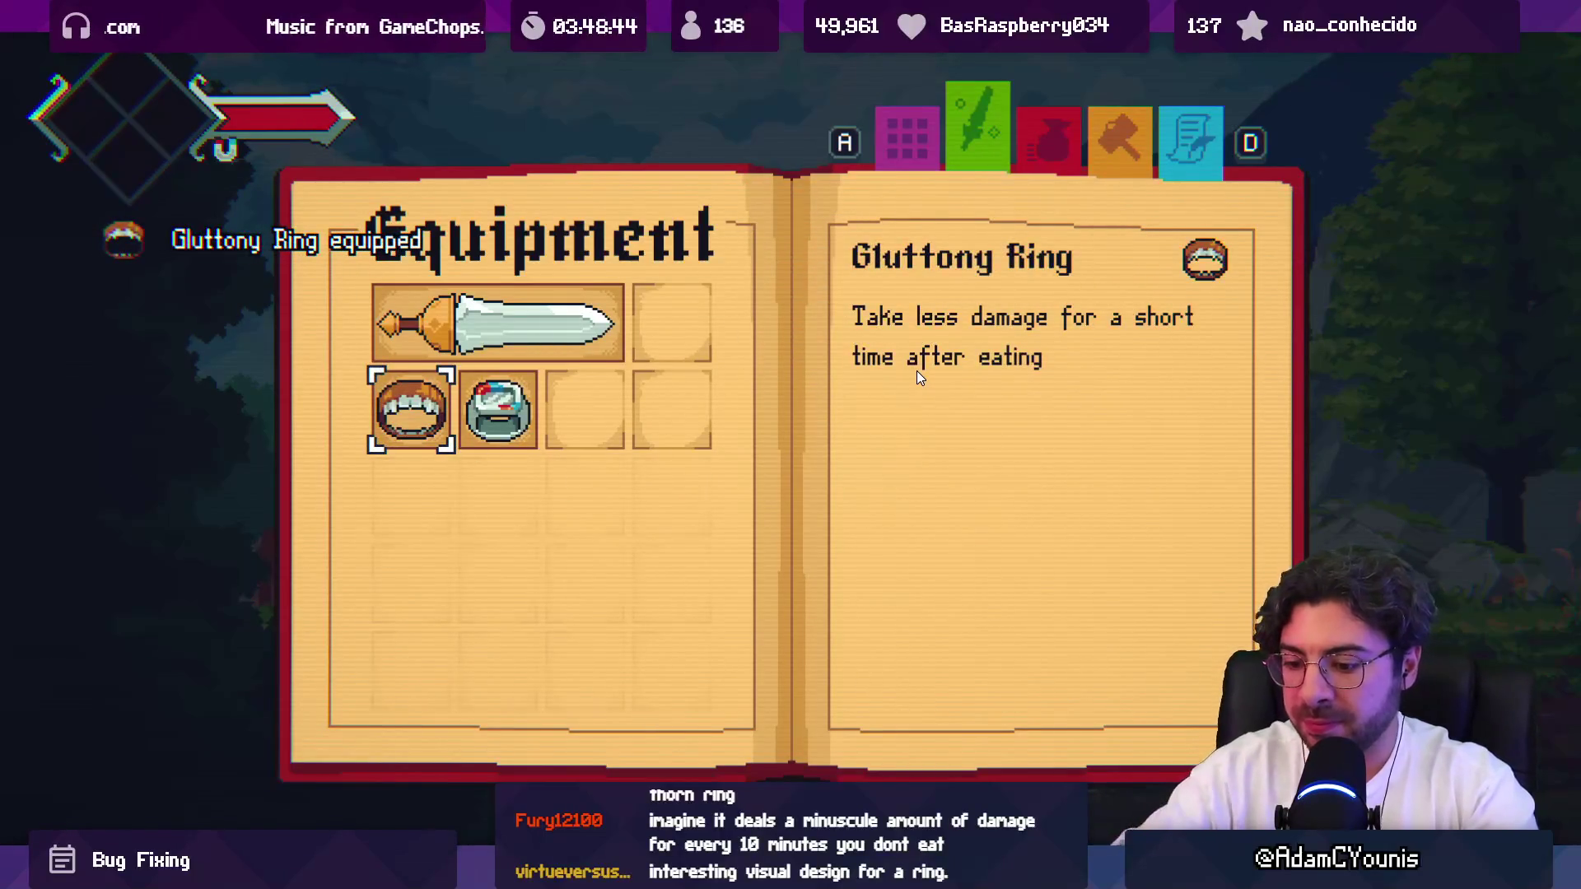
pyautogui.press('e')
pyautogui.scroll(3, 774, 332)
pyautogui.press('m')
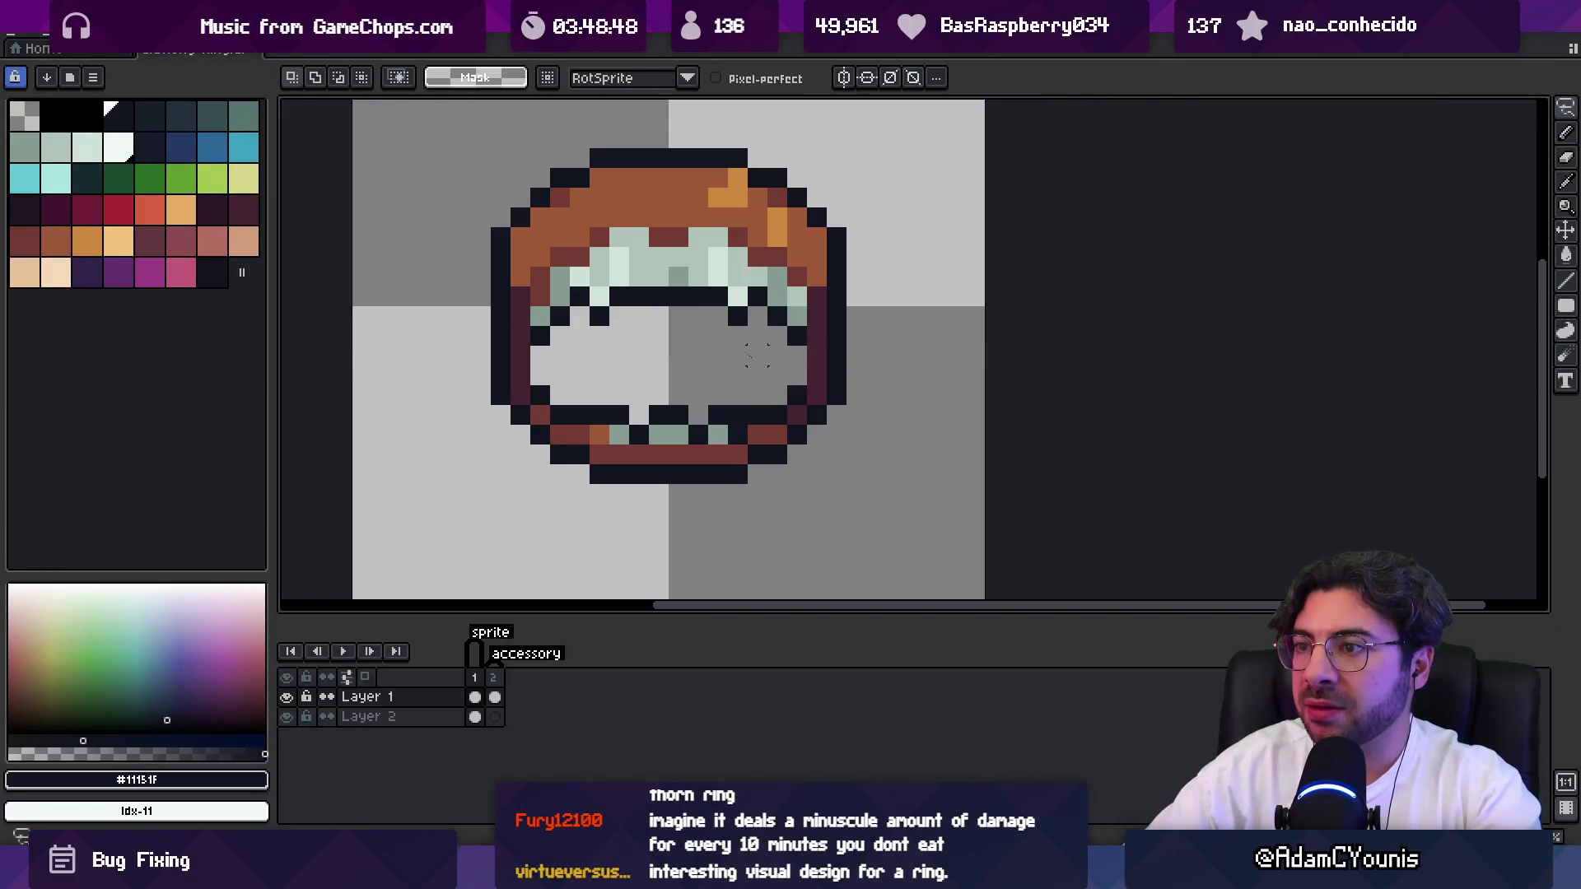
pyautogui.moveTo(460, 157)
pyautogui.mouseDown()
pyautogui.moveTo(461, 403)
pyautogui.moveTo(497, 476)
pyautogui.moveTo(579, 484)
pyautogui.moveTo(580, 346)
pyautogui.mouseUp()
pyautogui.scroll(-3, 597, 346)
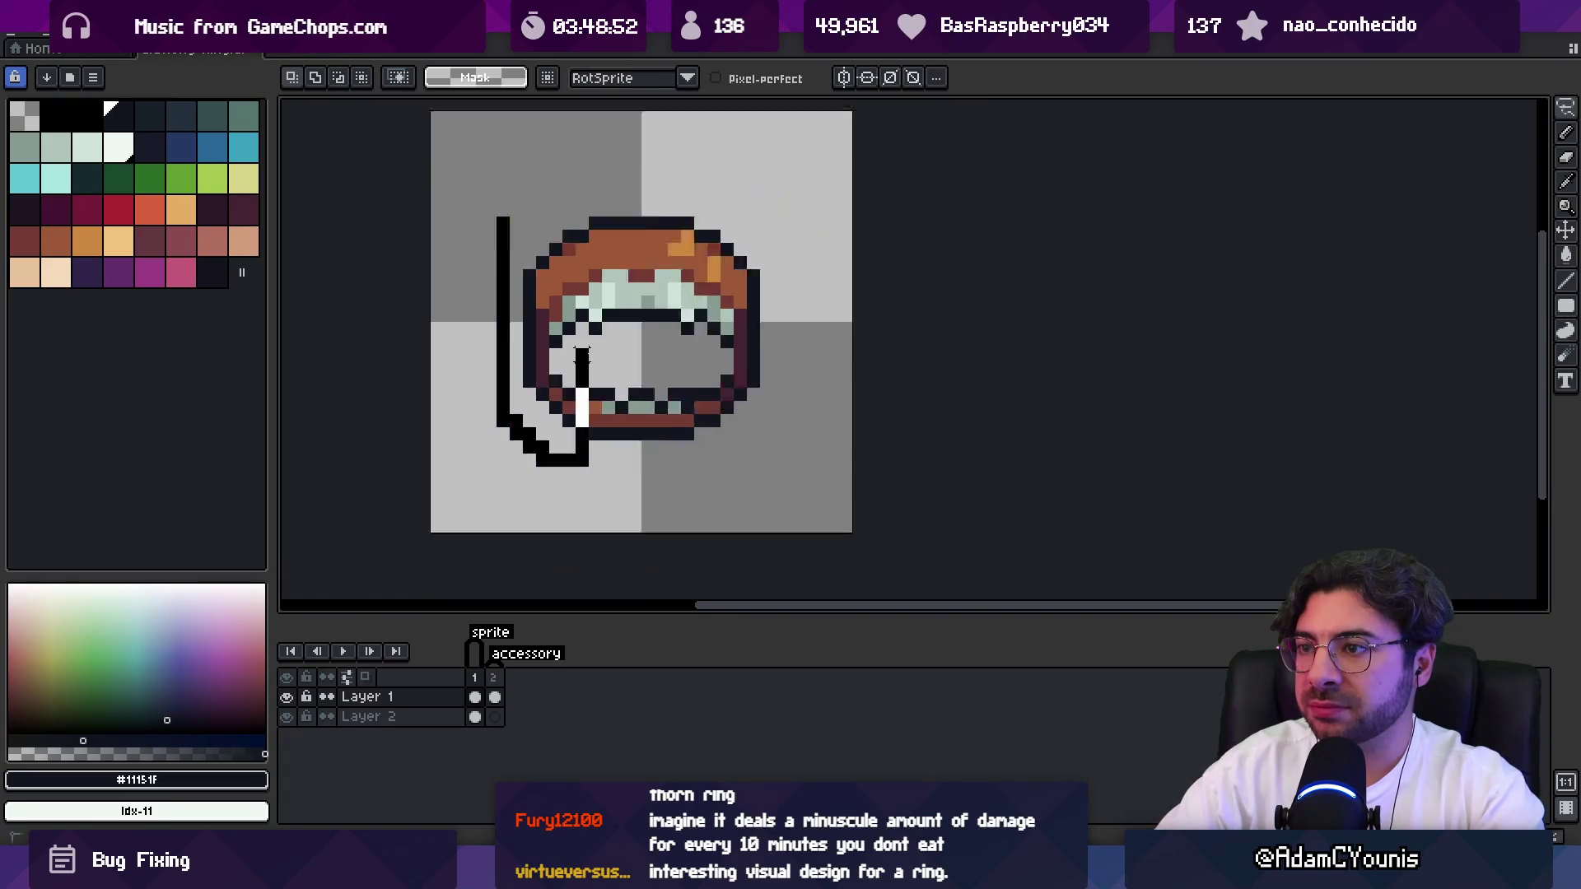
pyautogui.hotkey('ctrl', 'z')
pyautogui.hotkey('ctrl', 'z')
pyautogui.scroll(2, 626, 345)
pyautogui.moveTo(585, 275)
pyautogui.mouseDown()
pyautogui.moveTo(562, 433)
pyautogui.moveTo(628, 430)
pyautogui.mouseUp()
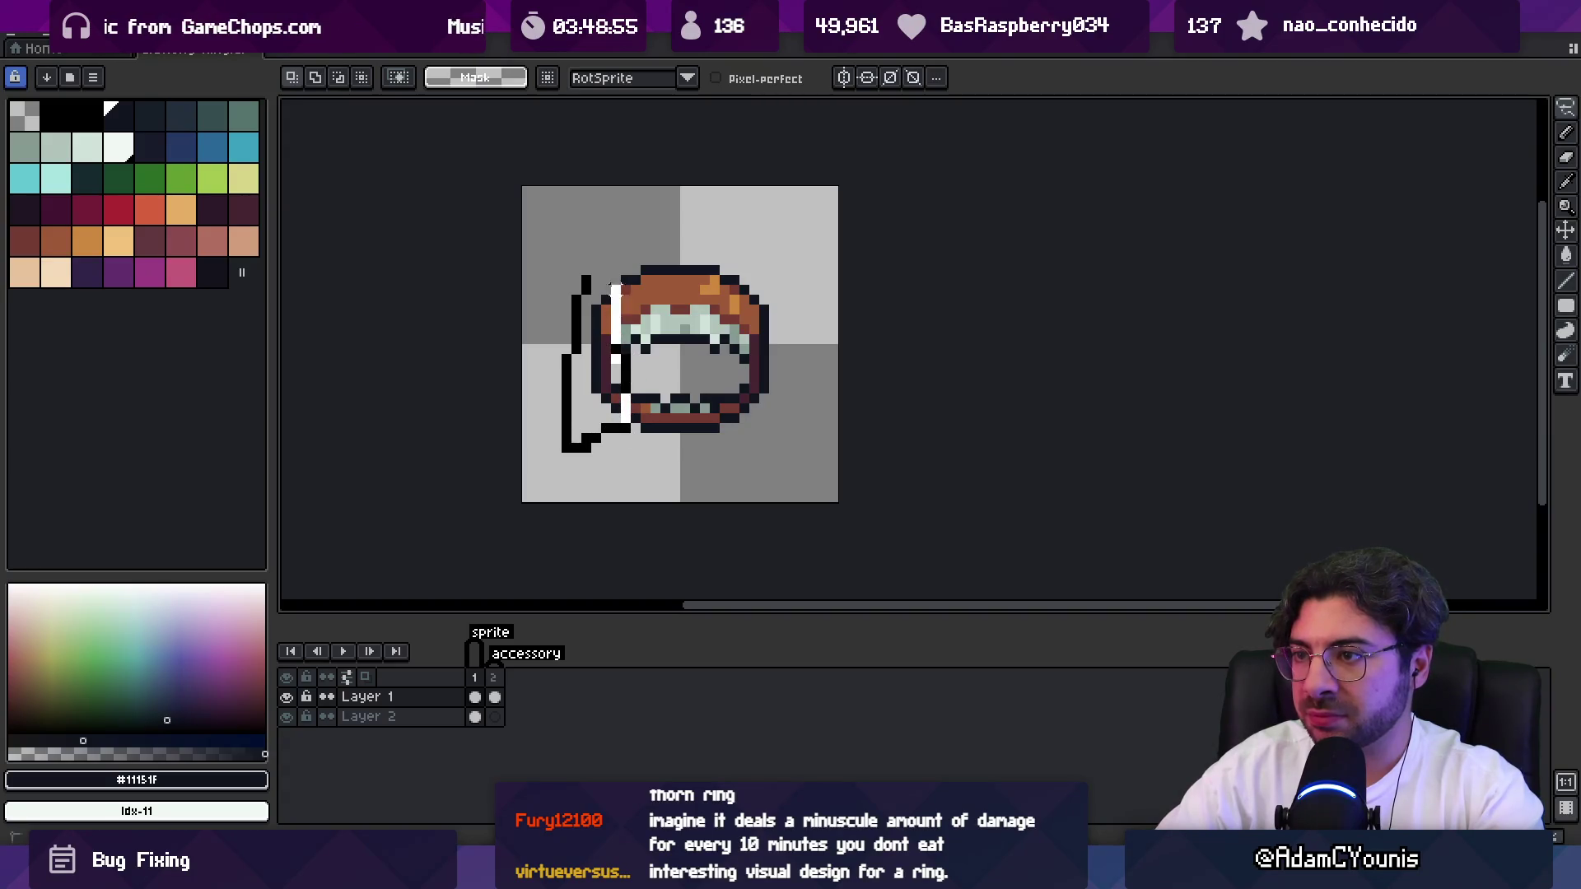
pyautogui.moveTo(618, 289); pyautogui.dragTo(565, 353)
pyautogui.press('v')
pyautogui.press('q')
pyautogui.hotkey('ctrl', 'd')
pyautogui.moveTo(594, 276); pyautogui.dragTo(605, 418)
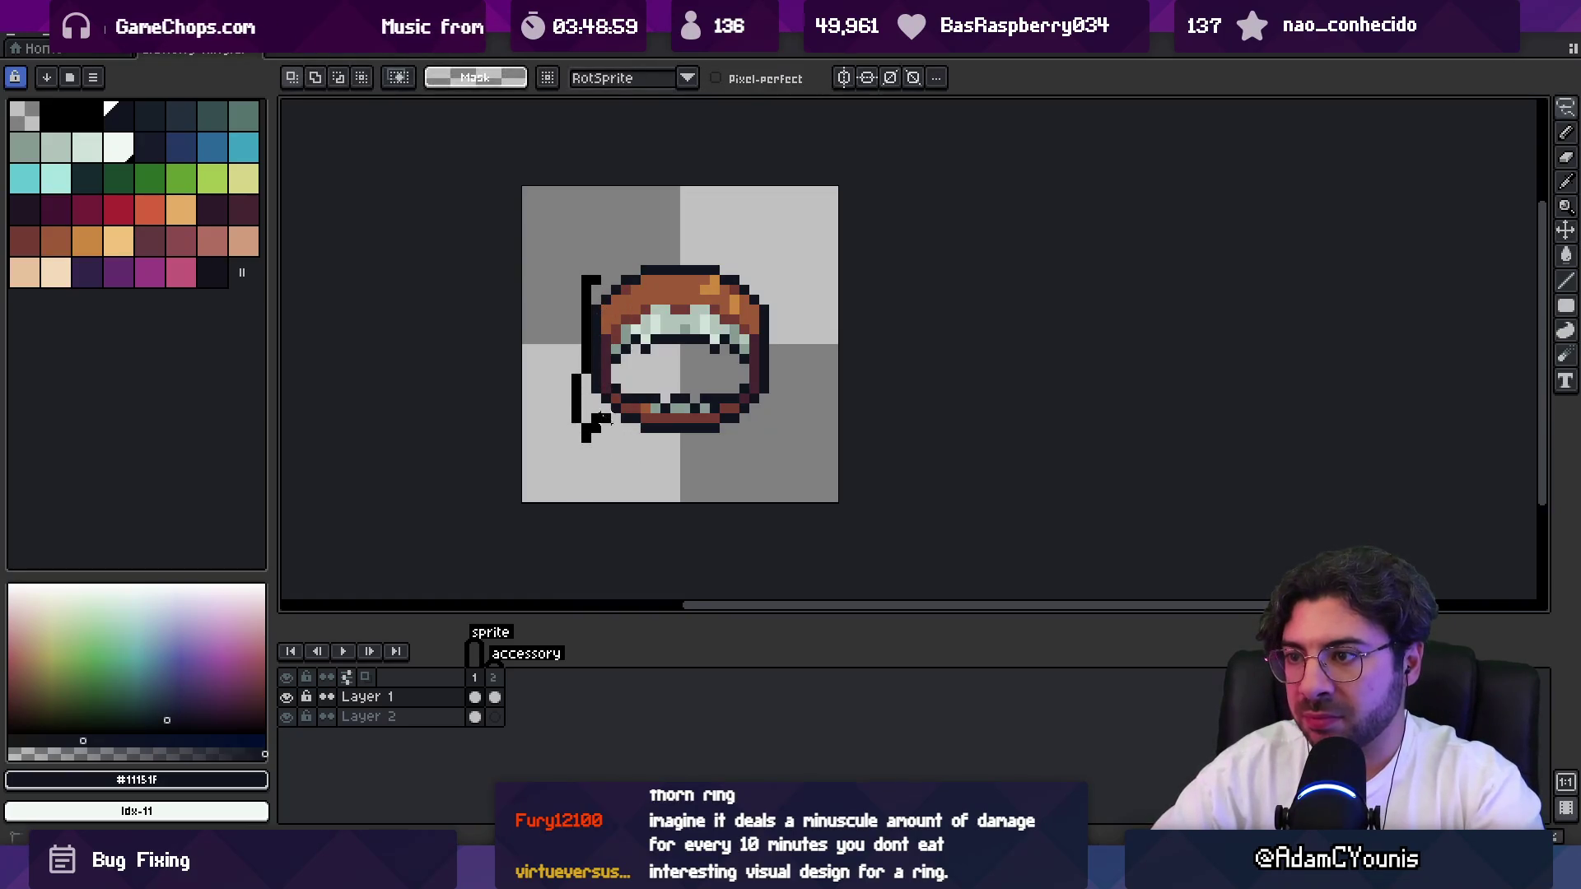
pyautogui.moveTo(612, 362); pyautogui.dragTo(597, 280)
pyautogui.hotkey('ctrl', 'd')
pyautogui.moveTo(764, 296); pyautogui.dragTo(763, 420)
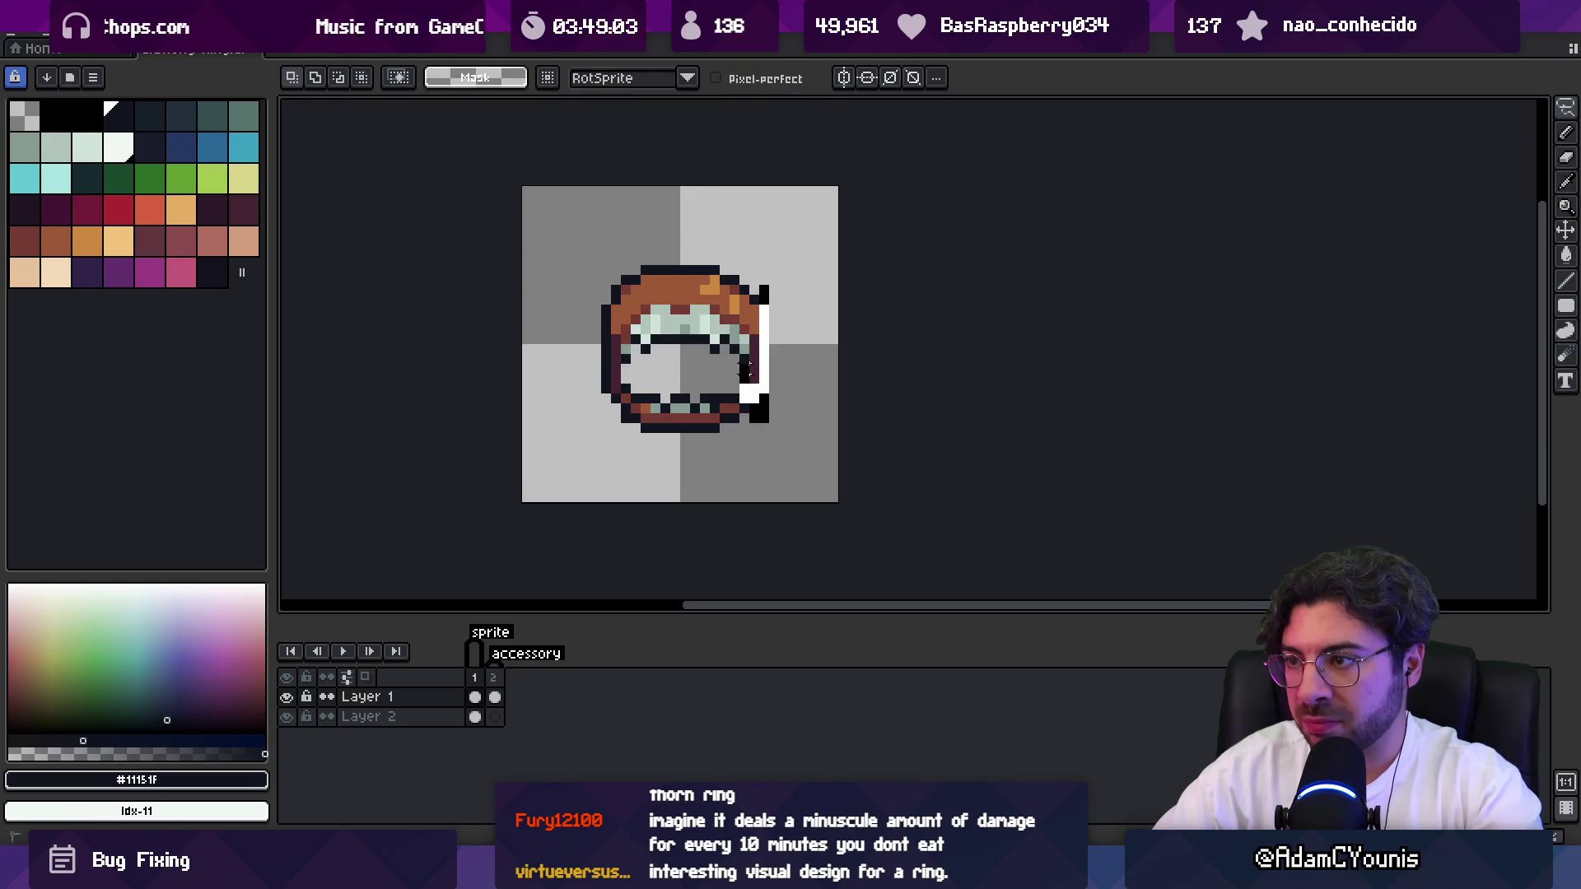
pyautogui.moveTo(768, 296); pyautogui.dragTo(766, 292)
pyautogui.hotkey('ctrl', 'd')
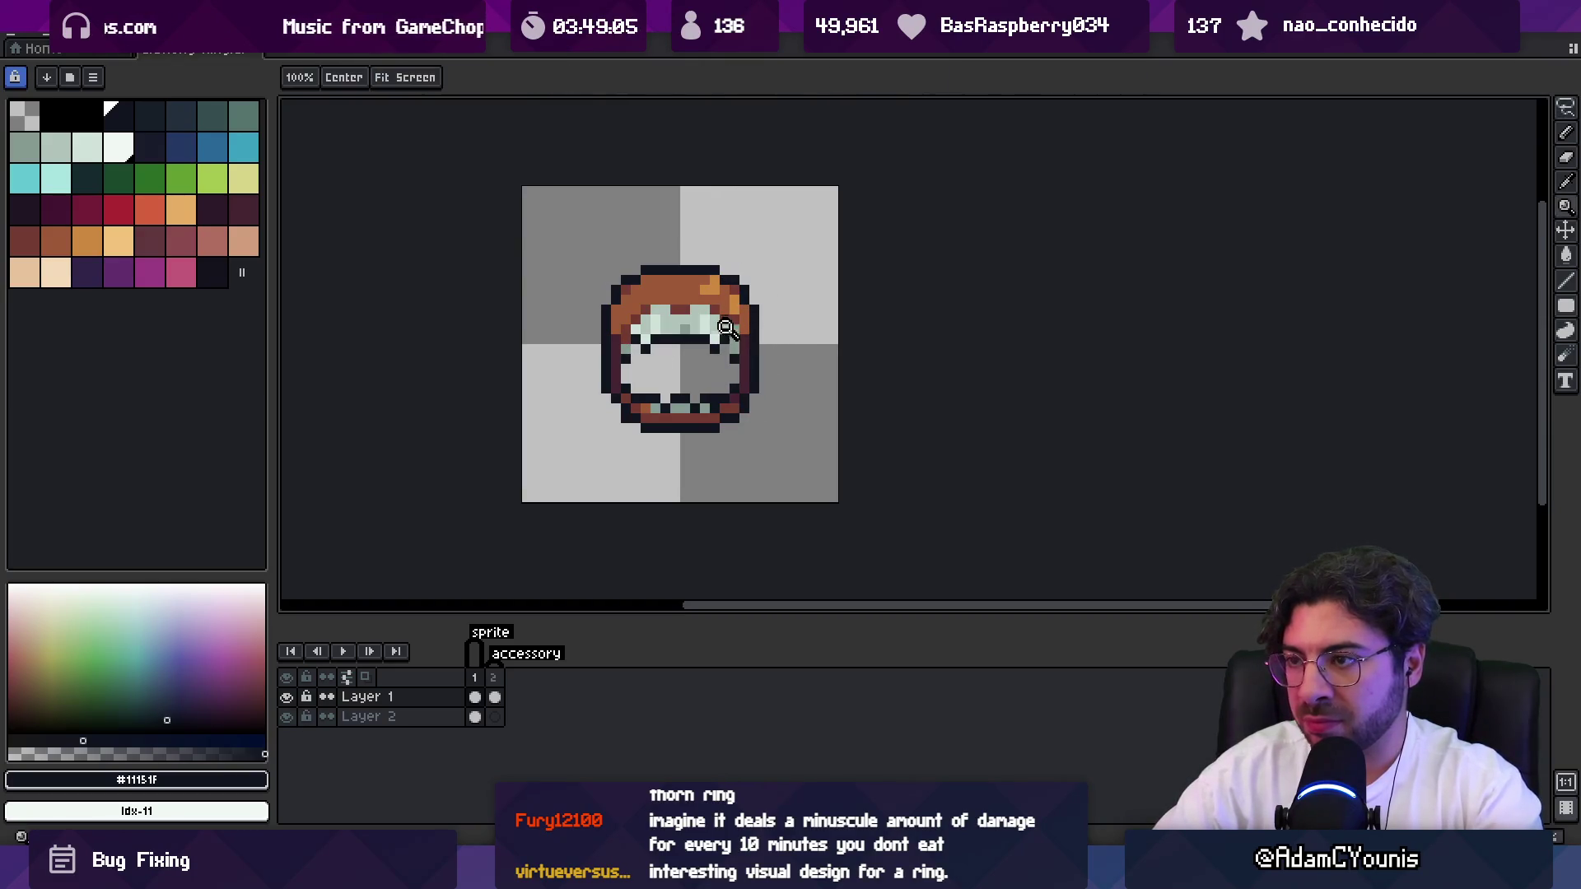
pyautogui.moveTo(585, 388)
pyautogui.mouseDown()
pyautogui.moveTo(791, 387)
pyautogui.moveTo(586, 469)
pyautogui.mouseUp()
pyautogui.moveTo(684, 378); pyautogui.dragTo(694, 369)
pyautogui.hotkey('ctrl', 'd')
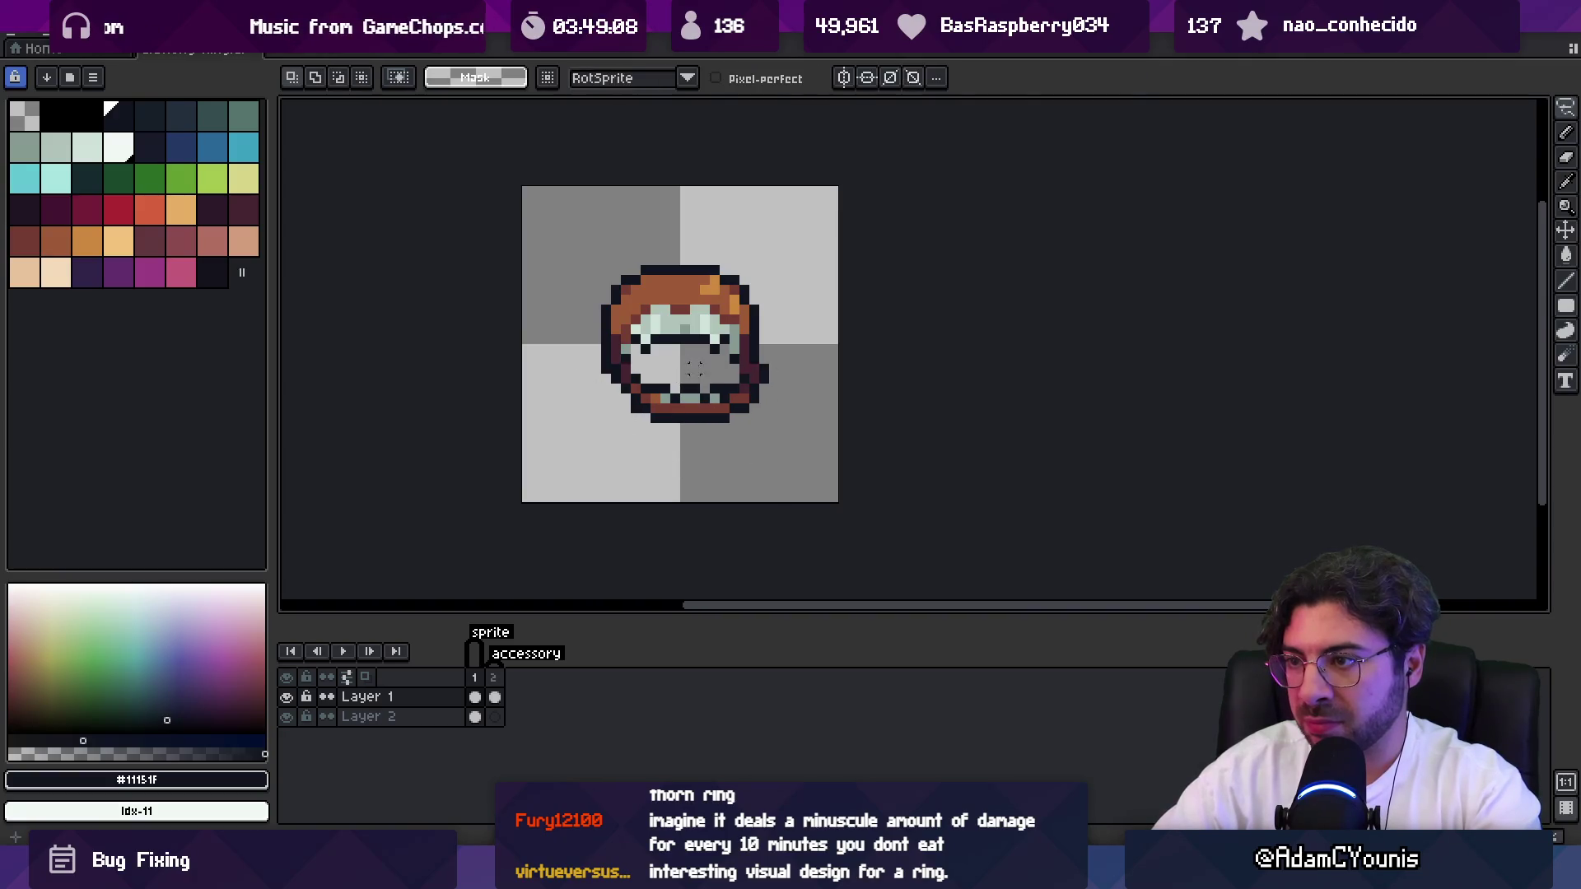
pyautogui.hotkey('ctrl', 'z')
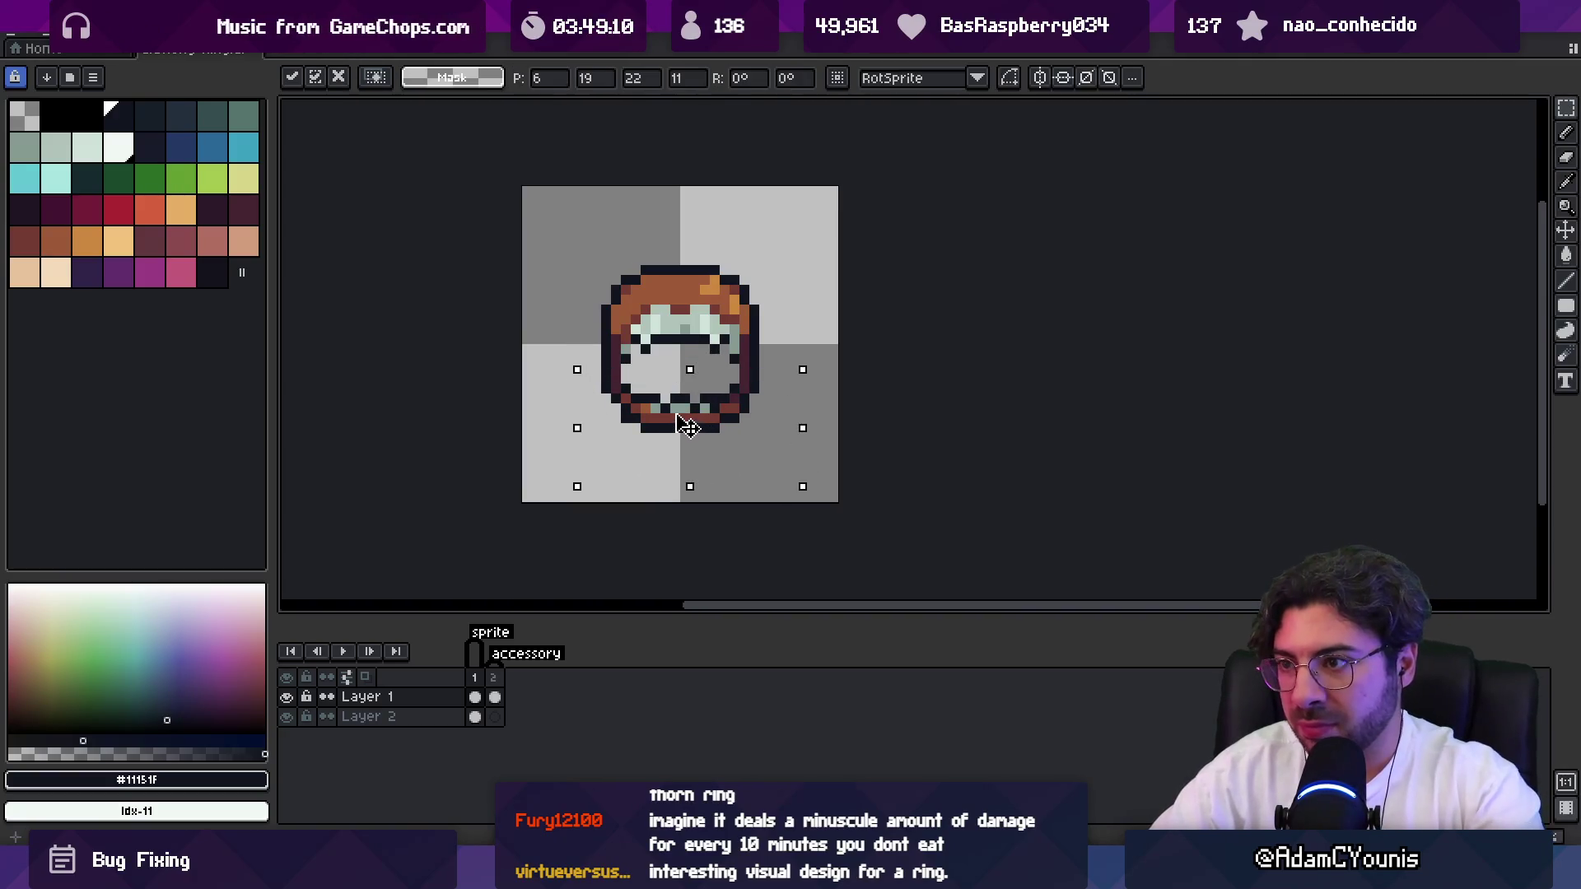
pyautogui.hotkey('ctrl', 'd')
pyautogui.press('b')
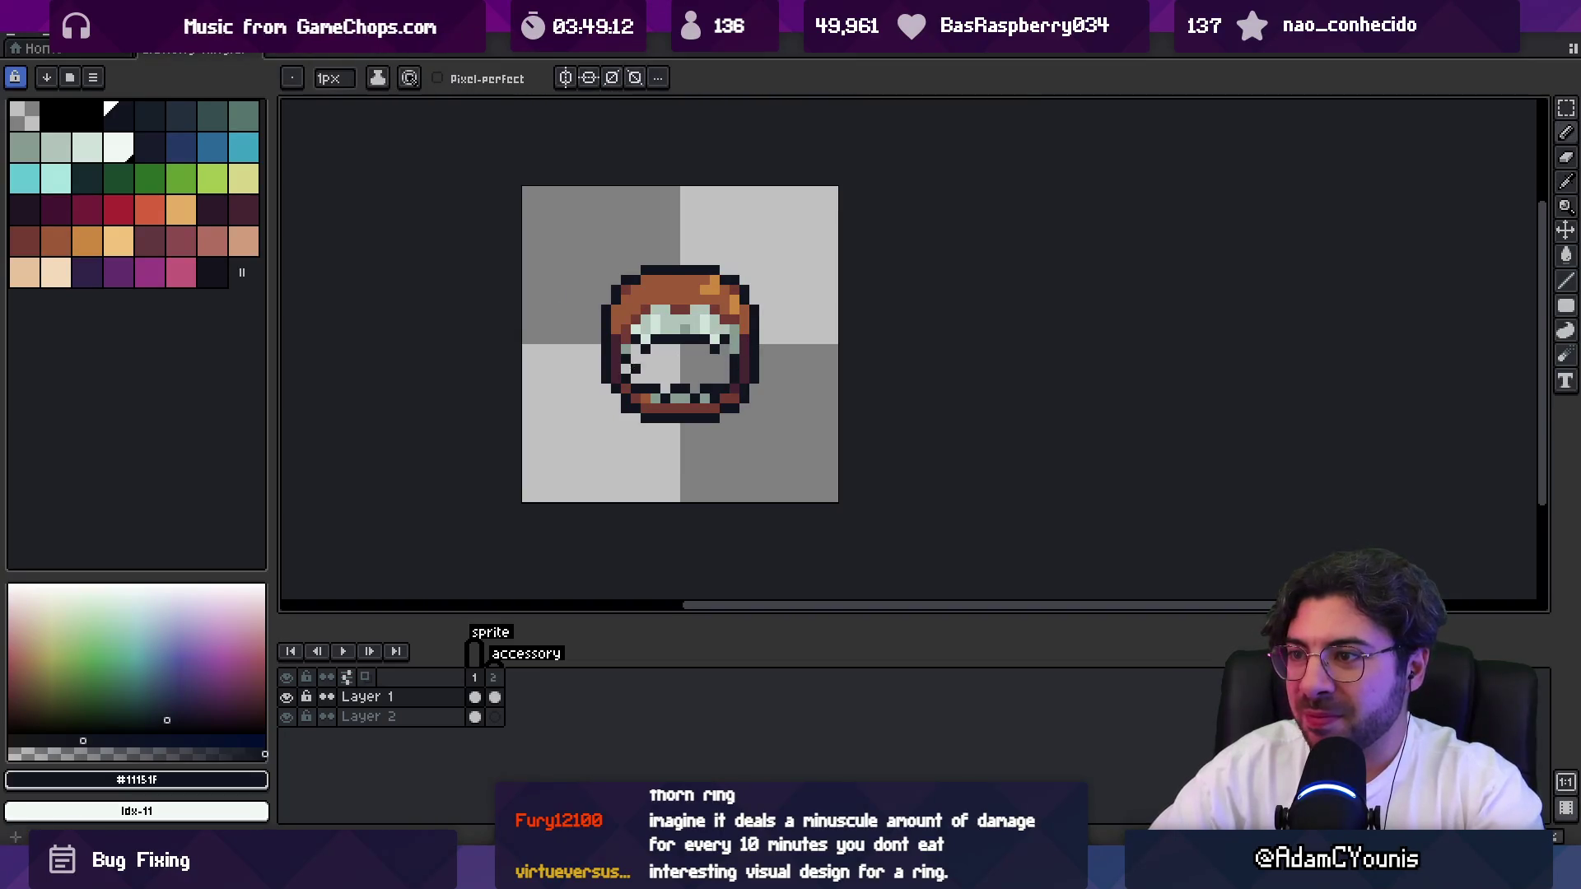
pyautogui.press('z')
pyautogui.scroll(-8, 629, 363)
pyautogui.scroll(6, 699, 346)
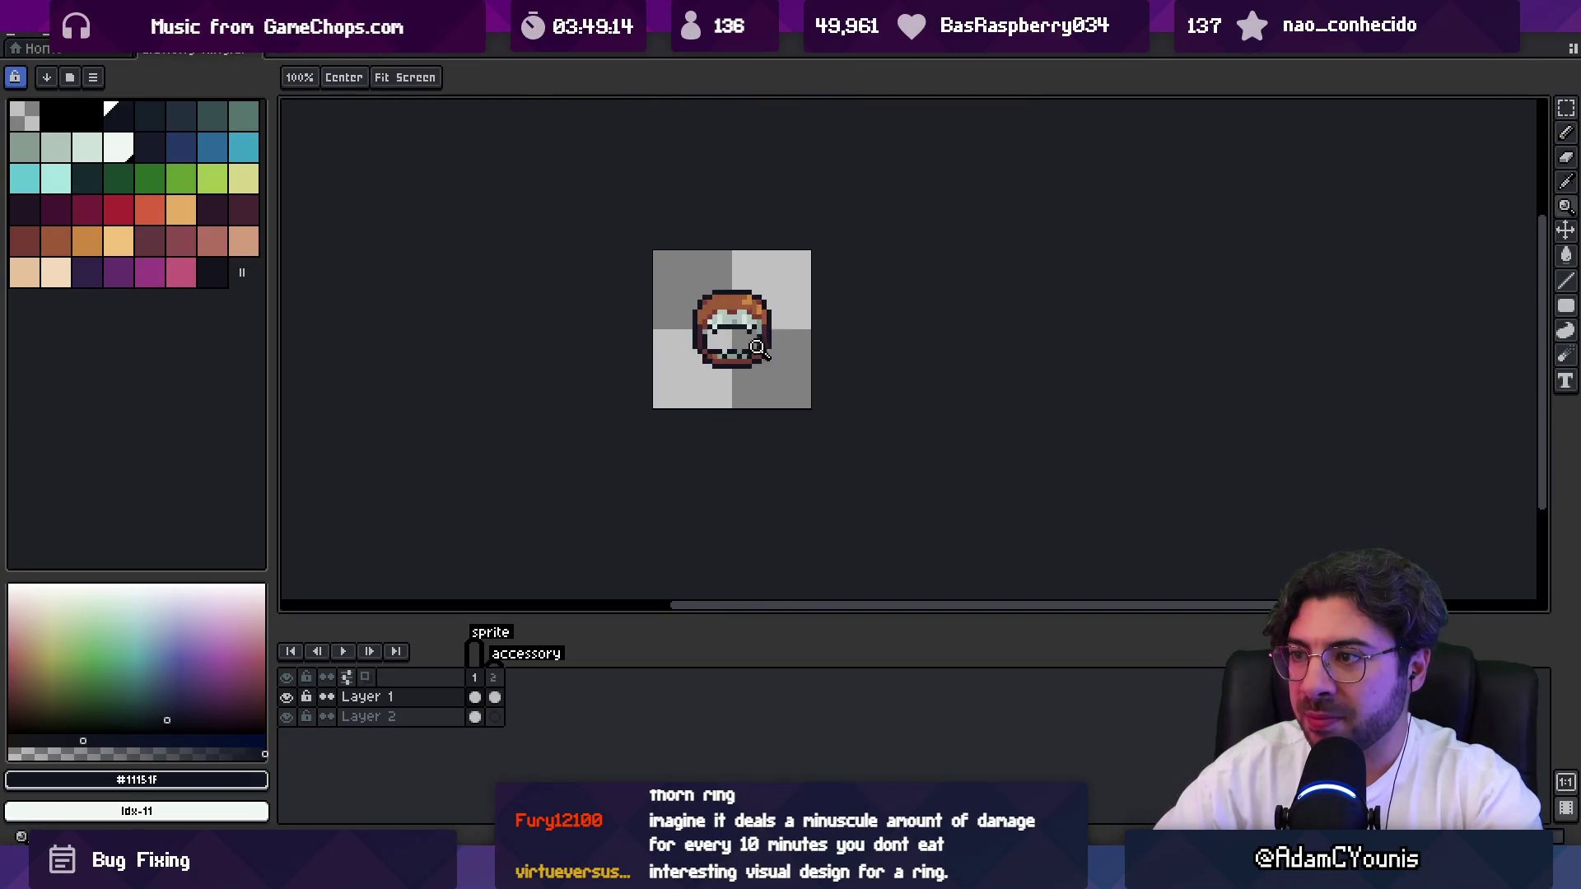
pyautogui.scroll(3, 755, 347)
# Sample the rim's dark red and the dark outline colour, zooming out to check the sprite.
pyautogui.press('b')
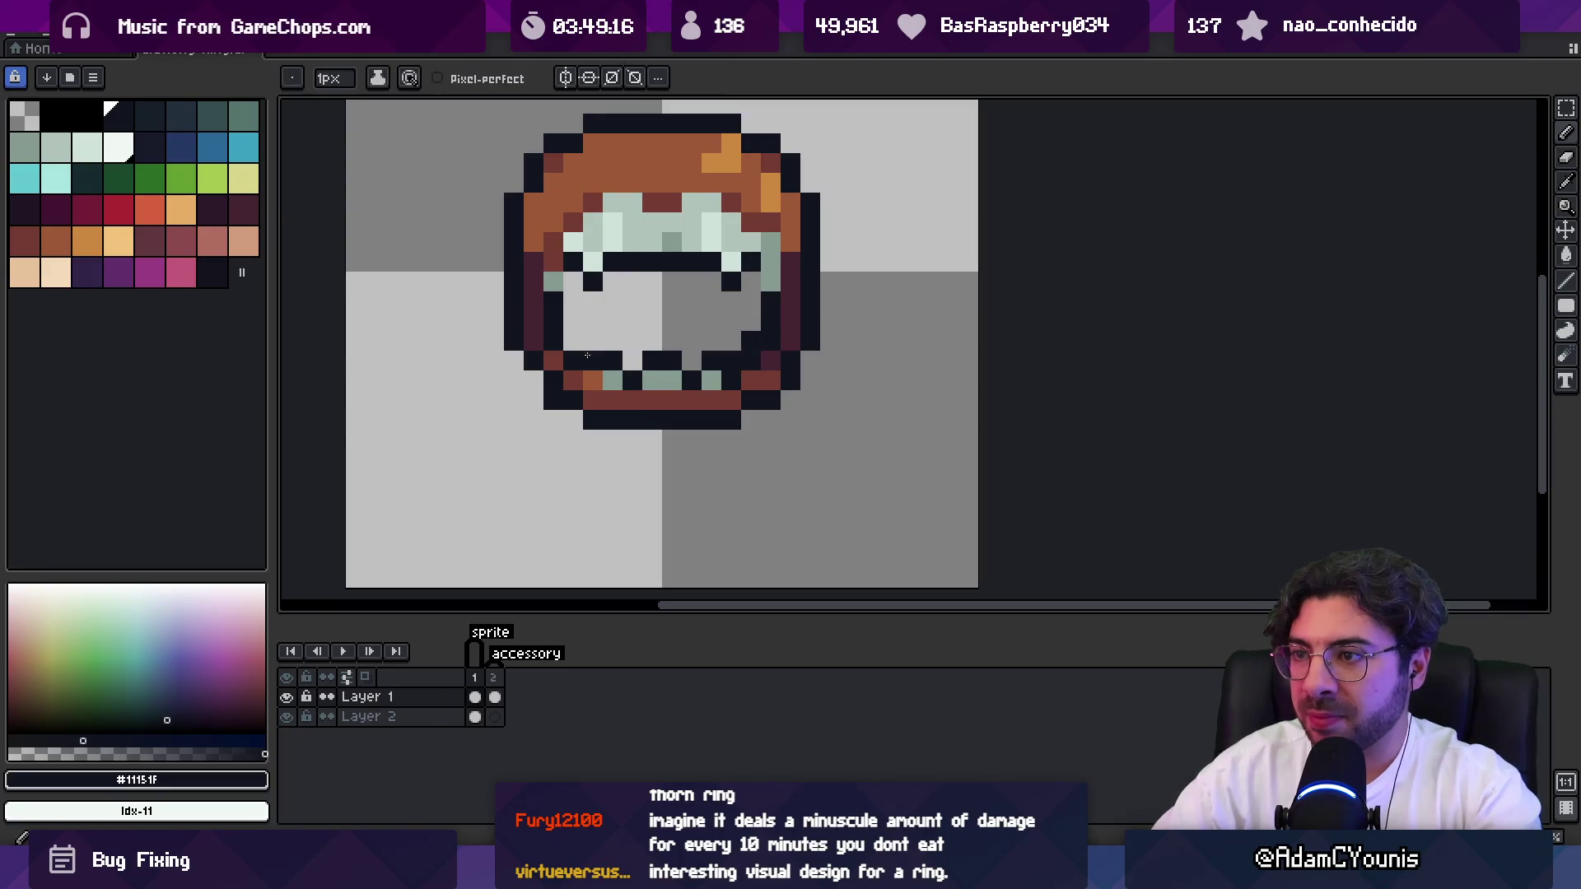
pyautogui.press('o')
pyautogui.click(761, 379)
pyautogui.press('e')
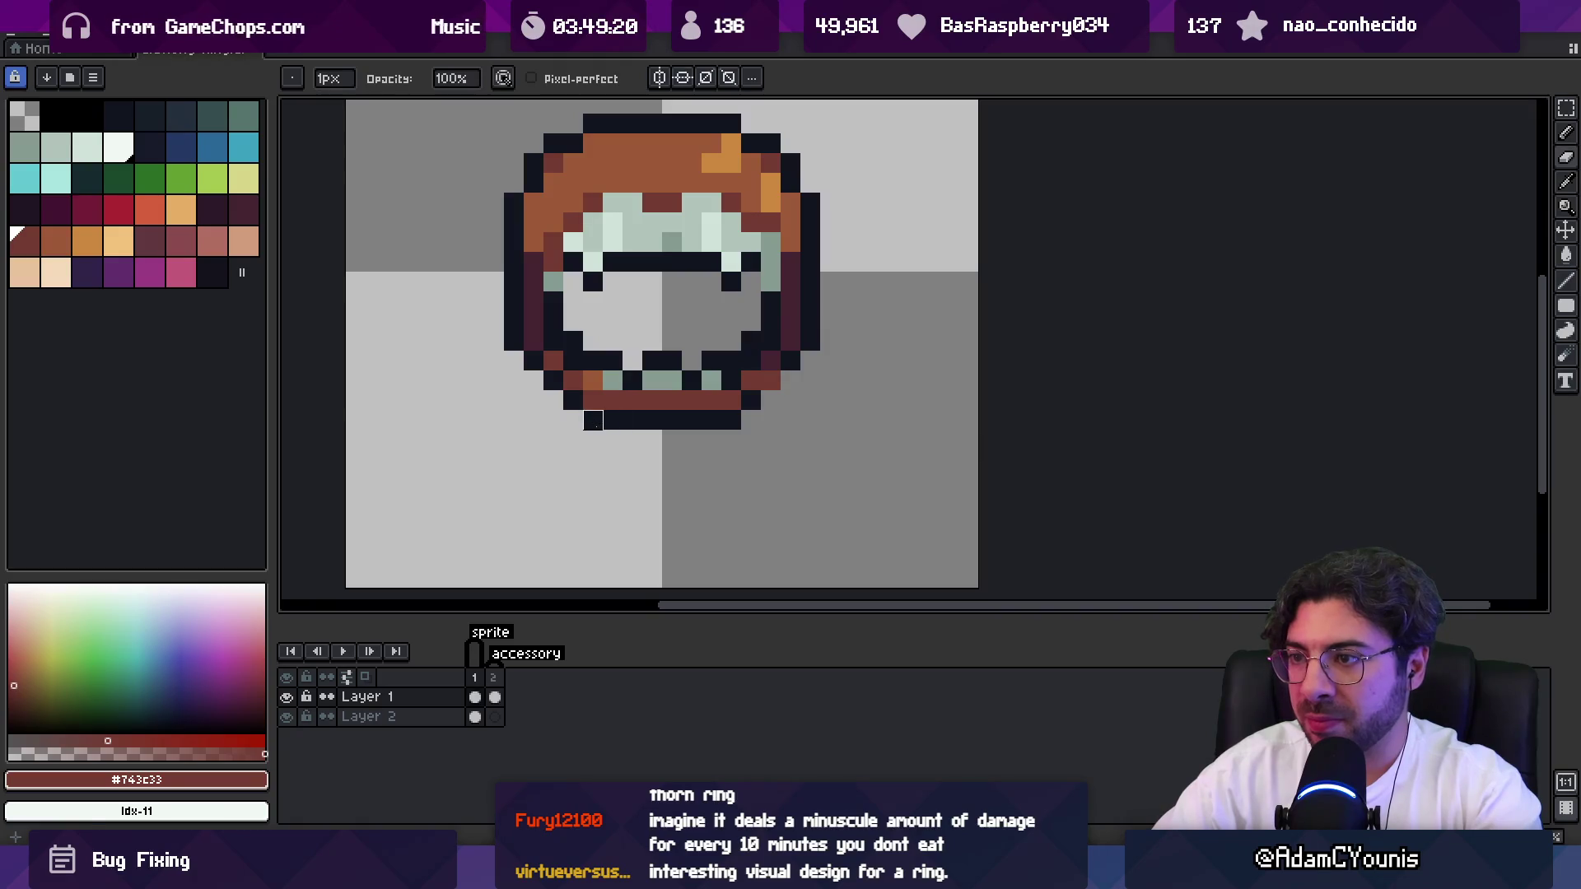
pyautogui.press('o')
pyautogui.click(593, 420)
pyautogui.press('z')
pyautogui.scroll(-6, 762, 340)
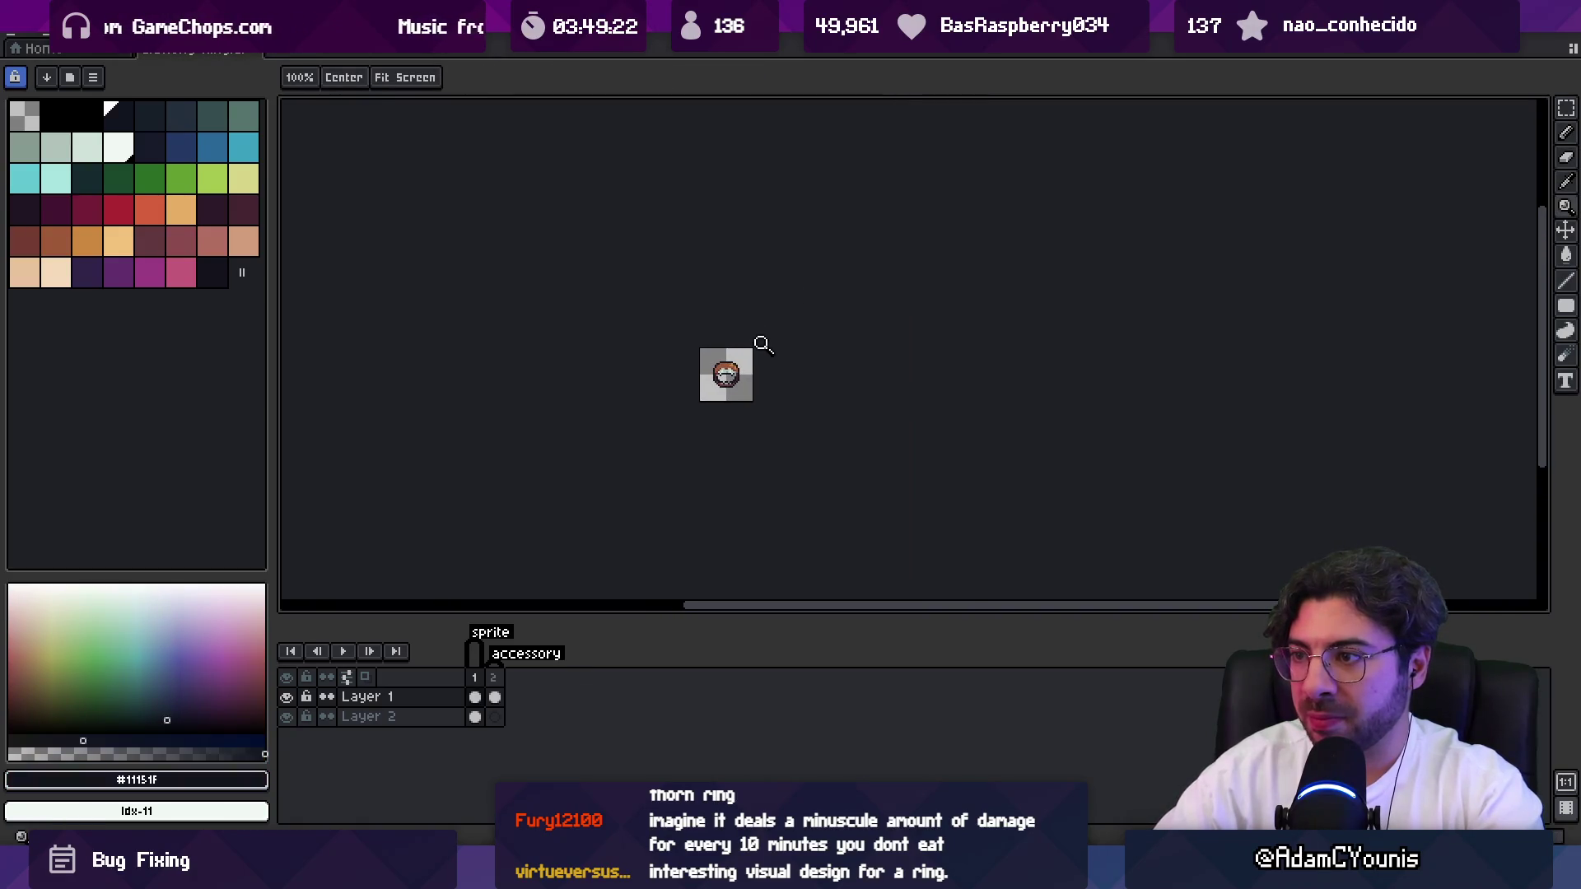
pyautogui.scroll(6, 733, 372)
# Paint two pixels on the ring's lower rim dark red (#743c33).
pyautogui.press('p')
pyautogui.press('z')
pyautogui.scroll(-5, 634, 346)
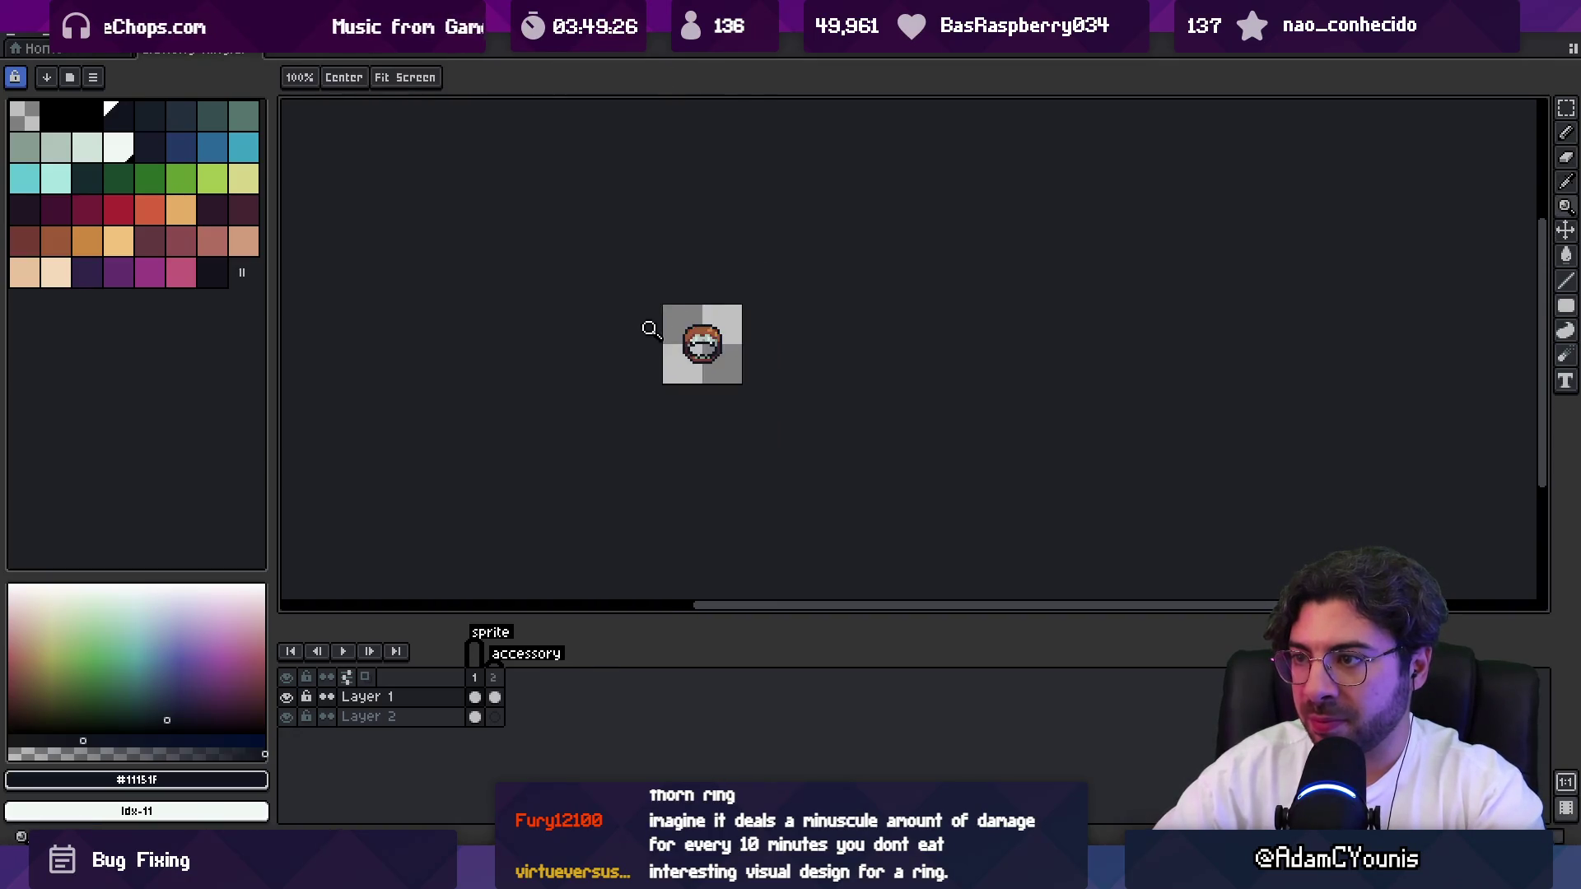
pyautogui.scroll(5, 730, 327)
pyautogui.scroll(1, 746, 327)
pyautogui.press('b')
pyautogui.keyDown('alt'); pyautogui.click(658, 317); pyautogui.keyUp('alt')
pyautogui.click(640, 317)
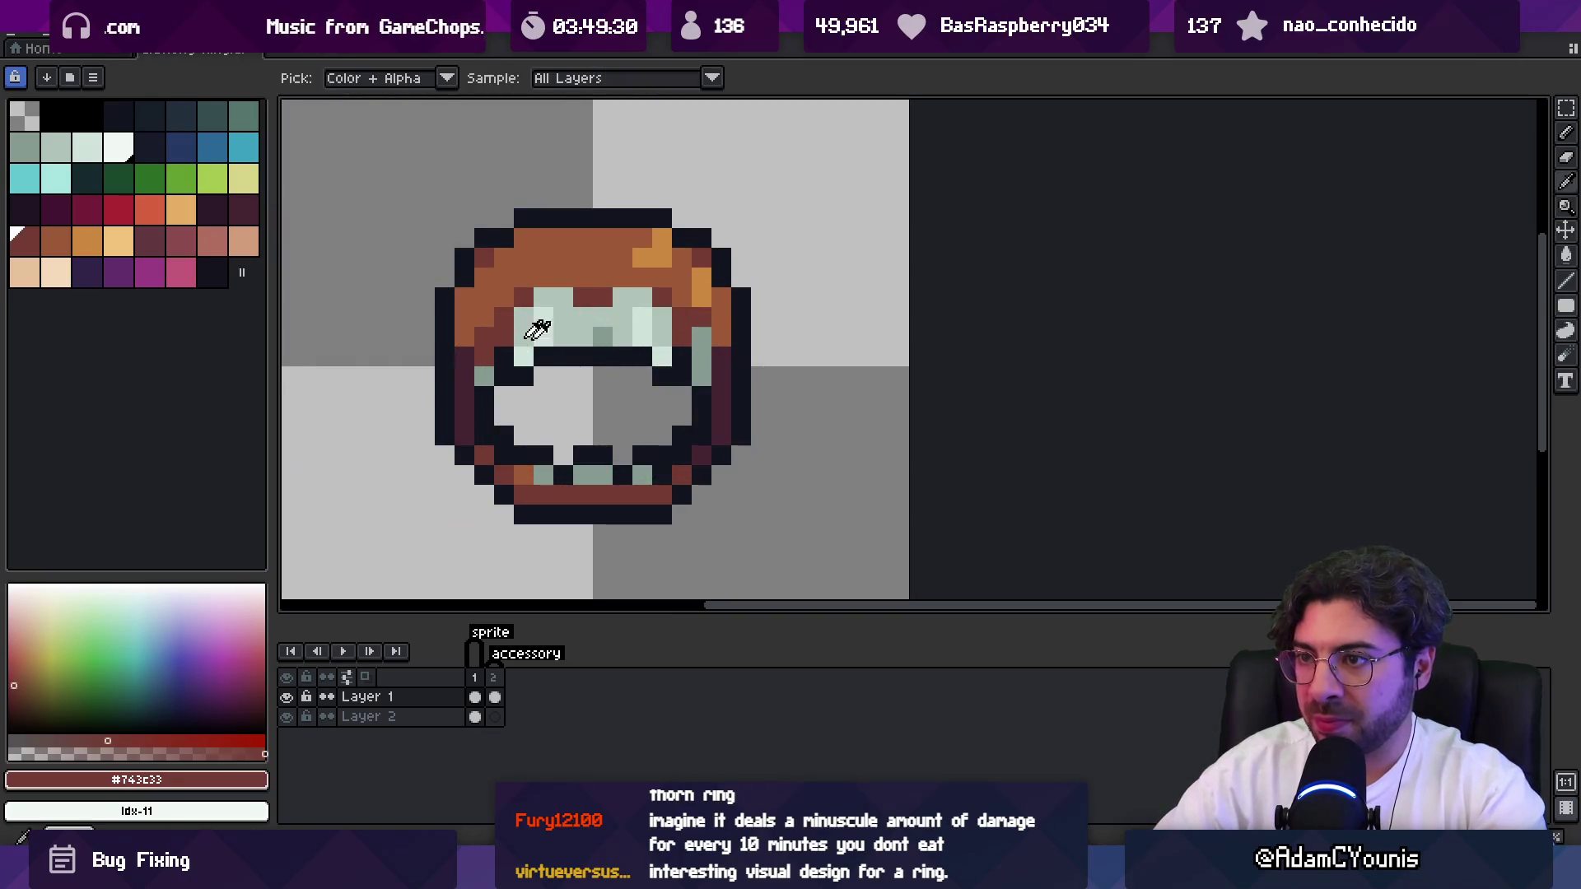
pyautogui.keyDown('alt'); pyautogui.click(654, 348); pyautogui.keyUp('alt')
# Sample the ring's dark outline and dark red tones while reviewing the rim shading.
pyautogui.press('z')
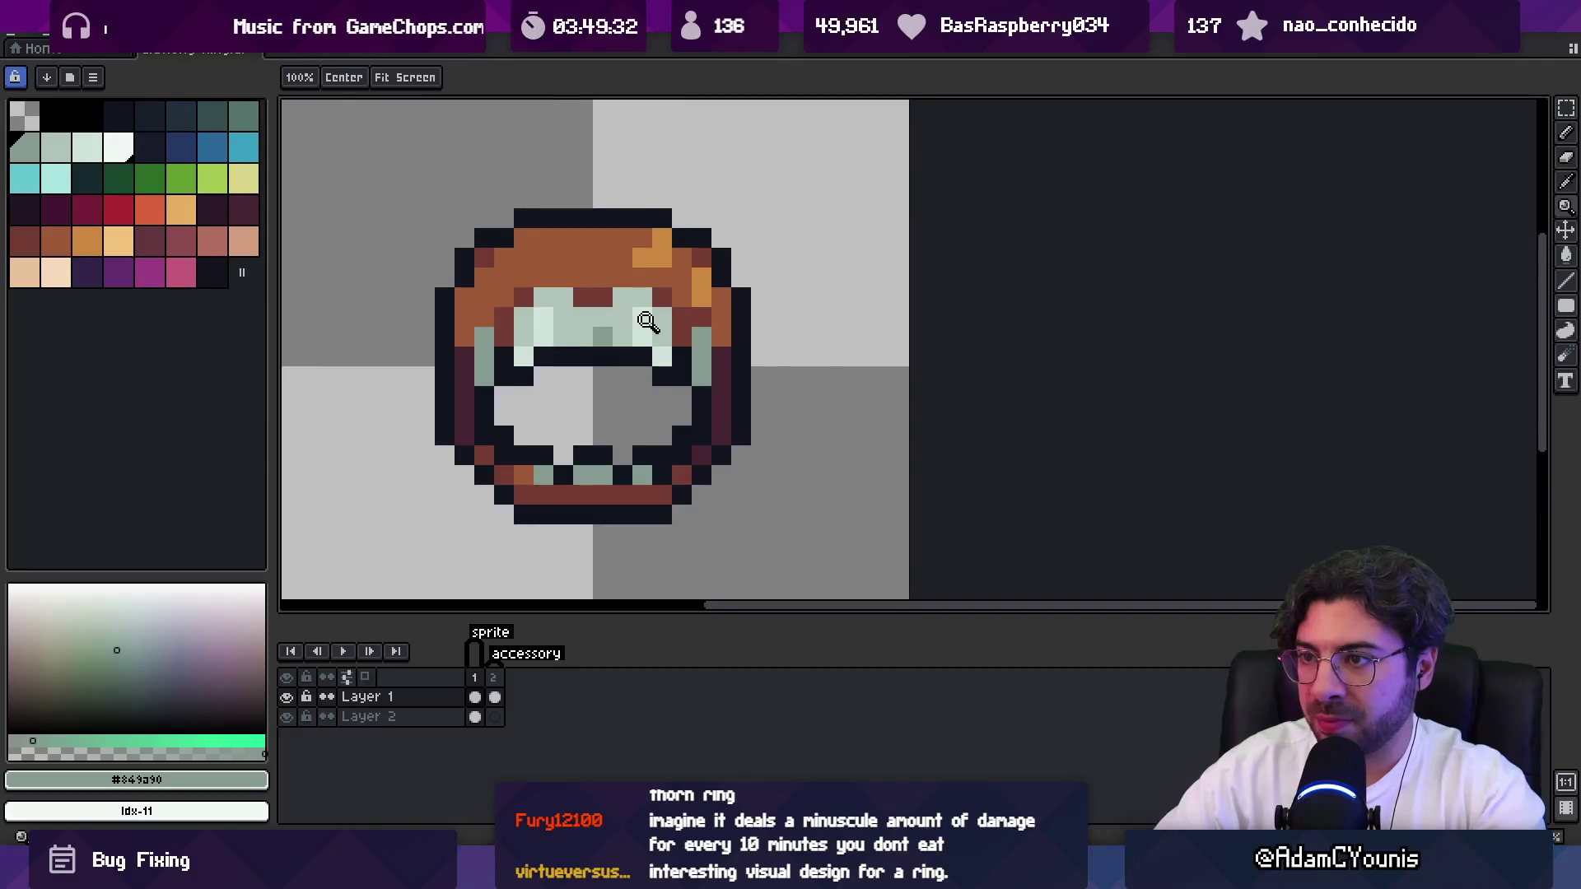
pyautogui.scroll(-5, 646, 328)
pyautogui.scroll(4, 719, 354)
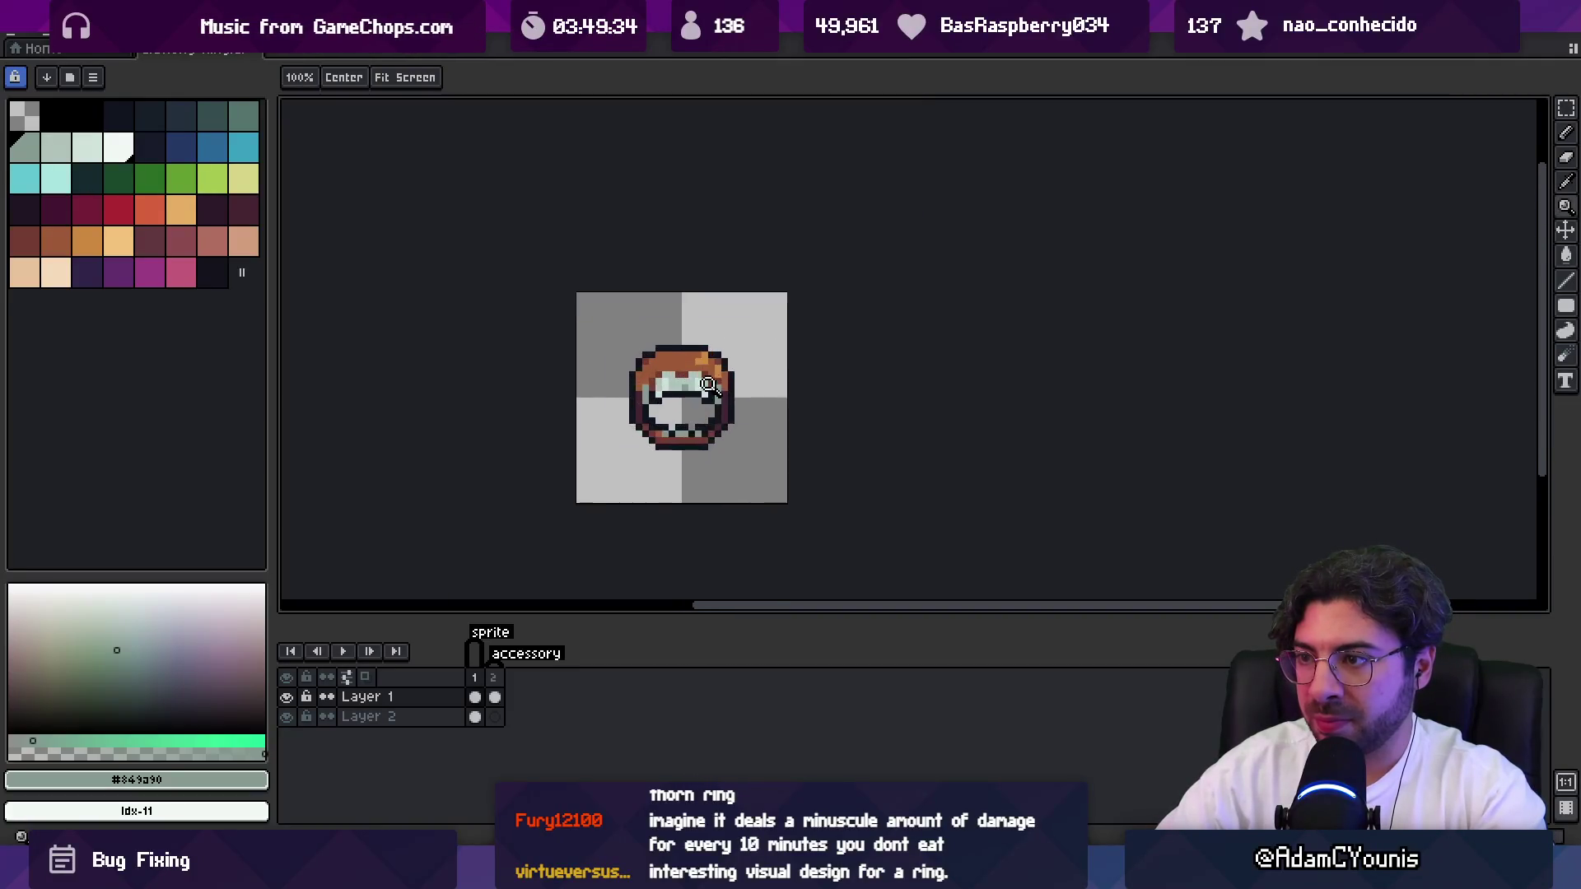
pyautogui.press('b')
pyautogui.keyDown('alt'); pyautogui.click(633, 499); pyautogui.keyUp('alt')
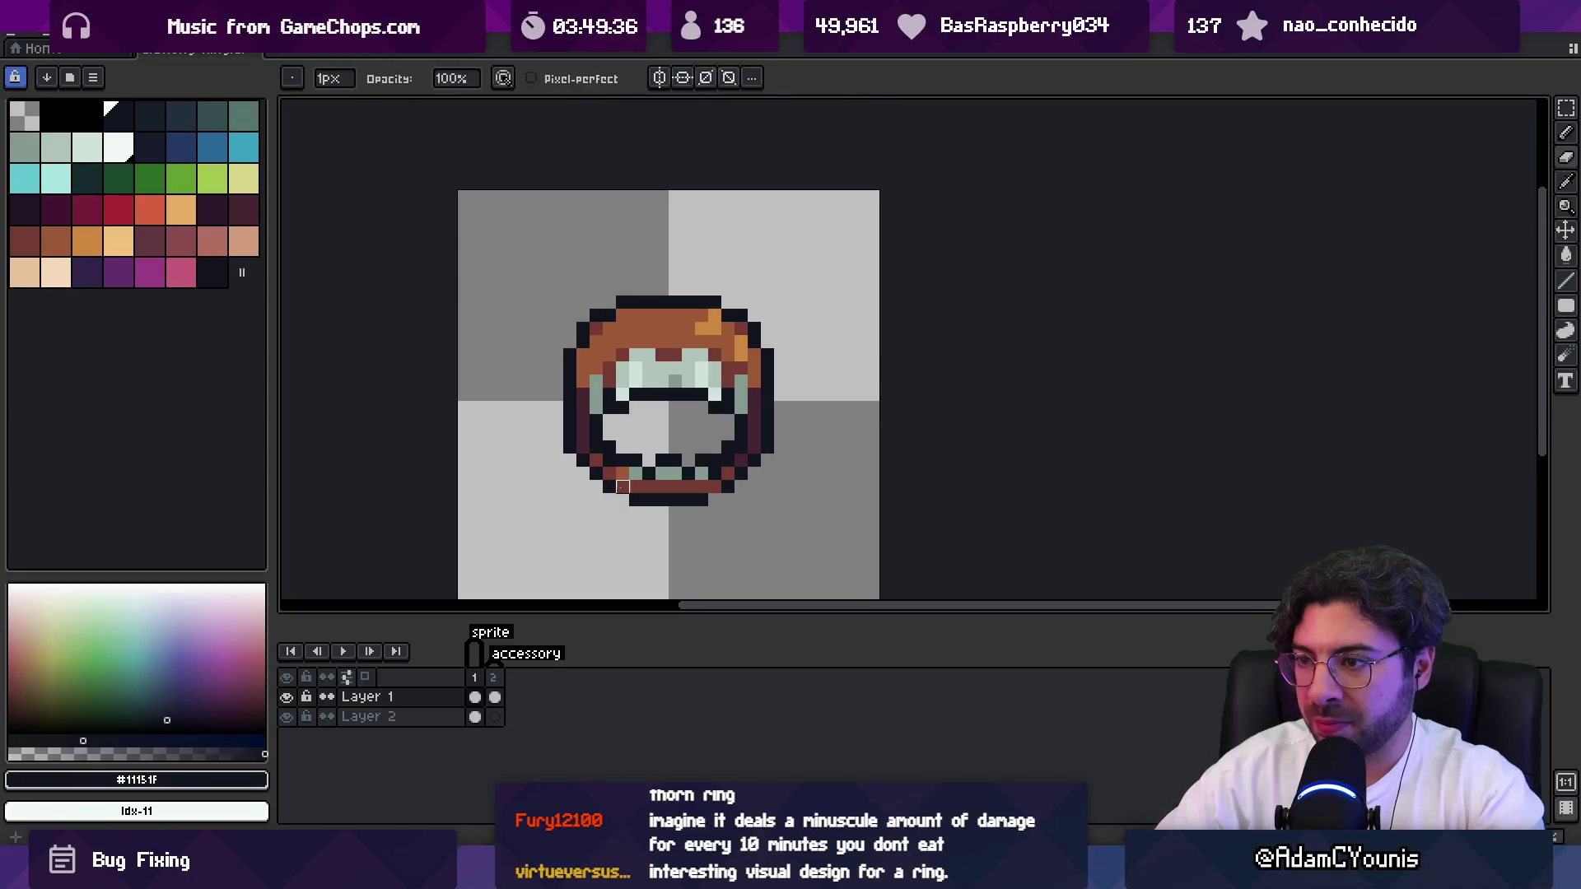
pyautogui.press('z')
pyautogui.scroll(-2, 771, 456)
pyautogui.scroll(3, 772, 455)
pyautogui.keyDown('alt'); pyautogui.click(723, 459); pyautogui.keyUp('alt')
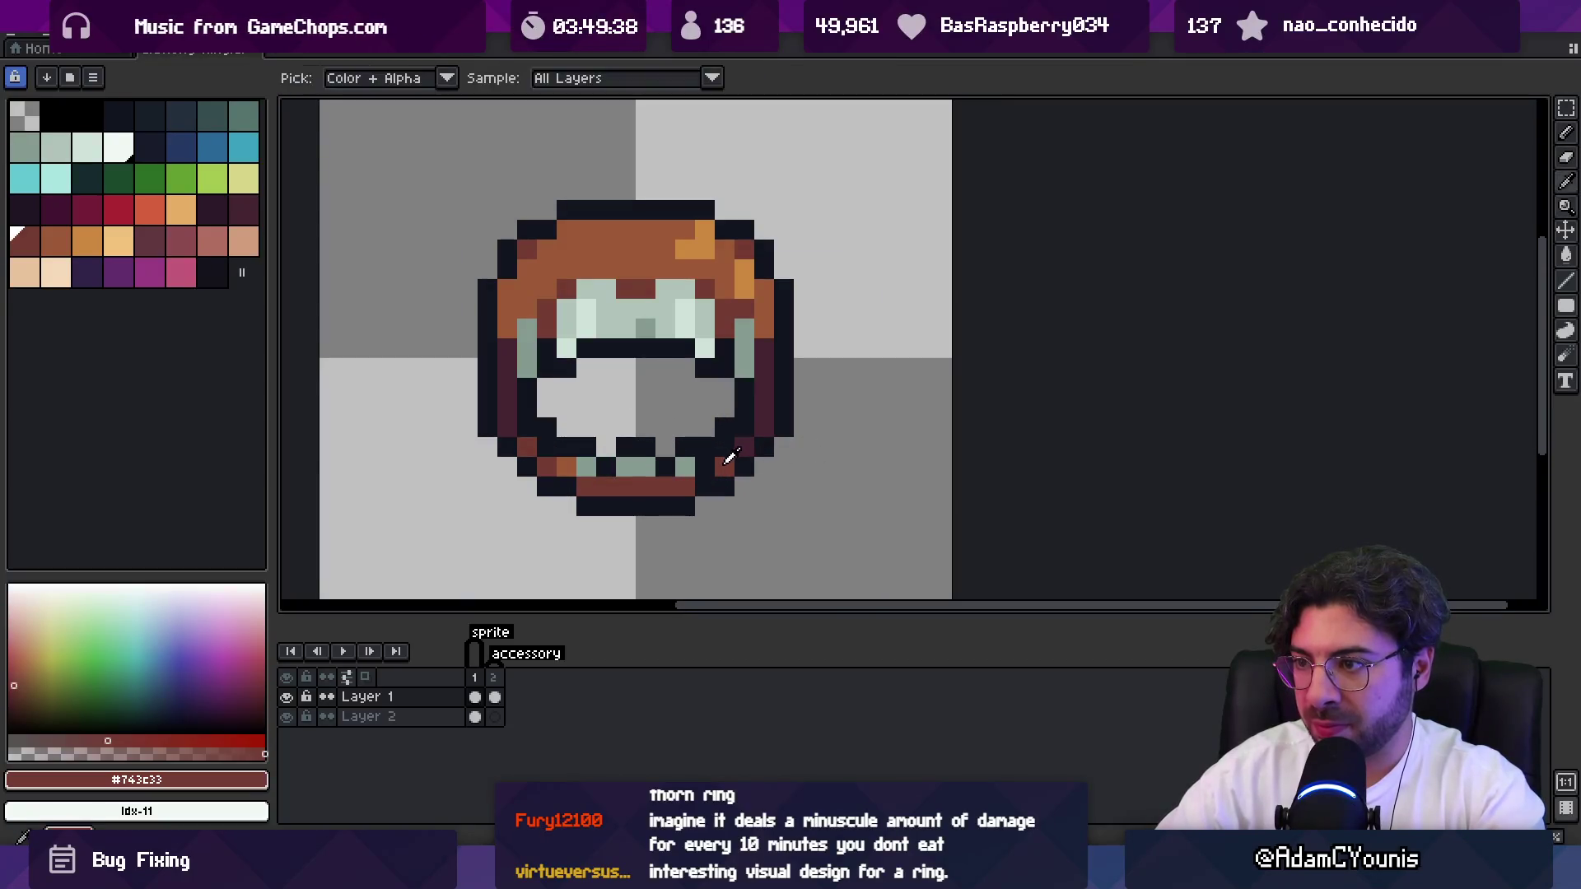
pyautogui.scroll(-5, 728, 430)
pyautogui.scroll(4, 717, 427)
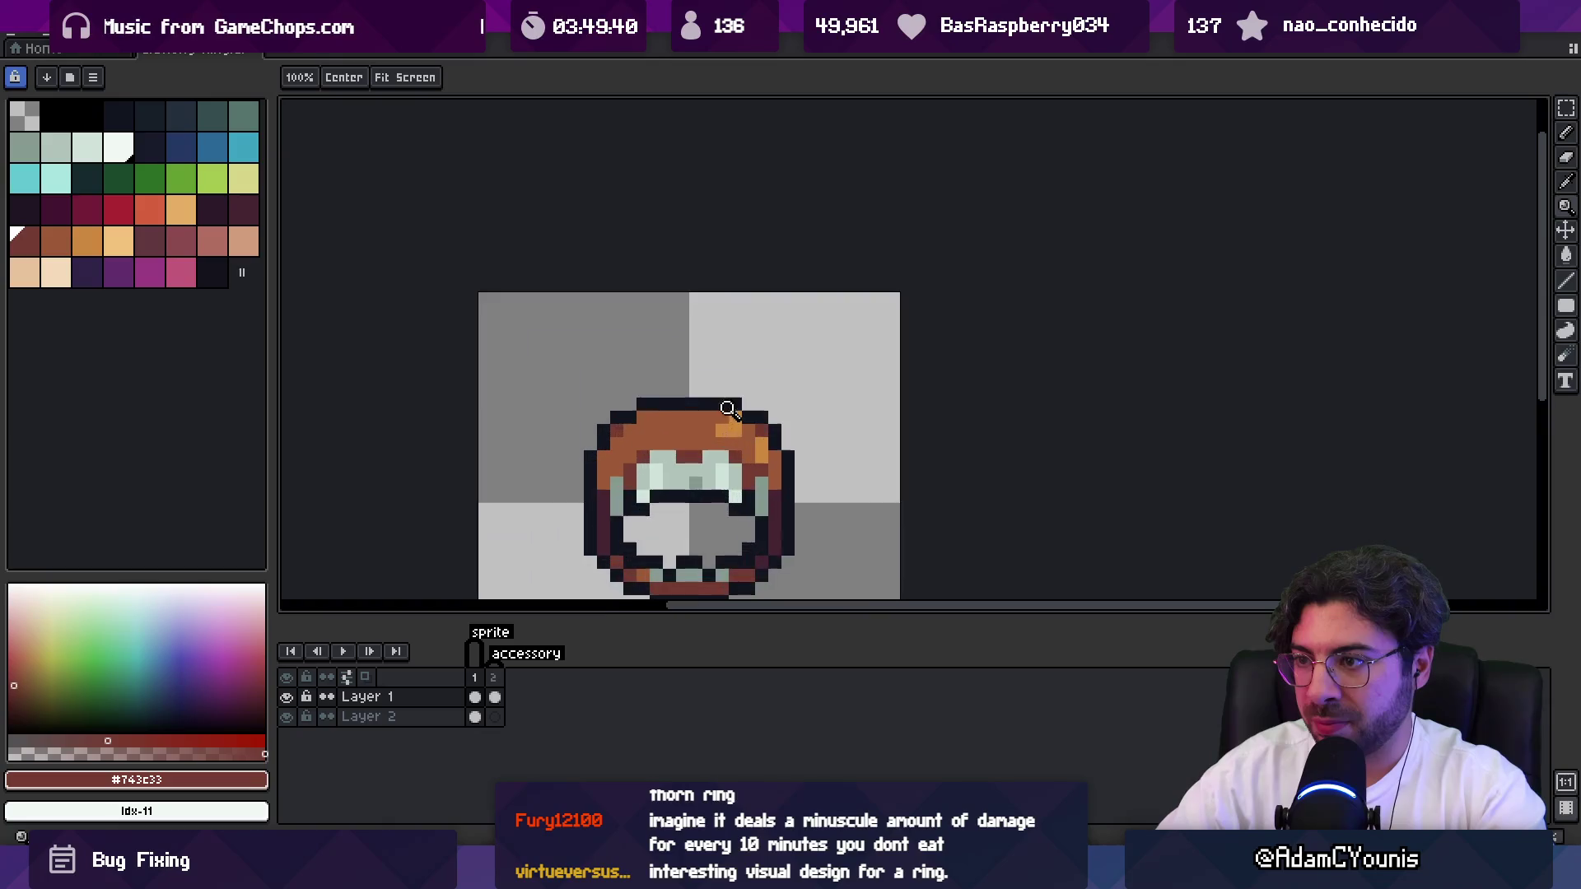
pyautogui.press('b')
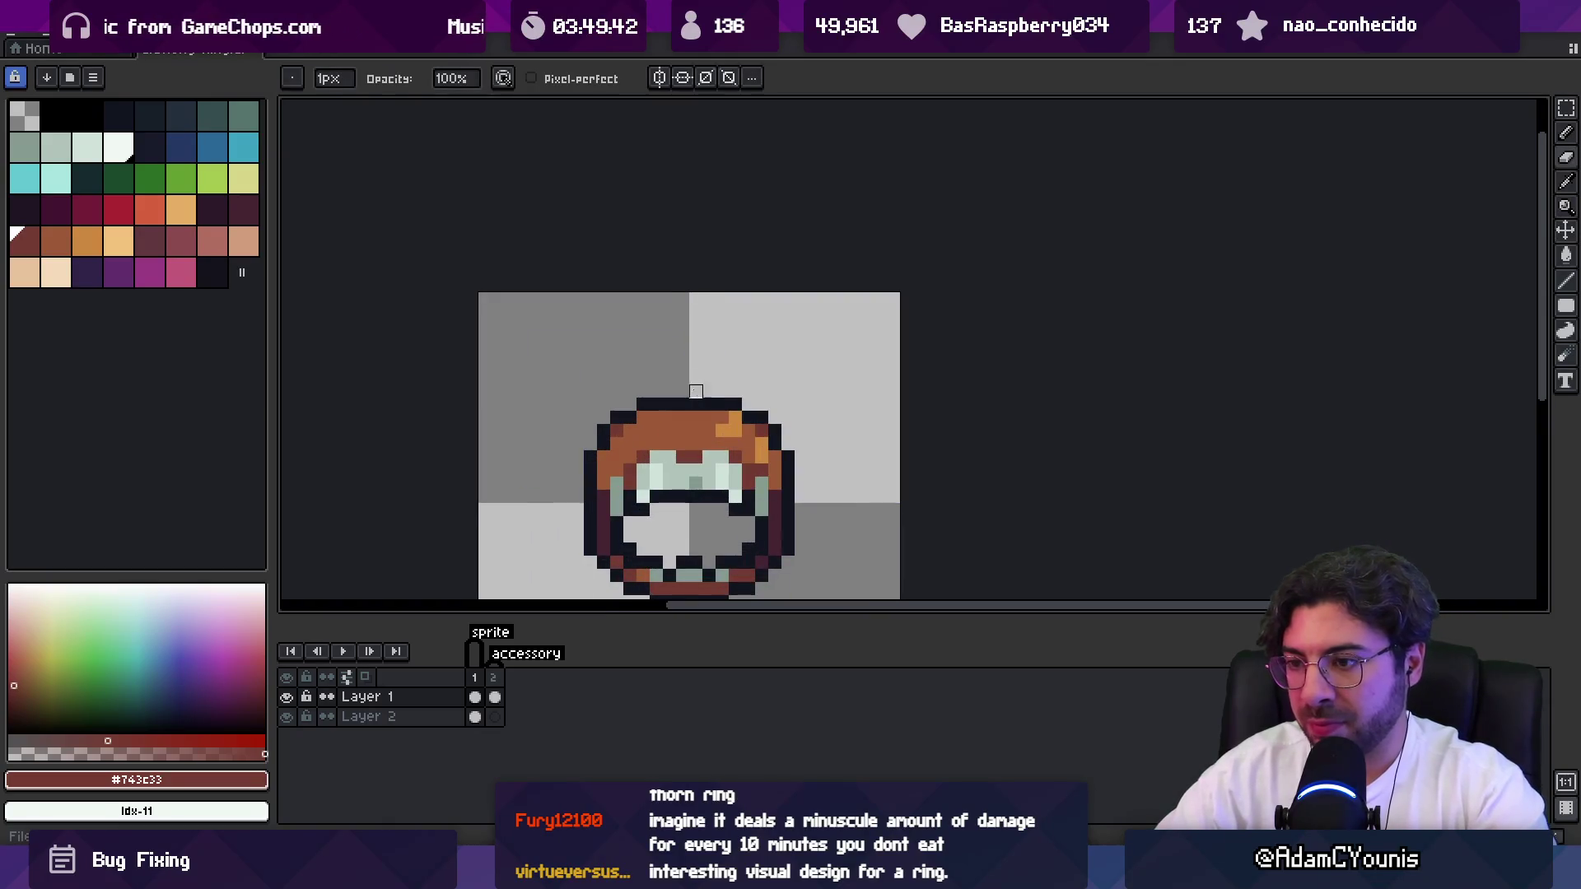
# Re-export the ring sprite sheets, overwriting the existing PNGs, and return to Unity.
pyautogui.hotkey('ctrl', 'e')
pyautogui.press('Return')
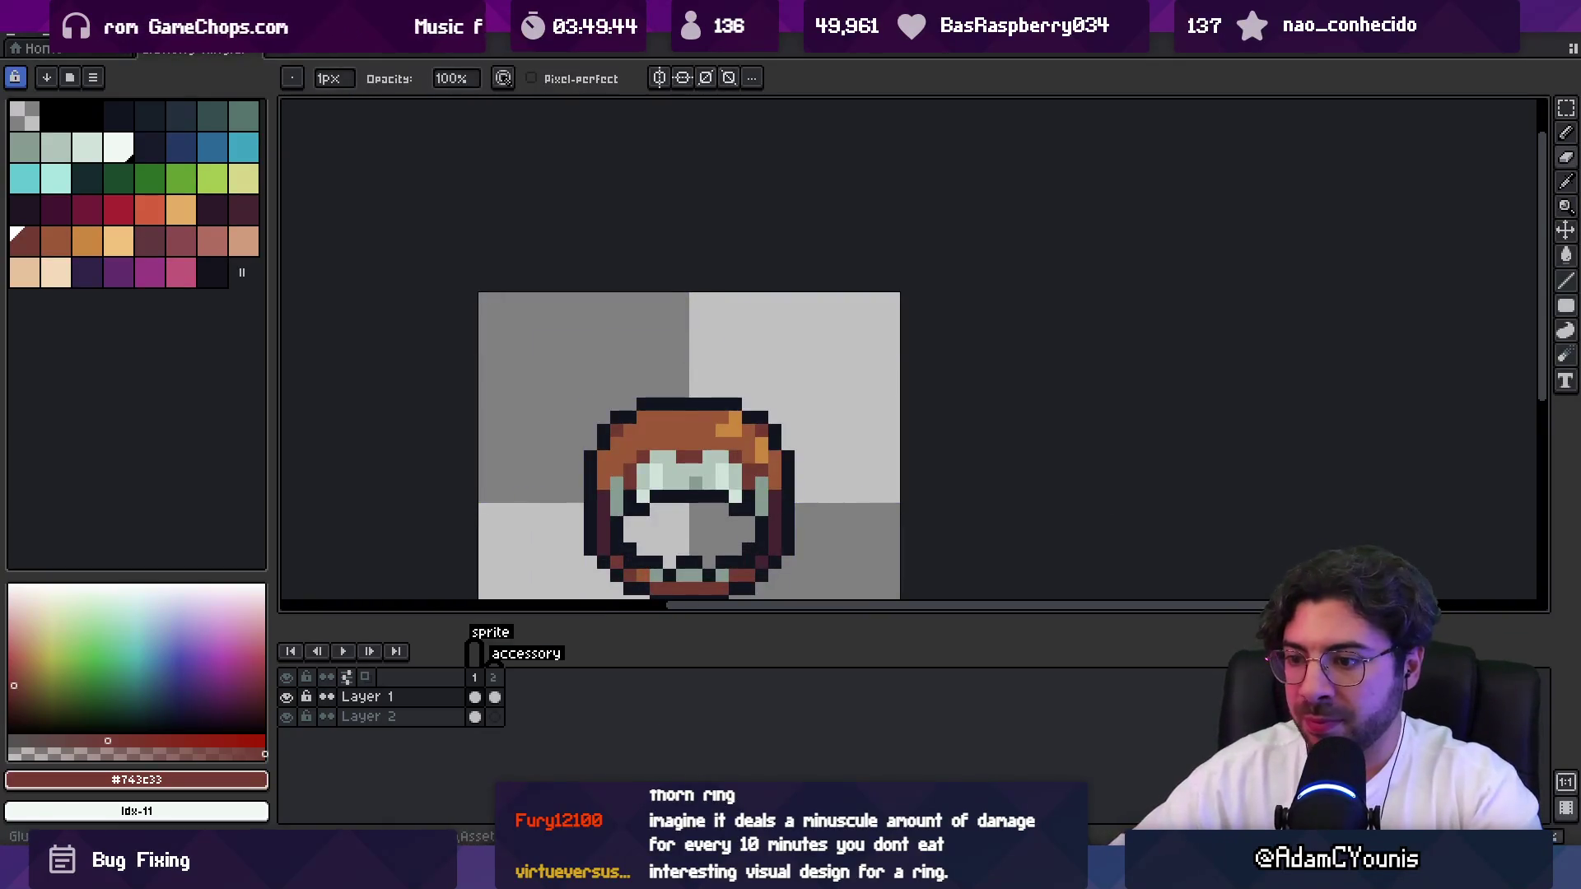
pyautogui.hotkey('alt', 'Tab')
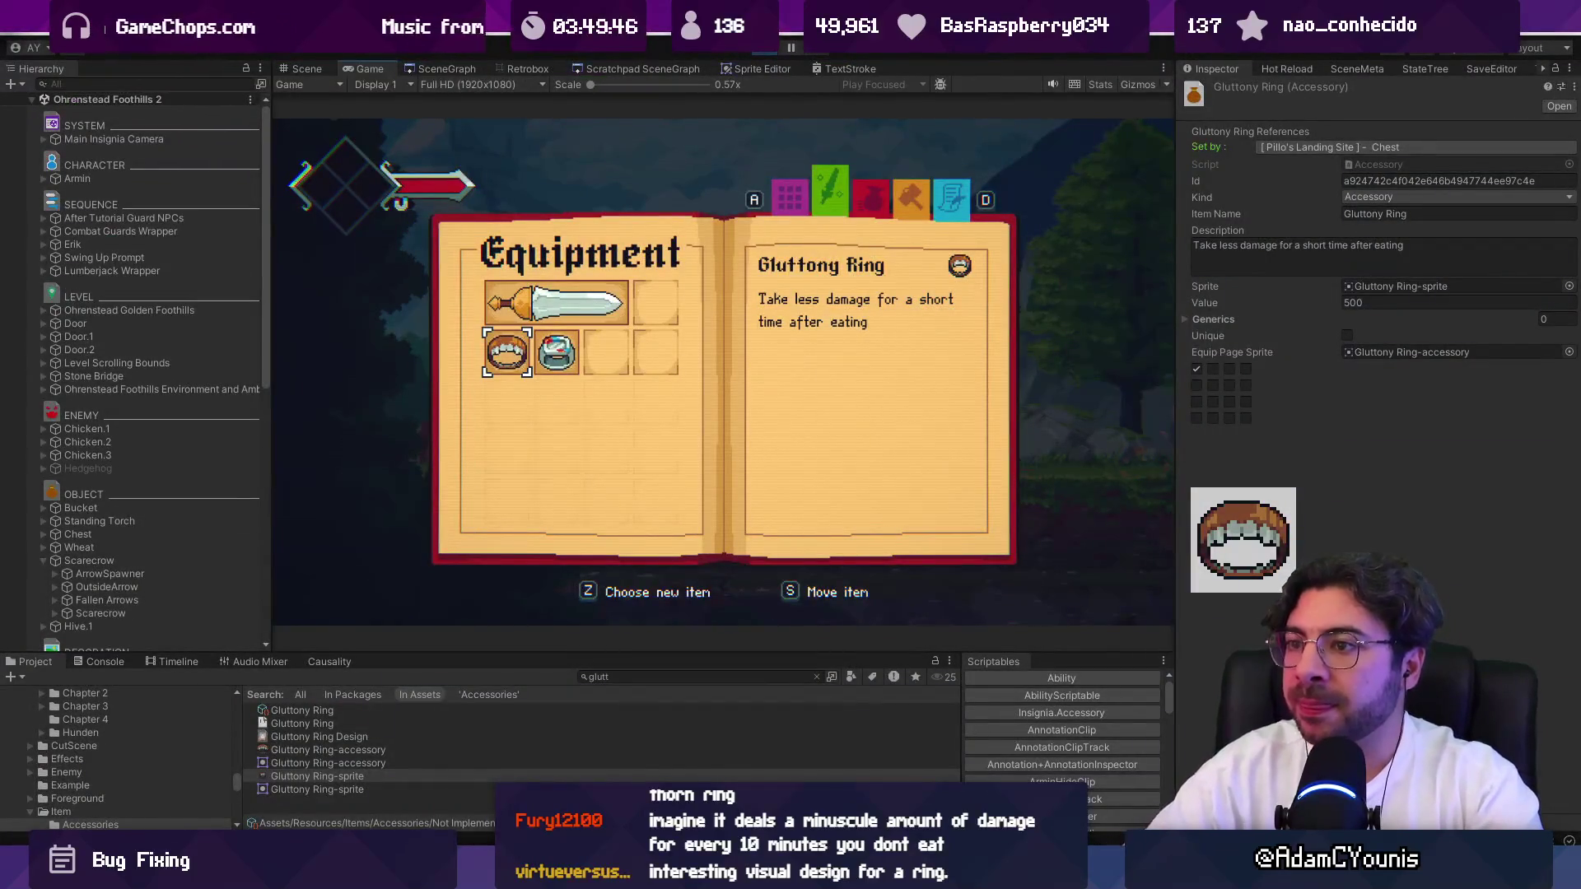
# Place the Gluttony Ring in the first accessory slot and show its description.
pyautogui.press('z')
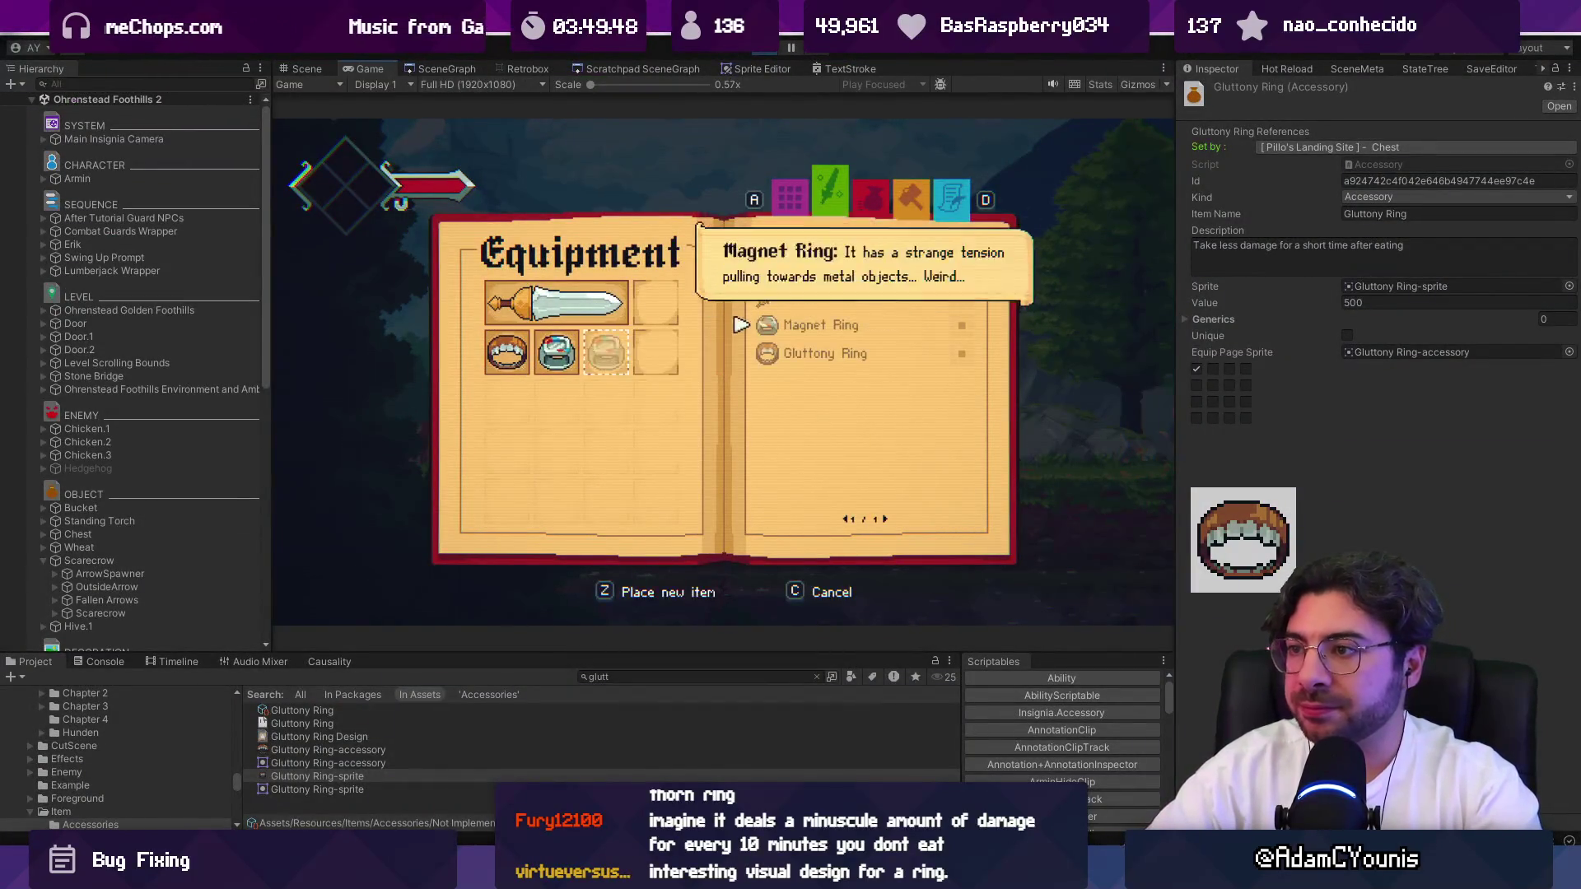
pyautogui.press('Down')
pyautogui.press('z')
pyautogui.press('Left')
pyautogui.press('Left')
pyautogui.press('z')
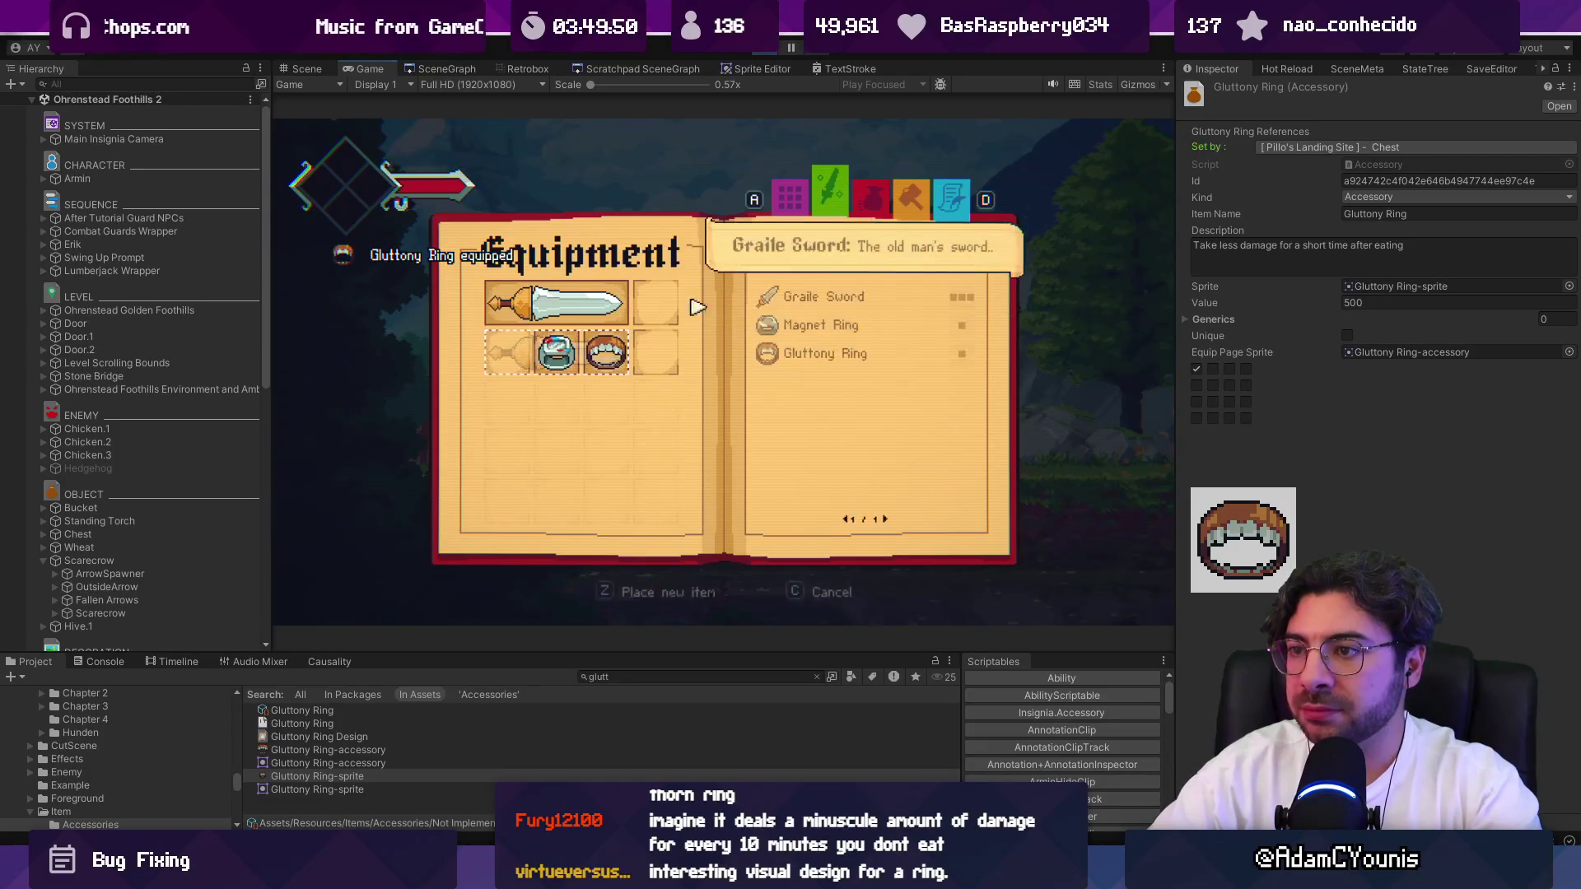
pyautogui.press('Down')
pyautogui.press('Down')
pyautogui.press('z')
pyautogui.press('s')
pyautogui.press('z')
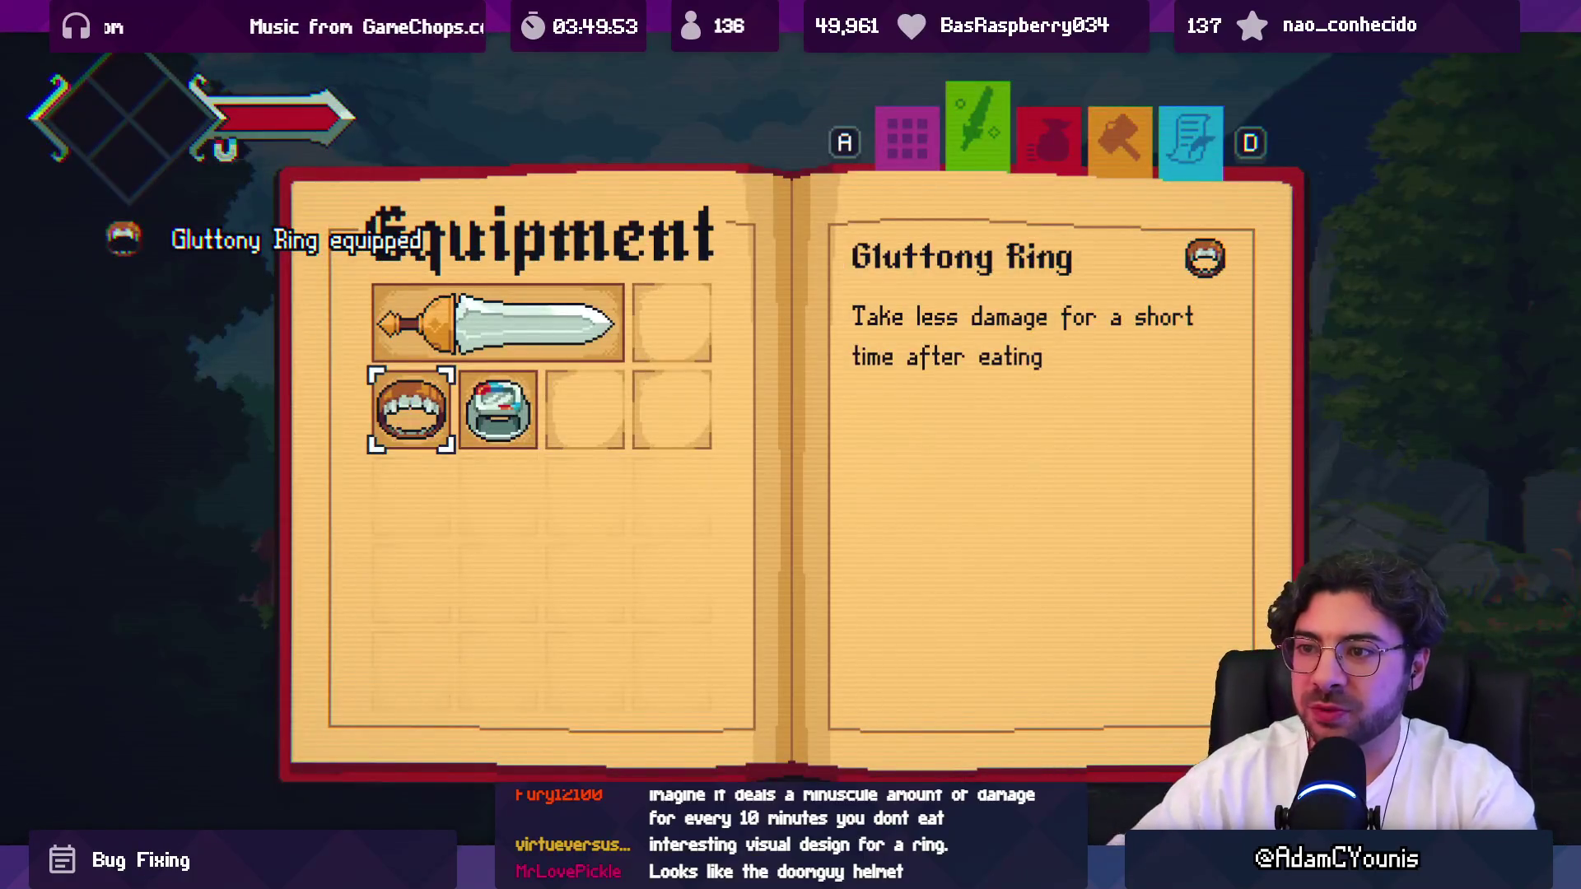
# Compare the Gluttony Ring and Magnet Ring descriptions, then close the journal and stop Play mode.
pyautogui.press('Right')
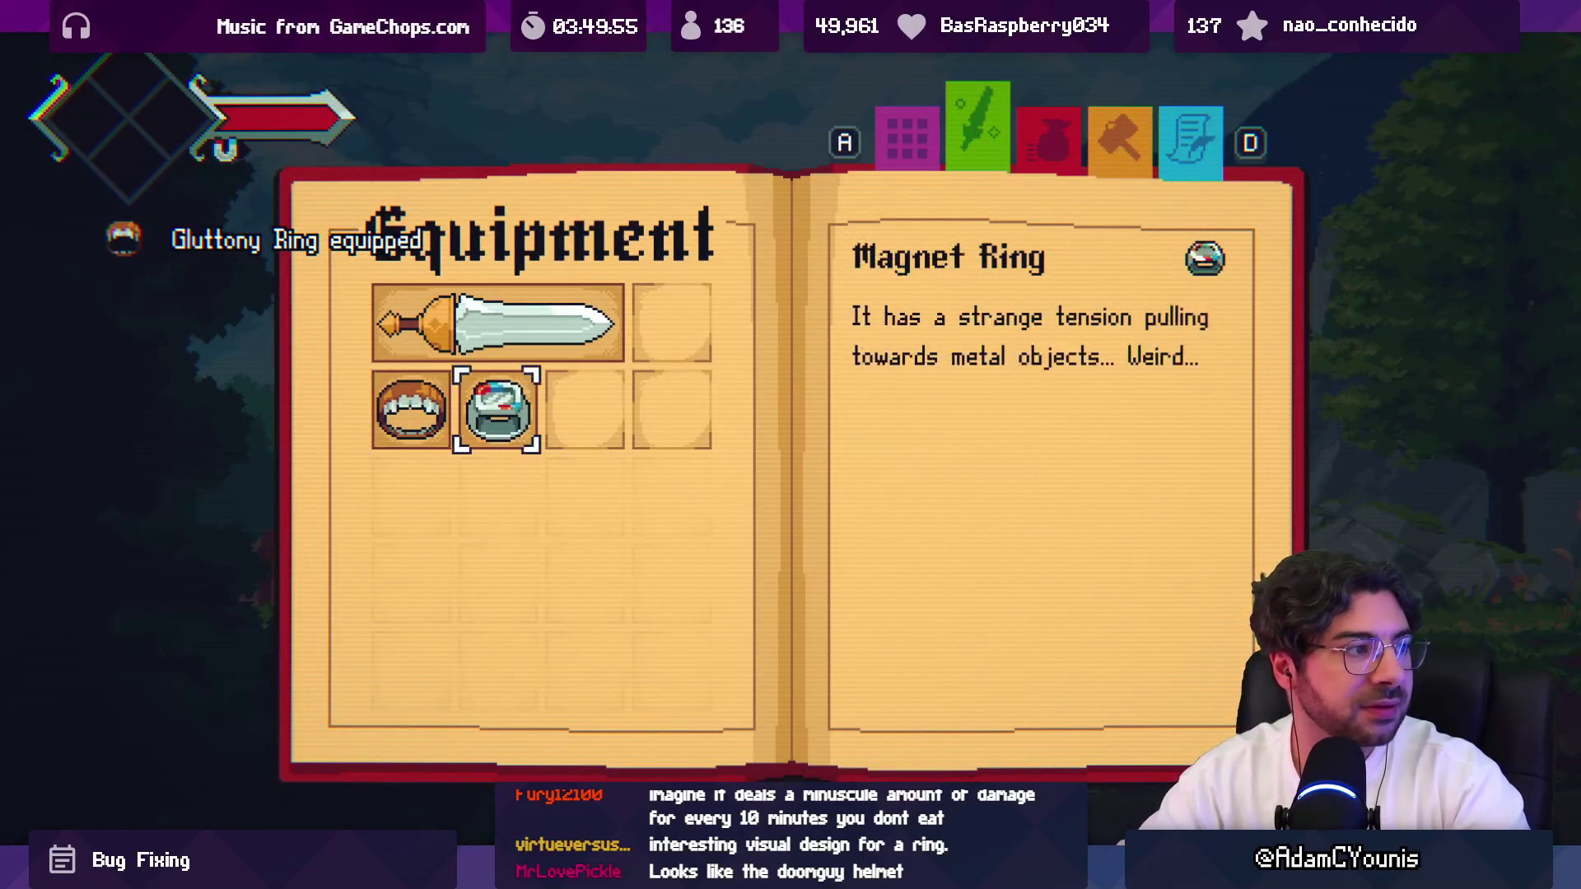
pyautogui.press('Right')
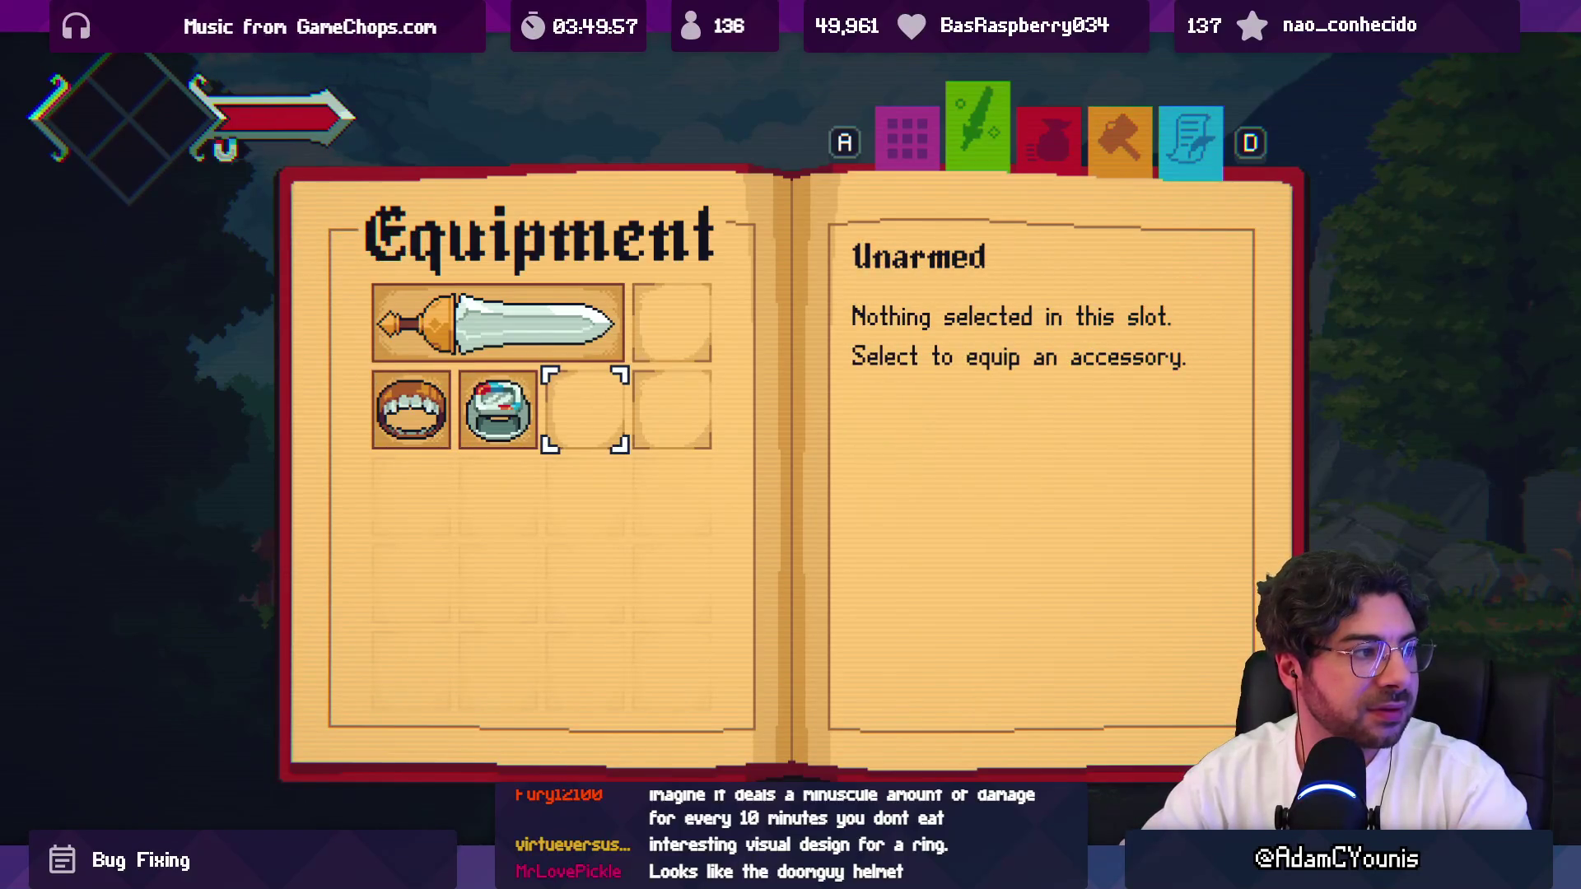
pyautogui.press('Left')
pyautogui.press('Left')
pyautogui.press('Right')
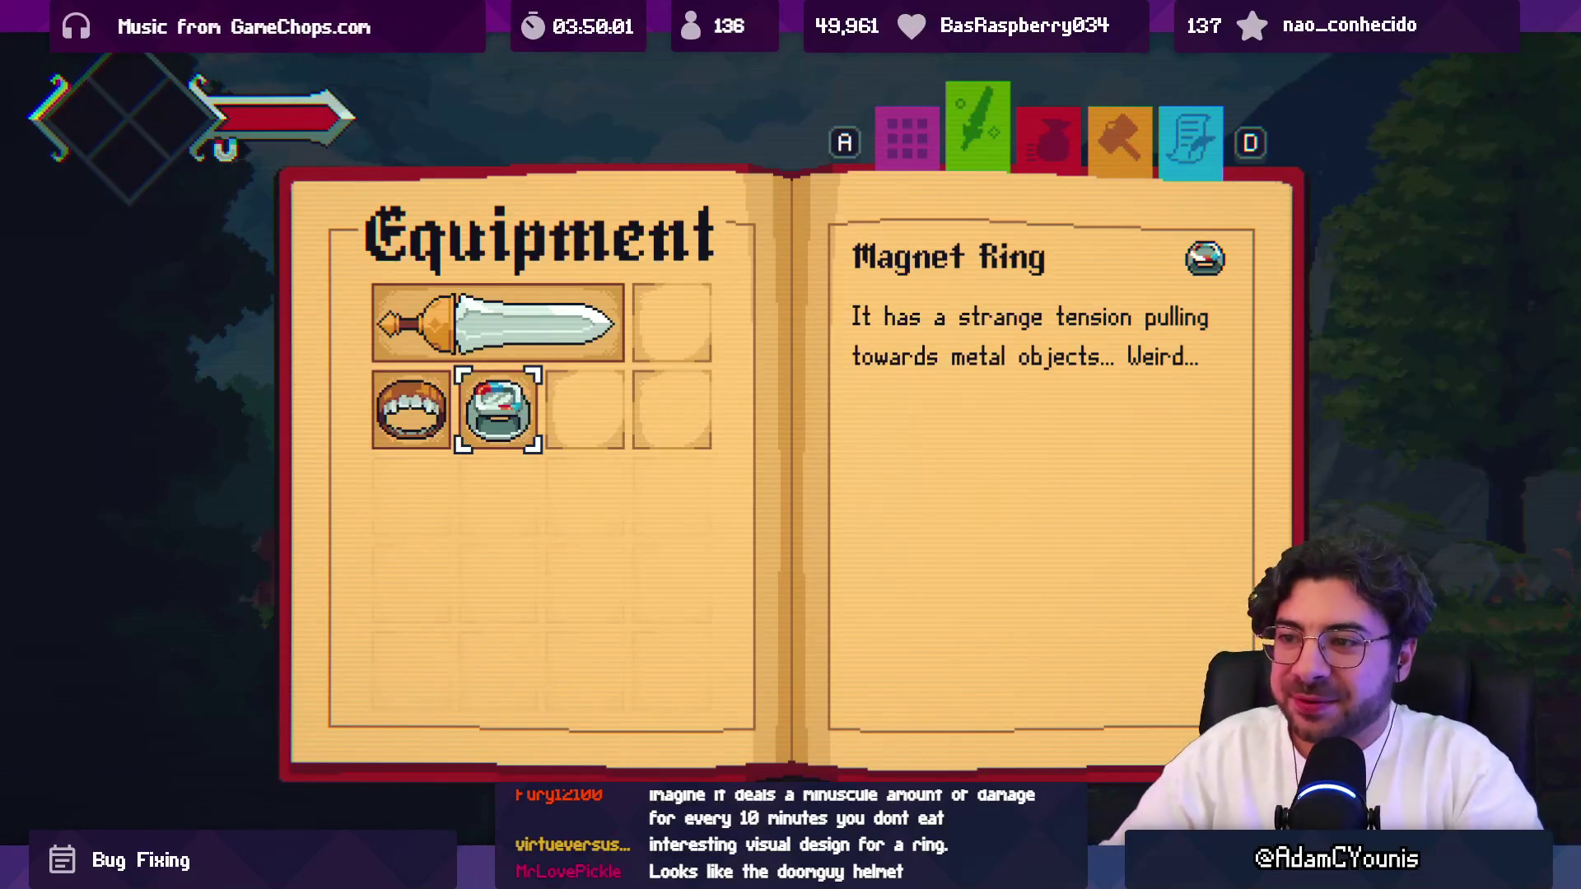
pyautogui.press('Right')
pyautogui.press('Left')
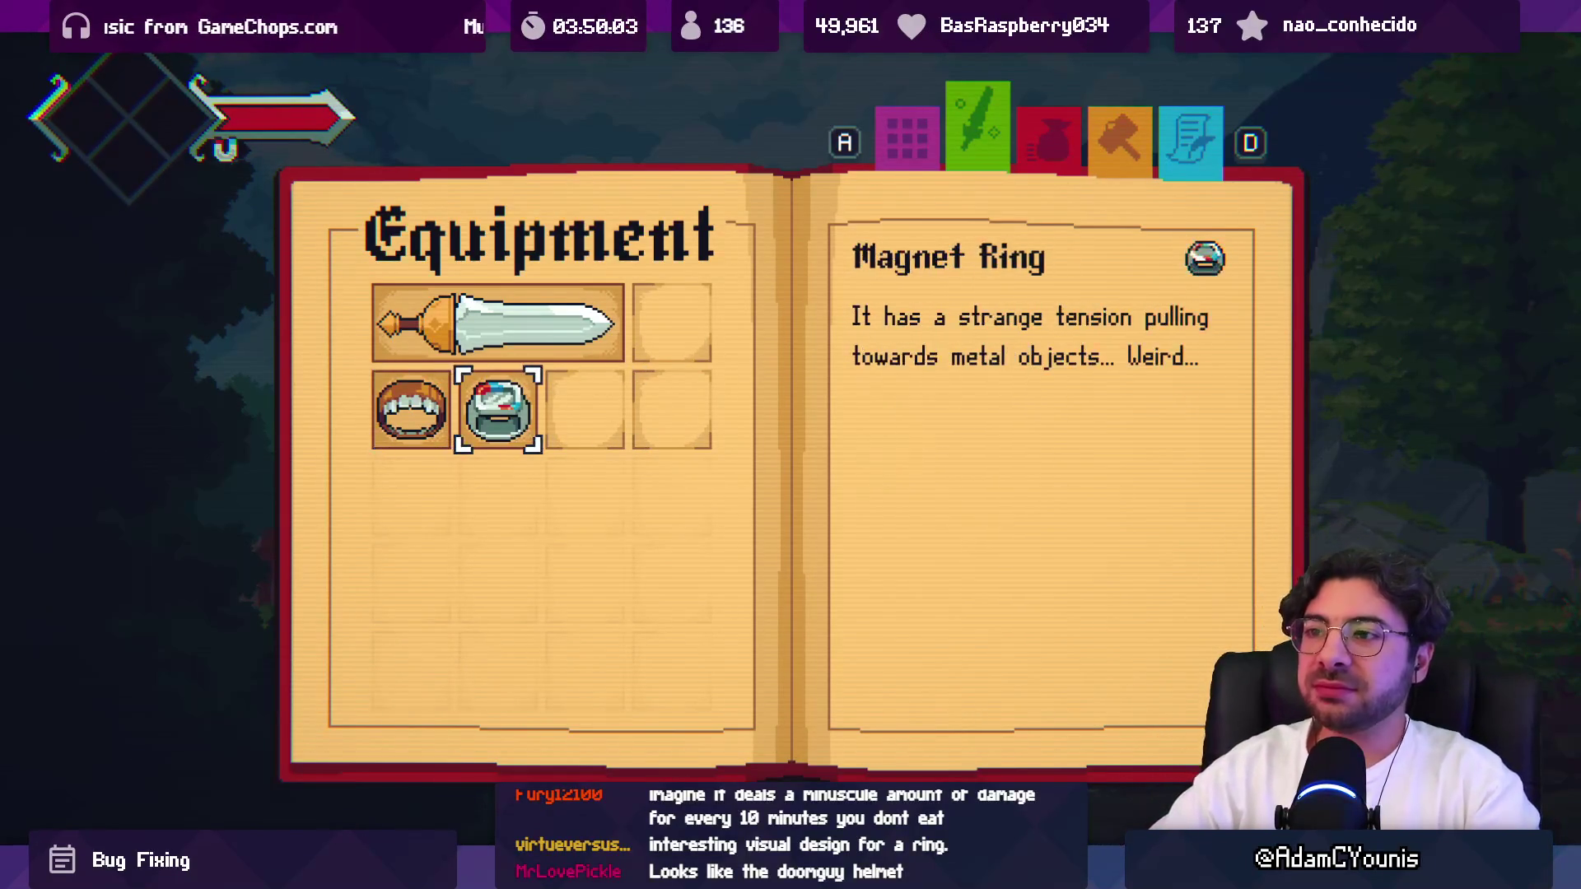
pyautogui.press('Left')
pyautogui.press('Right')
pyautogui.press('Left')
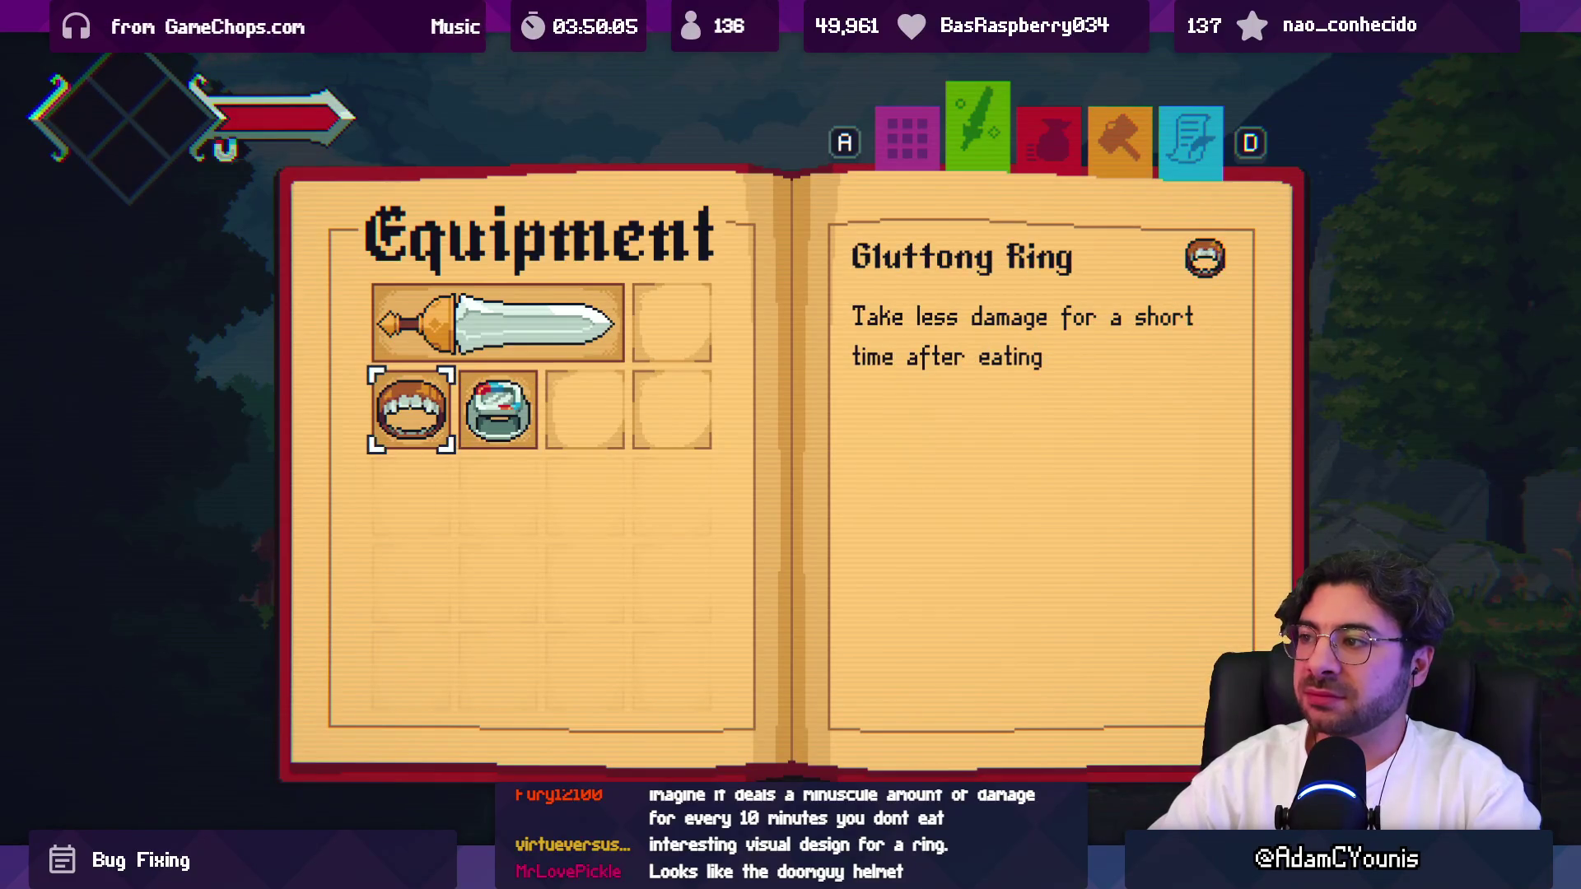
pyautogui.press('Escape')
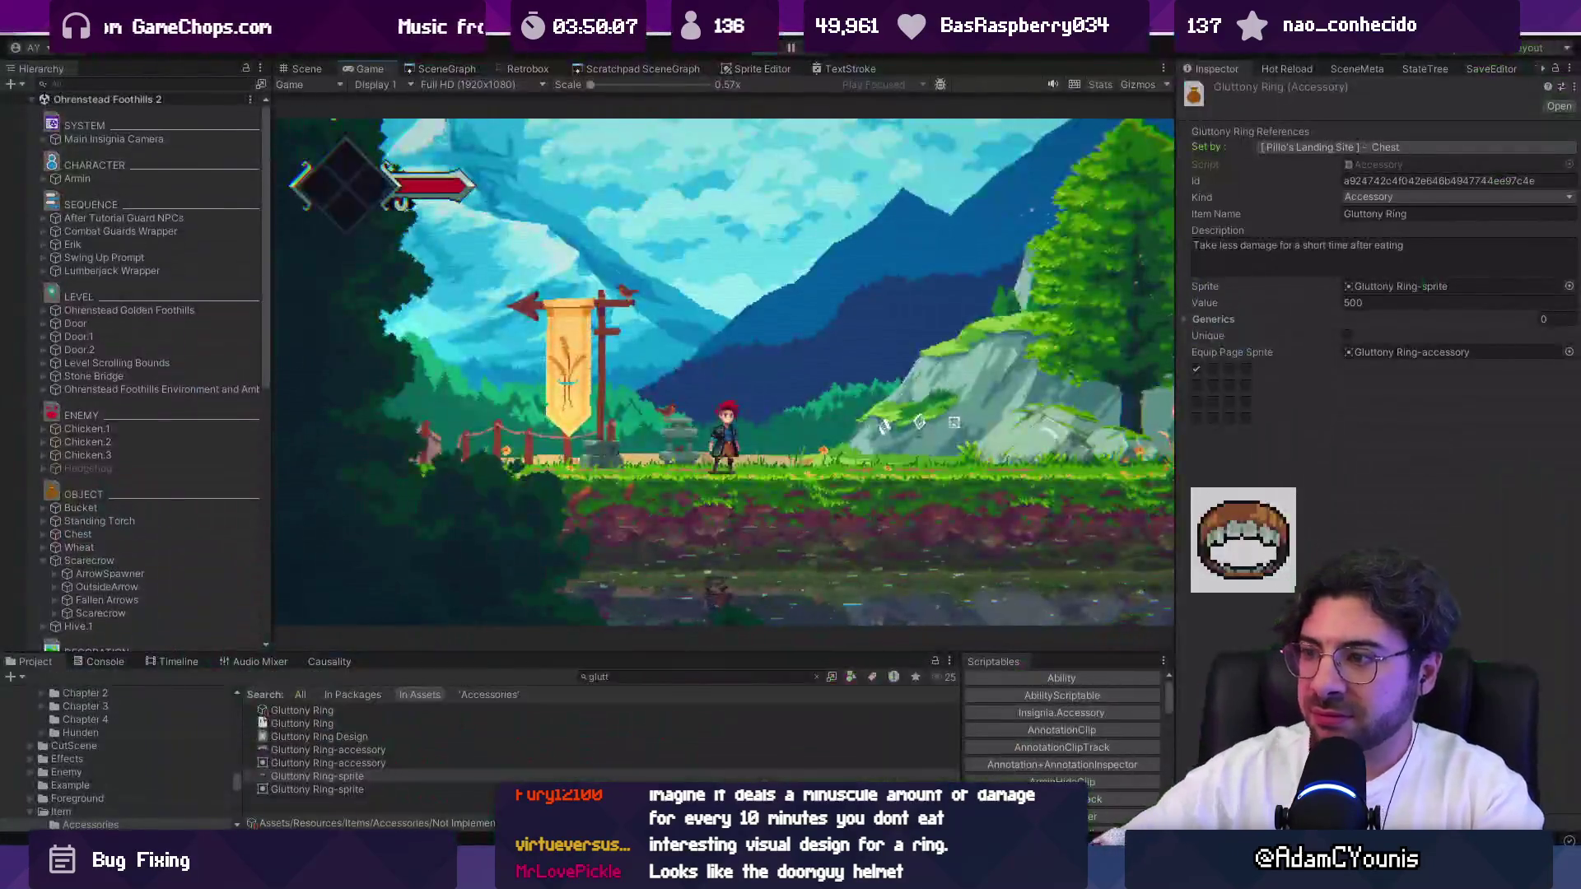
pyautogui.hotkey('ctrl', 'p')
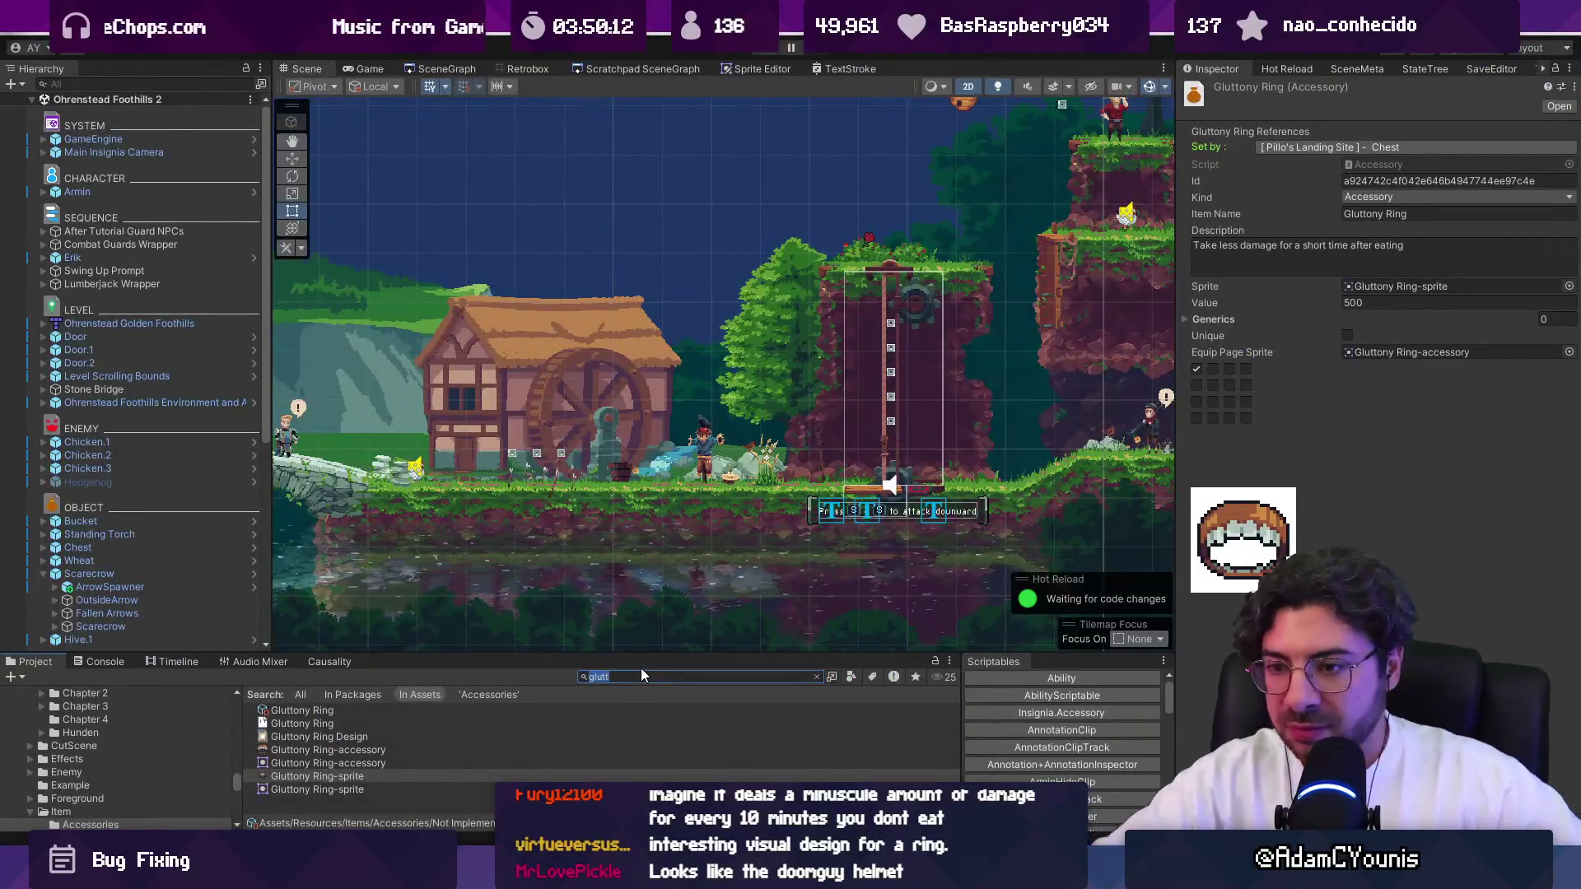
# Append 'It kind of creeps me out...' to the Gluttony Ring's Description, then run the game and open the journal.
pyautogui.click(280, 713)
pyautogui.click(1465, 244)
pyautogui.write('.')
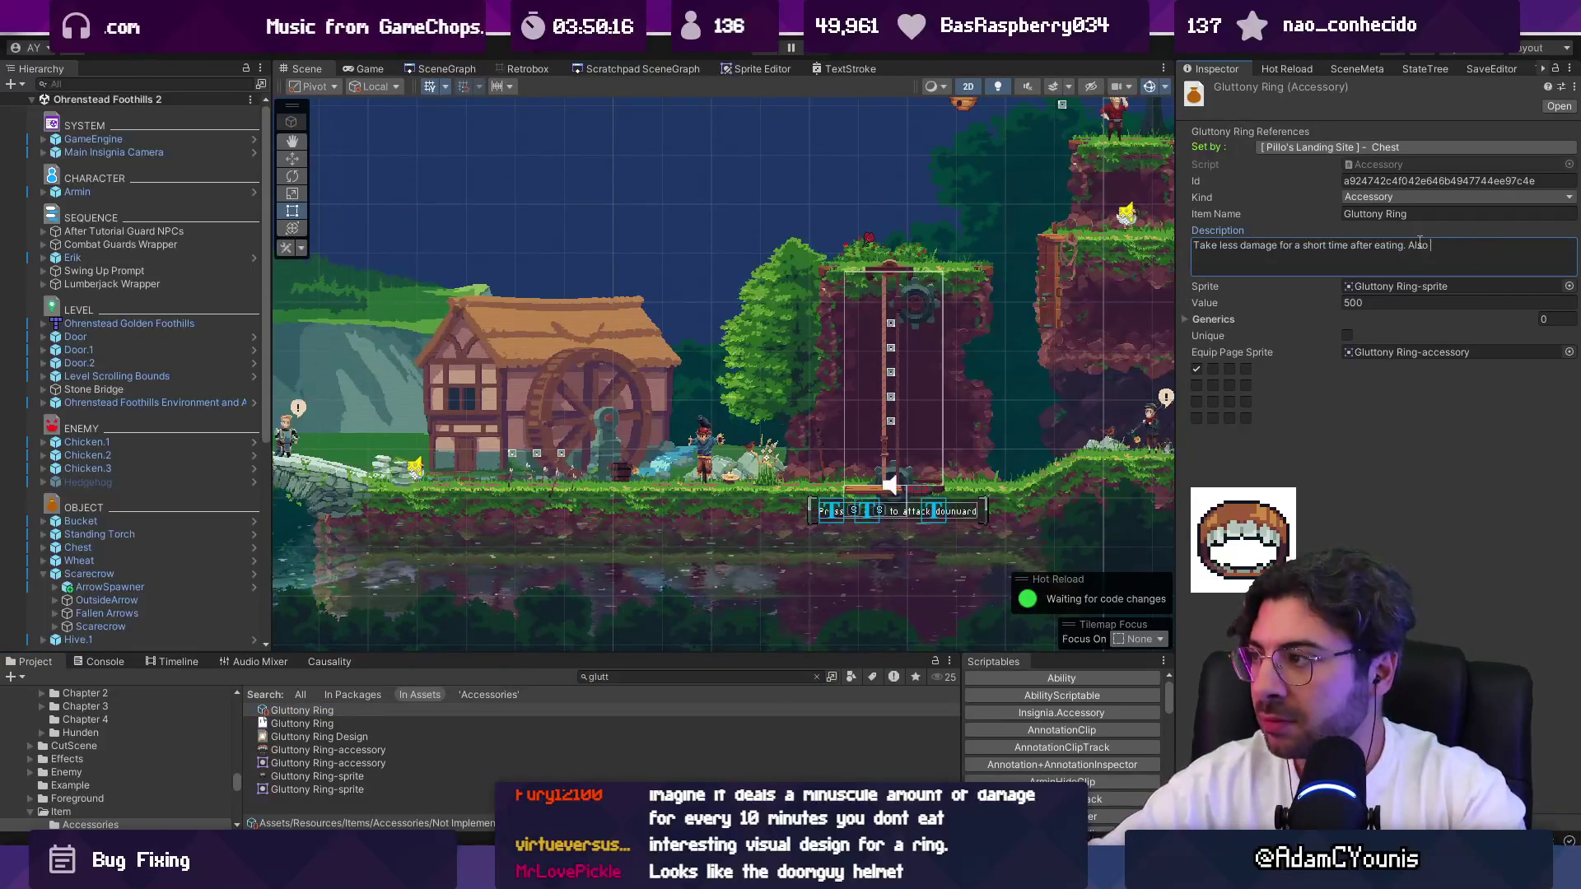
pyautogui.write('It kind of creeps me out...')
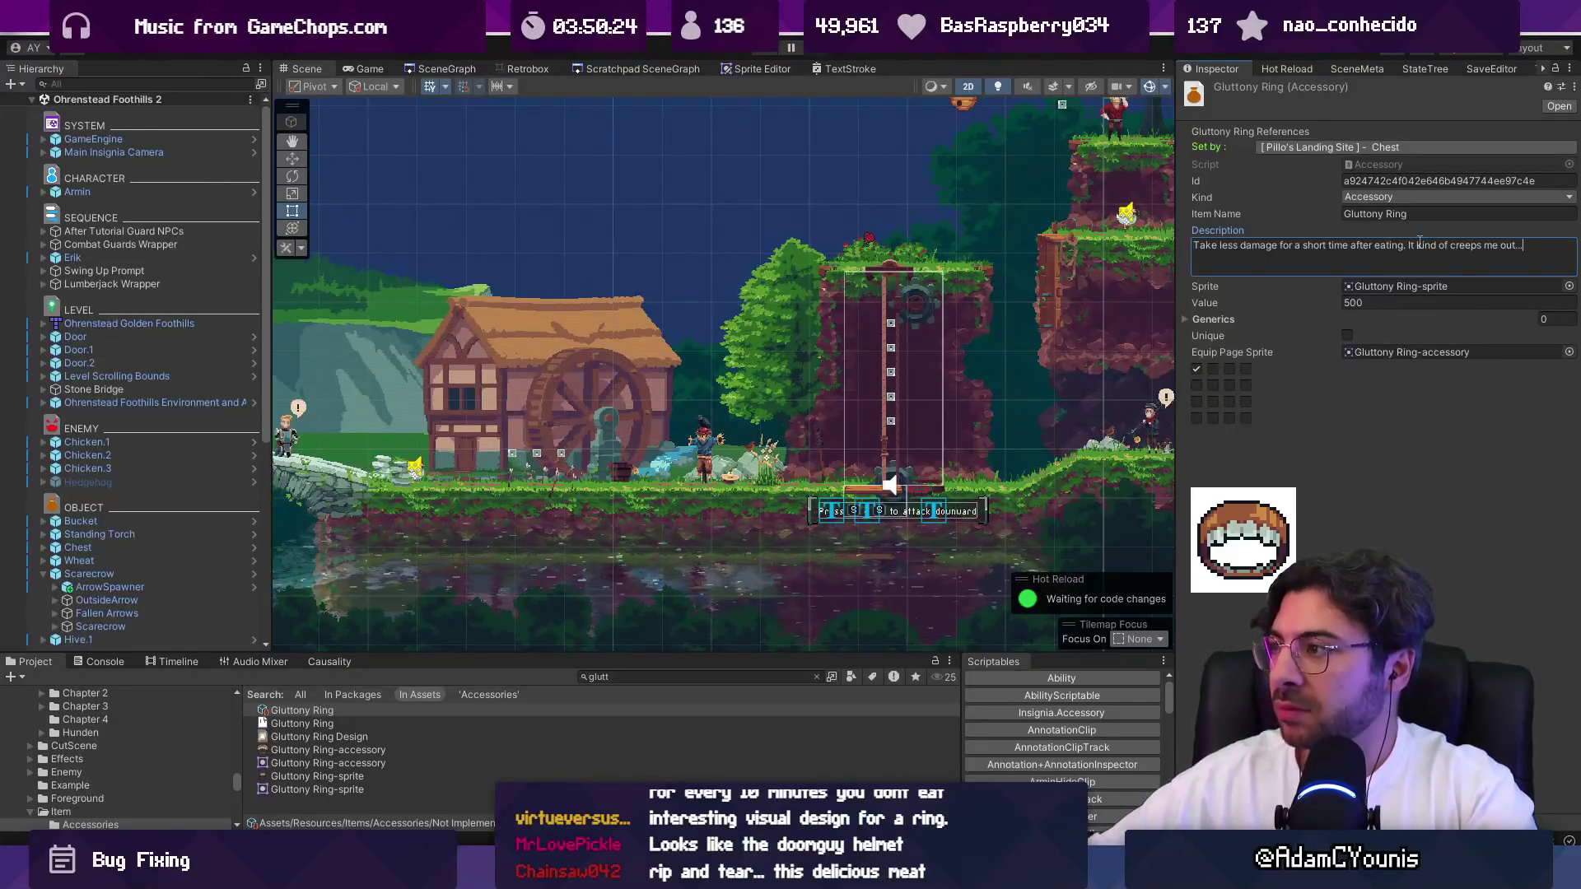
pyautogui.press('Escape')
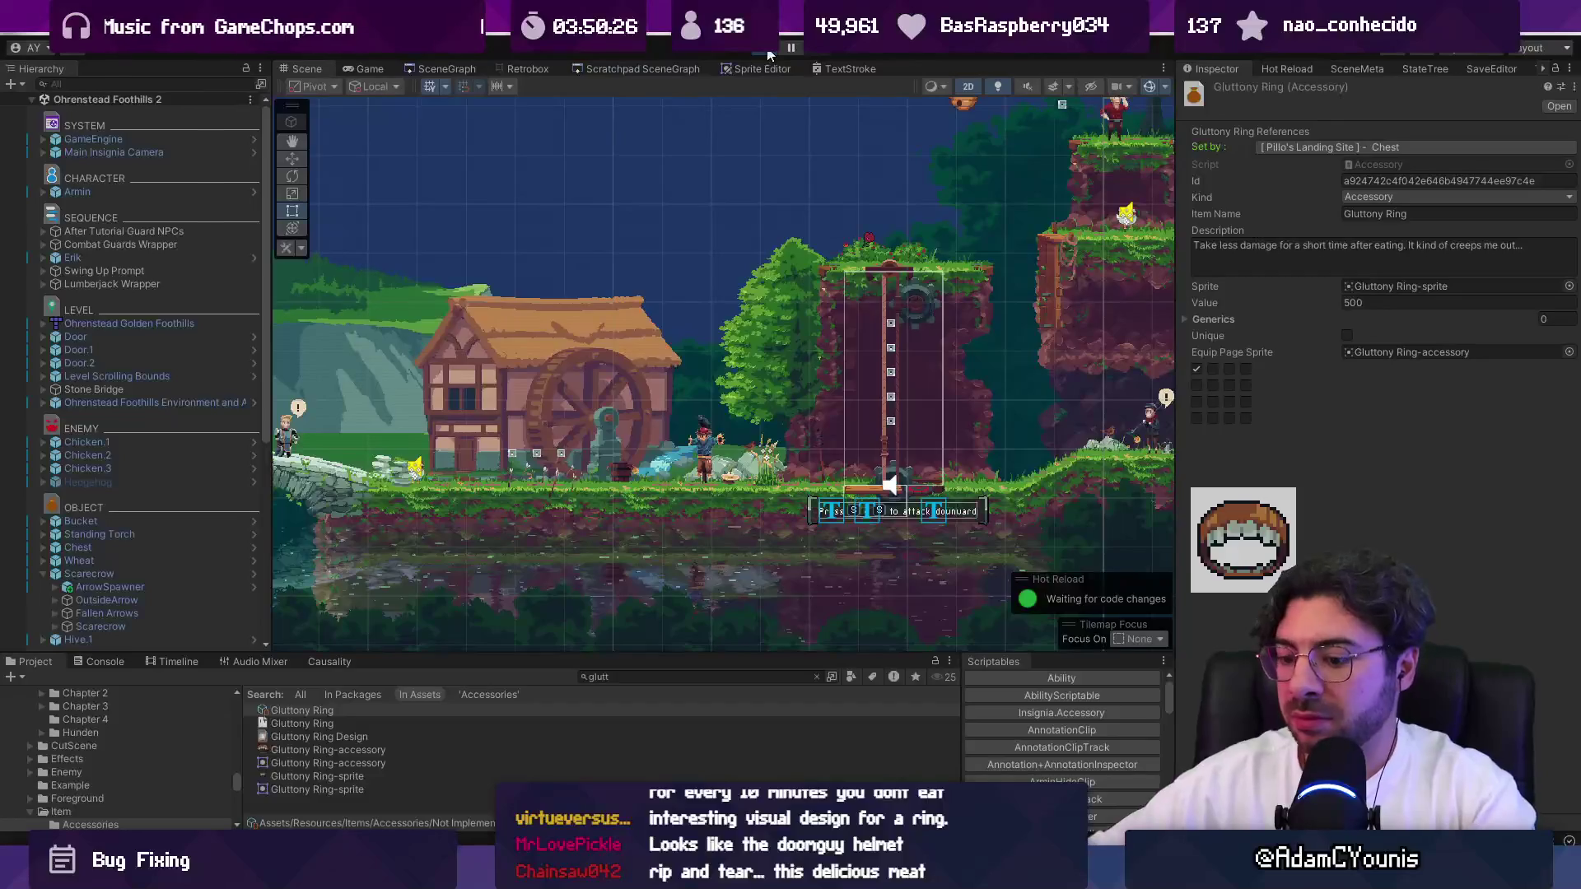
pyautogui.click(770, 54)
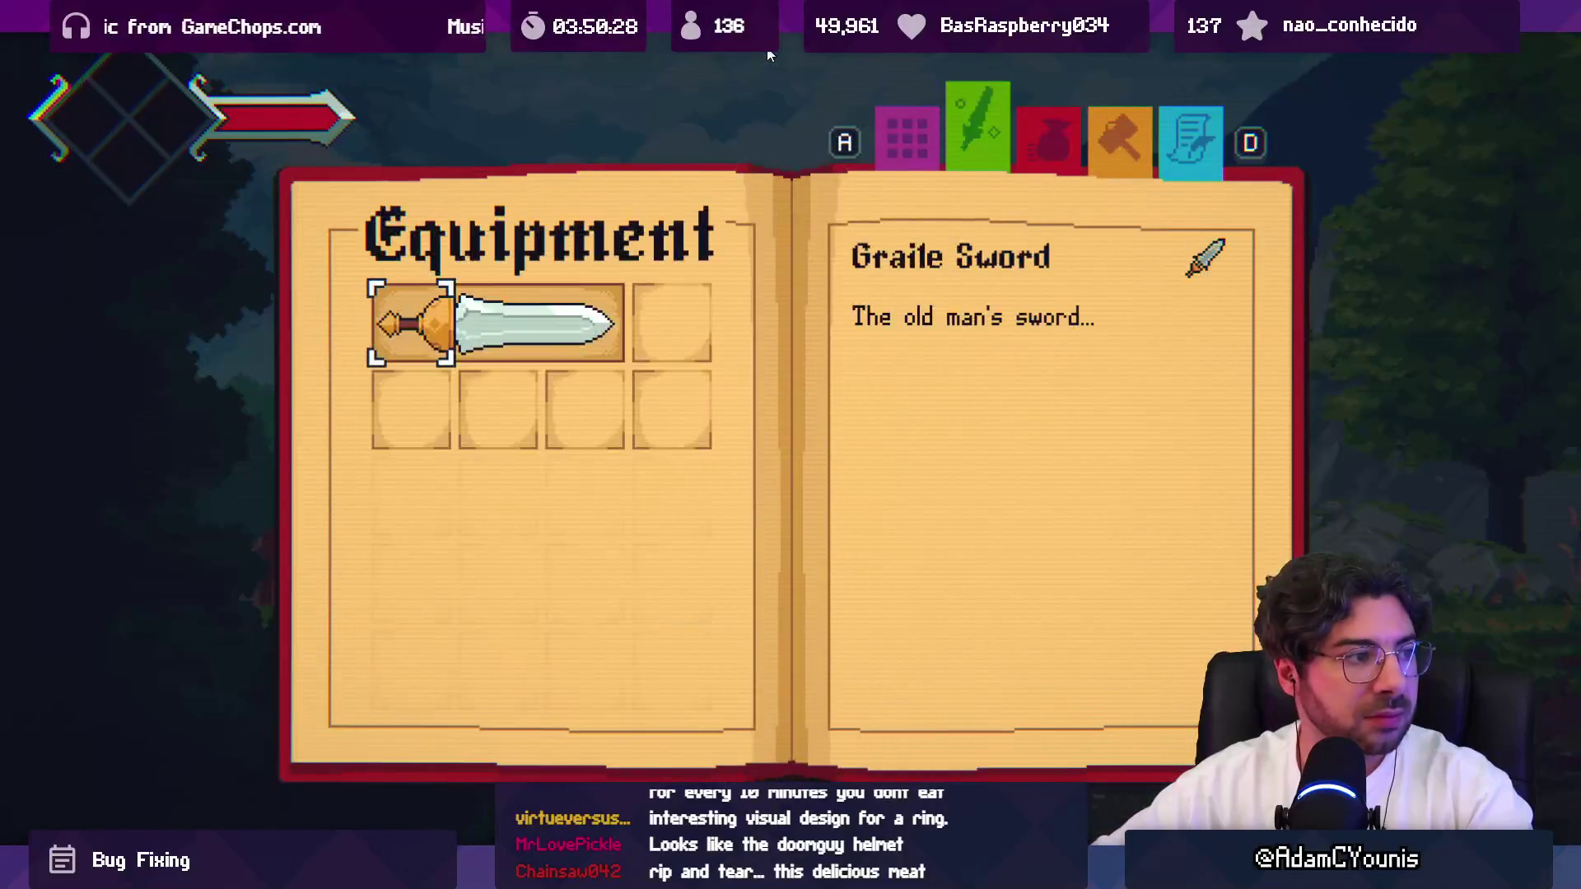
pyautogui.press('Escape')
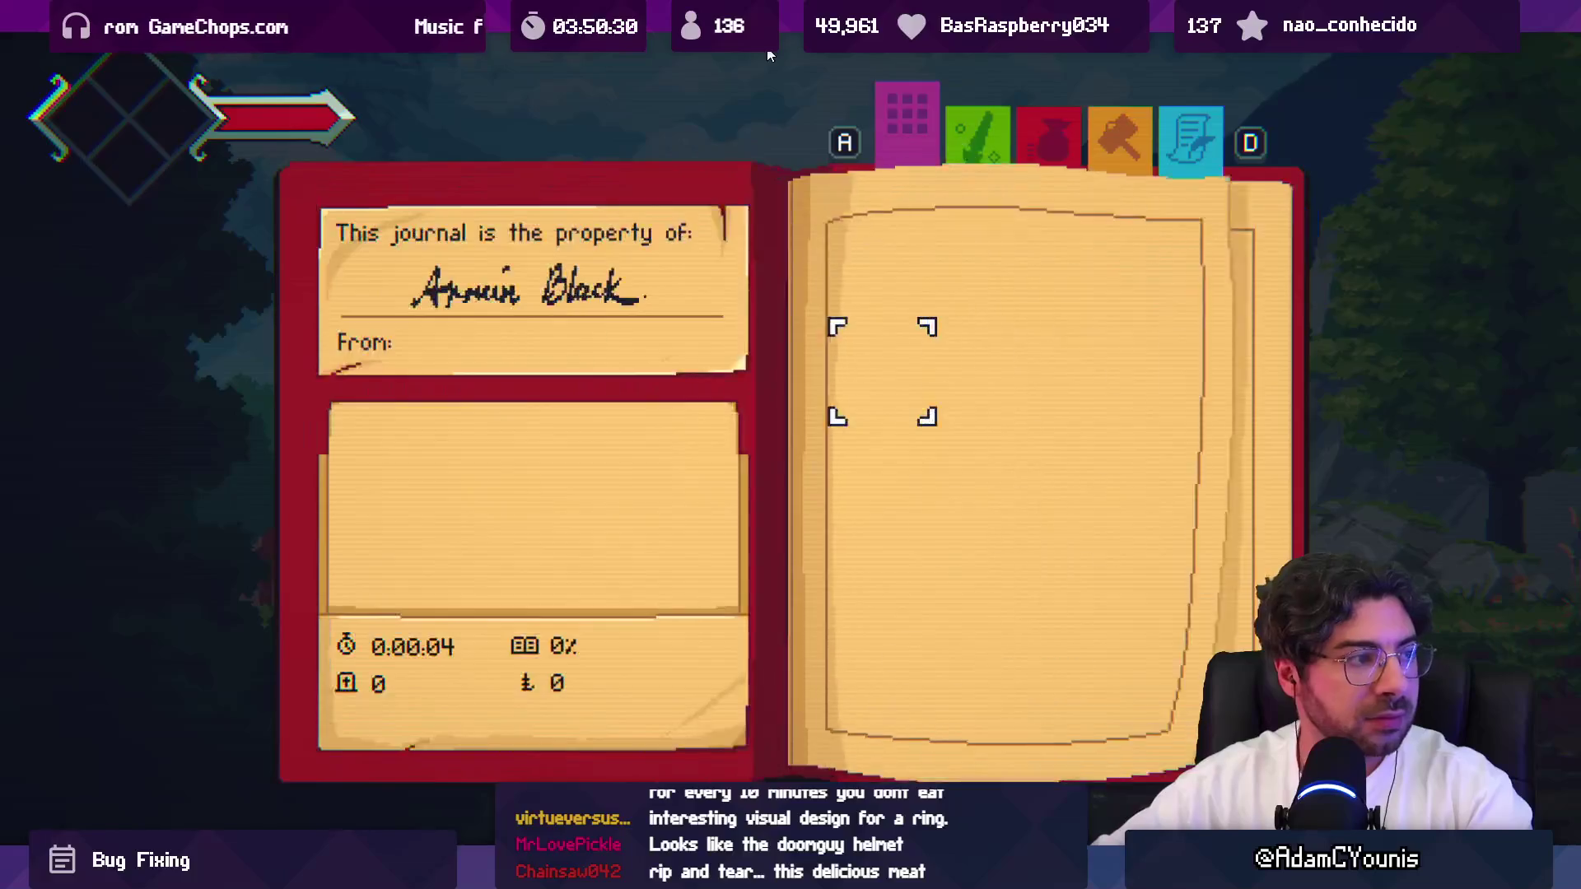
# Toggle the debug console, maximize the Game view, and open the journal.
pyautogui.press('`')
pyautogui.press('`')
pyautogui.press('Escape')
pyautogui.press('`')
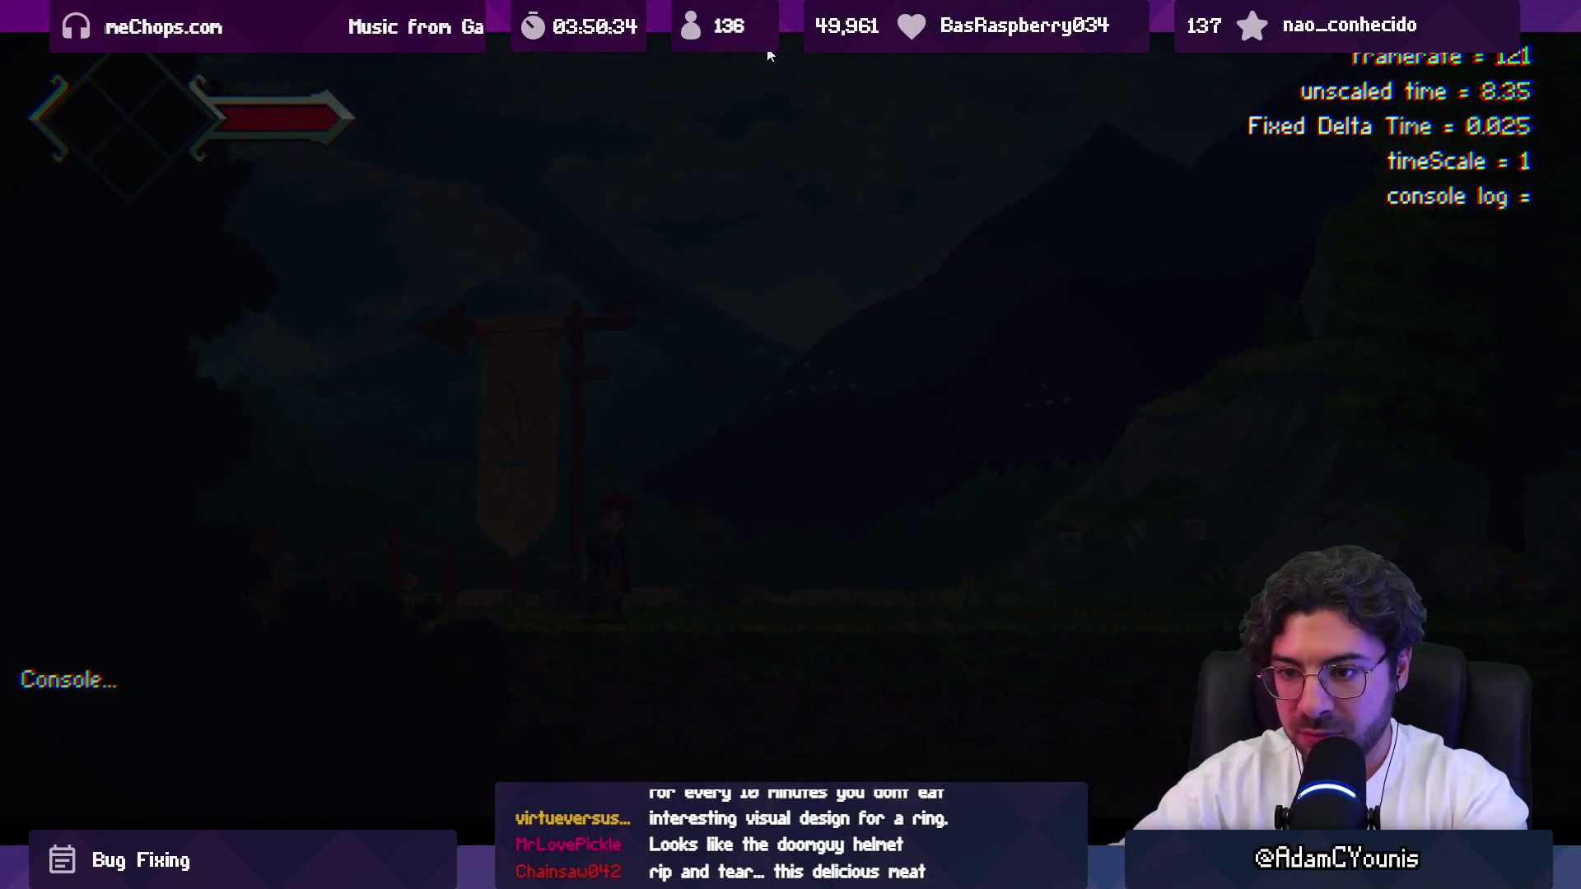
pyautogui.press('`')
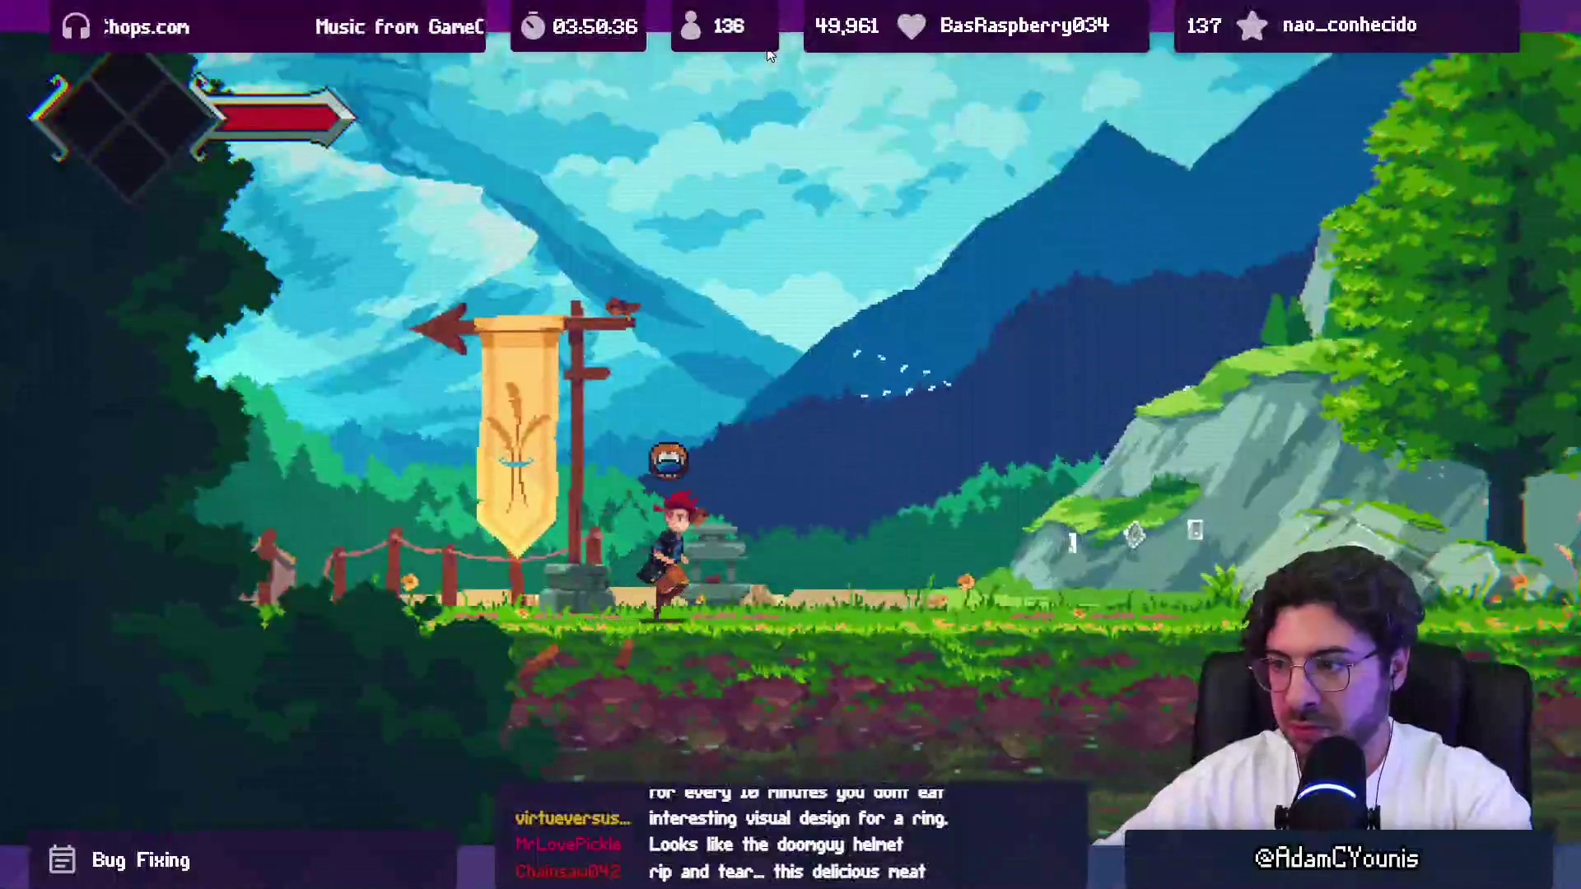
pyautogui.hotkey('shift', 'space')
pyautogui.press('Tab')
pyautogui.press('Tab')
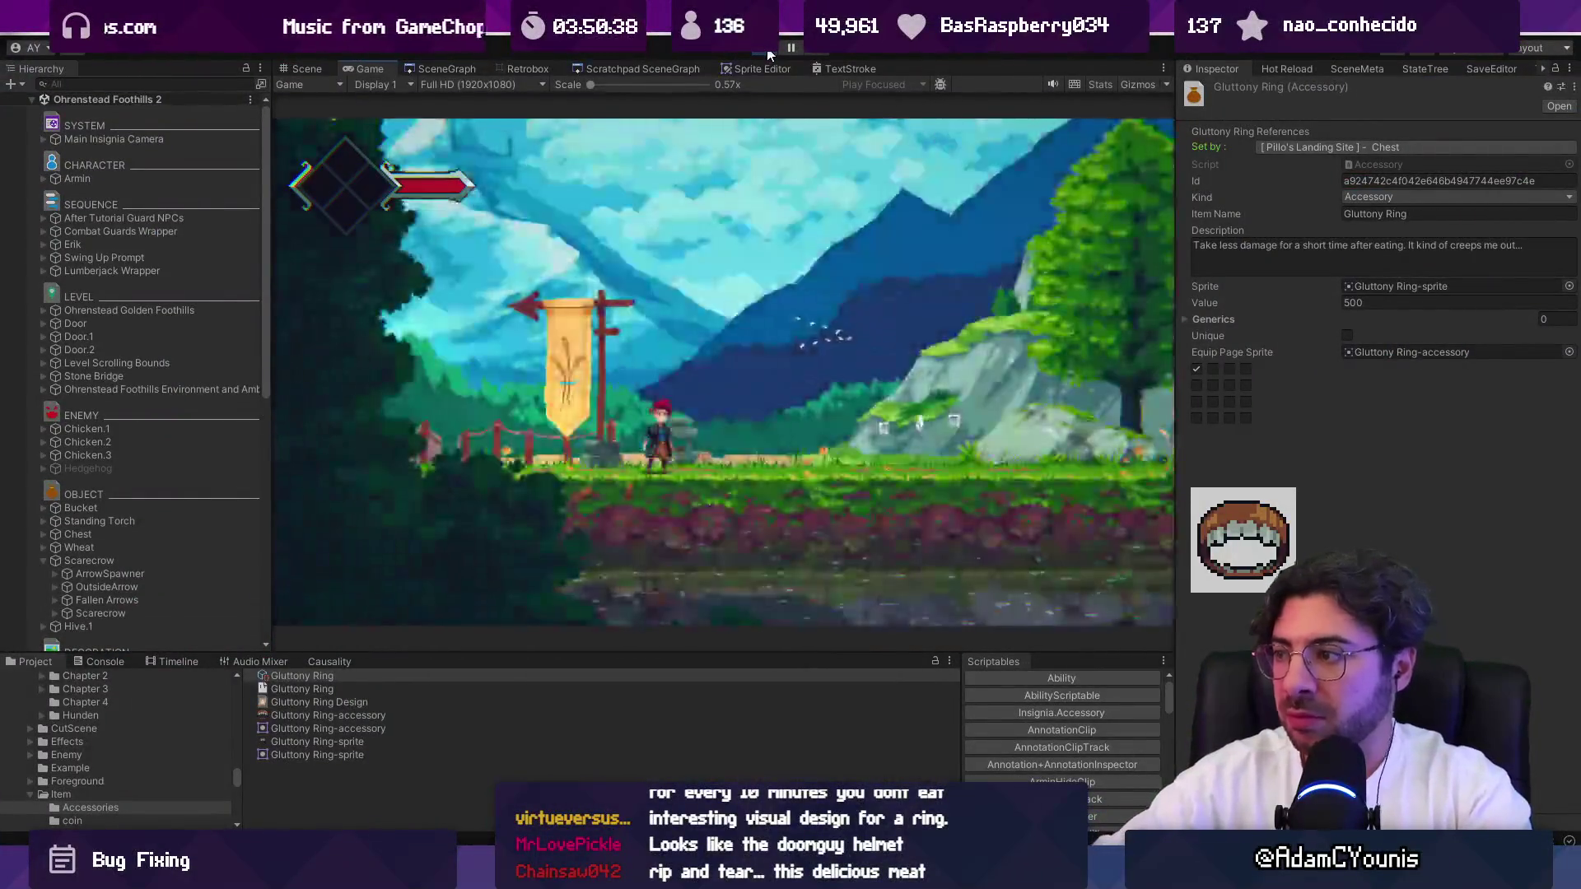
pyautogui.hotkey('shift', 'space')
pyautogui.press('Tab')
# Equip the Gluttony Ring in the first accessory slot, move the character right, then stop the game.
pyautogui.press('space')
pyautogui.press('space')
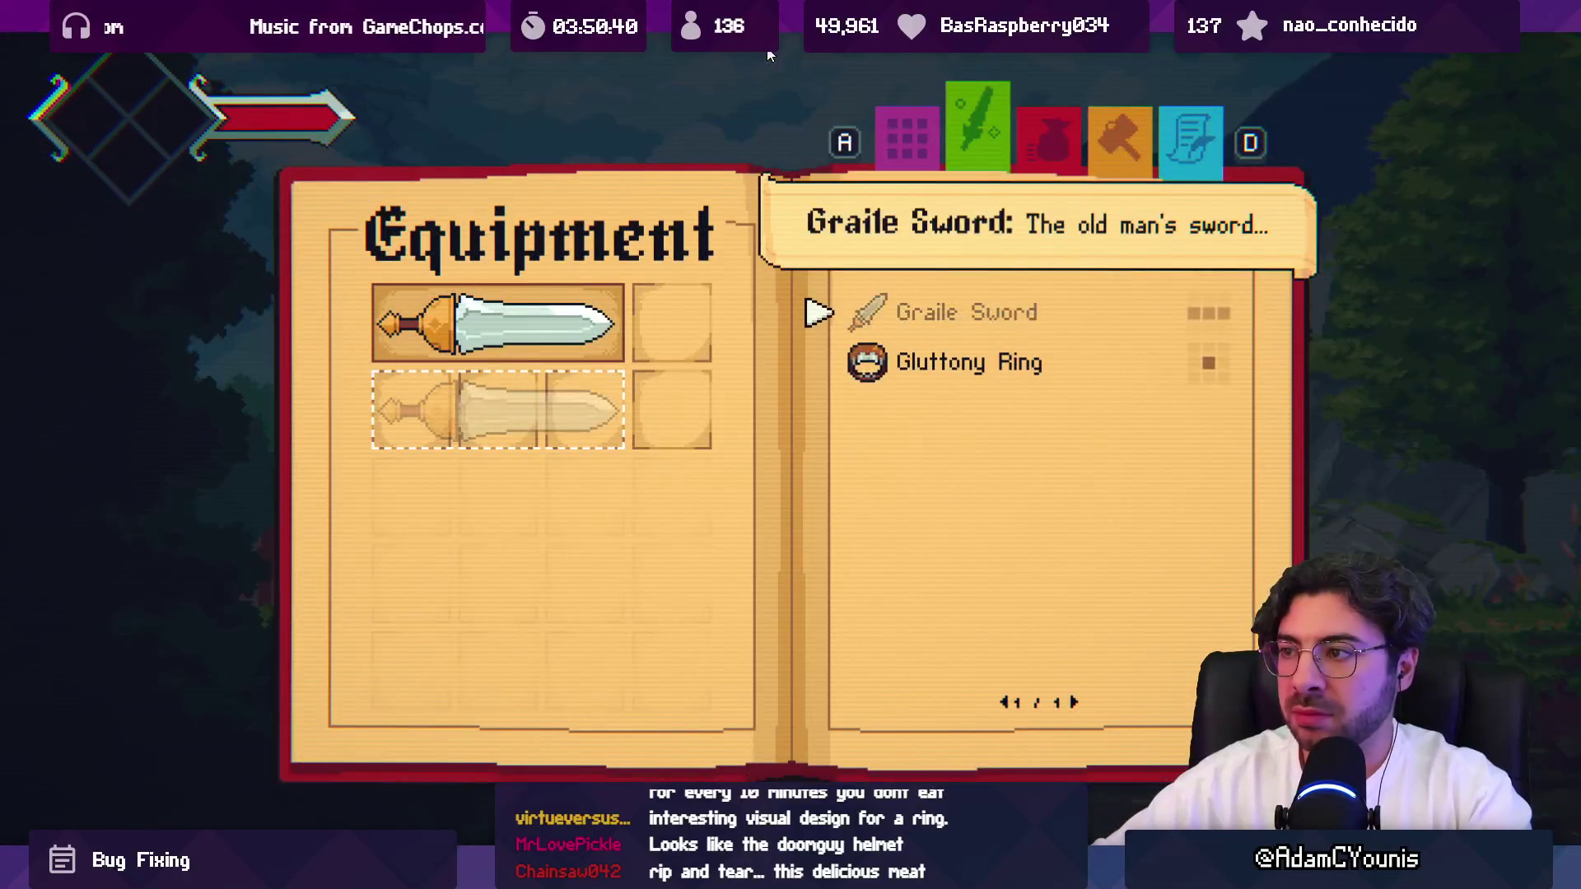
pyautogui.press('s')
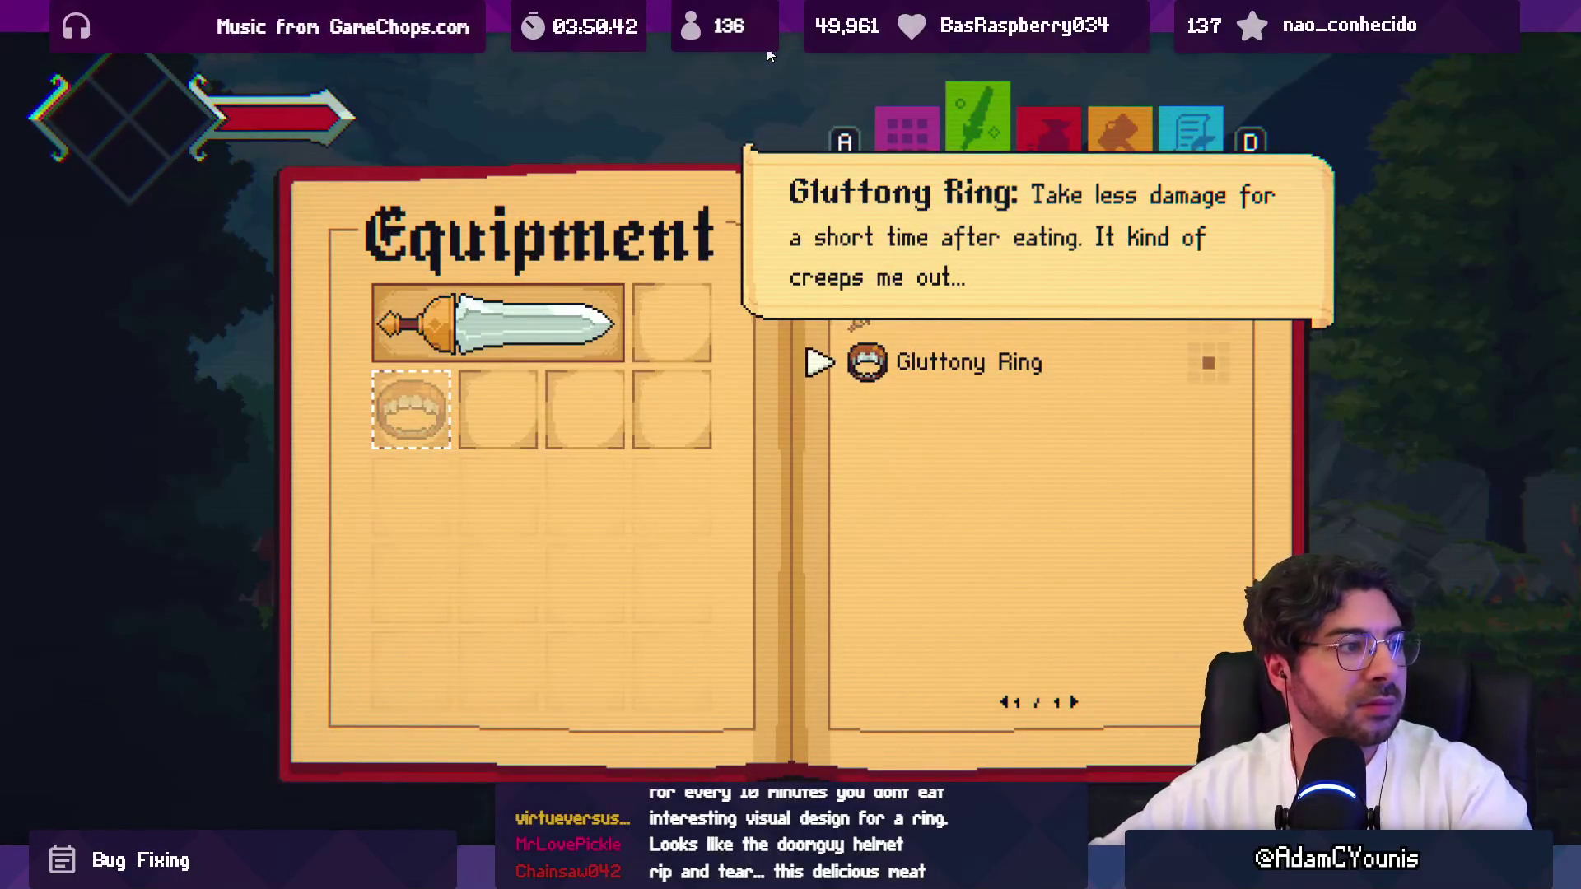
pyautogui.press('space')
pyautogui.press('Right')
pyautogui.press('Right')
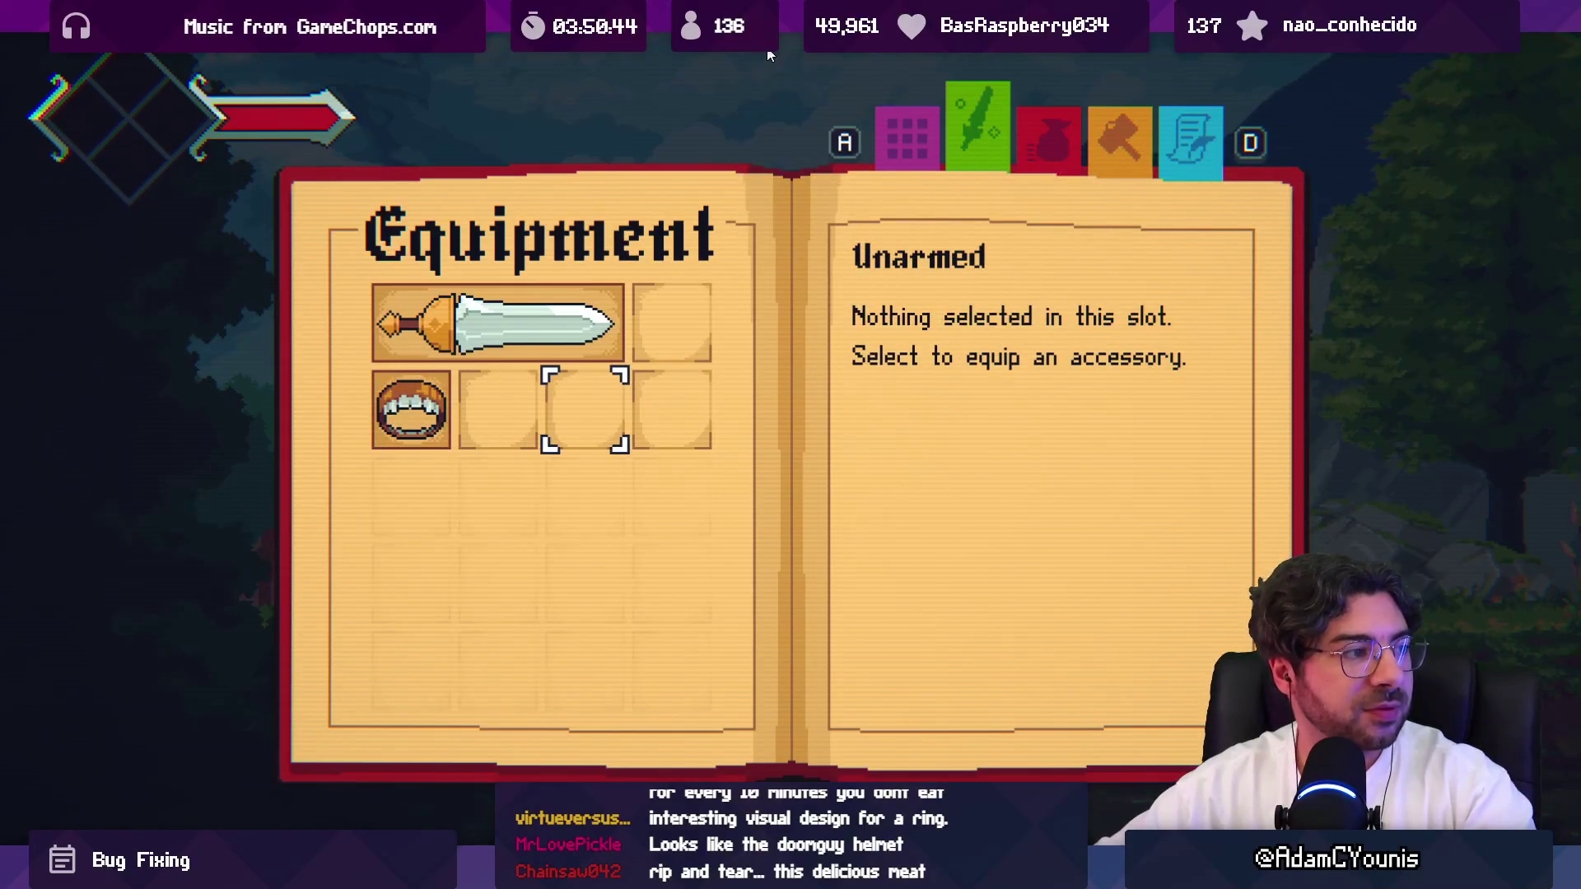
pyautogui.press('Tab')
pyautogui.press('d')
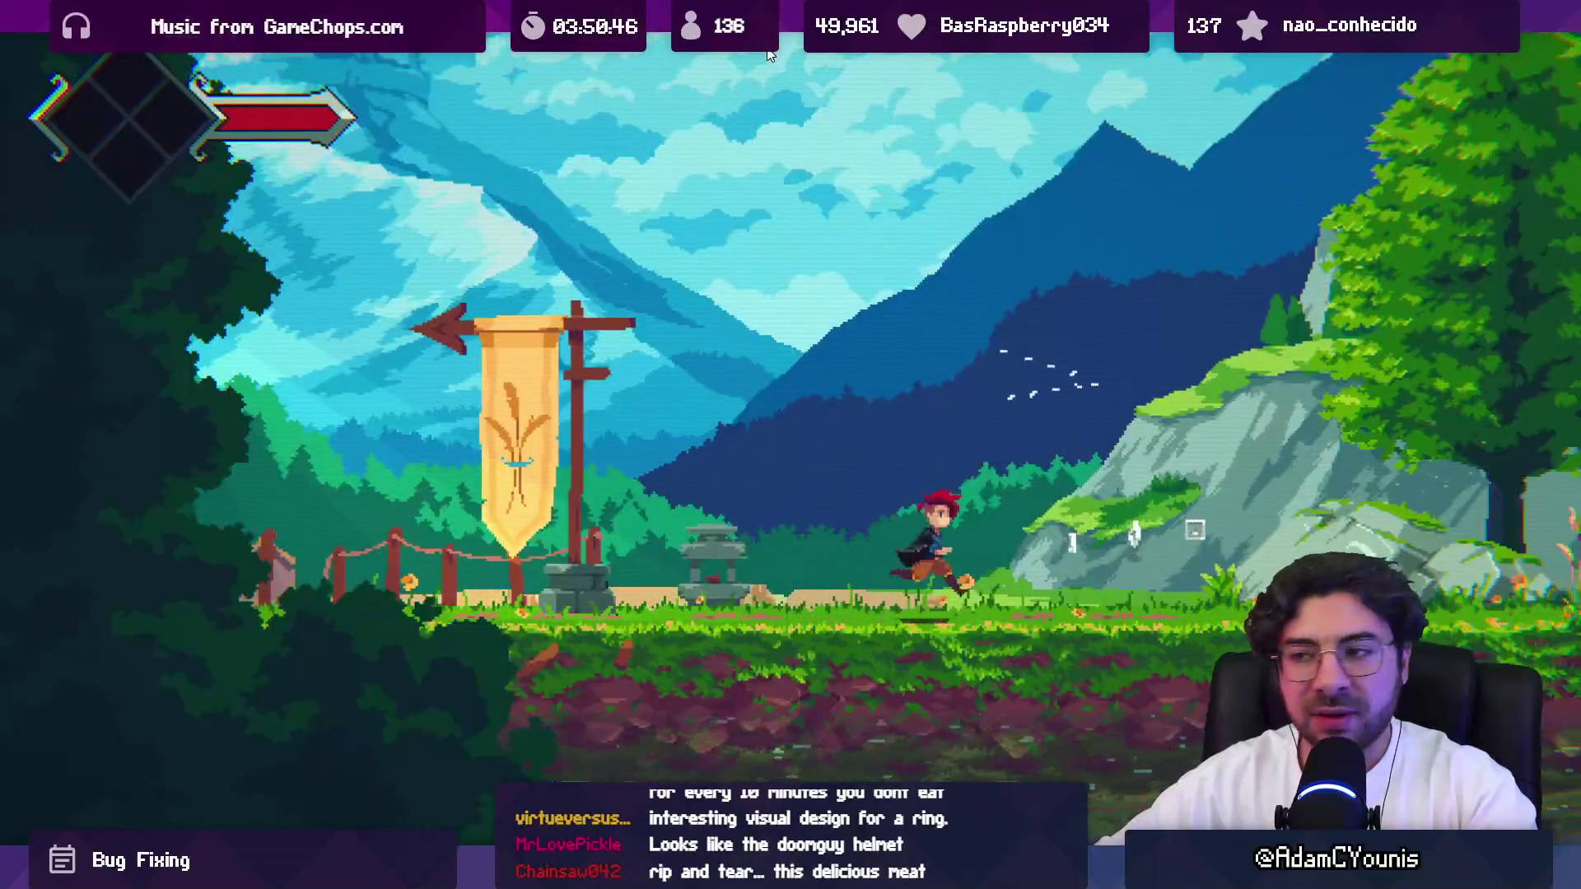
pyautogui.click(771, 48)
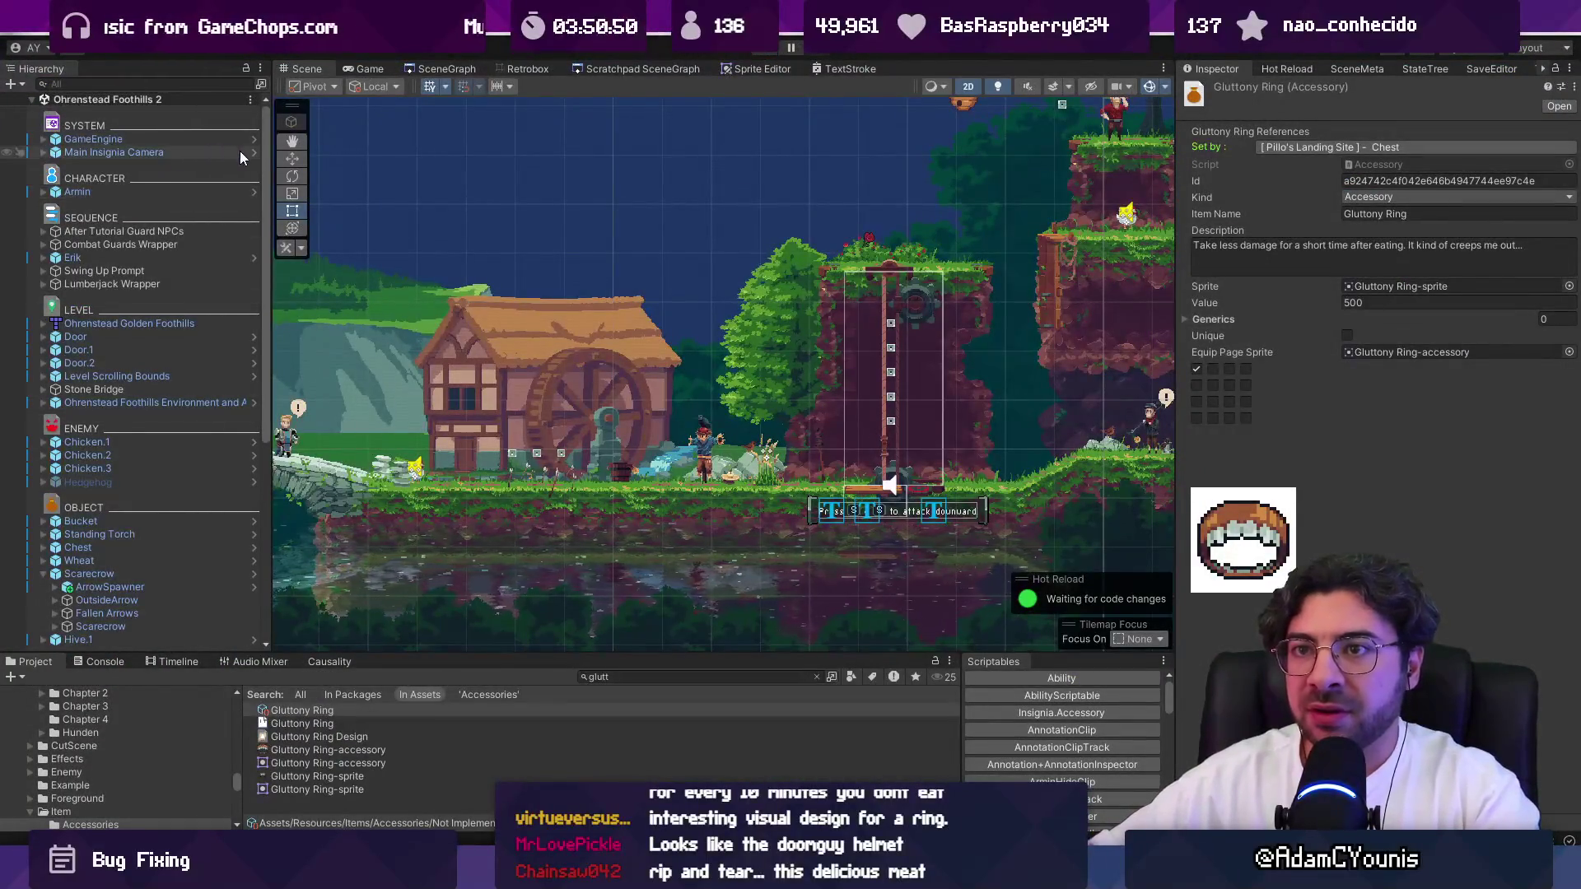
# Search the Hierarchy for 'effects' and inspect the Status Effects object and its Status Band child.
pyautogui.click(253, 142)
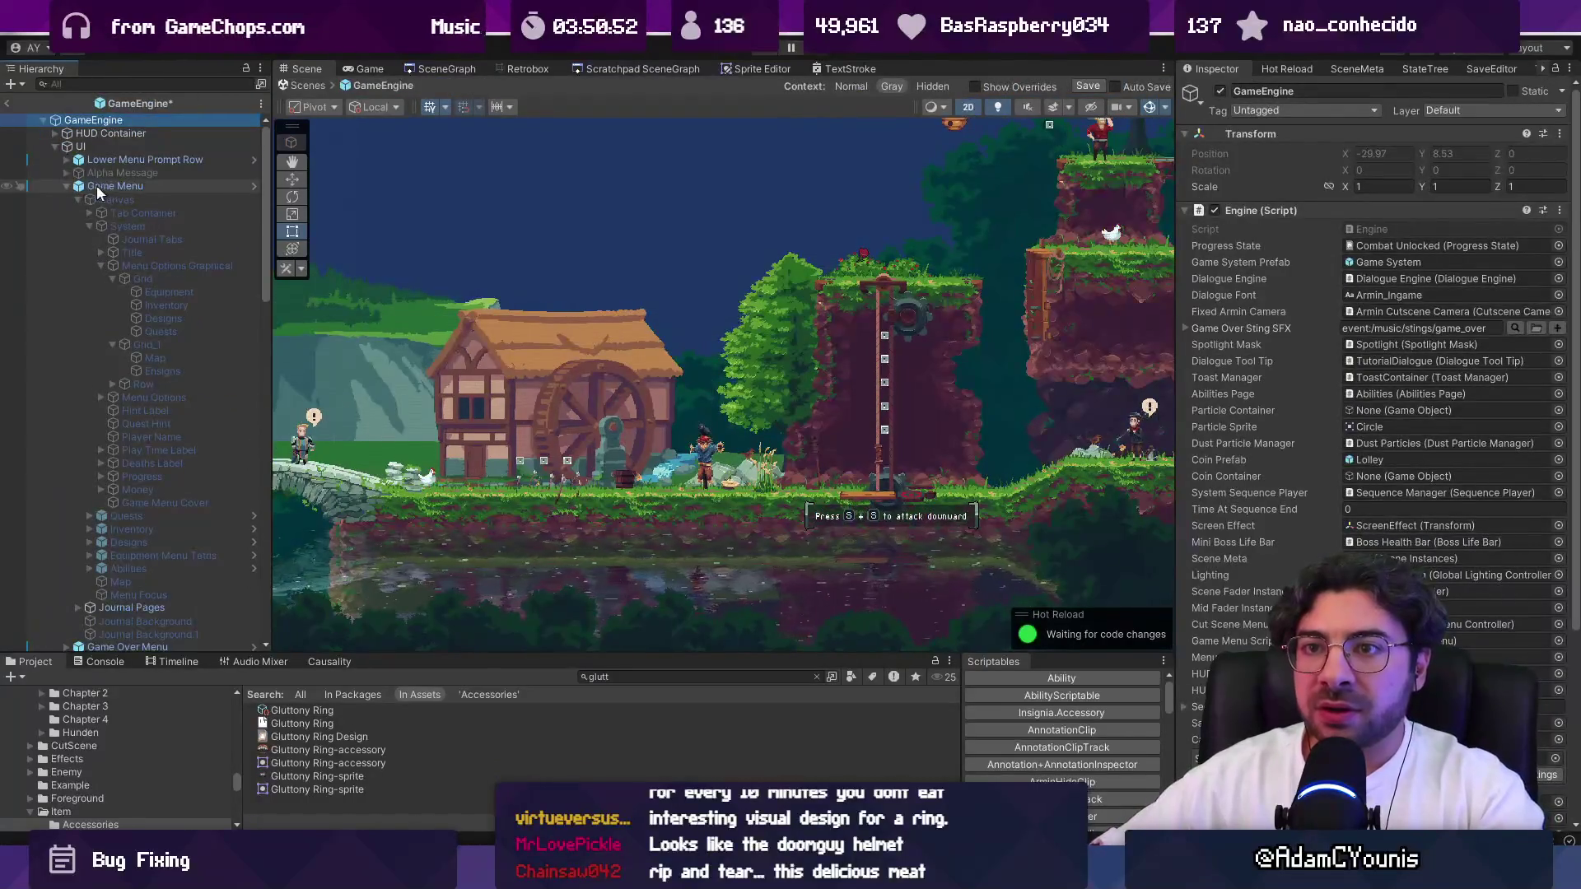
pyautogui.click(122, 83)
pyautogui.write('effects')
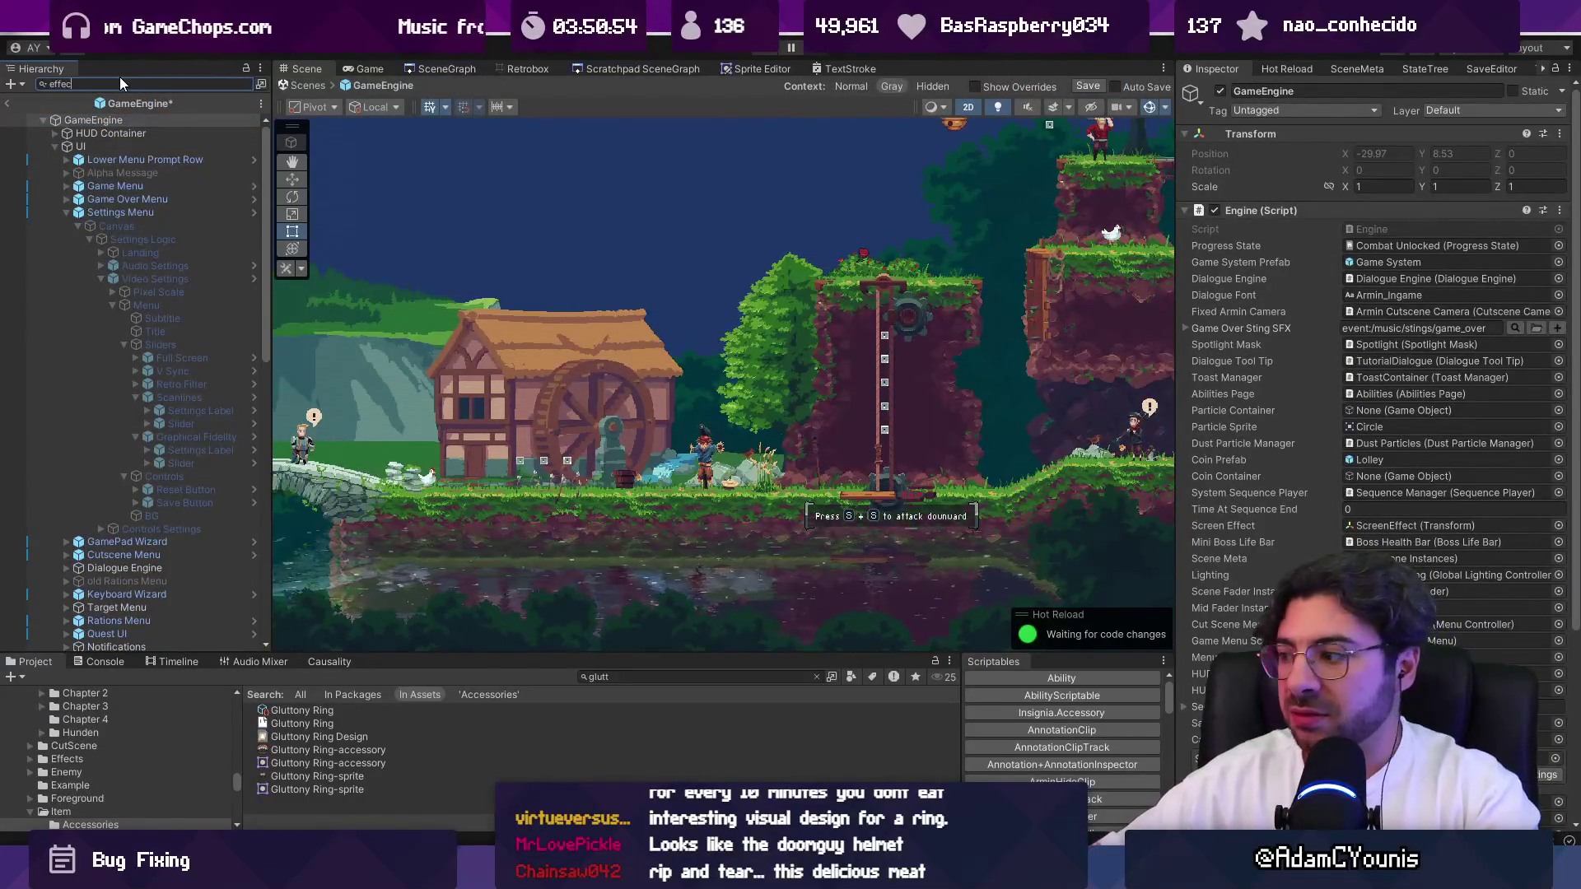
pyautogui.click(135, 120)
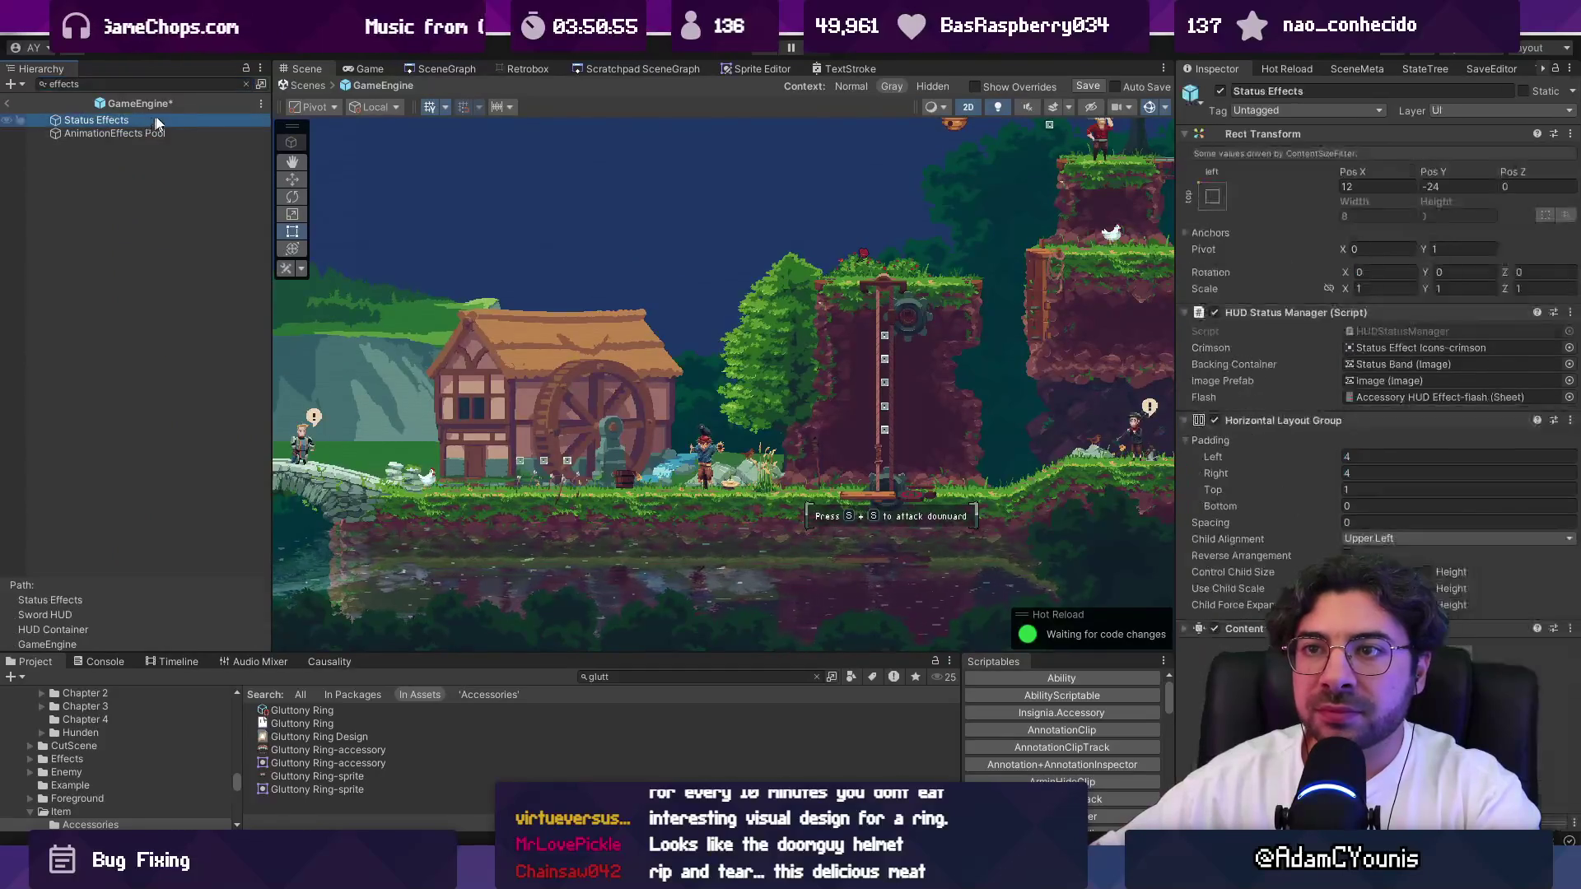
pyautogui.click(248, 84)
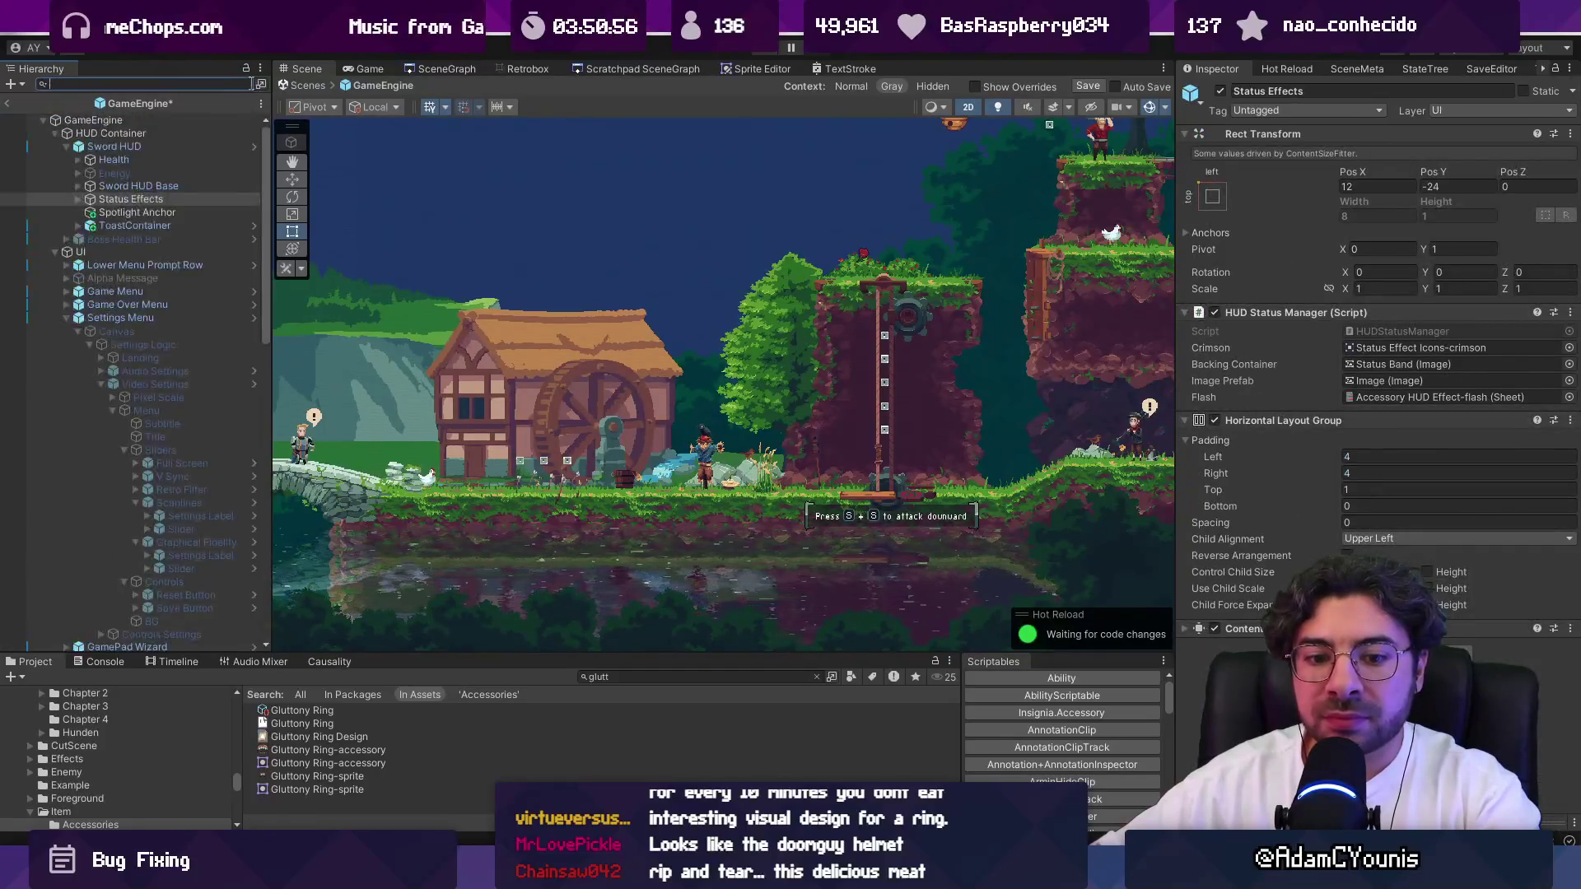
pyautogui.click(78, 199)
pyautogui.click(105, 211)
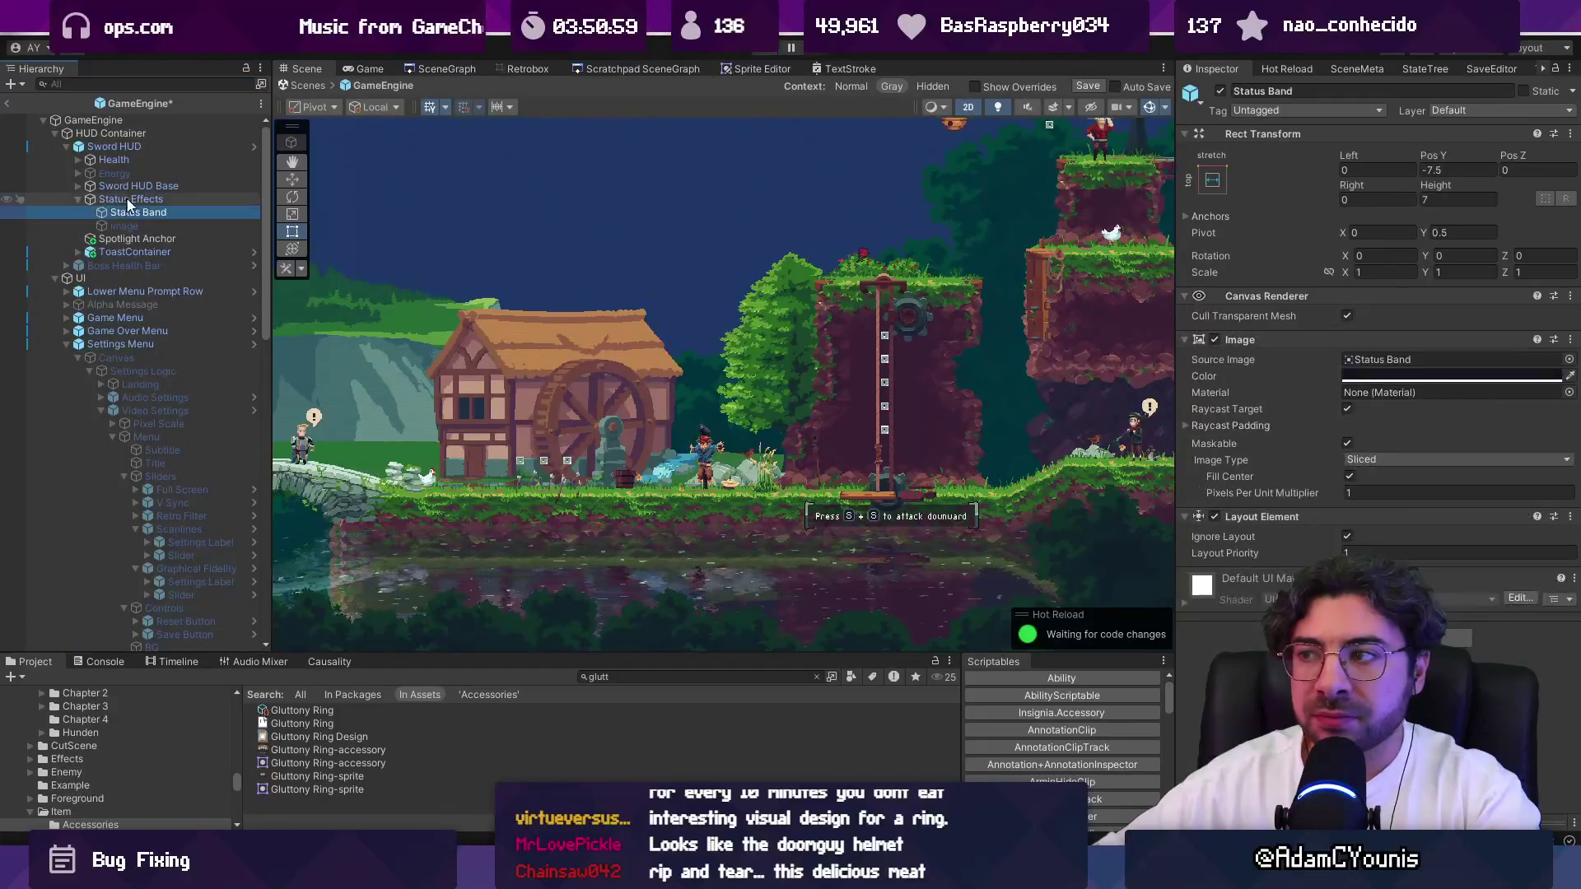
pyautogui.click(130, 199)
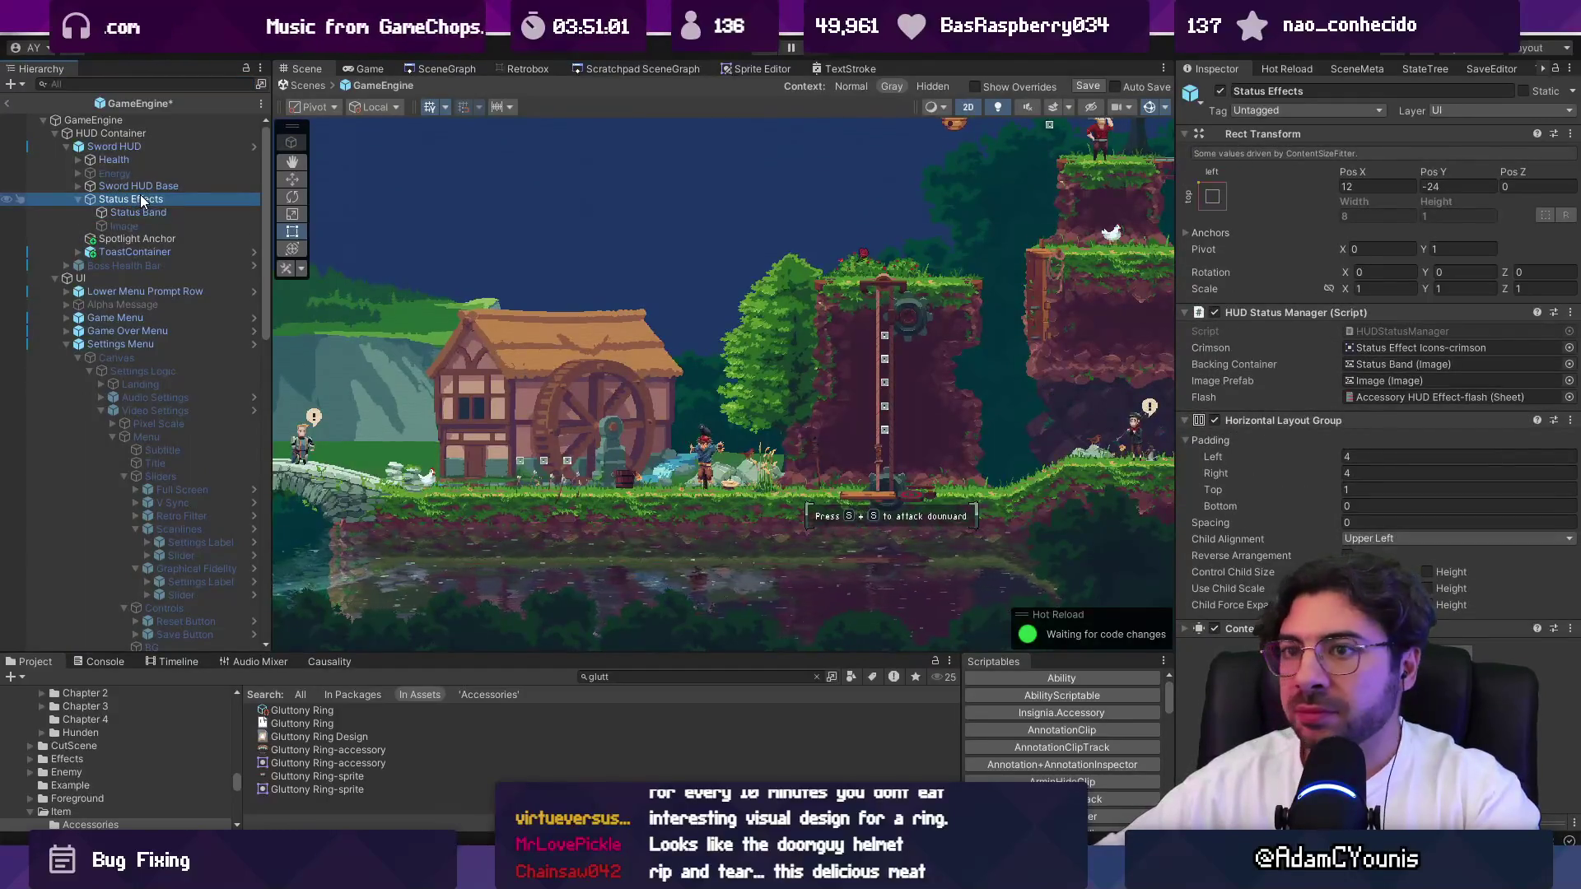
pyautogui.click(77, 199)
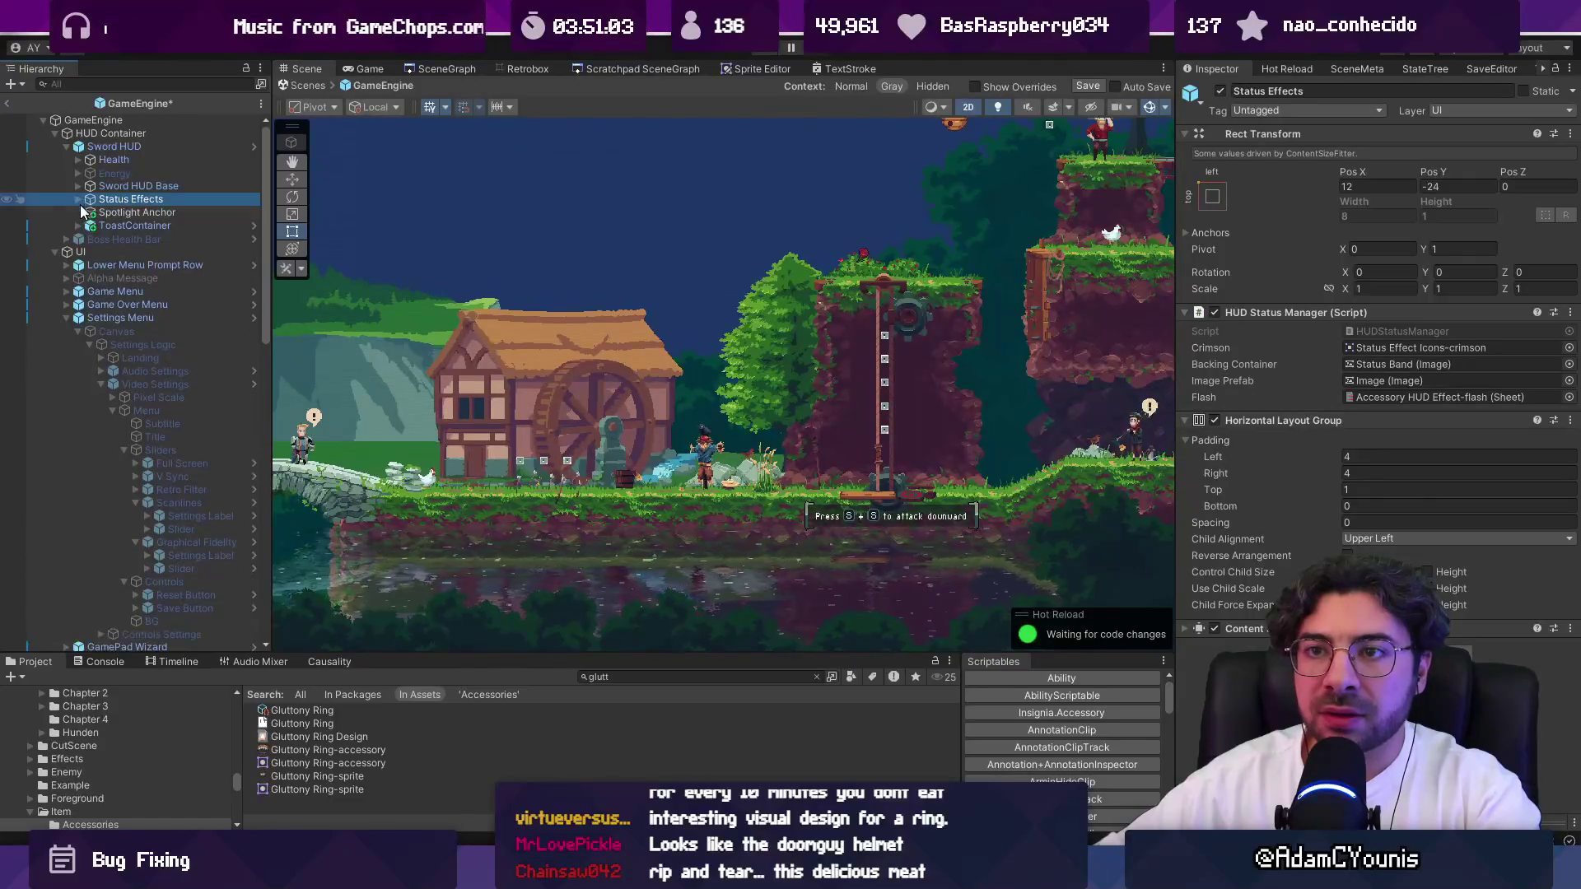
# Collapse Settings Menu, UI, HUD Container and Ensign Effect Managers, then select AccessoryEffectLookup.
pyautogui.click(66, 318)
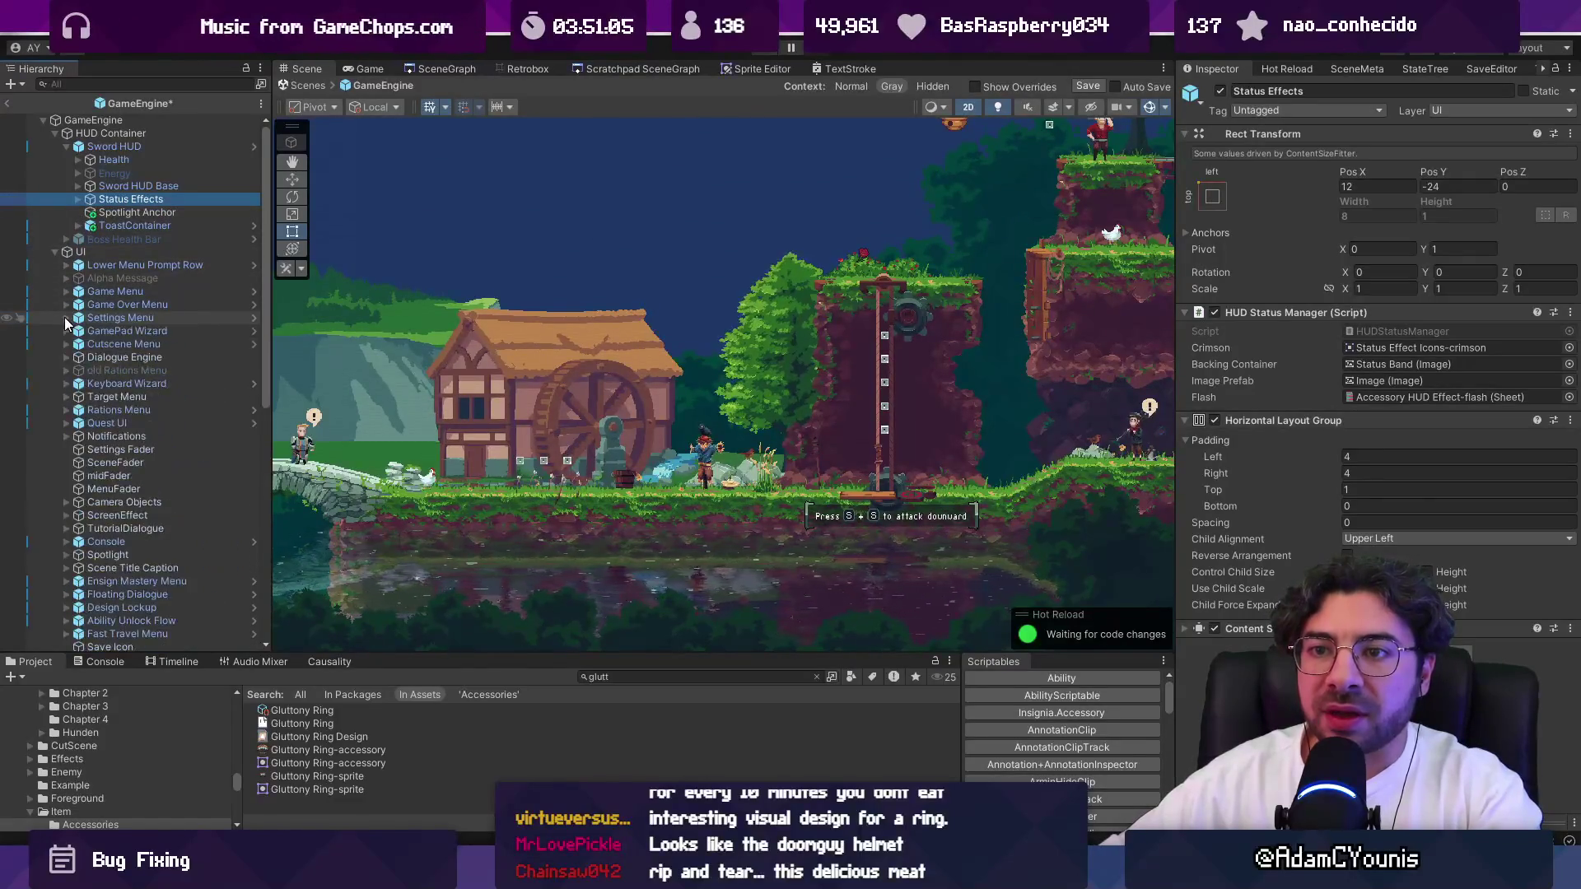
pyautogui.click(54, 251)
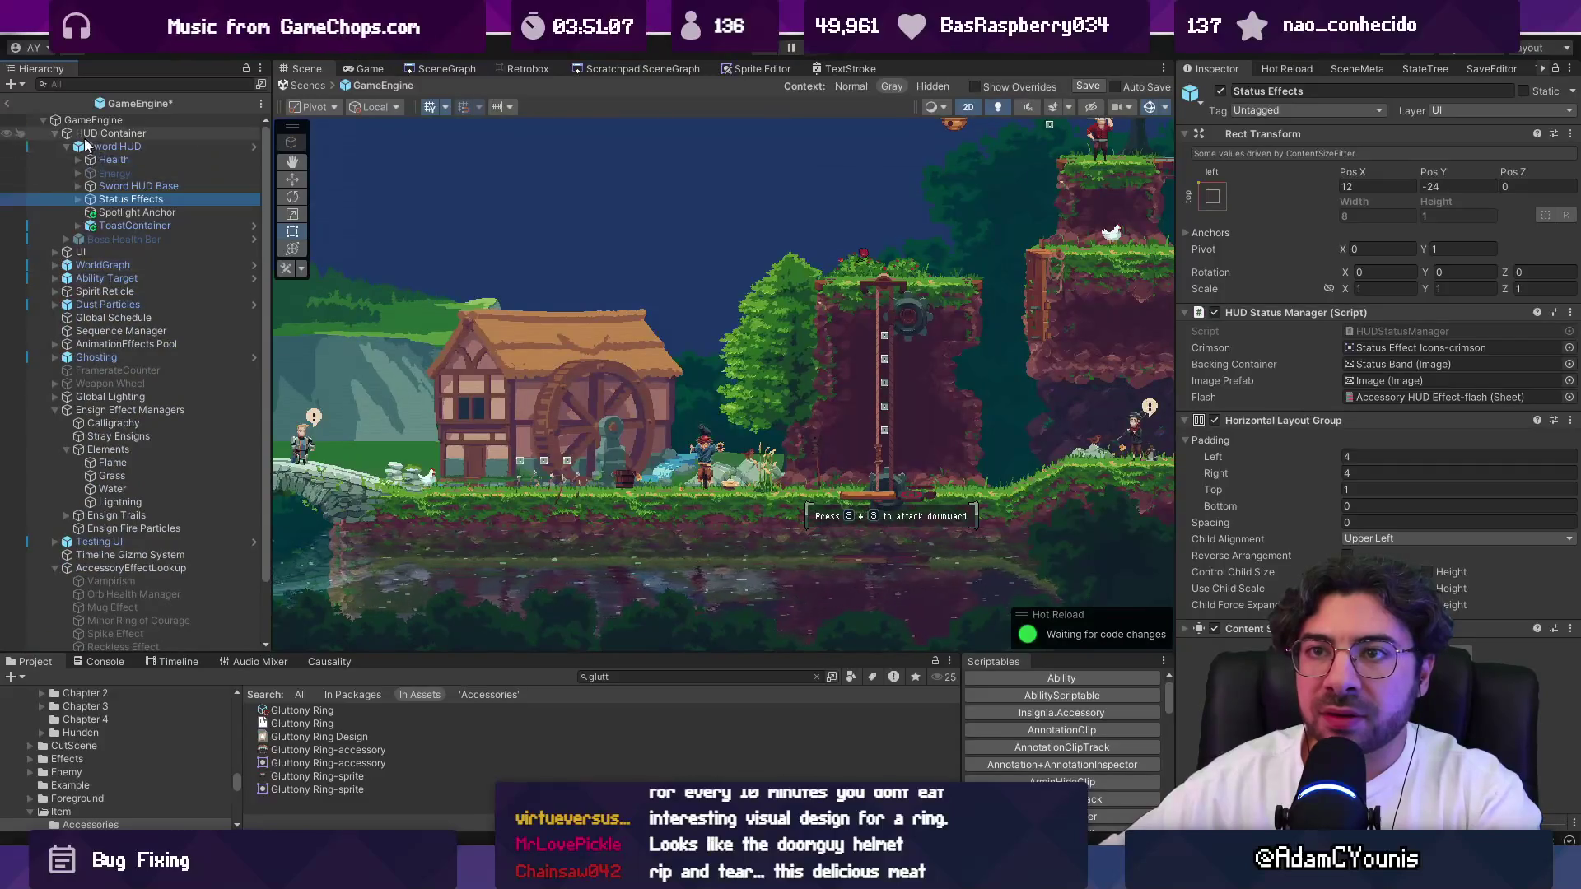
pyautogui.click(55, 133)
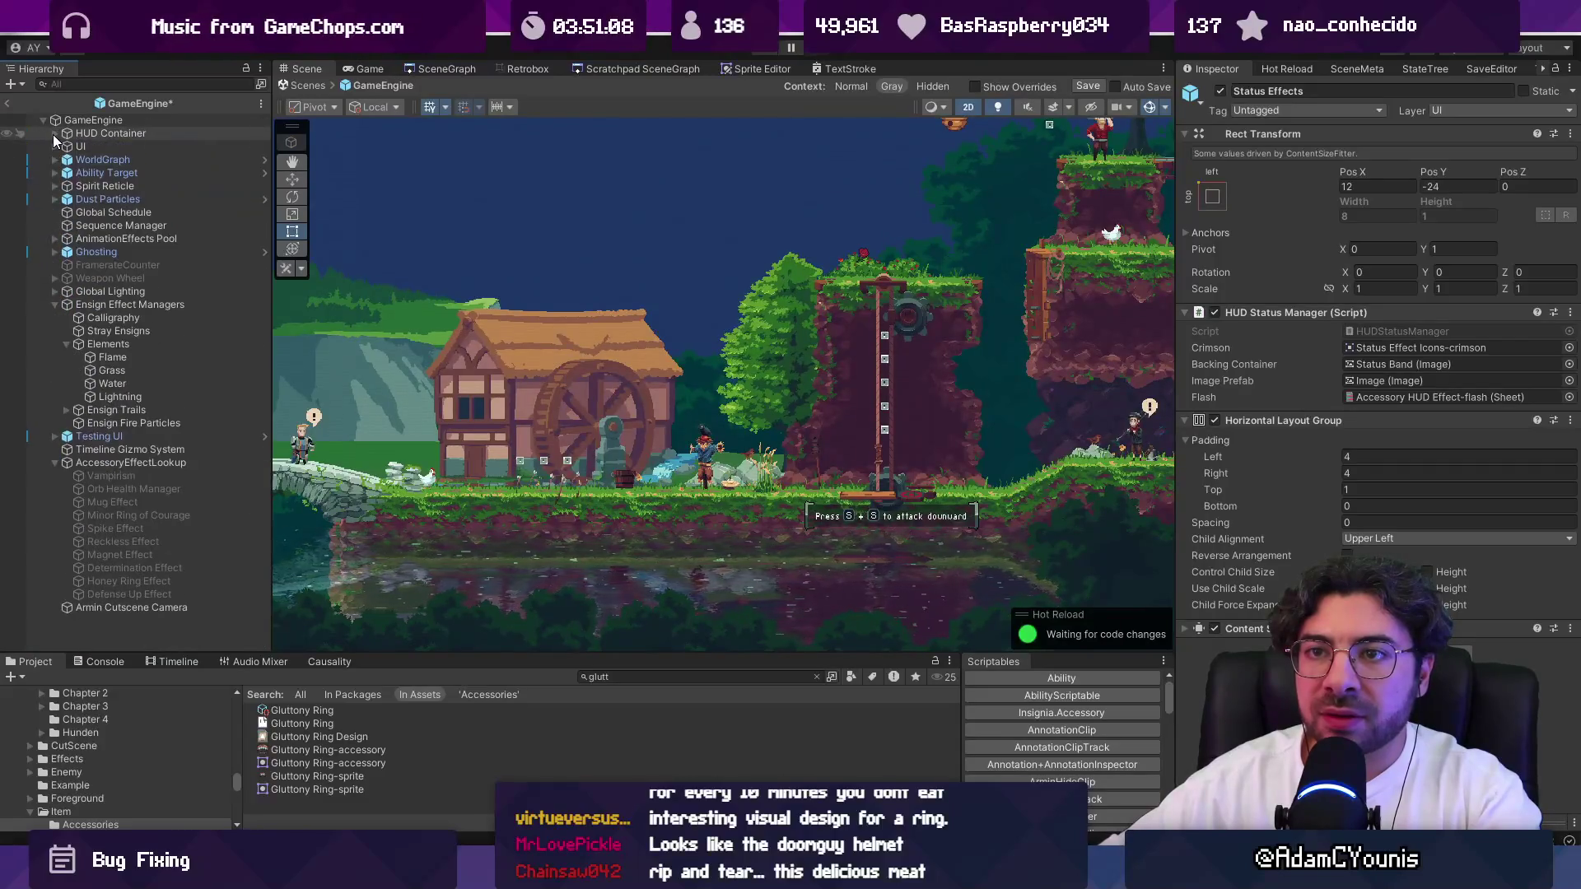
pyautogui.click(54, 303)
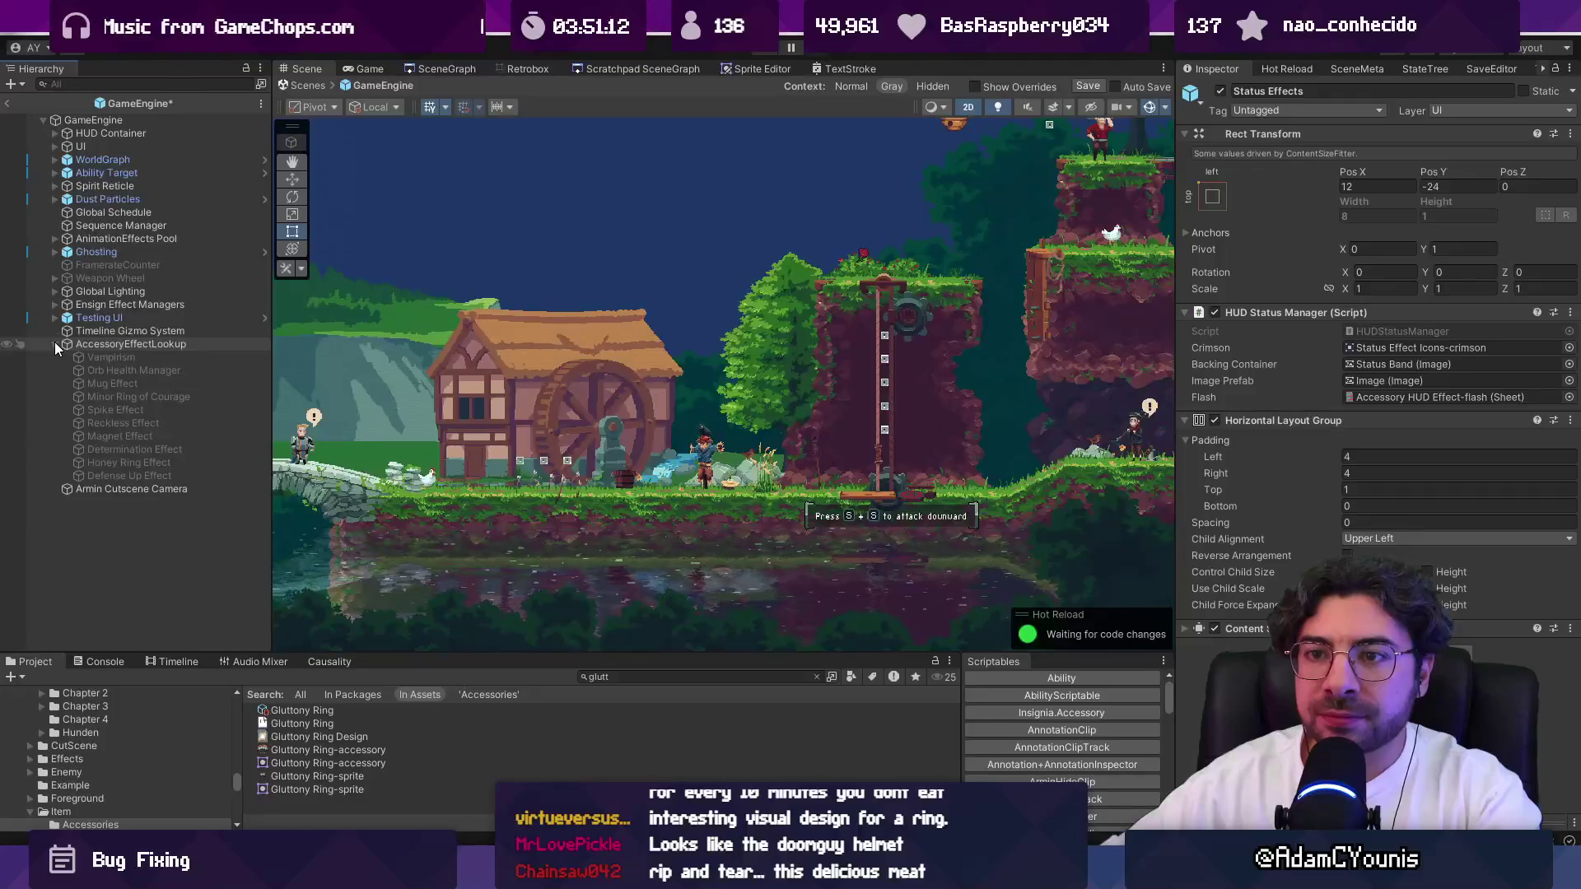
pyautogui.click(97, 343)
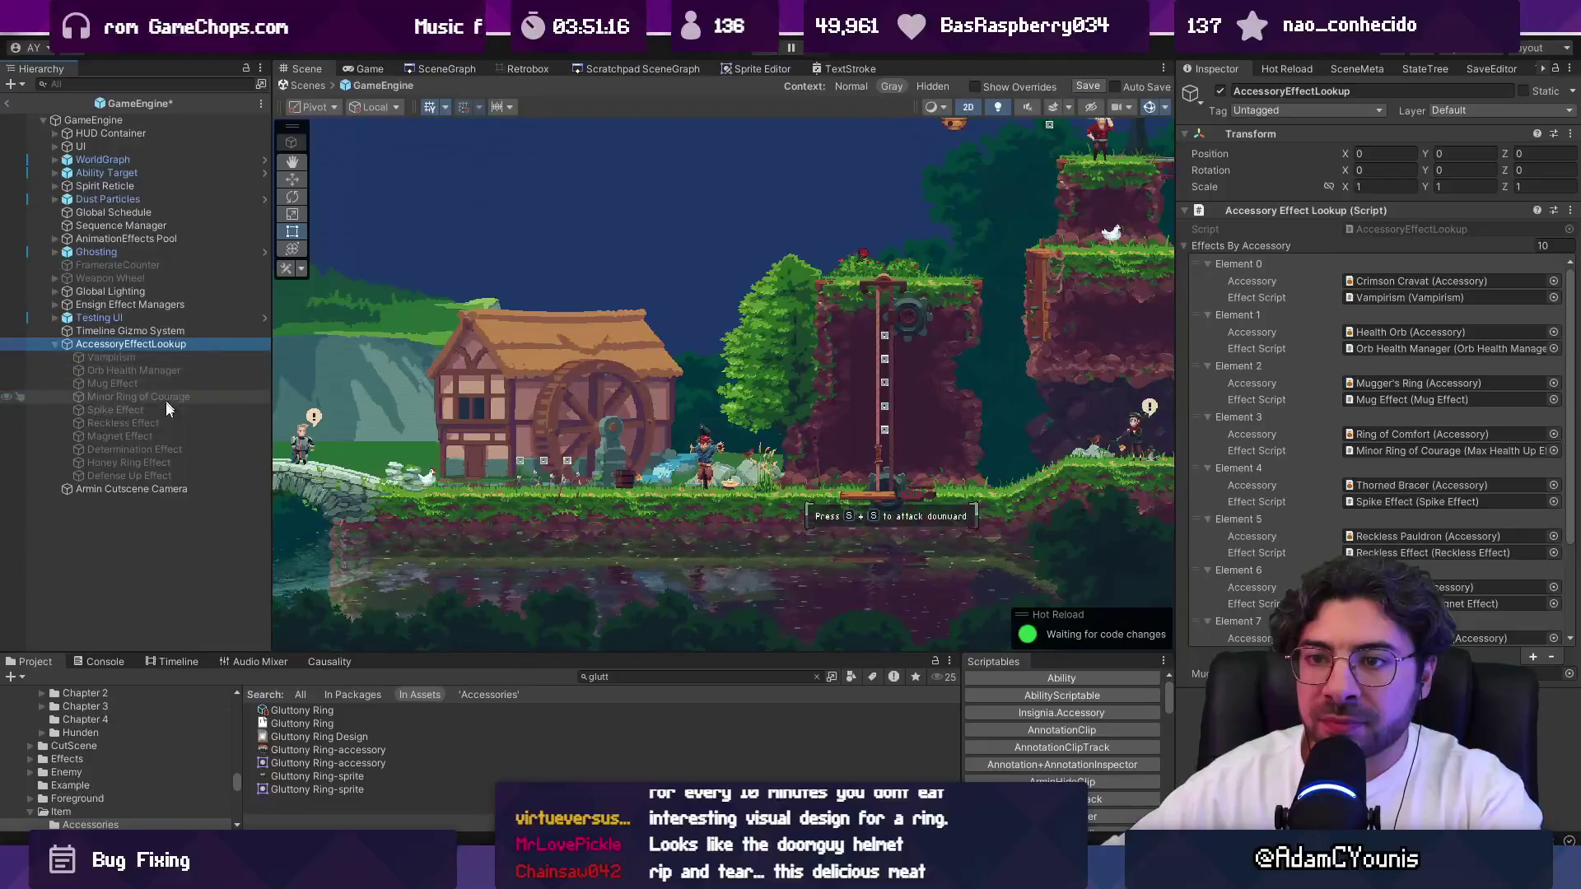
# Review the Honey Ring, Determination, Mug and Vampirism effects, then add an eleventh Effects By Accessory element.
pyautogui.click(170, 463)
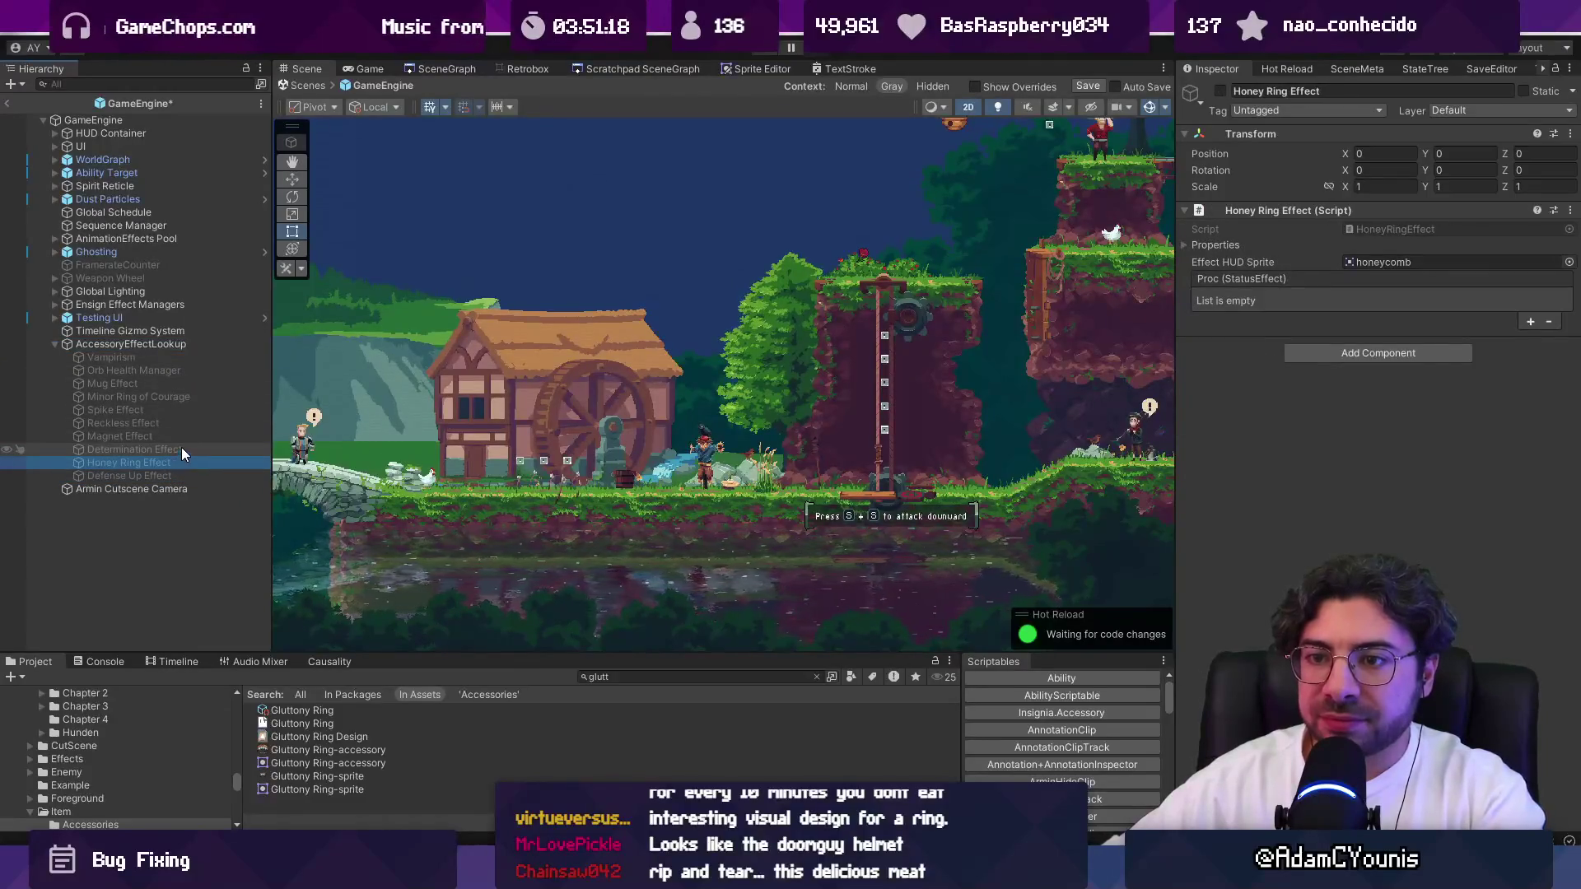
pyautogui.click(180, 449)
pyautogui.press('Up')
pyautogui.press('Up')
pyautogui.press('Up')
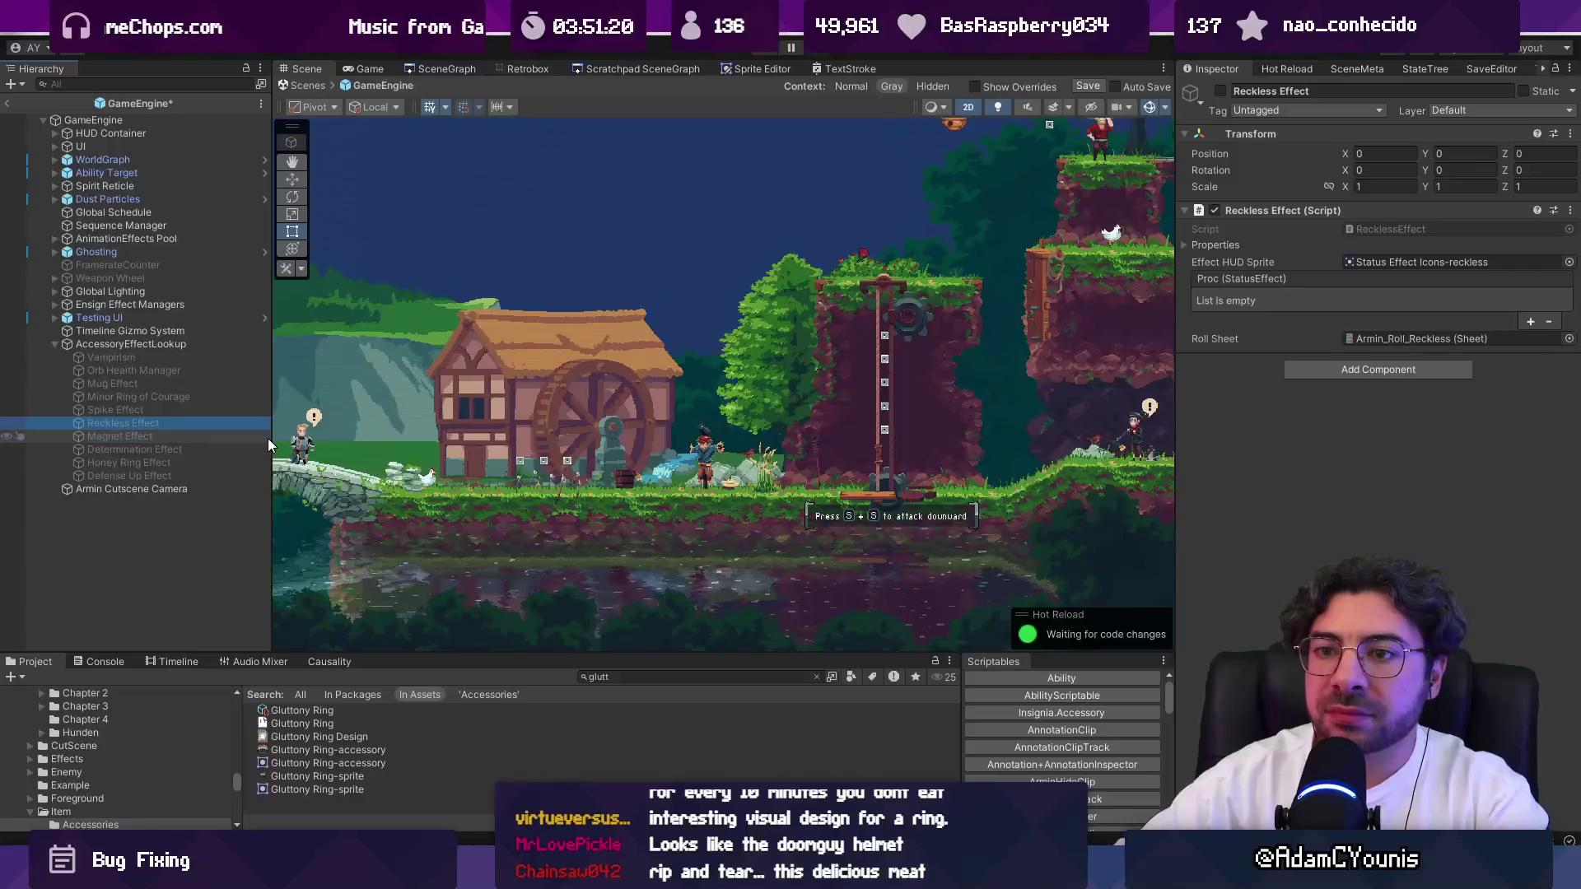
pyautogui.press('Up')
pyautogui.press('Up')
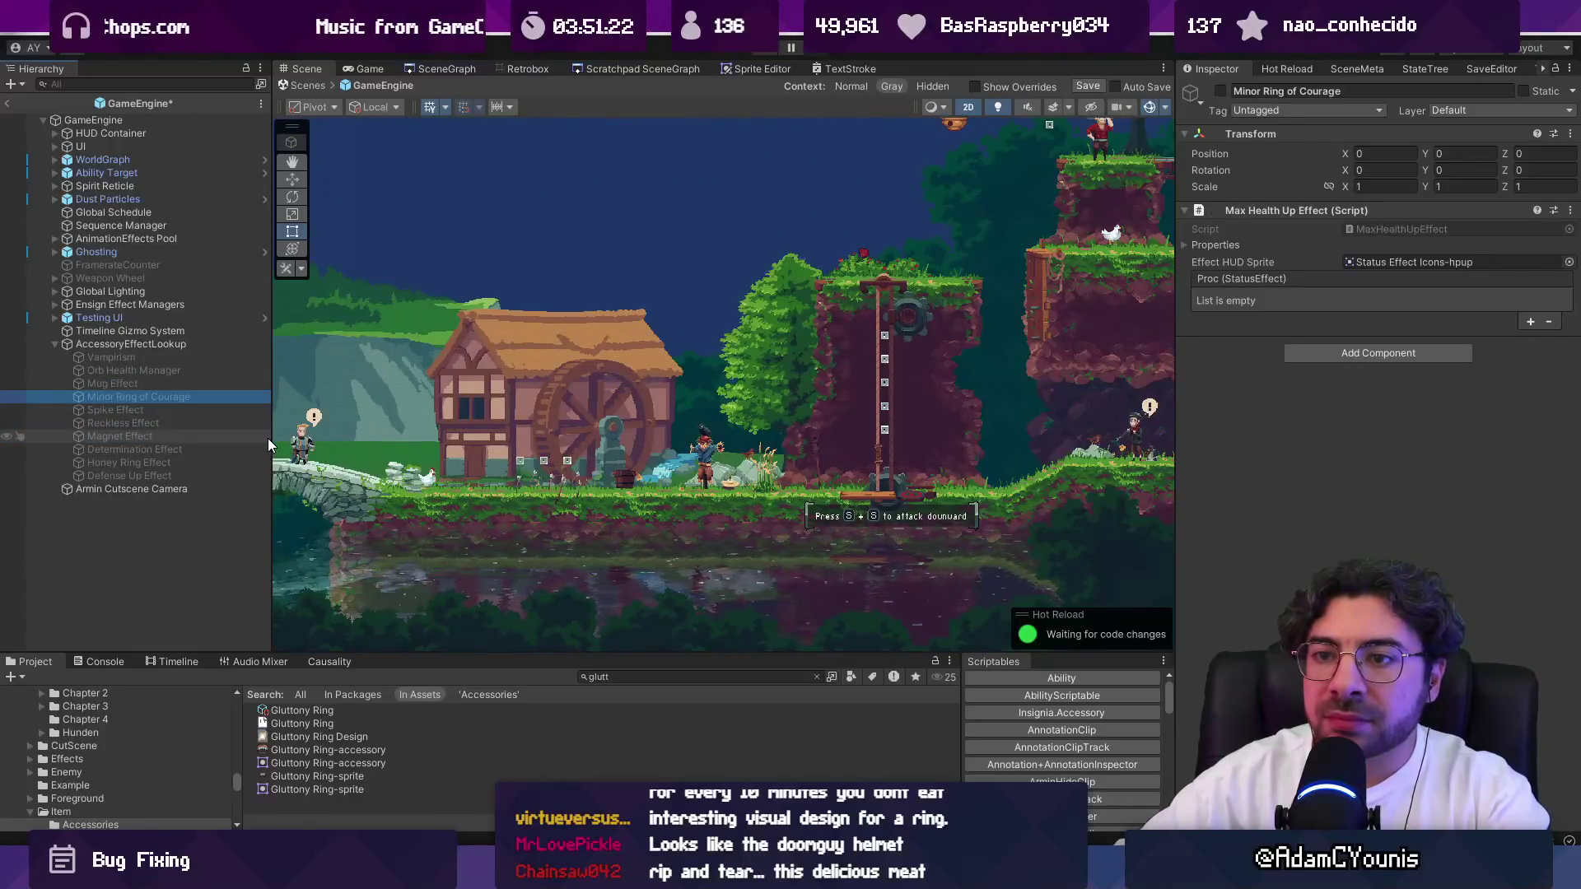
pyautogui.press('Up')
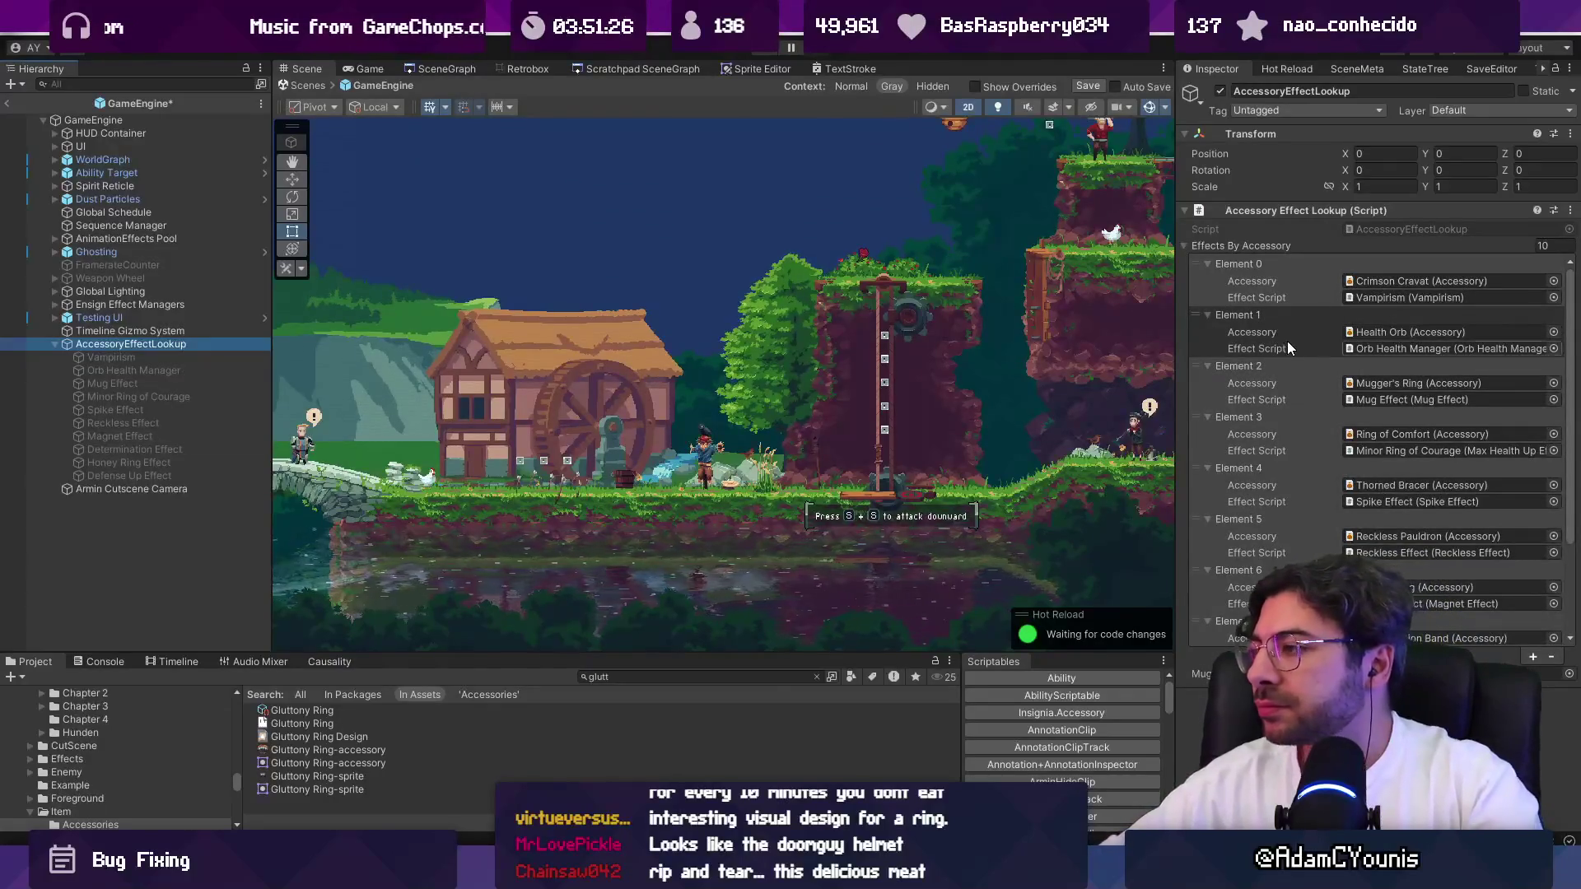
pyautogui.scroll(-3, 1307, 329)
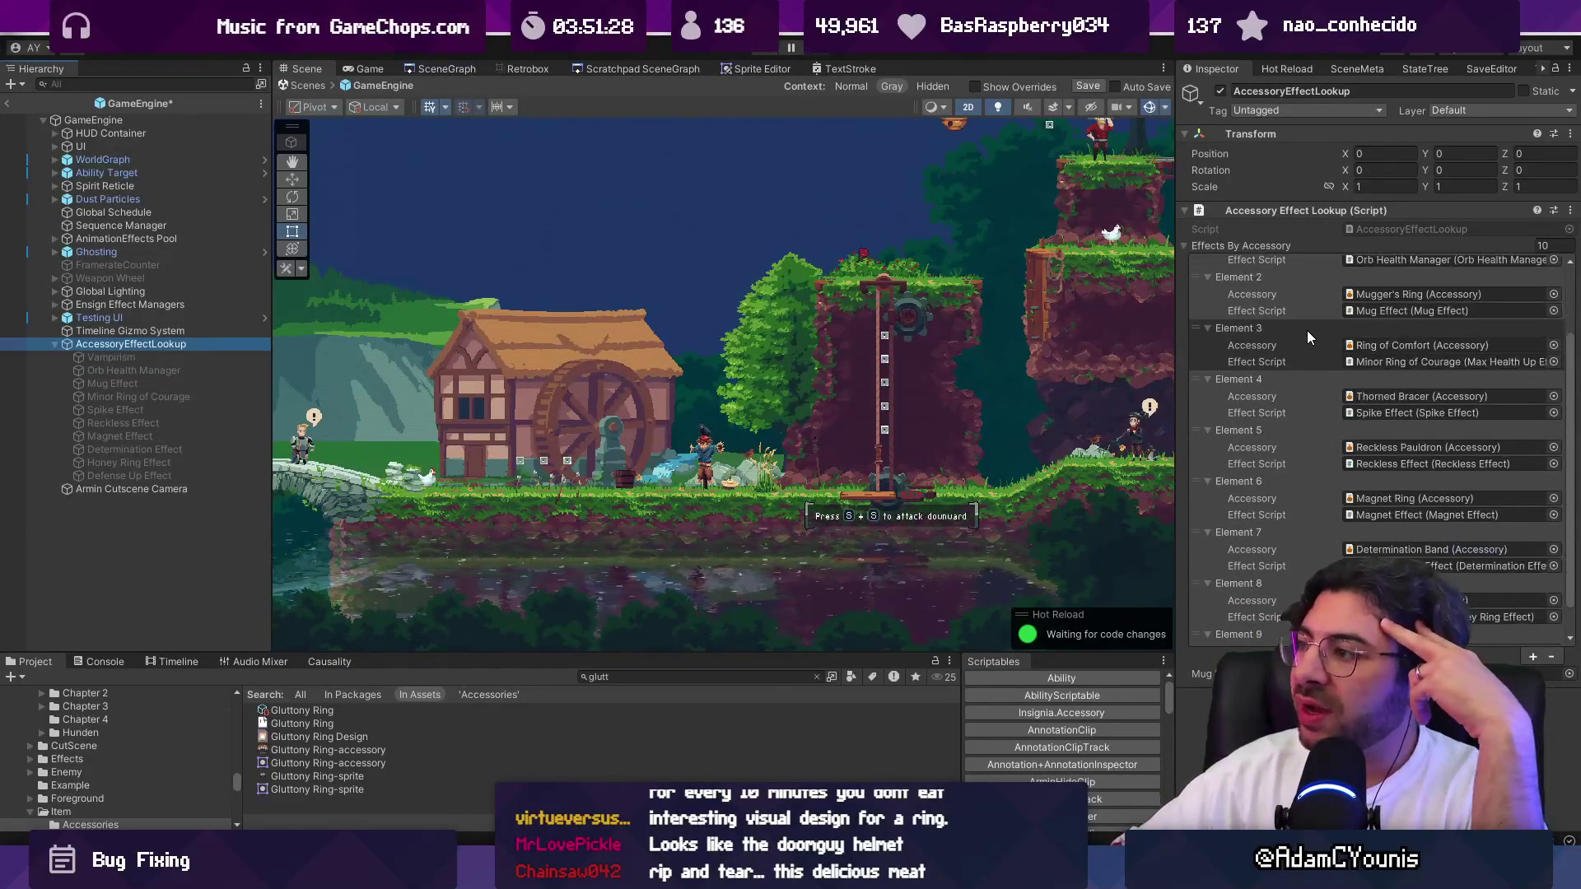
pyautogui.scroll(3, 1572, 338)
pyautogui.moveTo(1573, 338); pyautogui.dragTo(1561, 434)
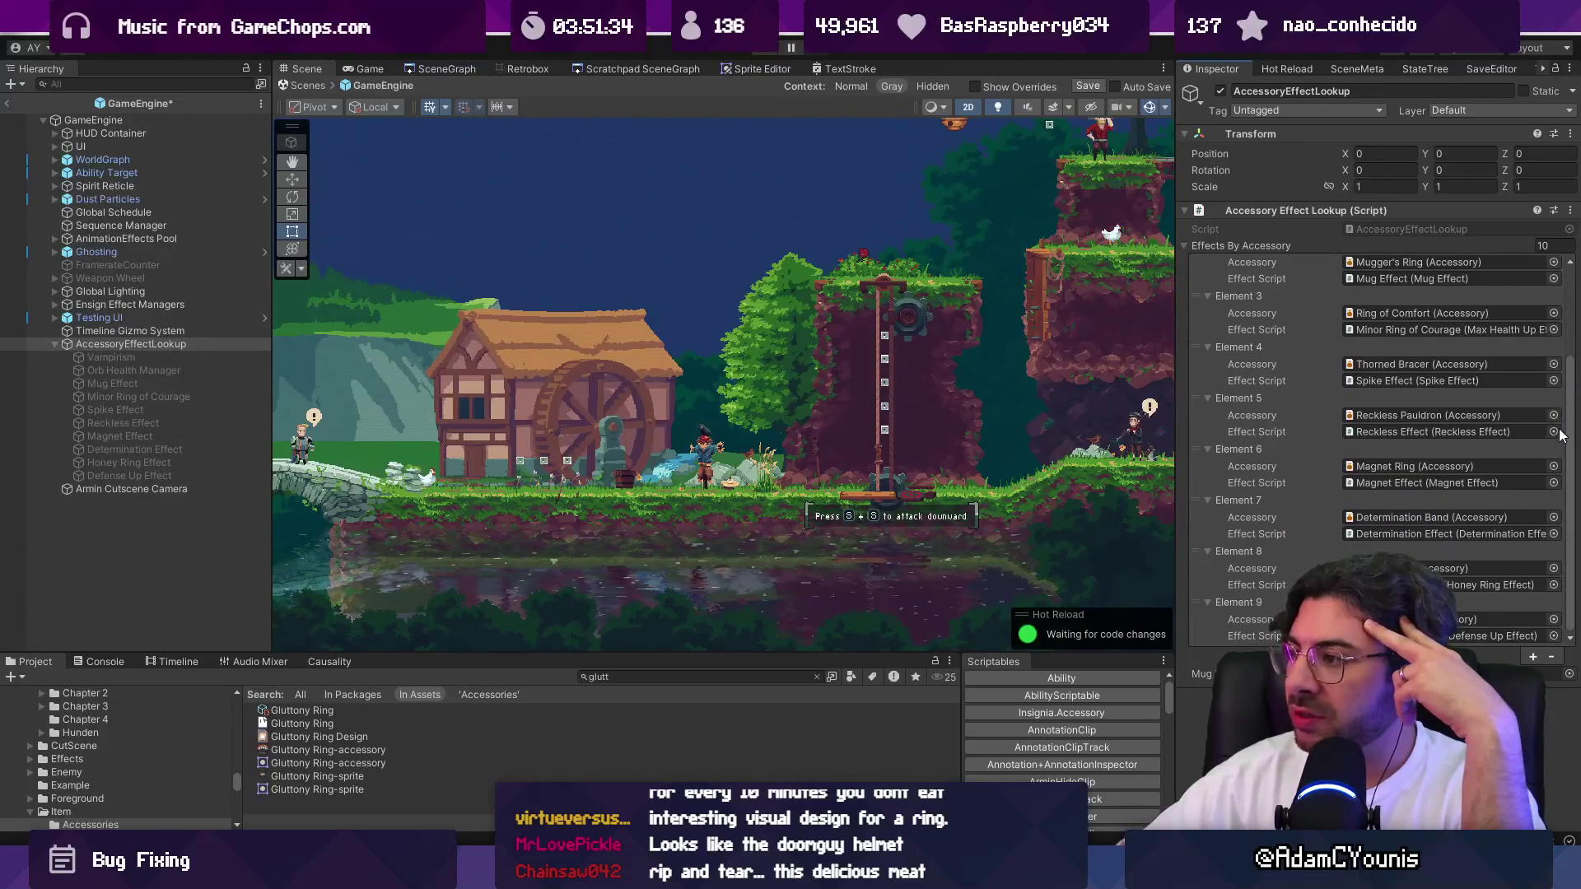
pyautogui.click(1532, 656)
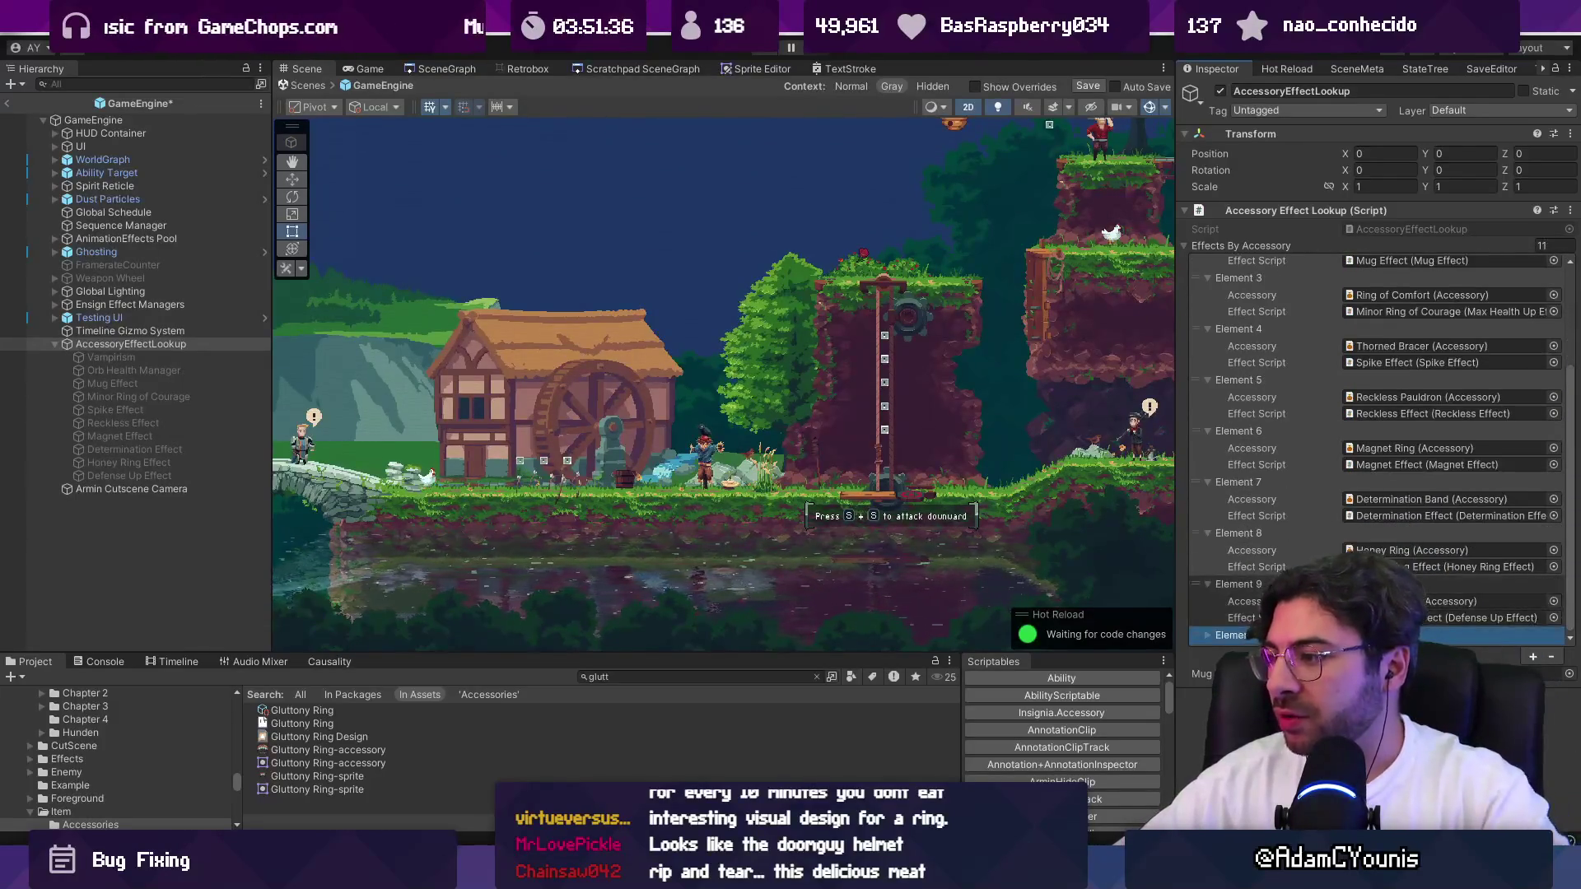
# Set Element 10's accessory to the Gluttony Ring.
pyautogui.click(1227, 634)
pyautogui.click(1553, 619)
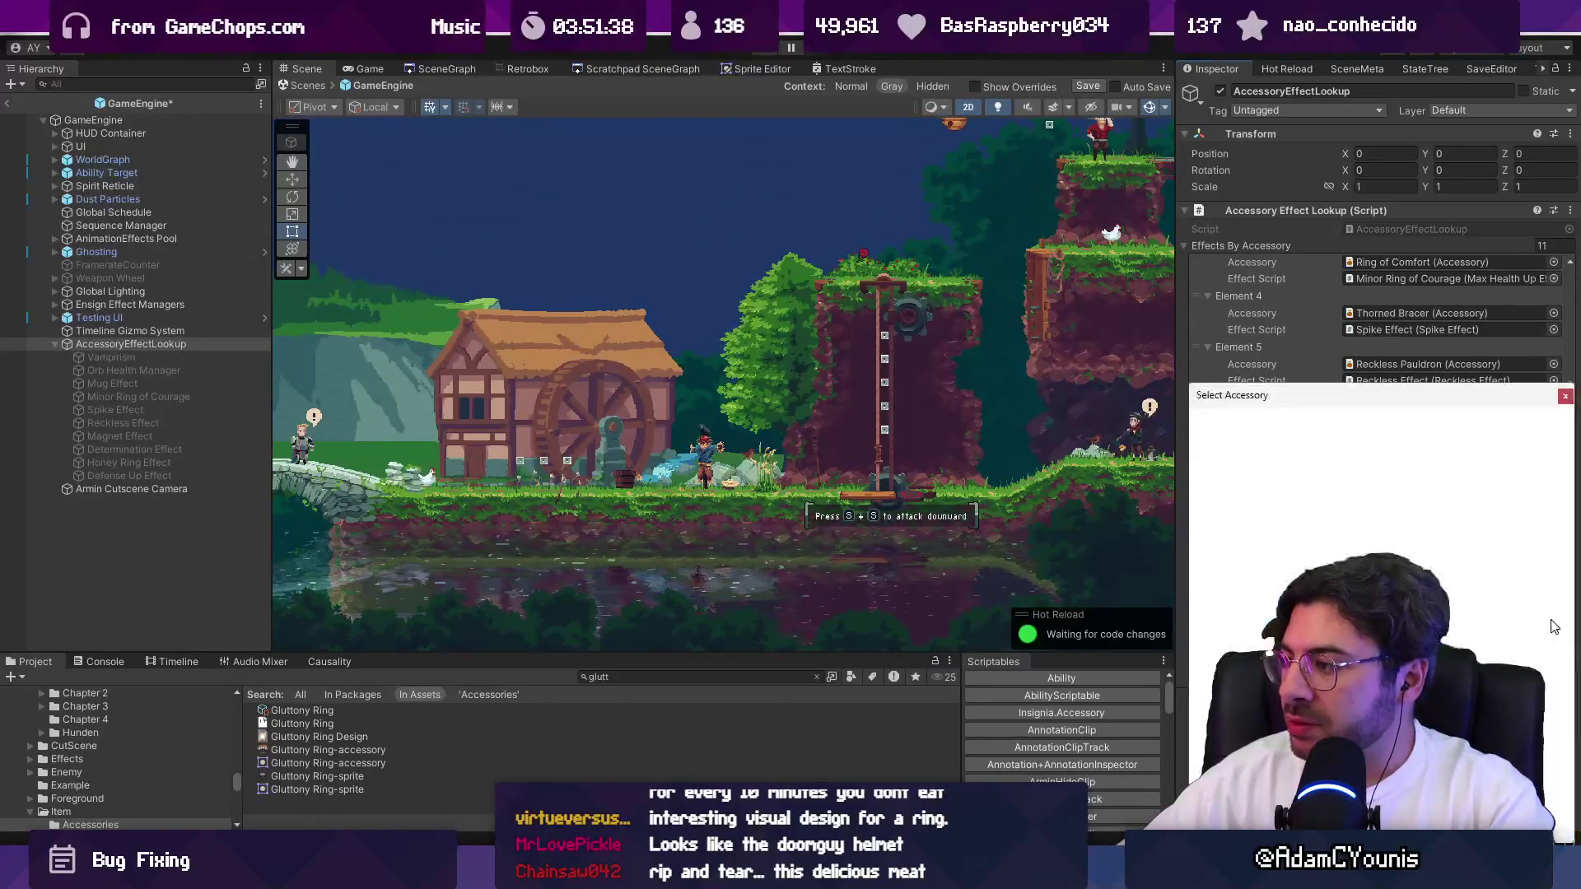
pyautogui.write('gluttony')
pyautogui.press('Down')
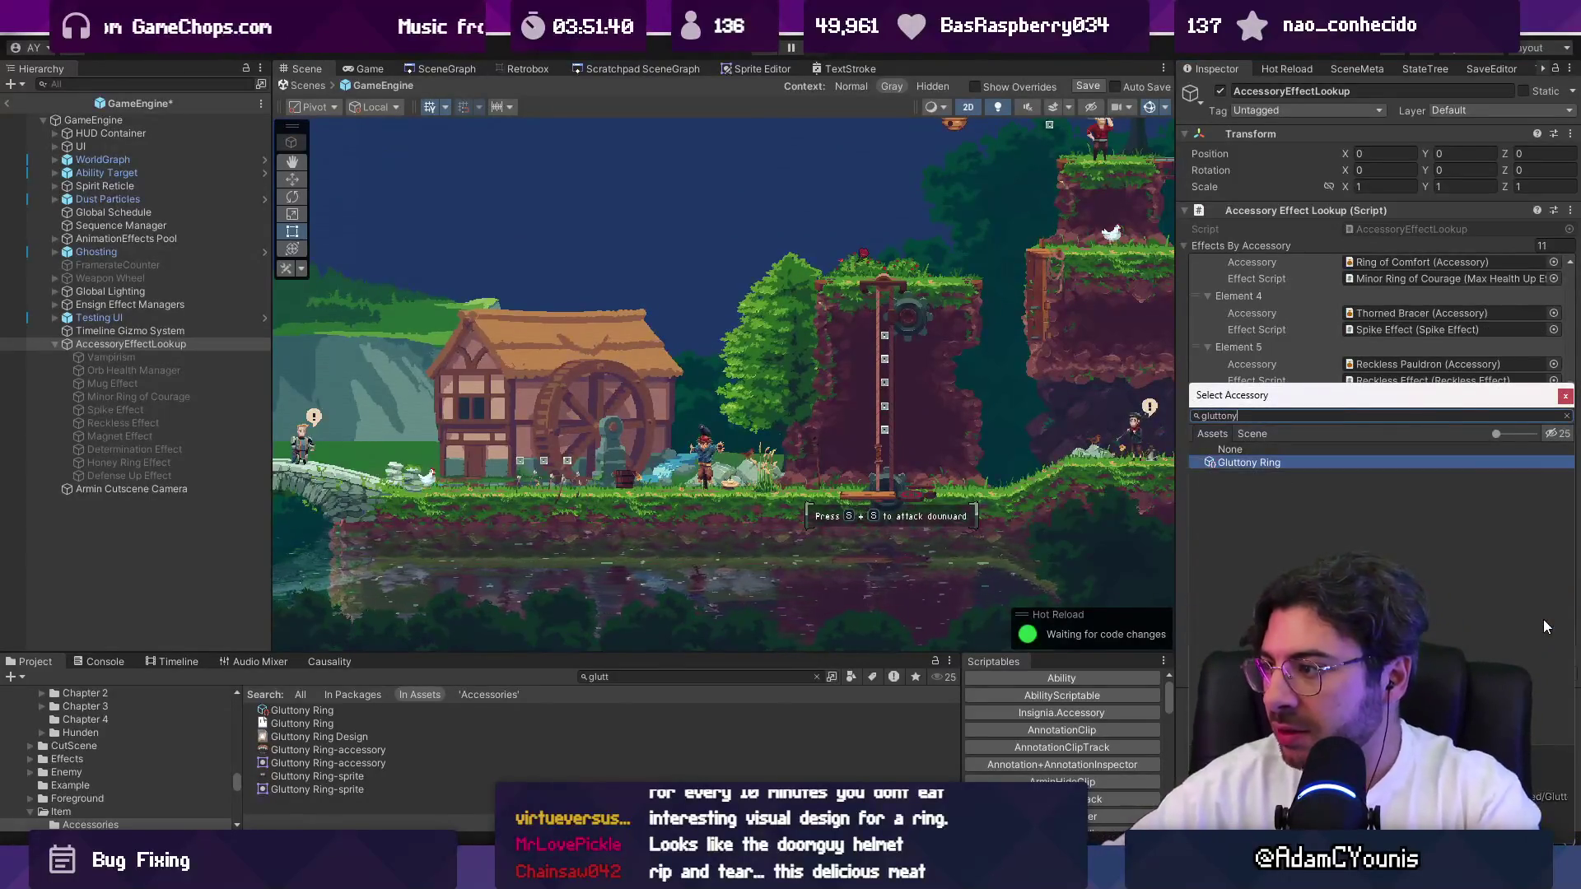
pyautogui.press('Return')
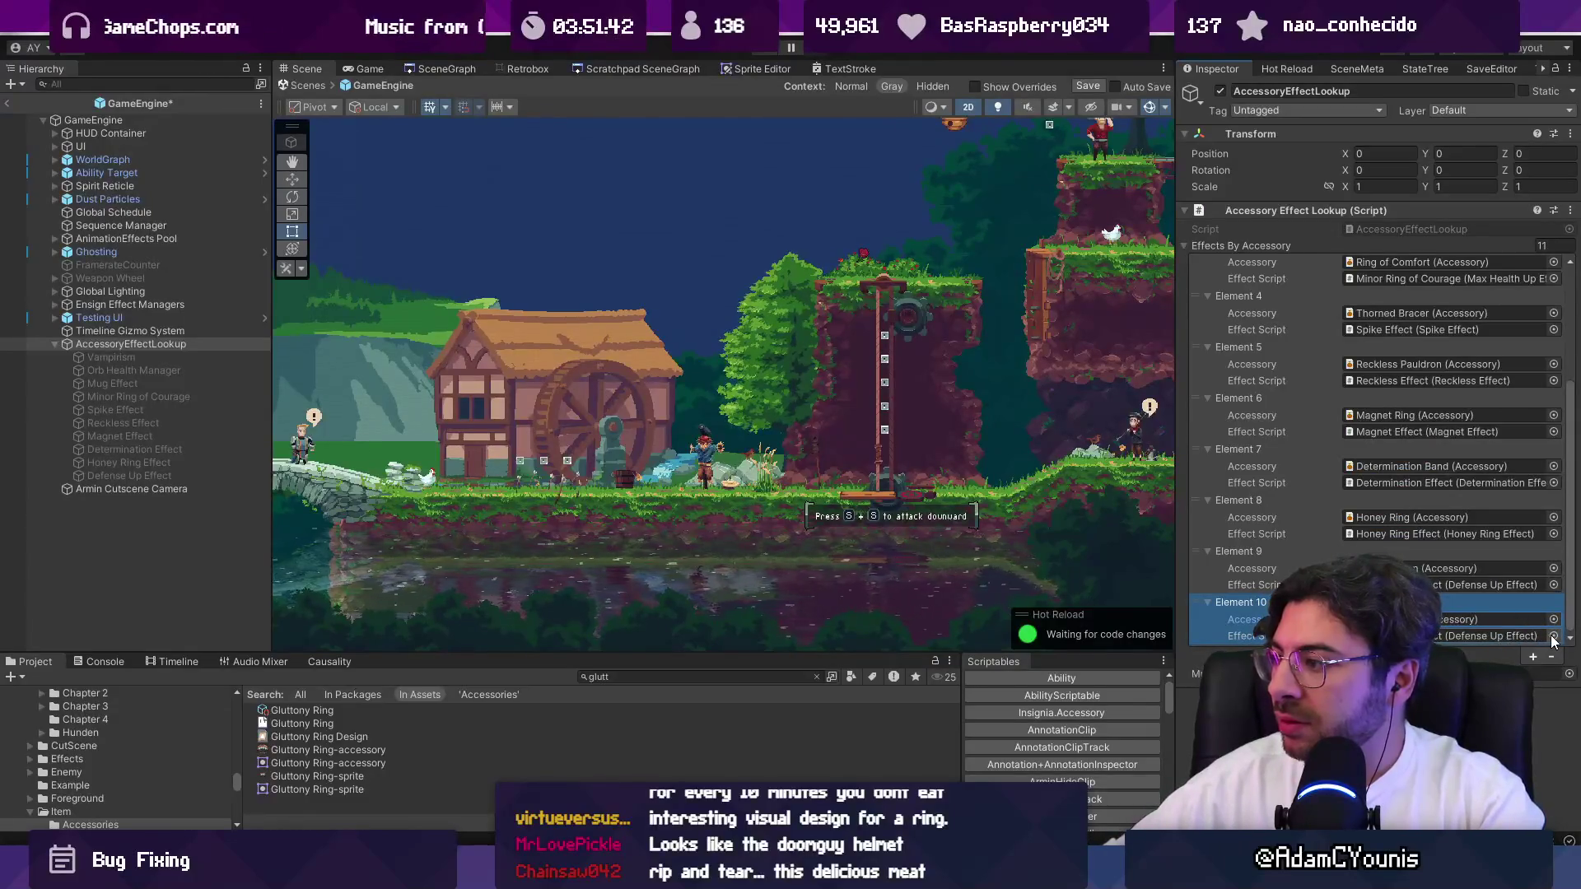
# Duplicate Defense Up Effect and rename the copy 'Gluttony Effect'.
pyautogui.click(1484, 636)
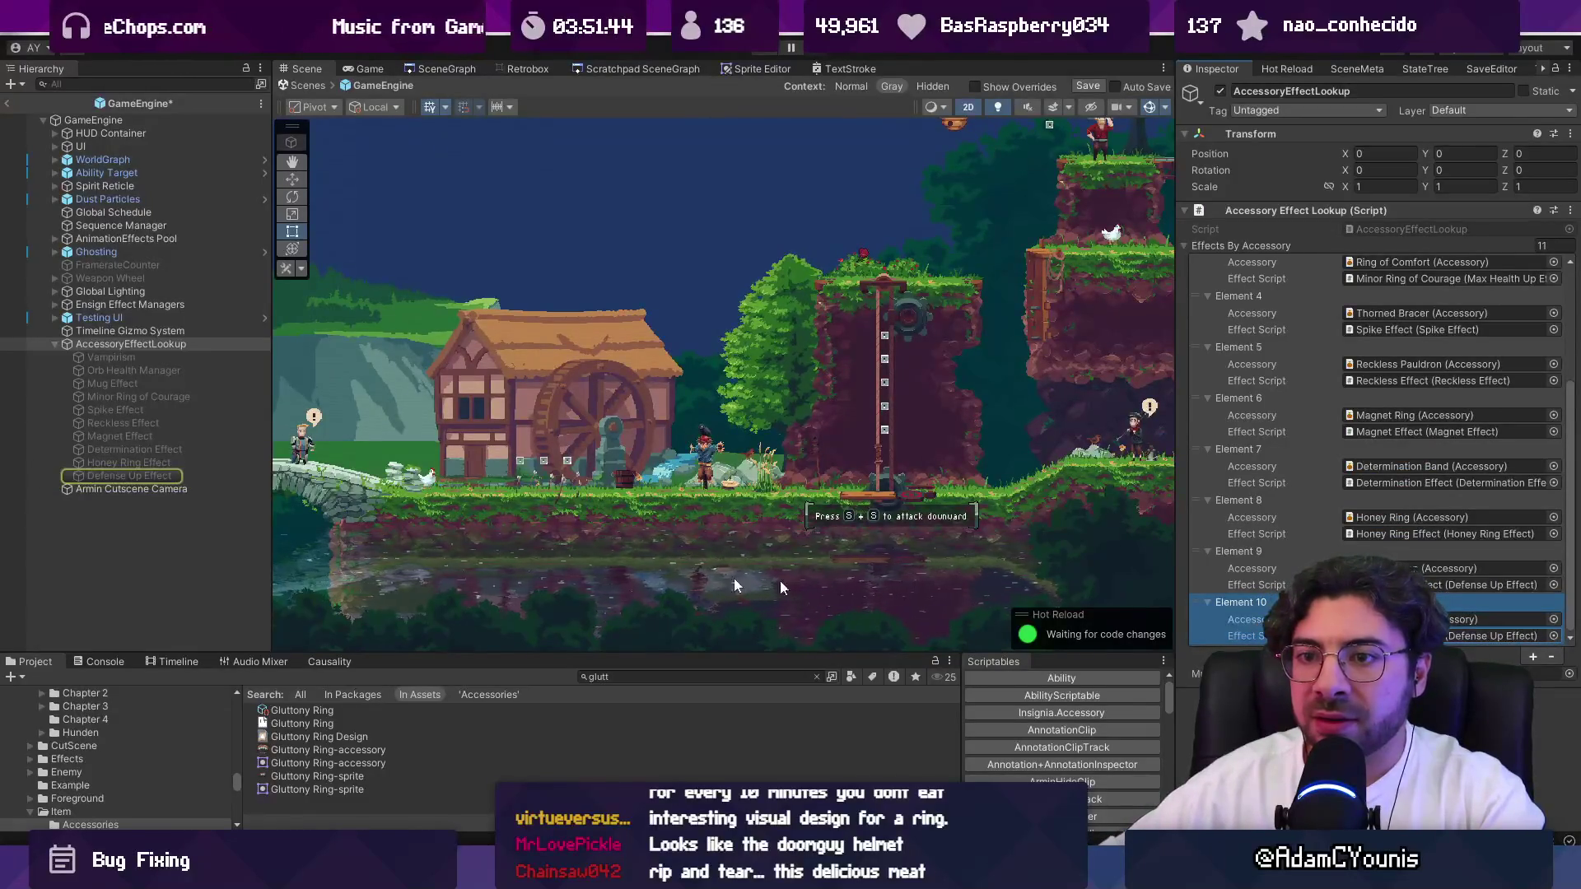
pyautogui.click(148, 476)
pyautogui.hotkey('ctrl', 'd')
pyautogui.press('F2')
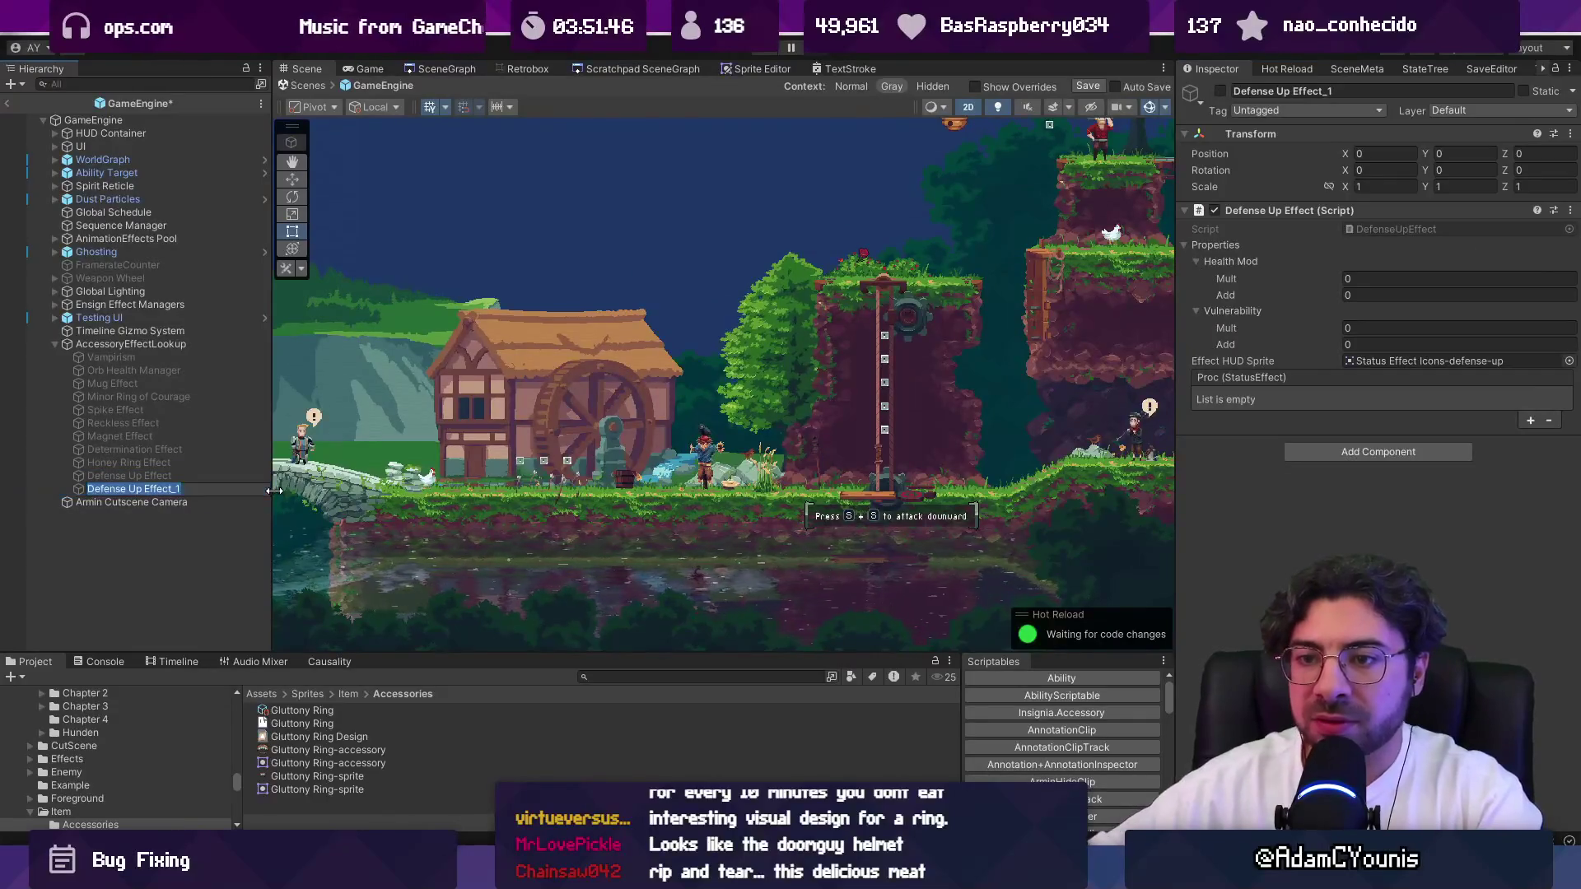
pyautogui.write('De')
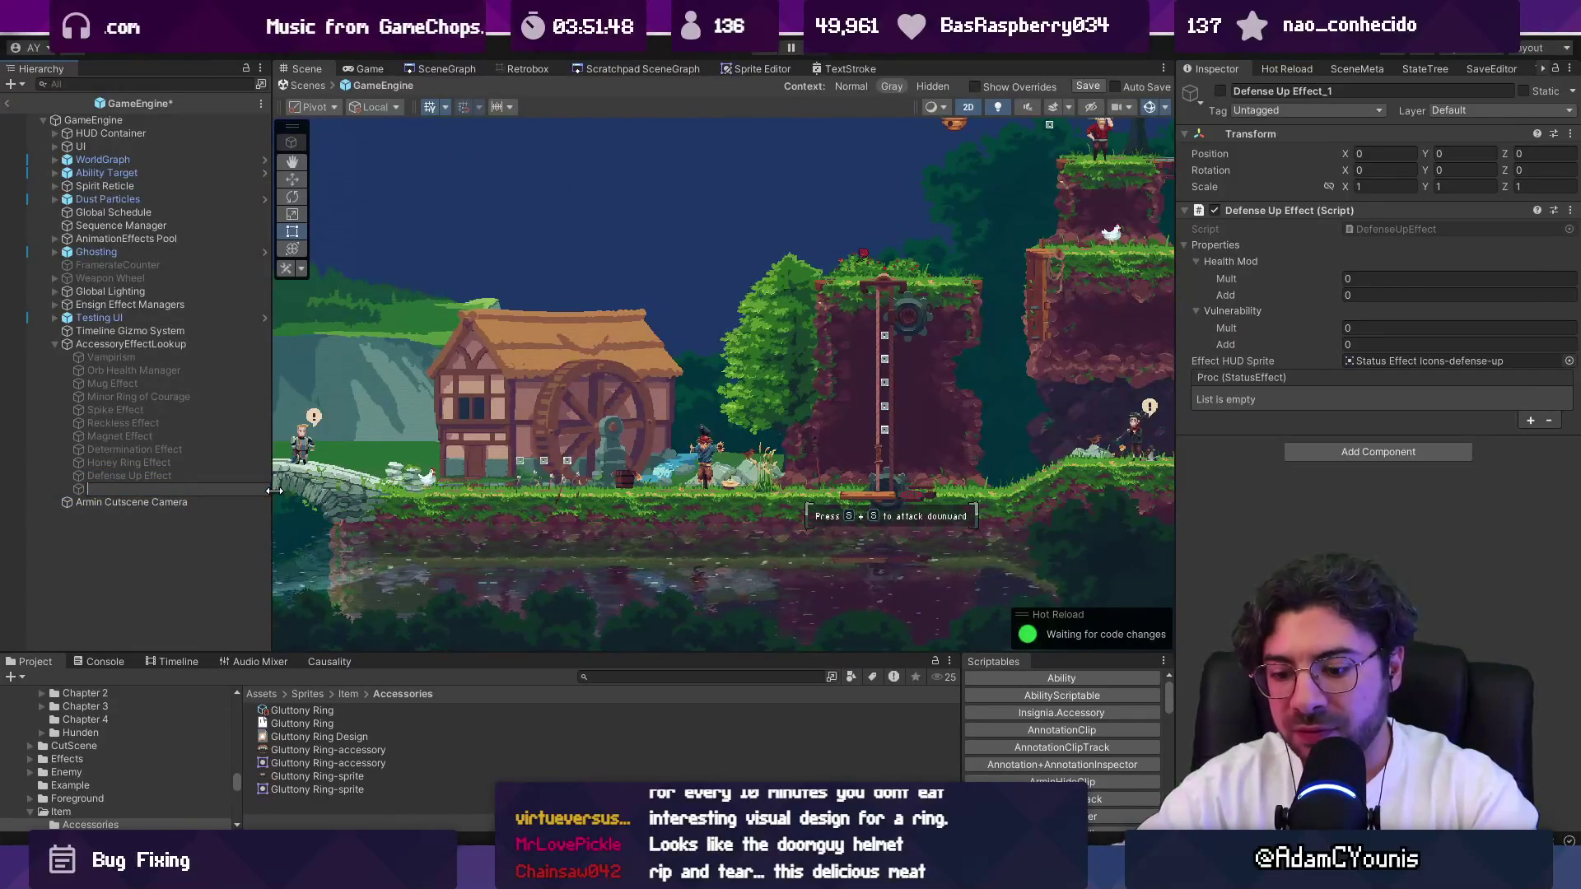
pyautogui.write('ttony Effect')
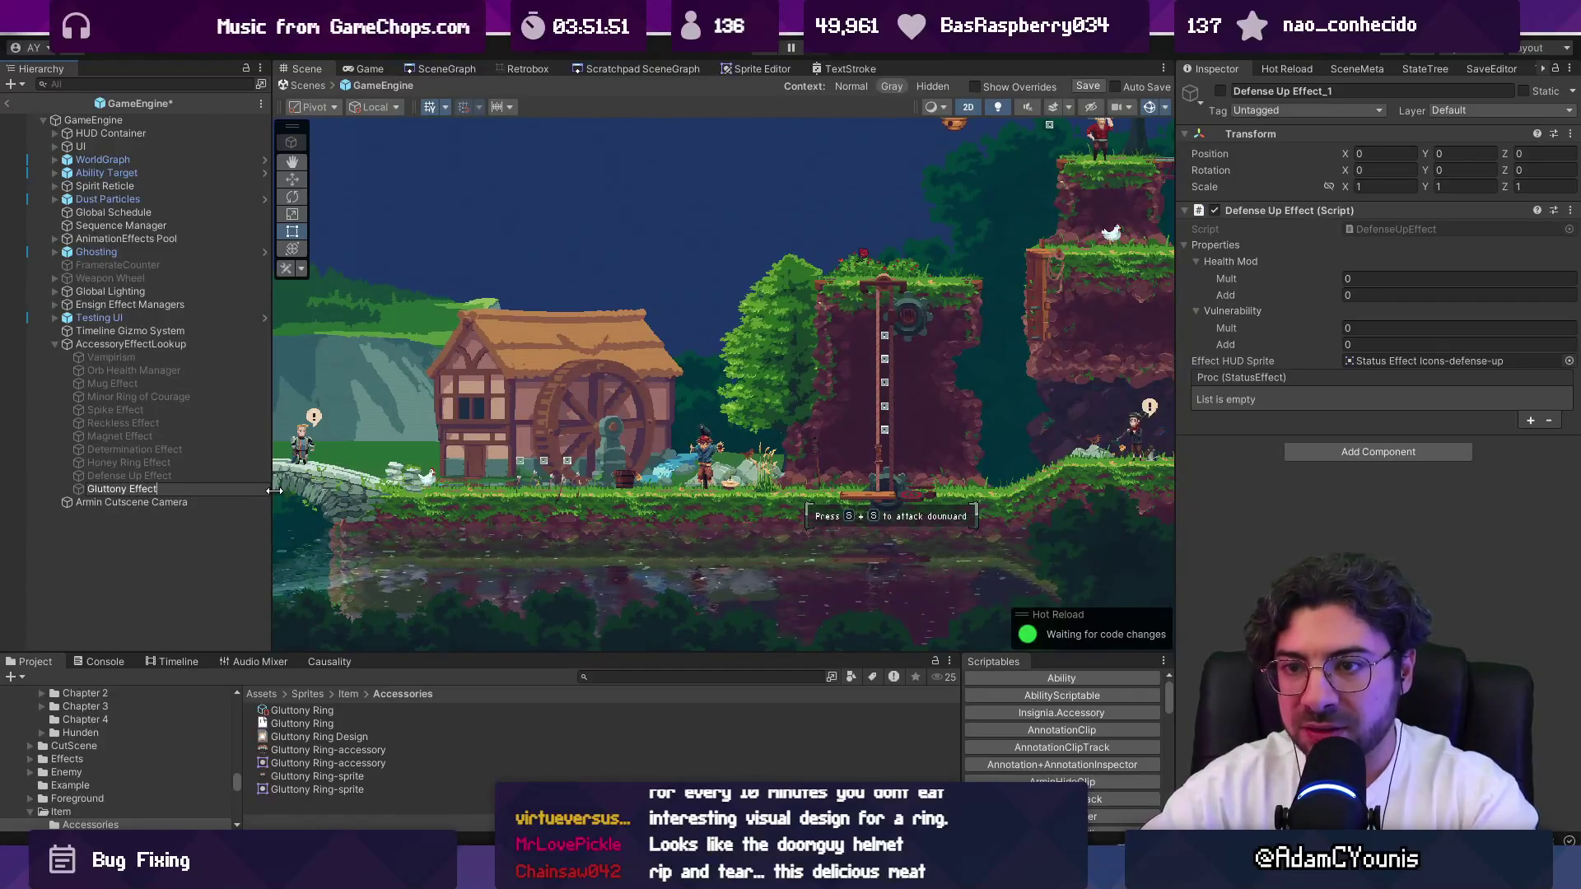
pyautogui.press('Return')
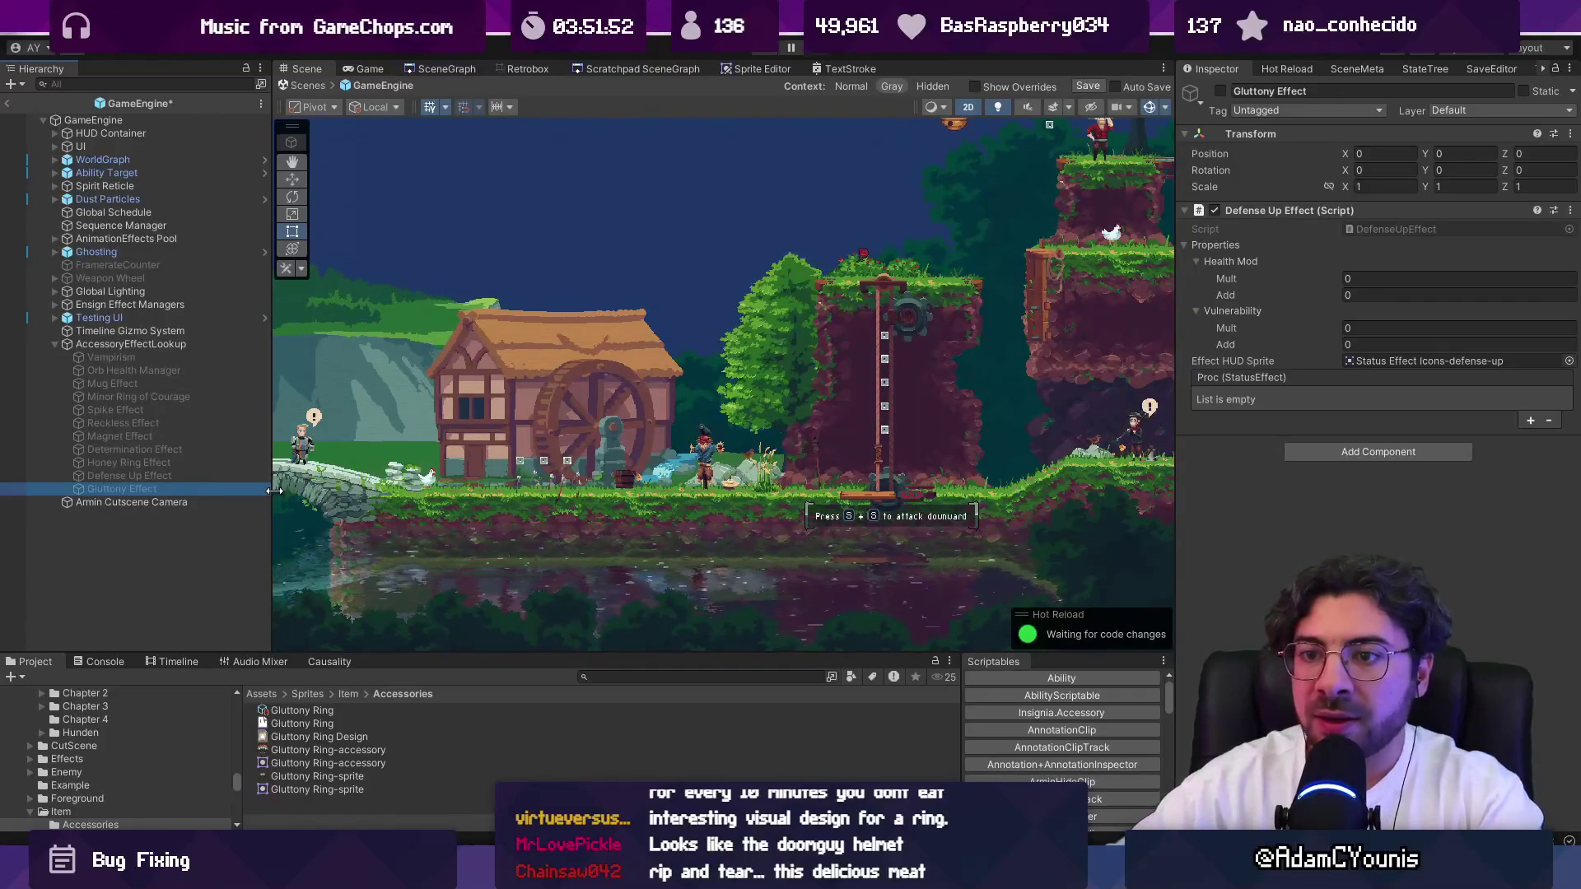
pyautogui.click(1372, 448)
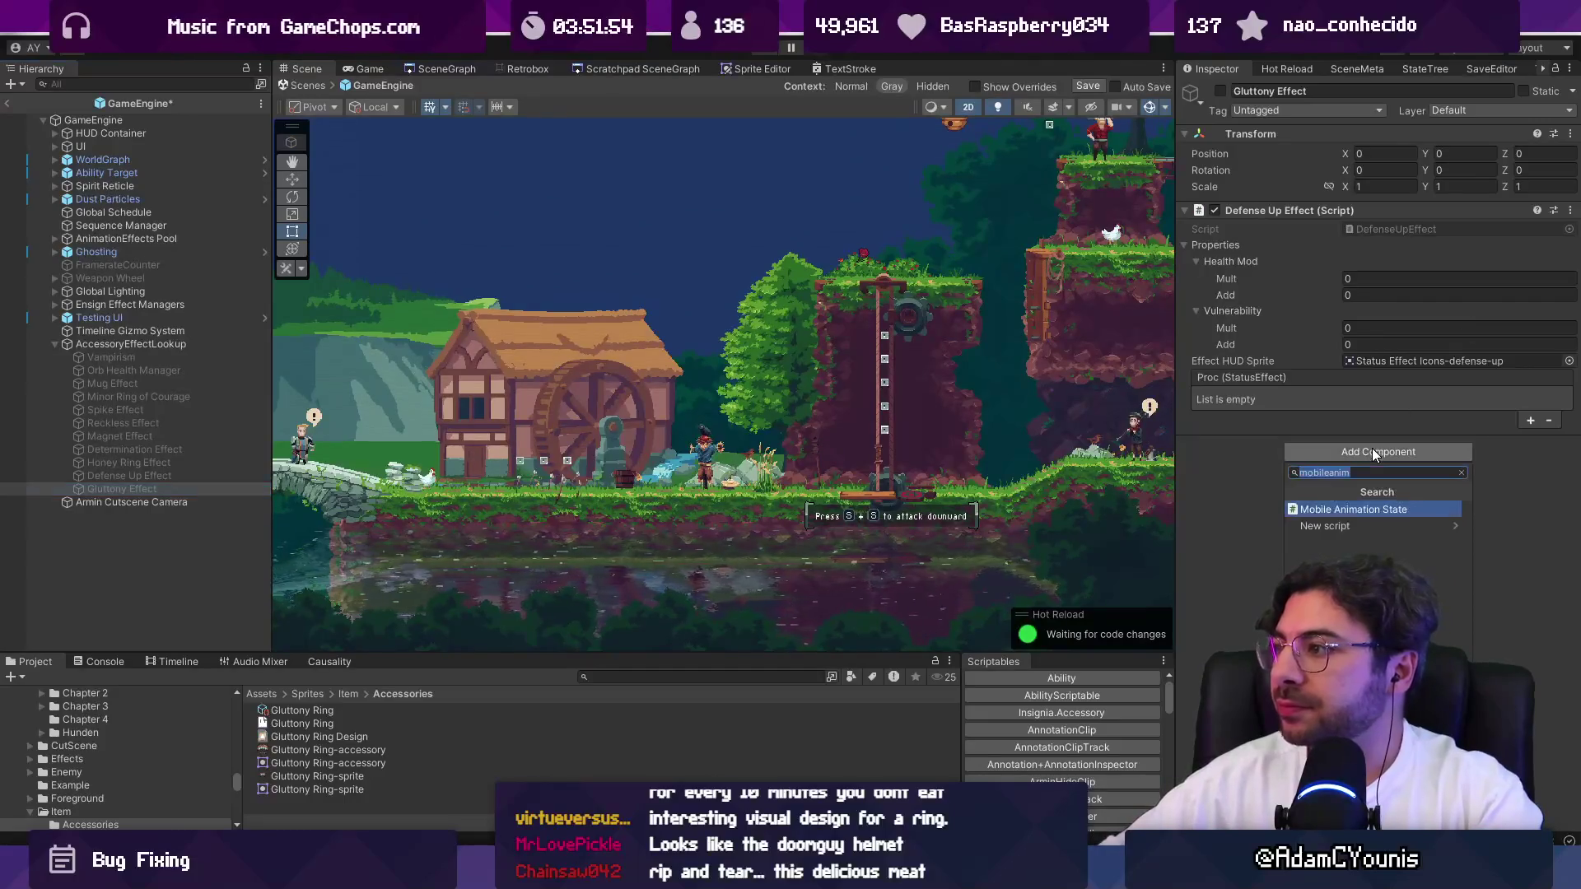
# Add a new GluttonyEffect script to Gluttony Effect and remove its Defense Up Effect component.
pyautogui.write('GluttonyEffect')
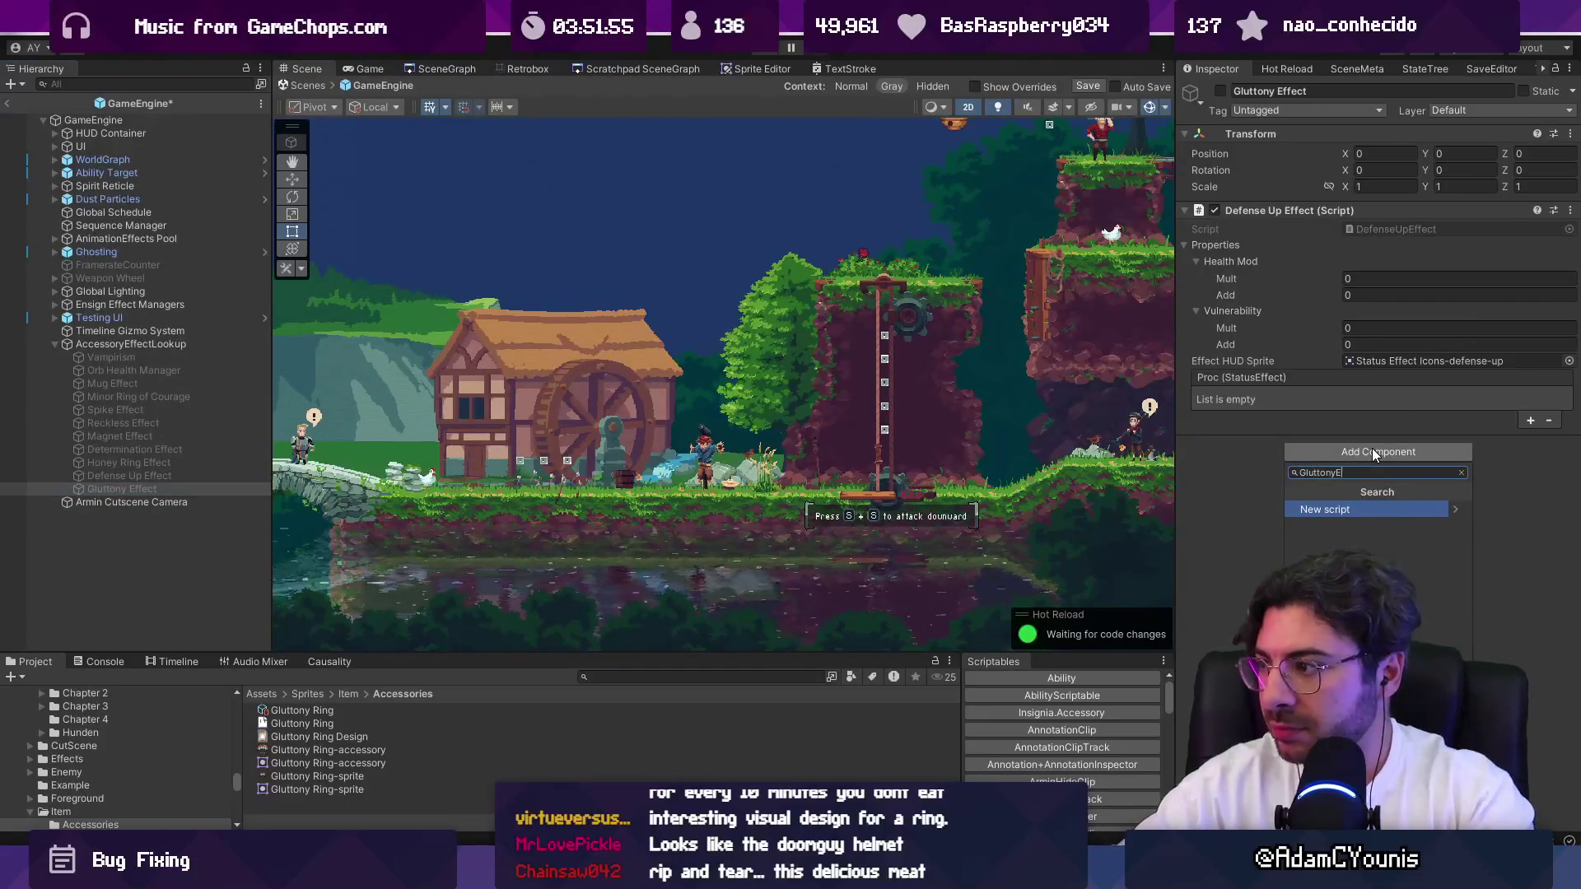
pyautogui.press('Return')
pyautogui.press('Return')
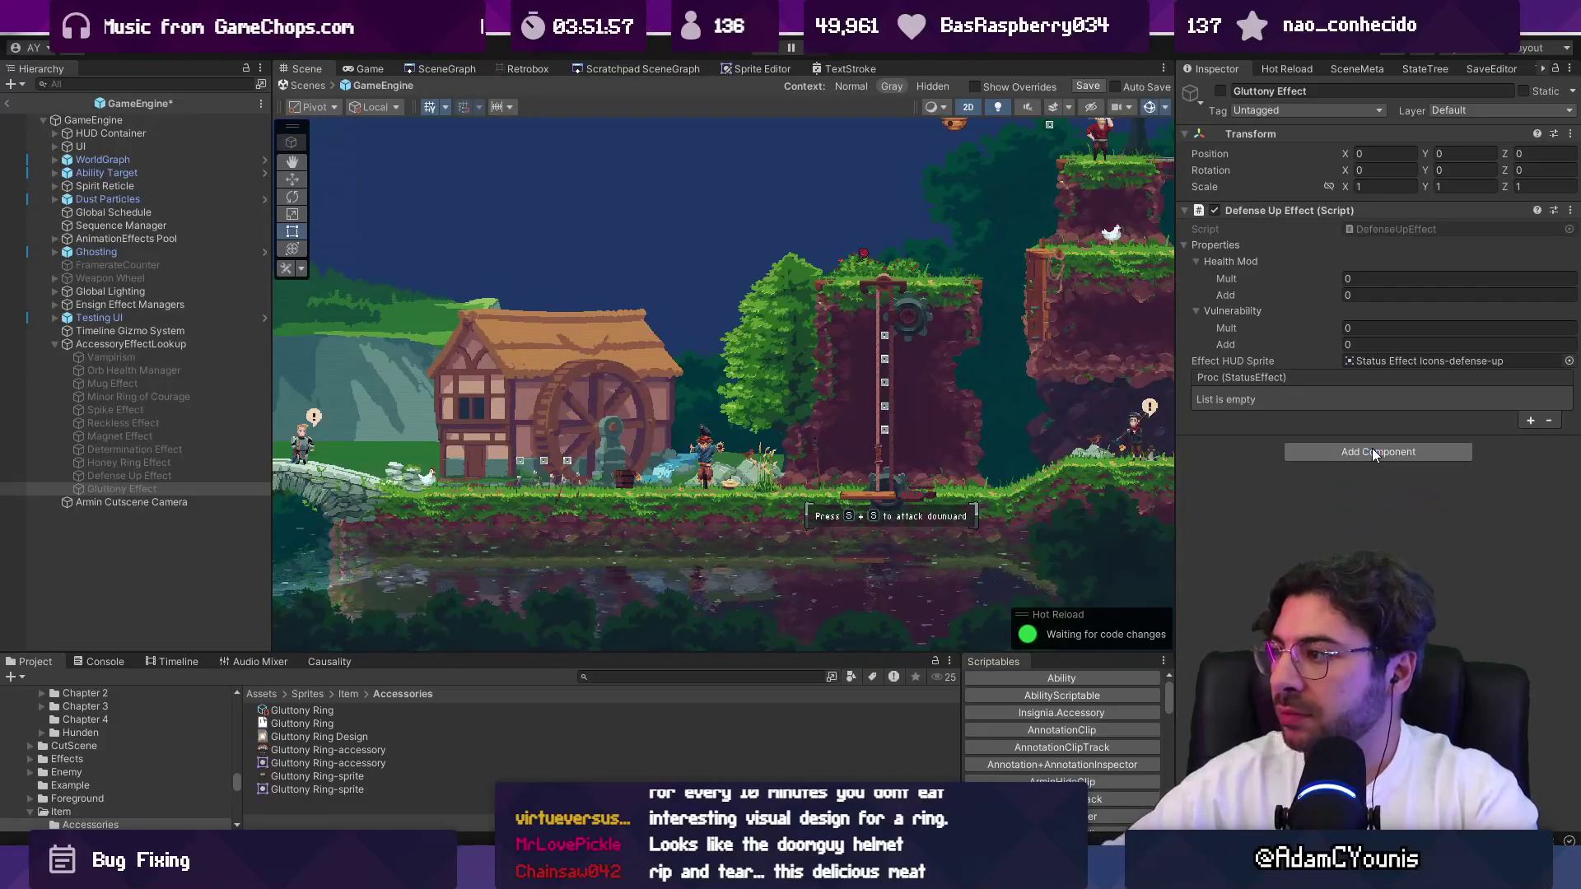
pyautogui.rightClick(1342, 210)
pyautogui.click(1392, 248)
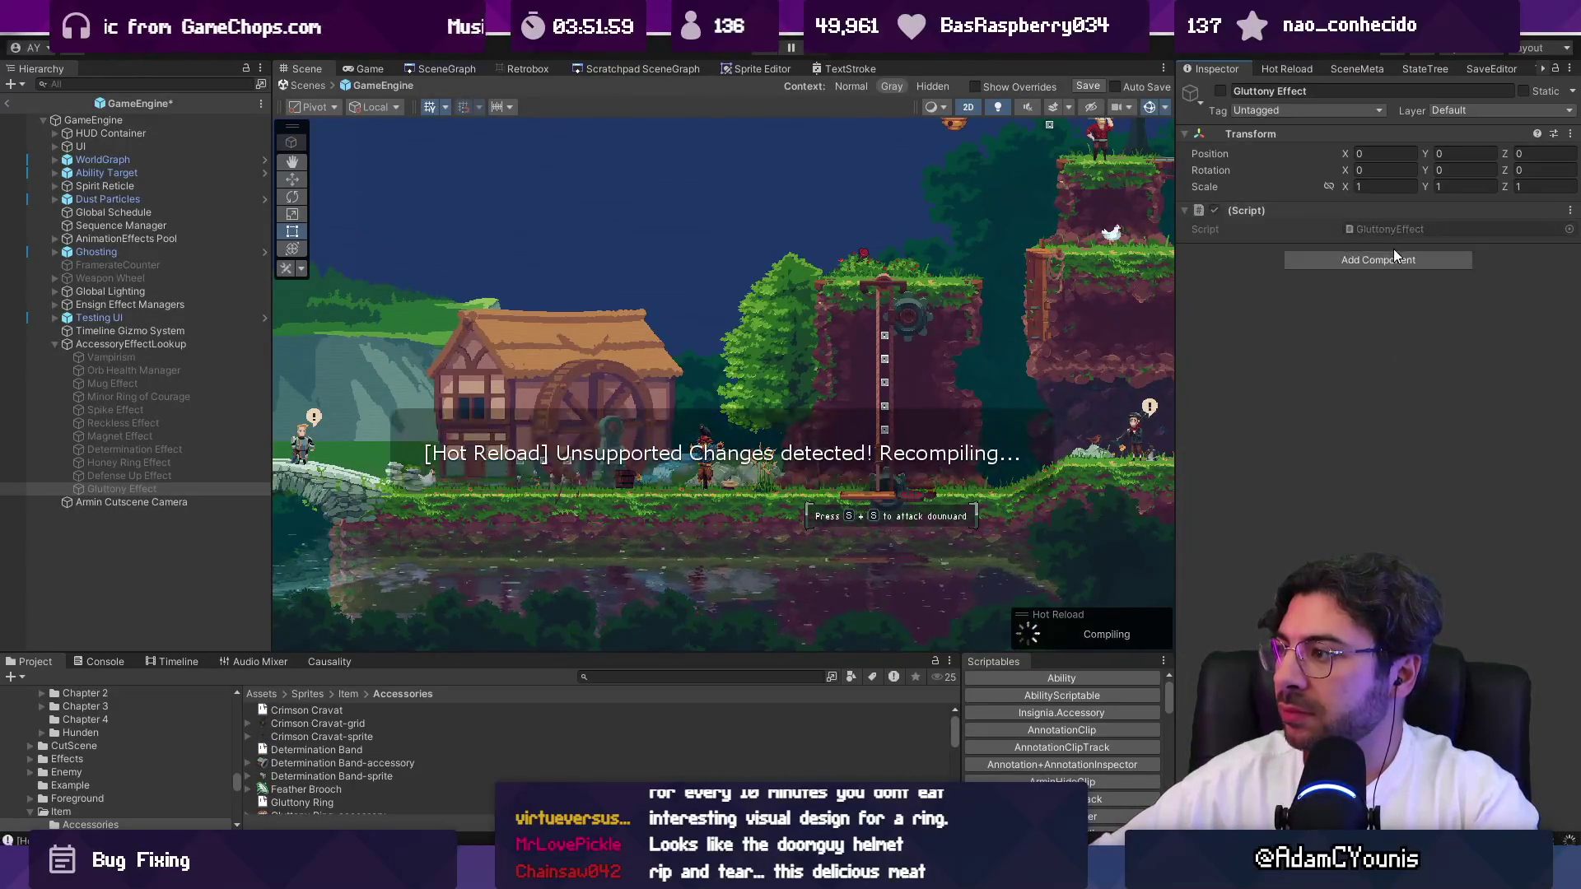
pyautogui.click(205, 346)
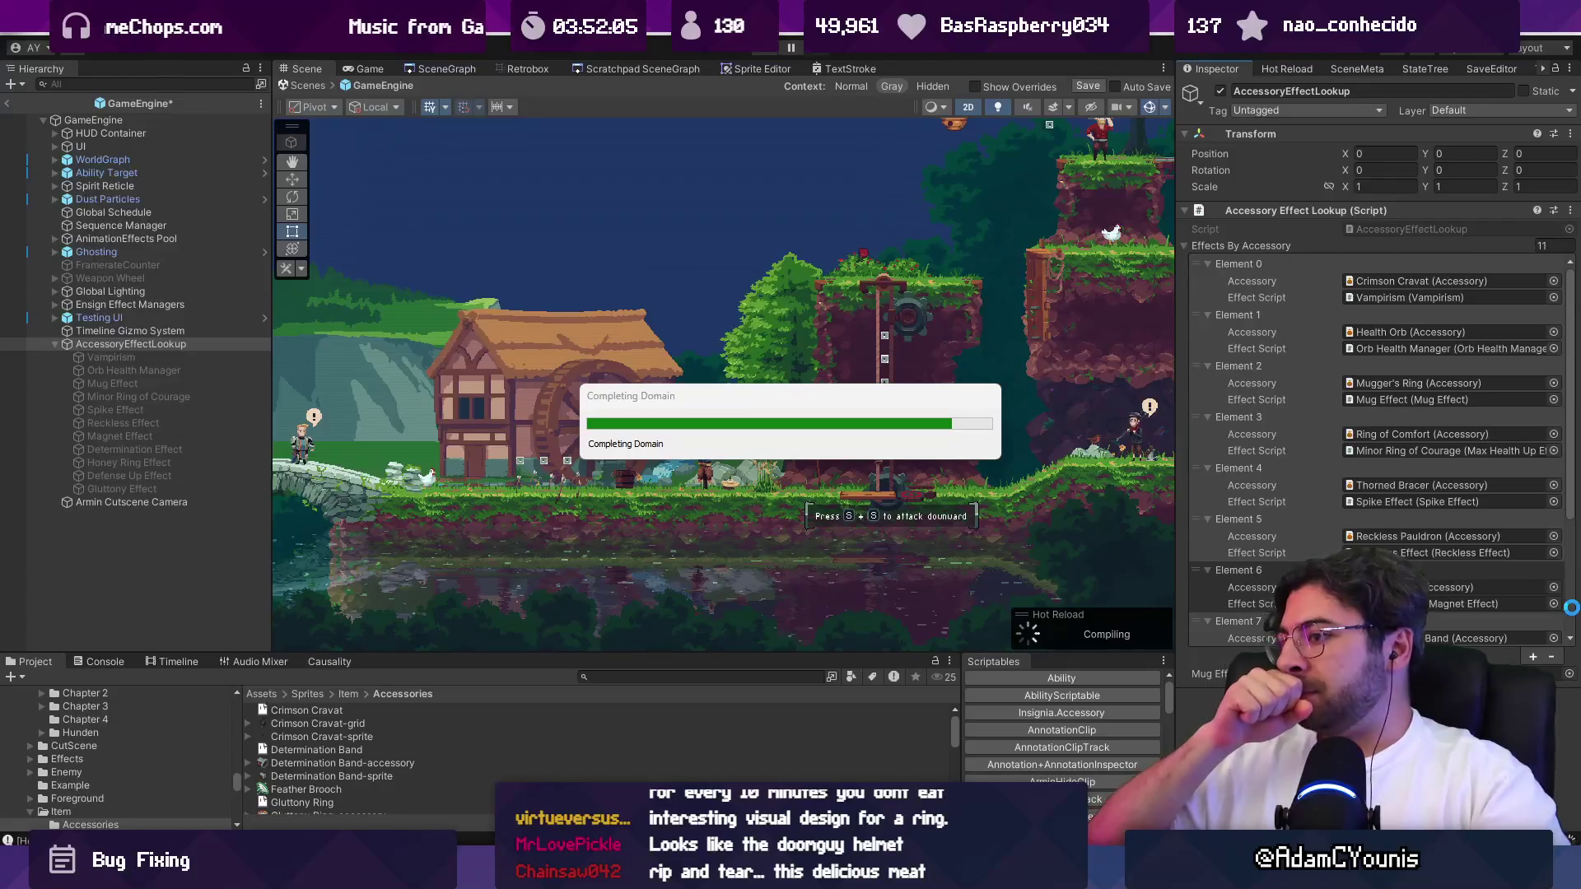
pyautogui.hotkey('alt', 'Tab')
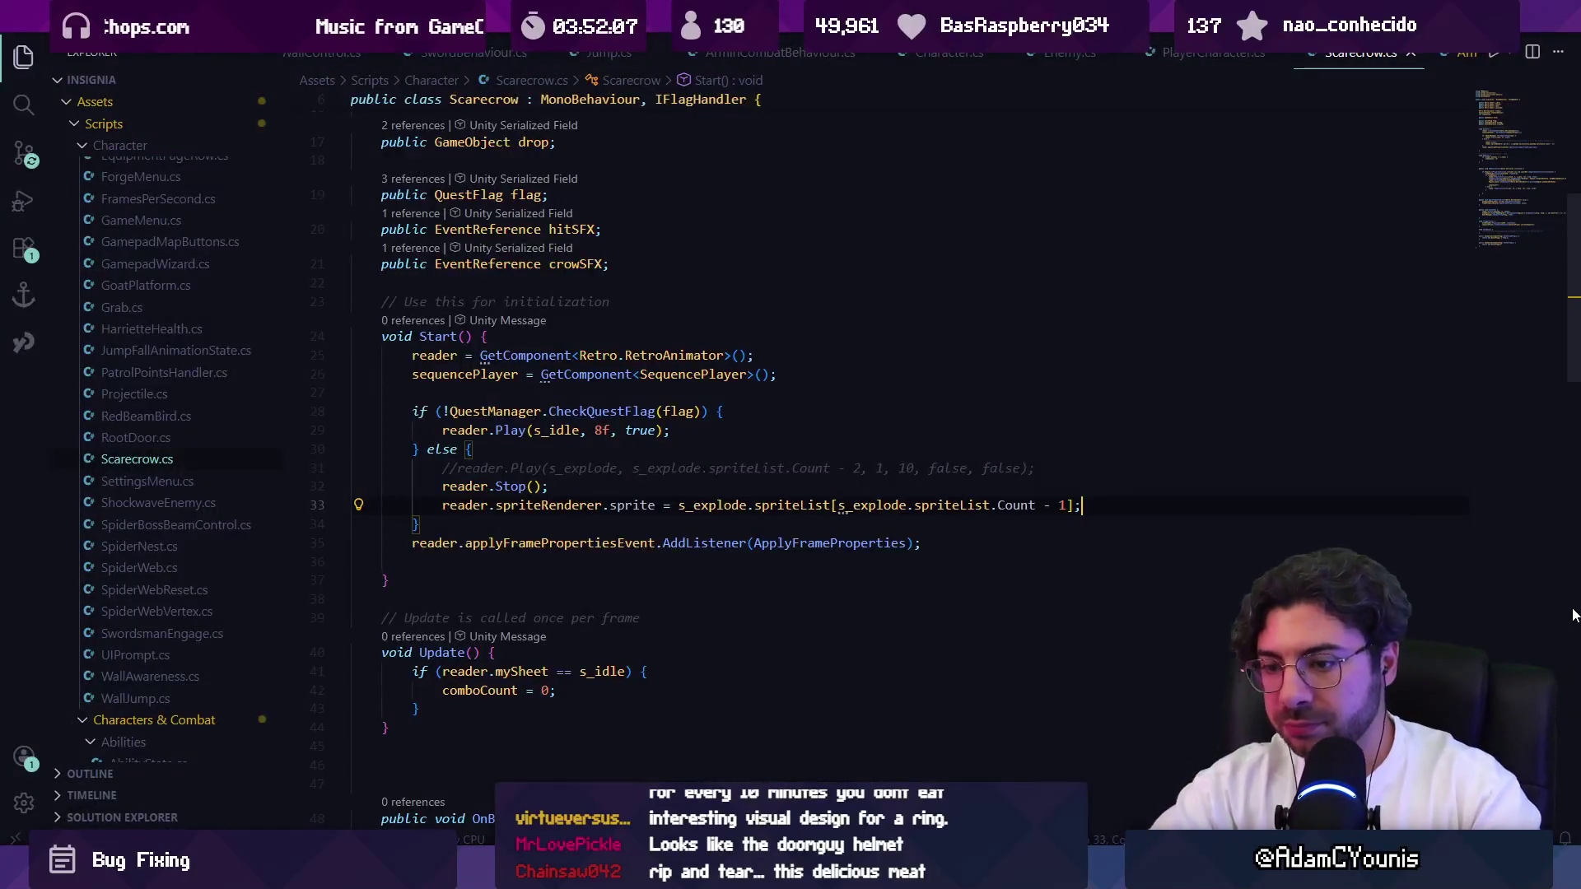
# Open GluttonyEffect.cs, then select all of DefenseUpEffect.cs's code to copy it.
pyautogui.hotkey('ctrl', 'p')
pyautogui.write('gluttony')
pyautogui.press('Return')
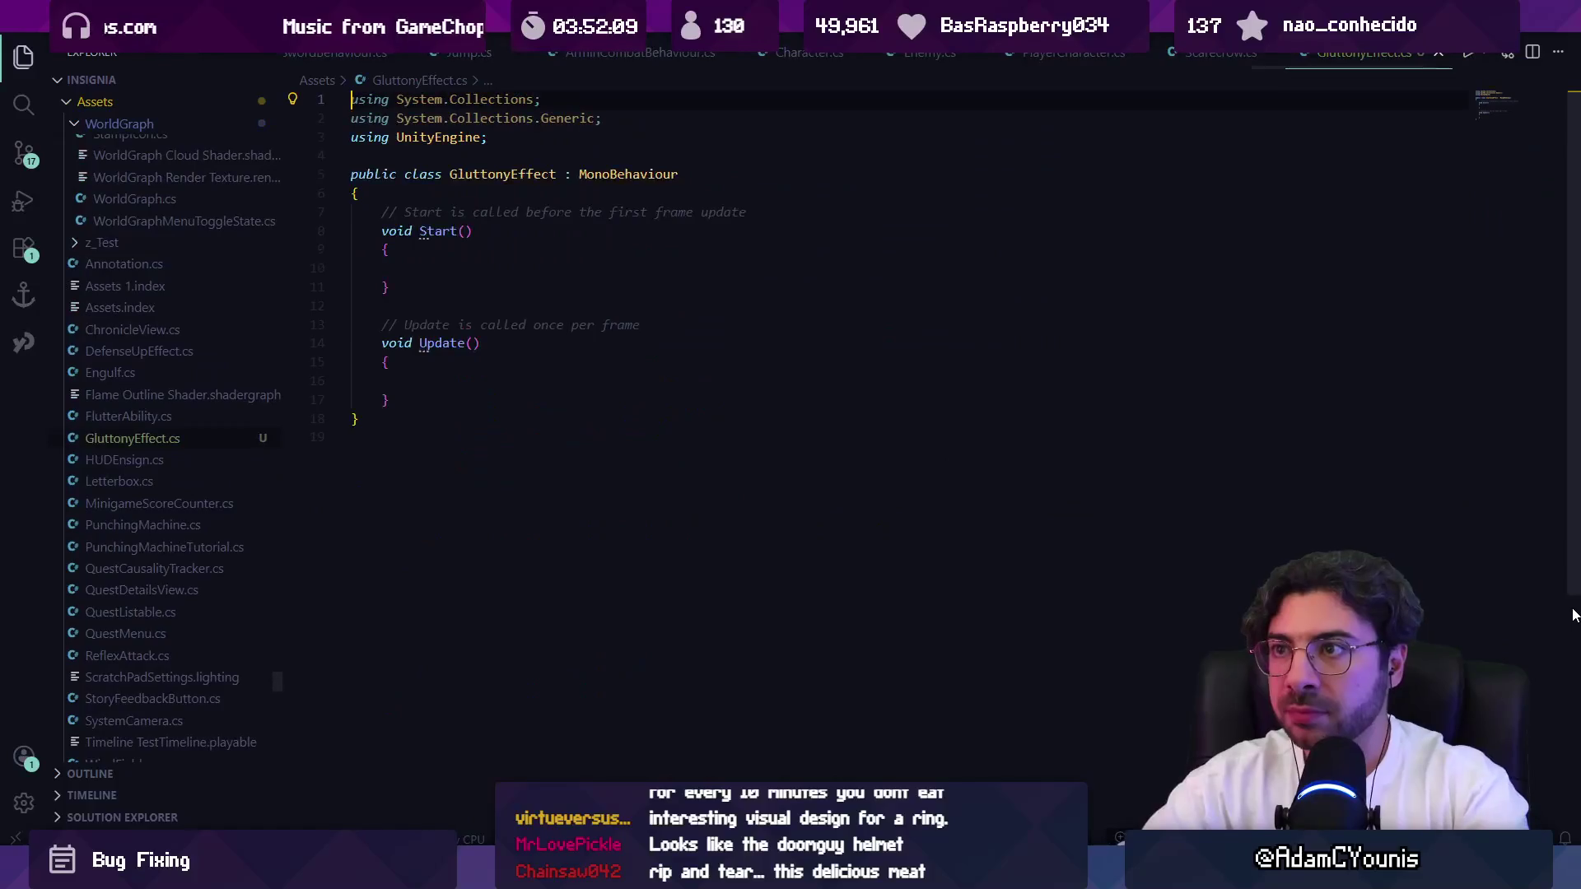
pyautogui.hotkey('ctrl', 'p')
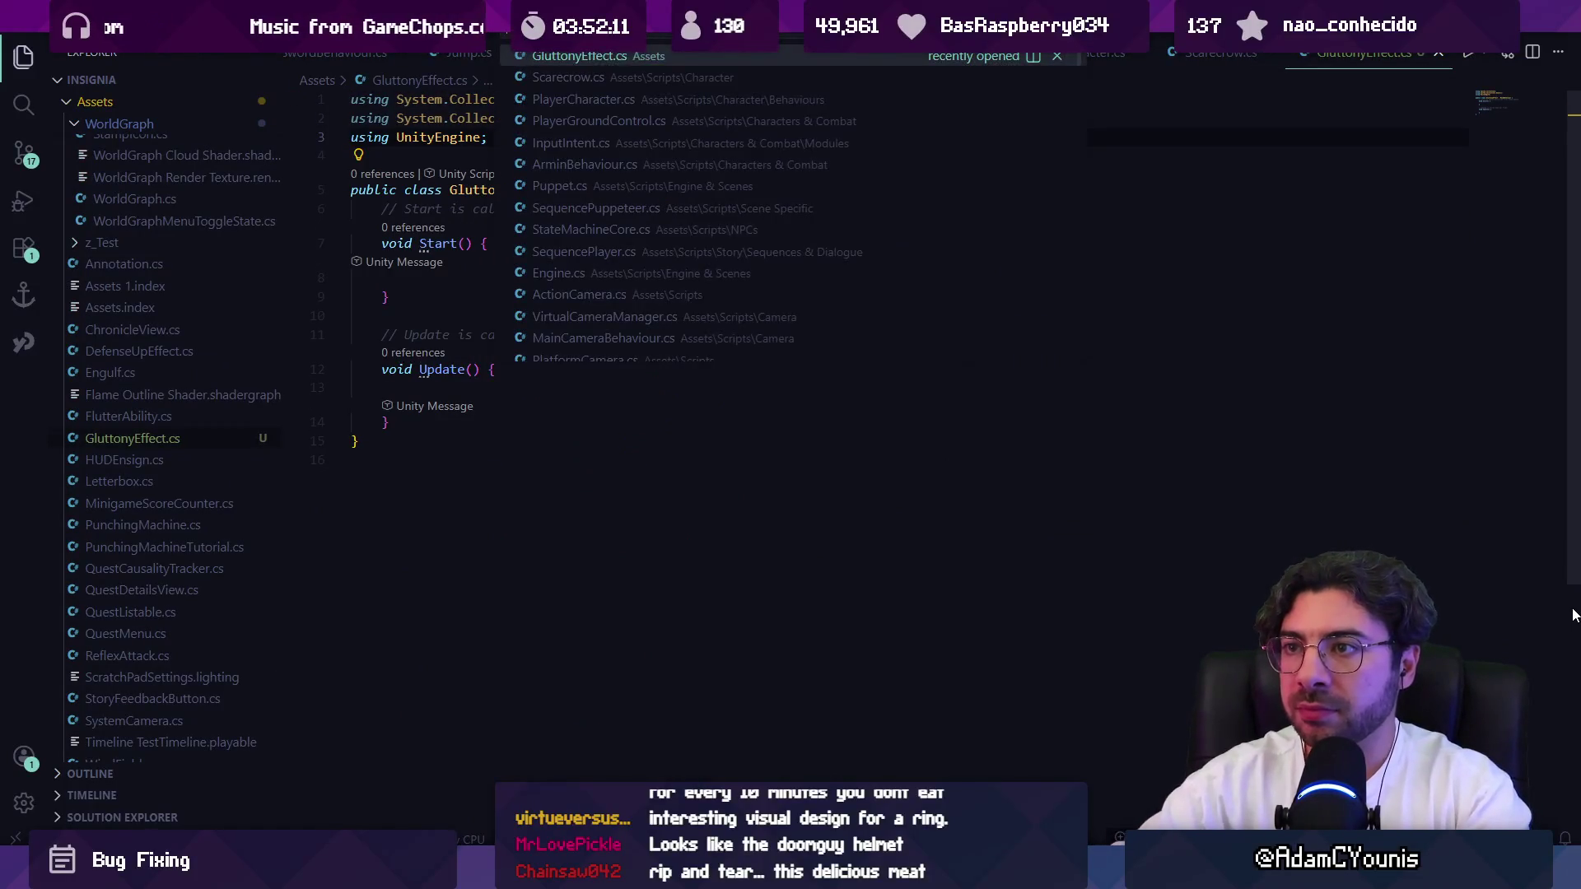
pyautogui.write('defen')
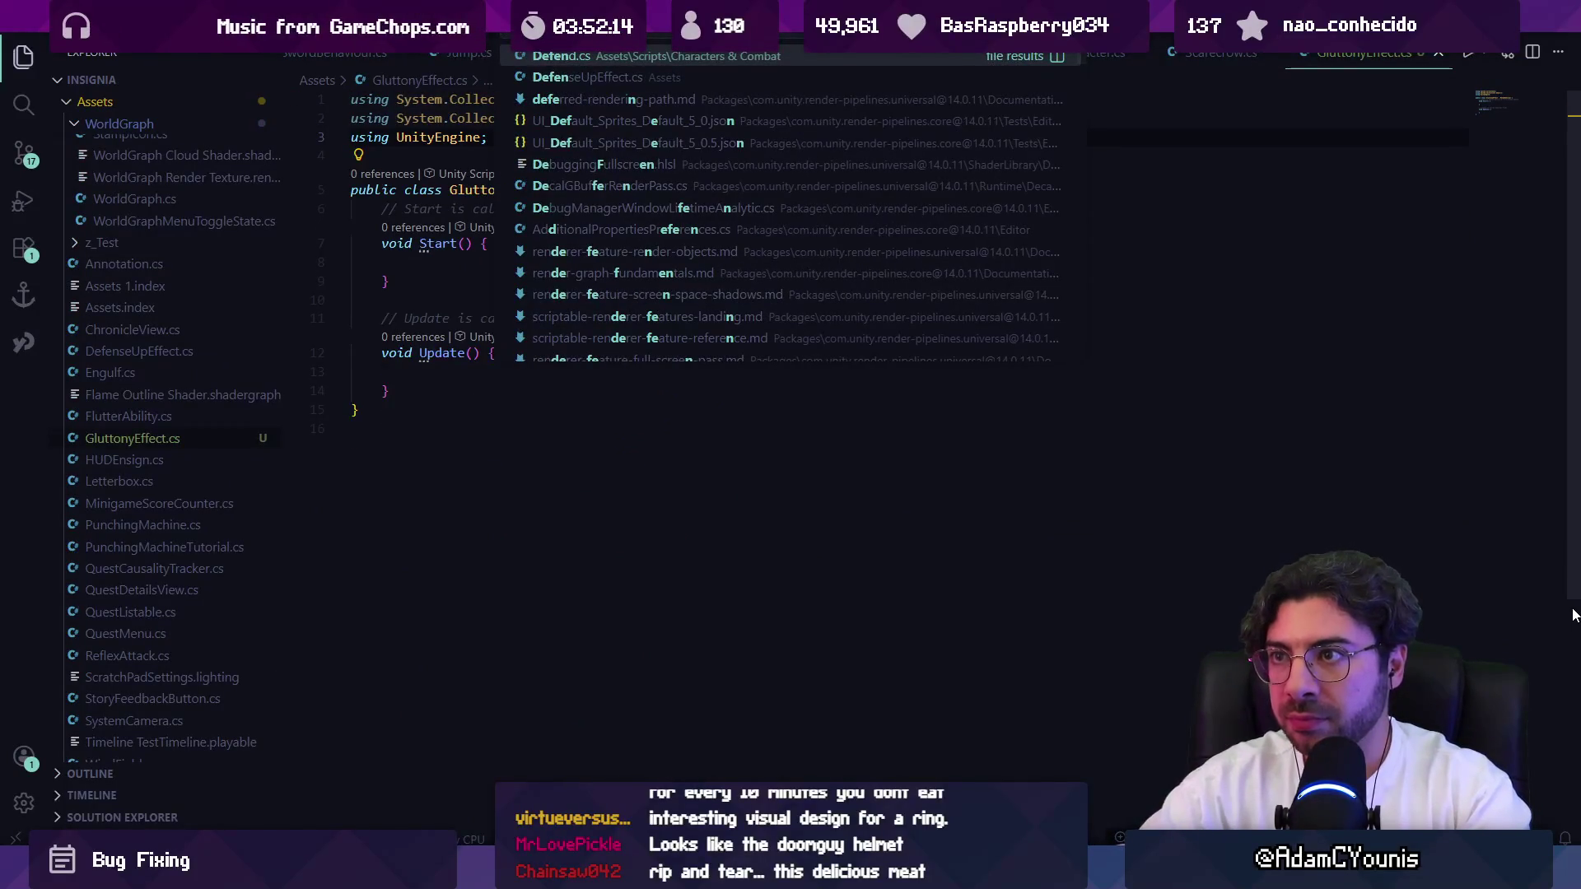
pyautogui.press('Down')
pyautogui.press('Return')
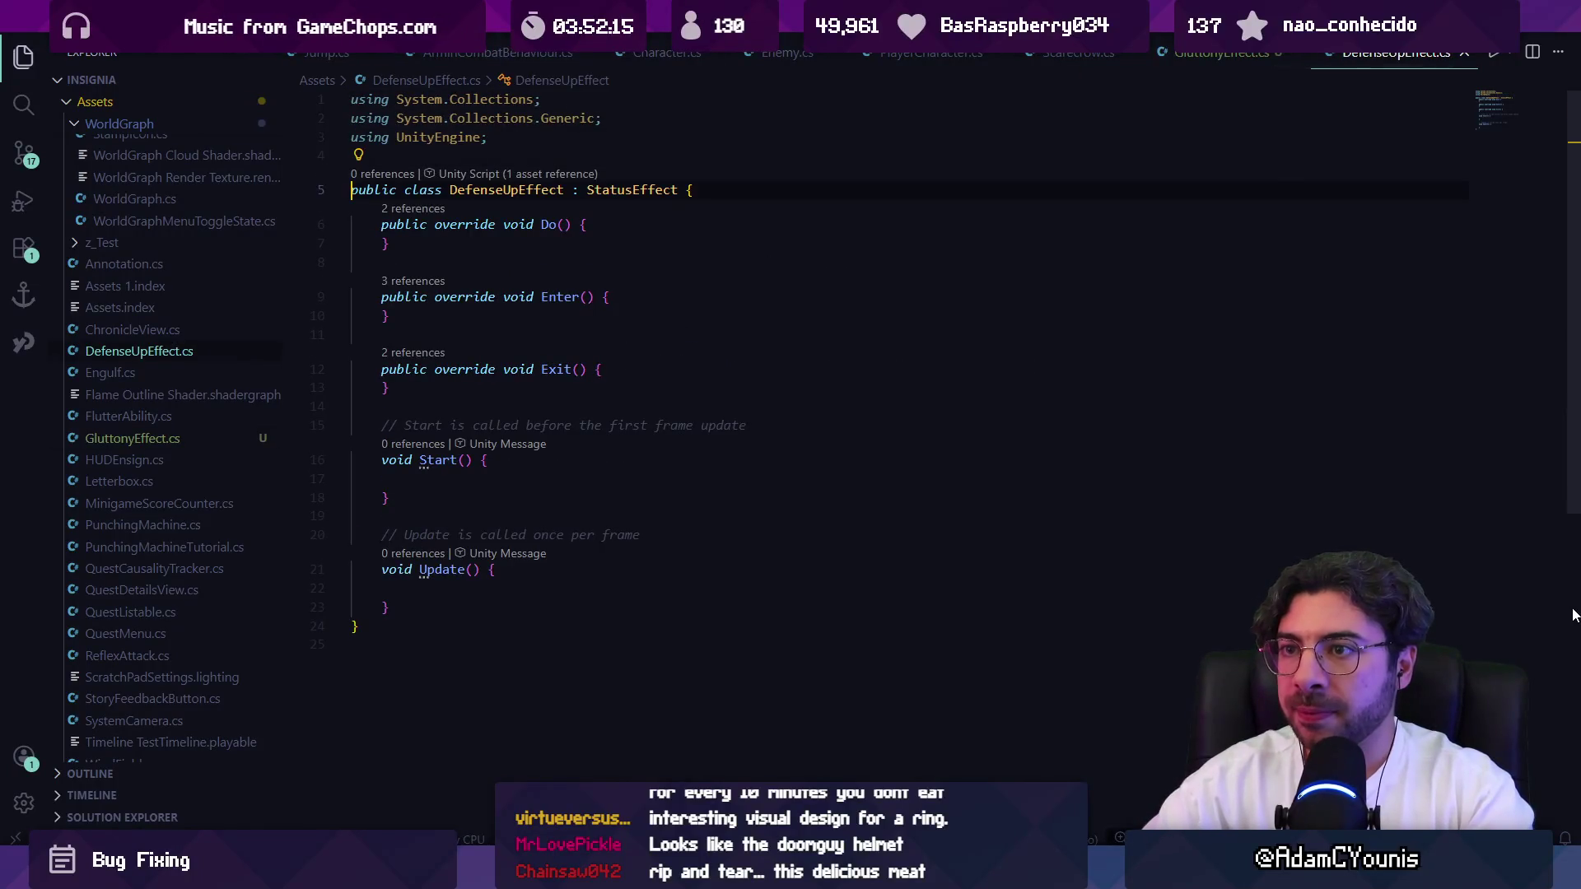
pyautogui.hotkey('ctrl', 'a')
pyautogui.hotkey('ctrl', 'c')
# Replace GluttonyEffect.cs's contents with the DefenseUpEffect code, rename the class GluttonyEffect, and save.
pyautogui.hotkey('ctrl', 'p')
pyautogui.write('gluttony')
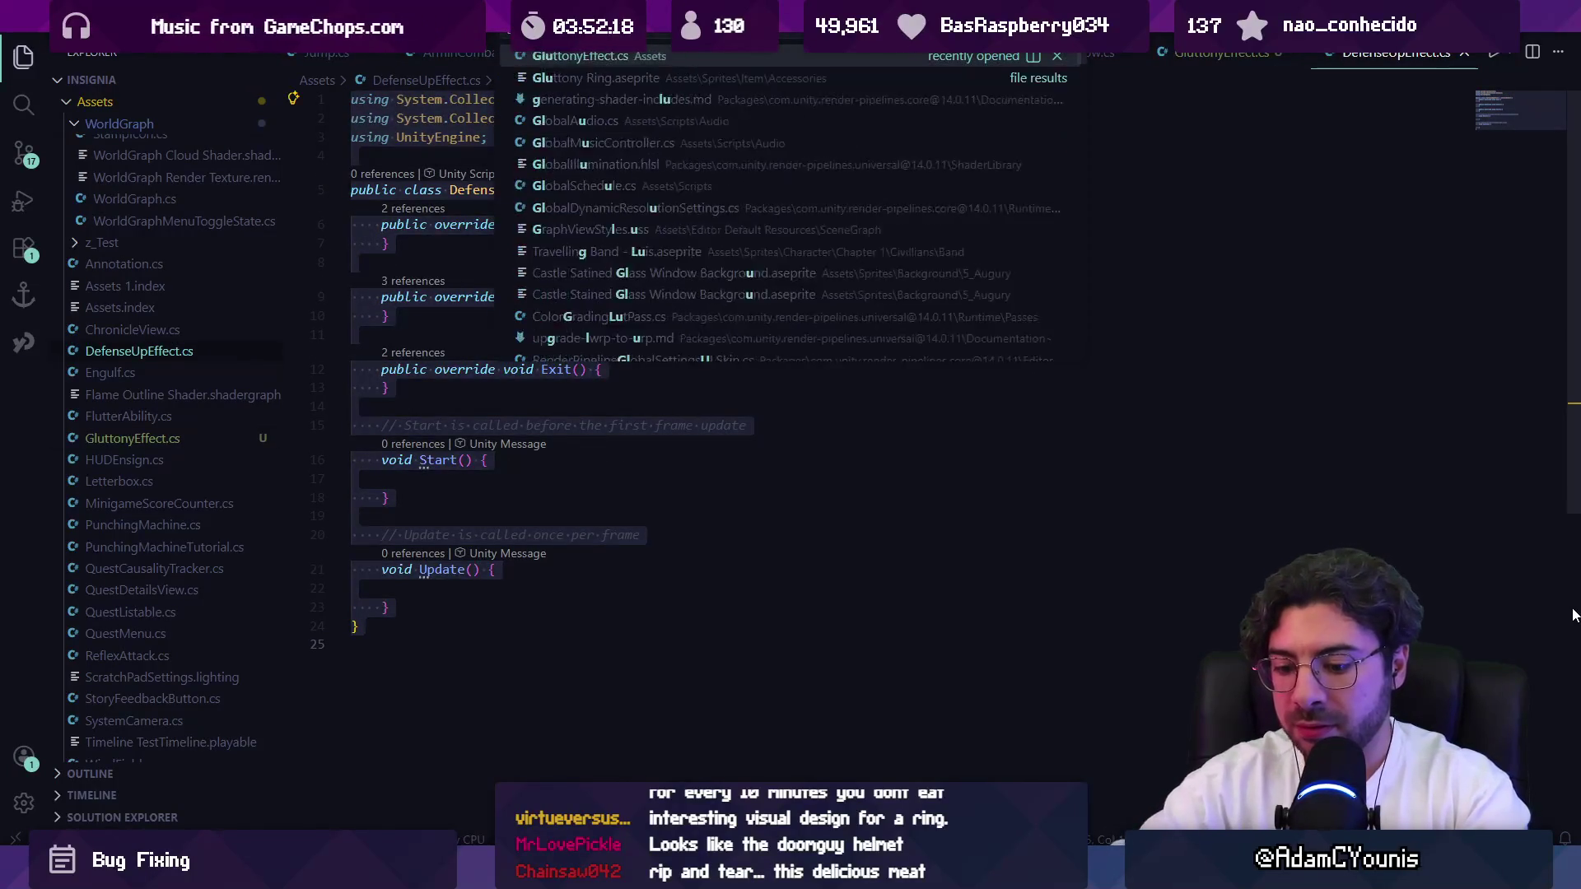
pyautogui.press('Return')
pyautogui.hotkey('ctrl', 'a')
pyautogui.hotkey('ctrl', 'v')
pyautogui.doubleClick(517, 189)
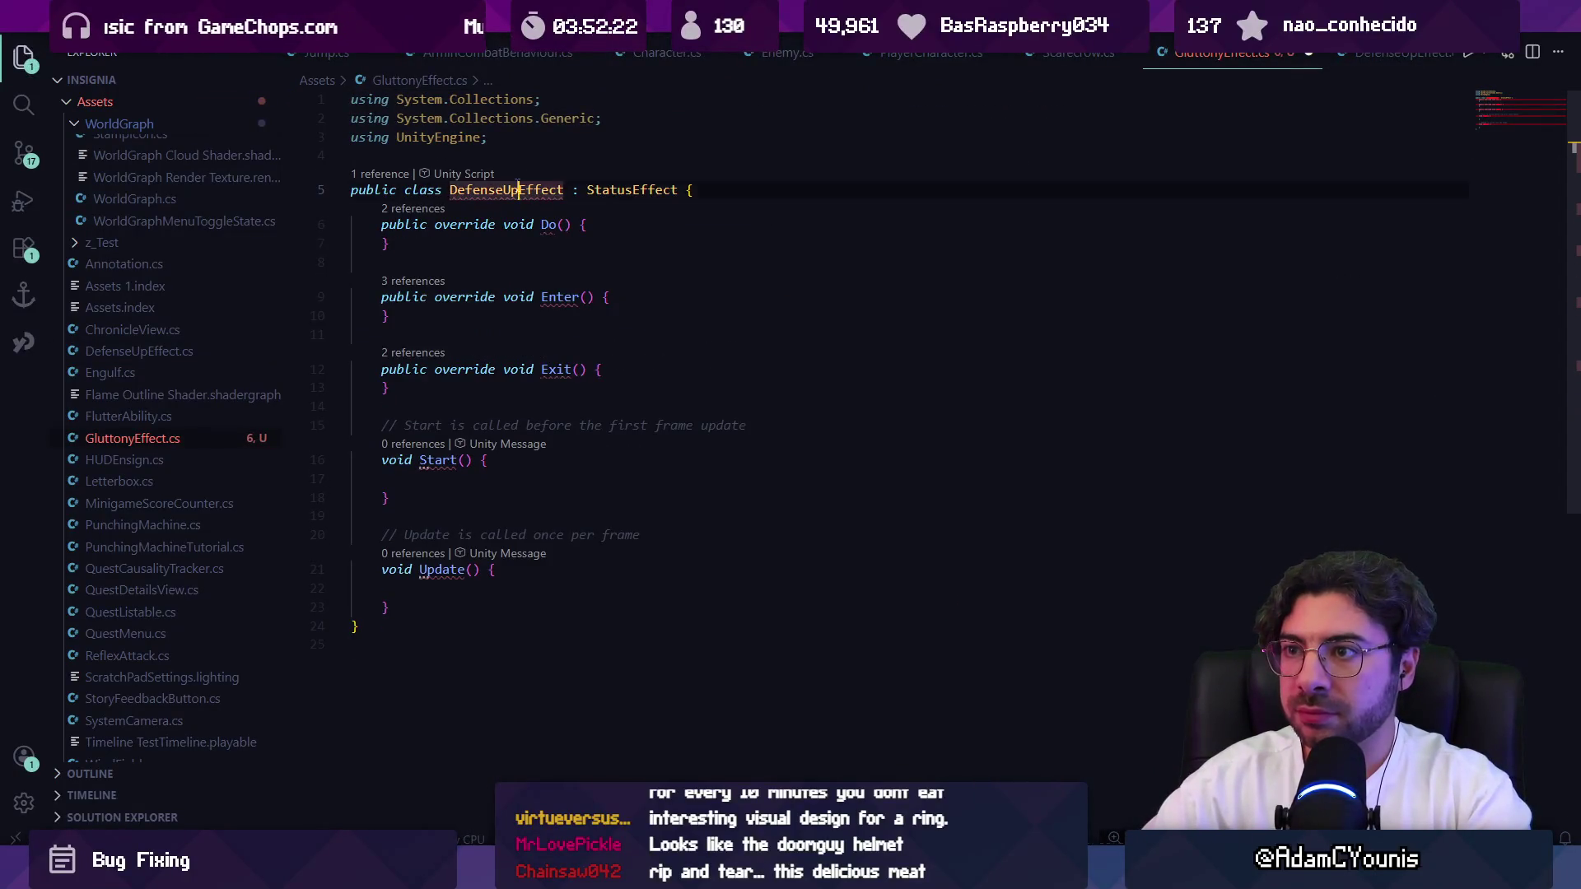
pyautogui.write('GluttonyEf')
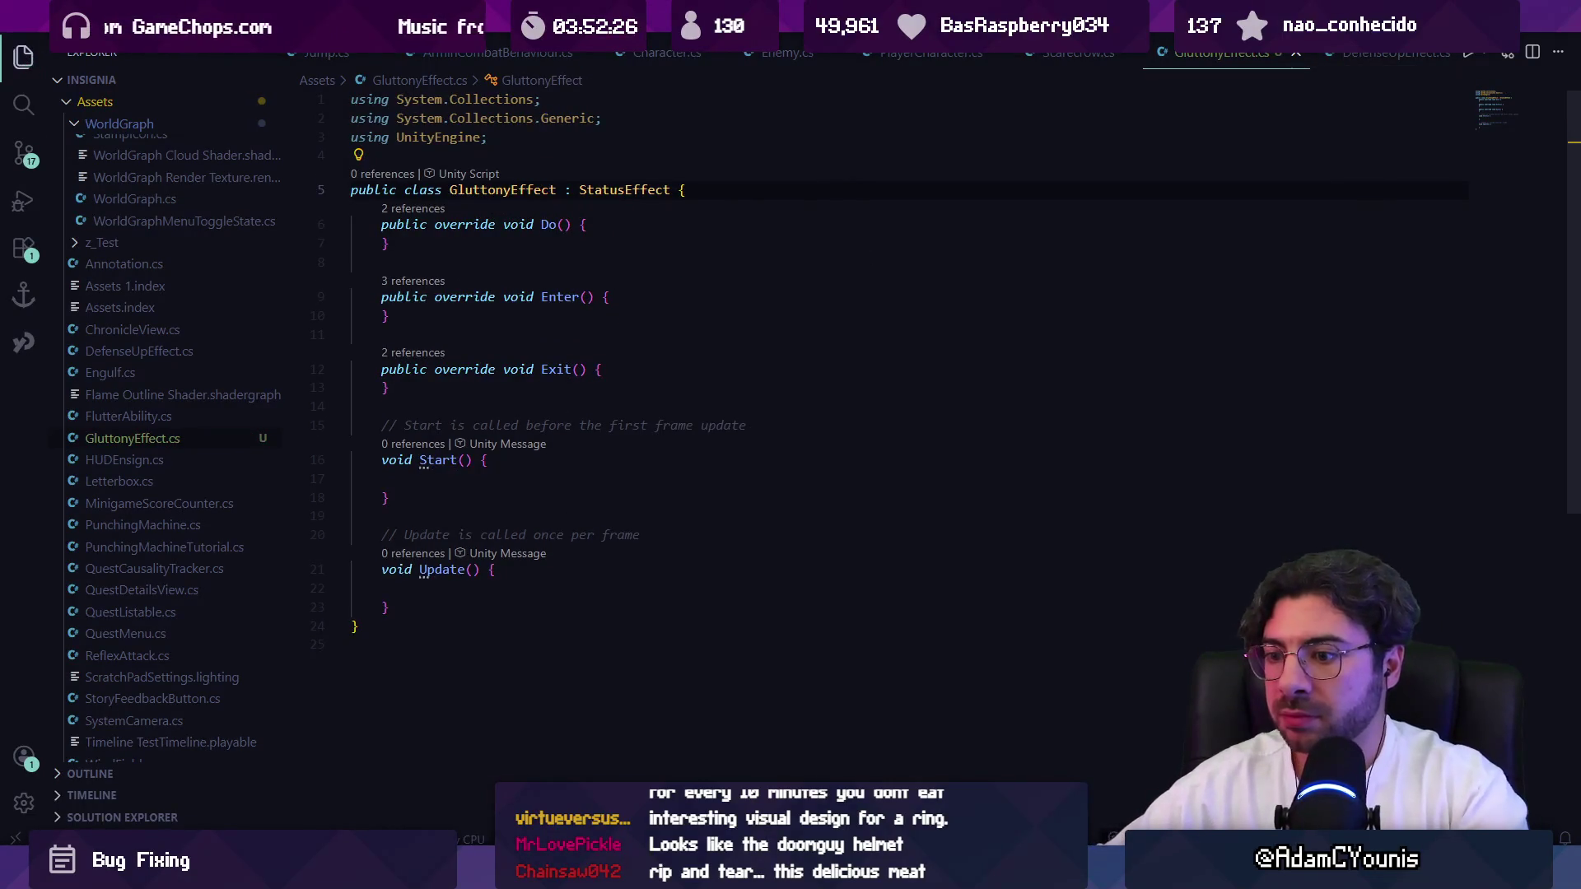
pyautogui.hotkey('ctrl', 's')
pyautogui.hotkey('alt', 'Tab')
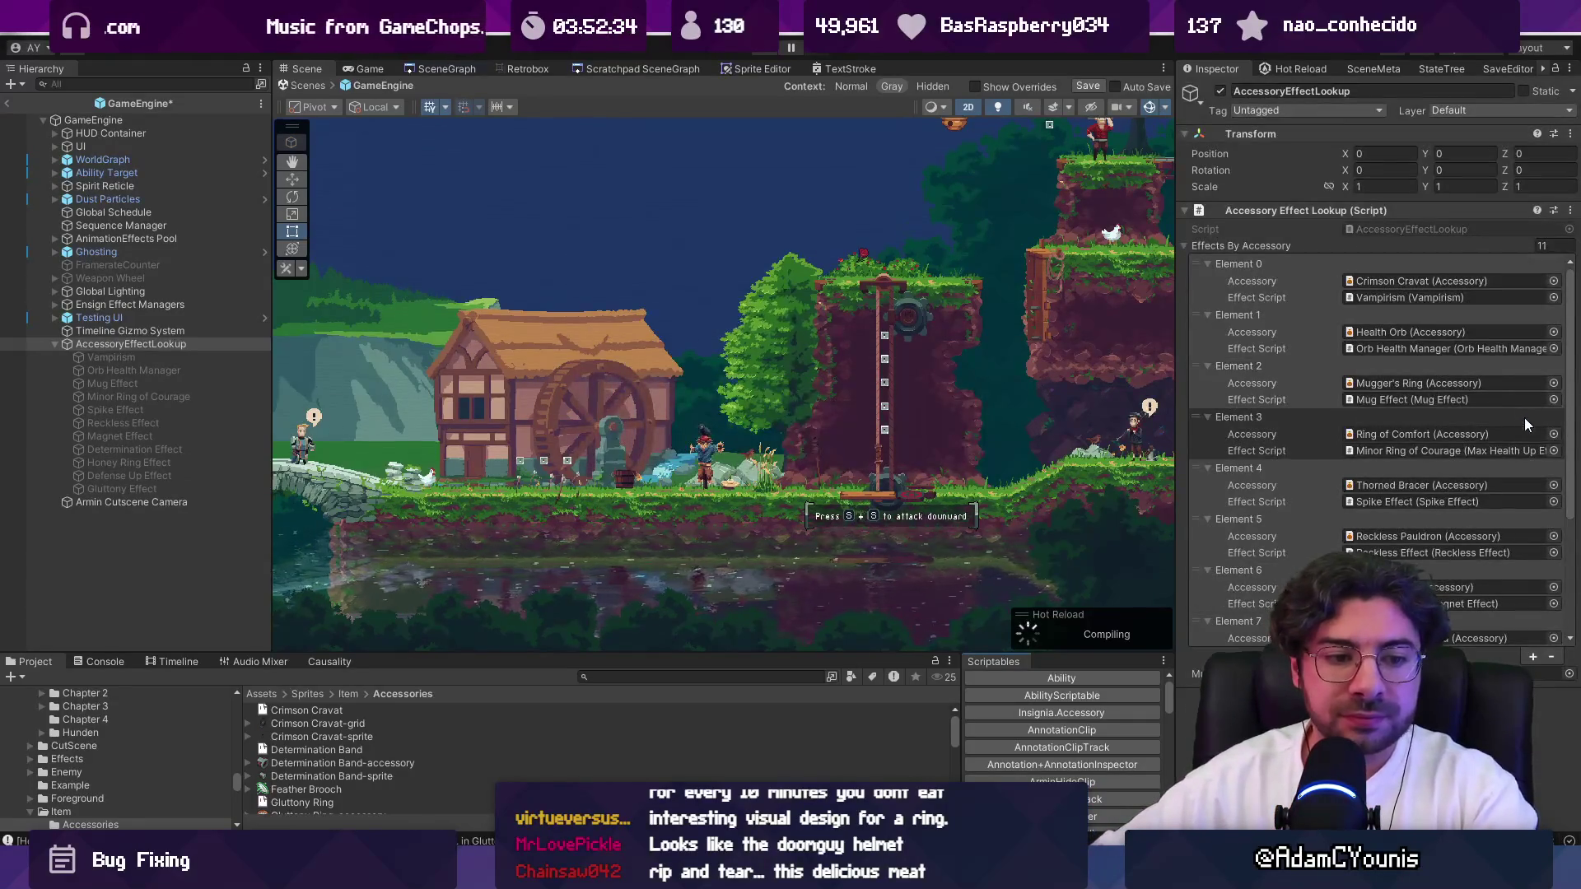
# Pick Gluttony Effect as Element 10's Effect Script, then search Everything for 'effects .ase'.
pyautogui.scroll(-4, 1523, 418)
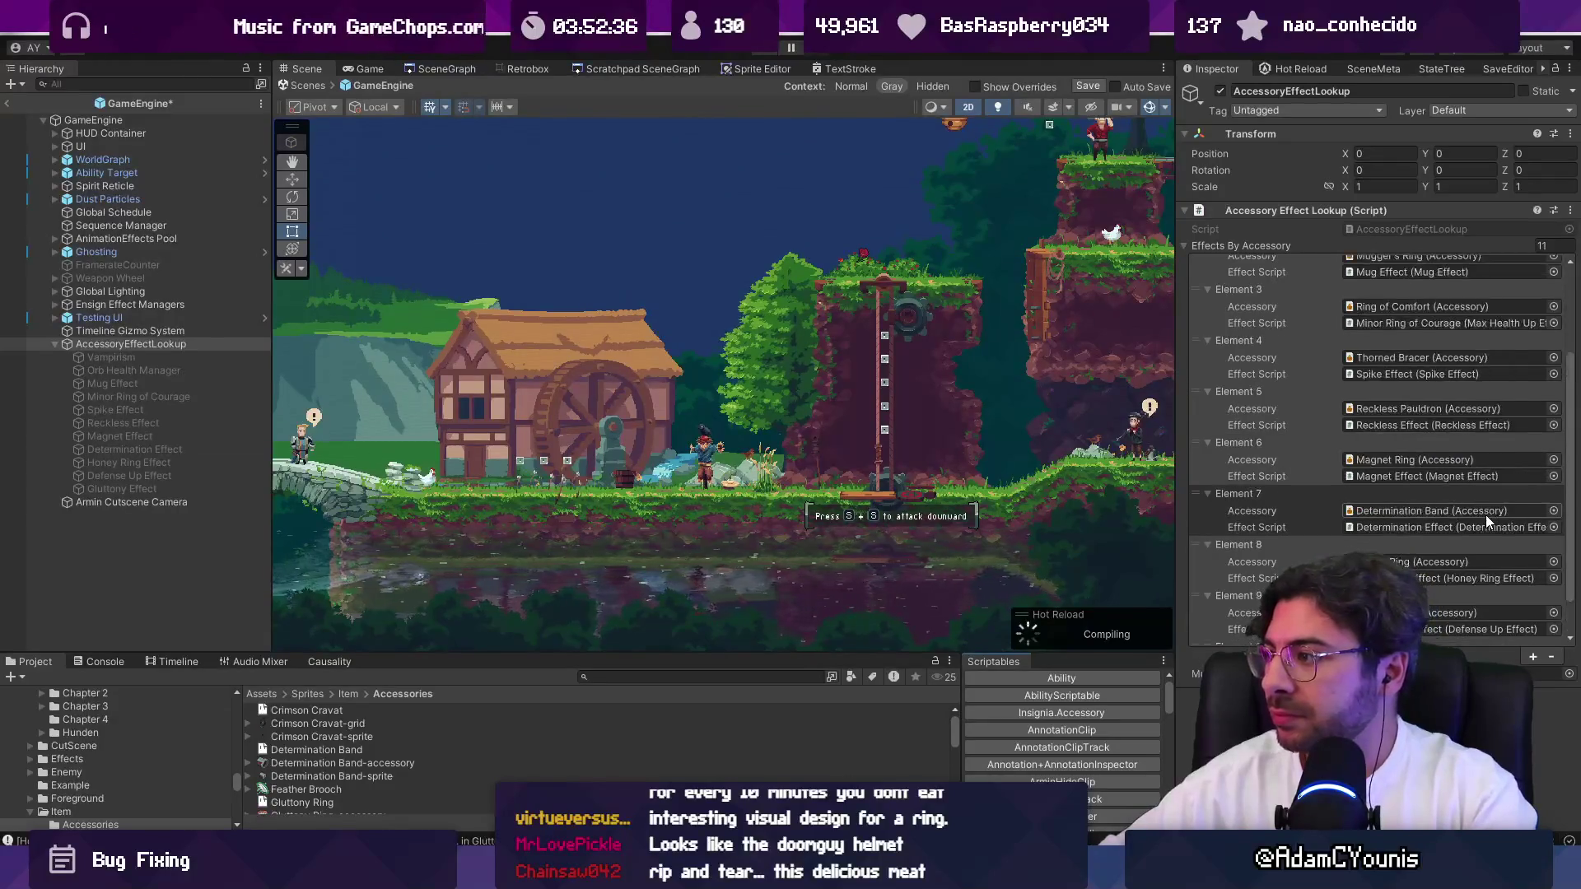
pyautogui.scroll(-2, 1485, 515)
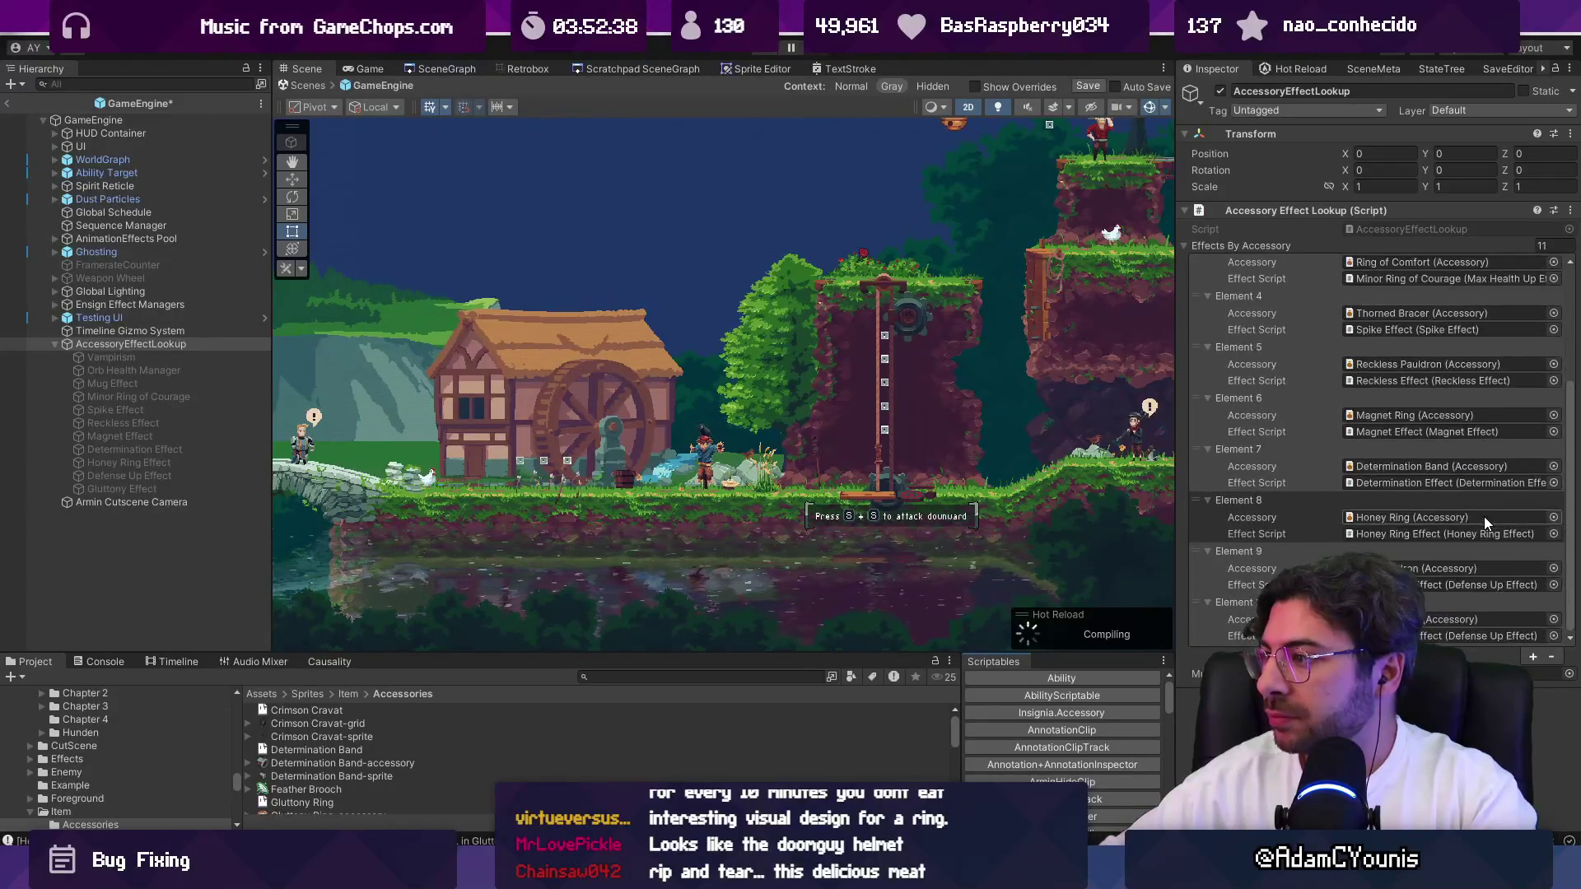
pyautogui.click(1555, 640)
pyautogui.write('glutt')
pyautogui.press('Down')
pyautogui.press('Return')
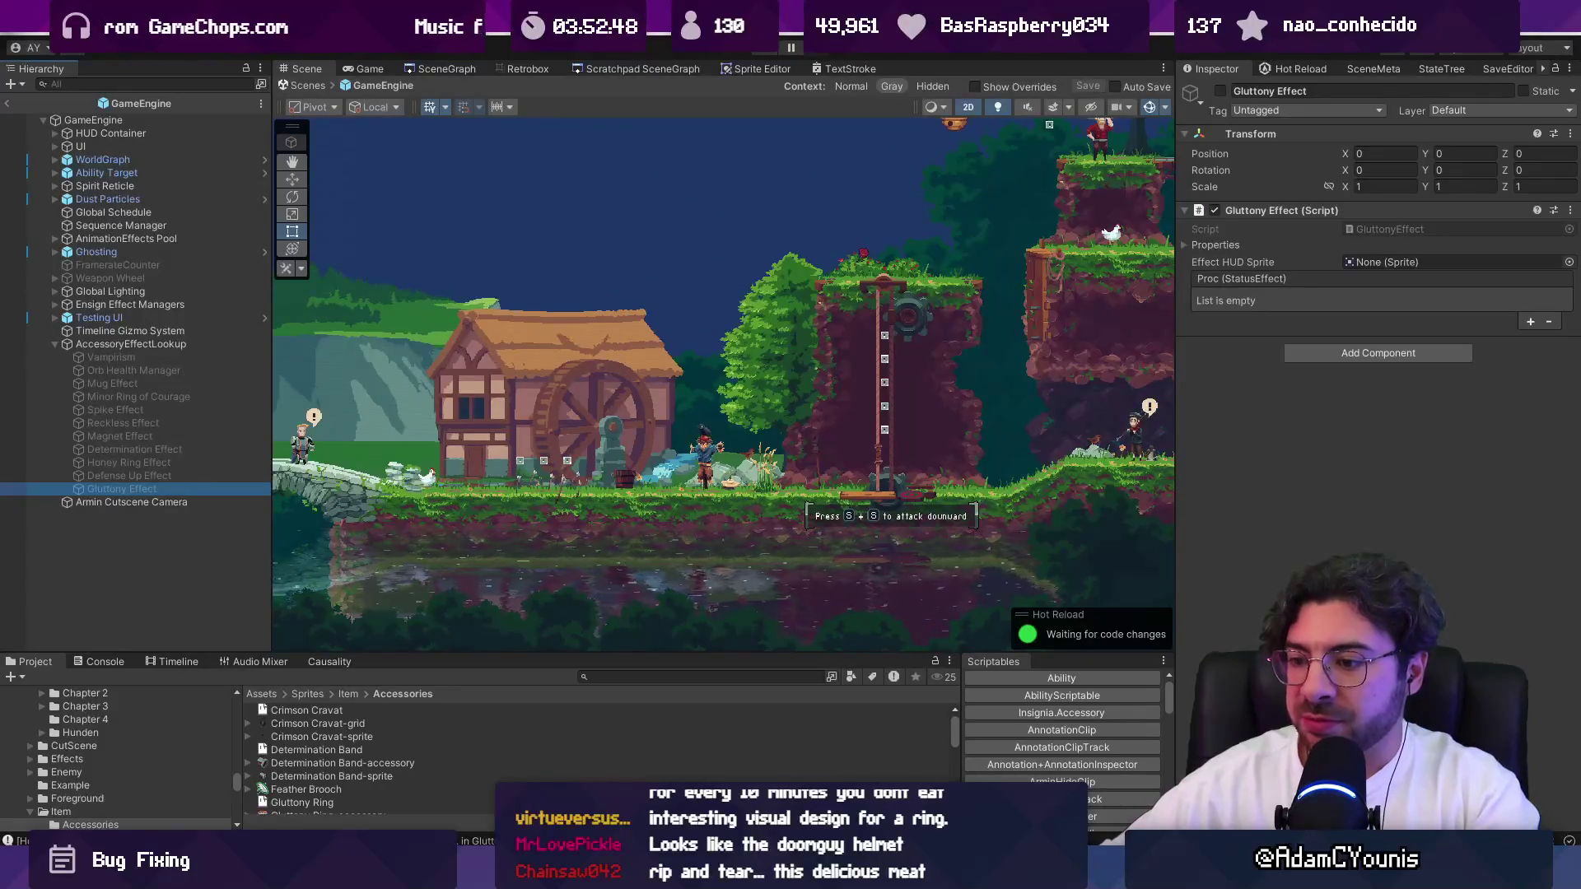
pyautogui.hotkey('alt', 'Tab')
pyautogui.write('effect')
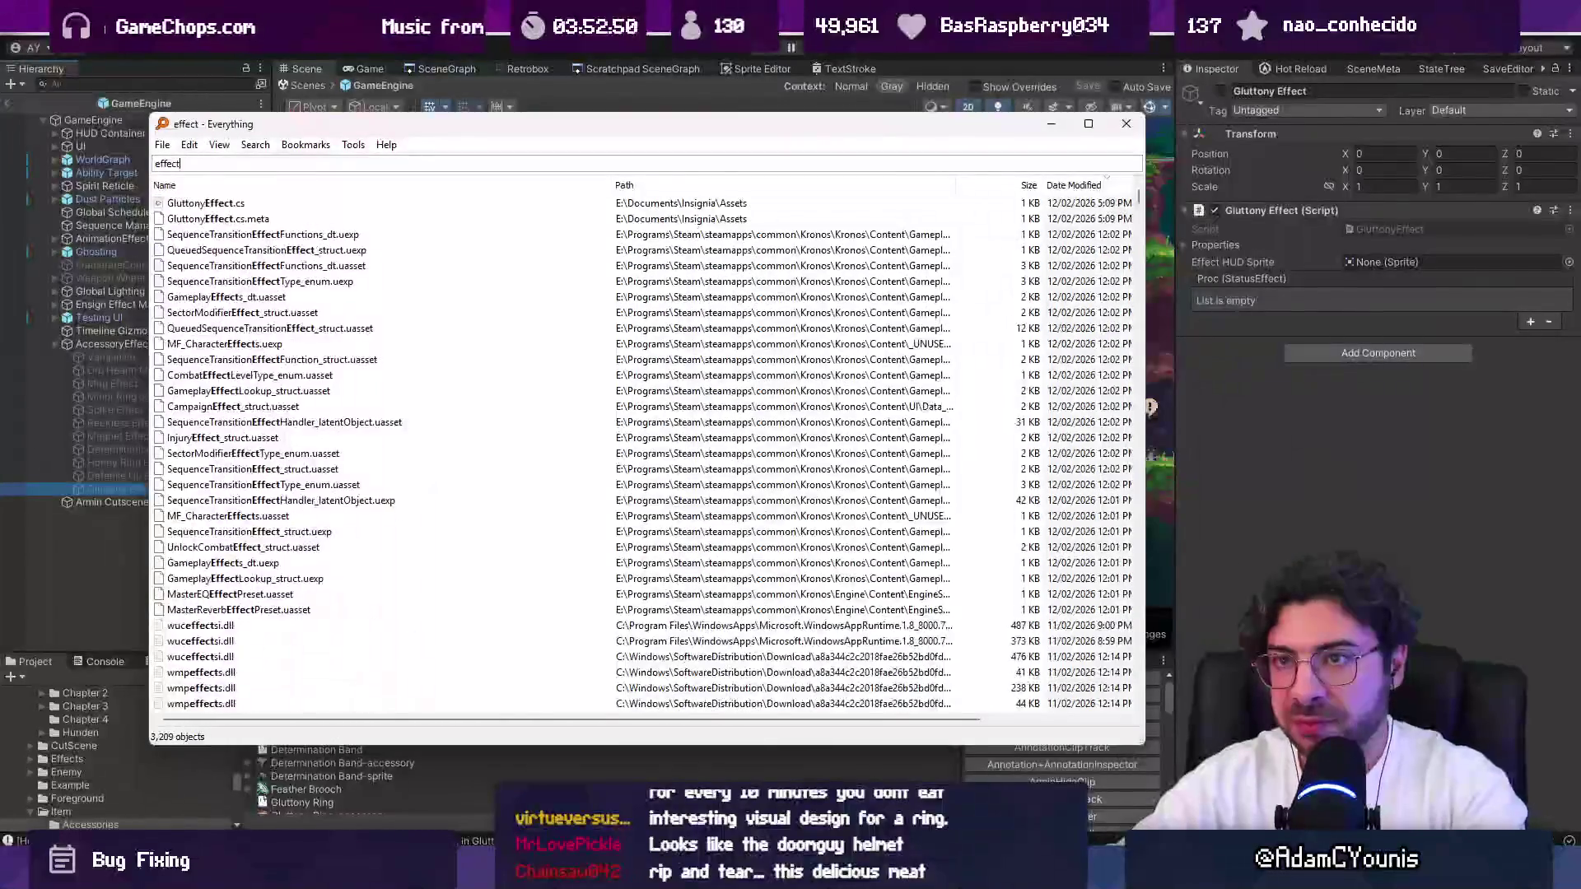
pyautogui.write('s .ase')
# Open a search result in Aseprite, then close that wrong document.
pyautogui.press('Down')
pyautogui.press('Down')
pyautogui.press('Down')
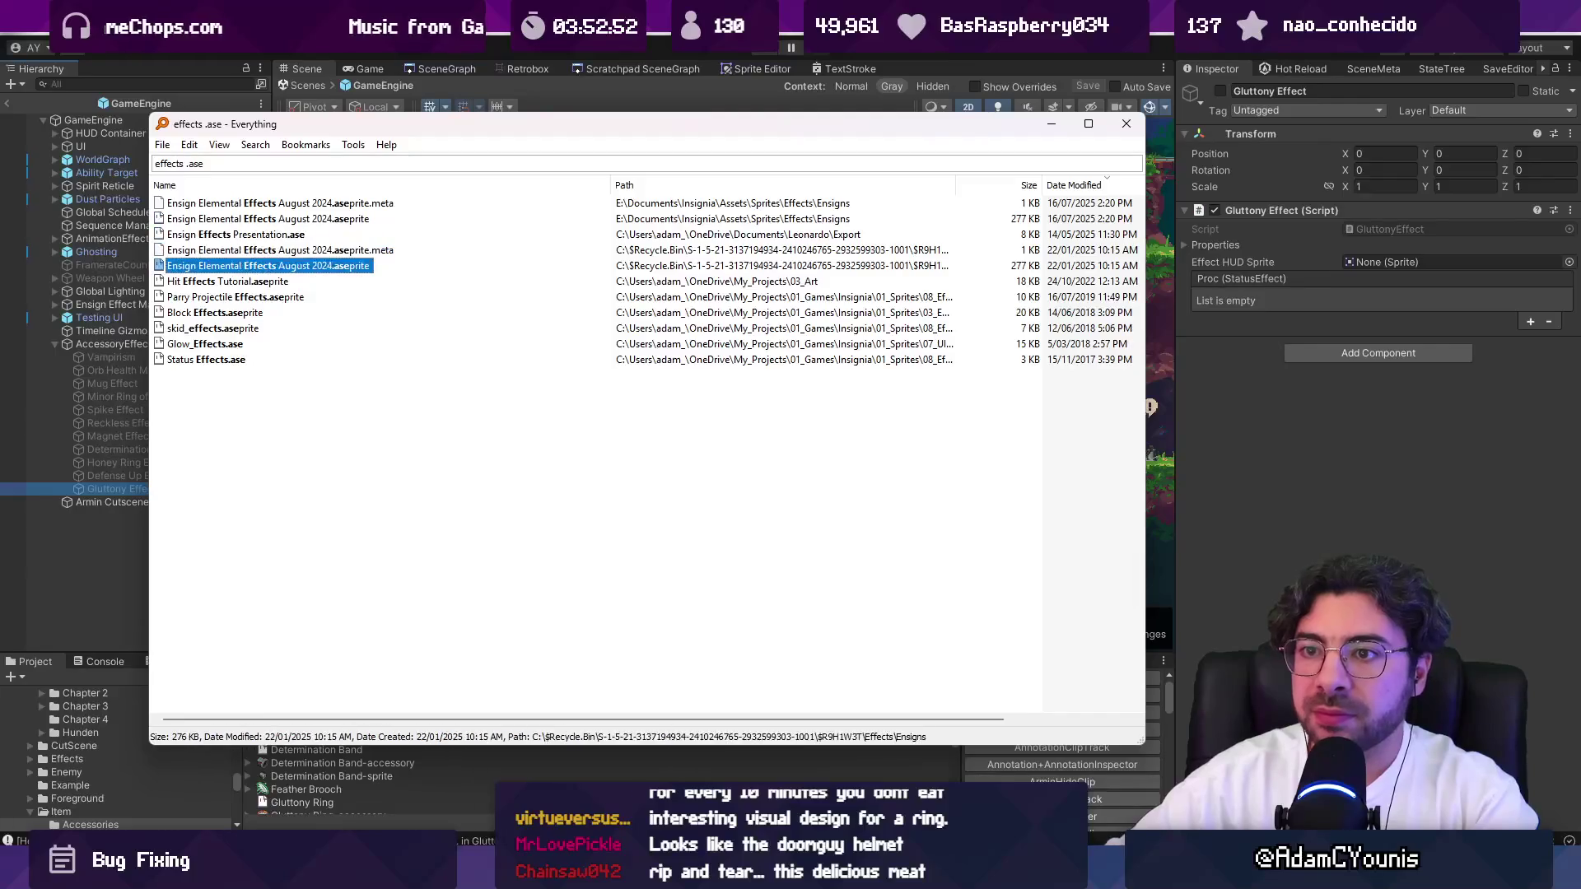
pyautogui.press('Return')
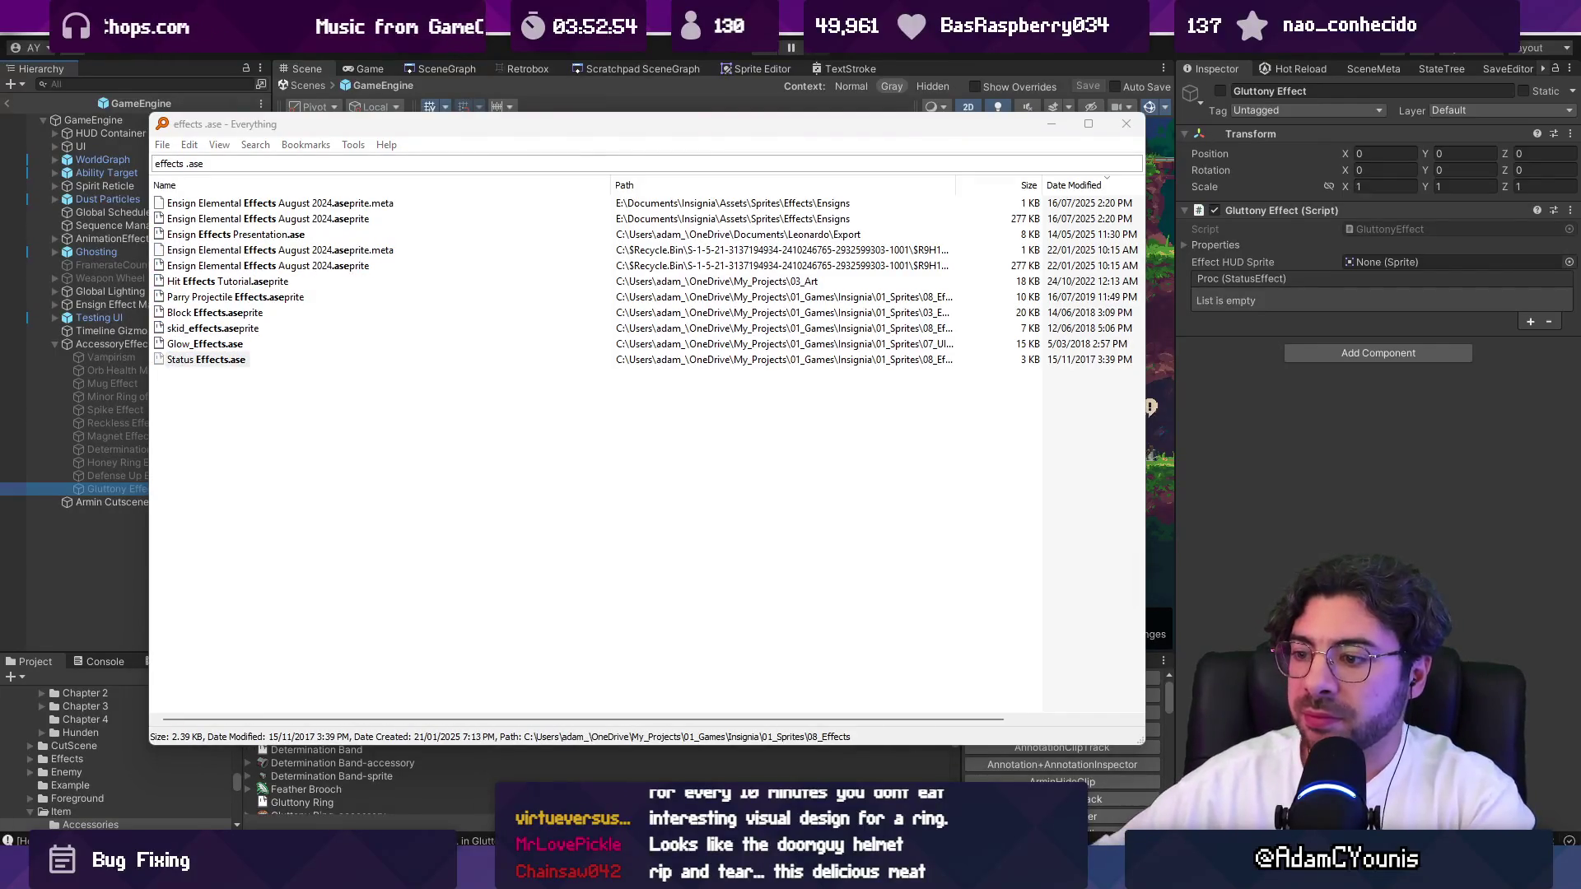
pyautogui.press('Return')
pyautogui.press('ctrl')
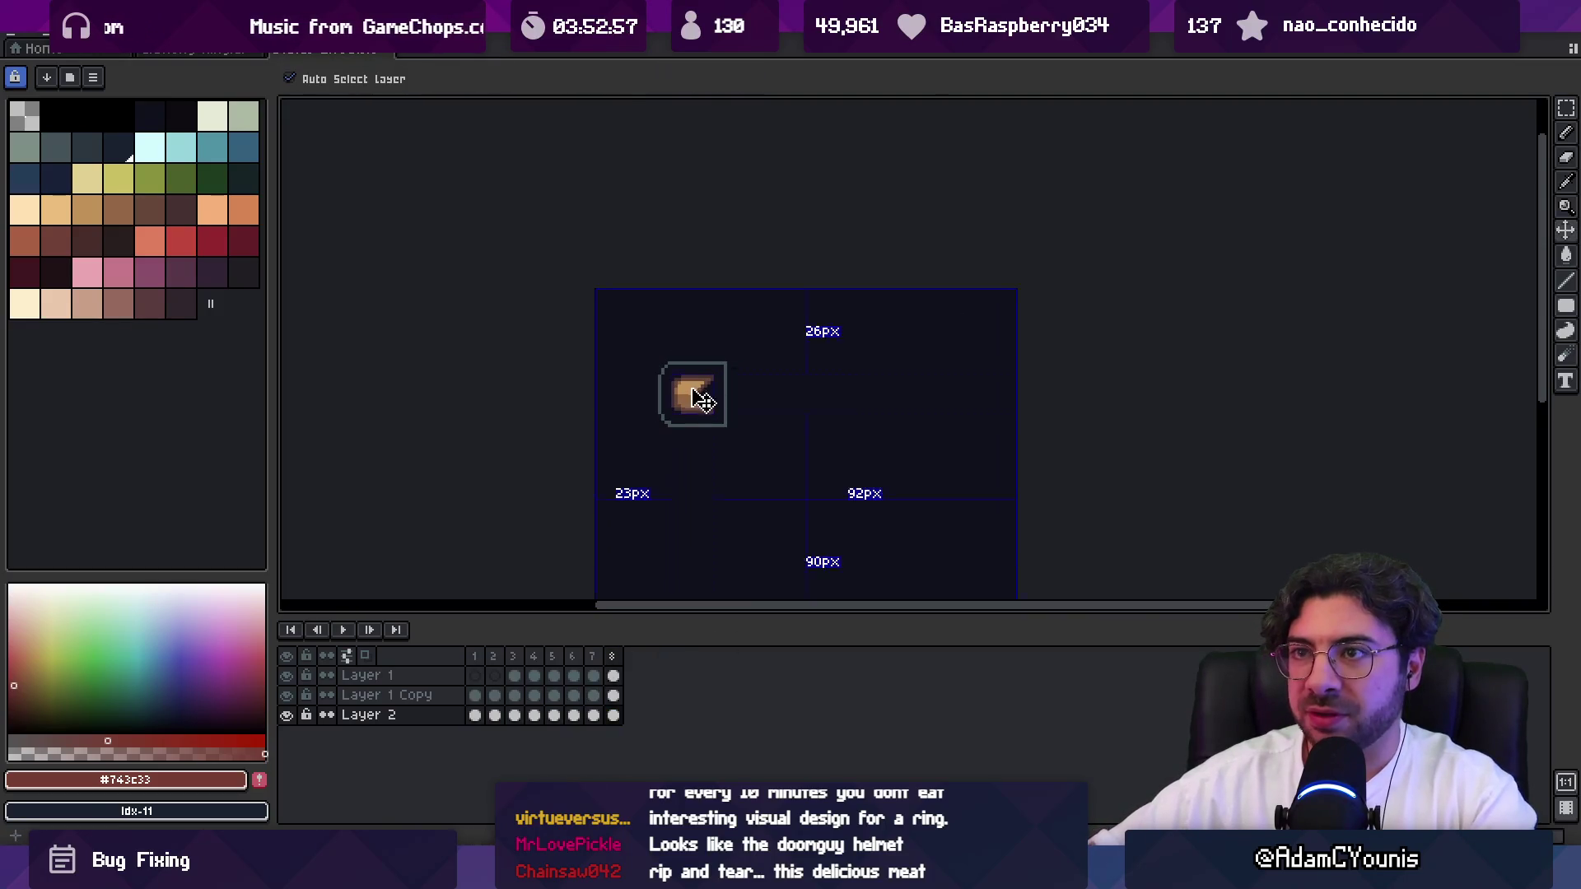
pyautogui.hotkey('ctrl', 'w')
pyautogui.hotkey('alt', 'Tab')
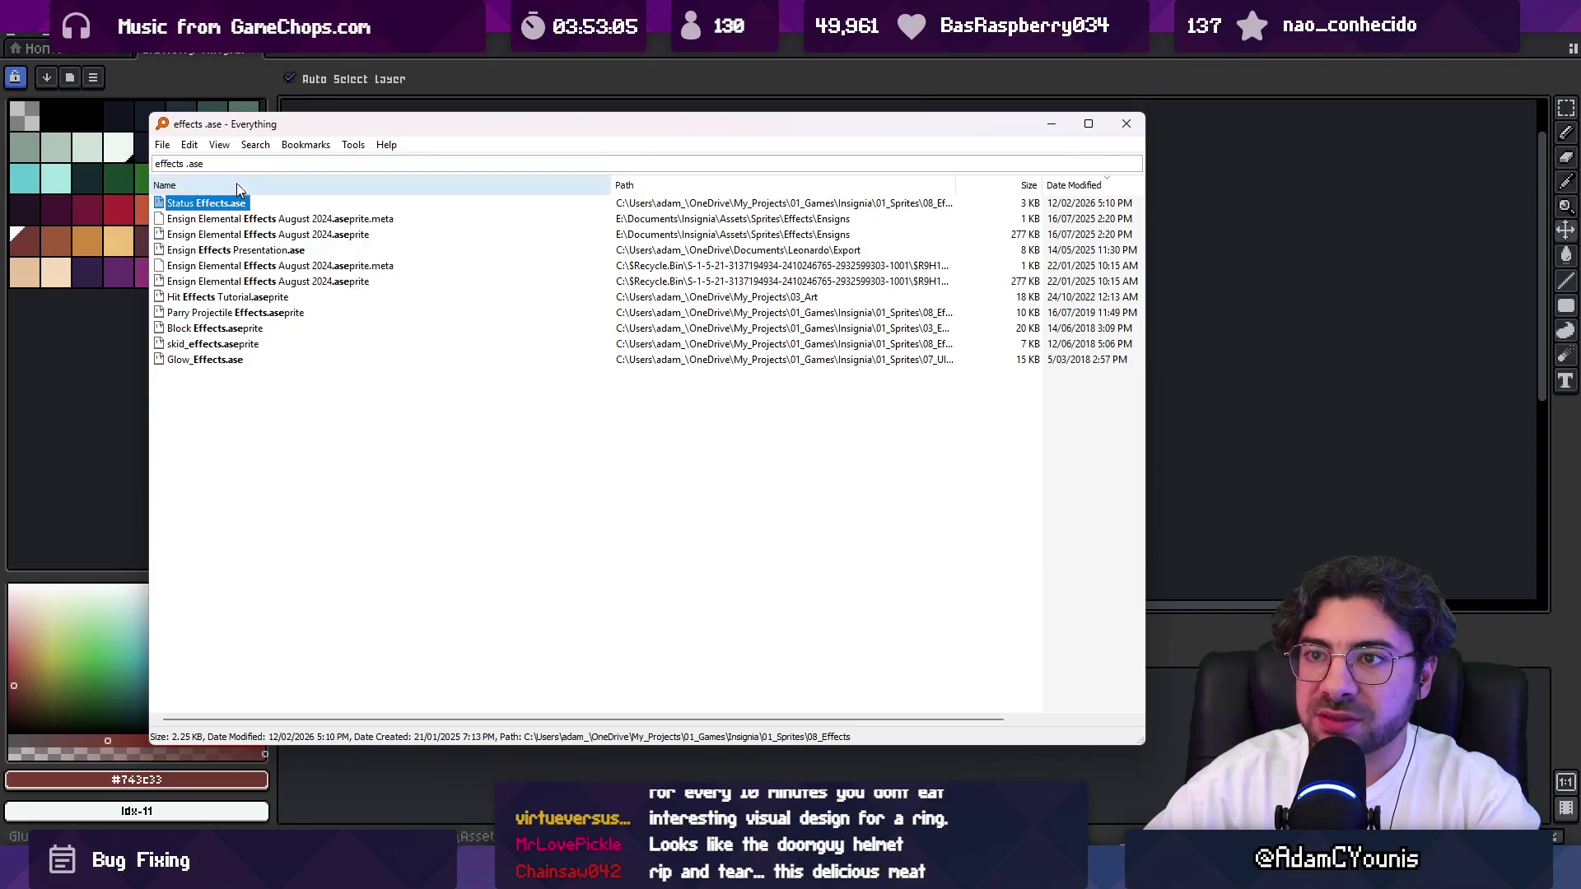
# Search Everything for 'effect .ase' and open Status Effects.ase in Aseprite.
pyautogui.click(206, 164)
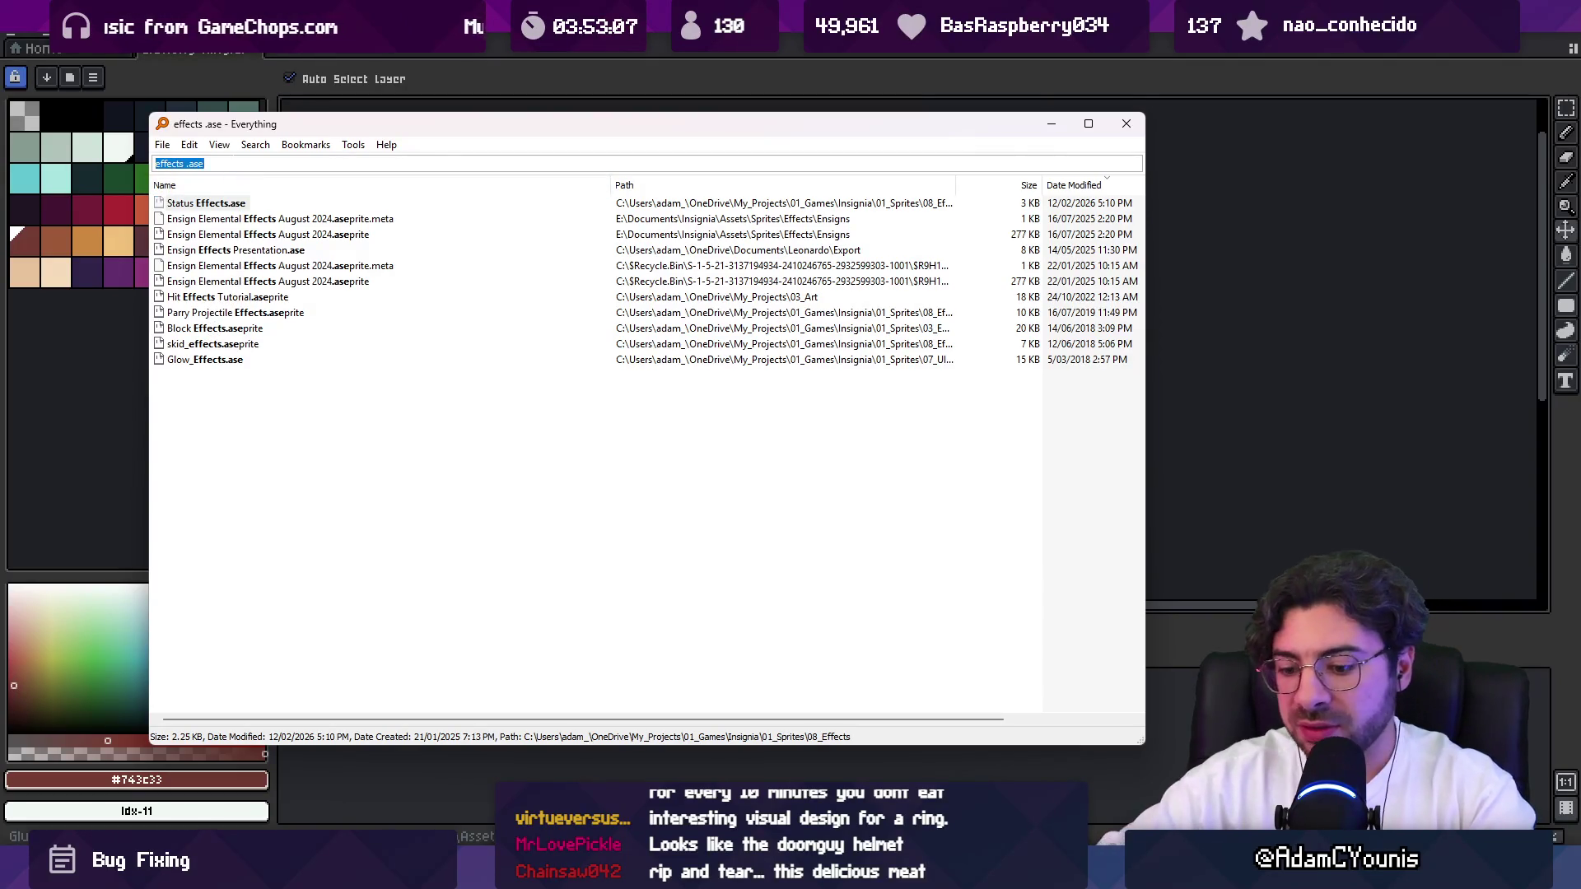
pyautogui.write('hude')
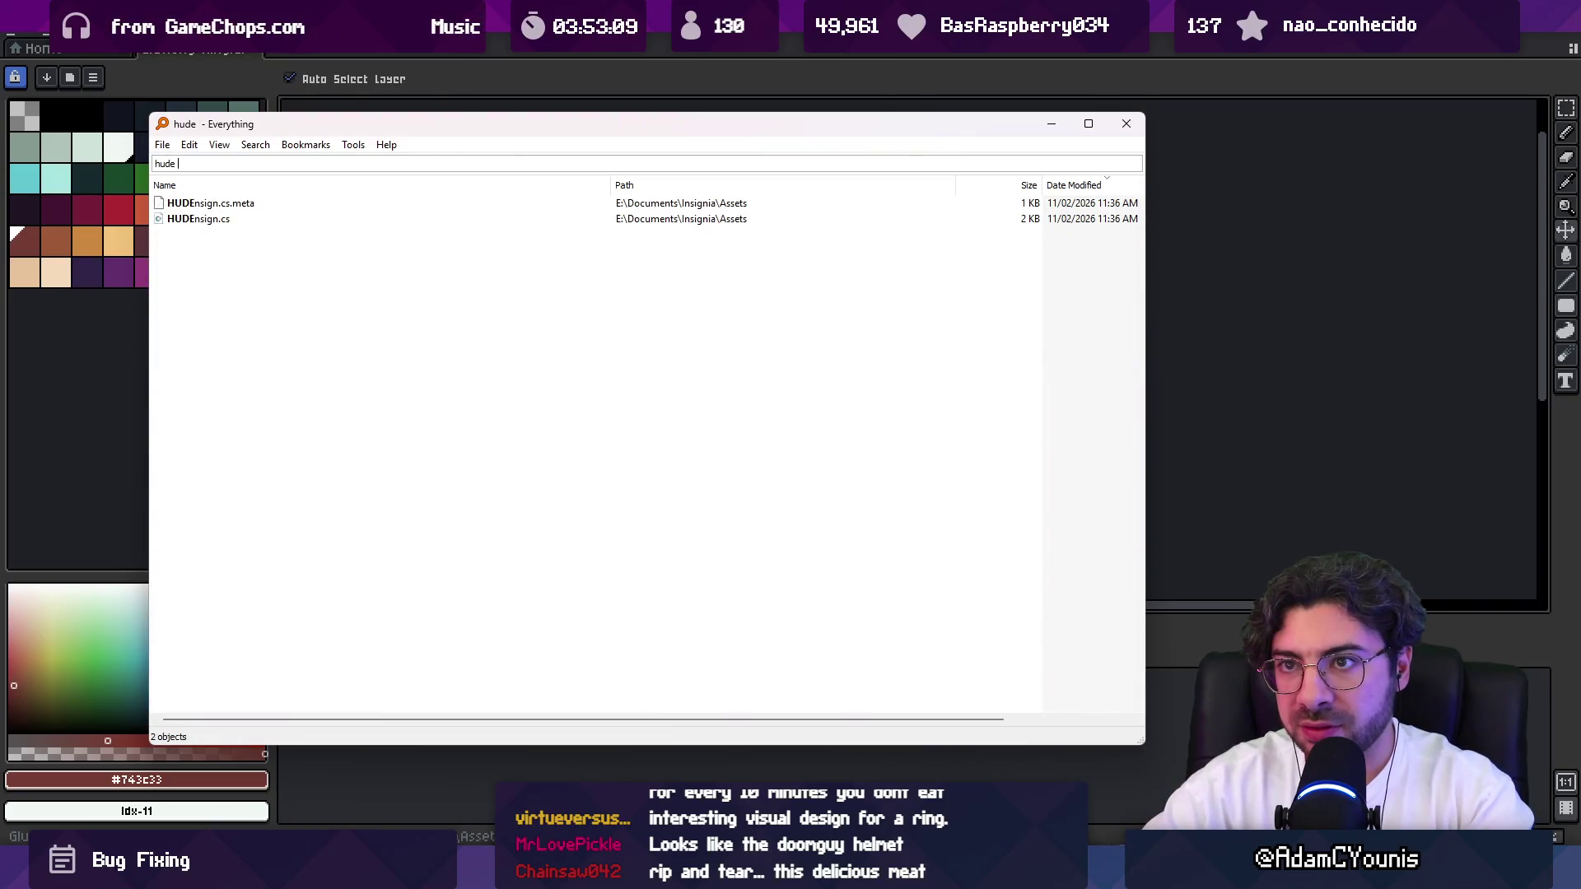
pyautogui.press('BackSpace')
pyautogui.press('BackSpace')
pyautogui.press('BackSpace')
pyautogui.write('effect .a')
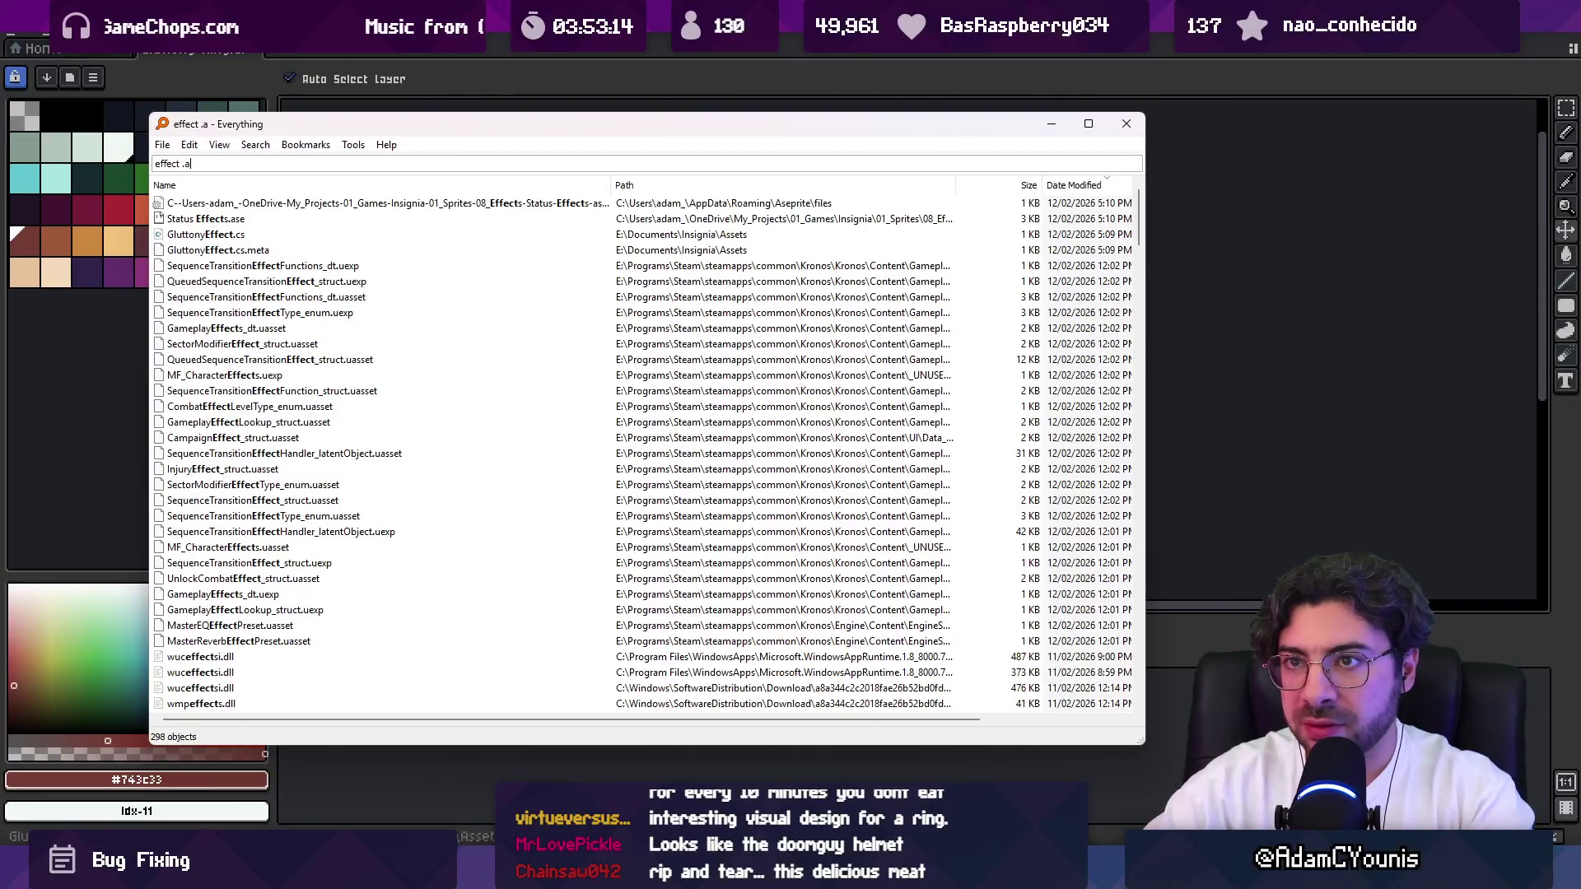
pyautogui.write('se')
pyautogui.press('Down')
pyautogui.press('Return')
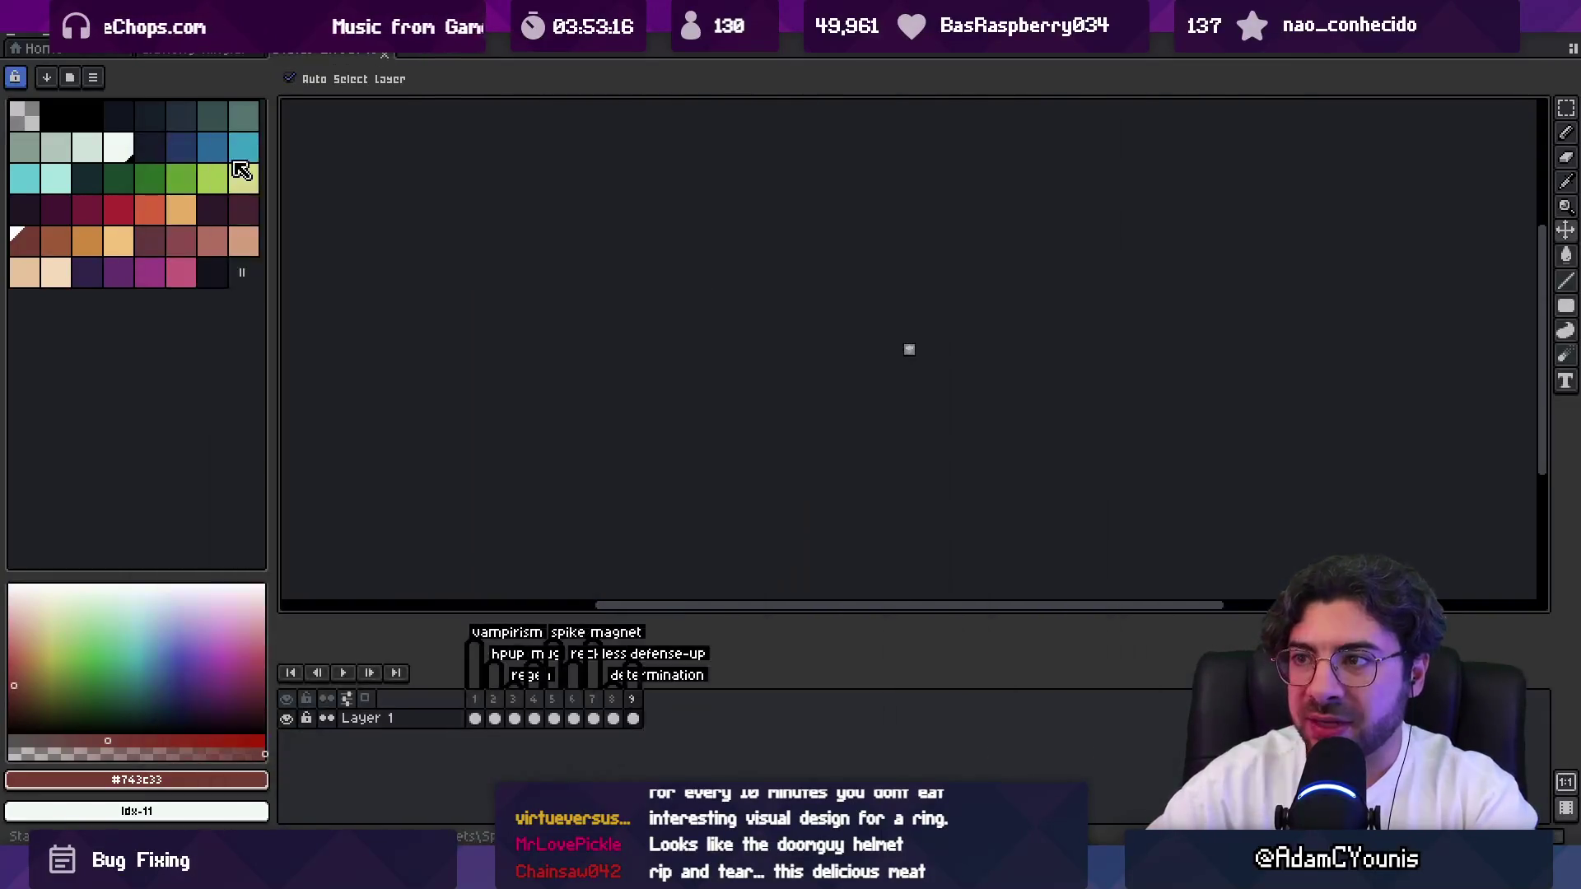
# Add a new frame 10 after frame 9 and give it a 'gluttony' tag.
pyautogui.scroll(5, 909, 349)
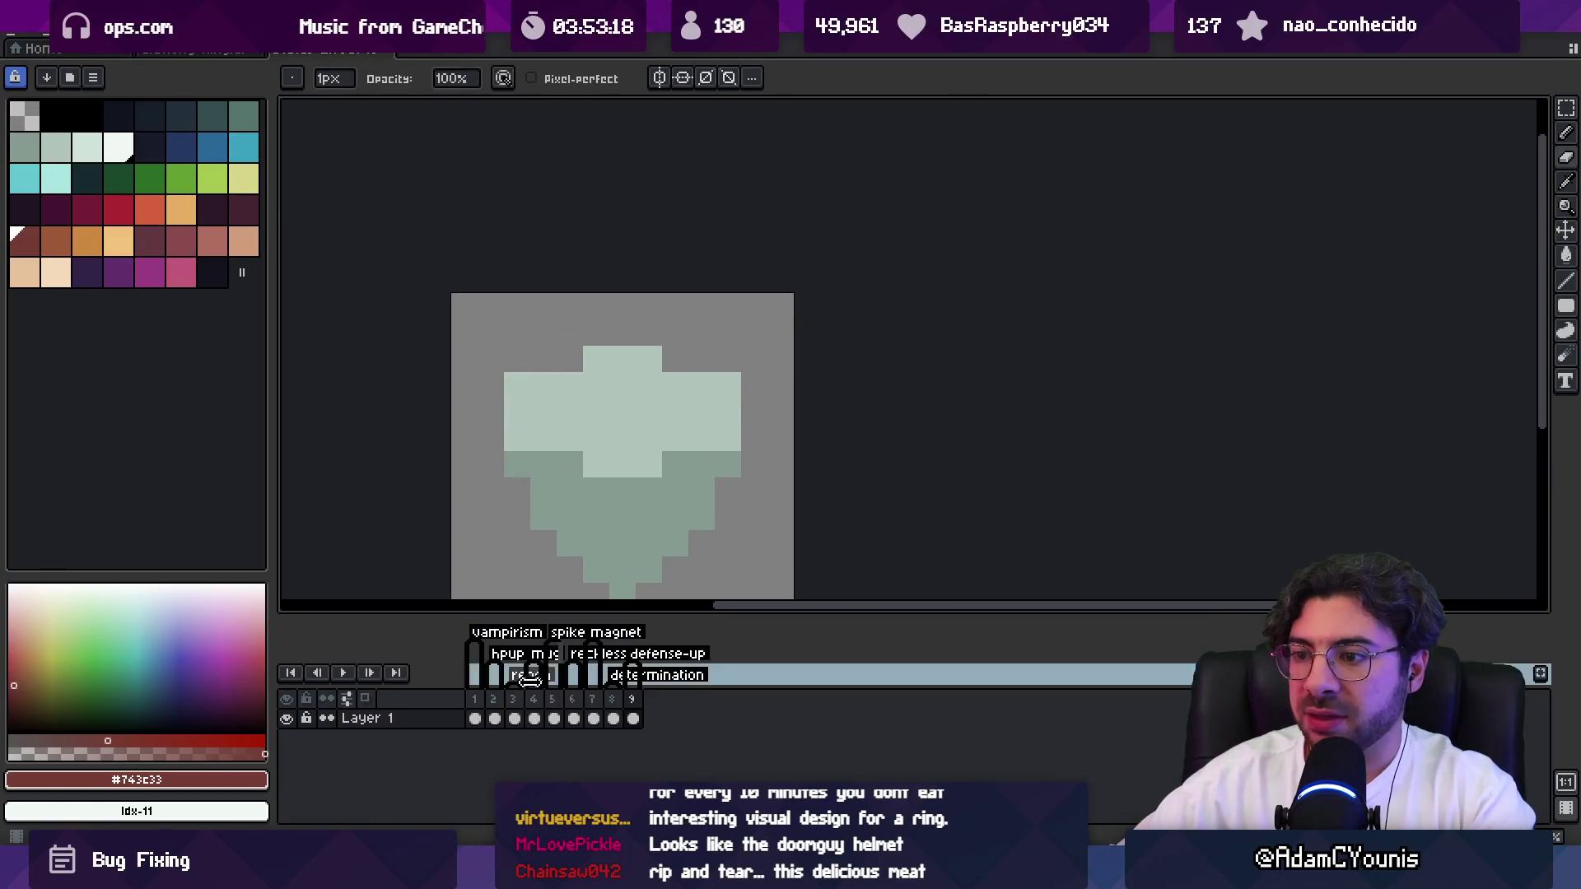
pyautogui.moveTo(486, 704); pyautogui.dragTo(656, 679)
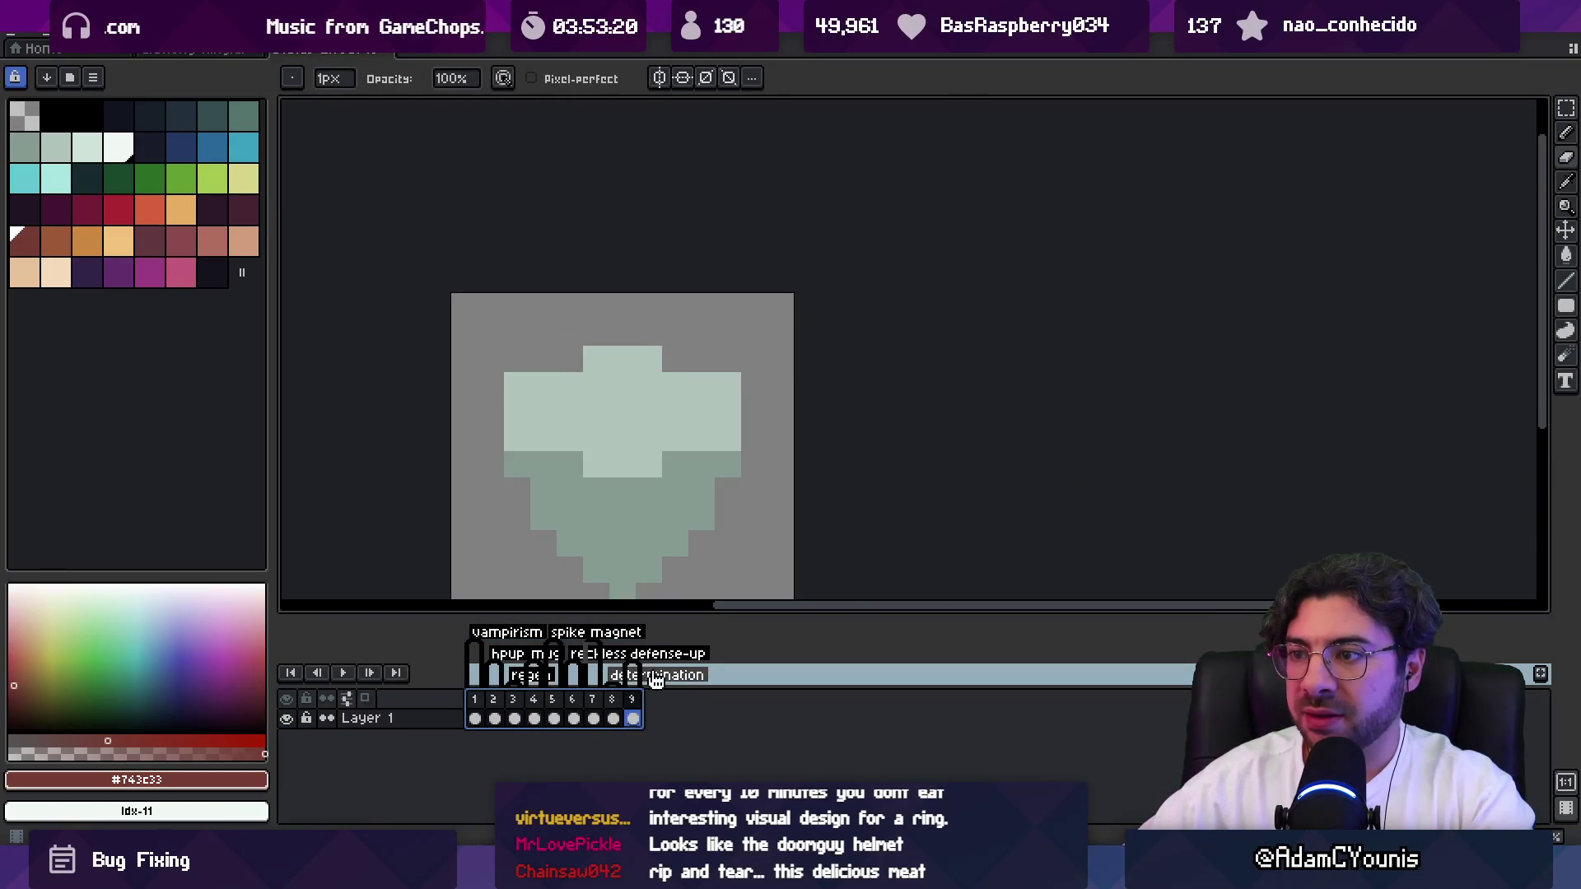
pyautogui.click(683, 713)
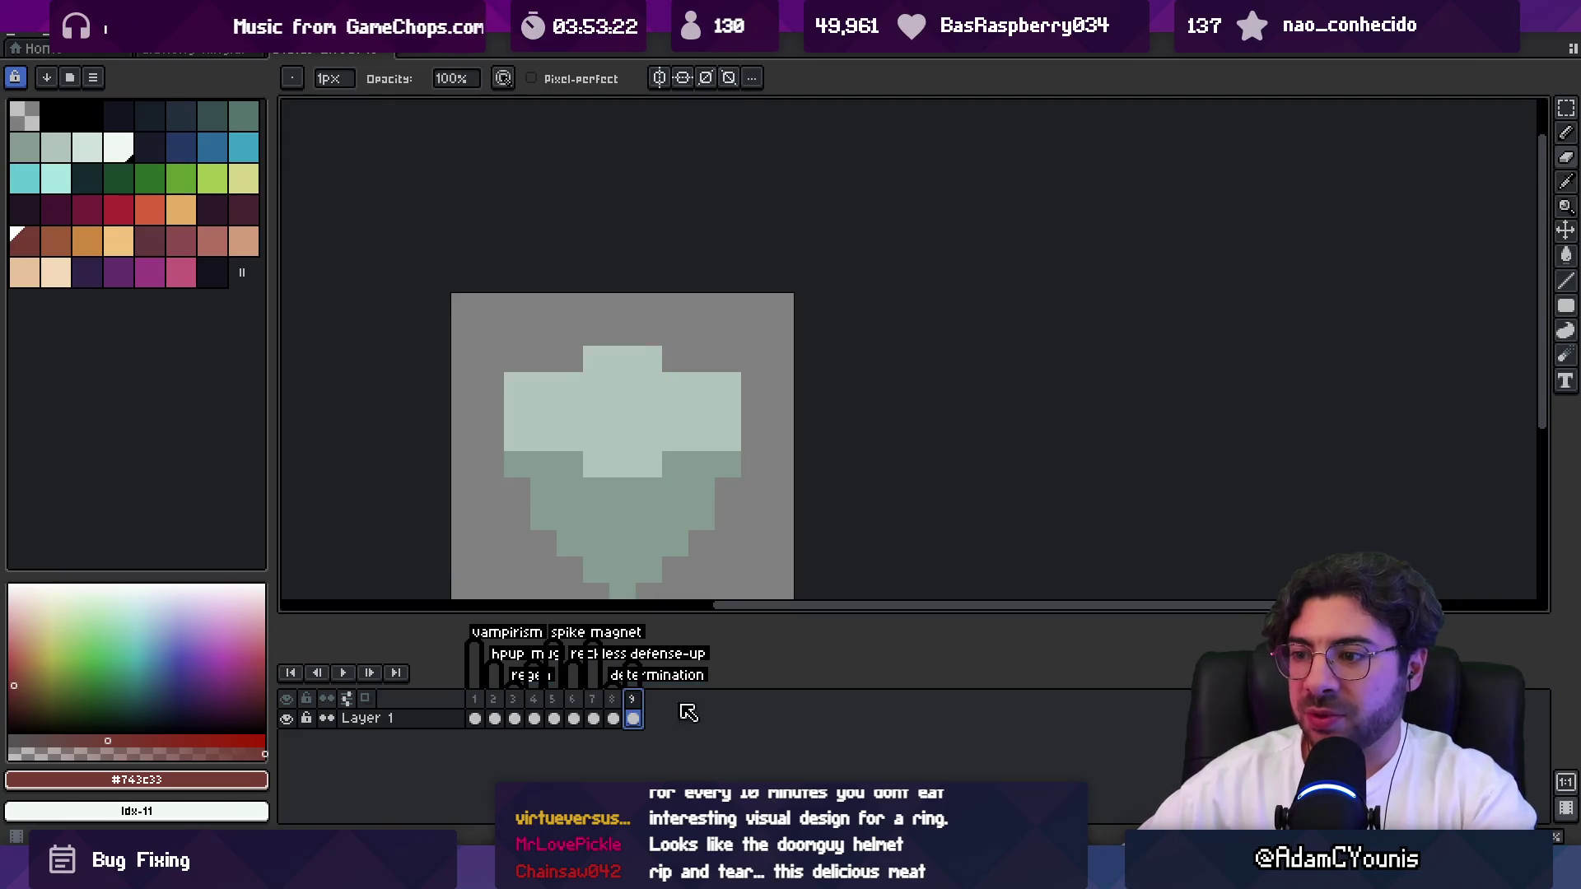
pyautogui.hotkey('alt', 'n')
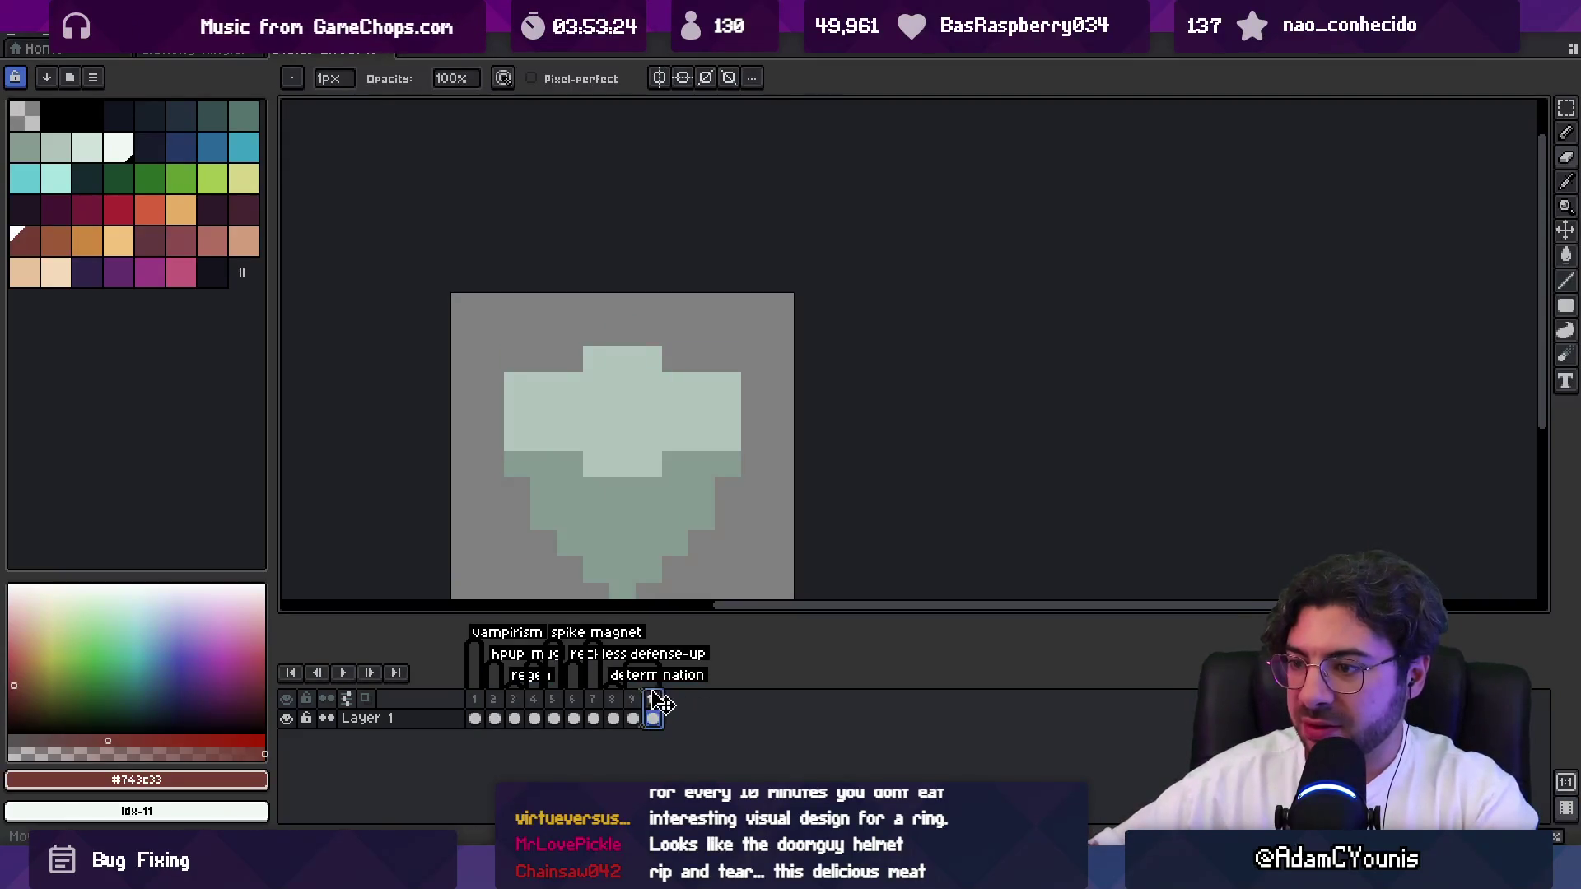
pyautogui.rightClick(663, 710)
pyautogui.click(744, 767)
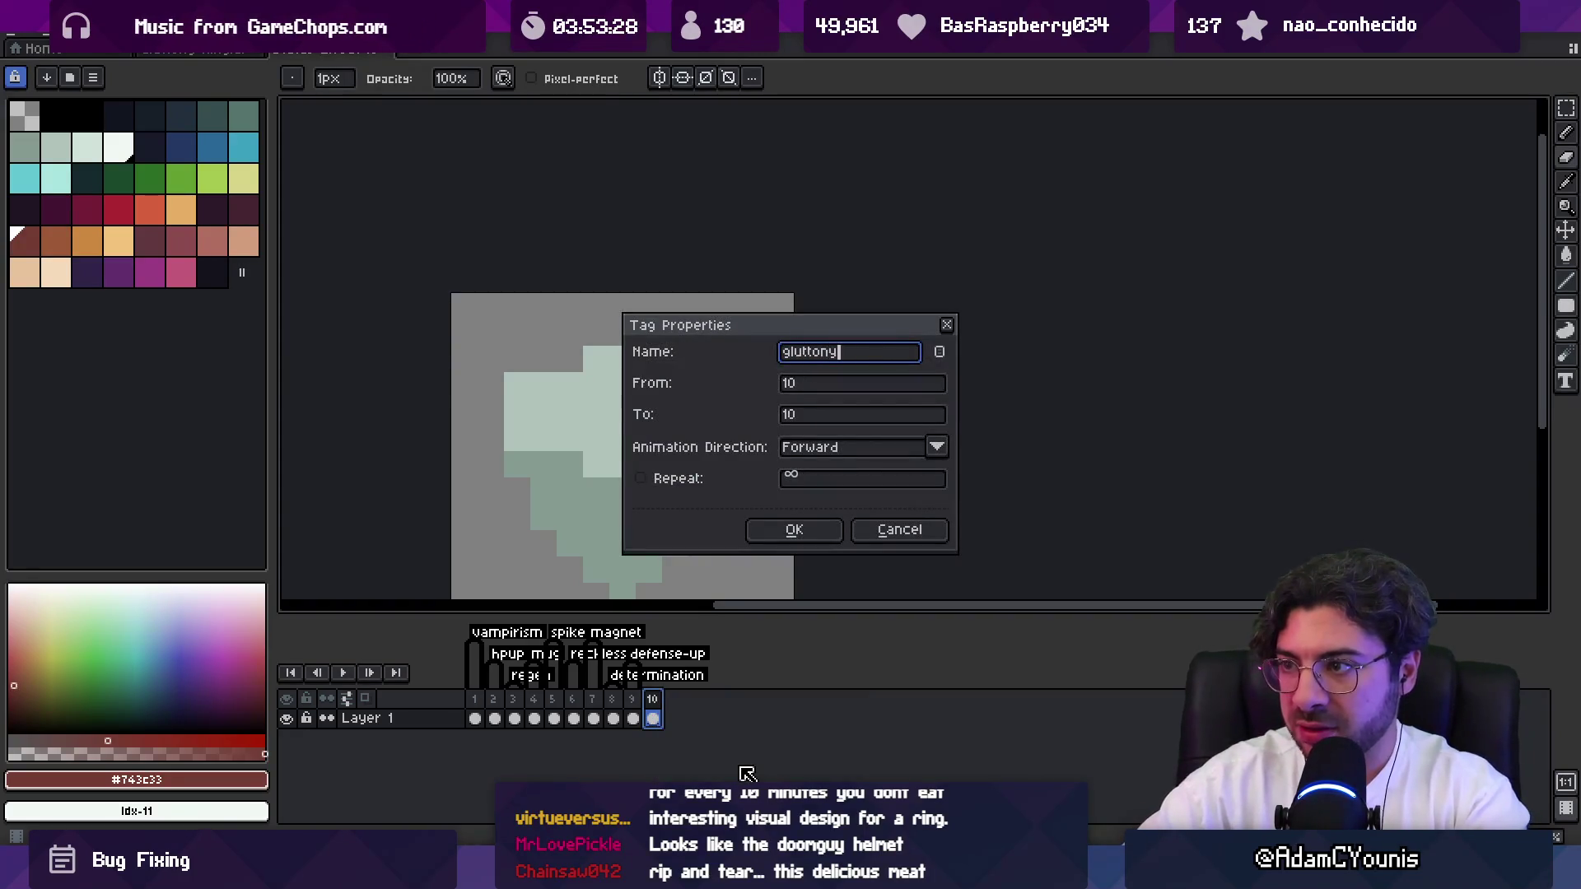
pyautogui.press('Return')
pyautogui.scroll(3, 741, 773)
pyautogui.scroll(-1, 625, 465)
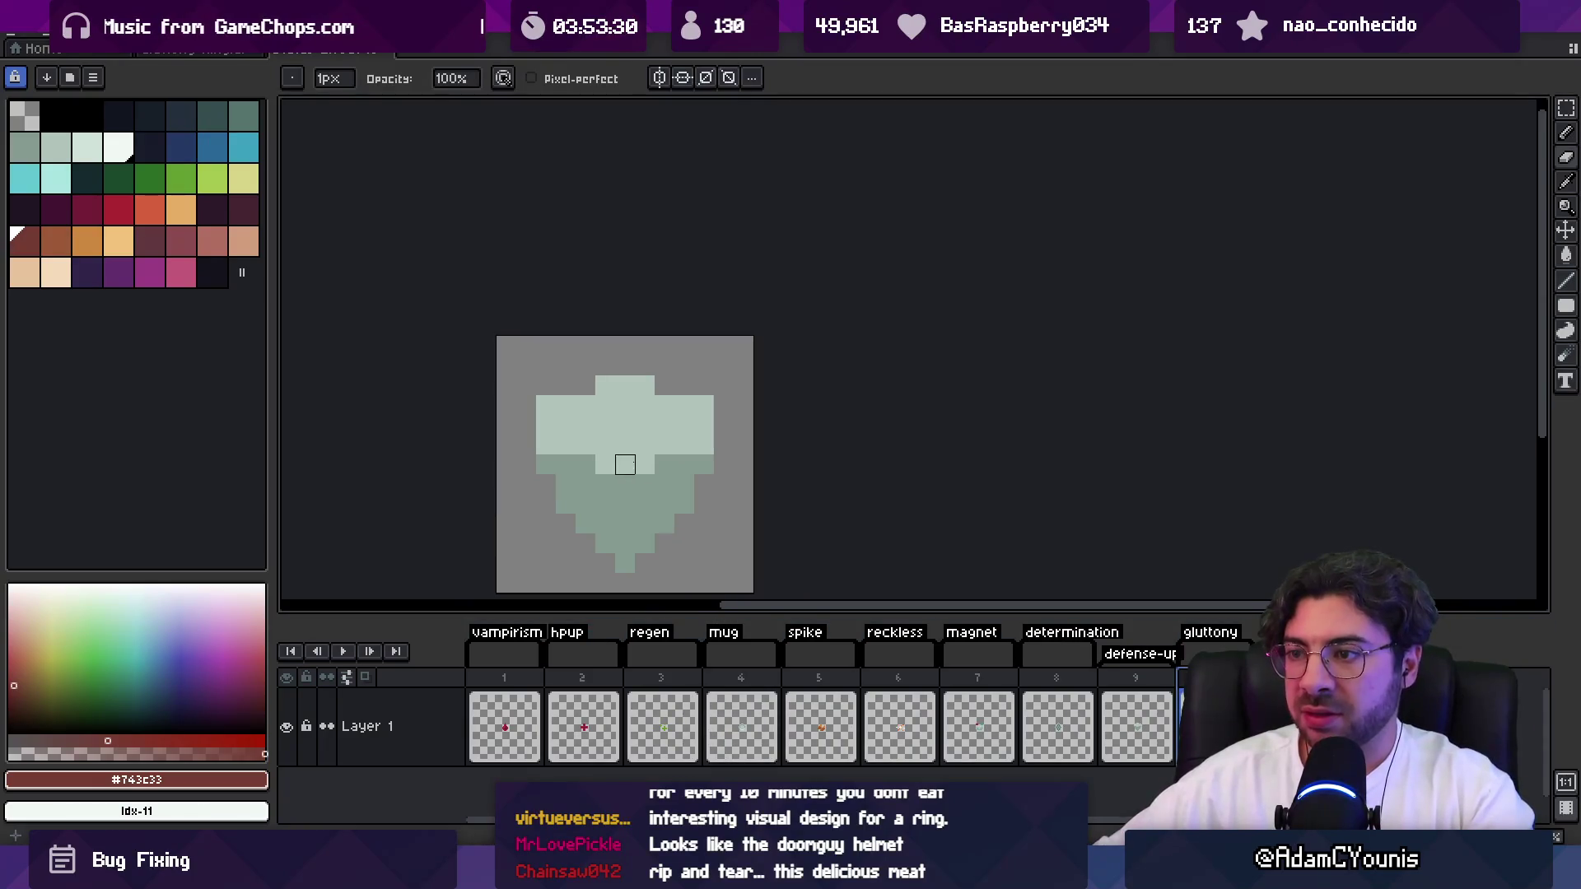
# Clear the copied shield from the frame and paint a red blob with a 7px brush.
pyautogui.moveTo(625, 465); pyautogui.dragTo(639, 370)
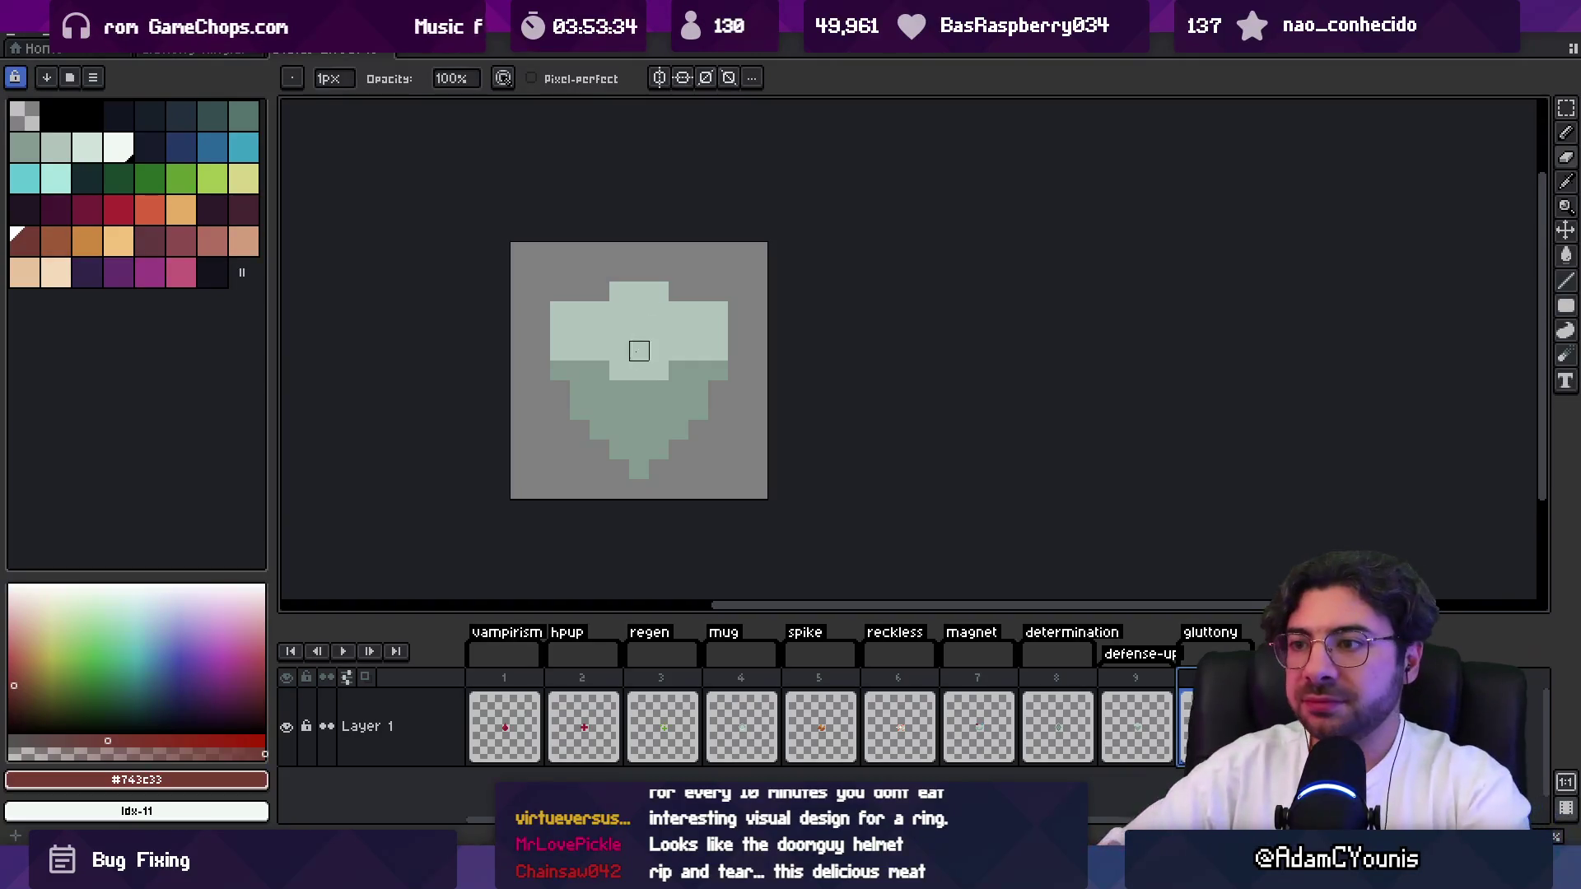
pyautogui.moveTo(610, 338)
pyautogui.mouseDown()
pyautogui.moveTo(599, 326)
pyautogui.moveTo(696, 426)
pyautogui.mouseUp()
pyautogui.press('b')
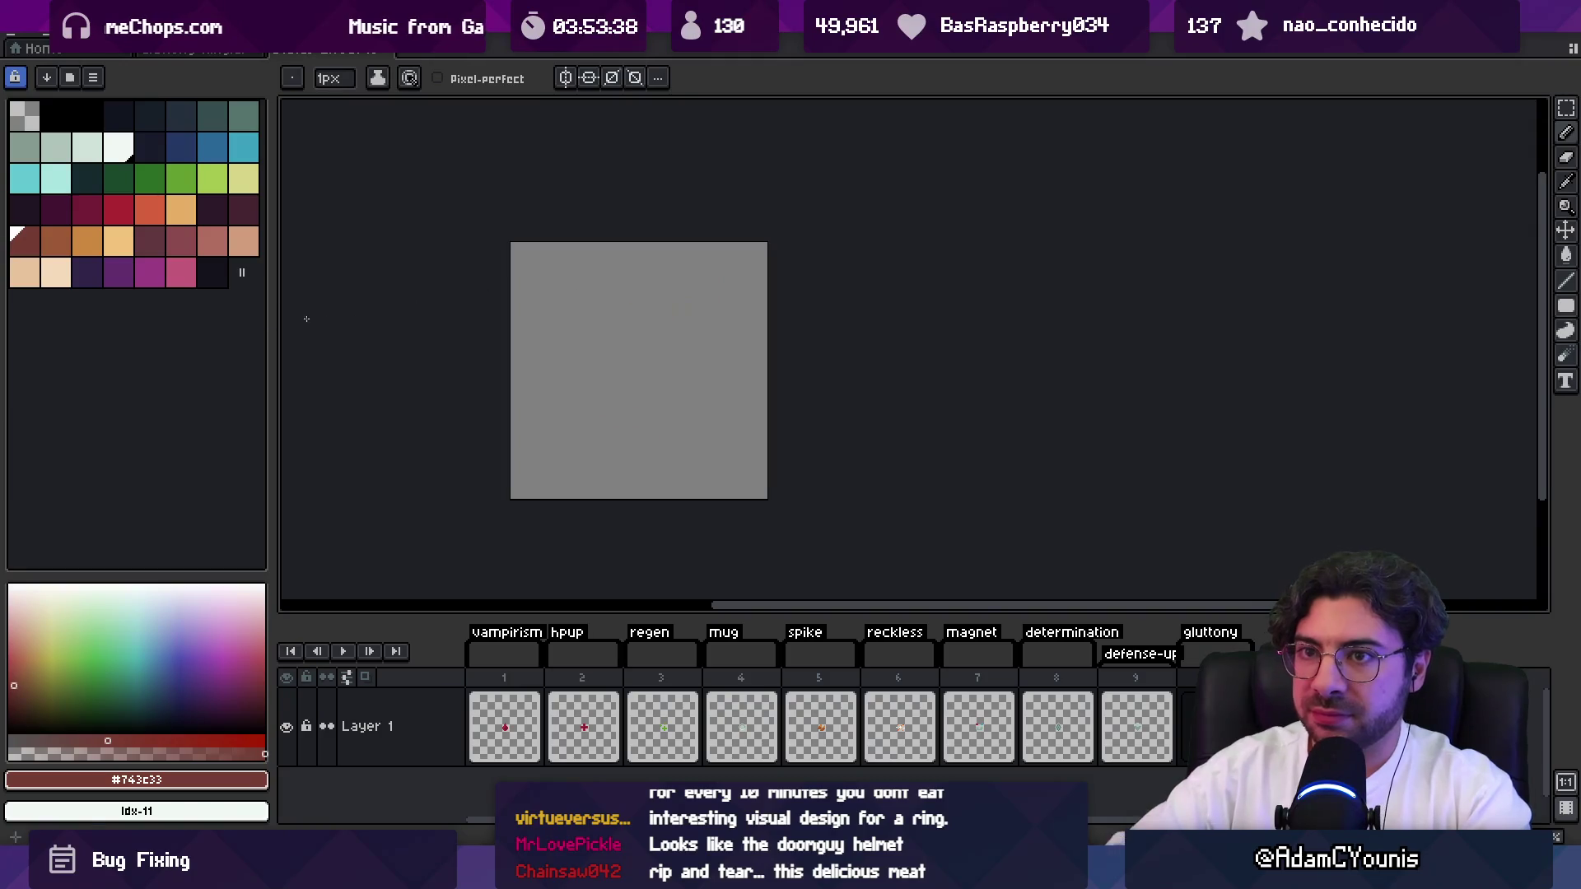
pyautogui.click(119, 210)
pyautogui.press('+')
pyautogui.press('+')
pyautogui.press('+')
pyautogui.moveTo(648, 368)
pyautogui.mouseDown()
pyautogui.moveTo(635, 394)
pyautogui.moveTo(634, 341)
pyautogui.moveTo(616, 341)
pyautogui.mouseUp()
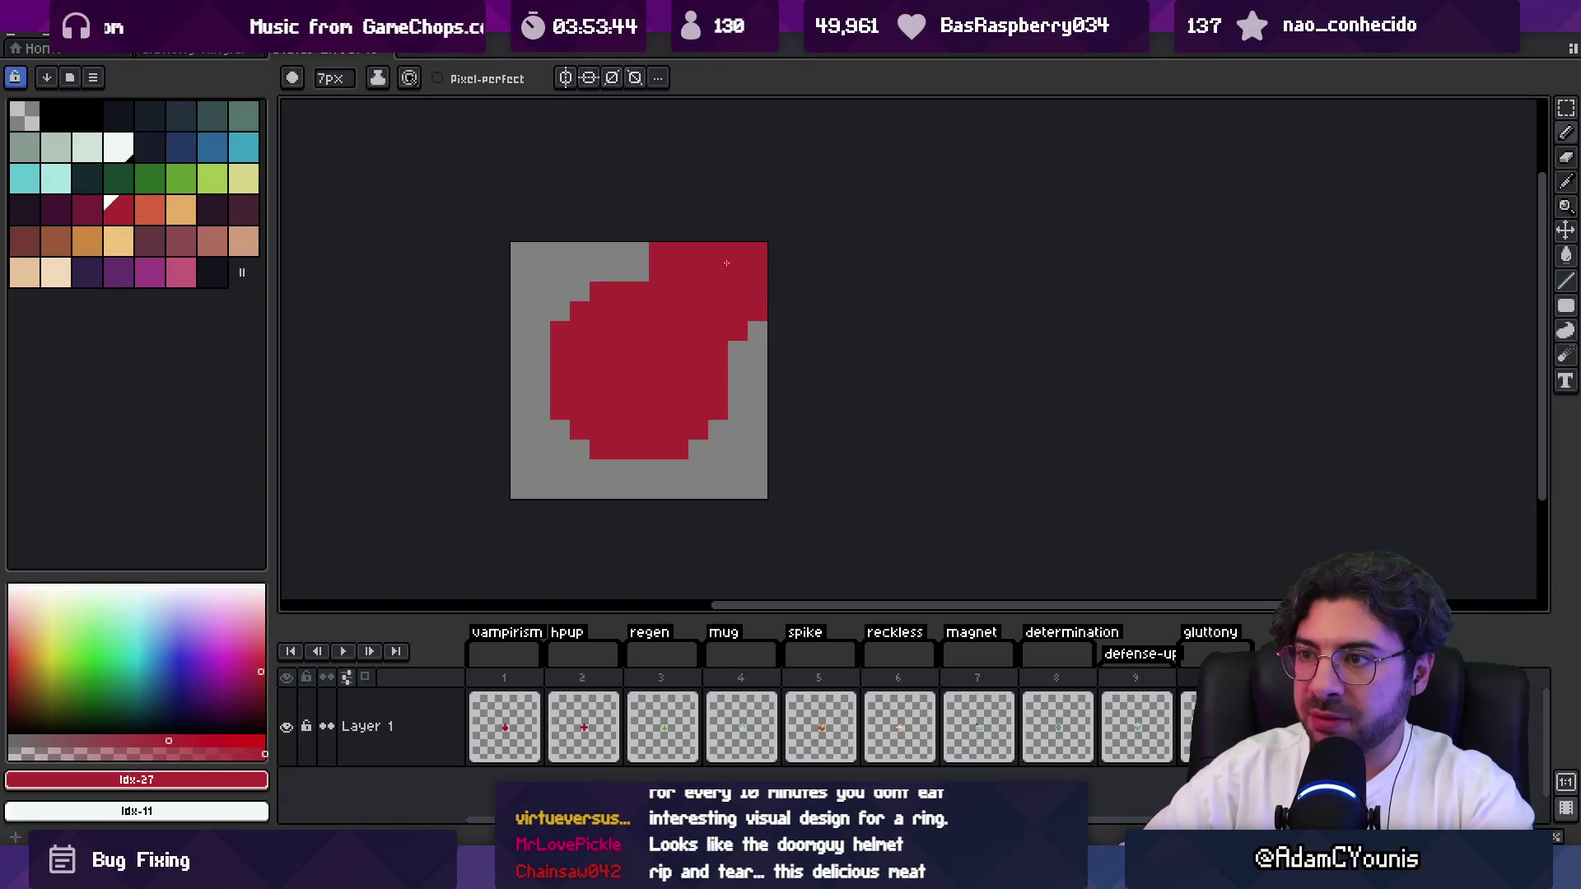
# Shade the circle's lower-right and right edges dark red at 1px, adding a dark top pixel.
pyautogui.click(87, 210)
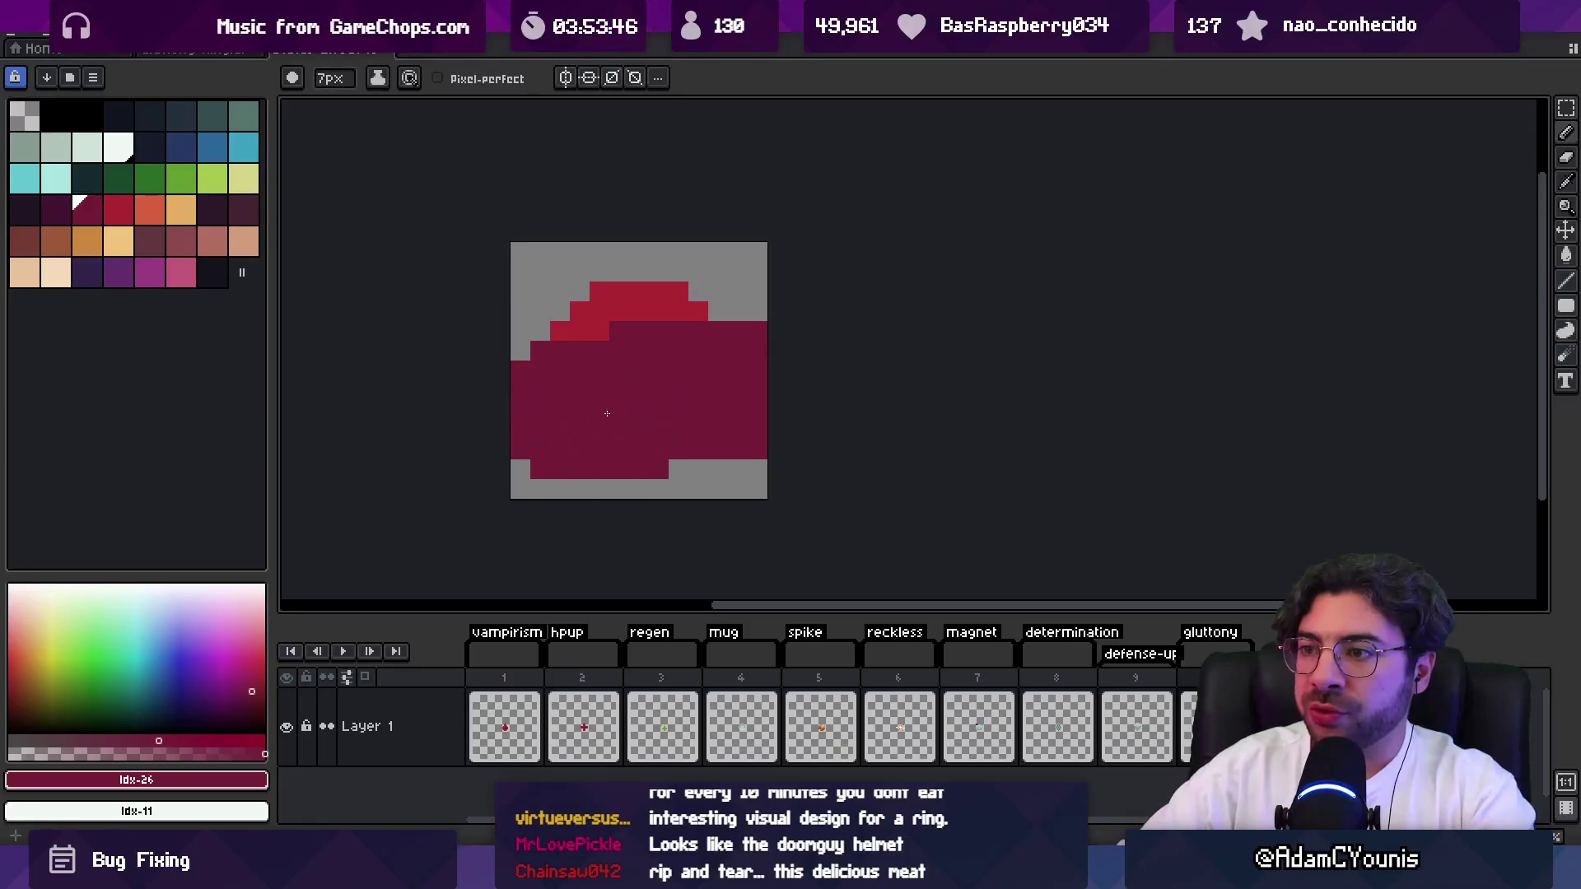
pyautogui.press('-')
pyautogui.press('-')
pyautogui.press('-')
pyautogui.moveTo(614, 450); pyautogui.dragTo(719, 410)
pyautogui.click(1120, 680)
pyautogui.moveTo(1119, 680); pyautogui.dragTo(504, 677)
pyautogui.moveTo(719, 345); pyautogui.dragTo(715, 400)
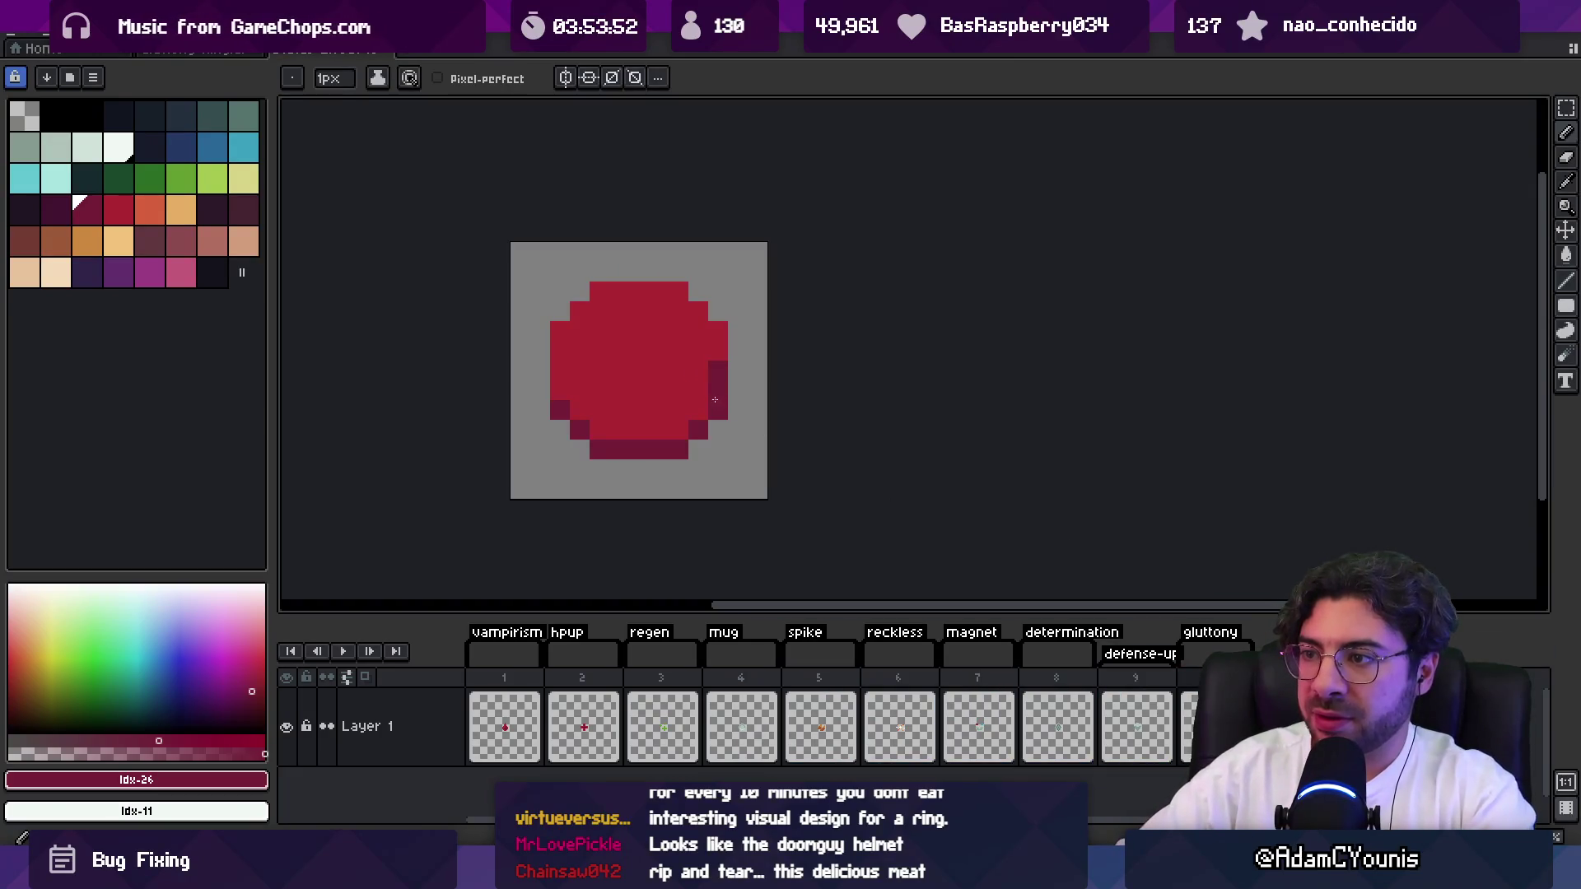
pyautogui.keyDown('alt'); pyautogui.click(647, 302); pyautogui.keyUp('alt')
pyautogui.click(639, 331)
# Paint a dark pixel on top of the red circle.
pyautogui.press('z')
pyautogui.scroll(-5, 725, 271)
pyautogui.scroll(5, 729, 297)
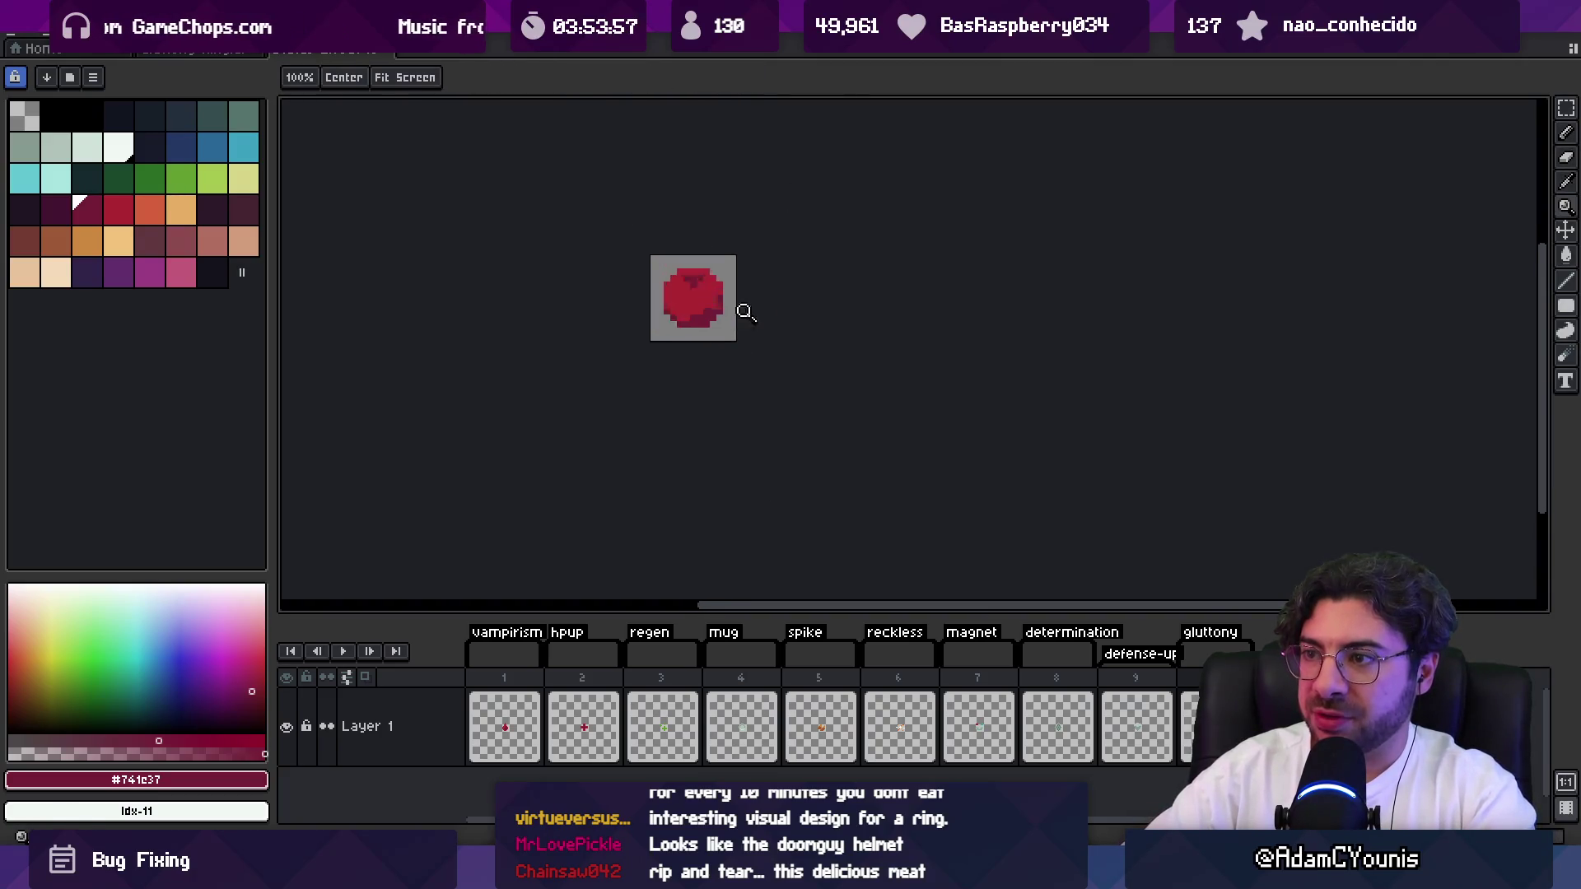
pyautogui.press('b')
pyautogui.click(615, 317)
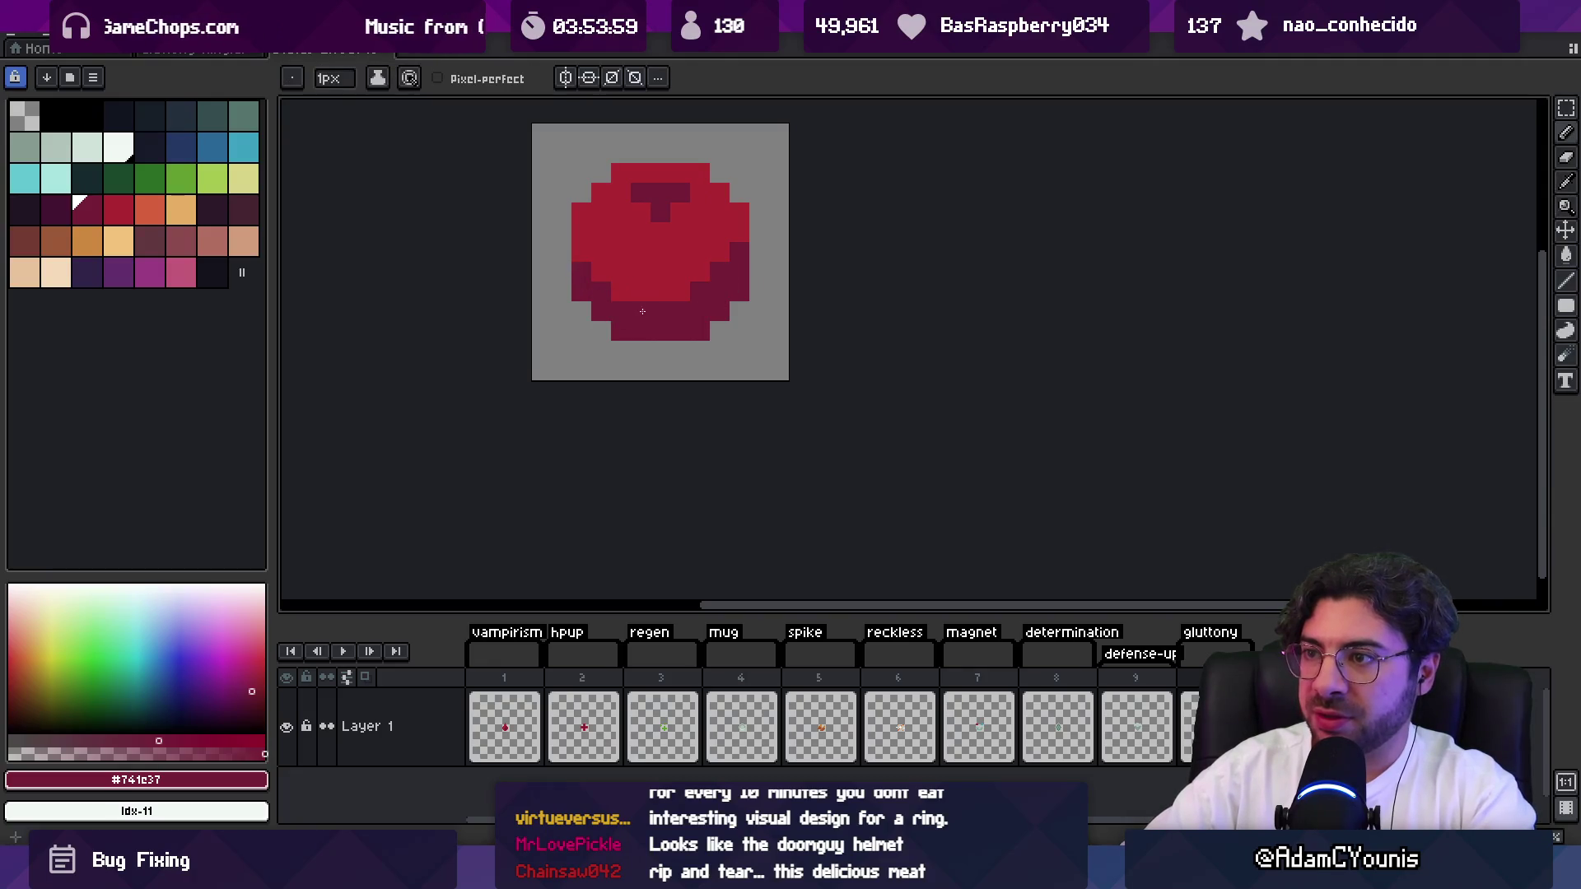
pyautogui.press('z')
pyautogui.scroll(-5, 646, 329)
pyautogui.scroll(3, 699, 318)
# Paint a green leaf beside the apple's stem.
pyautogui.click(56, 240)
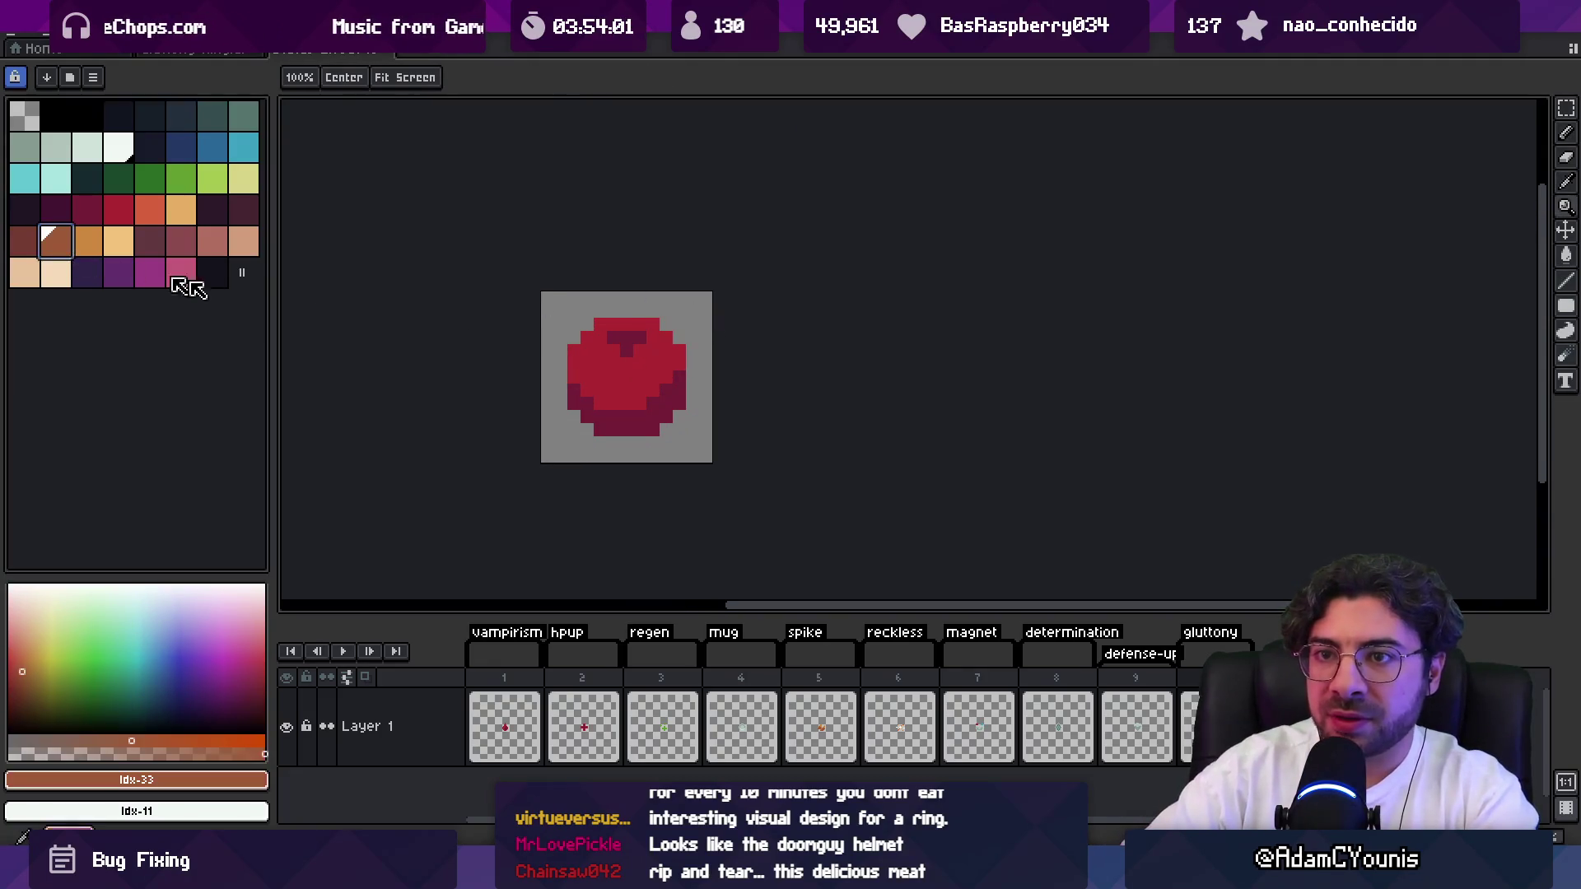
pyautogui.press('b')
pyautogui.click(25, 240)
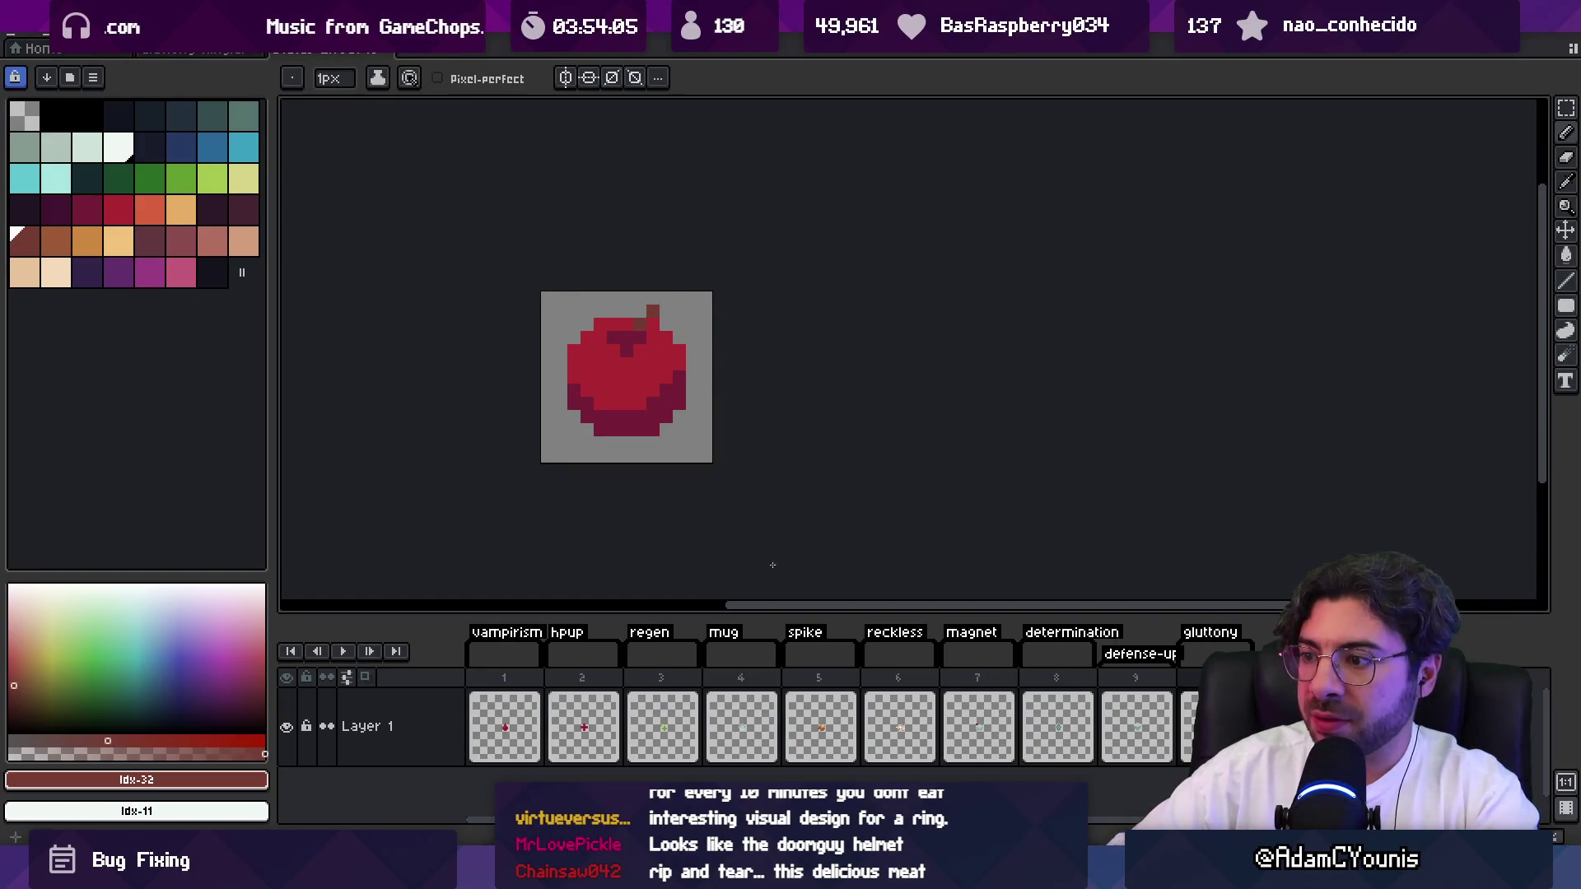
pyautogui.click(149, 177)
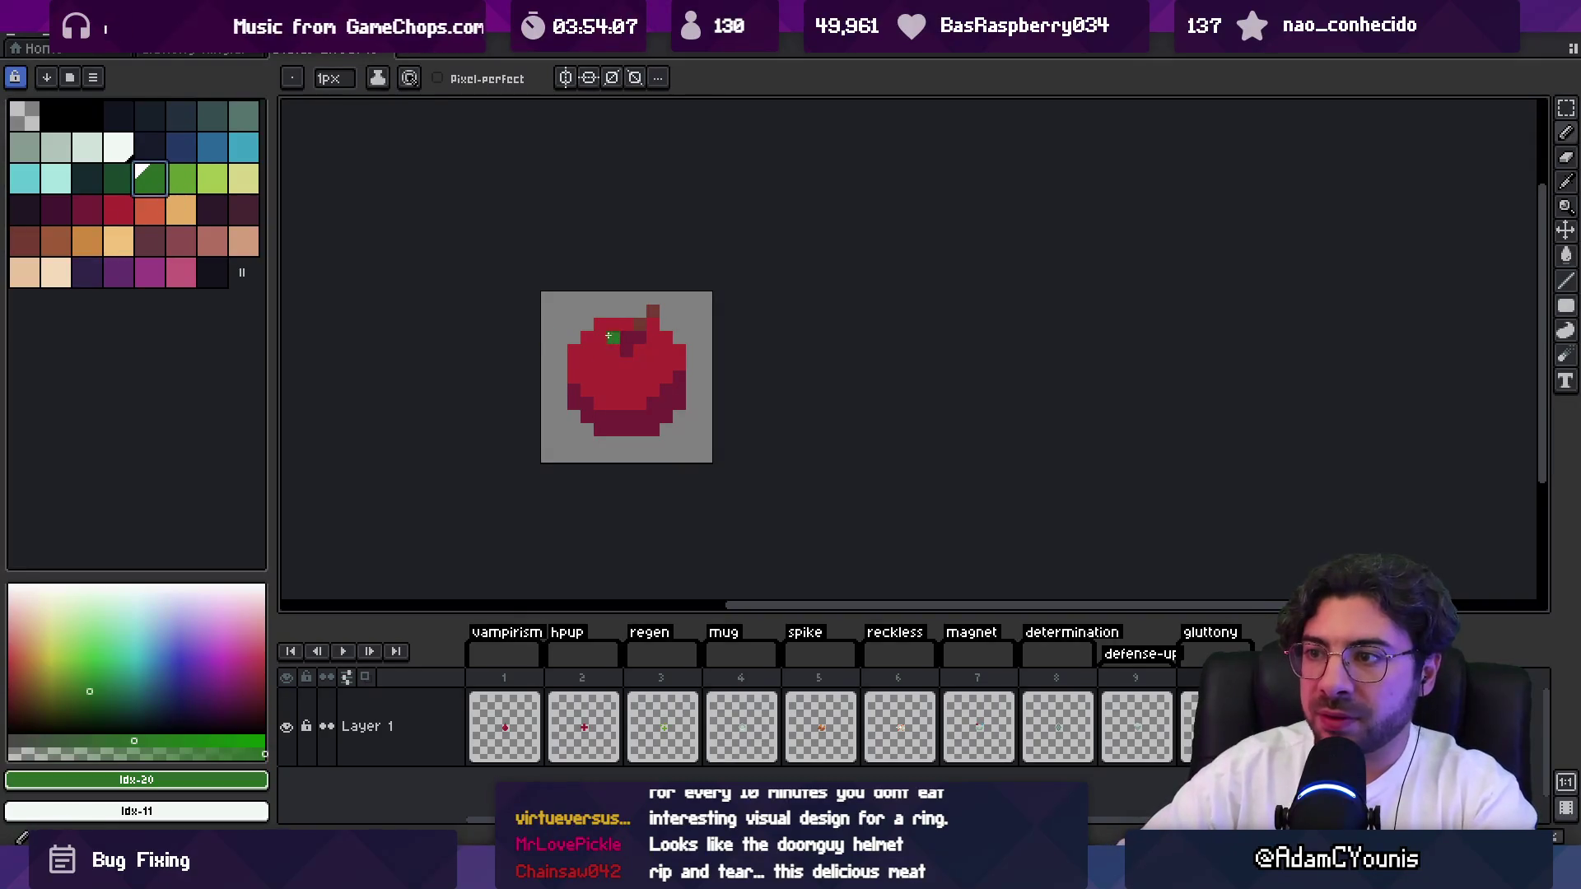
pyautogui.moveTo(657, 330); pyautogui.dragTo(657, 336)
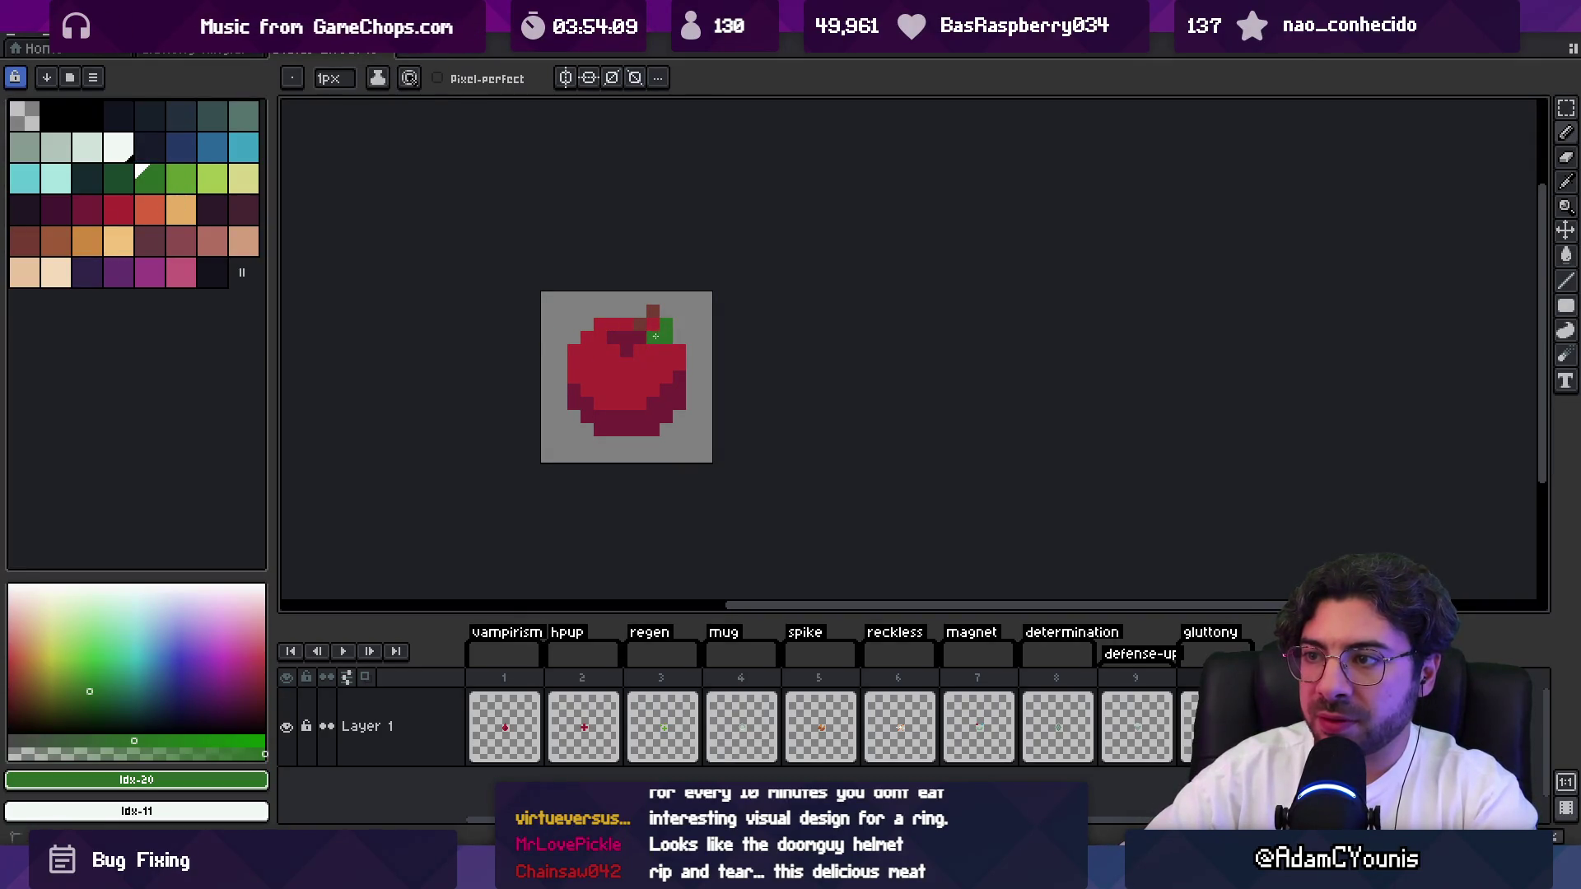
pyautogui.press('z')
pyautogui.scroll(-5, 692, 309)
pyautogui.scroll(8, 724, 330)
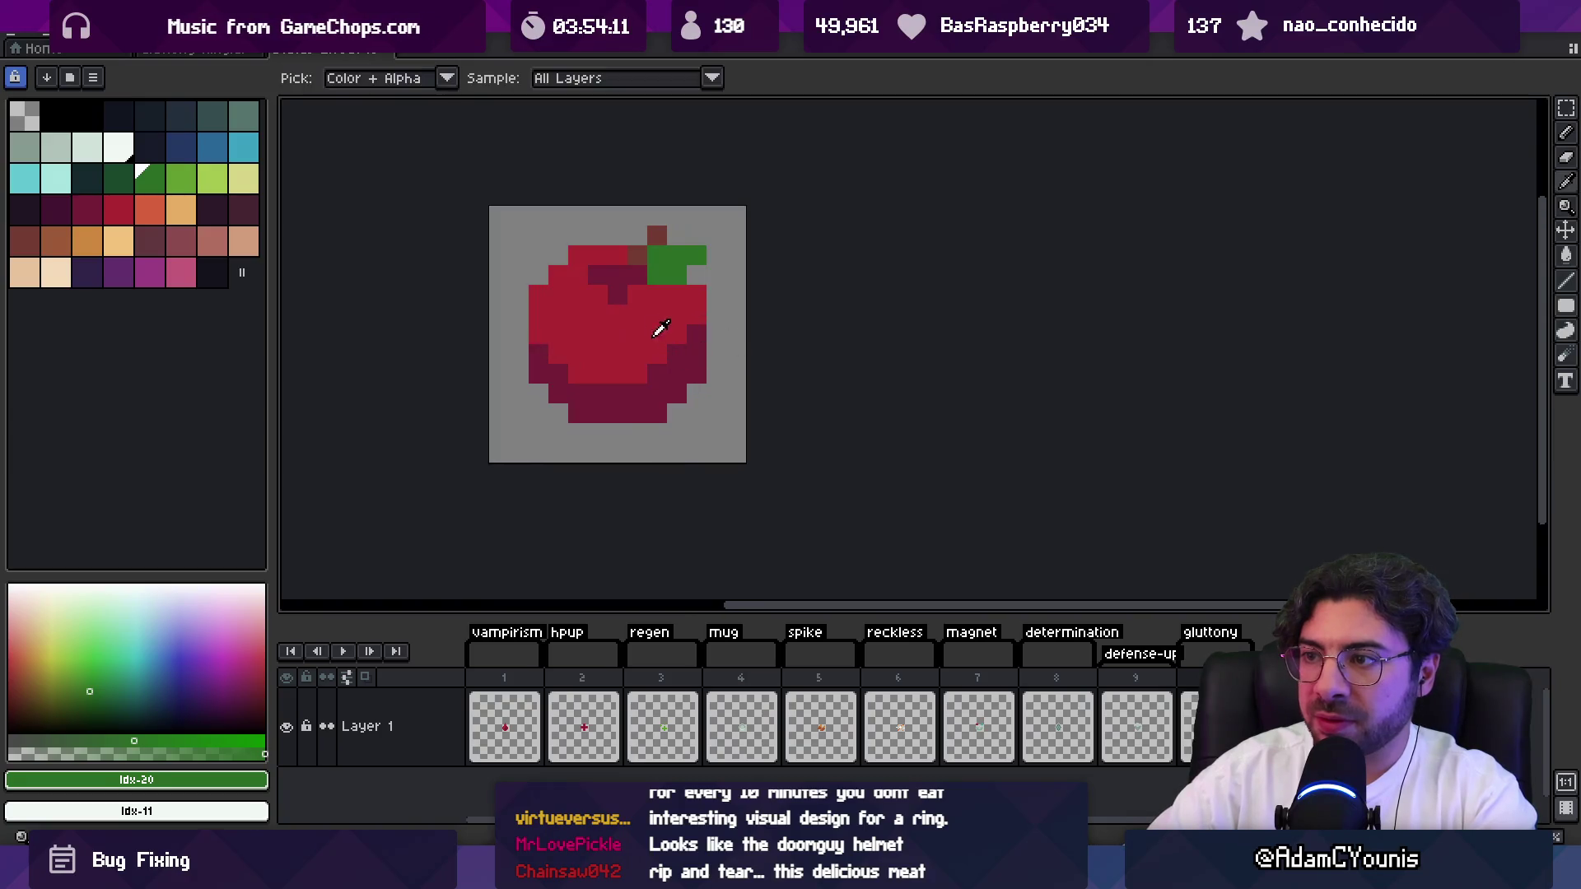
# Add an orange highlight to the apple.
pyautogui.click(118, 209)
pyautogui.click(149, 209)
pyautogui.press('b')
pyautogui.click(667, 315)
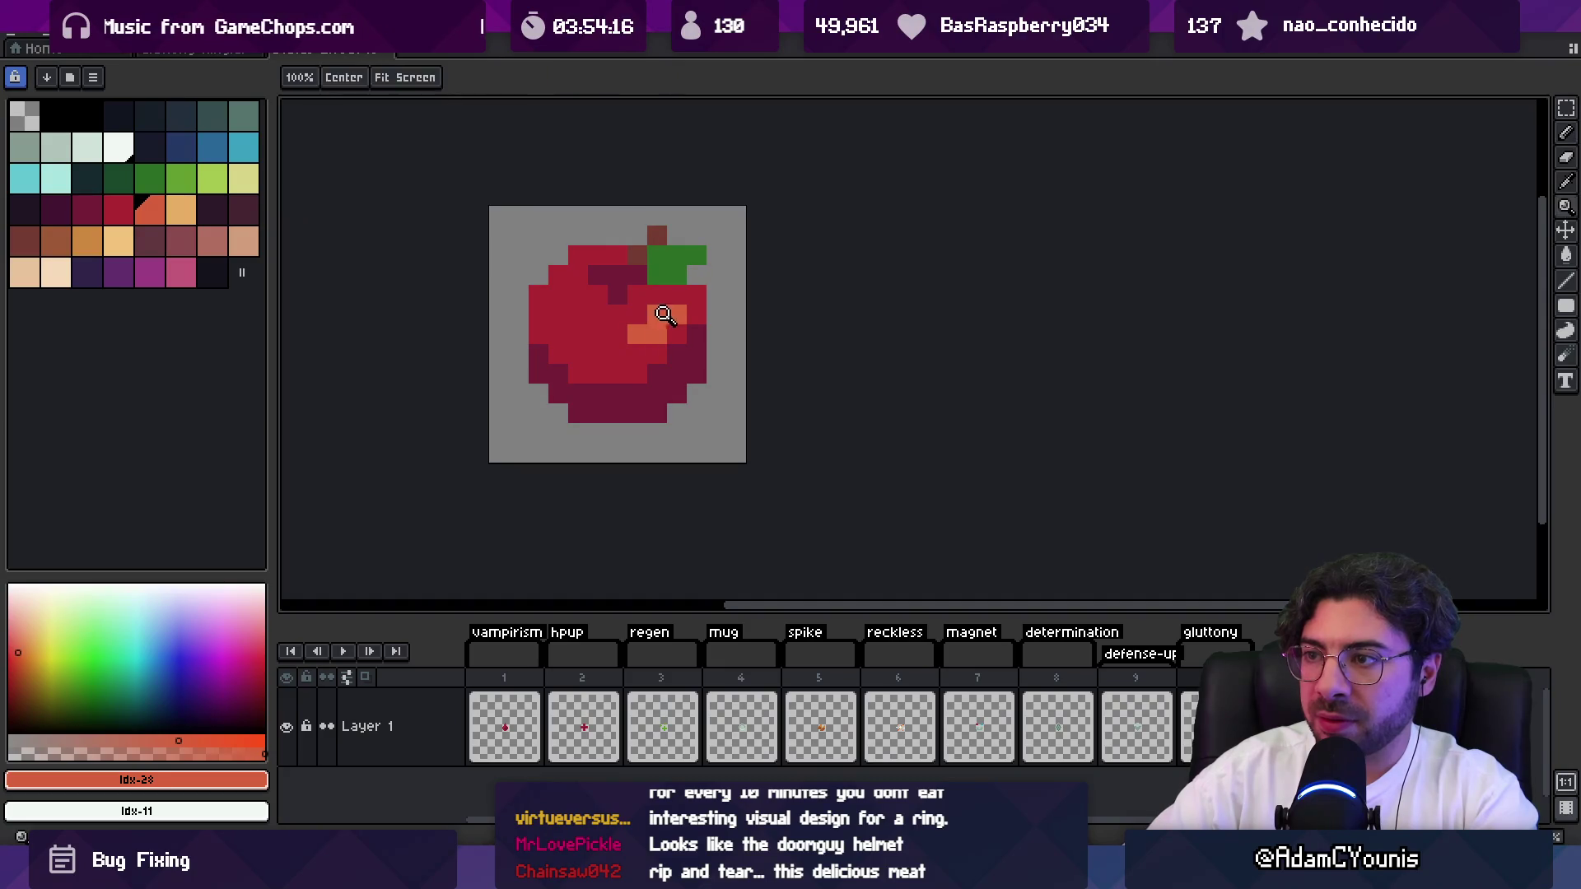
pyautogui.keyDown('alt'); pyautogui.click(657, 333); pyautogui.keyUp('alt')
pyautogui.press('z')
pyautogui.scroll(-5, 577, 307)
pyautogui.scroll(8, 650, 298)
# Zoom out to check the apple at real size, clear the selection, and return to Unity.
pyautogui.press('b')
pyautogui.press('z')
pyautogui.scroll(-5, 646, 315)
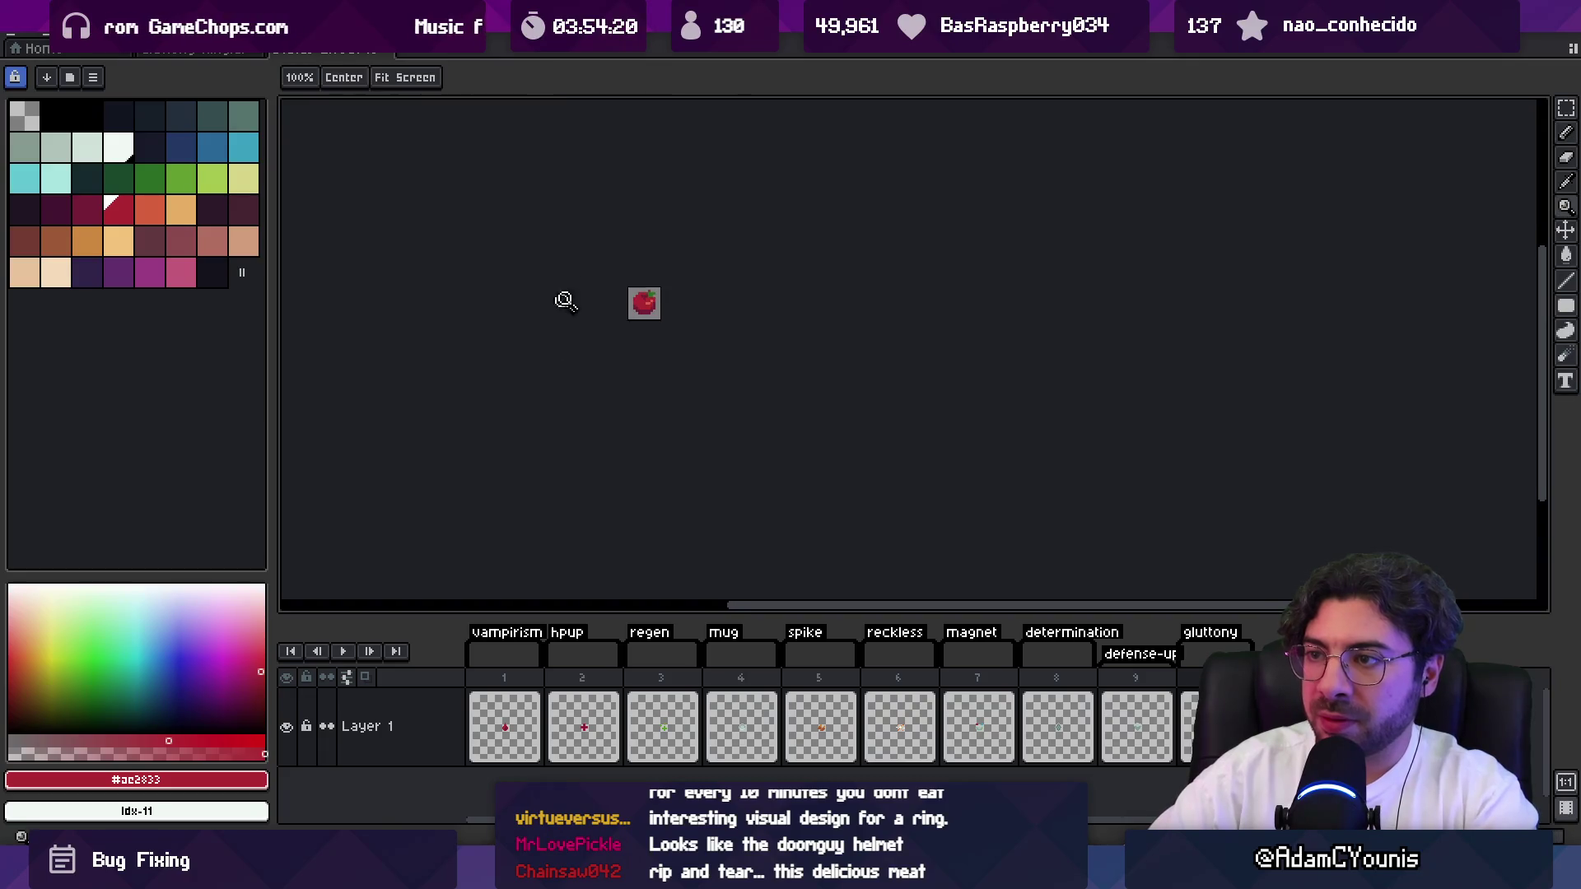
pyautogui.scroll(3, 671, 298)
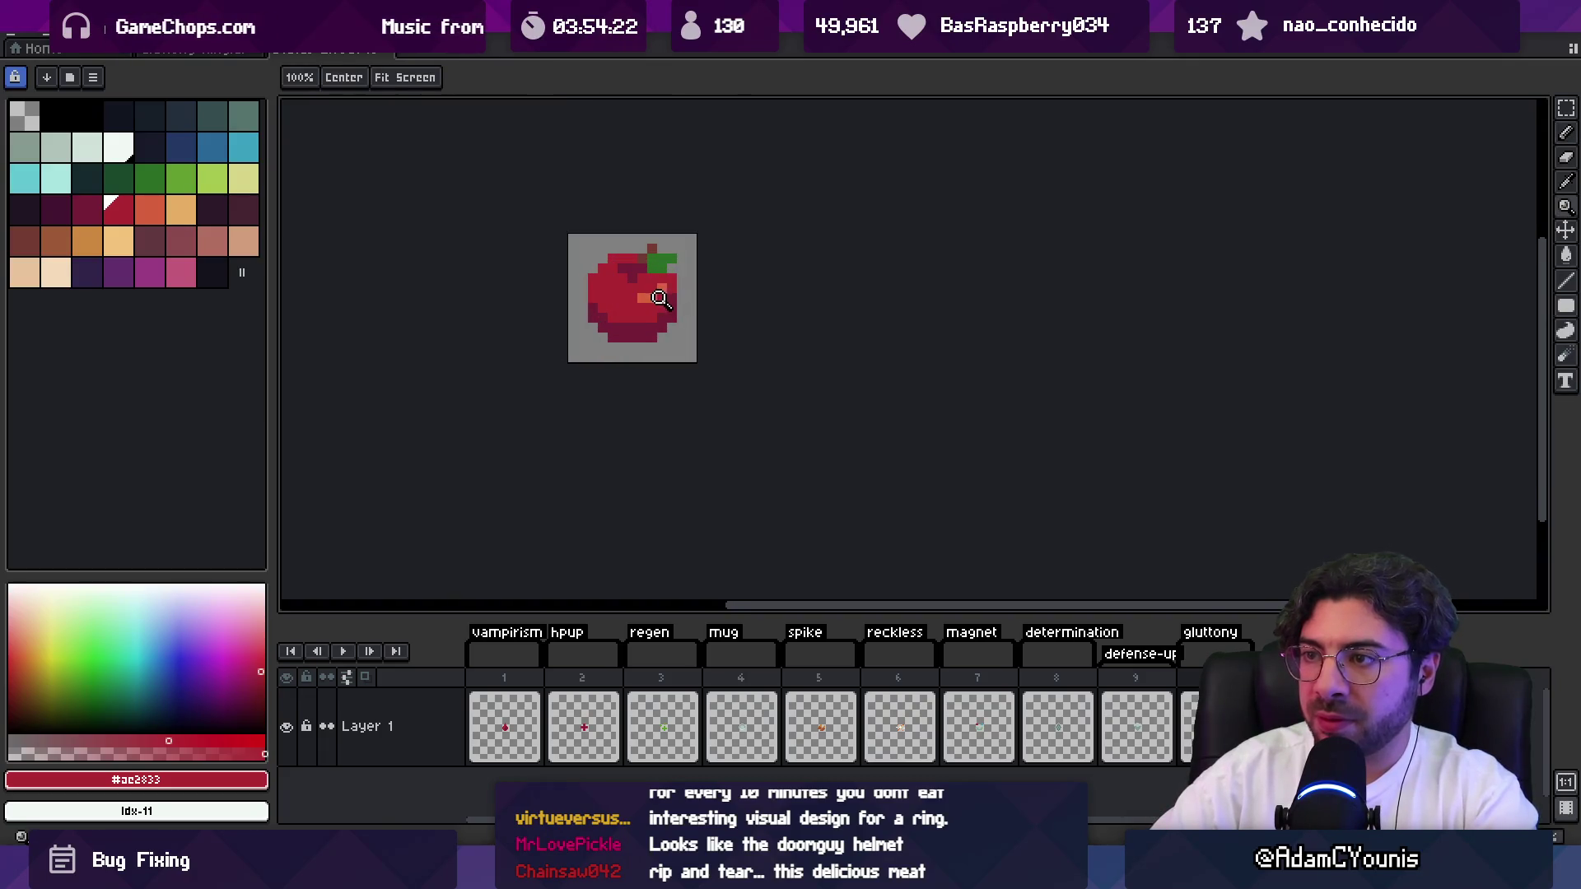
pyautogui.press('v')
pyautogui.press('z')
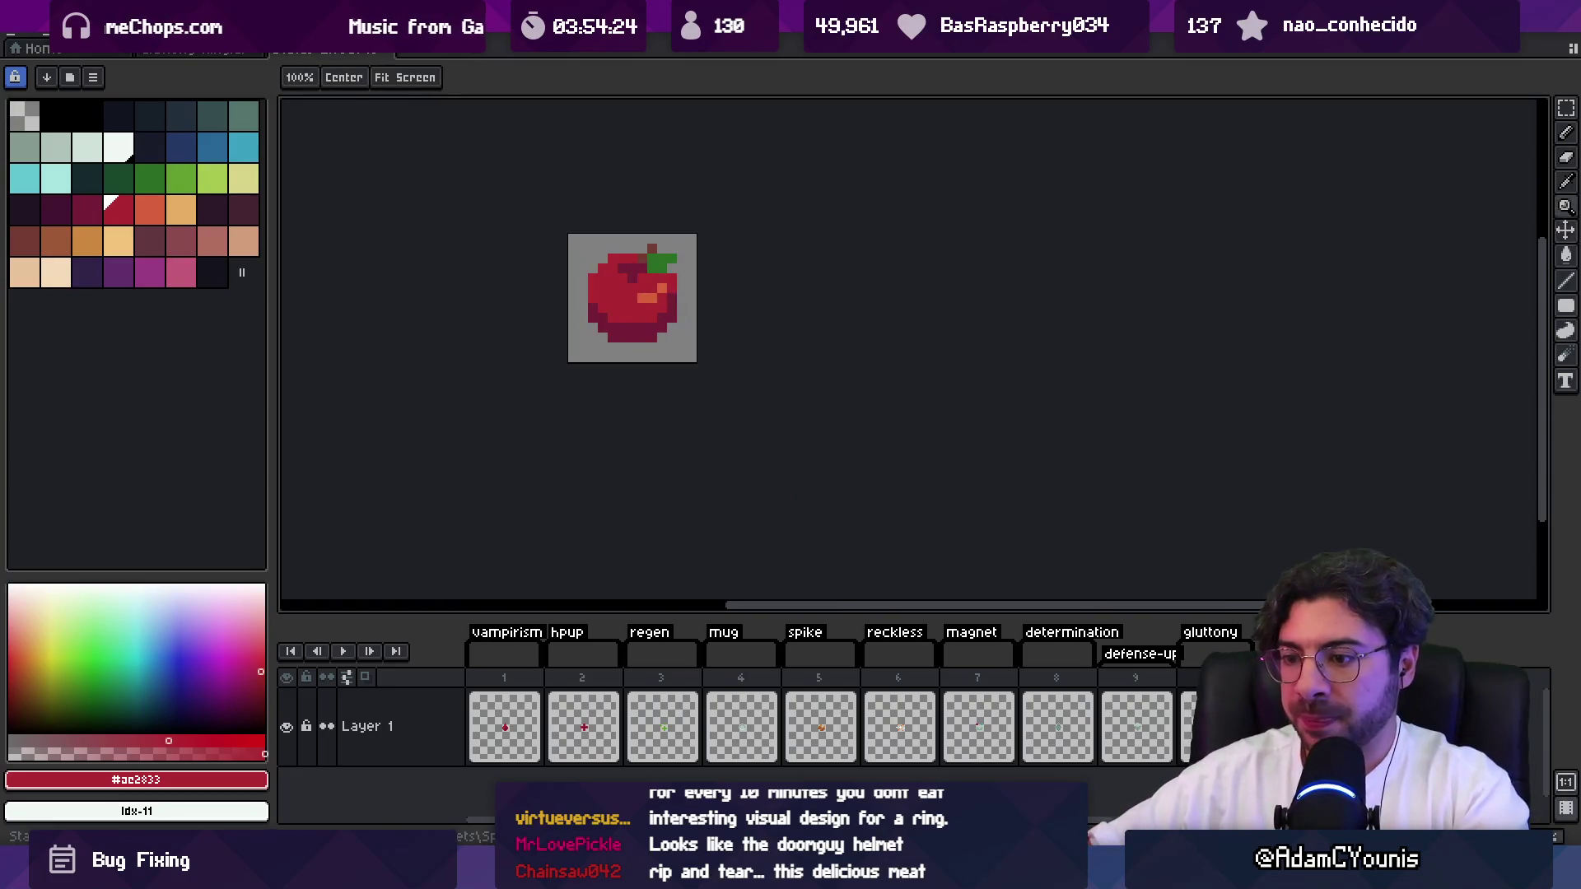
pyautogui.hotkey('alt', 'Tab')
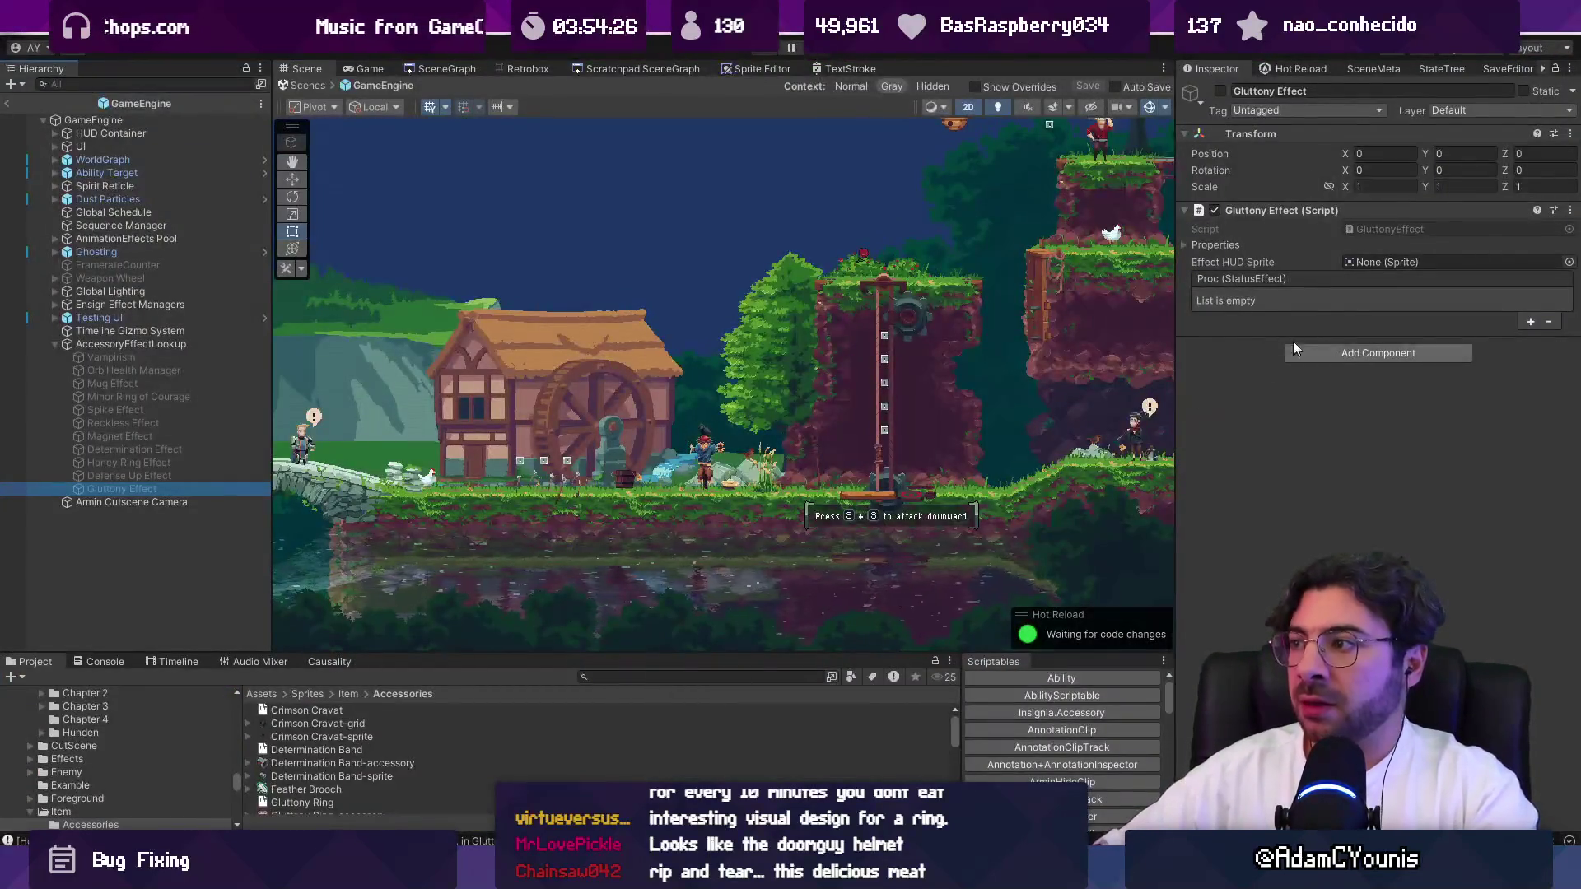
# Set the Status Effect Icons-gluttony texture's Sprite Mode to Single and apply.
pyautogui.click(1568, 263)
pyautogui.write('glu')
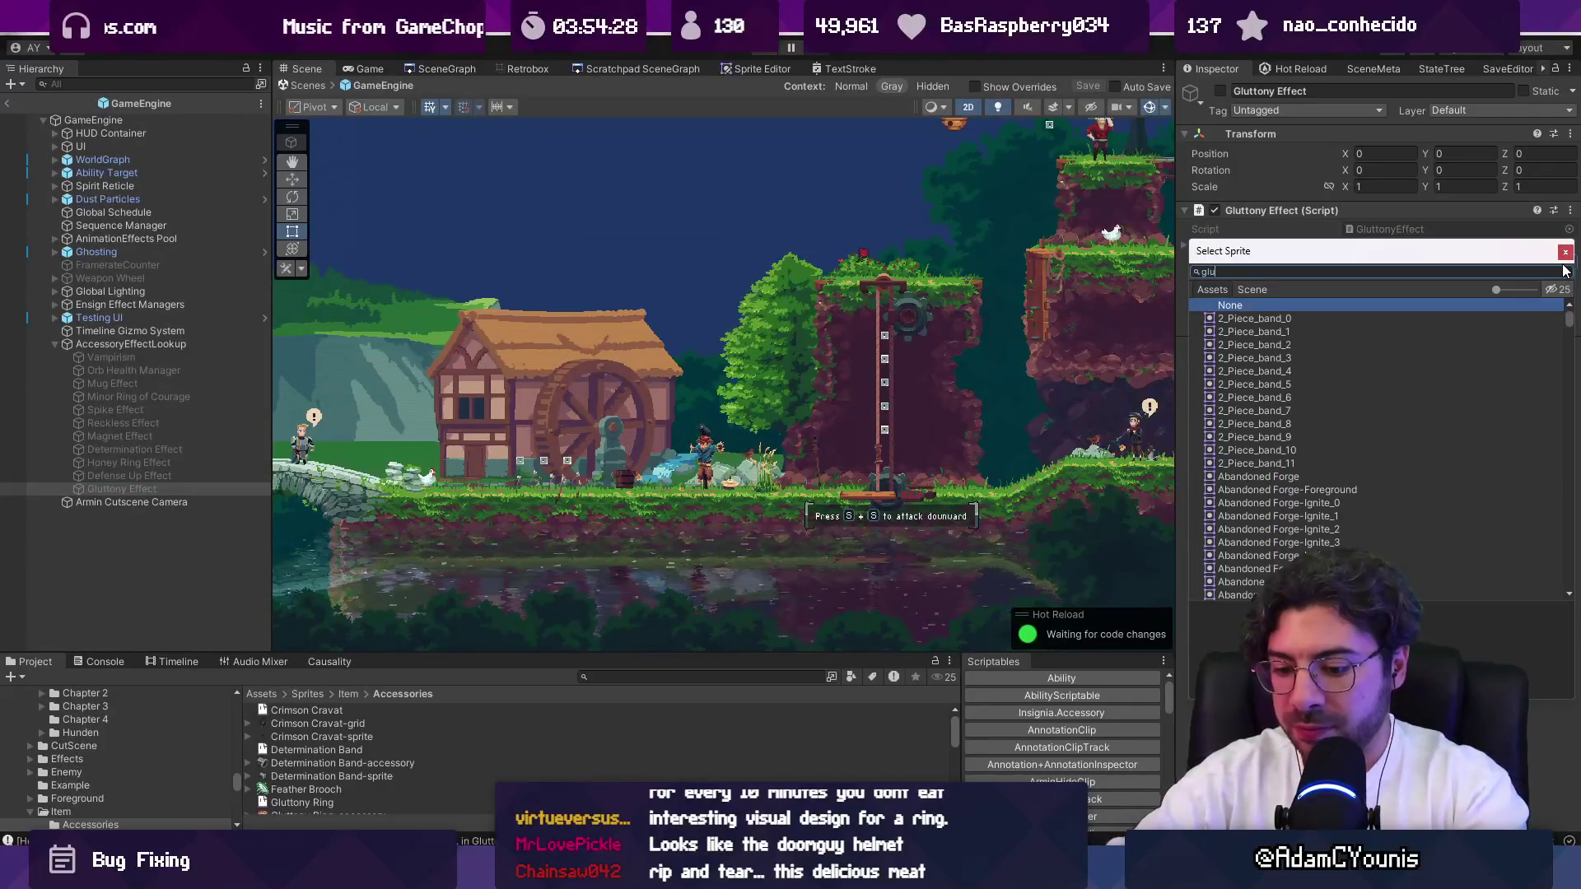
pyautogui.click(636, 675)
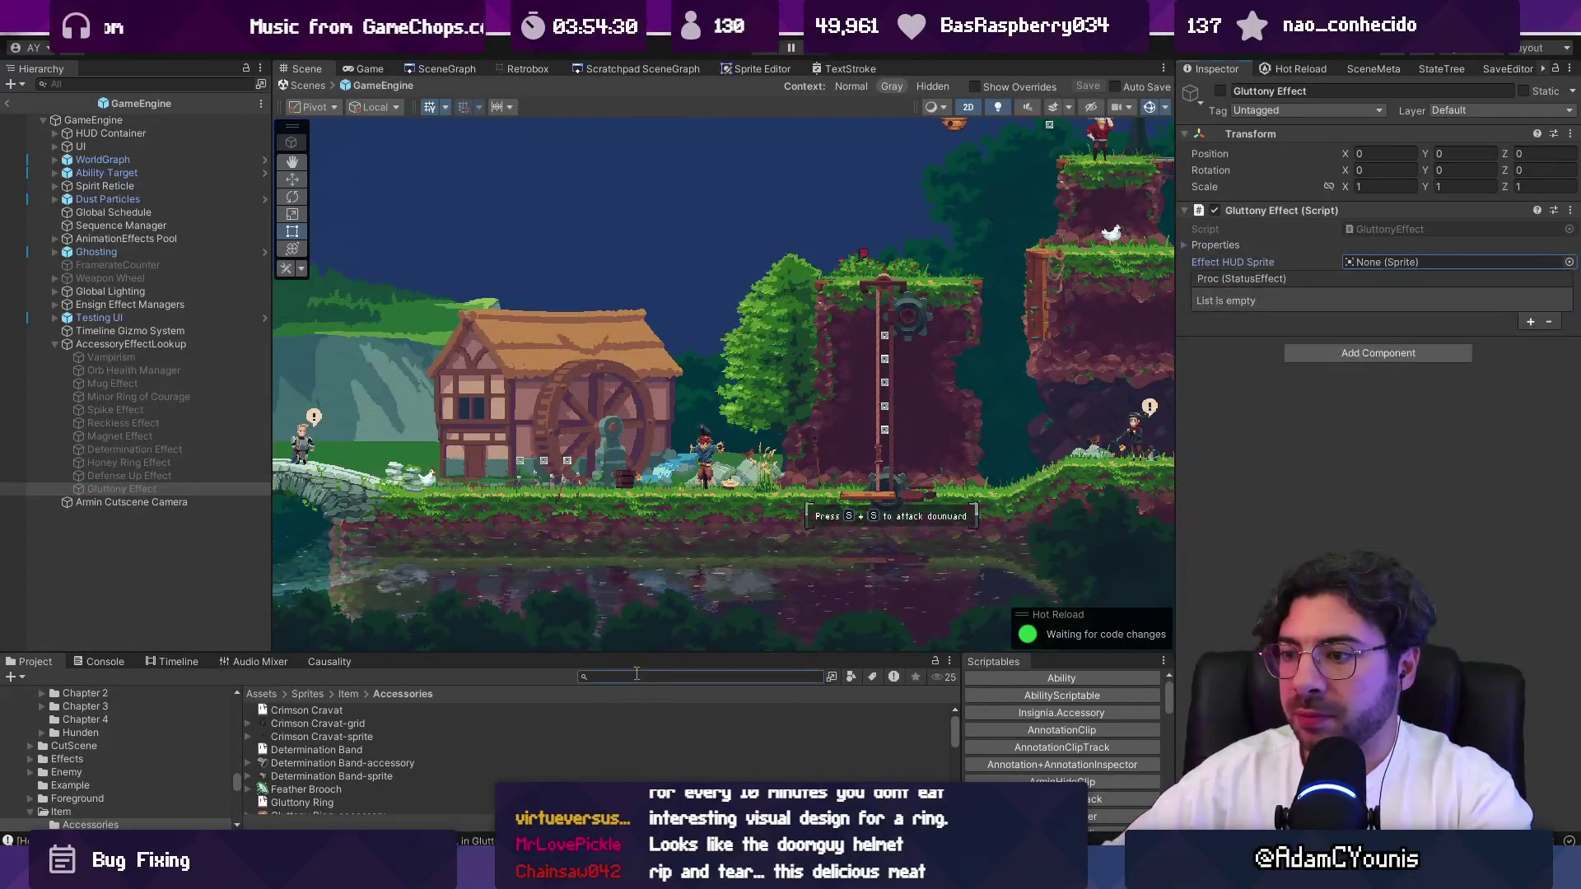
pyautogui.write('sta')
pyautogui.press('BackSpace')
pyautogui.press('BackSpace')
pyautogui.press('BackSpace')
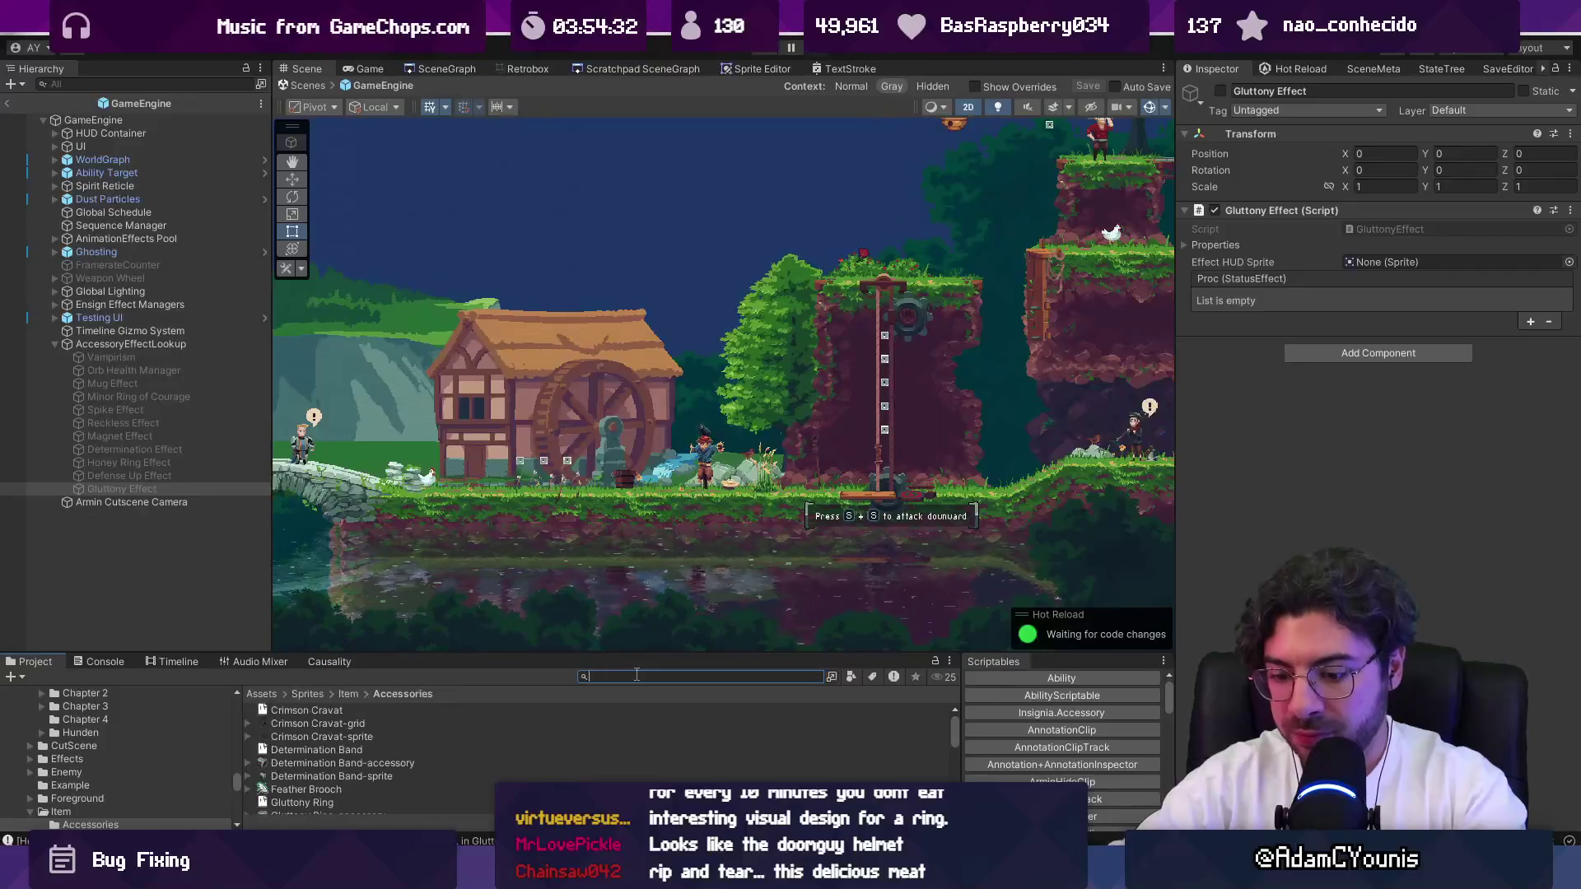
pyautogui.click(637, 673)
pyautogui.write('gluttonyt')
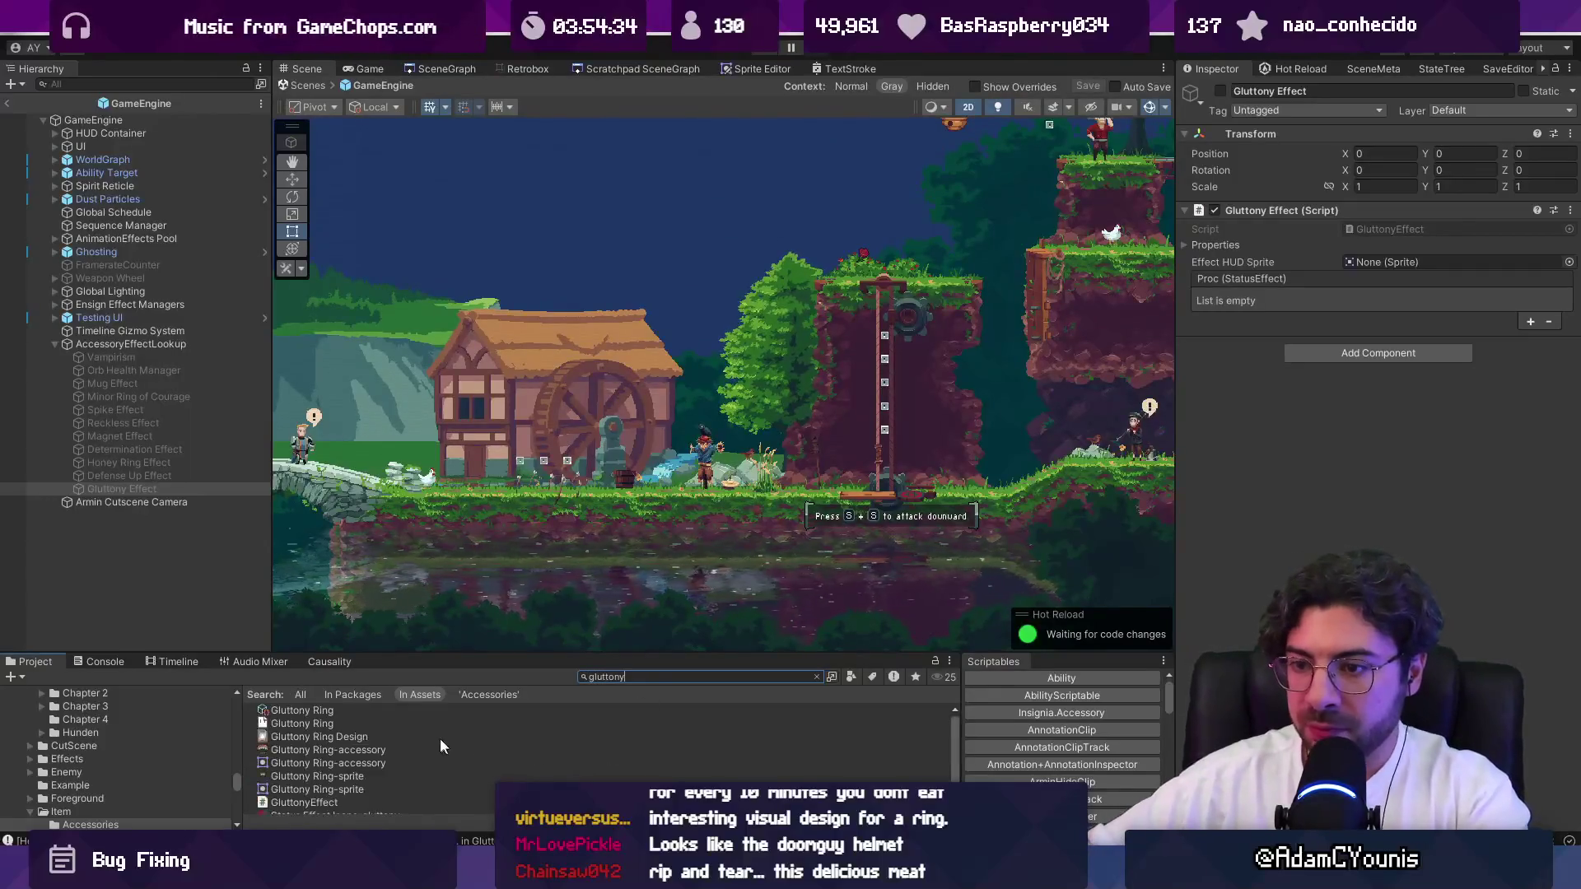
pyautogui.scroll(-1, 355, 778)
pyautogui.click(368, 809)
pyautogui.click(1383, 180)
pyautogui.click(1377, 200)
pyautogui.click(1559, 568)
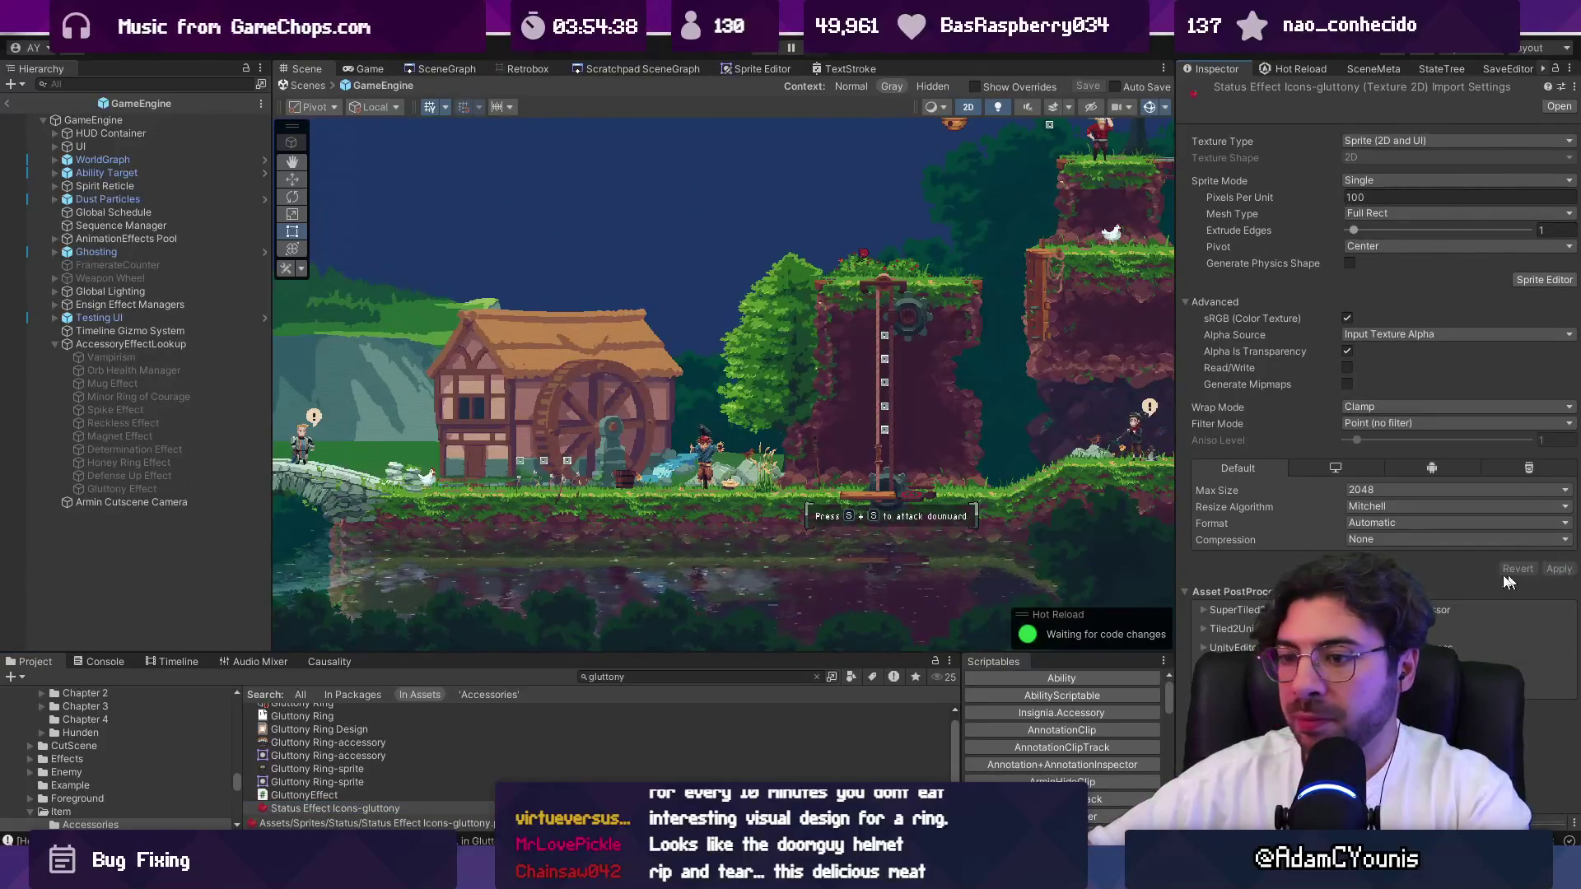
# Assign the gluttony sprite as Gluttony Effect's Effect HUD Sprite and save the scene.
pyautogui.scroll(1, 379, 737)
pyautogui.click(360, 711)
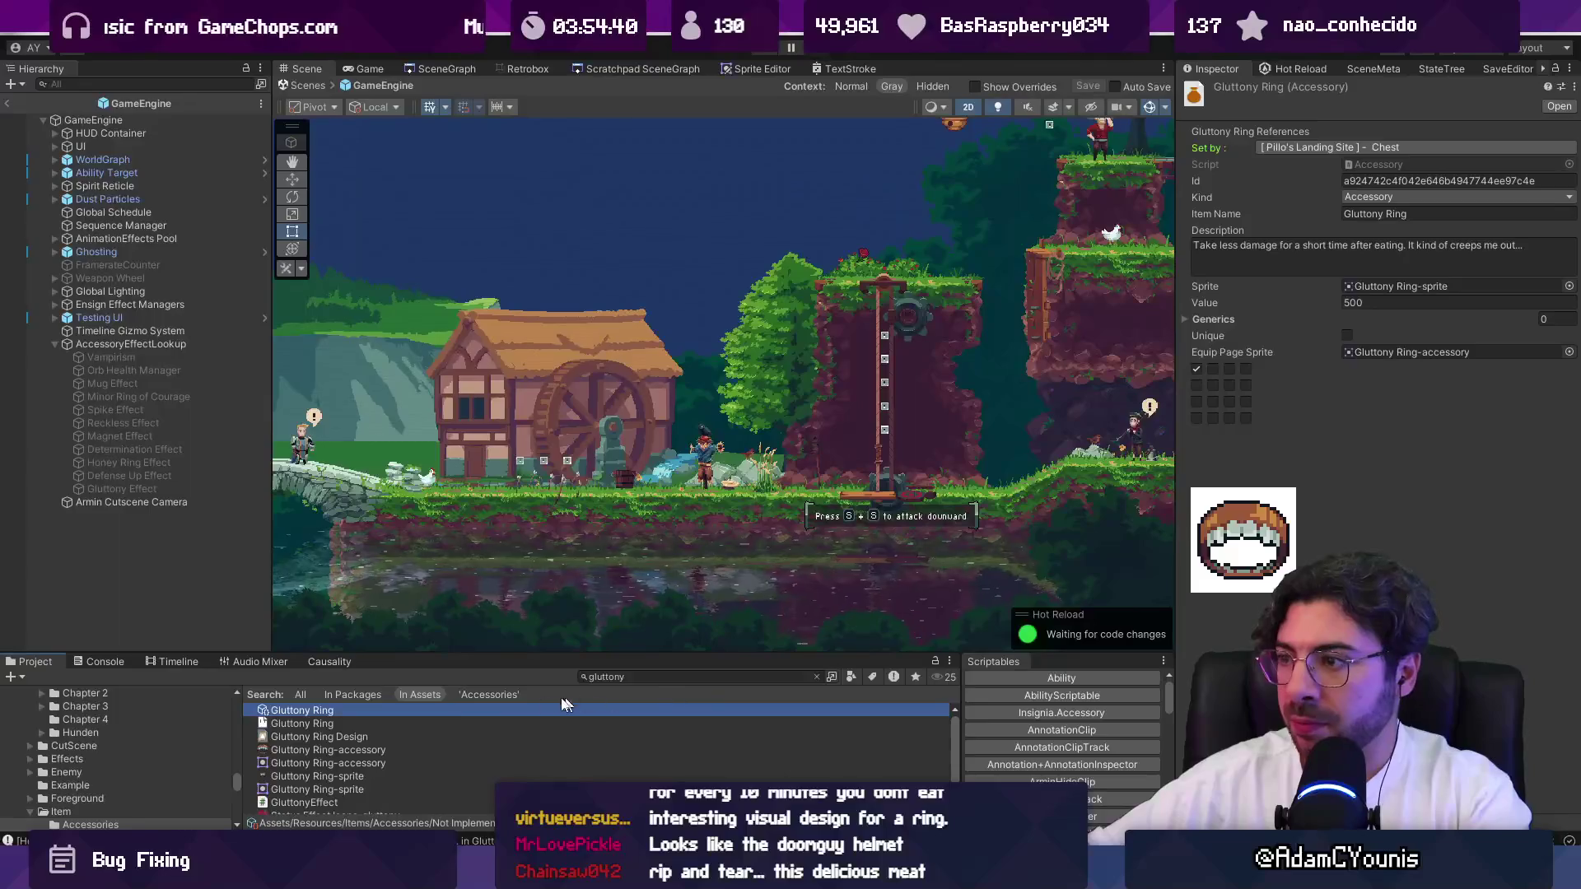
pyautogui.click(140, 489)
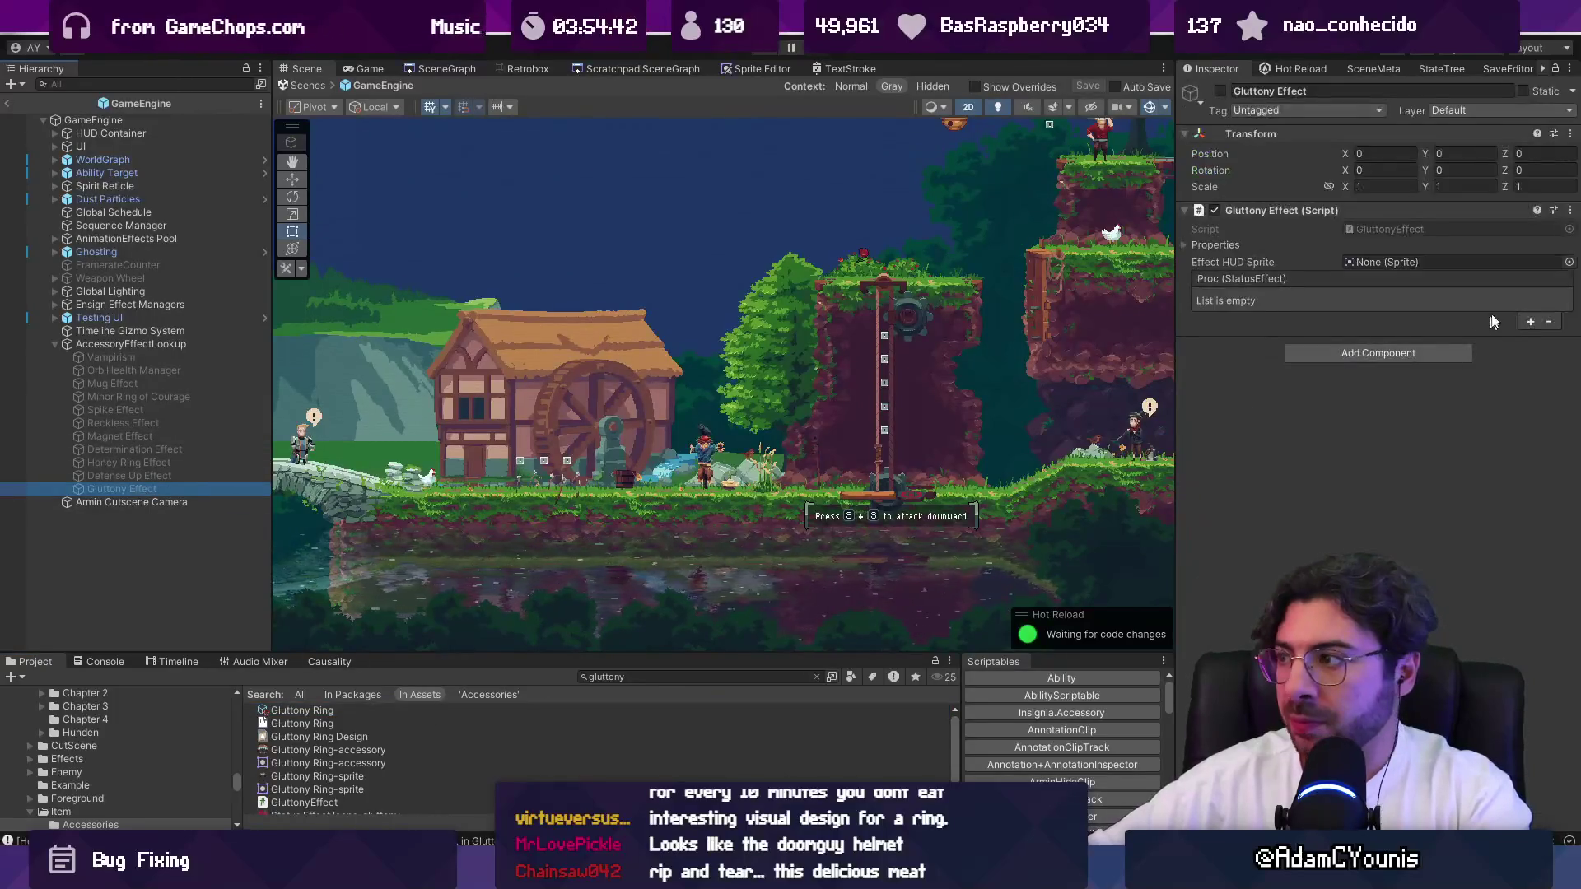
pyautogui.click(1569, 263)
pyautogui.write('glut')
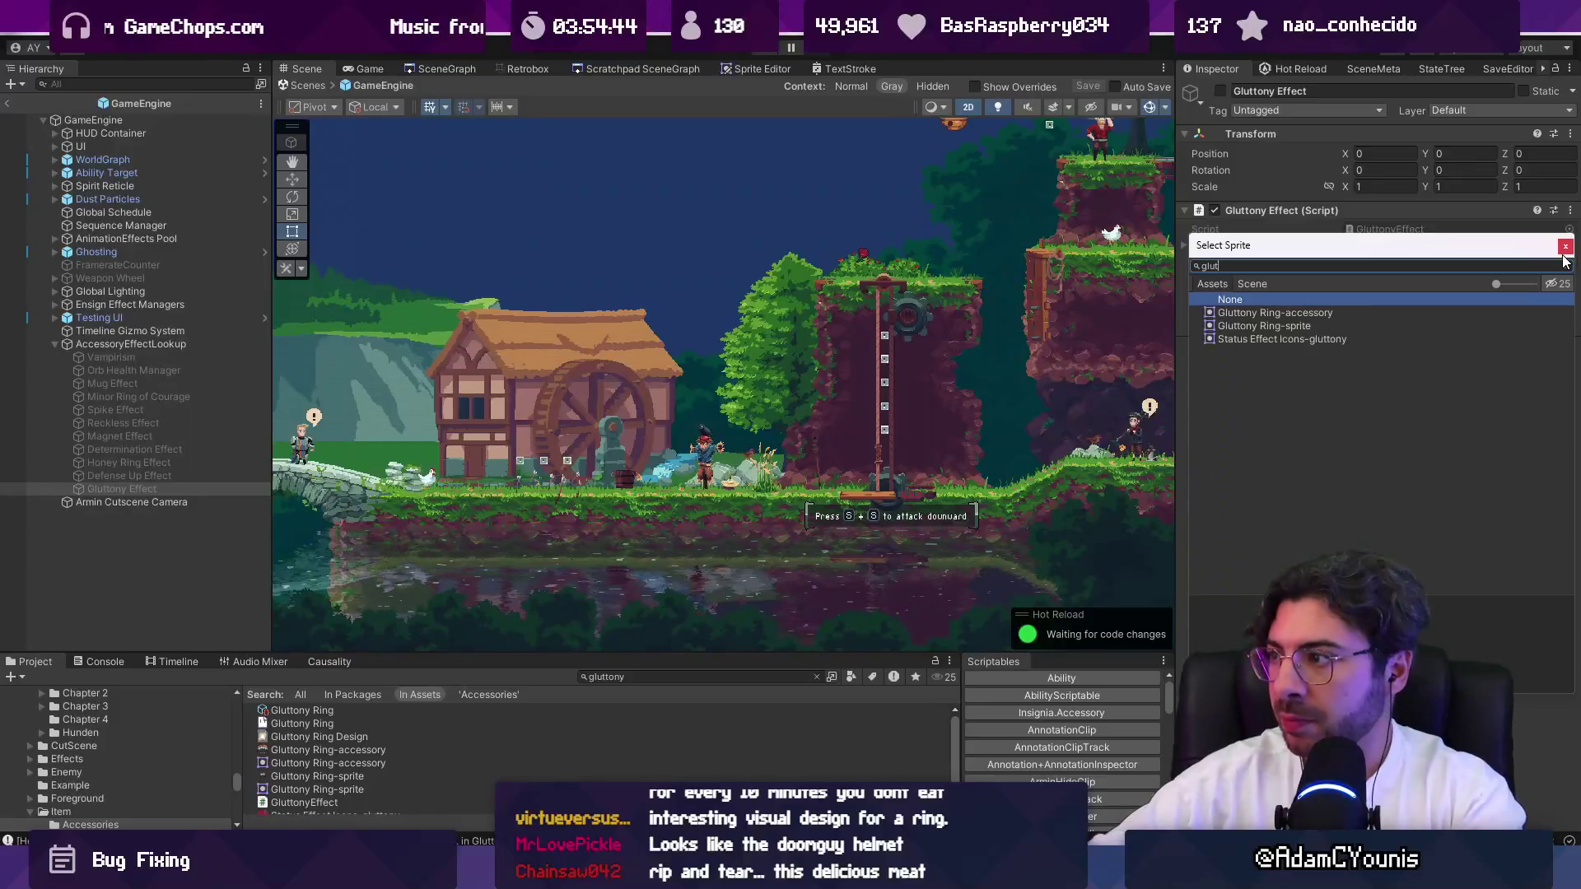
pyautogui.press('Down')
pyautogui.press('Down')
pyautogui.press('Return')
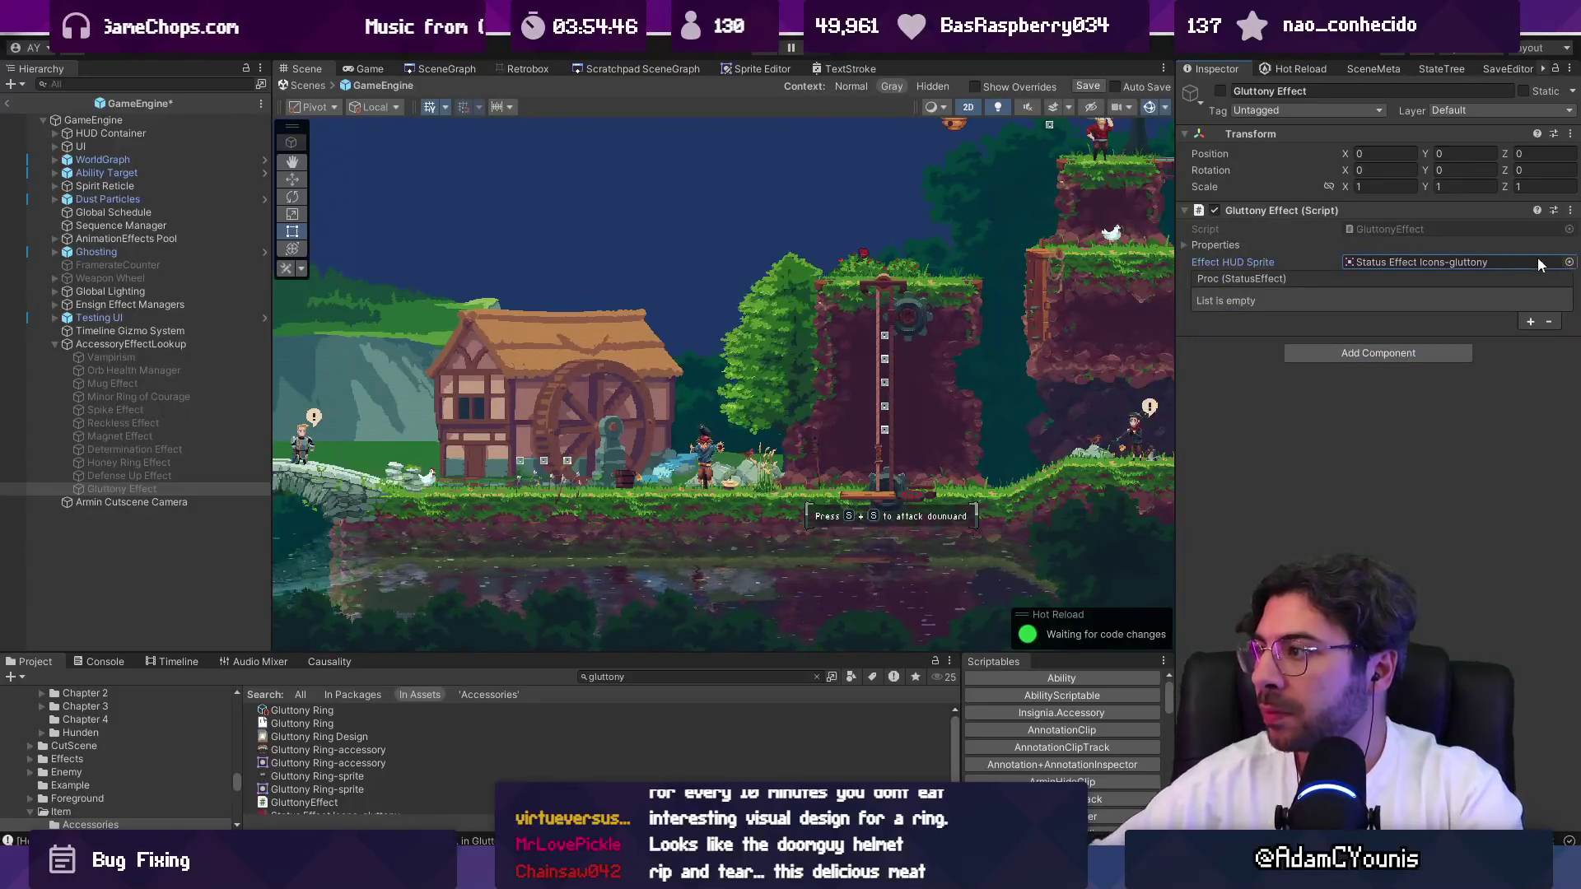
pyautogui.hotkey('ctrl', 's')
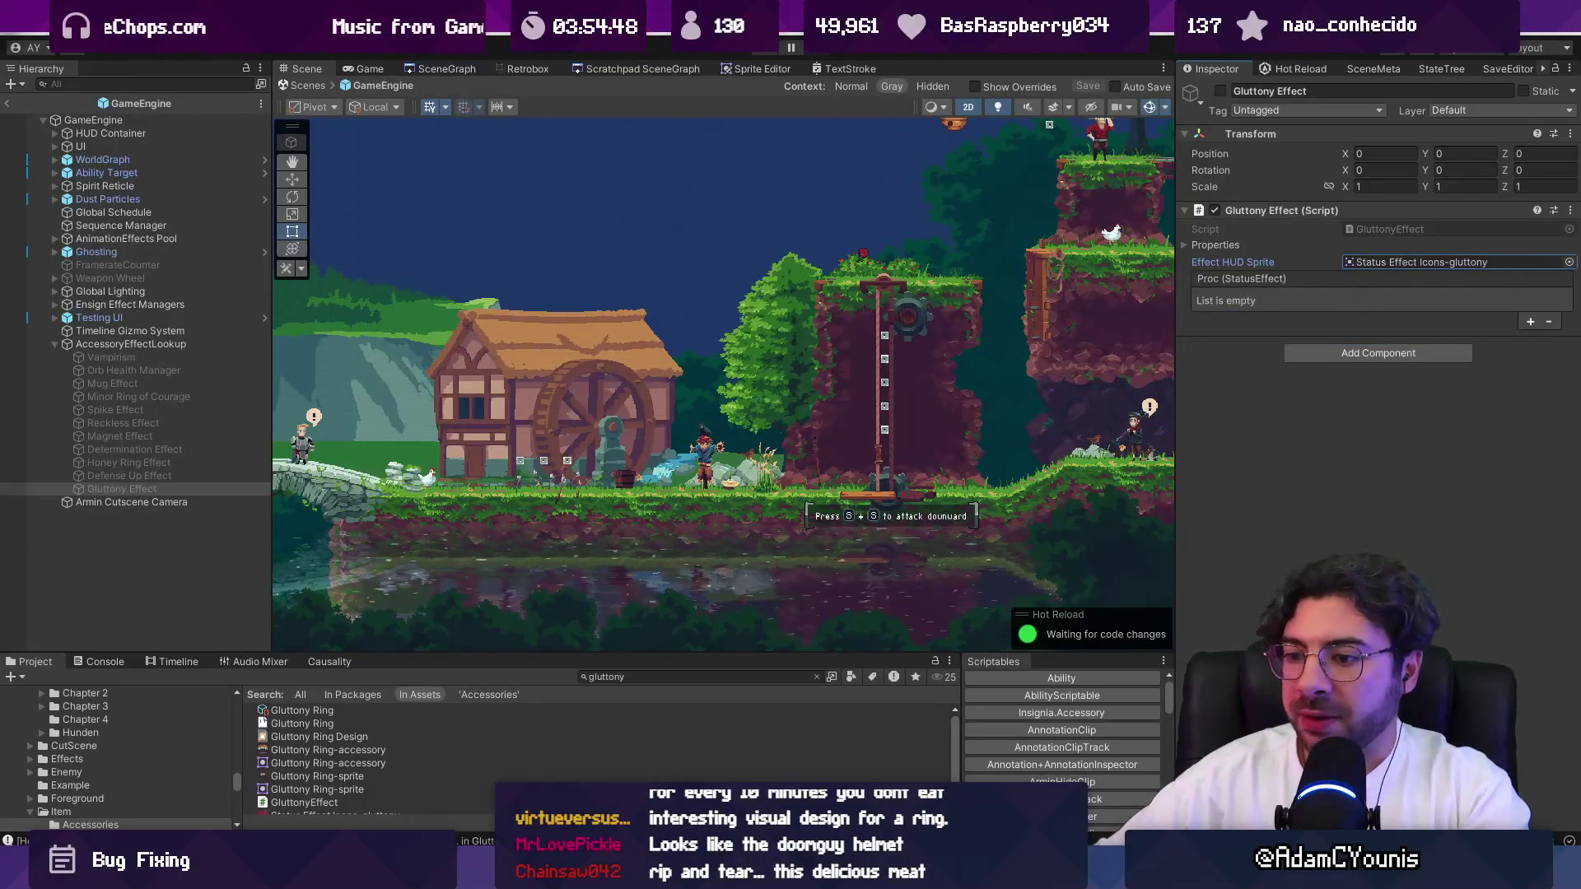
pyautogui.hotkey('alt', 'Tab')
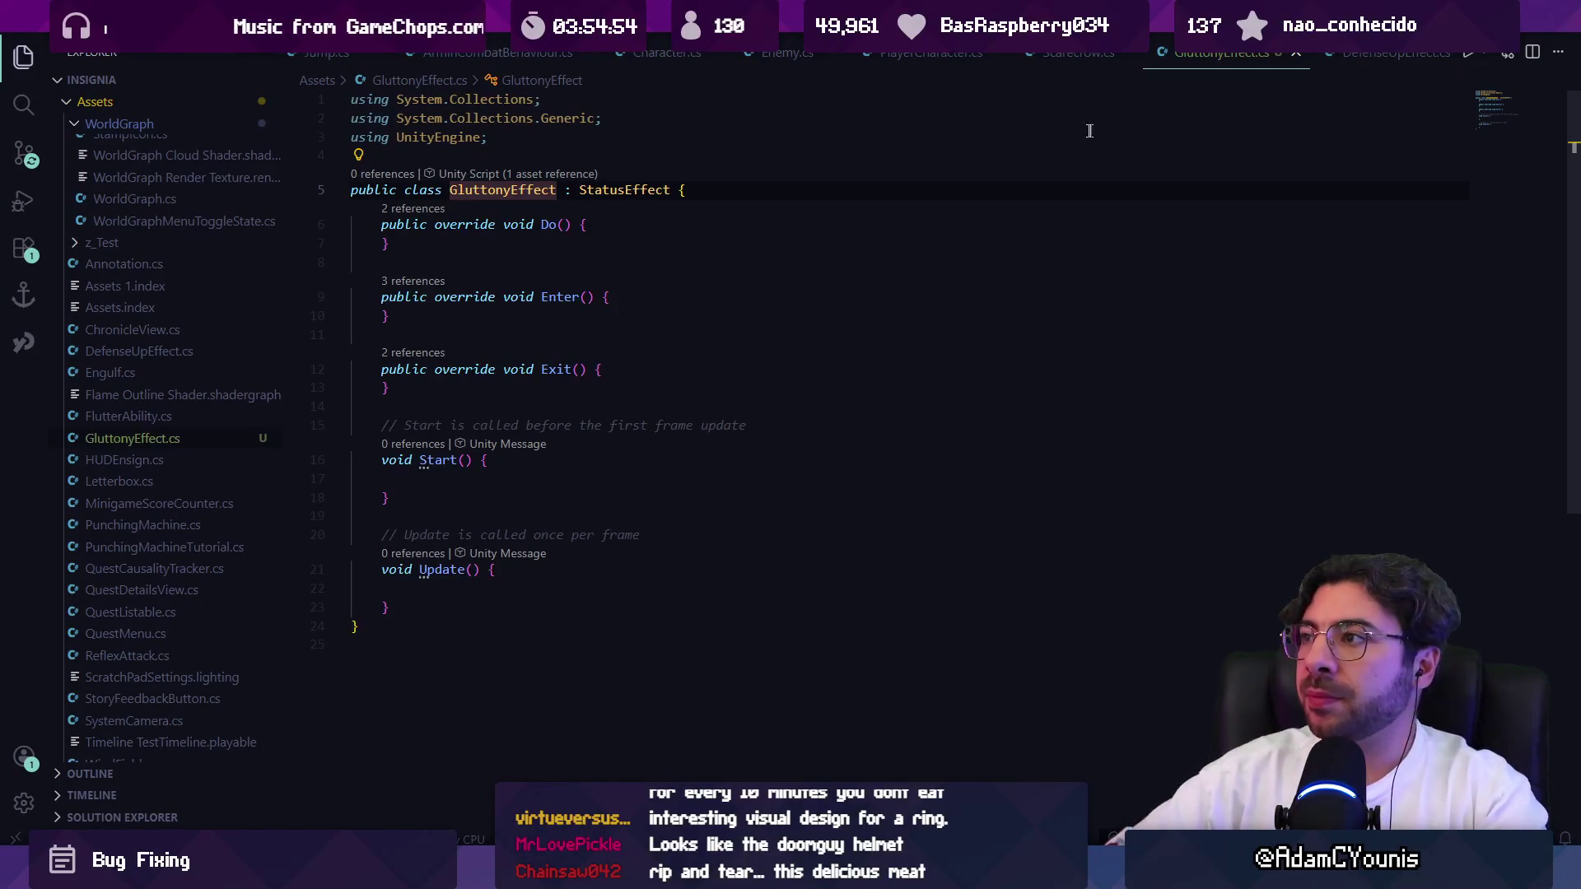
# Review DefenseUpEffect.cs's Enter and Do methods, then open Vampirism.cs for reference.
pyautogui.click(1364, 64)
pyautogui.hotkey('ctrl', 'a')
pyautogui.click(850, 297)
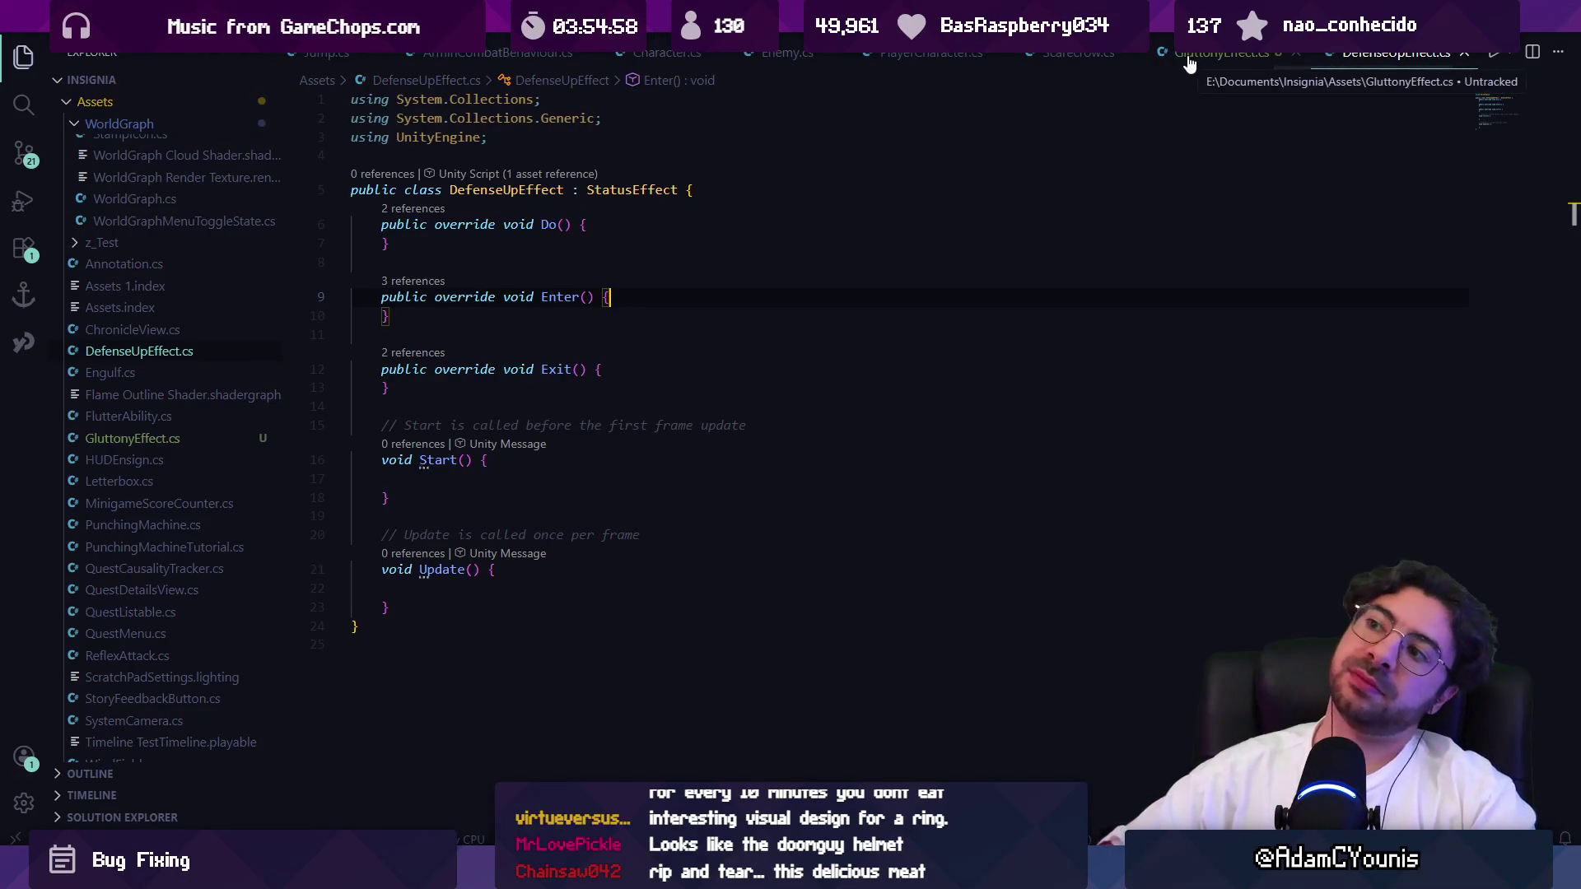
pyautogui.click(910, 238)
pyautogui.hotkey('ctrl', 'p')
pyautogui.write('vamp')
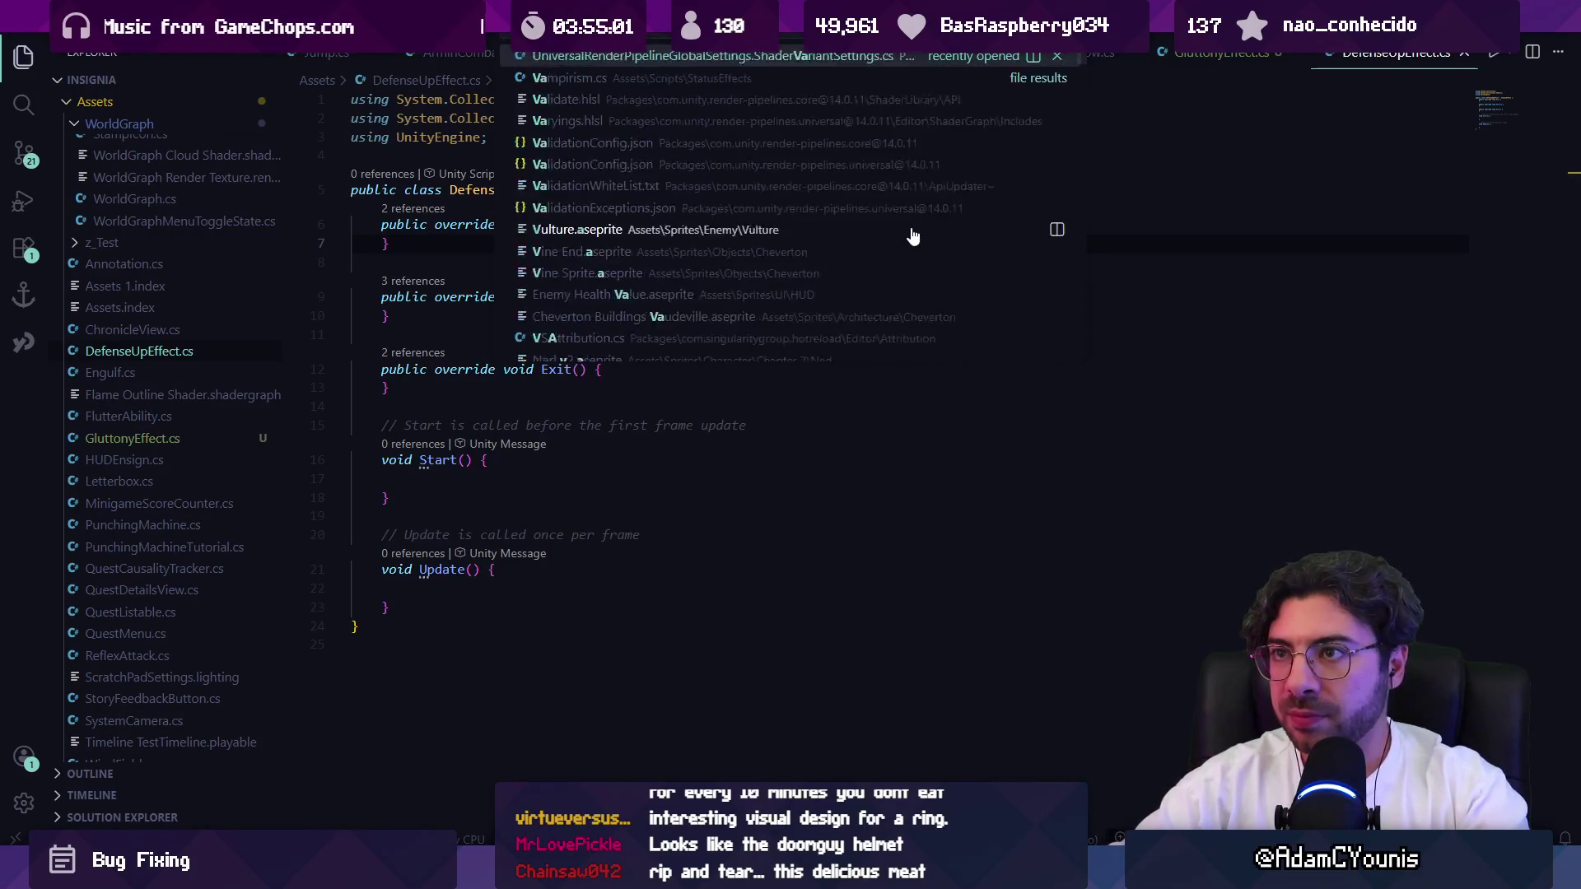
pyautogui.press('Return')
pyautogui.scroll(-2, 696, 315)
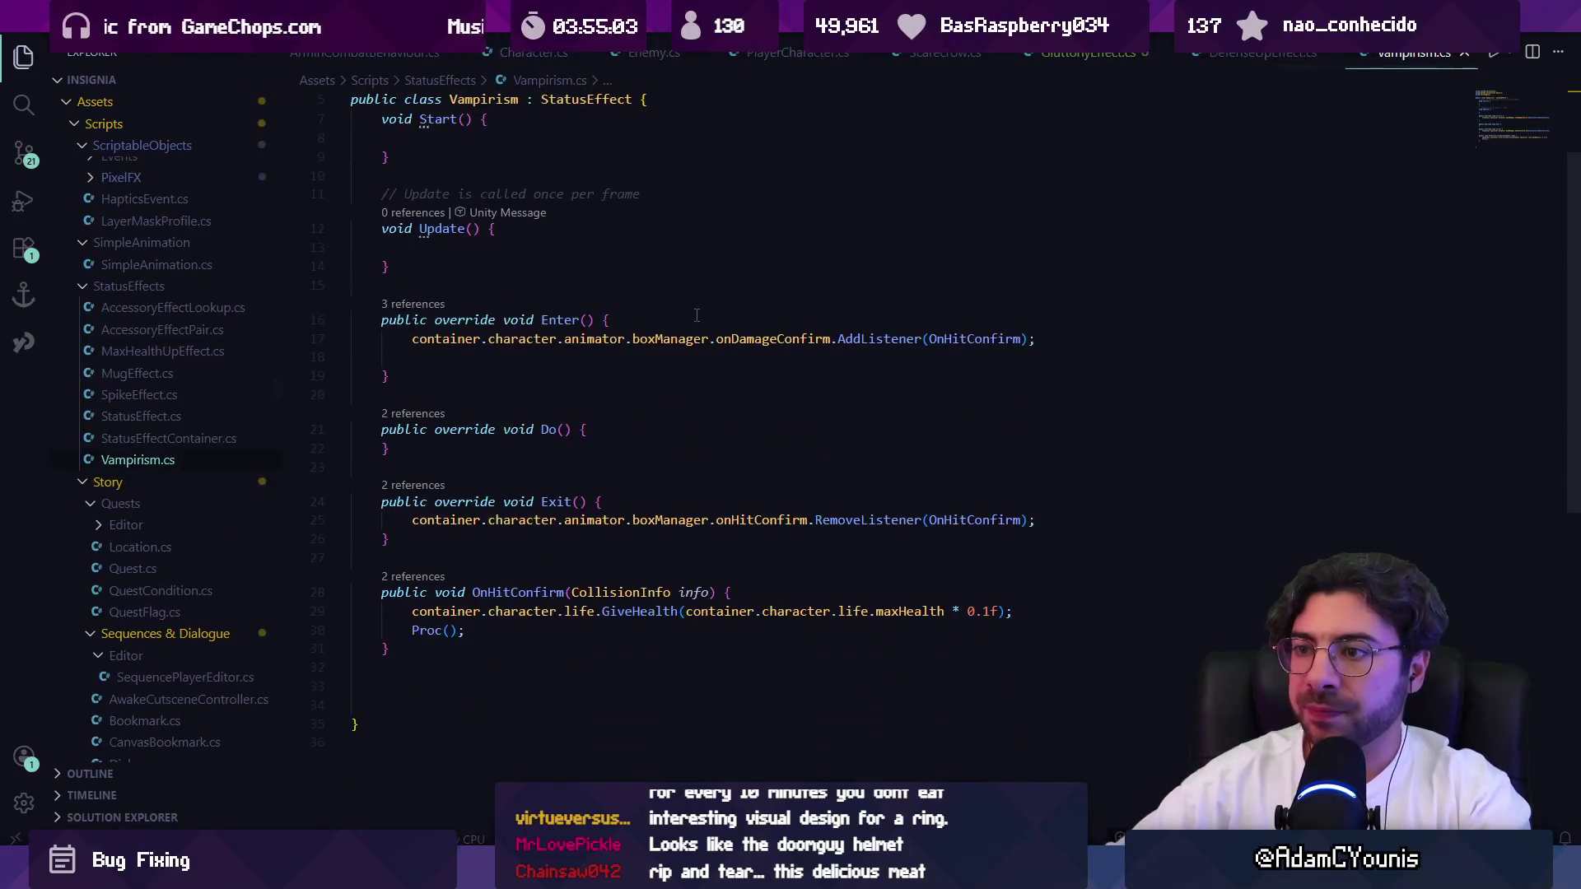
pyautogui.moveTo(627, 344)
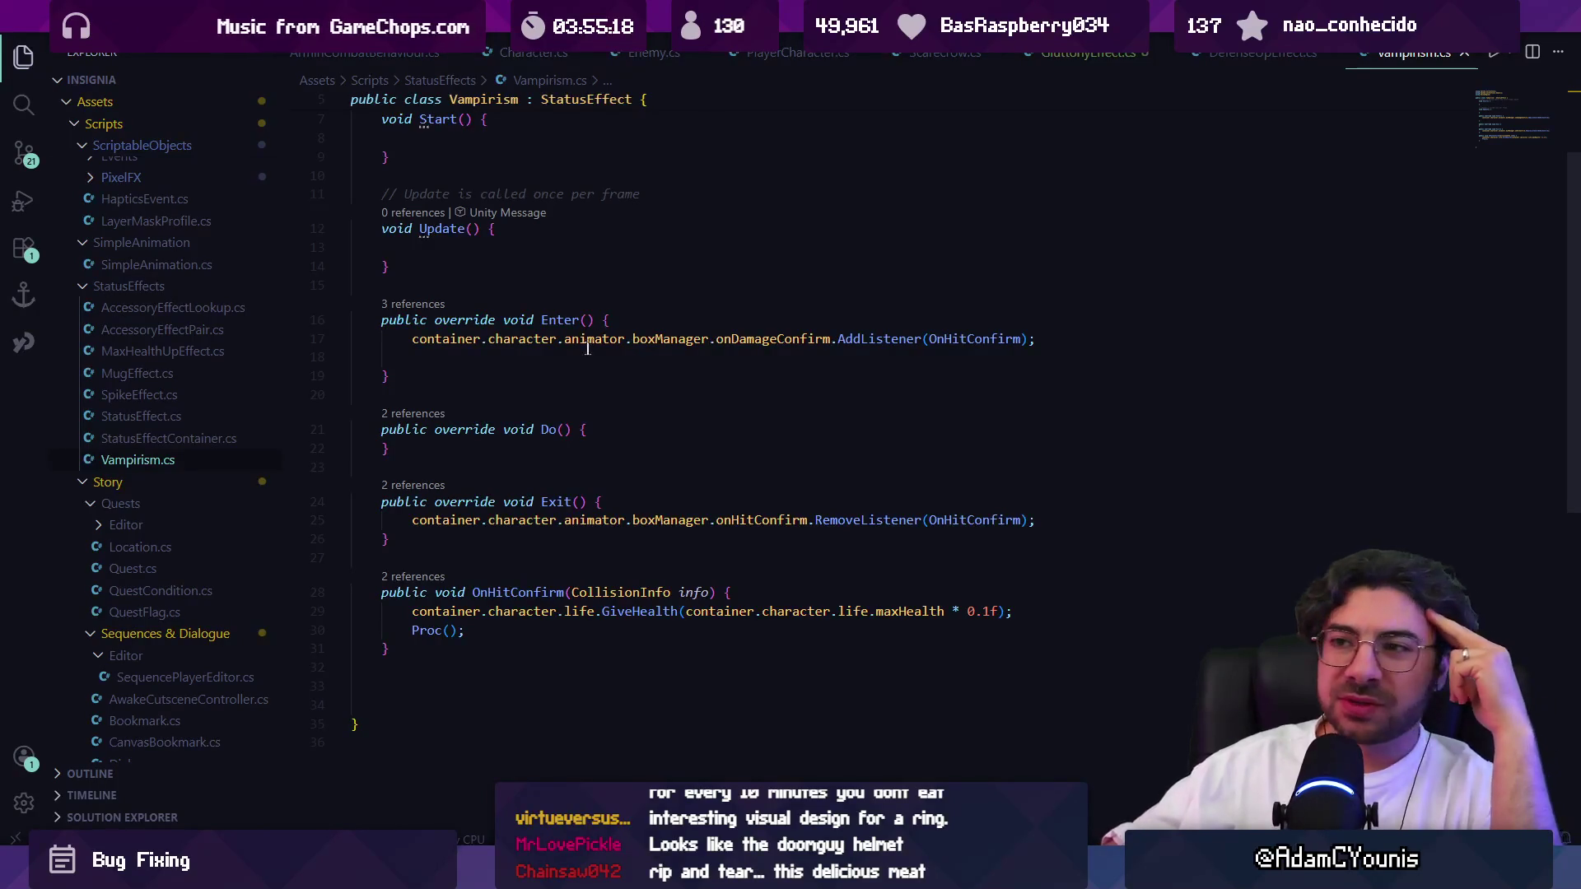
# Open DeterminationEffect.cs in VS Code from Unity's Determination Effect object.
pyautogui.hotkey('alt', 'Tab')
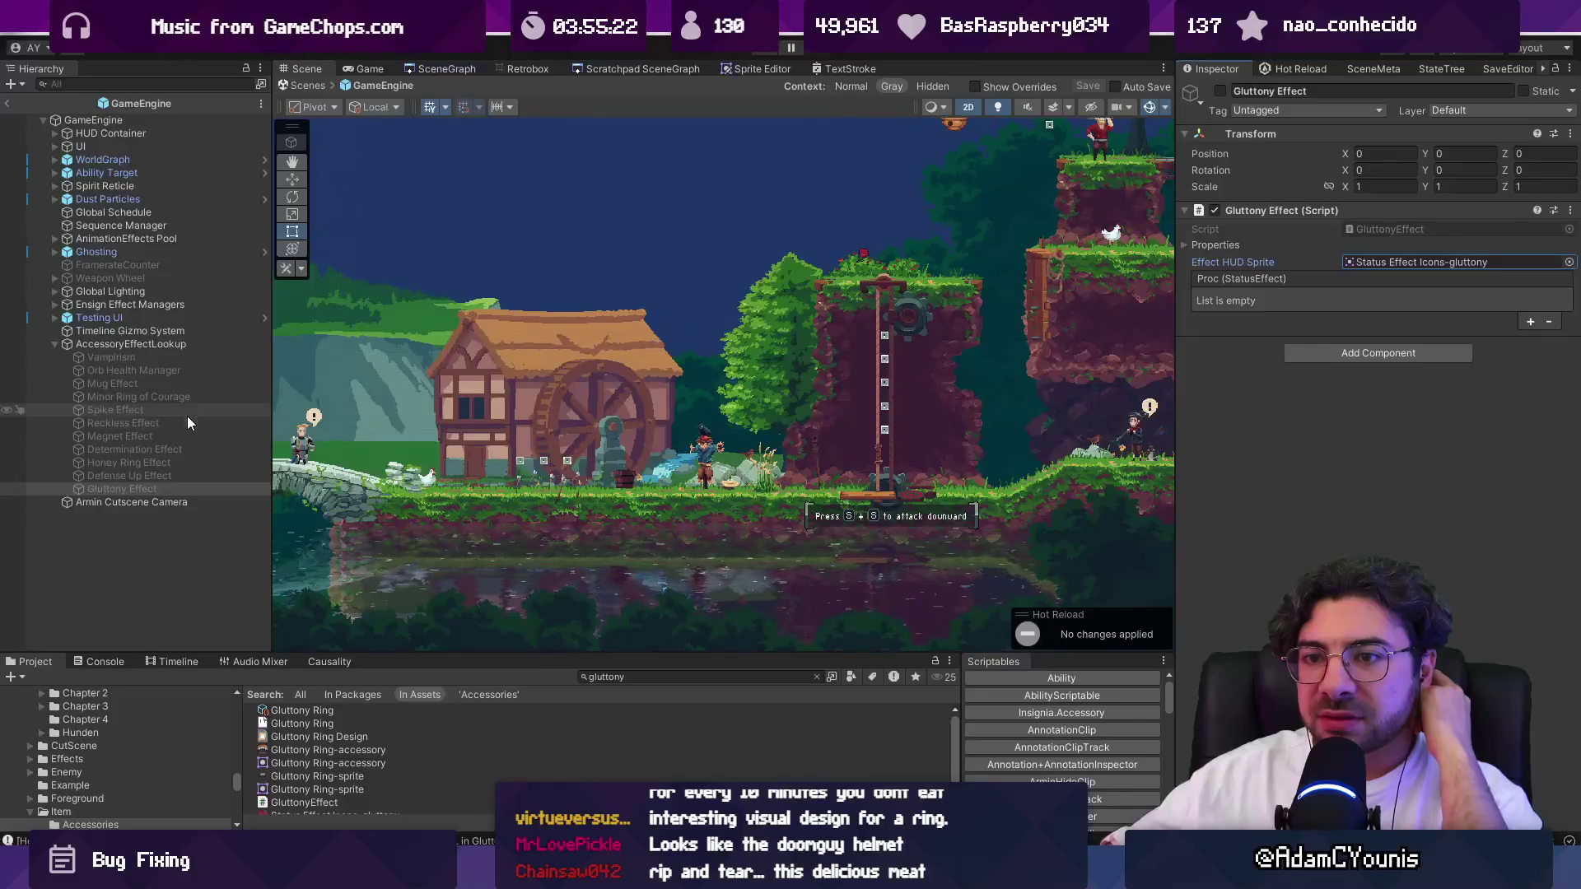
pyautogui.click(195, 451)
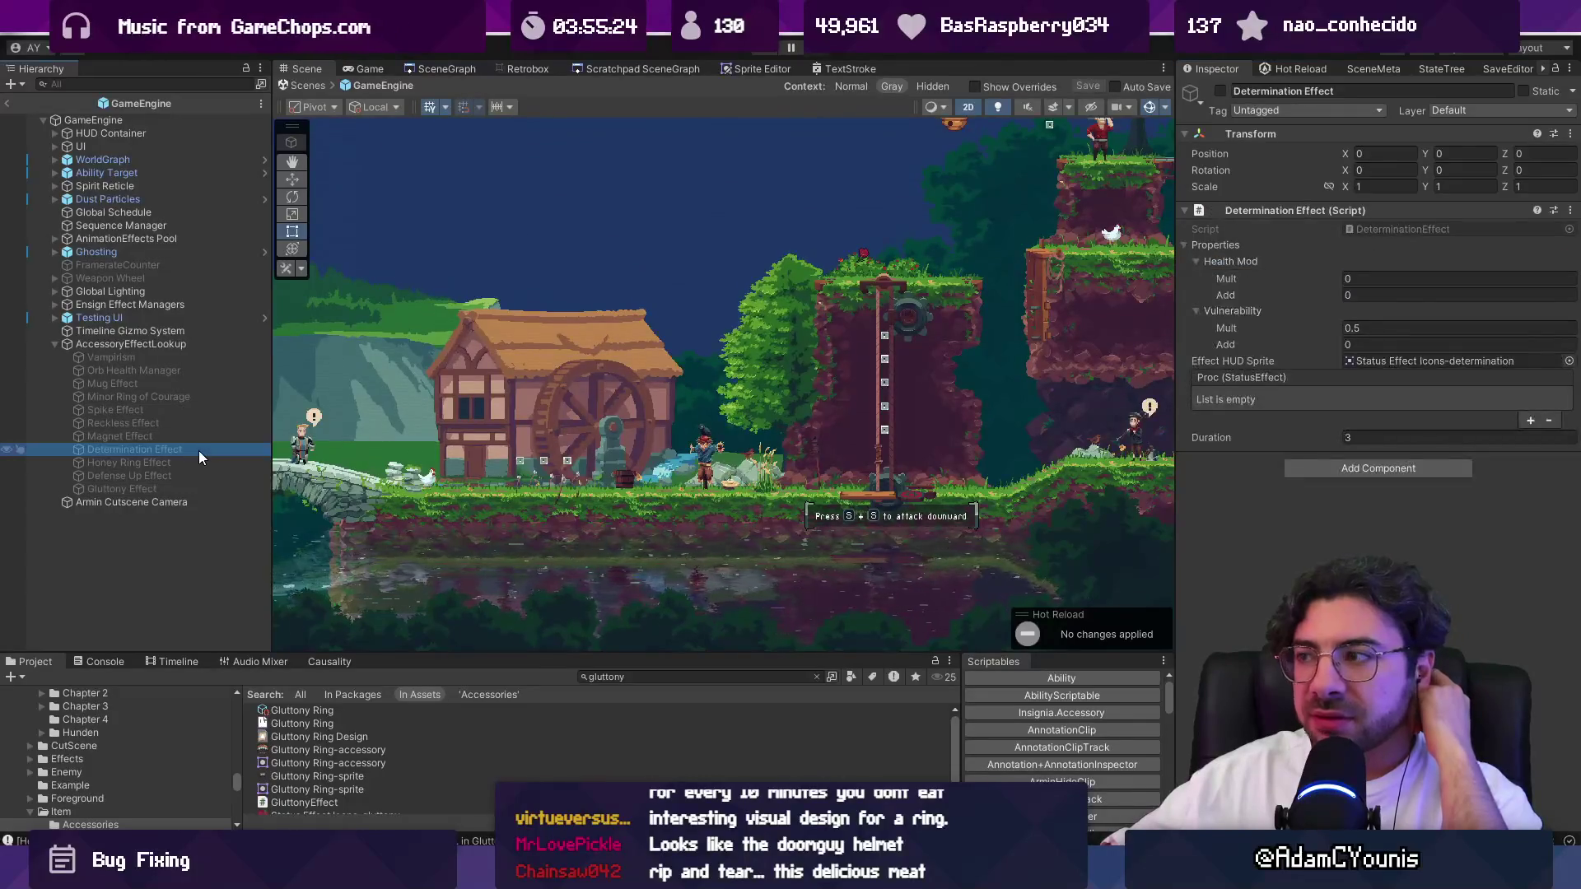
pyautogui.click(1470, 230)
pyautogui.doubleClick(1470, 231)
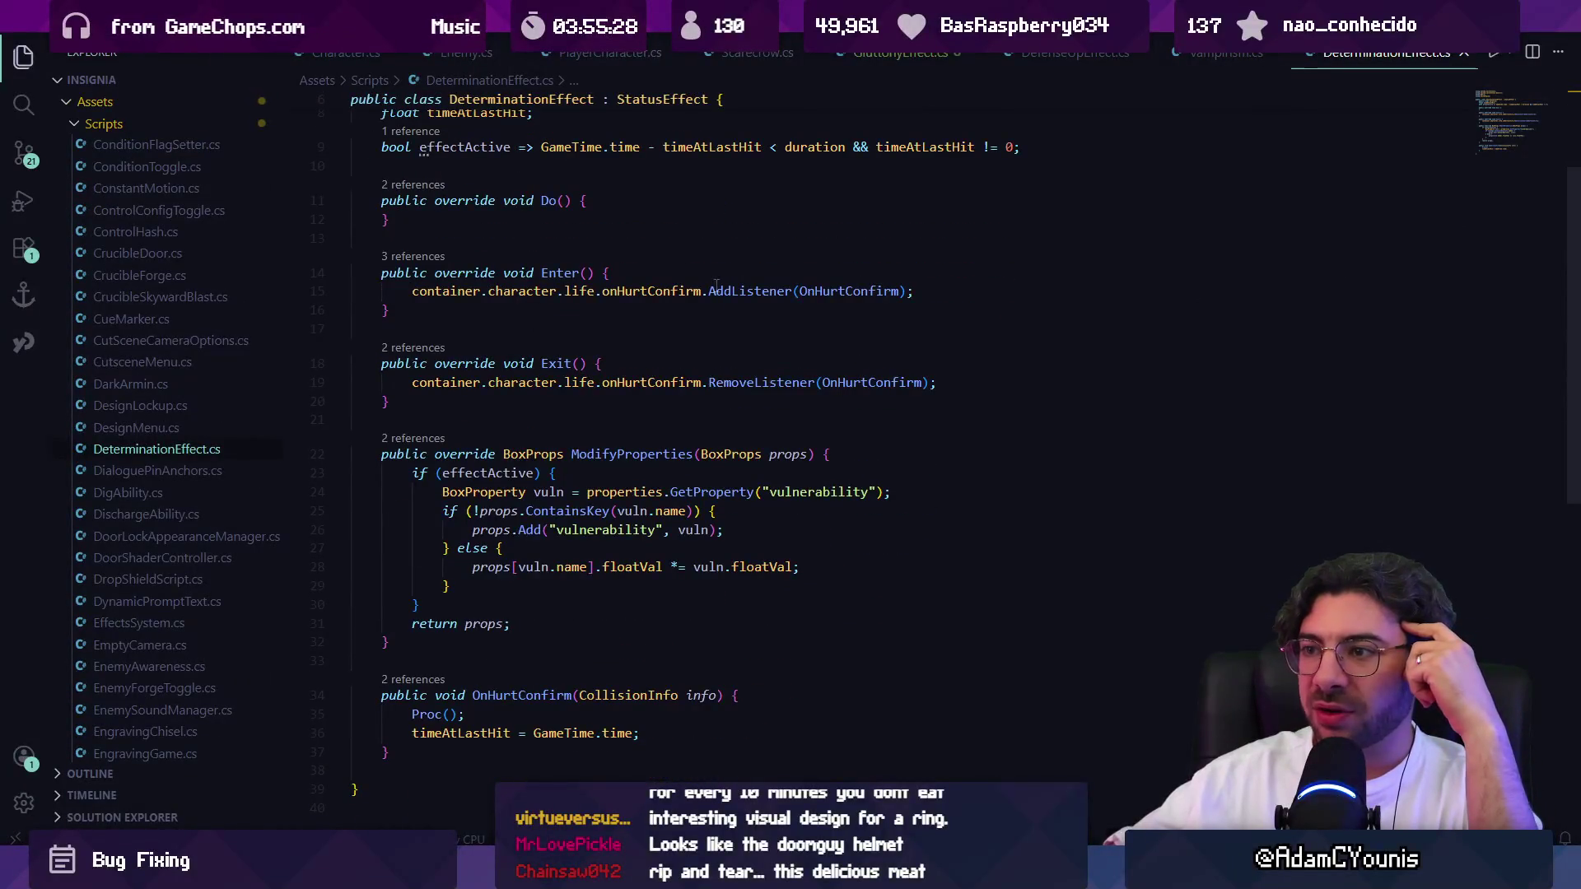
# Trace the Proc call in DeterminationEffect's OnHurtConfirm to its definition in StatusEffect.
pyautogui.scroll(1, 678, 471)
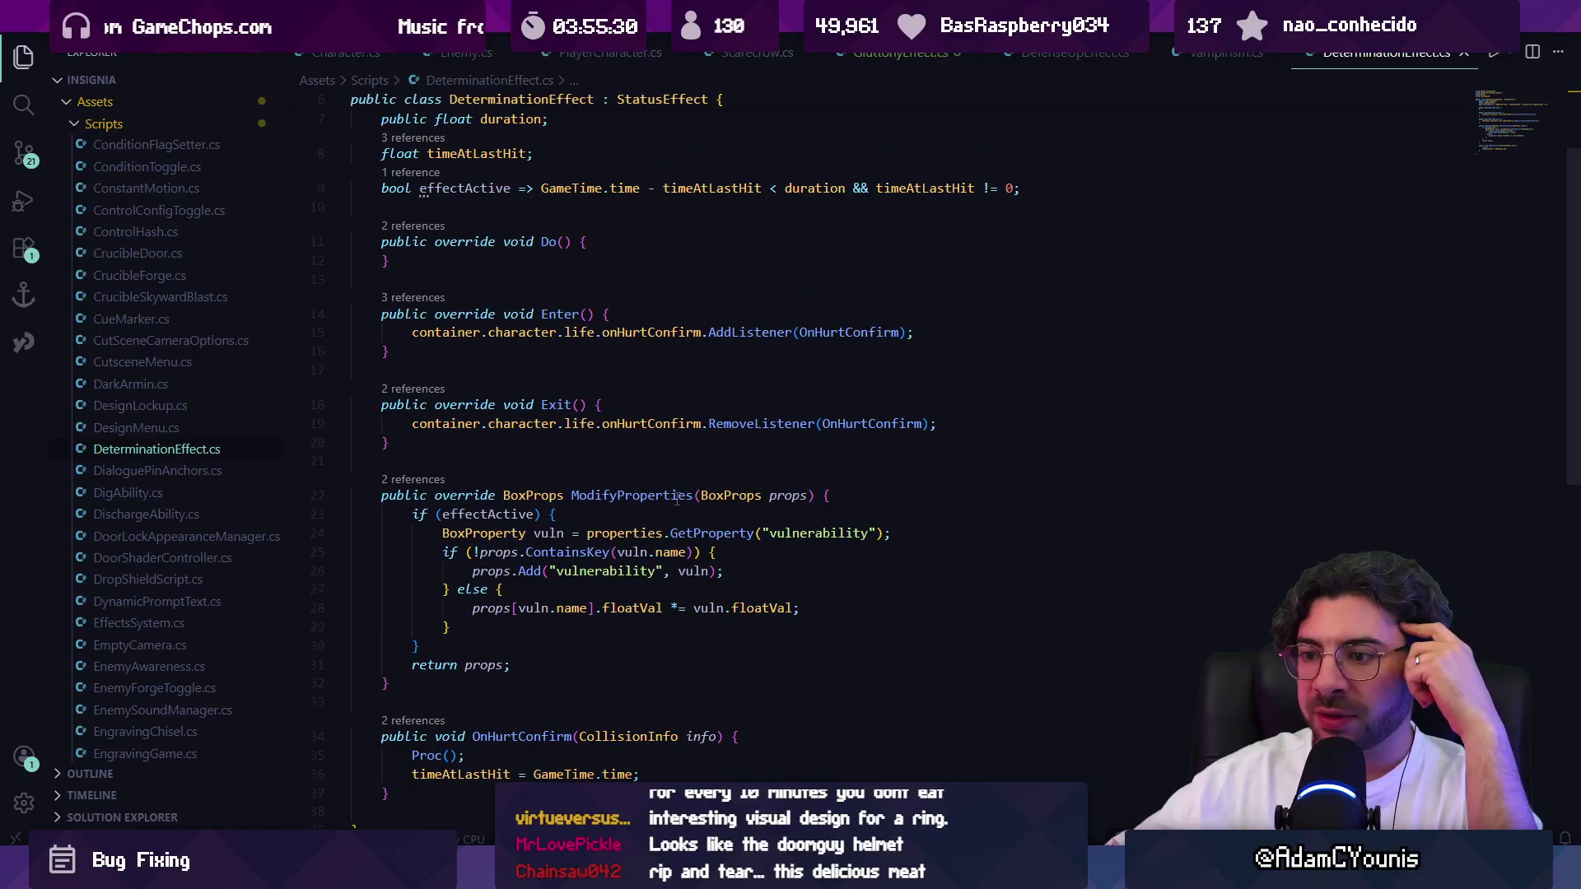
pyautogui.click(431, 755)
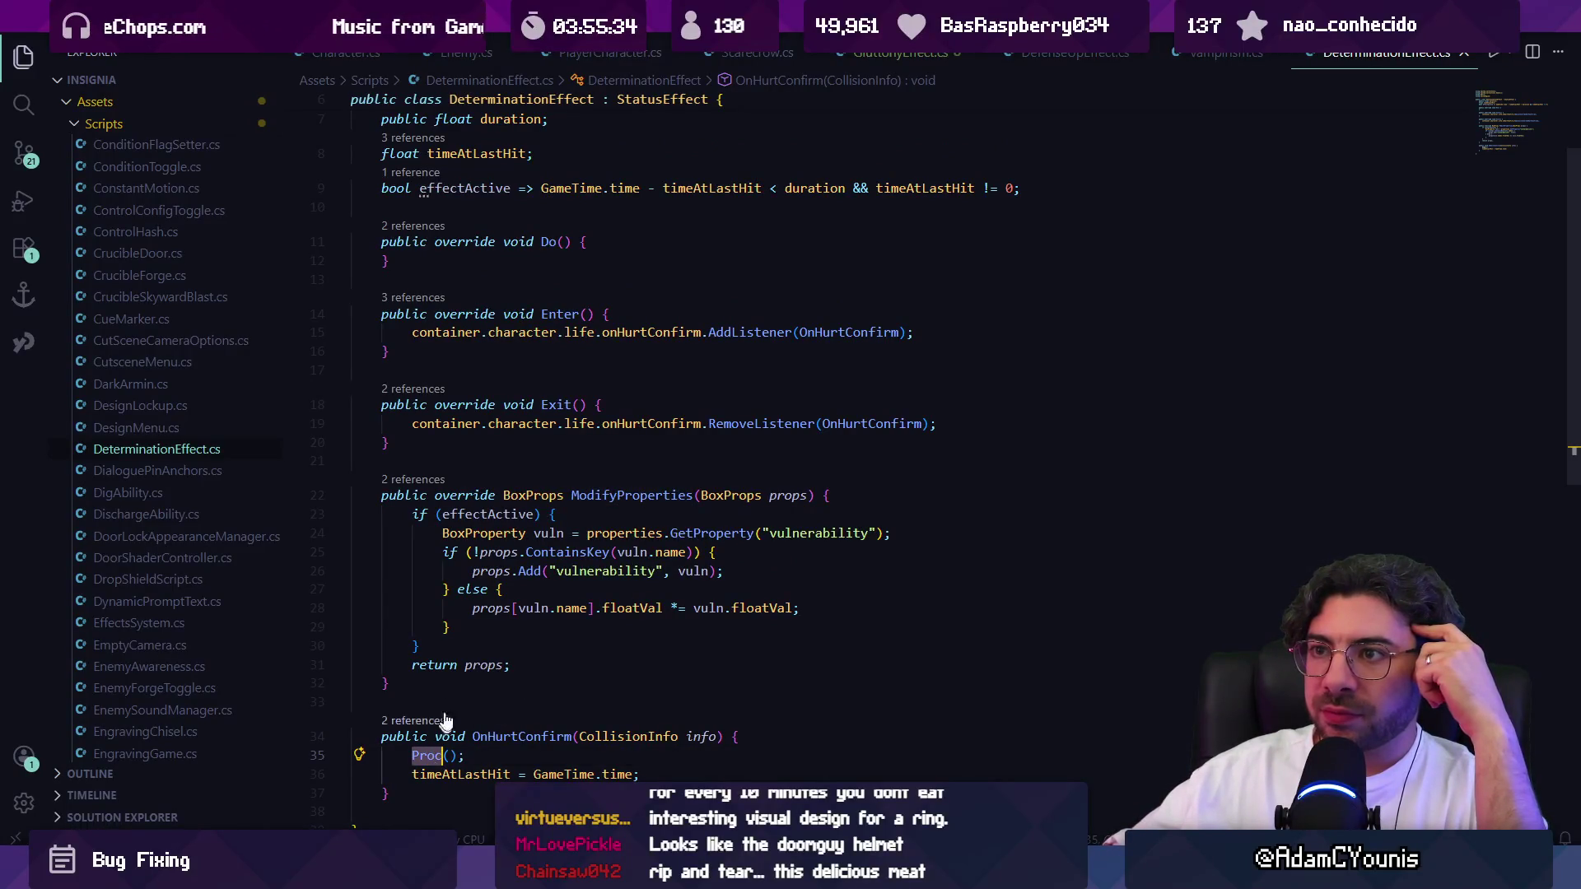
pyautogui.keyDown('ctrl'); pyautogui.click(422, 755); pyautogui.keyUp('ctrl')
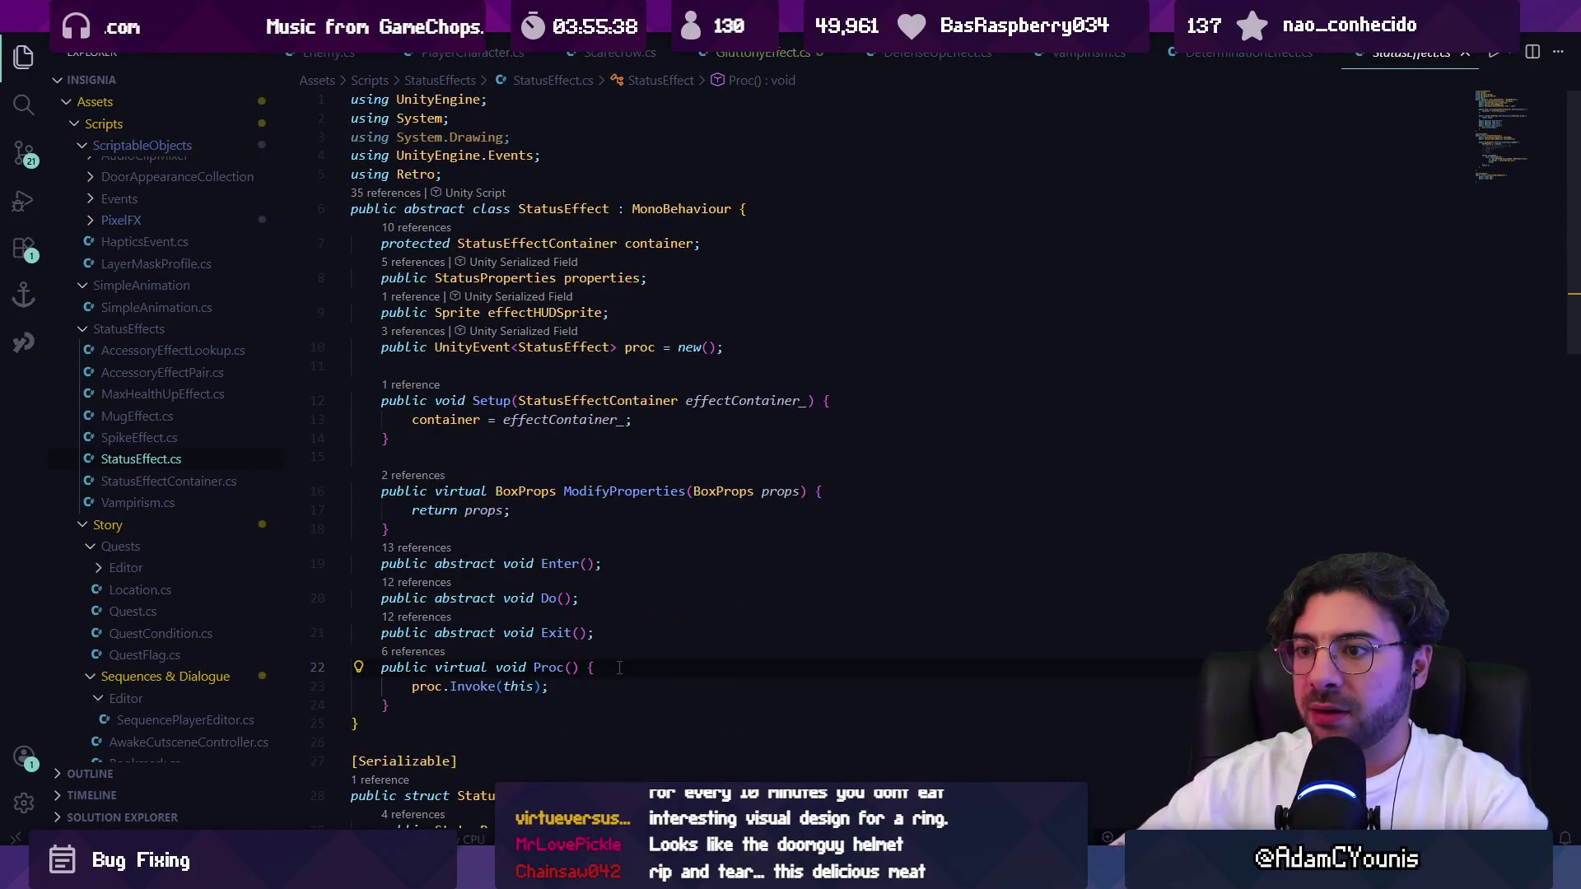
pyautogui.hotkey('alt', 'Left')
pyautogui.scroll(3, 674, 436)
pyautogui.scroll(-3, 700, 415)
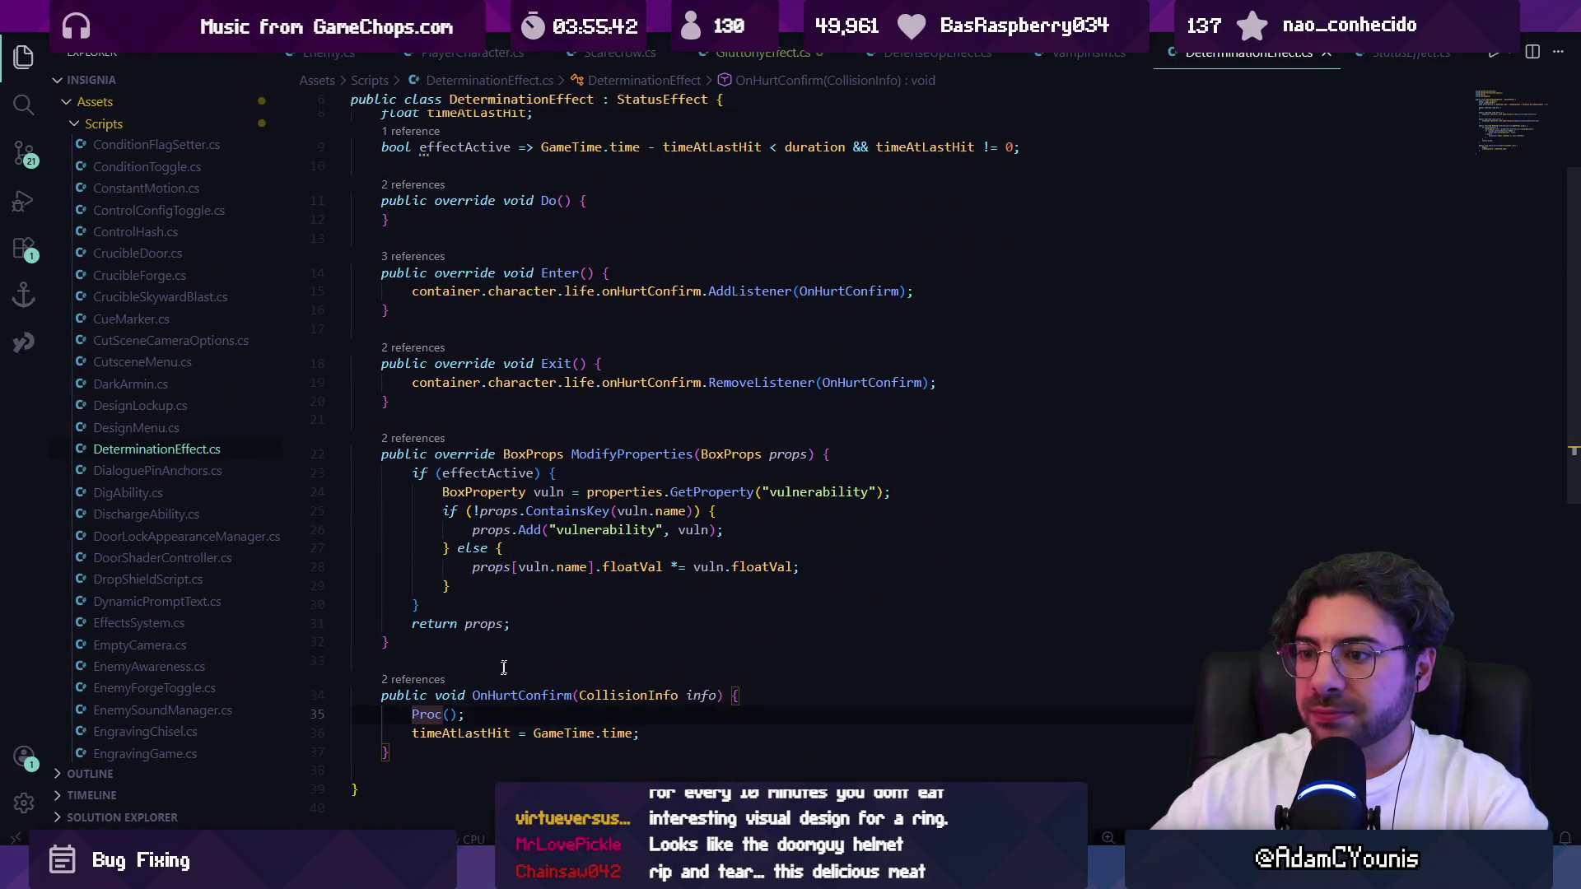
pyautogui.keyDown('ctrl'); pyautogui.click(426, 714); pyautogui.keyUp('ctrl')
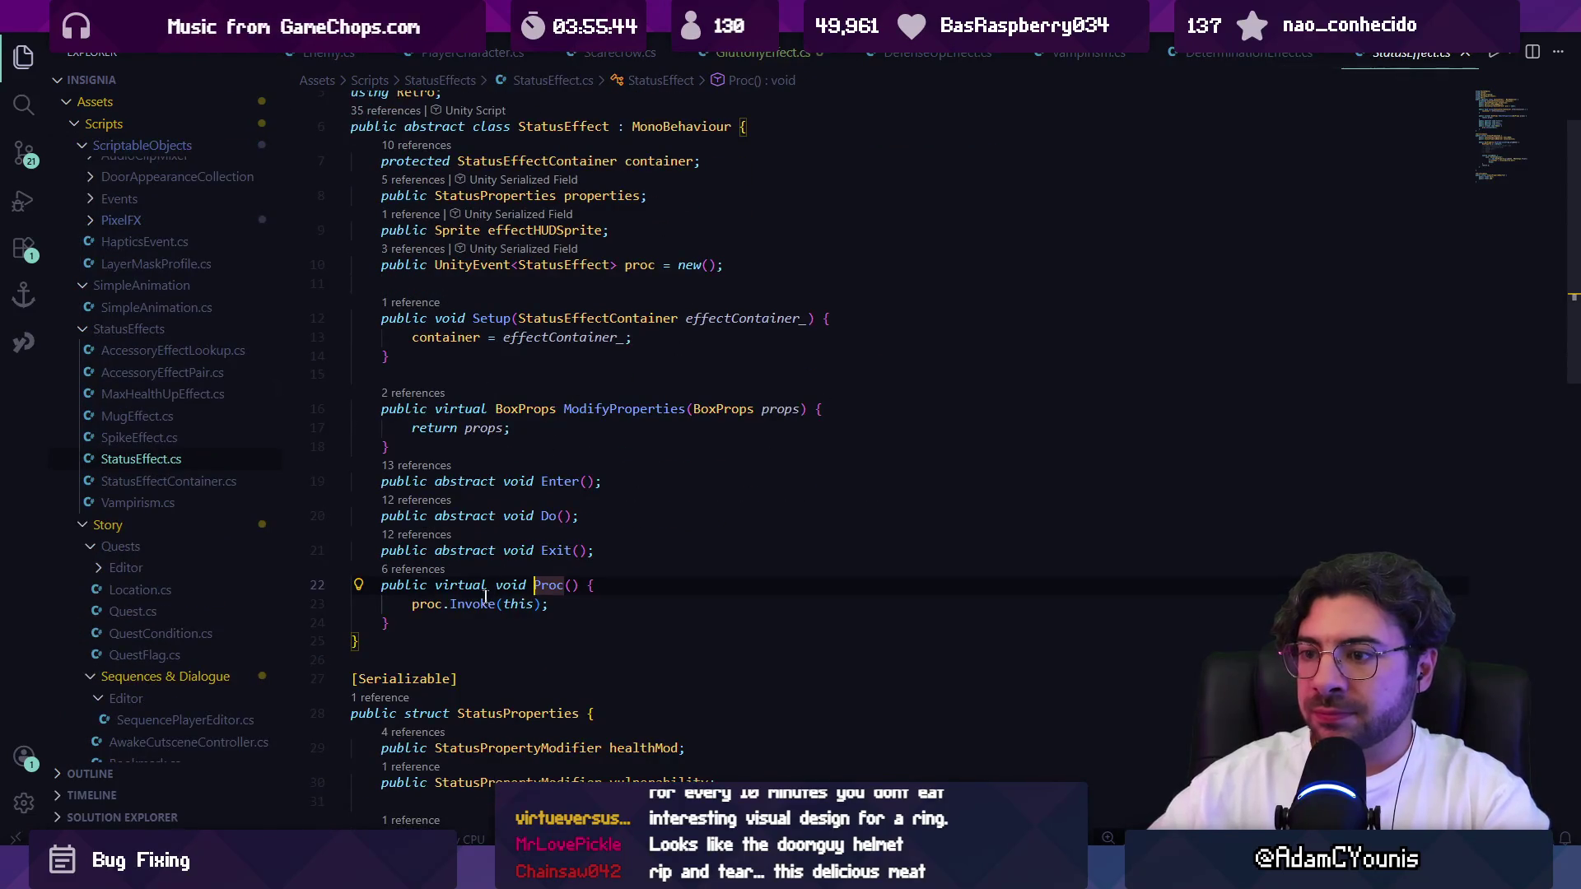
pyautogui.scroll(2, 568, 576)
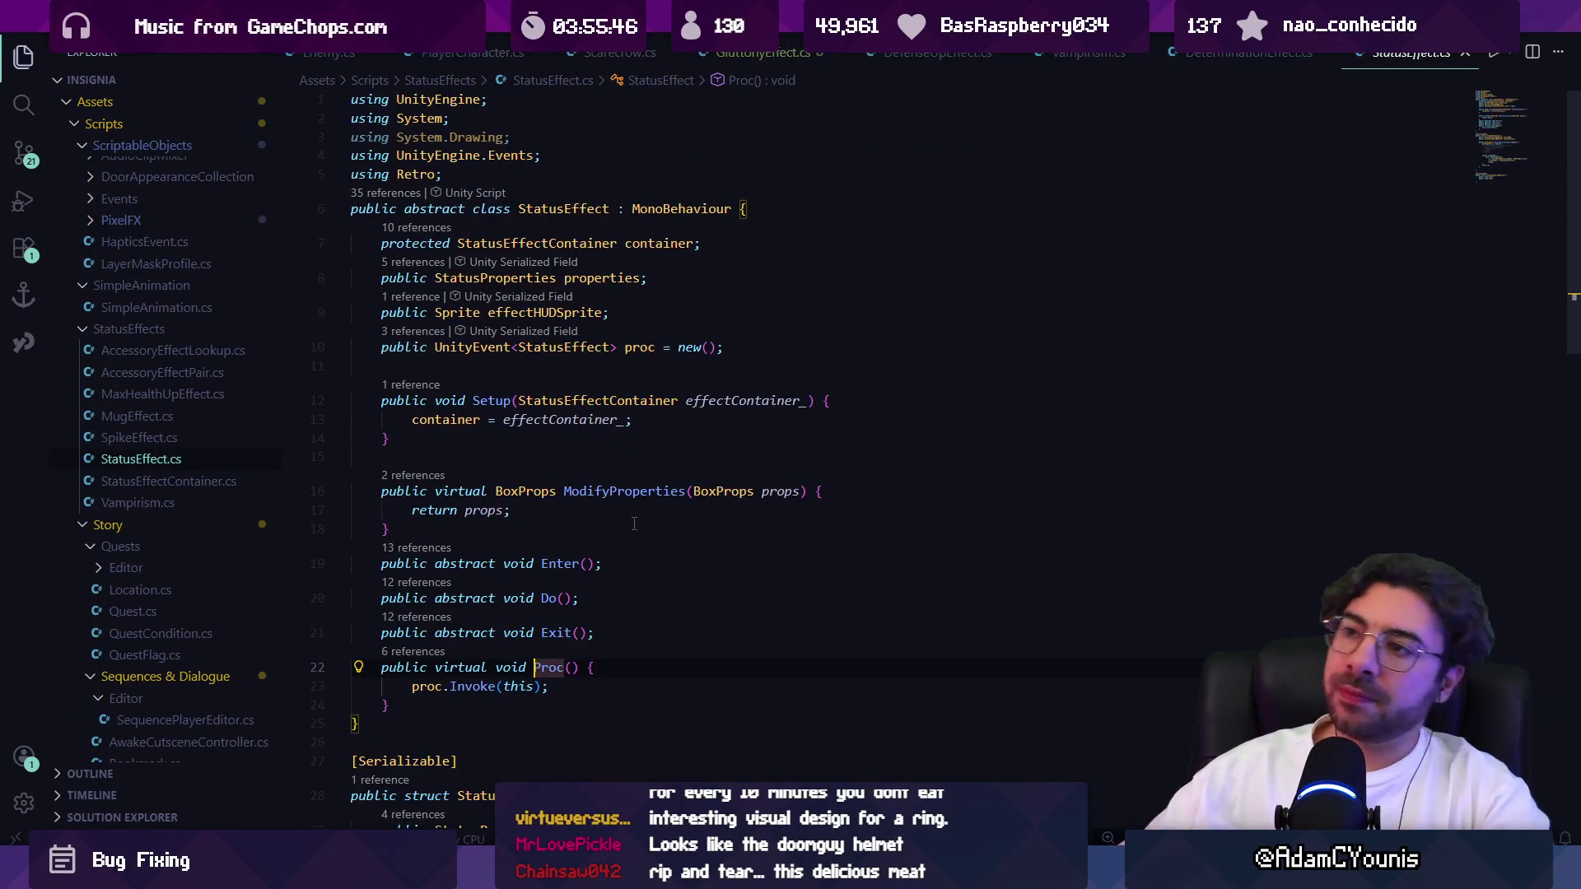
pyautogui.hotkey('alt', 'Left')
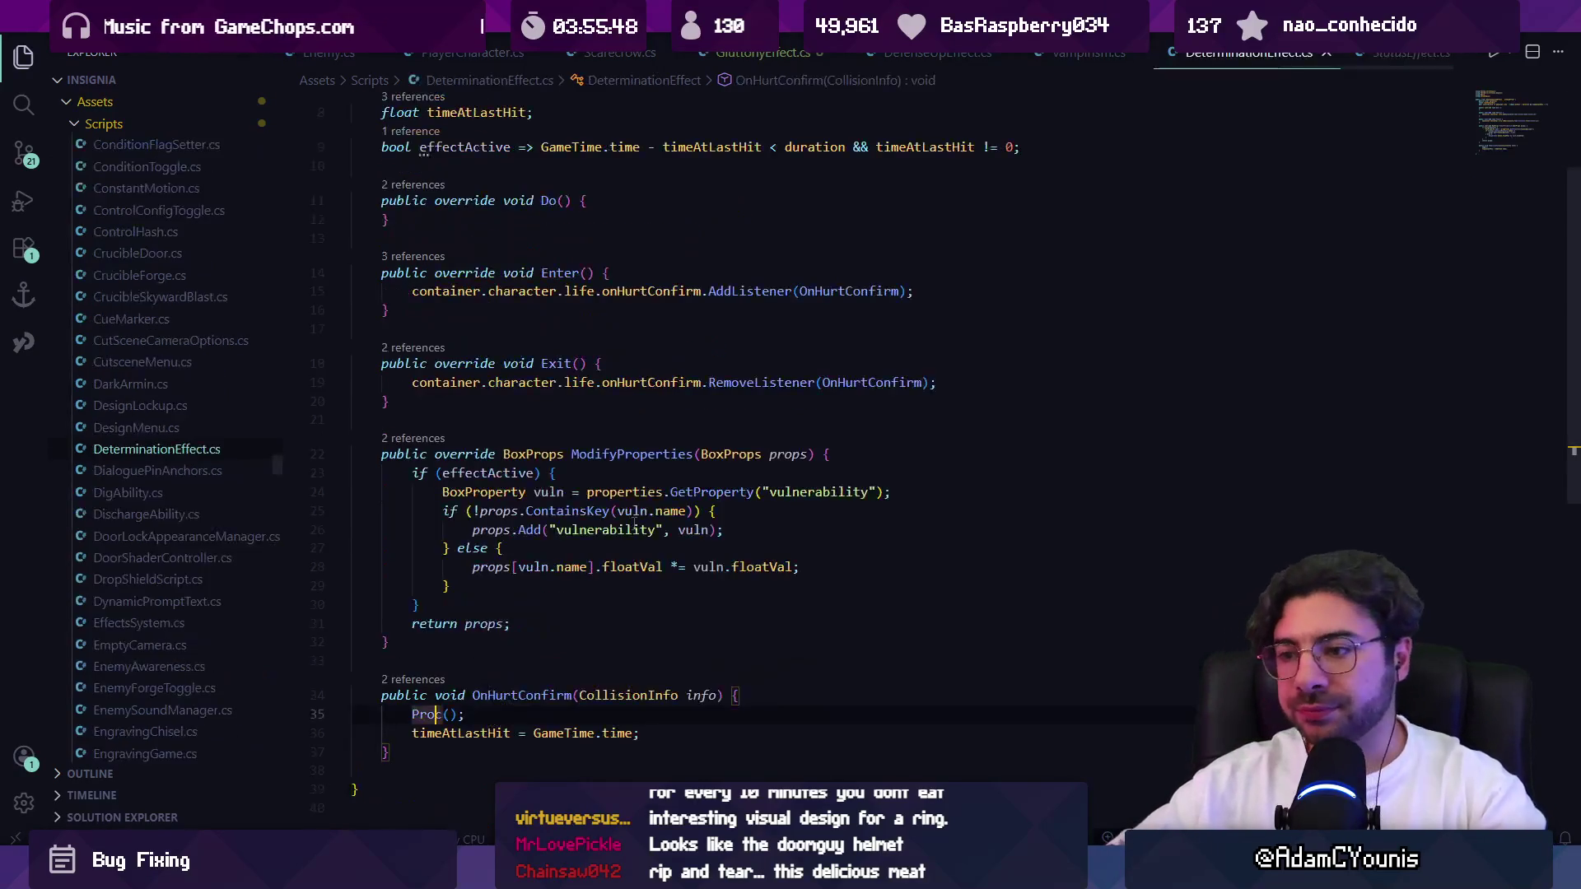
pyautogui.click(437, 680)
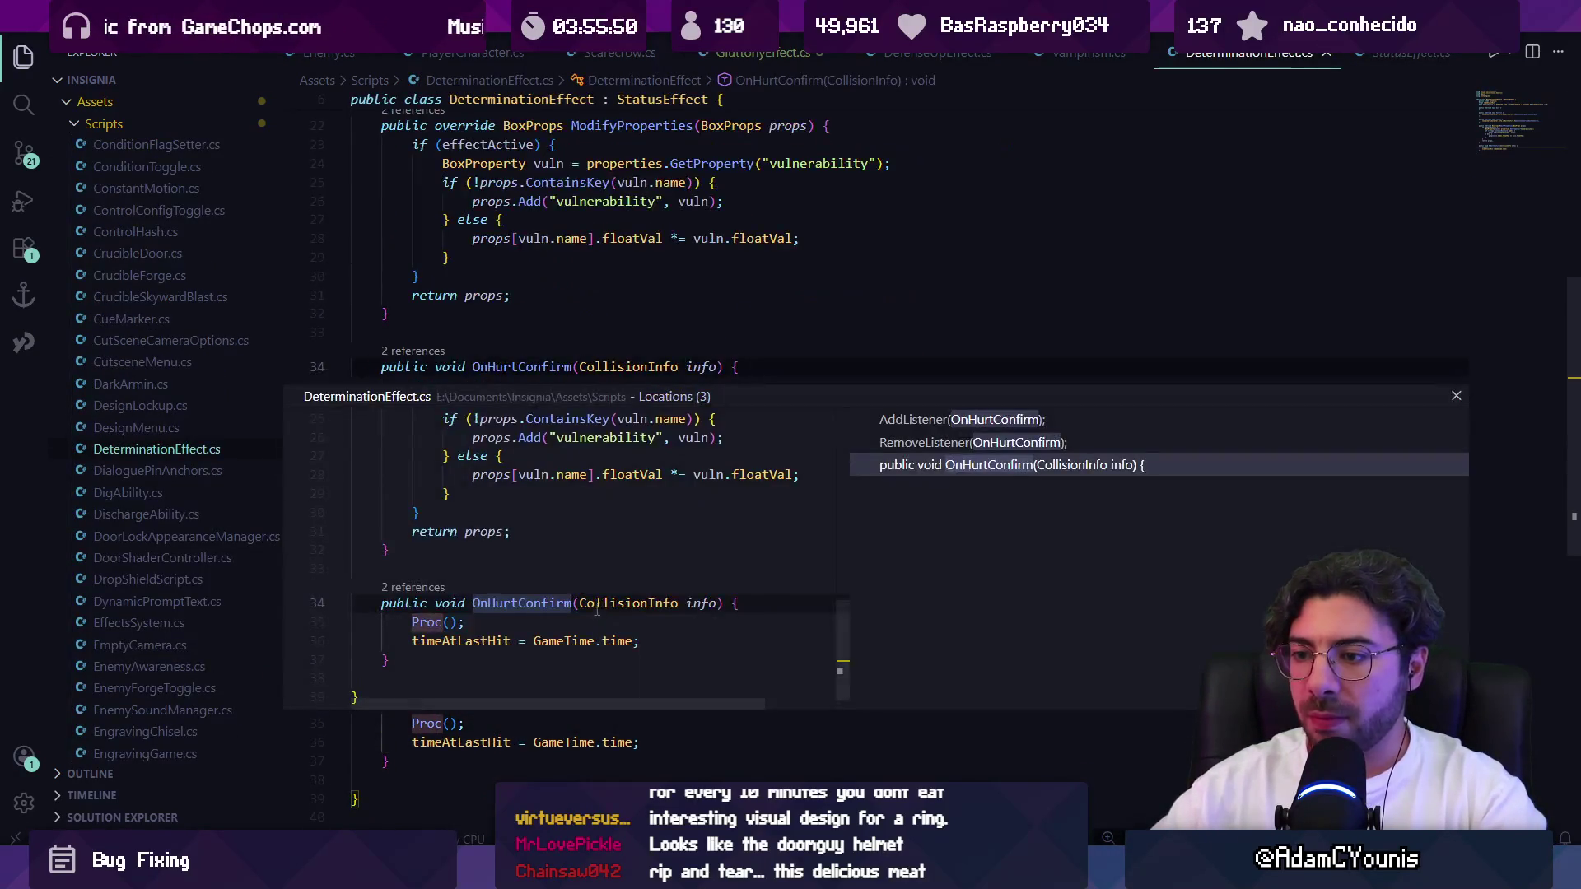
pyautogui.press('Escape')
pyautogui.keyDown('ctrl'); pyautogui.click(426, 385); pyautogui.keyUp('ctrl')
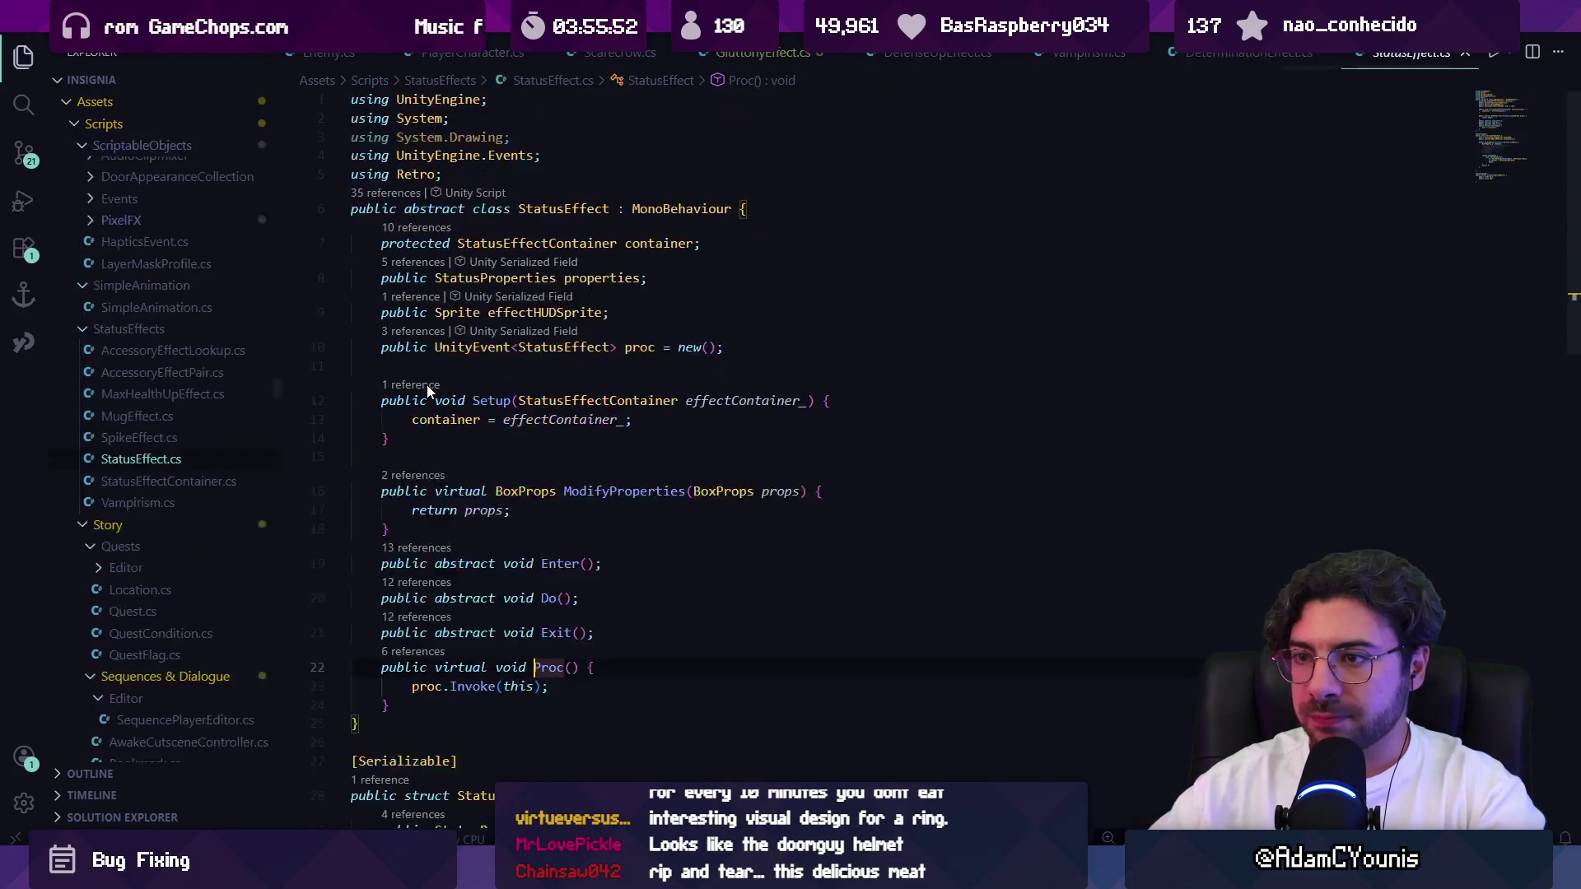
# Peek Proc's references in DeterminationEffect, RecklessEffect, Enemy, StatusEffectContainer and SpikeEffect.
pyautogui.click(414, 653)
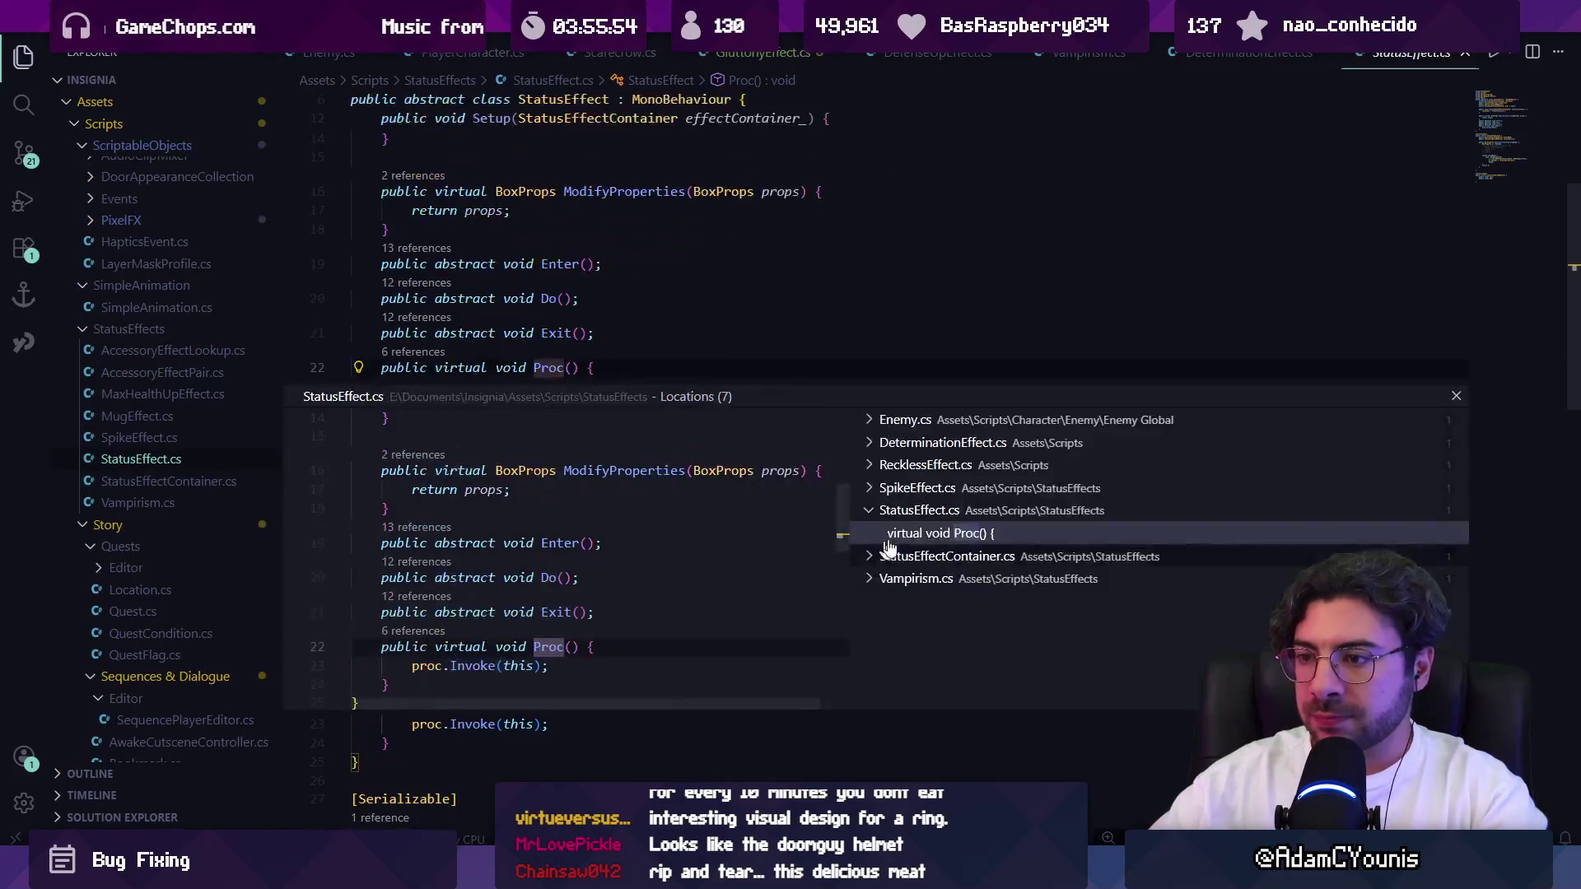
pyautogui.click(976, 452)
pyautogui.click(977, 466)
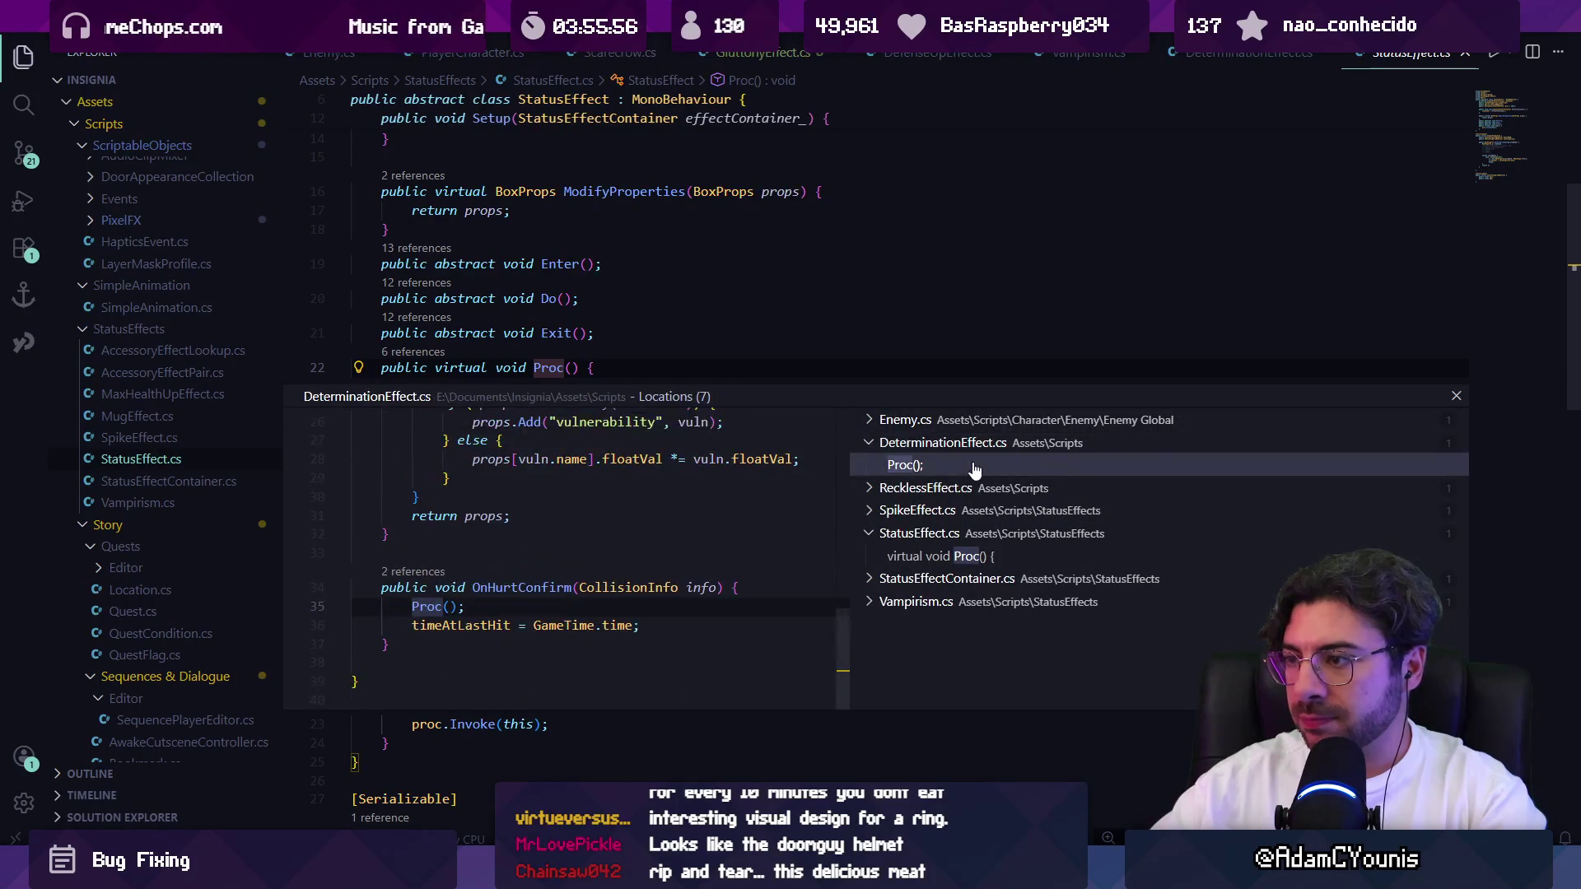
pyautogui.click(973, 489)
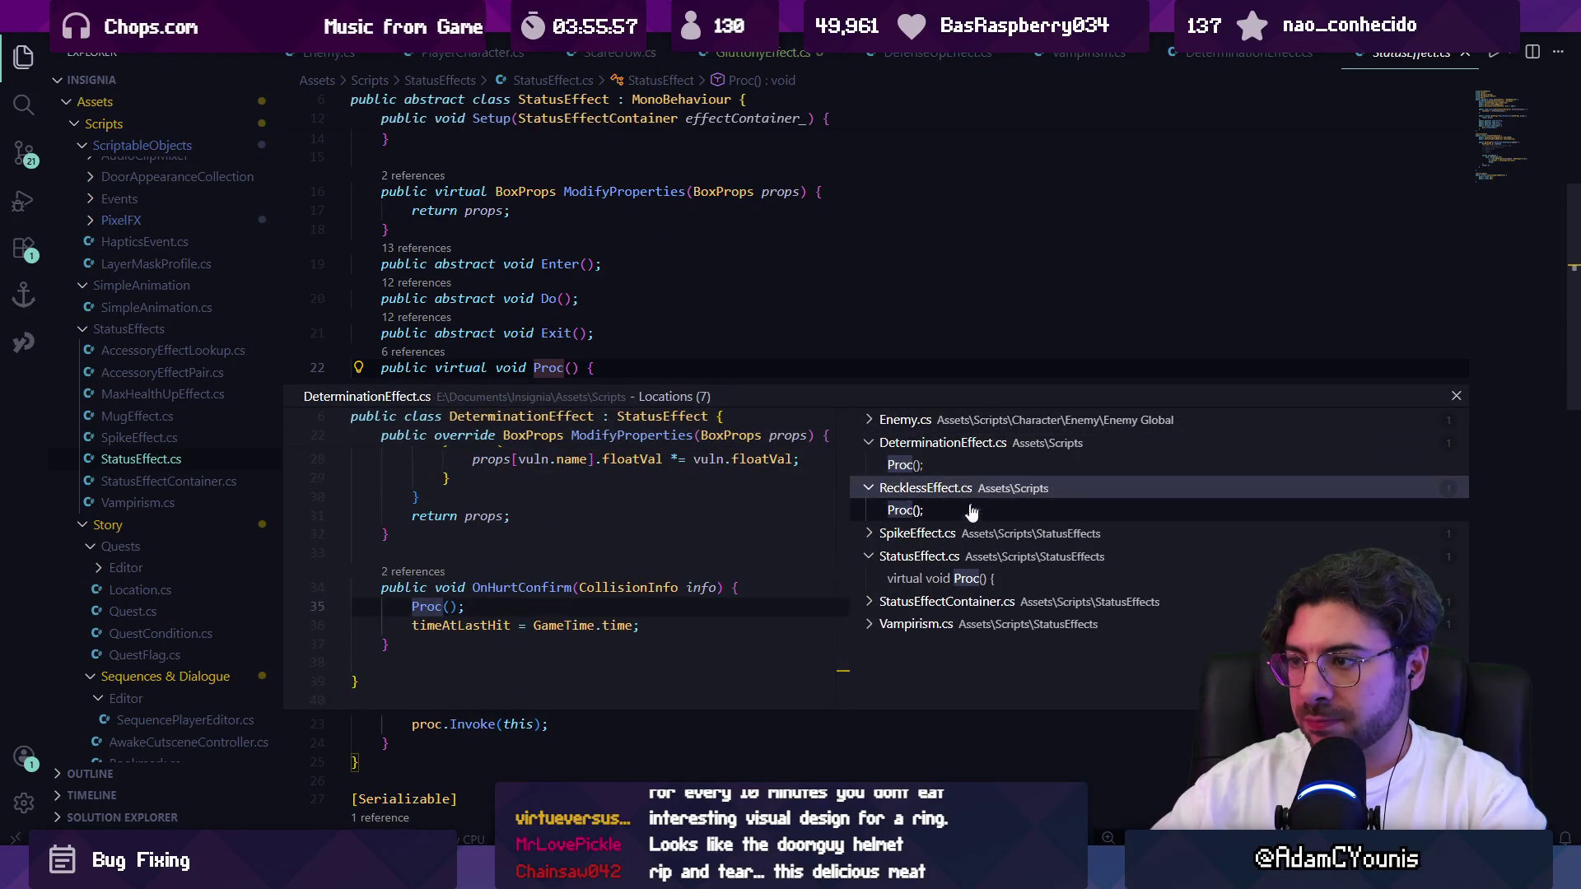
pyautogui.click(972, 420)
pyautogui.click(980, 624)
pyautogui.click(982, 651)
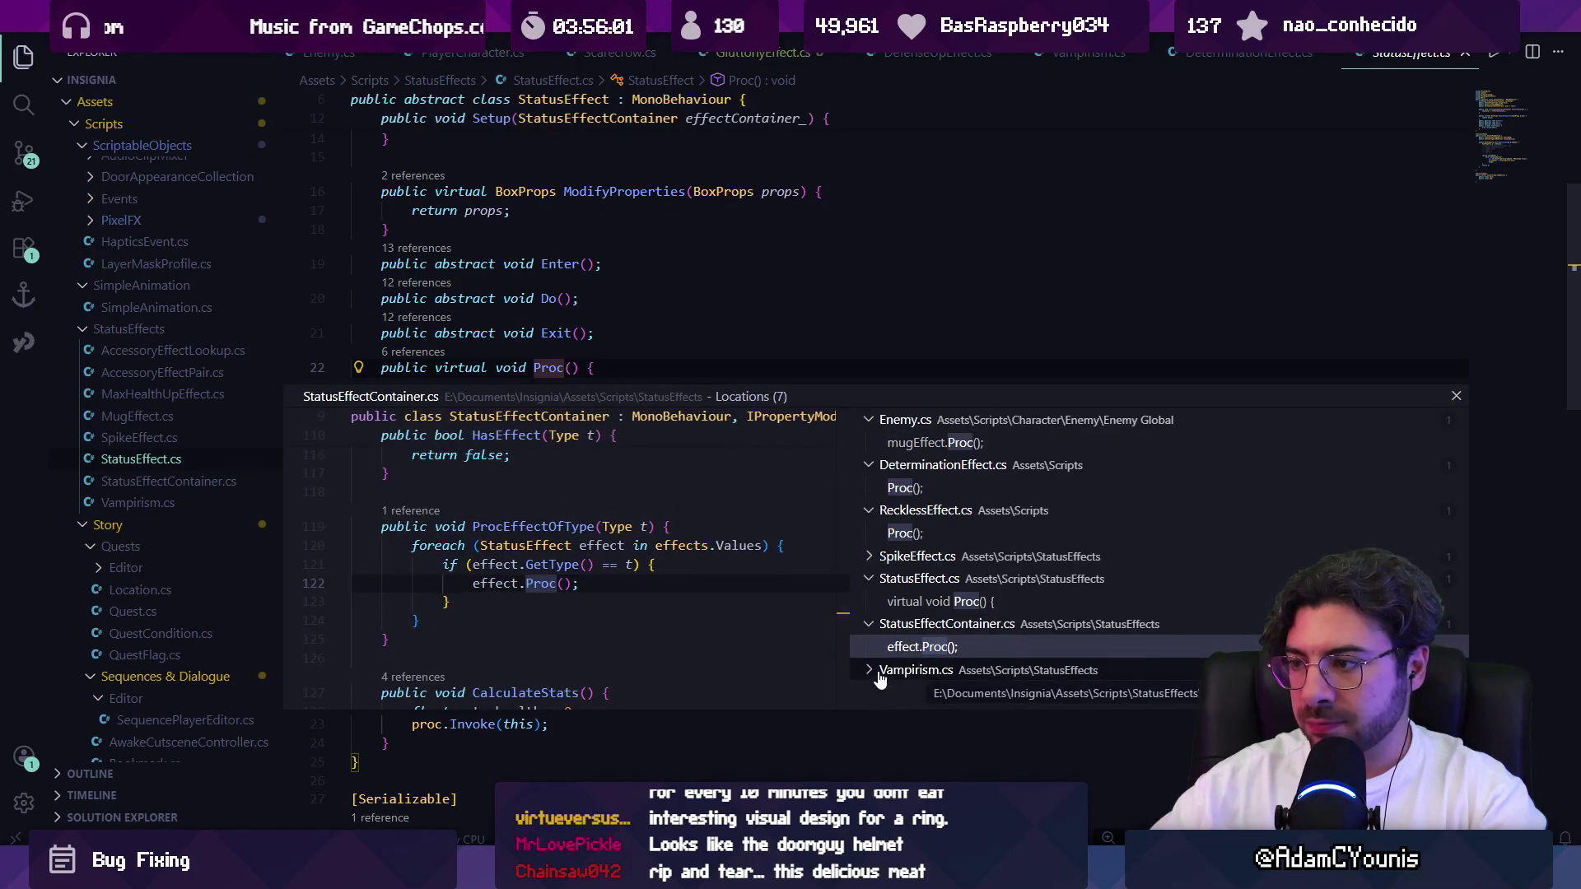
pyautogui.click(918, 557)
pyautogui.click(933, 580)
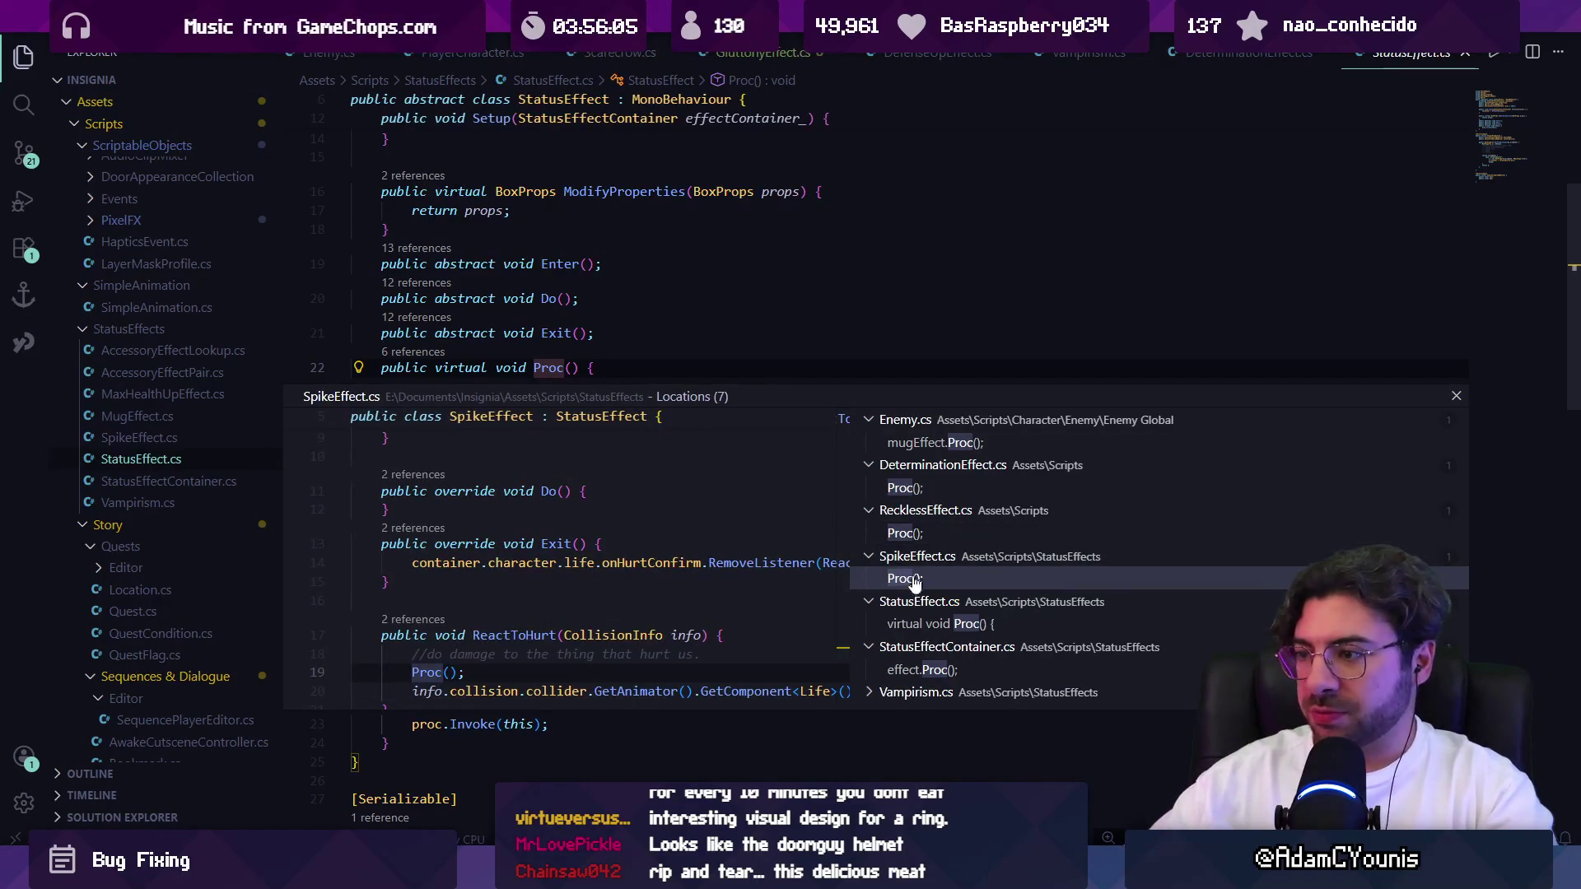
pyautogui.click(431, 670)
pyautogui.press('Escape')
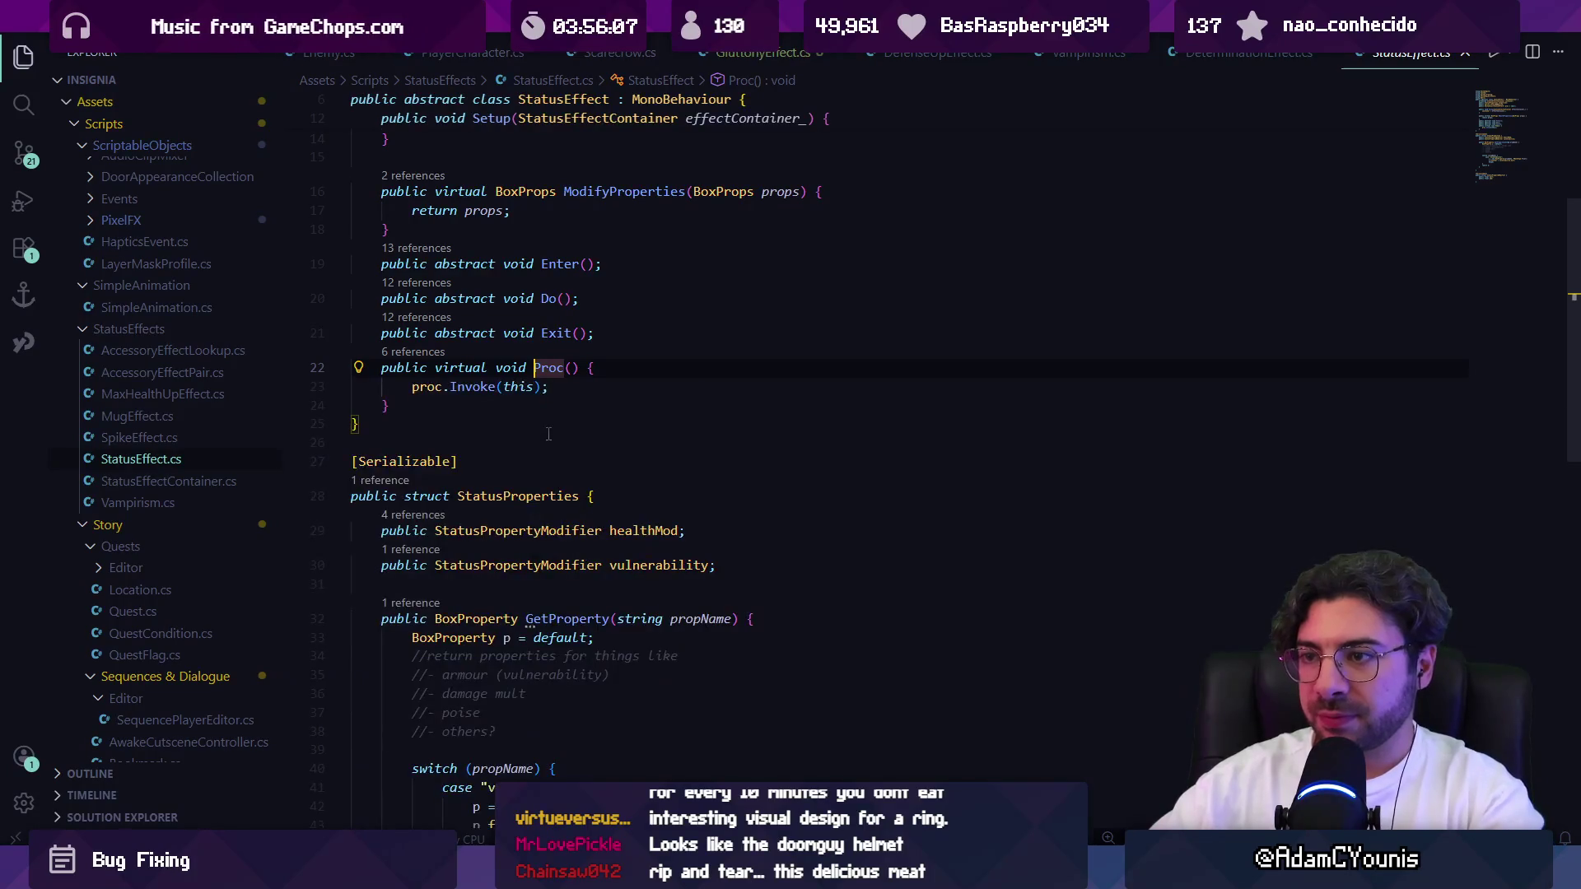
# Inspect the proc event declaration, its usages and Setup's effectContainer_ parameter.
pyautogui.press('F12')
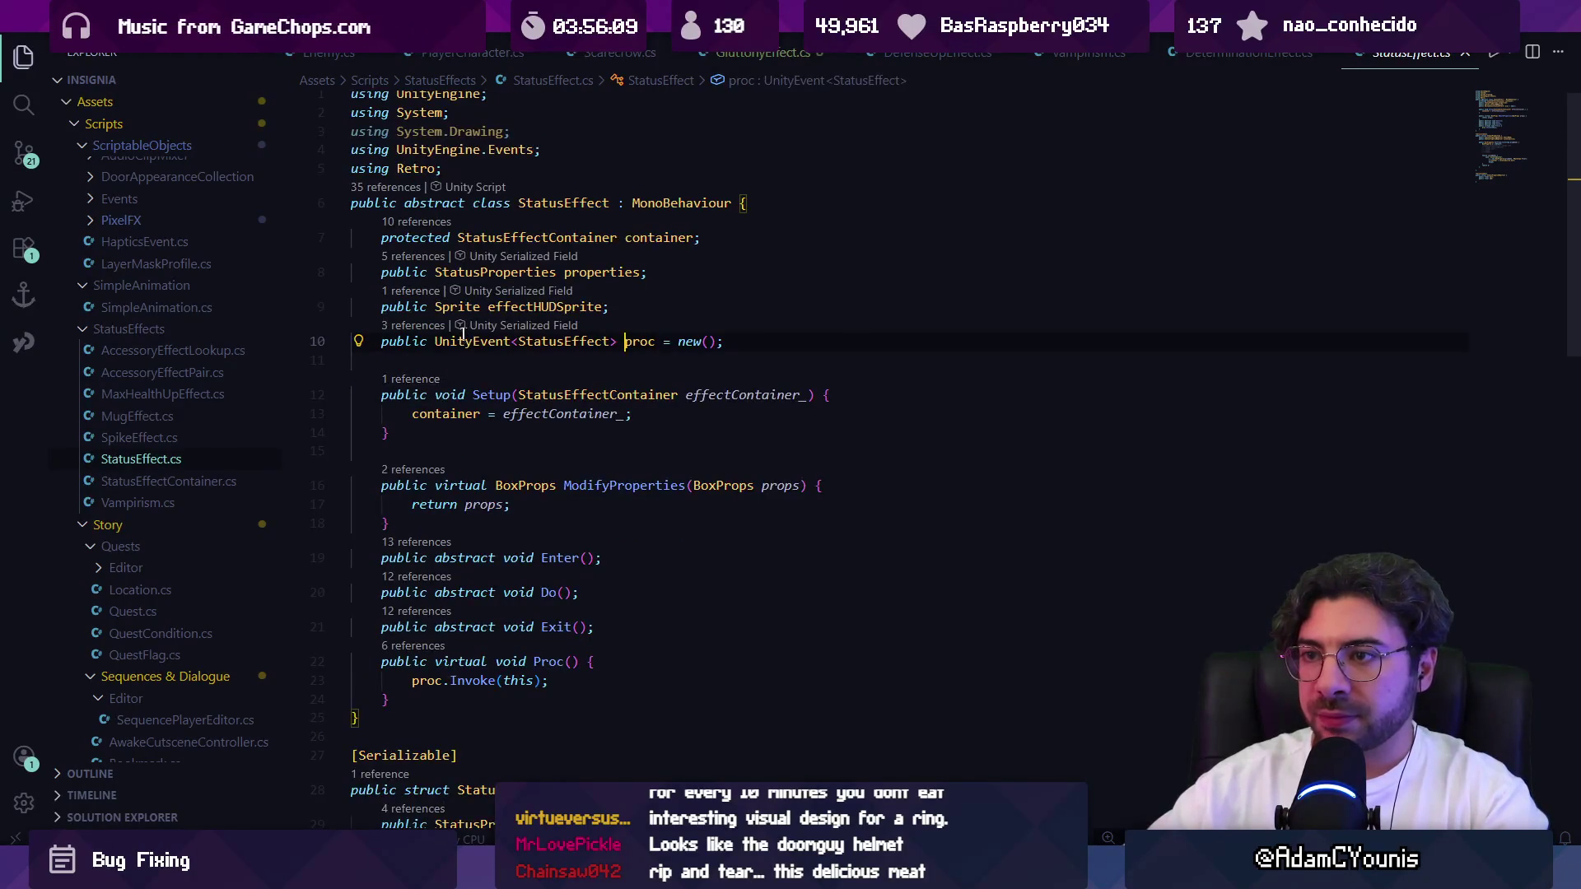
pyautogui.click(396, 326)
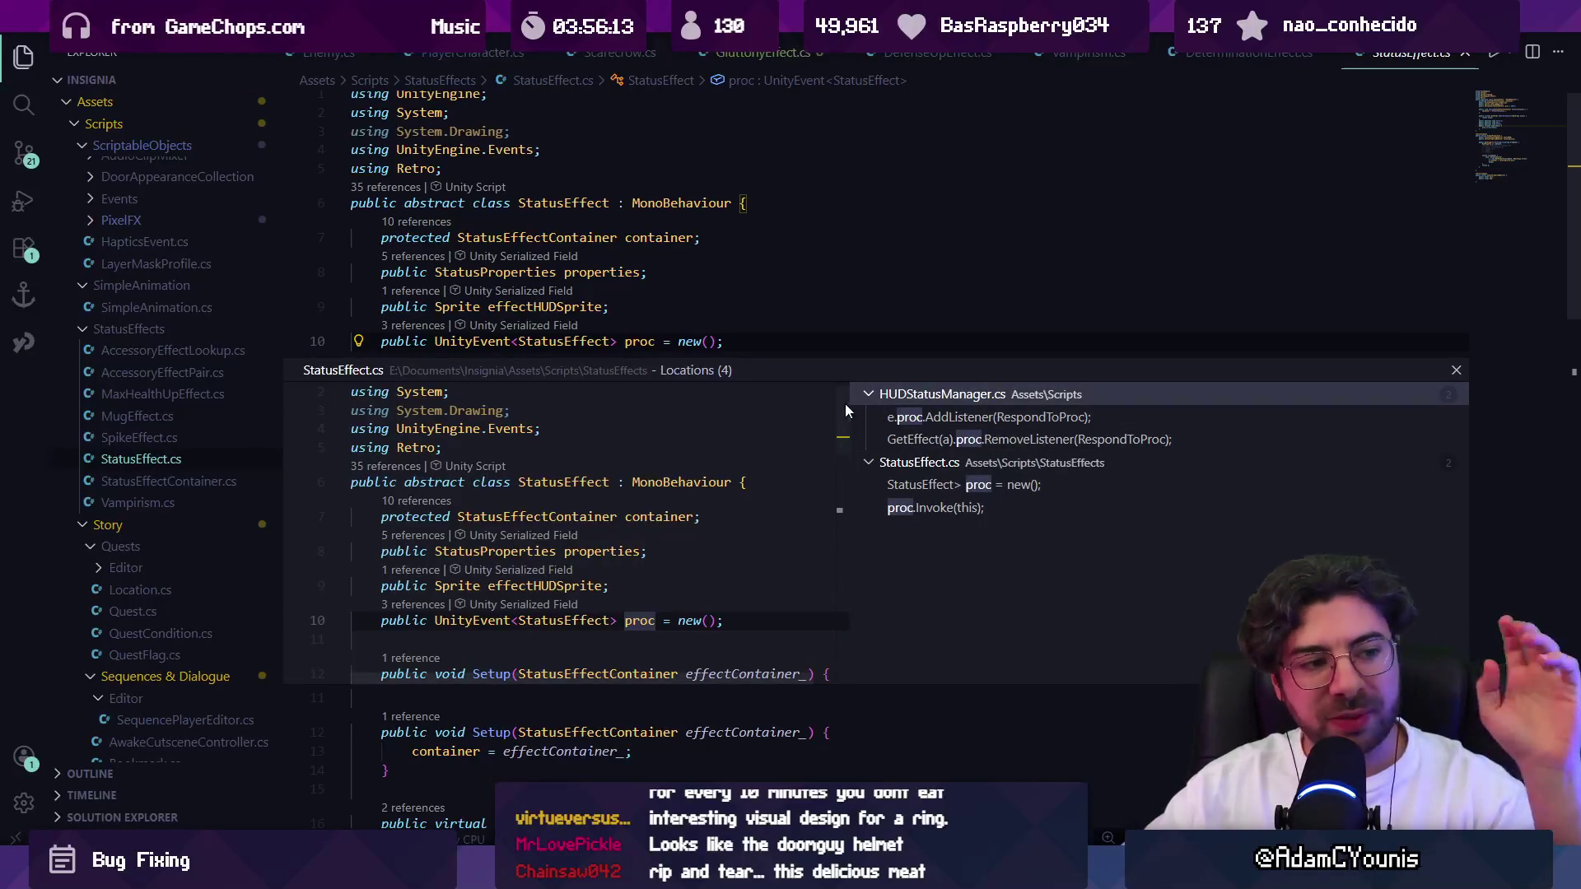
pyautogui.press('Escape')
pyautogui.click(788, 394)
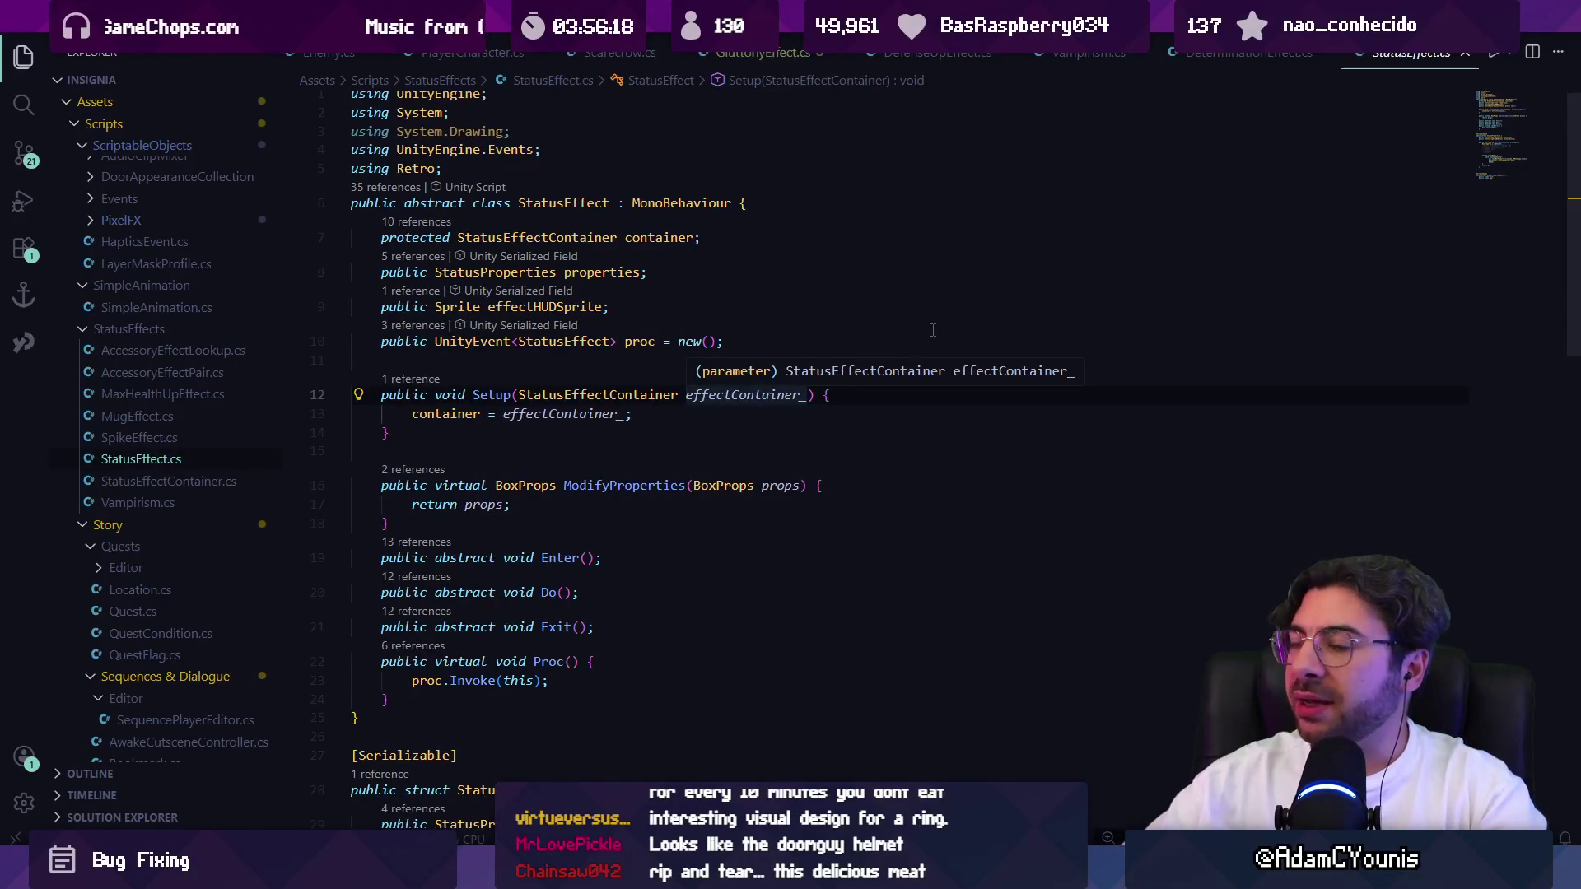
# Switch back to GluttonyEffect.cs and place the cursor in its Exit override.
pyautogui.hotkey('alt', 'Tab')
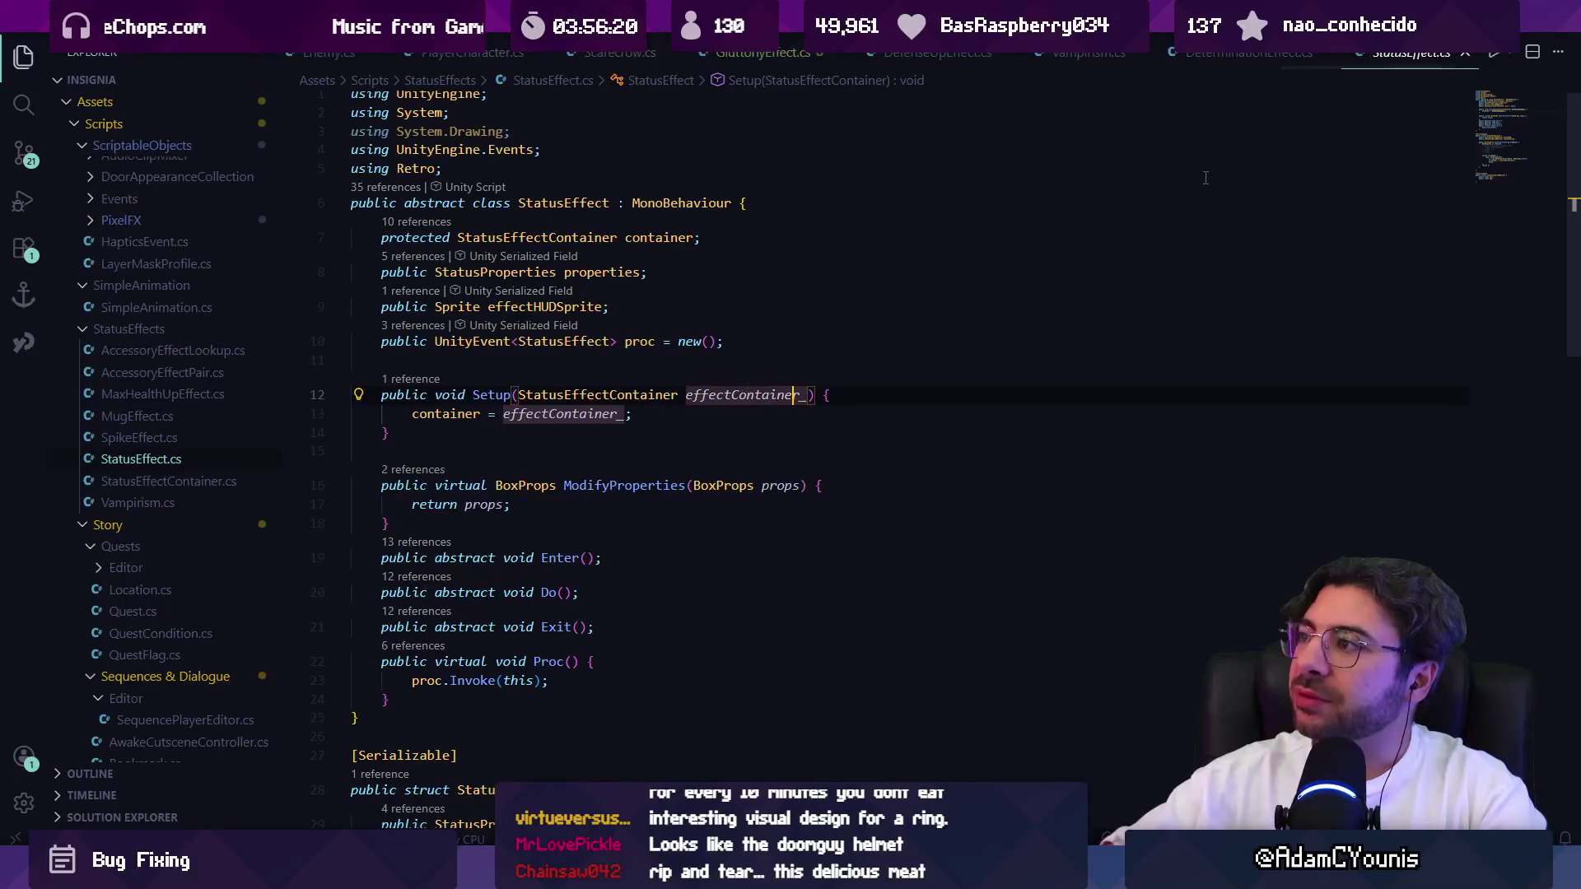
pyautogui.hotkey('ctrl', 'pageup')
pyautogui.hotkey('ctrl', 'pageup')
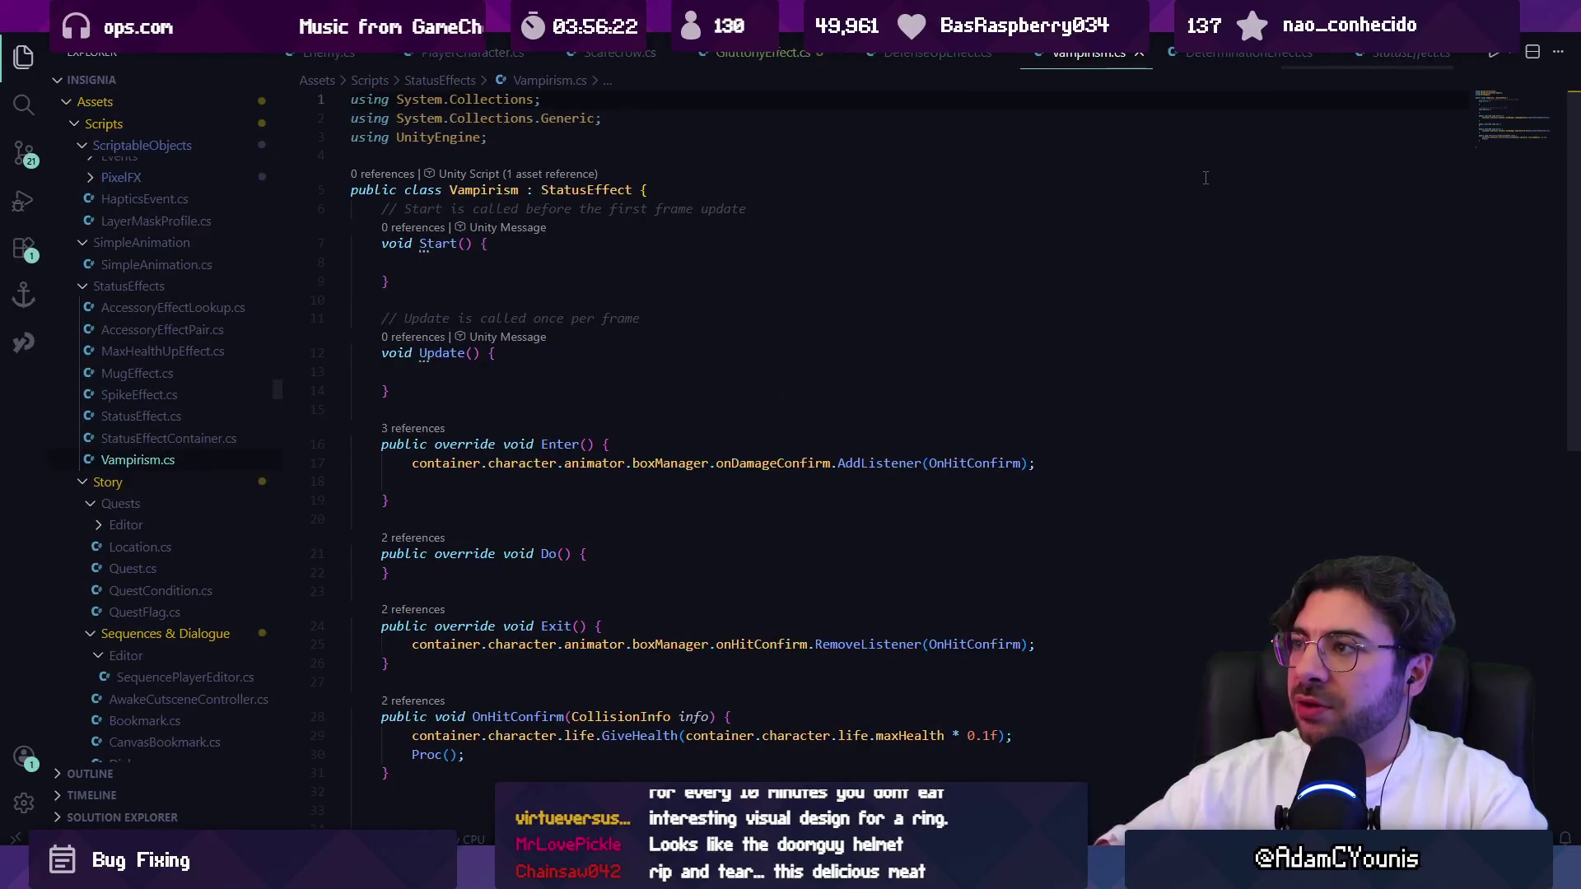
pyautogui.hotkey('ctrl', 'pageup')
pyautogui.hotkey('ctrl', 'pageup')
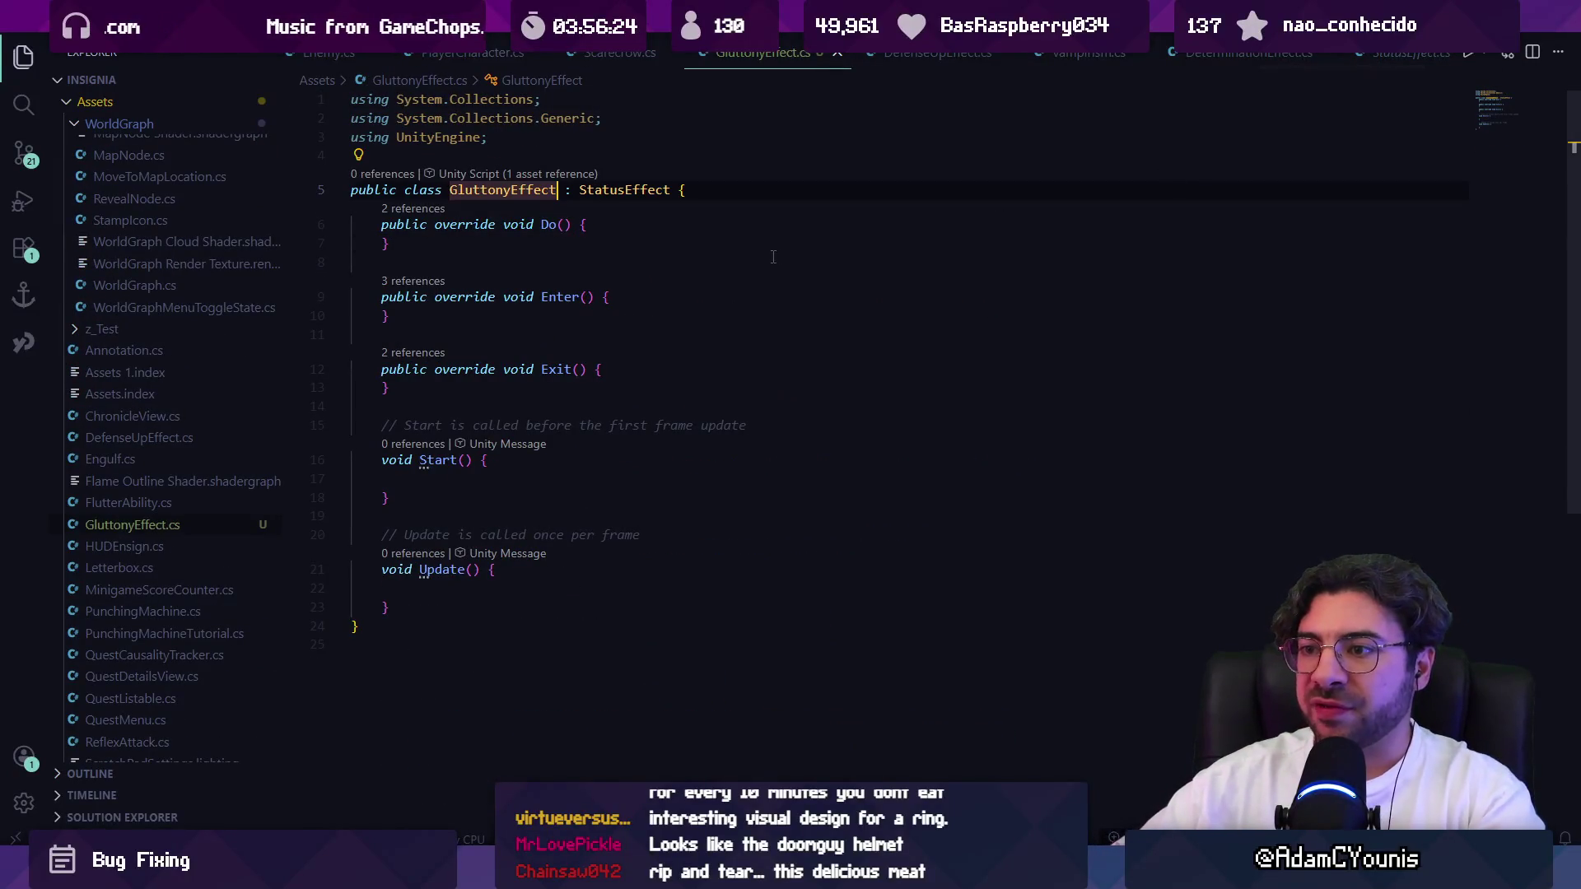
pyautogui.click(620, 375)
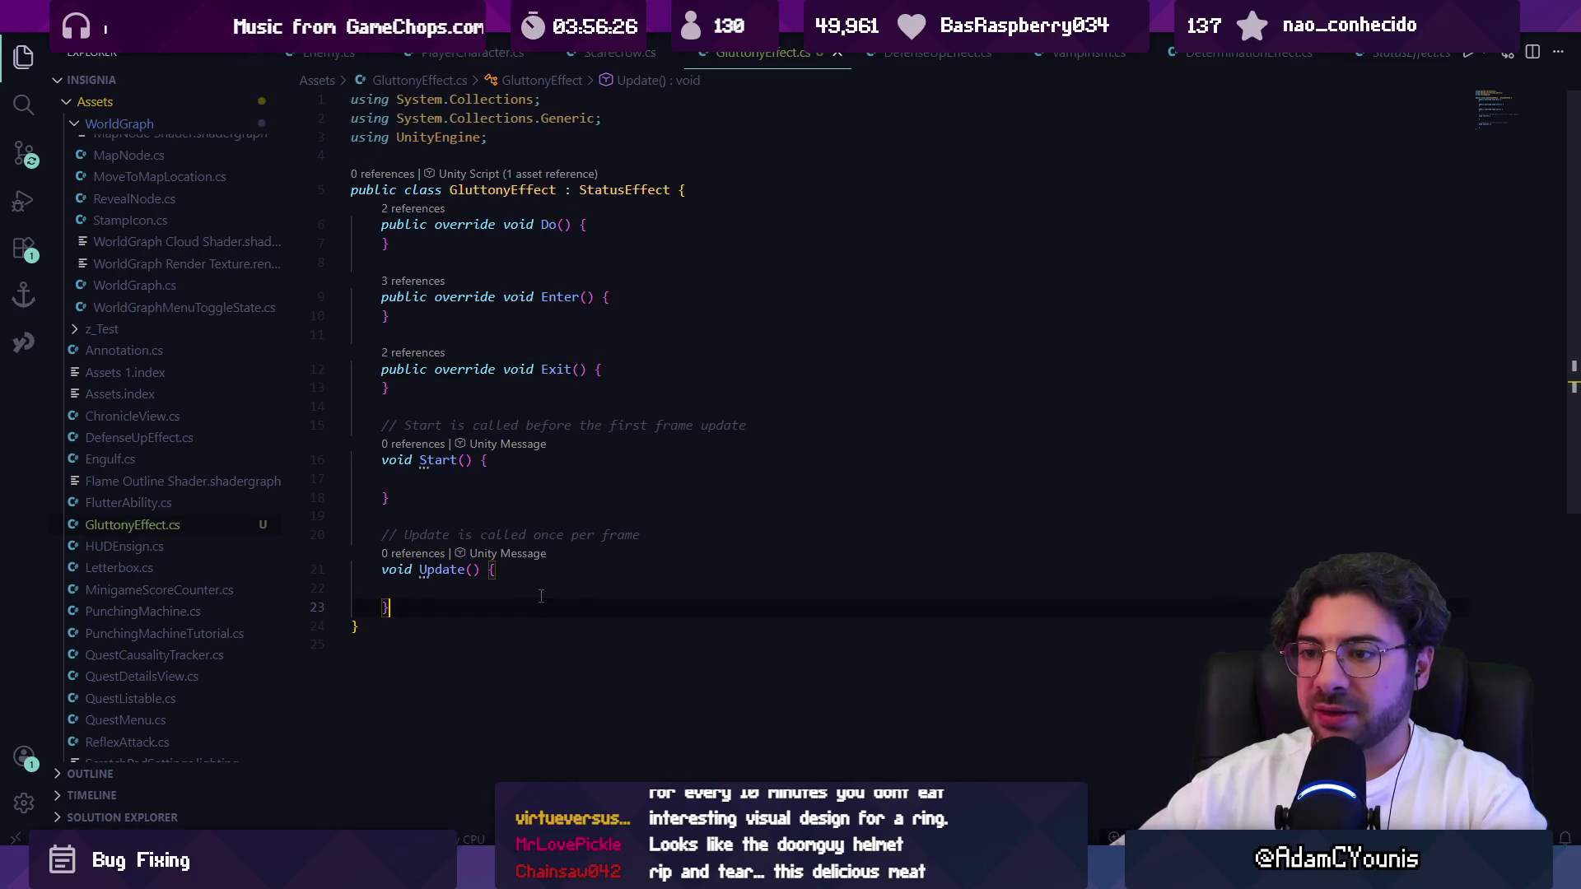
pyautogui.hotkey('ctrl', 'p')
# Open Eat.cs and browse its SetItemVisibility uses and the CheckEatItem method.
pyautogui.write('eat')
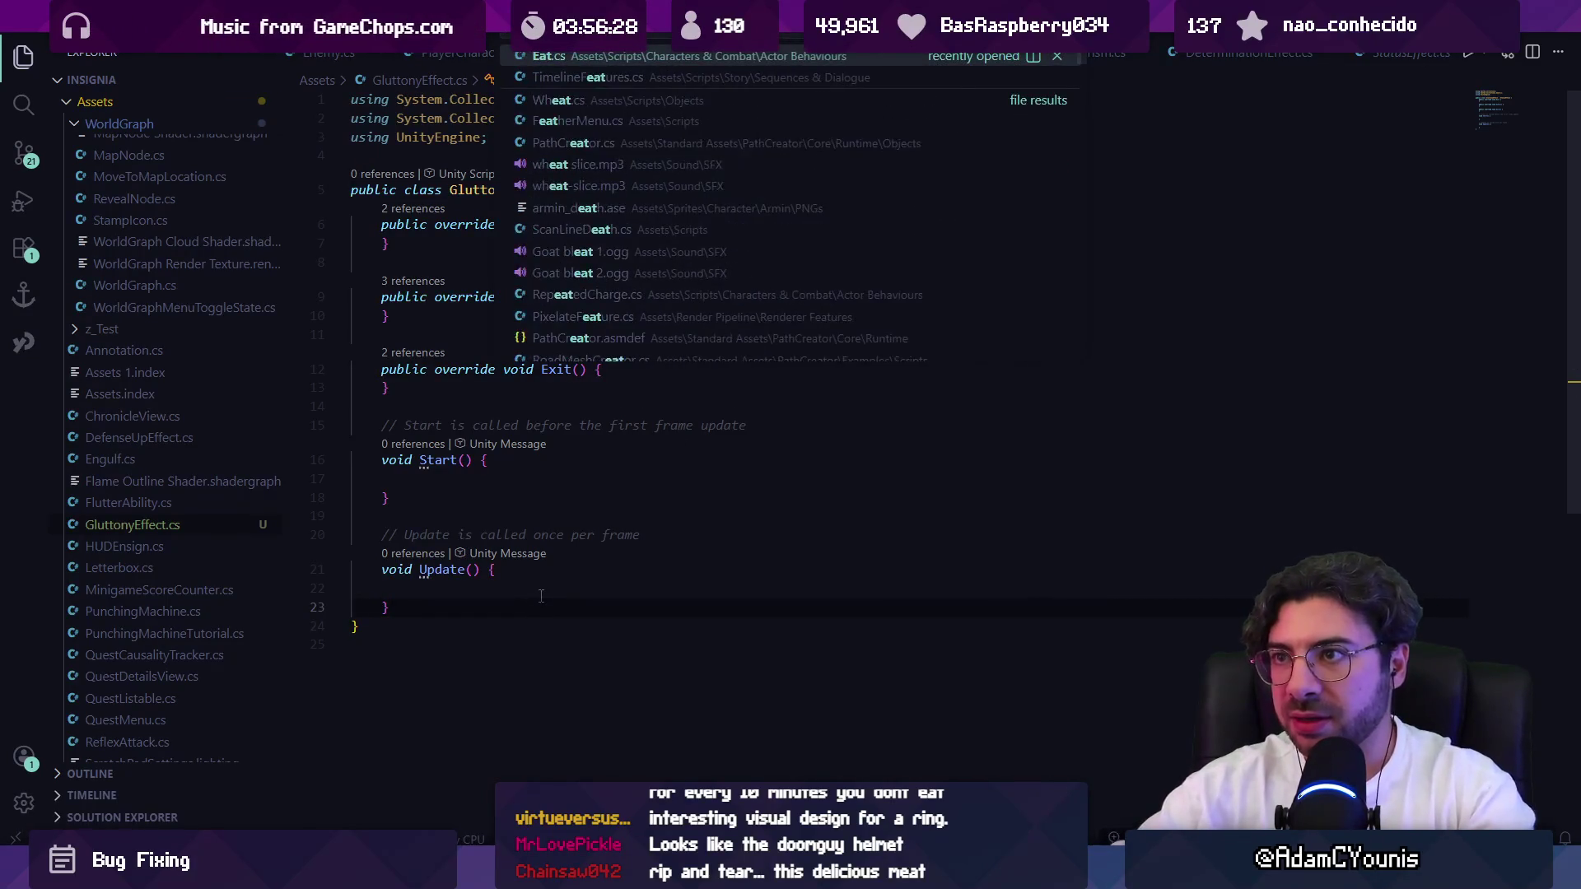
pyautogui.press('Return')
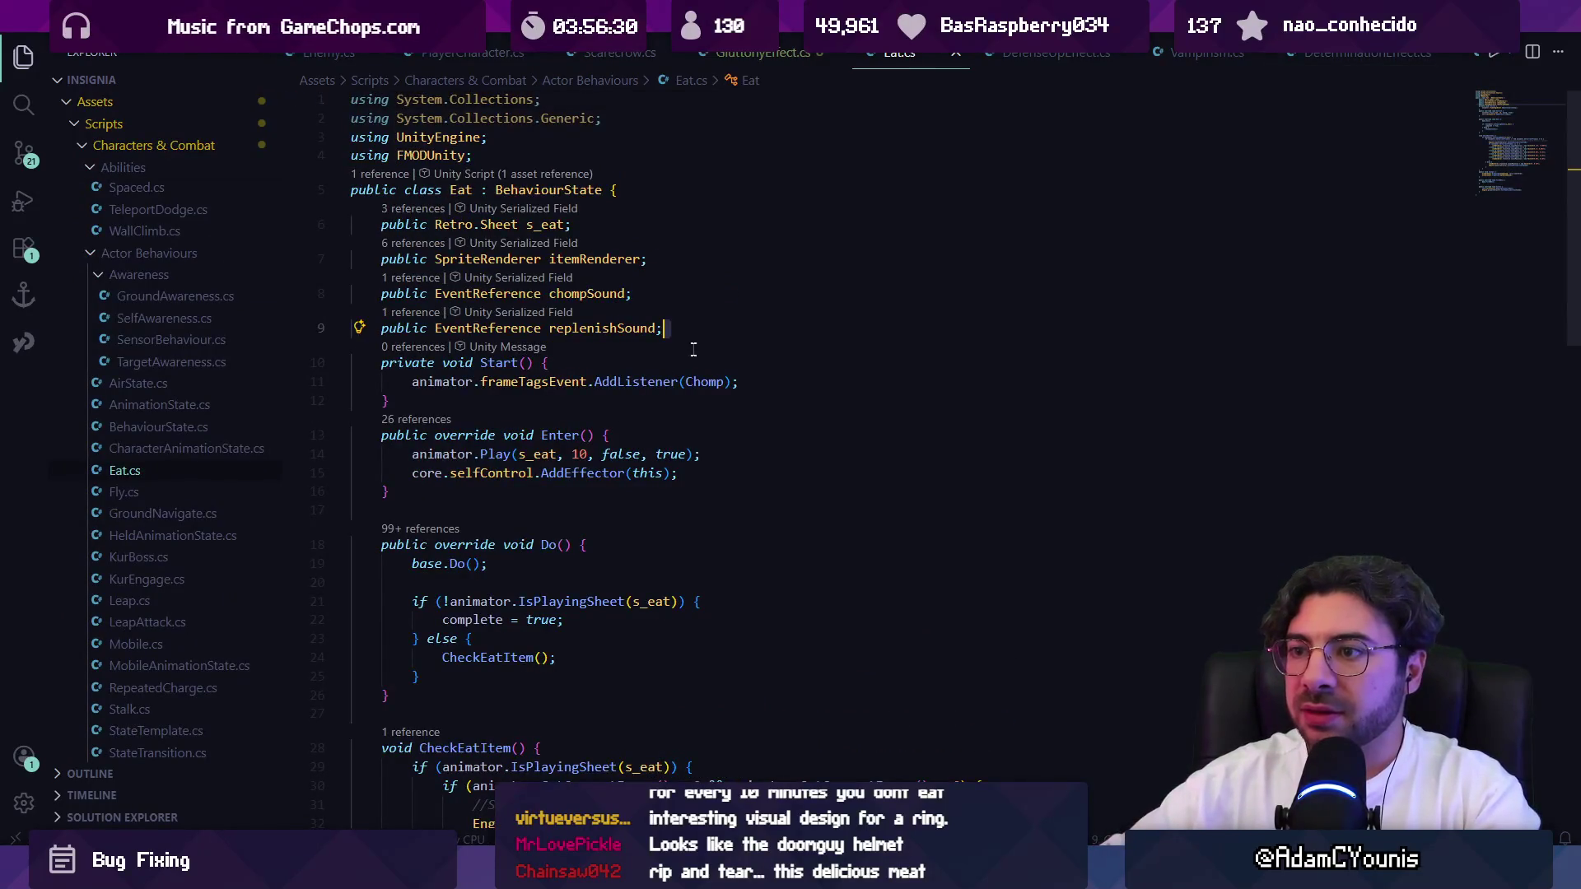
pyautogui.scroll(-1, 694, 349)
pyautogui.scroll(-8, 693, 360)
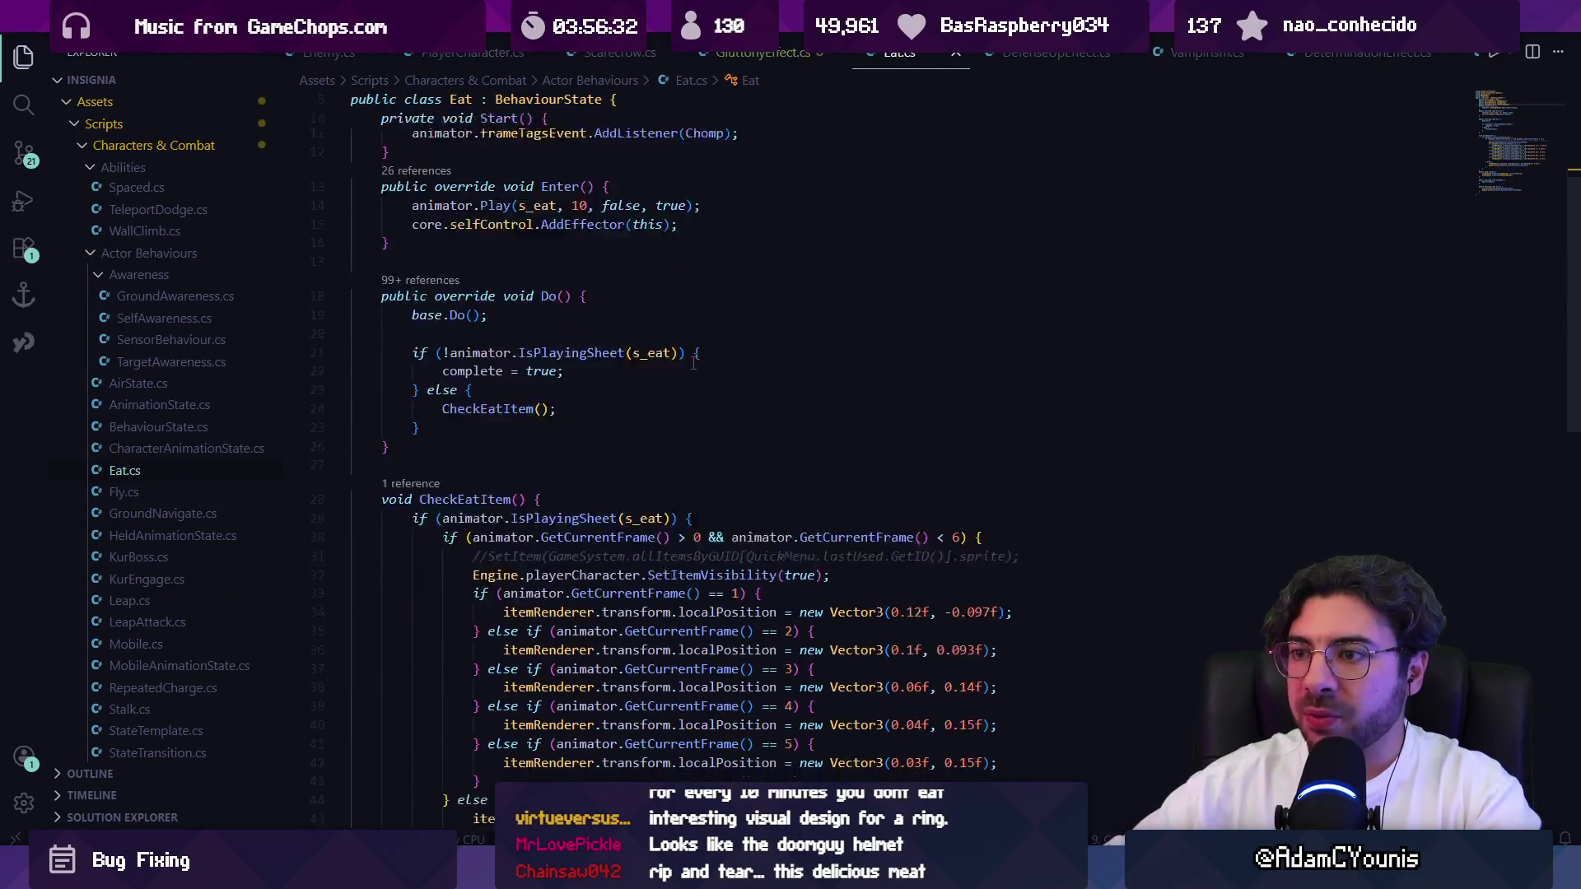
pyautogui.scroll(-2, 709, 552)
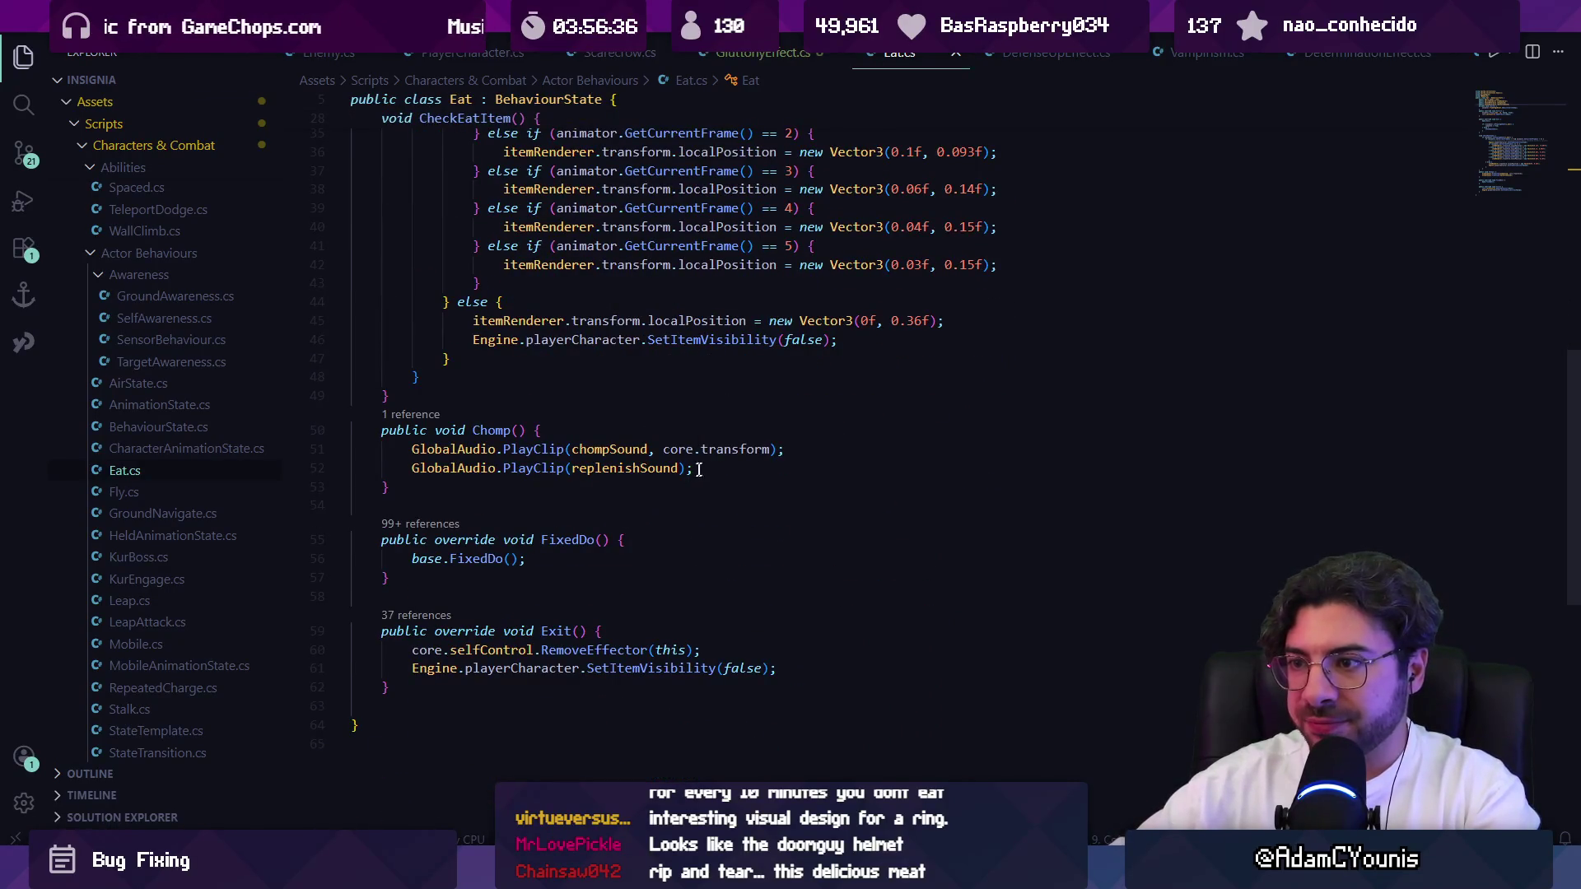
pyautogui.scroll(3, 702, 469)
pyautogui.click(696, 506)
pyautogui.scroll(2, 667, 467)
pyautogui.scroll(2, 667, 467)
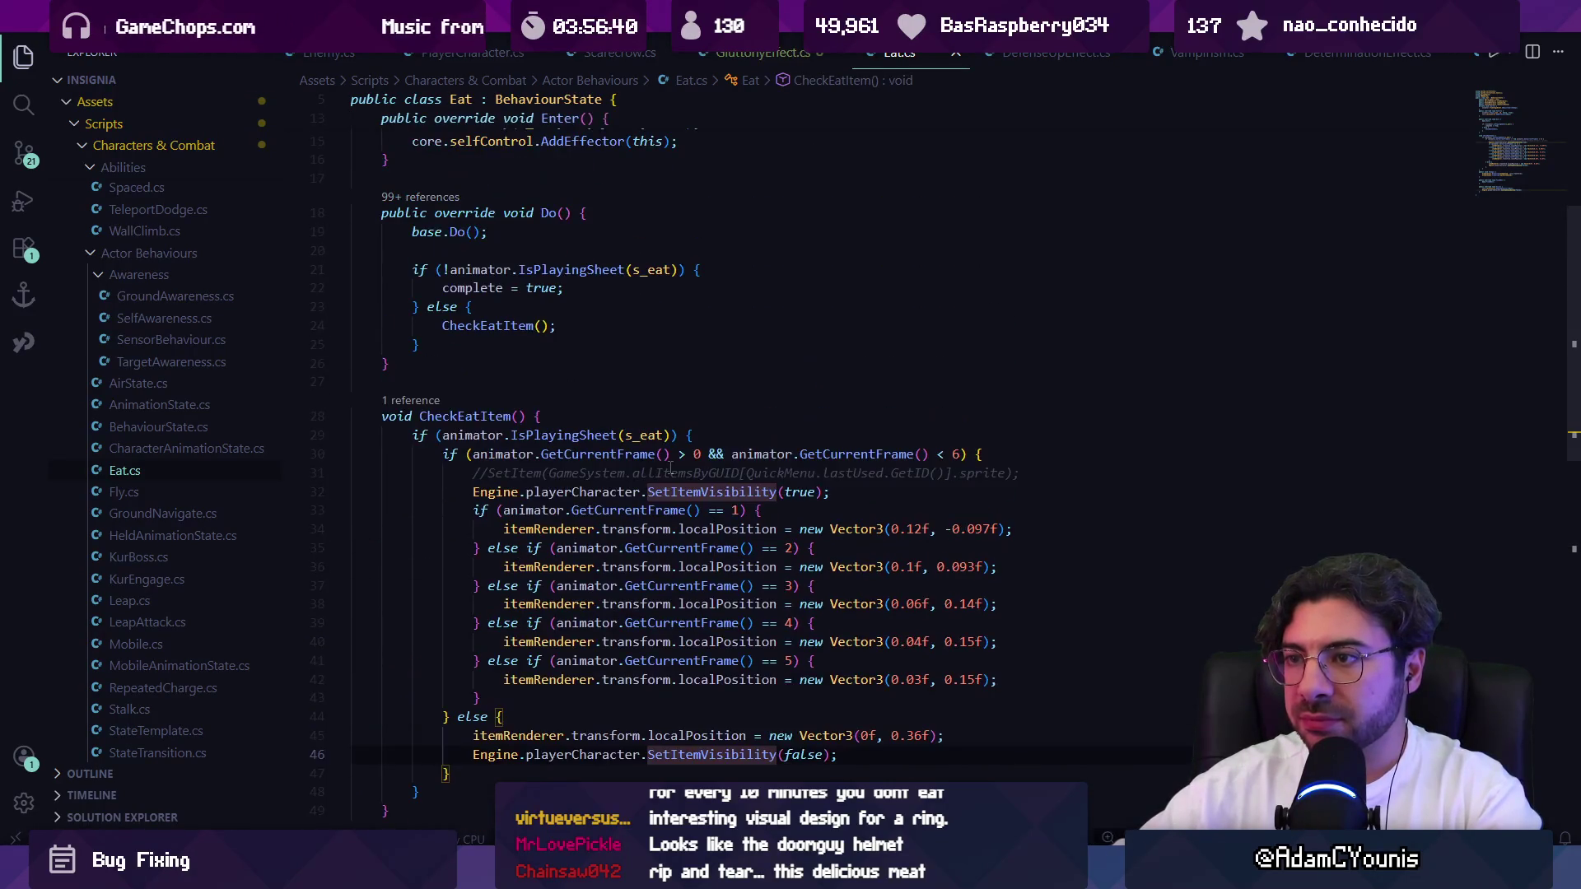
pyautogui.hotkey('ctrl', 'f')
pyautogui.keyDown('ctrl'); pyautogui.click(449, 336); pyautogui.keyUp('ctrl')
pyautogui.press('Escape')
pyautogui.scroll(-5, 716, 455)
pyautogui.moveTo(735, 461)
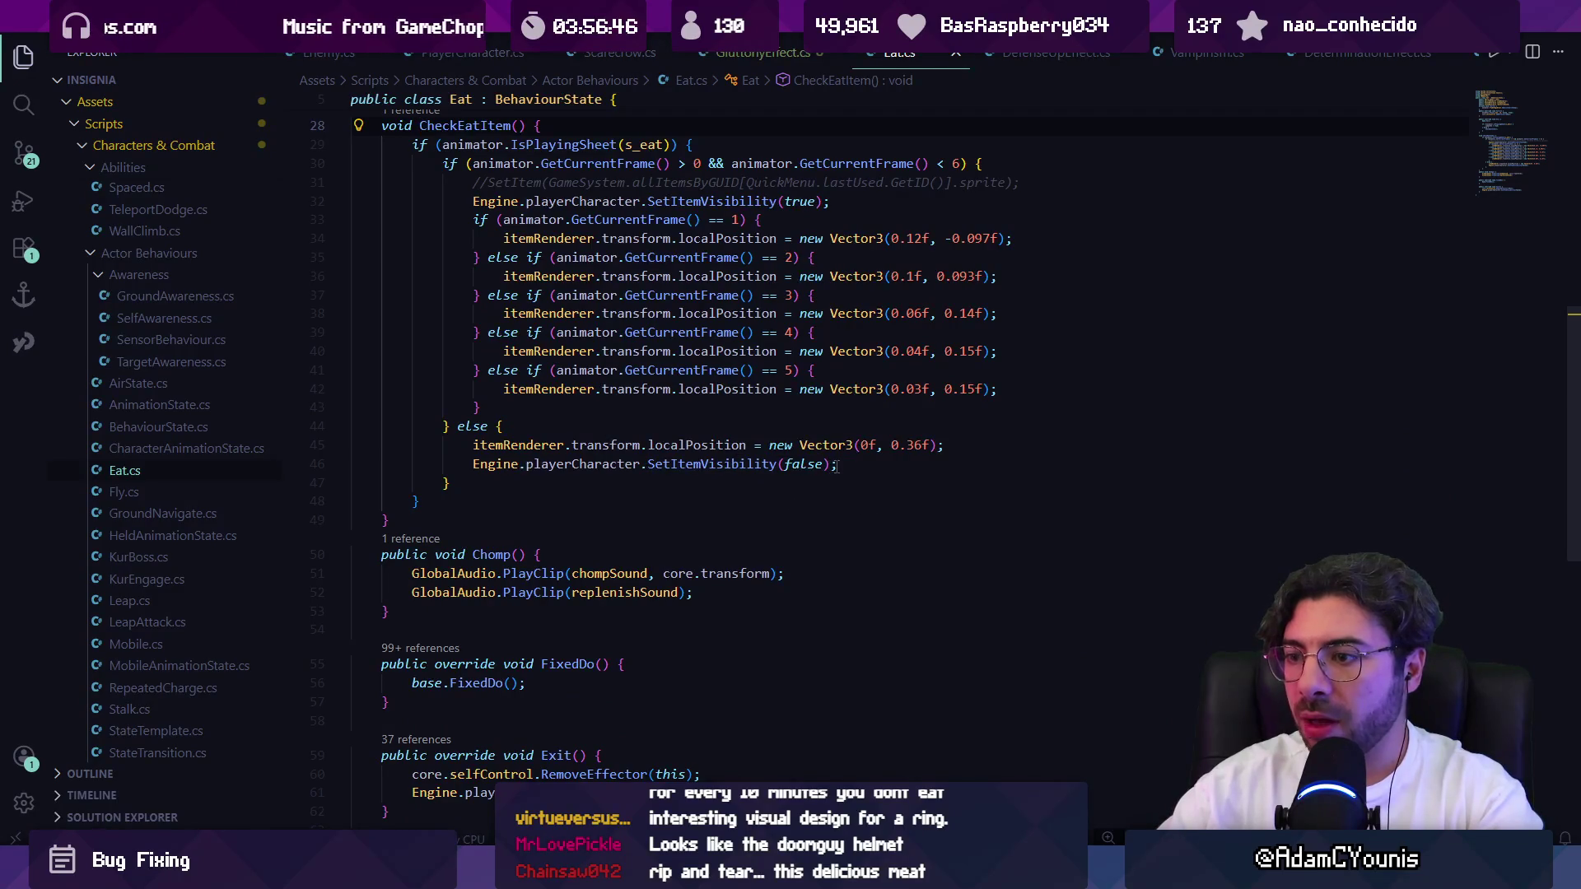
# Search Eat.cs for 'engine' and step through the Engine matches, including line 32.
pyautogui.hotkey('ctrl', 'f')
pyautogui.write('engine')
pyautogui.press('Return')
pyautogui.hotkey('shift', 'Return')
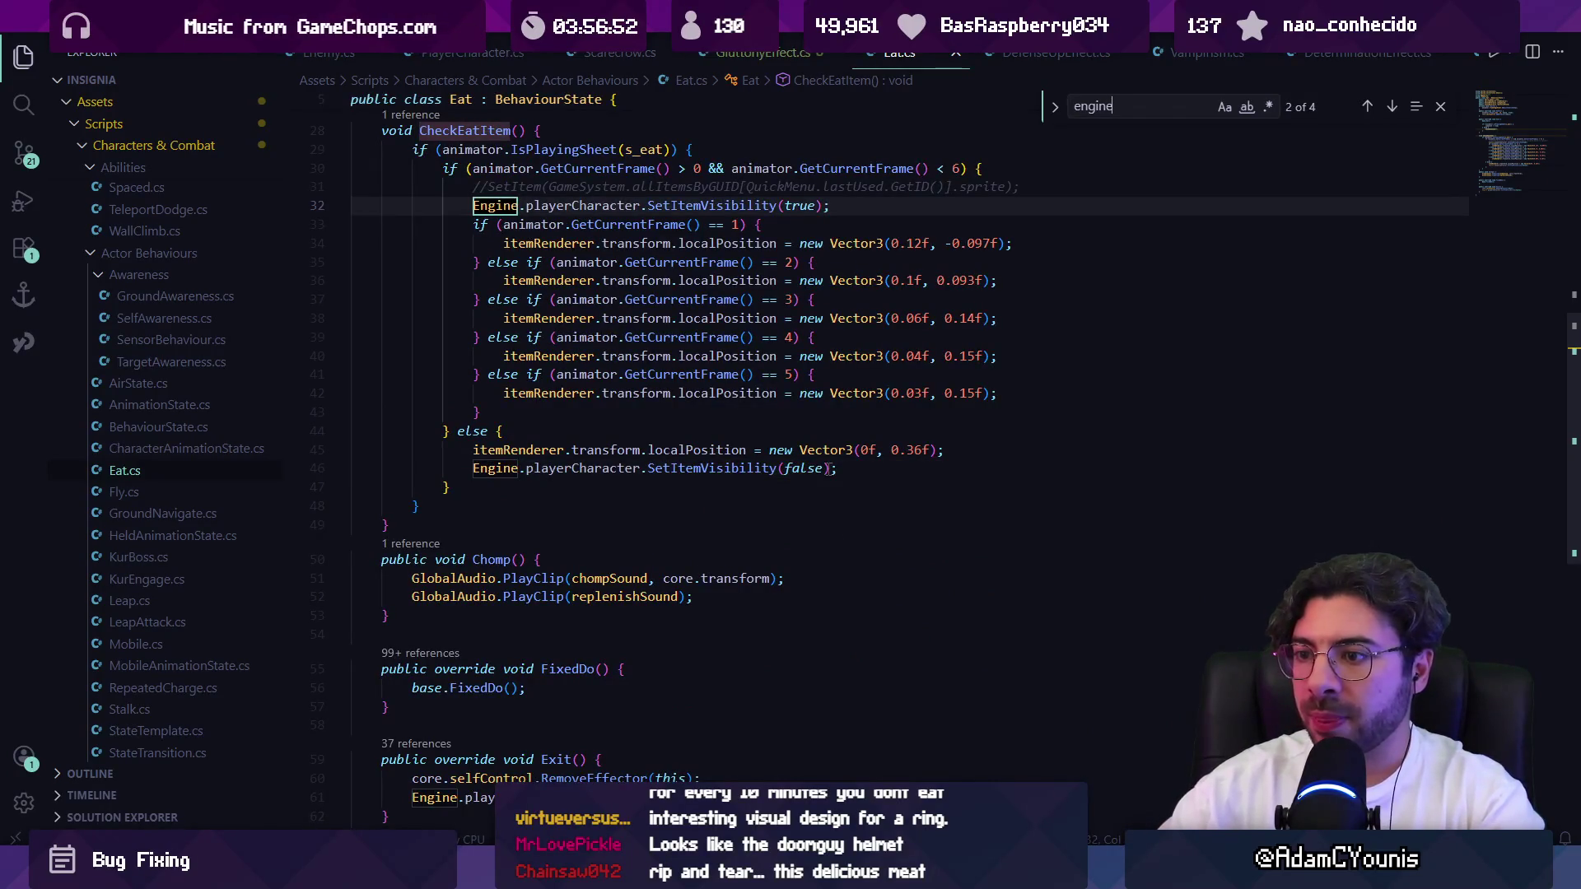
pyautogui.scroll(-2, 829, 467)
pyautogui.scroll(10, 723, 451)
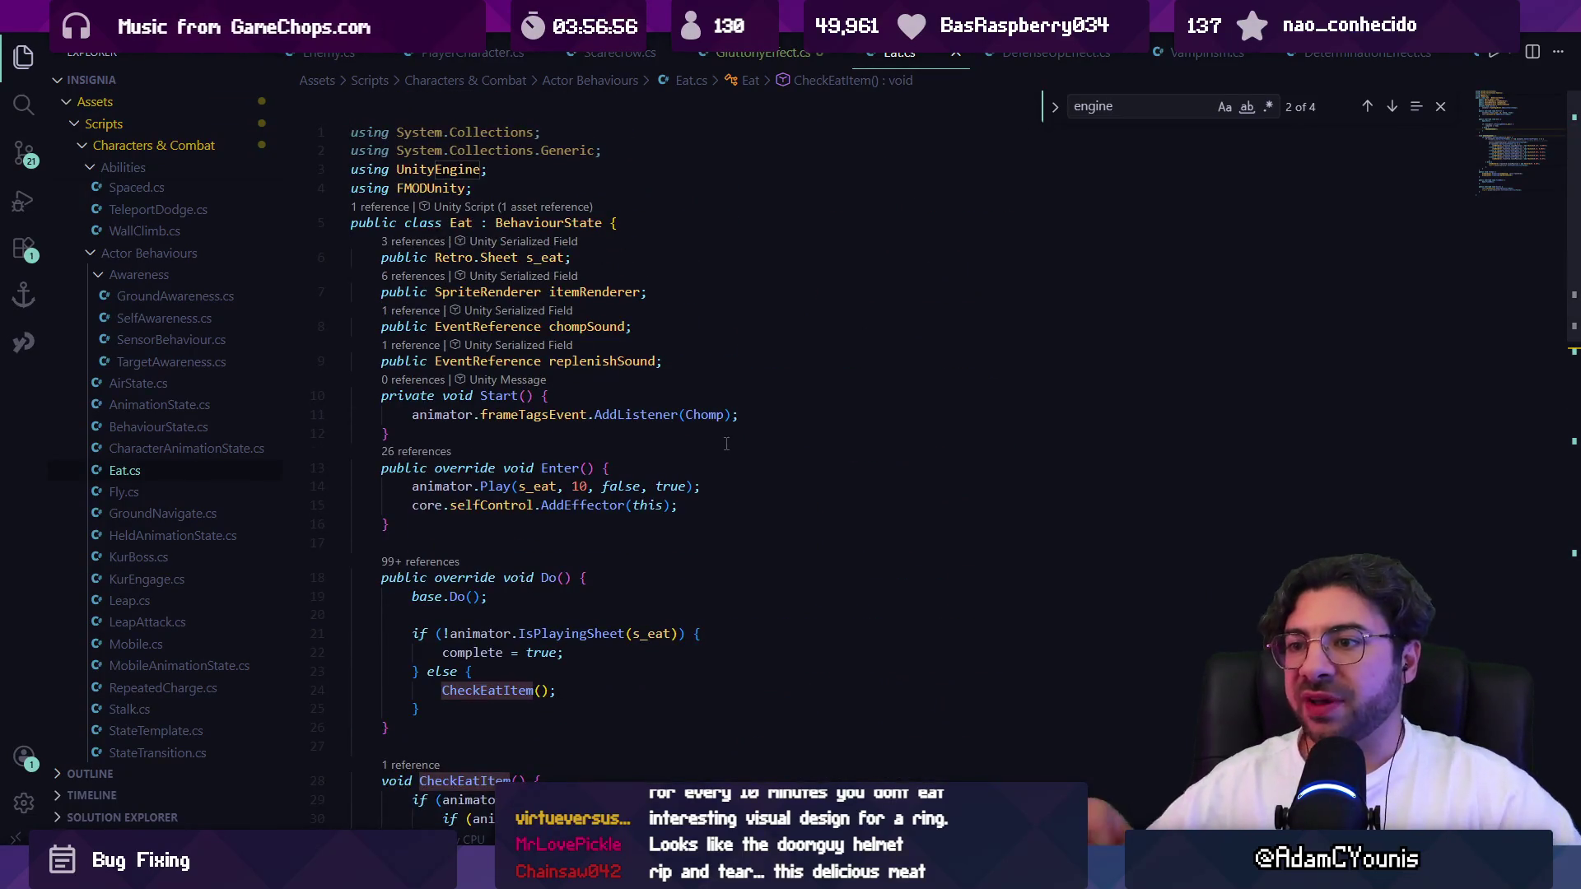
# Open Engine.cs and step through its 'eat' search matches.
pyautogui.hotkey('ctrl', 'p')
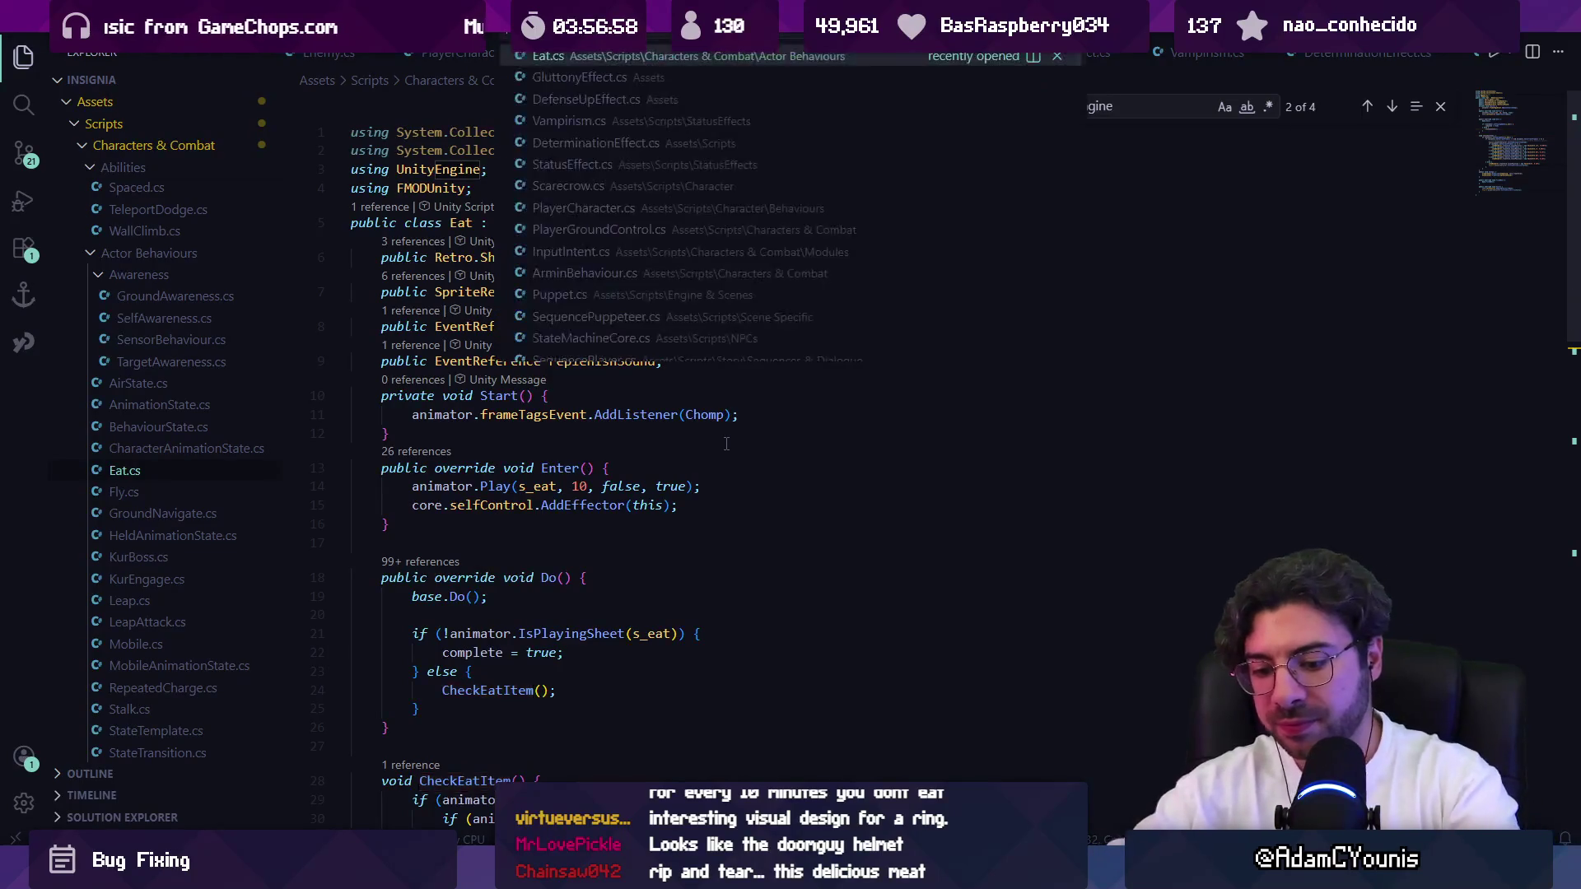
pyautogui.write('engine')
pyautogui.press('Return')
pyautogui.hotkey('ctrl', 'f')
pyautogui.write('eat')
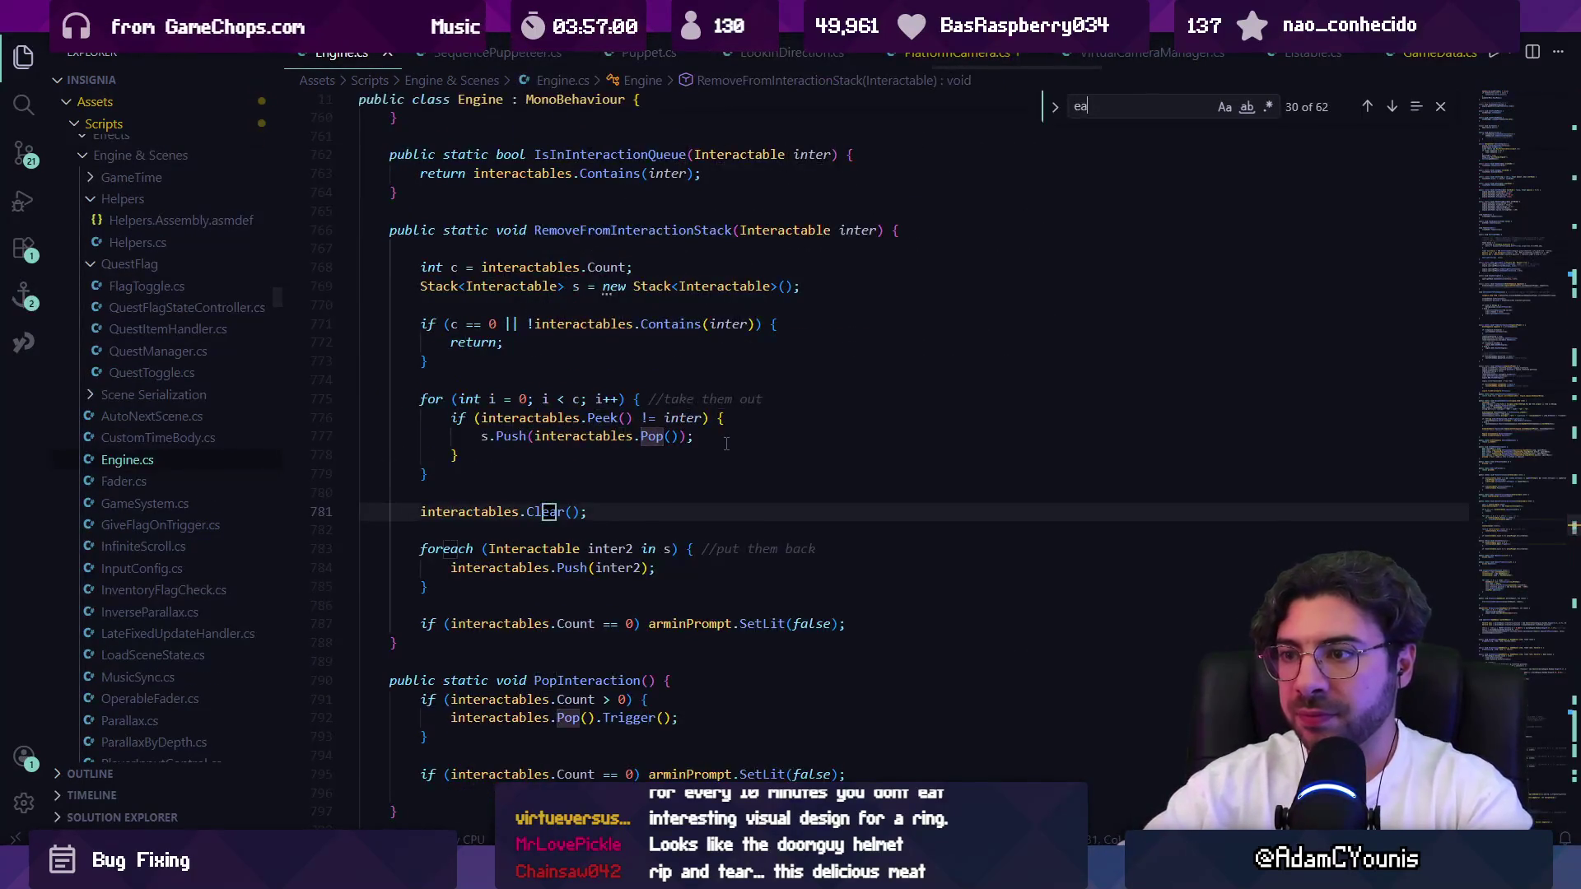
pyautogui.press('Return')
pyautogui.press('Return')
pyautogui.press('Return')
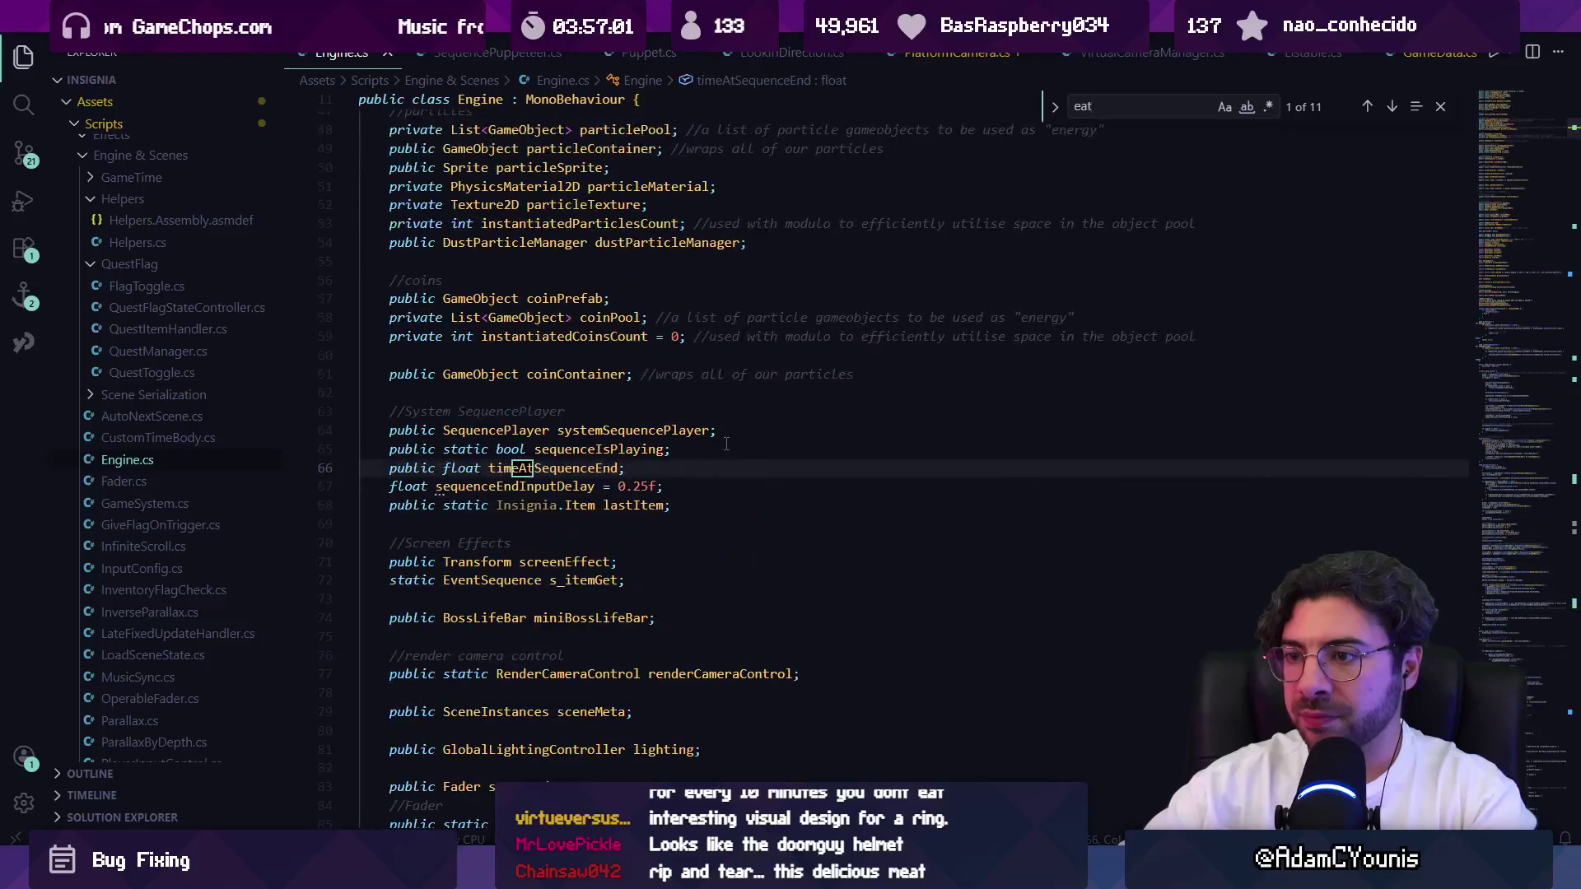
pyautogui.press('Return')
pyautogui.press('Return')
pyautogui.press('Return')
# Search Engine.cs for heal, cons, Con and apple to reach the UseItem method.
pyautogui.write('(')
pyautogui.press('BackSpace')
pyautogui.press('BackSpace')
pyautogui.press('BackSpace')
pyautogui.write('heal')
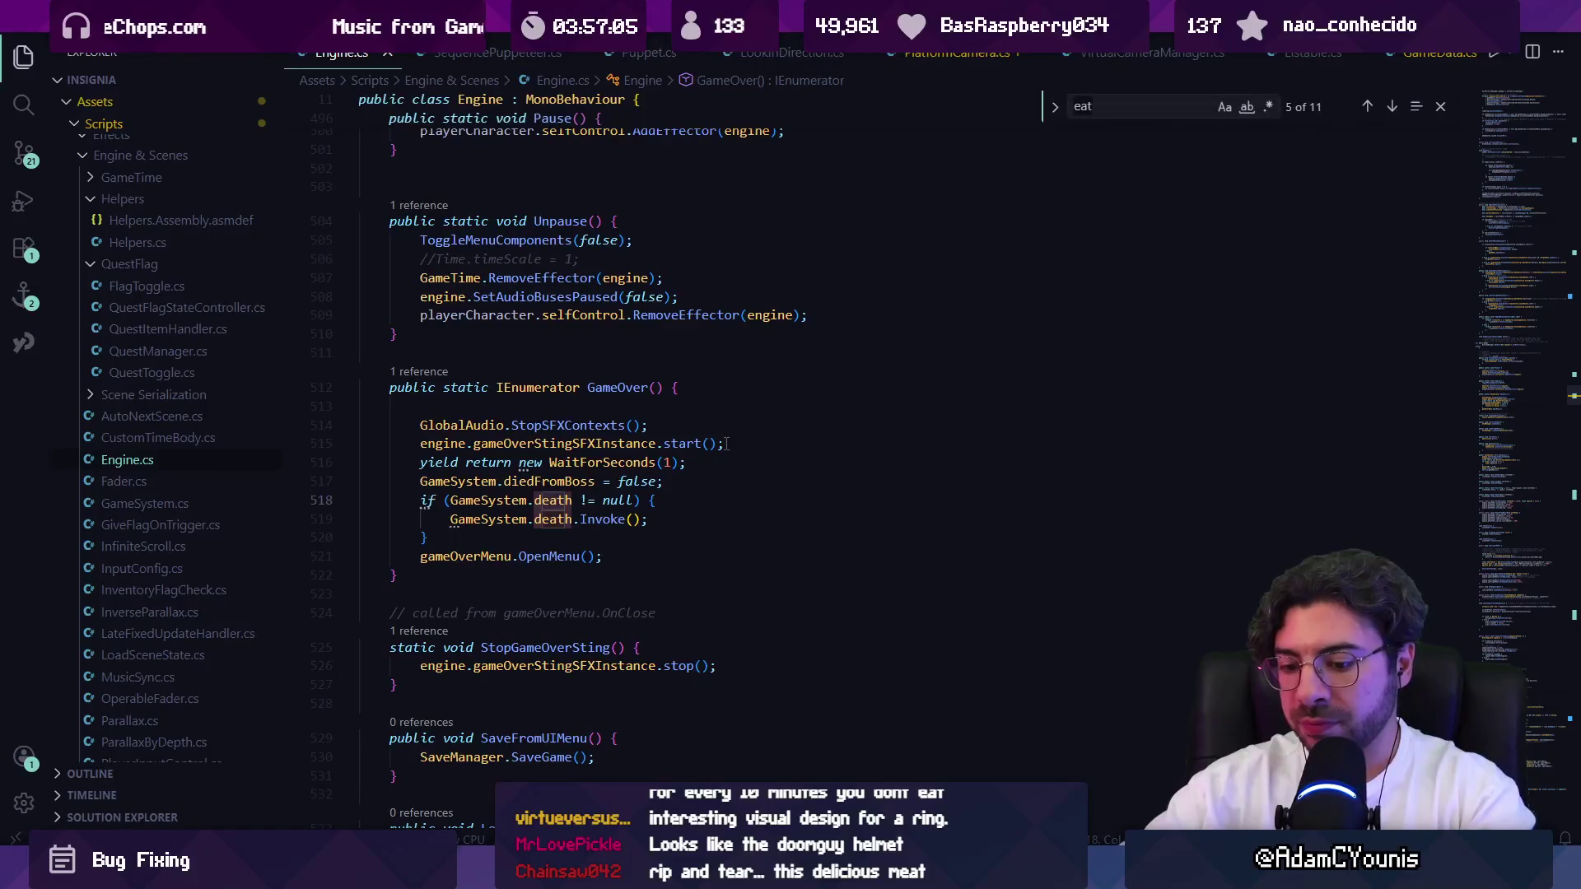
pyautogui.press('Return')
pyautogui.press('Return')
pyautogui.press('Return')
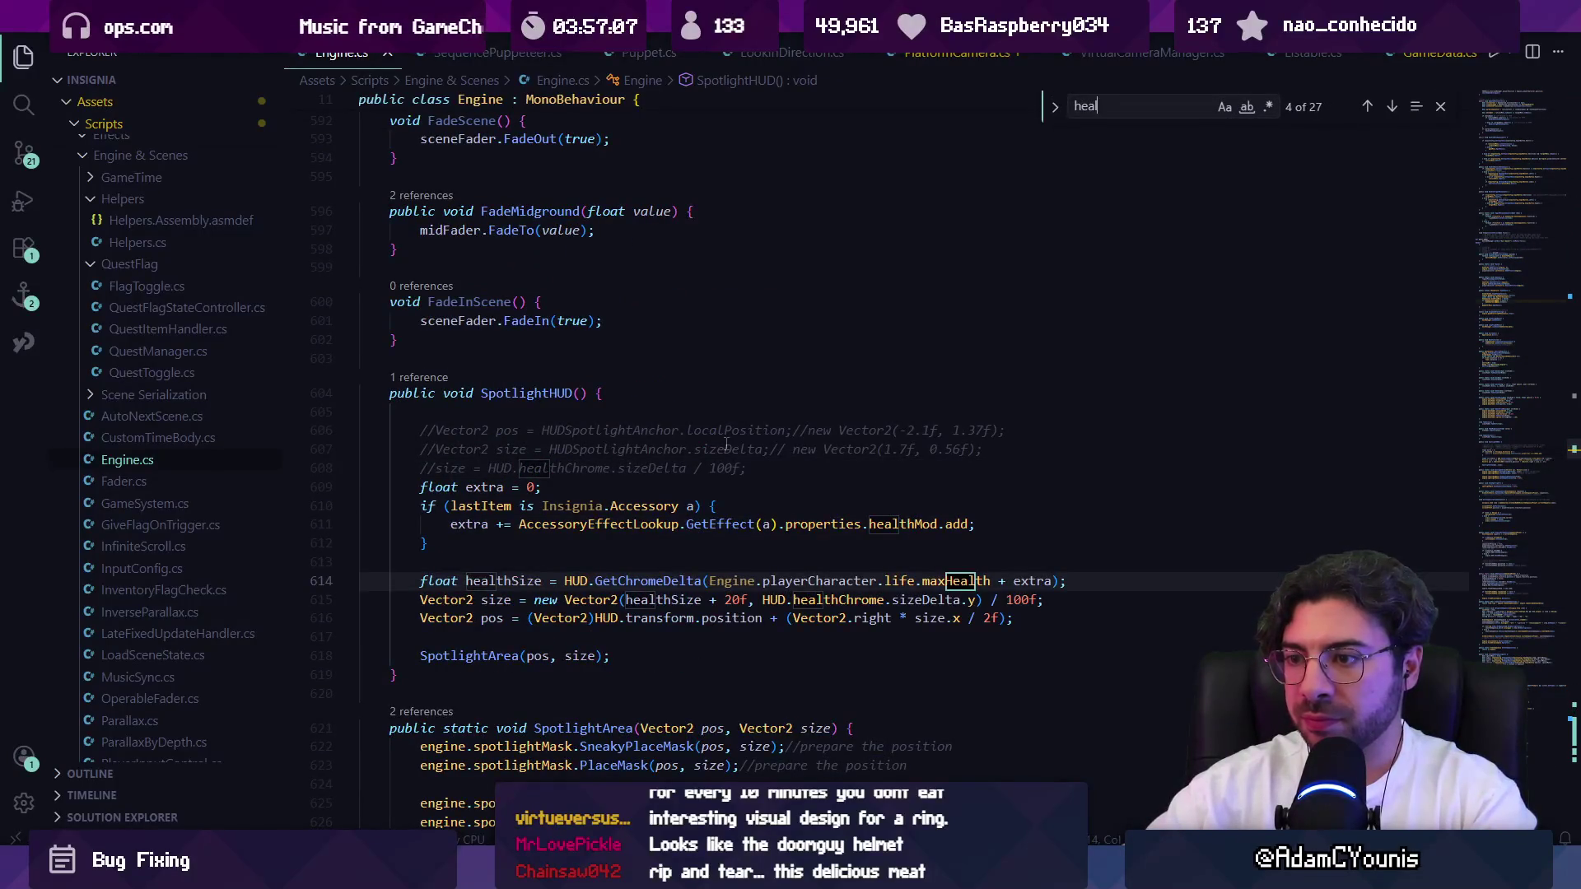
pyautogui.press('BackSpace')
pyautogui.press('BackSpace')
pyautogui.press('BackSpace')
pyautogui.write('cons')
pyautogui.press('BackSpace')
pyautogui.press('BackSpace')
pyautogui.press('BackSpace')
pyautogui.write('Con')
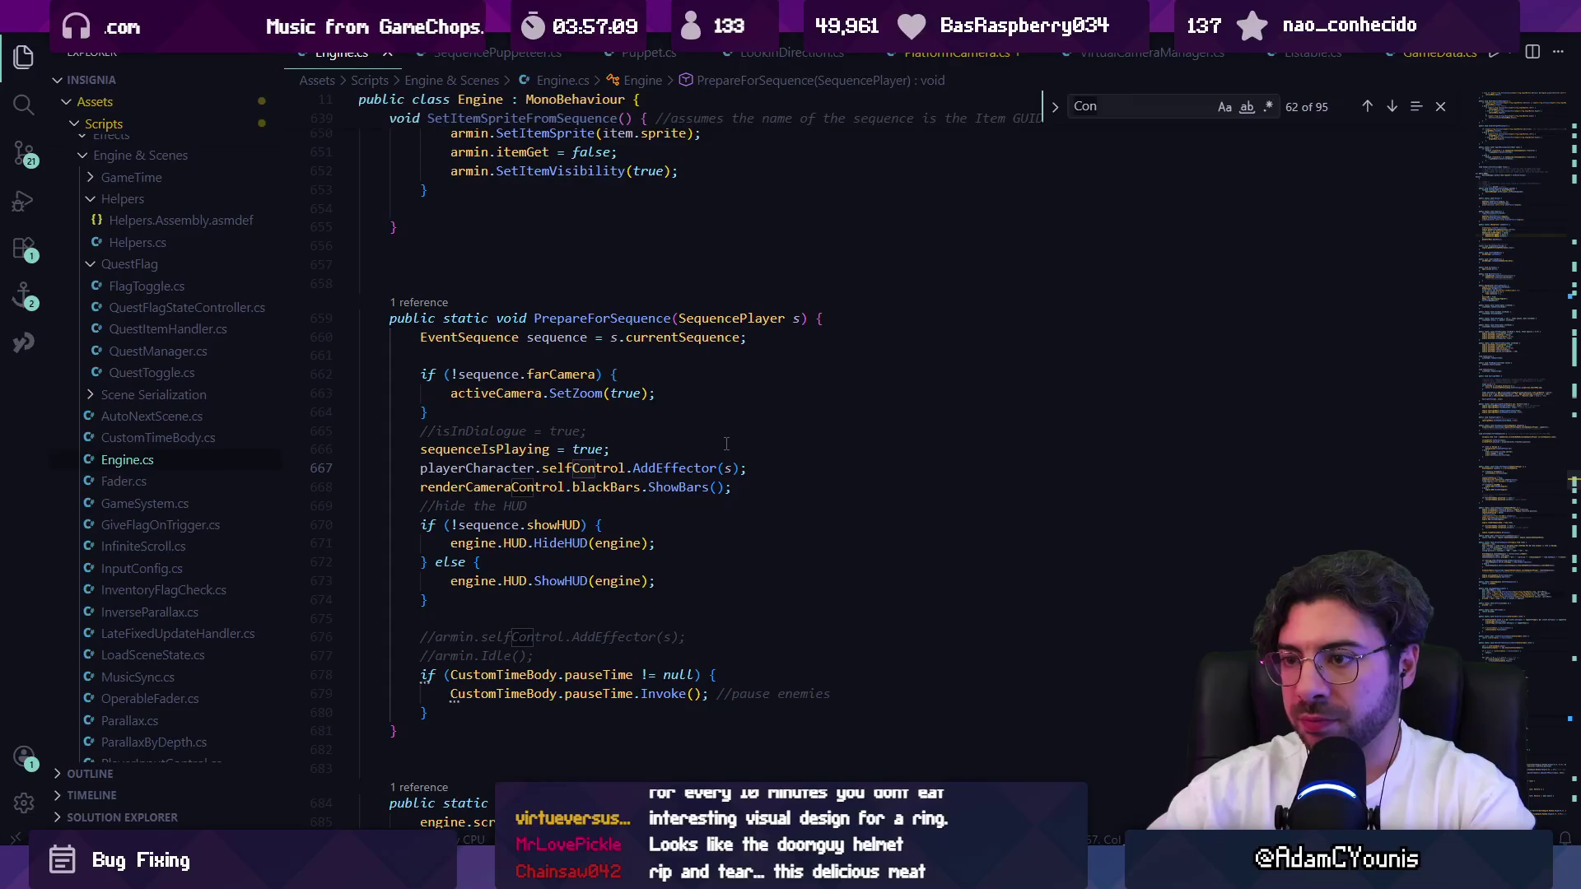
pyautogui.press('BackSpace')
pyautogui.press('BackSpace')
pyautogui.press('BackSpace')
pyautogui.write('apple')
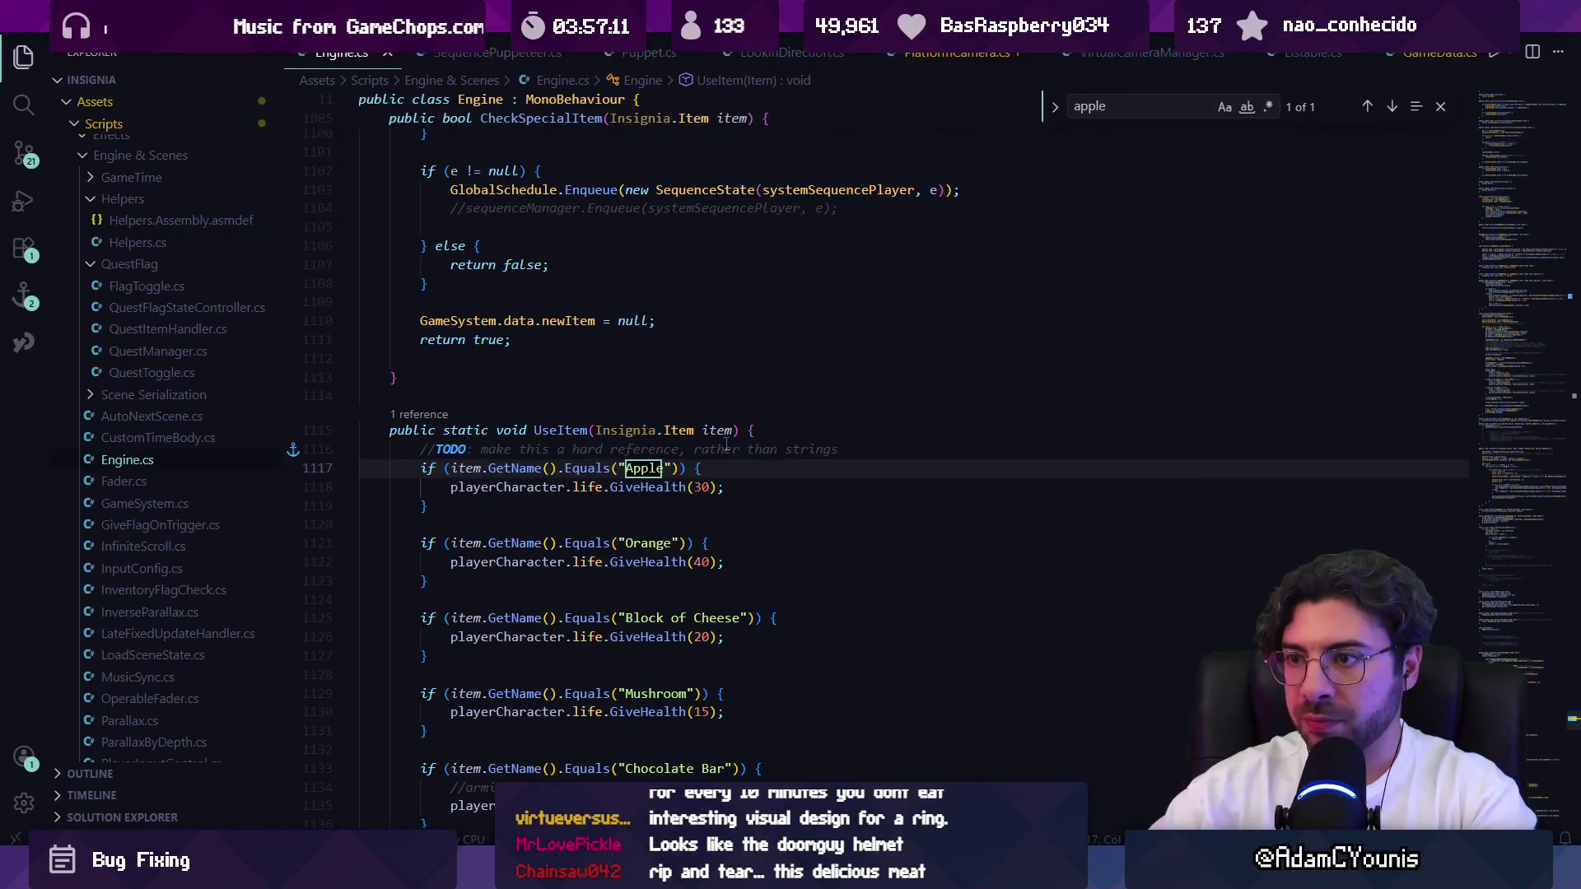
pyautogui.click(400, 416)
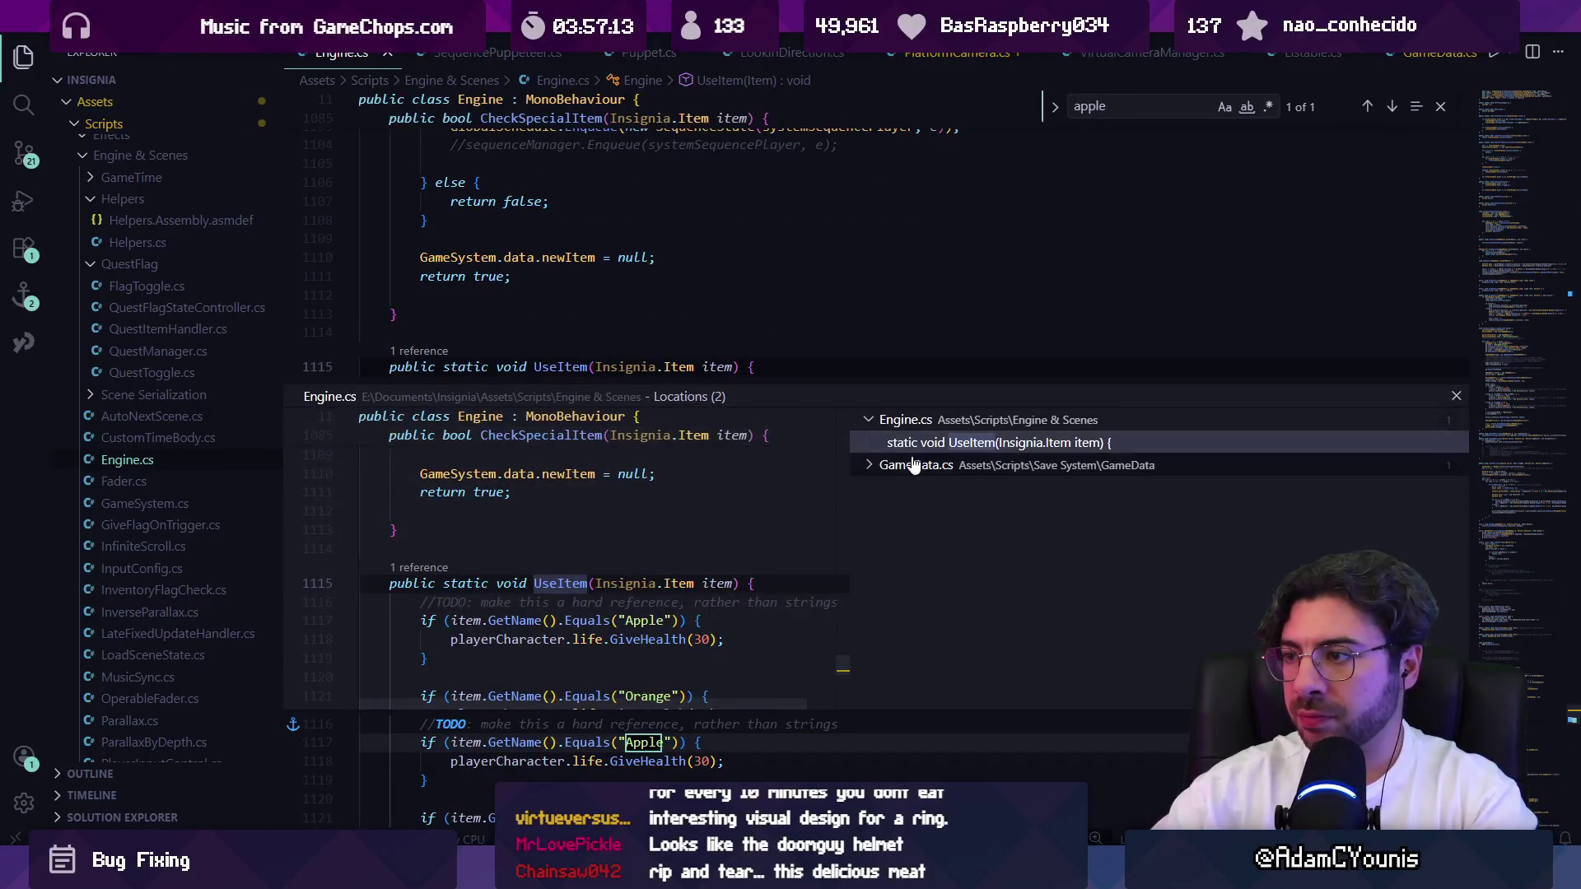
pyautogui.click(931, 489)
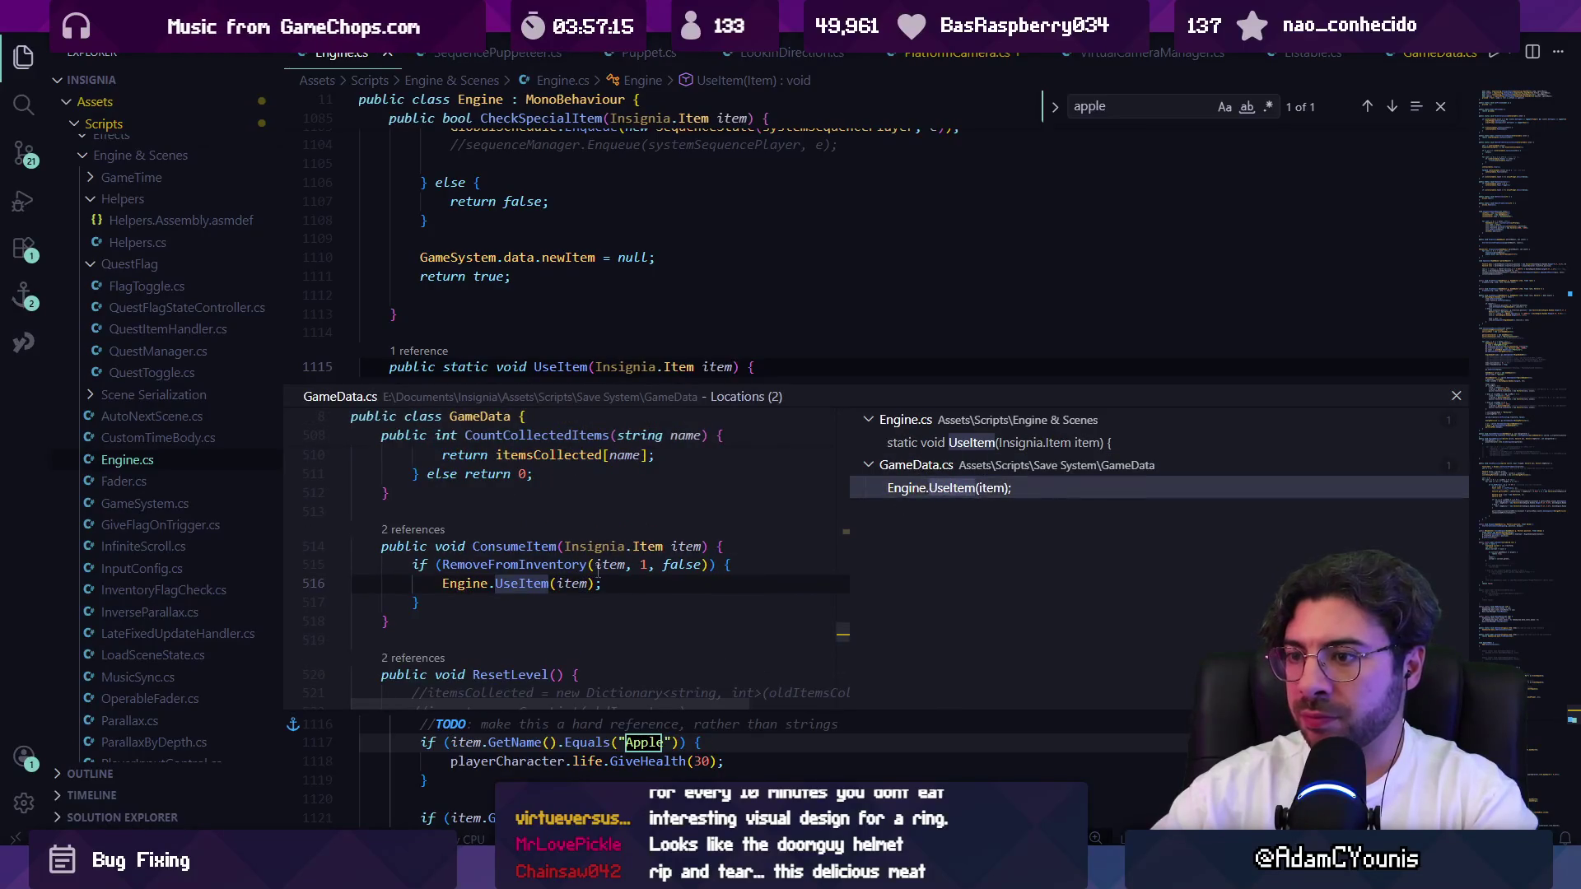
pyautogui.hotkey('shift', 'F12')
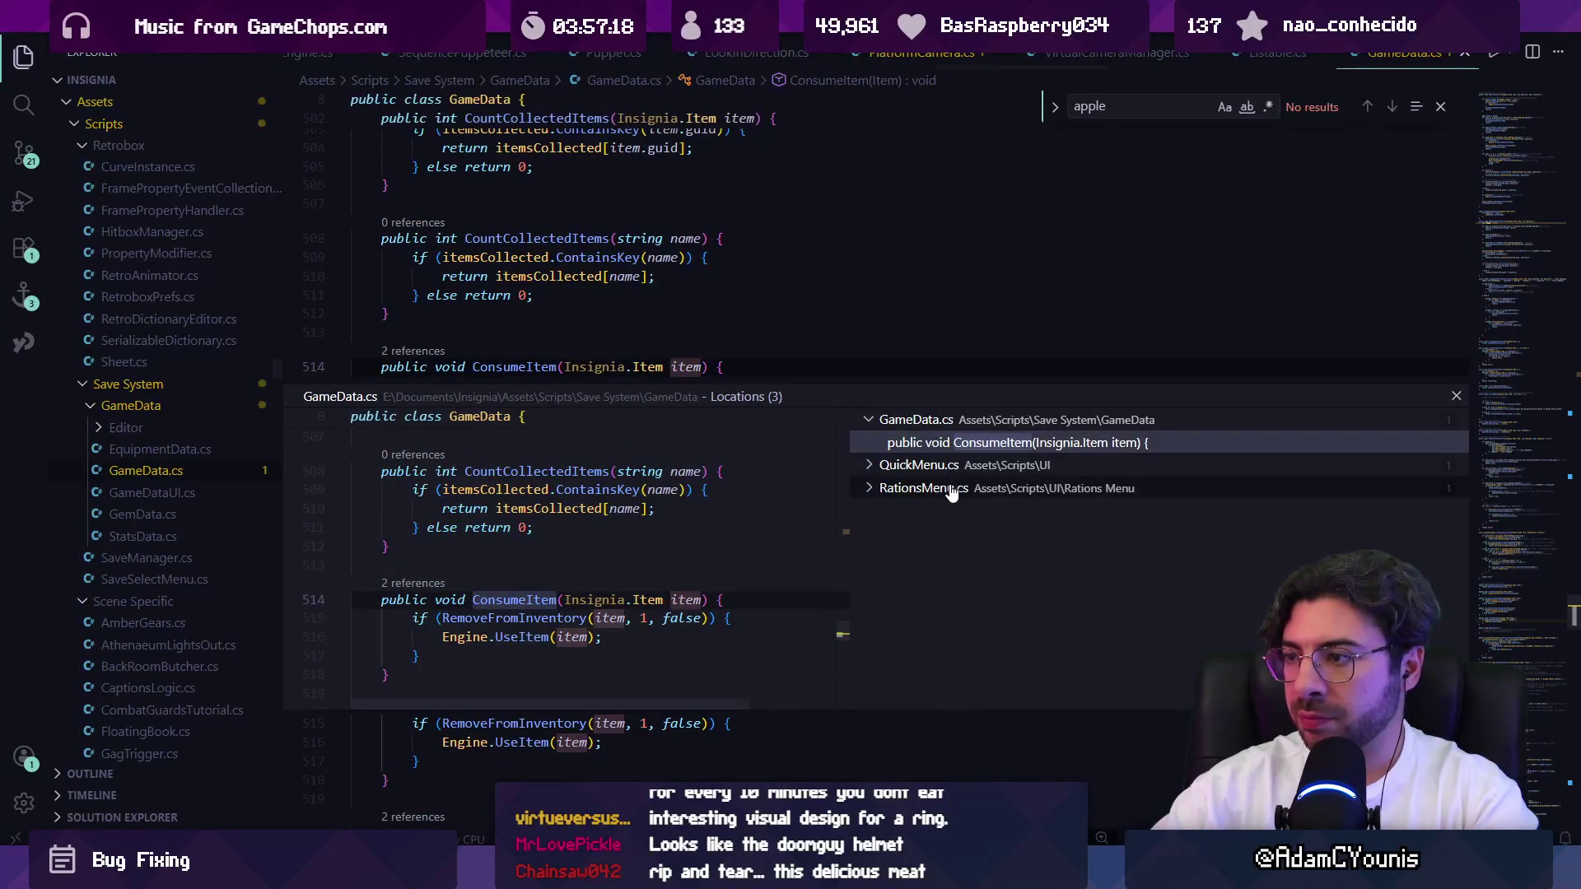
pyautogui.click(918, 488)
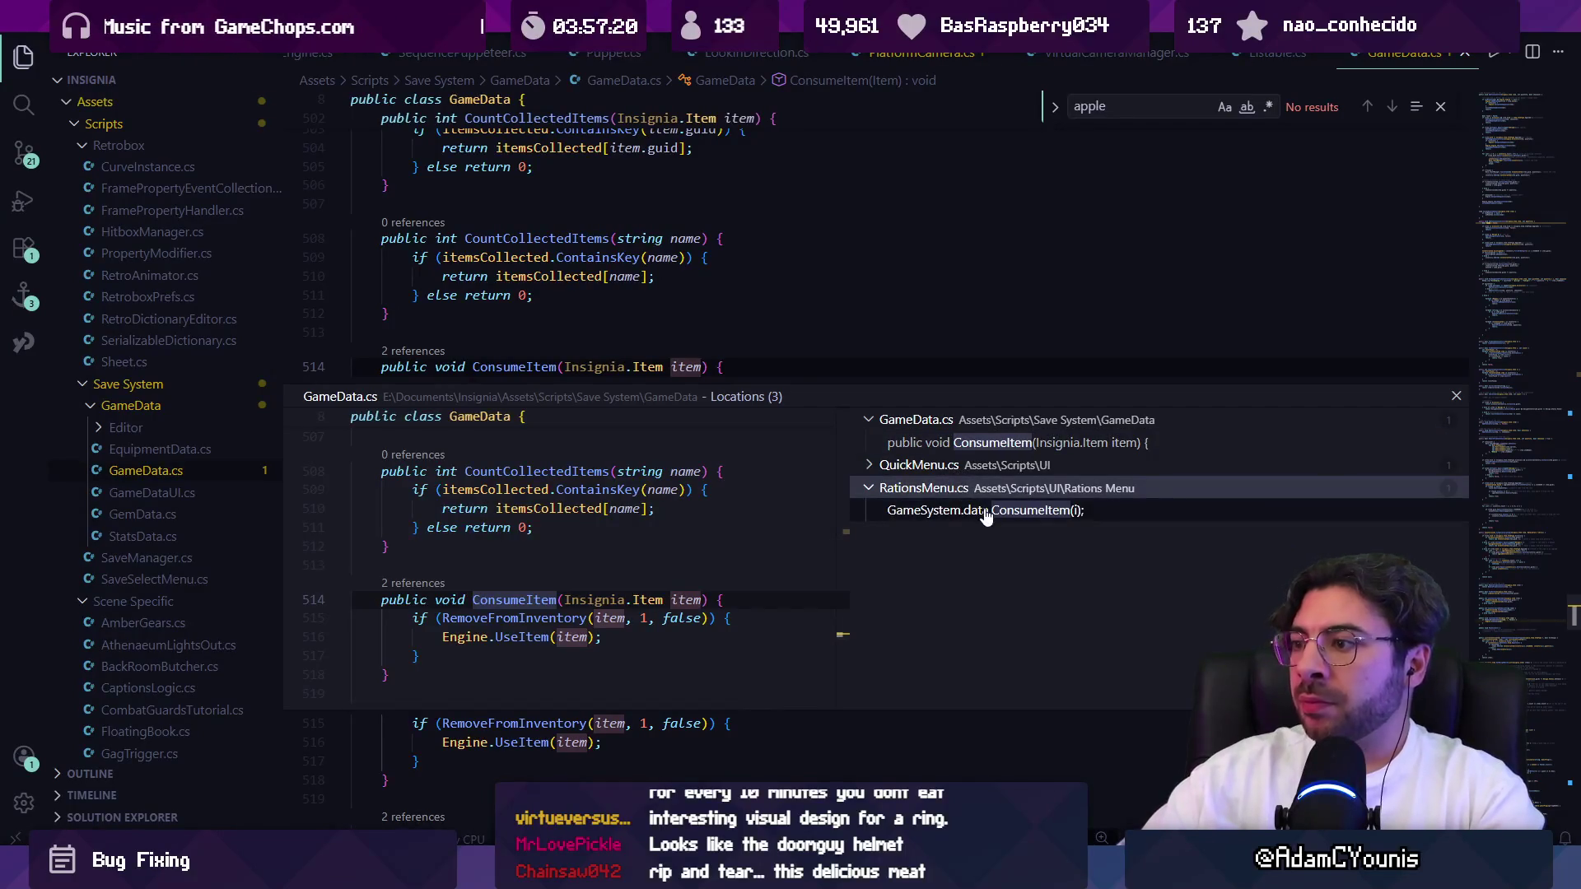
pyautogui.click(985, 510)
pyautogui.doubleClick(590, 568)
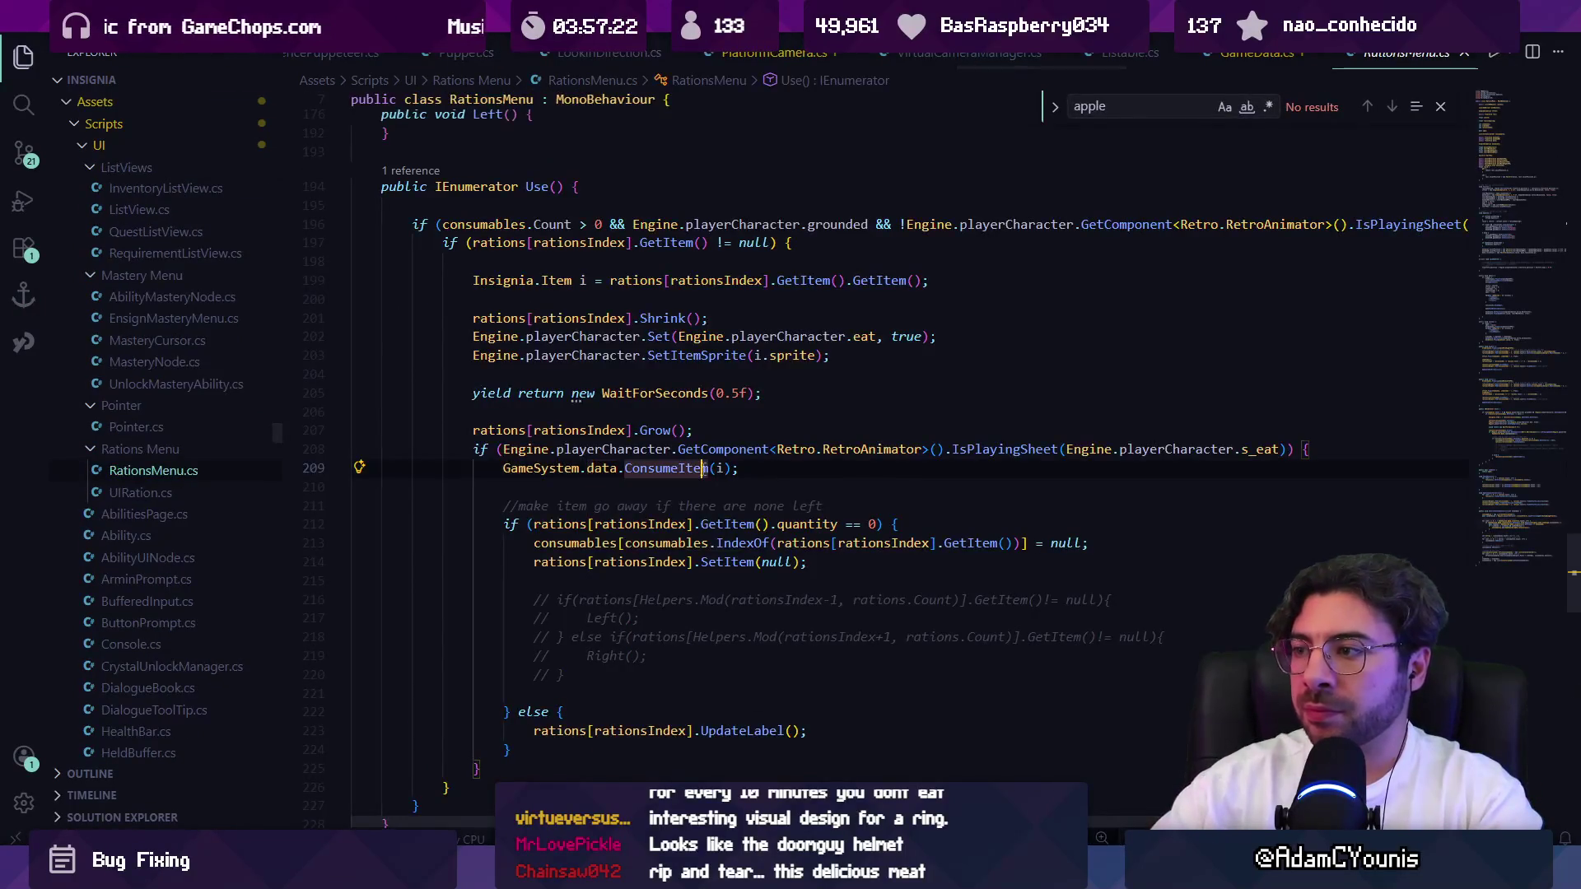
pyautogui.click(787, 468)
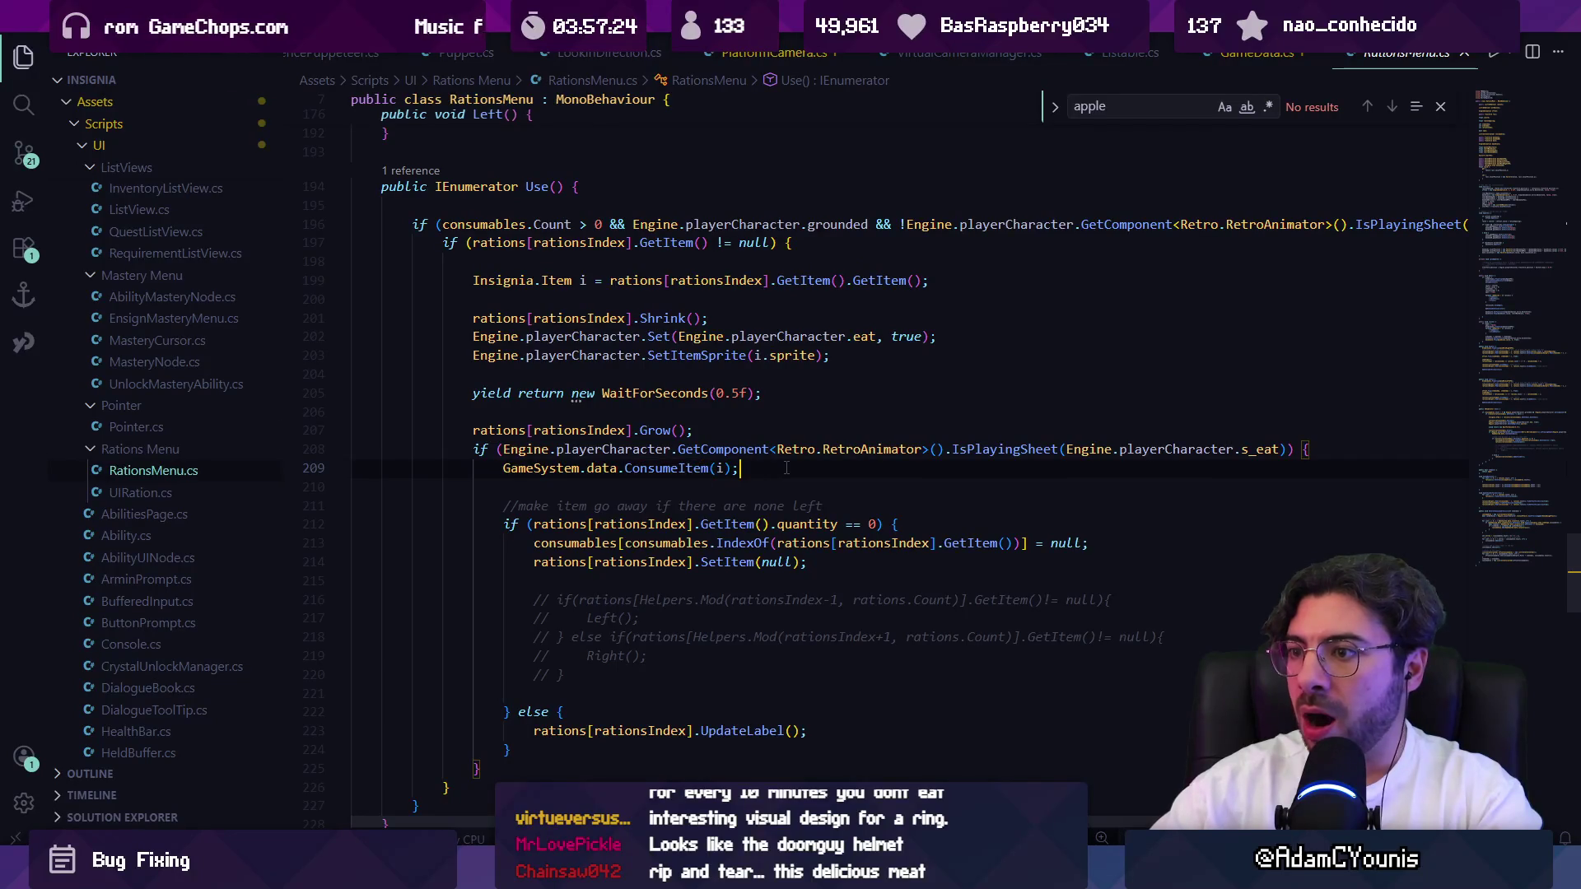
pyautogui.keyDown('ctrl'); pyautogui.click(665, 468); pyautogui.keyUp('ctrl')
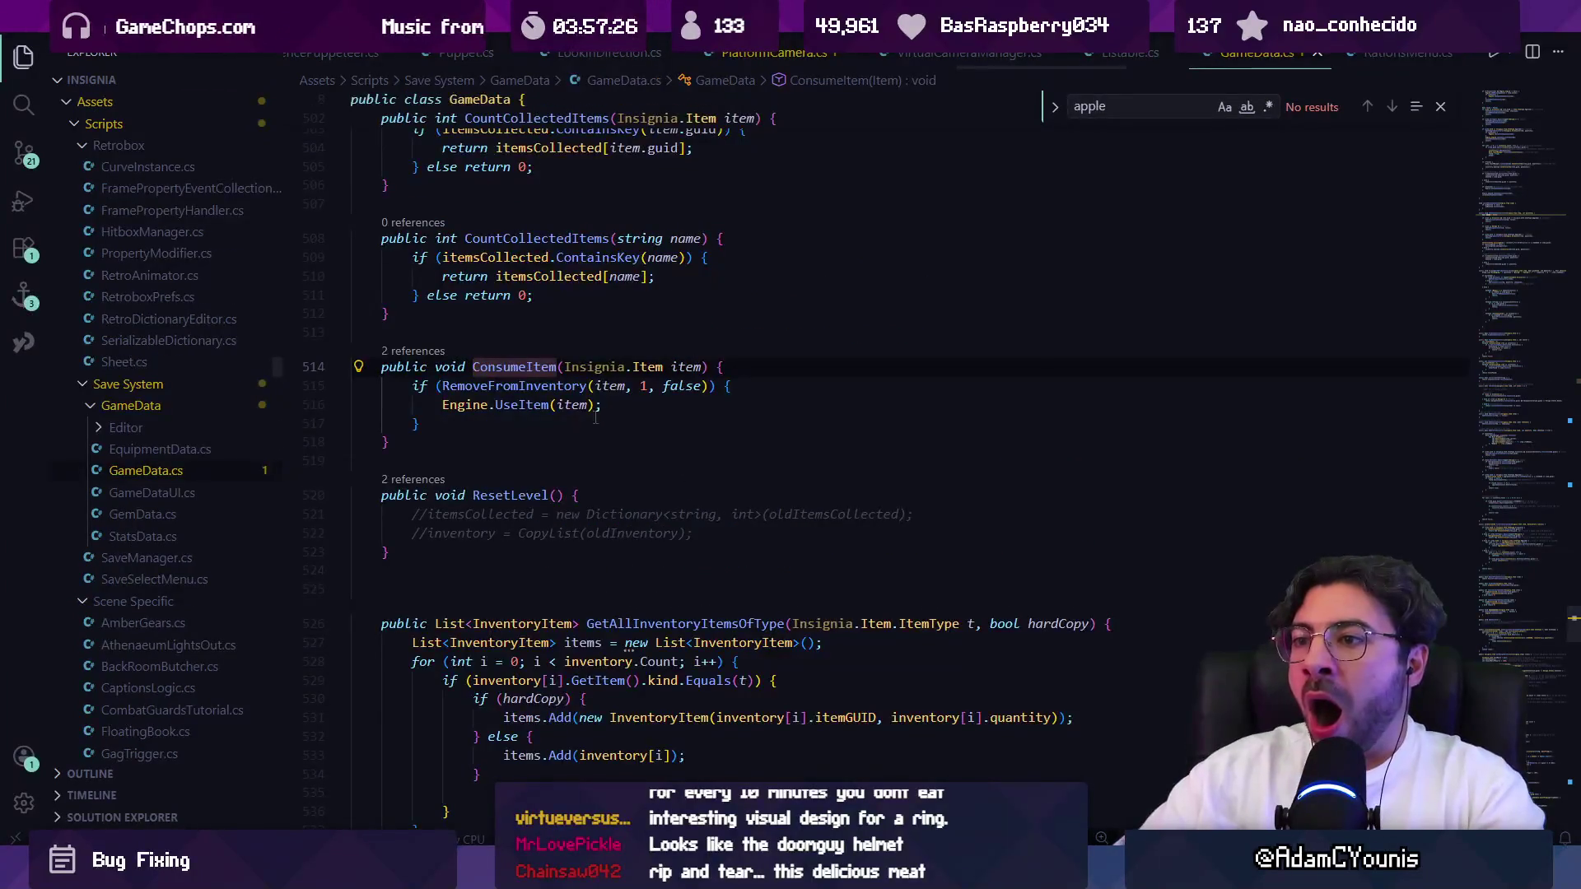
pyautogui.keyDown('ctrl'); pyautogui.click(523, 404); pyautogui.keyUp('ctrl')
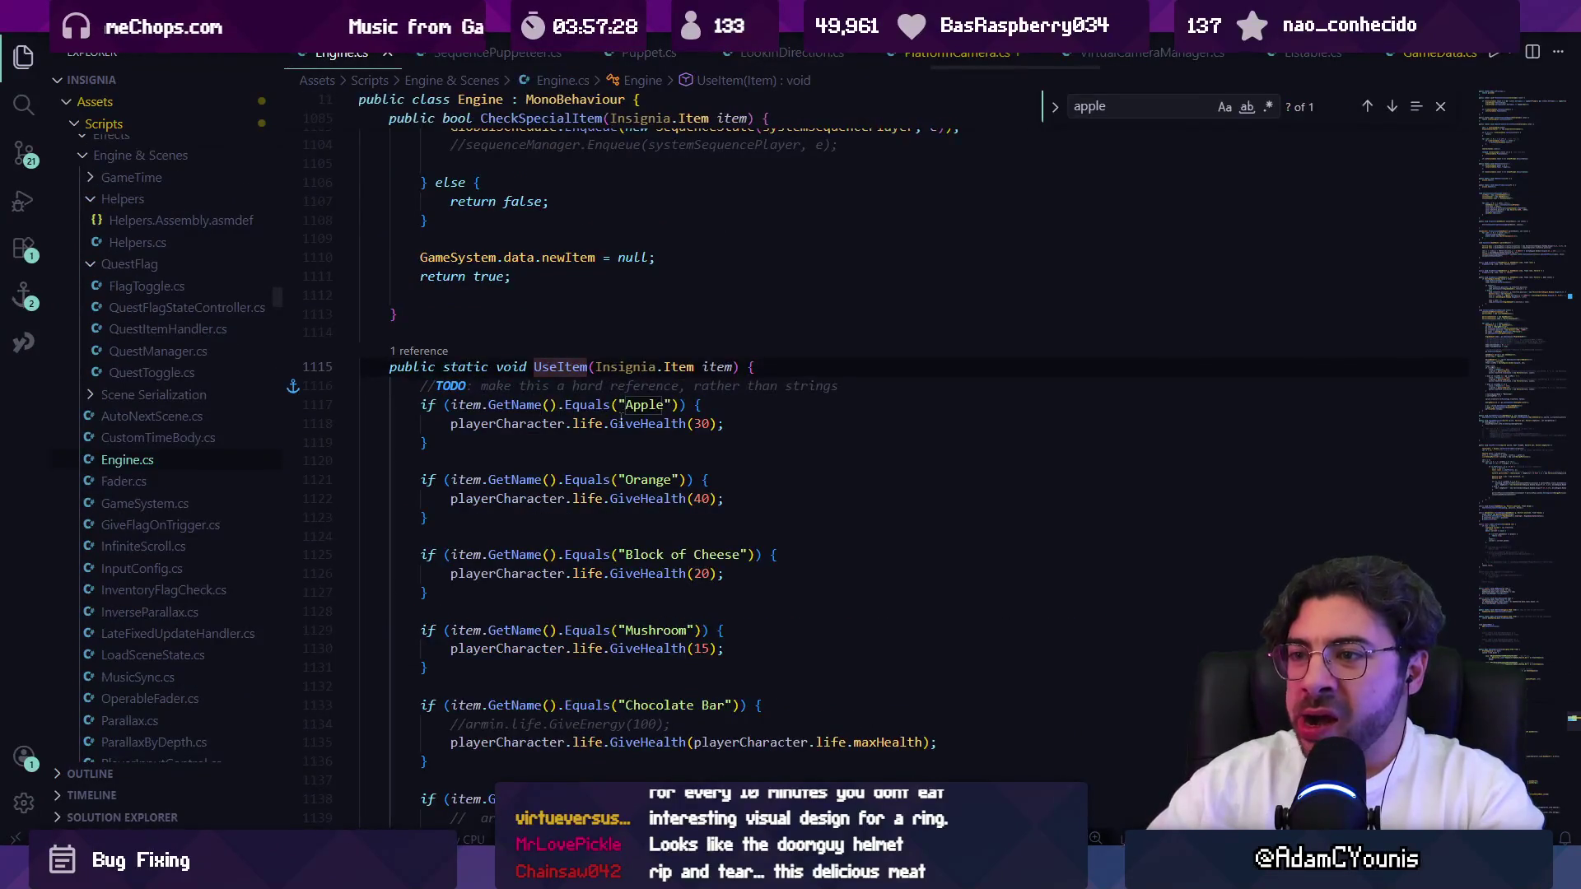
# Return to UseItem in Engine.cs and put the cursor after the Glazed Loaf case.
pyautogui.scroll(-10, 651, 416)
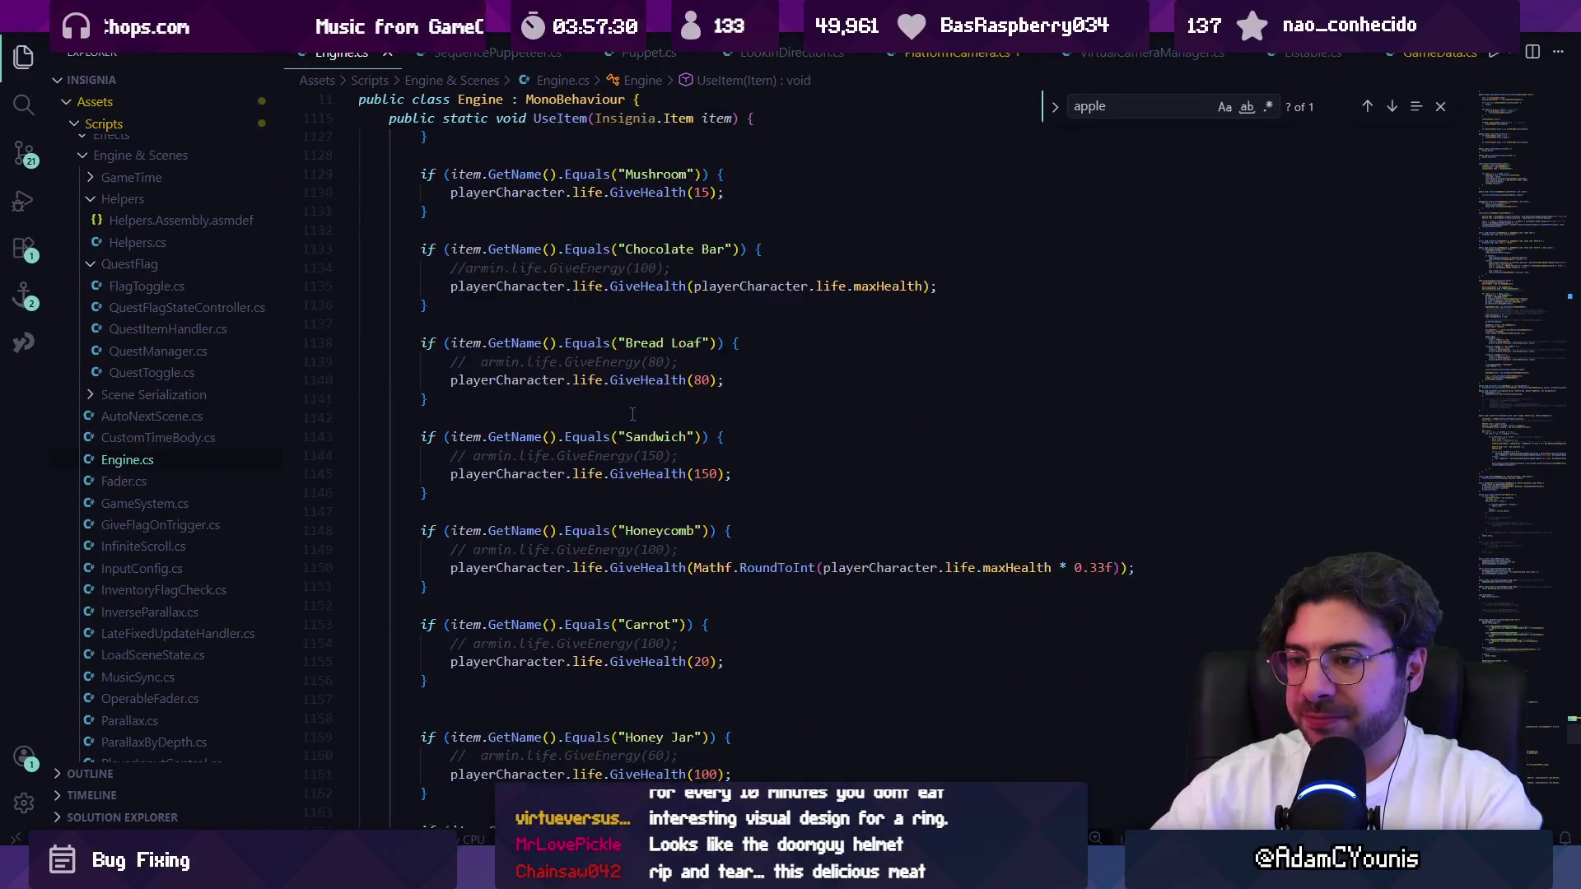
pyautogui.scroll(10, 632, 414)
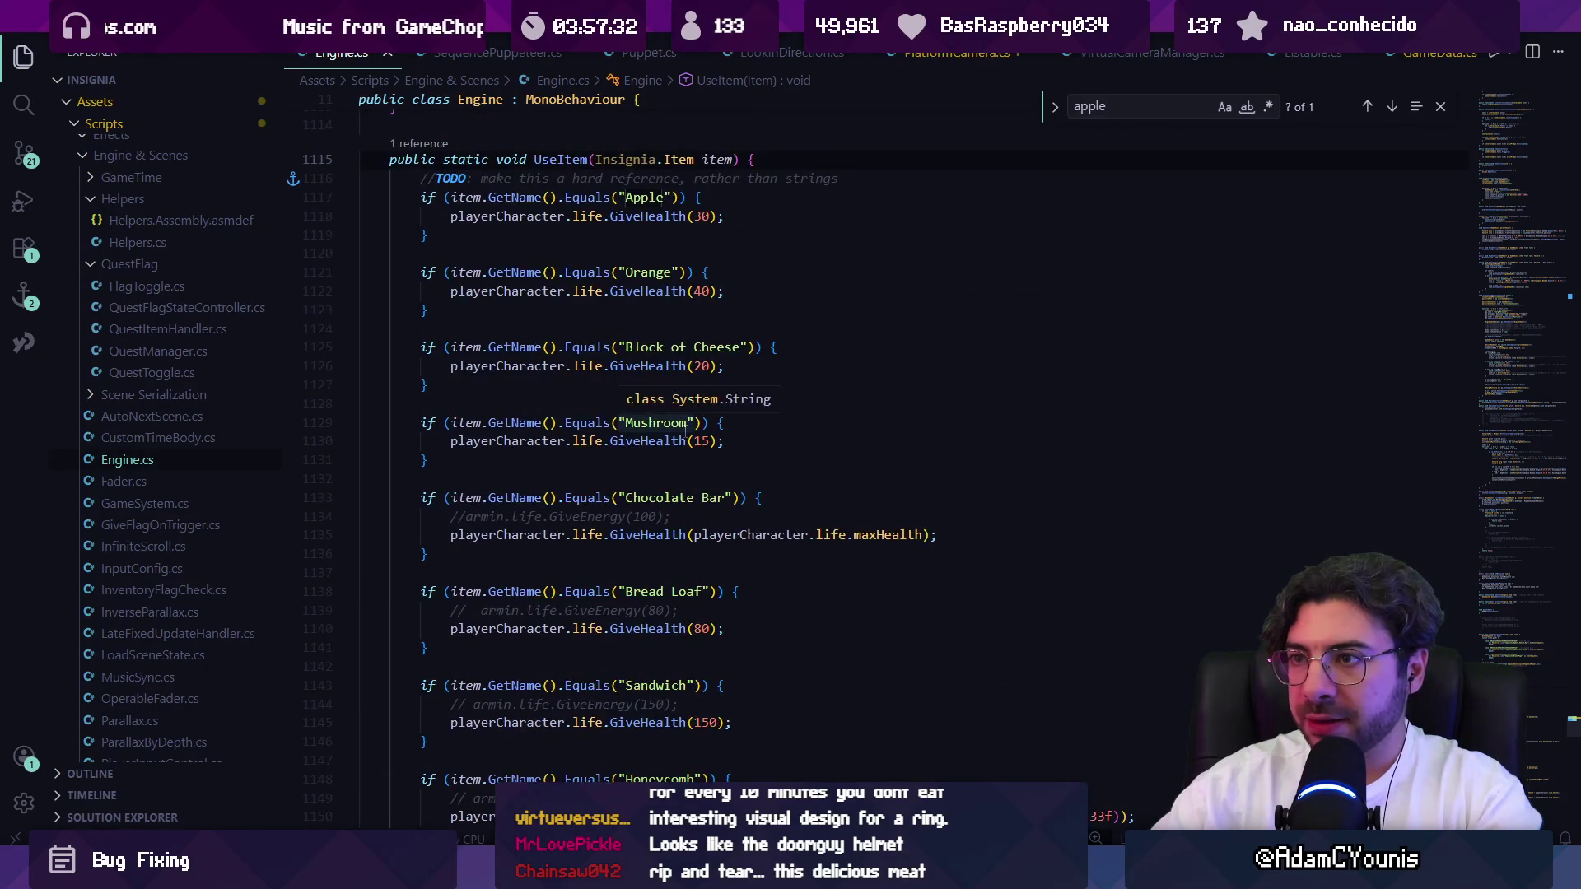
pyautogui.hotkey('alt', 'Left')
pyautogui.keyDown('ctrl'); pyautogui.click(530, 406); pyautogui.keyUp('ctrl')
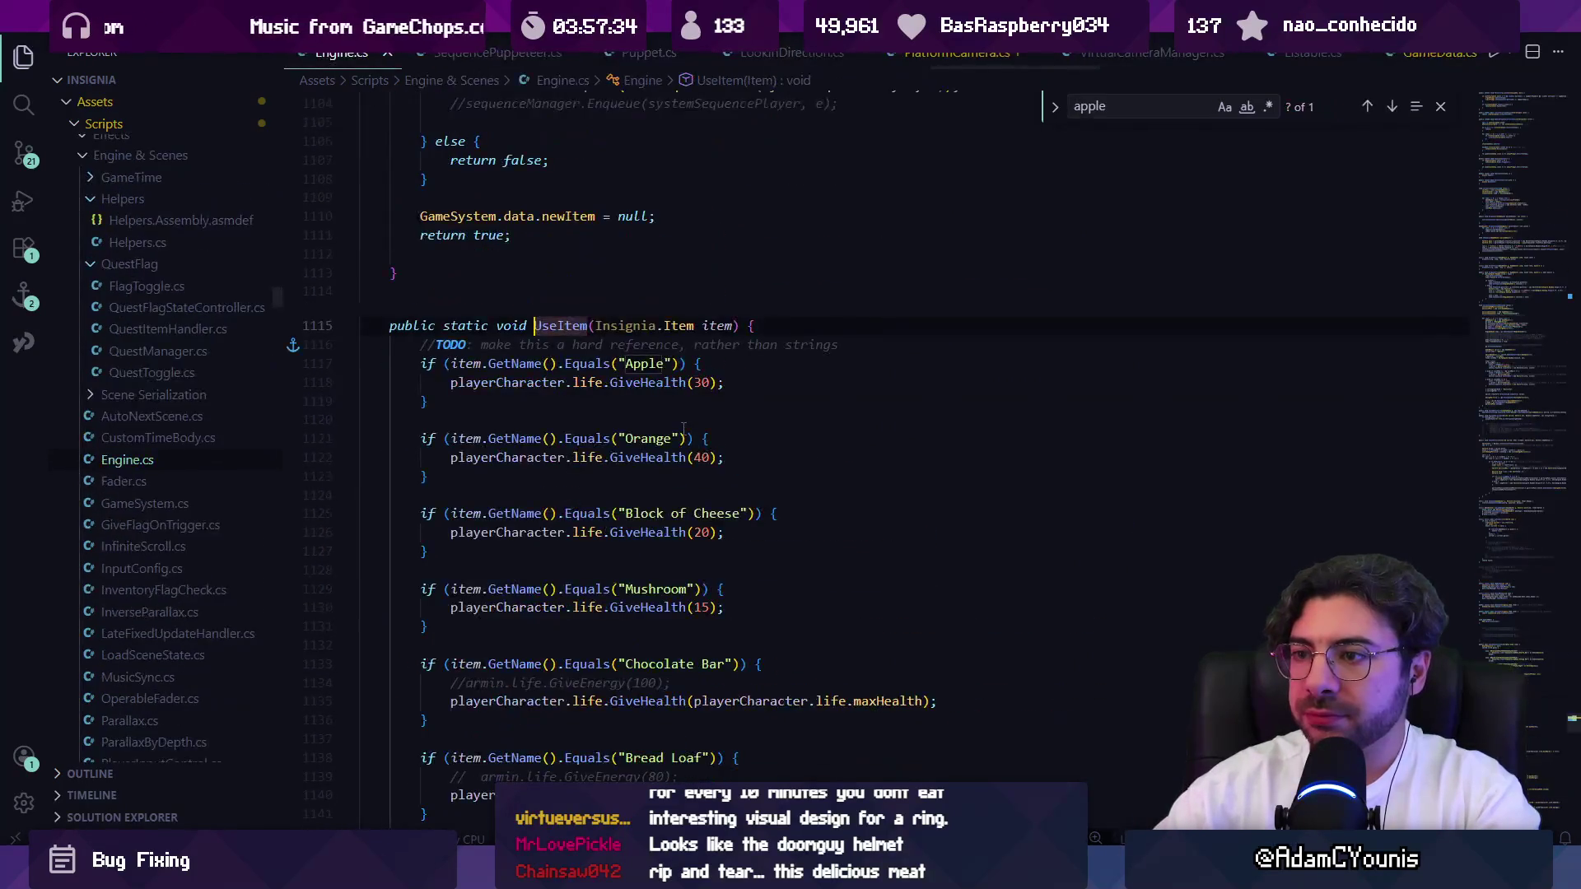
pyautogui.scroll(-7, 636, 421)
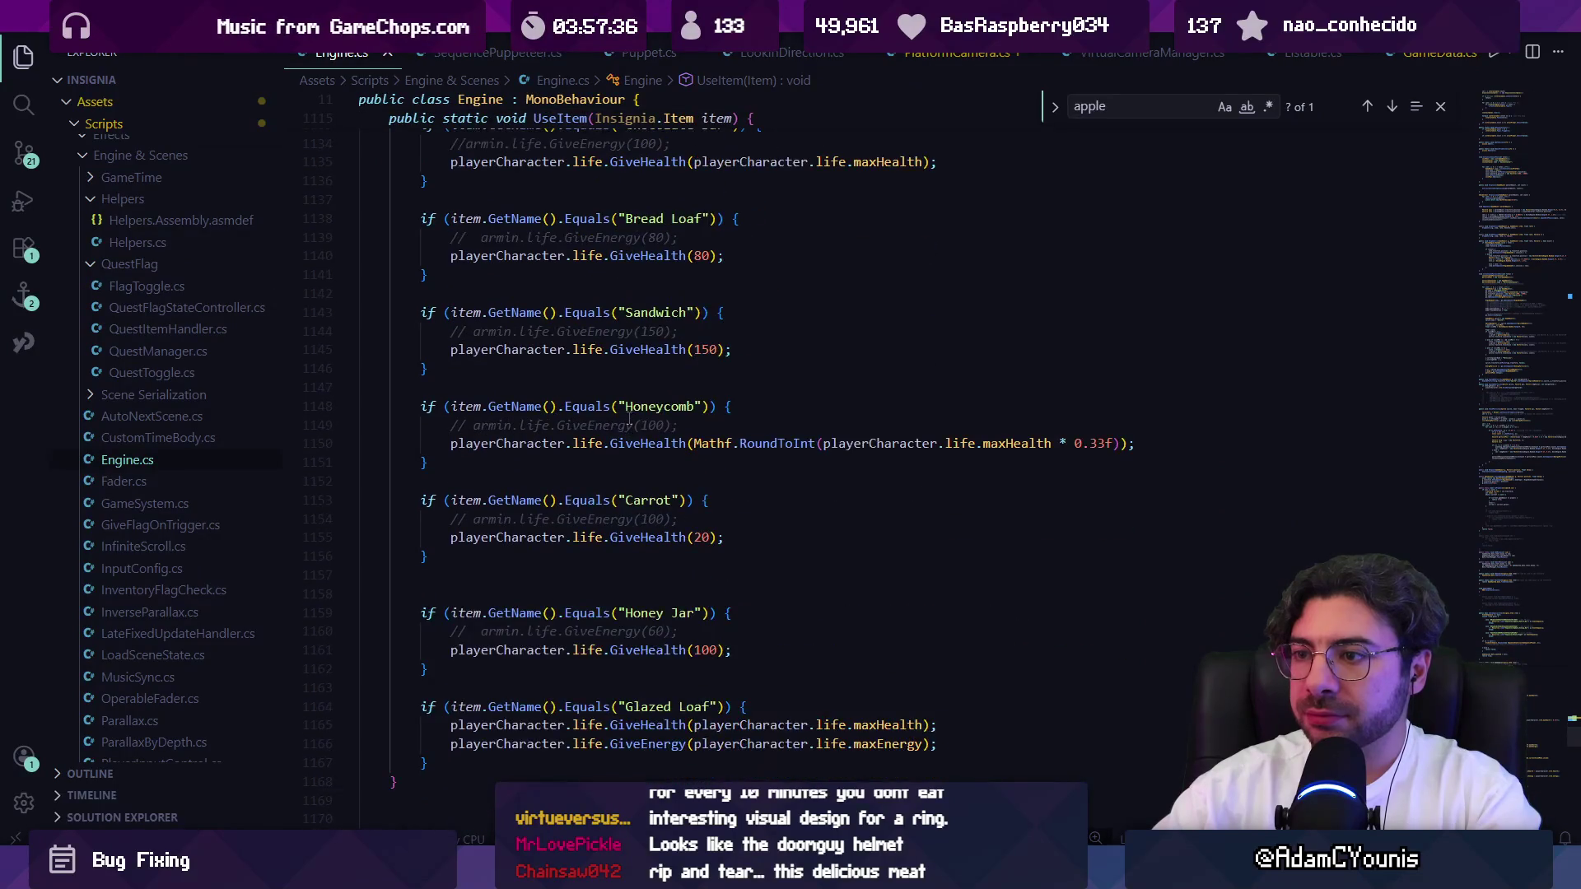
pyautogui.scroll(-2, 630, 420)
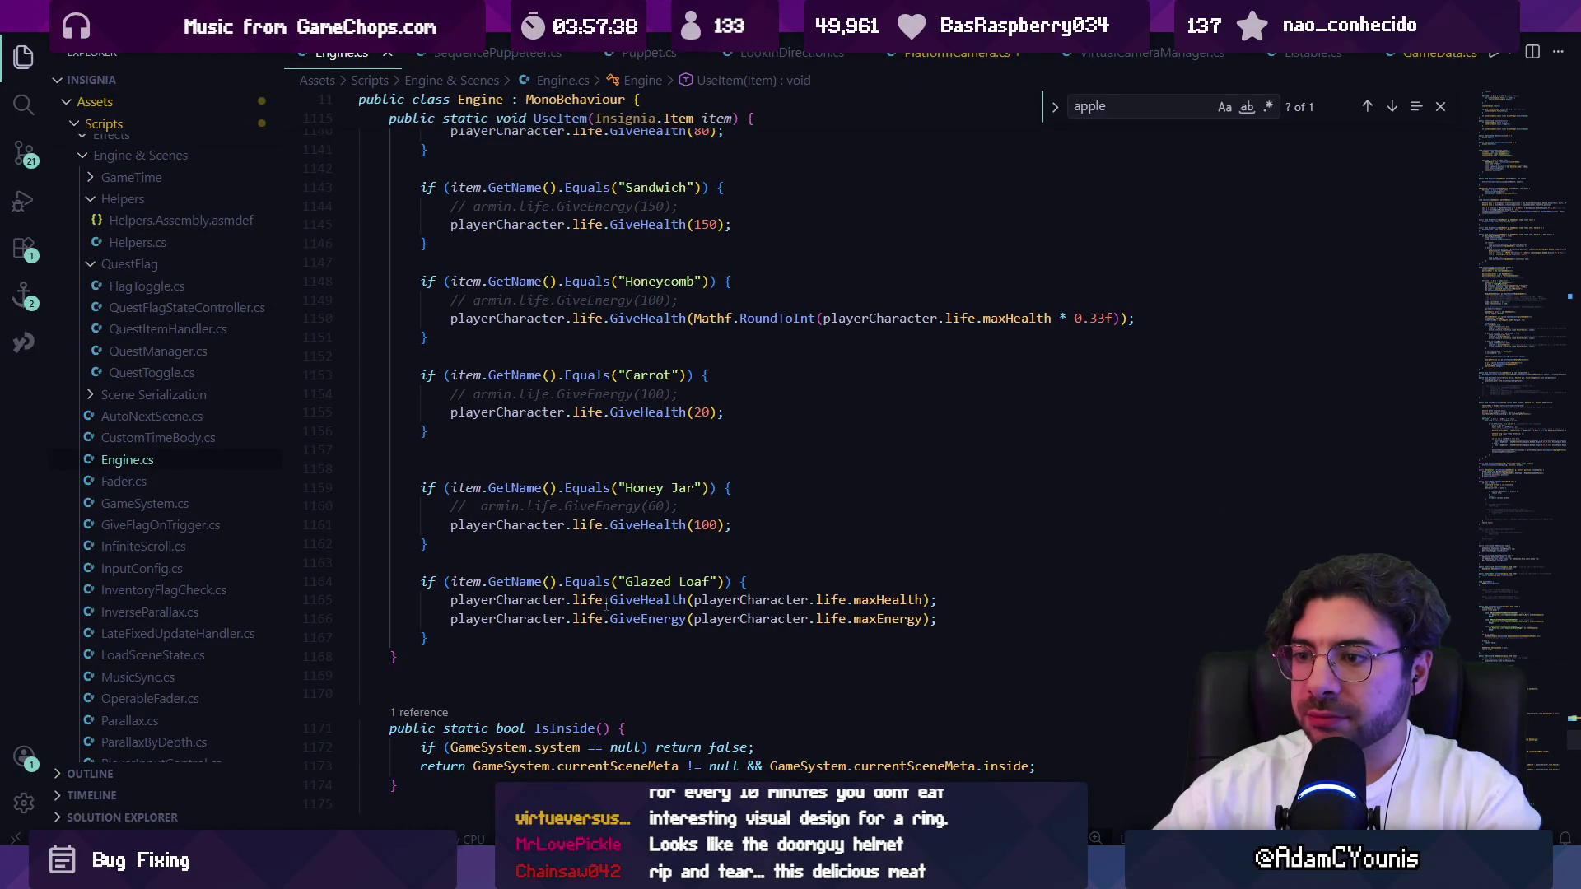
pyautogui.click(532, 645)
pyautogui.scroll(7, 533, 645)
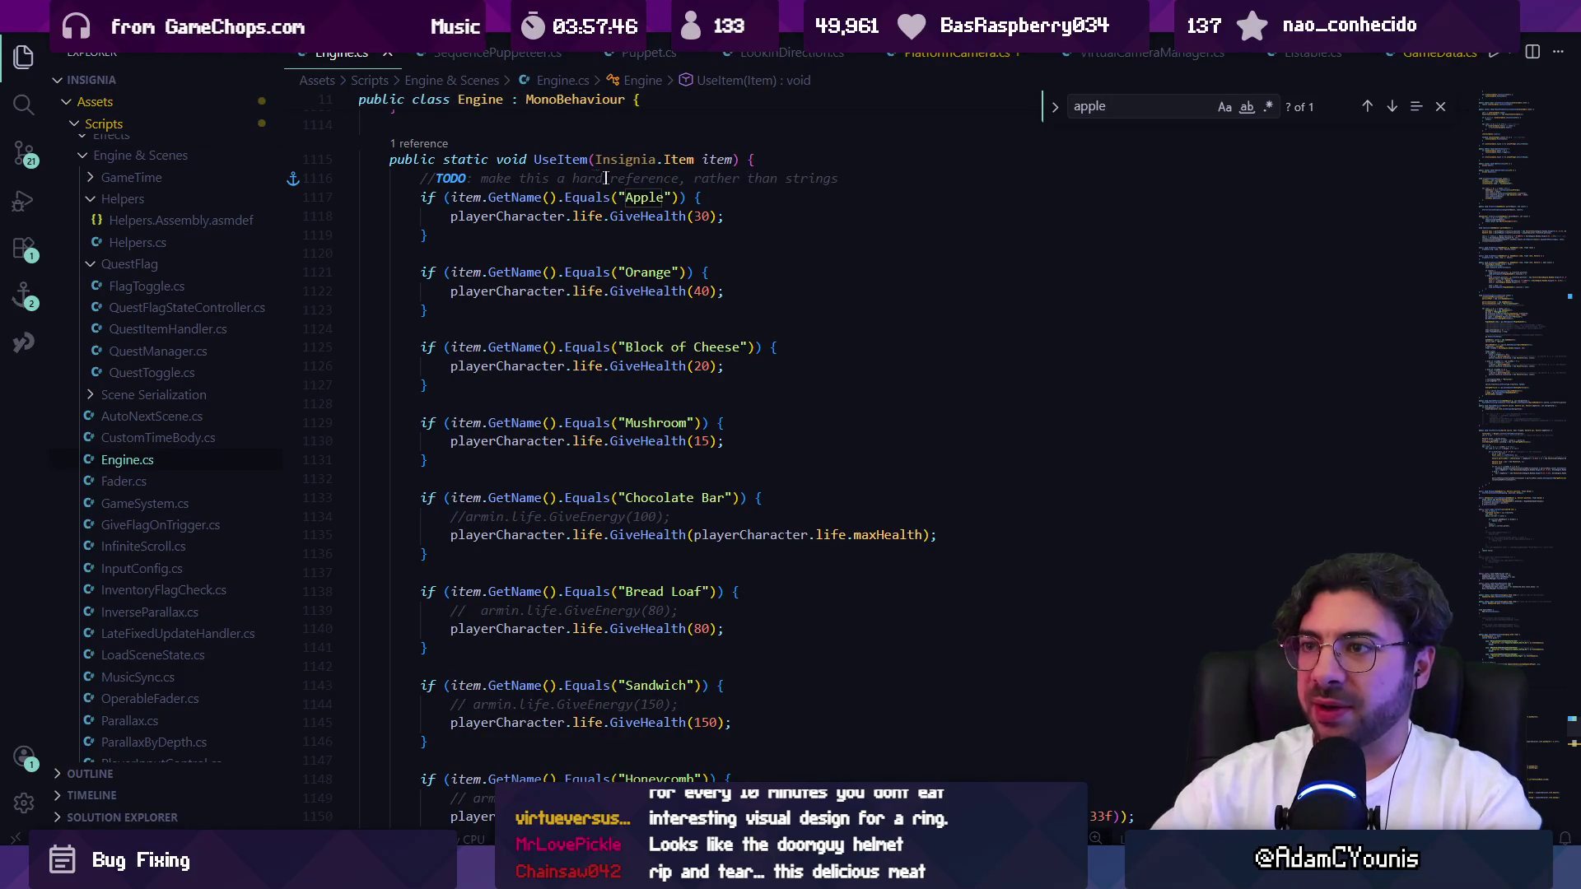
# Glance at the top of Engine.cs, then add a new line after the Glazed Loaf case.
pyautogui.click(1508, 102)
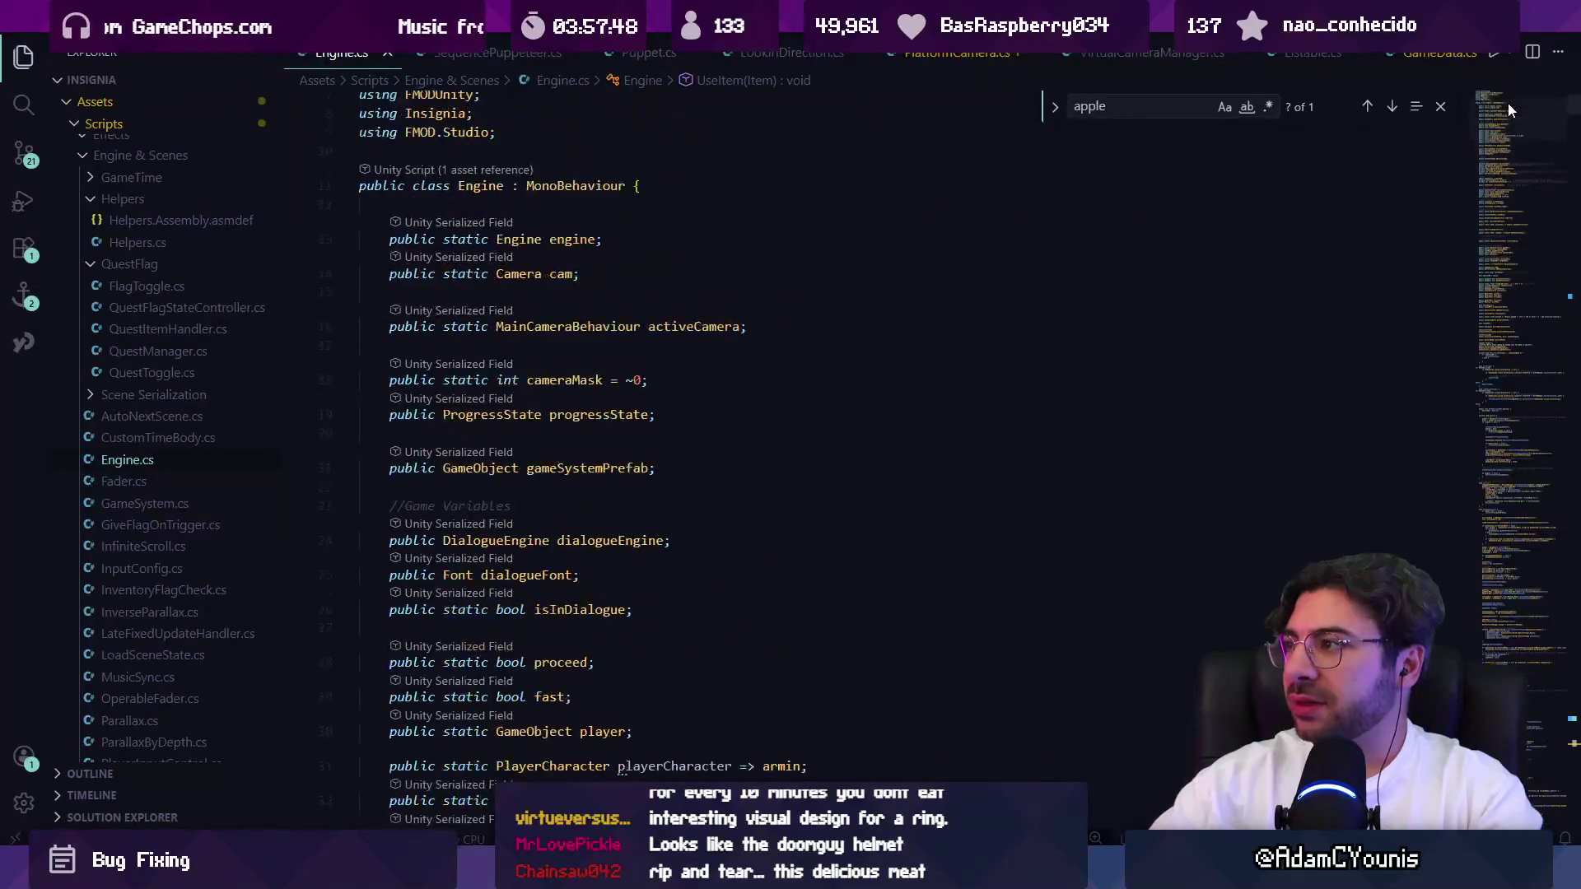
pyautogui.moveTo(1517, 115); pyautogui.dragTo(1503, 97)
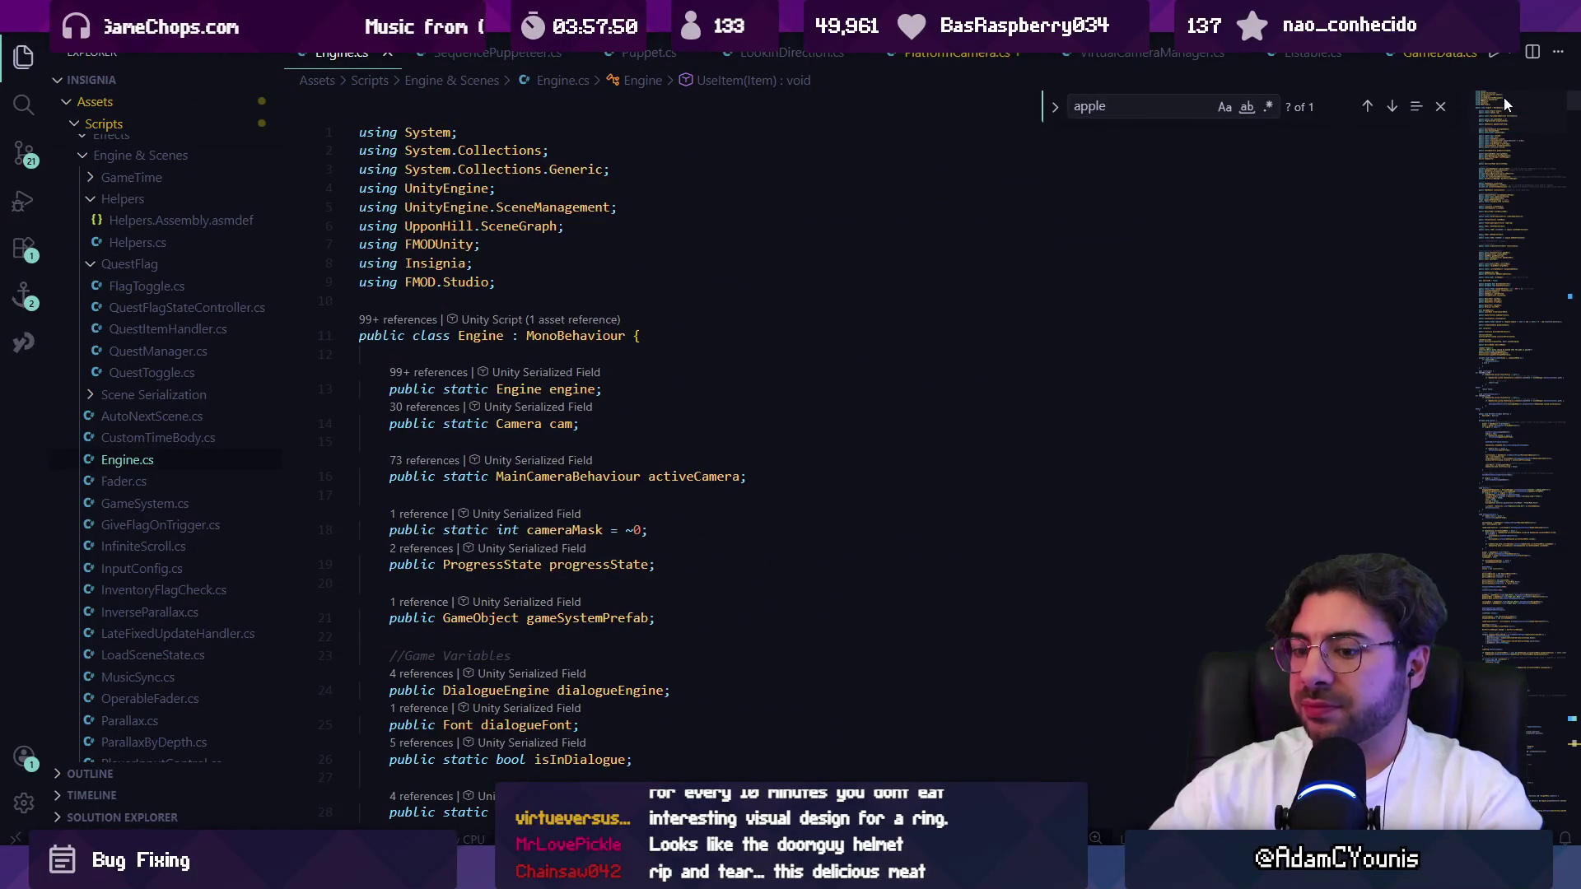
pyautogui.hotkey('alt', 'Left')
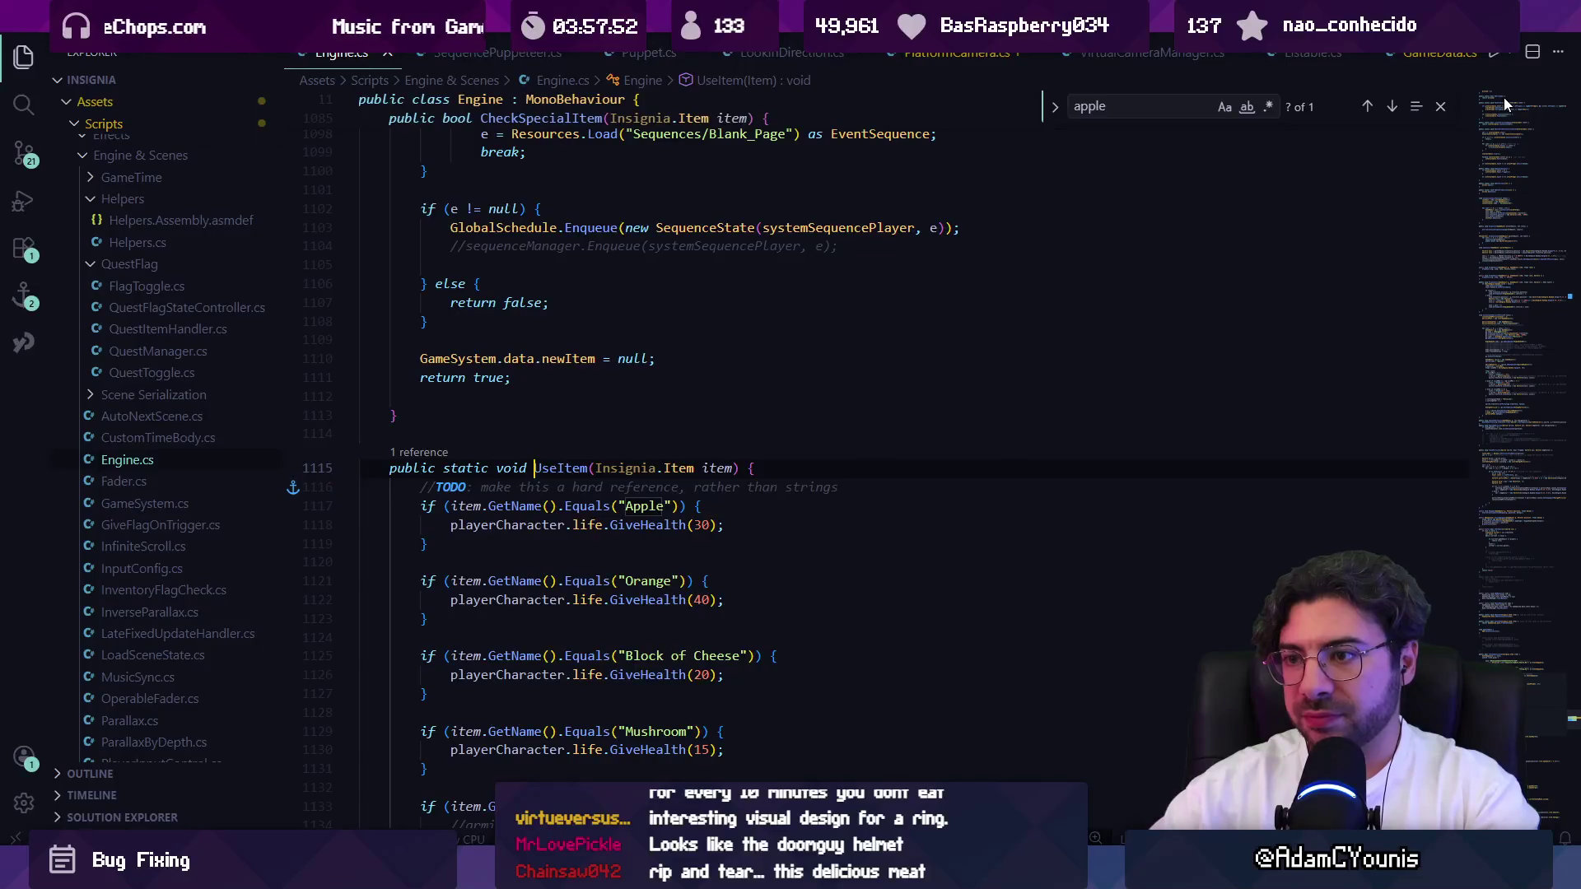
pyautogui.scroll(-10, 884, 455)
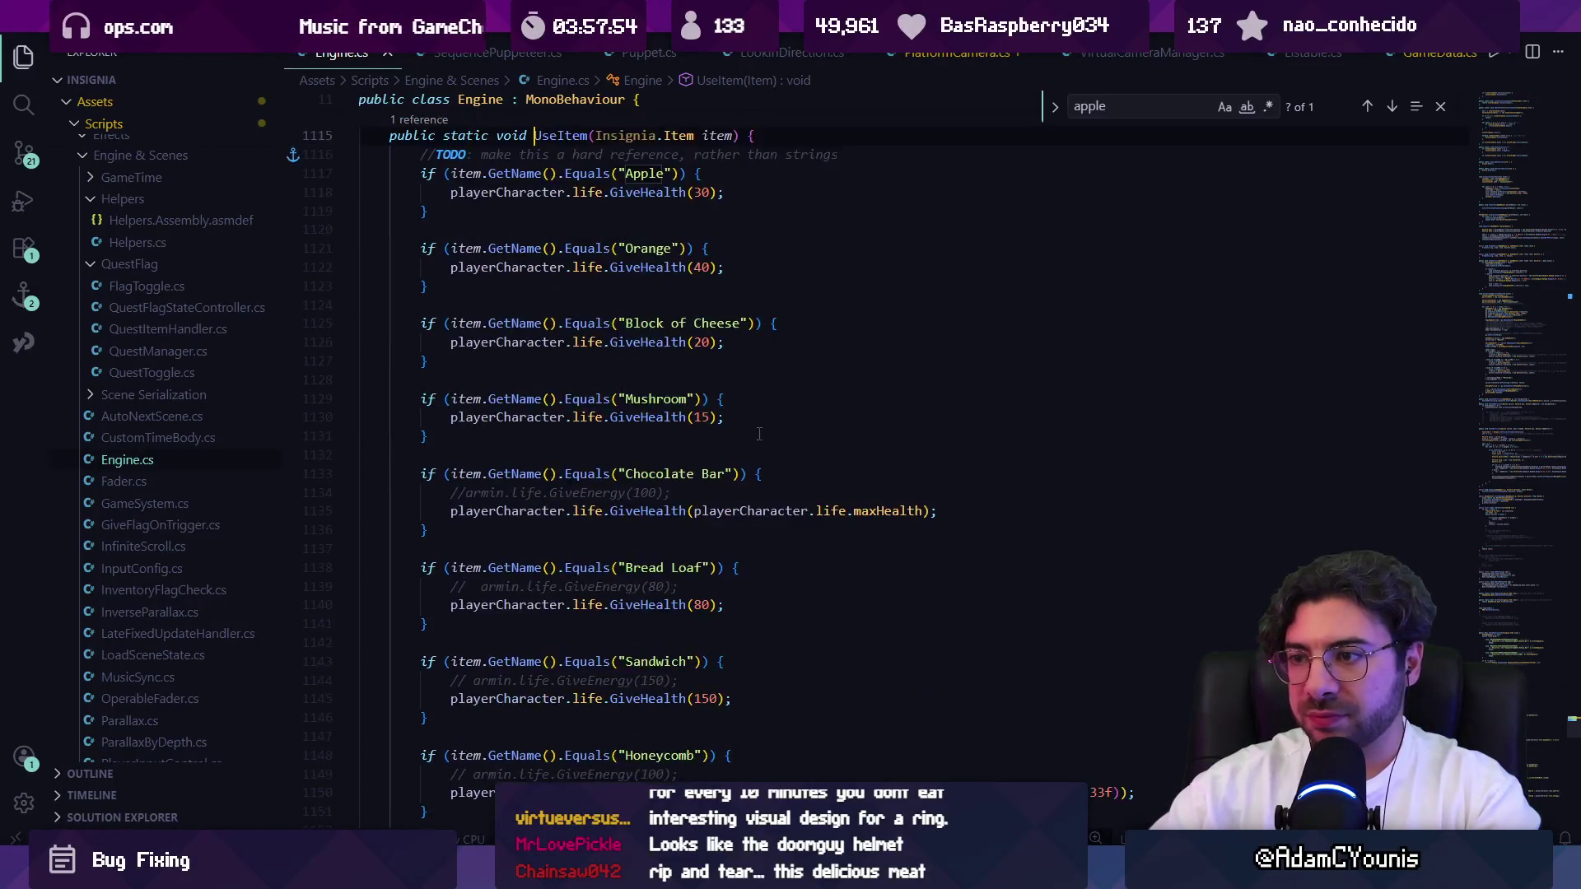
pyautogui.scroll(-2, 669, 477)
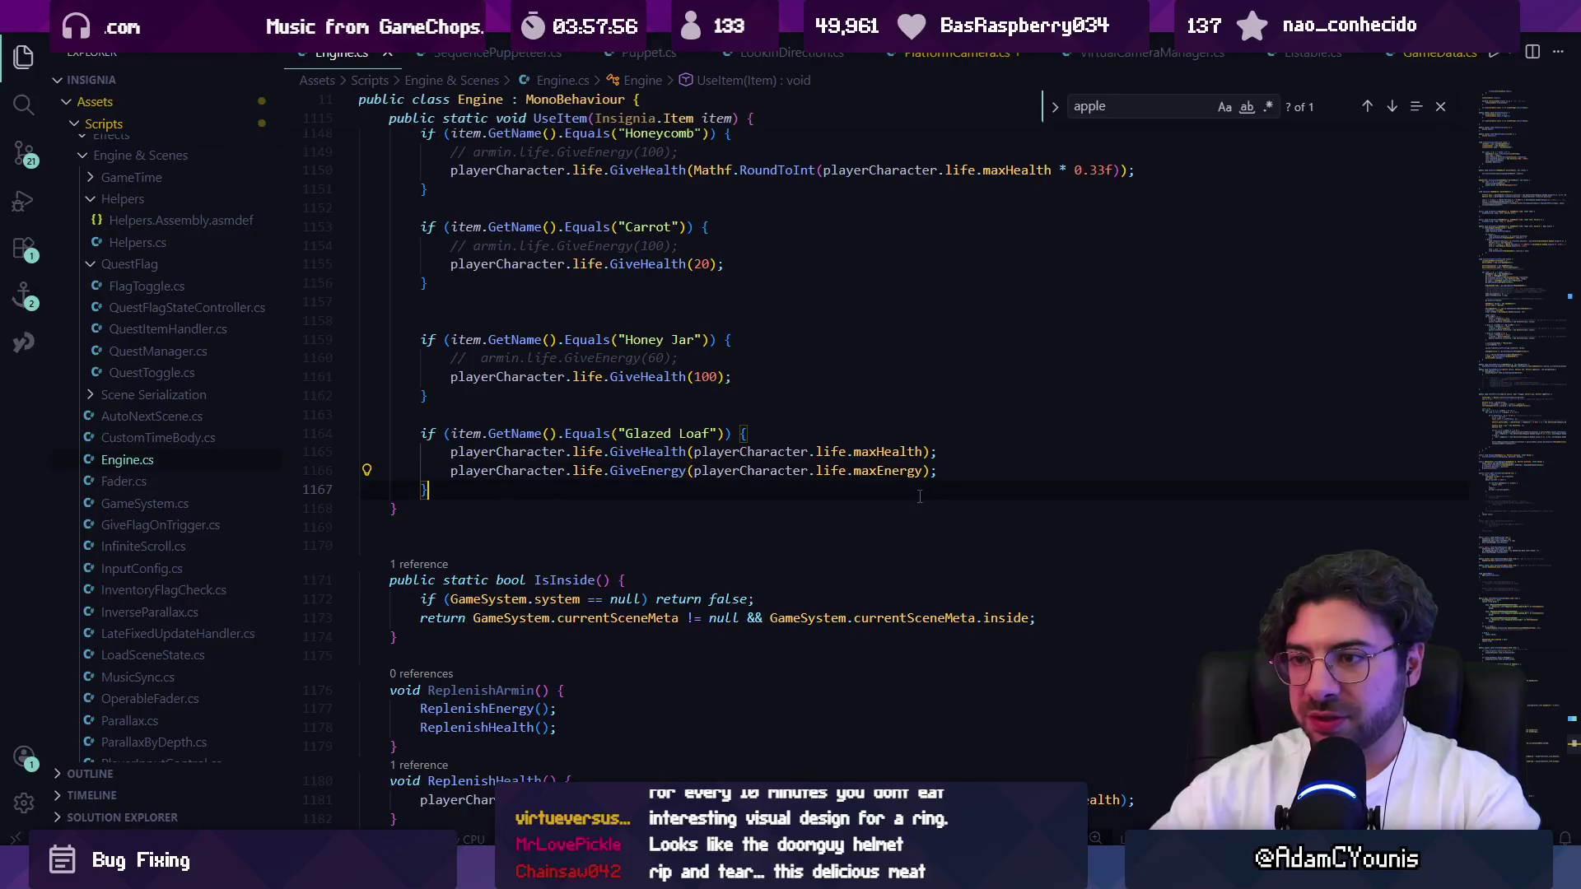
pyautogui.press('Return')
pyautogui.press('Return')
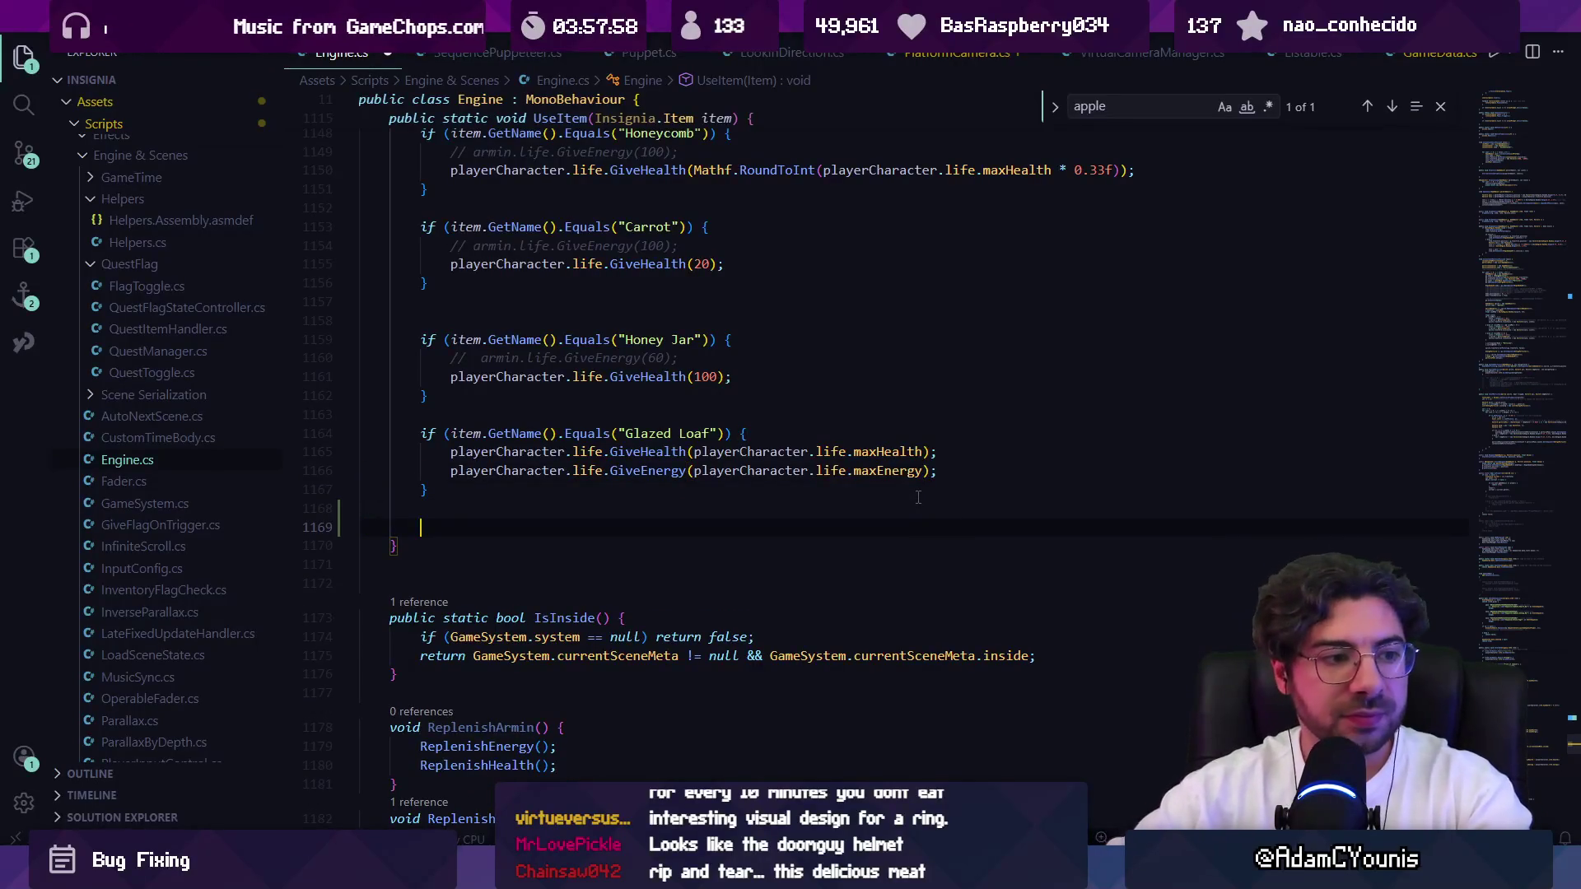
# Add an onEatItem.Invoke(); call after the Glazed Loaf case.
pyautogui.write('eatItem.Inv')
pyautogui.press('Tab')
pyautogui.write('();')
pyautogui.hotkey('shift', 'Home')
pyautogui.press('Left')
pyautogui.write('onE')
pyautogui.press('Delete')
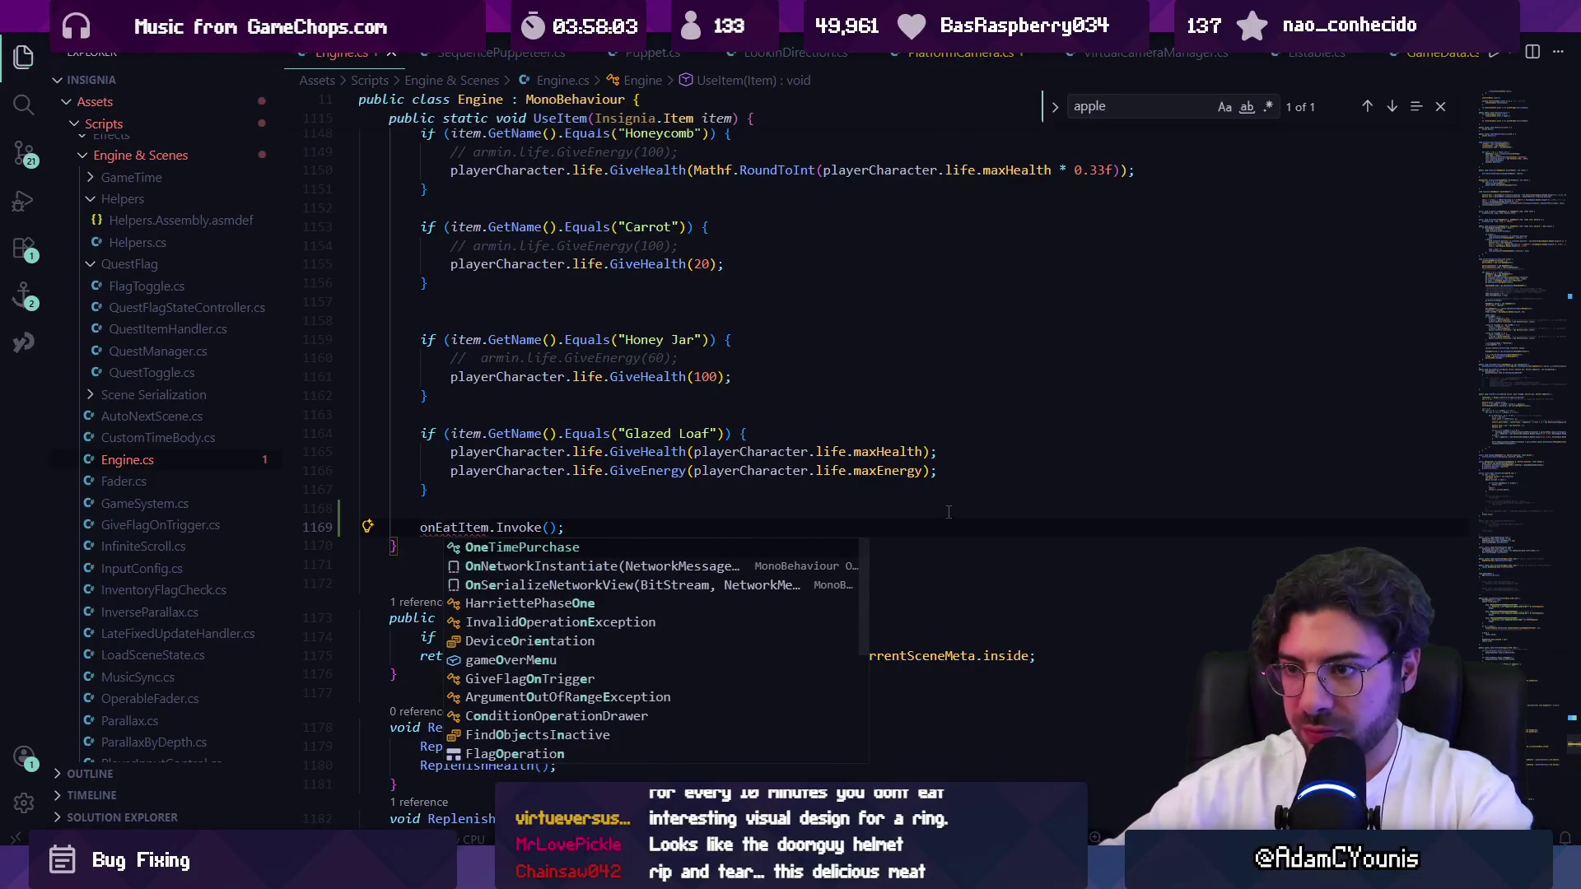
pyautogui.press('Escape')
# Search Engine.cs for existing UnityEvent fields and scroll to the field declarations.
pyautogui.scroll(20, 1533, 111)
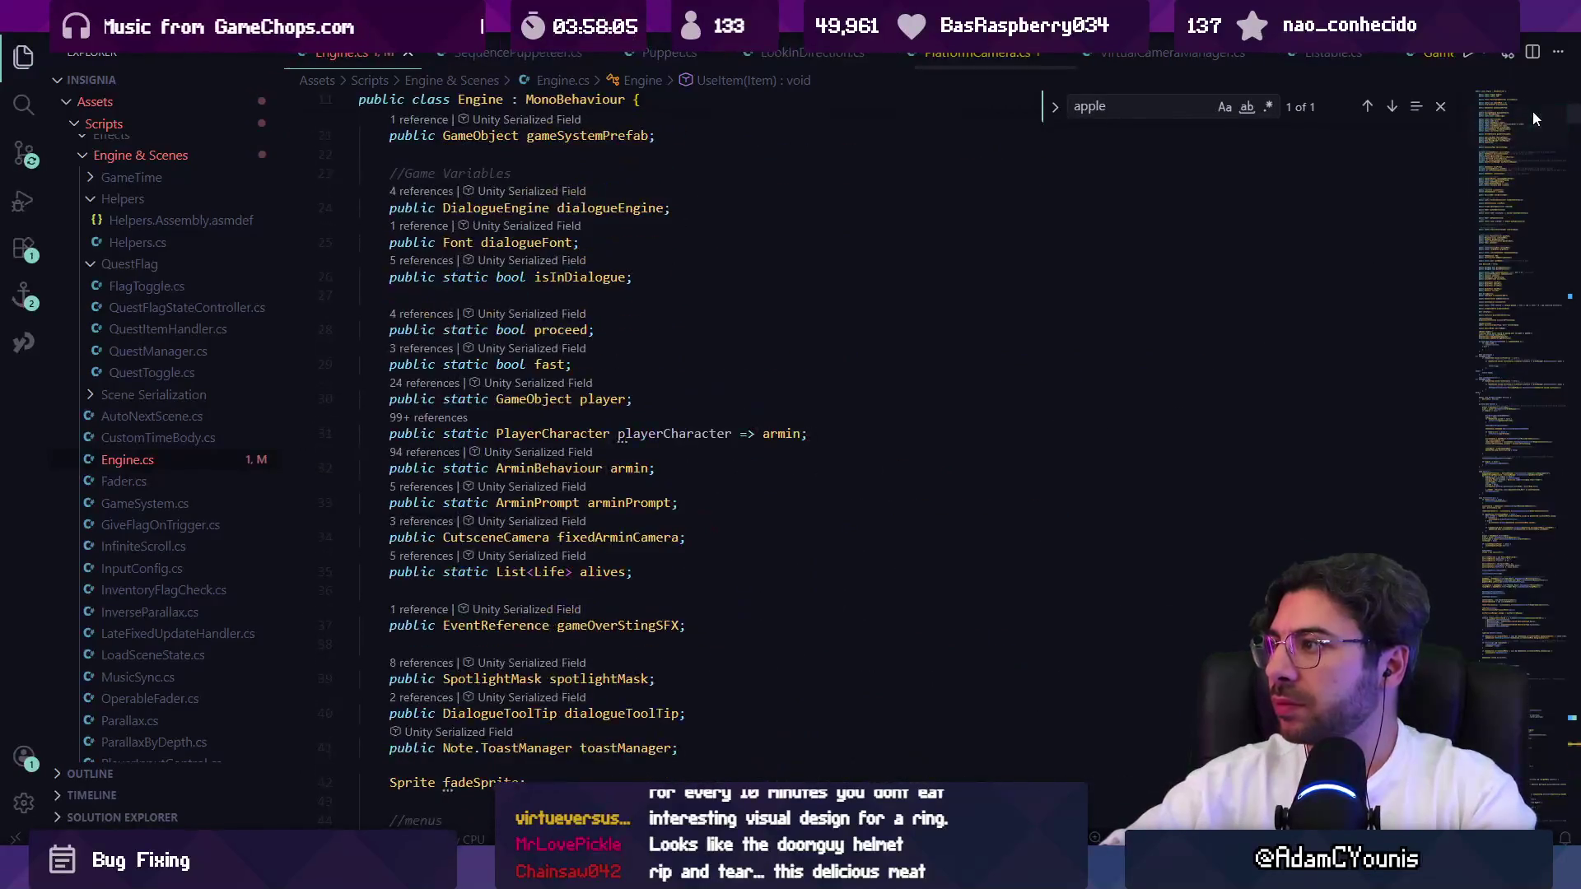
pyautogui.scroll(3, 1510, 144)
pyautogui.scroll(4, 550, 512)
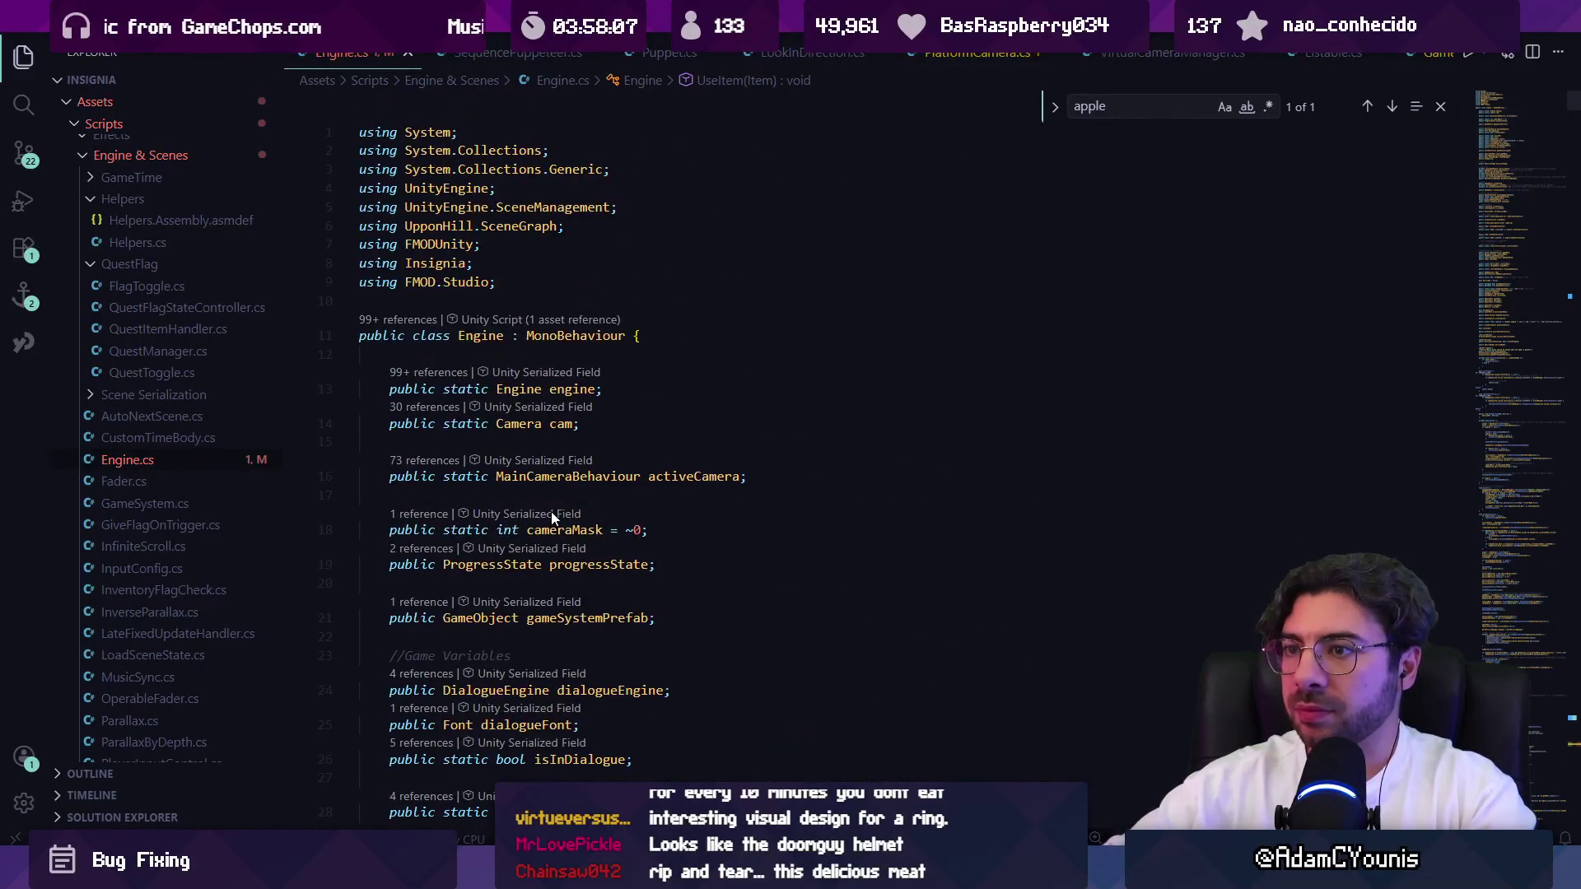
pyautogui.scroll(-2, 562, 502)
pyautogui.scroll(-3, 561, 507)
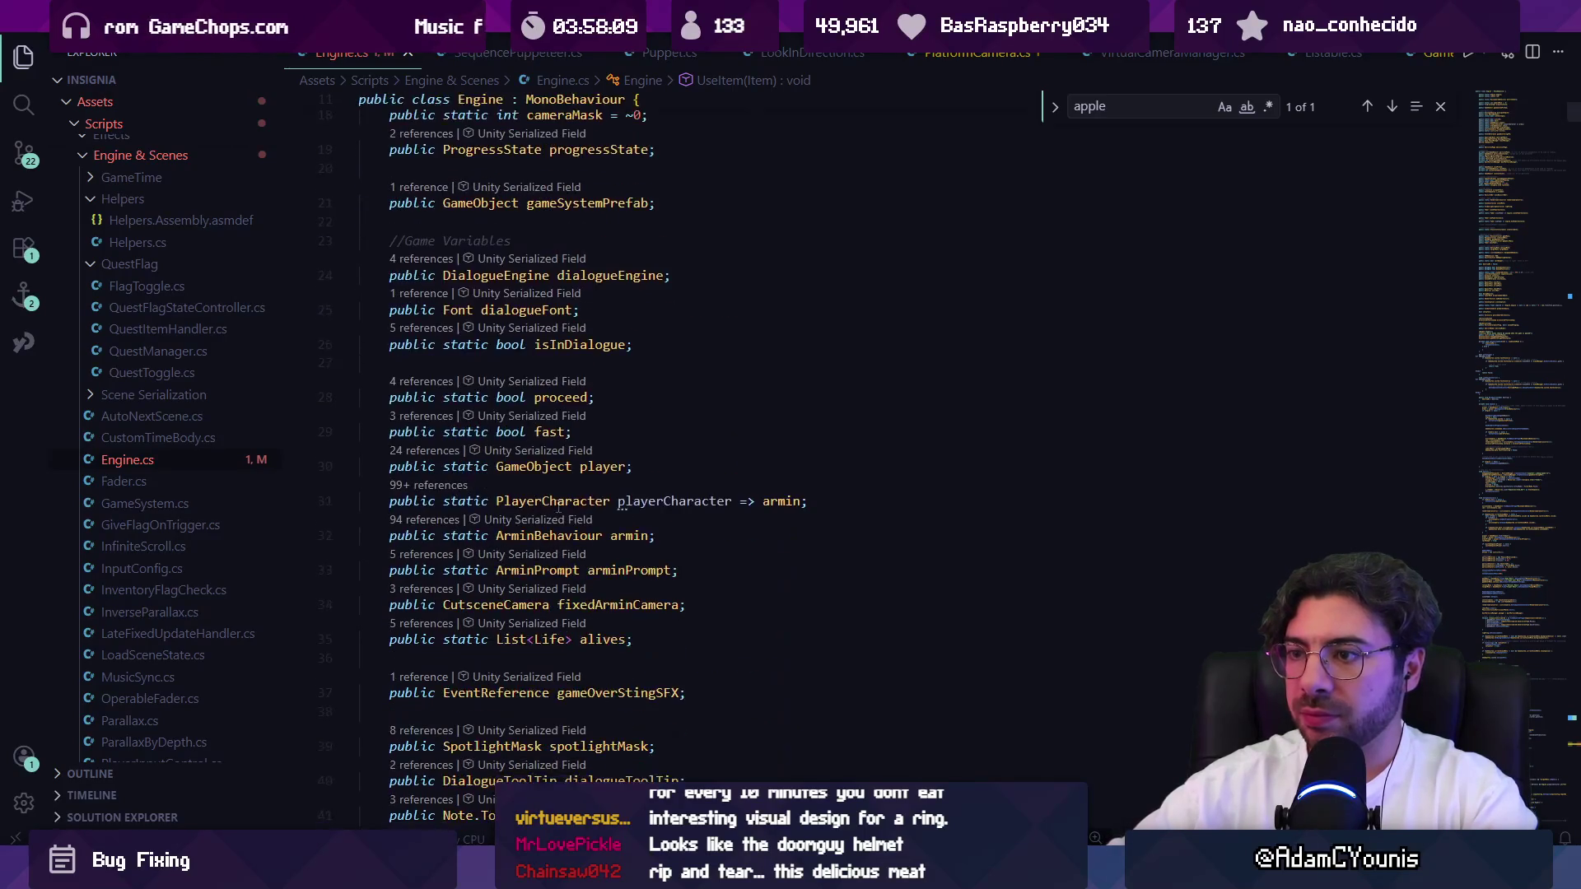
pyautogui.hotkey('ctrl', 'f')
pyautogui.write('unityevent')
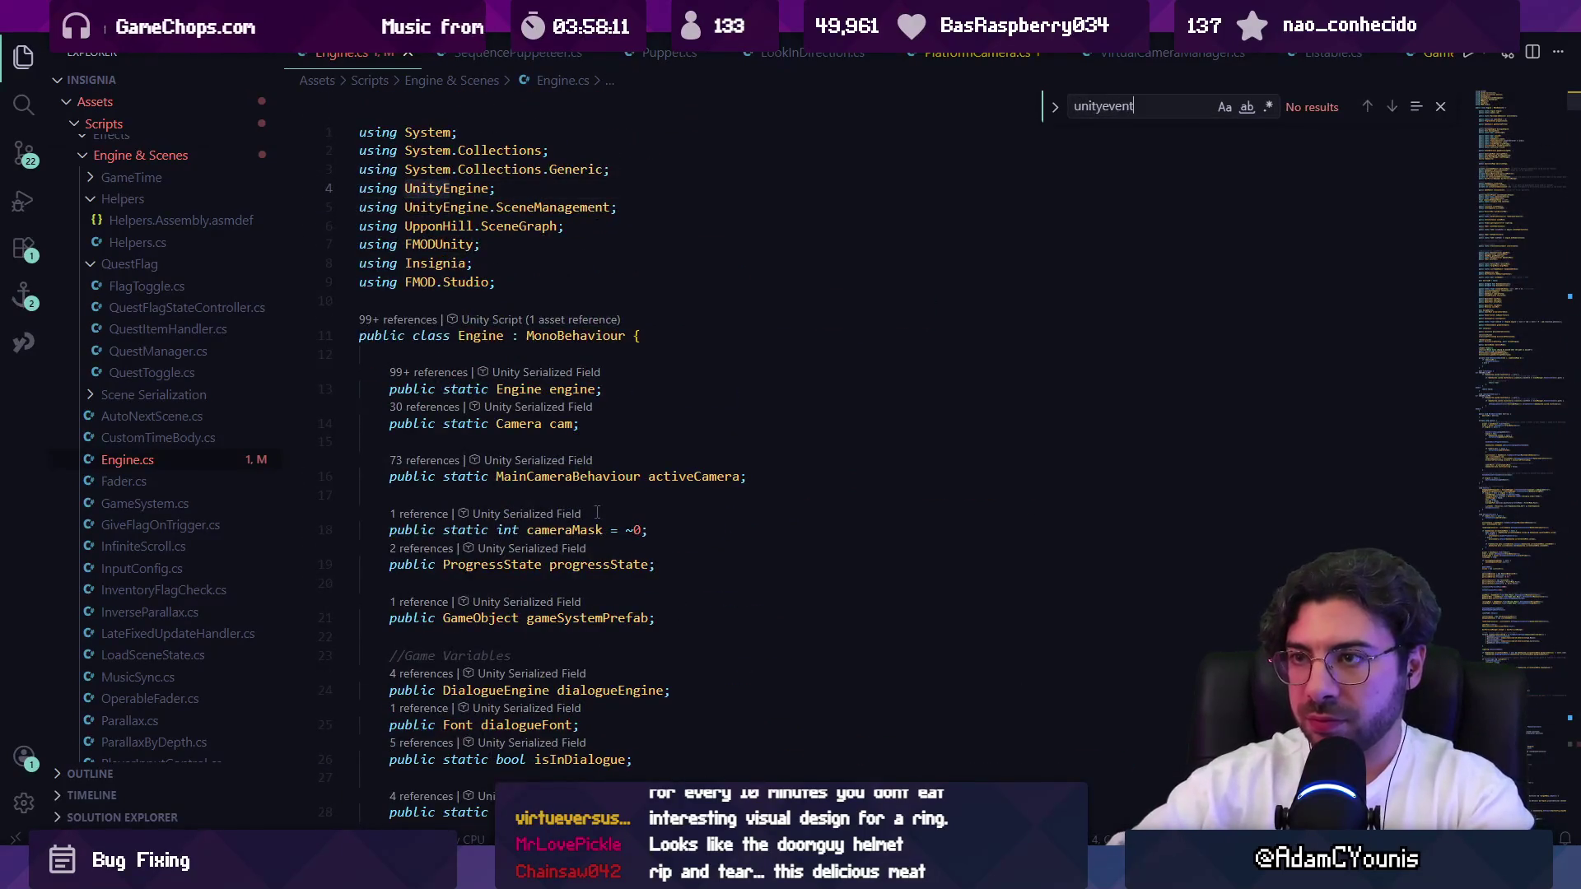
pyautogui.press('Escape')
pyautogui.scroll(-15, 616, 531)
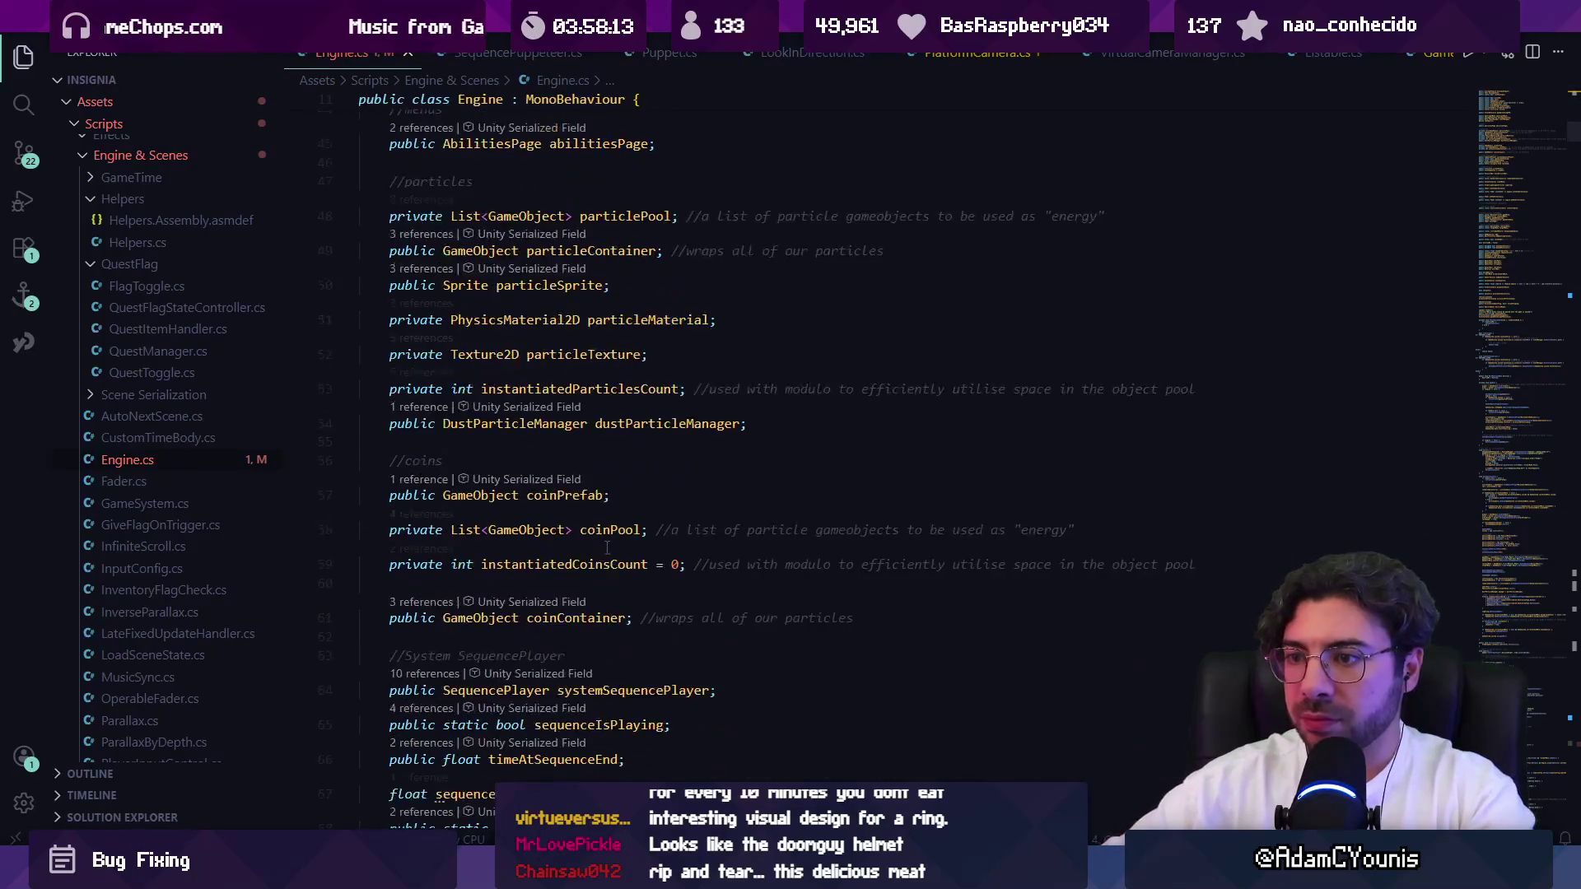
pyautogui.scroll(-14, 605, 543)
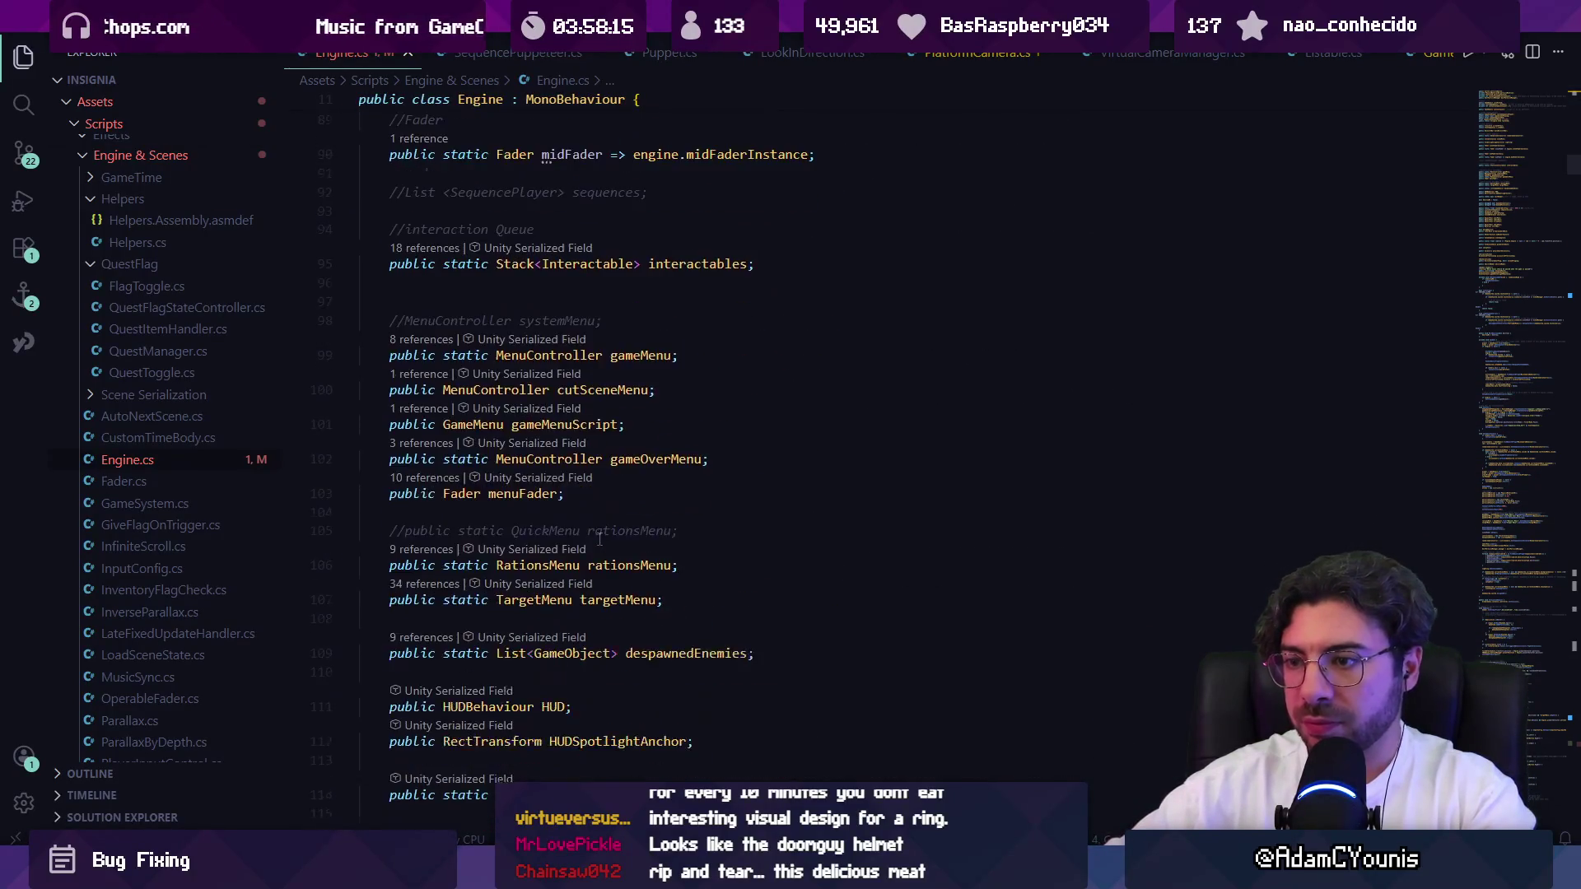
pyautogui.scroll(-12, 599, 539)
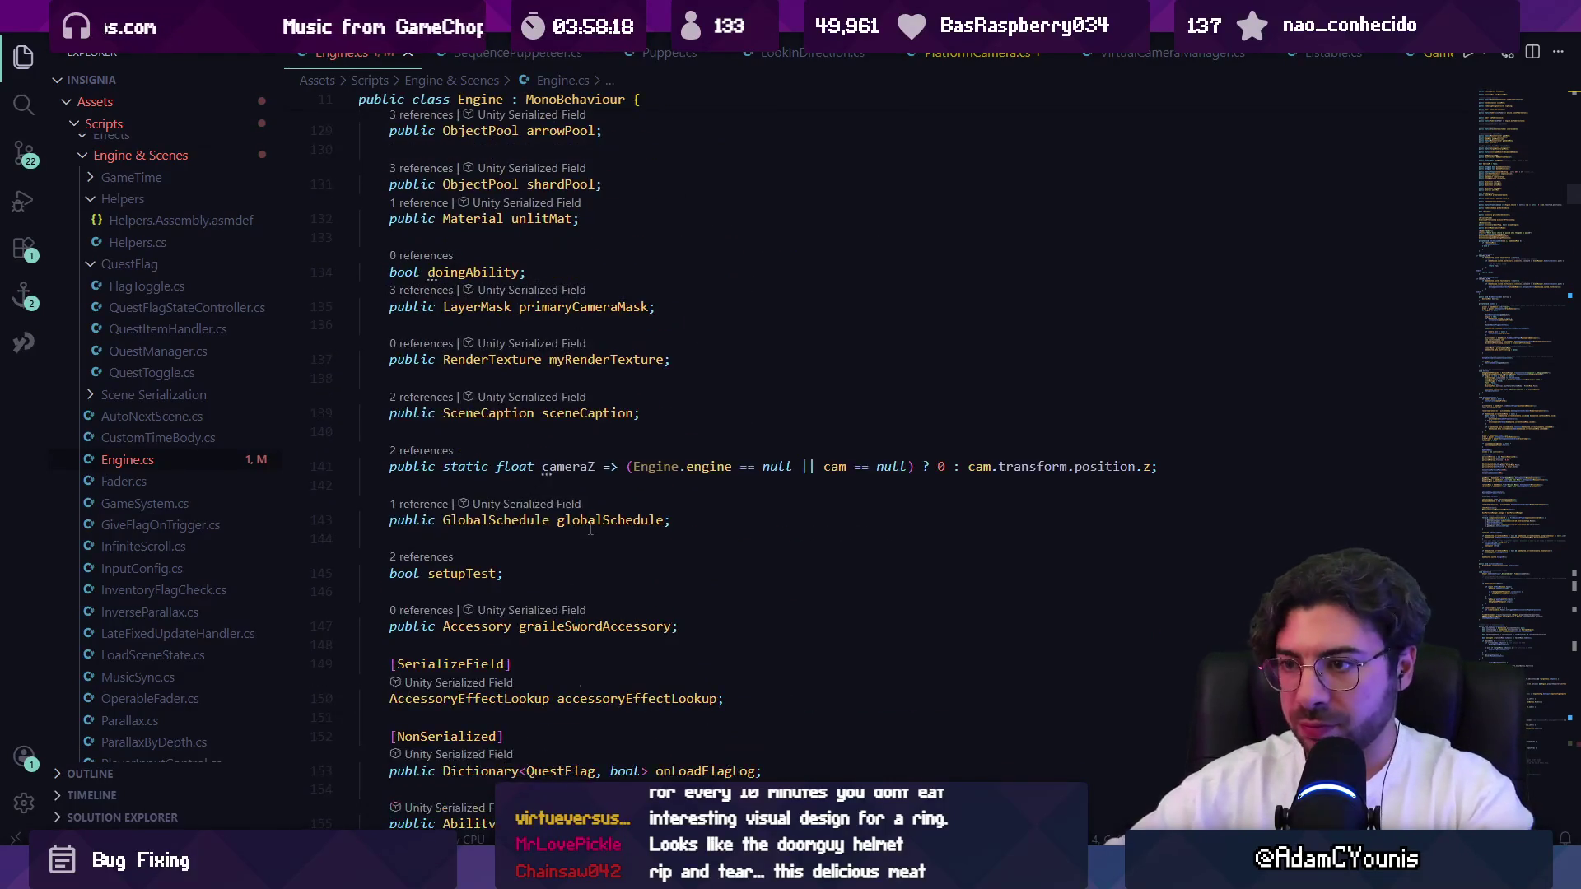
pyautogui.scroll(-5, 591, 530)
# Declare 'public UnityEvent onEatItem = new UnityEvent();' on line 162.
pyautogui.click(621, 422)
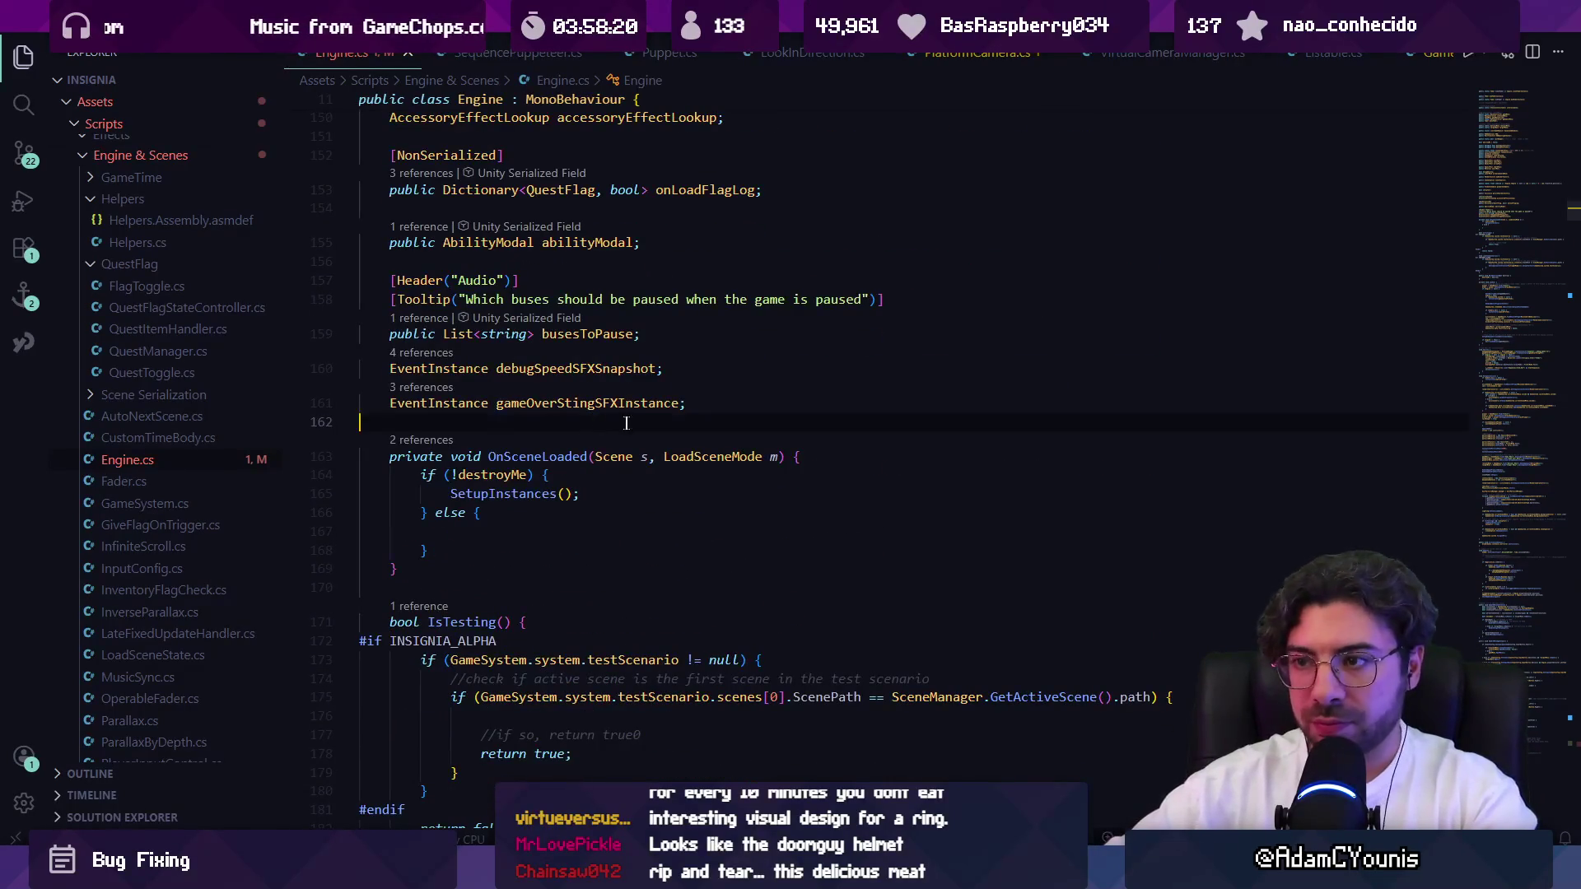
pyautogui.write('public UnityEven')
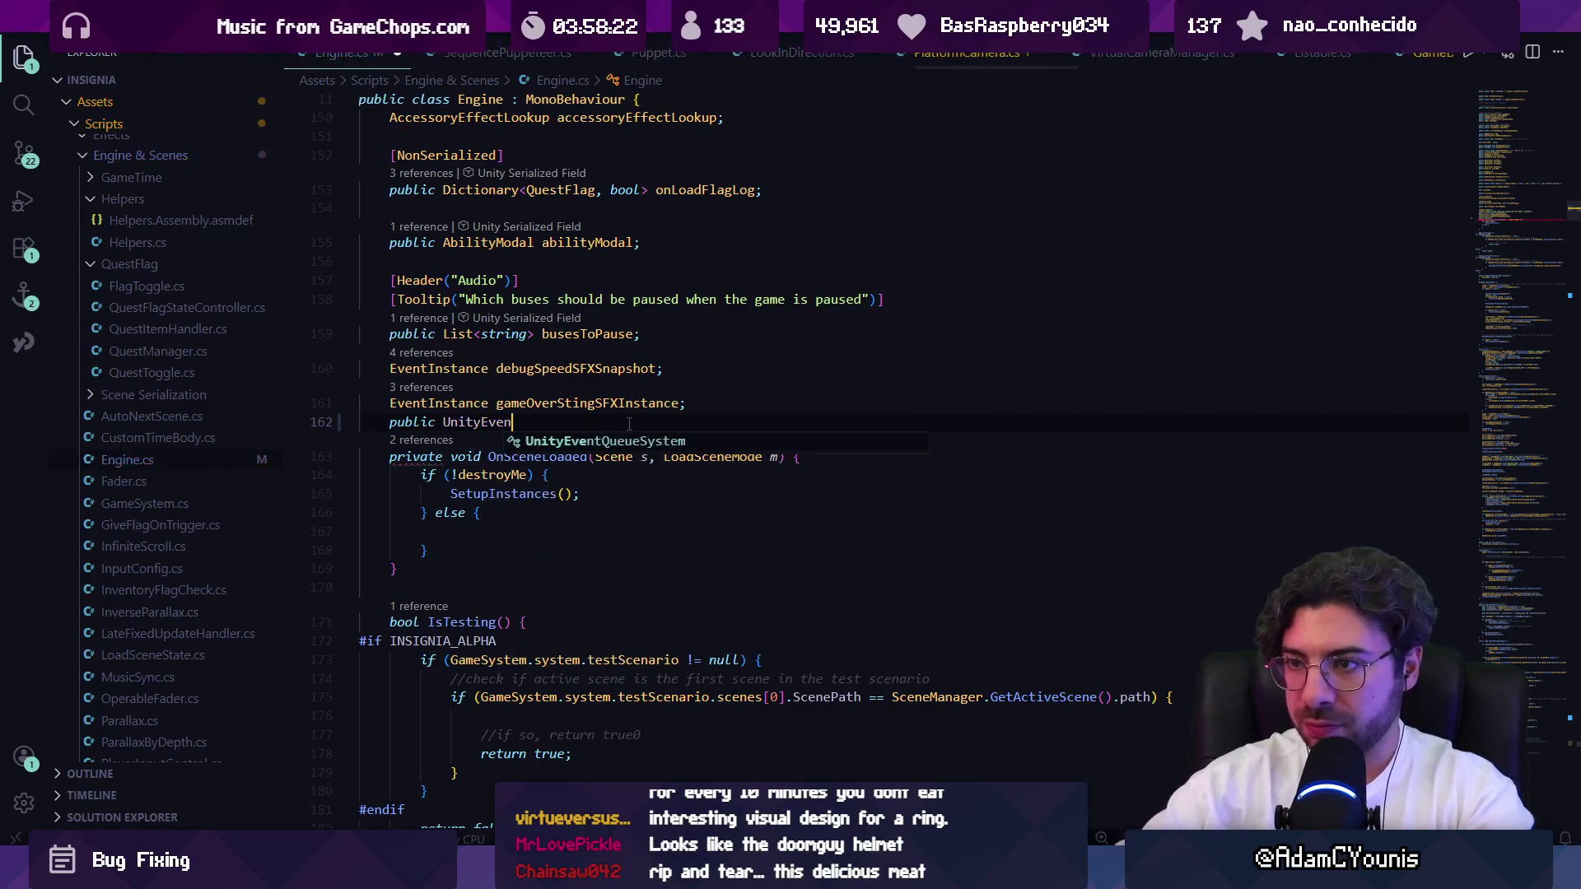
pyautogui.write('tQueueSystem on')
pyautogui.press('BackSpace')
pyautogui.press('BackSpace')
pyautogui.press('BackSpace')
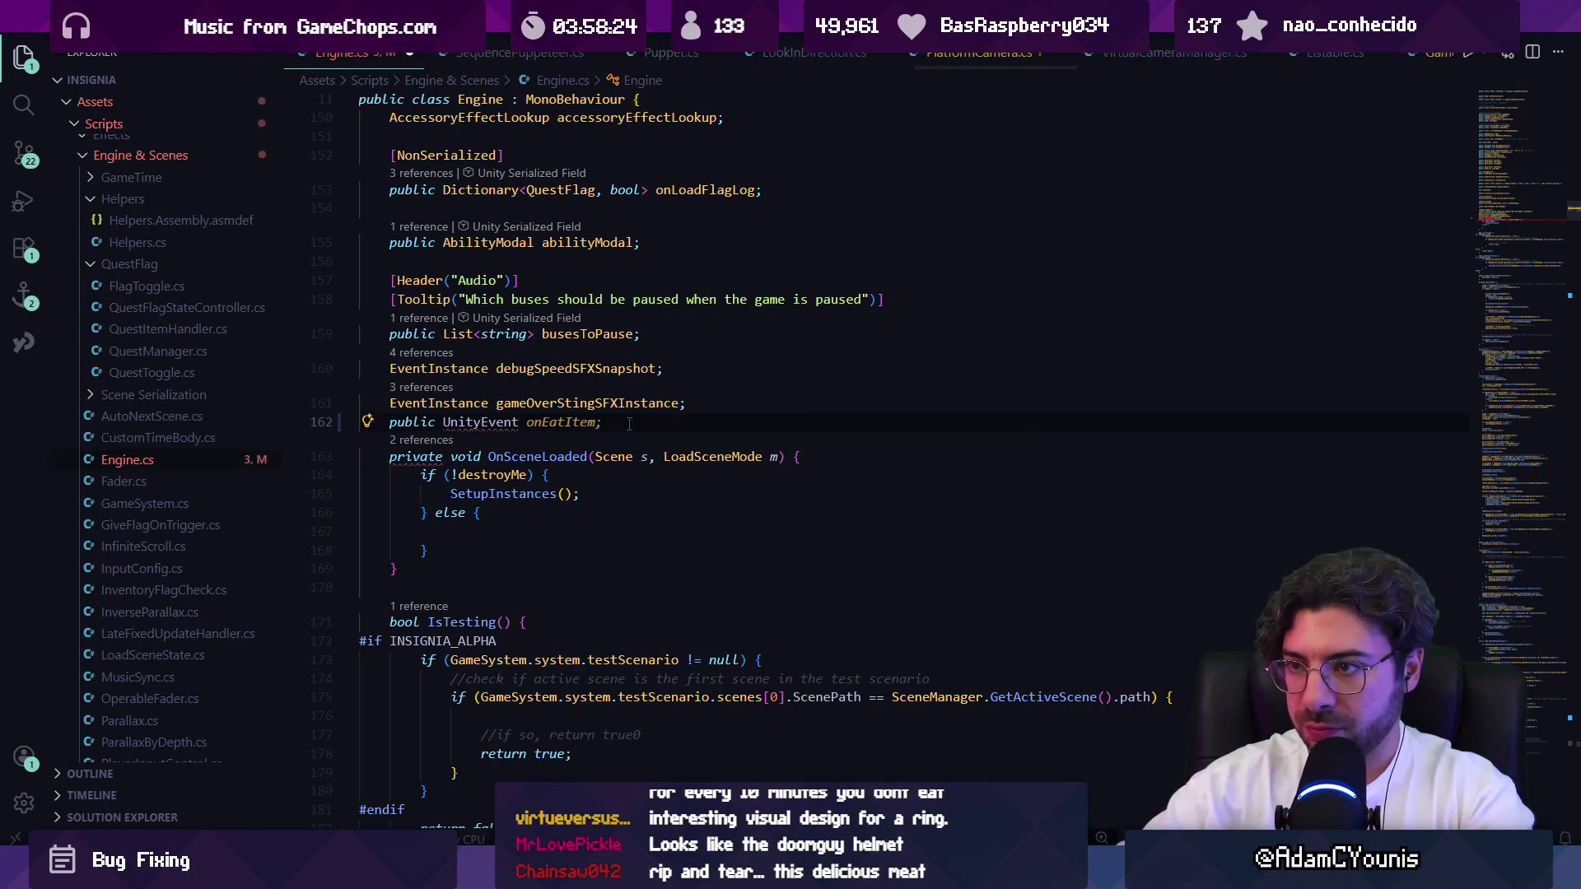
pyautogui.write('onEa')
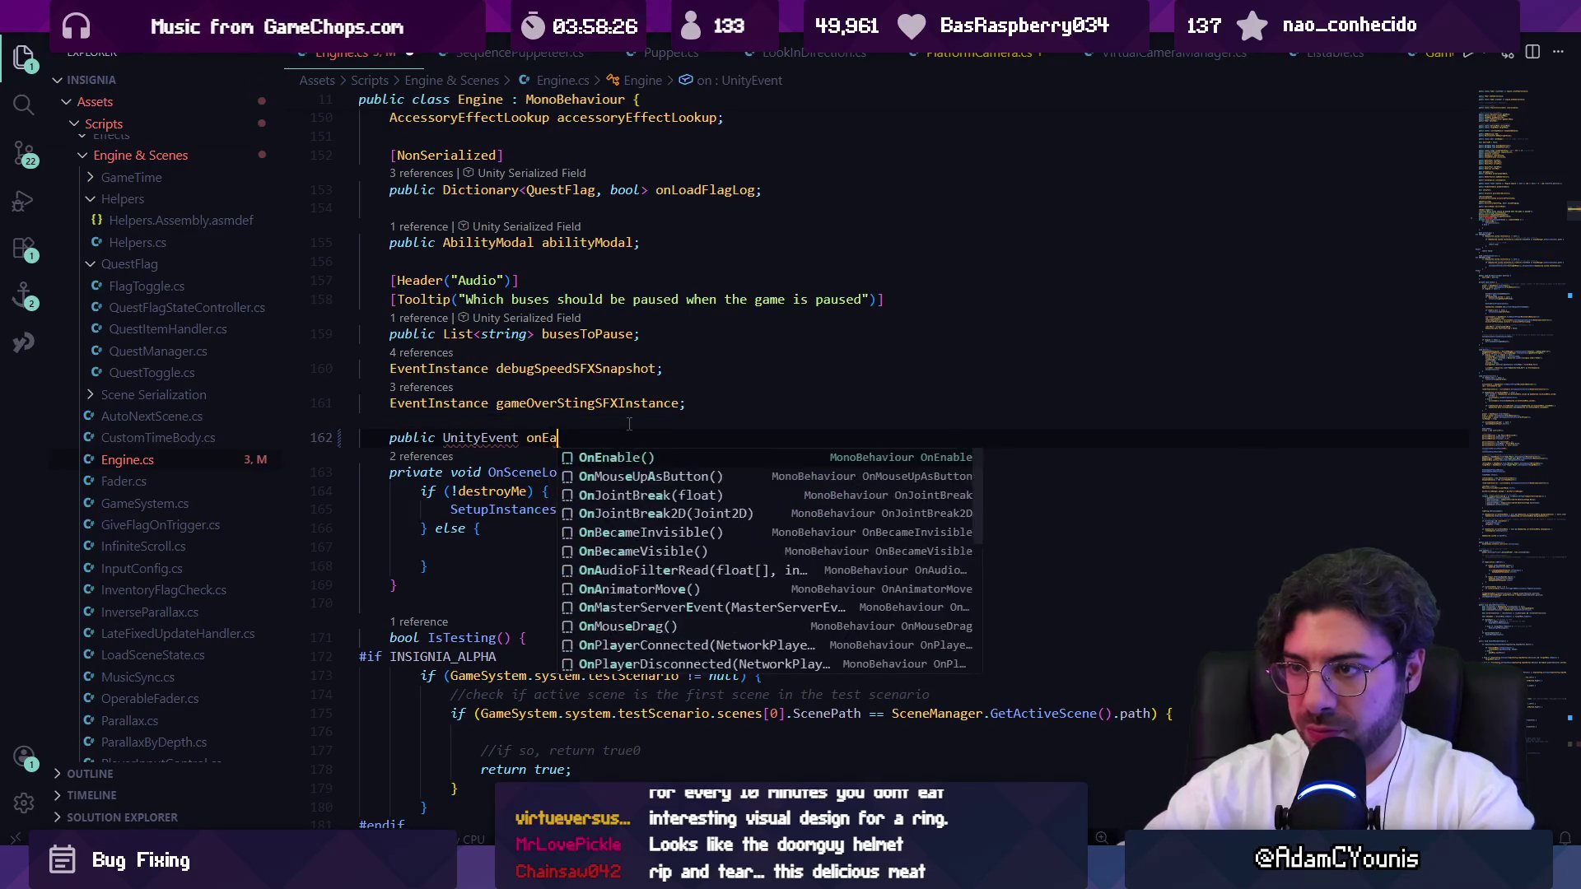
pyautogui.write('tItem = new')
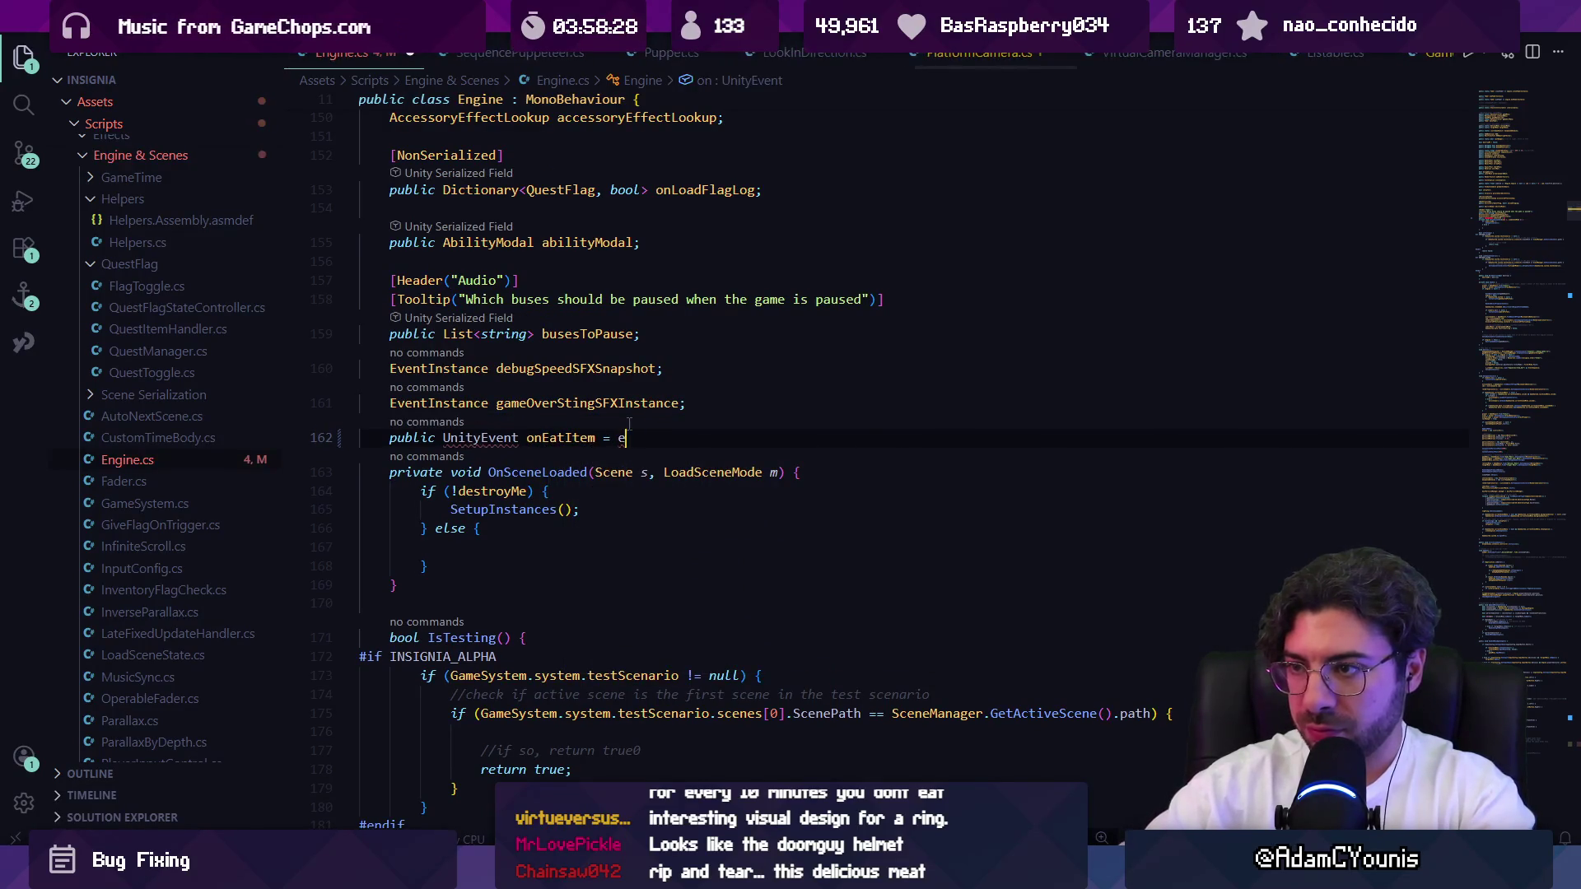
pyautogui.press('Tab')
pyautogui.press('Up')
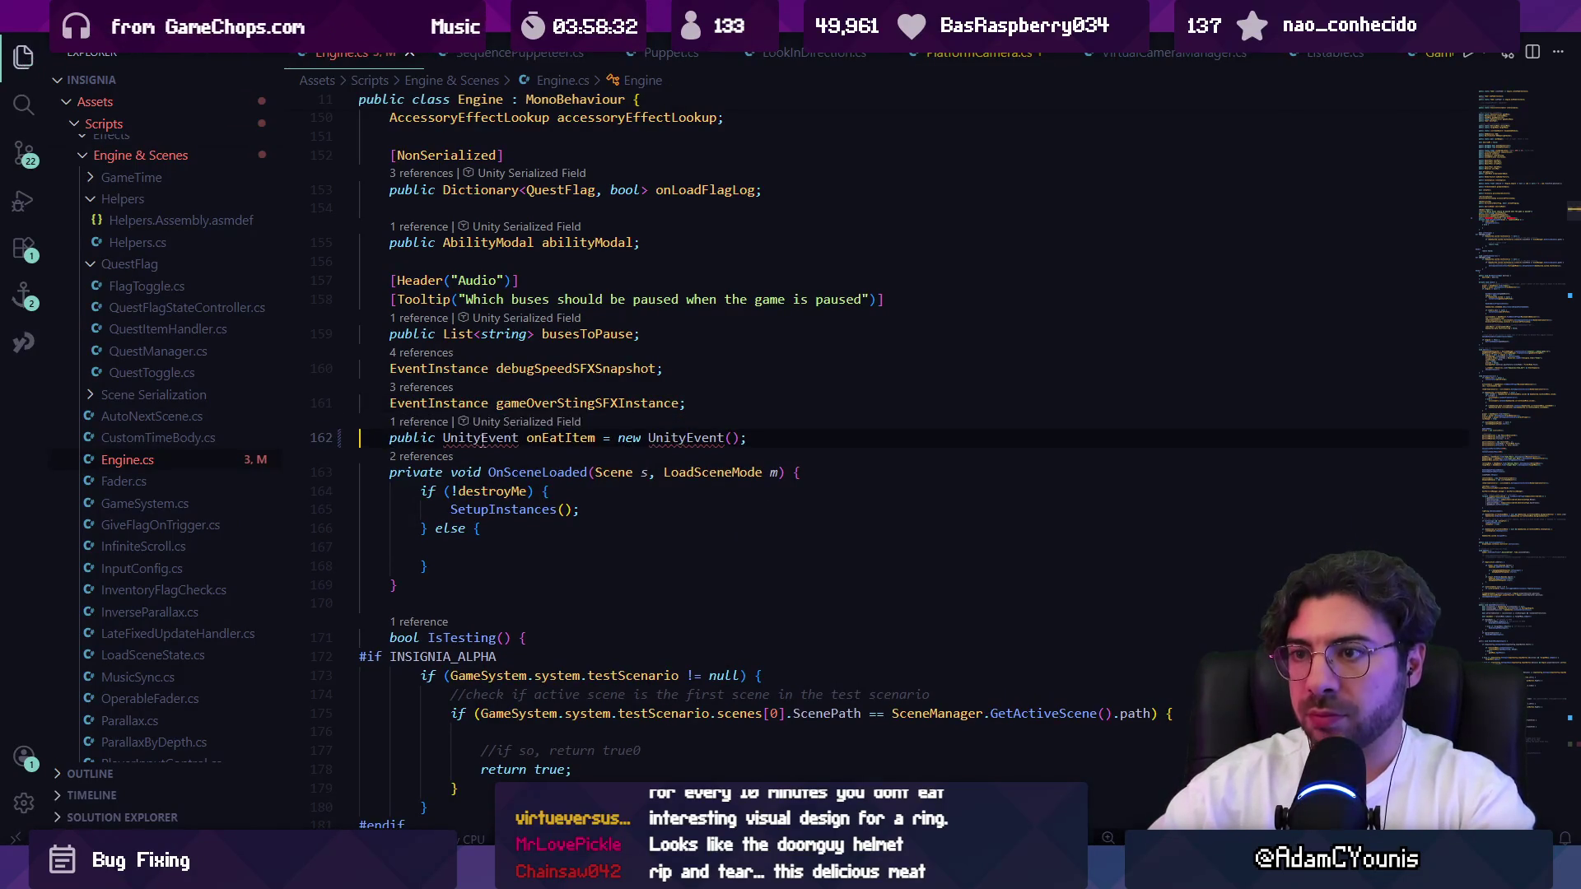
pyautogui.moveTo(481, 438)
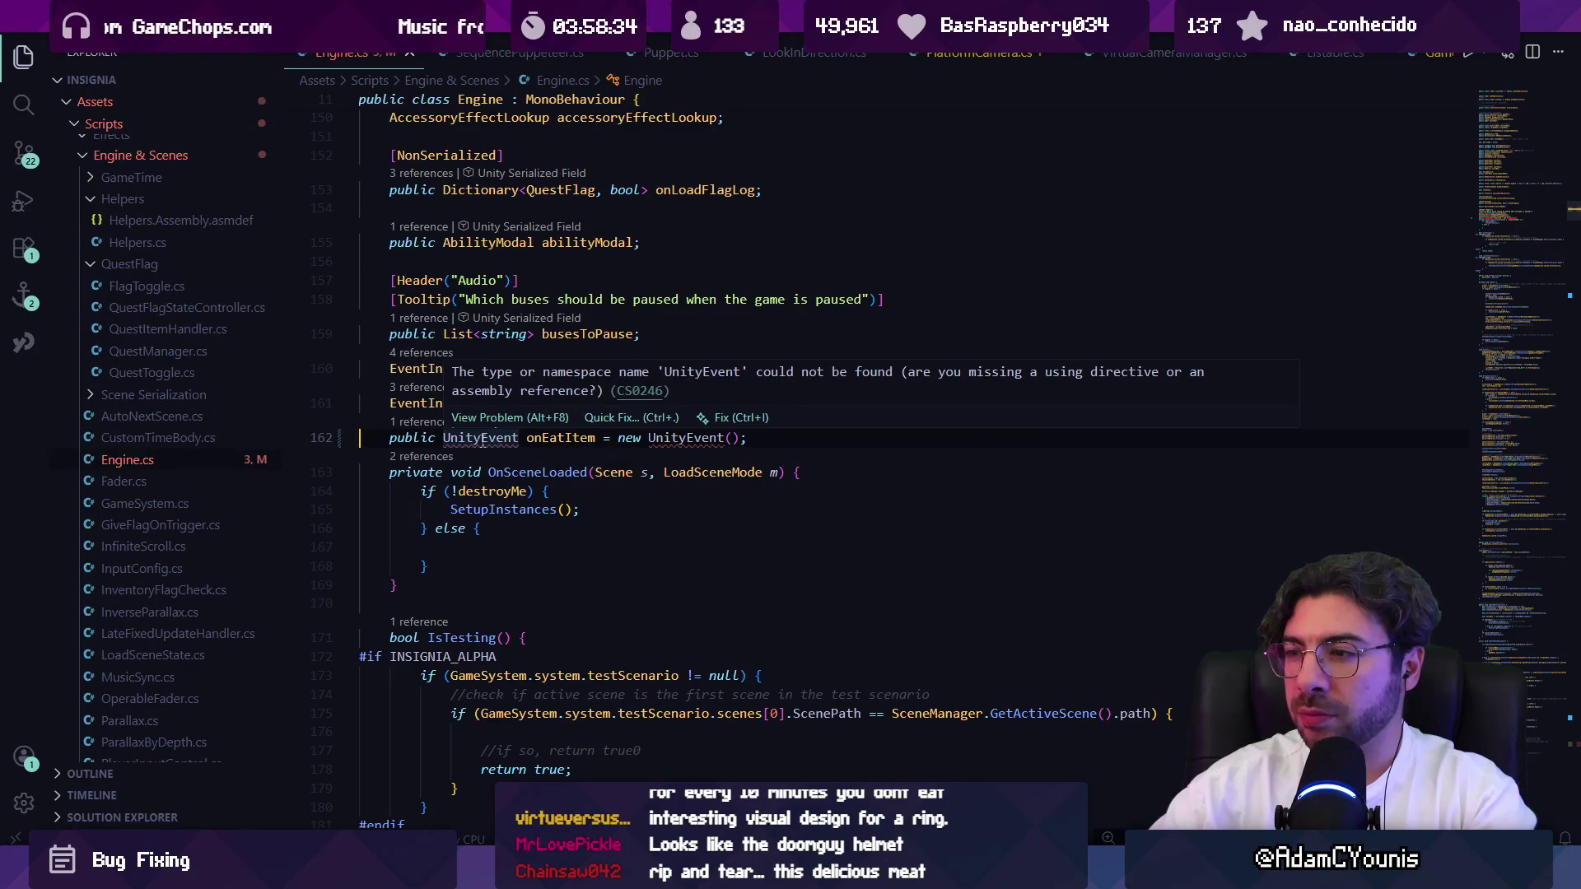
# Add 'using UnityEngine.Events;' at the top of Engine.cs.
pyautogui.click(1500, 101)
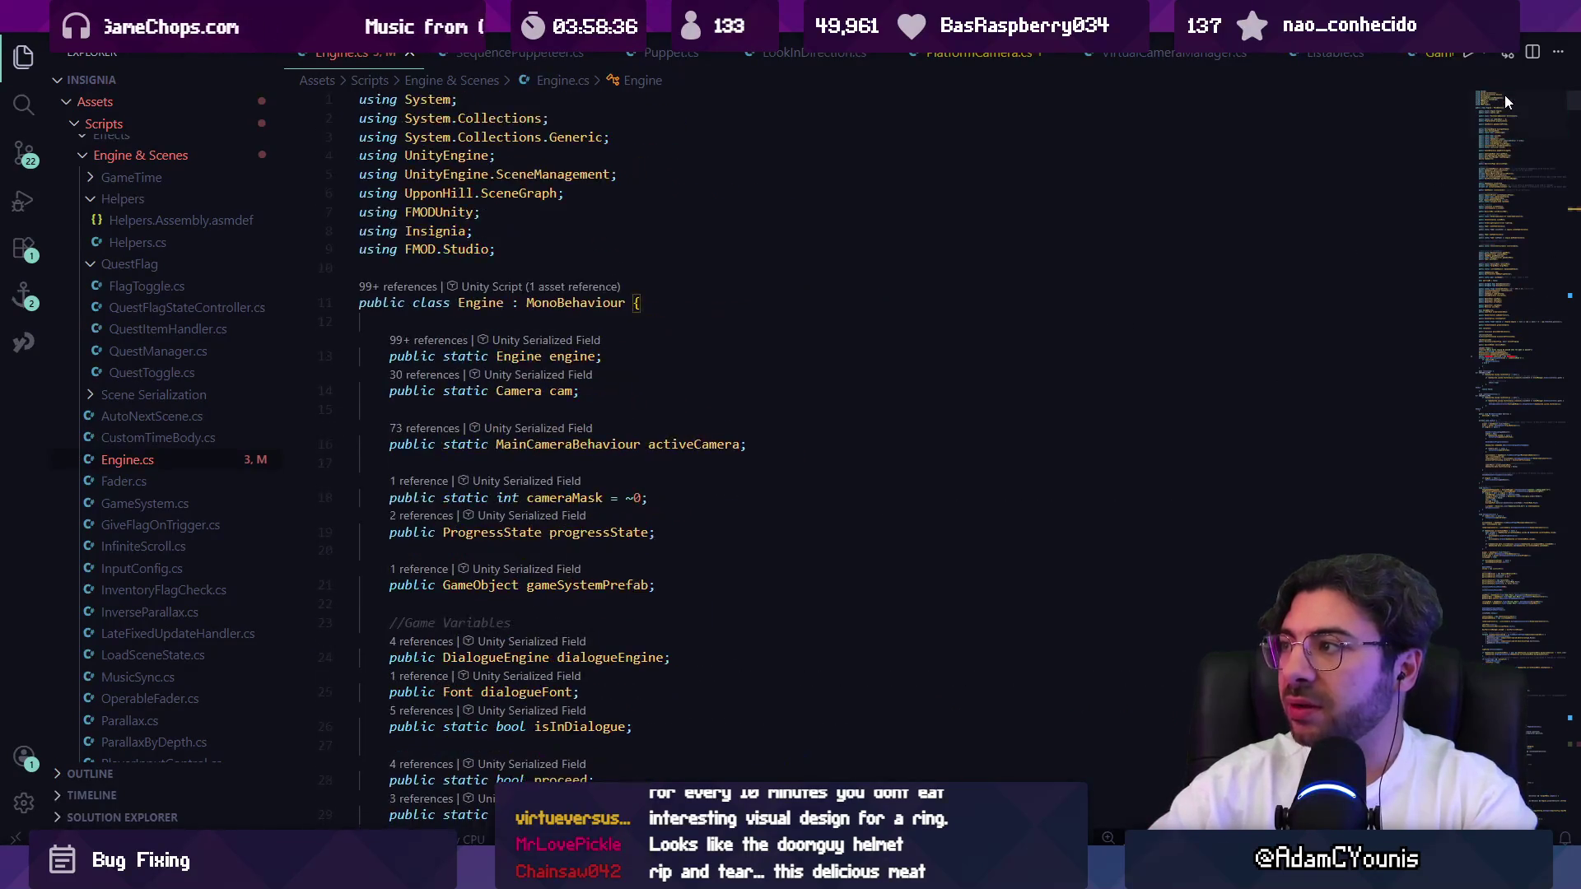
pyautogui.click(616, 261)
pyautogui.write('using Unityen')
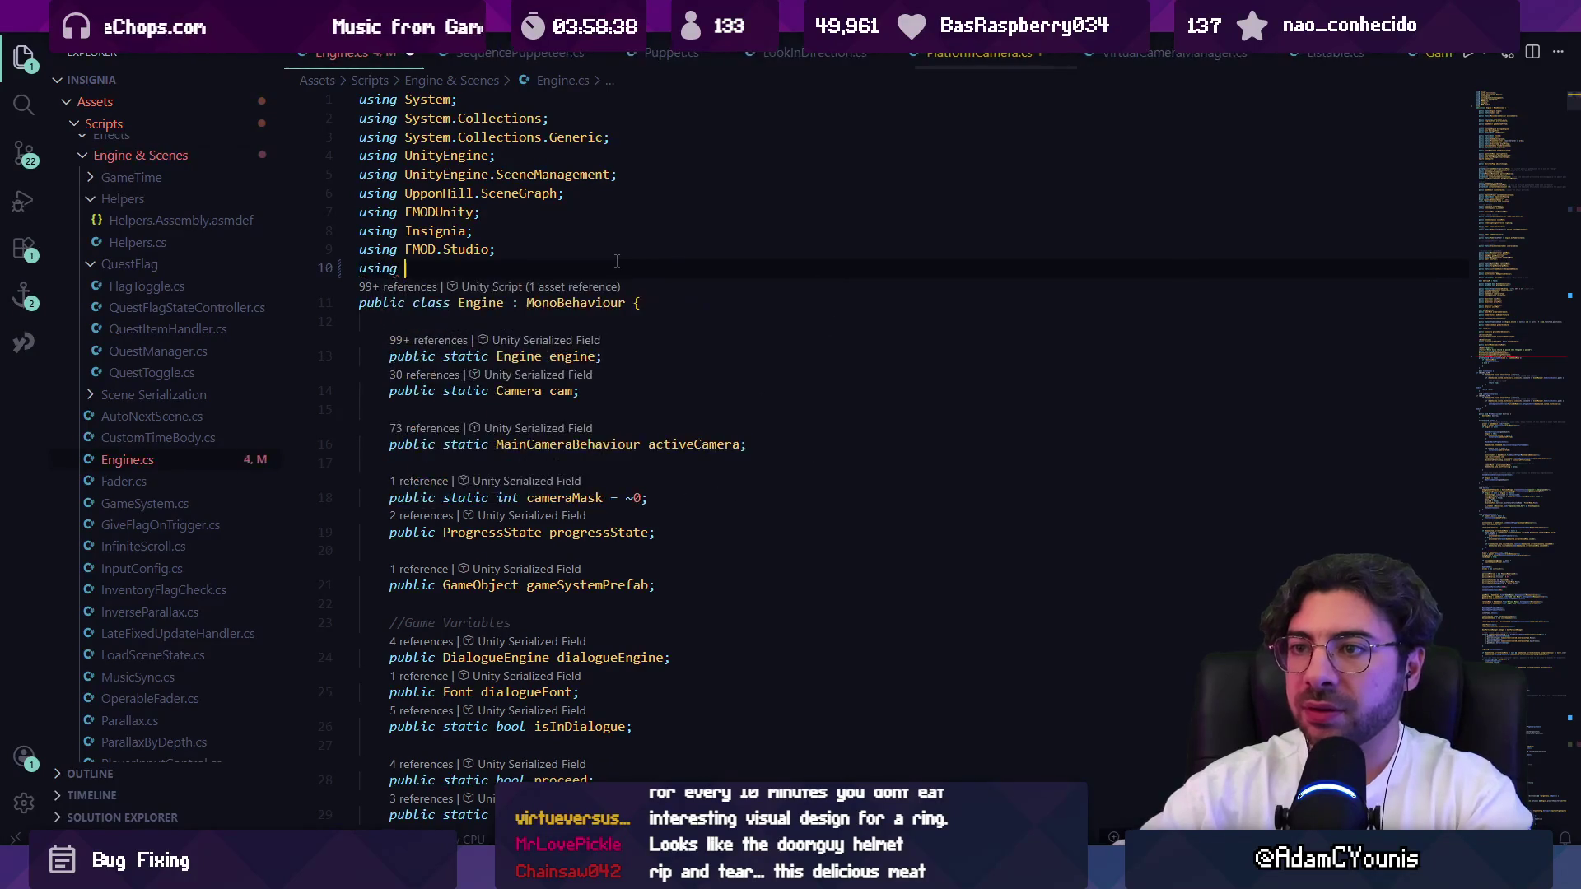
pyautogui.press('Tab')
pyautogui.write('.Eve')
pyautogui.press('Tab')
pyautogui.write(';')
# Space out the onEatItem field and mark it [HideInInspector].
pyautogui.hotkey('alt', 'Left')
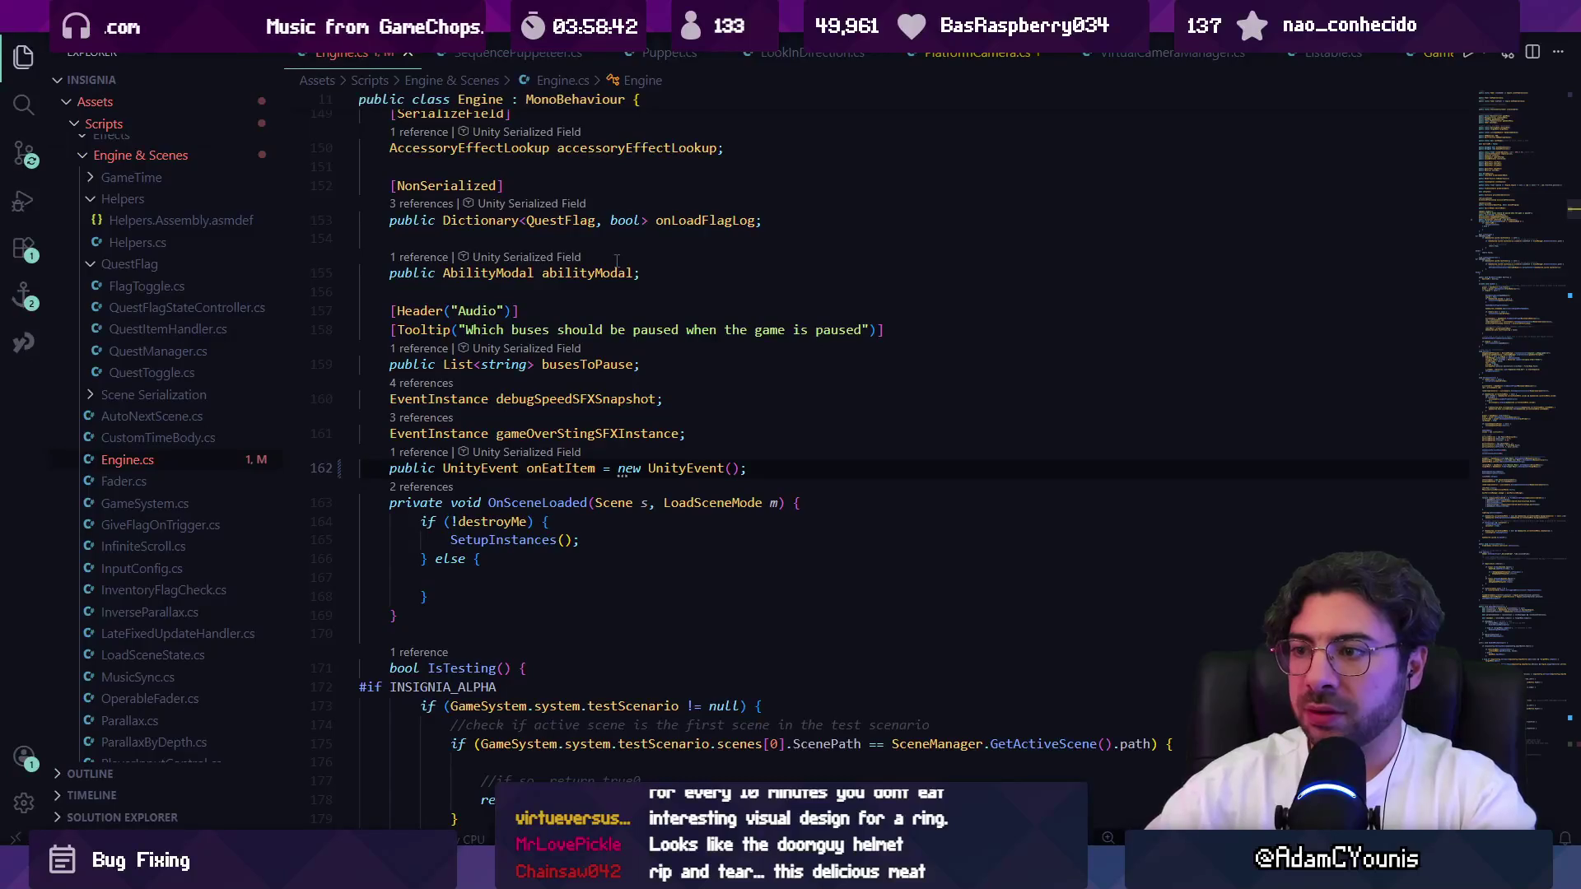
pyautogui.press('Return')
pyautogui.press('End')
pyautogui.press('Return')
pyautogui.press('Return')
pyautogui.press('Up')
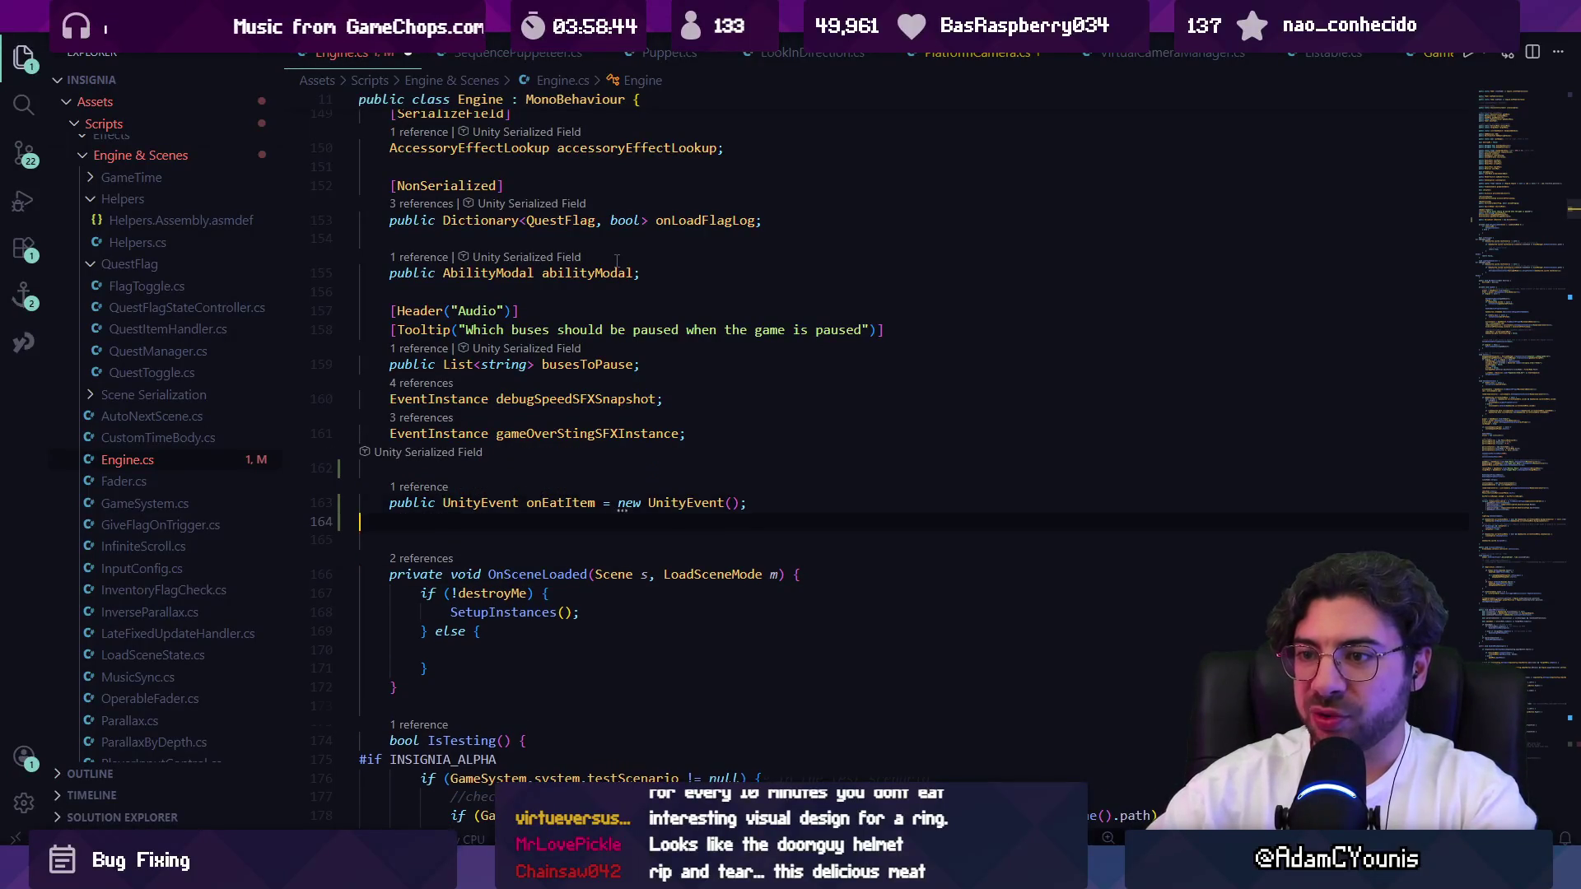
pyautogui.hotkey('ctrl', 'z')
pyautogui.write('[HideIn')
pyautogui.press('Tab')
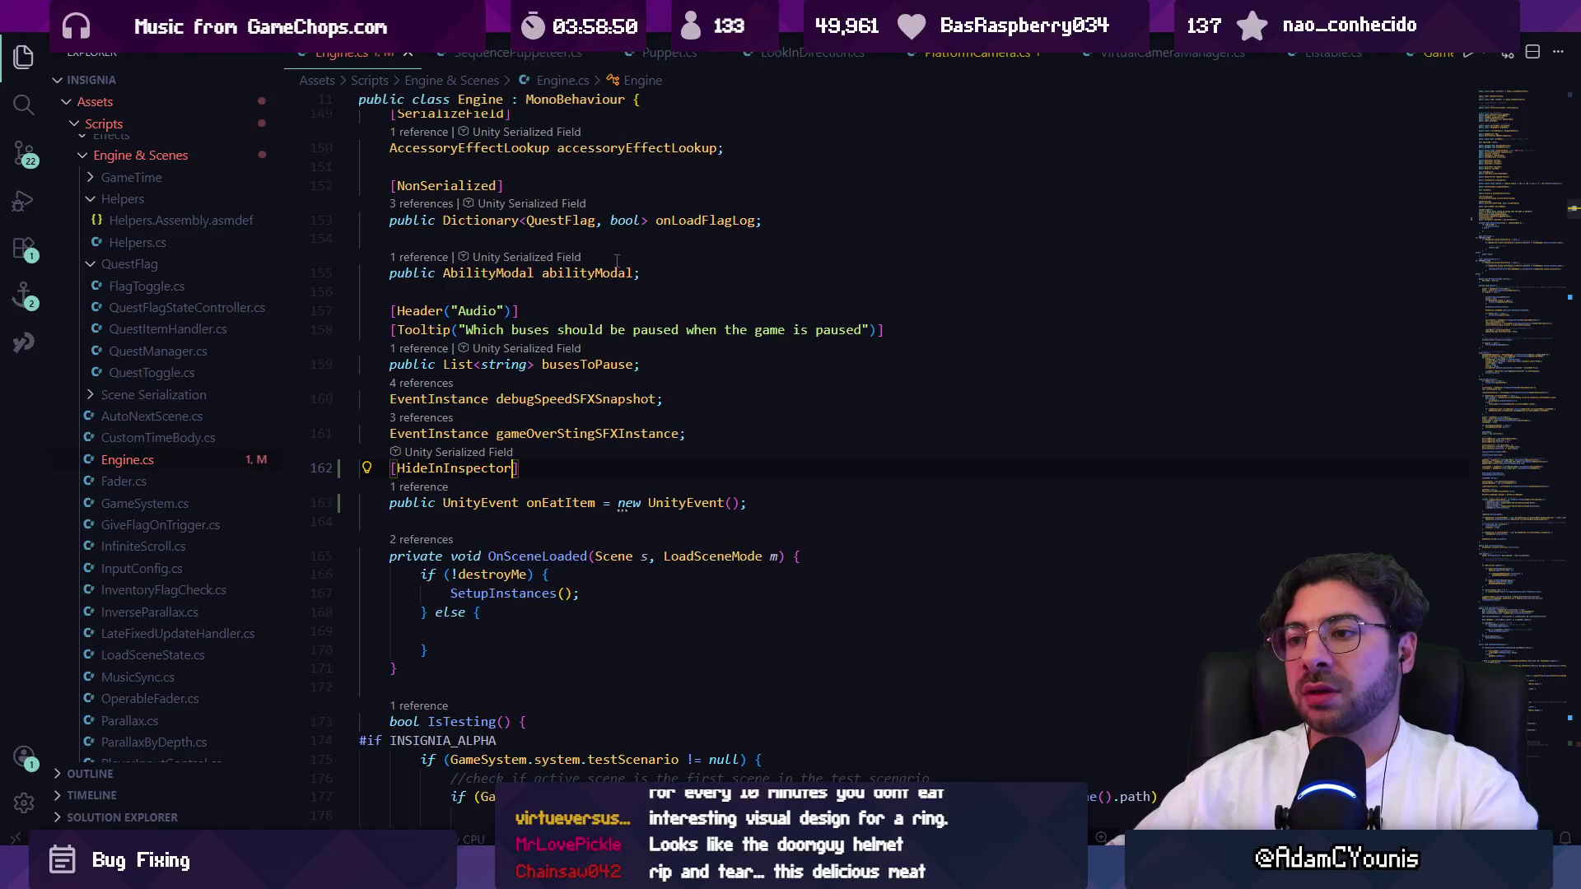
# Reopen GluttonyEffect.cs via quick file search.
pyautogui.hotkey('ctrl', 'p')
pyautogui.write('gl')
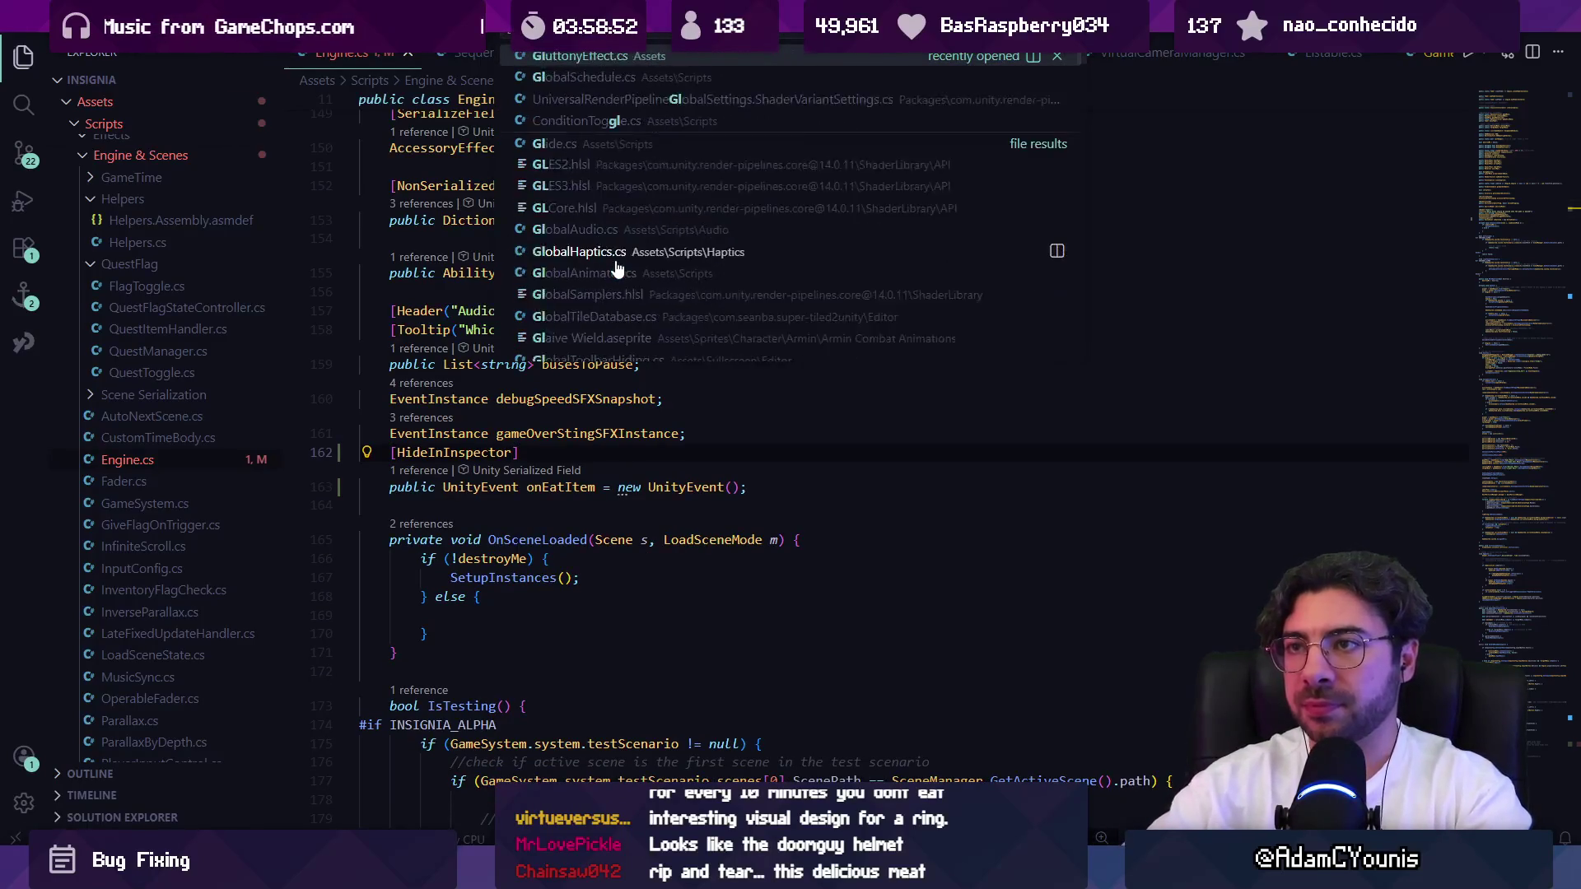
pyautogui.press('Return')
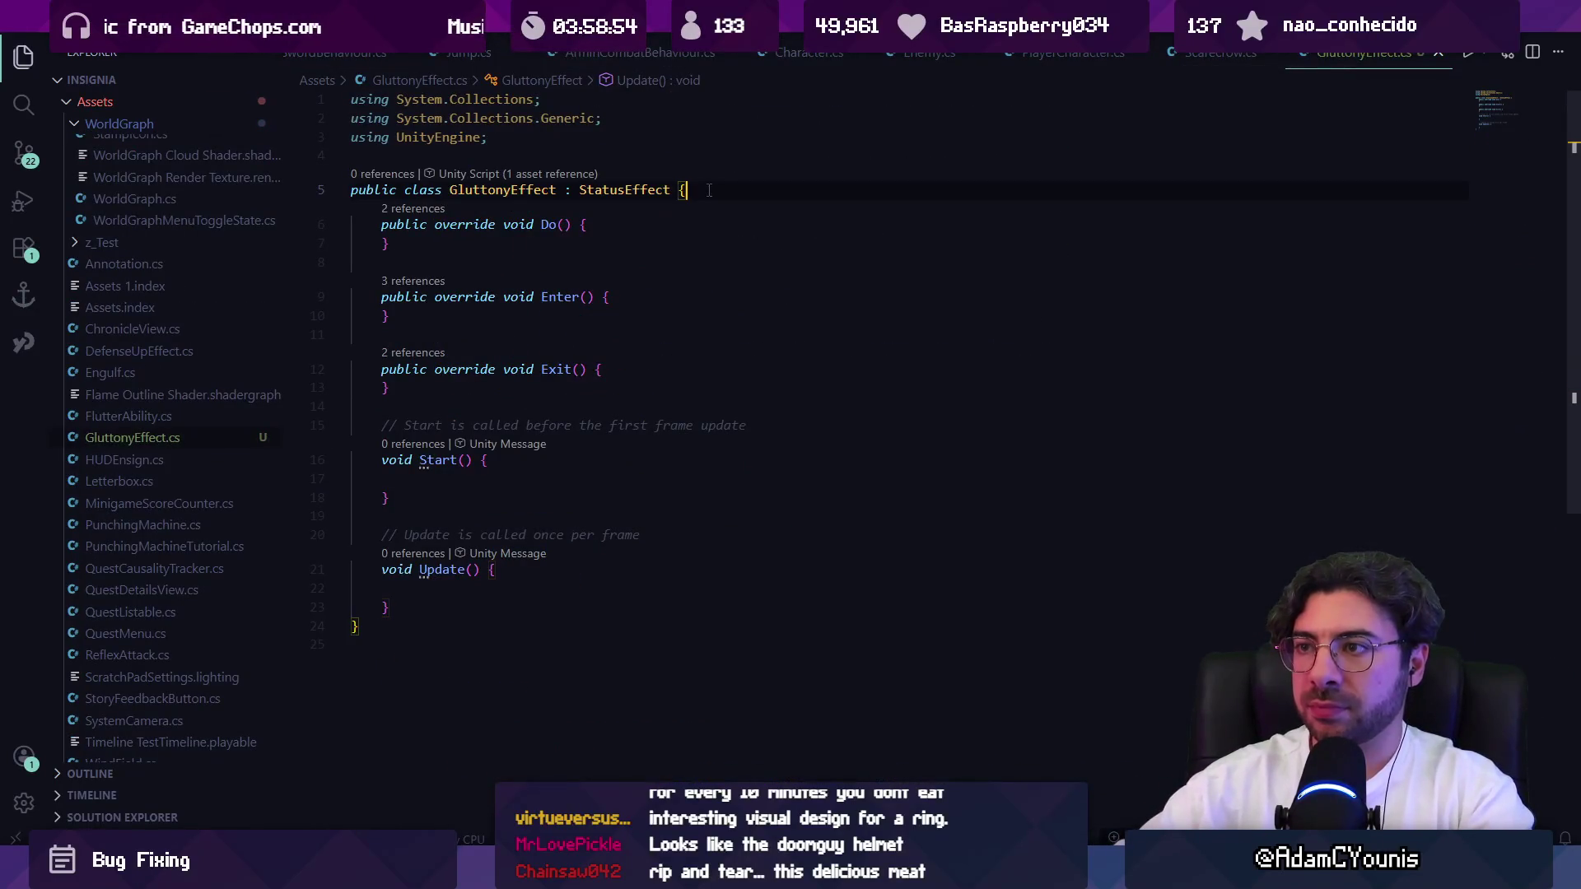
# Add engine.onEatItem.AddListener(OnEatItem) in Enter() and the matching RemoveListener call in Exit().
pyautogui.click(620, 298)
pyautogui.press('Return')
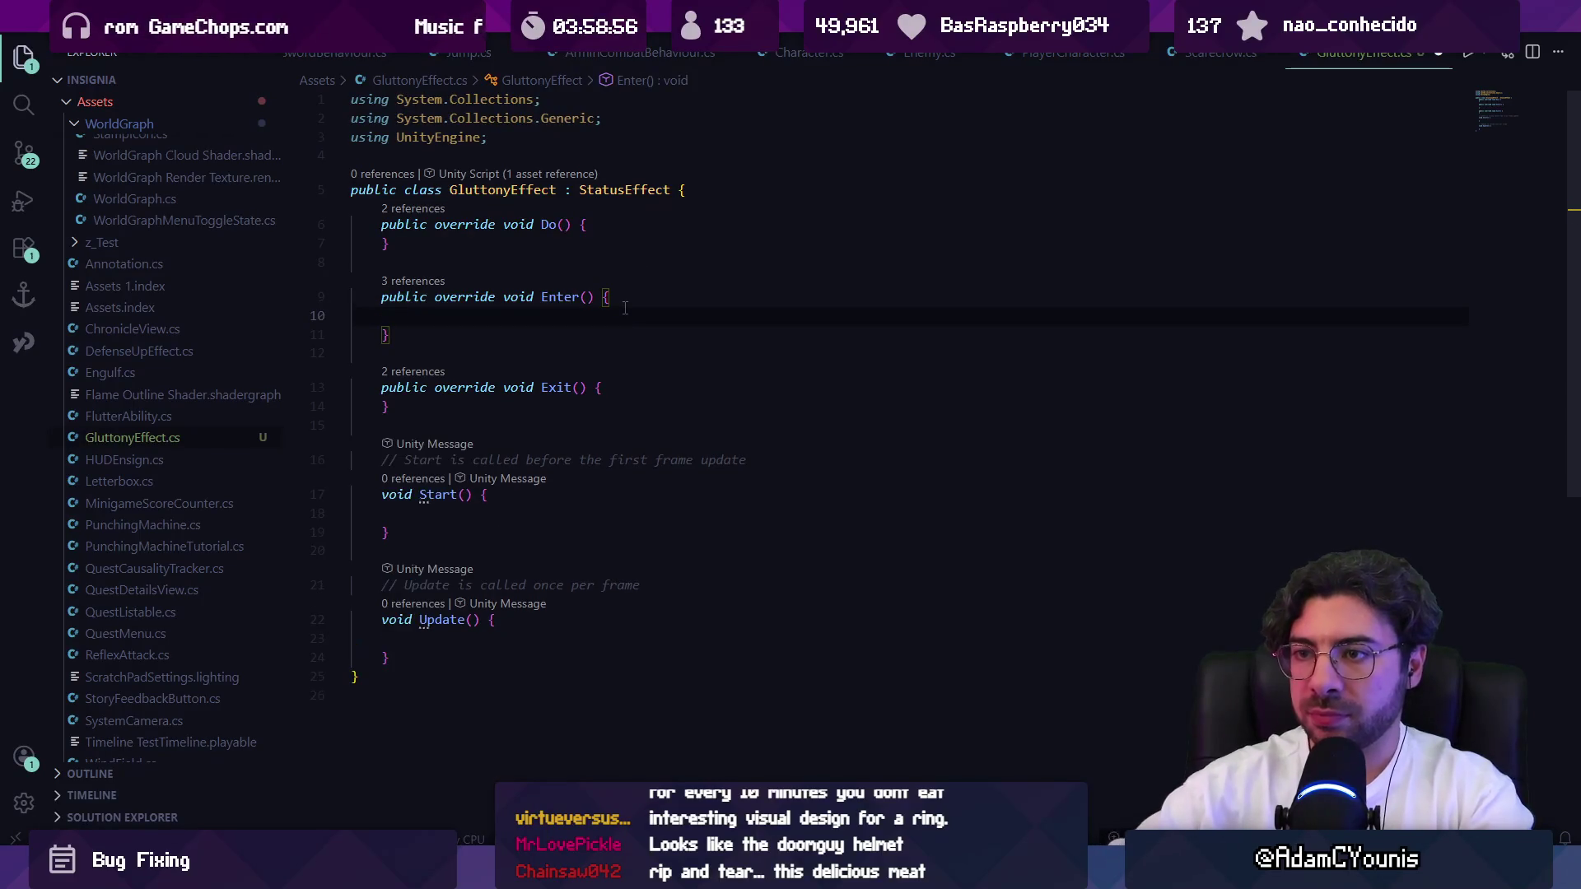
pyautogui.write('Engine.oneach')
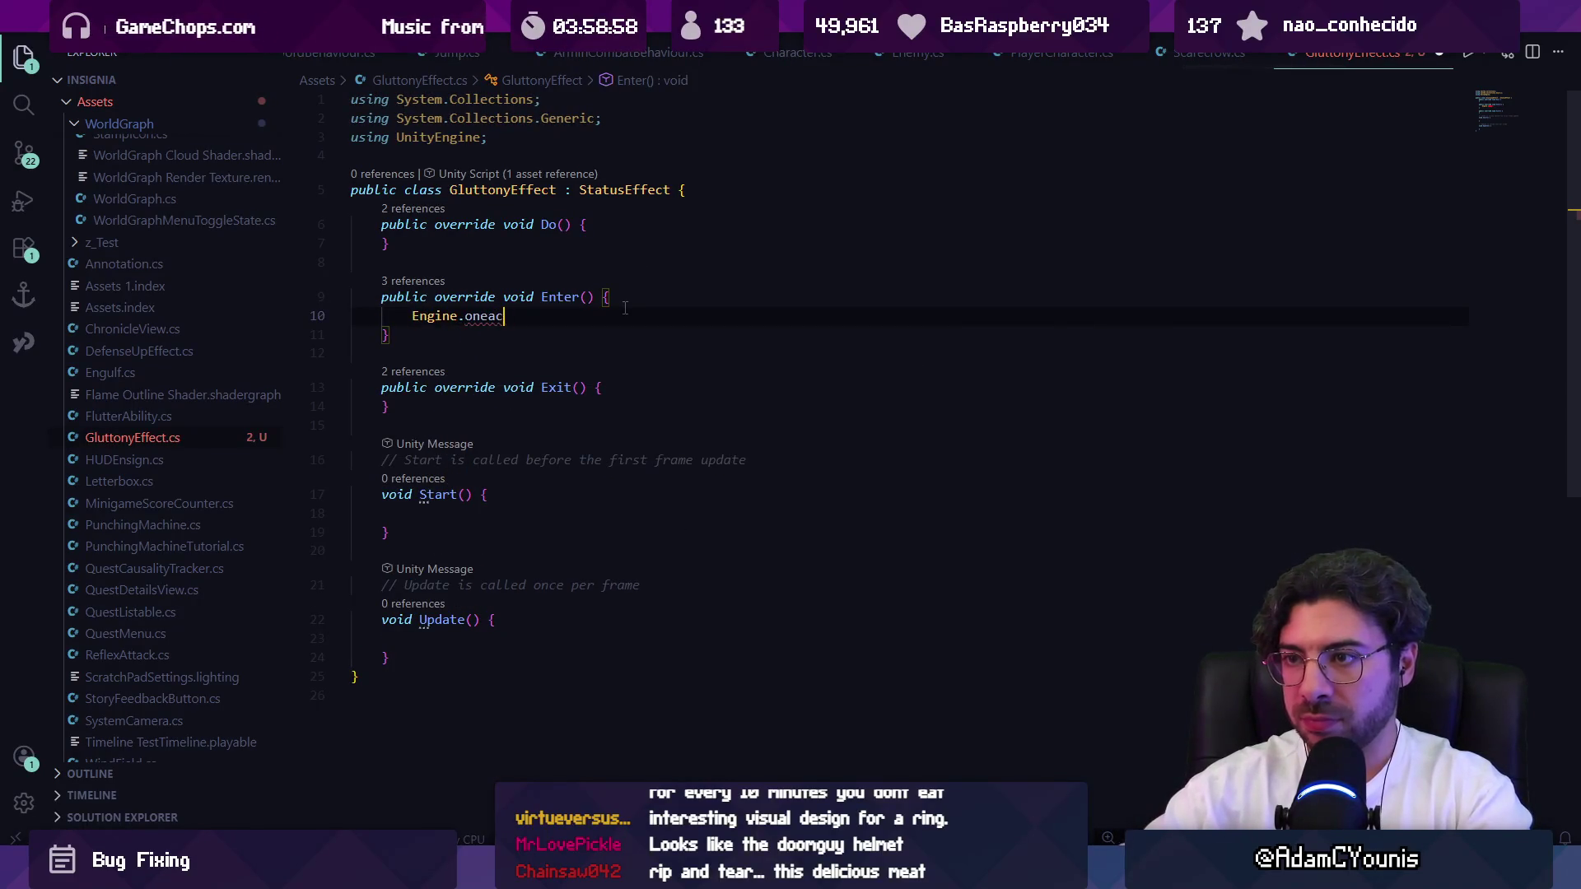
pyautogui.press('BackSpace')
pyautogui.write('engine.on')
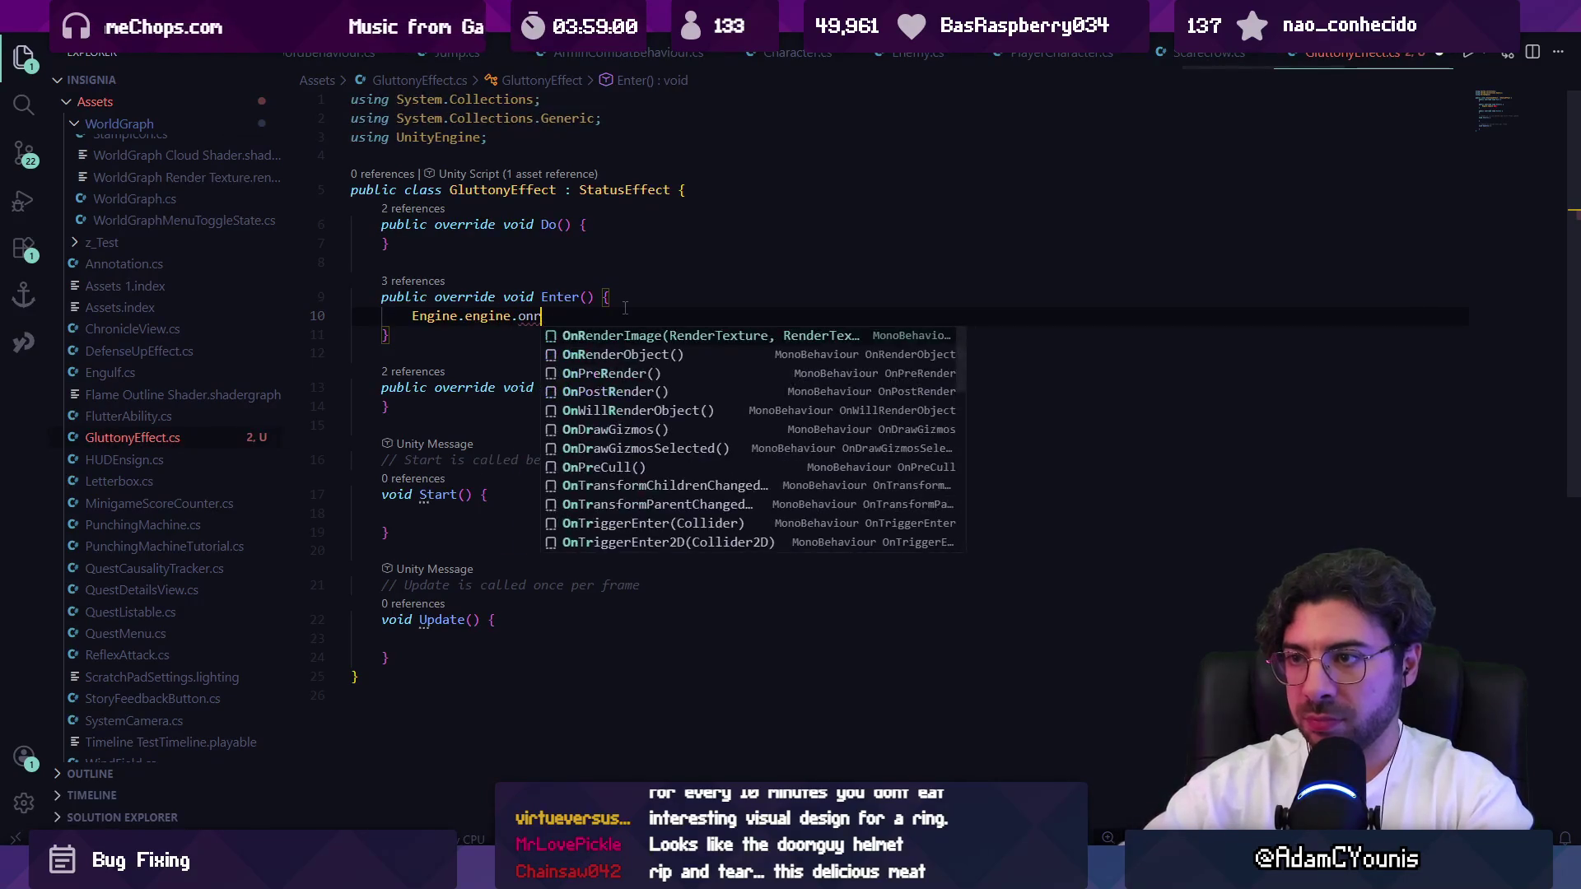
pyautogui.press('Tab')
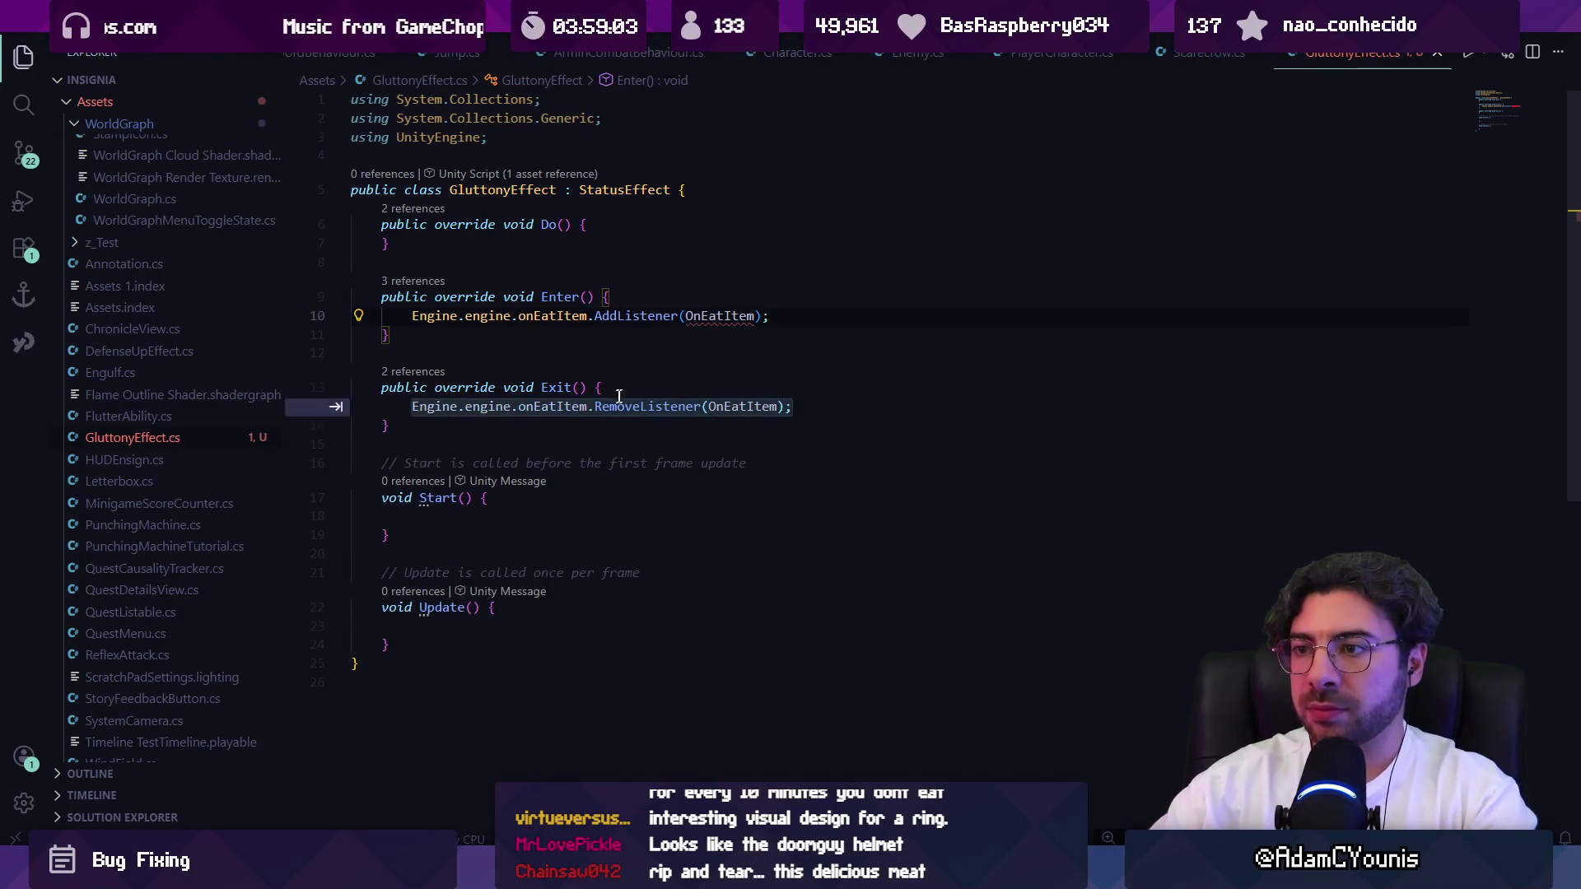
pyautogui.press('Tab')
# Add a public void OnEatItem() method below Update() that calls Proc(), and save.
pyautogui.click(561, 640)
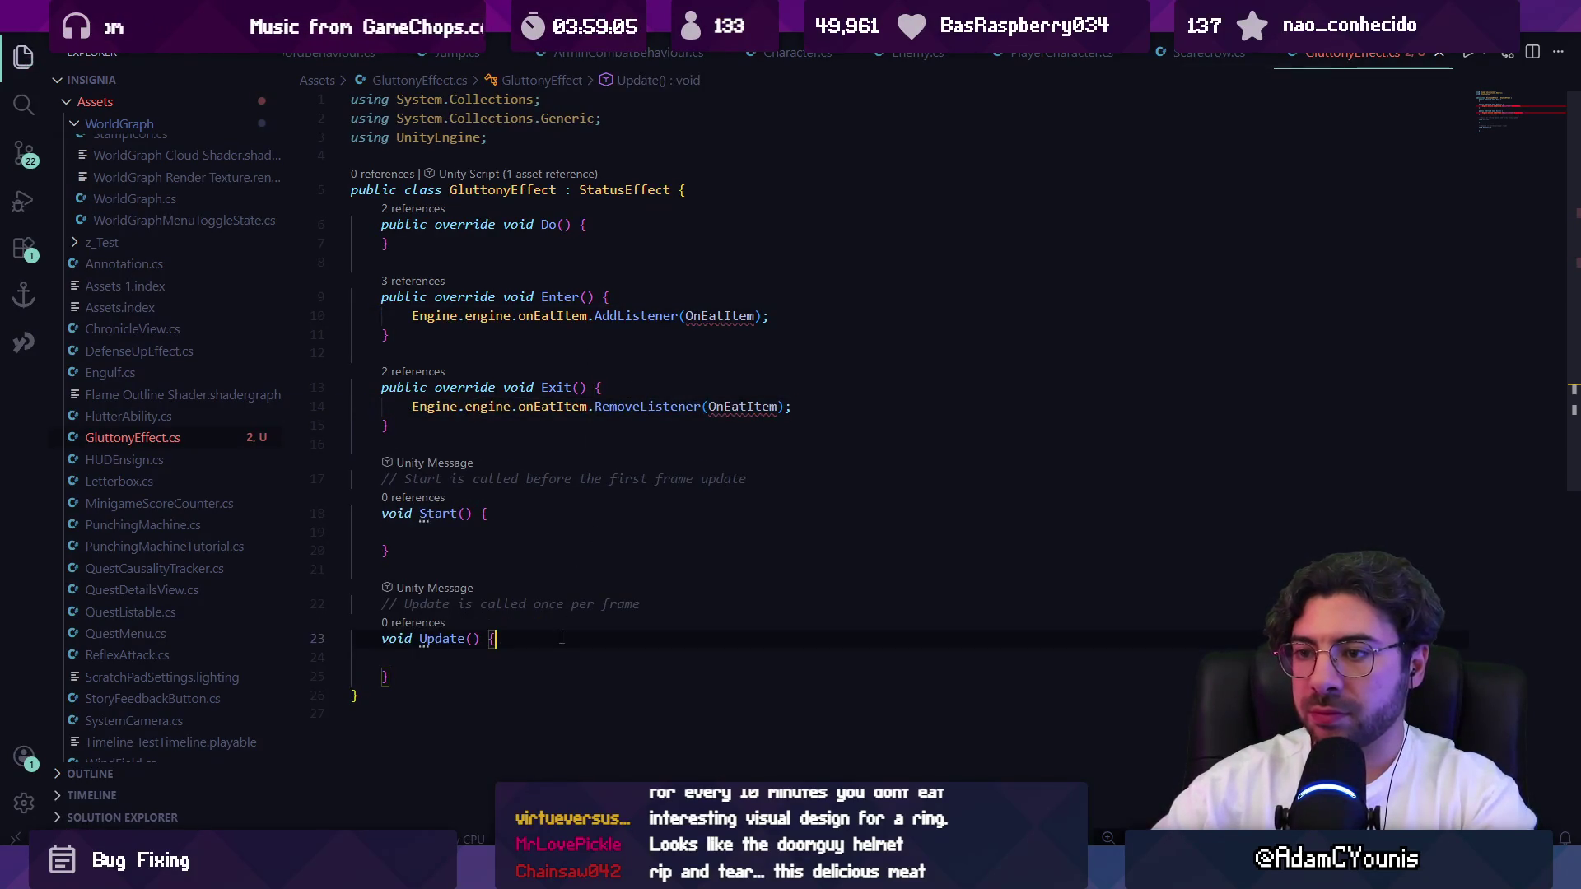
pyautogui.press('Return')
pyautogui.press('Return')
pyautogui.write('public void Onea')
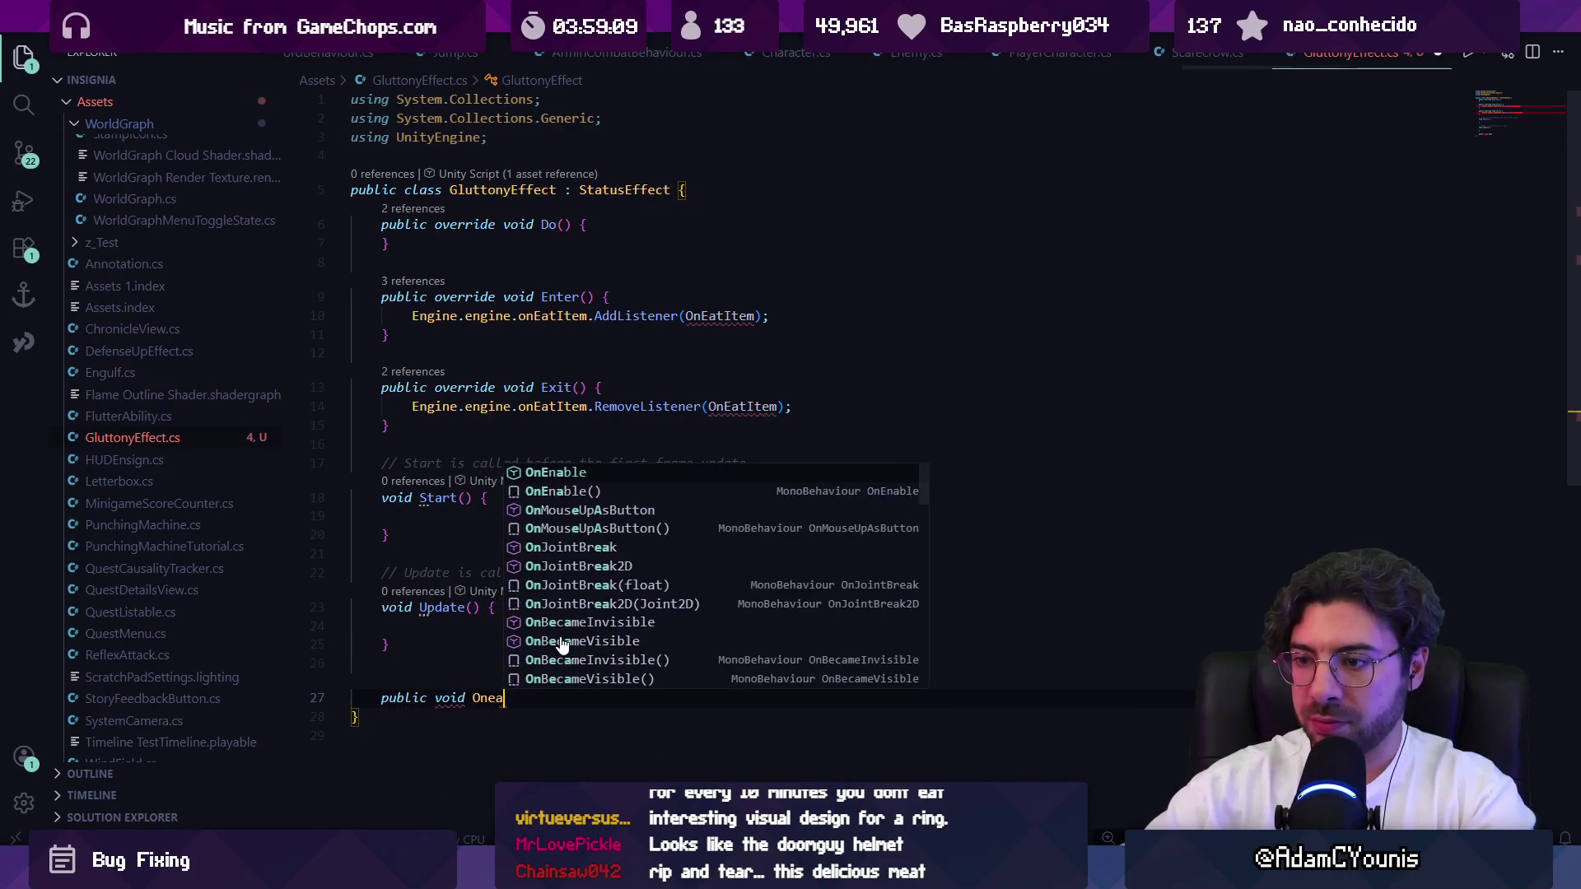
pyautogui.press('BackSpace')
pyautogui.press('BackSpace')
pyautogui.write('Eat')
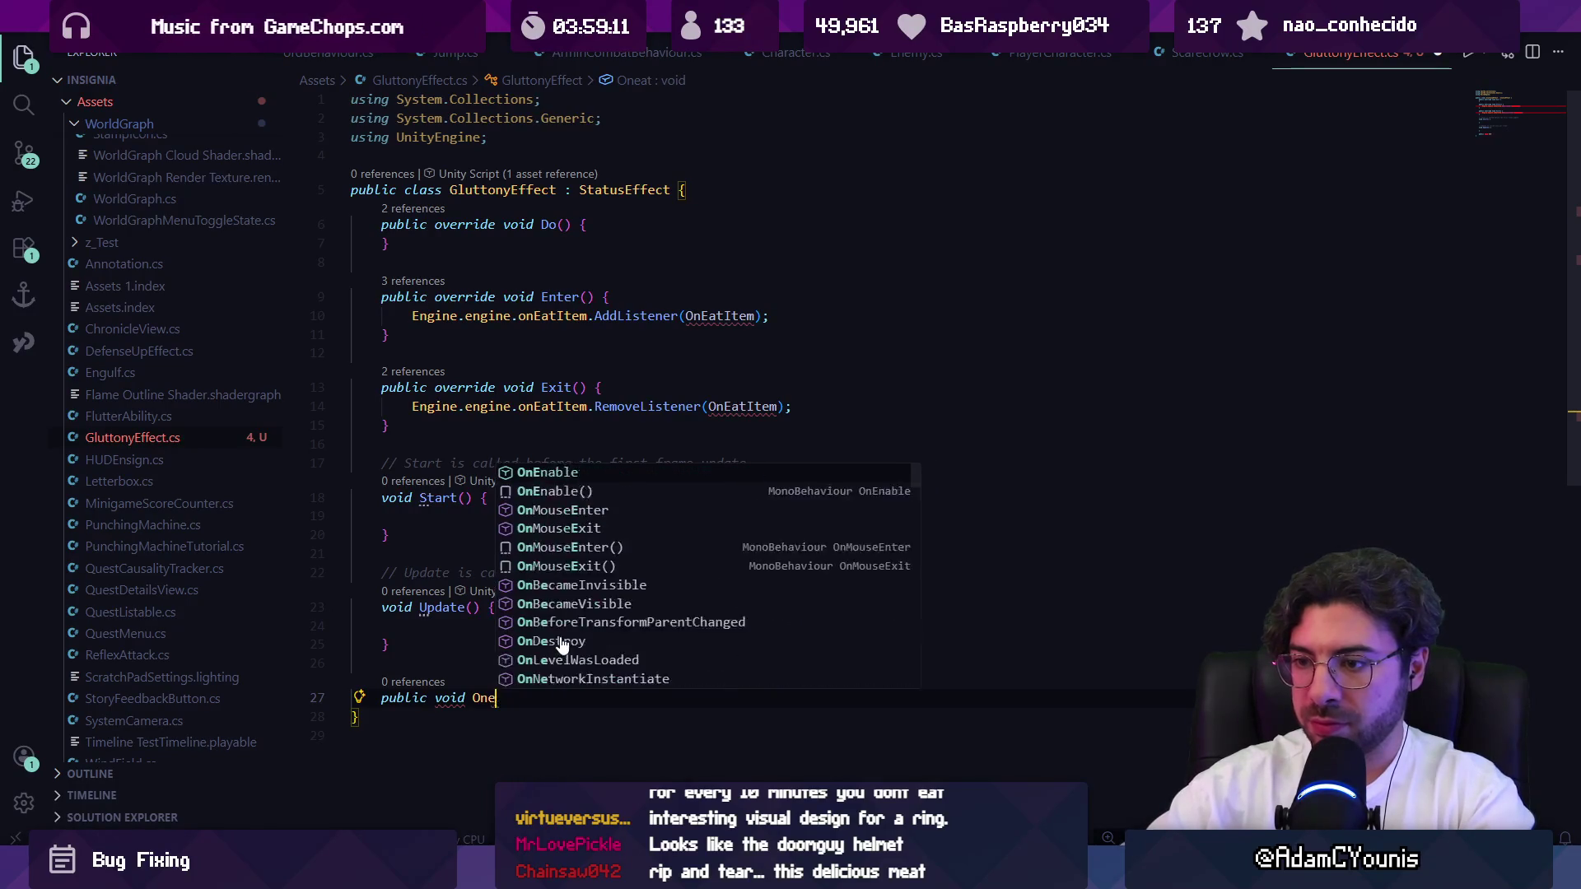
pyautogui.write('Item(){')
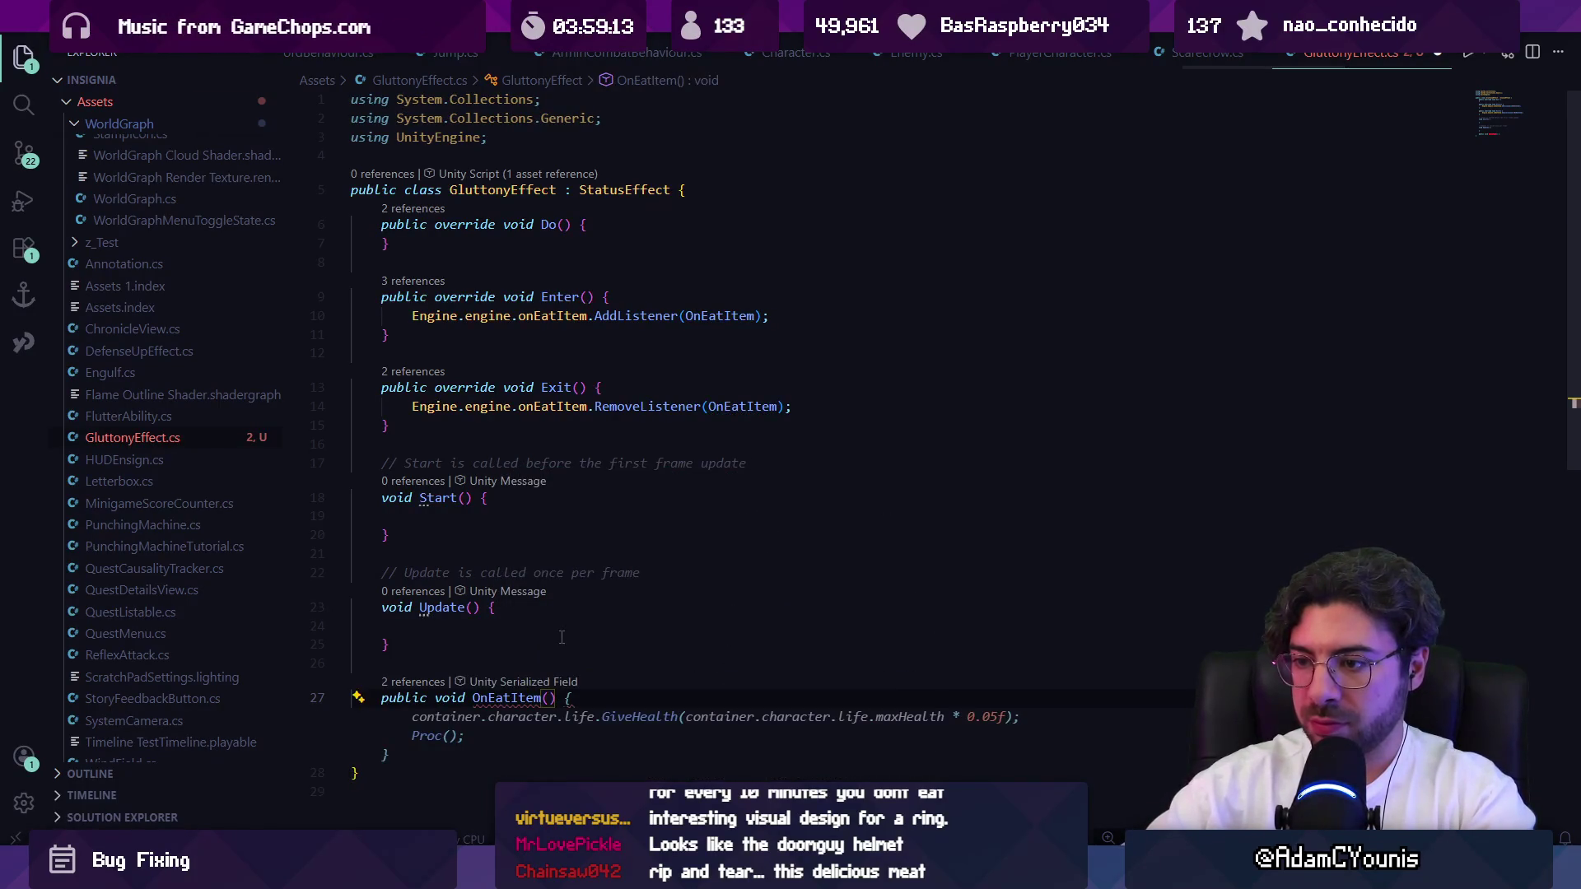
pyautogui.press('Return')
pyautogui.write('Proc')
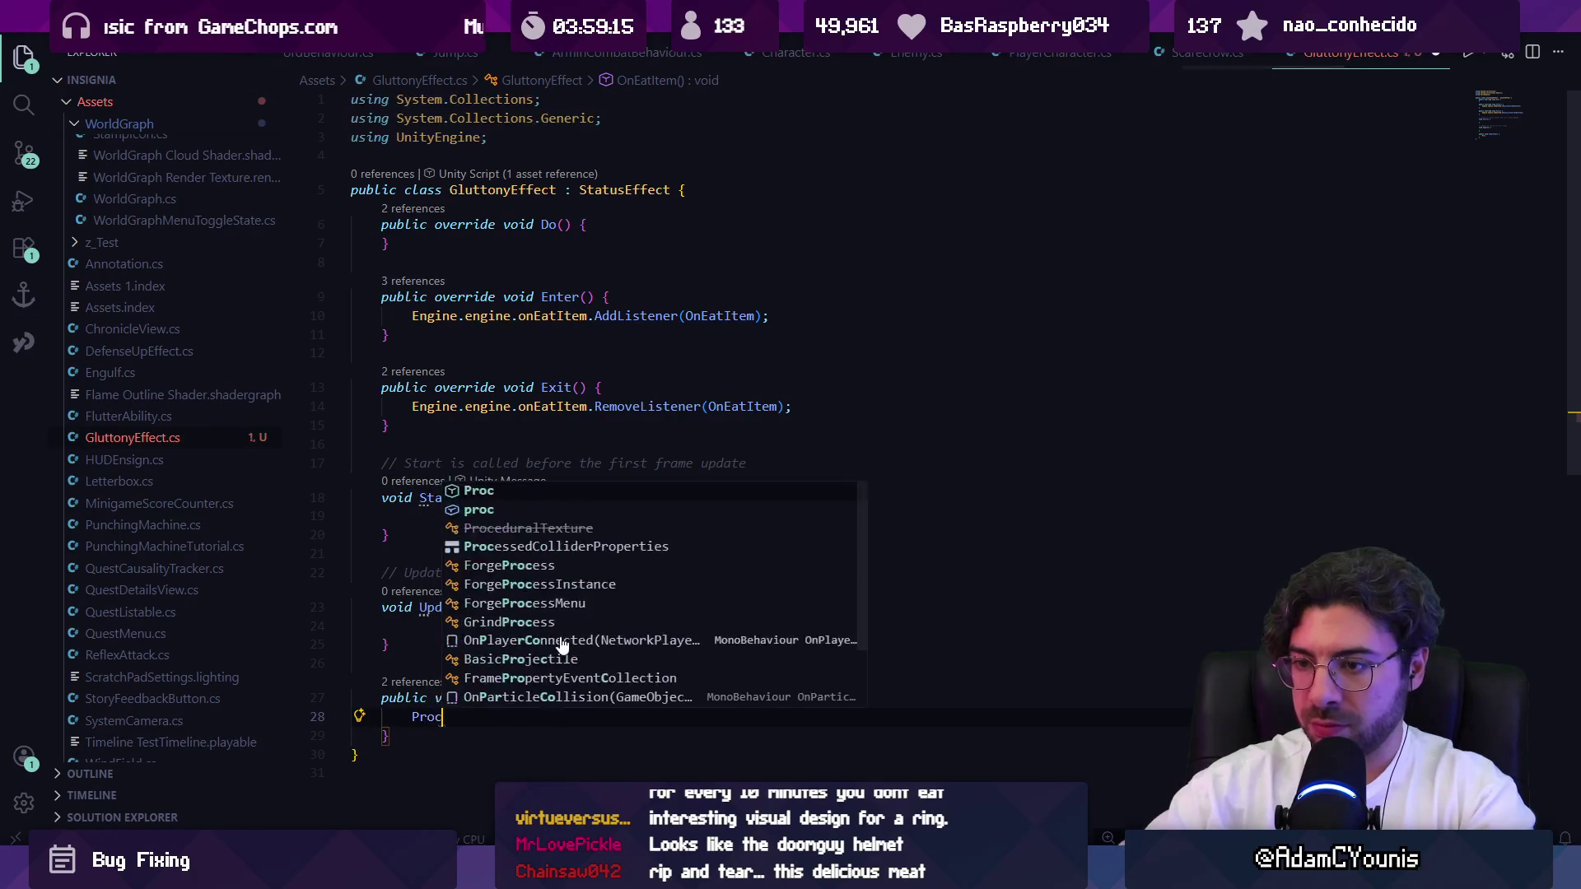
pyautogui.write('();')
pyautogui.hotkey('ctrl', 's')
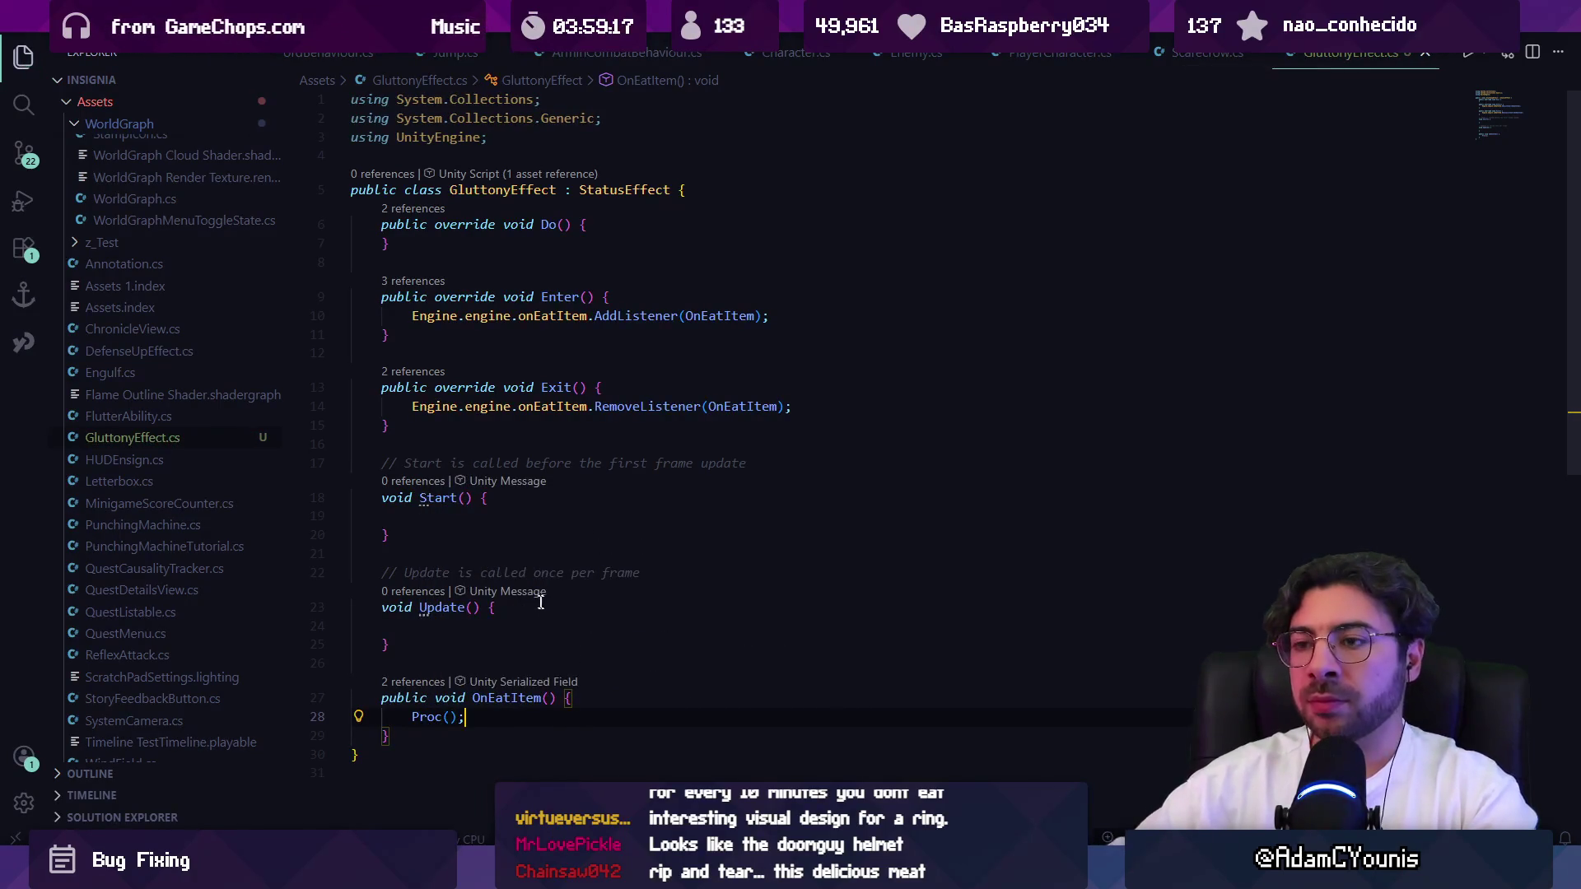
# Make room for a new field at the top of the GluttonyEffect class.
pyautogui.click(510, 517)
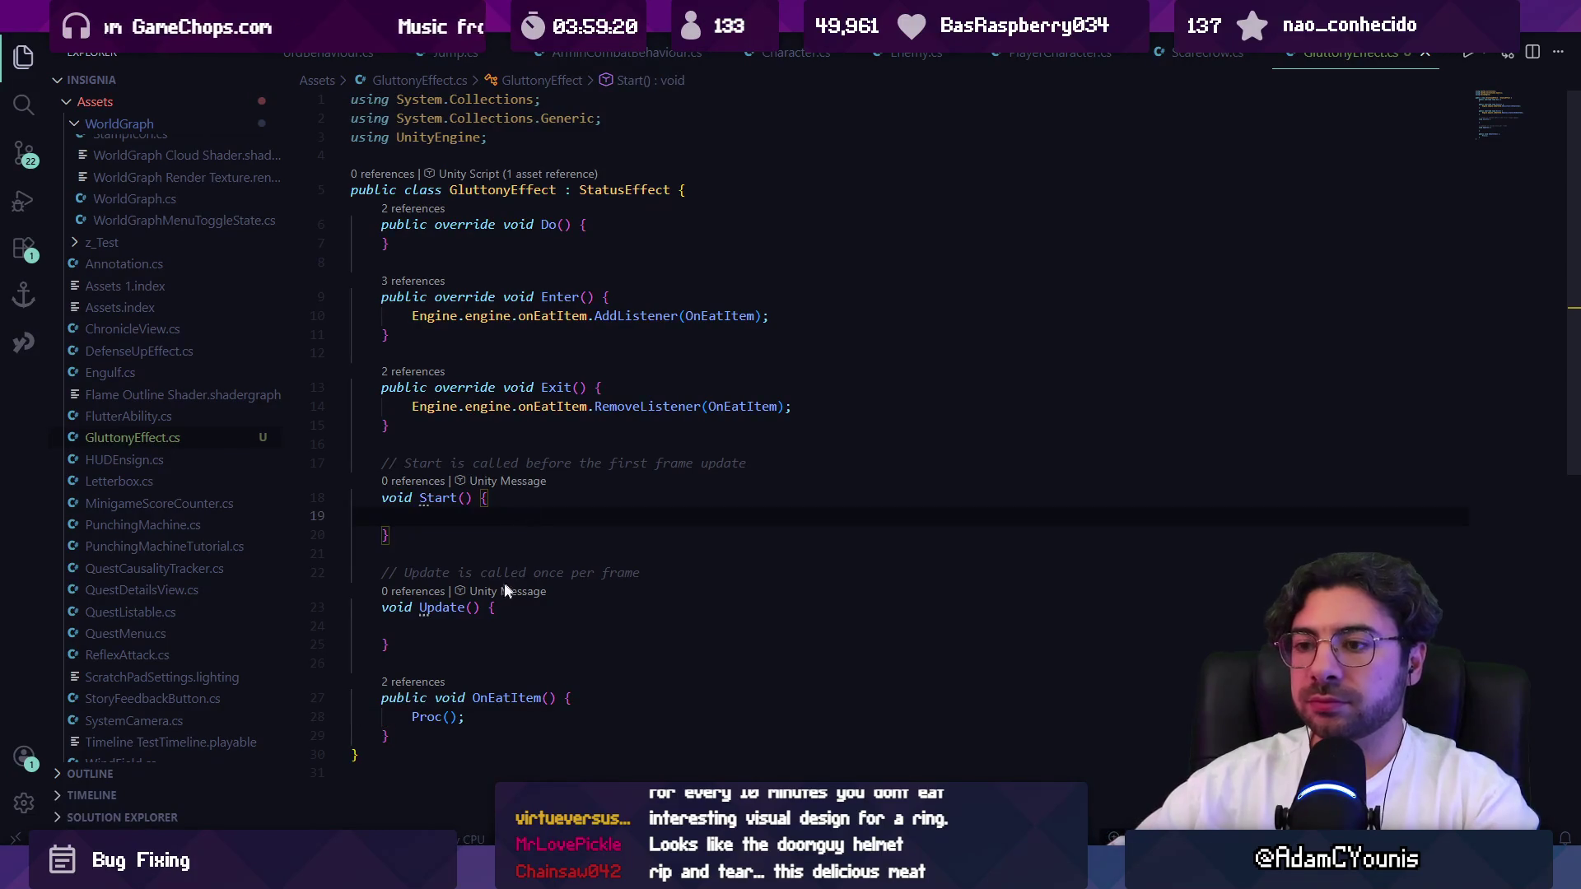
pyautogui.scroll(-2, 507, 581)
pyautogui.click(496, 546)
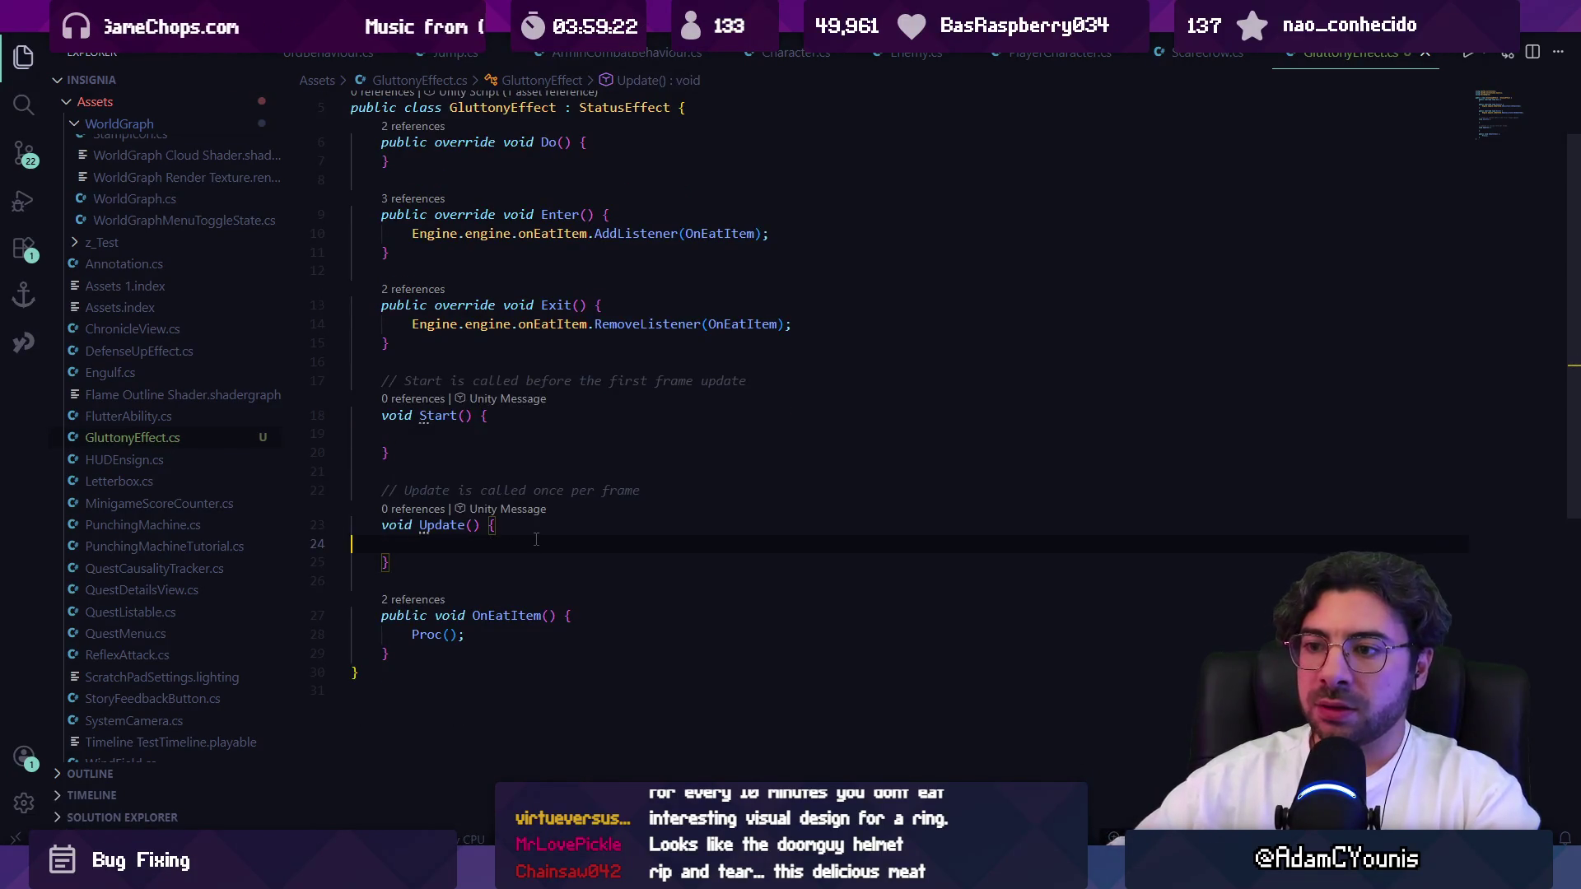
pyautogui.click(579, 618)
pyautogui.scroll(2, 594, 481)
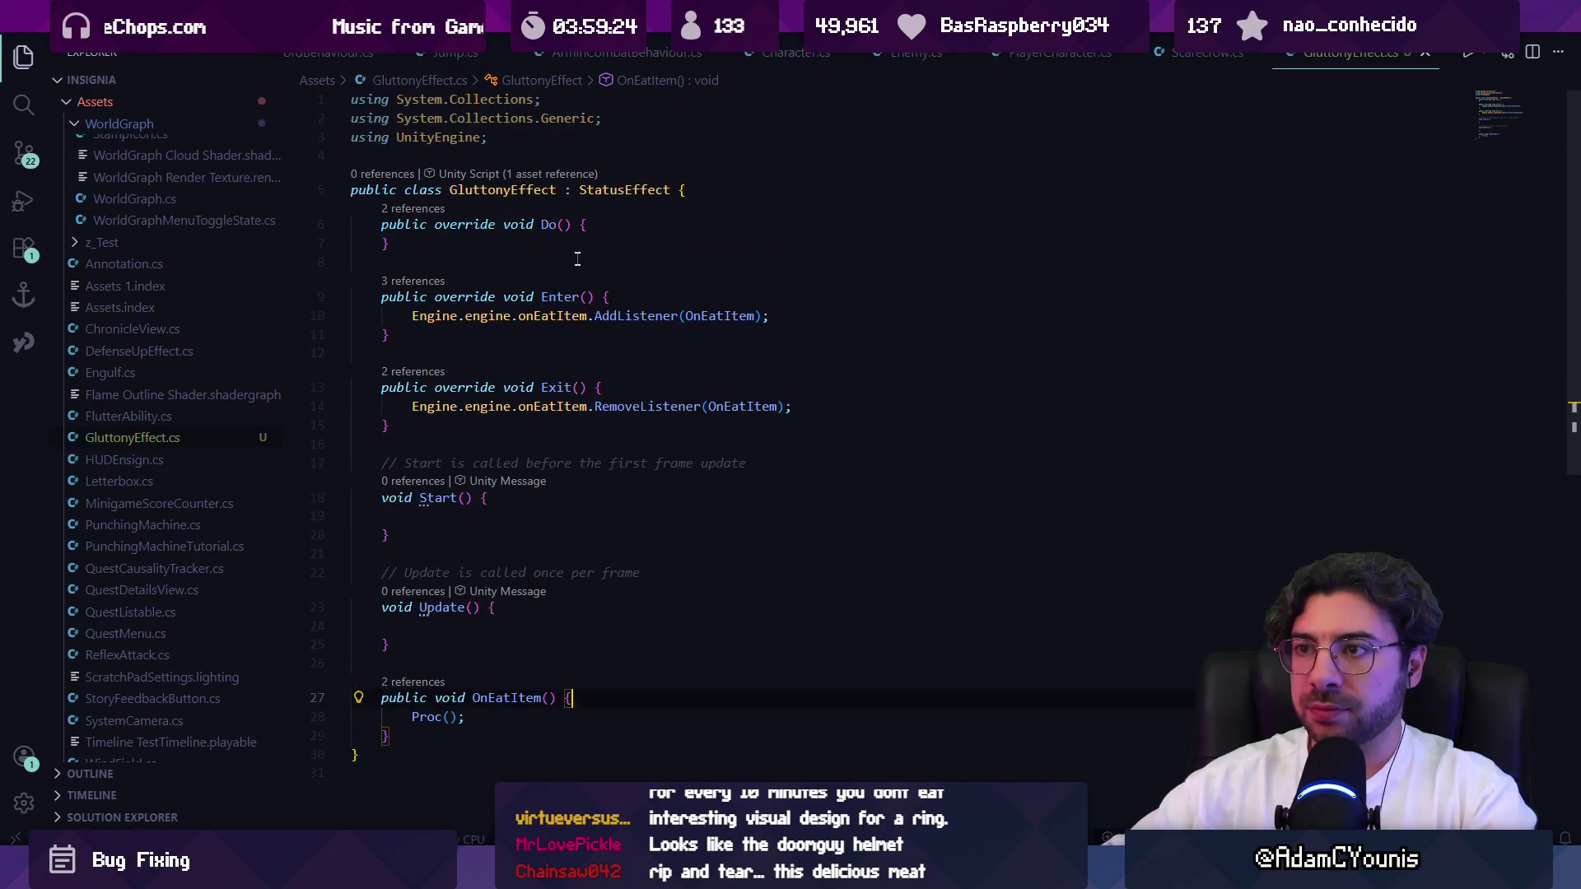
pyautogui.click(696, 191)
pyautogui.press('Return')
pyautogui.press('Return')
pyautogui.press('BackSpace')
# Declare 'public float duration = 10' and 'float timeAtLastEat' fields, and save.
pyautogui.write('public float du')
pyautogui.press('Tab')
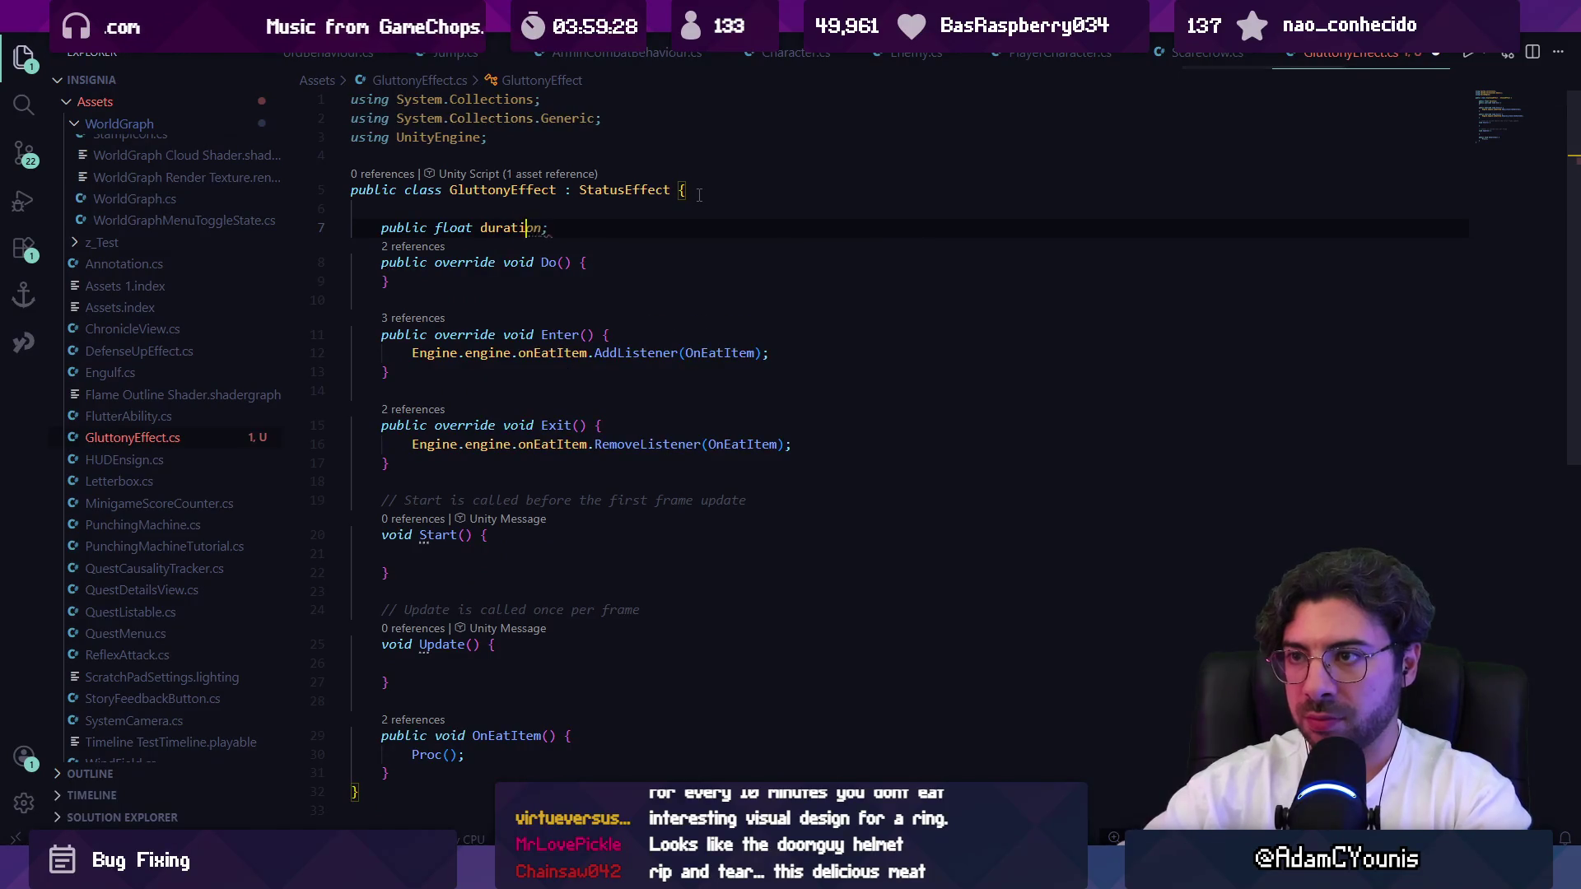
pyautogui.write('= 10')
pyautogui.press('Return')
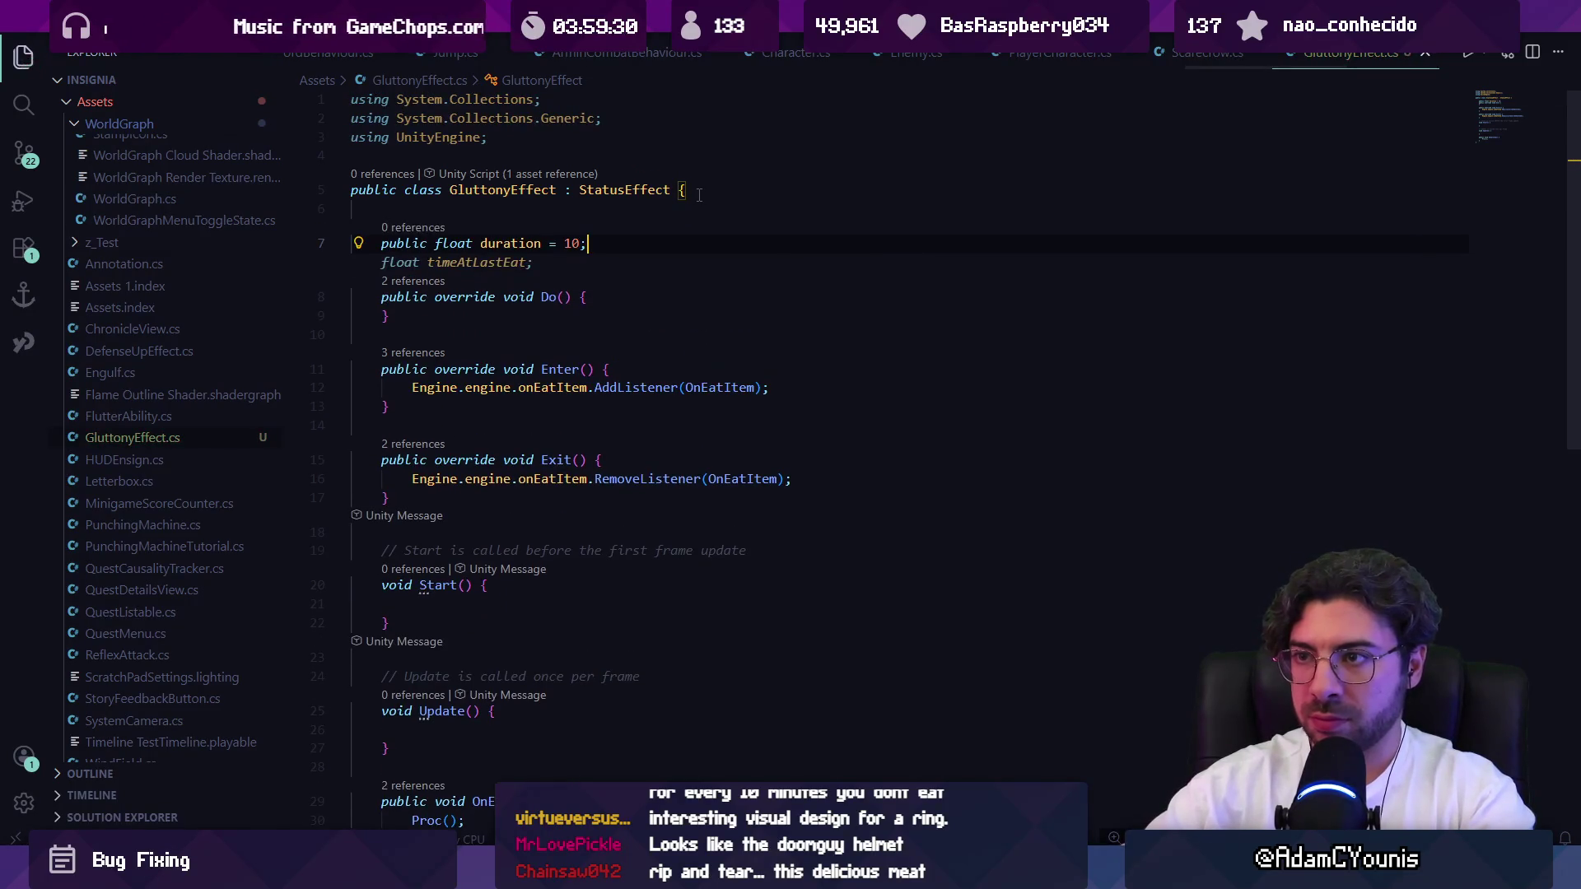
pyautogui.press('Tab')
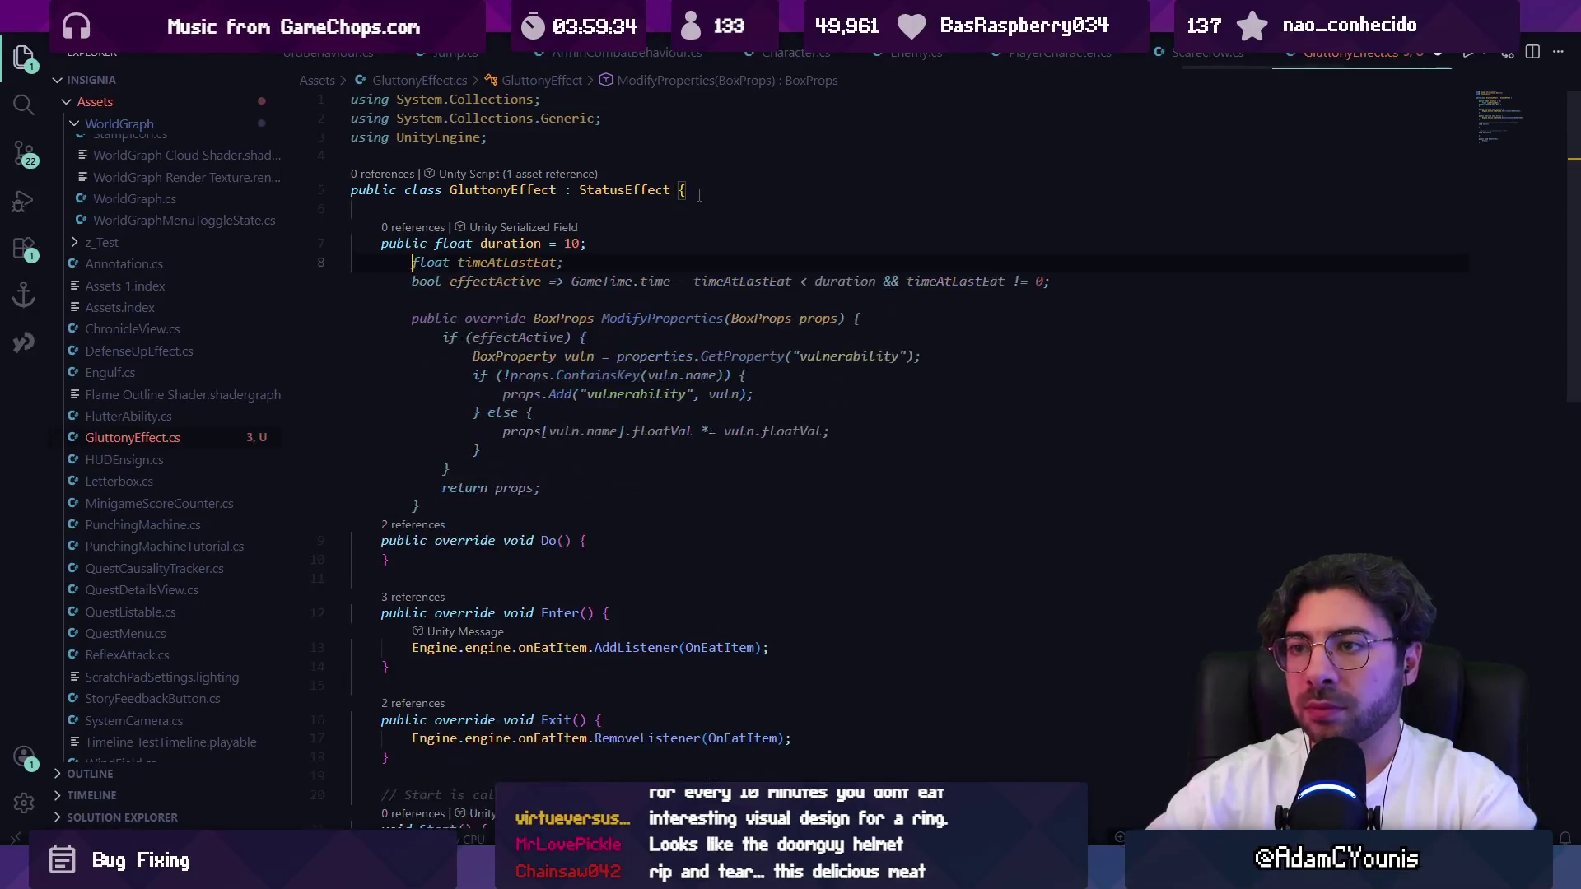
pyautogui.write('float timeAtLastEast')
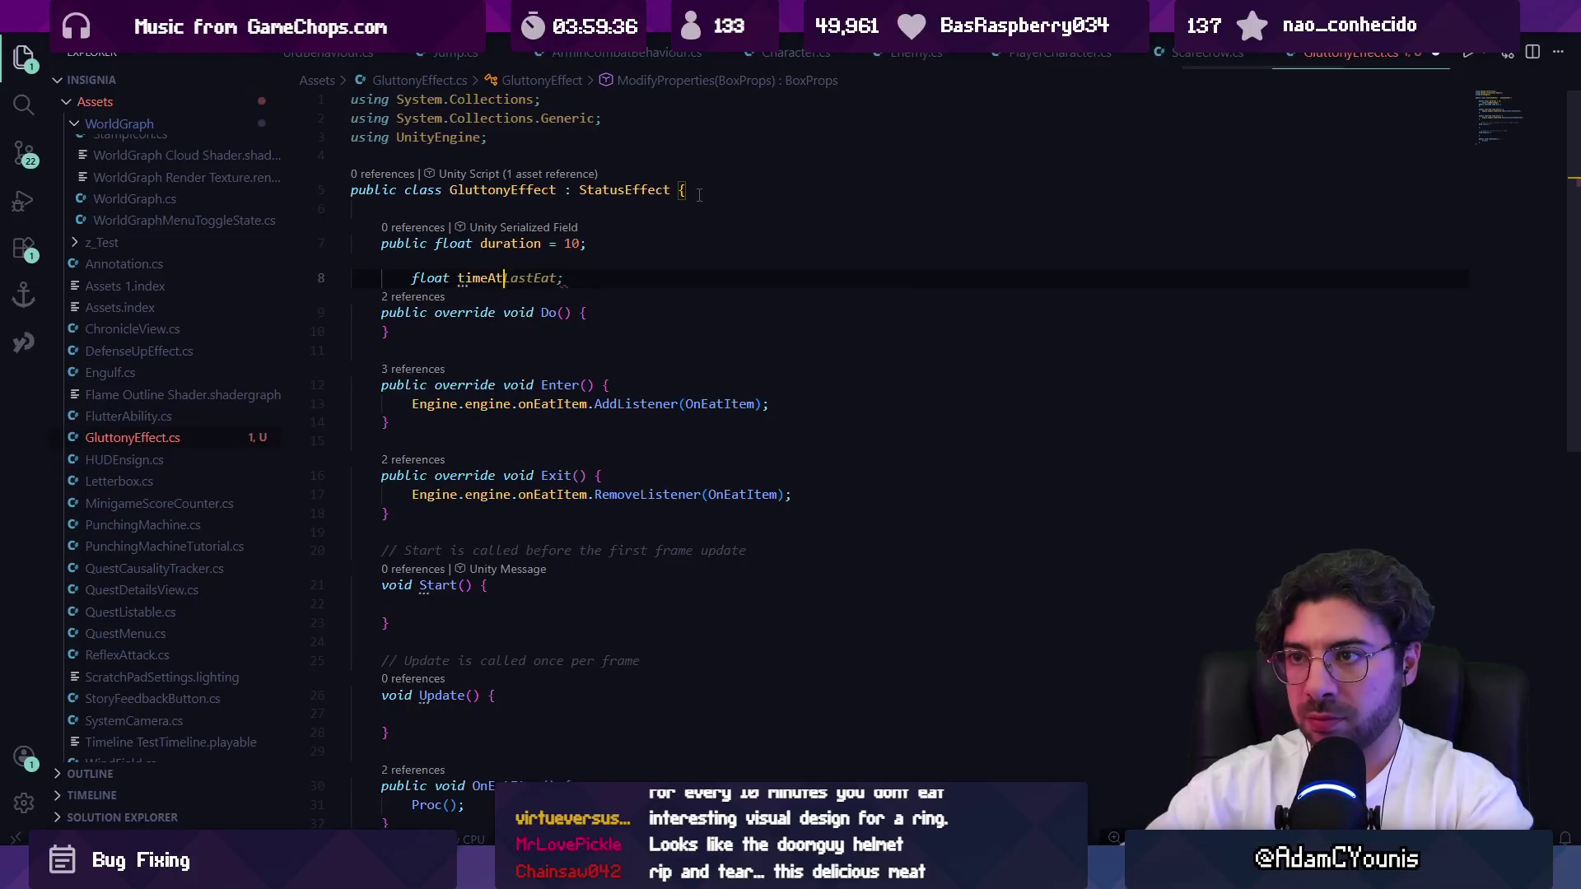
pyautogui.press('BackSpace')
pyautogui.press('BackSpace')
pyautogui.write('t;')
pyautogui.hotkey('ctrl', 's')
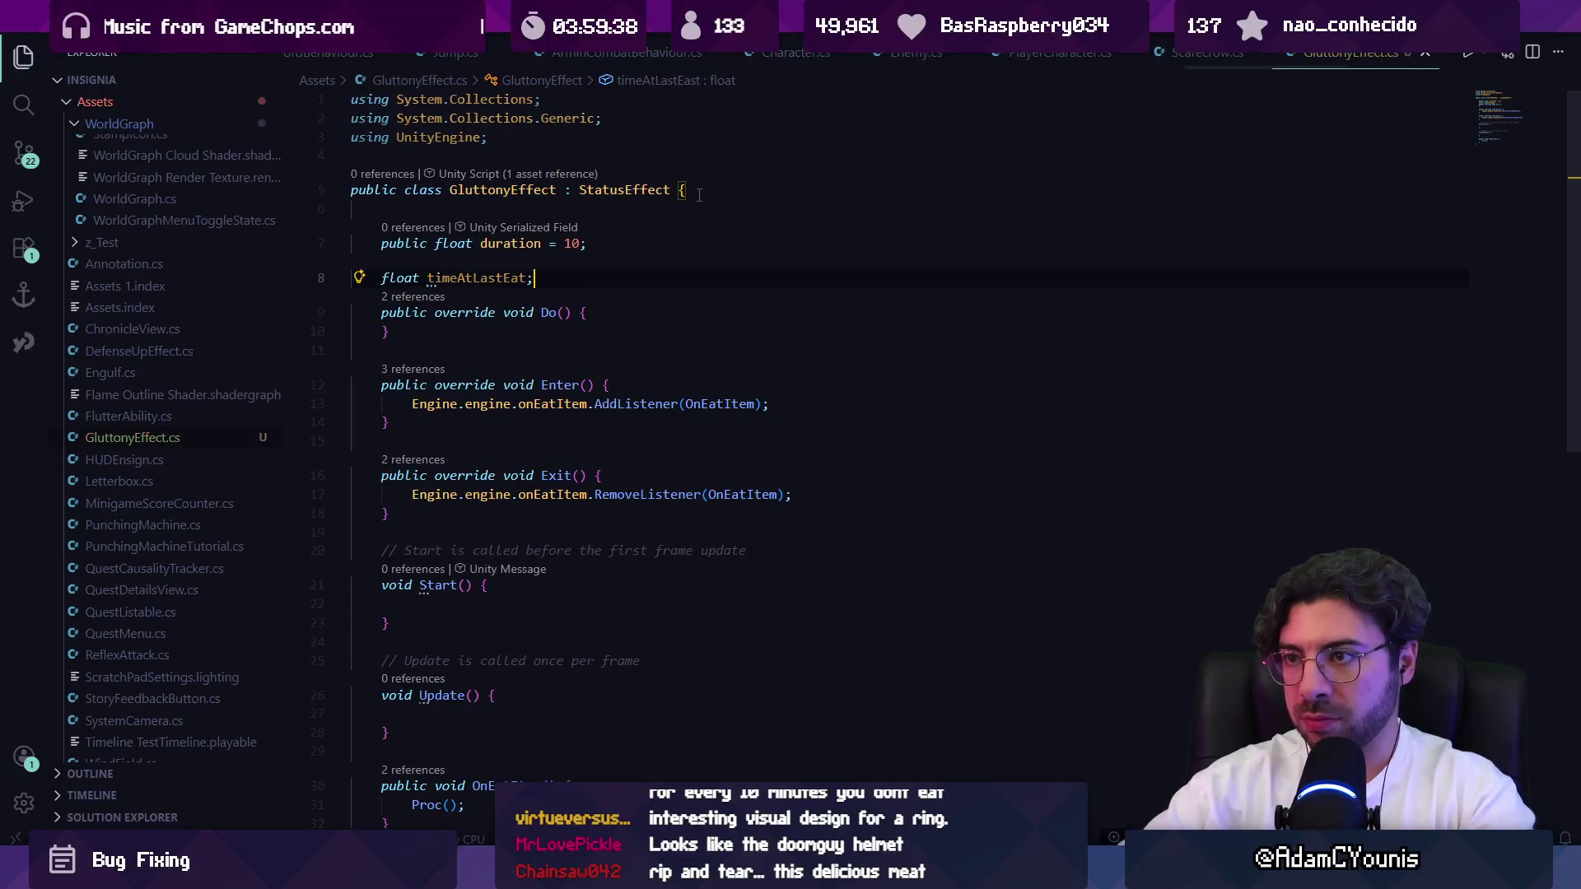
# Make OnEatItem set timeAtLastEat = GameTime.time before calling Proc(), and save.
pyautogui.scroll(-3, 631, 356)
pyautogui.click(597, 619)
pyautogui.press('Return')
pyautogui.write('timeAtLastEat = GameTime.time;')
pyautogui.hotkey('ctrl', 's')
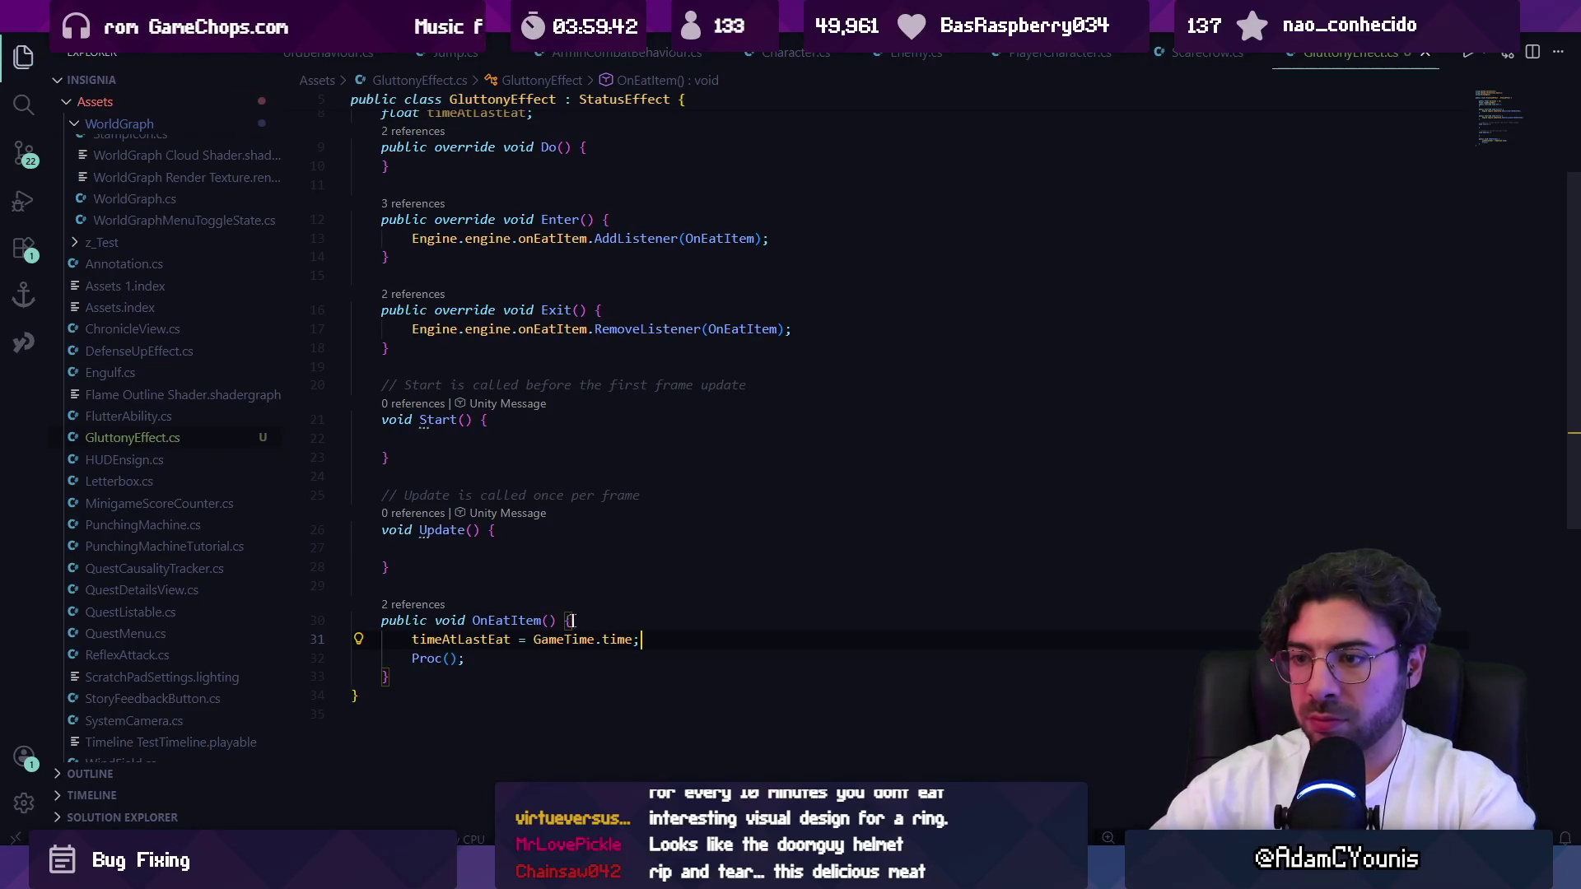
pyautogui.hotkey('ctrl', 'shift', 'Left')
pyautogui.hotkey('ctrl', 'shift', 'Left')
pyautogui.hotkey('ctrl', 'shift', 'Left')
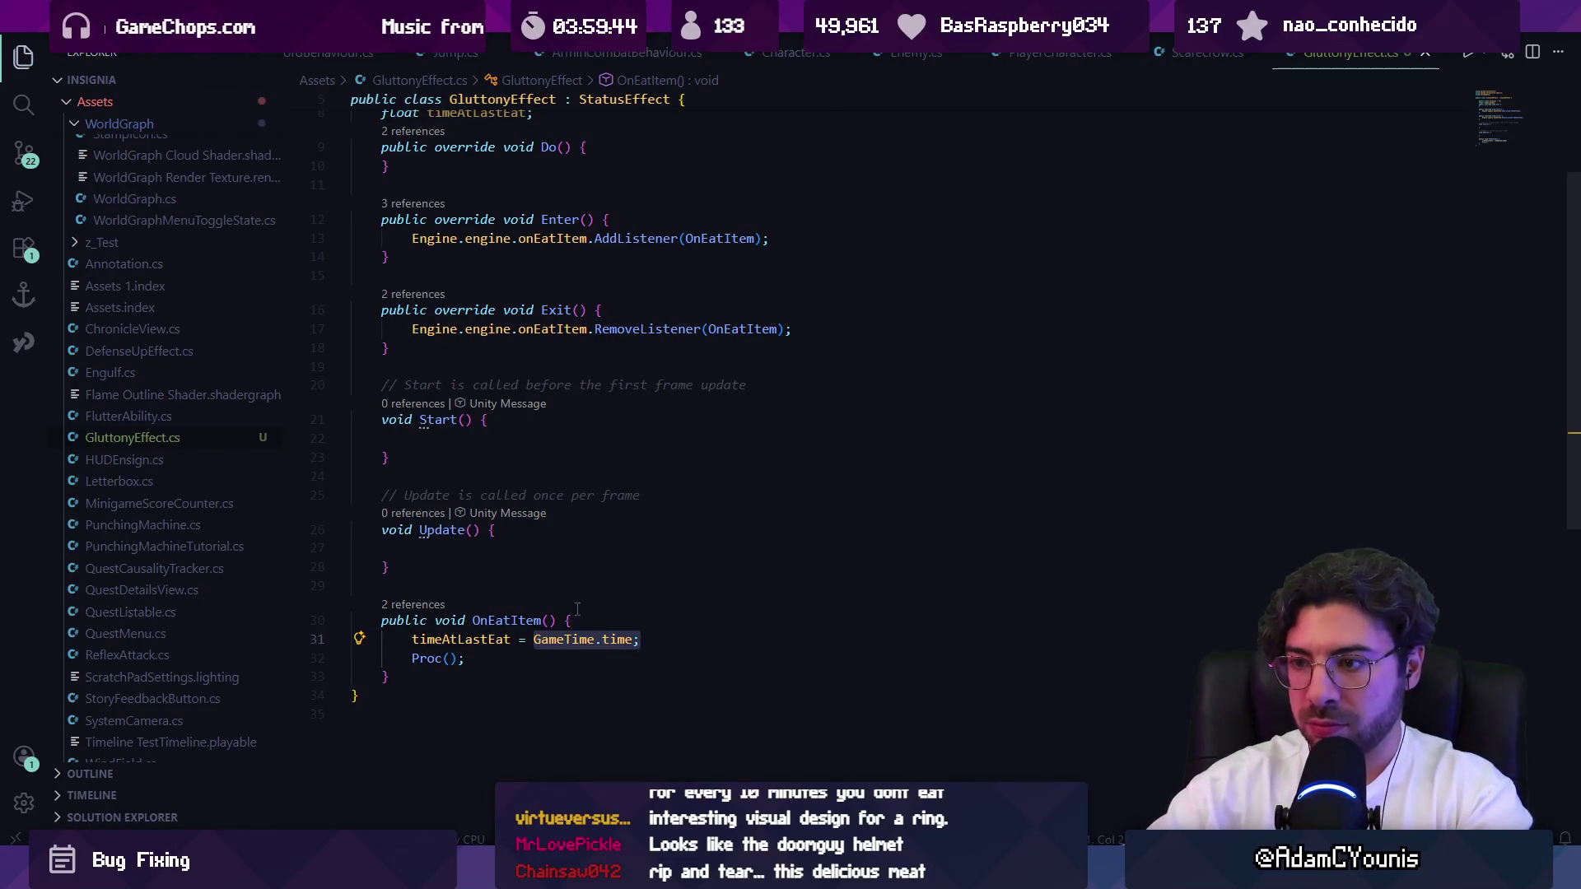
pyautogui.press('Escape')
# List all references to Do() and preview the e.Do() call in StatusEffectContainer.cs.
pyautogui.click(522, 546)
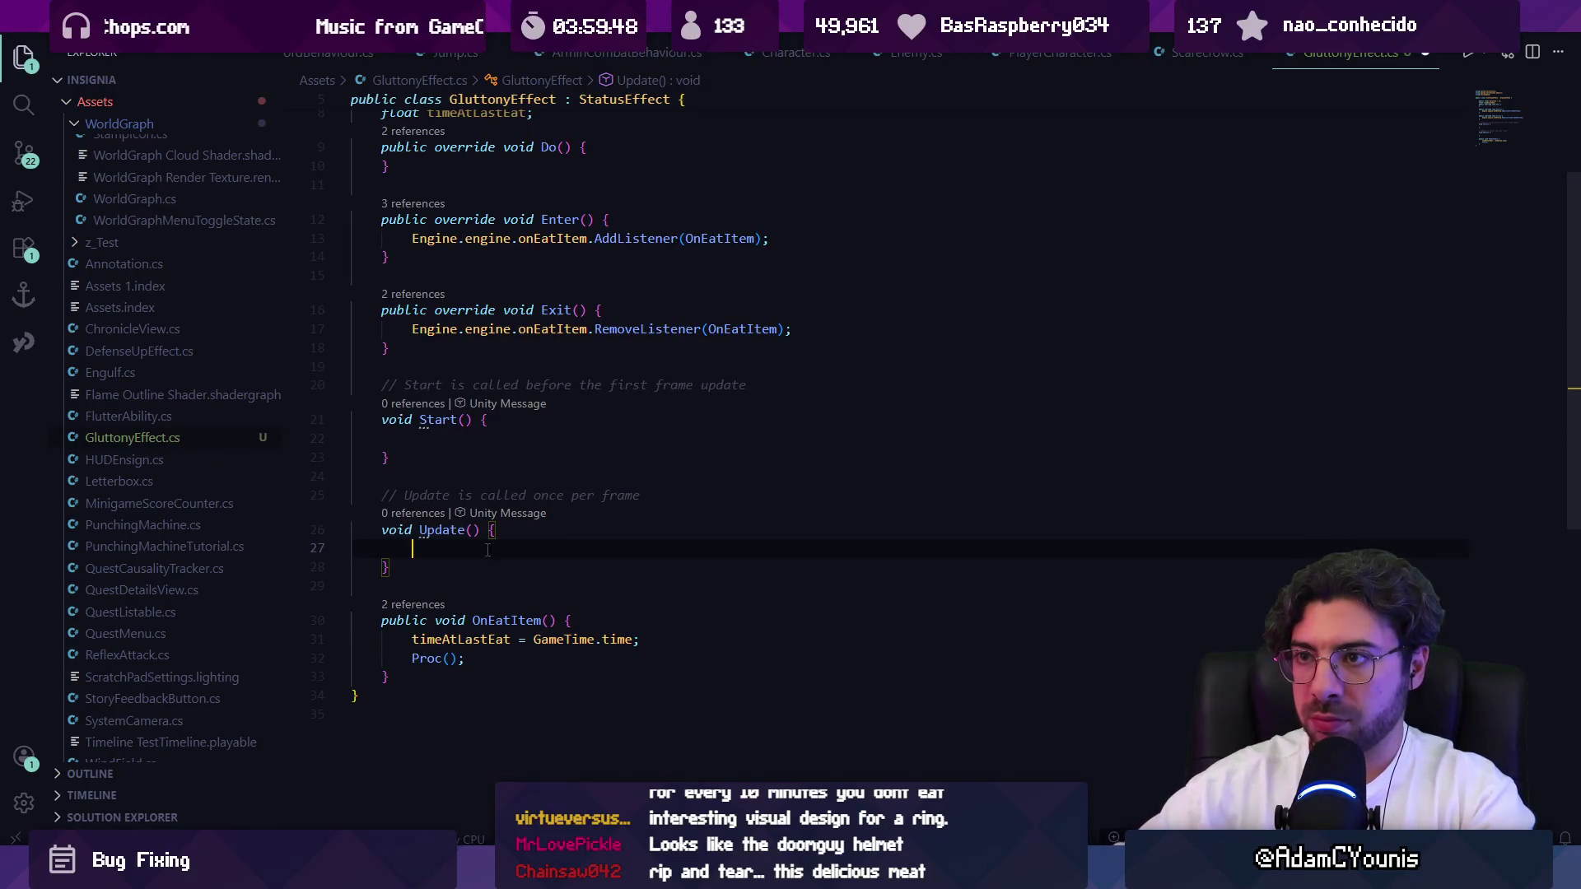
pyautogui.scroll(2, 495, 412)
pyautogui.click(588, 271)
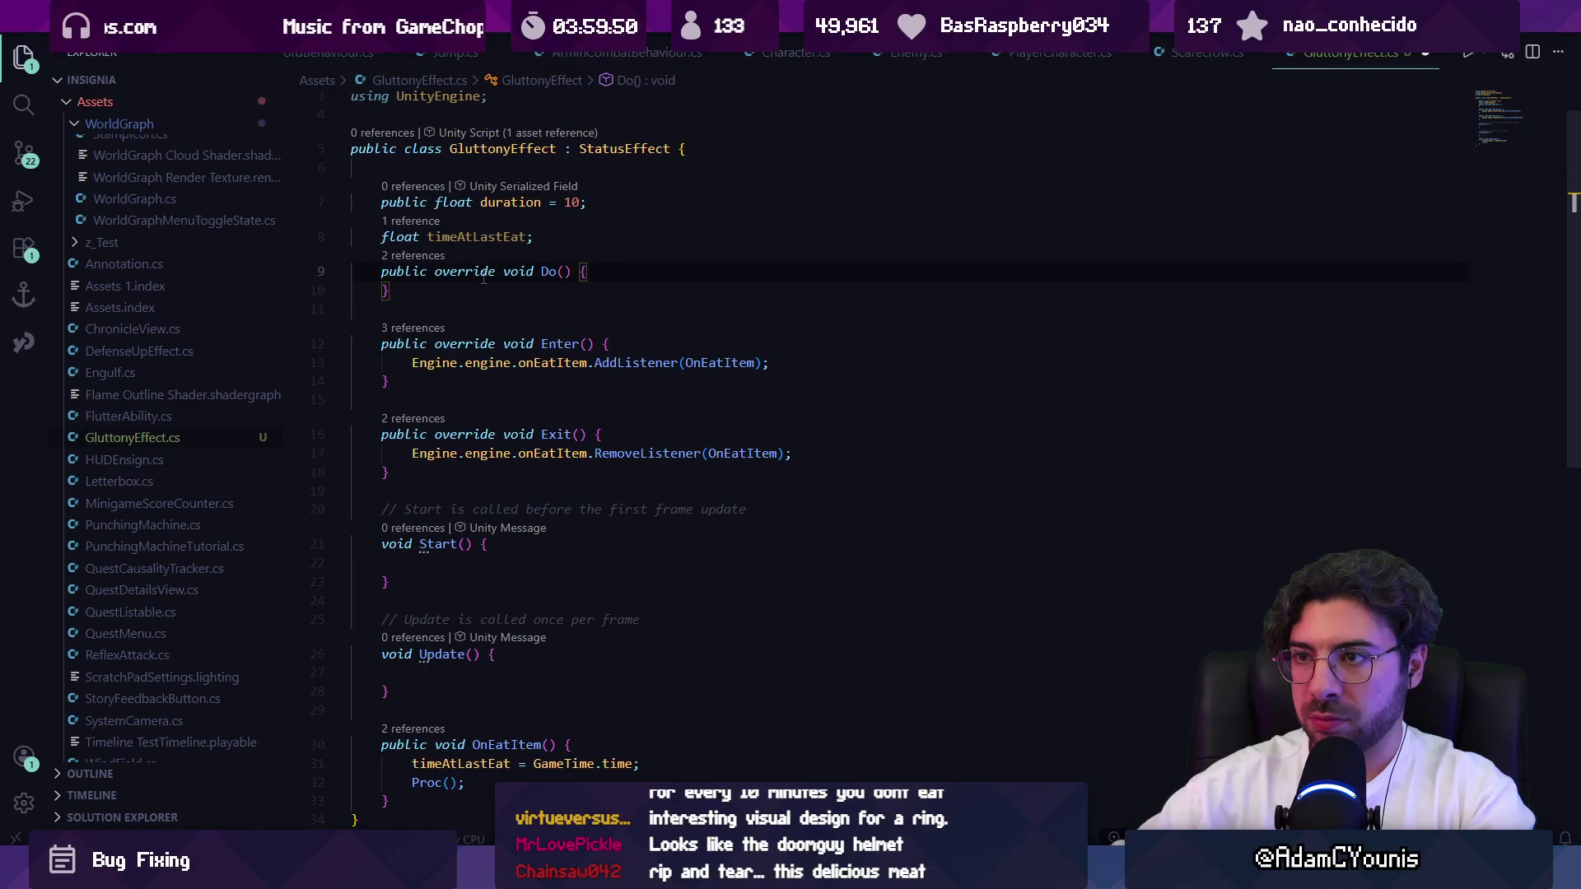
pyautogui.click(415, 257)
pyautogui.click(899, 414)
pyautogui.click(930, 439)
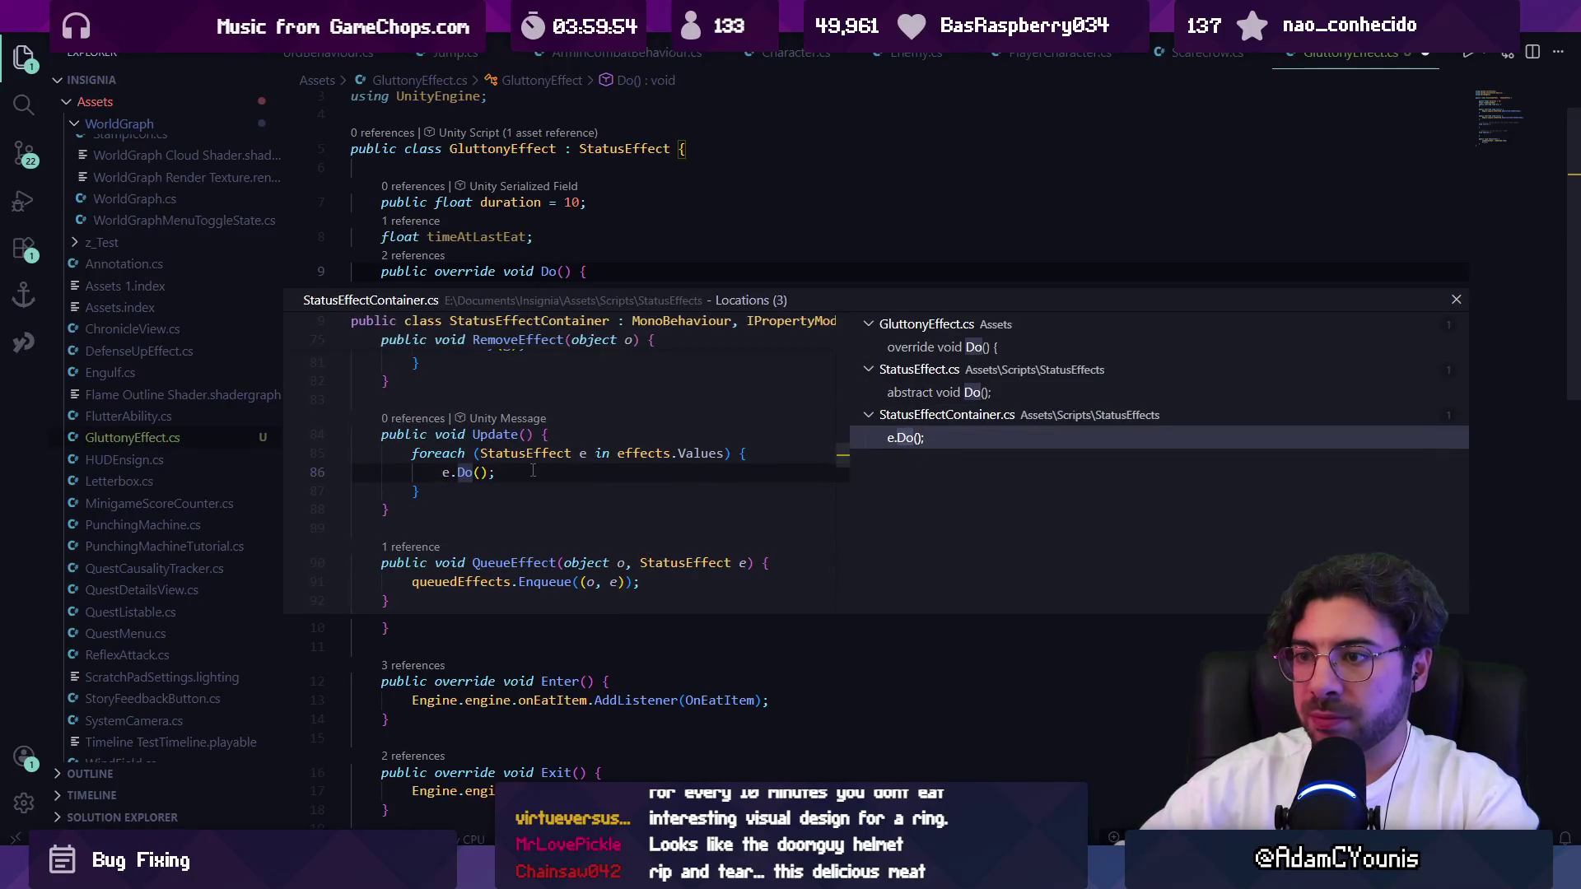
# Add an if in Do() checking GameTime.time - timeAtLastEat > duration && timeAtLastEat != 0.
pyautogui.press('Escape')
pyautogui.press('Return')
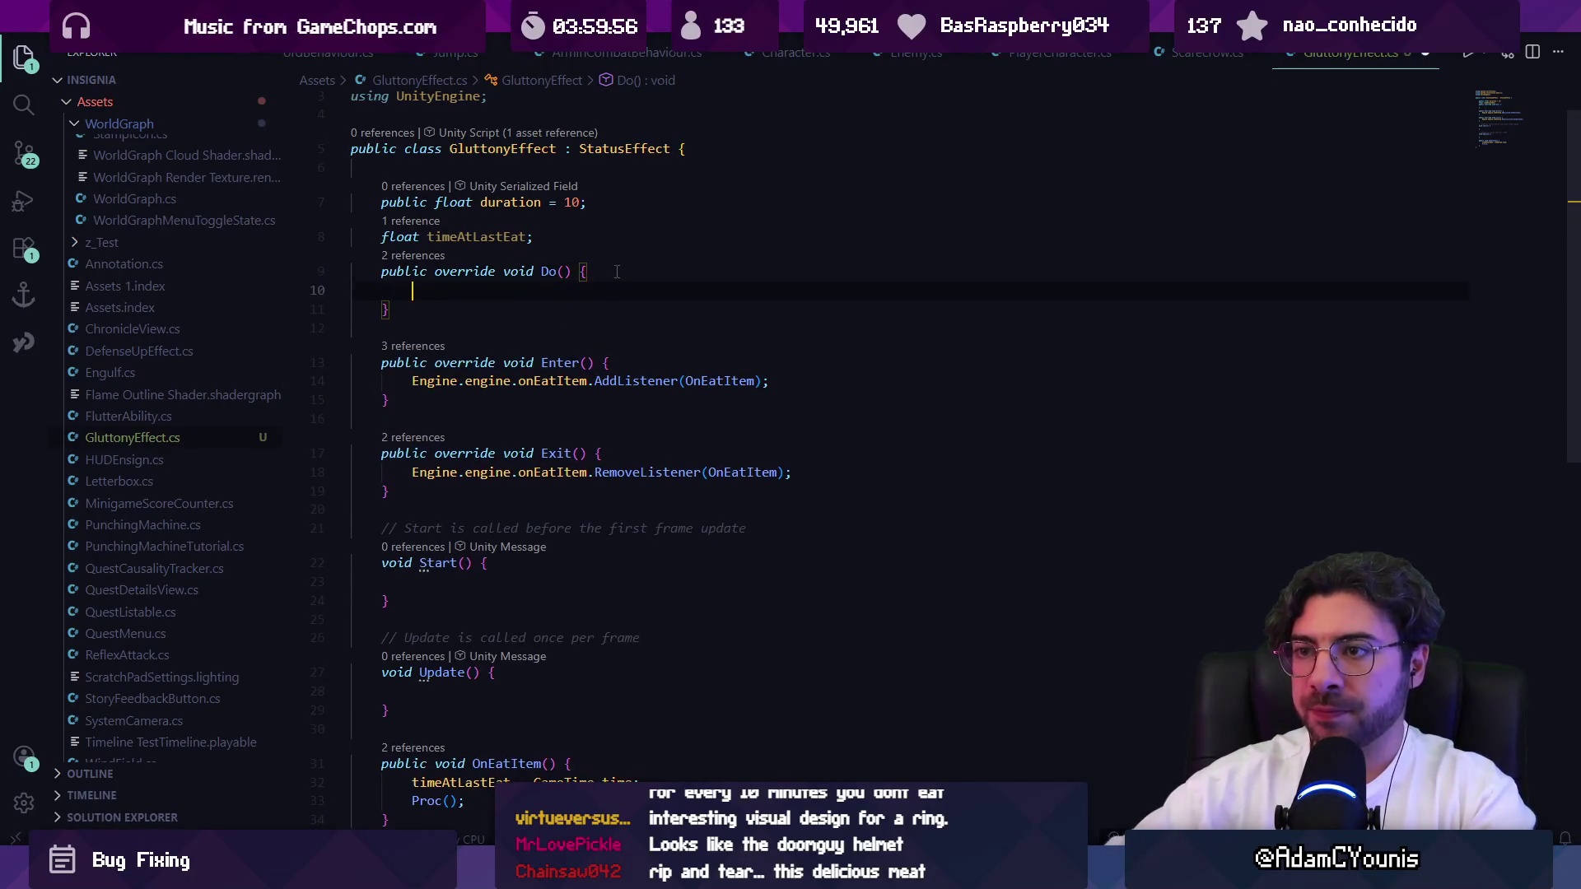
pyautogui.write('if(')
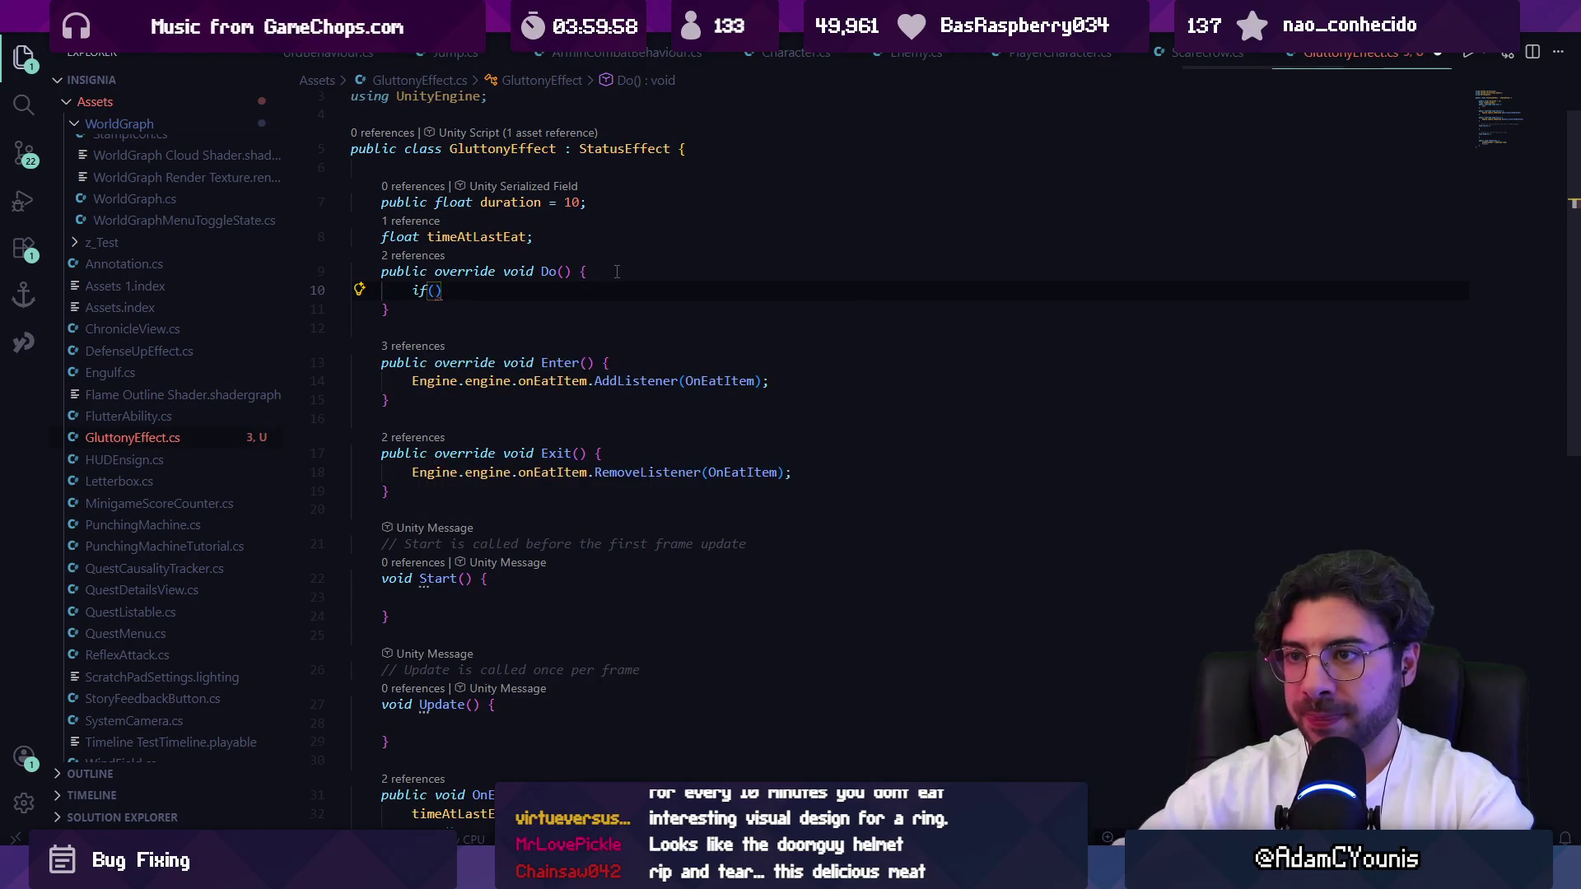
pyautogui.press('Tab')
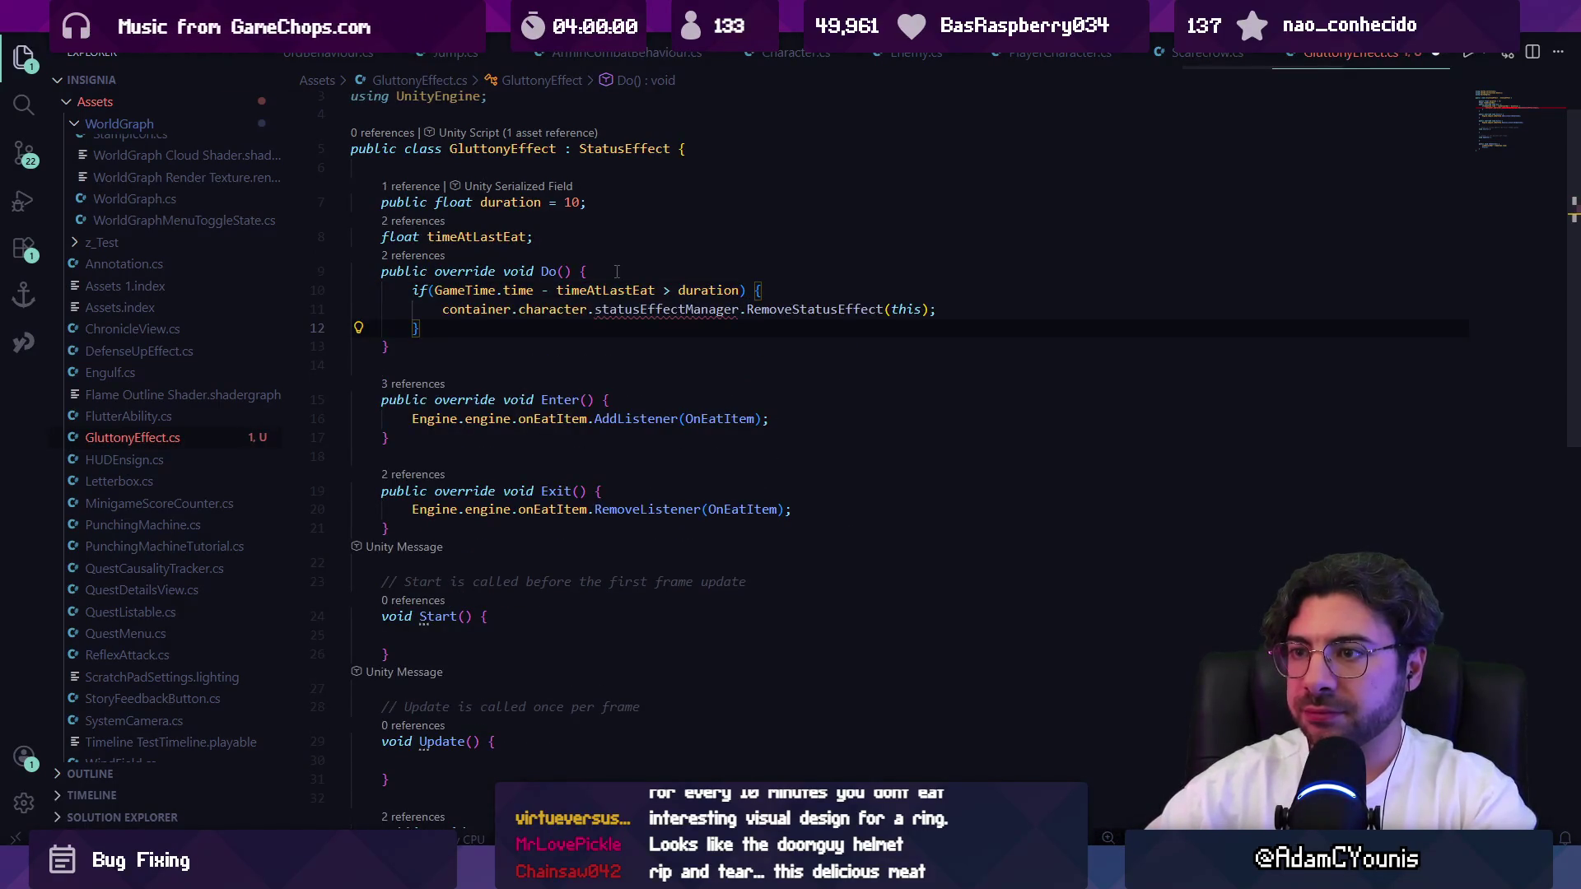
pyautogui.press('Left')
pyautogui.press('Up')
pyautogui.press('Up')
pyautogui.press('End')
pyautogui.press('Left')
pyautogui.press('Left')
pyautogui.press('Left')
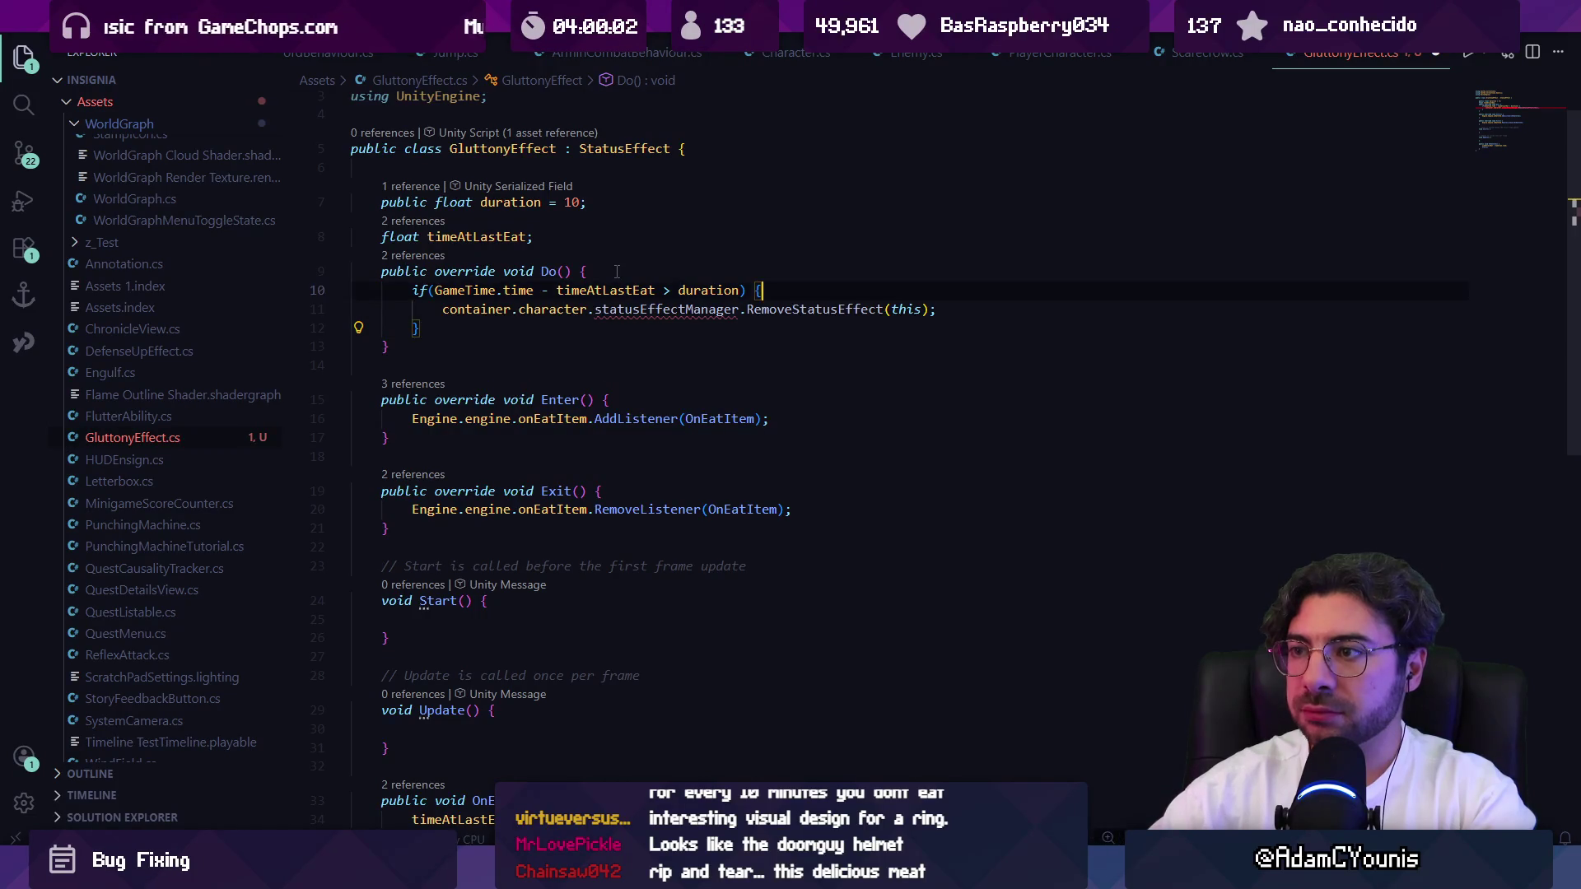
pyautogui.write('&& timeAtLastEat != 0')
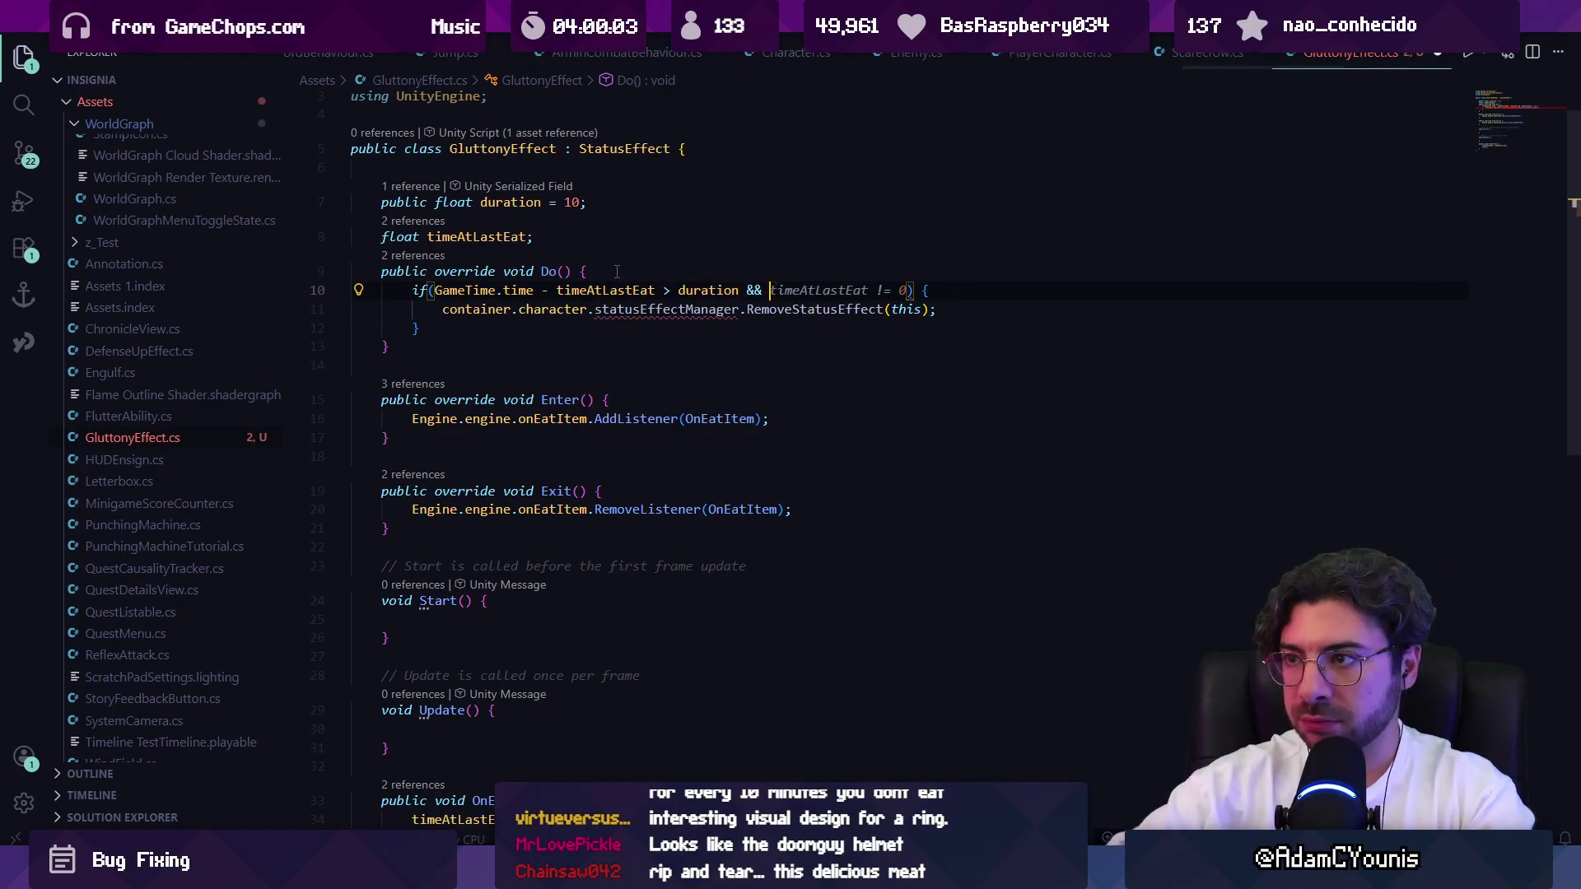
# Remove the RemoveStatusEffect line so the if block's body stays empty.
pyautogui.press('Down')
pyautogui.press('Down')
pyautogui.press('Home')
pyautogui.press('Home')
pyautogui.hotkey('shift', 'Up')
pyautogui.hotkey('ctrl', 'x')
pyautogui.press('Return')
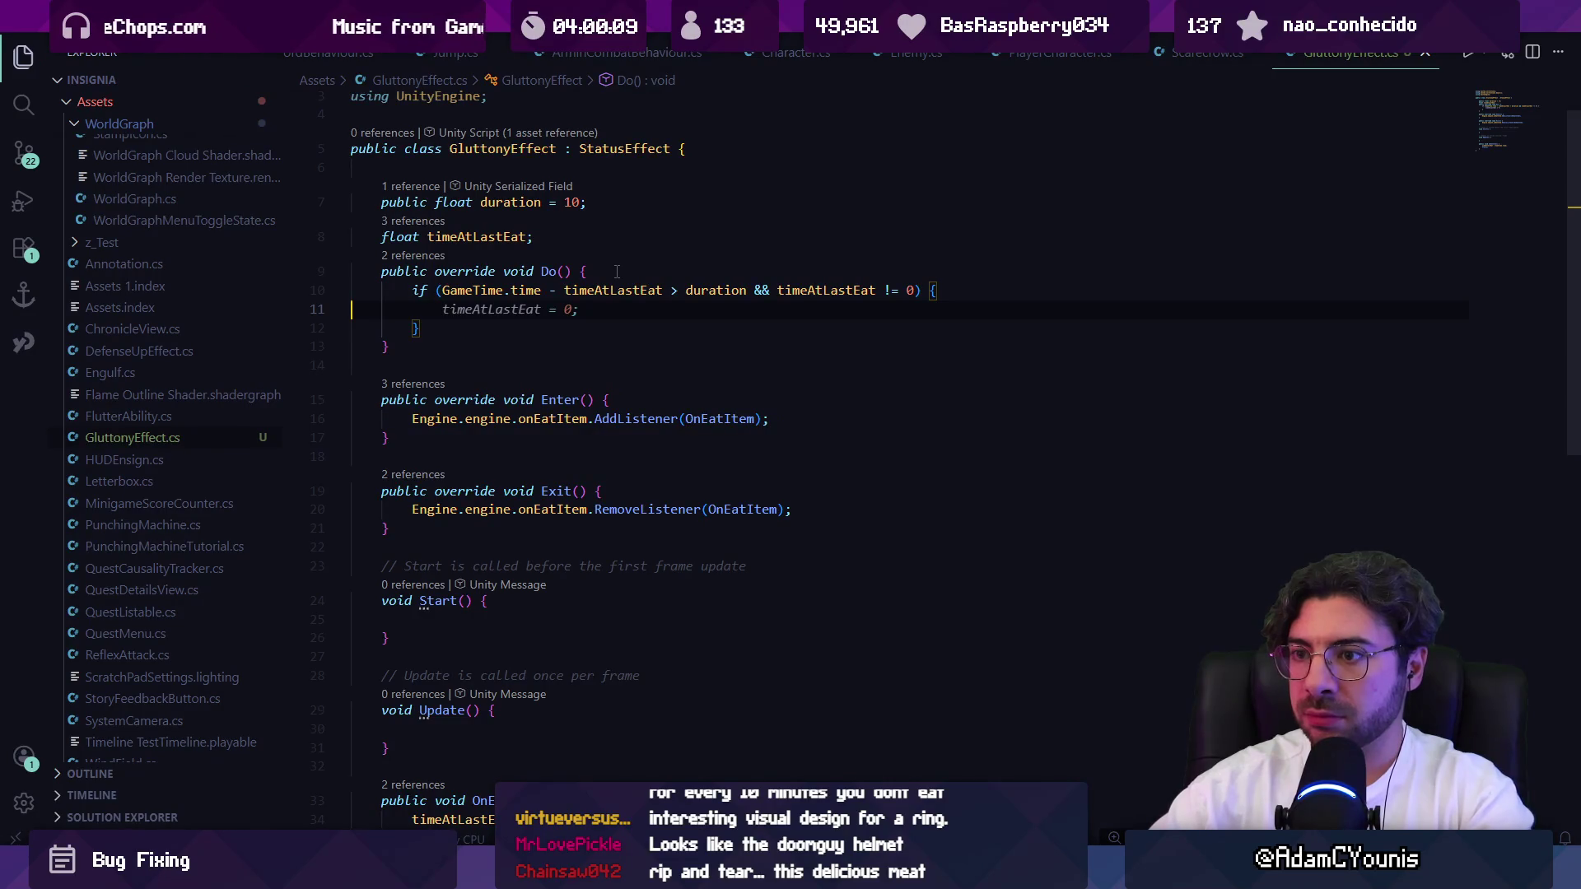
pyautogui.press('Escape')
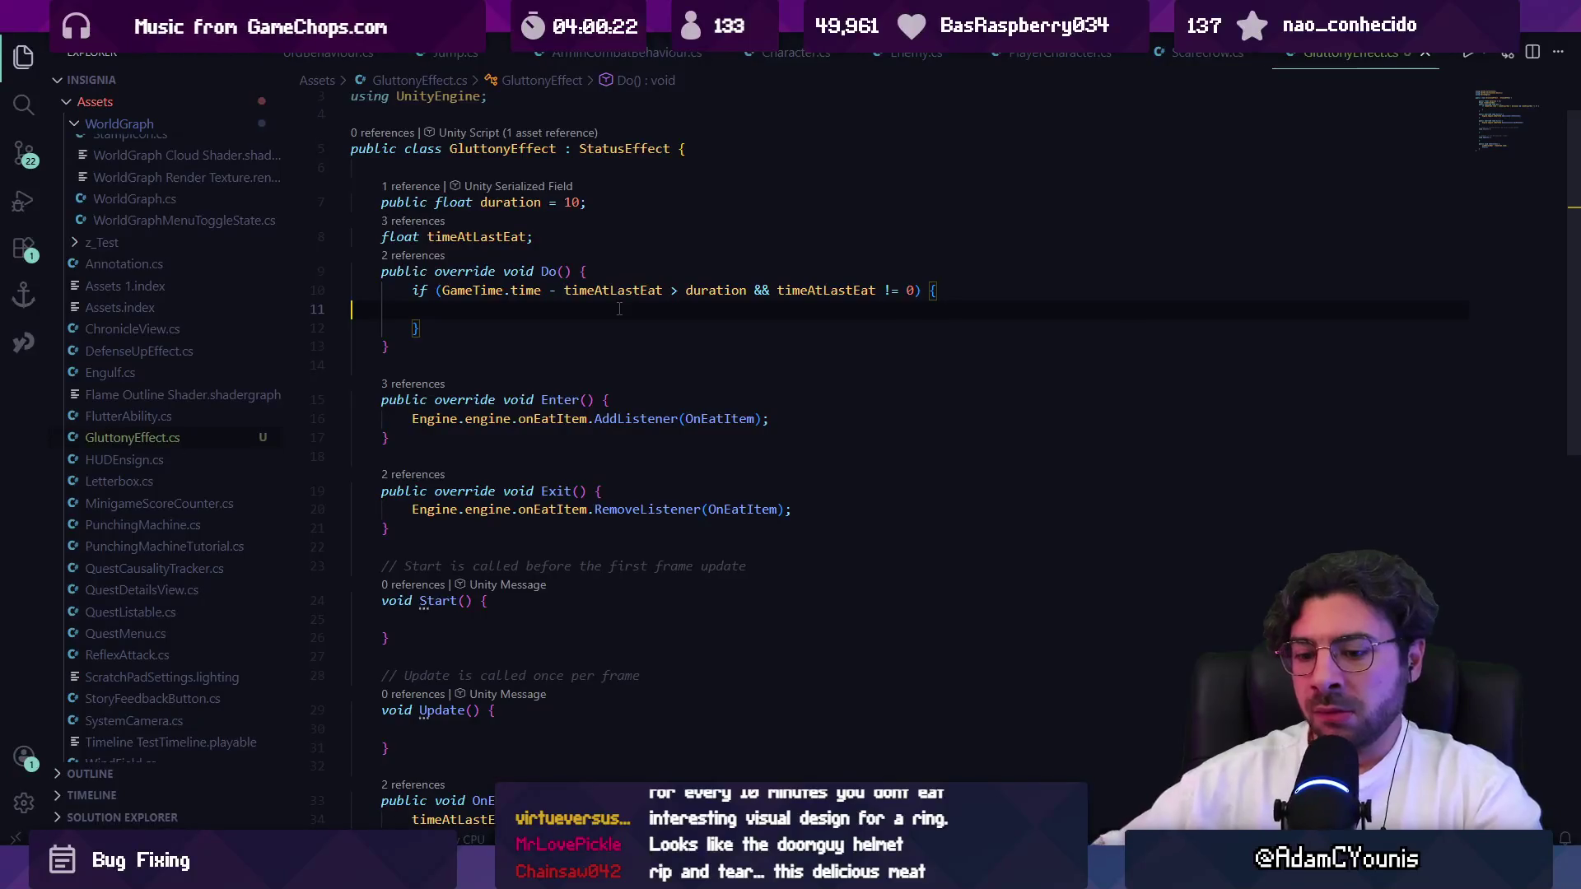
pyautogui.hotkey('ctrl', 'p')
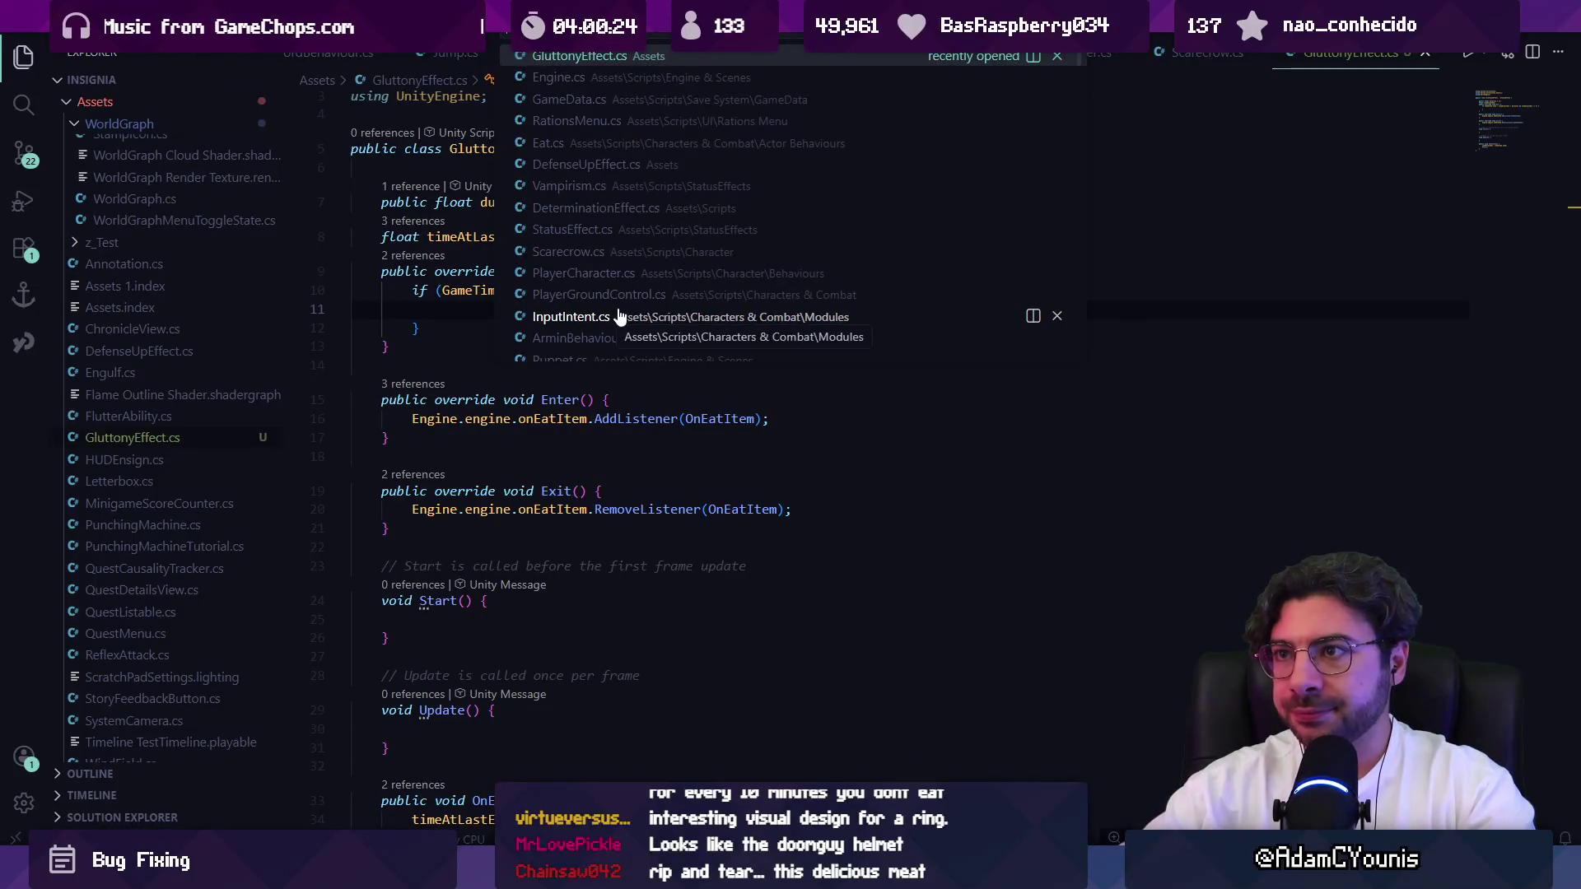
# Open DeterminationEffect.cs by searching 'determ', then scroll down to its OnHurtConfirm handler.
pyautogui.press('Escape')
pyautogui.hotkey('ctrl', 'p')
pyautogui.write('d')
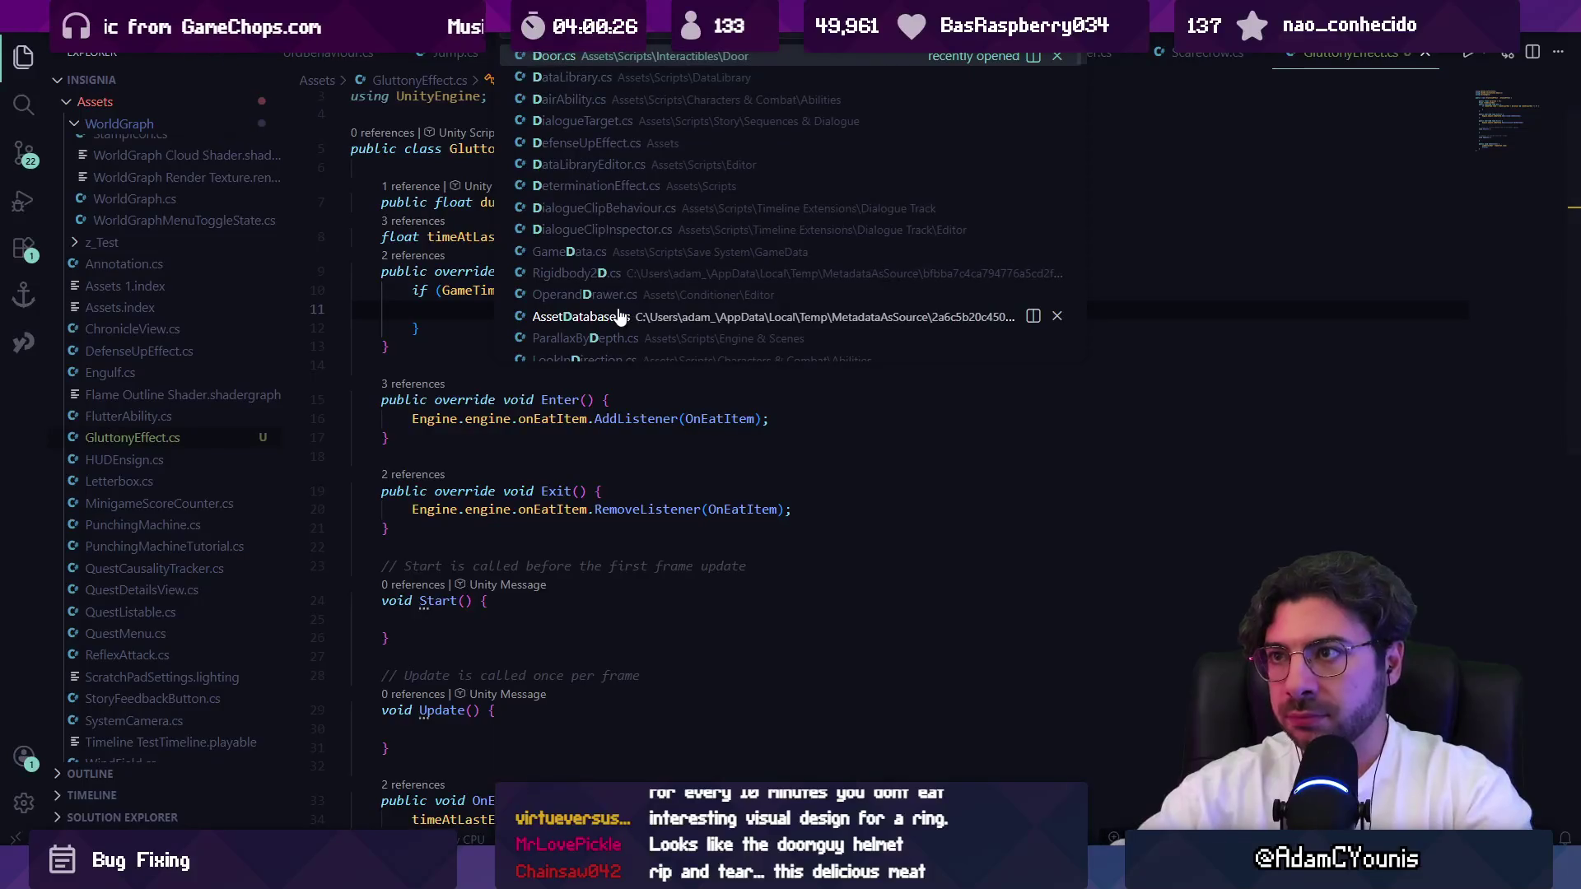
pyautogui.write('eterm')
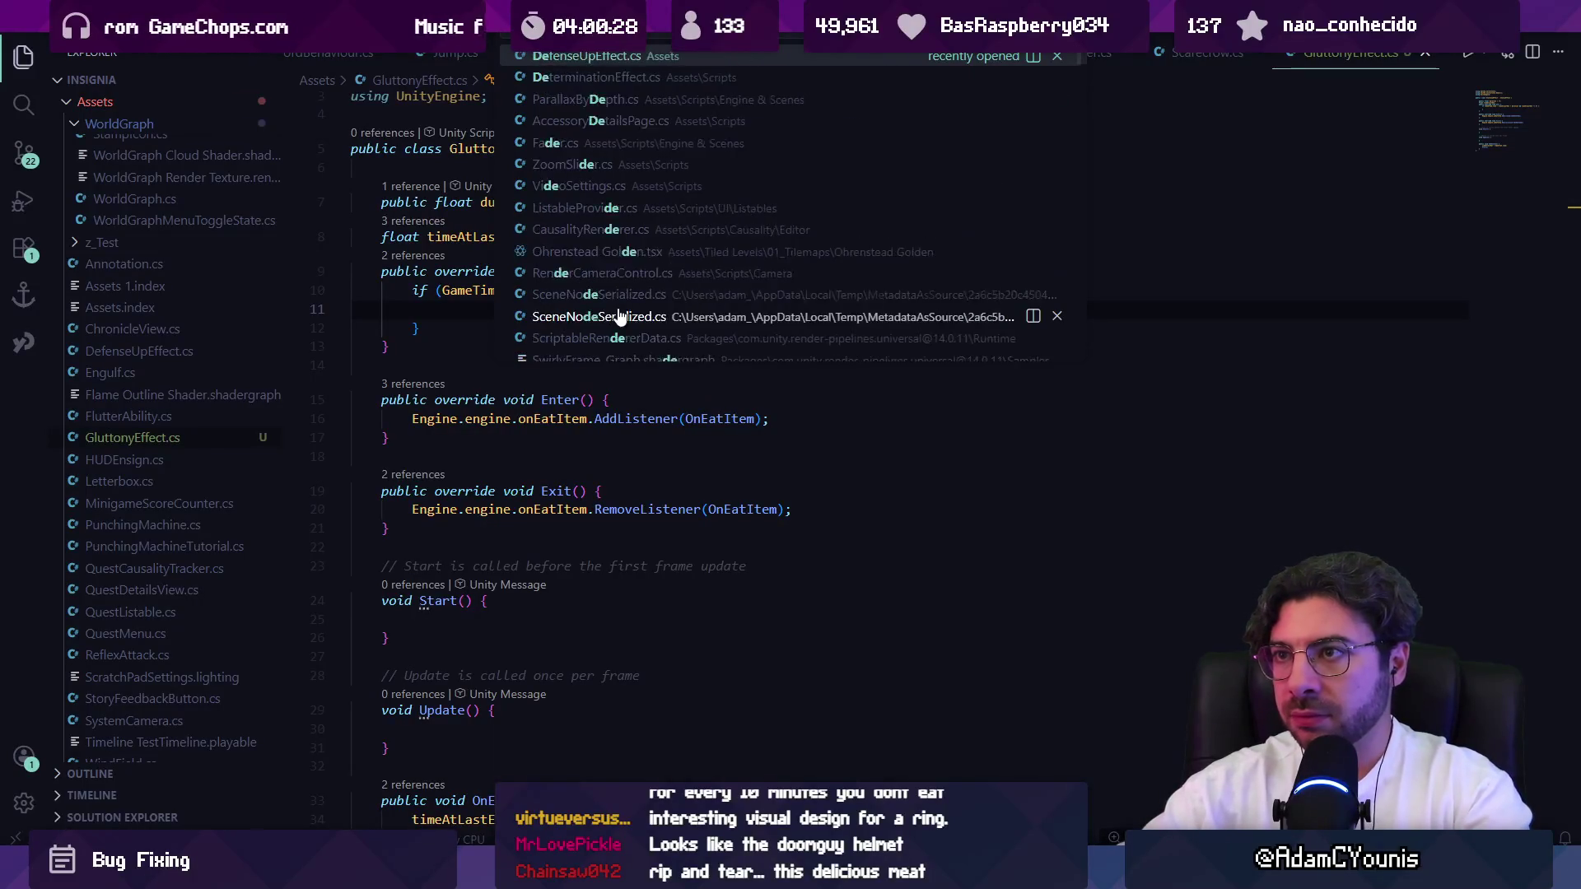
pyautogui.press('Return')
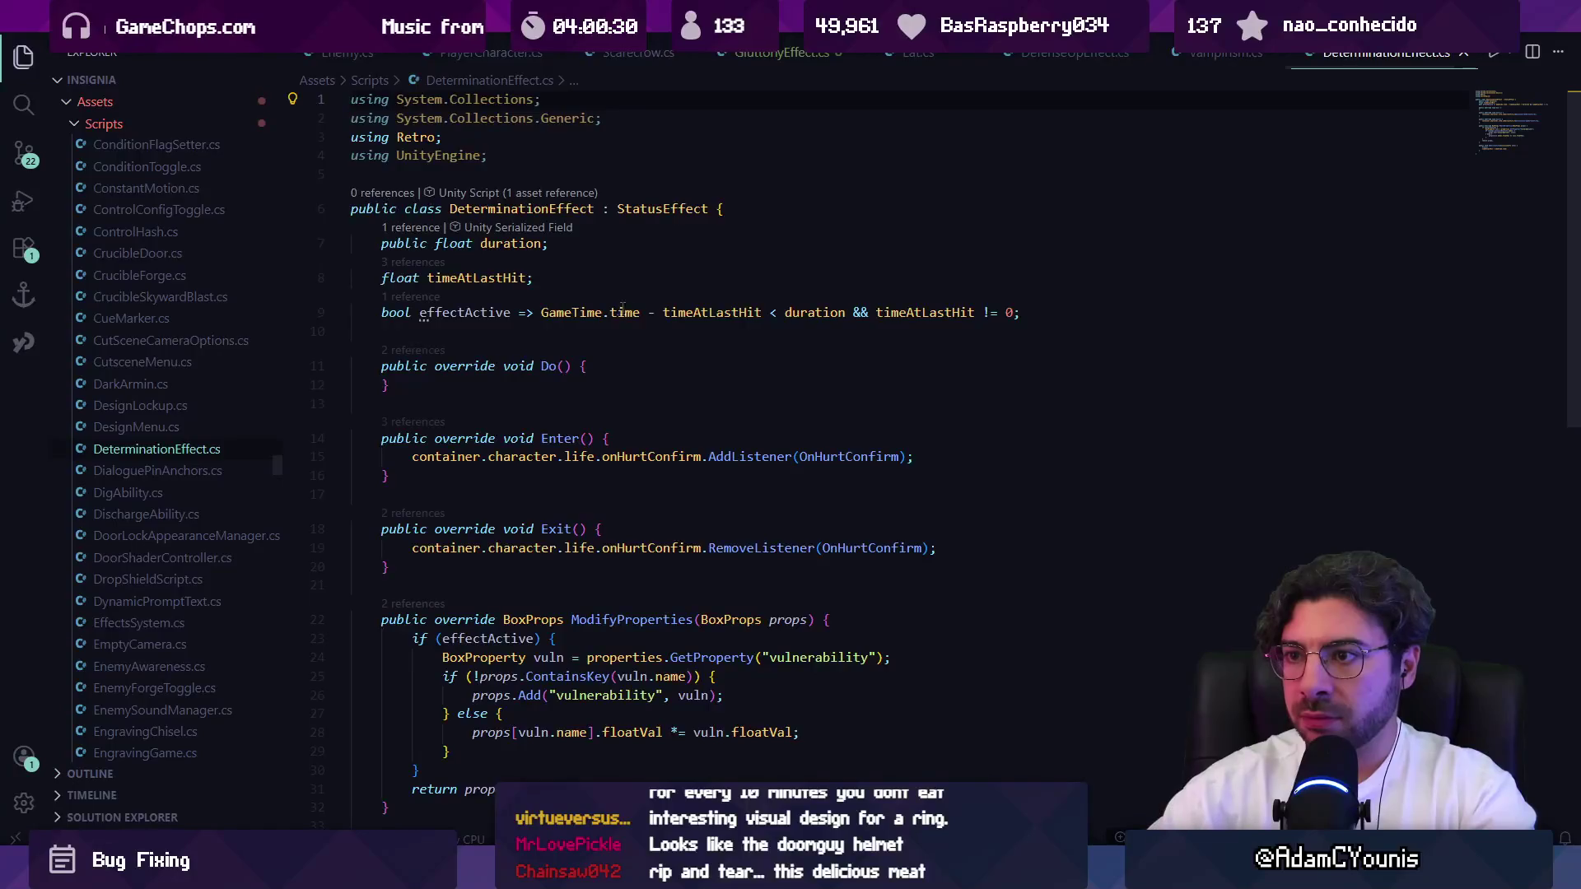
pyautogui.scroll(-2, 630, 342)
pyautogui.scroll(-2, 713, 379)
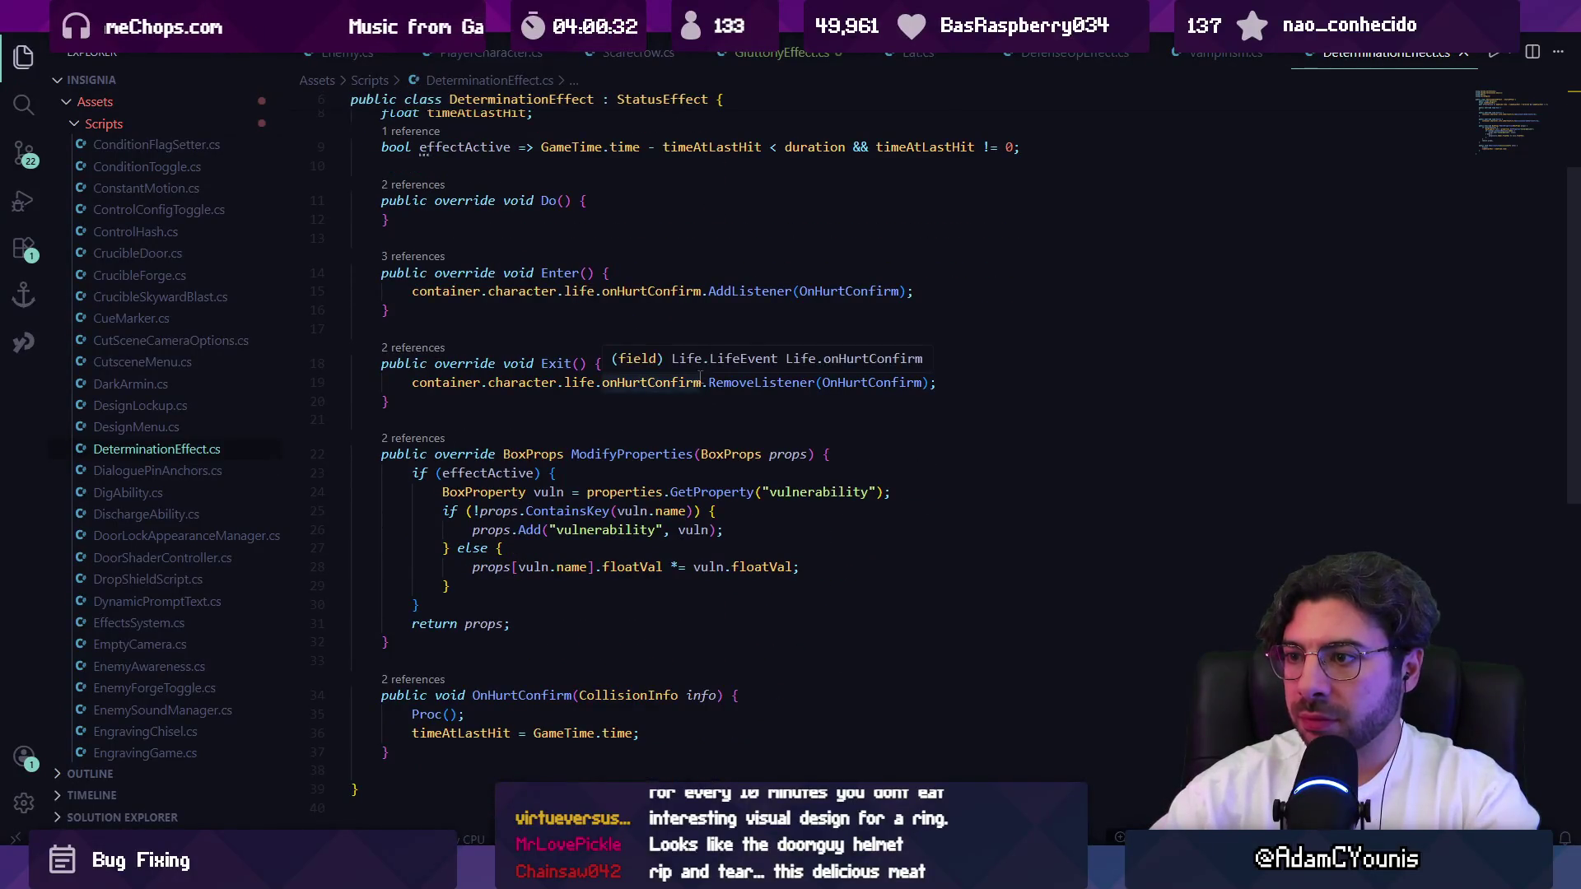
pyautogui.scroll(-1, 607, 409)
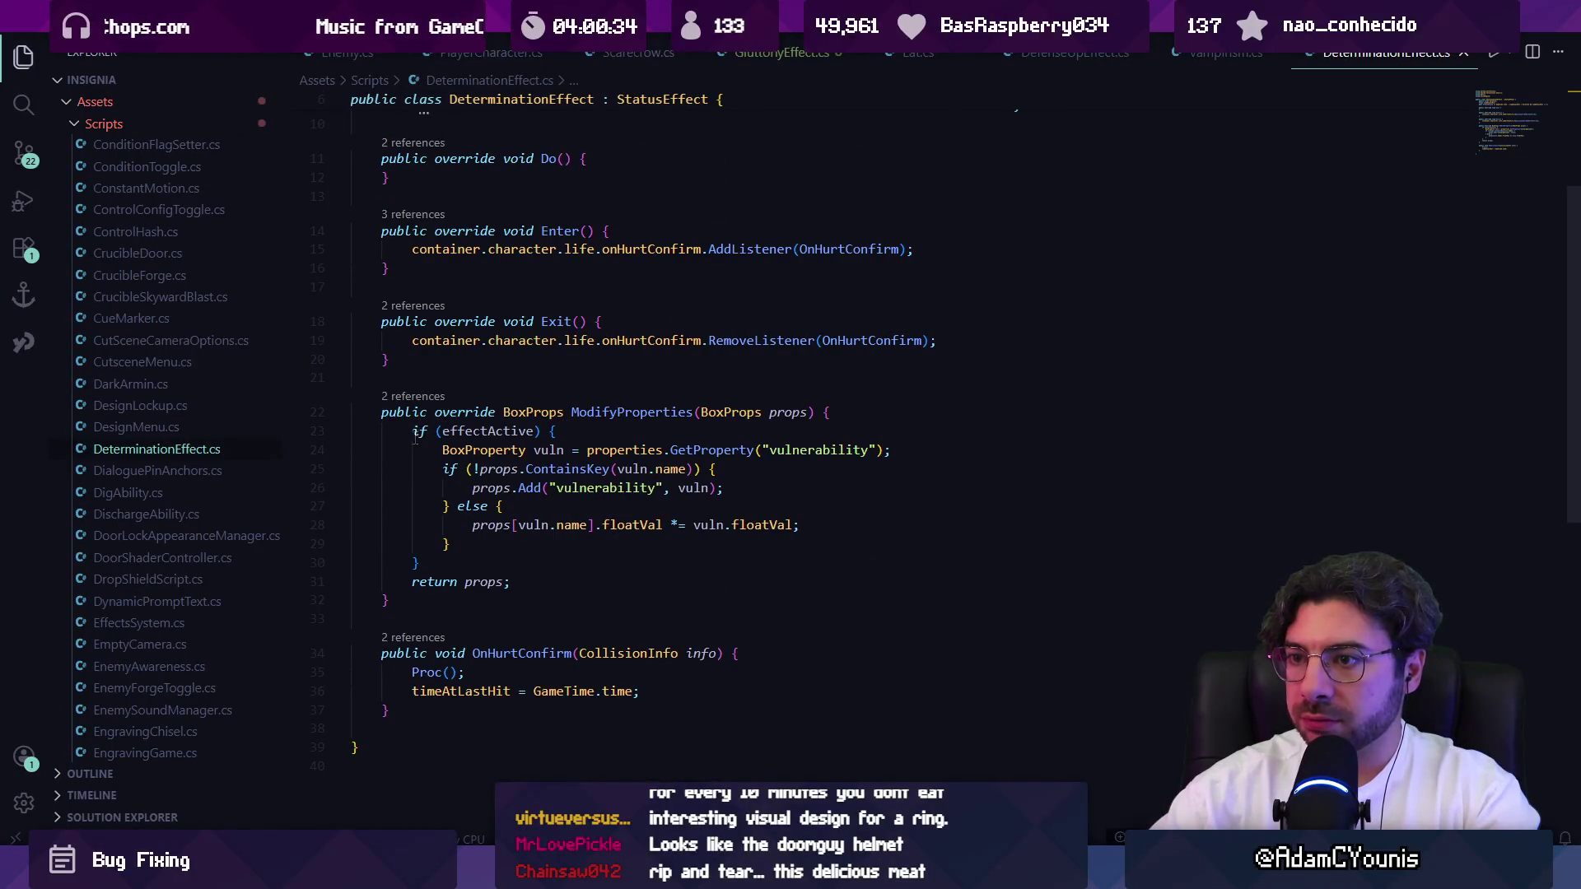